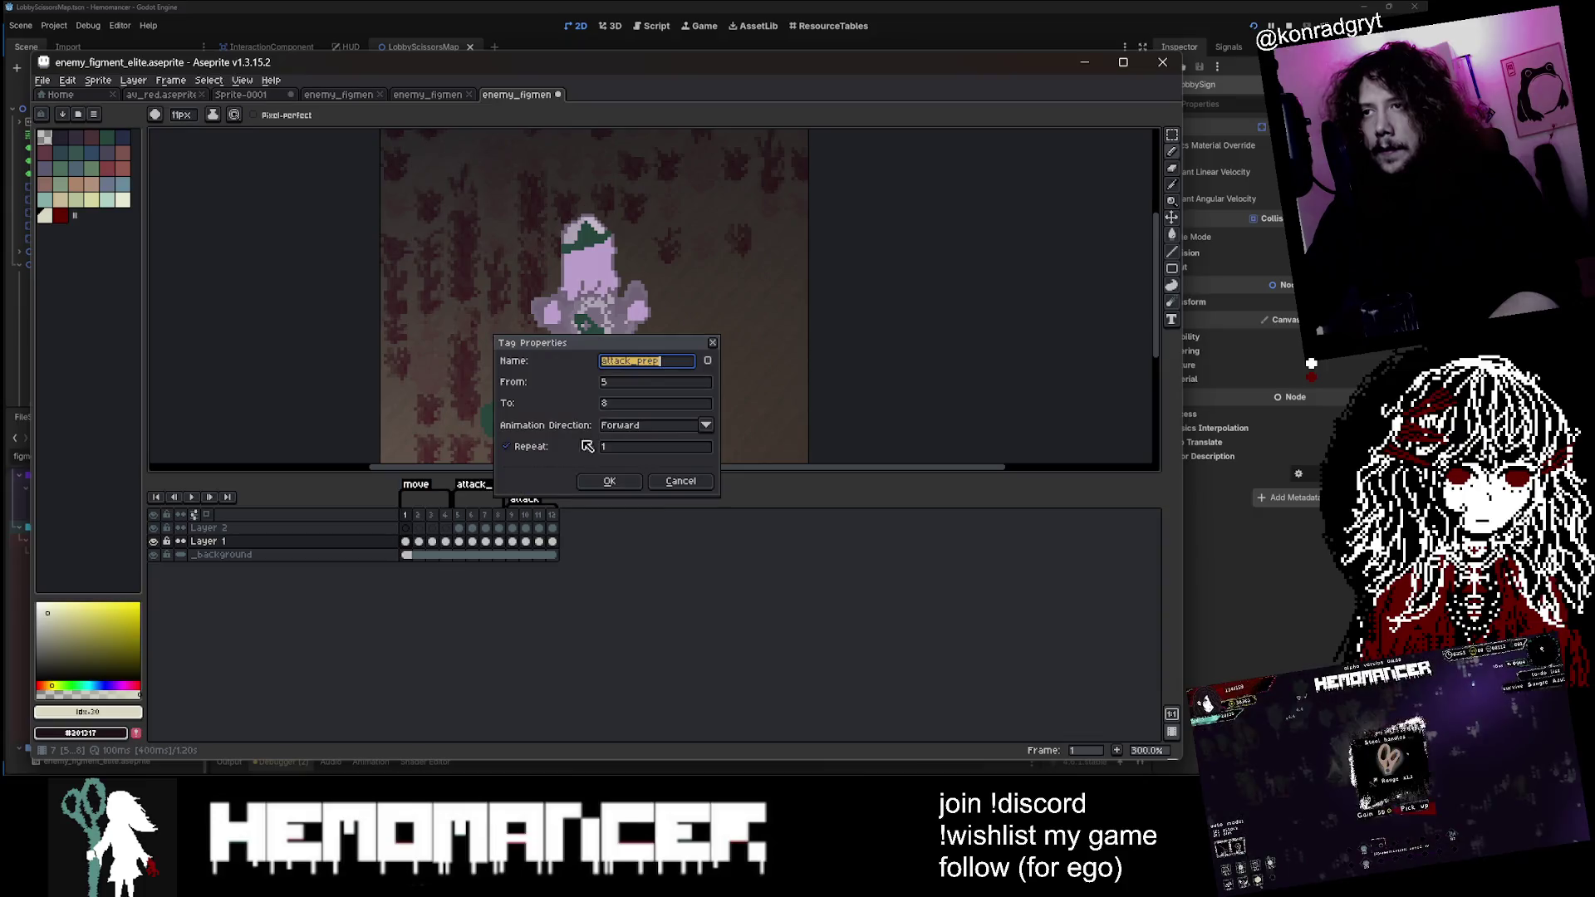
Step: Go to frame 5 and inspect the attack_prep and attack tag properties
click(460, 515)
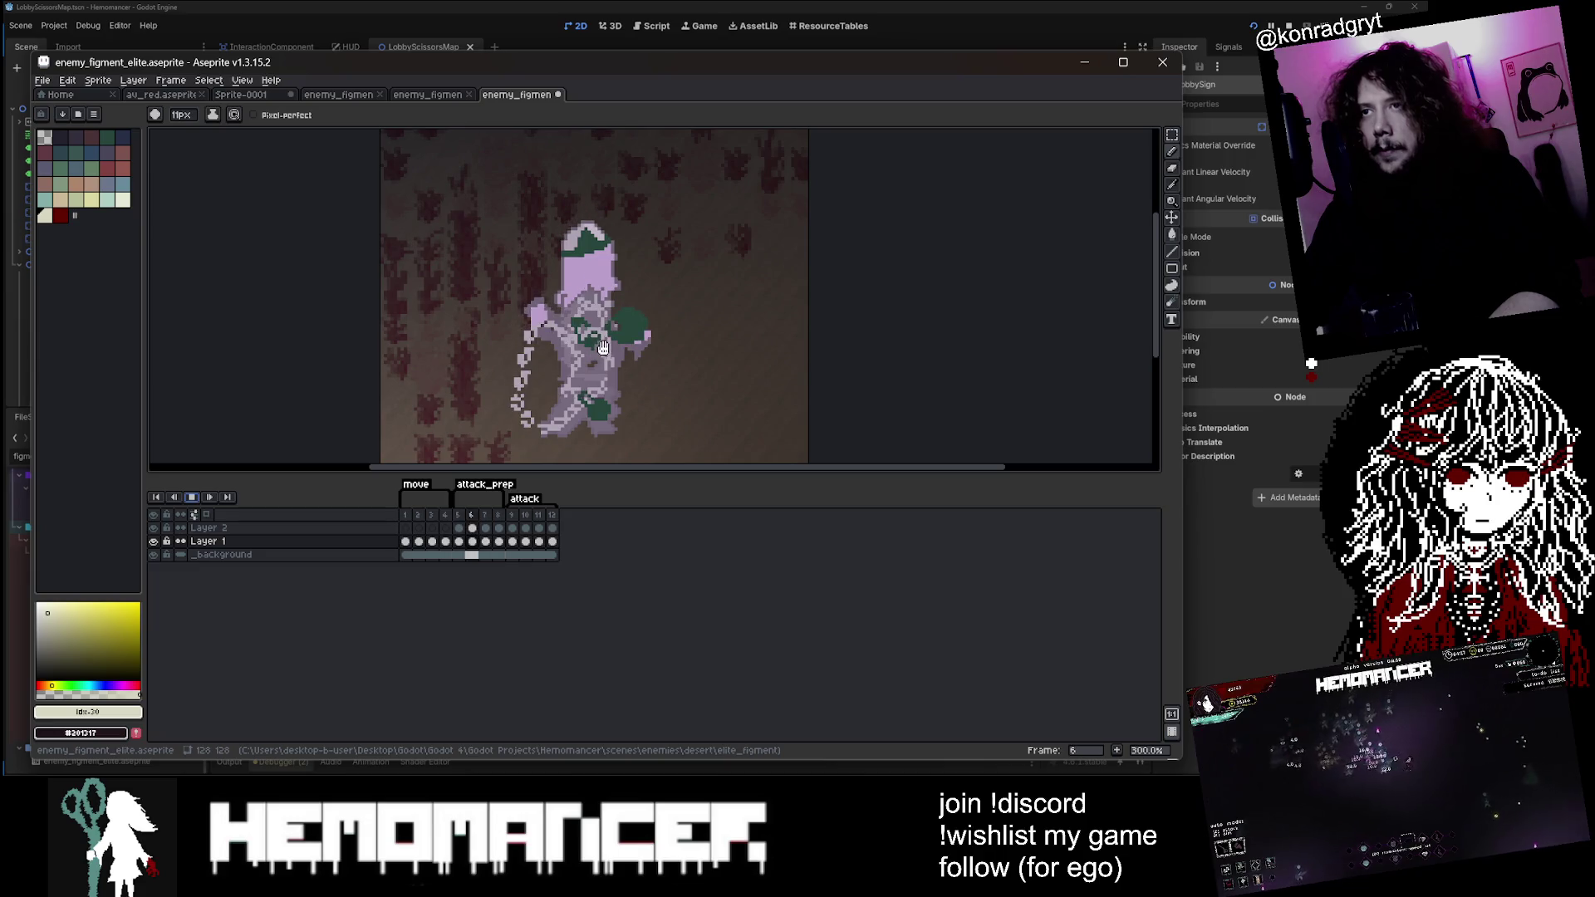
double_click(486, 485)
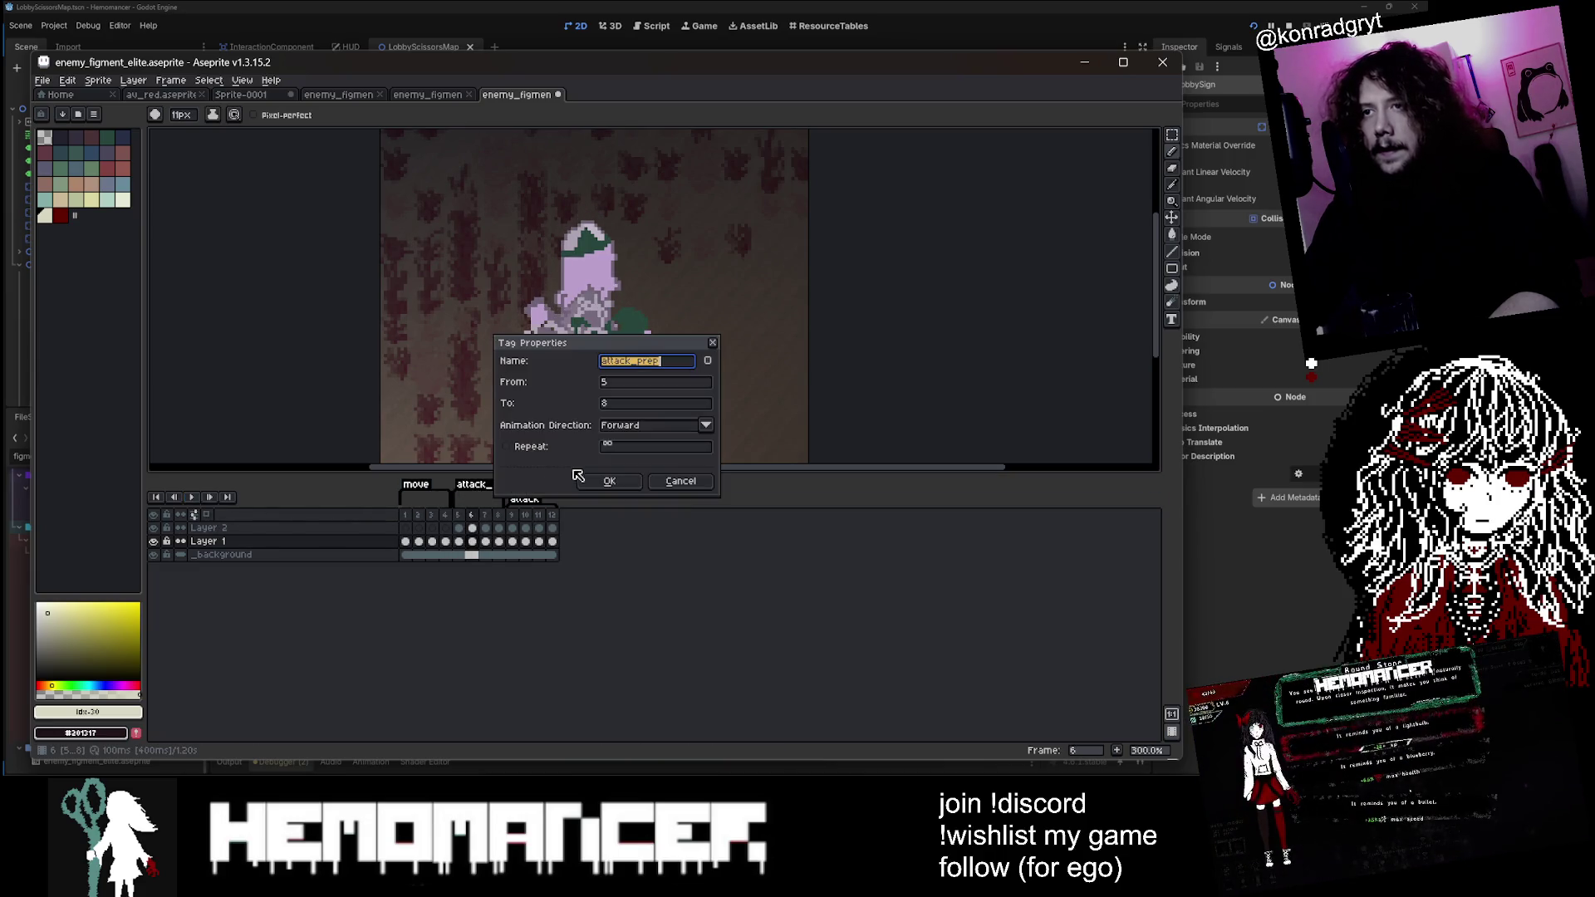
click(608, 481)
click(539, 528)
double_click(524, 499)
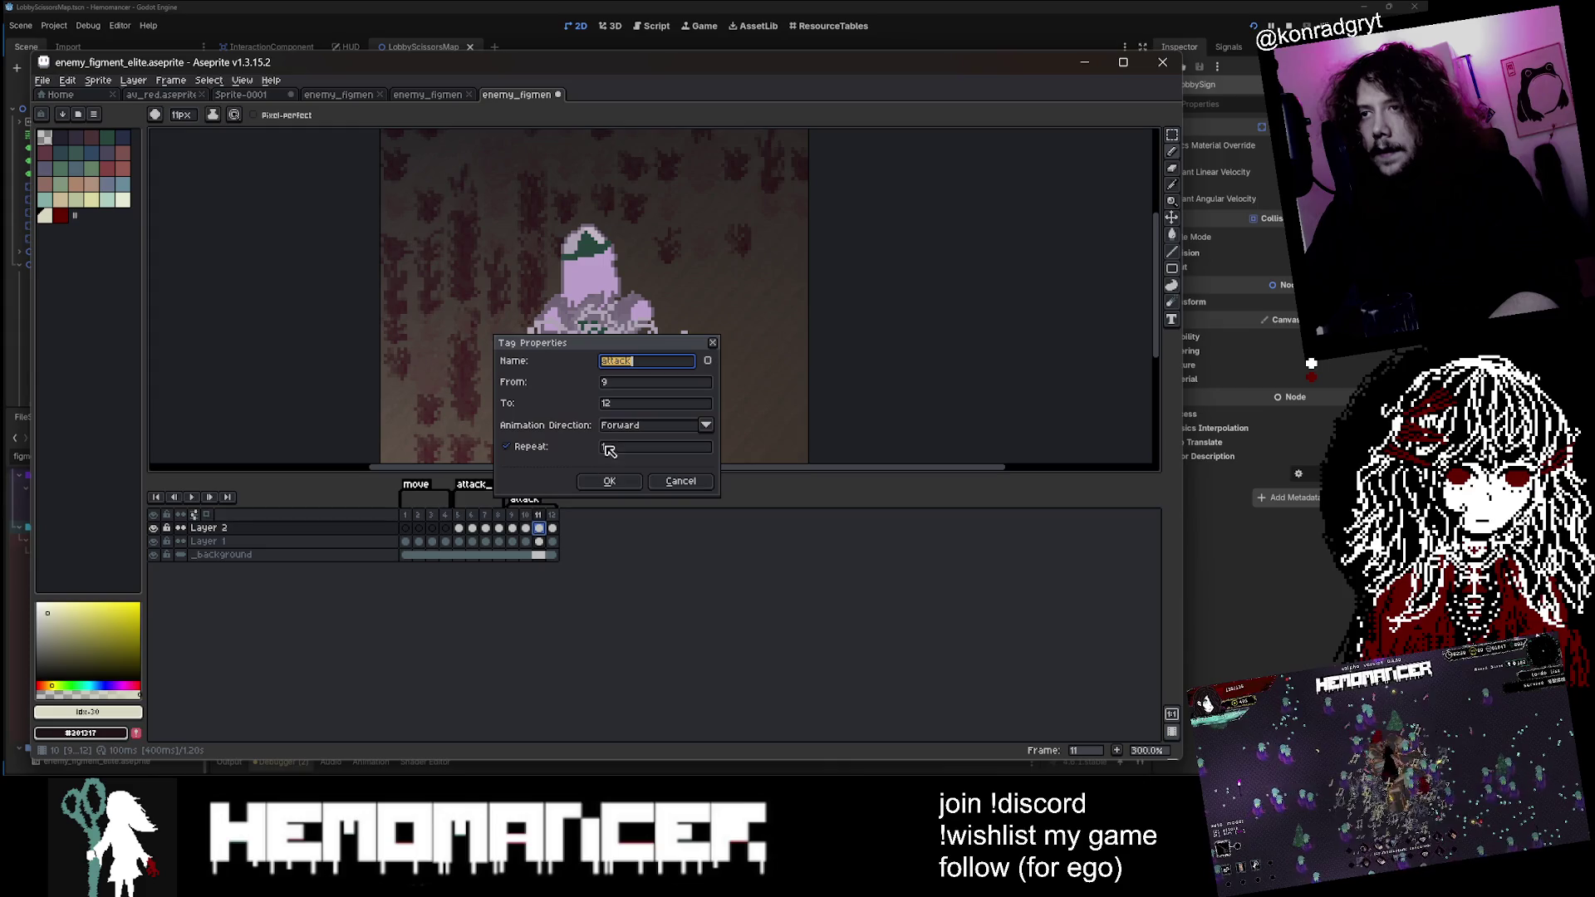
click(603, 483)
Step: Play the elite figment's attack animation from frame 10 while adjusting the view
click(186, 496)
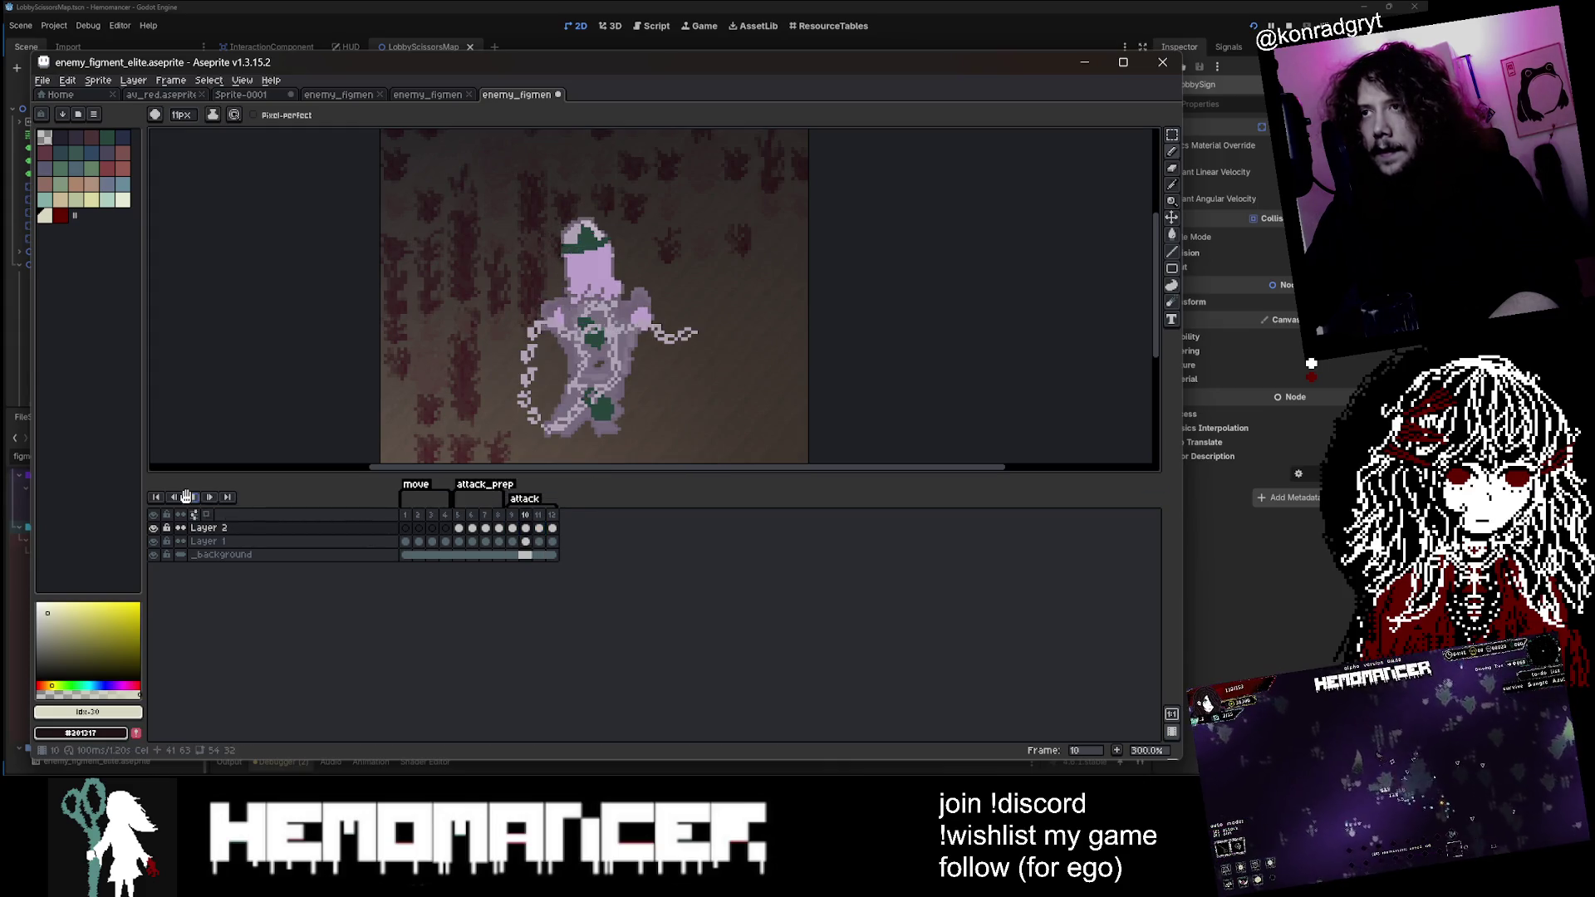
click(186, 496)
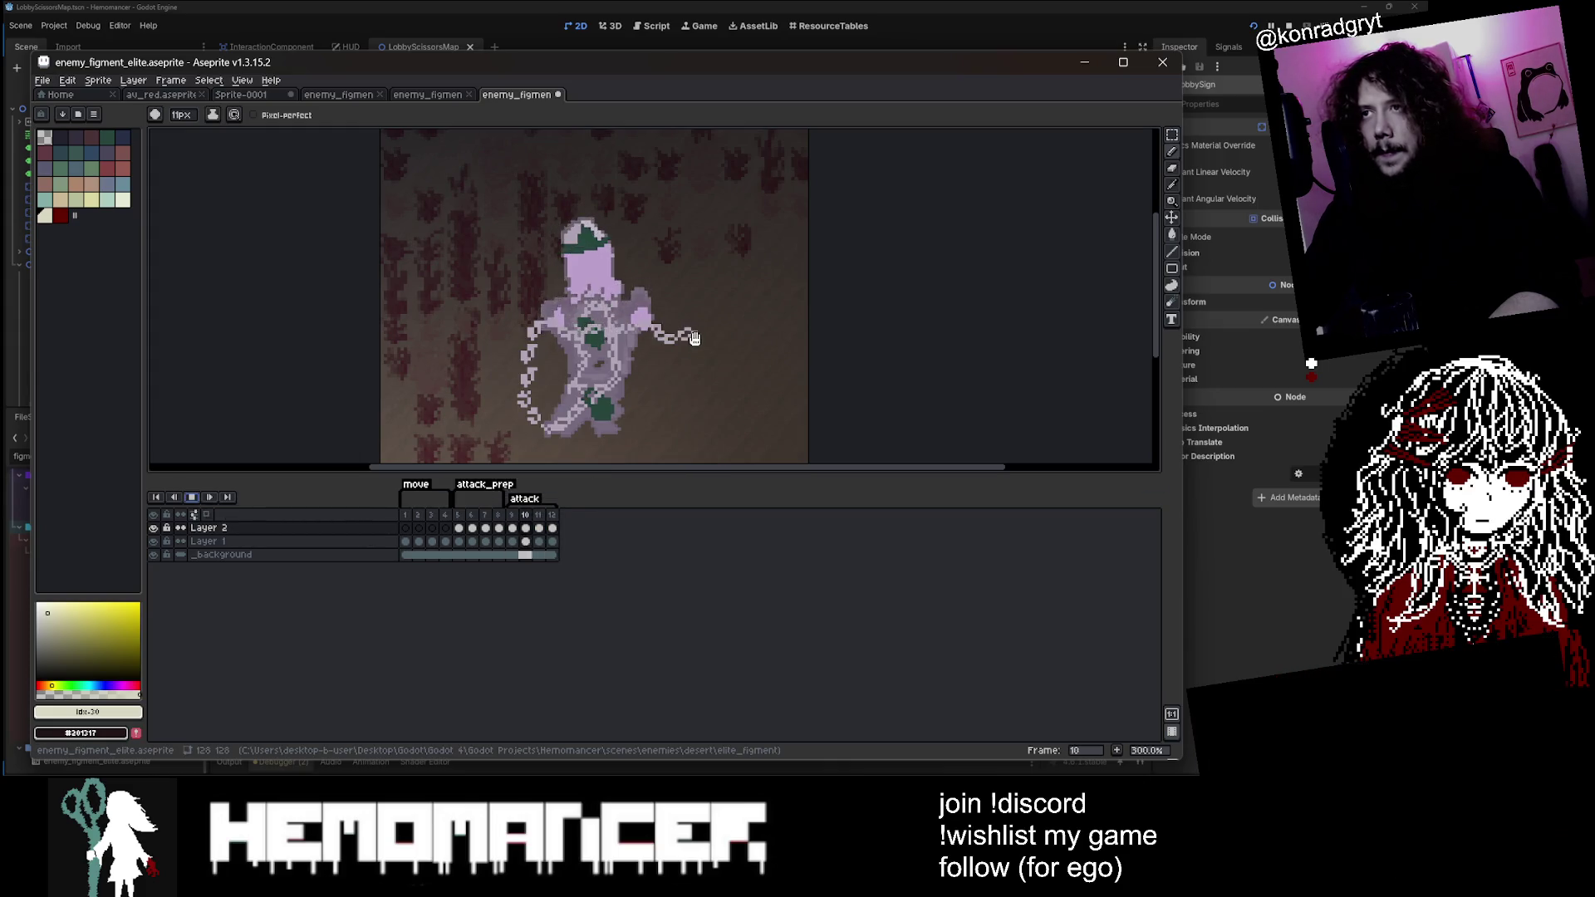
drag(694, 338, 647, 320)
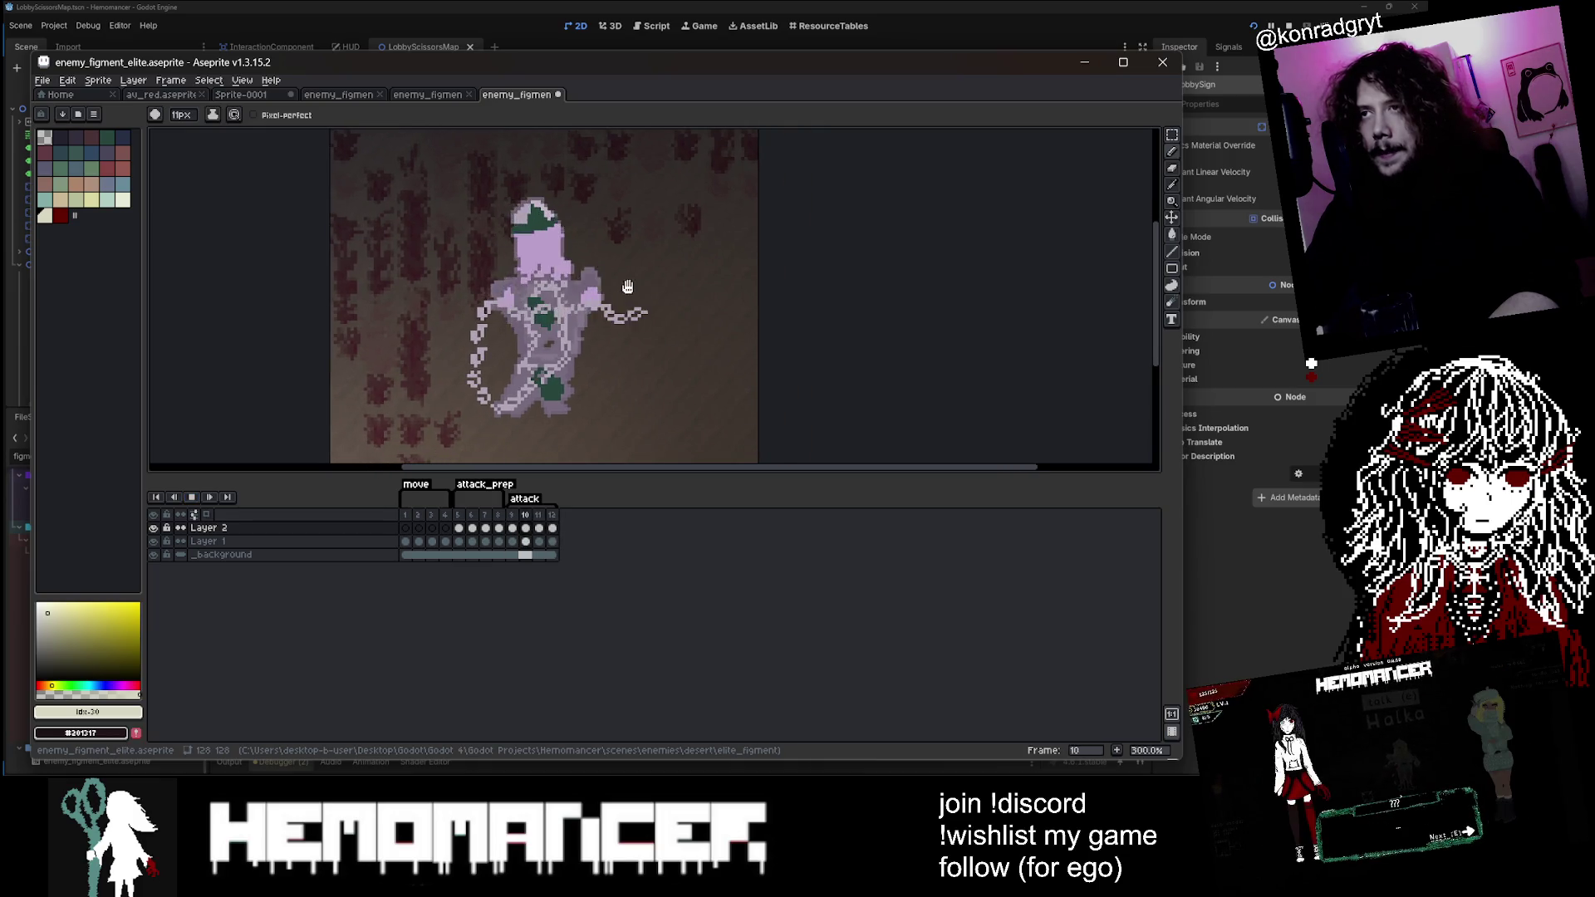
scroll(627, 287, up, 5)
scroll(614, 305, down, 3)
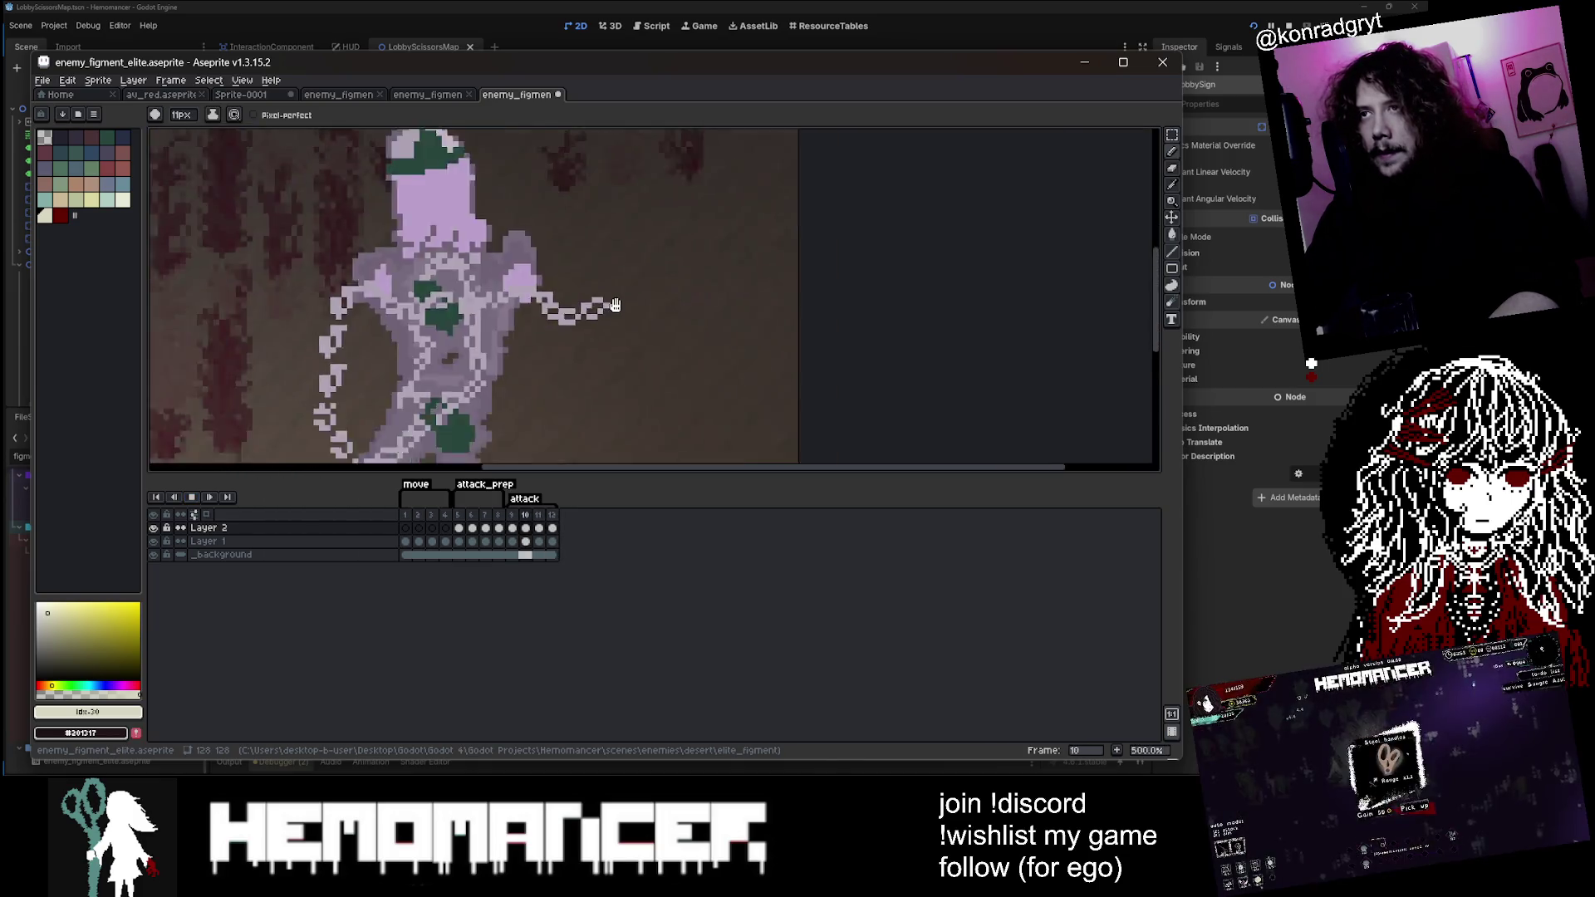
scroll(615, 303, down, 4)
scroll(609, 357, up, 3)
Step: Recheck the attack tag properties and recentre the sprite in view
double_click(524, 499)
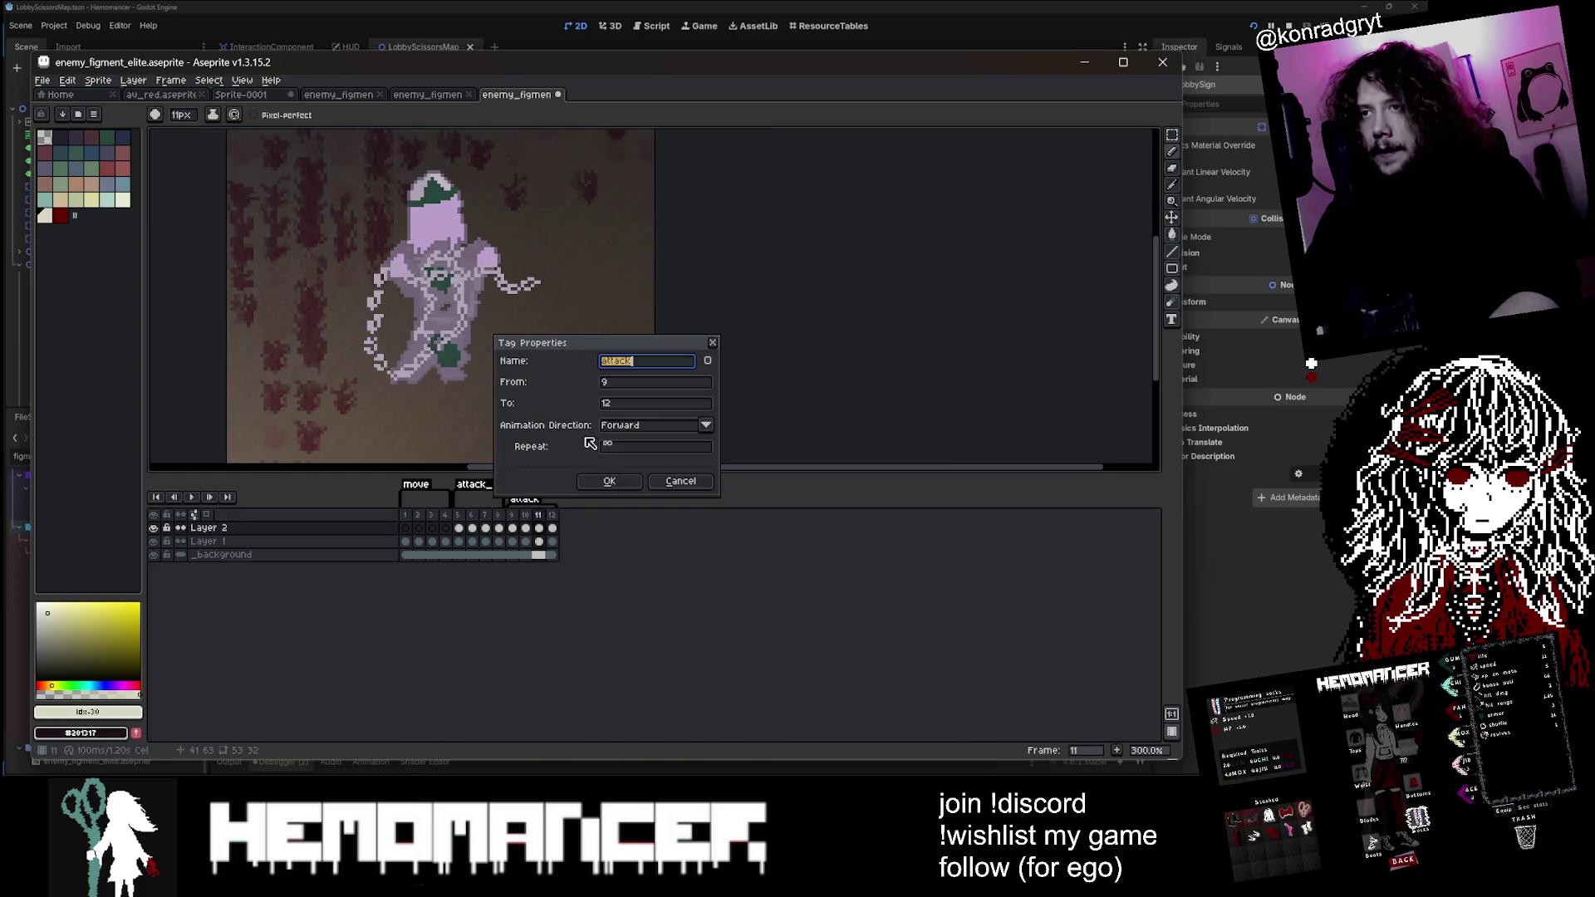
click(605, 482)
mouse_move(220, 406)
mouse_down()
mouse_move(345, 441)
mouse_move(367, 431)
mouse_up()
scroll(366, 431, down, 1)
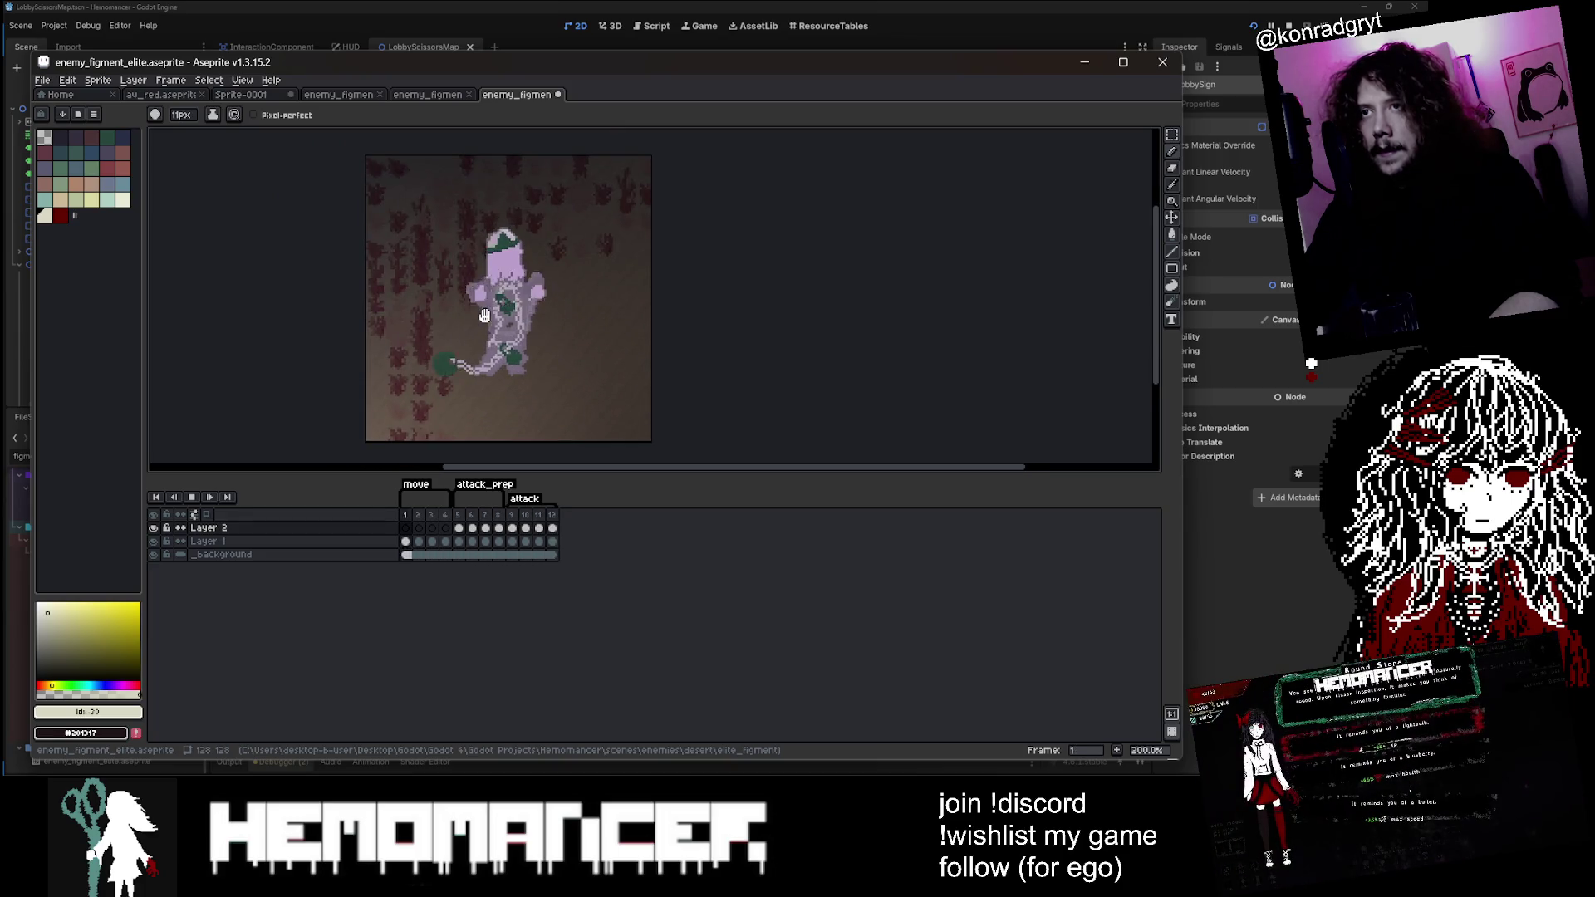
scroll(521, 316, up, 3)
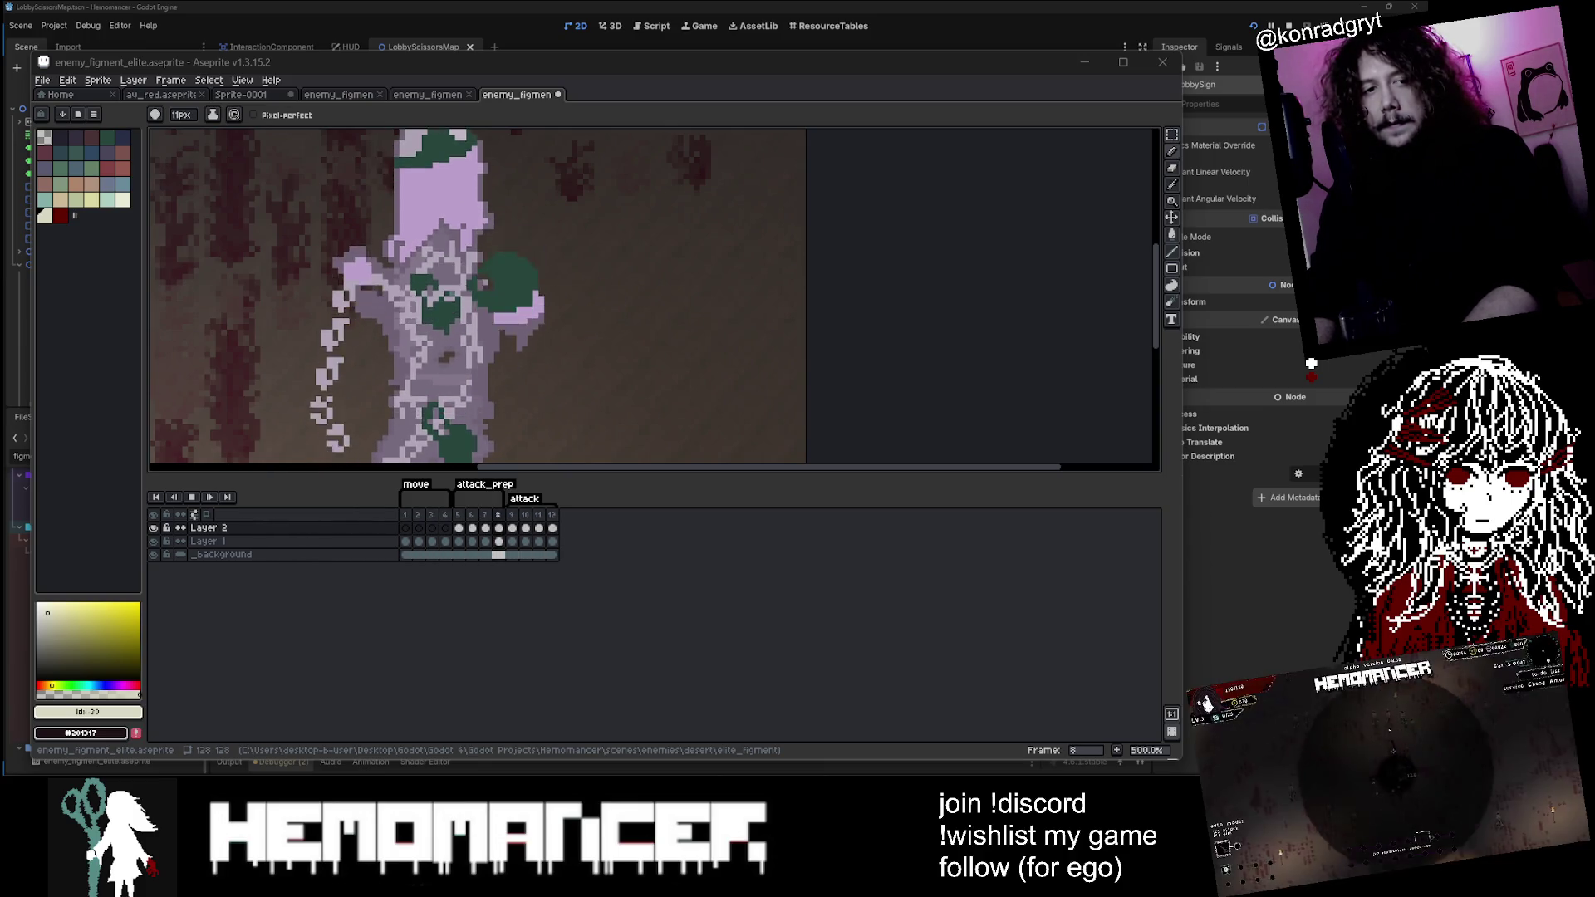
Step: Adjust the sprite view and stop playback on frame 1
scroll(783, 387, down, 1)
drag(712, 313, 787, 299)
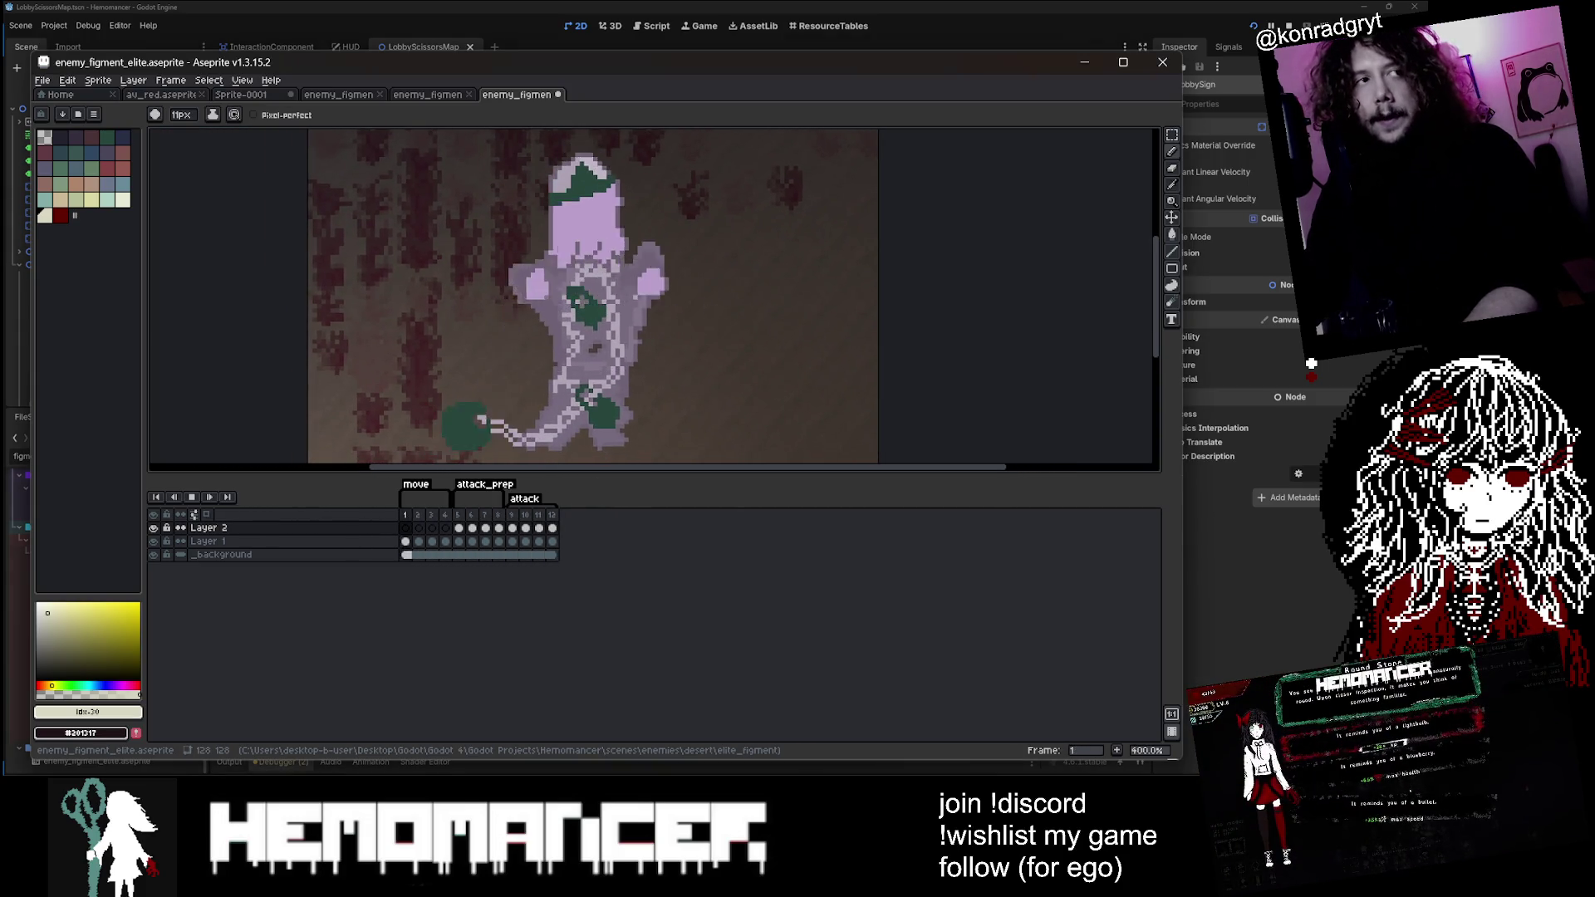
scroll(640, 315, down, 1)
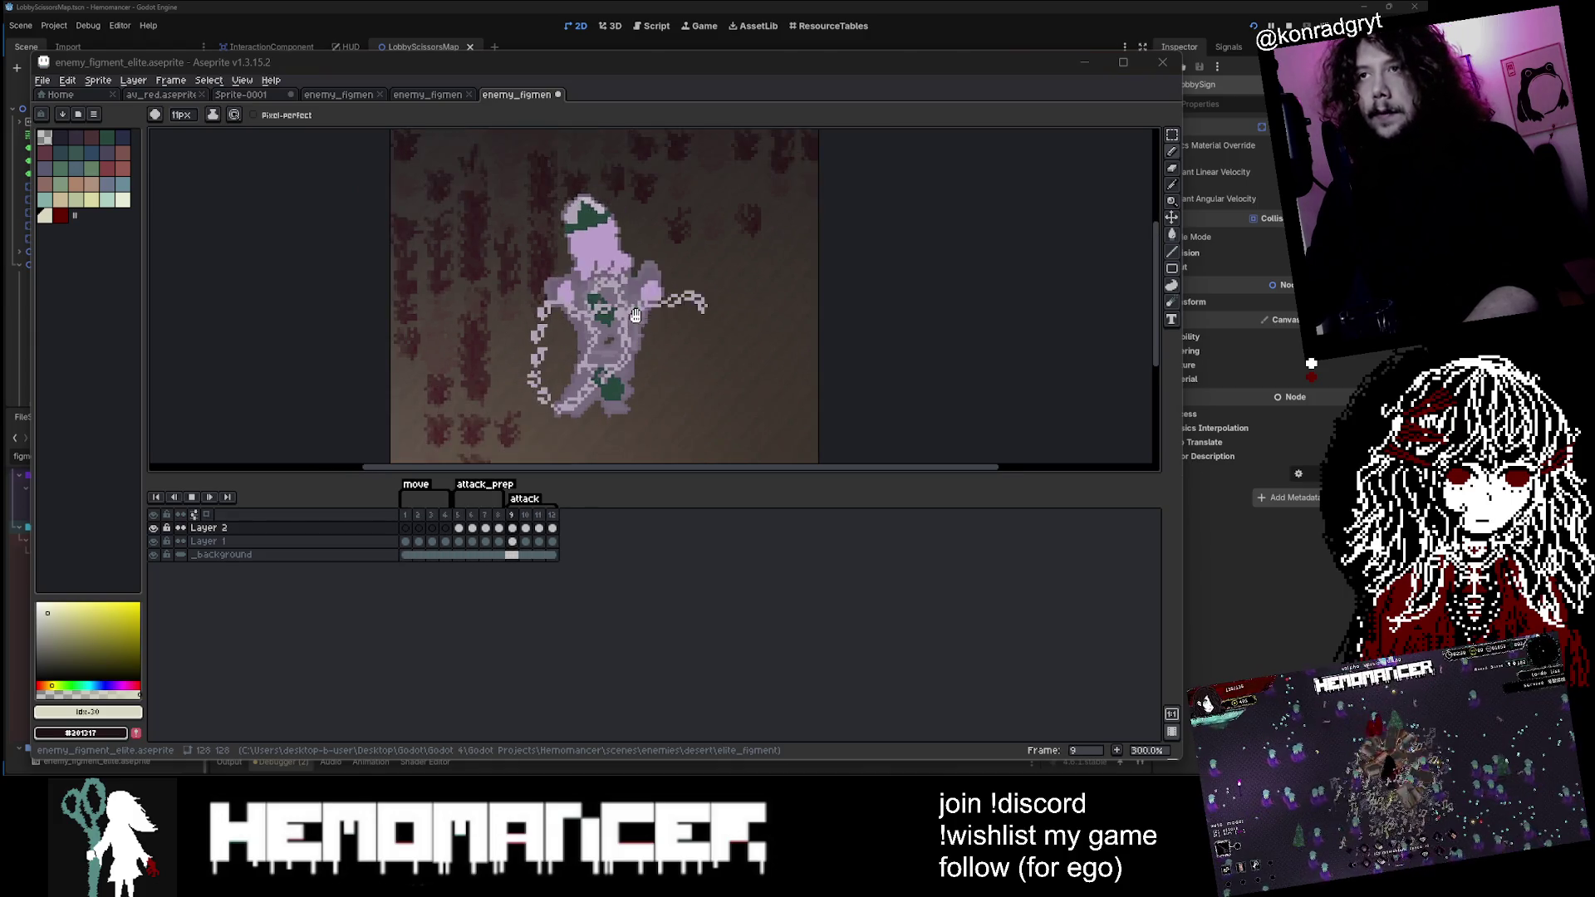
scroll(678, 282, down, 1)
scroll(679, 282, up, 1)
drag(679, 283, 701, 282)
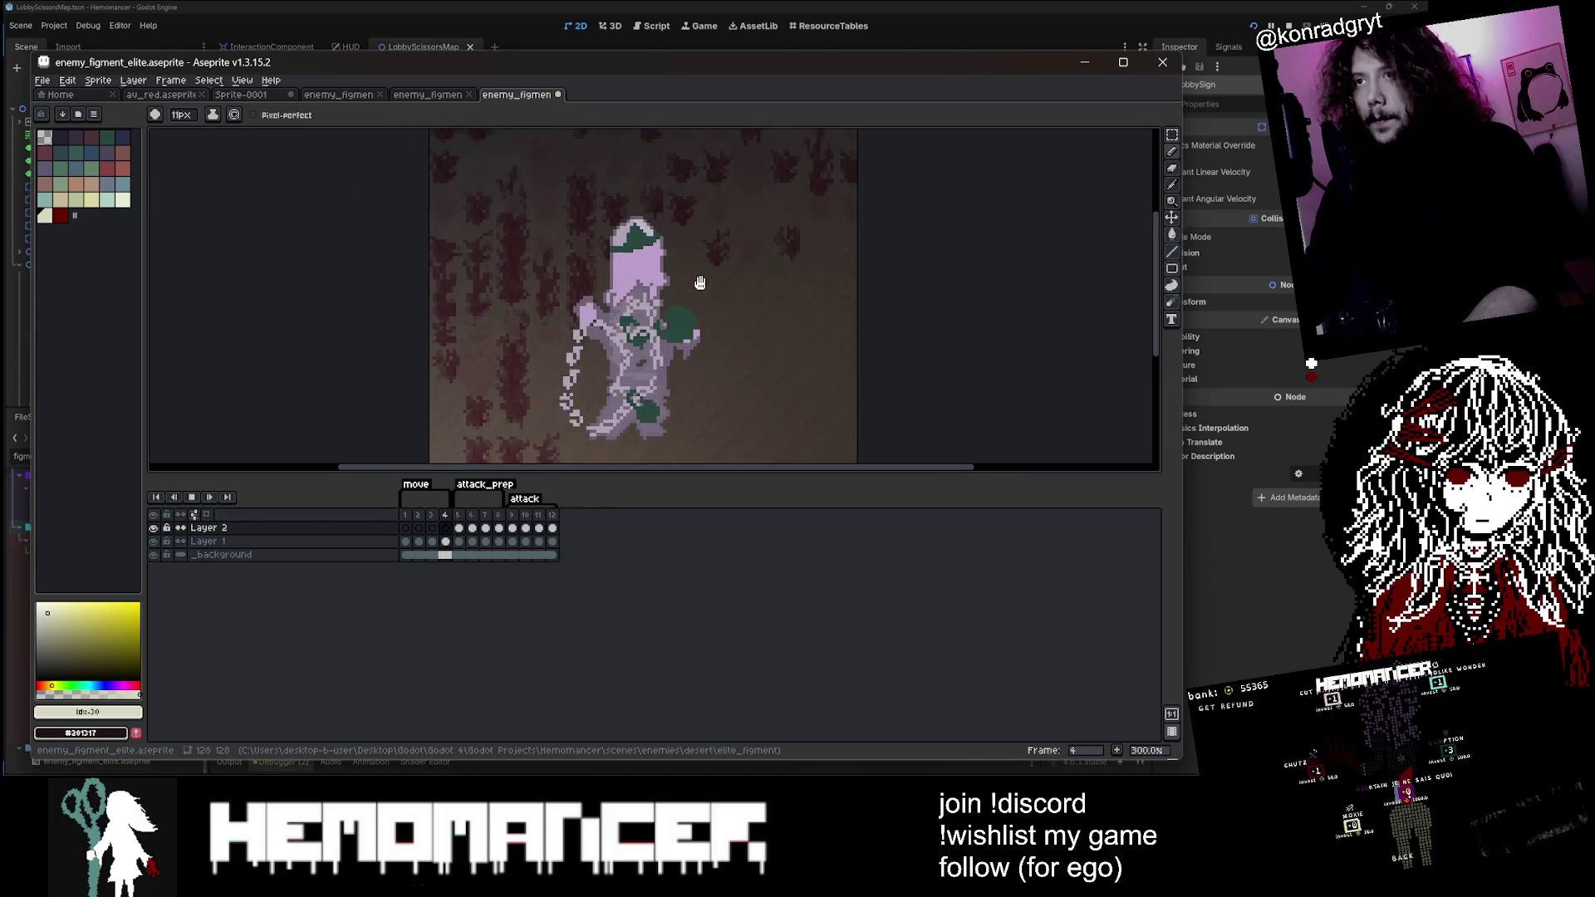
click(410, 514)
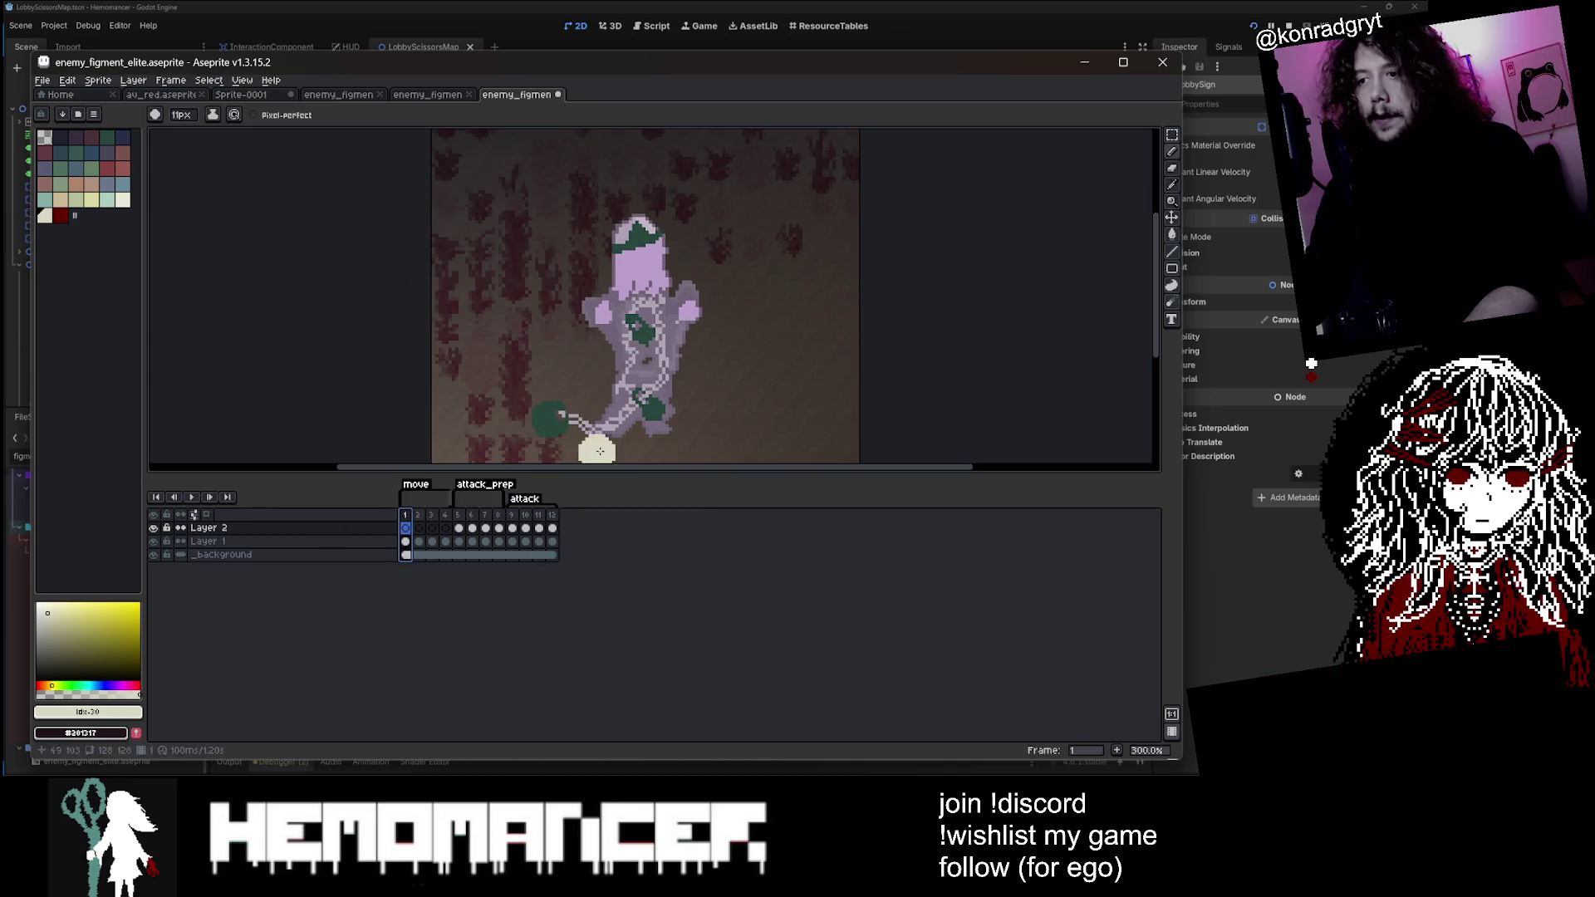
Step: Bring the Twitch stream browser forward and reposition its window
mouse_move(802, 785)
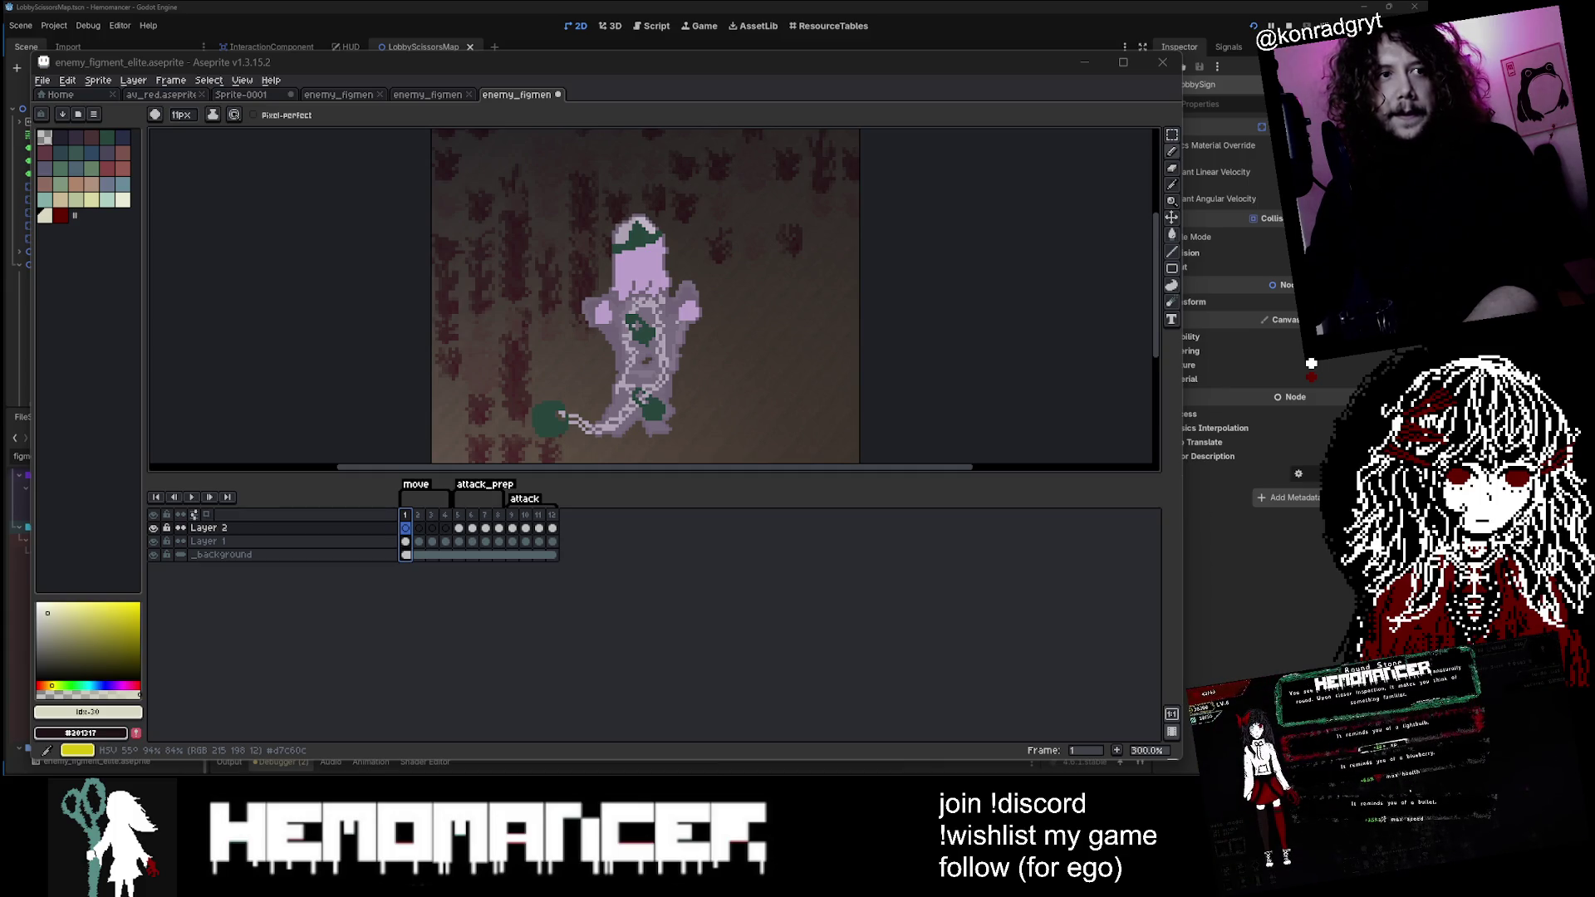
key(alt+Tab)
drag(560, 82, 581, 67)
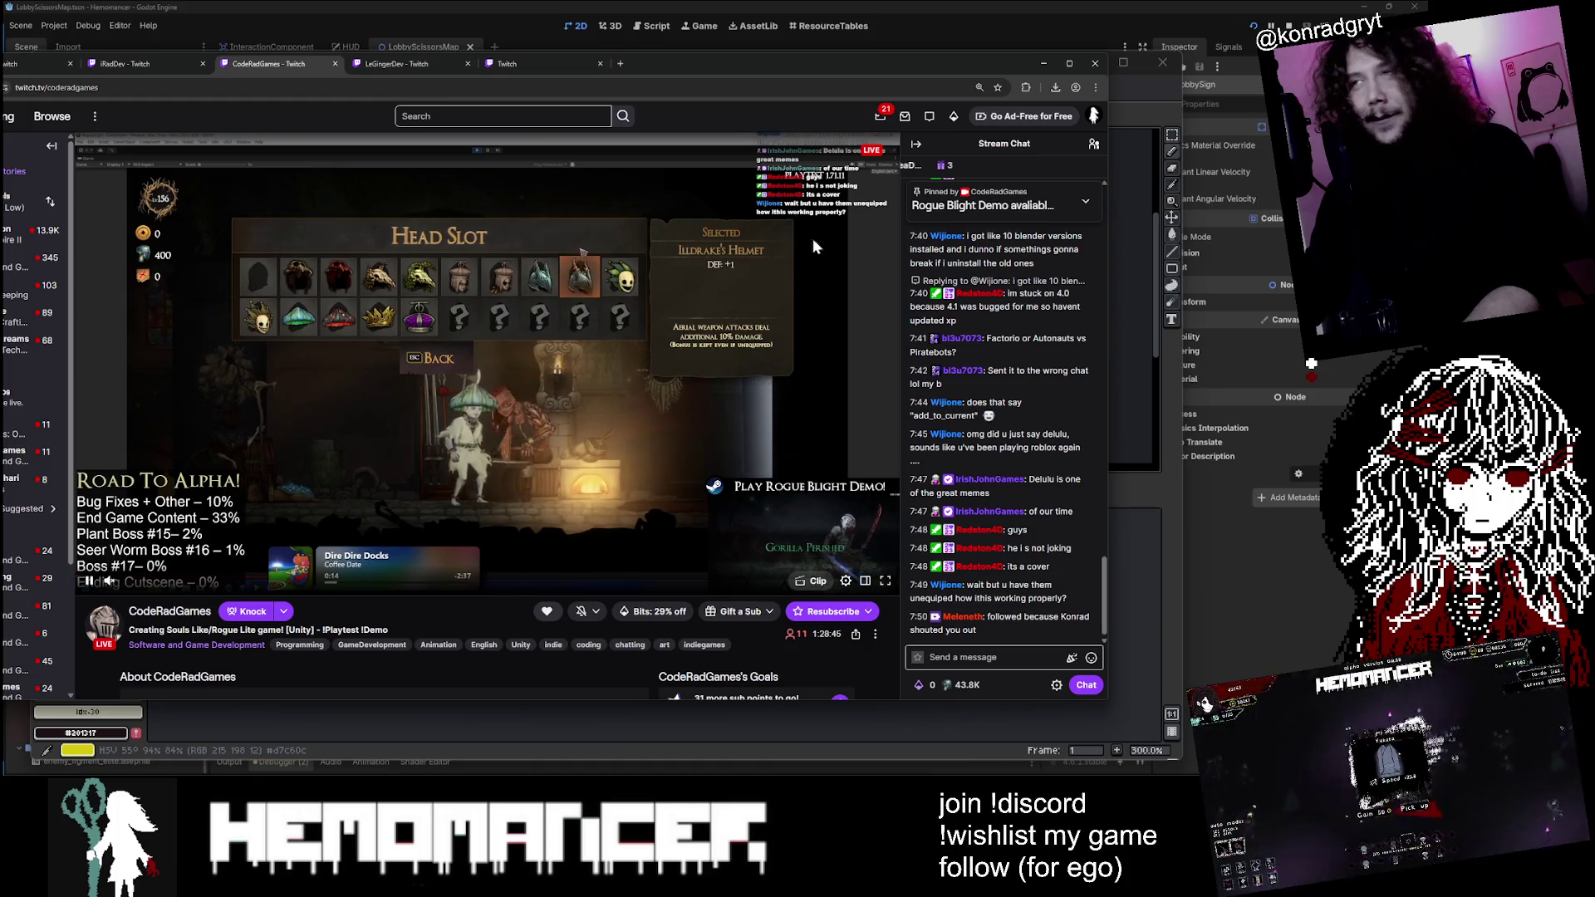
Step: Drag the Twitch browser window down-left off screen to uncover Aseprite
mouse_move(880, 68)
mouse_down()
mouse_move(426, 355)
mouse_move(398, 814)
mouse_up()
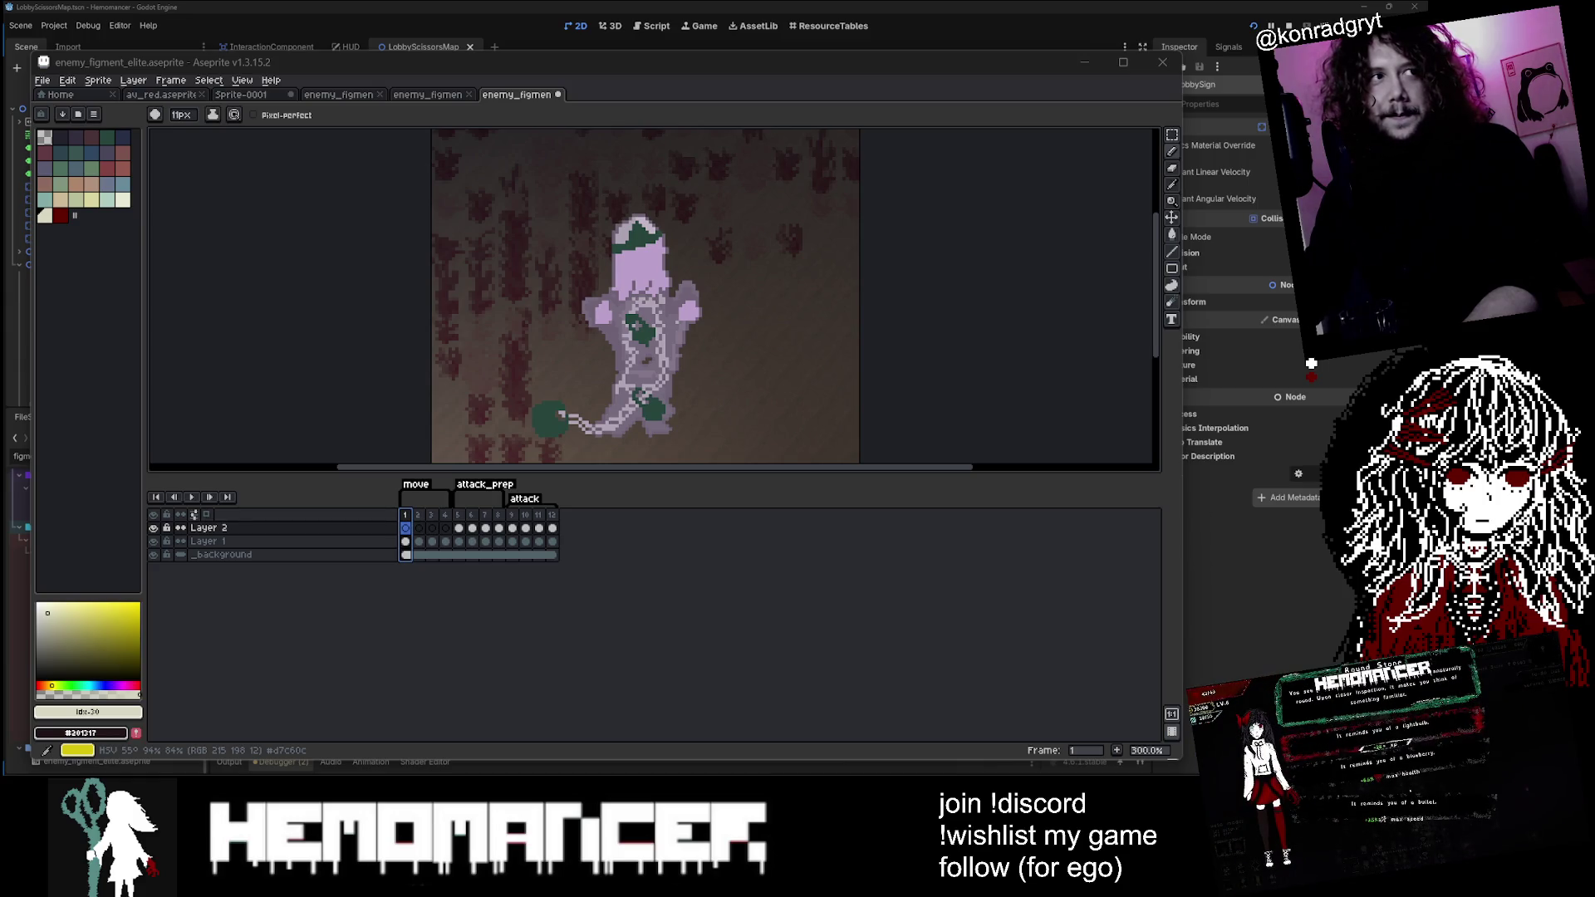
Step: Bring Aseprite forward and confirm the attack and attack_prep tag properties
click(873, 276)
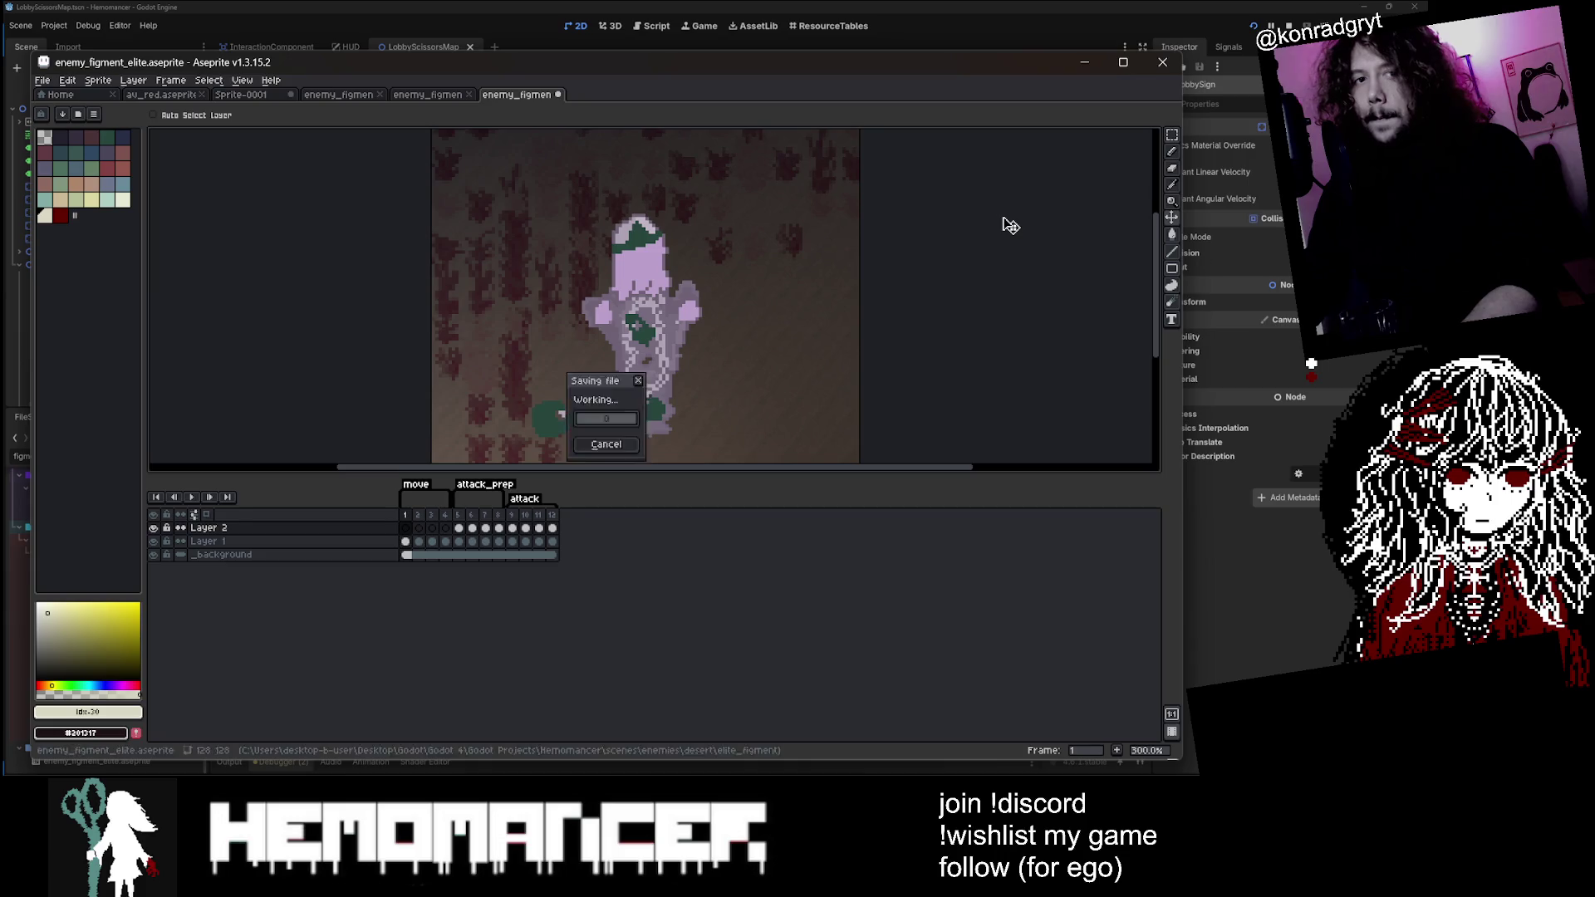
double_click(526, 500)
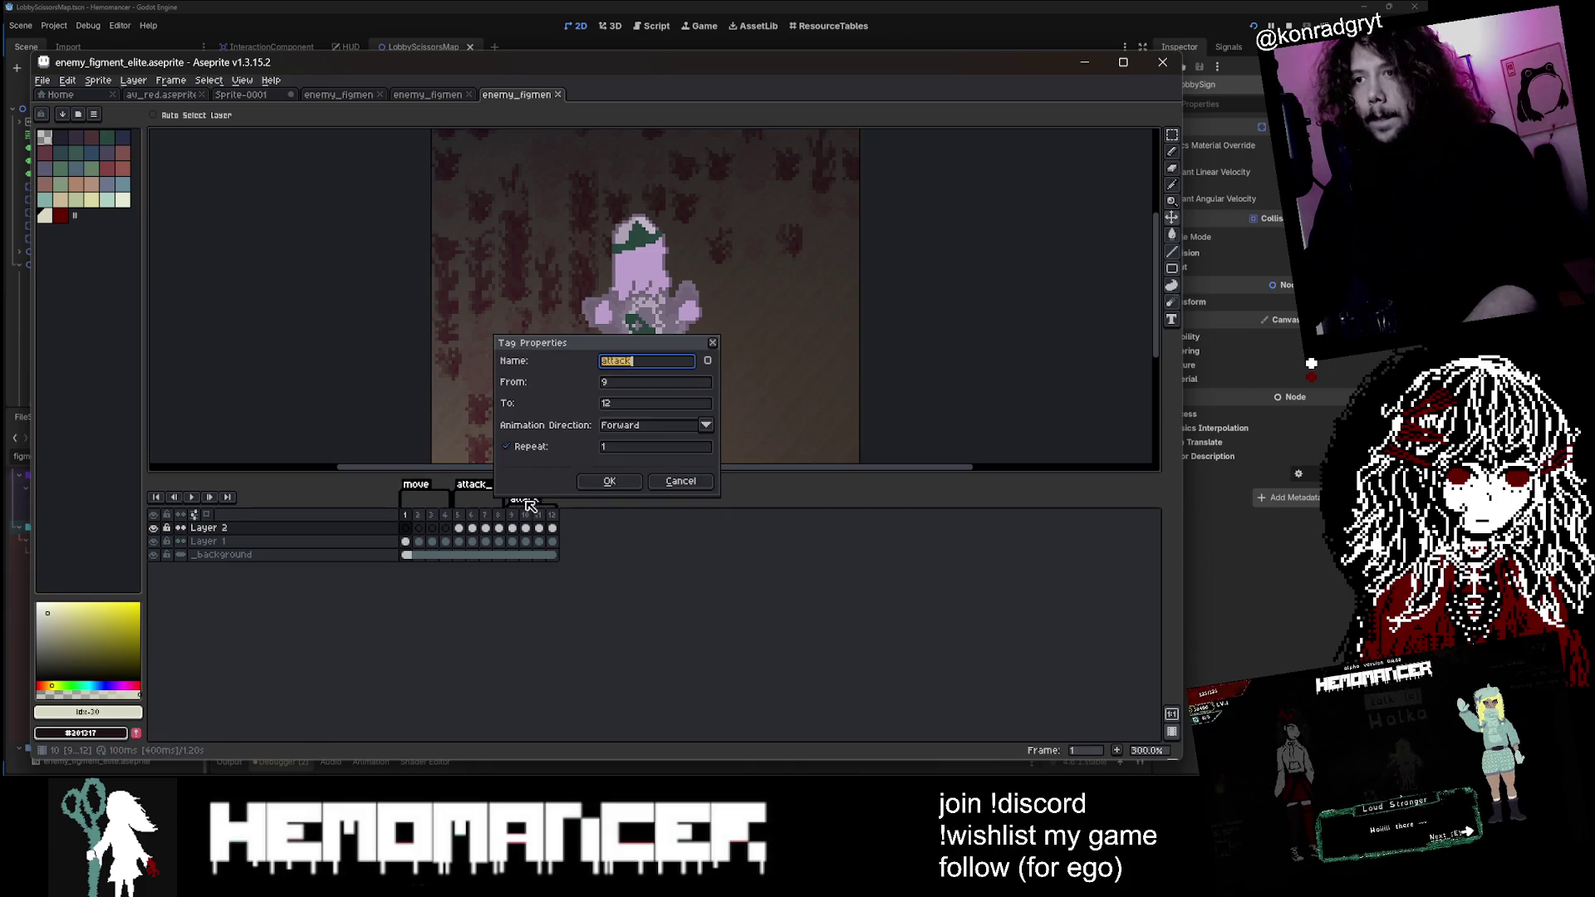
click(609, 483)
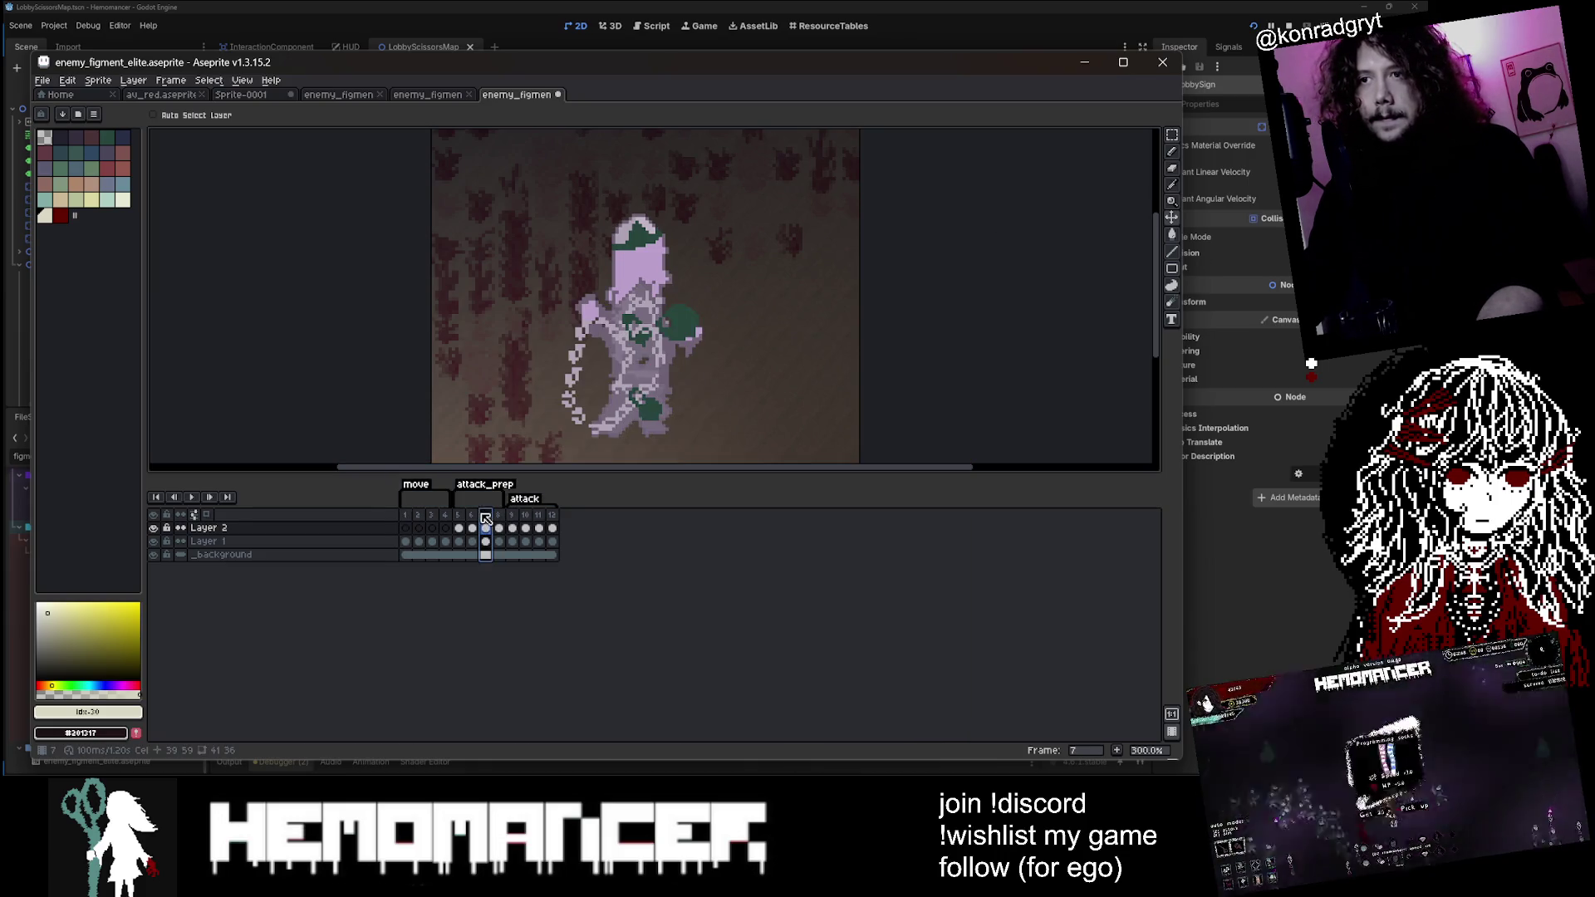
double_click(496, 484)
click(609, 482)
Step: Confirm the move tag properties and save enemy_figment_elite.aseprite
double_click(497, 484)
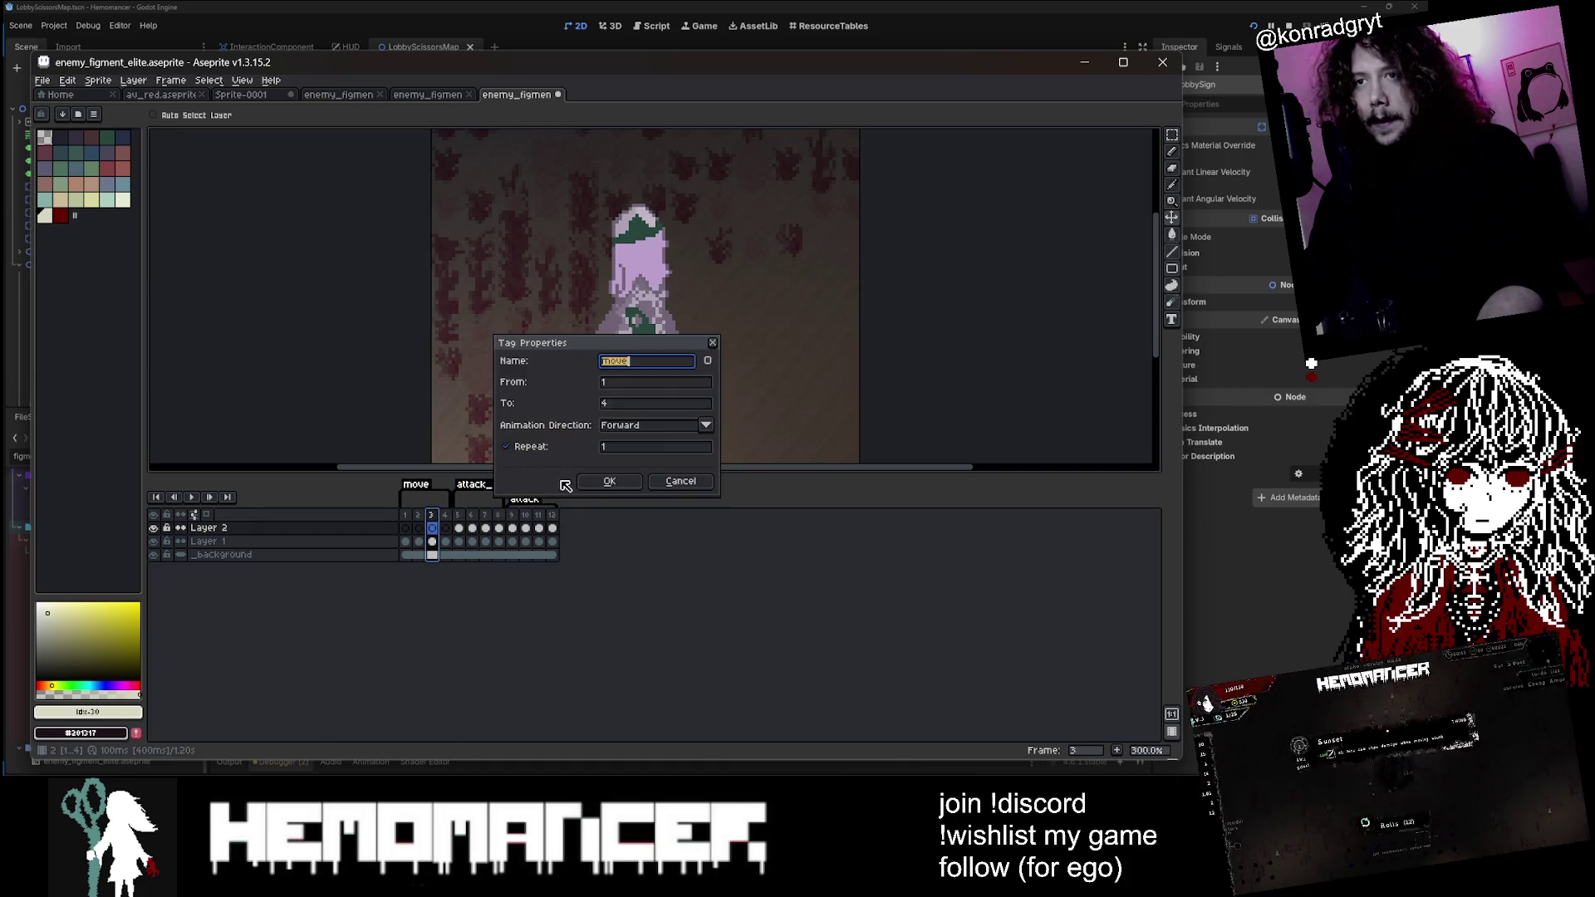
click(609, 482)
key(ctrl+s)
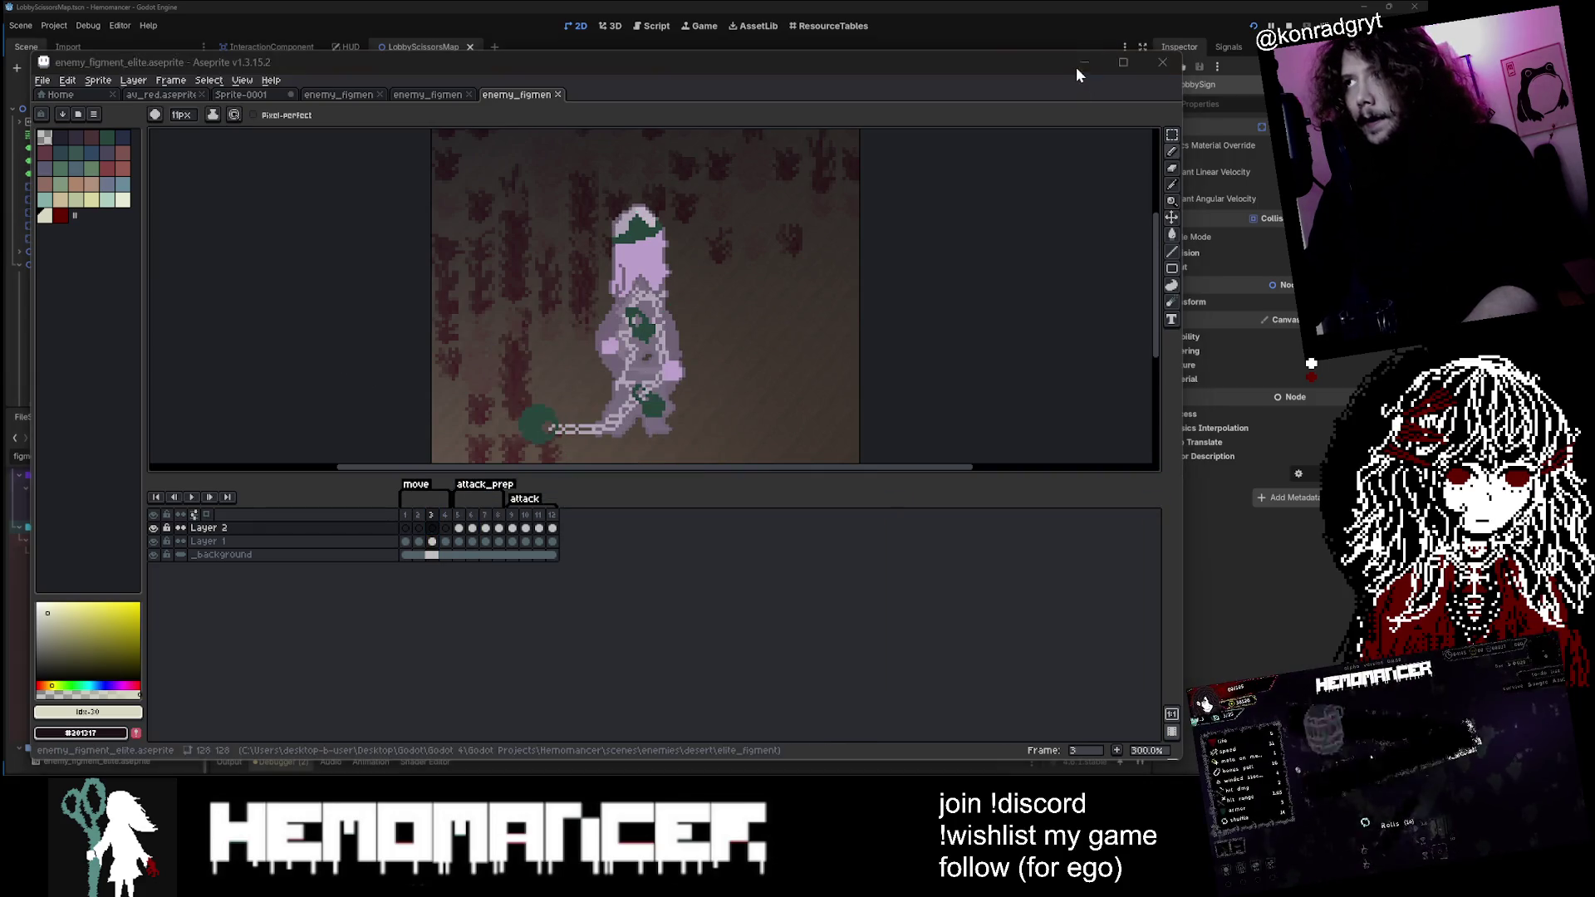
key(alt+Tab)
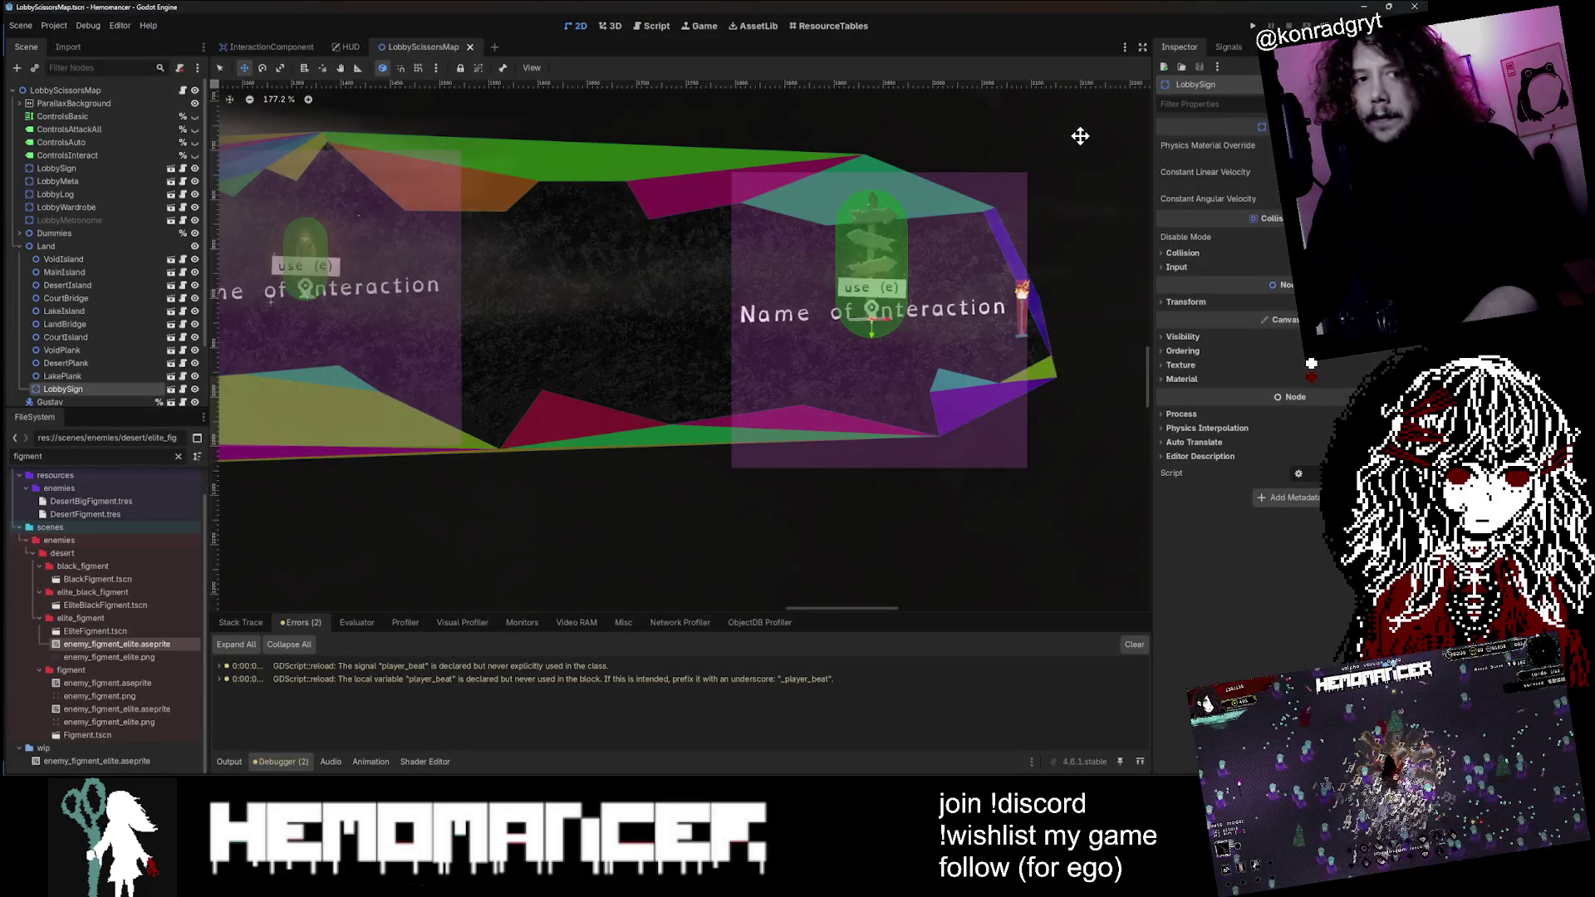
Step: Zoom out the LobbyScissorsMap viewport and run the Hemomancer project with F5
scroll(1080, 135, down, 1)
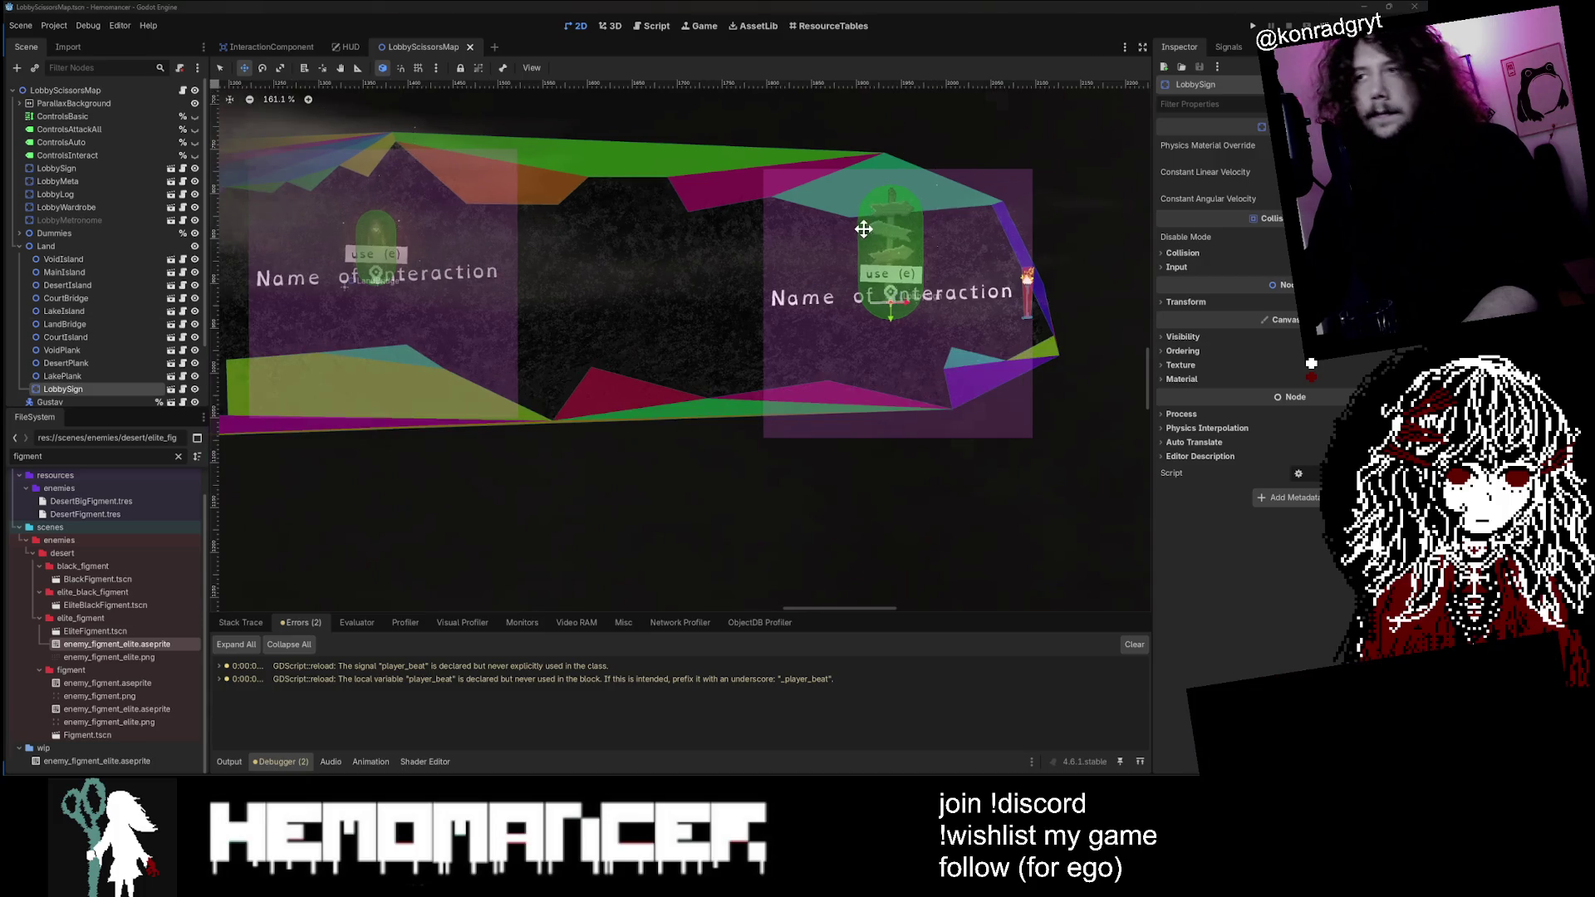
scroll(1020, 177, down, 1)
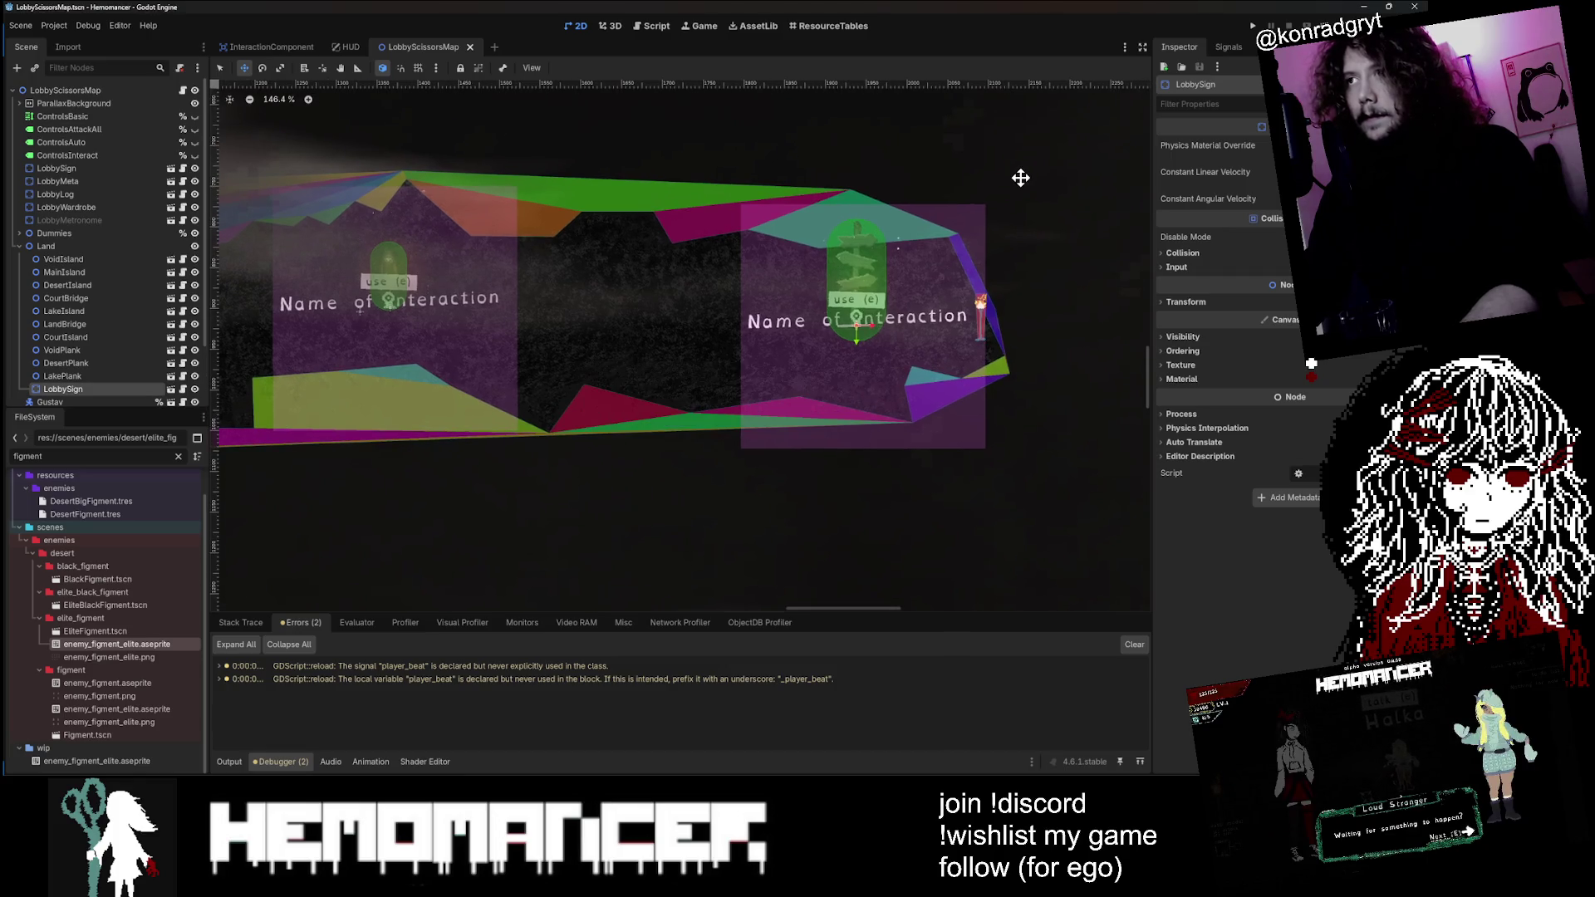
key(F5)
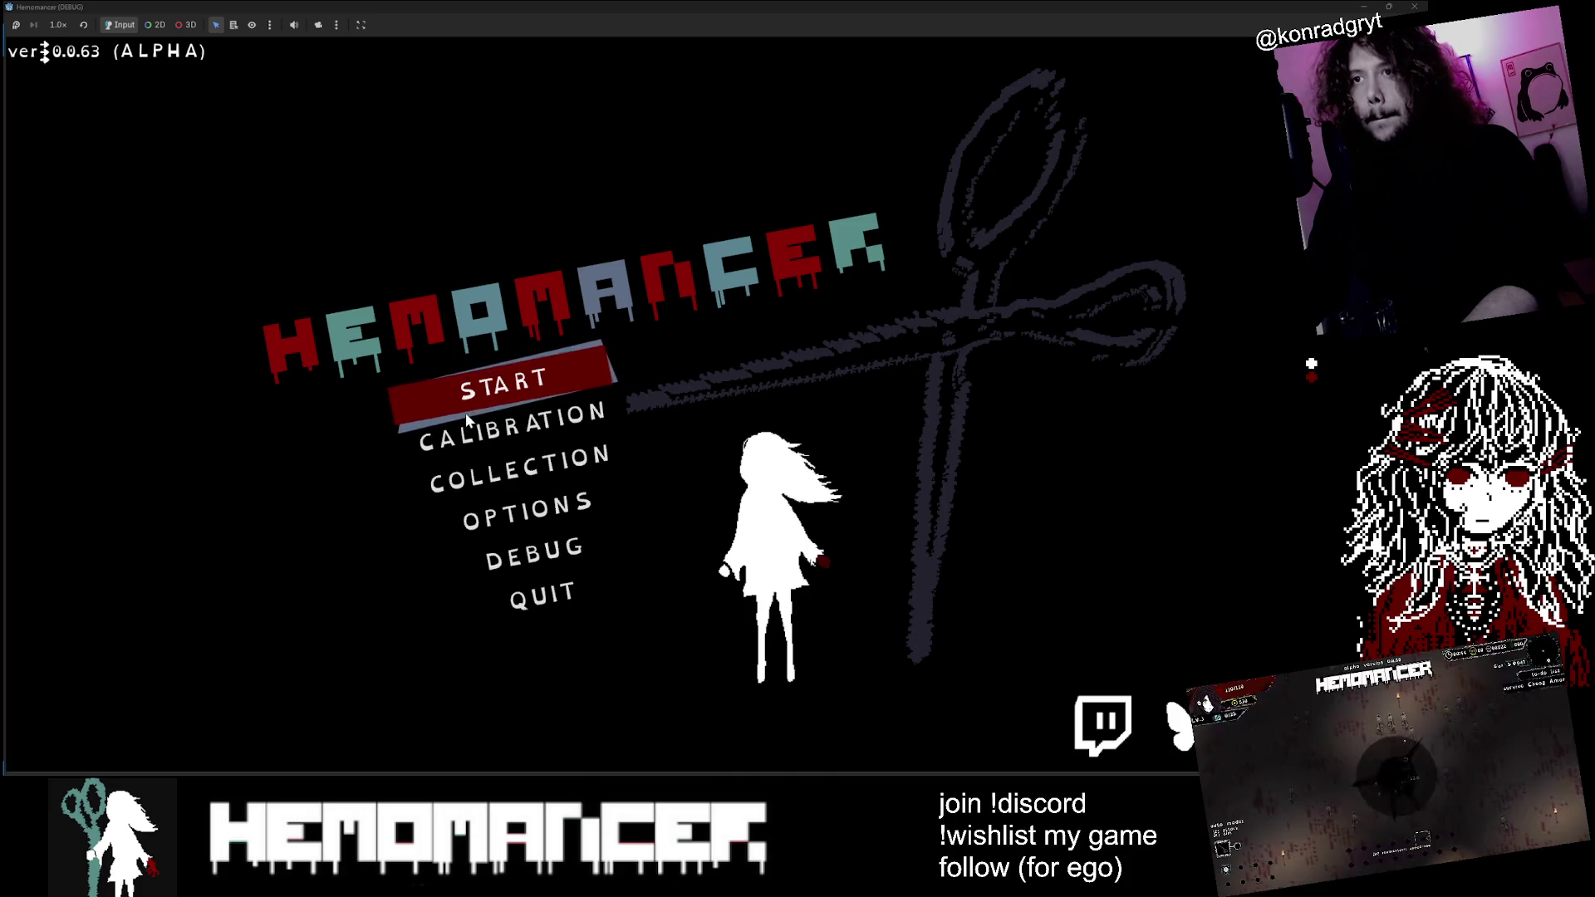
Step: Start gameplay from the menu and resize the game window
click(469, 403)
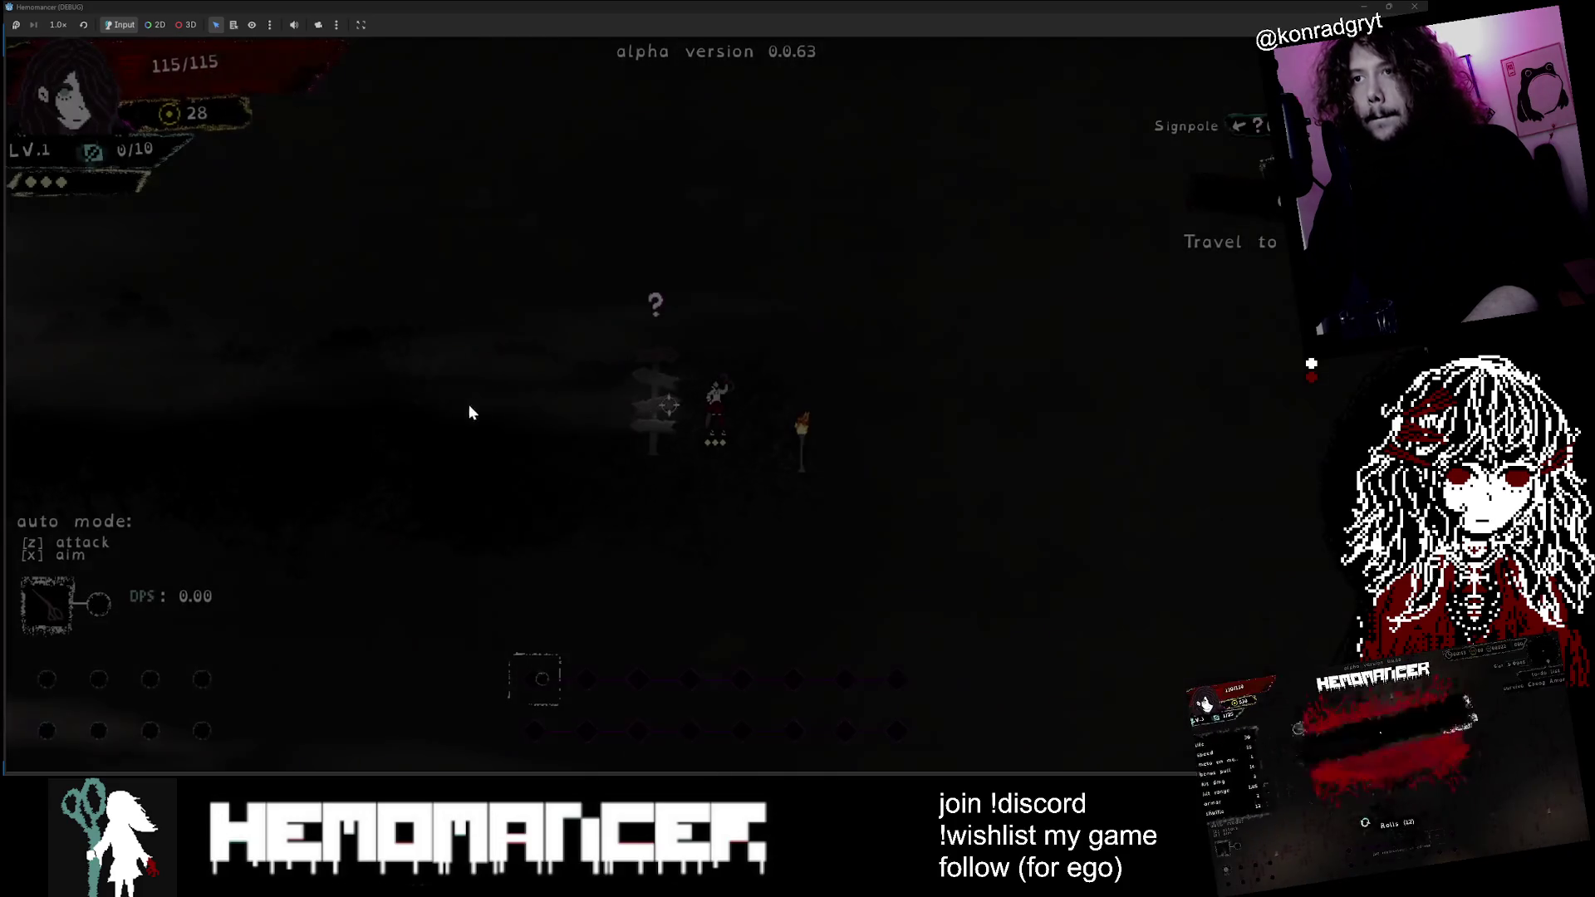
mouse_move(890, 4)
mouse_down()
mouse_move(545, 62)
mouse_move(251, 11)
mouse_up()
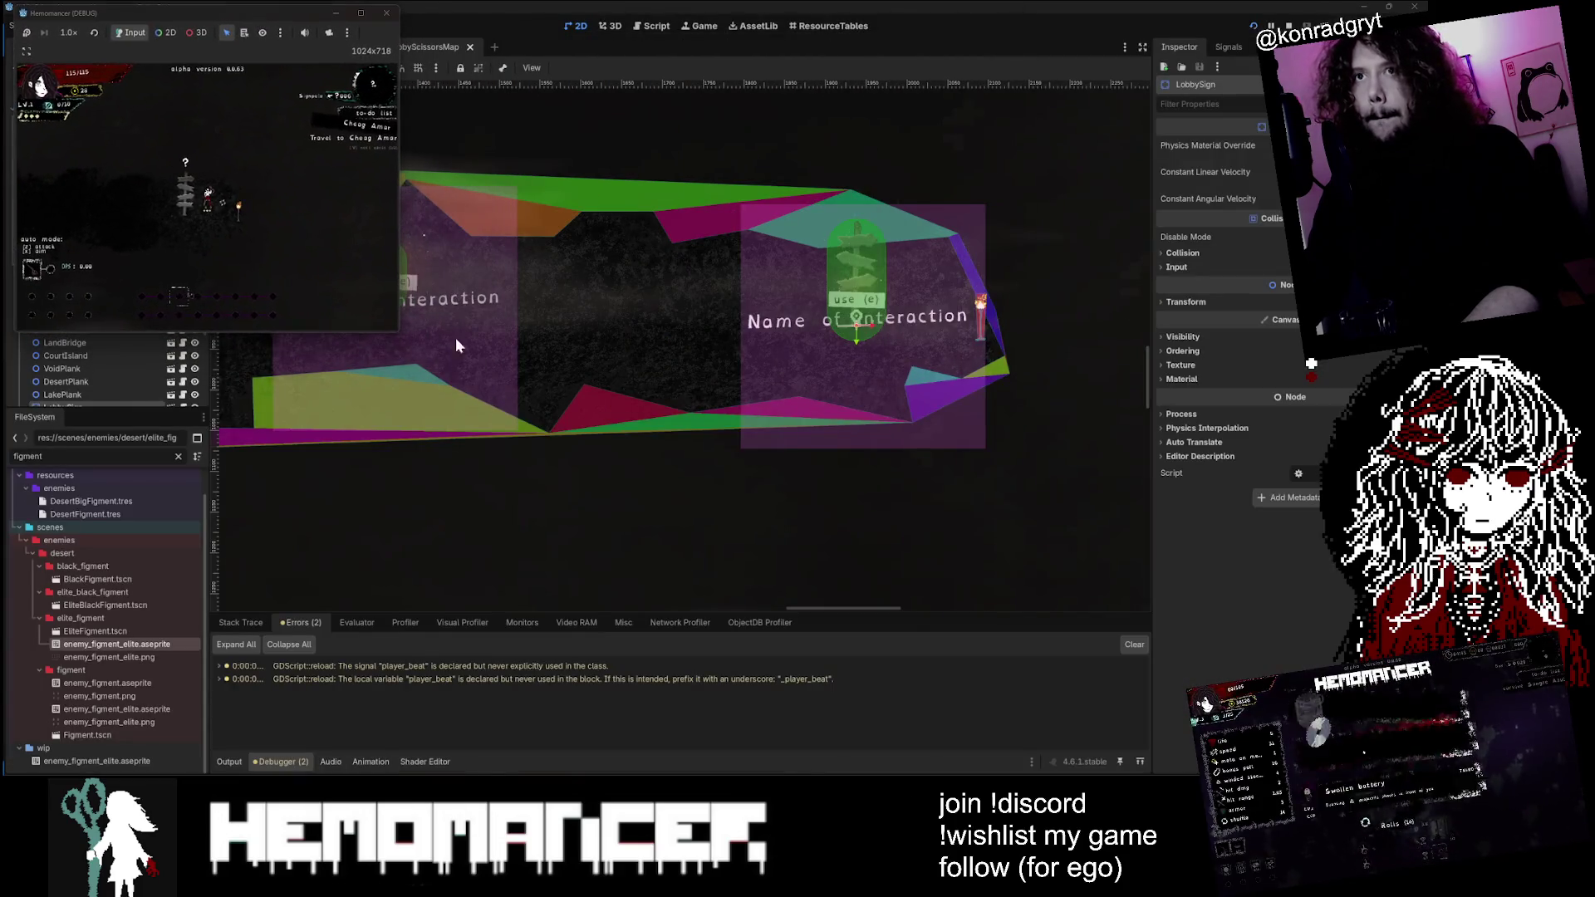
mouse_move(405, 346)
mouse_down()
mouse_move(1403, 766)
mouse_move(1229, 771)
mouse_move(1283, 774)
mouse_up()
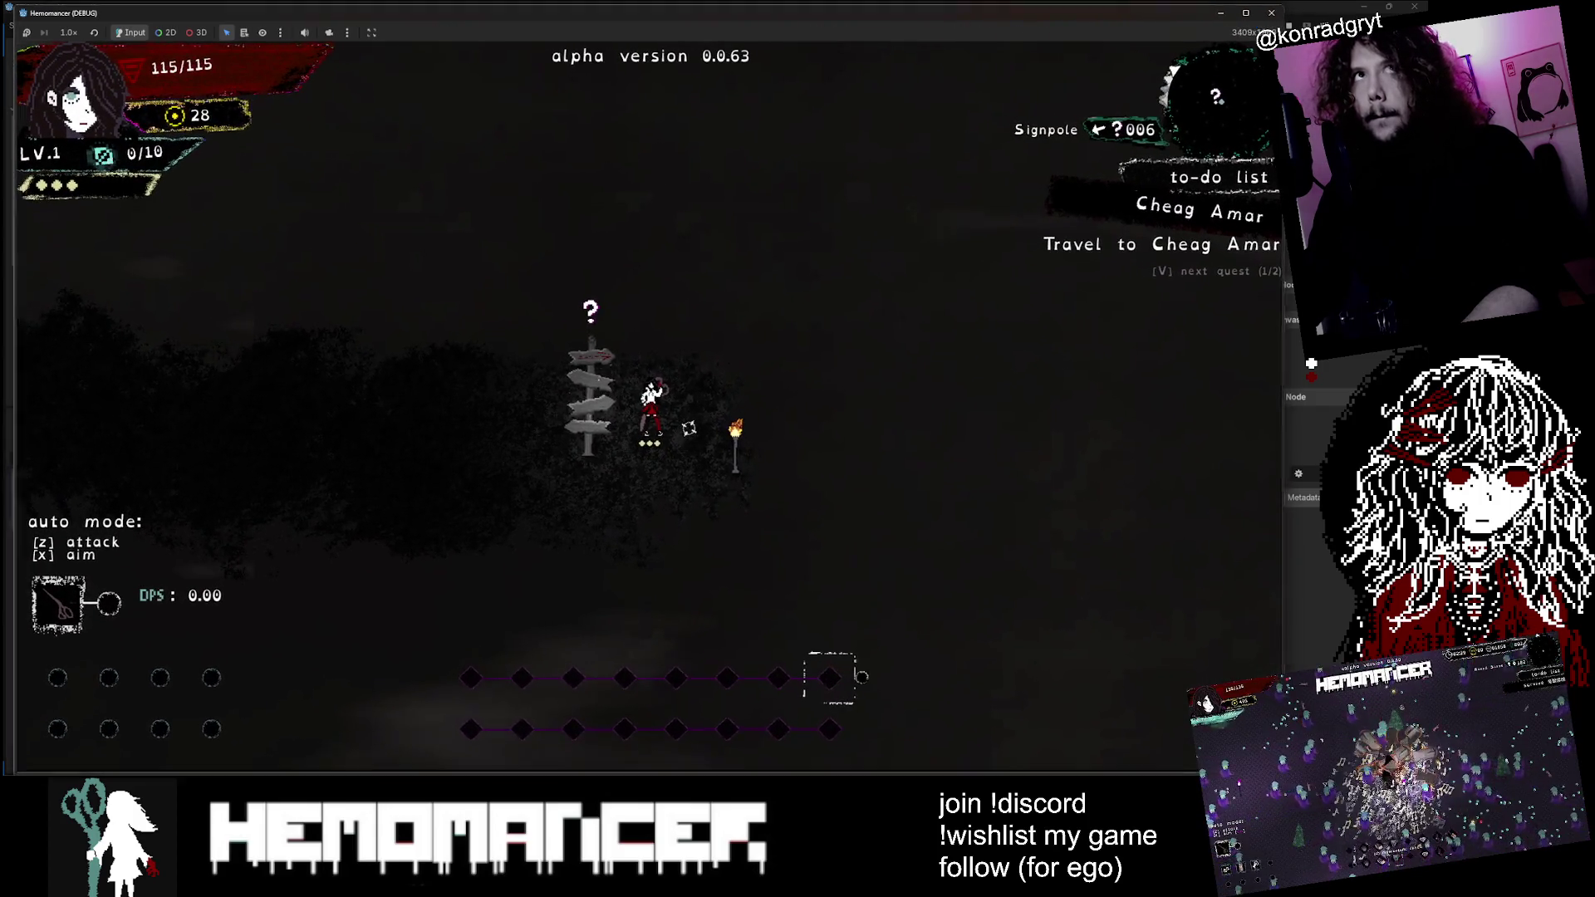
Step: Walk left past Halka and the Metronome and attack the figures by the torch
key(a)
key(a)
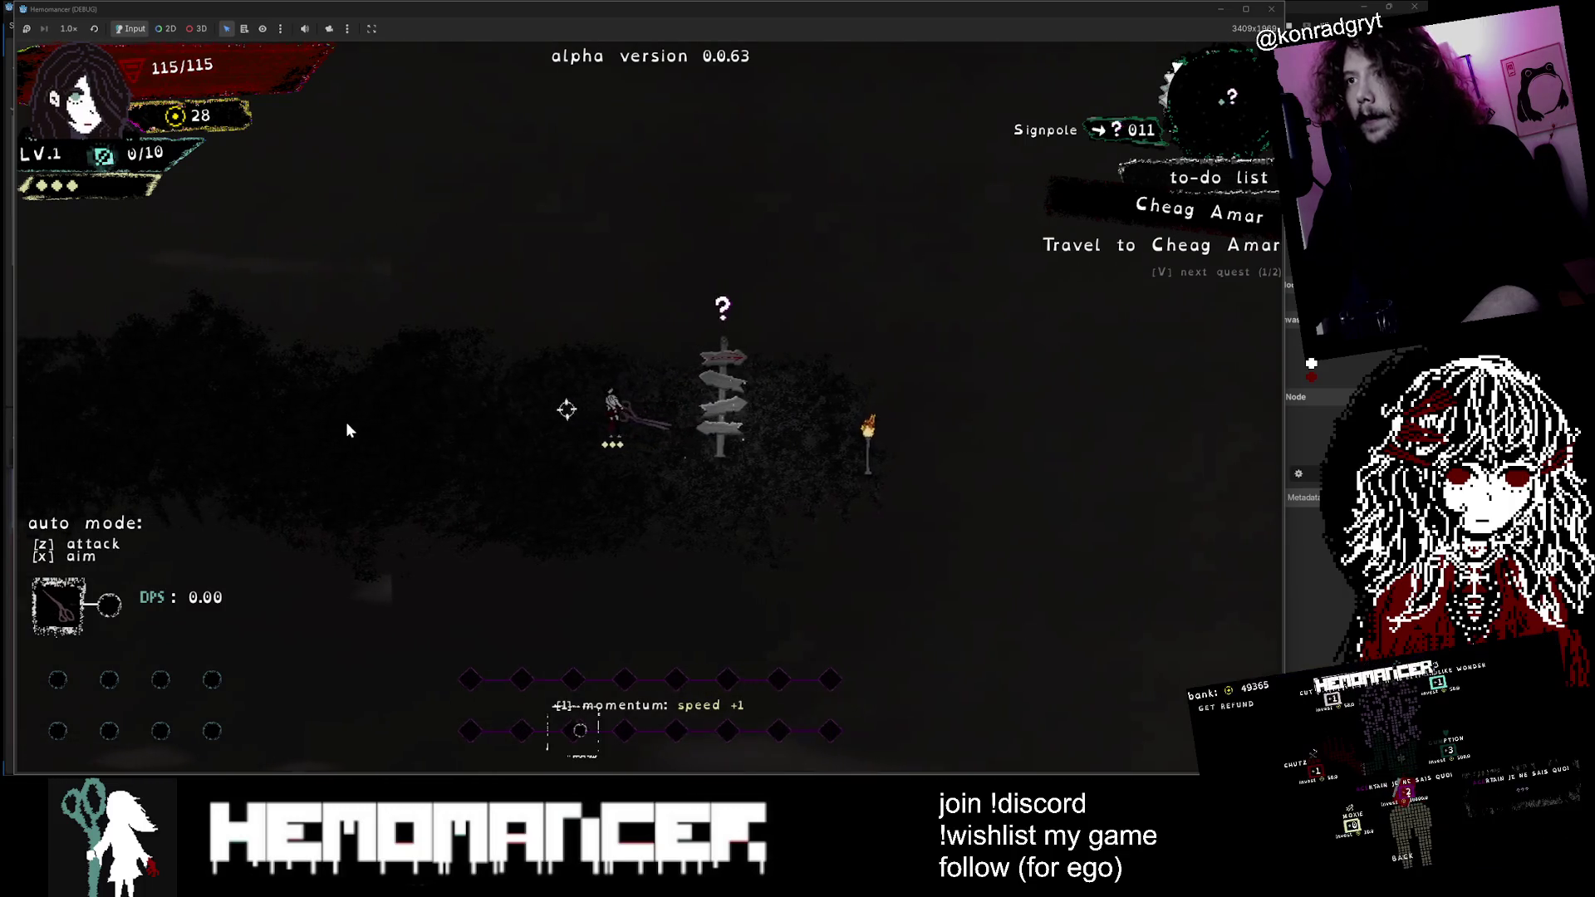
key(a)
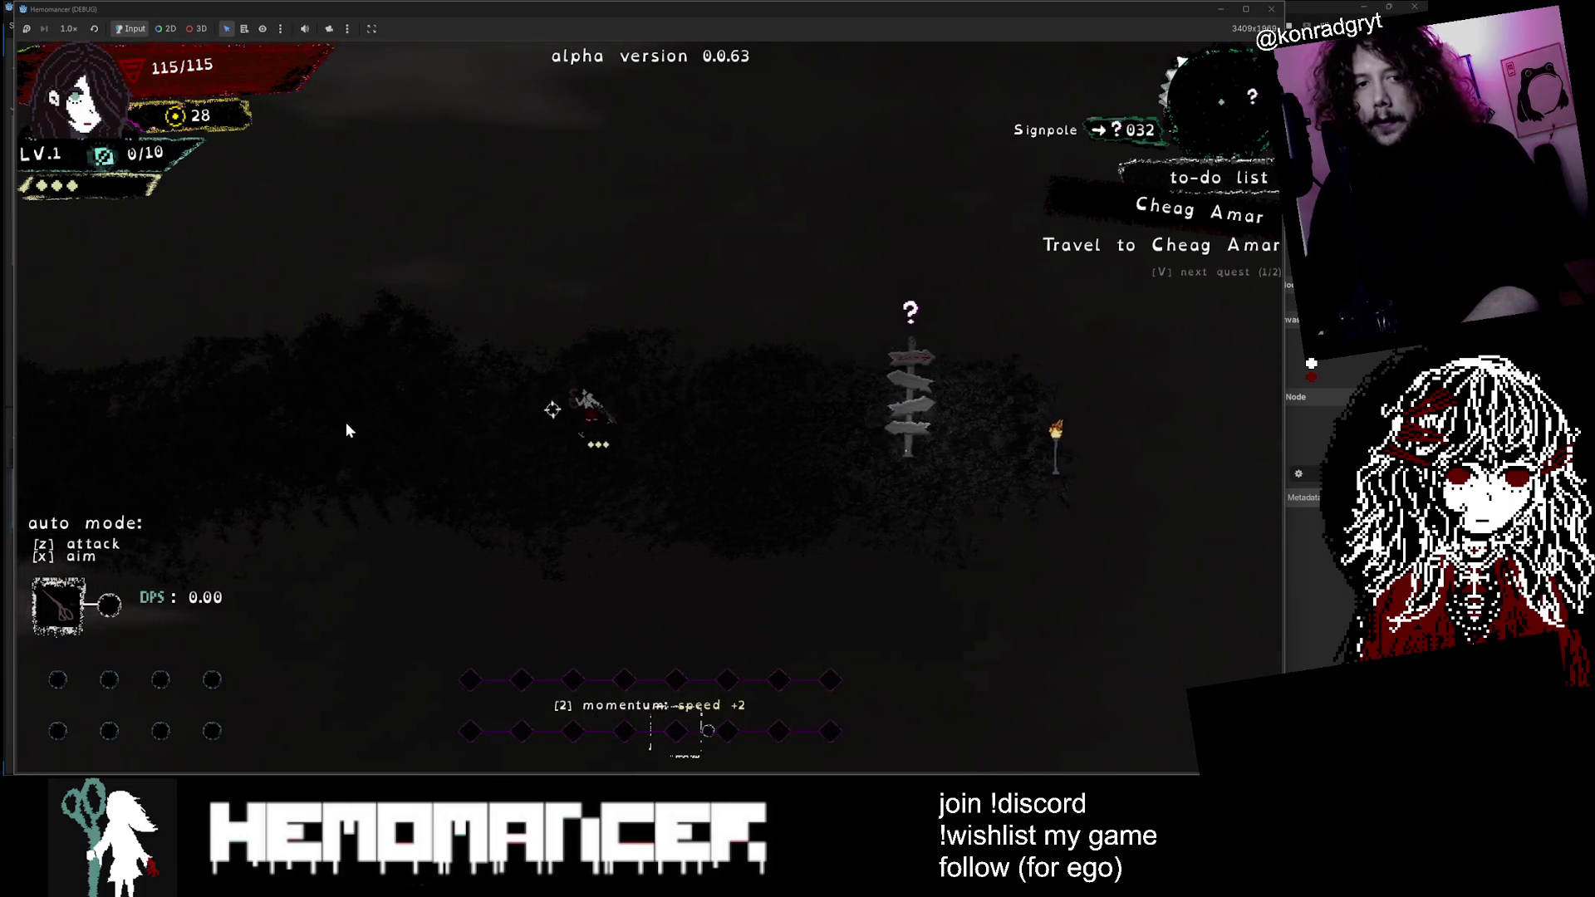
key(a)
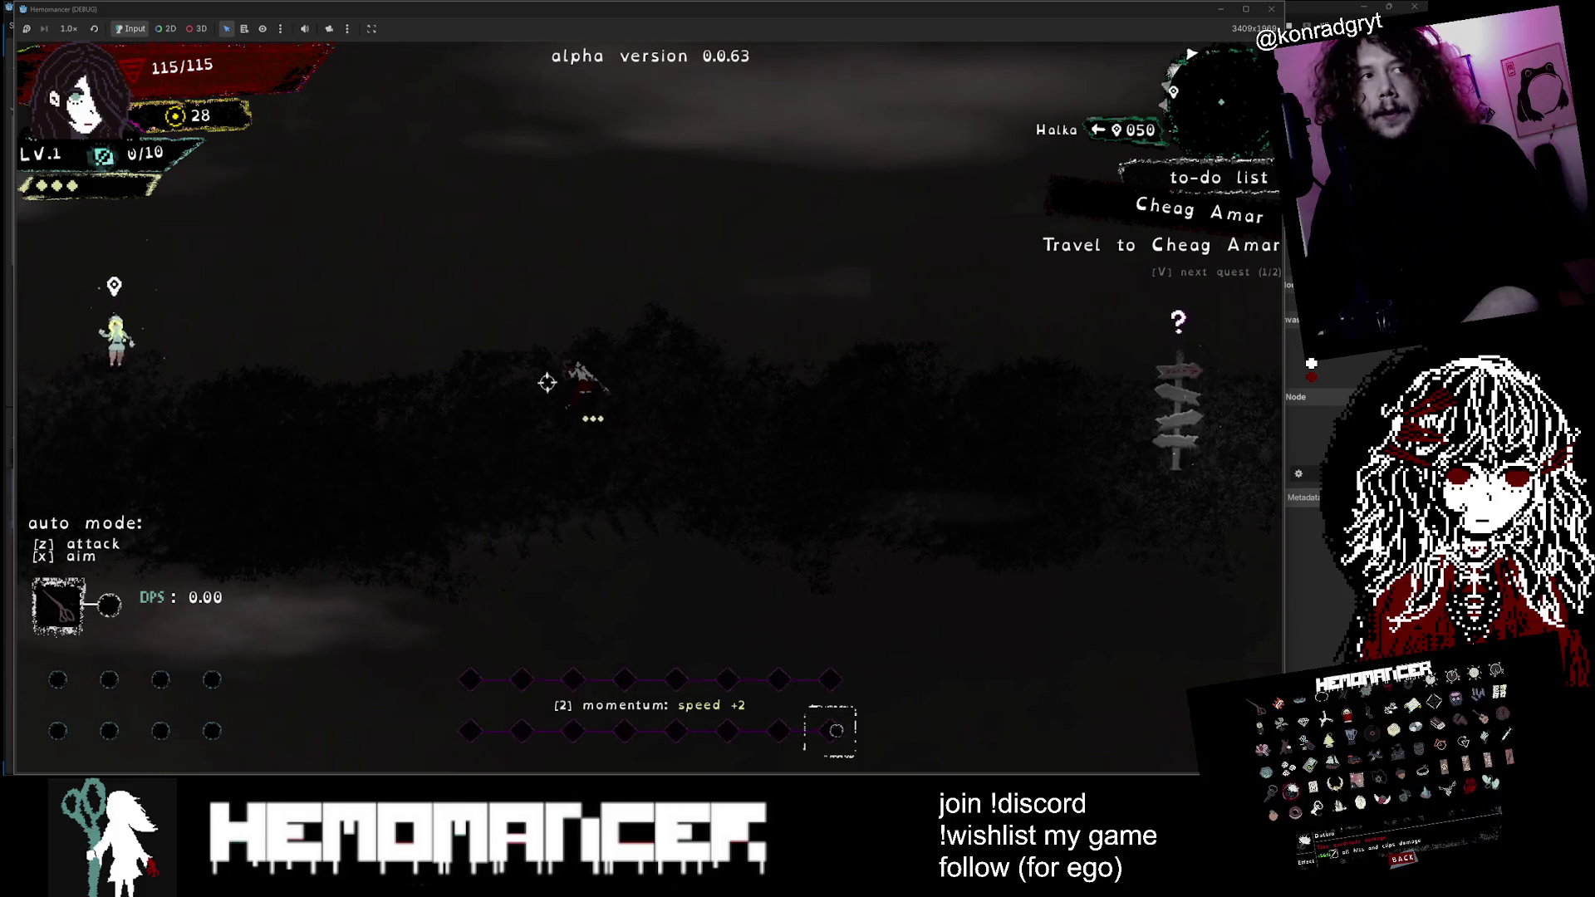
key(a)
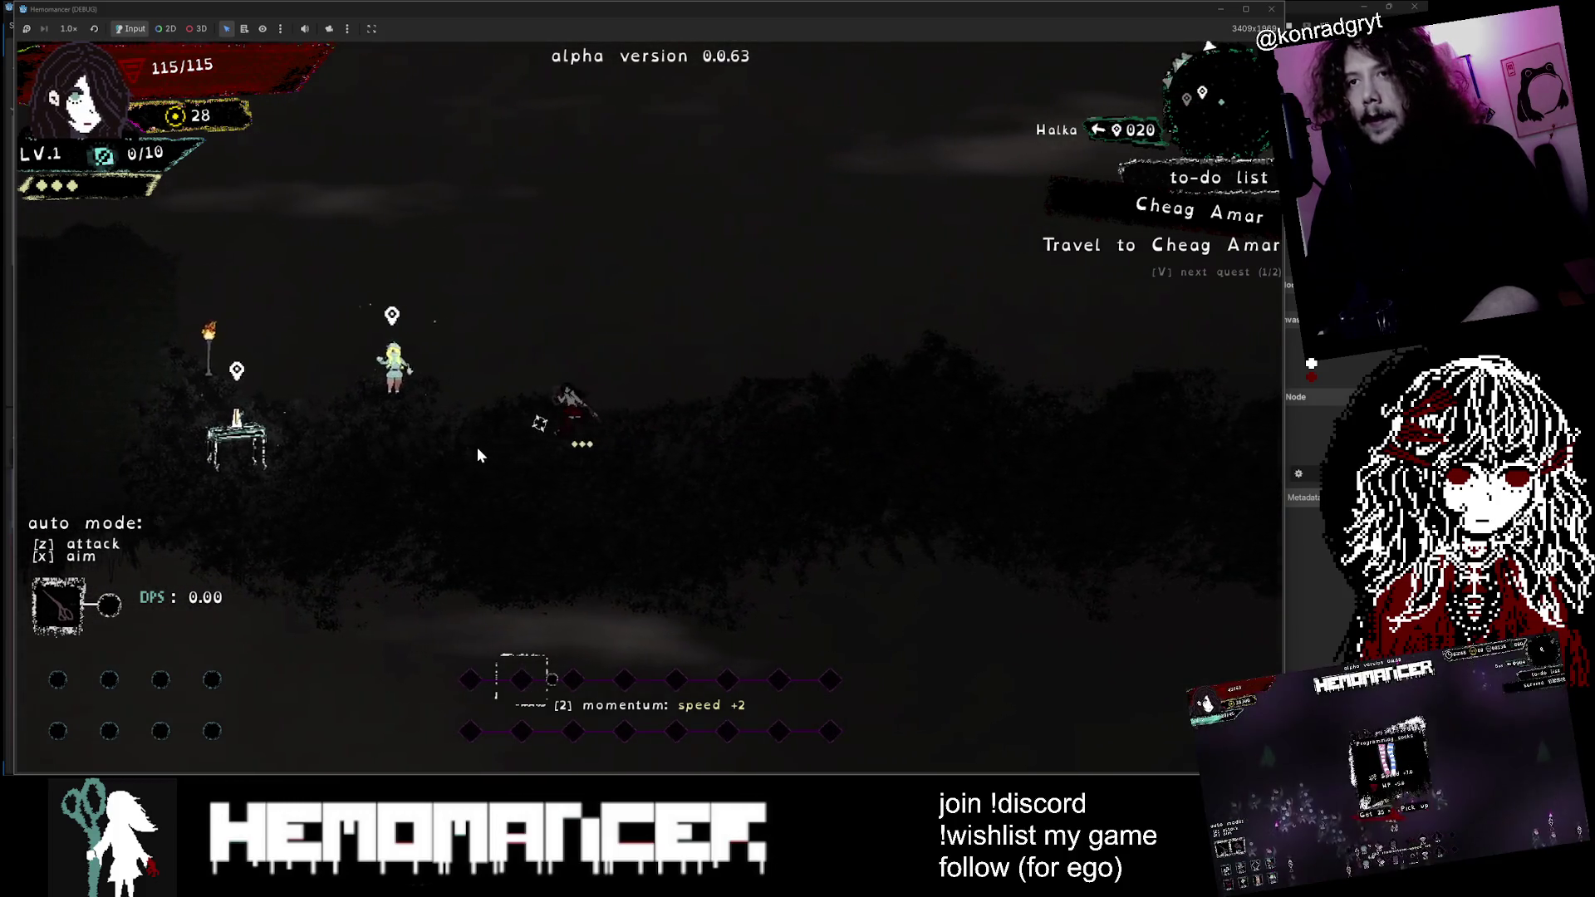
key(a)
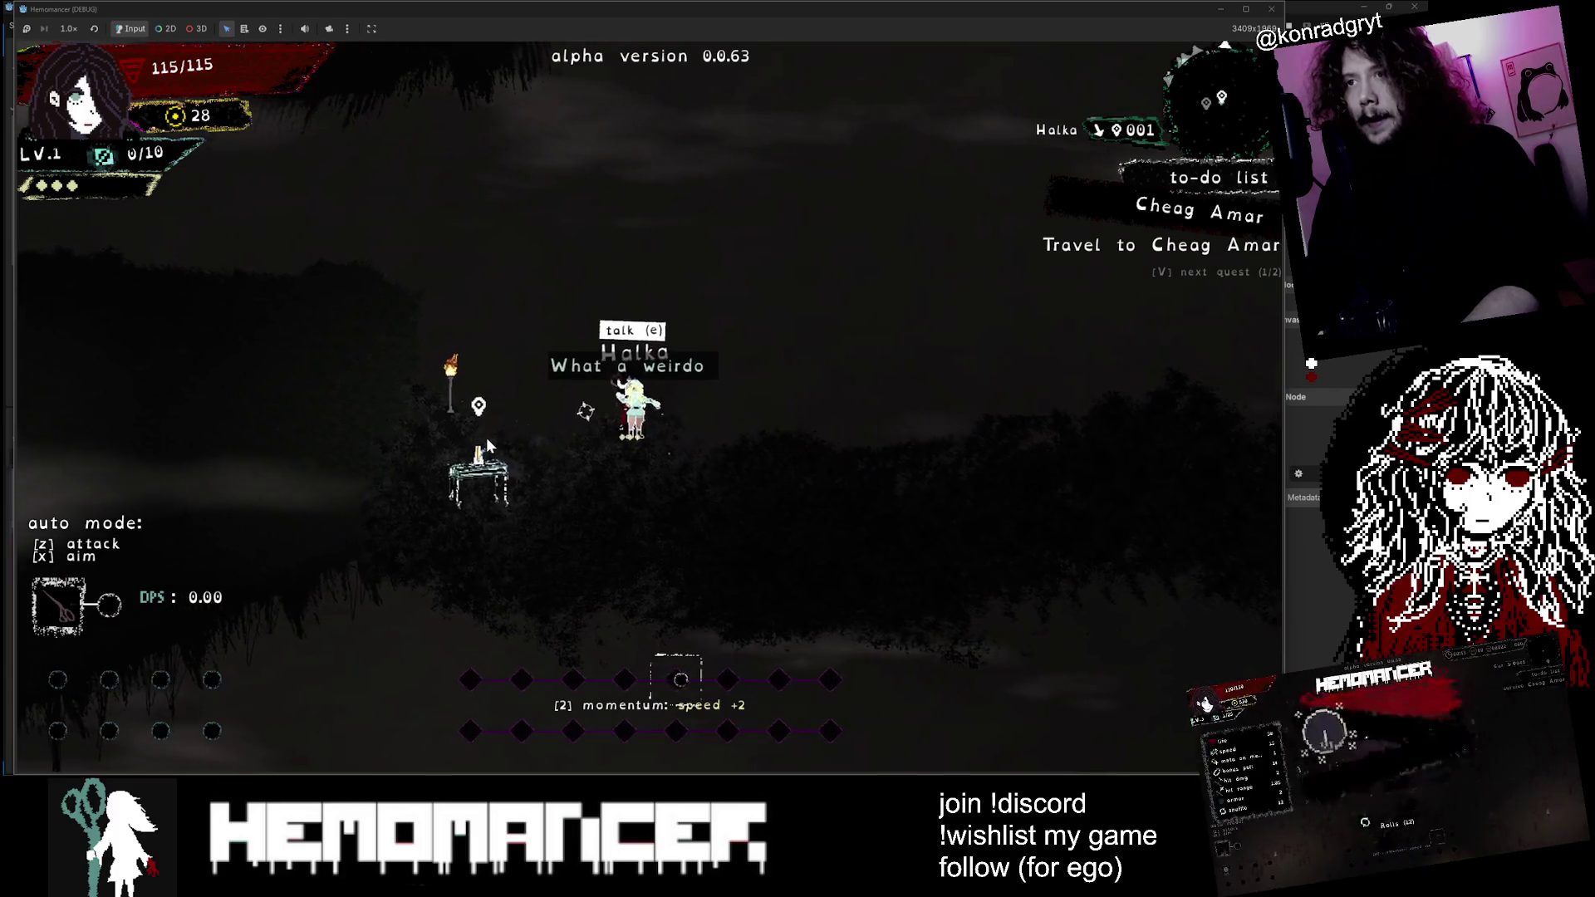
key(a)
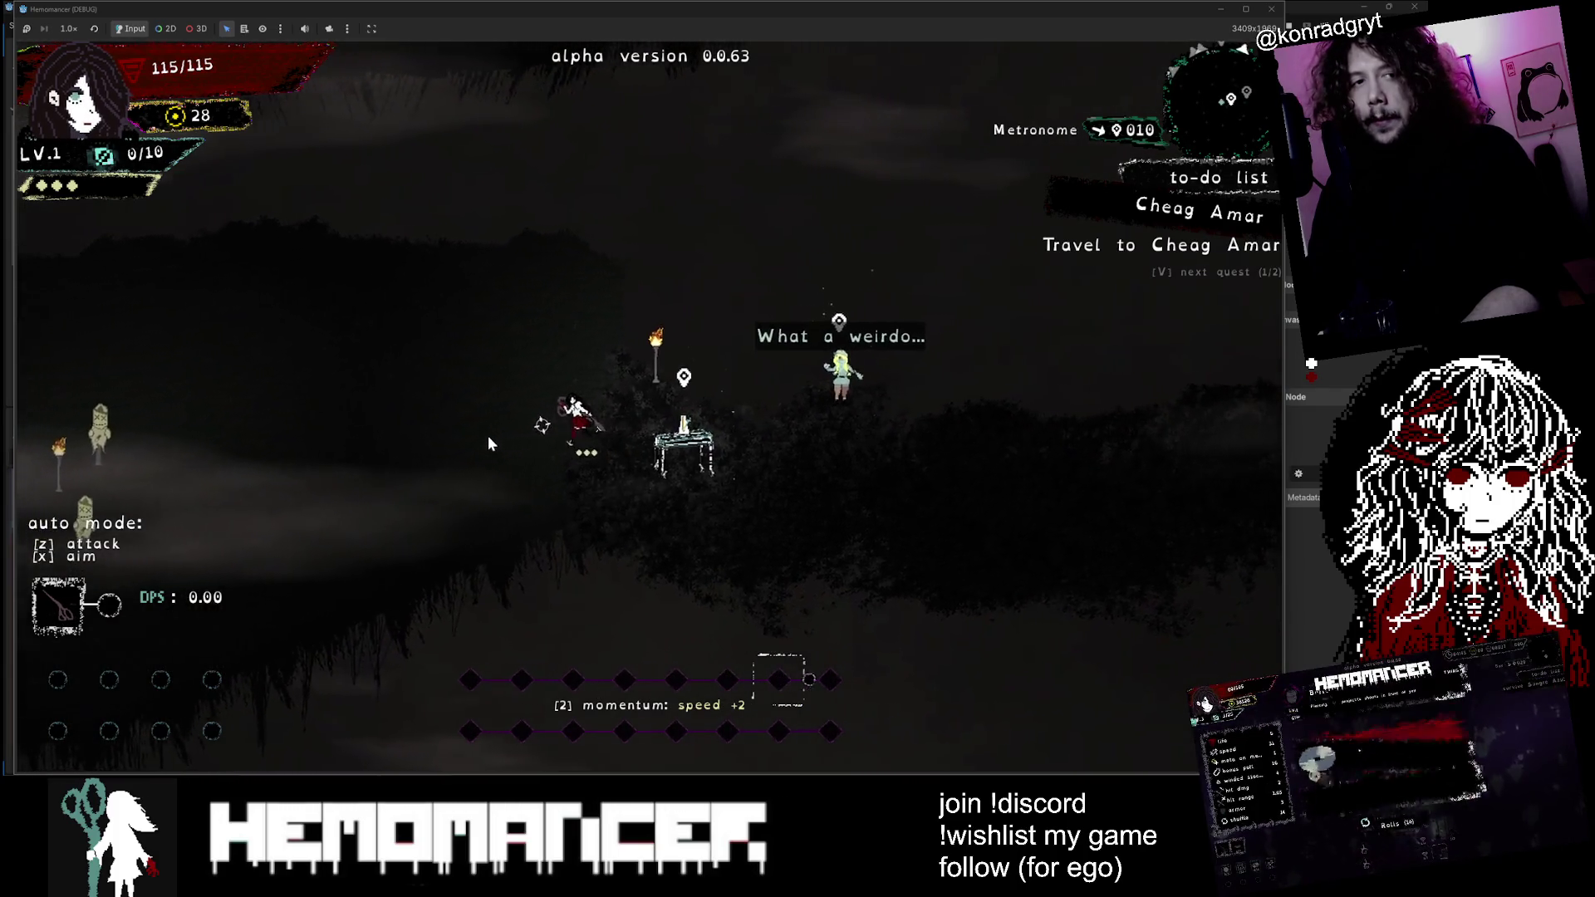
key(a)
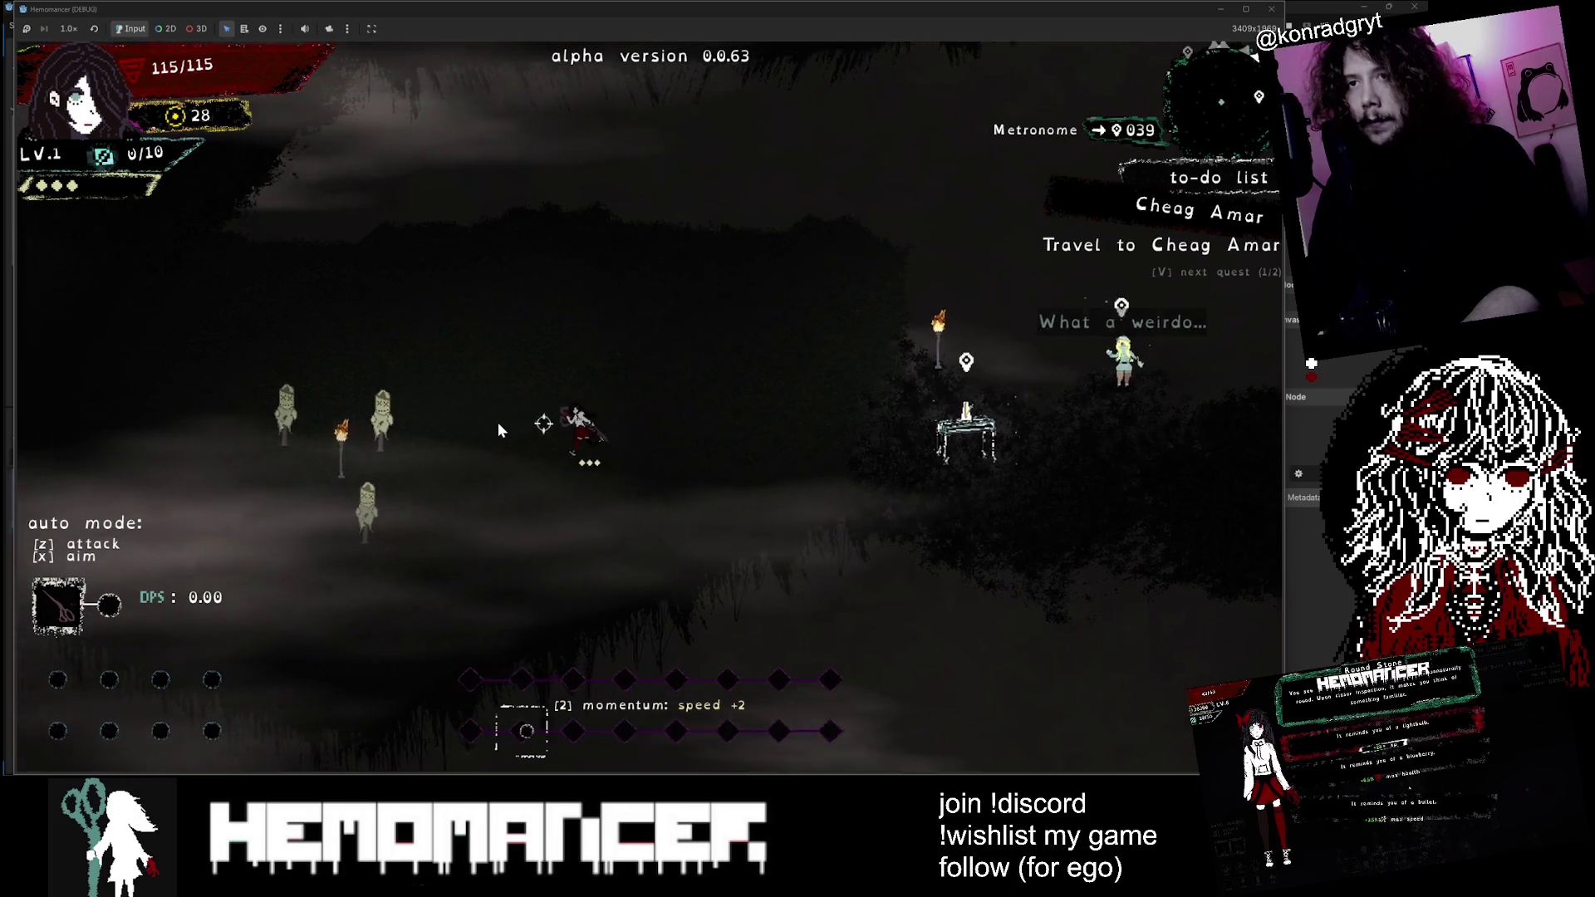
key(s)
key(w)
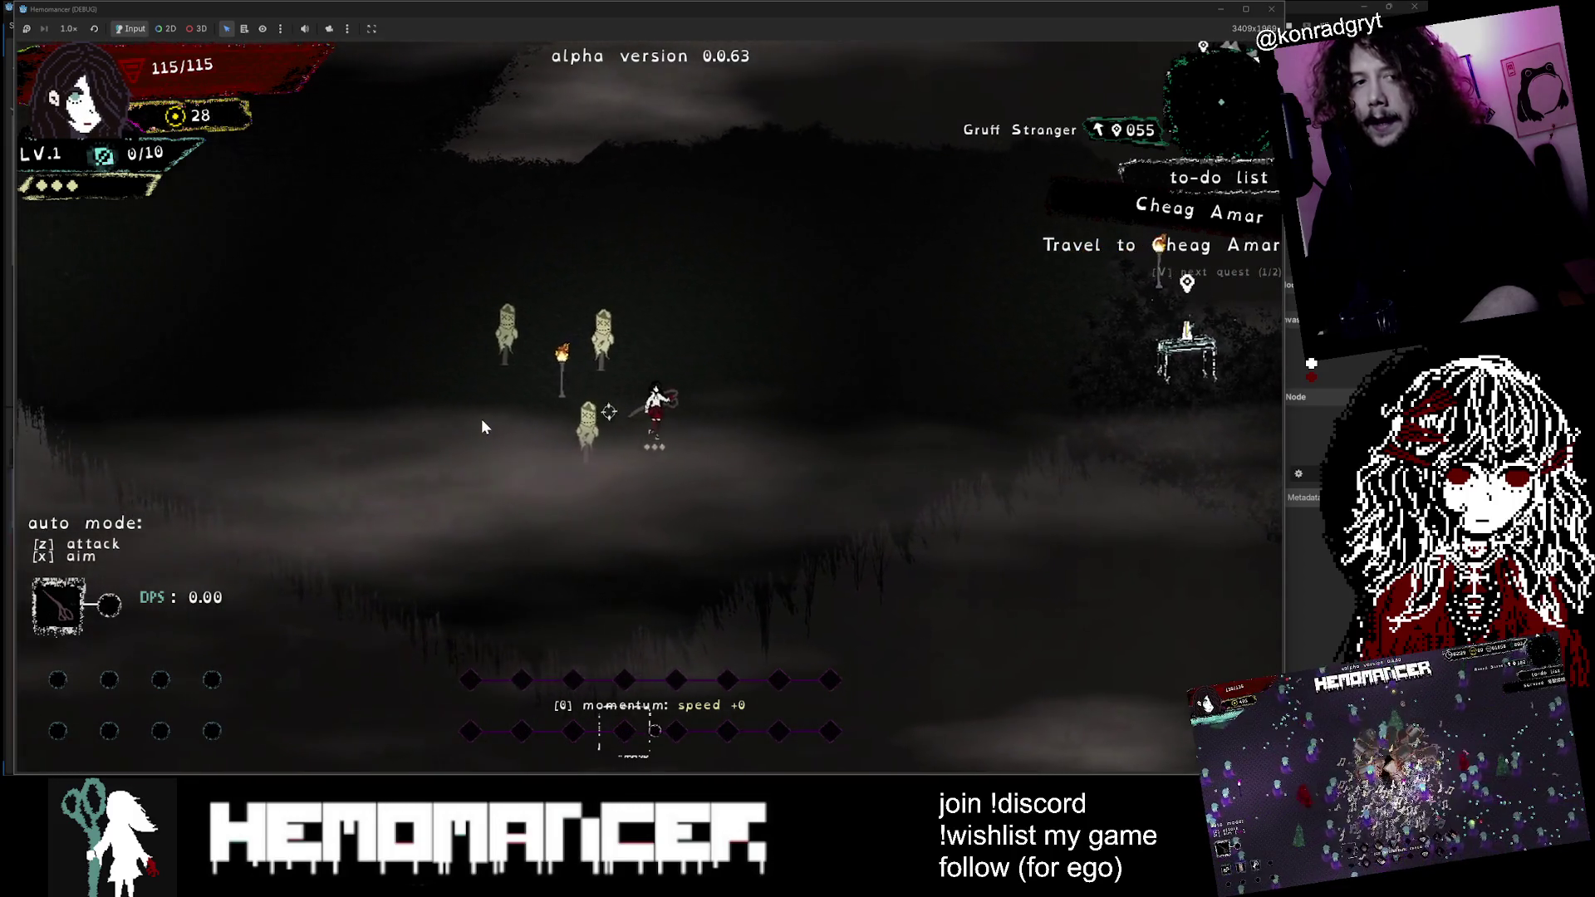
key(a)
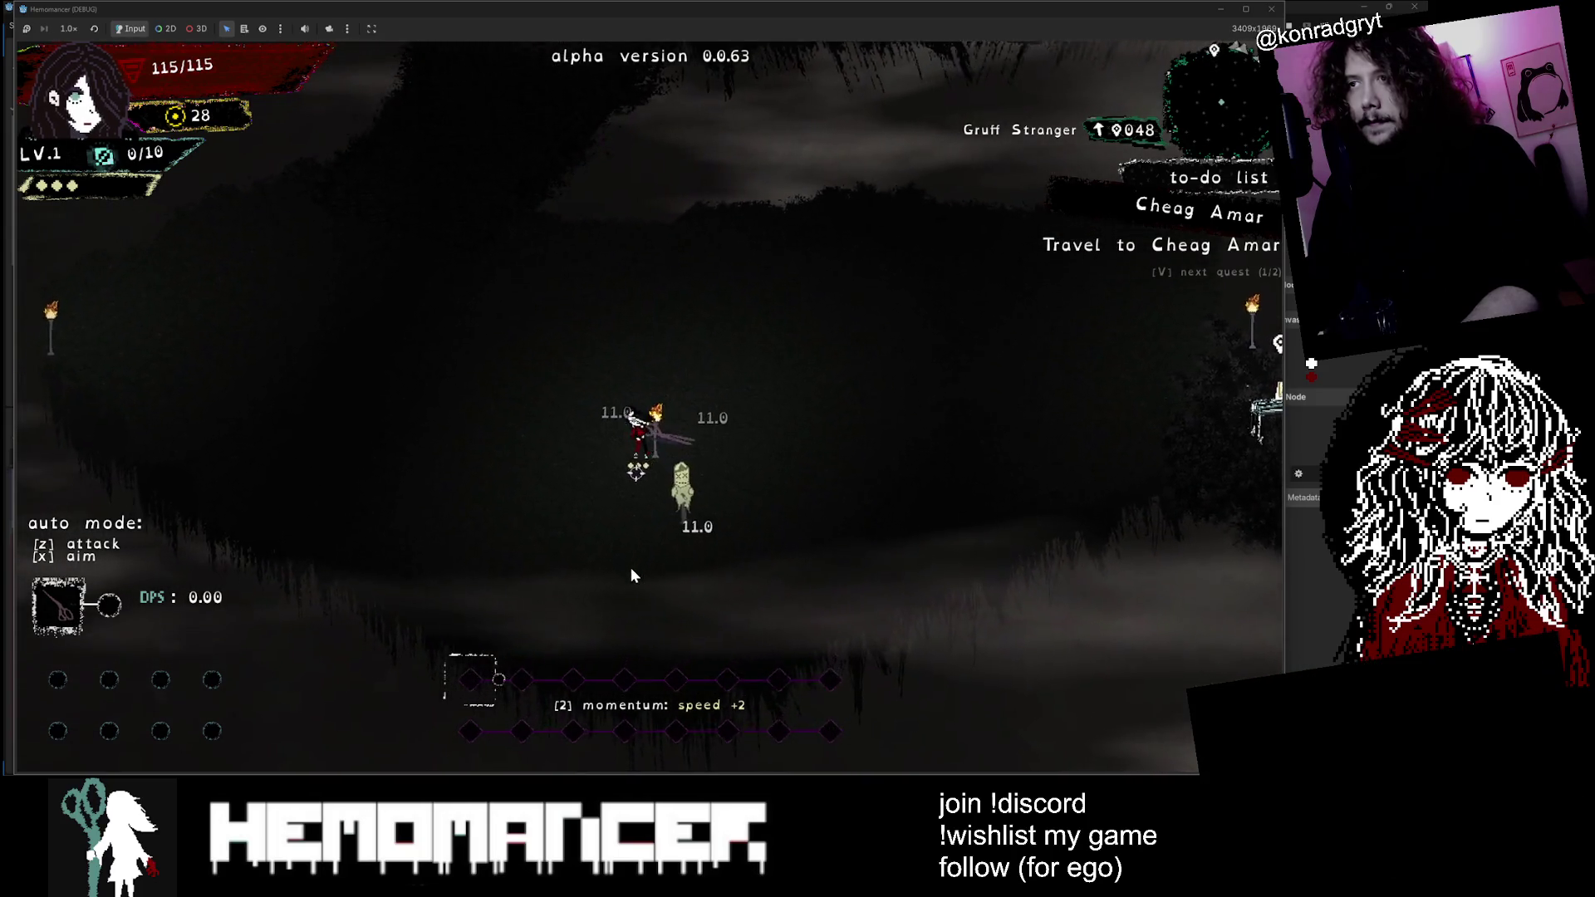
key(s)
key(a)
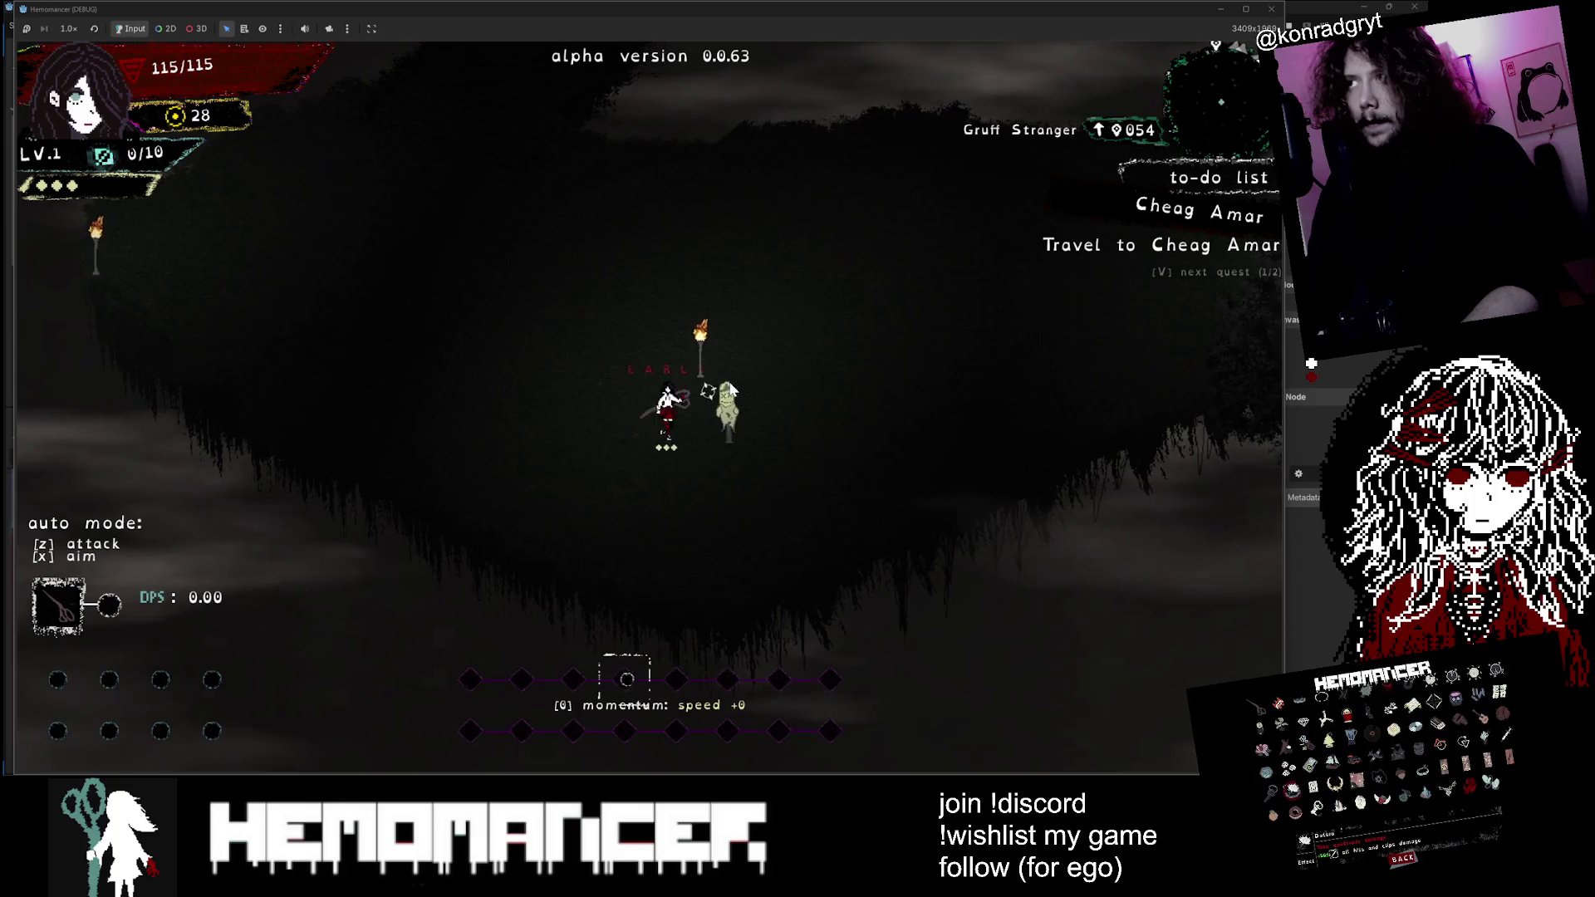
Step: Walk back right past the Metronome shrine and Halka to the Signpole
key(d)
key(w)
key(d)
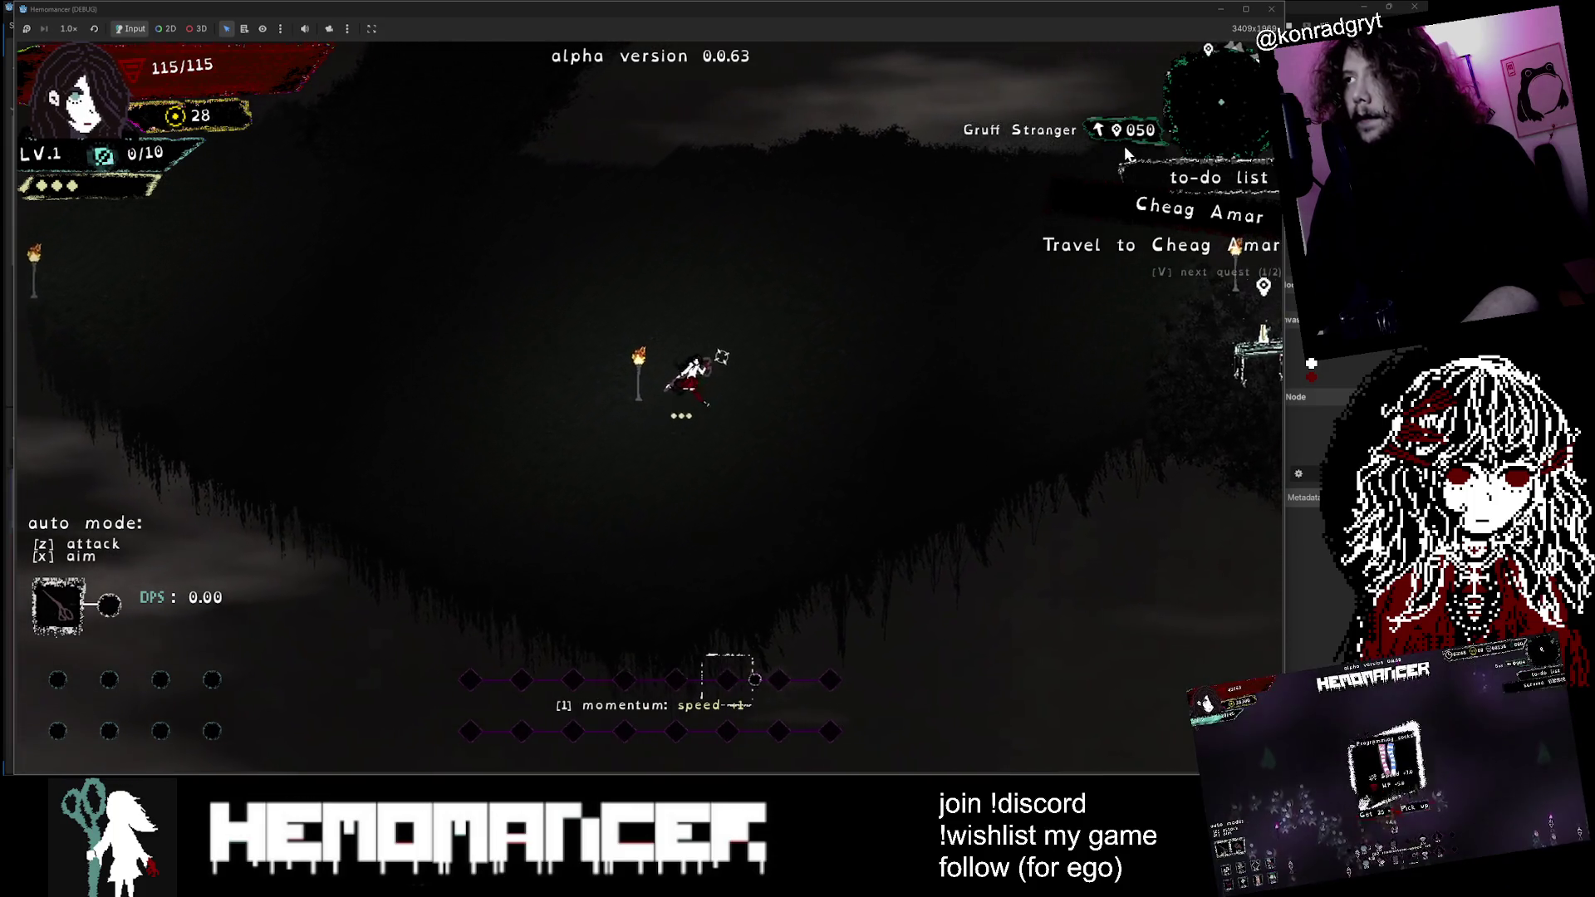
key(s)
key(d)
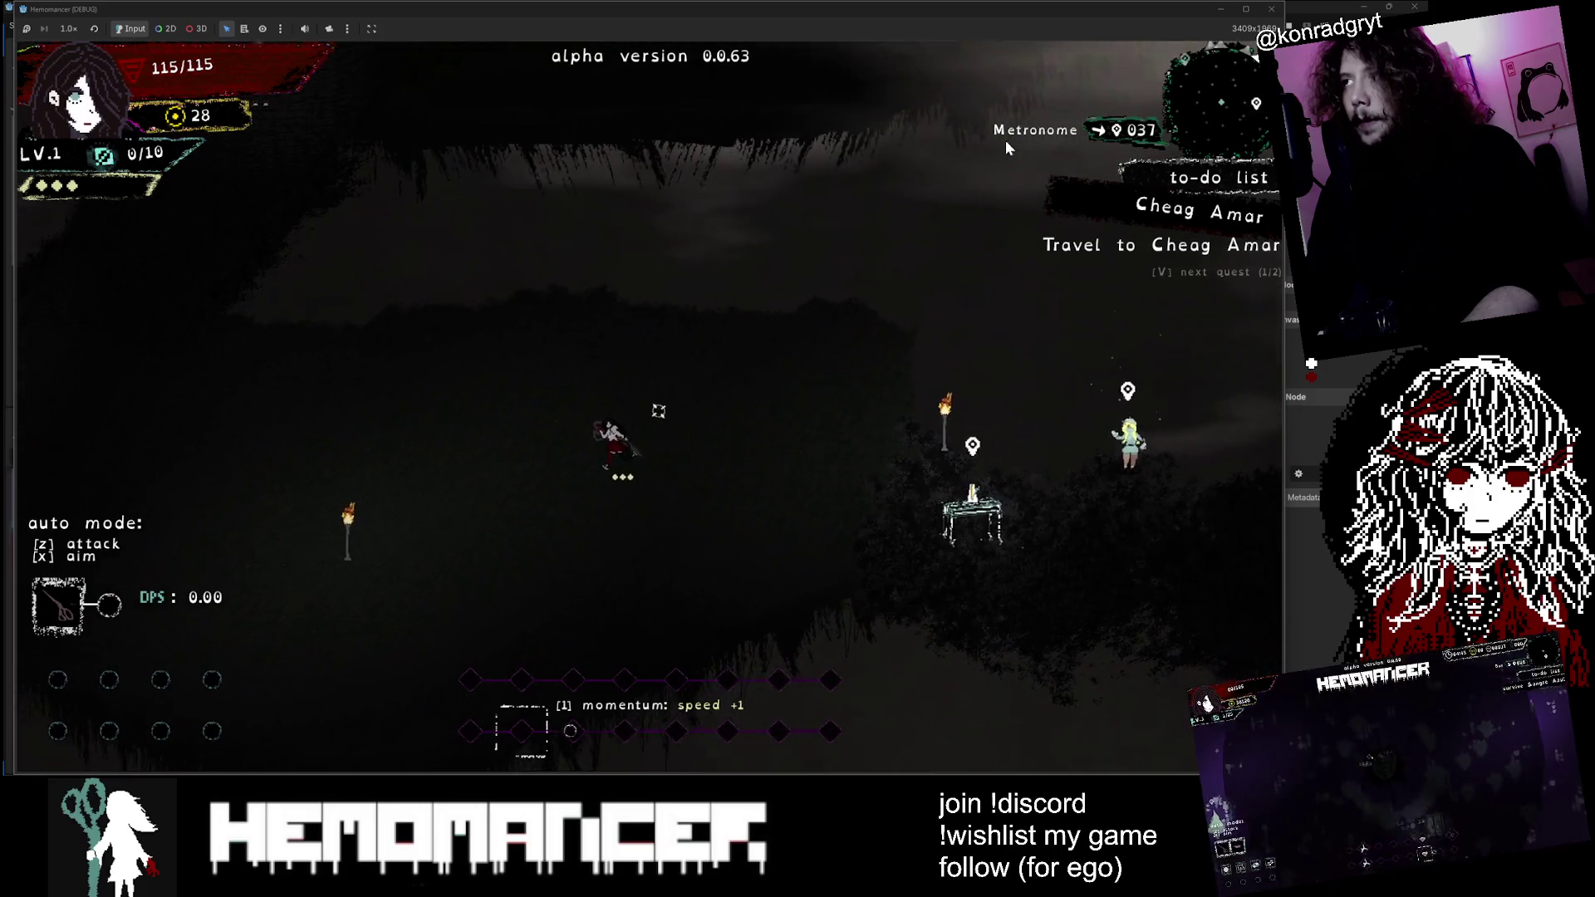
key(a)
key(s)
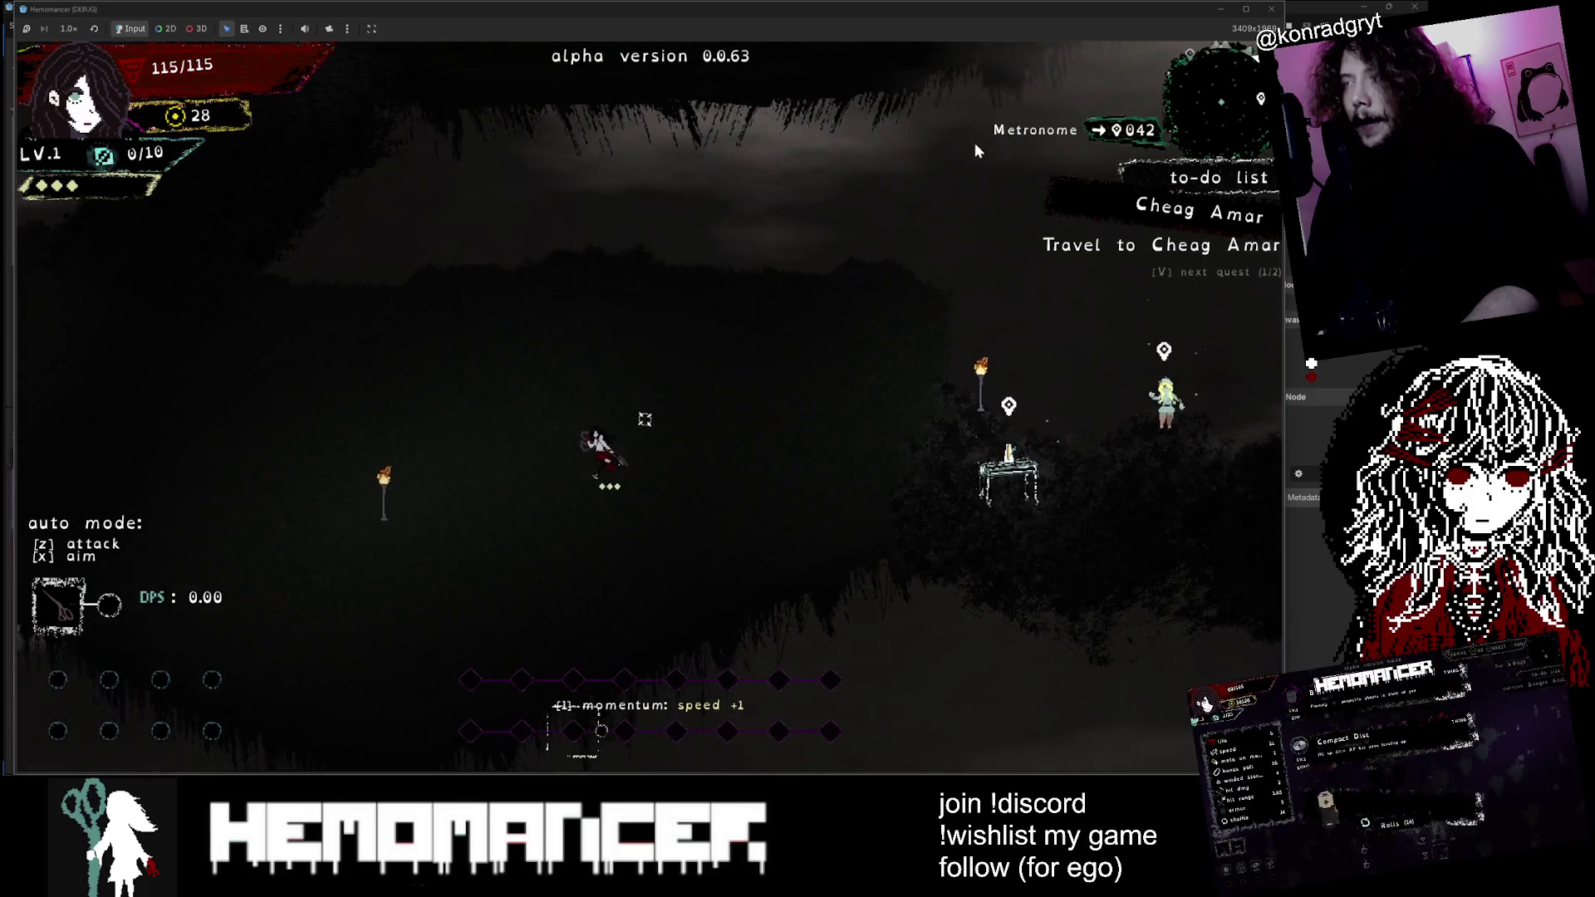
key(d)
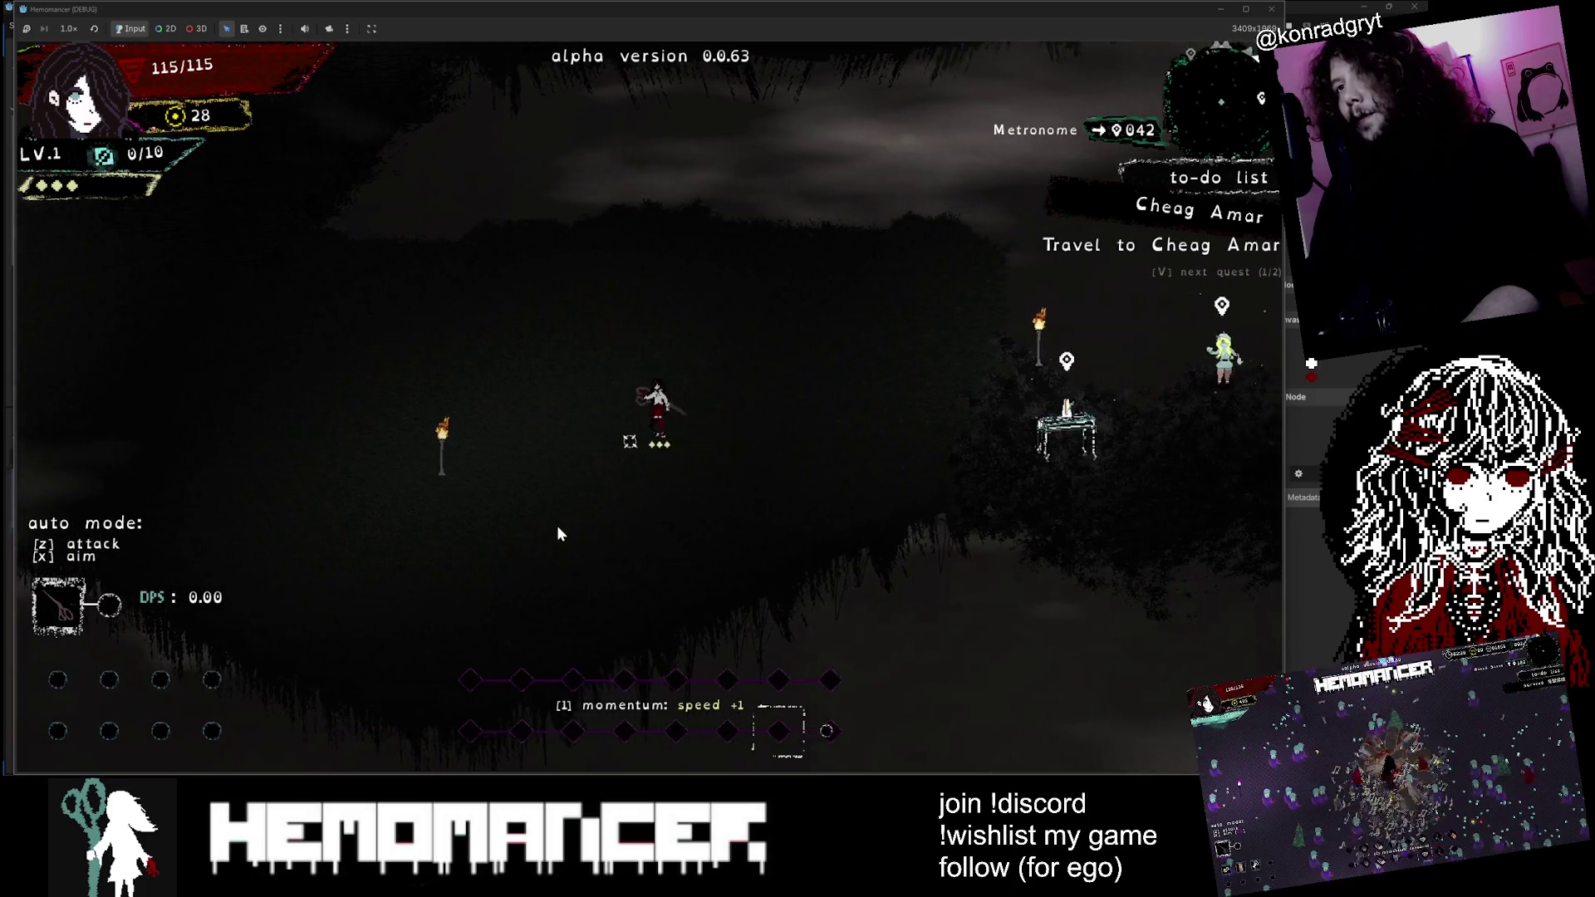
key(a)
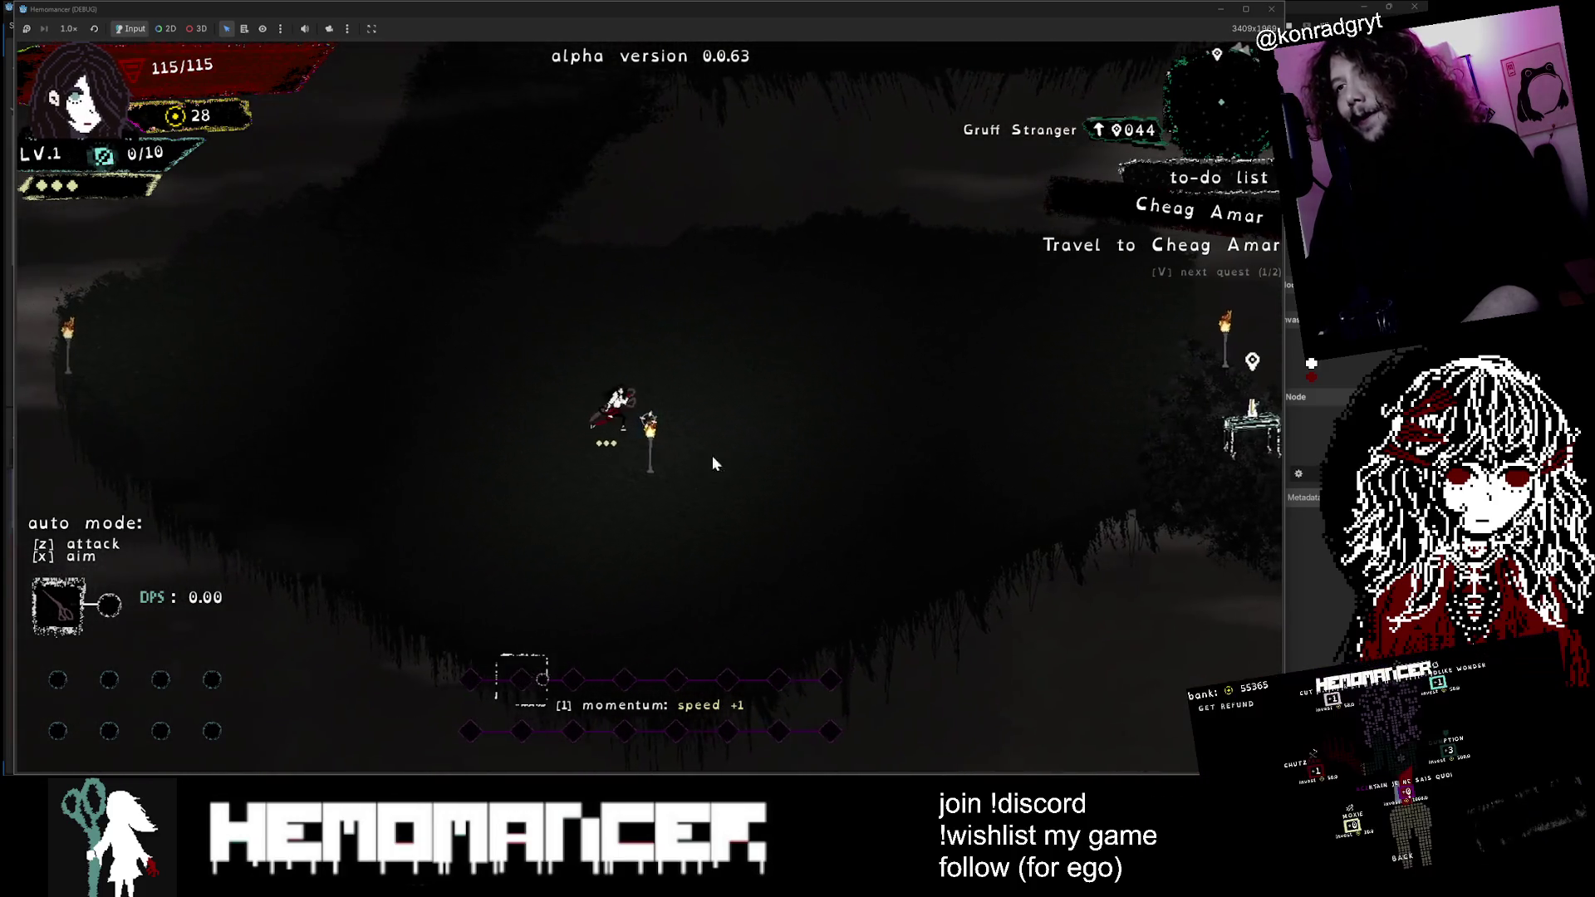
key(d)
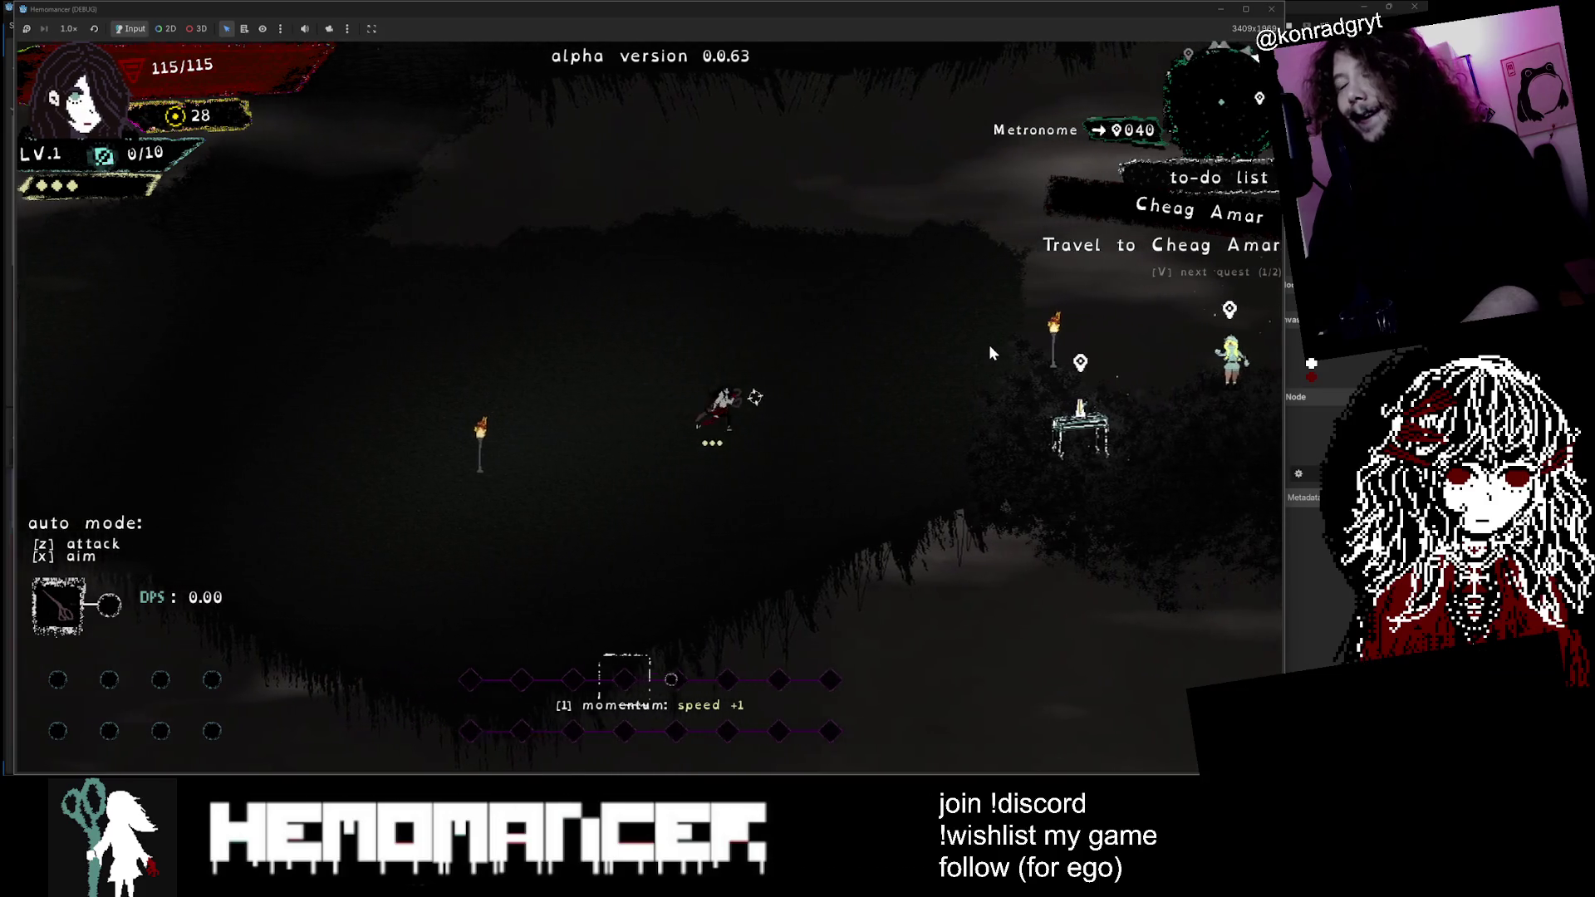
key(d)
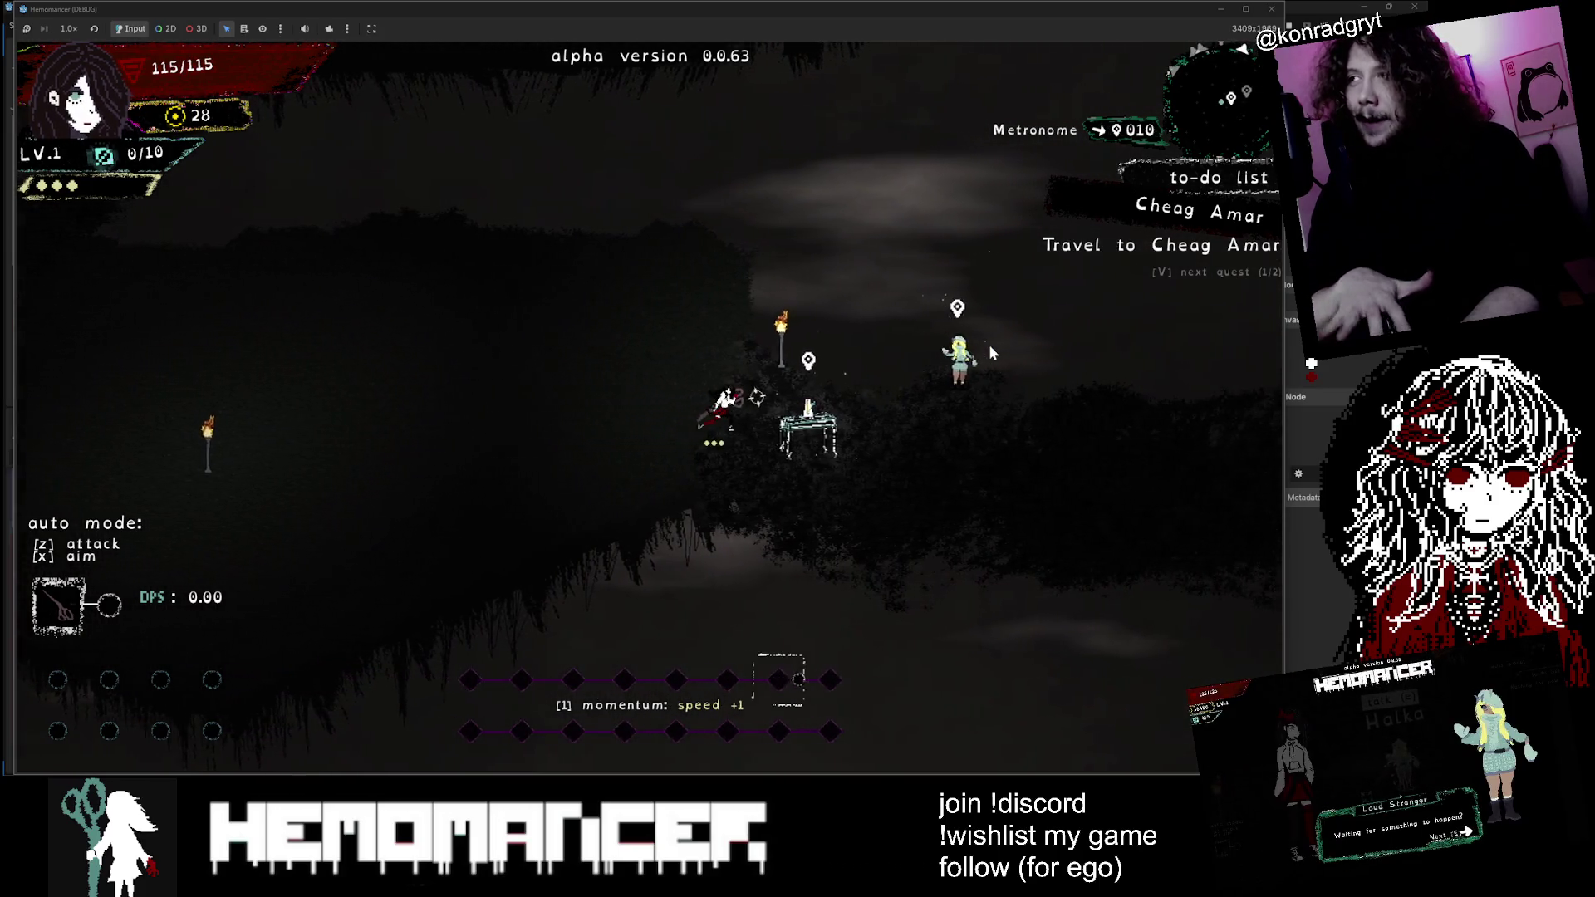
key(d)
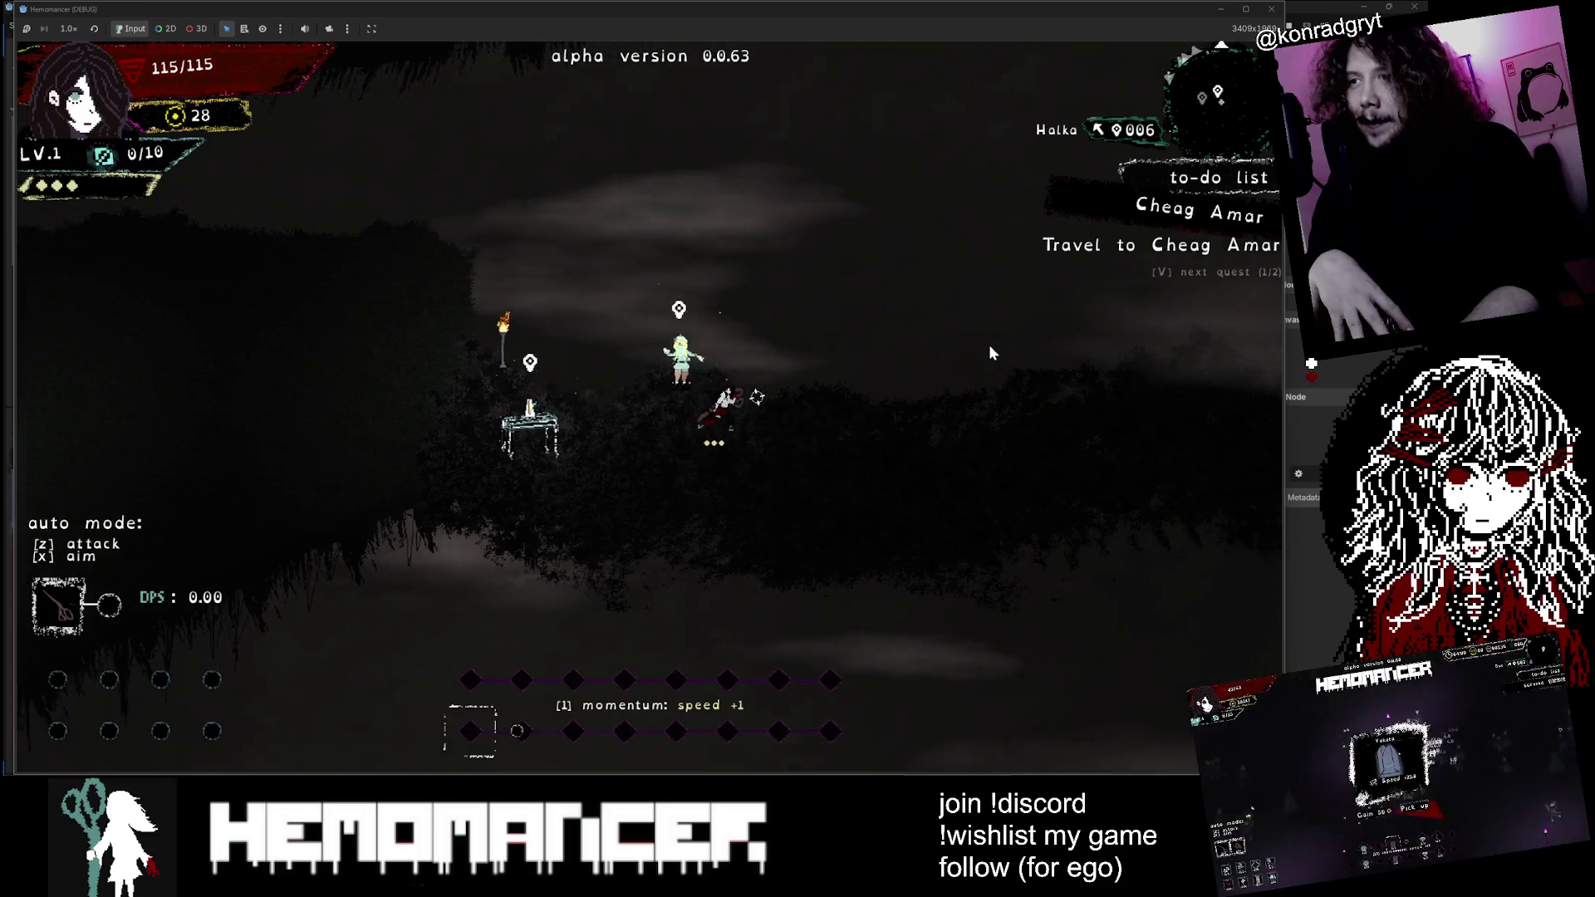
key(d)
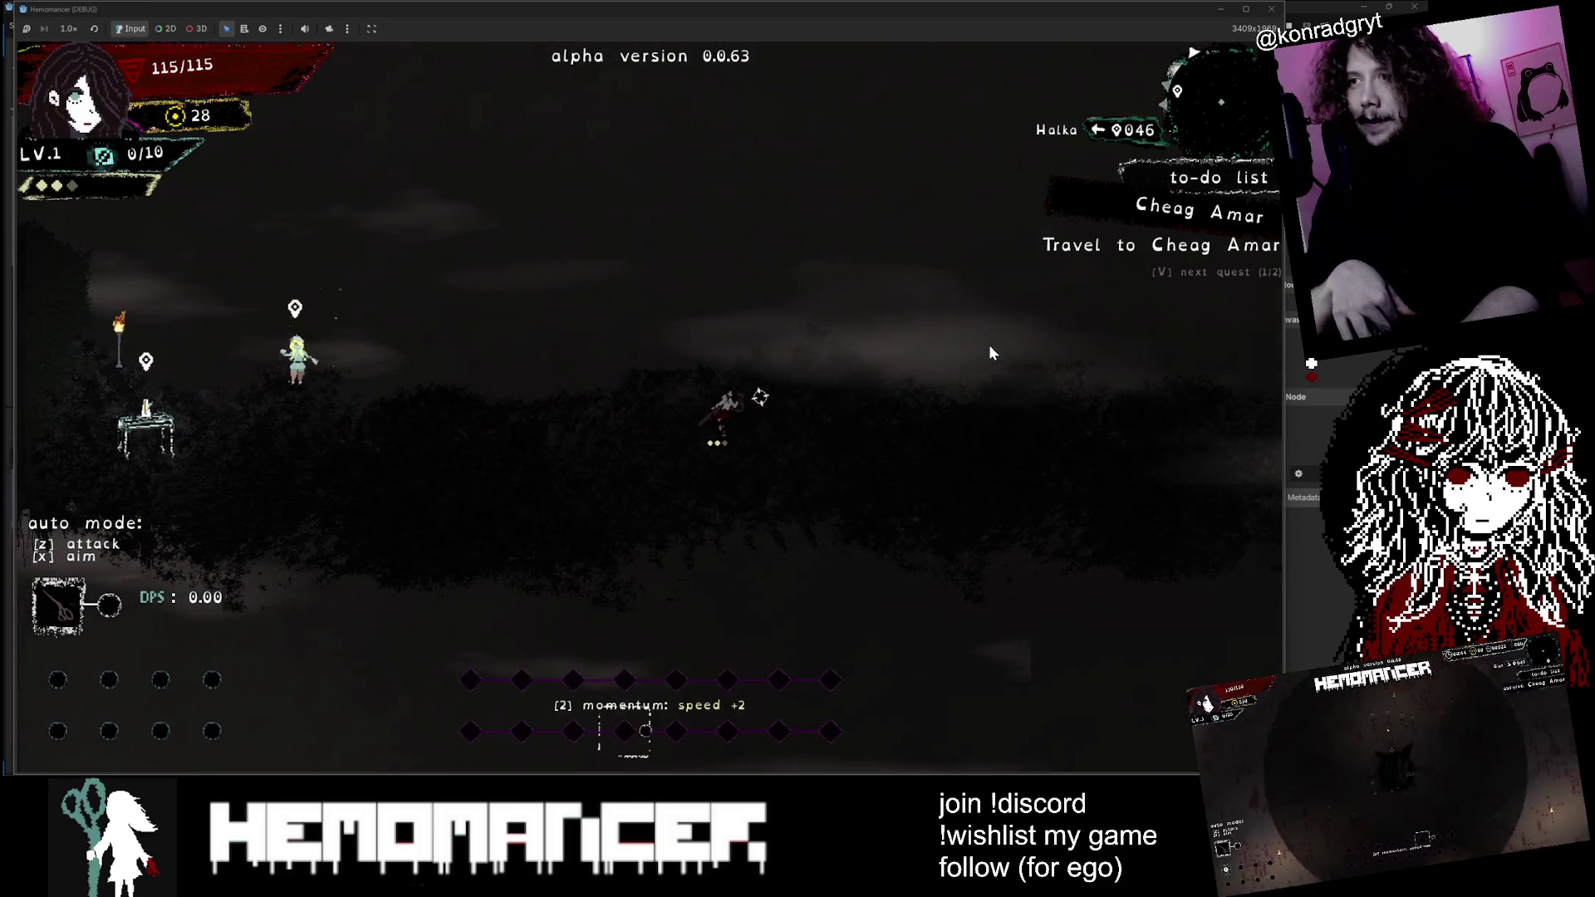
key(d)
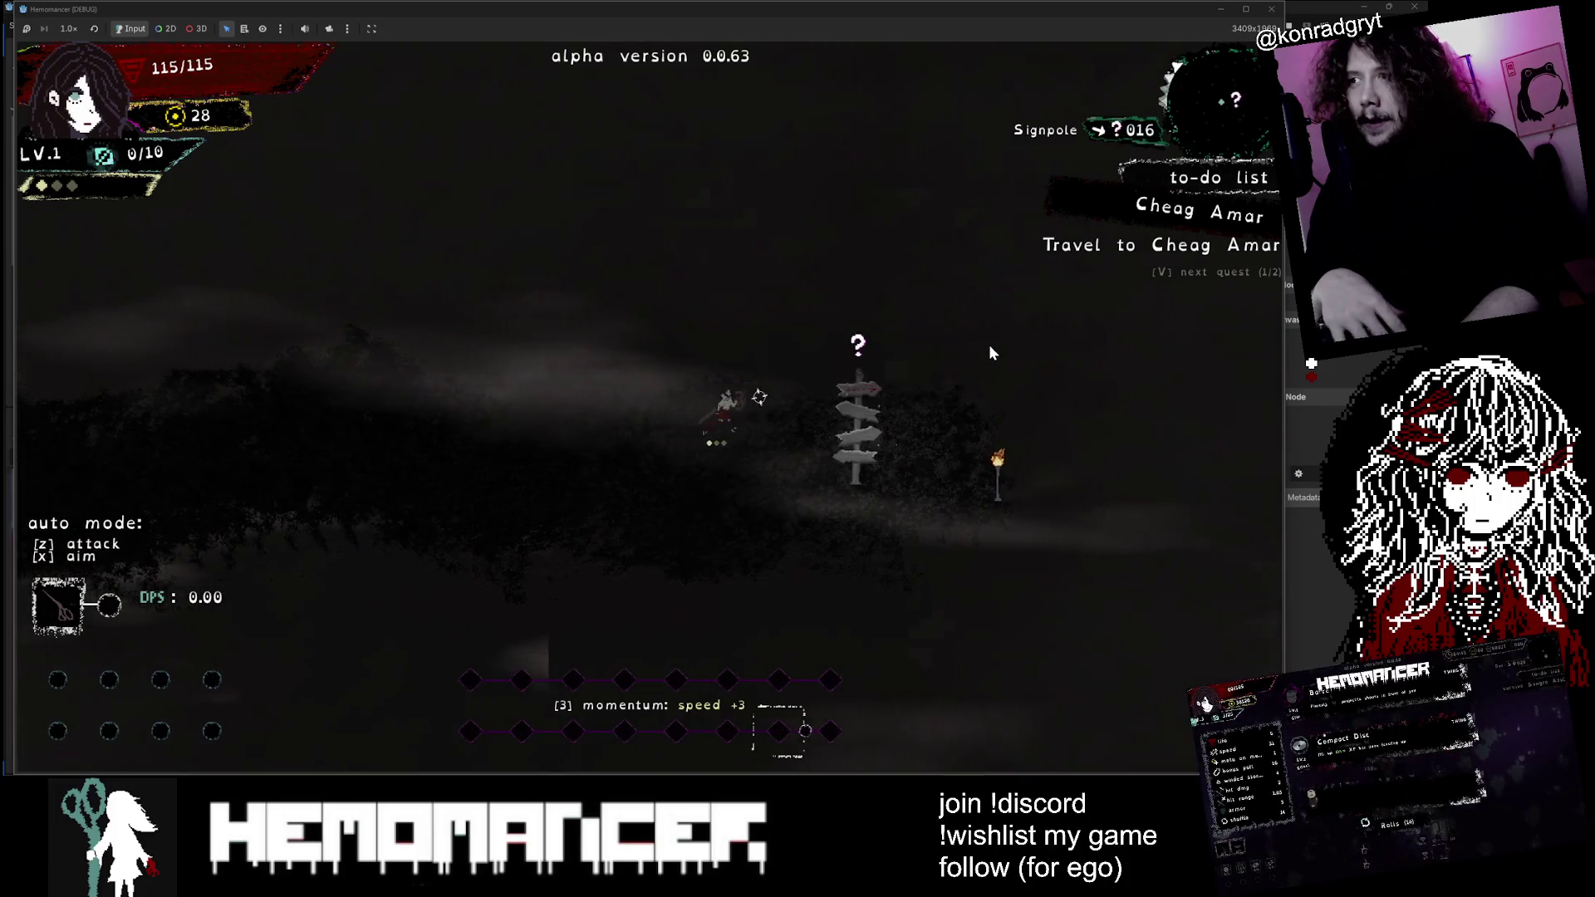
Step: Choose START on the Travel map to set off for Cheag Amar
key(e)
key(w)
key(e)
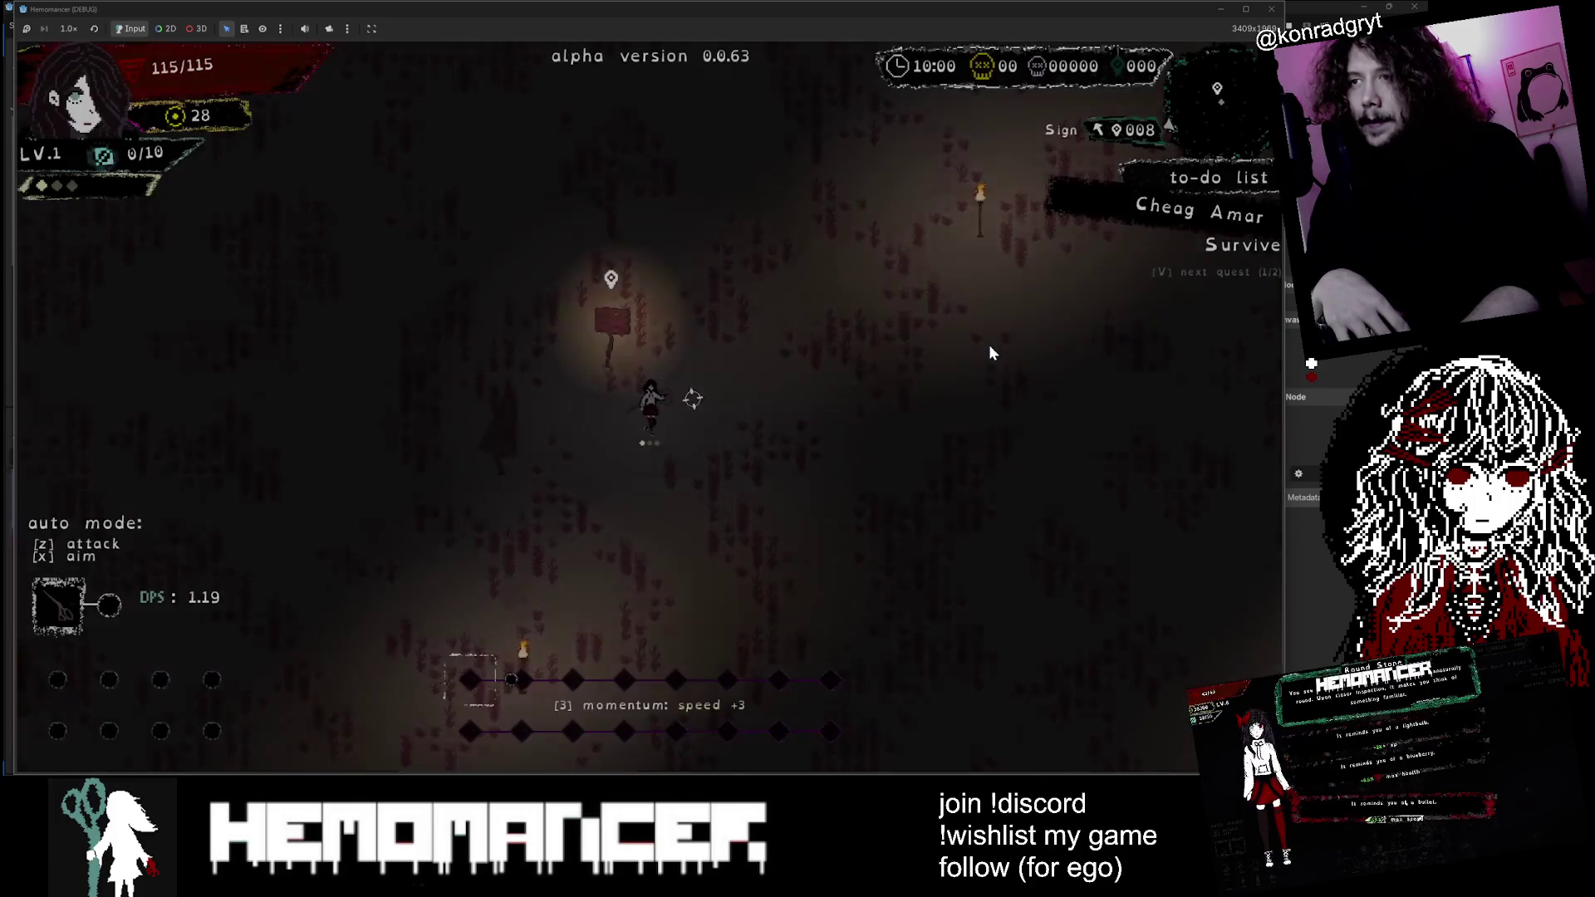
Step: Move up-left through the field with auto attack (Z) and auto aim (X) on
key(w)
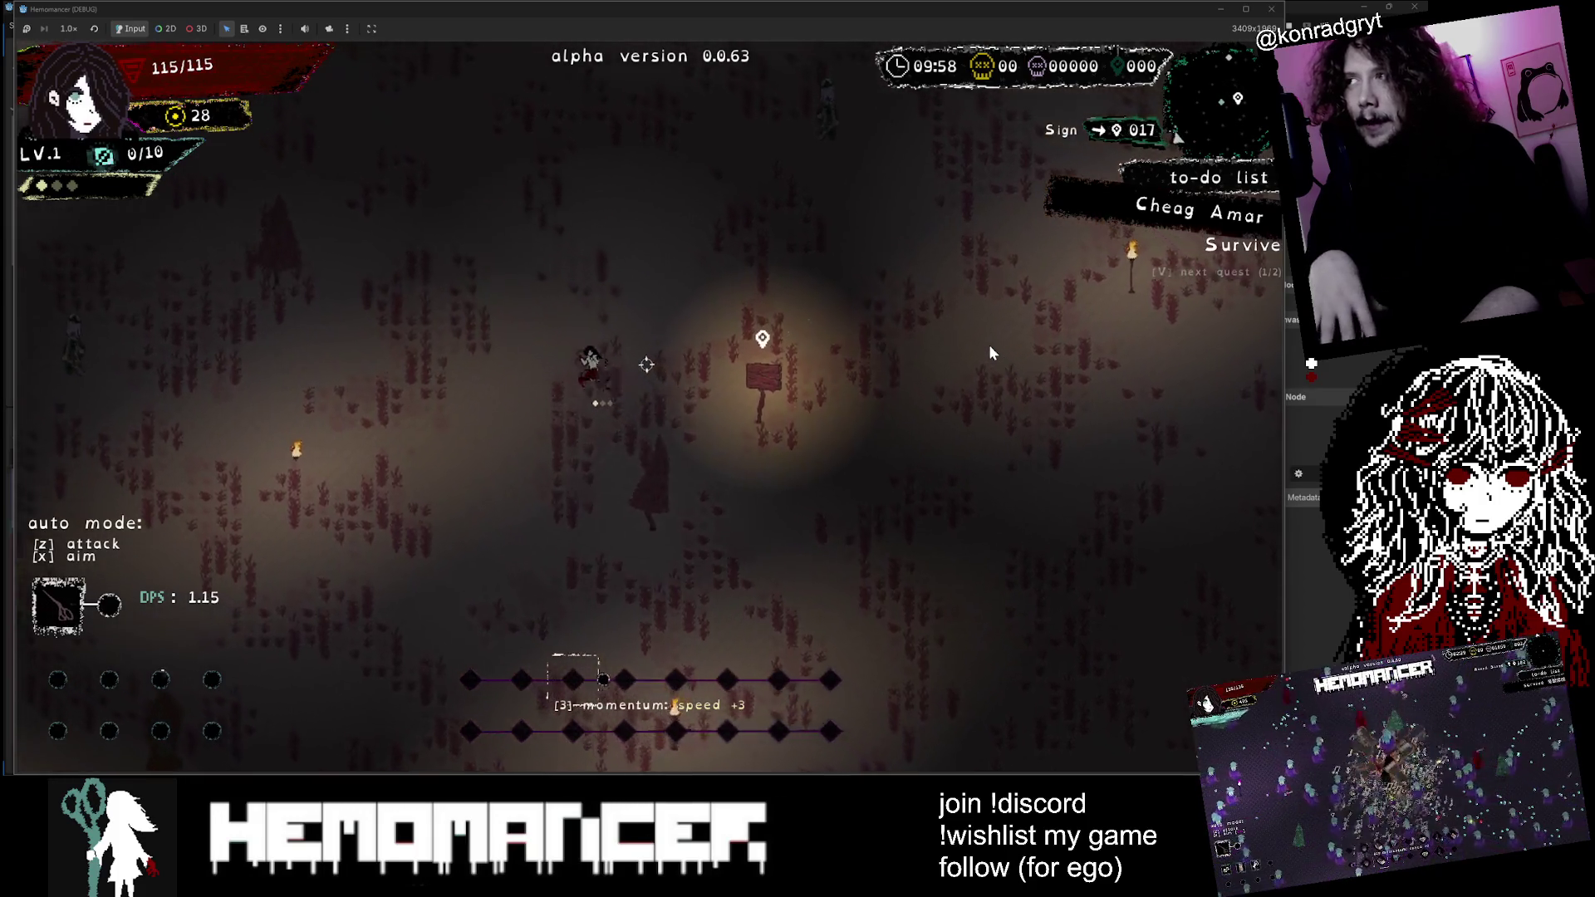
key(w)
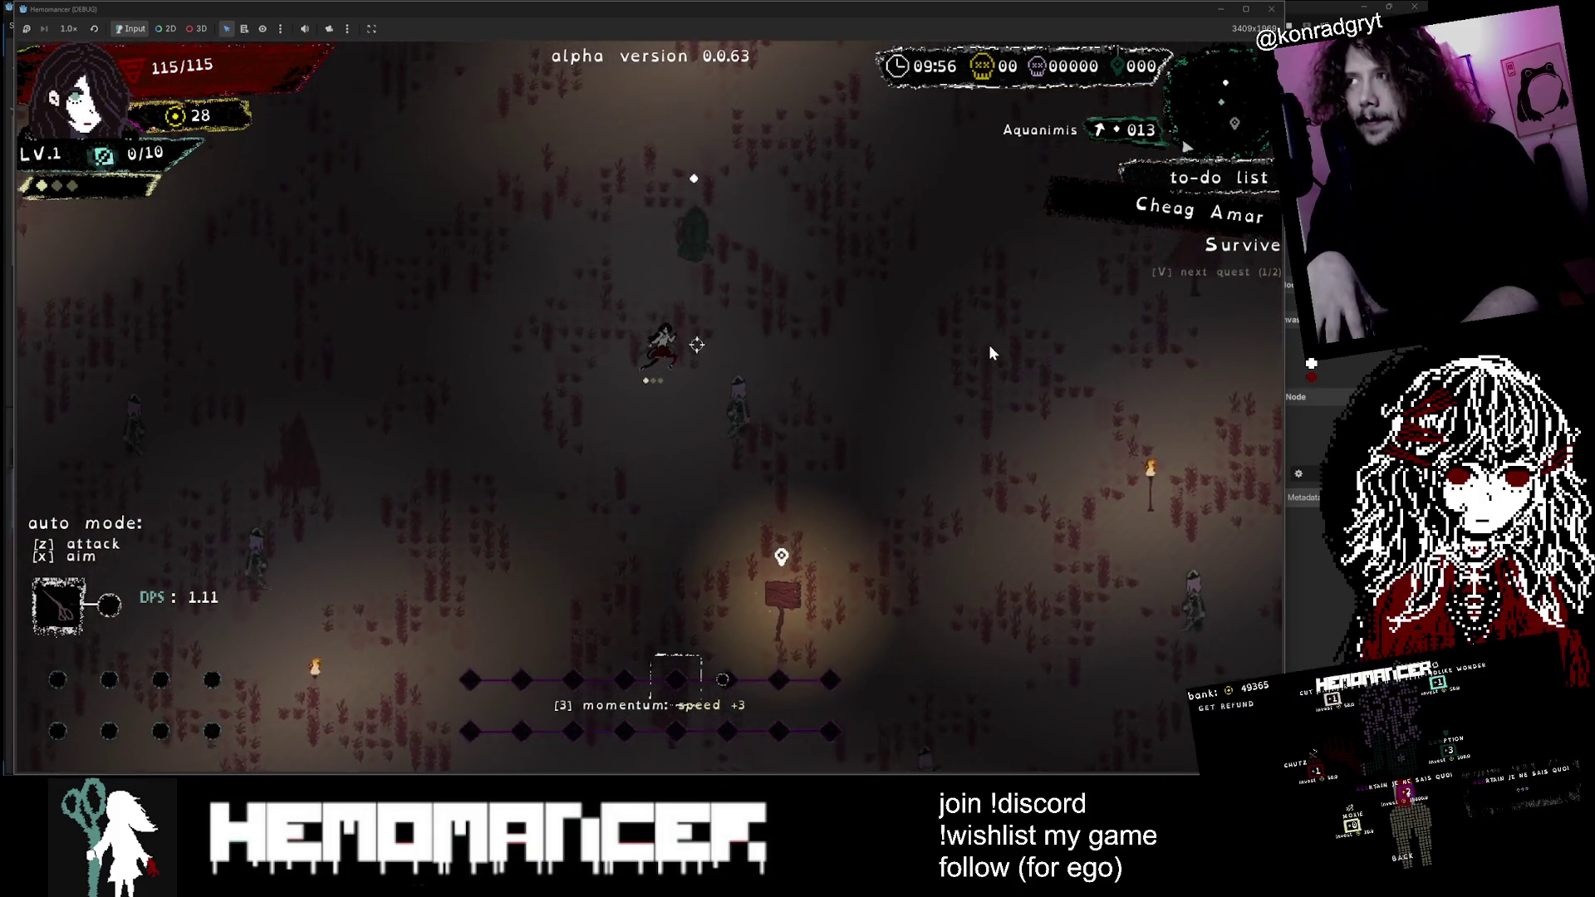
key(w)
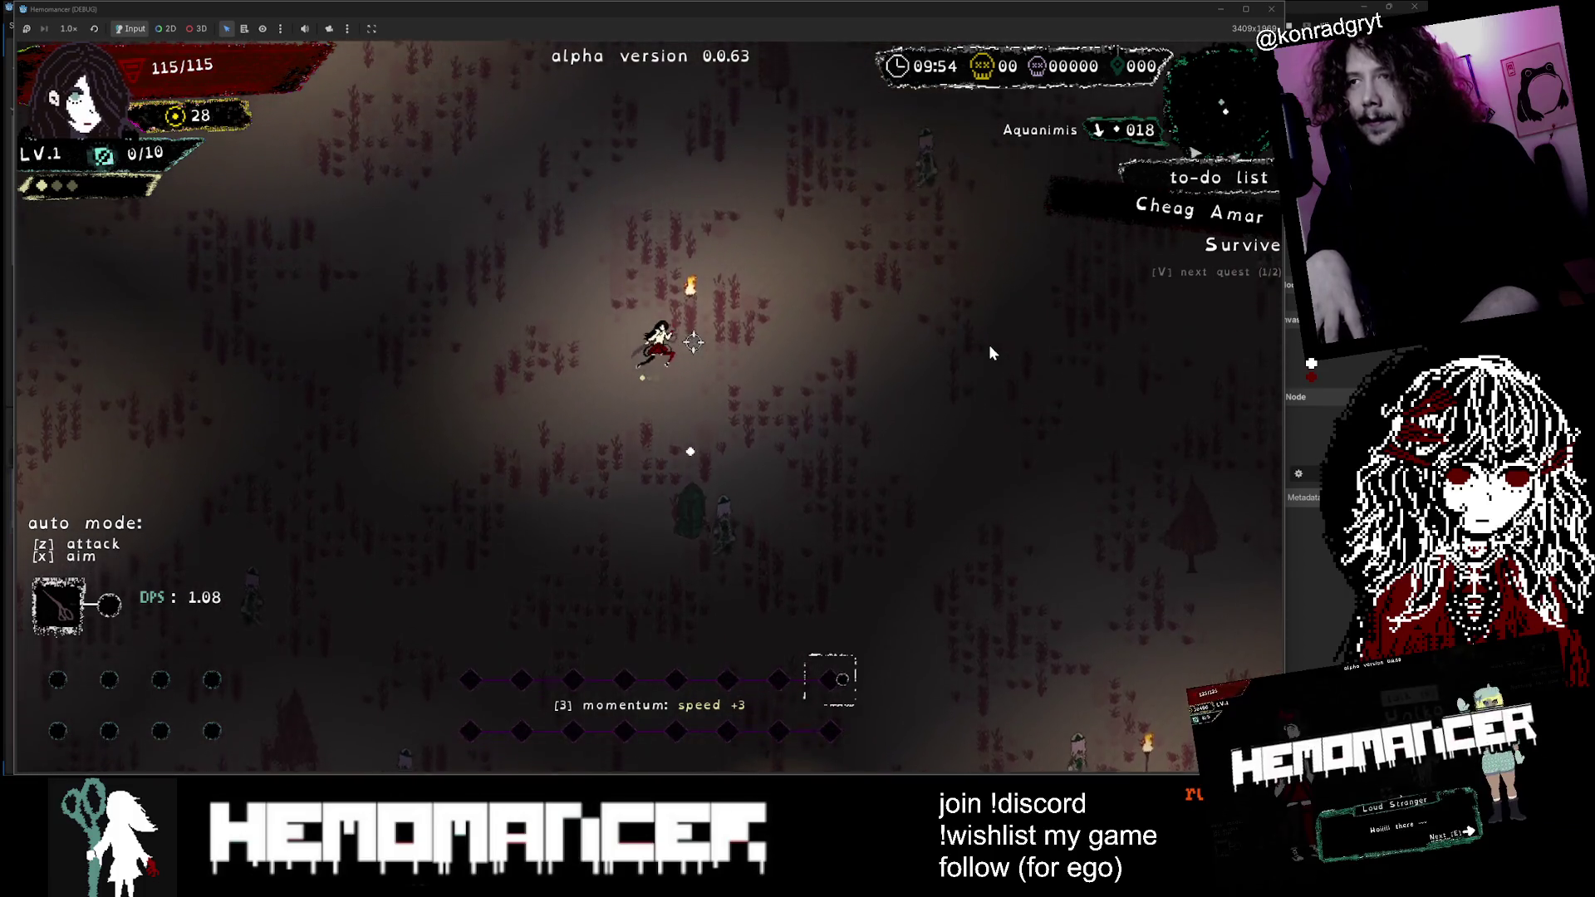
key(w)
key(a)
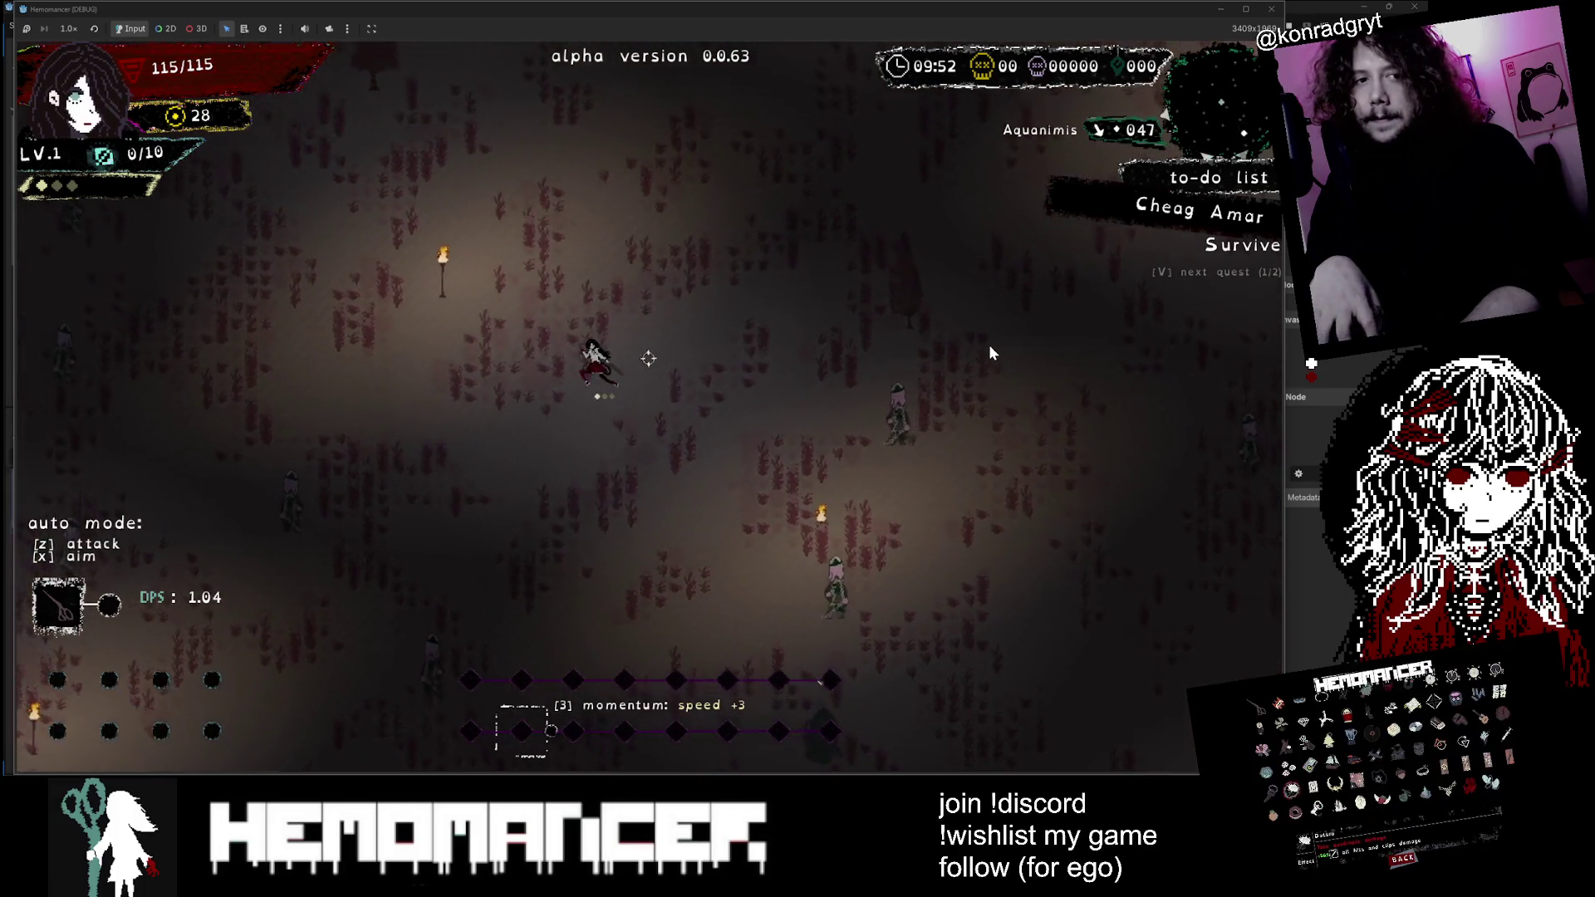
key(w)
key(a)
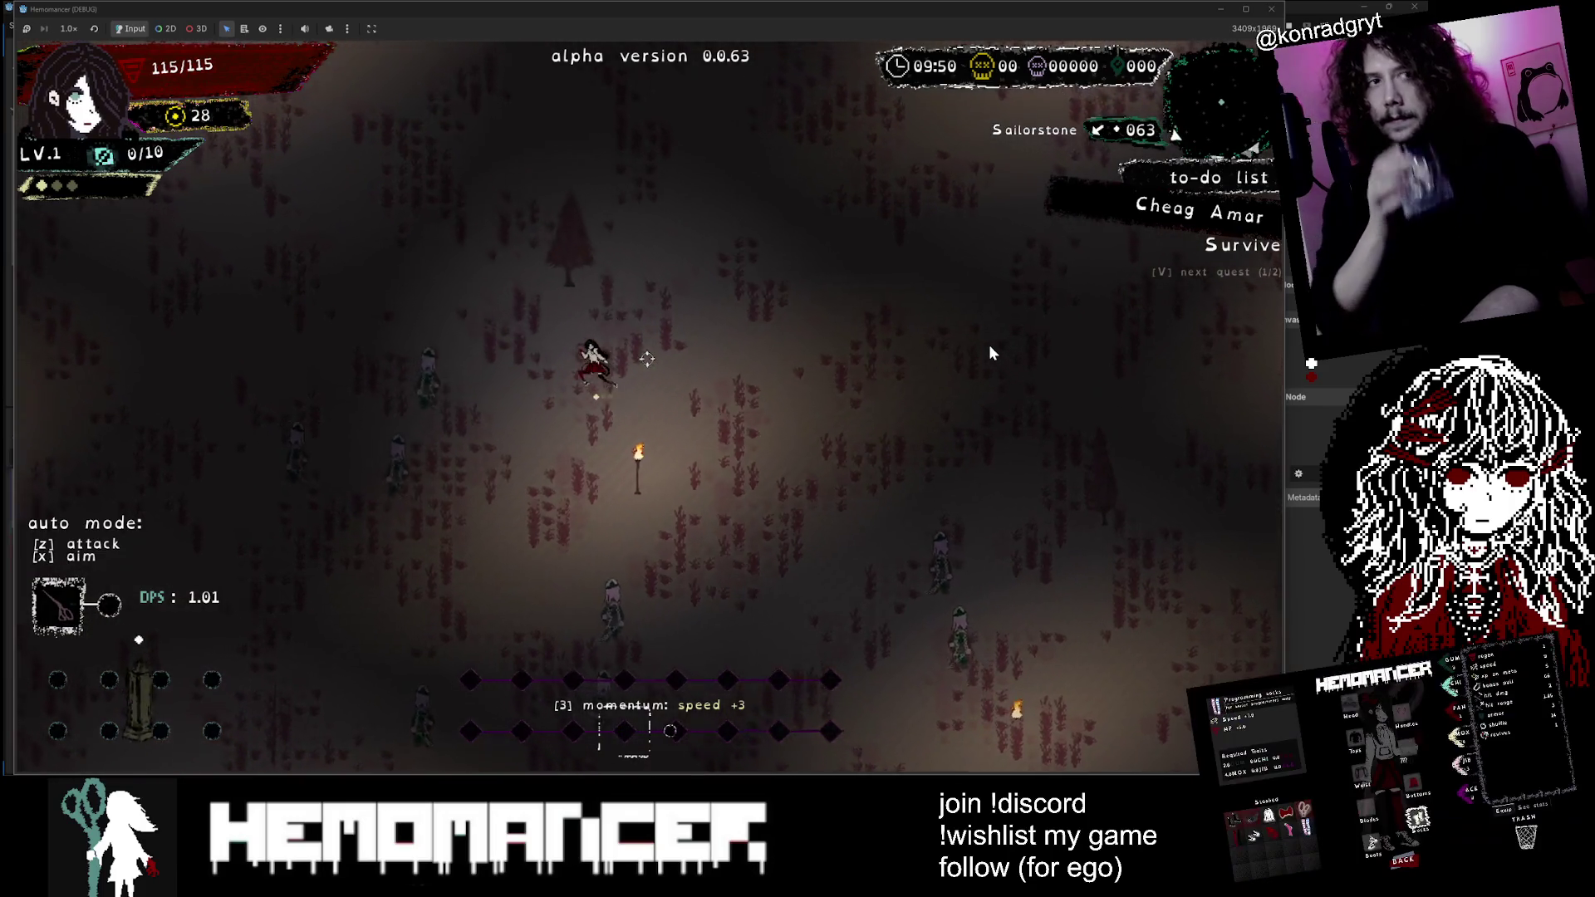
key(z)
key(x)
key(w)
key(a)
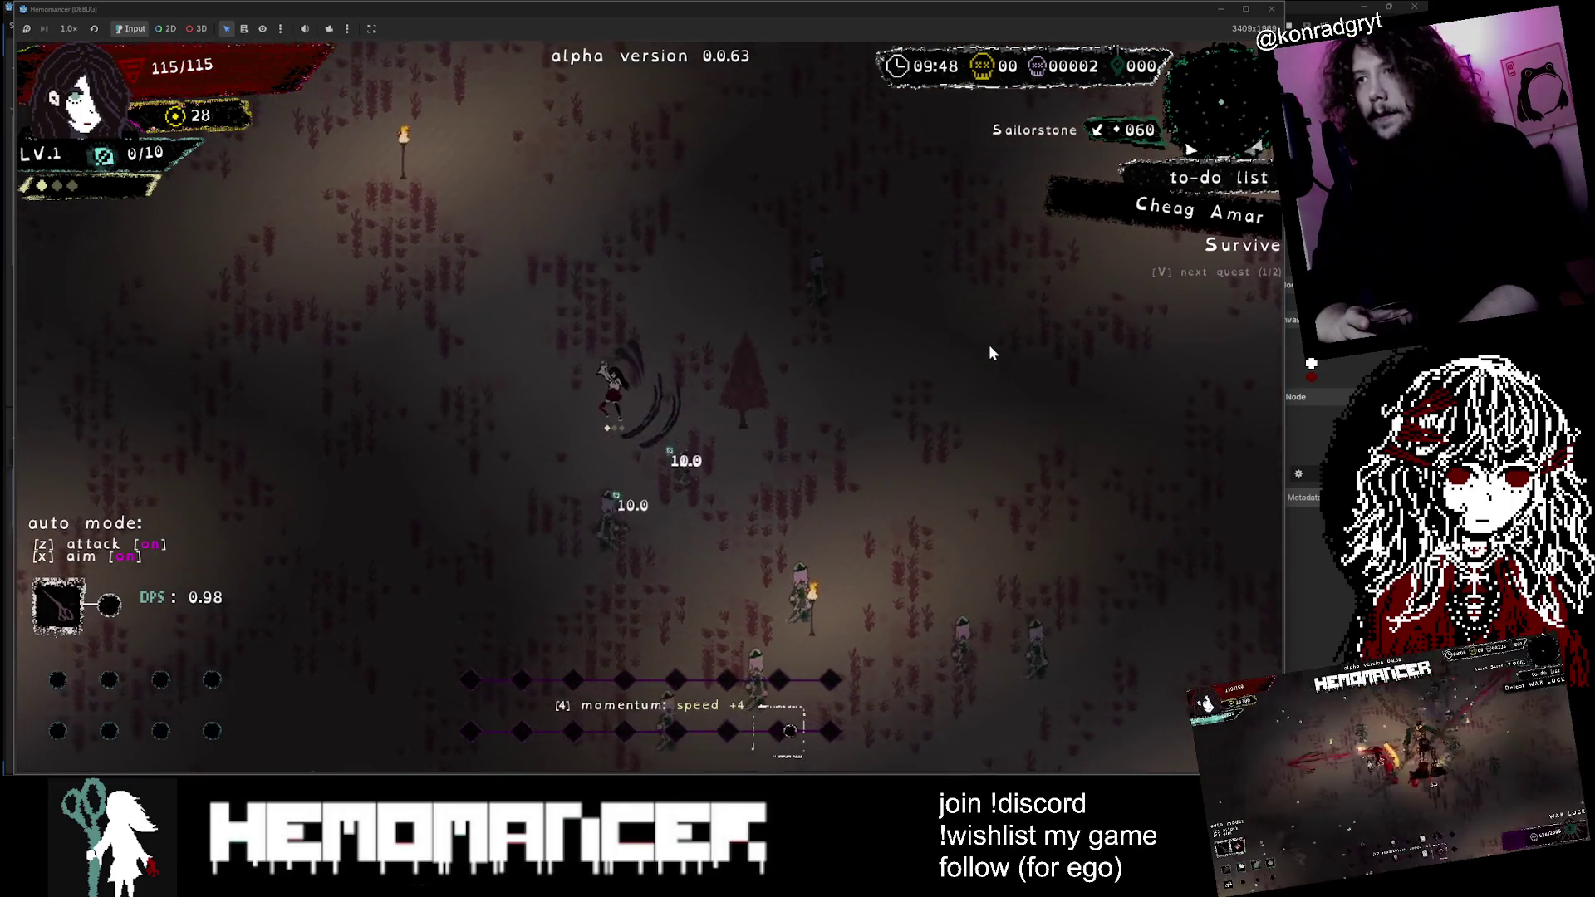
key(w)
key(a)
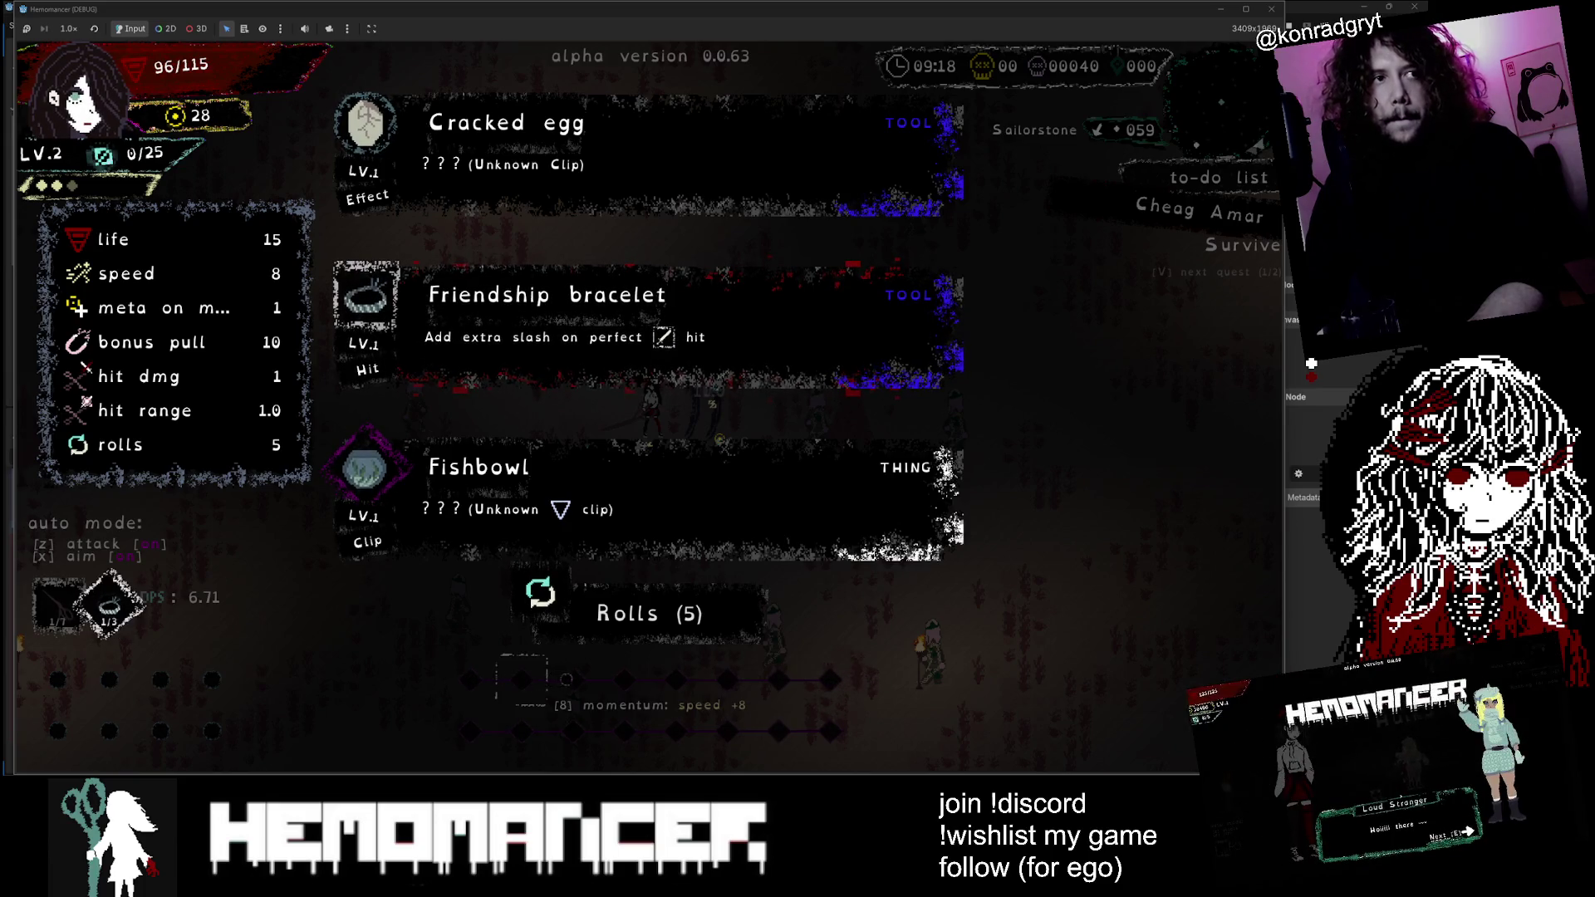
Step: Pick the Cracked egg upgrade and keep running up-left past the enemies
click(534, 170)
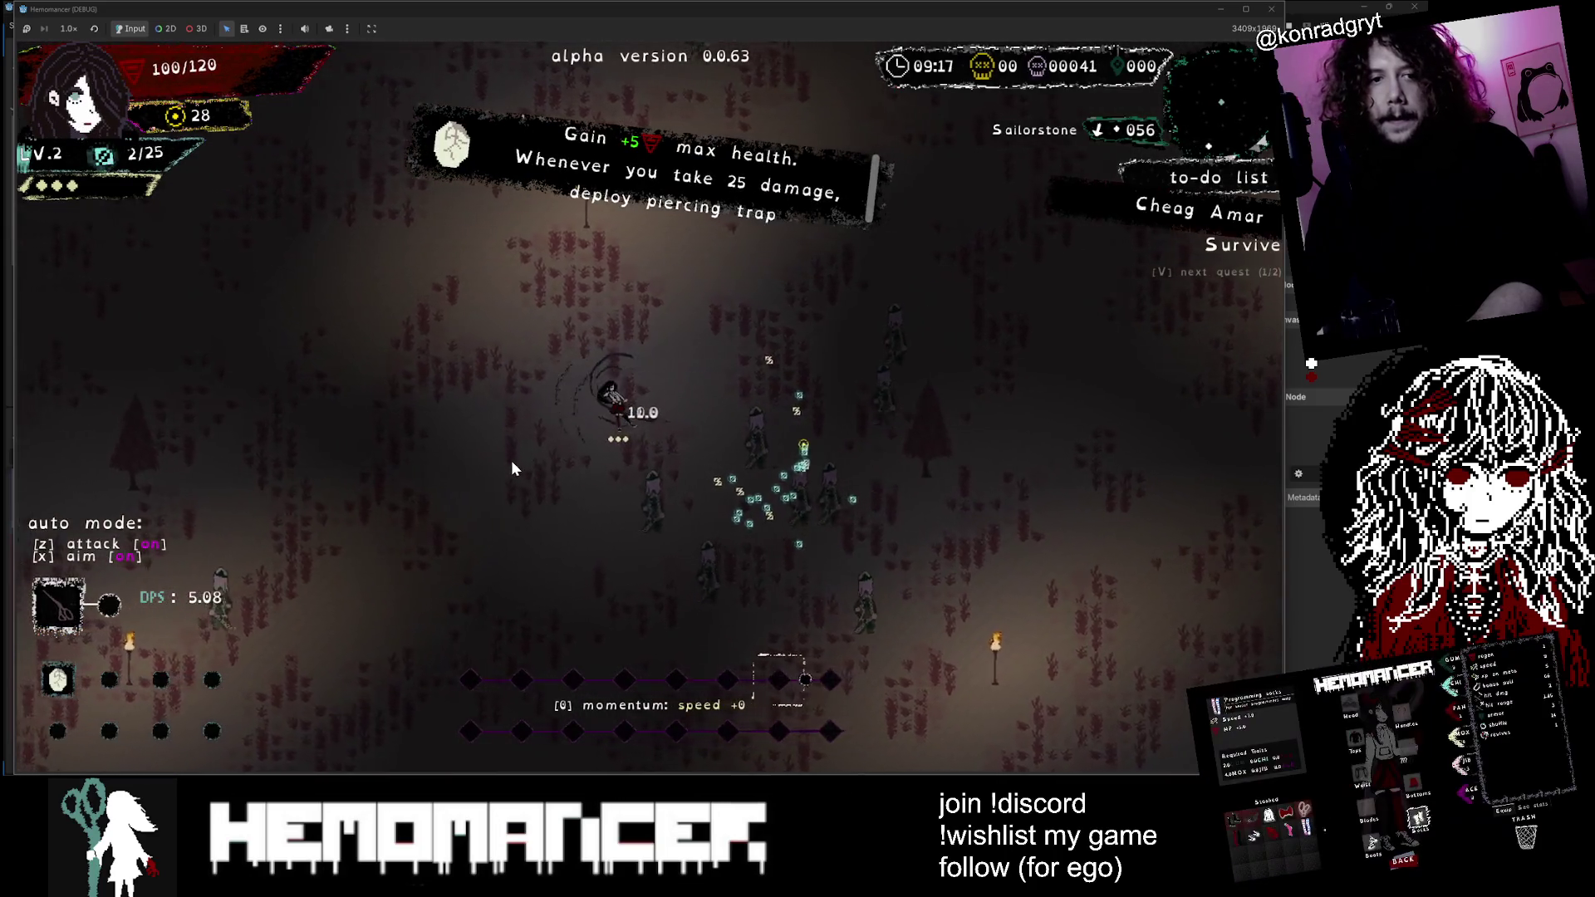
key(a)
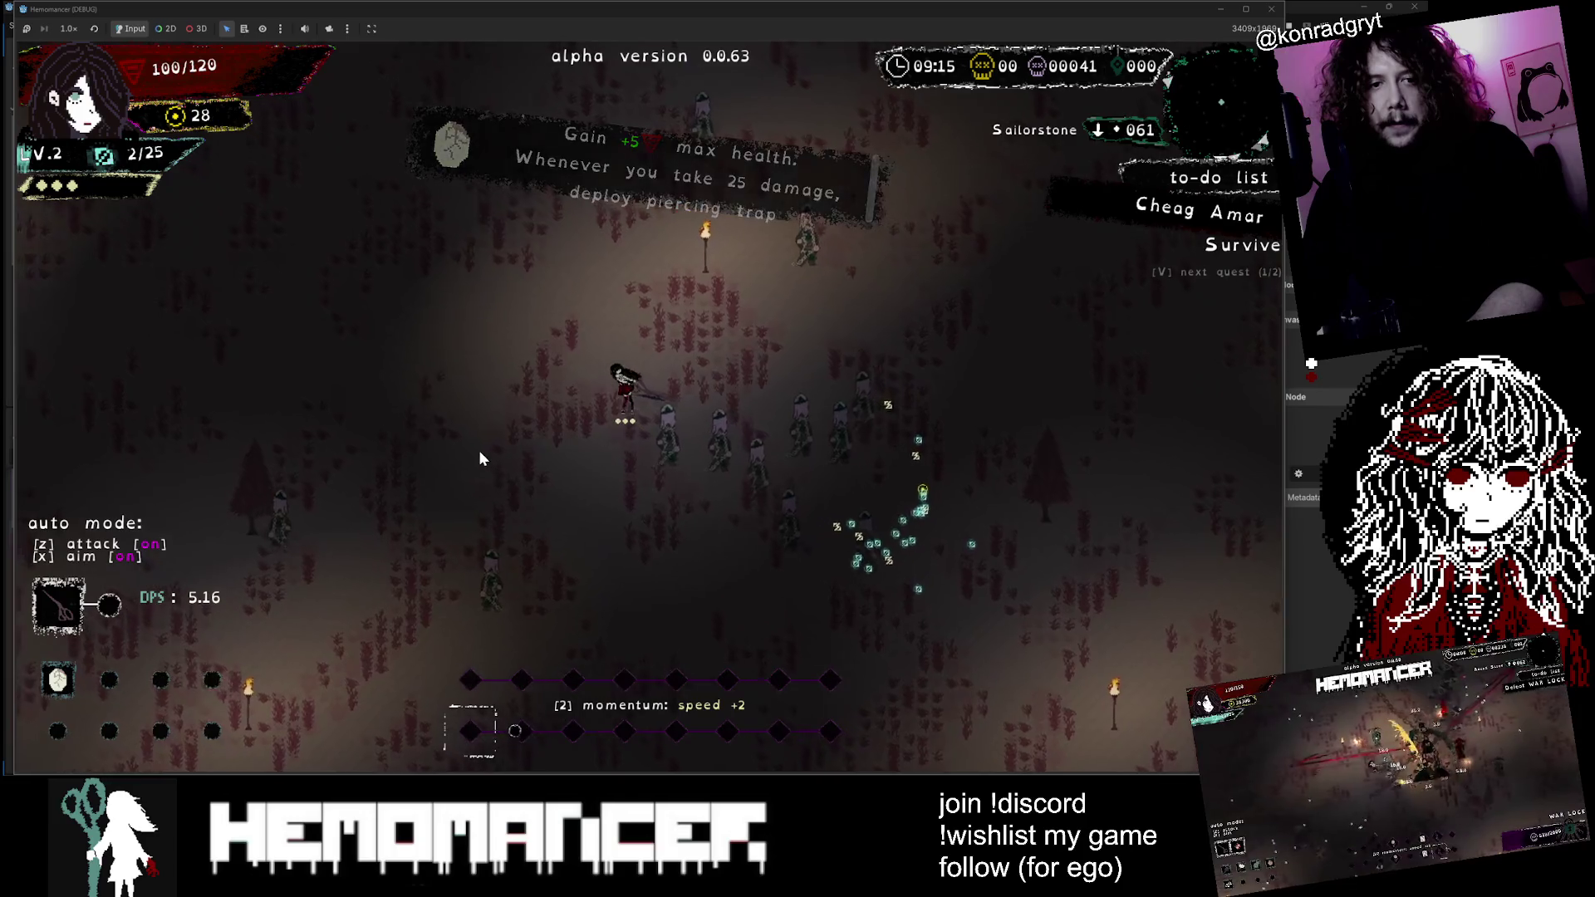
key(w)
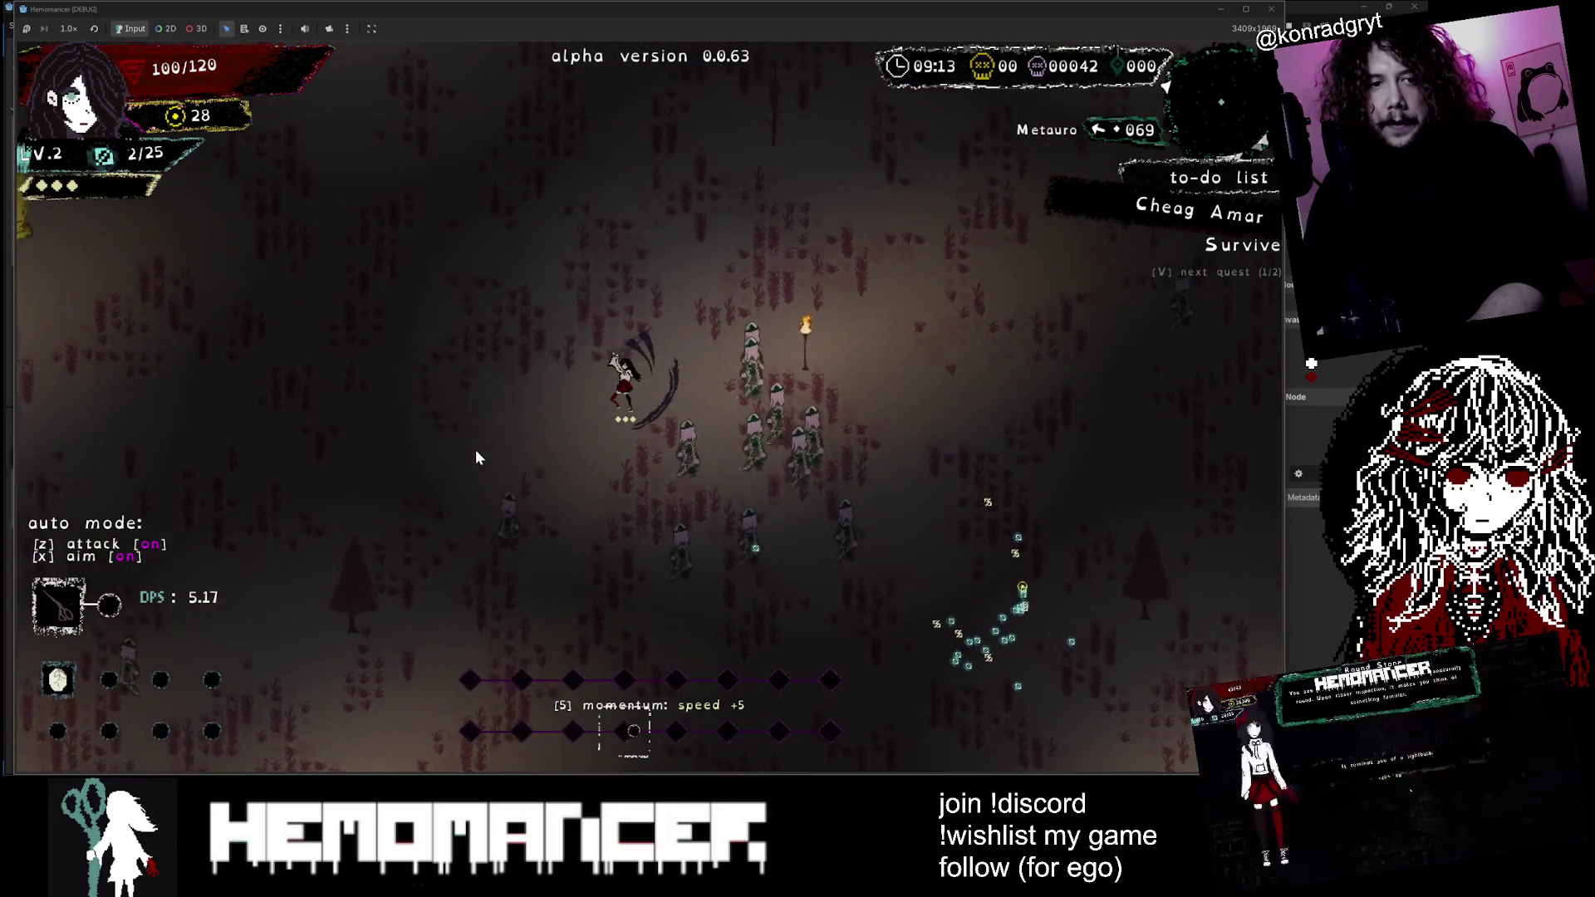
Step: Turn off auto attack and auto aim, then leave the run with Esc
key(z)
key(x)
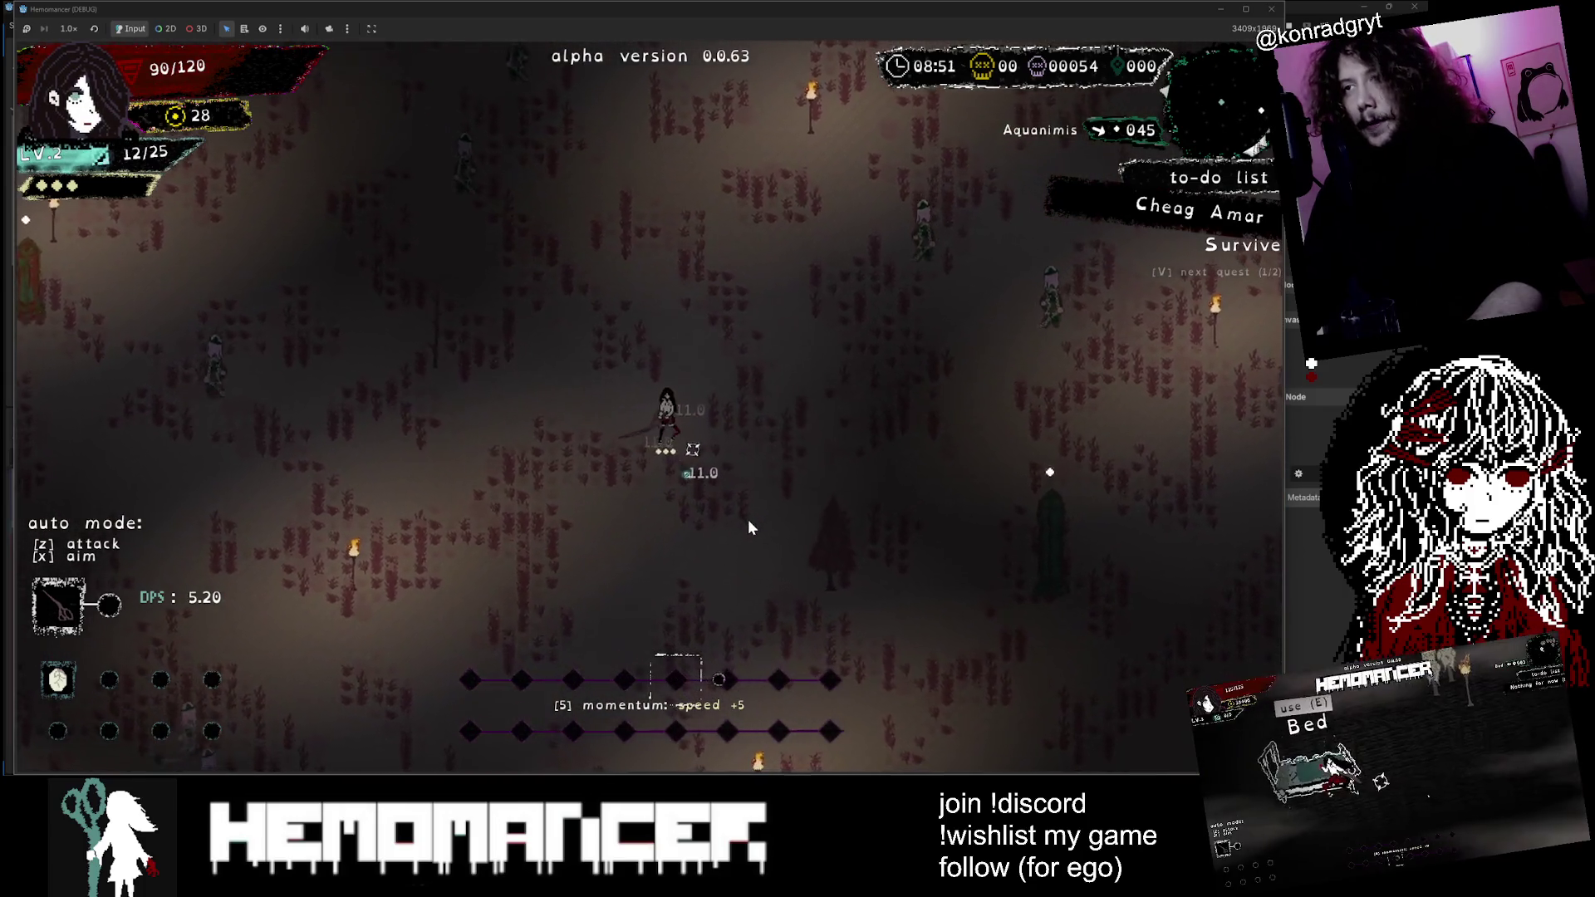
key(Escape)
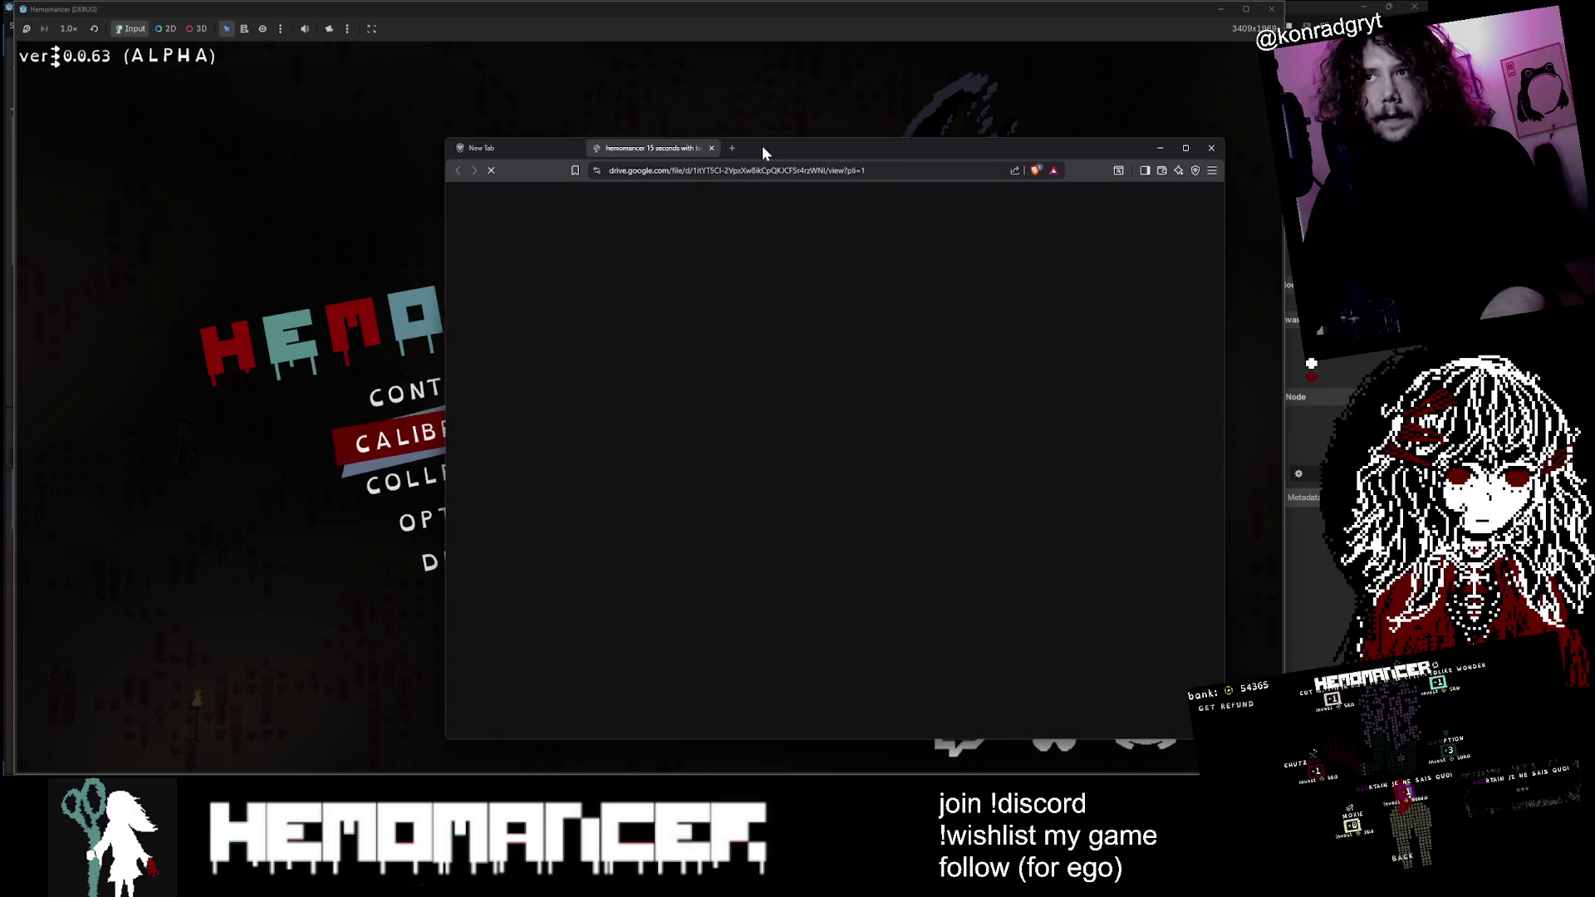
Step: Play the hemomancer 15 seconds with bass.mp4 preview in a maximized browser window
mouse_move(761, 146)
mouse_down()
mouse_move(624, 116)
mouse_move(636, 103)
mouse_up()
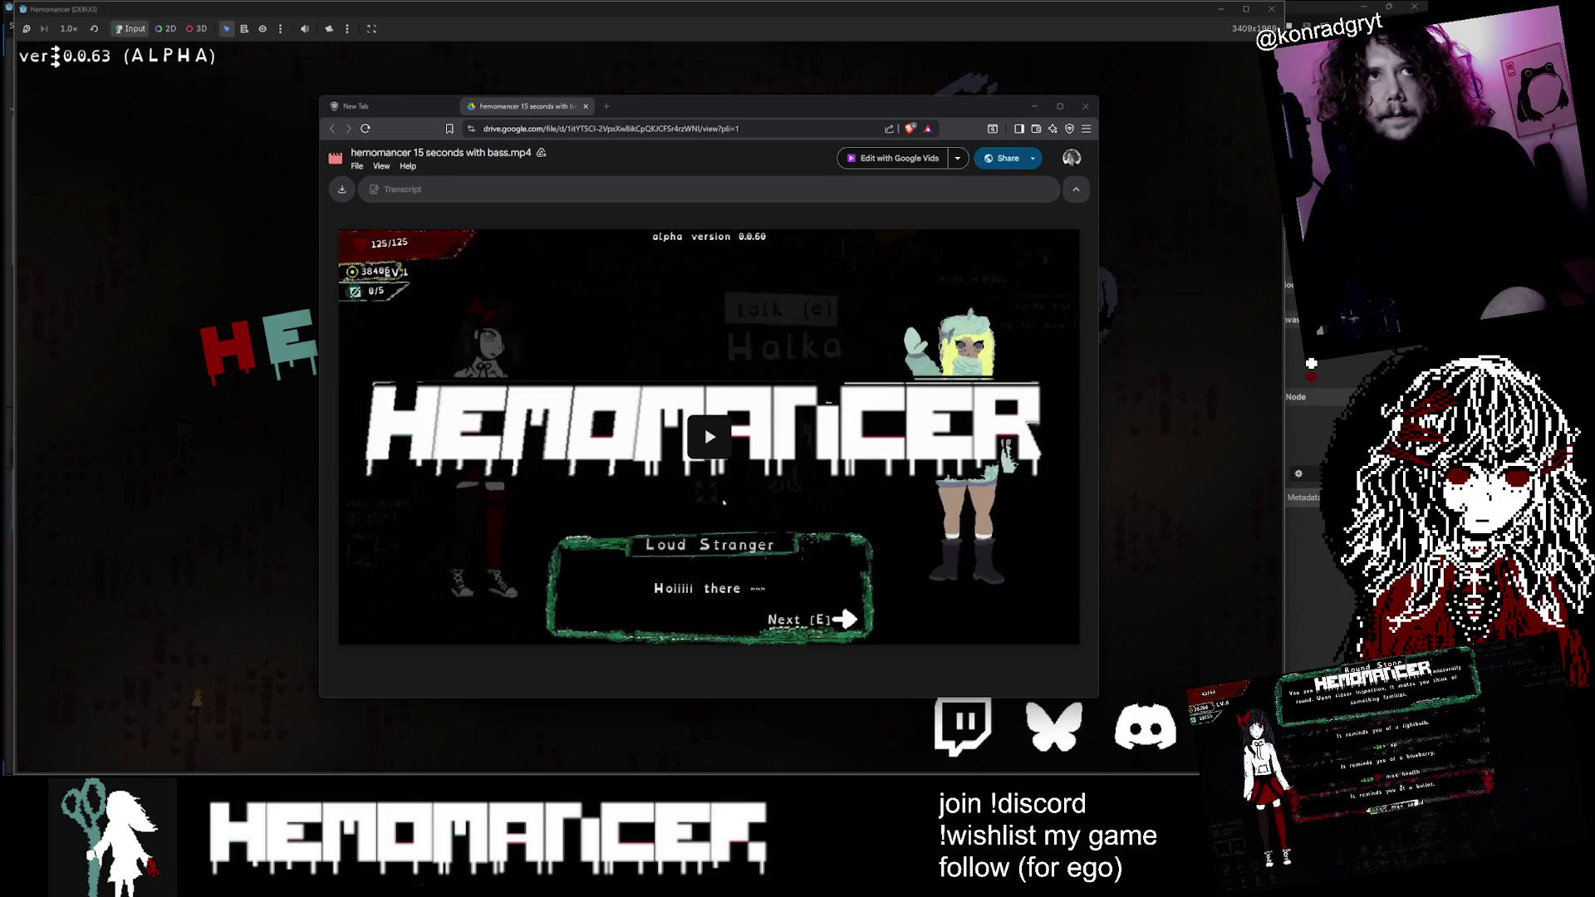
click(488, 525)
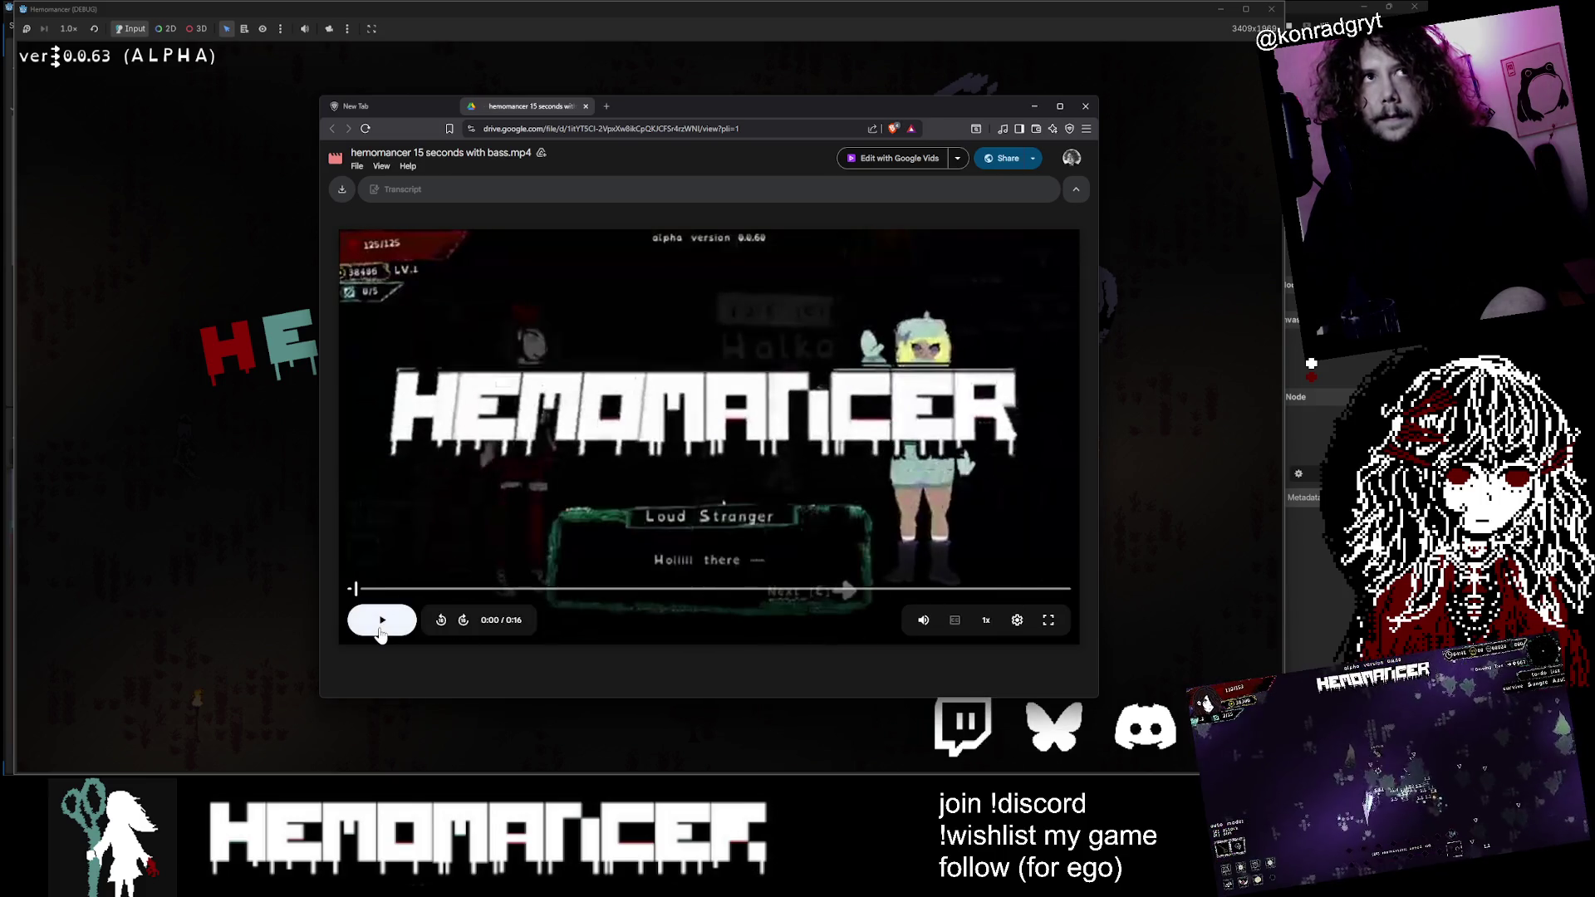
double_click(932, 103)
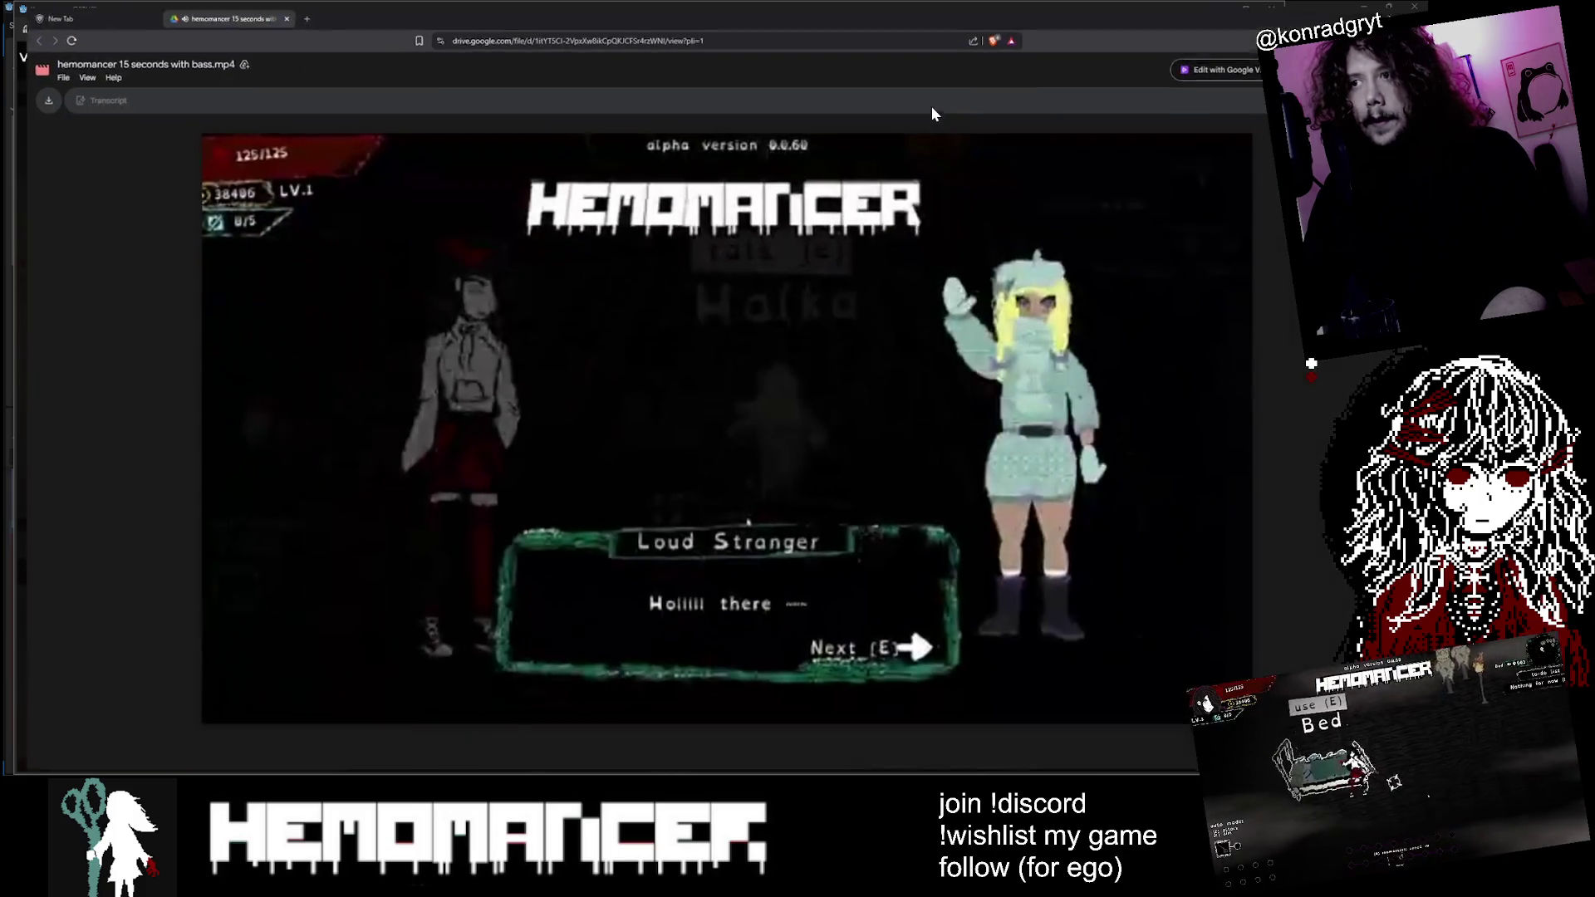
mouse_move(441, 698)
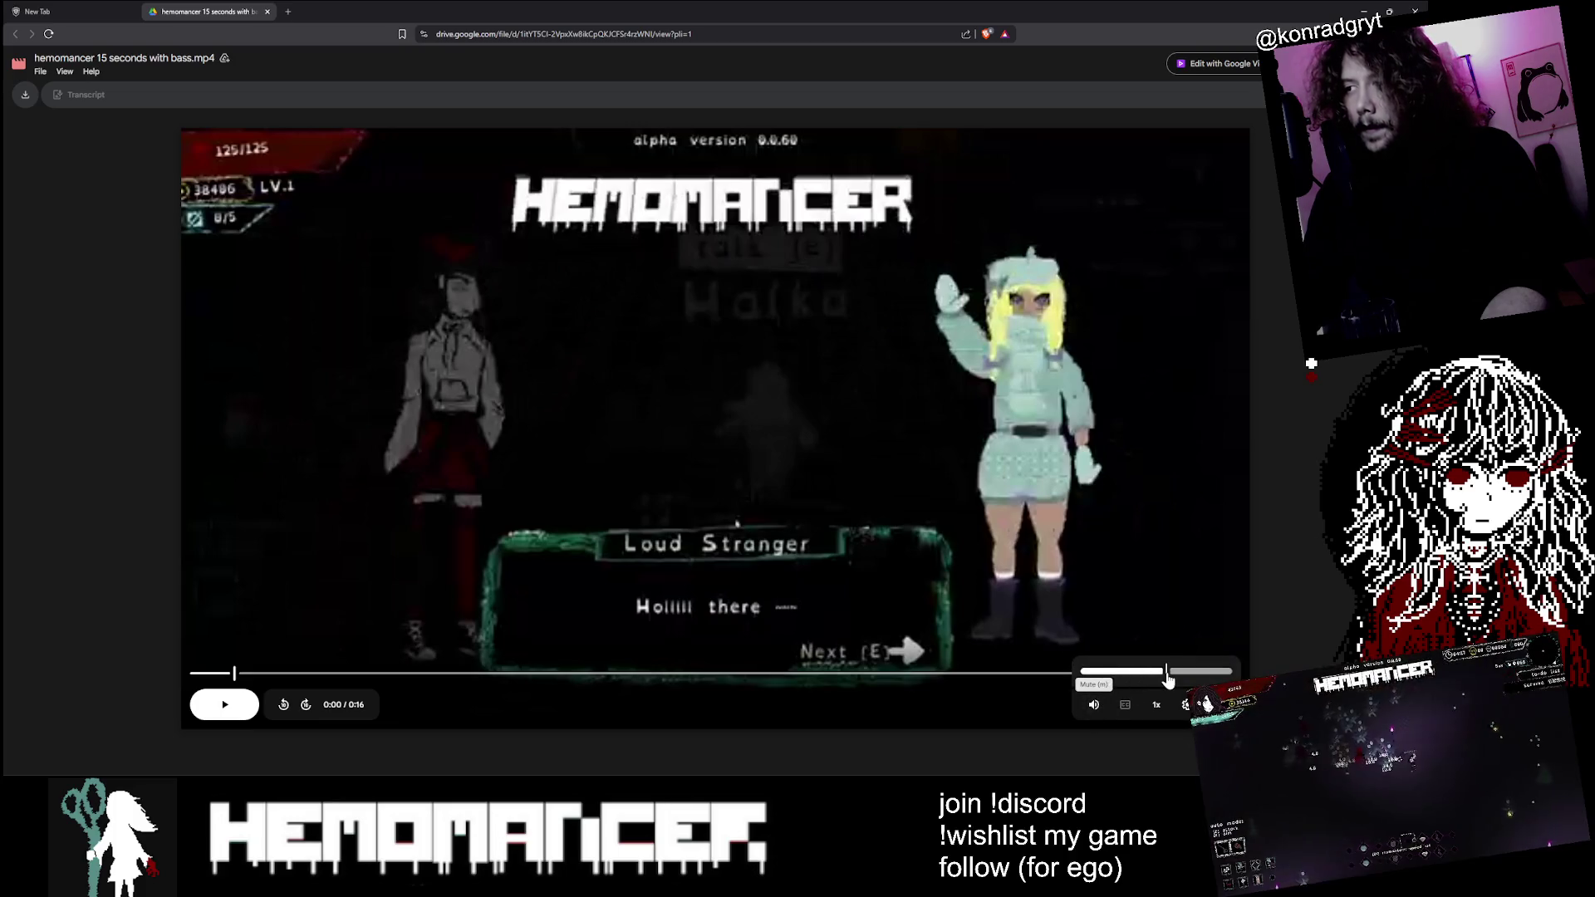
click(779, 694)
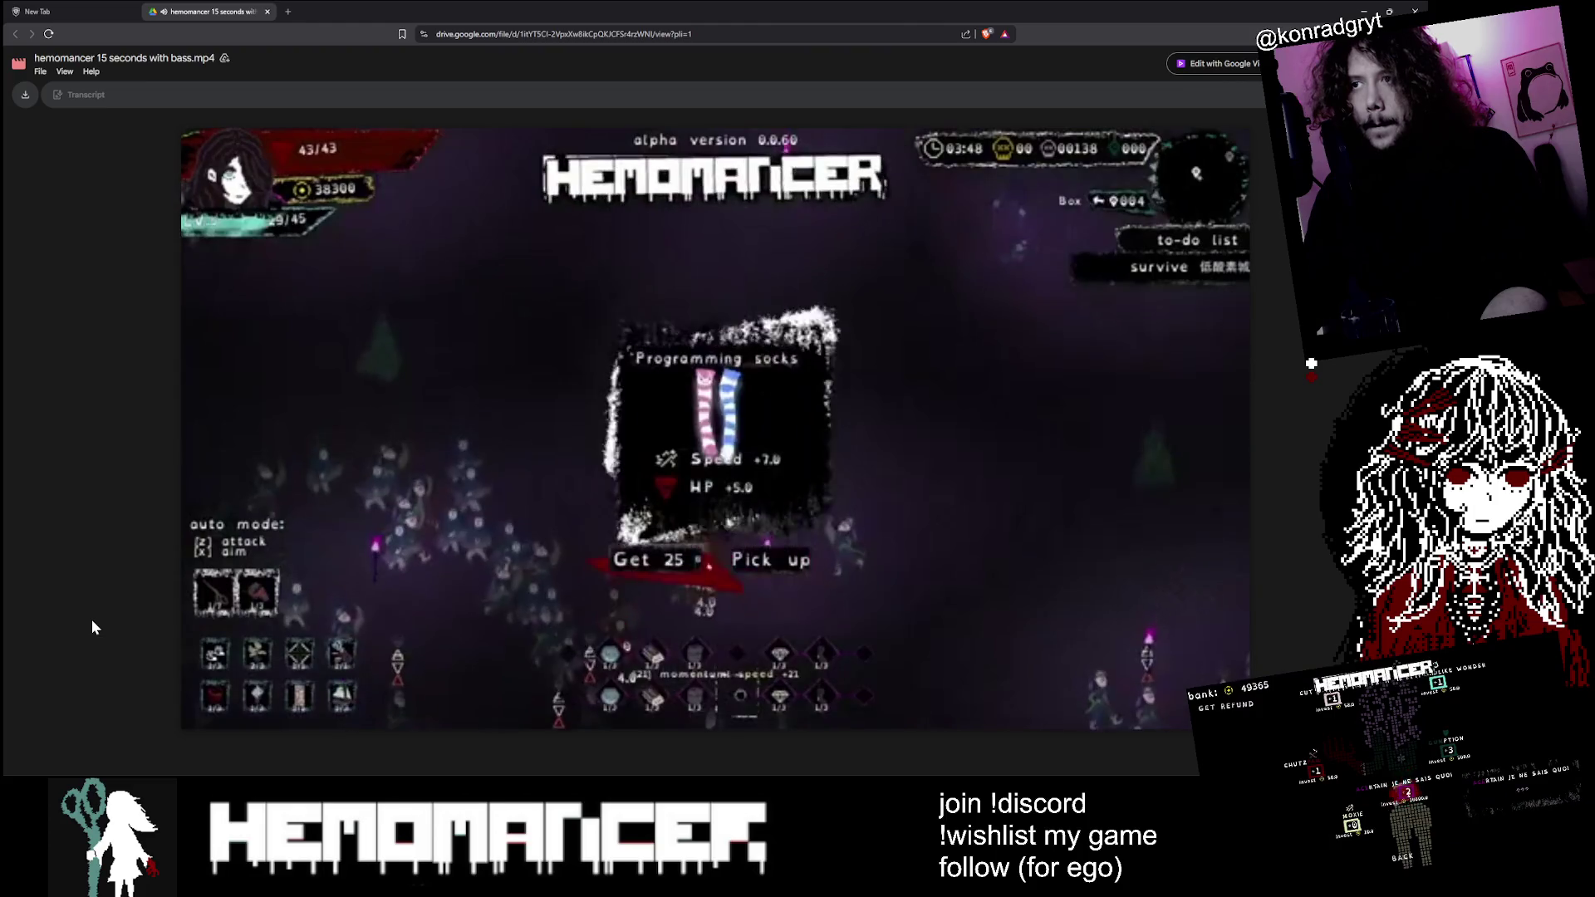
Step: Pause the video and set playback quality to 720p in its settings
click(214, 706)
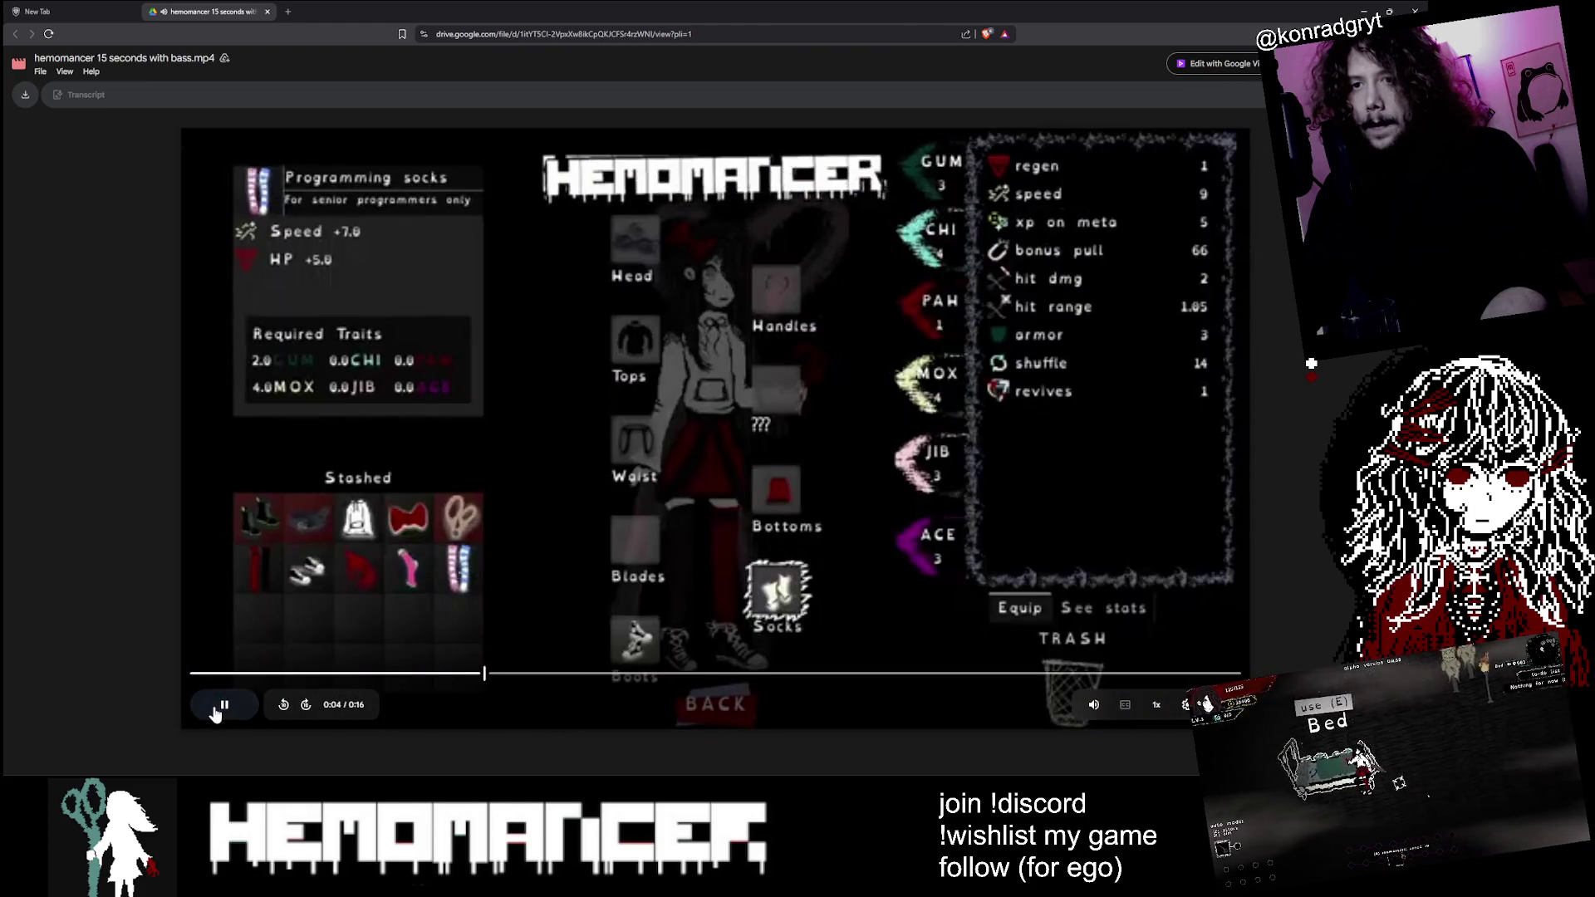
click(196, 672)
click(1185, 704)
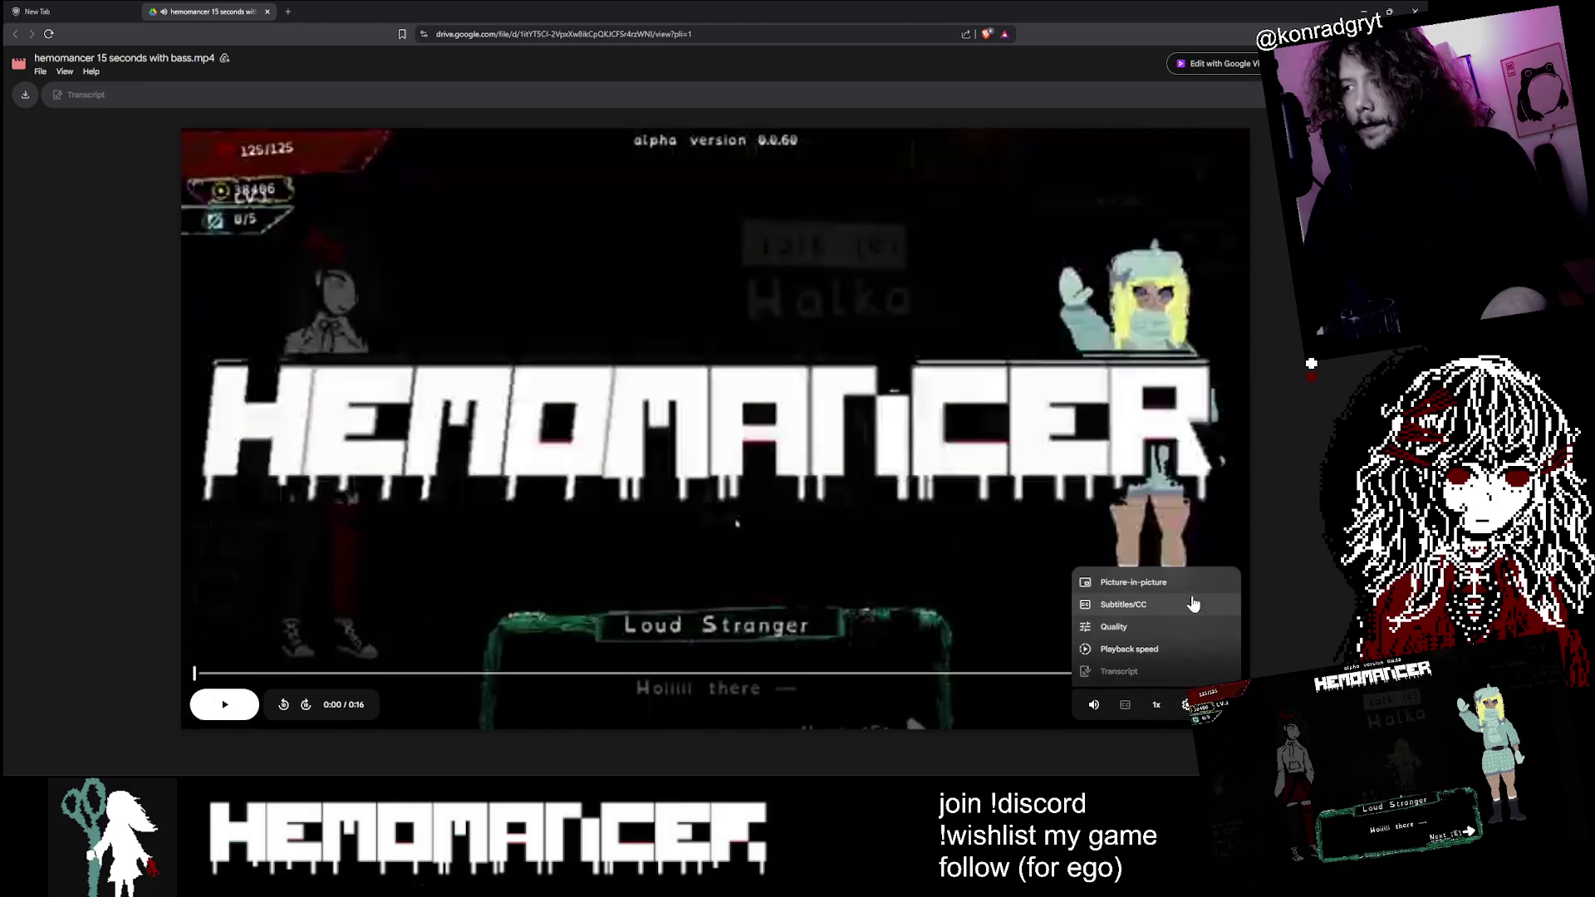
click(1170, 628)
click(1165, 624)
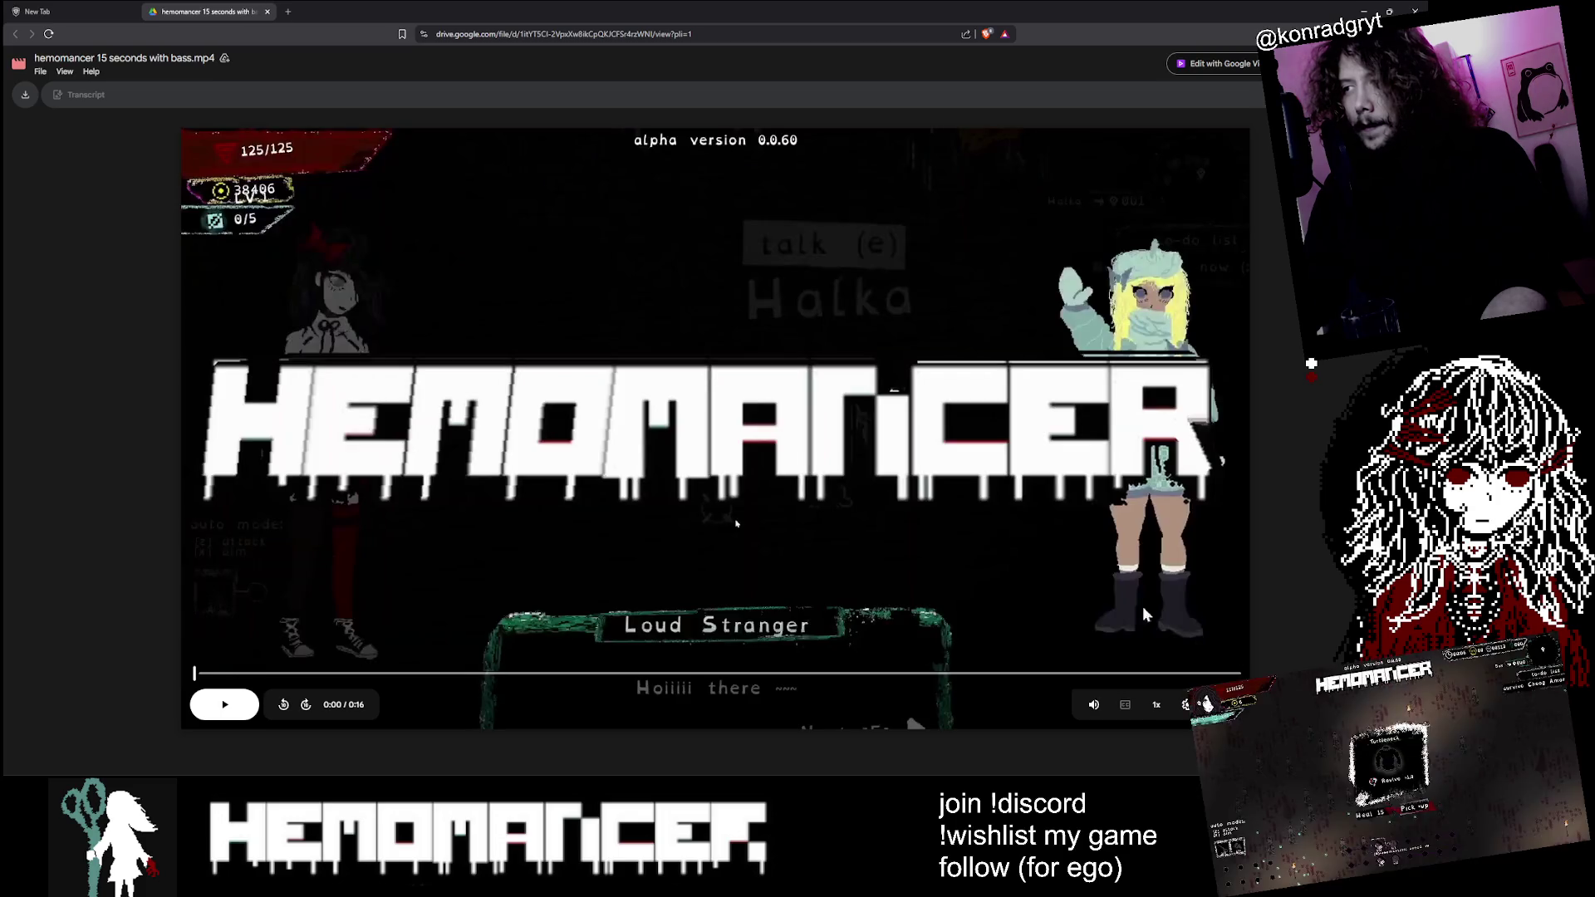
click(194, 695)
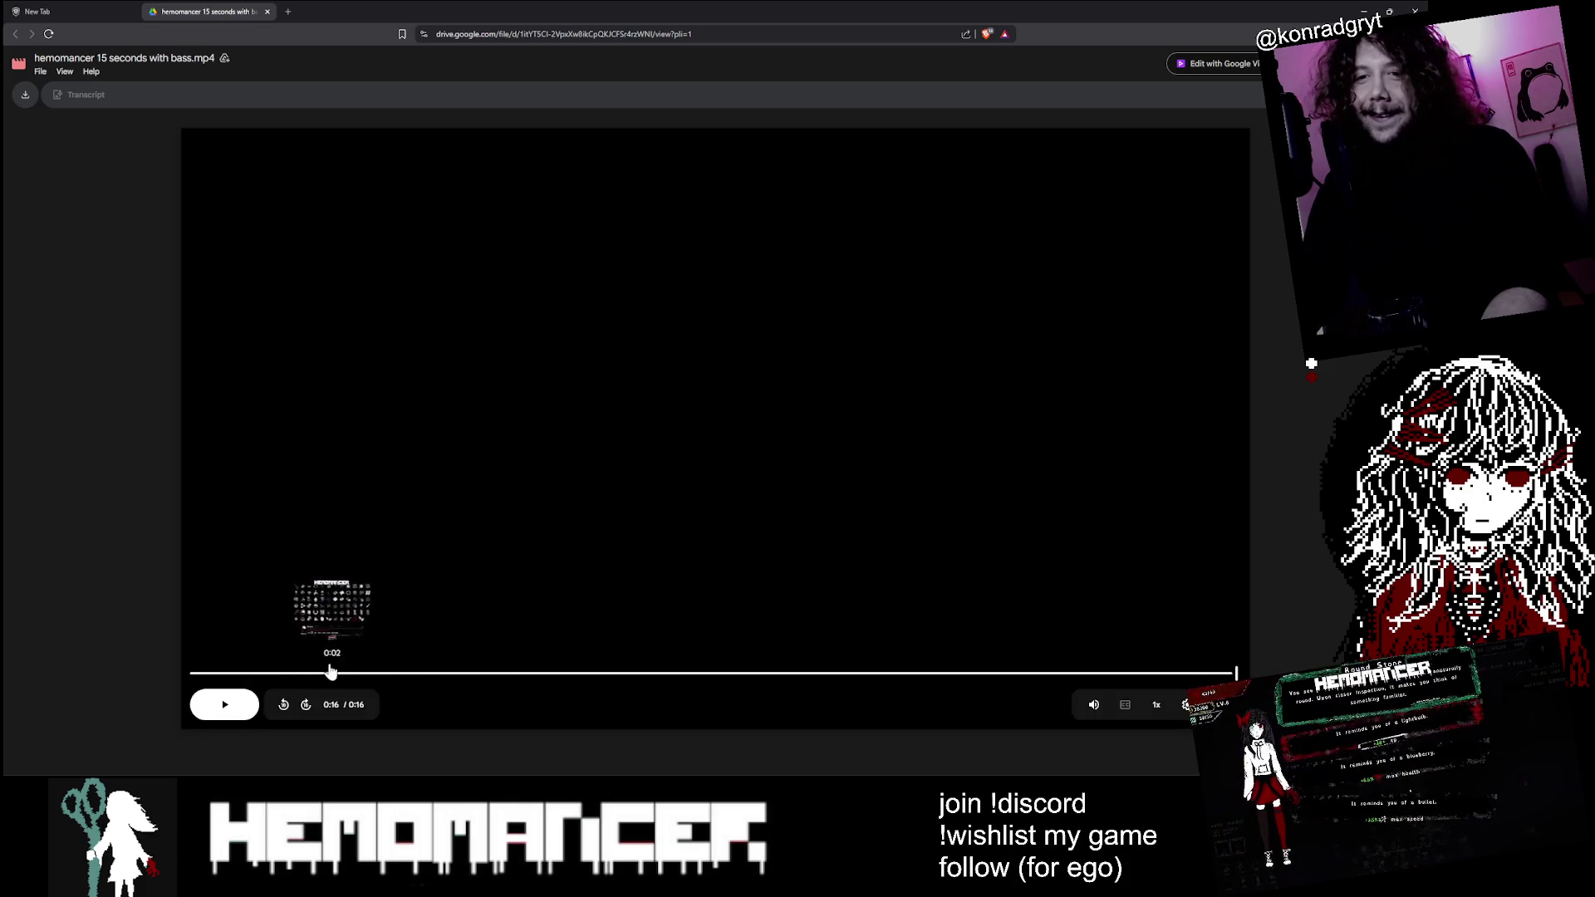
Step: Replay the finished video, then minimize the browser to return to the game
click(204, 713)
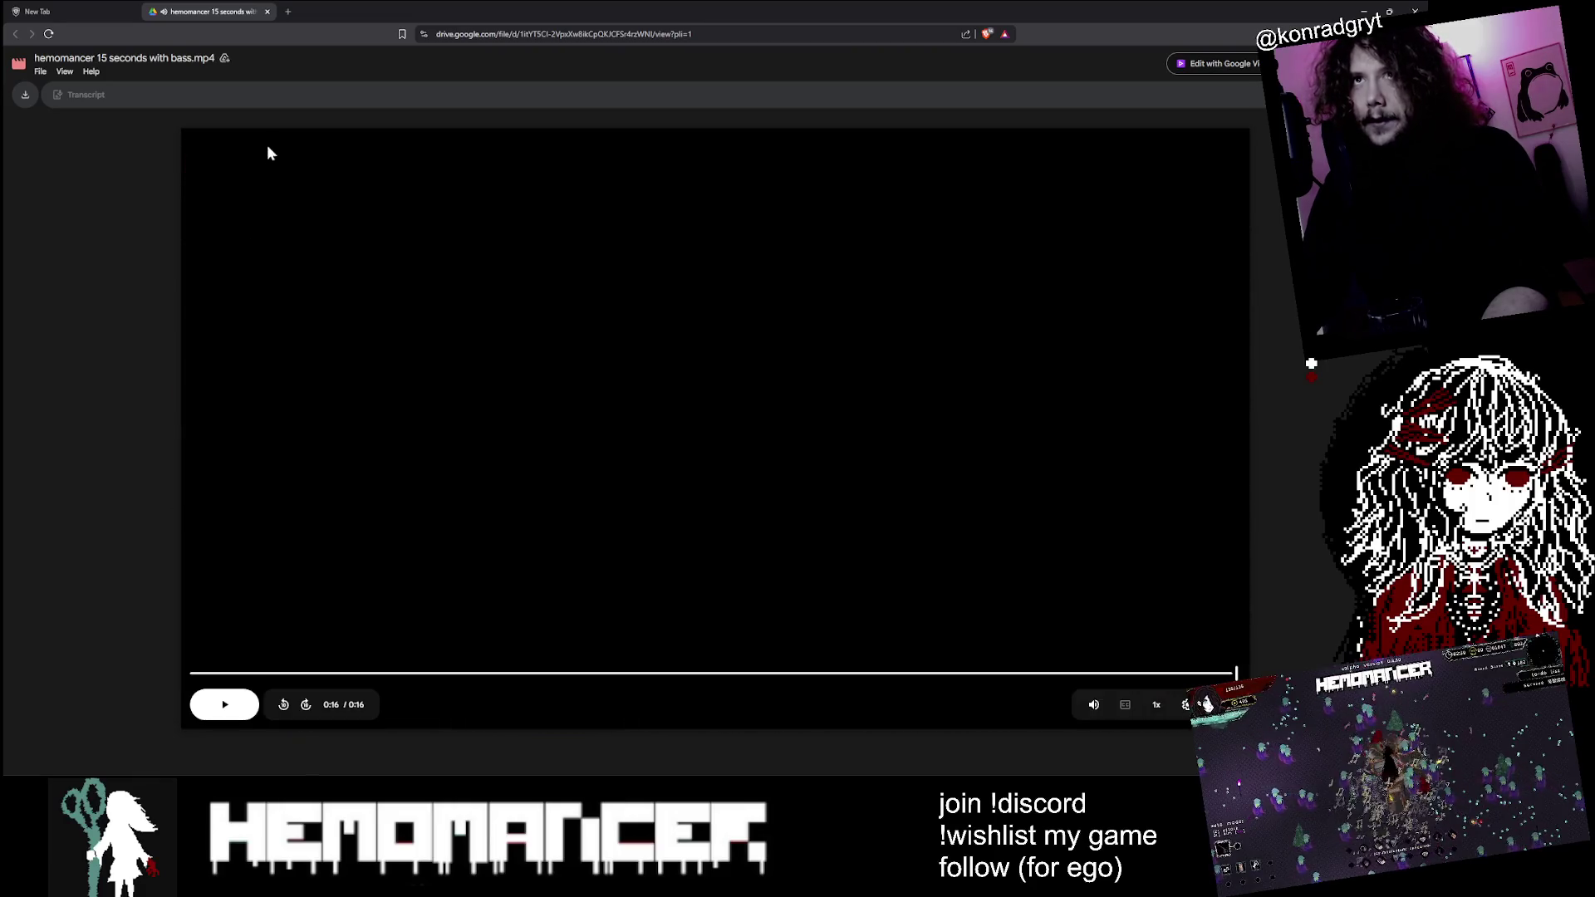
click(228, 696)
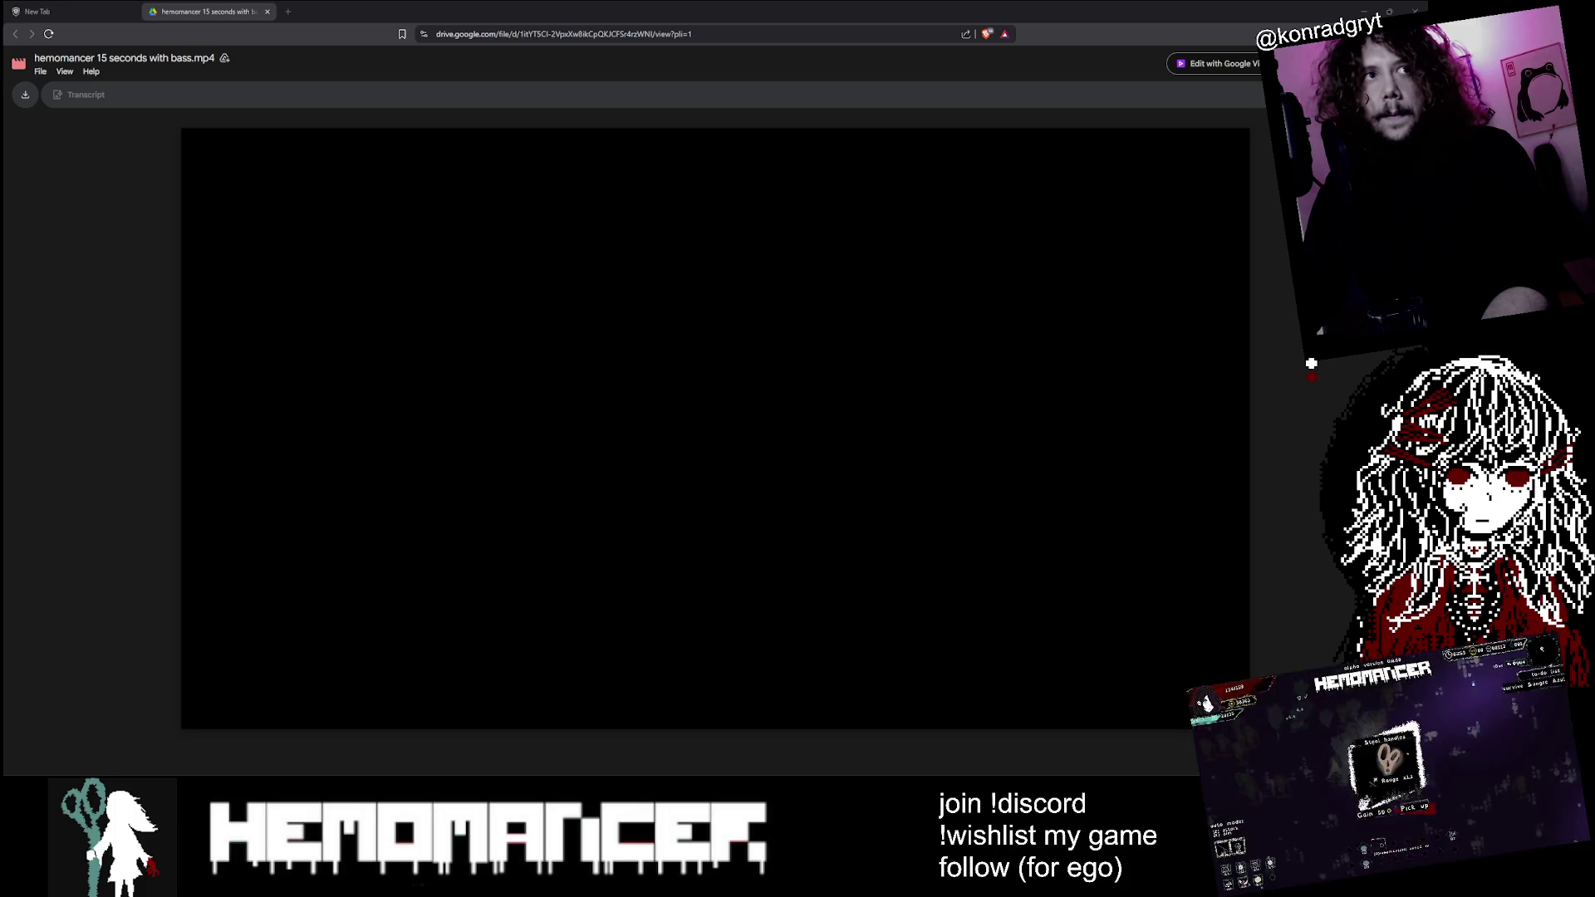
key(space)
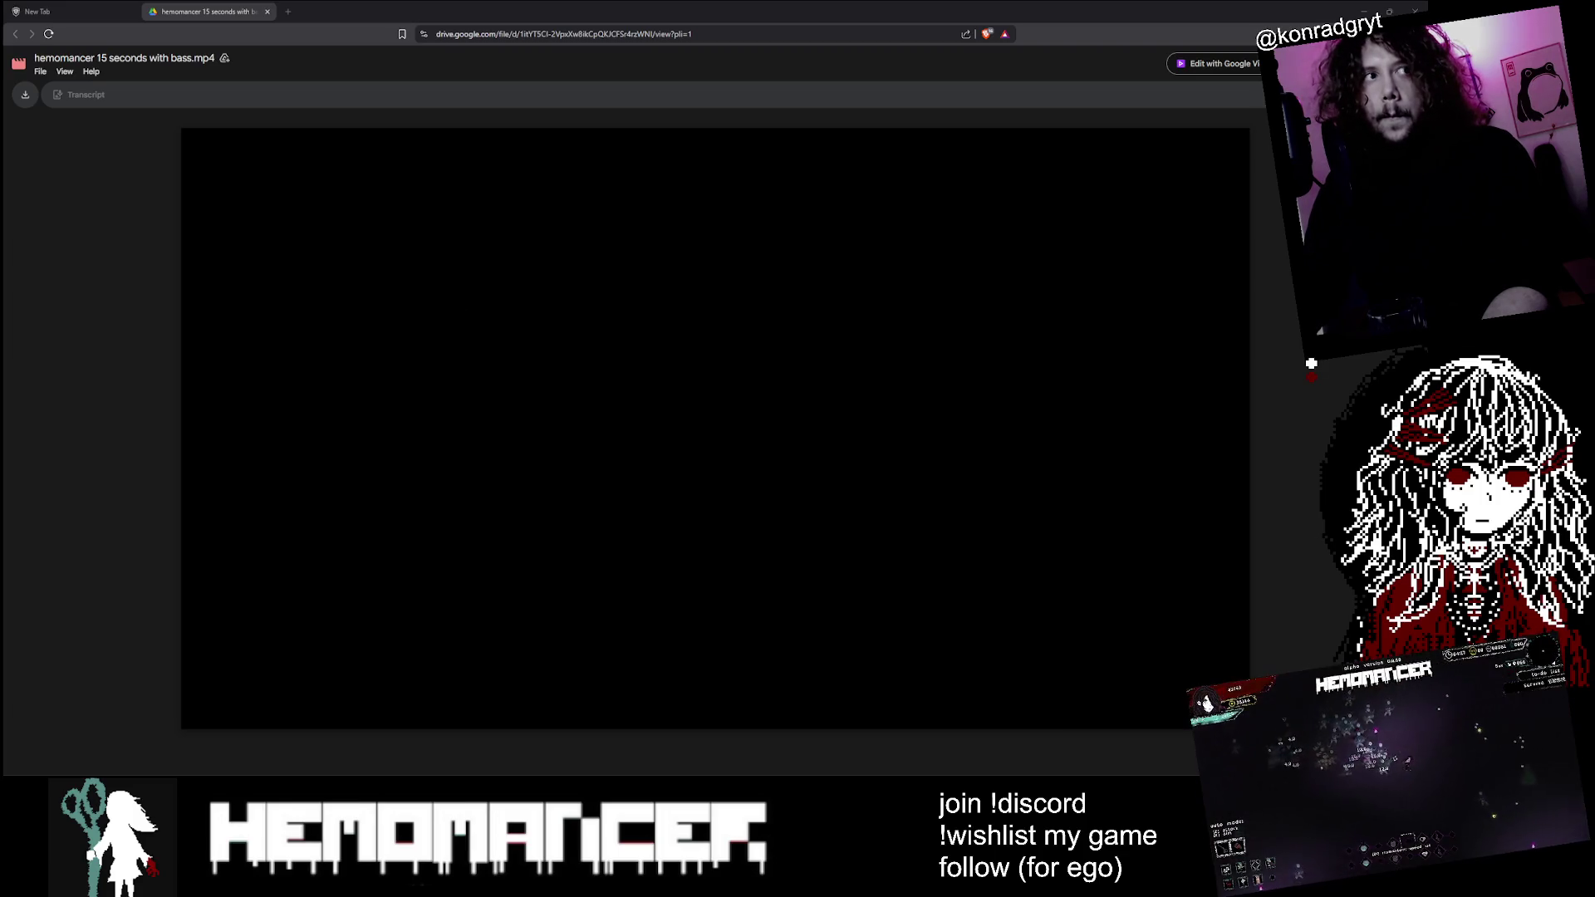
click(1363, 10)
Step: Start a run and walk the character north-west across the field, fighting enemies
key(Return)
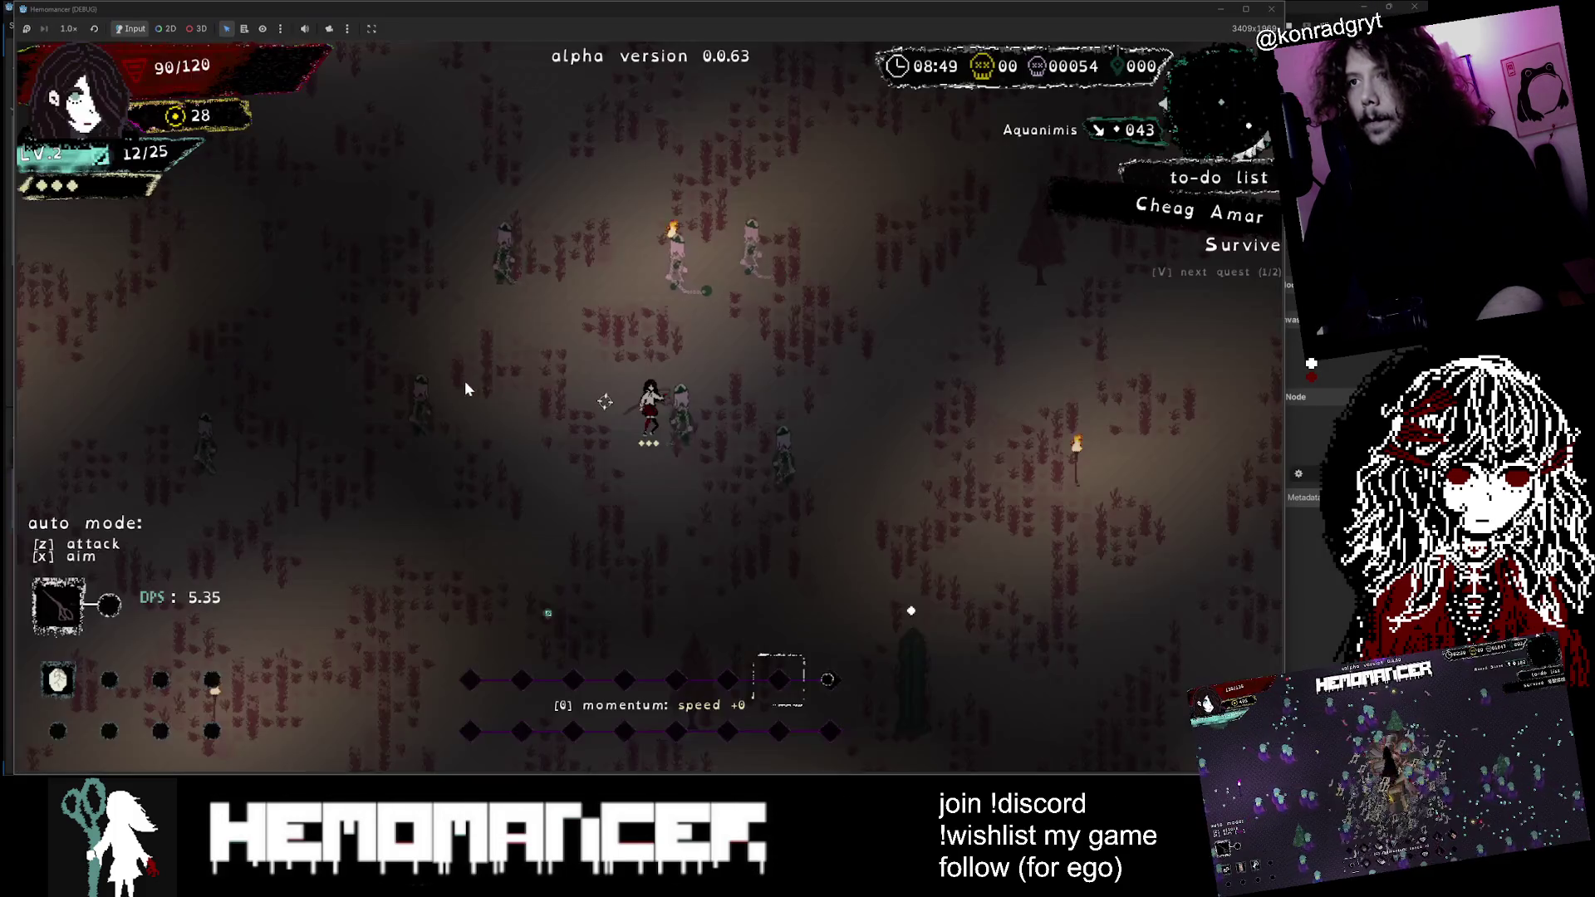
key(w)
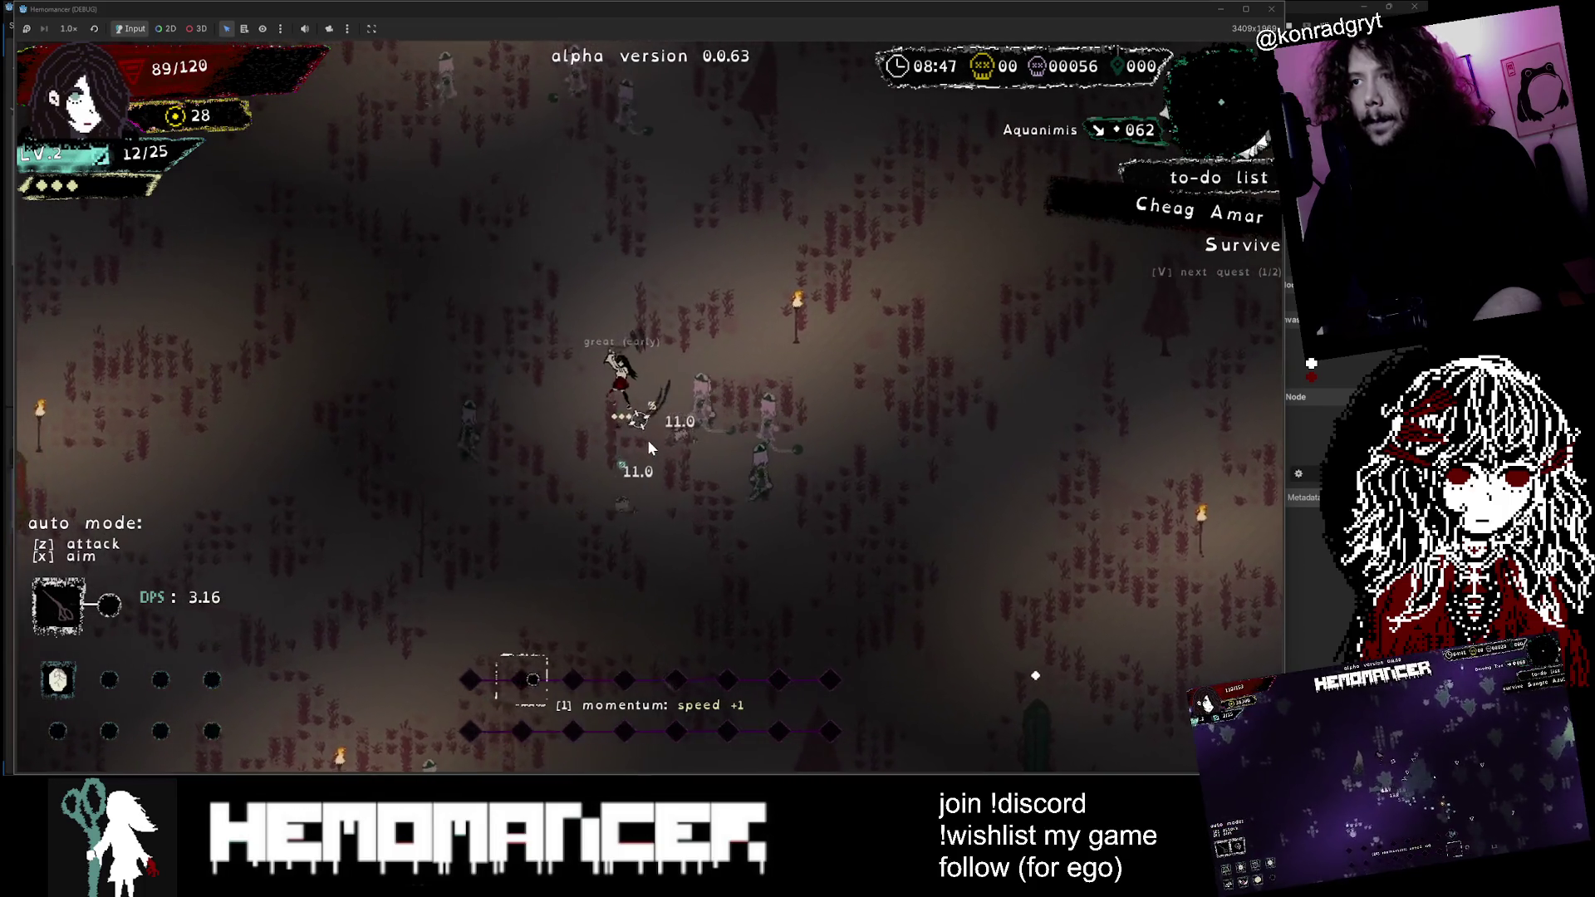
key(w)
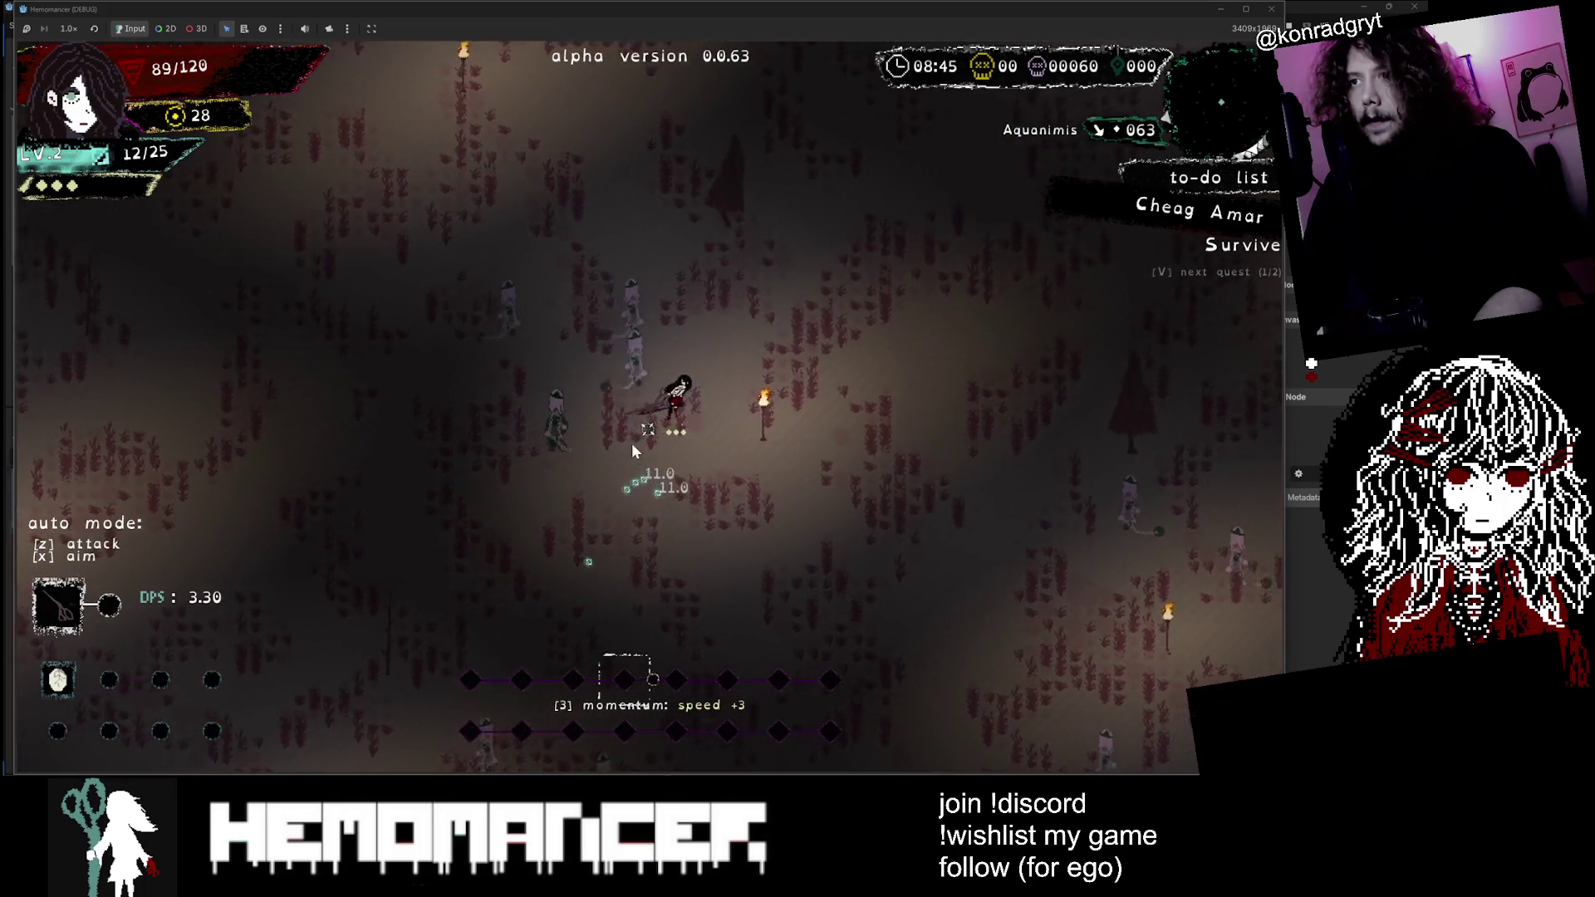
key(w)
key(a)
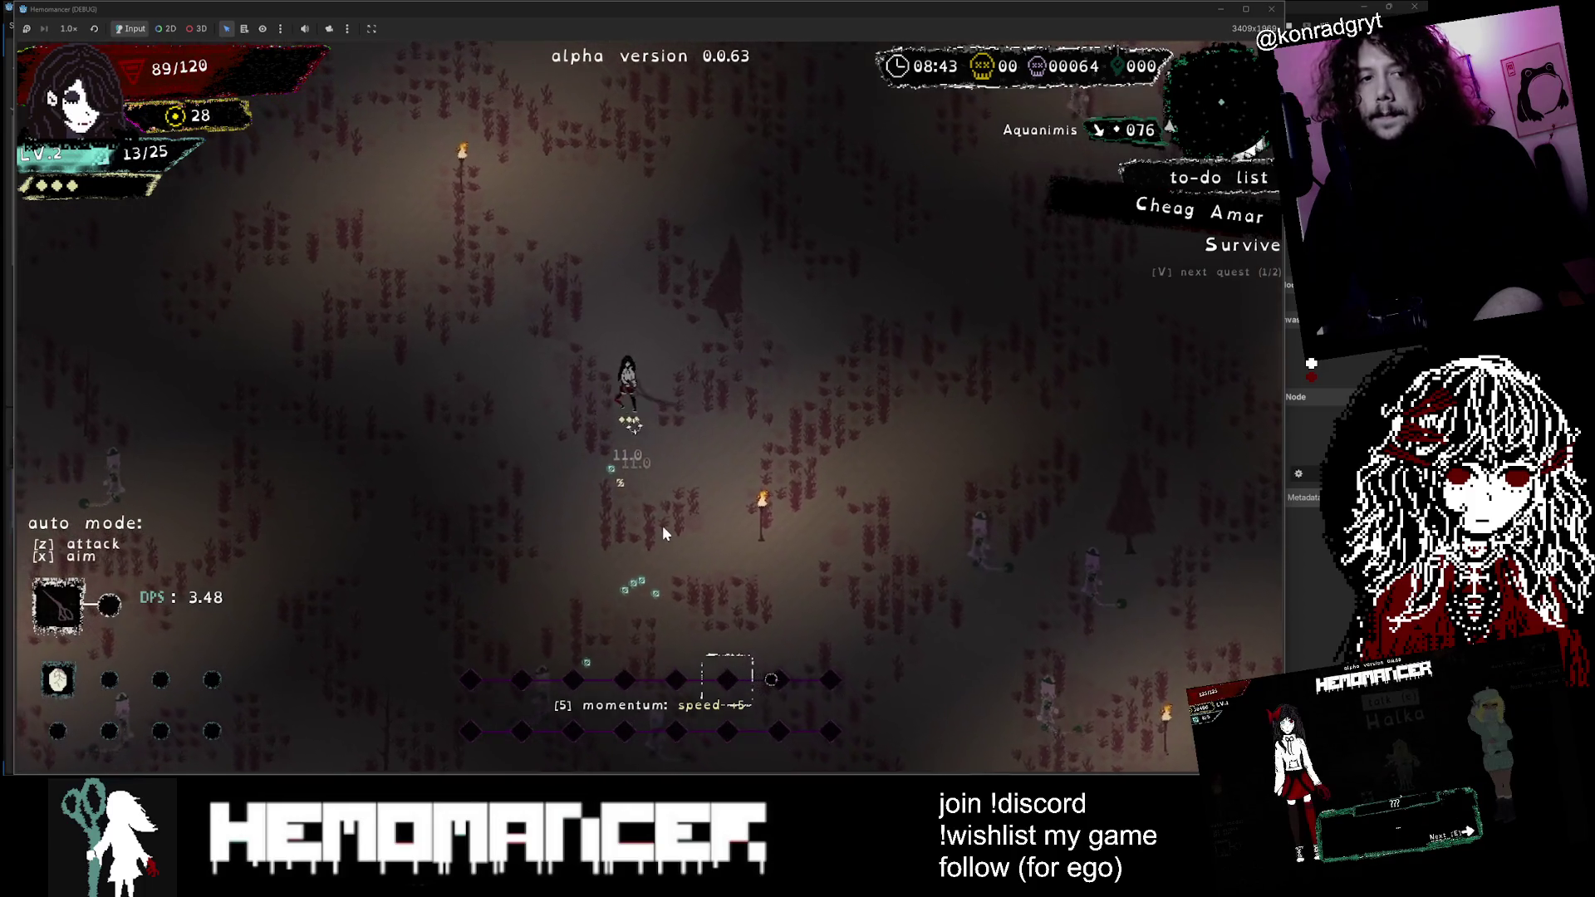
key(w)
key(a)
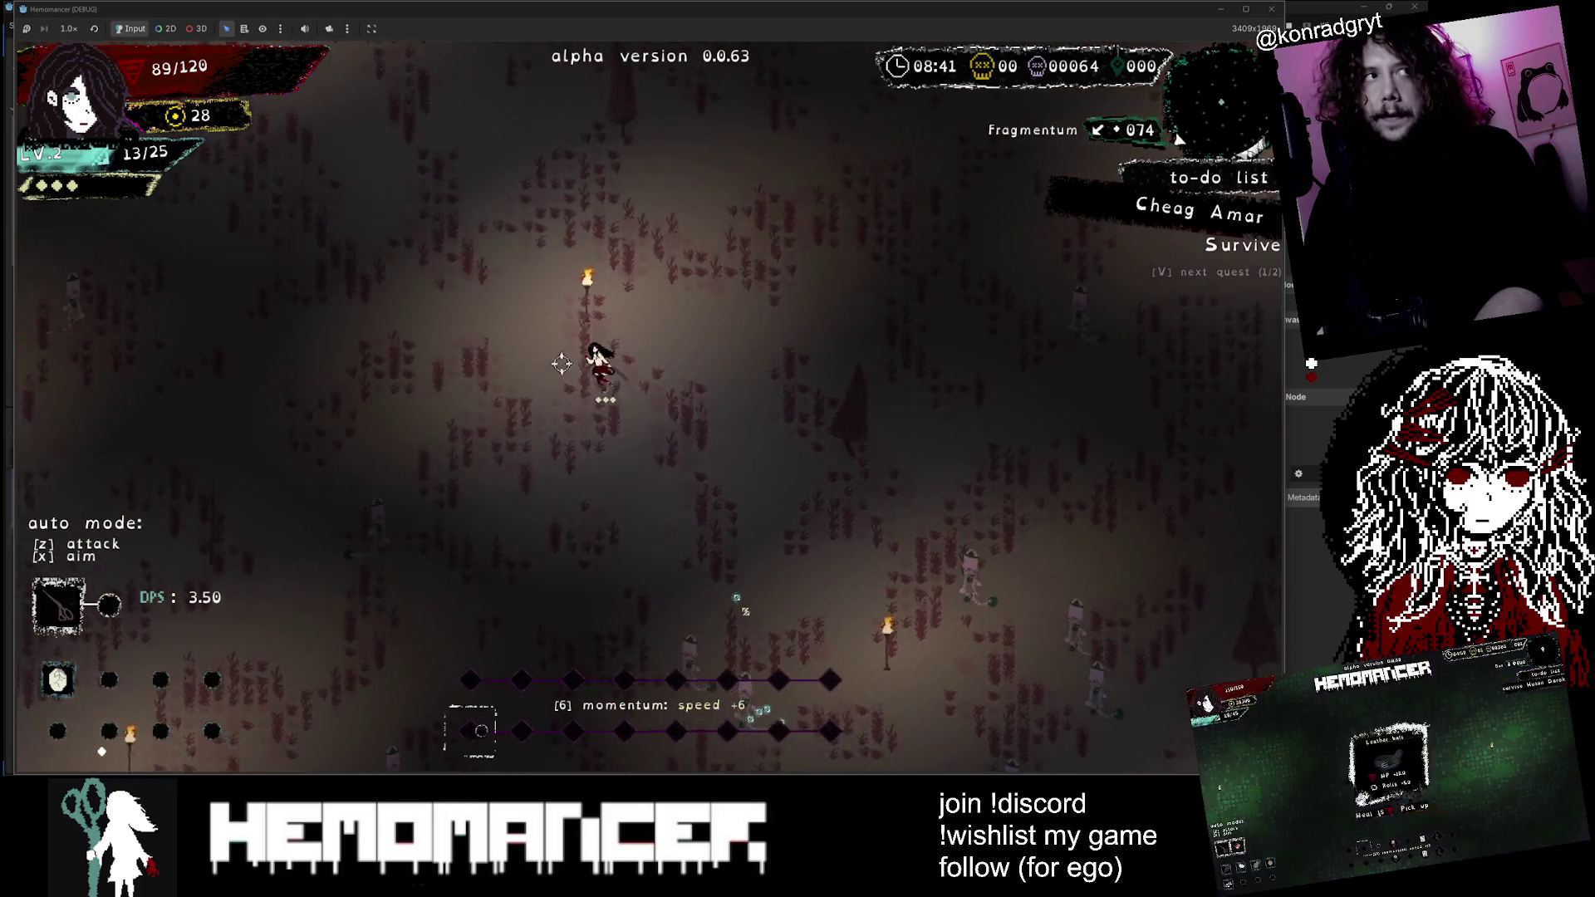
key(a)
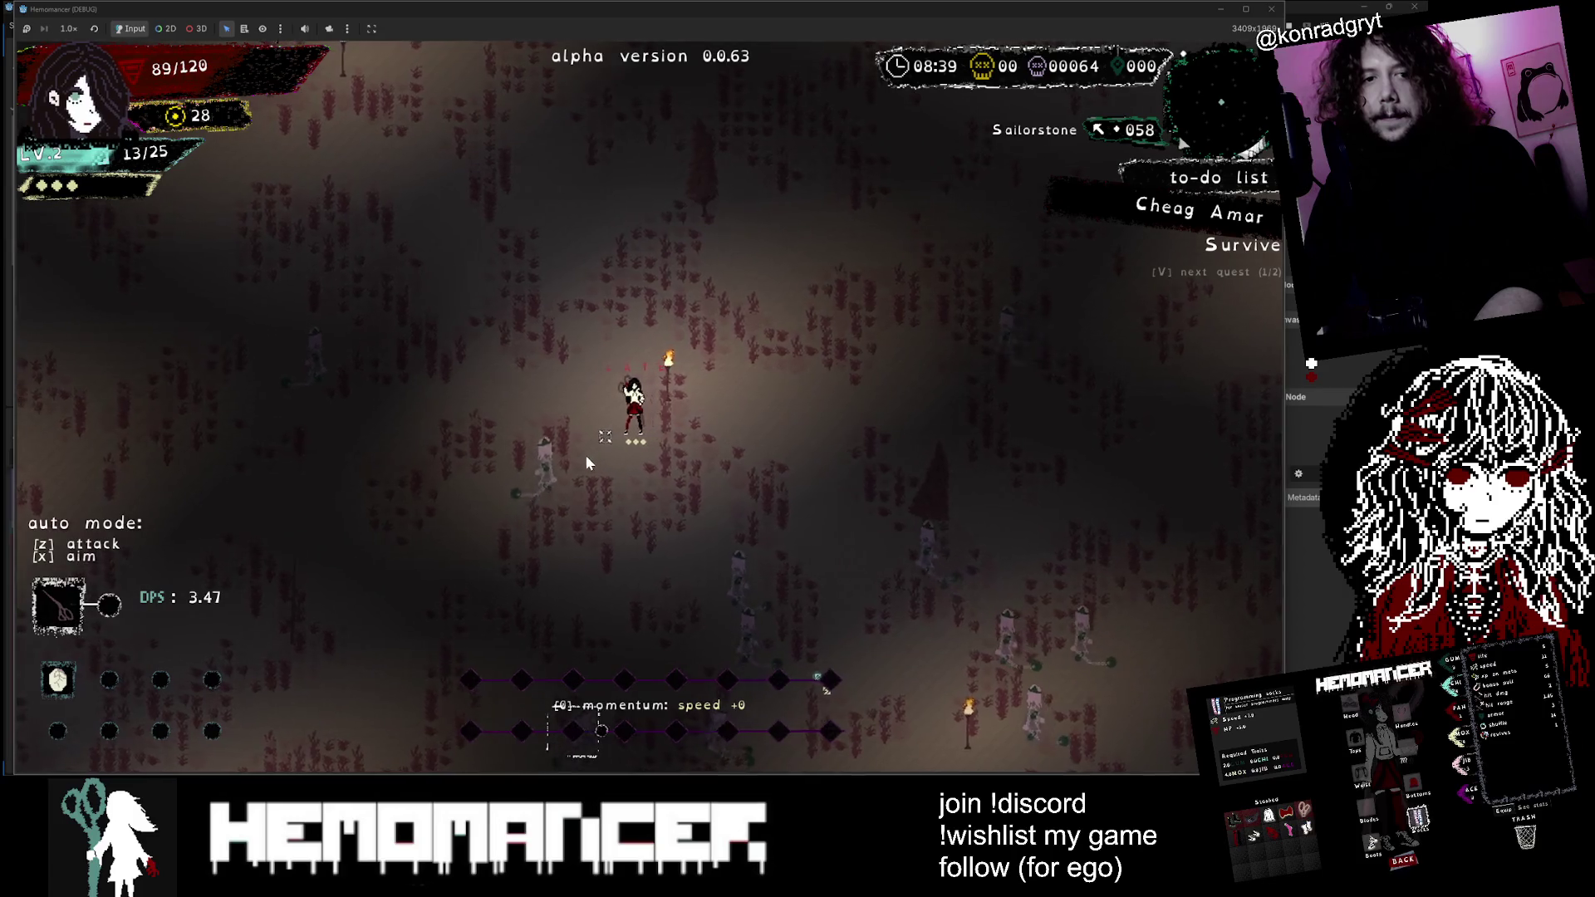
key(a)
key(w)
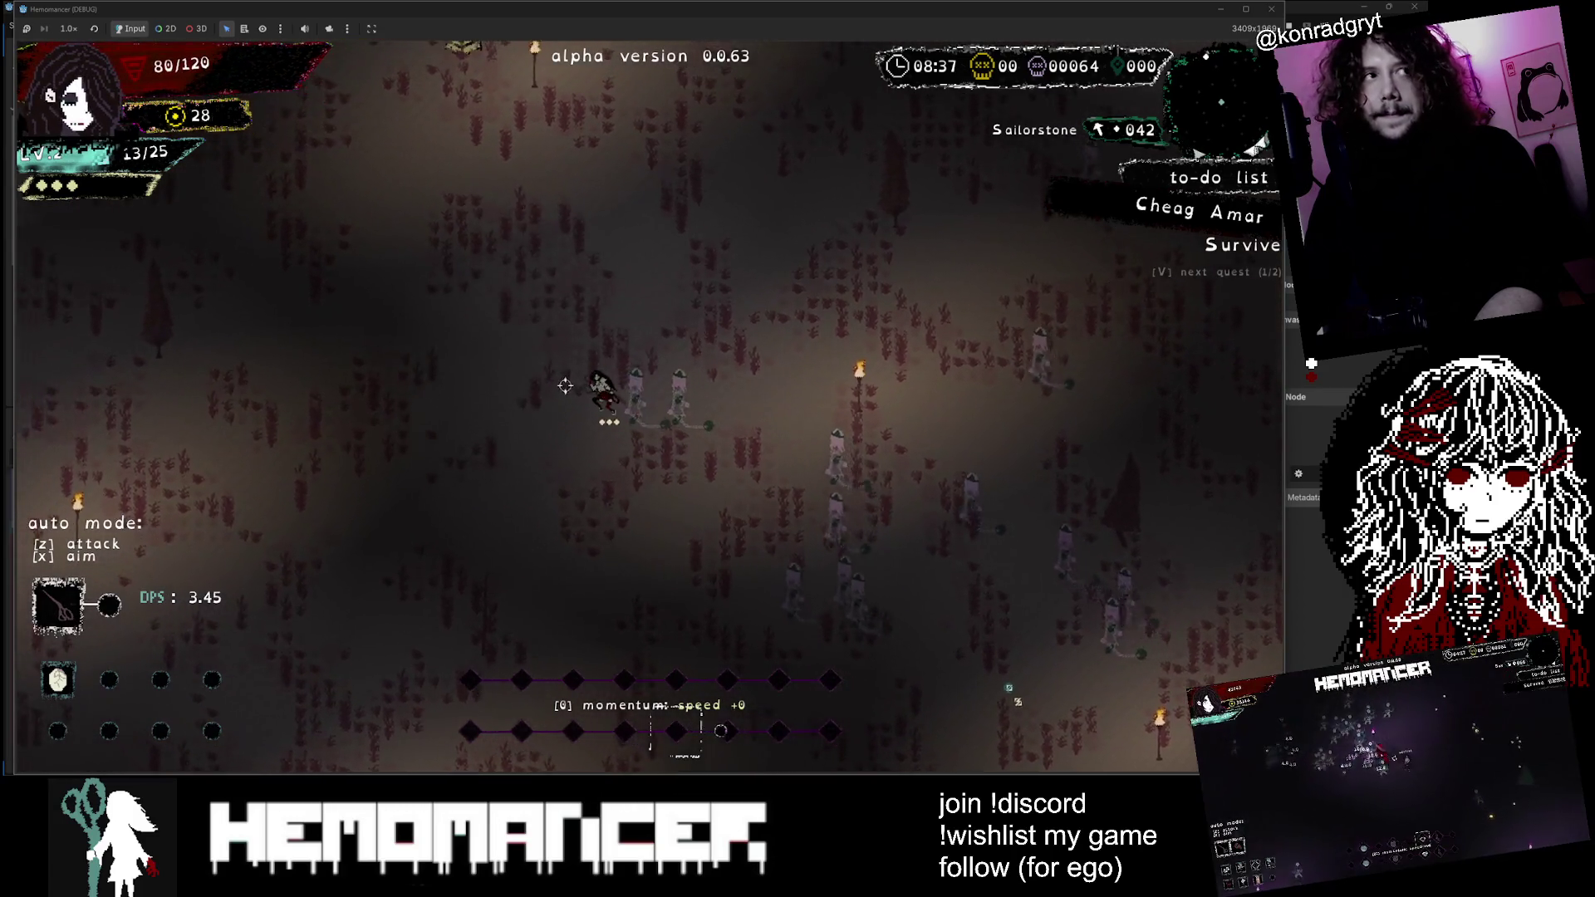
key(w)
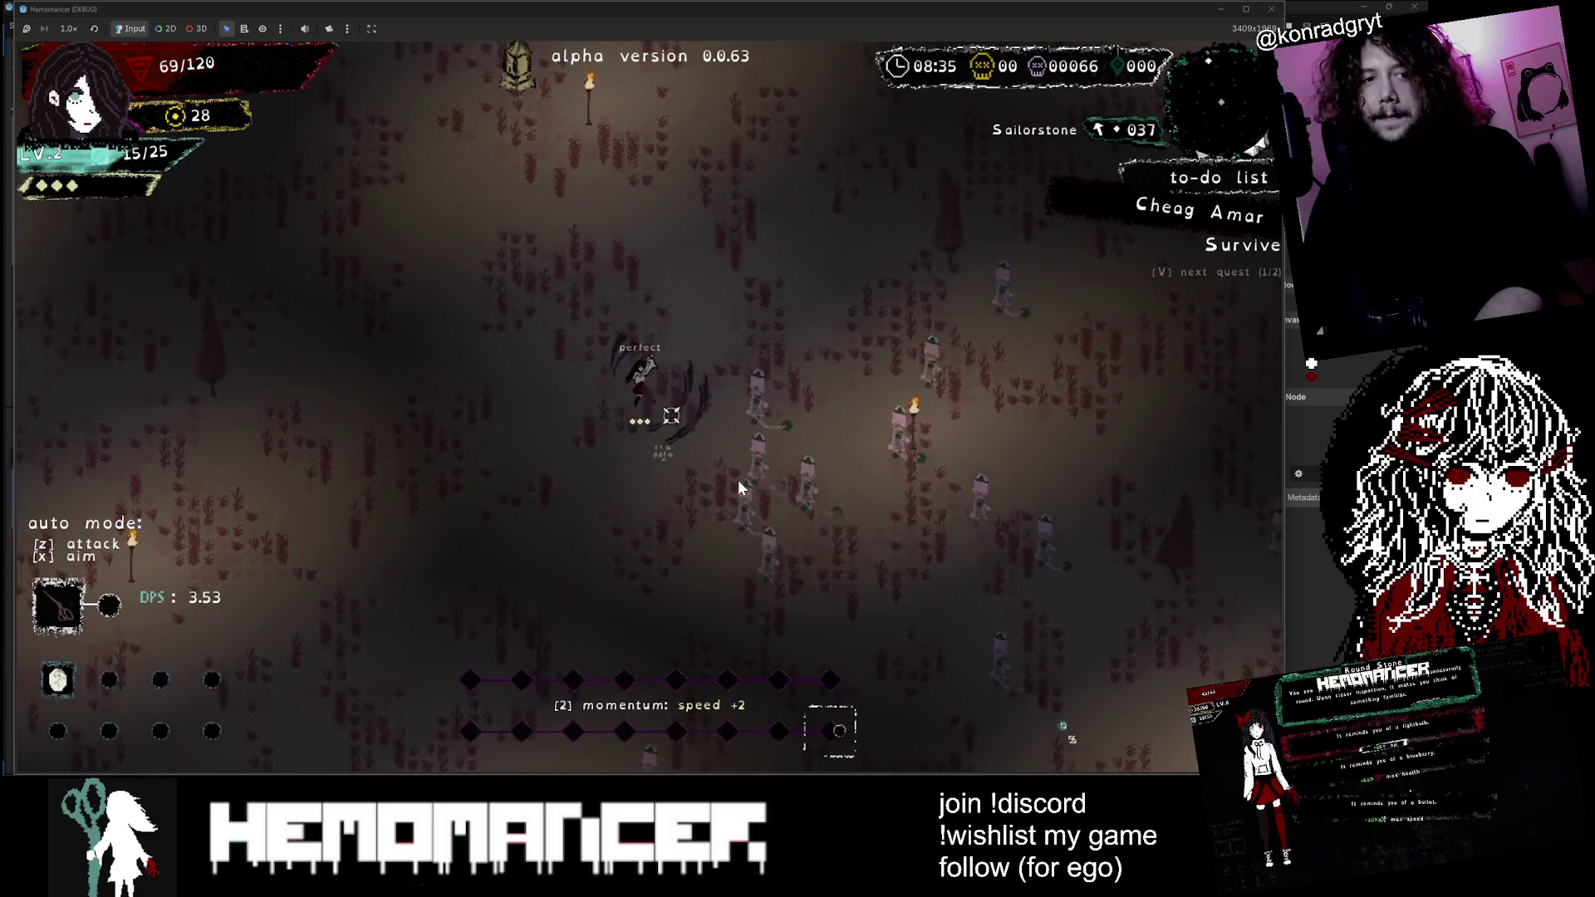
key(w)
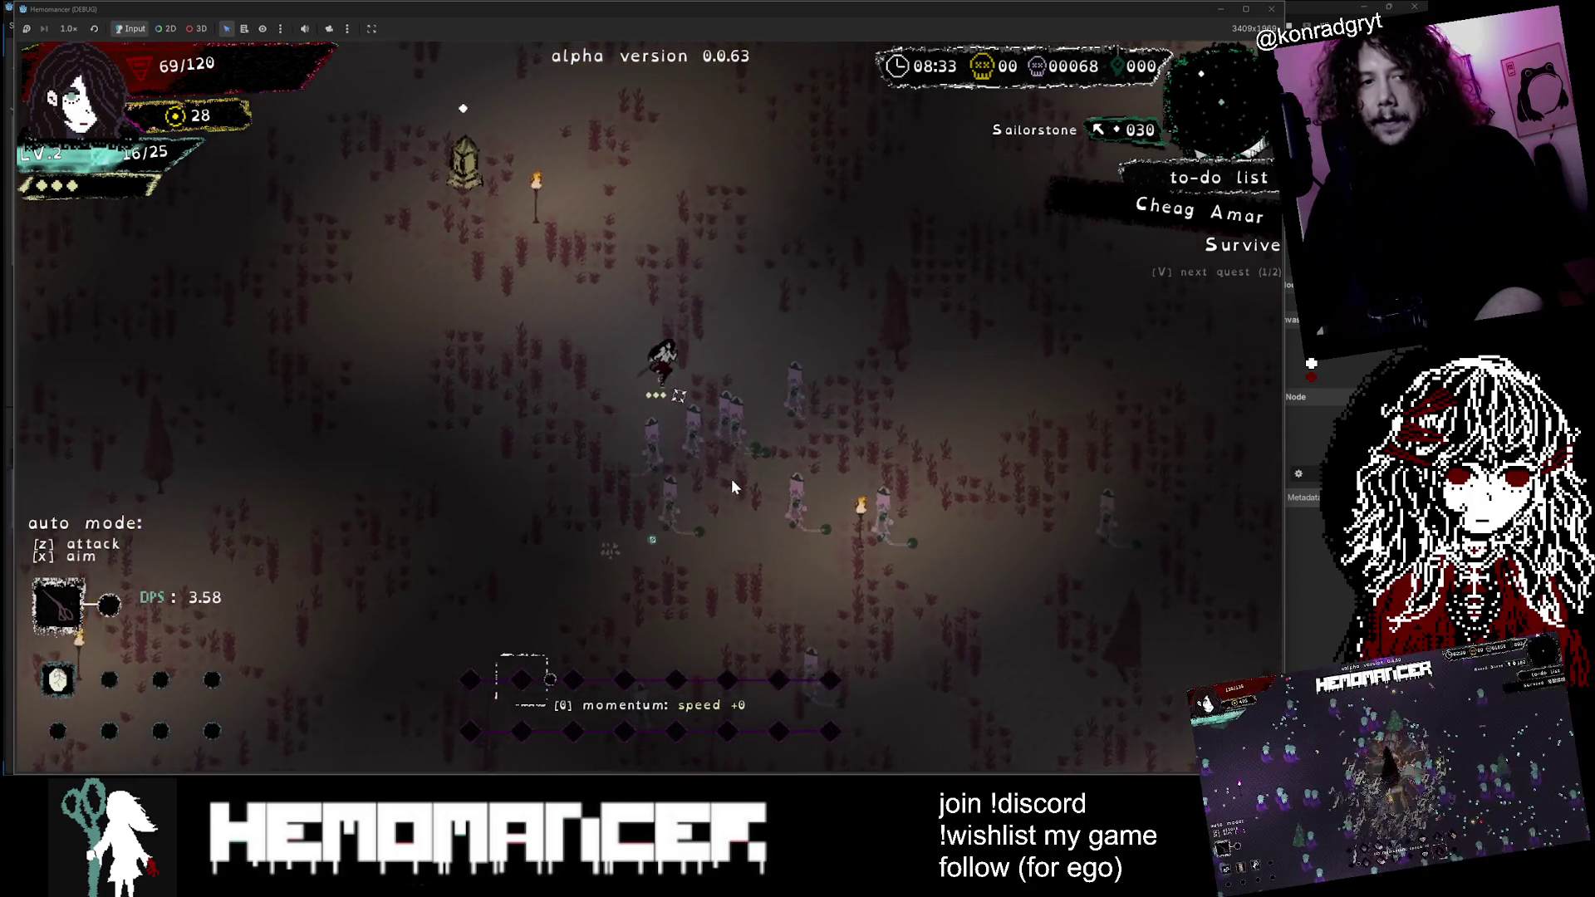
key(w)
key(d)
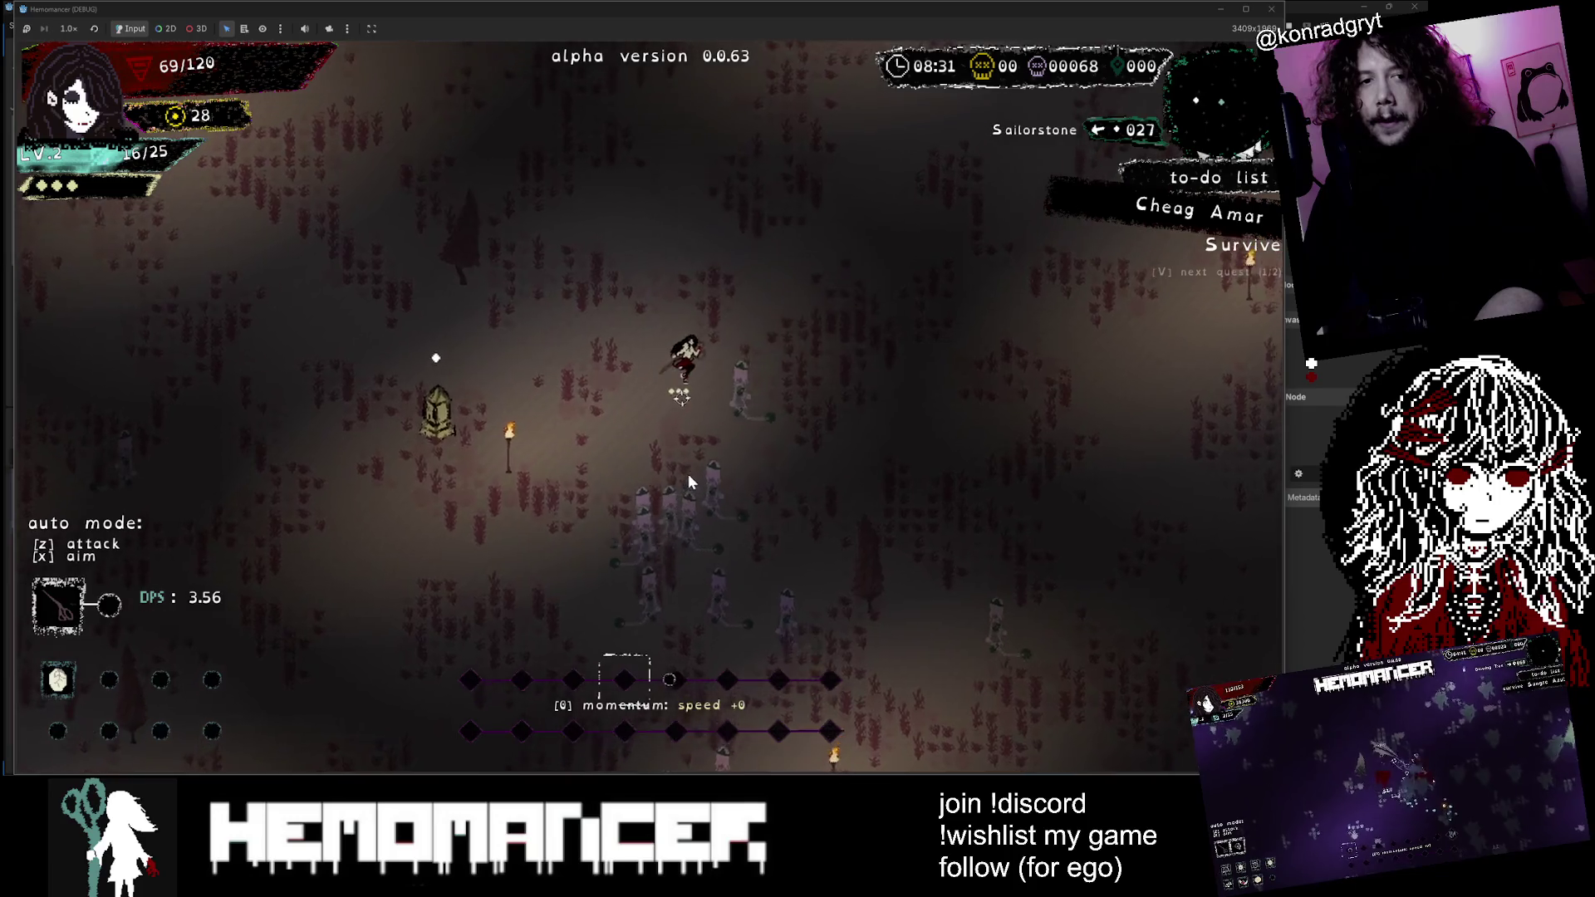
key(d)
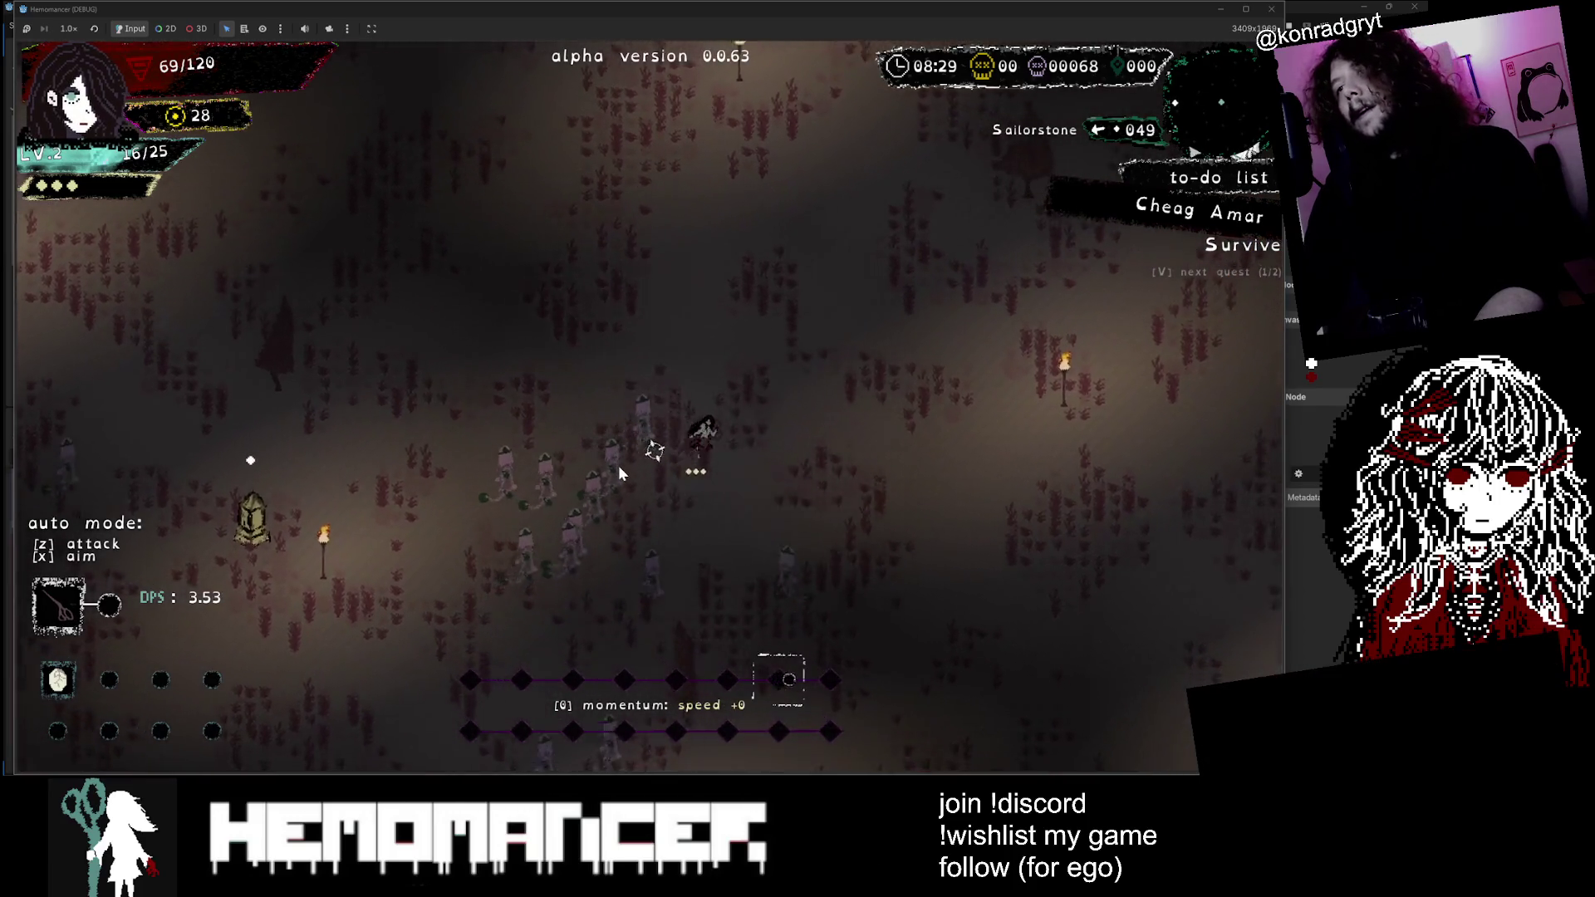
key(a)
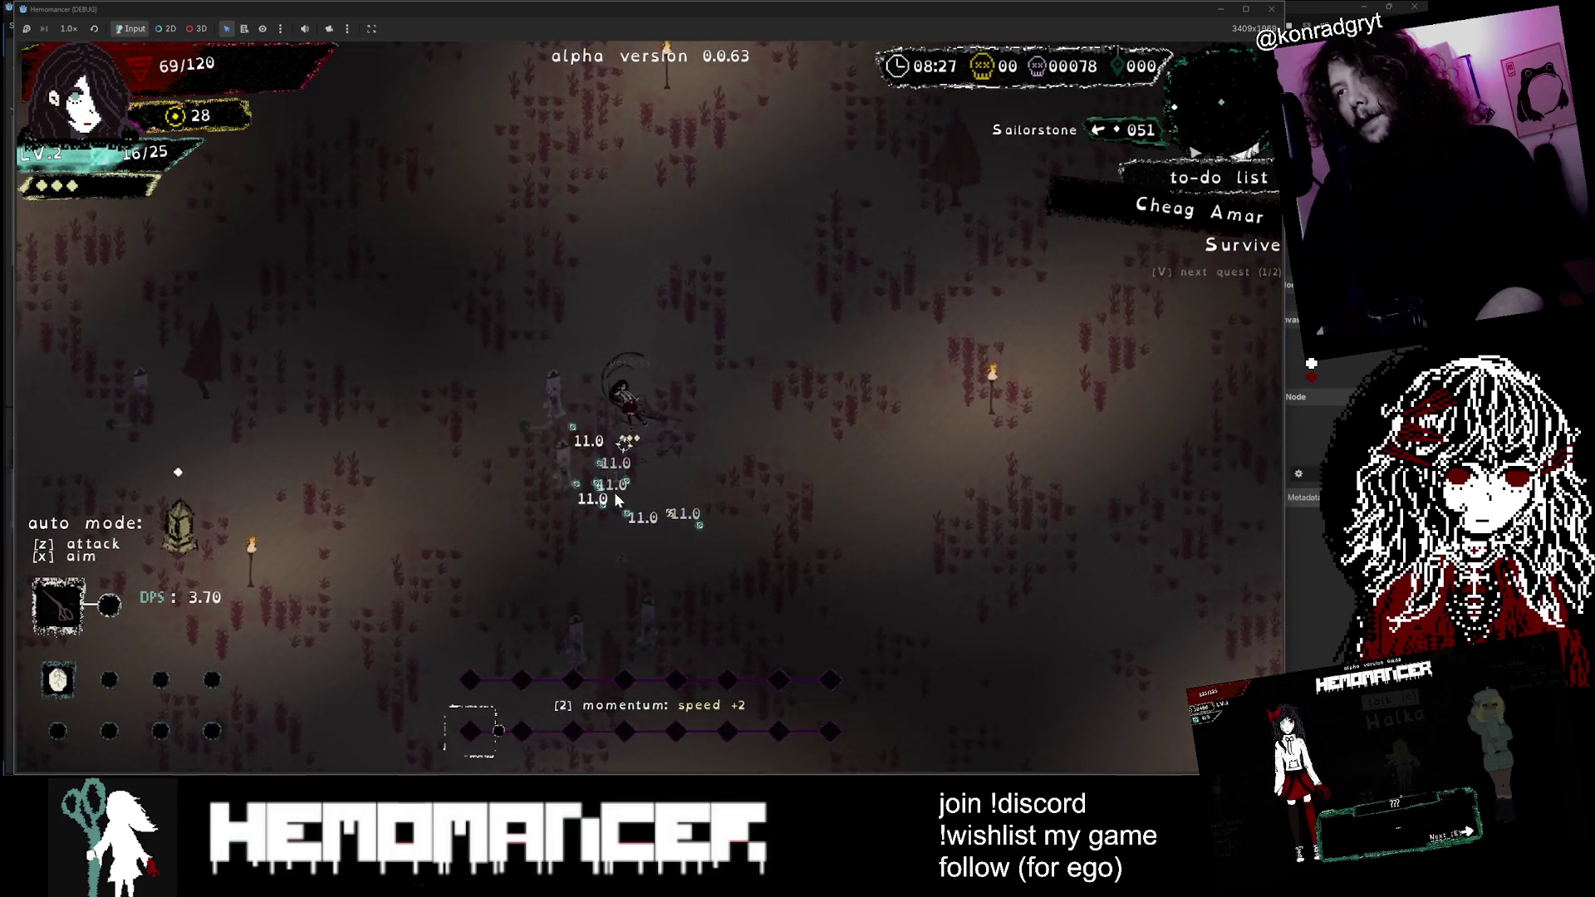
key(d)
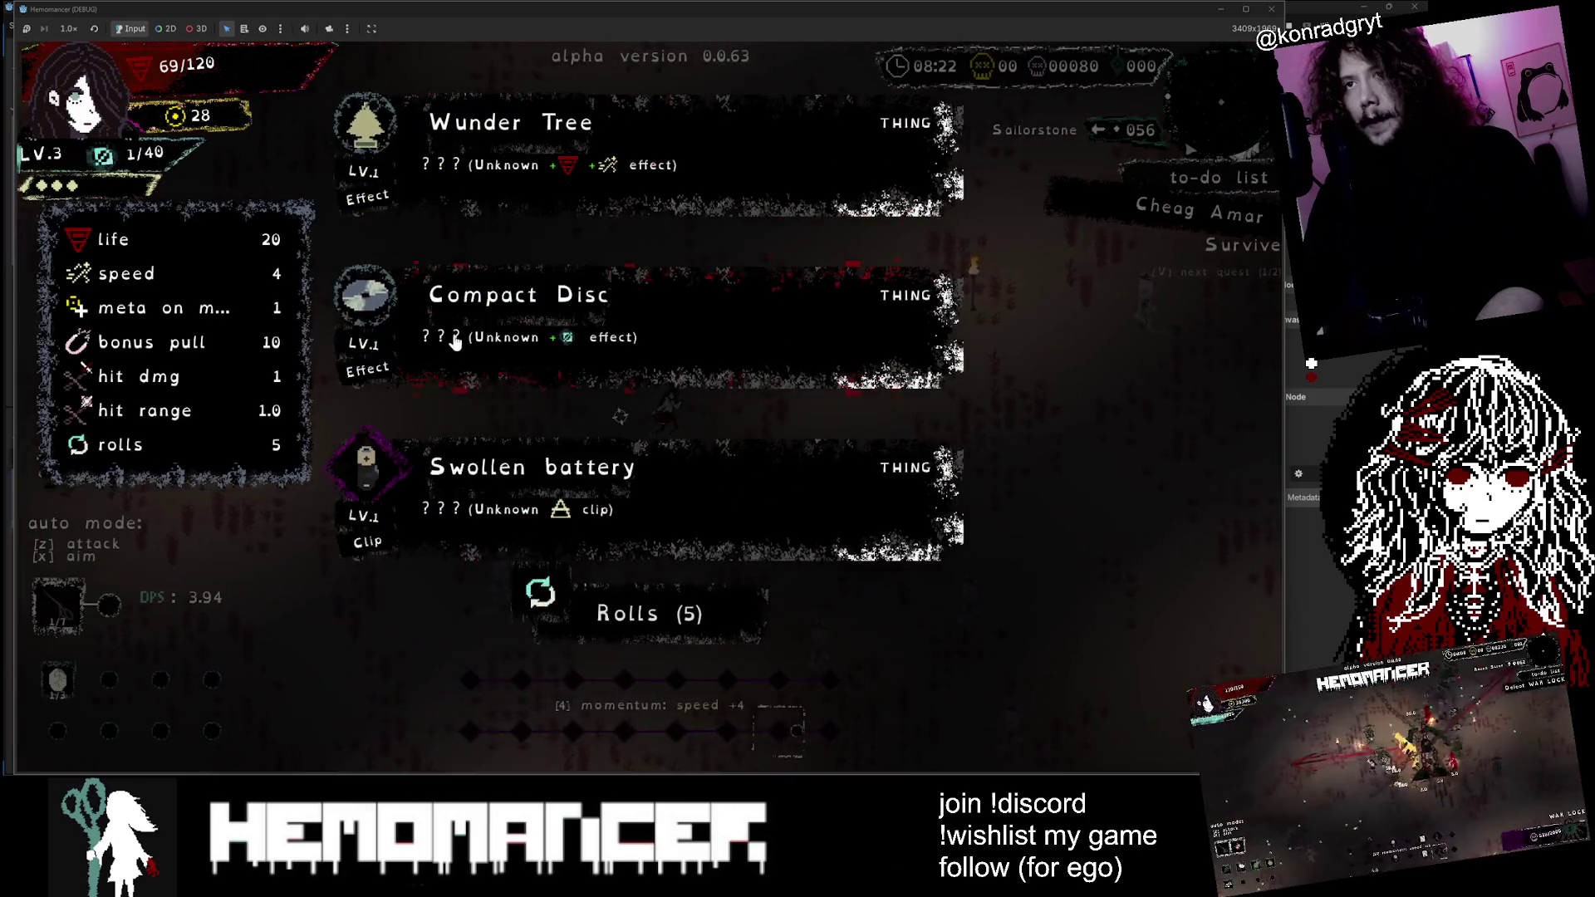
Step: Pick the Compact Disc reward, then walk through the forest and take the Glowing Tree's resilience boon
click(452, 333)
key(w)
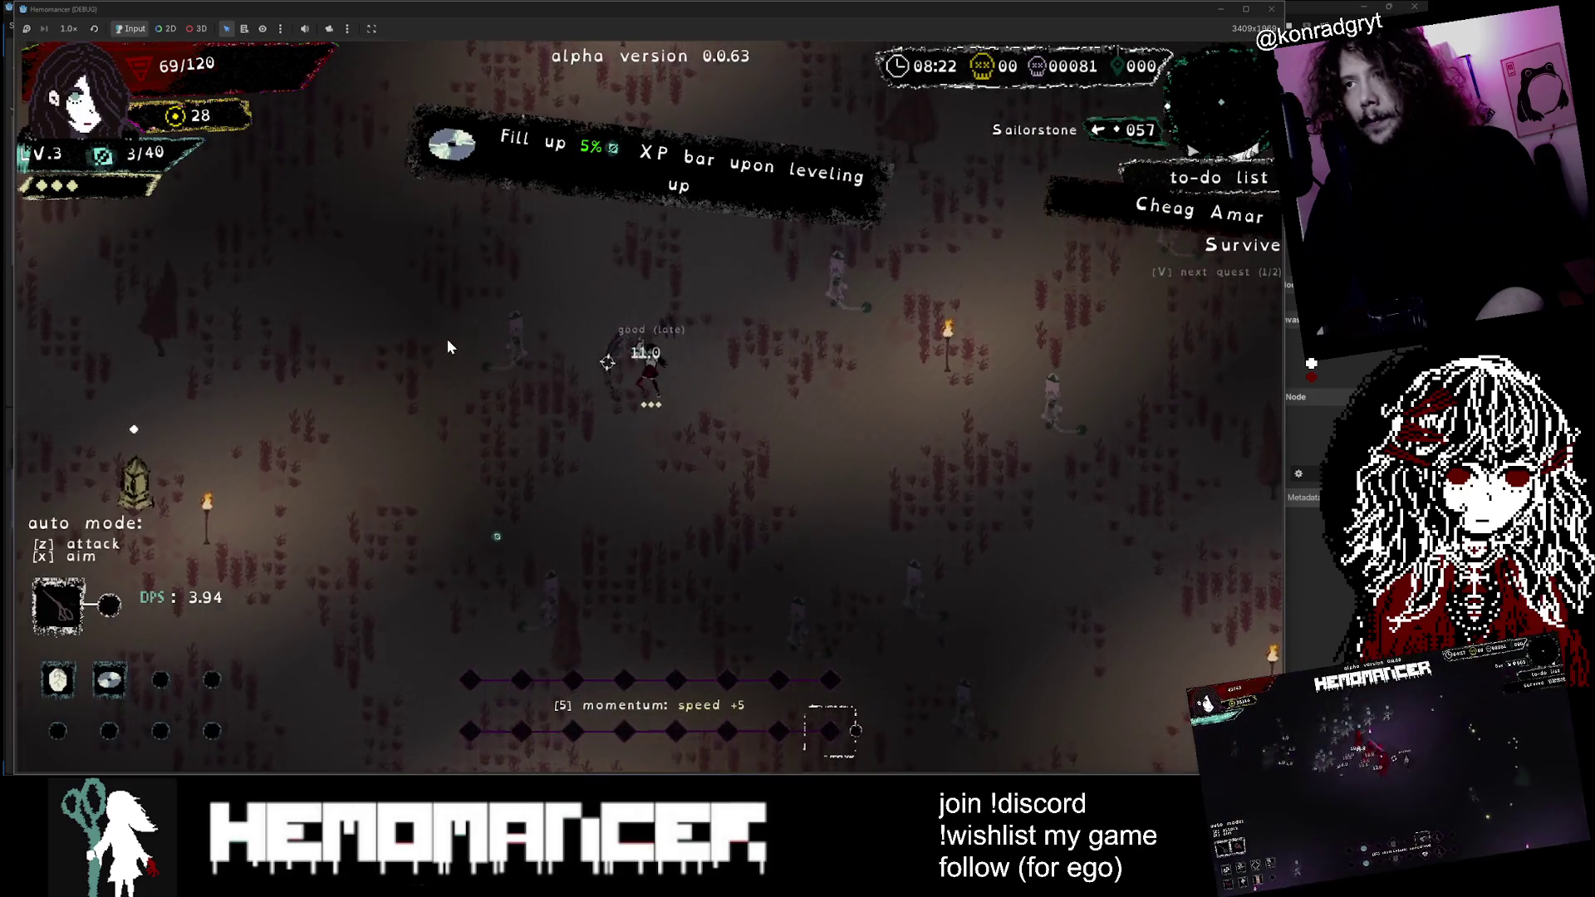
key(w)
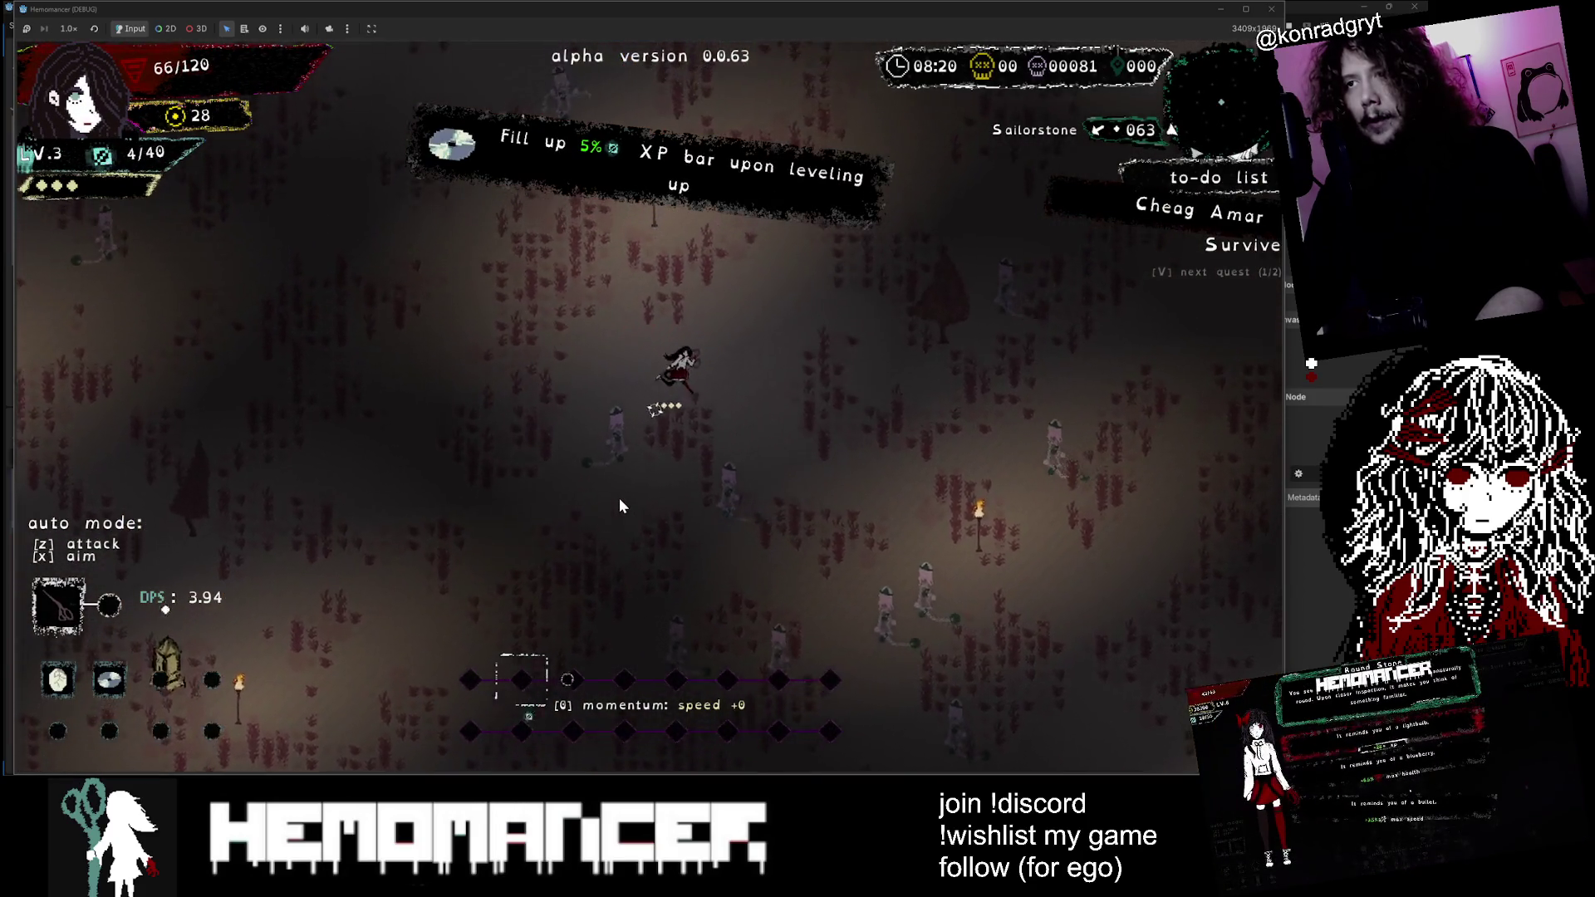
key(w)
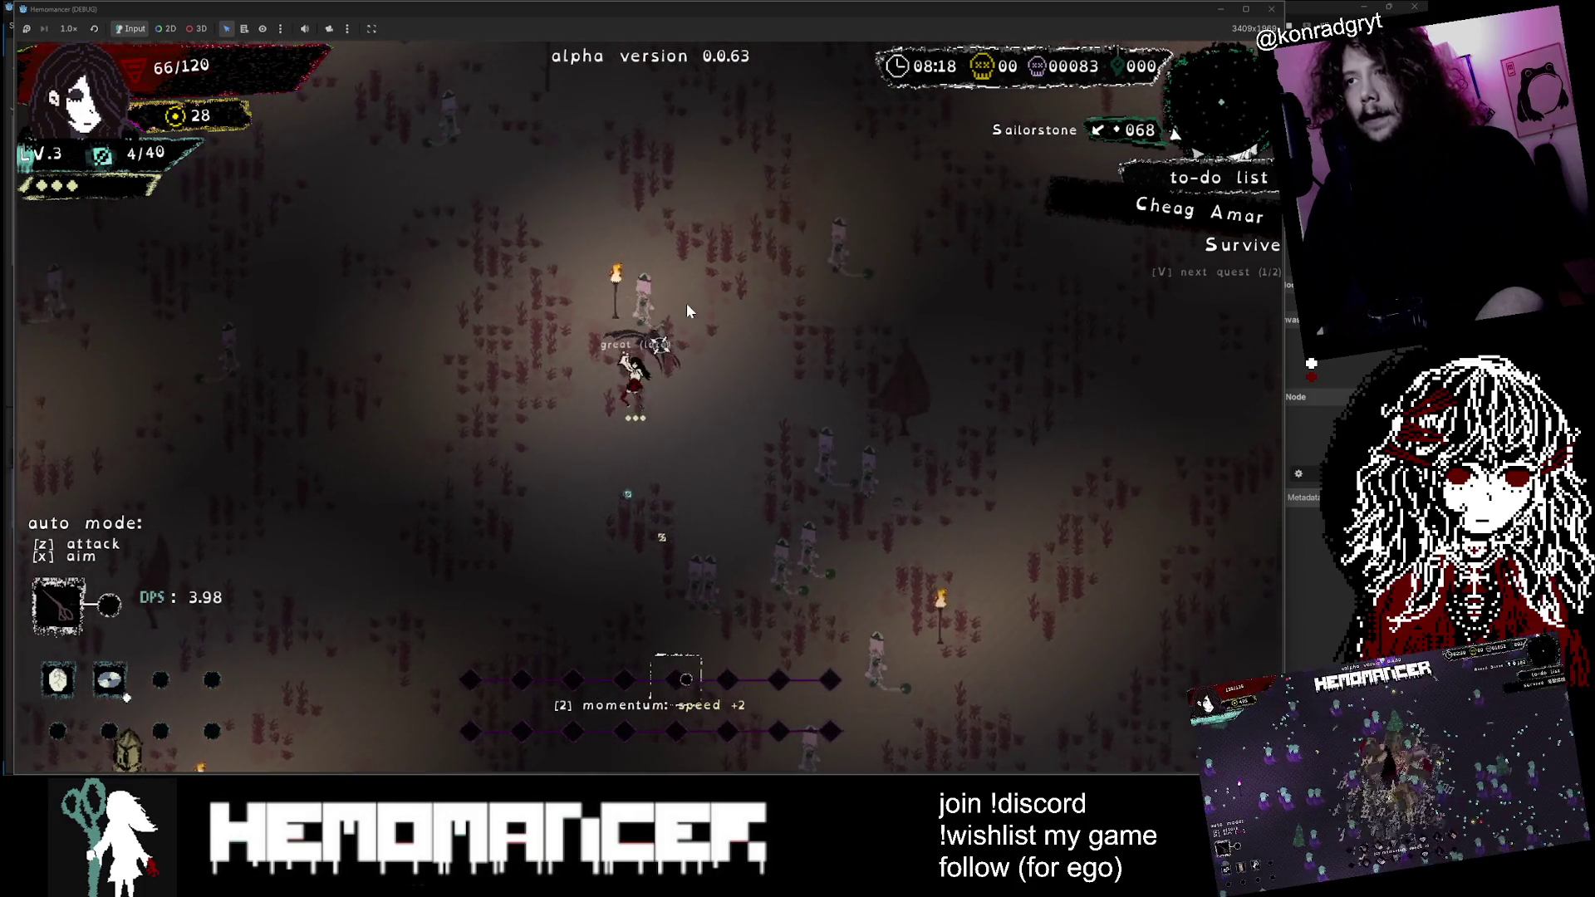
key(w)
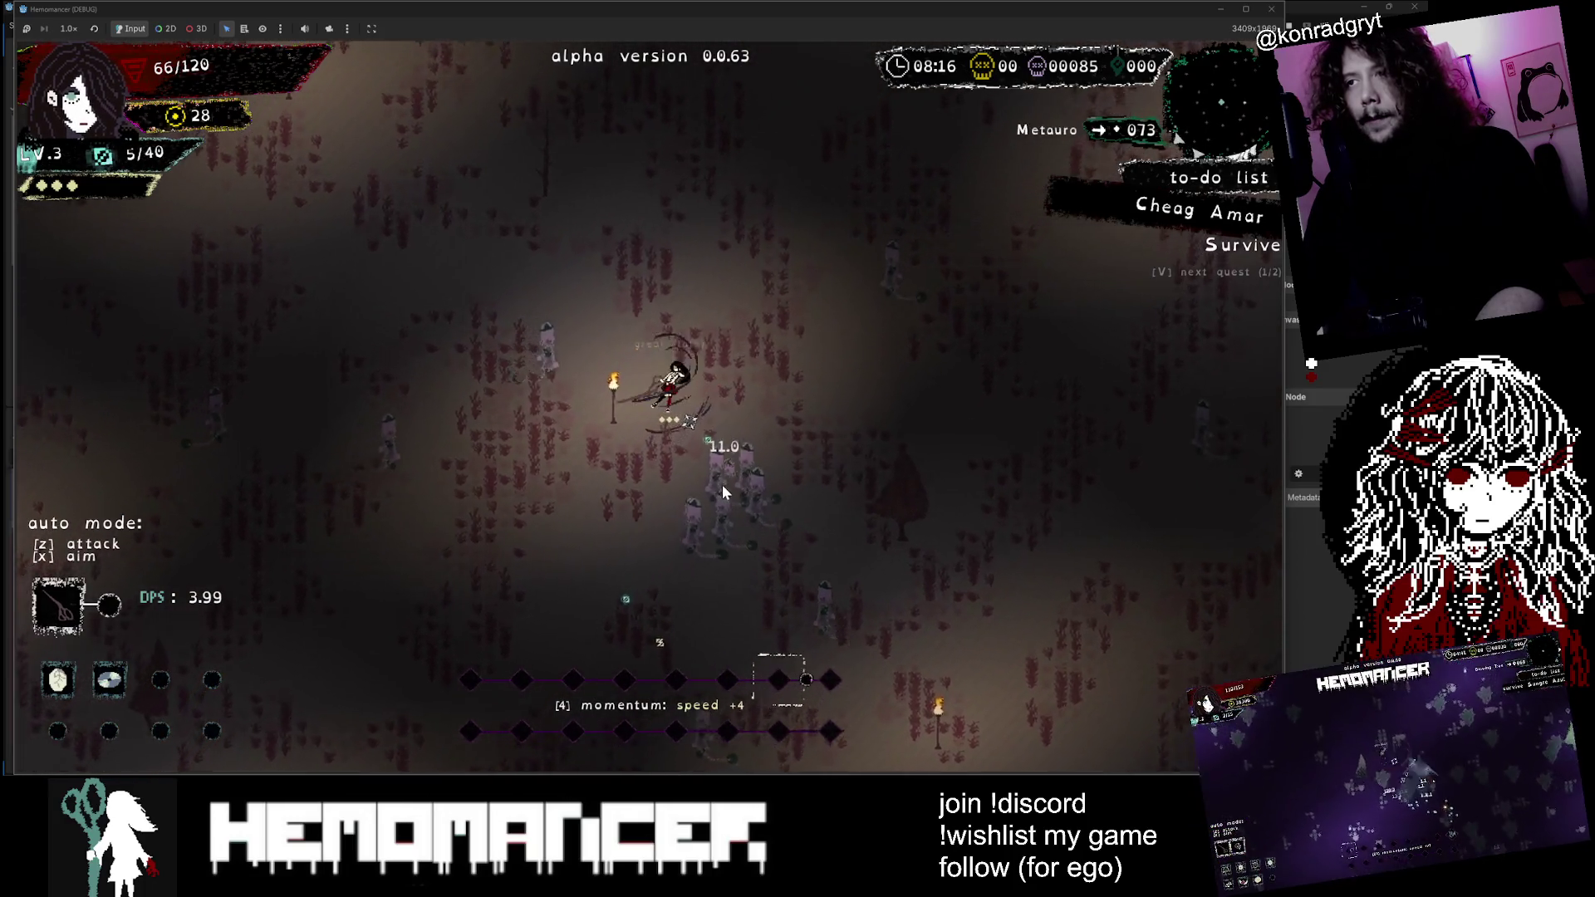
key(w)
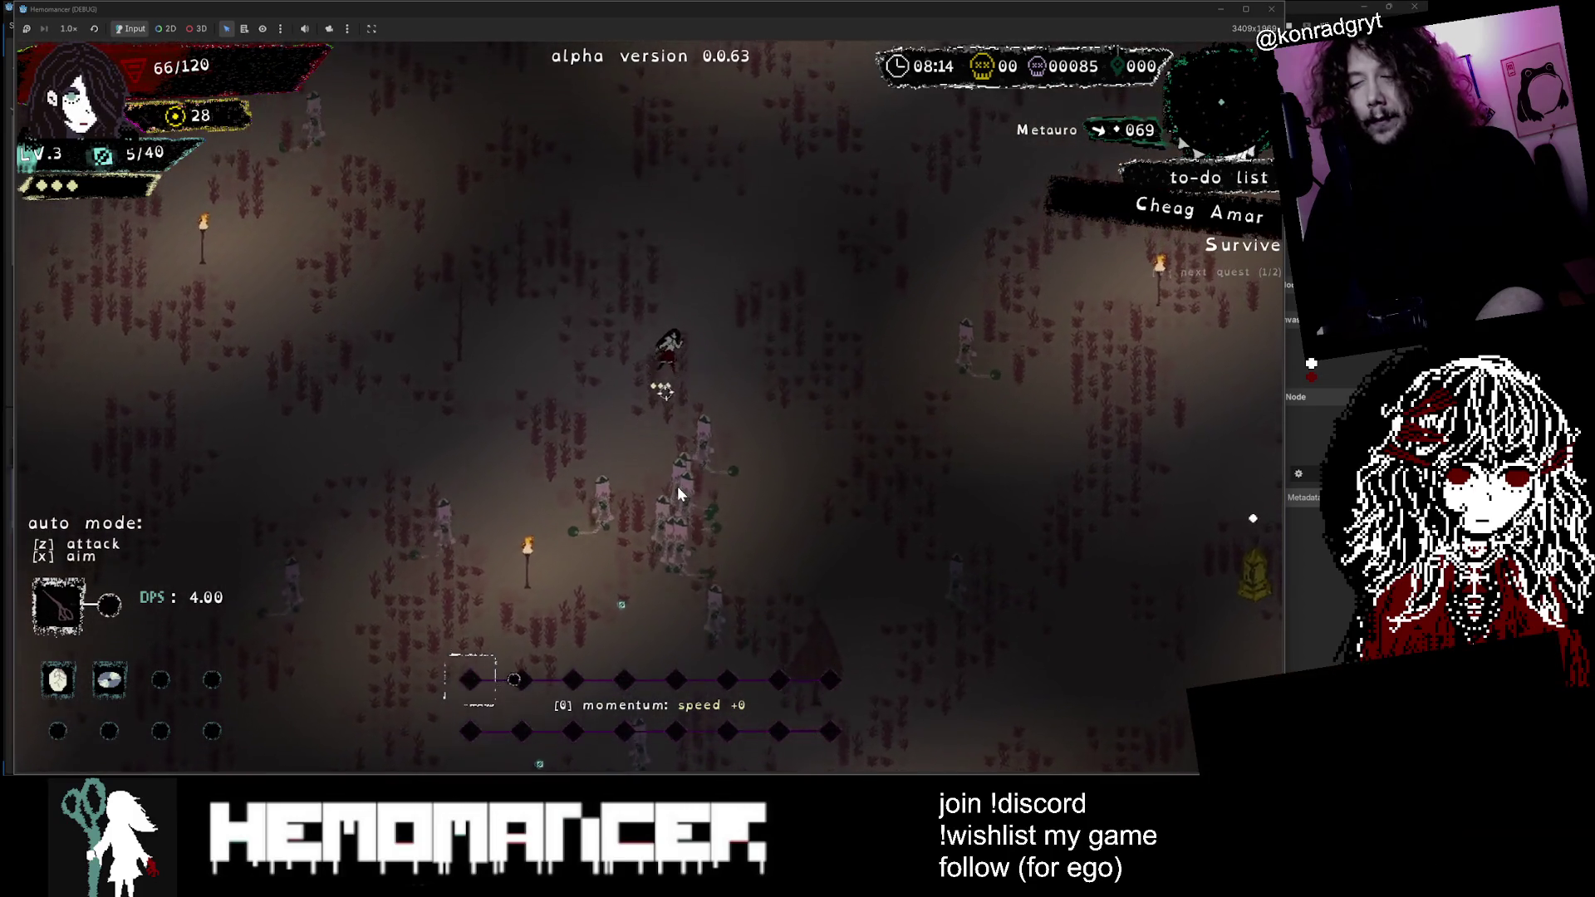
key(w)
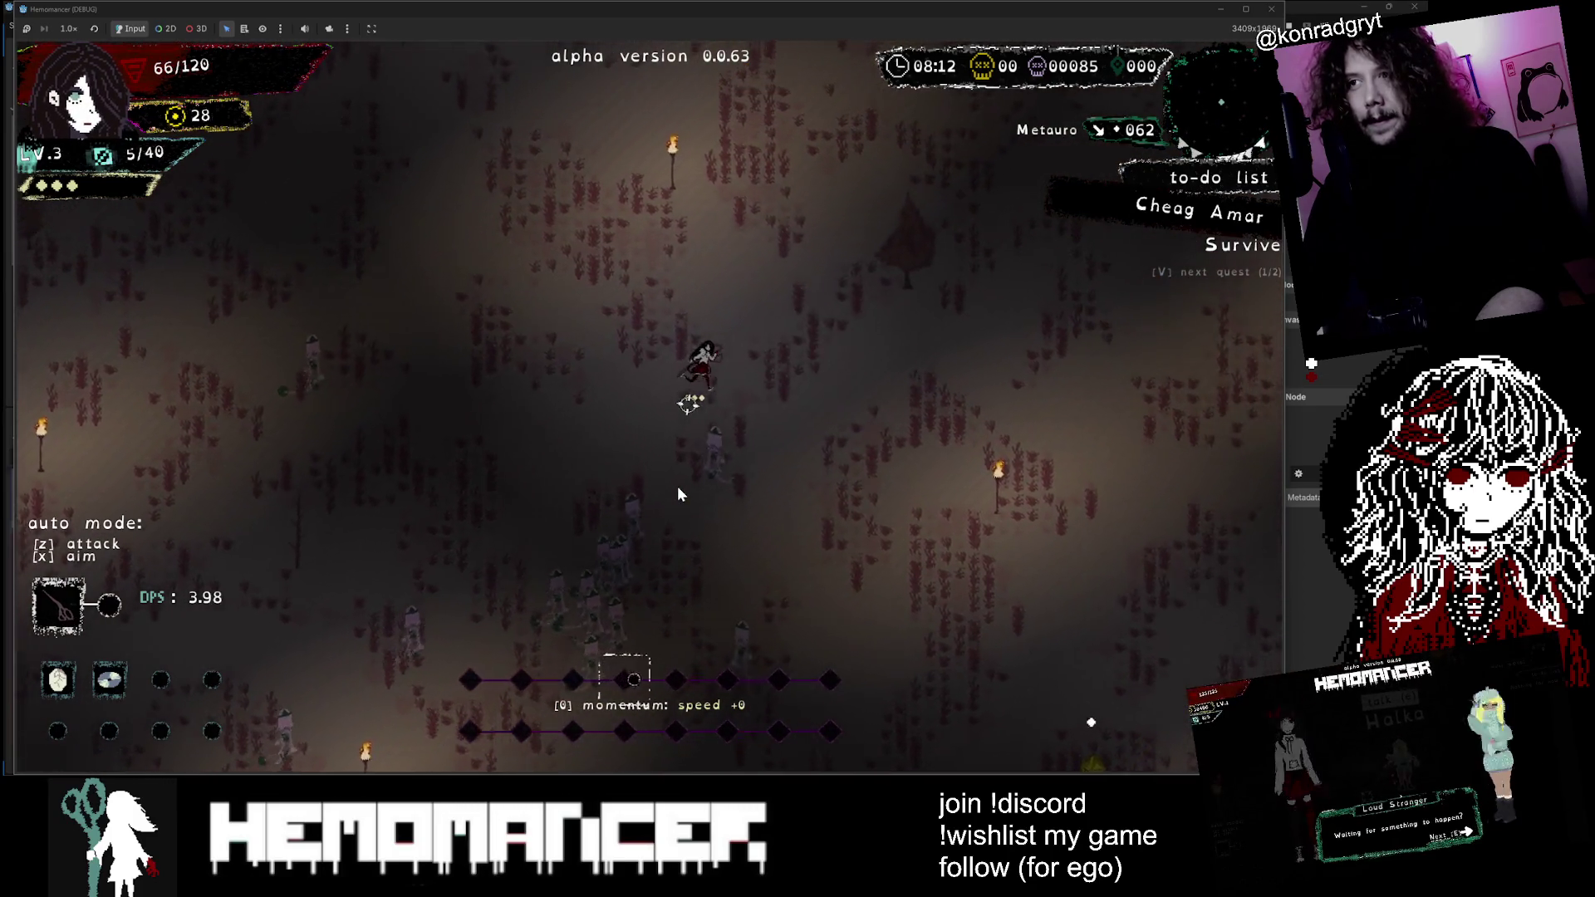
key(w)
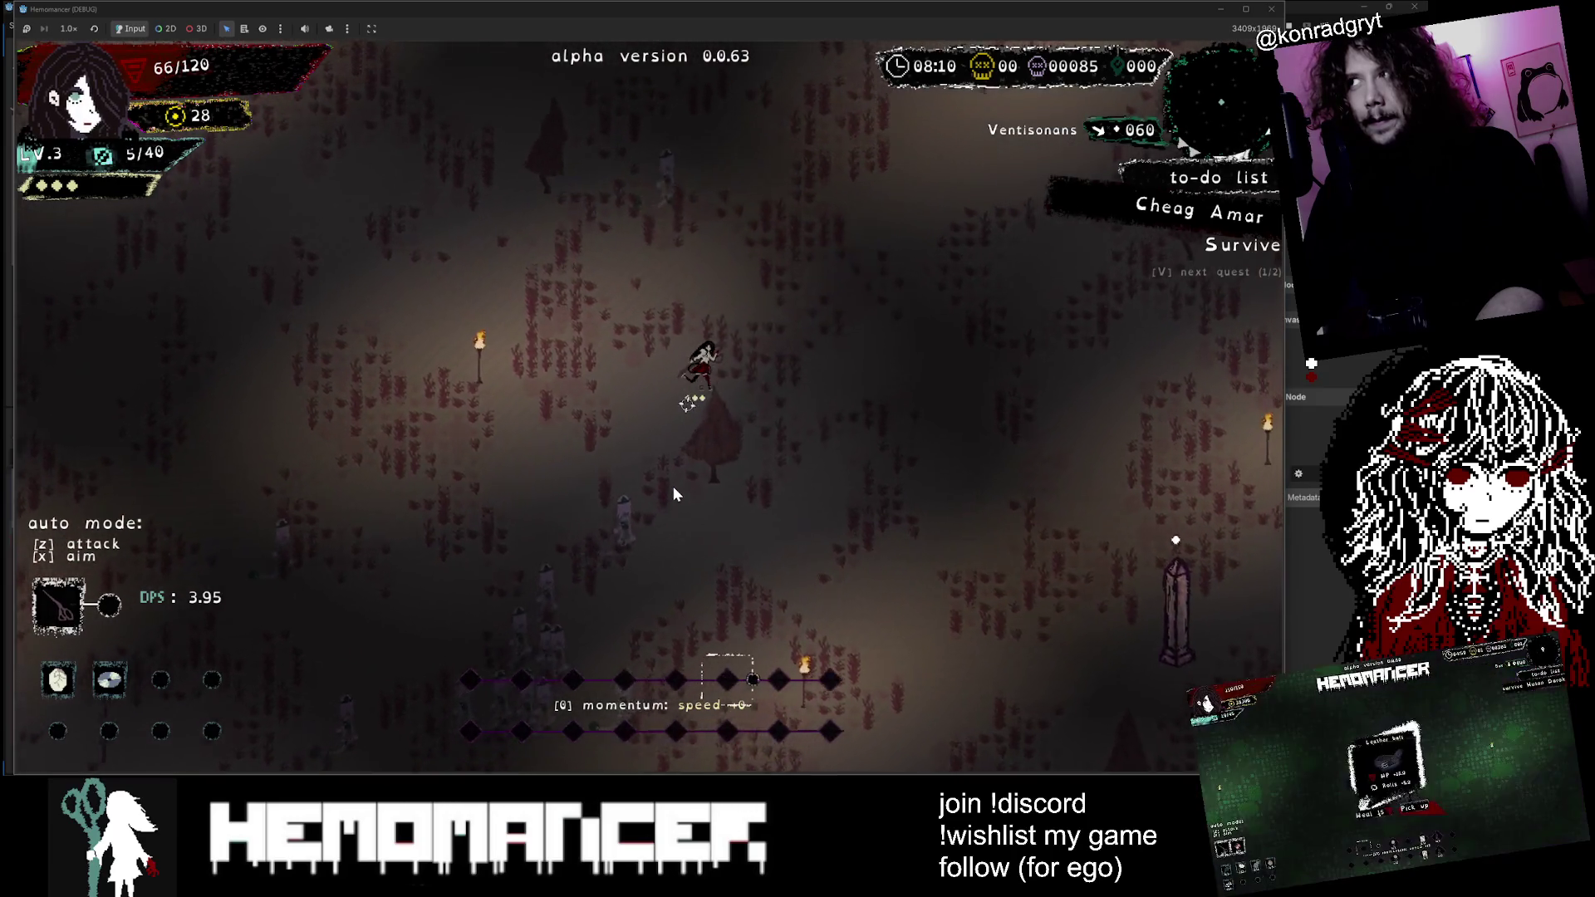
key(w)
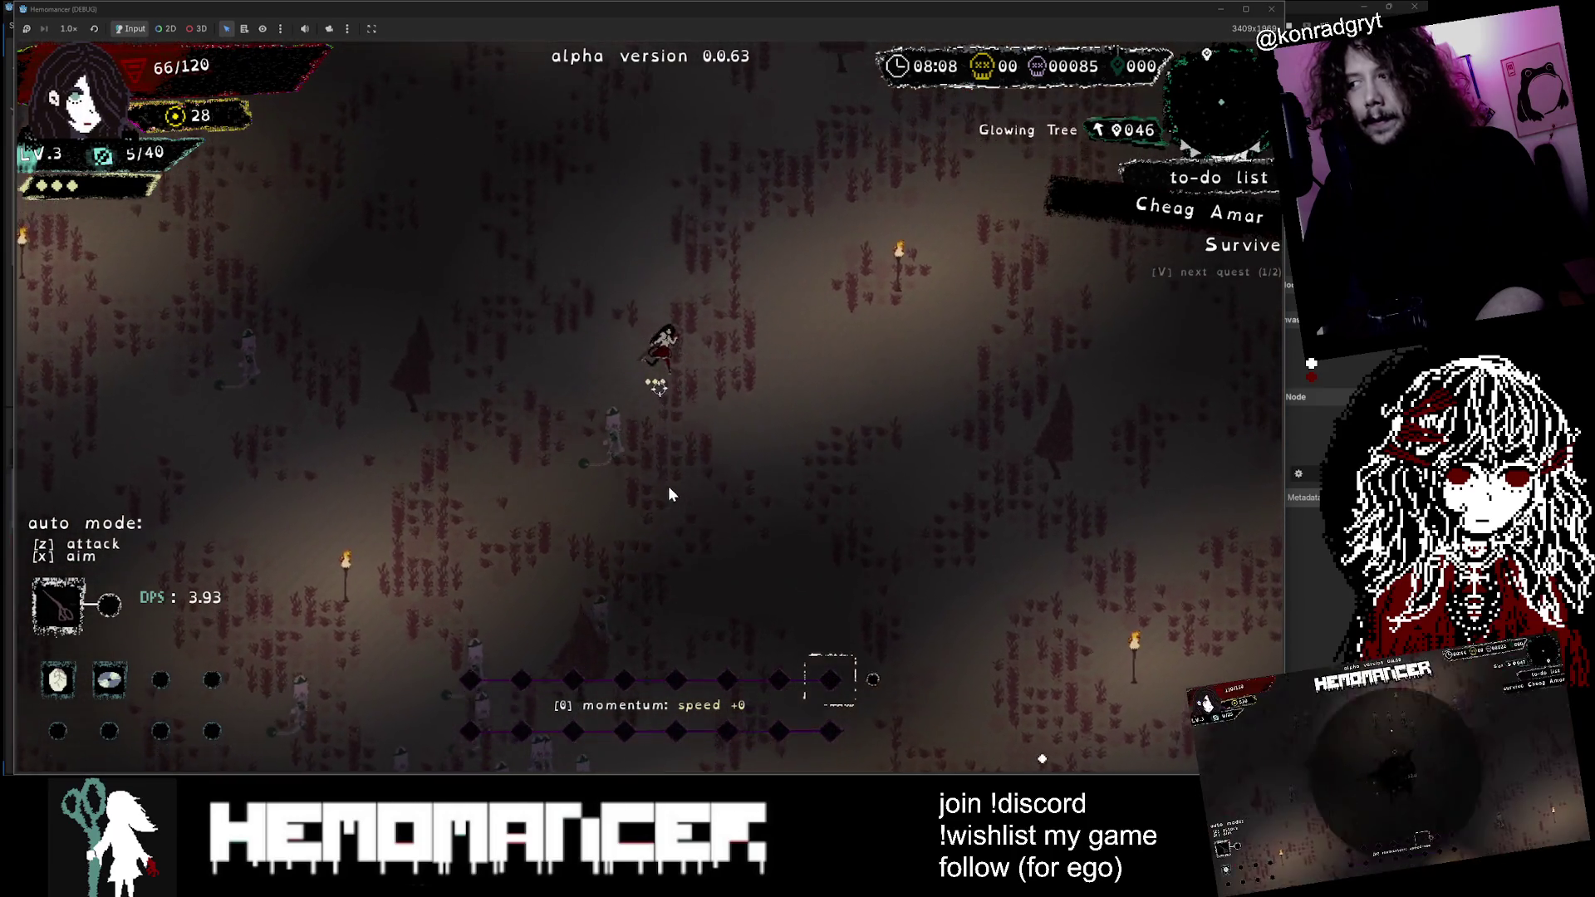
key(w)
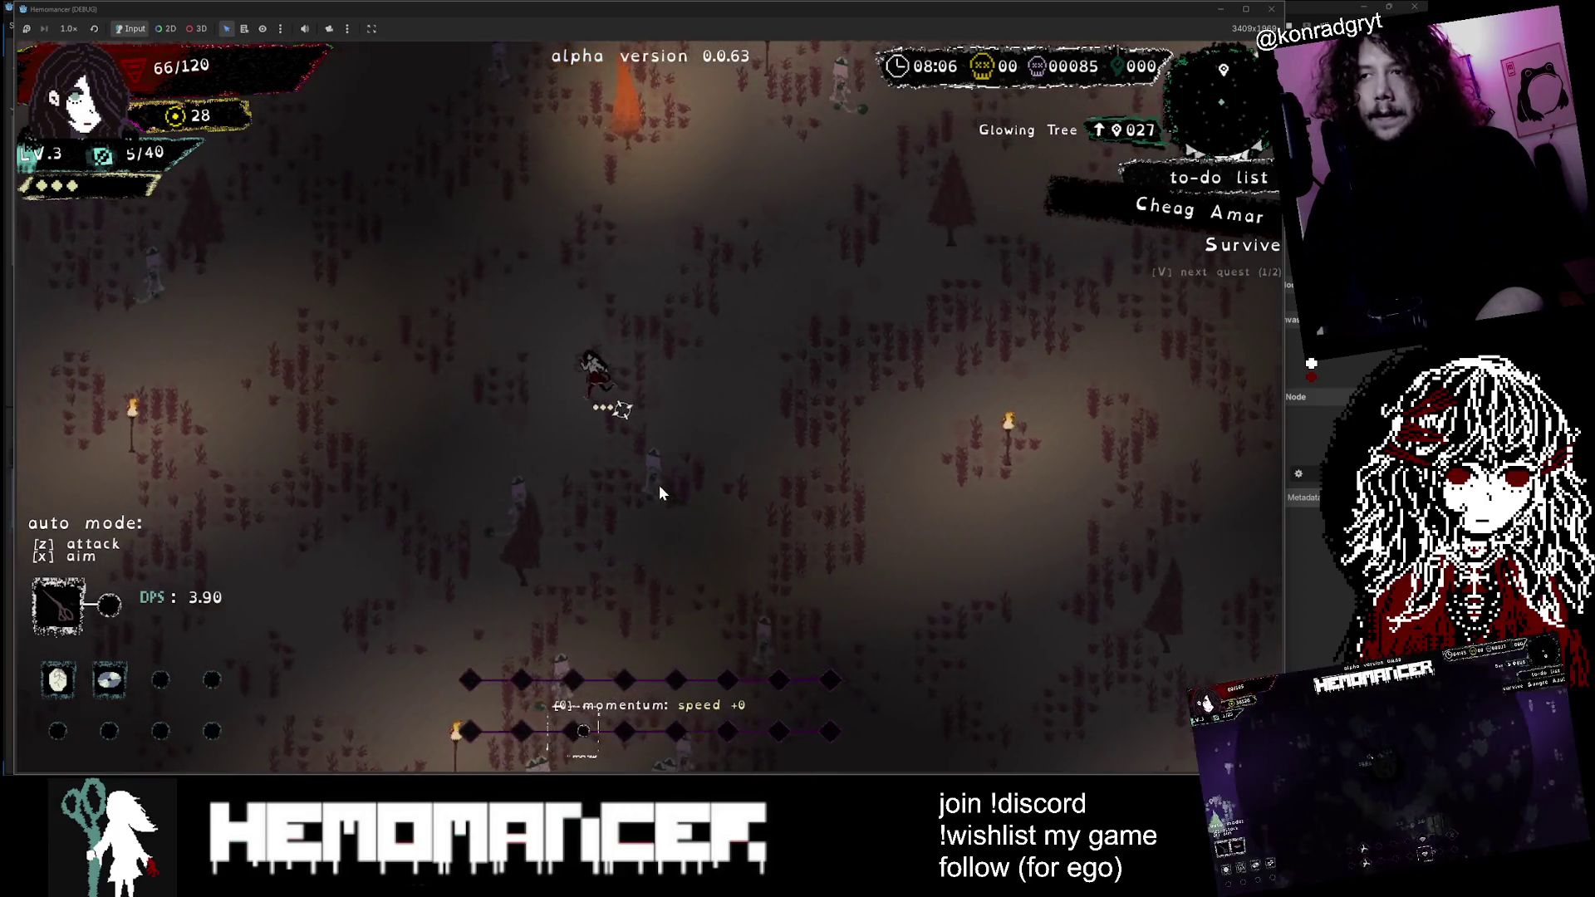
key(w)
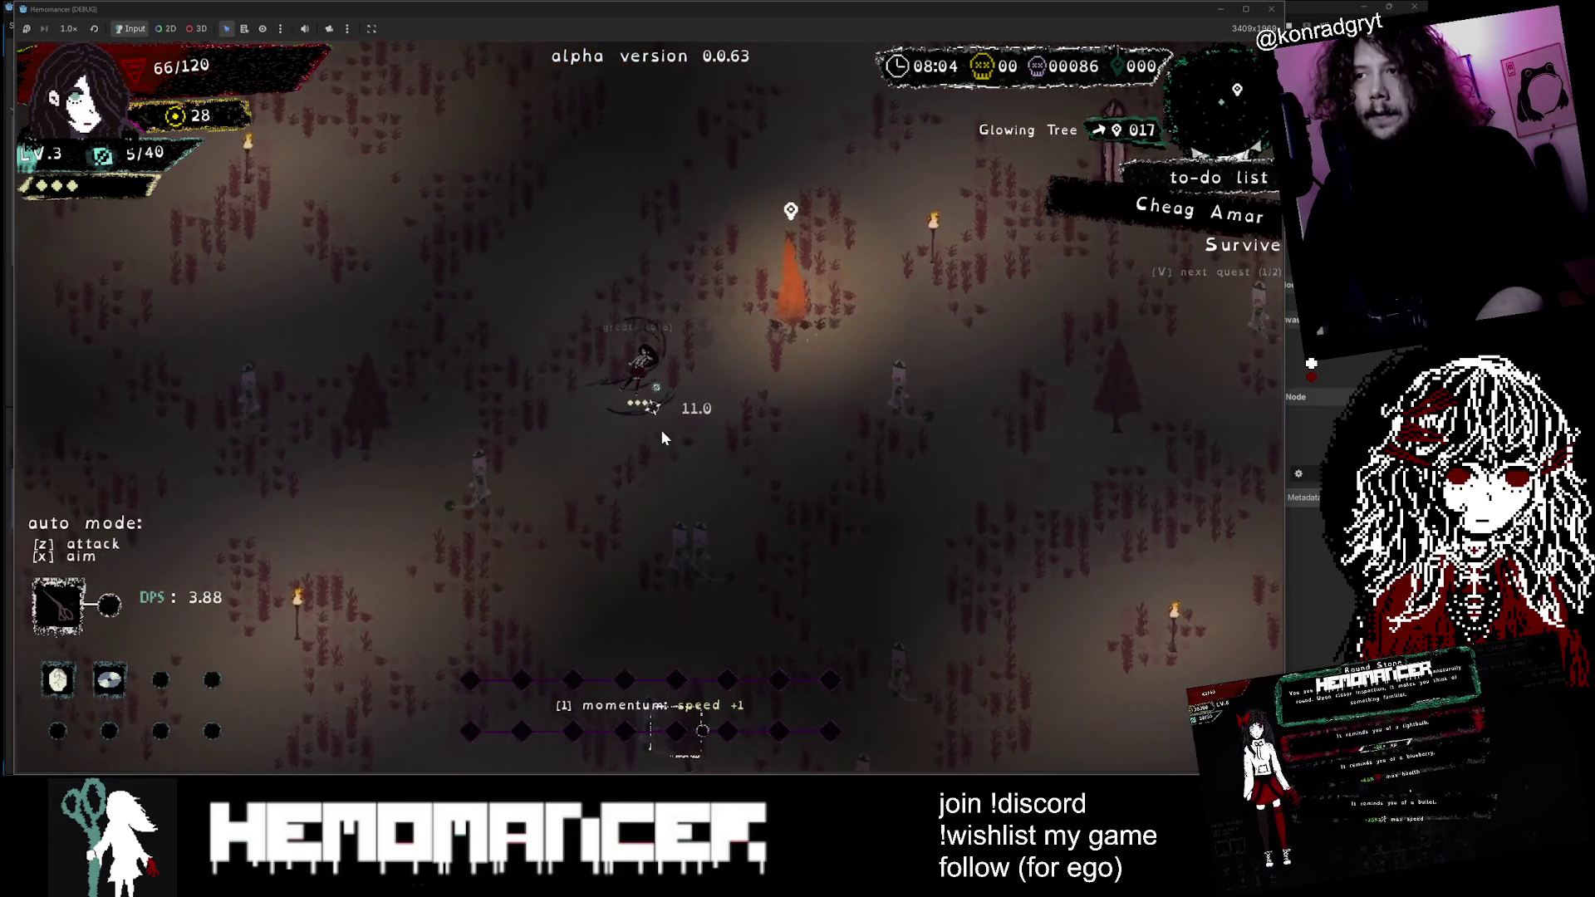
key(2)
Step: Walk through the forest to the Lacrimosa pillar and activate it
key(s)
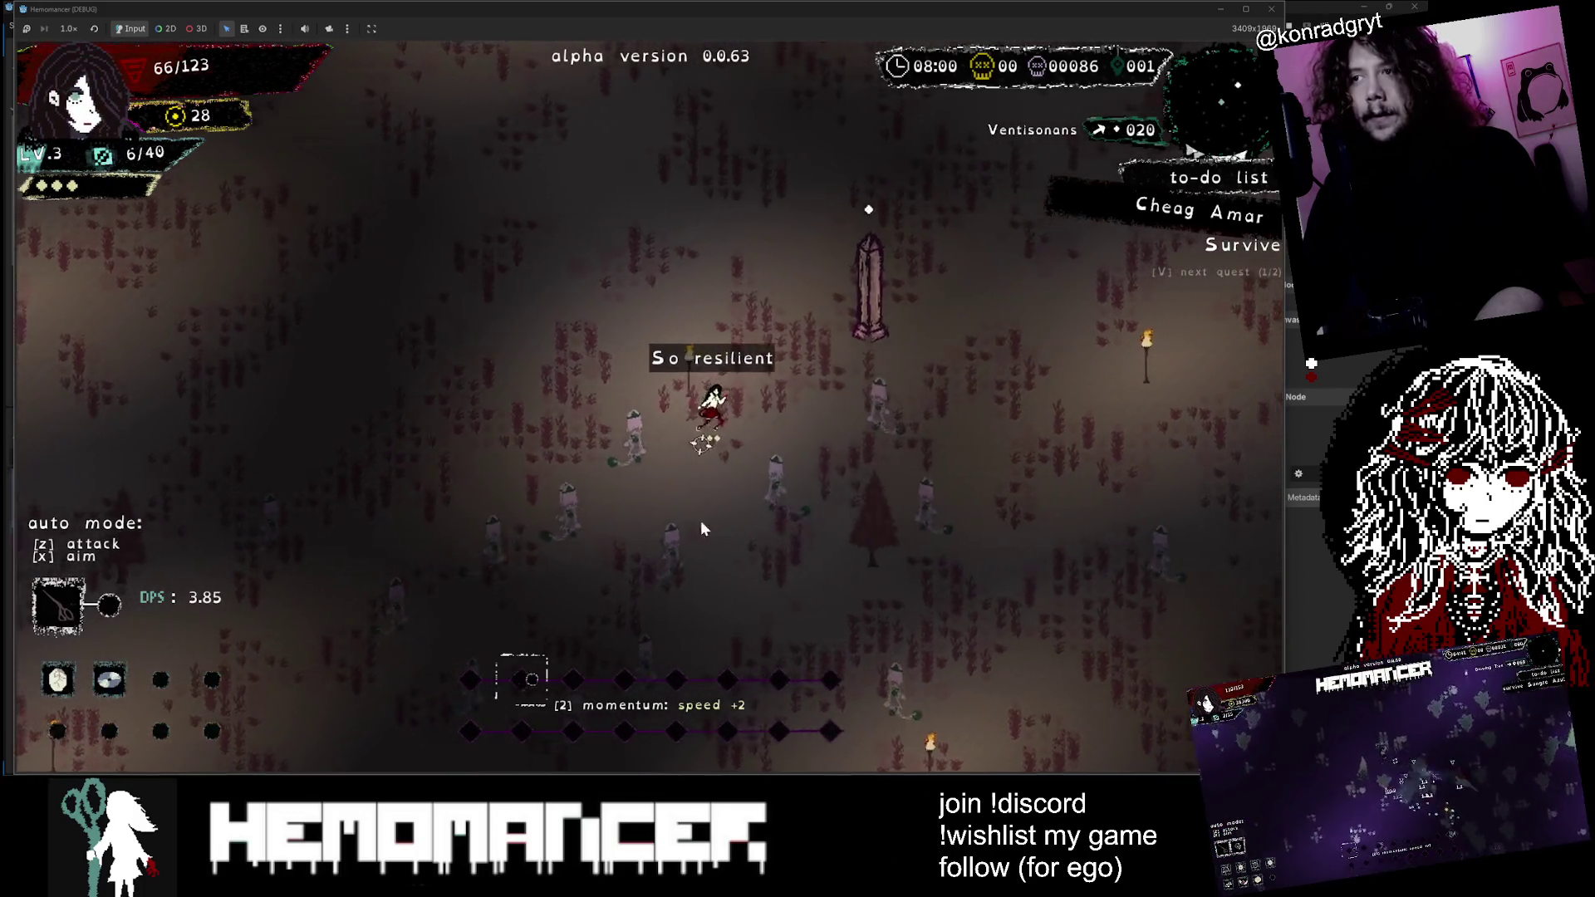
key(s)
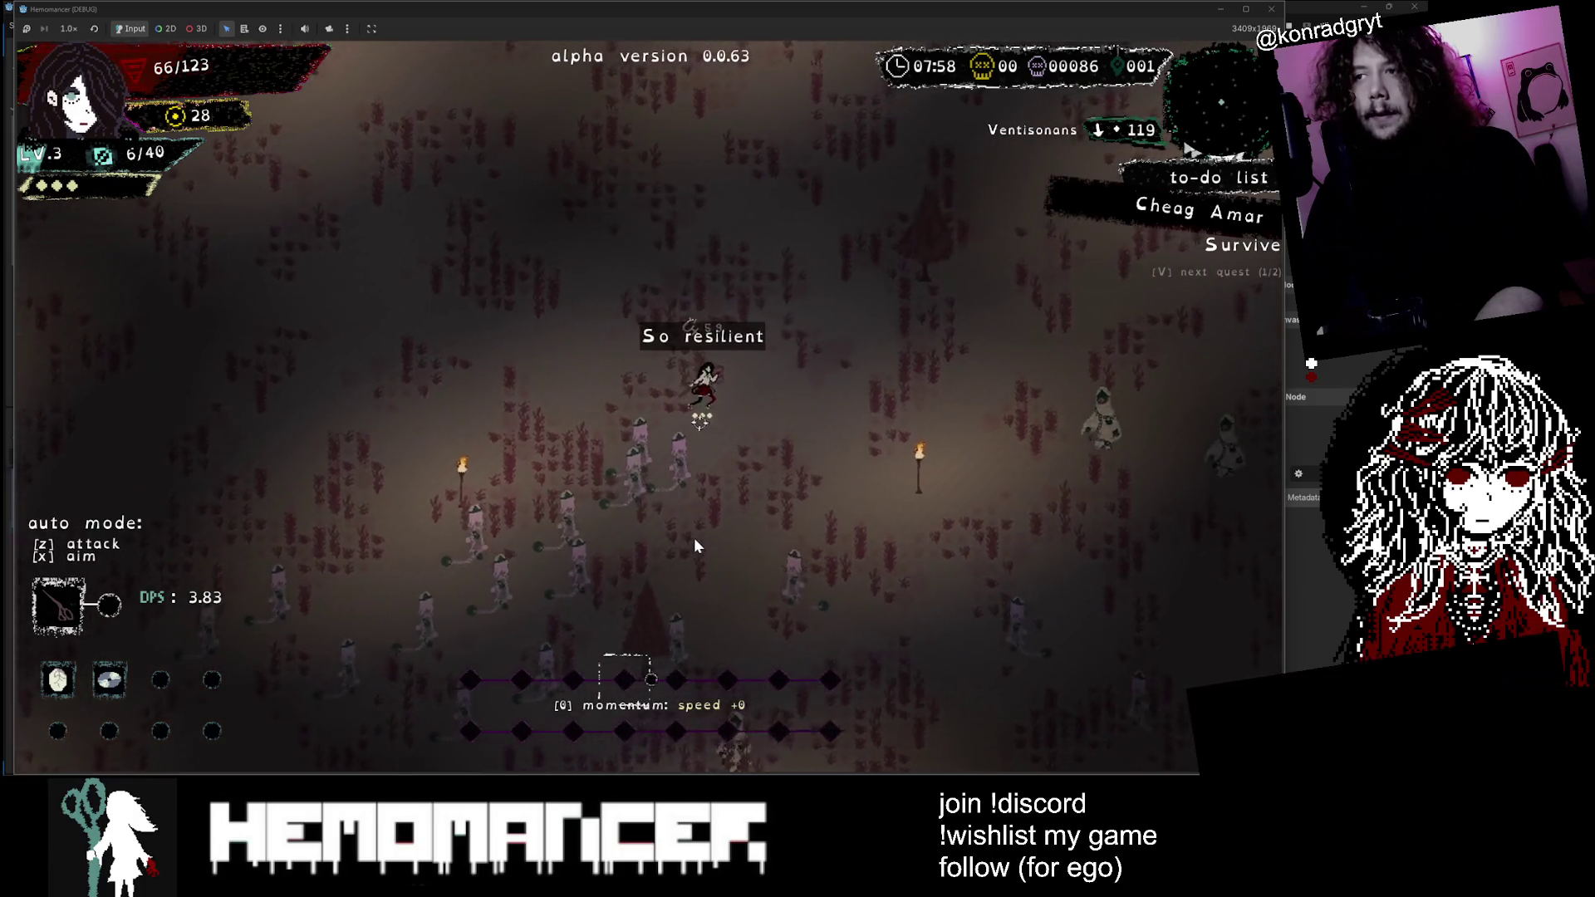
key(a)
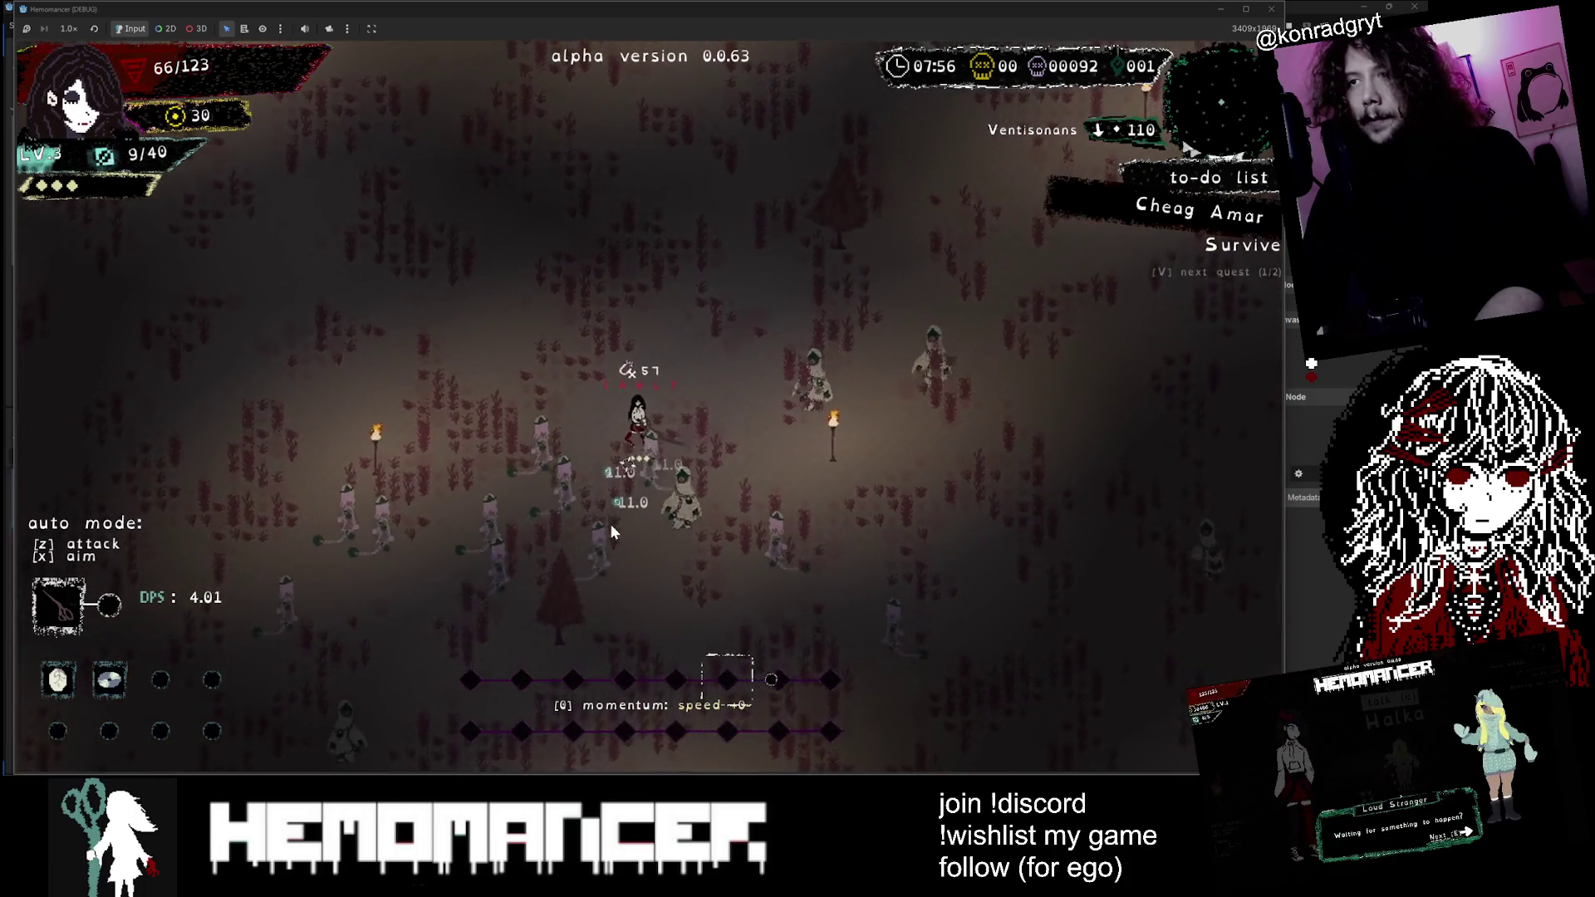
key(w)
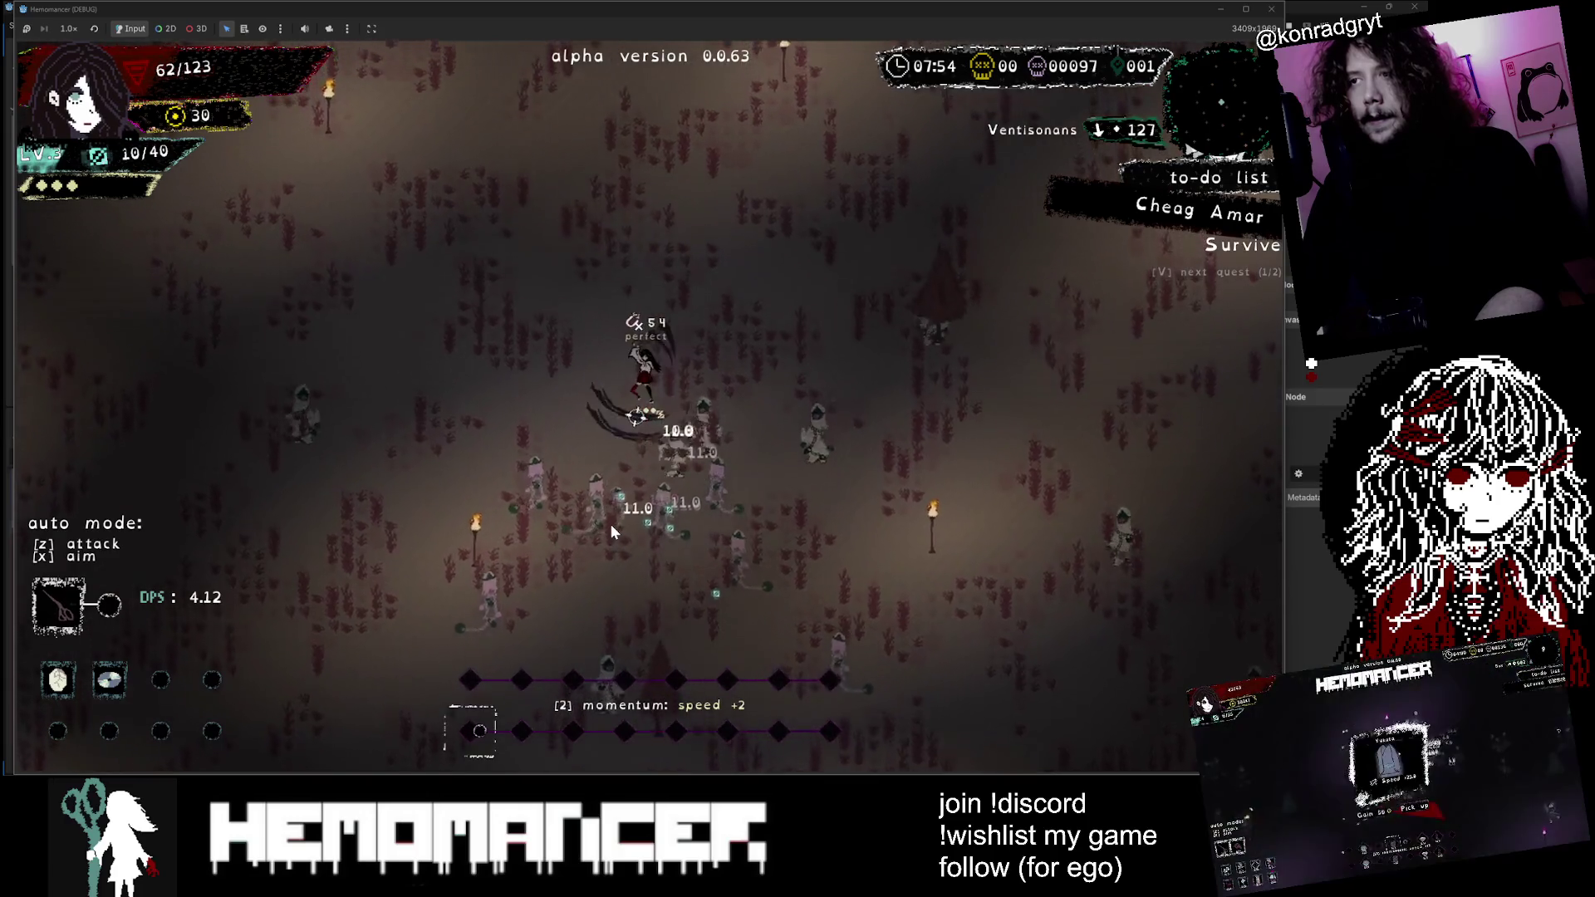
key(w)
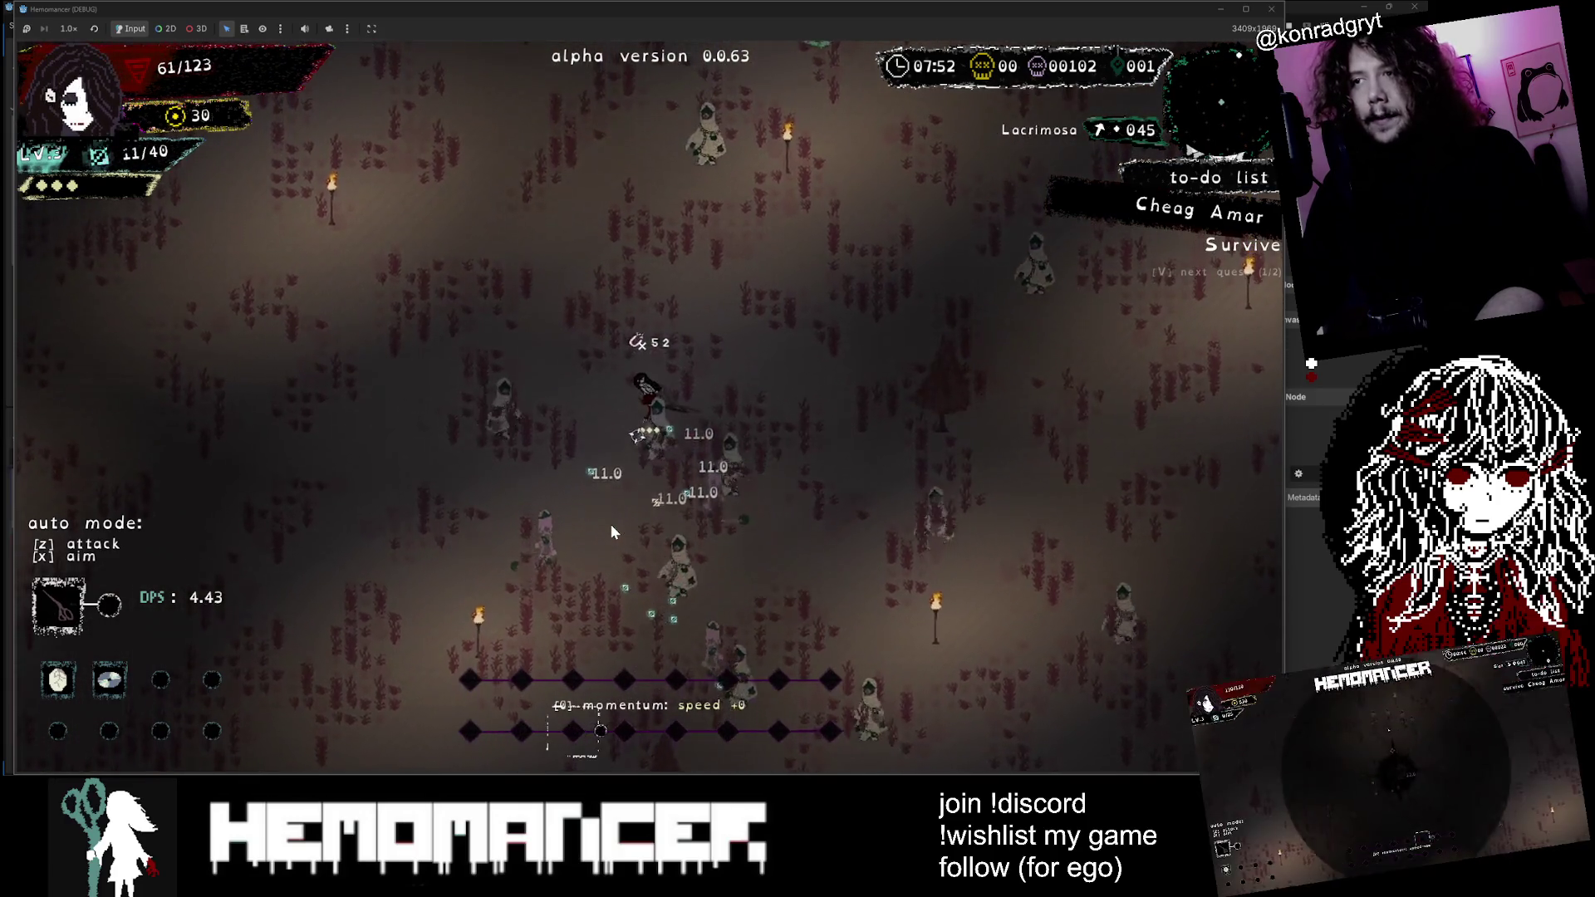
key(w)
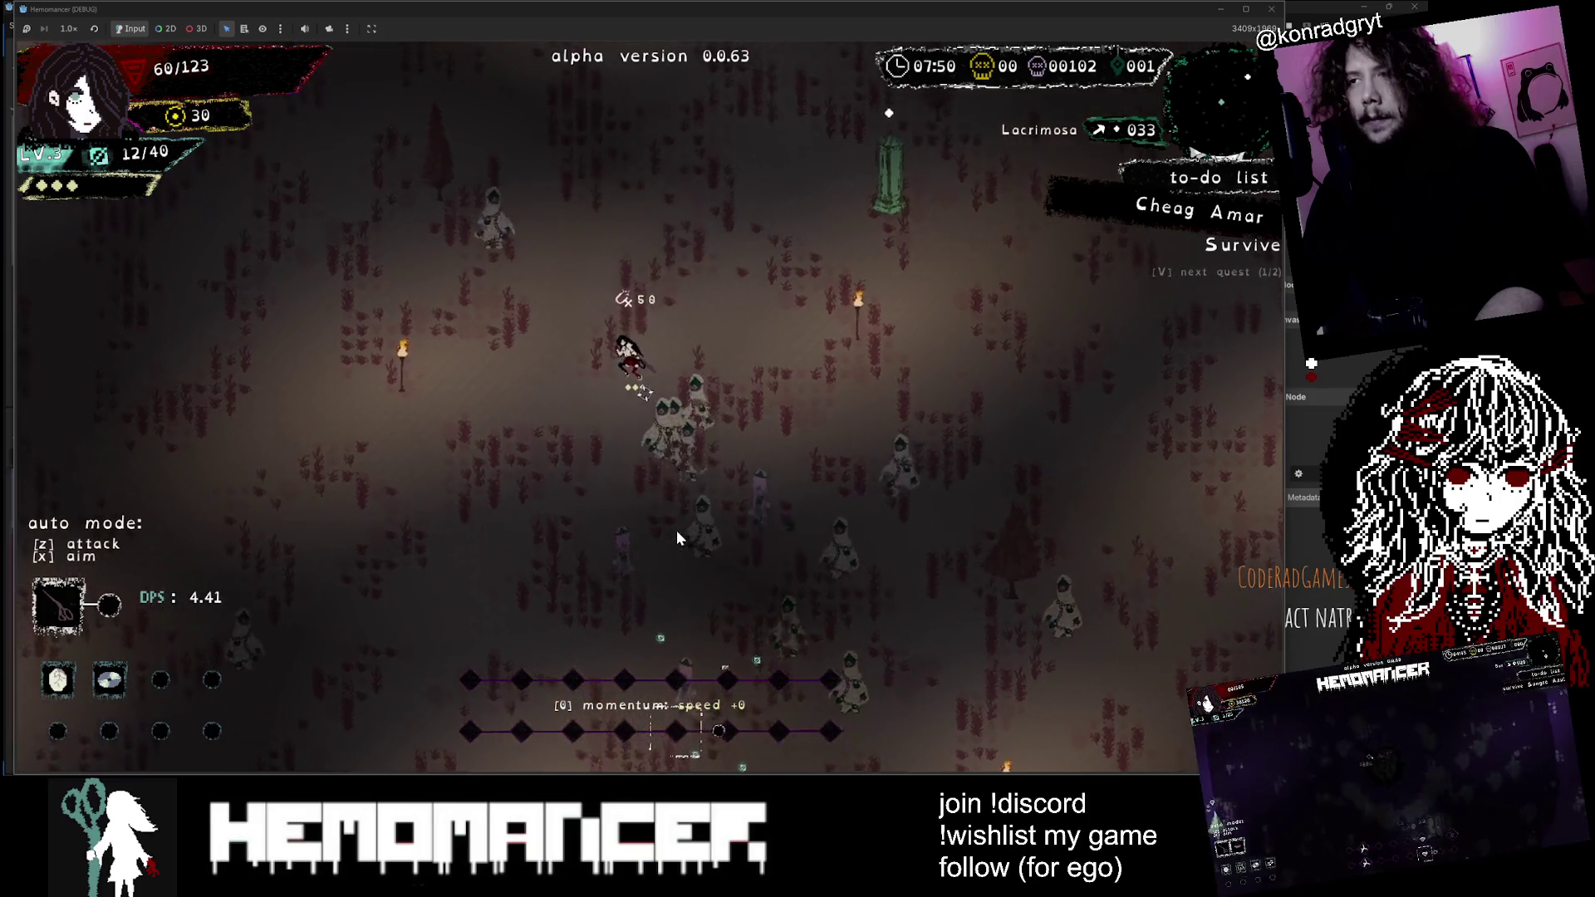
key(w)
key(d)
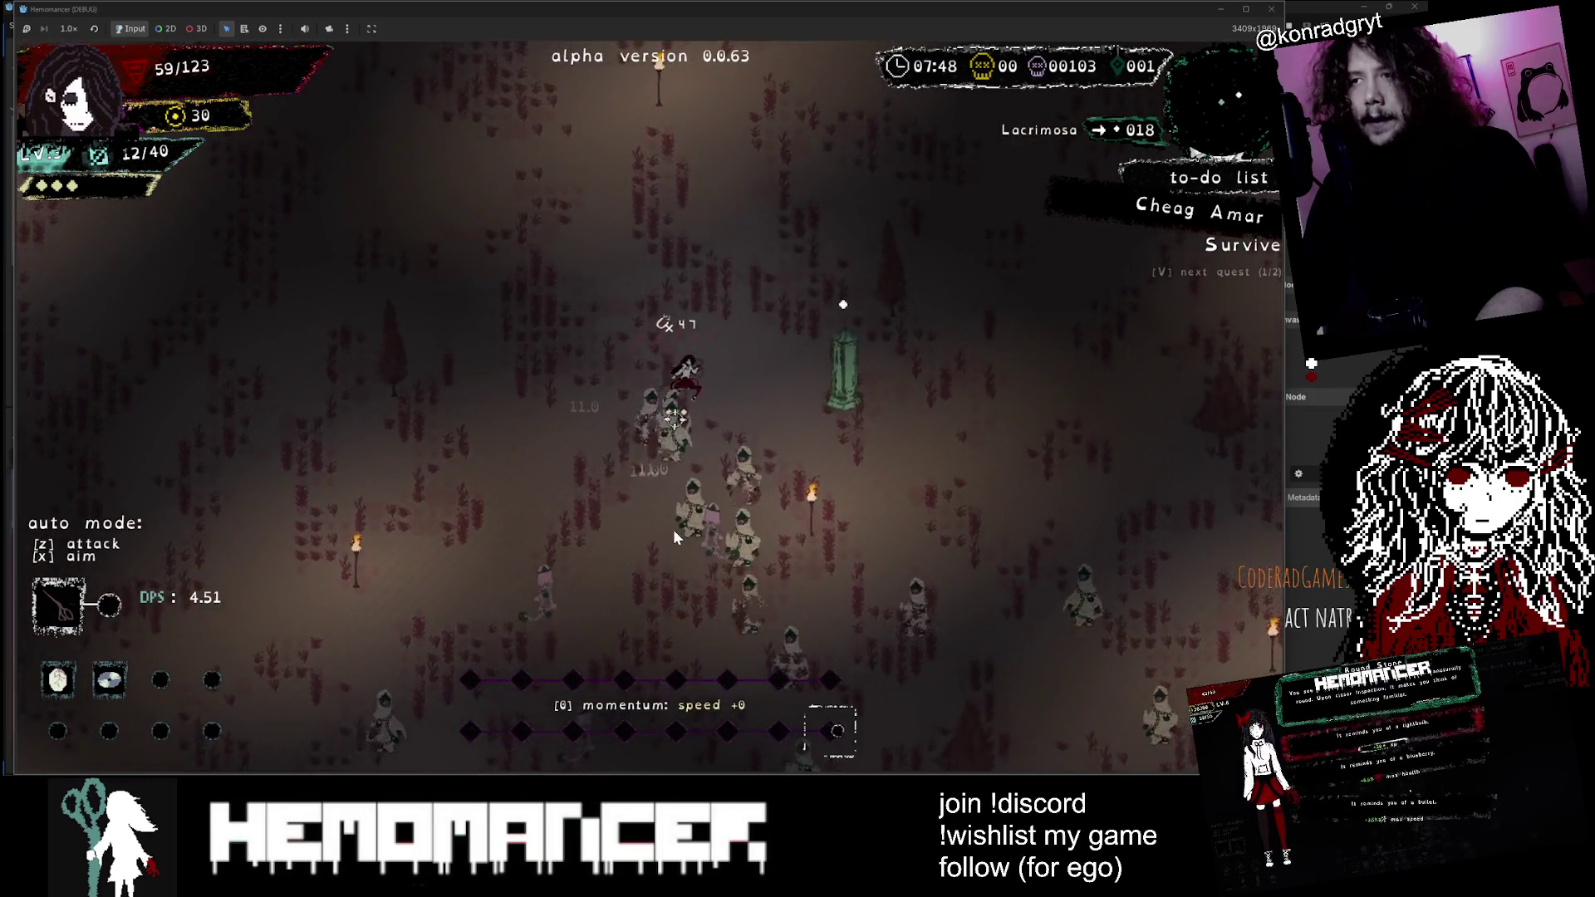
key(e)
key(d)
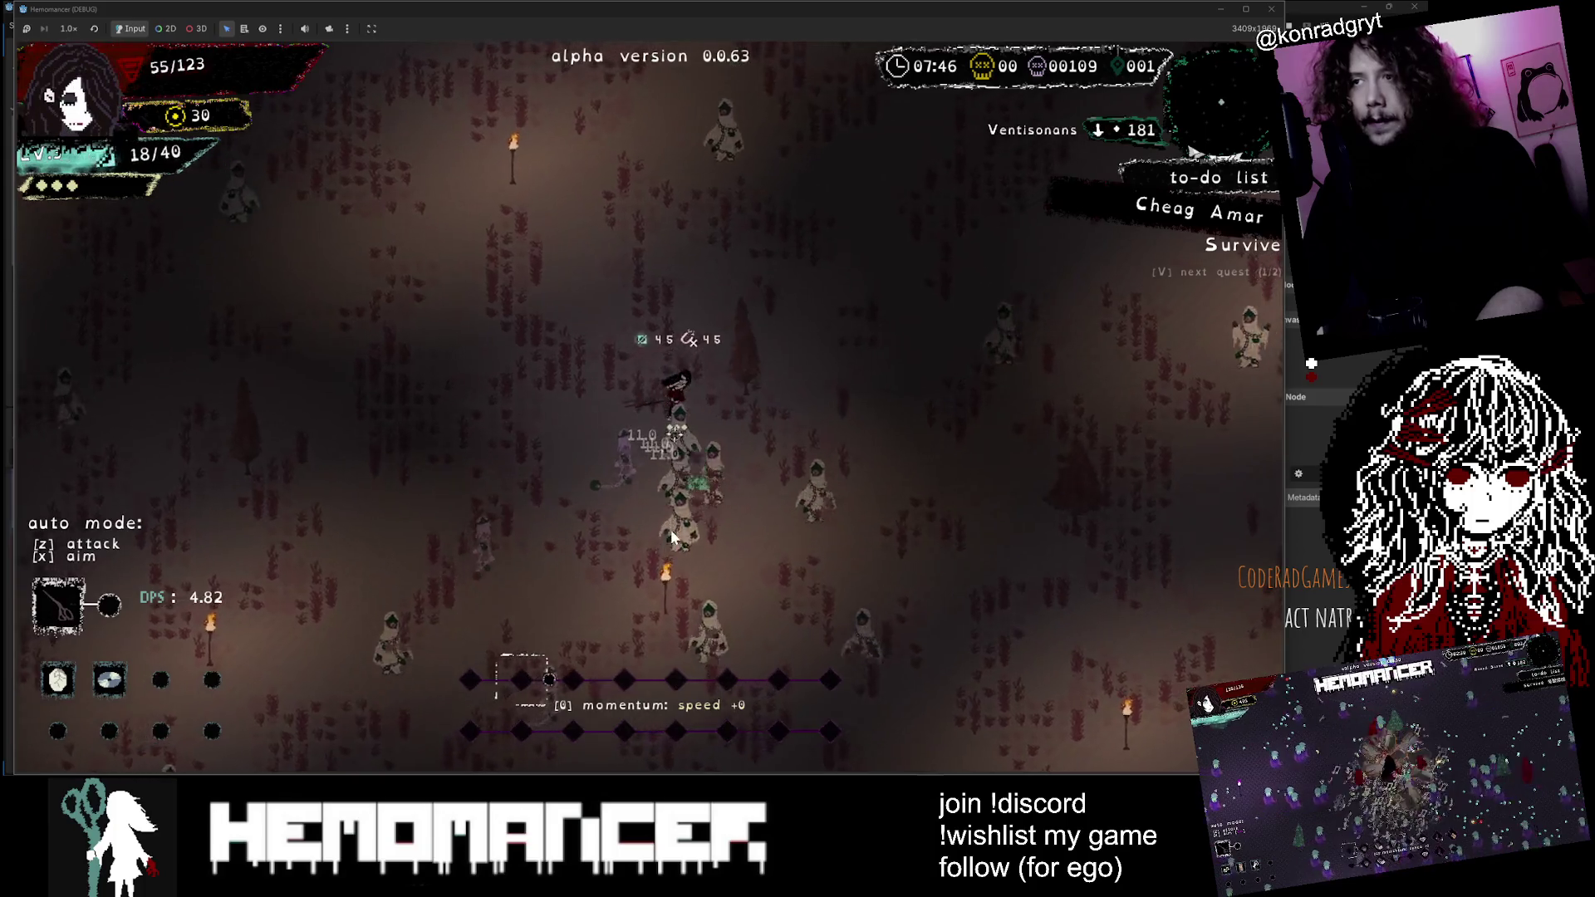
Step: Head up-left toward Modulafortis, fighting enemies on the way to level 4
key(w)
key(a)
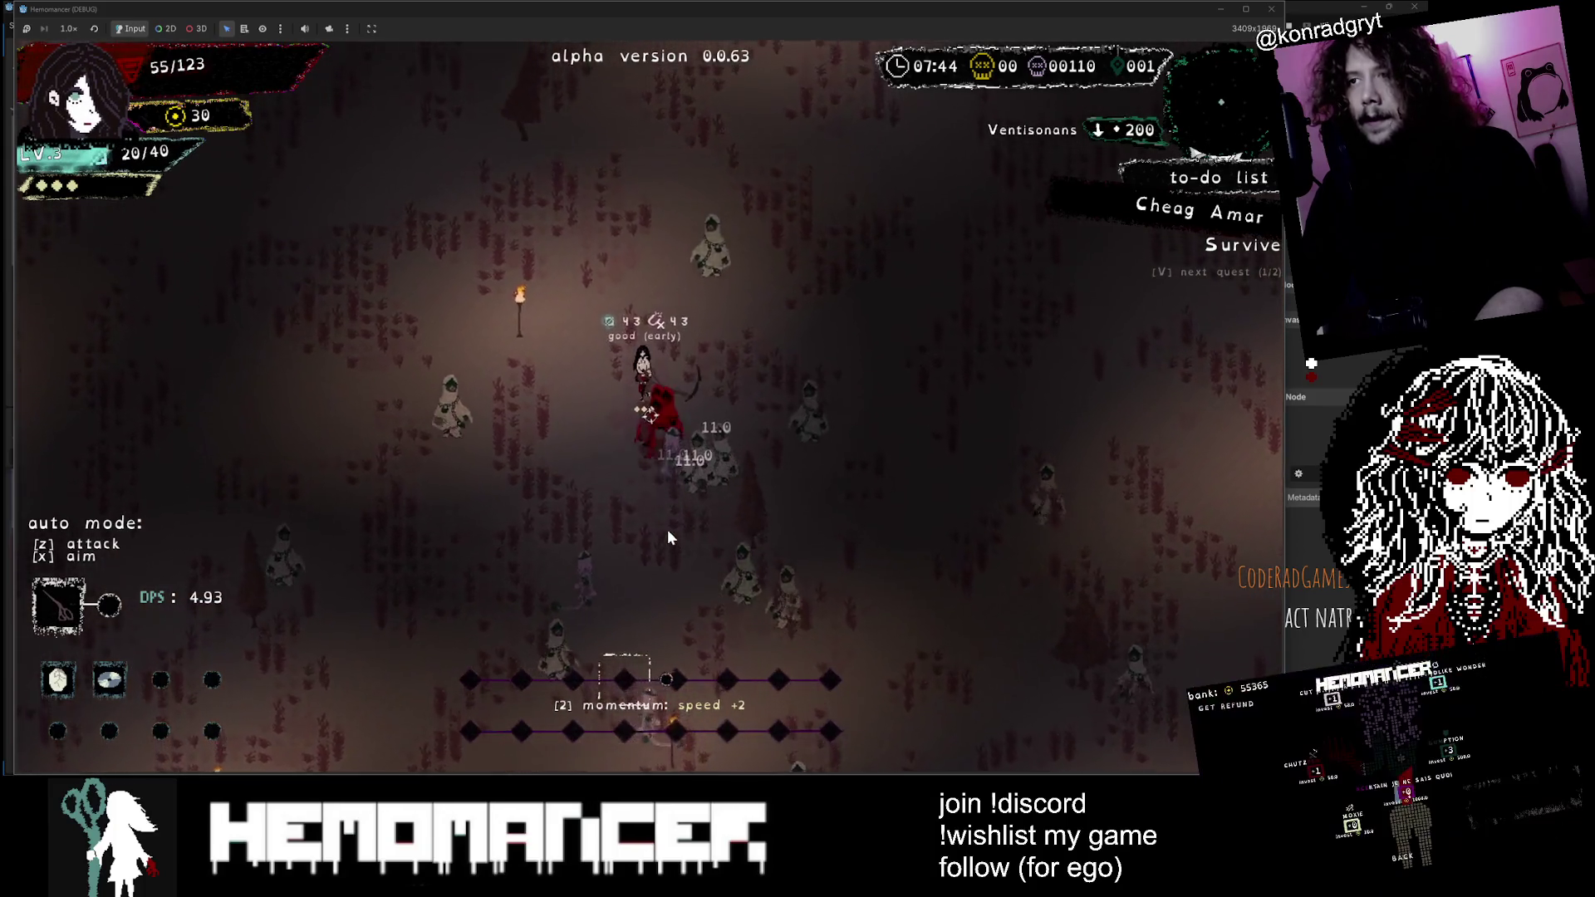
key(w)
key(a)
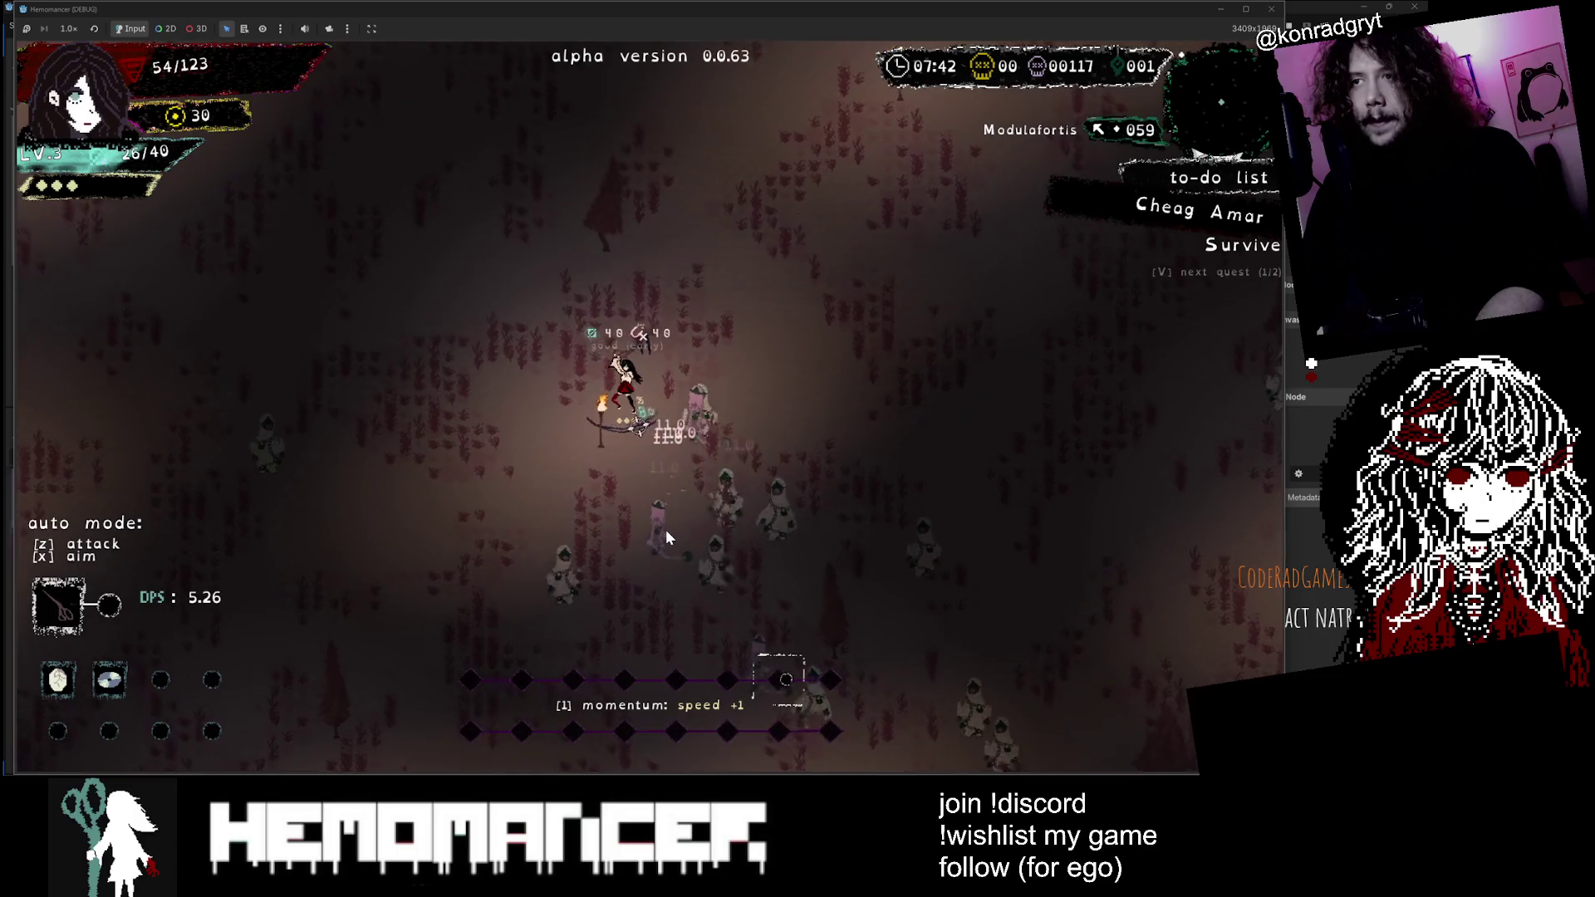
key(w)
key(d)
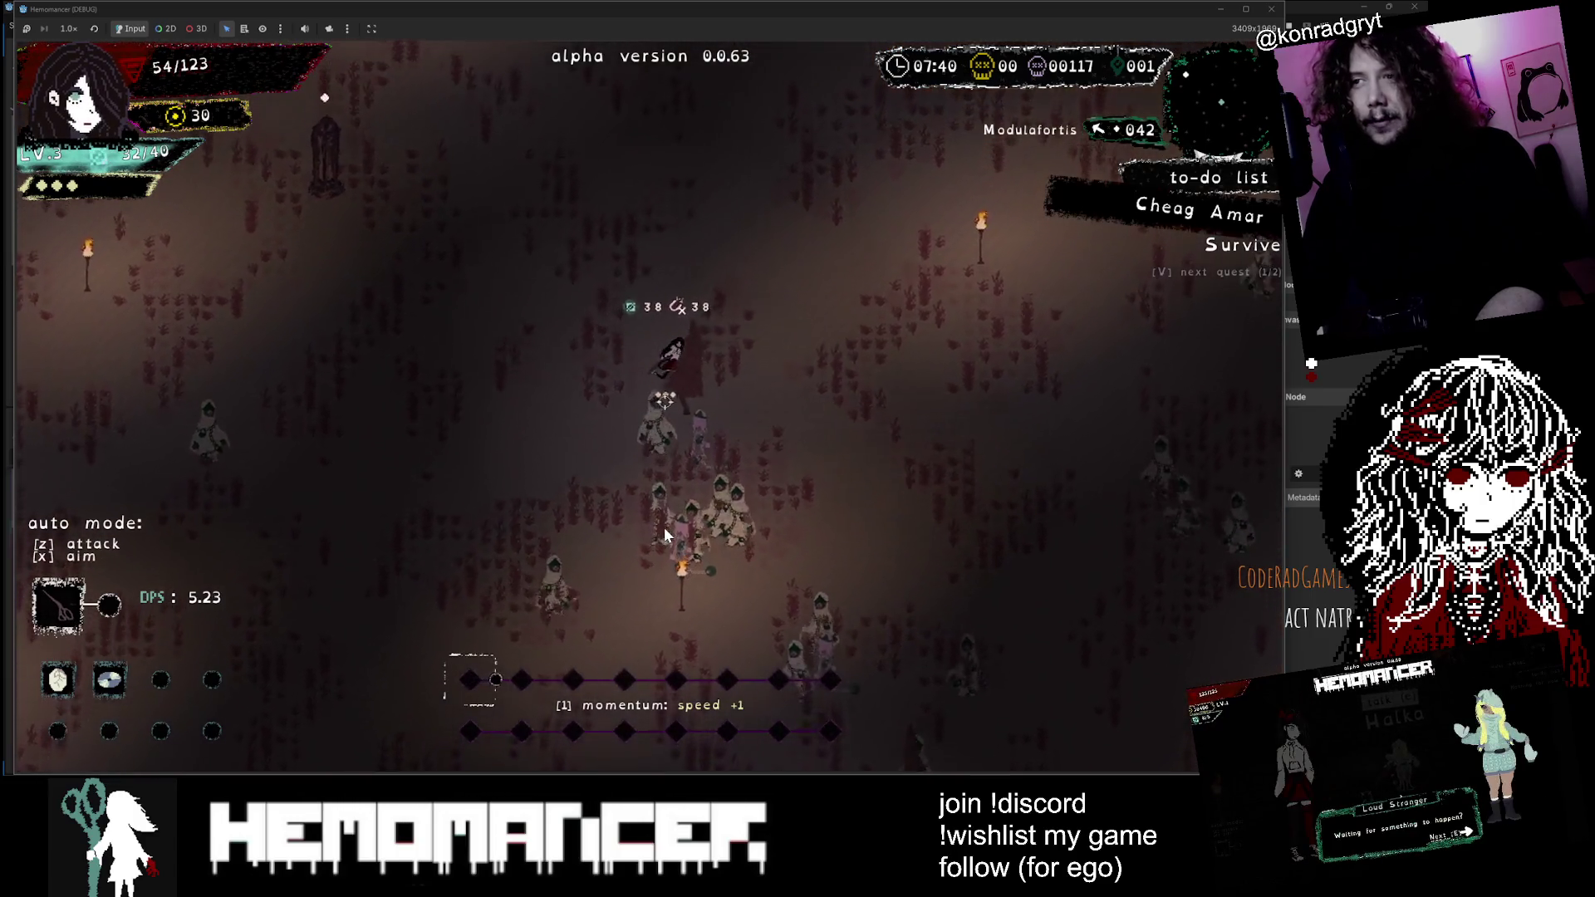
key(w)
key(a)
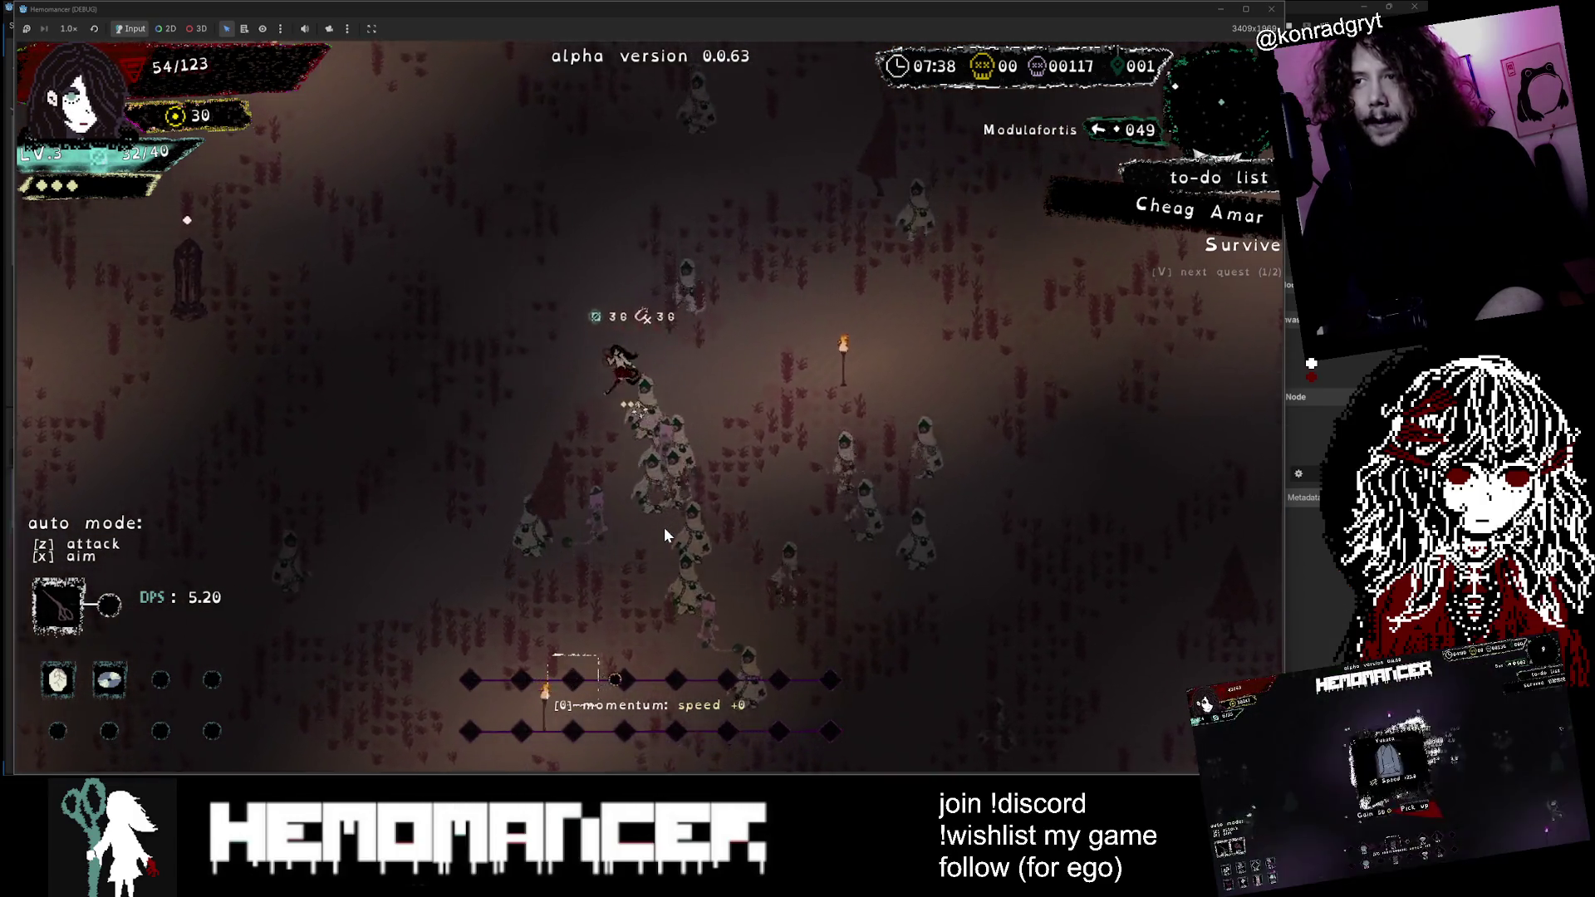
key(w)
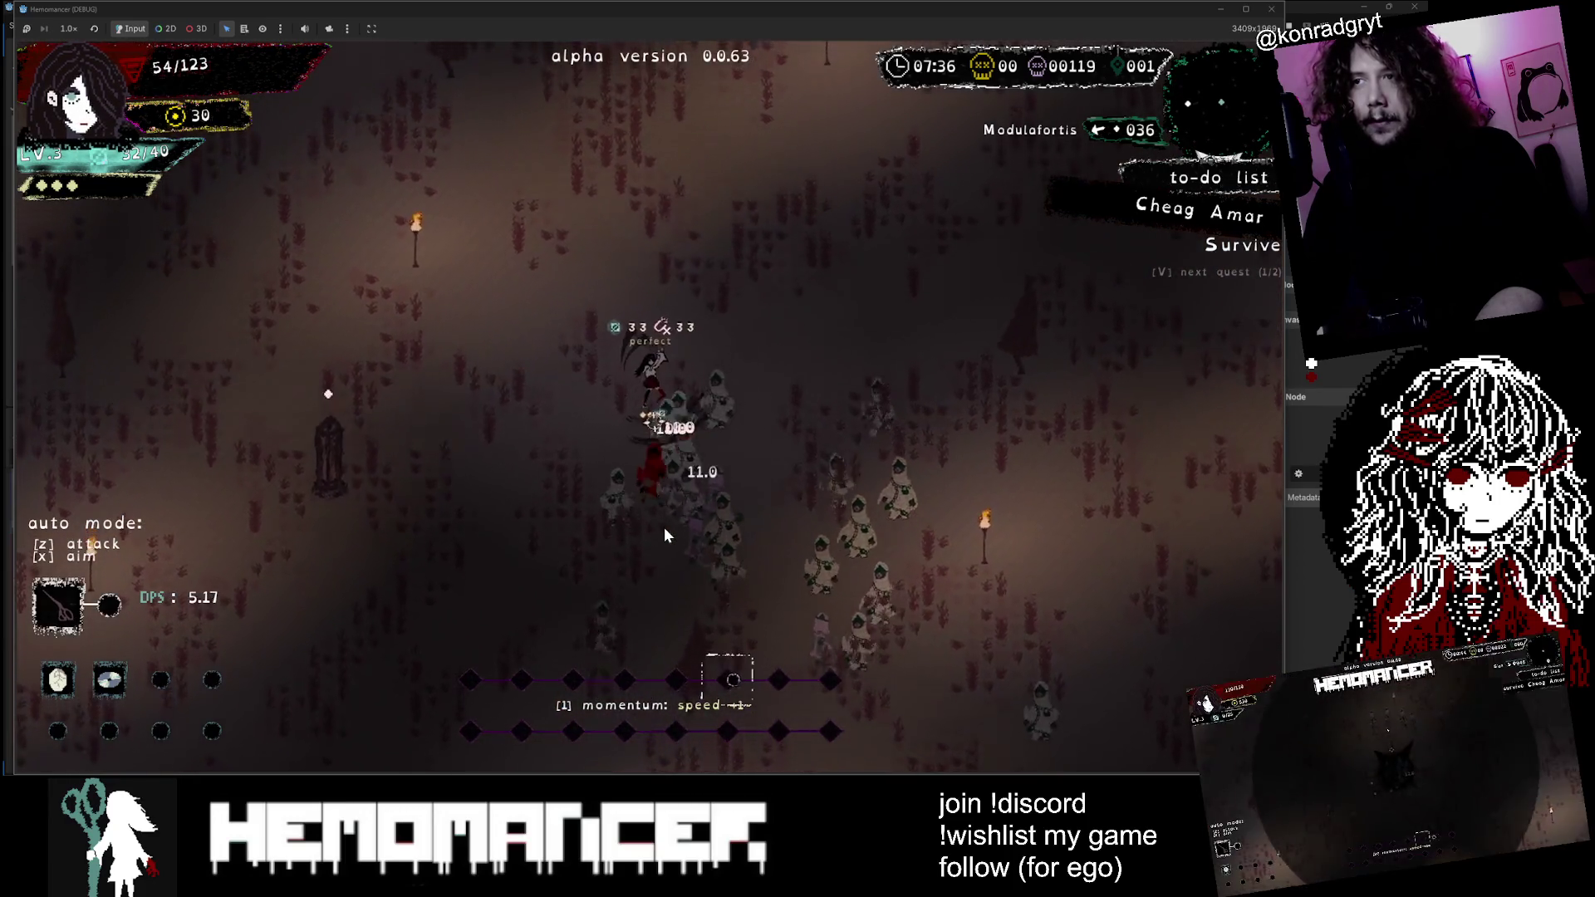
key(w)
key(a)
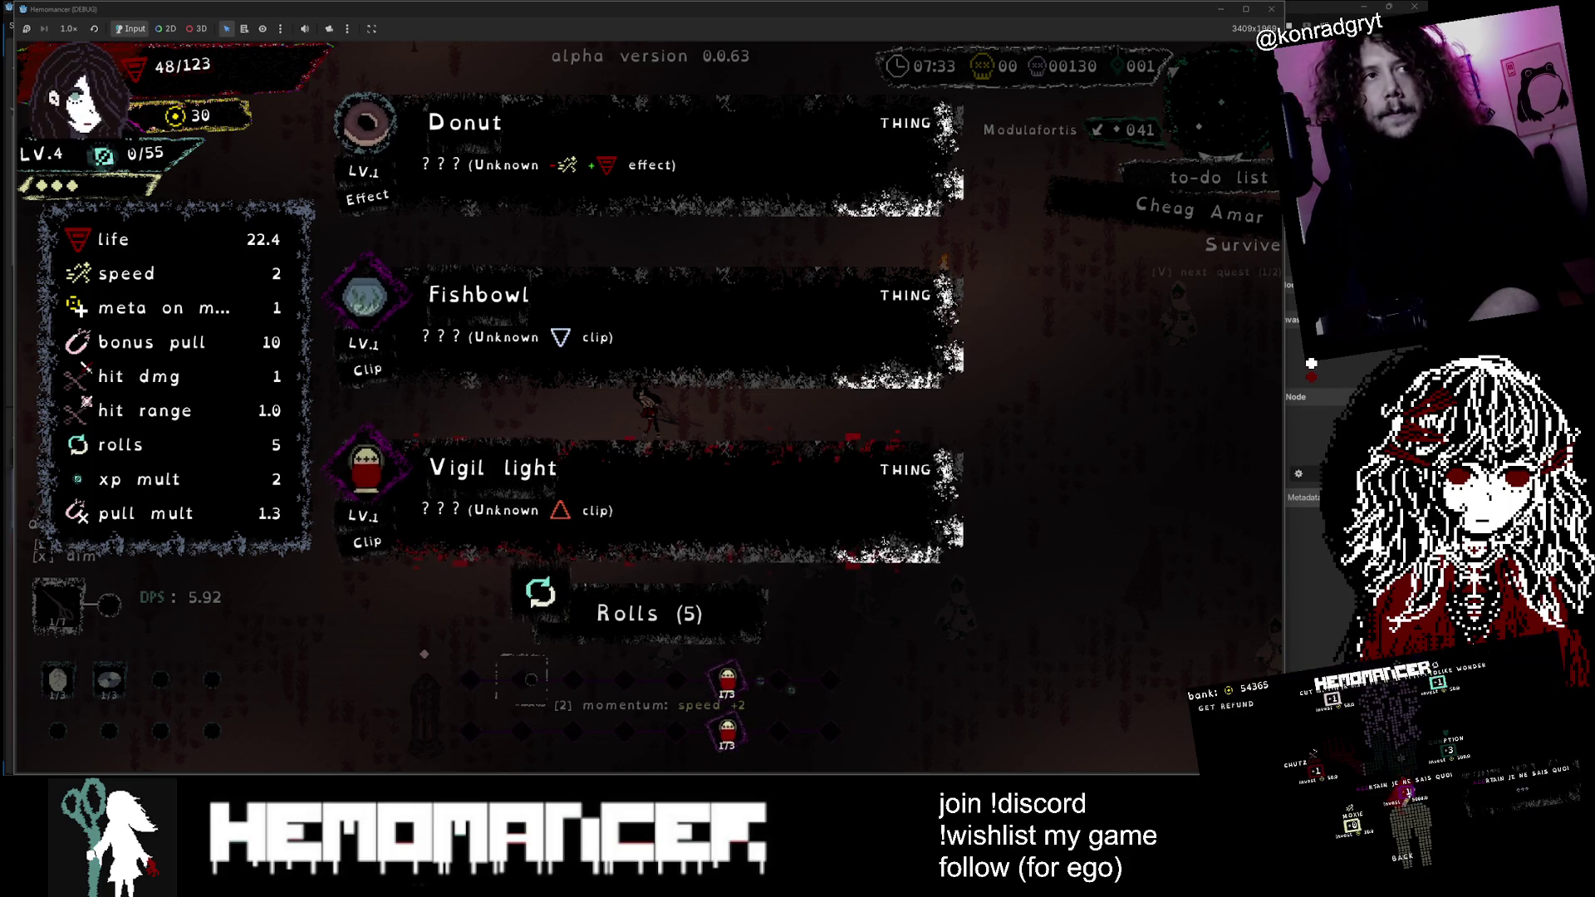
Step: Bring the Rogue Blight Steam store page to the front in the browser
click(224, 758)
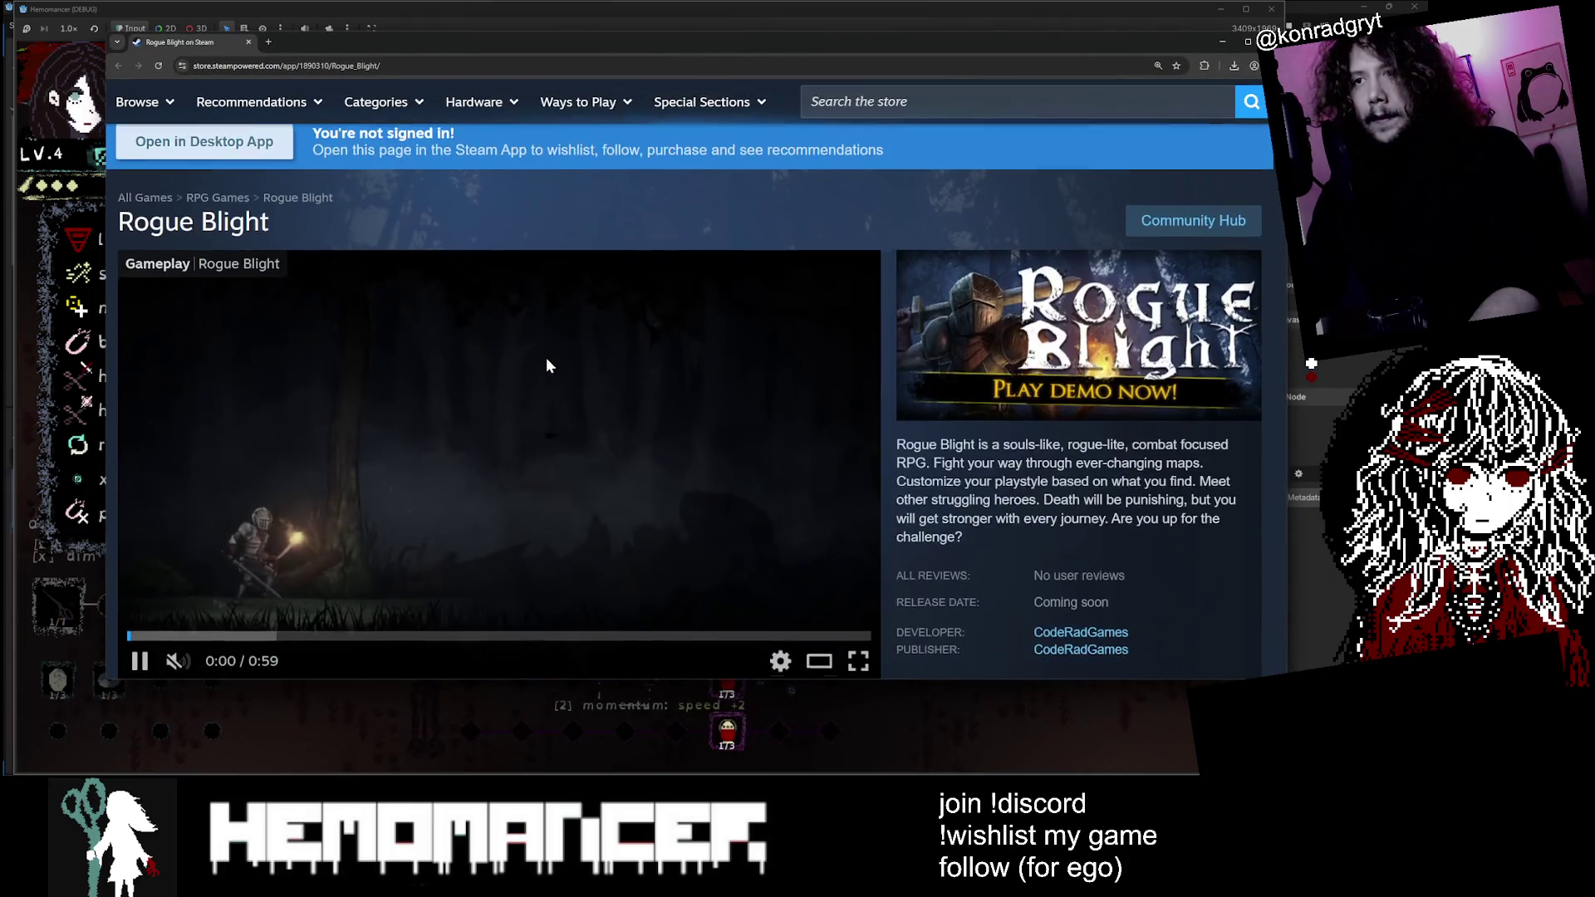
scroll(546, 358, down, 1)
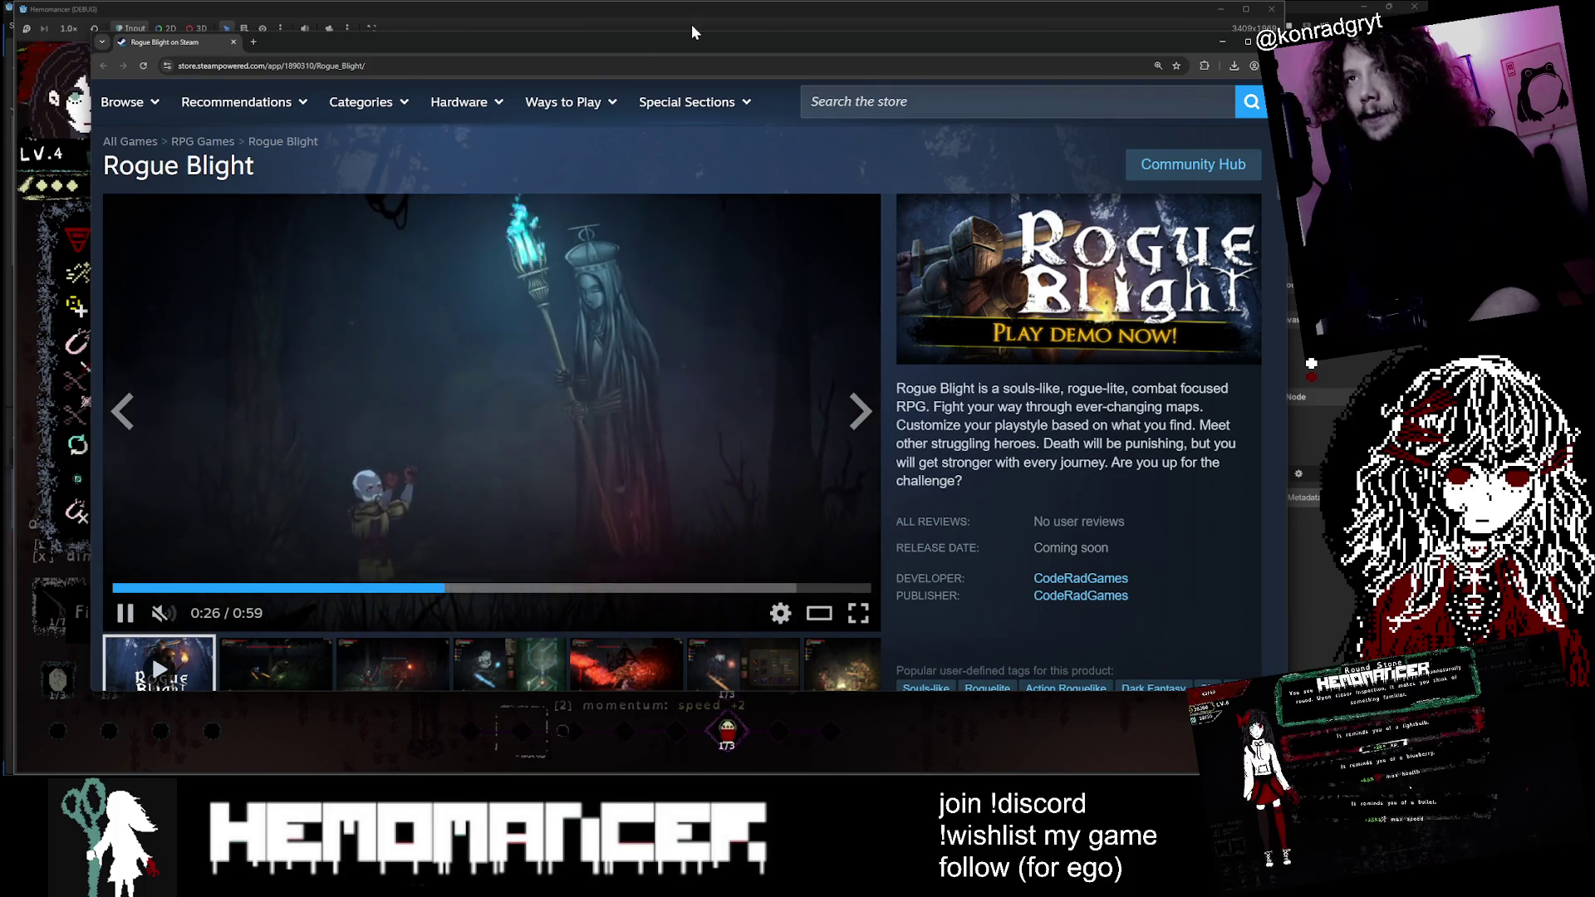
drag(708, 51, 686, 44)
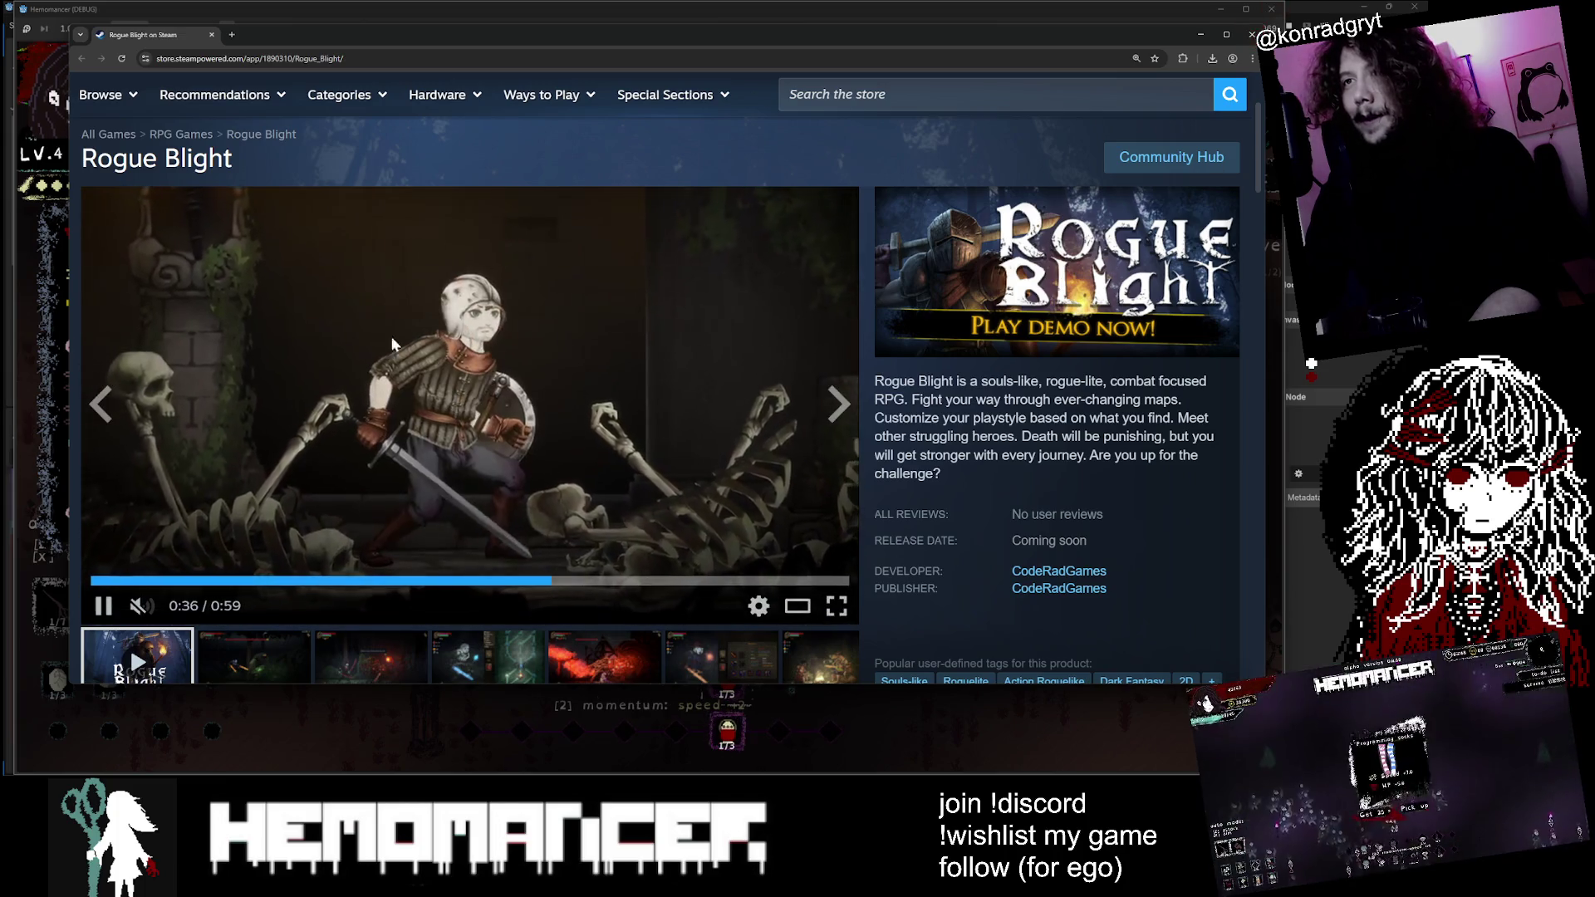
click(1253, 36)
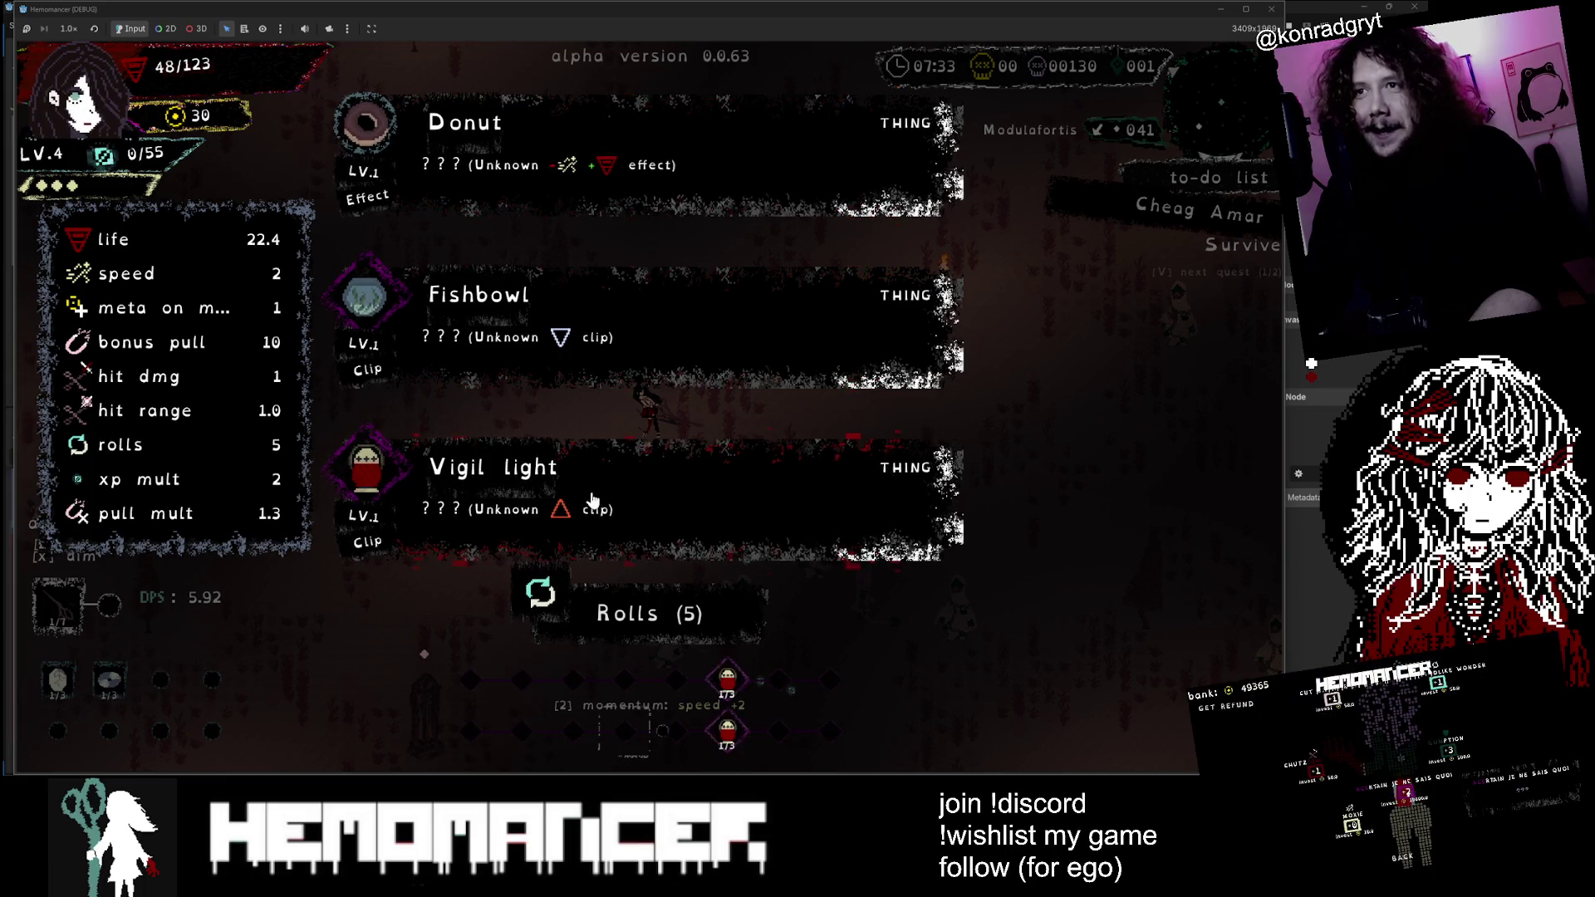
Step: Take Vigil light as the level-up item and heal 15 at The Sock
click(592, 499)
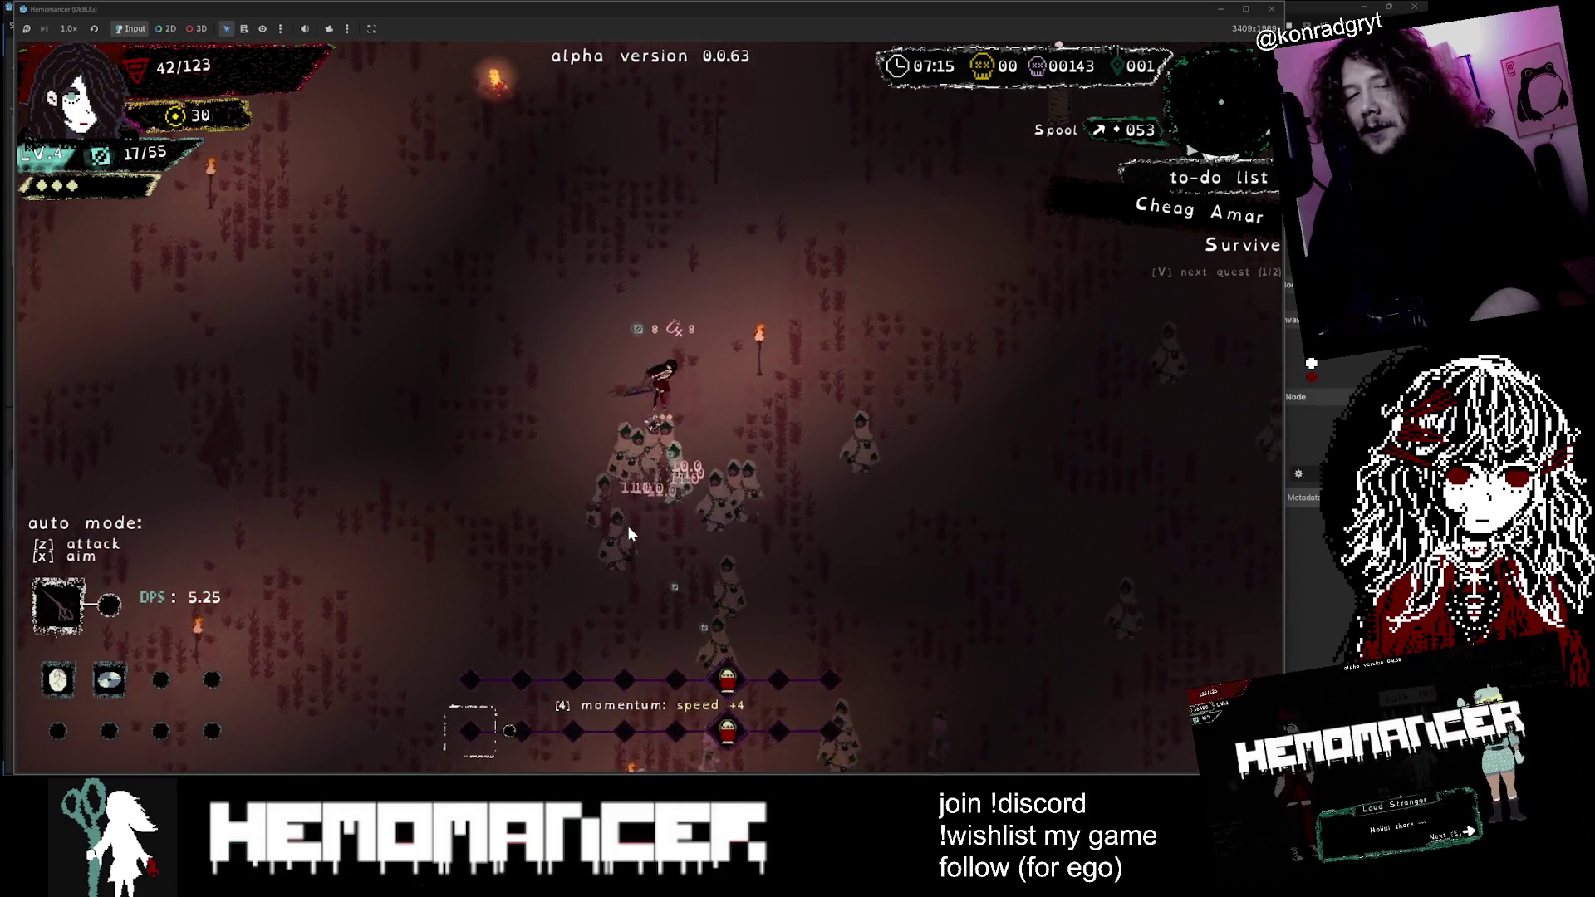
key(e)
click(555, 573)
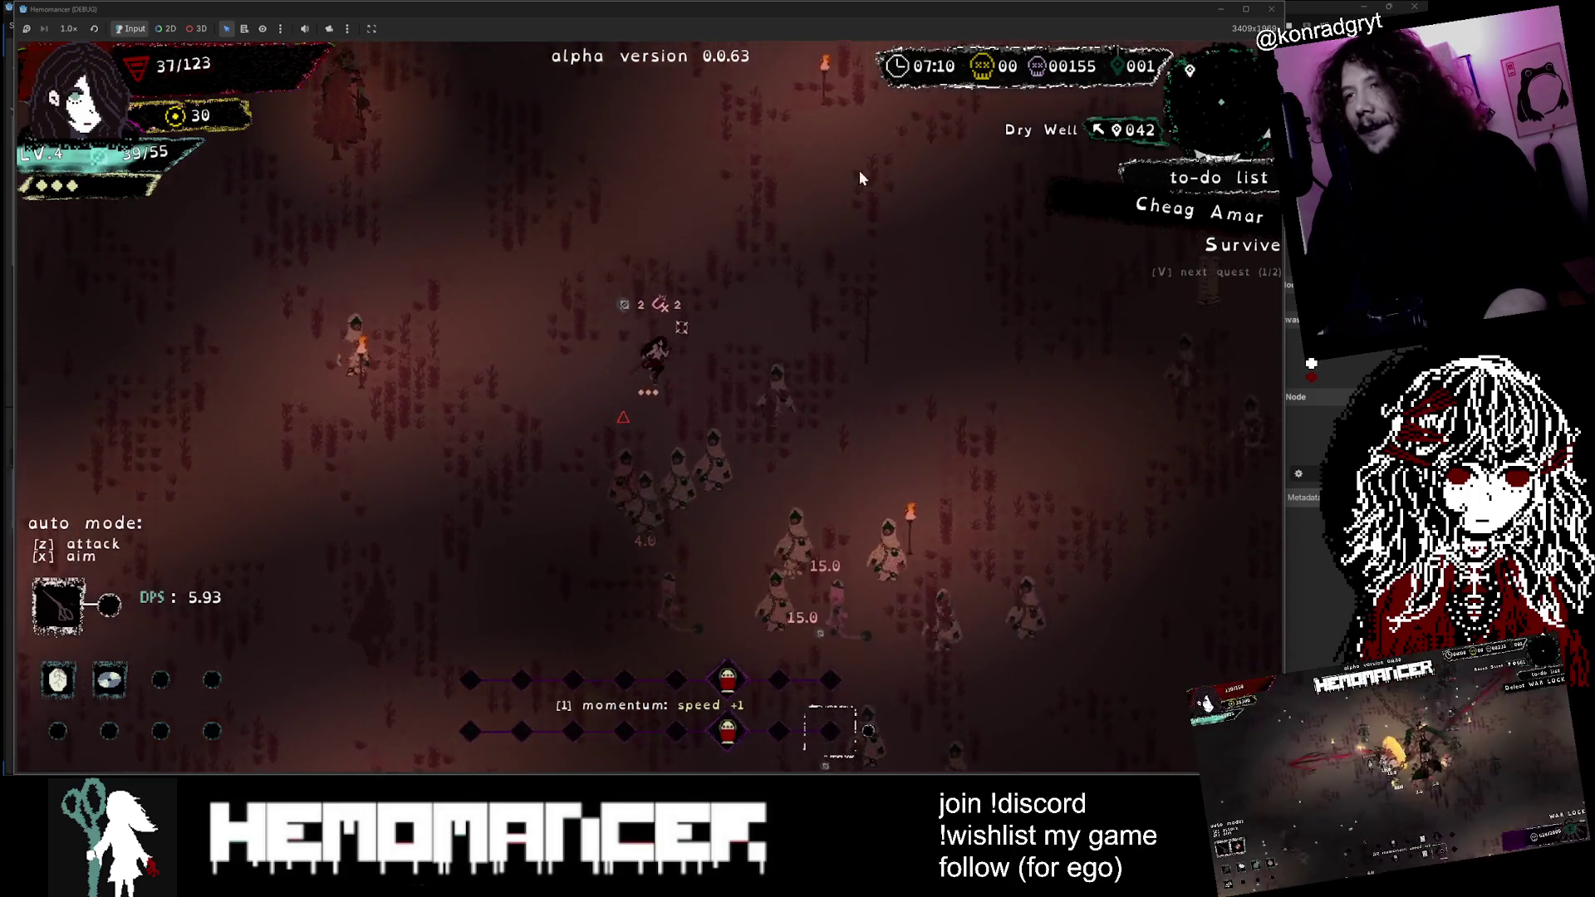
Step: Abandon the current run, start a new one, then close the game window
key(Escape)
click(507, 588)
click(644, 402)
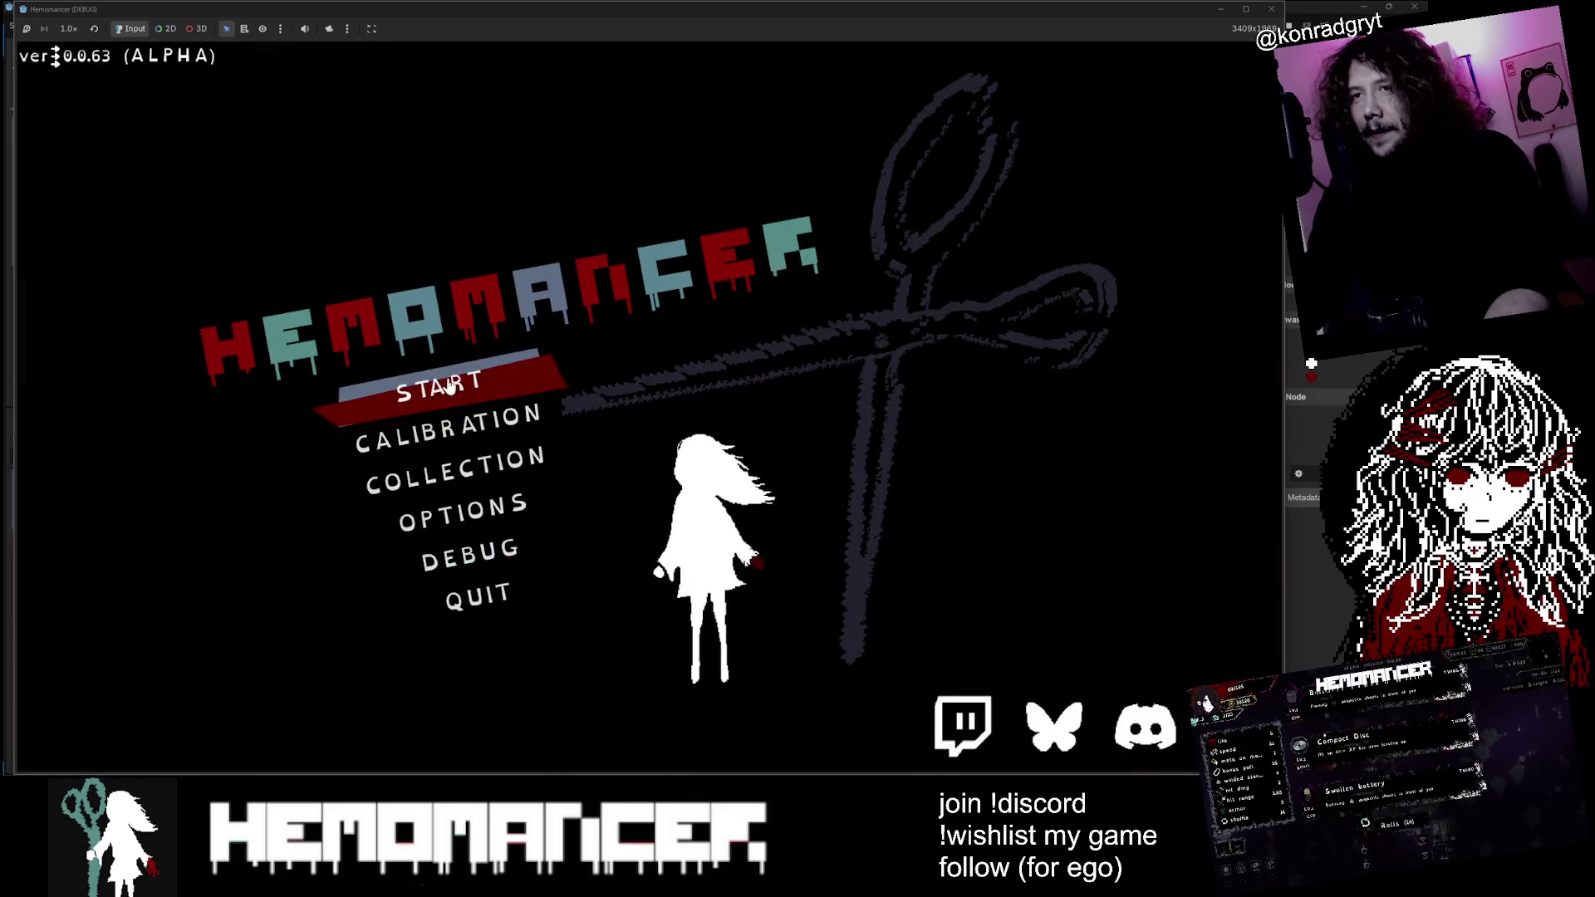
click(448, 384)
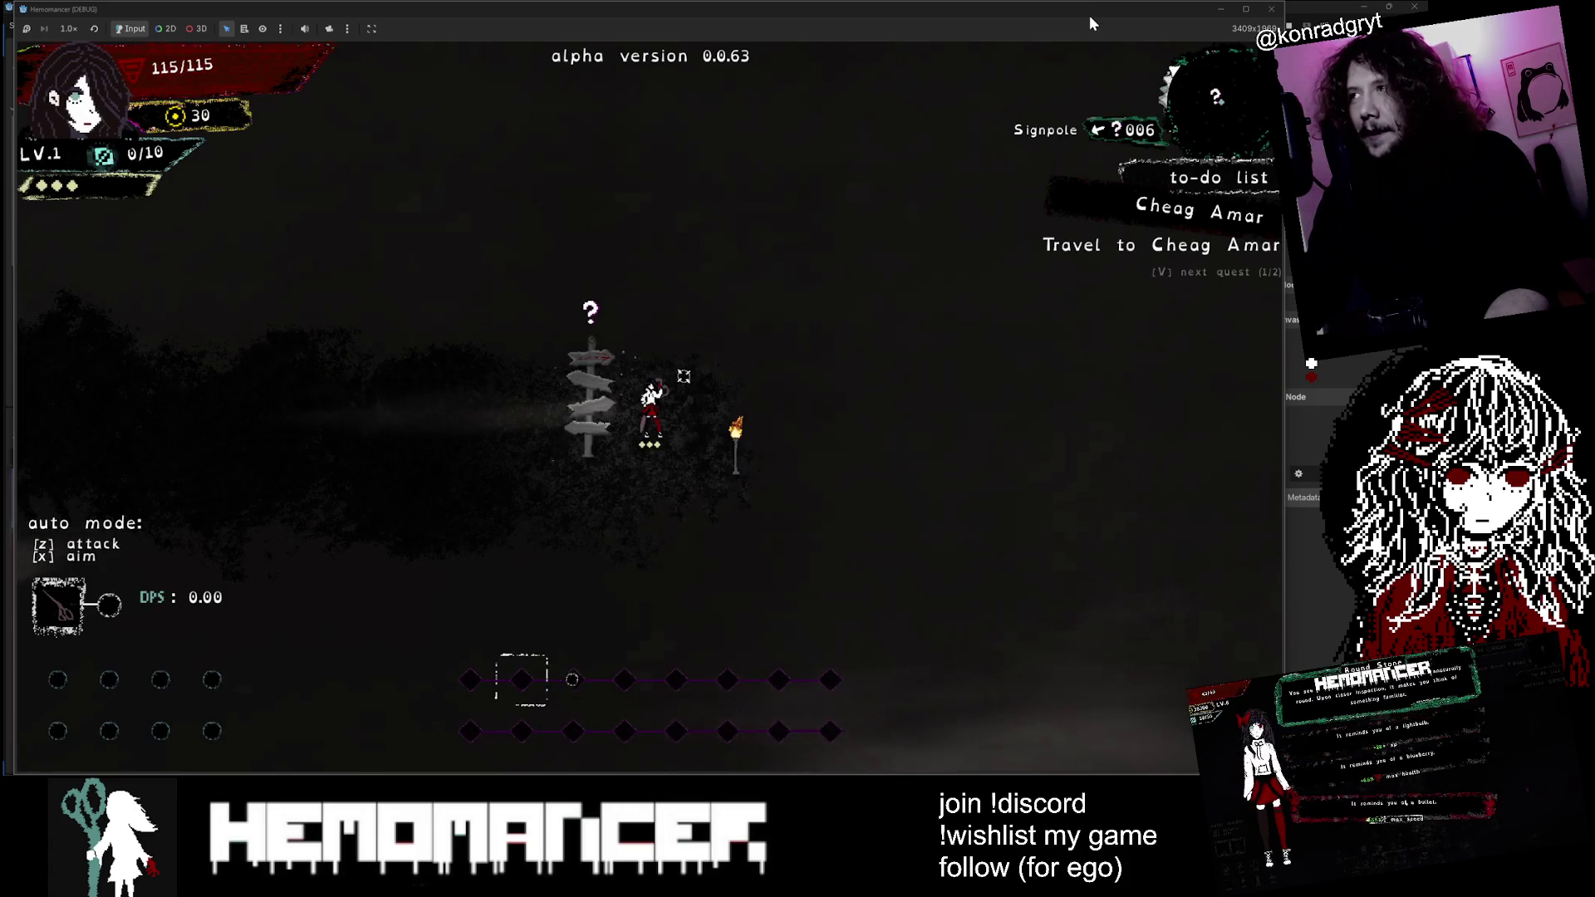
click(1271, 9)
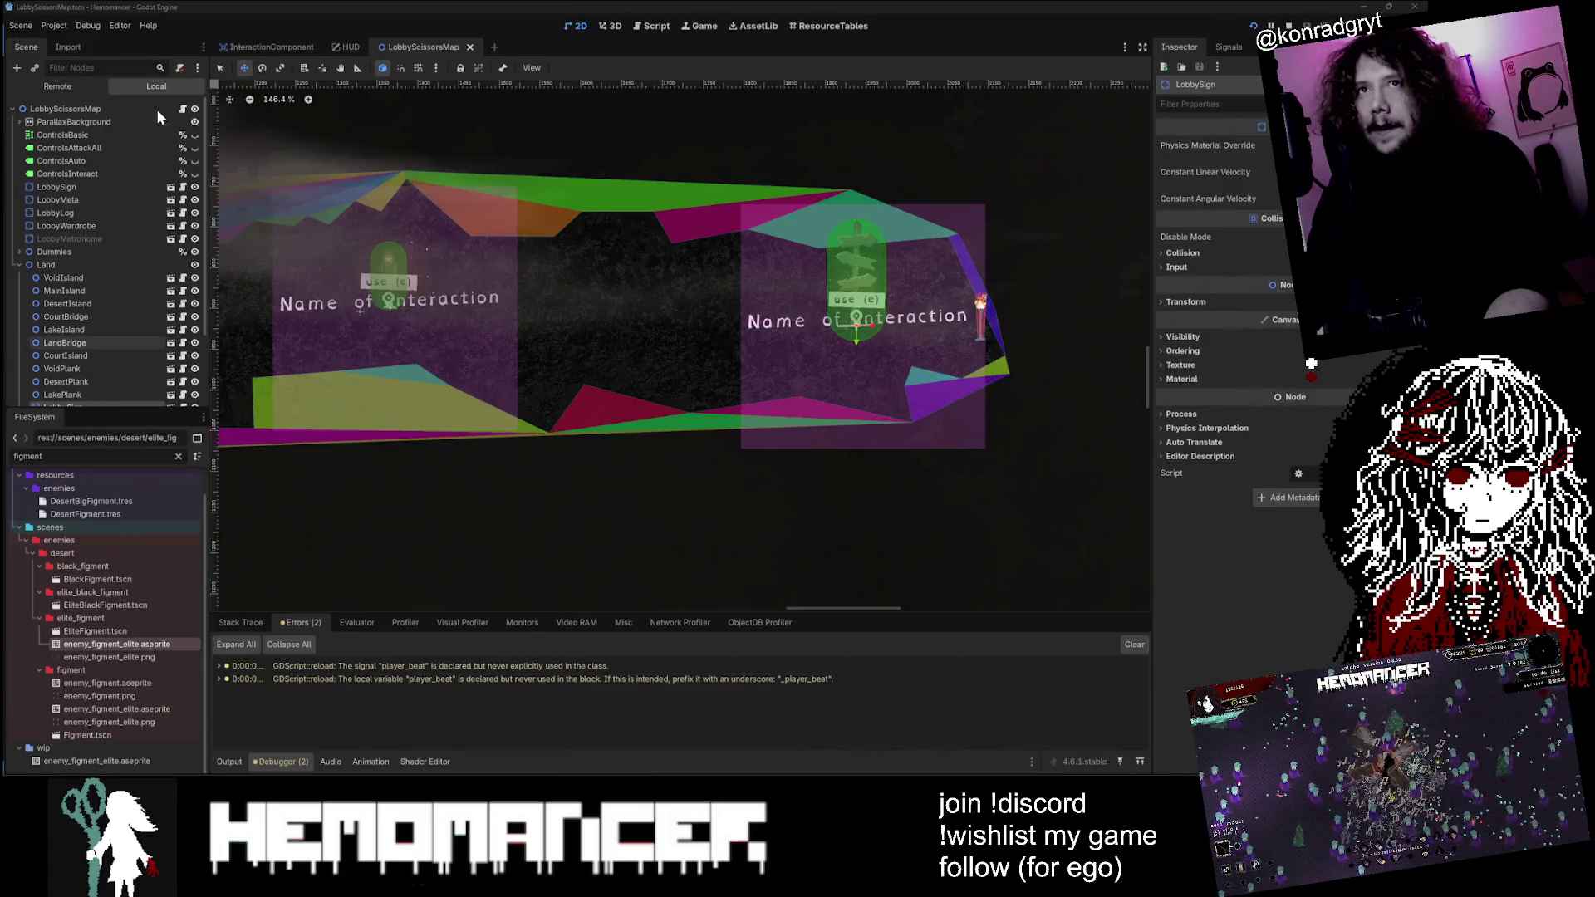
Step: Open hud.gd and undo the quest arrow tint edits so quest arrows use QUEST_ARROW_COLOR
click(356, 47)
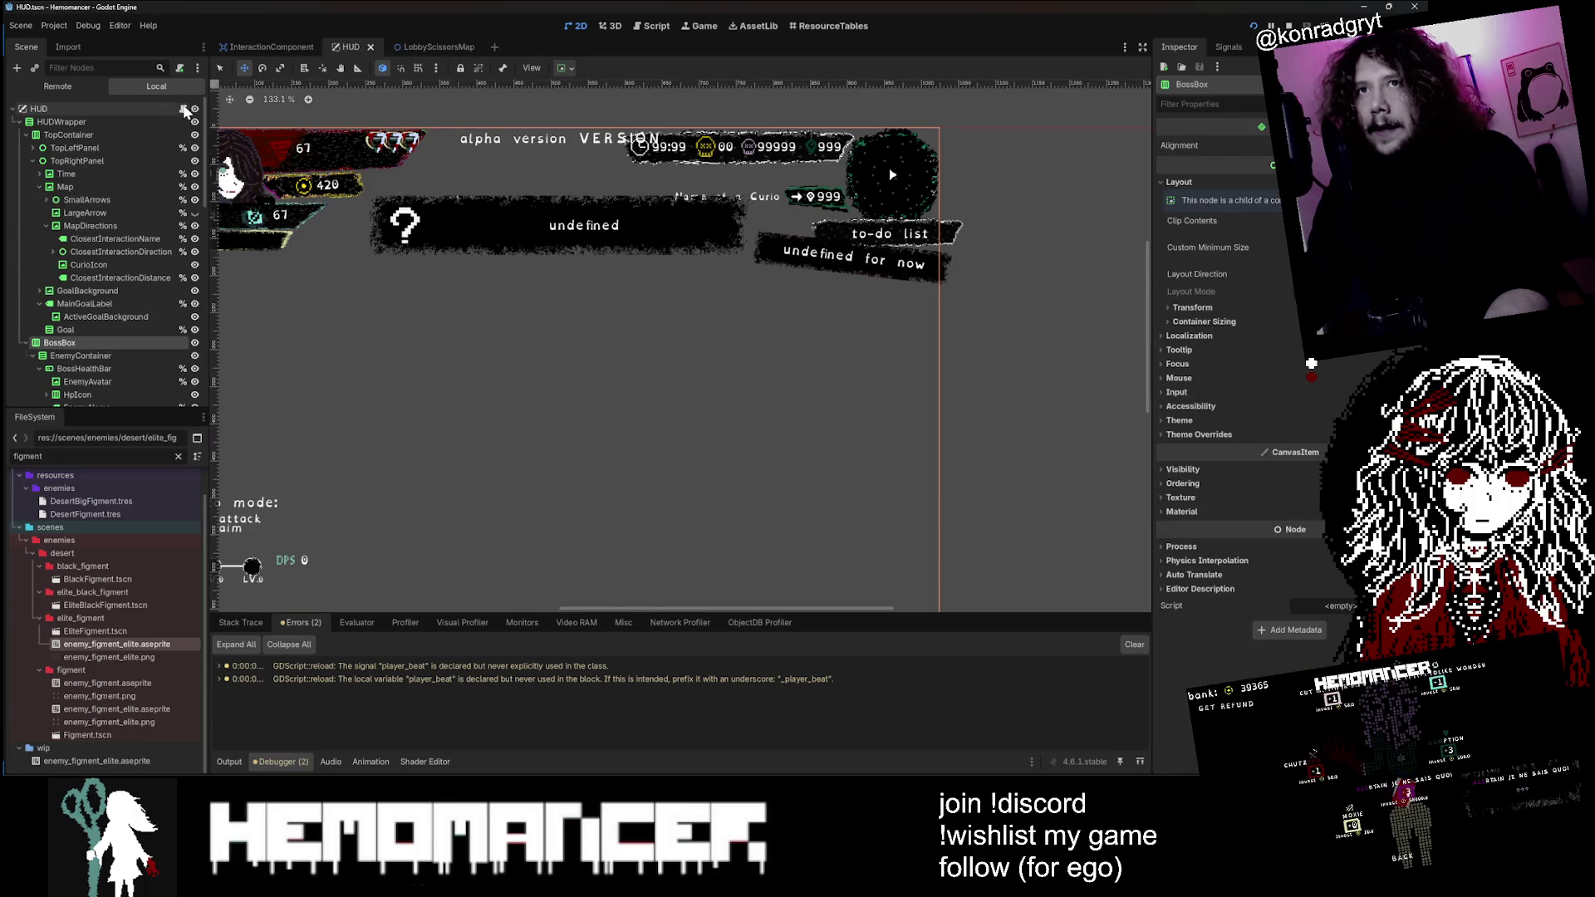
click(184, 109)
scroll(739, 324, up, 15)
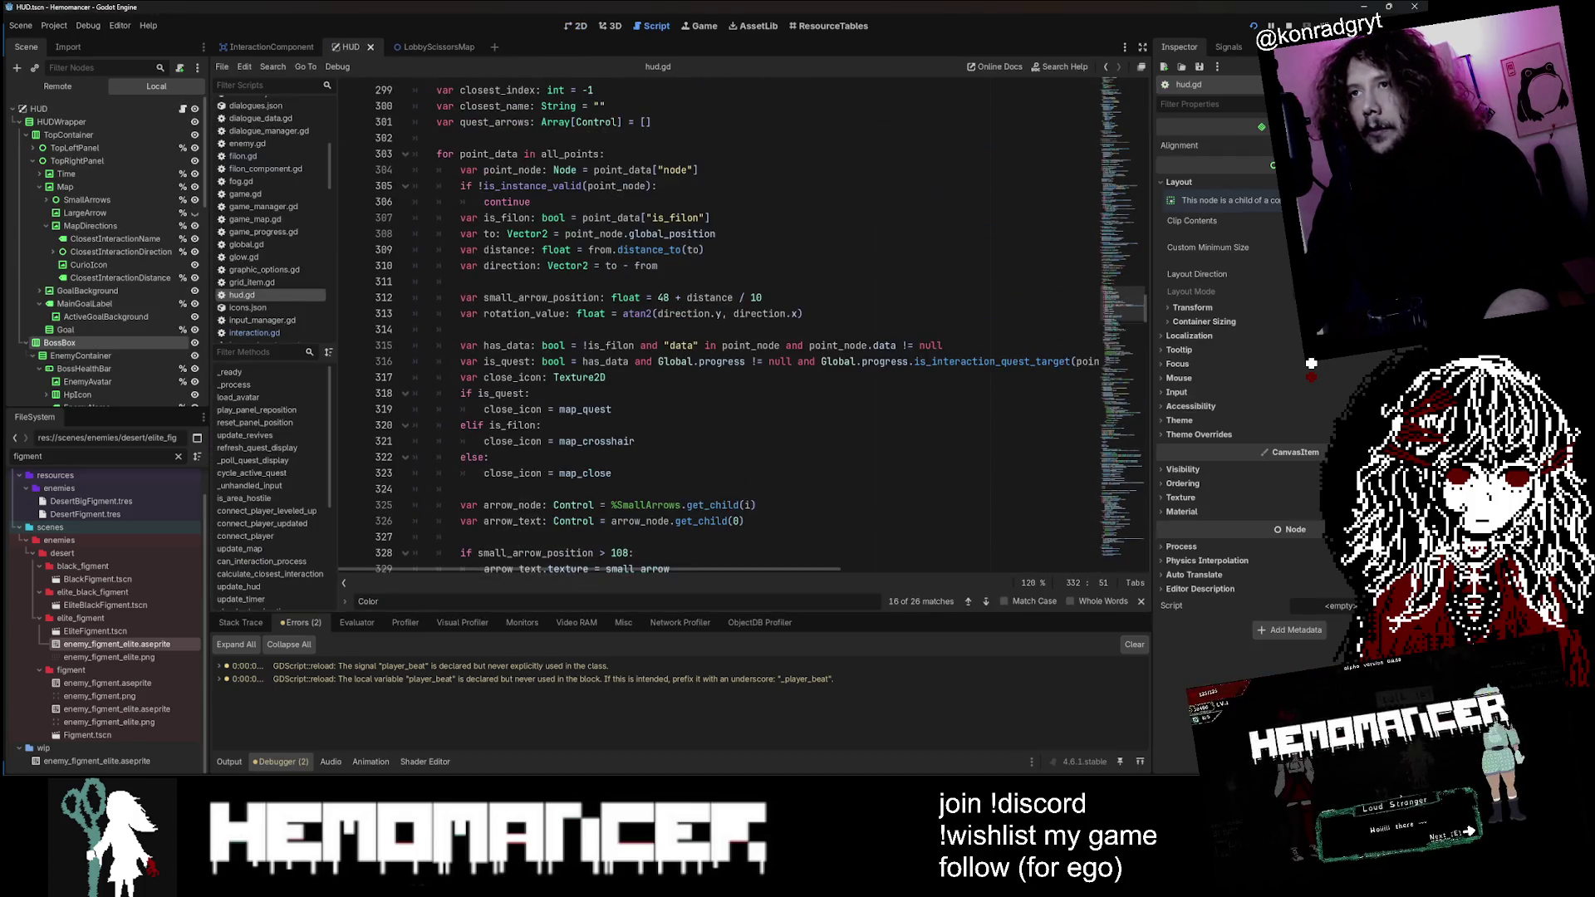
scroll(740, 324, up, 9)
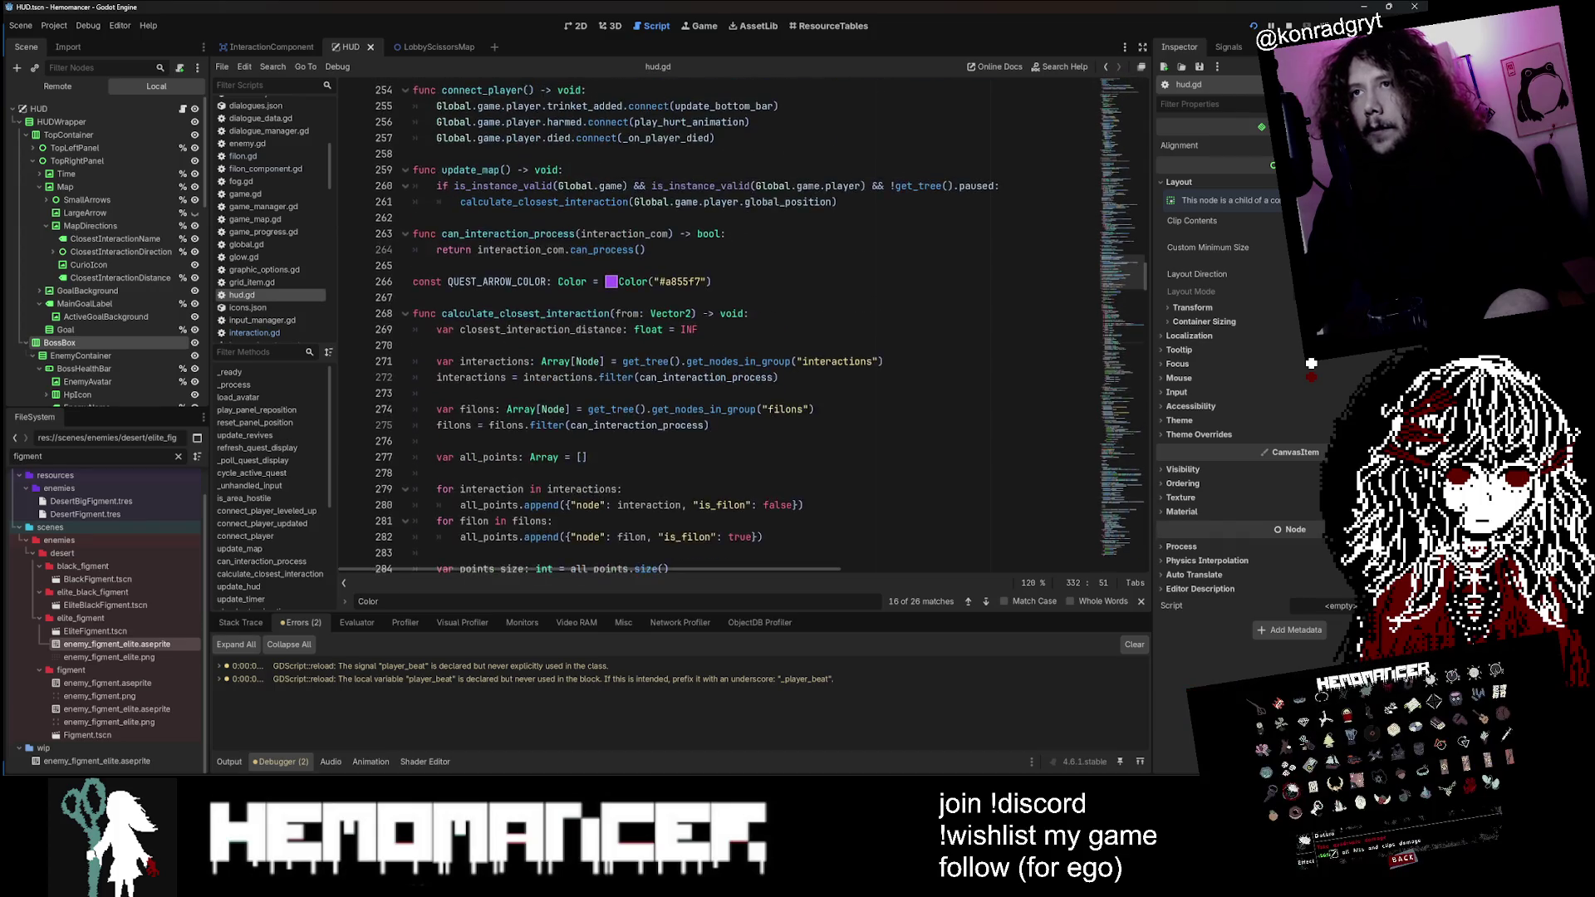
scroll(739, 323, down, 7)
scroll(739, 324, down, 3)
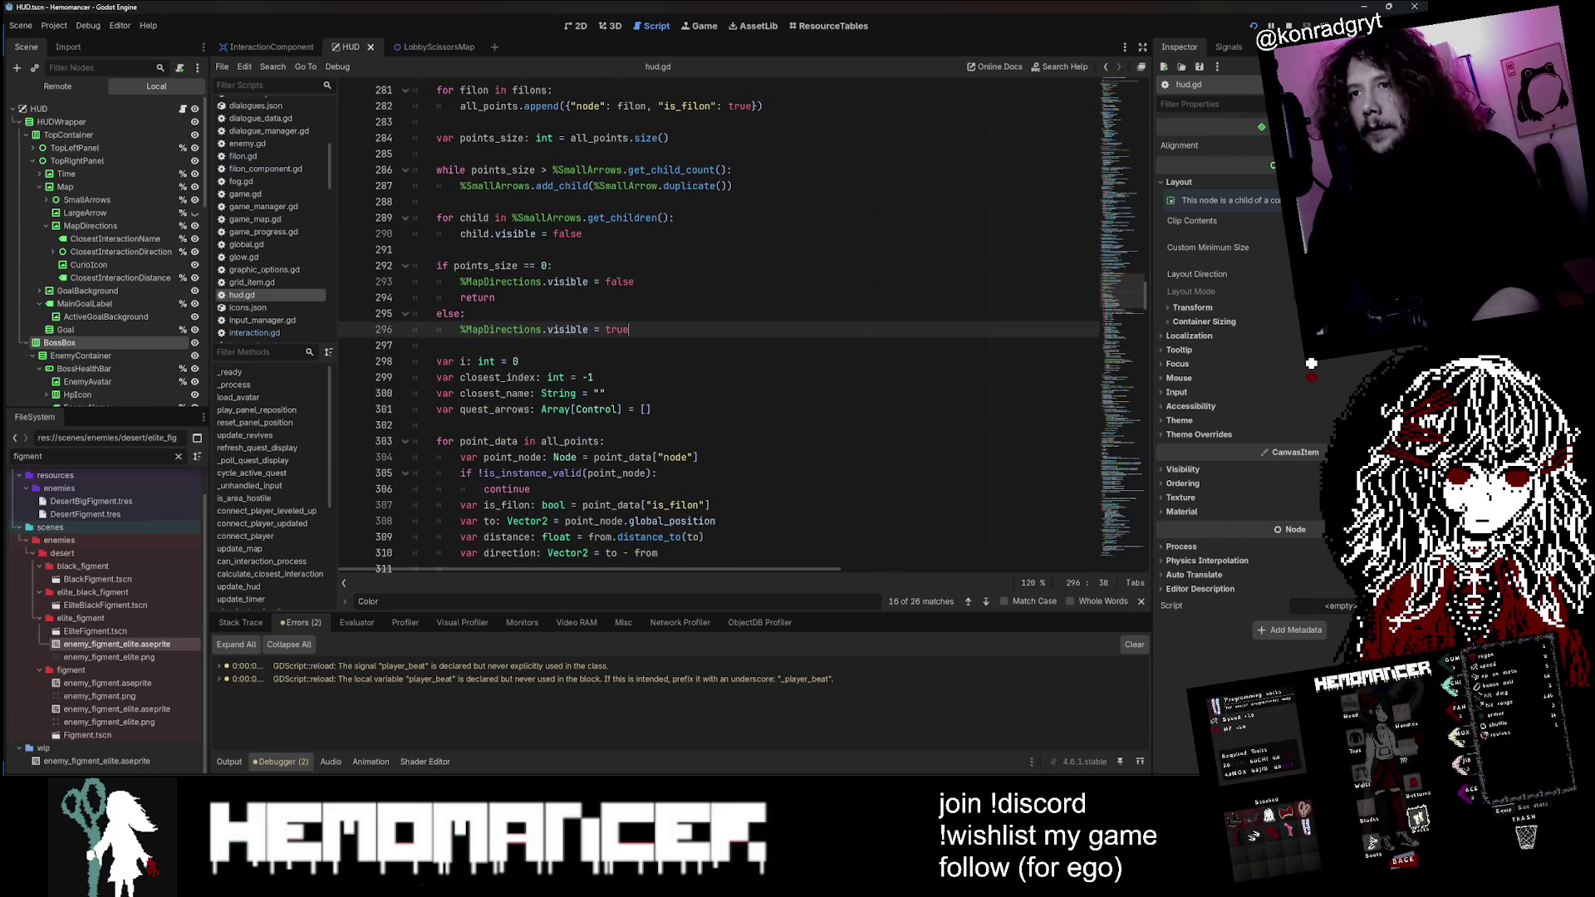
key(ctrl+z)
key(ctrl+z)
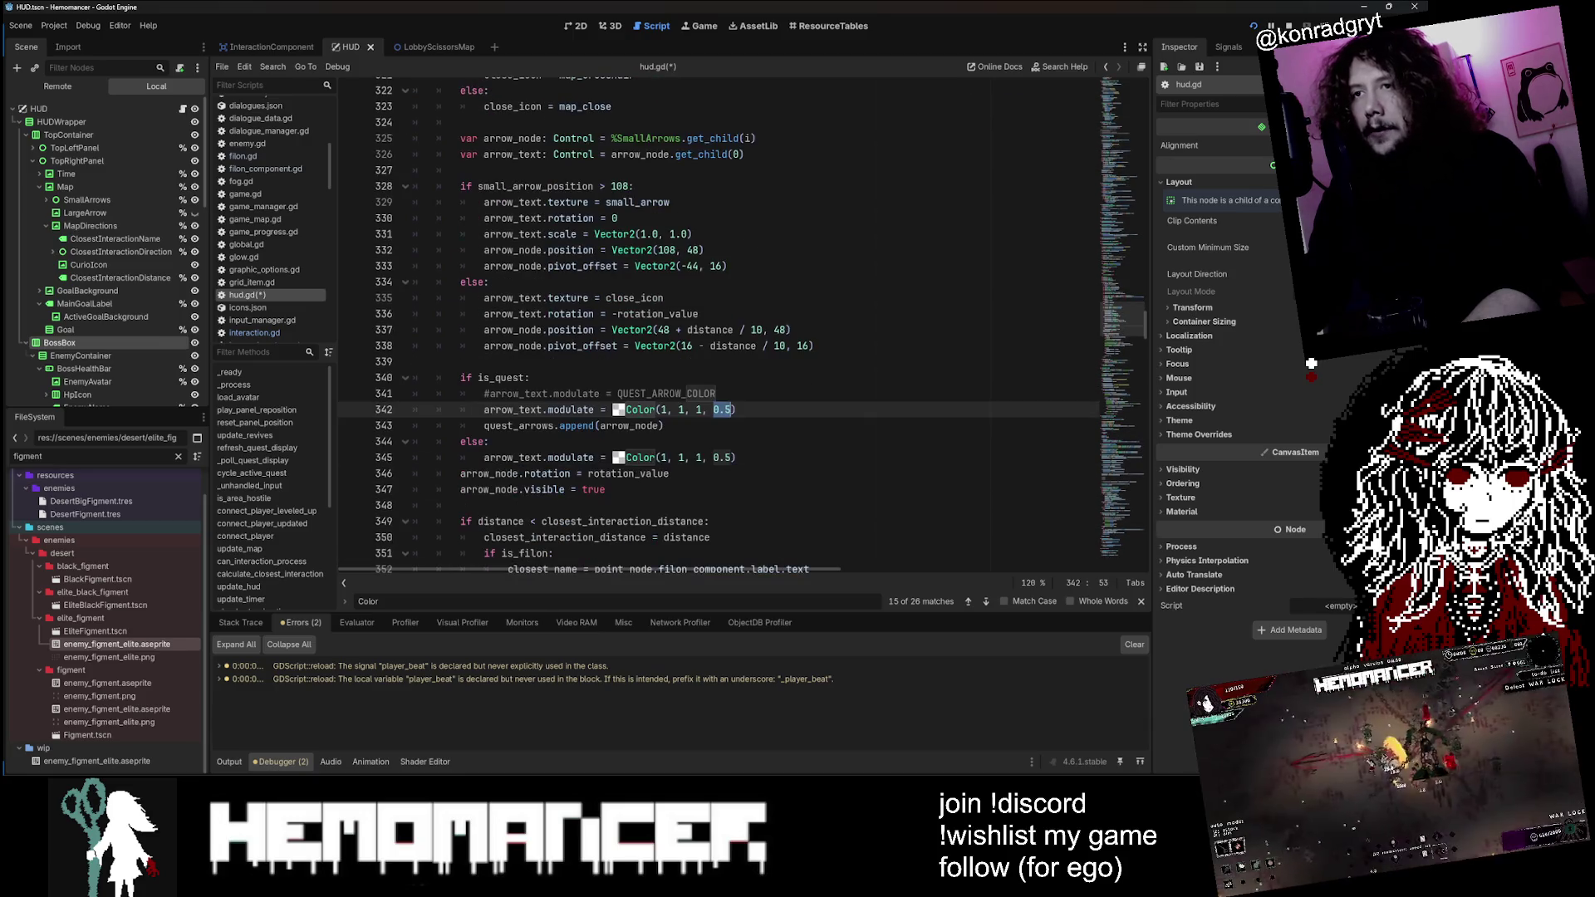
key(ctrl+z)
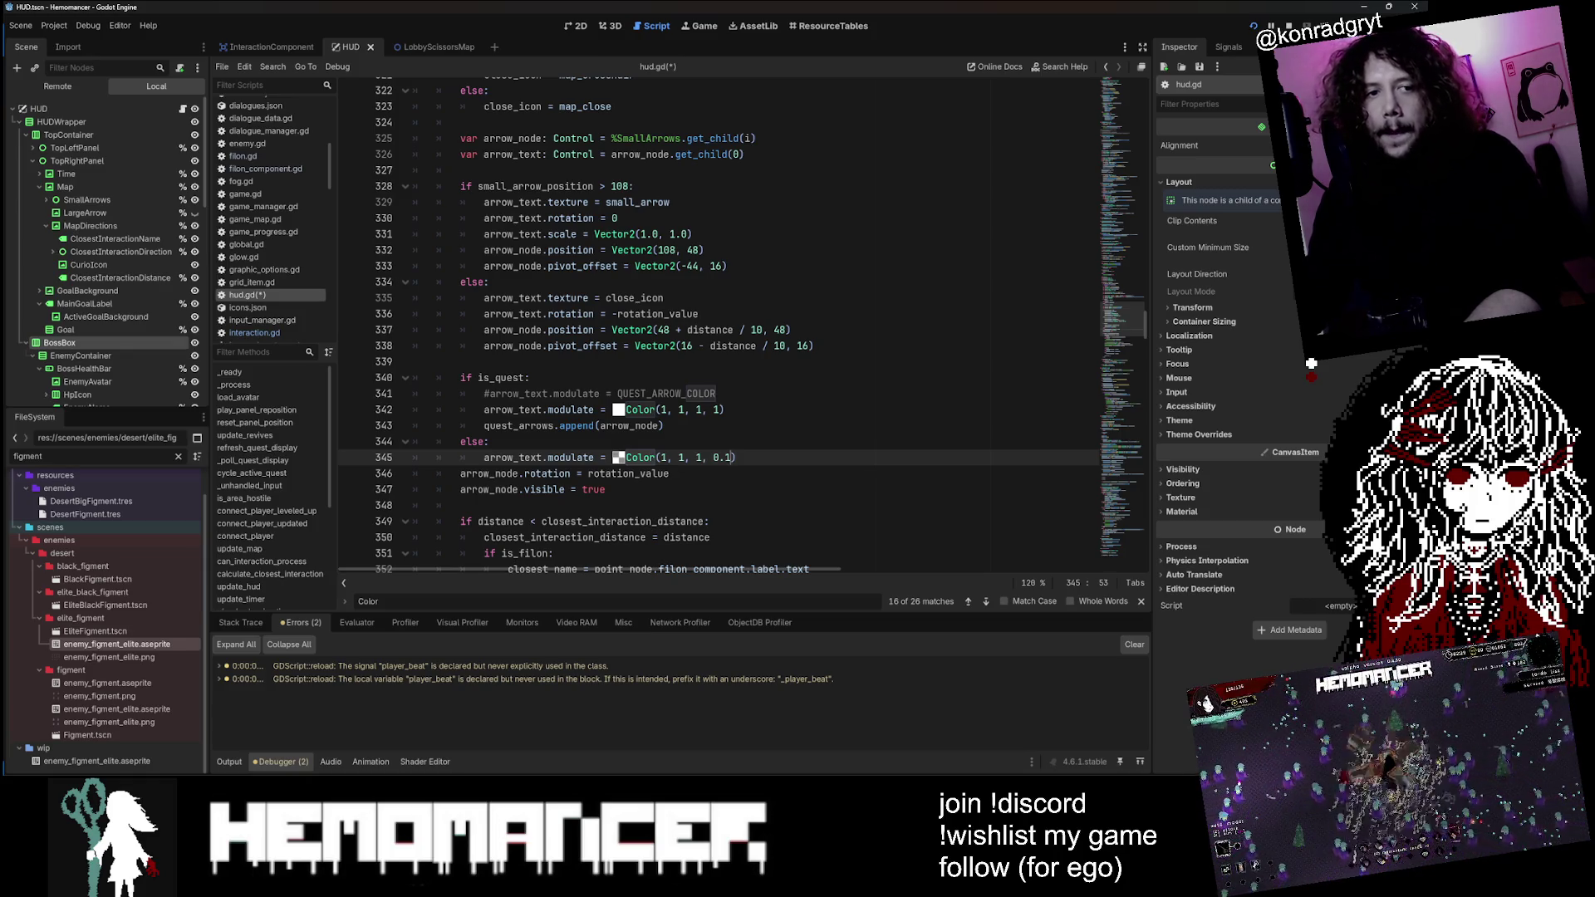
click(485, 393)
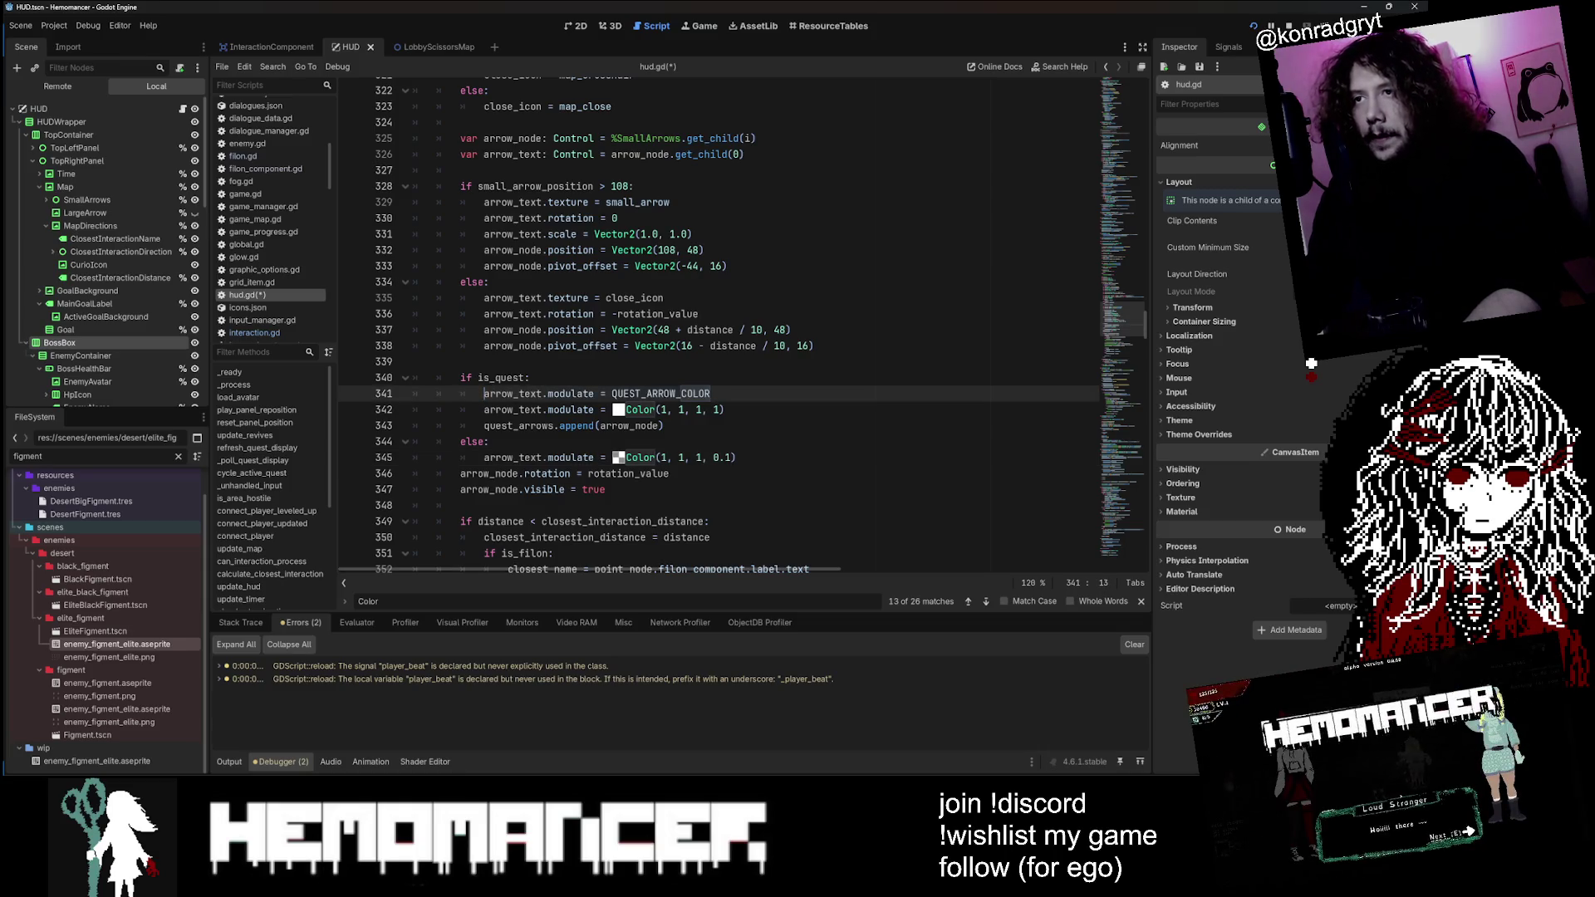
Step: Save hud.gd and run the project with F5 to test the quest arrow
key(ctrl+s)
click(529, 377)
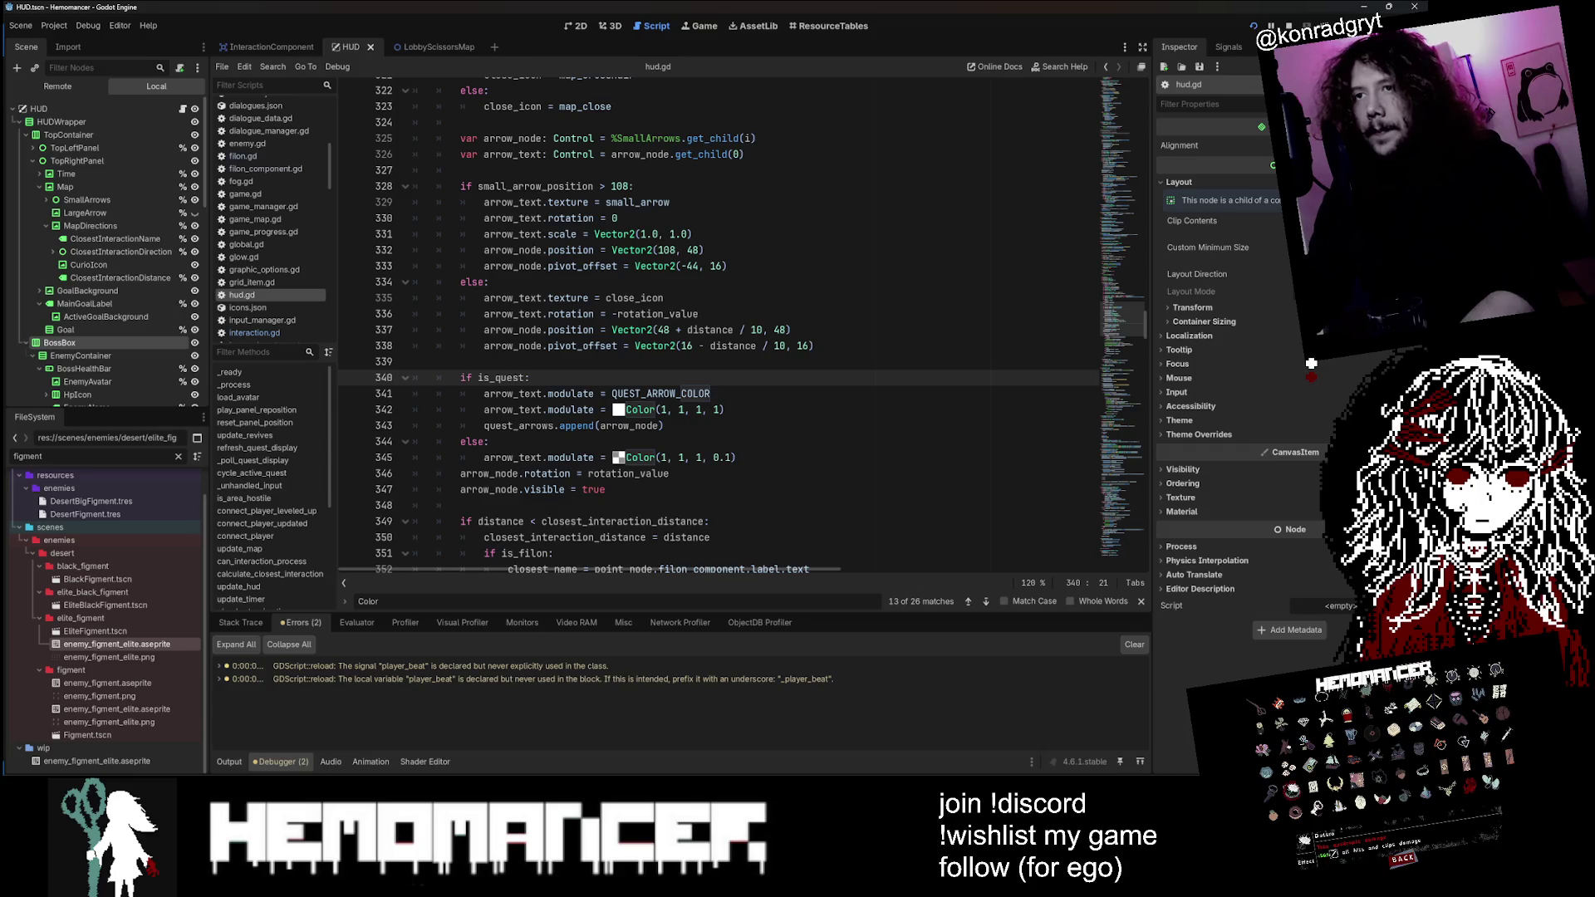
key(F5)
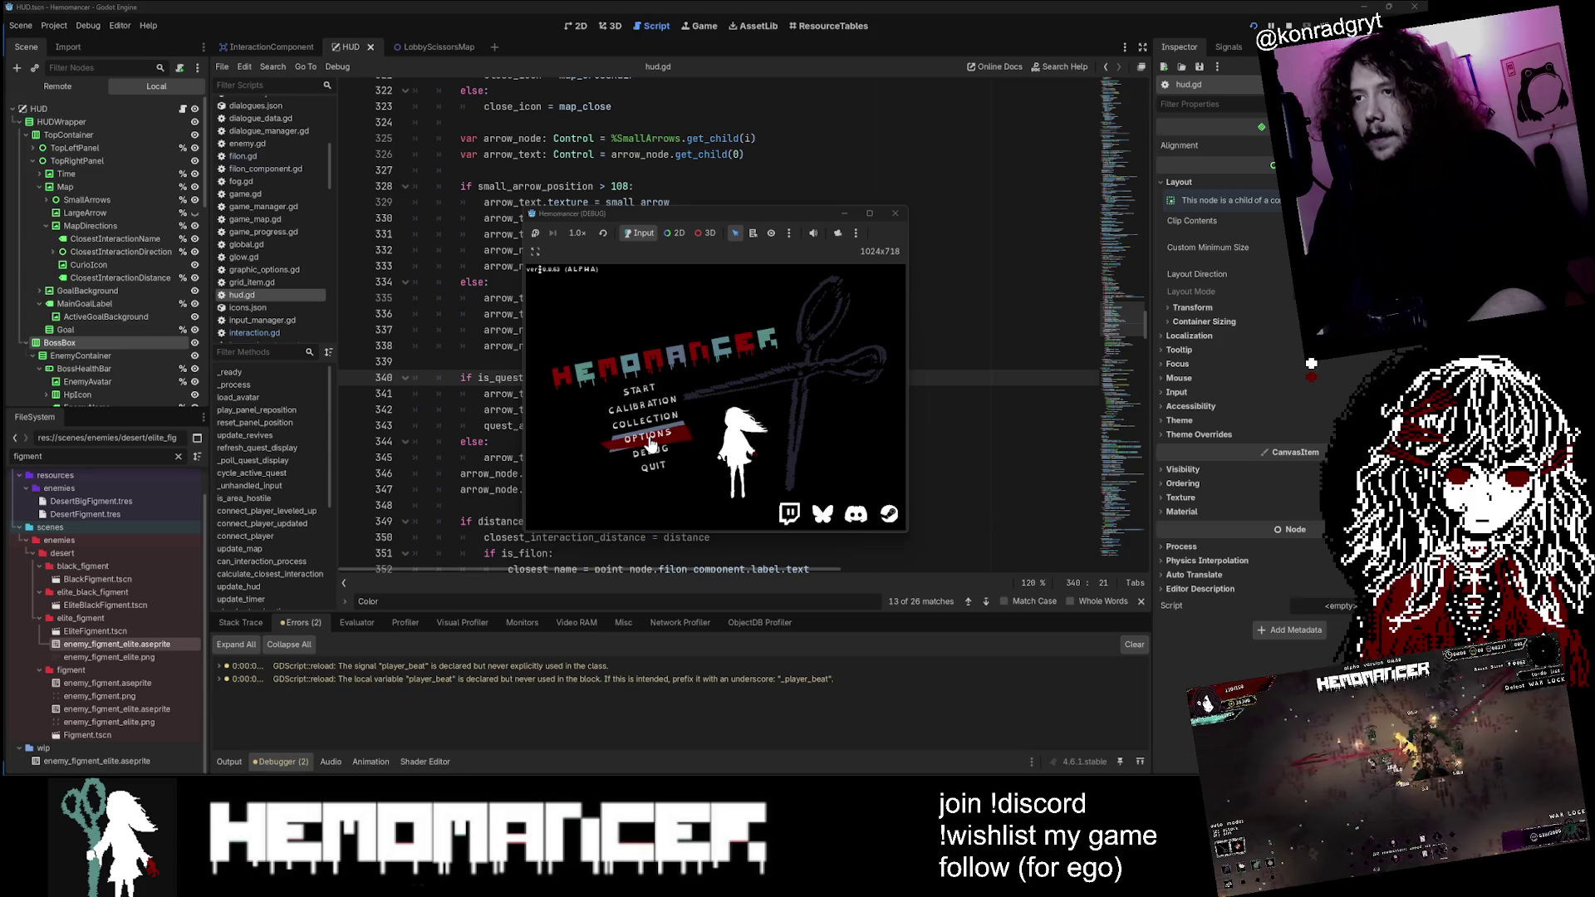
Step: Close the running game and show the LobbyScissorsMap scene in the 2D view
click(894, 212)
click(422, 47)
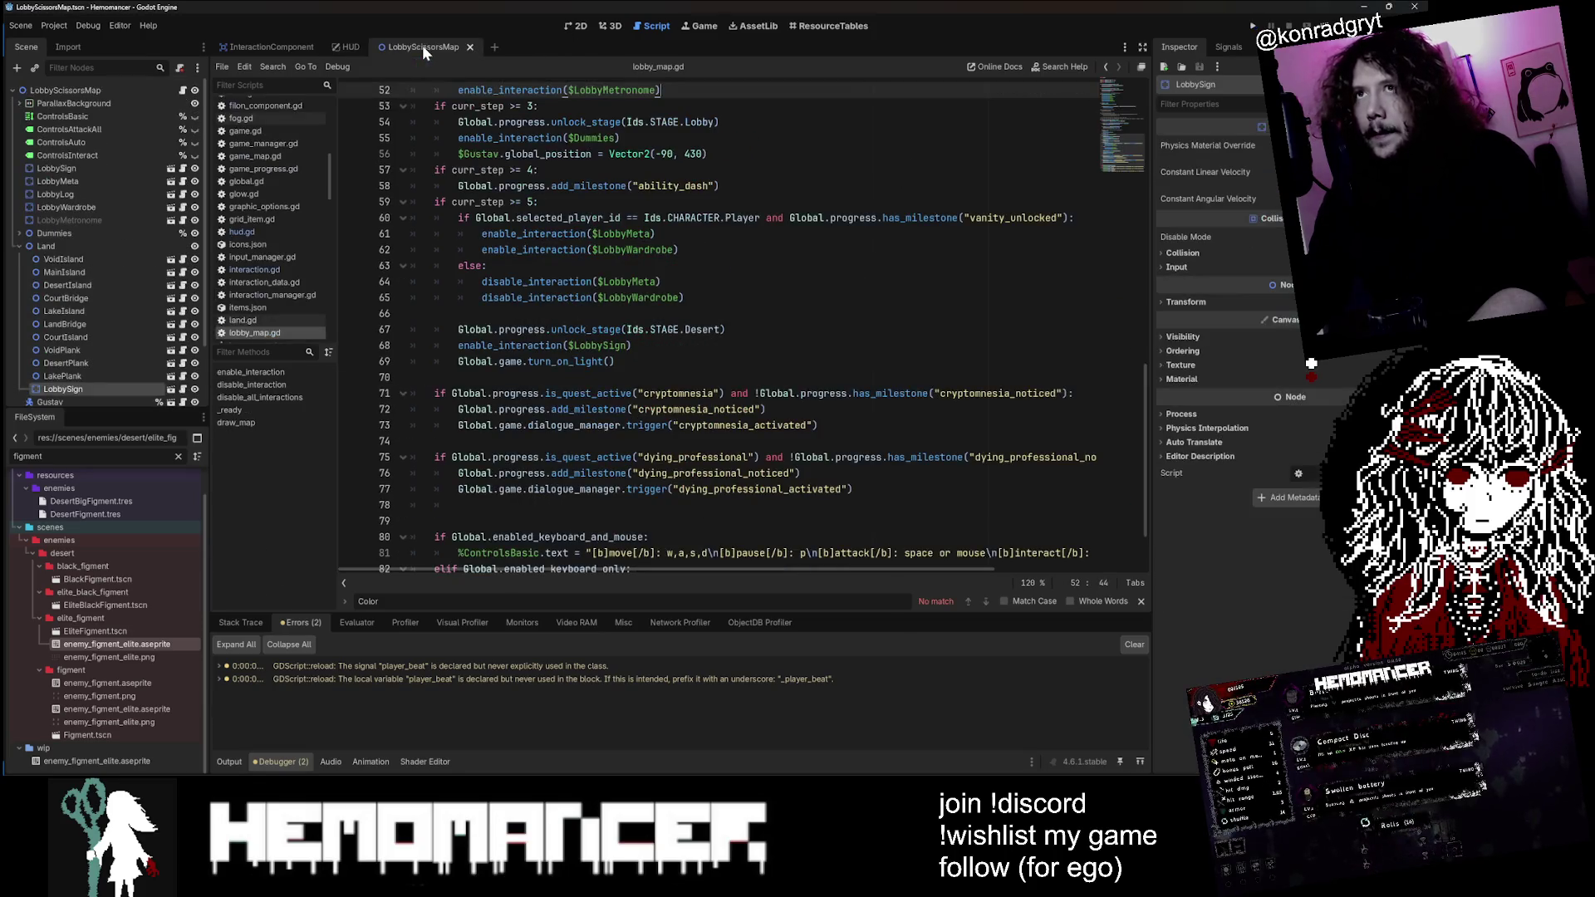
click(266, 46)
click(425, 48)
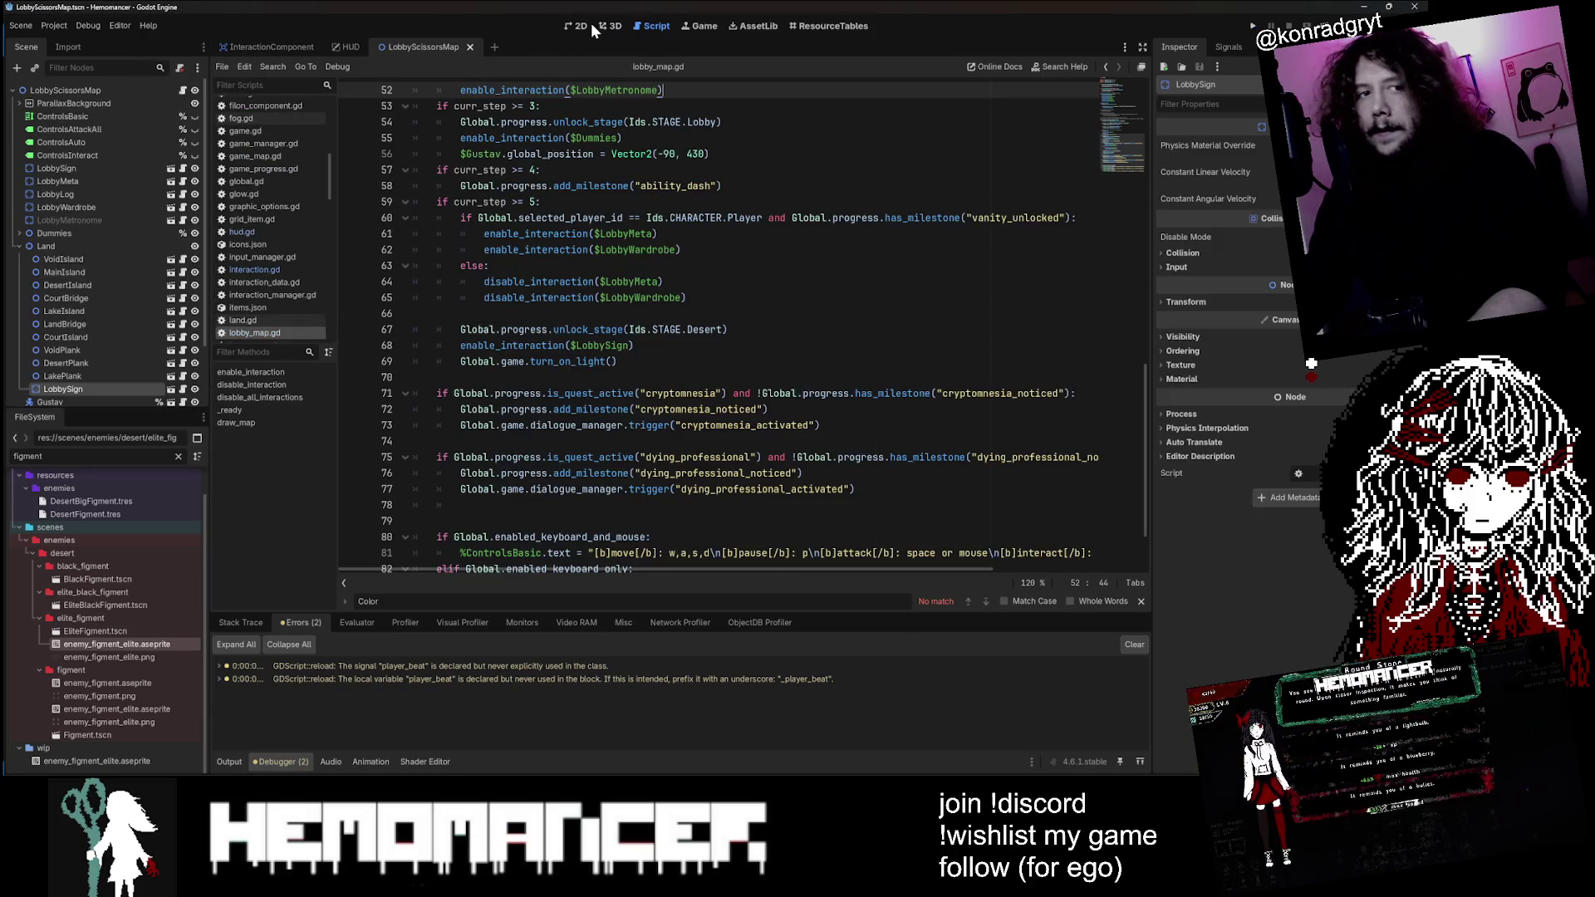
click(581, 25)
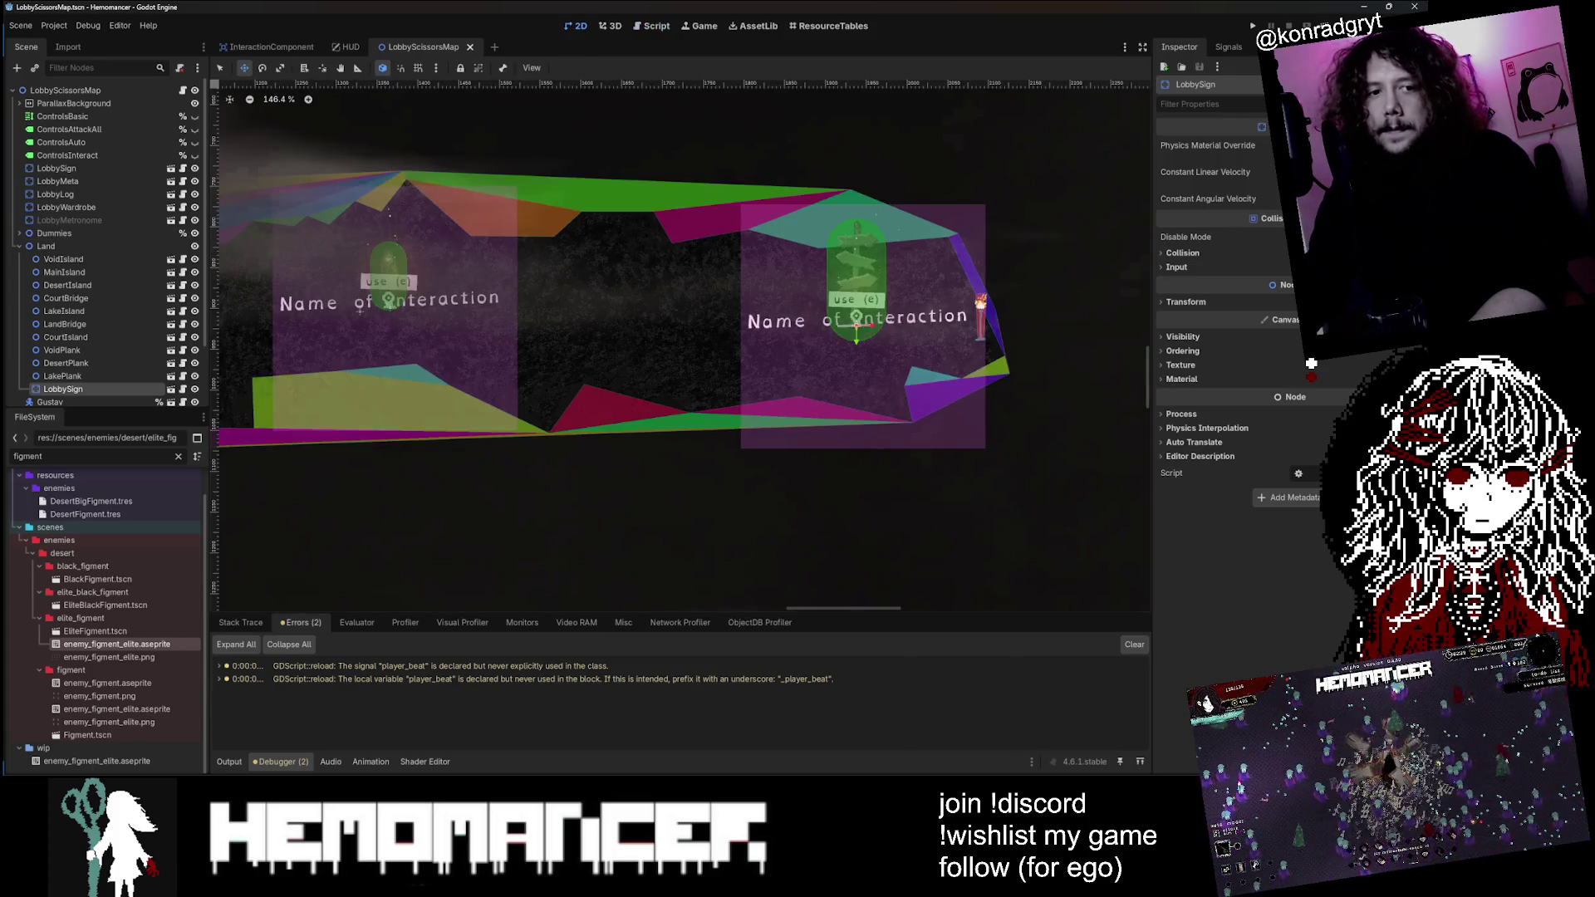
scroll(985, 380, up, 2)
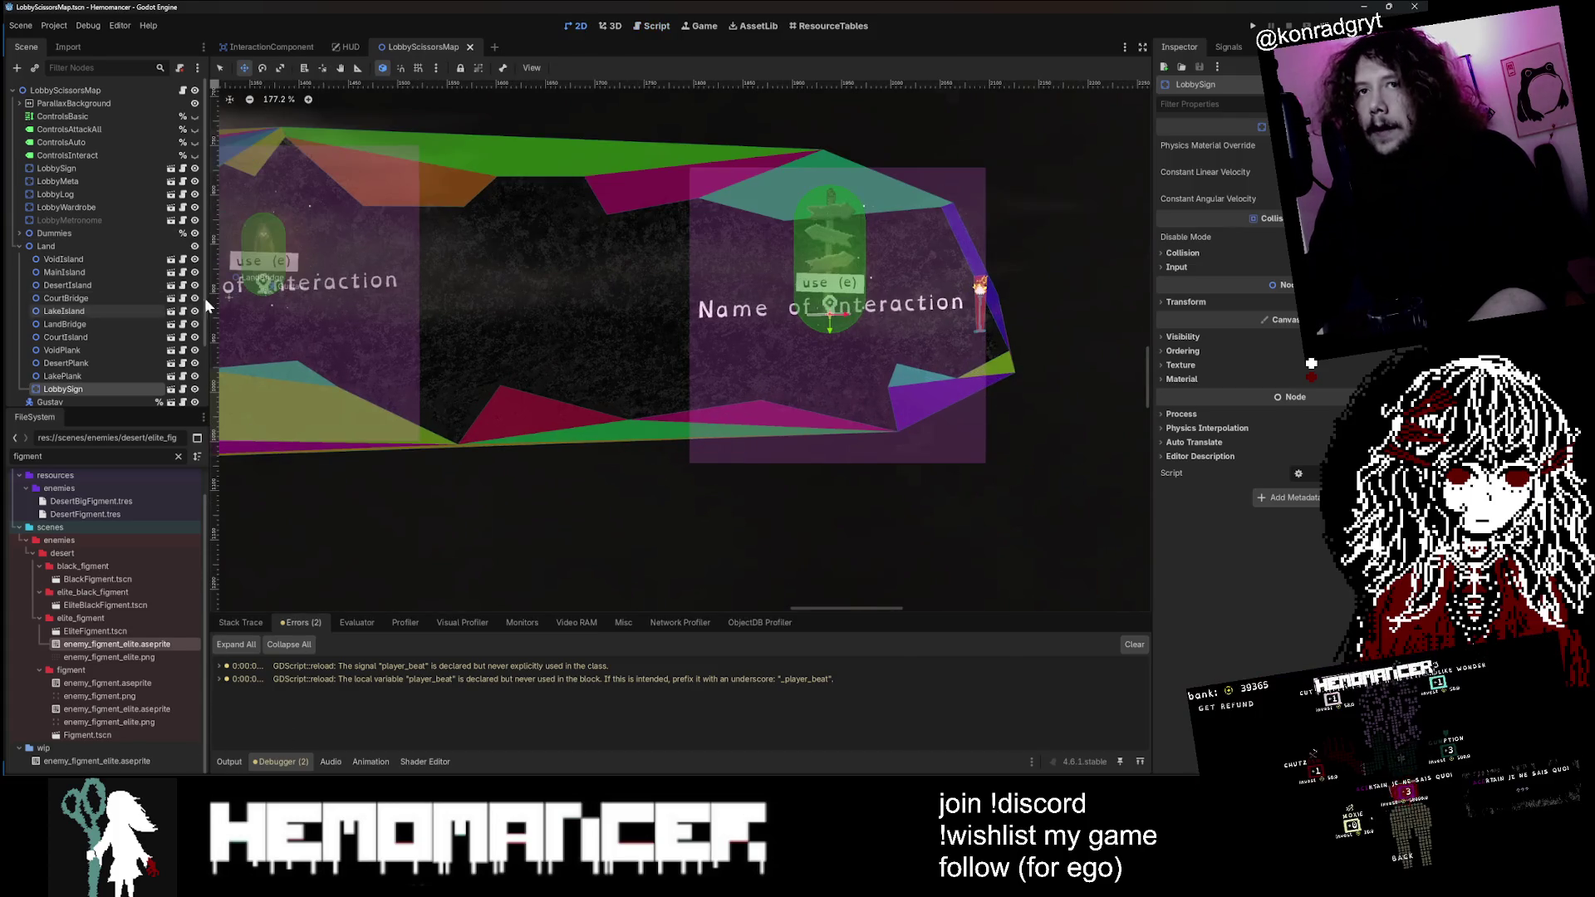
Step: Delete and confirm removing the LobbySign node, then relaunch the game with F5
key(Delete)
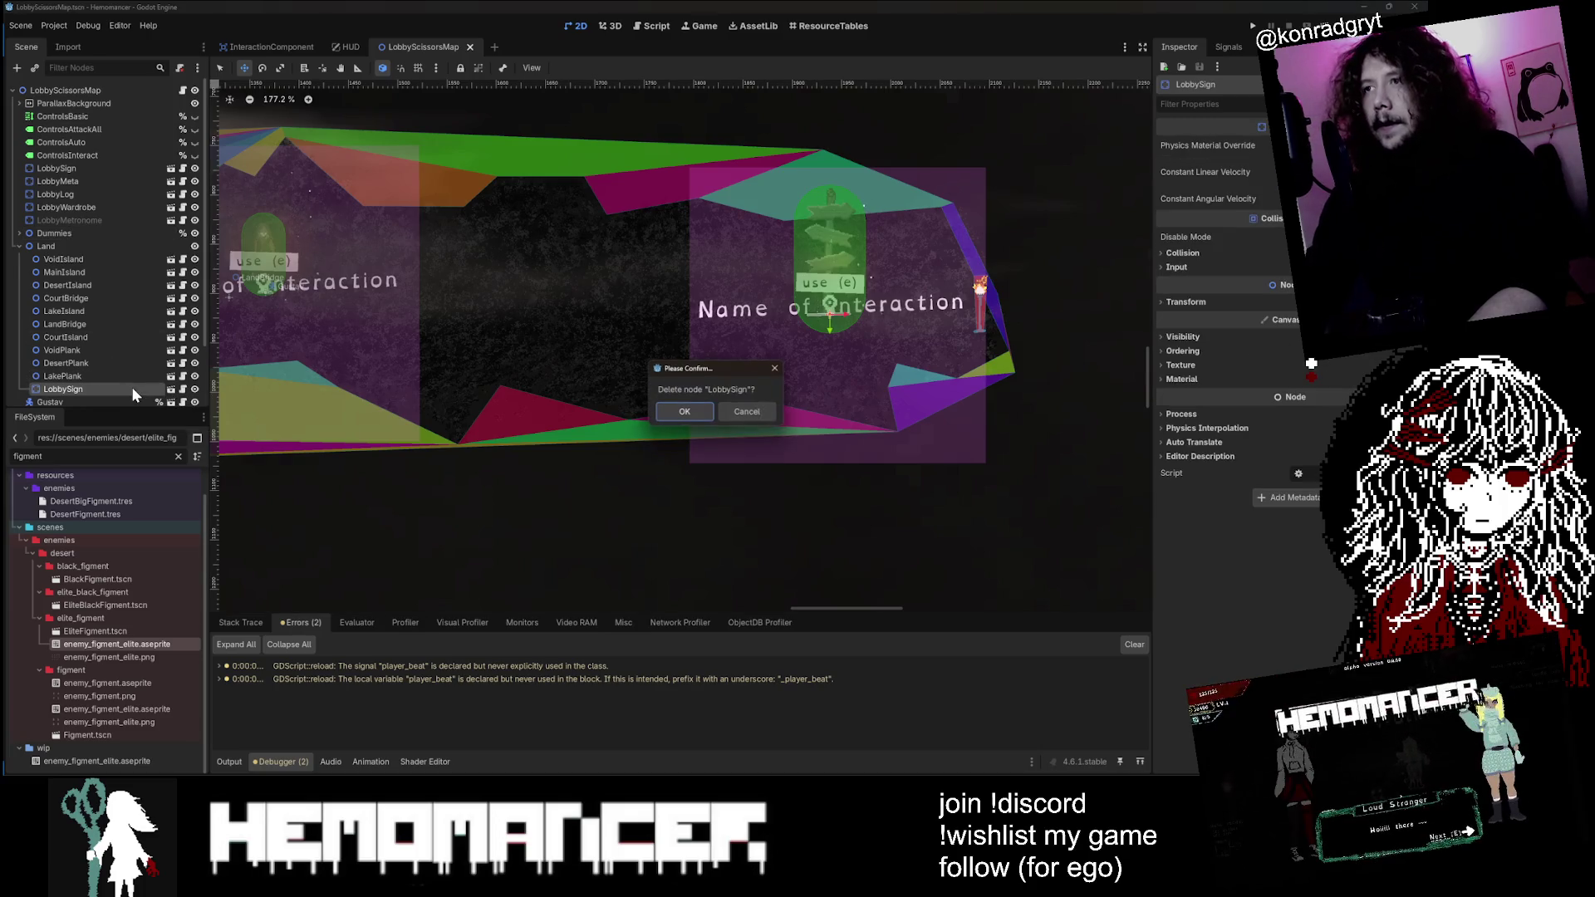
click(683, 411)
key(F5)
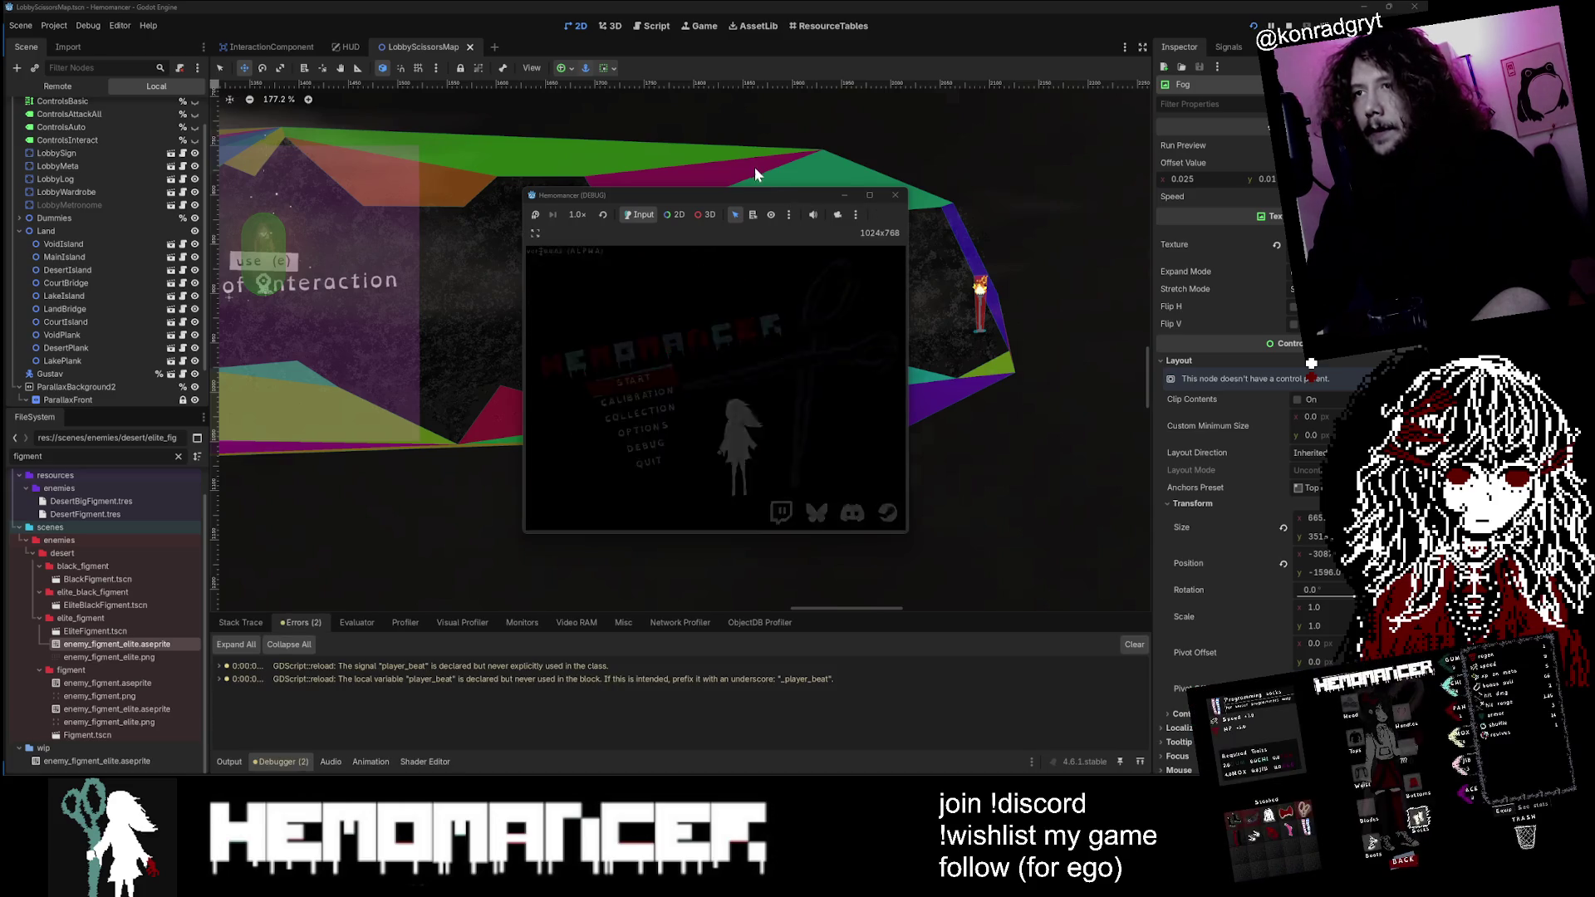
Step: Enlarge the game window, walk left through the lobby and cycle quests to Strange Favour
mouse_move(765, 204)
mouse_down()
mouse_move(132, 583)
mouse_move(143, 574)
mouse_up()
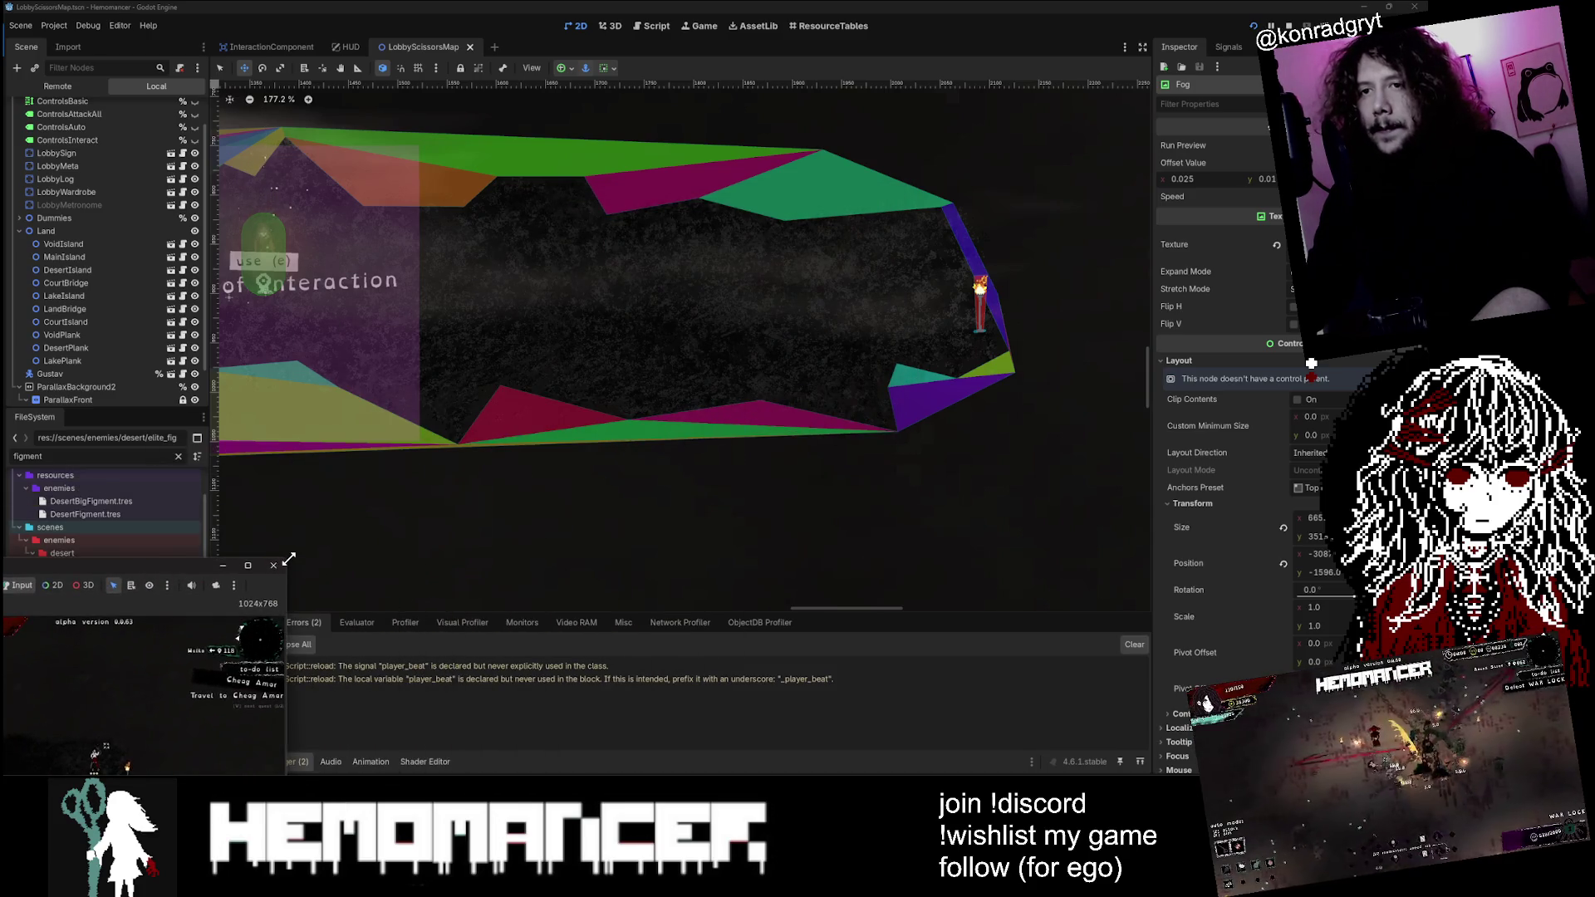
drag(288, 559, 791, 109)
key(a)
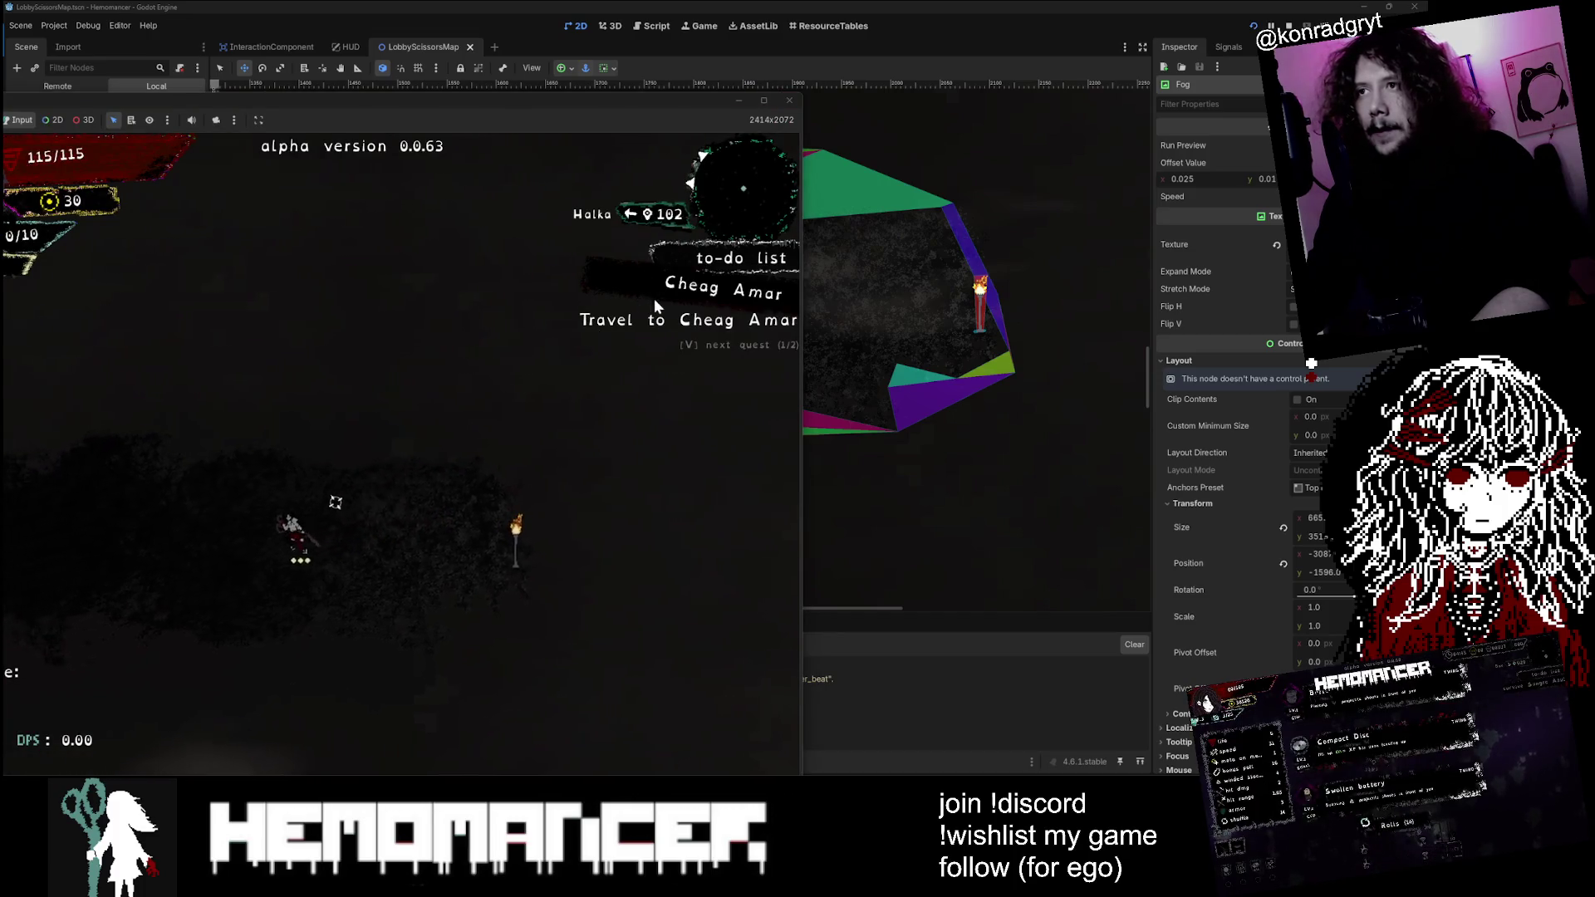
key(a)
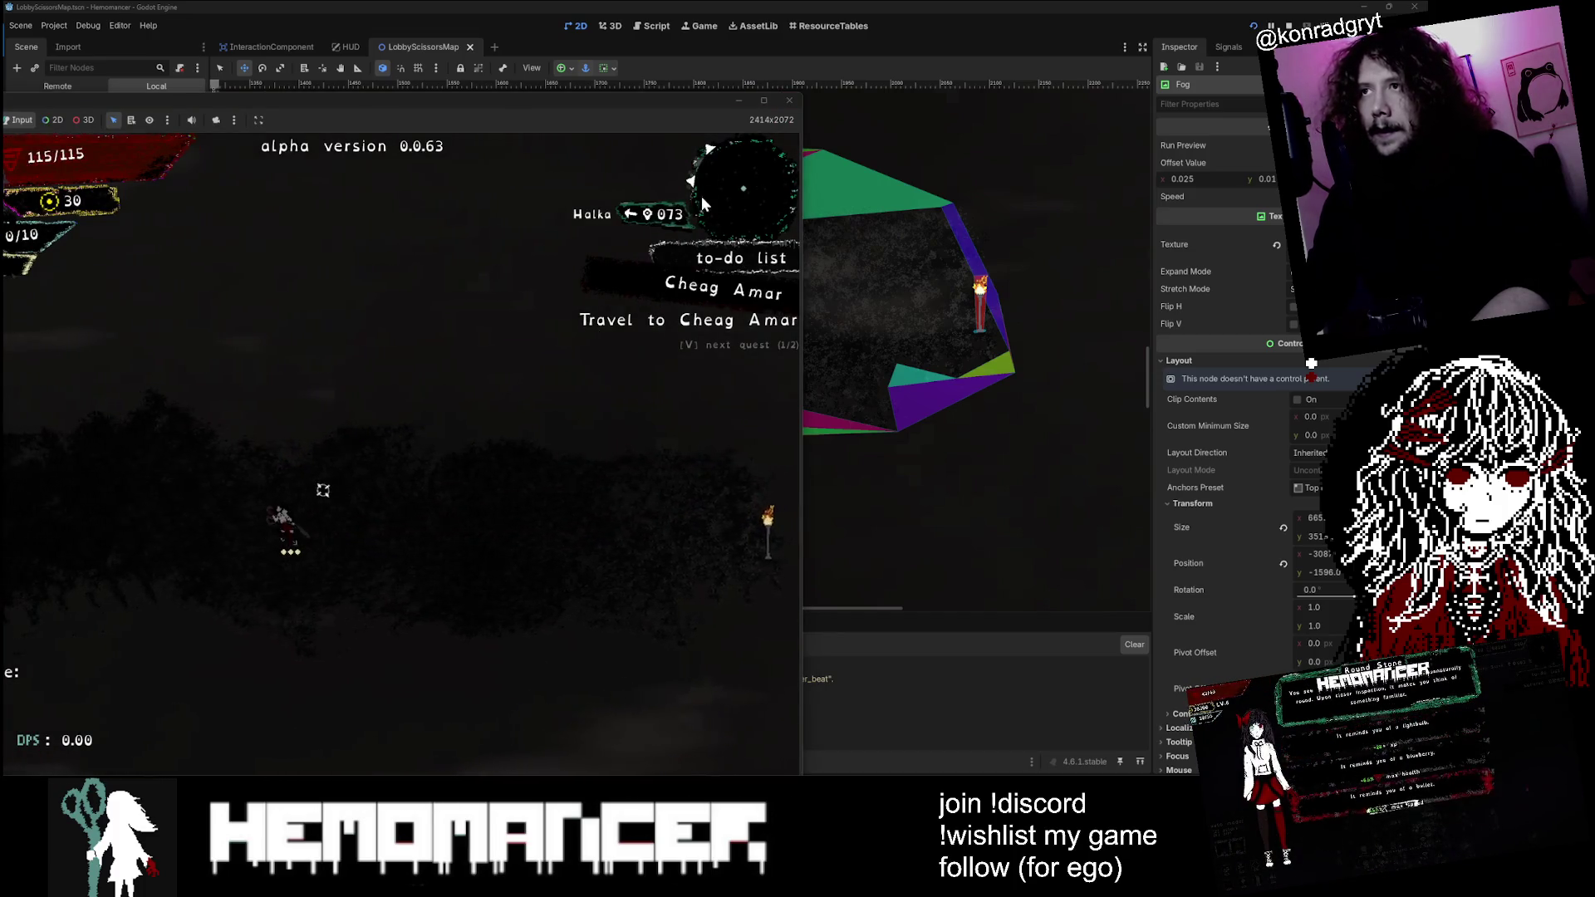
key(a)
key(v)
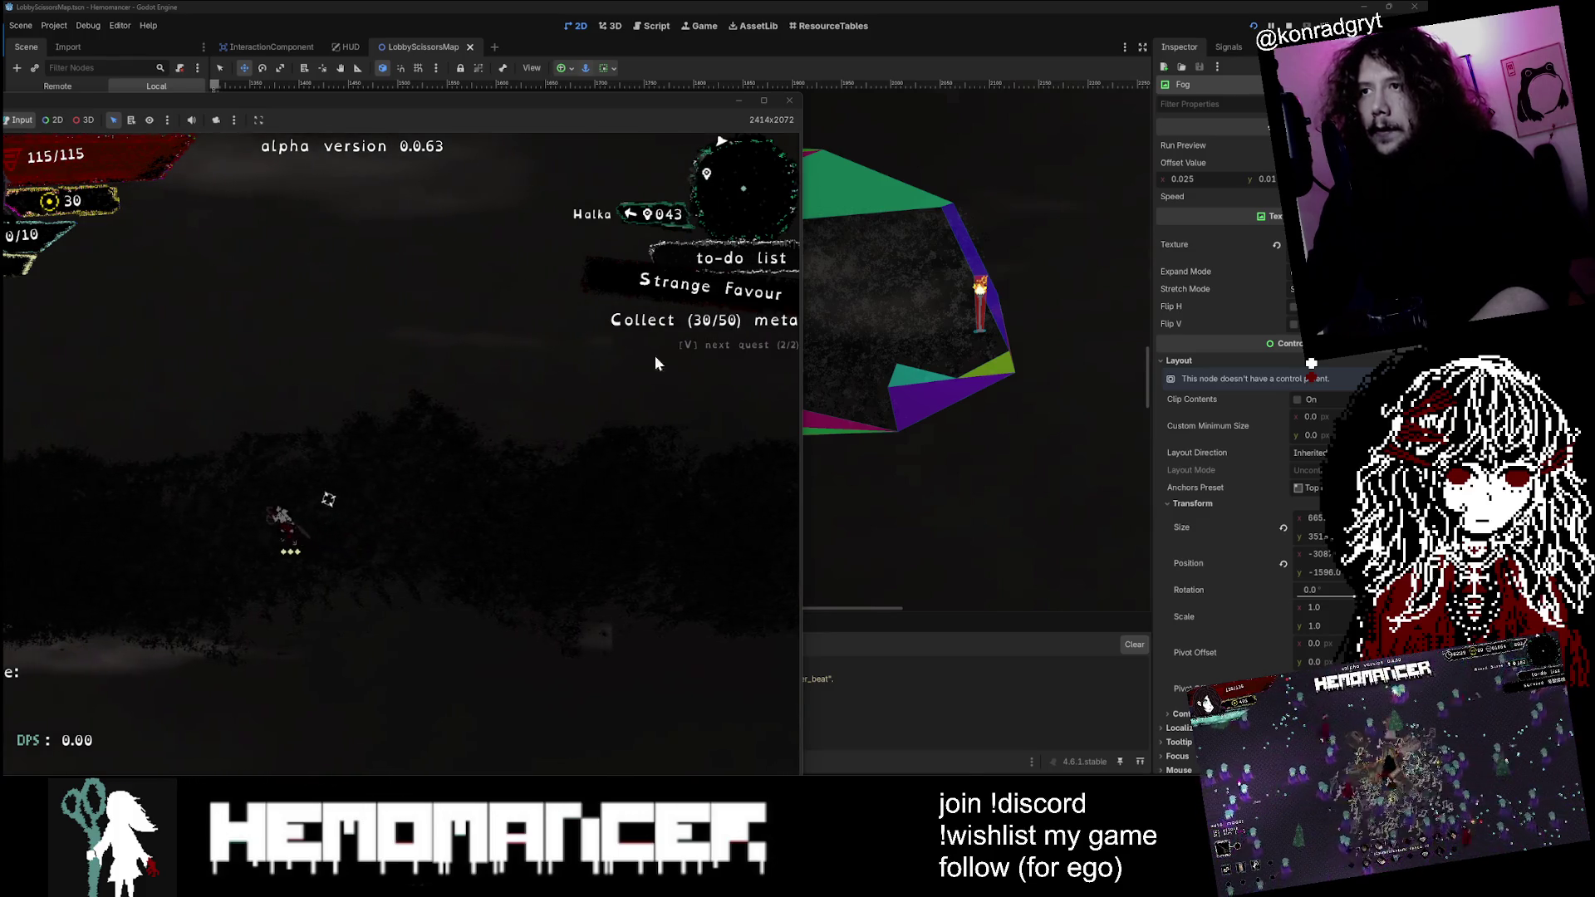
key(a)
key(v)
key(v)
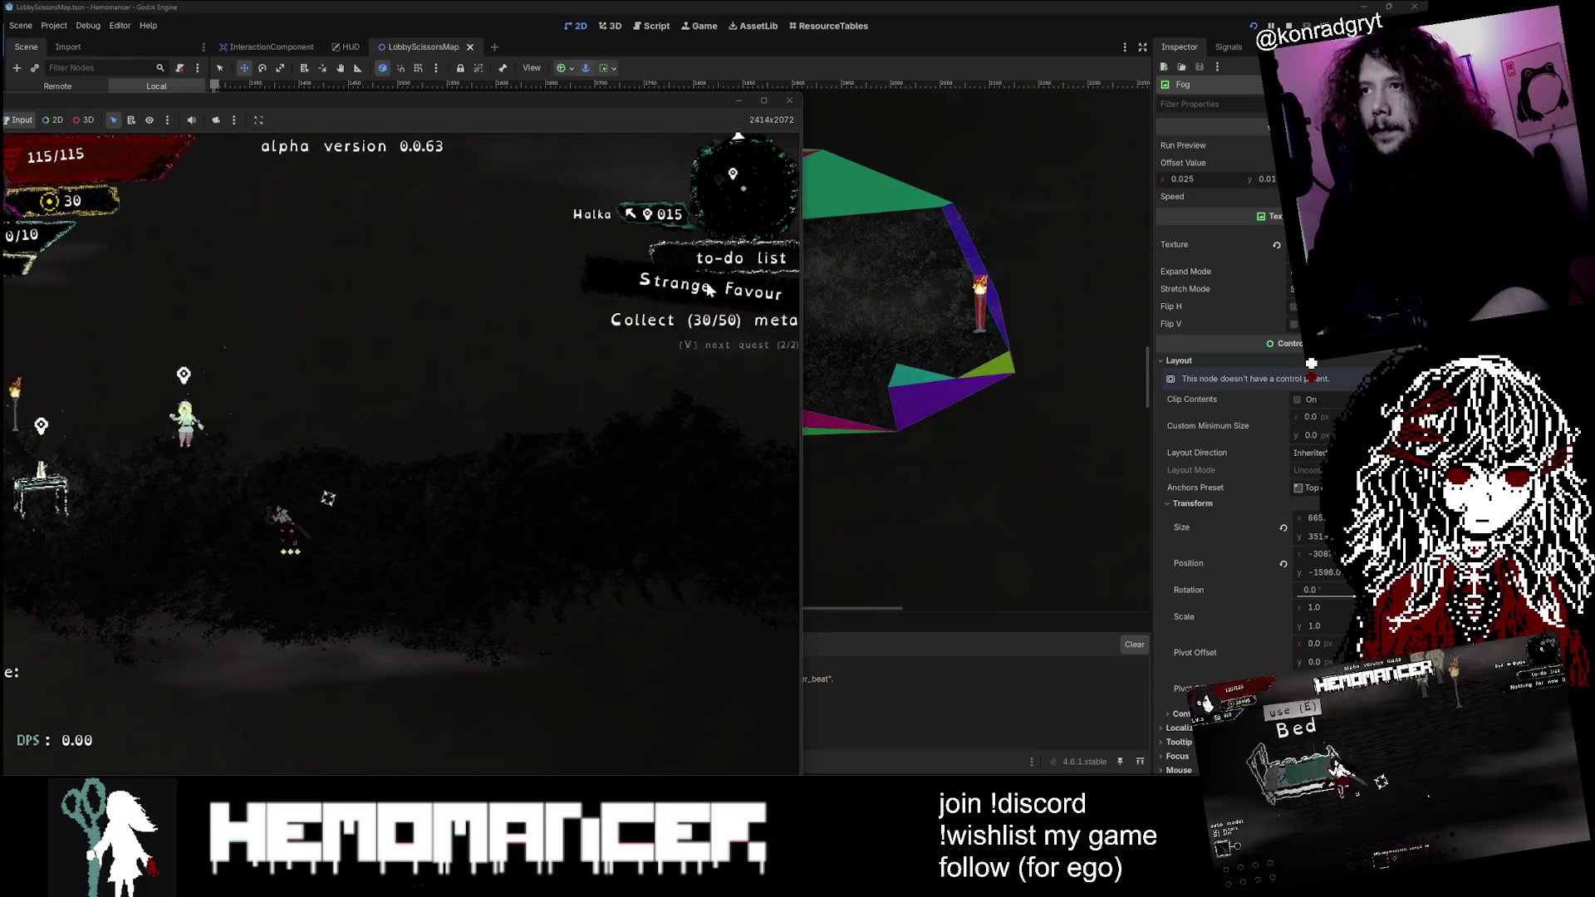
key(a)
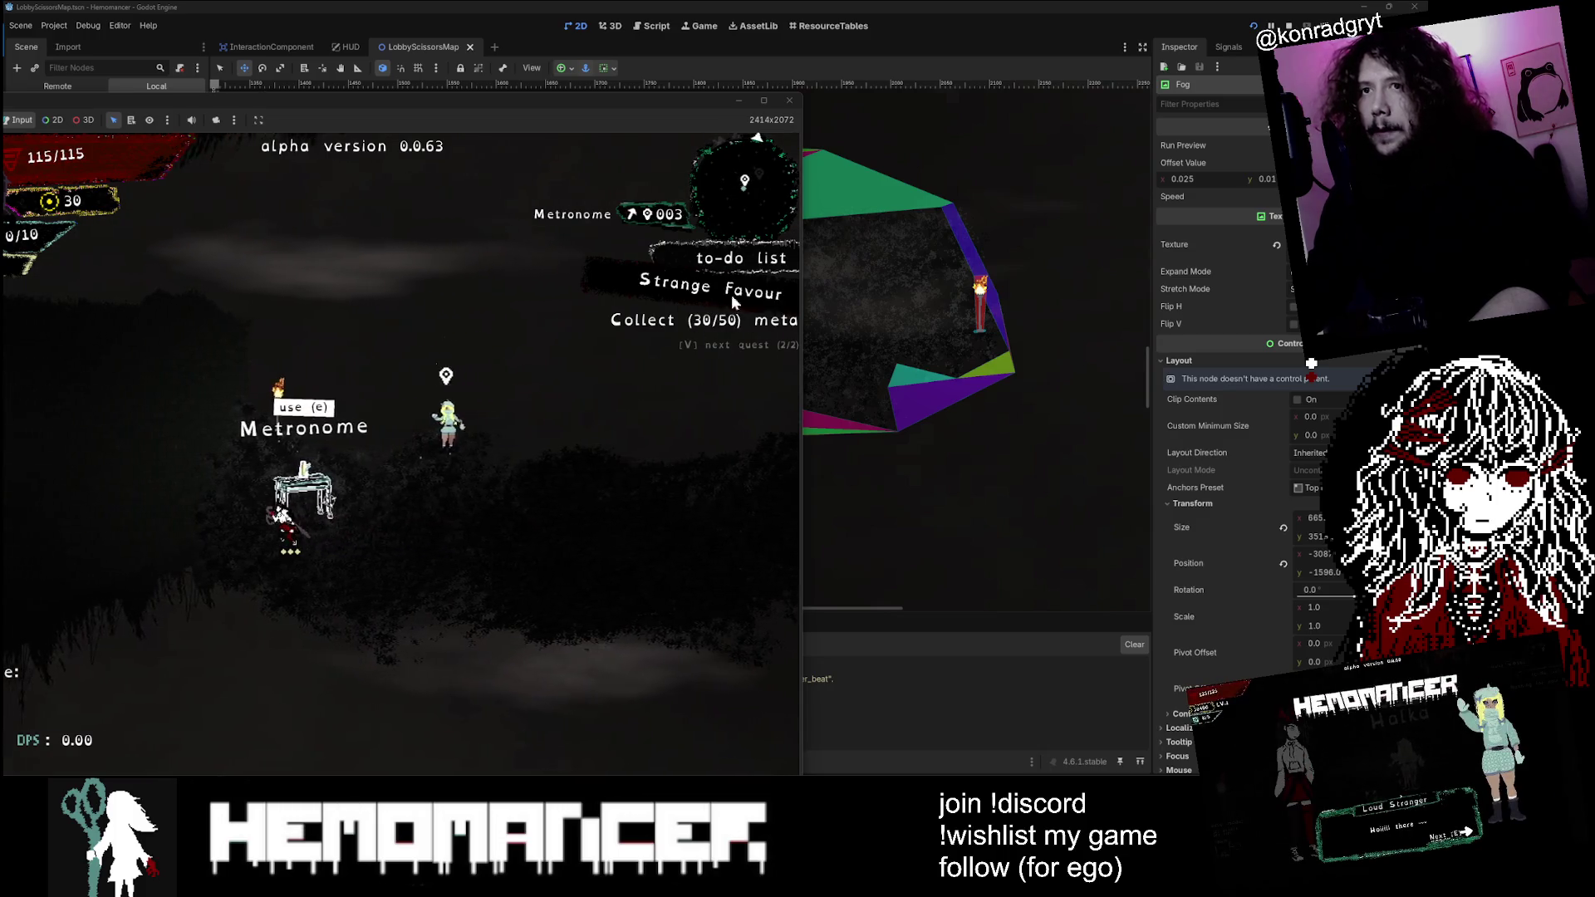
Step: Open Options > Gameplay from the pause menu and back out without changes
key(Escape)
click(207, 675)
click(365, 443)
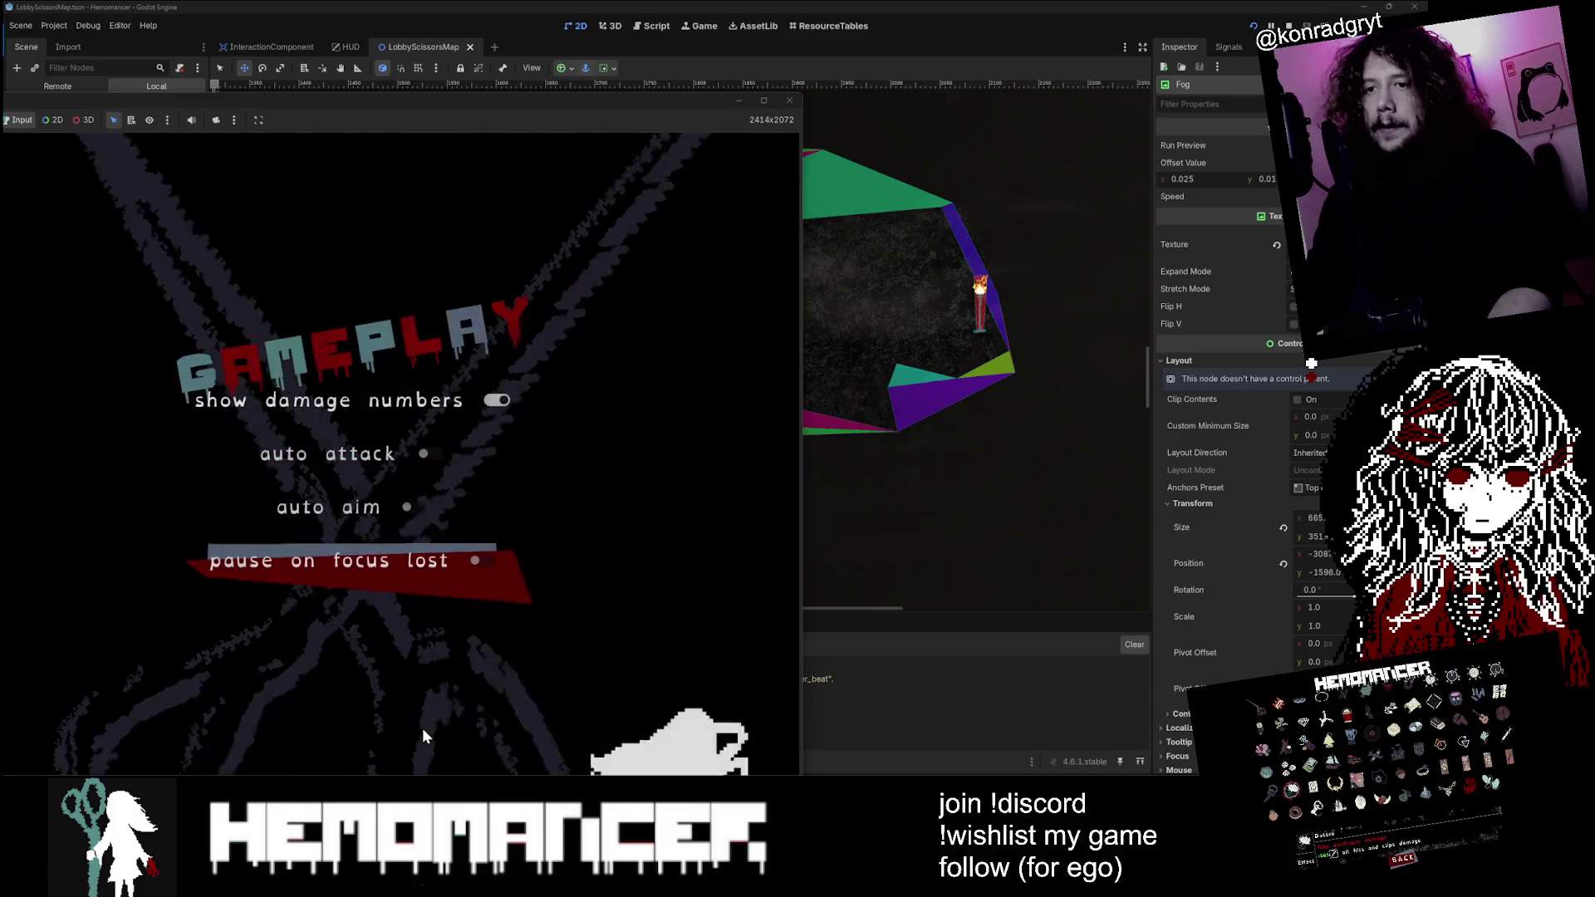
drag(530, 100, 676, 23)
click(498, 739)
click(545, 461)
key(Escape)
key(Escape)
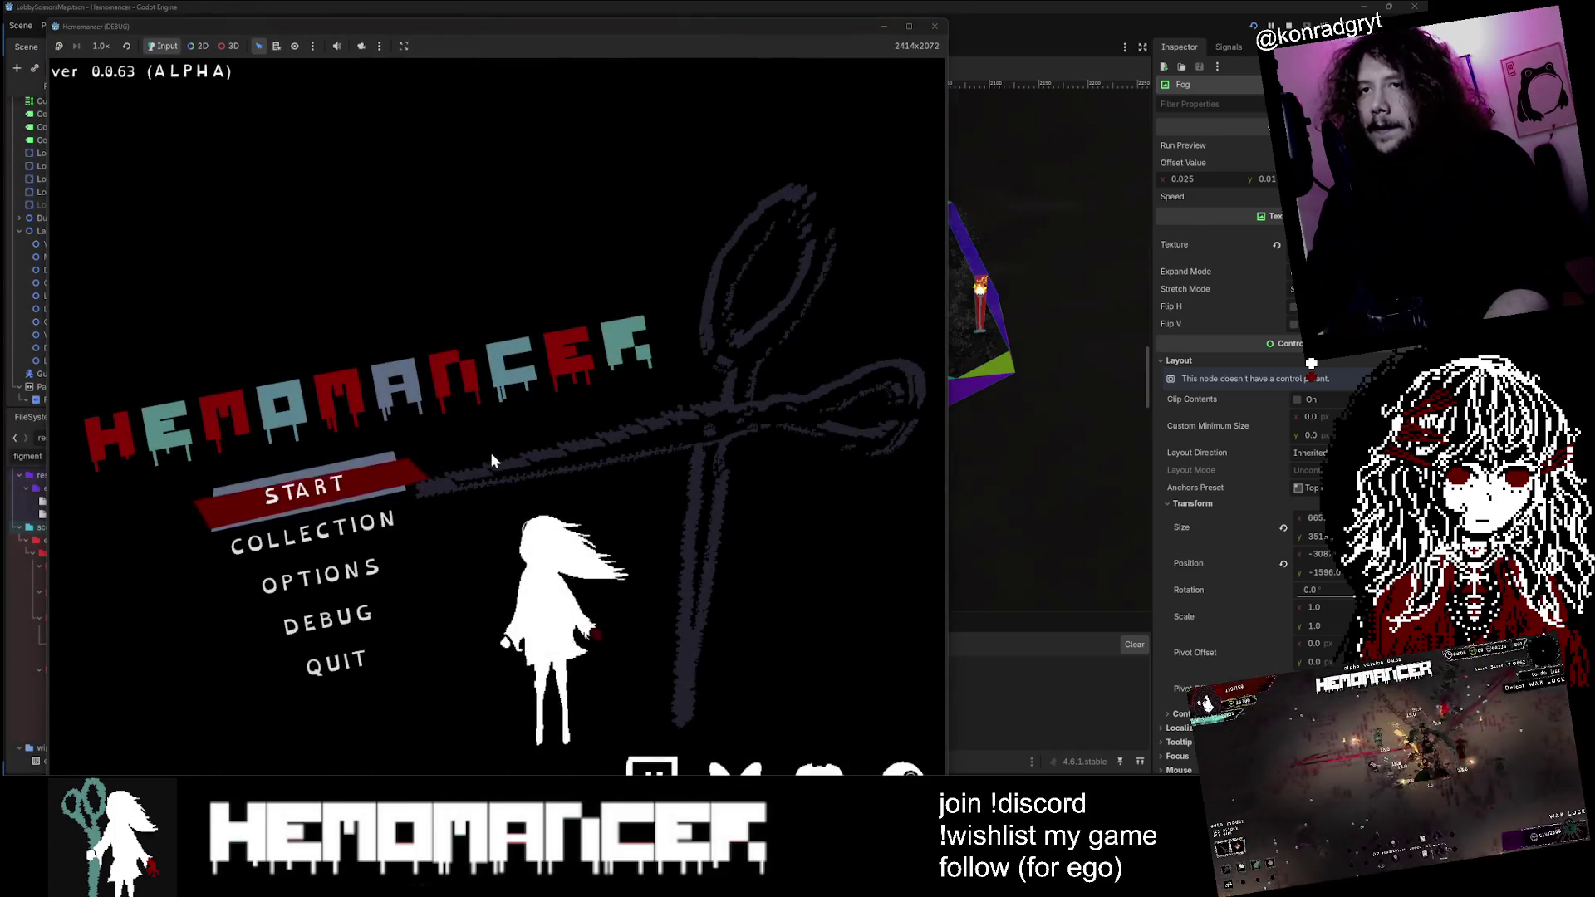
Step: Resume play, walk left past the Gruff Stranger and talk through his dialogue
key(Return)
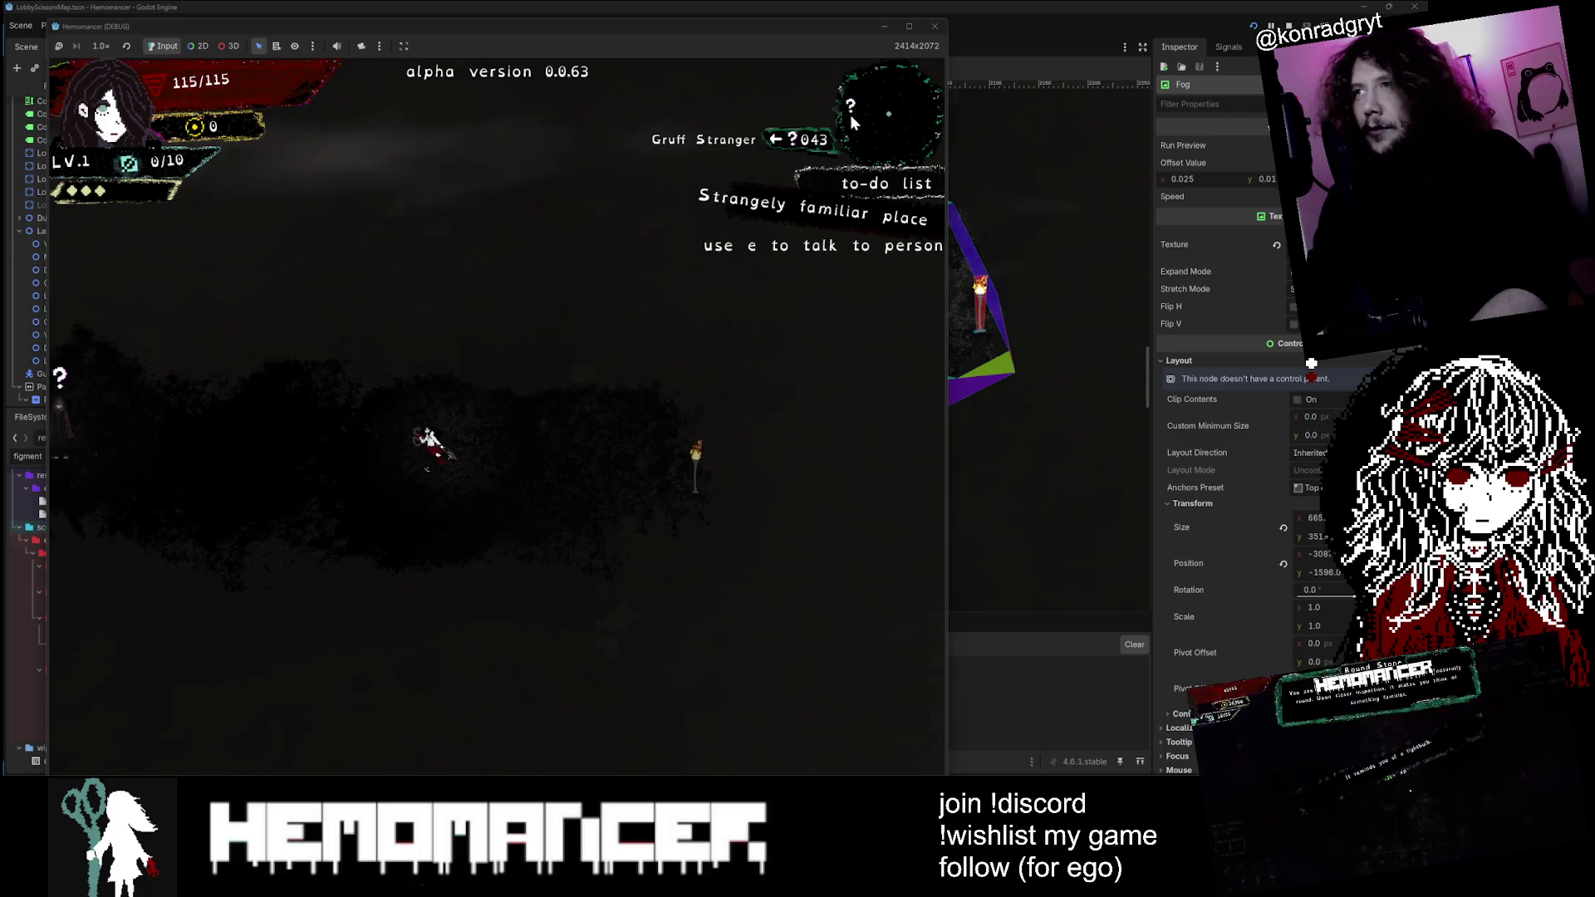
key(a)
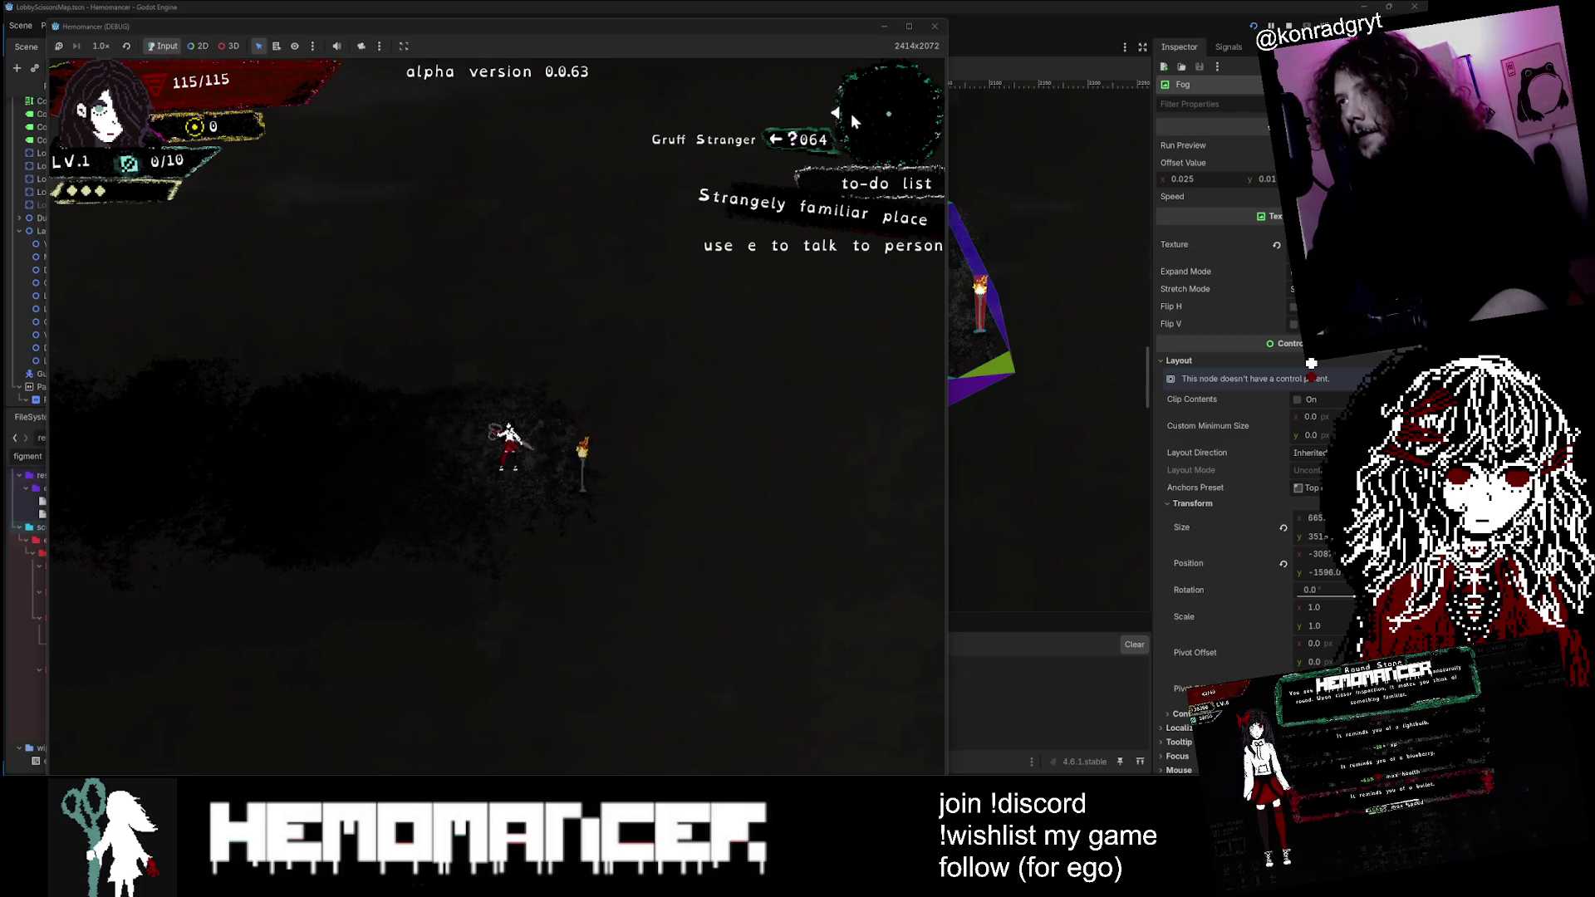
key(a)
key(a)
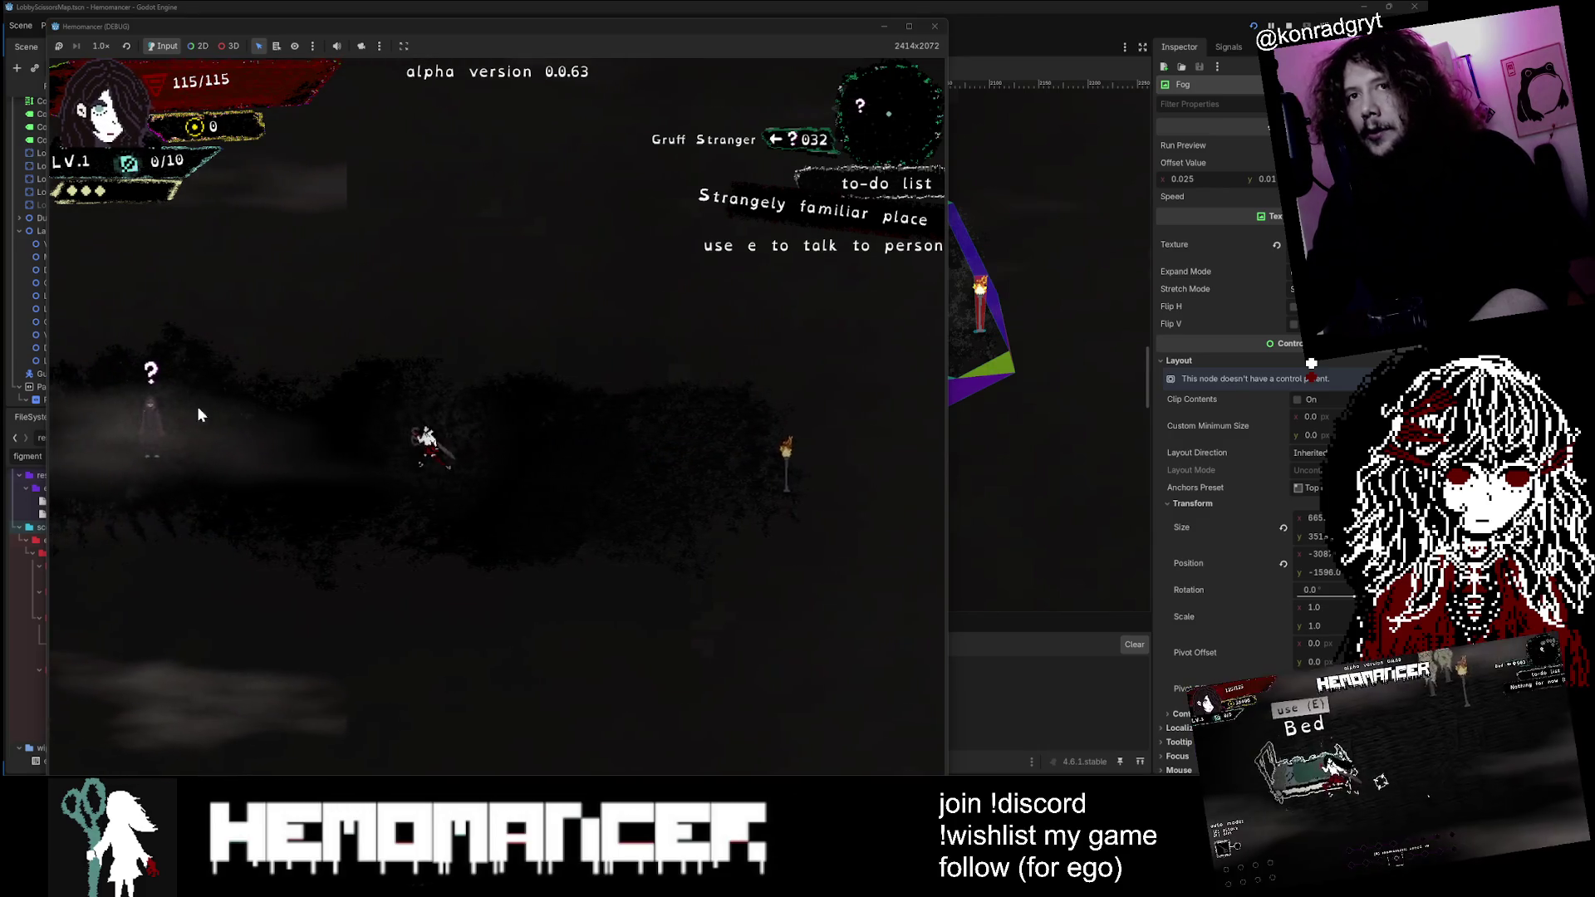
key(a)
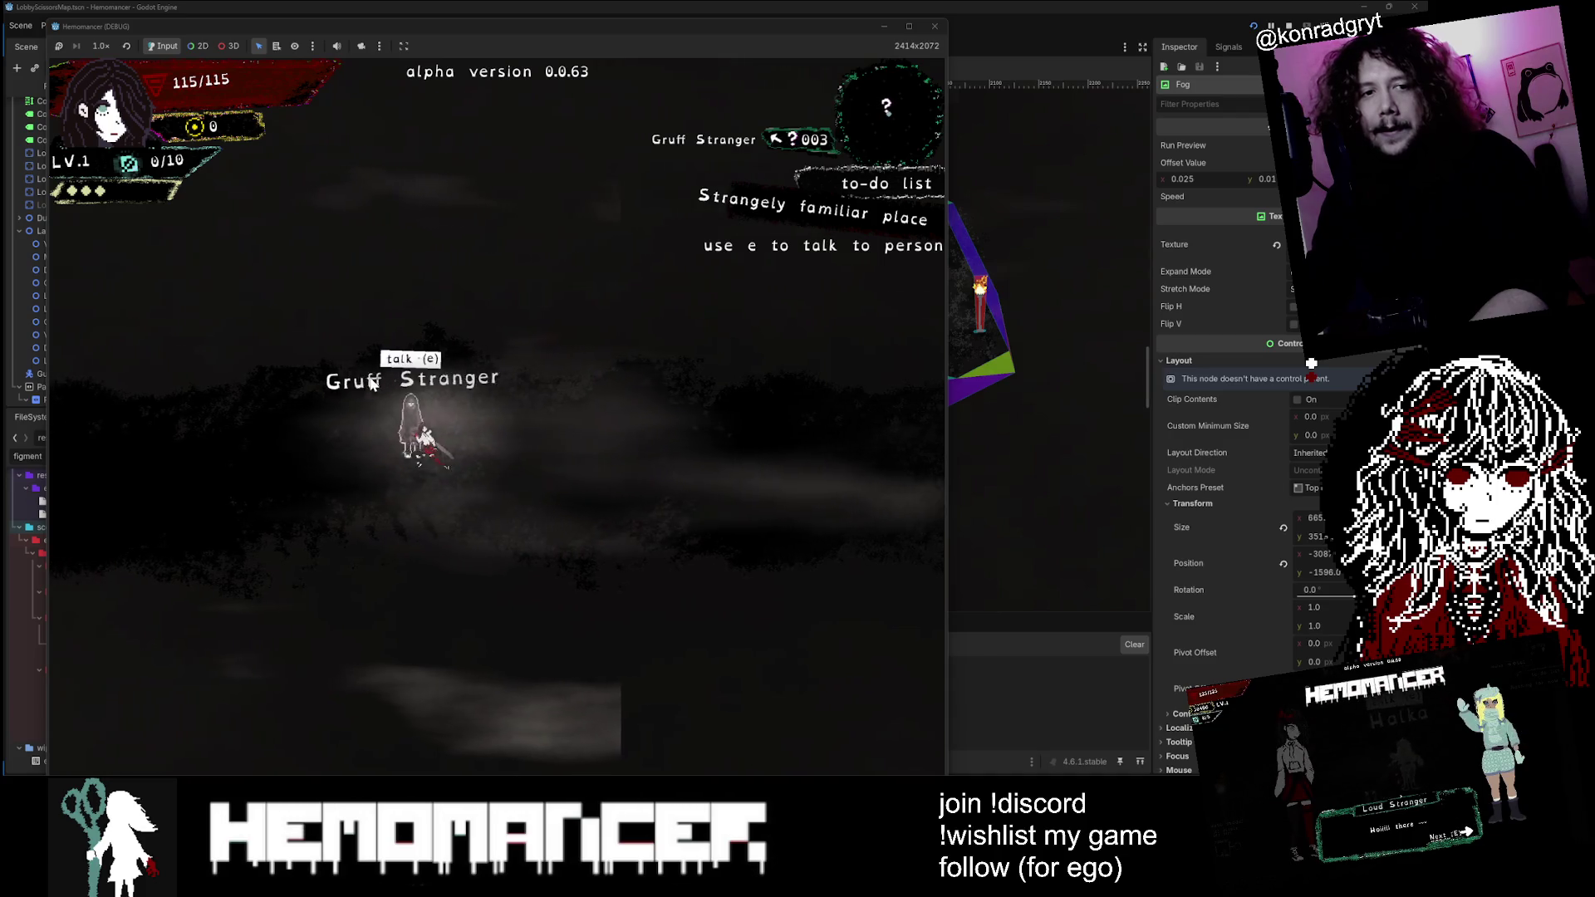
key(a)
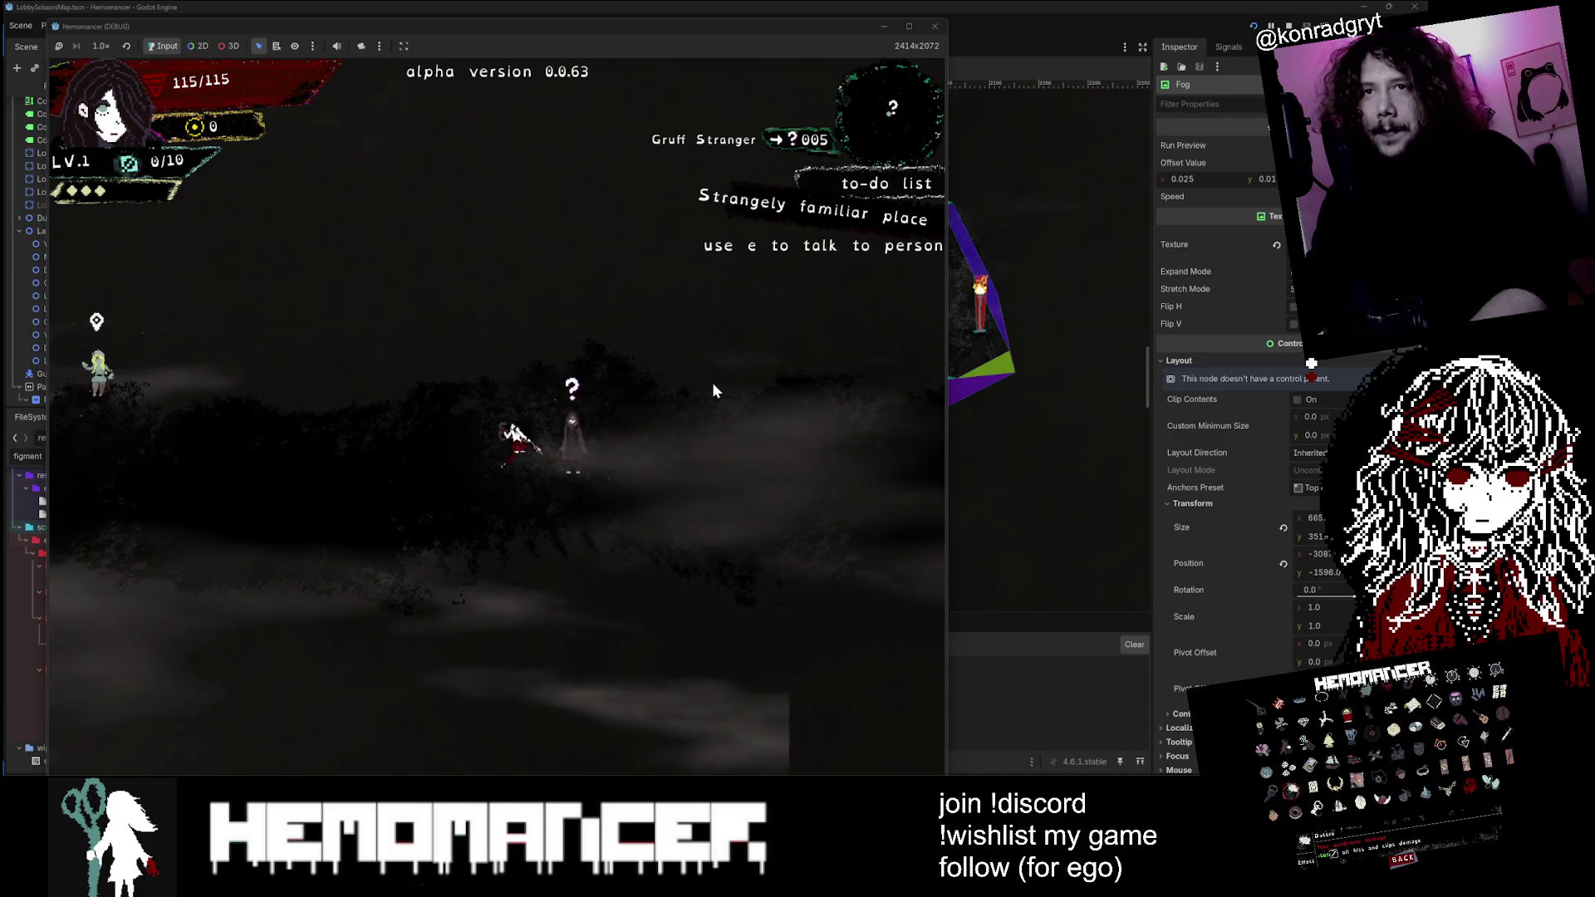
key(a)
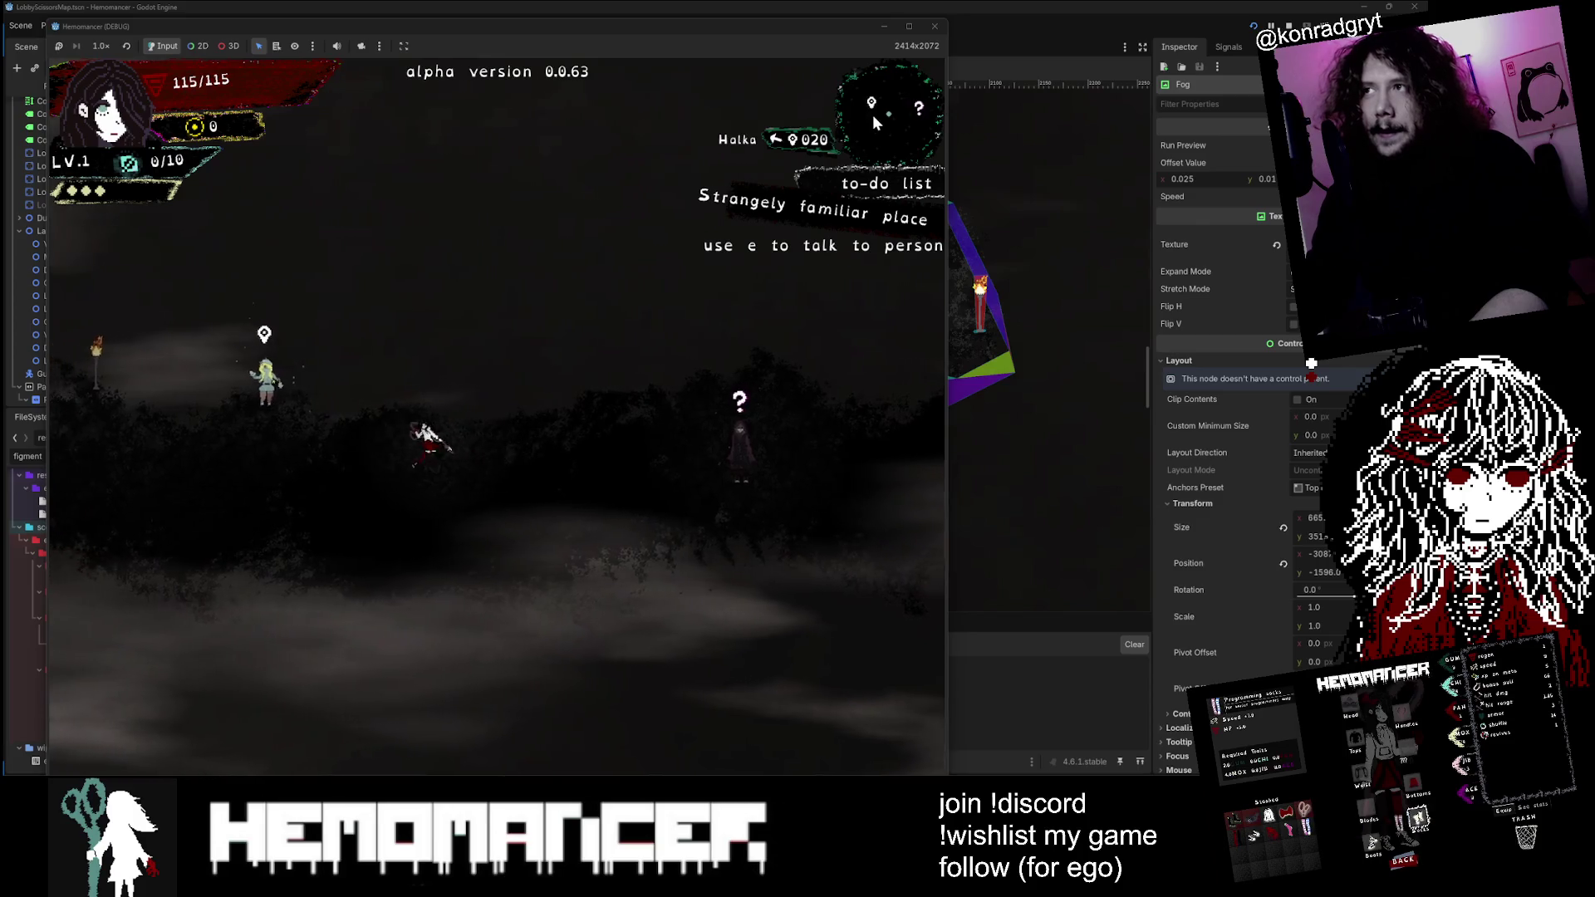
key(a)
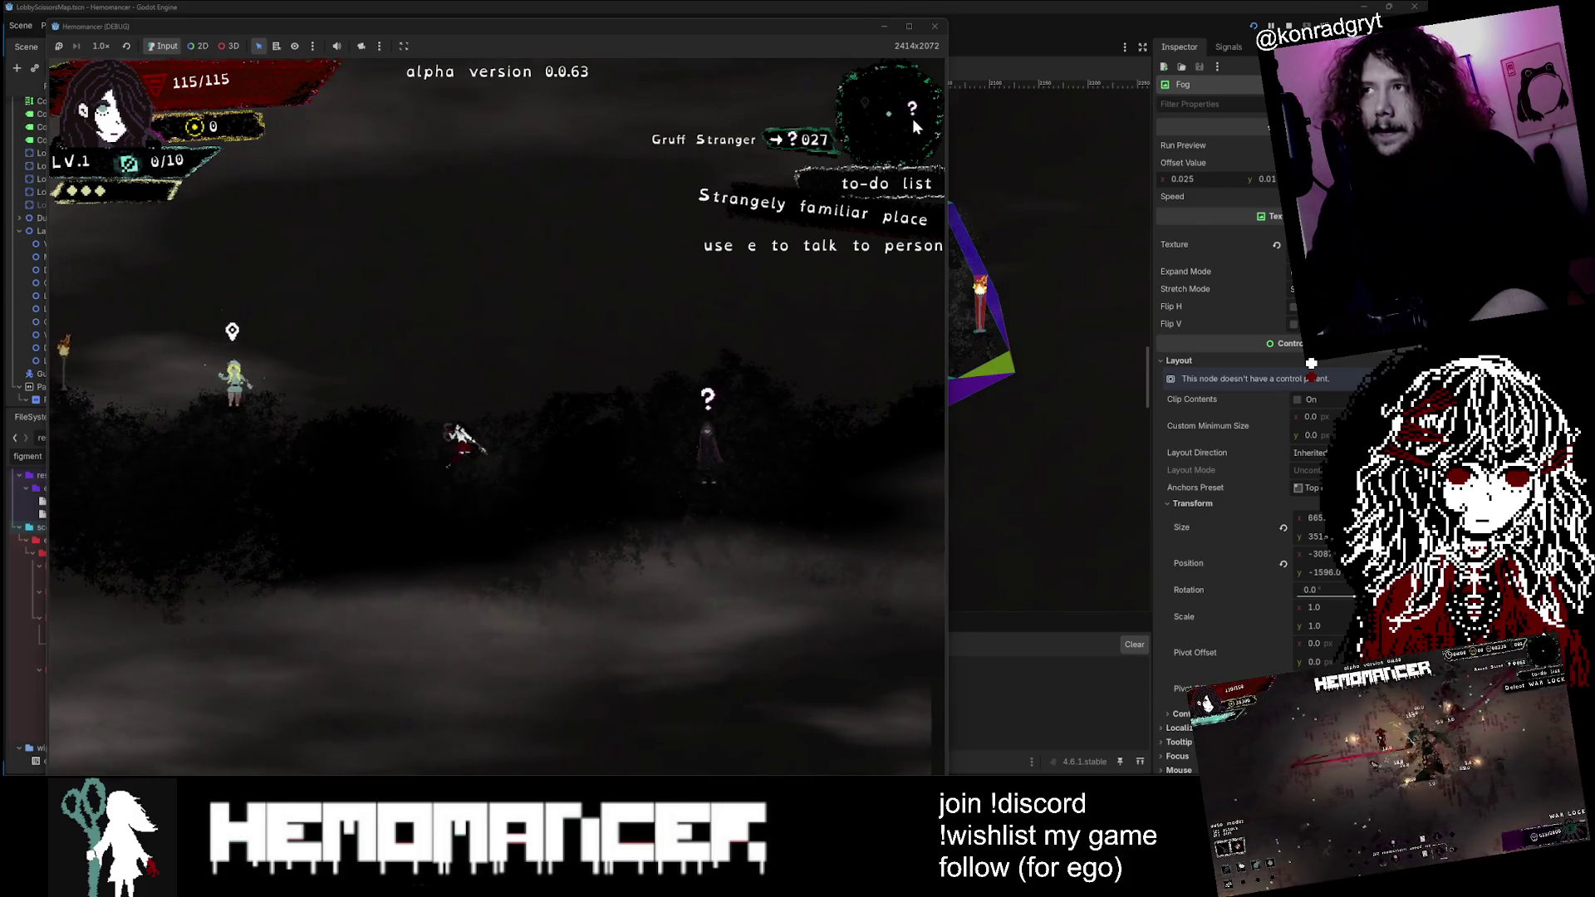
key(d)
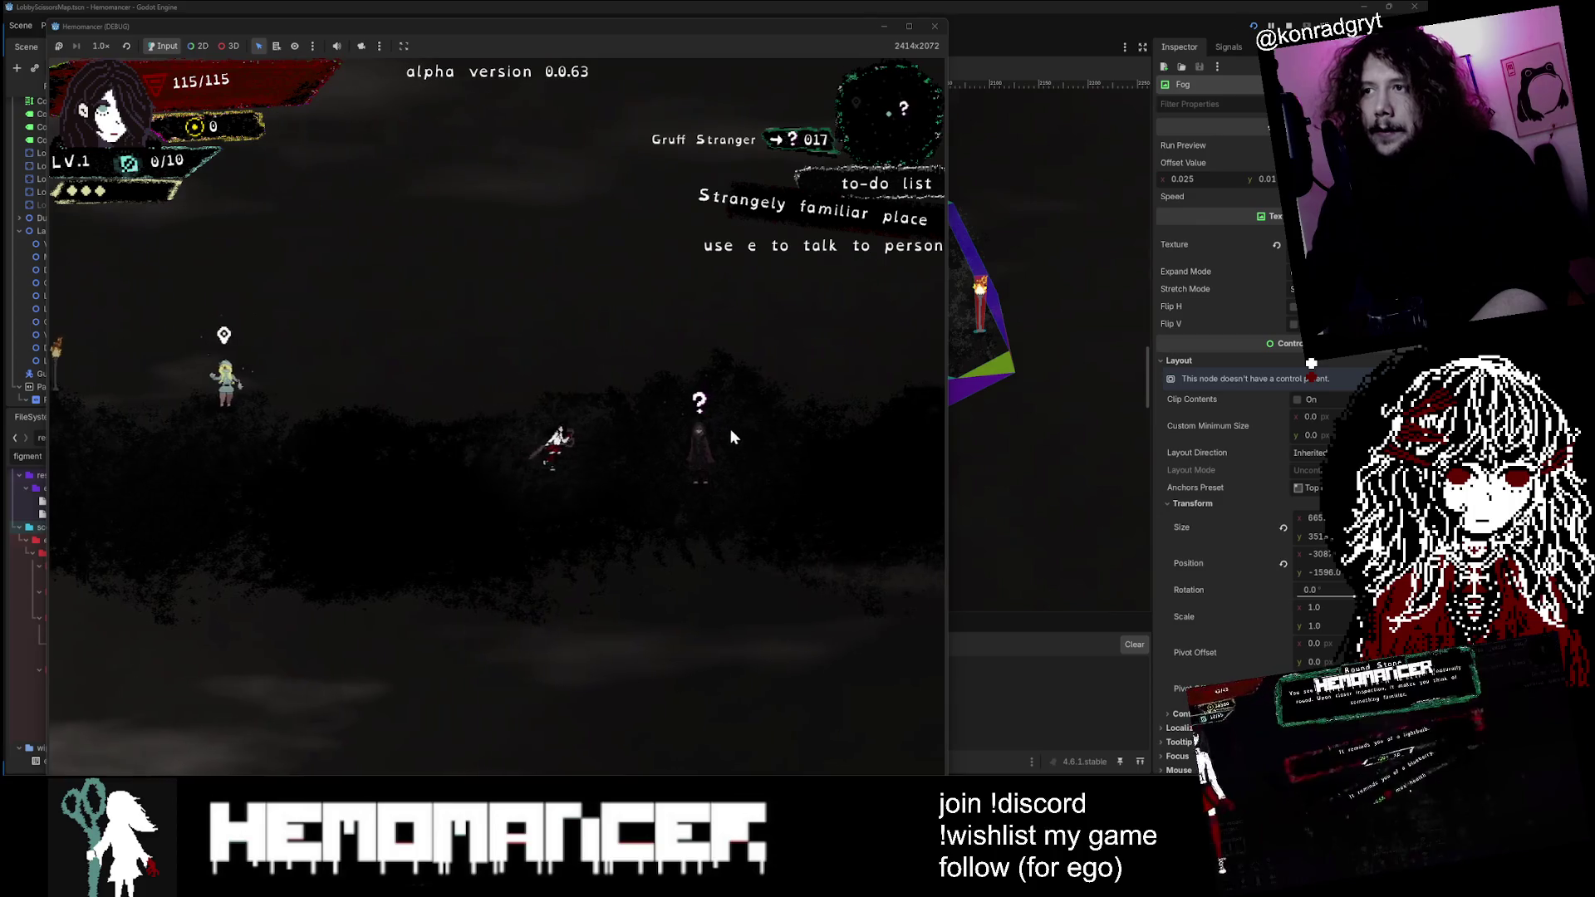
key(e)
key(e)
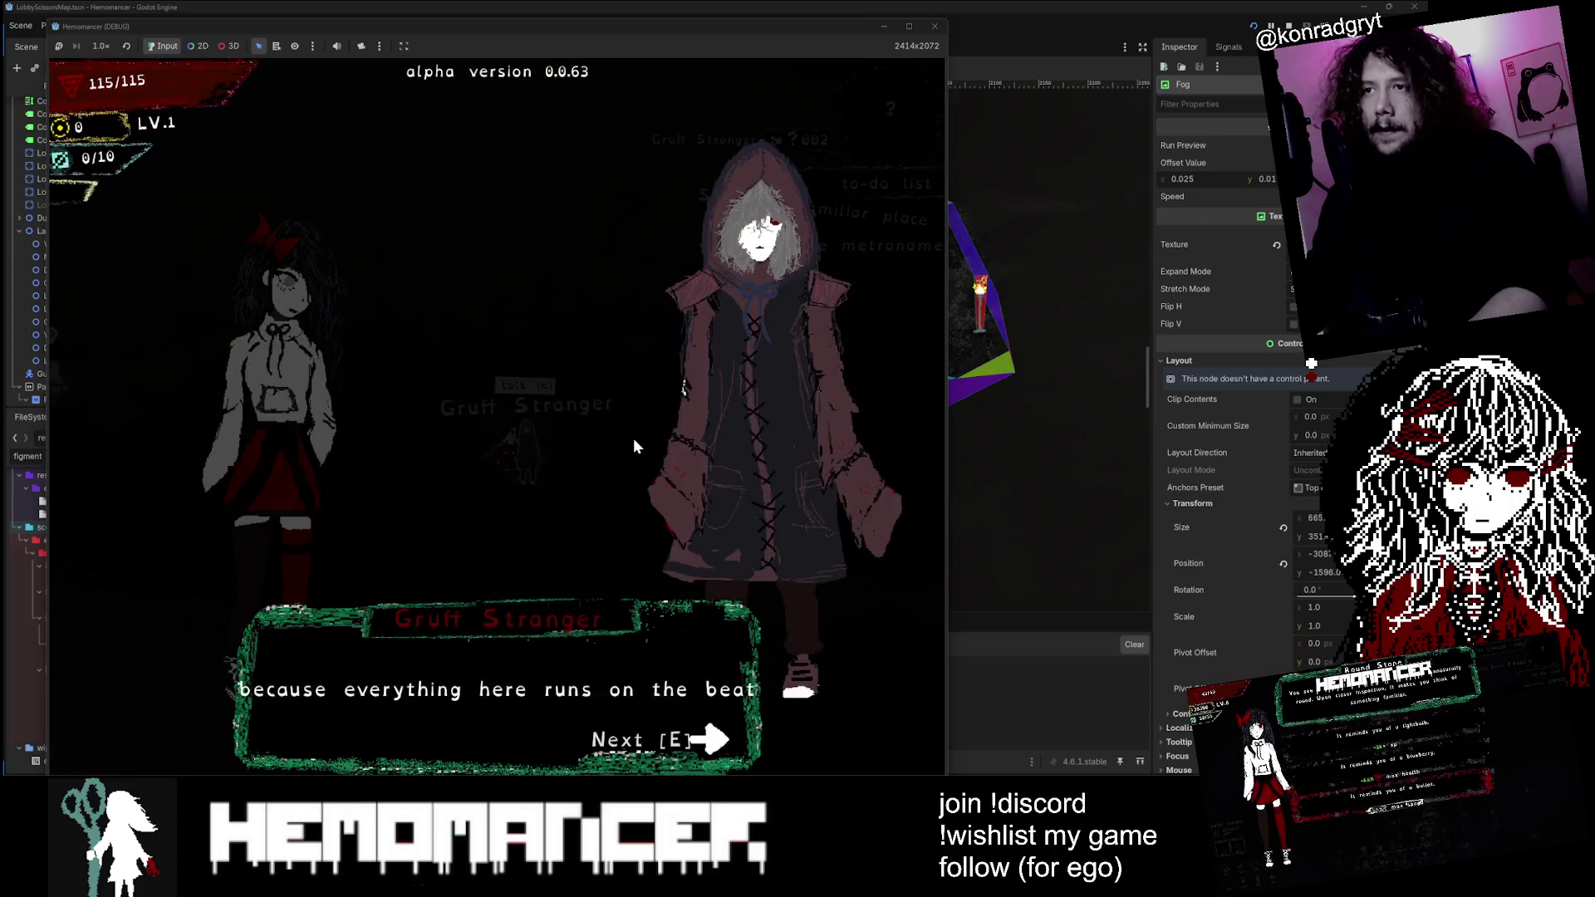
key(e)
Step: Walk to the metronome table and back, then close the running game
key(a)
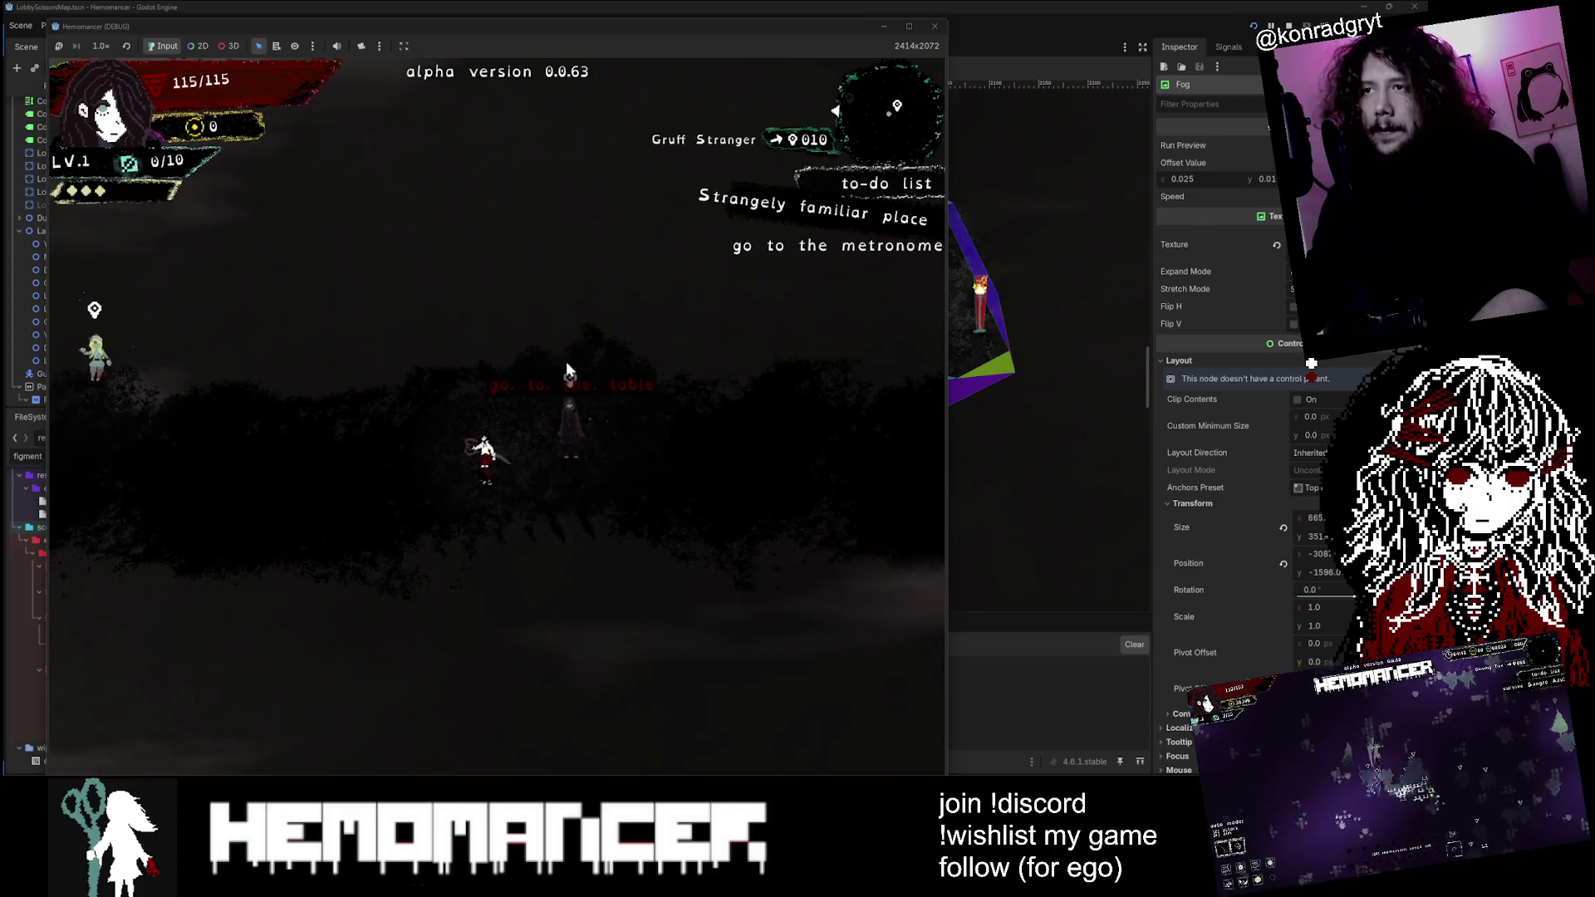
key(d)
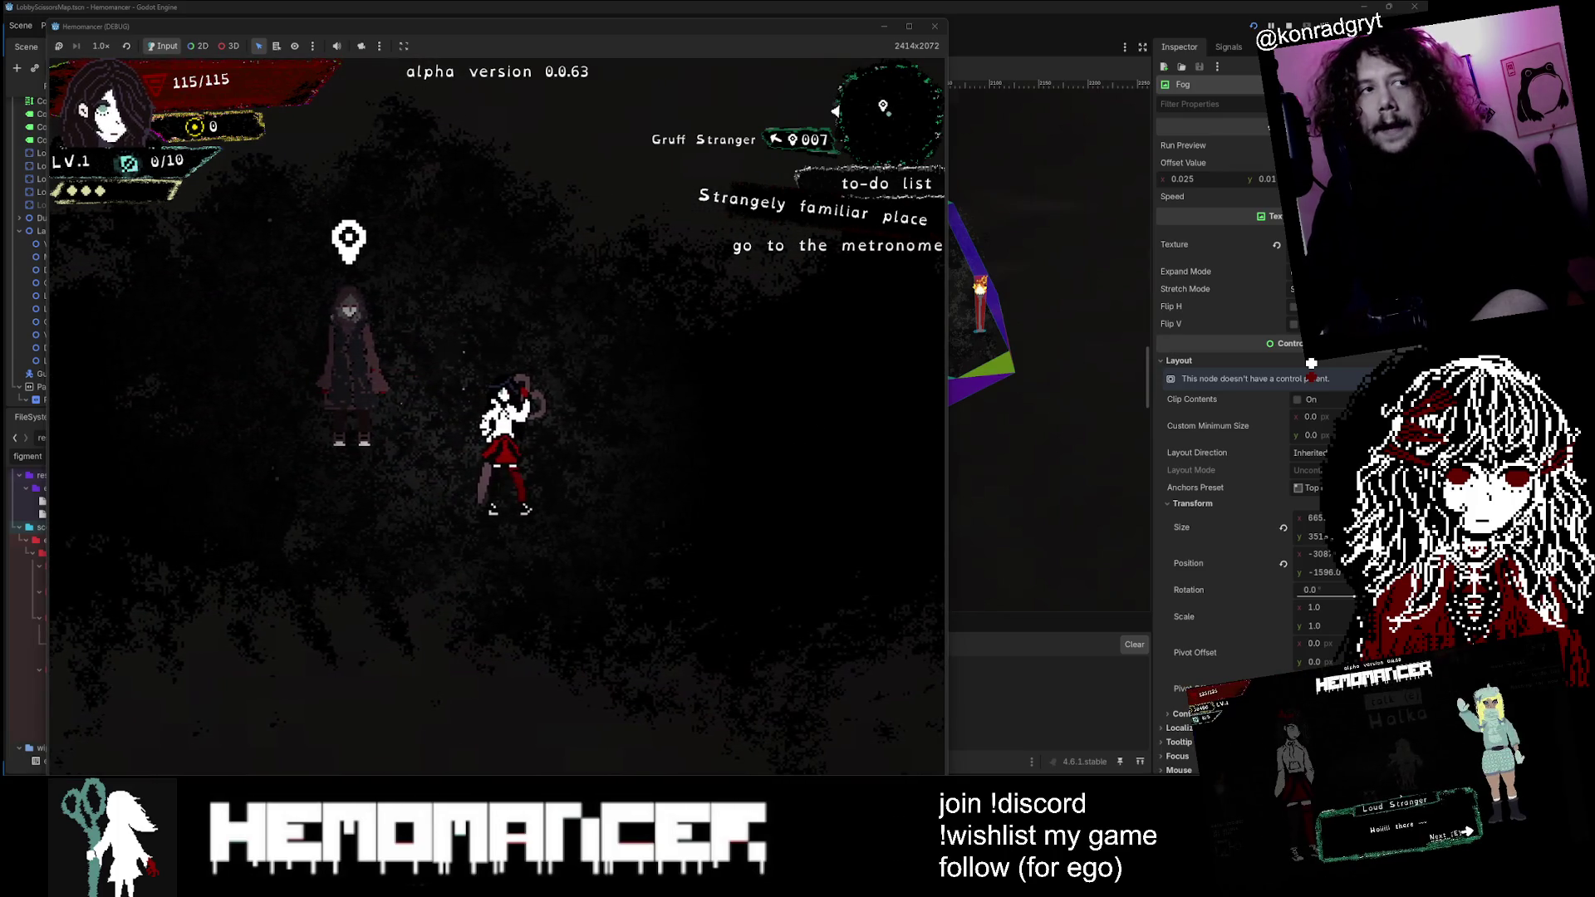
key(a)
key(a)
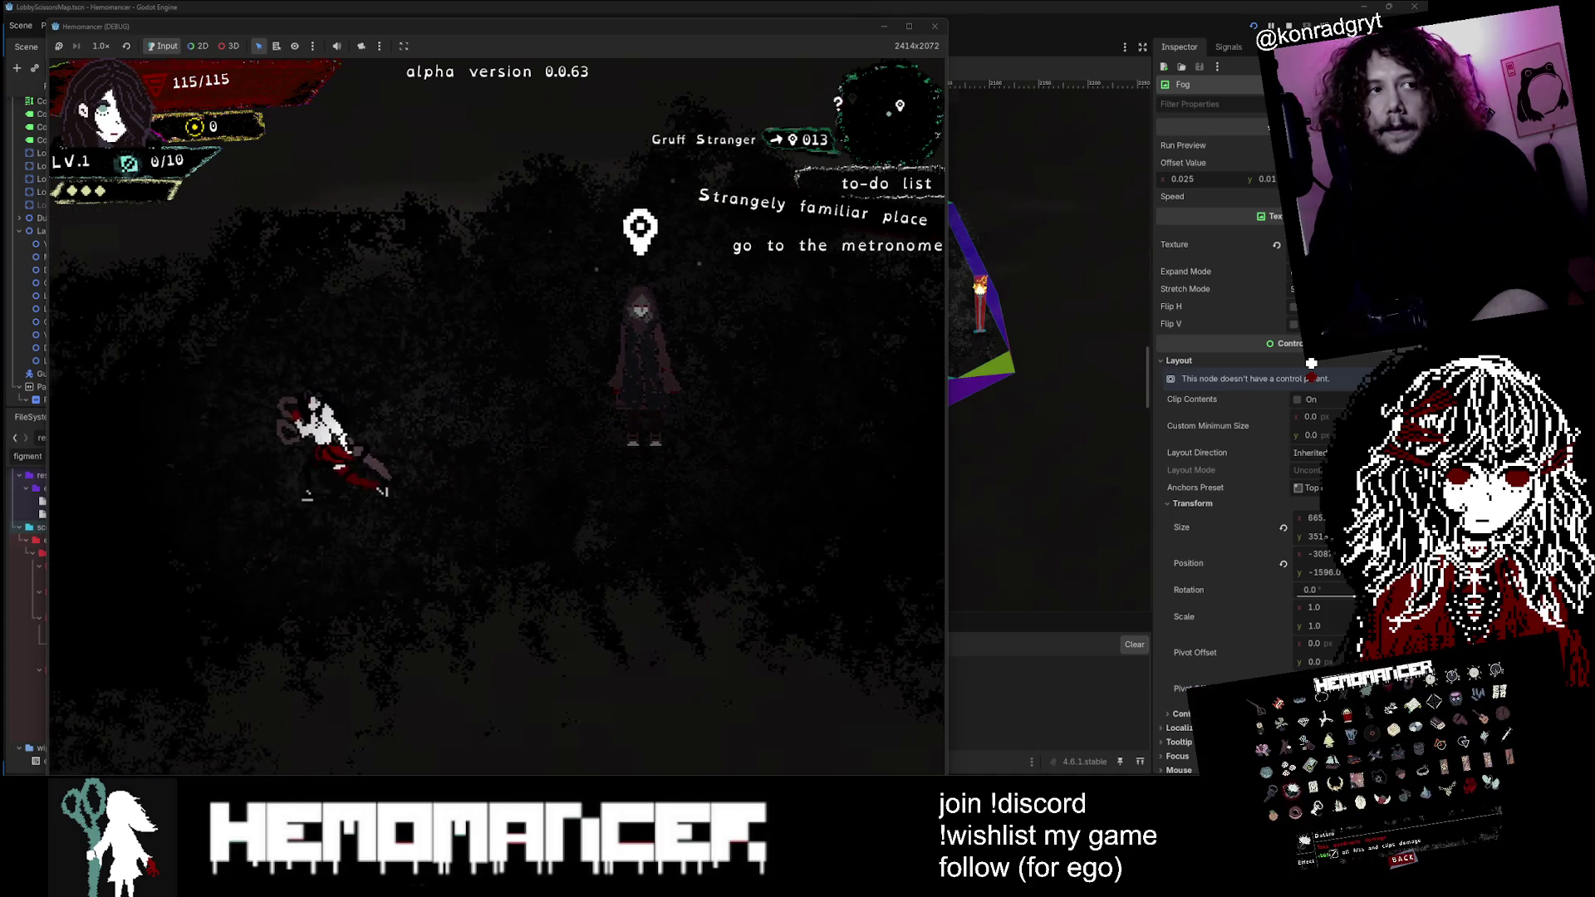
key(d)
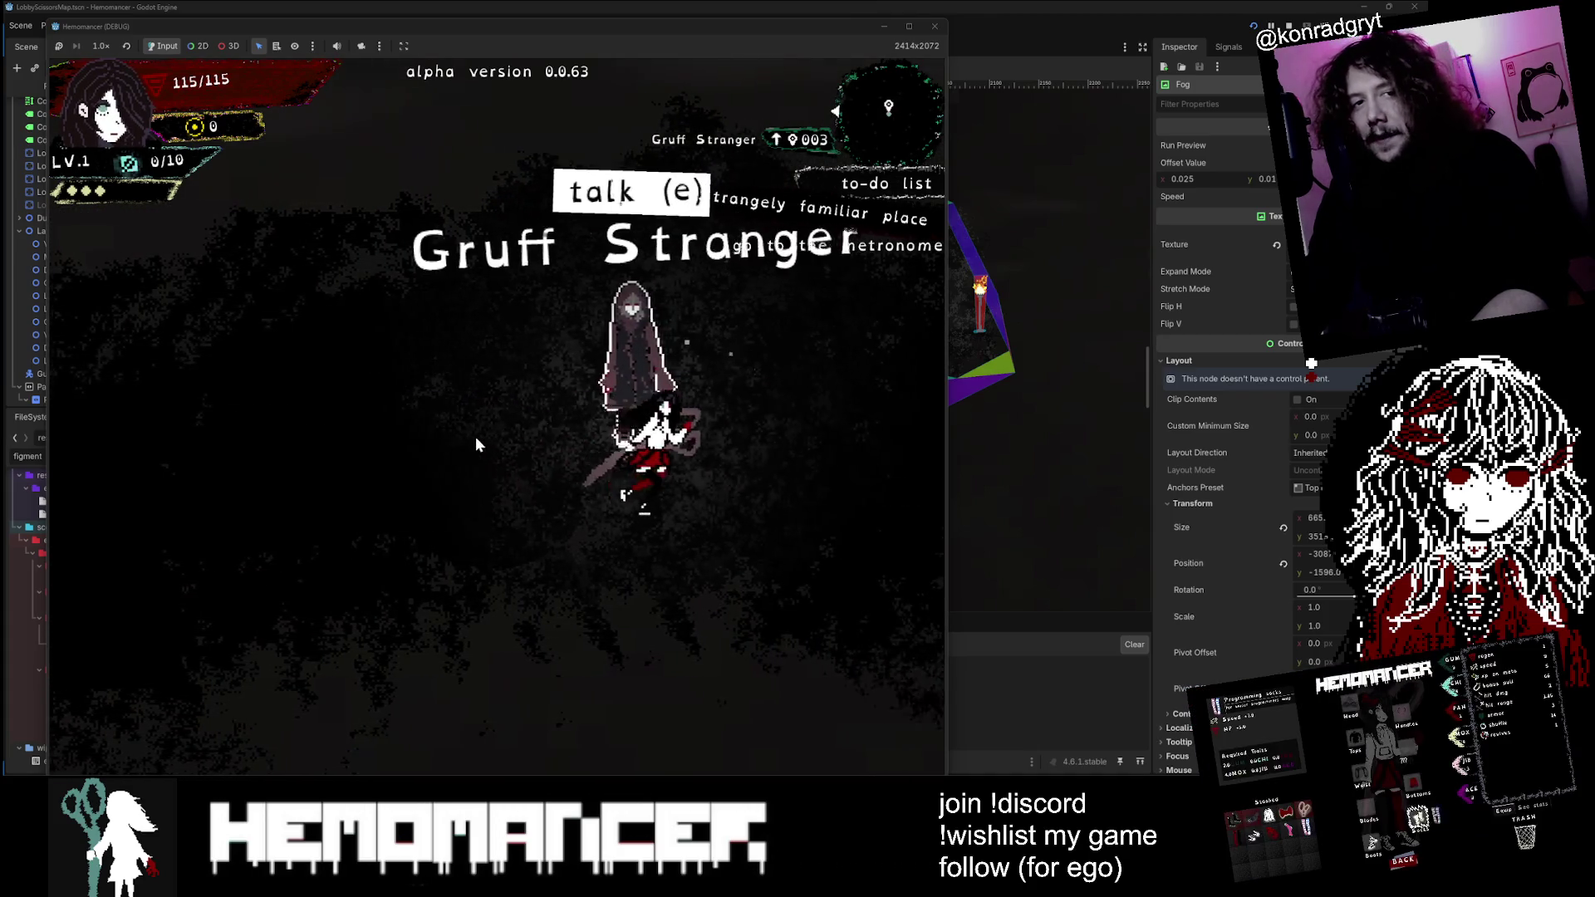
key(d)
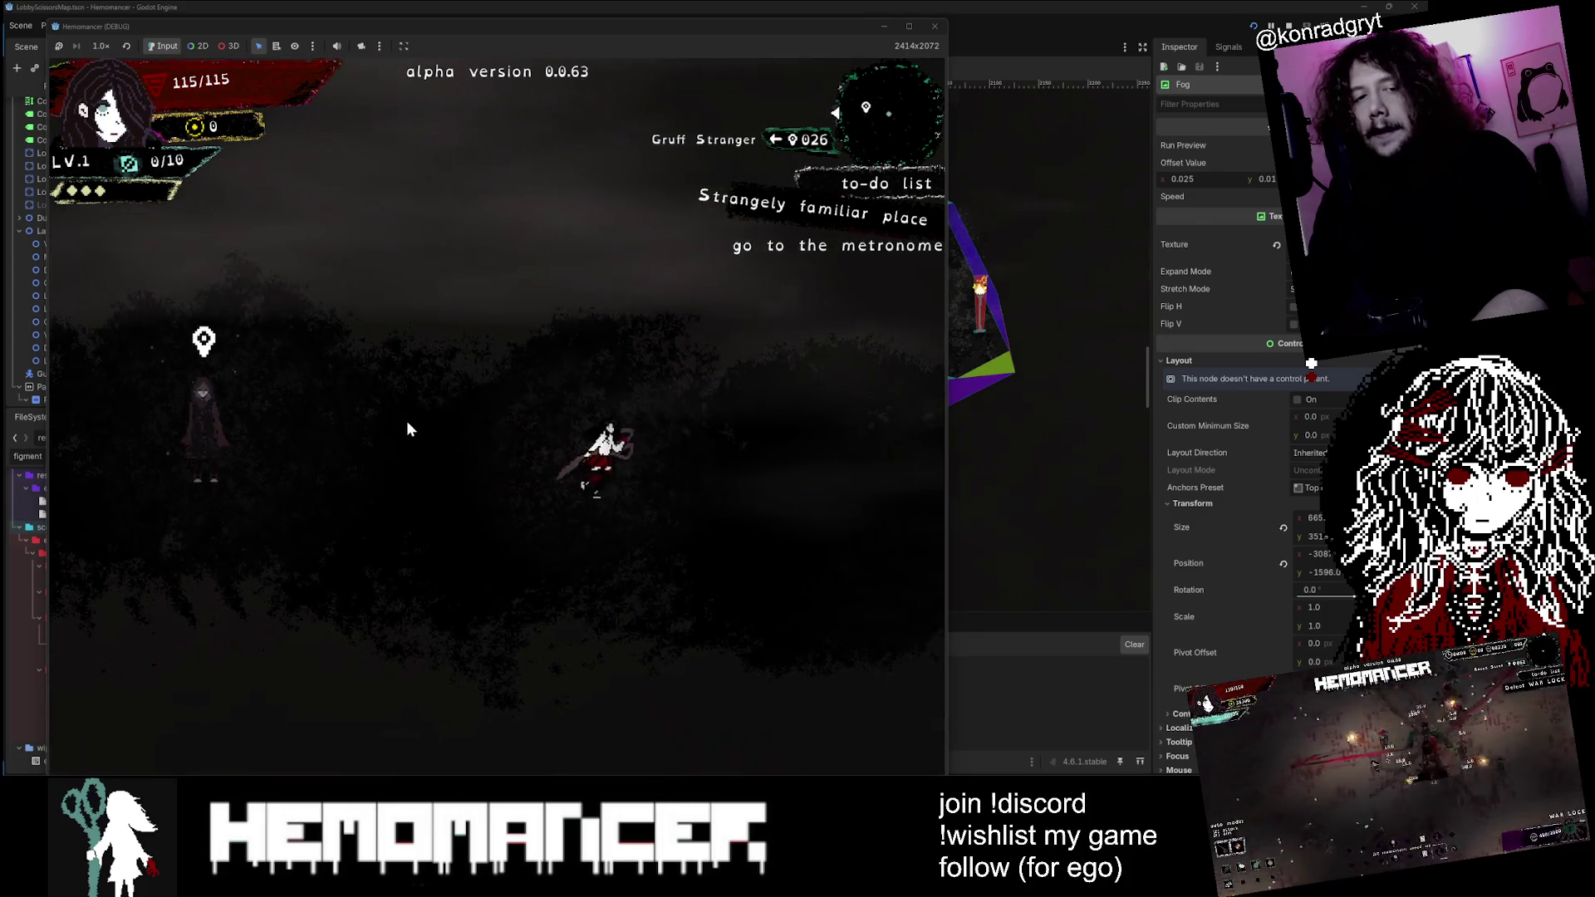
key(a)
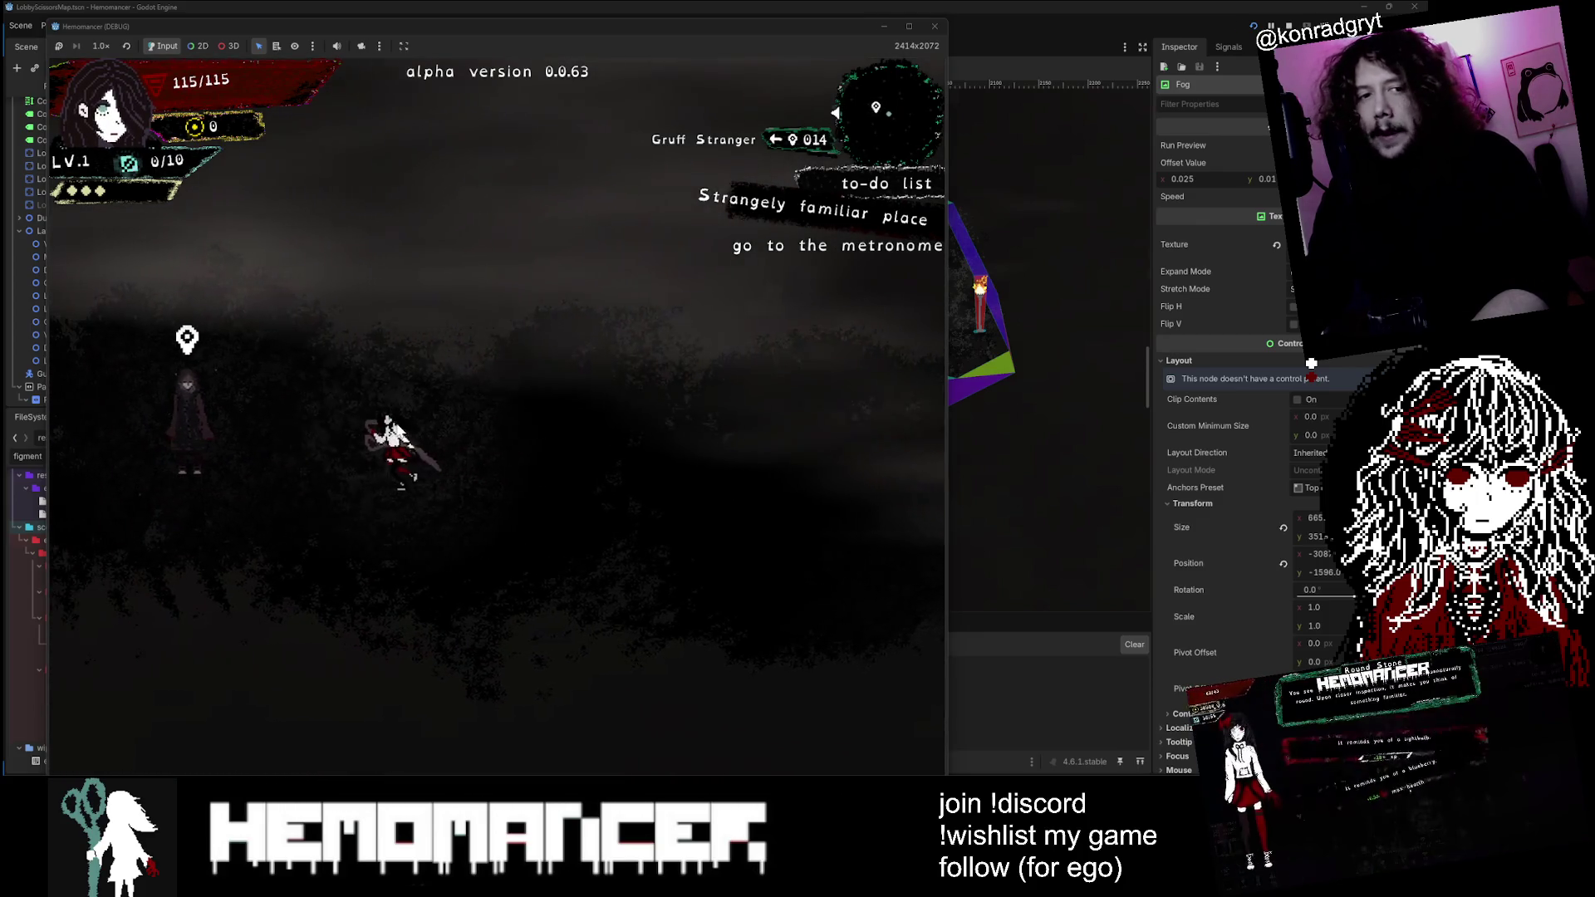
key(a)
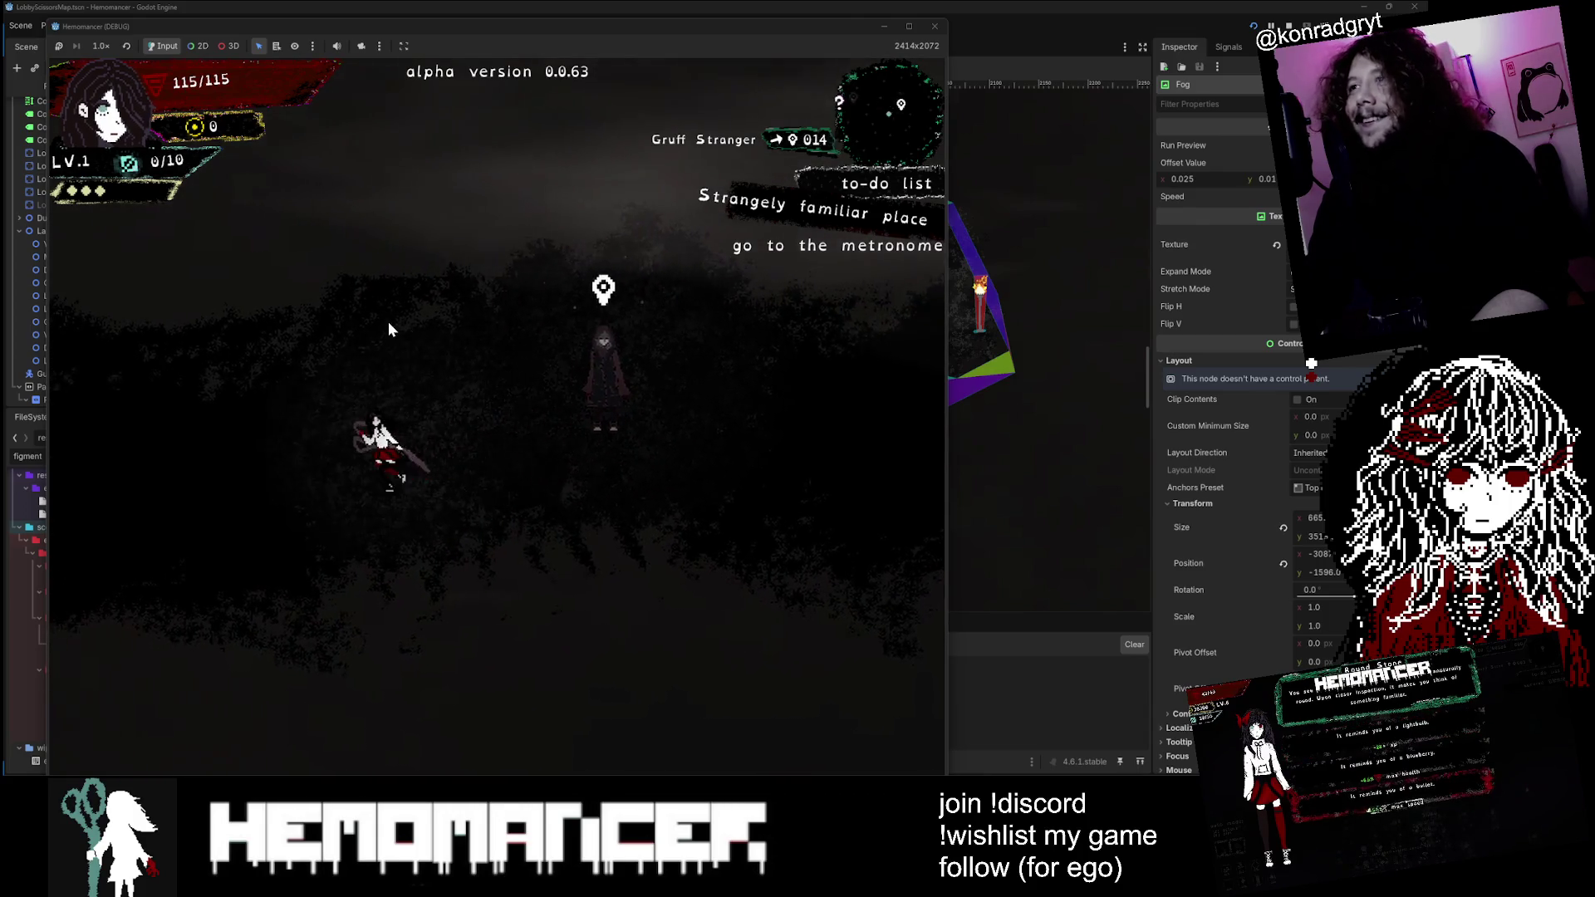
key(a)
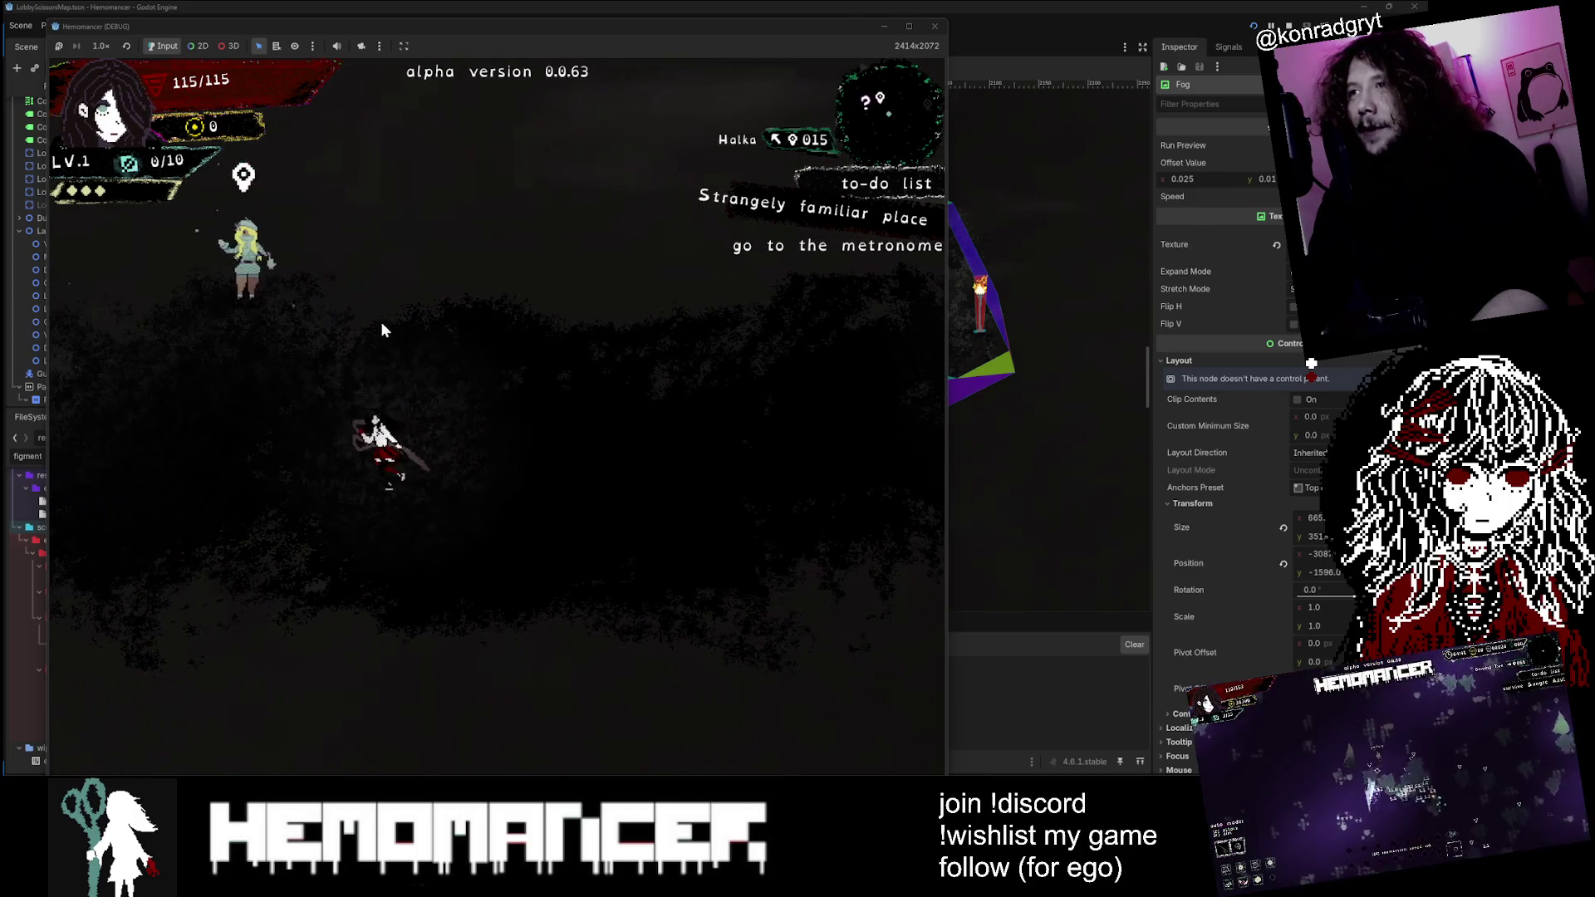
key(d)
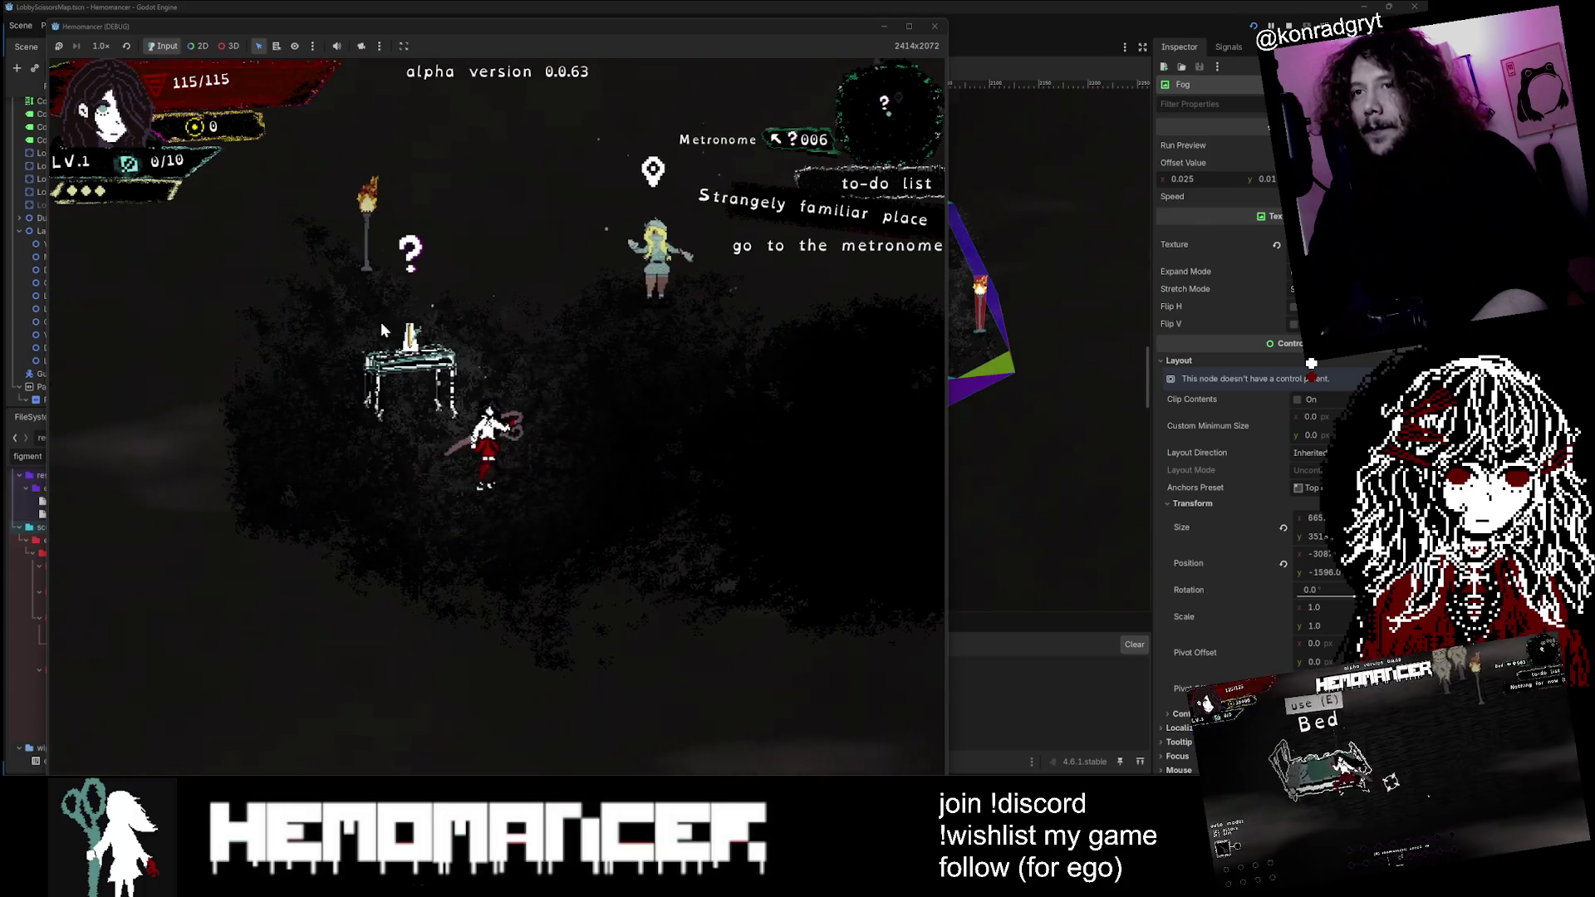
click(927, 29)
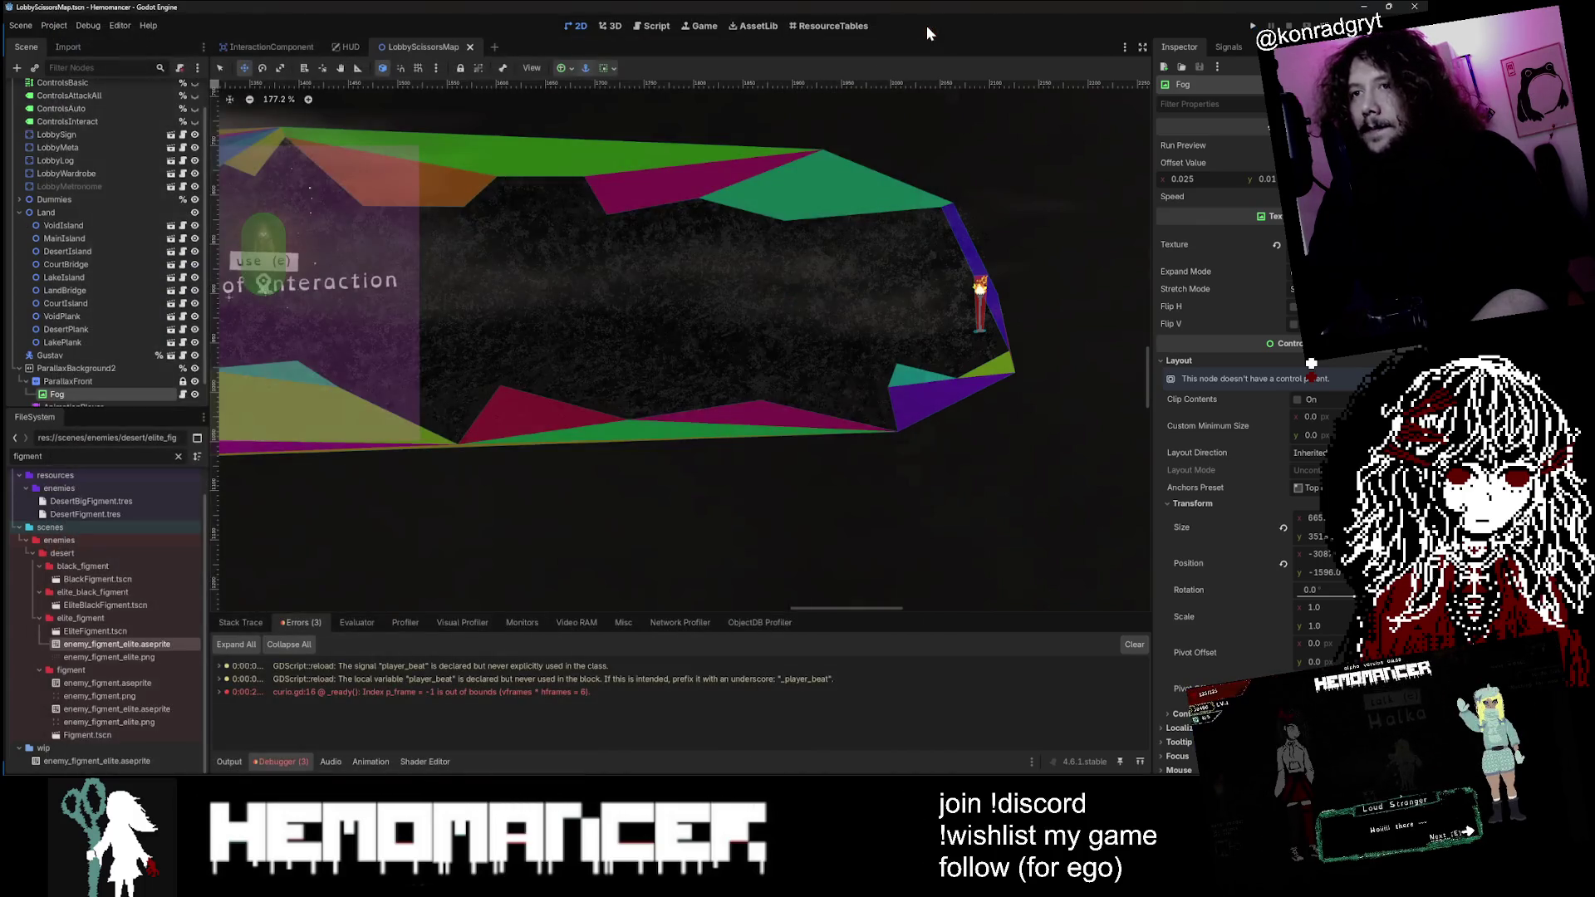
Step: Open lobby_map.gd and inspect the curr_step >= 5 check, then jump to the top
scroll(137, 297, up, 3)
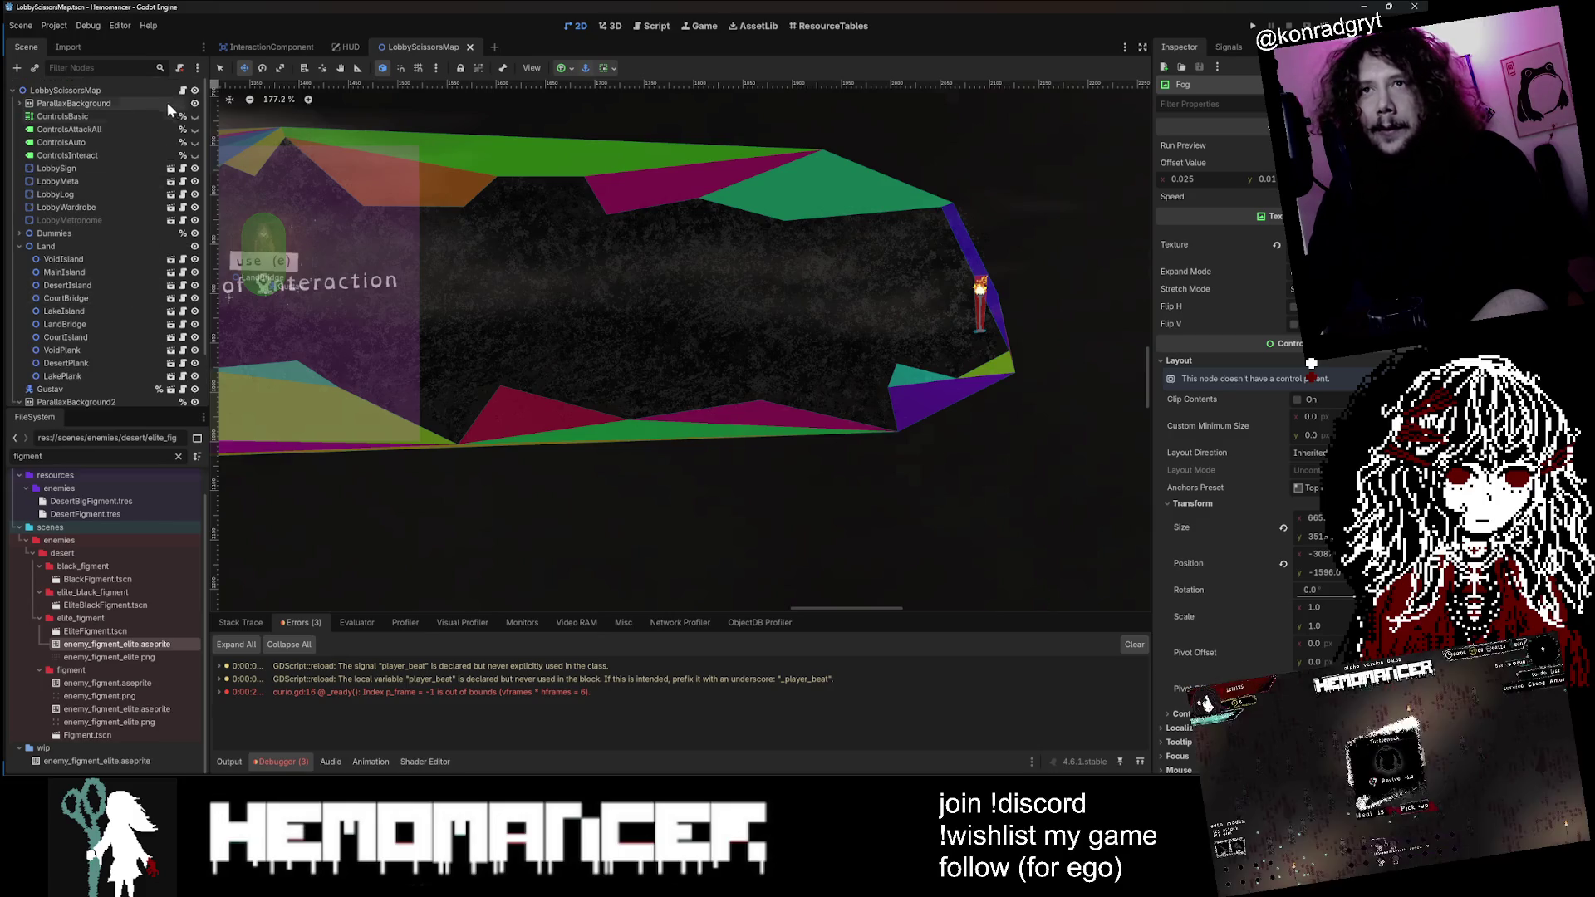
click(182, 89)
click(541, 201)
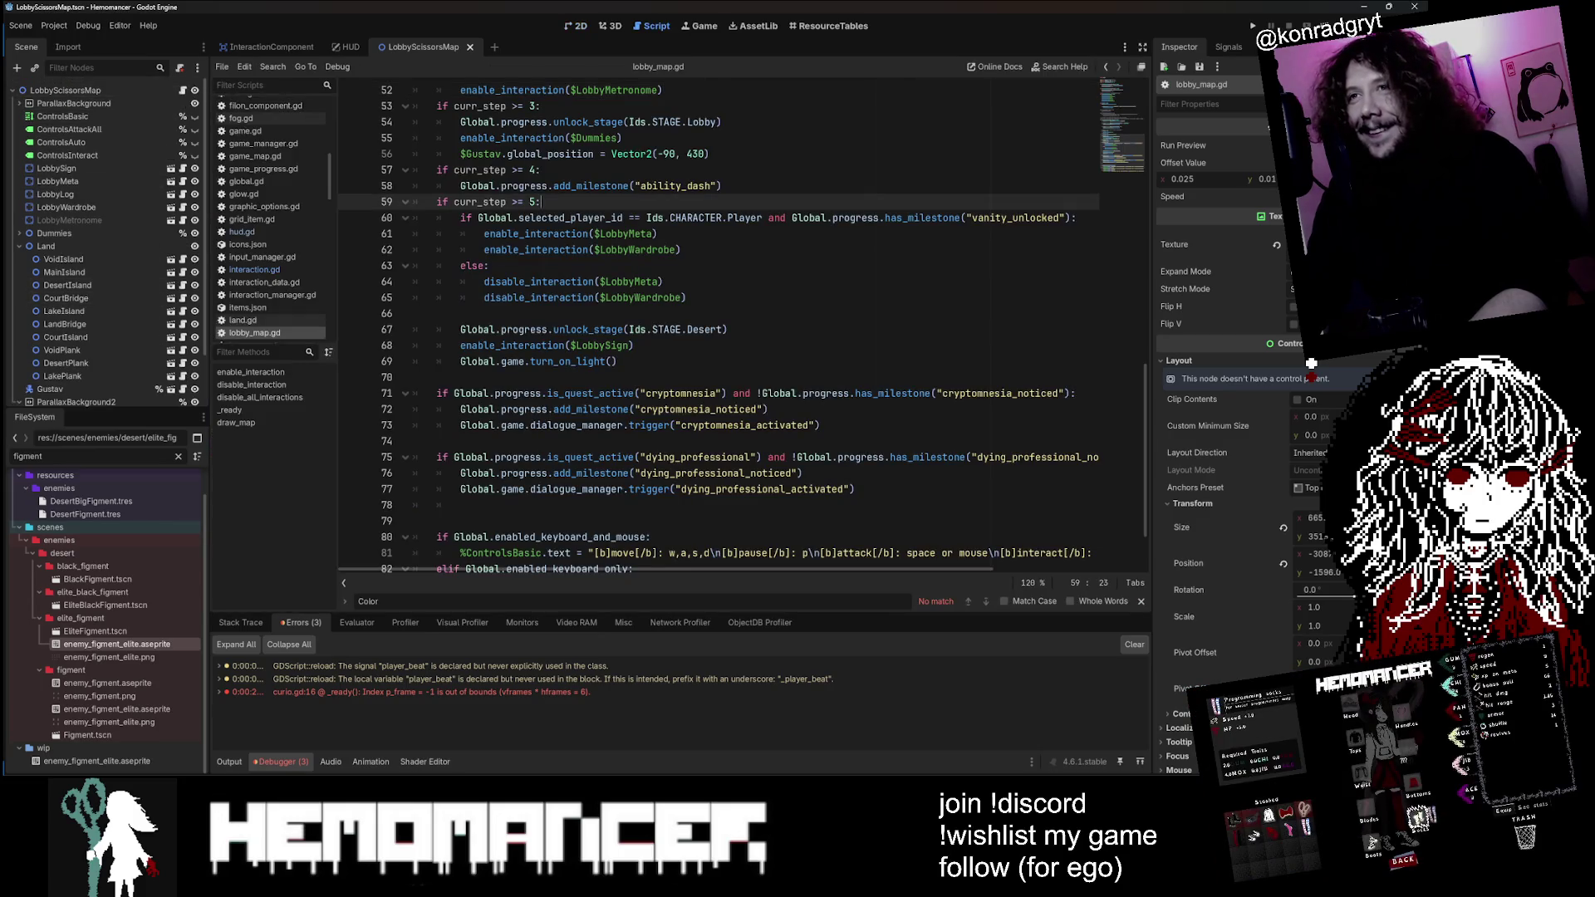
key(alt+Tab)
key(alt+Tab)
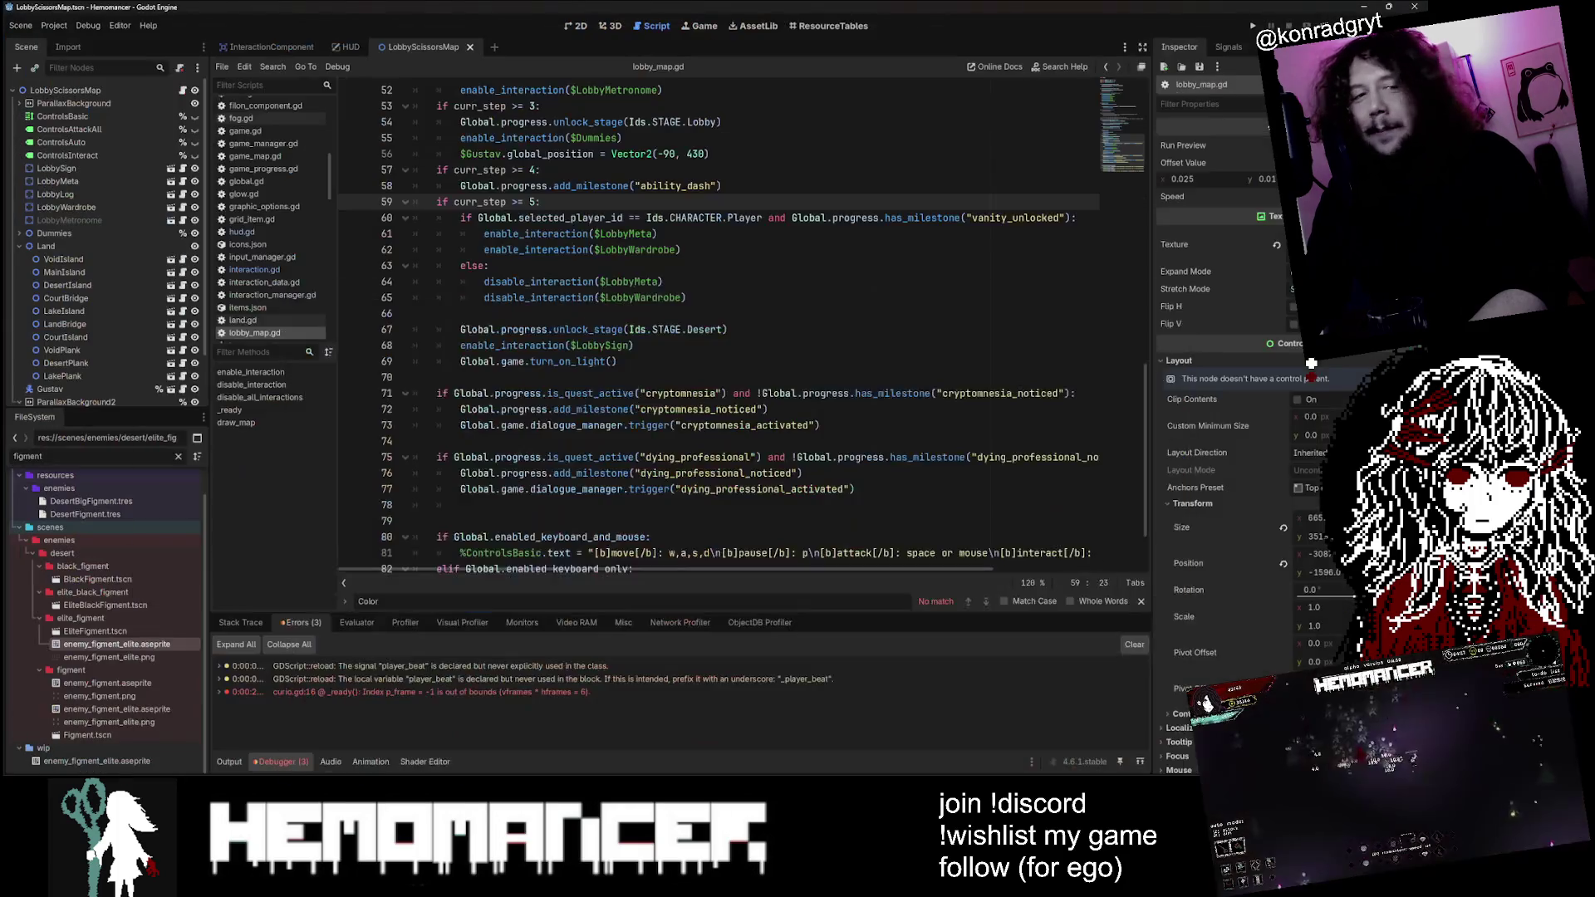
click(710, 154)
key(ctrl+Home)
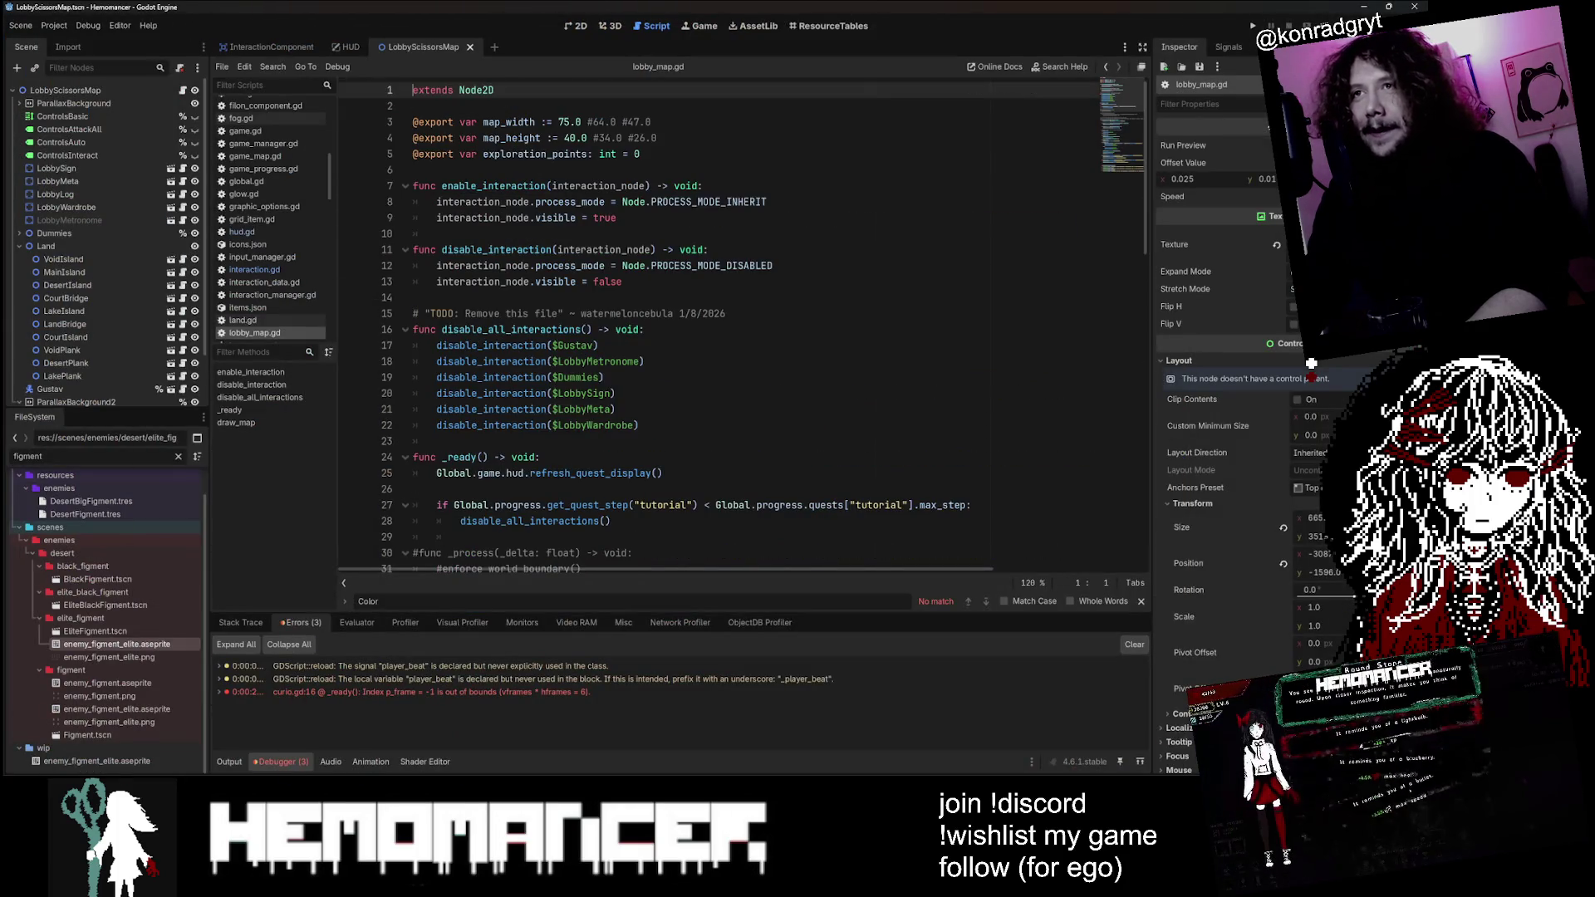
Step: Browse the script, briefly viewing land.gd, then switch to the game's itch.io page
scroll(718, 324, down, 10)
scroll(719, 324, up, 10)
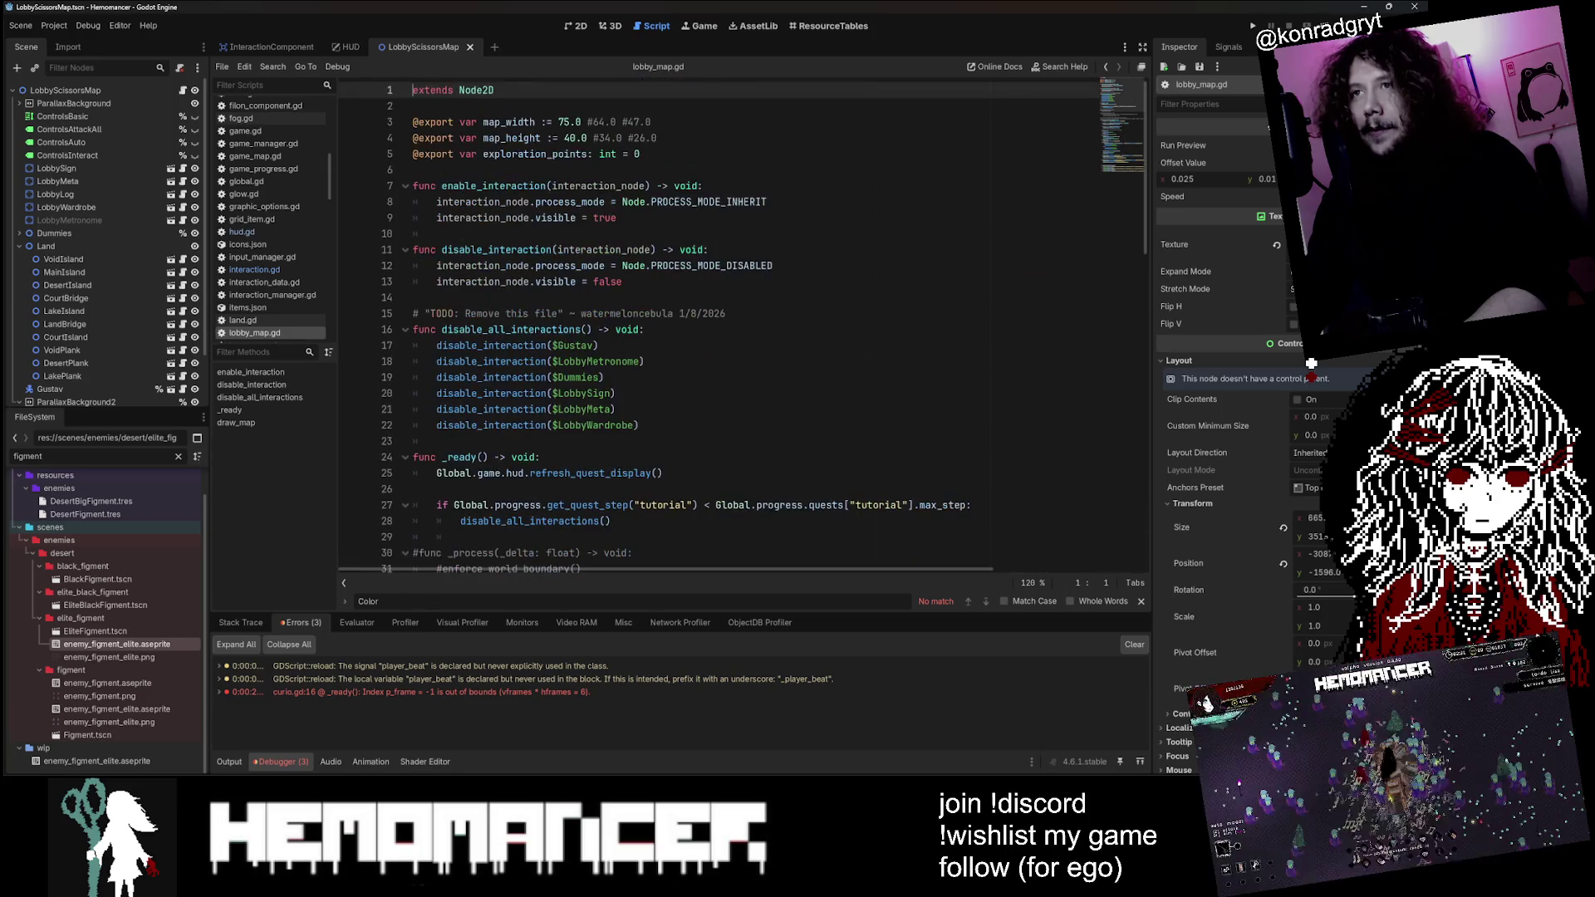
scroll(718, 324, down, 10)
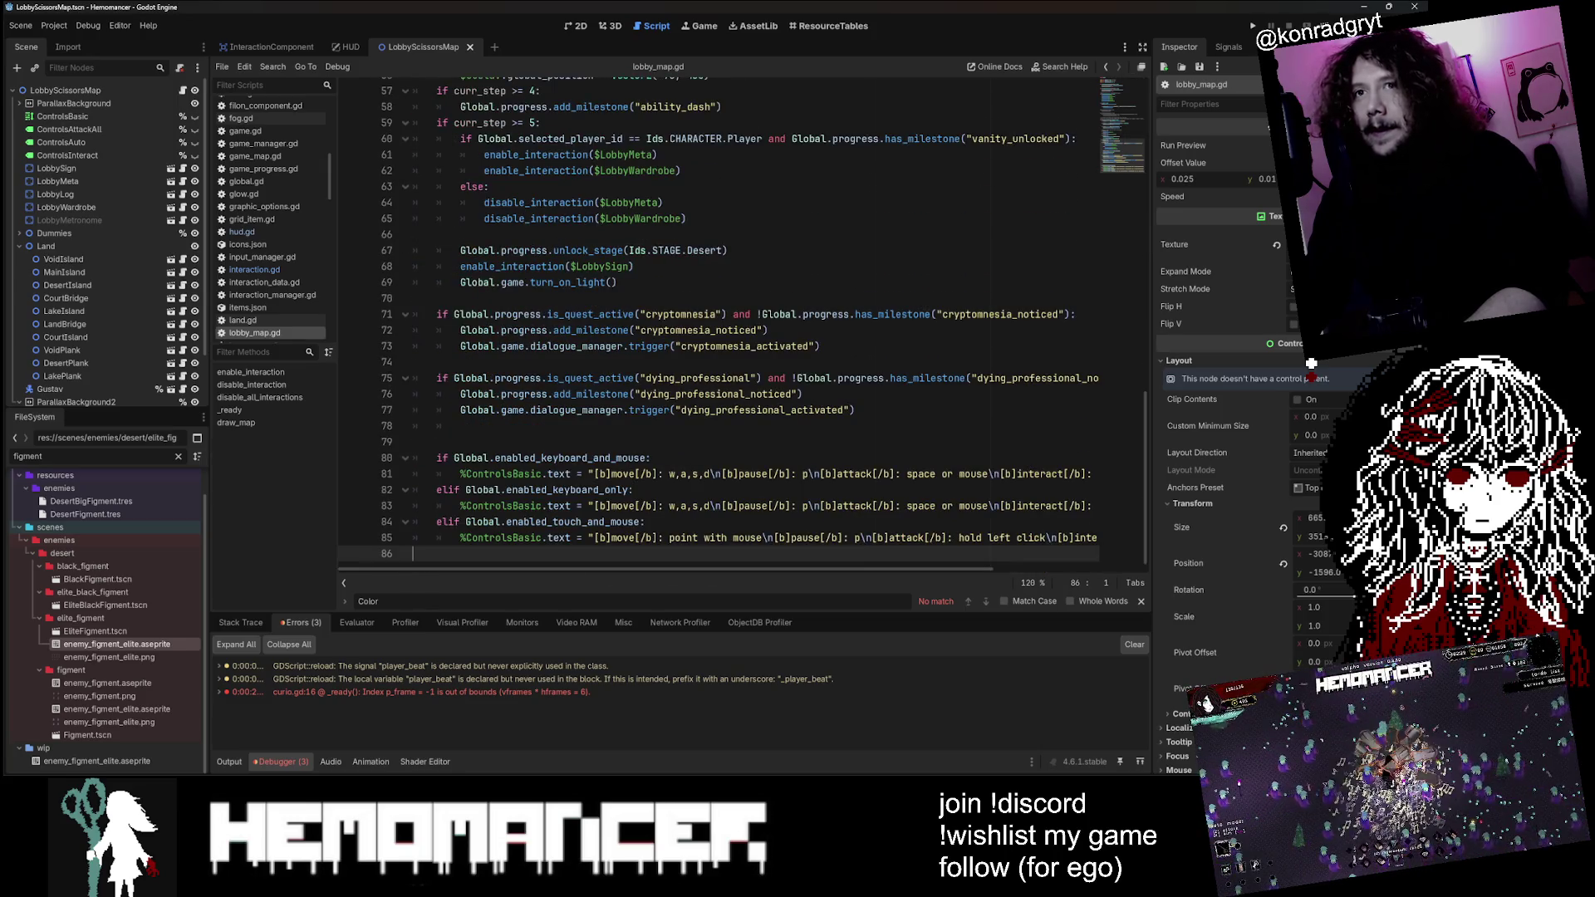
click(266, 321)
click(267, 333)
scroll(718, 324, up, 2)
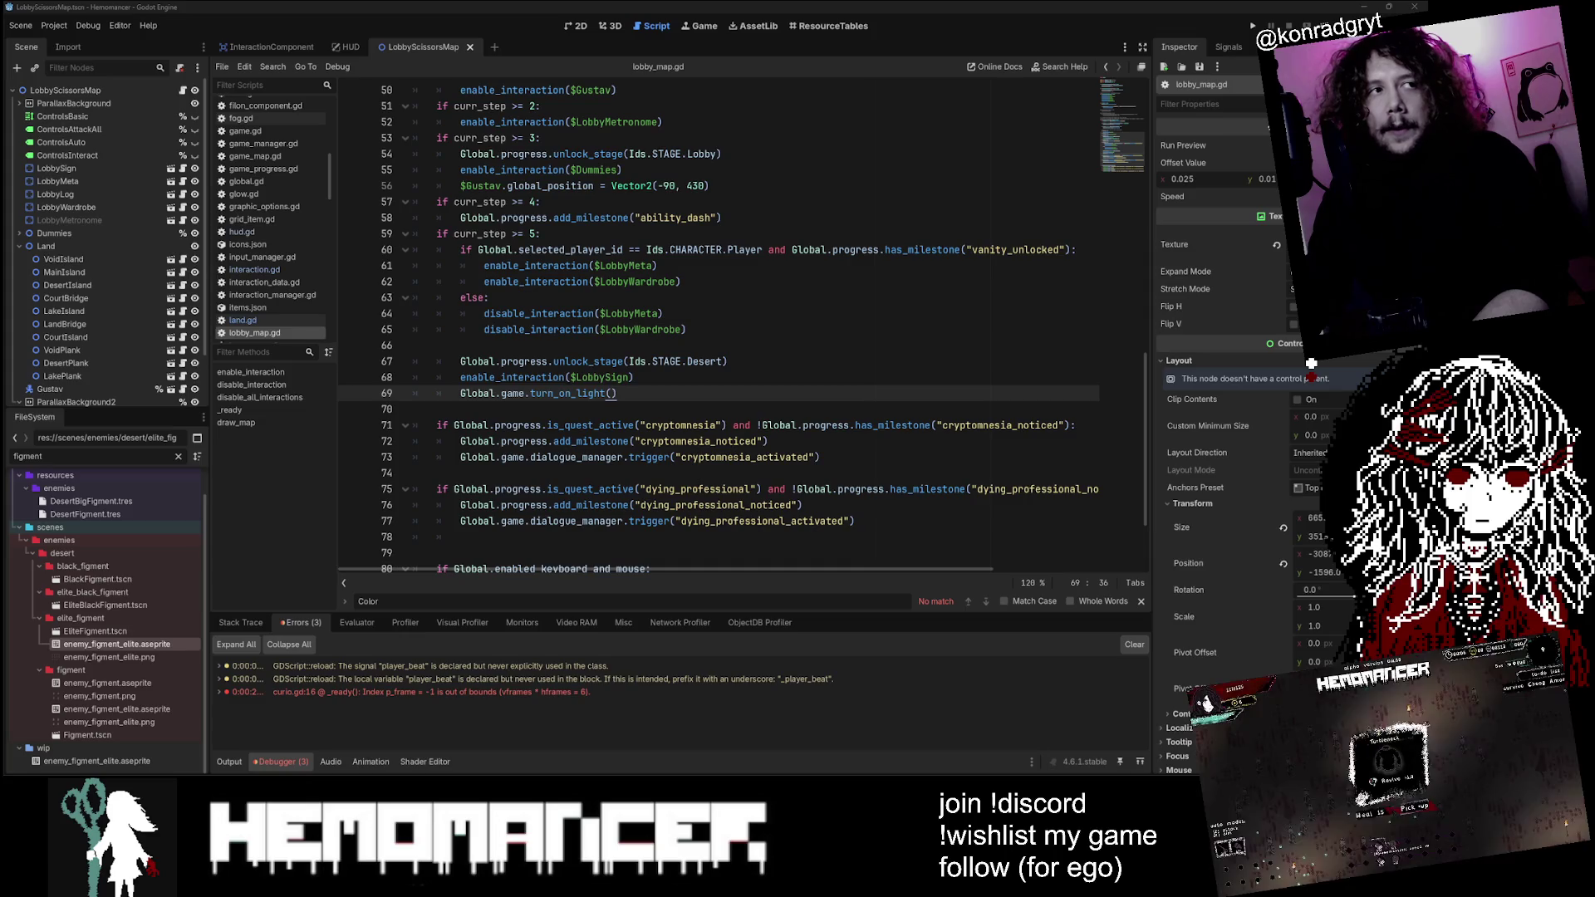
mouse_move(1133, 156)
mouse_down()
mouse_move(1139, 172)
mouse_move(1144, 126)
mouse_up()
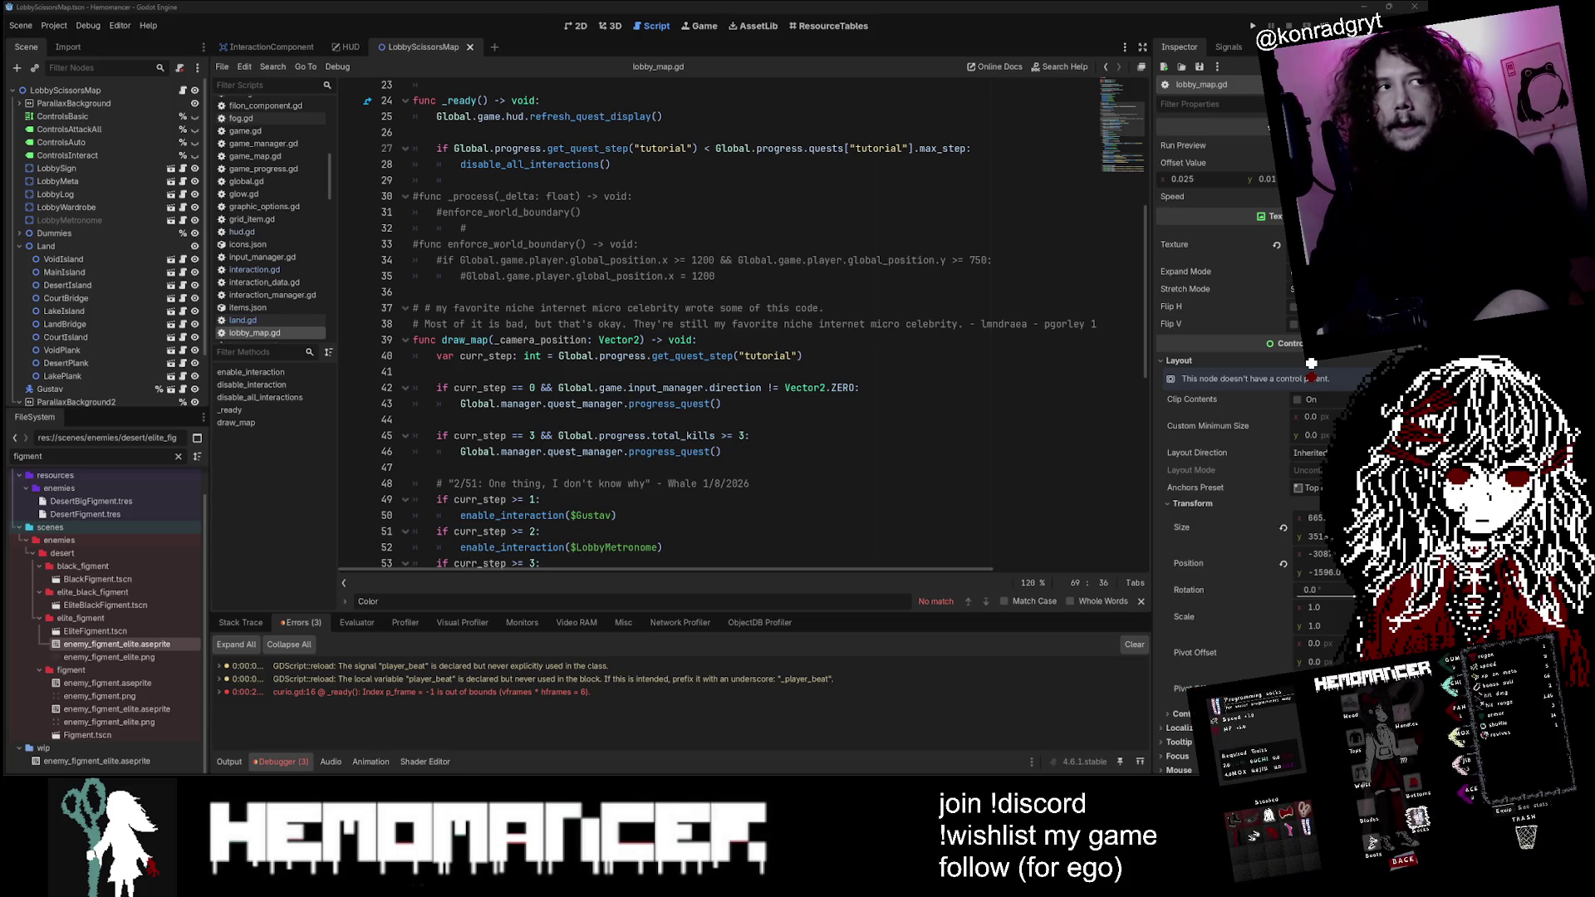
key(alt+Tab)
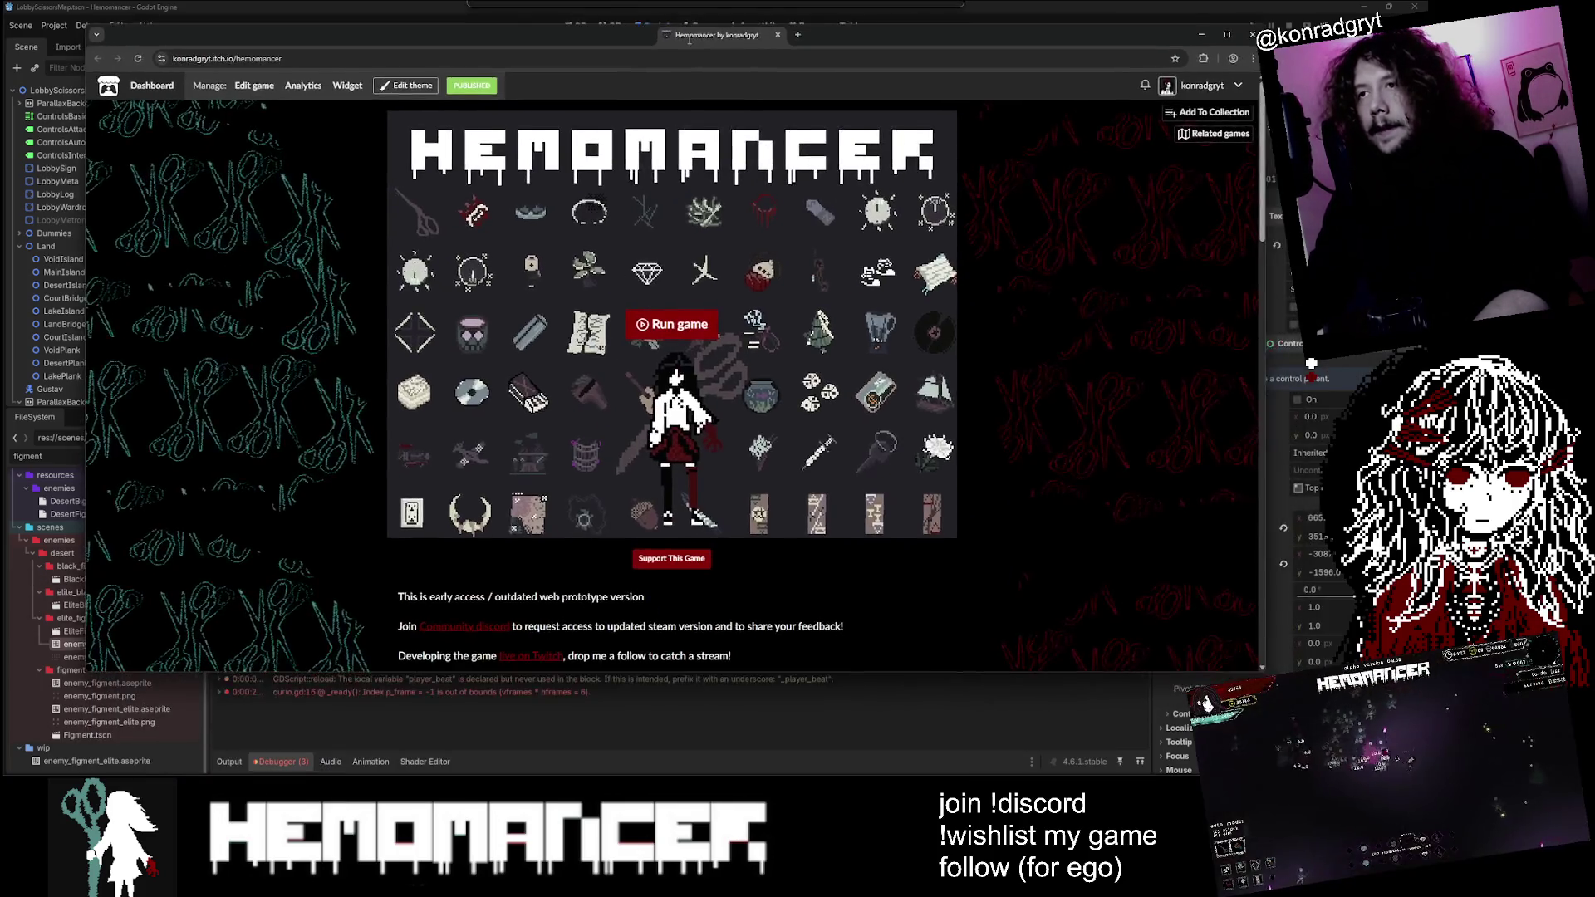
scroll(691, 381, down, 2)
scroll(669, 345, up, 2)
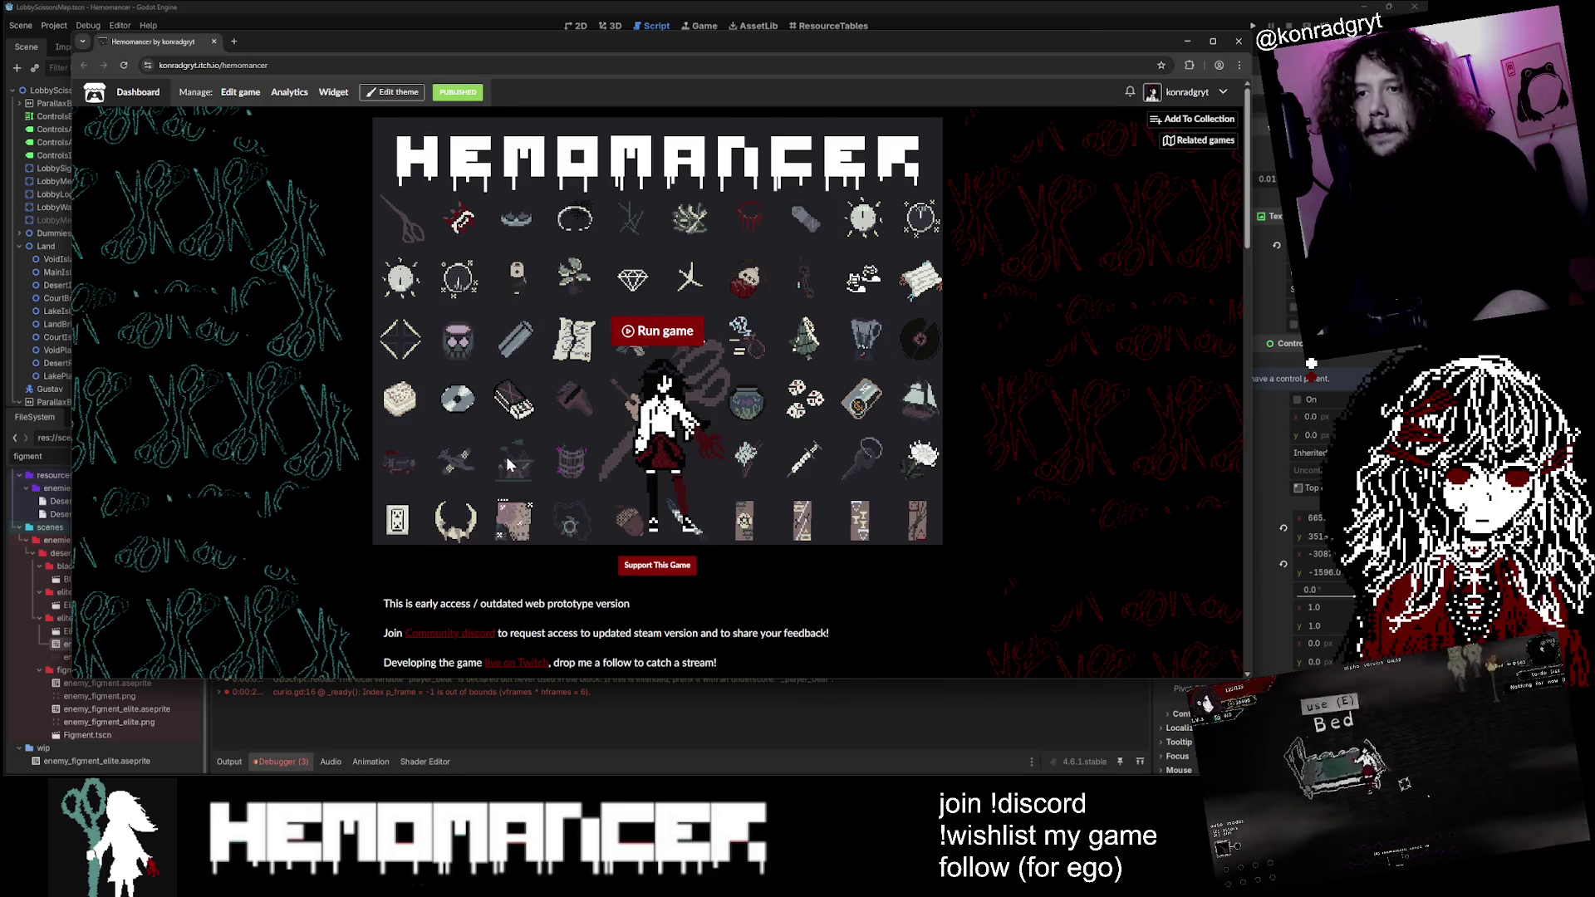
scroll(508, 463, down, 1)
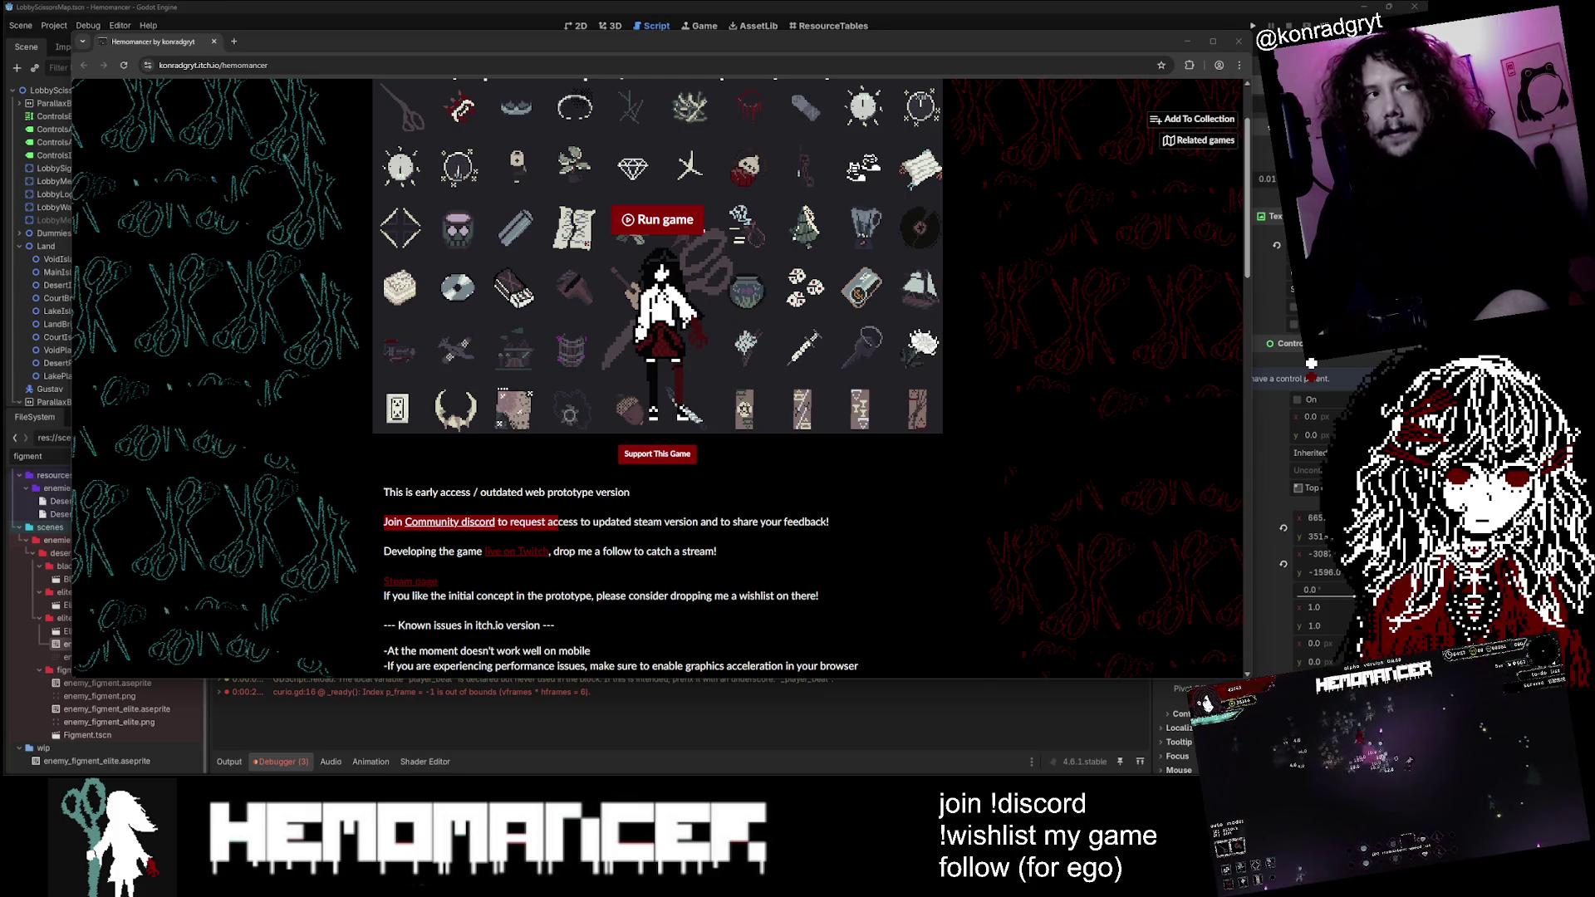
click(1238, 43)
Step: Launch the game with F5, start a new game and walk left to the Gruff Stranger
scroll(714, 333, down, 3)
click(656, 403)
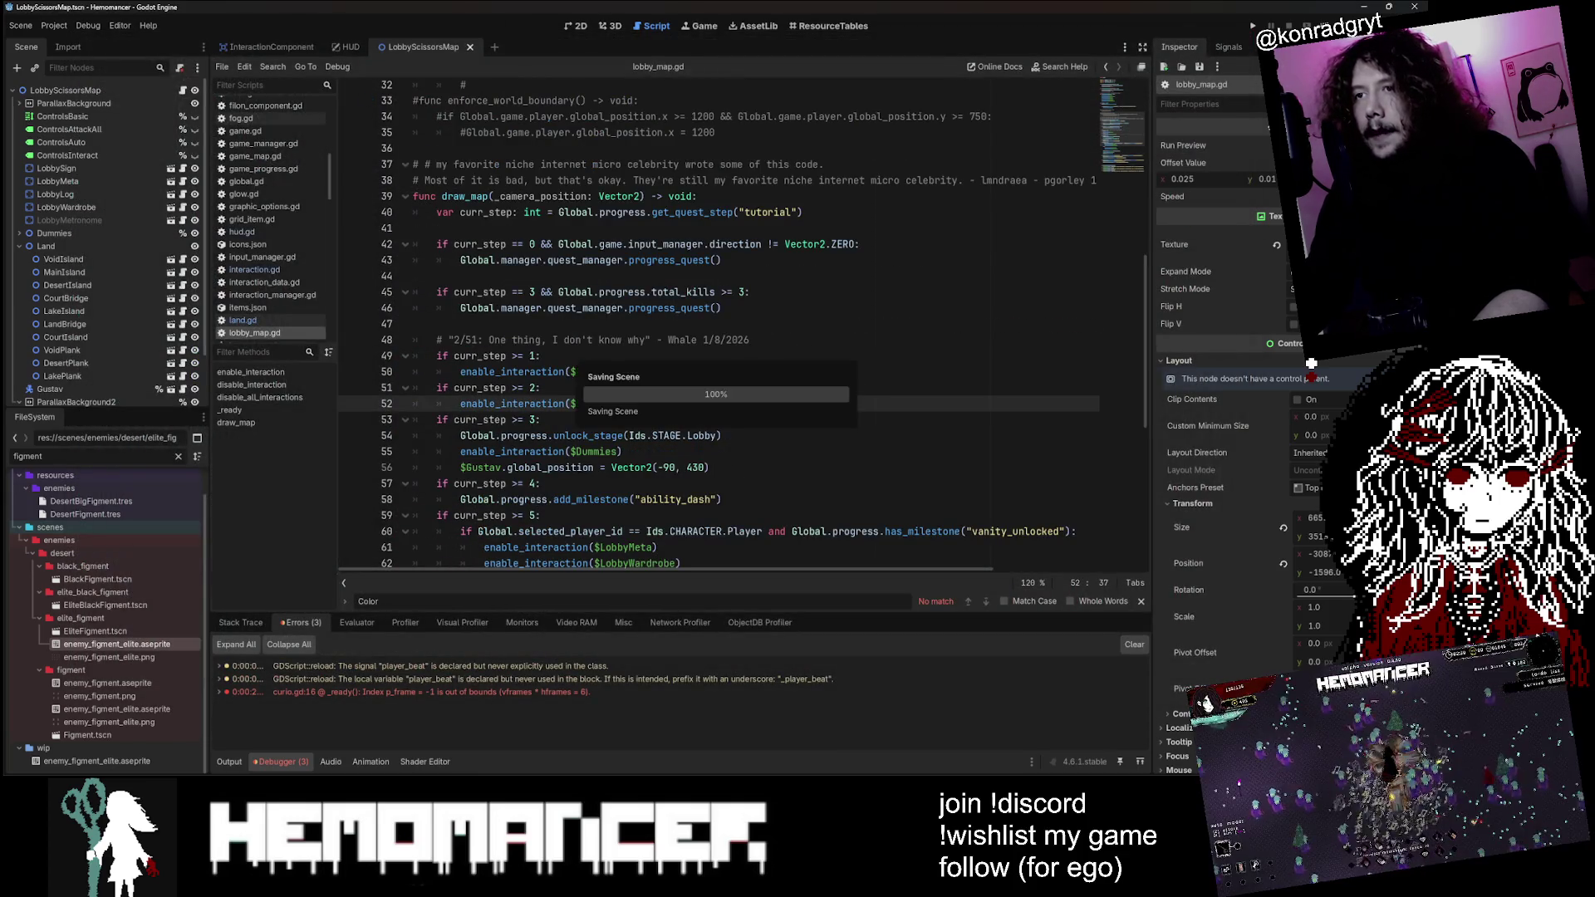
click(580, 276)
key(F5)
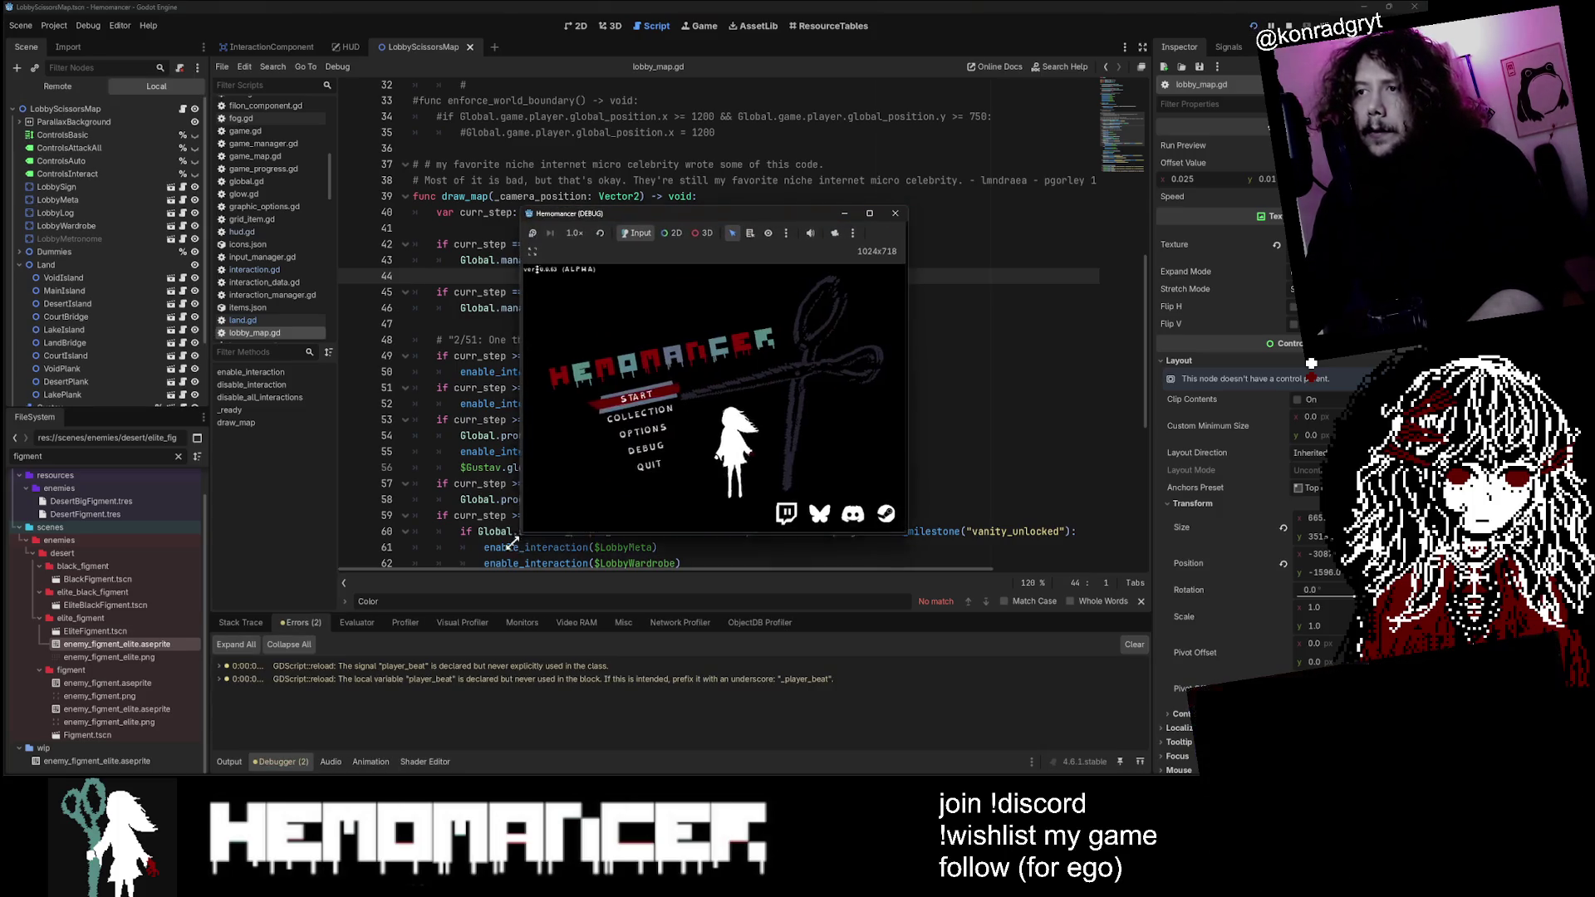
click(338, 476)
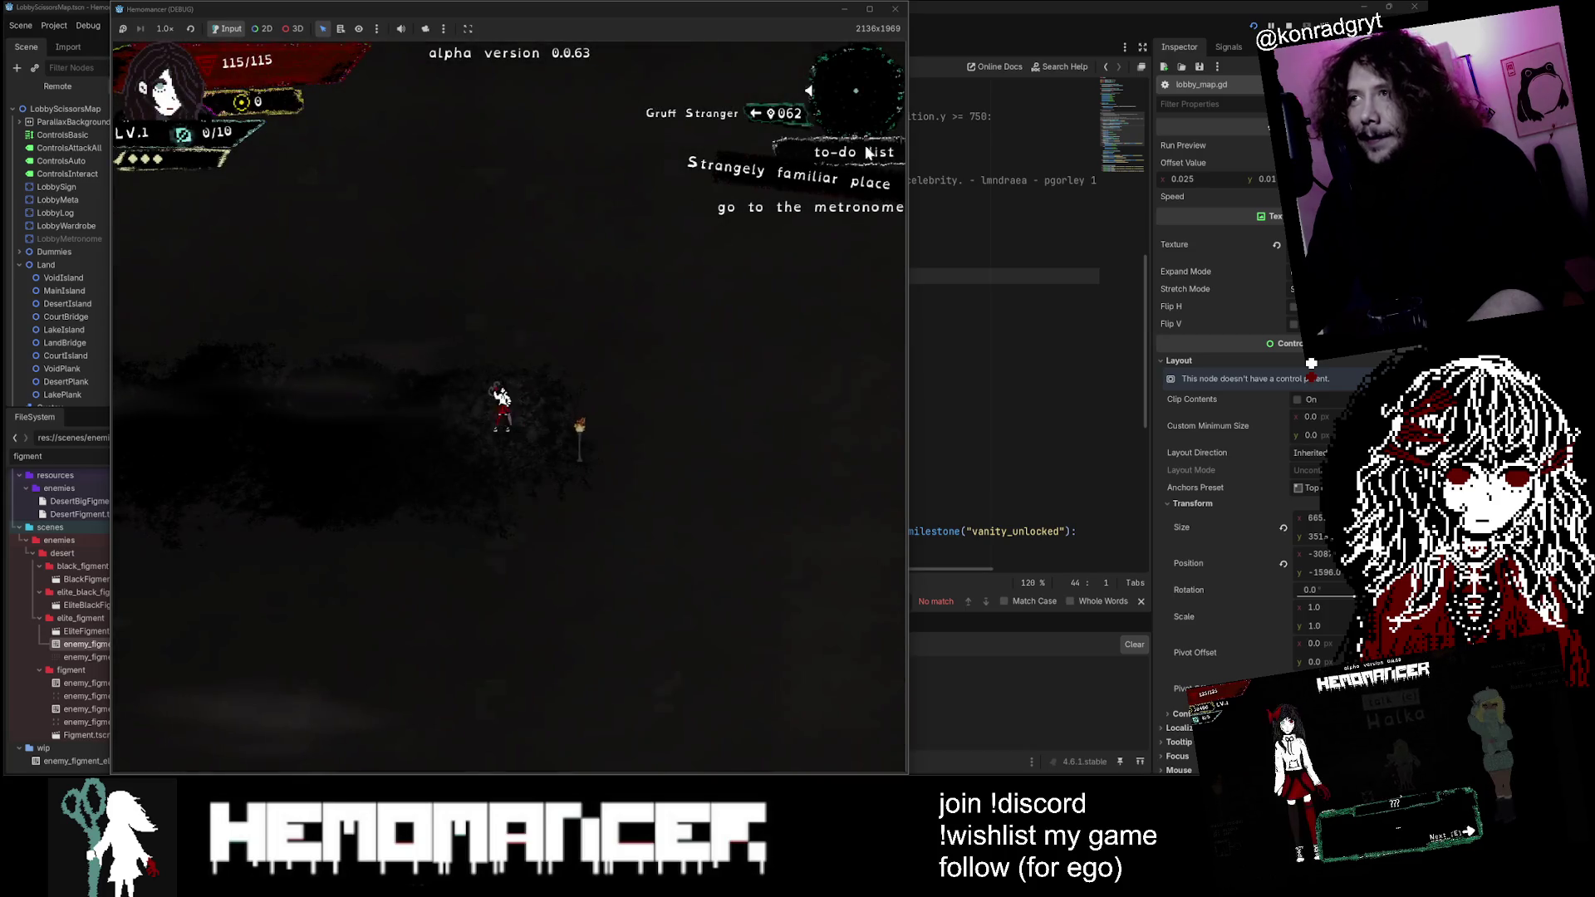
key(a)
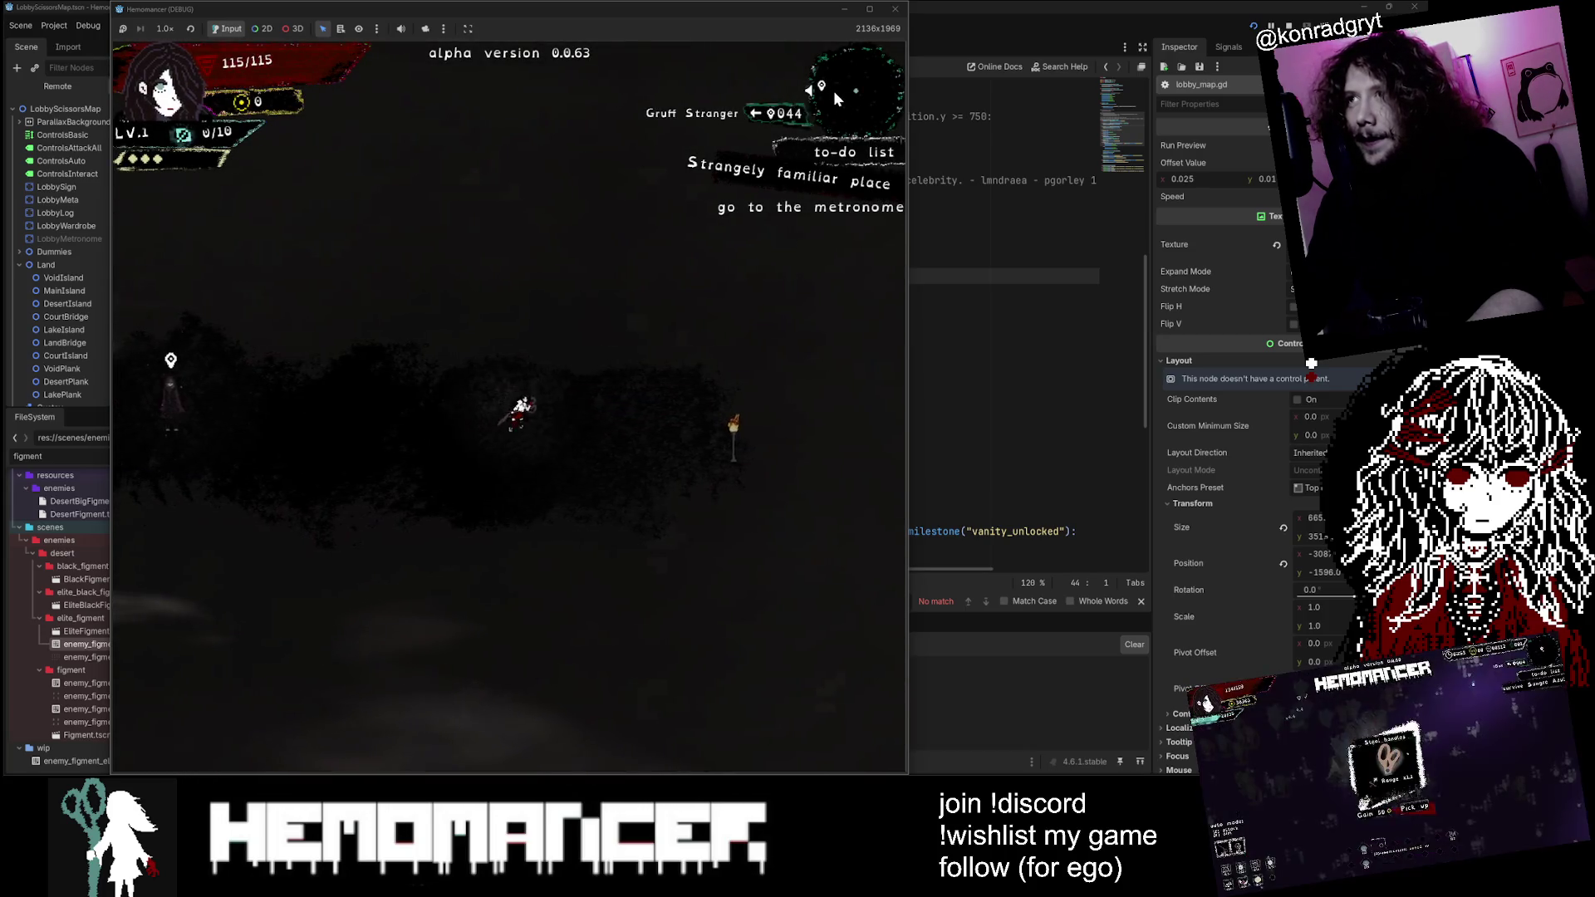
key(a)
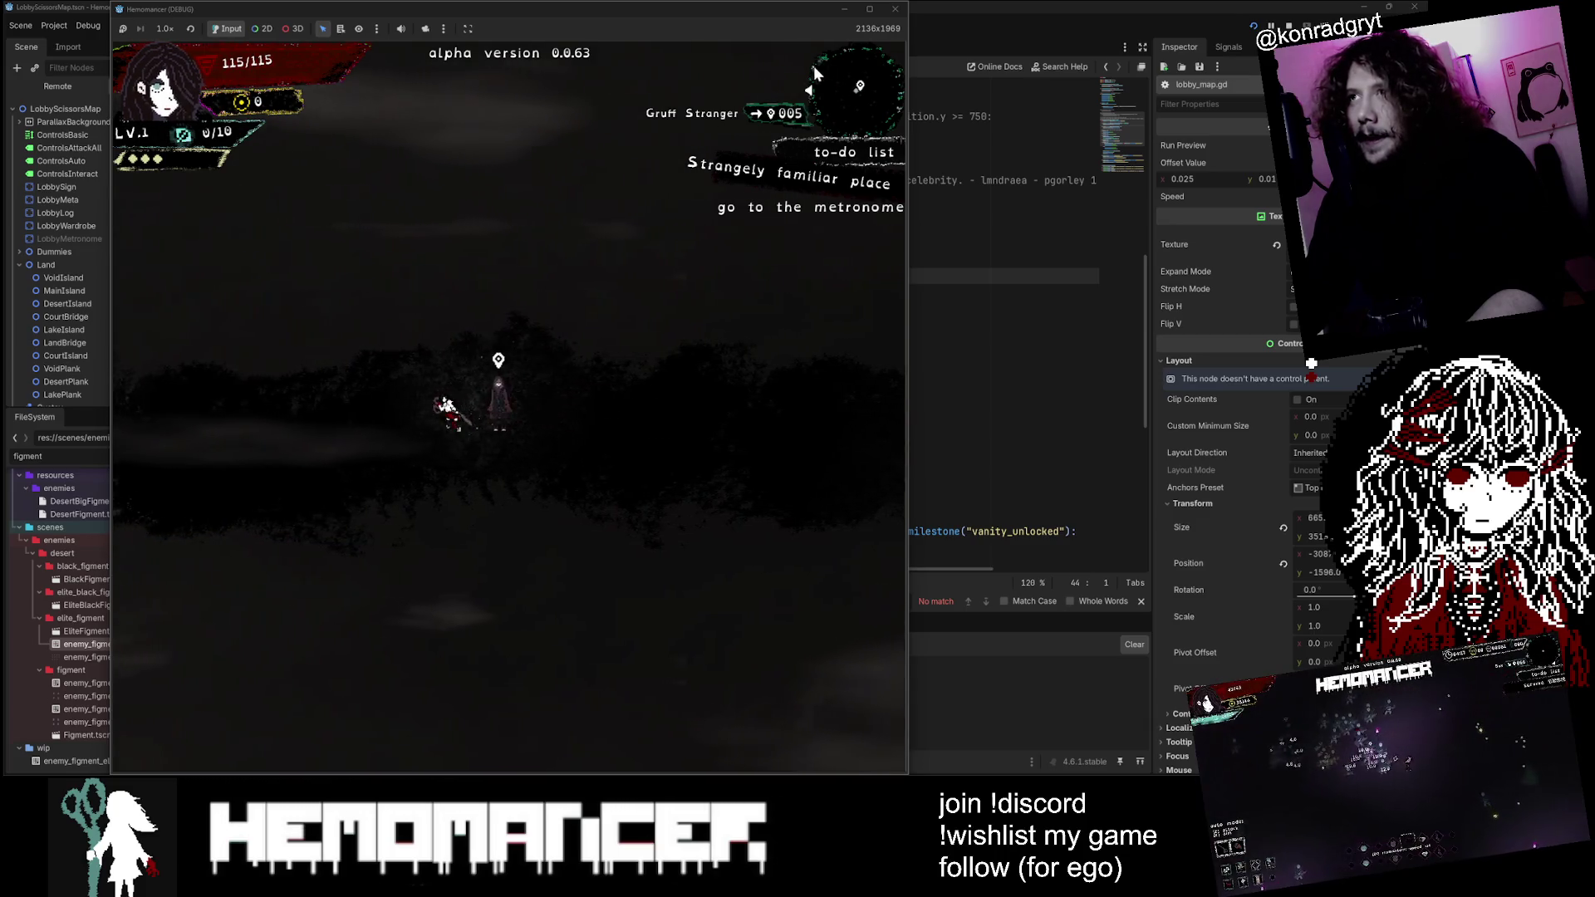
Step: Restore and enlarge the game window to inspect the minimap arrows, then close the game
double_click(810, 10)
mouse_move(748, 141)
mouse_down()
mouse_move(279, 593)
mouse_move(693, 249)
mouse_move(1029, 12)
mouse_up()
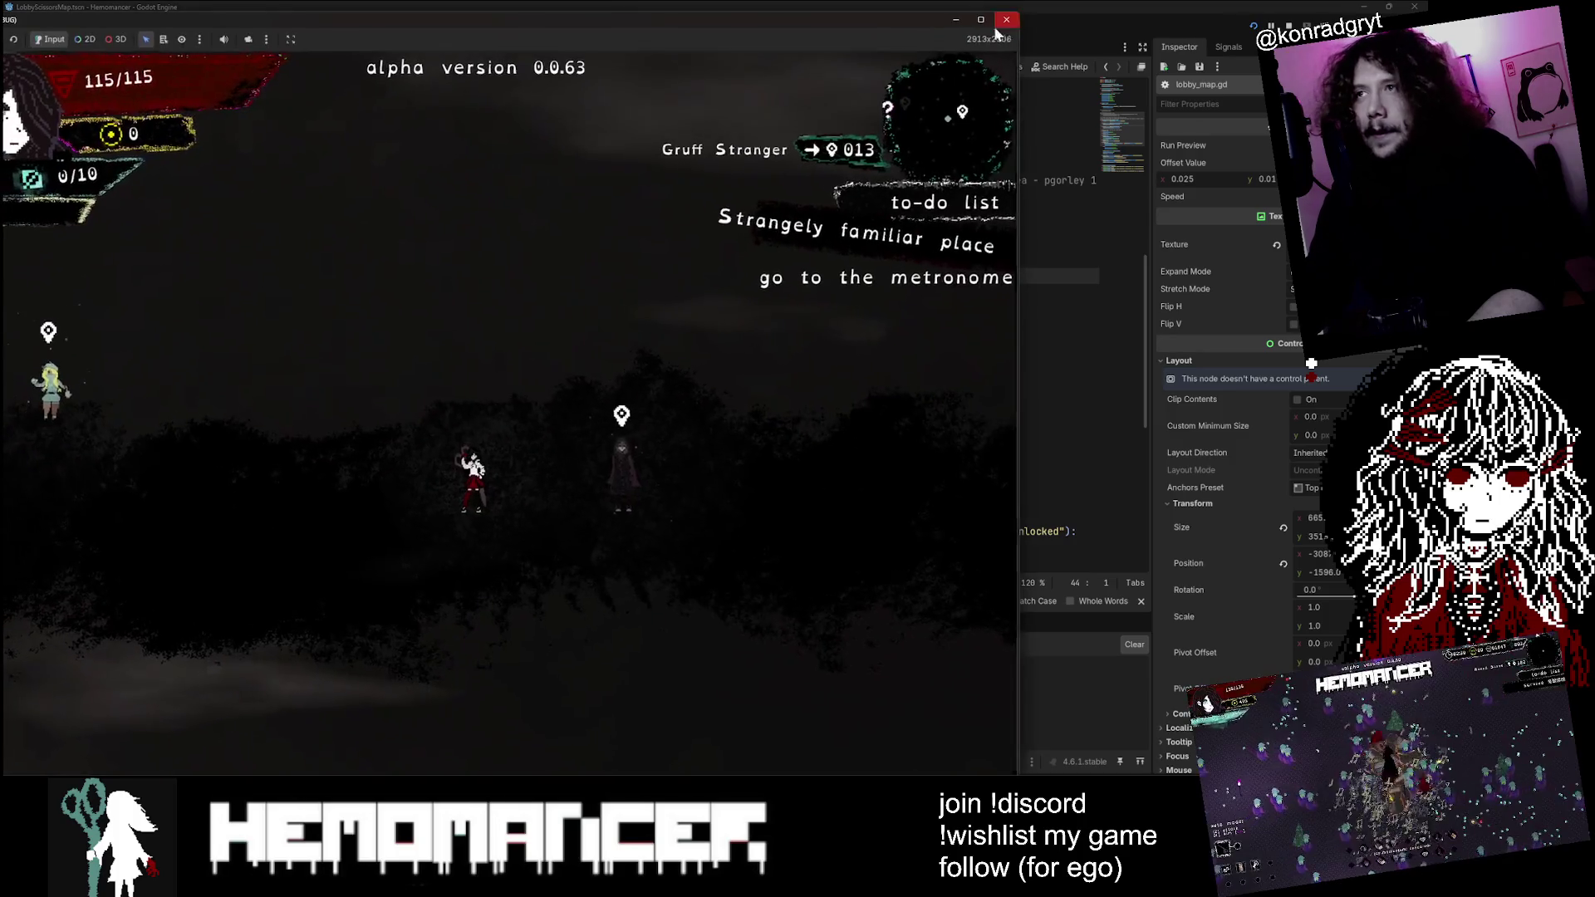
mouse_move(901, 27)
mouse_down()
mouse_move(494, 452)
mouse_move(475, 532)
mouse_up()
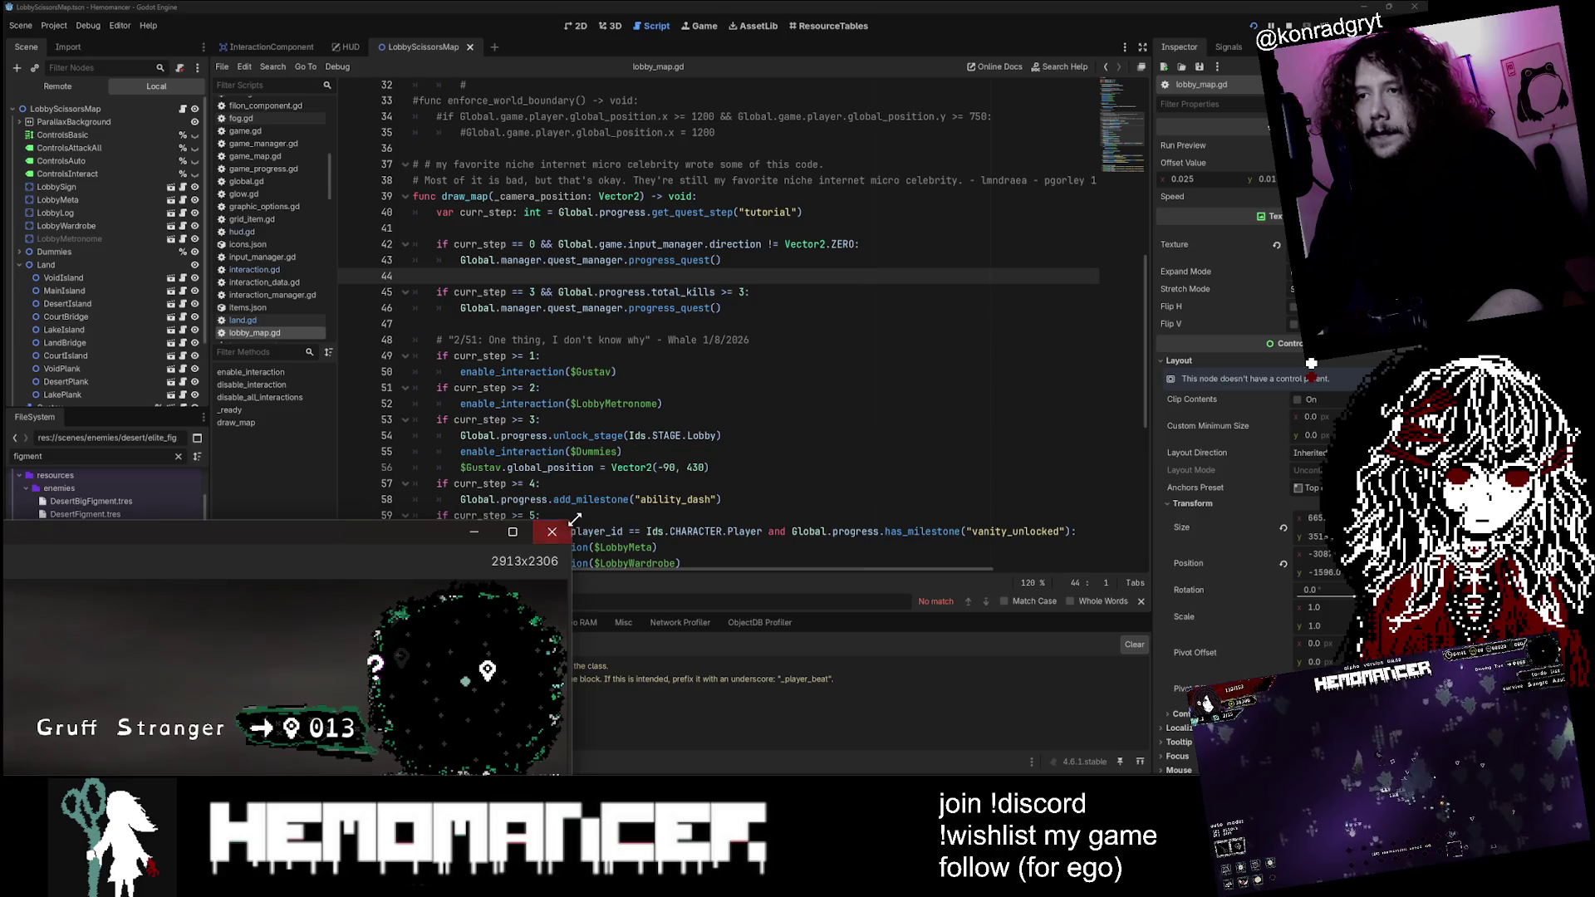
drag(574, 519, 994, 117)
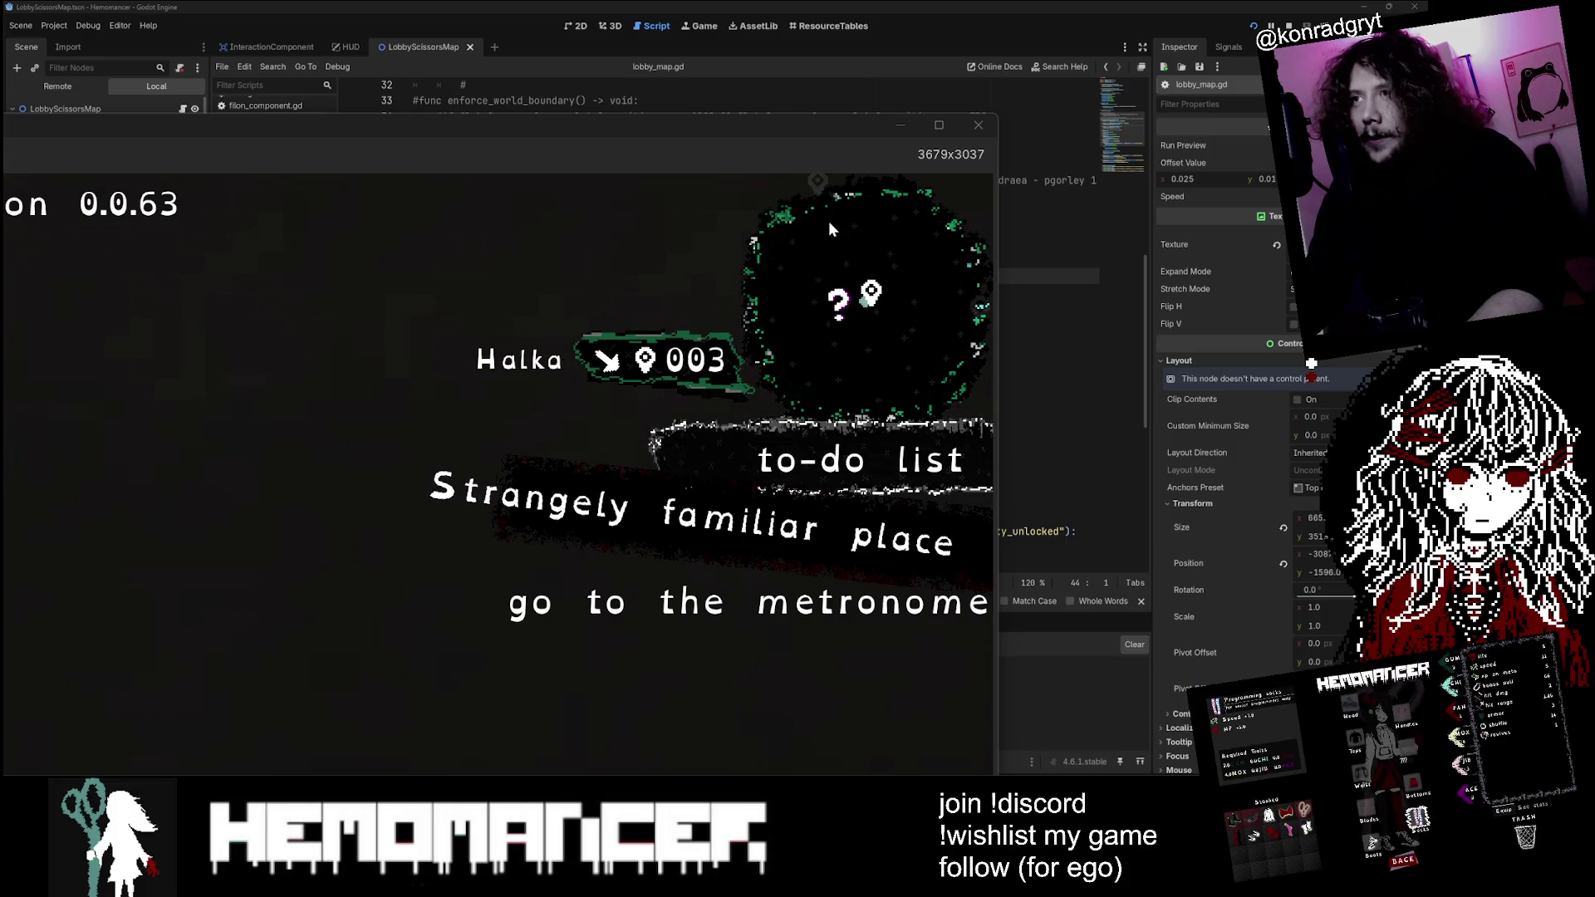
click(980, 132)
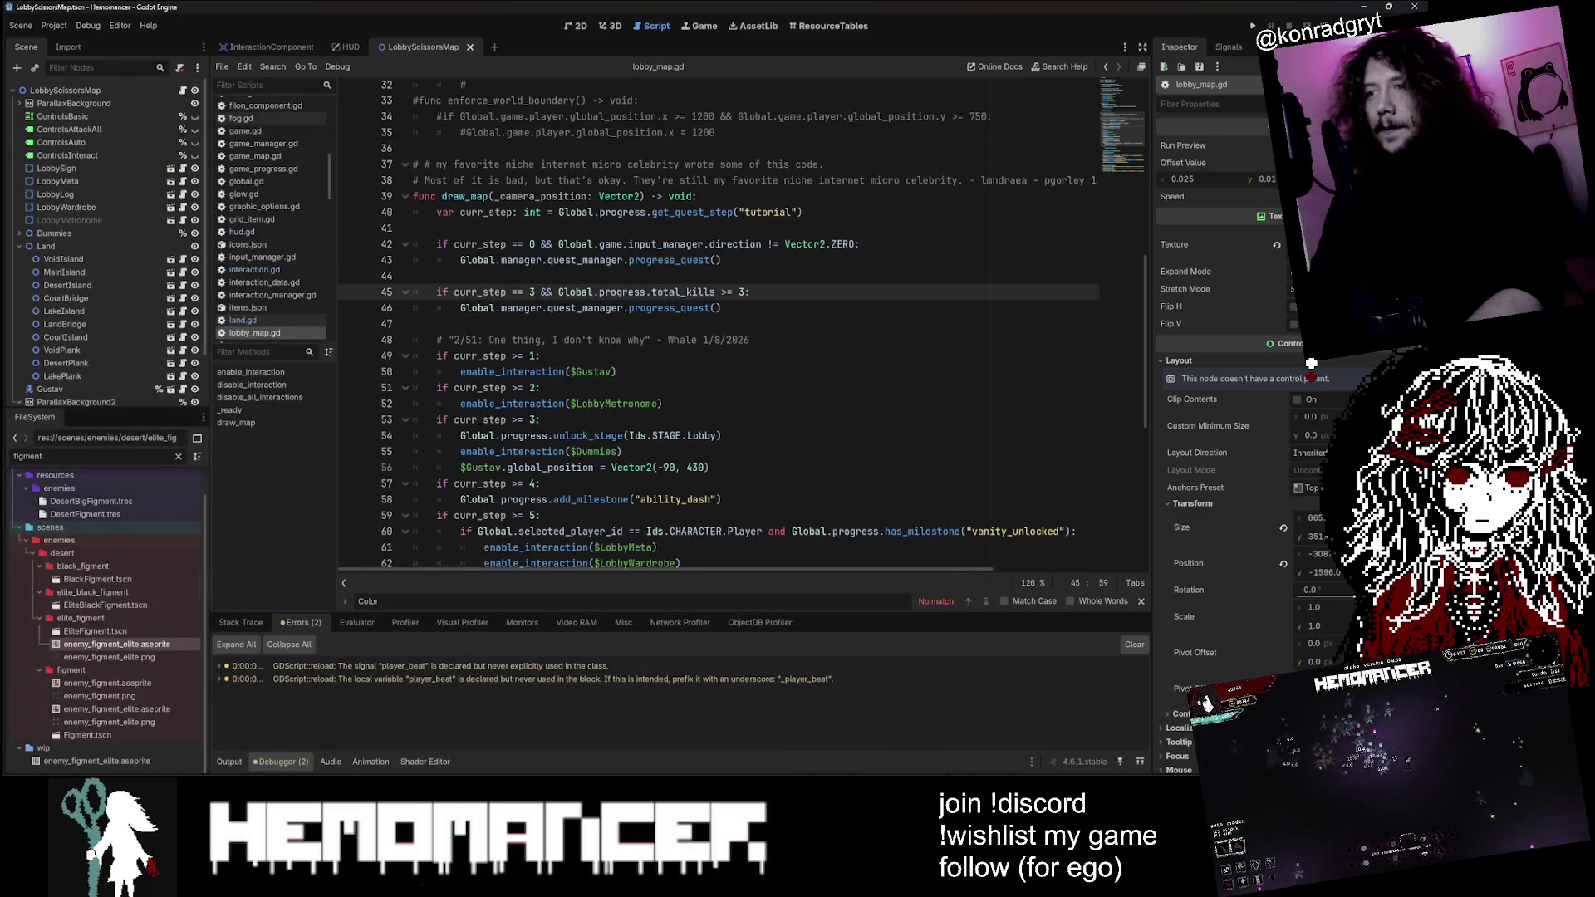
Step: Search lobby_map.gd for 'q' matches, landing on the quest_manager match on line 46
key(ctrl+f)
text(q)
key(shift+Return)
key(shift+Return)
key(shift+Return)
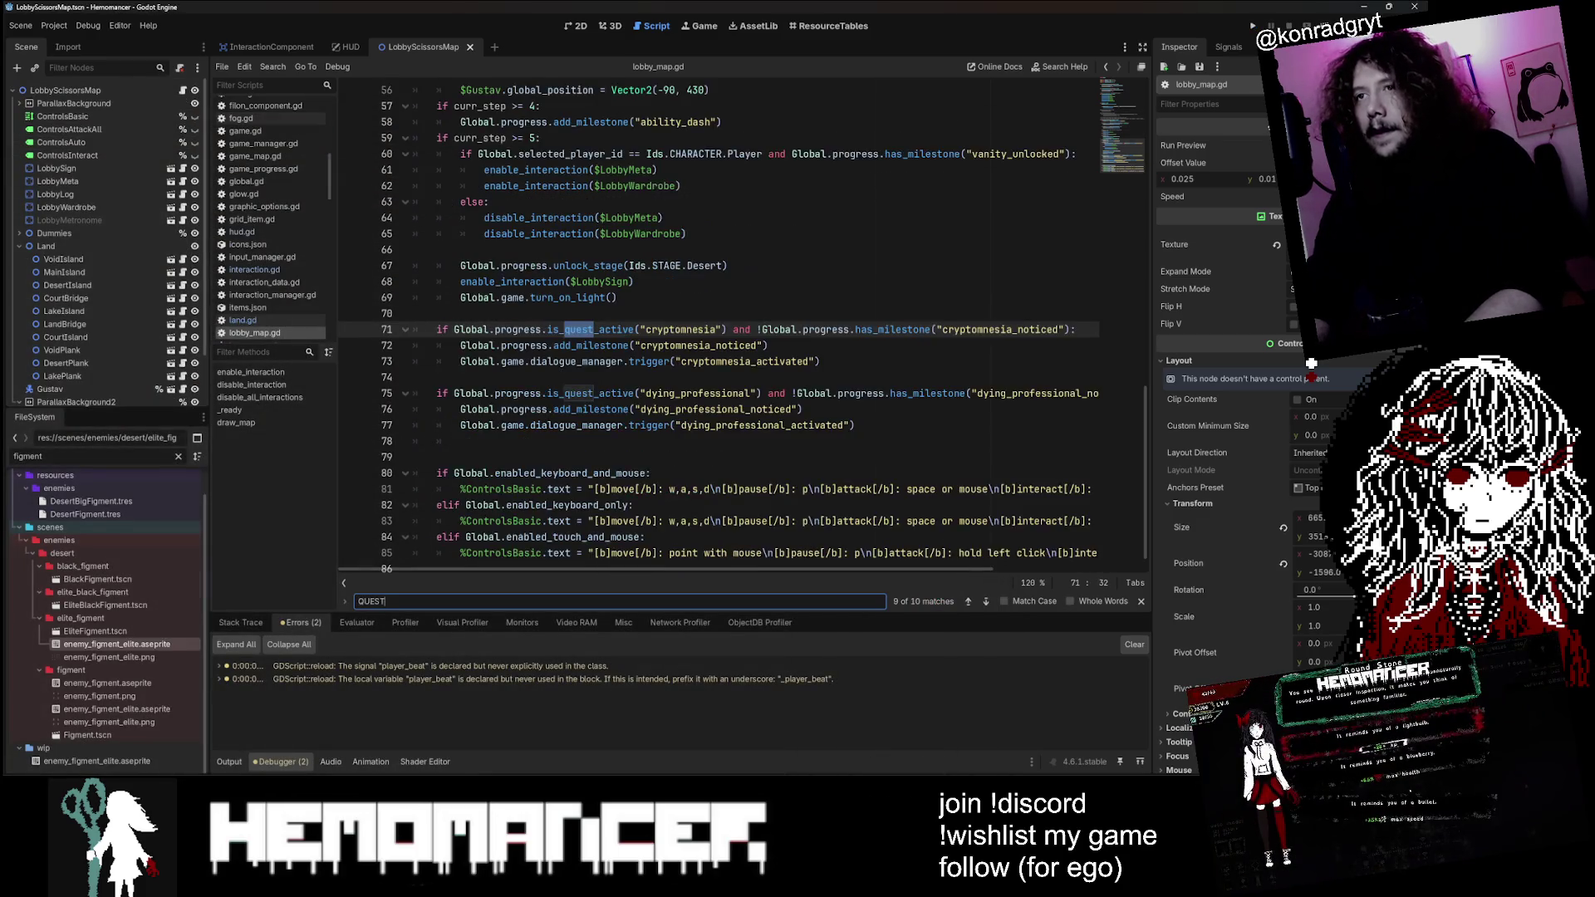
key(shift+Return)
key(shift+Return)
key(shift+Return)
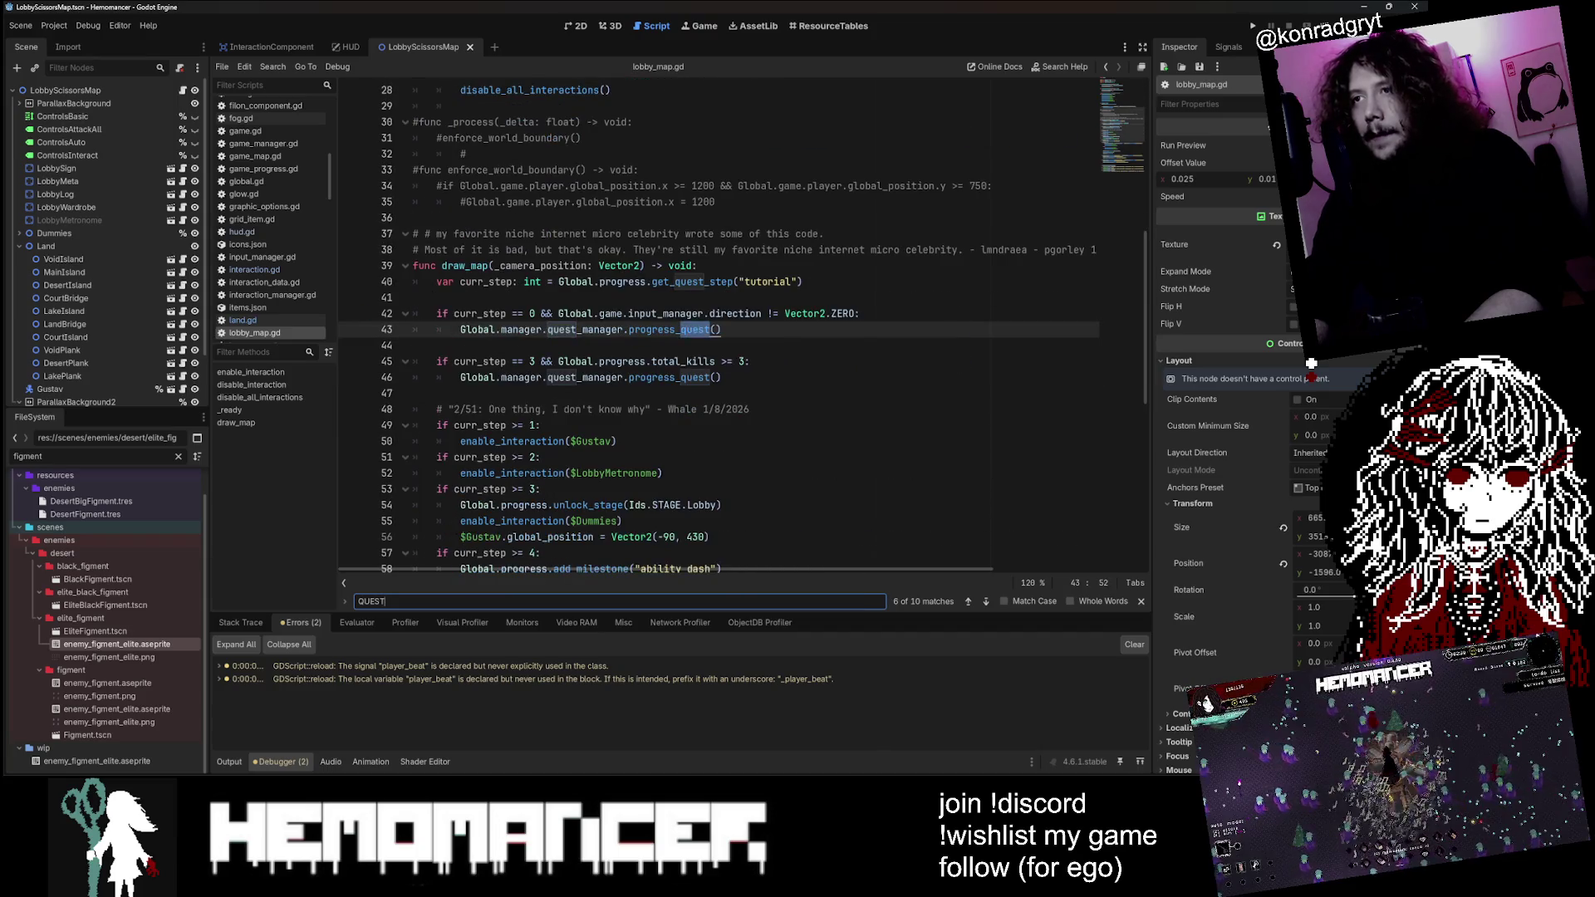
key(Return)
key(Return)
key(Return)
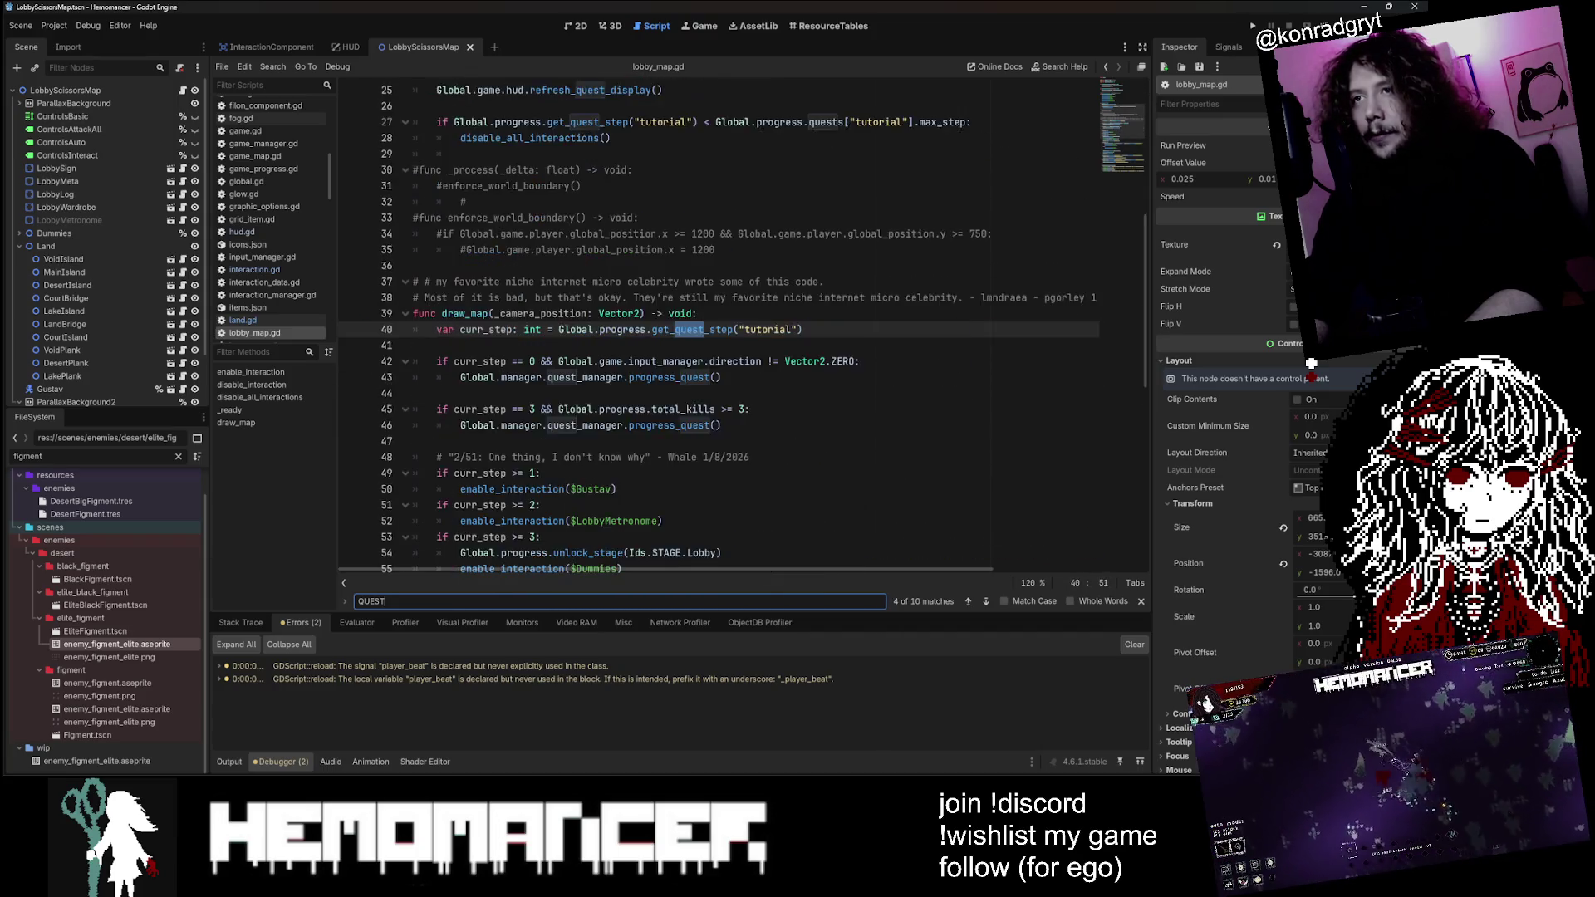
key(shift+Return)
key(shift+Return)
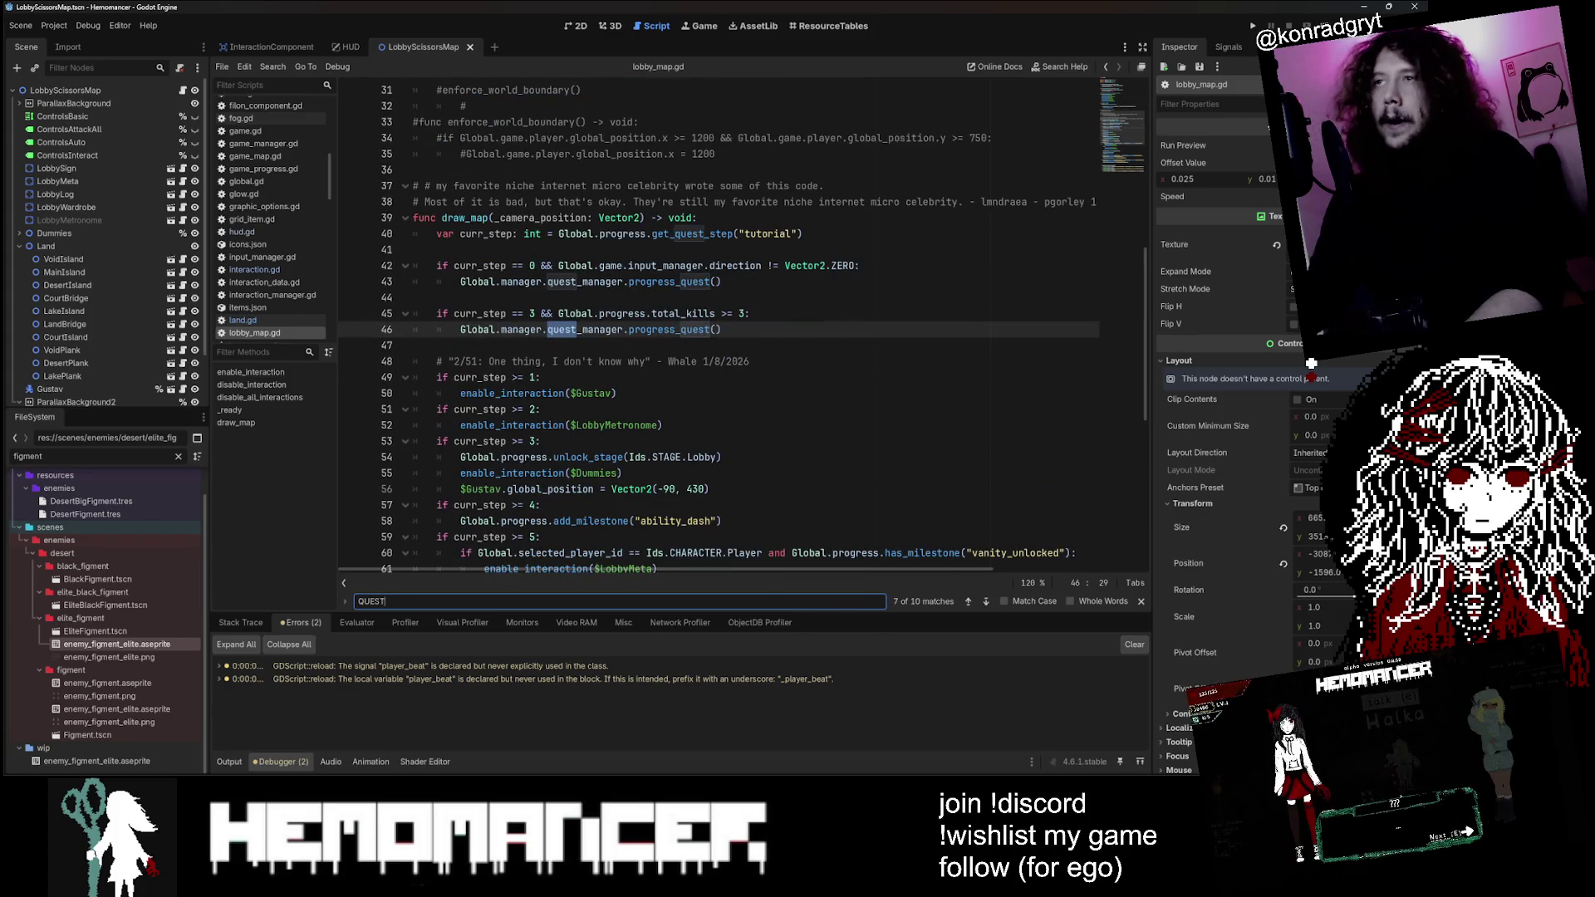
scroll(582, 332, up, 1)
Step: In hud.gd, raise the non-quest arrow alpha from 0.1 to 0.5 and relaunch the game
click(343, 47)
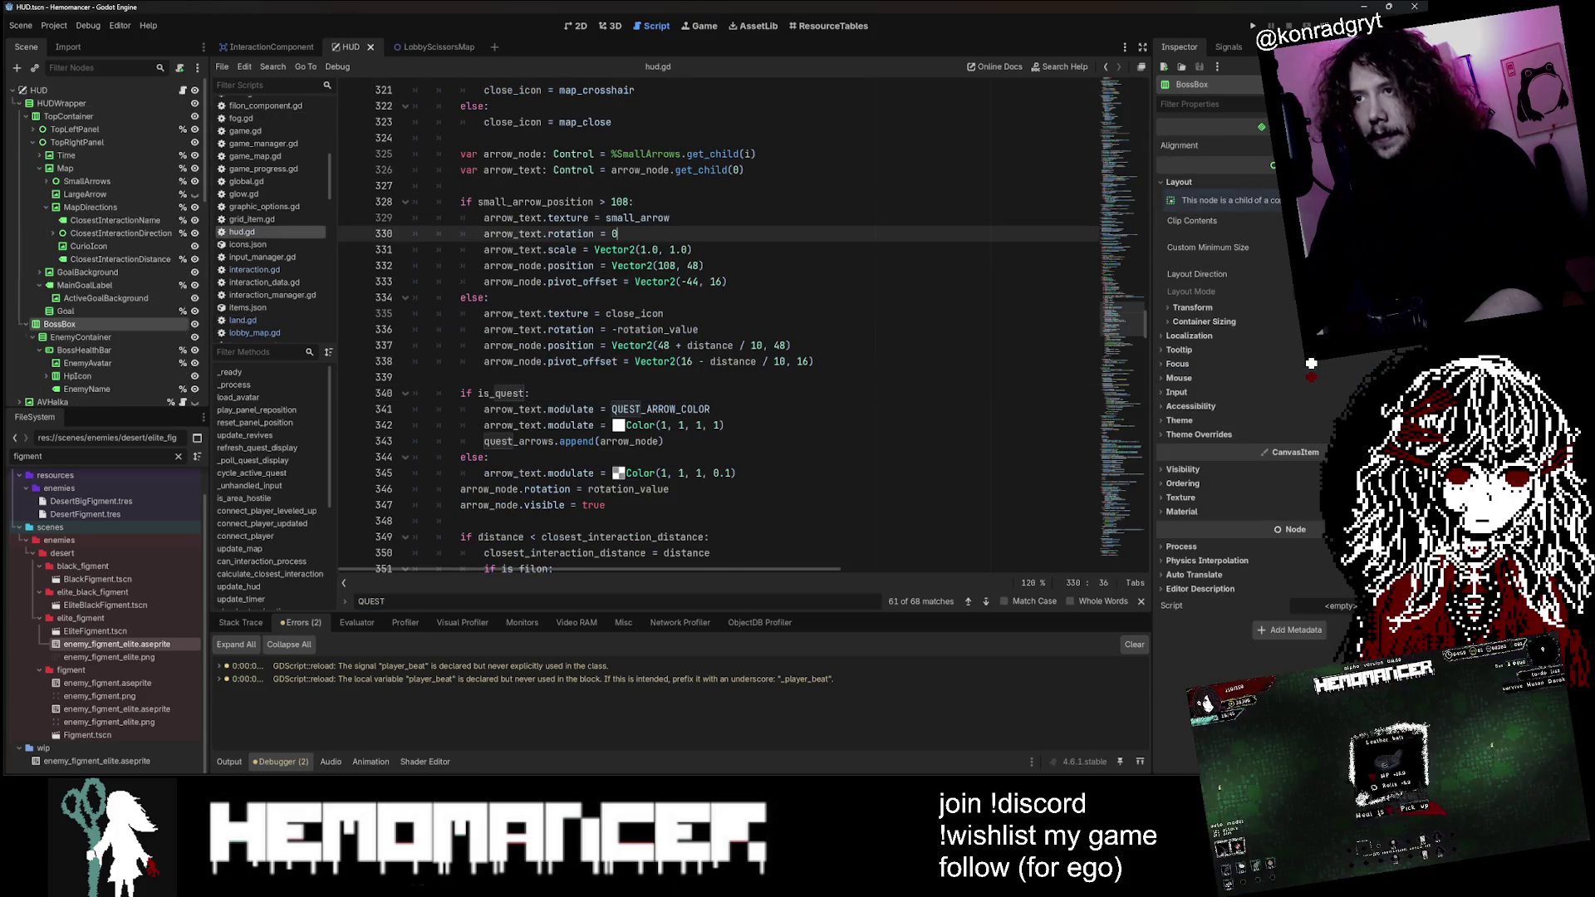
click(736, 472)
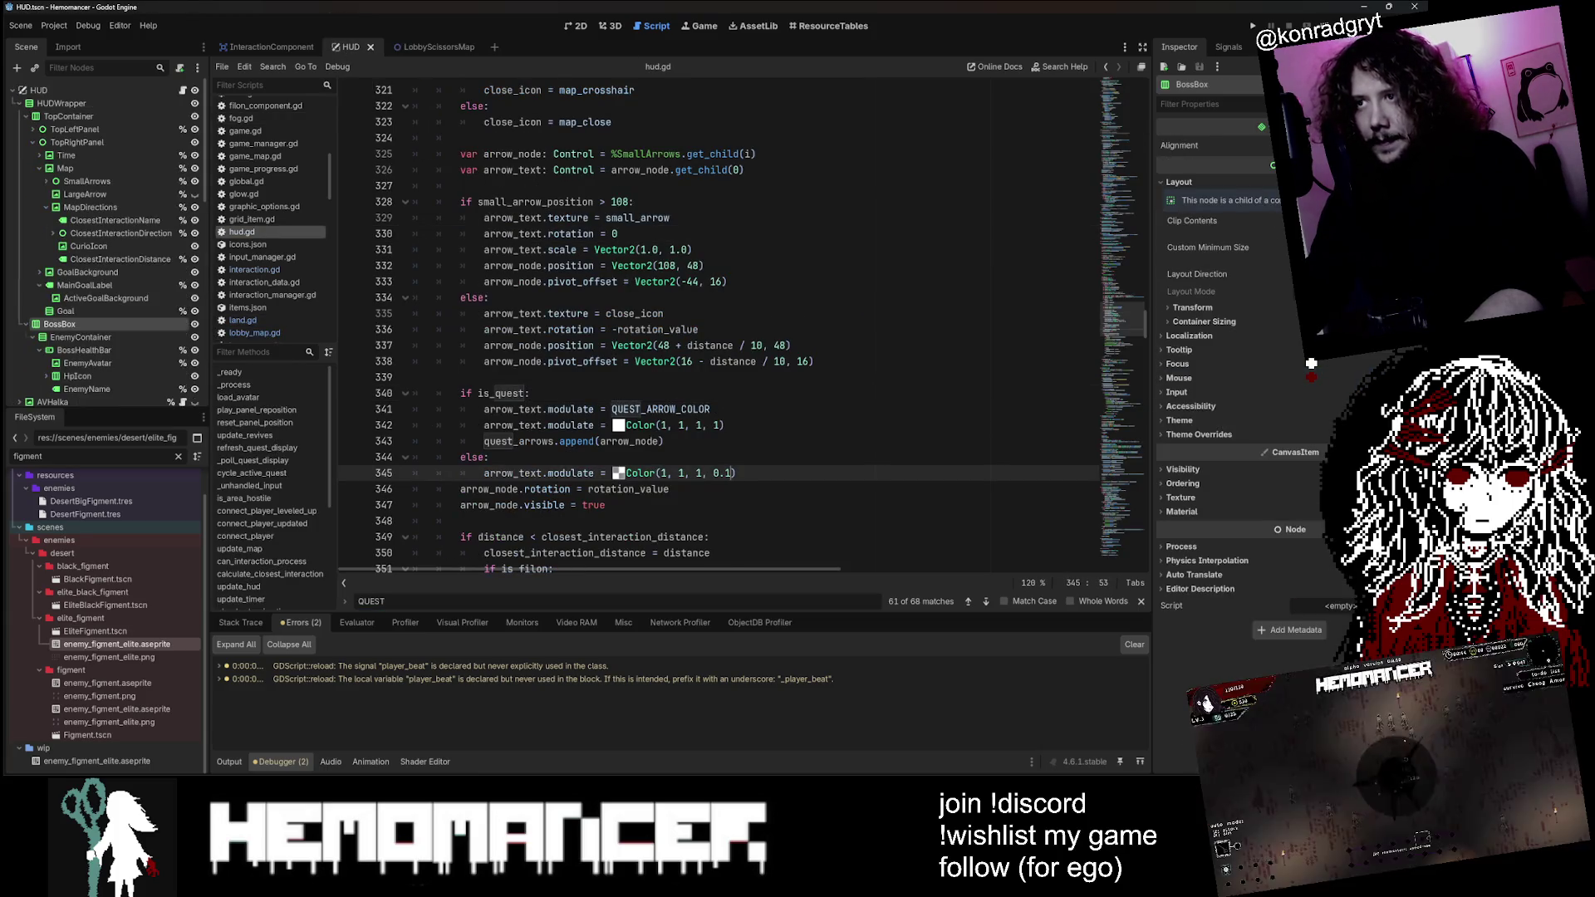
text(5)
click(632, 202)
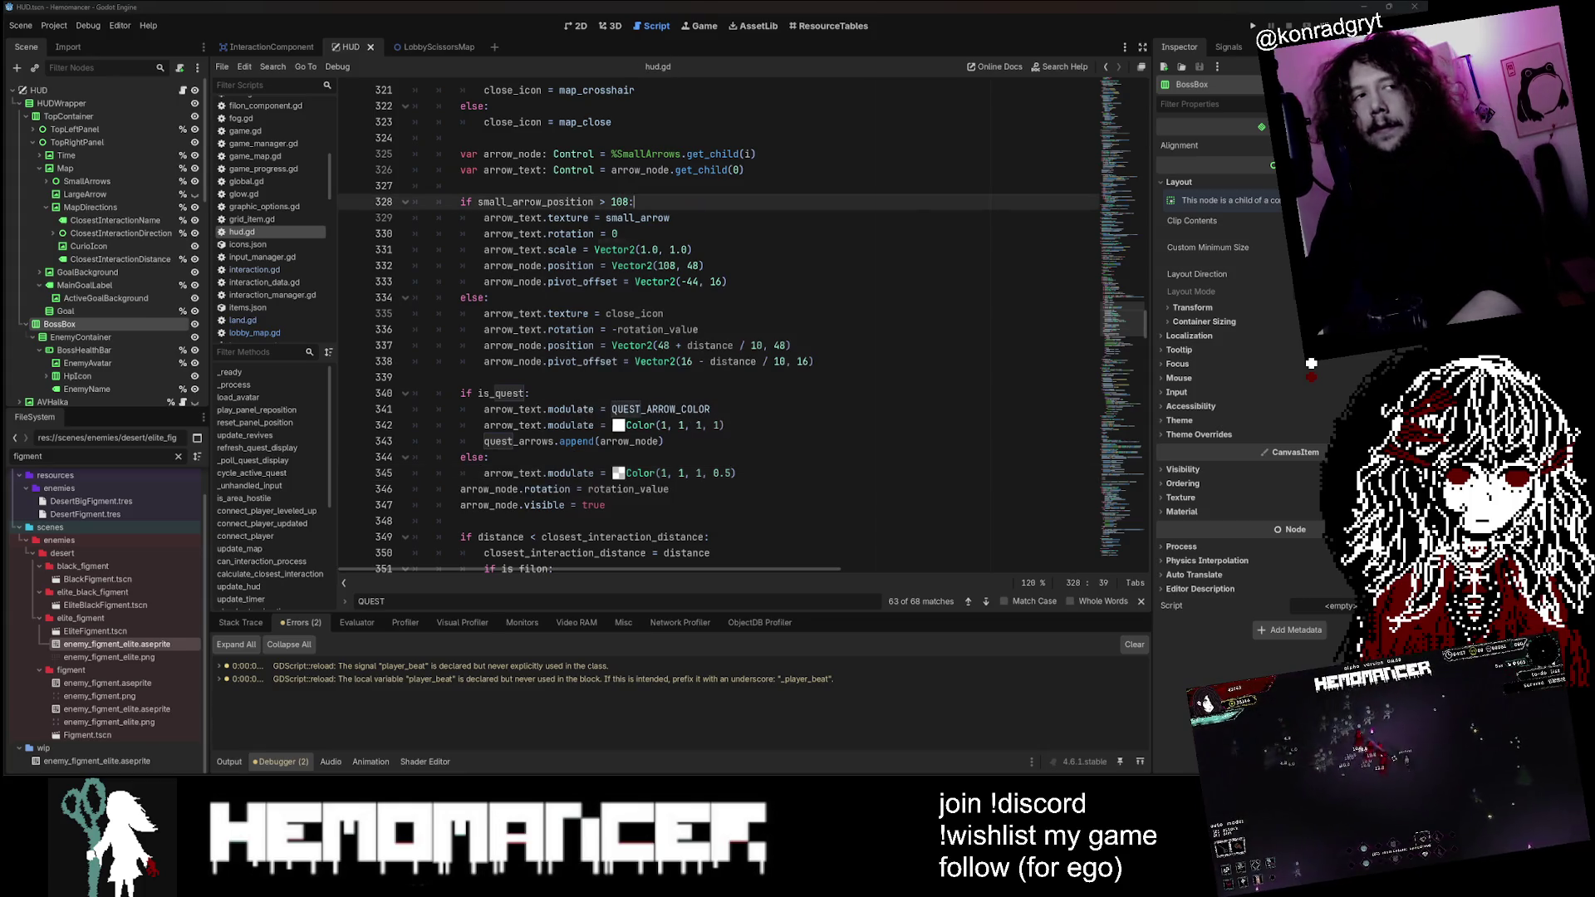
key(F5)
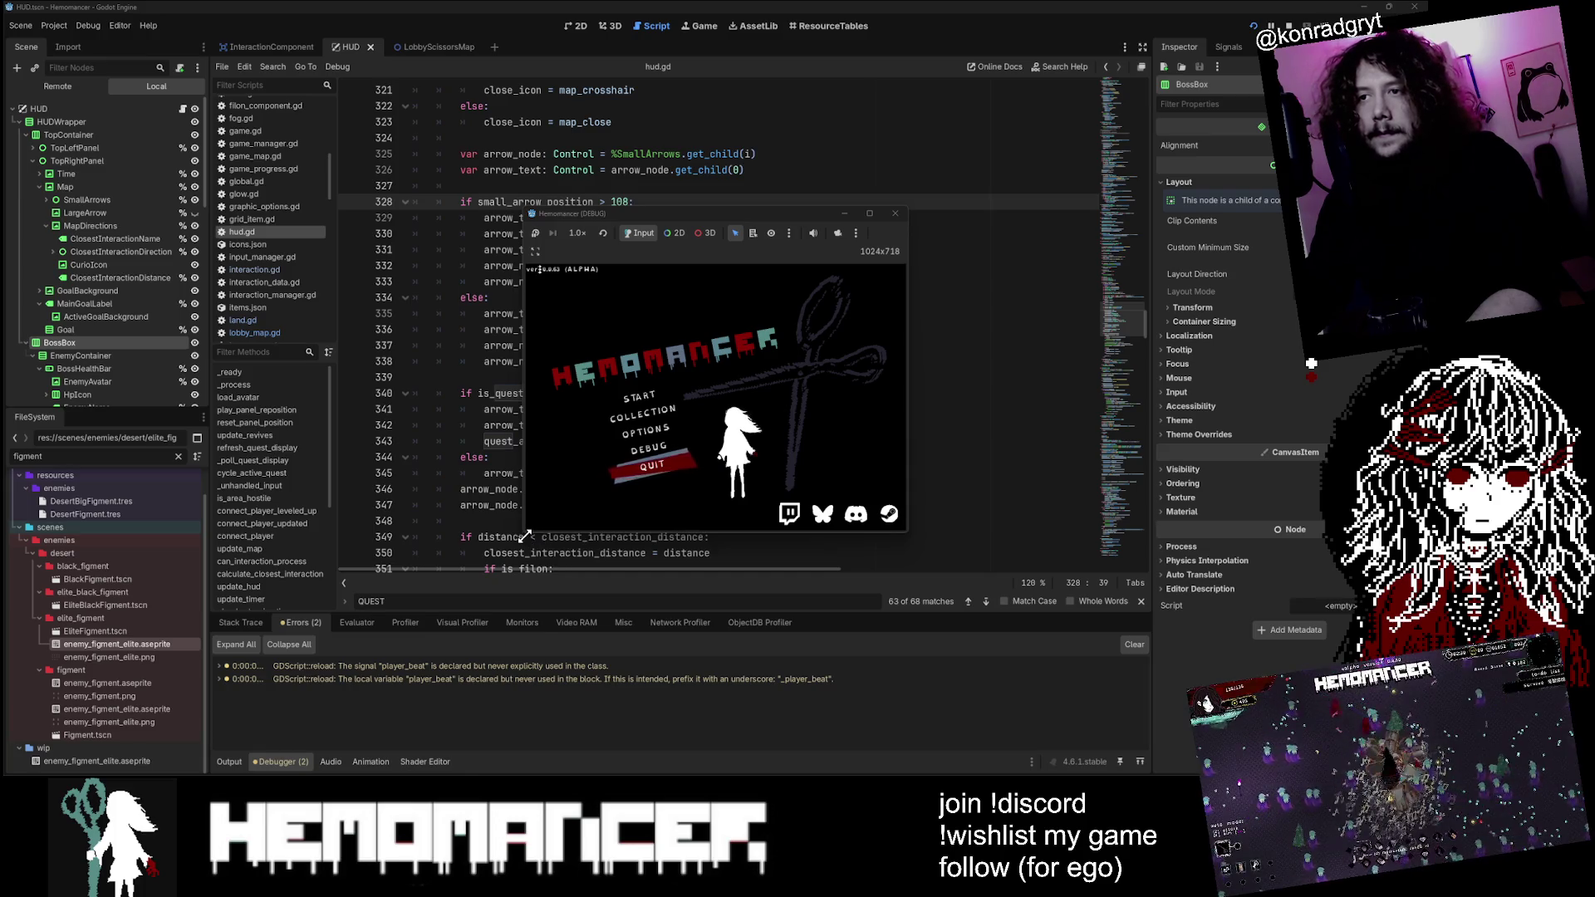
Step: Enlarge the game window, start a new game and walk left past the Gruff Stranger toward Halka
drag(525, 537, 13, 768)
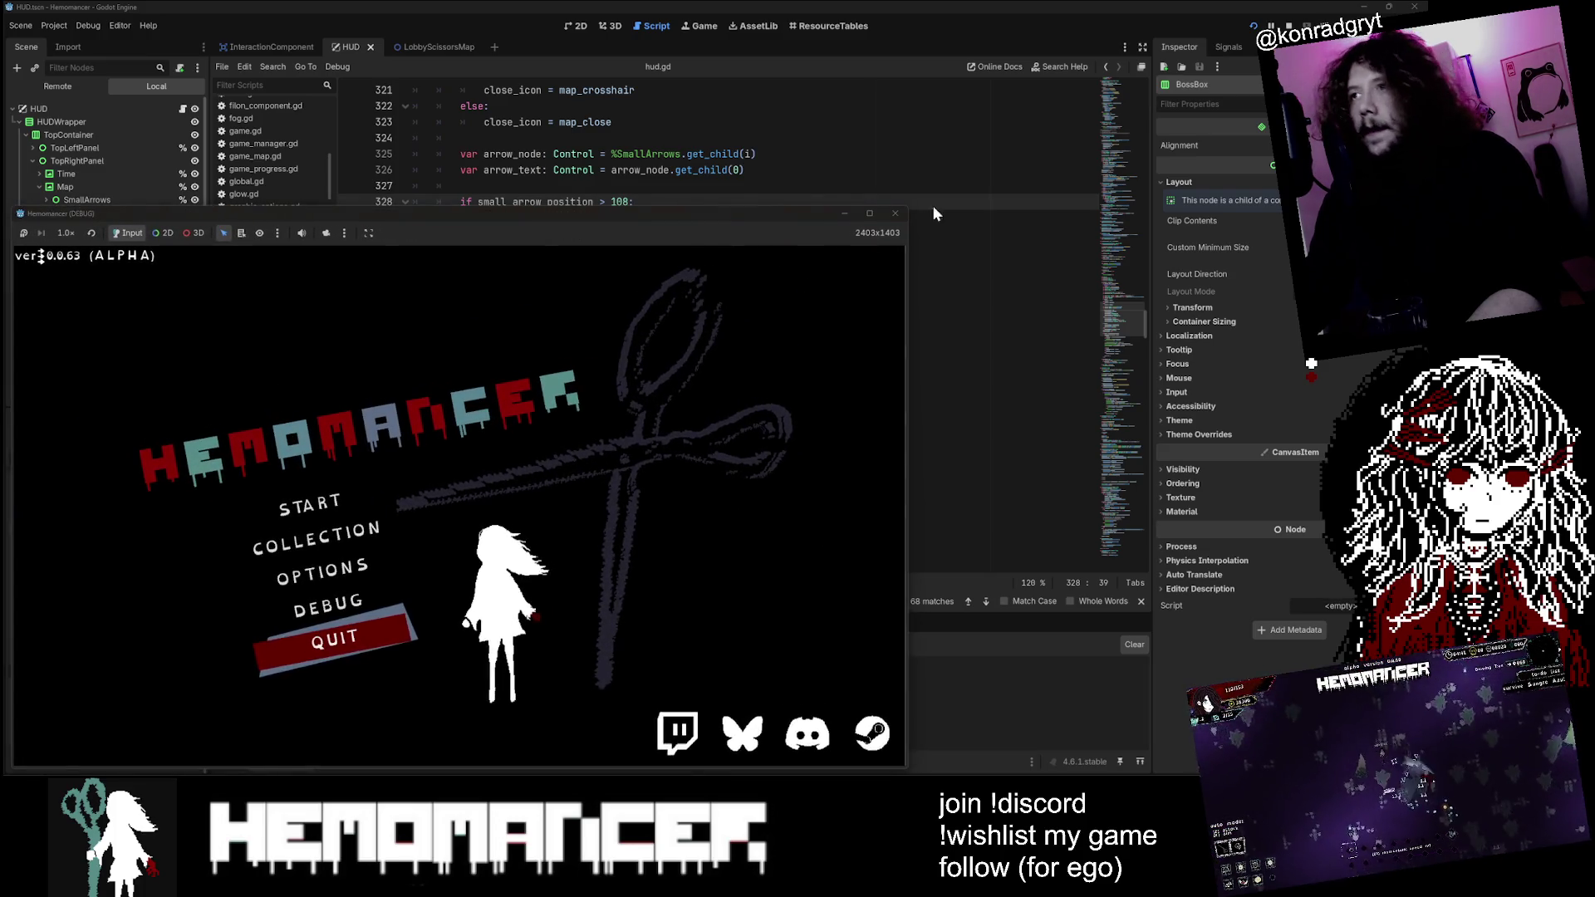
drag(910, 207, 1142, 19)
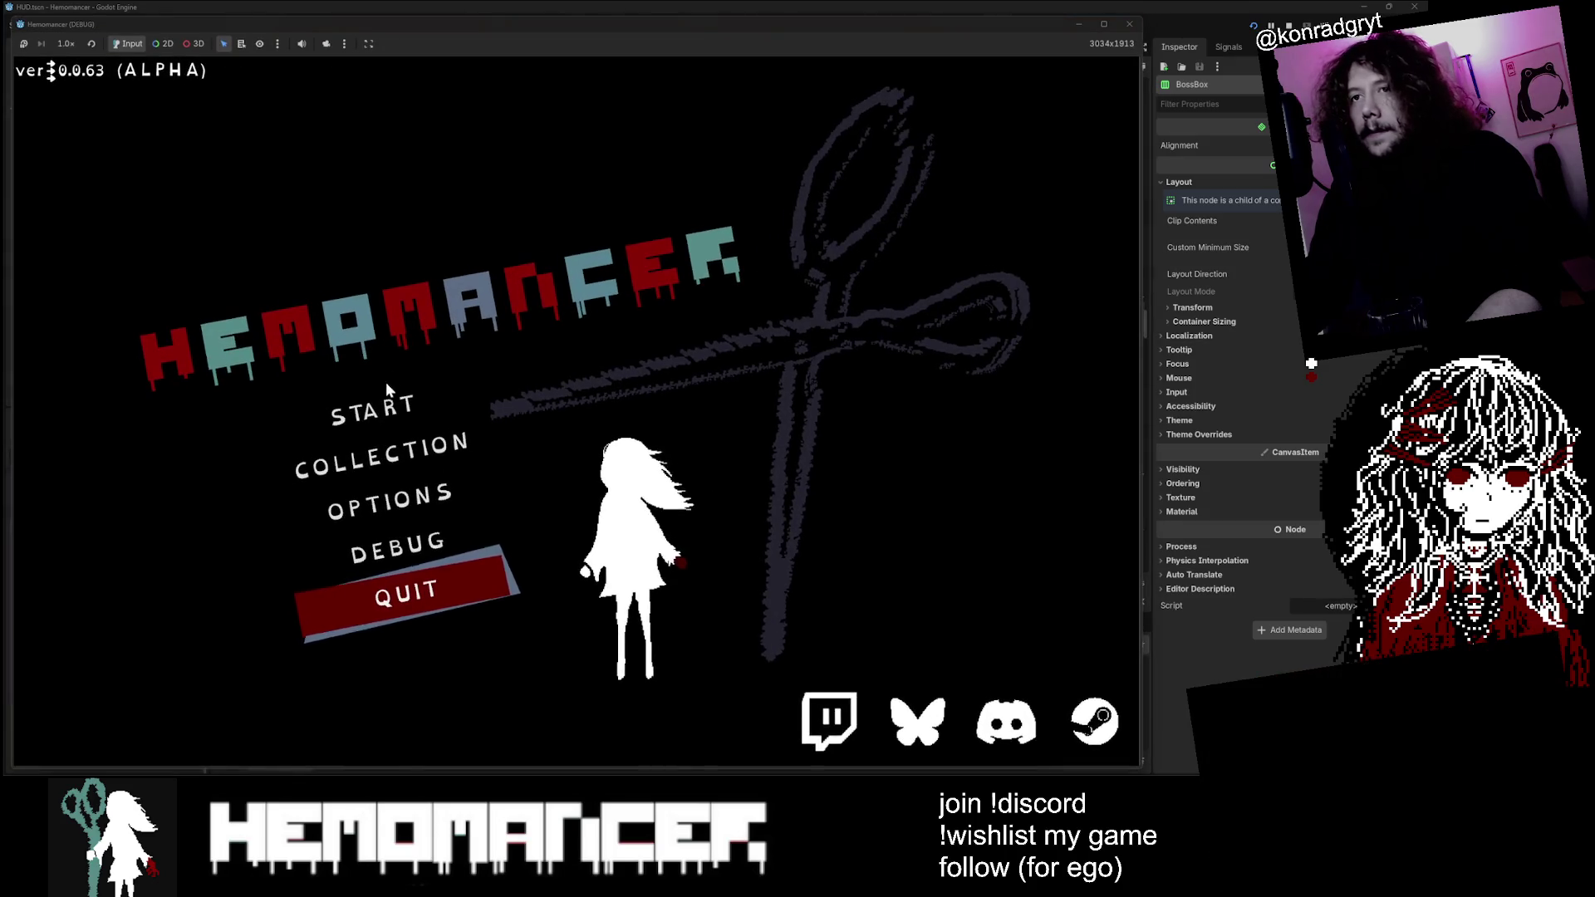
click(373, 399)
key(a)
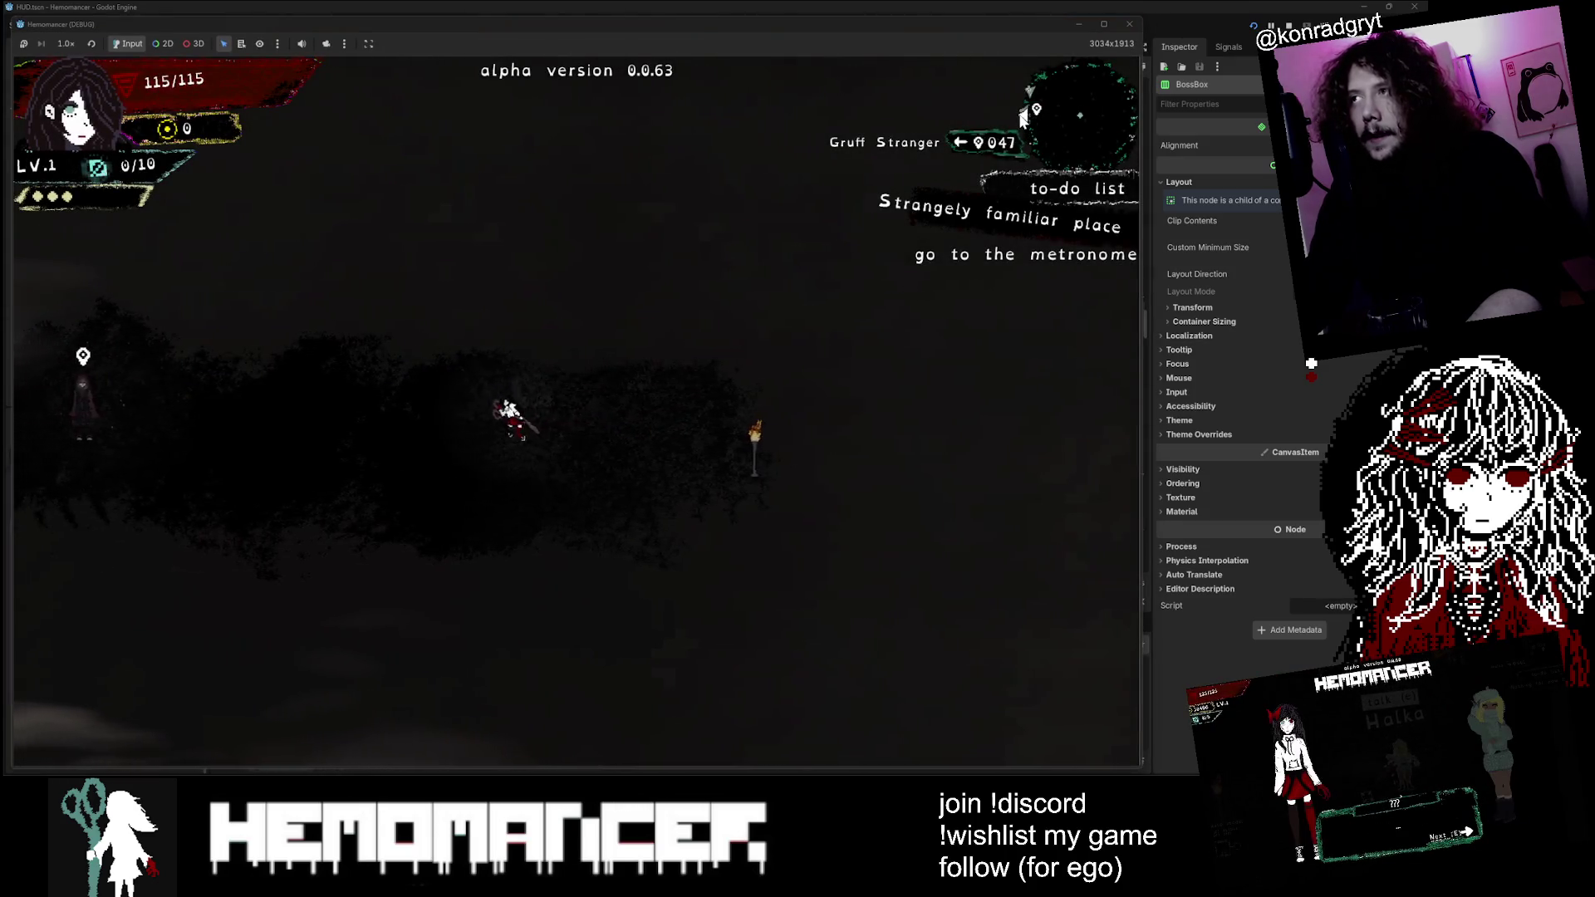
key(a)
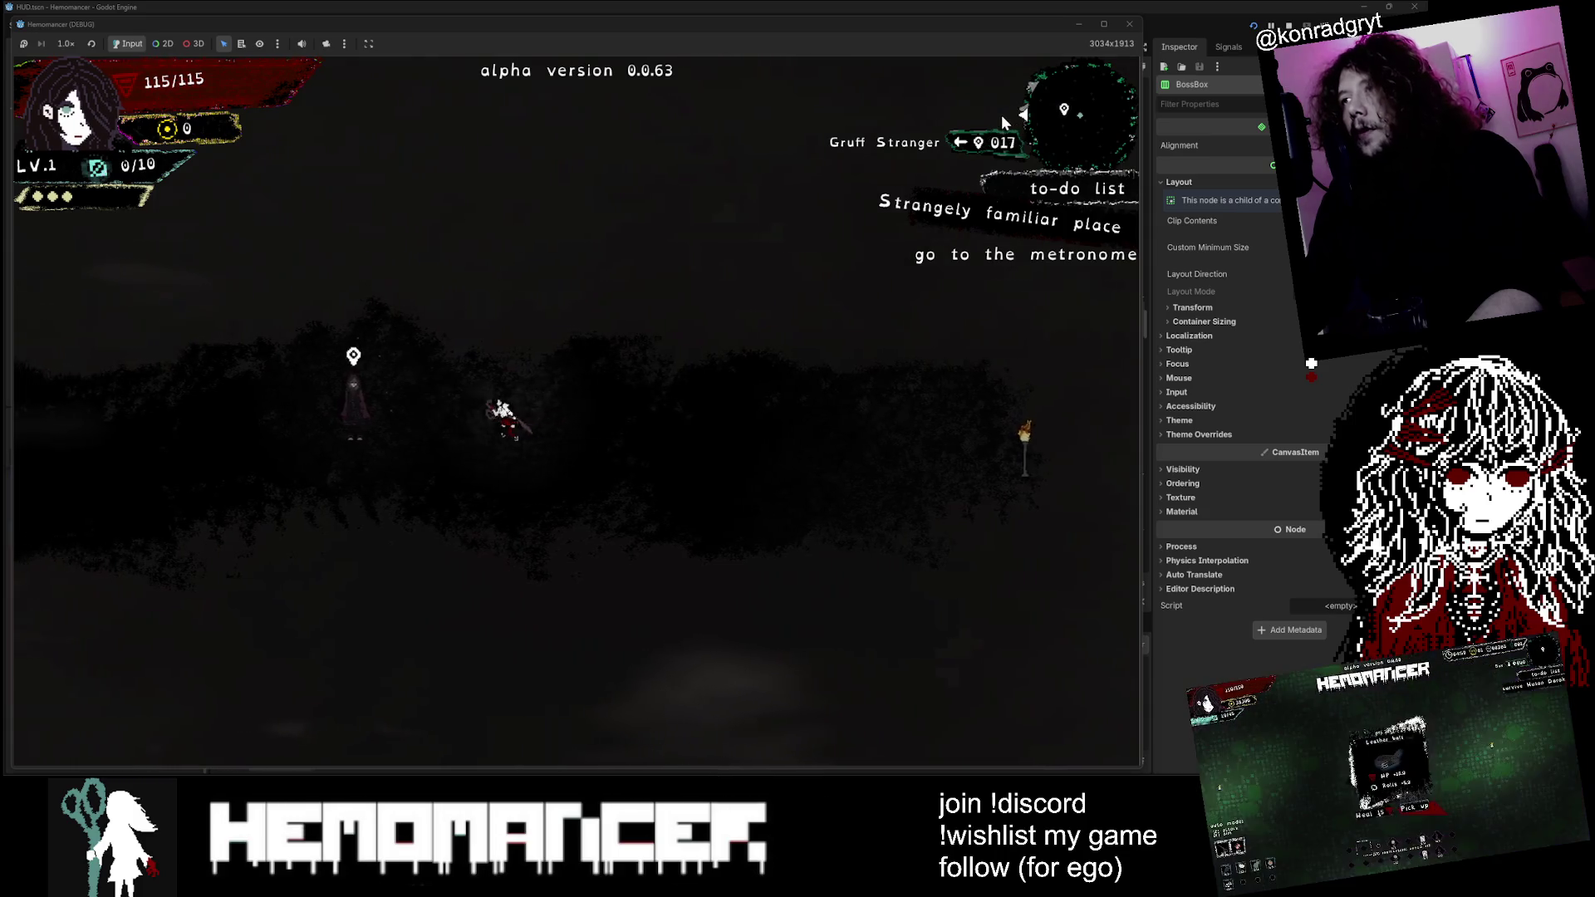
key(a)
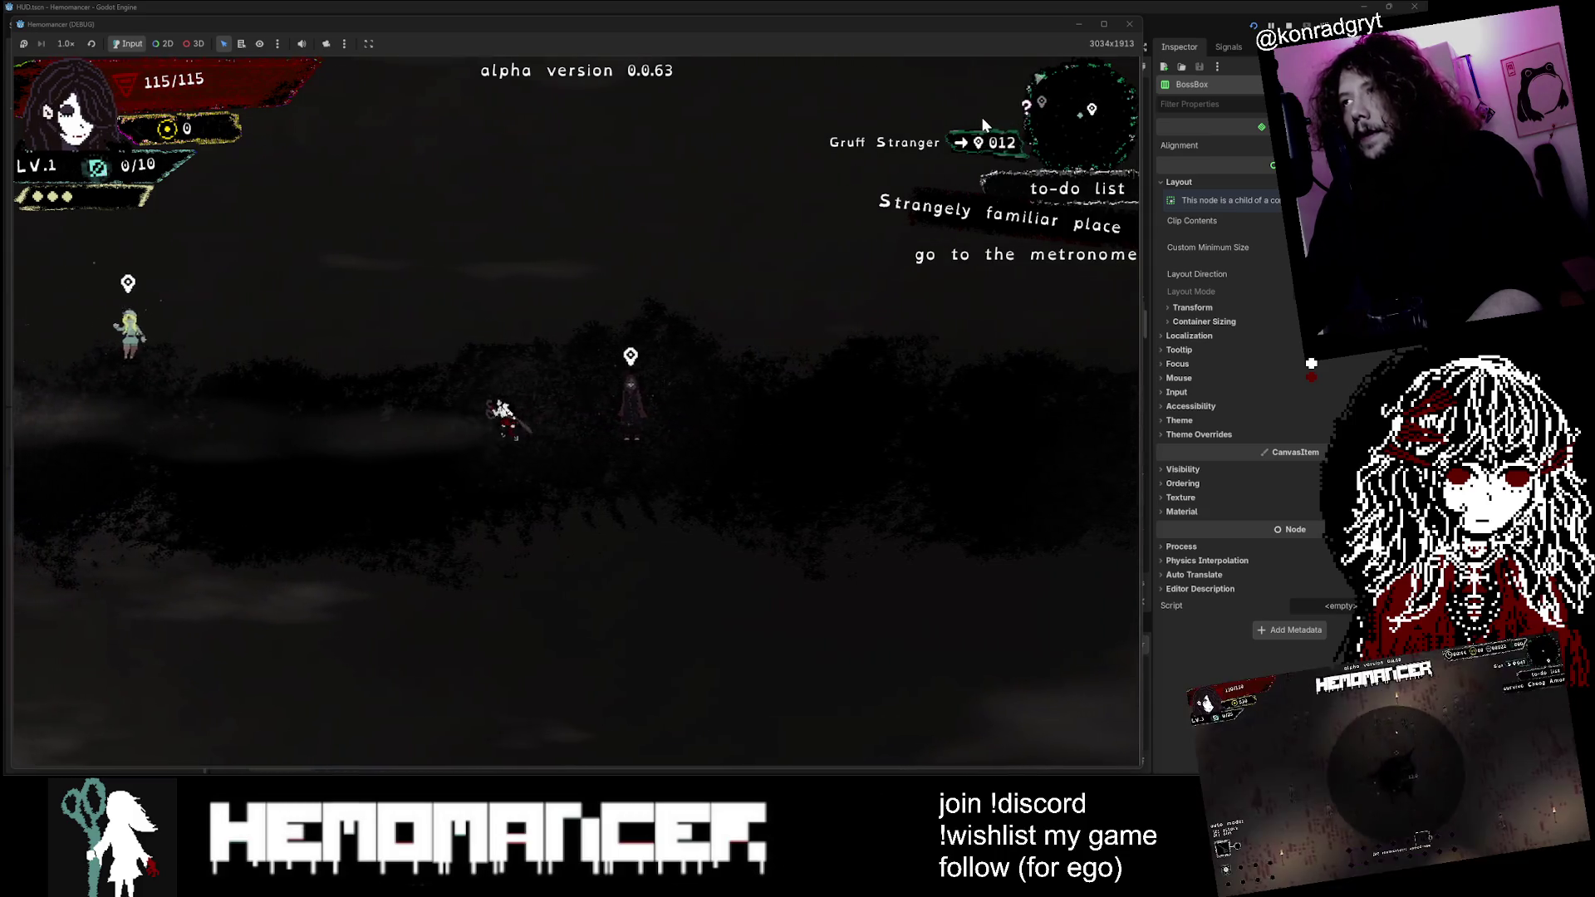
key(a)
key(a)
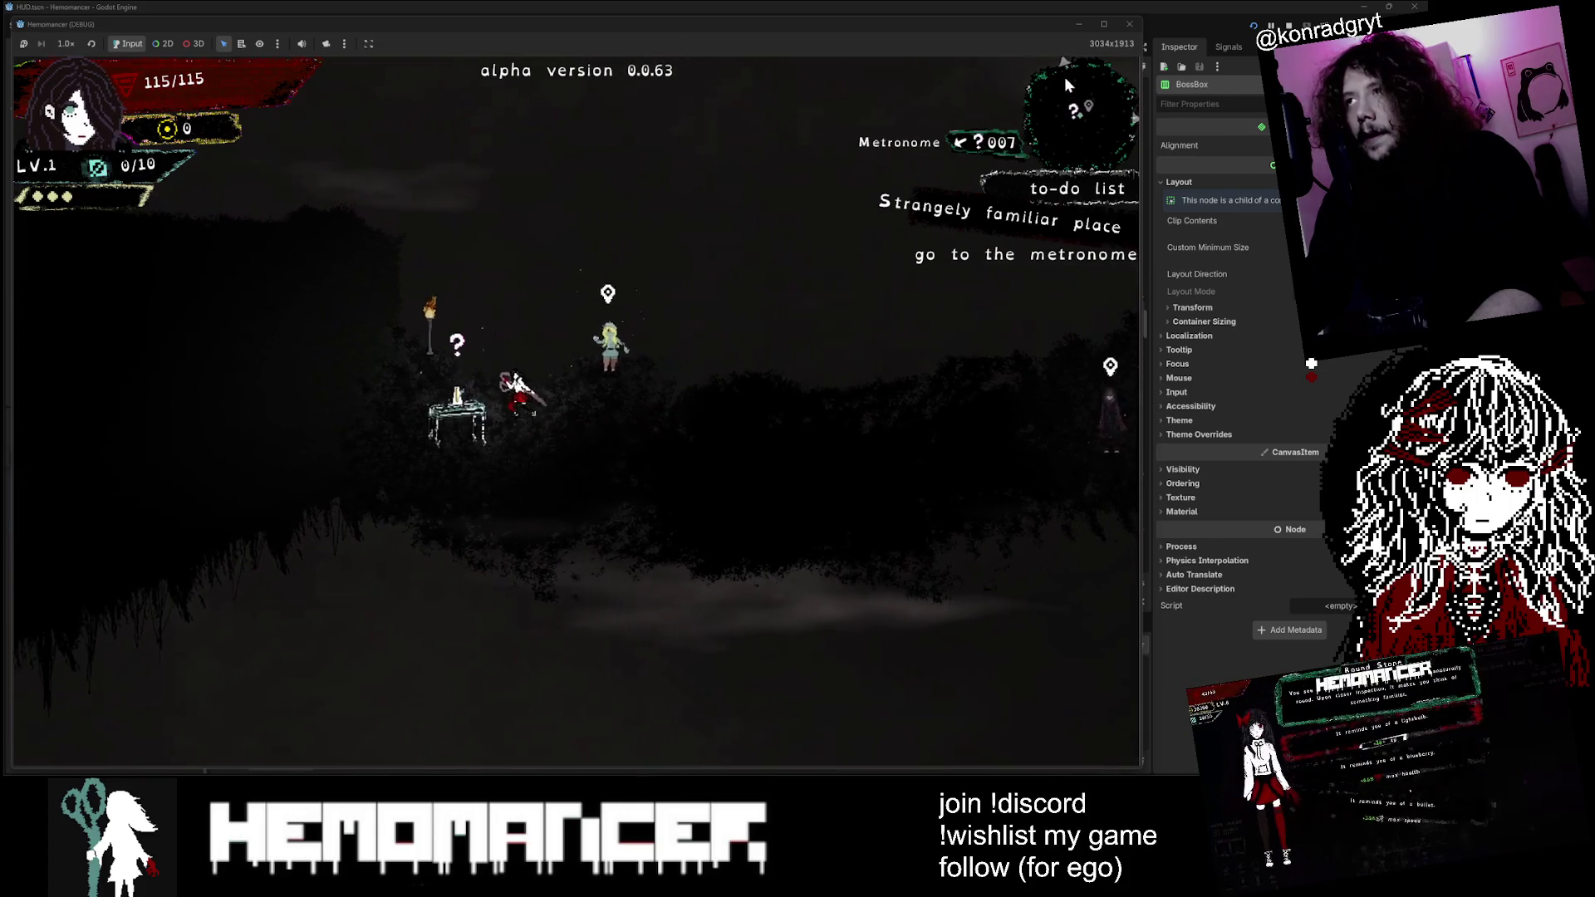
Step: Walk around the Metronome table and back right past the Gruff Stranger, then close the game
key(s)
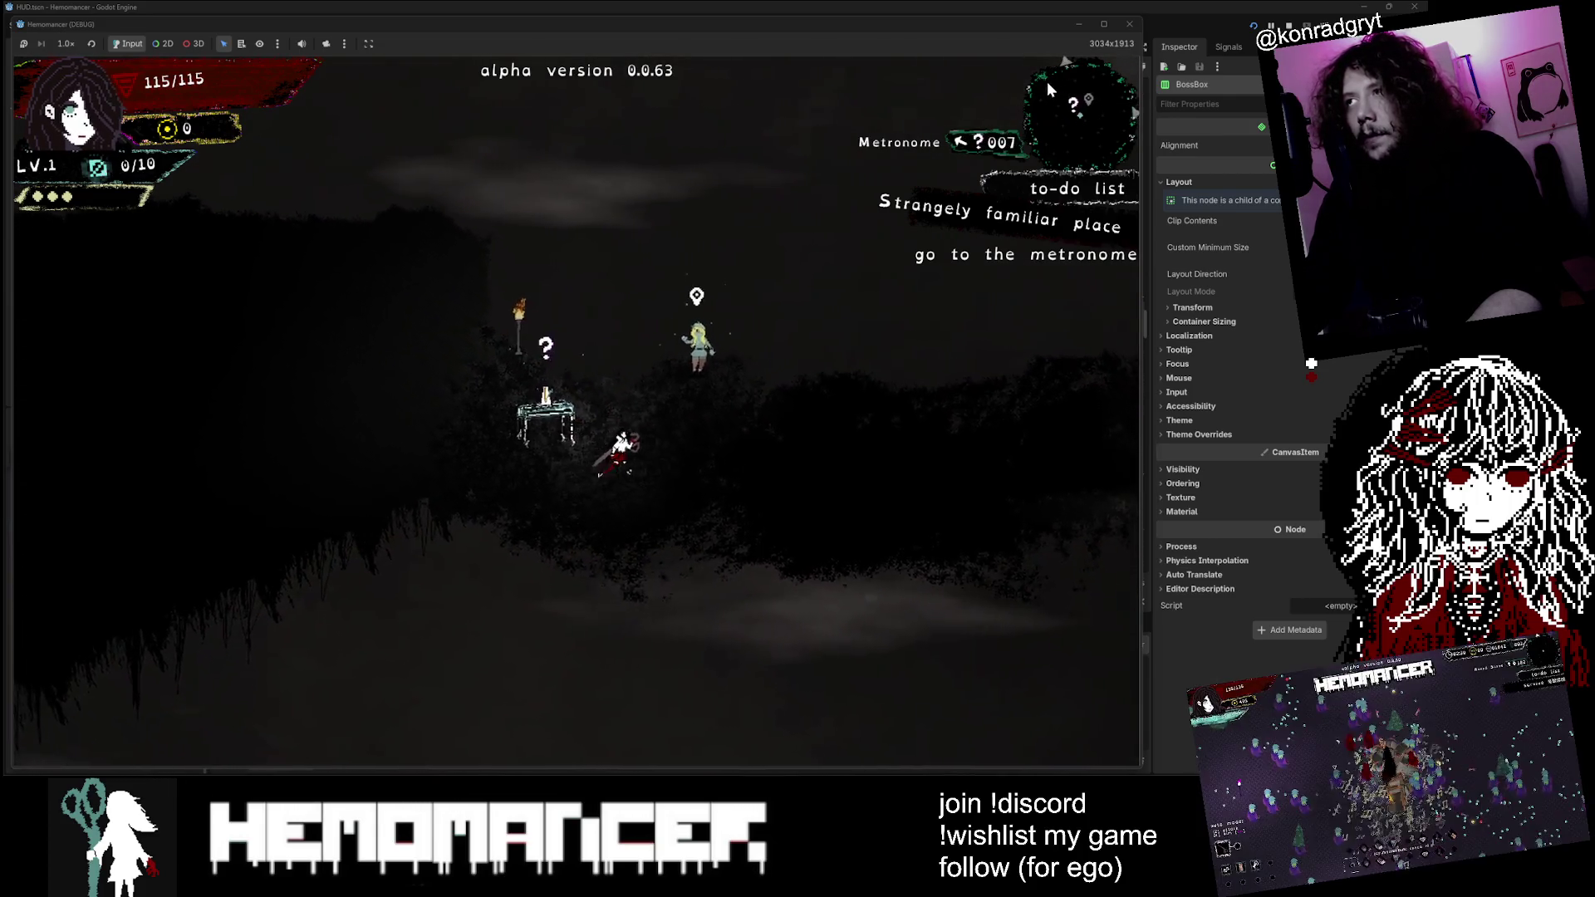
key(d)
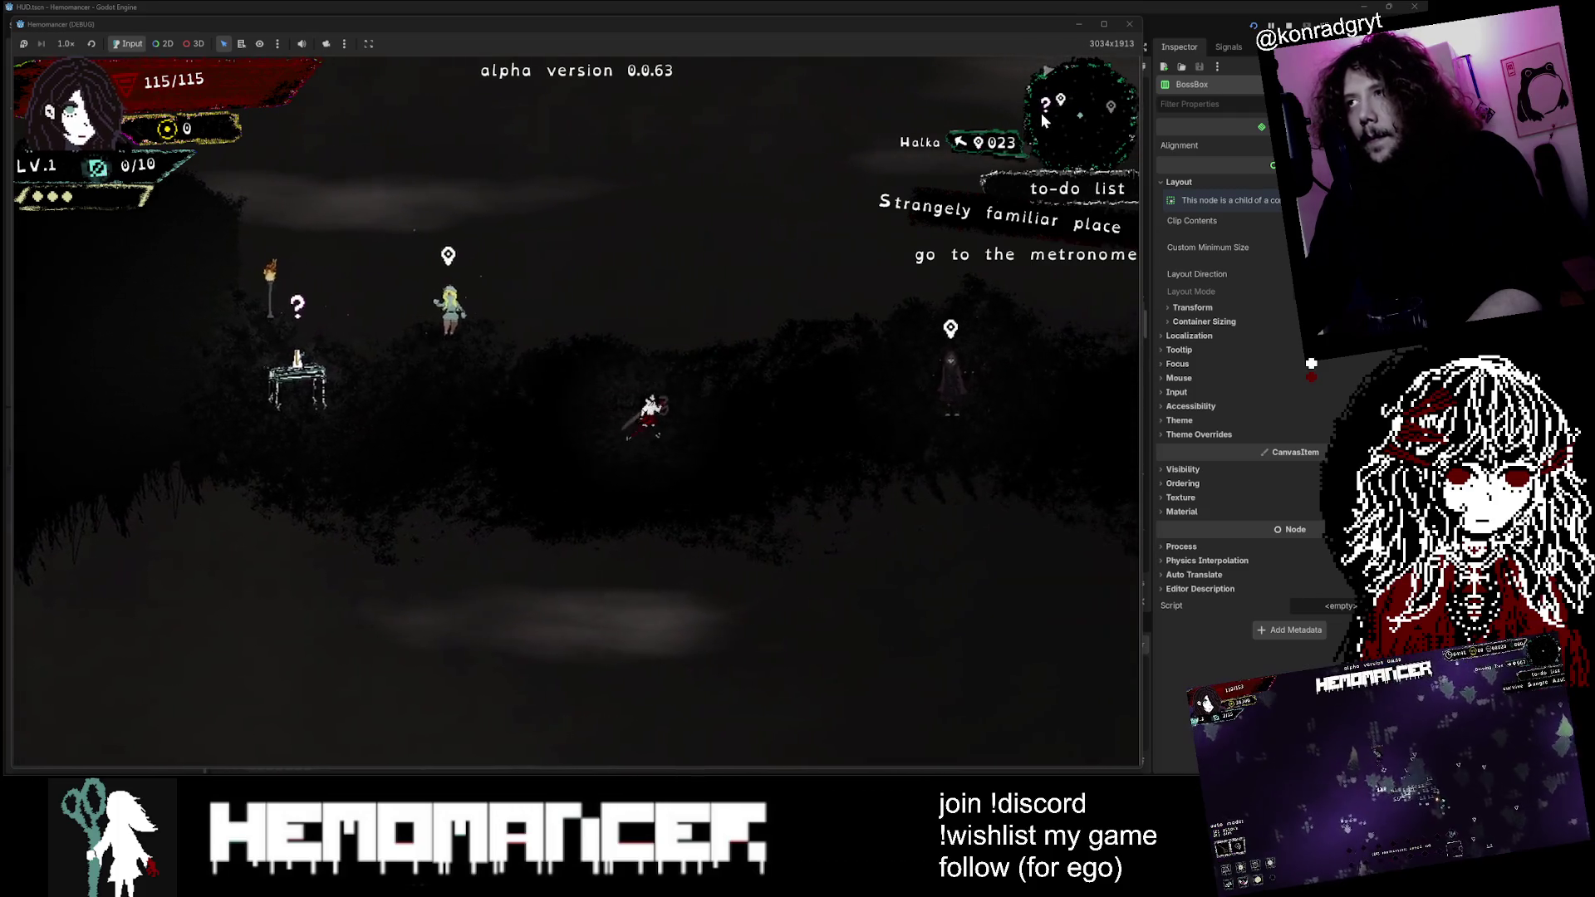
key(d)
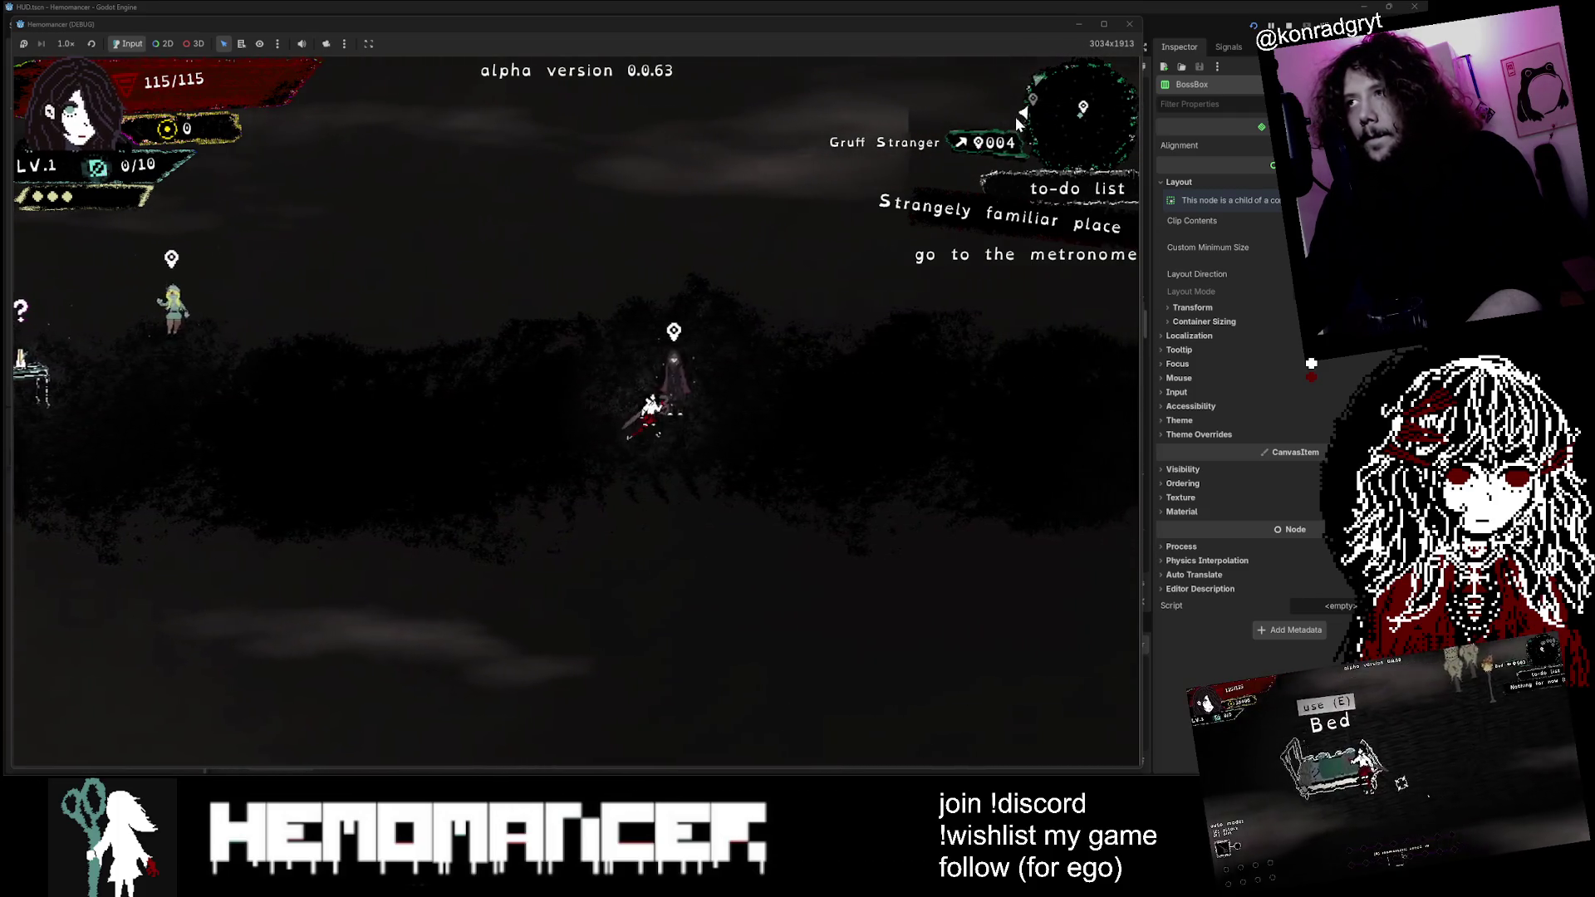
key(d)
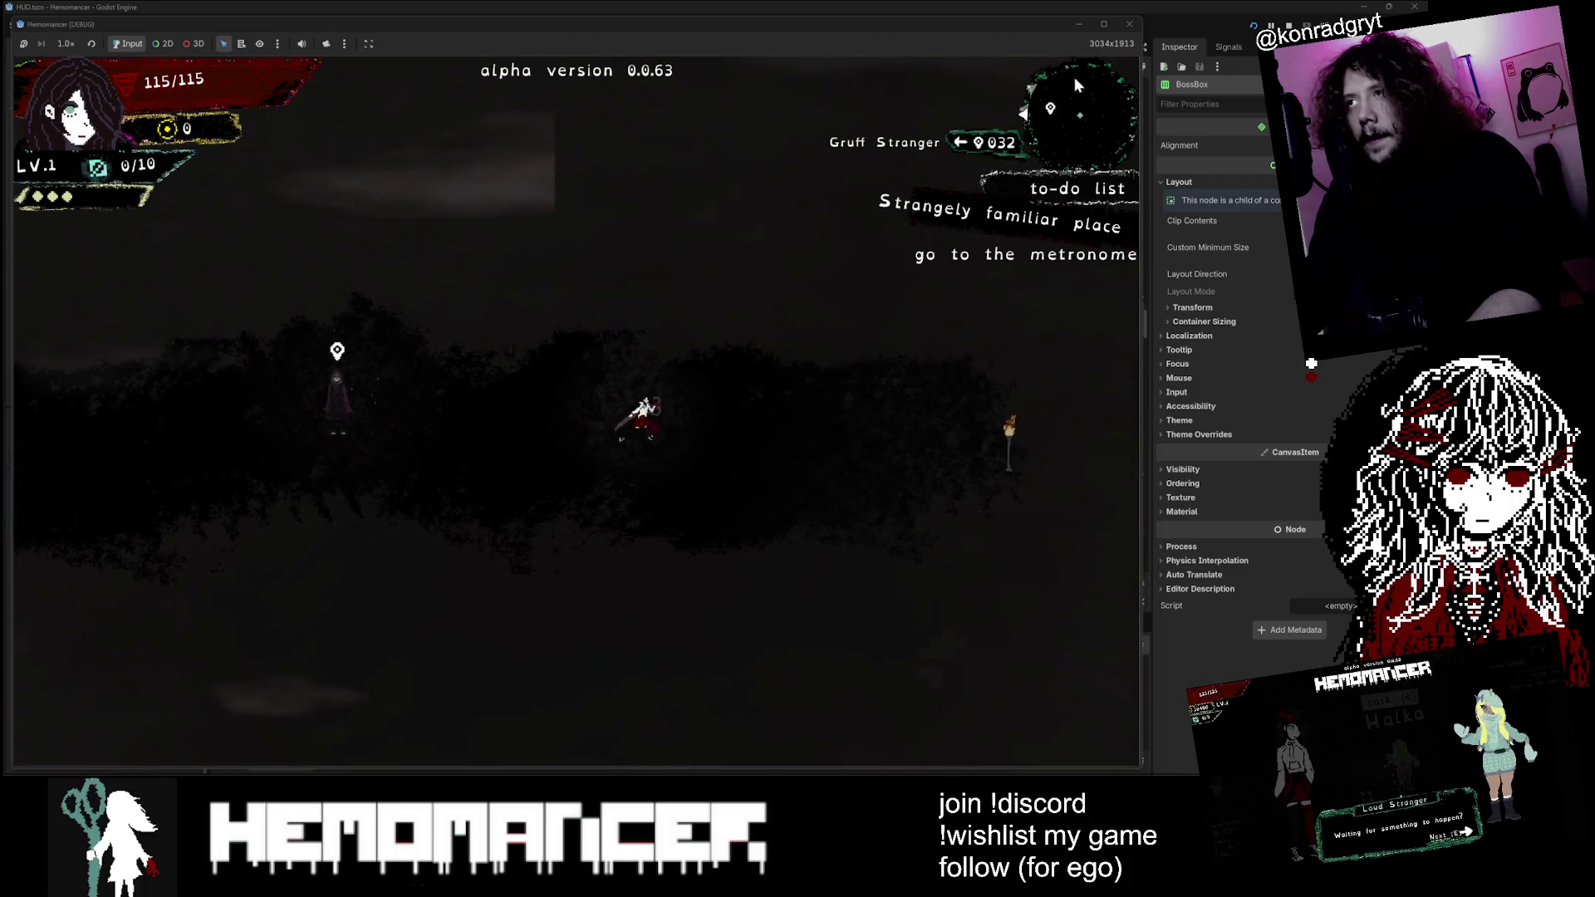
click(1123, 30)
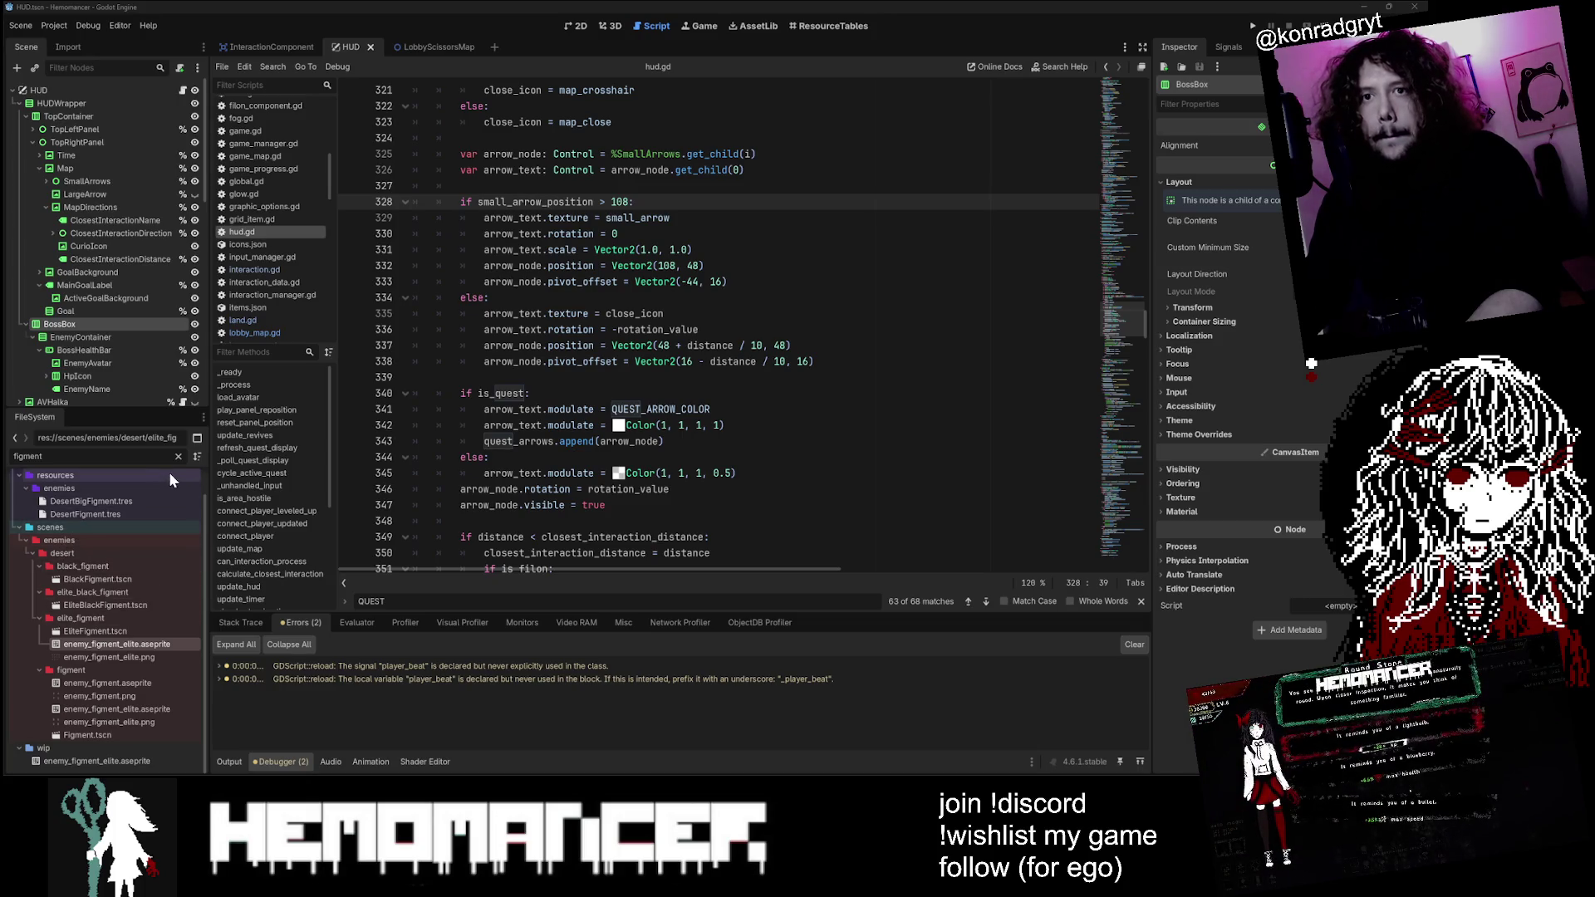
Step: Clear the 'figment' filter and open quest_map_small_arrow.aseprite from top_right_panel/map in the external program
mouse_move(139, 520)
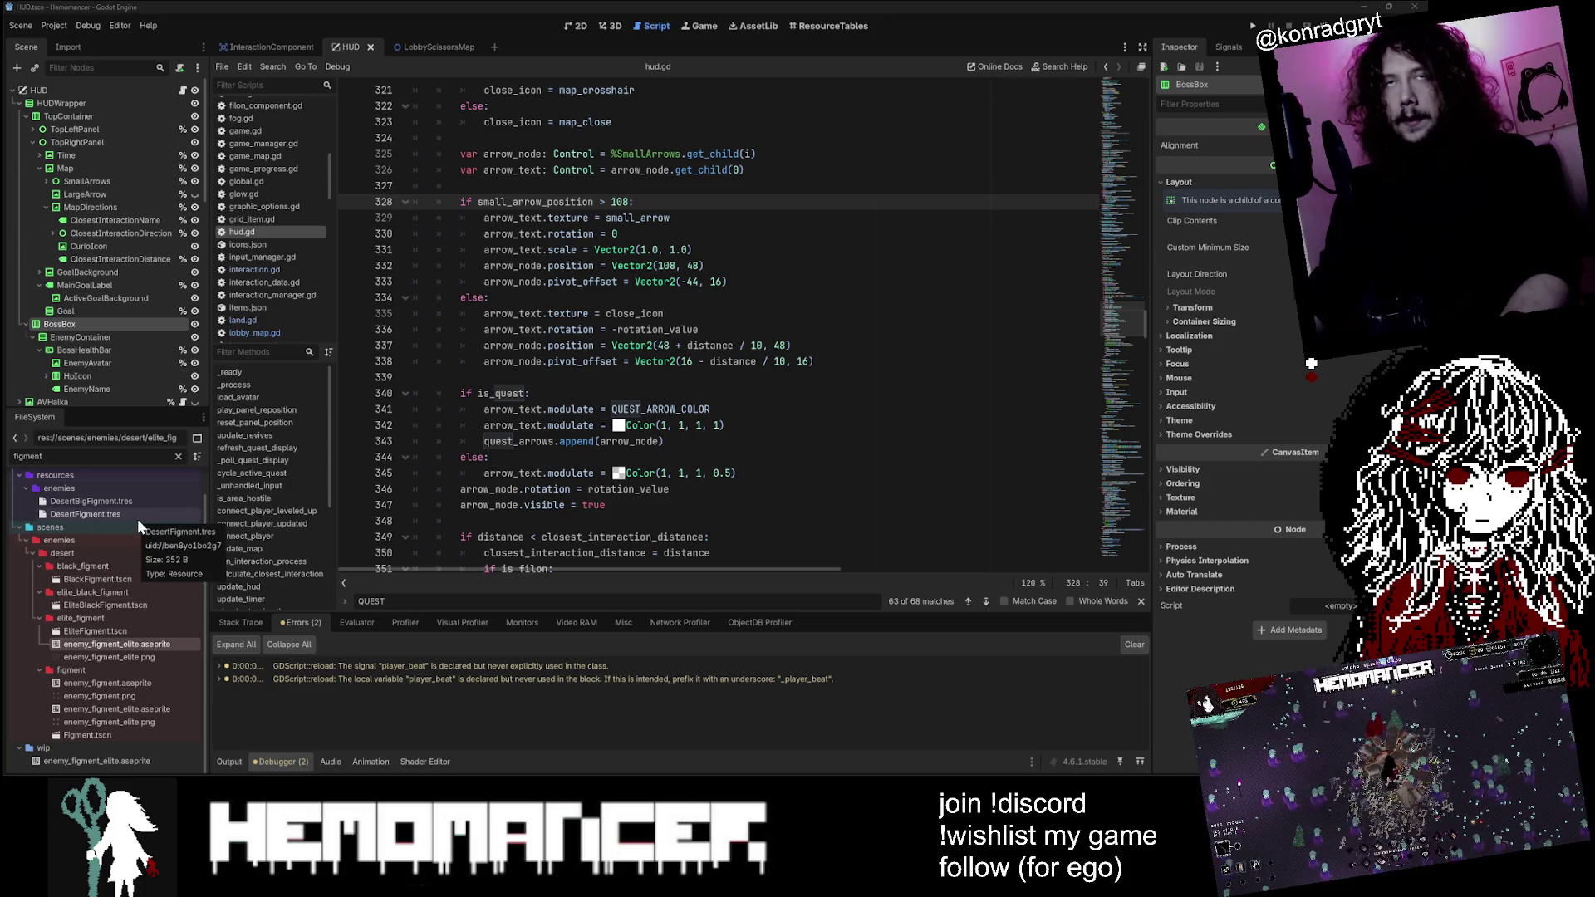
click(178, 456)
scroll(124, 610, down, 10)
scroll(118, 619, up, 2)
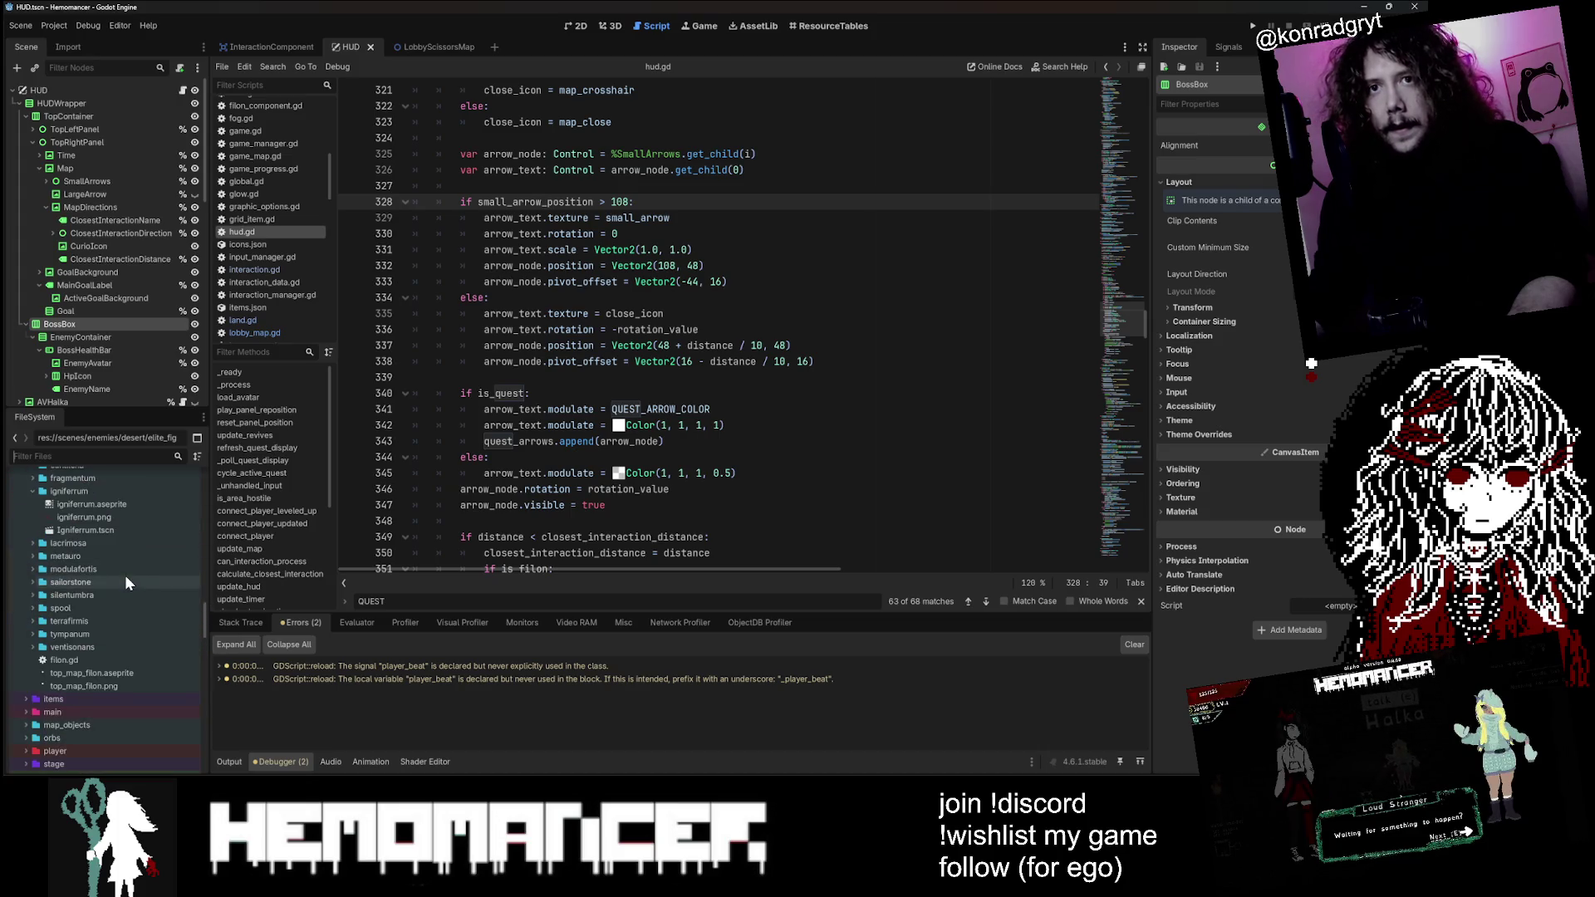
scroll(125, 576, down, 10)
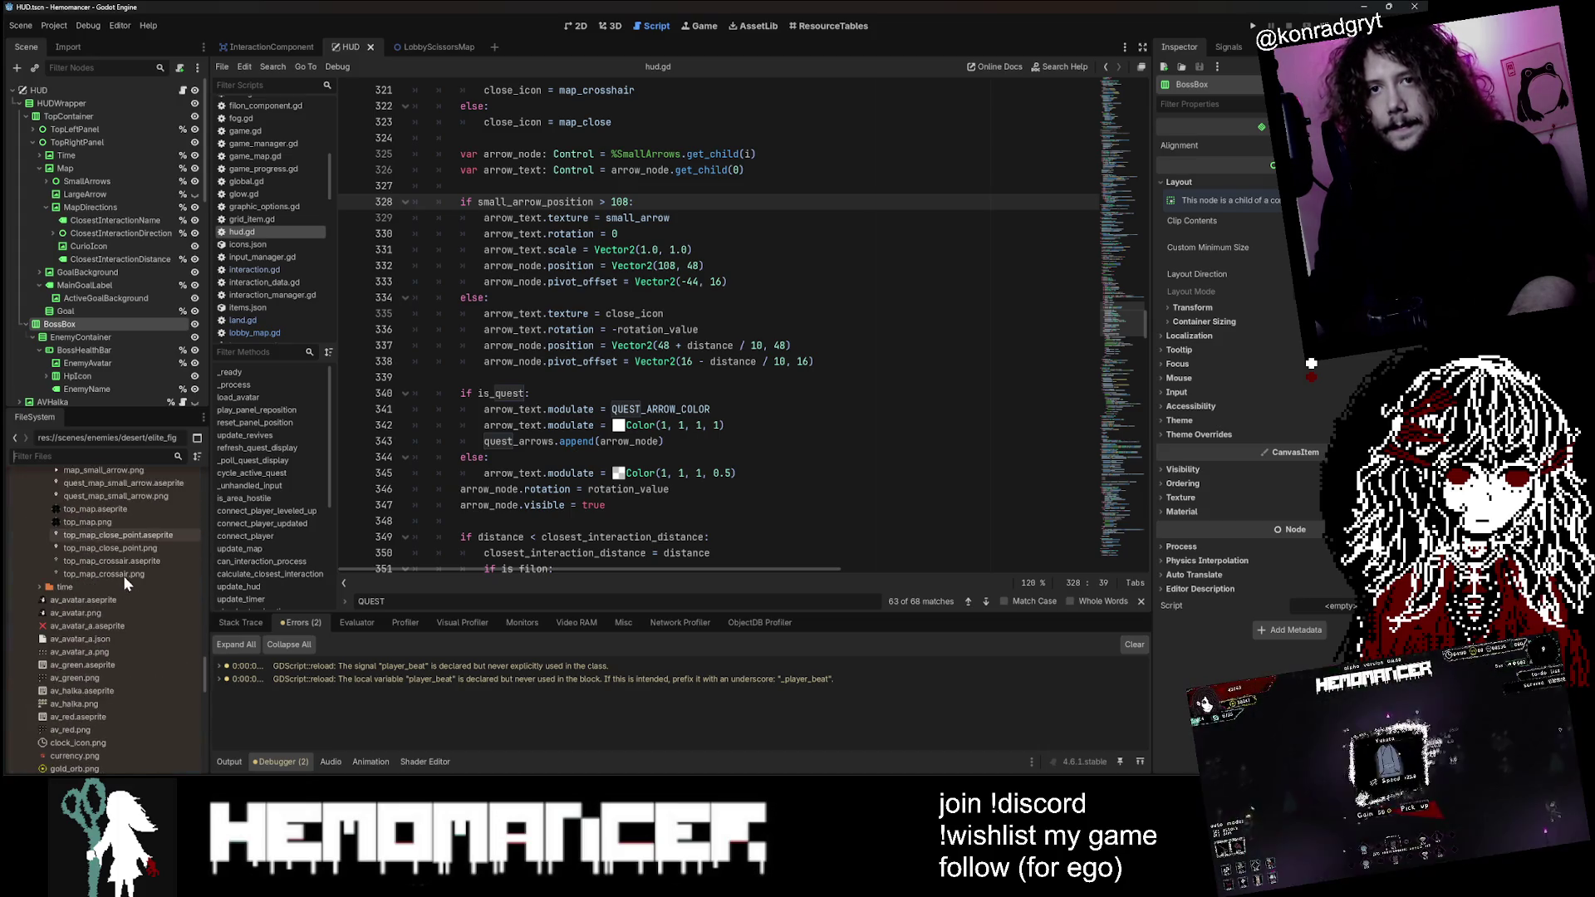
scroll(122, 574, up, 4)
click(130, 545)
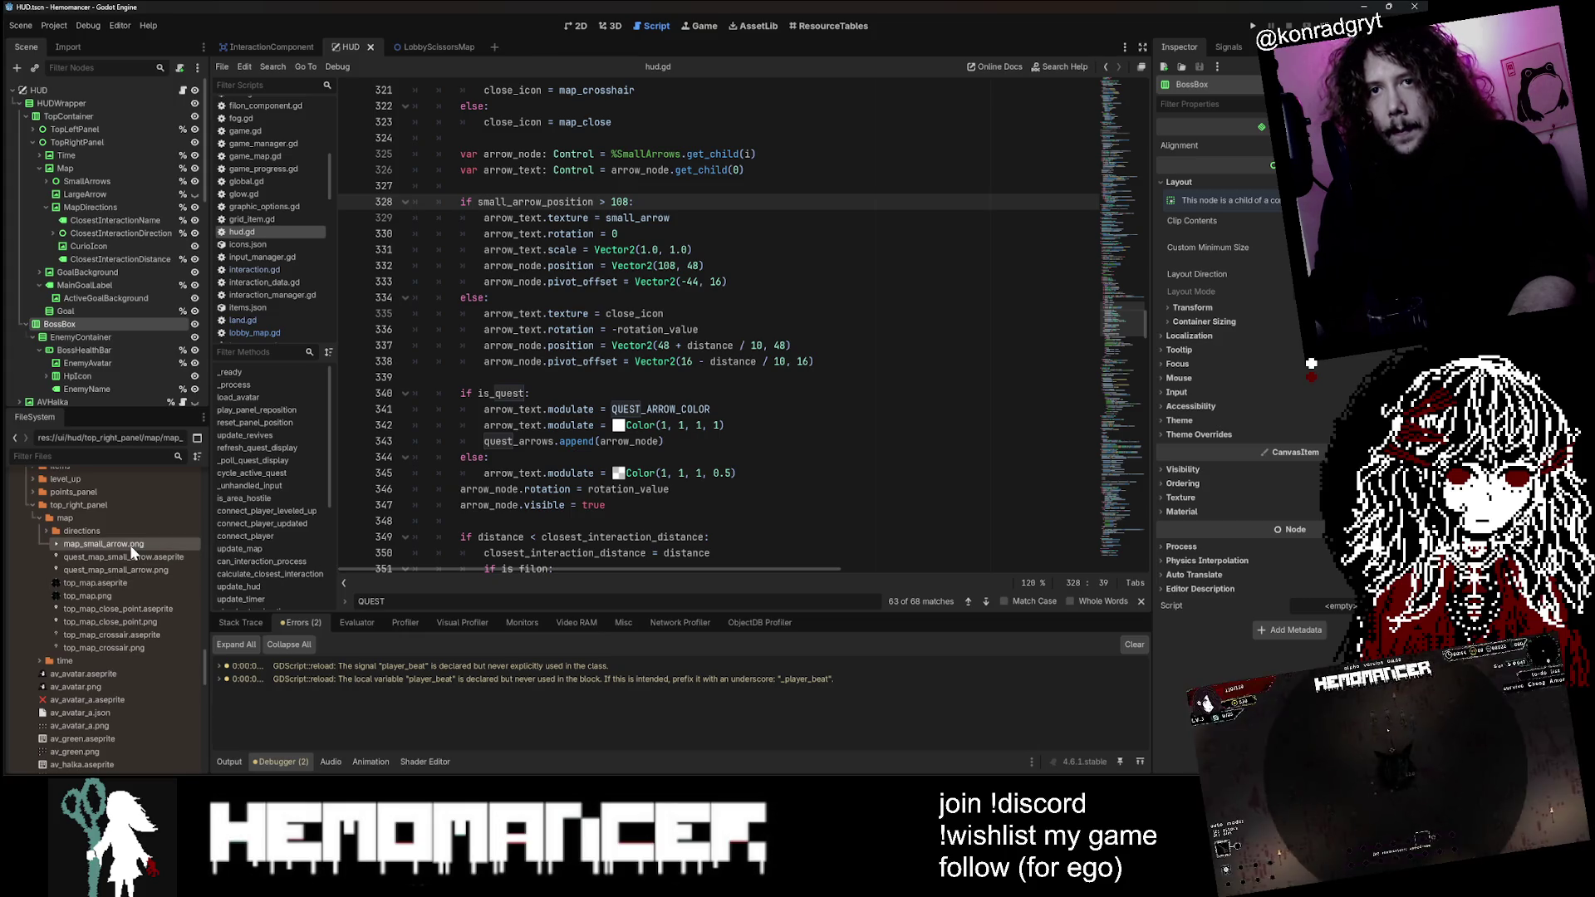
right_click(131, 558)
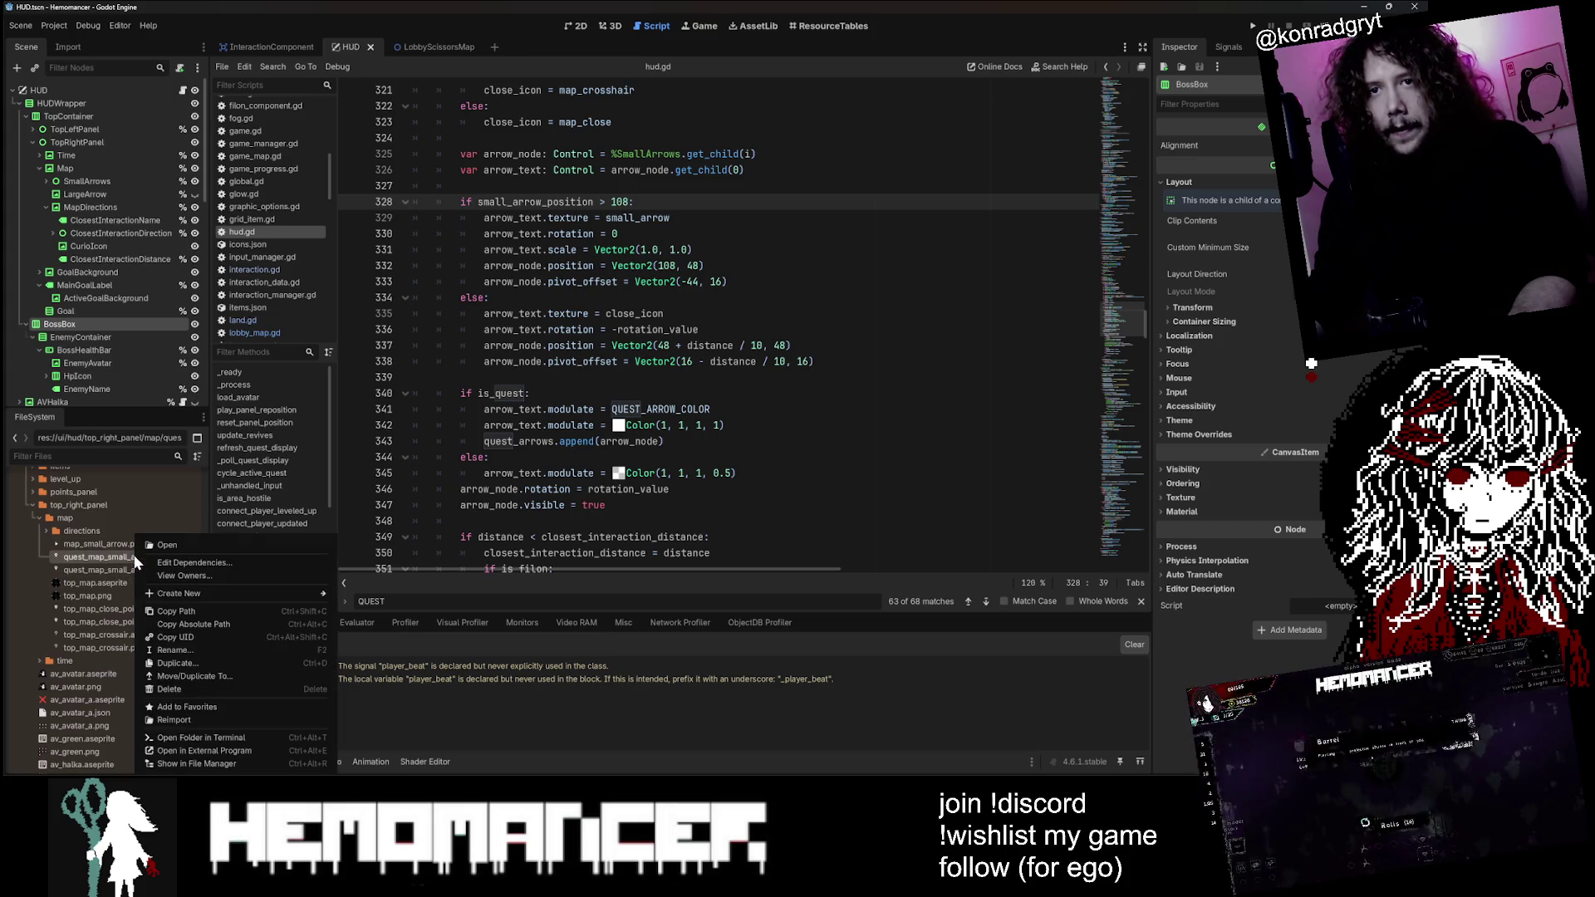
click(227, 744)
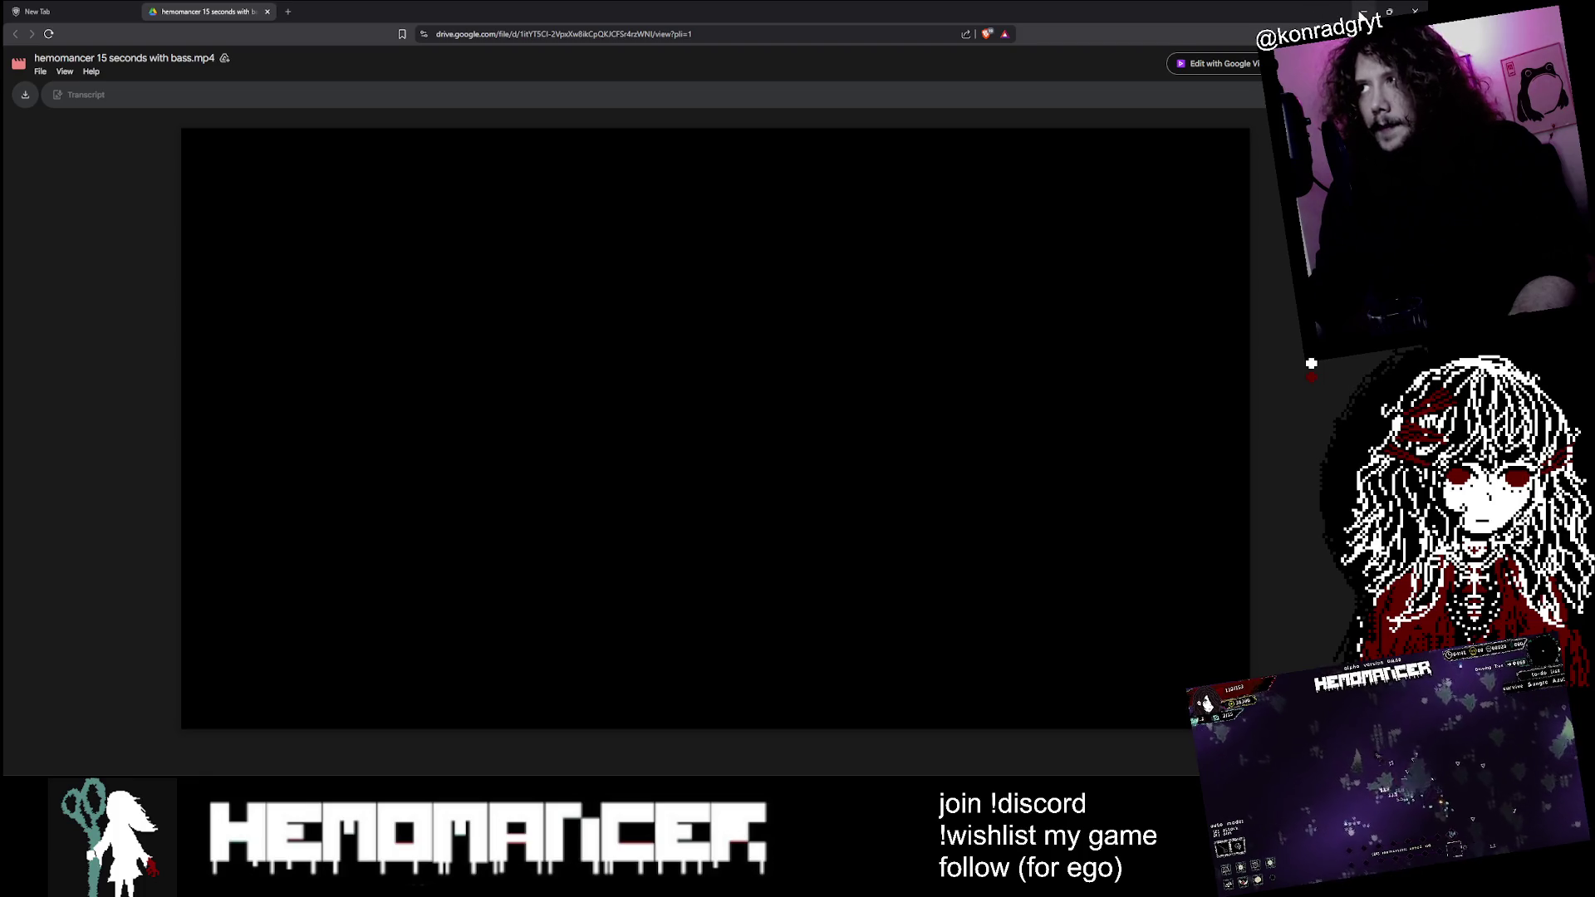
Step: Move Aseprite aside and also open map_small_arrow.png in the external editor
click(1362, 11)
scroll(591, 316, up, 5)
drag(670, 66, 887, 51)
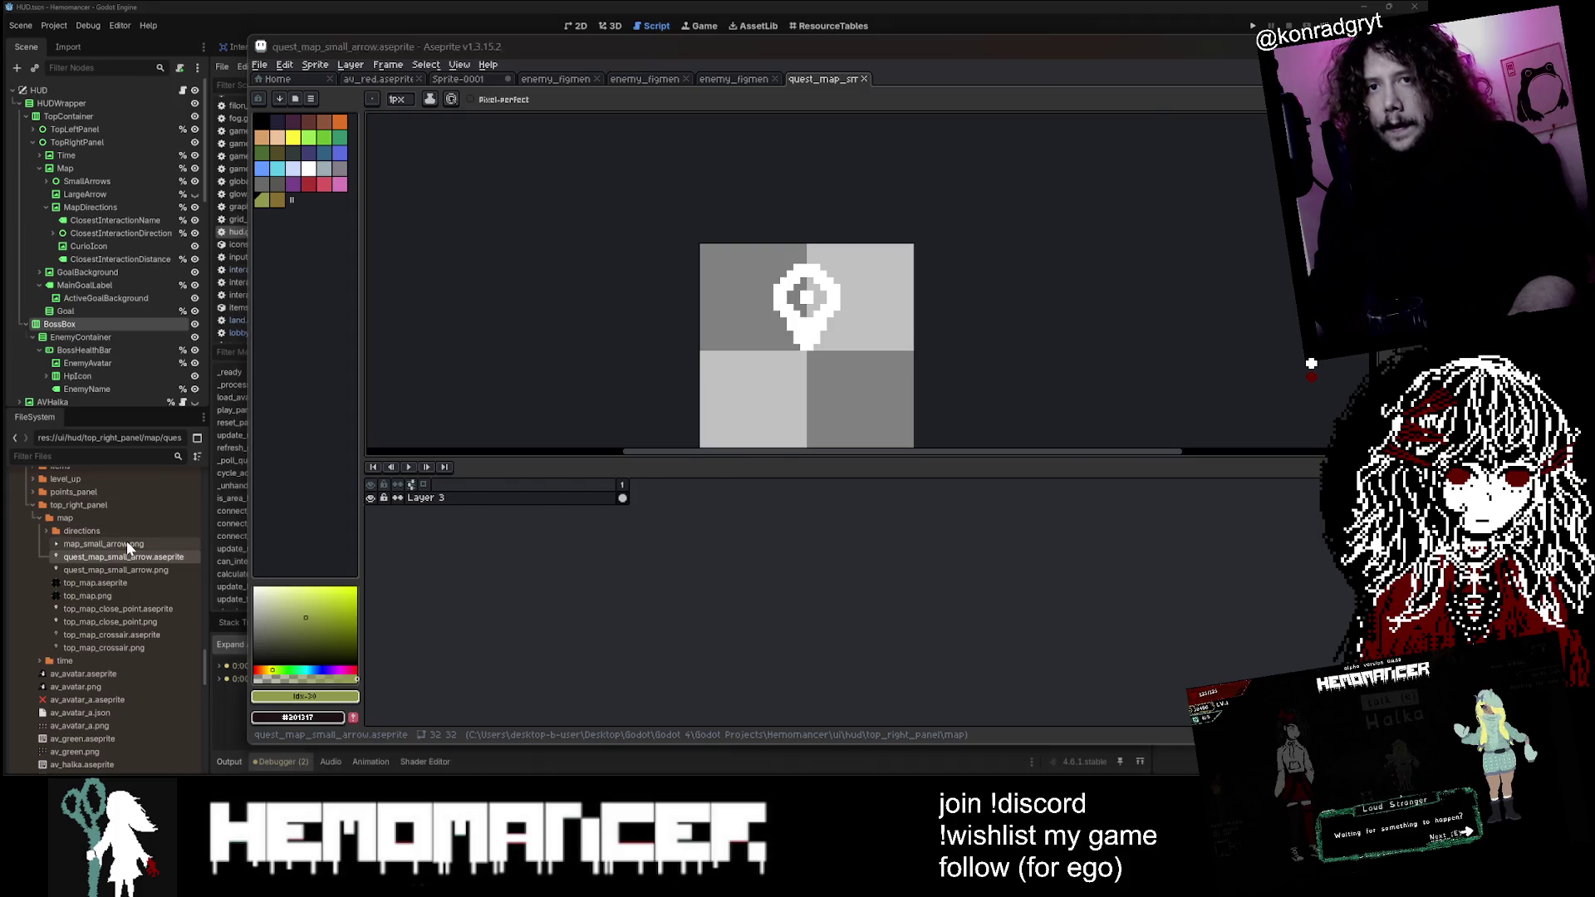
right_click(126, 541)
click(251, 754)
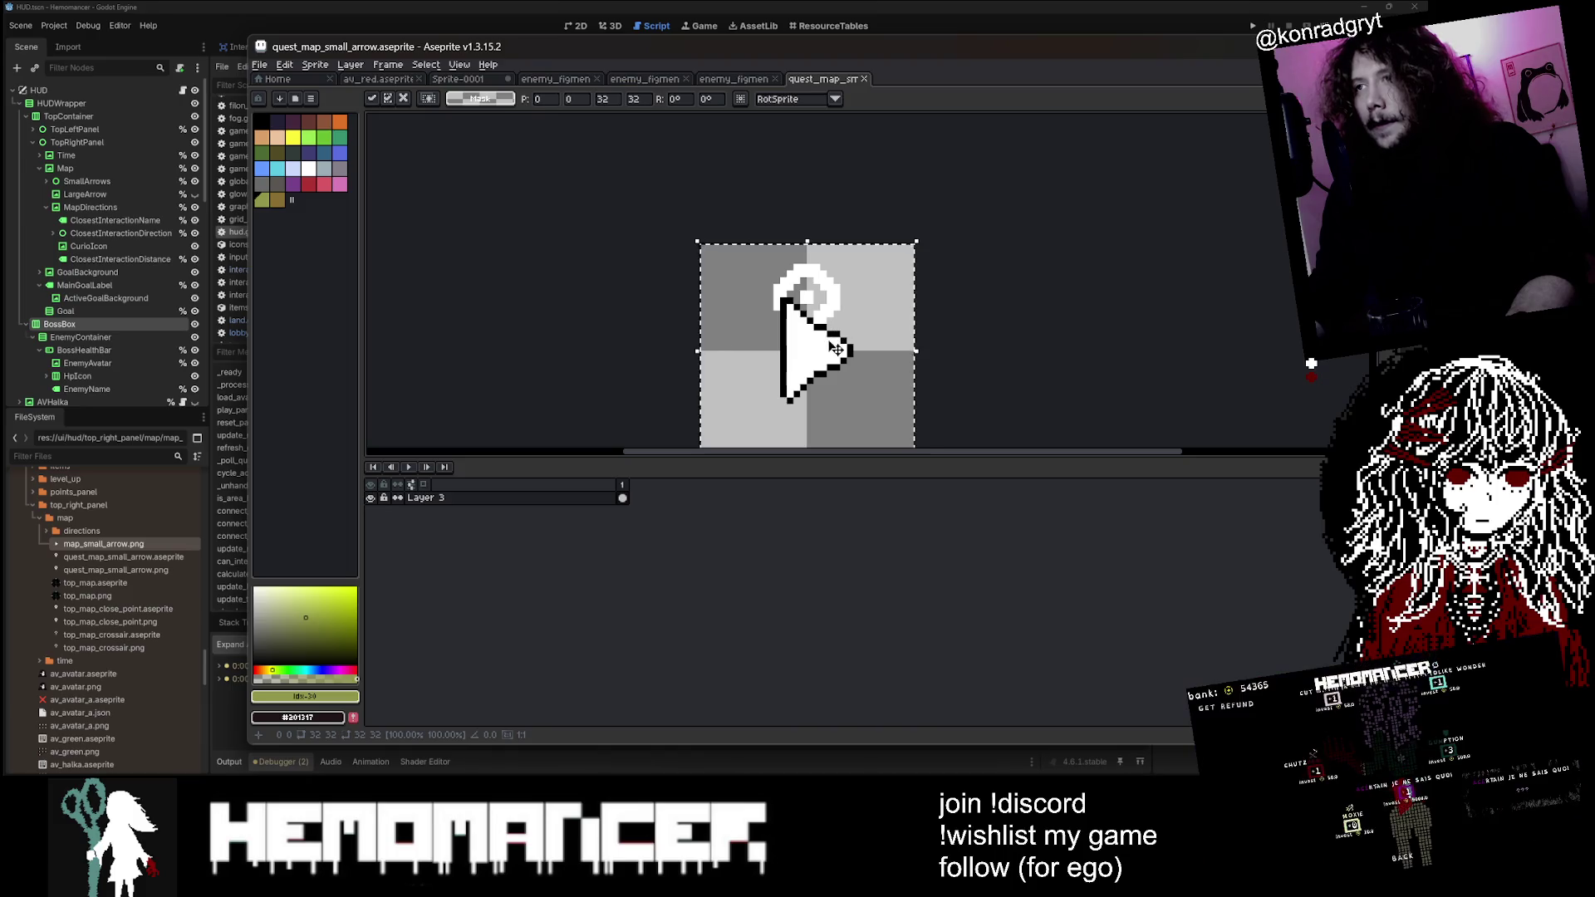
Step: Deselect the pasted arrow and set the eraser to 8 pixels
scroll(835, 349, down, 1)
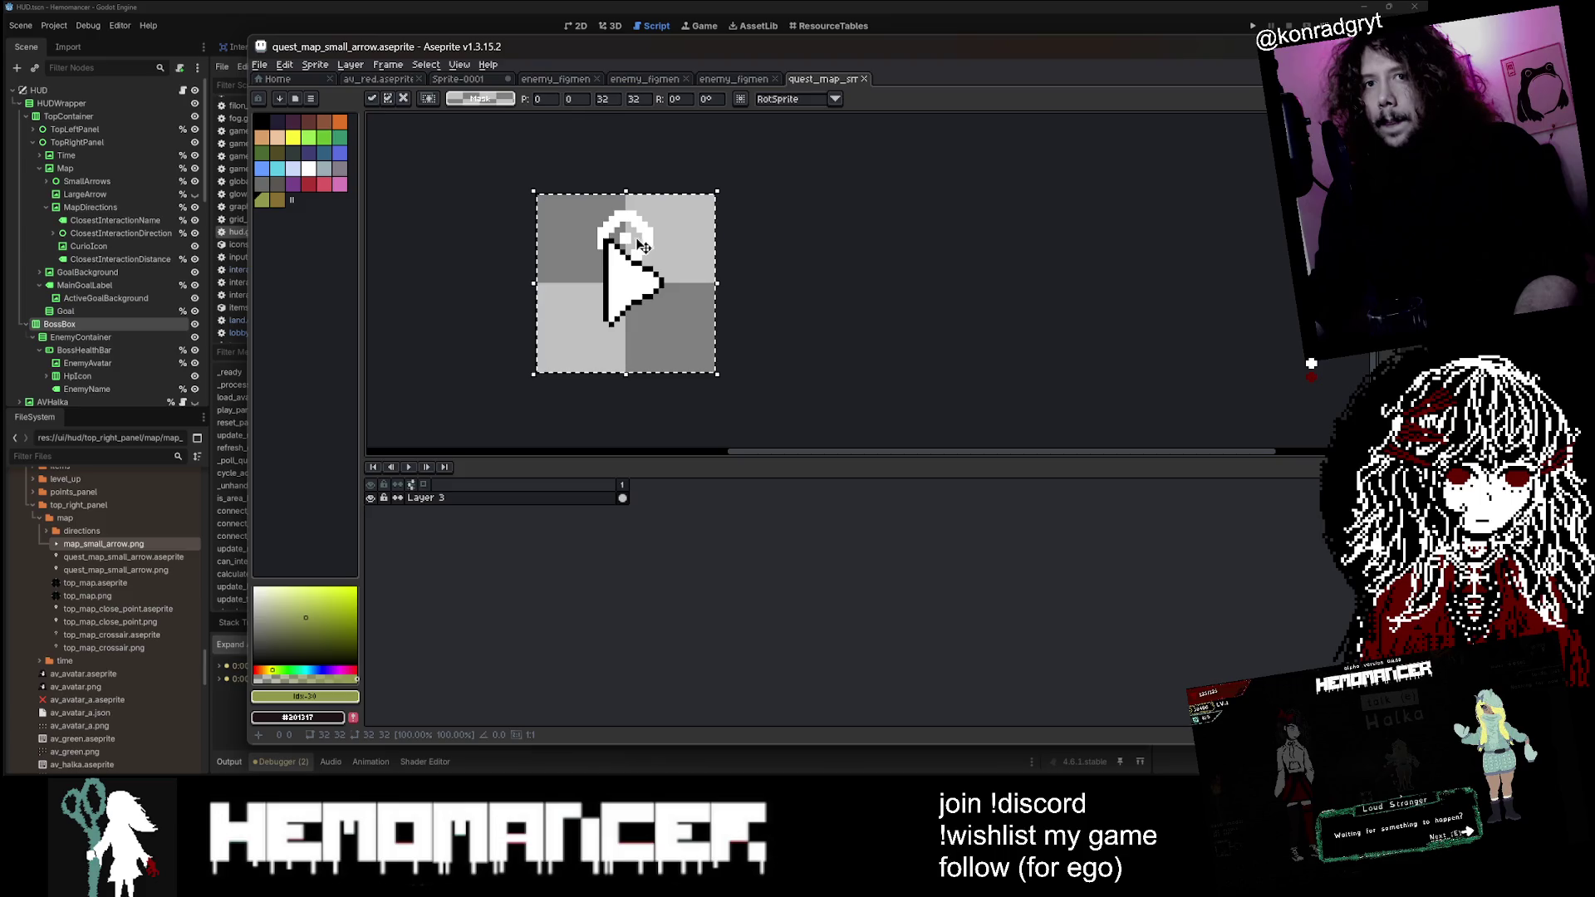
scroll(578, 183, up, 1)
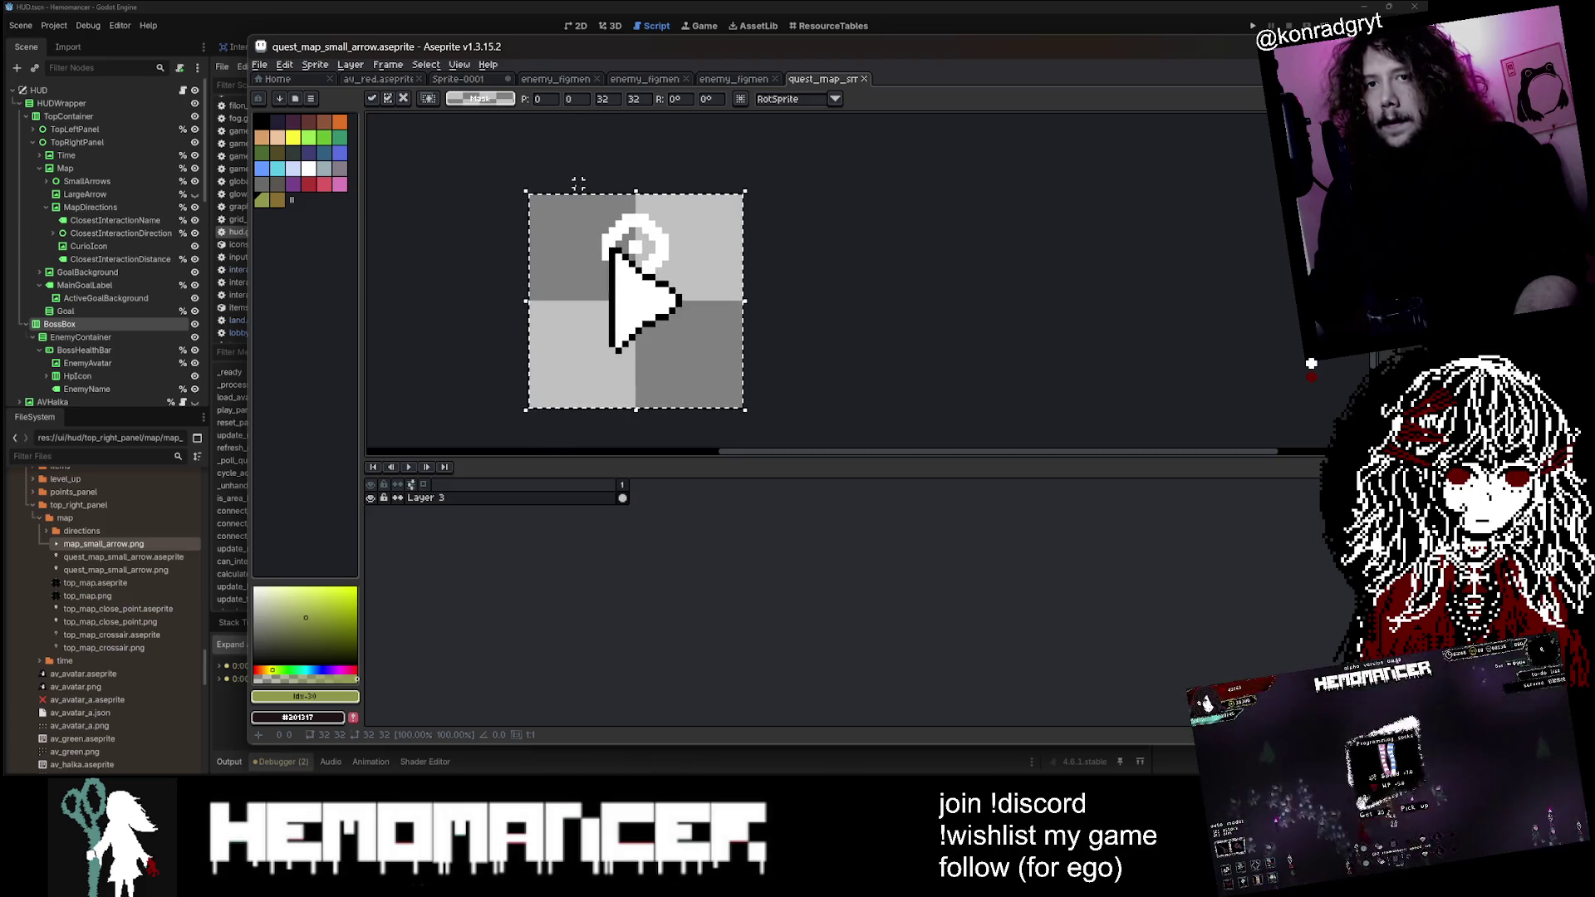
key(ctrl+d)
key(e)
scroll(660, 226, up, 2)
key(minus)
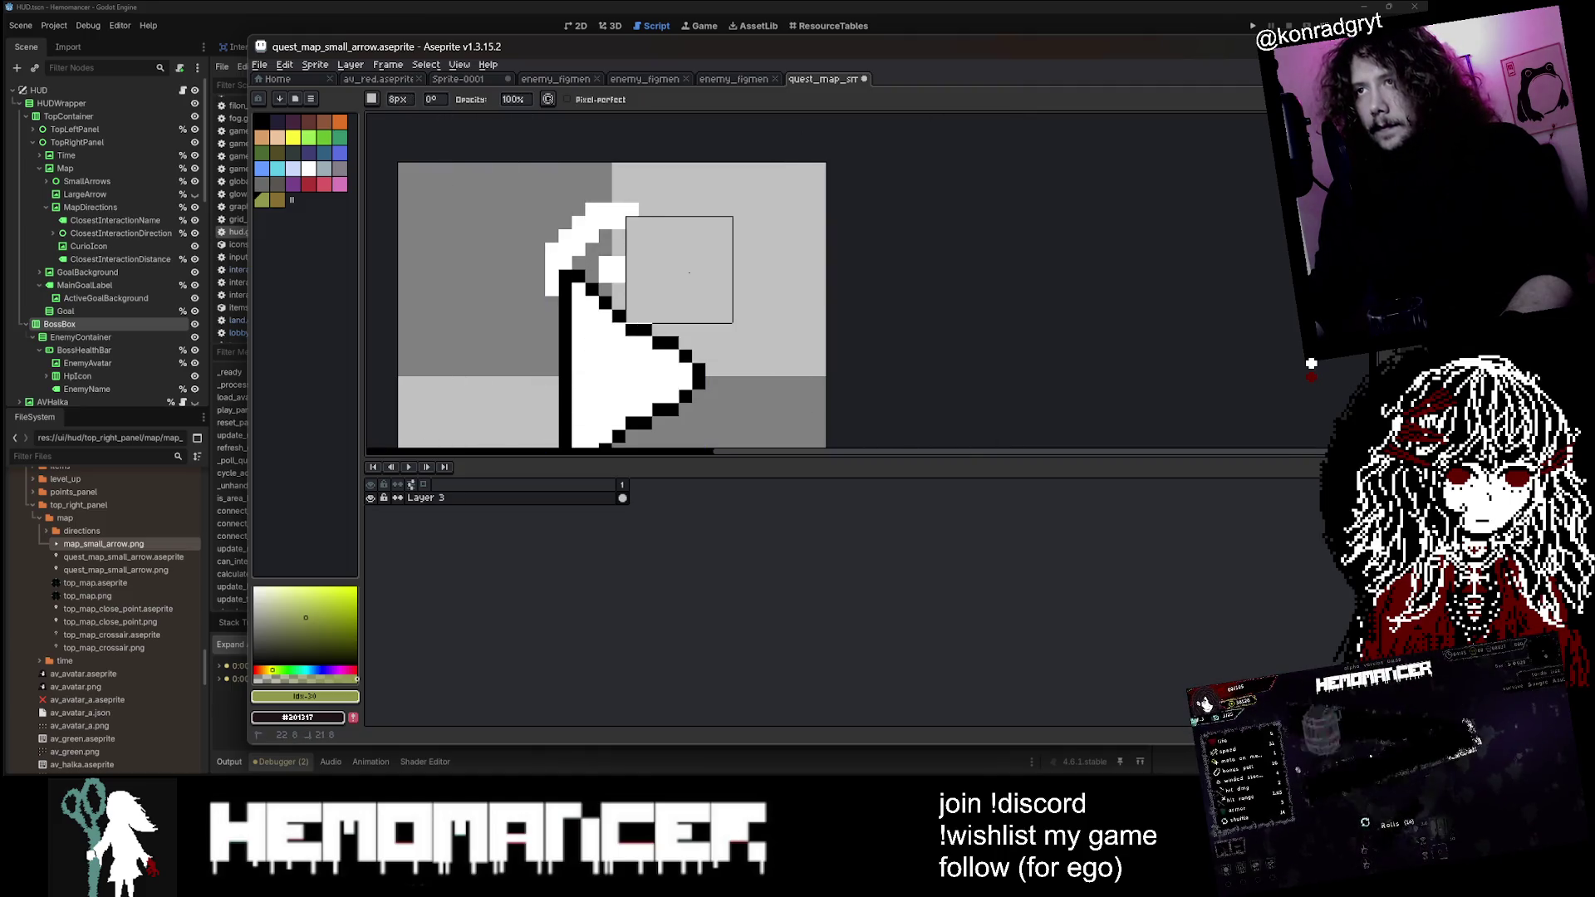
Step: Load the hemomancer palette and add purple #800080 as the foreground colour
click(279, 98)
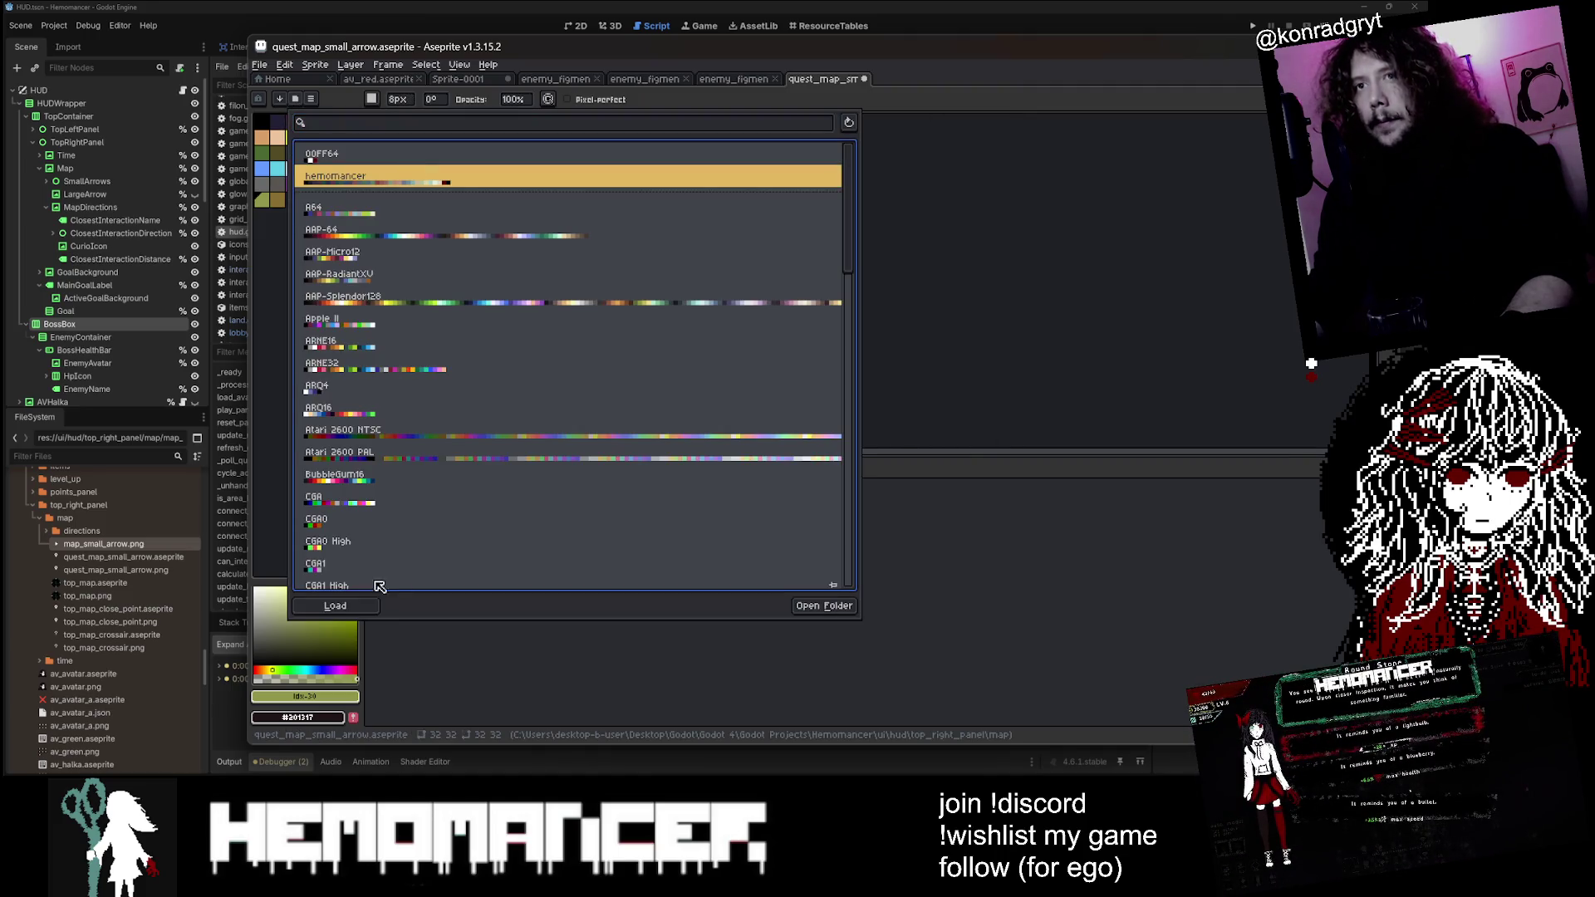
click(335, 606)
click(955, 229)
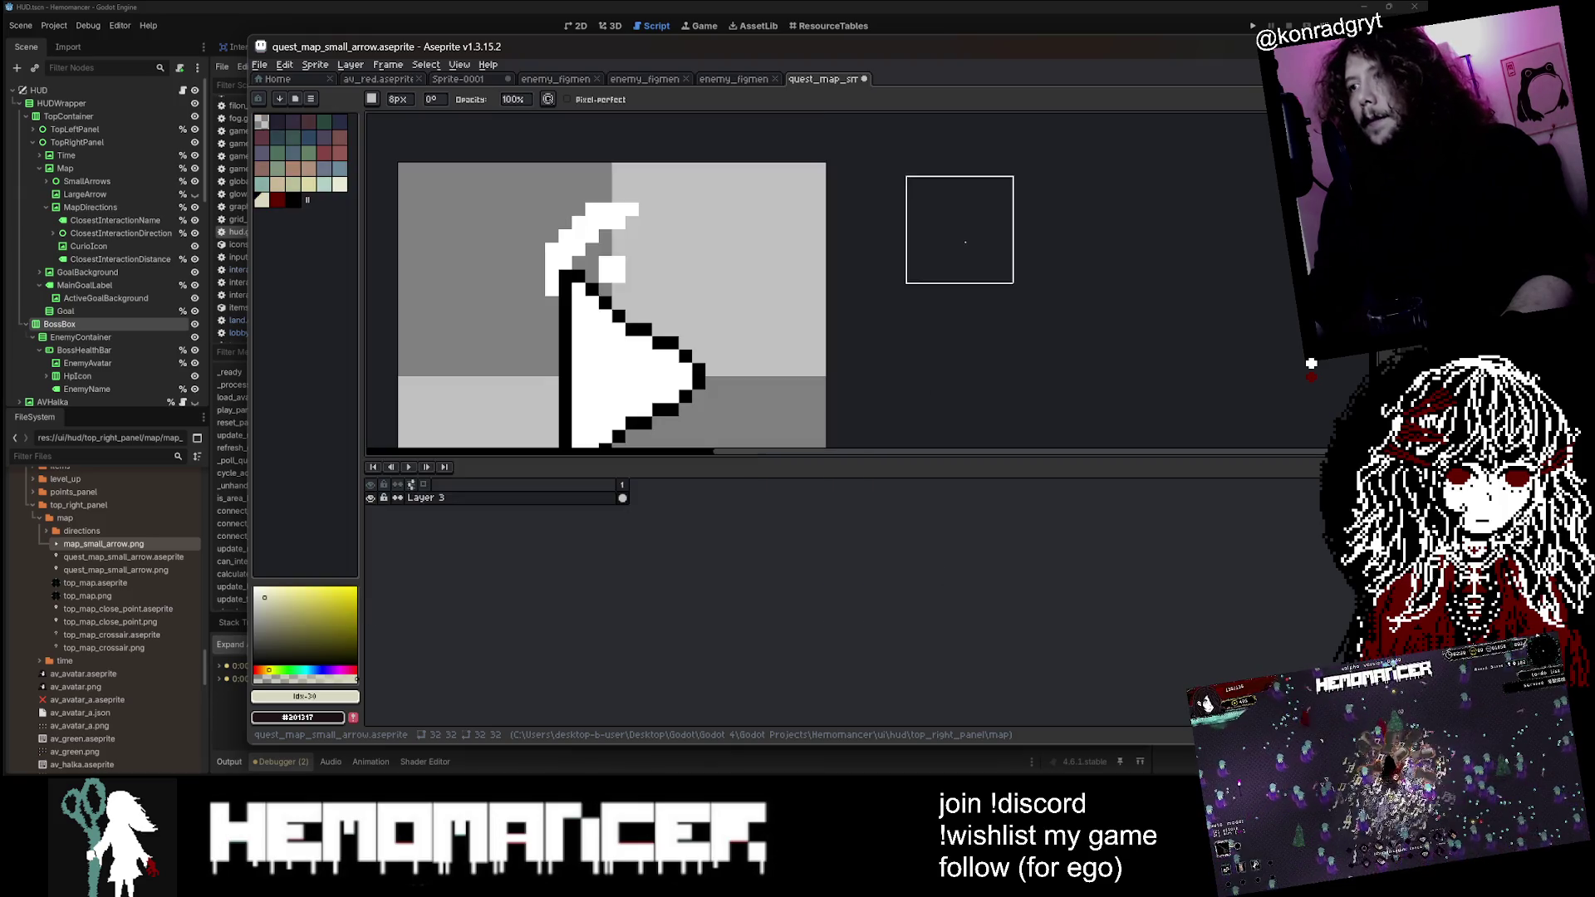
scroll(648, 221, up, 1)
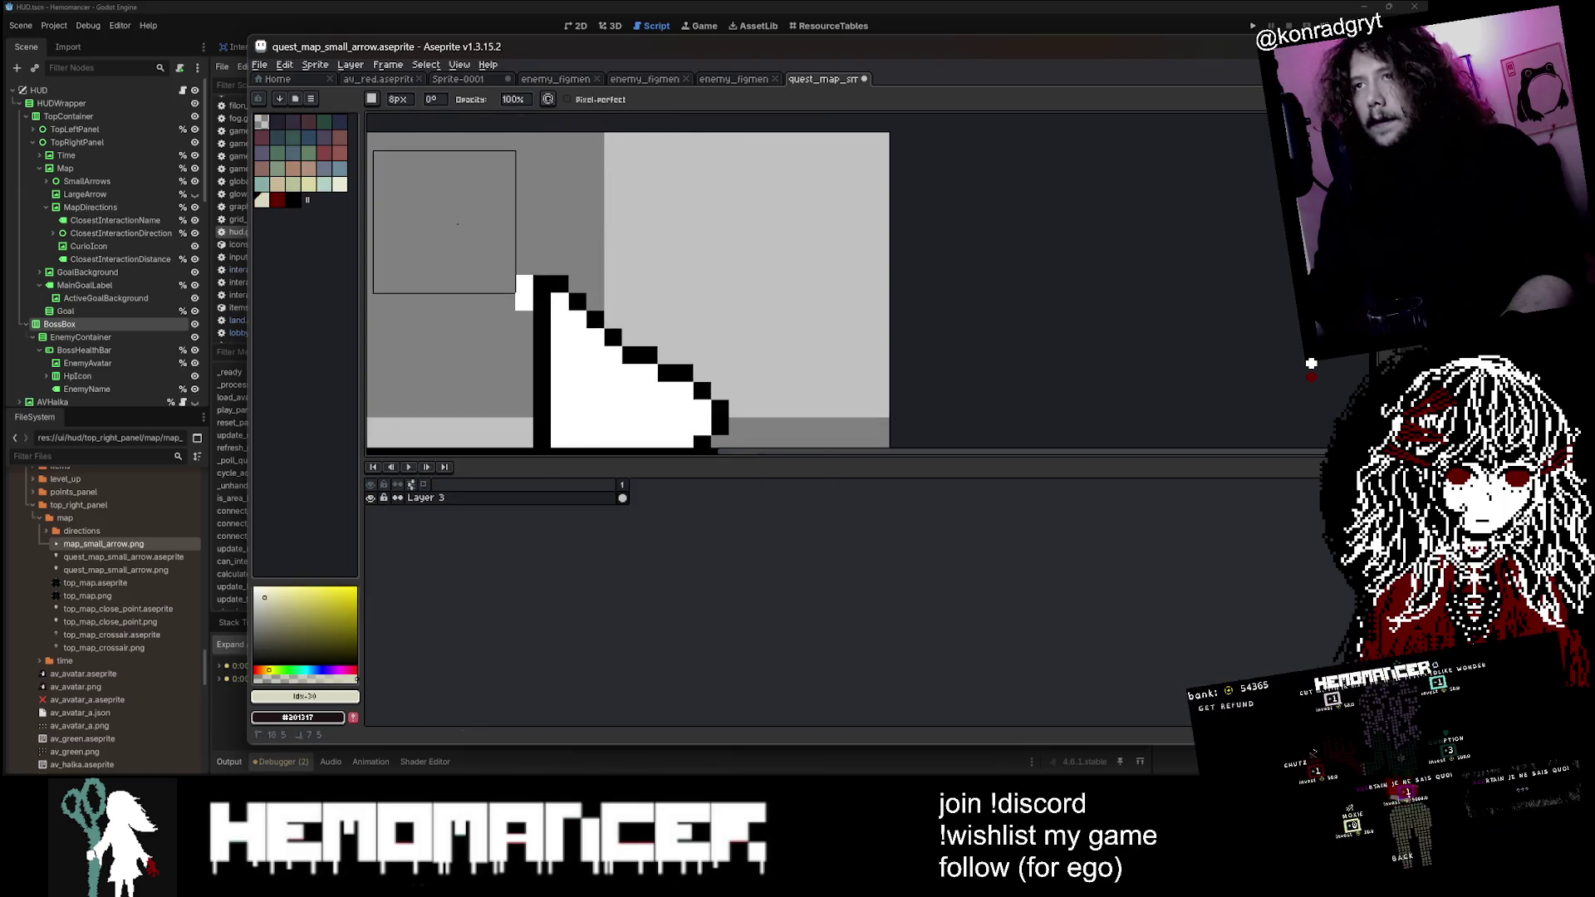
scroll(457, 249, down, 1)
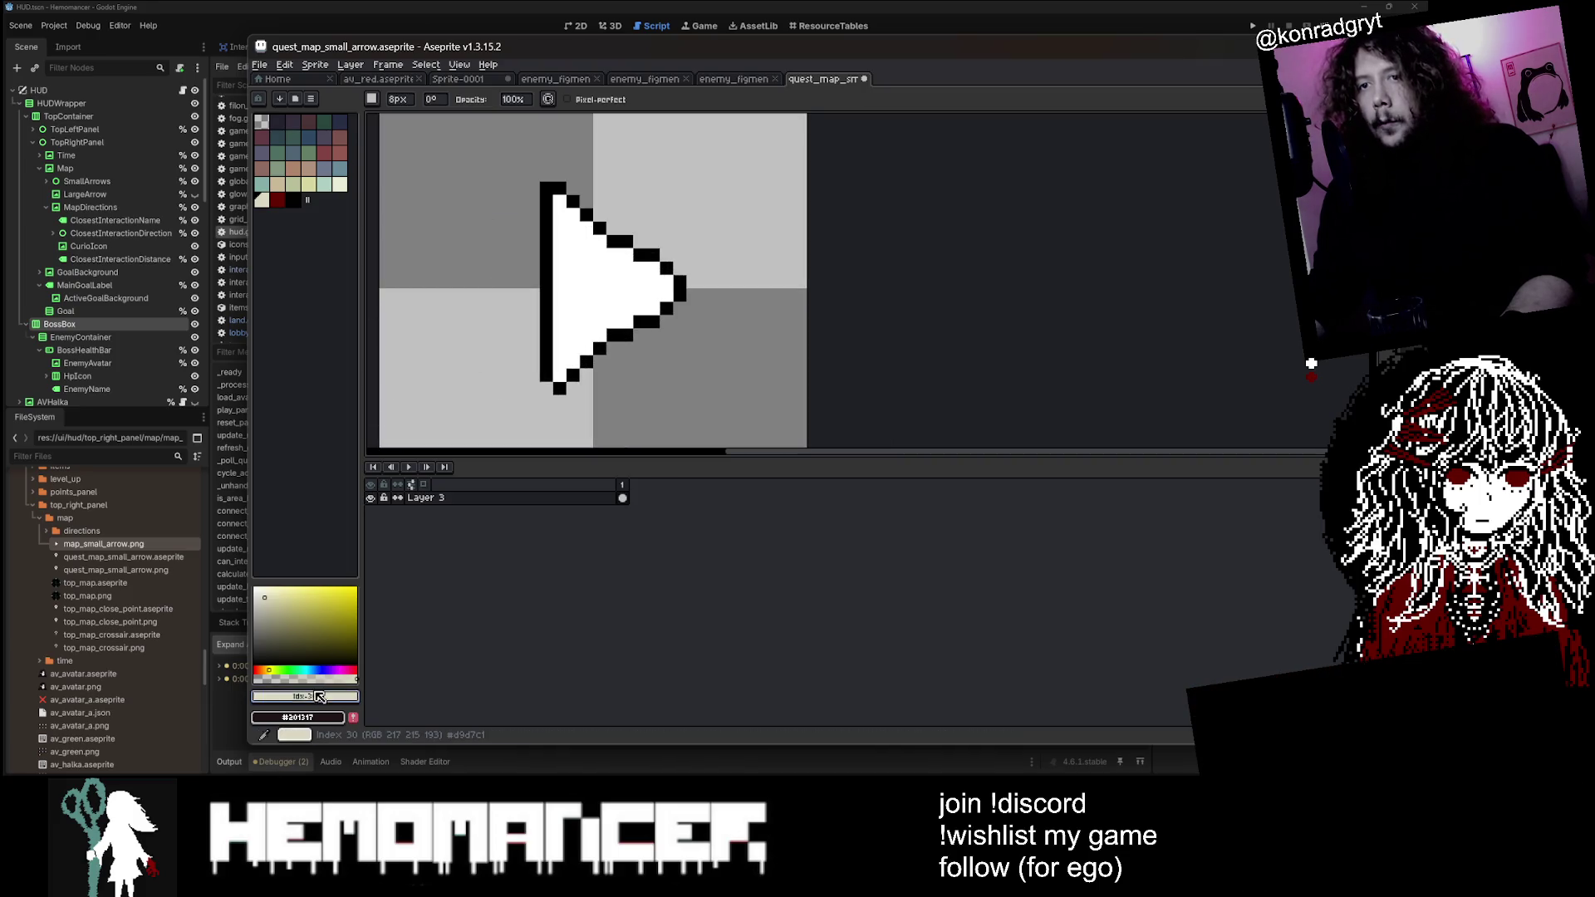
click(315, 696)
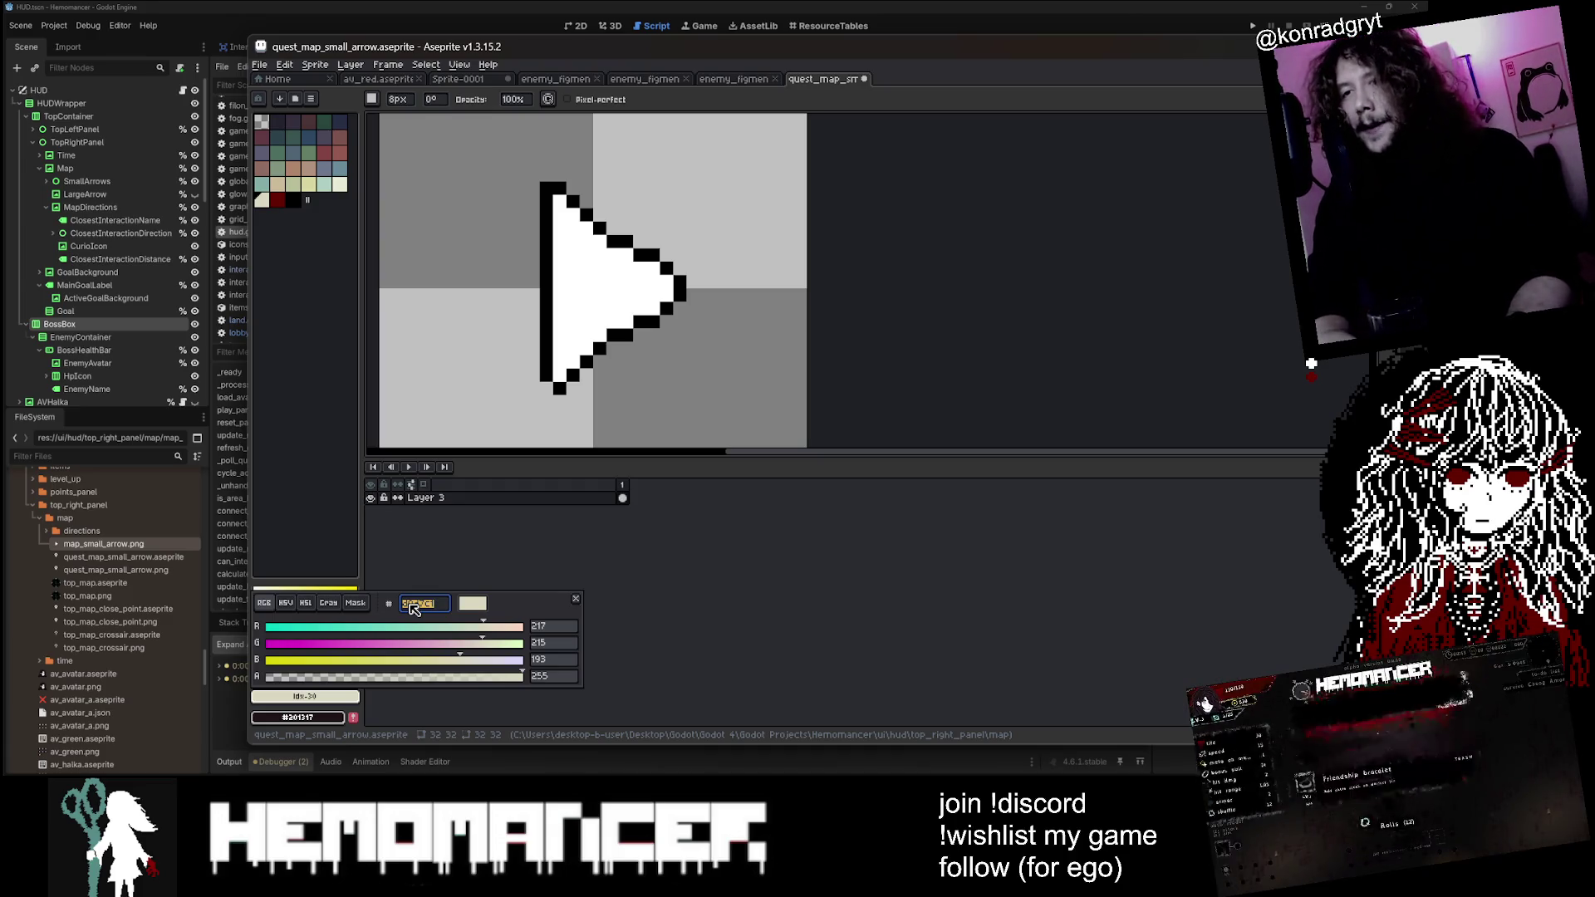
text(8000)
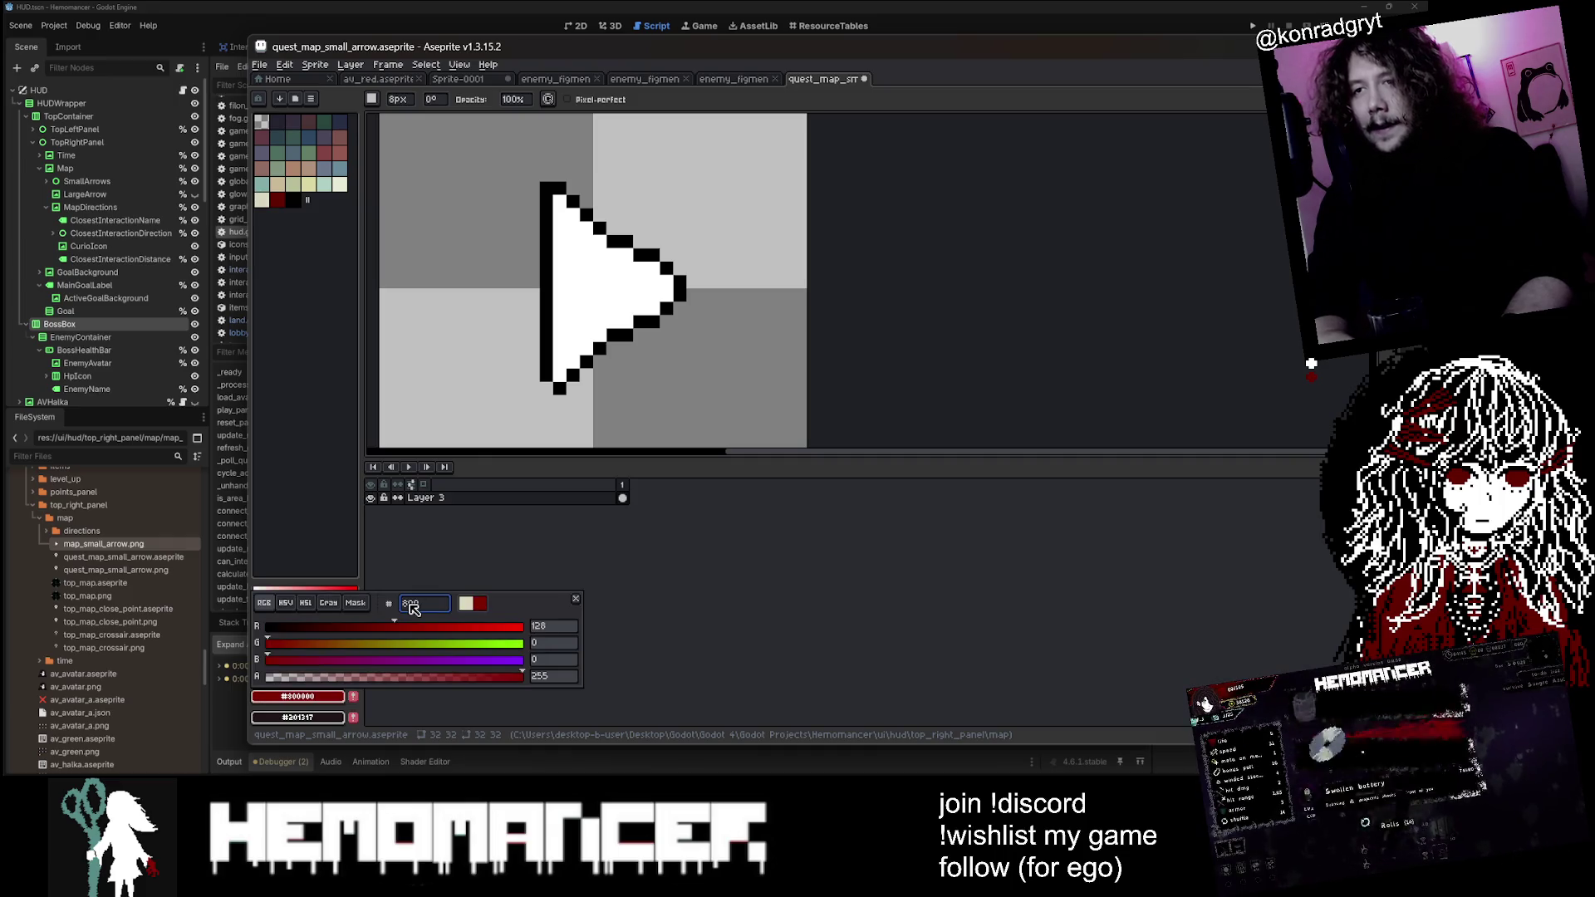
text(80)
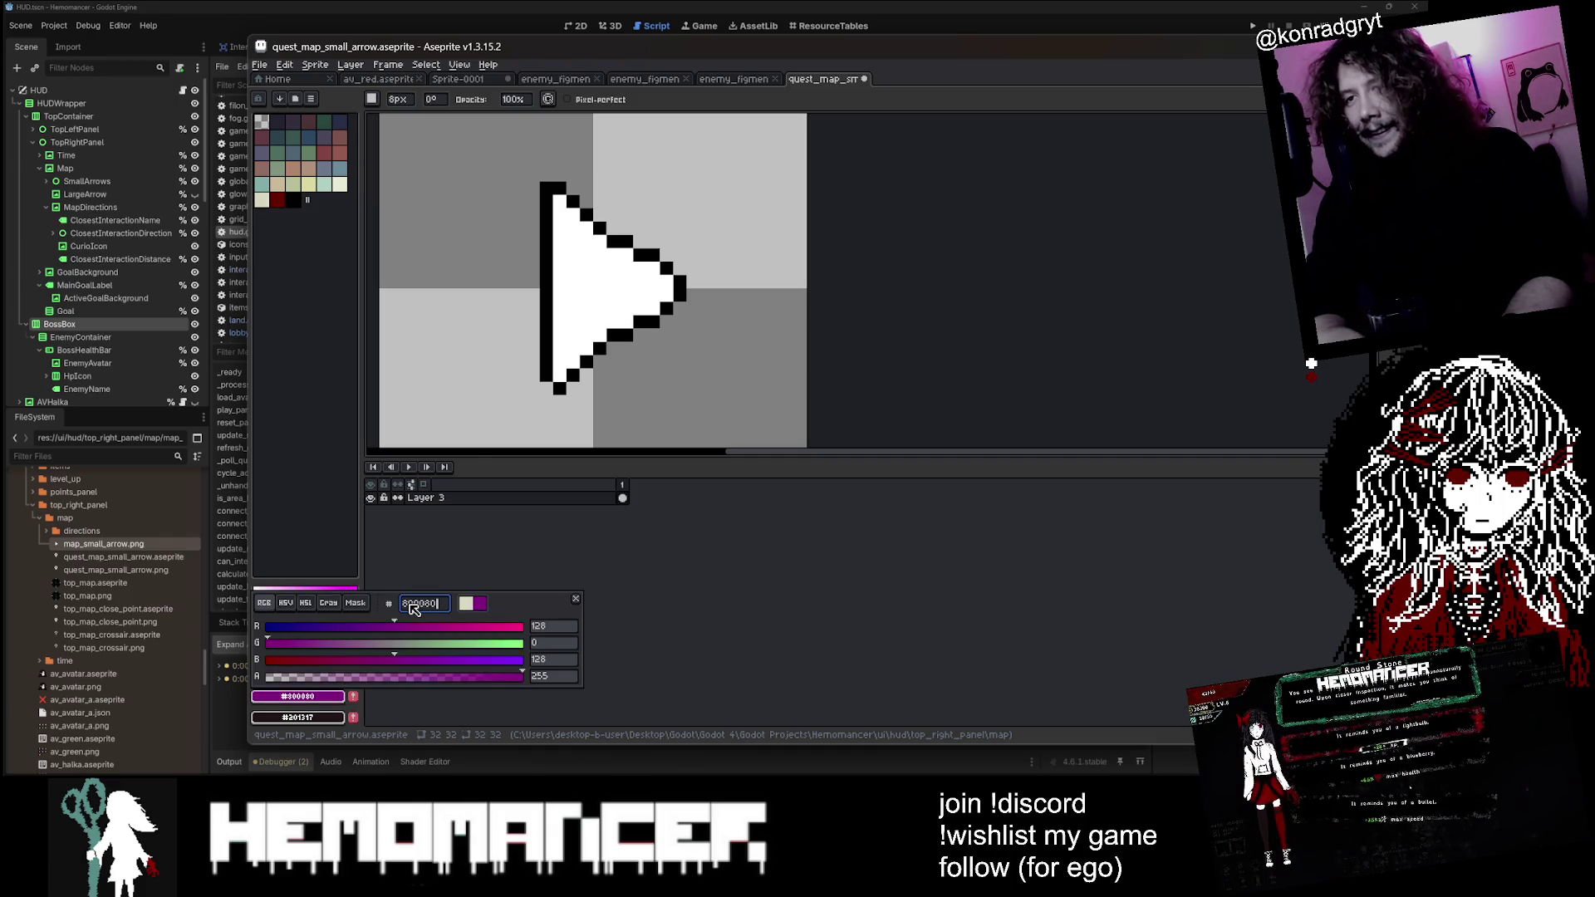
key(Return)
click(307, 199)
Step: Bucket-fill the arrow's left outline, tip and lower-edge pixels purple, undoing the last fill
key(g)
scroll(549, 185, up, 1)
click(555, 187)
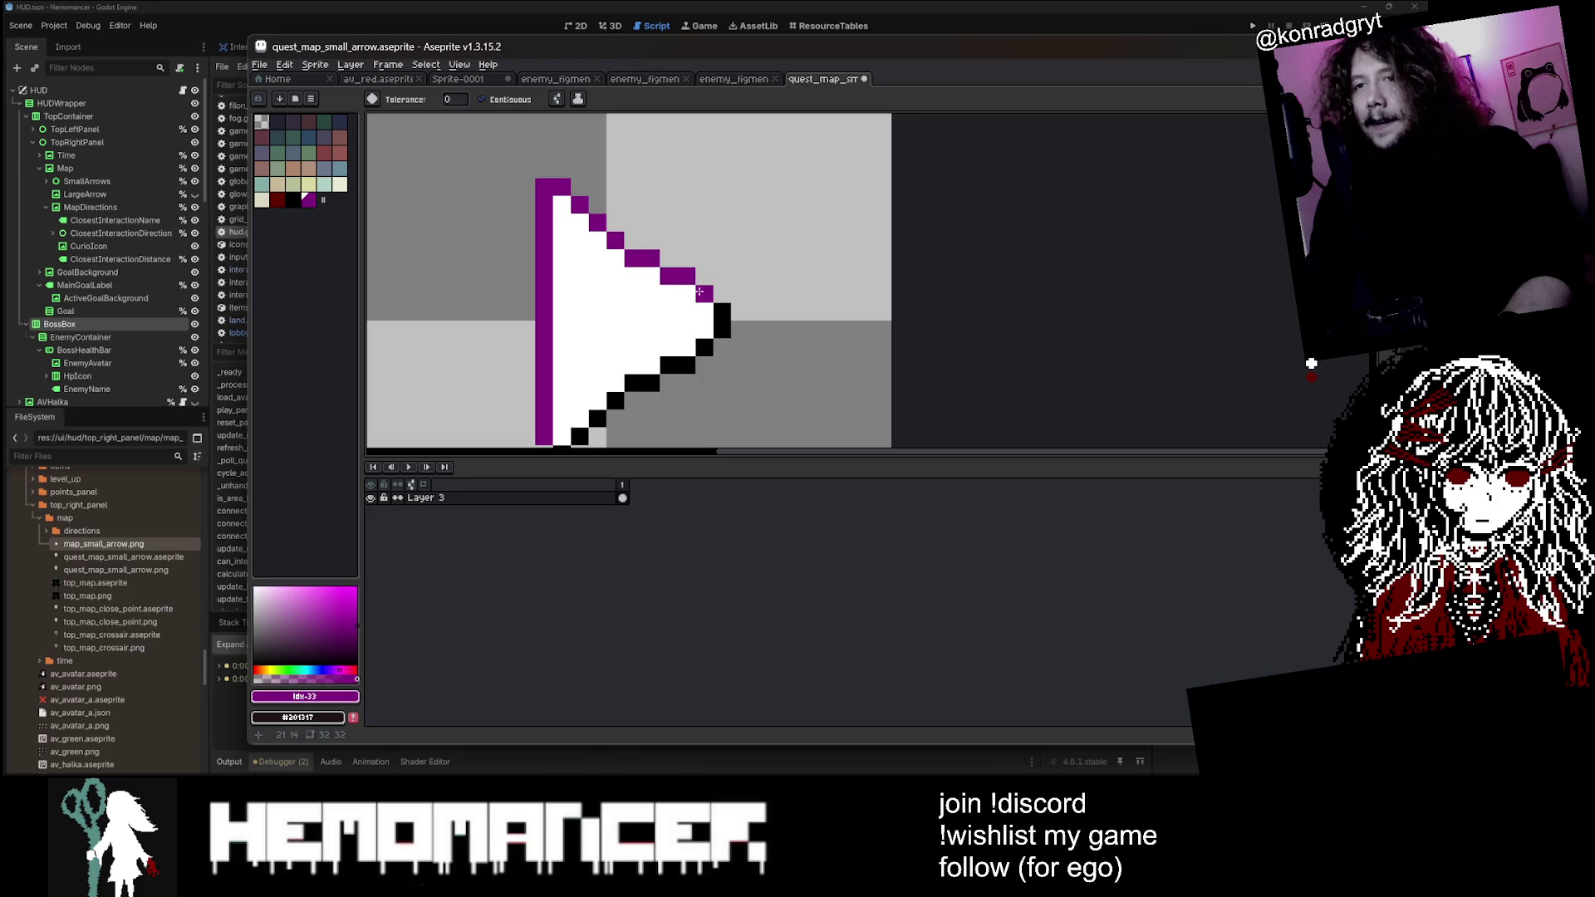
click(721, 329)
scroll(721, 328, down, 4)
scroll(722, 288, up, 4)
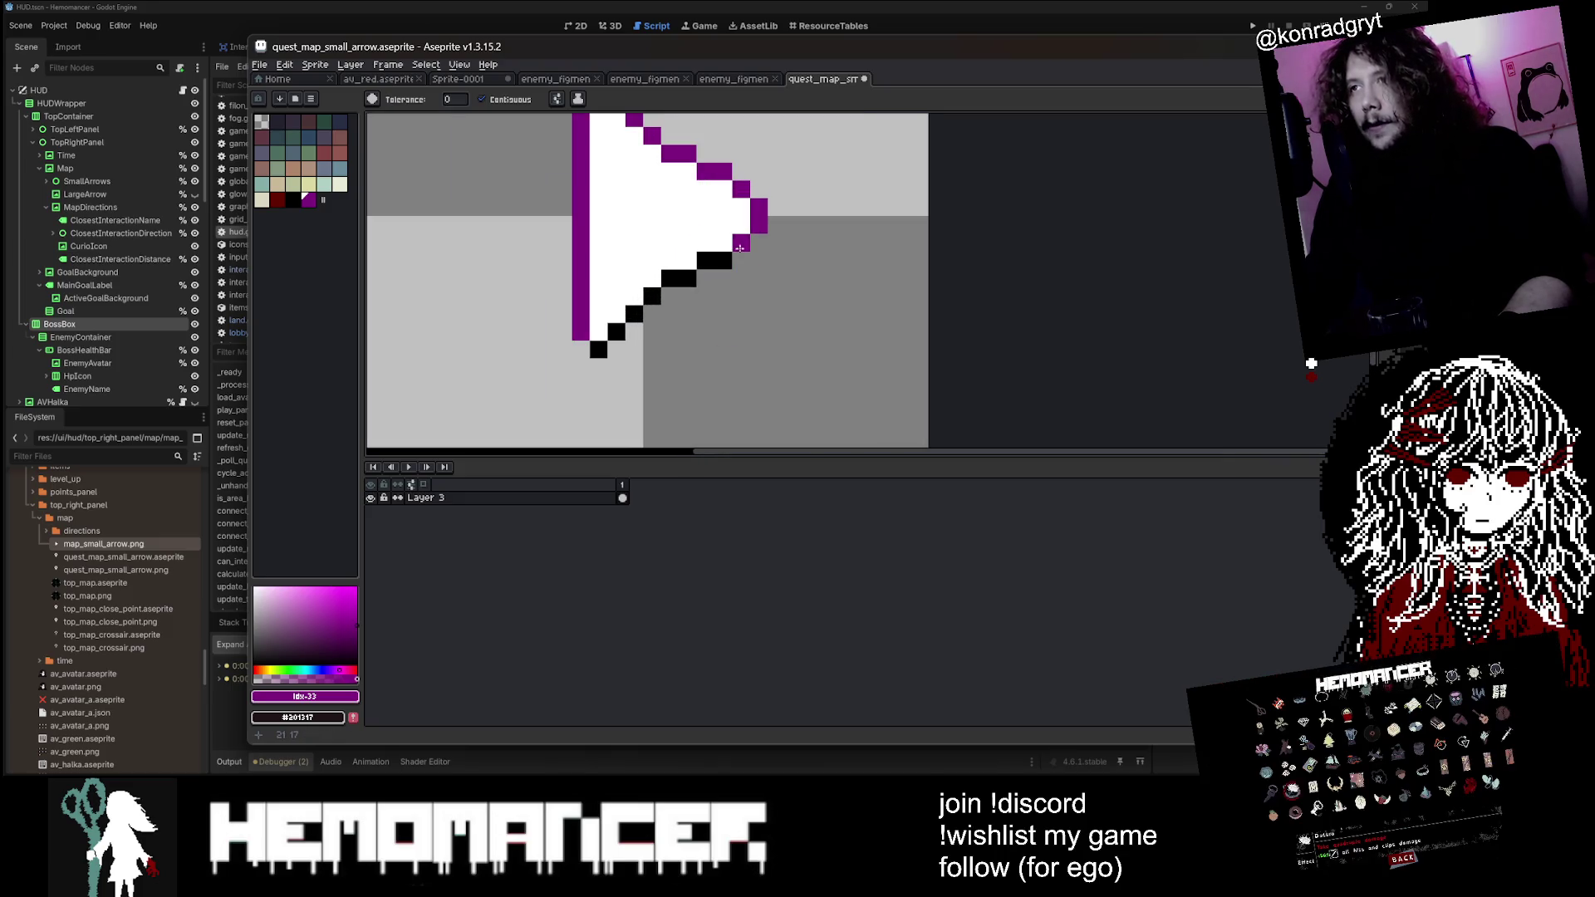
click(669, 278)
click(652, 296)
click(637, 312)
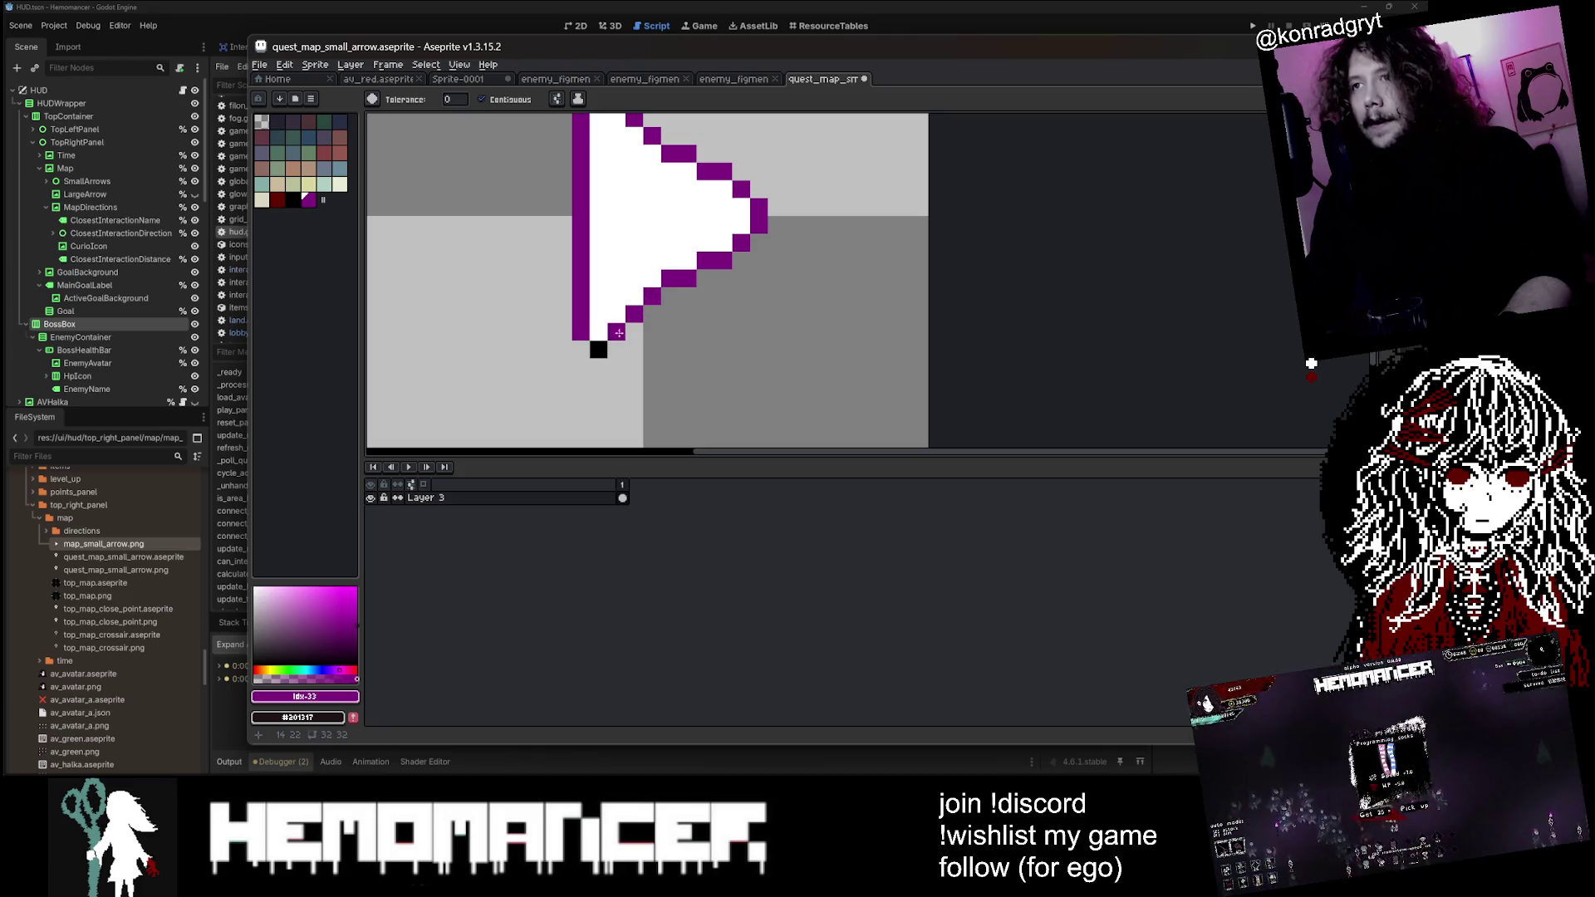
key(ctrl+z)
scroll(681, 264, down, 3)
Step: Add a new Layer 4 and move Layer 3 above it in the timeline
key(v)
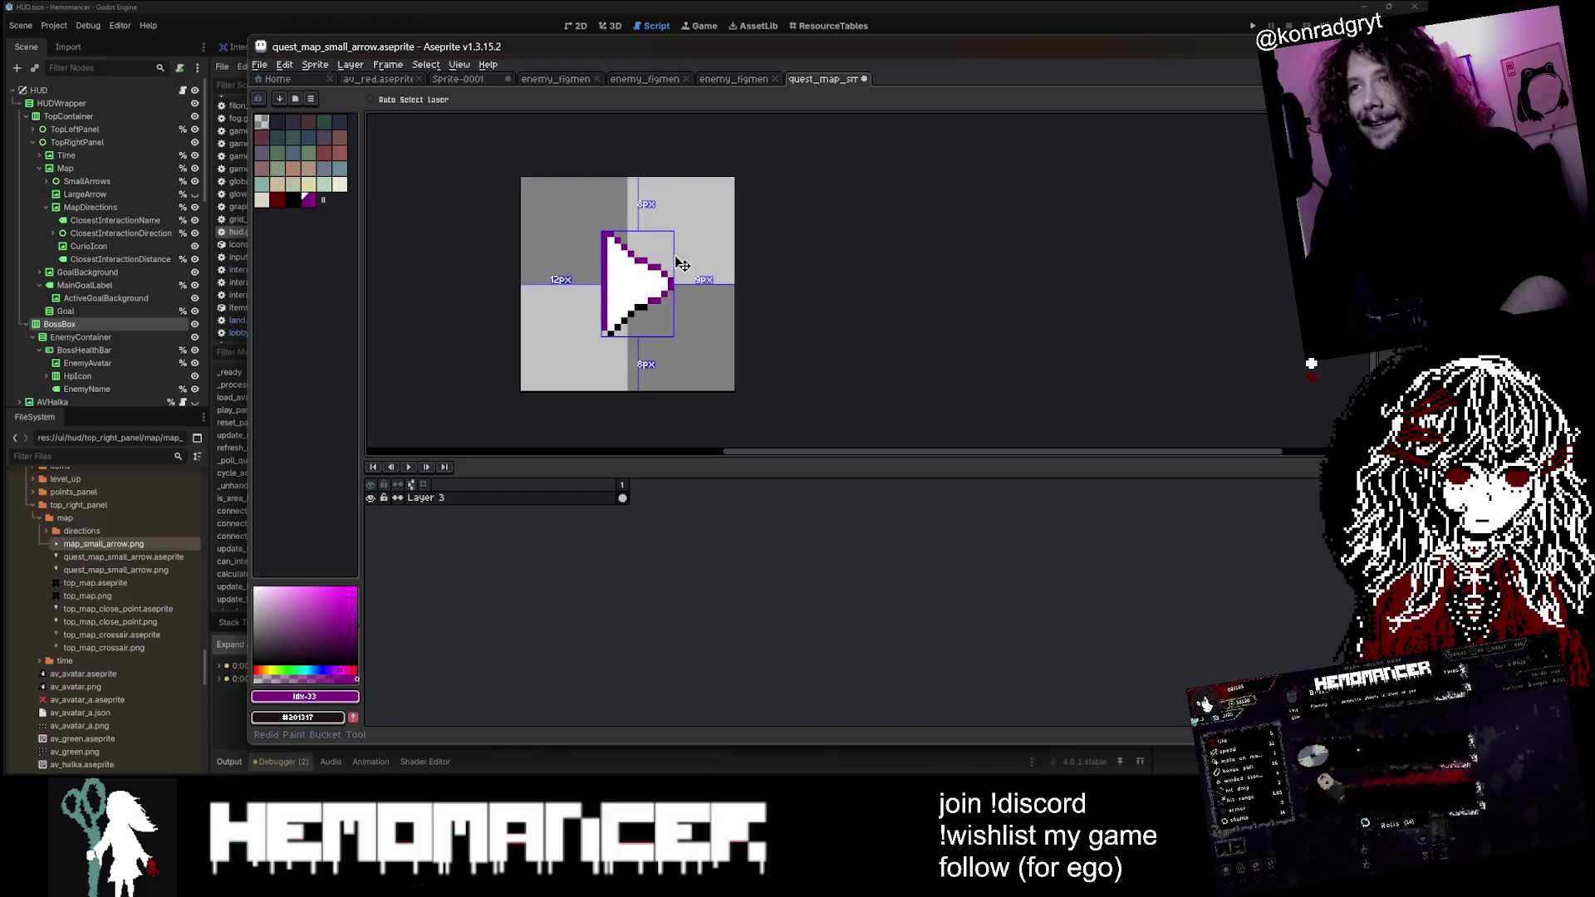
key(g)
scroll(595, 390, up, 1)
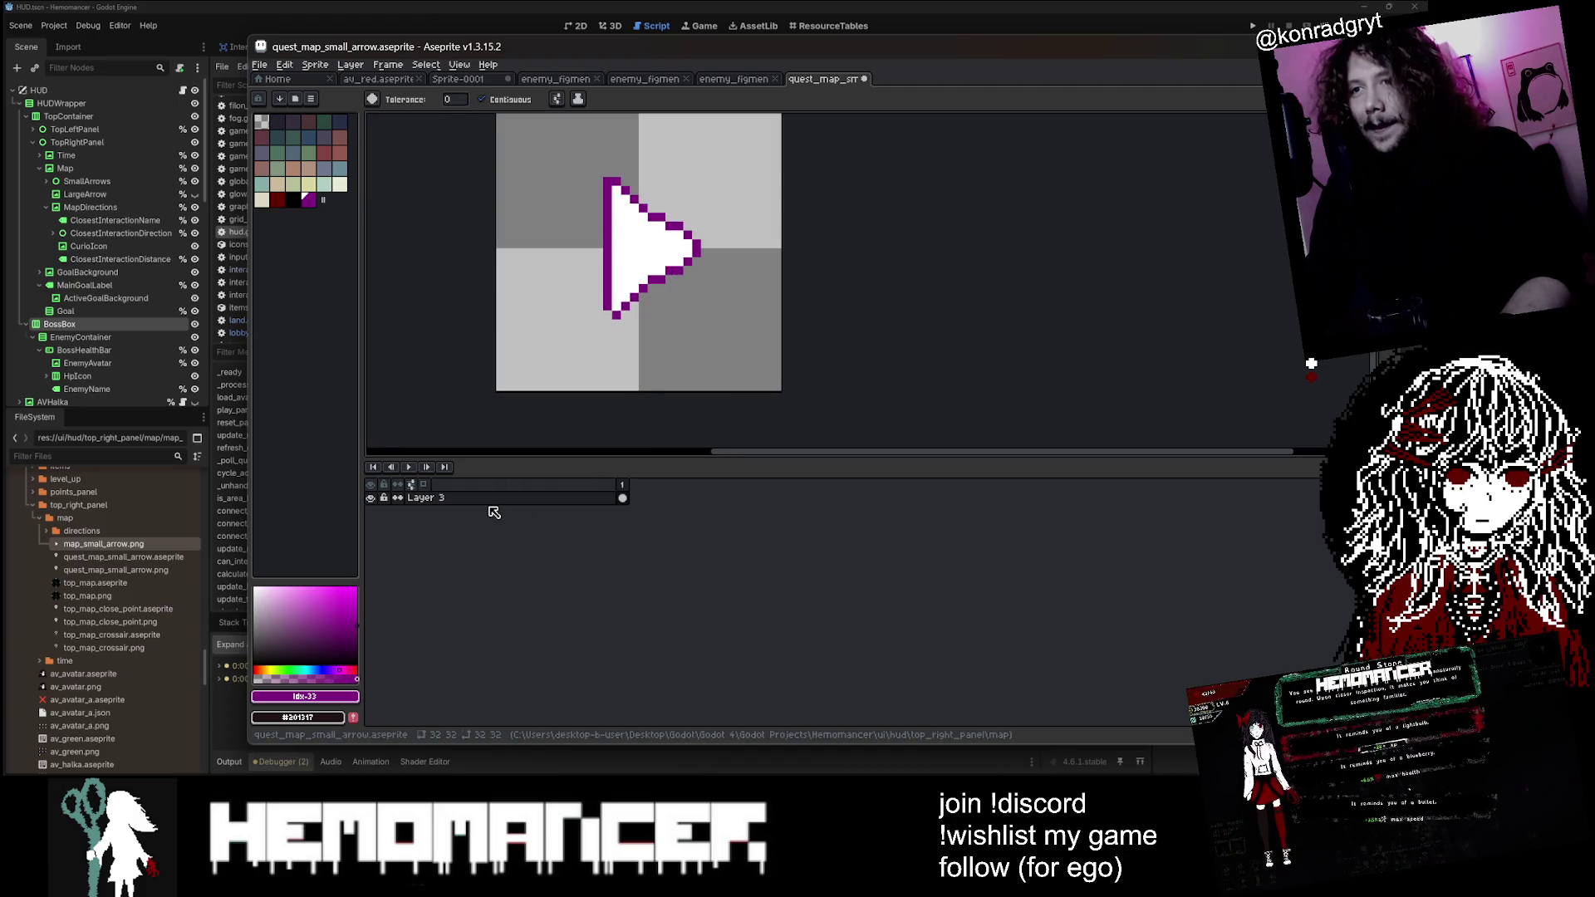
right_click(507, 499)
click(542, 521)
drag(415, 510, 407, 497)
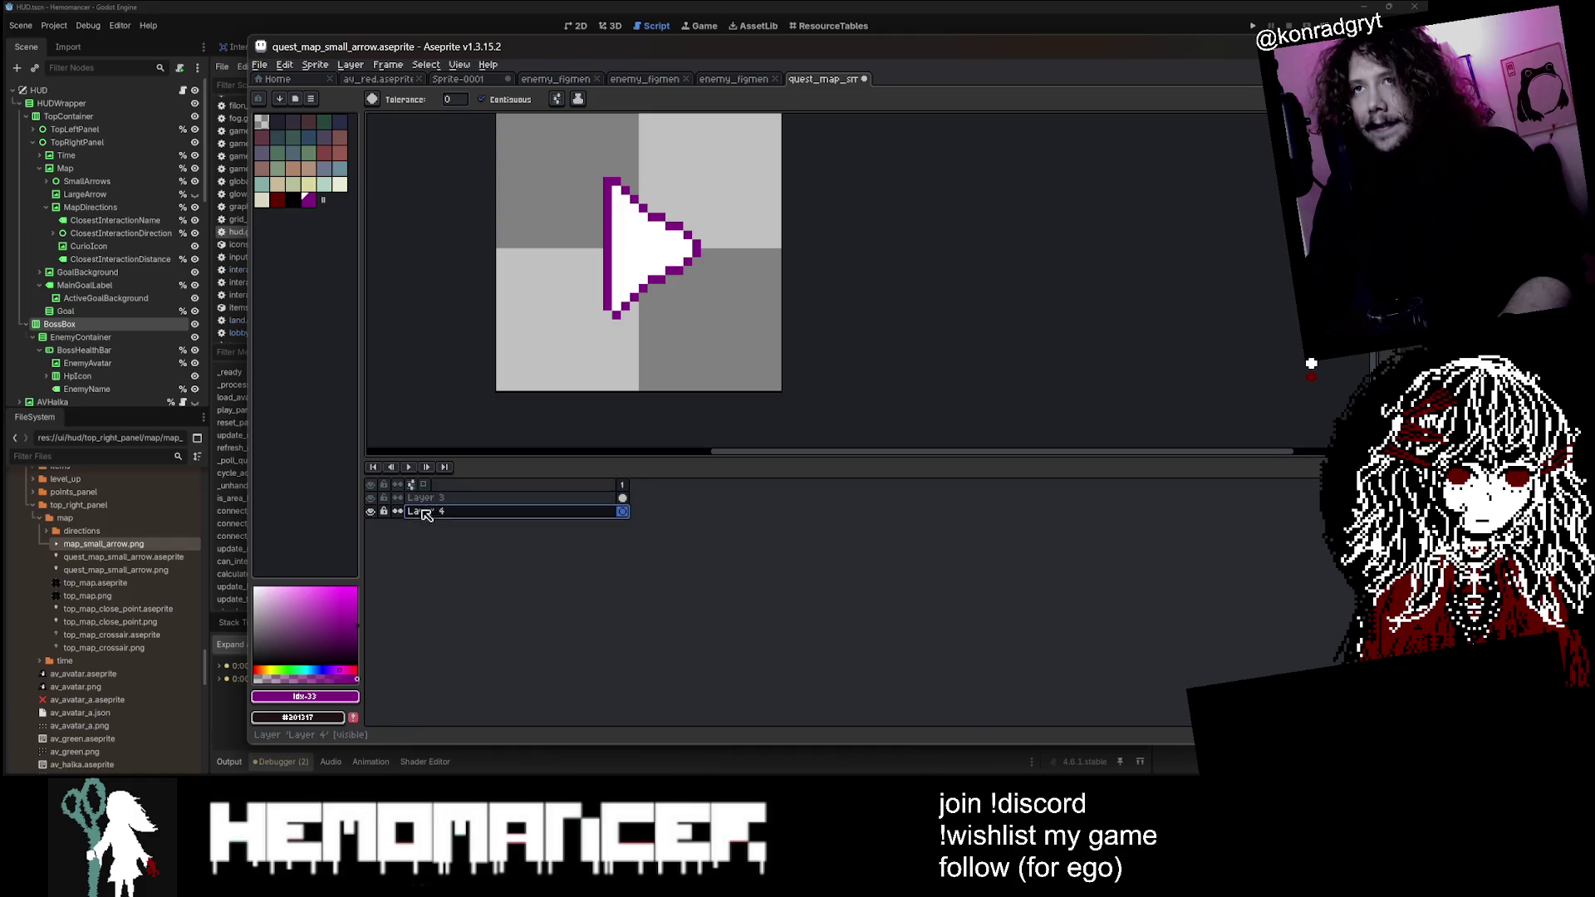
Step: On Layer 4, trace the arrow's left and diagonal edges with a 2px black pencil
click(424, 511)
key(bracketleft)
key(b)
scroll(642, 208, up, 1)
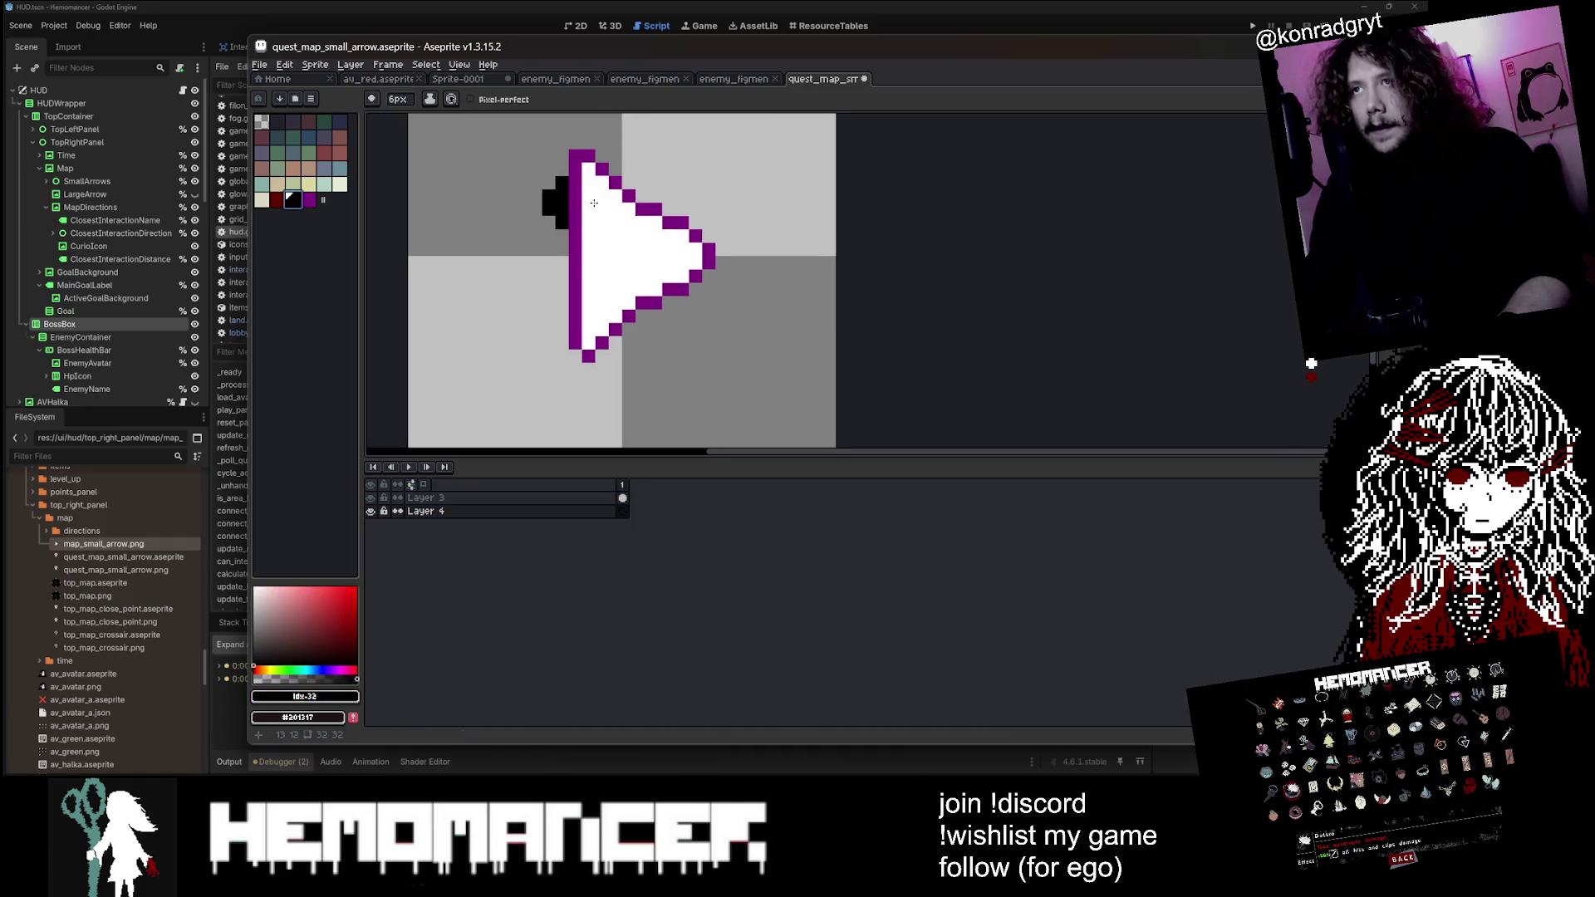
key(bracketleft)
key(bracketleft)
key(bracketleft)
drag(573, 153, 573, 355)
shift+click(719, 255)
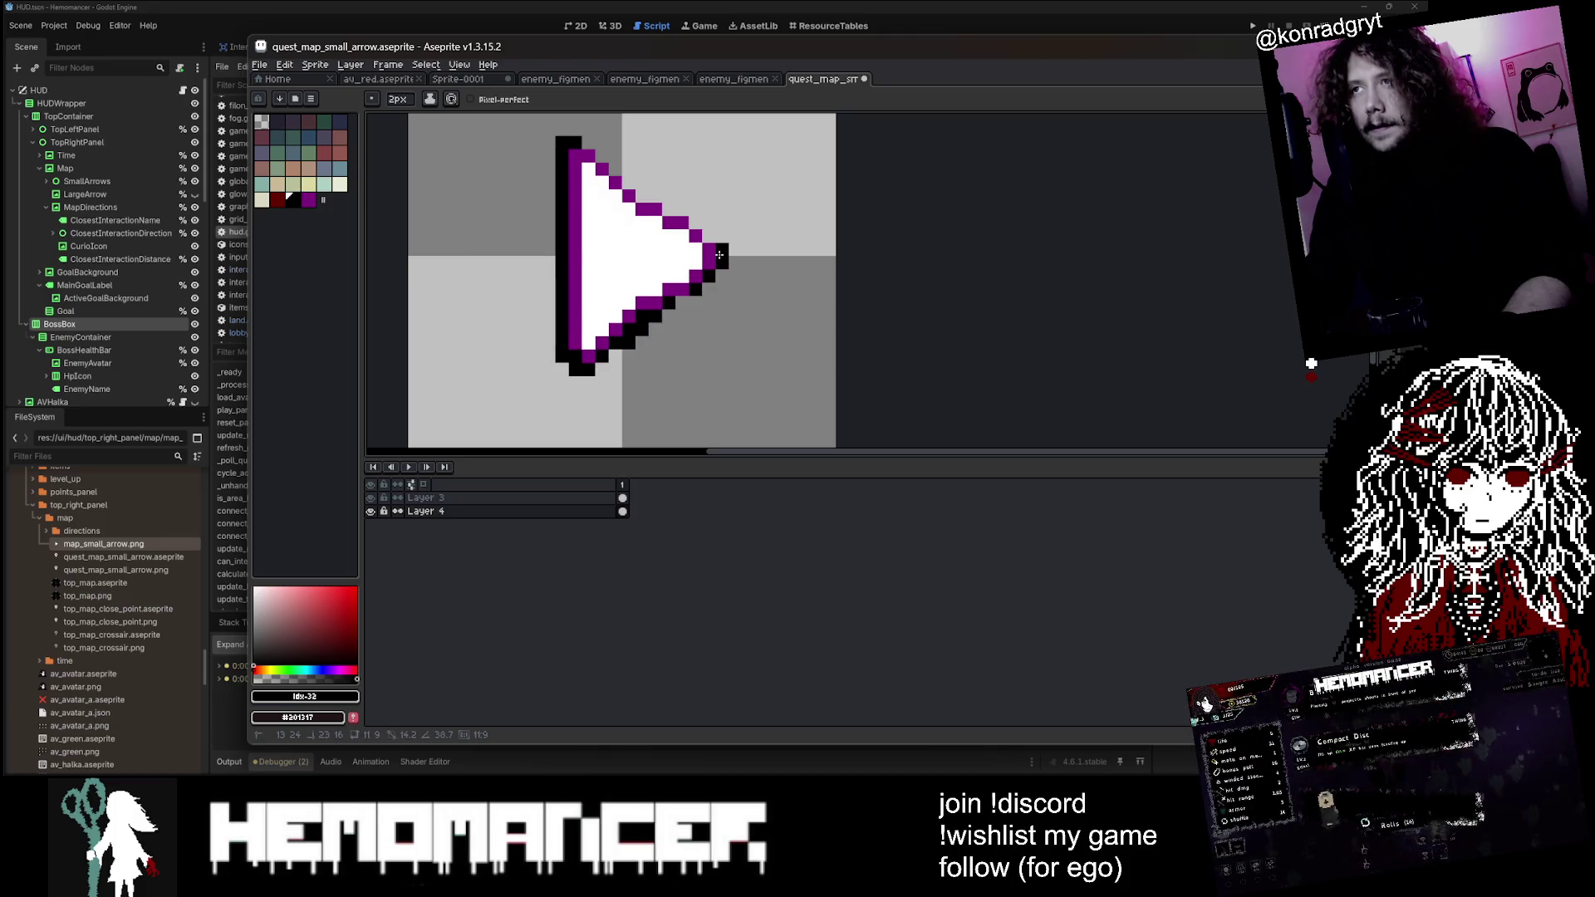
shift+click(579, 155)
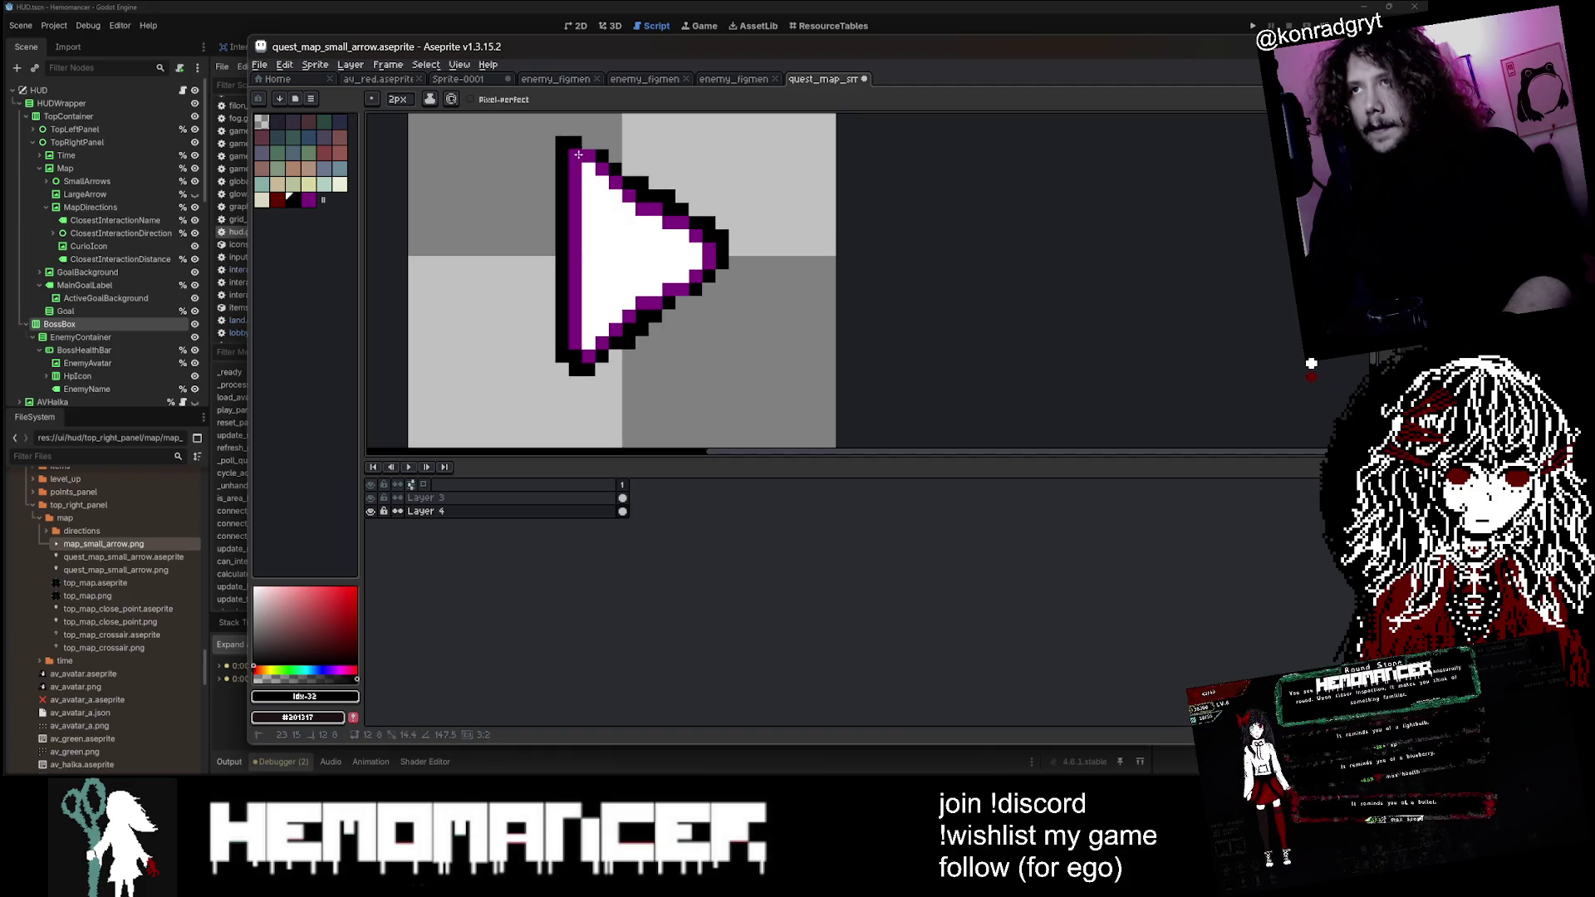
scroll(582, 152, down, 1)
scroll(590, 151, up, 1)
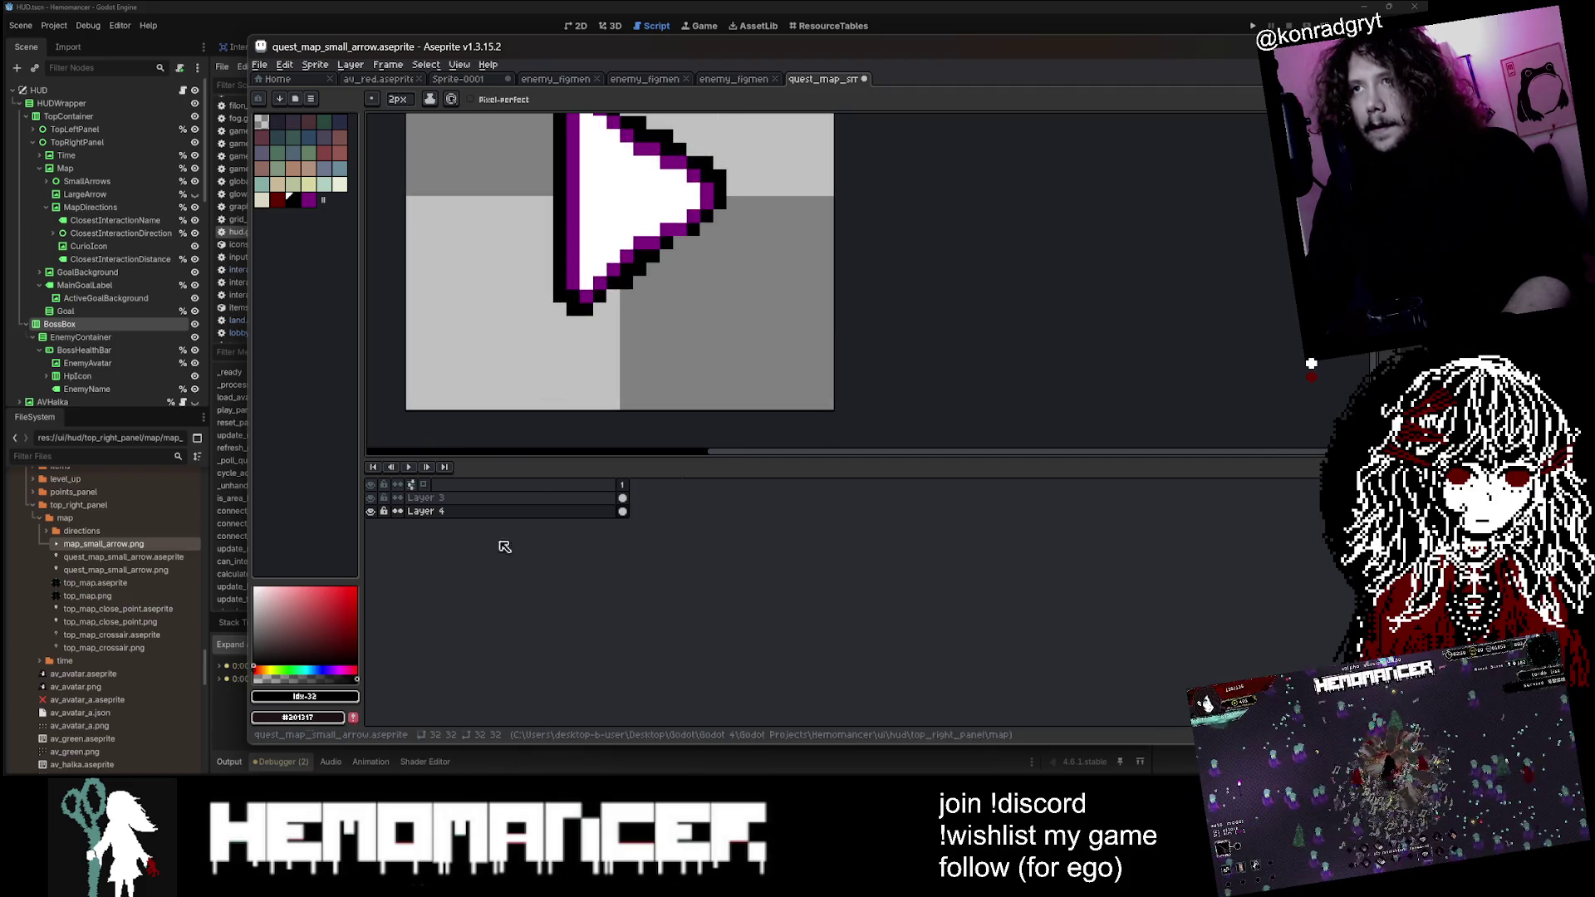
Step: Add Layer 5 above Layer 3 and paint magenta onto the arrow there
right_click(503, 499)
mouse_move(531, 523)
click(631, 524)
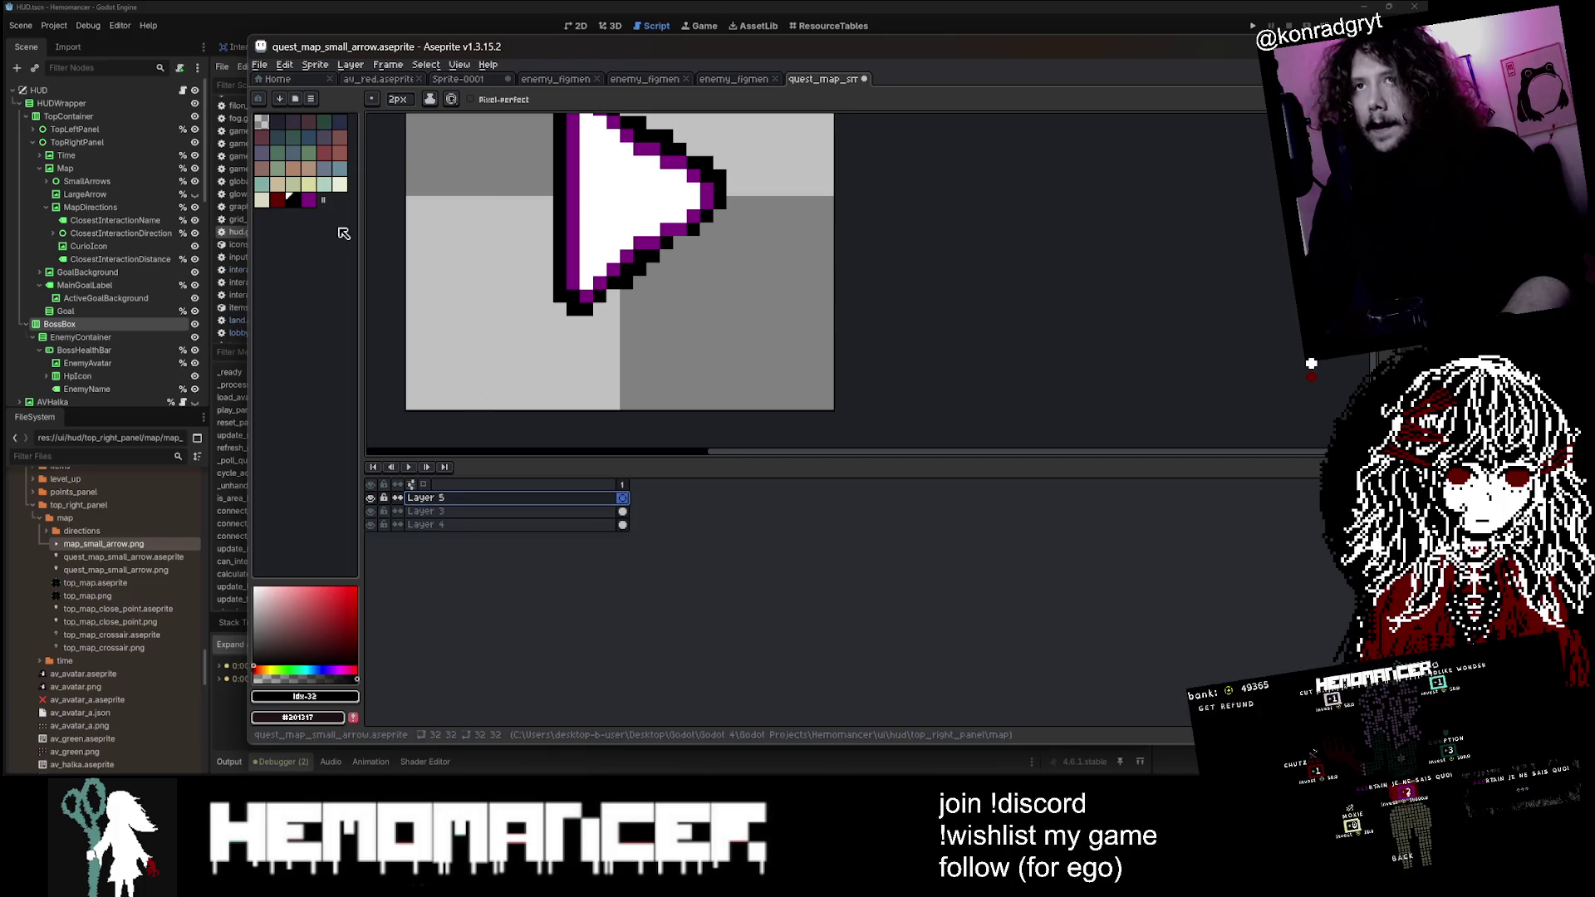
click(307, 200)
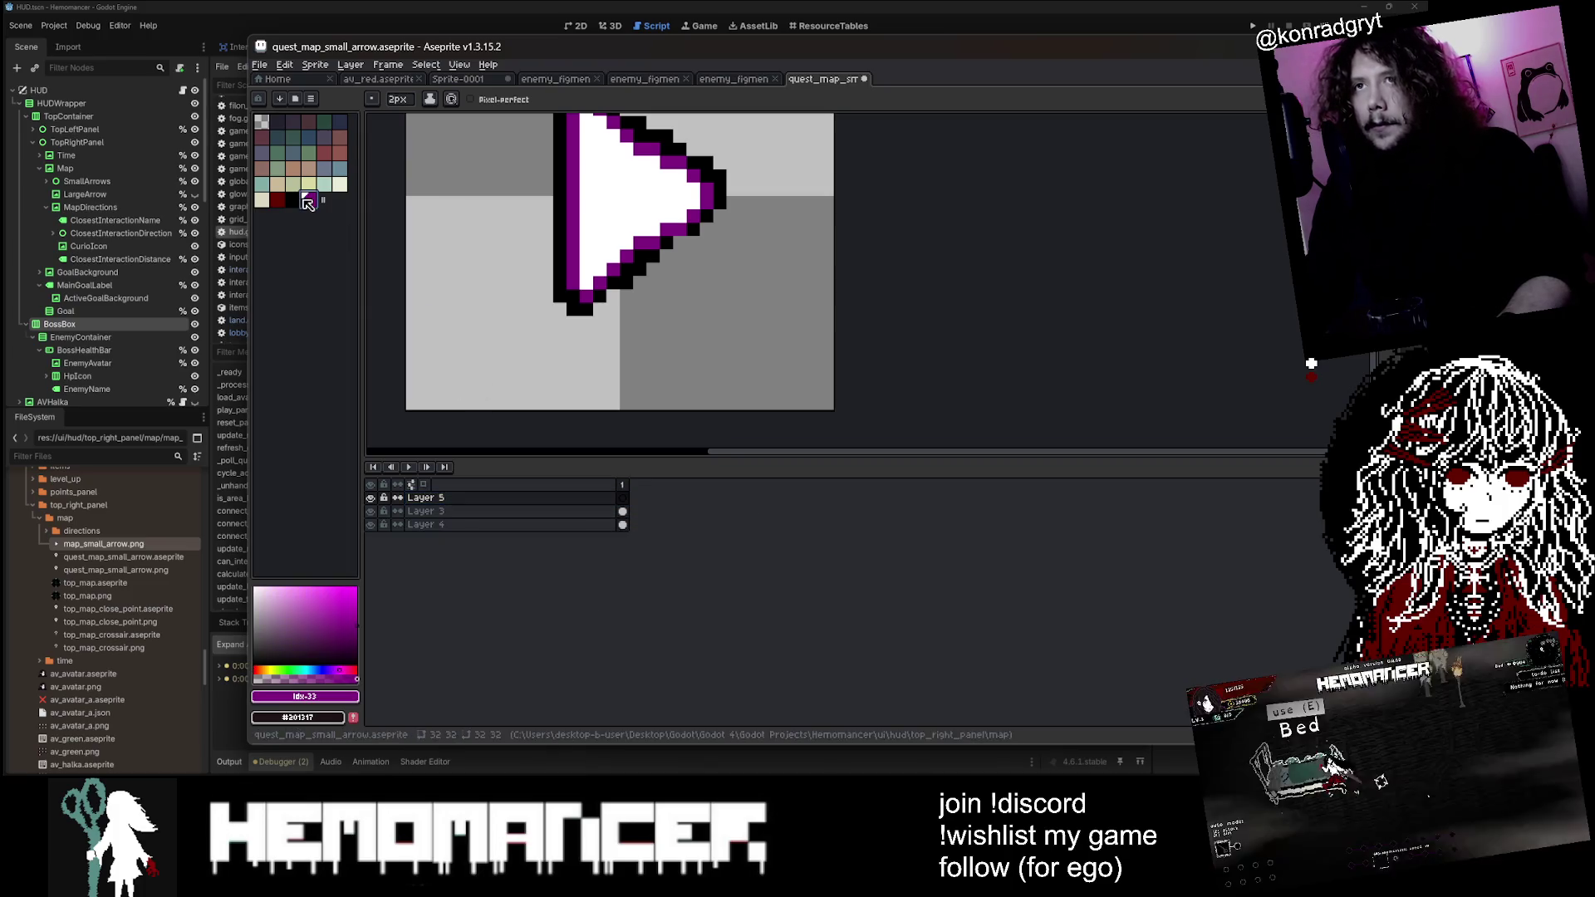
scroll(623, 191, down, 1)
click(627, 184)
scroll(629, 179, down, 2)
scroll(637, 285, up, 2)
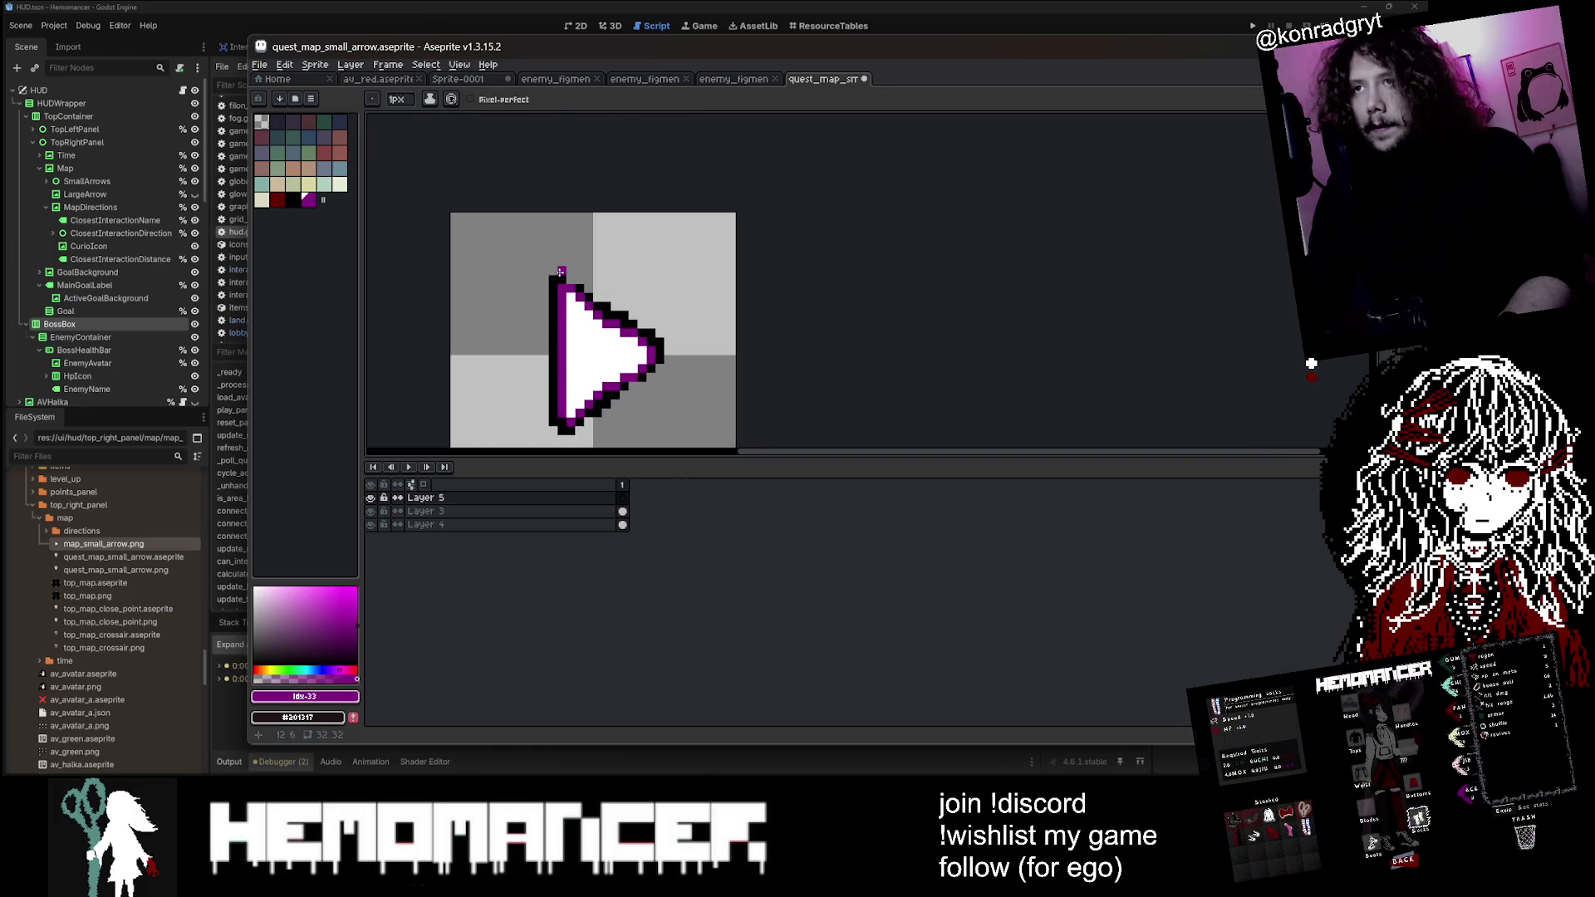
Step: Make Layer 3 active again and save quest_map_small_arrow.aseprite
alt+click(370, 511)
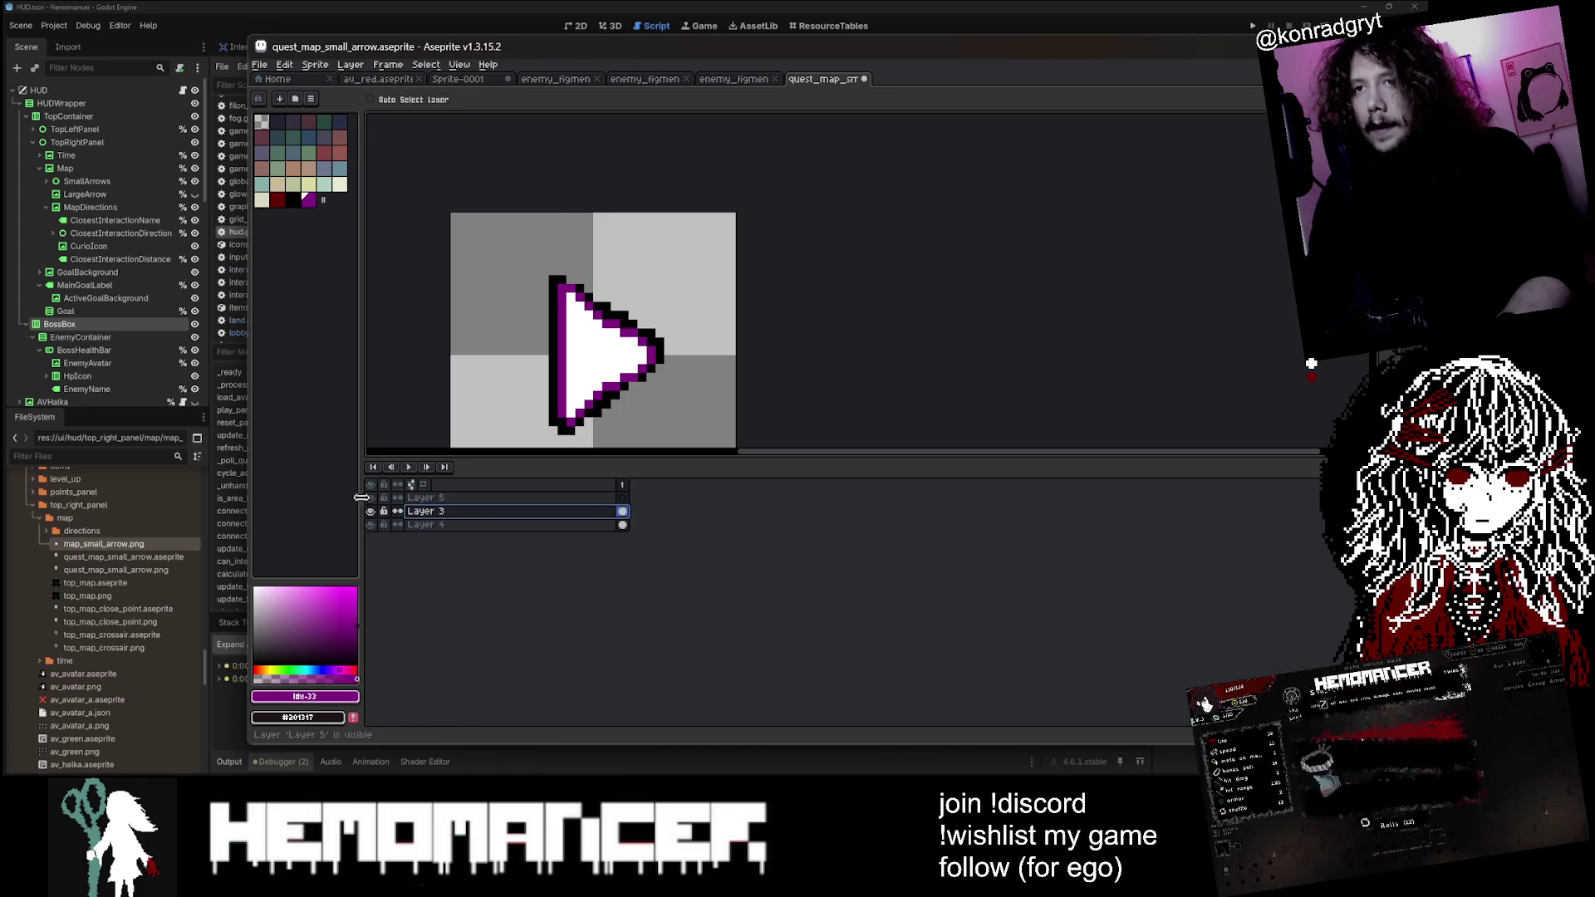
scroll(569, 265, up, 1)
scroll(569, 265, down, 1)
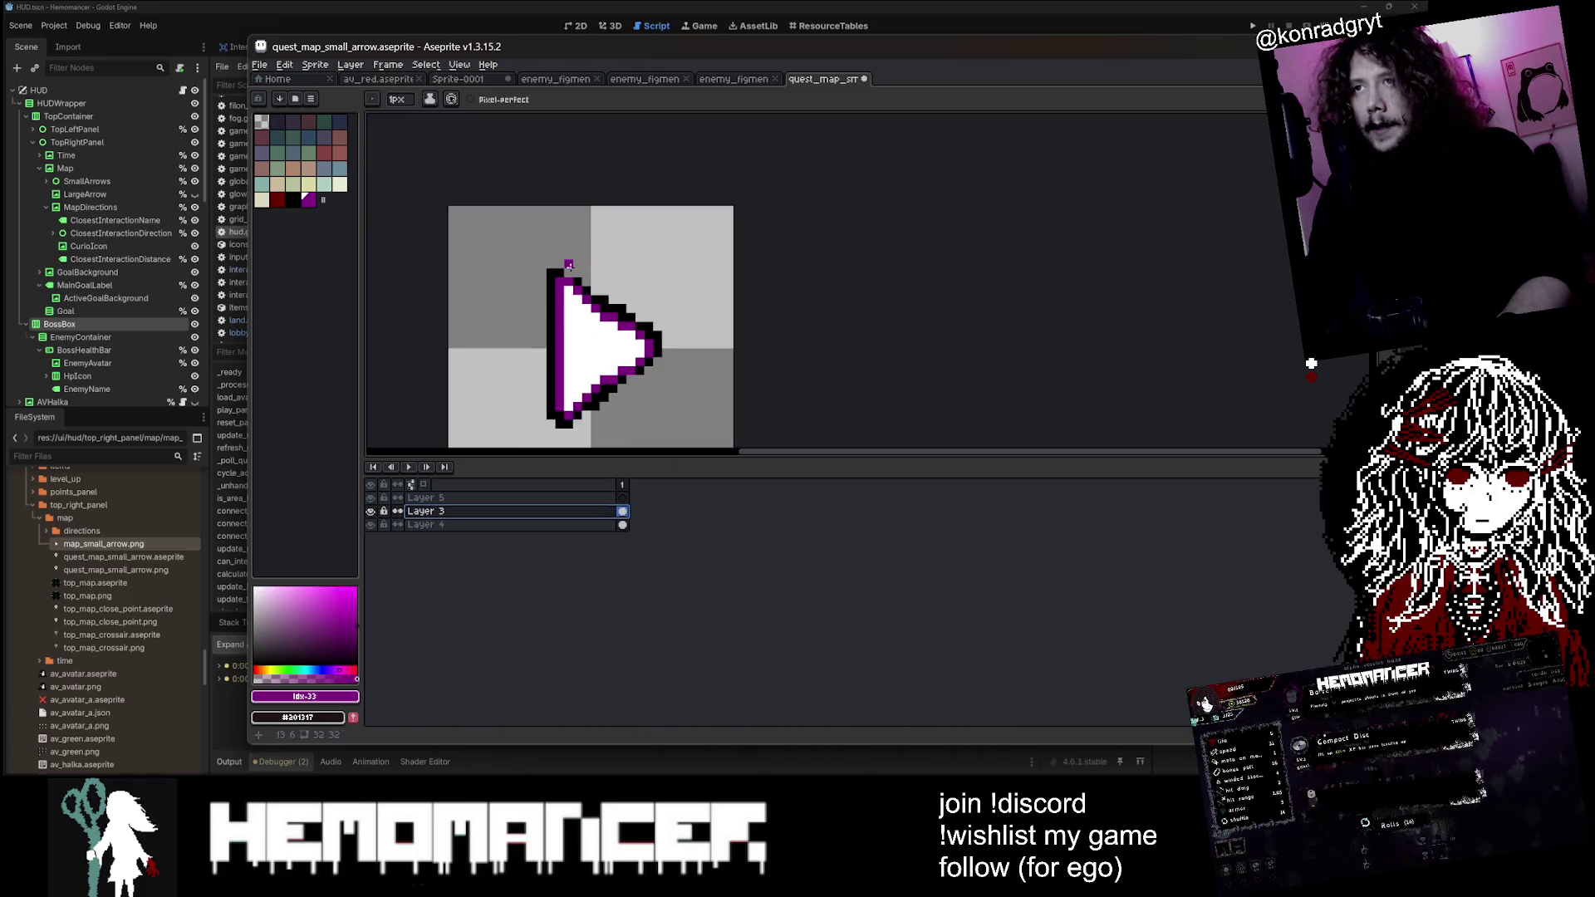
scroll(569, 265, down, 1)
key(ctrl+s)
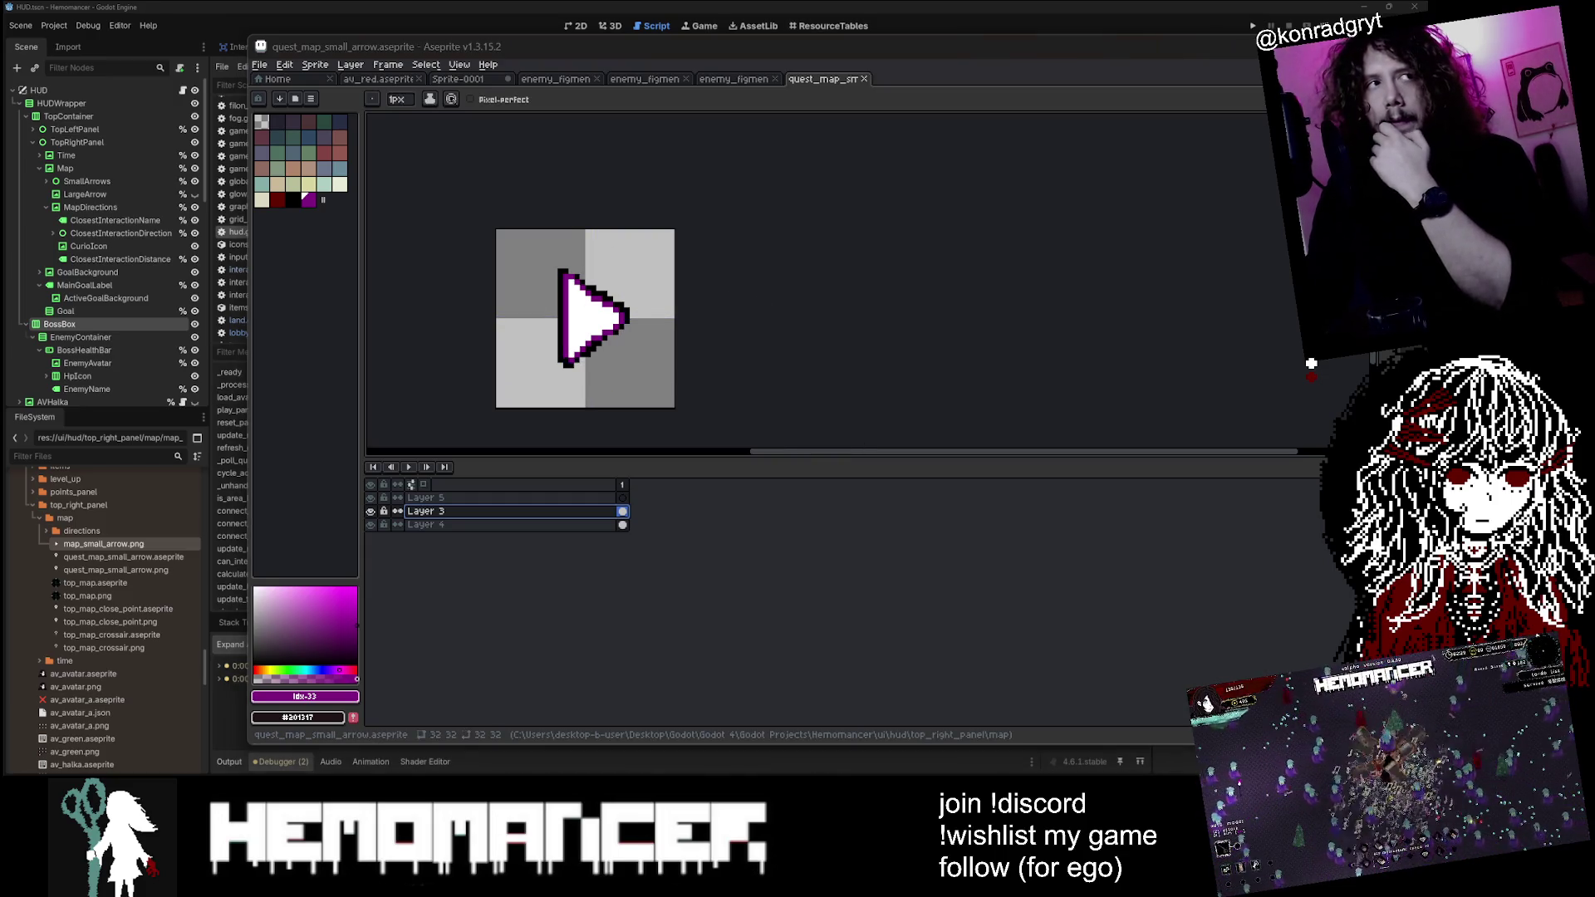
key(ctrl+shift+Tab)
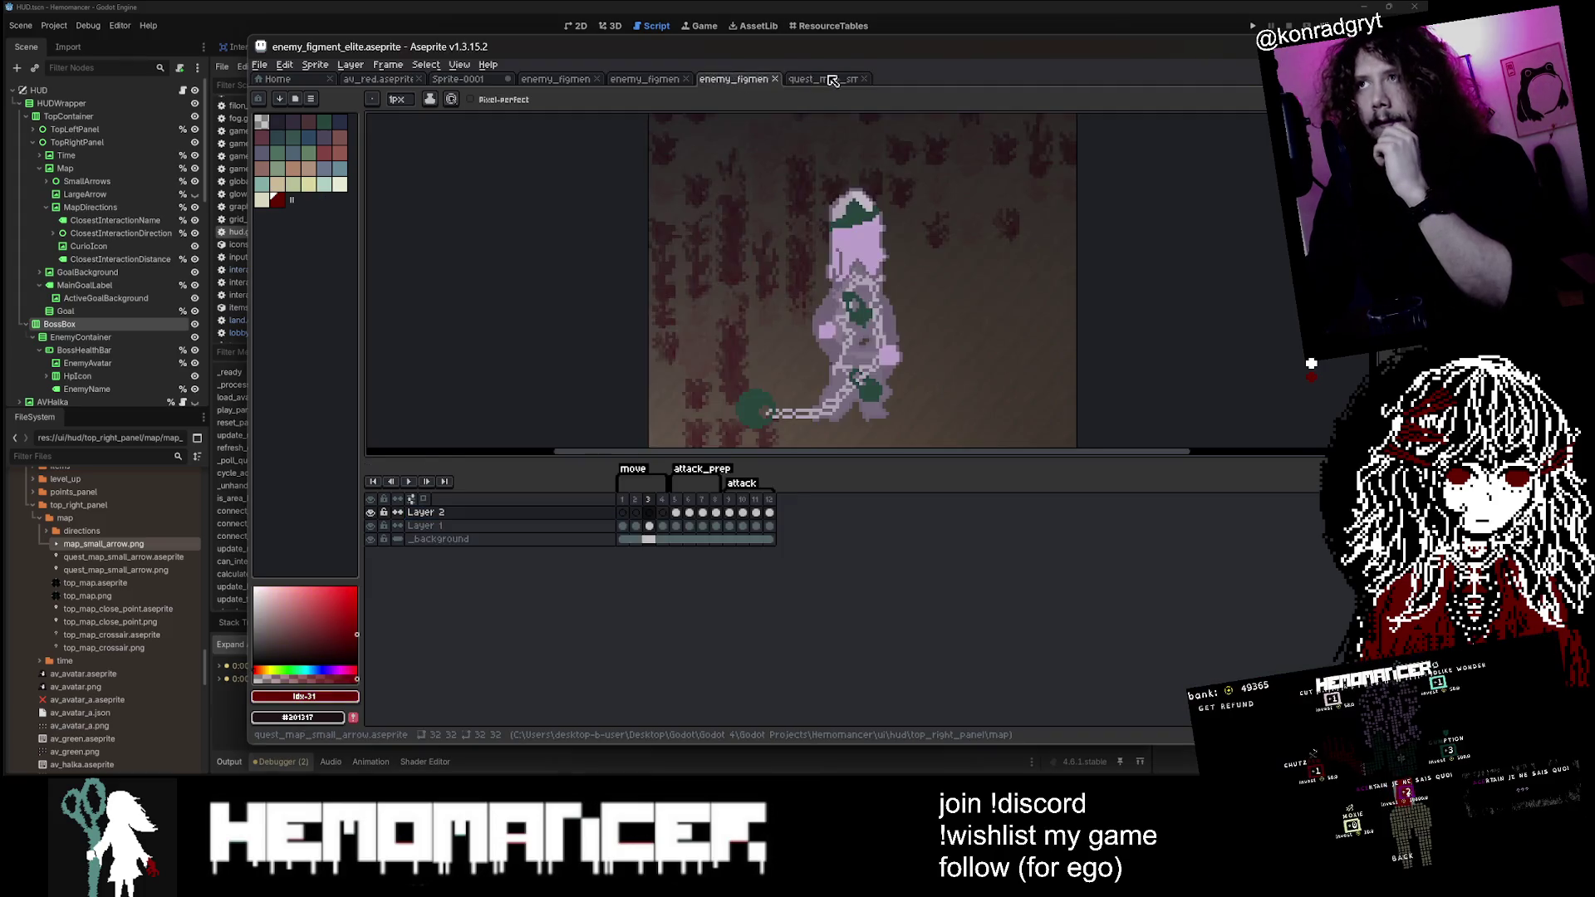
click(832, 80)
Step: Back in Godot, select quest_map_small_arrow.aseprite and review the map declarations in hud.gd
key(alt+Tab)
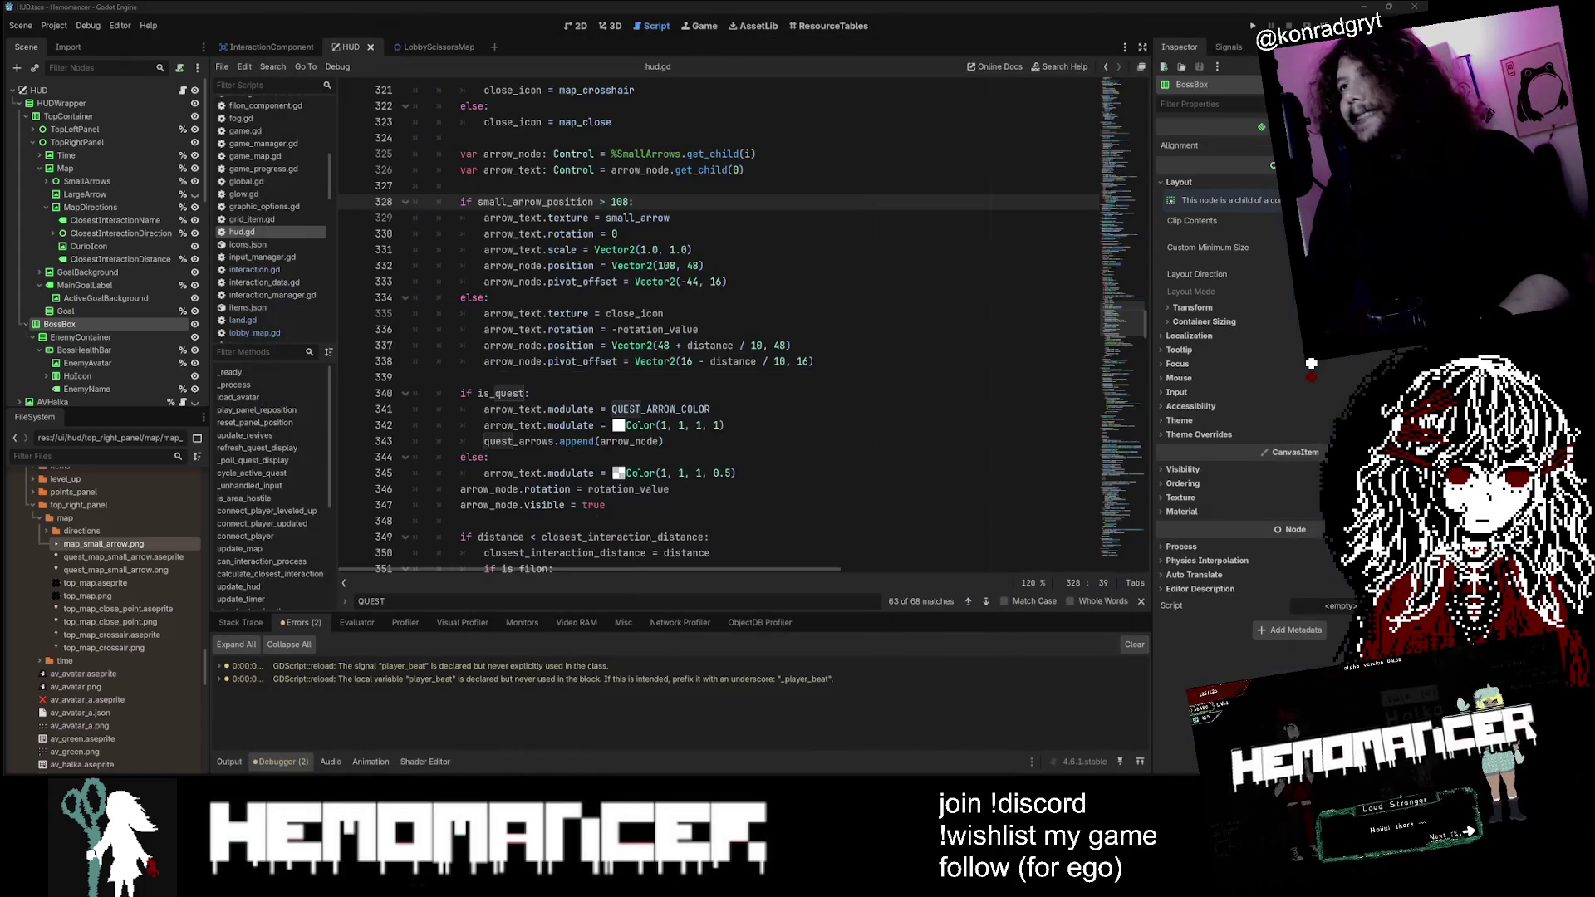
click(92, 566)
click(108, 556)
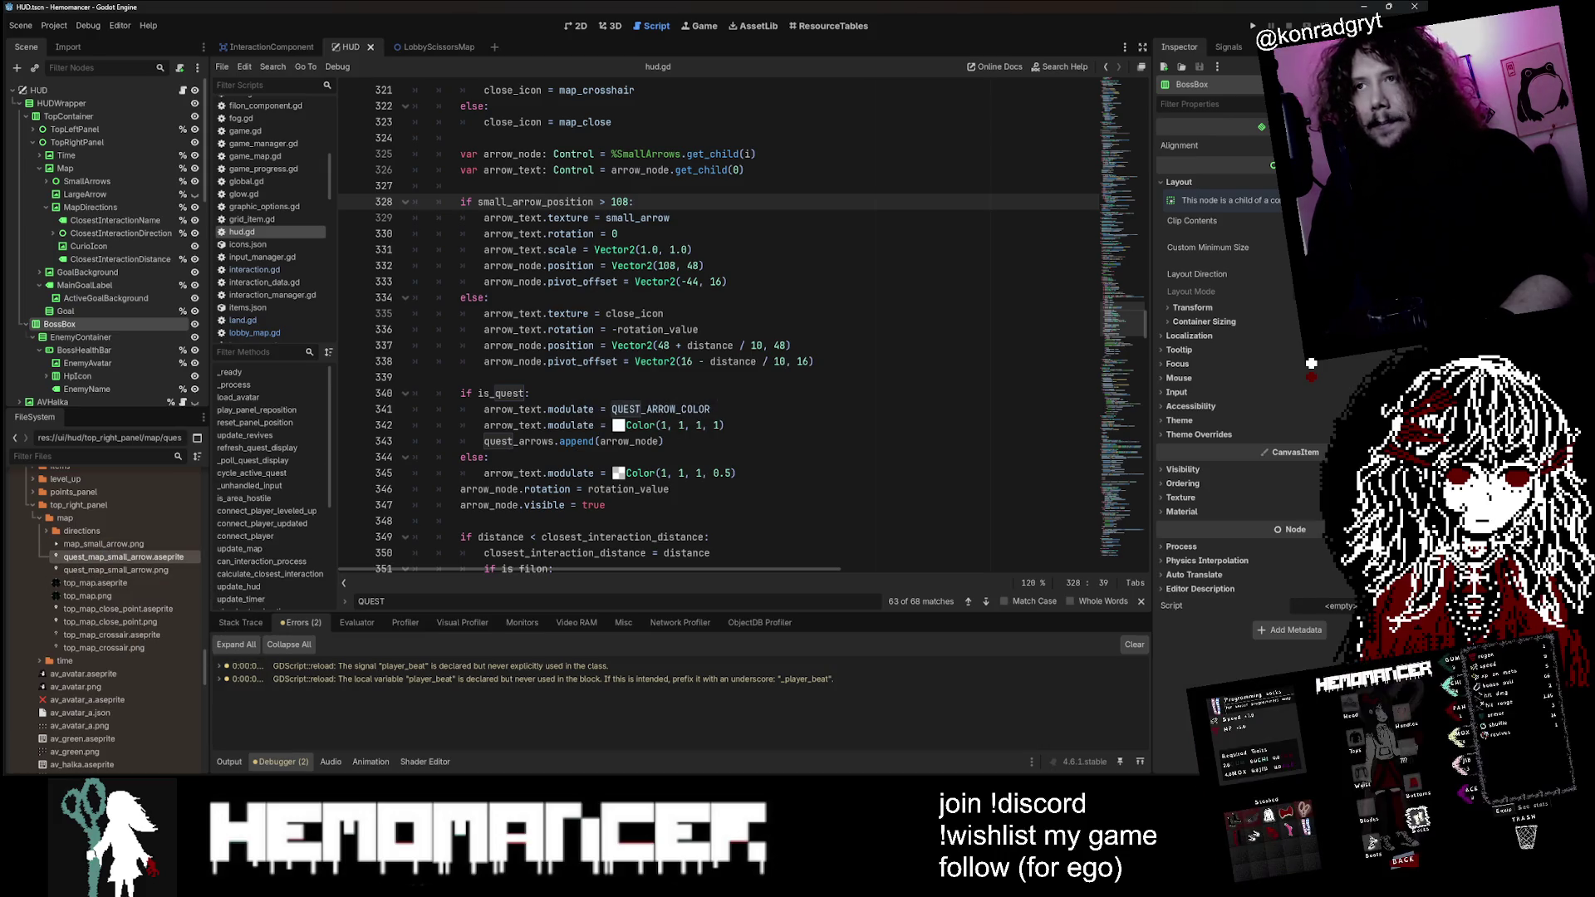
mouse_move(1118, 306)
mouse_down()
mouse_move(1146, 80)
mouse_move(1129, 127)
mouse_move(1130, 97)
mouse_up()
click(533, 298)
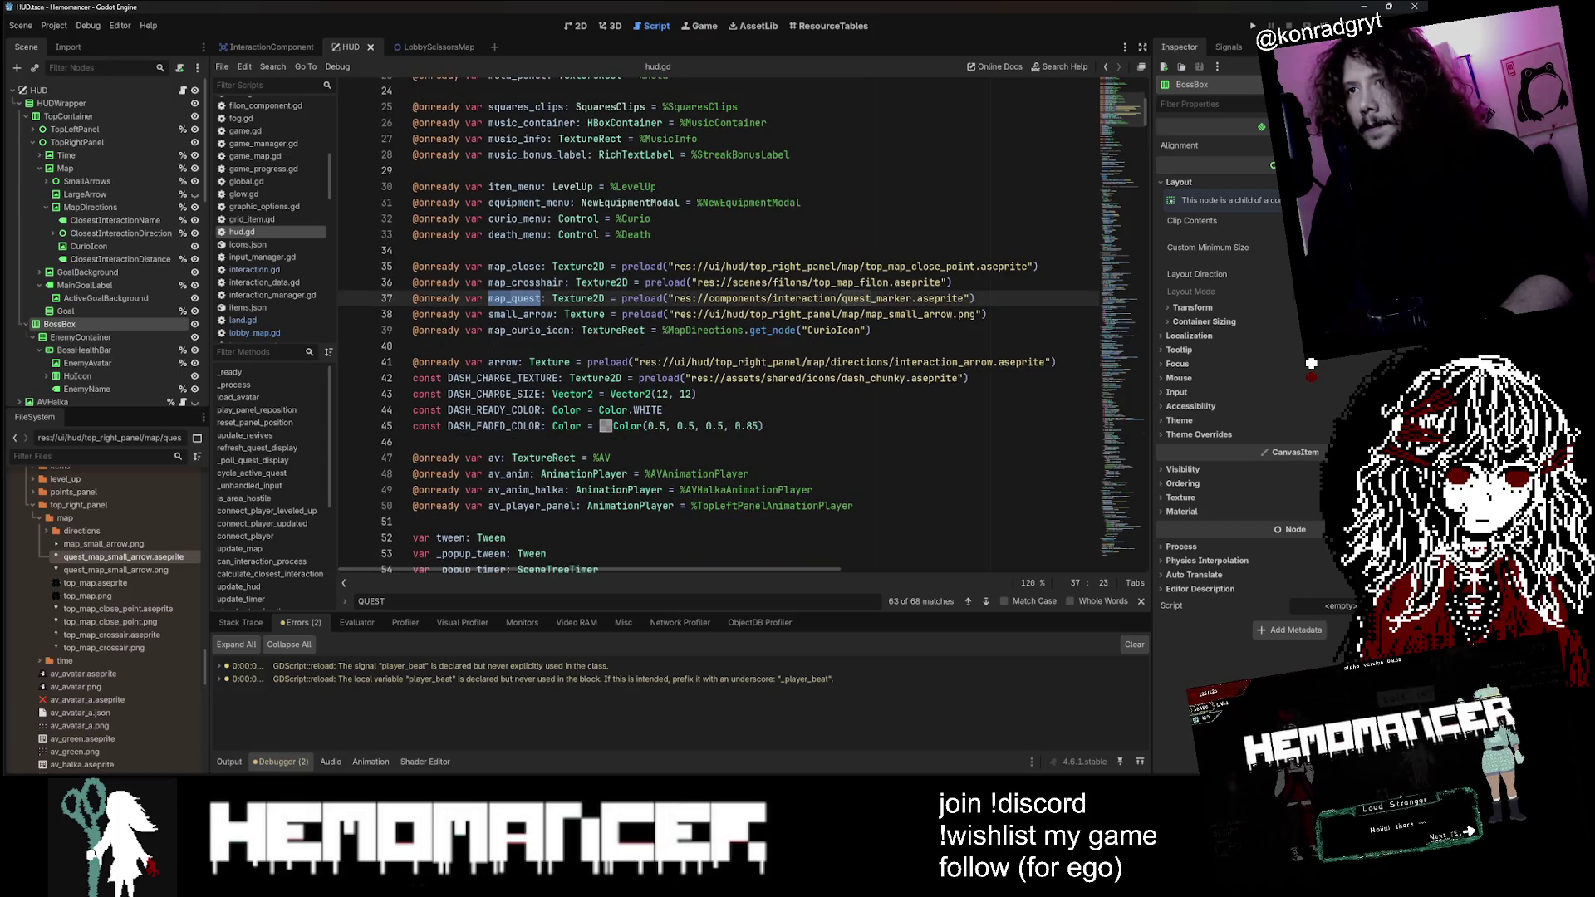
scroll(532, 298, up, 1)
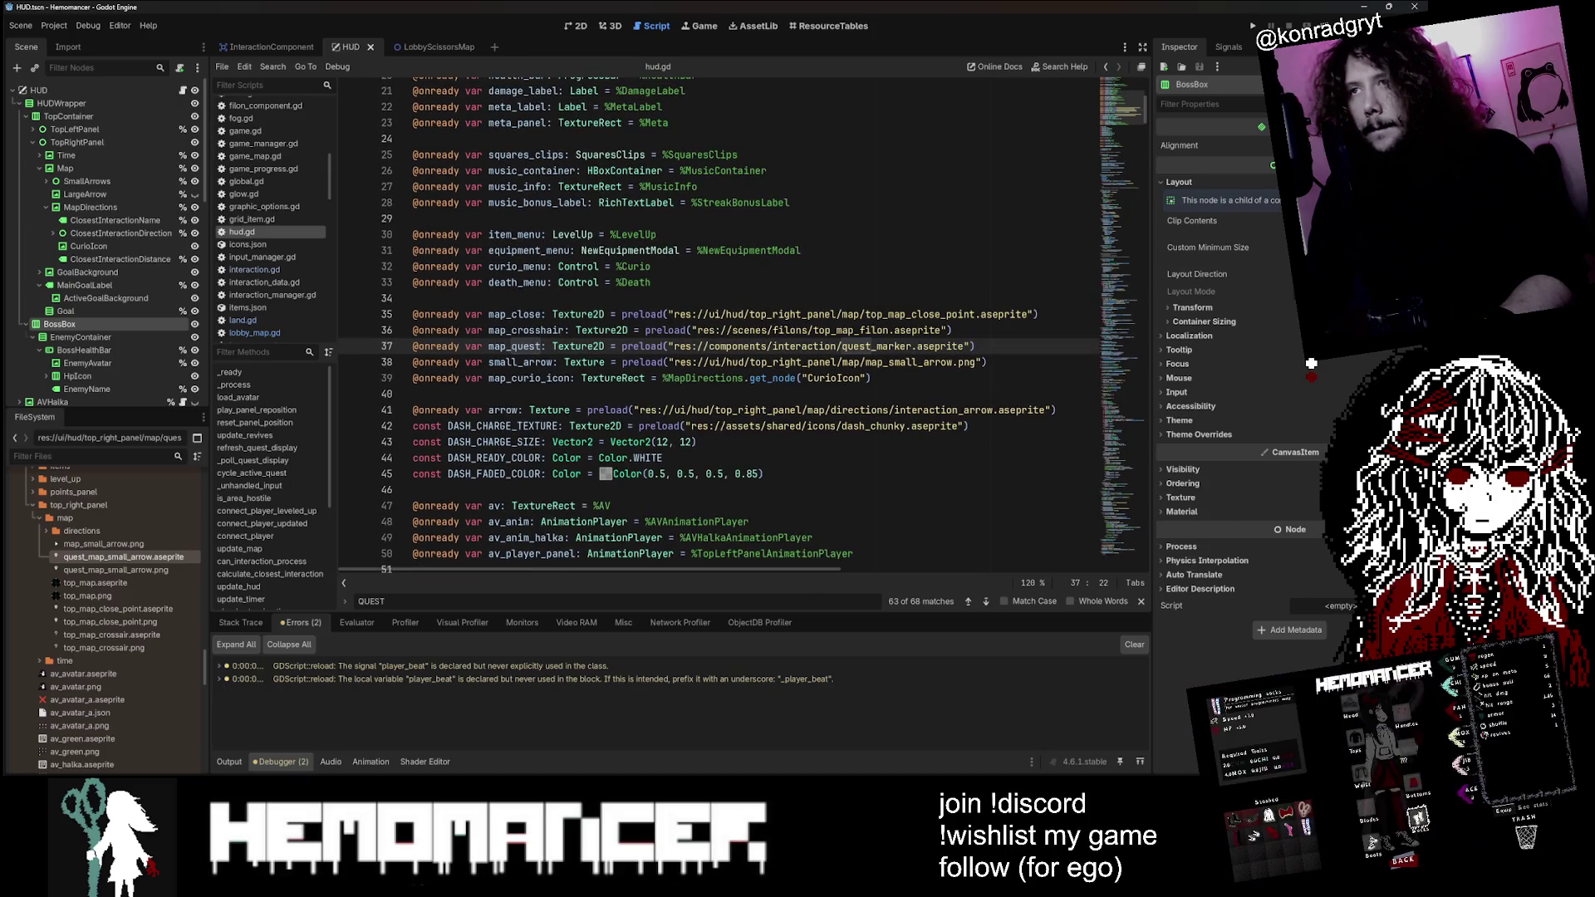
click(538, 330)
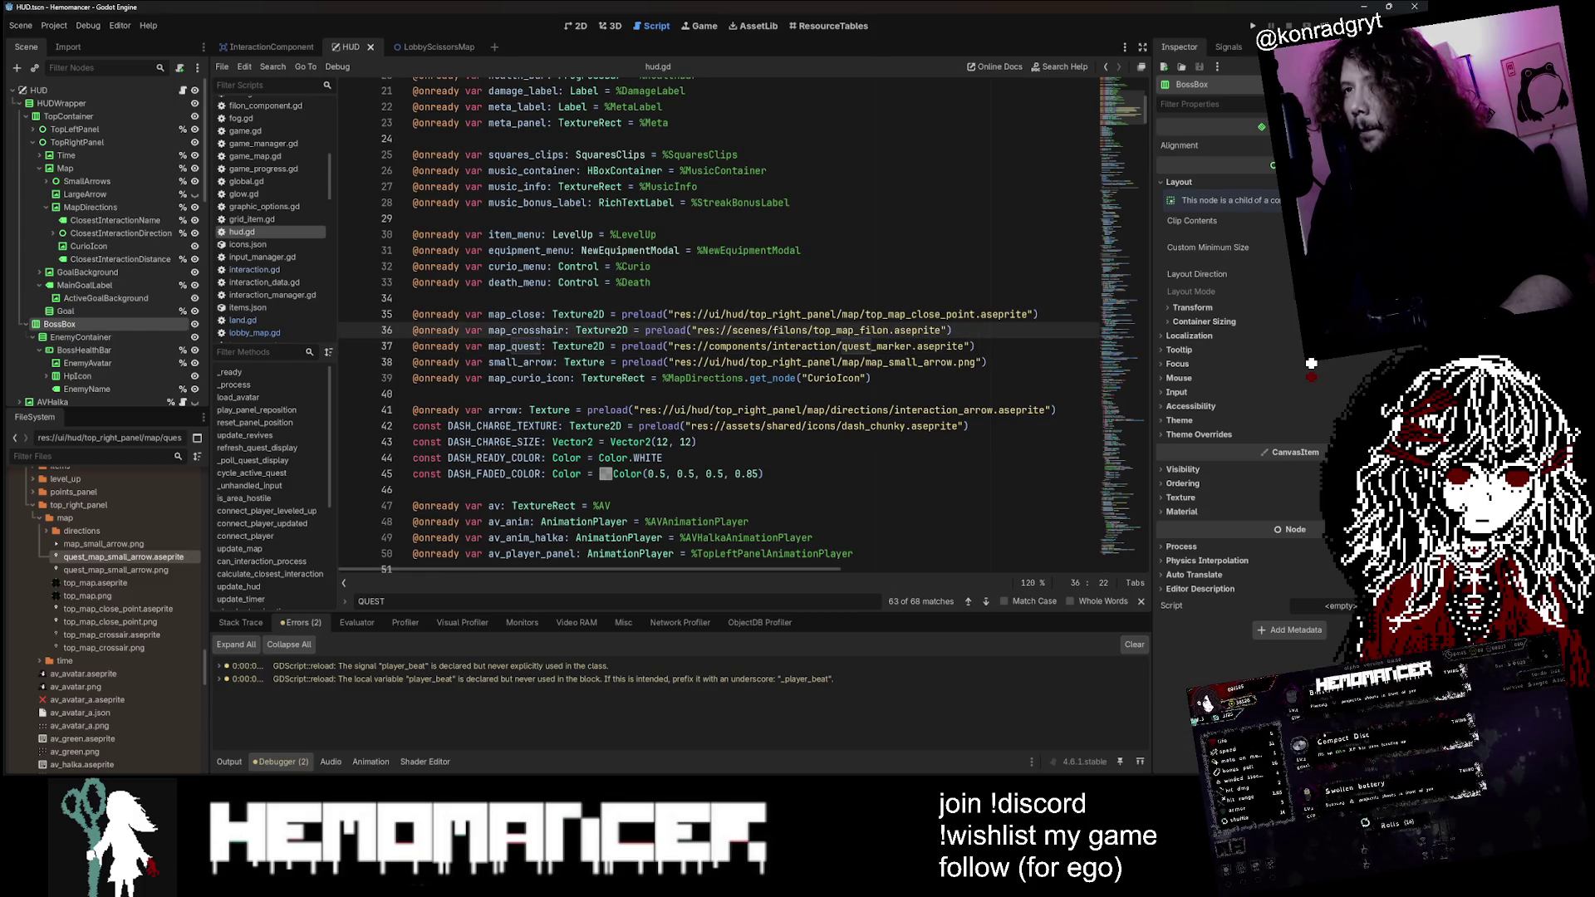
Step: Duplicate the small_arrow preload line and rename the copy to small_arrow_quest
double_click(521, 362)
key(ctrl+shift+d)
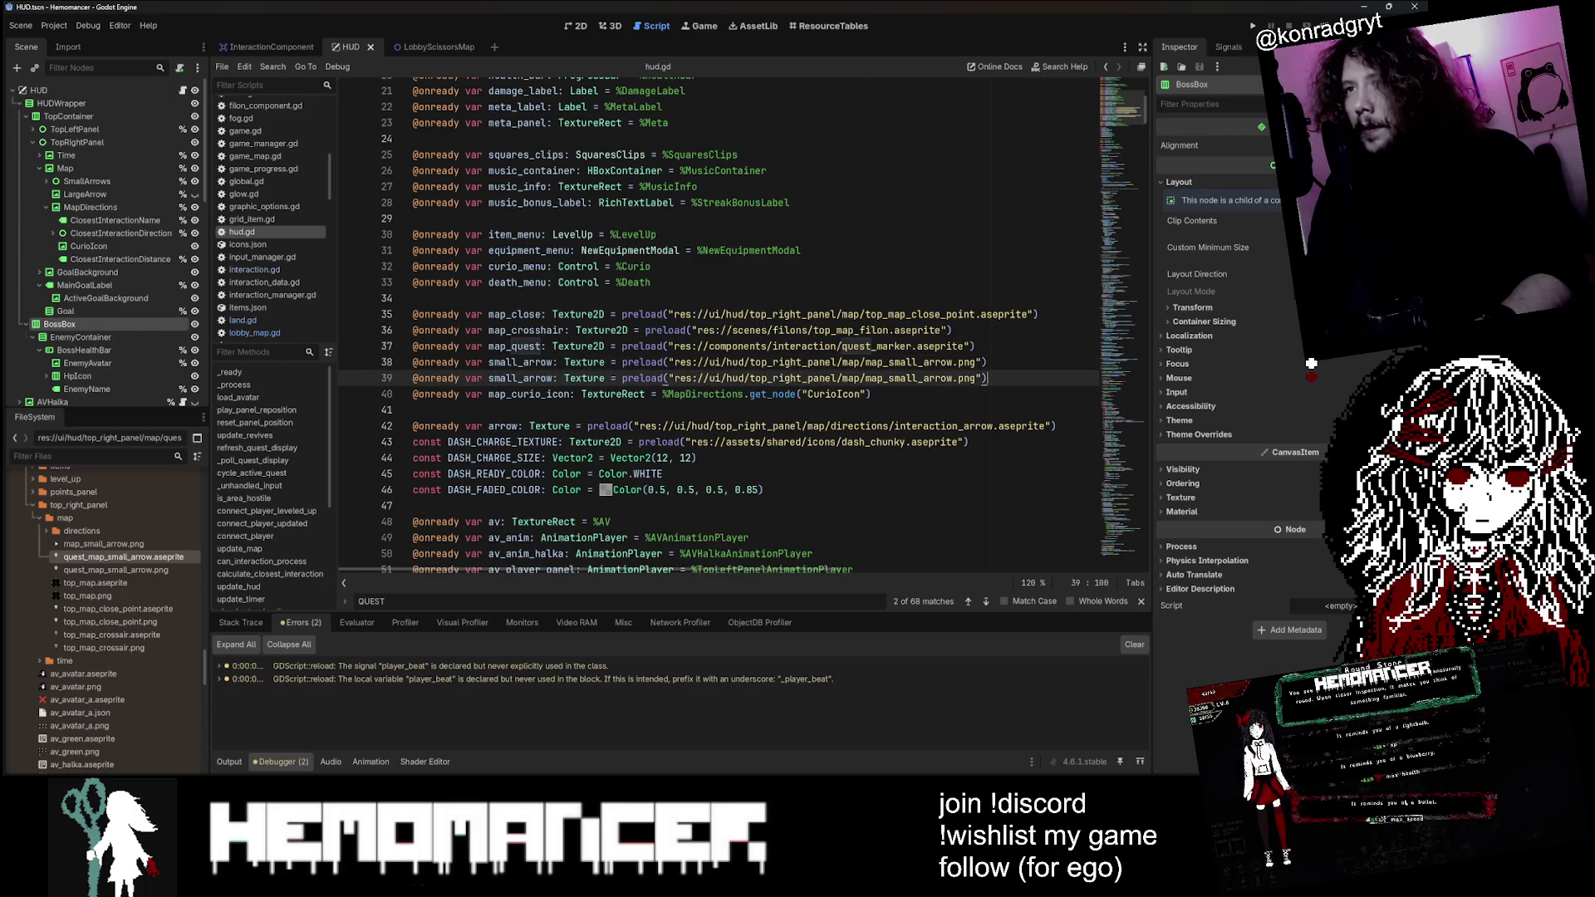
text(r)
key(Tab)
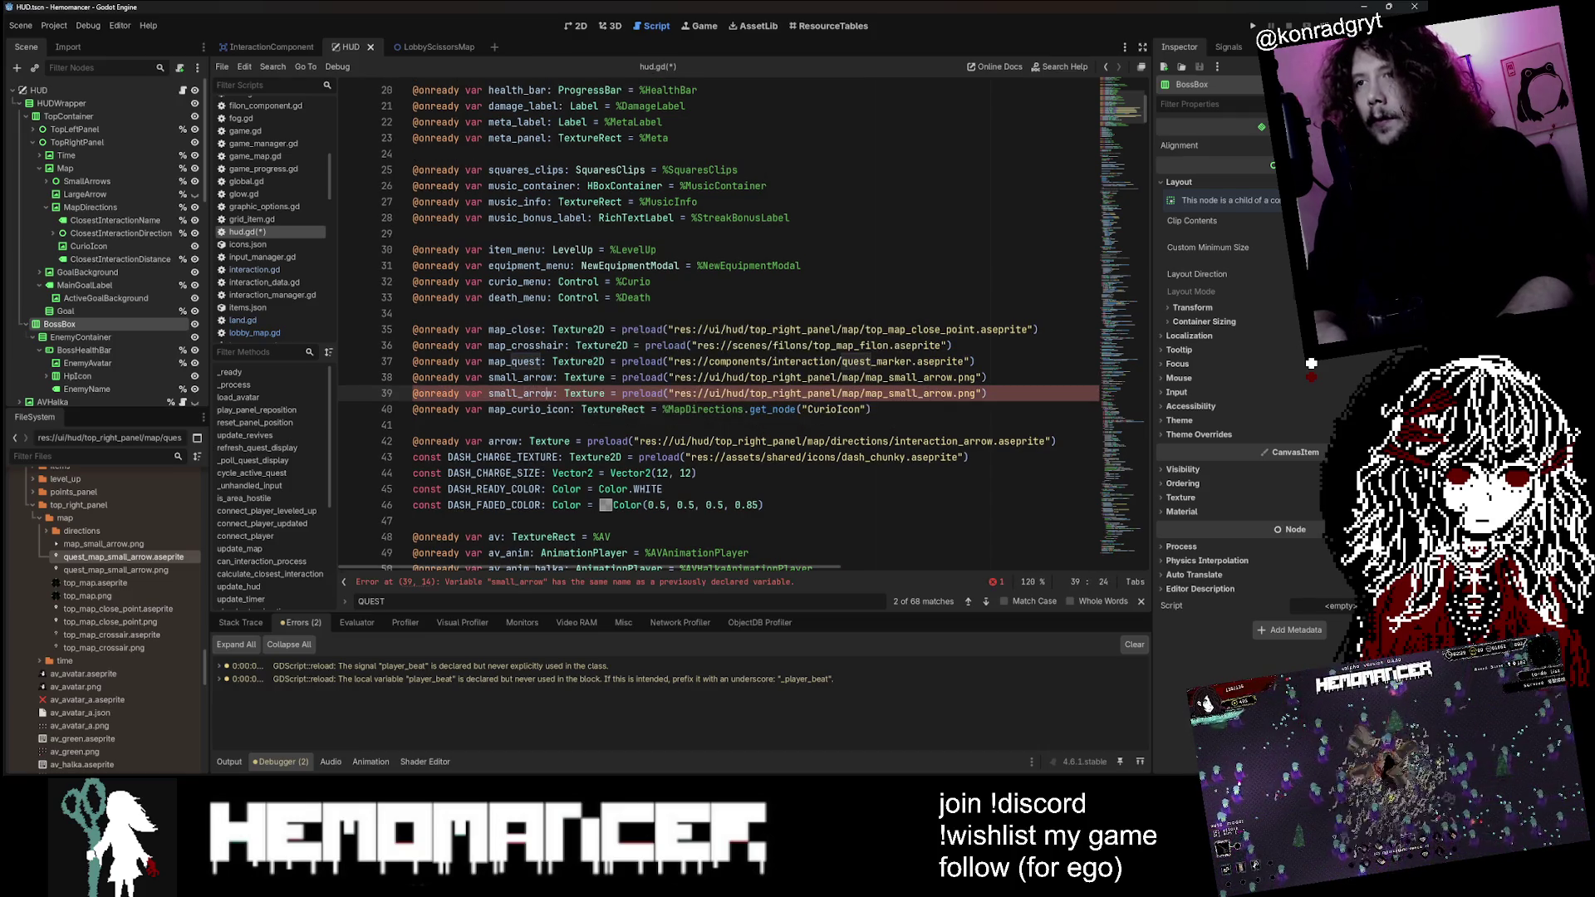
text(_quest)
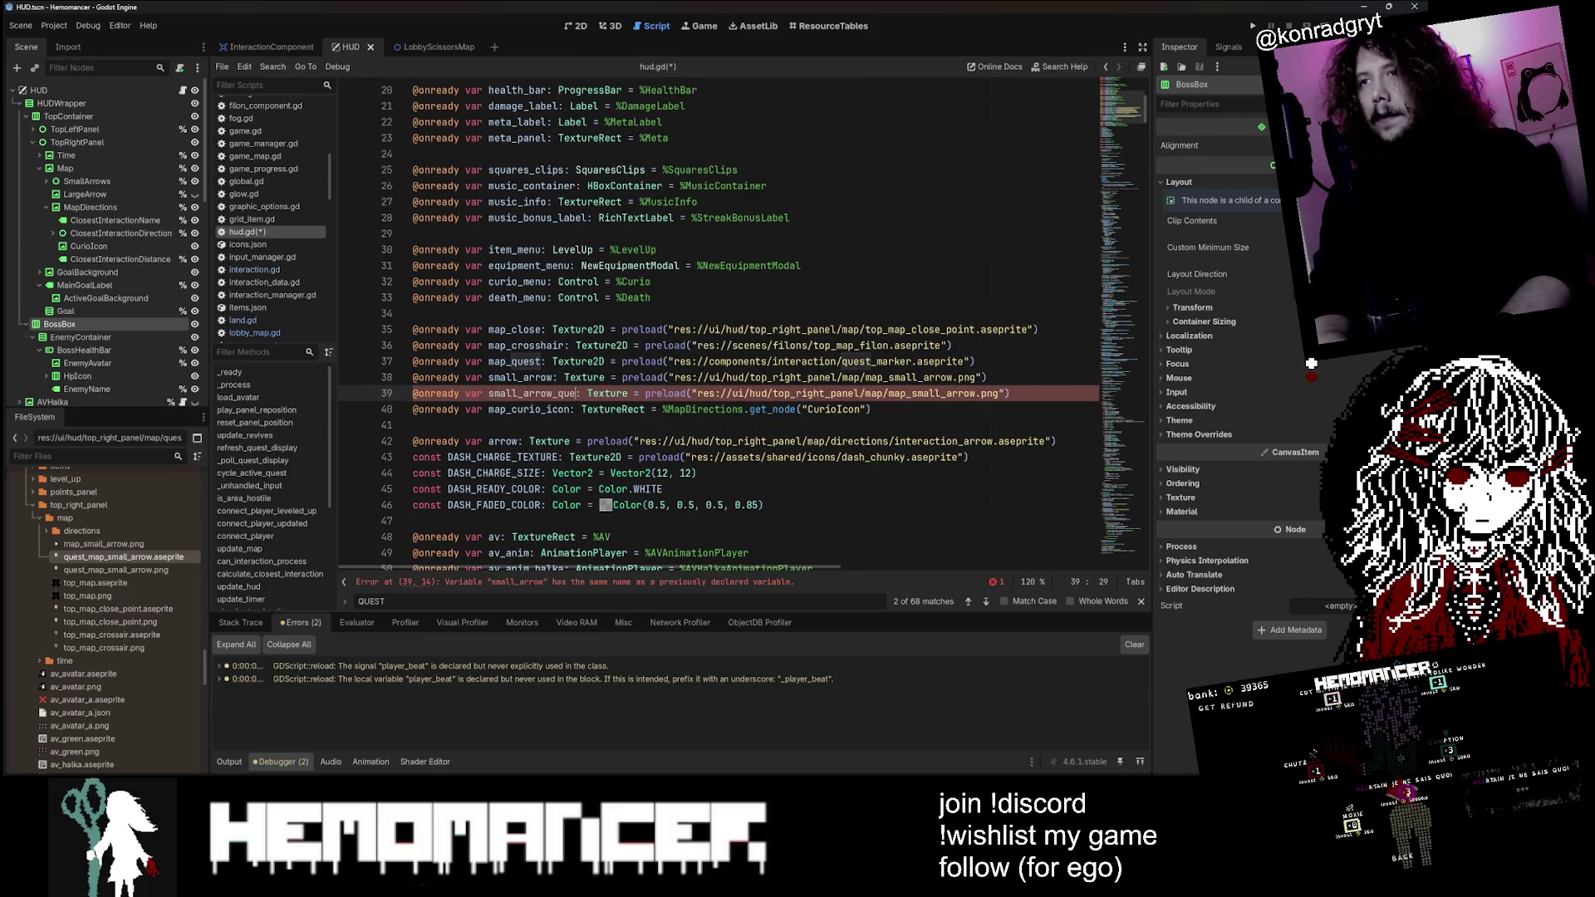
Step: Replace the copied preload path with quest_map_small_arrow.aseprite and save hud.gd
double_click(943, 393)
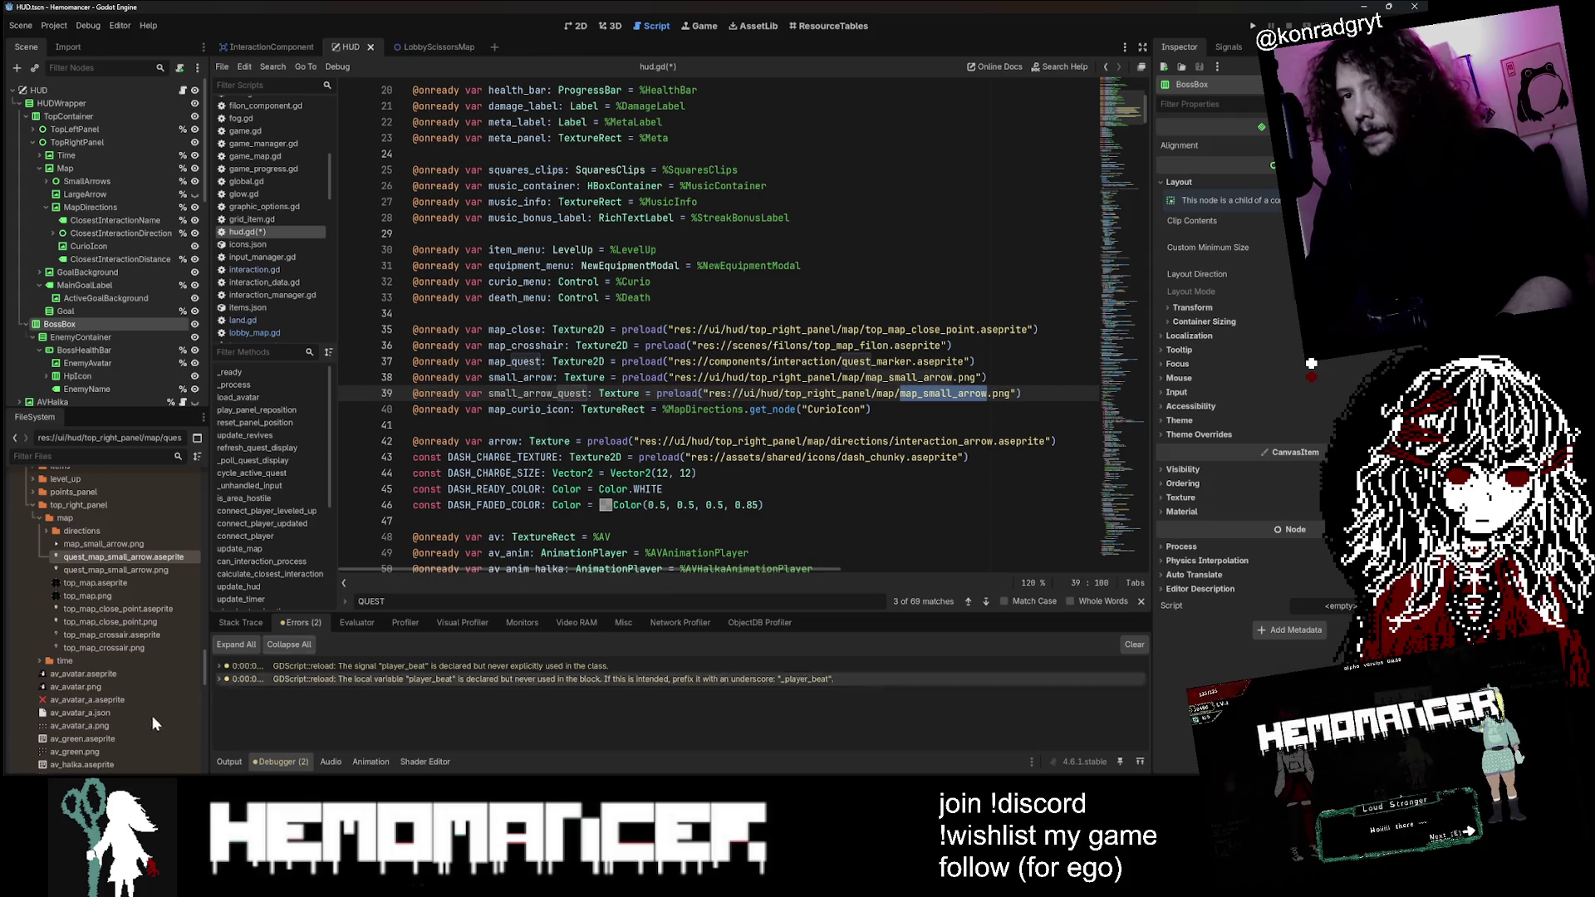
mouse_move(118, 555)
mouse_down()
mouse_move(465, 480)
mouse_move(465, 425)
mouse_up()
key(ctrl+z)
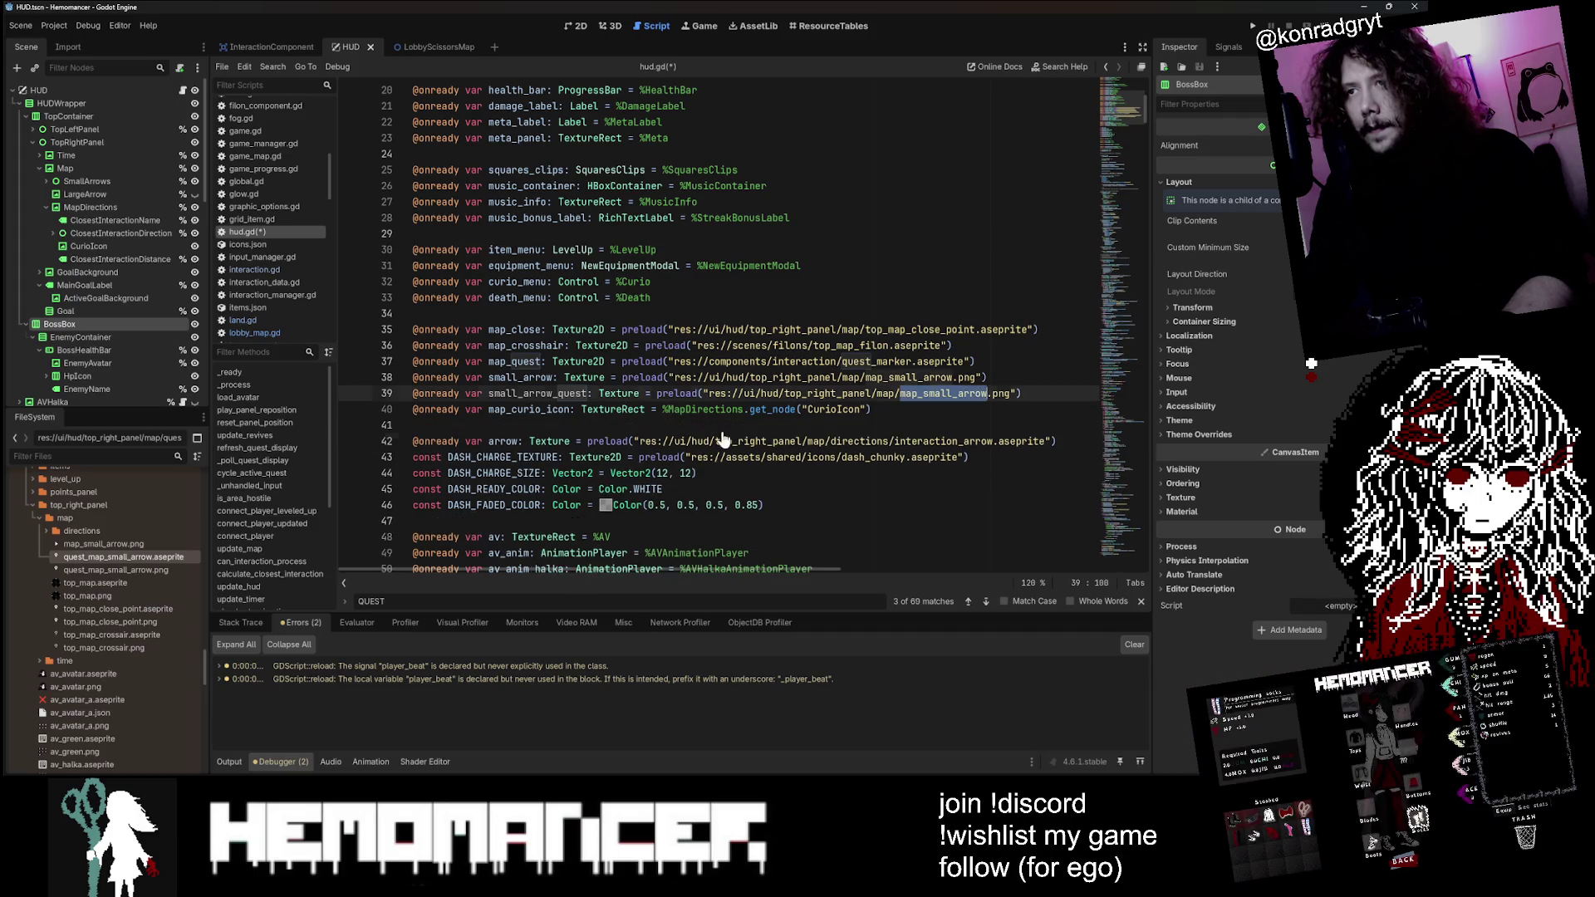
mouse_move(118, 556)
mouse_down()
mouse_move(546, 440)
mouse_move(546, 426)
mouse_up()
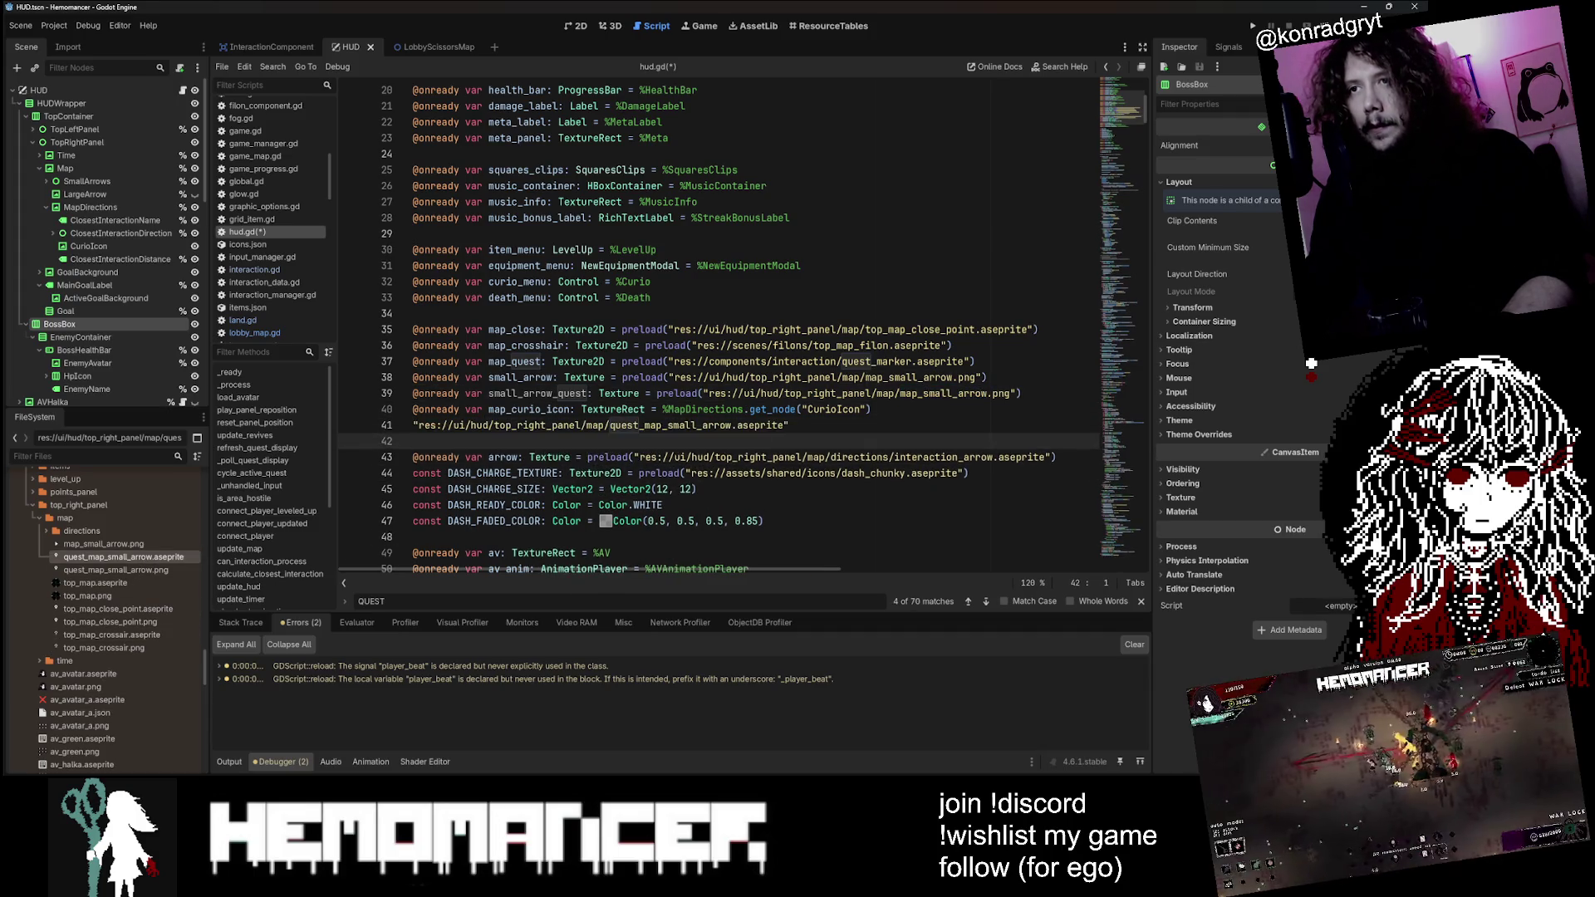
key(shift+Up)
key(ctrl+c)
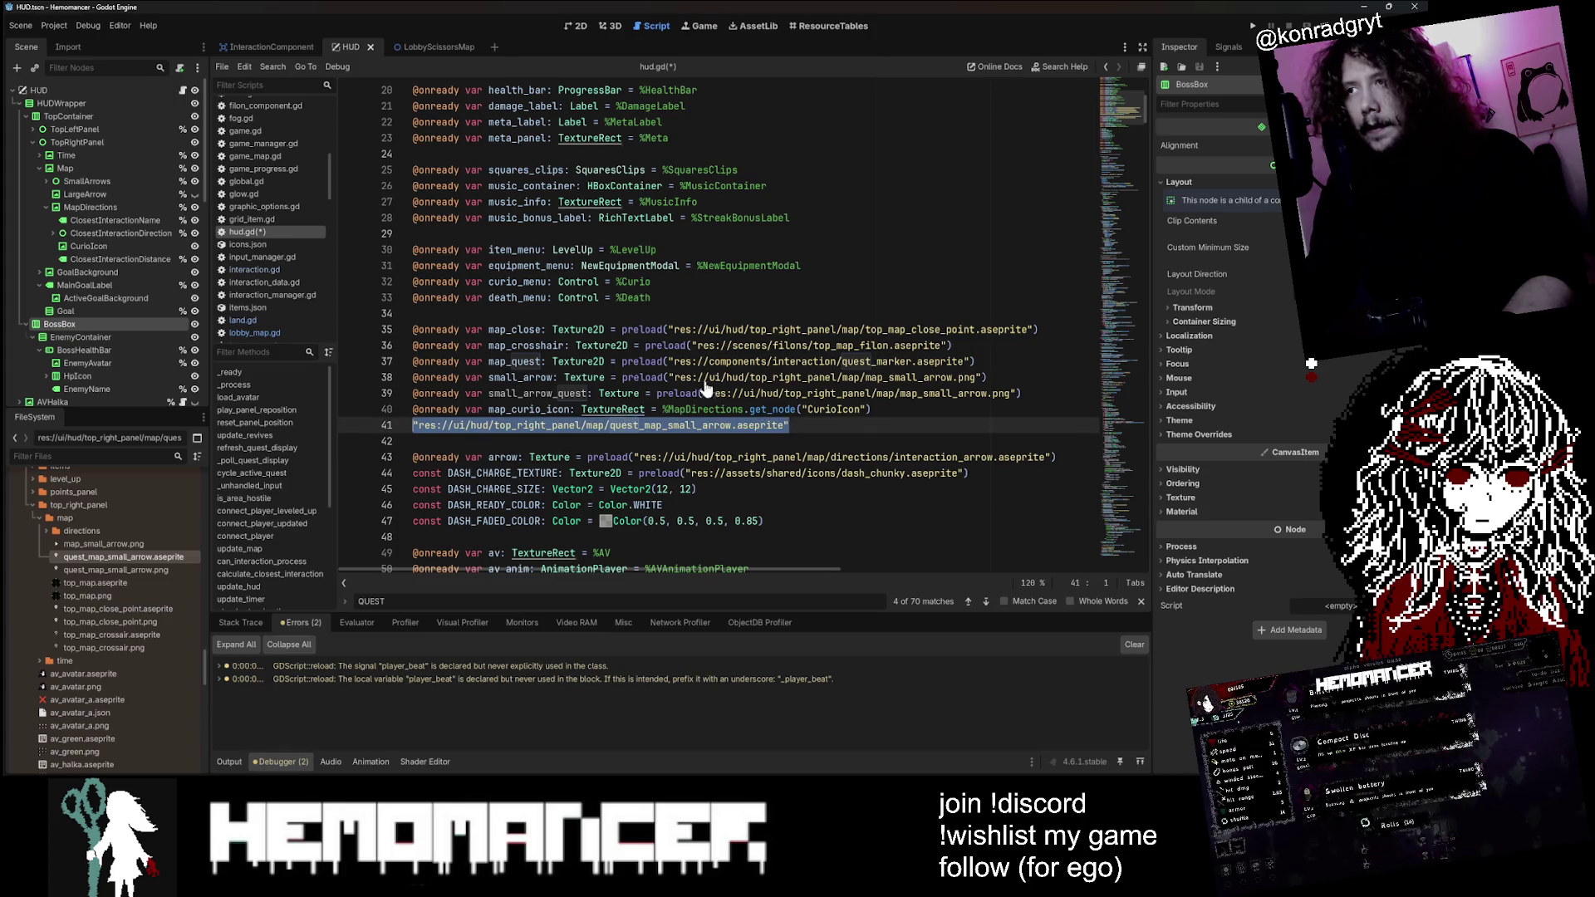
key(BackSpace)
drag(1015, 393, 685, 393)
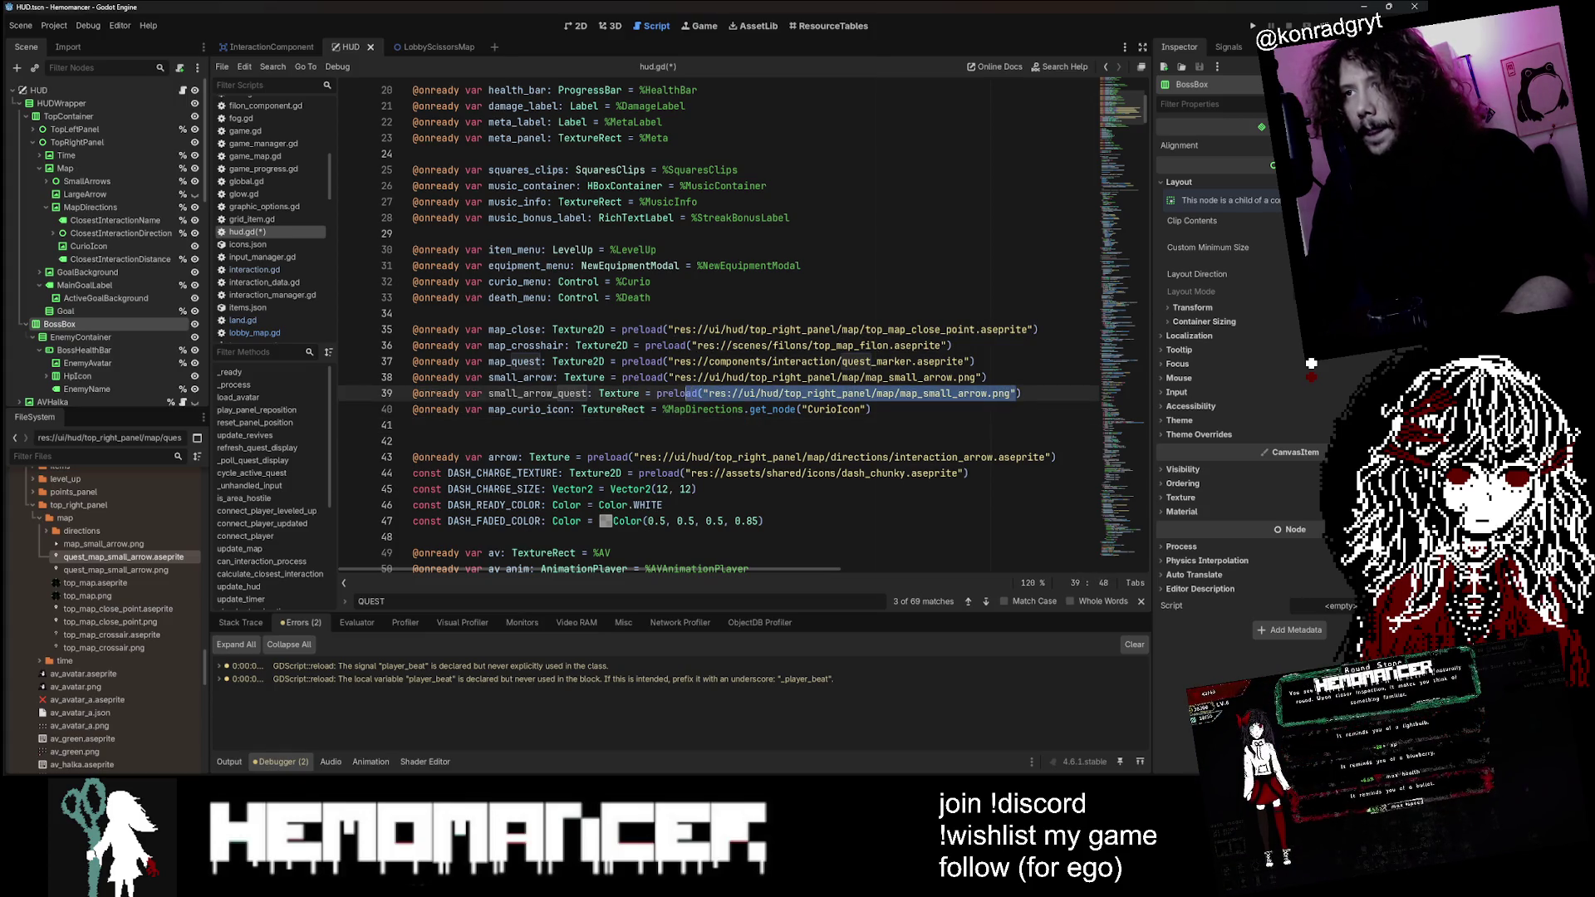
key(ctrl+v)
click(413, 424)
key(Delete)
key(ctrl+s)
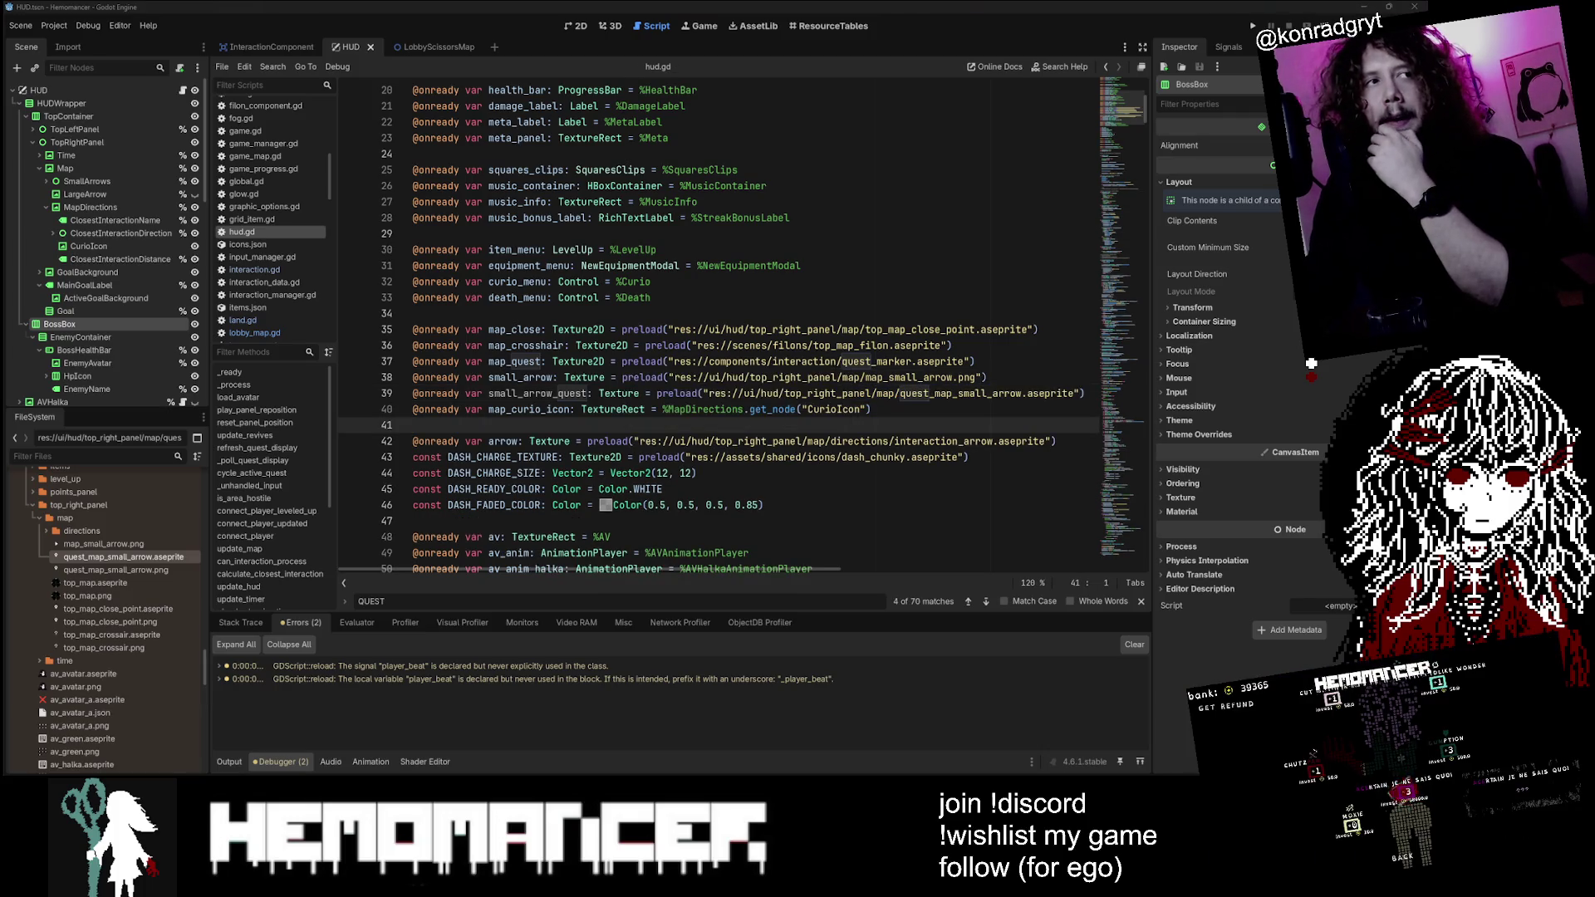
Step: Undo a redundant QUEST_MAP_SMALL_ARROW constant created by dropping the file into the script
mouse_move(125, 556)
mouse_down()
mouse_move(246, 561)
mouse_move(520, 318)
mouse_move(495, 318)
mouse_up()
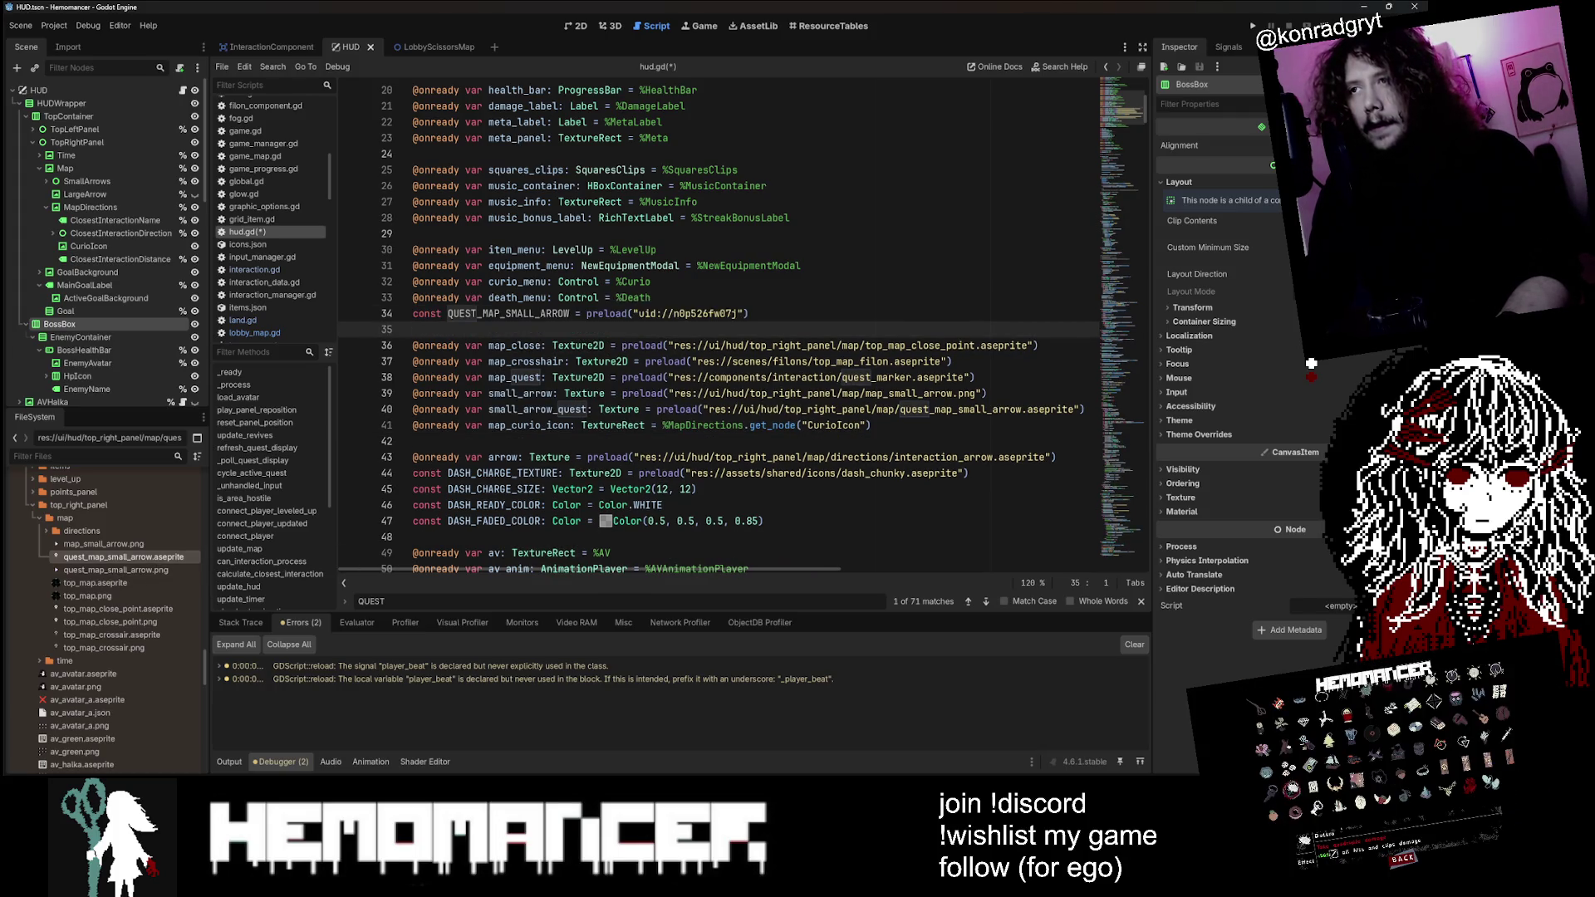
drag(737, 313, 638, 313)
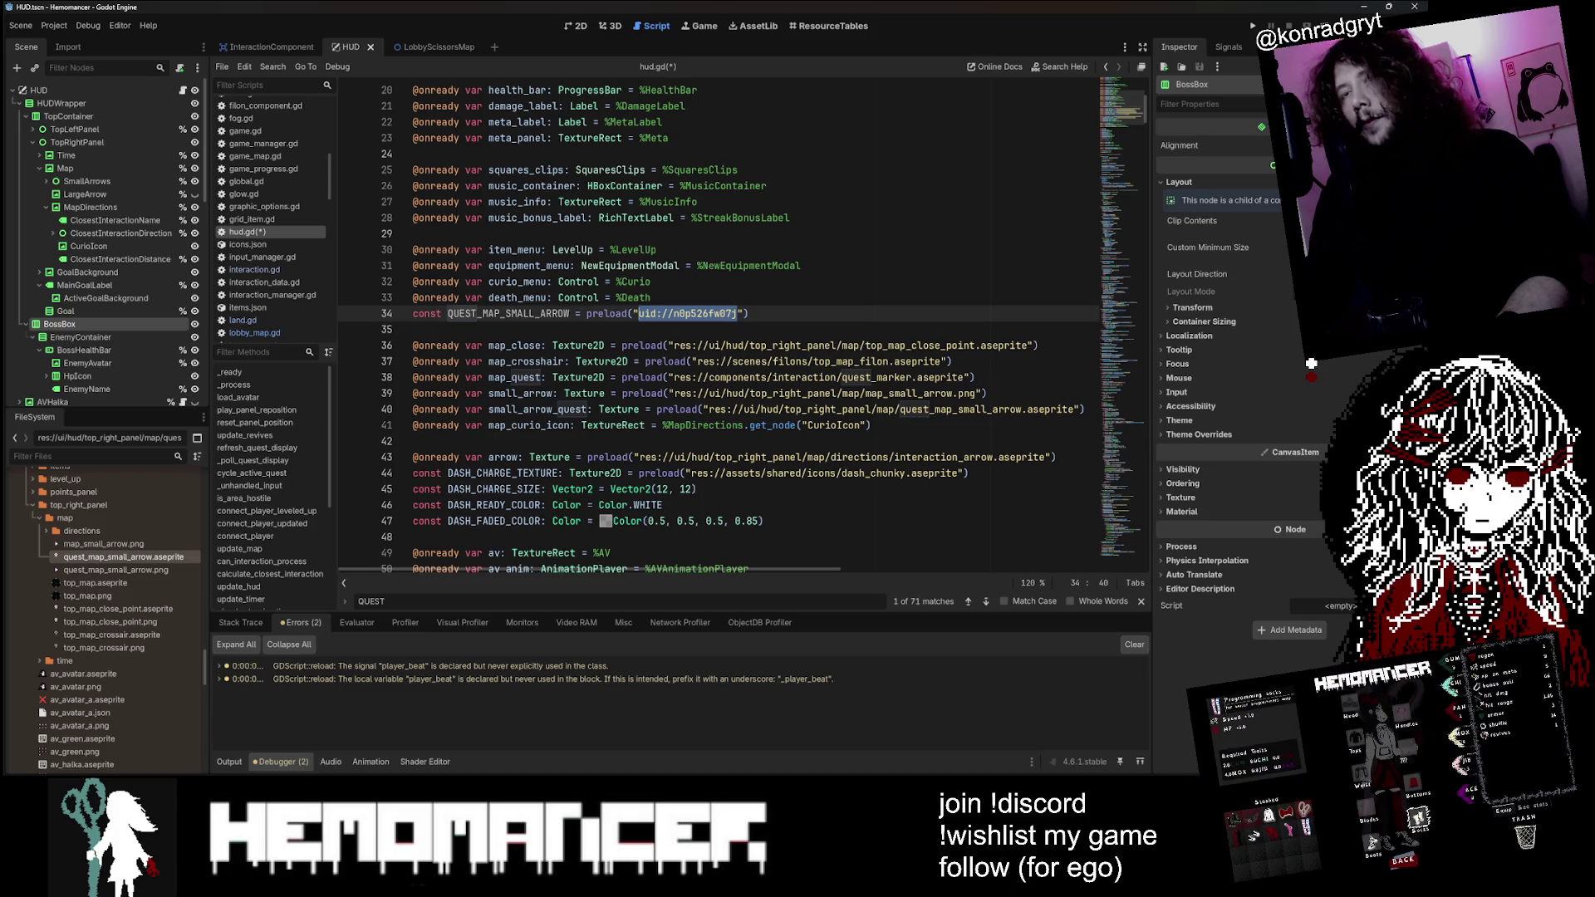
mouse_move(637, 313)
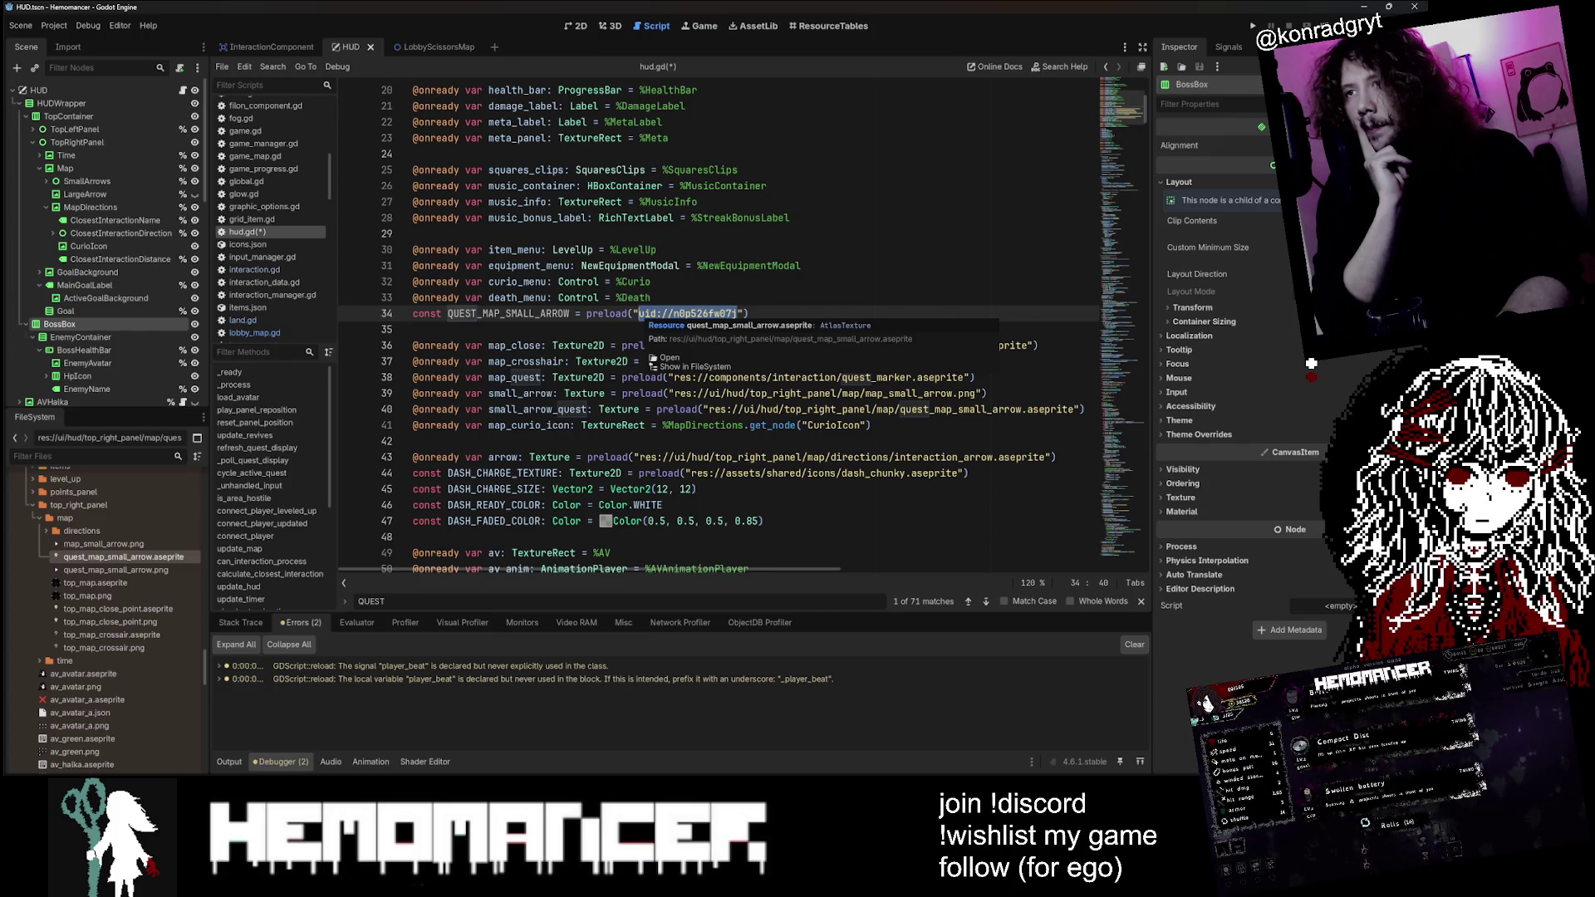
key(ctrl+z)
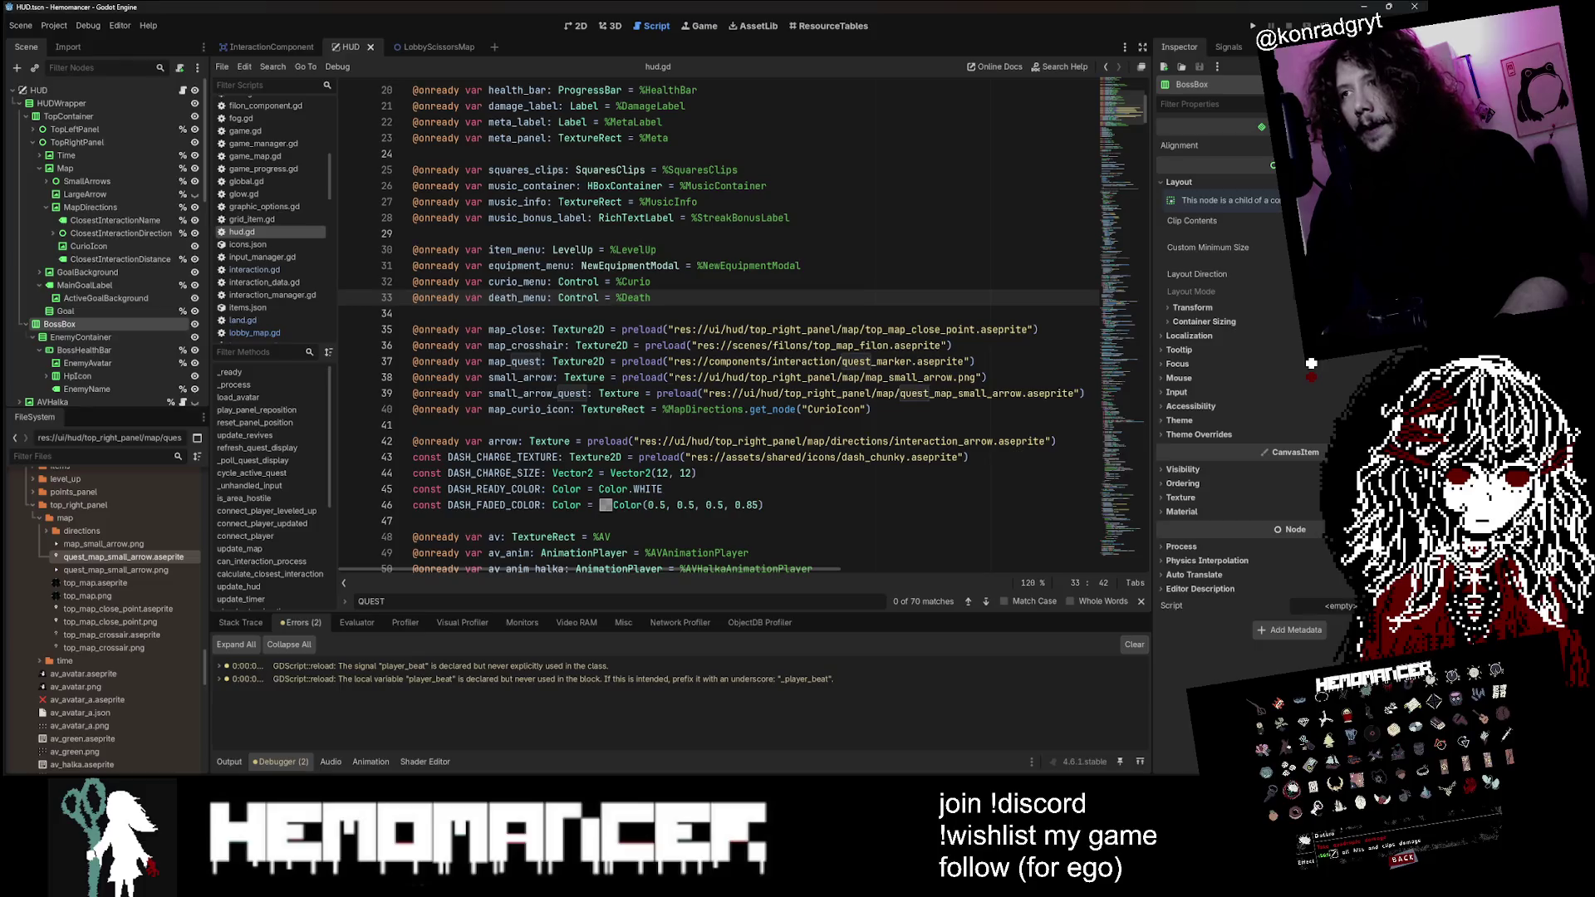
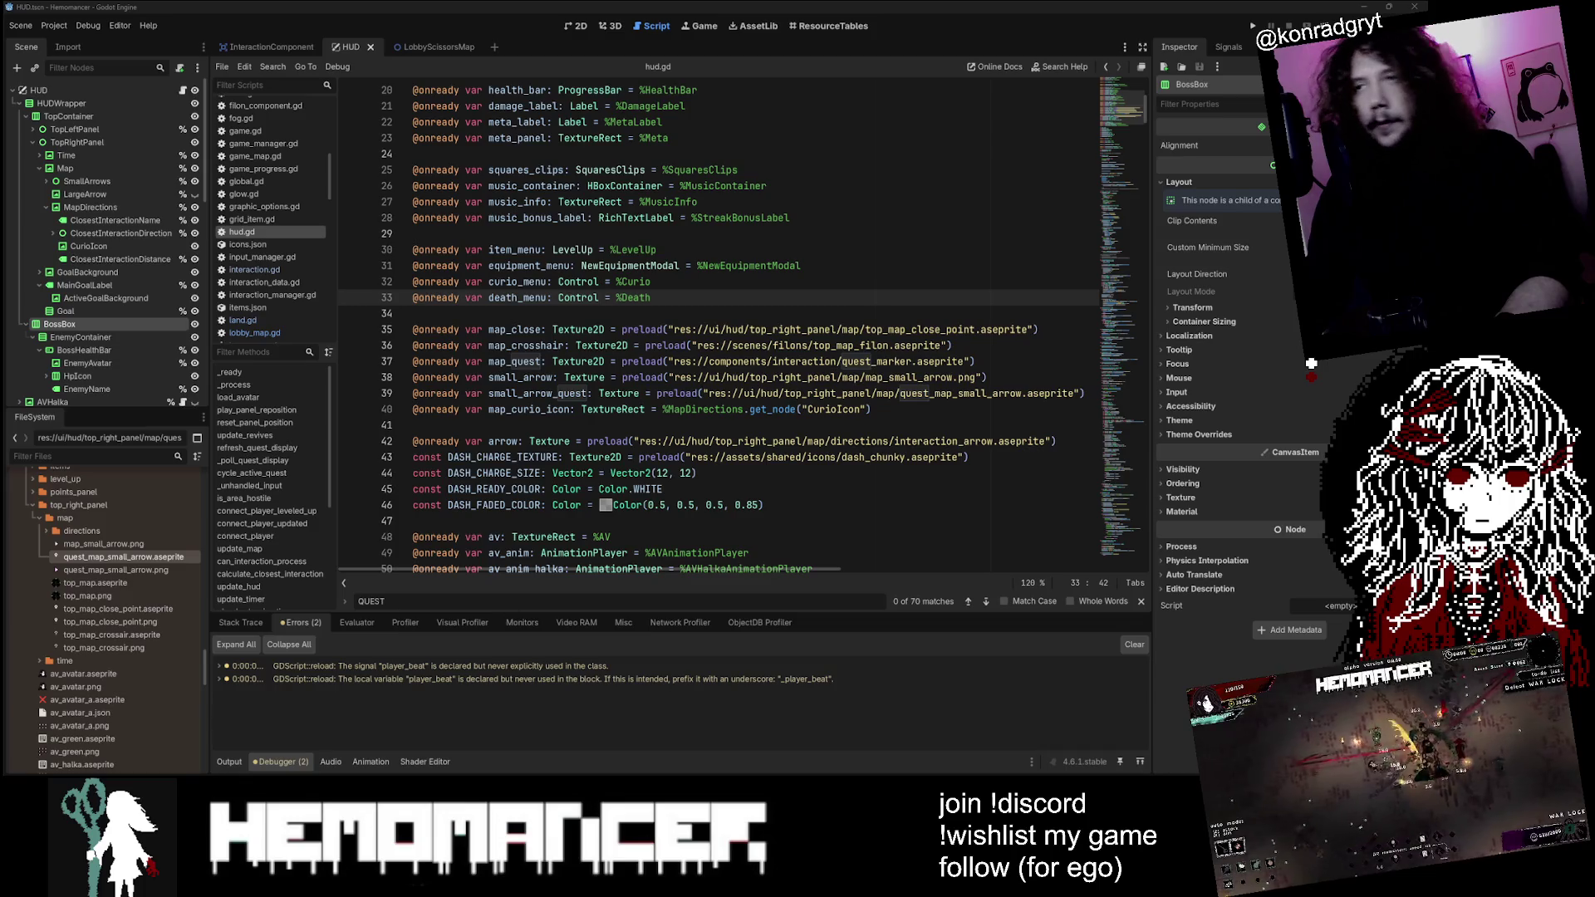
Step: Review the hud.gd preload lines for the map icons, arrow textures and small_arrow_quest
click(910, 330)
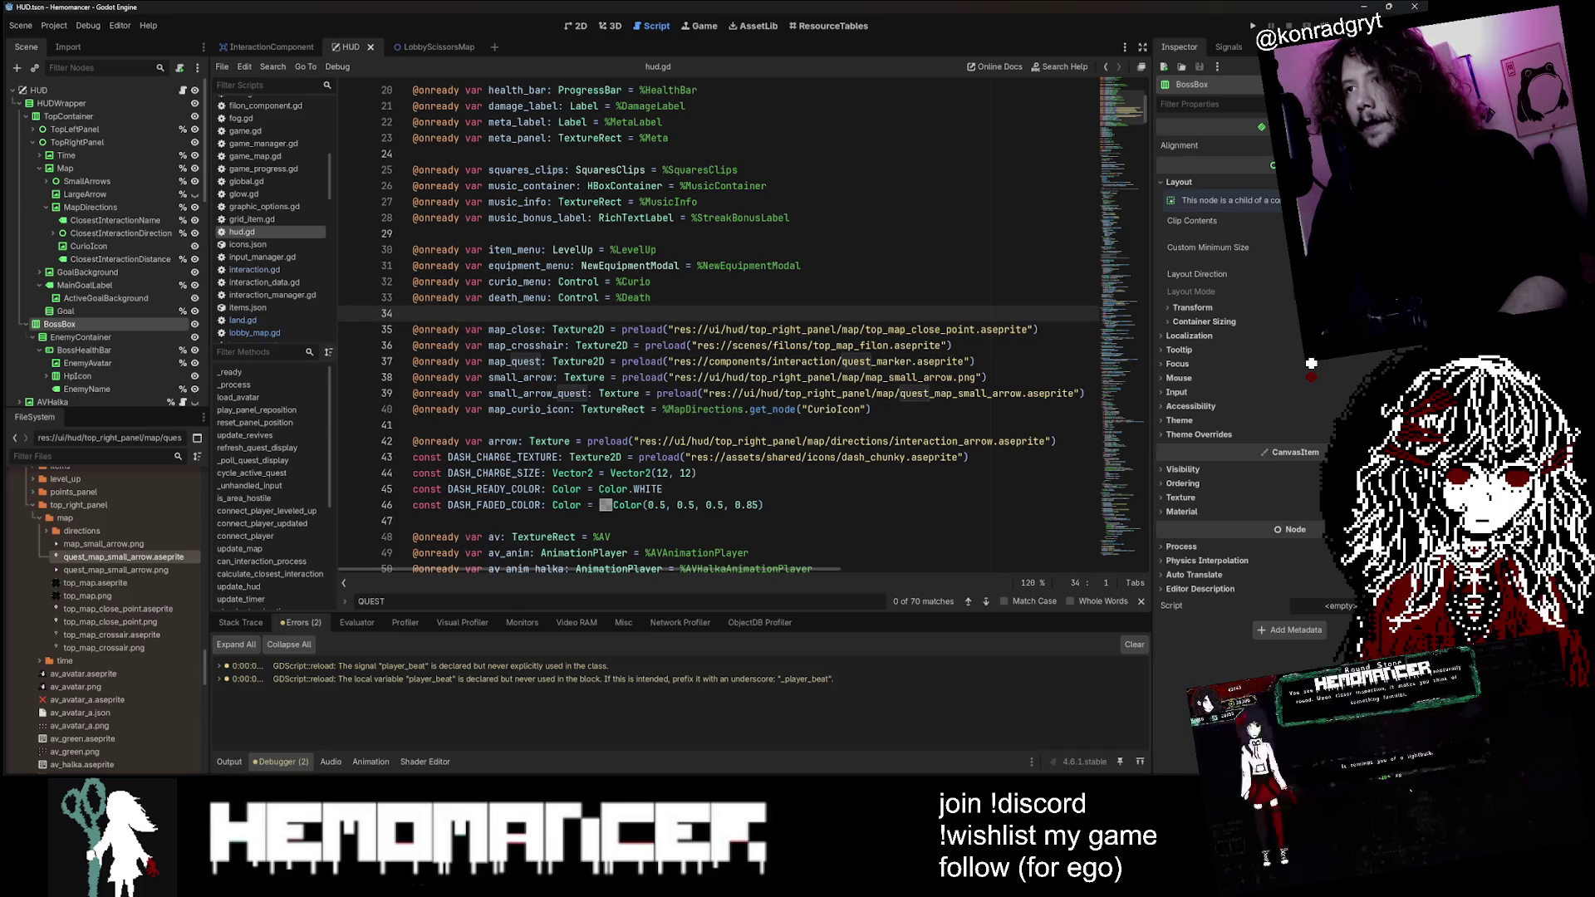
scroll(714, 324, down, 2)
click(702, 377)
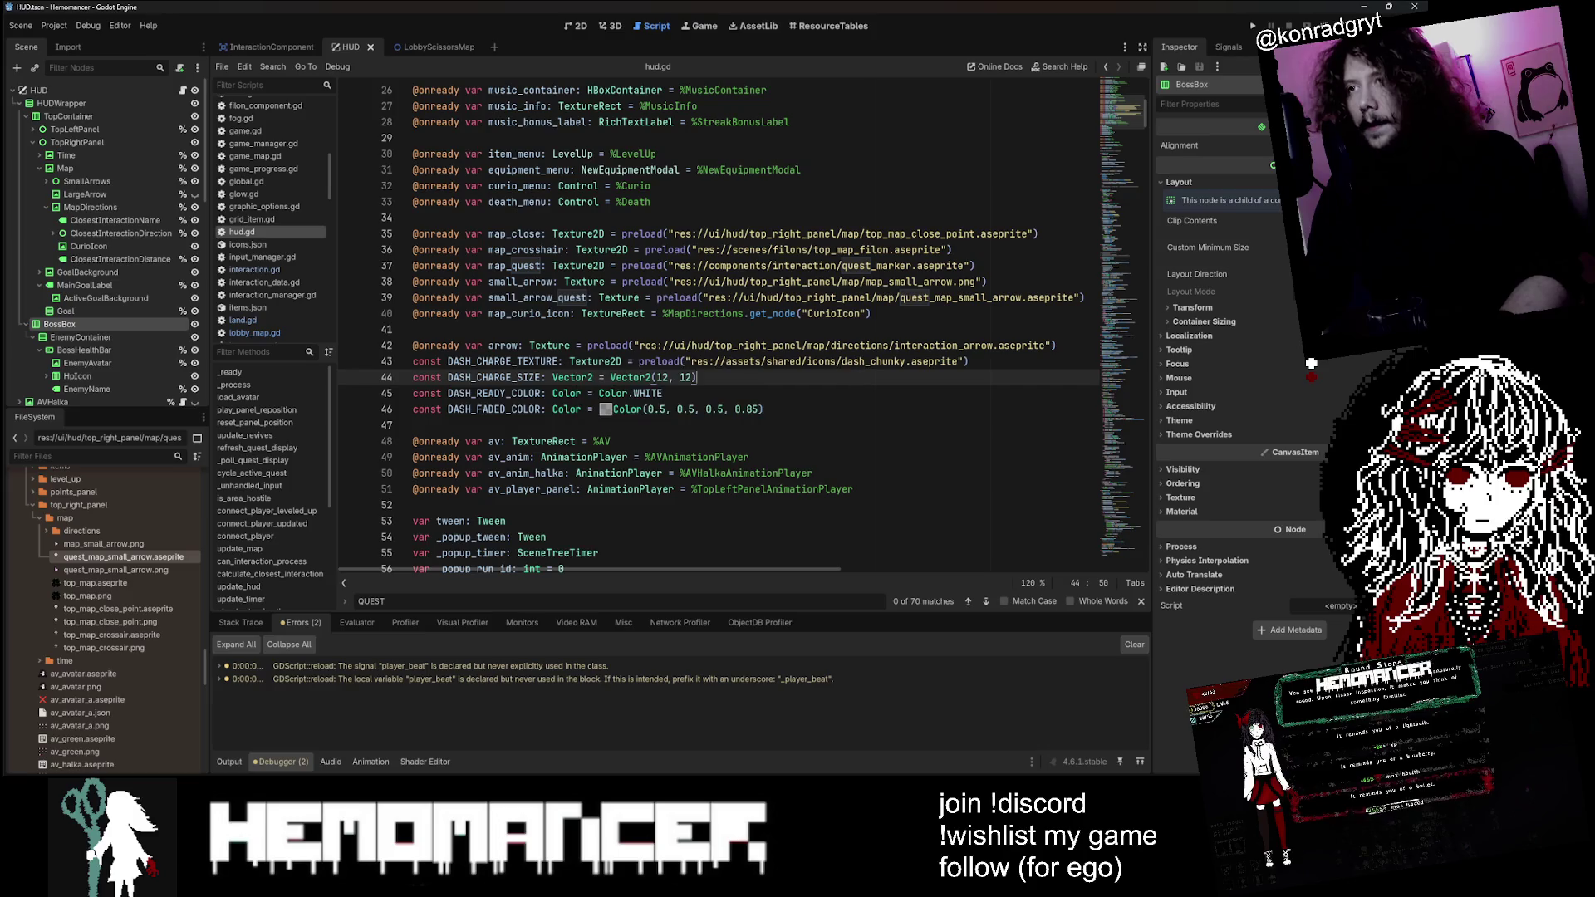
drag(732, 345, 414, 329)
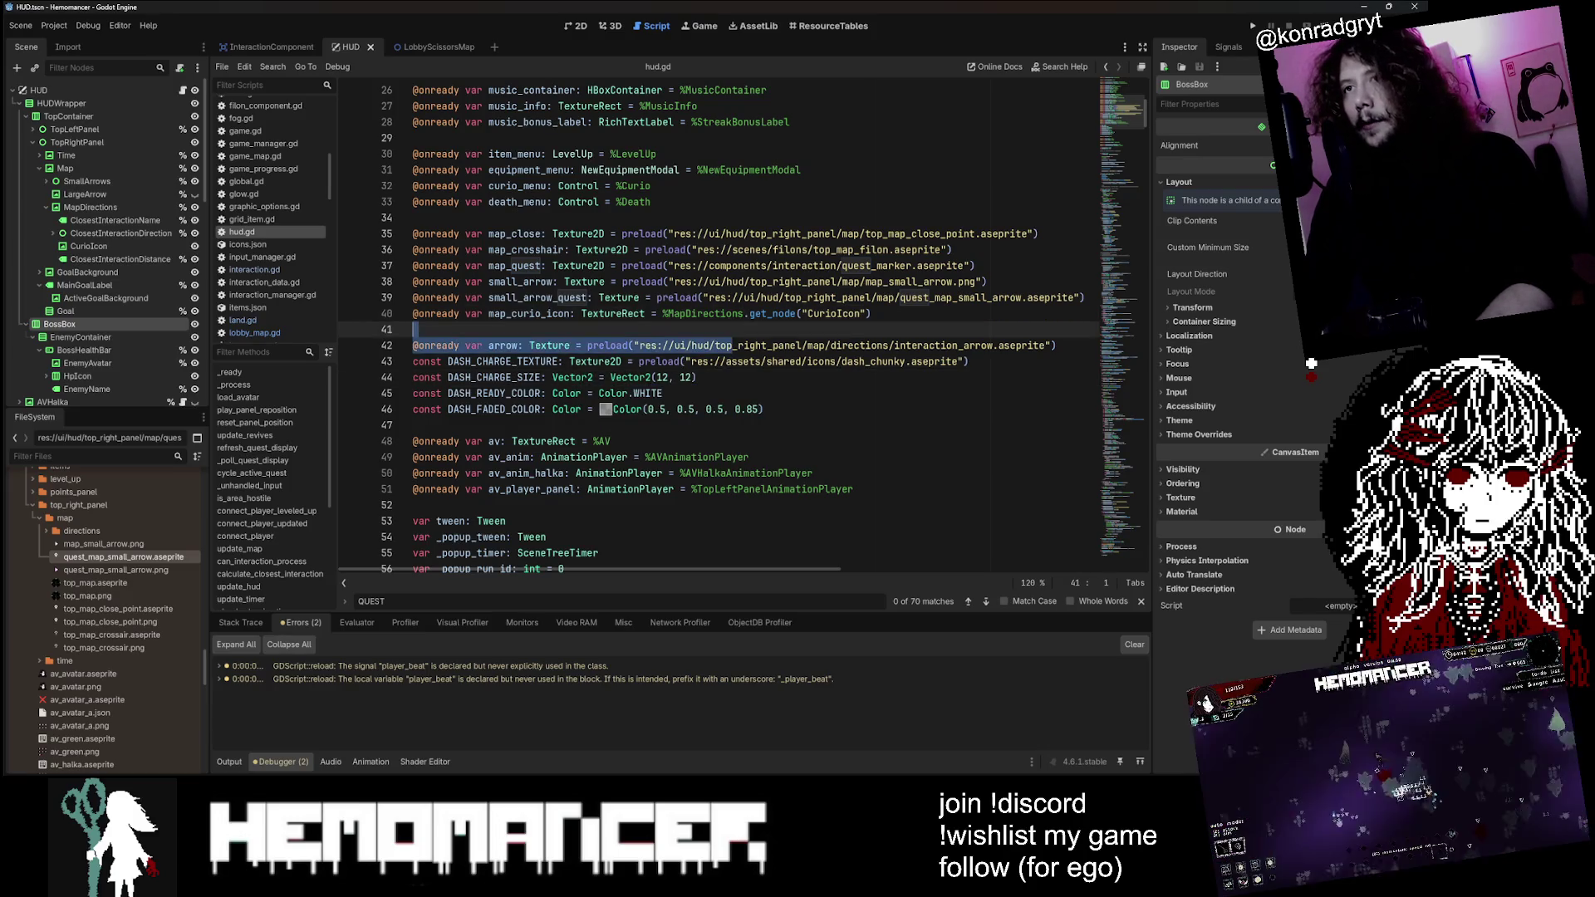
scroll(719, 324, up, 1)
double_click(538, 345)
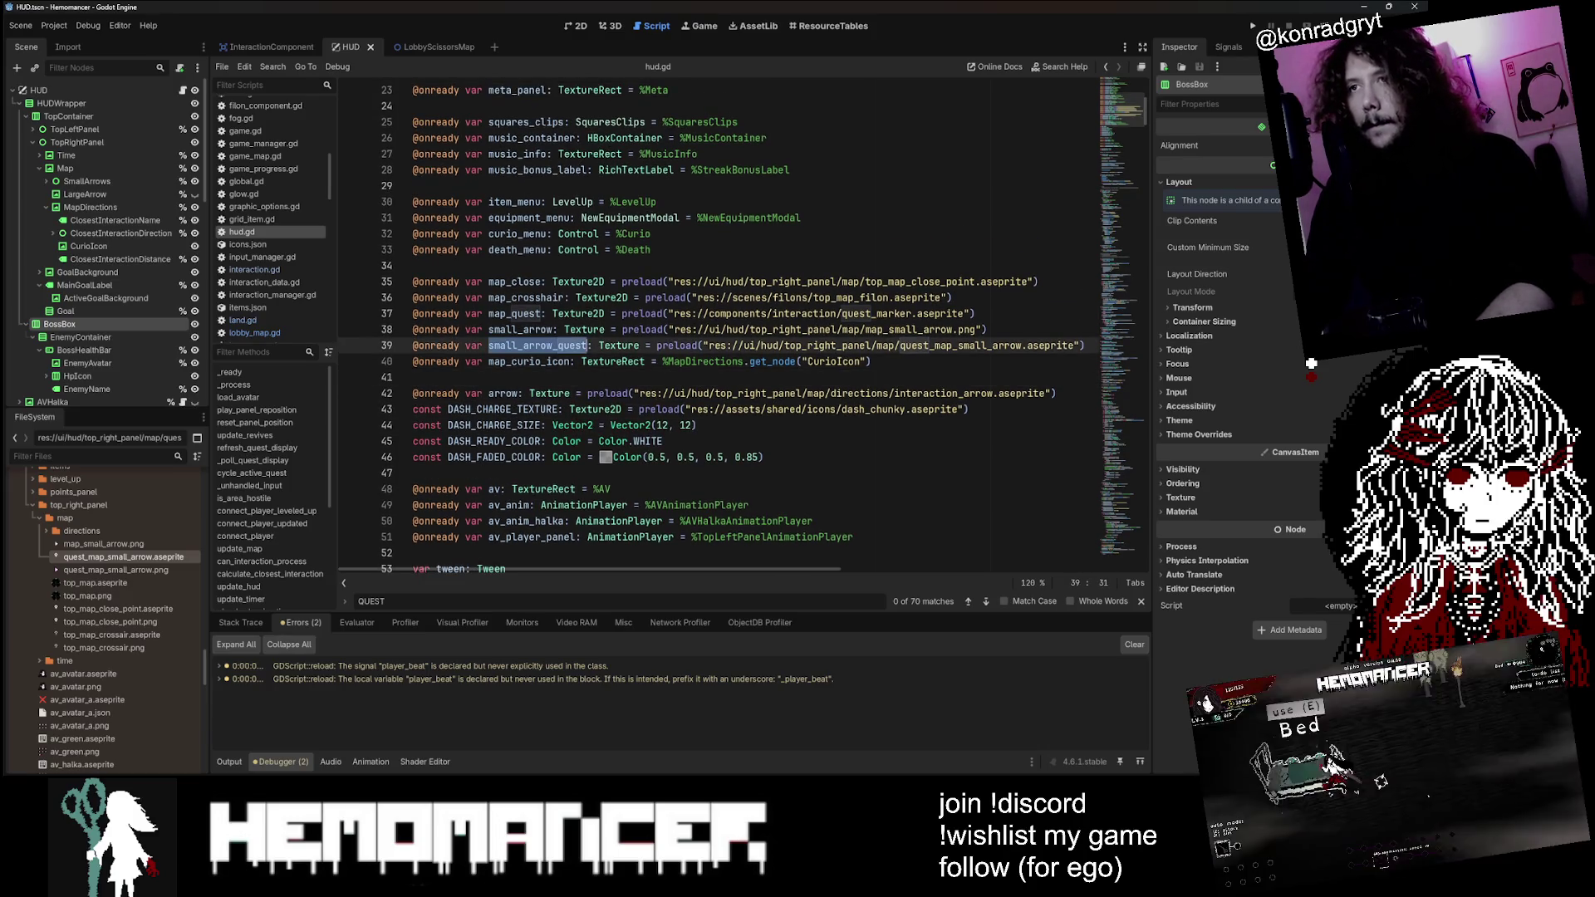
scroll(1125, 120, down, 2)
click(546, 246)
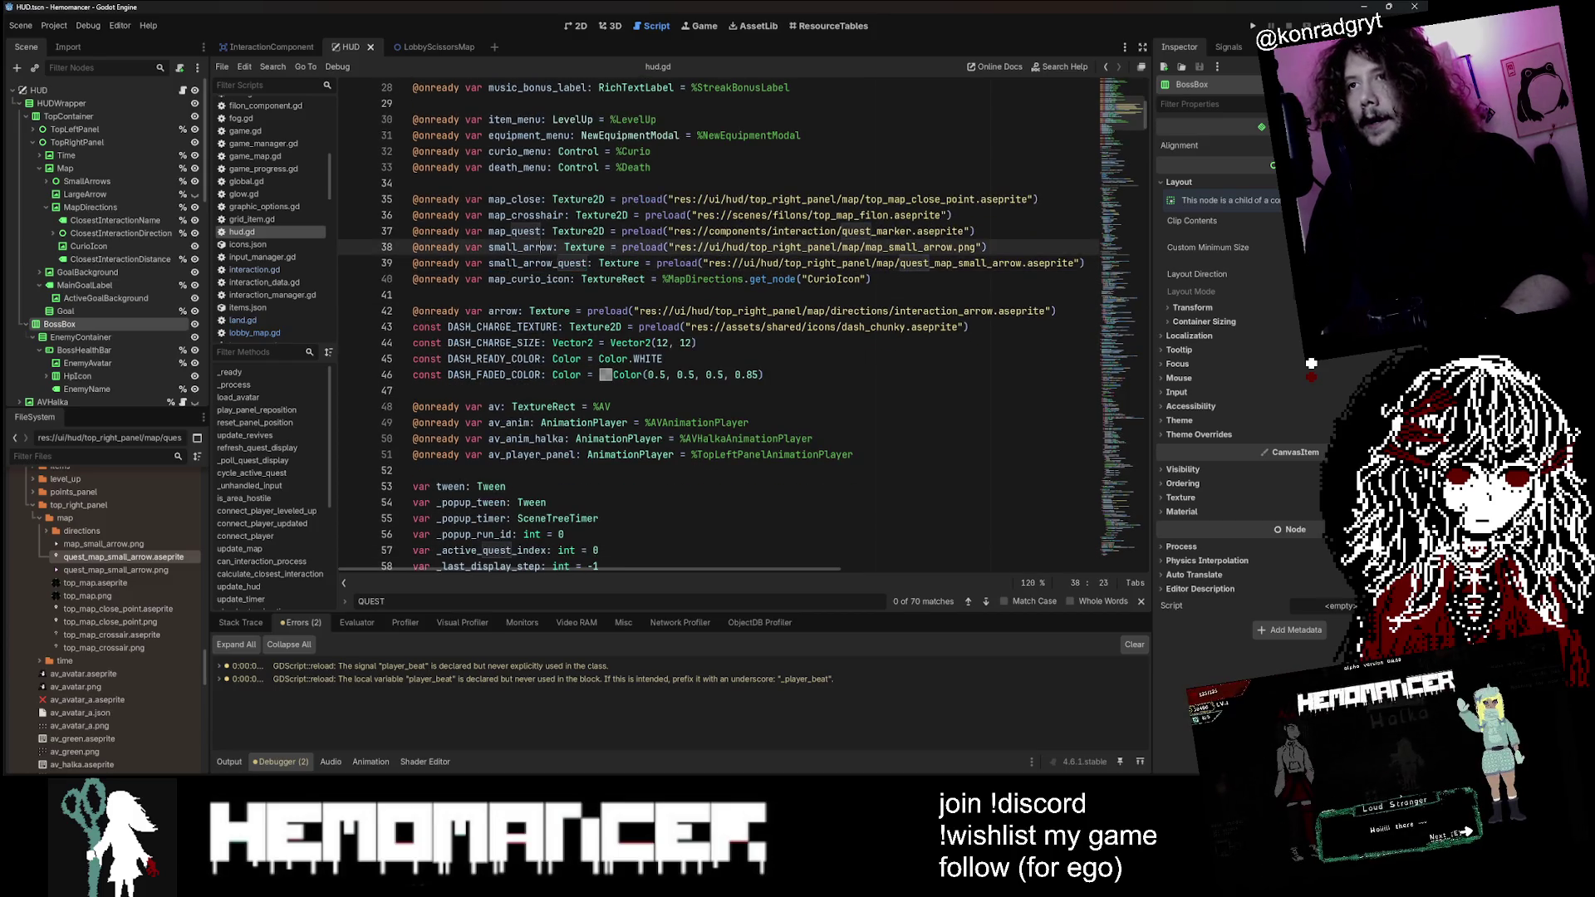
Step: Search hud.gd for small_arrow and step through the matches to line 329
click(536, 246)
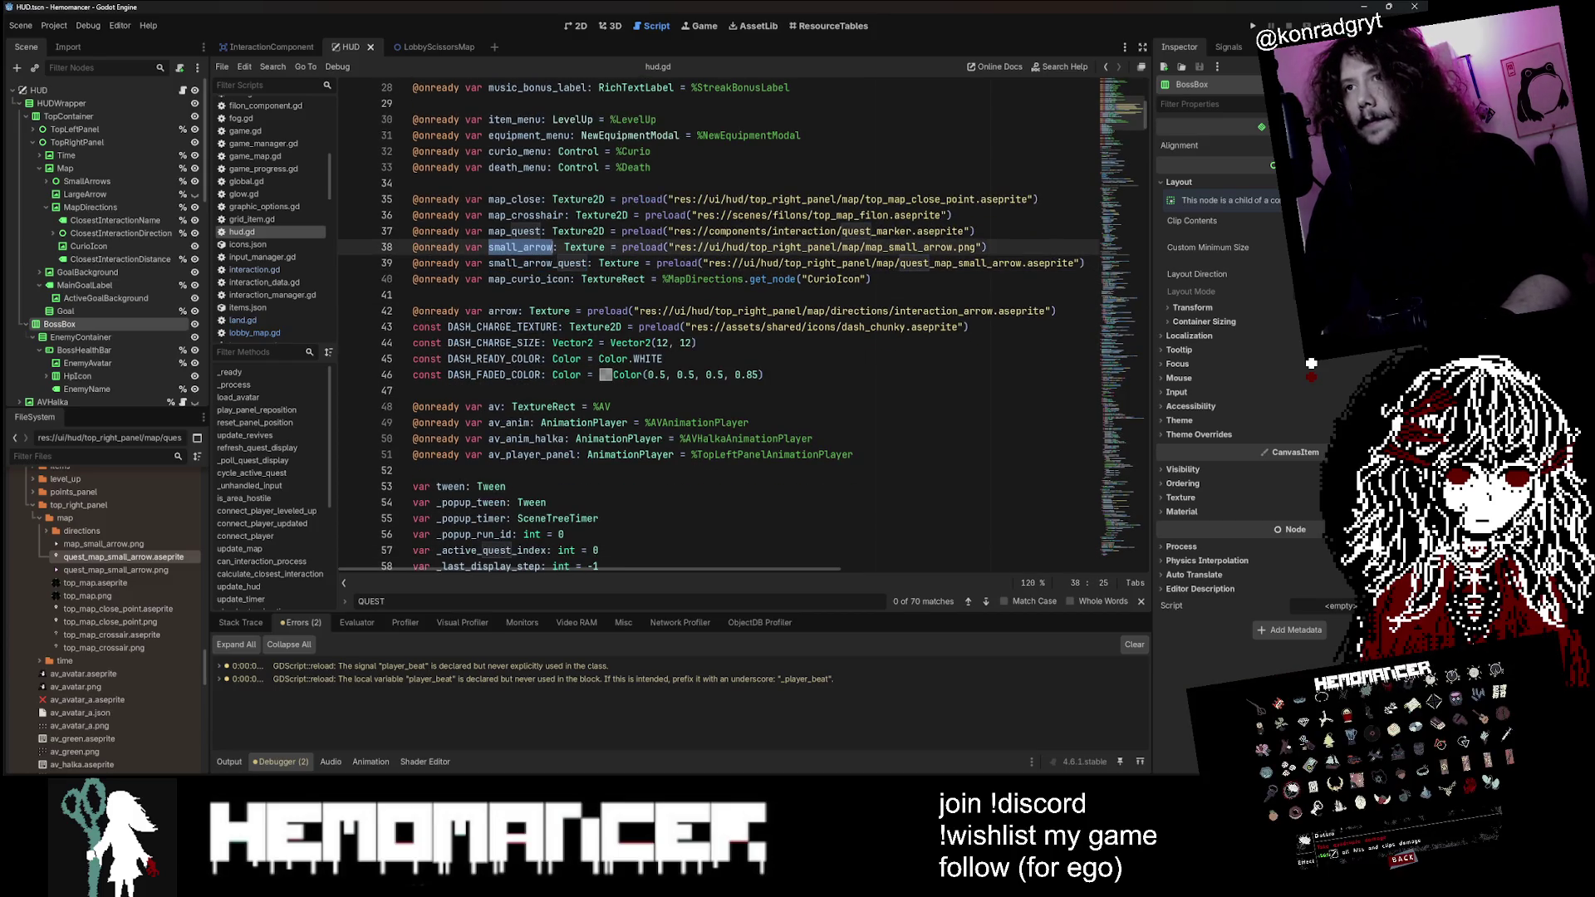
click(985, 598)
click(985, 598)
click(985, 598)
click(985, 599)
click(985, 600)
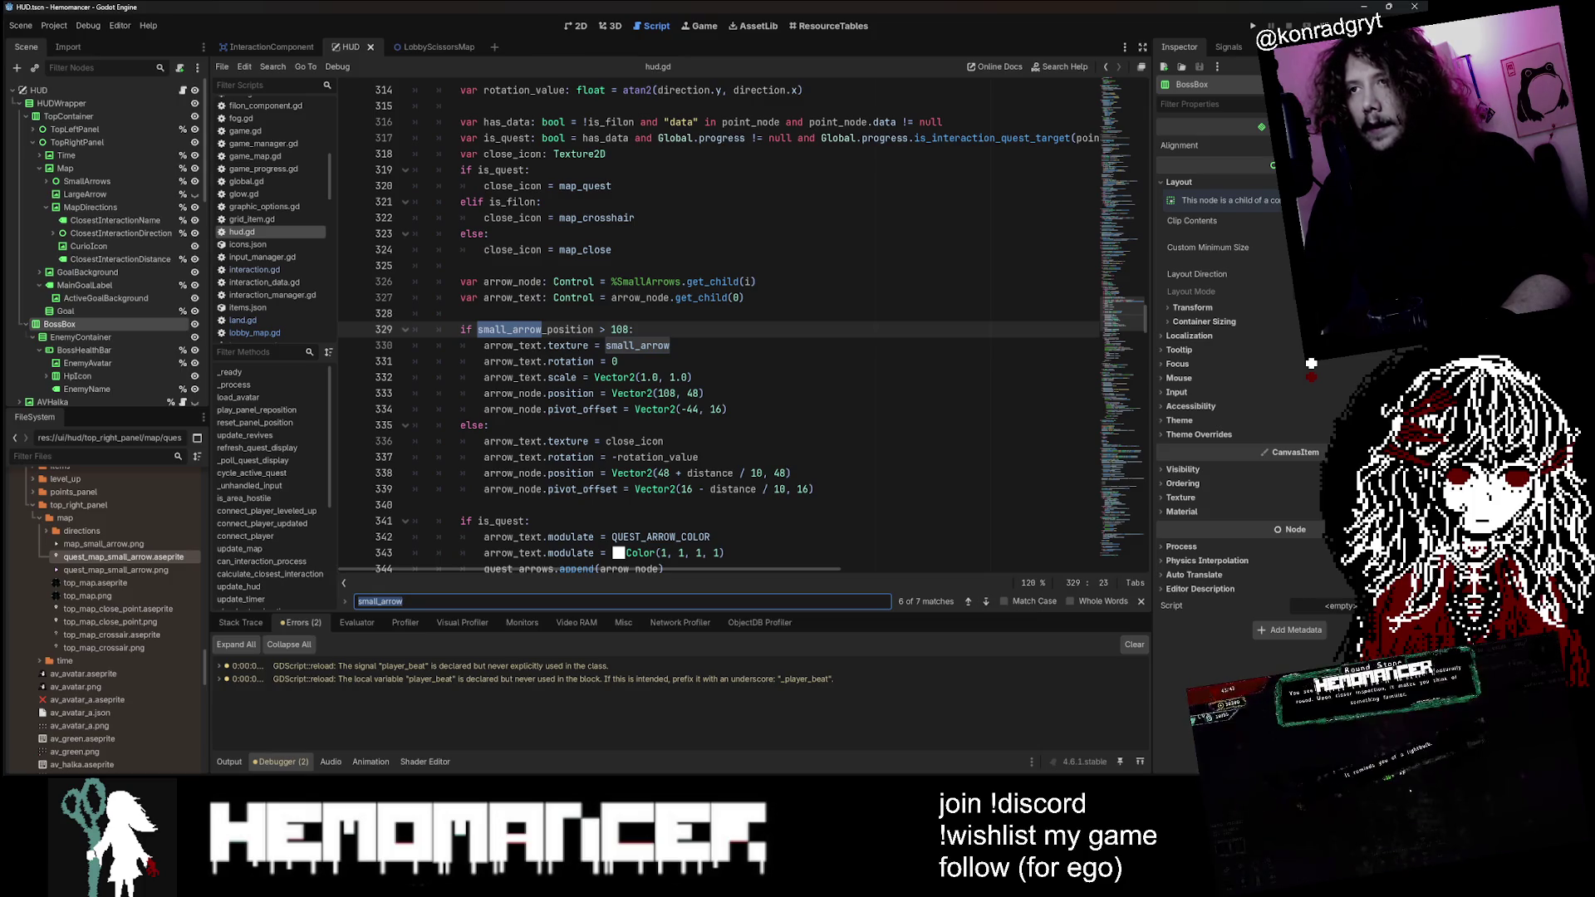
Step: Add blank lines around the arrow_text.texture assignment and a new small_arrow_quest line
scroll(719, 324, up, 1)
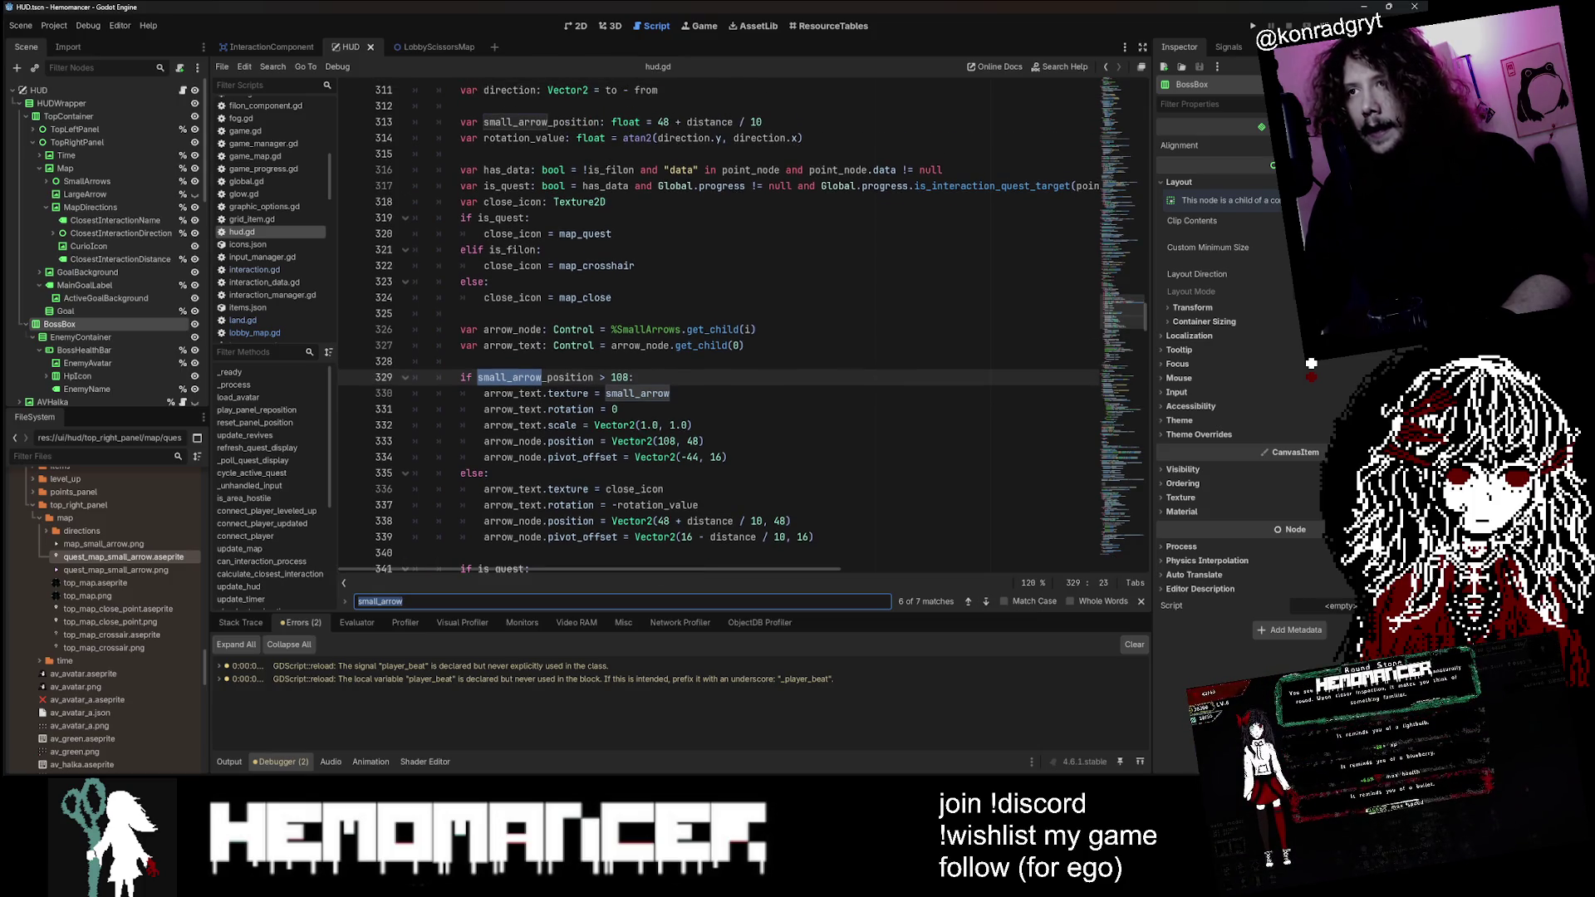
scroll(720, 324, up, 3)
scroll(719, 324, down, 7)
scroll(720, 324, down, 3)
scroll(720, 324, up, 2)
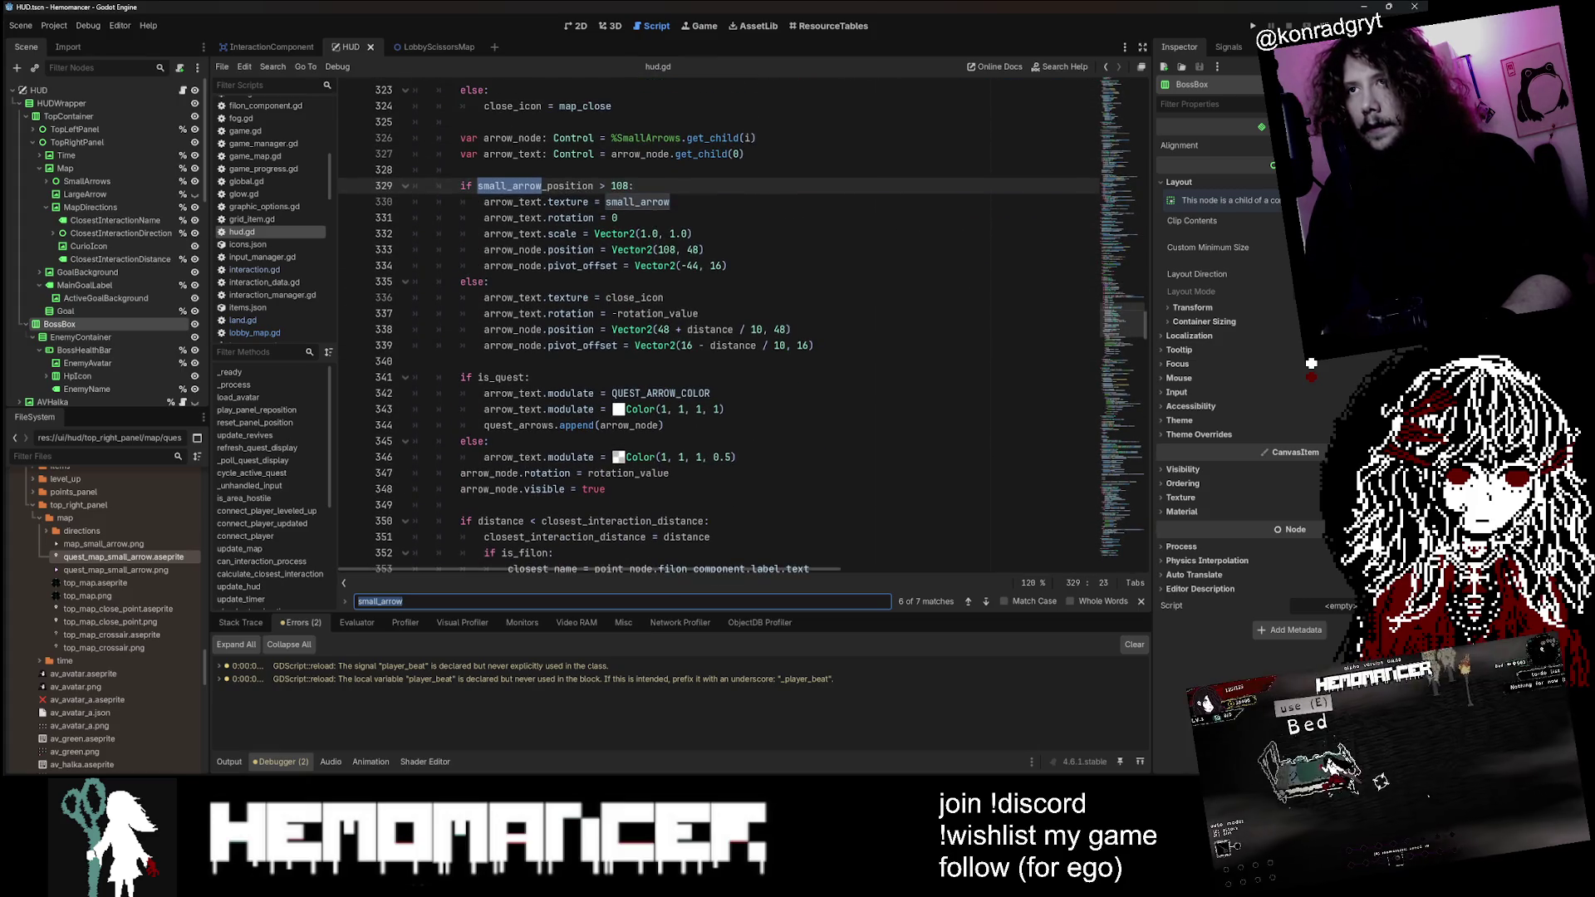
click(670, 202)
key(Home)
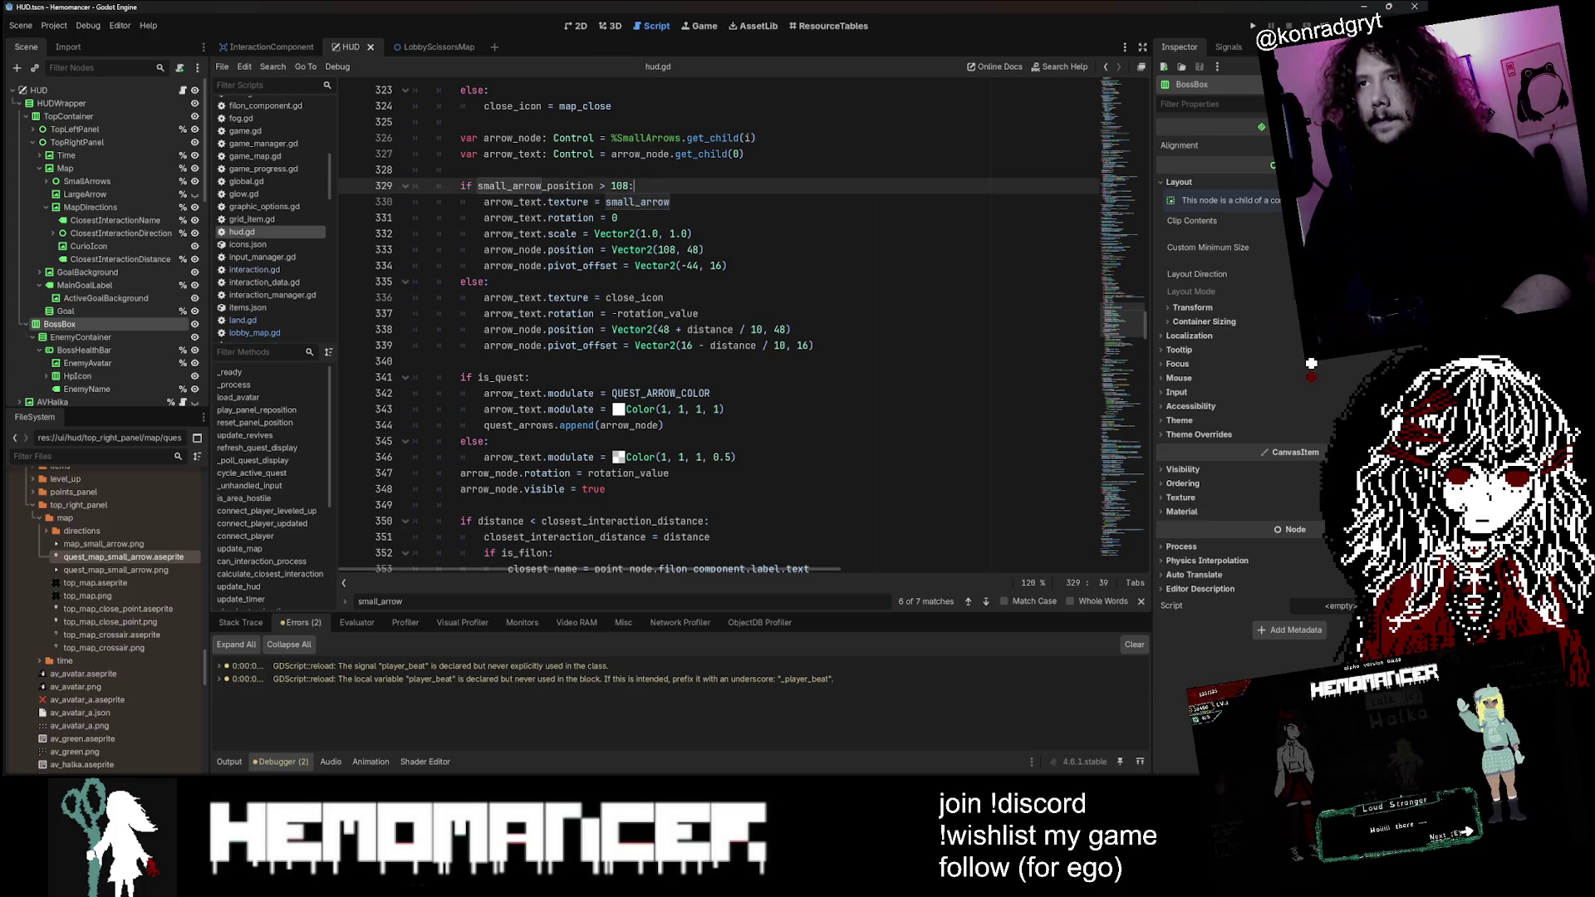
key(Return)
key(Down)
key(Return)
key(Return)
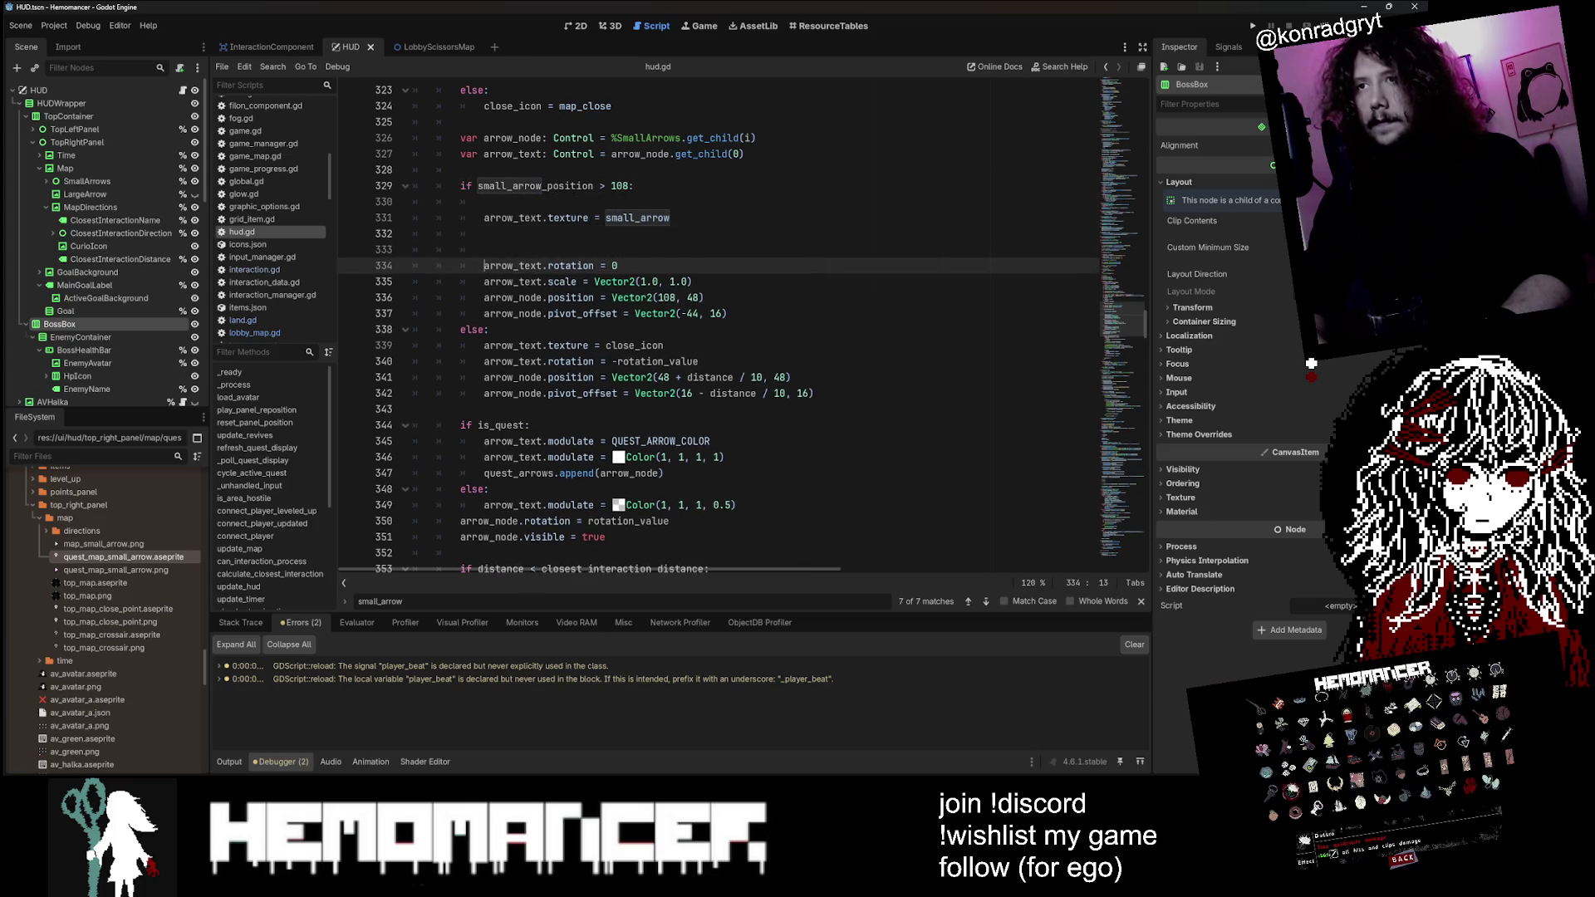
key(Up)
key(Up)
key(Up)
key(Return)
key(Down)
key(Return)
text(small_arrow_quest)
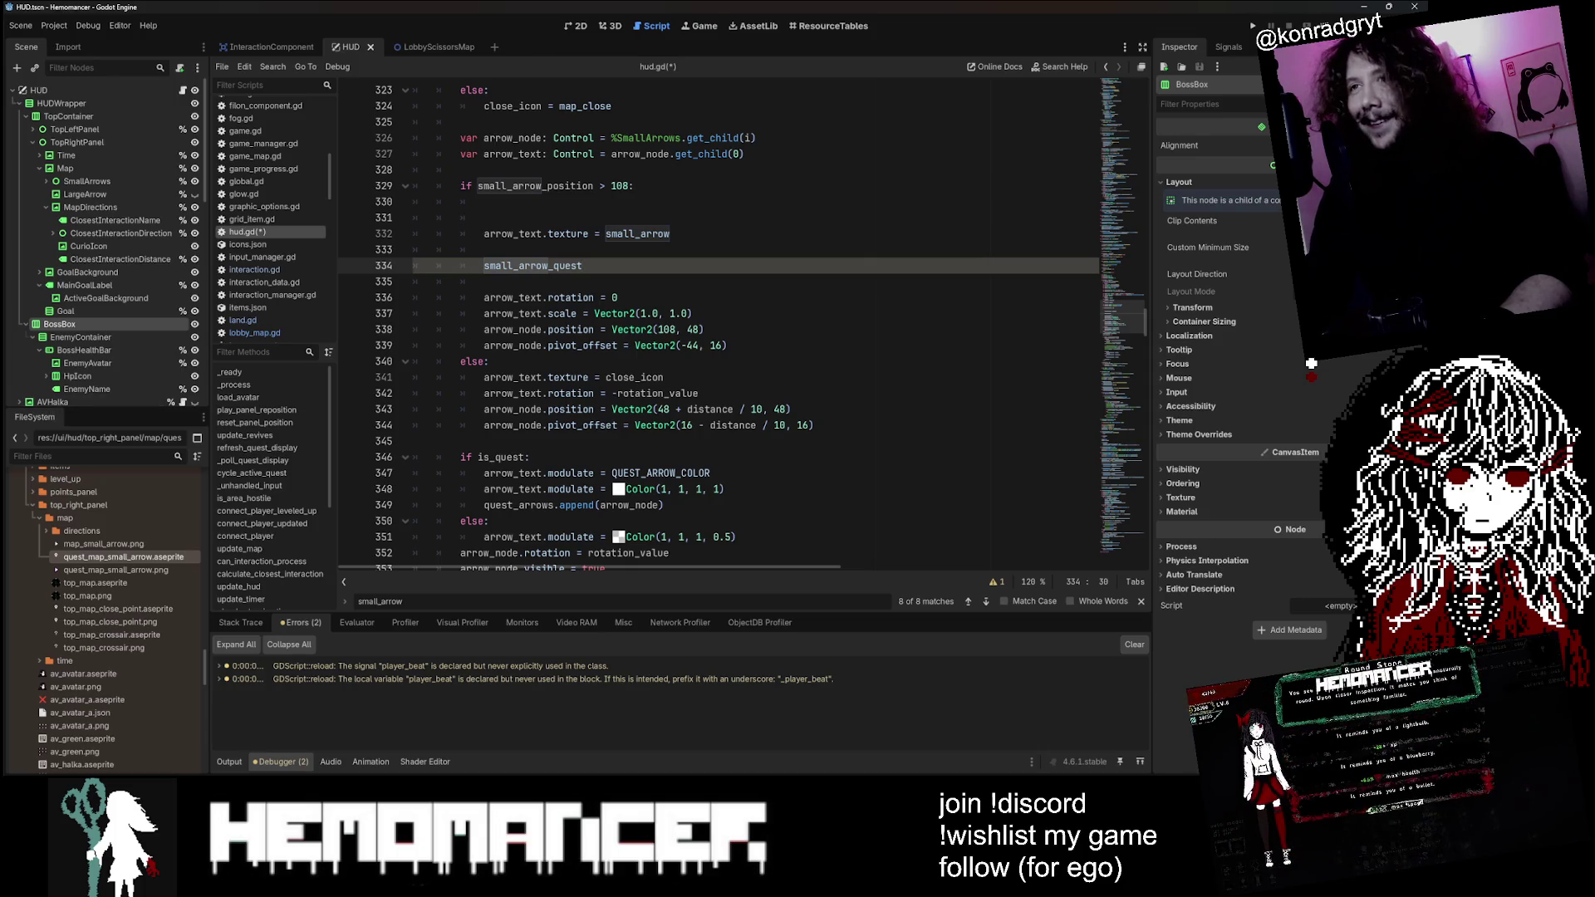
Step: Build an if is_quest branch assigning small_arrow_quest to arrow_text.texture, followed by else:
drag(529, 457, 466, 457)
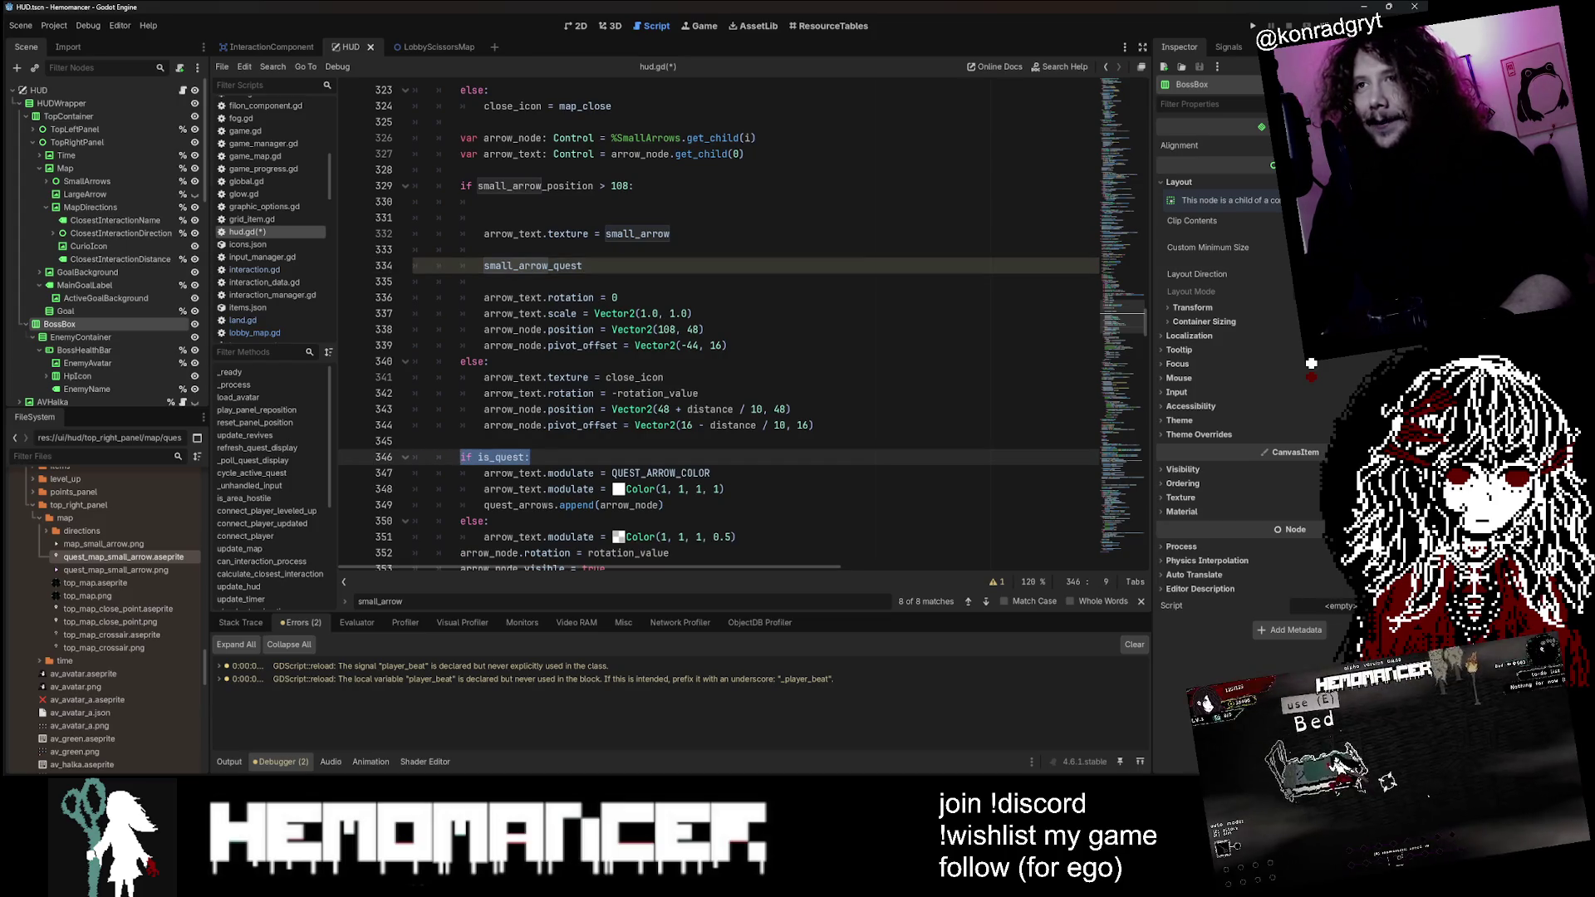
click(485, 249)
click(484, 266)
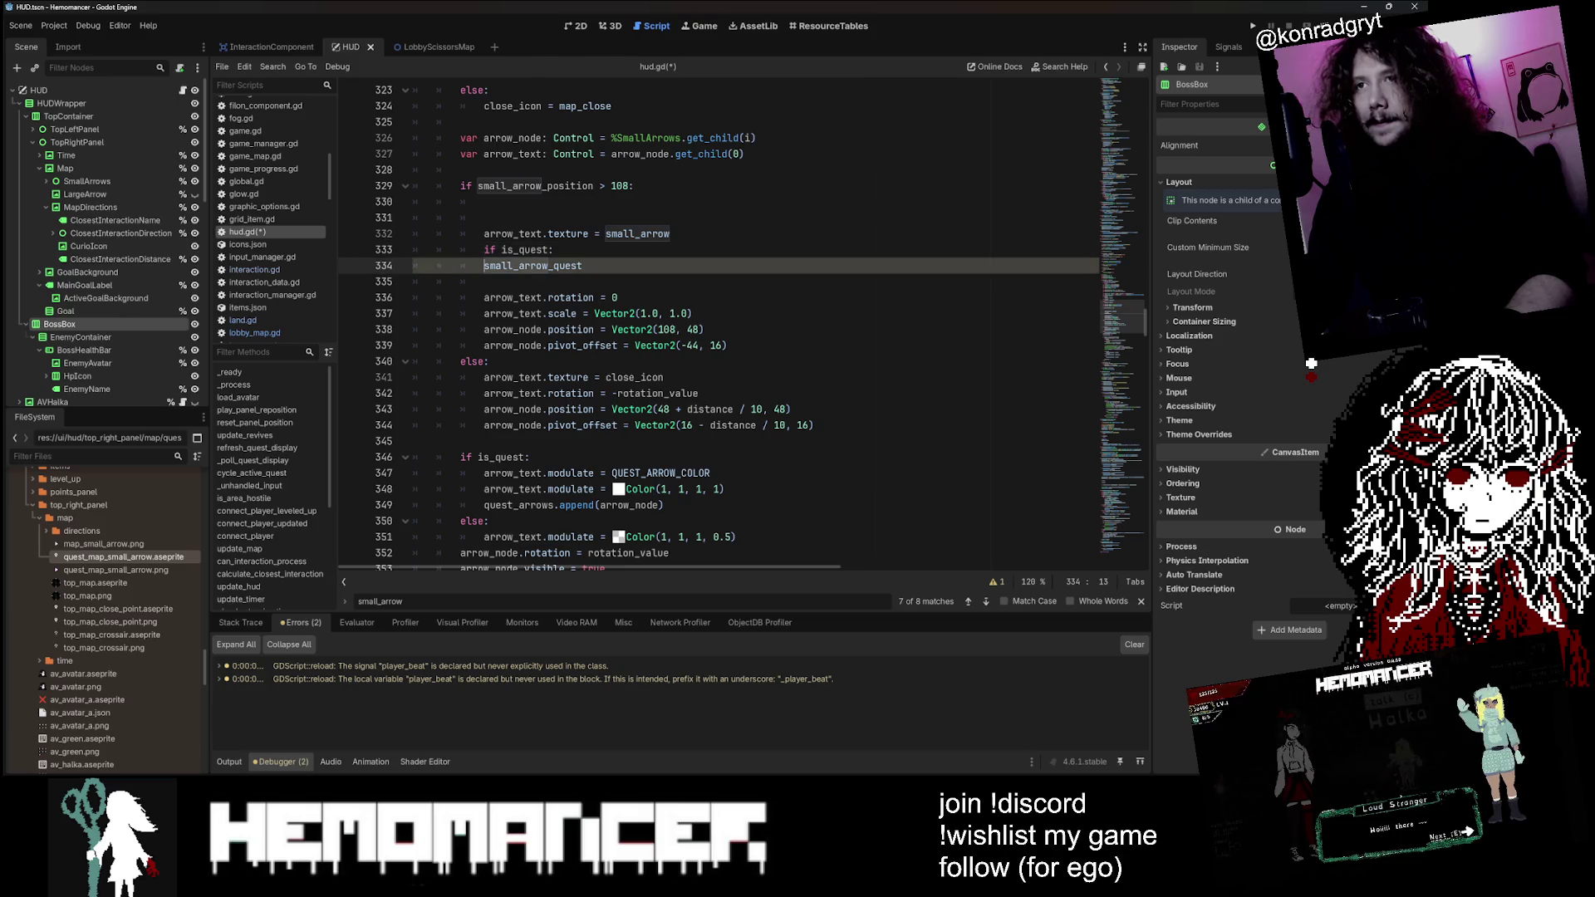
drag(602, 234, 461, 234)
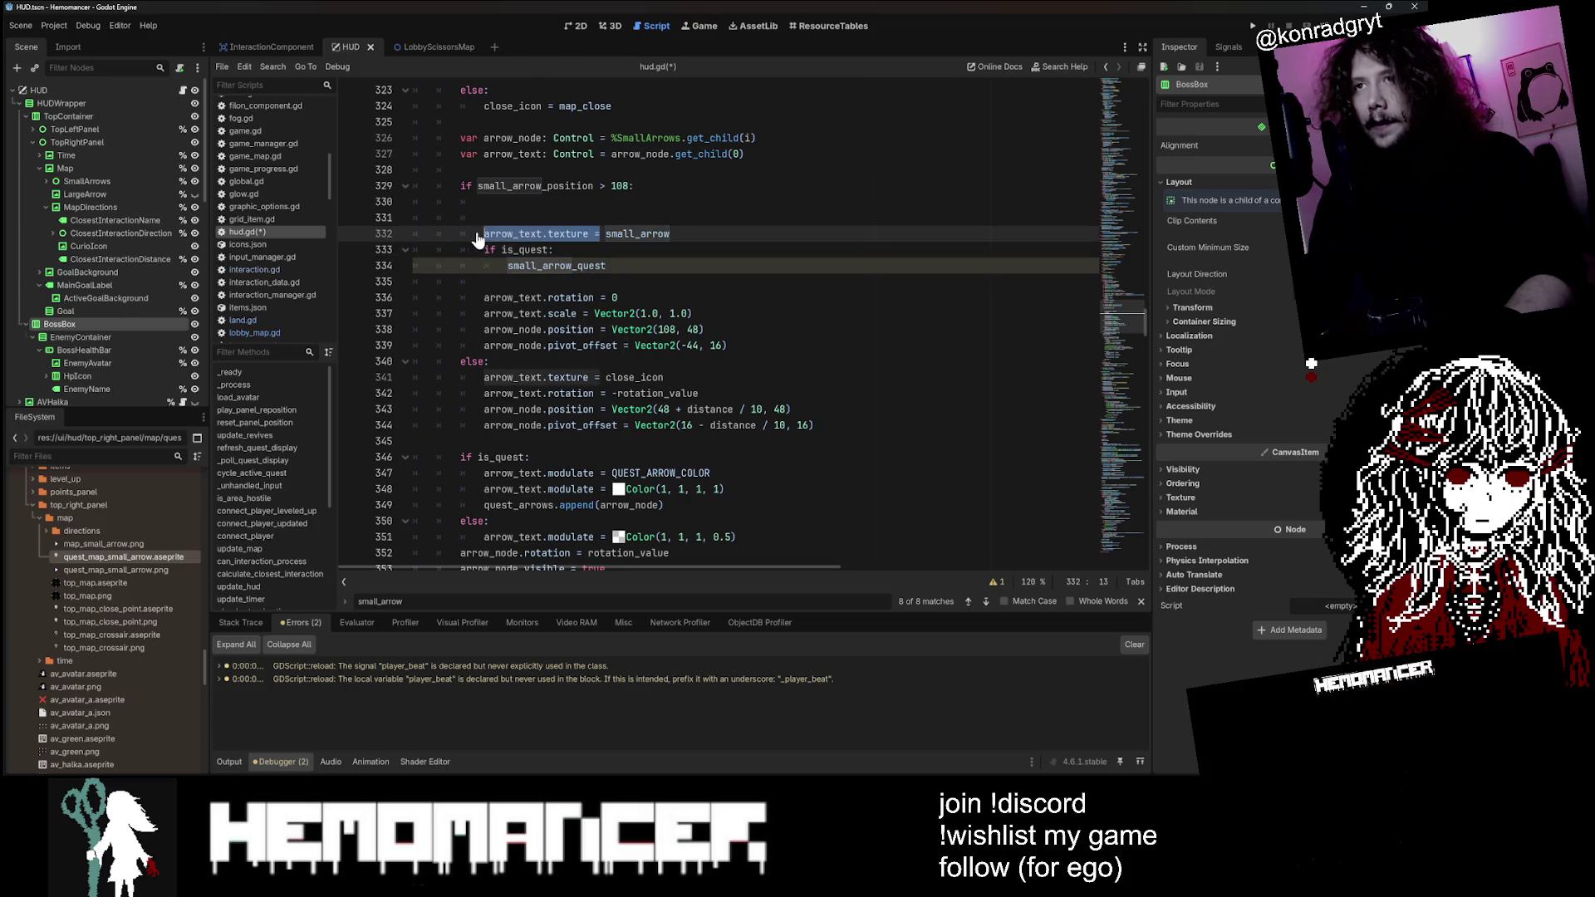
click(507, 266)
key(Return)
text(se:)
key(Return)
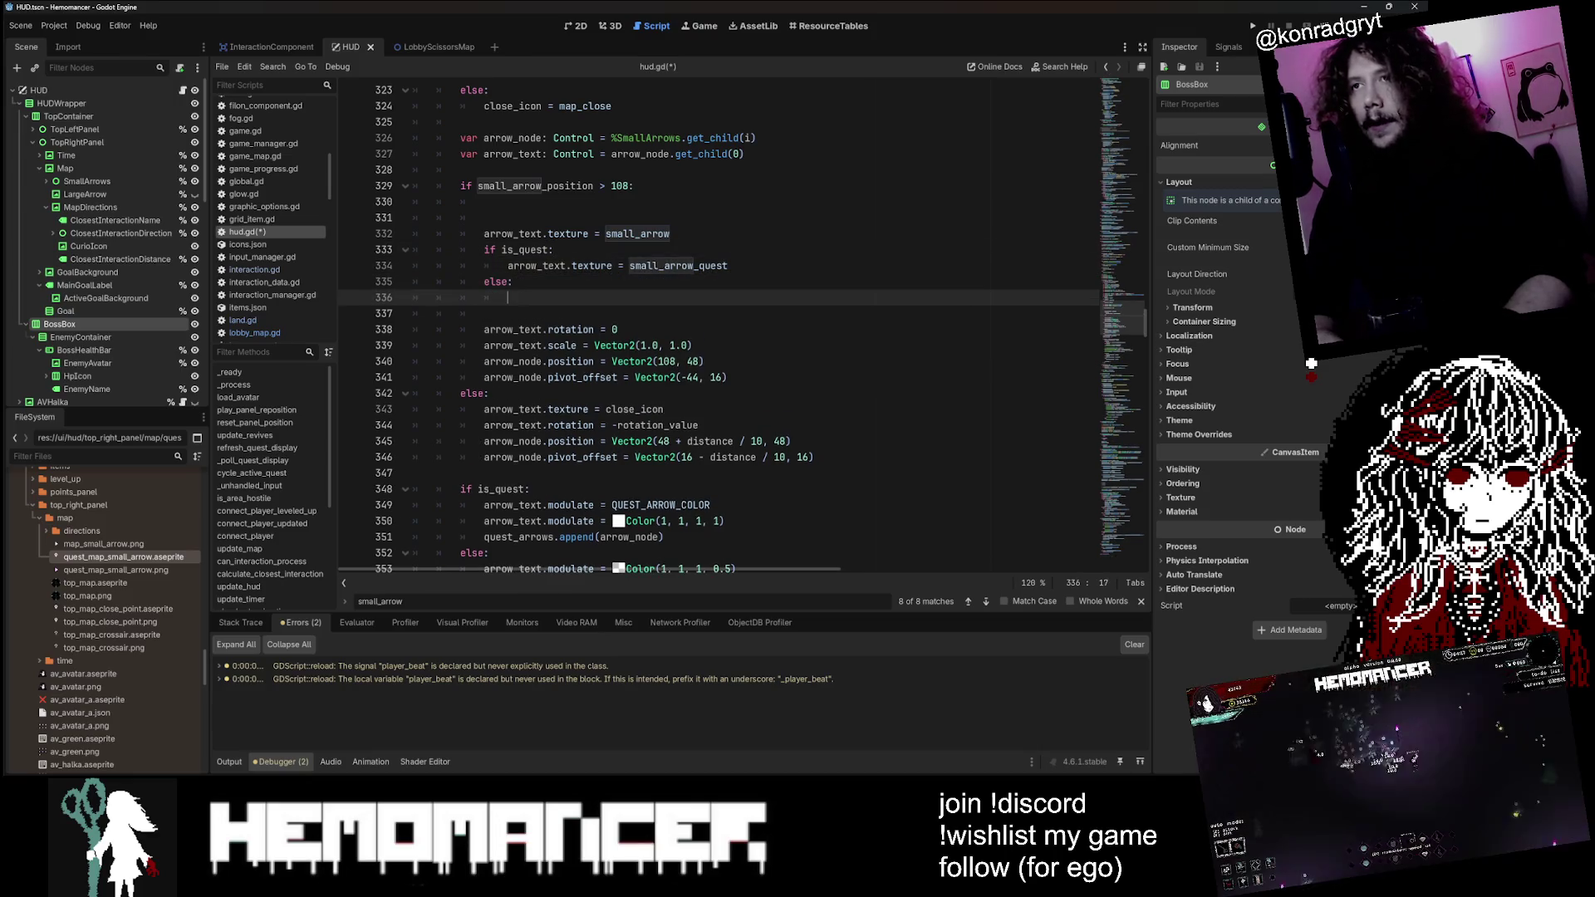
Step: Move the small_arrow assignment into the else branch and remove the surrounding blank lines
click(670, 234)
key(alt+Down)
key(alt+Down)
key(alt+Down)
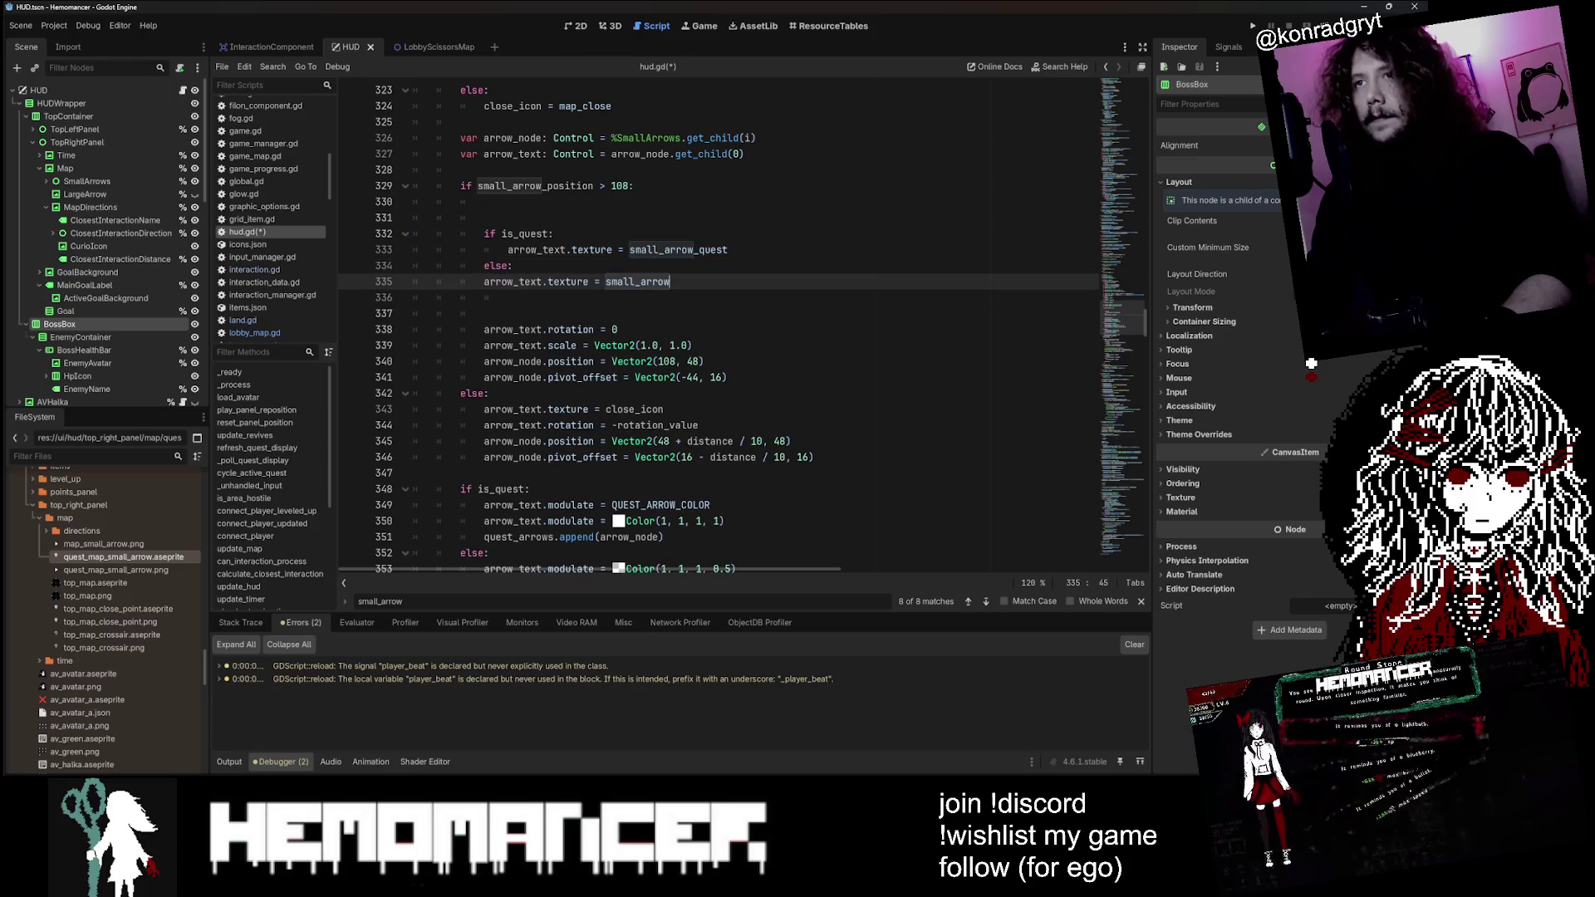
key(ctrl+shift+k)
key(ctrl+shift+k)
key(ctrl+shift+k)
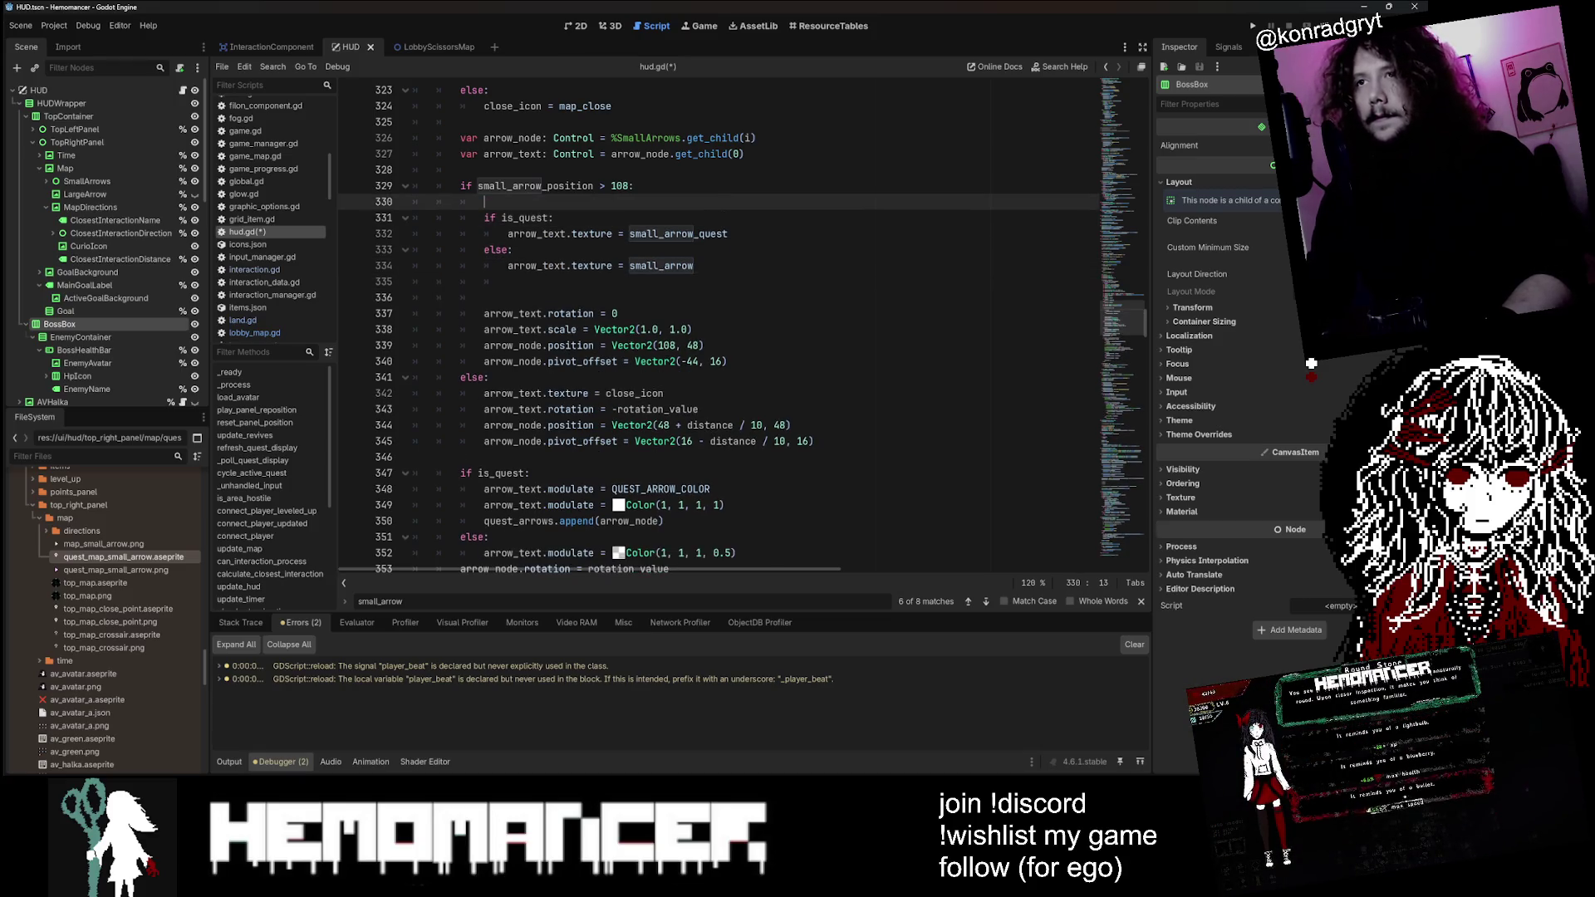
click(724, 236)
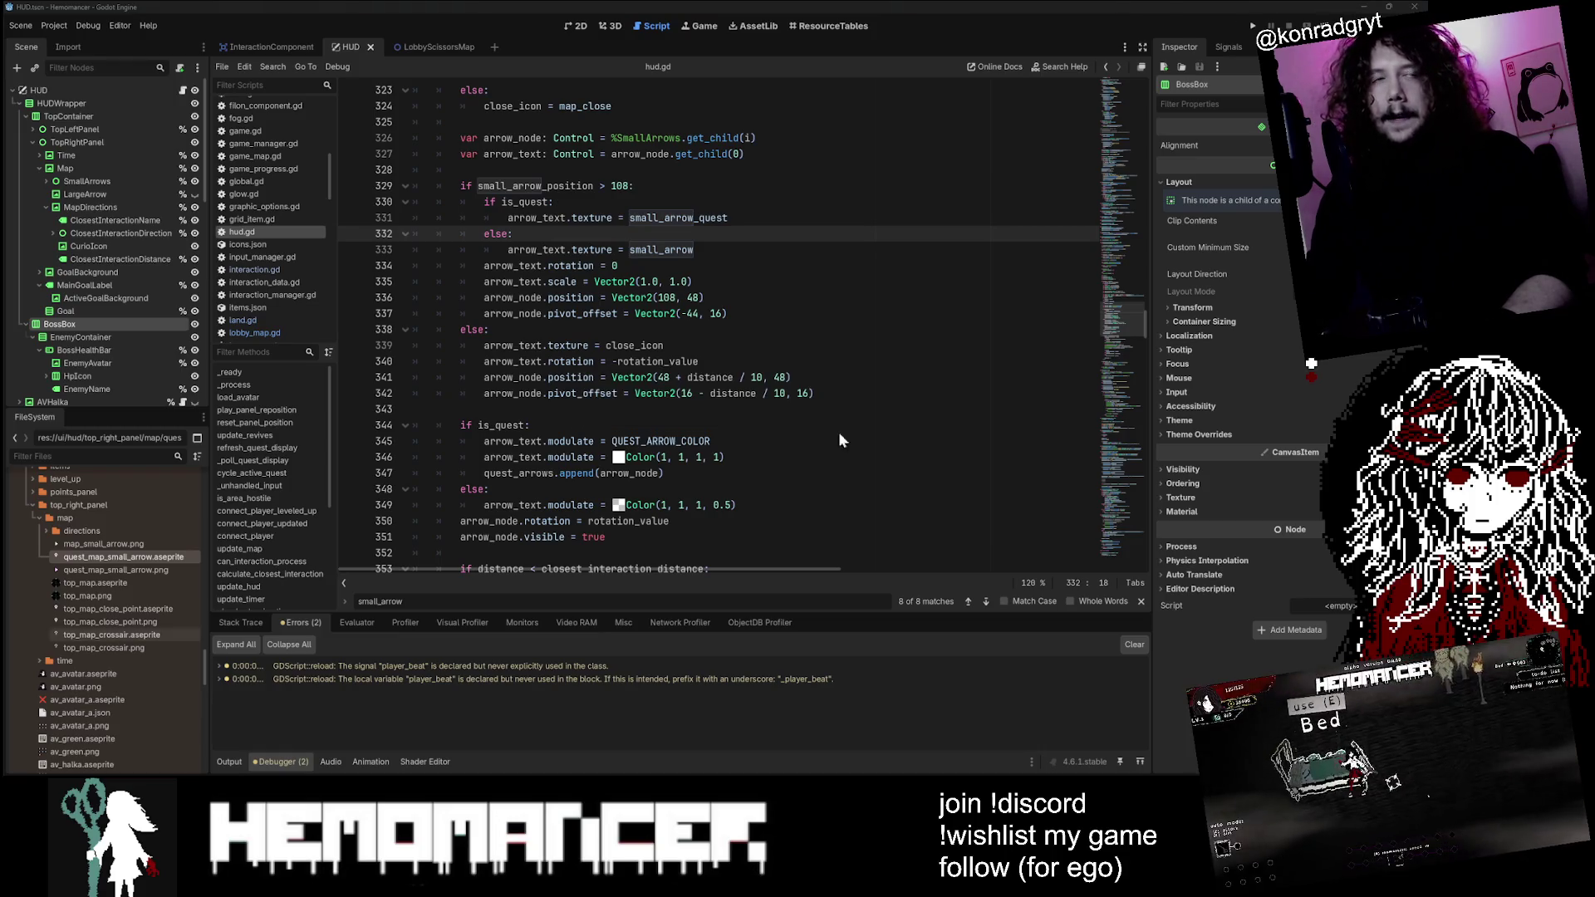
key(Down)
key(Down)
key(Down)
key(End)
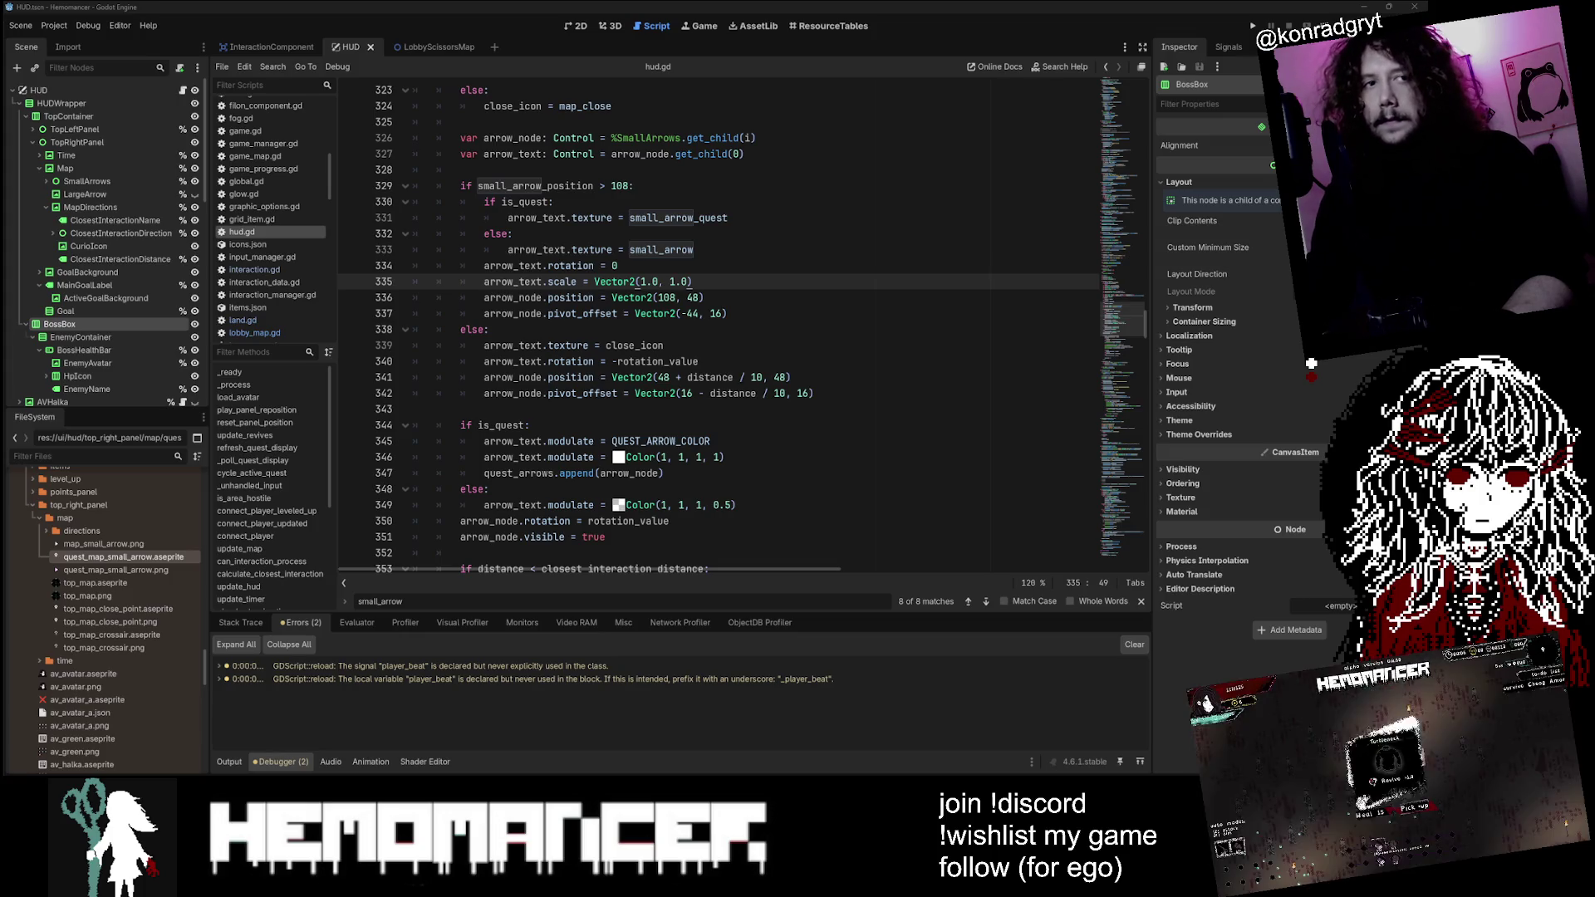
Step: Save hud.gd and run the project with F5
key(Up)
key(Up)
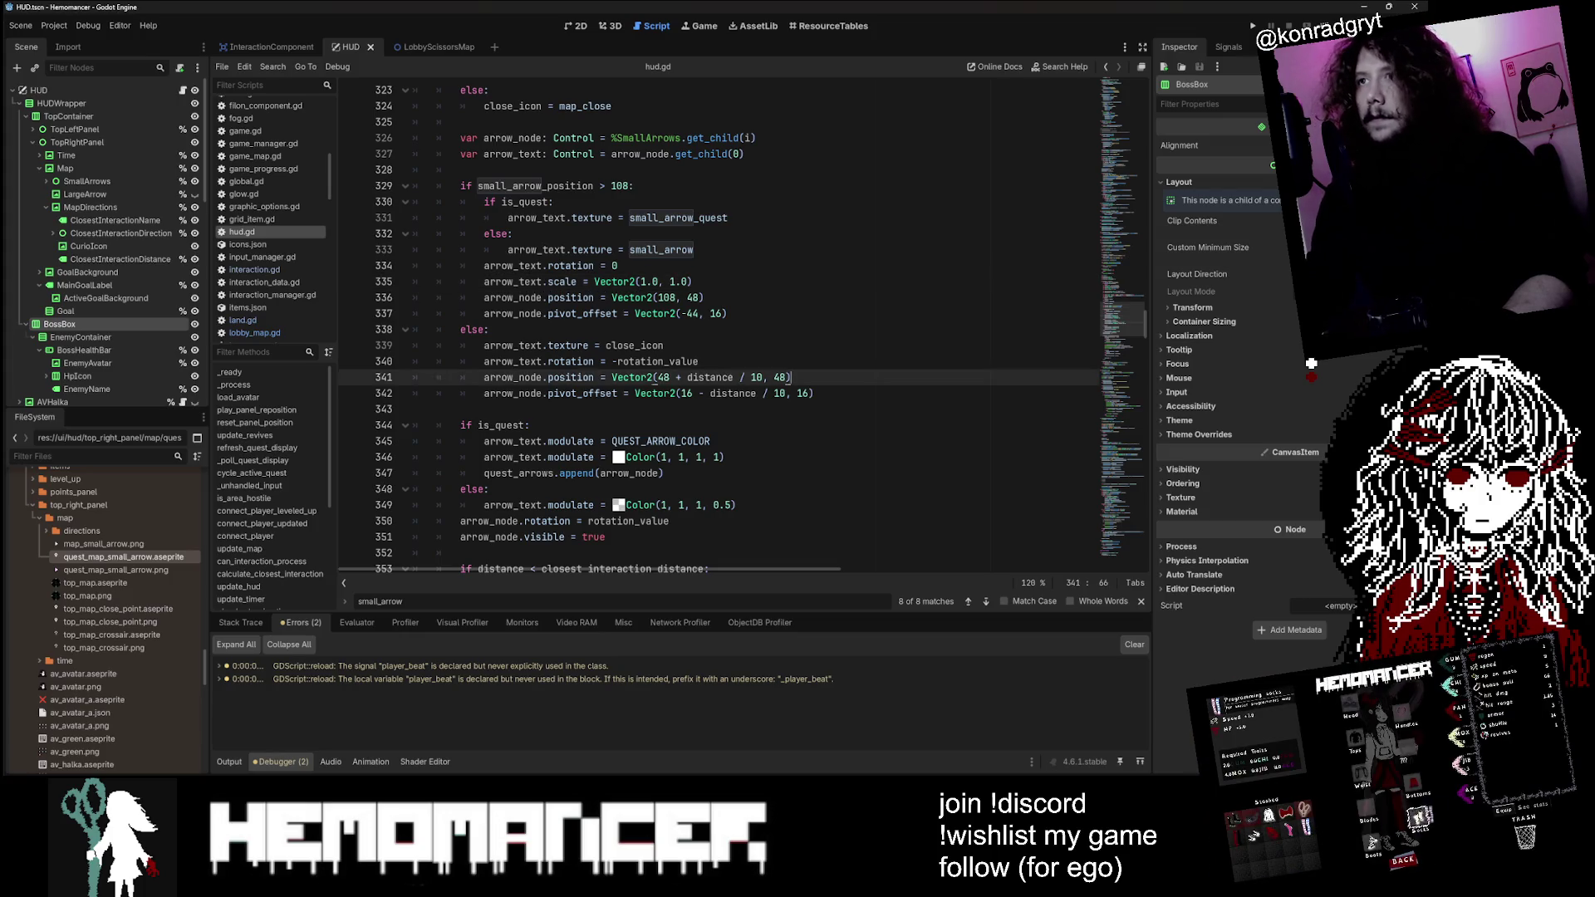
key(ctrl+s)
key(F5)
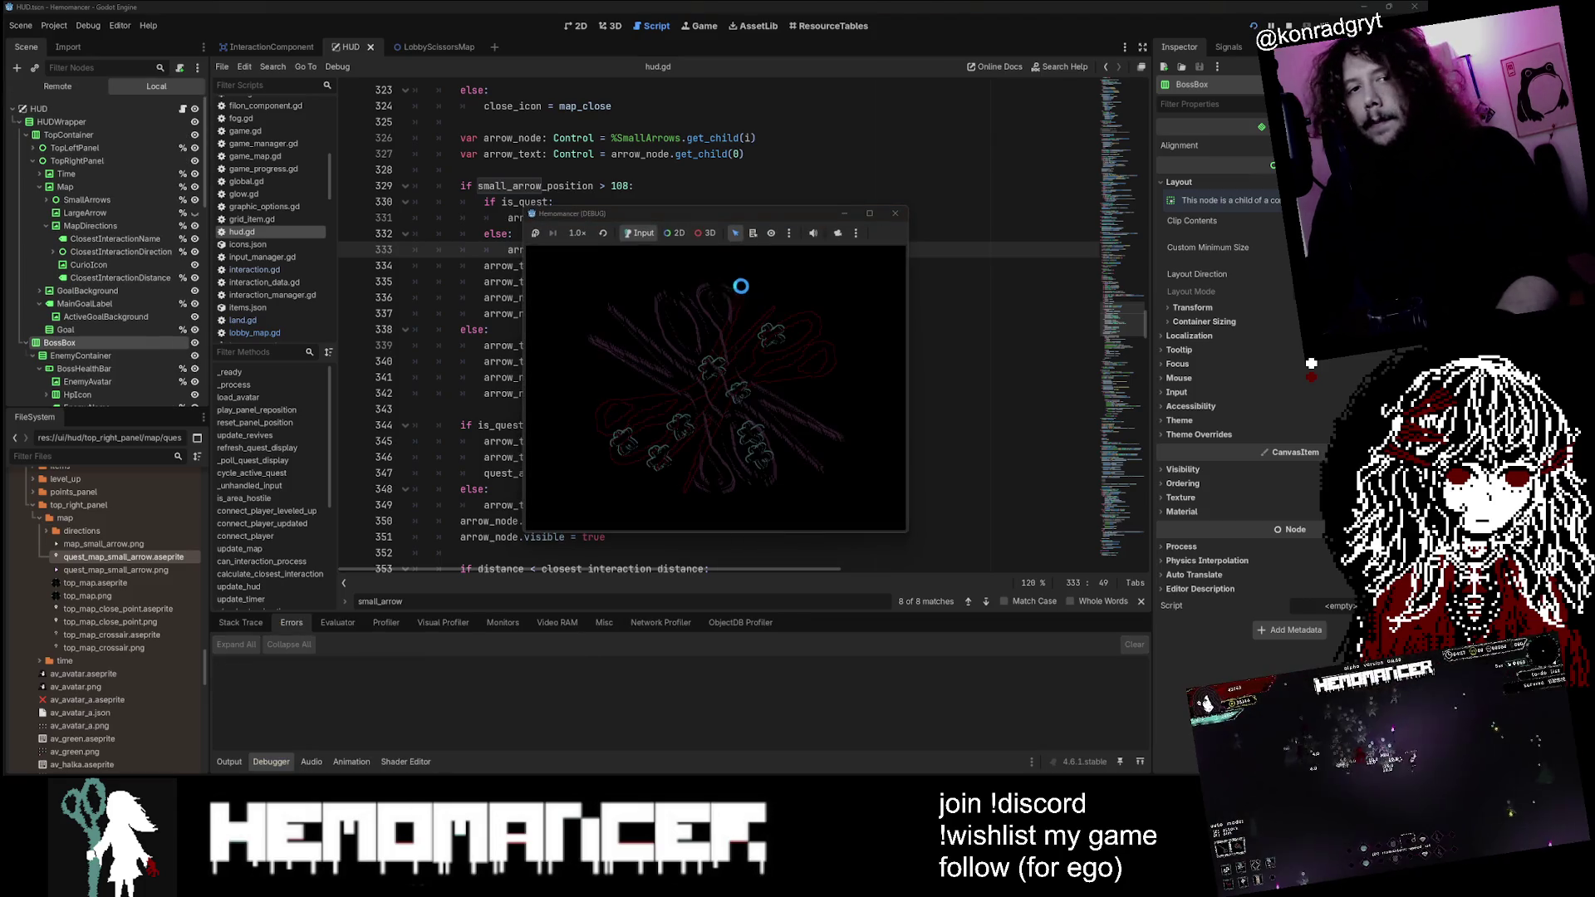
Step: Enlarge the Hemomancer debug window, start DEBUG gameplay, and walk left
mouse_move(526, 533)
mouse_down()
mouse_move(95, 759)
mouse_move(29, 769)
mouse_up()
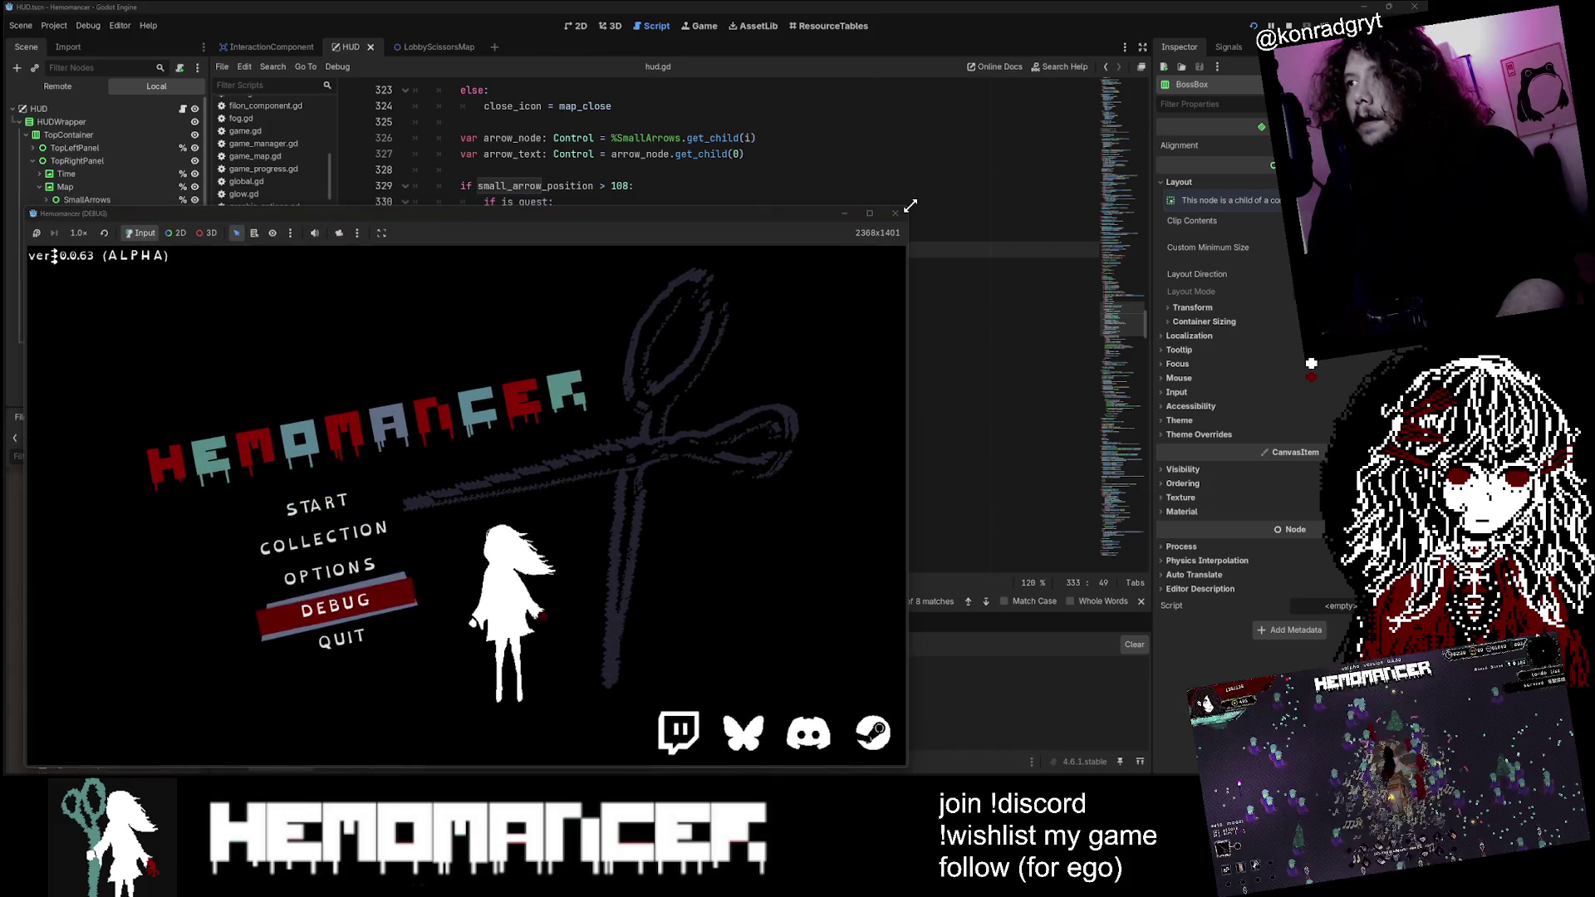
drag(911, 205, 1221, 15)
key(Return)
key(a)
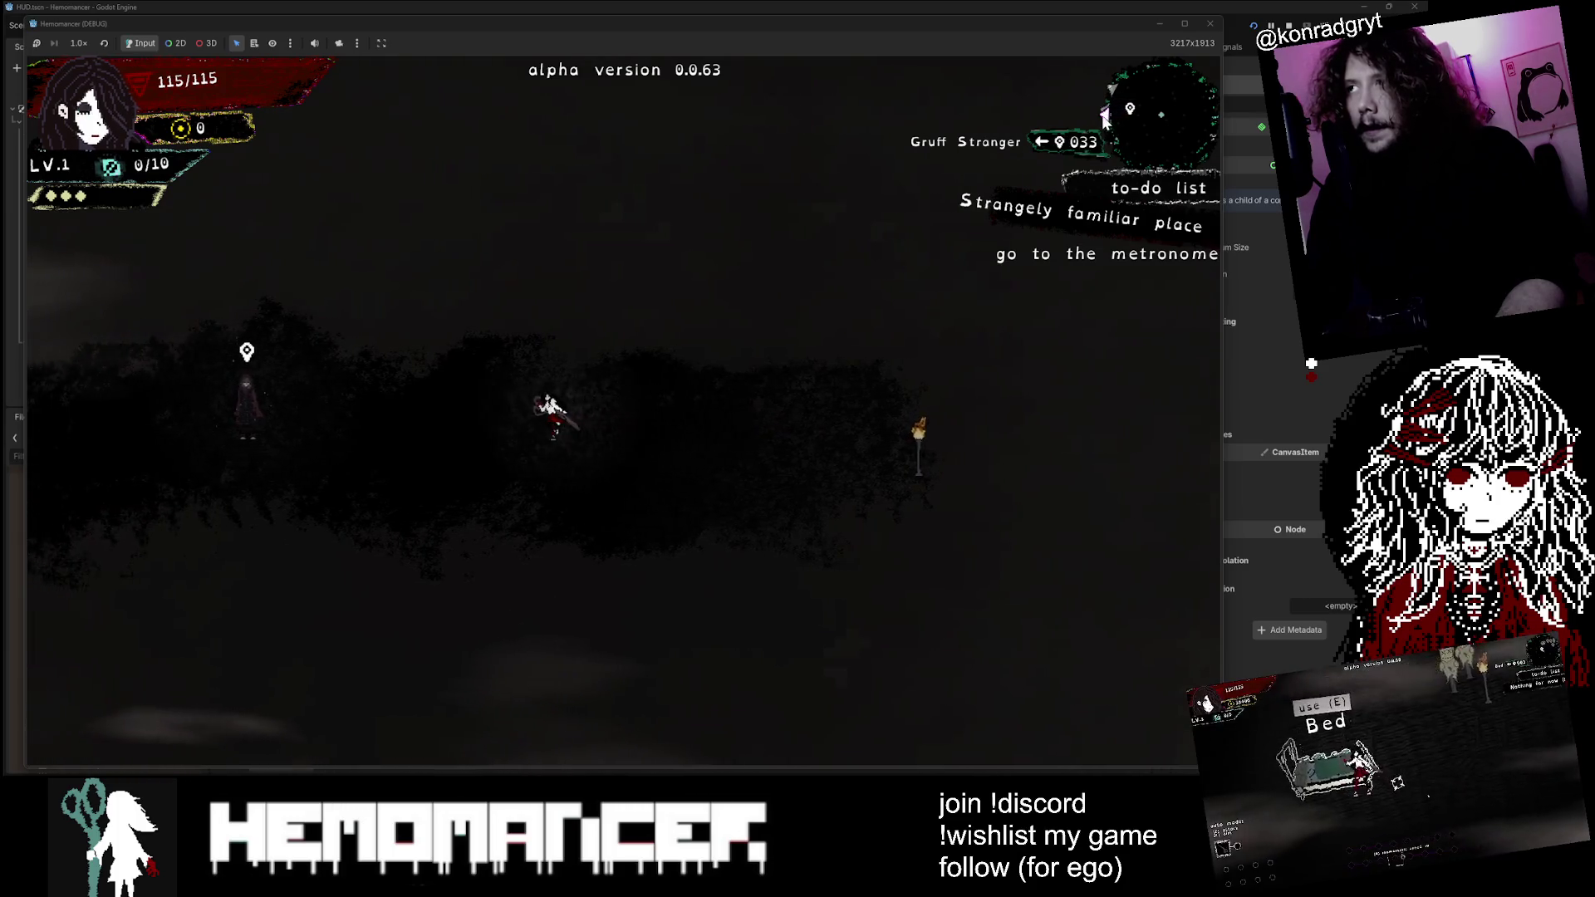
Step: Reposition and resize the game window to inspect the Gruff Stranger HUD arrow
drag(1068, 28, 561, 539)
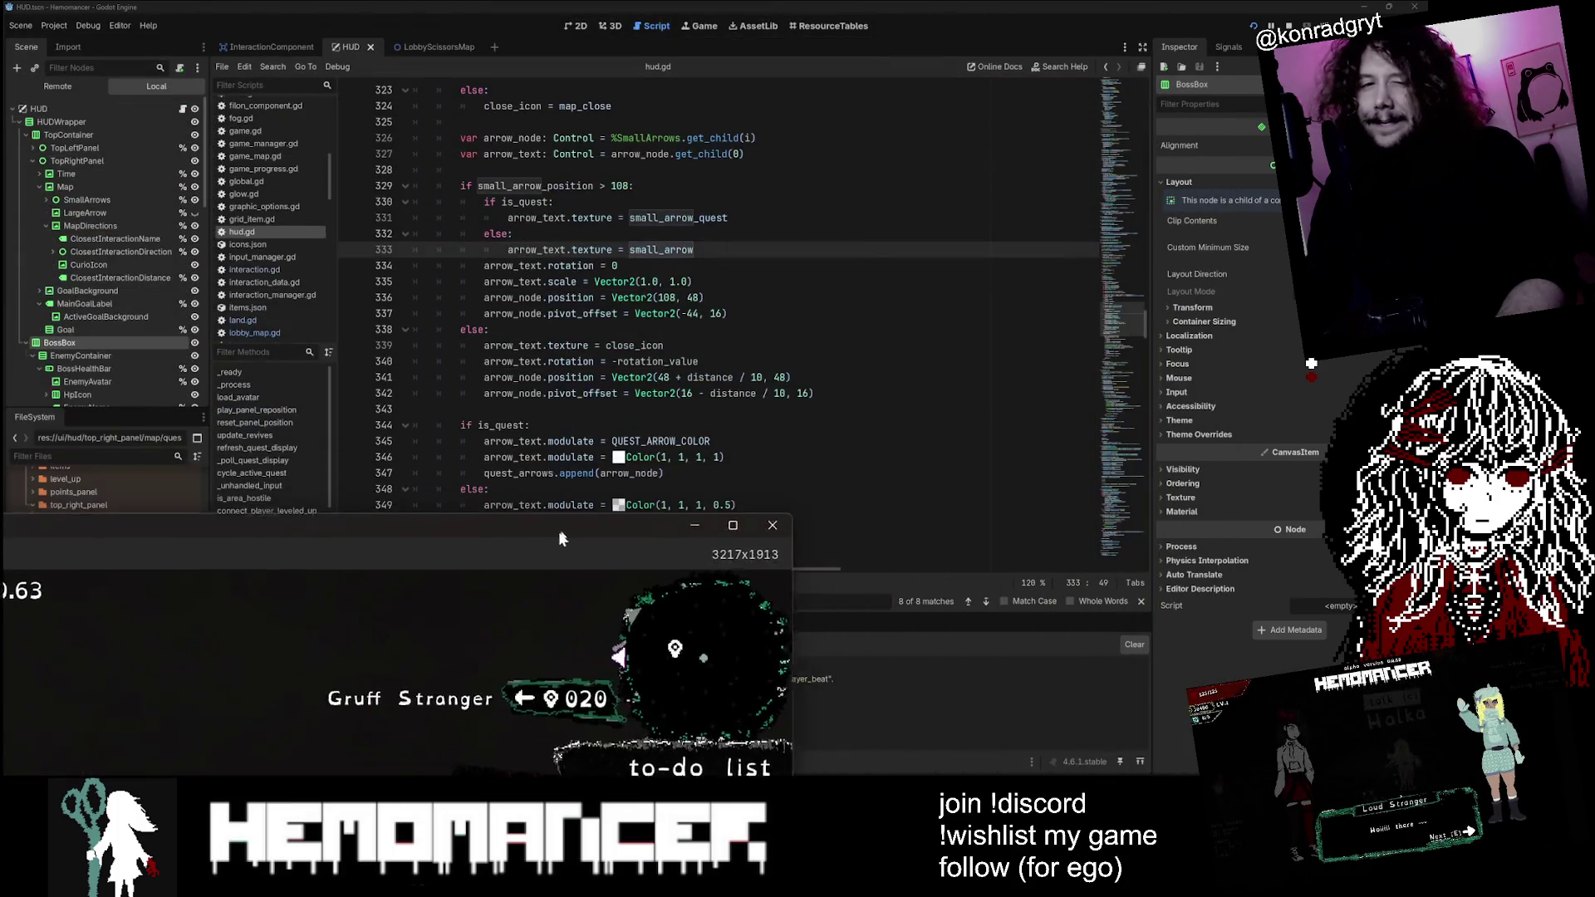
mouse_move(792, 515)
mouse_down()
mouse_move(853, 375)
mouse_move(1043, 124)
mouse_move(1102, 73)
mouse_up()
mouse_move(970, 101)
mouse_down()
mouse_move(787, 178)
mouse_move(625, 337)
mouse_move(662, 415)
mouse_up()
drag(793, 392, 968, 179)
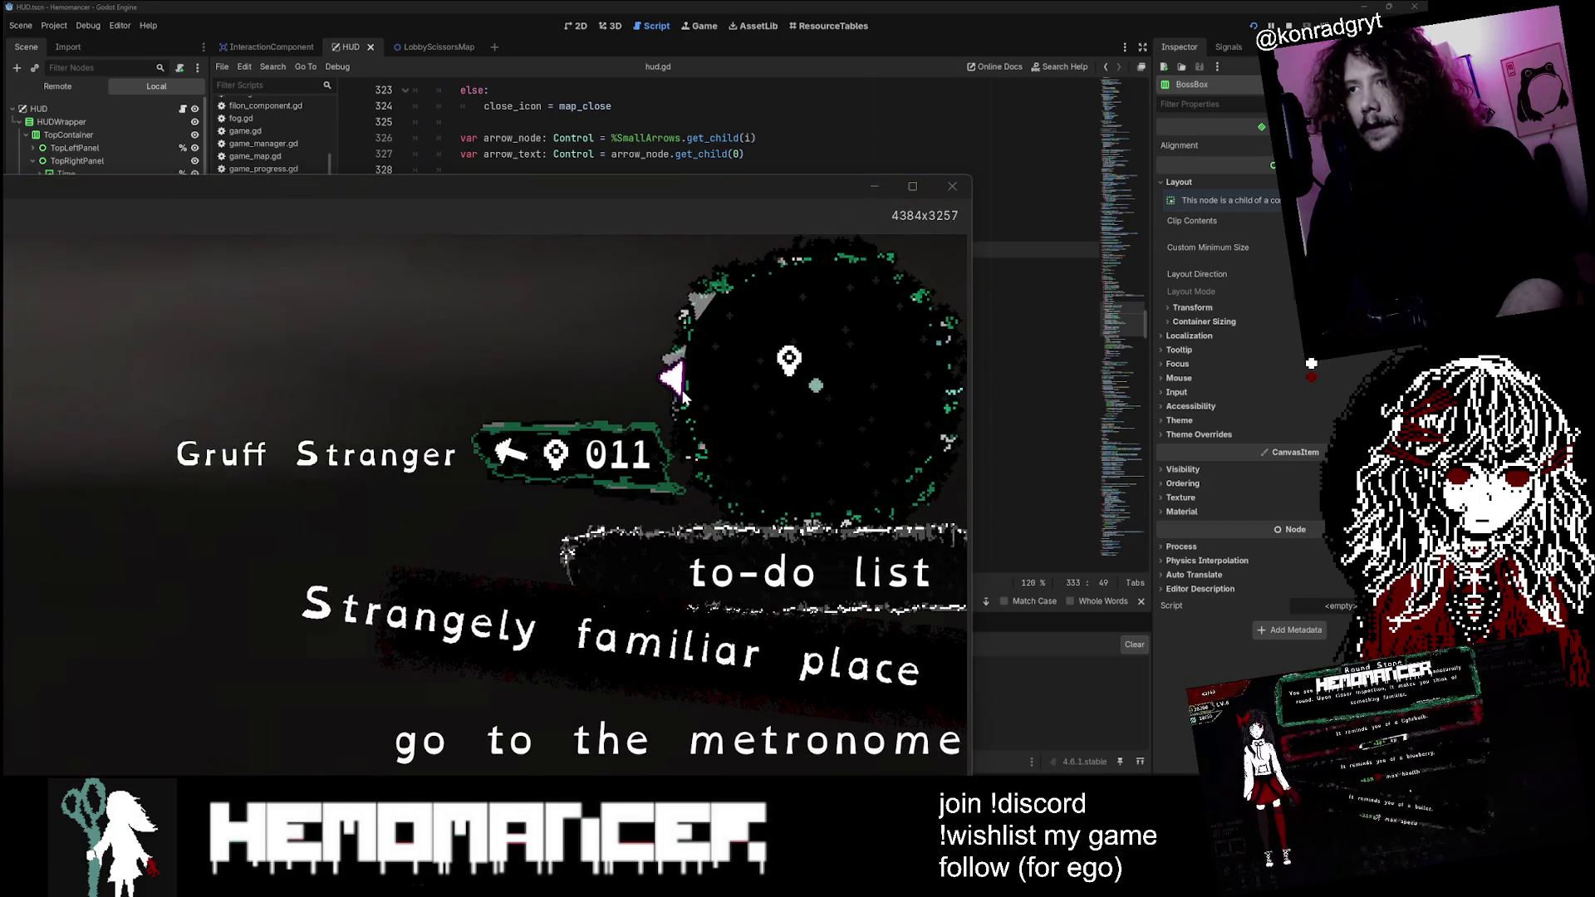
Step: Walk left past the Metronome toward the Gruff Stranger and dash, watching the arrow update
key(a)
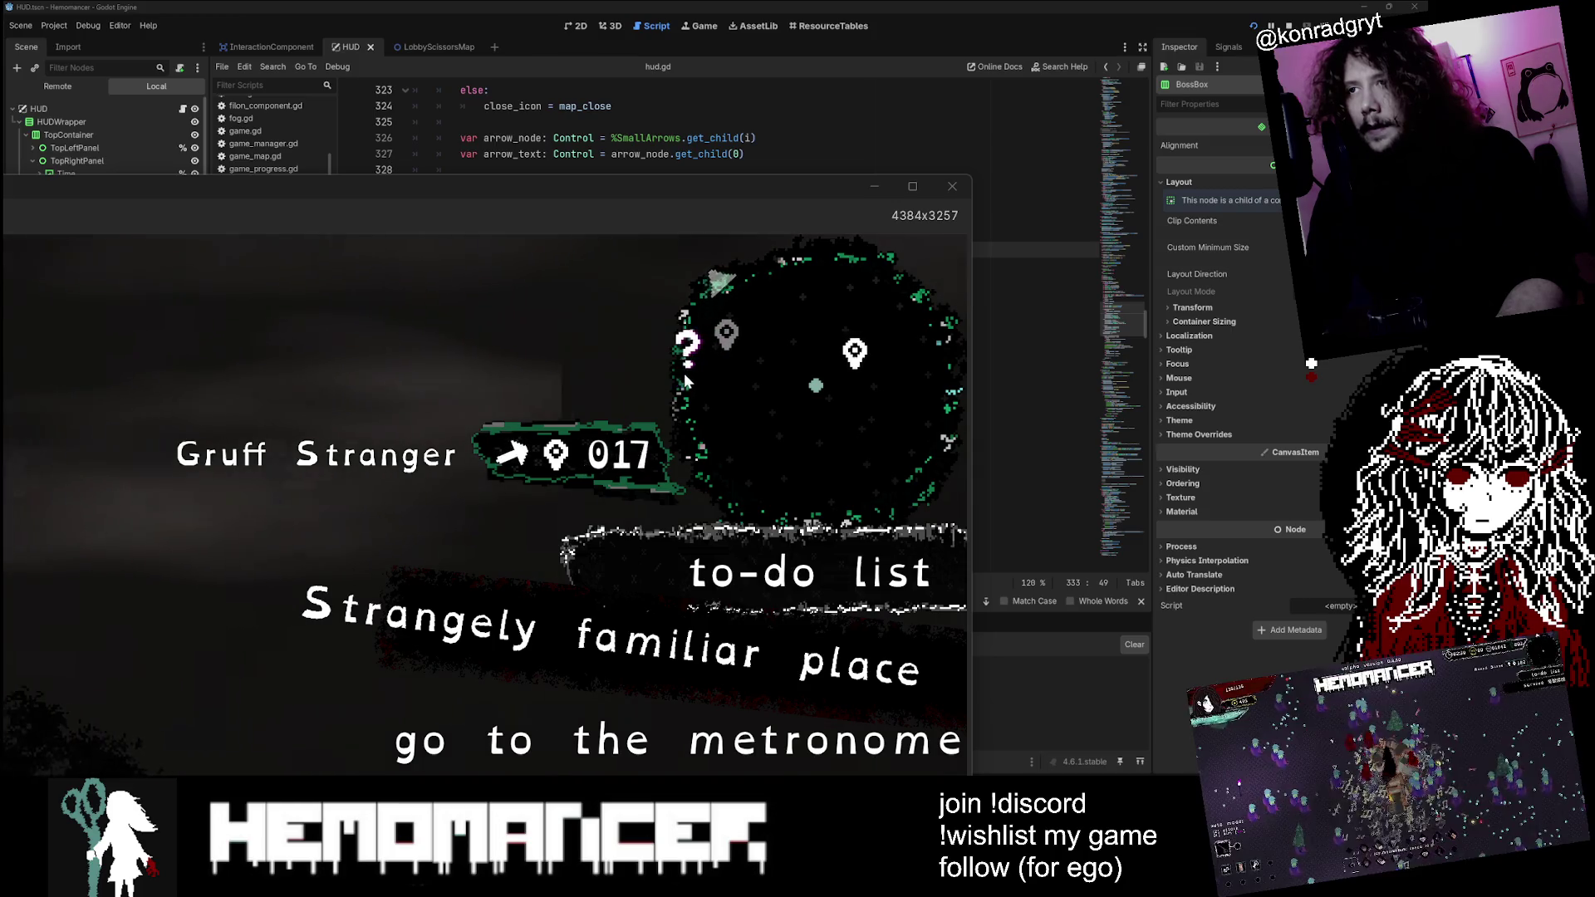
key(d)
key(d)
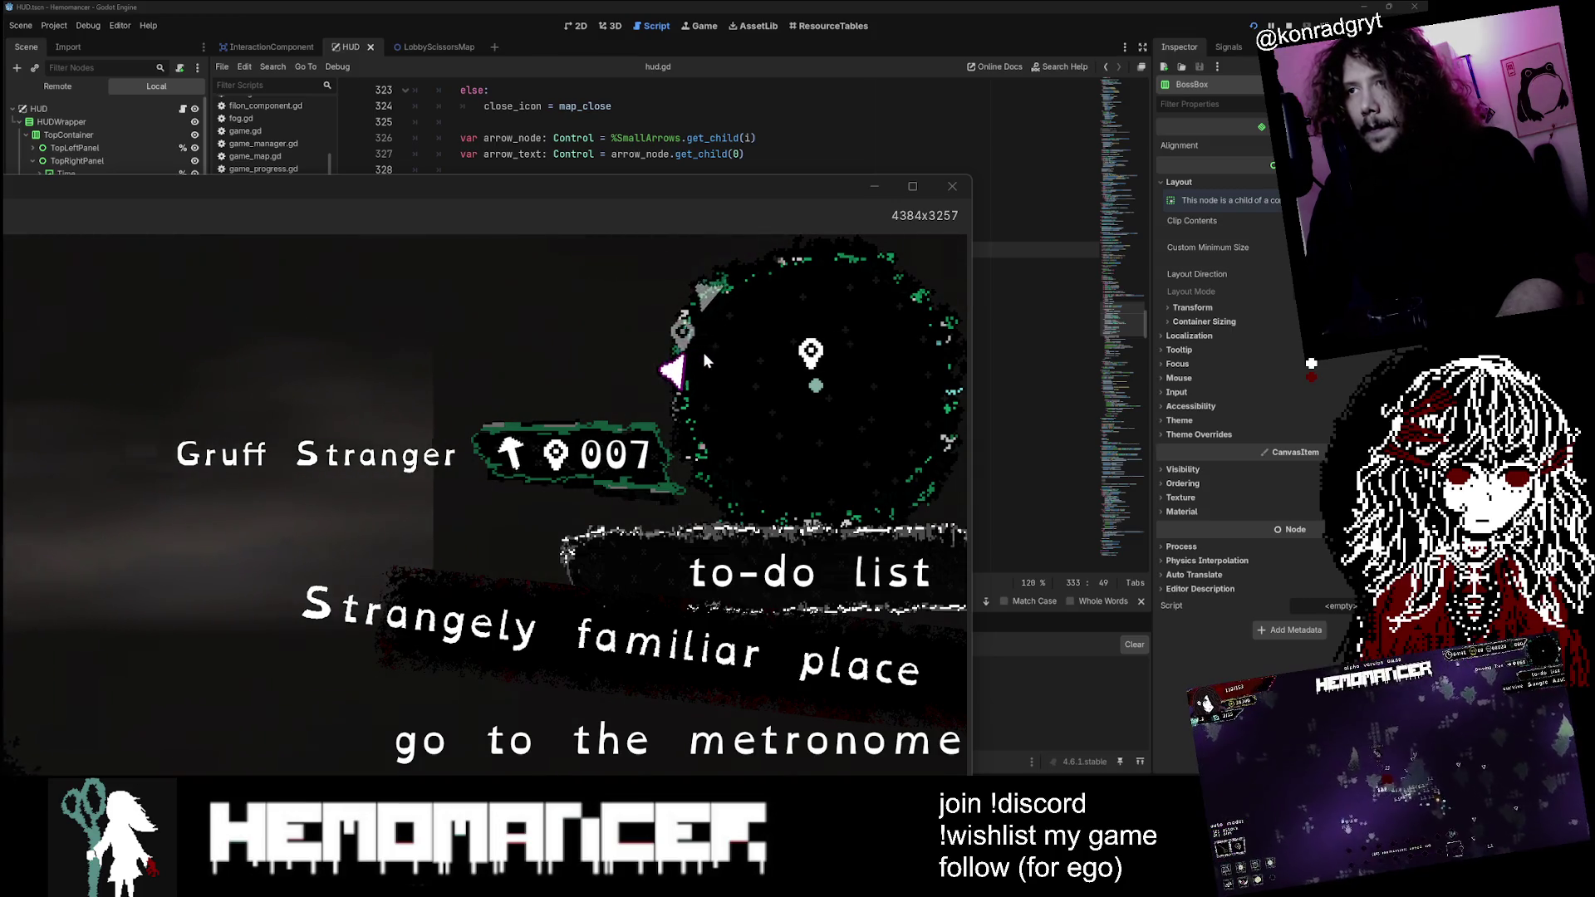
key(a)
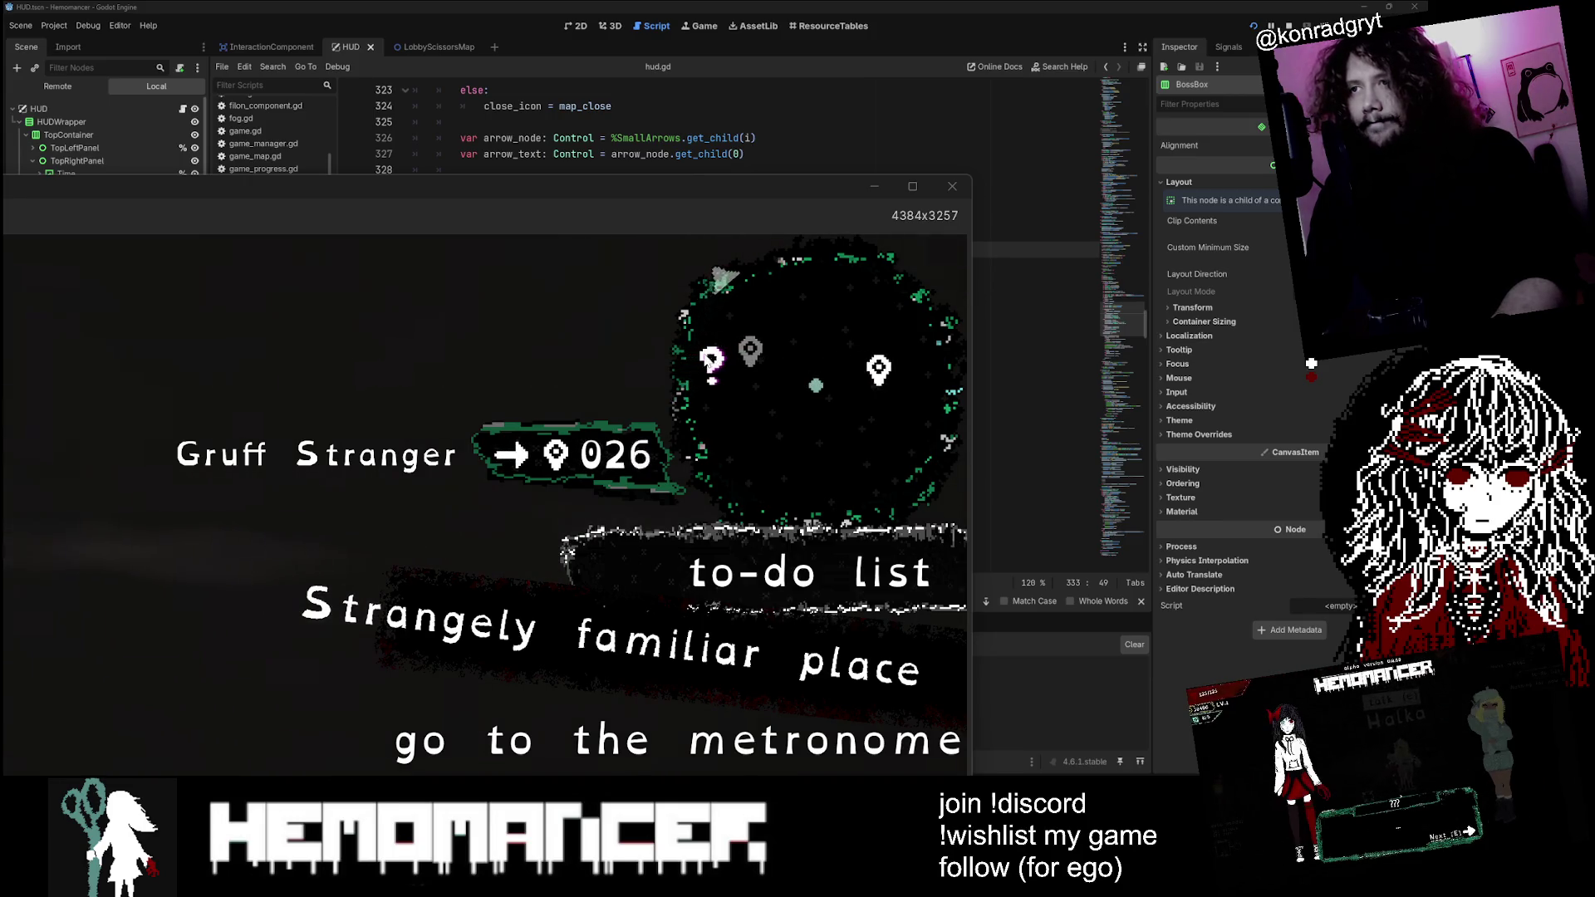
key(a)
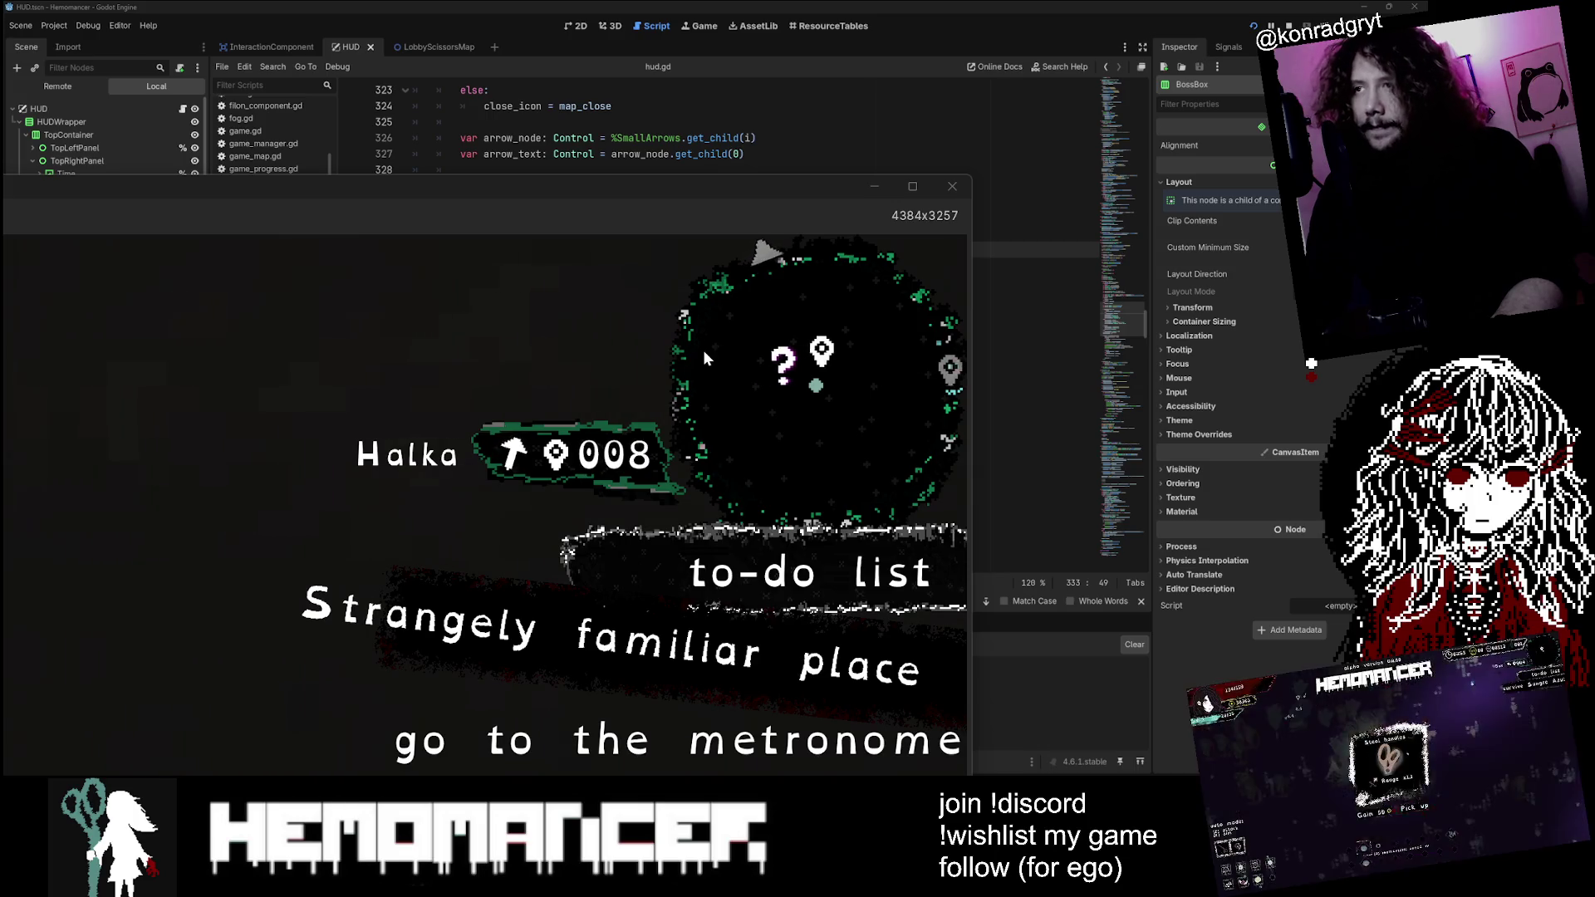
key(a)
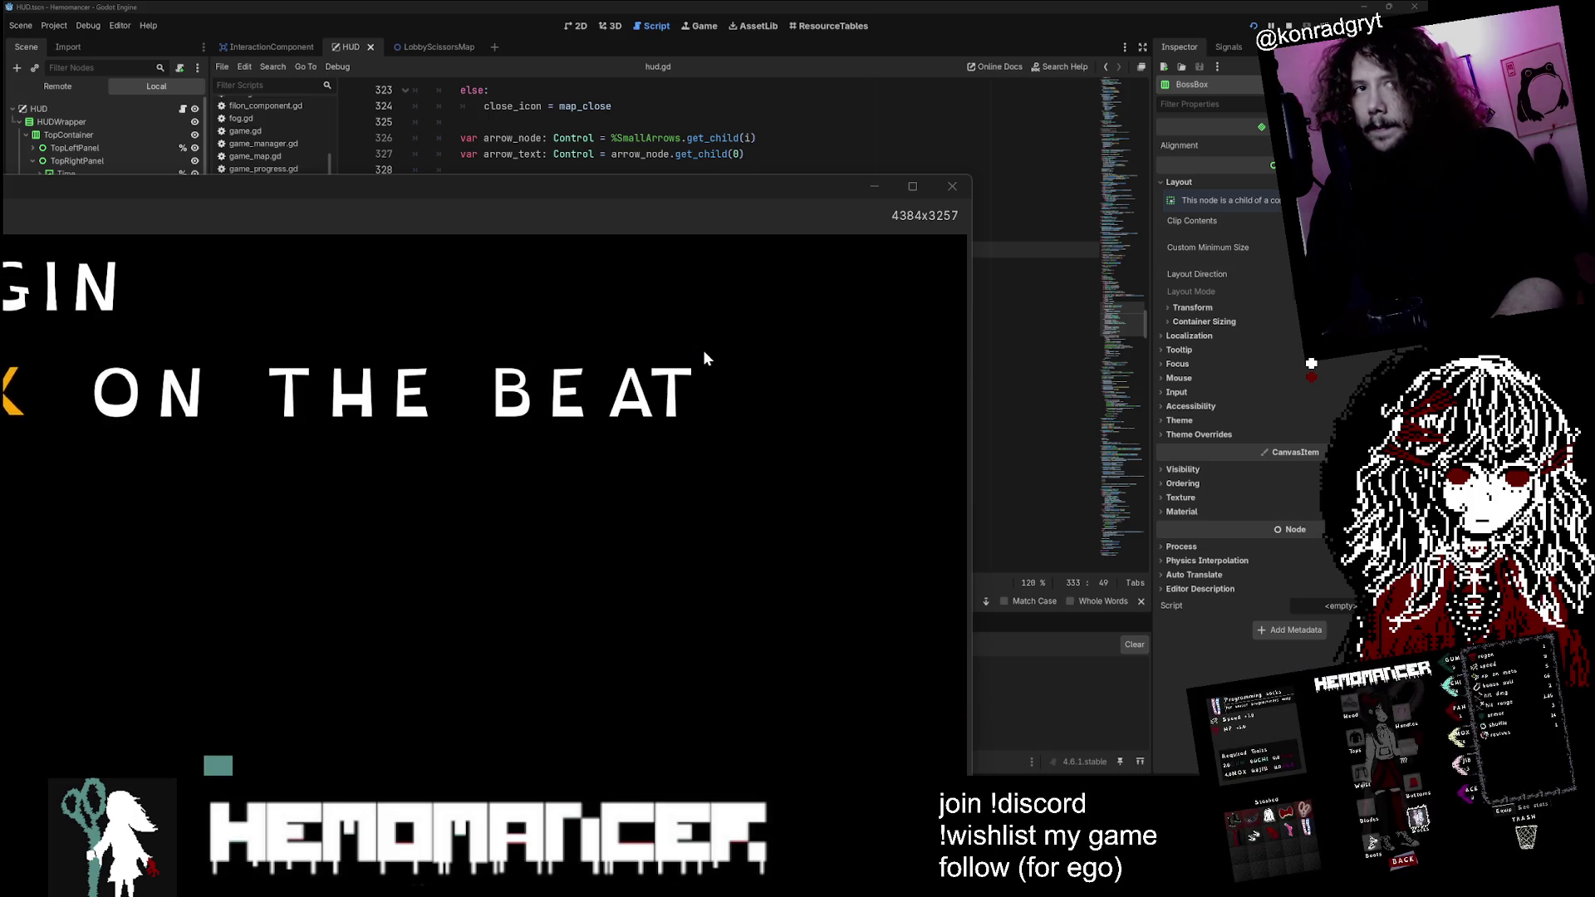
key(a)
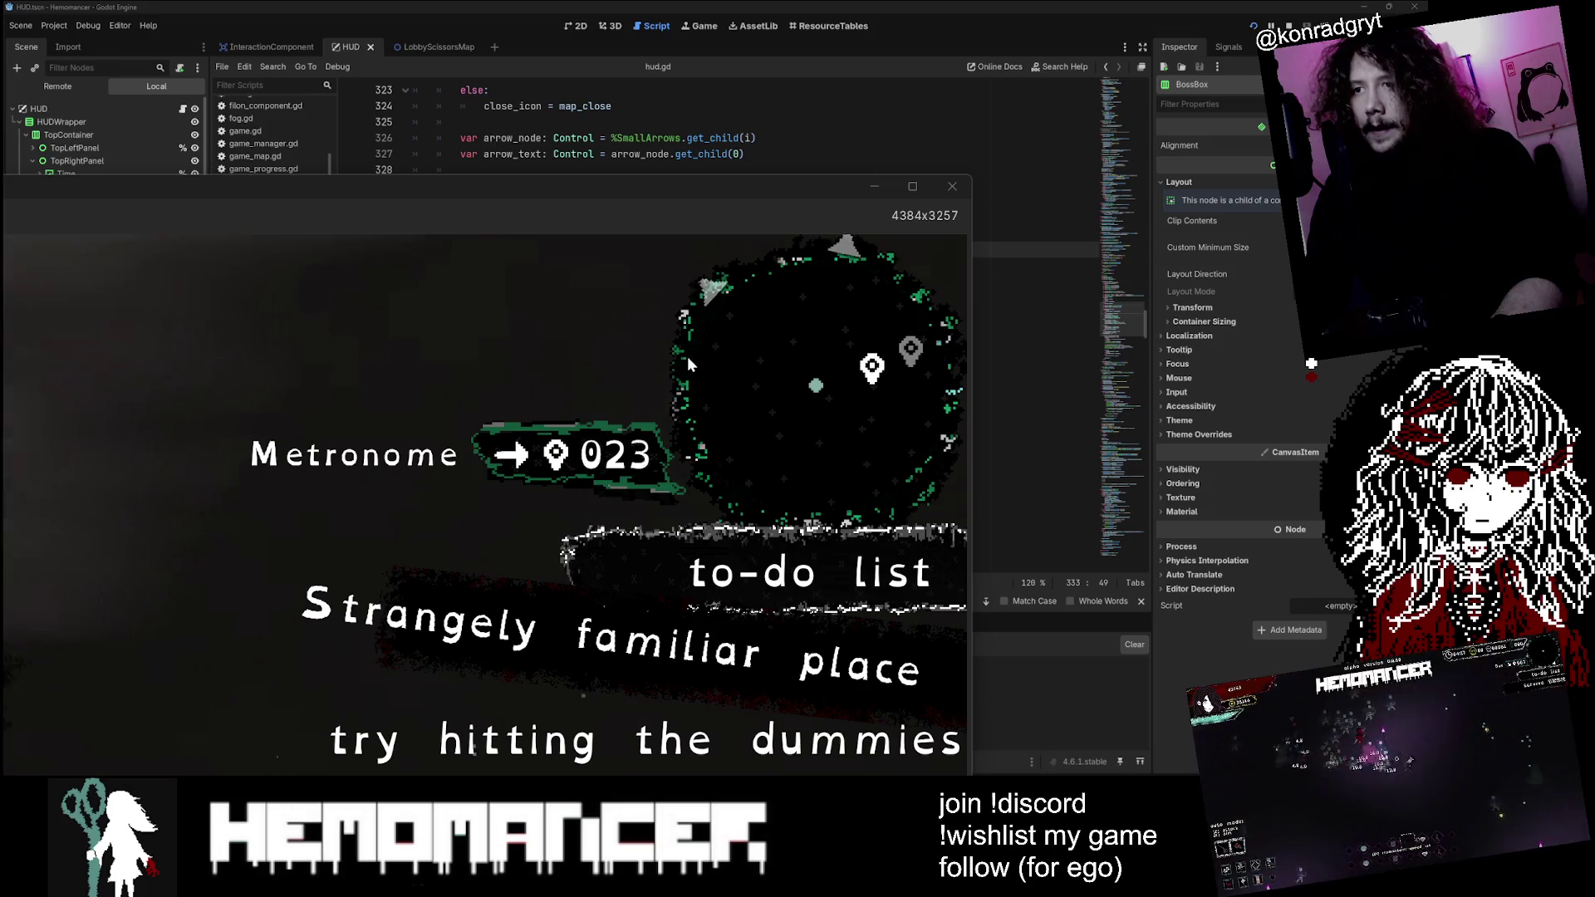
key(a)
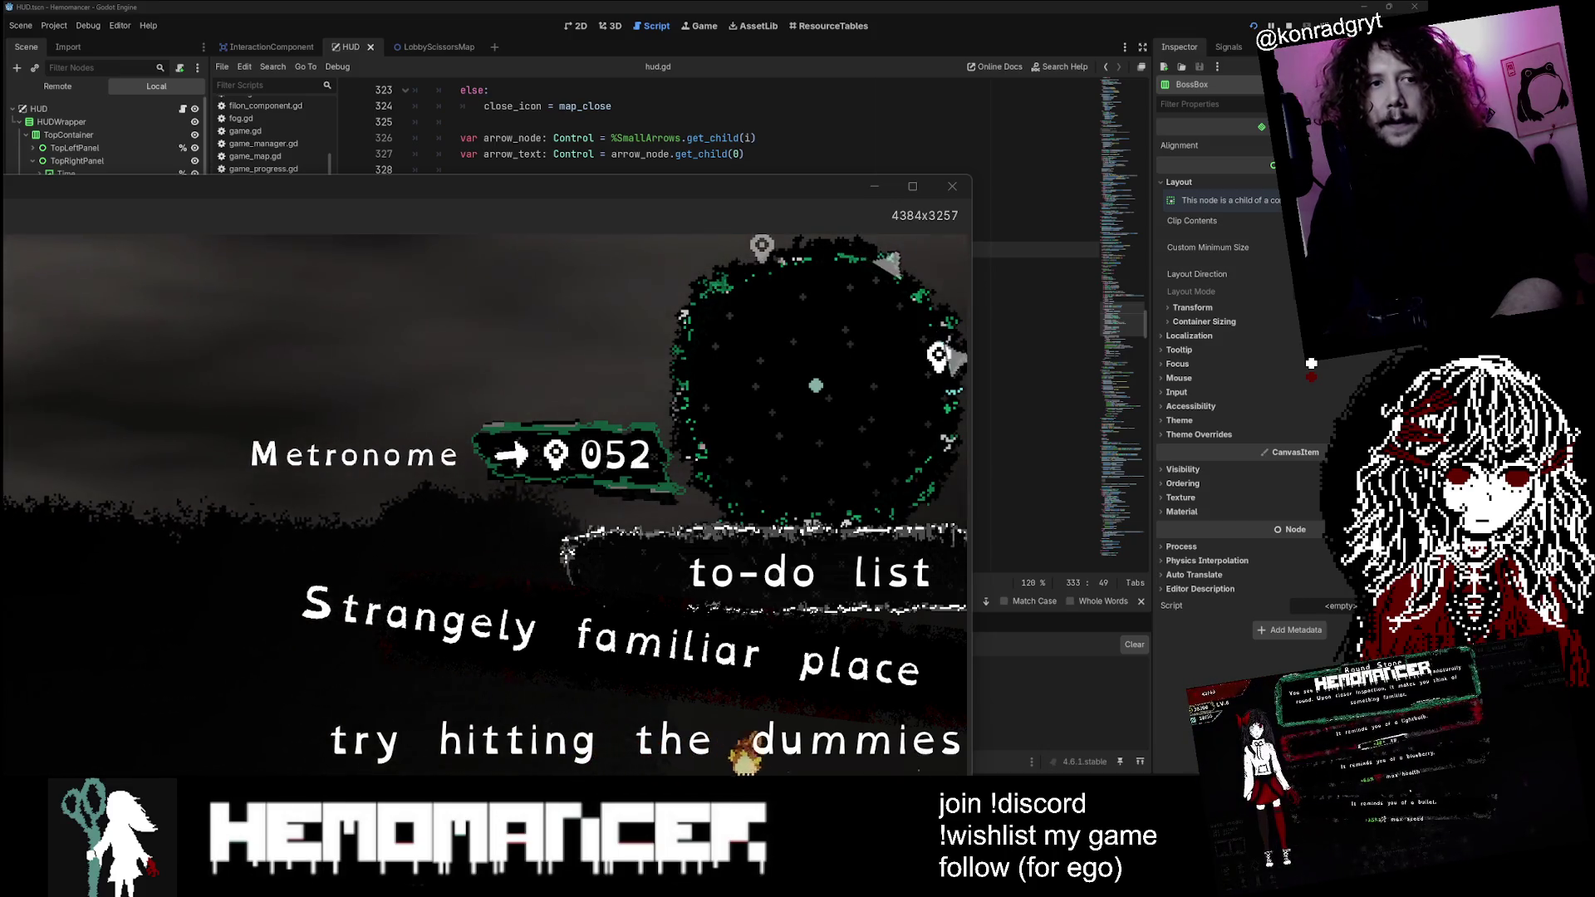
key(a)
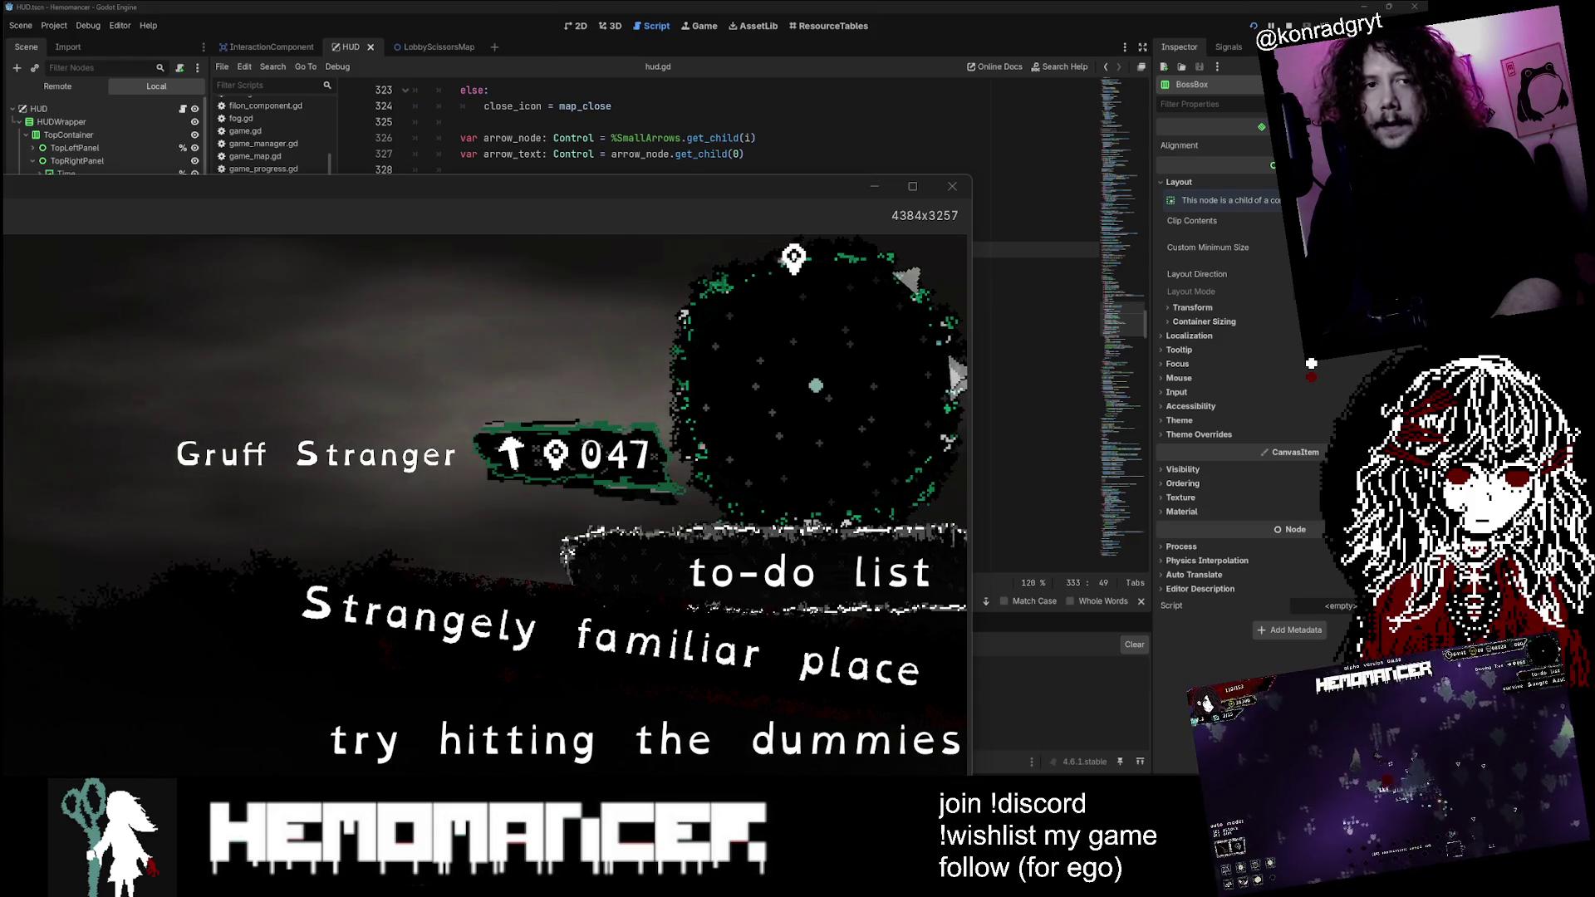
key(a)
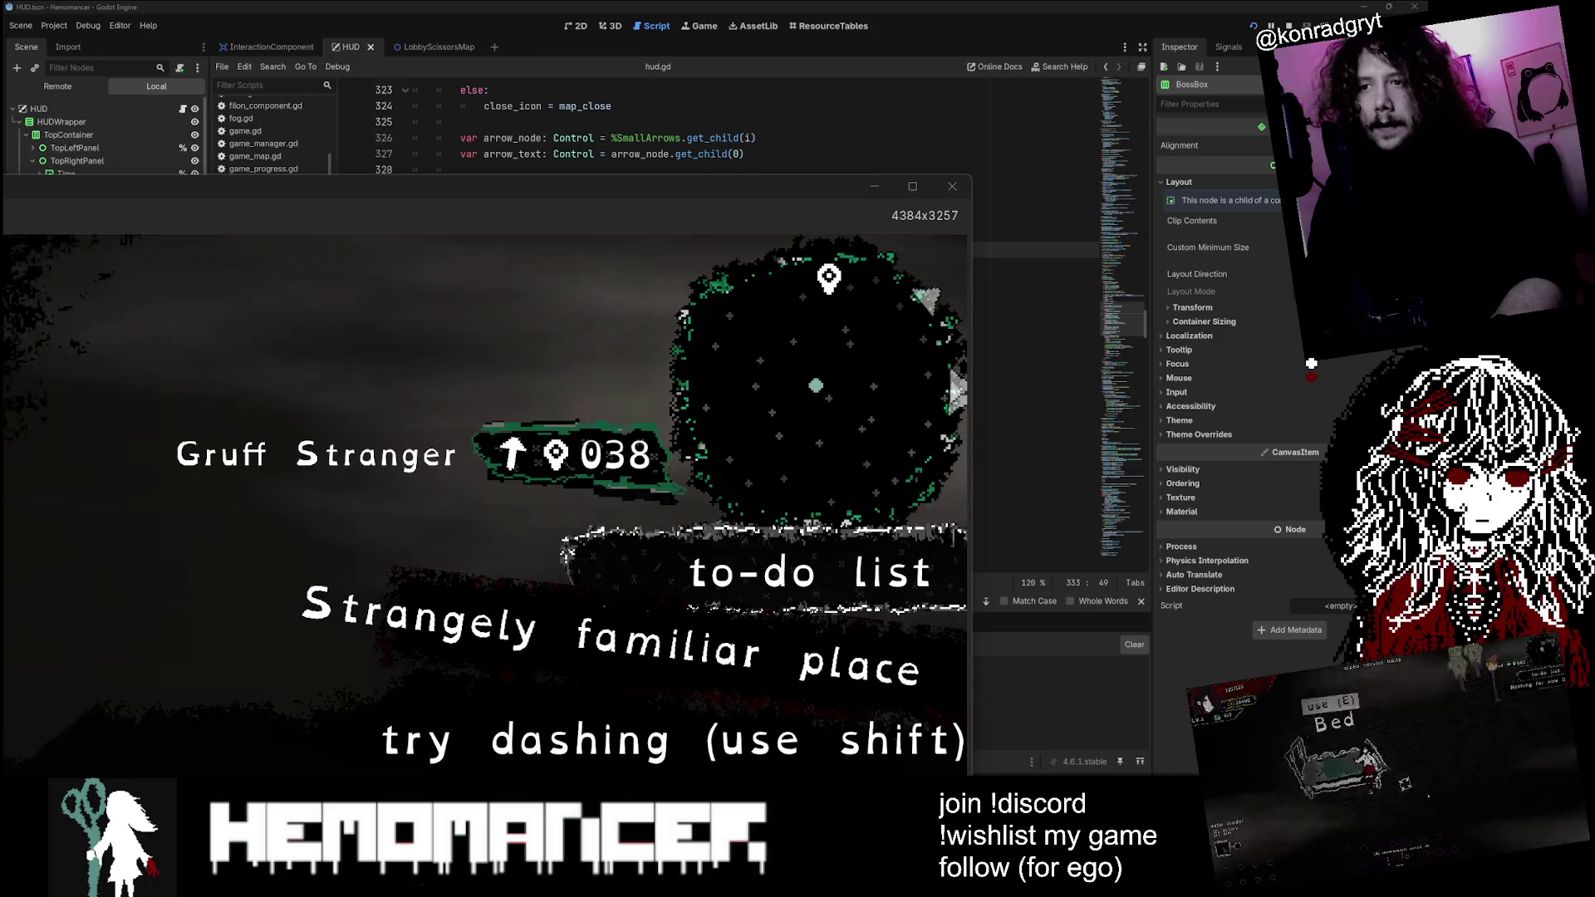
key(shift)
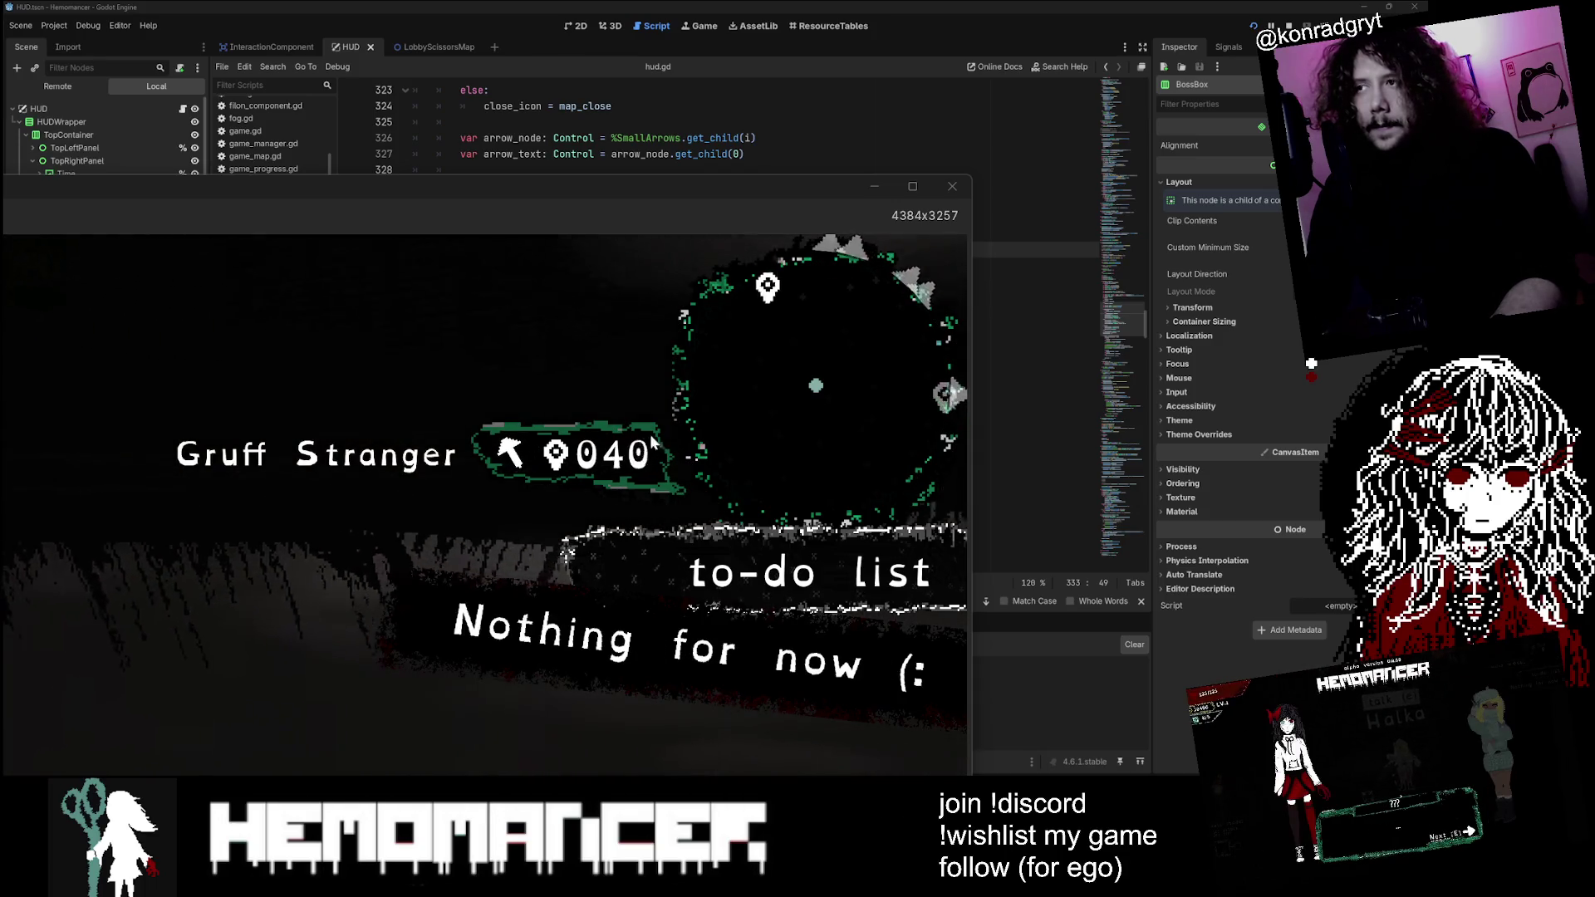
drag(881, 186, 924, 437)
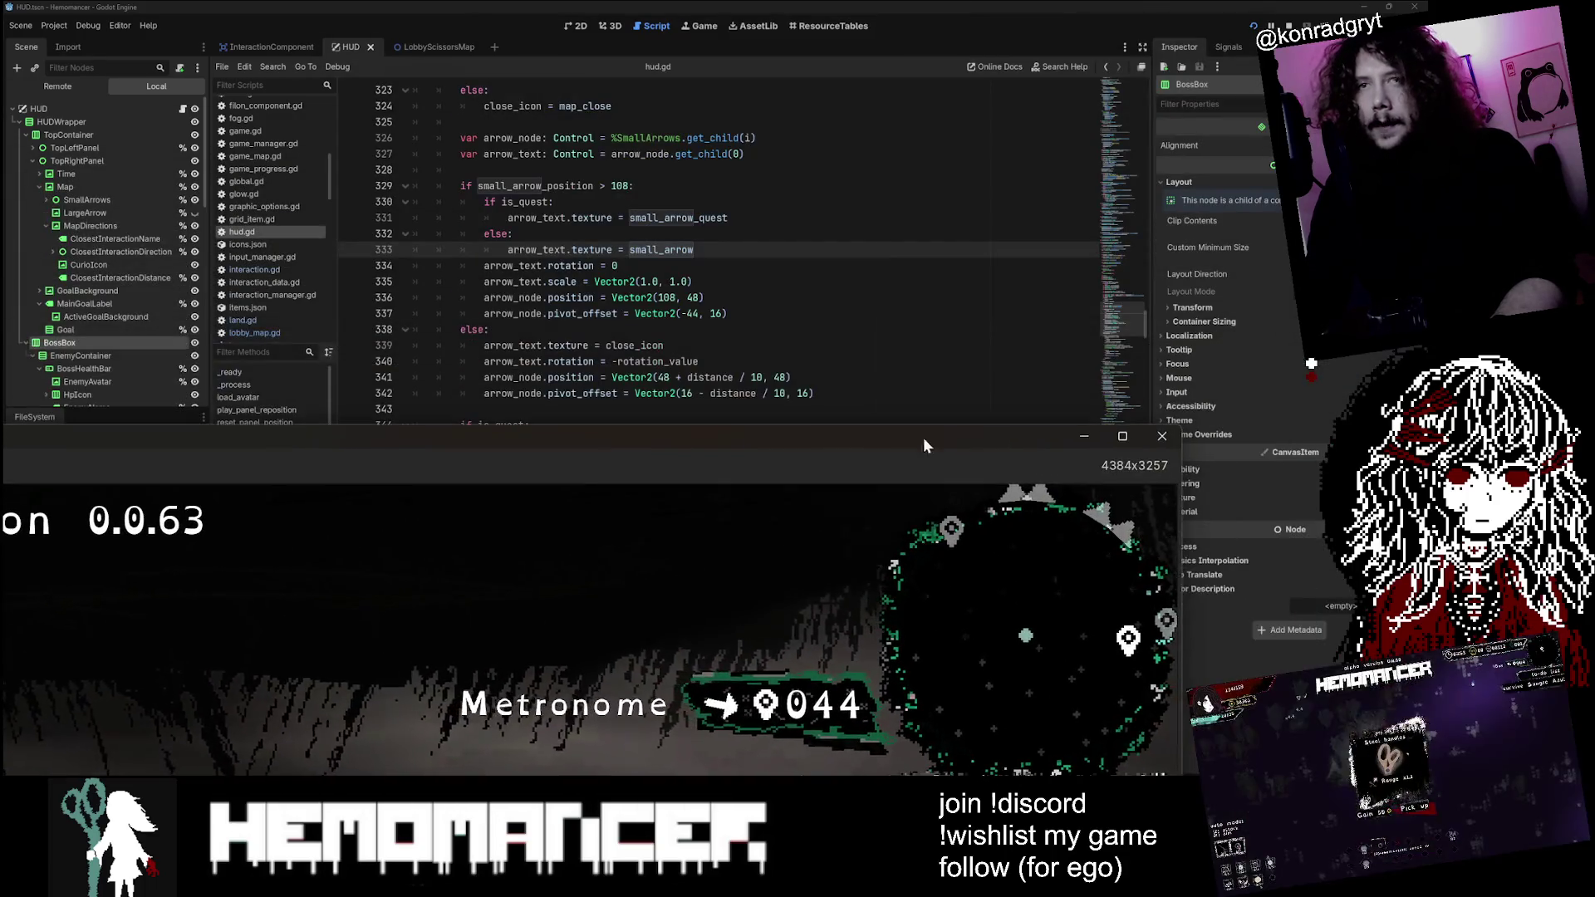
Step: Stop the game, relaunch it with F5, and maximize the game window
key(F8)
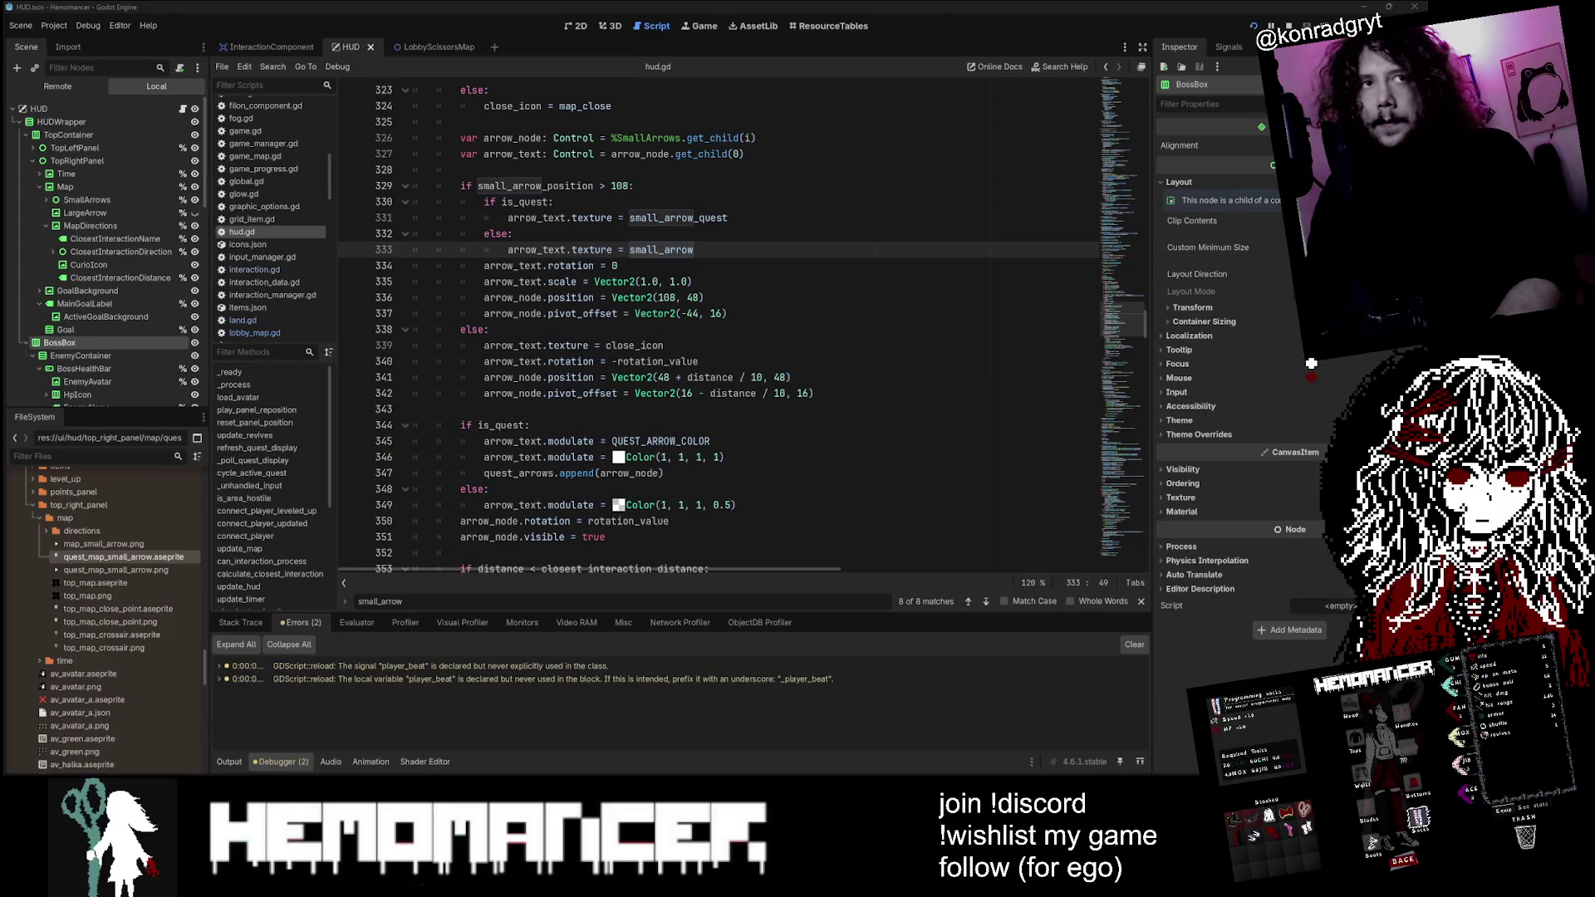
key(F5)
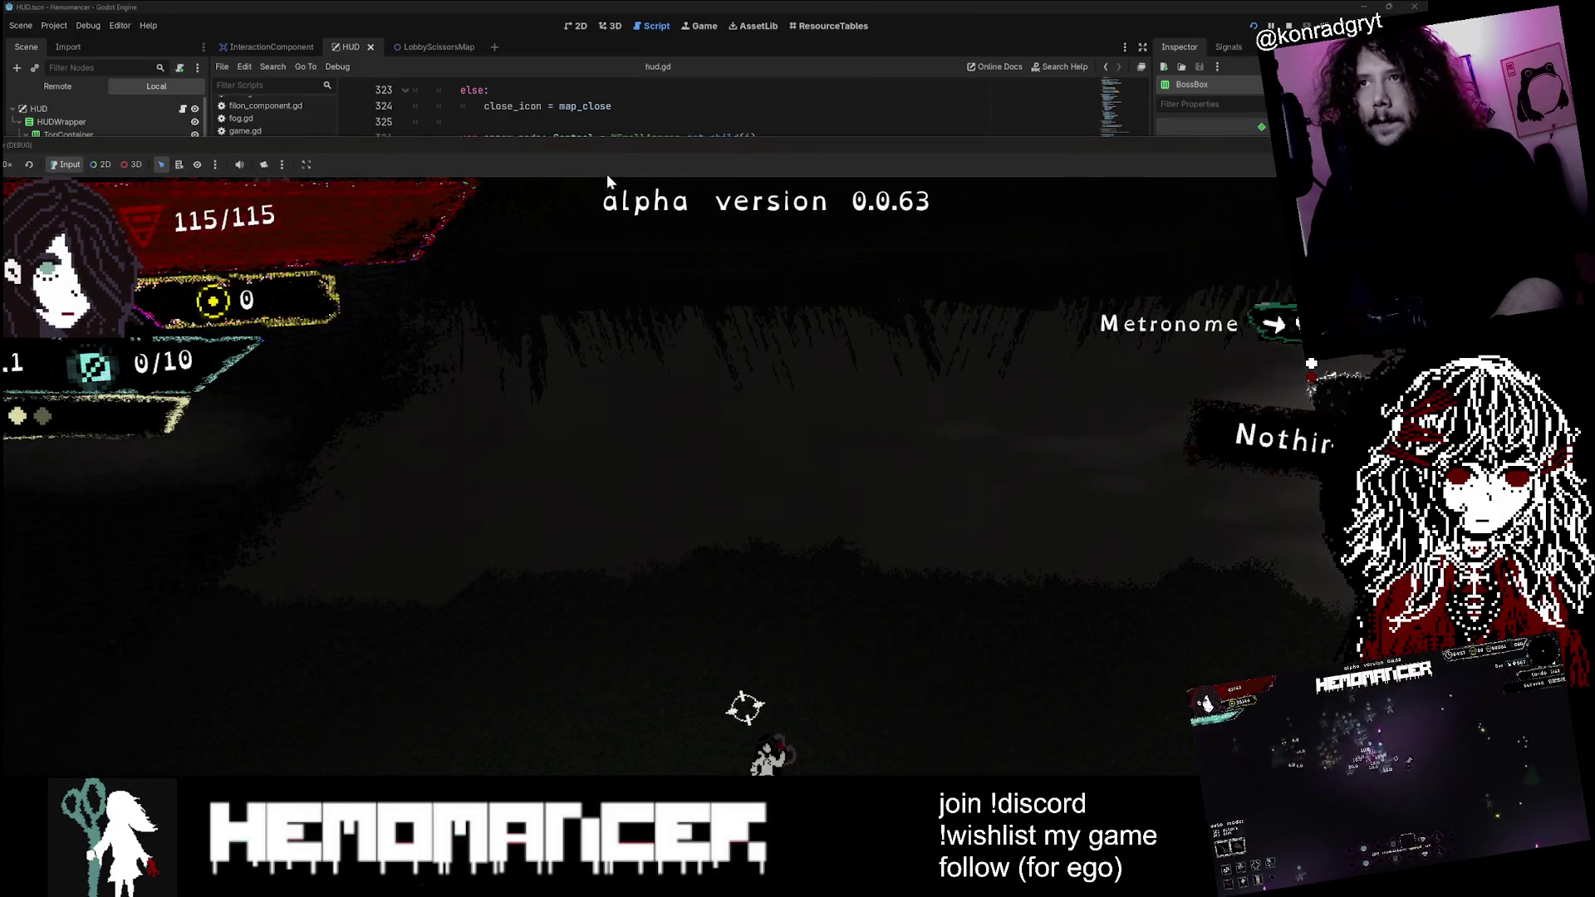
double_click(615, 146)
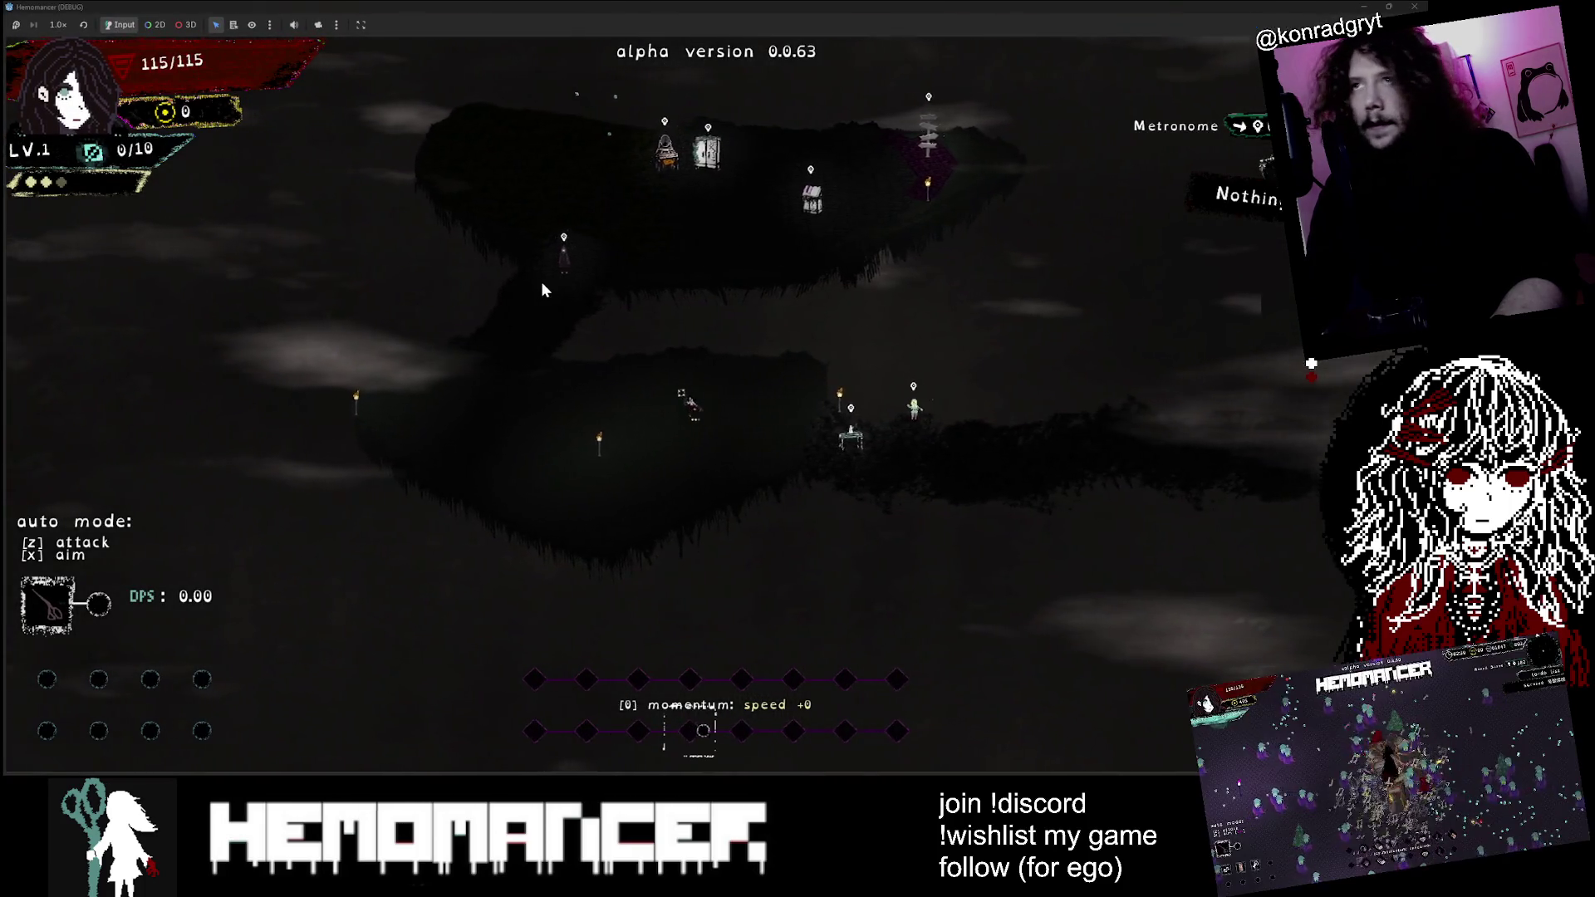
Step: Walk past the vanity and bookstand to the signpost and travel to Cheag Amar
key(a)
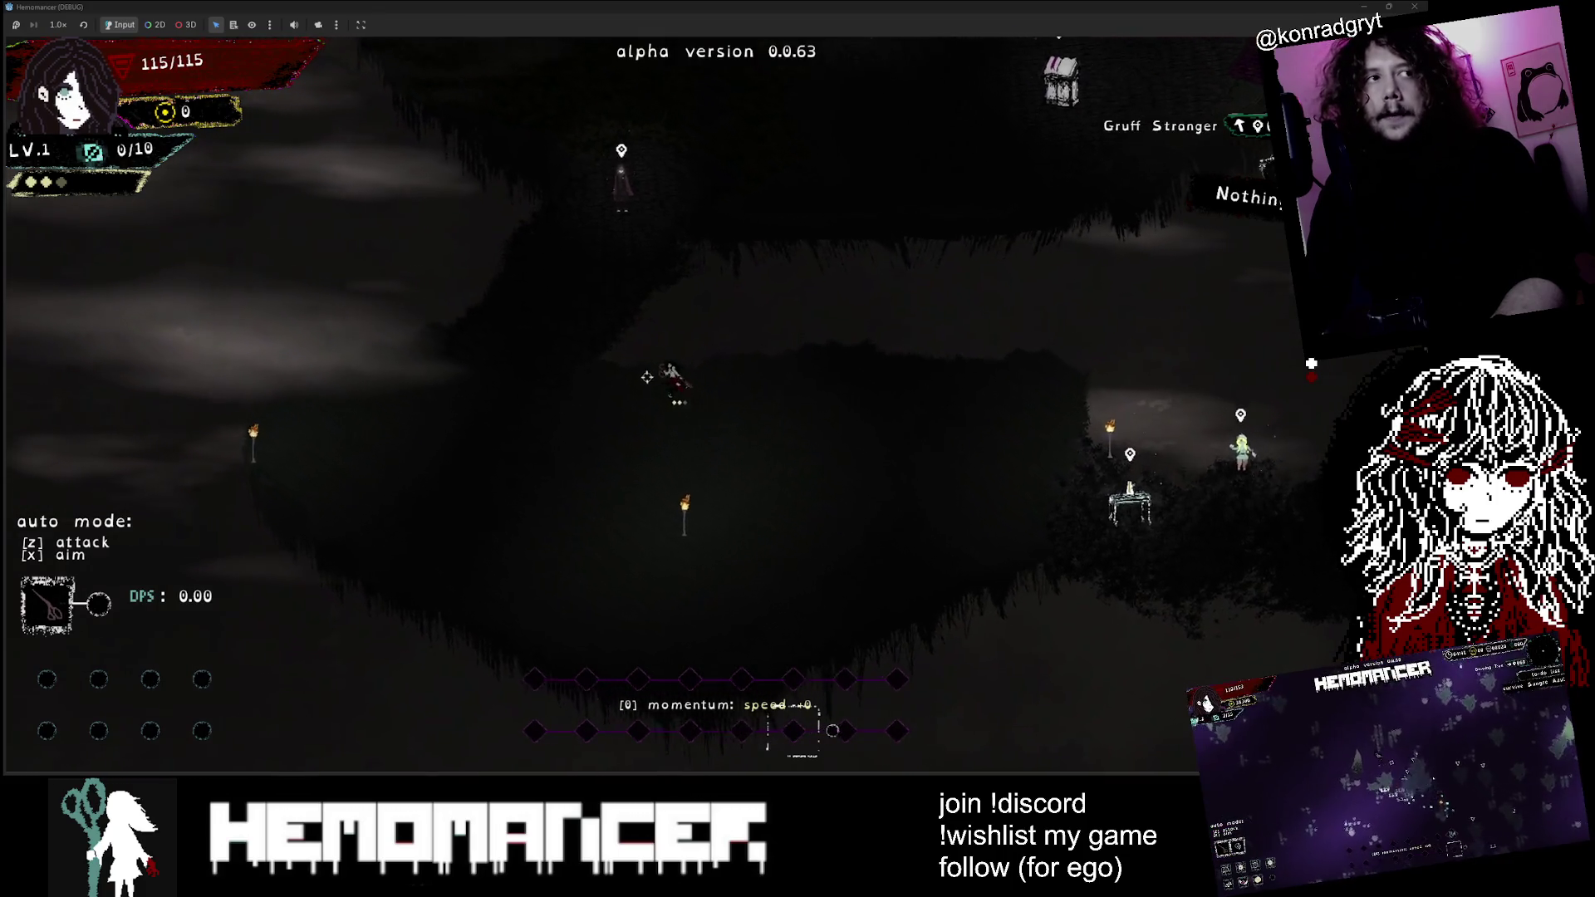
key(w)
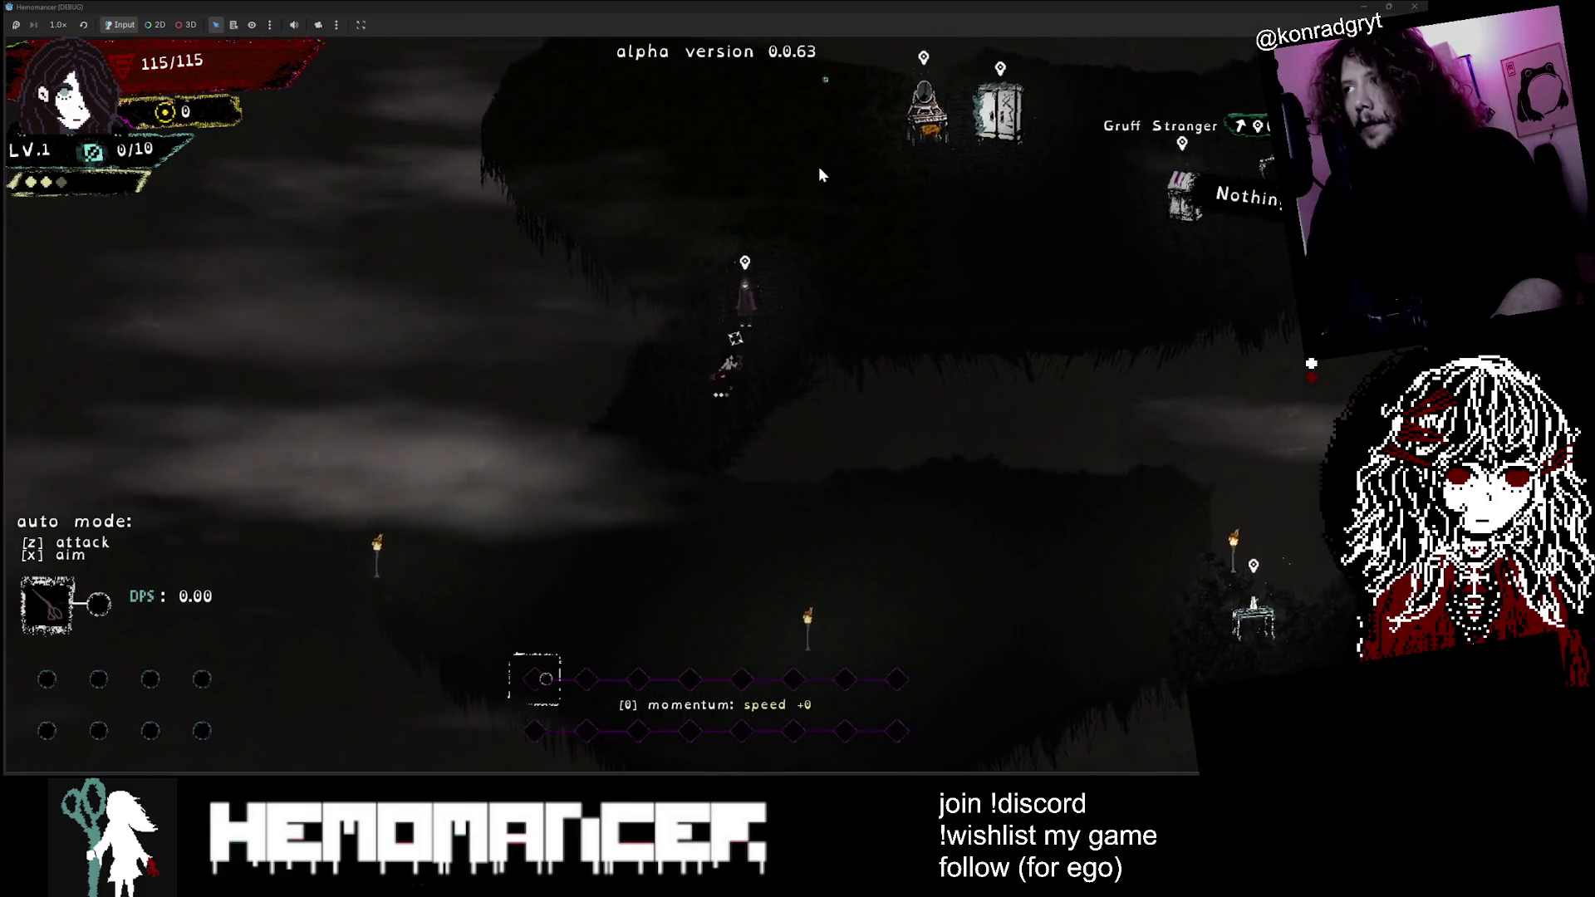
key(w)
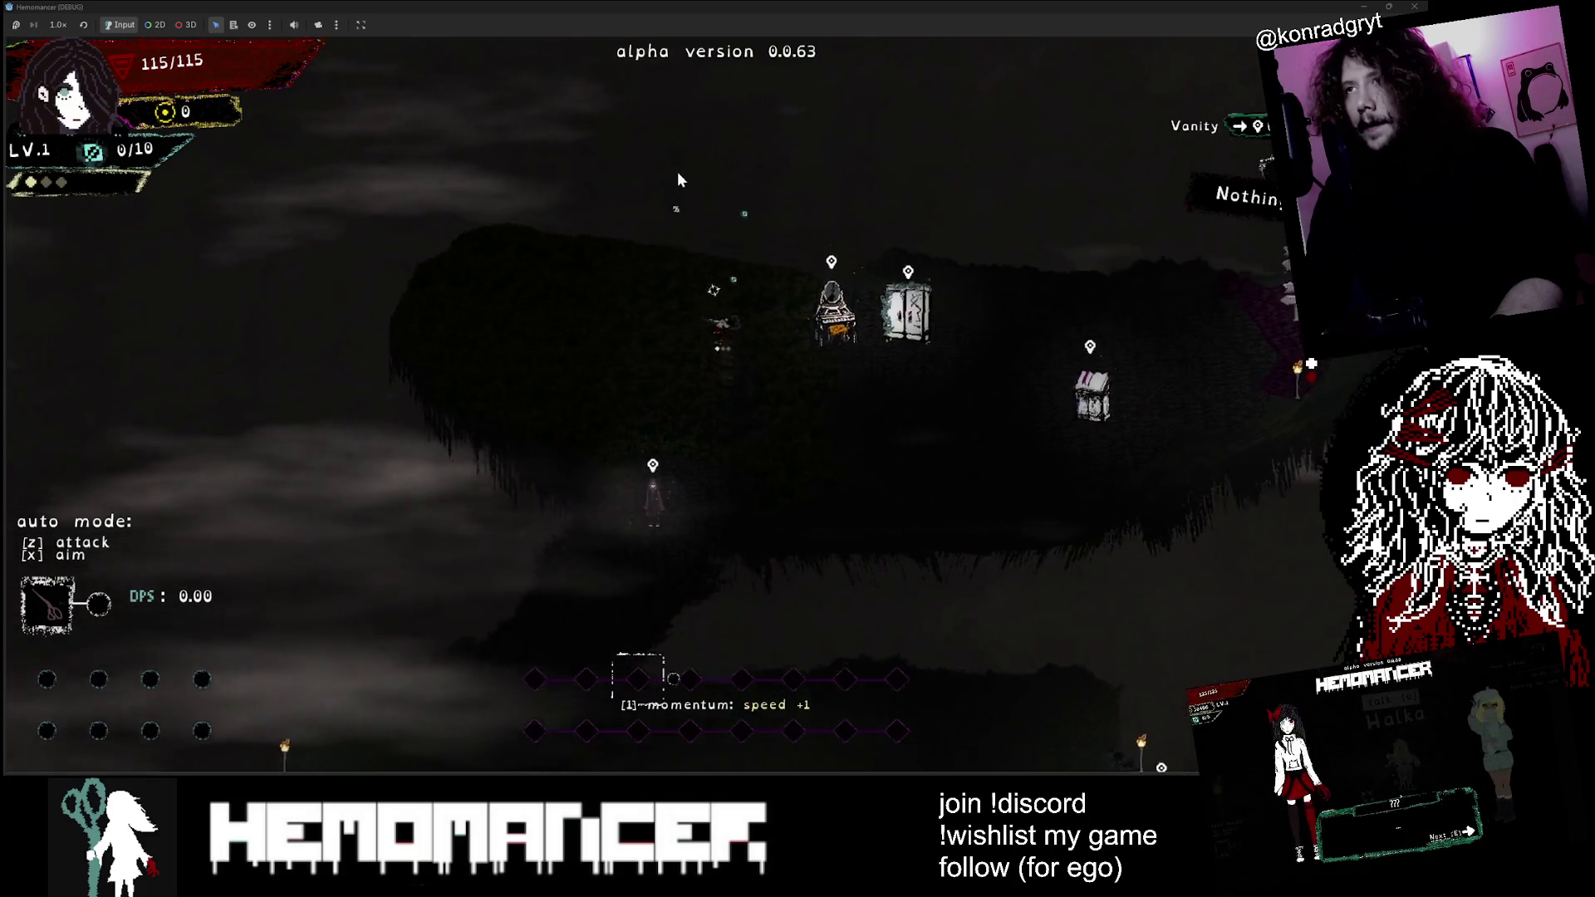
key(d)
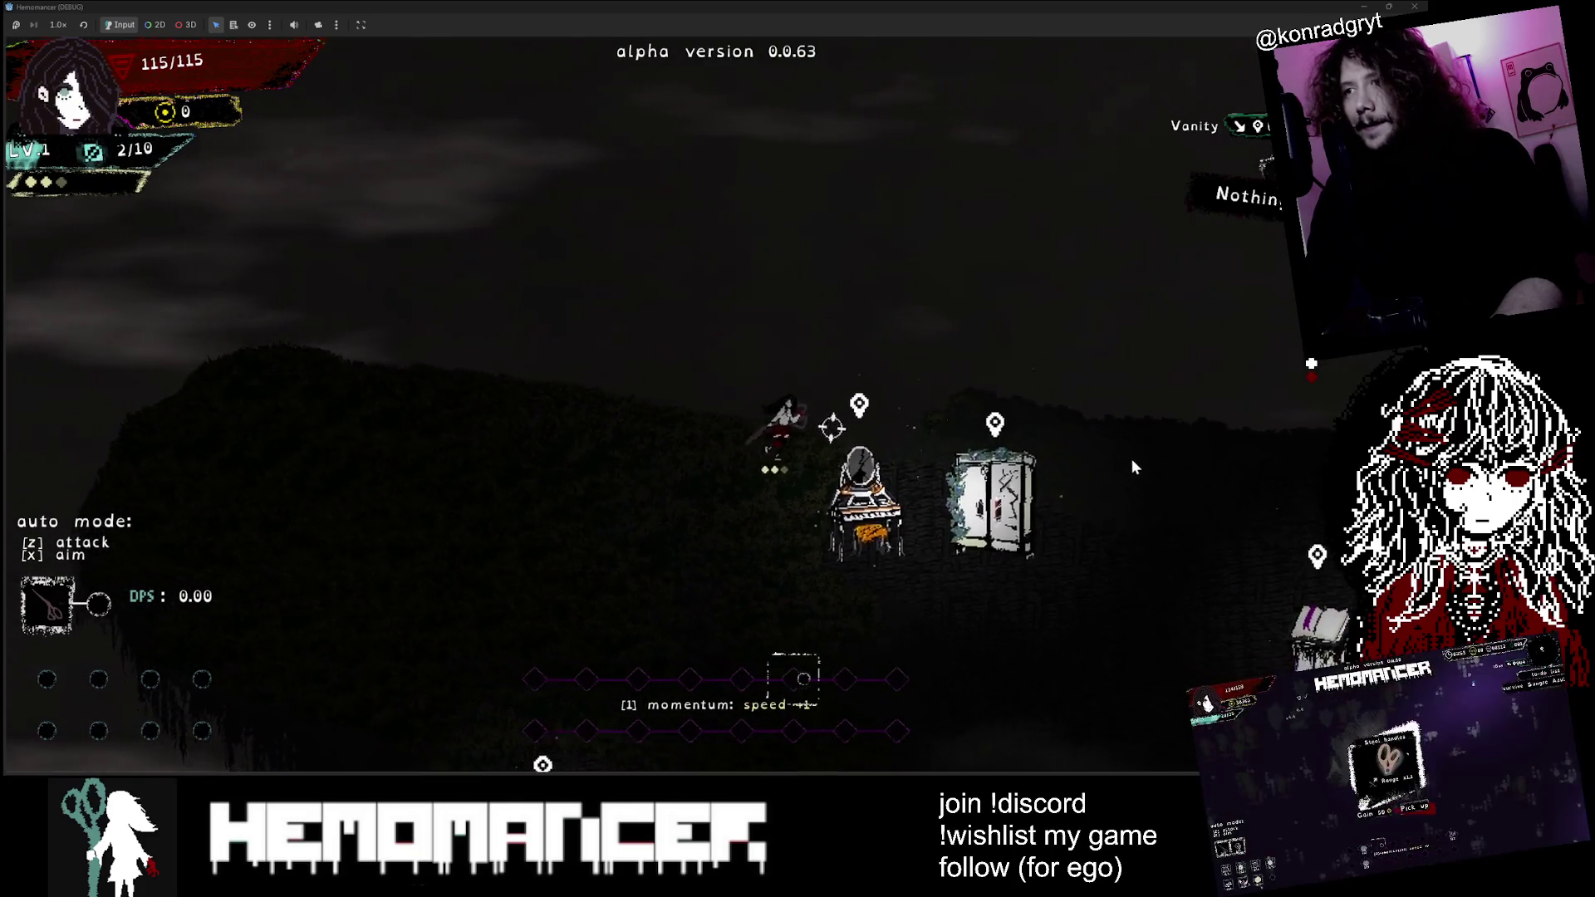
key(d)
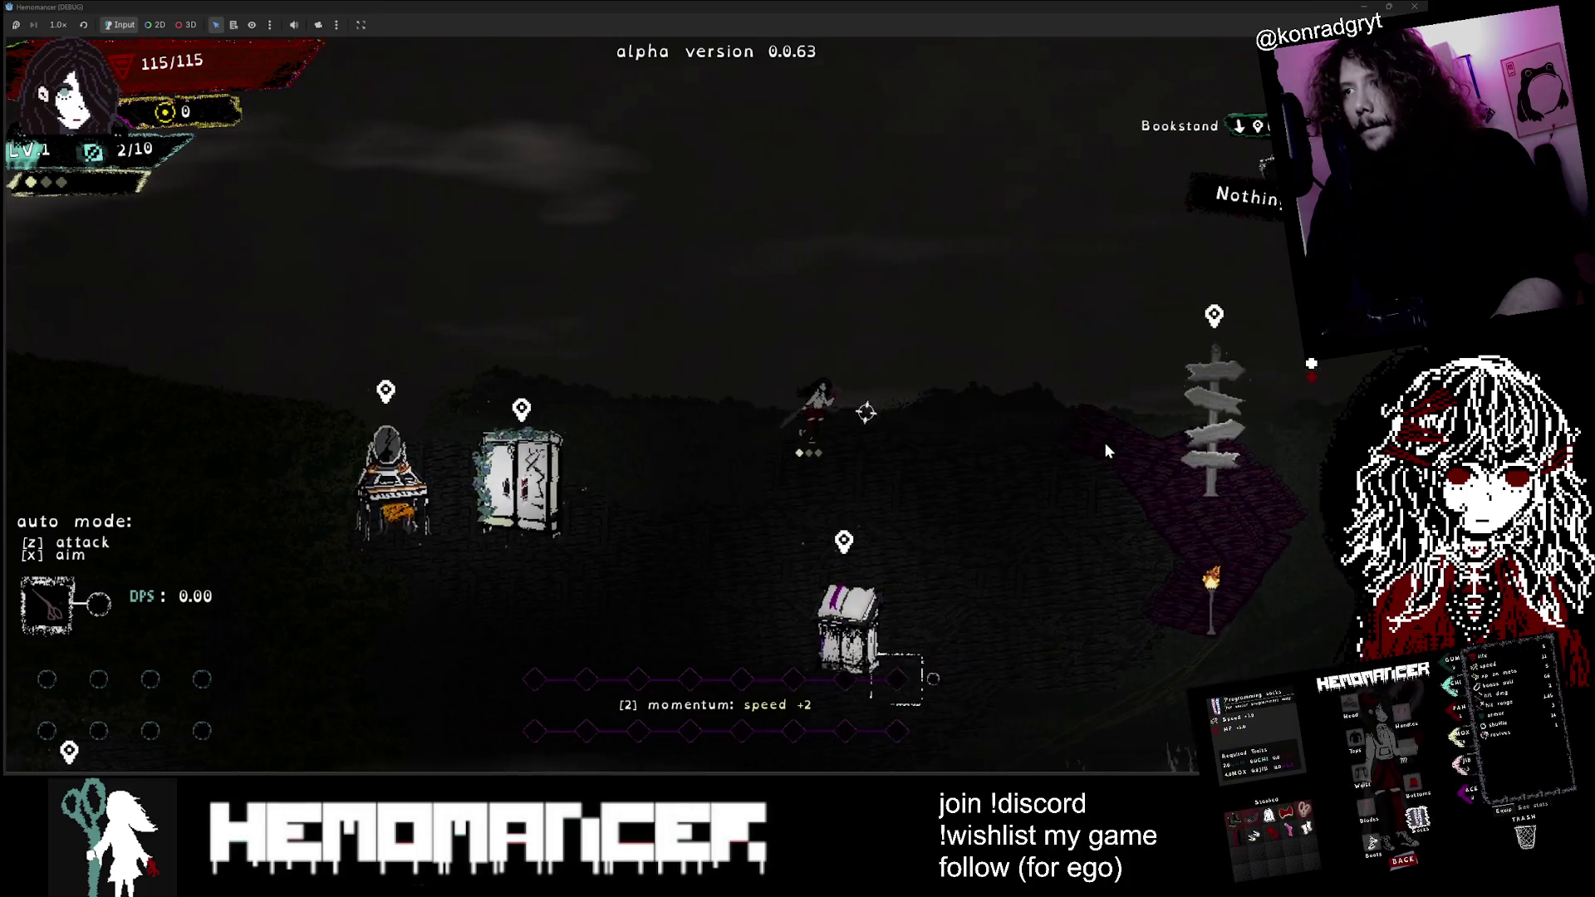
key(d)
key(s)
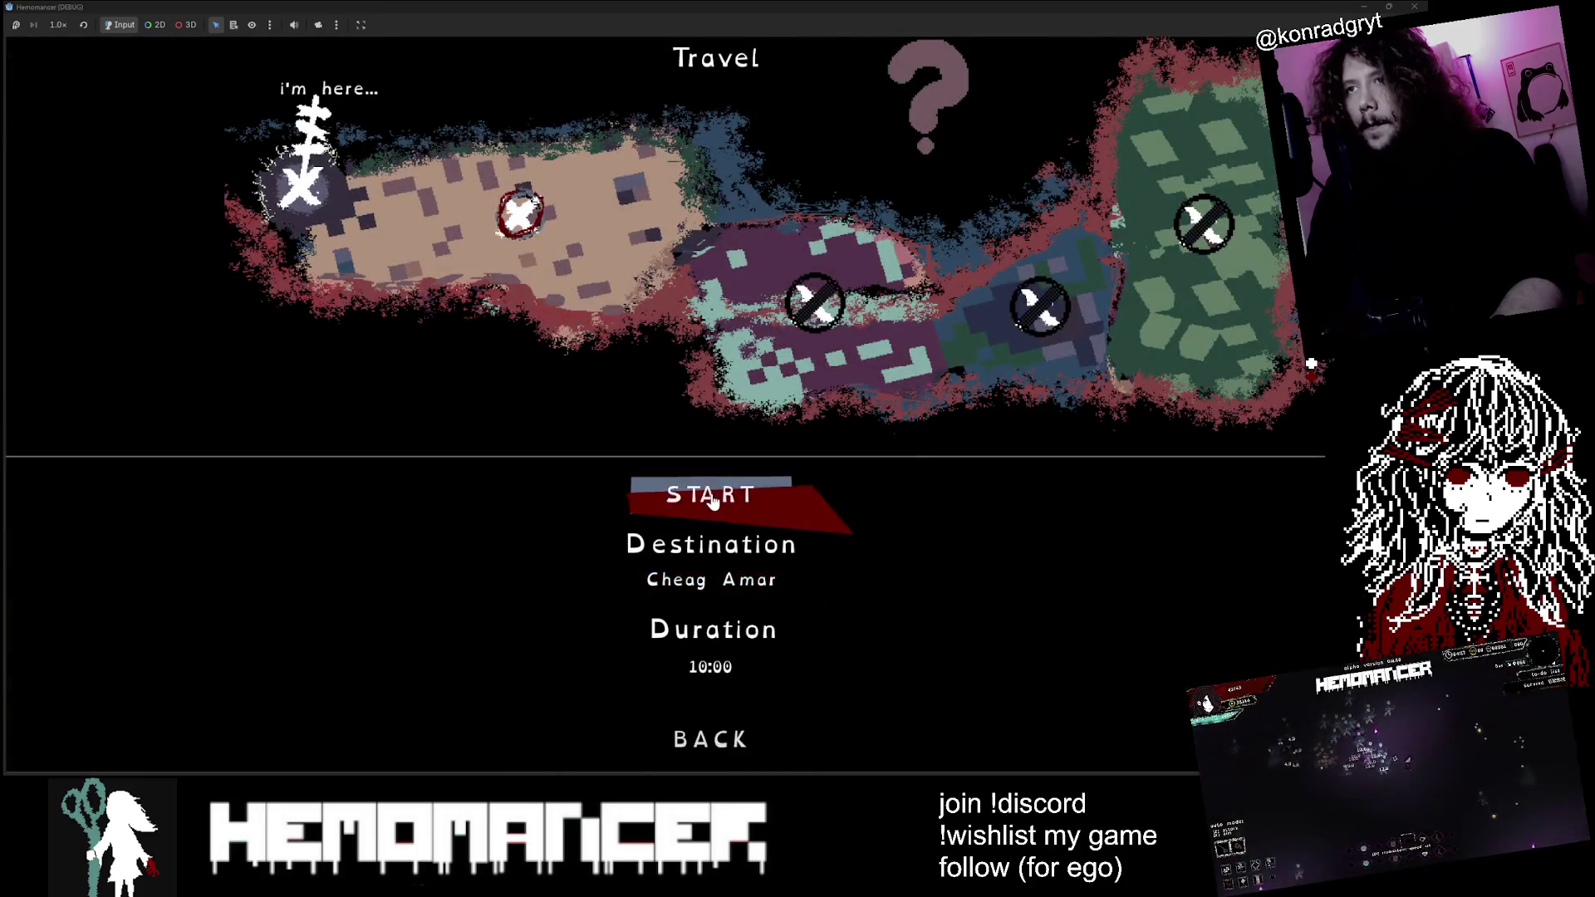
click(713, 496)
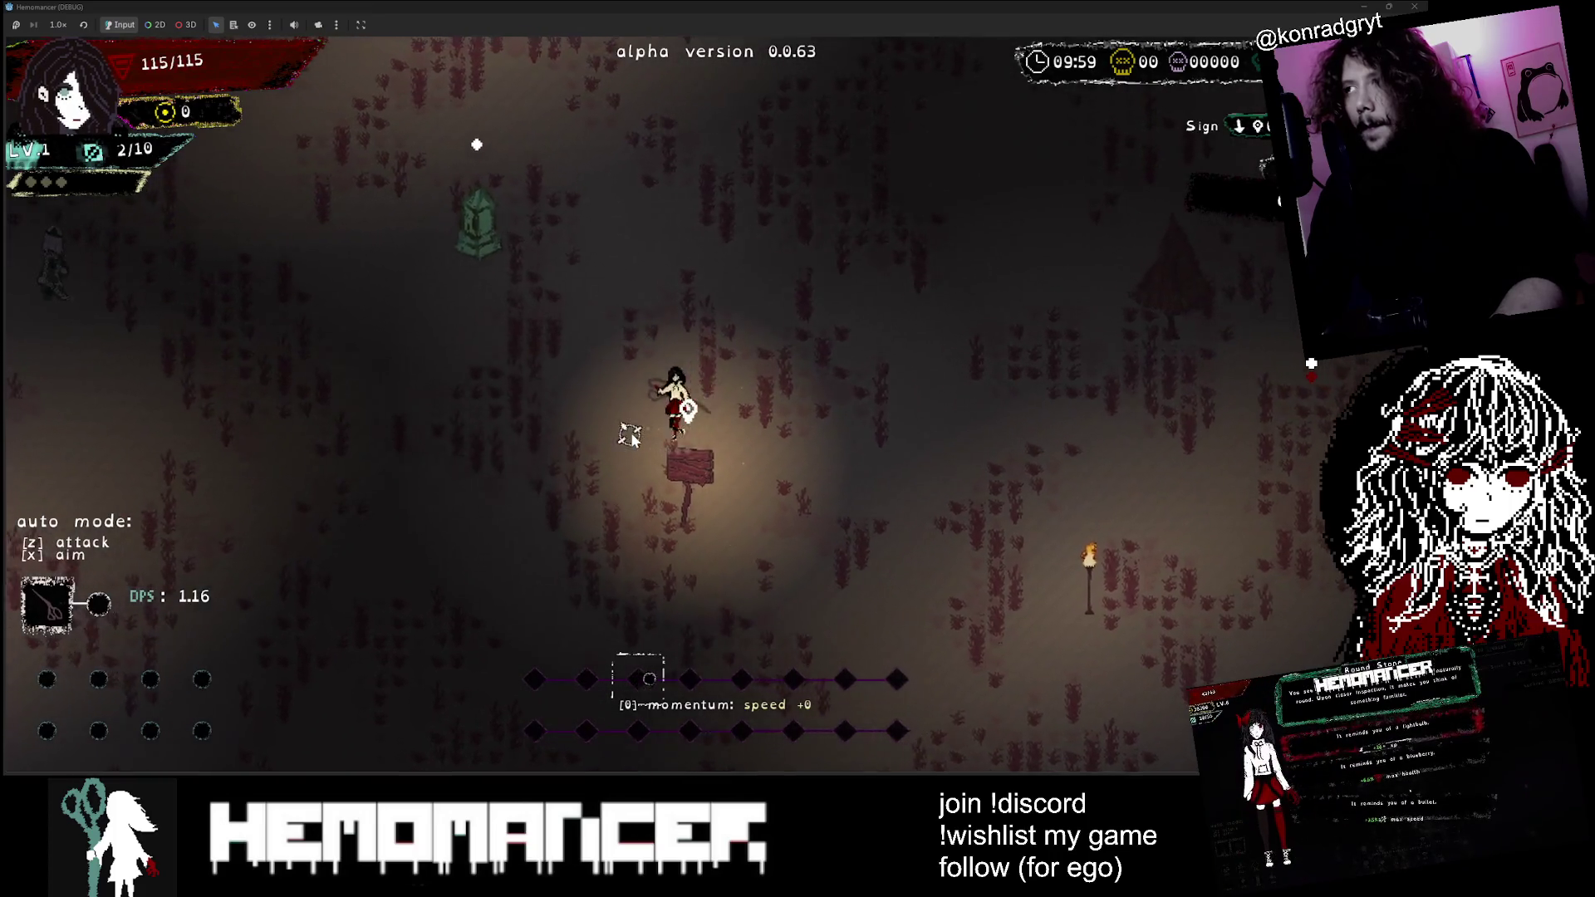
Step: Walk toward the enemies, die, and continue to respawn in the starting area
key(a)
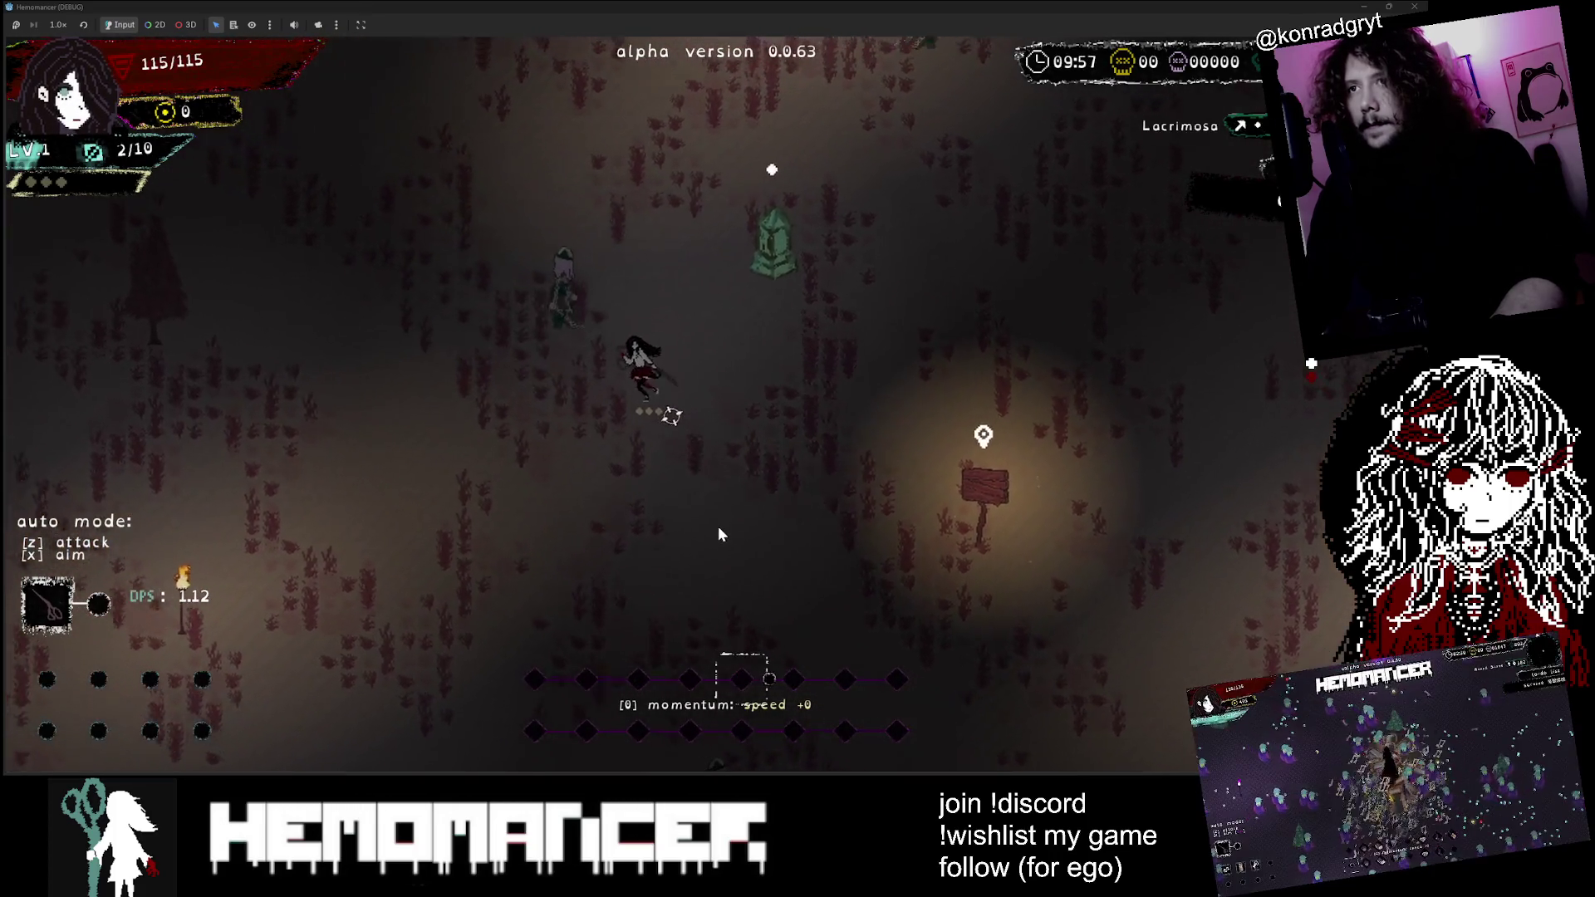
key(w)
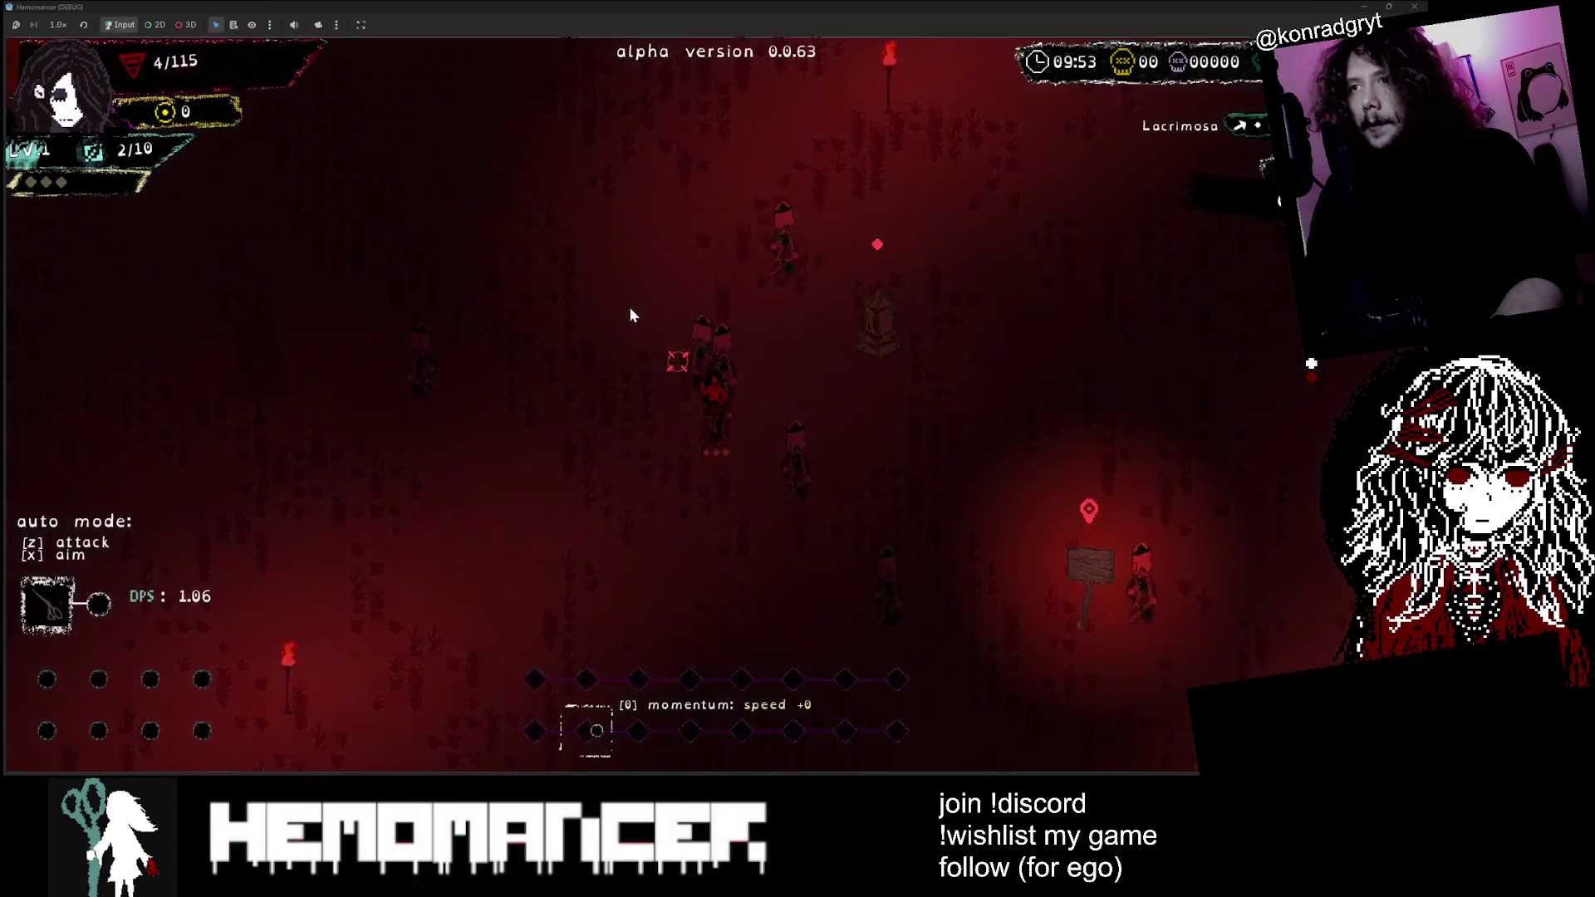
click(723, 407)
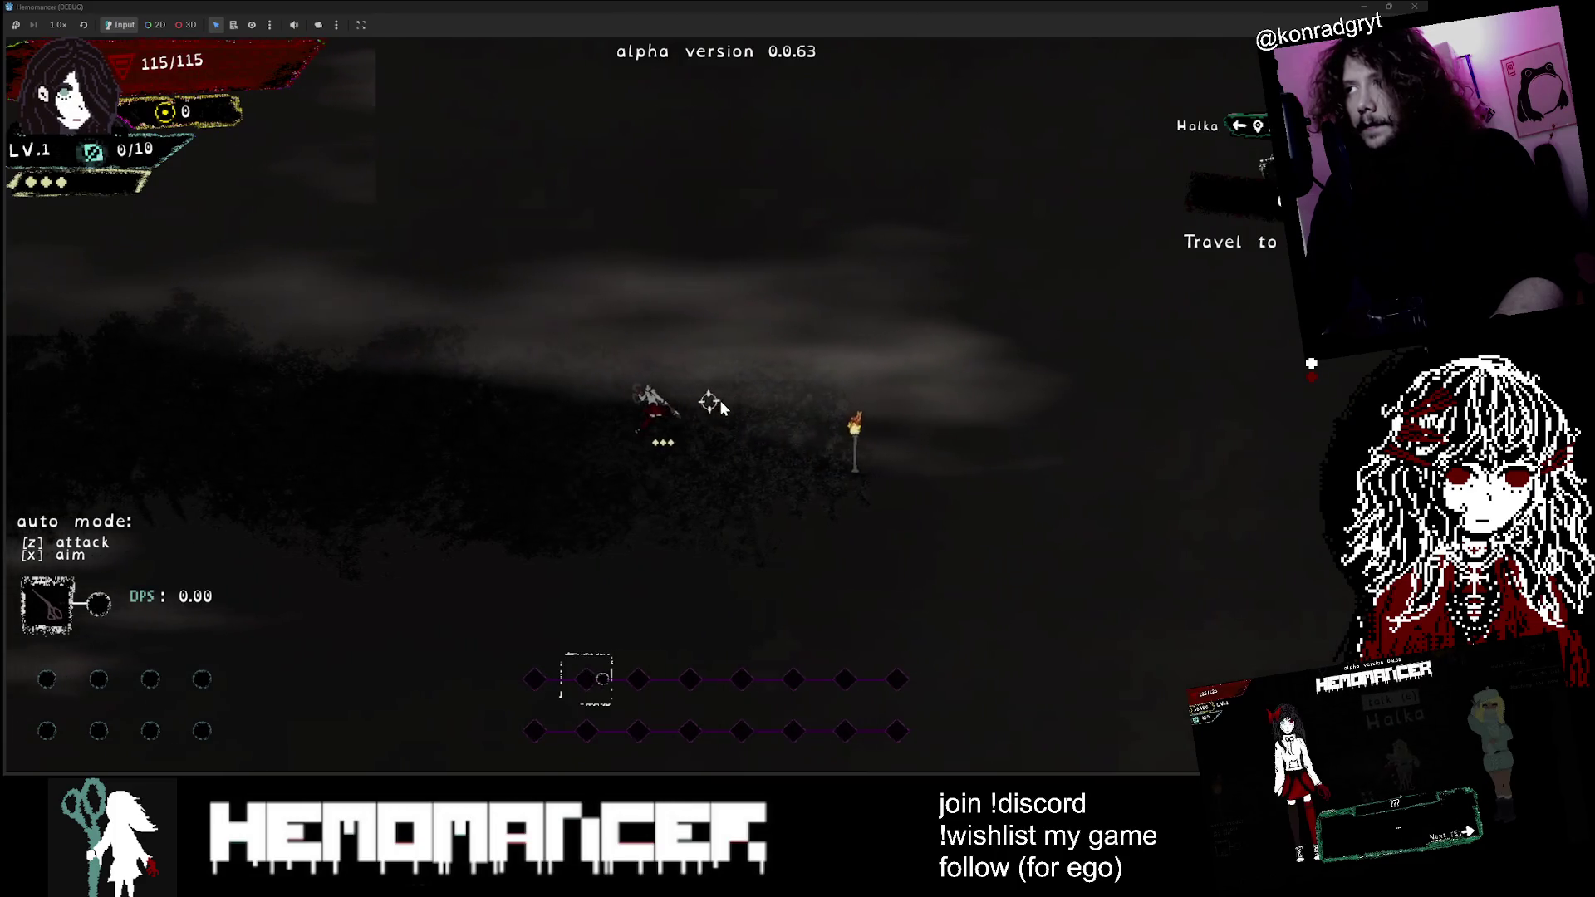
Step: Walk left to the Loud Stranger, start the conversation, and advance two lines
key(a)
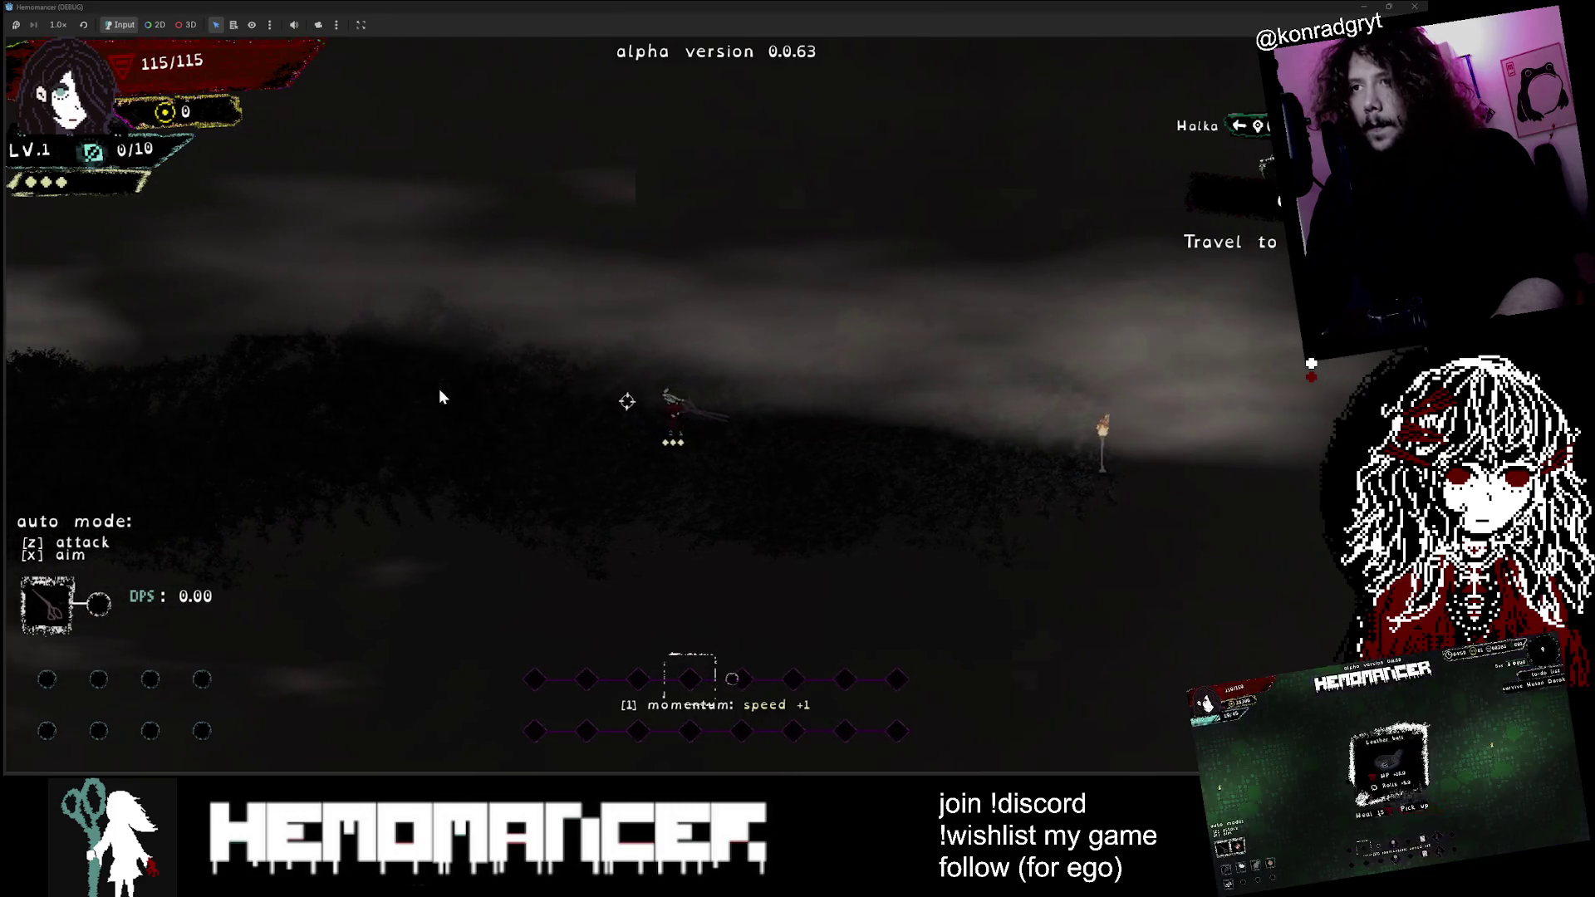
key(a)
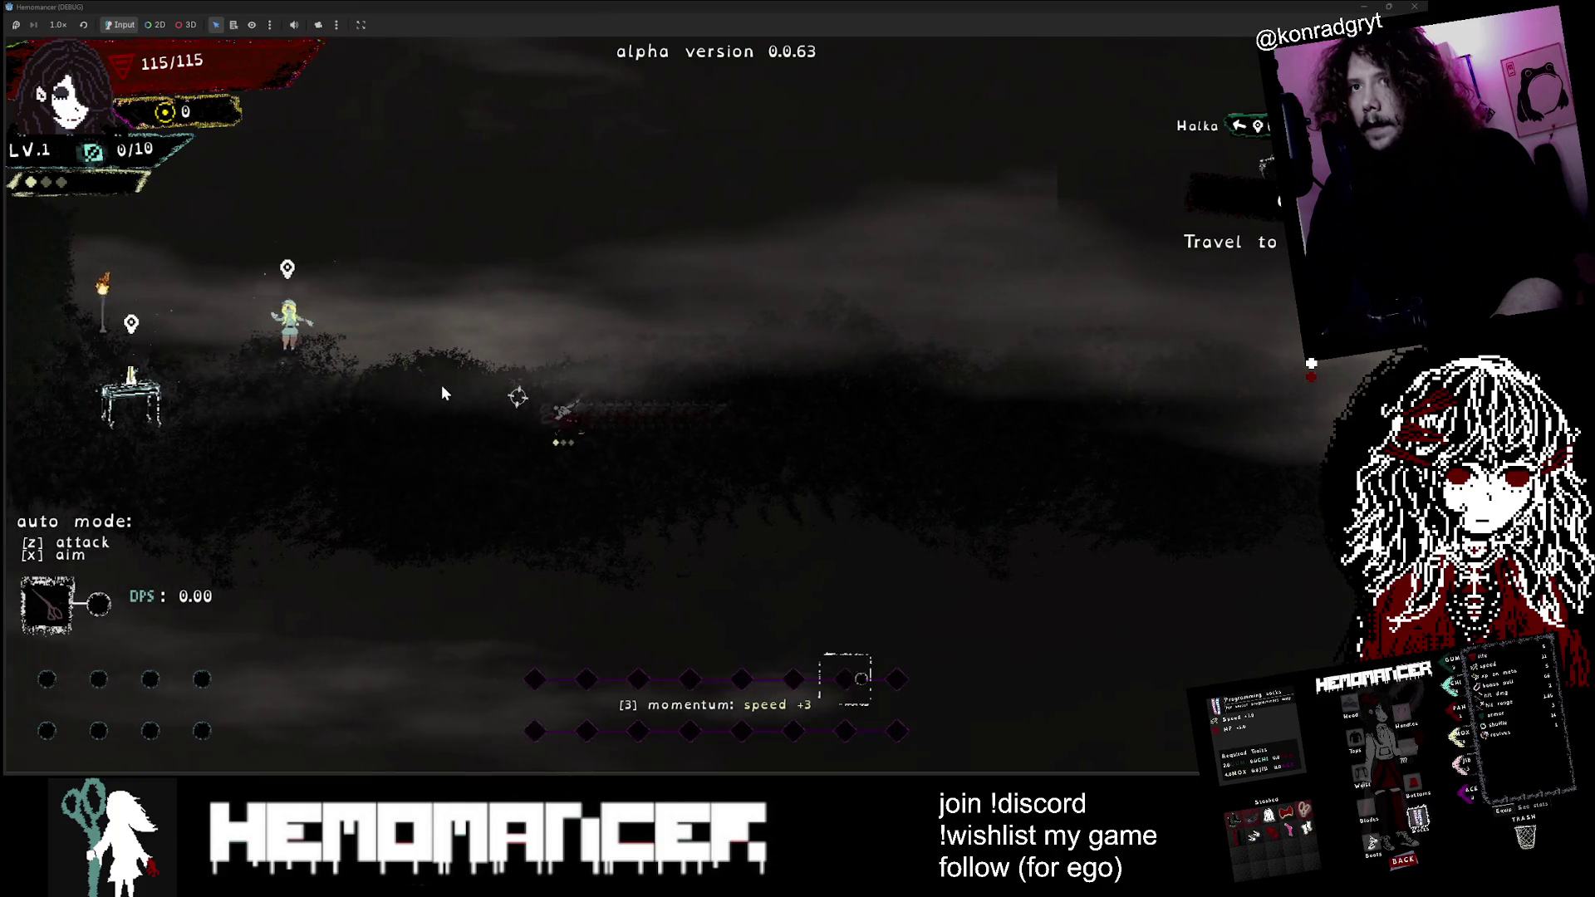
key(a)
key(c)
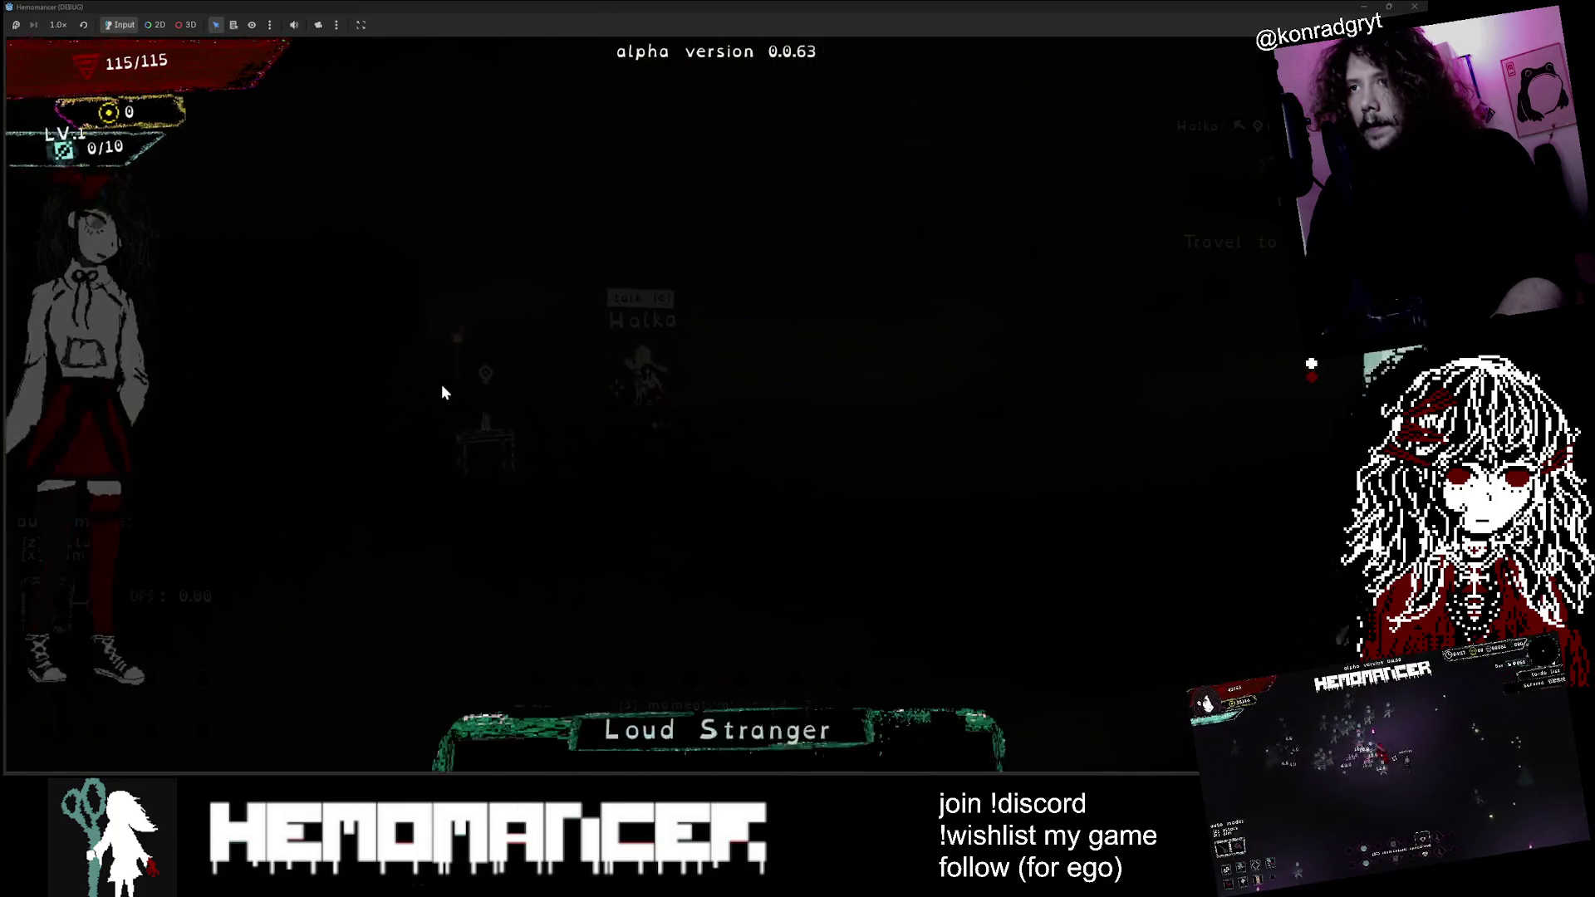
key(e)
key(e)
key(e)
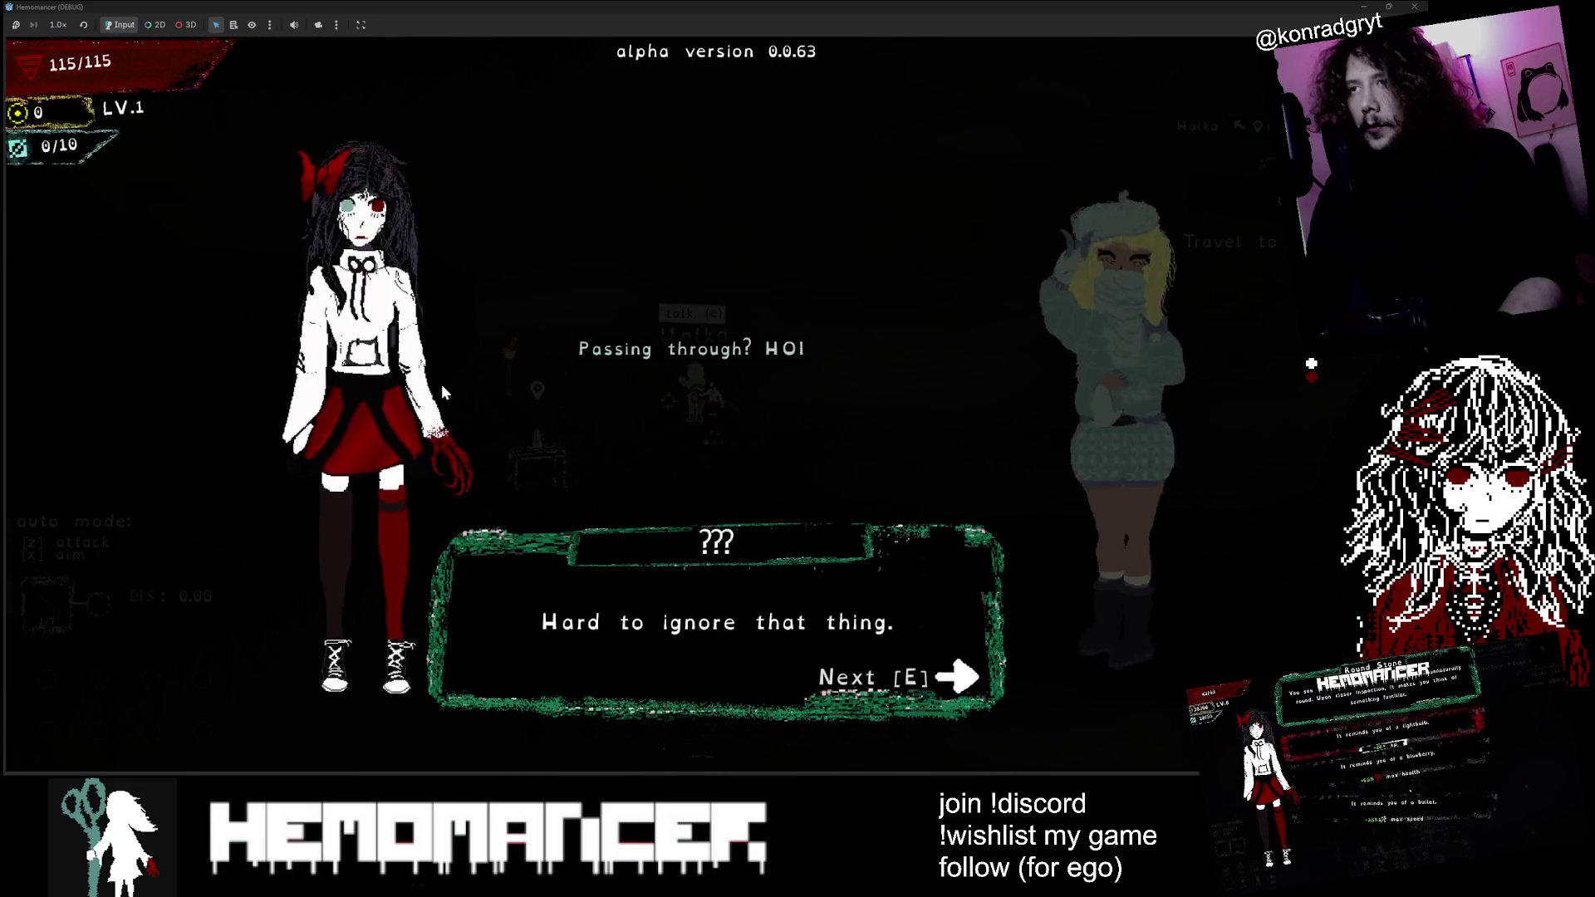
key(e)
key(e)
key(e)
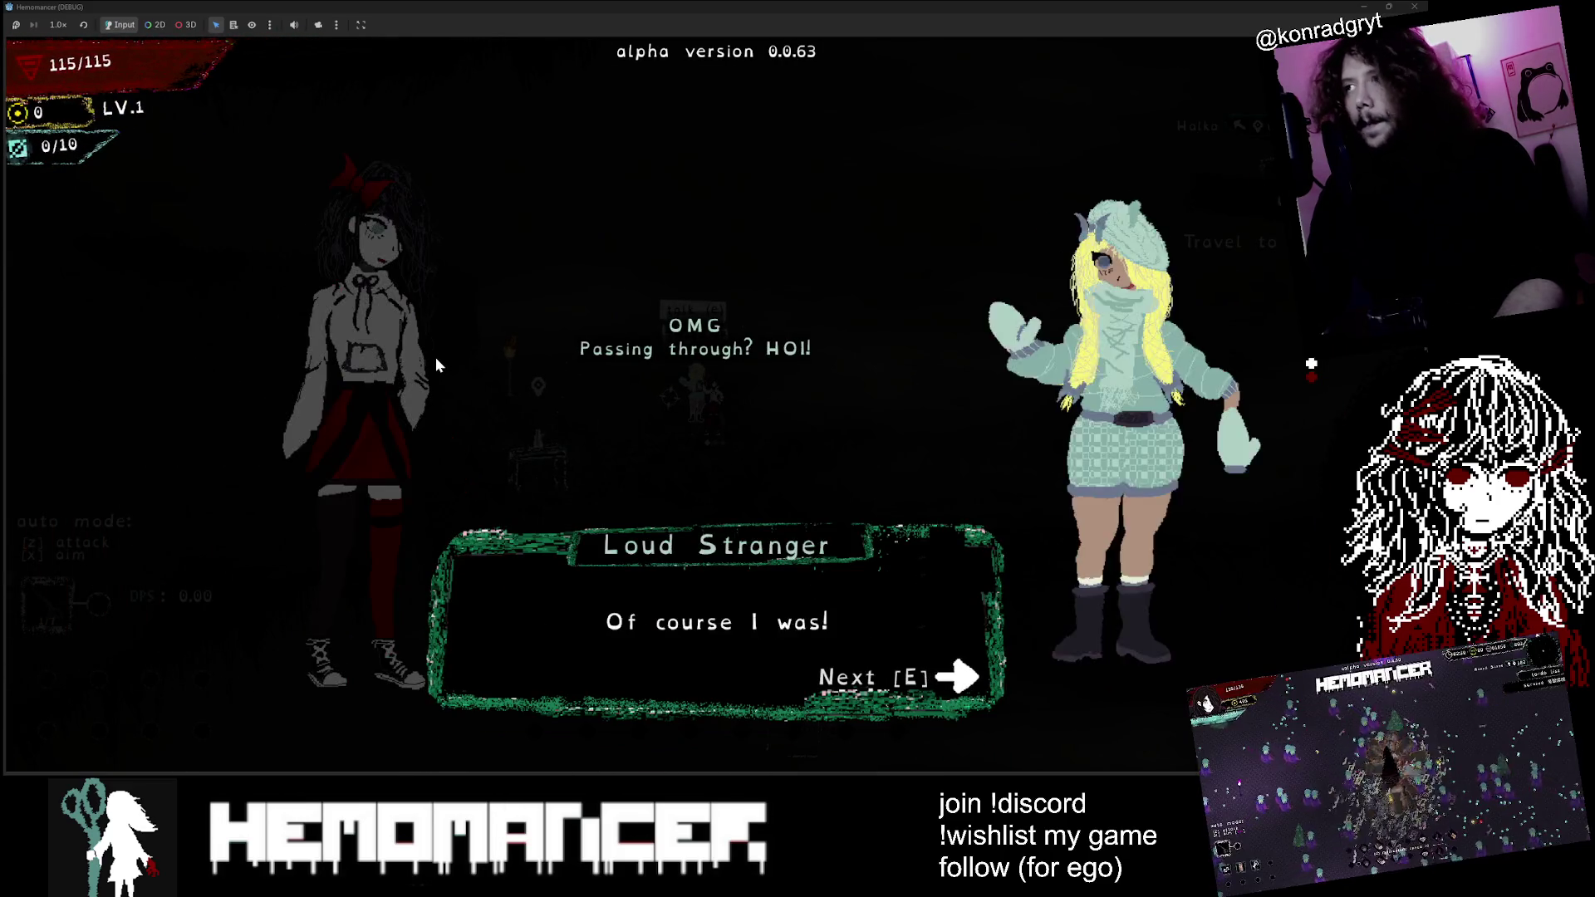
Step: Close the Loud Stranger dialogue, walk left past the dummies, and talk to the Gruff Stranger
key(e)
key(e)
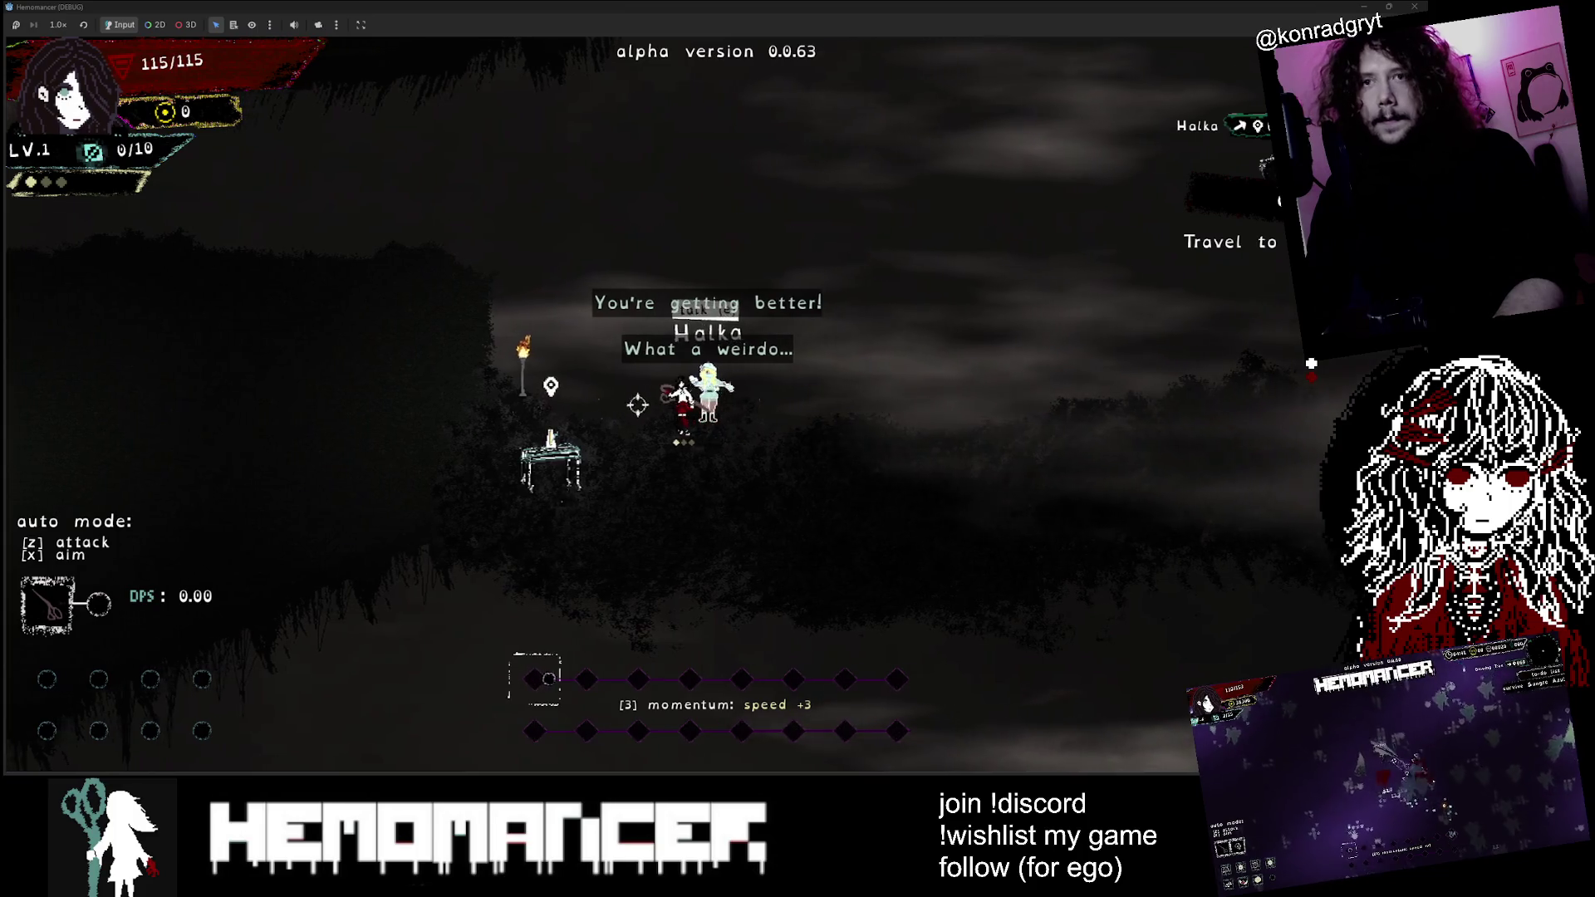
key(a)
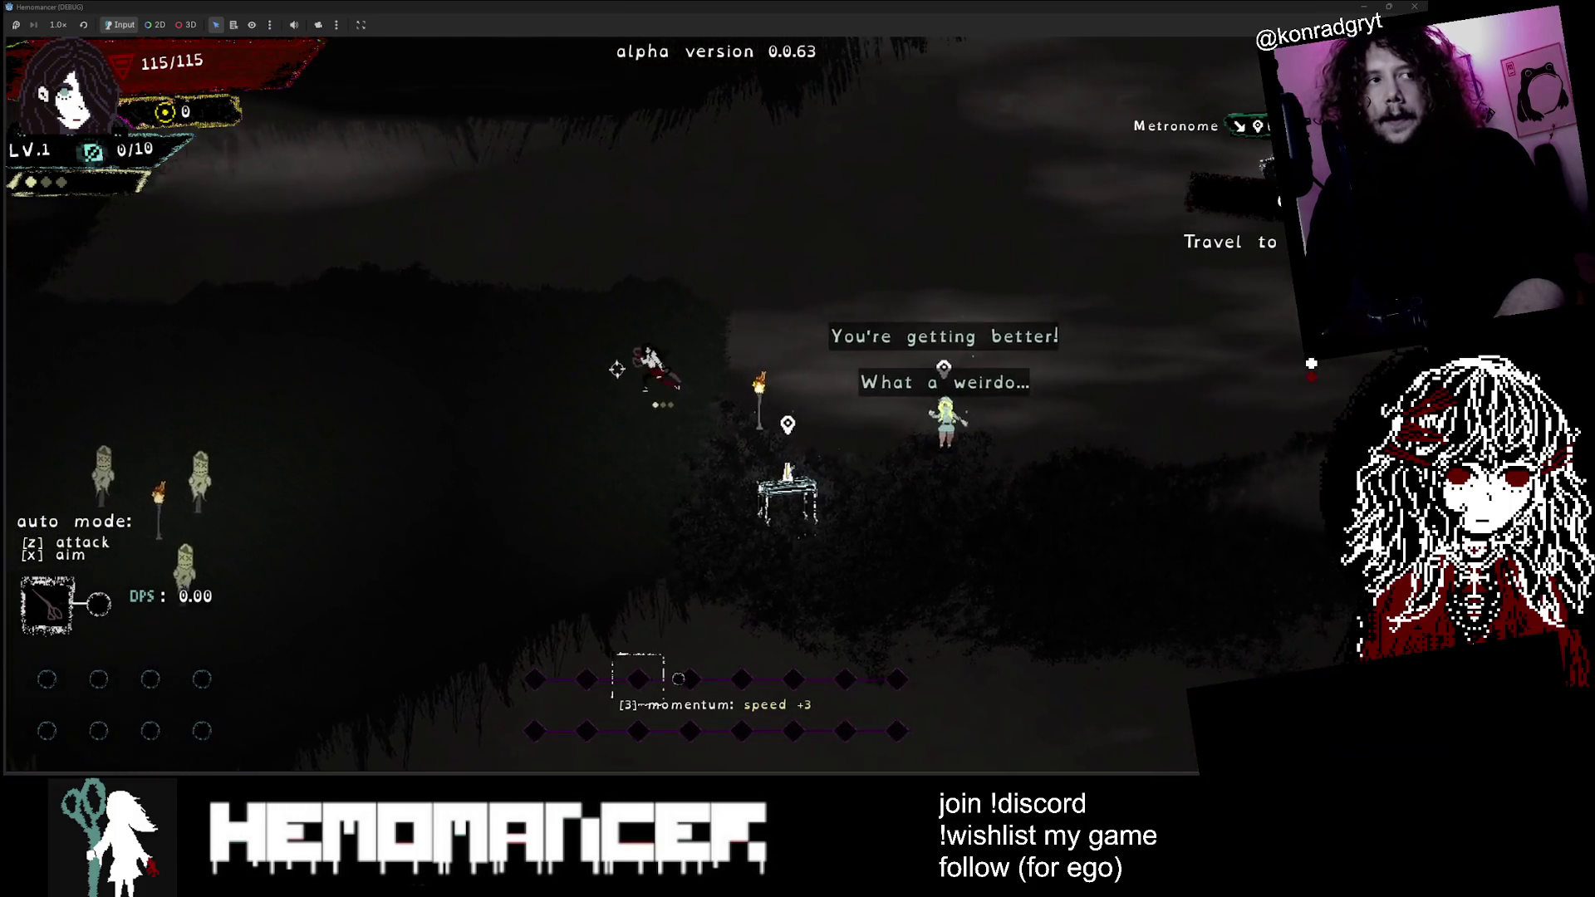
key(a)
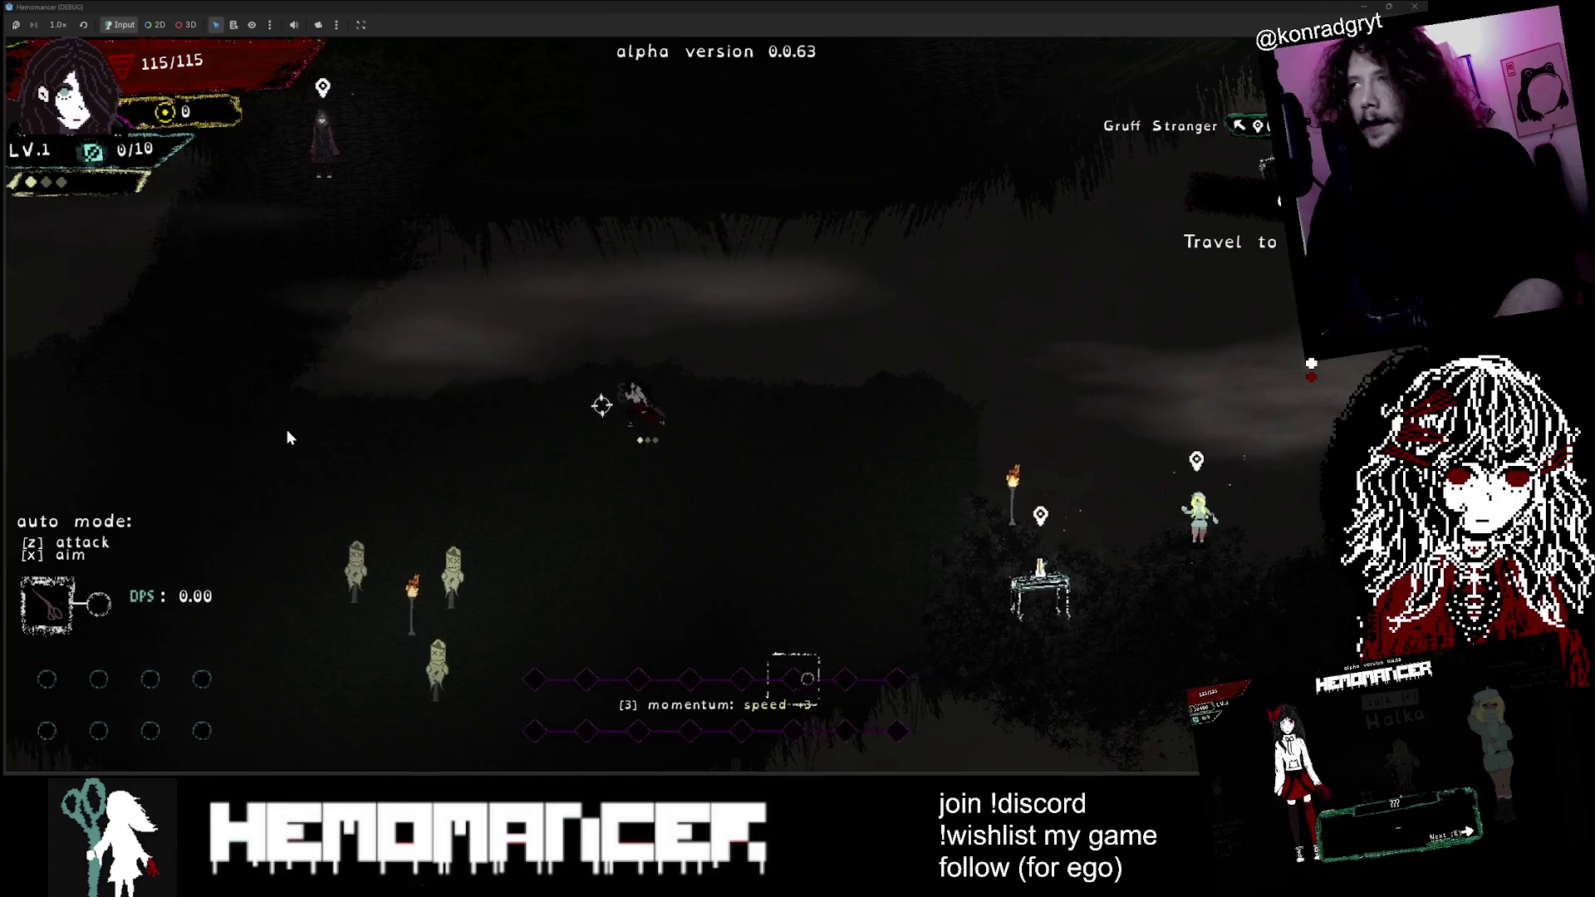
key(a)
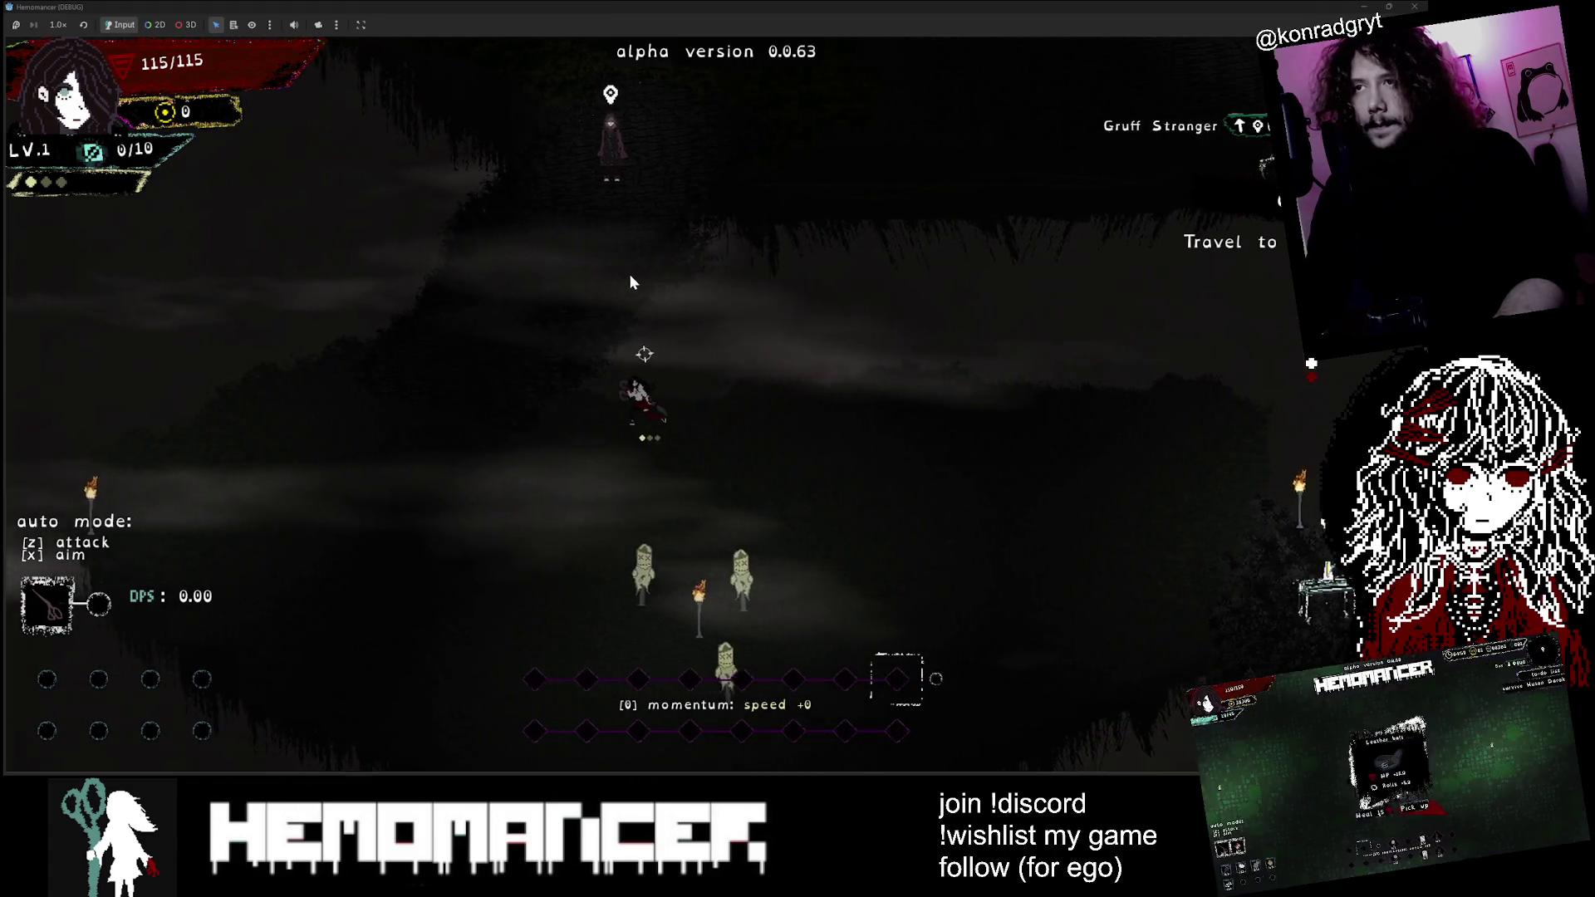
key(w)
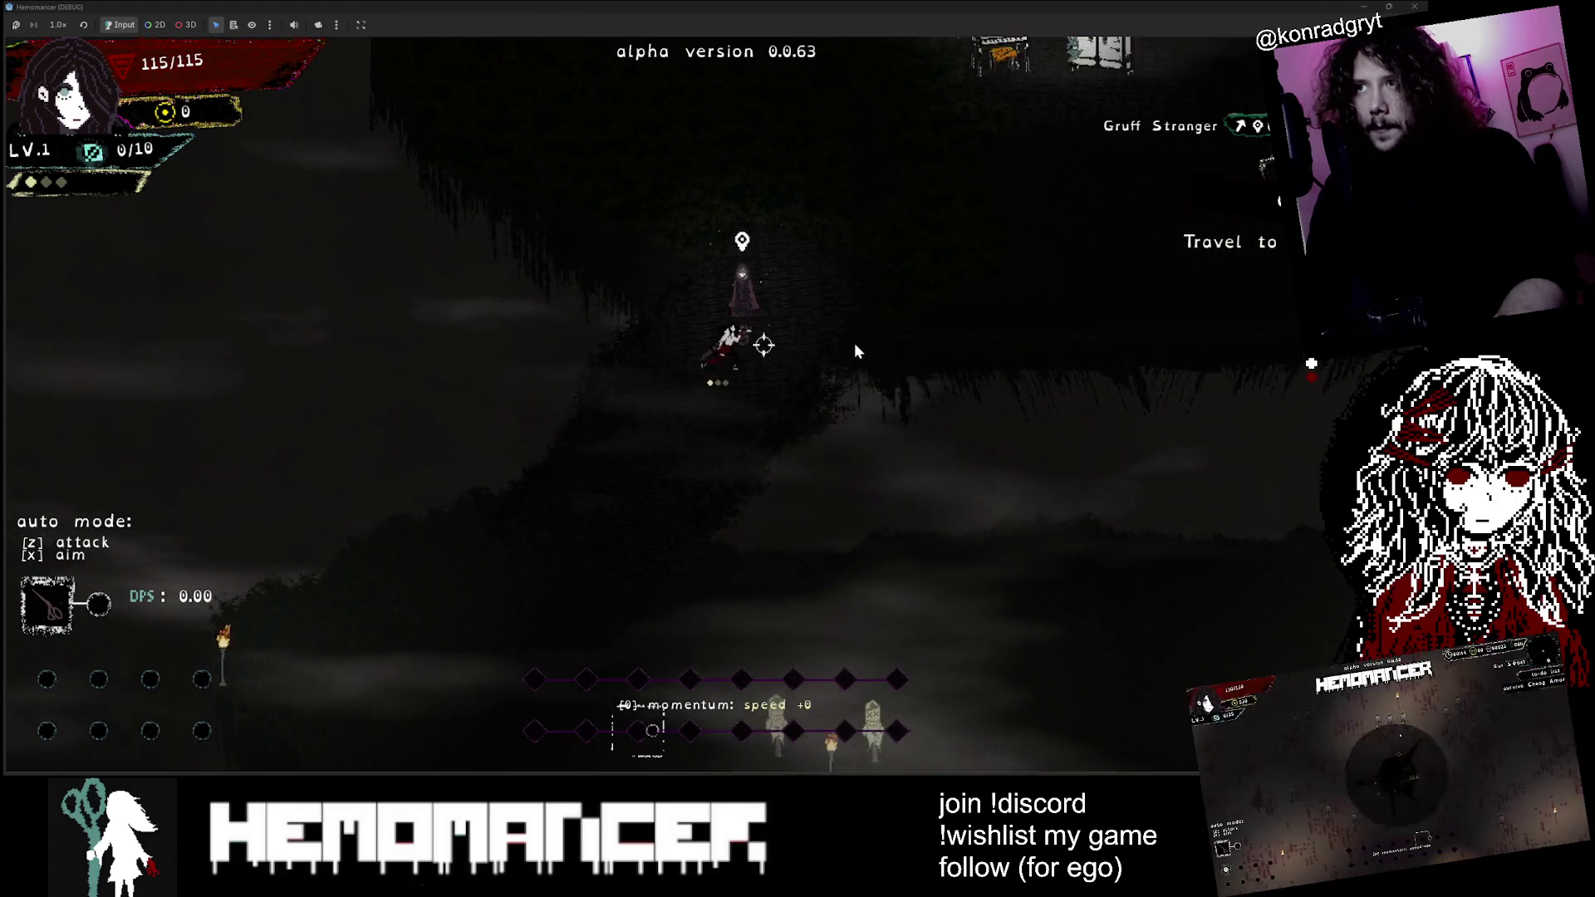
key(e)
key(e)
key(e)
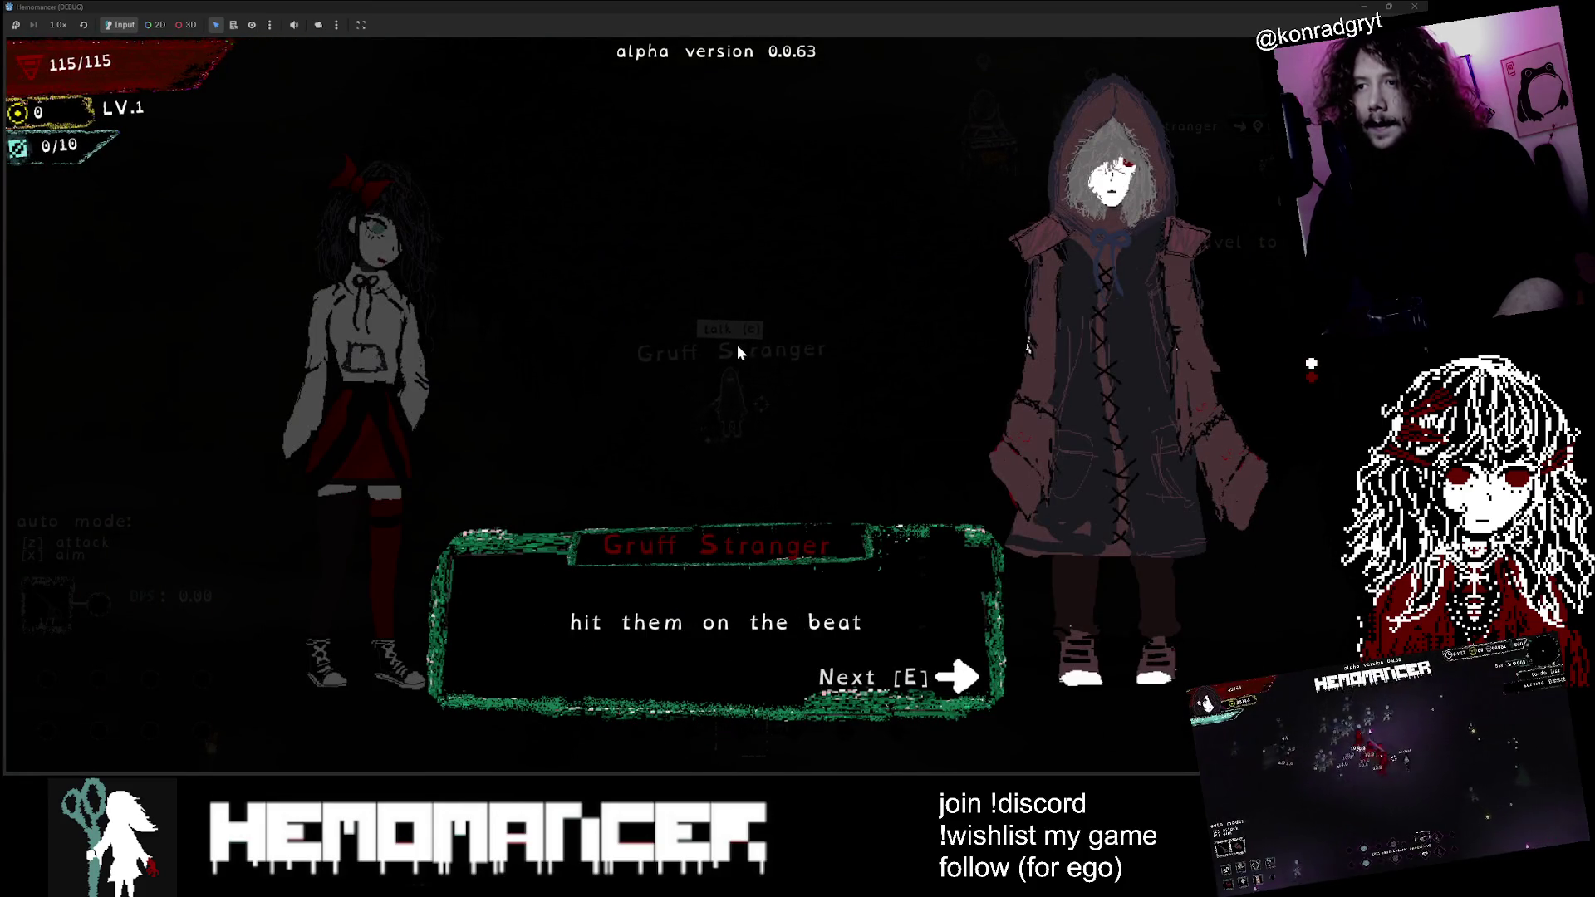
key(e)
key(e)
key(e)
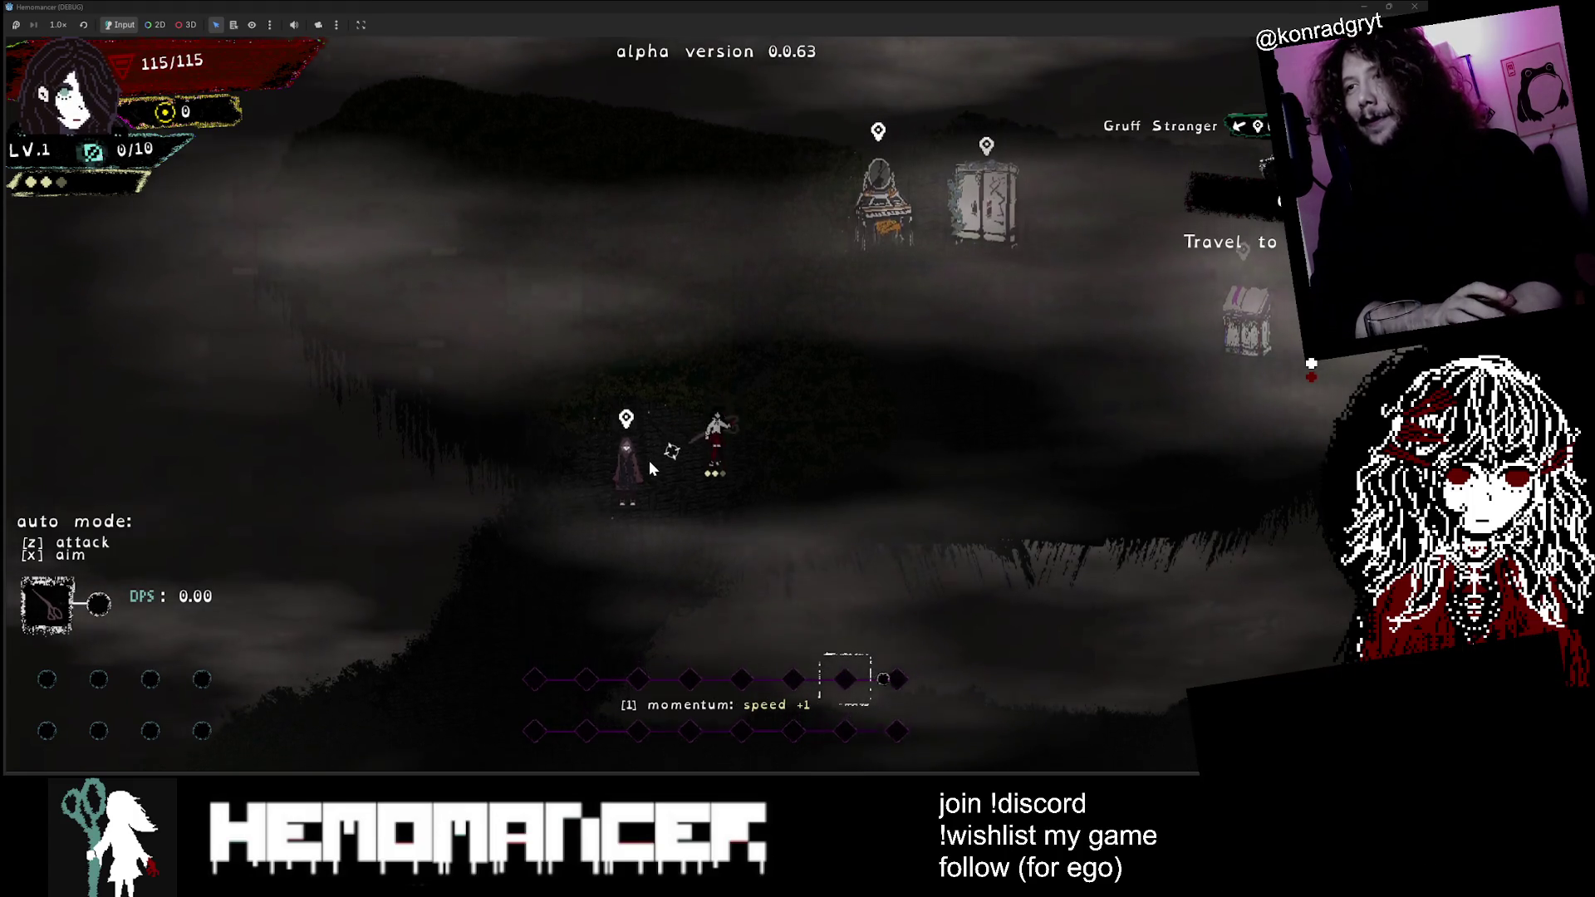
Step: Reposition beside the Gruff Stranger and talk to him again through his final answer
key(Left)
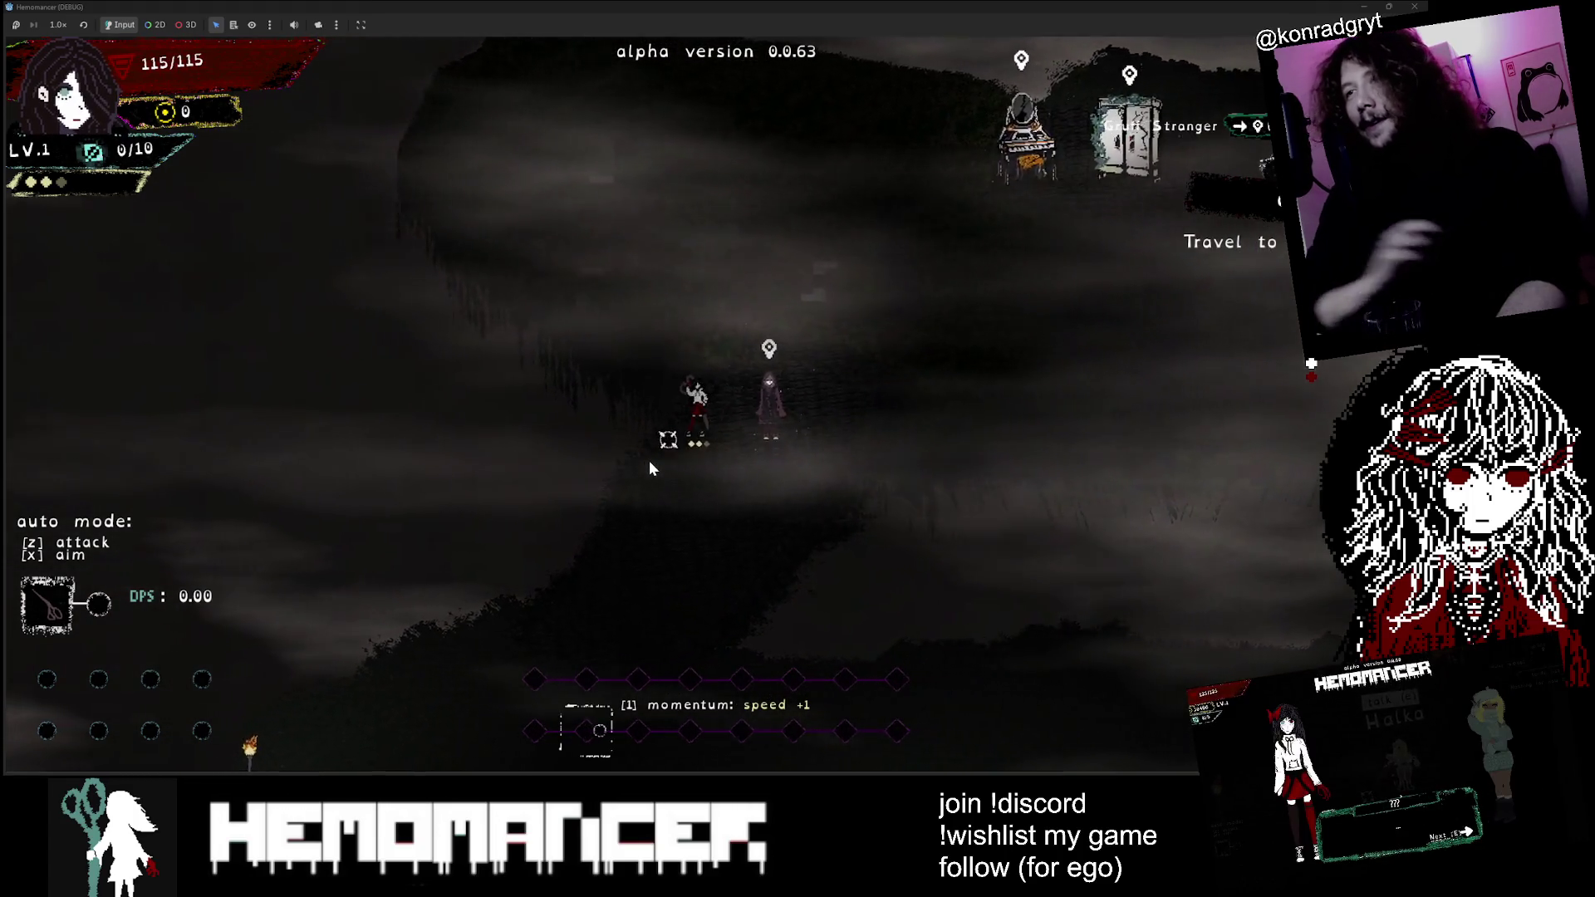
key(Right)
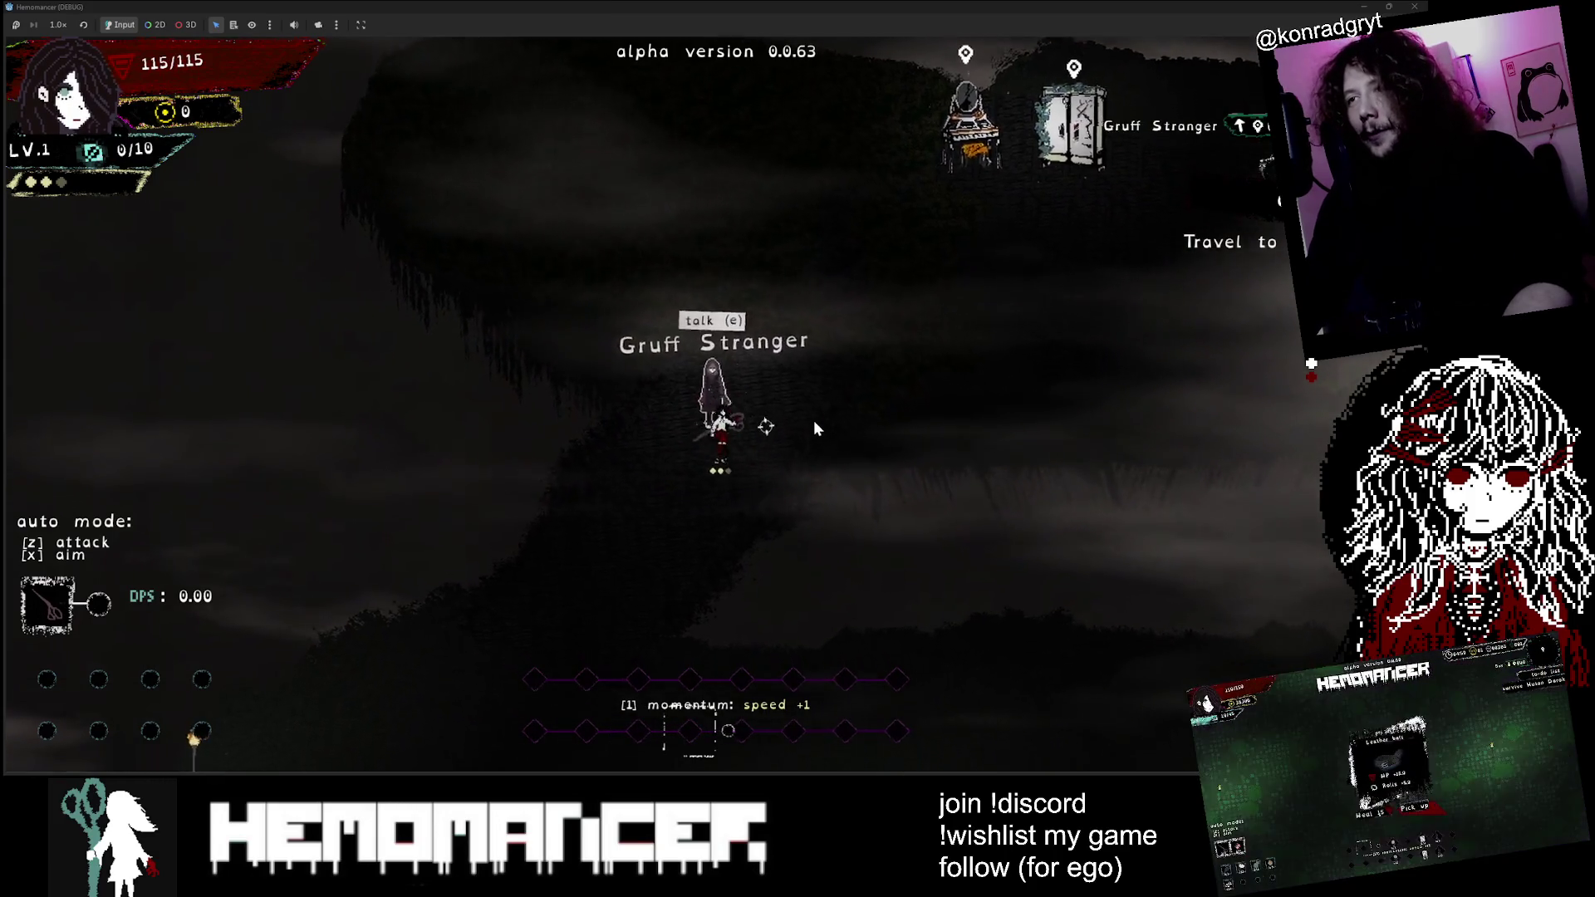
key(Up)
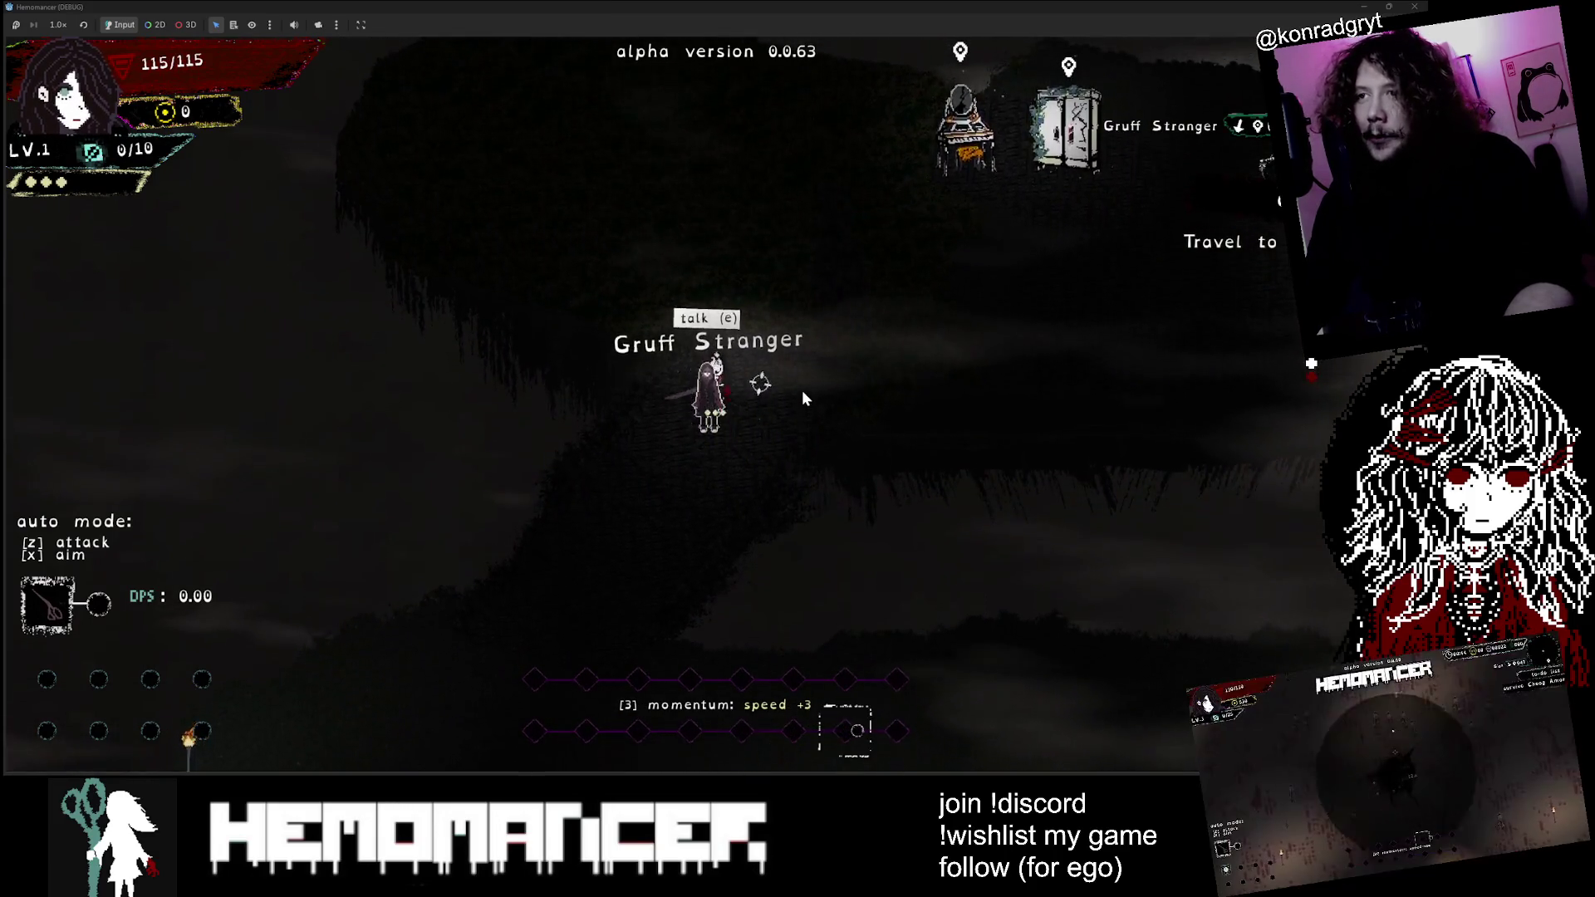
key(Up)
key(Down)
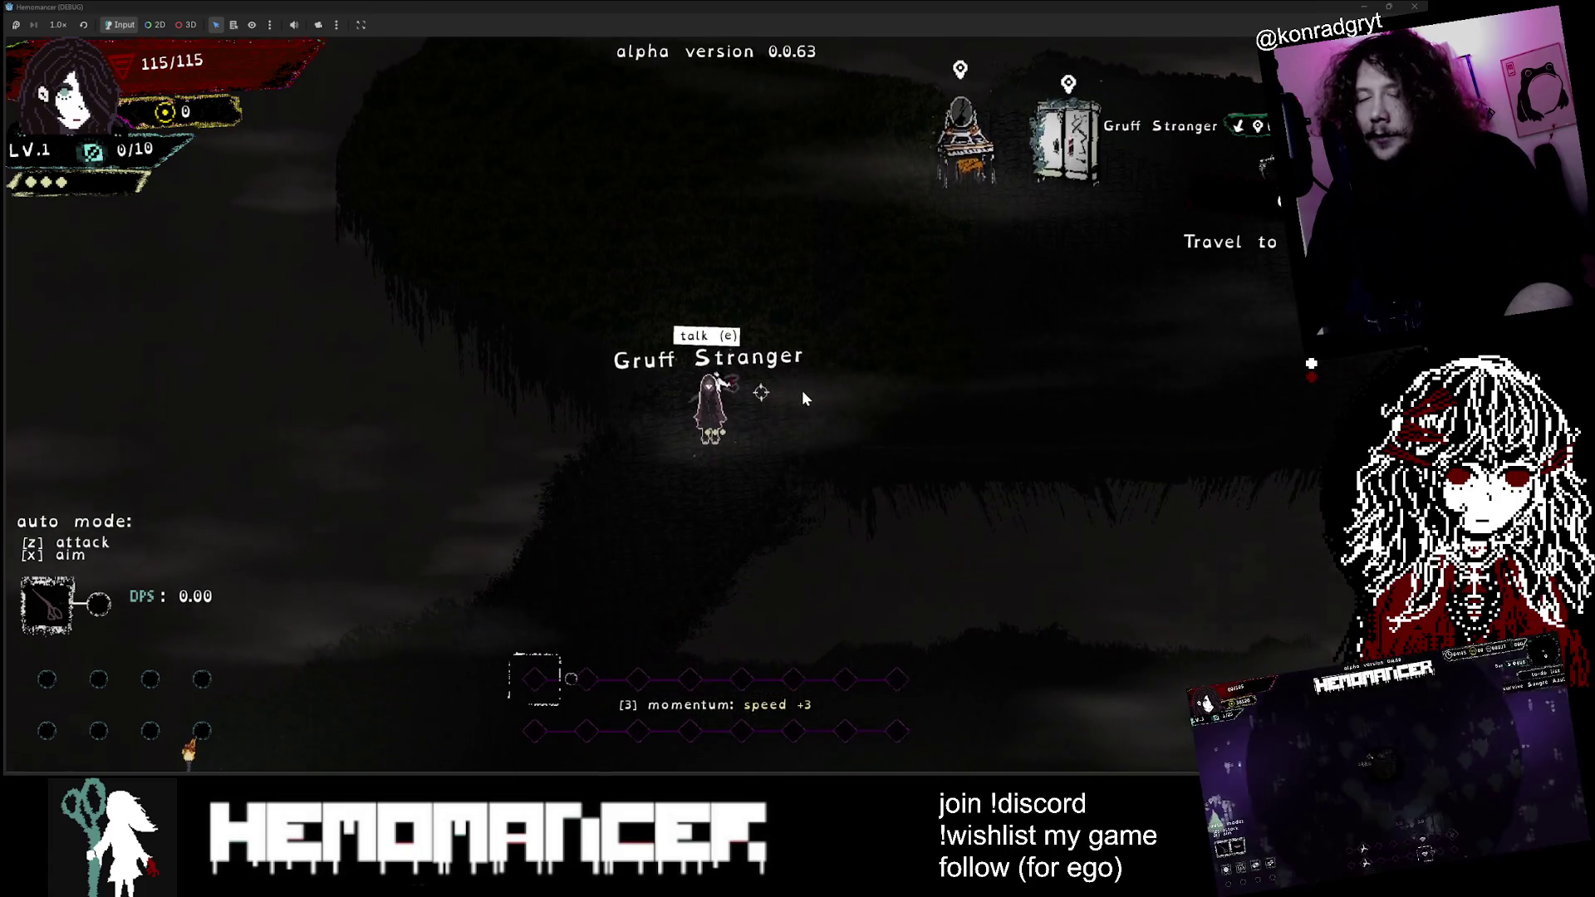
key(Down)
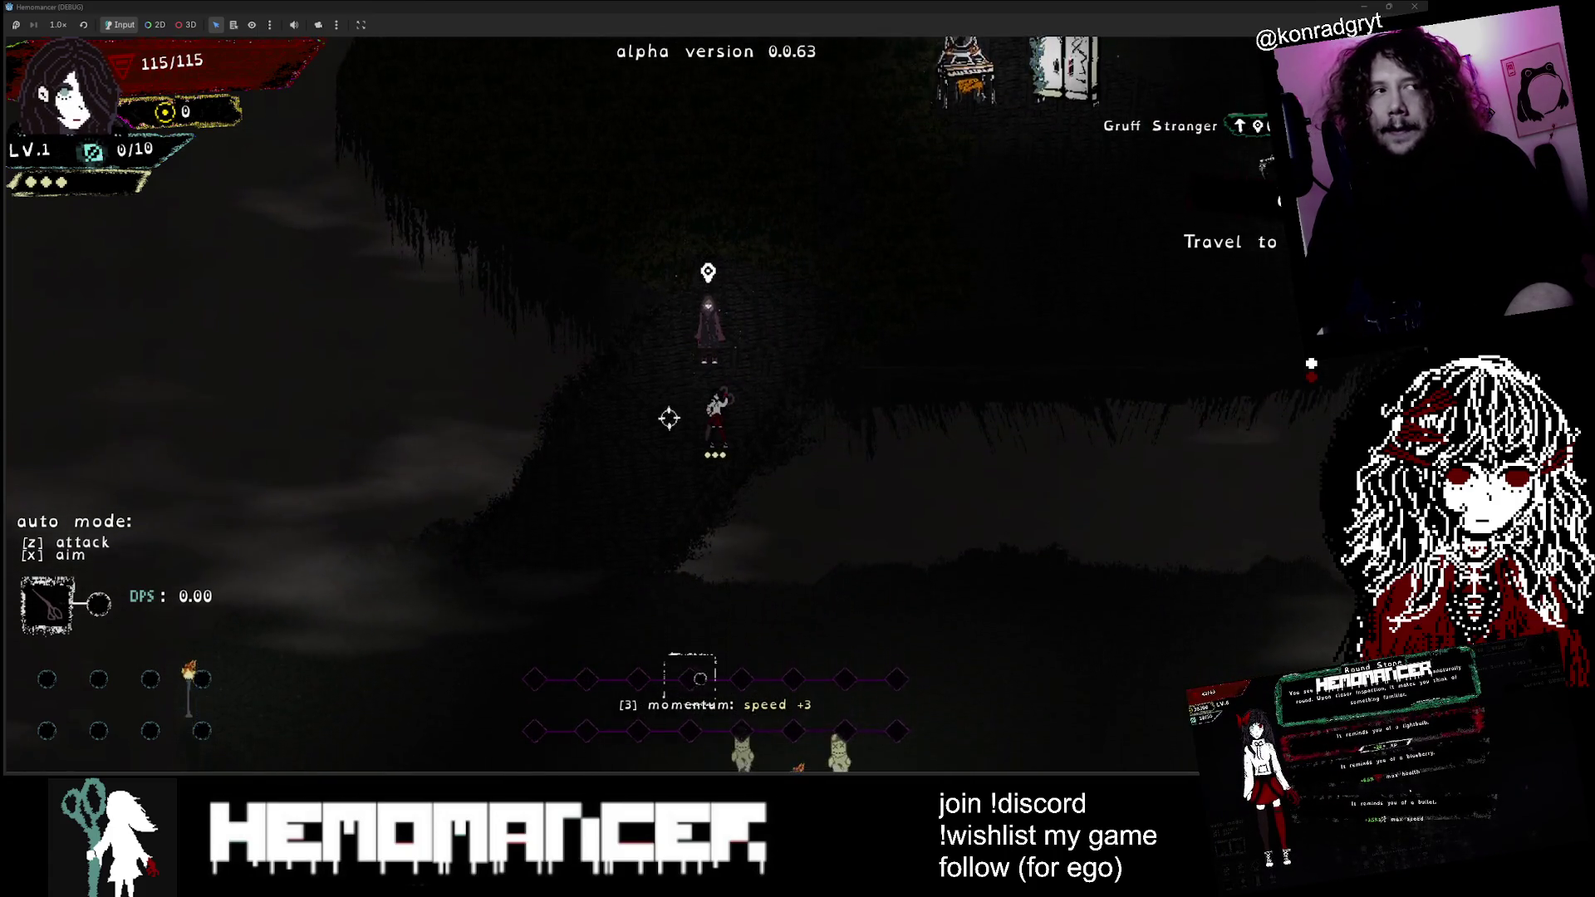
key(Up)
key(Right)
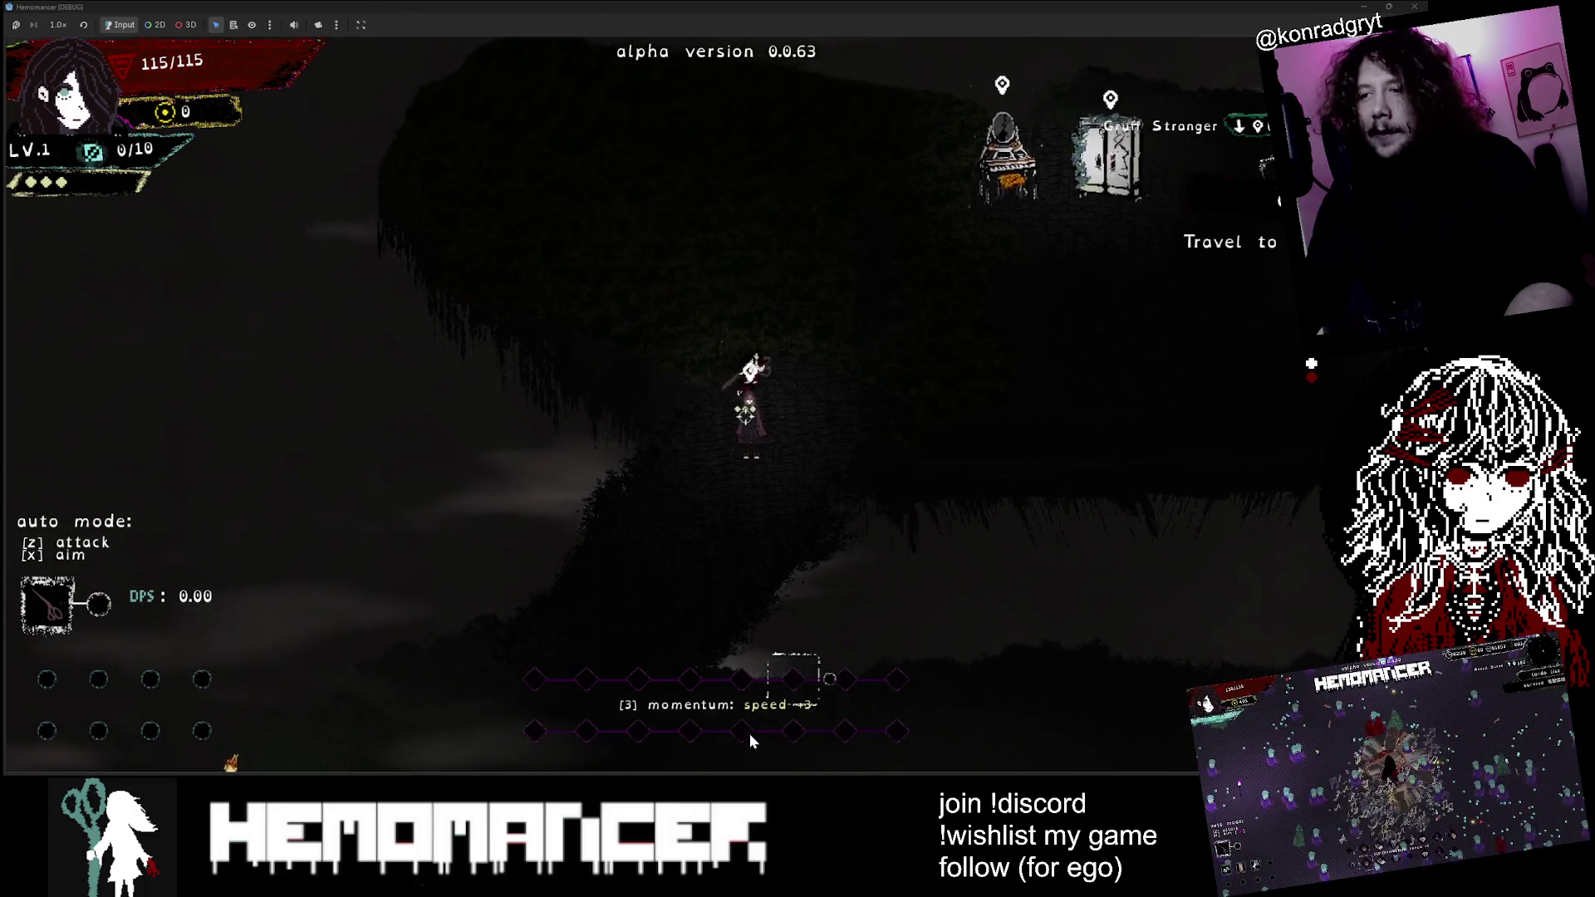
key(Left)
key(e)
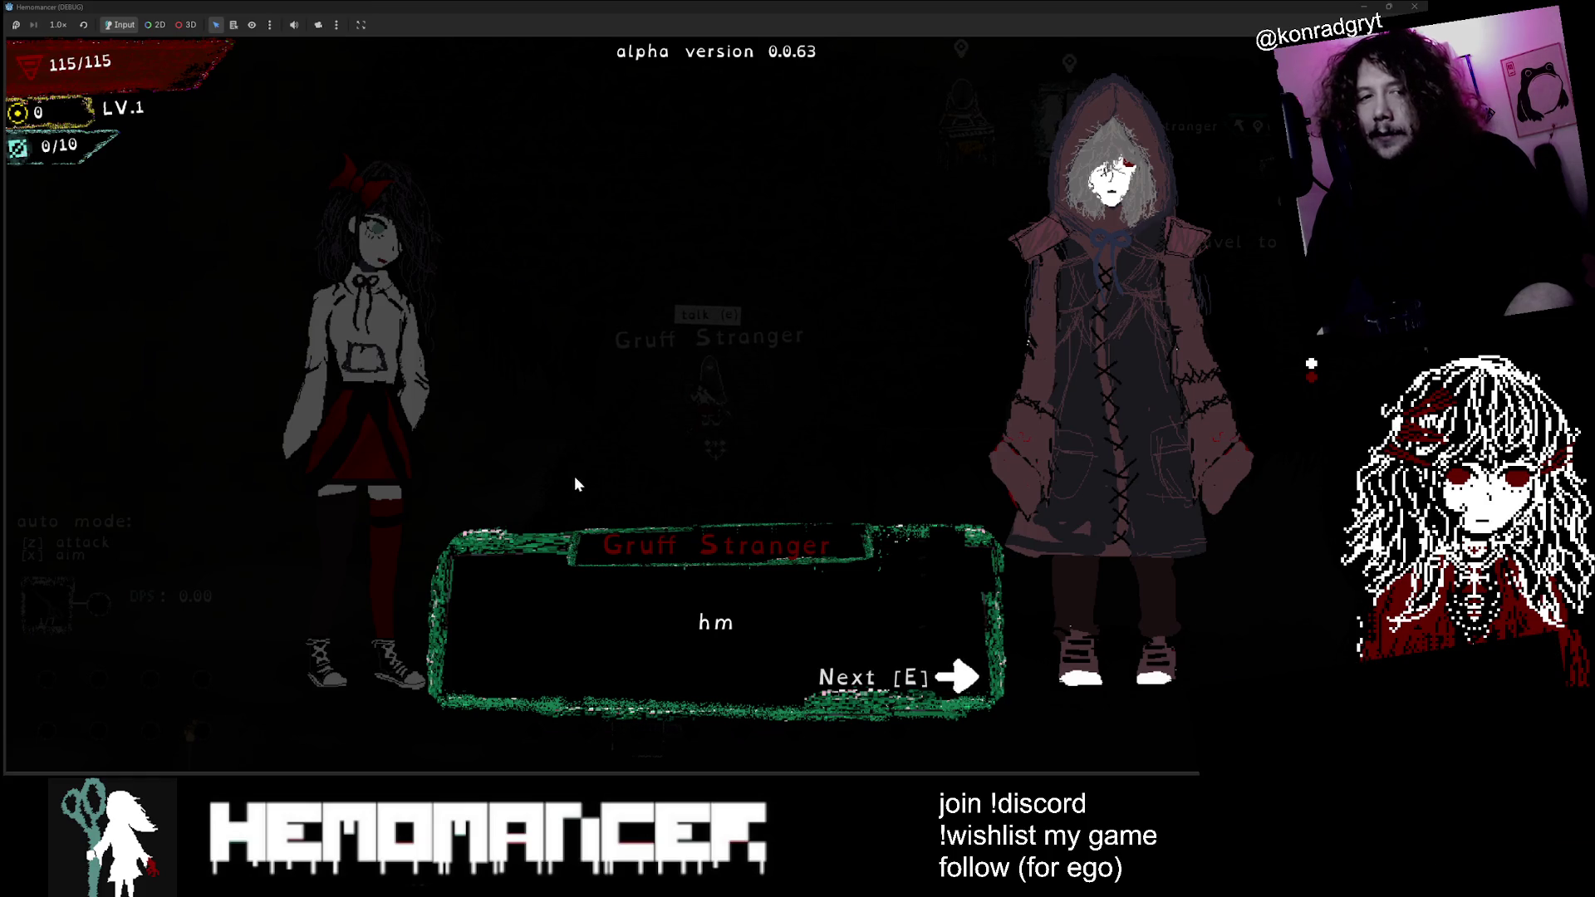
key(e)
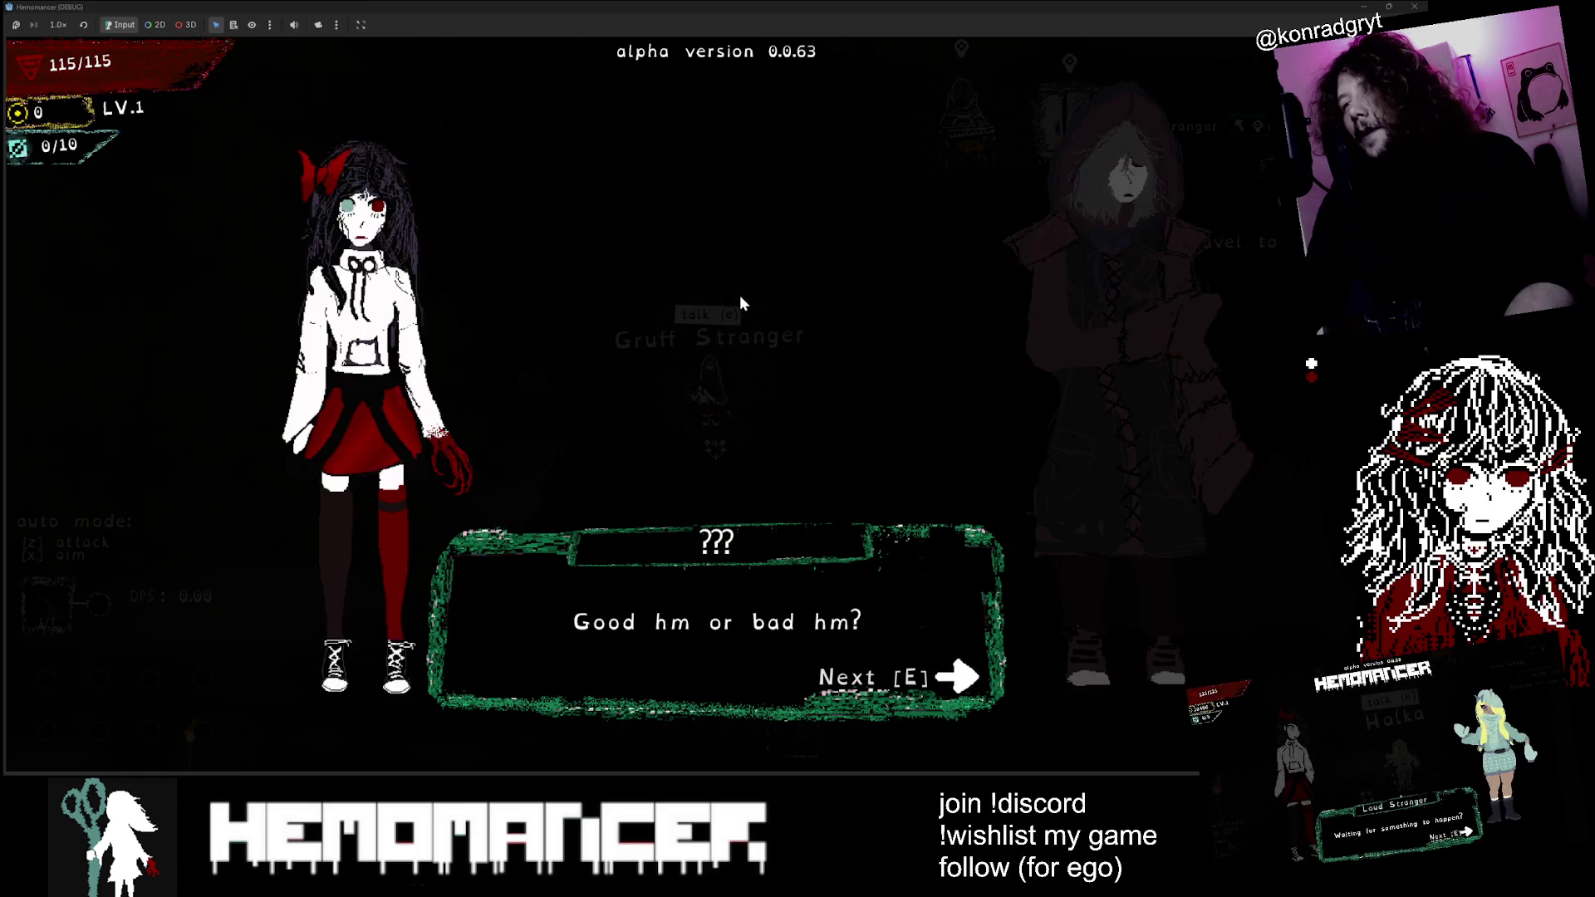
key(e)
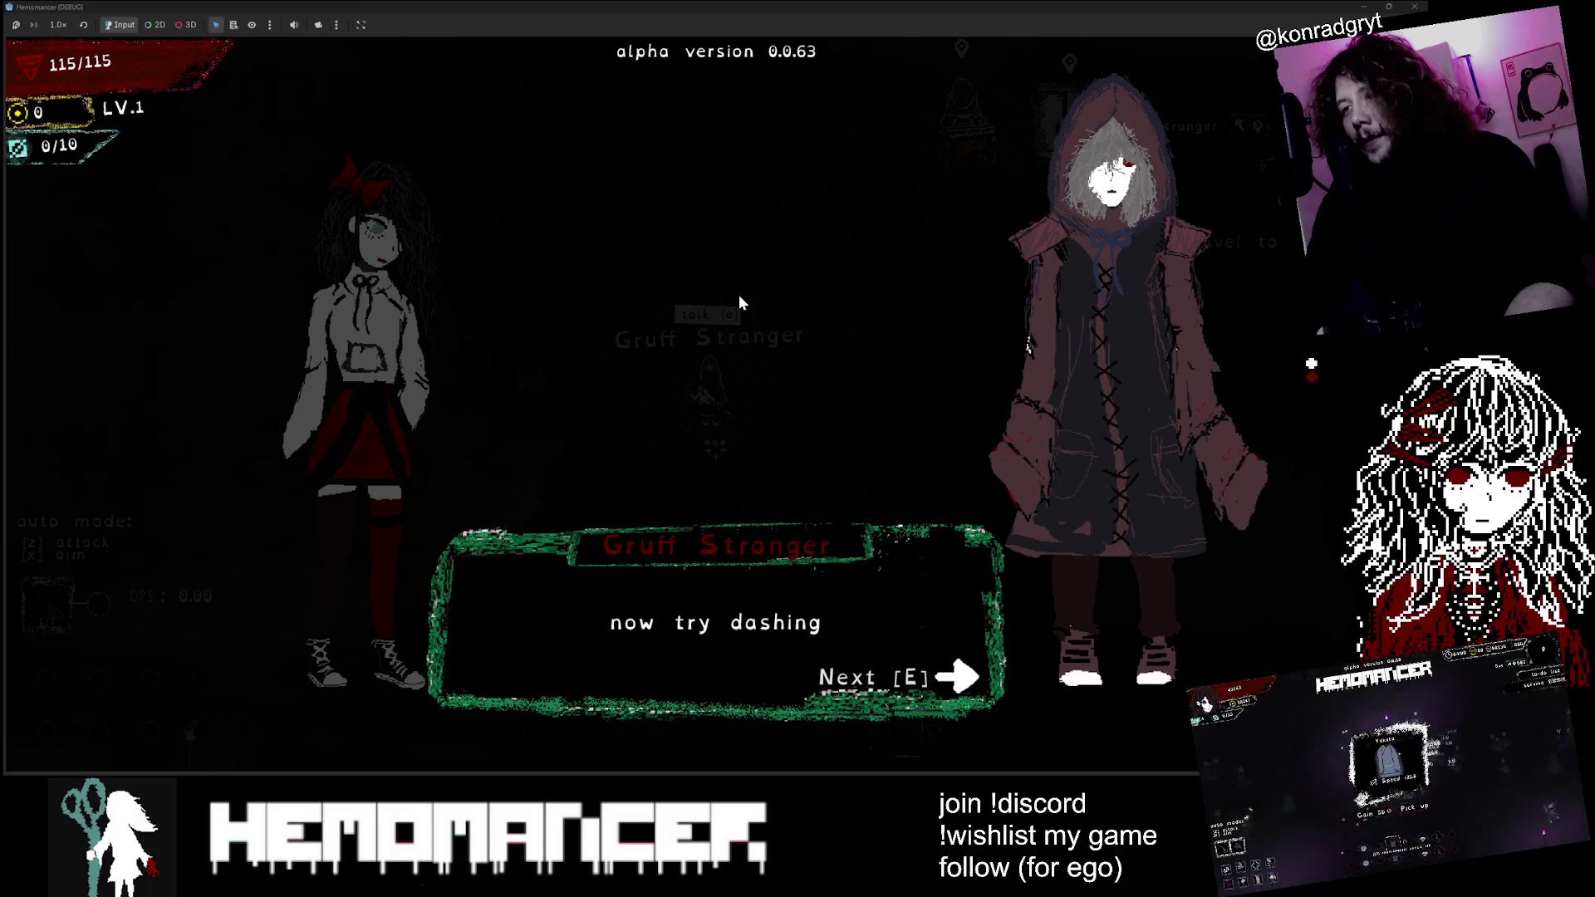
key(e)
key(e)
key(e)
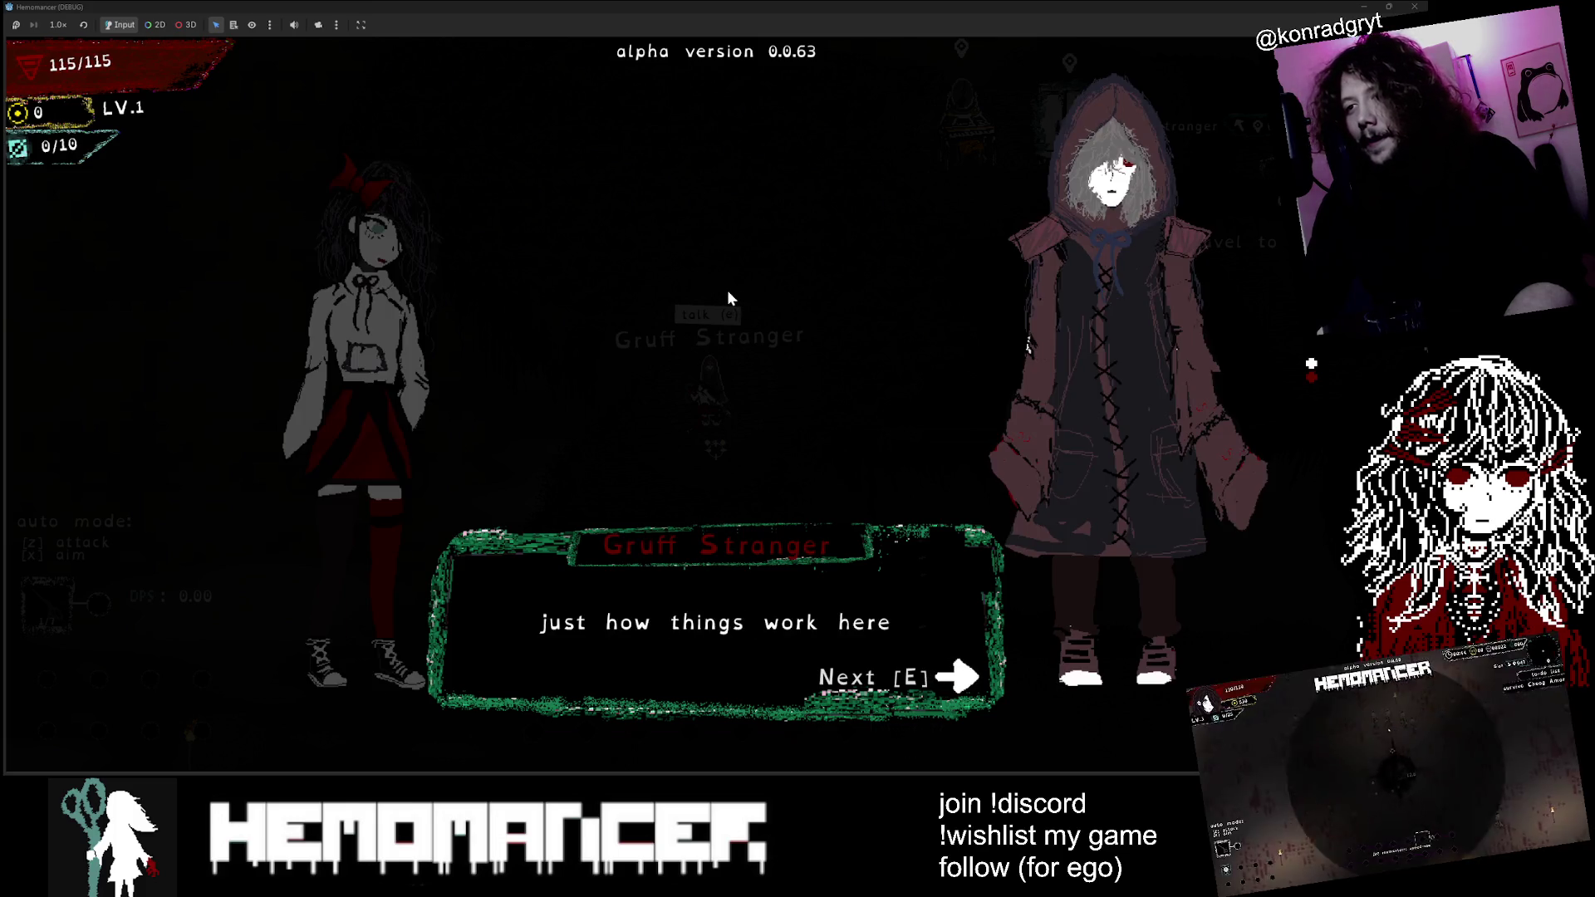
Step: Walk past the vanity to the Bookstand and un-maximize the game window
key(w)
key(d)
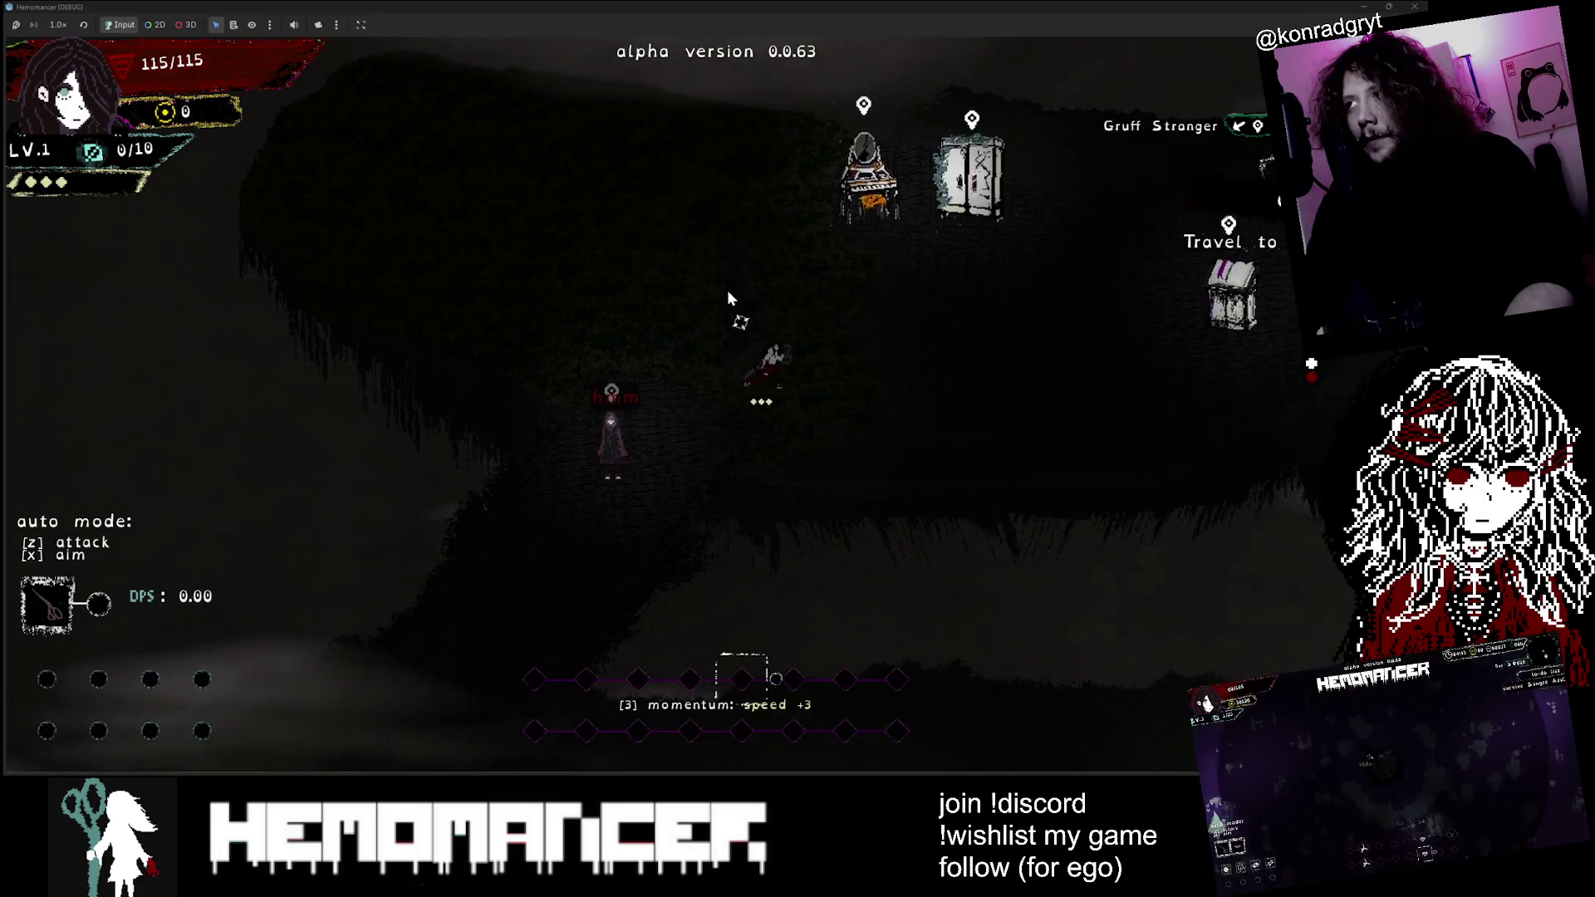
key(d)
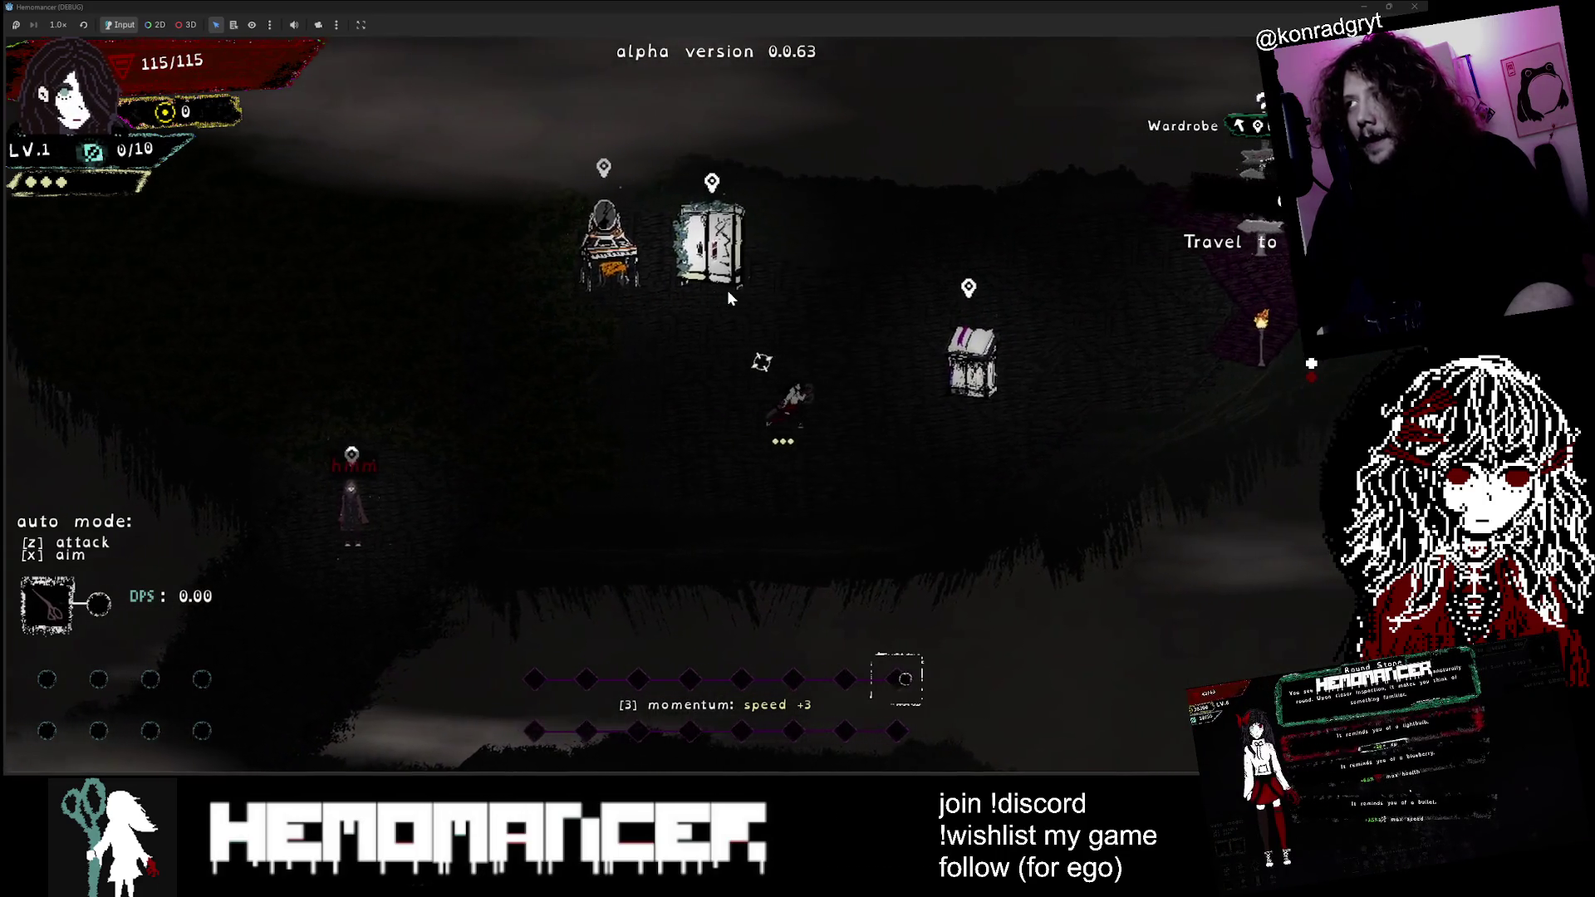
key(d)
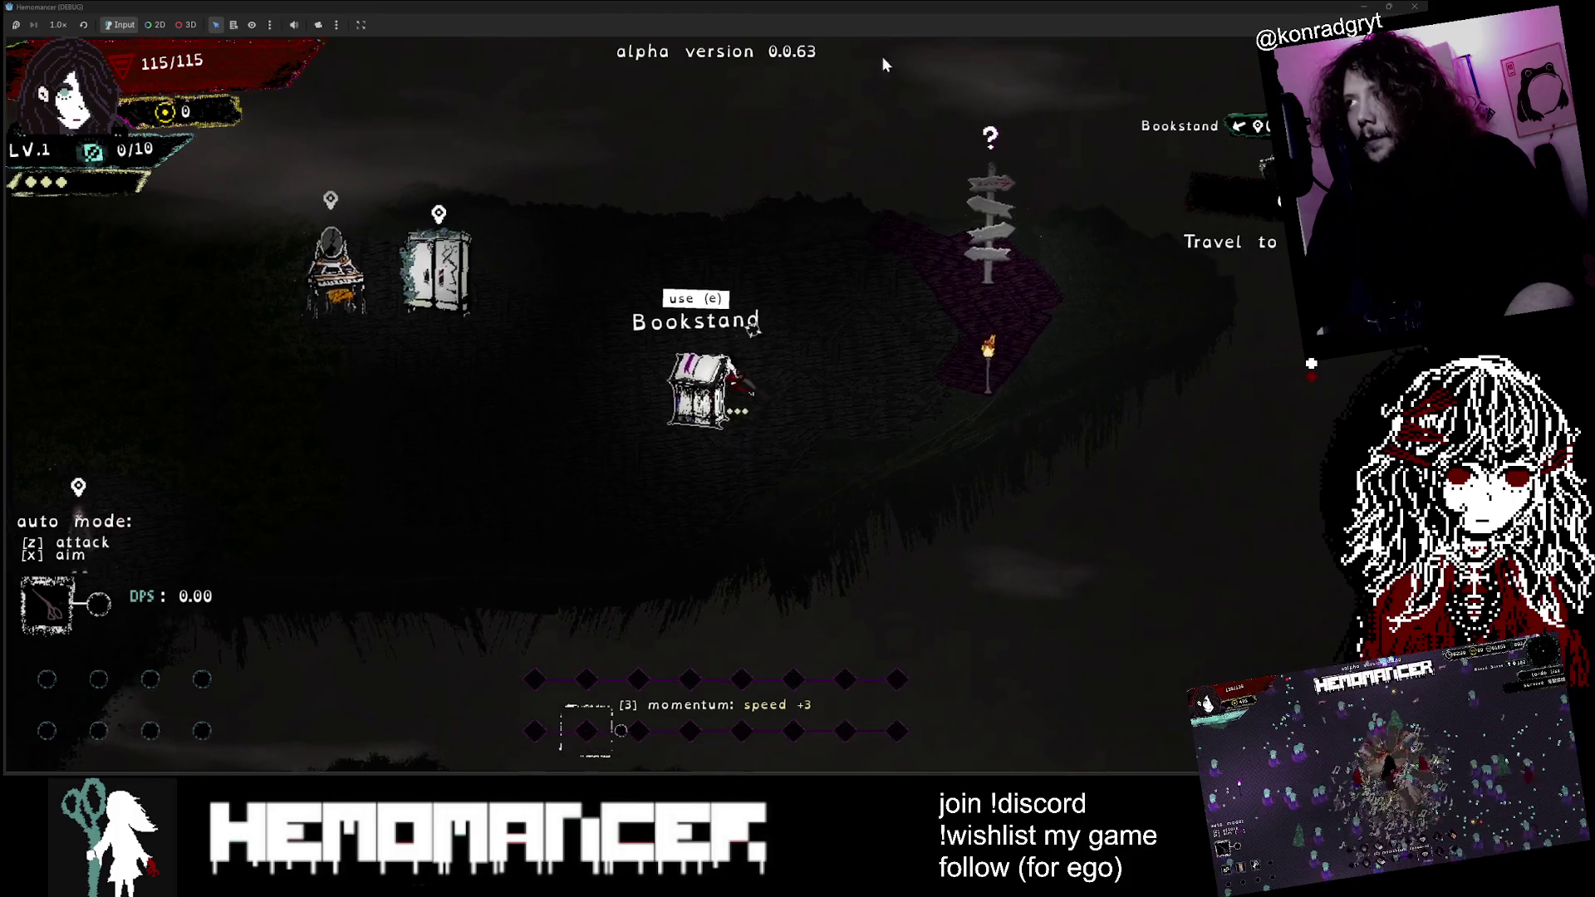
mouse_move(942, 12)
mouse_down()
mouse_move(770, 128)
mouse_move(694, 98)
mouse_up()
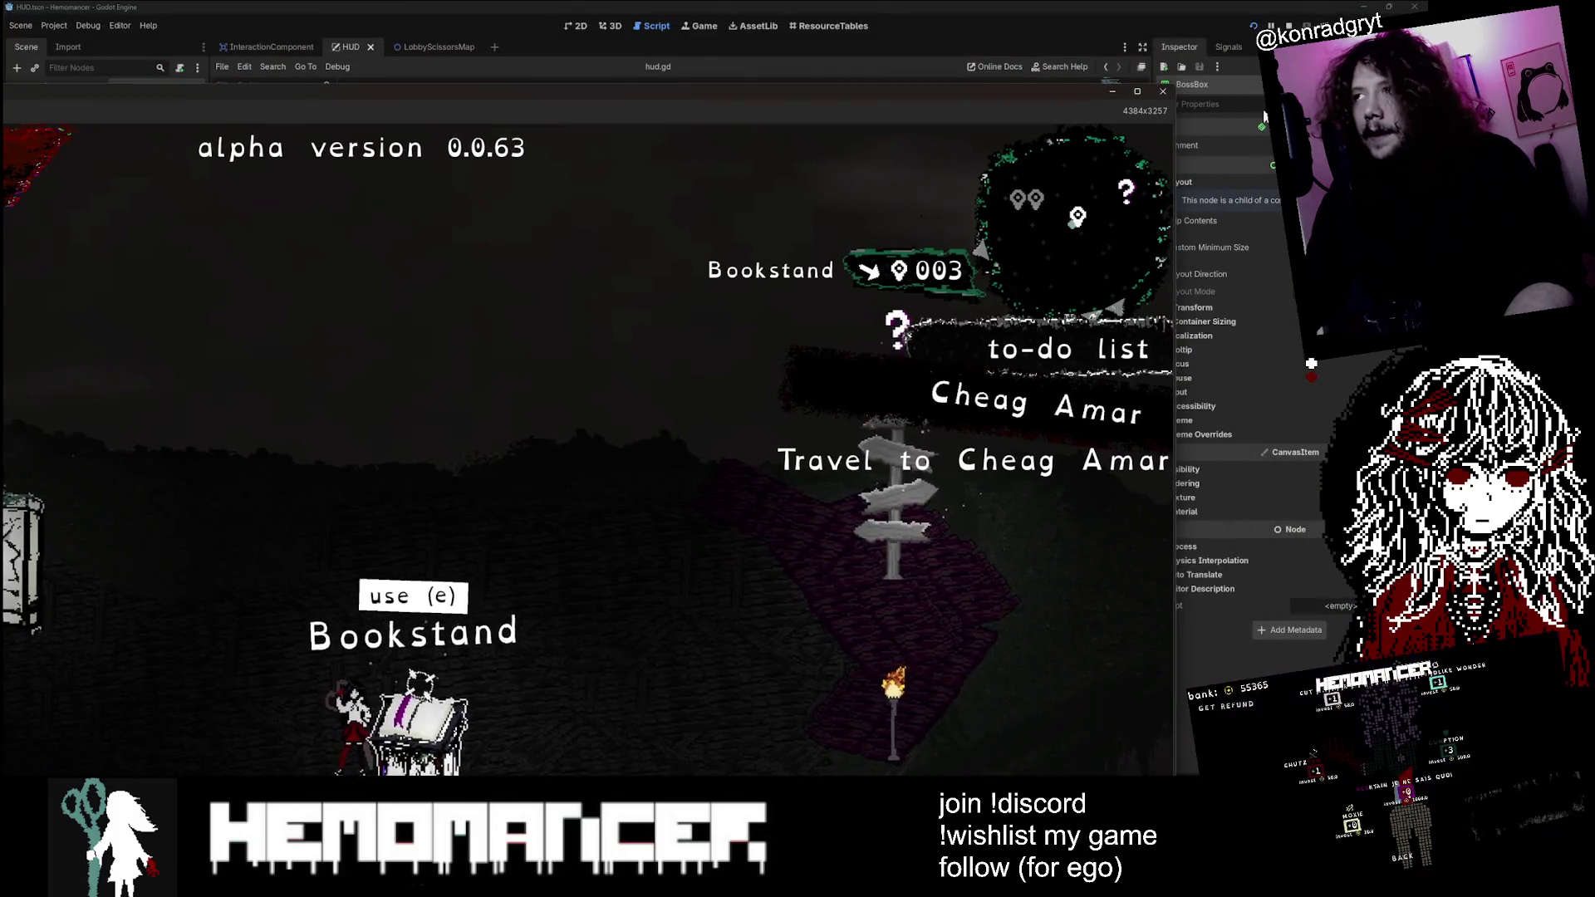
Step: Resize the game window, travel from the signpost into the forest, and read the Cheag Amar sign
mouse_move(1175, 86)
mouse_down()
mouse_move(1072, 108)
mouse_move(731, 250)
mouse_move(696, 388)
mouse_up()
drag(999, 103, 652, 26)
drag(791, 213, 1254, 219)
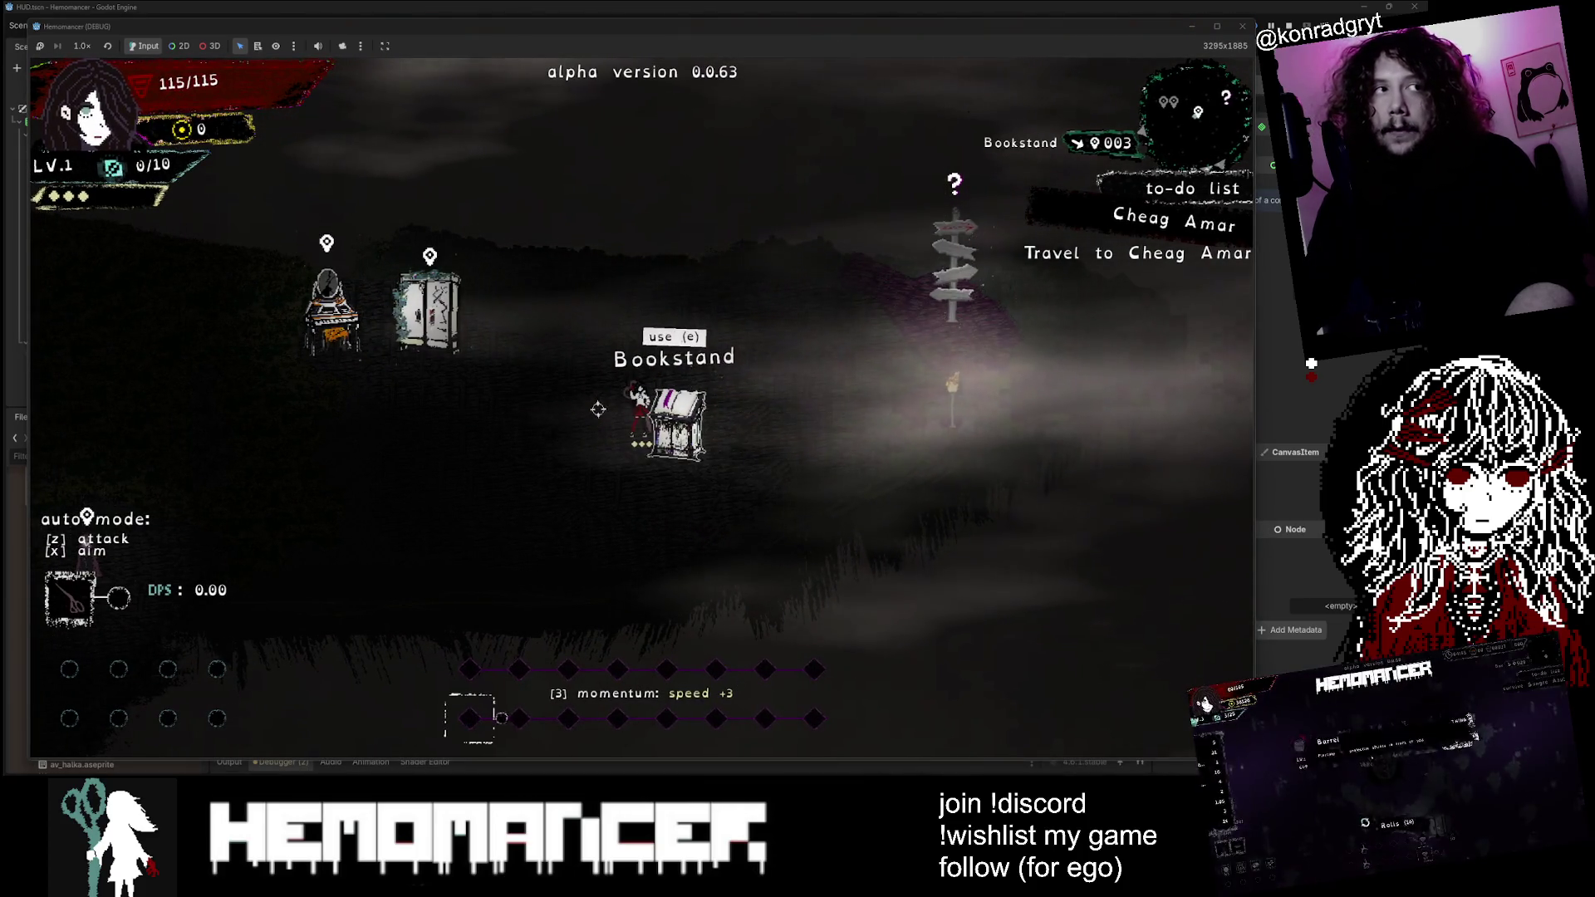
key(d)
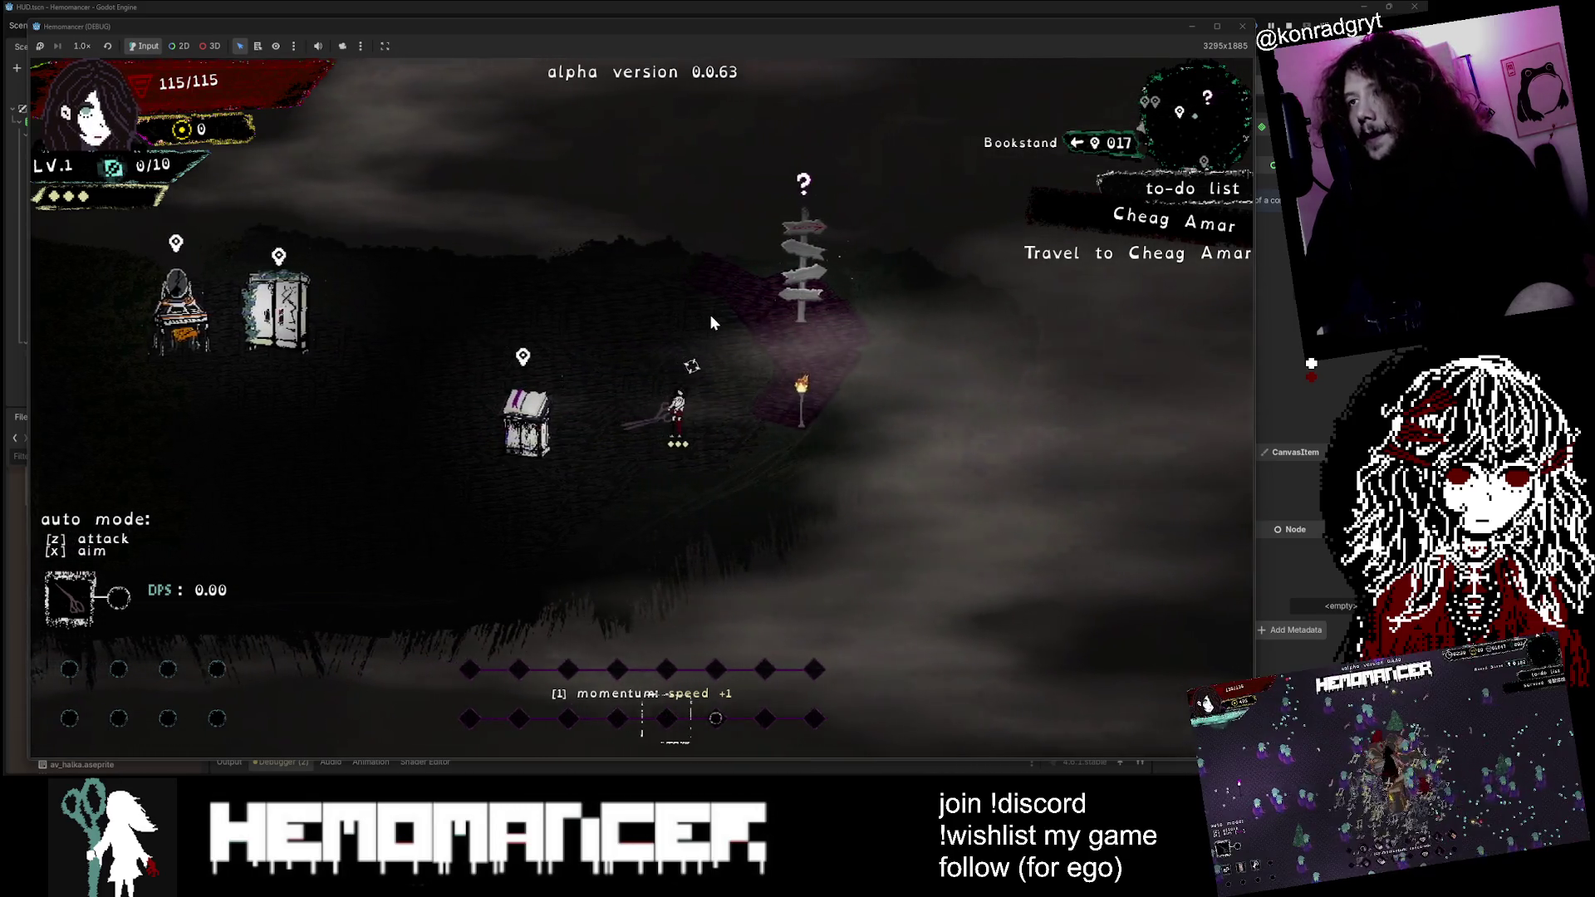
key(d)
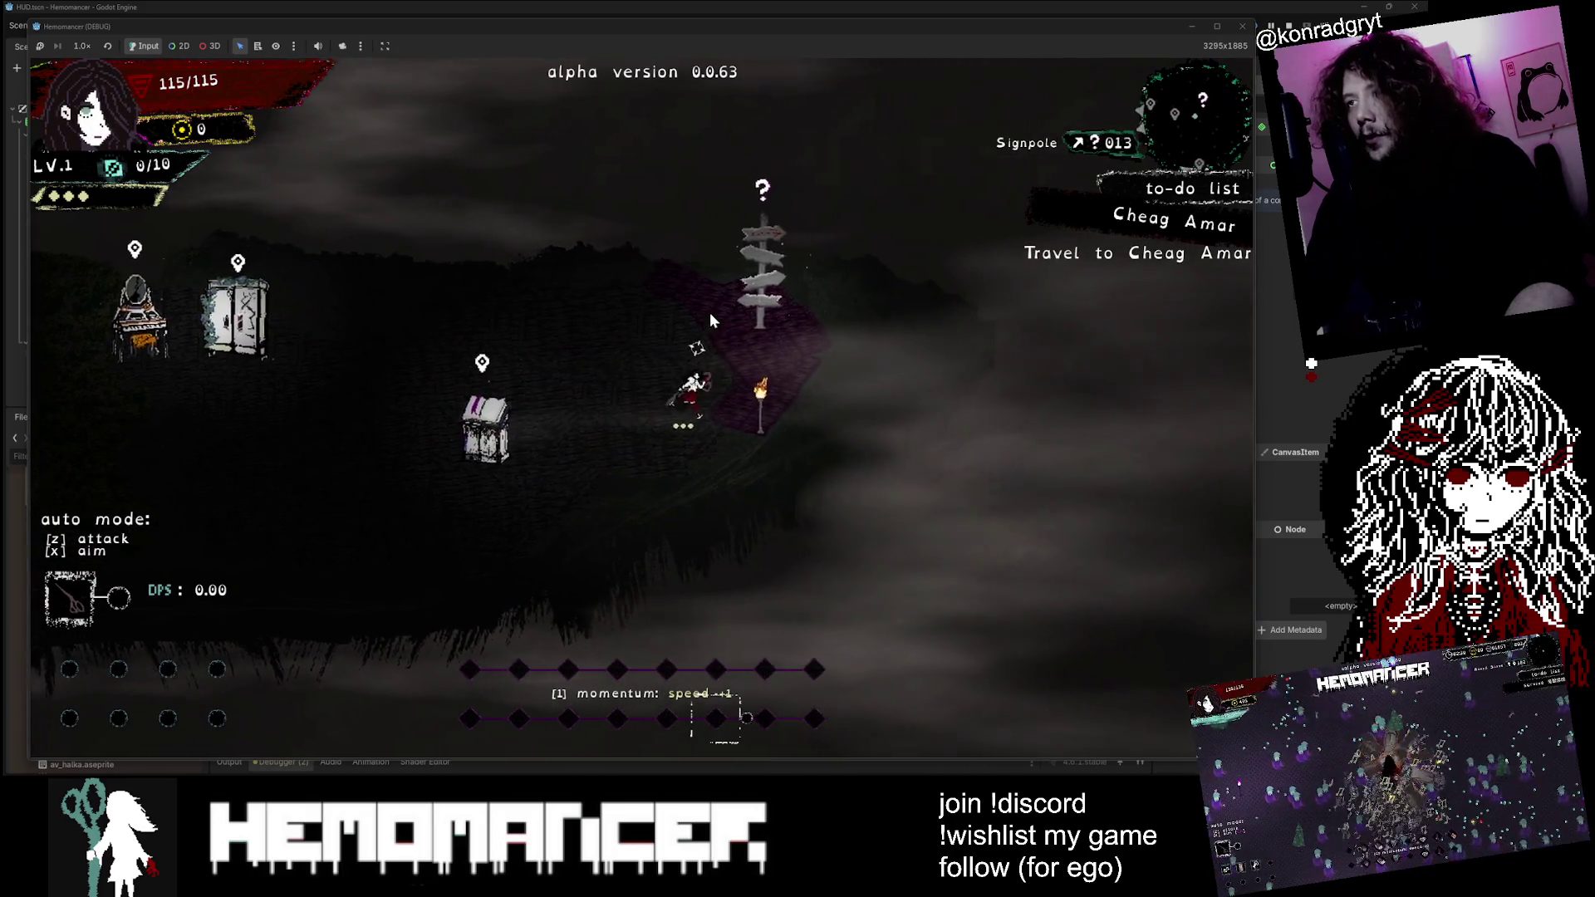
key(e)
click(654, 481)
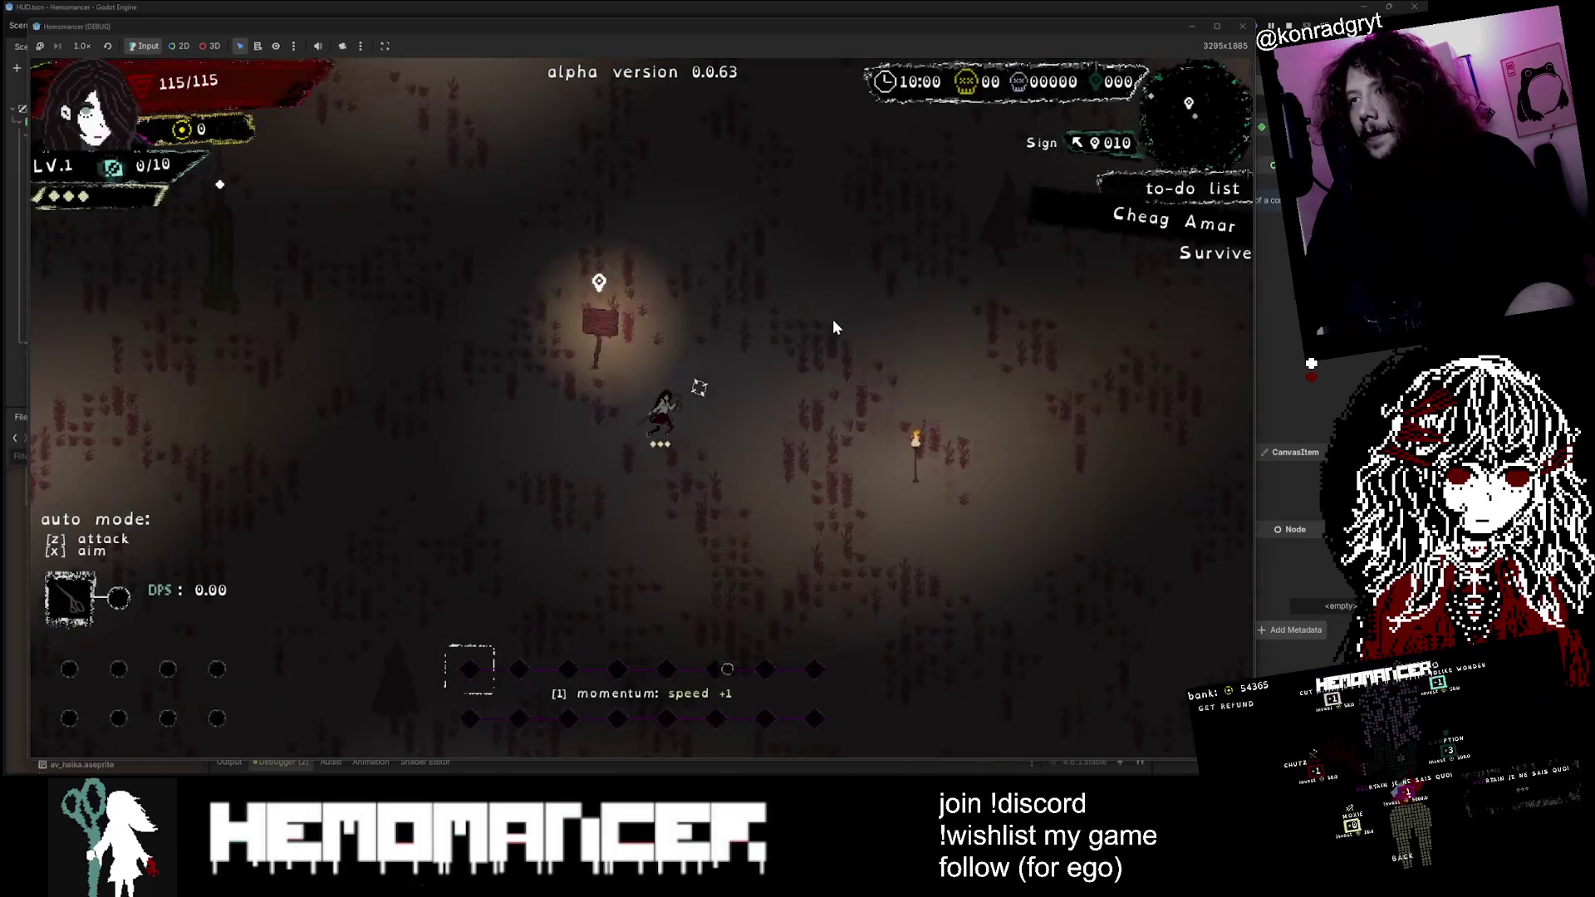
key(e)
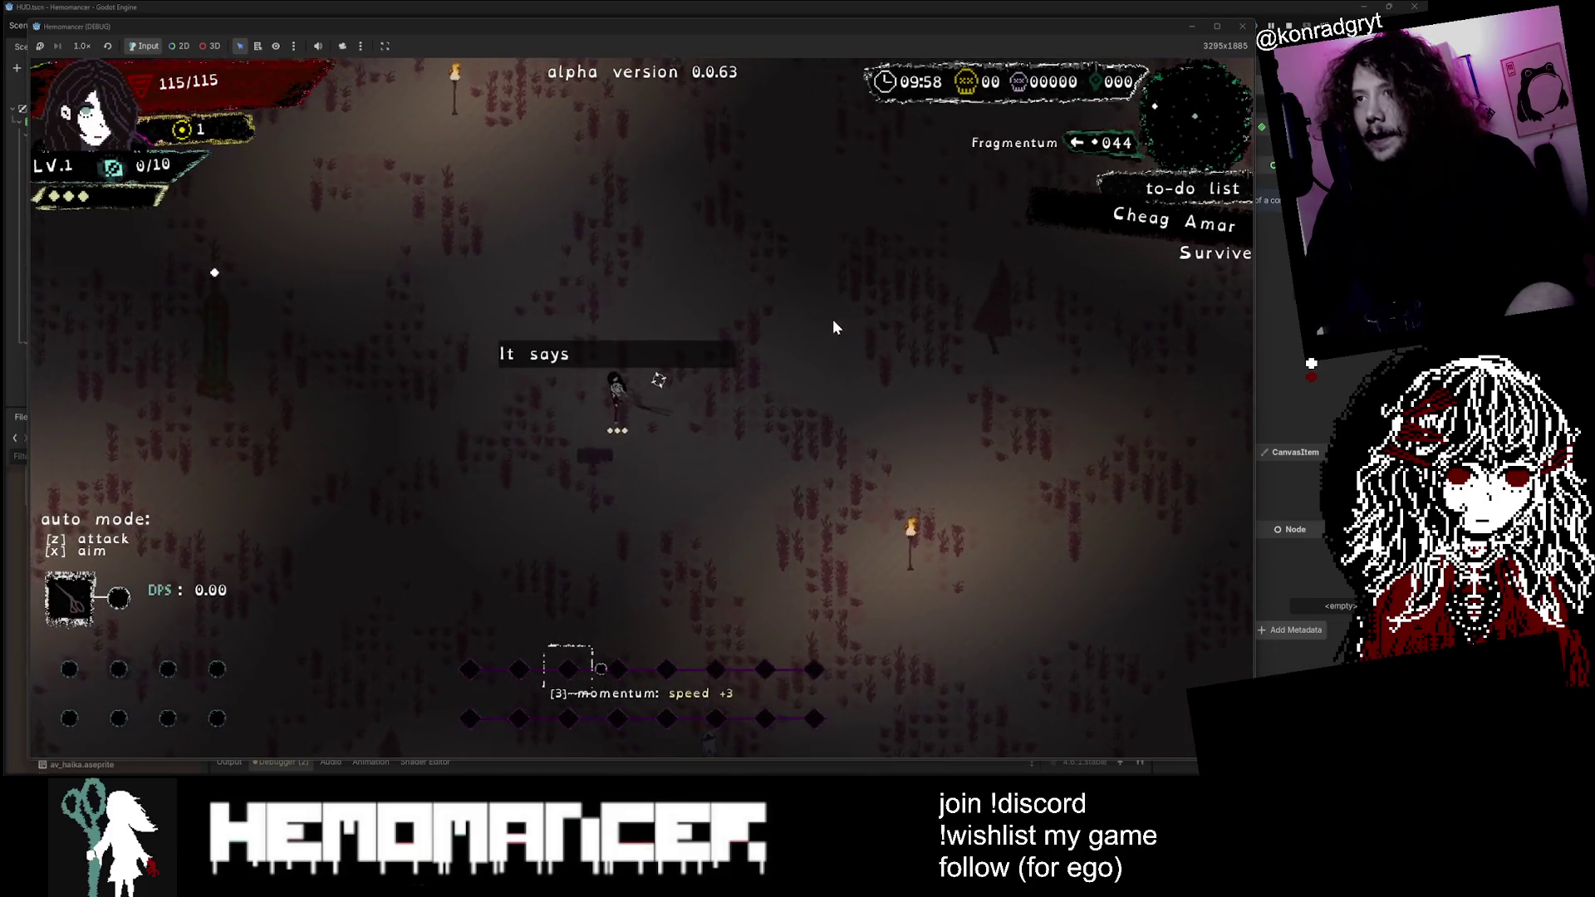
Step: Walk up-right through the forest and activate the Lacrimosa shrine
key(w+d)
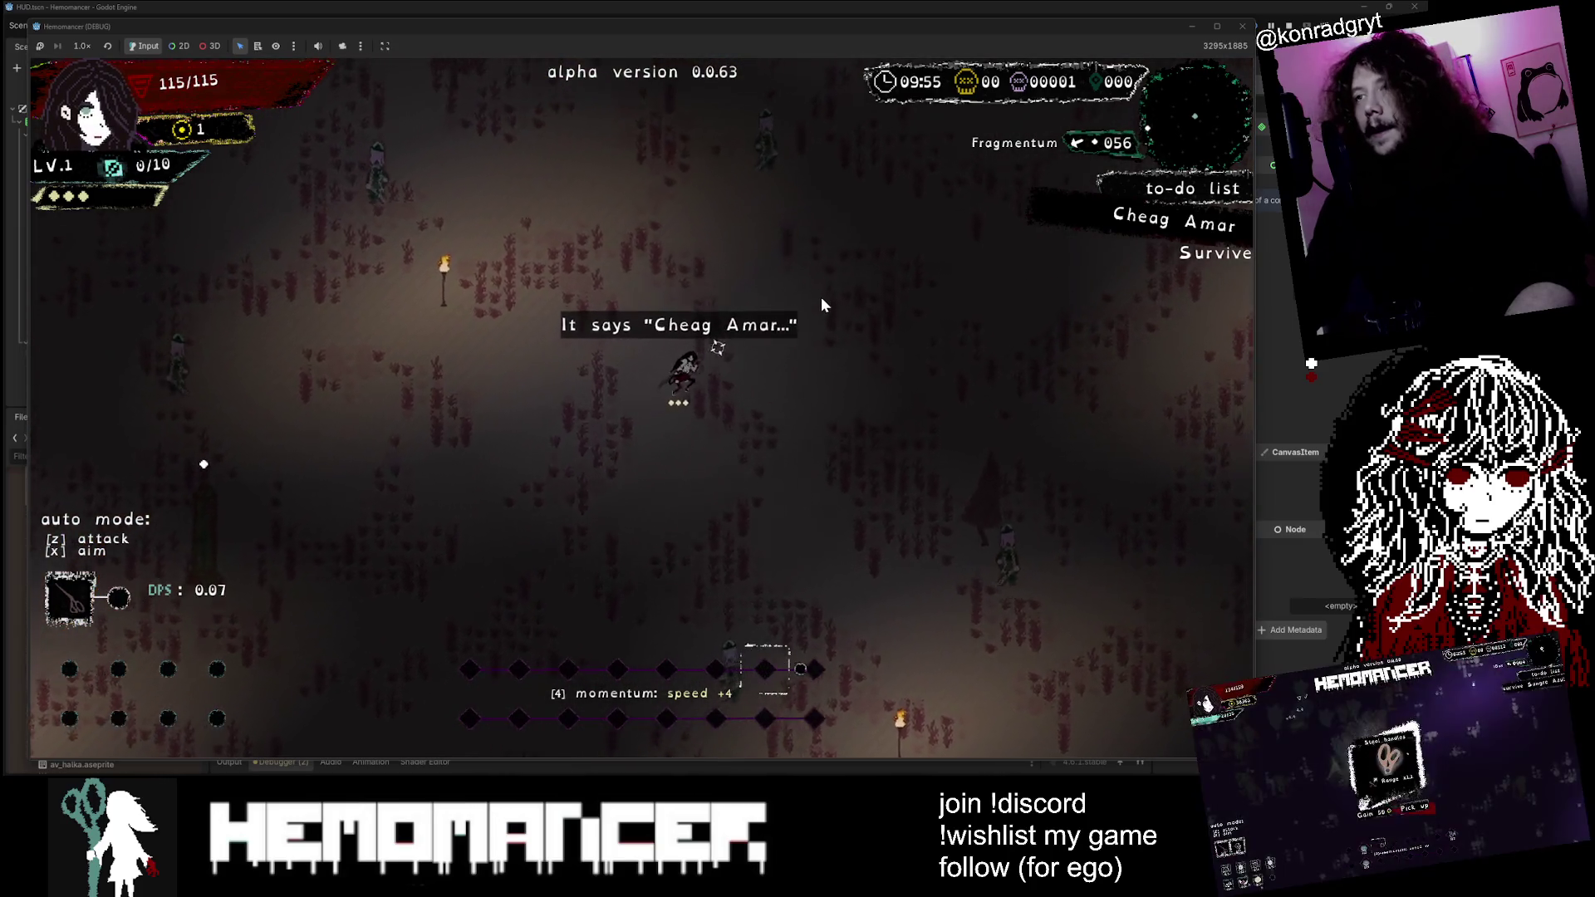
key(w+d)
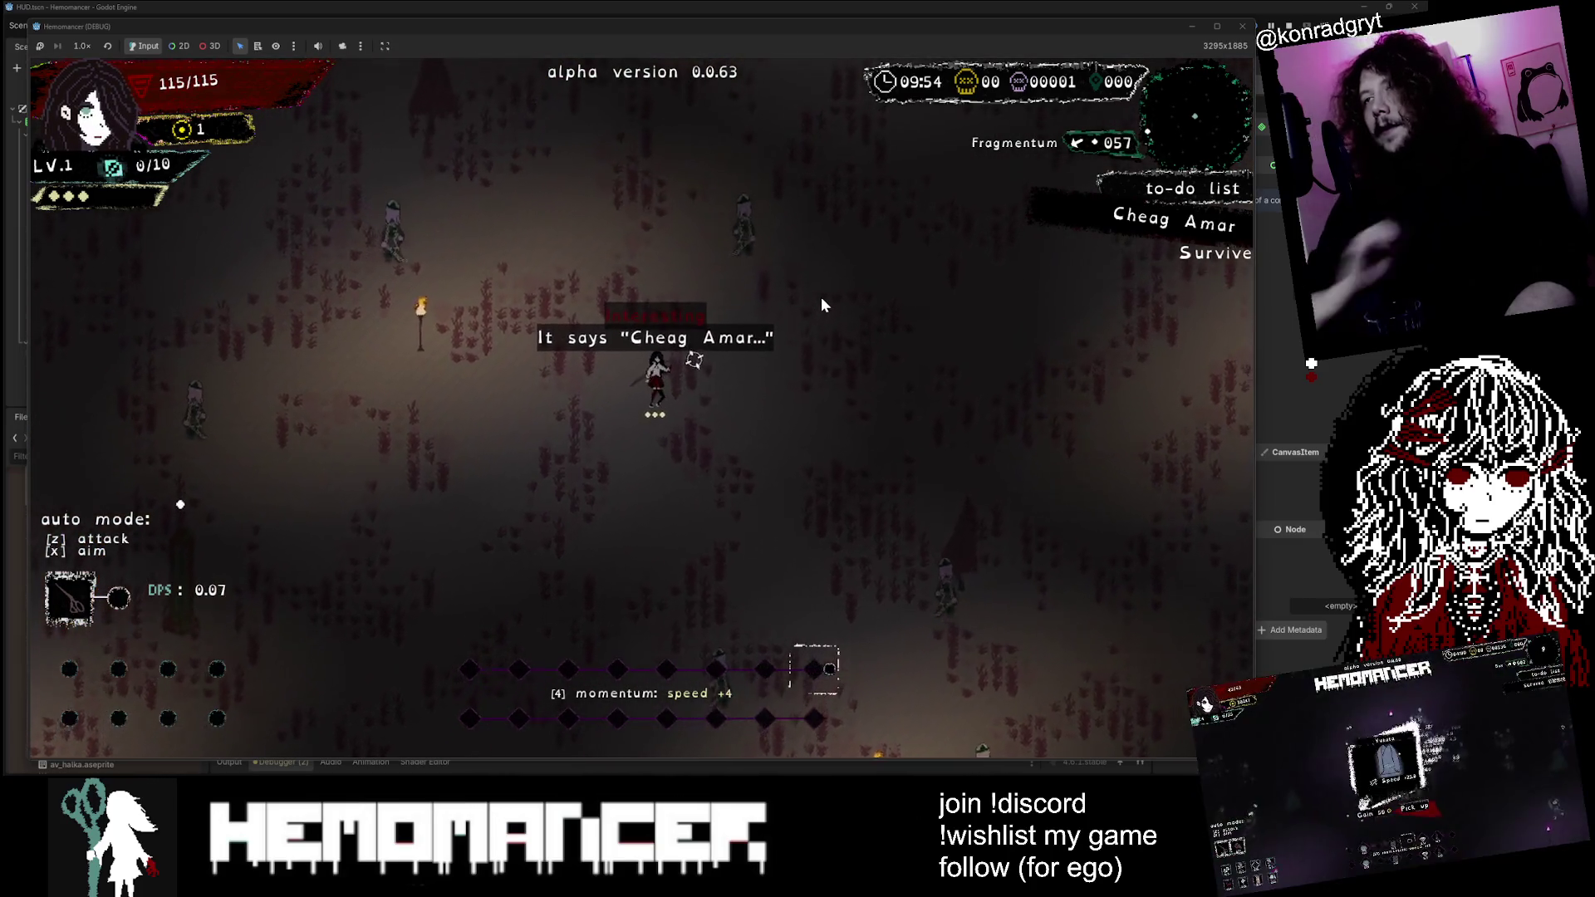
key(w+d)
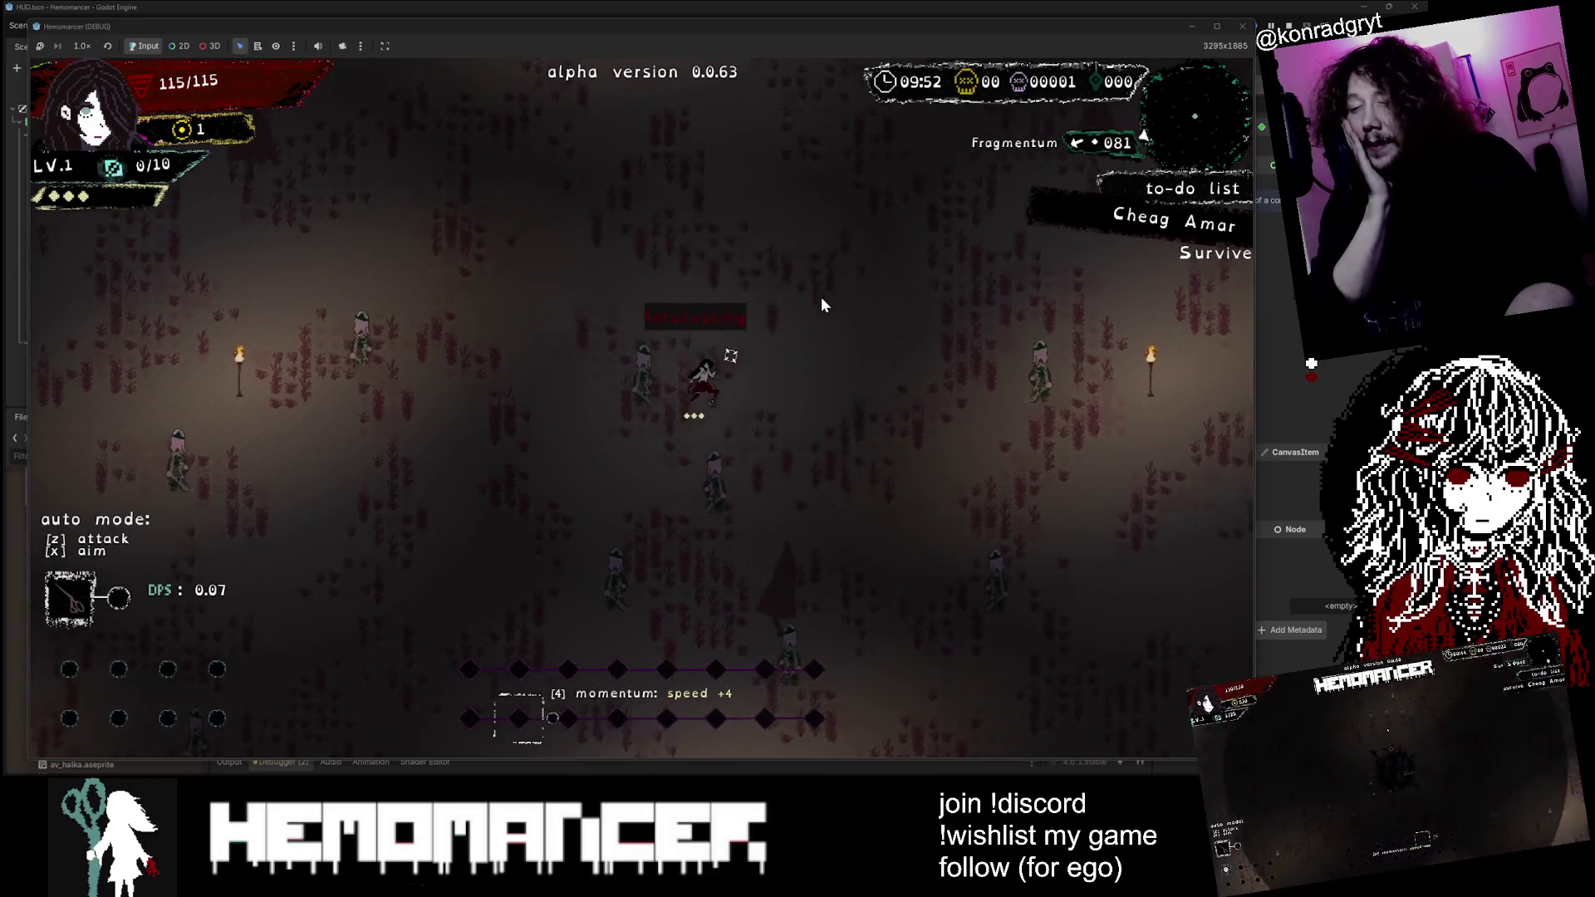
key(w+d)
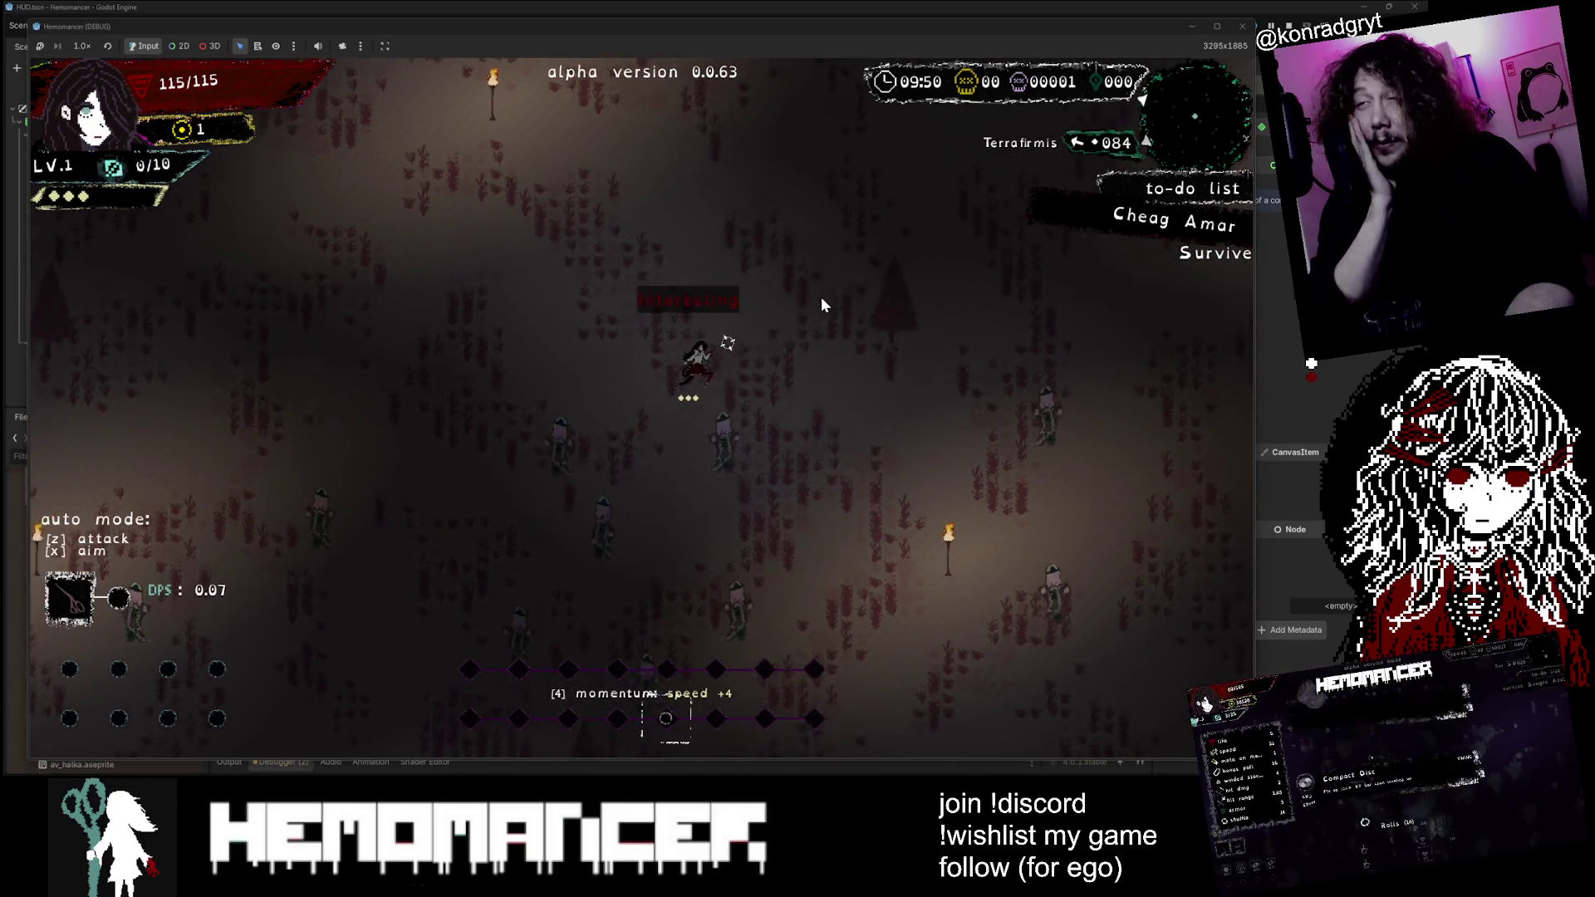
key(w+d)
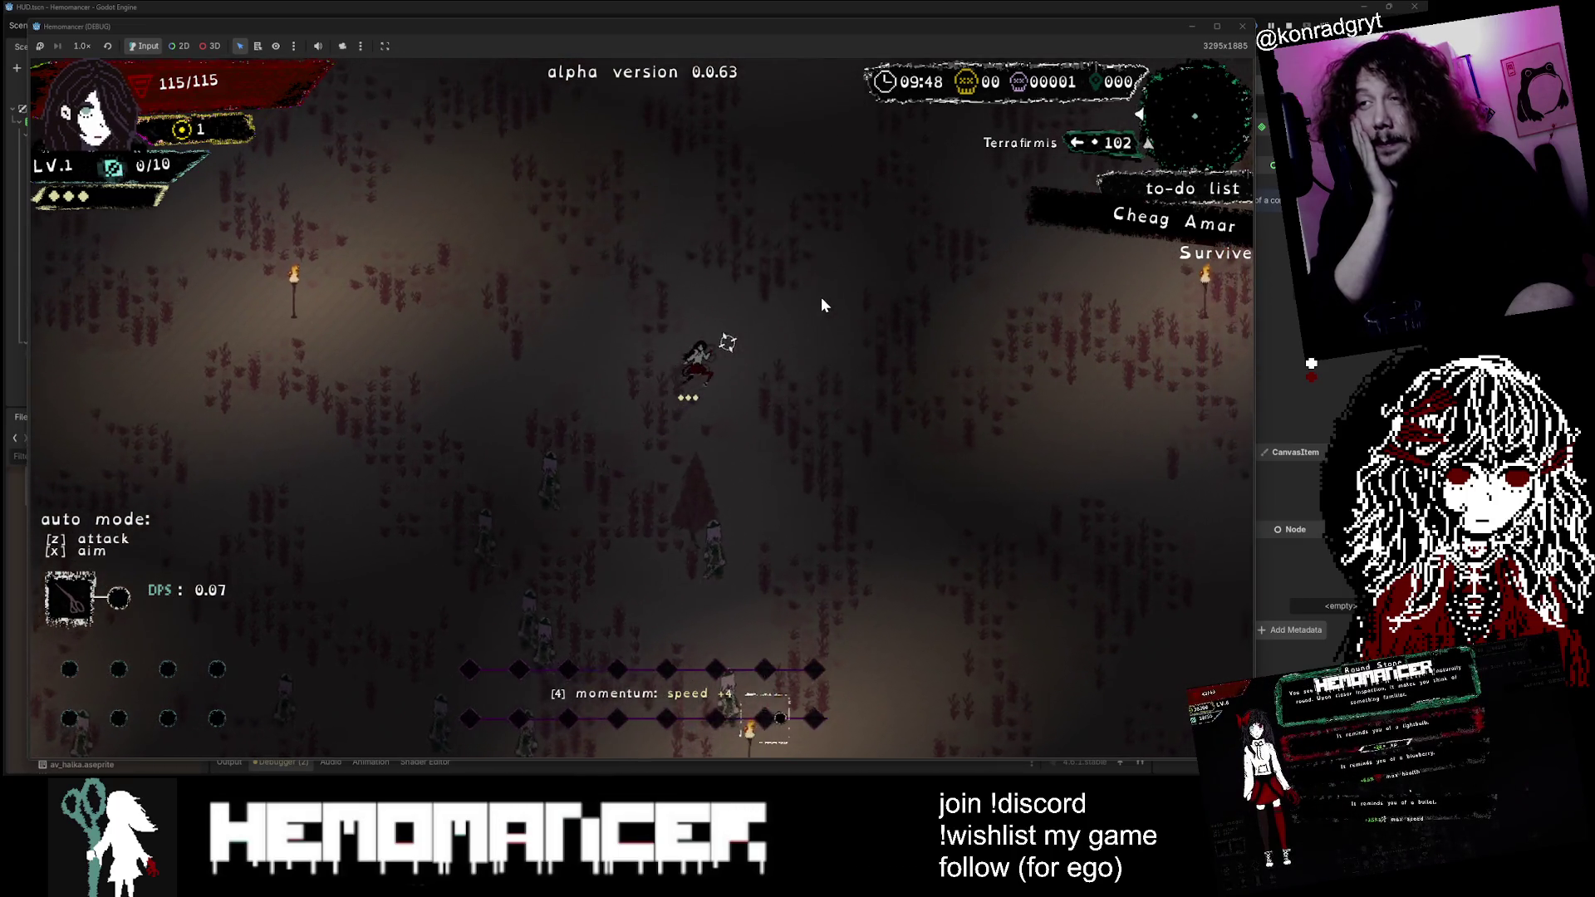
key(w+d)
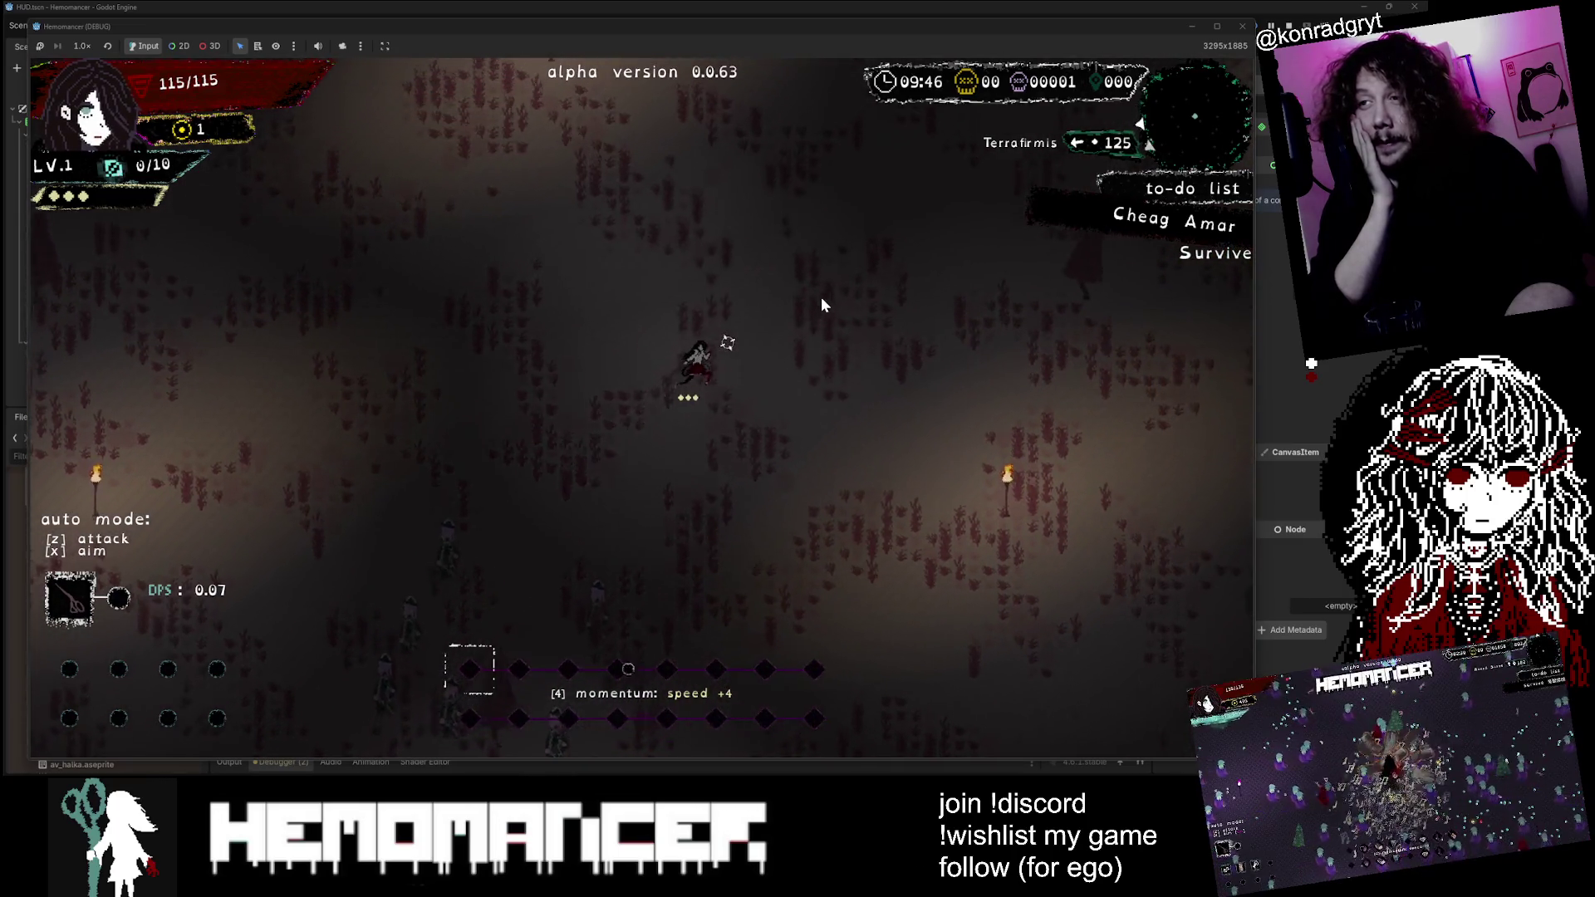
key(w+d)
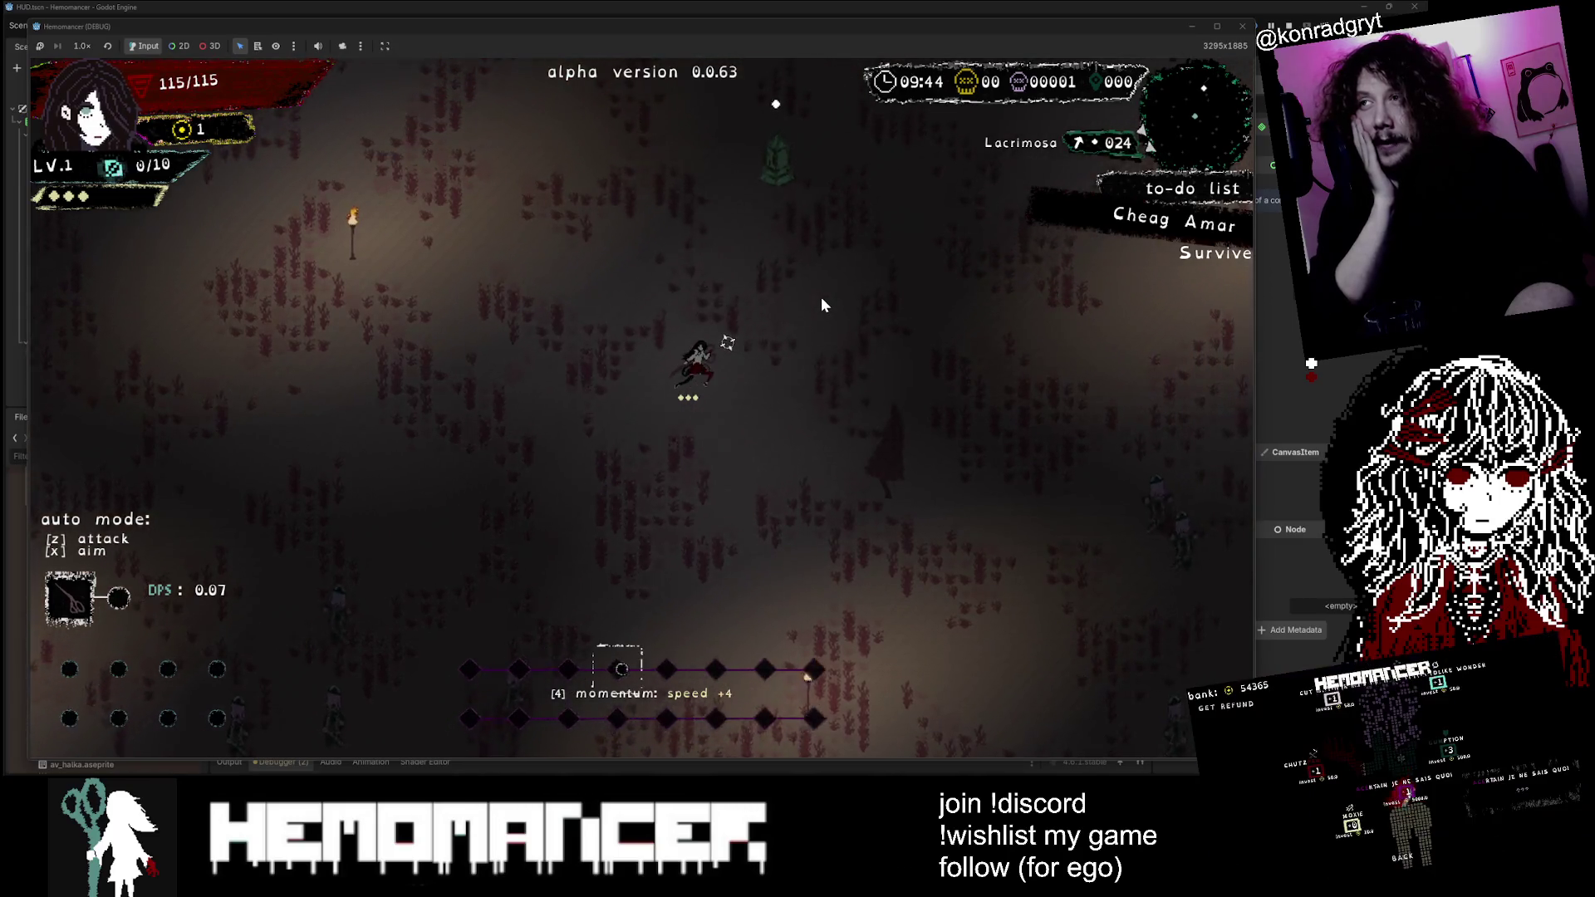
key(e)
key(w+d)
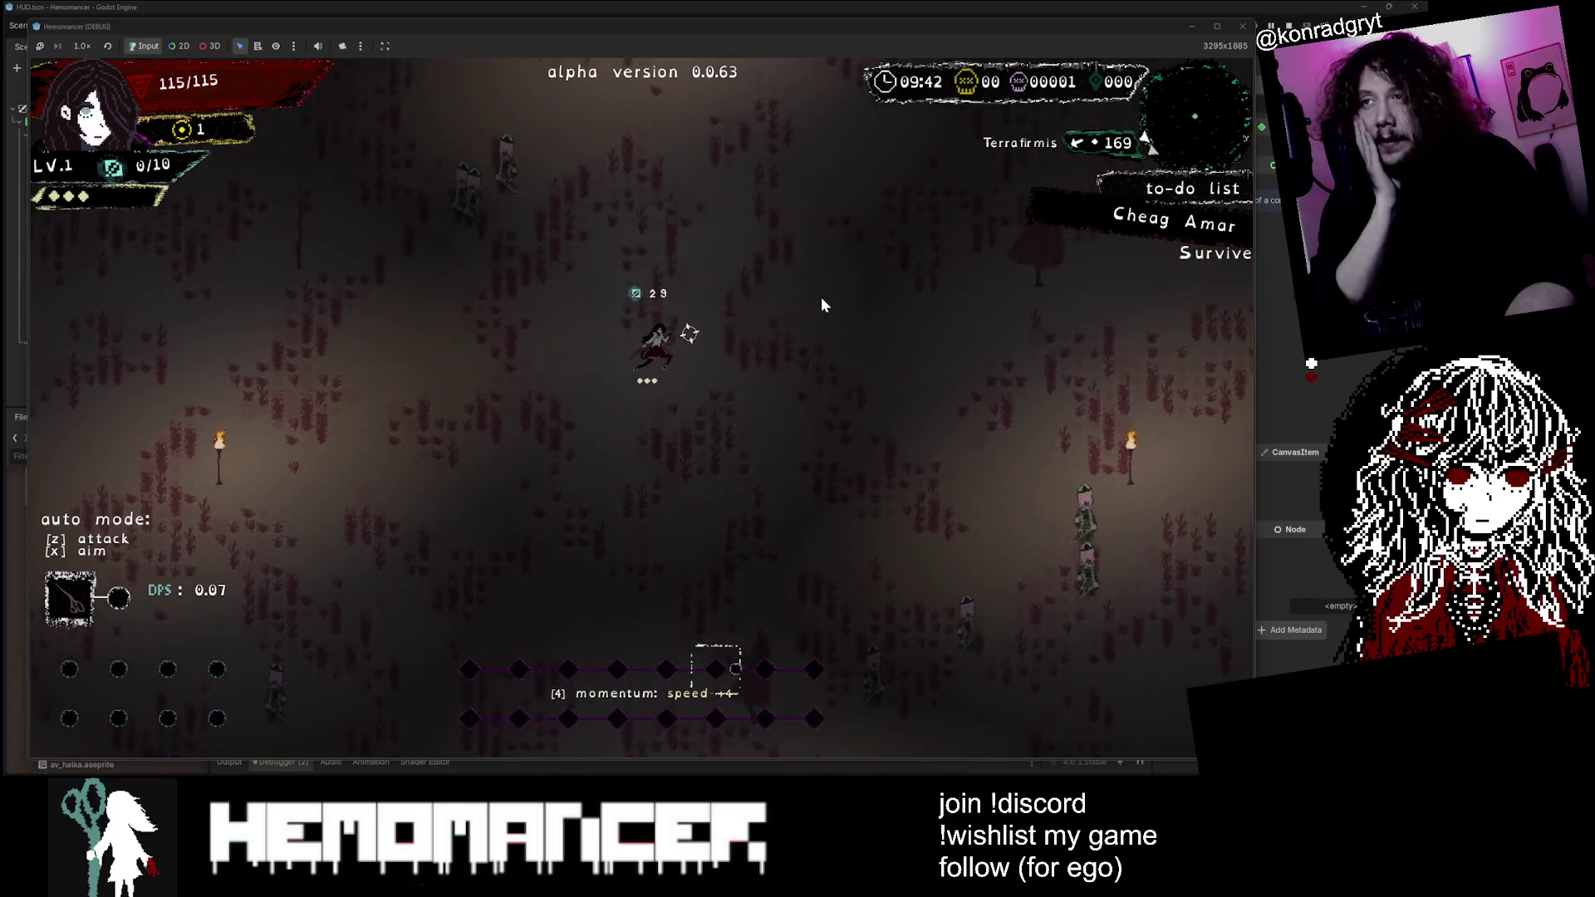
Step: Walk up-left past Silentumbra and Tympanum, then save quest_map_small_arrow.aseprite in Aseprite
key(w)
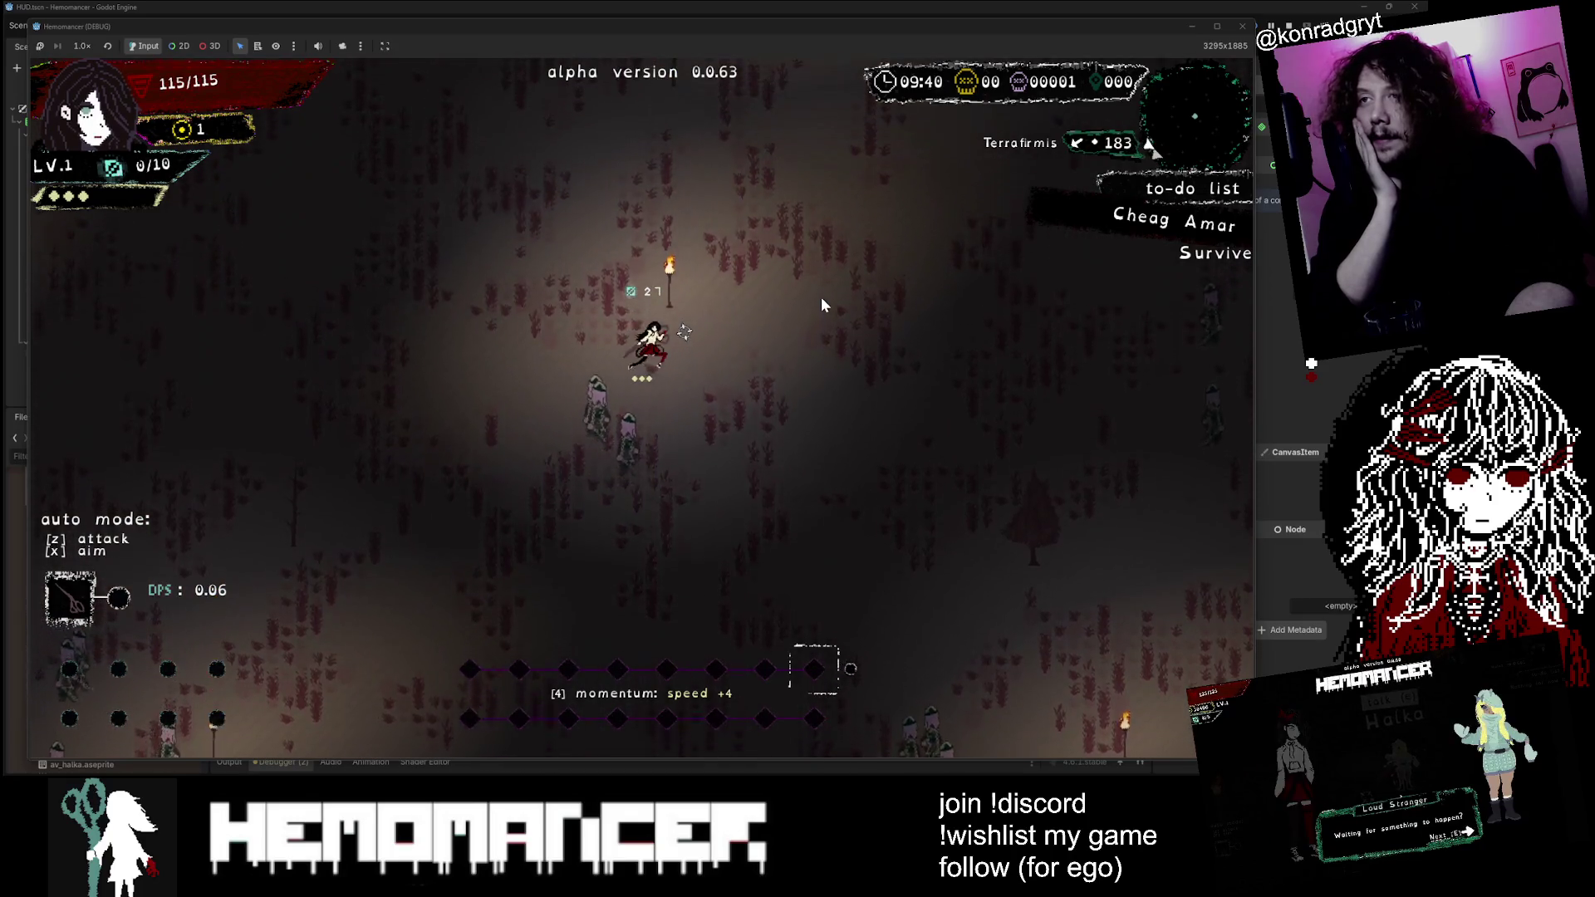
key(w+a)
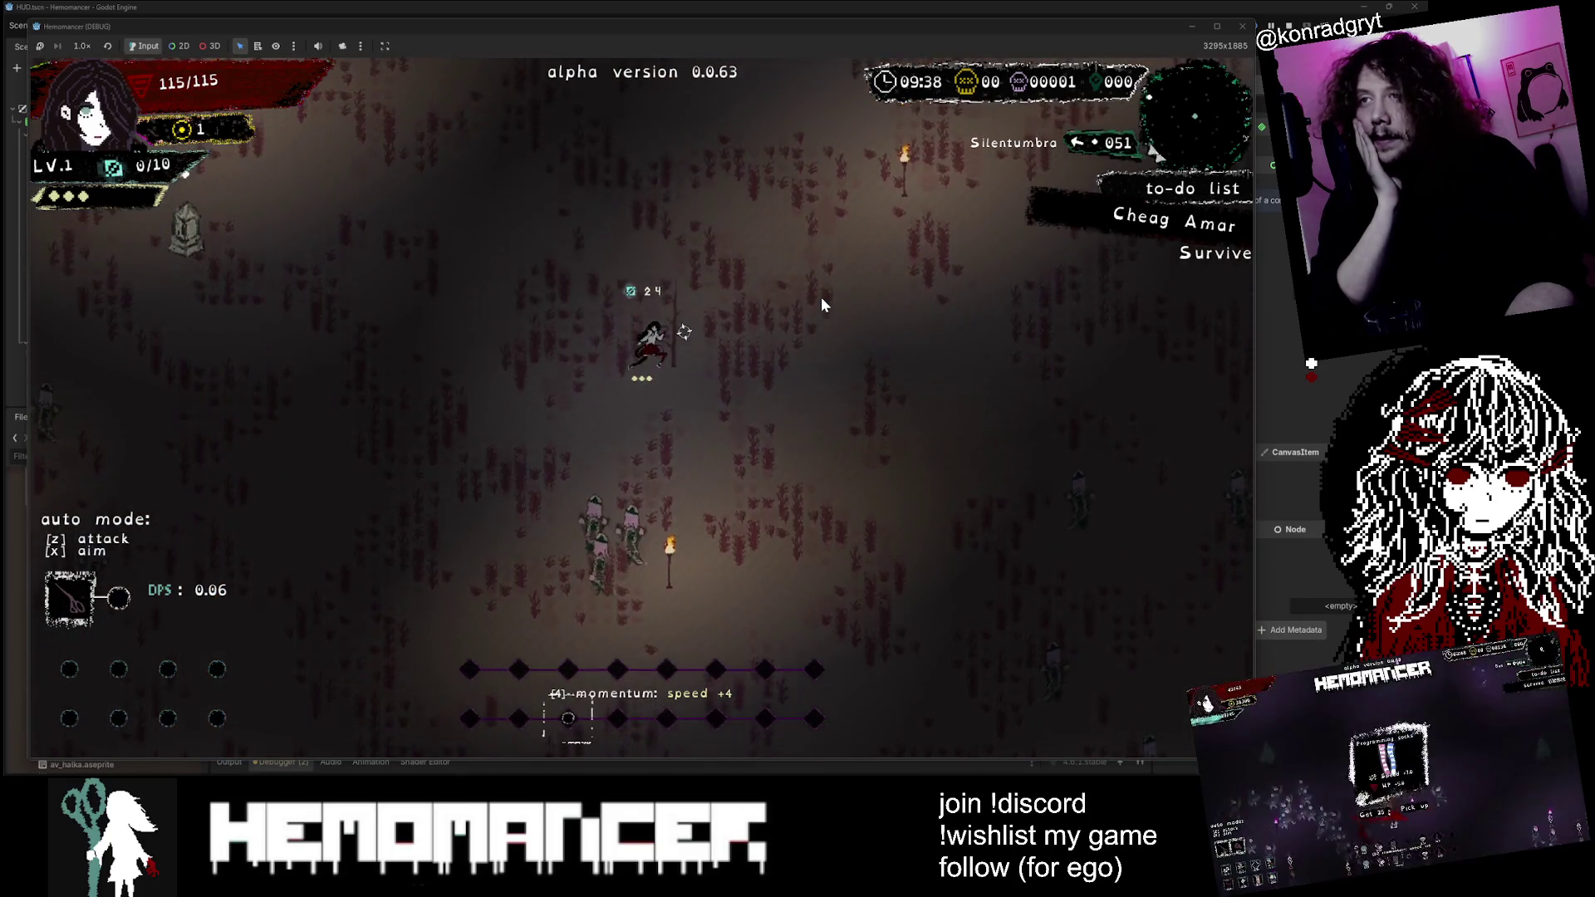
key(w+a)
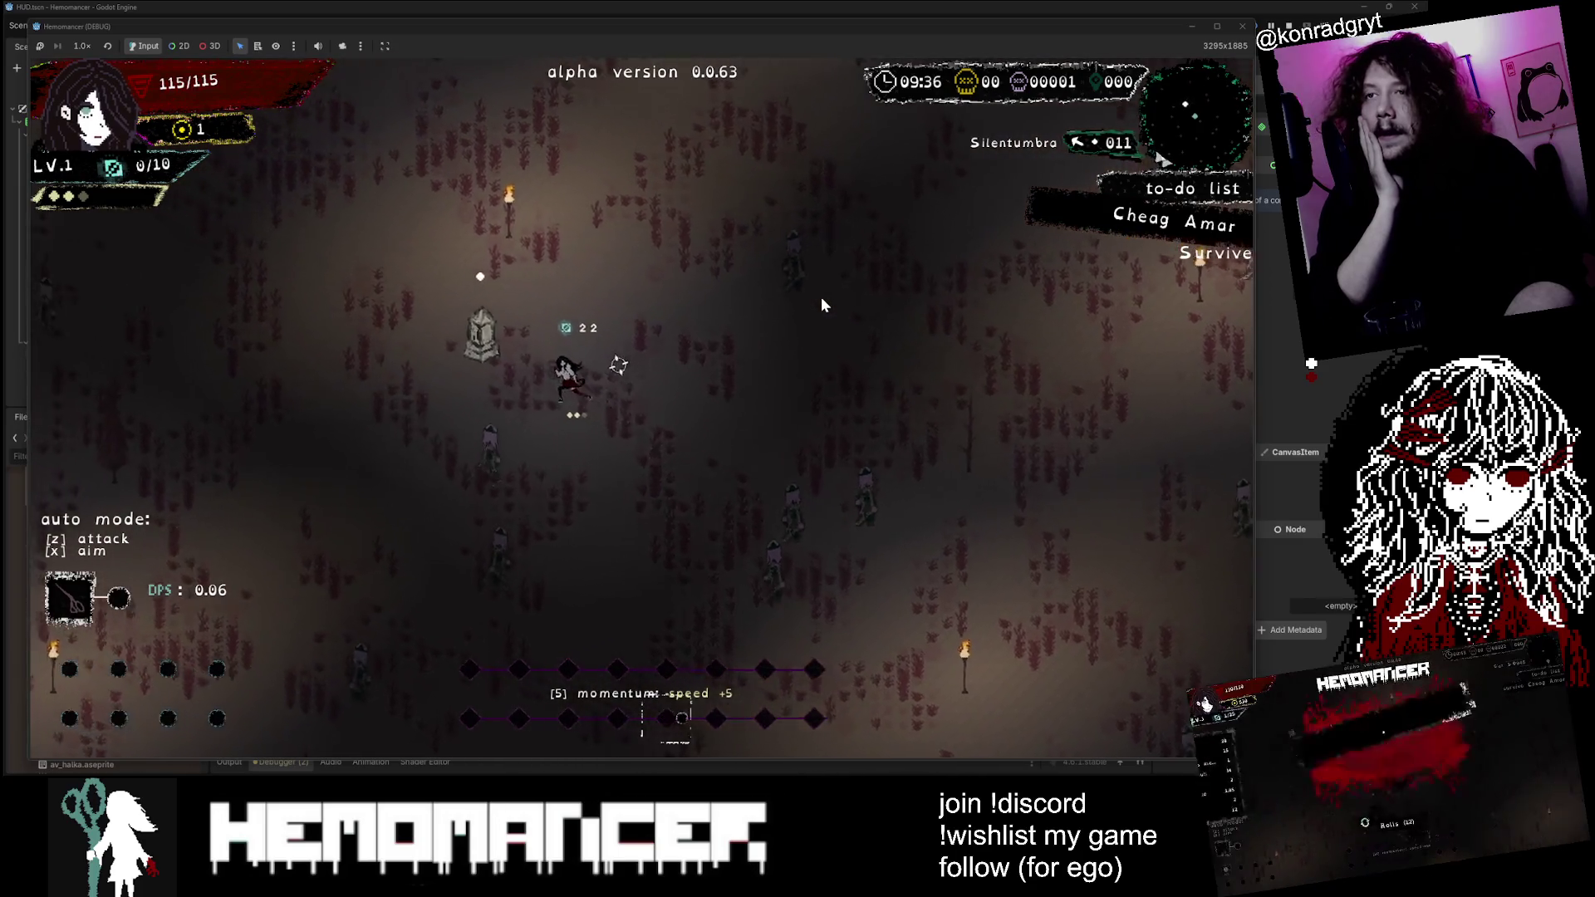
key(w+a)
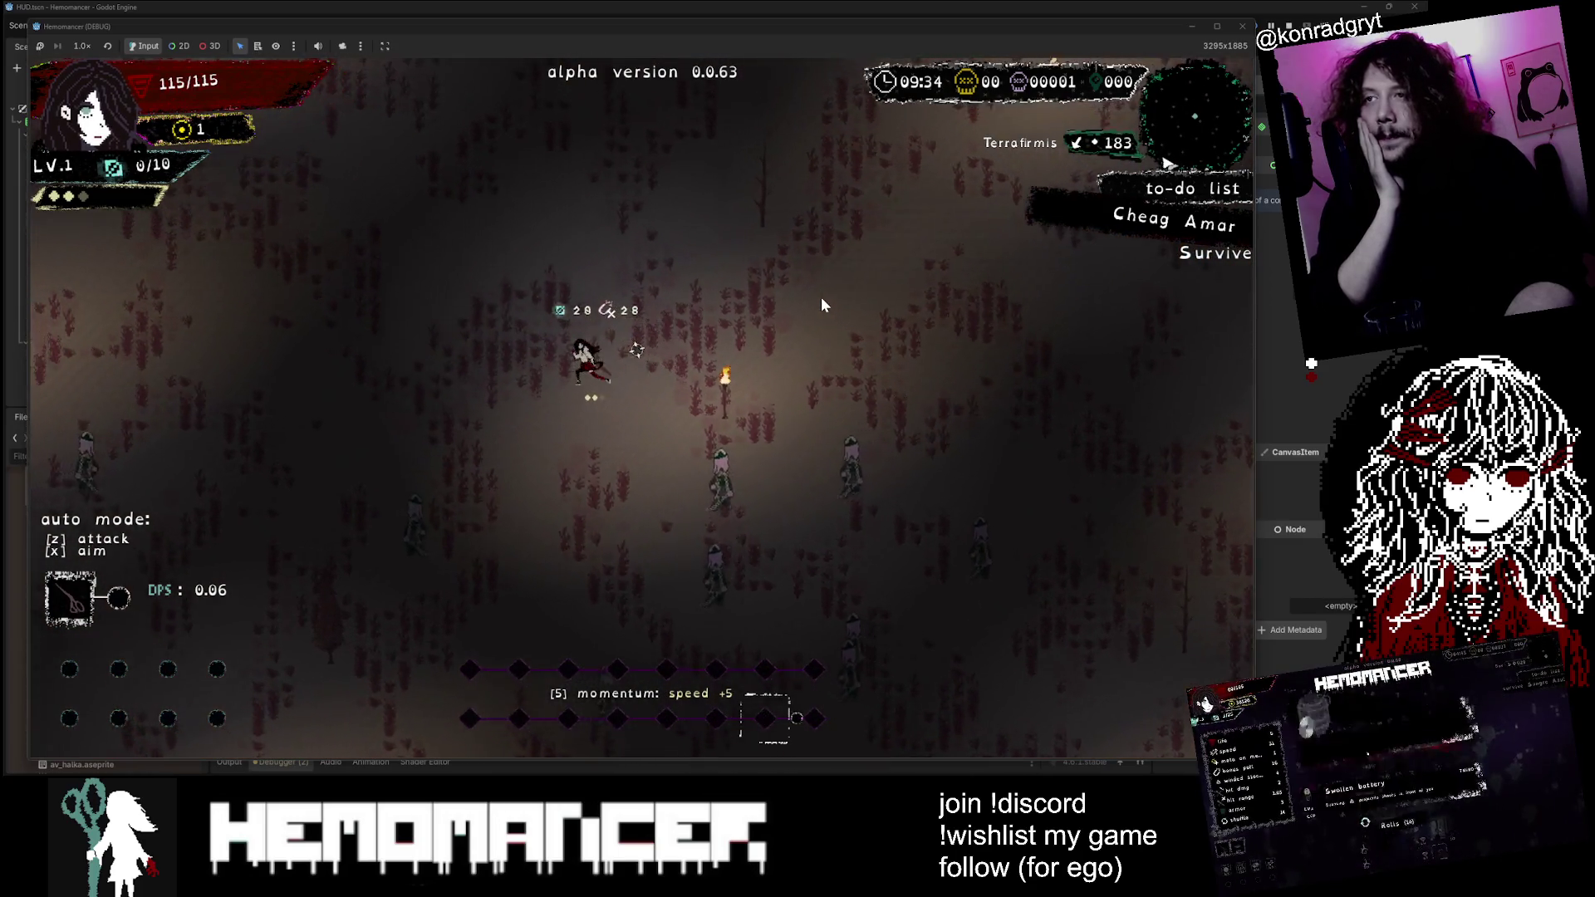
key(w+a)
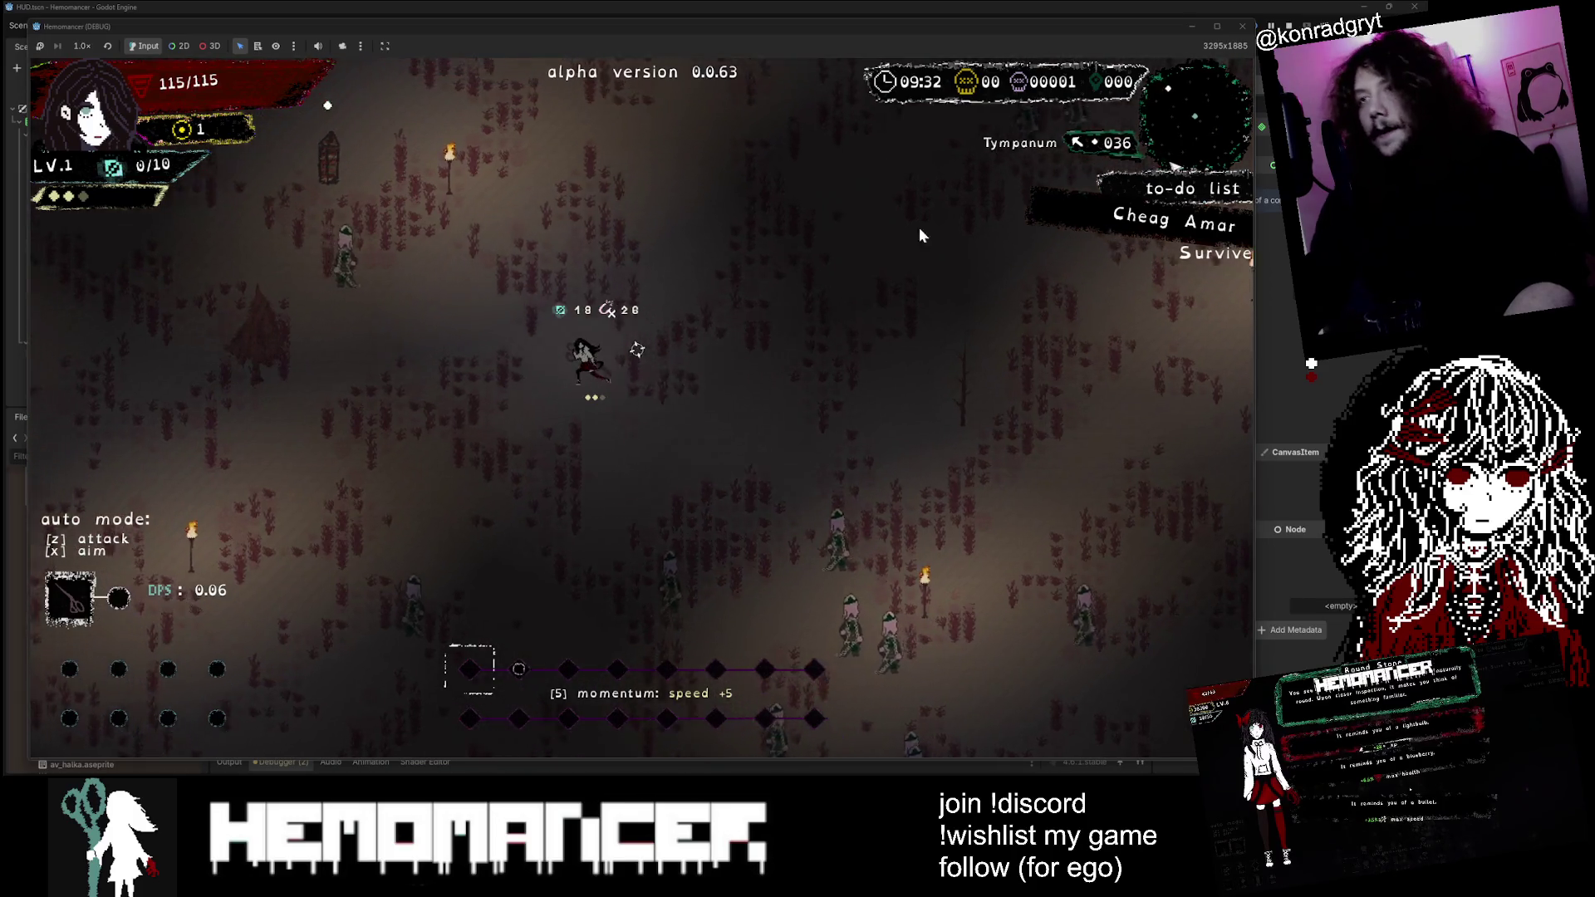
key(w+a)
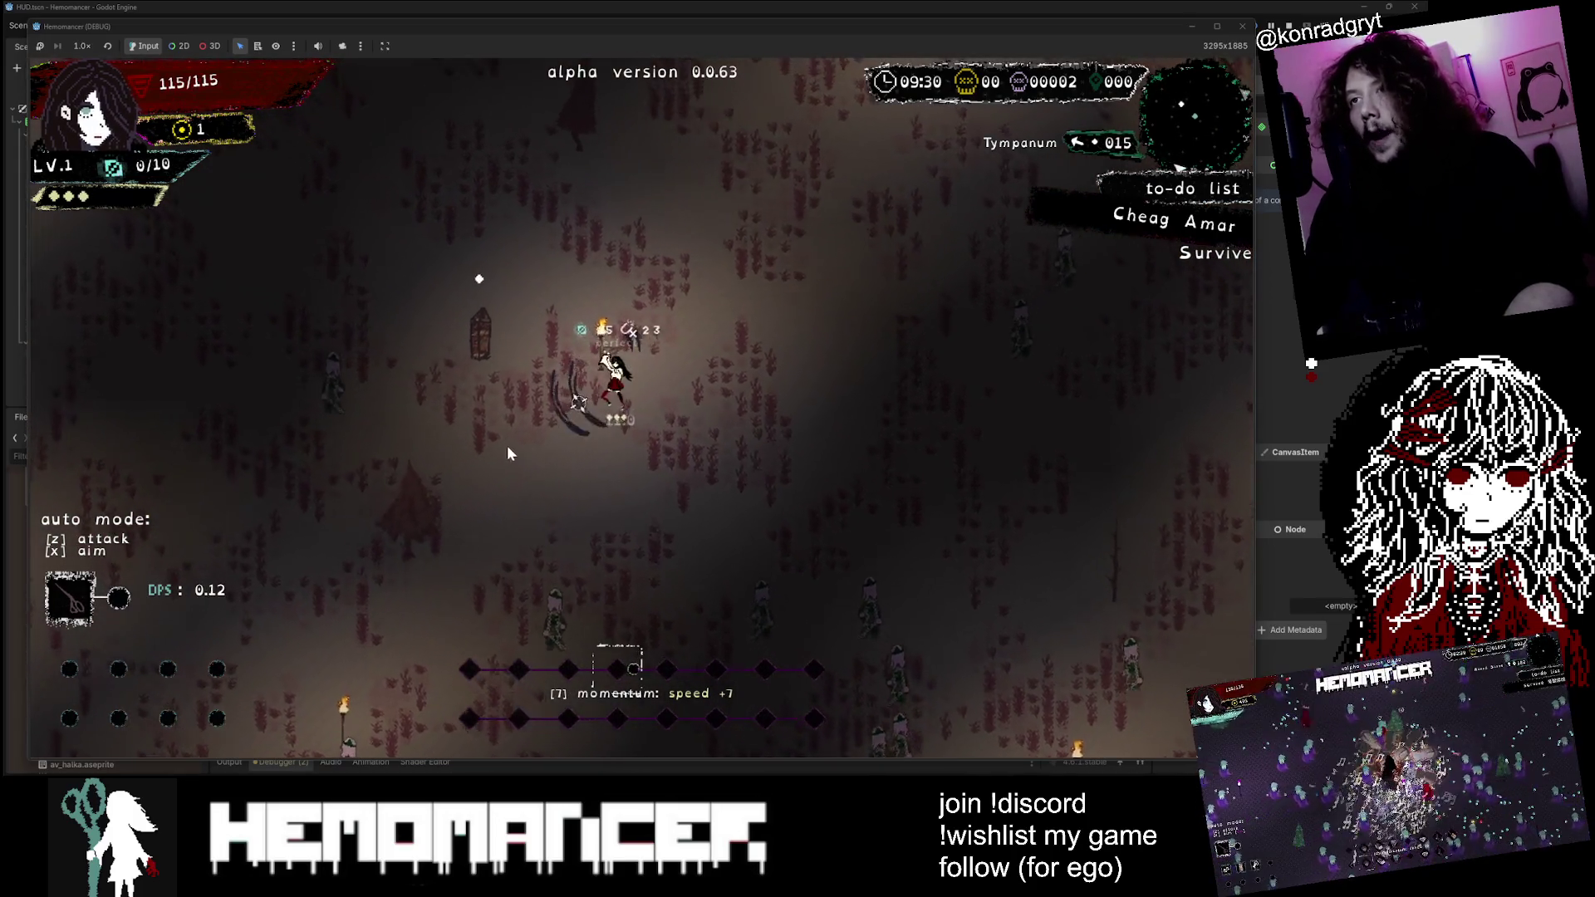
key(alt+Tab)
key(ctrl+s)
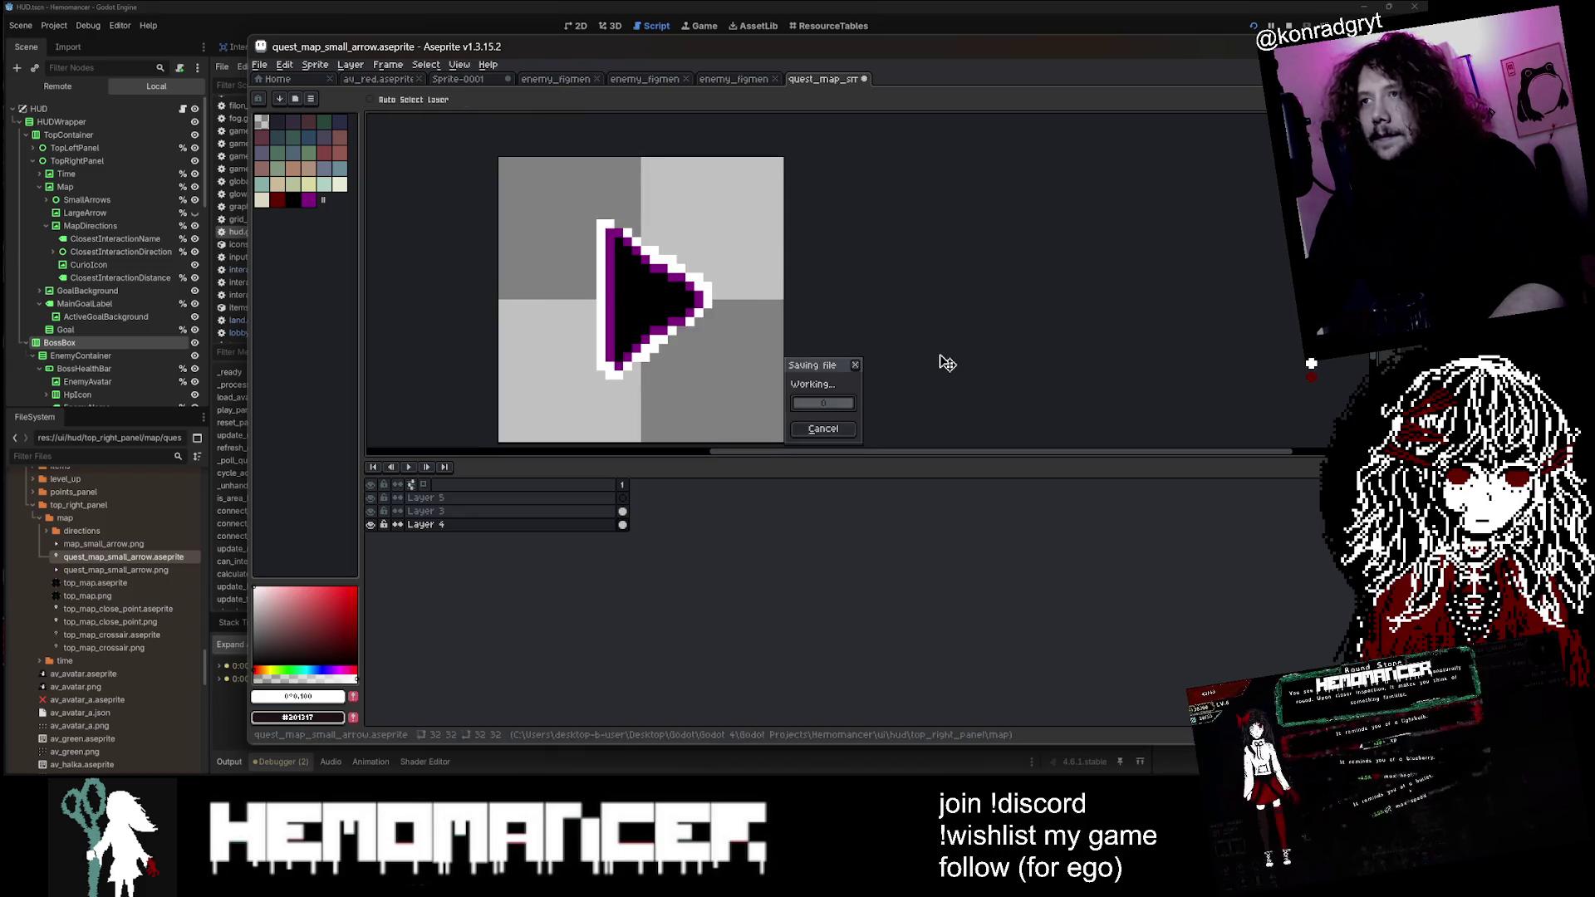
Step: Undo the trial purple crosses on Layer 3, save the quest map arrow, and switch back to Godot
scroll(657, 287, up, 1)
click(624, 512)
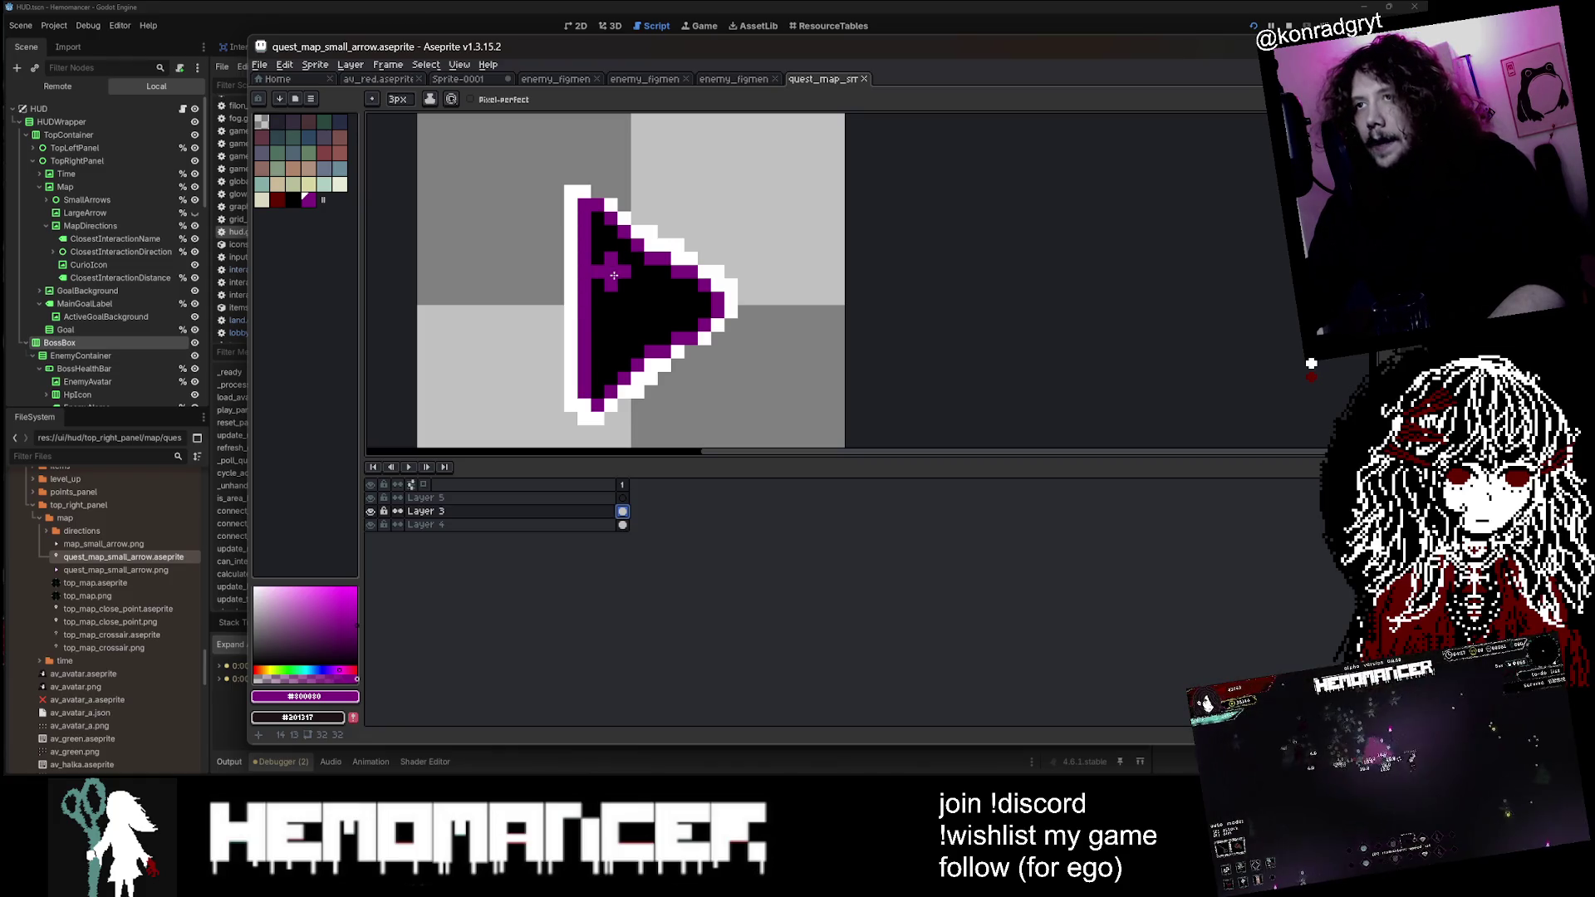
scroll(613, 275, up, 1)
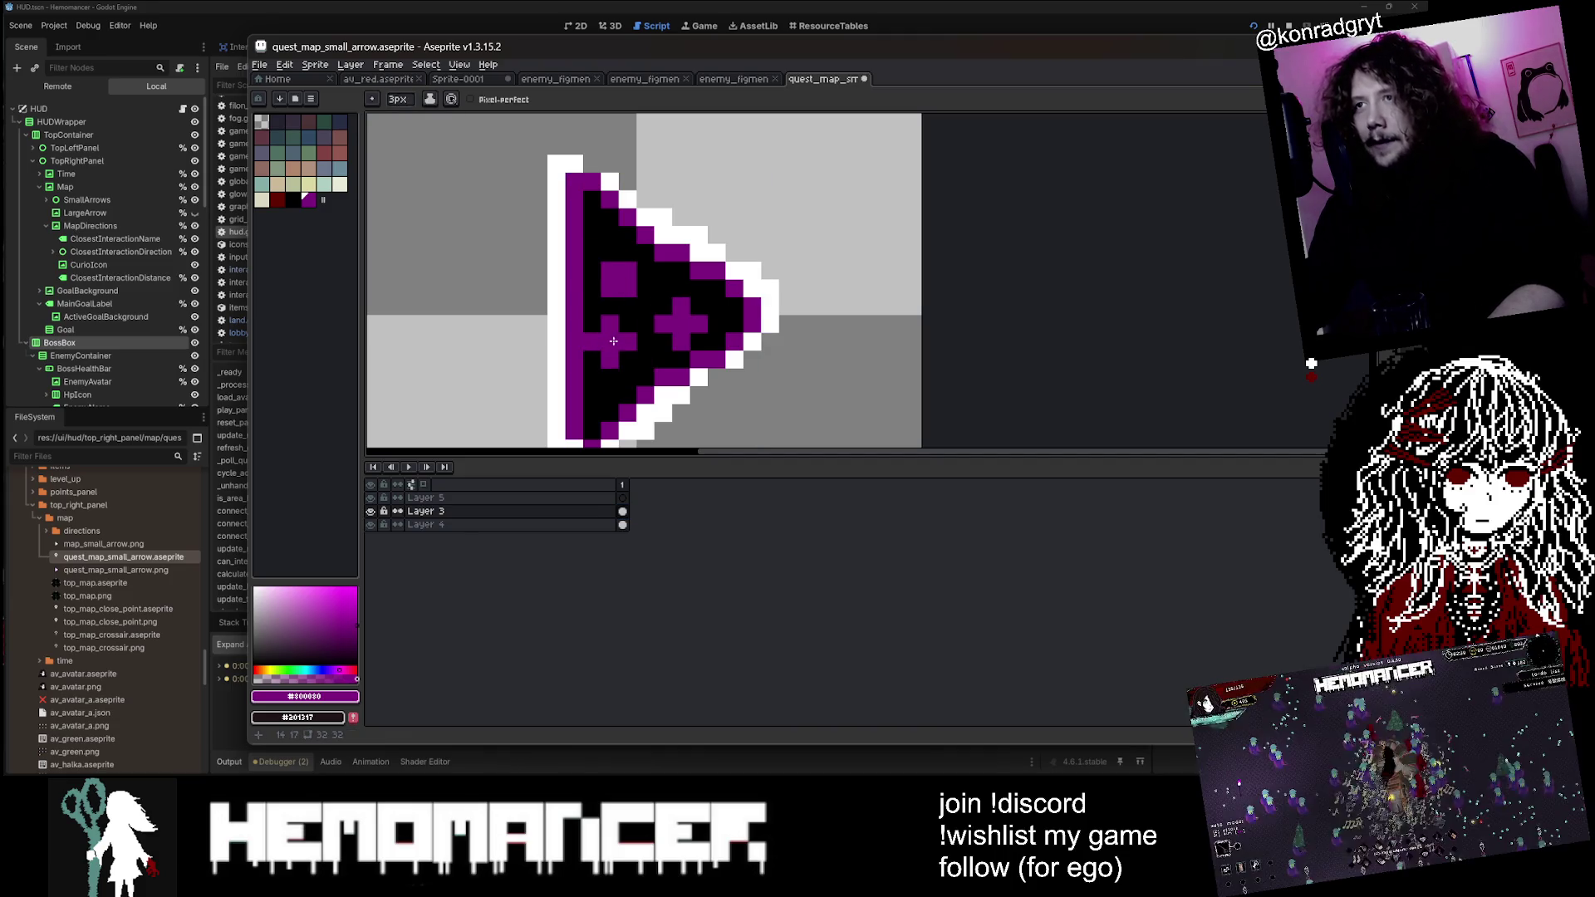
key(ctrl+z)
scroll(618, 332, down, 2)
scroll(628, 324, up, 1)
key(v)
key(ctrl+z)
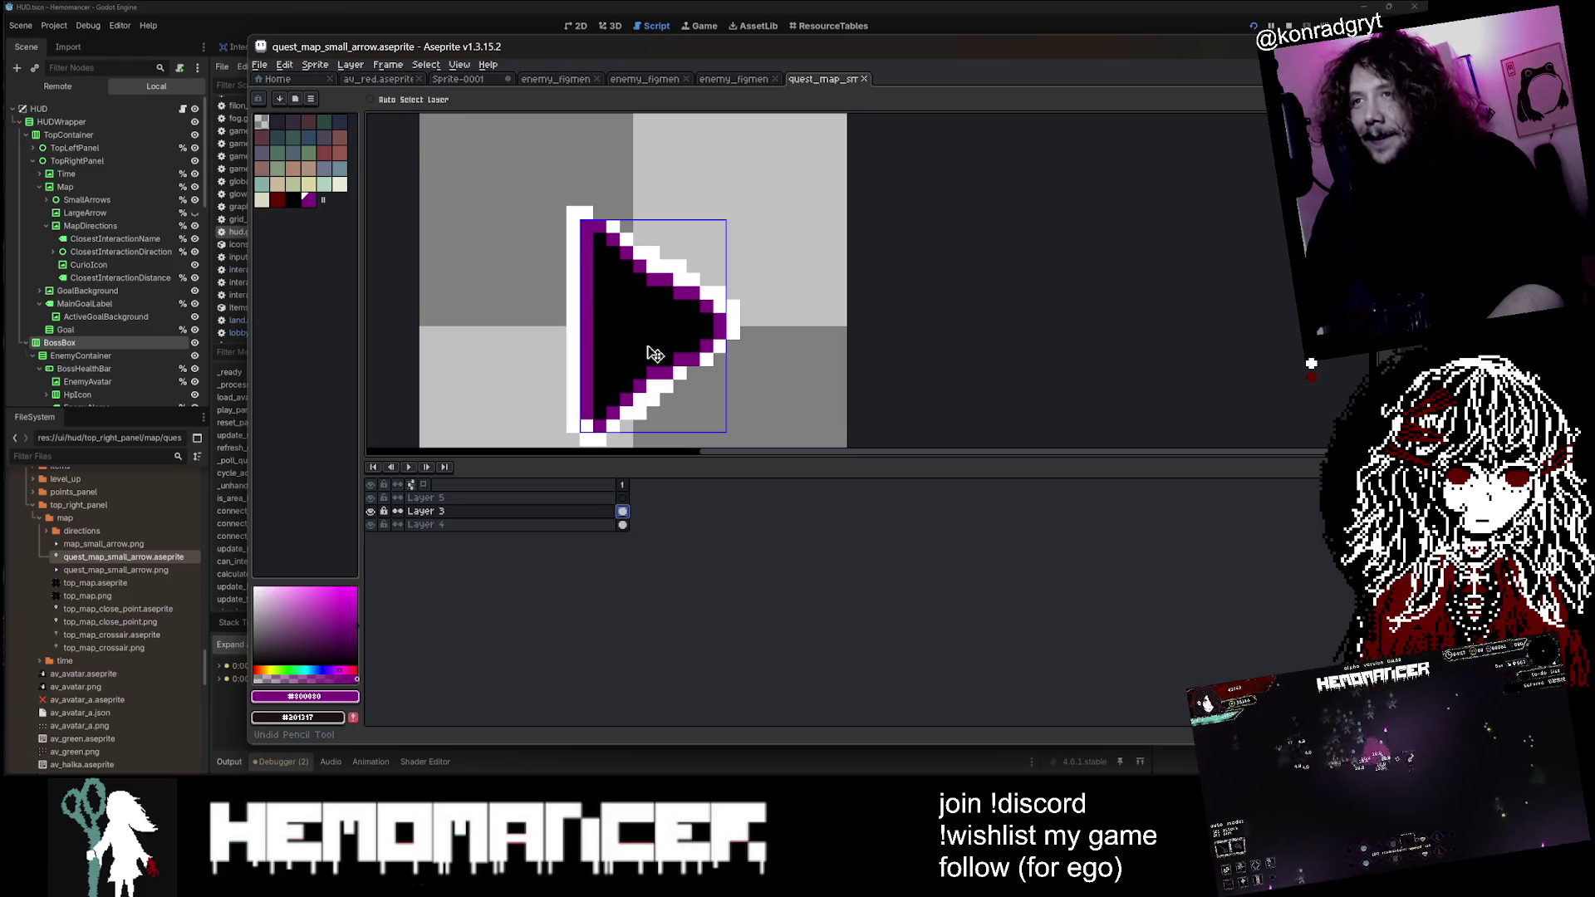
key(ctrl+s)
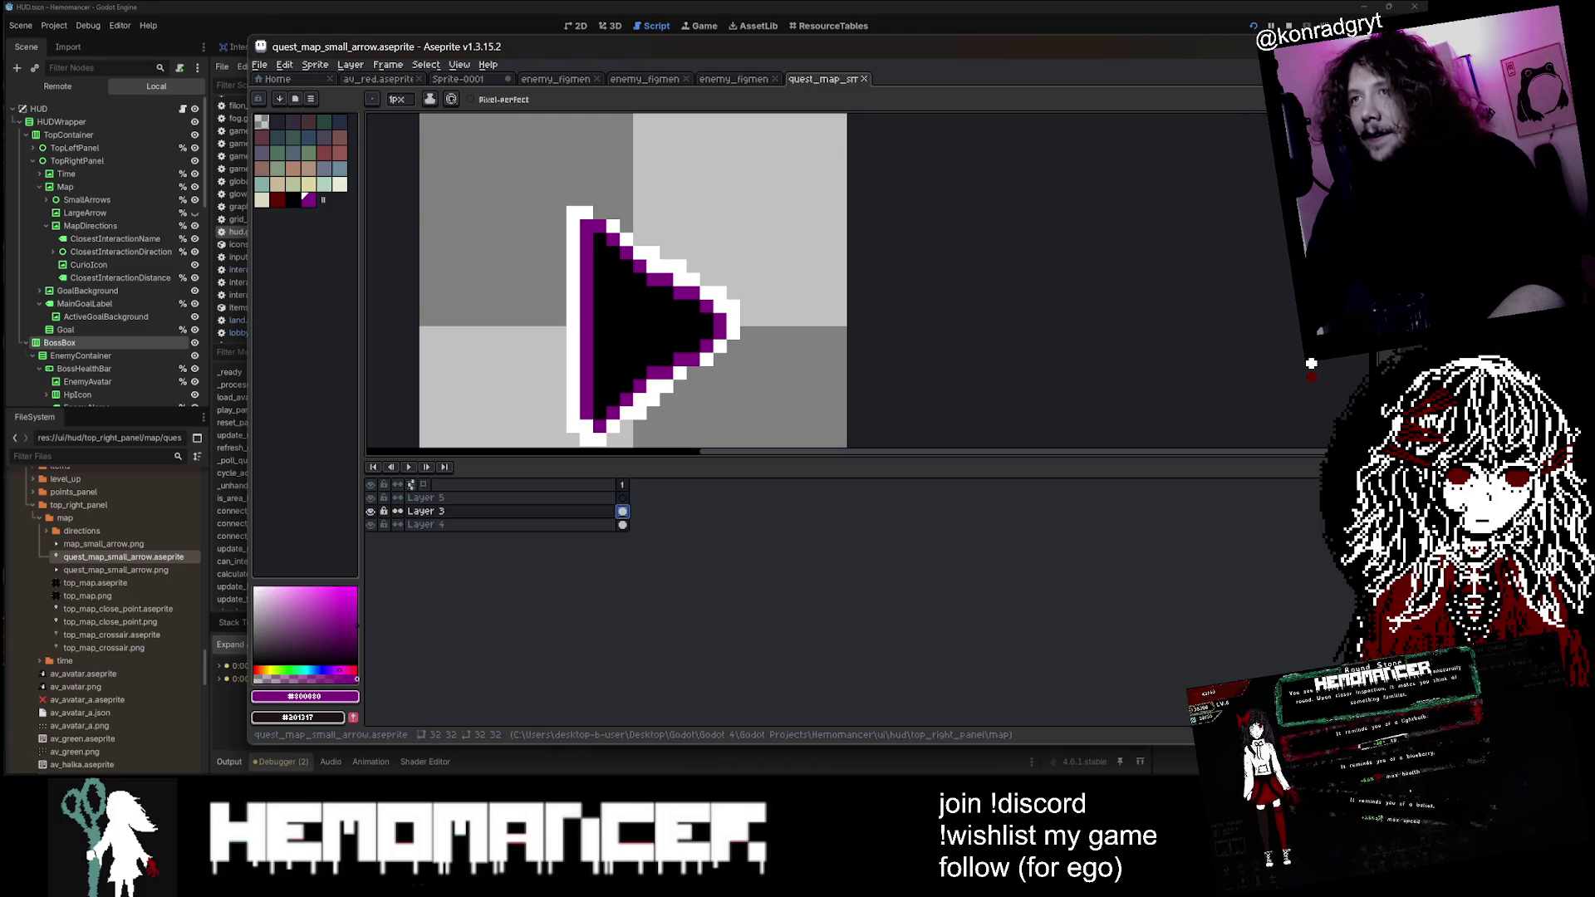
key(alt+Tab)
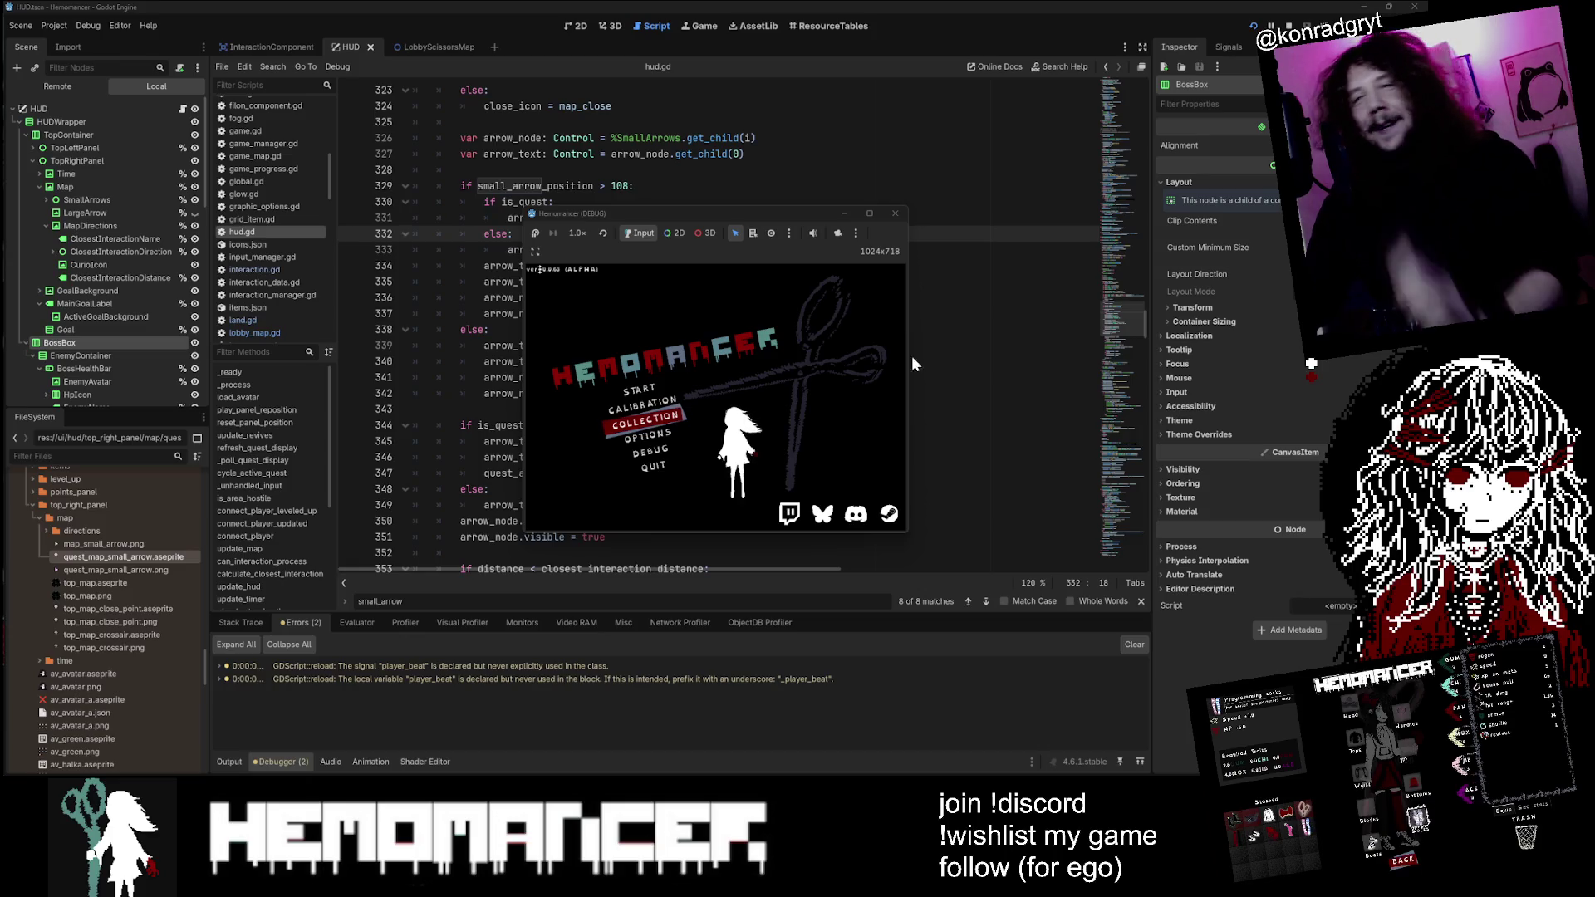
Step: Enlarge the debug window, start a new game, and play through to the Bookstand
mouse_move(524, 535)
mouse_down()
mouse_move(196, 727)
mouse_move(129, 745)
mouse_up()
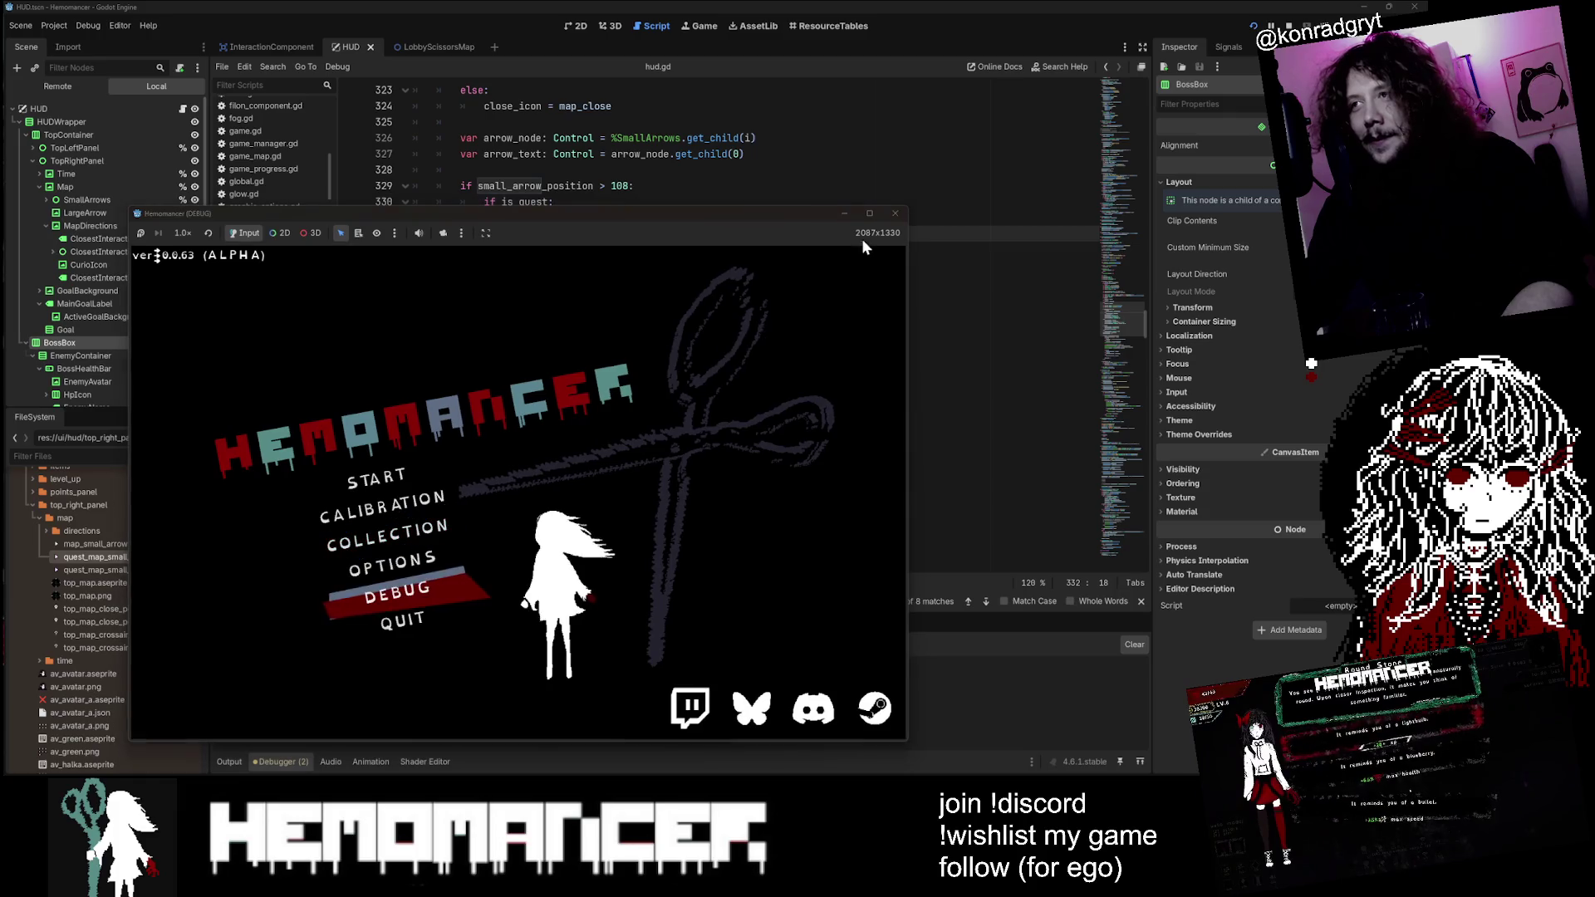
drag(909, 205, 1114, 73)
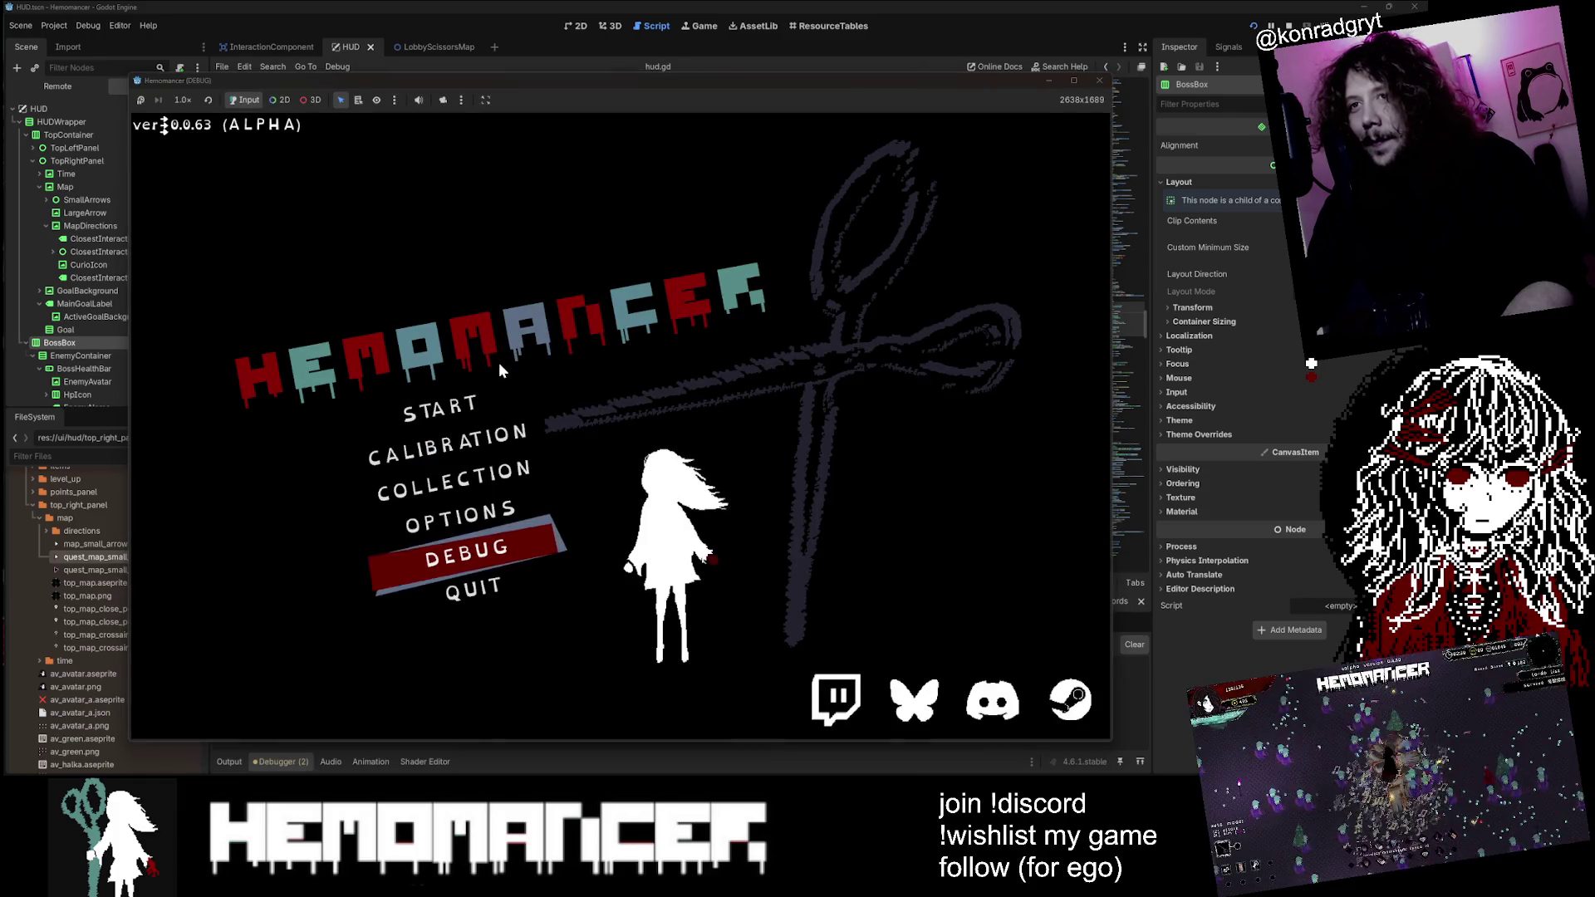
click(438, 409)
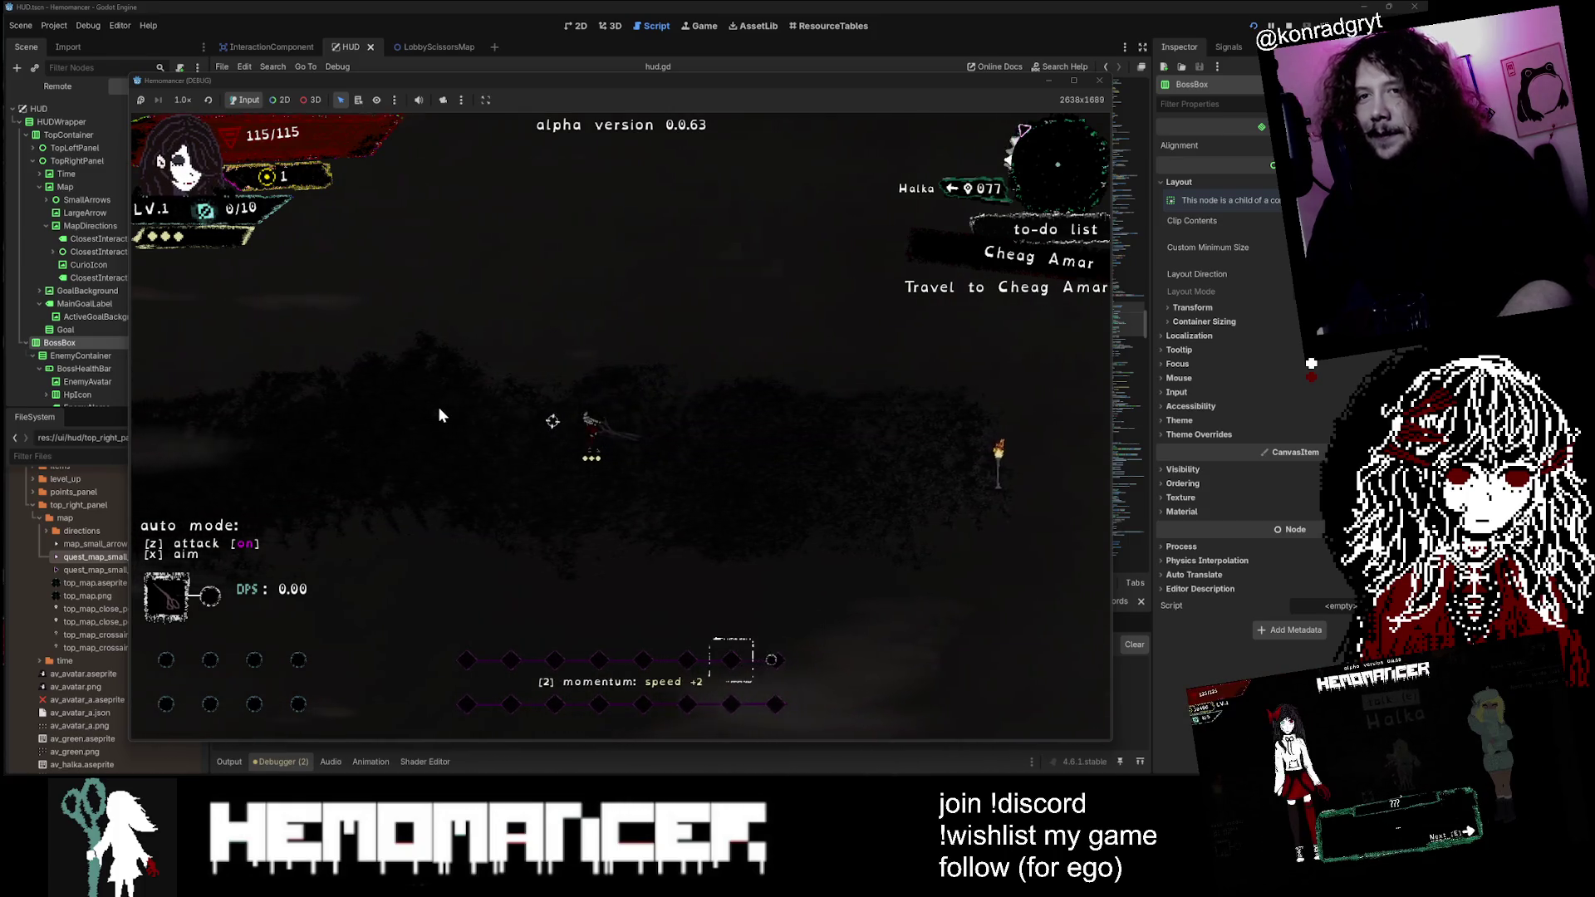
key(z)
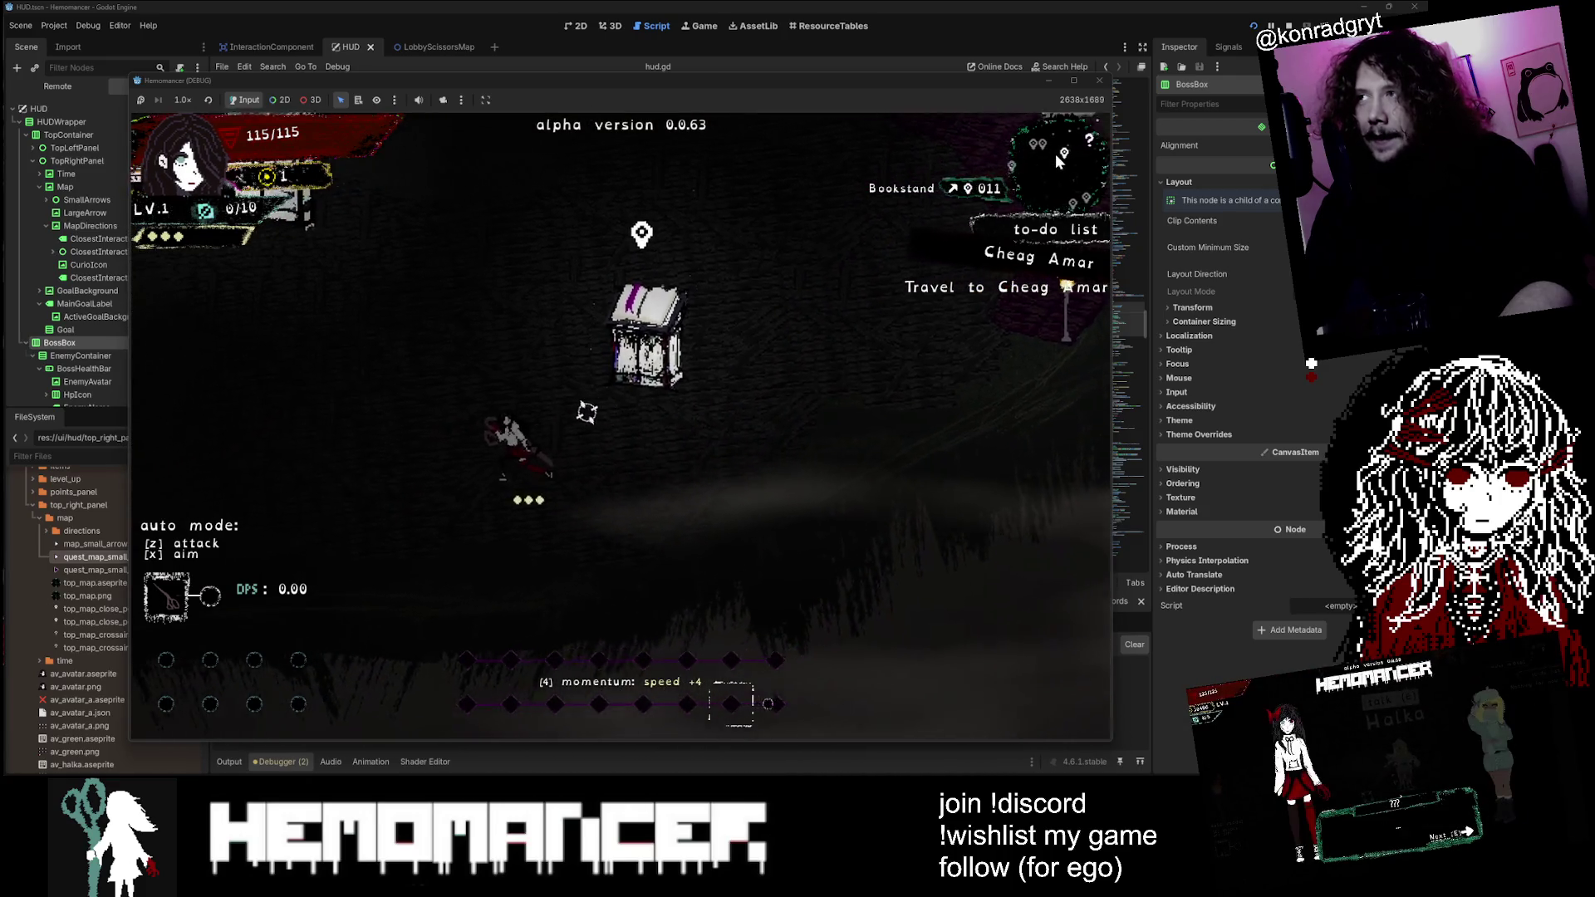
Step: Move and enlarge the game window to inspect the quest arrow, then close the game
click(925, 52)
mouse_move(797, 174)
mouse_down()
mouse_move(501, 515)
mouse_move(248, 619)
mouse_up()
mouse_move(559, 594)
mouse_down()
mouse_move(826, 391)
mouse_move(963, 187)
mouse_up()
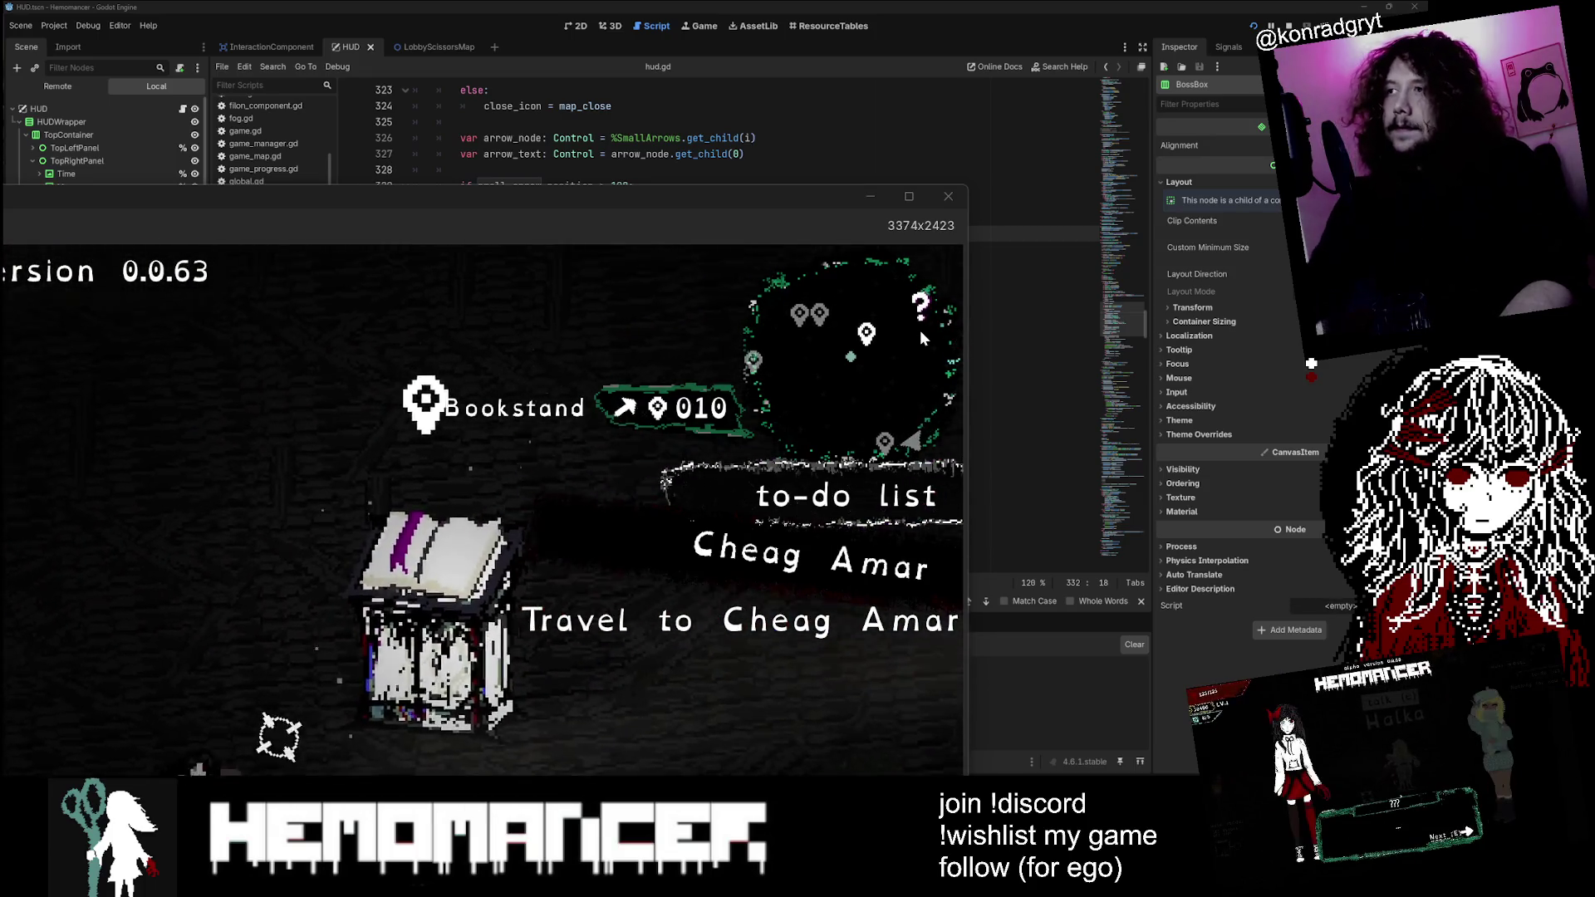
click(949, 196)
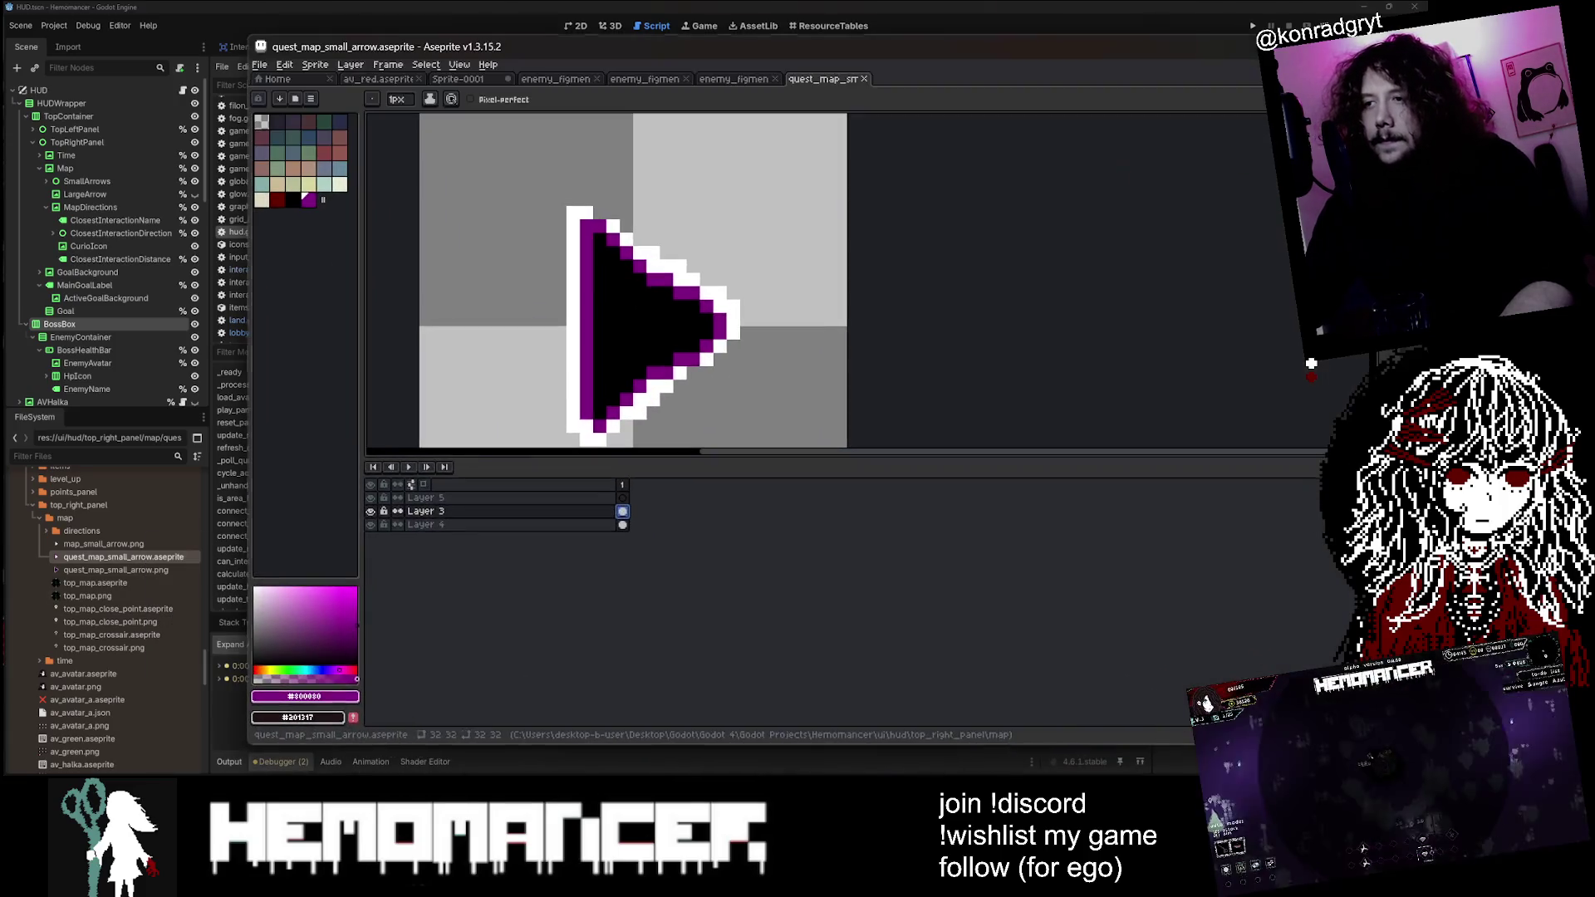
Step: Undo the stray purple pixel and flood-fill the arrow's interior white
key(ctrl+z)
scroll(747, 333, down, 1)
key(g)
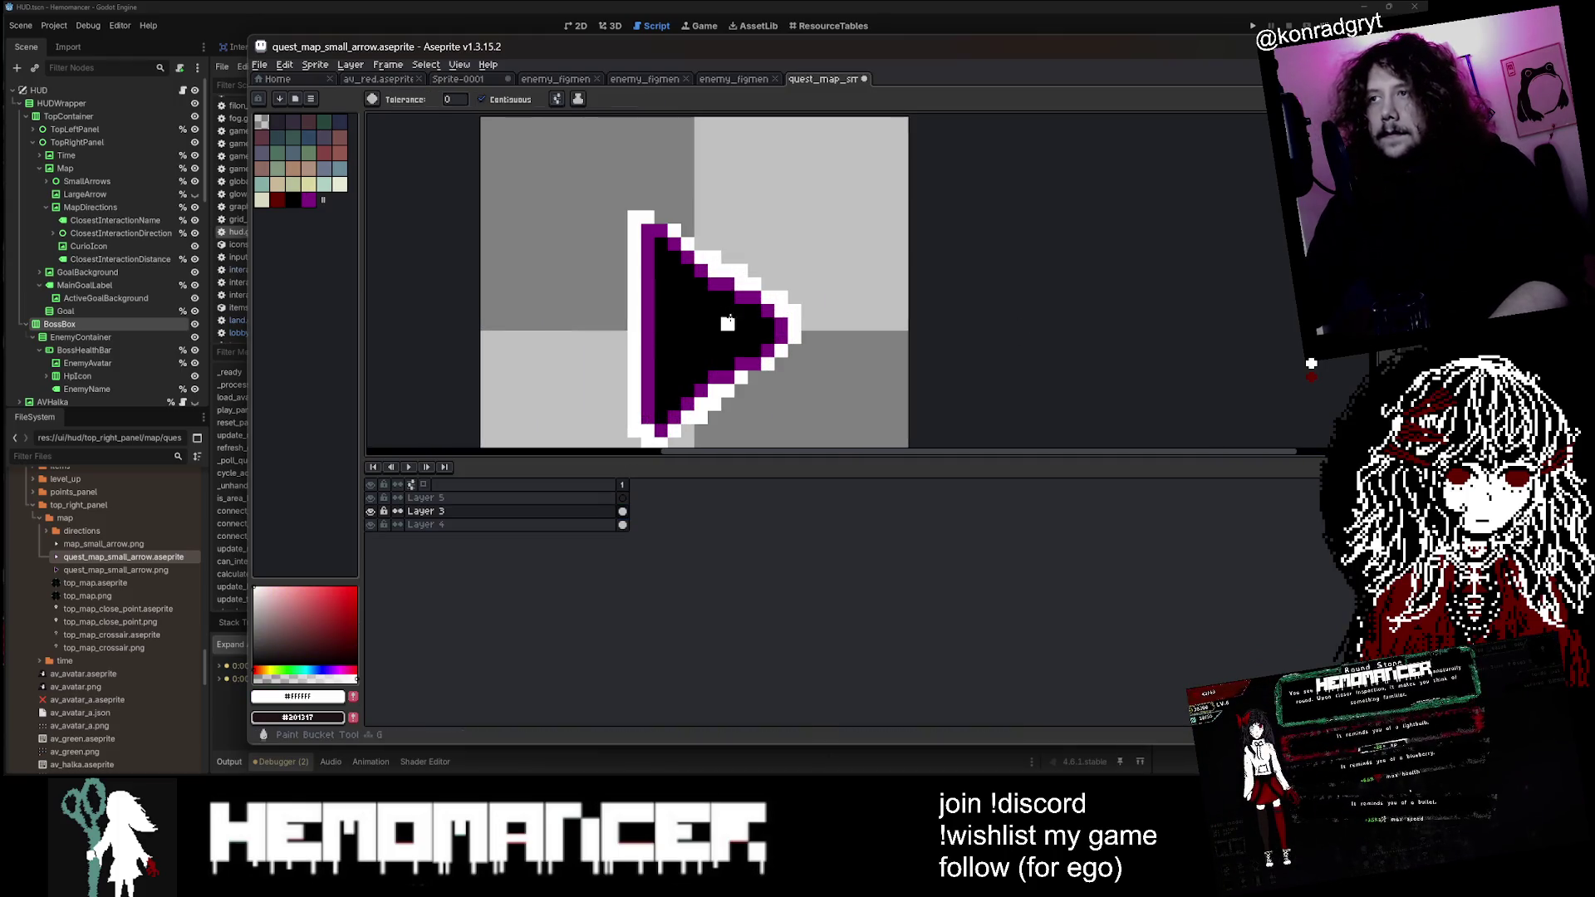
click(728, 317)
scroll(763, 308, up, 1)
Step: On Layer 3, try filling the area around the arrow, then undo the black background fill
key(u)
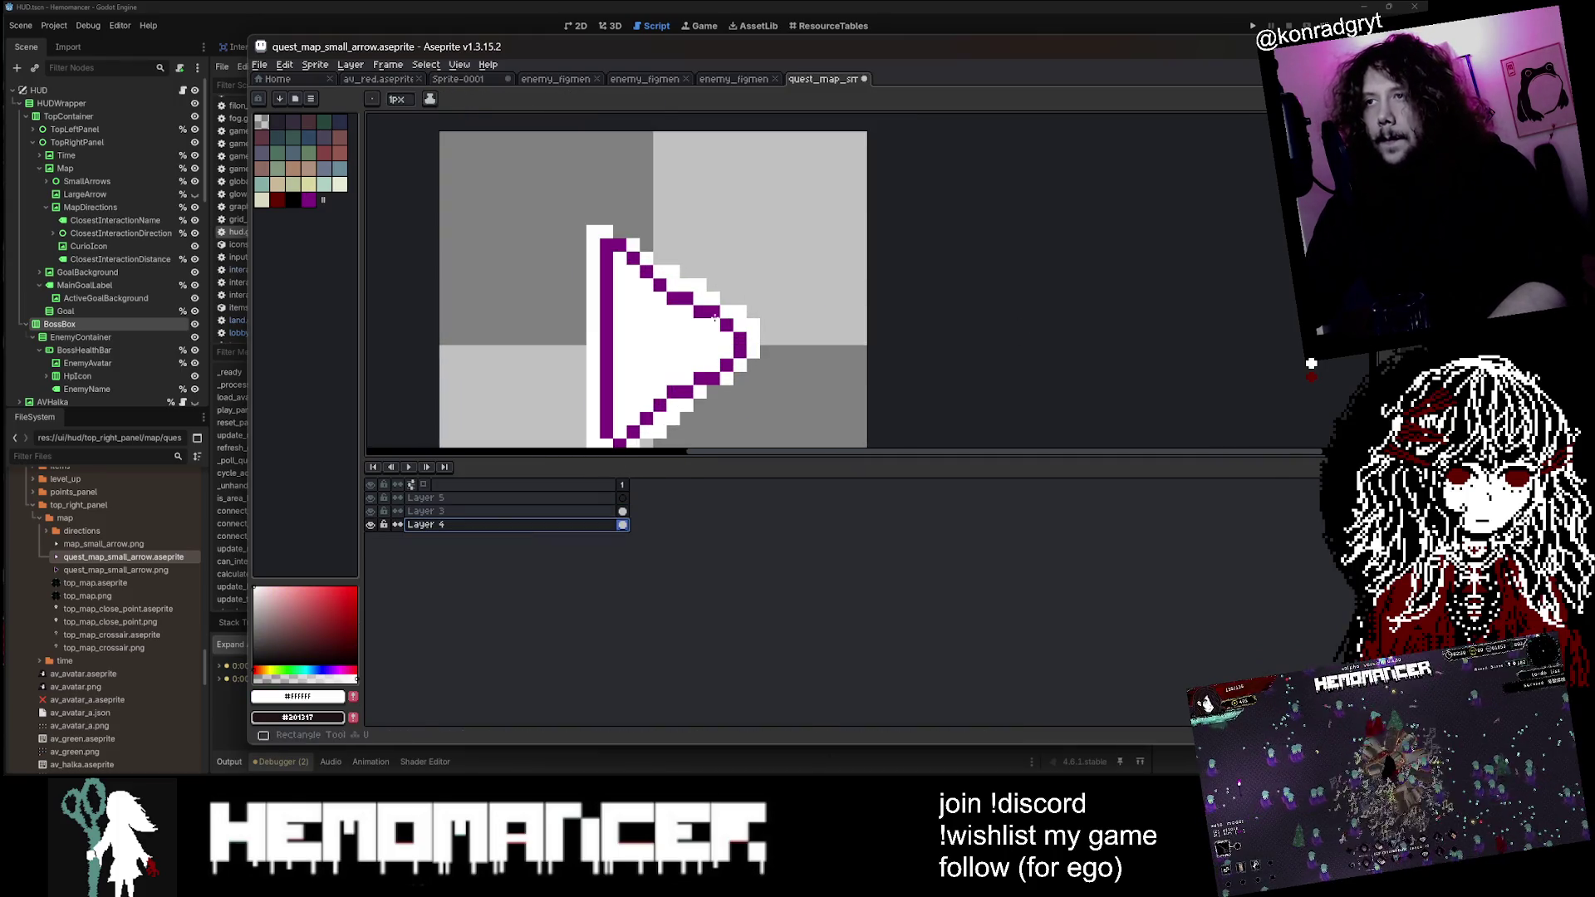
click(441, 512)
key(g)
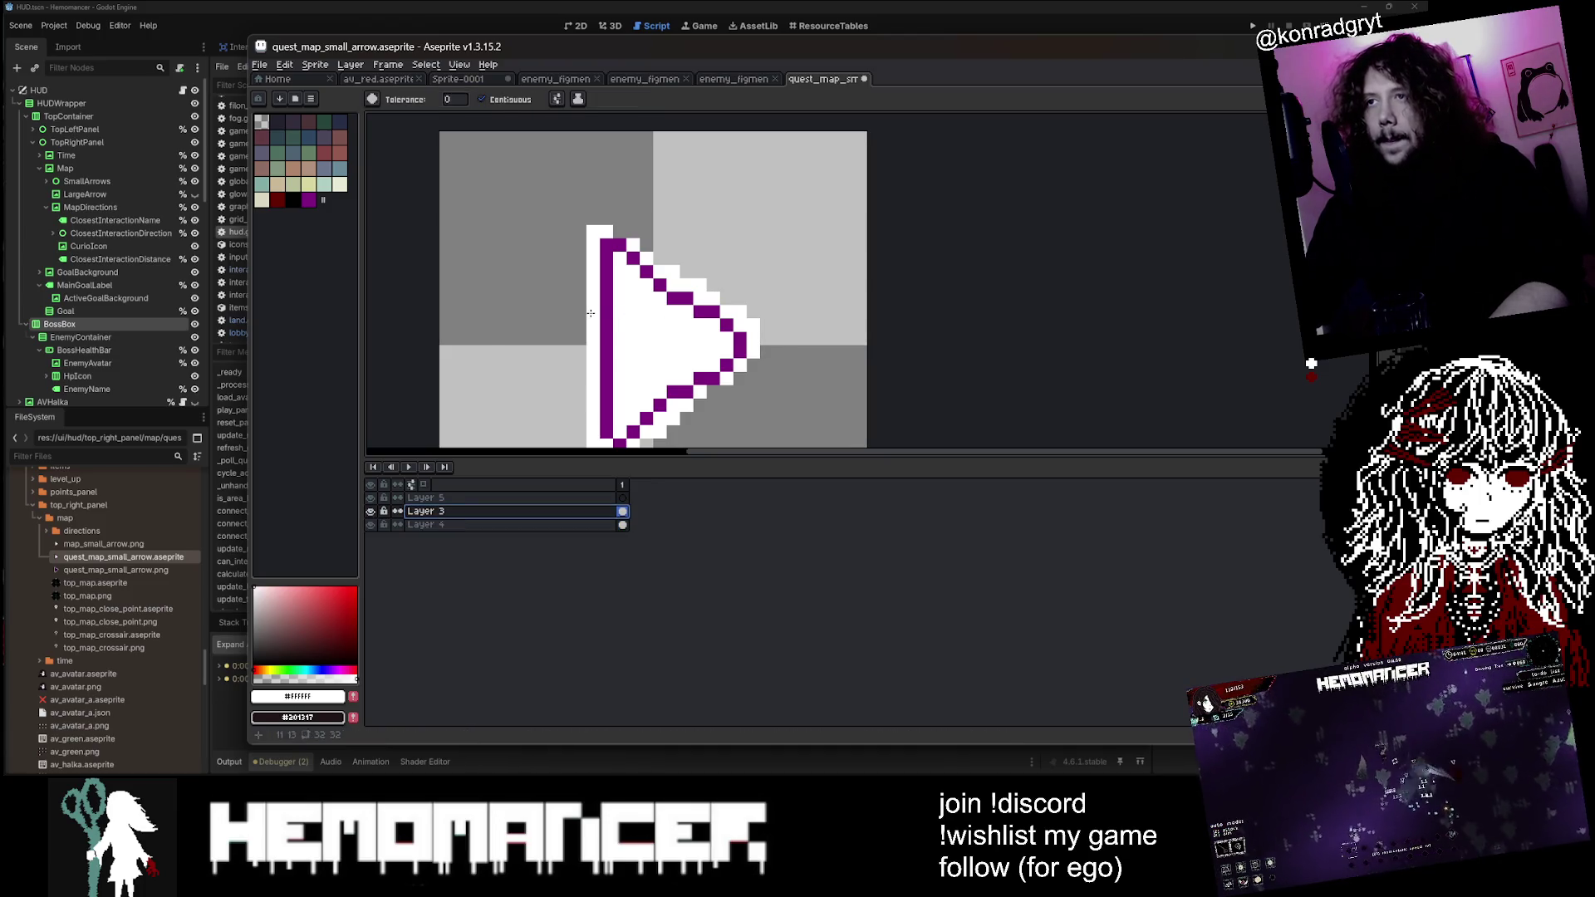
click(600, 332)
key(ctrl+z)
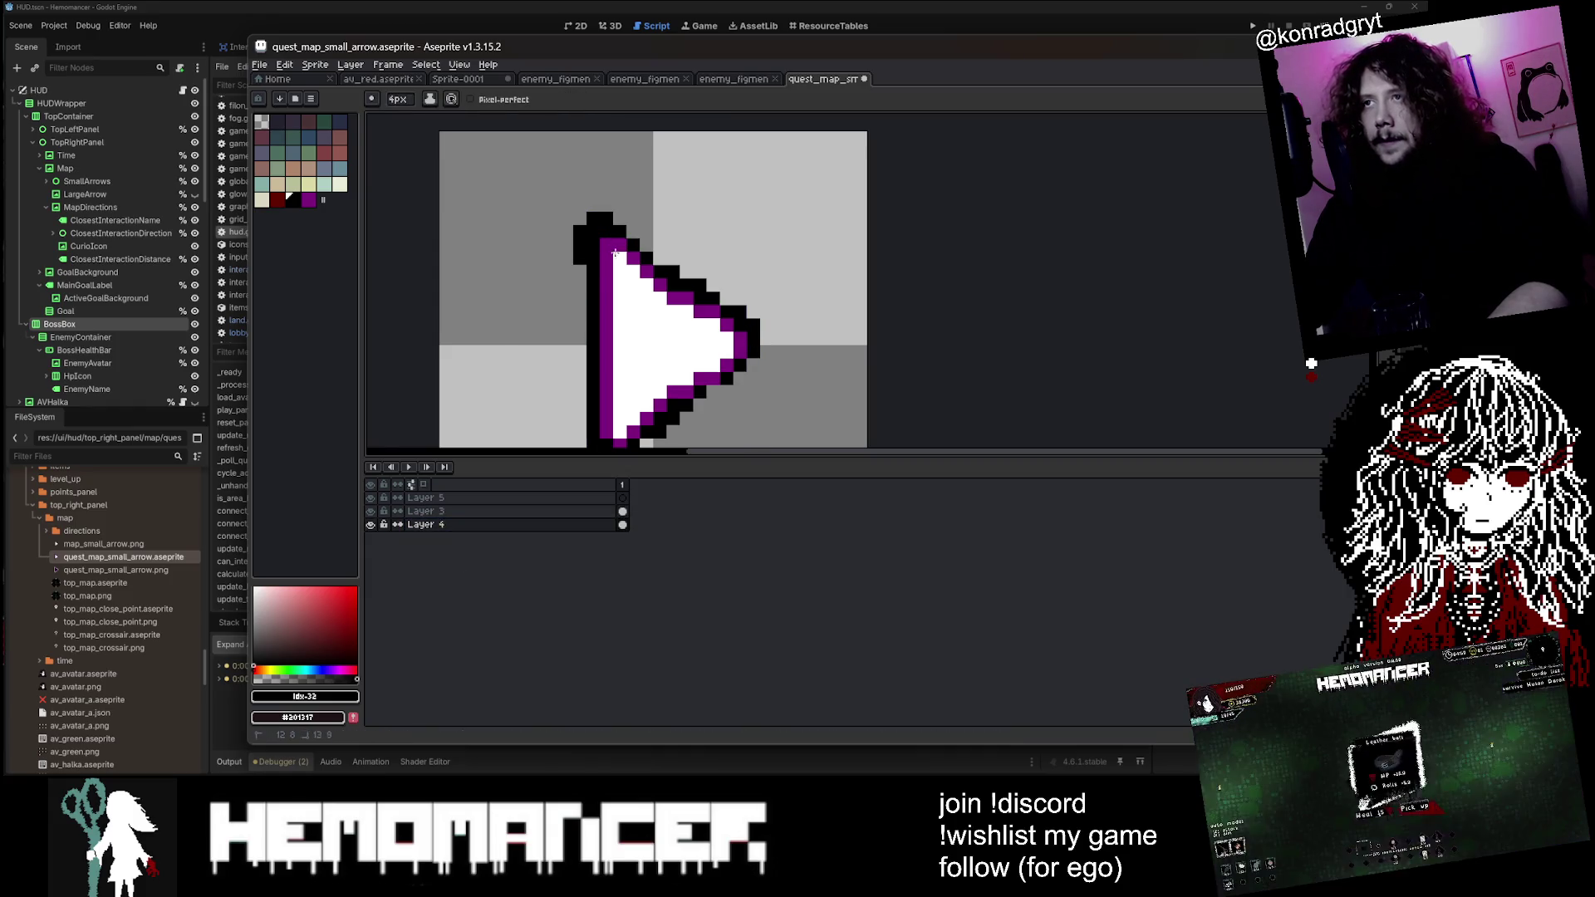
Step: Save the finished arrow sprite and return to the Godot editor
scroll(741, 350, down, 3)
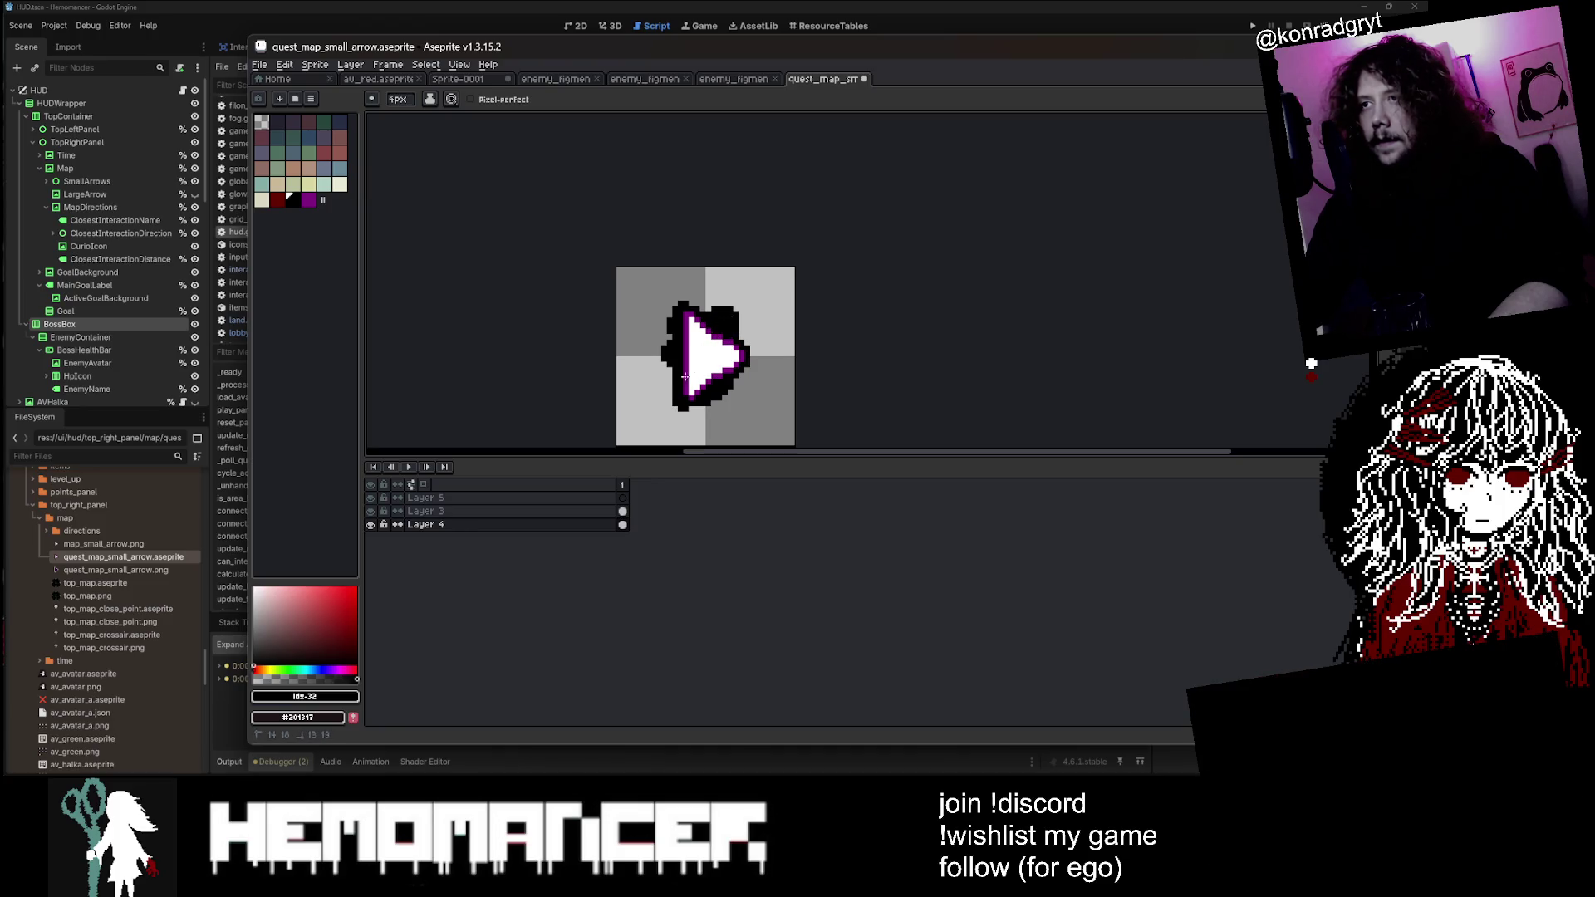
scroll(750, 332, down, 2)
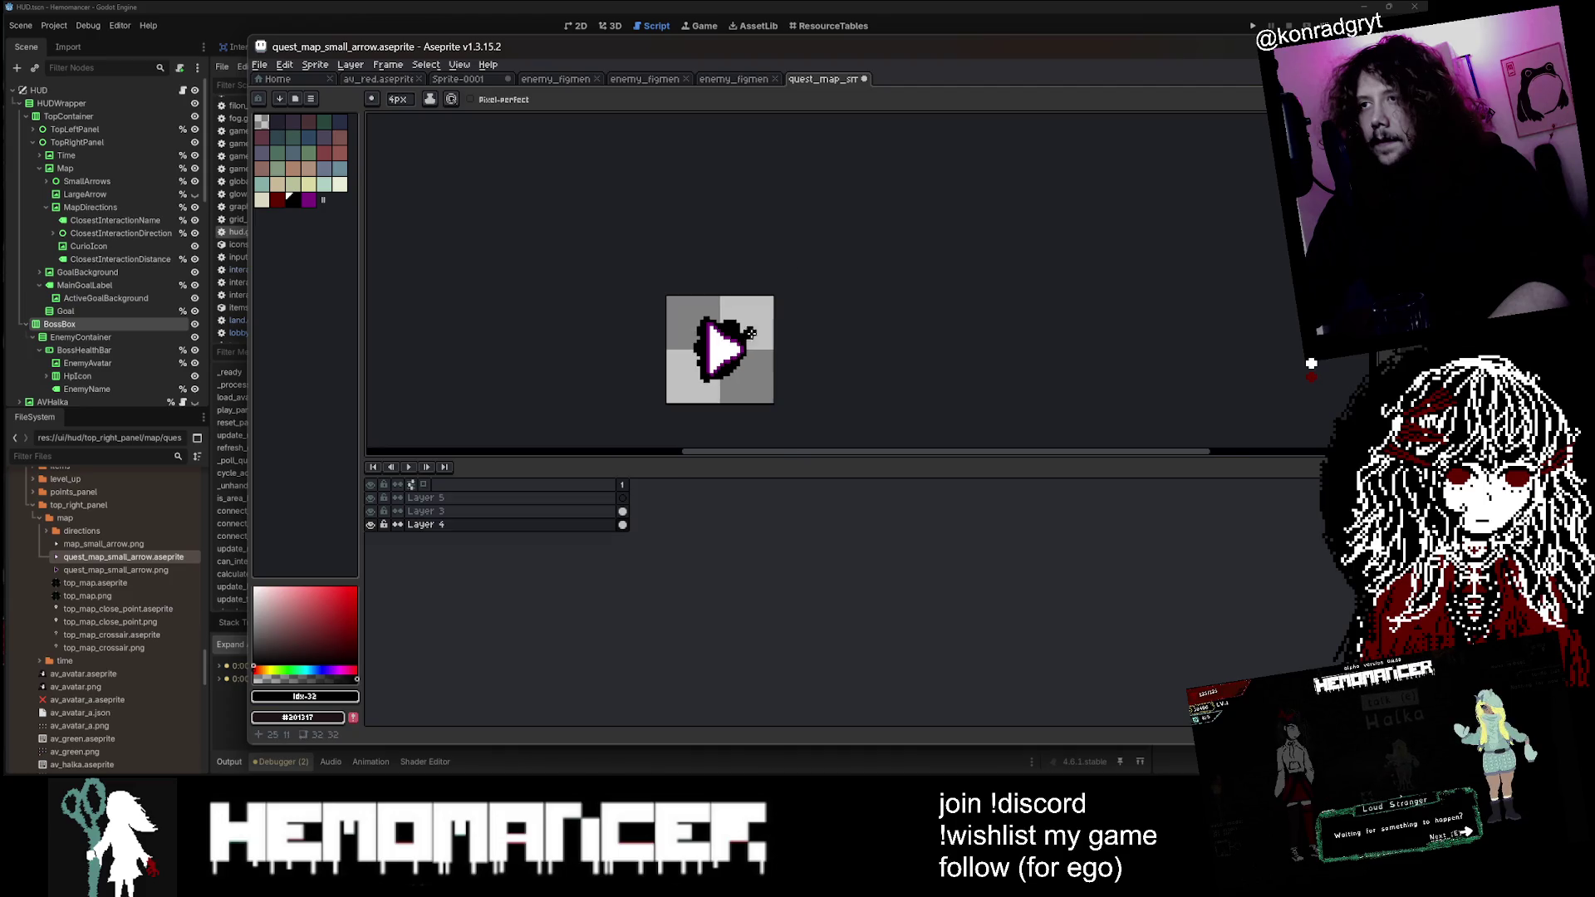
scroll(789, 340, up, 3)
key(ctrl+s)
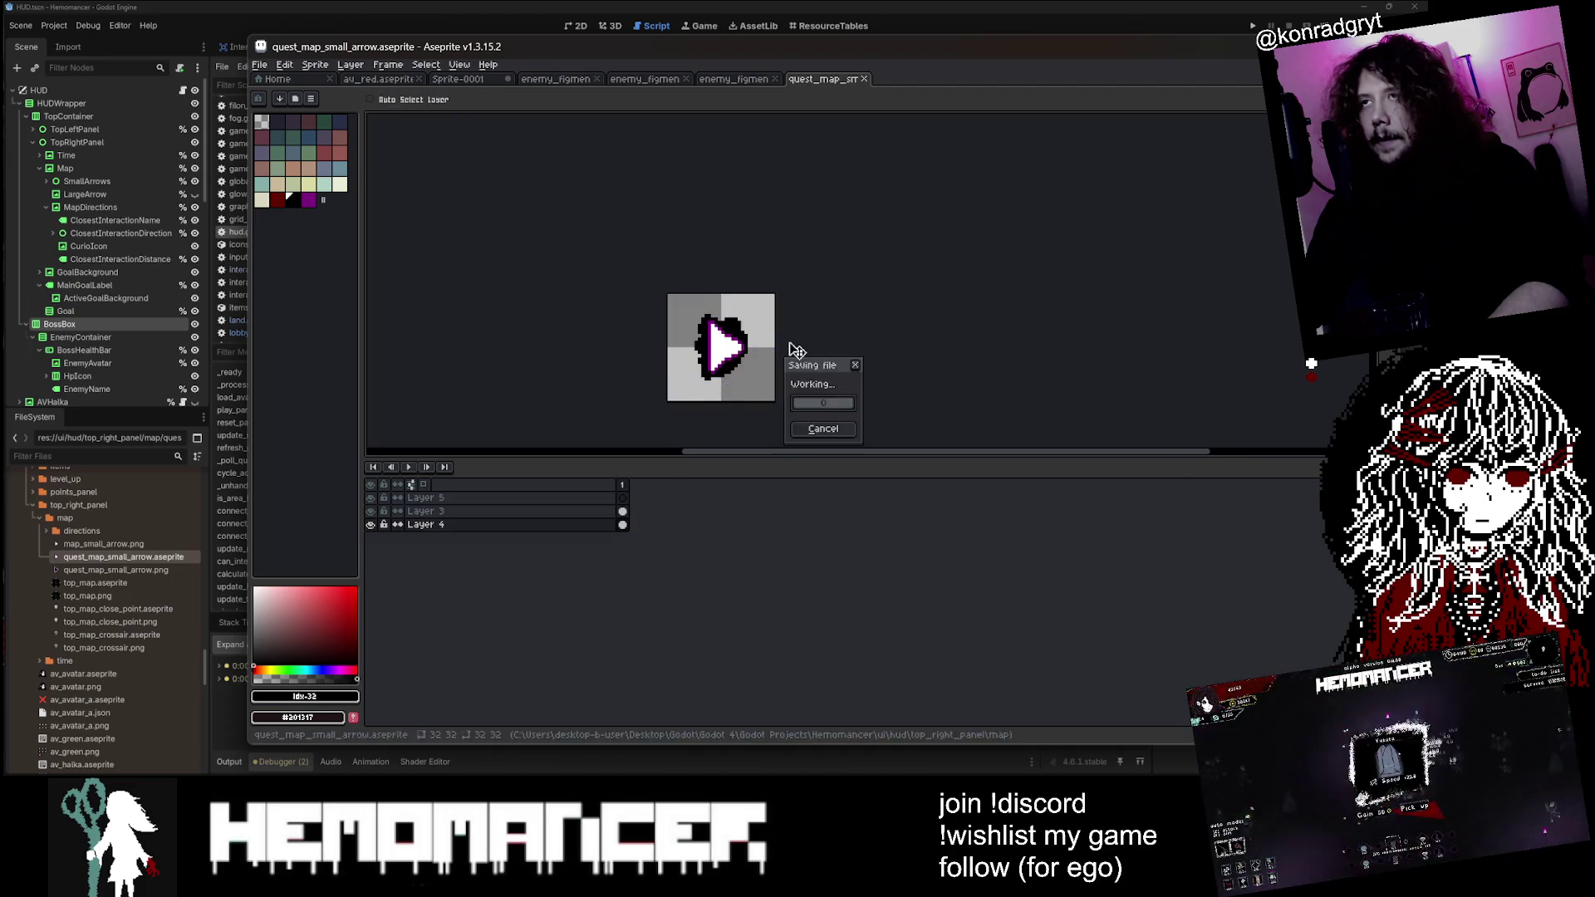
click(1311, 363)
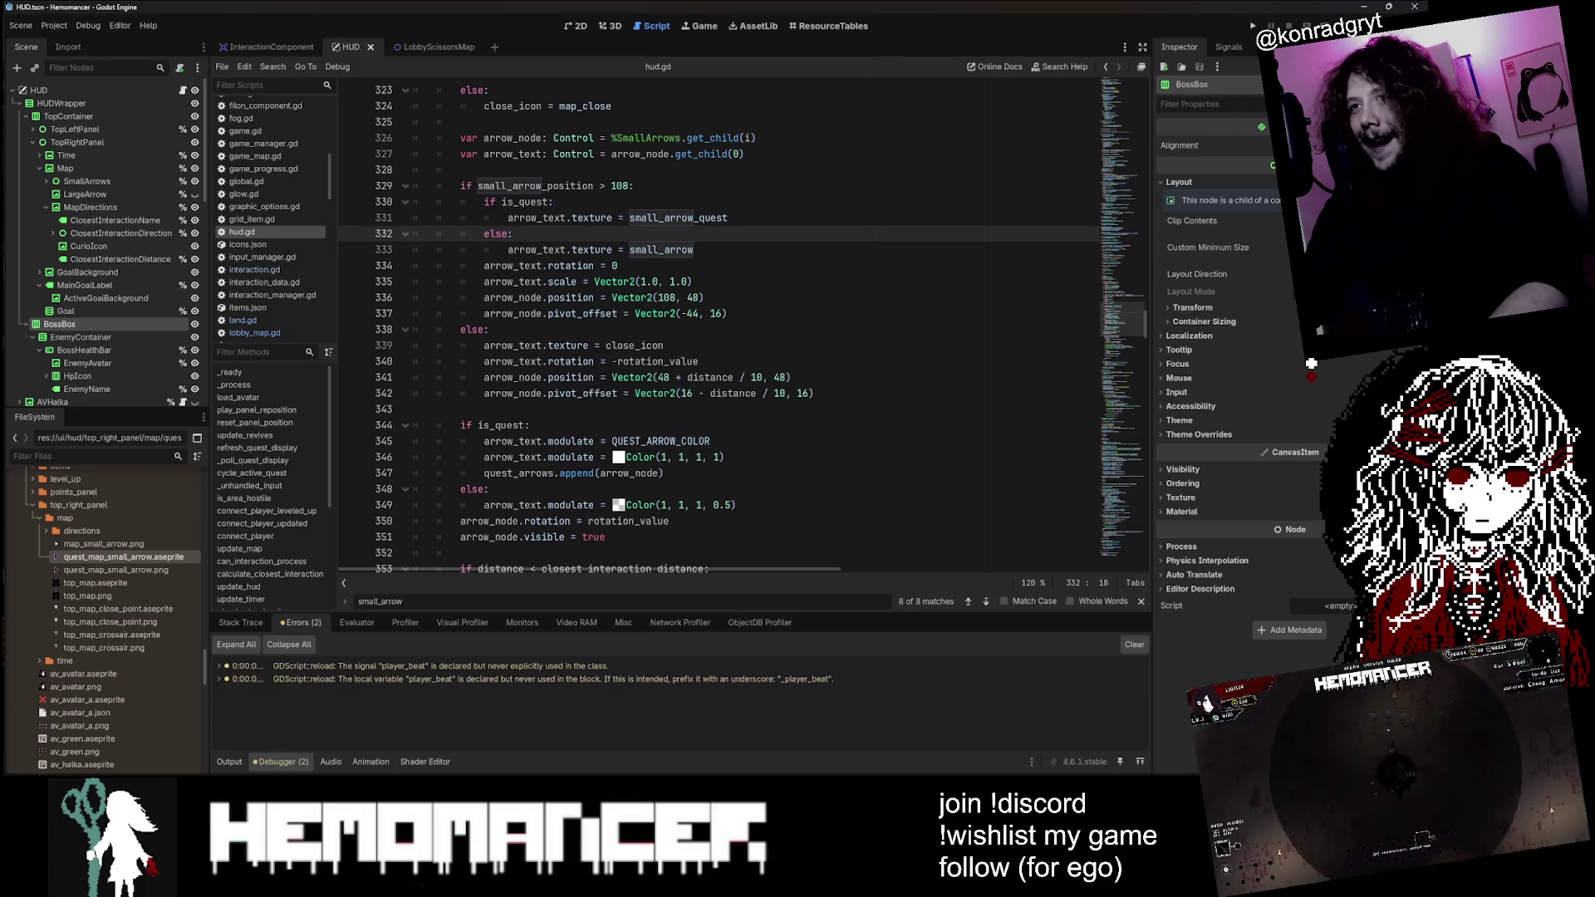
Step: Reimport the updated arrow sprite and launch the game with F5
click(83, 40)
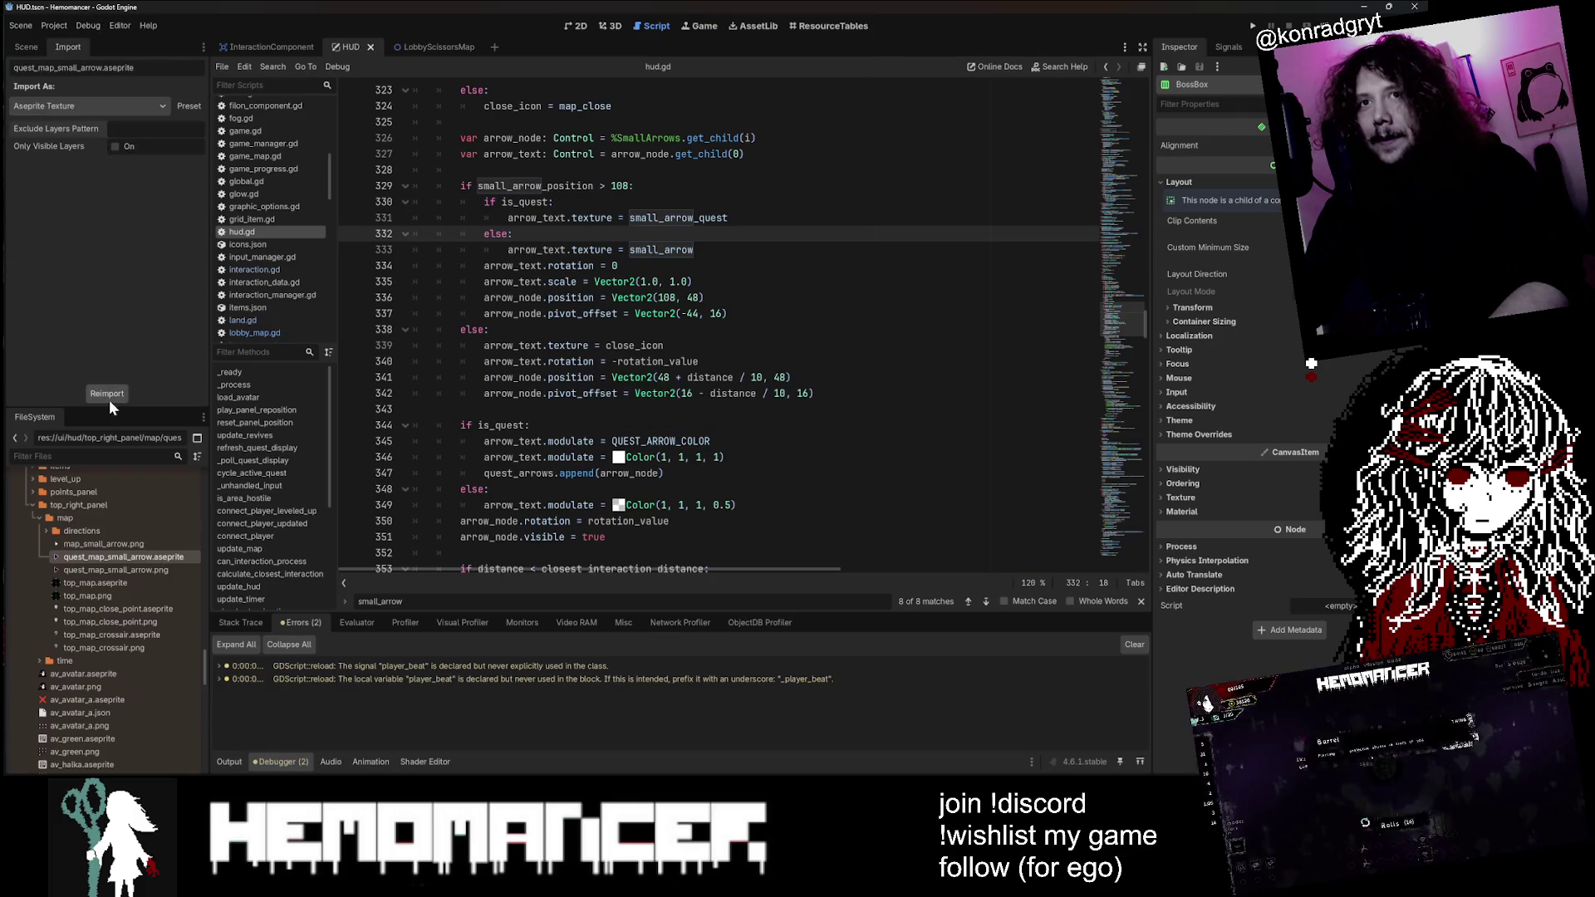
click(107, 395)
click(634, 332)
key(F5)
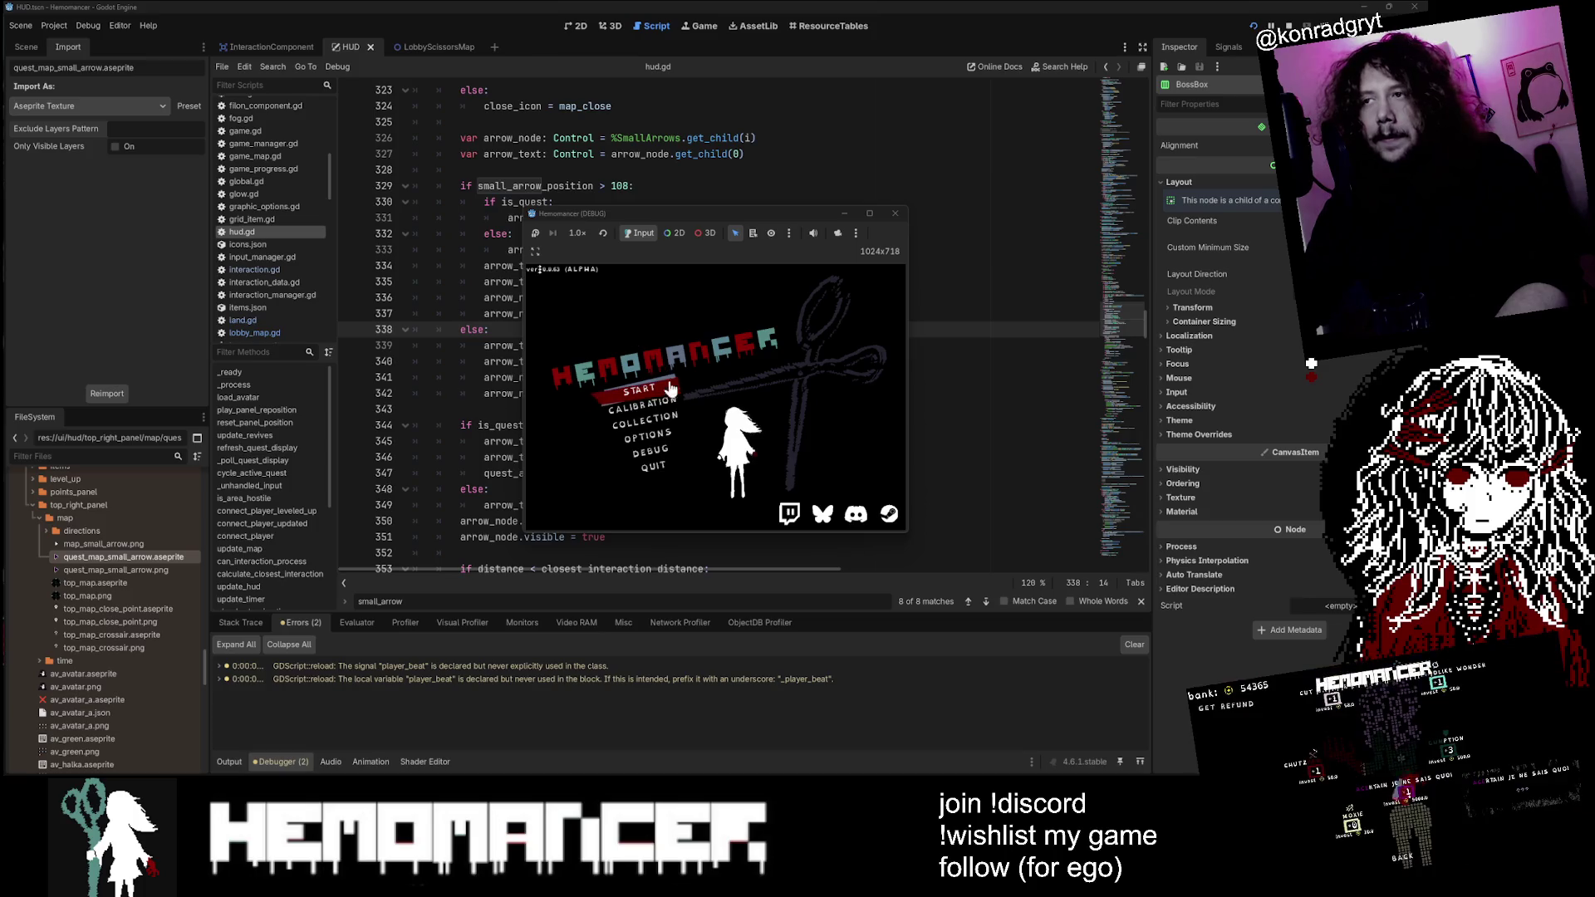
Step: Start a new game fullscreen, walk the player left, then stop the game with F8
click(661, 390)
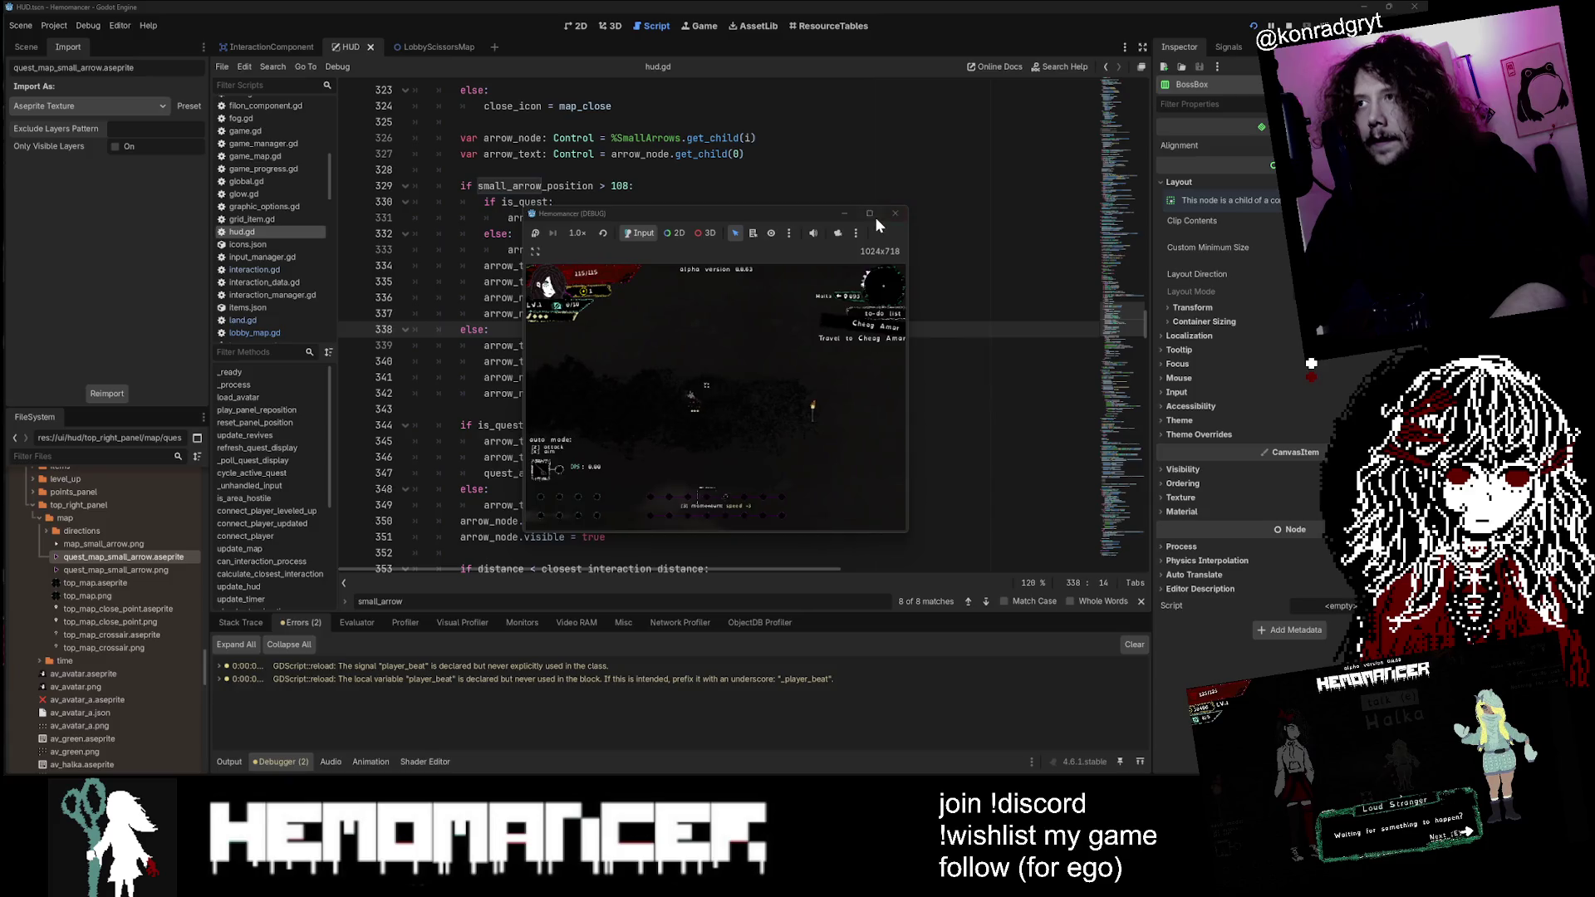
click(869, 214)
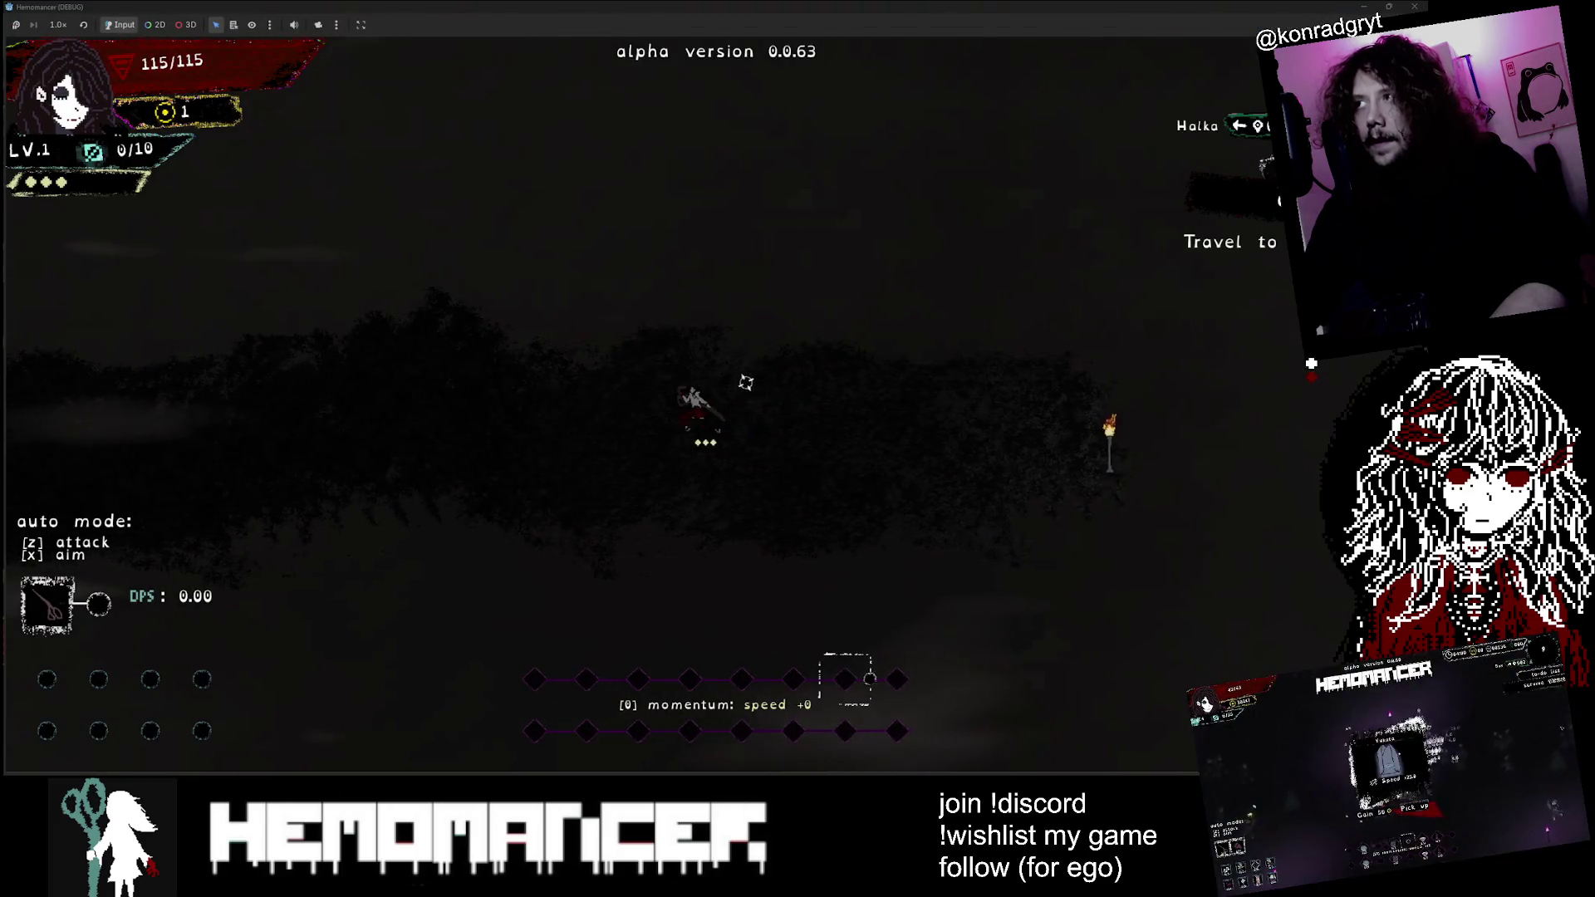
key(Left)
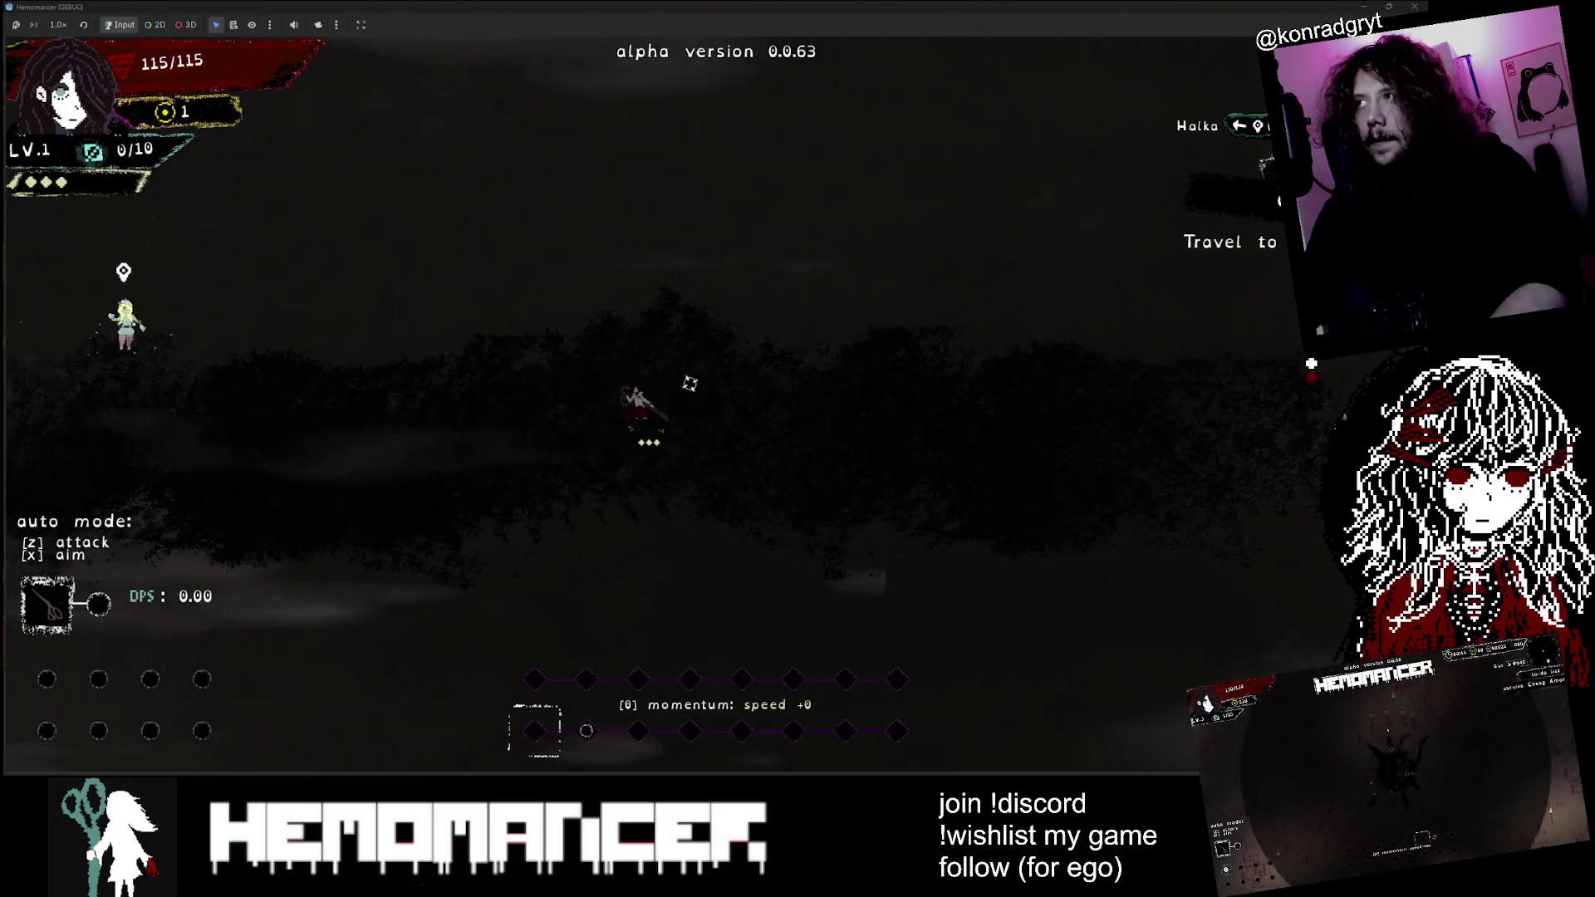
key(Left)
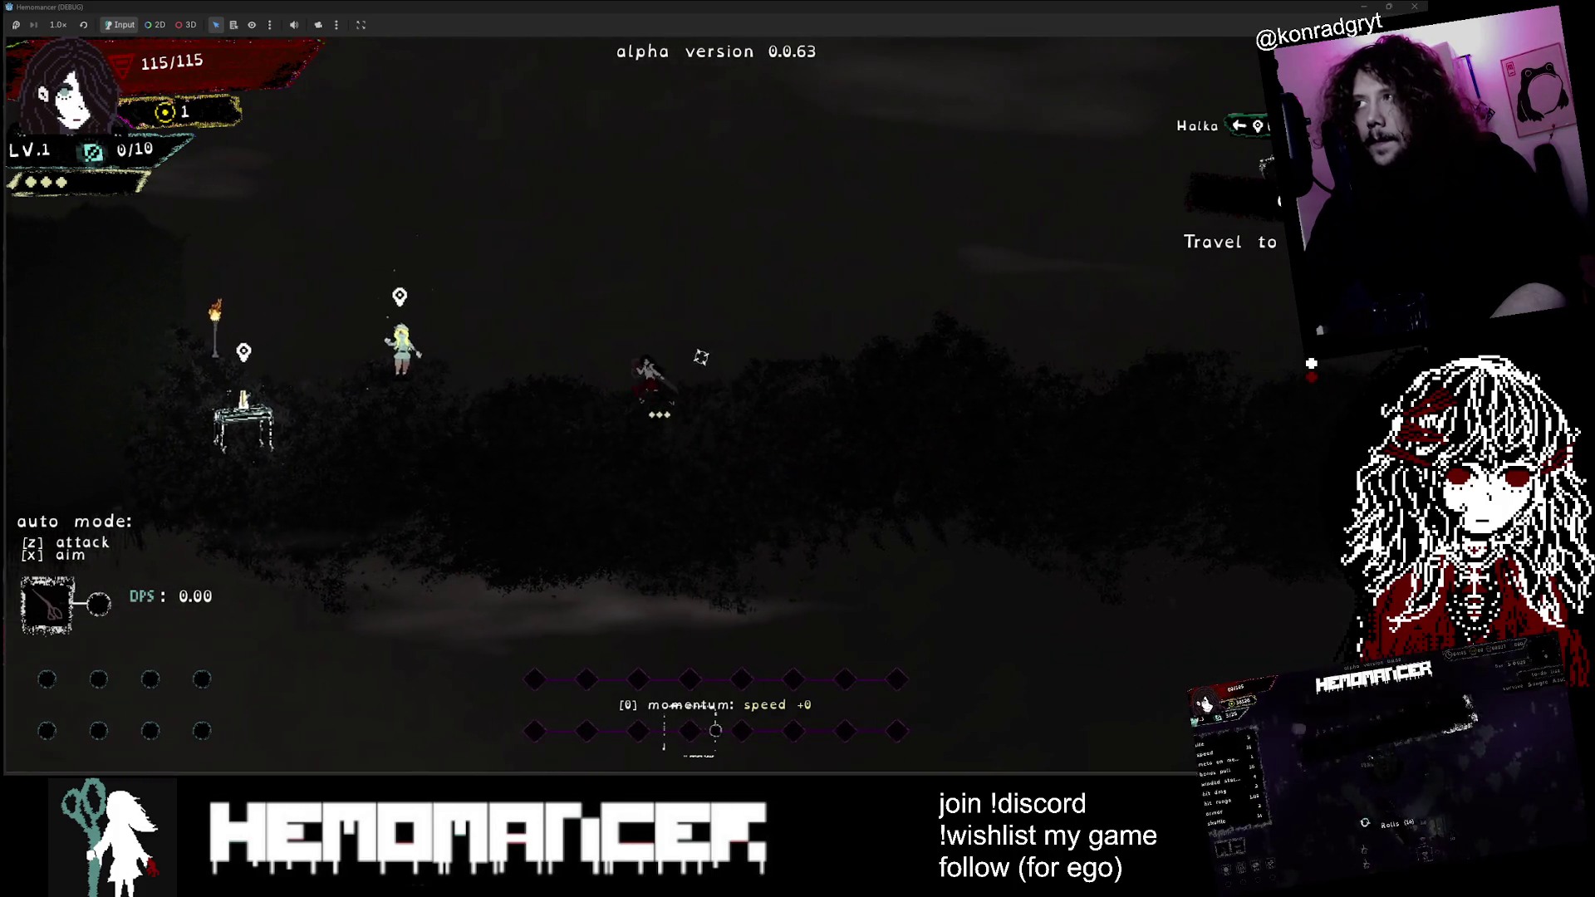
key(Left)
key(F8)
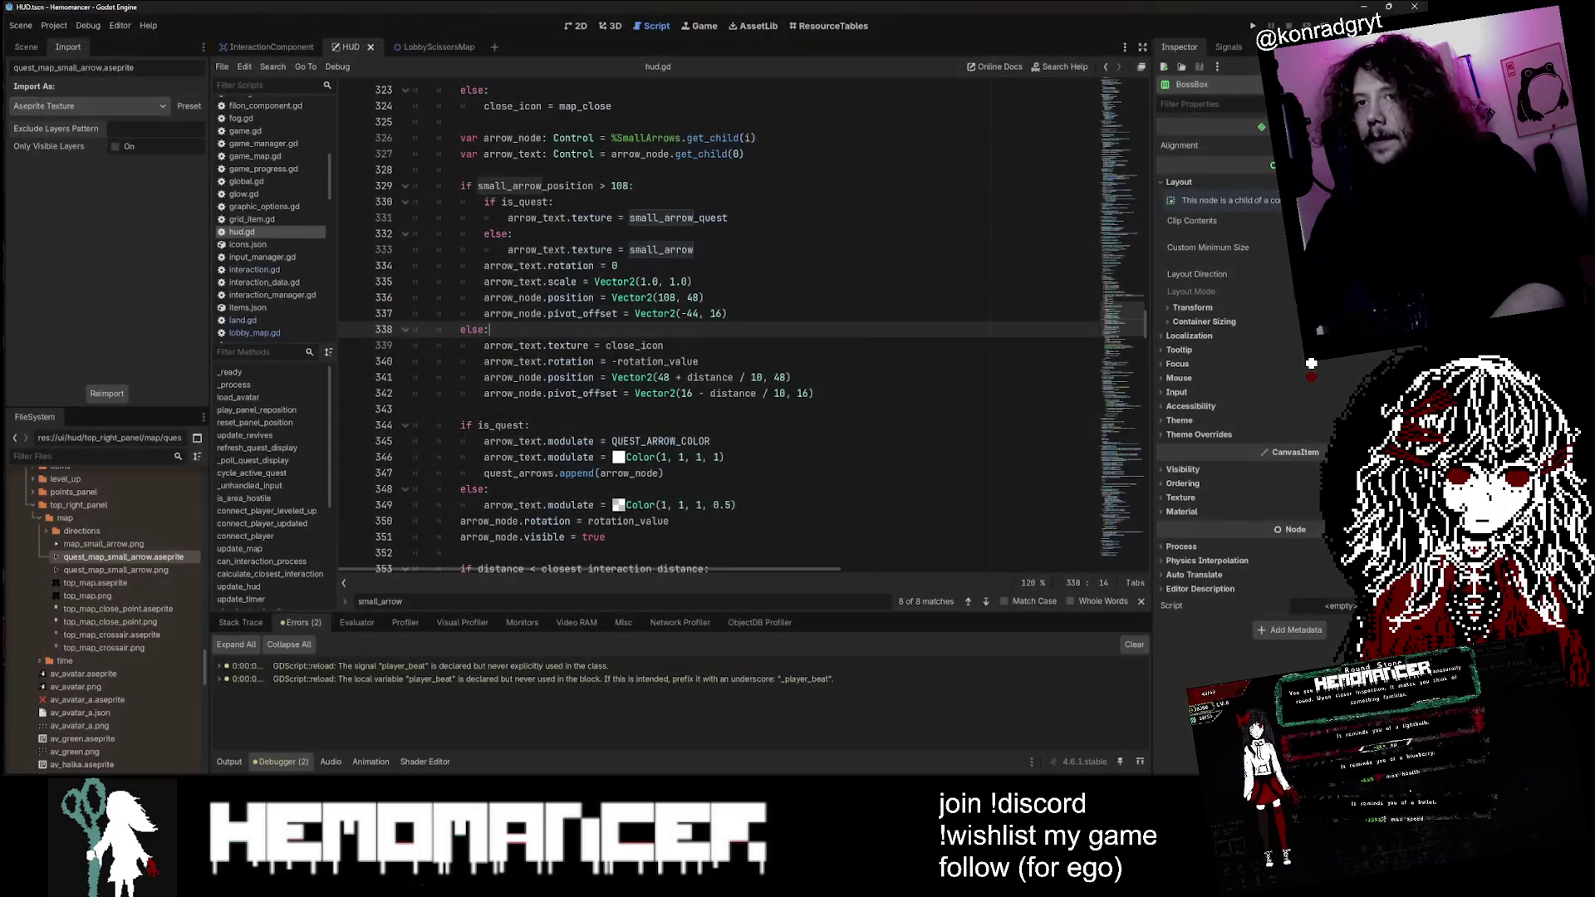
Step: Open quest_map_small_arrow.aseprite in Aseprite, restore the top-right black pixels, and save
right_click(163, 557)
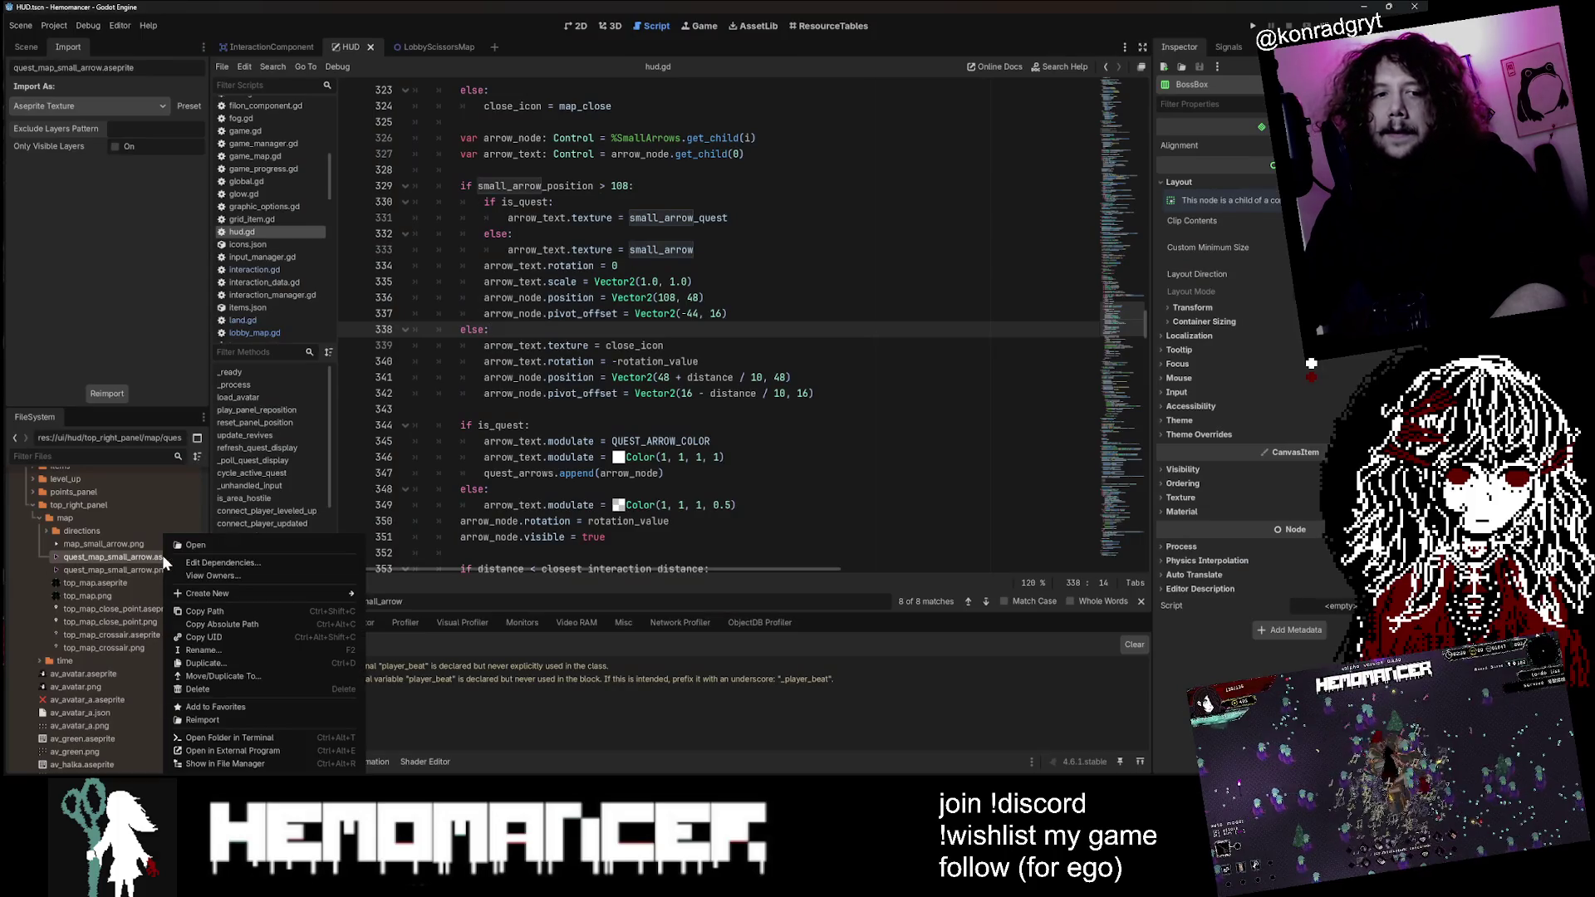
click(232, 736)
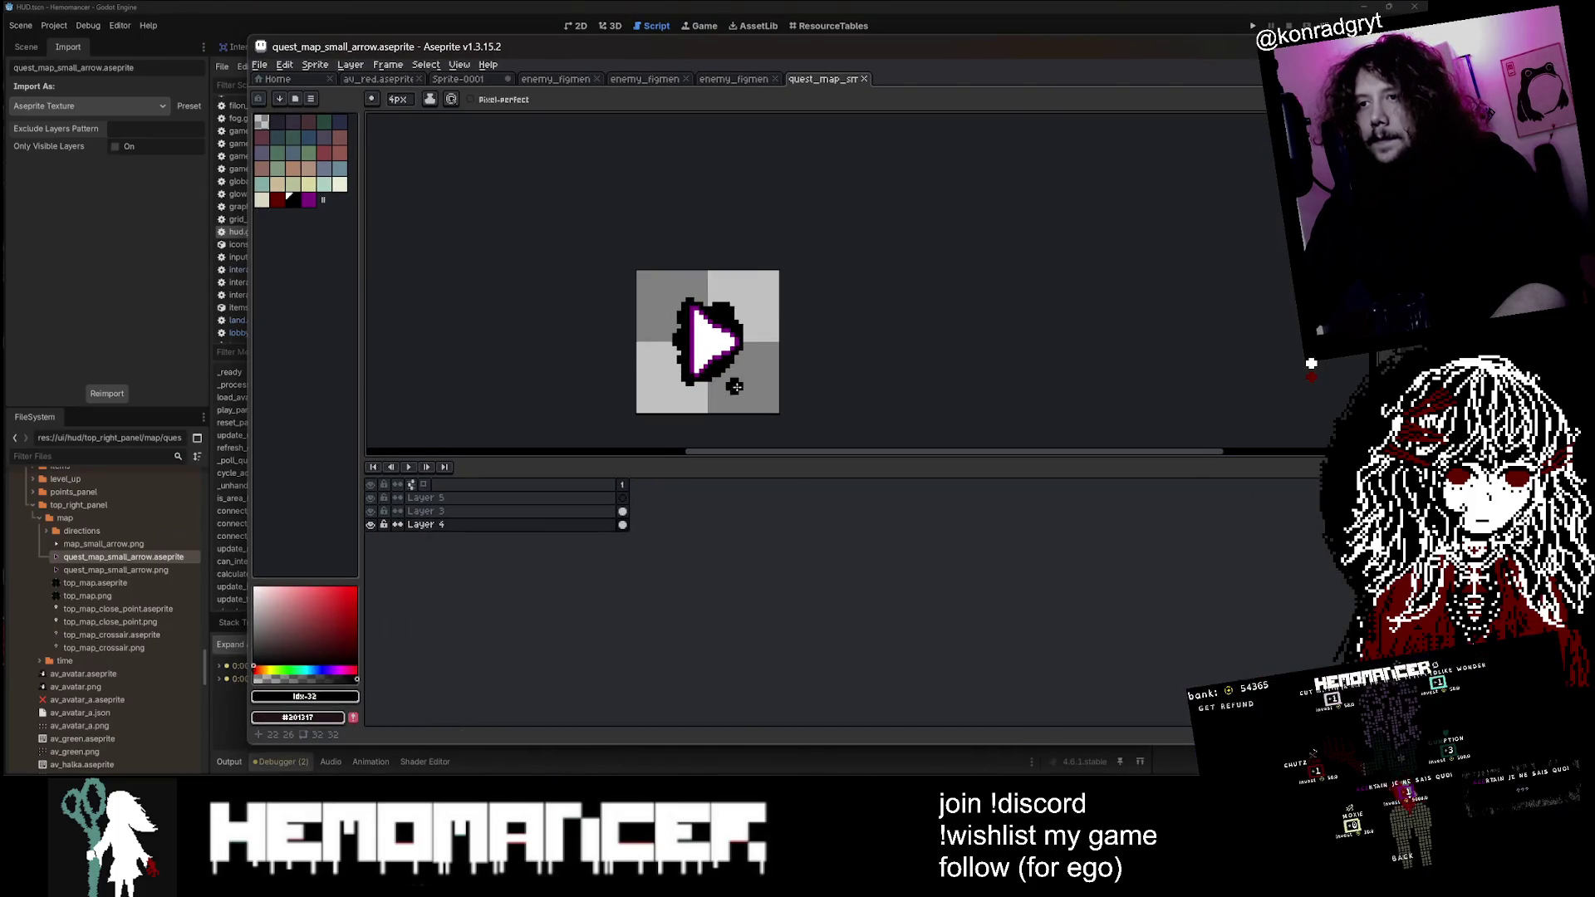
scroll(748, 312, up, 1)
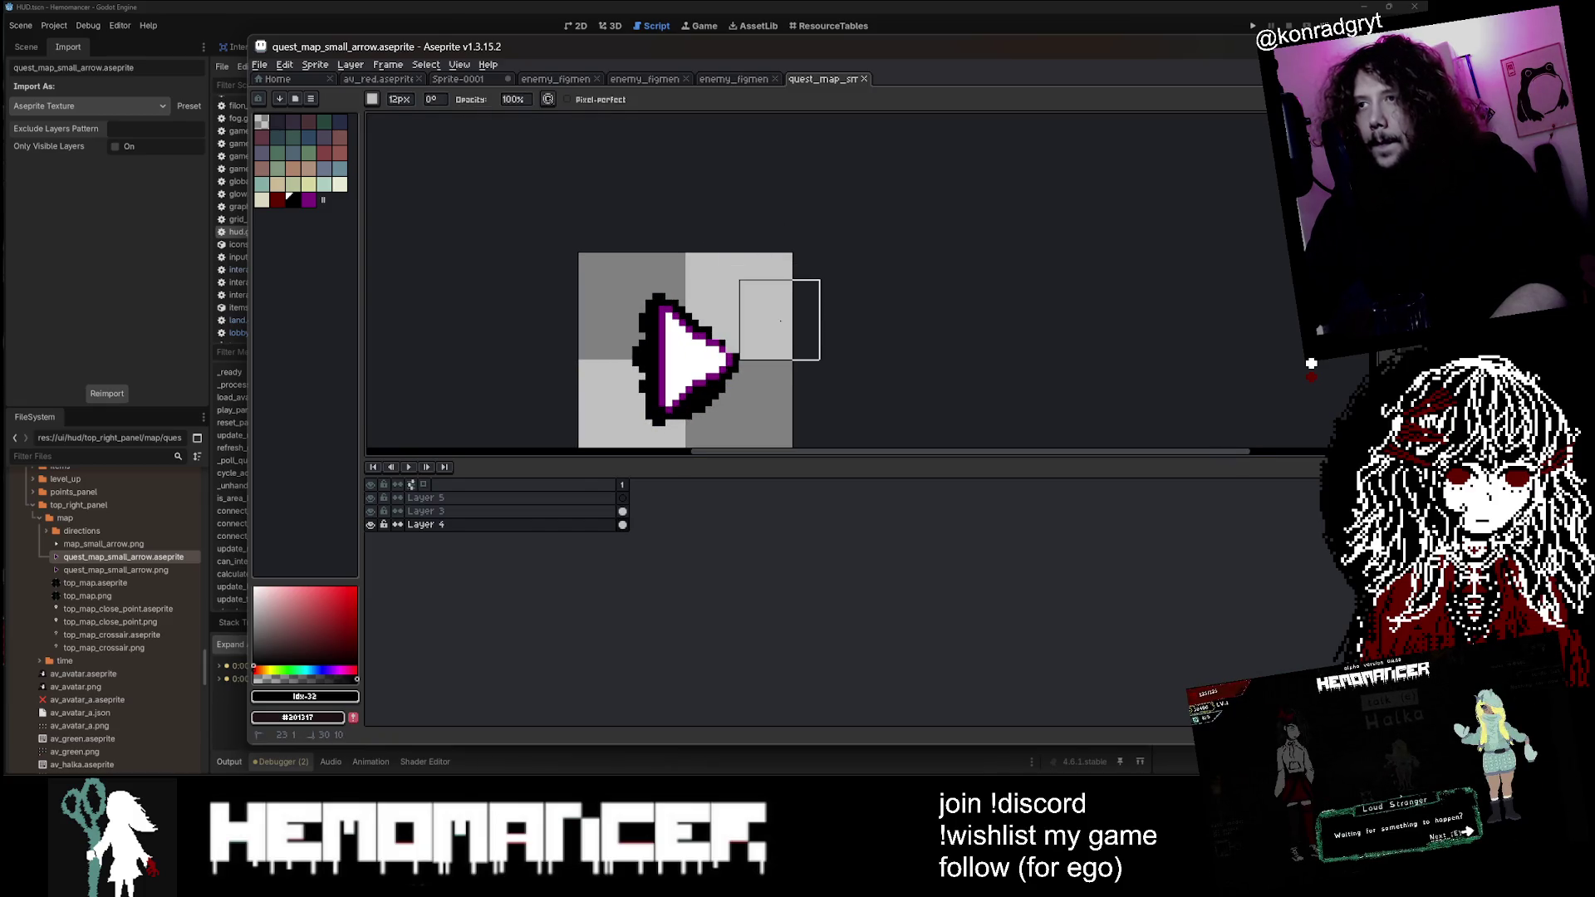
key(ctrl+z)
key(v)
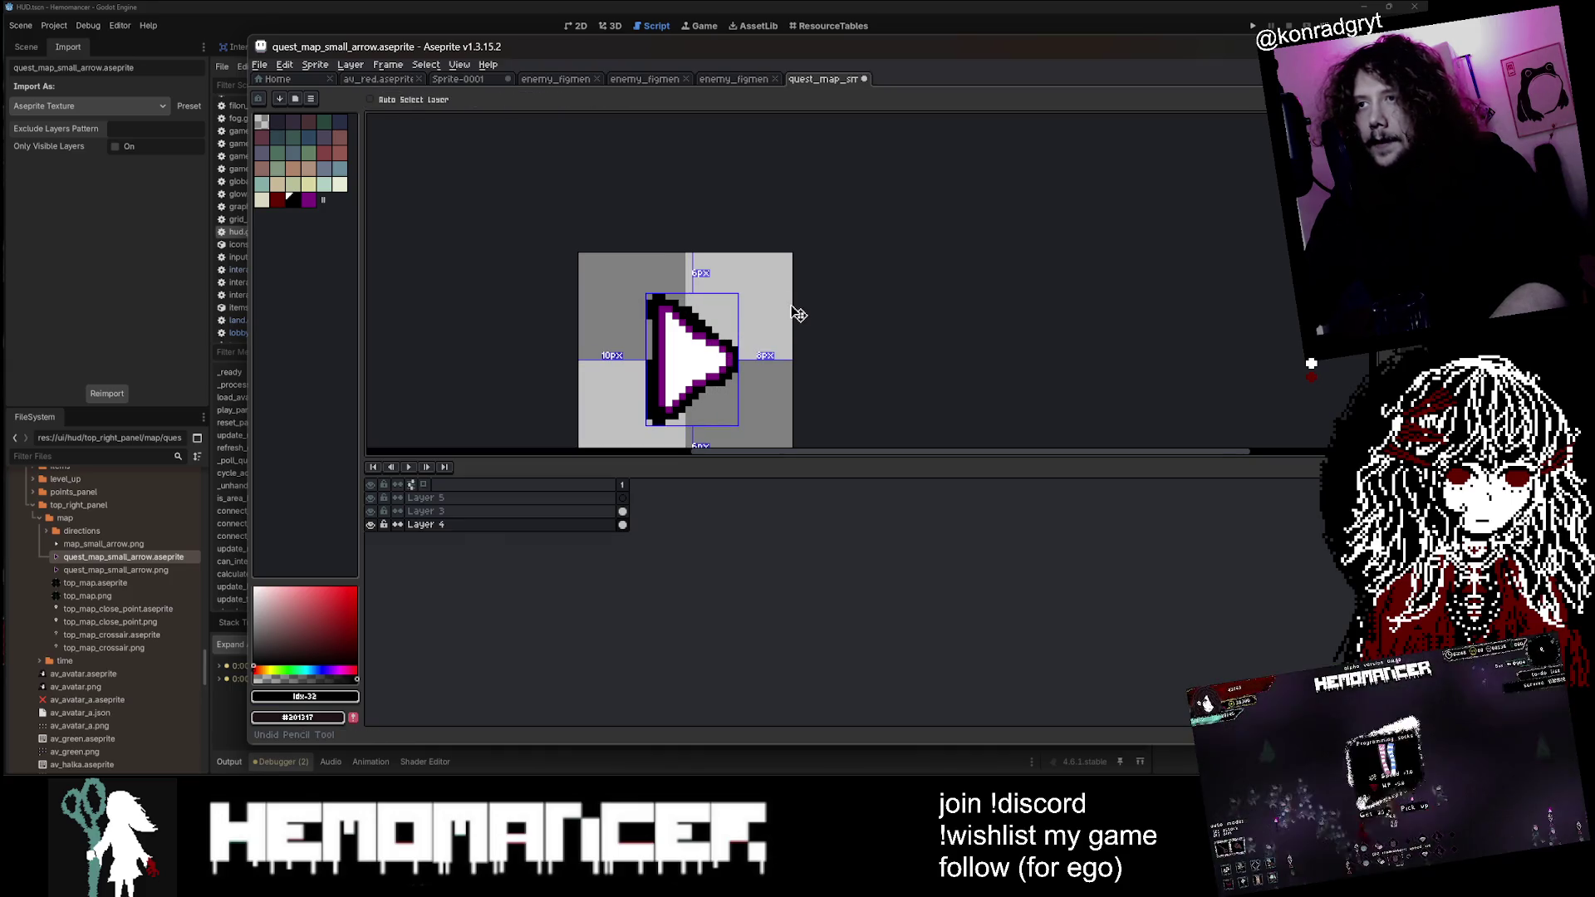
key(ctrl+s)
Step: On Layer 3, pencil black pixels at the top-left and a darker column inside the left edge, then save
key(b)
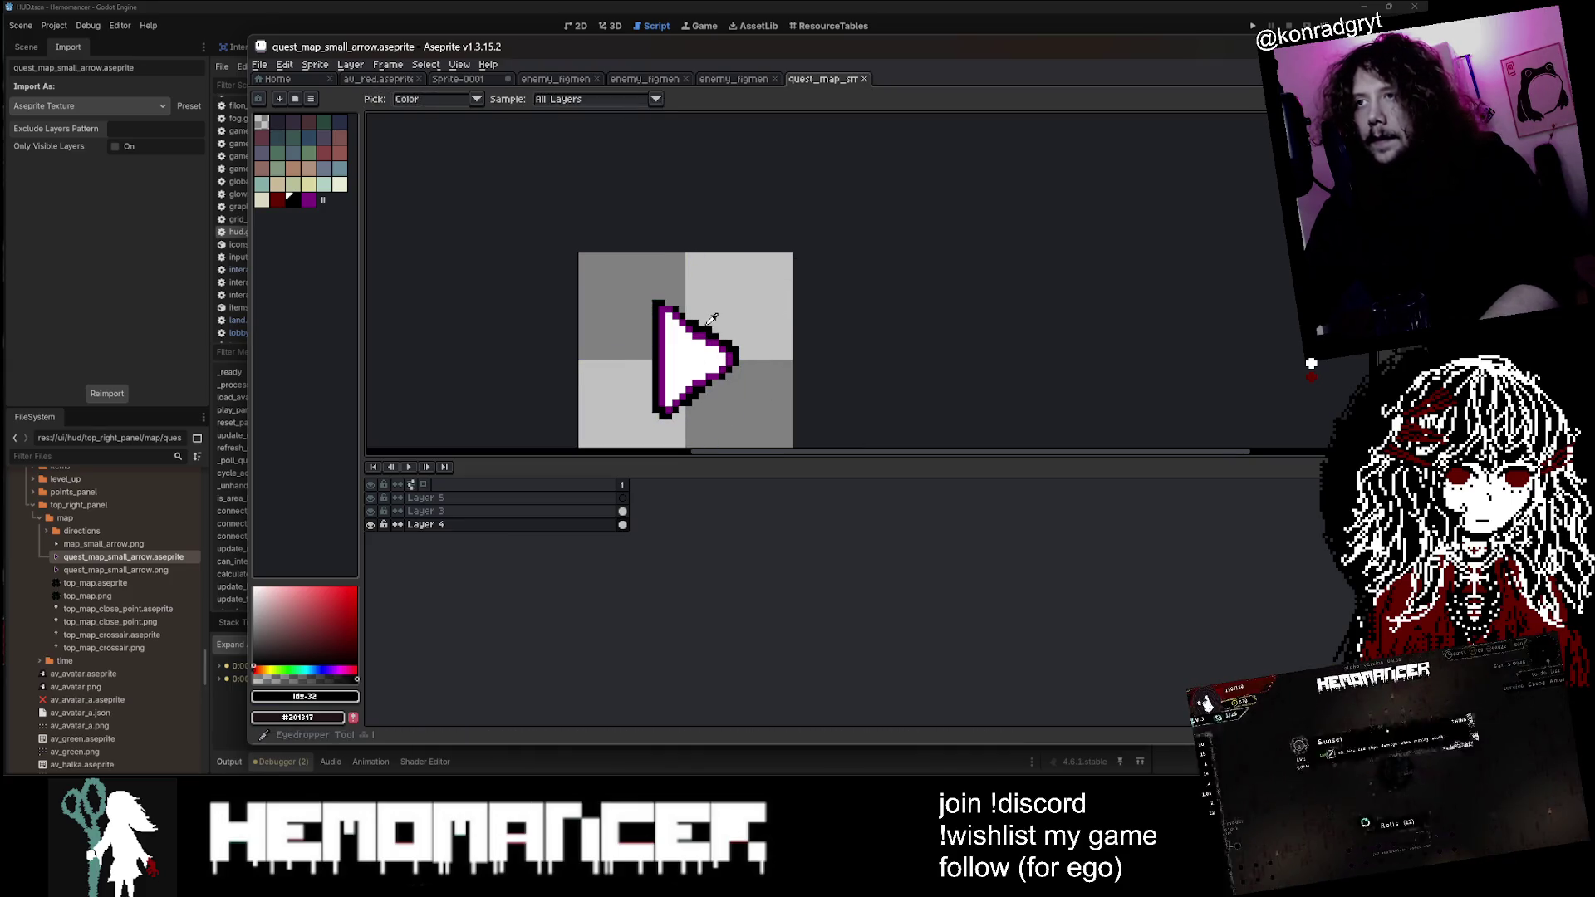
scroll(698, 333, up, 3)
click(425, 511)
click(617, 283)
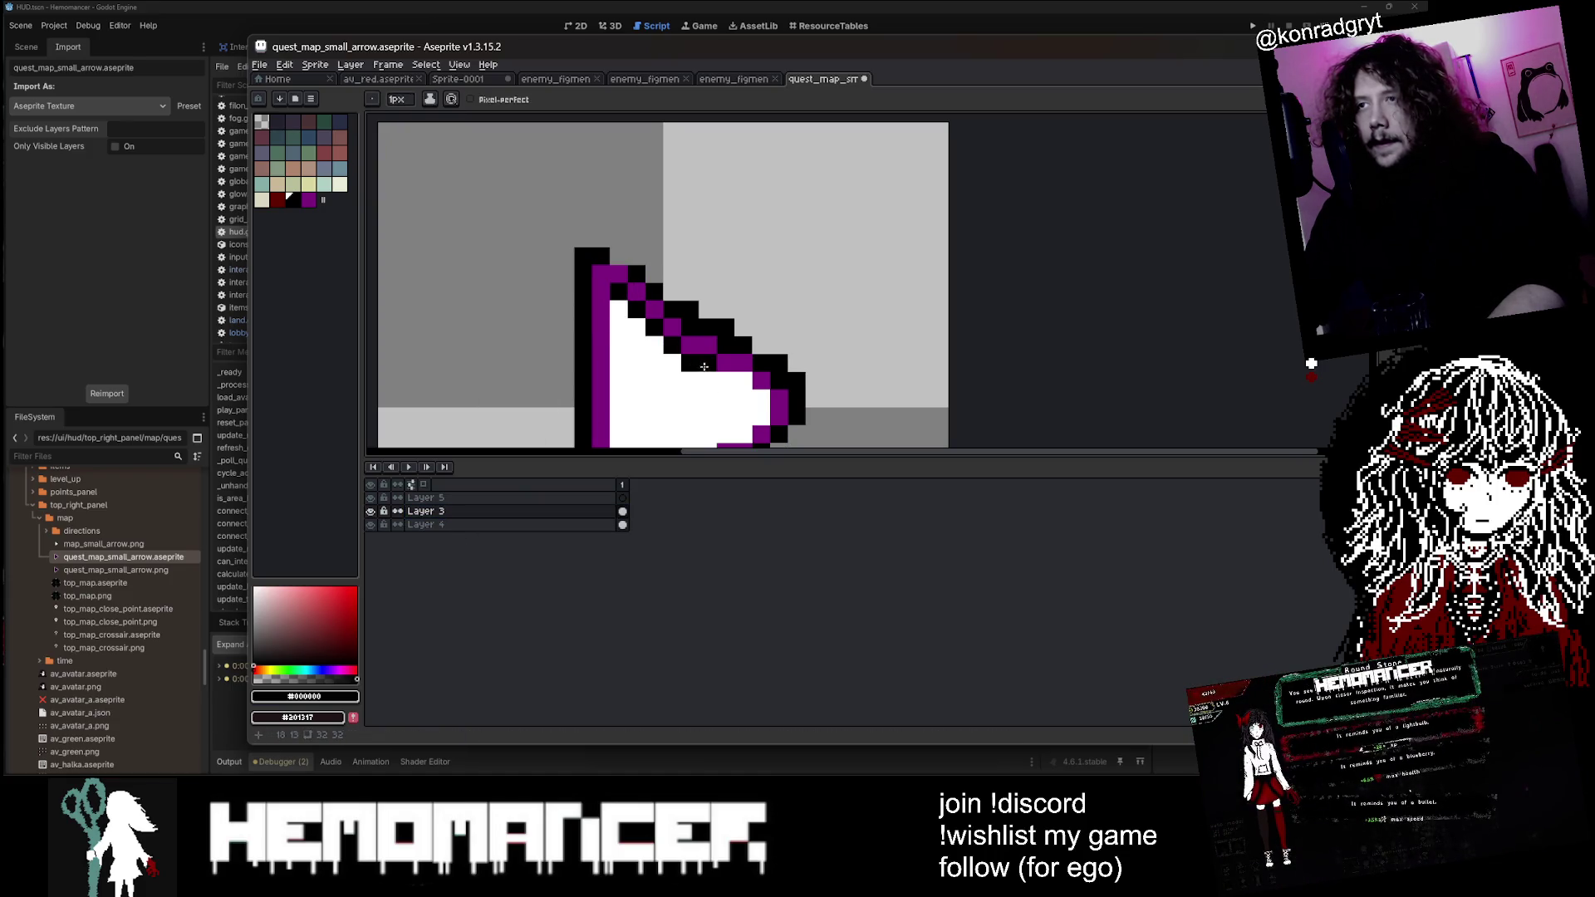
scroll(703, 366, down, 3)
scroll(689, 311, up, 5)
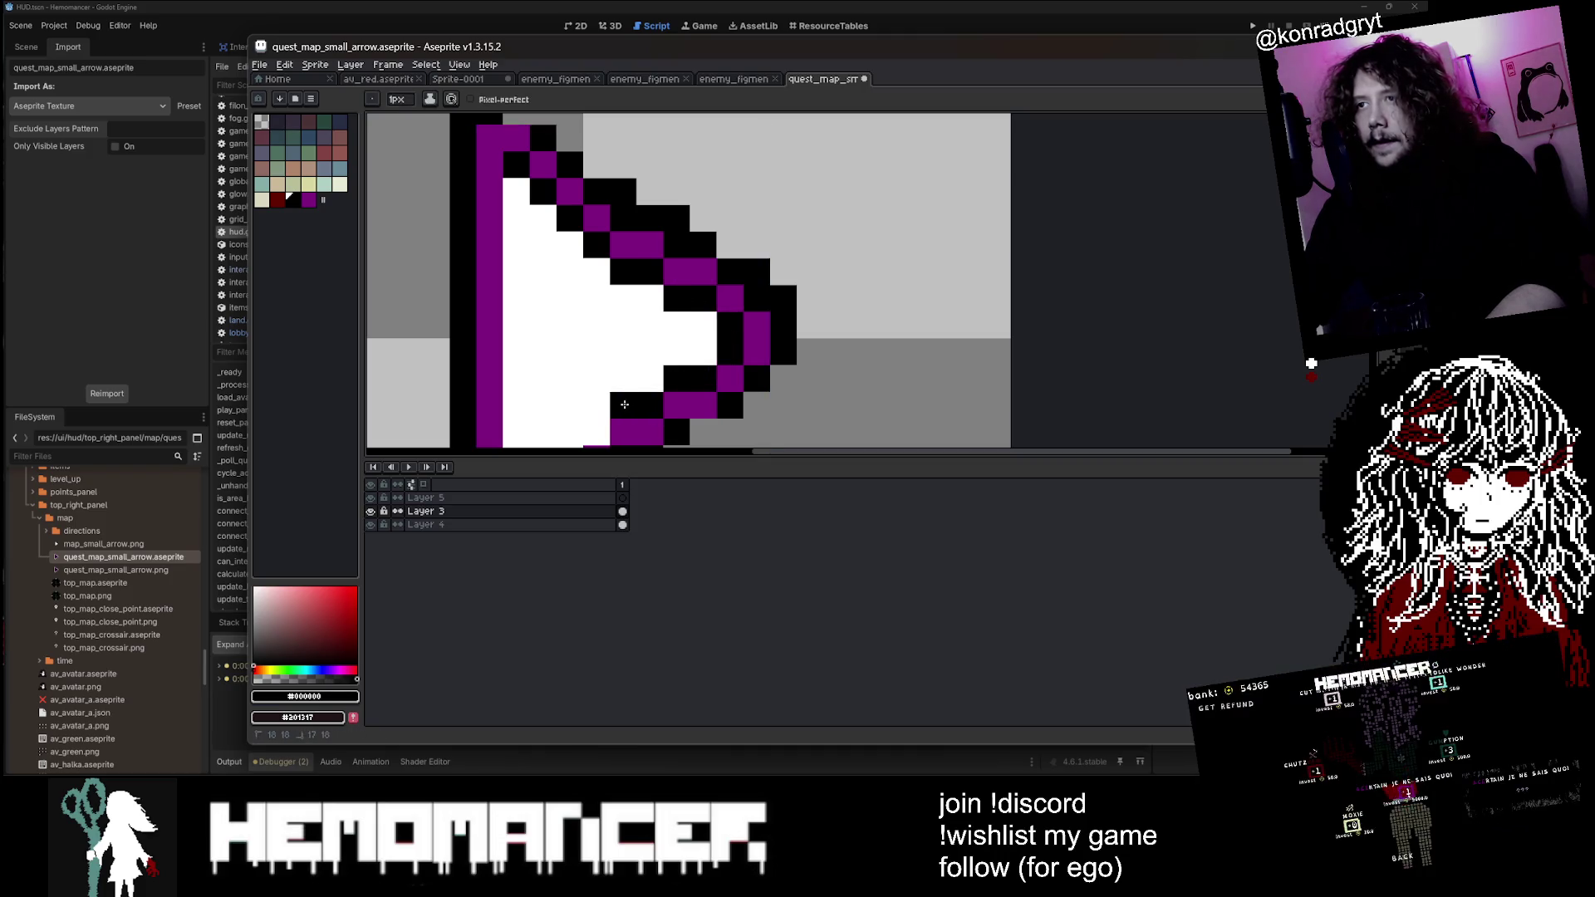
scroll(639, 390, down, 4)
scroll(616, 344, up, 3)
drag(564, 397, 564, 172)
scroll(573, 191, down, 2)
scroll(677, 162, down, 1)
key(ctrl+s)
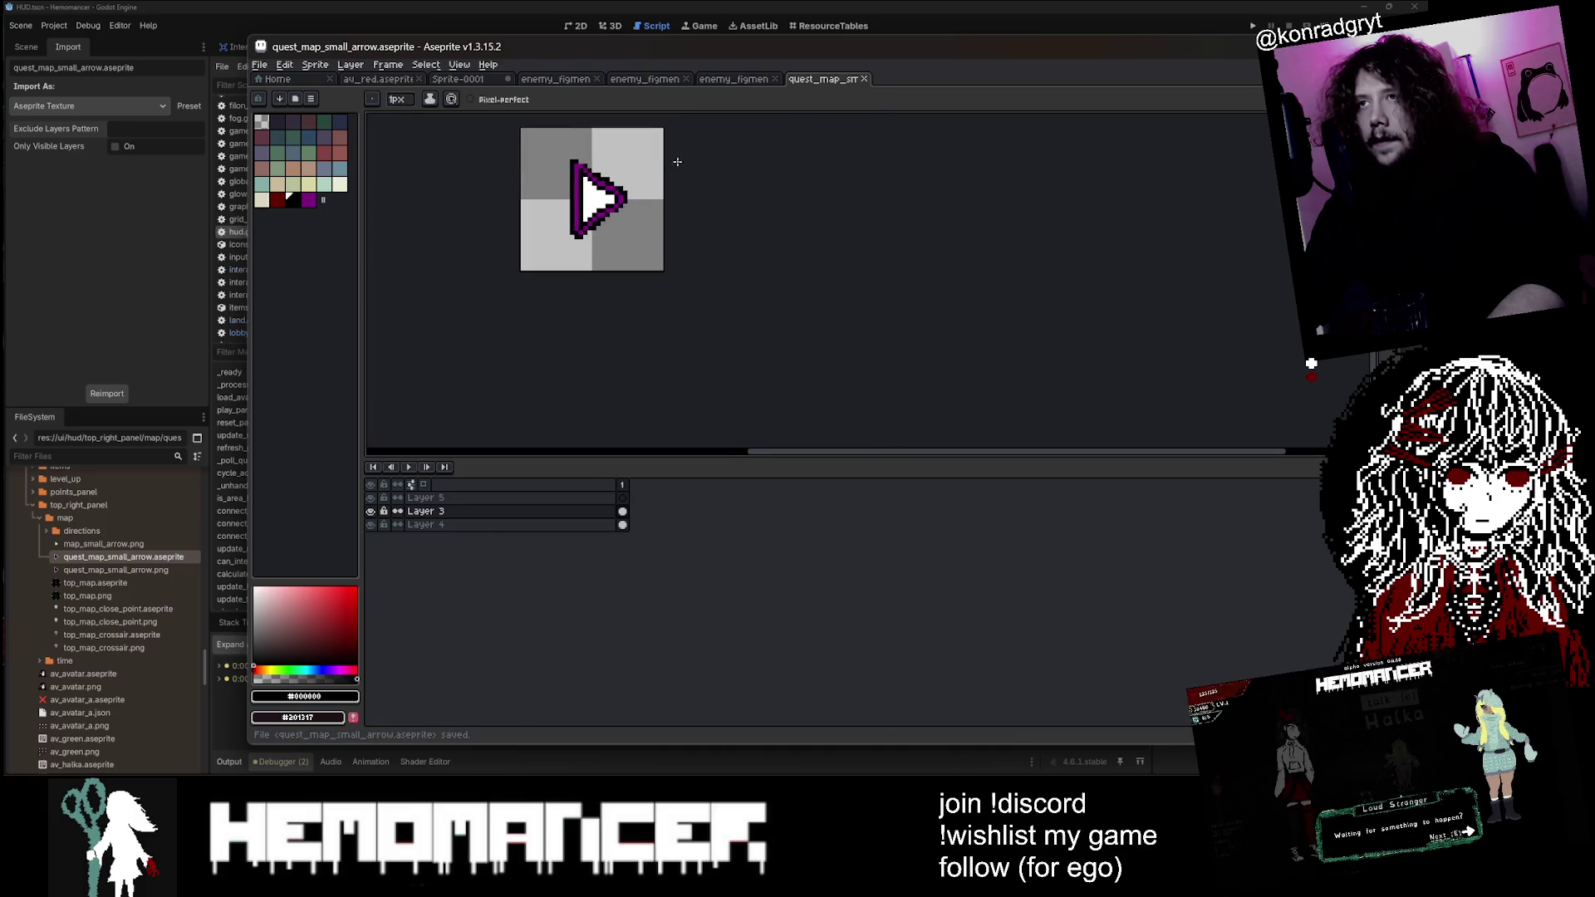
scroll(797, 249, up, 2)
key(ctrl+s)
key(ctrl+s)
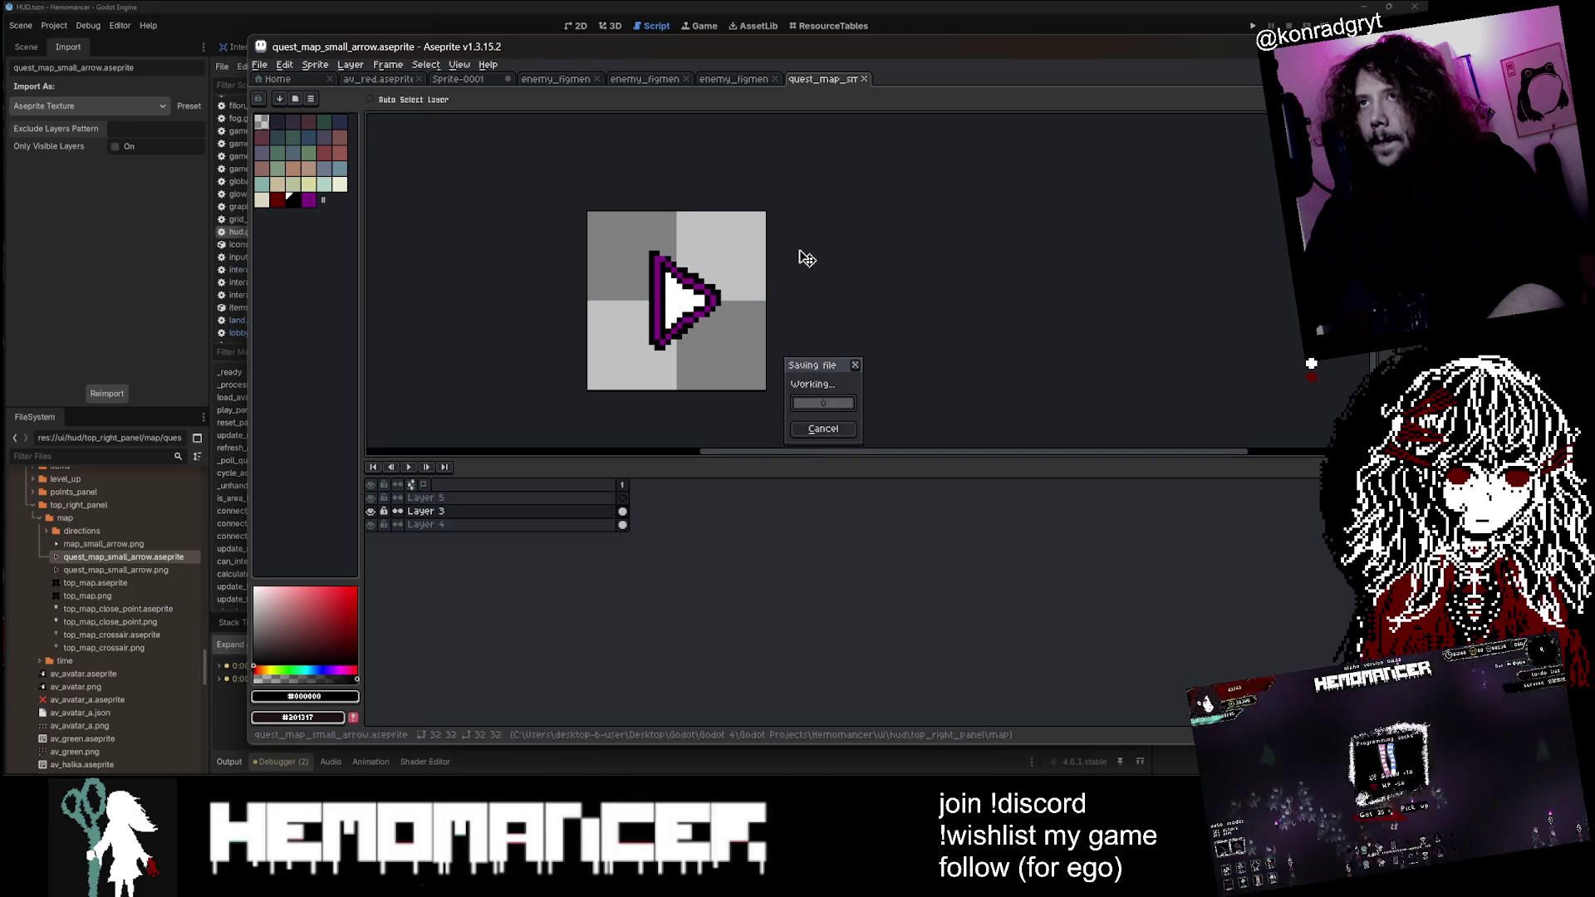
Step: Flood-fill the arrow's white interior black, then set the drawing colour to white
key(b)
scroll(664, 300, up, 5)
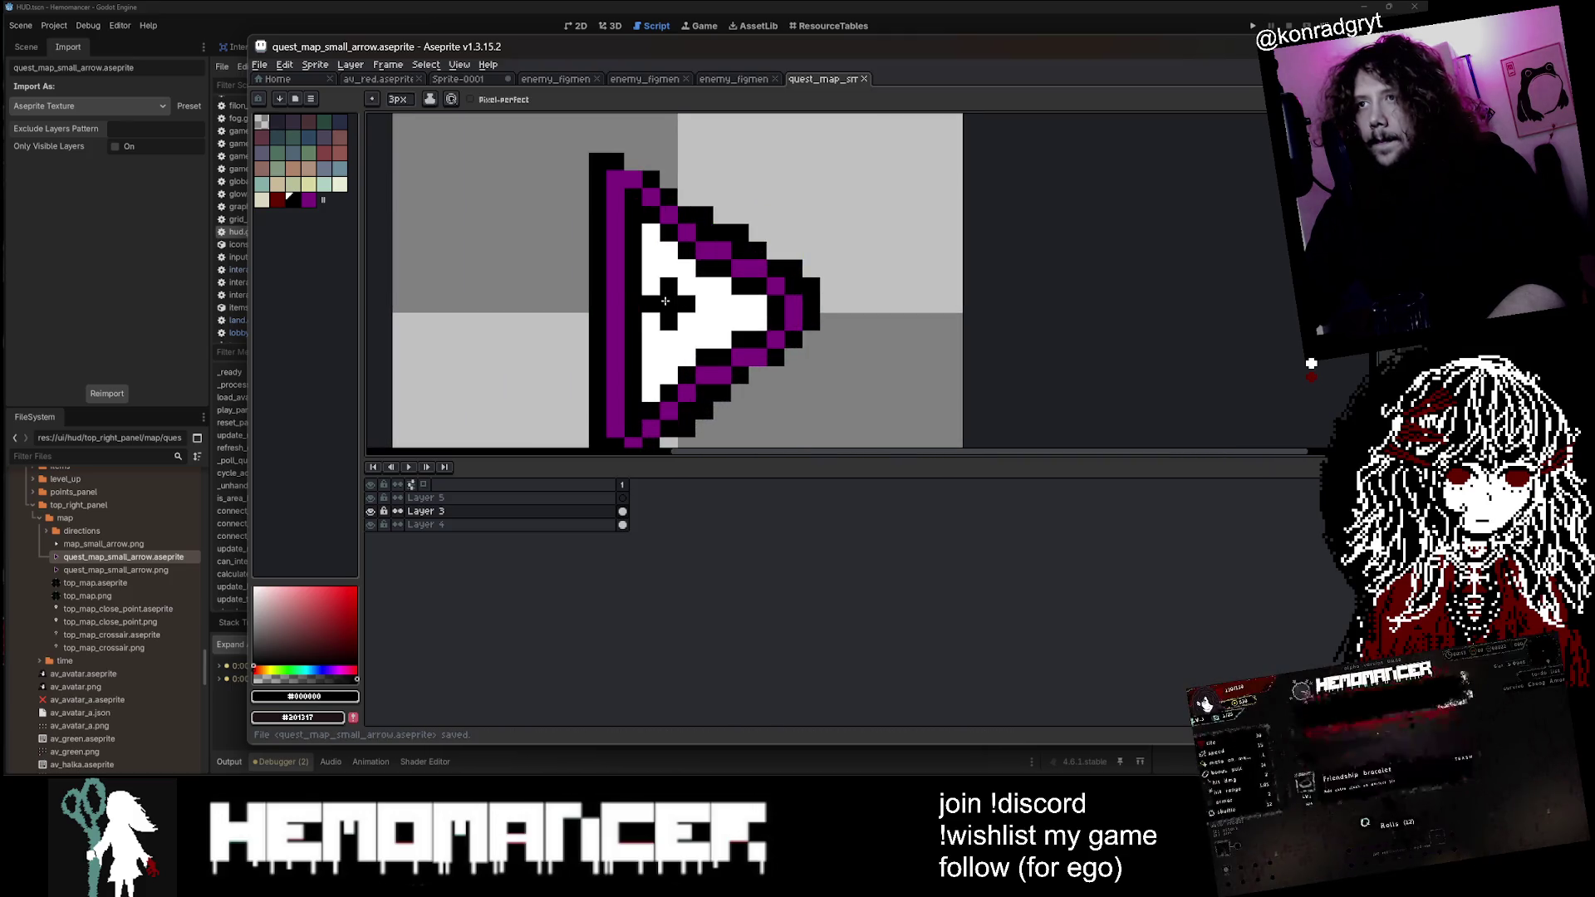
key(i)
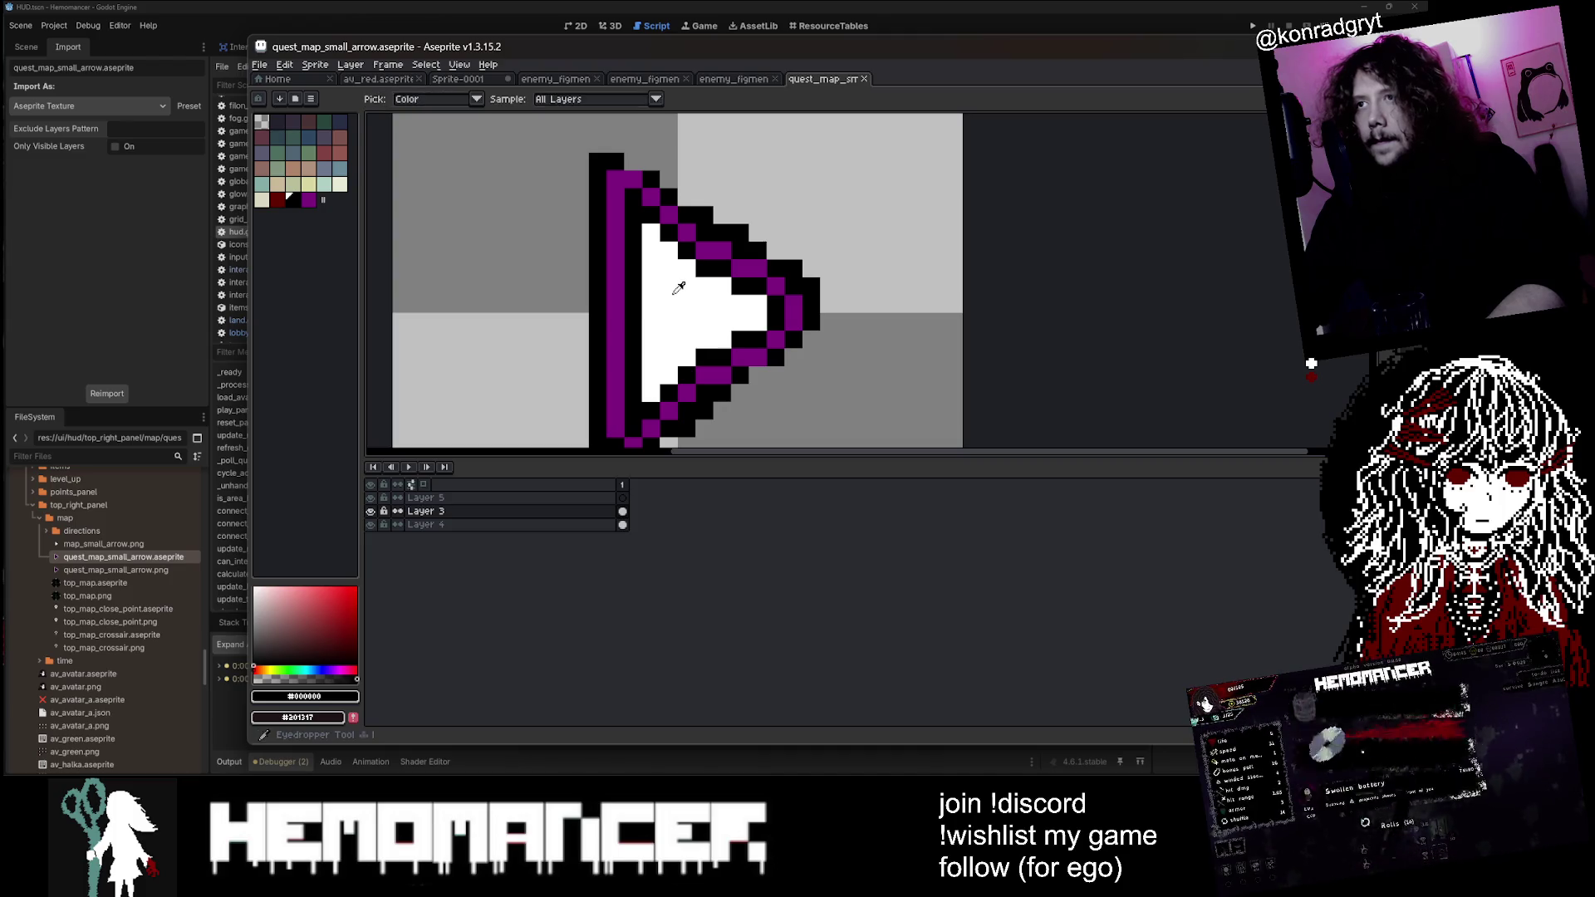
key(g)
click(669, 273)
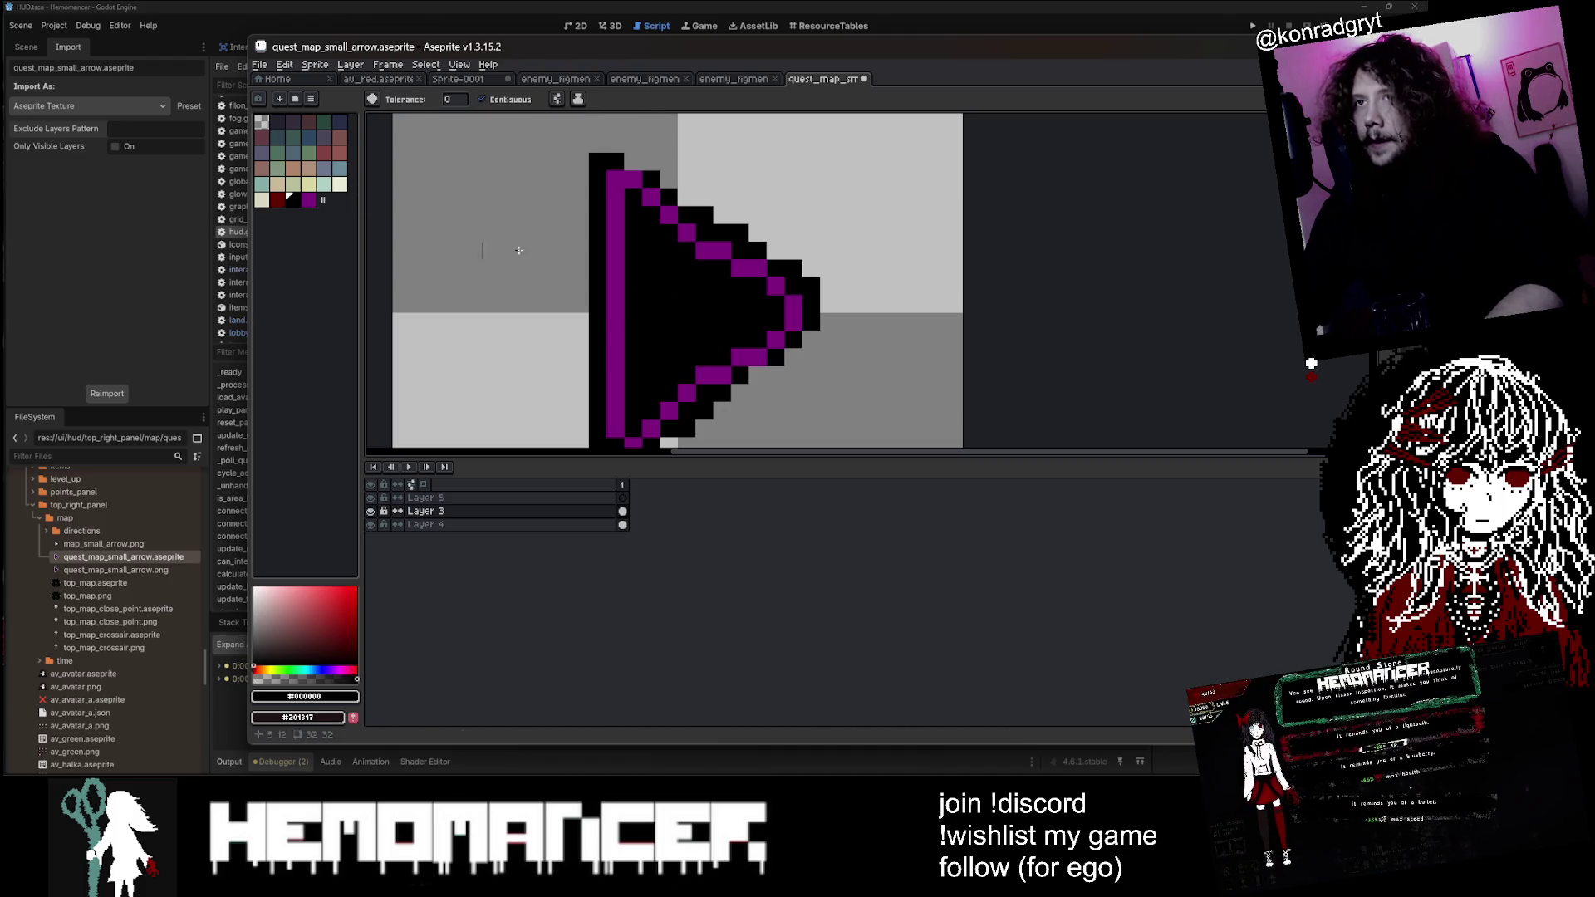
click(255, 588)
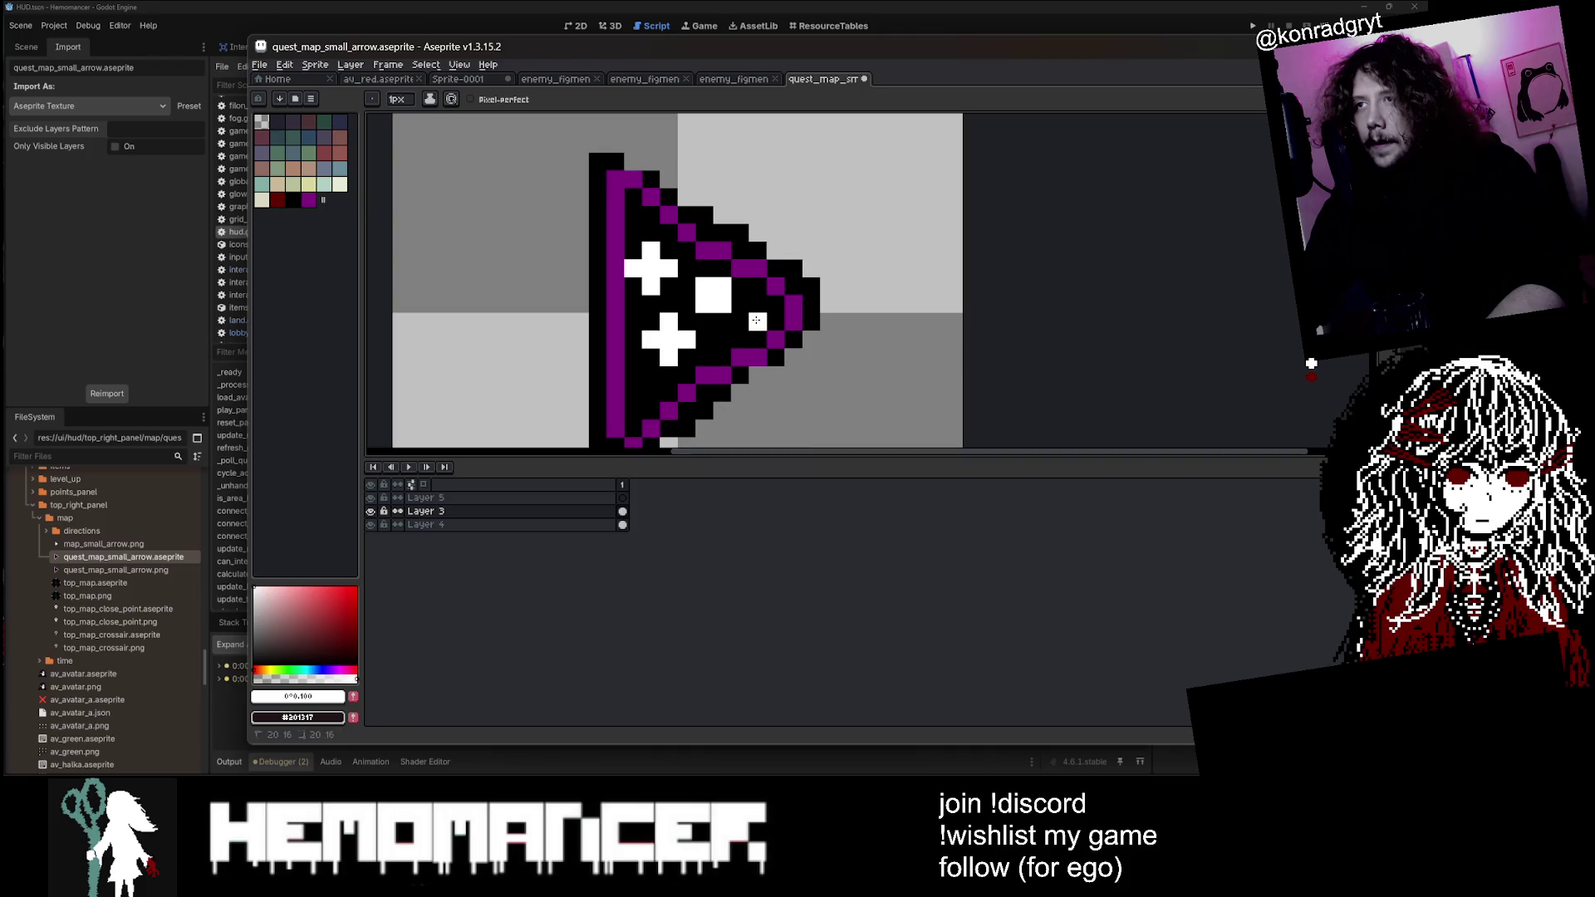
Step: Paint white crosses with a 2px brush inside the arrow, then undo back to the plain white interior
key(plus)
drag(755, 321, 723, 336)
scroll(722, 337, down, 3)
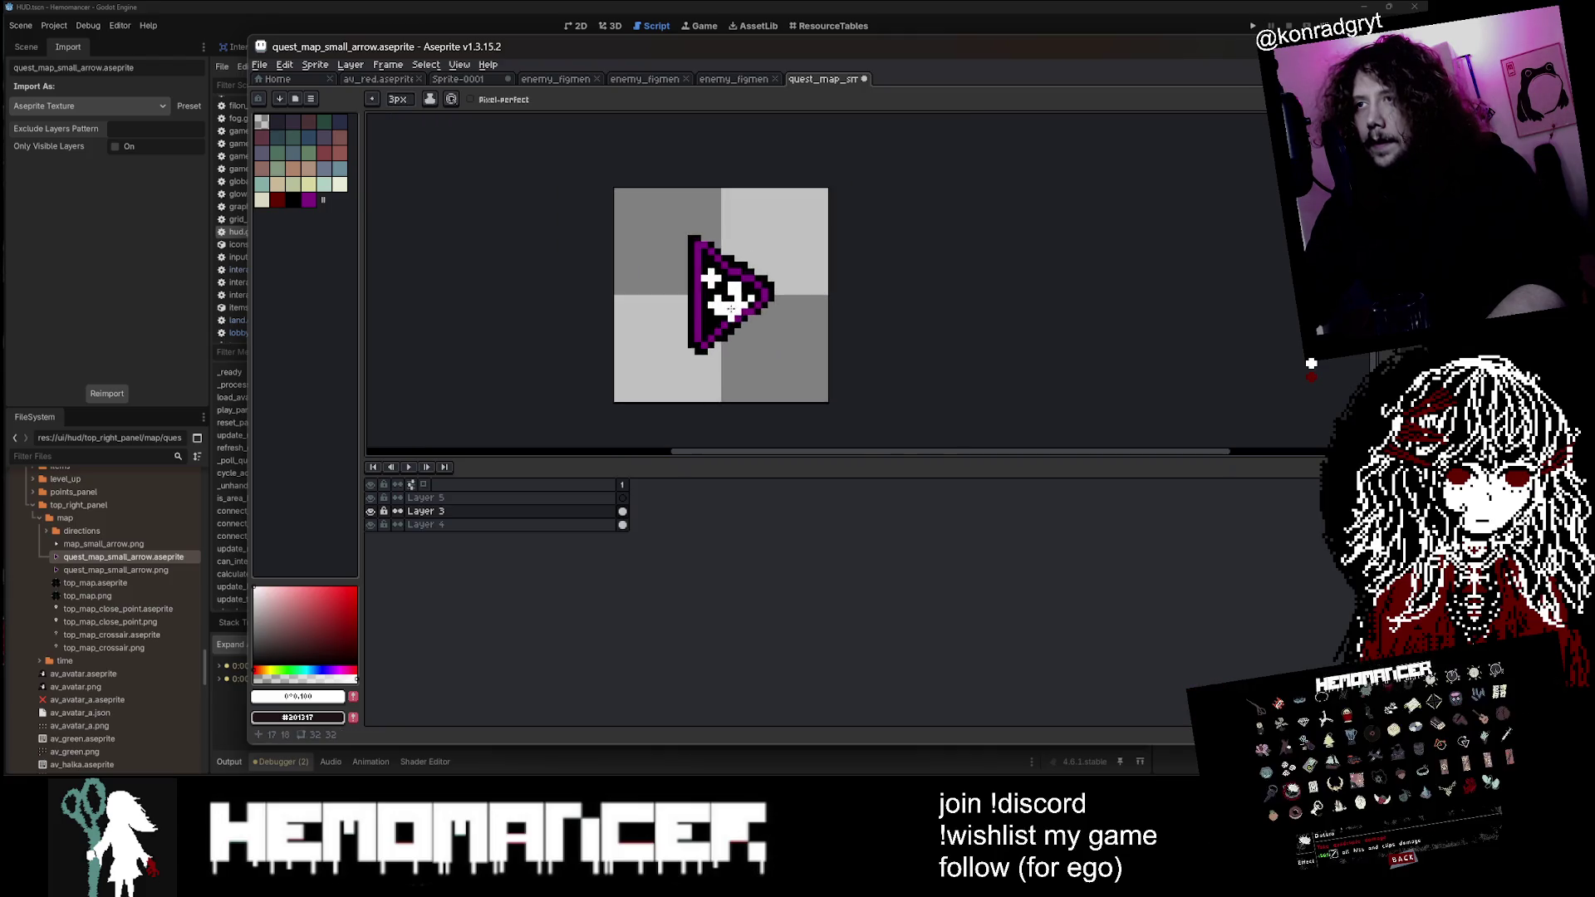
scroll(714, 284, up, 2)
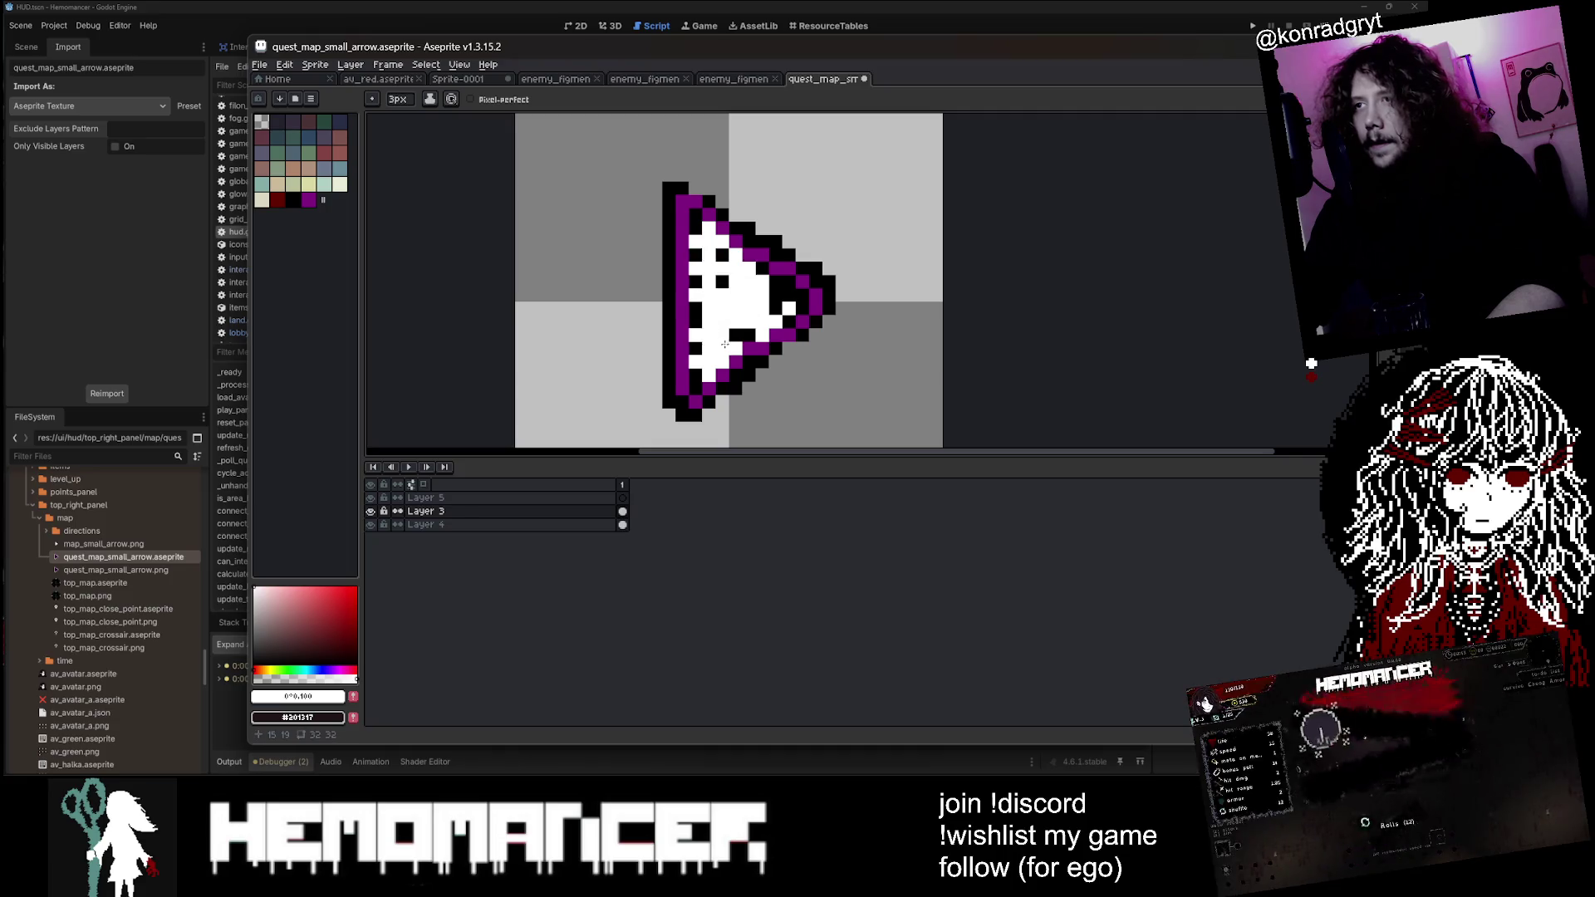
key(b)
scroll(744, 299, down, 5)
scroll(753, 277, up, 5)
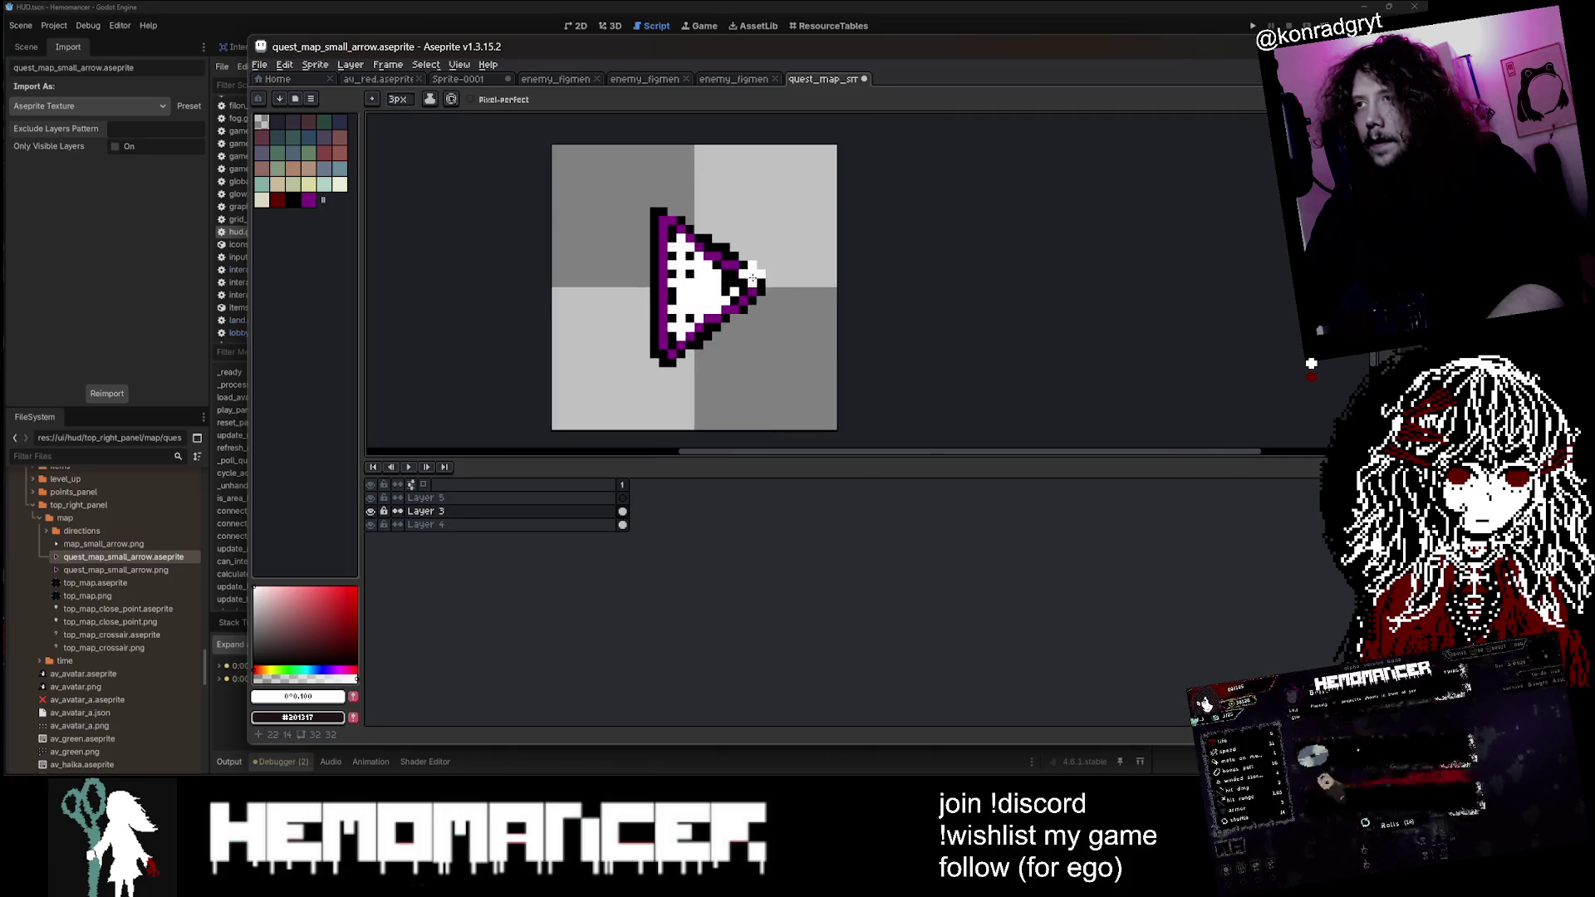
key(ctrl+z)
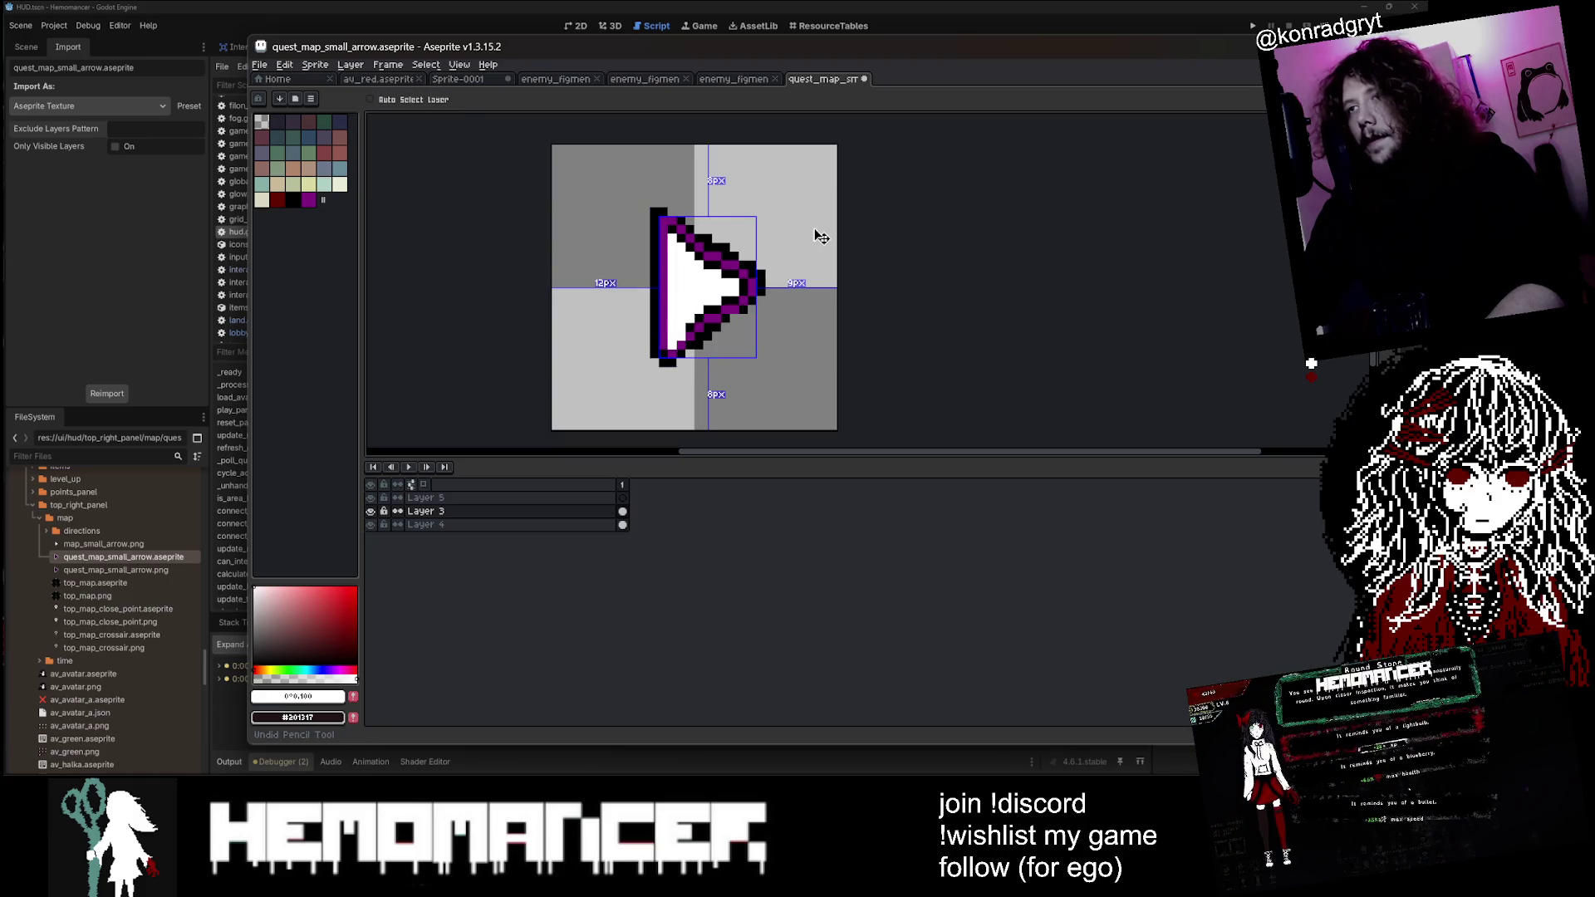
Step: Pencil a black block onto the arrow and save the sprite
key(m)
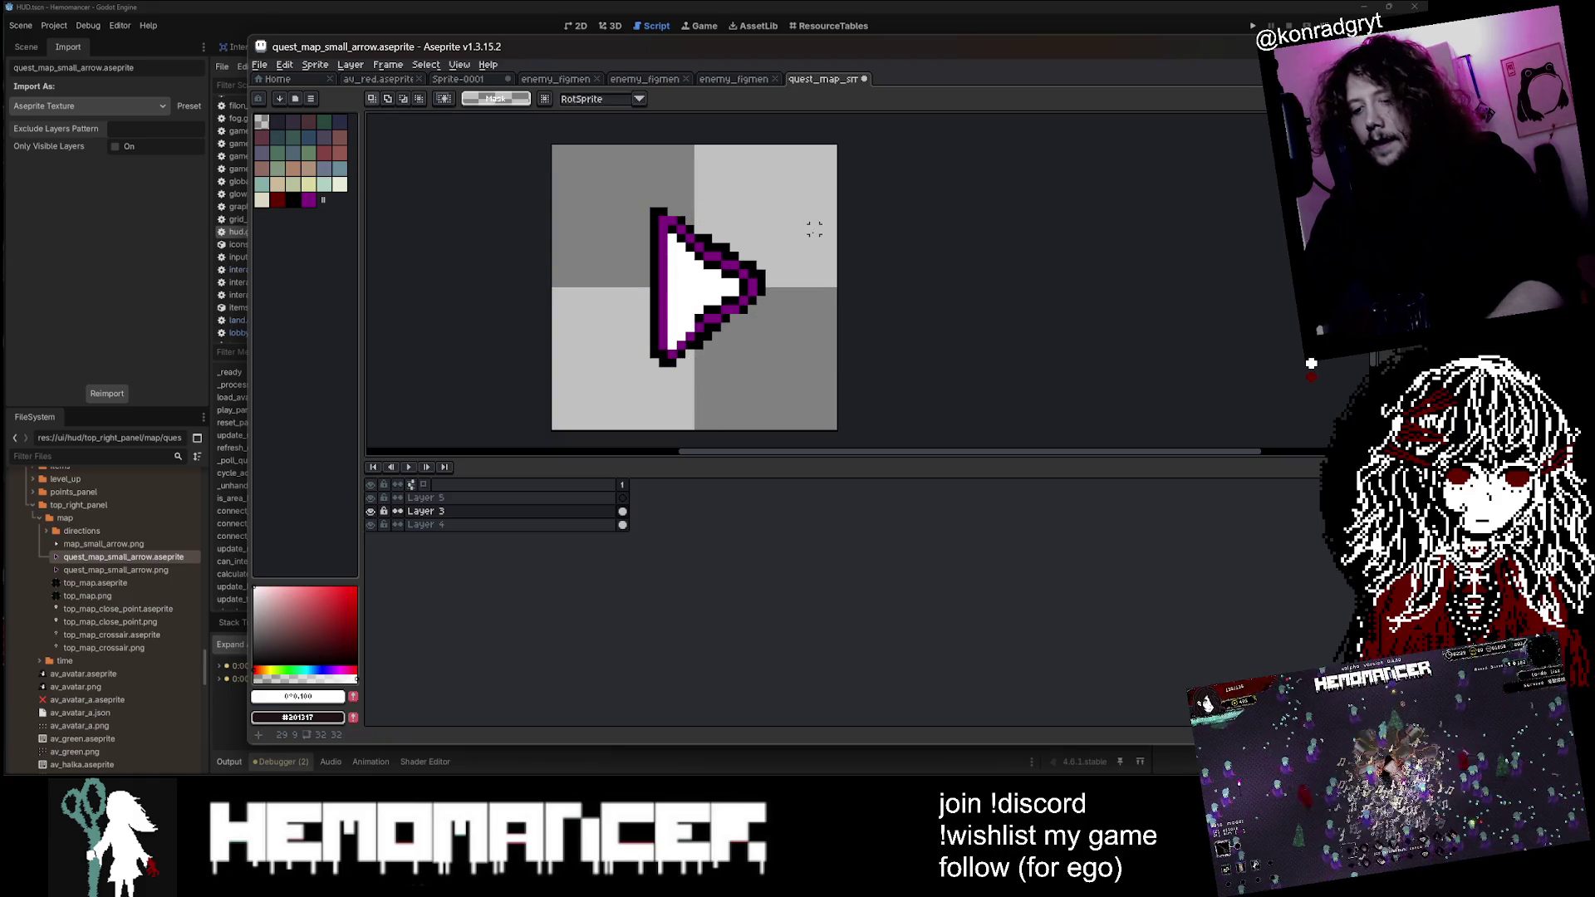
key(b)
scroll(719, 315, up, 3)
alt+click(617, 360)
click(617, 360)
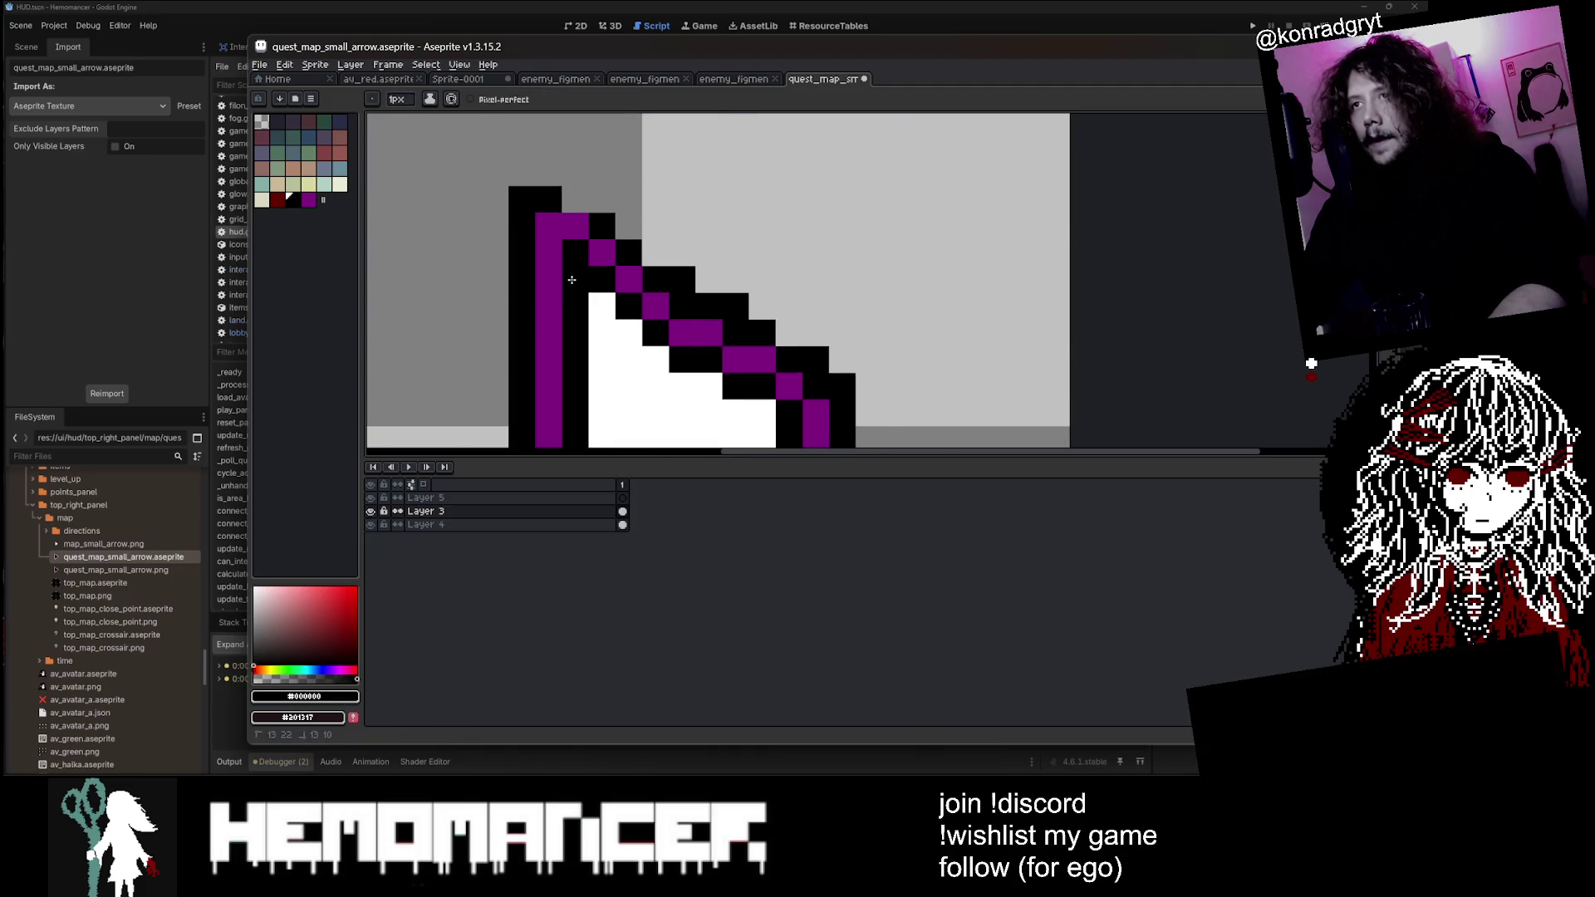
scroll(570, 402, down, 3)
key(v)
key(ctrl+s)
key(b)
scroll(540, 315, up, 3)
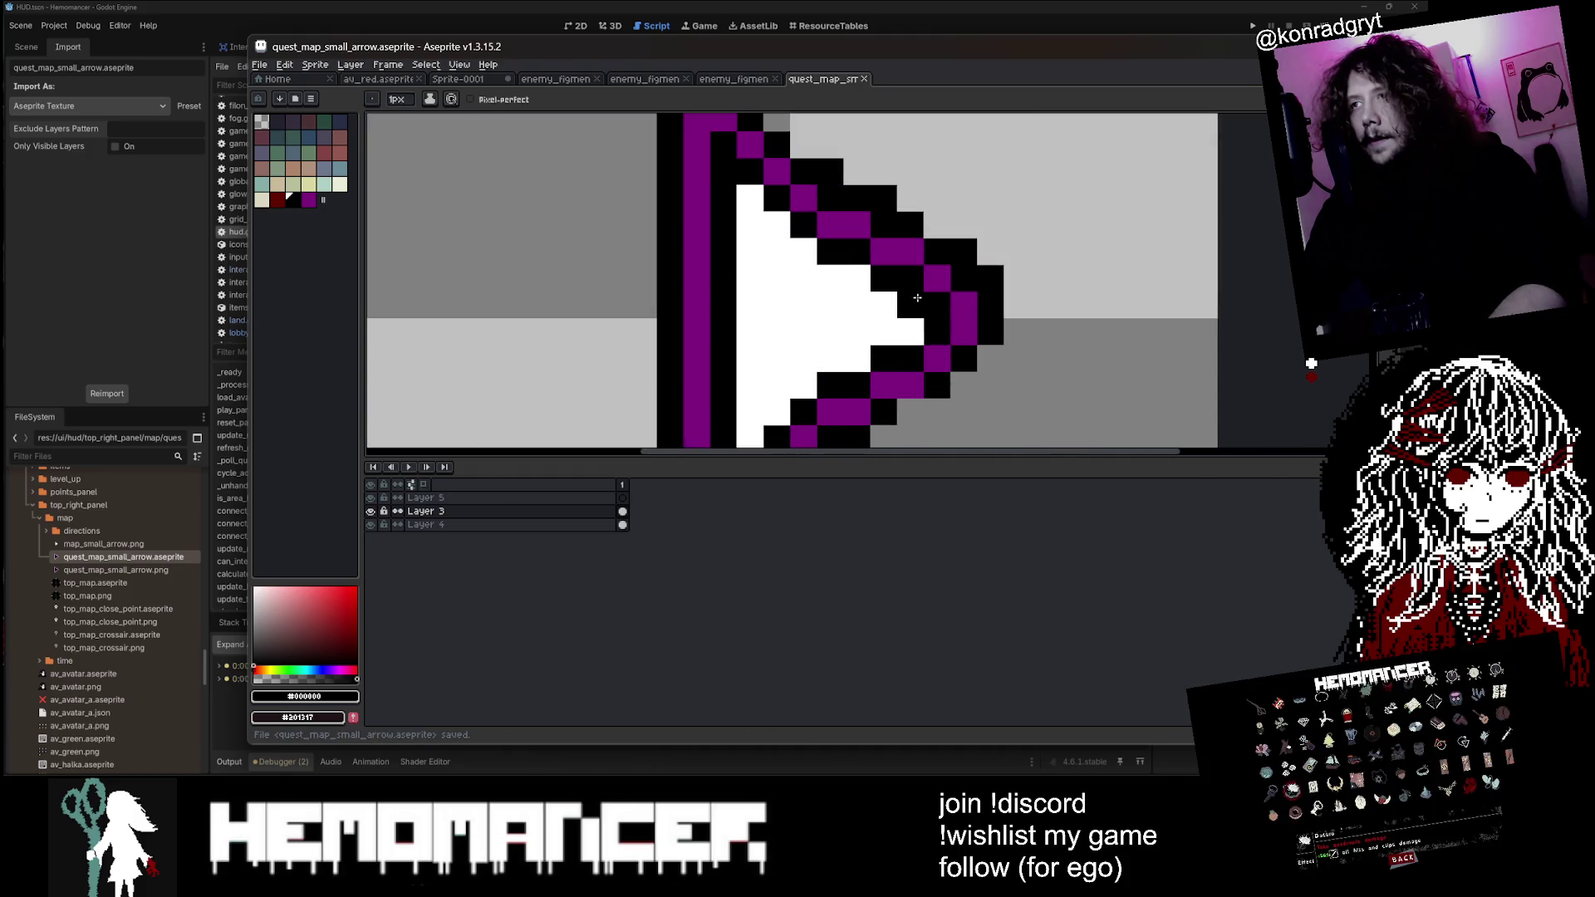
scroll(911, 330, down, 3)
key(v)
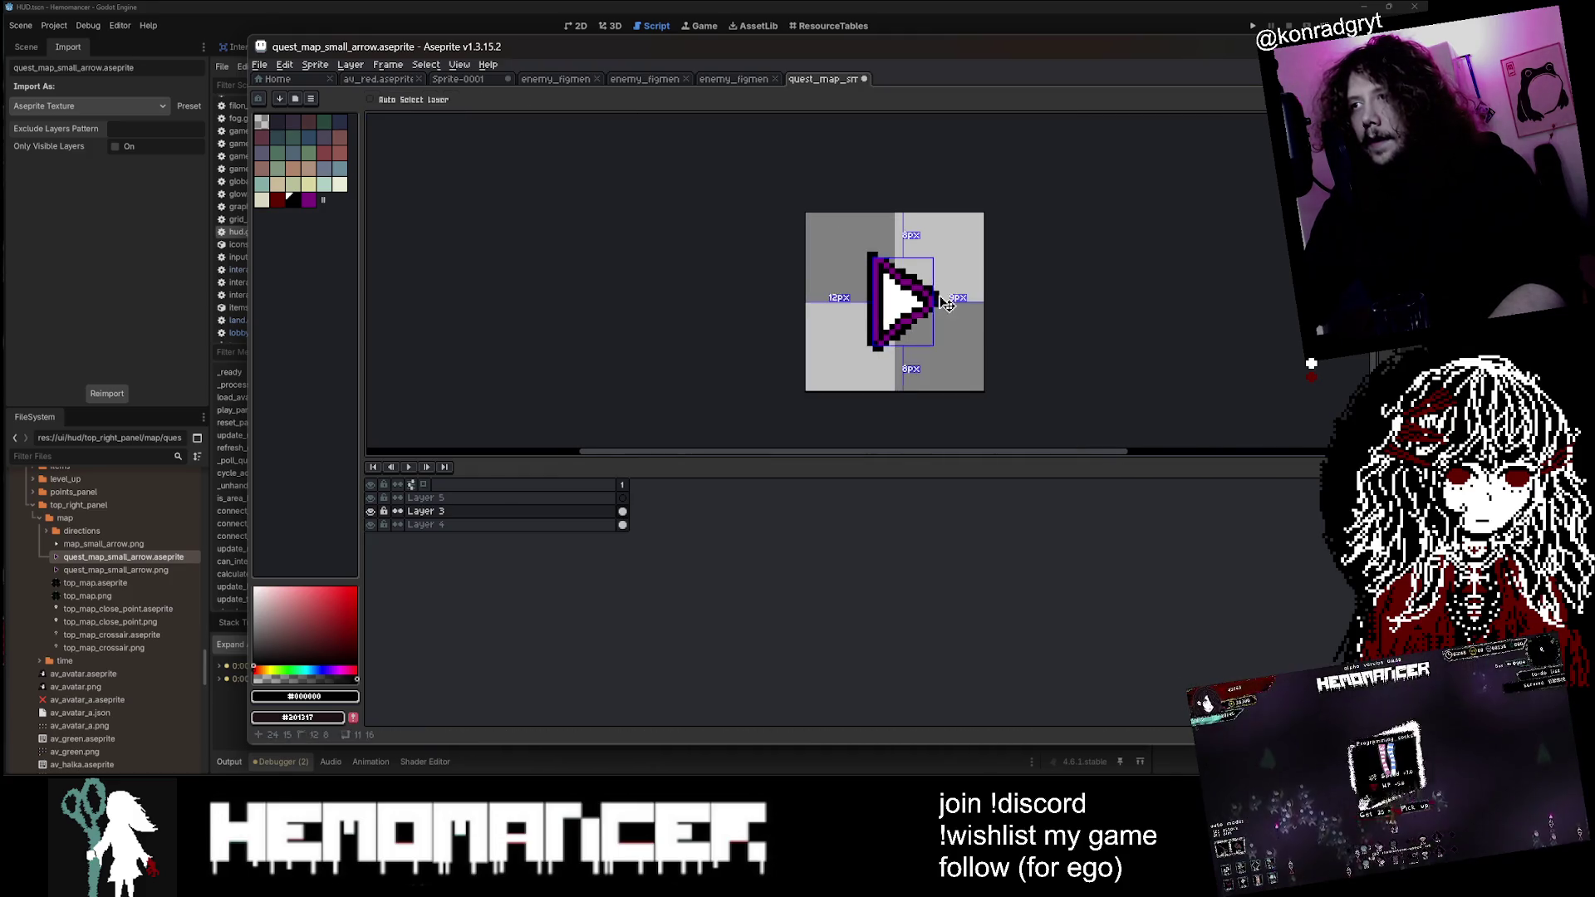
key(b)
scroll(914, 296, up, 3)
scroll(882, 278, down, 3)
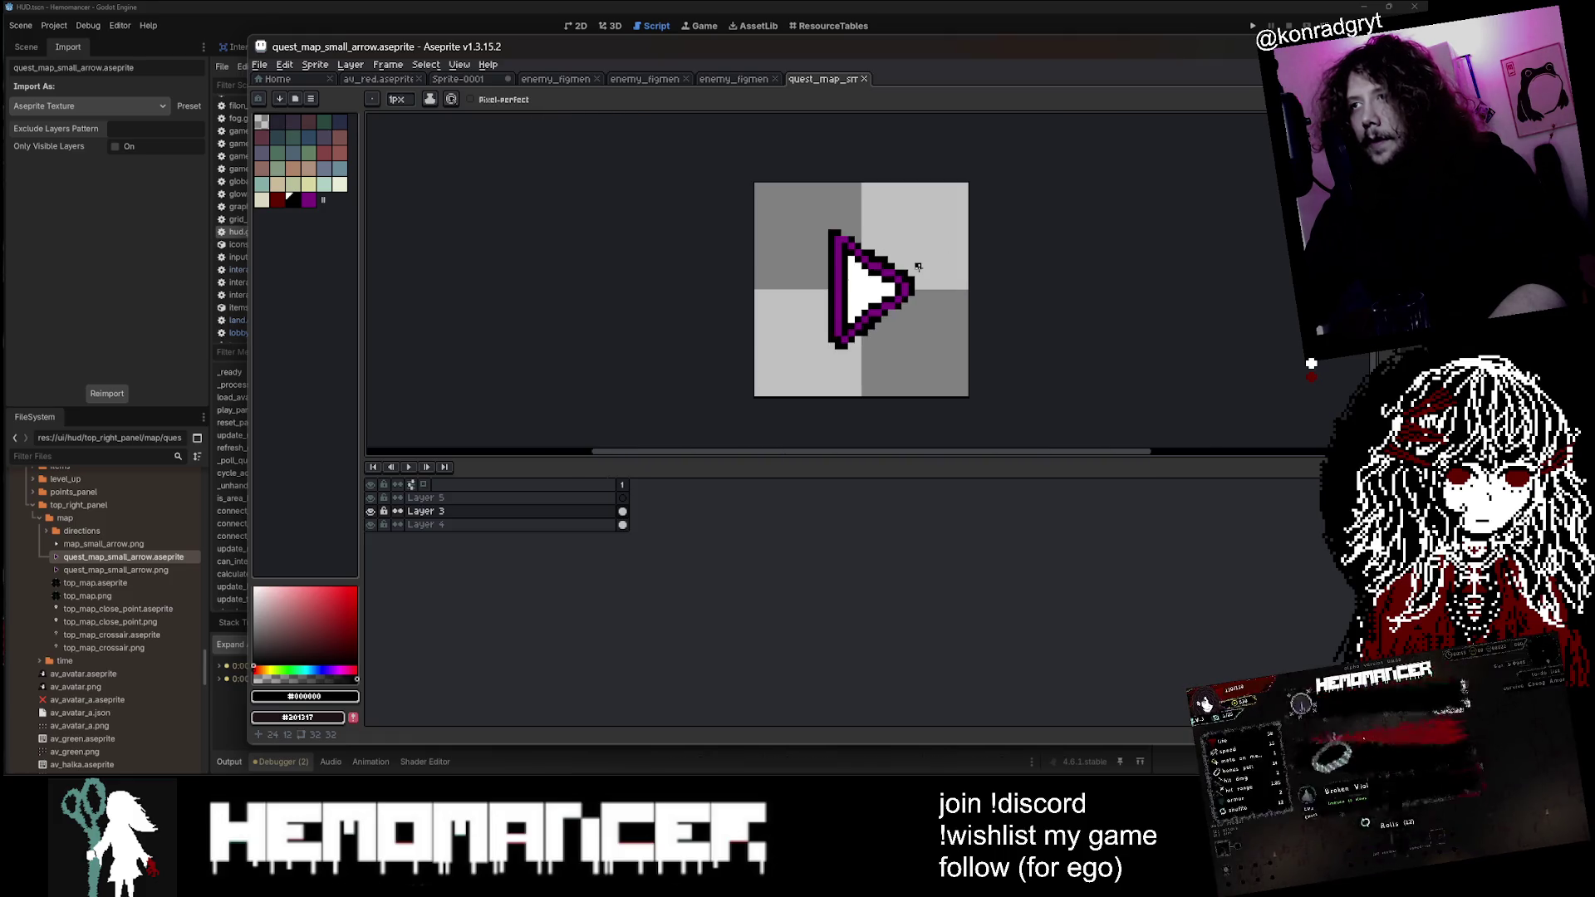
Step: Select the arrow's left part with an elliptical selection and commit the moved piece in place
key(shift+m)
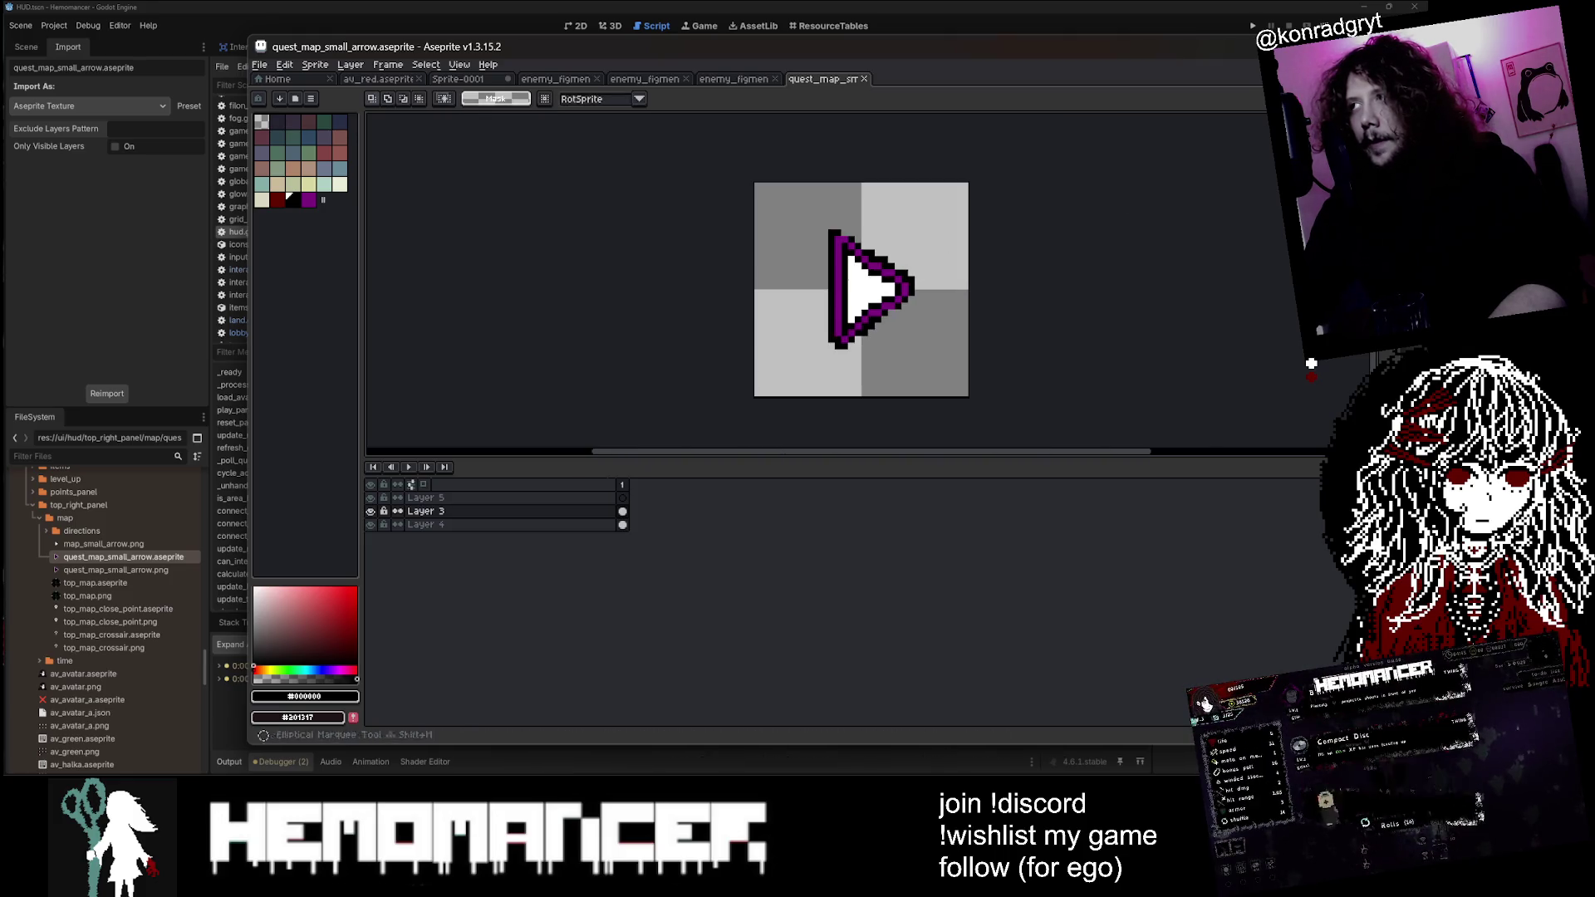
scroll(831, 281, up, 4)
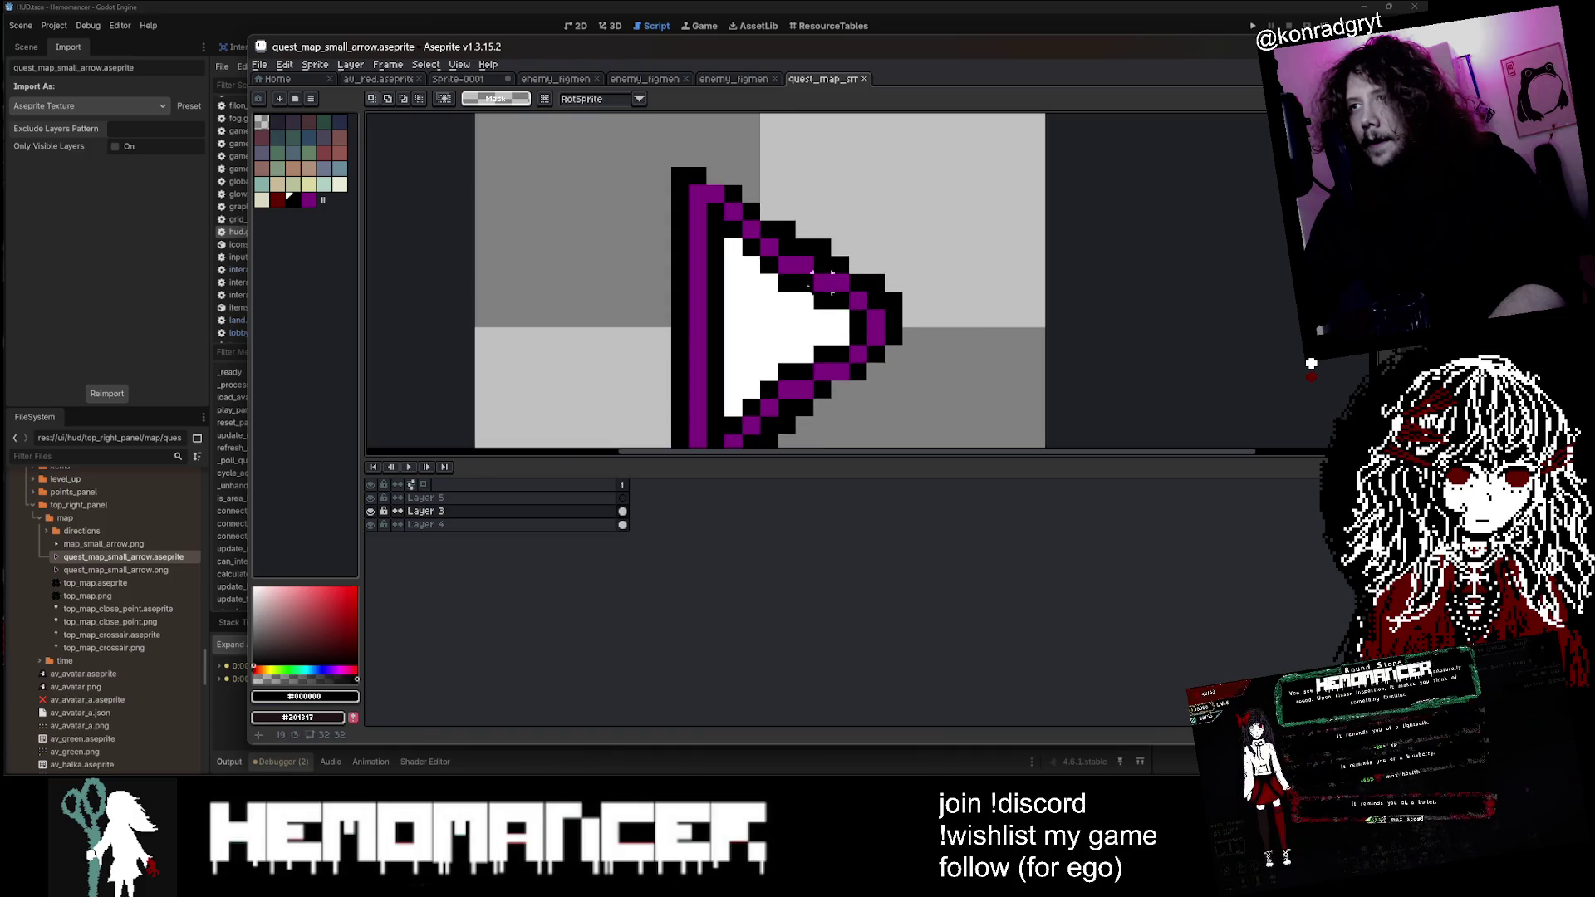
scroll(822, 283, down, 3)
mouse_move(689, 202)
mouse_down()
mouse_move(756, 382)
mouse_move(739, 332)
mouse_move(685, 332)
mouse_move(740, 333)
mouse_up()
scroll(755, 382, up, 3)
scroll(835, 343, down, 2)
click(908, 324)
scroll(910, 323, down, 1)
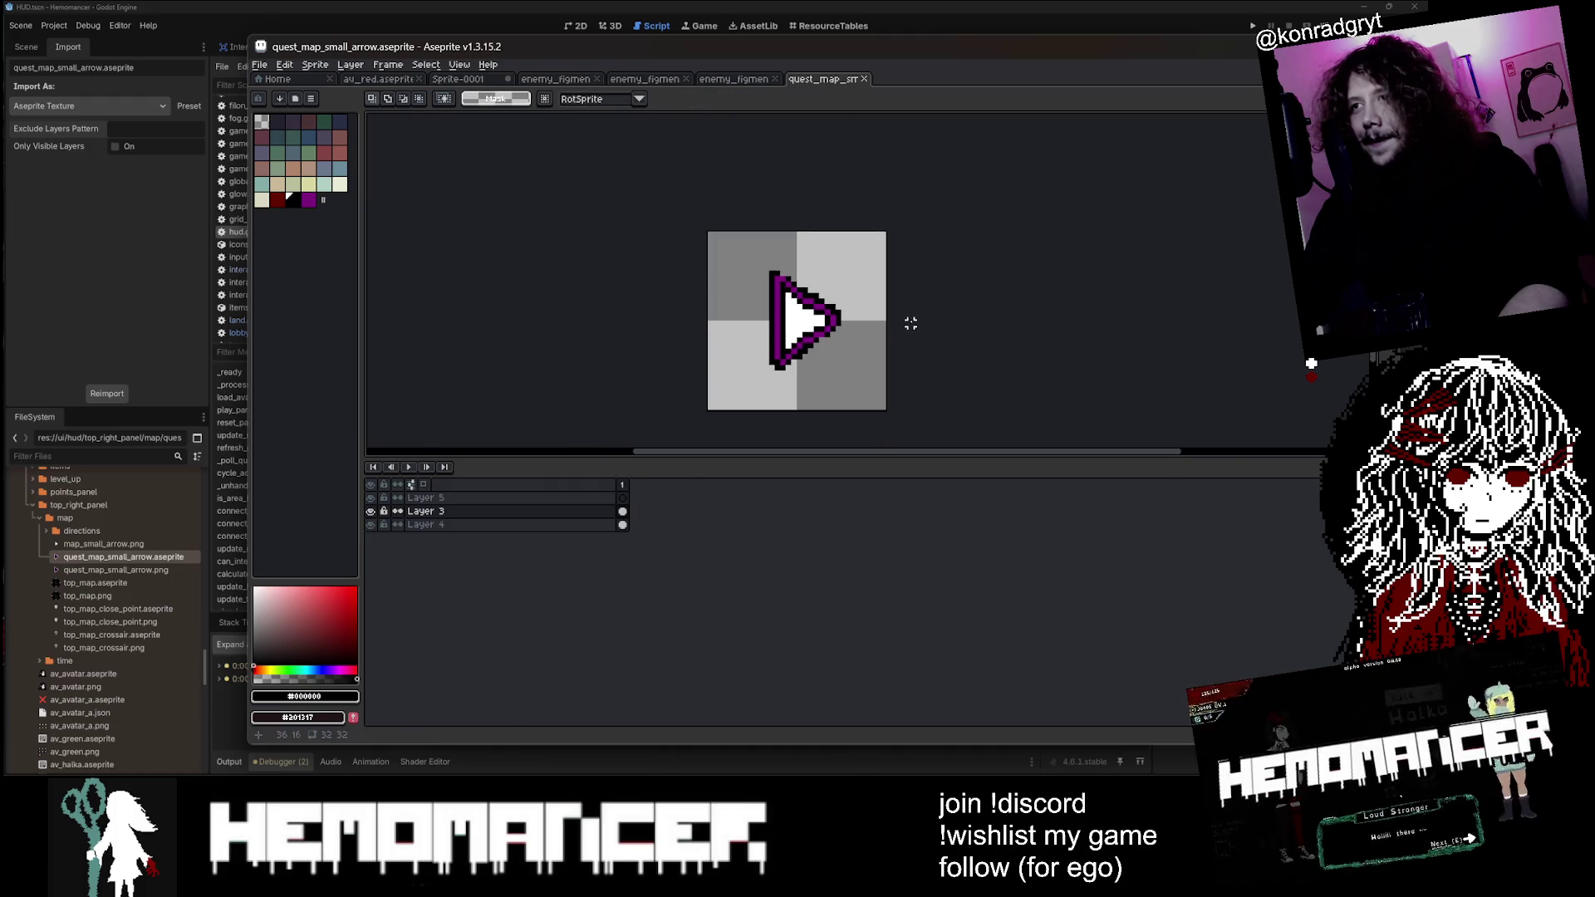
scroll(824, 315, up, 2)
key(b)
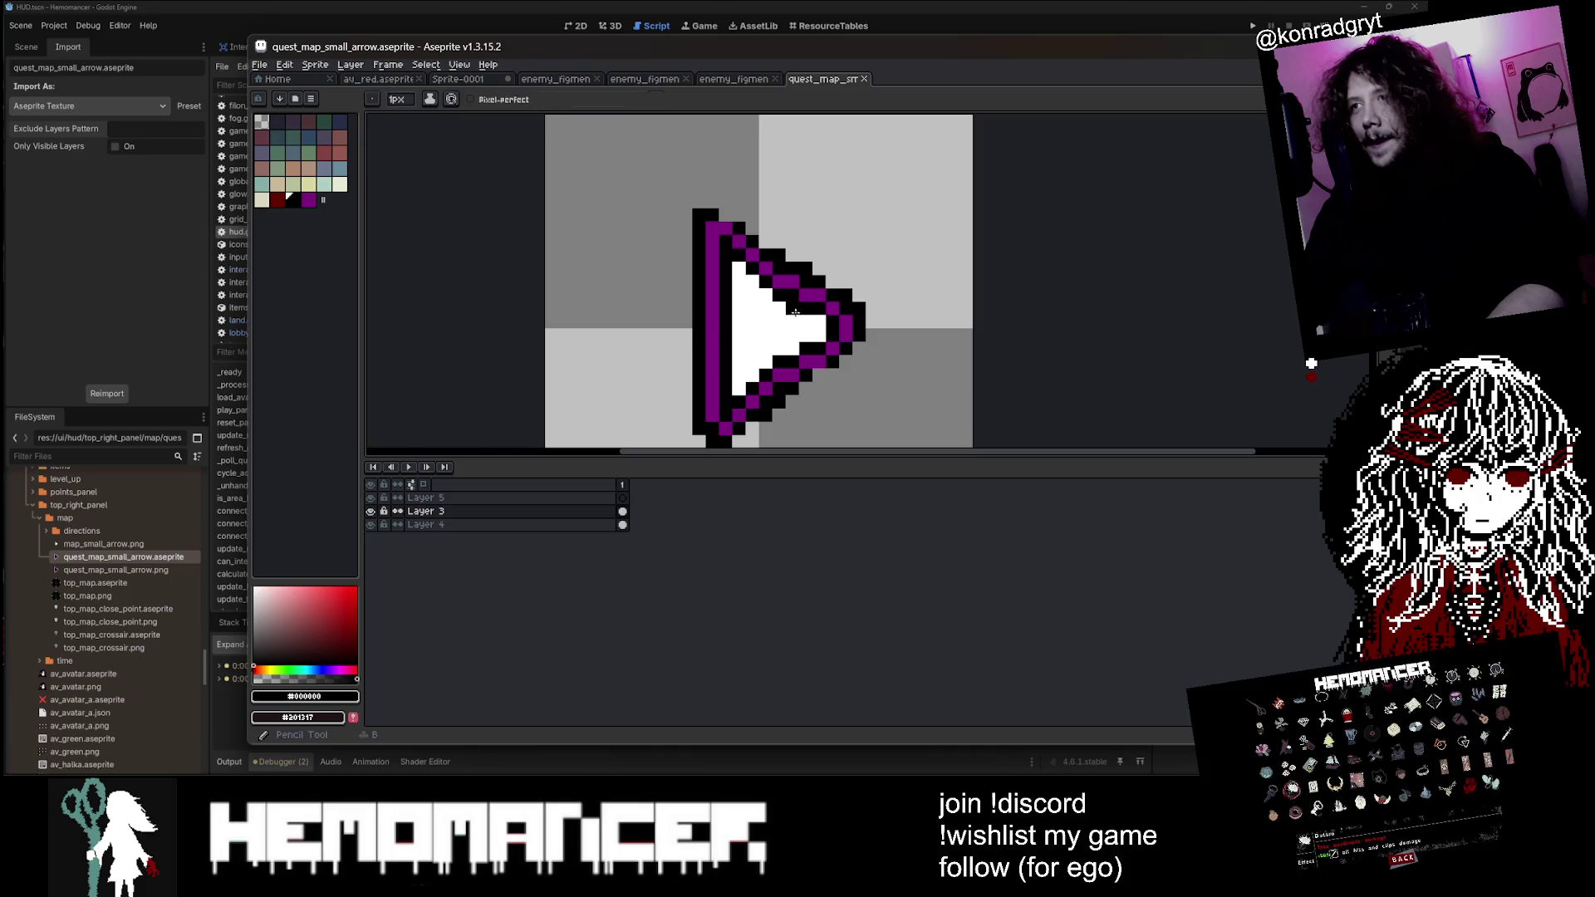
scroll(814, 335, down, 2)
Step: Undo the last pencil stroke and a stray mark, saving the quest arrow sprite
key(ctrl+z)
key(v)
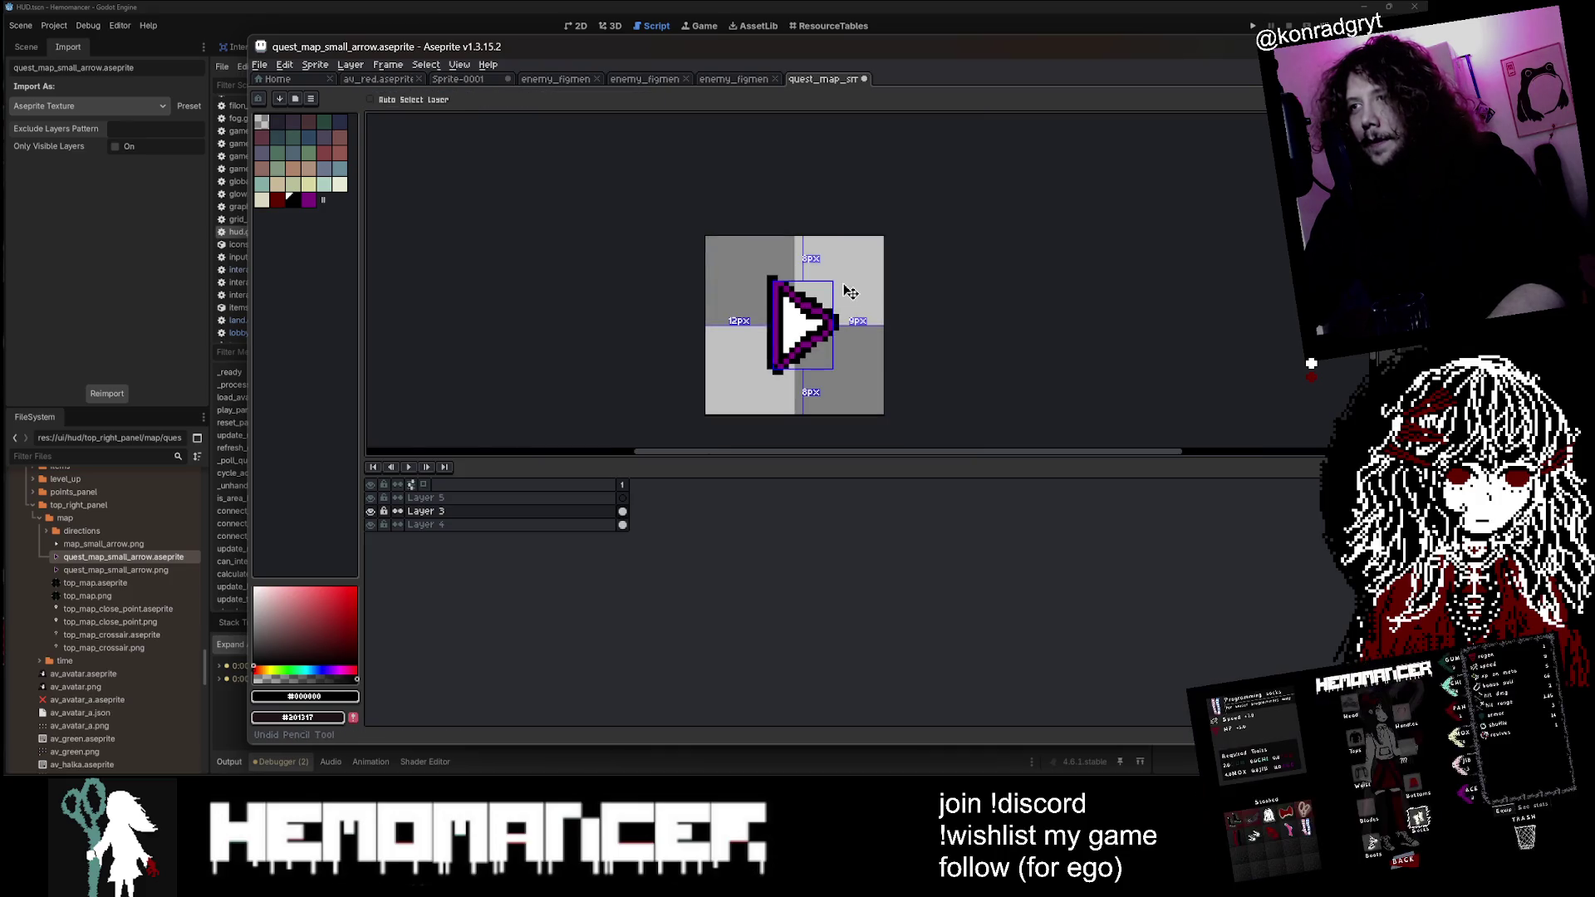
key(b)
scroll(848, 291, down, 2)
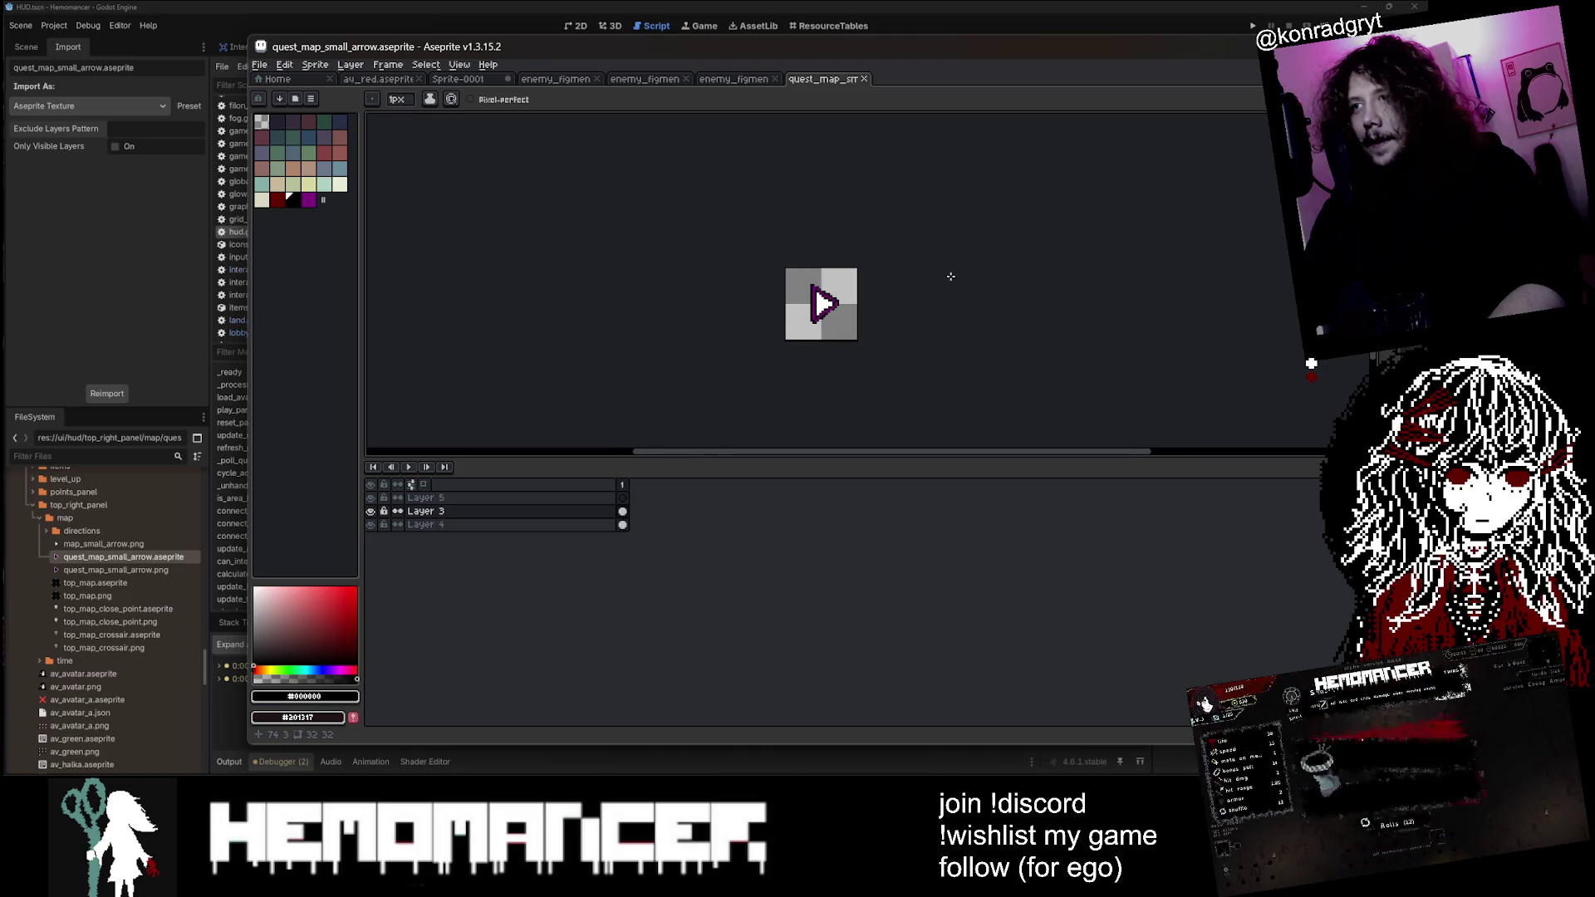
key(ctrl+s)
scroll(925, 295, up, 2)
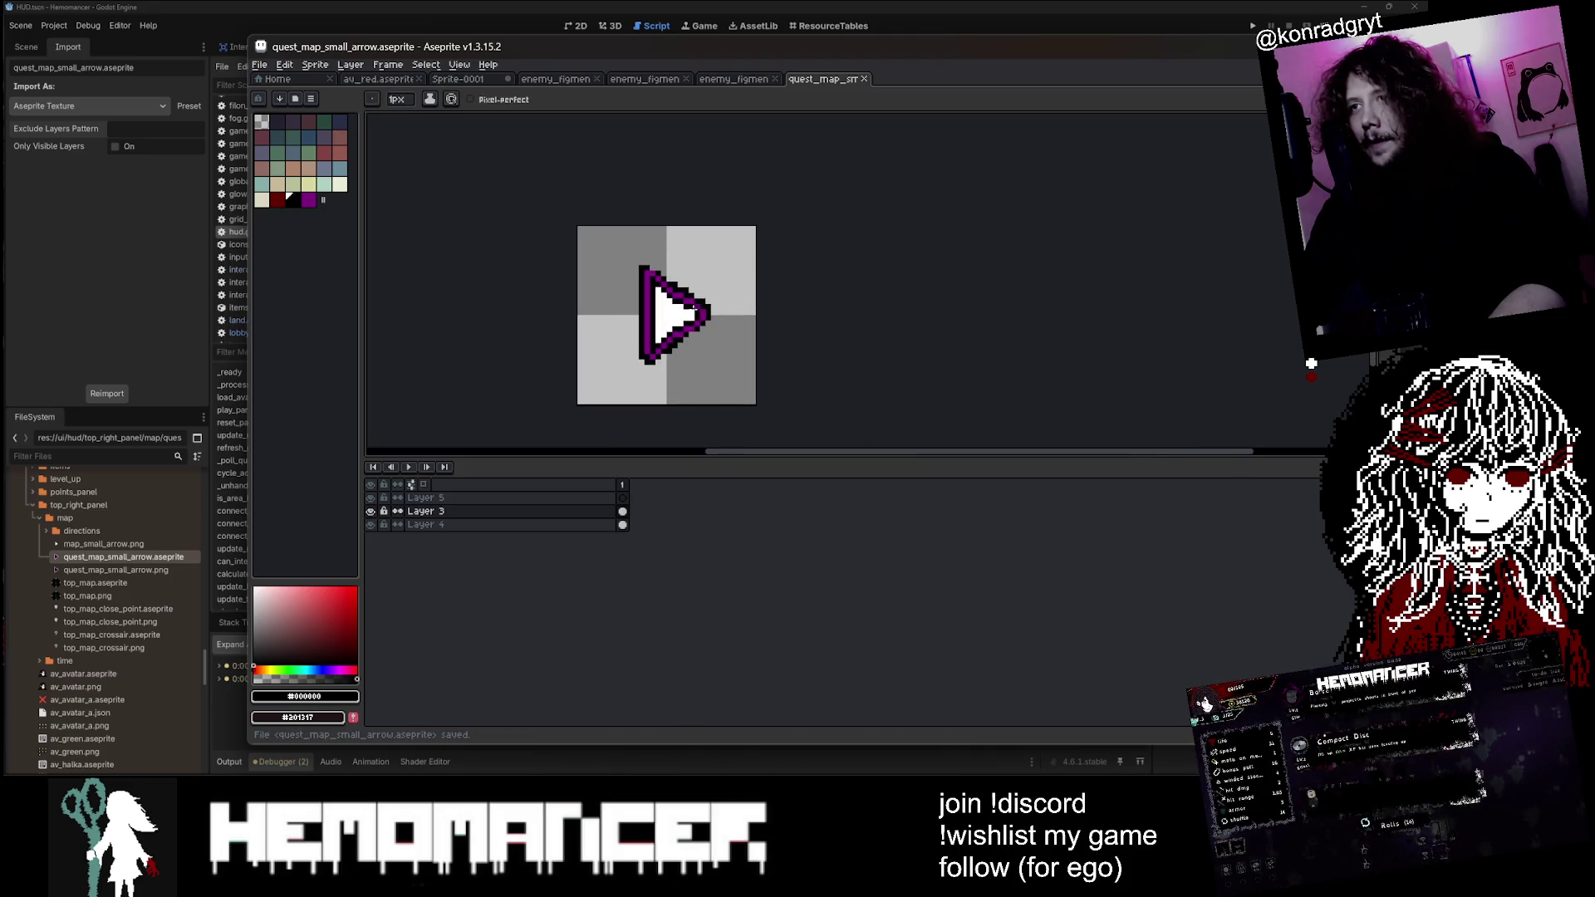
click(693, 309)
scroll(727, 247, down, 4)
key(ctrl+z)
scroll(730, 242, up, 4)
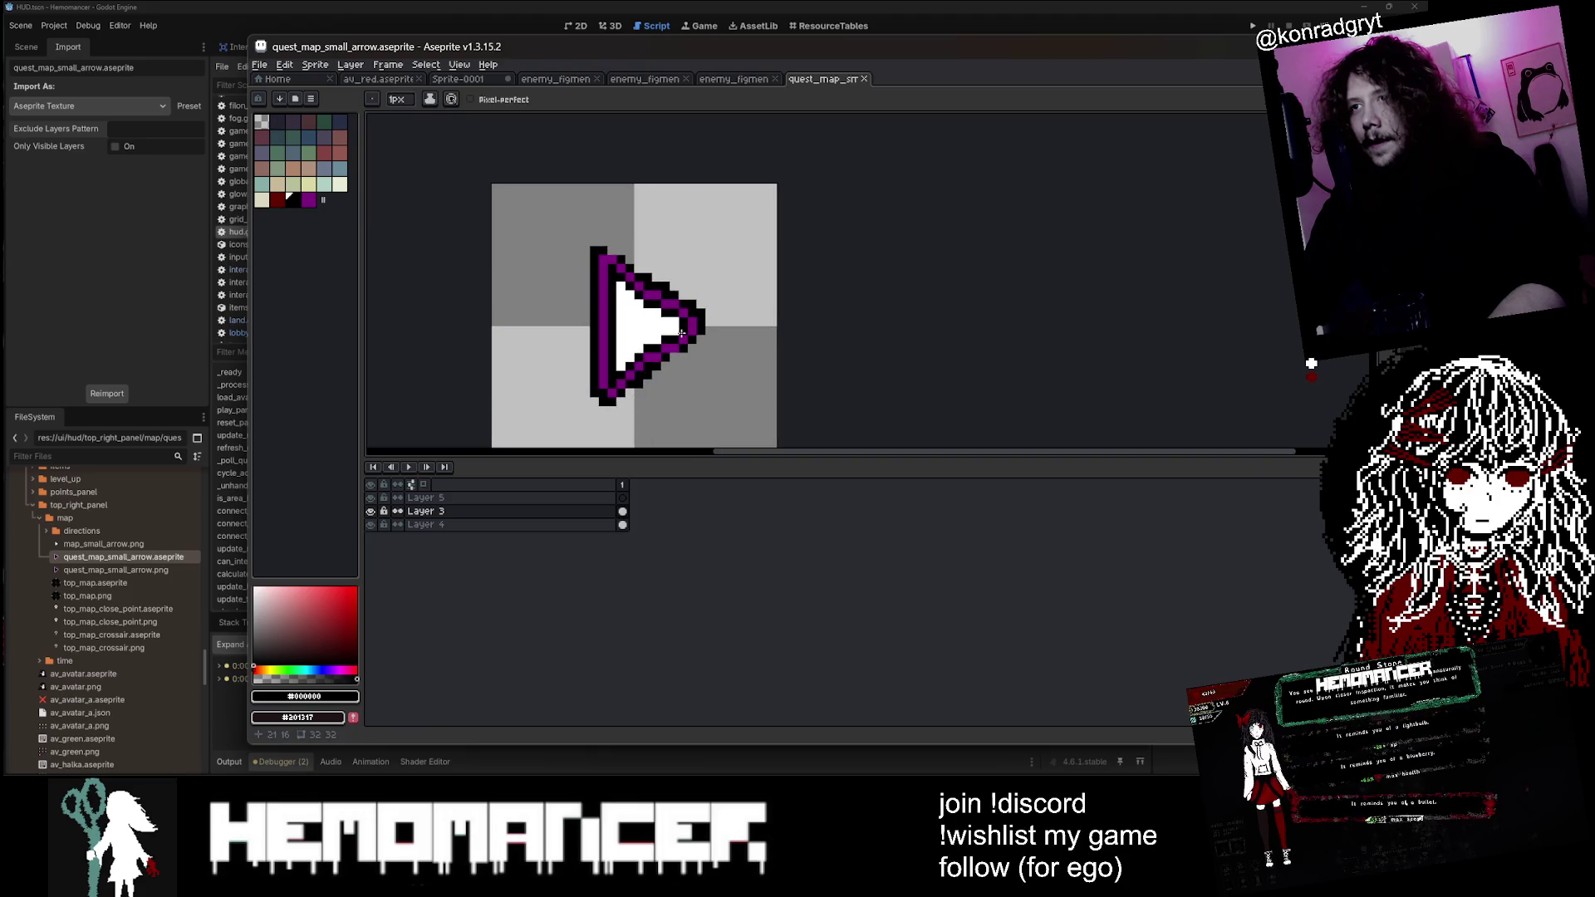
scroll(673, 330, down, 2)
scroll(690, 285, up, 2)
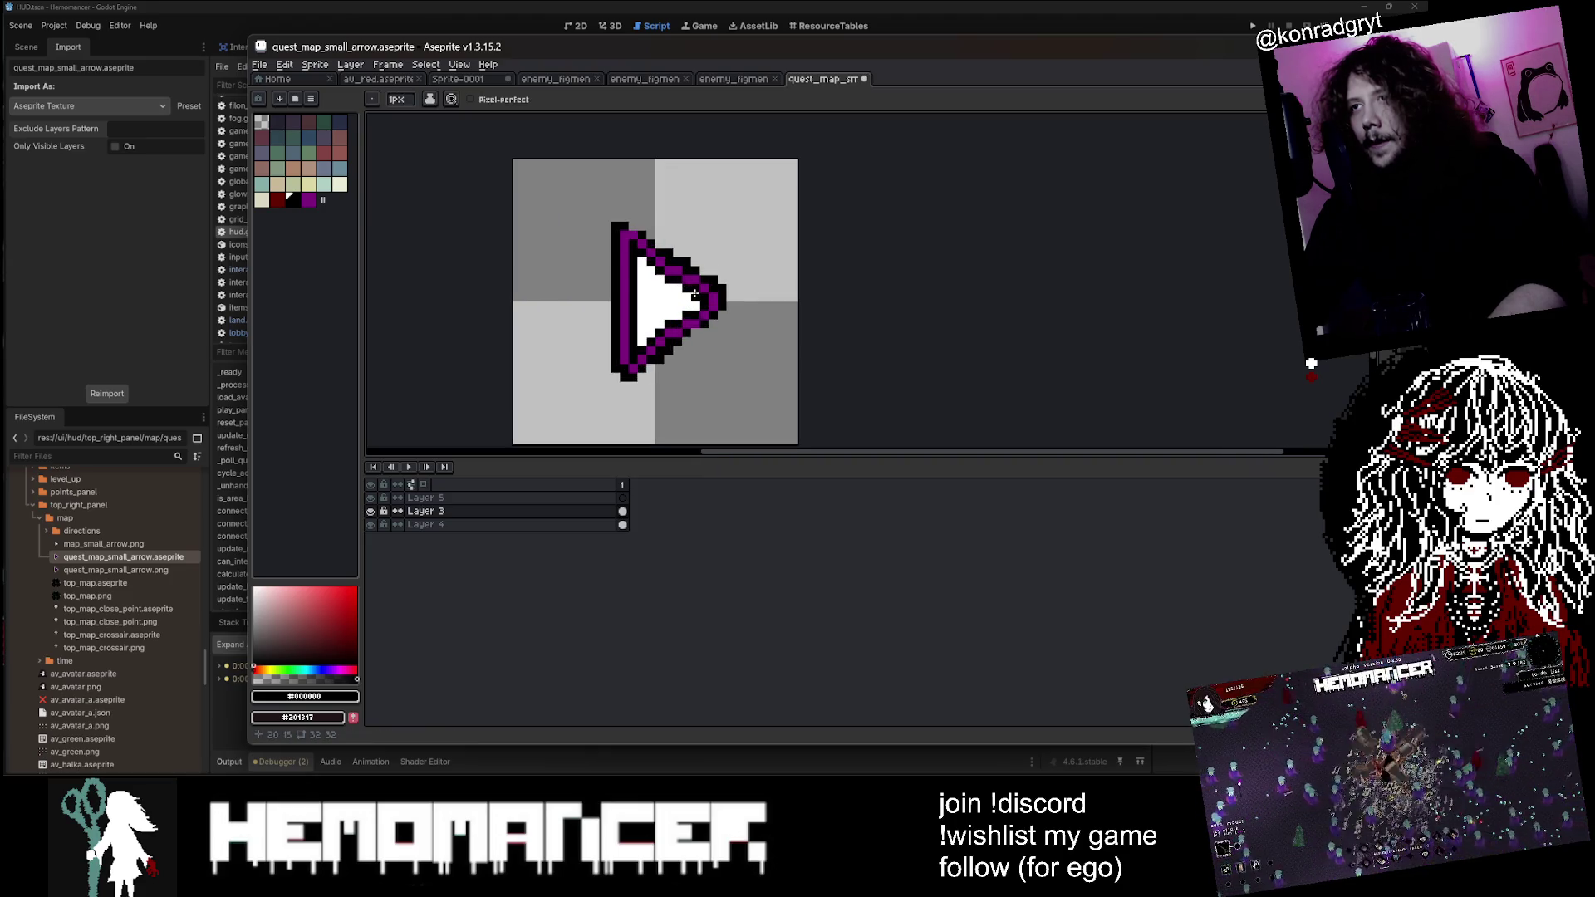
scroll(694, 295, down, 2)
scroll(789, 278, up, 3)
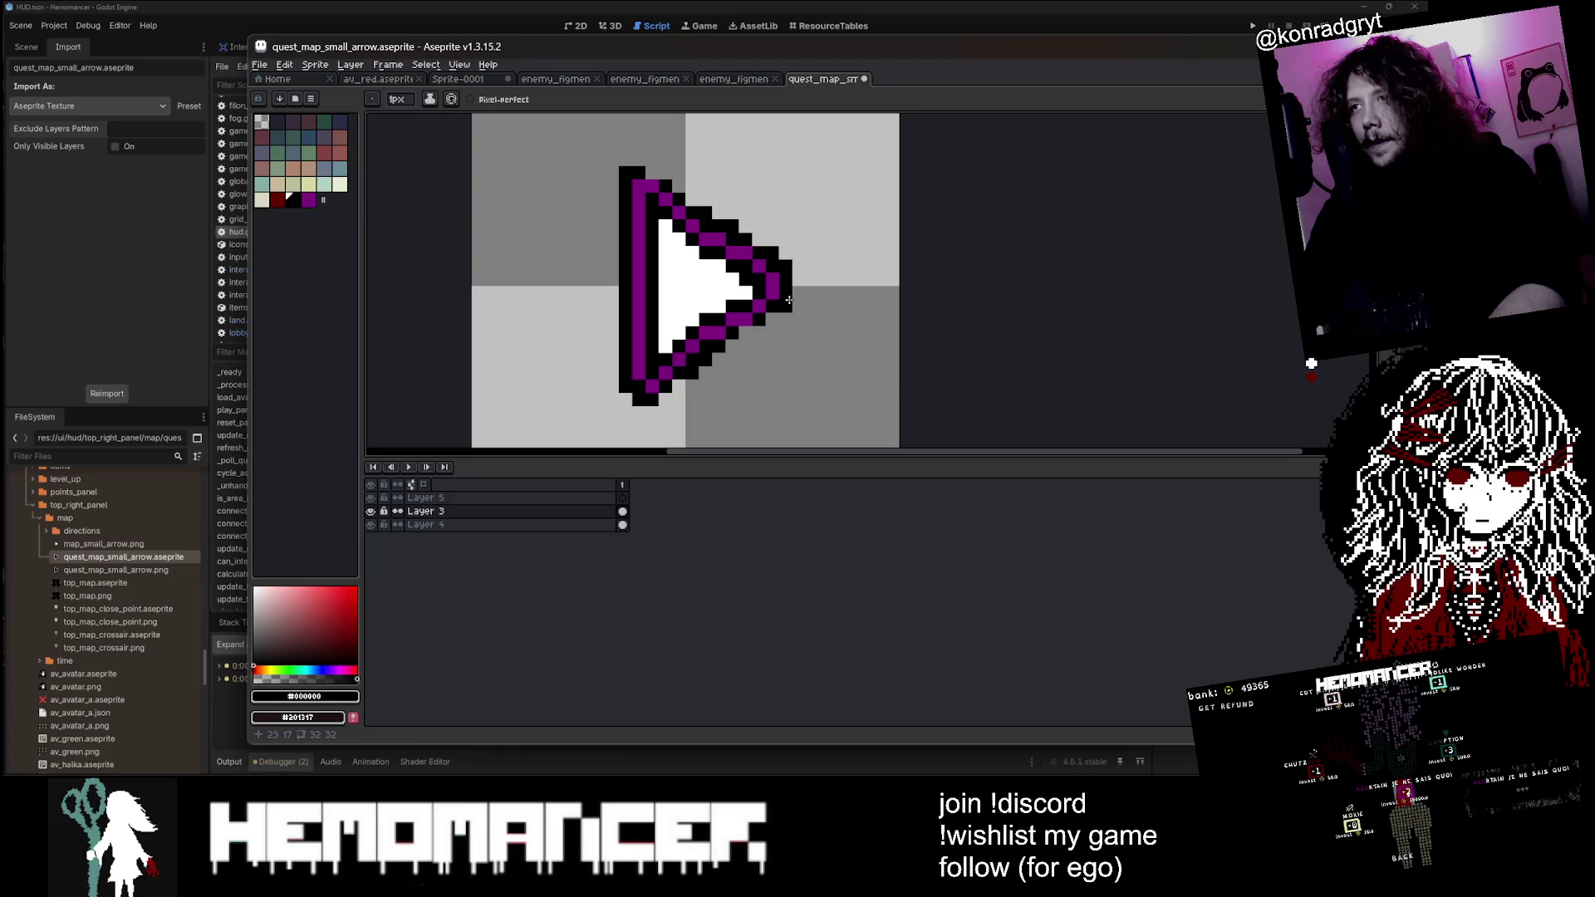
scroll(788, 299, down, 3)
key(ctrl+s)
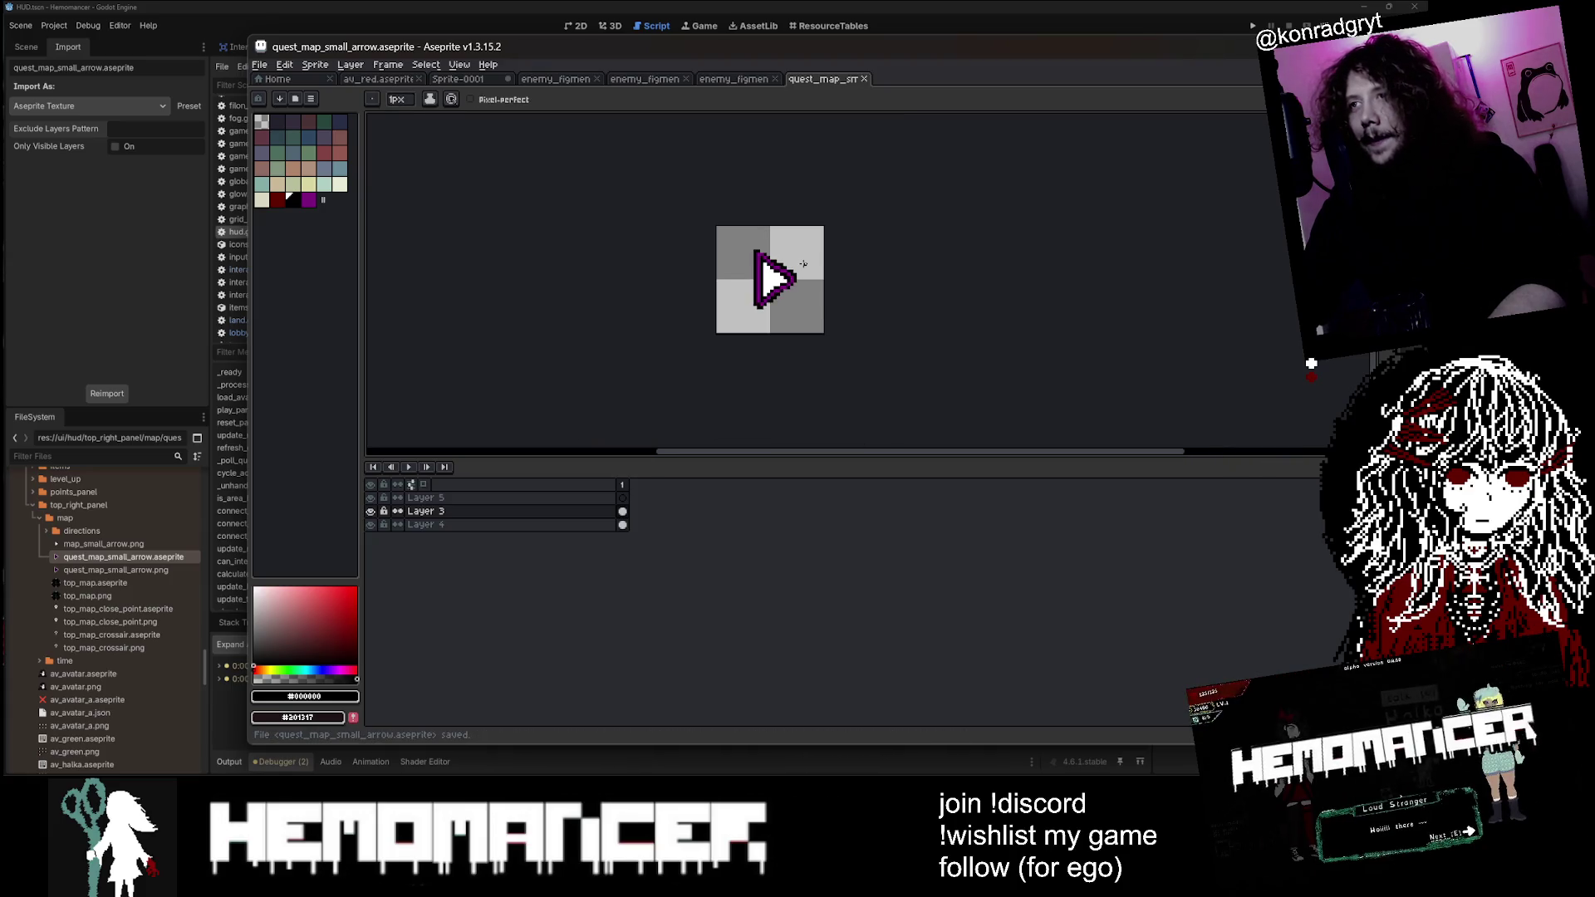
Step: Close the av_red sprite, answering its save prompt, and switch back to Godot
right_click(802, 264)
key(Escape)
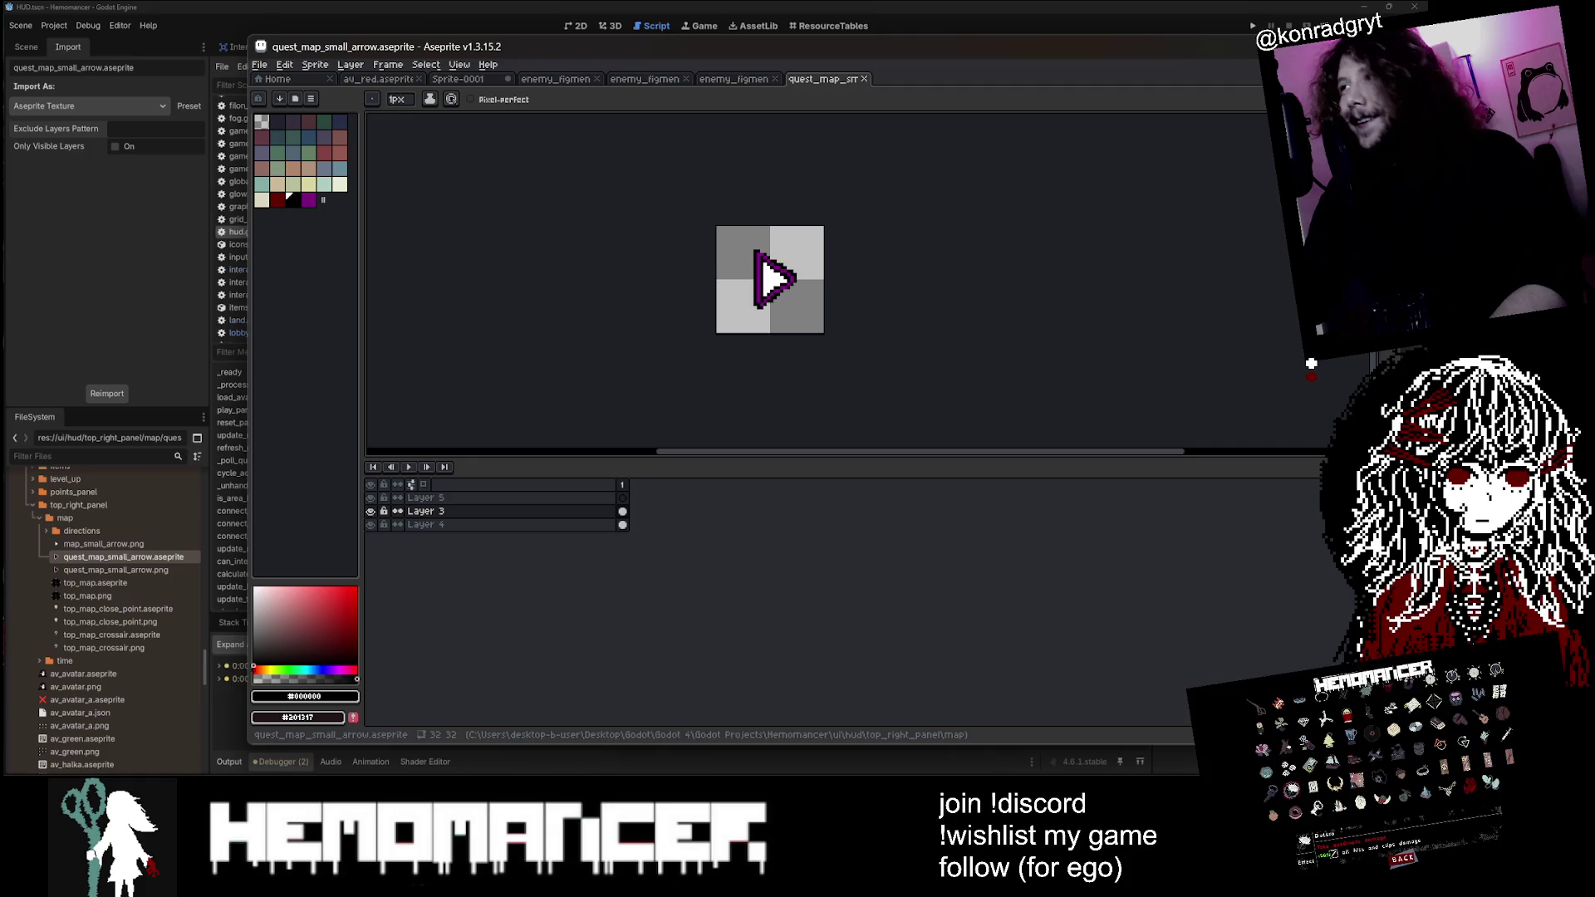
click(418, 79)
click(895, 430)
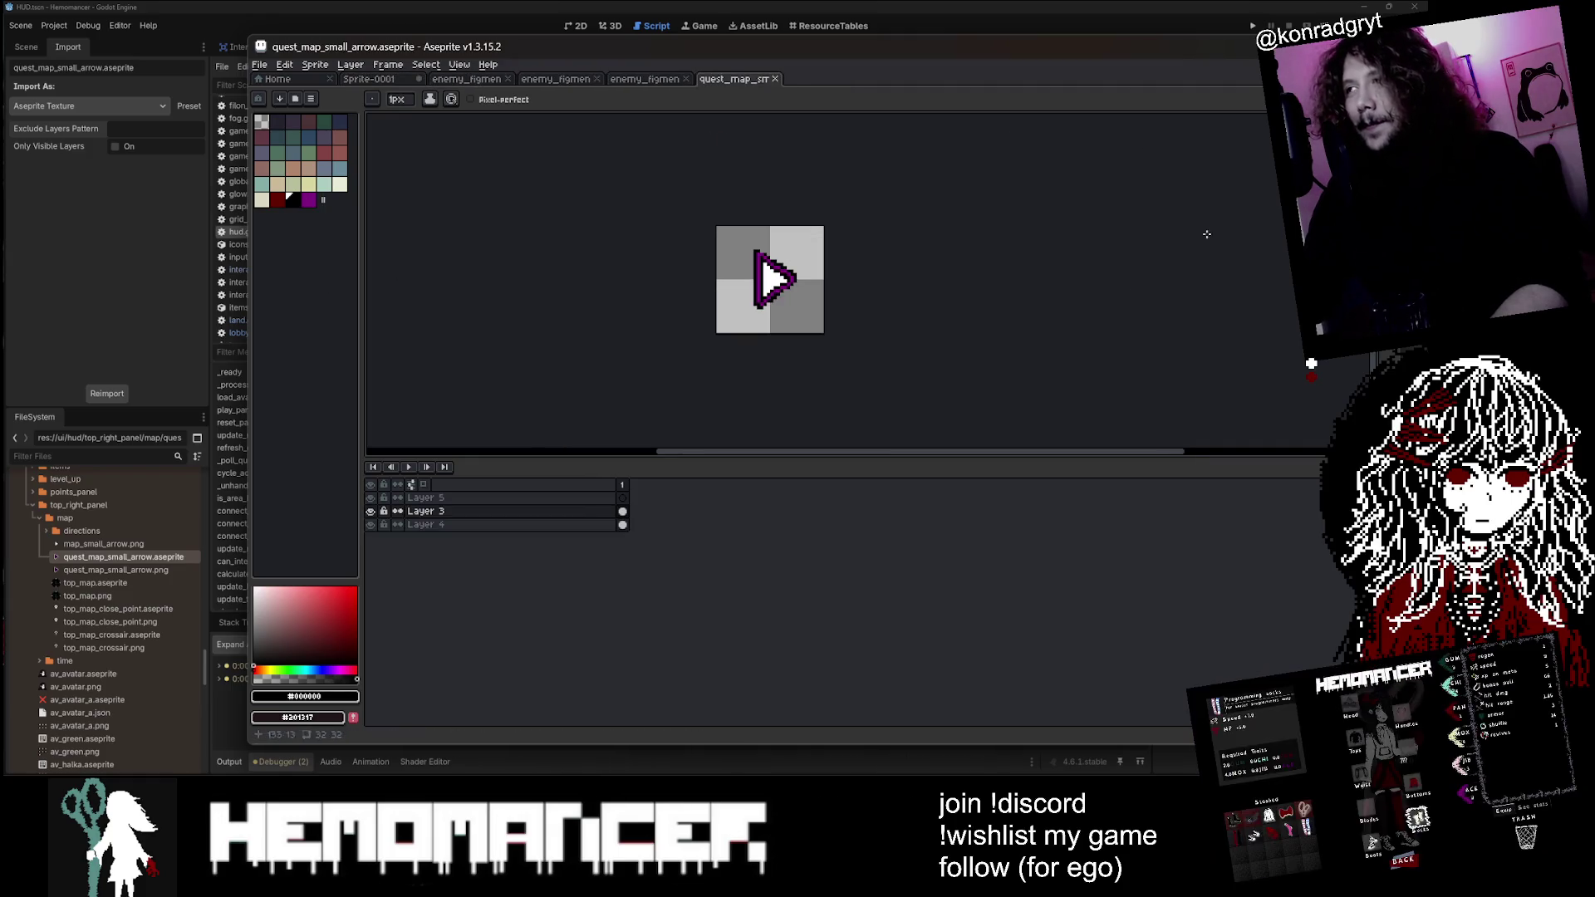
right_click(782, 358)
key(Escape)
key(alt+Tab)
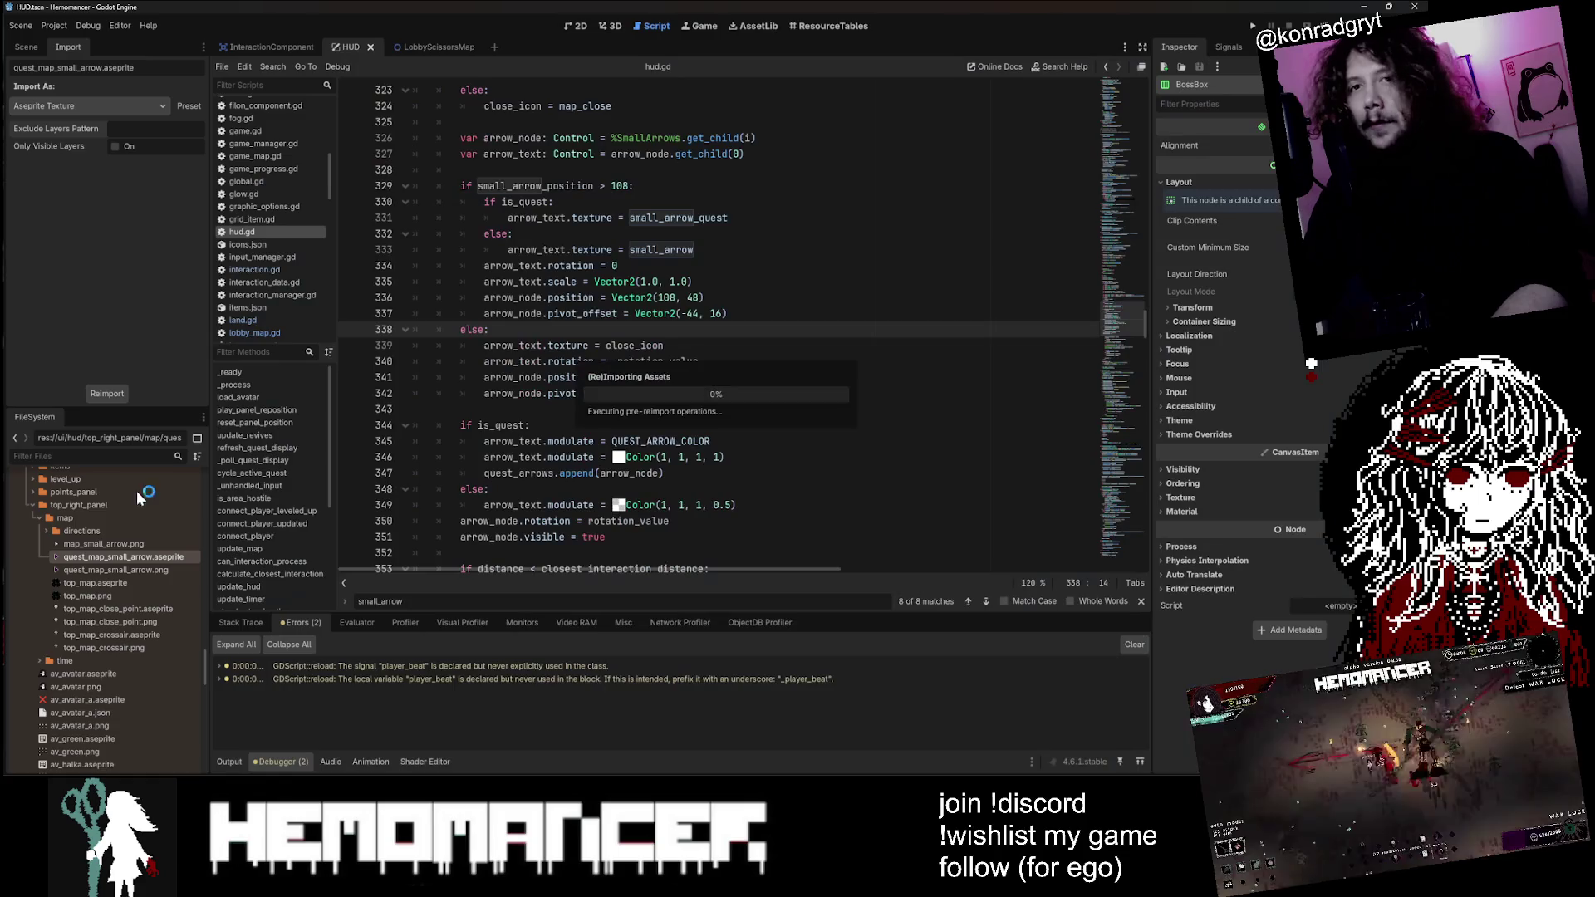
Step: Reimport the quest arrow, playtest a new game, stop it, and reopen the sprite in Aseprite
click(115, 395)
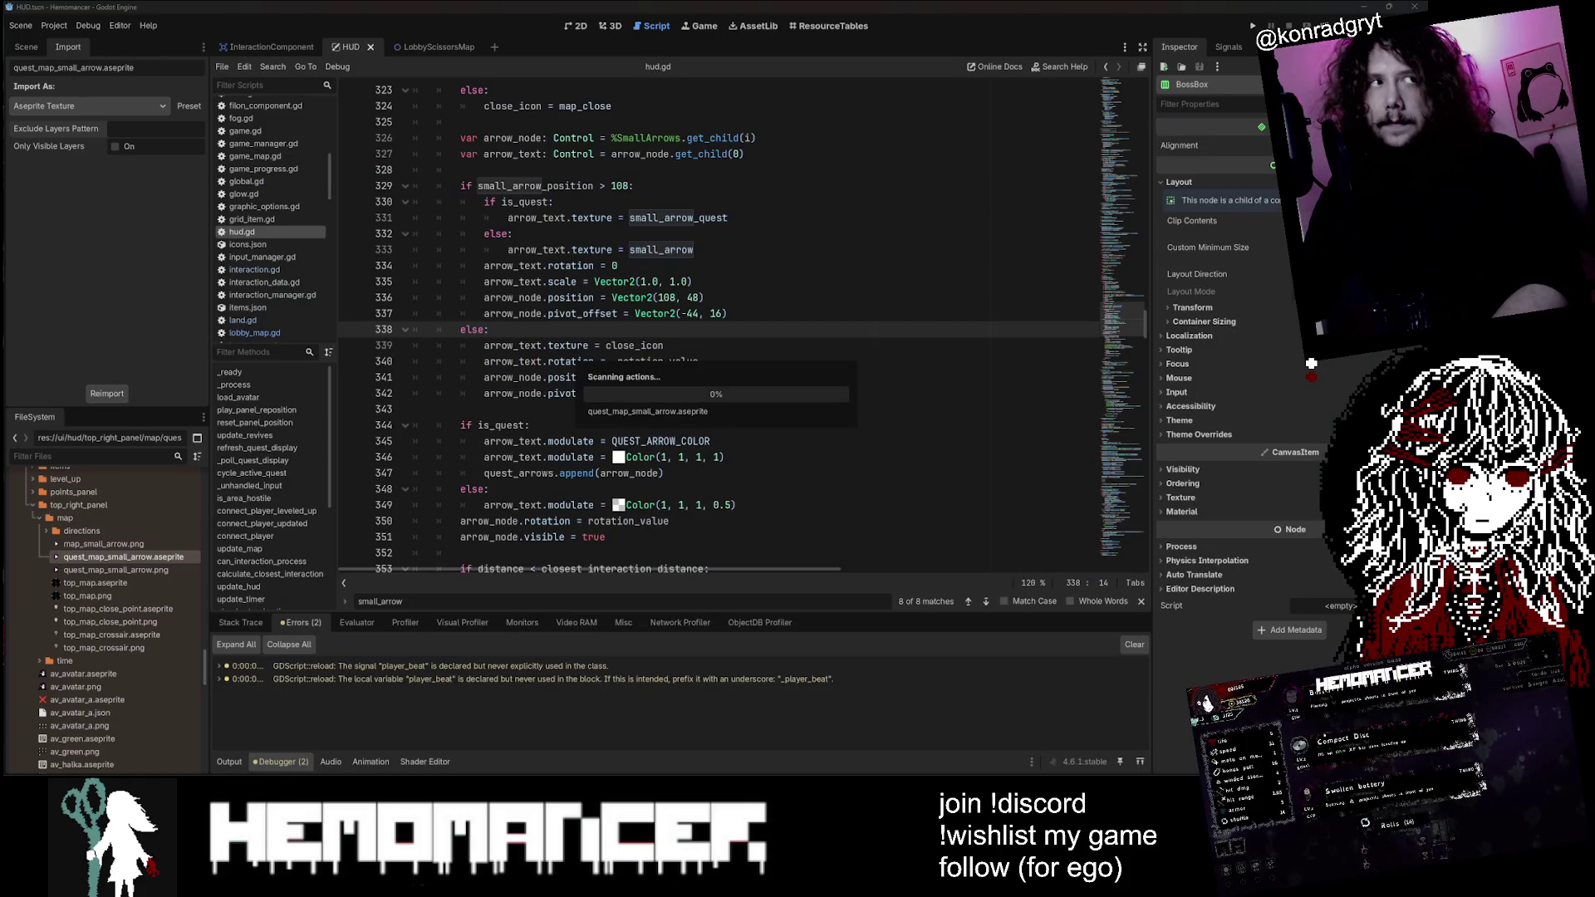
click(976, 231)
key(F5)
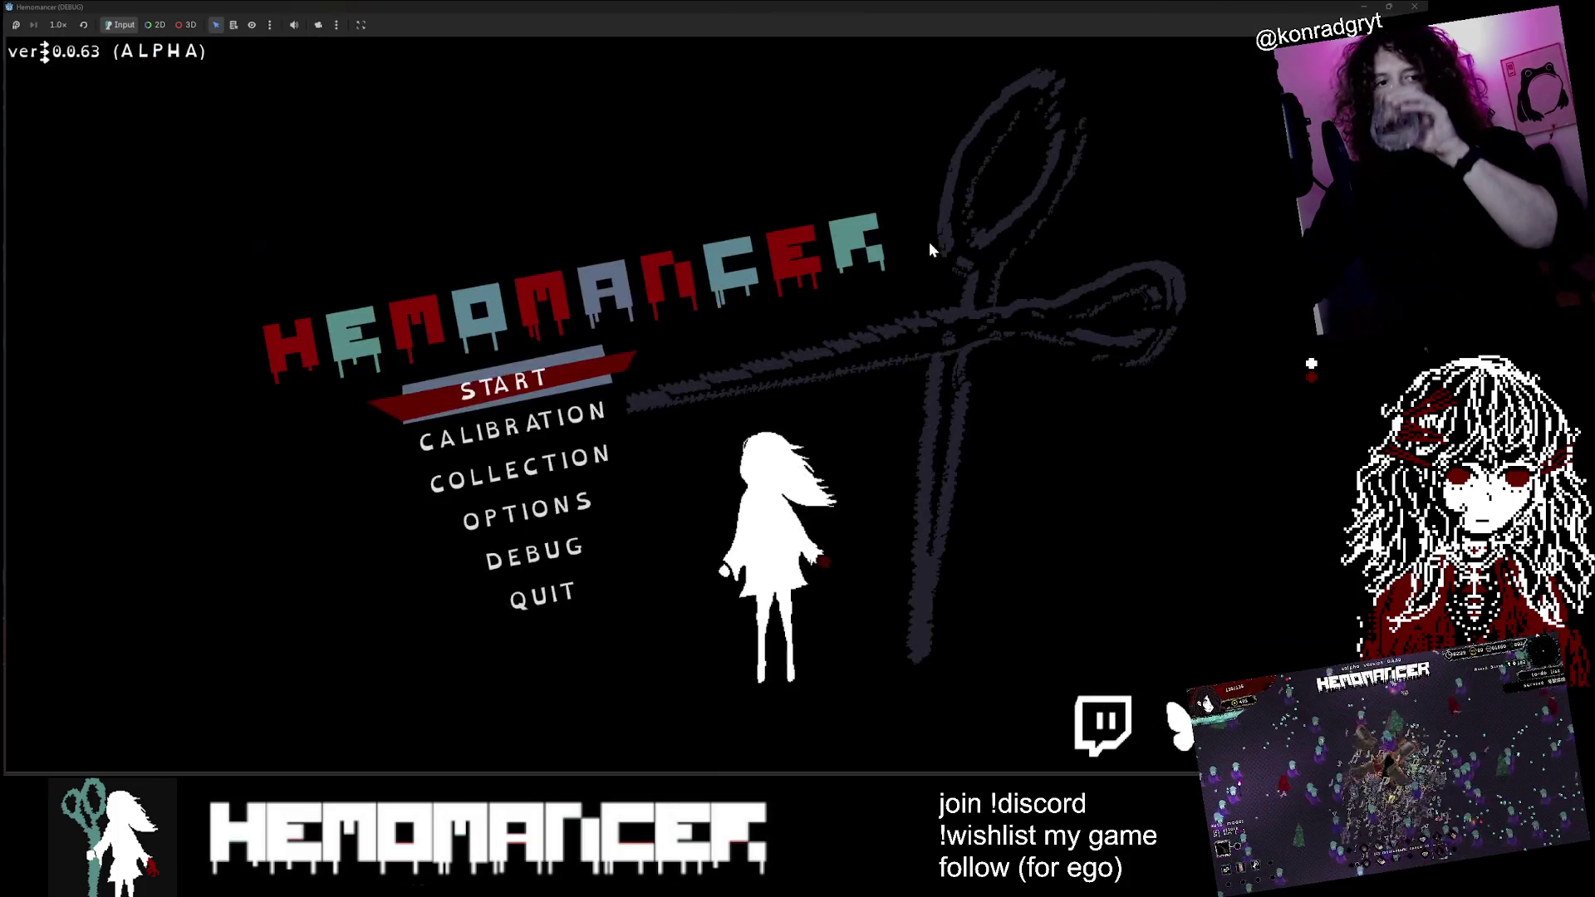
click(583, 383)
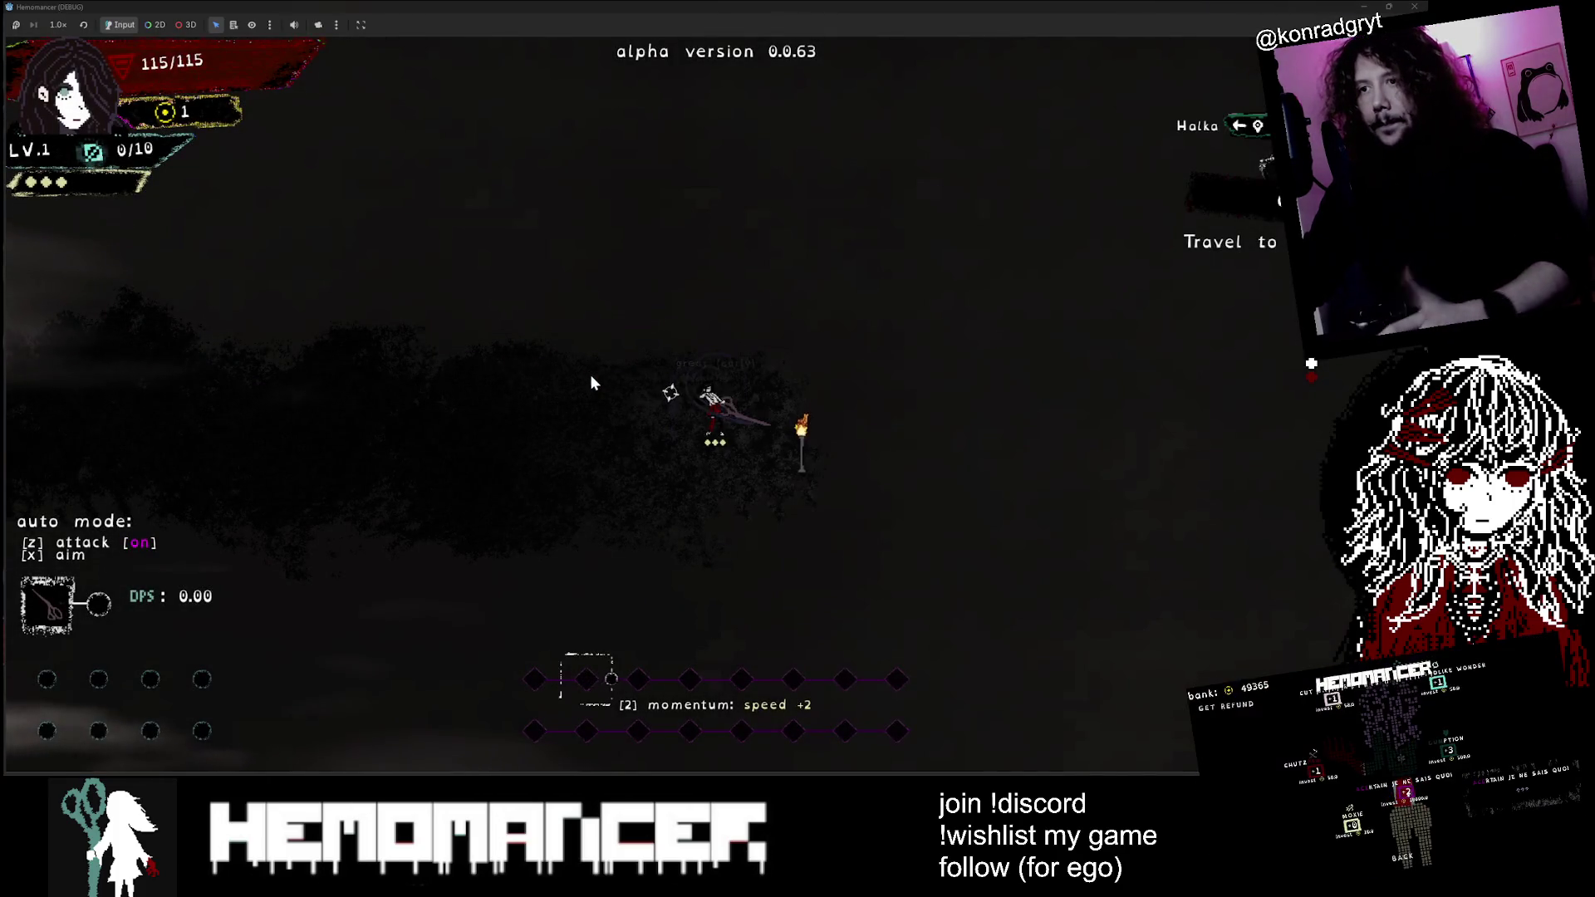
key(z)
key(a)
key(a)
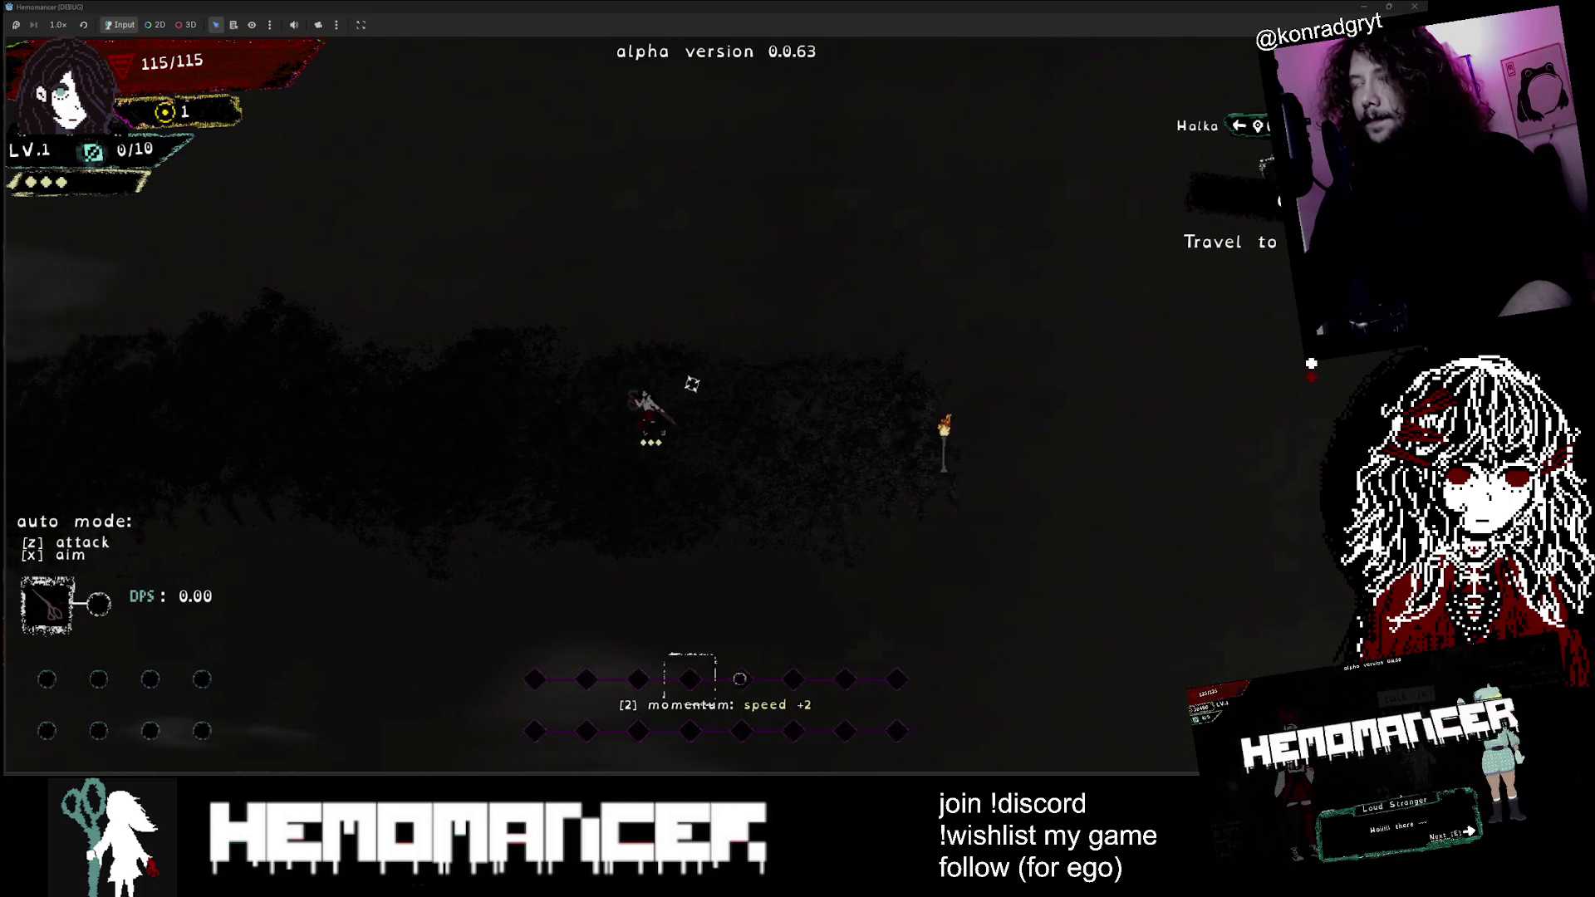
key(F8)
right_click(147, 556)
click(236, 720)
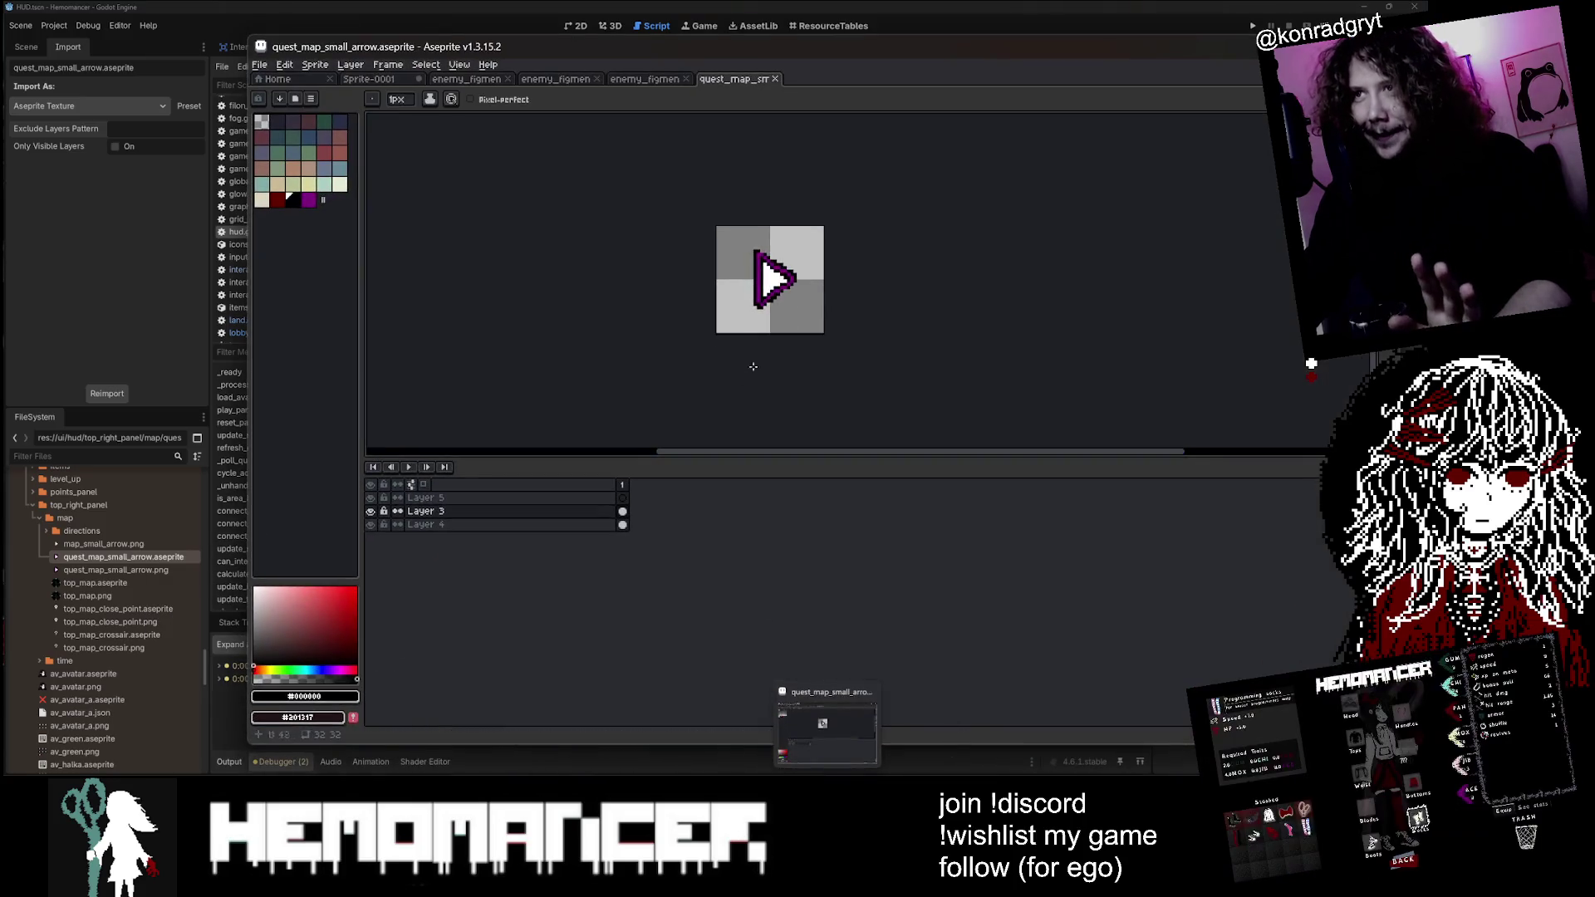
Step: Zoom in on the purple arrow, marquee-select it and move it down-right
drag(871, 265, 775, 228)
scroll(780, 228, up, 1)
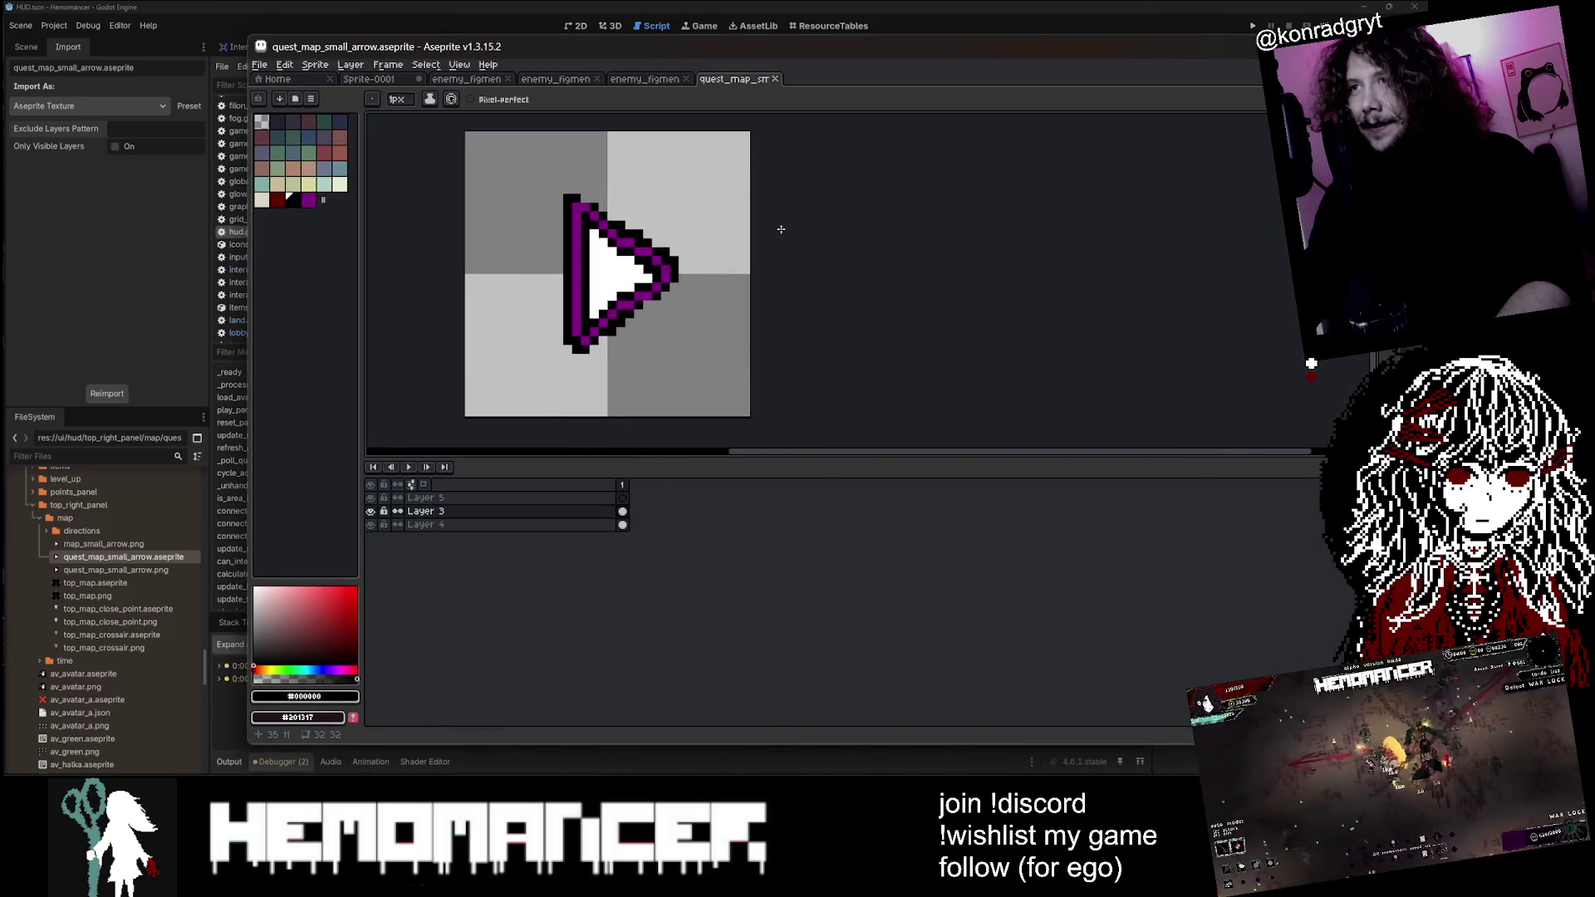
key(m)
mouse_move(480, 146)
mouse_down()
mouse_move(752, 417)
mouse_move(462, 130)
mouse_up()
drag(540, 181, 702, 357)
drag(667, 296, 755, 375)
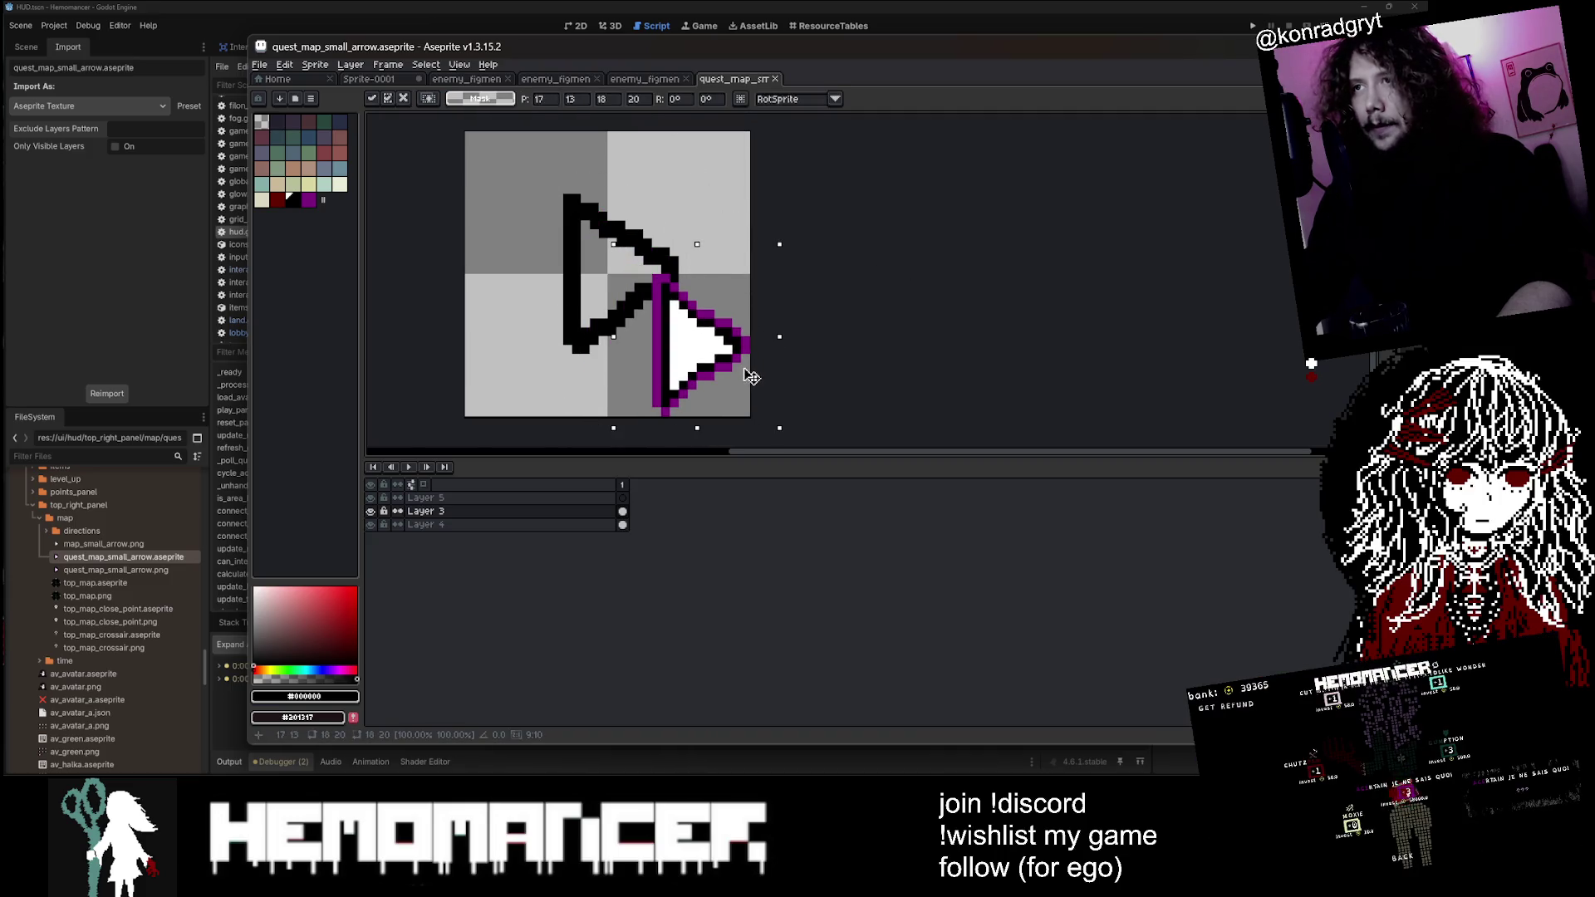
key(Return)
scroll(754, 375, down, 1)
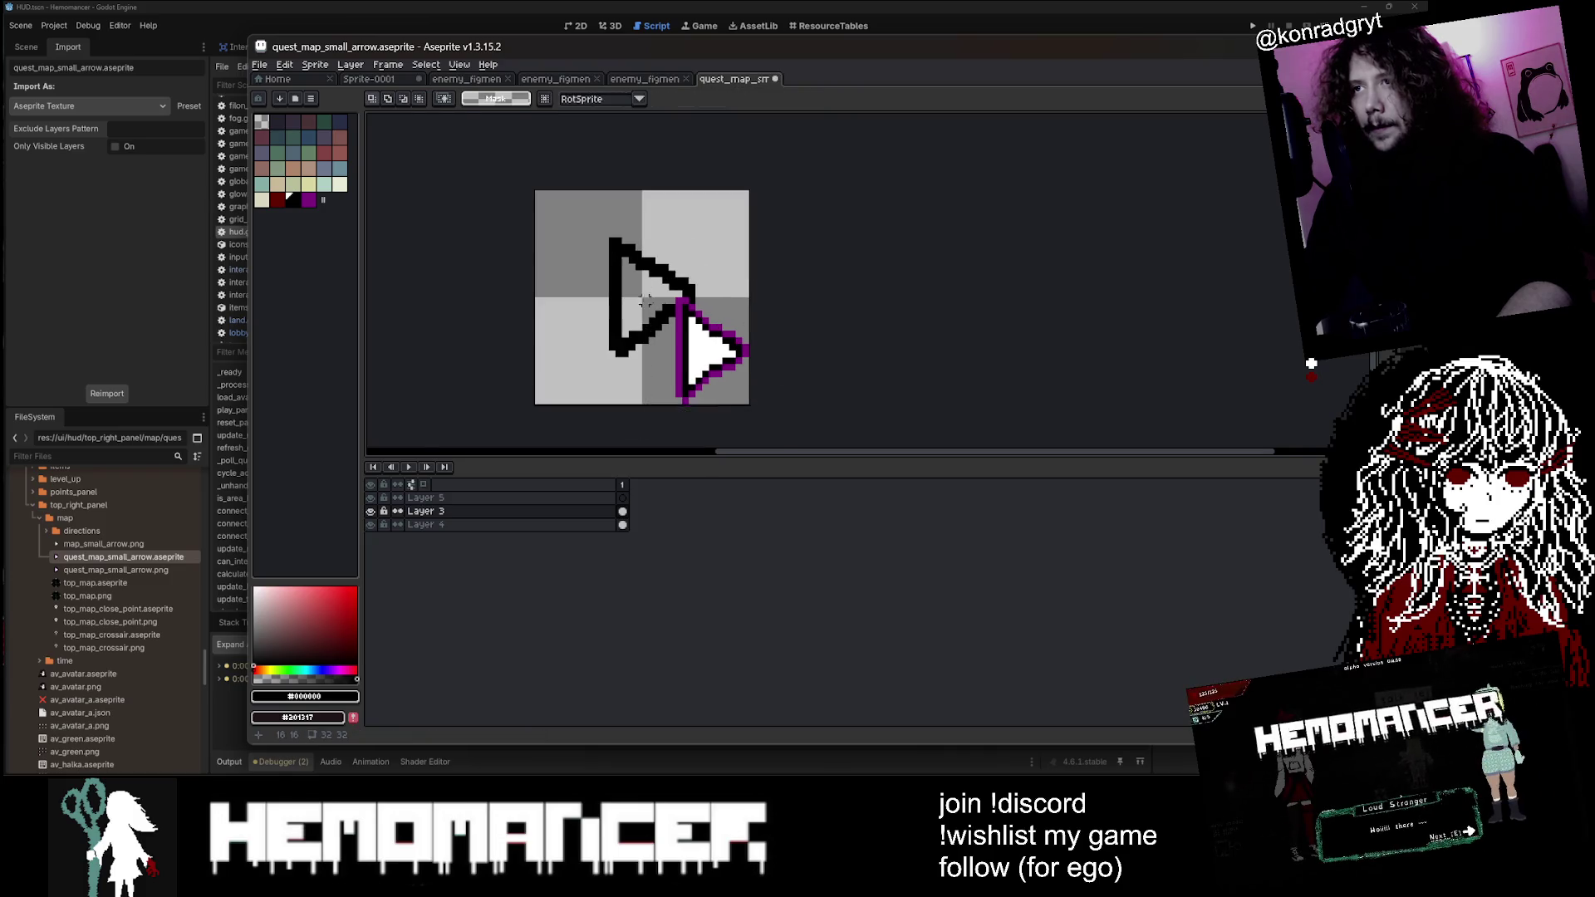
scroll(652, 309, up, 1)
Step: Try scaling the arrow up, revert to its original size, and move it up-left into place
drag(641, 297, 779, 436)
mouse_move(641, 296)
mouse_down()
mouse_move(499, 158)
mouse_move(581, 248)
mouse_move(648, 278)
mouse_move(638, 293)
mouse_move(575, 281)
mouse_up()
key(Return)
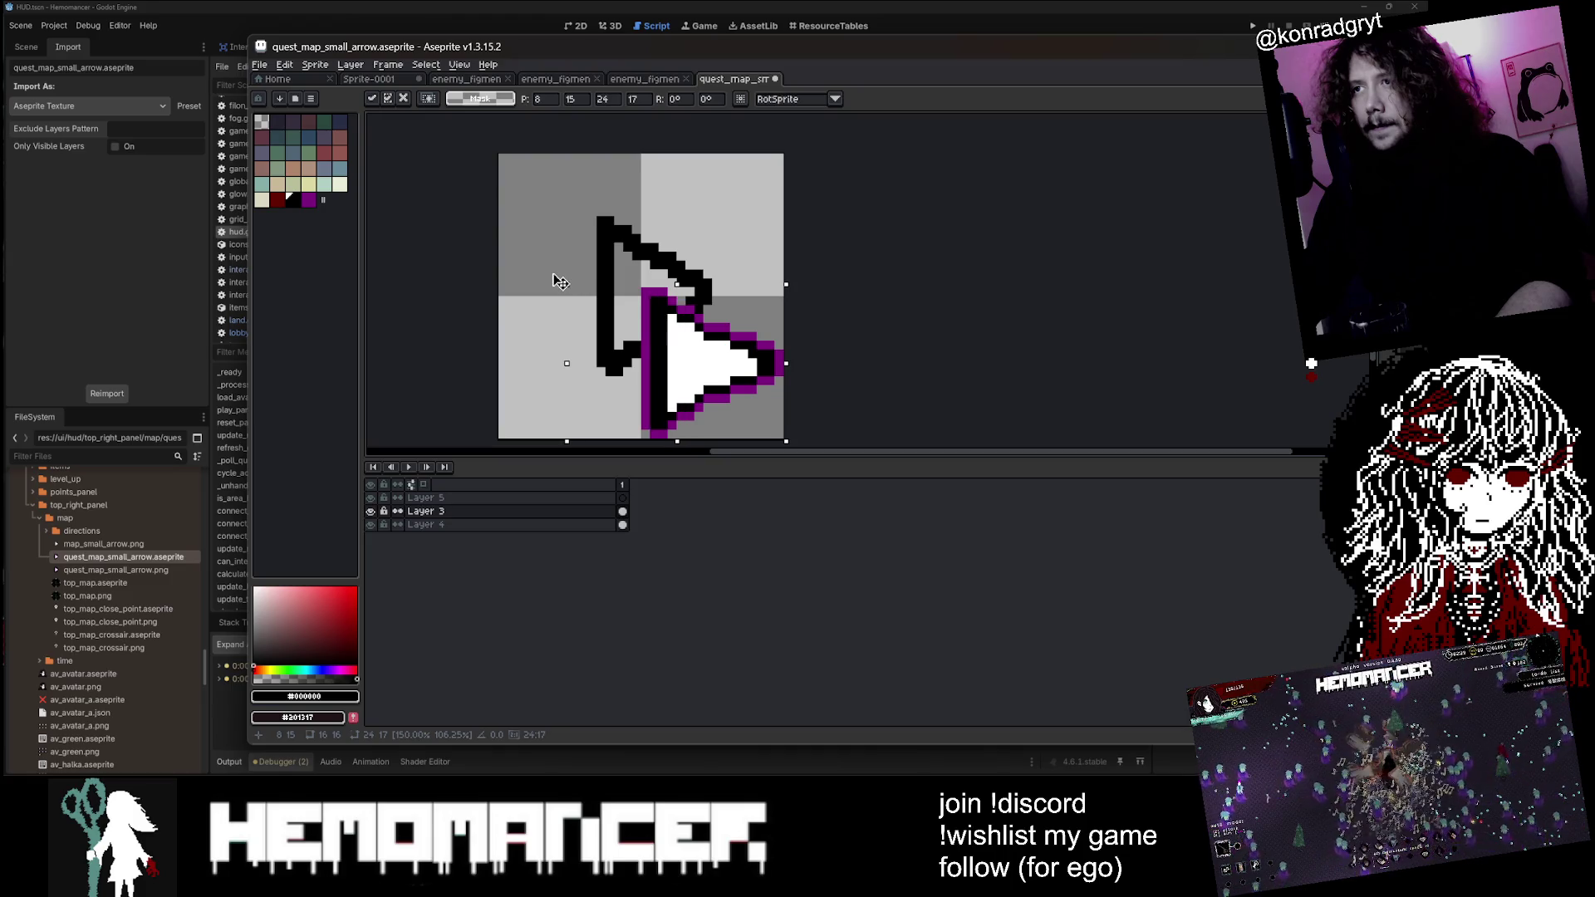
mouse_move(705, 365)
mouse_down()
mouse_move(650, 294)
mouse_move(631, 299)
mouse_move(649, 297)
mouse_up()
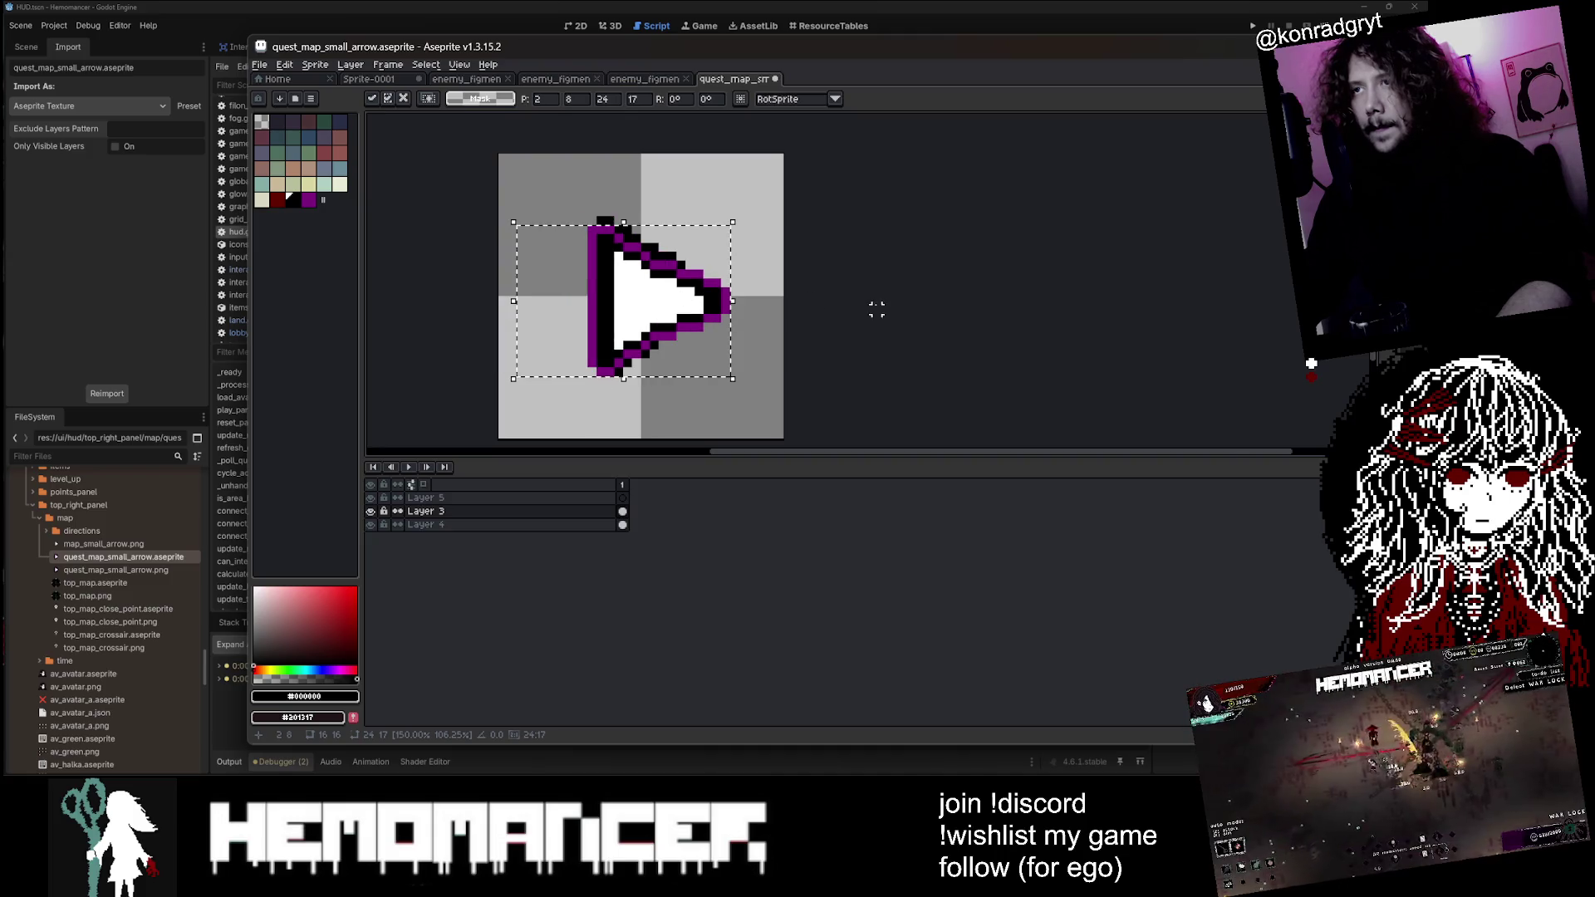
key(Return)
scroll(876, 309, down, 1)
scroll(811, 299, up, 1)
Step: On Layer 4, undo the recent stray strokes on the arrow
key(i)
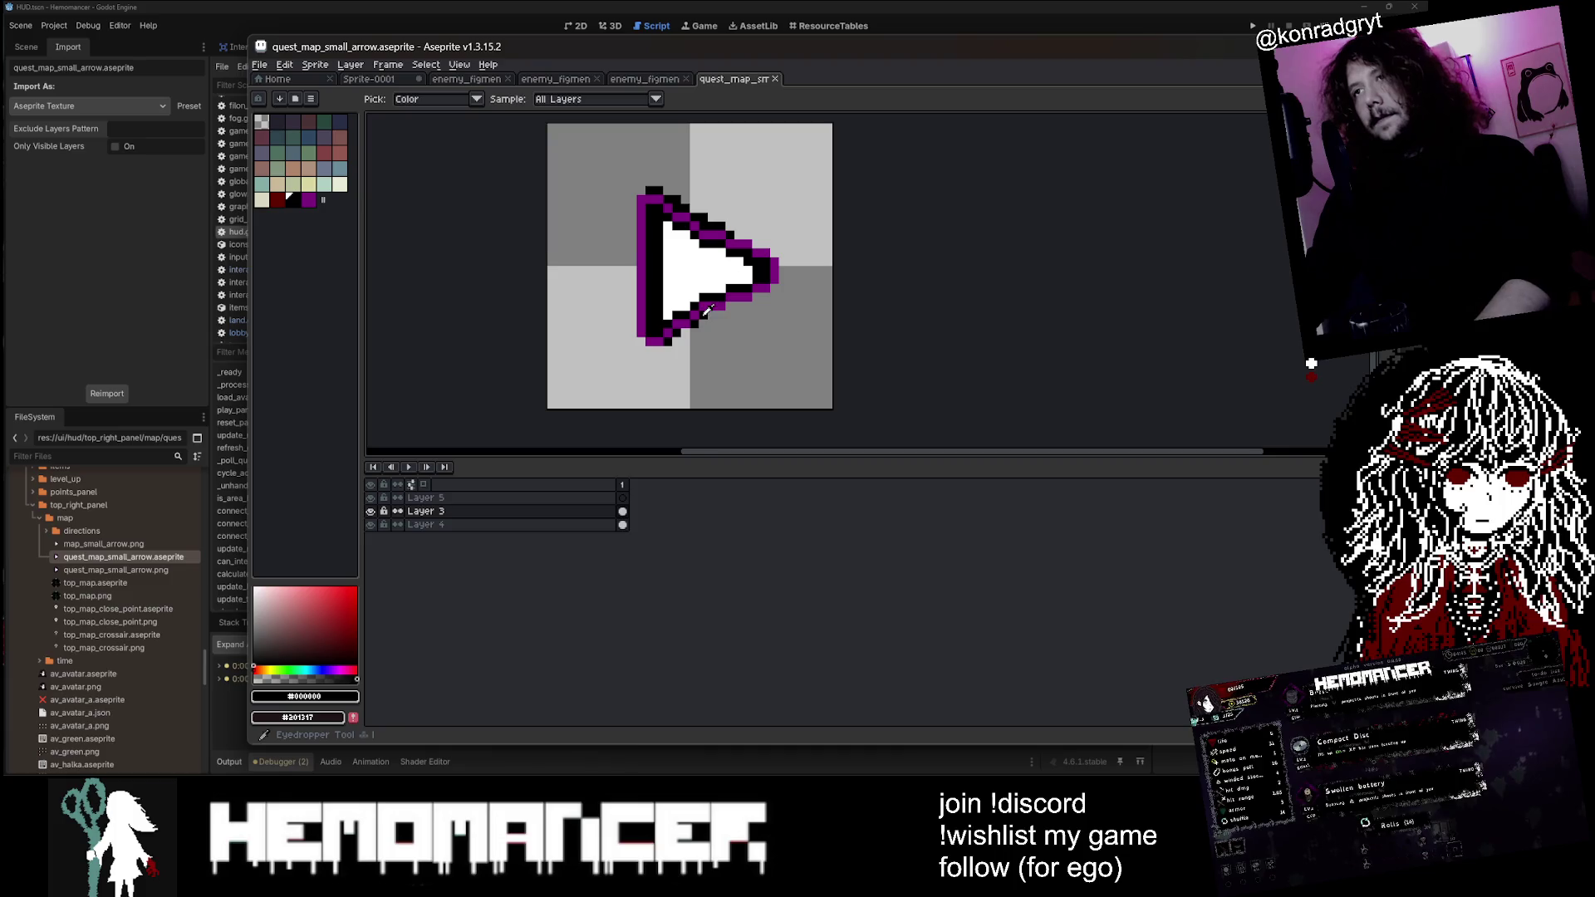
click(505, 524)
key(b)
scroll(741, 297, up, 3)
scroll(670, 284, down, 4)
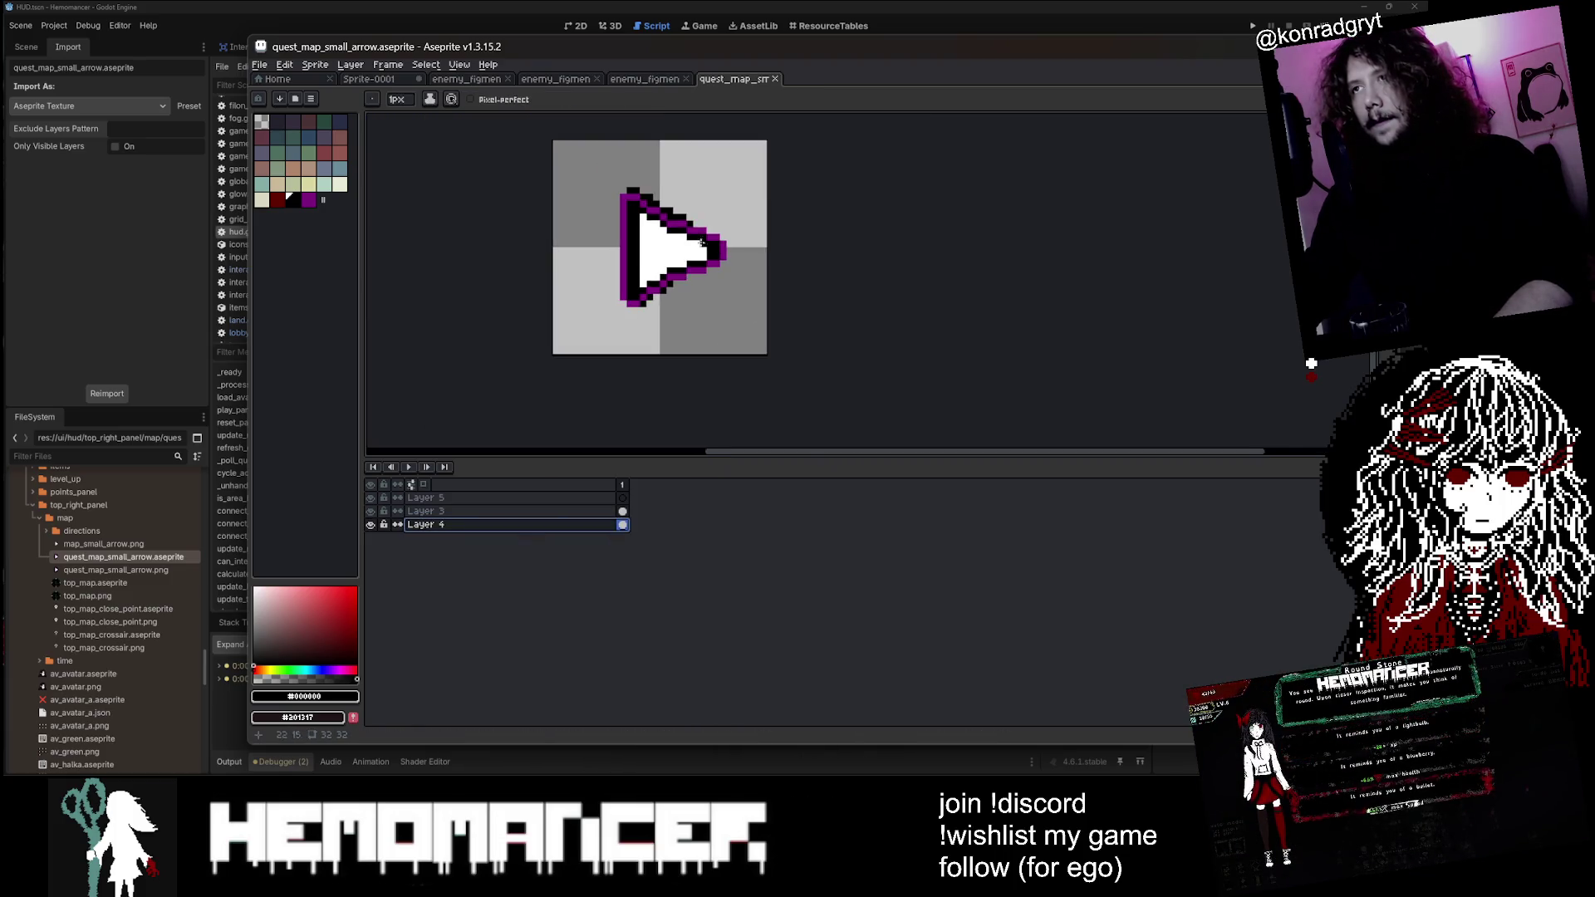
scroll(636, 233, up, 3)
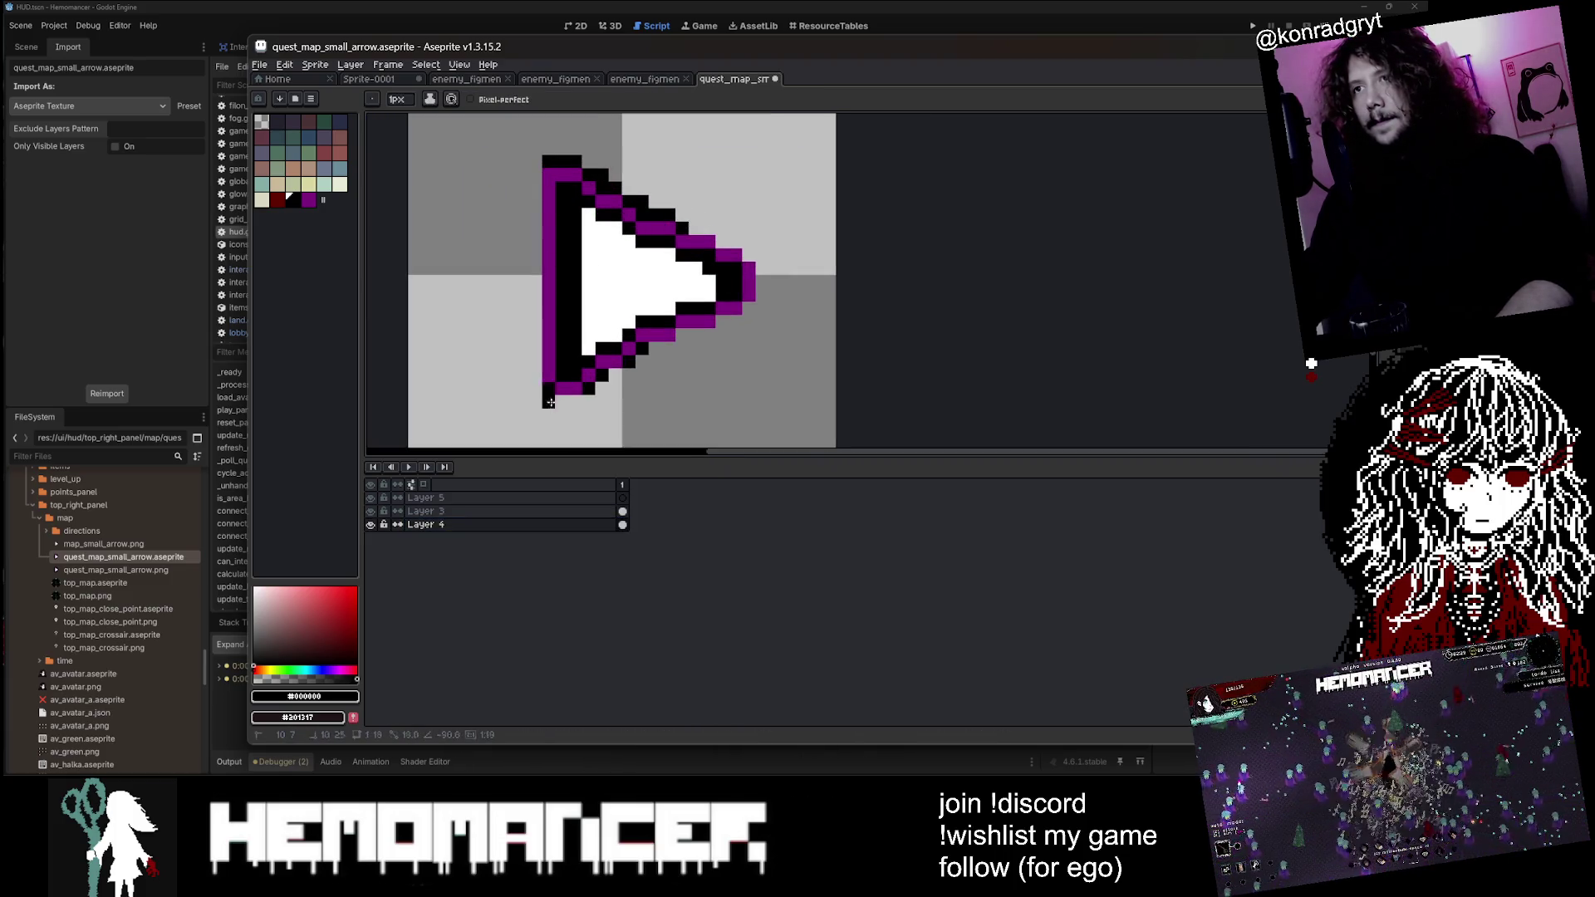
key(ctrl+z)
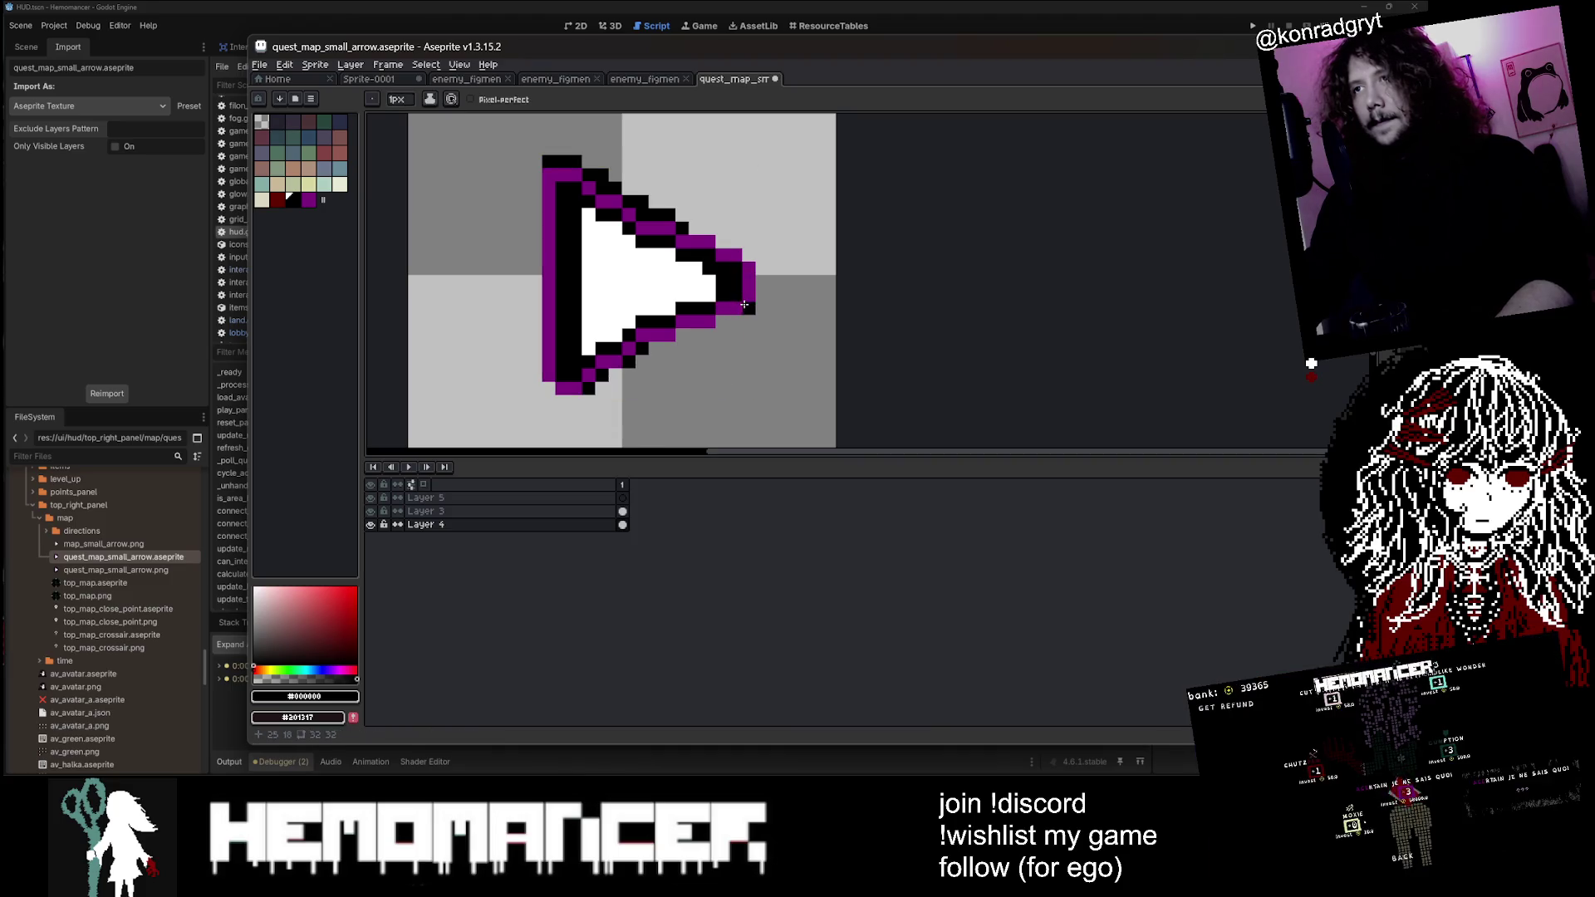
scroll(706, 255, down, 3)
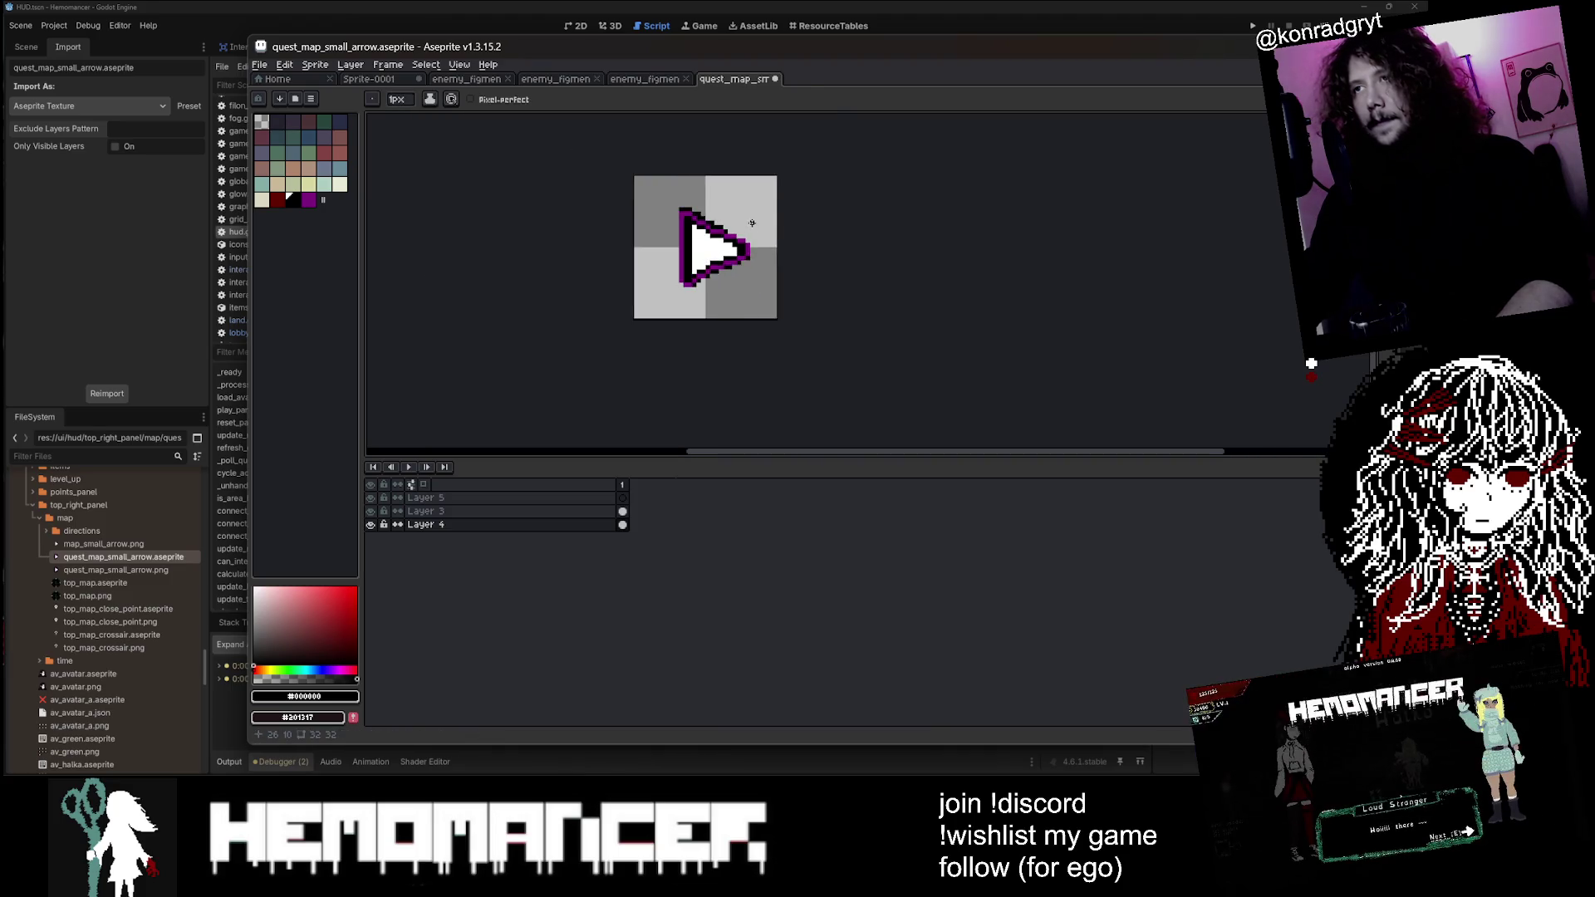
scroll(722, 245, up, 2)
Step: On Layer 3, paint the black pixels near the arrow's tip white with the Pencil
key(u)
key(i)
click(729, 239)
click(515, 511)
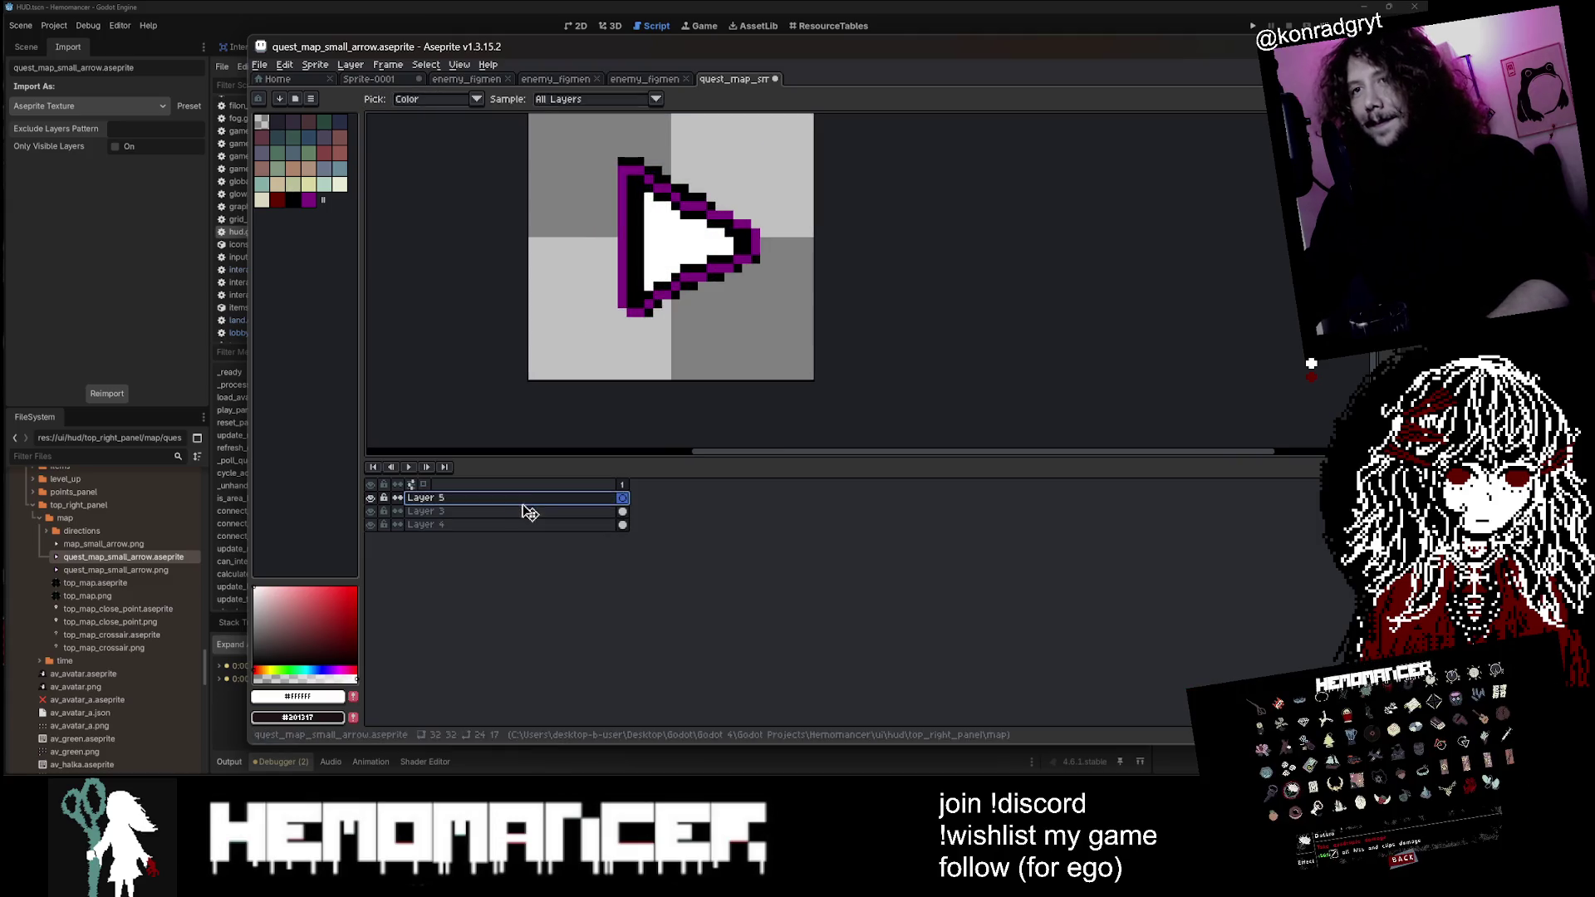
scroll(694, 299, up, 3)
key(b)
drag(732, 305, 733, 336)
scroll(734, 315, down, 3)
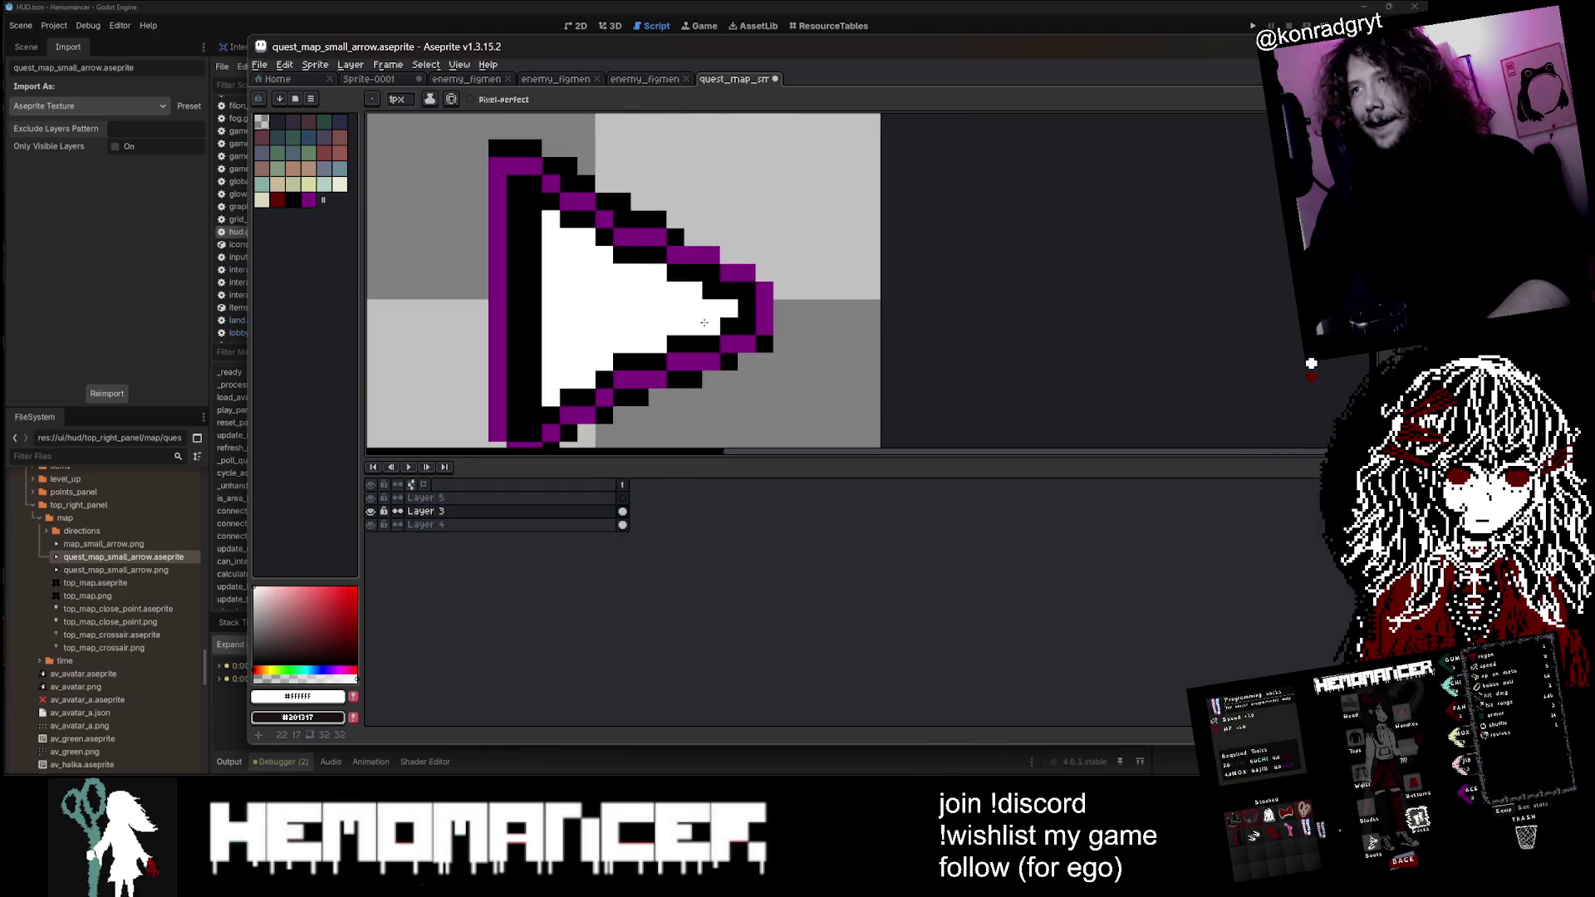
scroll(748, 247, down, 3)
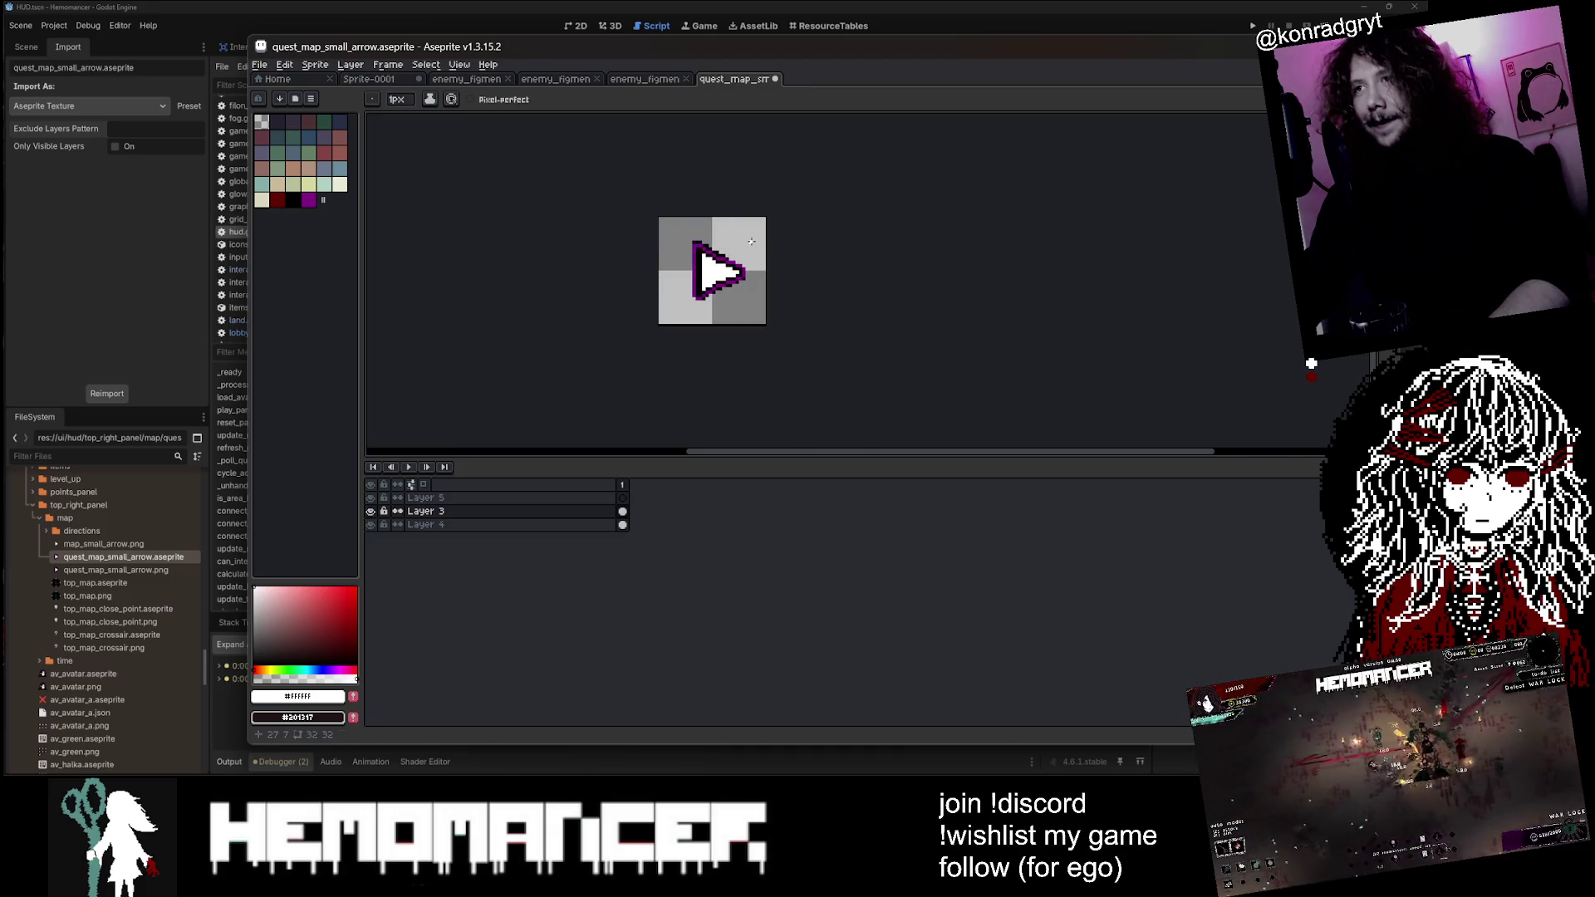
Step: Save the quest arrow sprite with Ctrl+S and return to Godot
key(ctrl+s)
scroll(739, 249, up, 1)
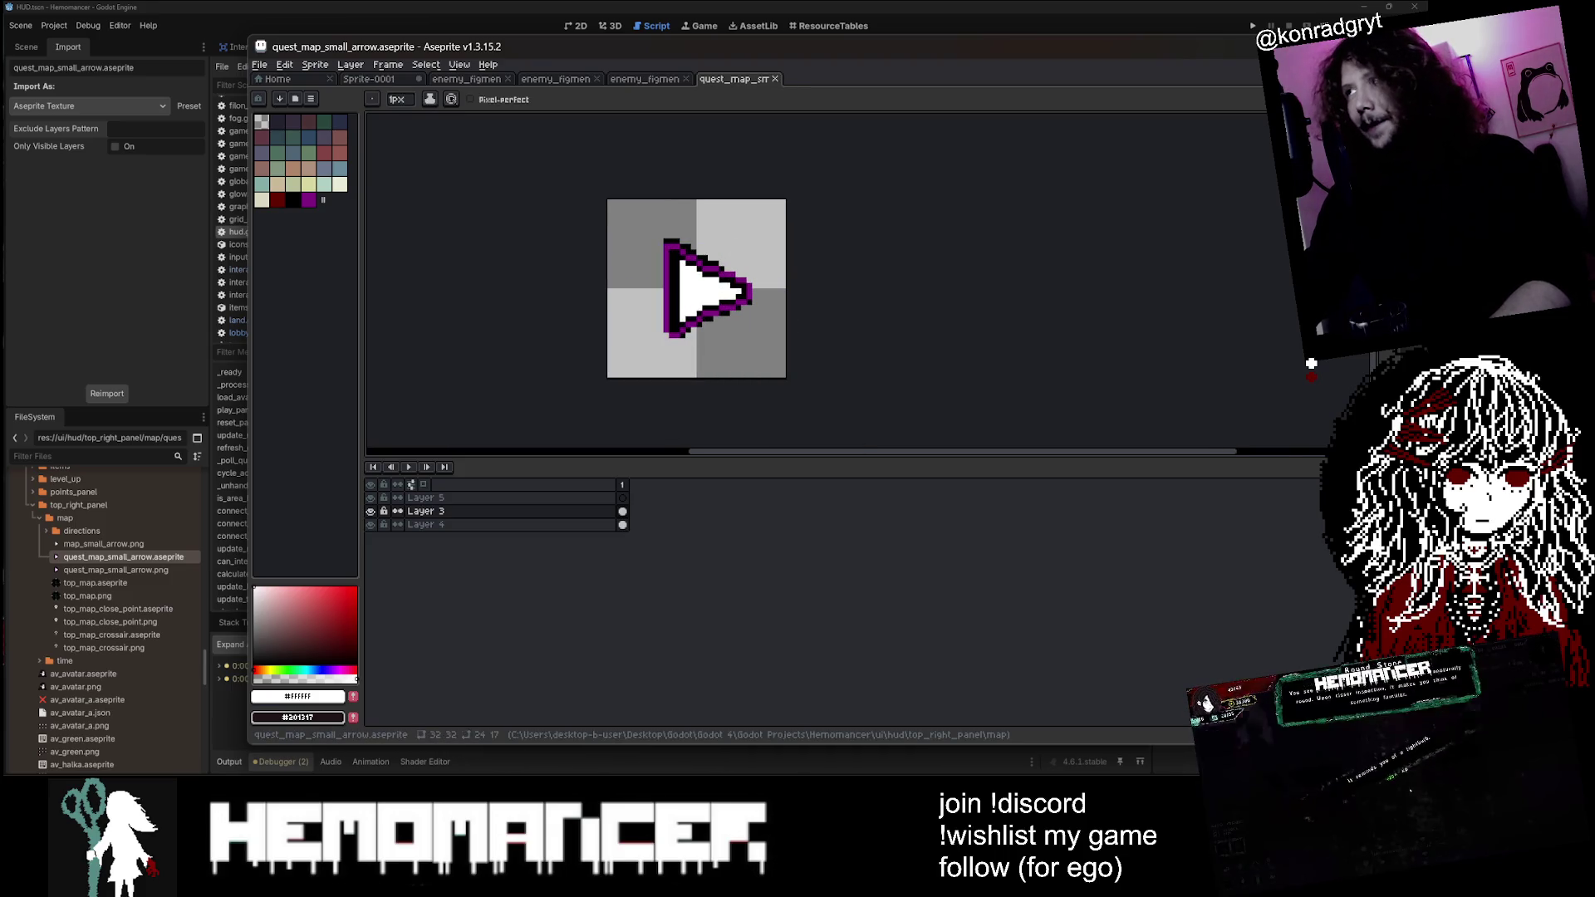
click(116, 515)
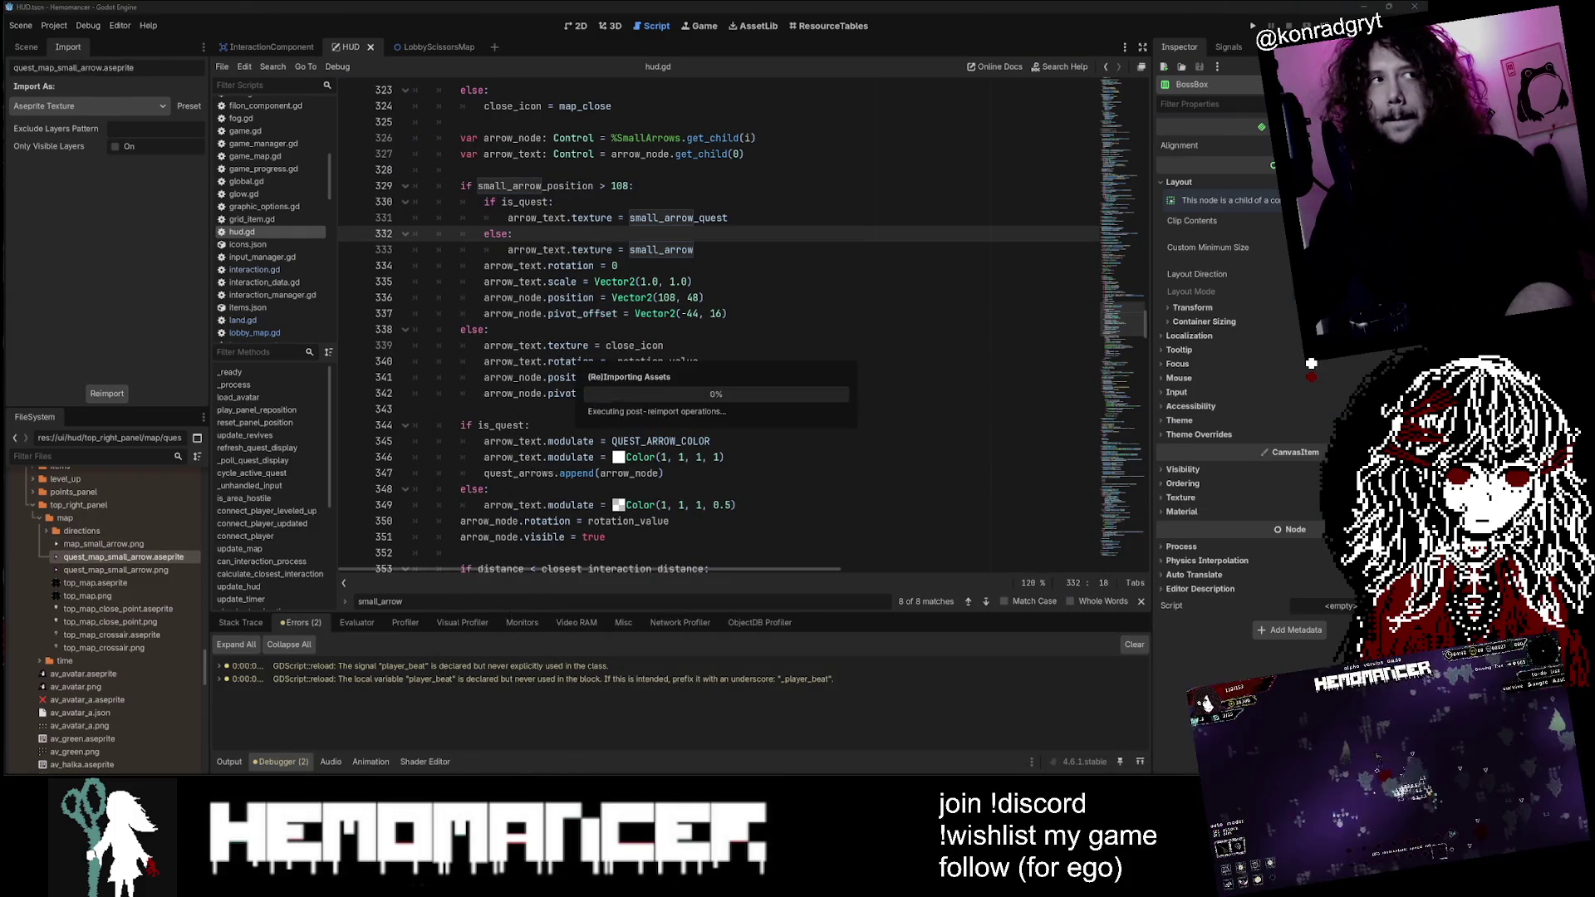
Step: Launch the game with F5, start a new game, and walk the character left
click(588, 281)
key(F5)
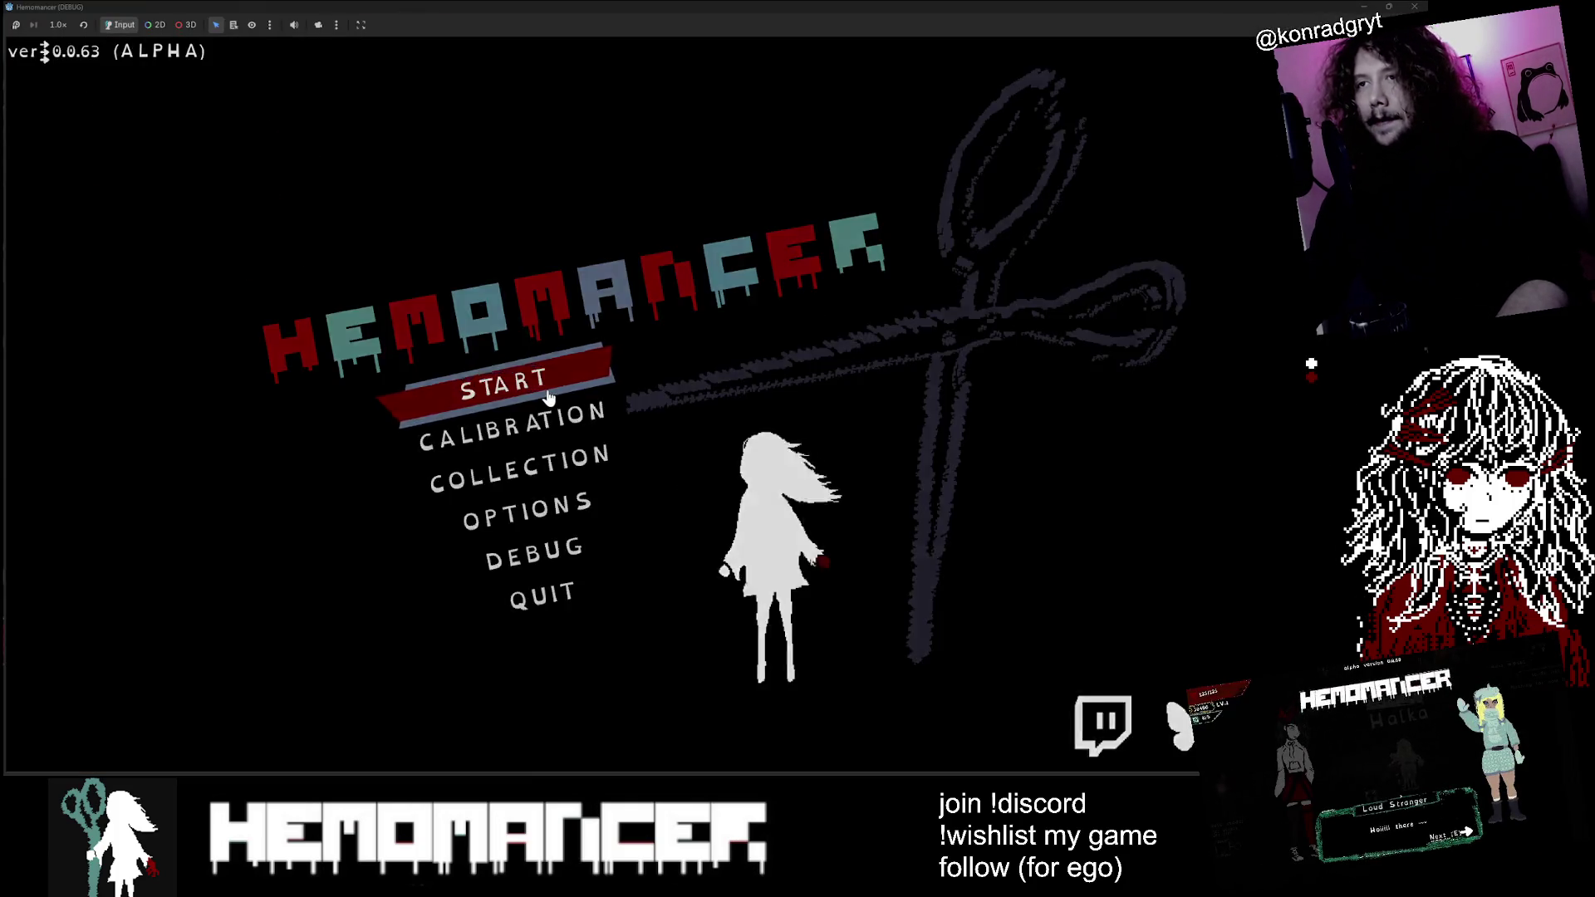
click(546, 387)
key(z)
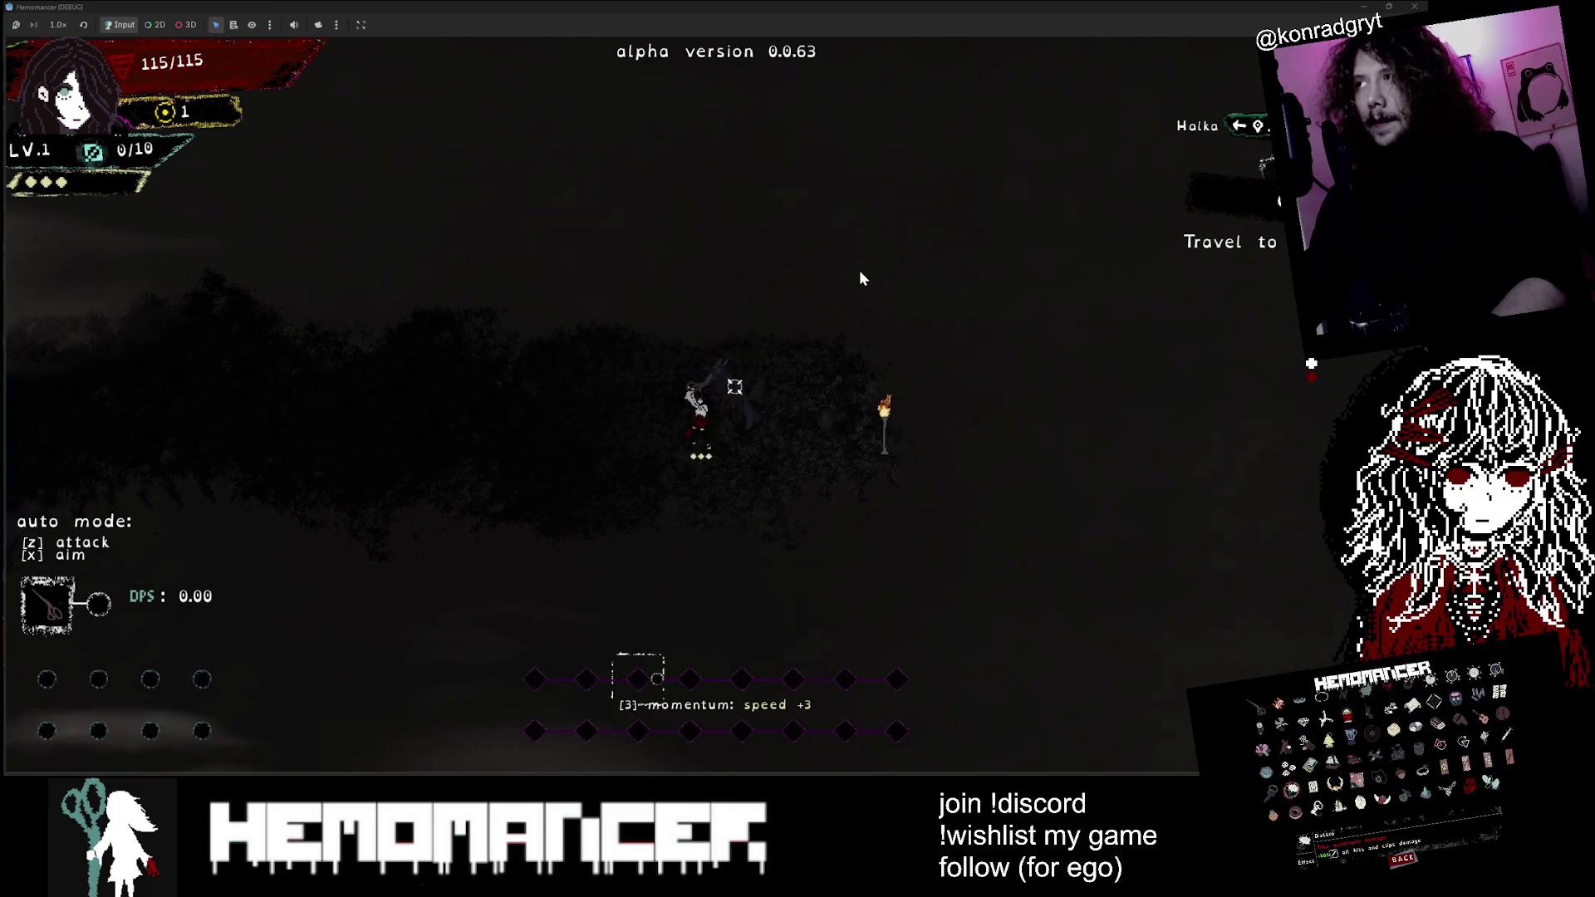
key(a)
key(a)
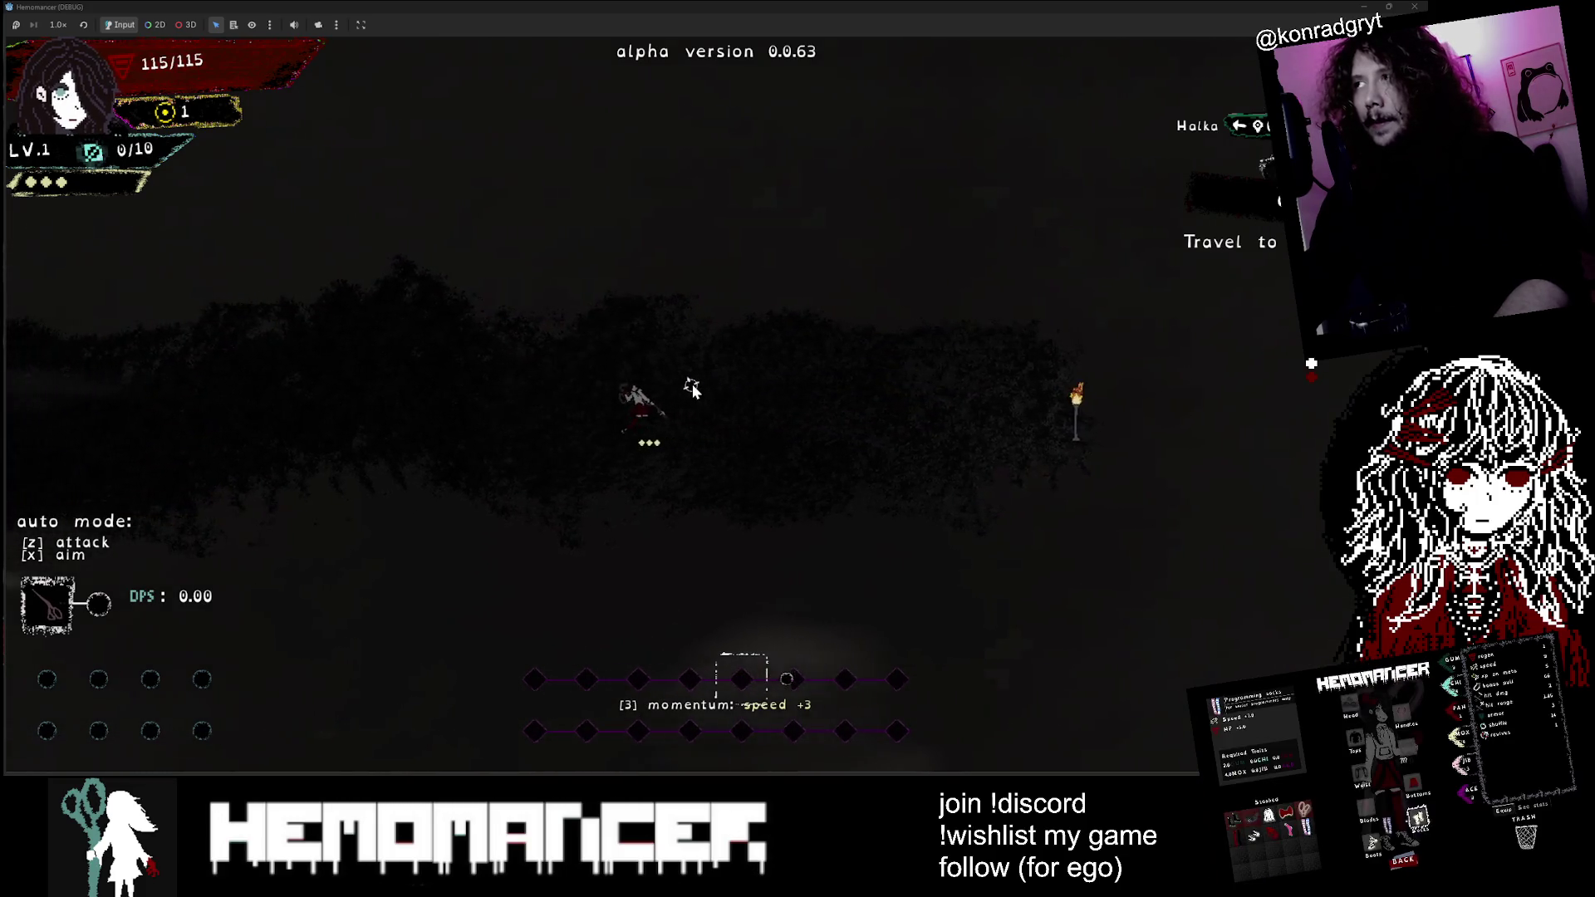
Step: Shrink the game window and walk left past the Metronome and scarecrows to the Gruff Stranger
key(a)
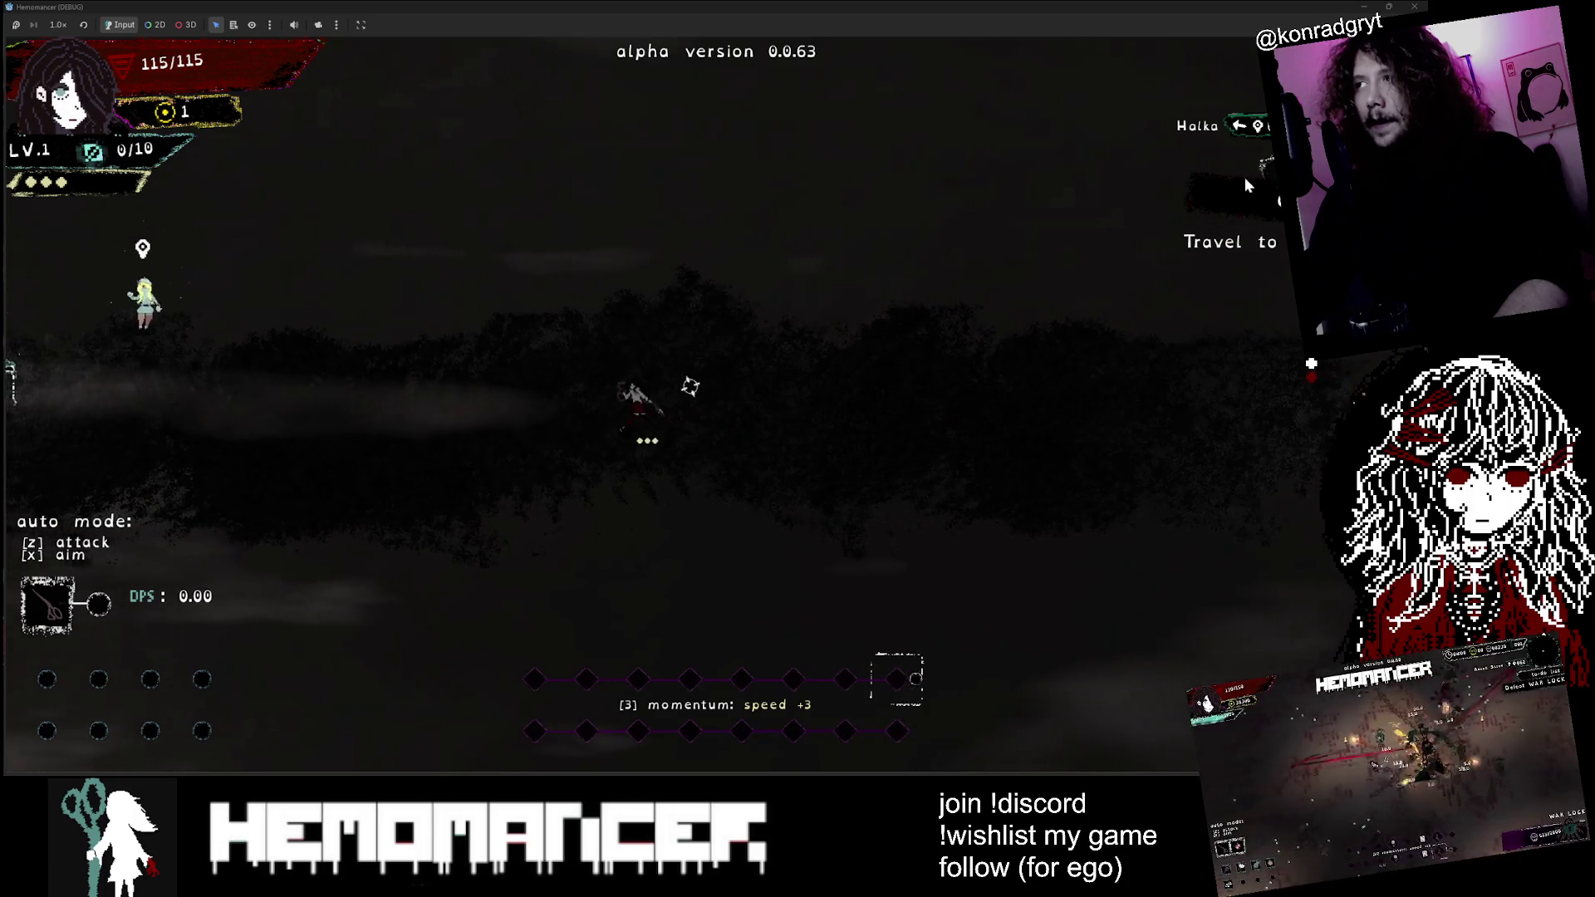
mouse_move(1163, 4)
mouse_down()
mouse_move(216, 590)
mouse_move(640, 266)
mouse_move(1092, 75)
mouse_up()
key(a)
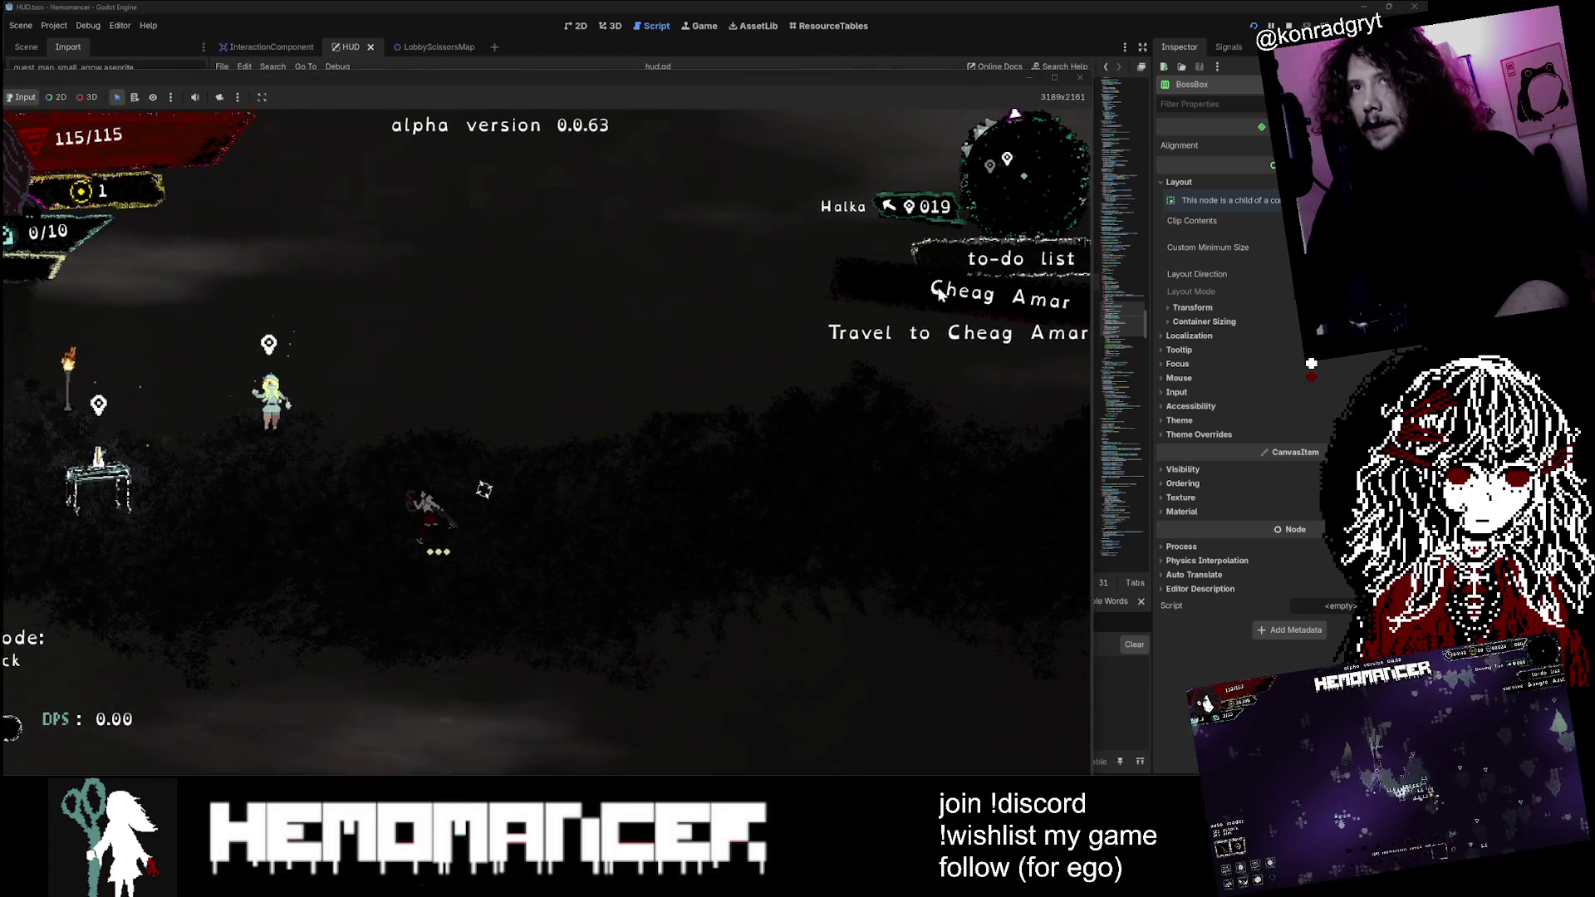
key(a)
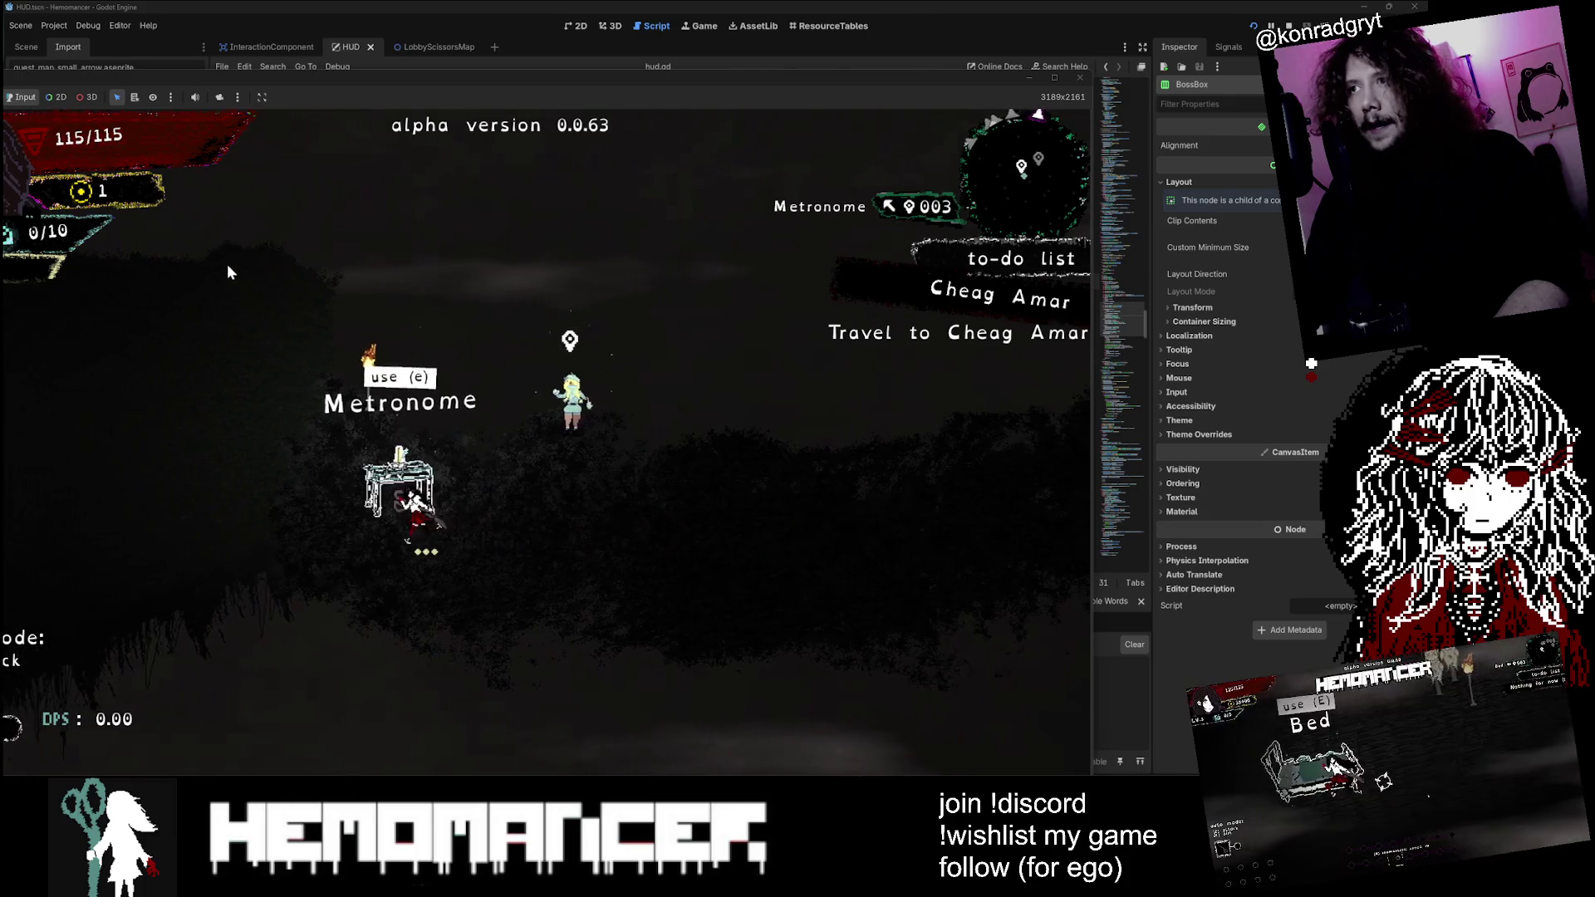
key(a)
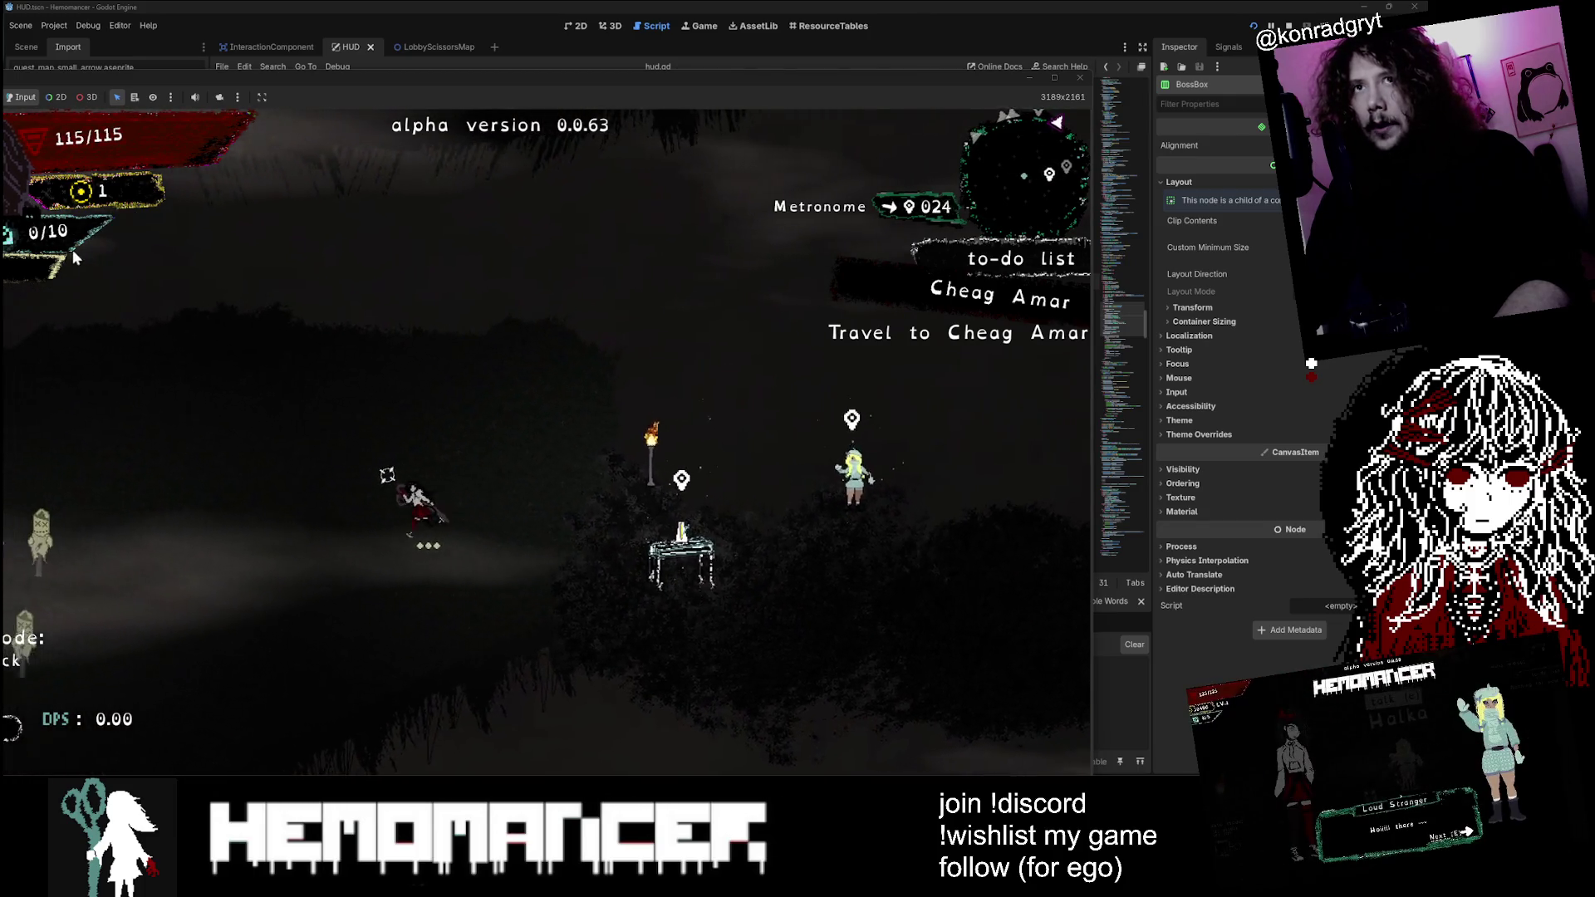
key(a)
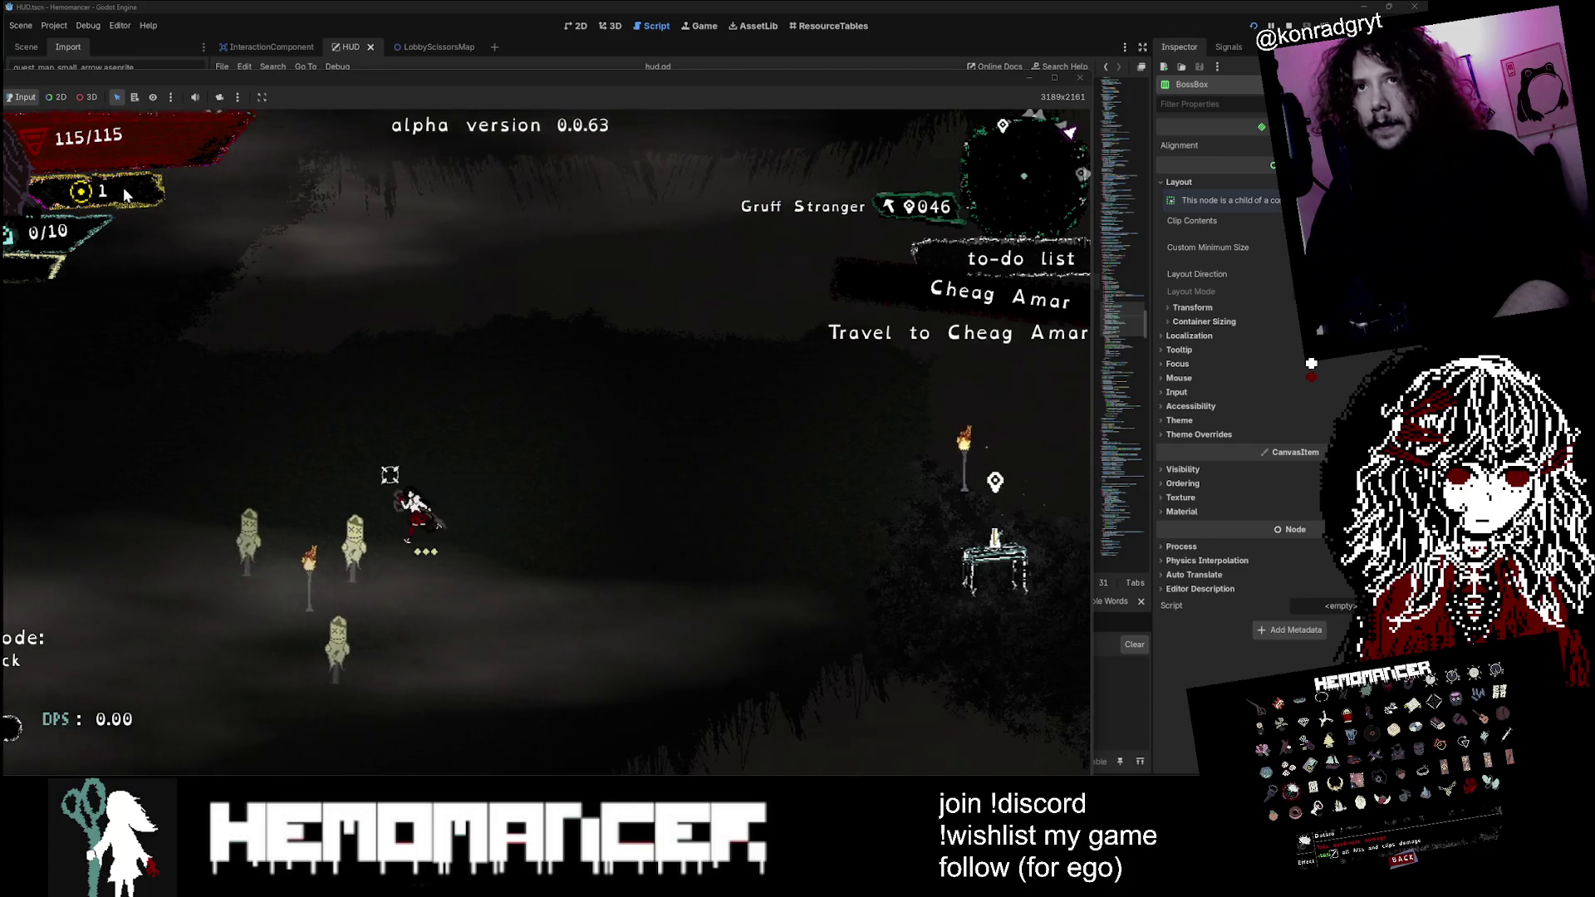
key(w)
key(a)
key(w)
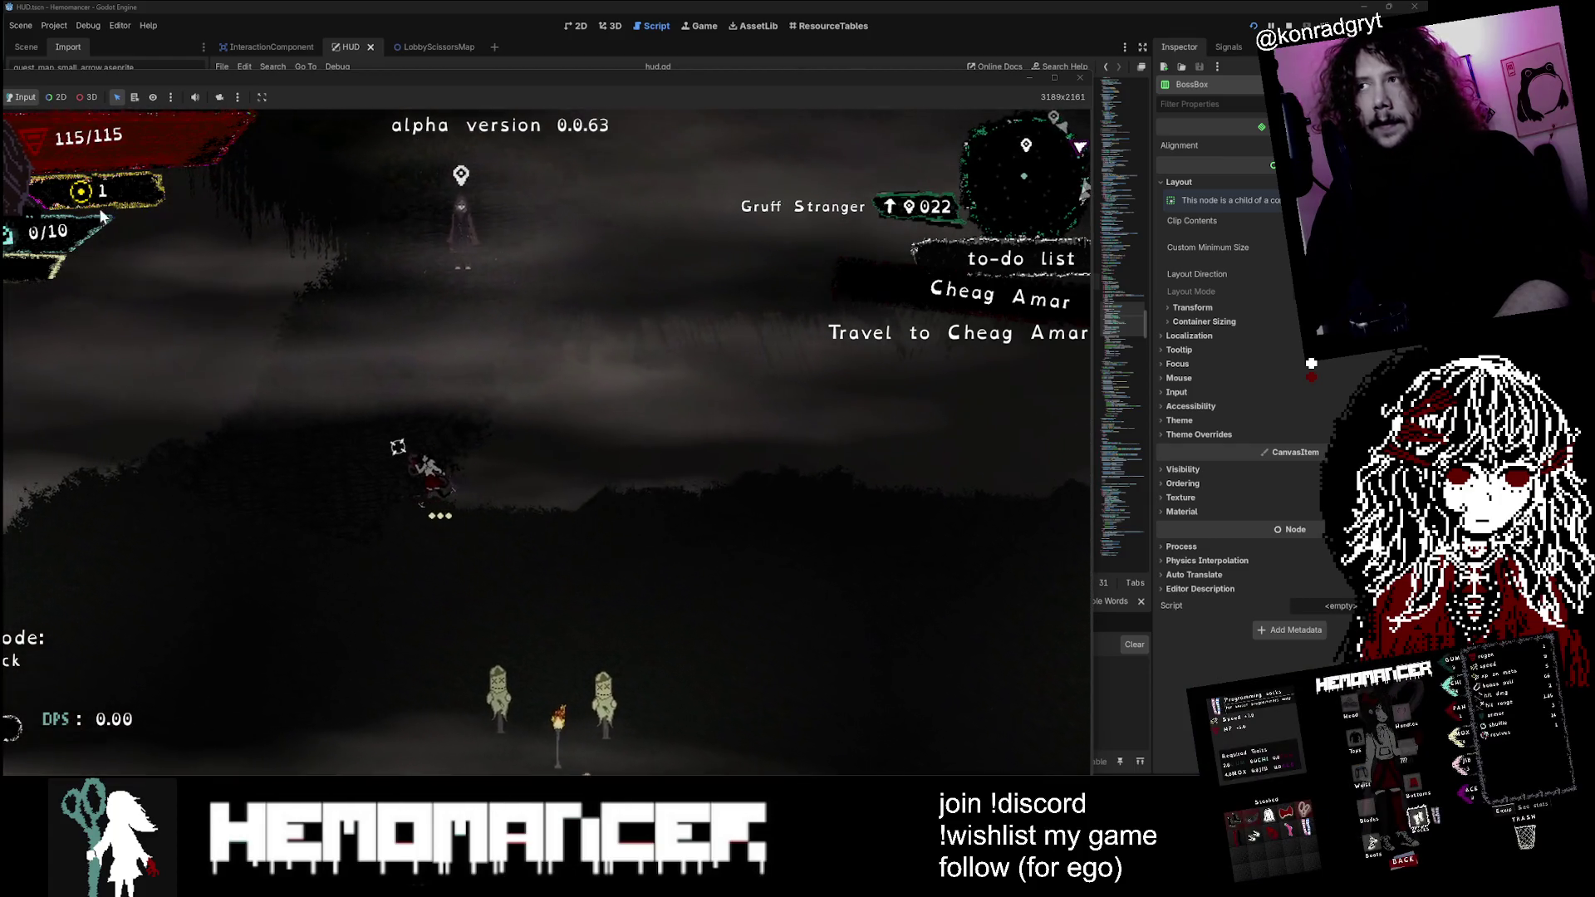
key(w)
Step: Walk right past the Wardrobe to the Bookstand, back left, then close the game
key(d)
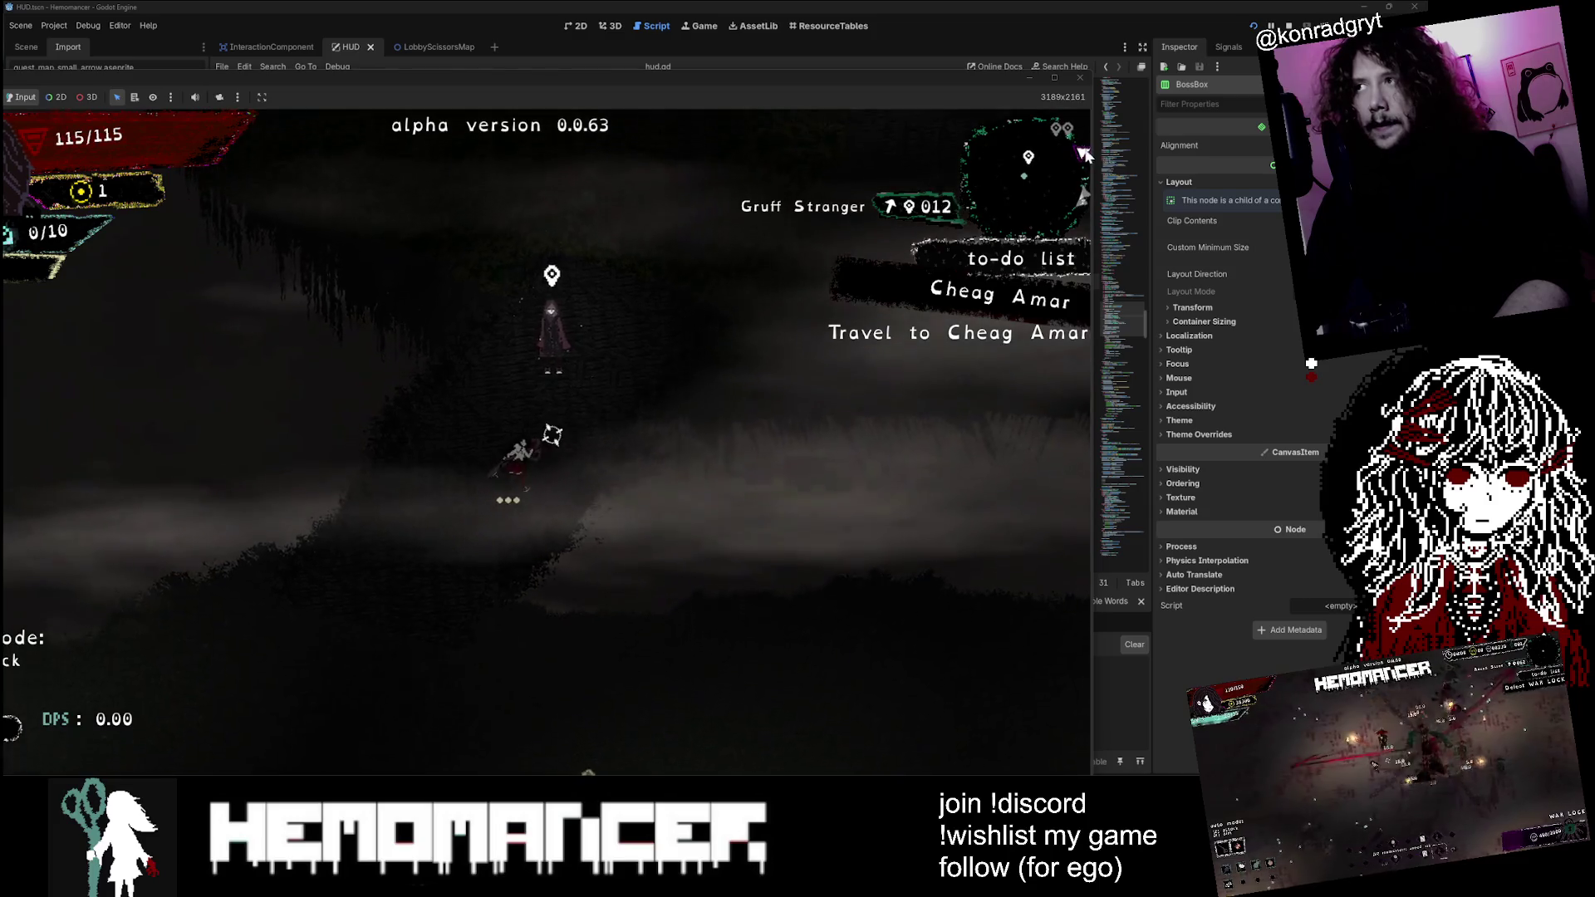
key(d)
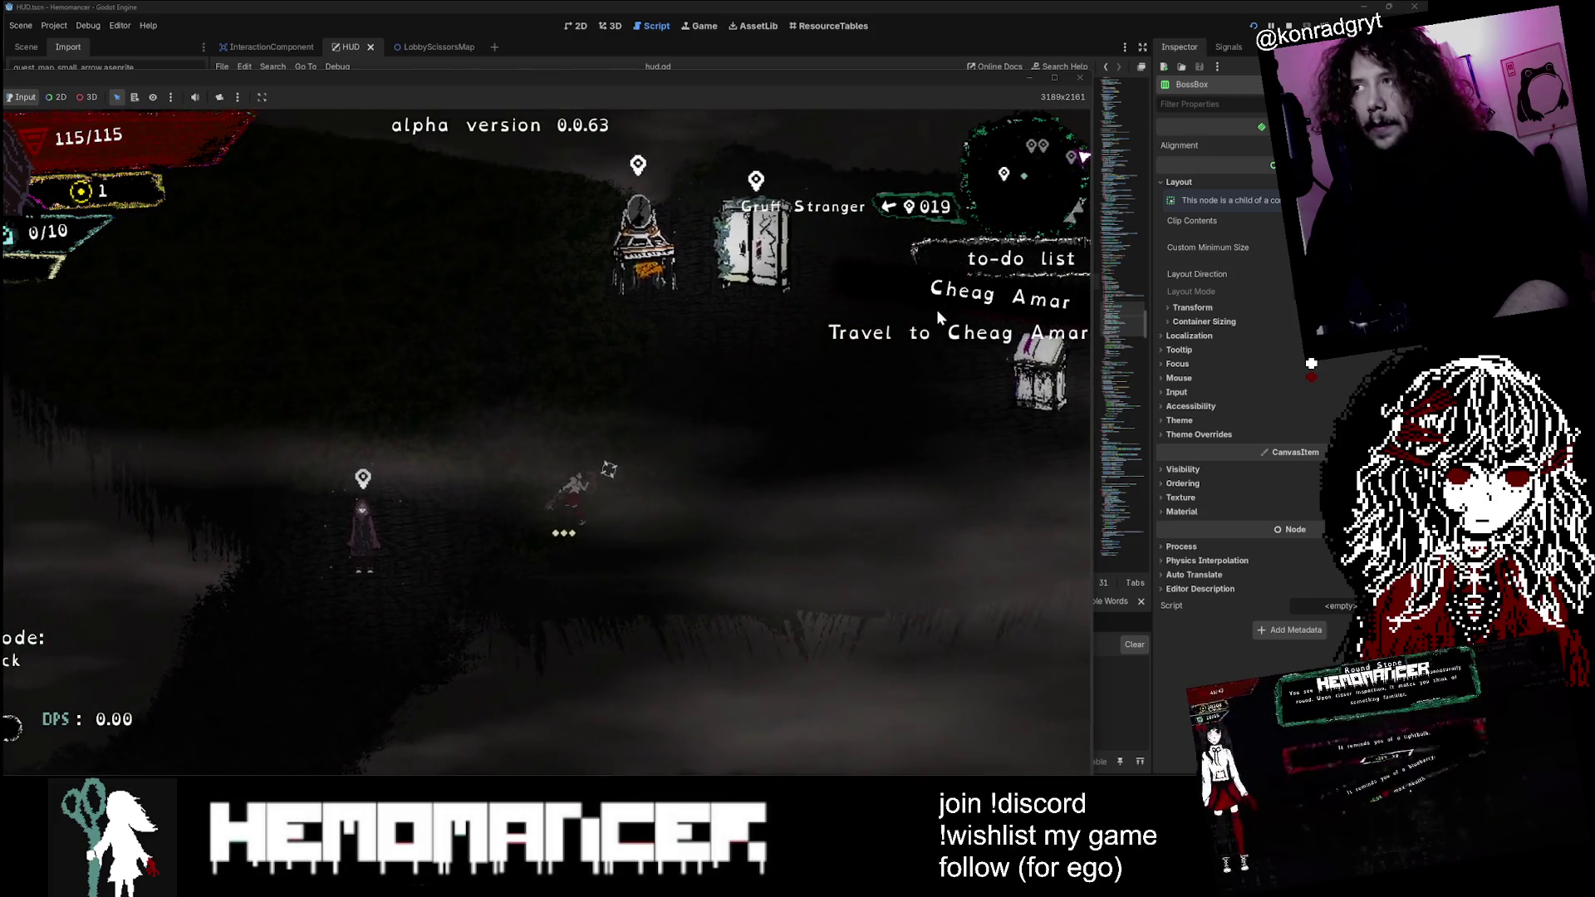
key(d)
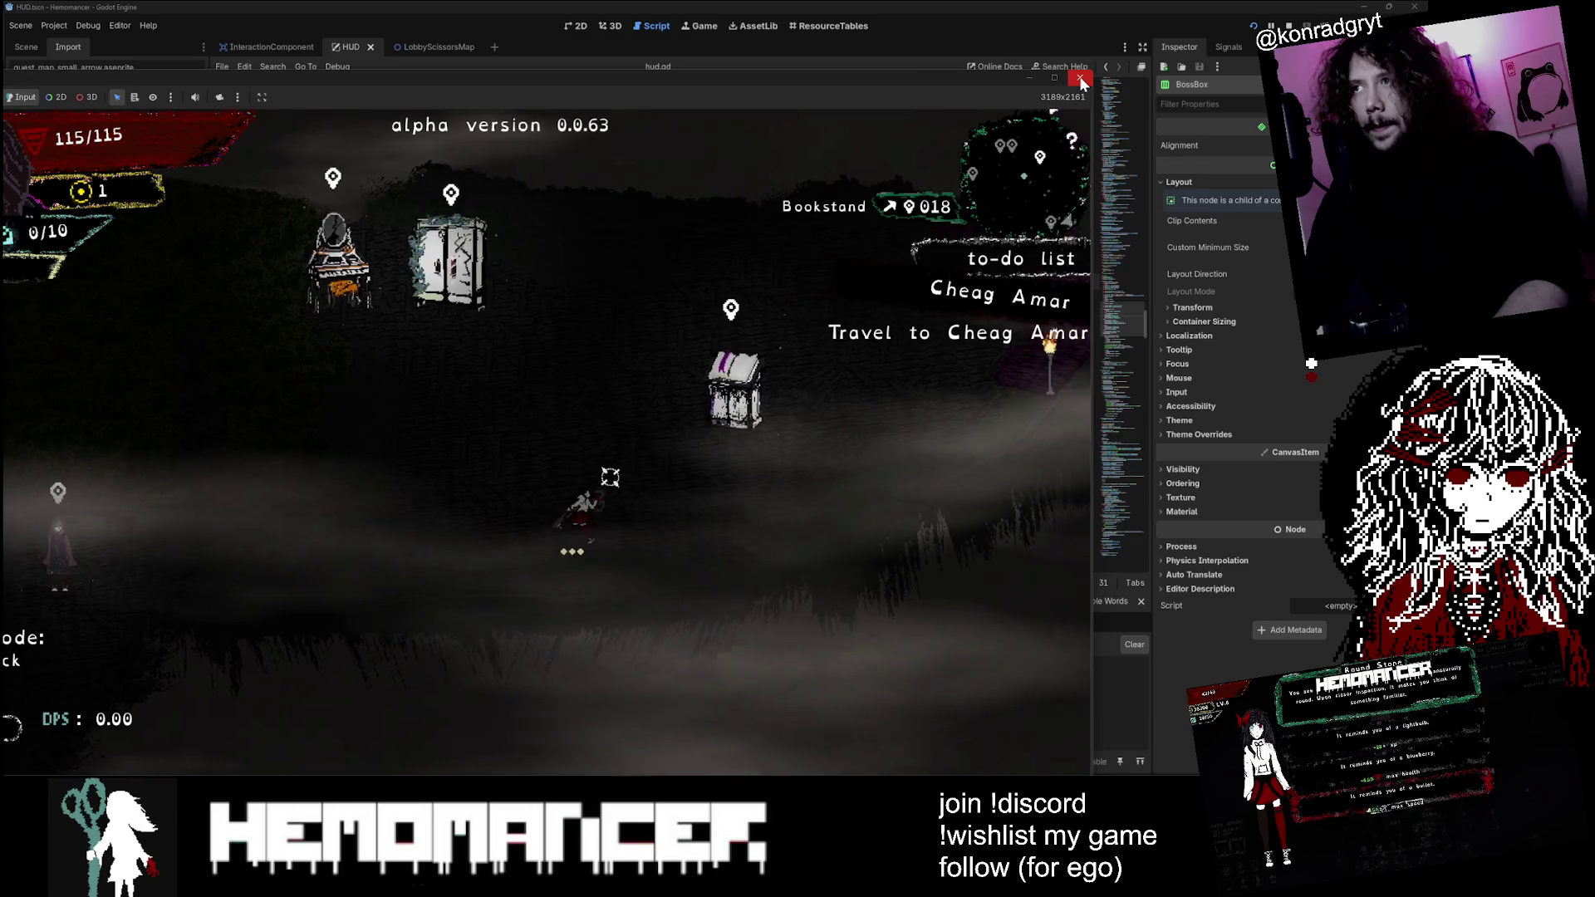
key(a)
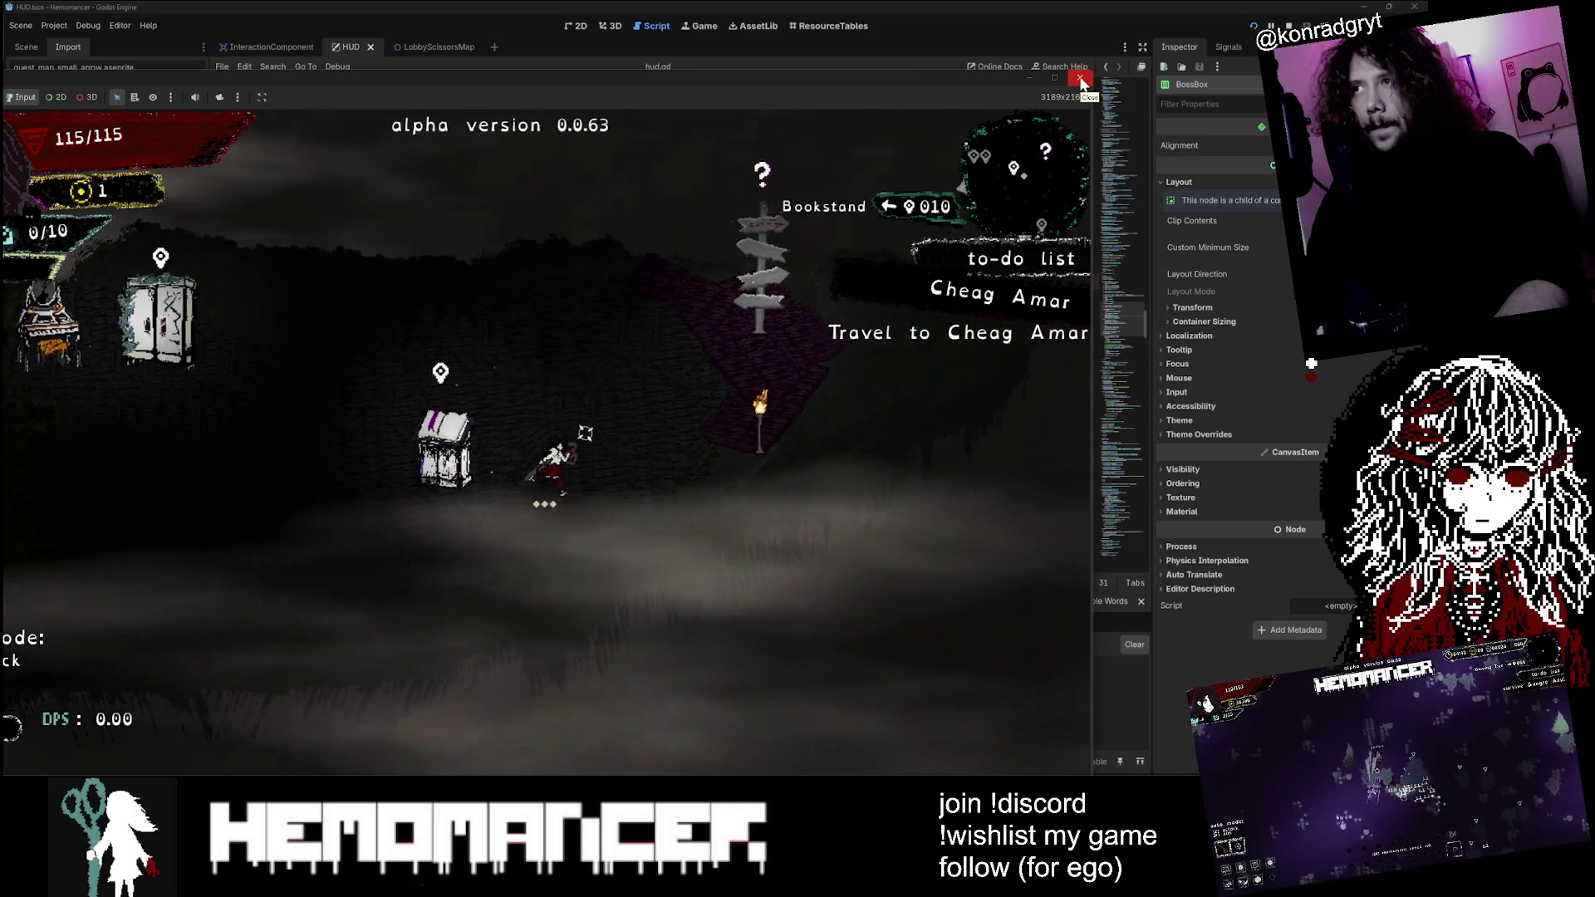
key(a)
key(s)
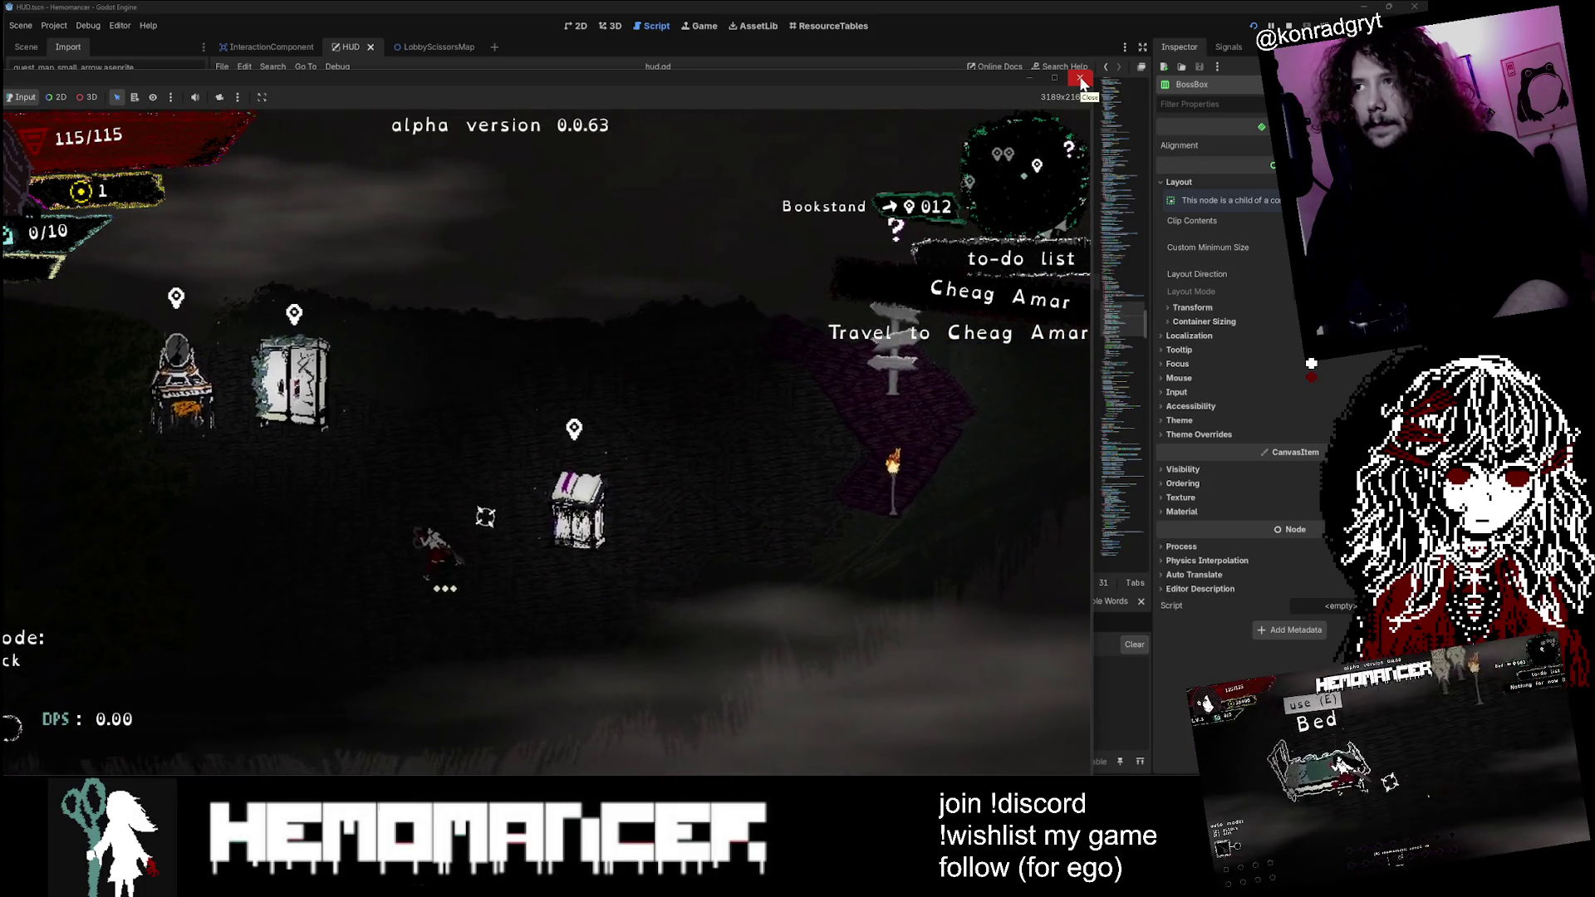
key(a)
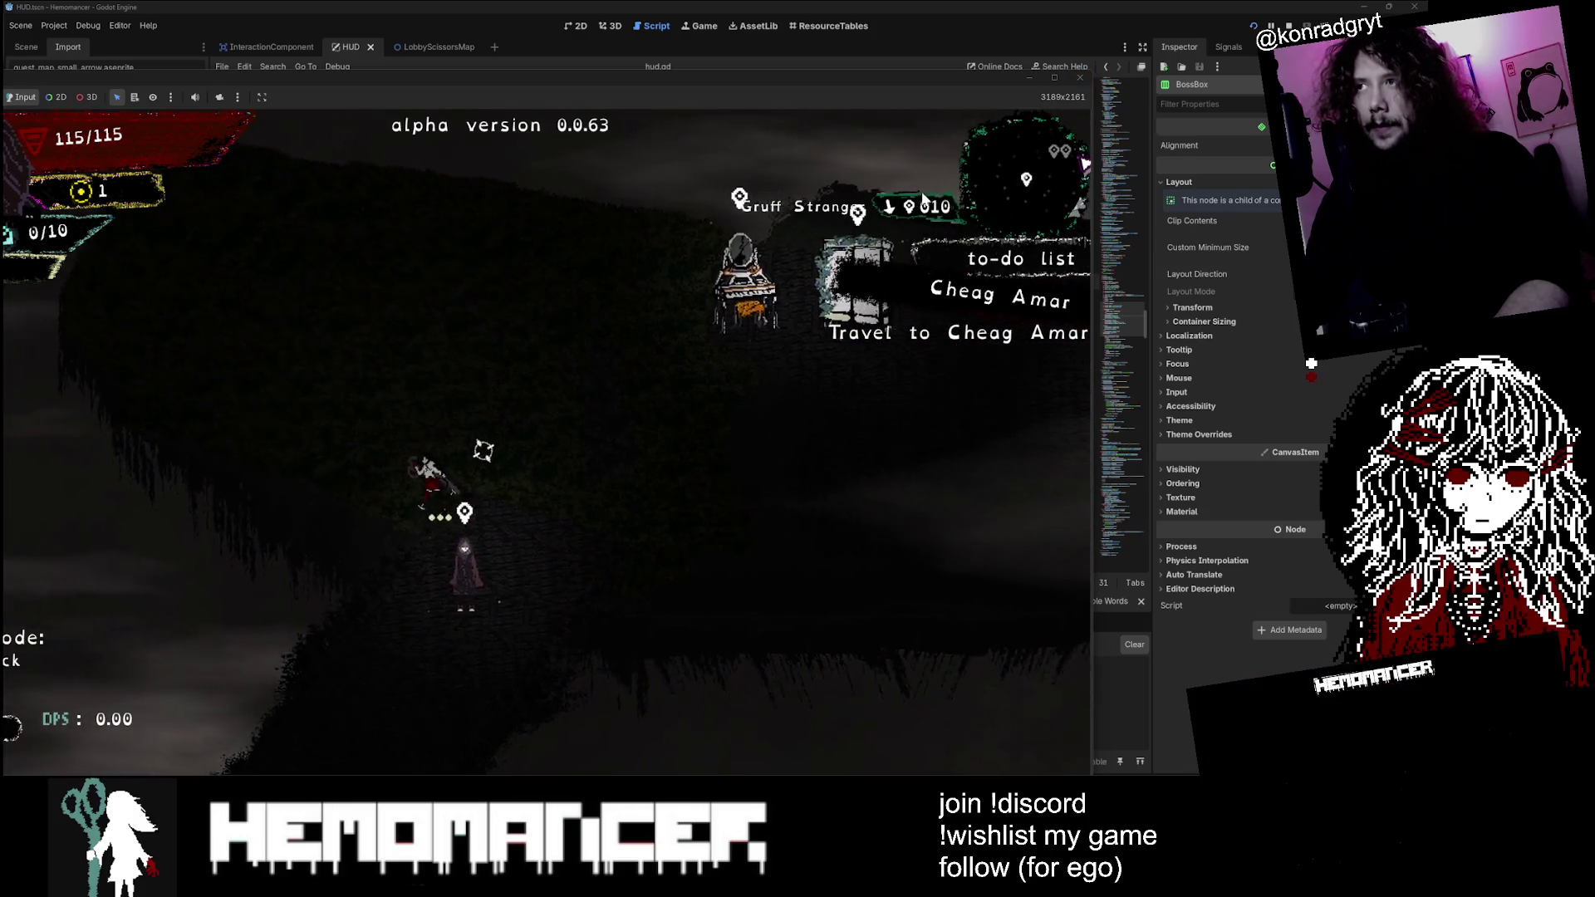
click(1079, 78)
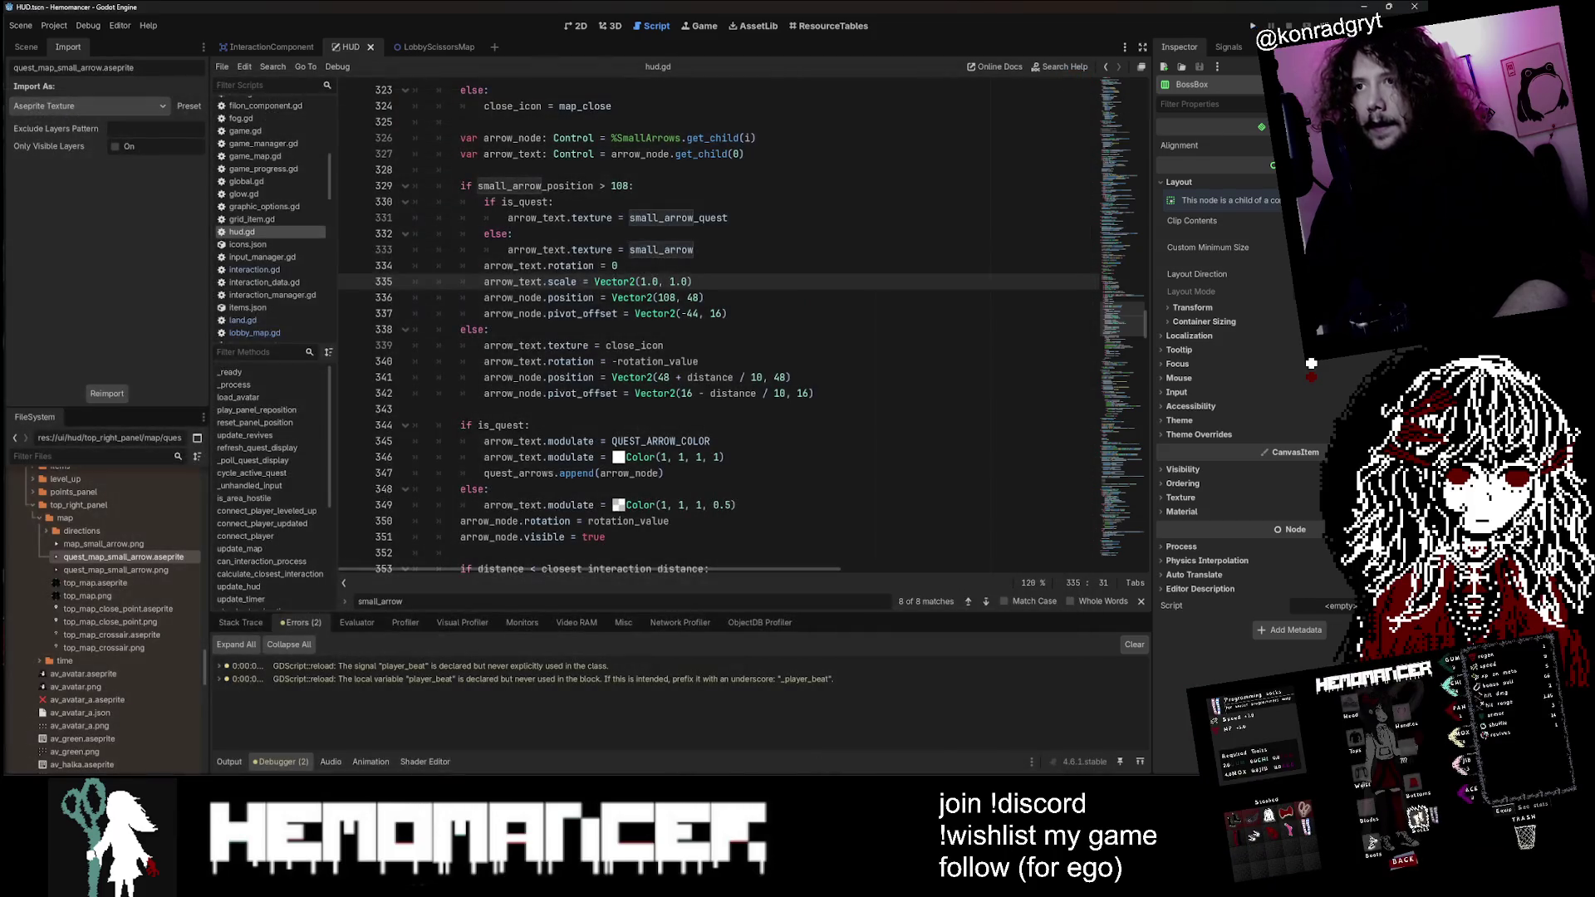
Step: Switch to the 2D HUD scene and select the ActiveGoalBackground node
click(577, 28)
scroll(936, 199, up, 3)
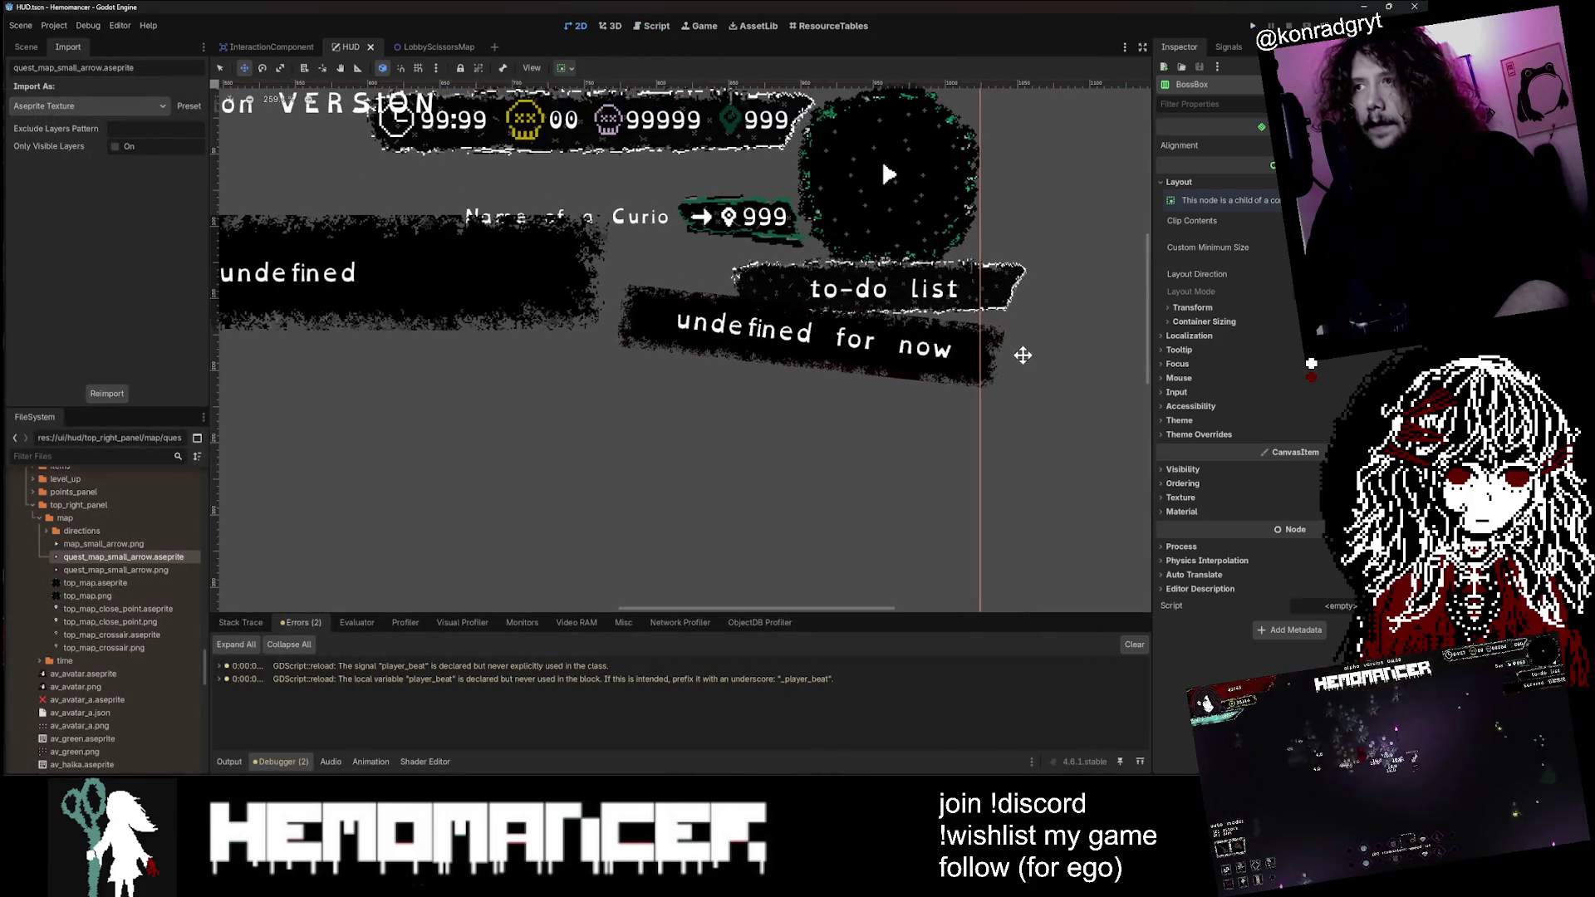
click(993, 347)
click(993, 348)
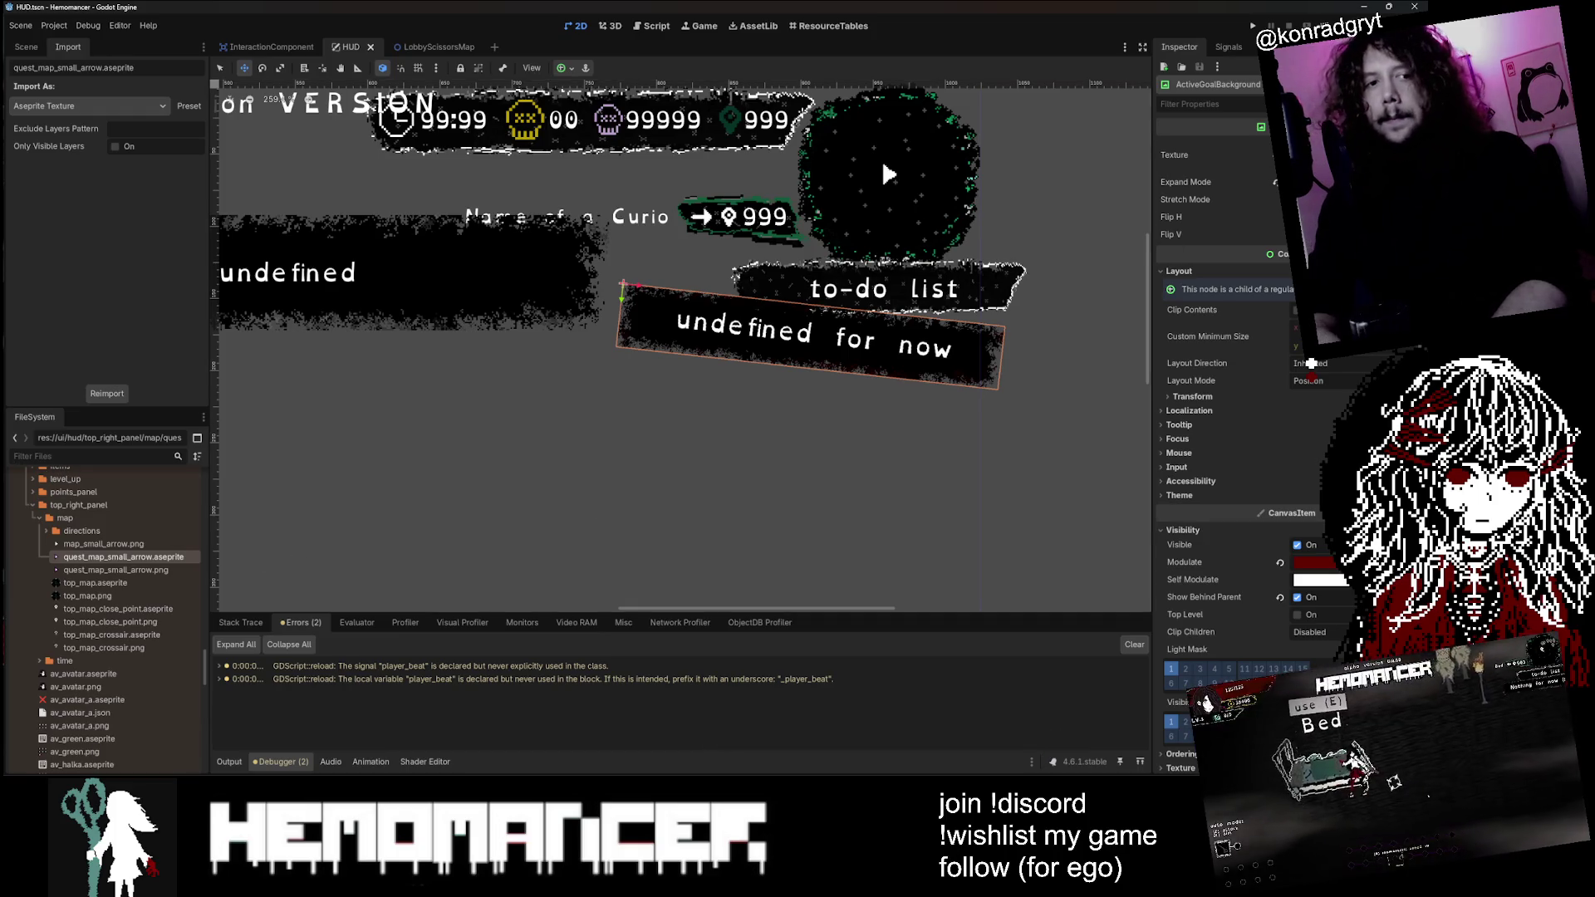
Step: Filter FileSystem for 'panel' and duplicate black_panel.aseprite as quest_panel.aseprite
text(panel)
scroll(98, 598, down, 10)
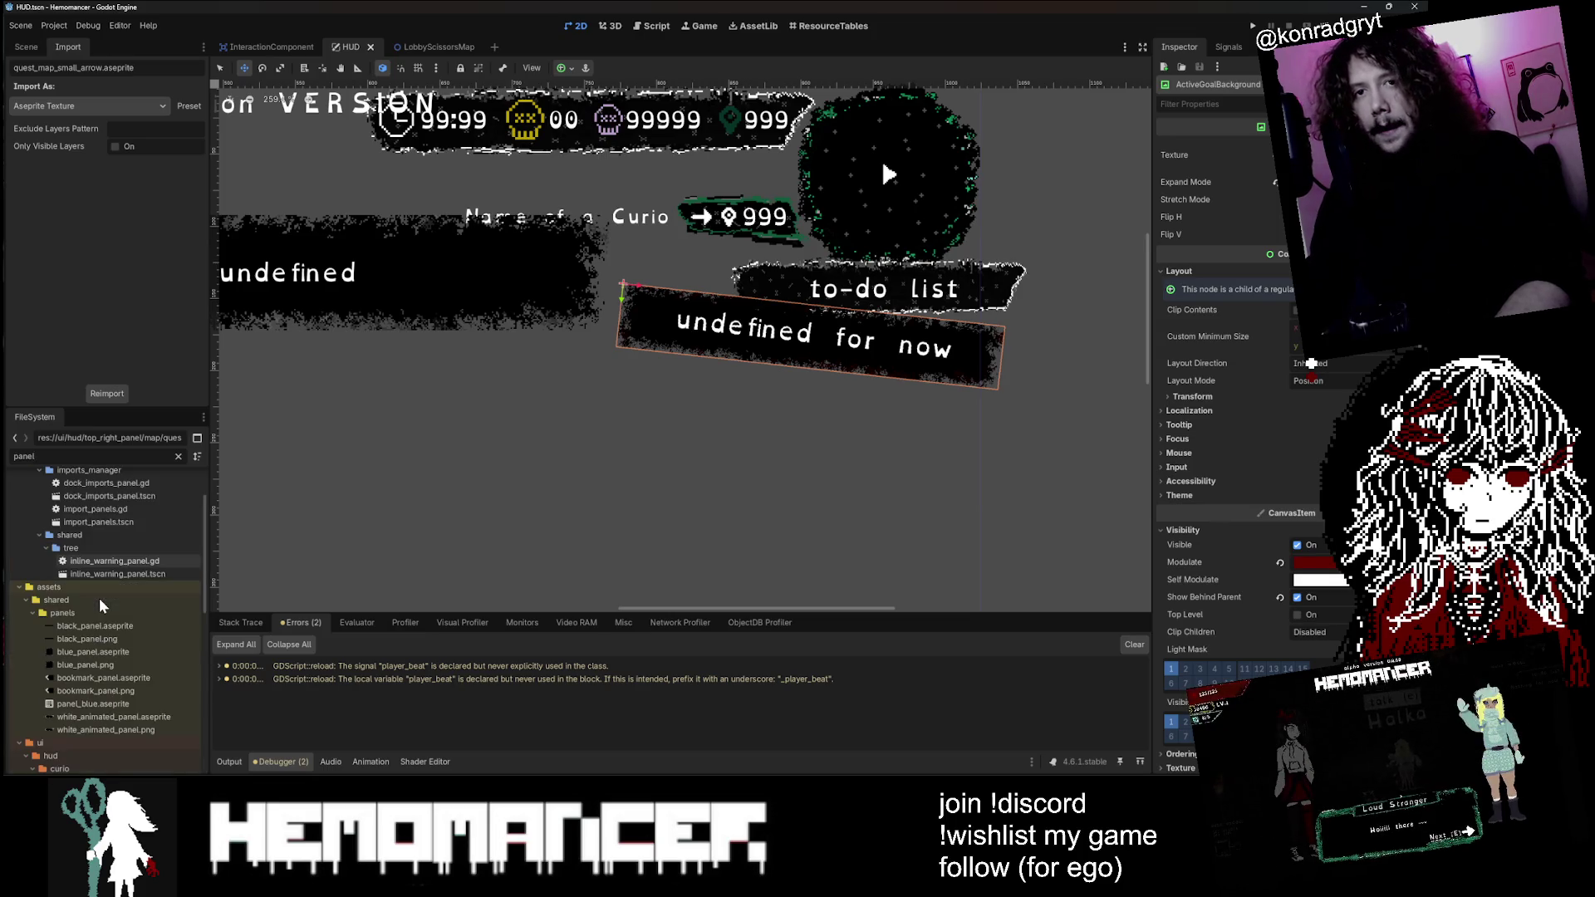
click(129, 639)
scroll(127, 633, down, 3)
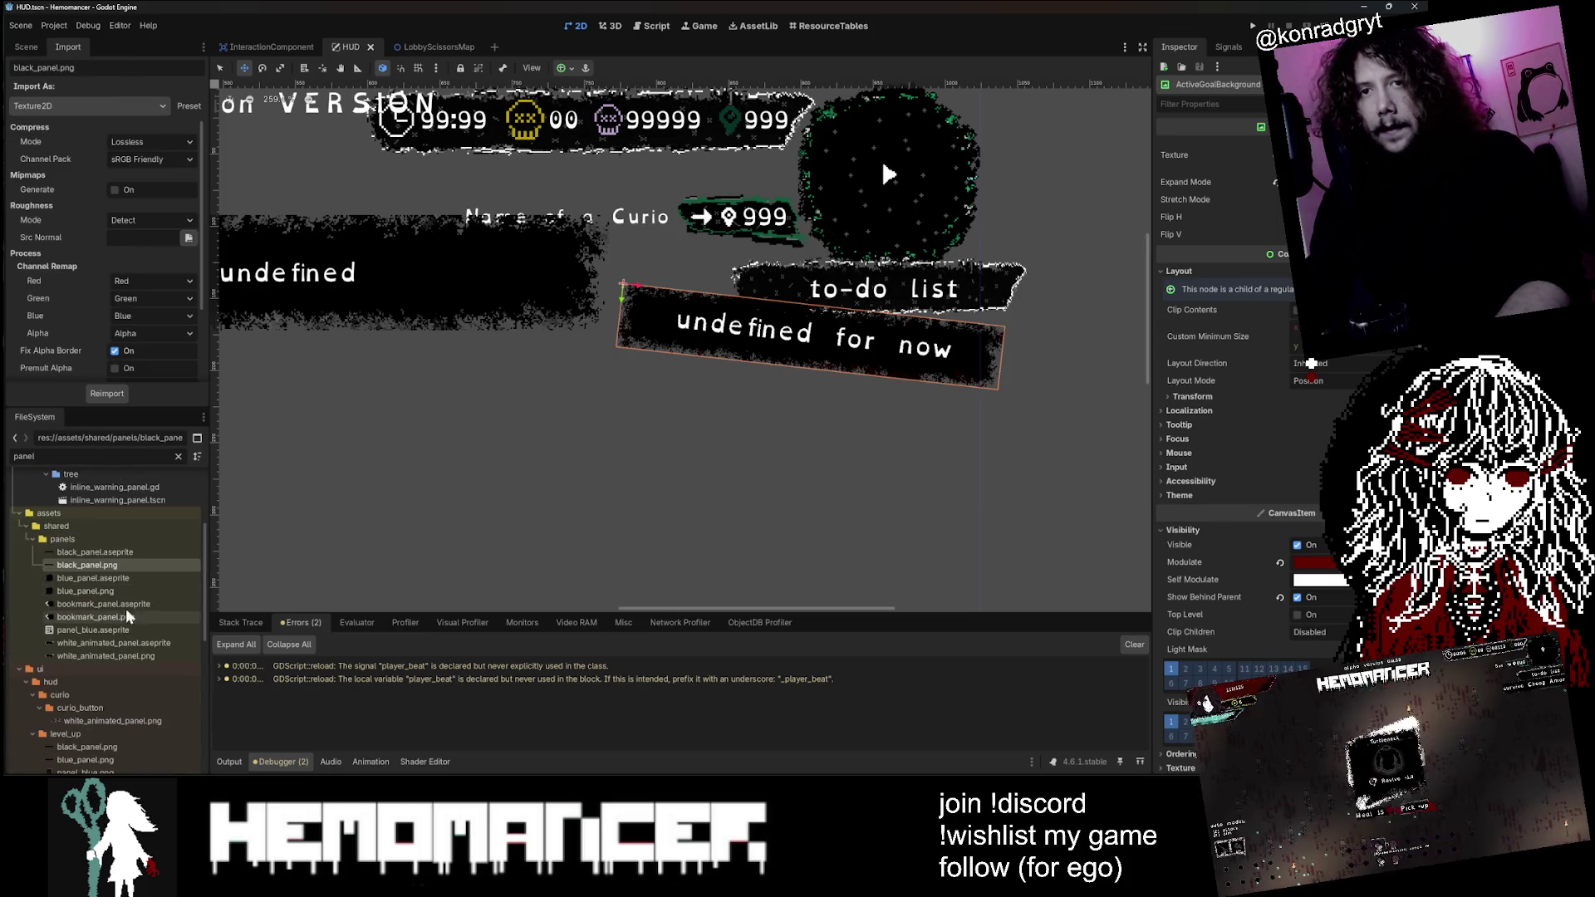
click(133, 553)
right_click(135, 553)
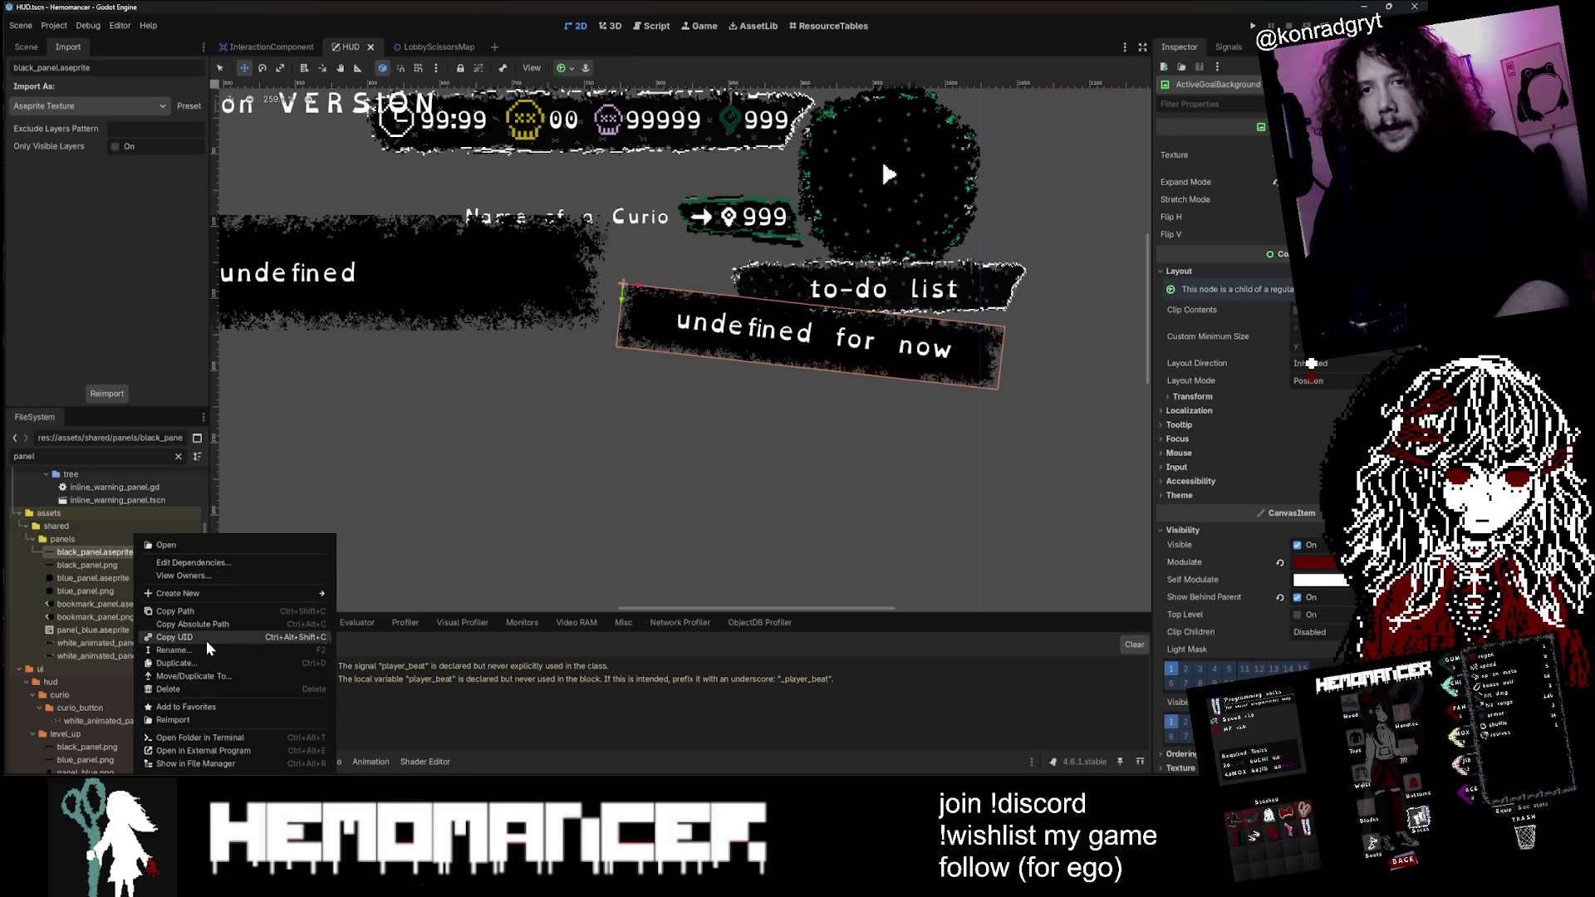
click(237, 663)
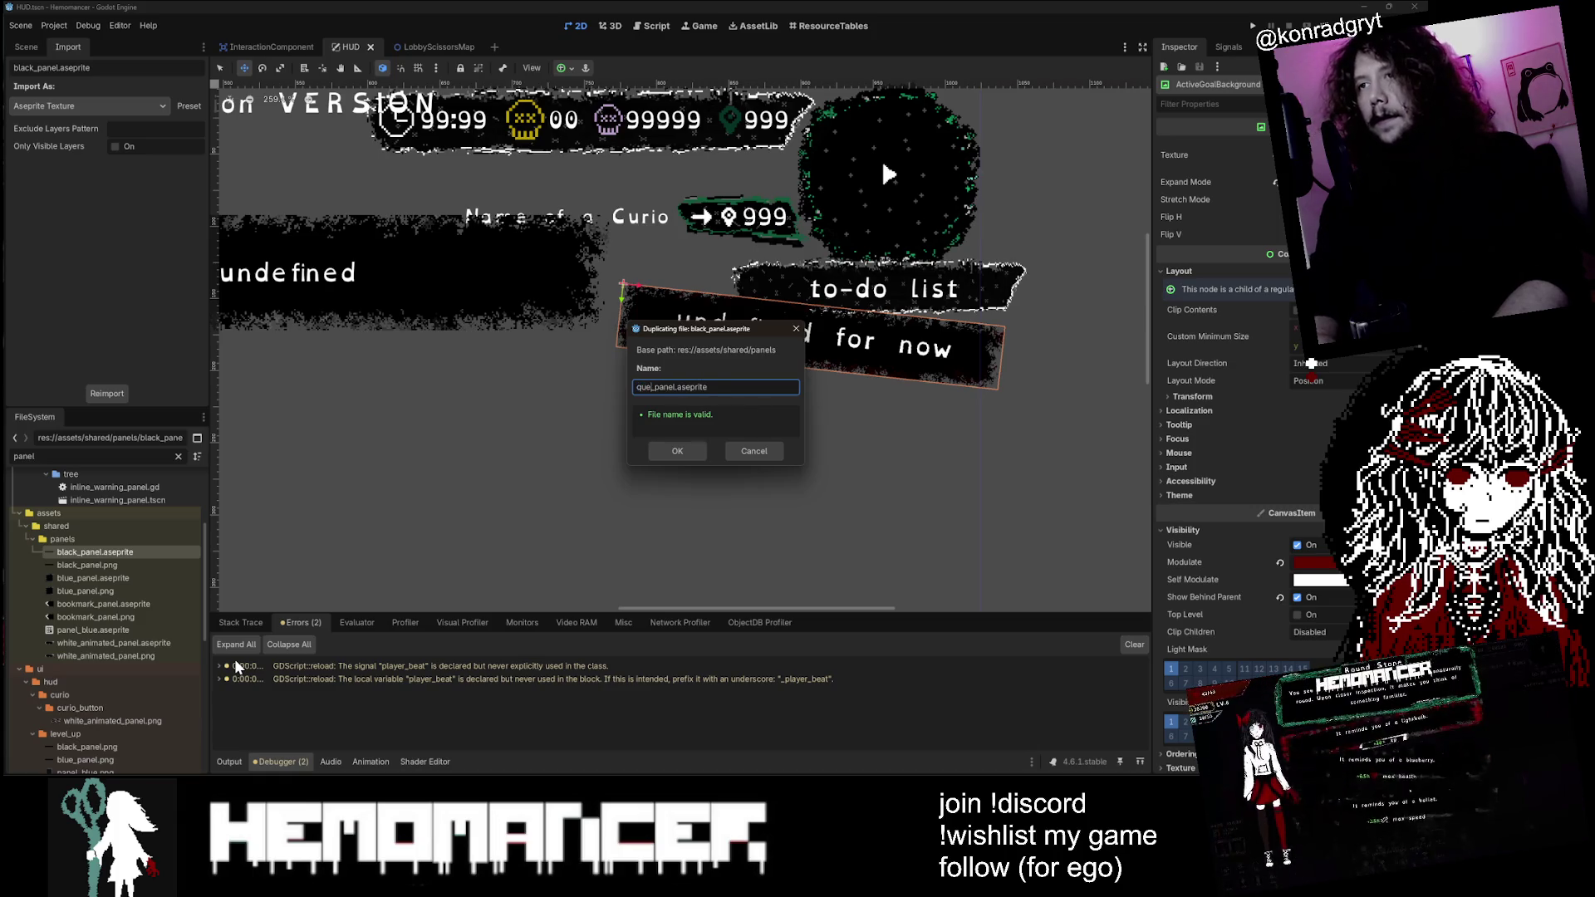
text(st)
key(Return)
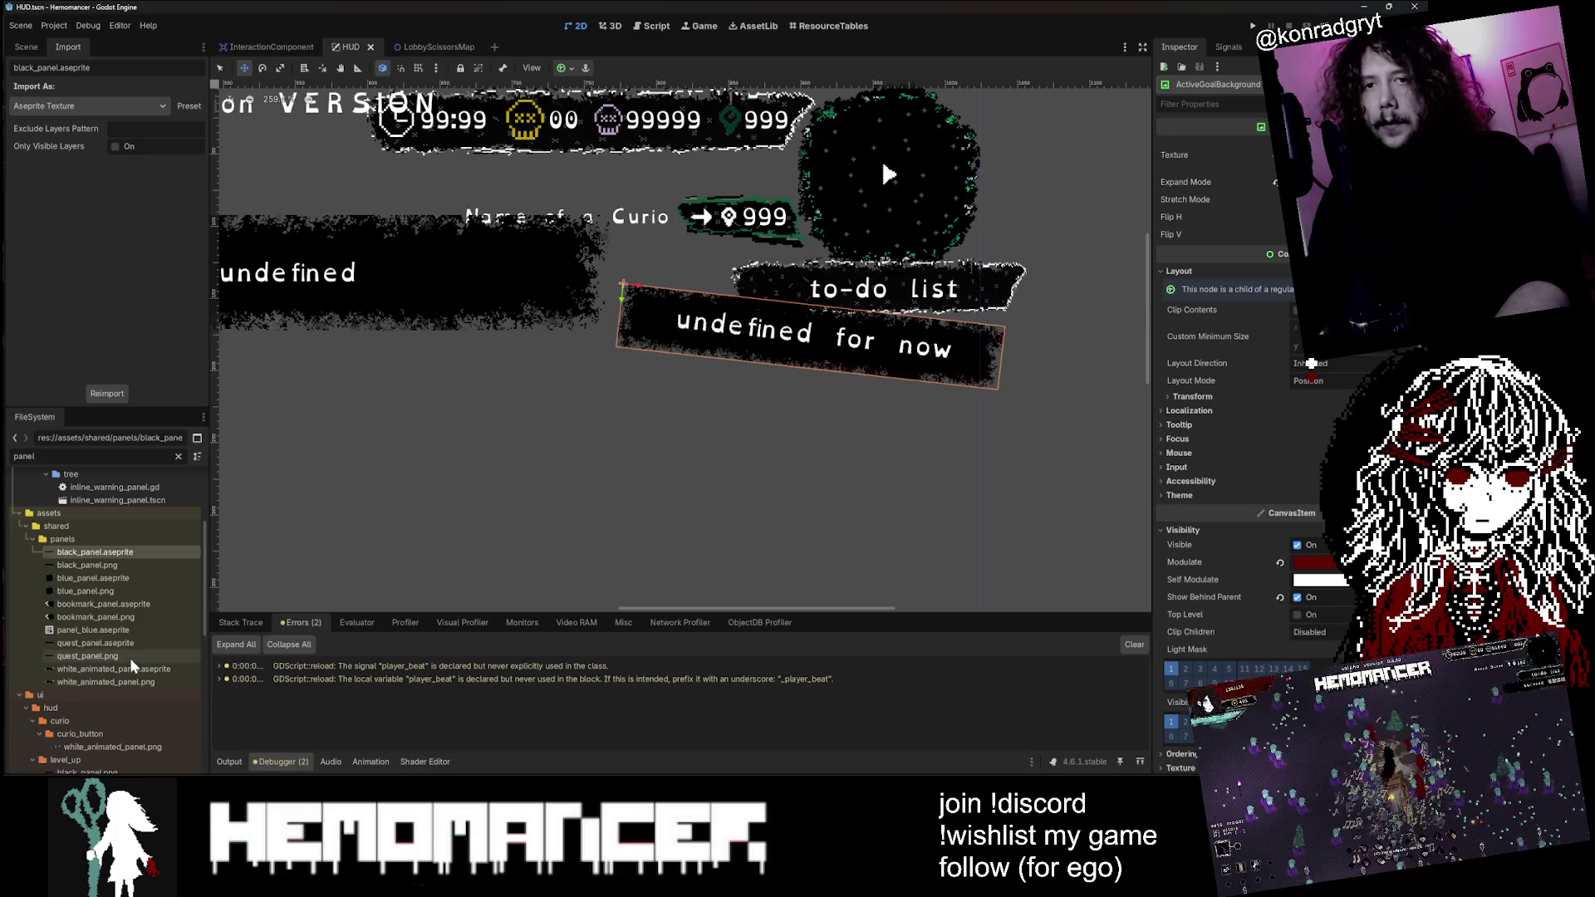
Step: Open quest_panel.aseprite in Aseprite for editing
click(131, 645)
right_click(133, 646)
click(257, 752)
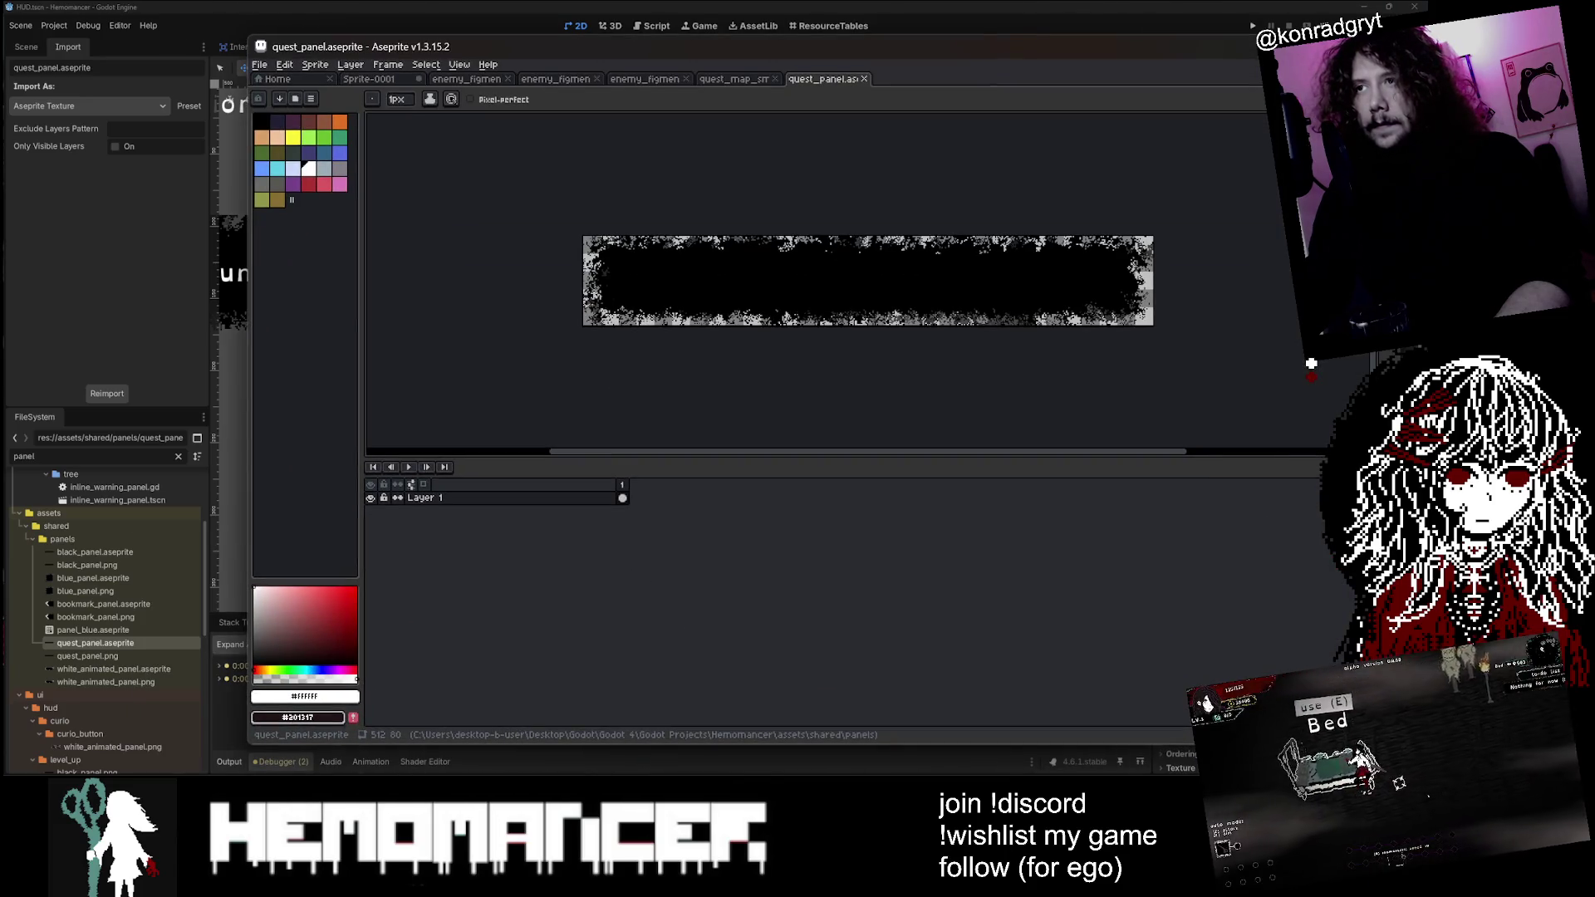
Step: Pick the dark grey #323232 from the panel in Aseprite
scroll(837, 299, up, 2)
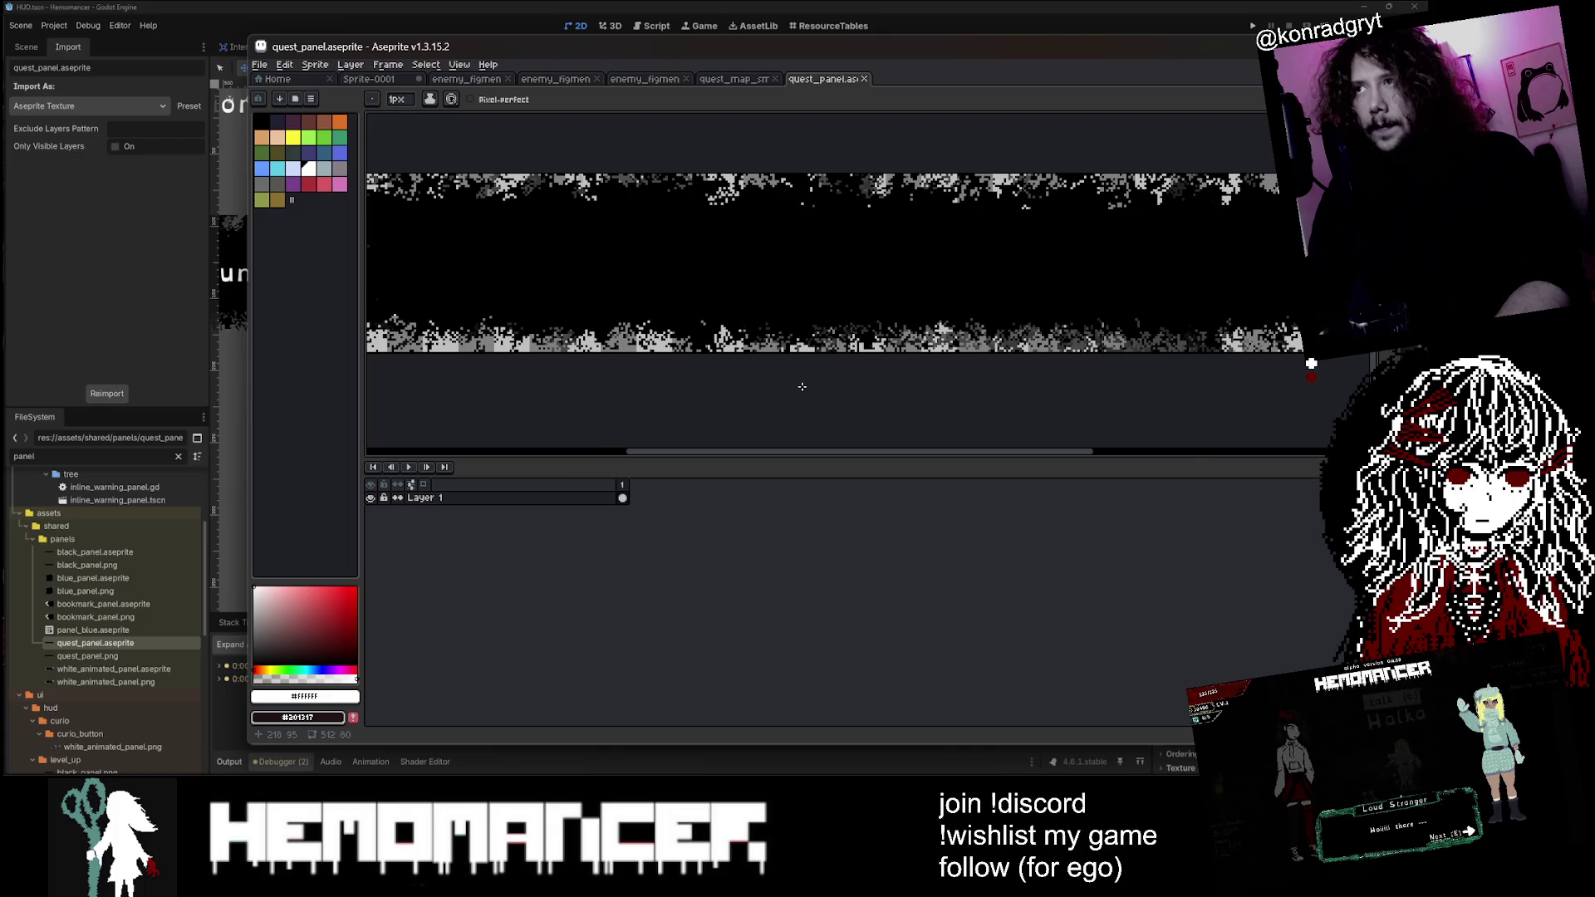
scroll(801, 386, down, 1)
scroll(810, 383, up, 2)
alt+click(964, 123)
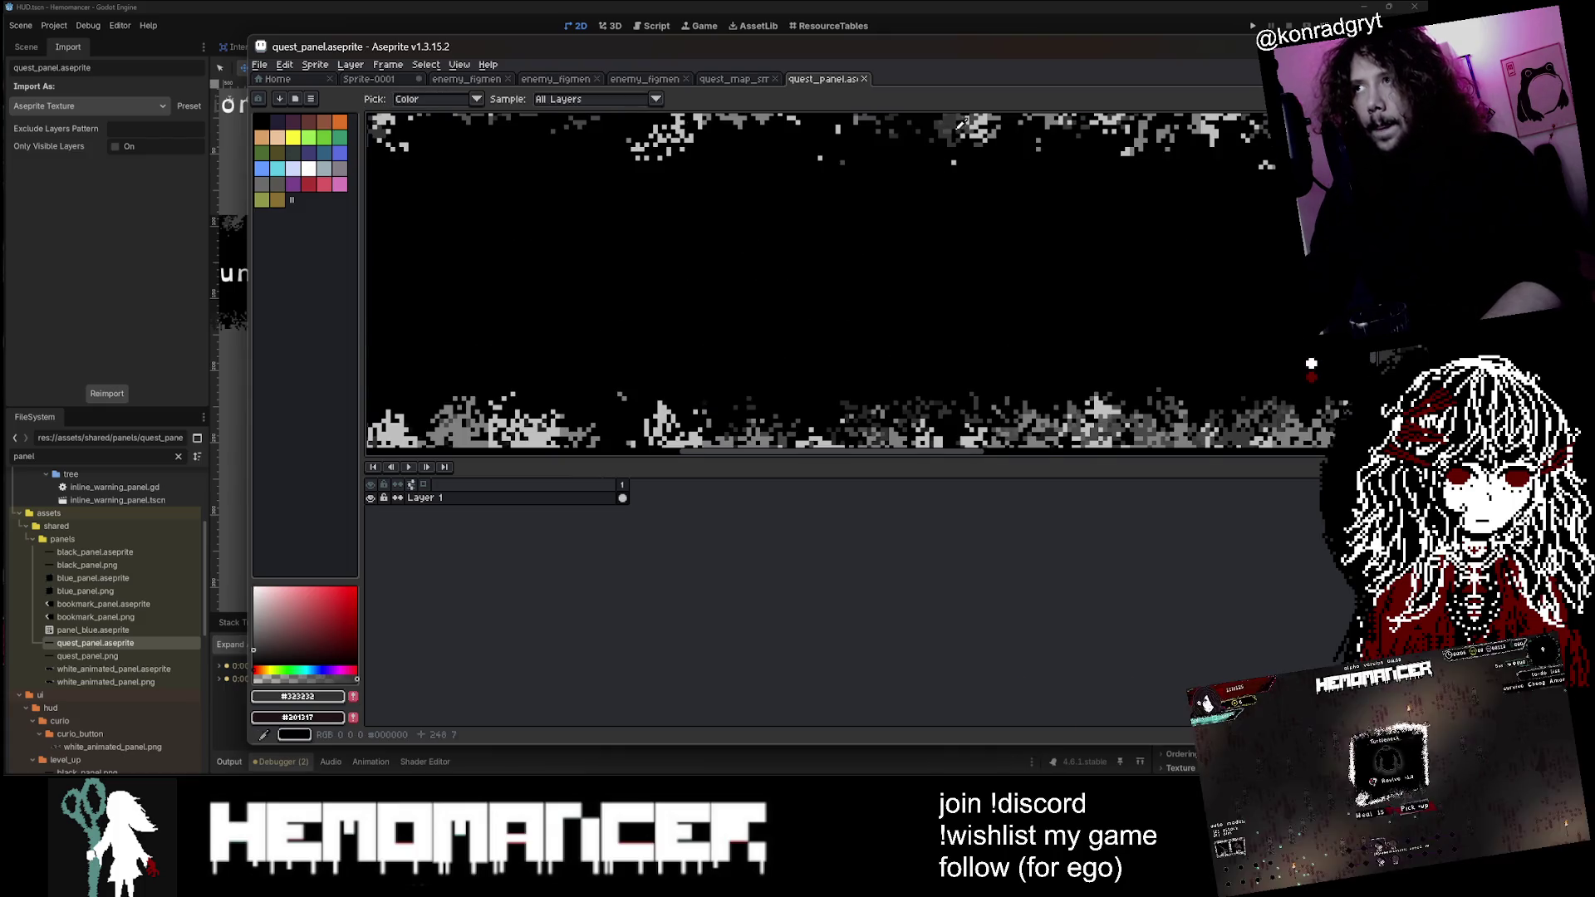
scroll(889, 200, down, 2)
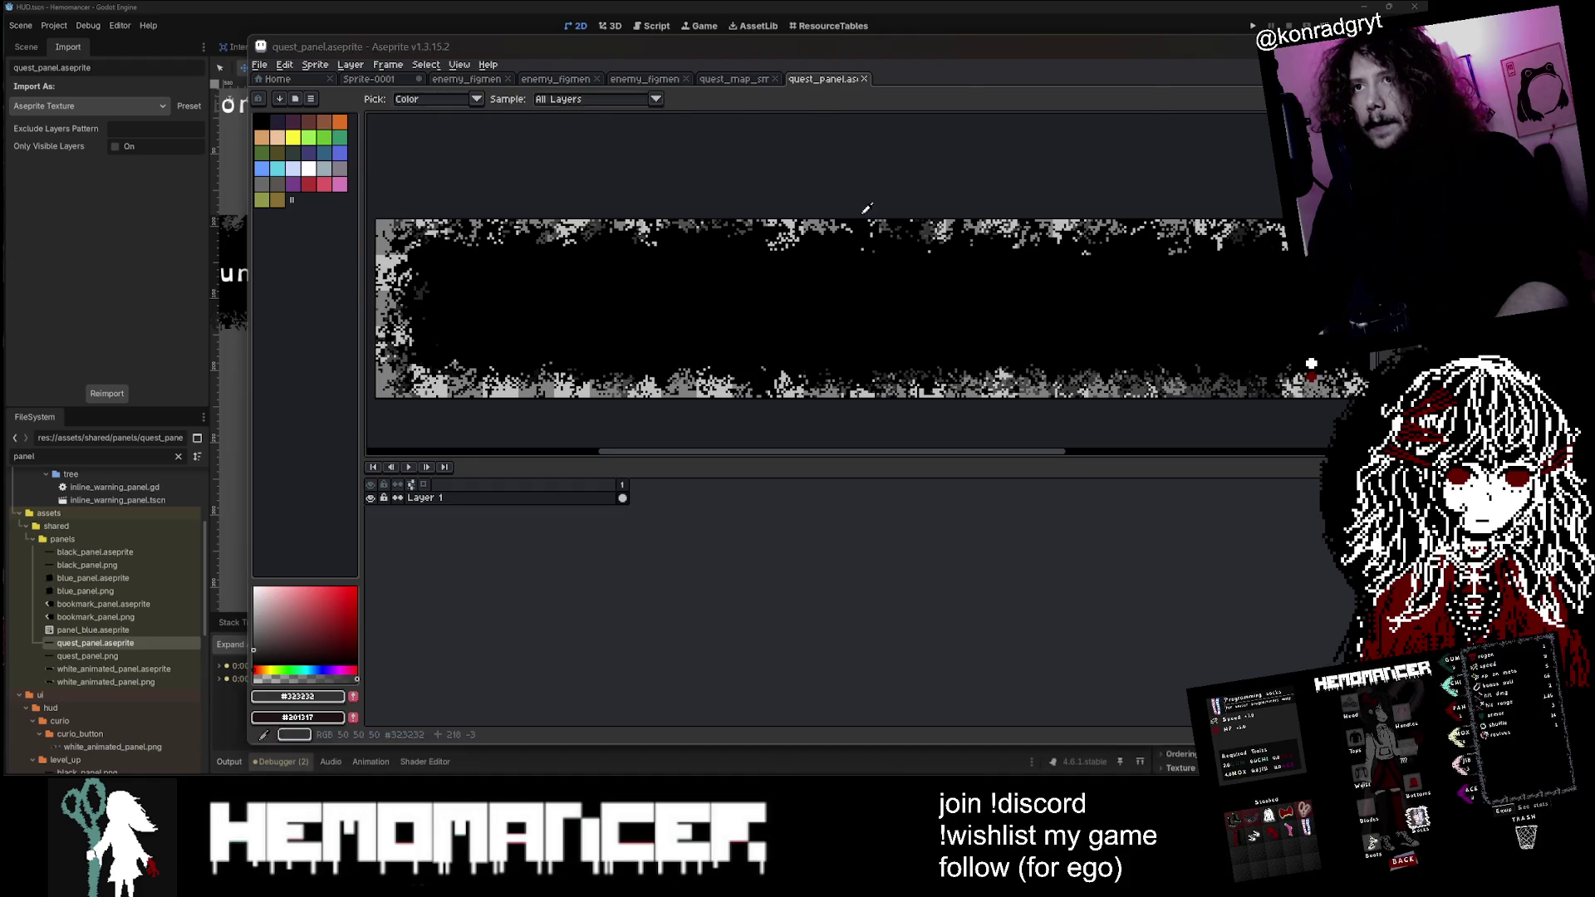
Step: Open white_animated_panel.aseprite in Aseprite from Godot's FileSystem
key(alt+Tab)
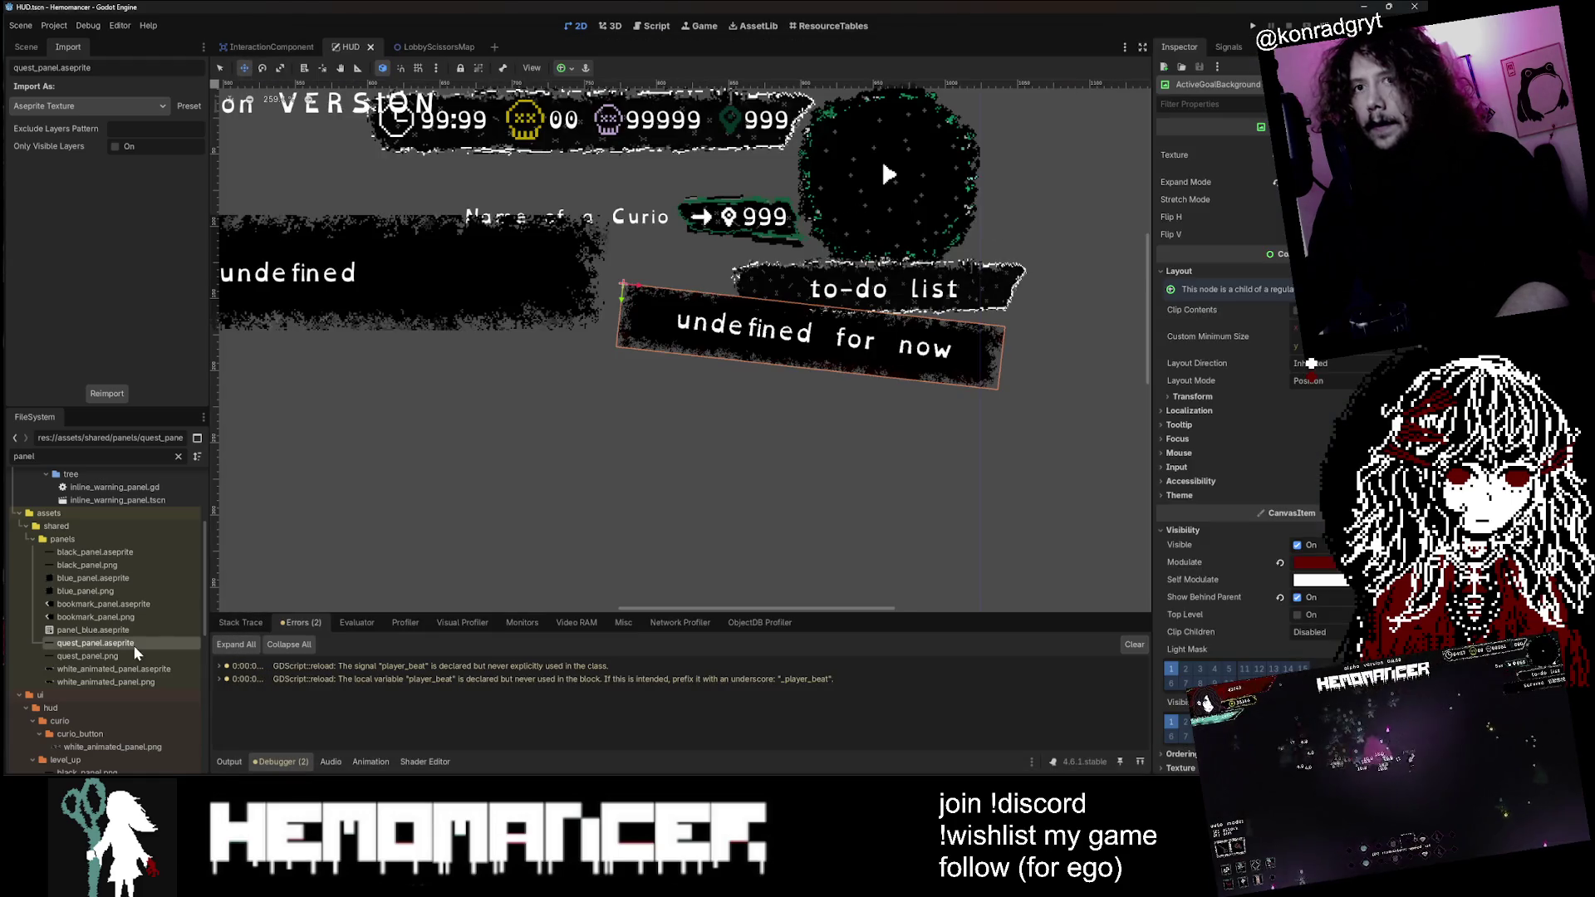
right_click(132, 670)
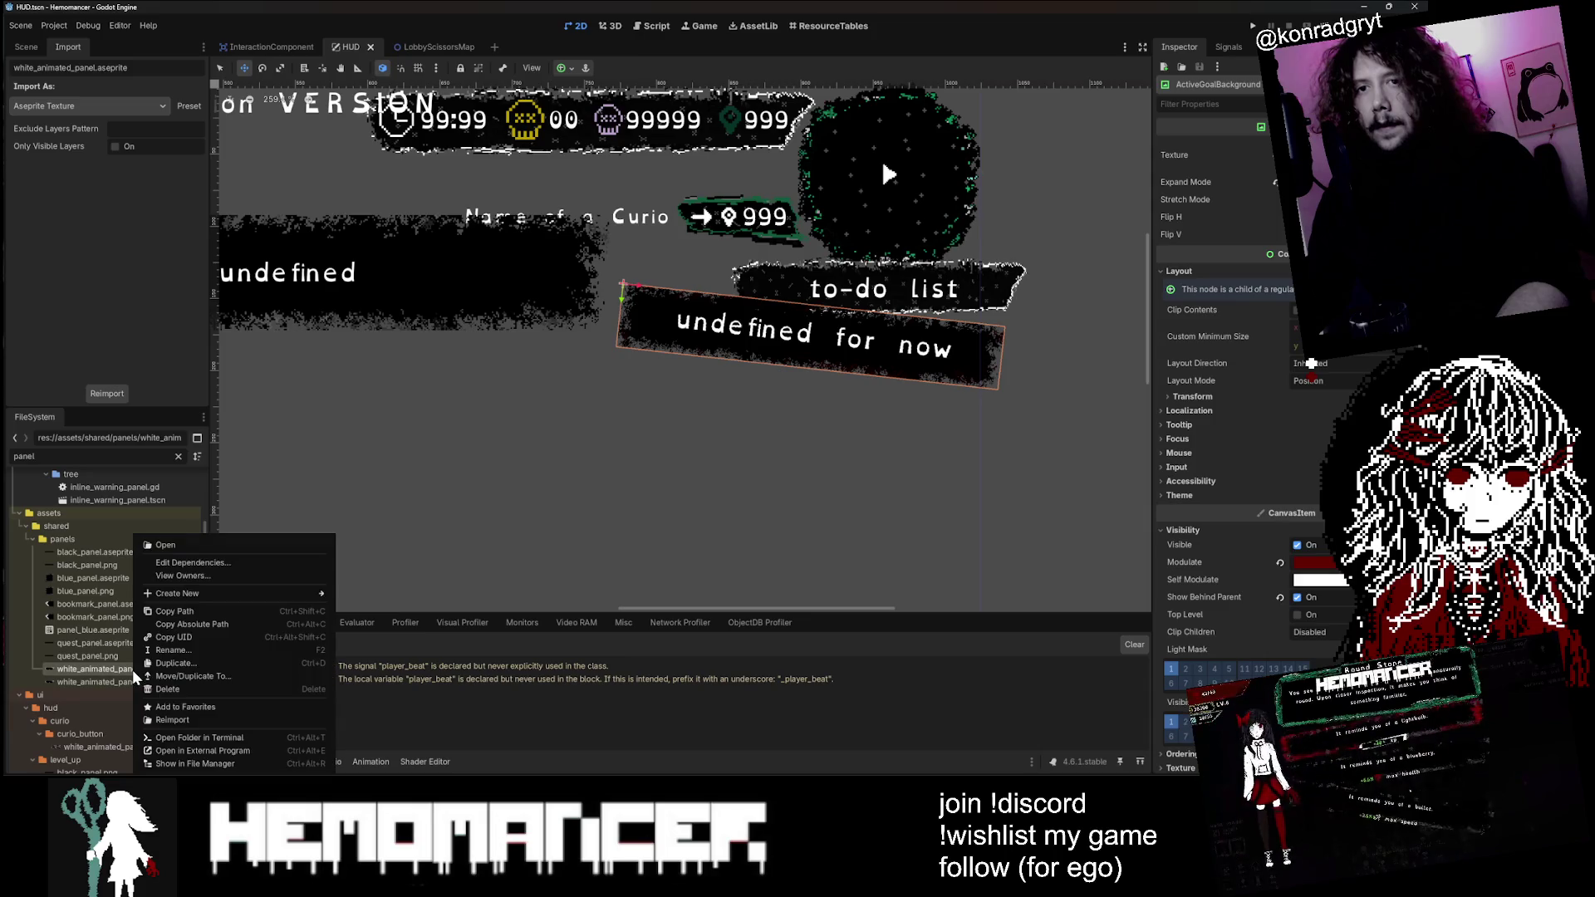
click(231, 751)
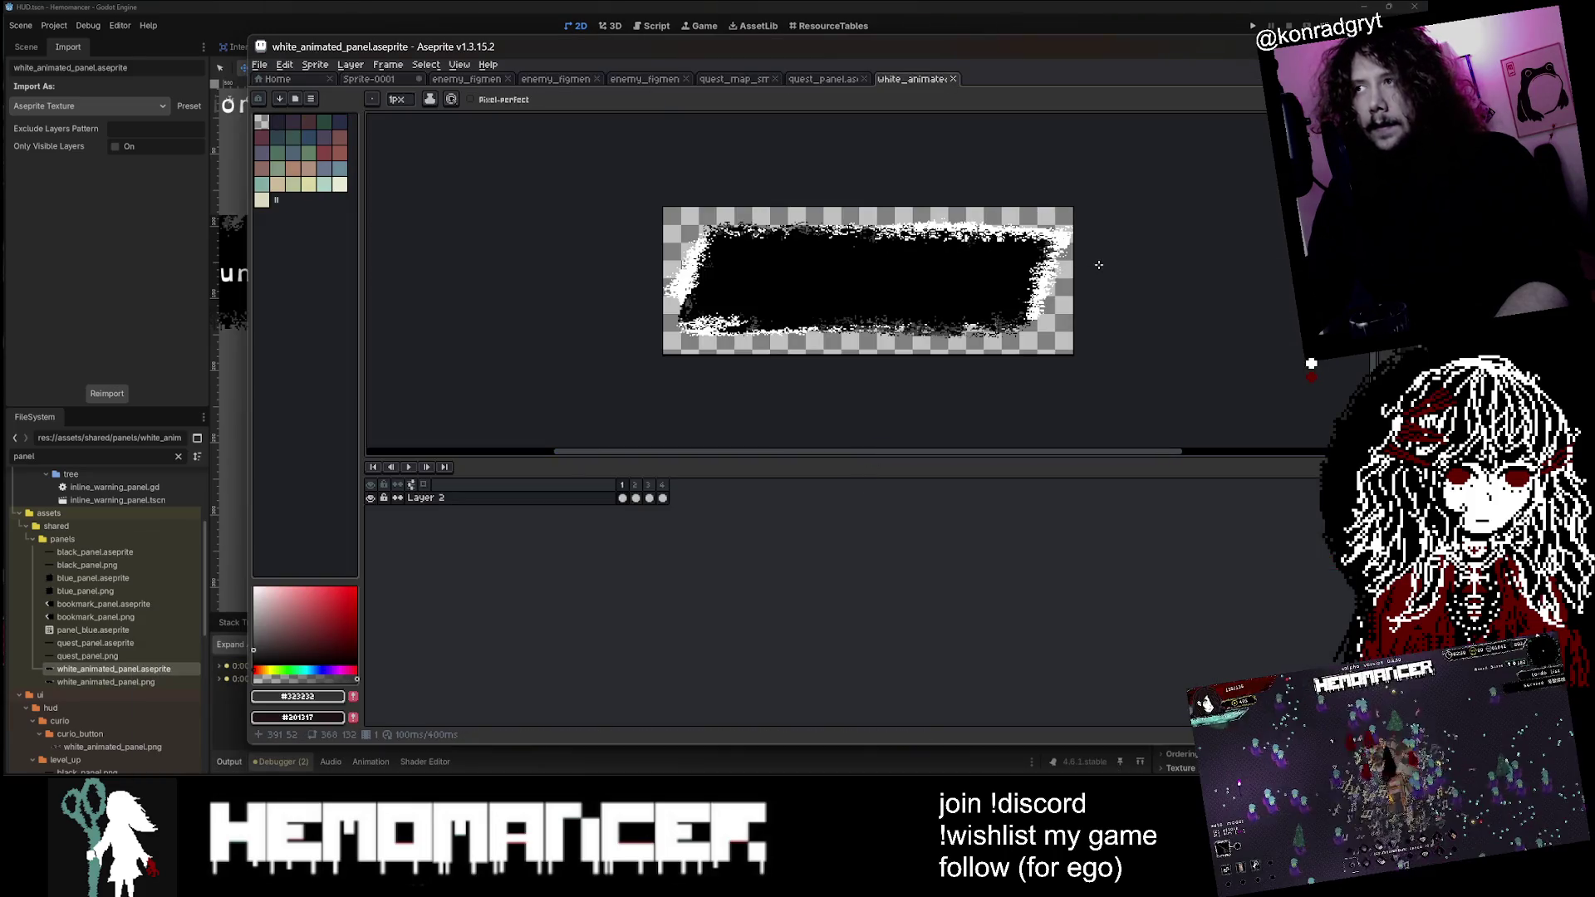
Step: View frames 4, 3, 2 and 1 of the animated panel, then switch to the quest panel sprite
click(623, 499)
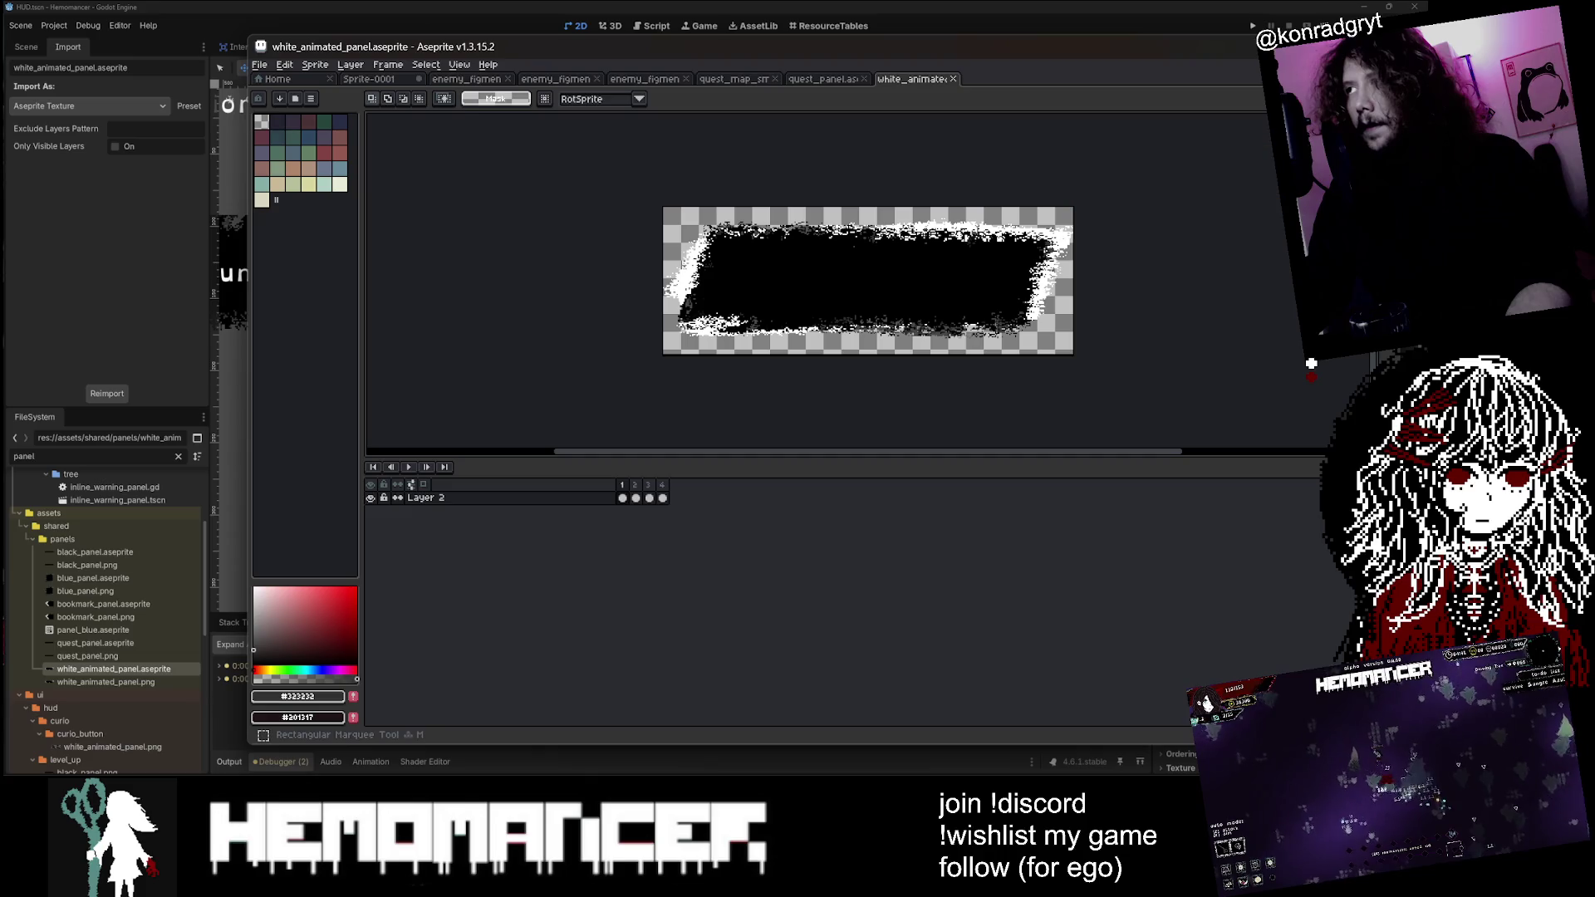
click(648, 499)
click(662, 498)
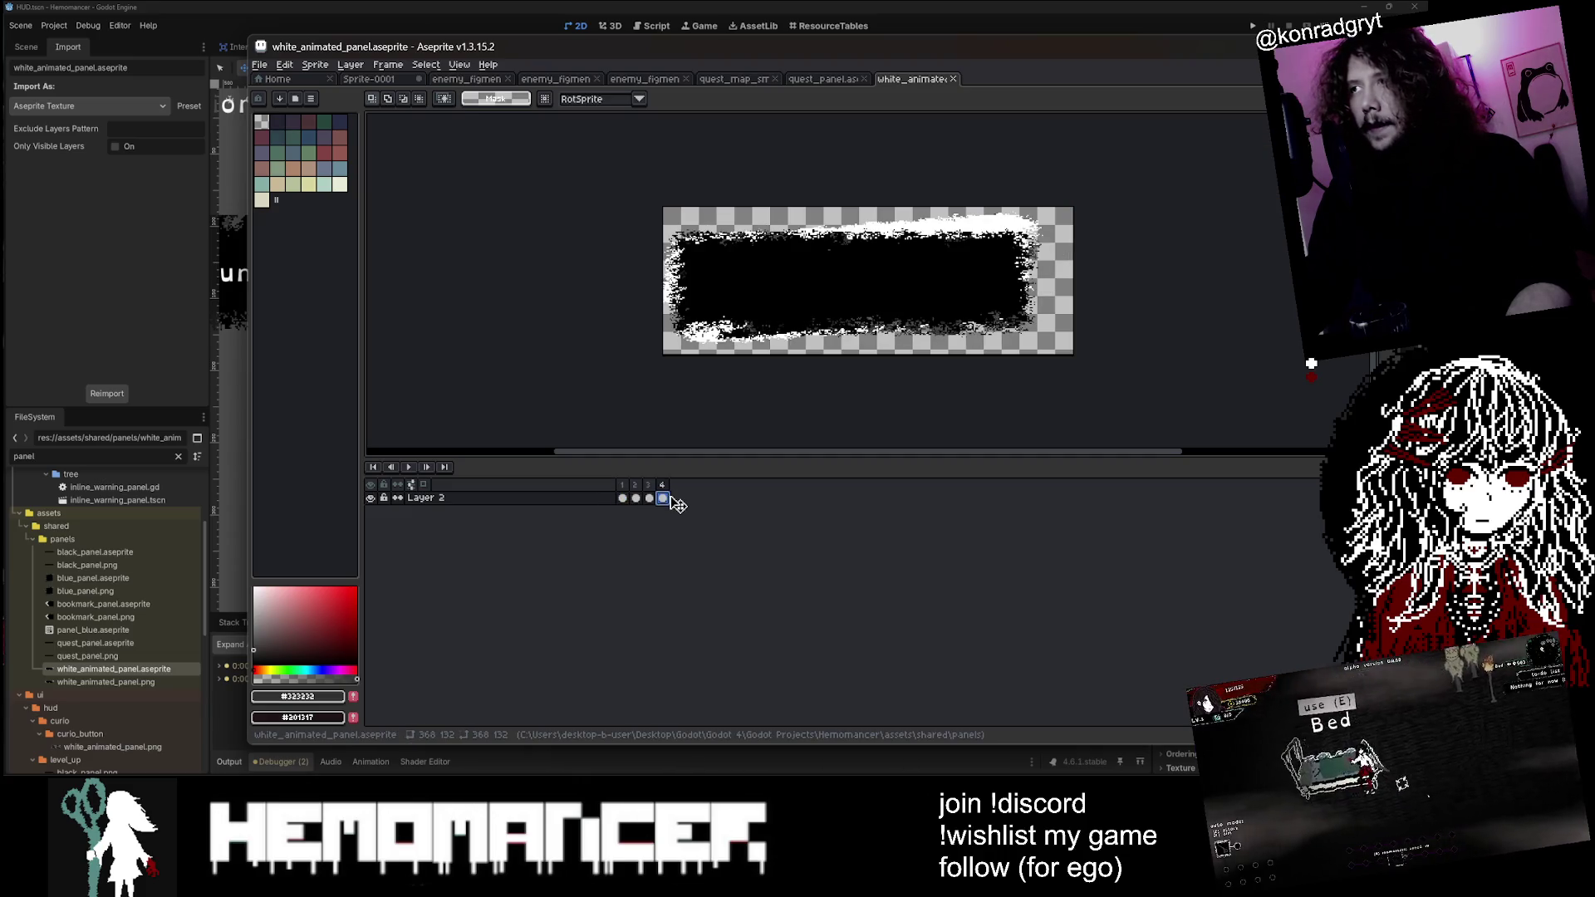
click(648, 498)
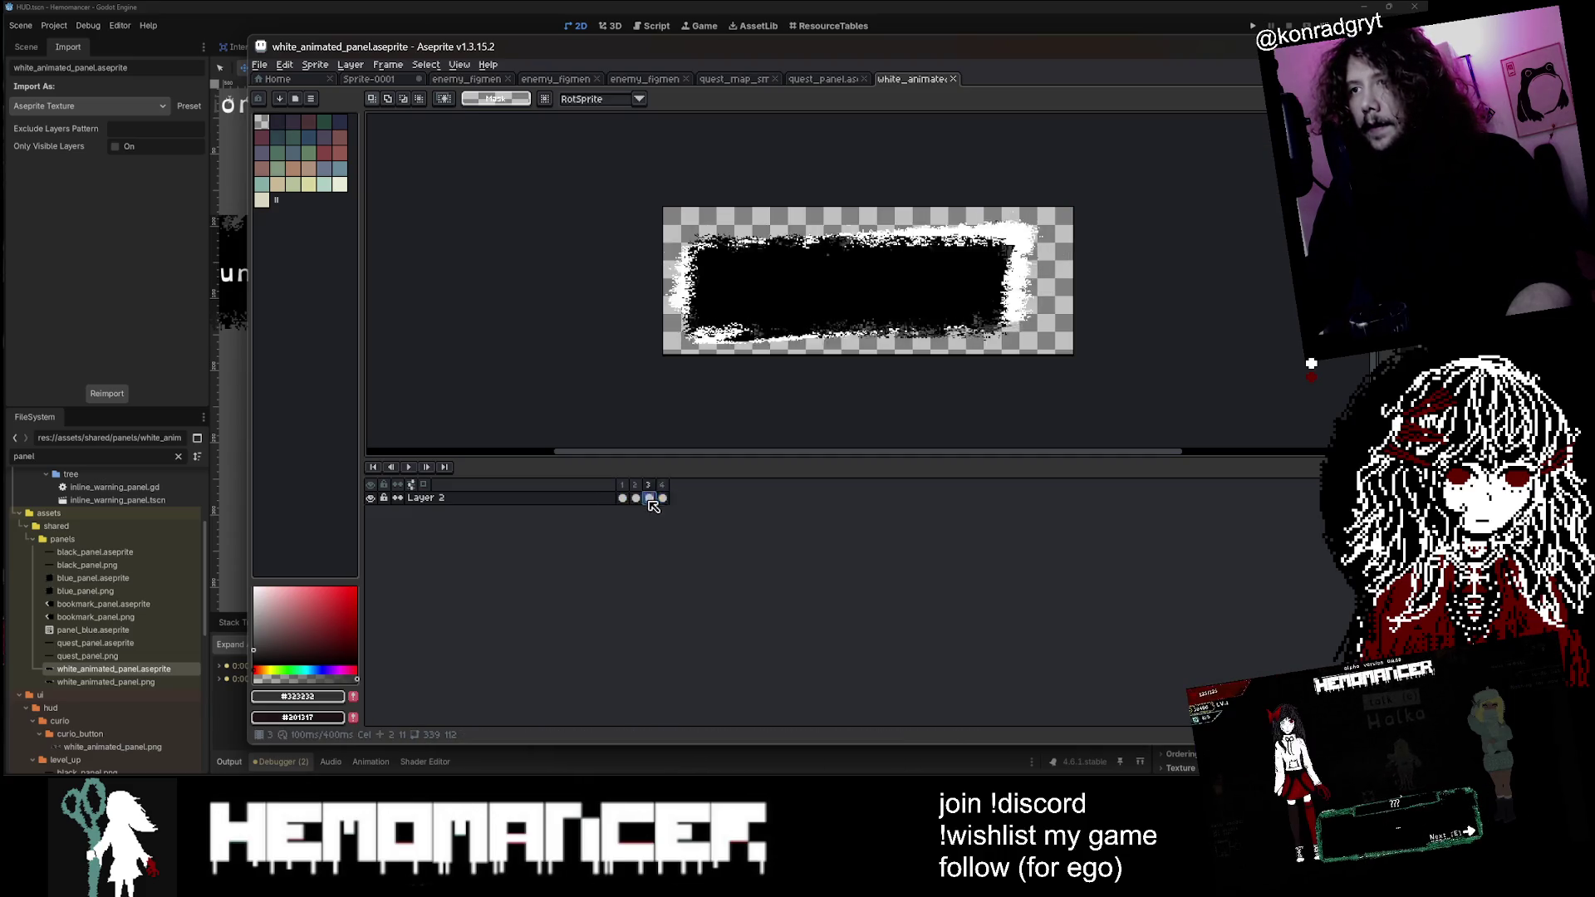
click(635, 499)
click(622, 498)
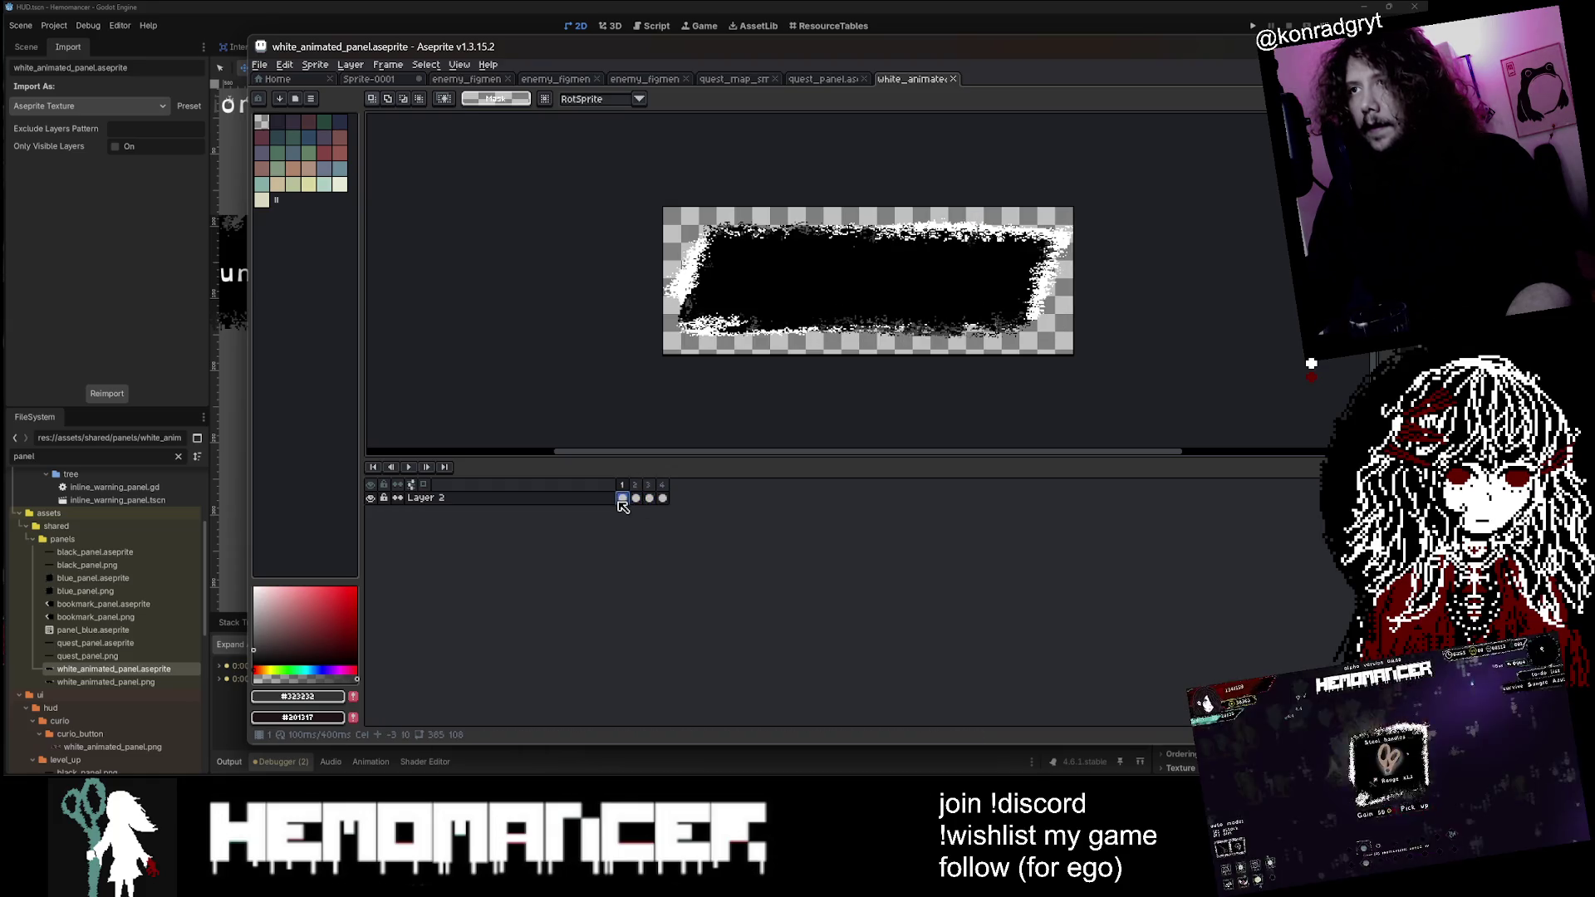
click(662, 498)
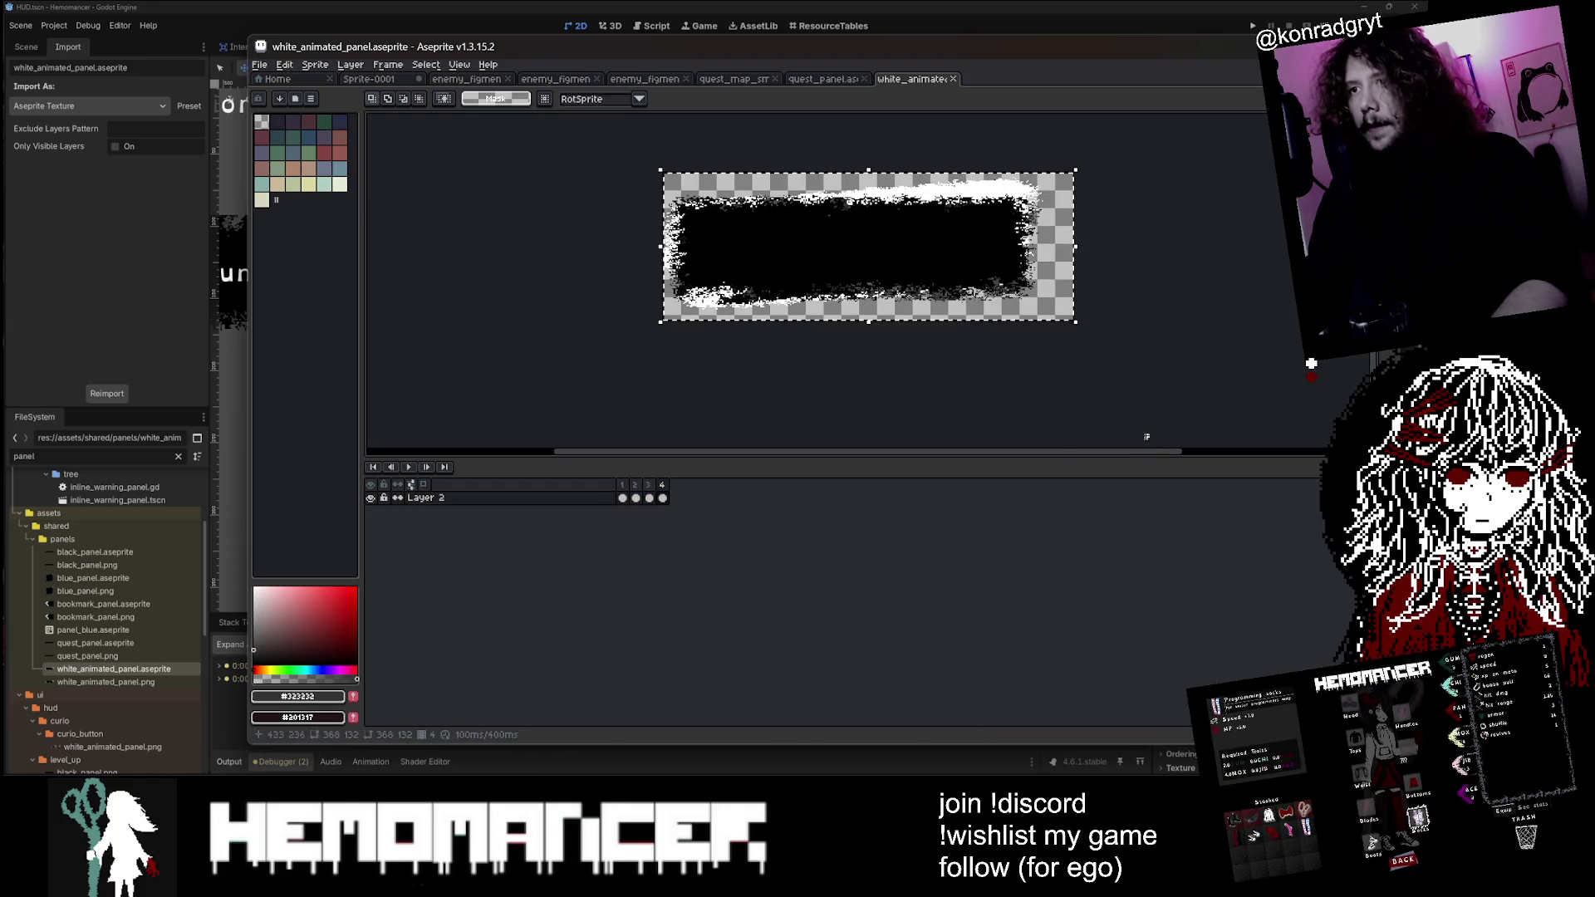
click(822, 79)
scroll(788, 273, down, 2)
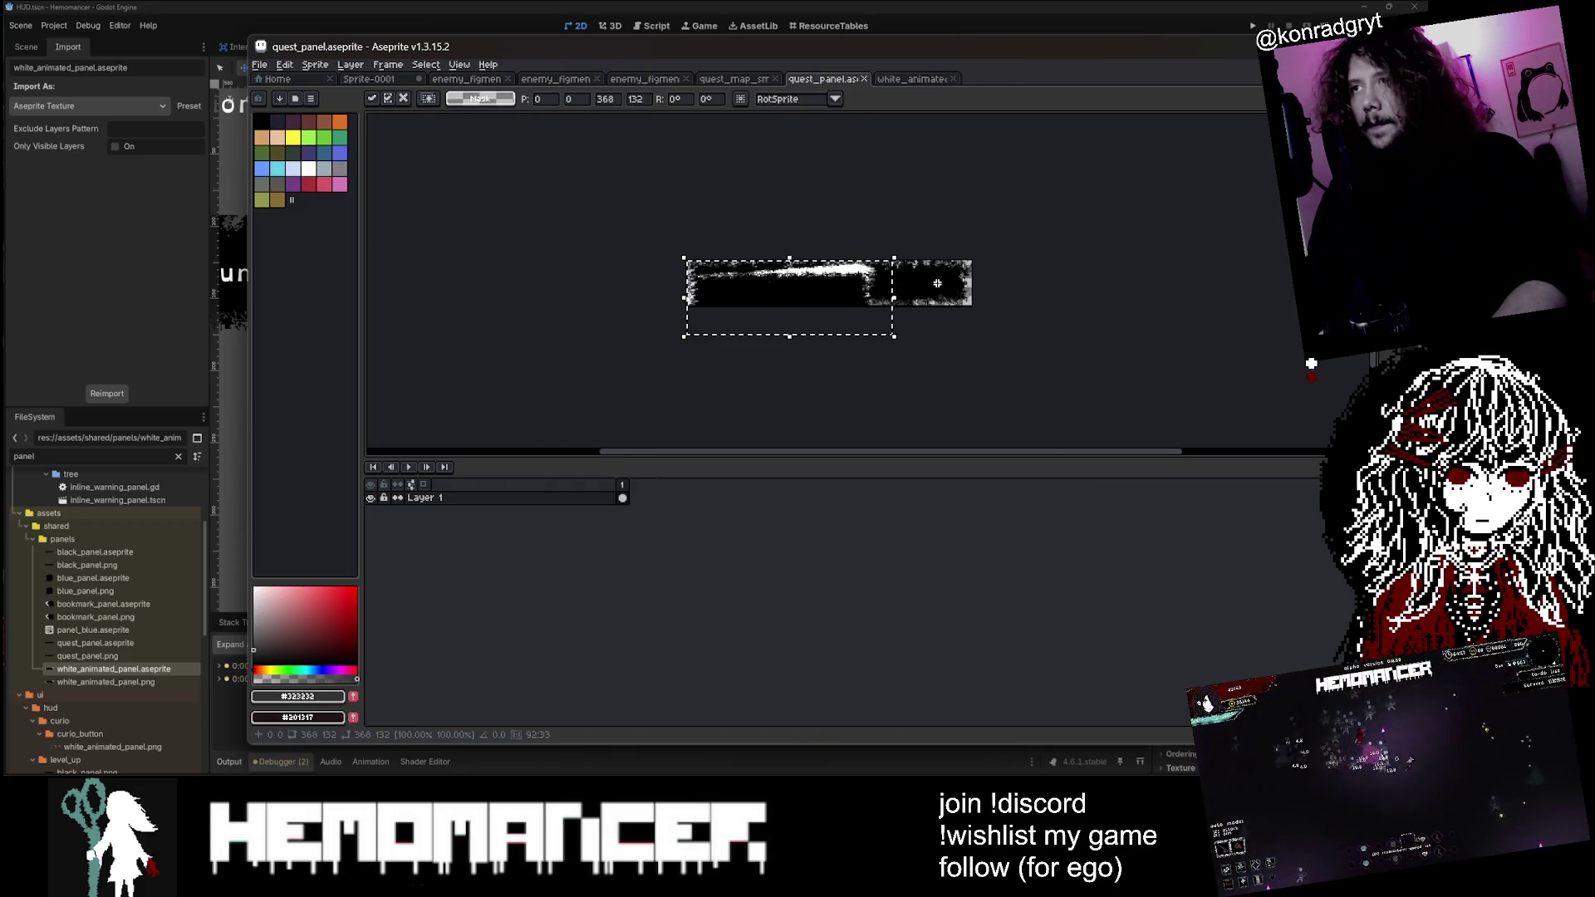
Step: Paste the grunge frame, scale it to 367×79, shift it left to the panel edge and commit
key(ctrl+v)
key(ctrl+v)
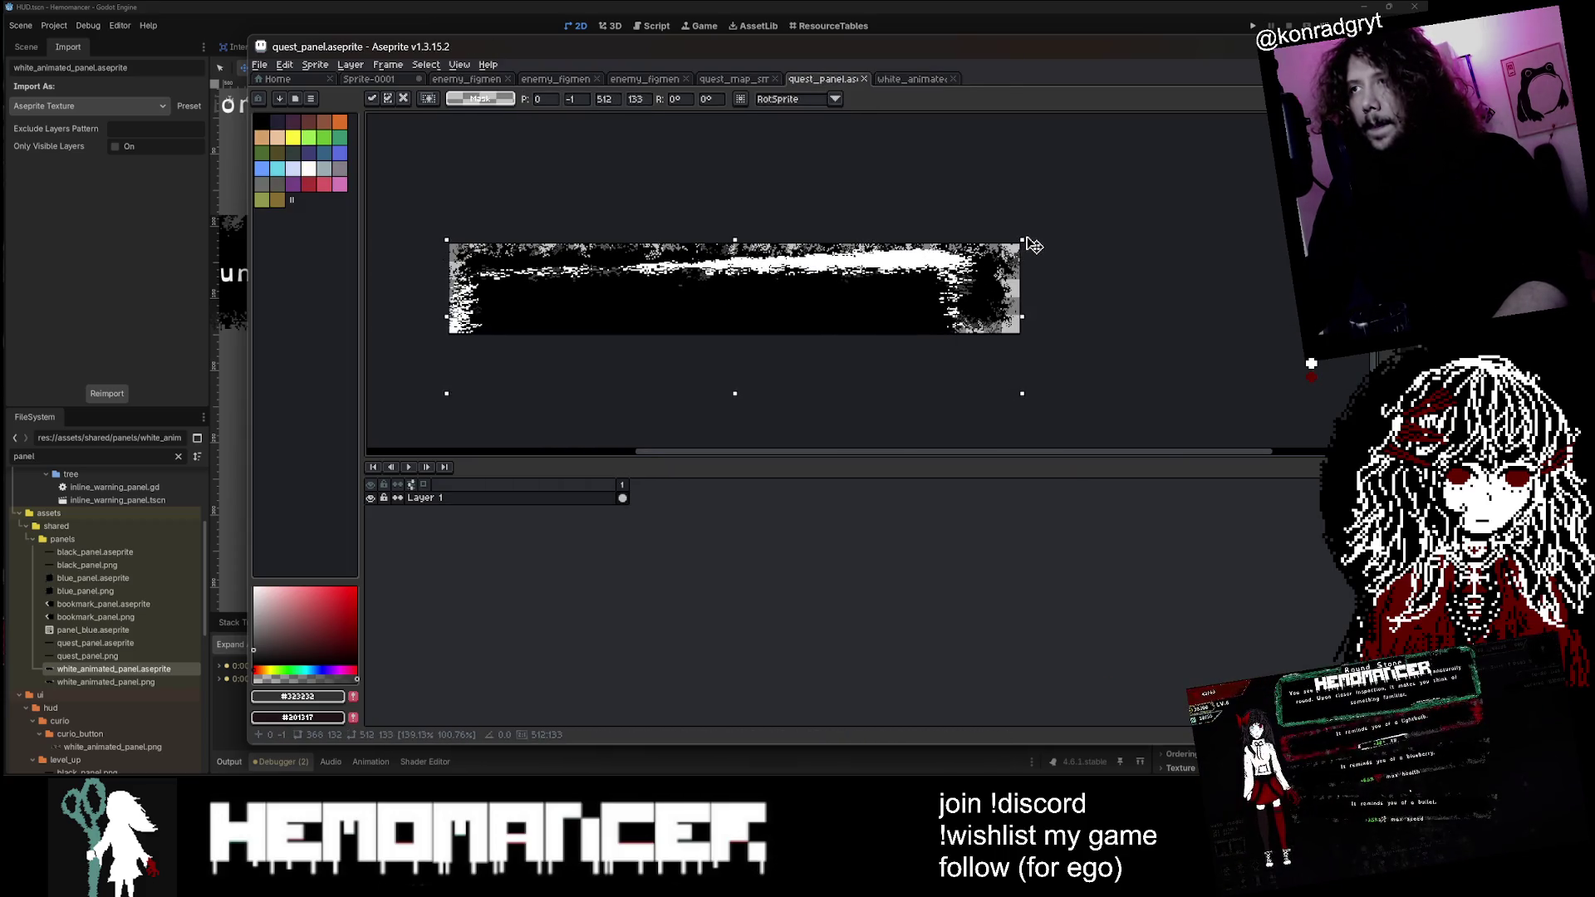
mouse_move(1013, 212)
mouse_down()
mouse_move(893, 270)
mouse_move(923, 229)
mouse_move(886, 270)
mouse_up()
scroll(887, 270, up, 1)
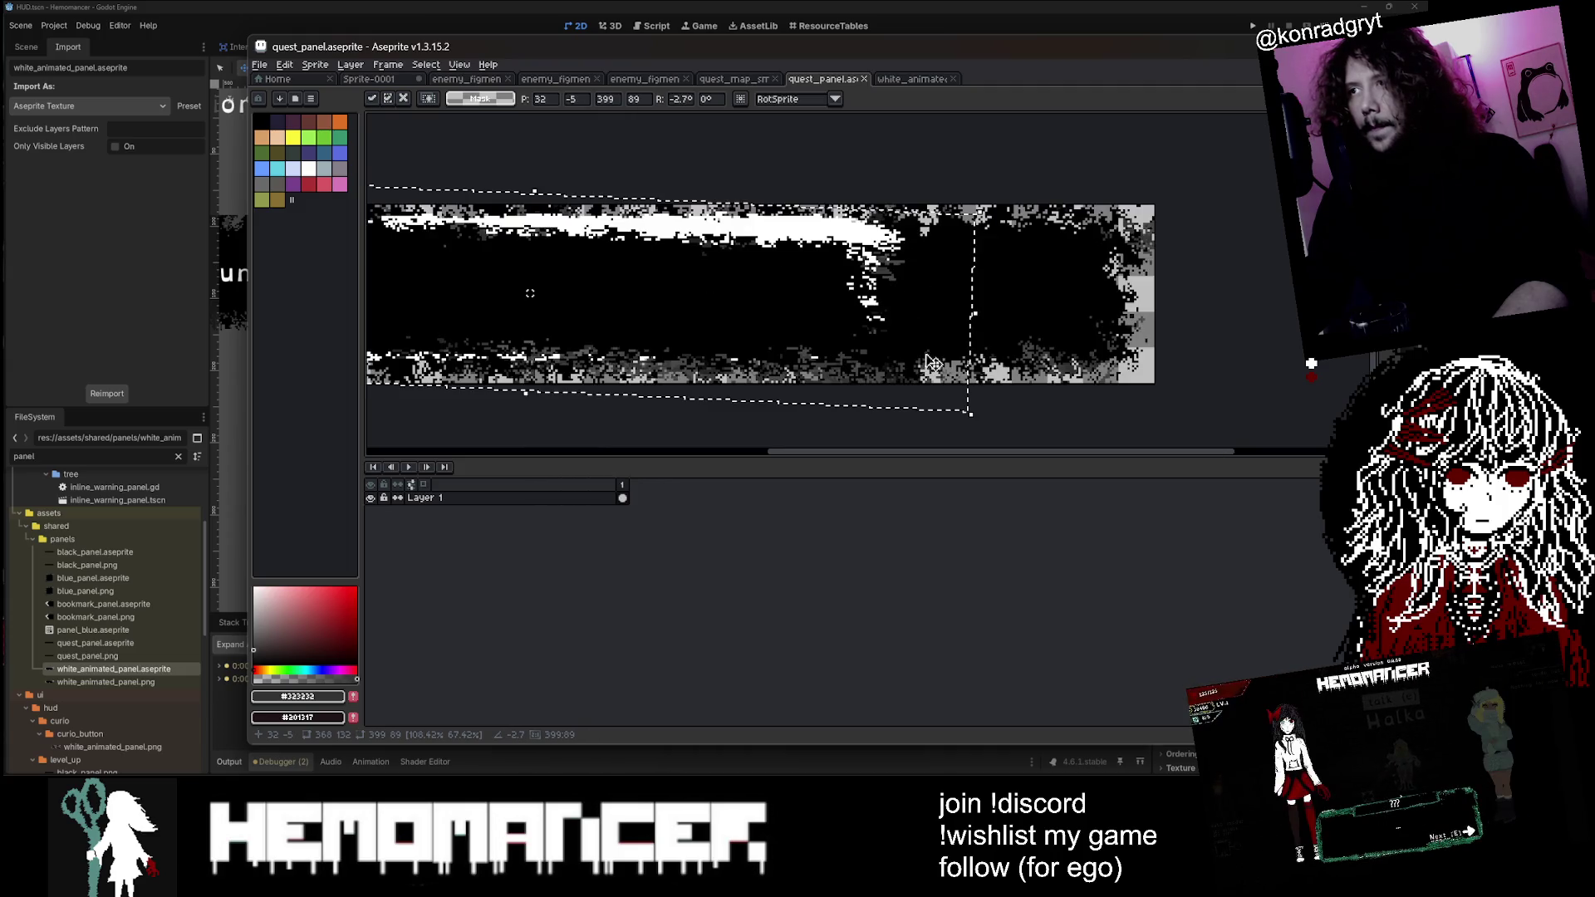
scroll(959, 391, down, 1)
drag(964, 397, 919, 388)
drag(739, 333, 690, 330)
scroll(747, 316, up, 1)
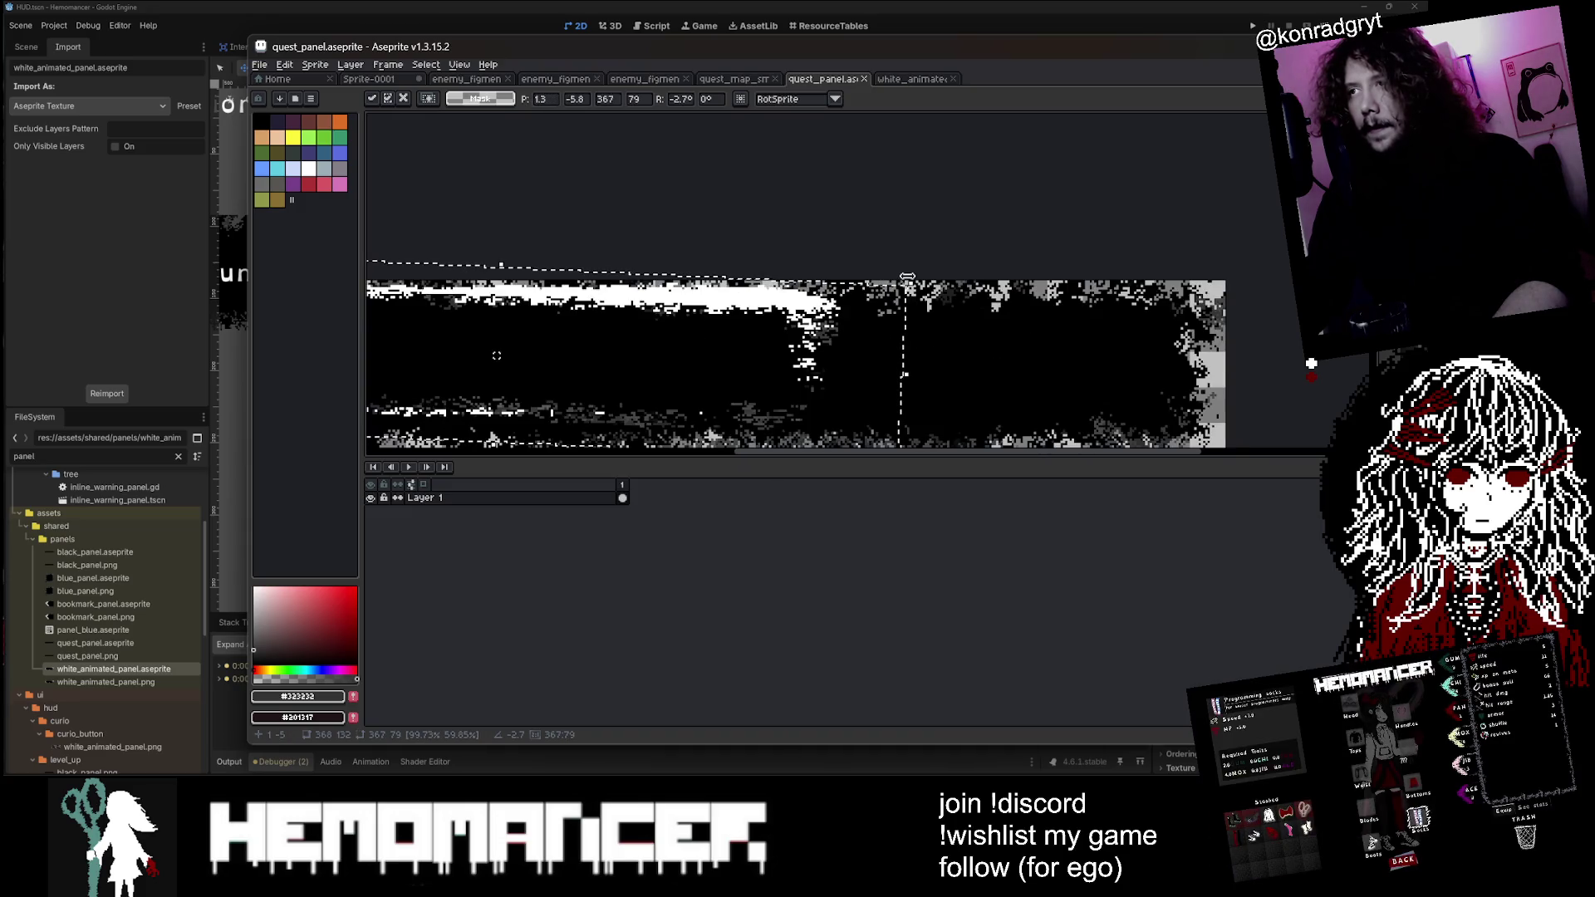
key(Return)
scroll(884, 283, down, 2)
scroll(884, 281, up, 1)
scroll(885, 280, up, 2)
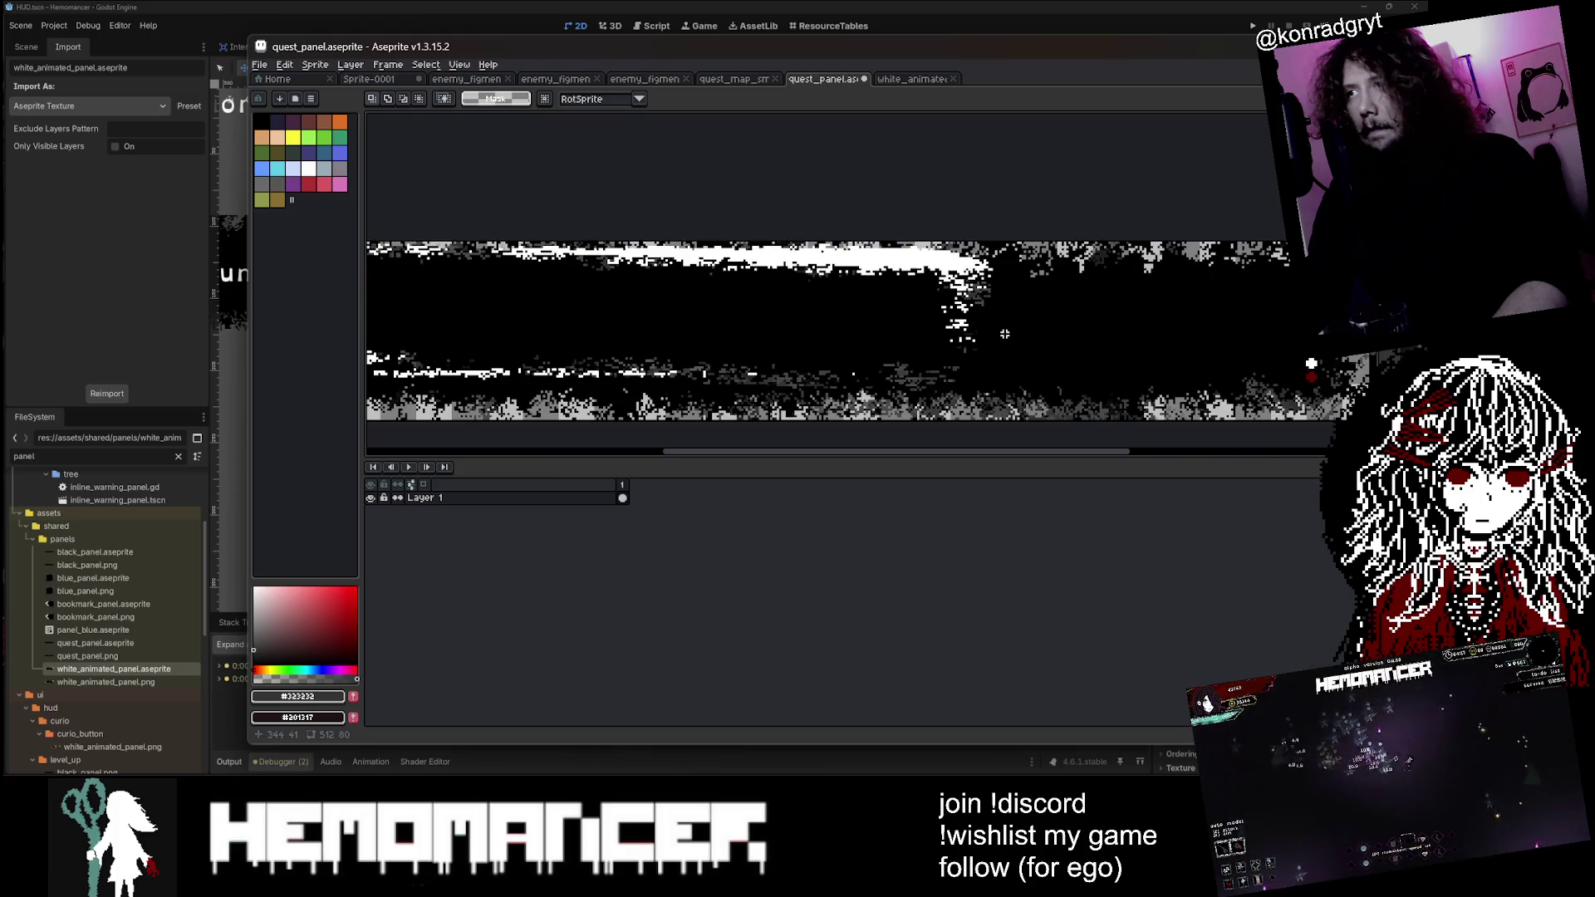
Step: Paint over grunge pixels near the right end with a 15px black Pencil
key(b)
alt+click(950, 359)
key(plus)
key(plus)
key(plus)
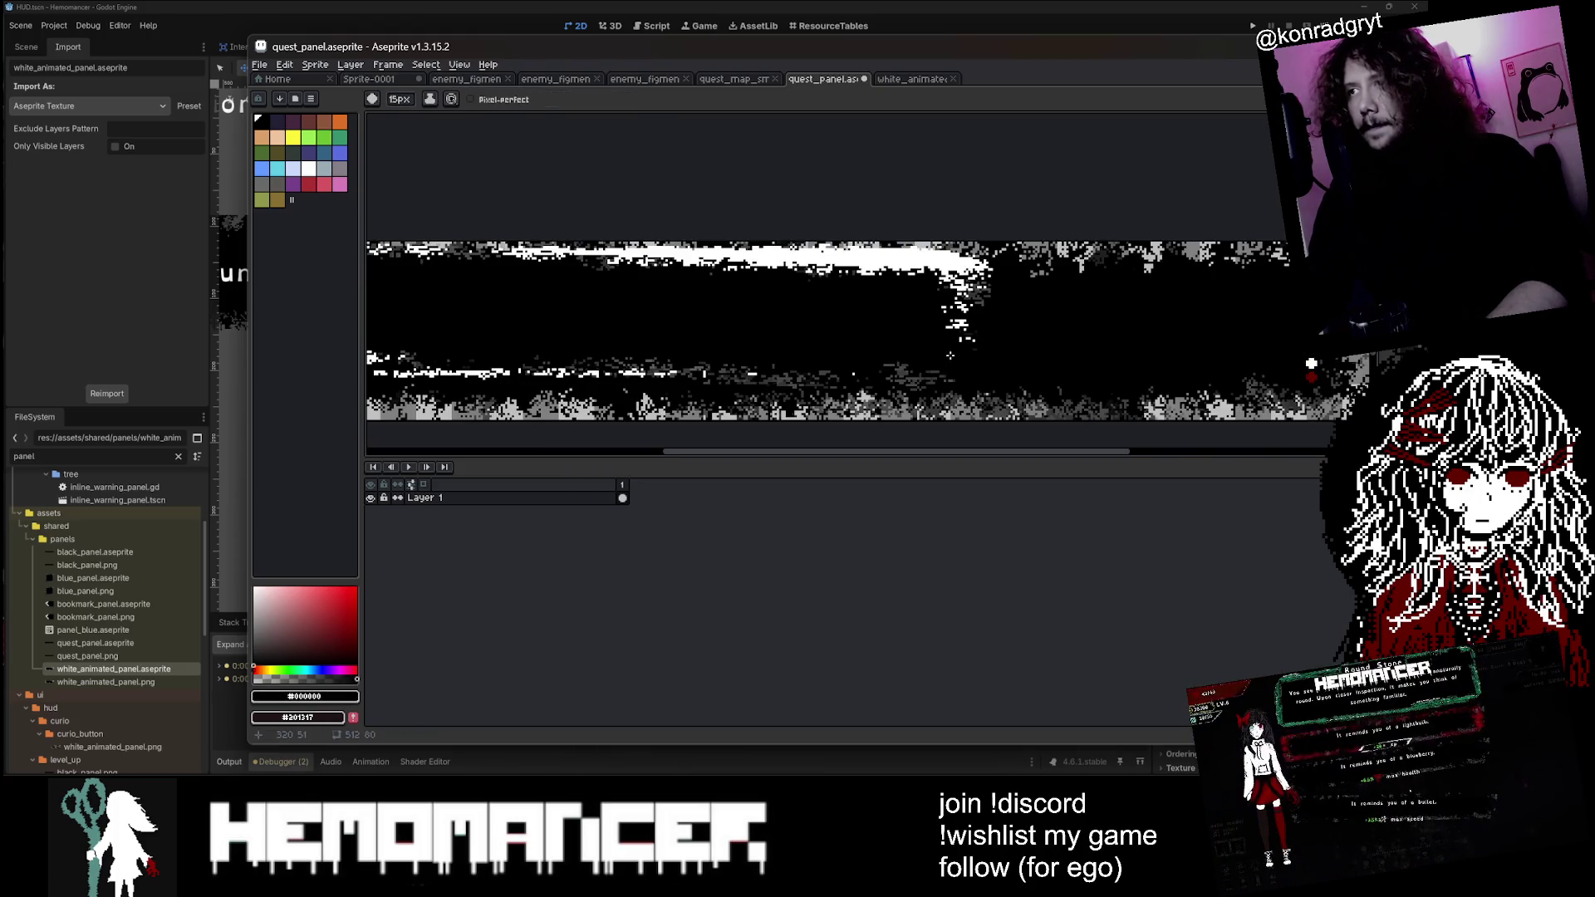
drag(981, 291, 931, 321)
scroll(975, 294, down, 2)
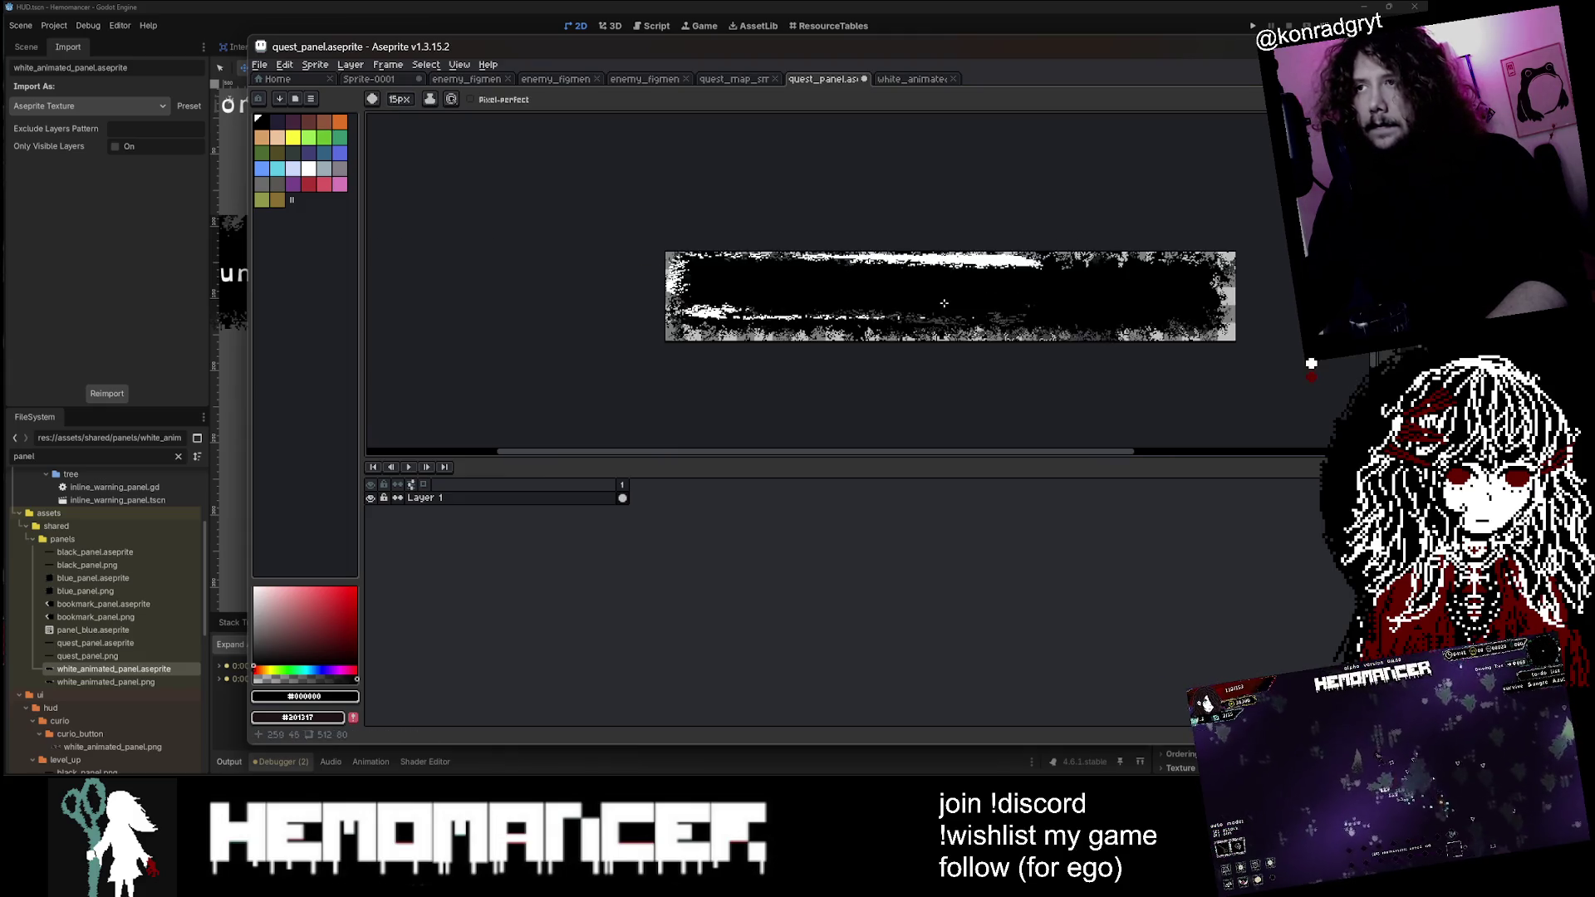
scroll(960, 306, up, 2)
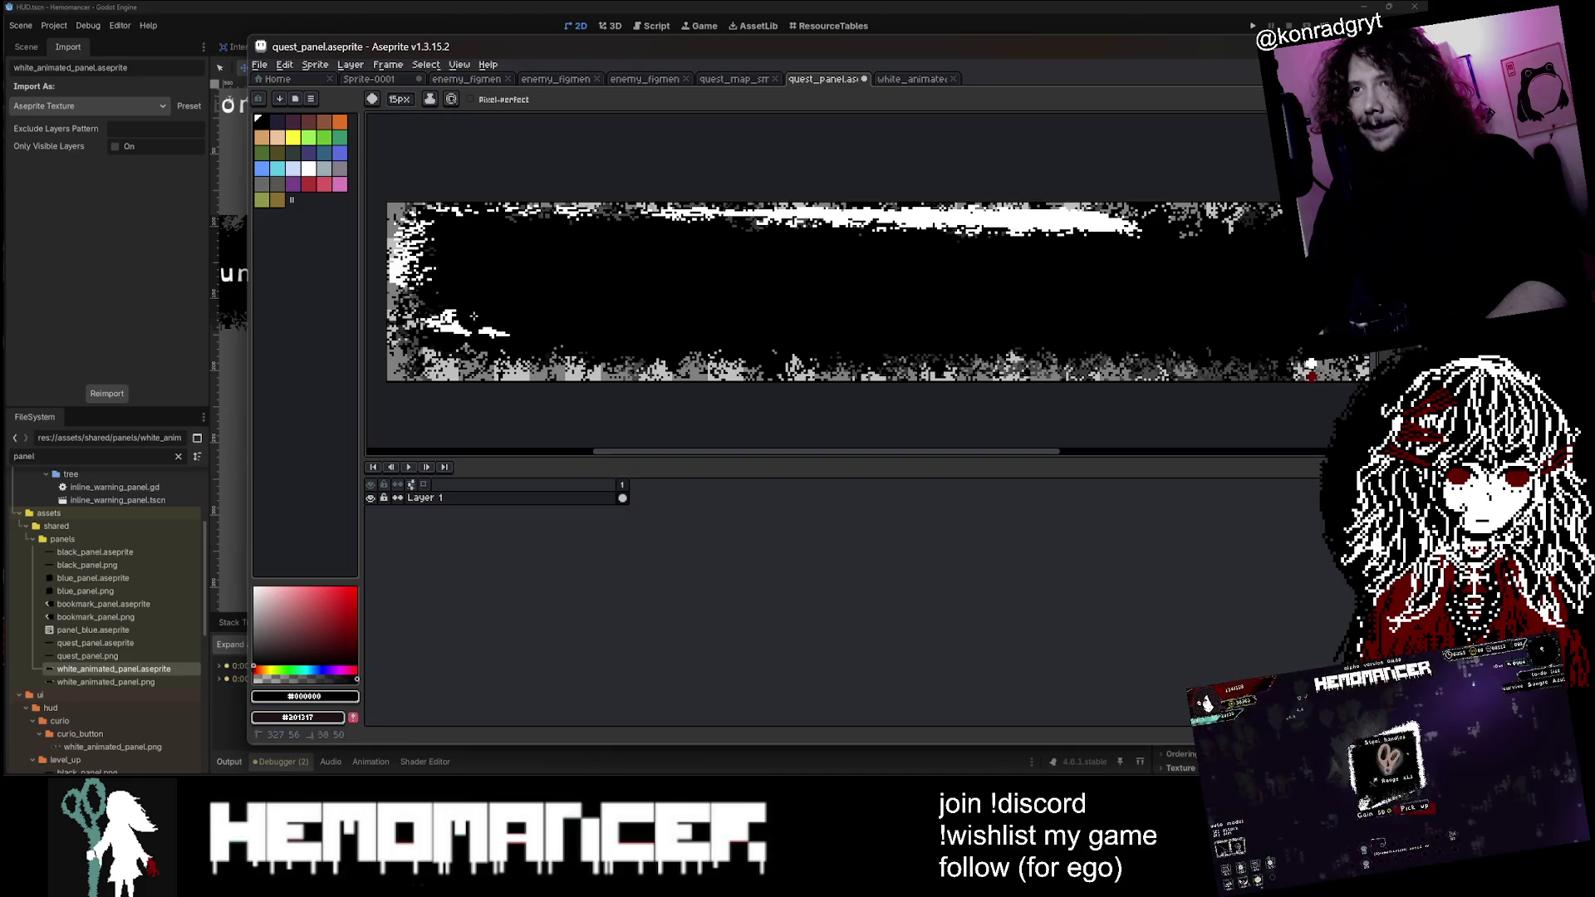
scroll(443, 323, down, 2)
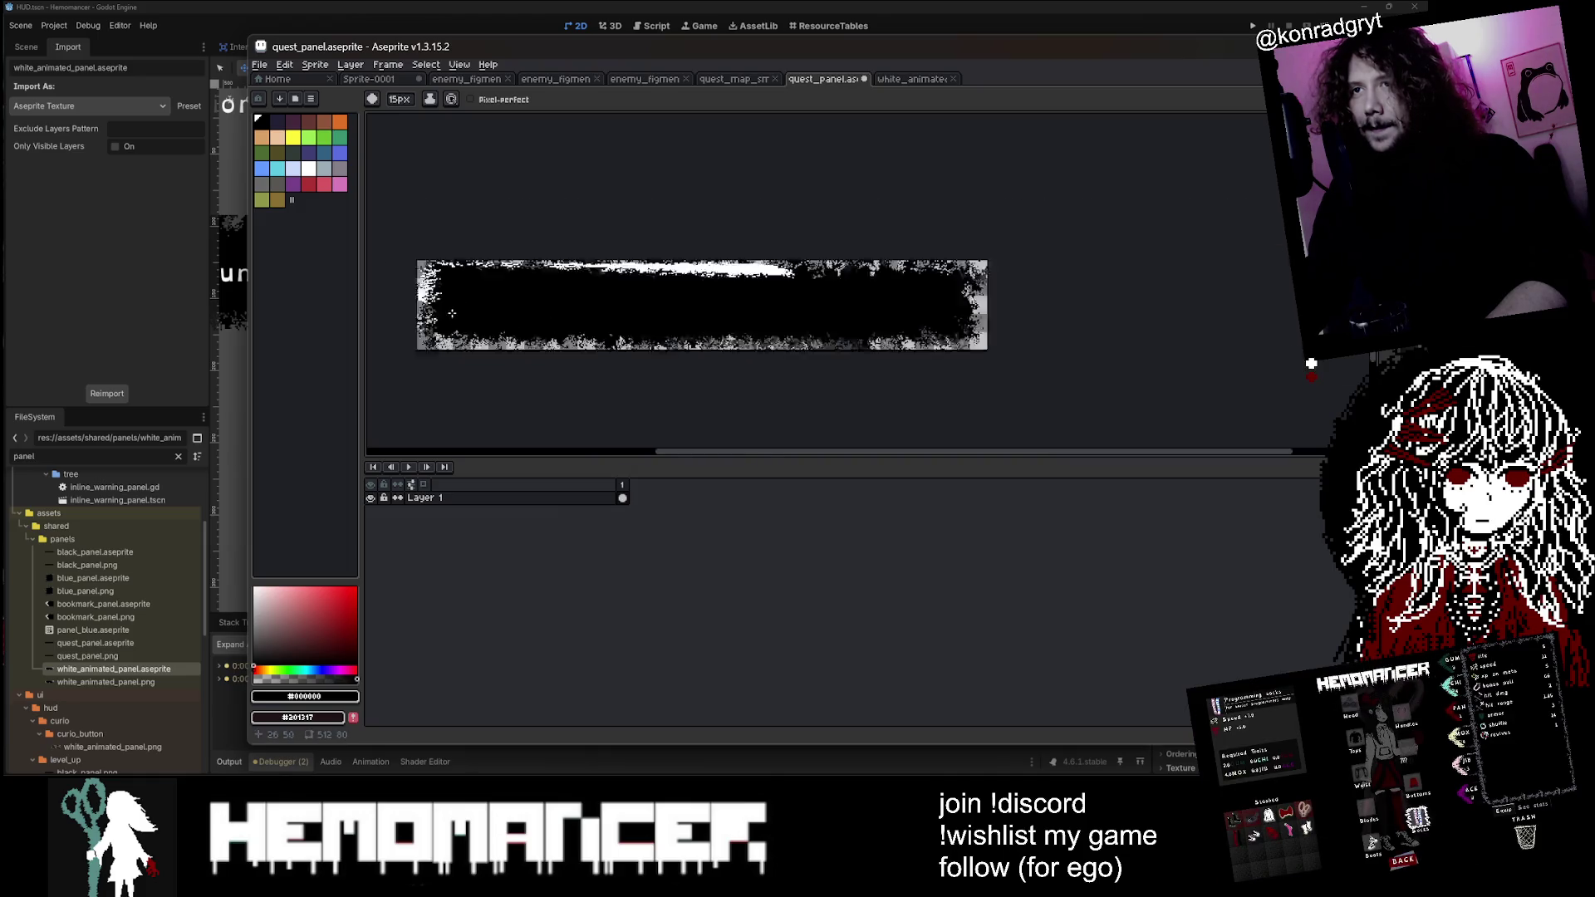
Step: Paste another grunge copy, position it and shrink it to 332×105
key(ctrl+v)
drag(752, 282, 930, 251)
drag(999, 301, 968, 297)
mouse_move(1077, 210)
mouse_down()
mouse_move(1038, 242)
mouse_move(1080, 244)
mouse_move(1091, 224)
mouse_up()
scroll(1078, 245, up, 1)
scroll(1092, 224, down, 1)
Step: Nudge the second grunge overlay slightly right and commit it tilted -1.6°
drag(1001, 283, 1006, 280)
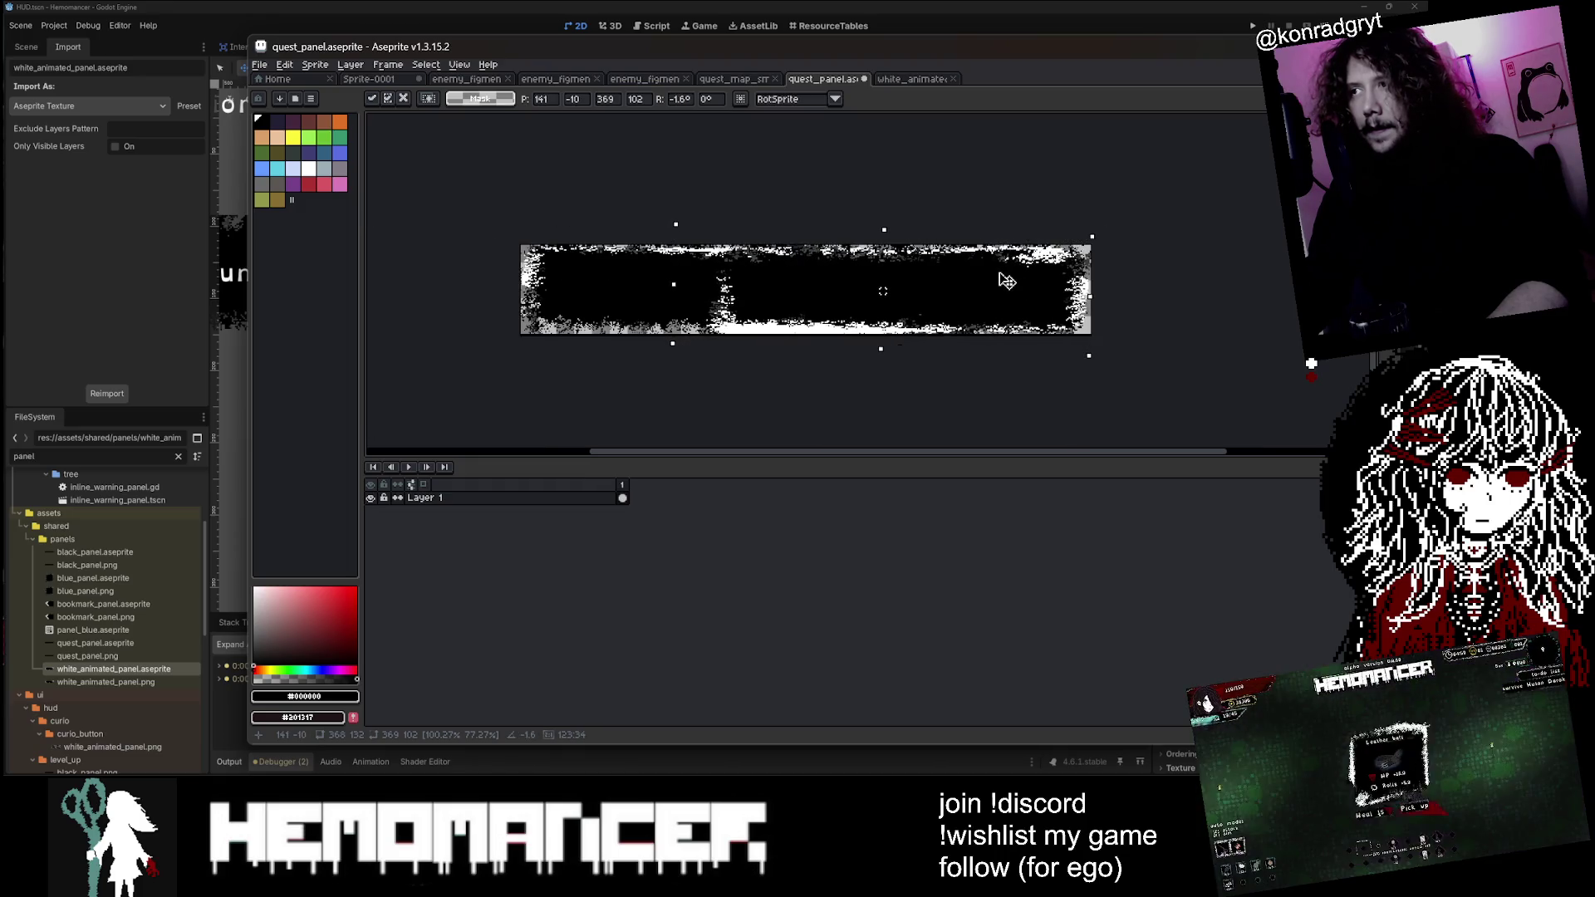
scroll(897, 282, up, 1)
scroll(897, 282, down, 1)
scroll(864, 299, up, 1)
key(i)
key(b)
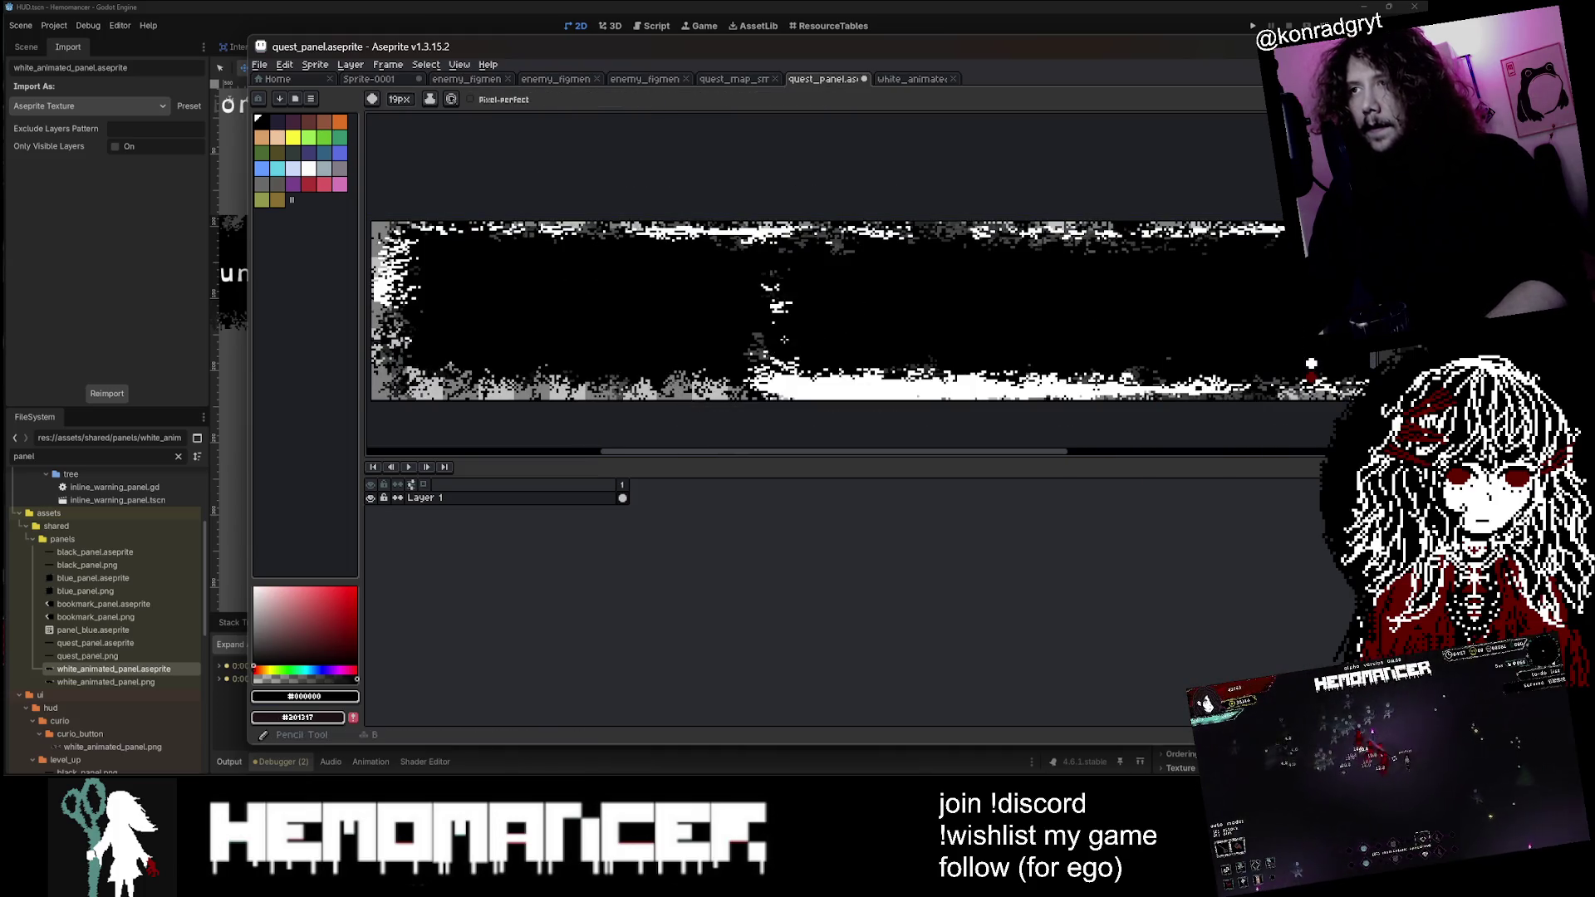
scroll(753, 267, down, 2)
scroll(814, 266, up, 2)
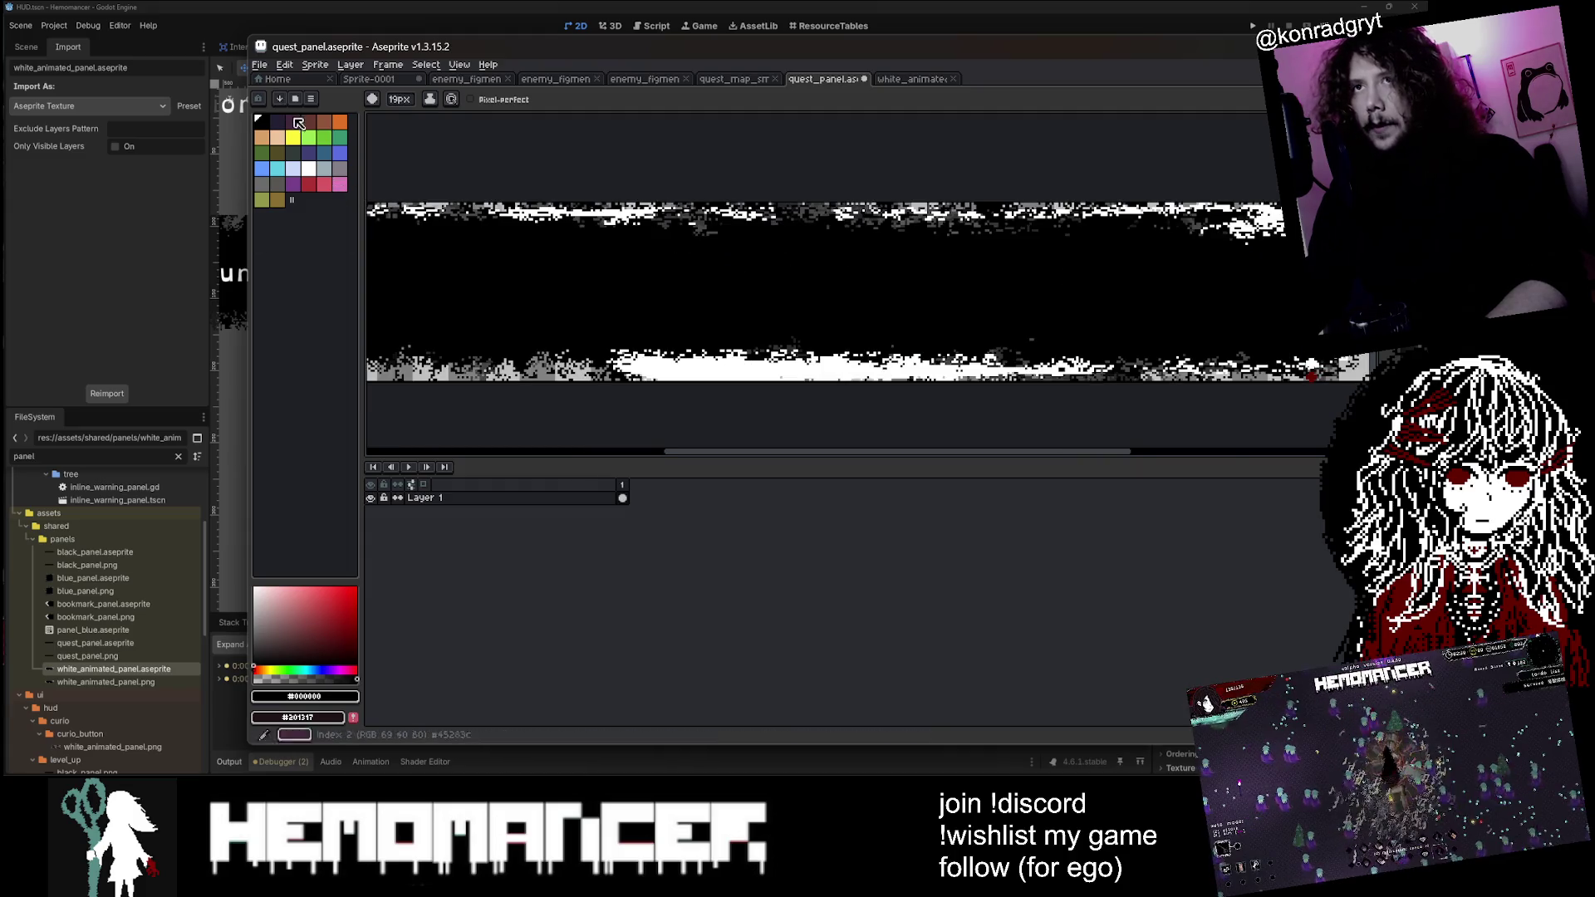
Step: Load the hemomancer palette from the palette presets
click(295, 98)
click(338, 606)
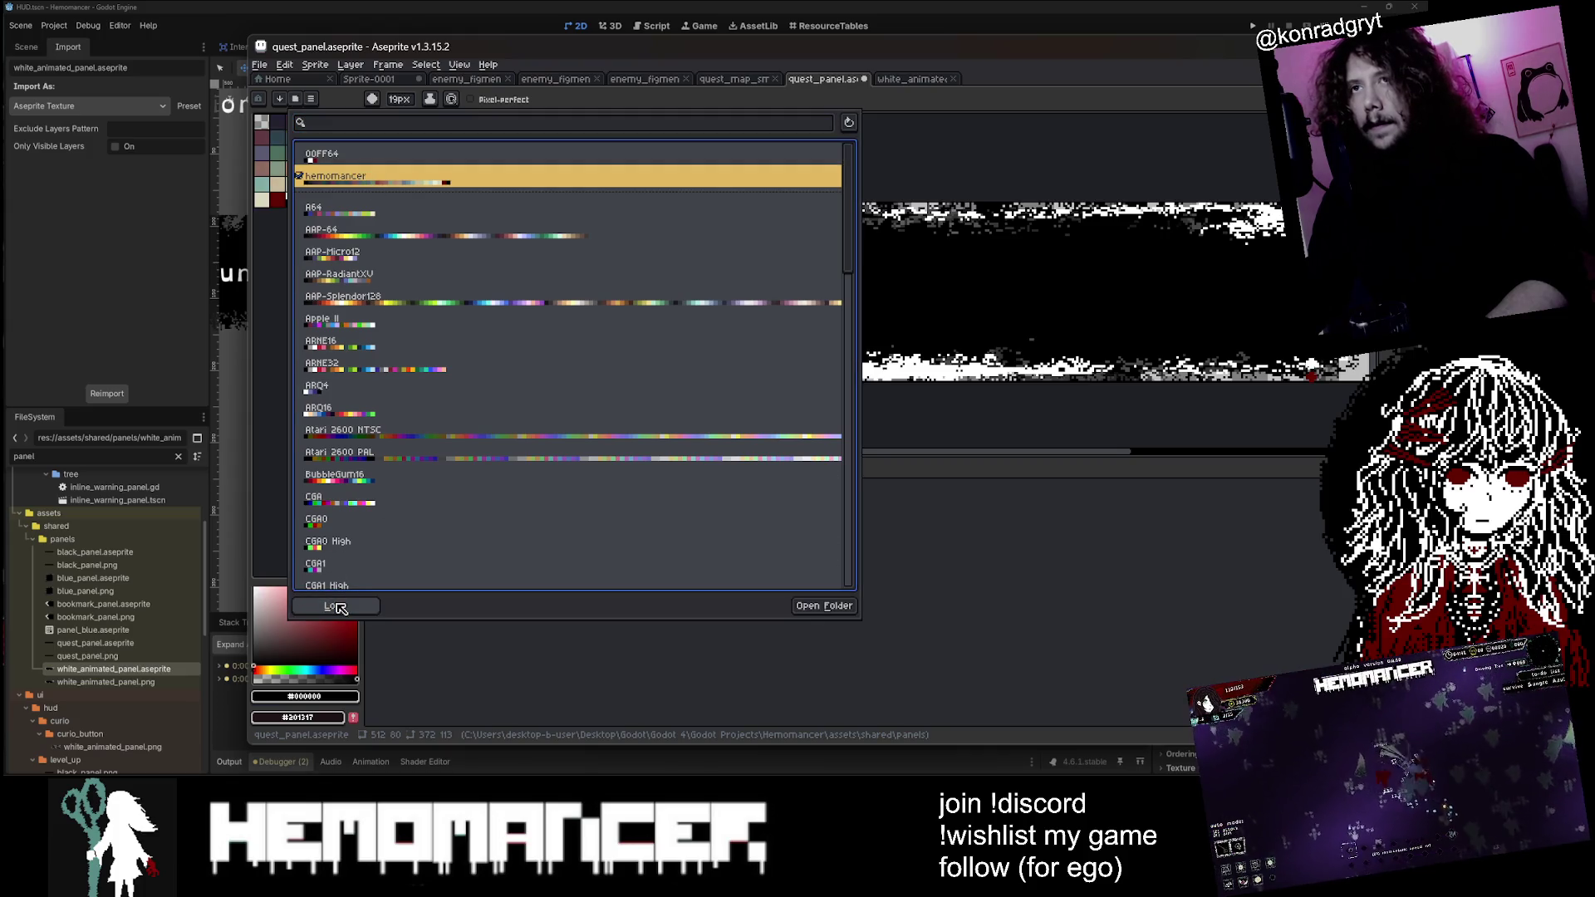
click(910, 591)
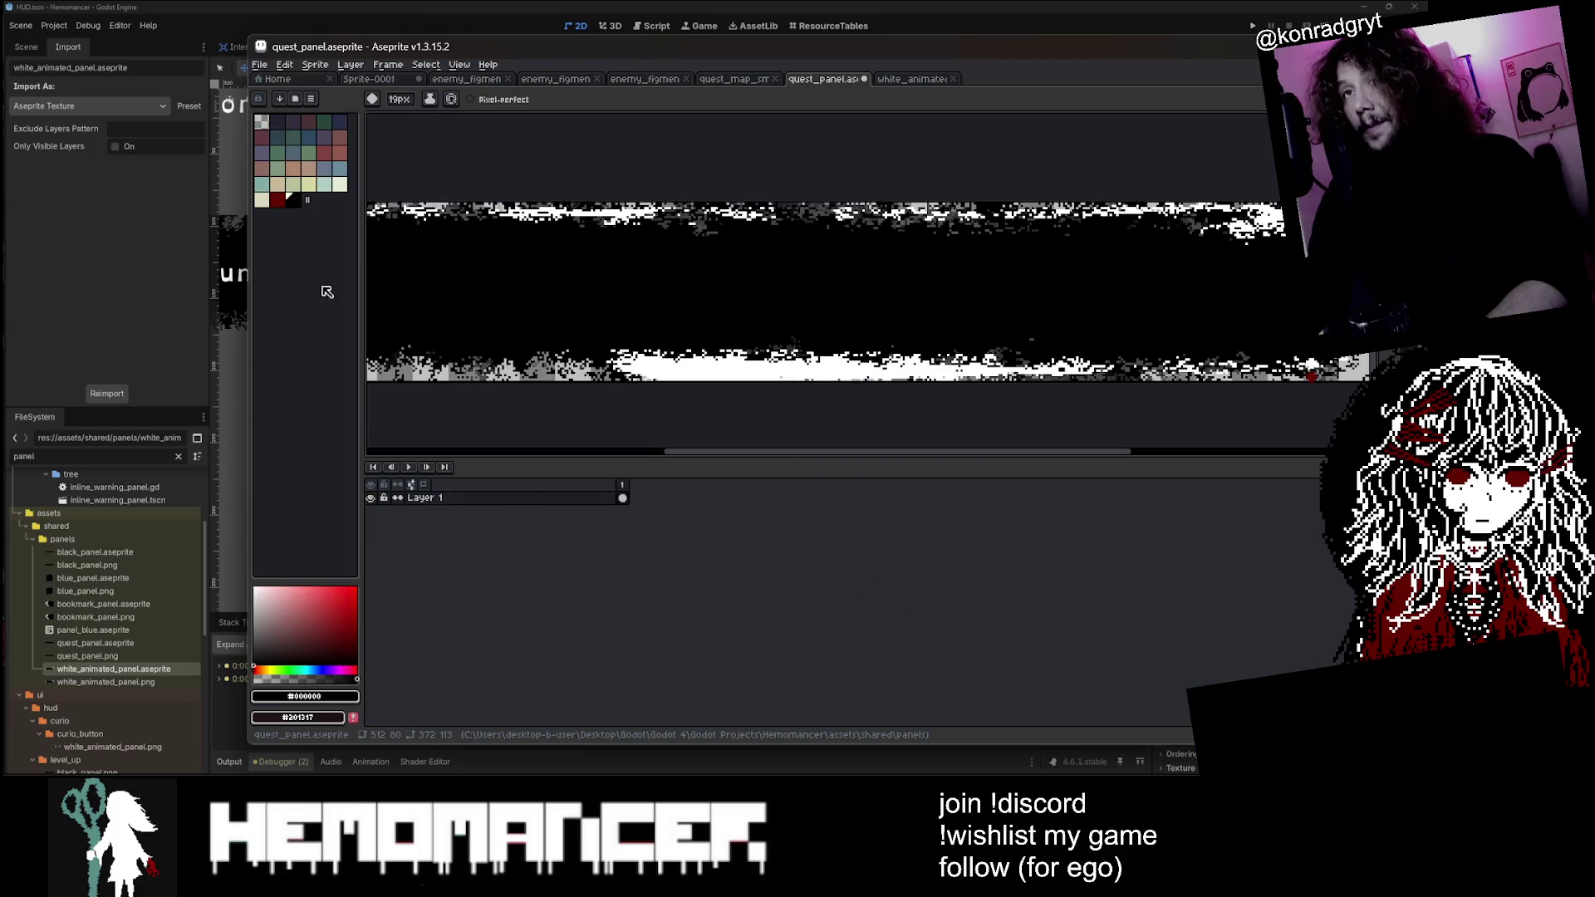
Step: Set the background colour's hex value to dark red #640000
click(331, 698)
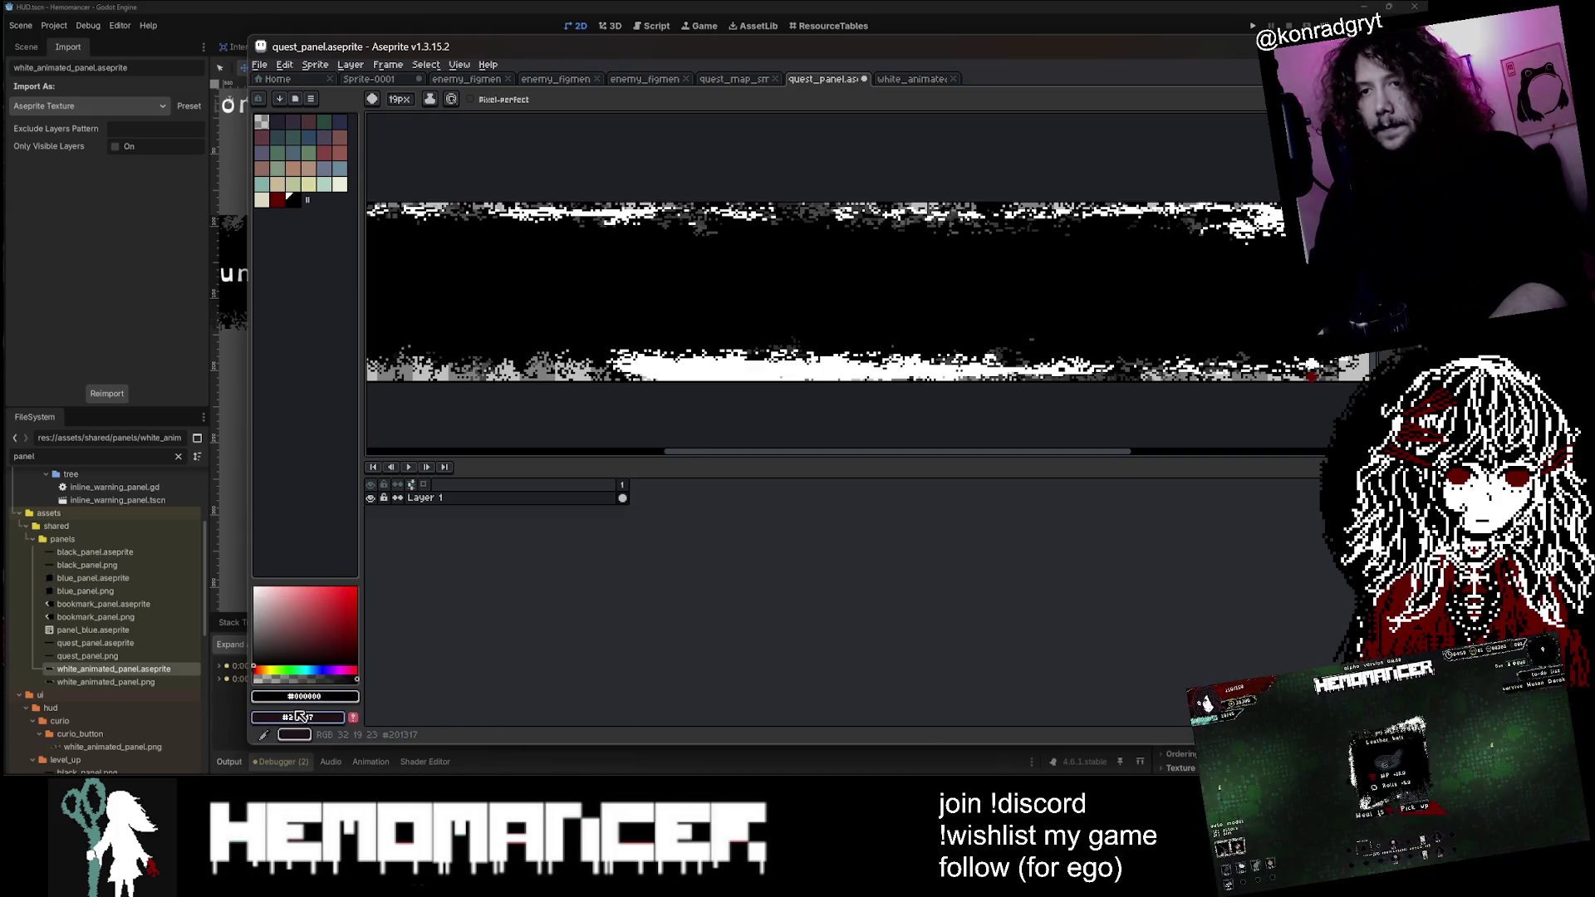
click(298, 717)
text(640000)
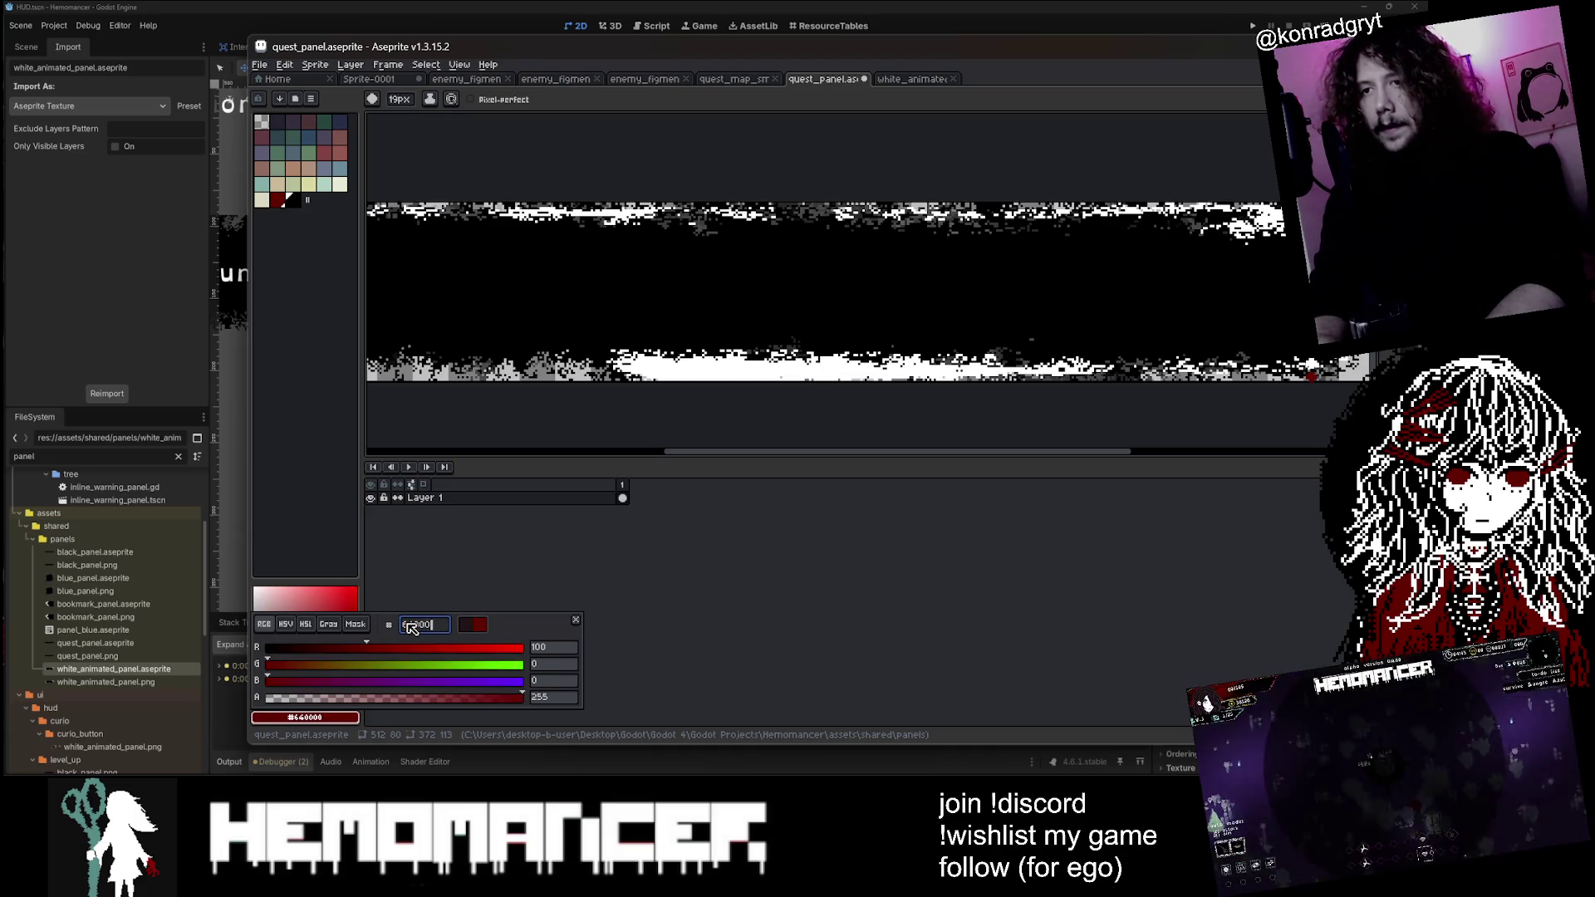
key(BackSpace)
key(BackSpace)
key(BackSpace)
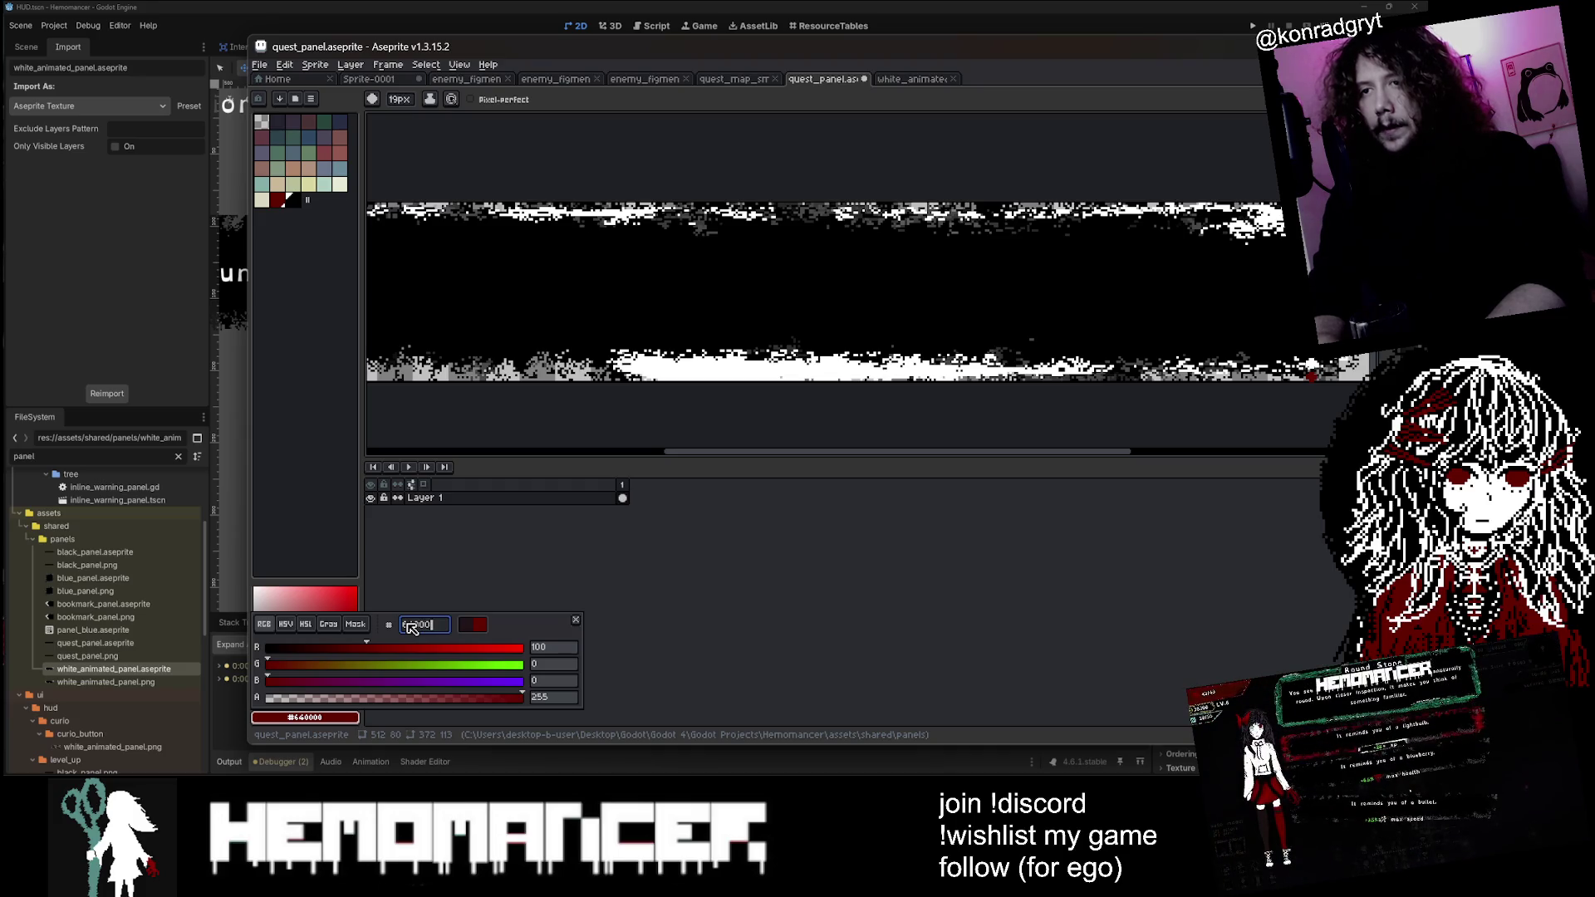
key(BackSpace)
key(BackSpace)
key(BackSpace)
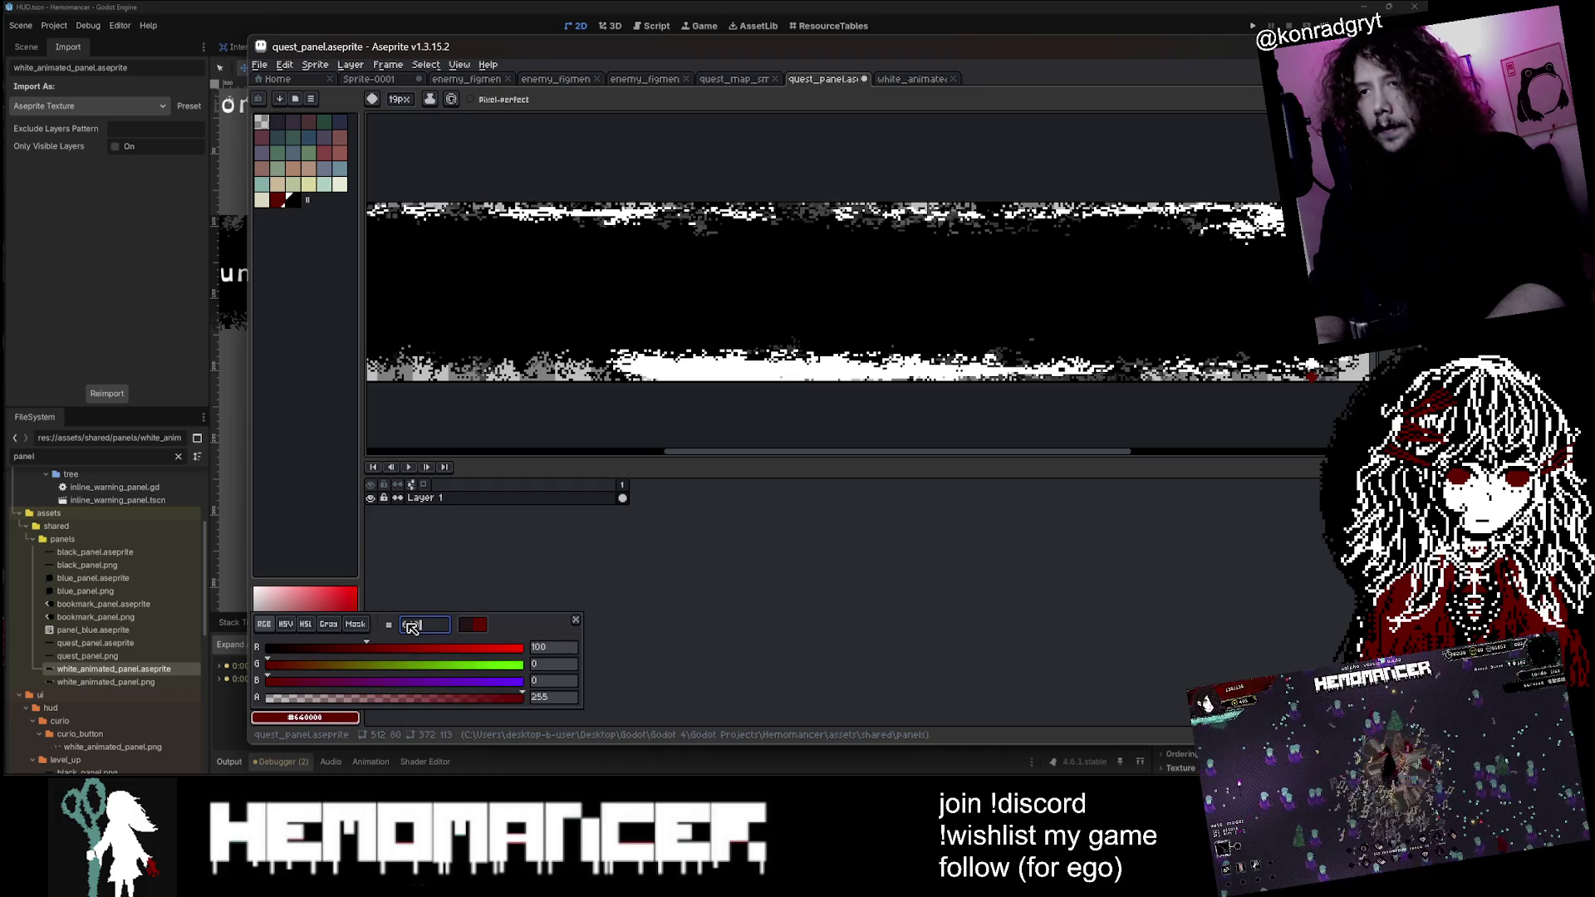
key(Return)
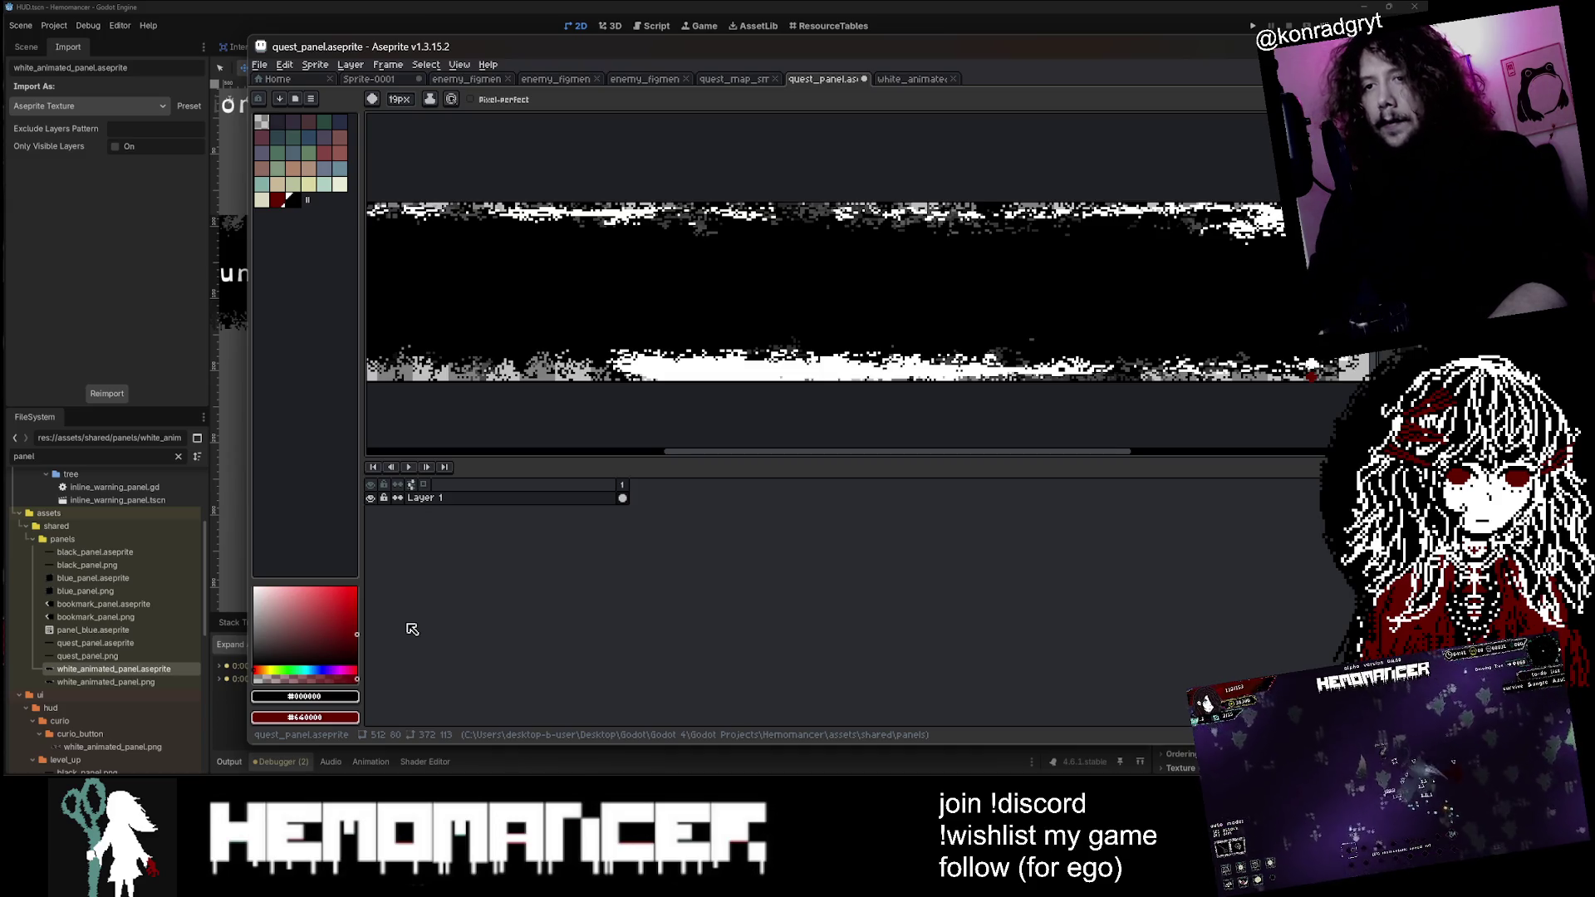
Step: Change the background colour to purple #800080 and bucket-fill the panel's lower white edge
click(332, 716)
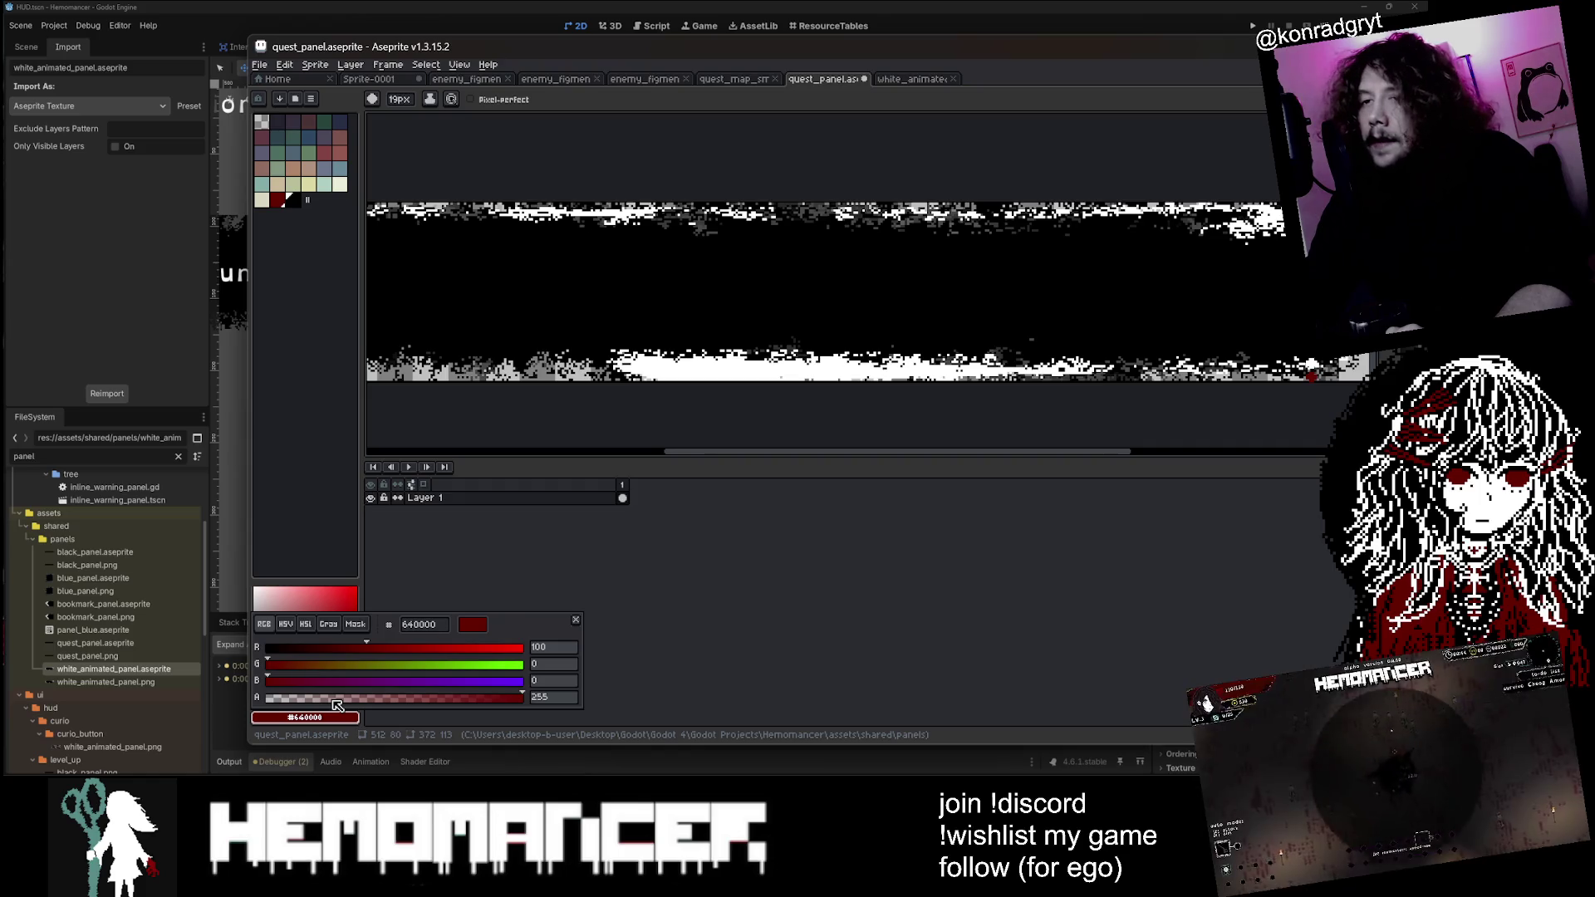
click(332, 717)
click(332, 717)
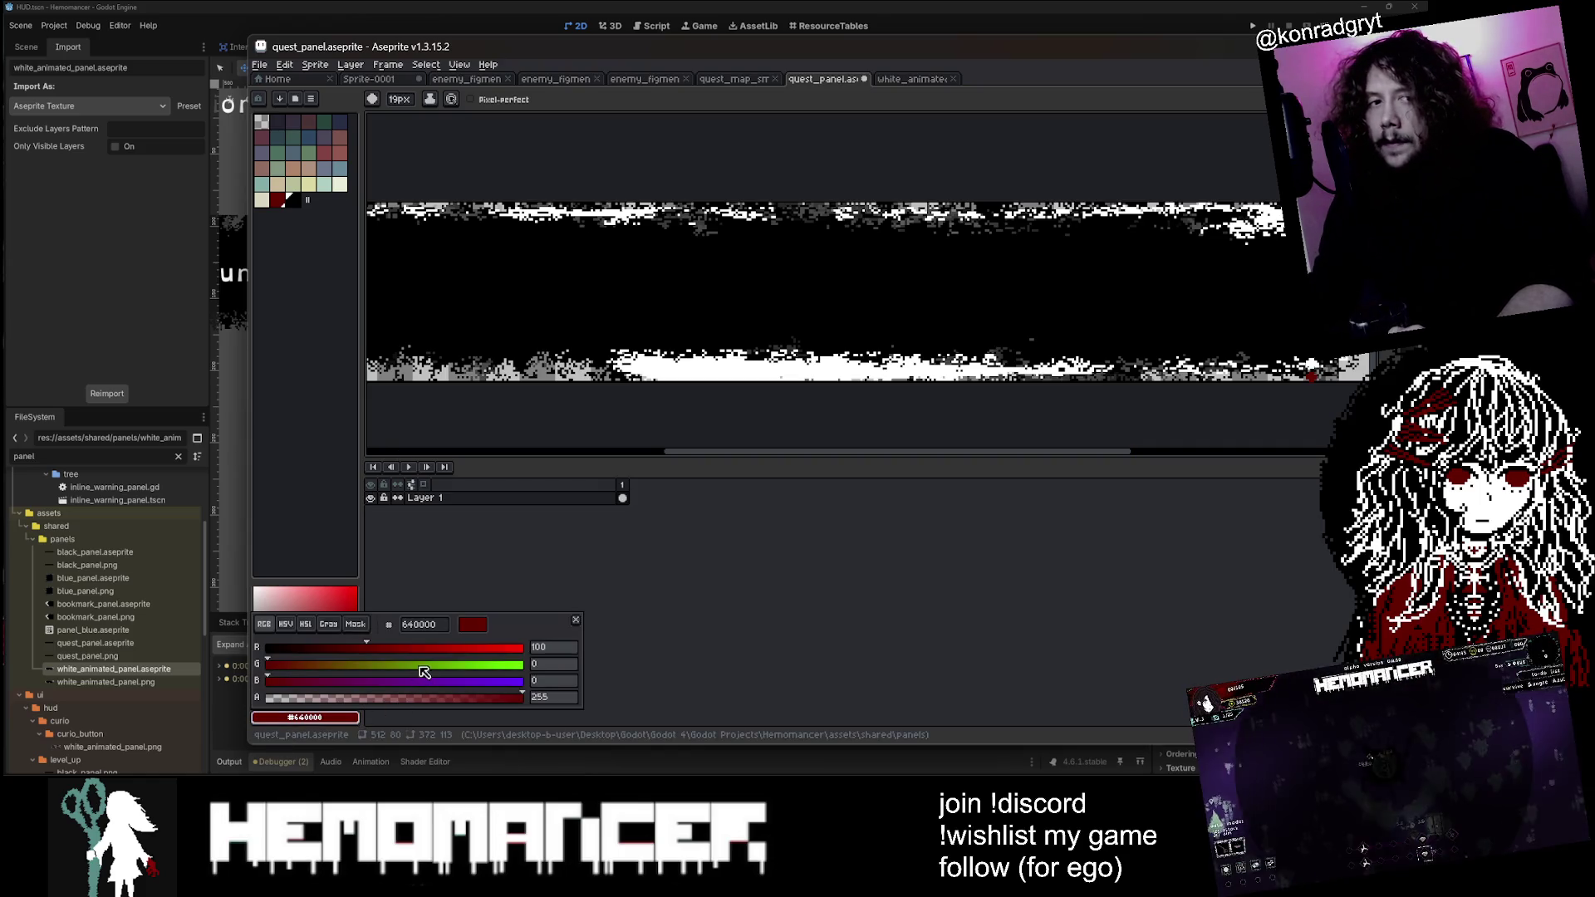
key(Escape)
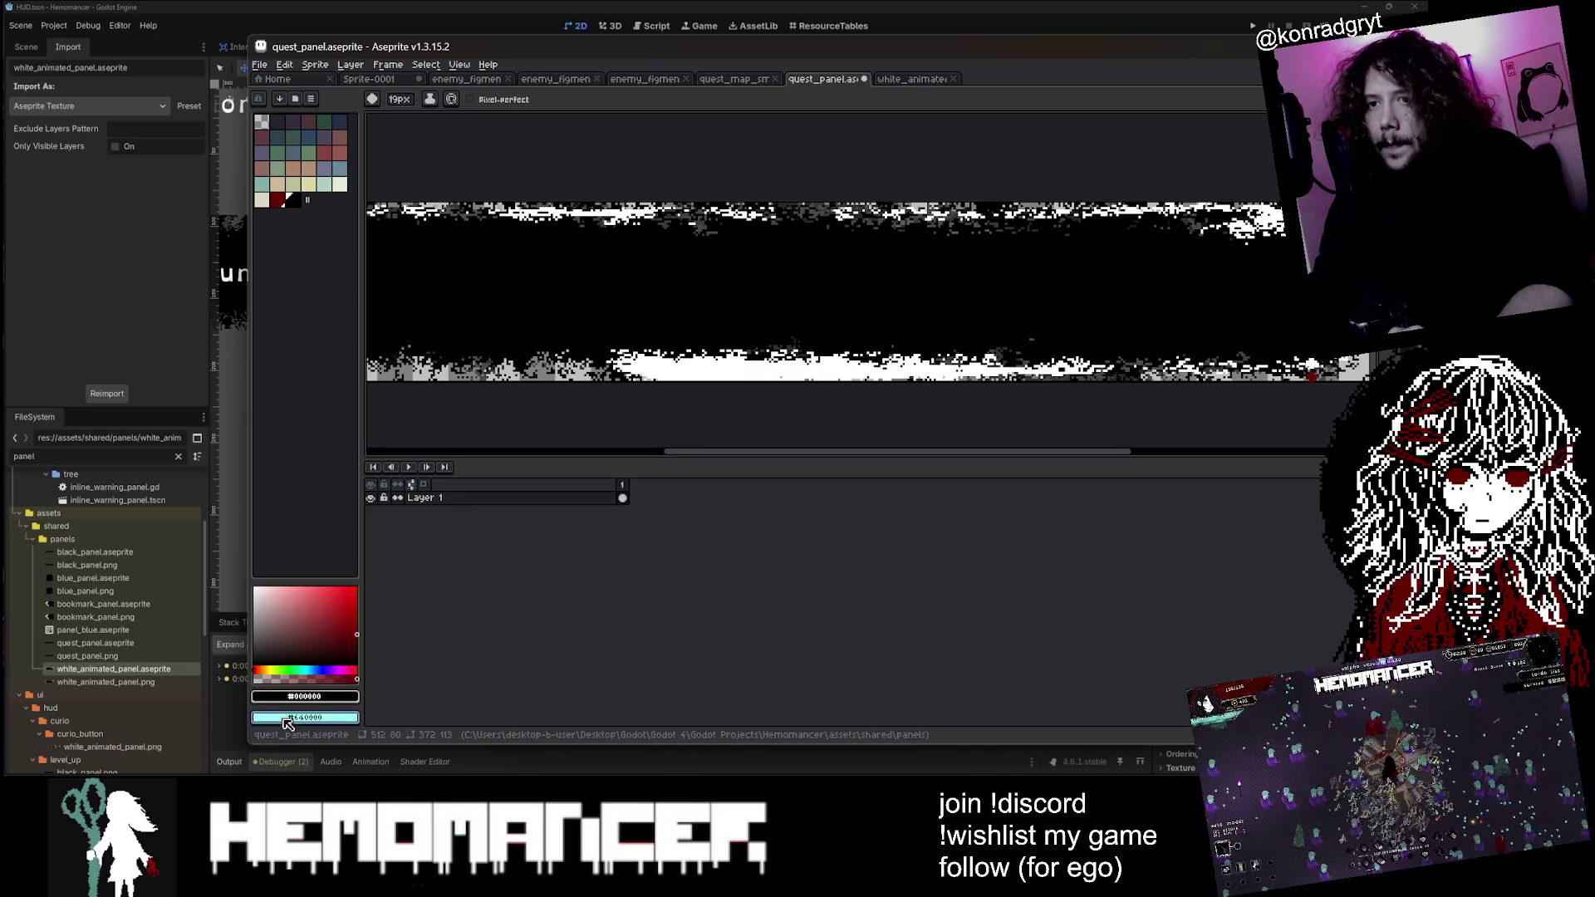
click(284, 718)
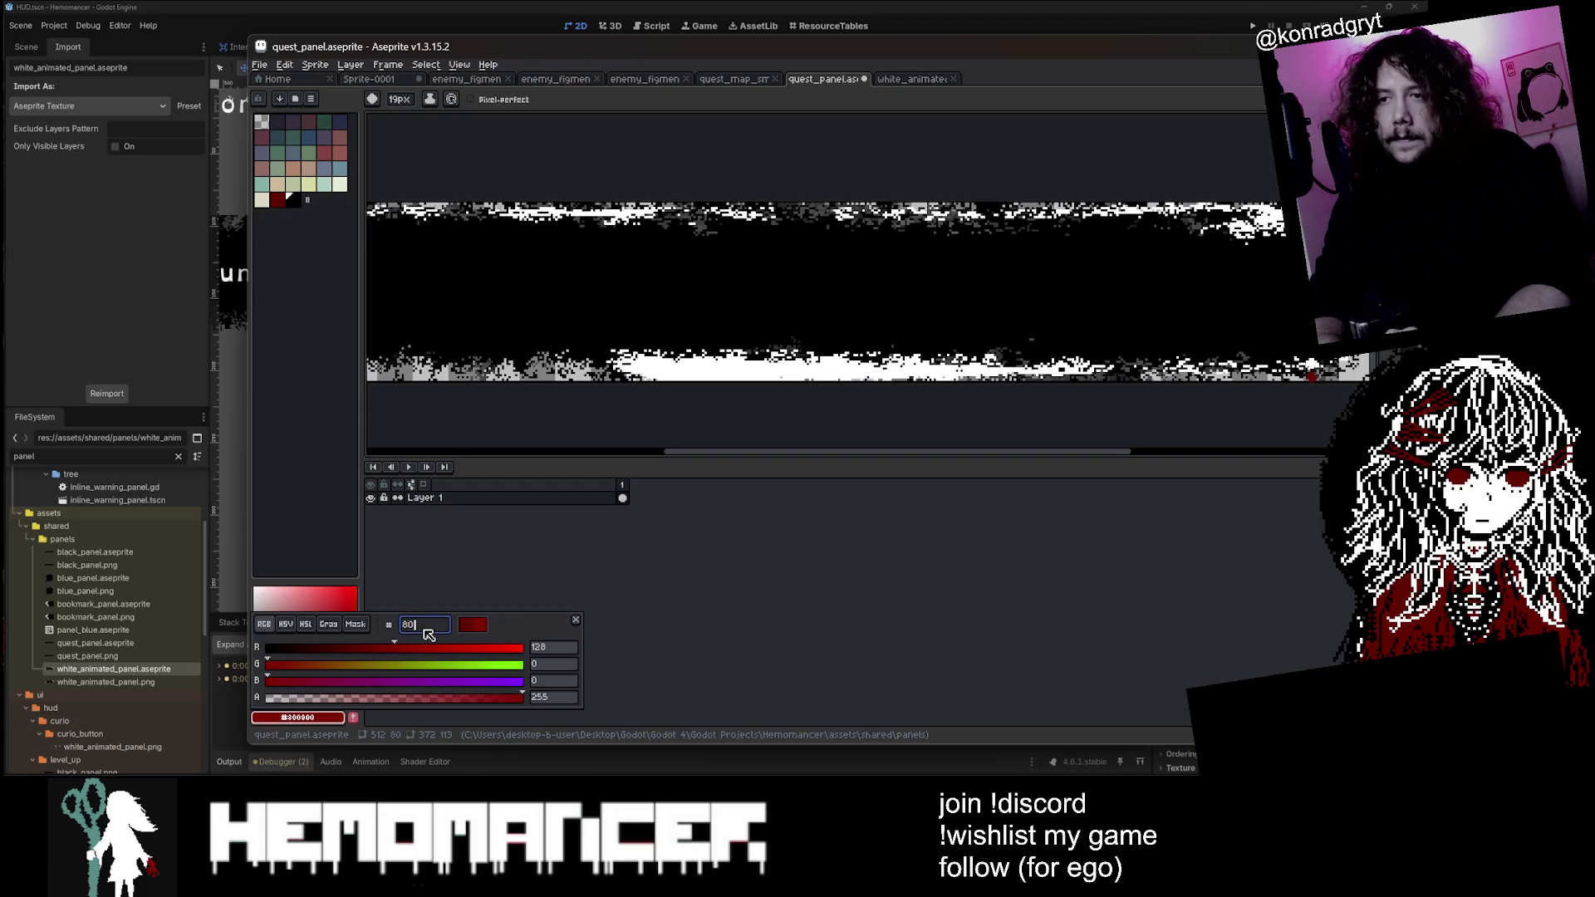
text(0080)
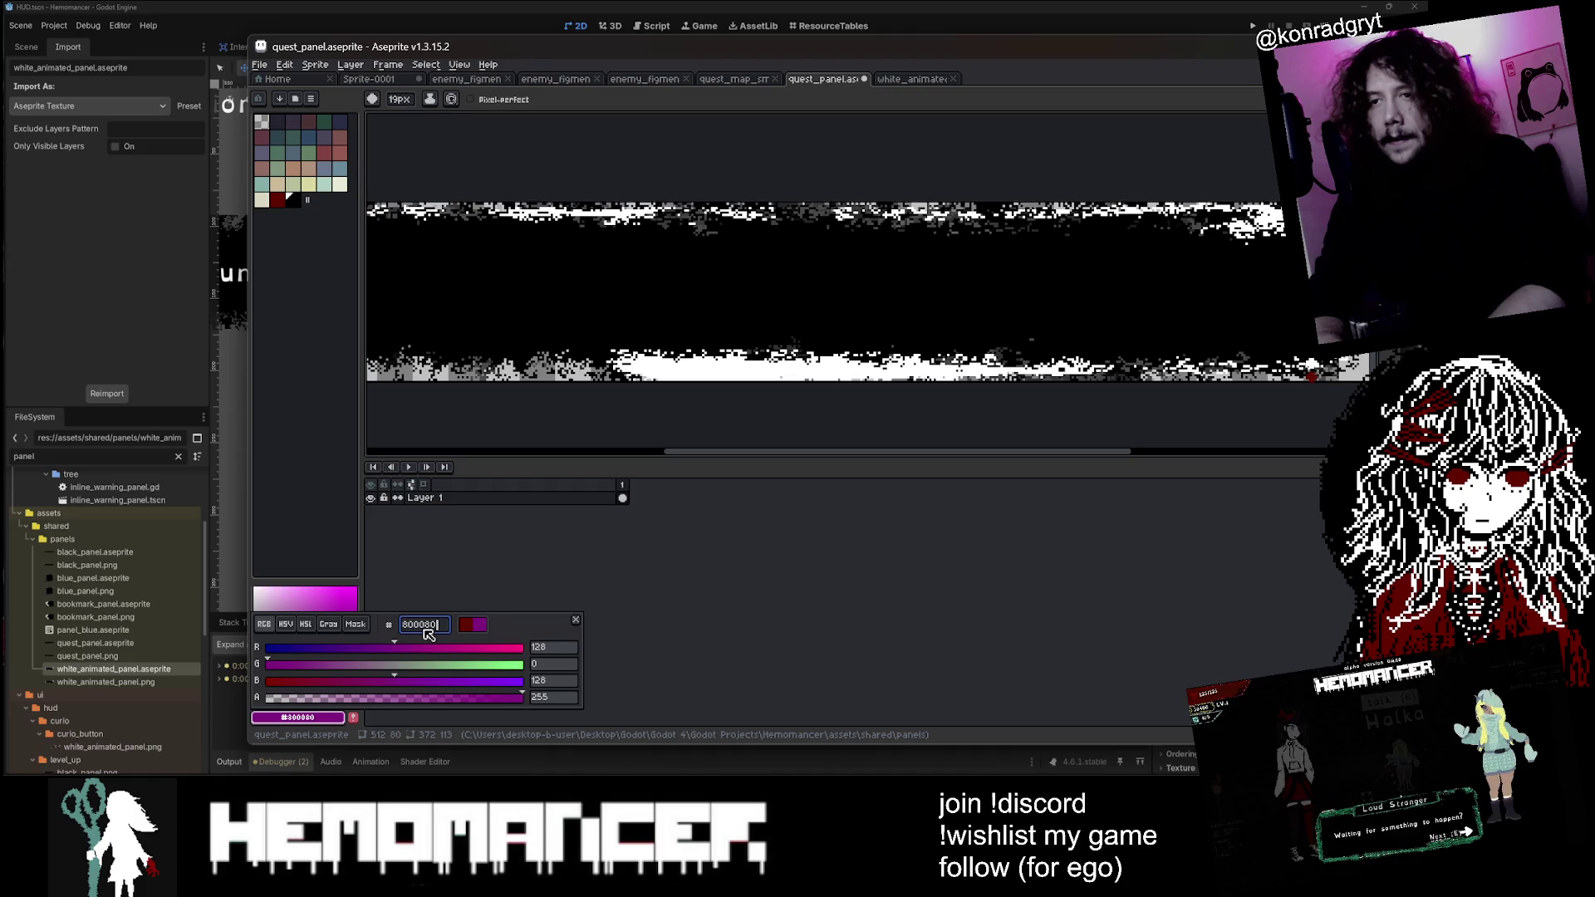
key(Return)
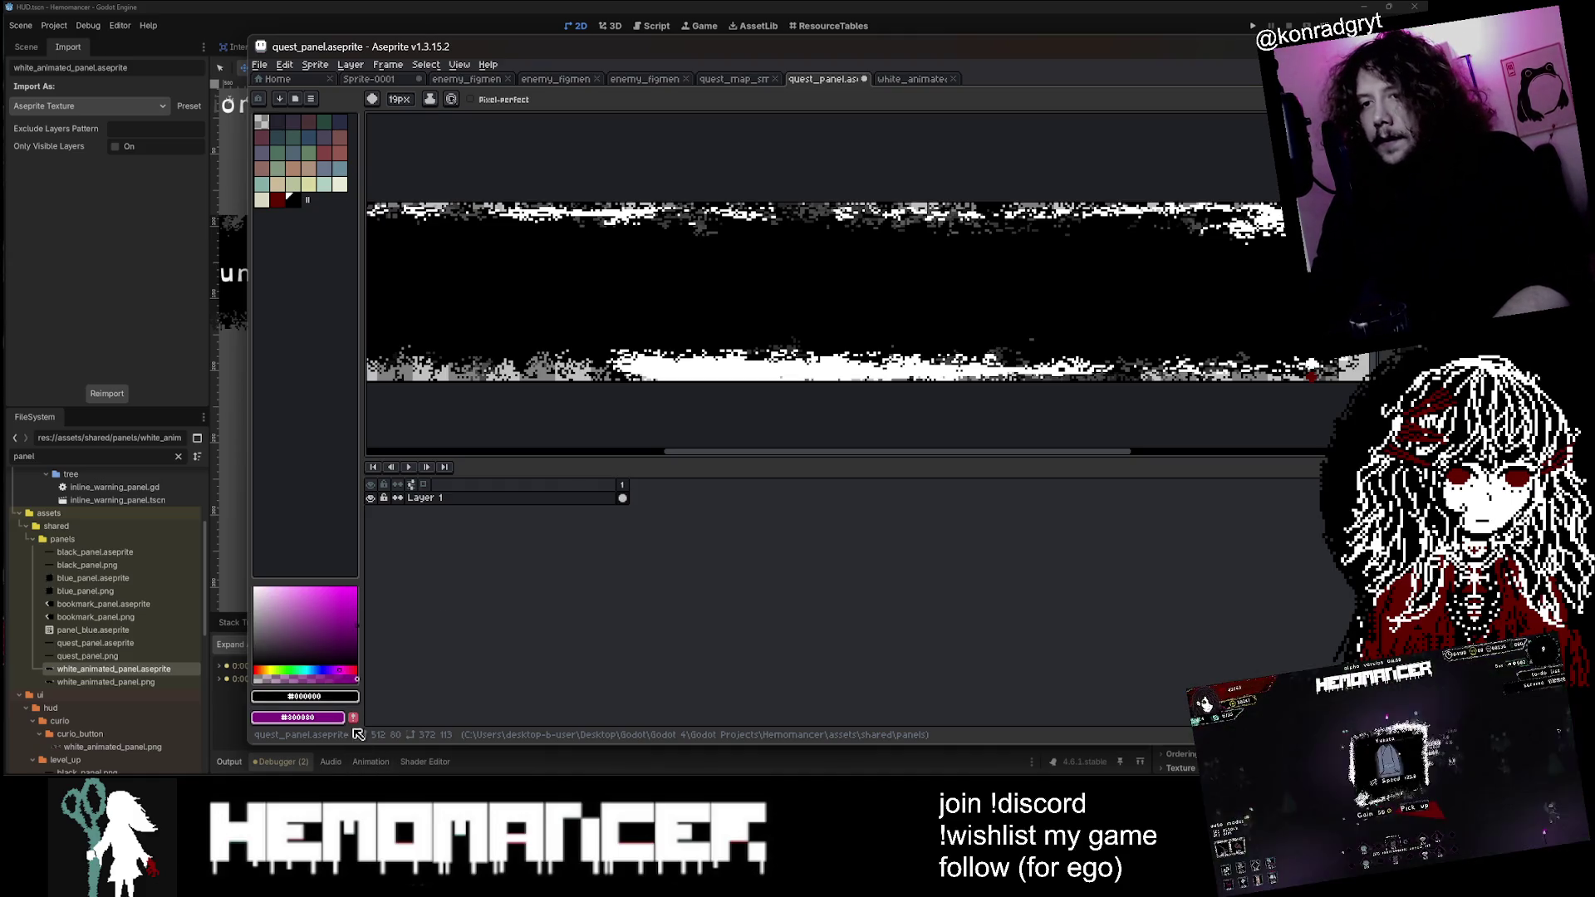
key(g)
click(739, 369)
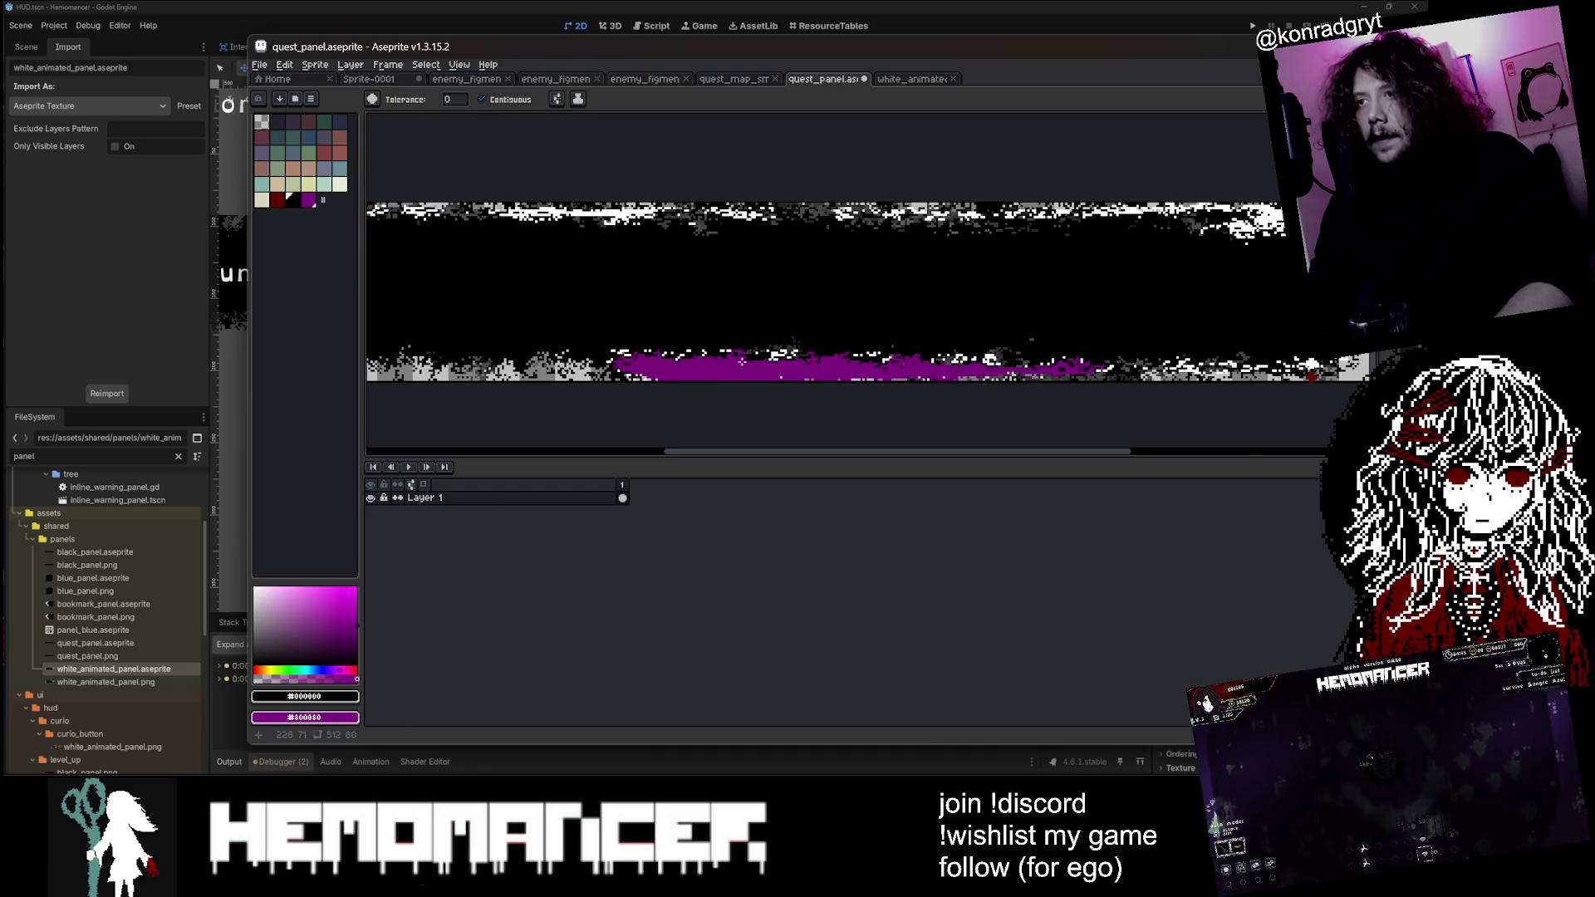
Step: Undo the purple fill and paint black over the white bottom strip with the Pencil in another ink mode
scroll(735, 365, down, 2)
scroll(731, 362, up, 2)
key(ctrl+z)
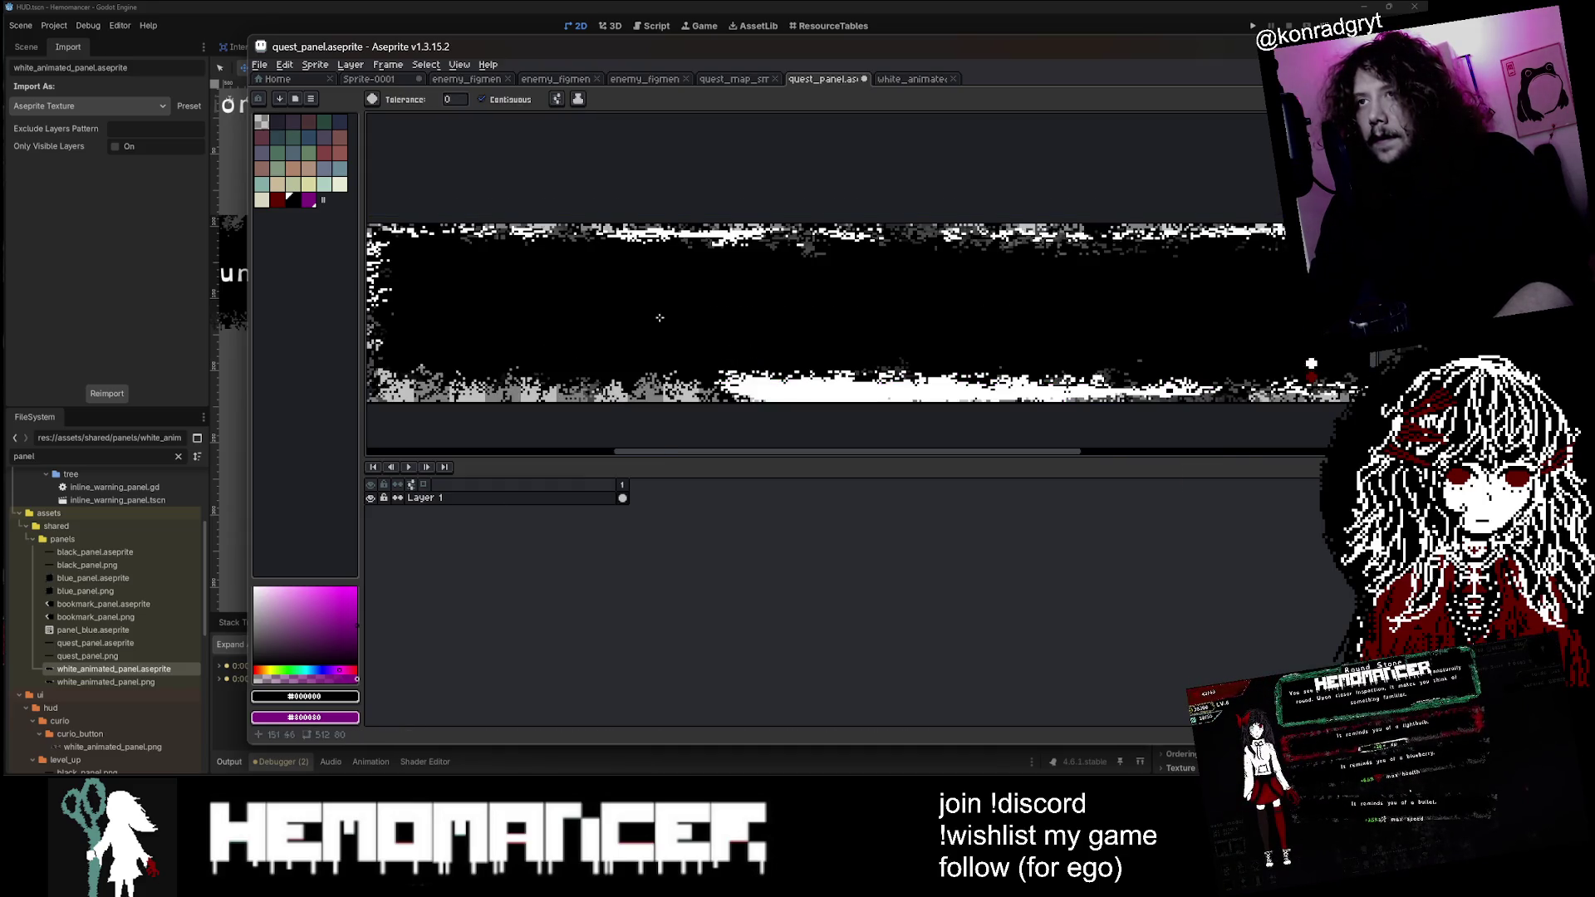
key(b)
click(810, 388)
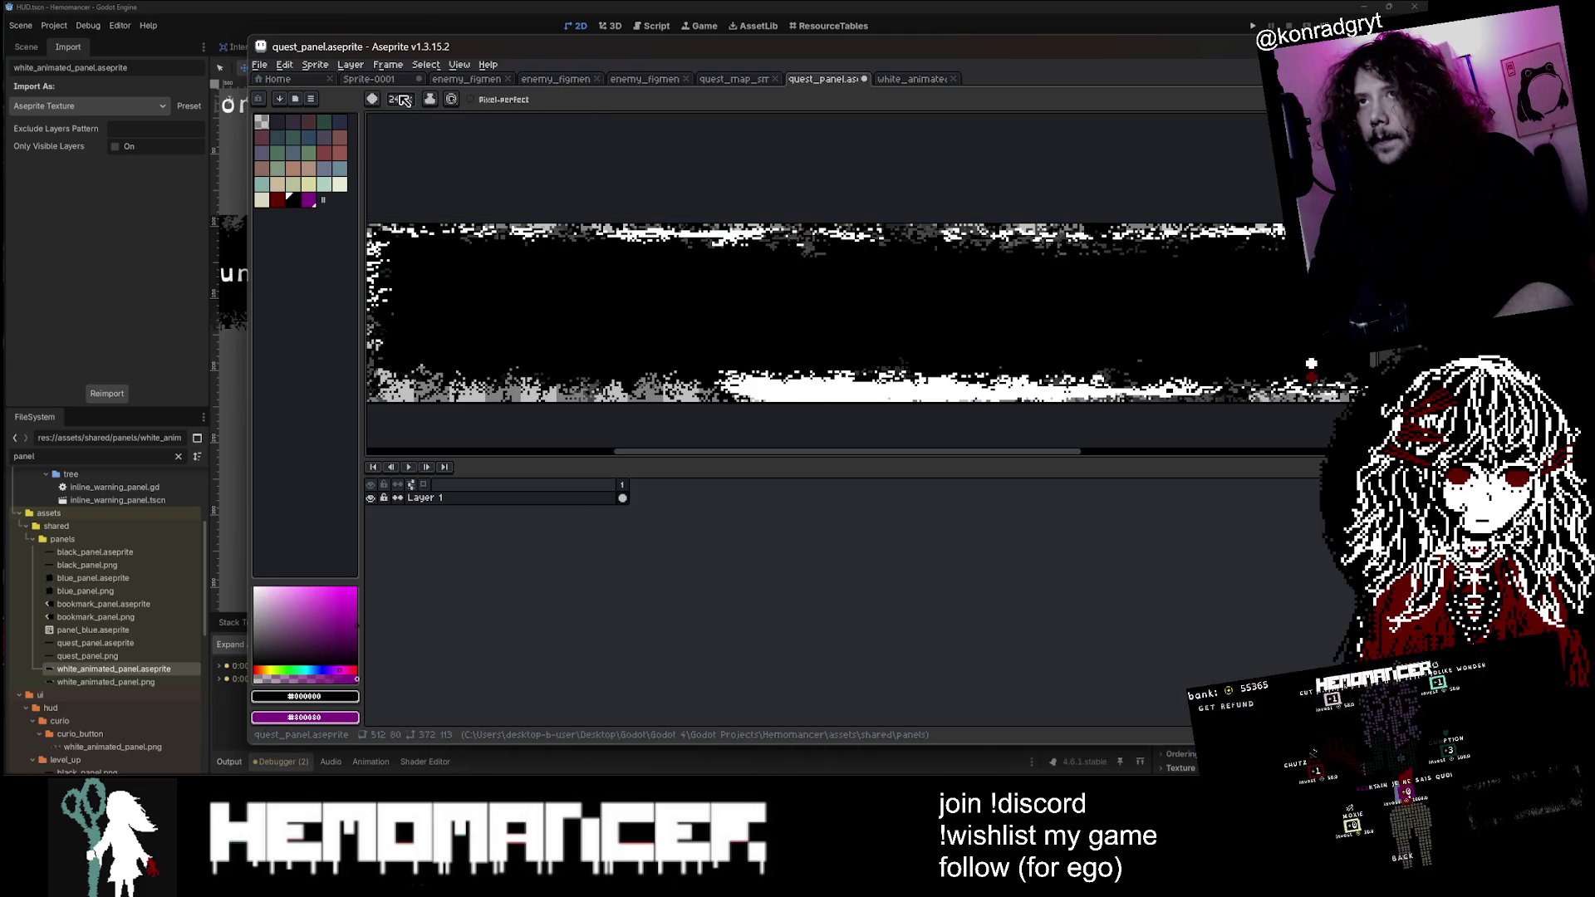
click(430, 99)
click(496, 169)
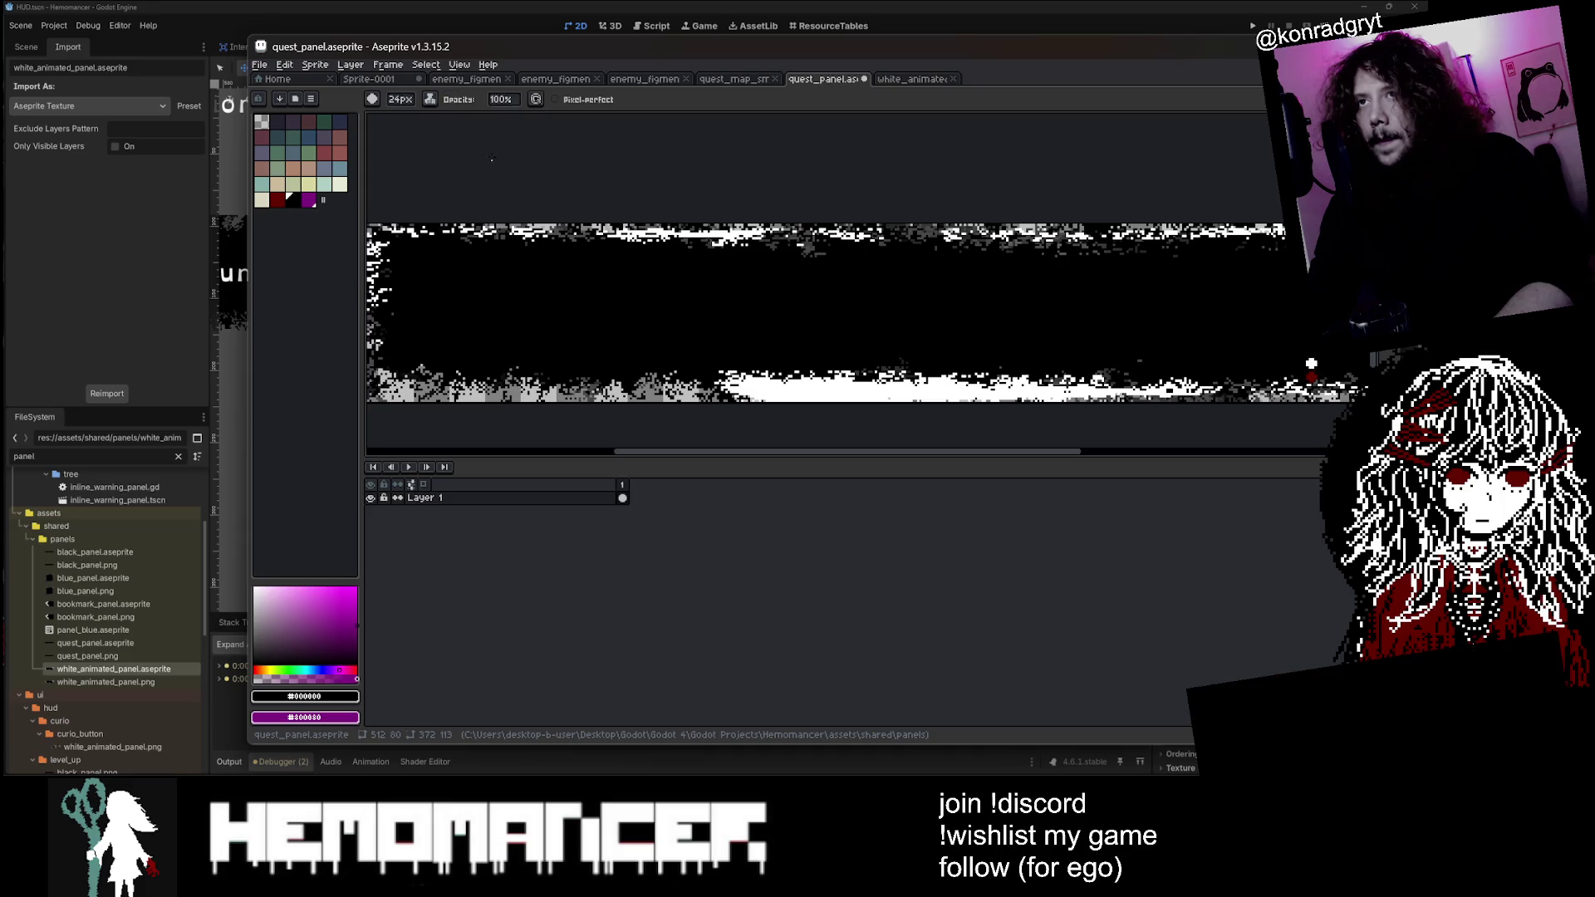
key(g)
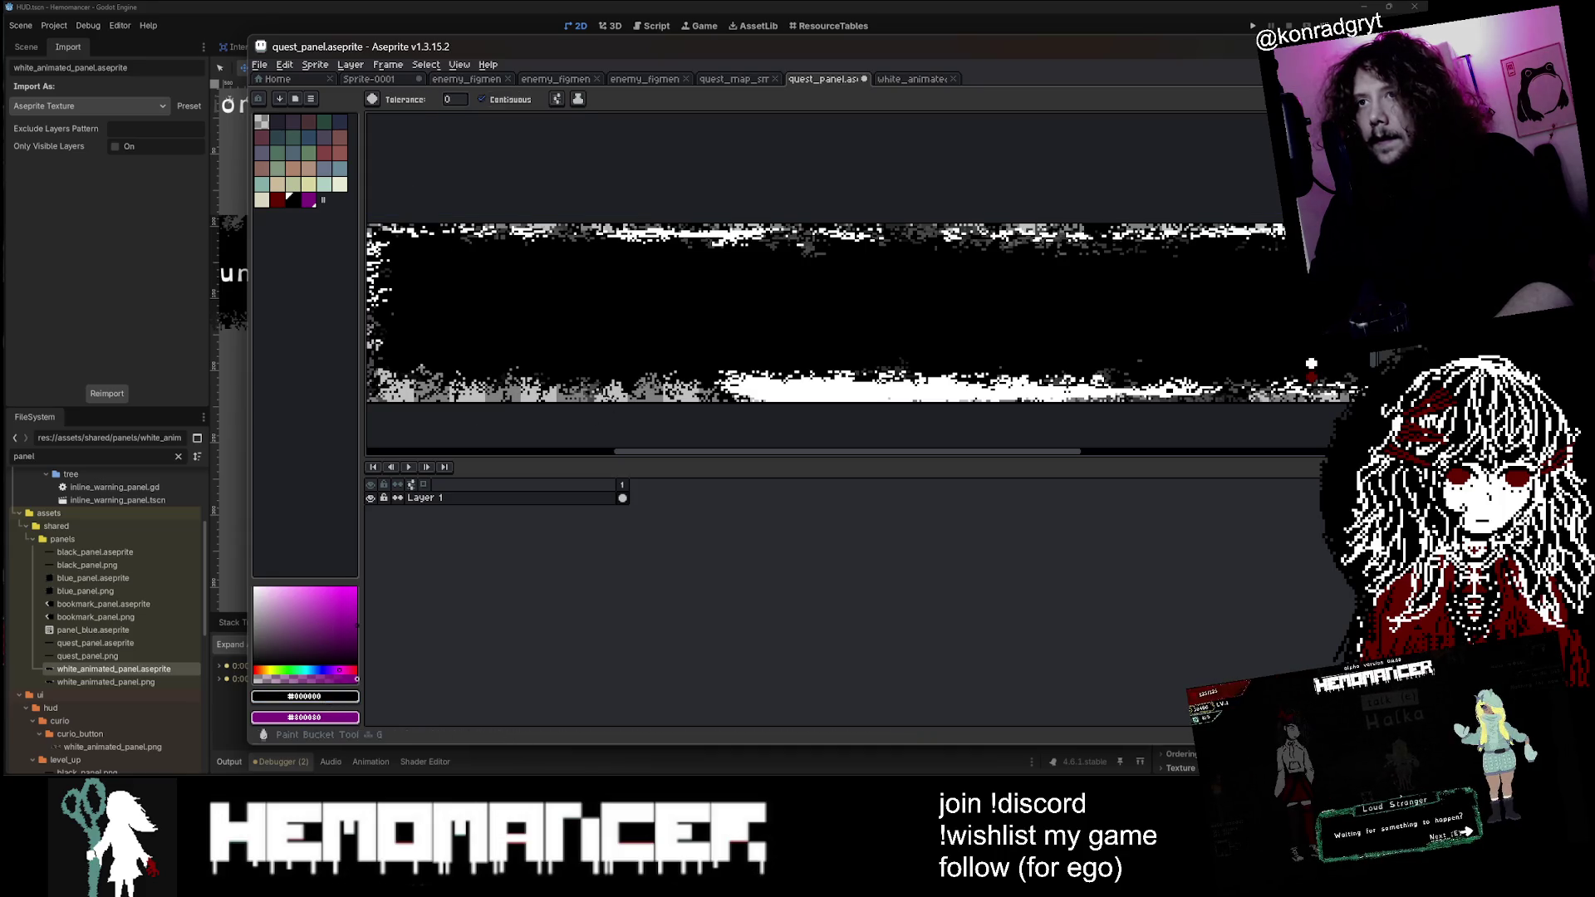
key(b)
drag(742, 382, 720, 389)
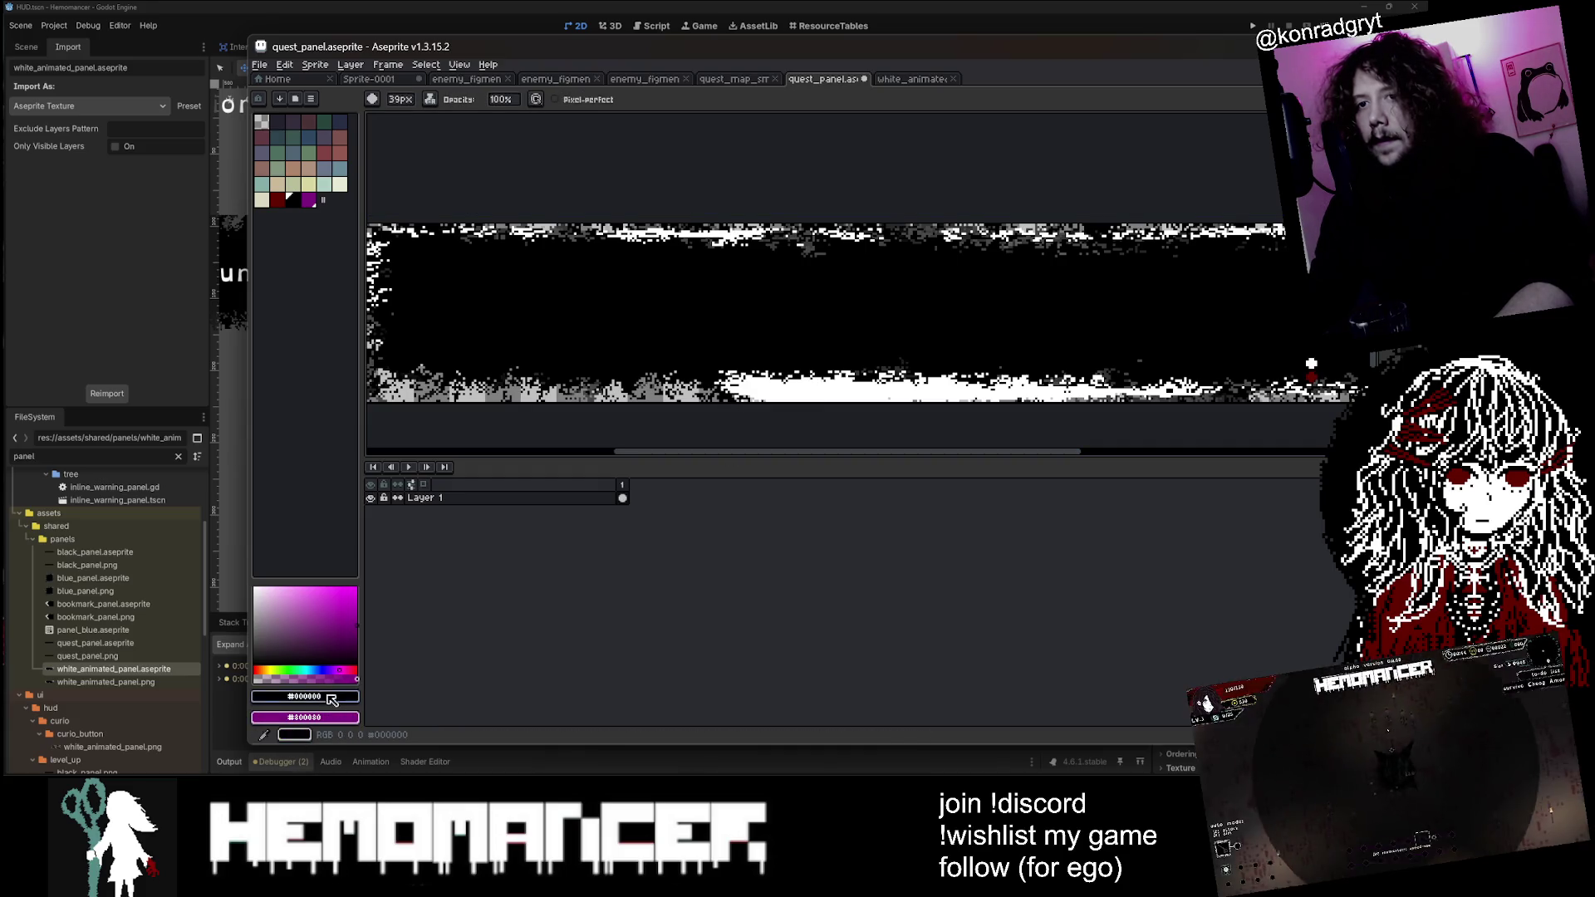
Step: Set the foreground colour to purple #800080
click(329, 696)
text(8)
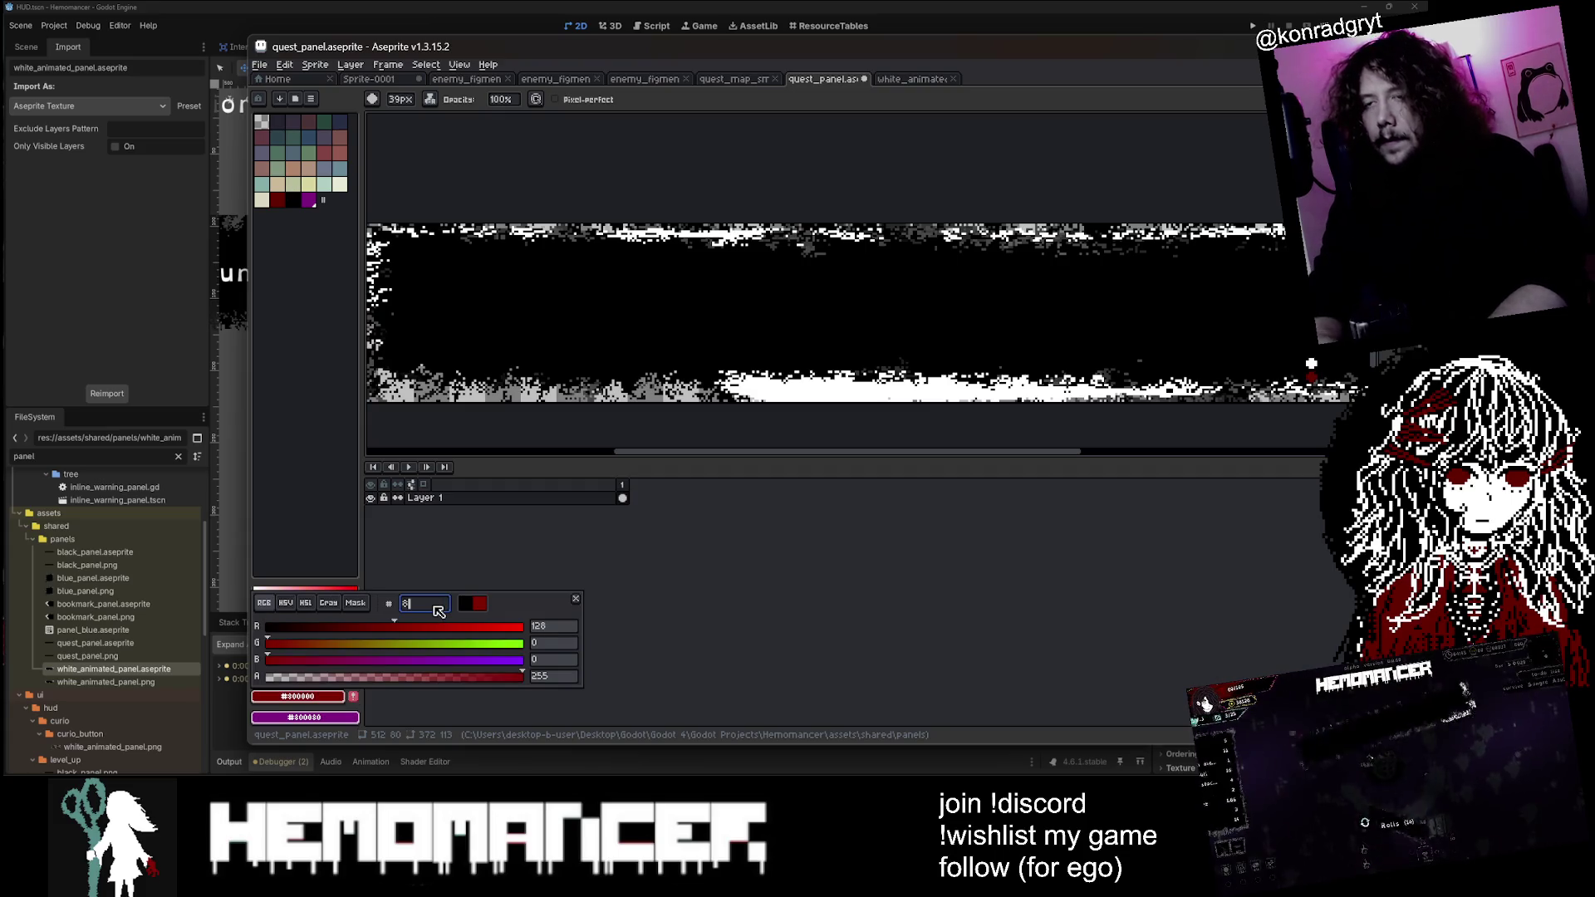
key(BackSpace)
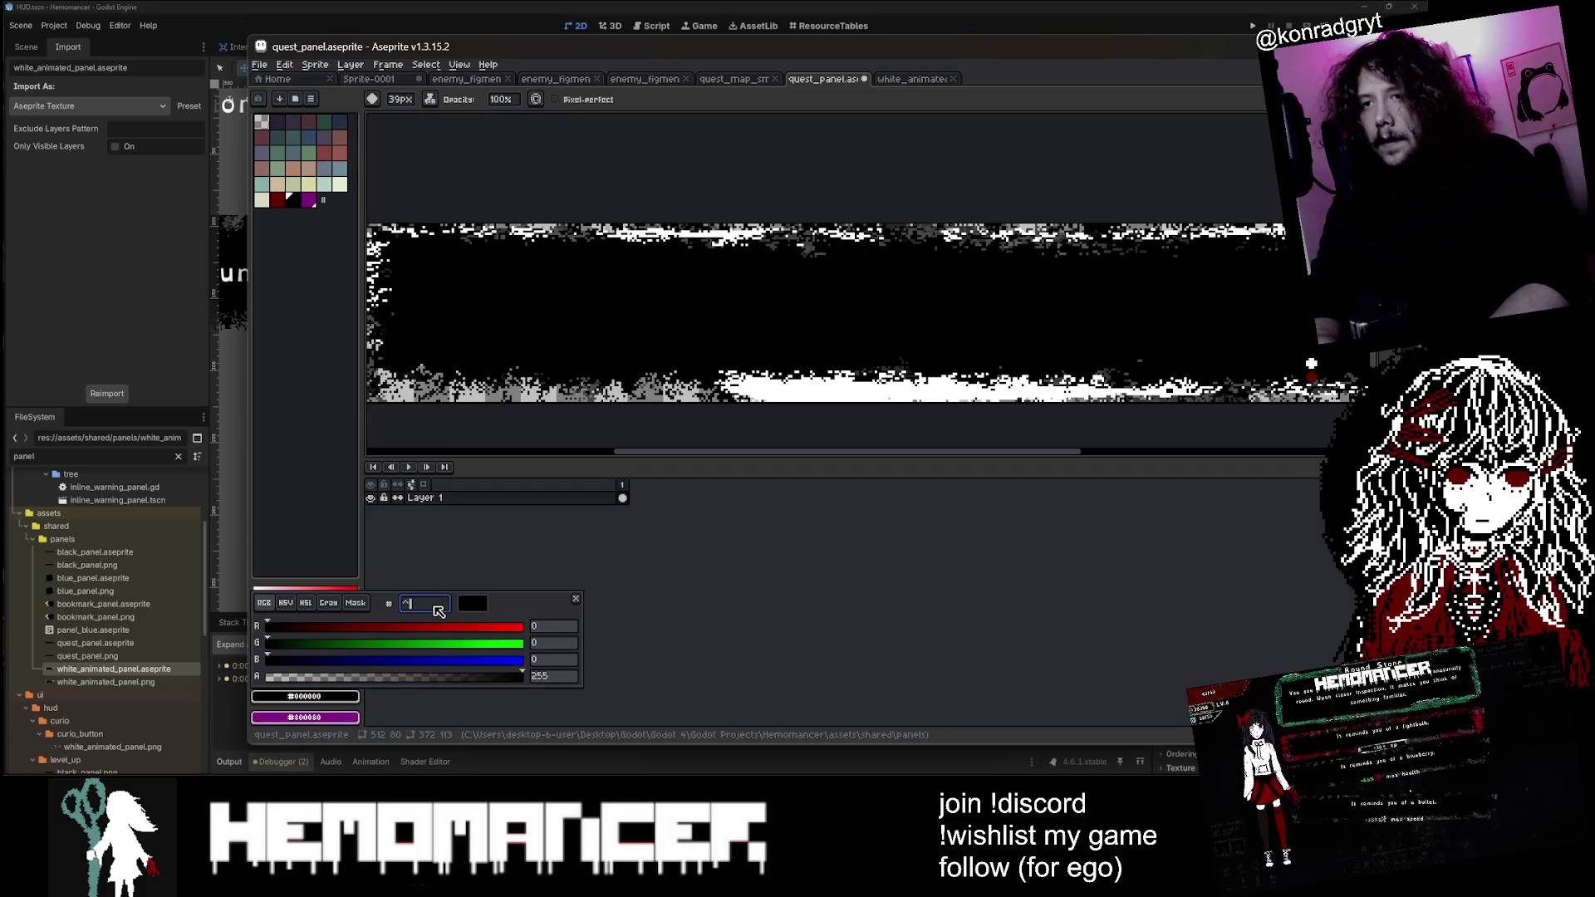
text(800080)
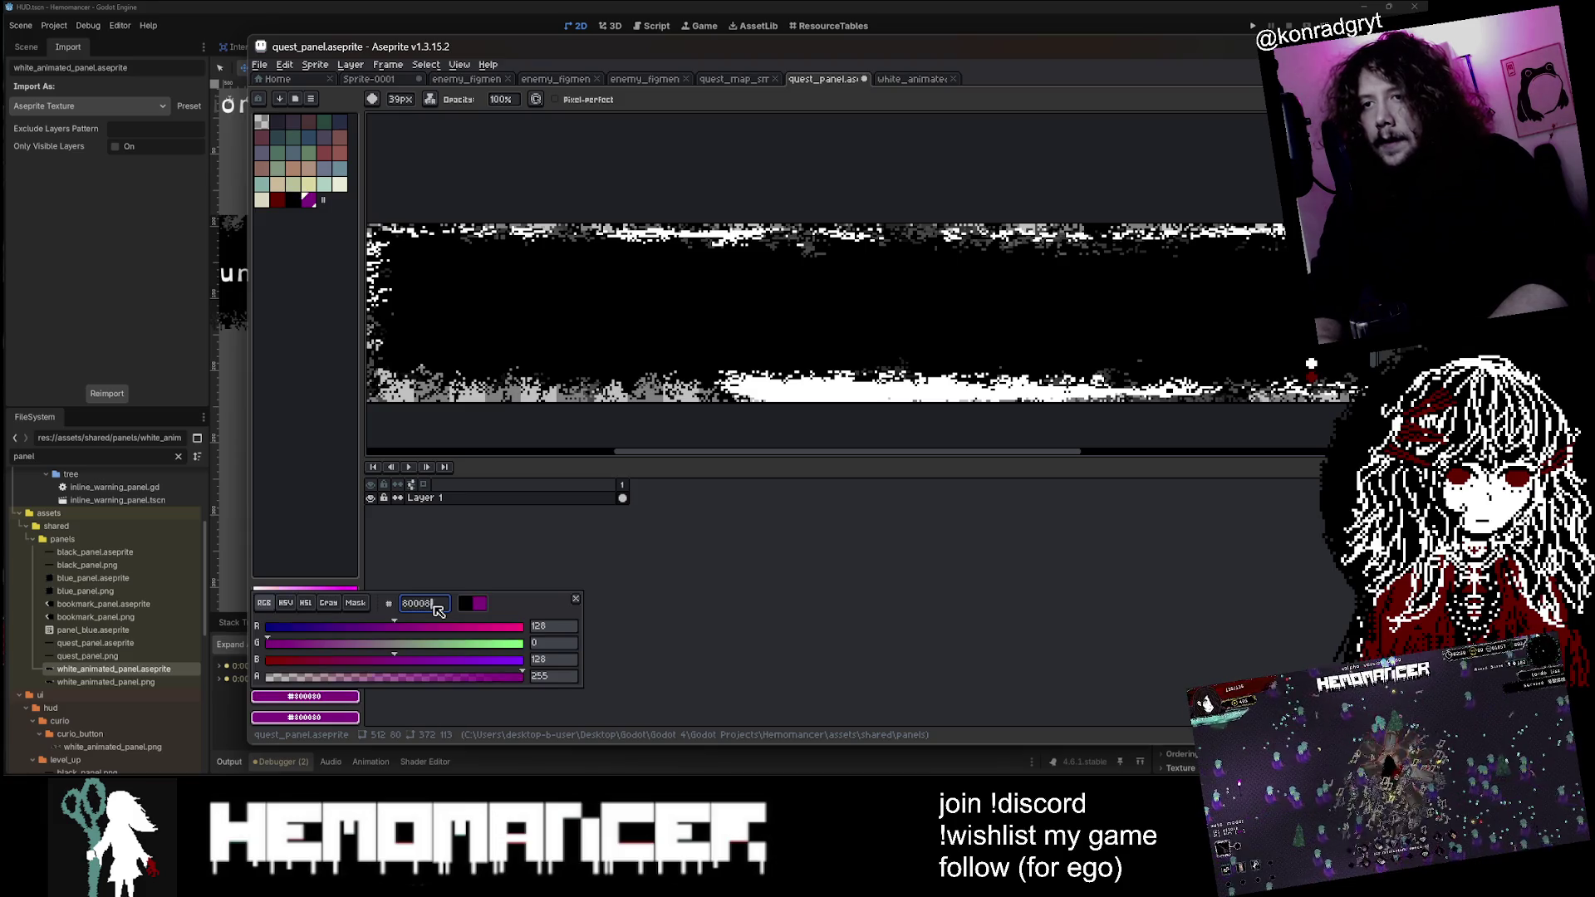
key(Return)
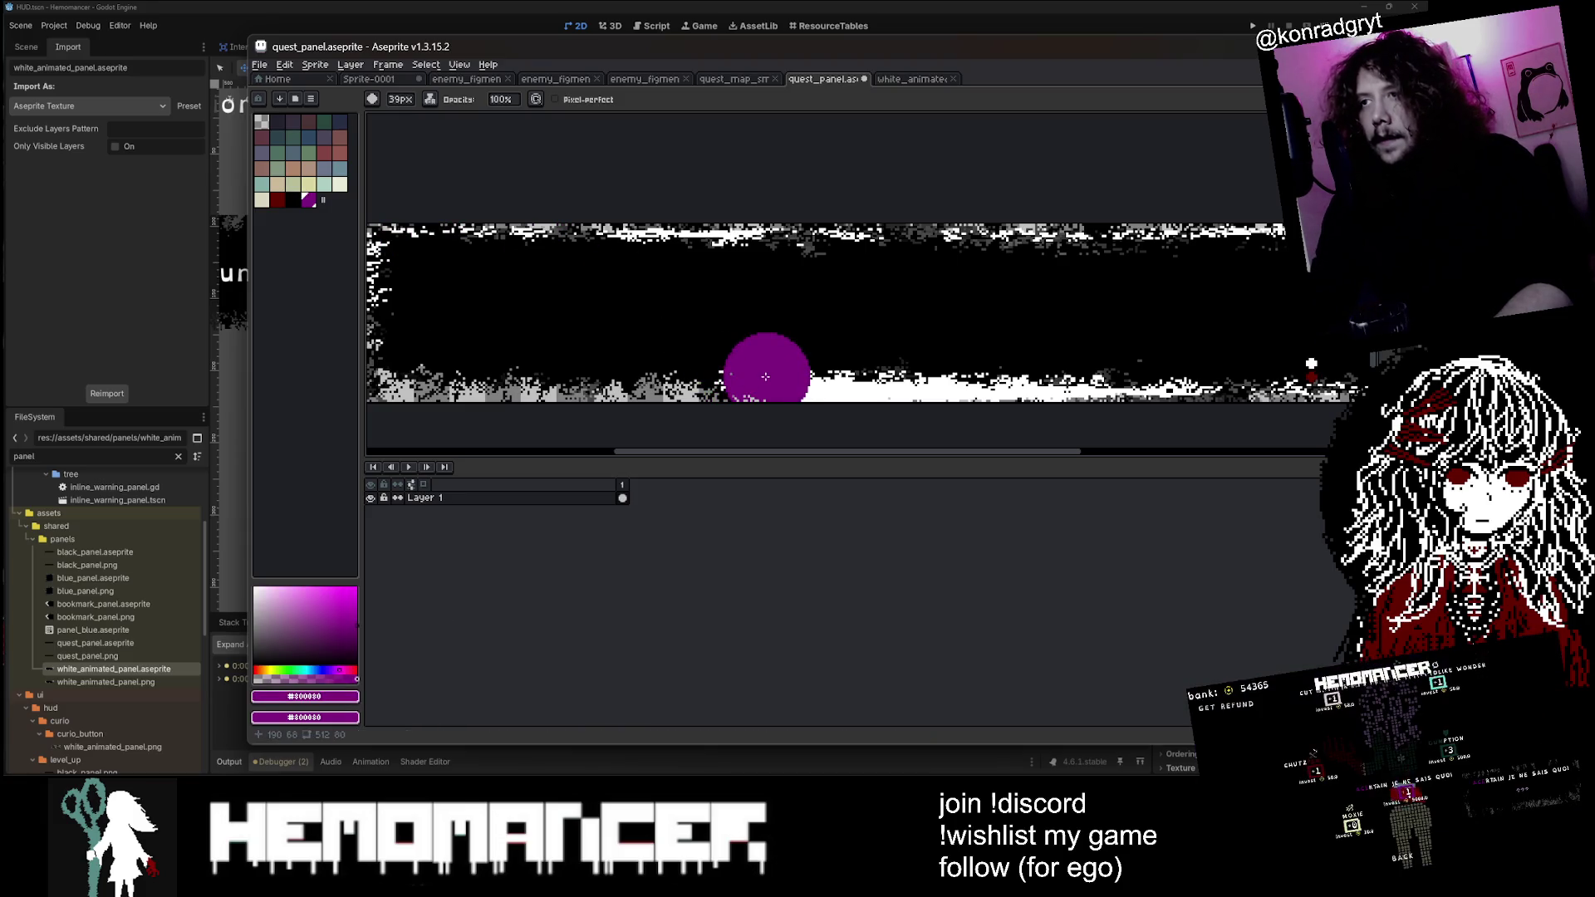
scroll(765, 372, down, 2)
scroll(765, 375, up, 2)
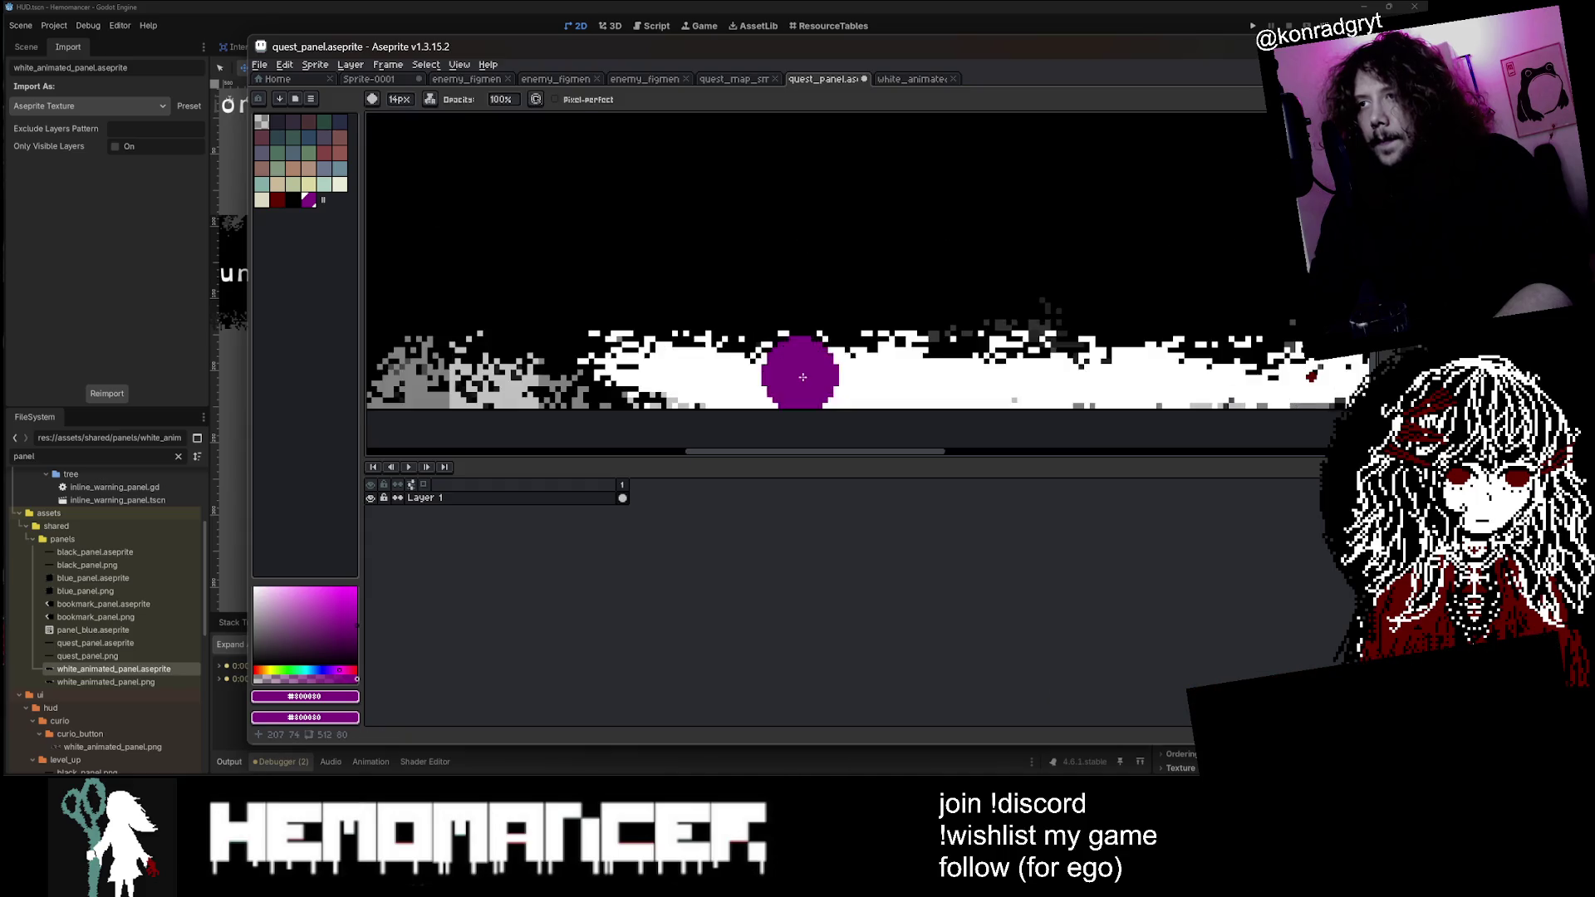
Step: Bucket-fill the white bottom band purple with tolerance 117 and non-contiguous filling
drag(760, 374, 1163, 375)
key(v)
key(ctrl+z)
key(g)
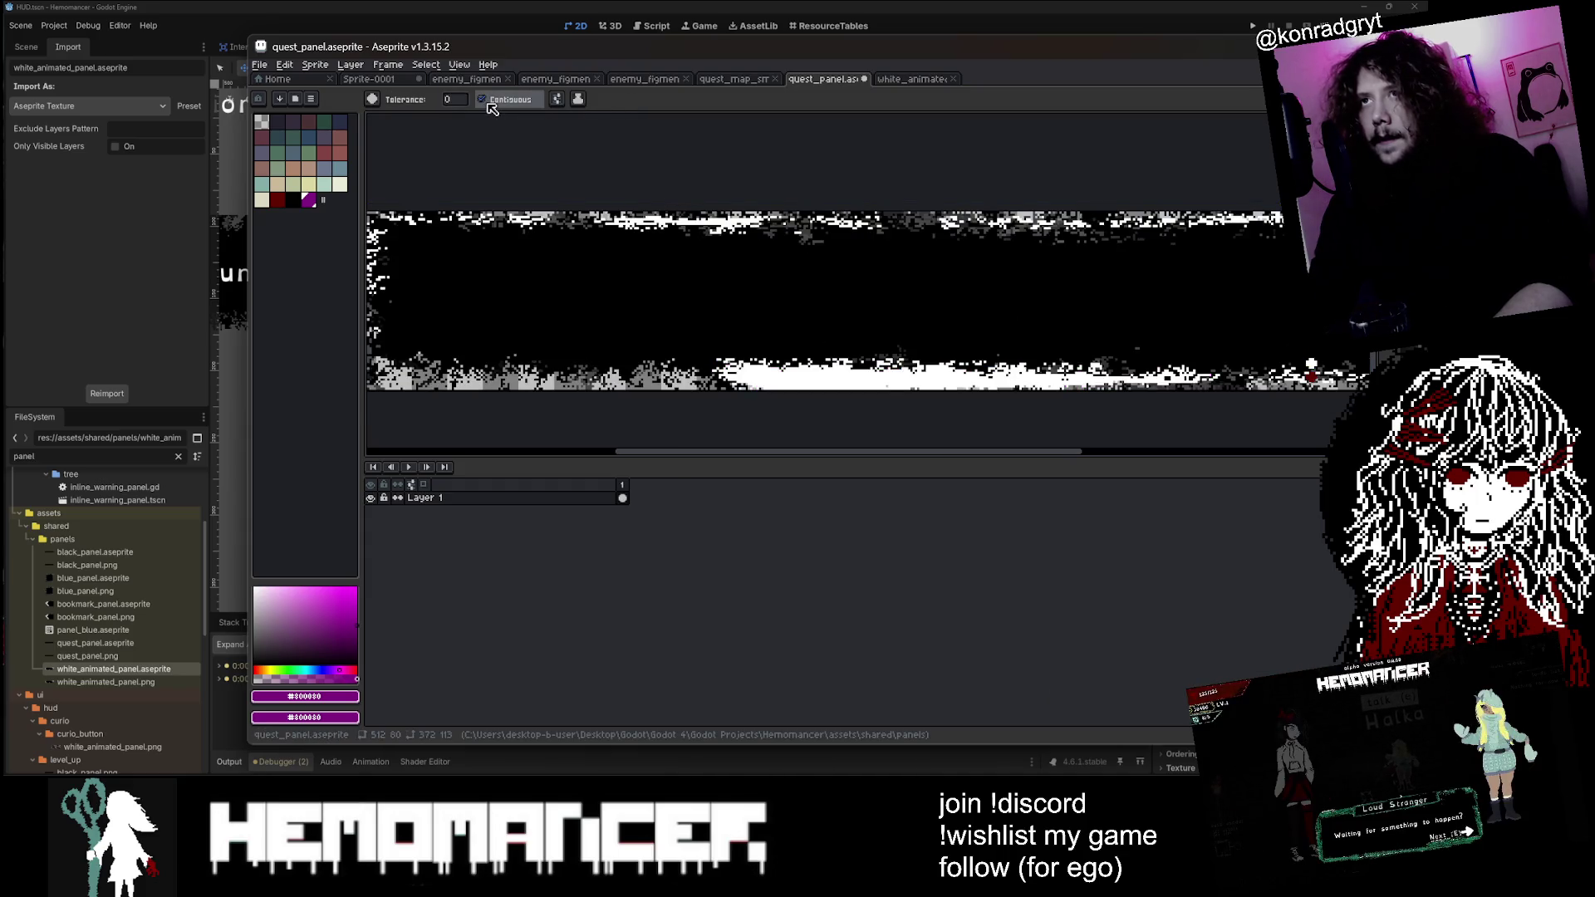
click(455, 99)
click(681, 223)
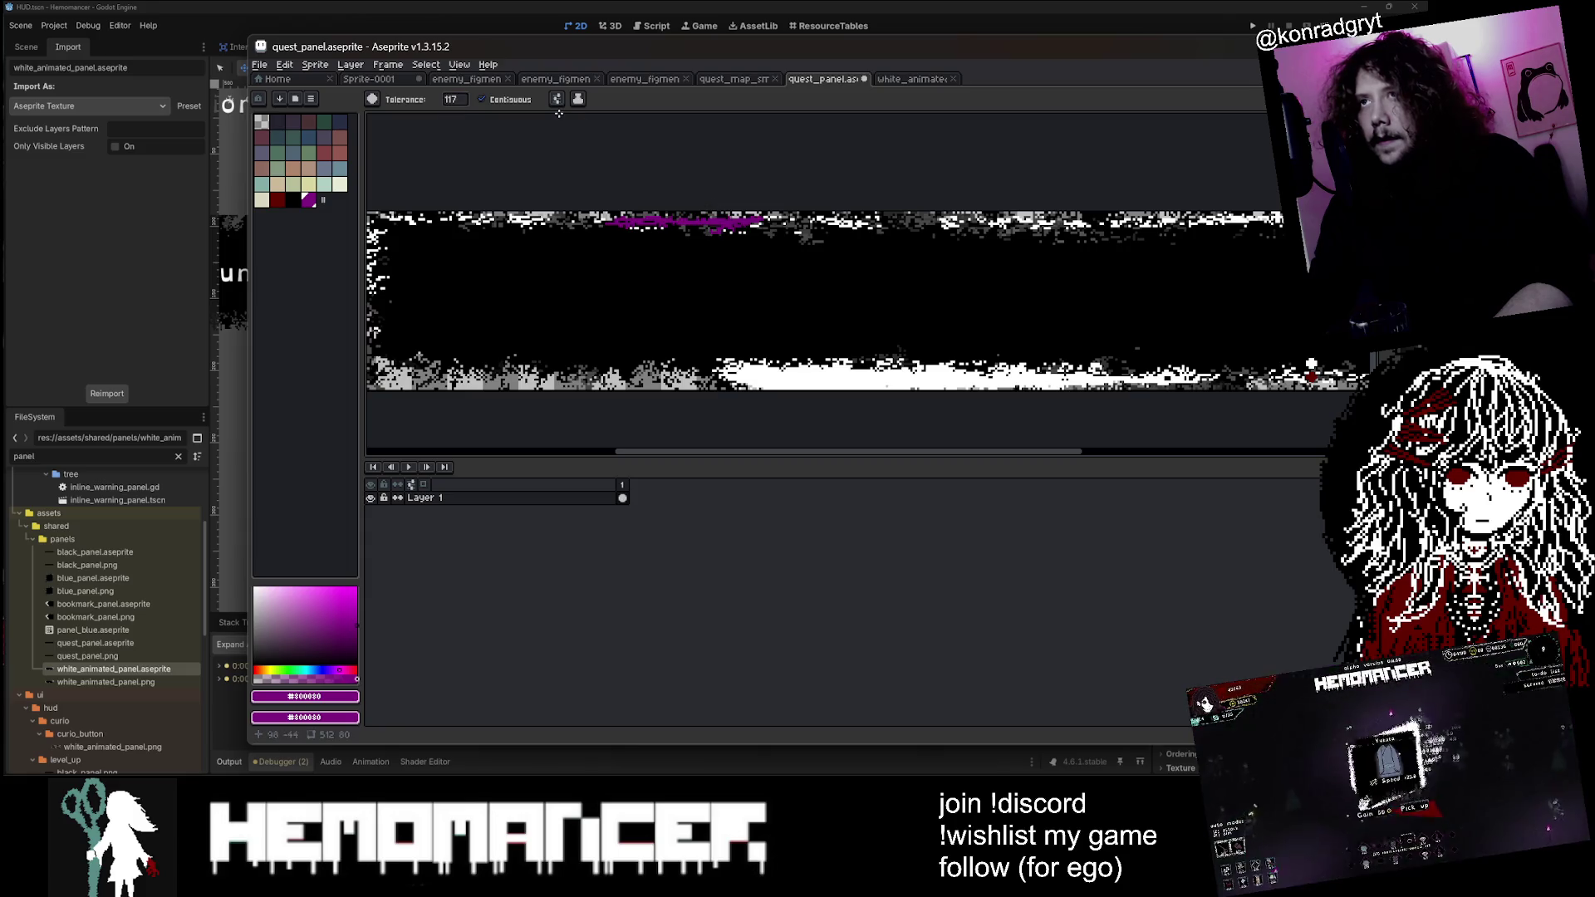
key(ctrl+z)
click(515, 99)
click(797, 378)
Step: Undo the whole-canvas purple fill and lower the fill tolerance to 17
scroll(798, 378, down, 1)
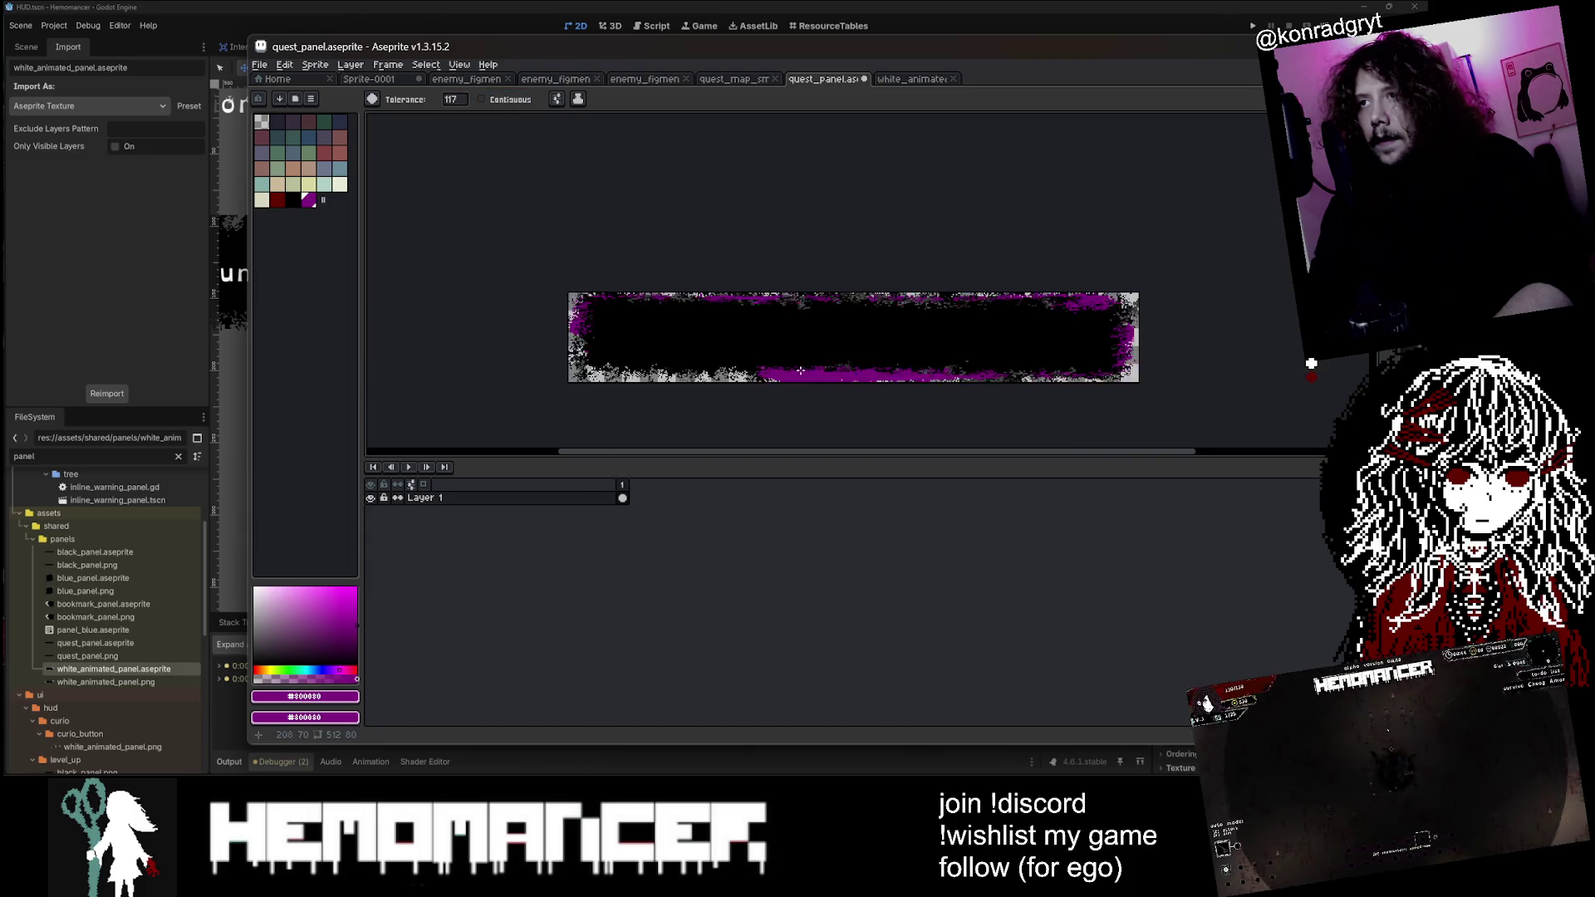
scroll(797, 377, up, 1)
scroll(797, 377, down, 1)
scroll(565, 370, up, 2)
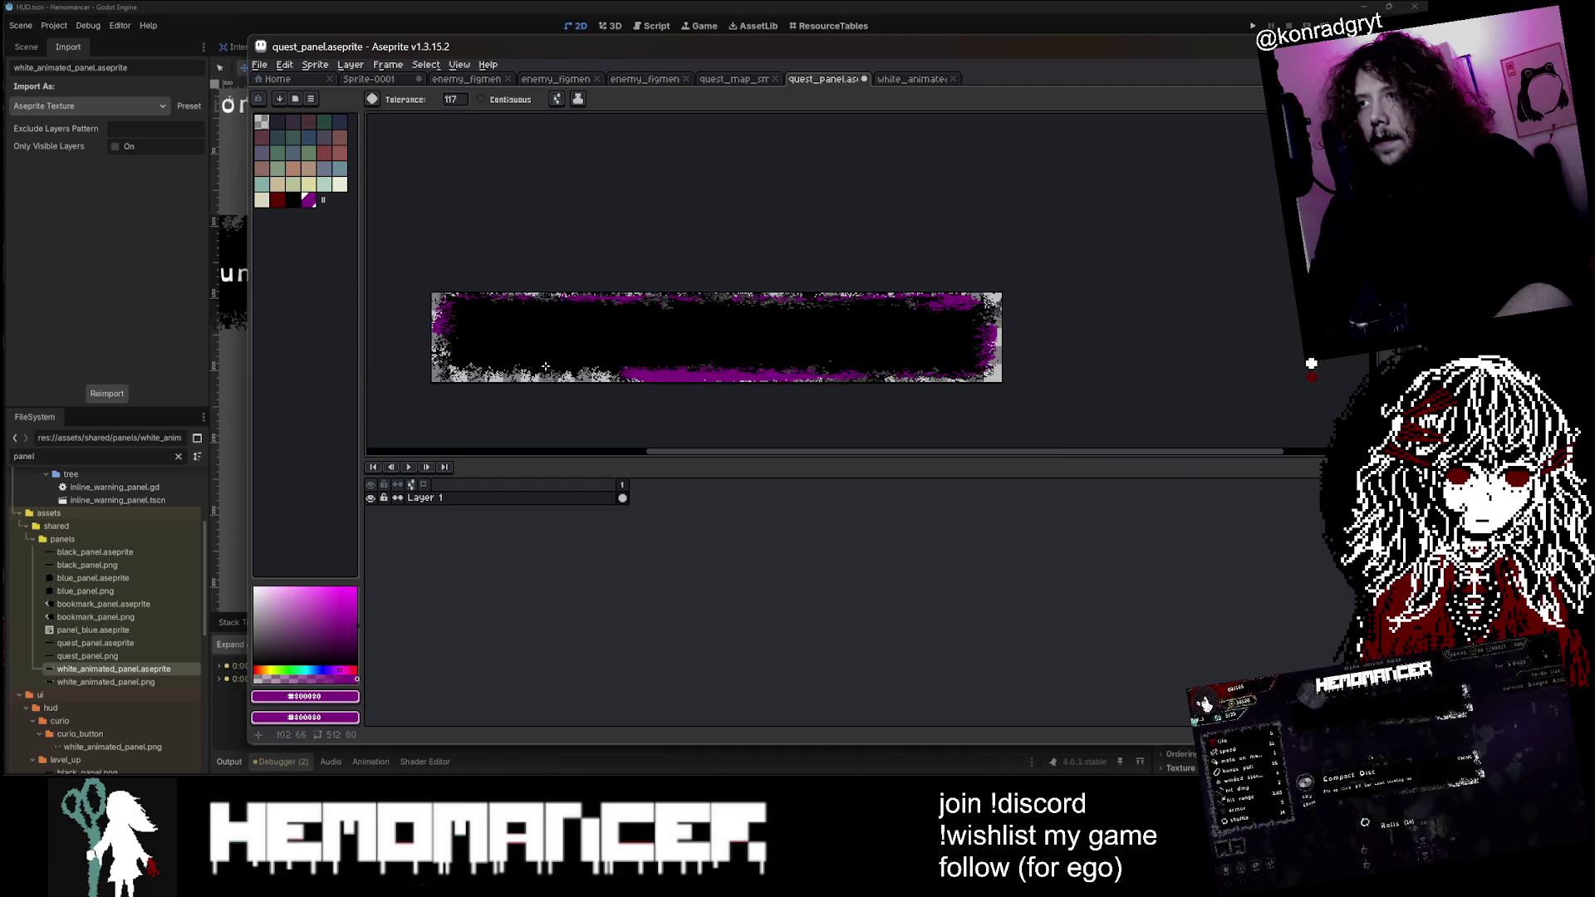
click(394, 365)
key(ctrl+z)
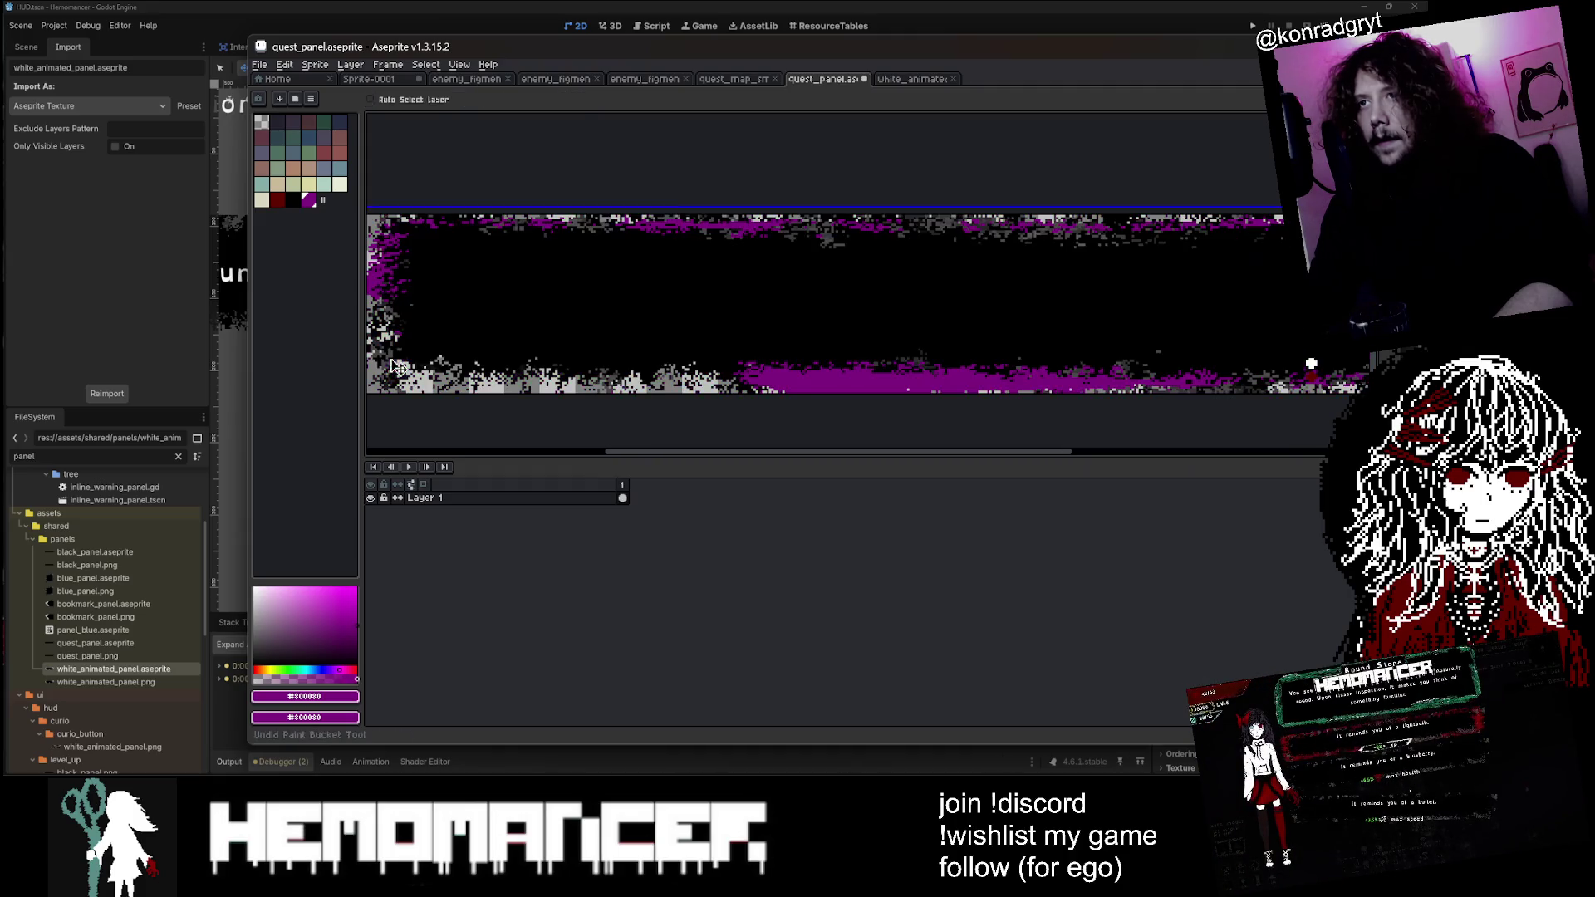
click(465, 102)
text(17)
key(Return)
Step: Move the selected grunge pixels onto the bottom strip with the Rectangular Marquee
scroll(1311, 366, down, 1)
scroll(1311, 365, up, 1)
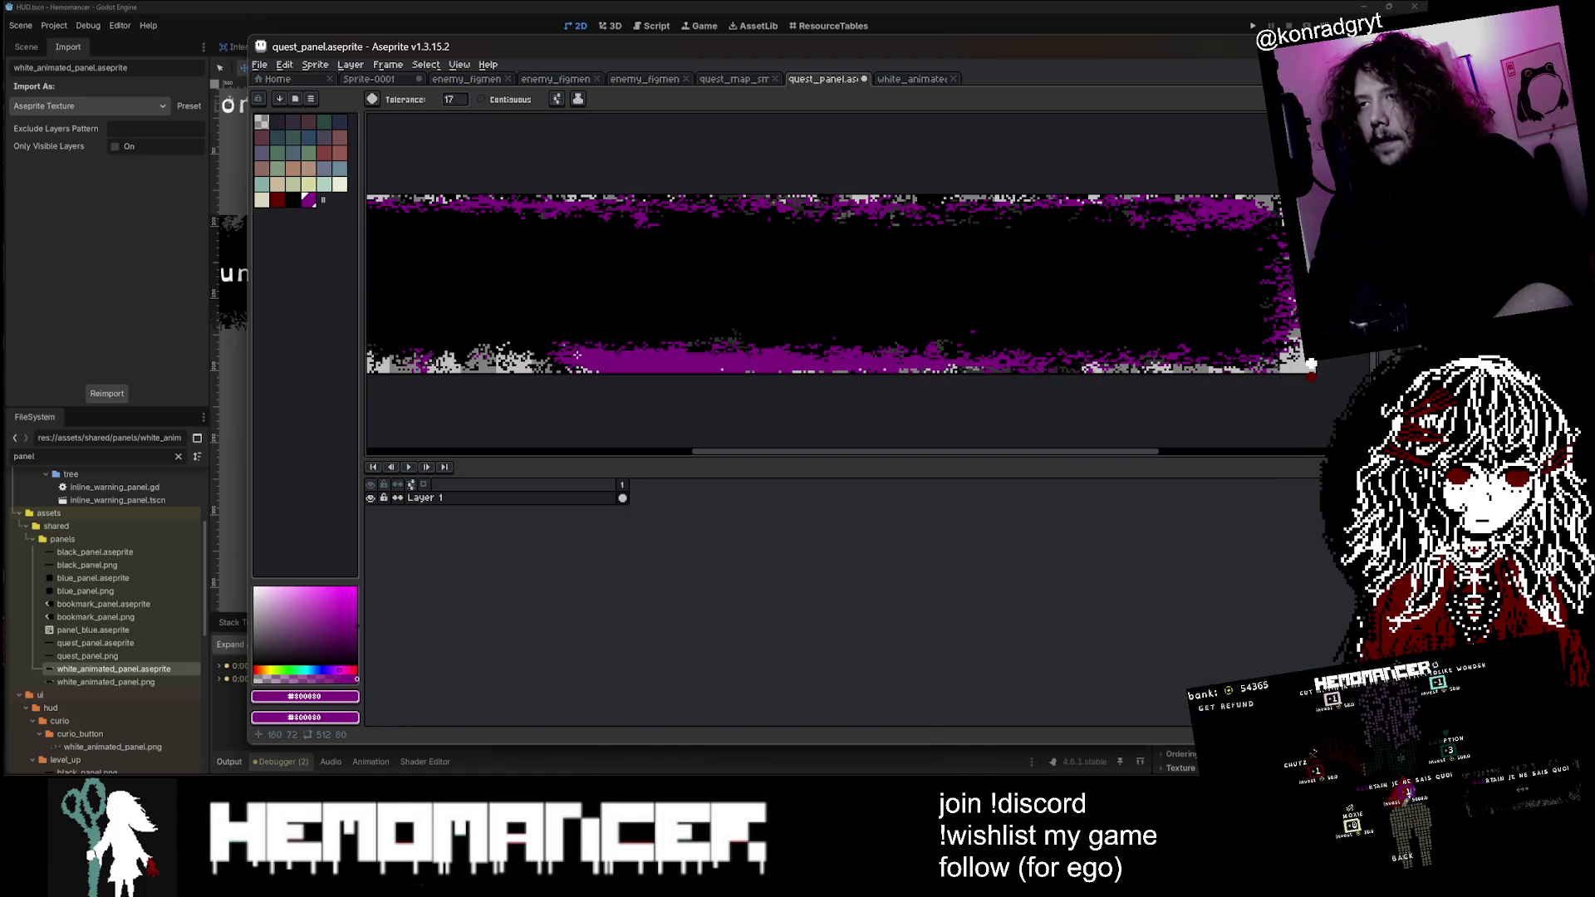
scroll(1310, 365, down, 3)
scroll(1310, 366, up, 4)
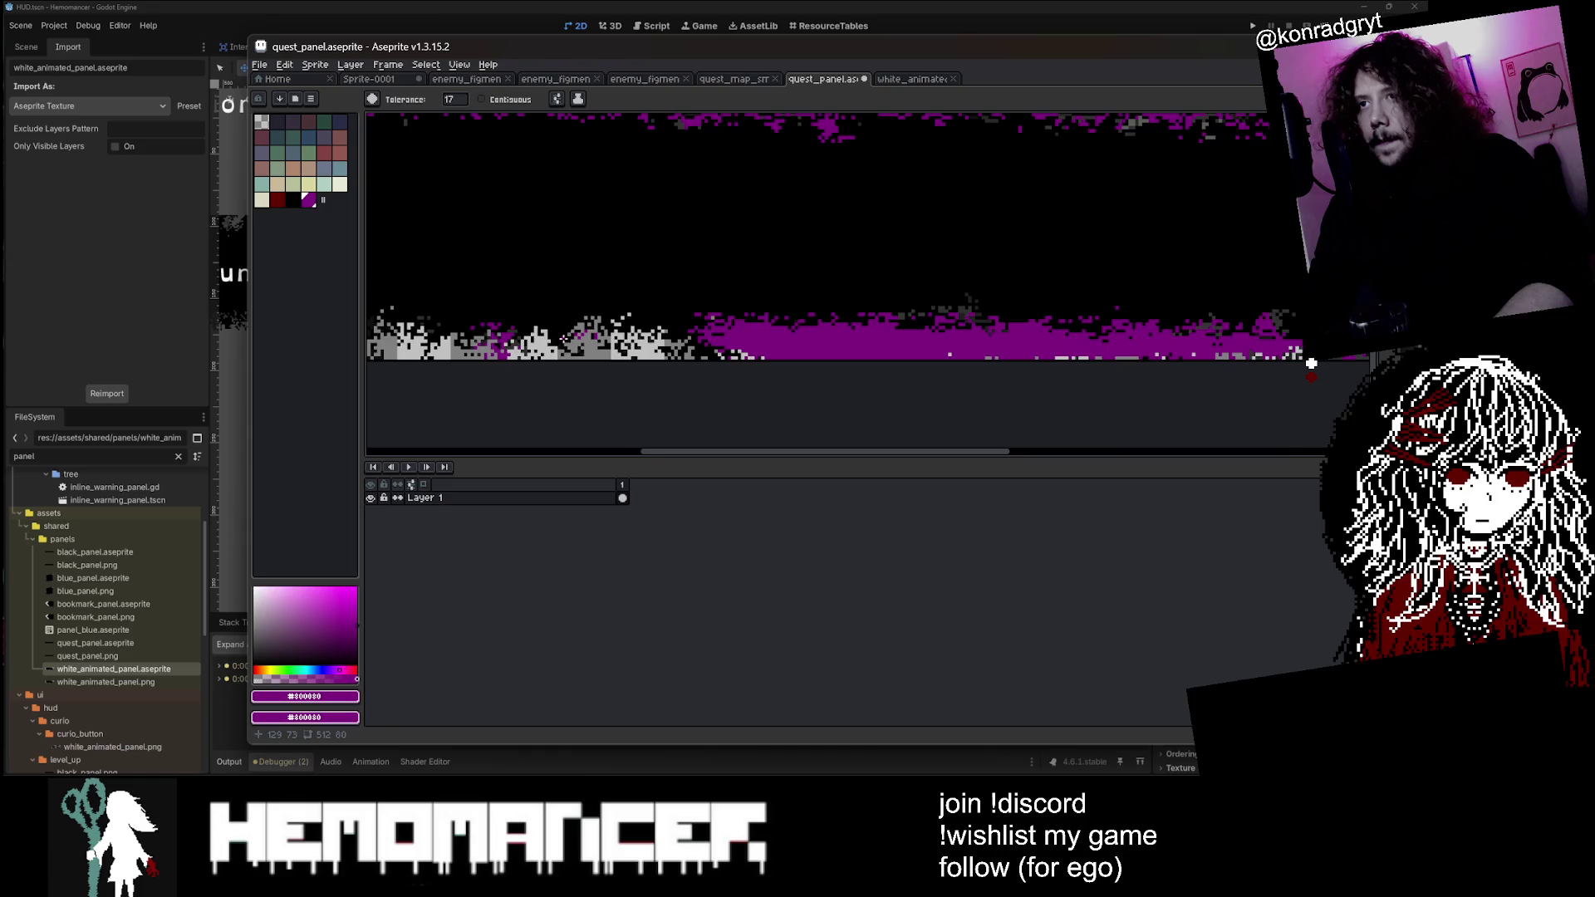
scroll(1311, 366, down, 3)
scroll(1310, 366, up, 3)
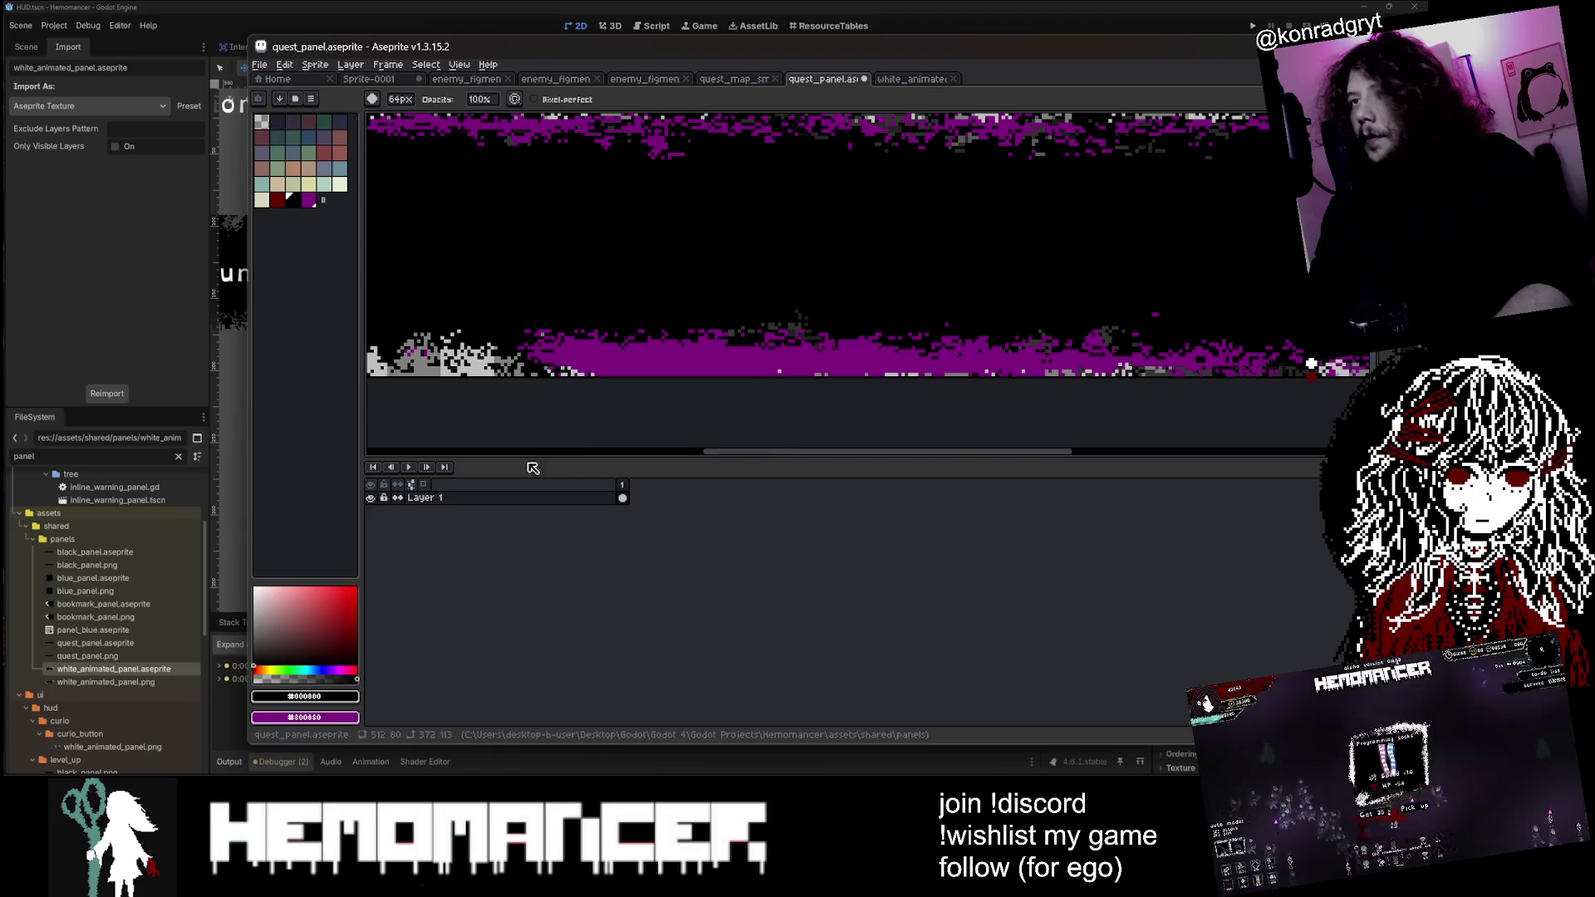
scroll(579, 412, down, 1)
scroll(591, 391, up, 1)
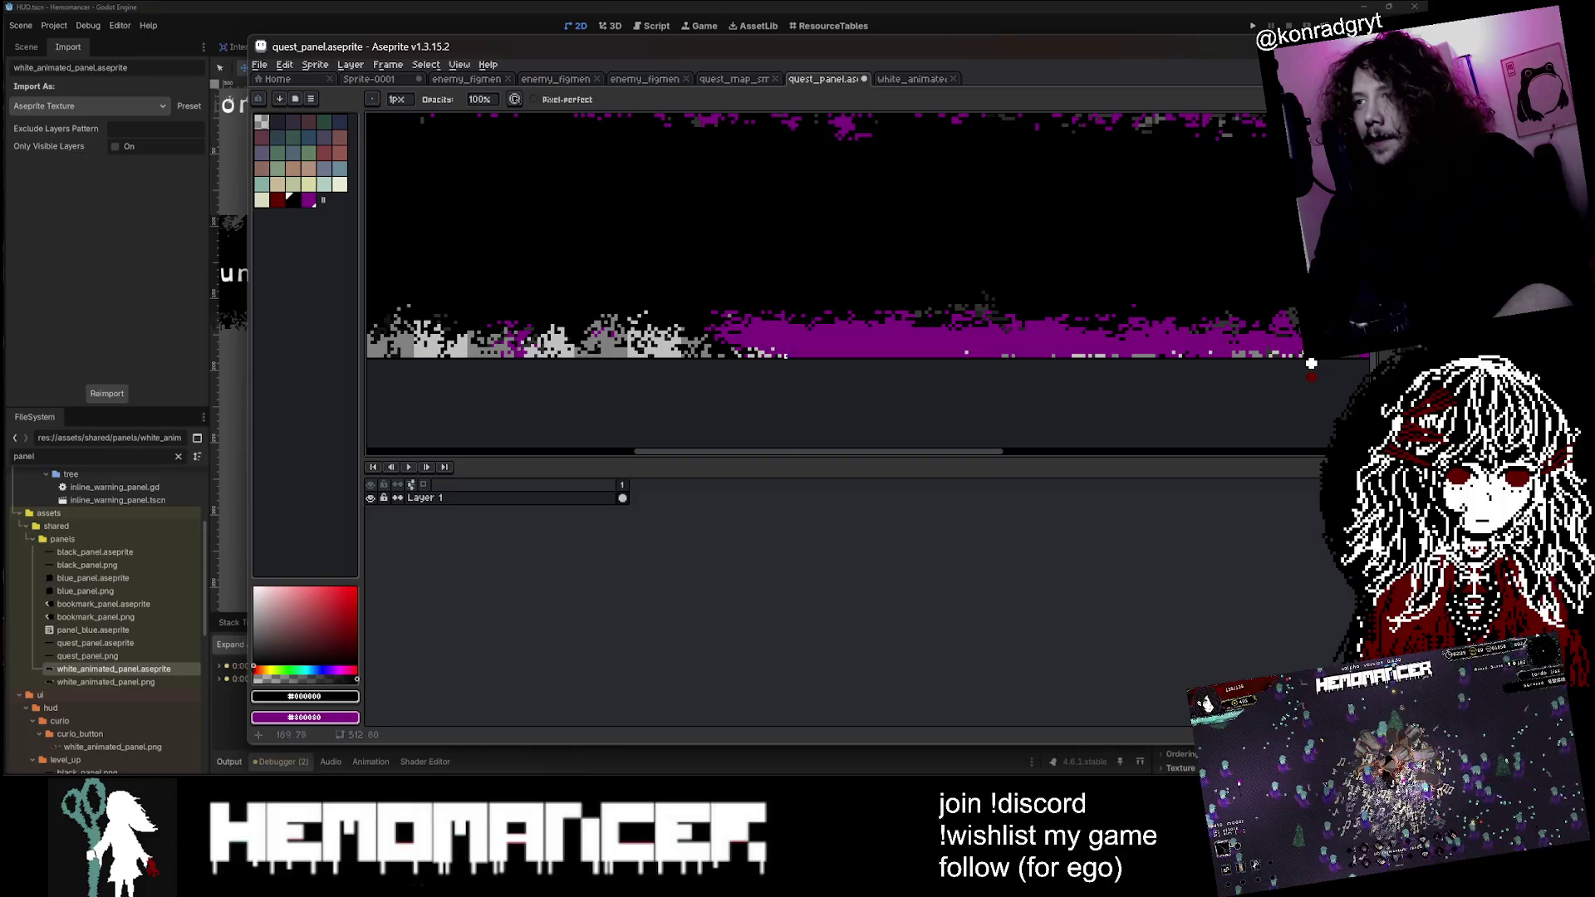
scroll(606, 365, right, 3)
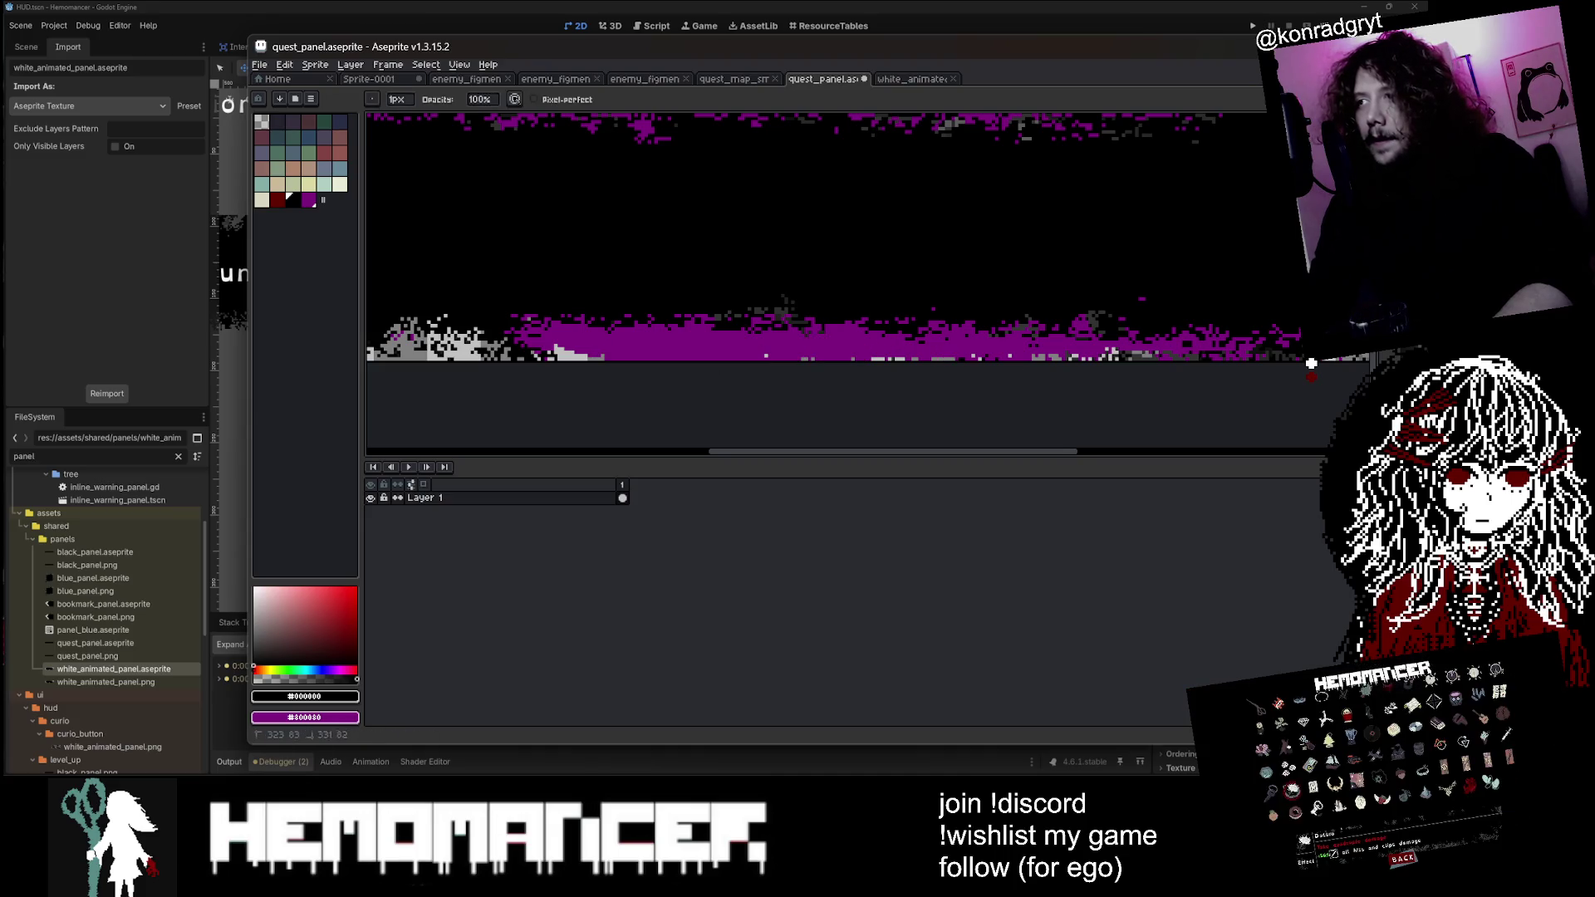
scroll(1311, 363, down, 3)
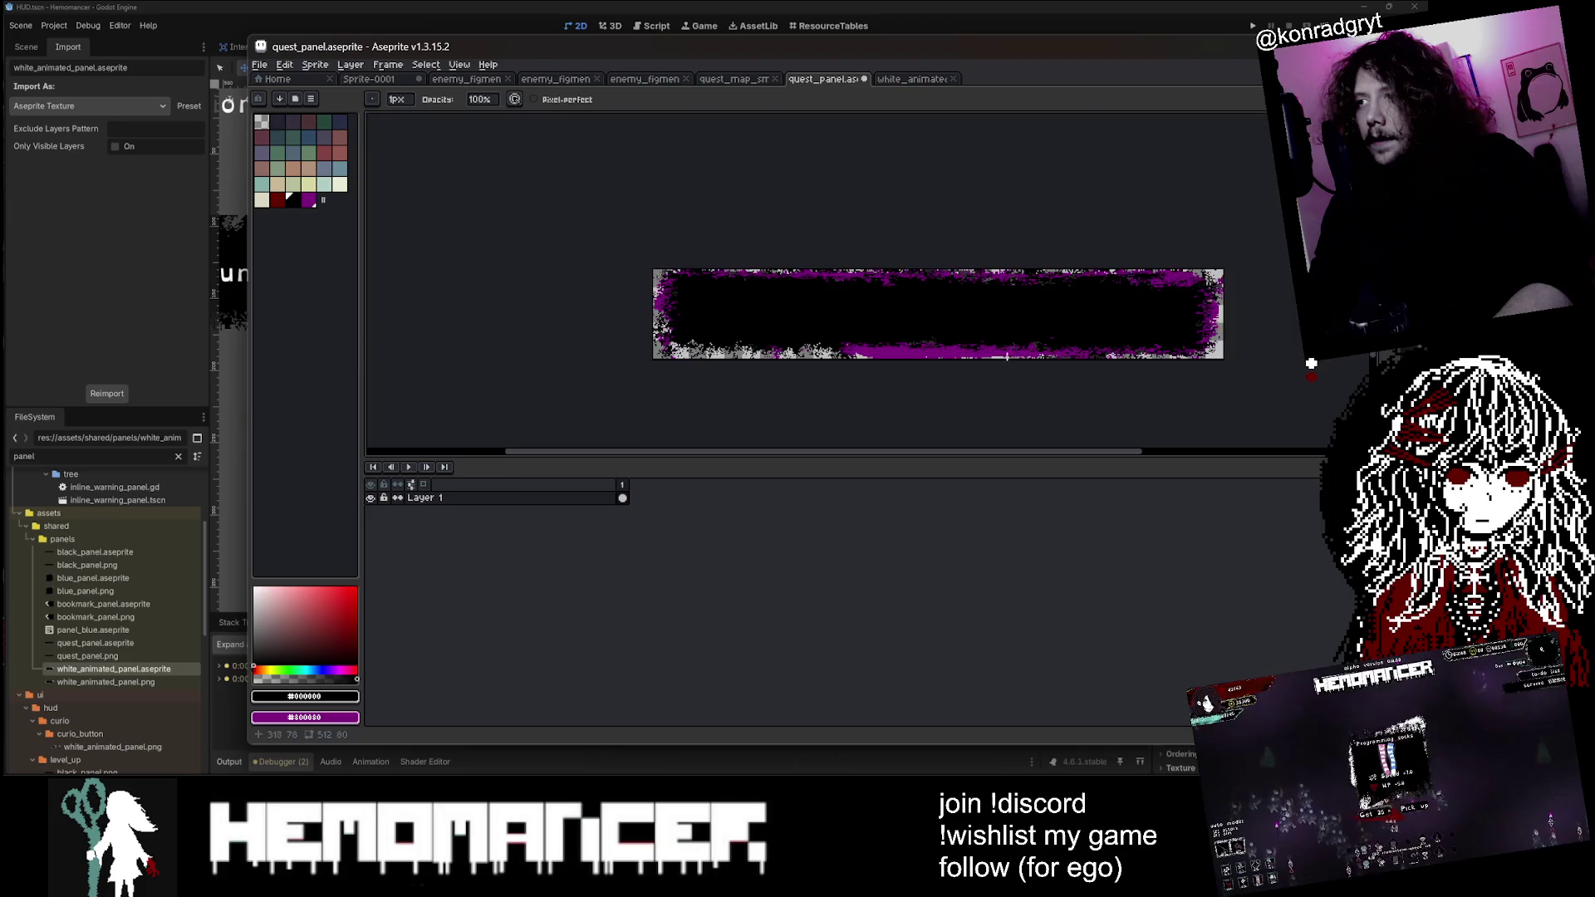
scroll(1310, 363, up, 2)
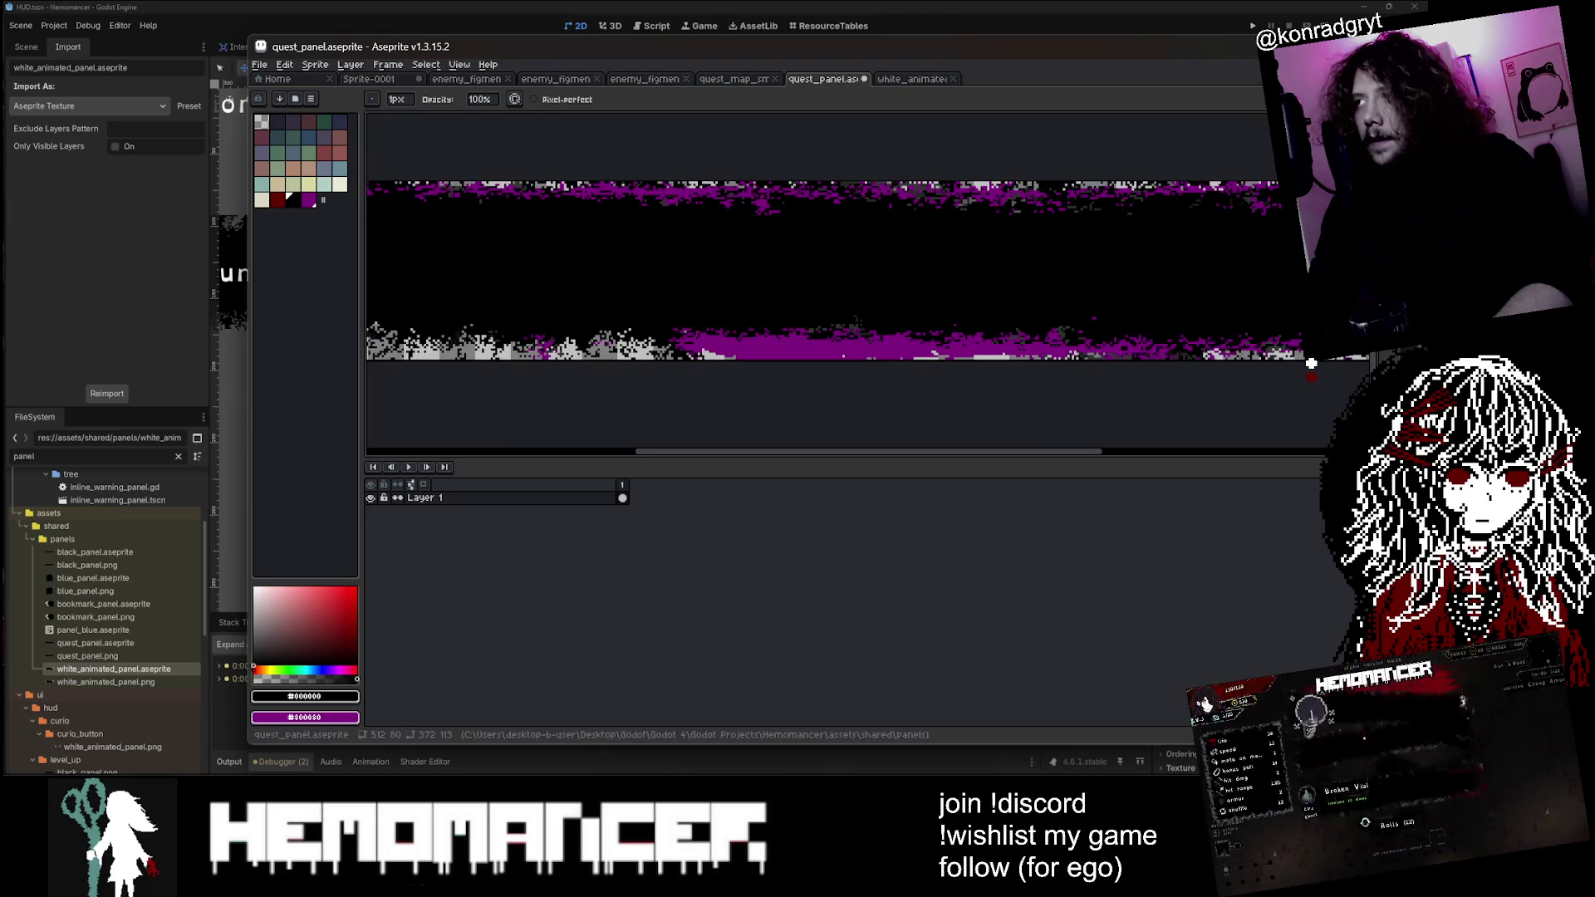
key(m)
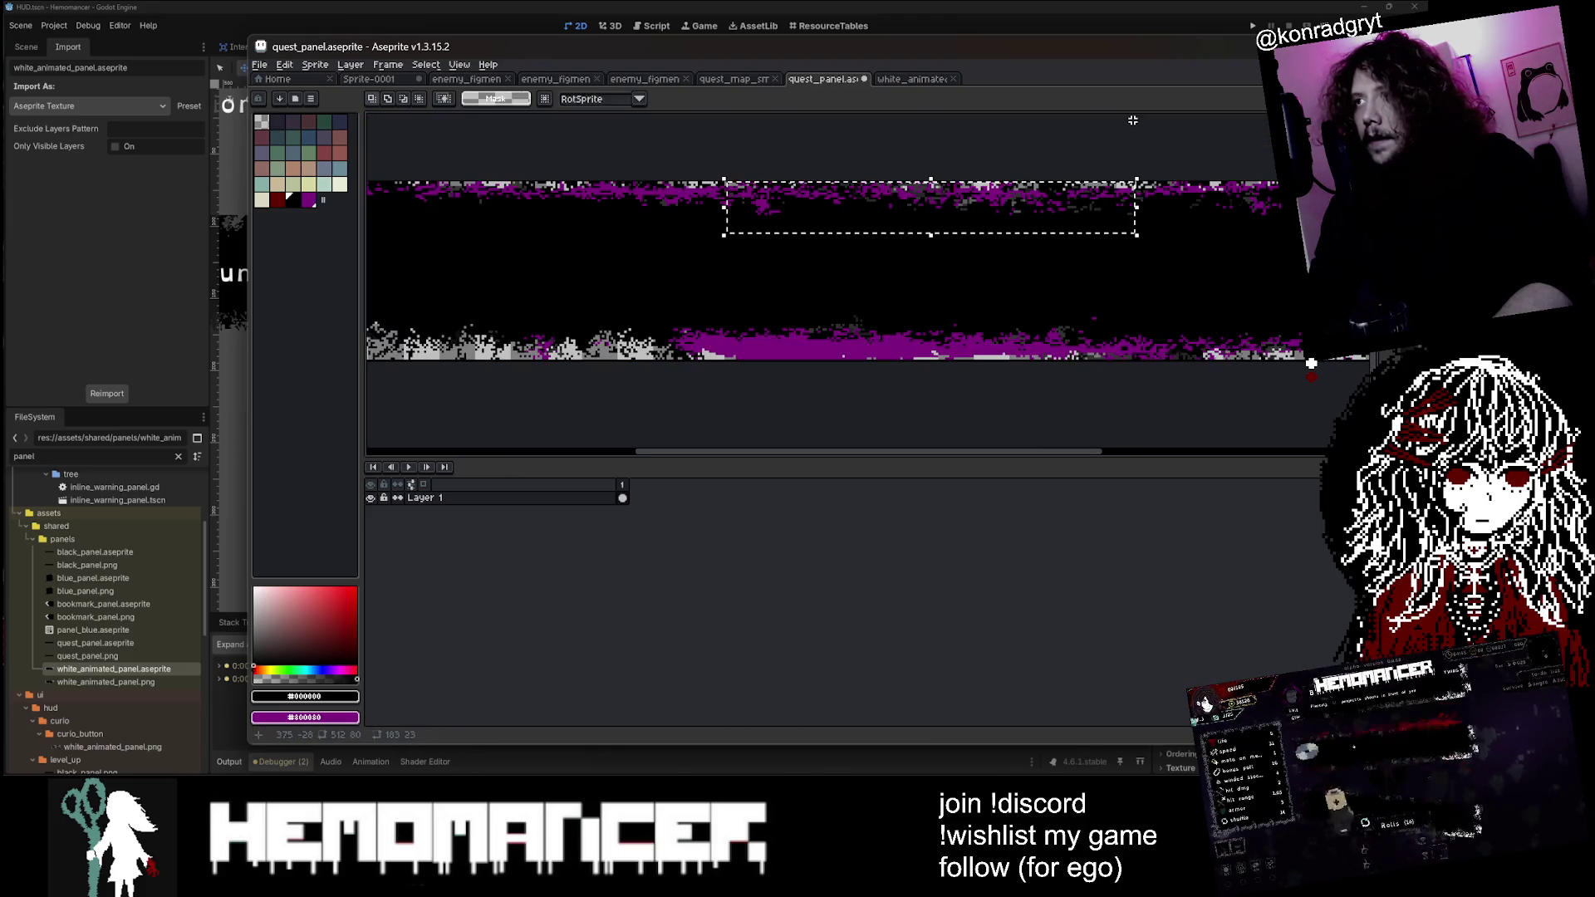
mouse_move(980, 223)
mouse_down()
mouse_move(922, 278)
mouse_move(955, 286)
mouse_move(899, 349)
mouse_up()
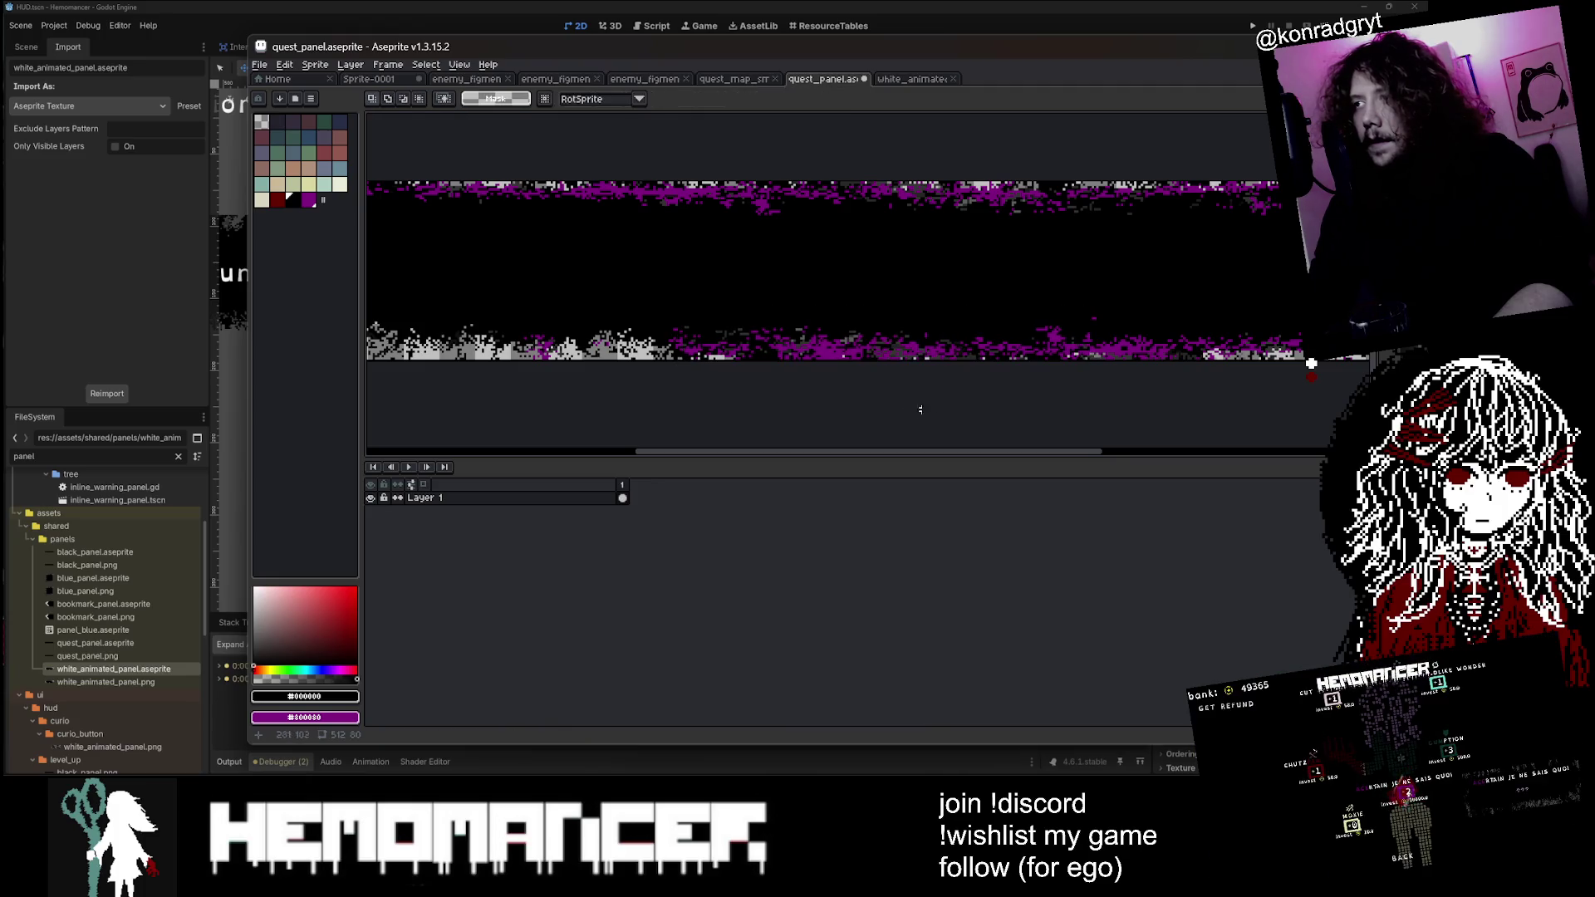
Step: Save quest_panel.aseprite with Ctrl+S
scroll(920, 409, down, 3)
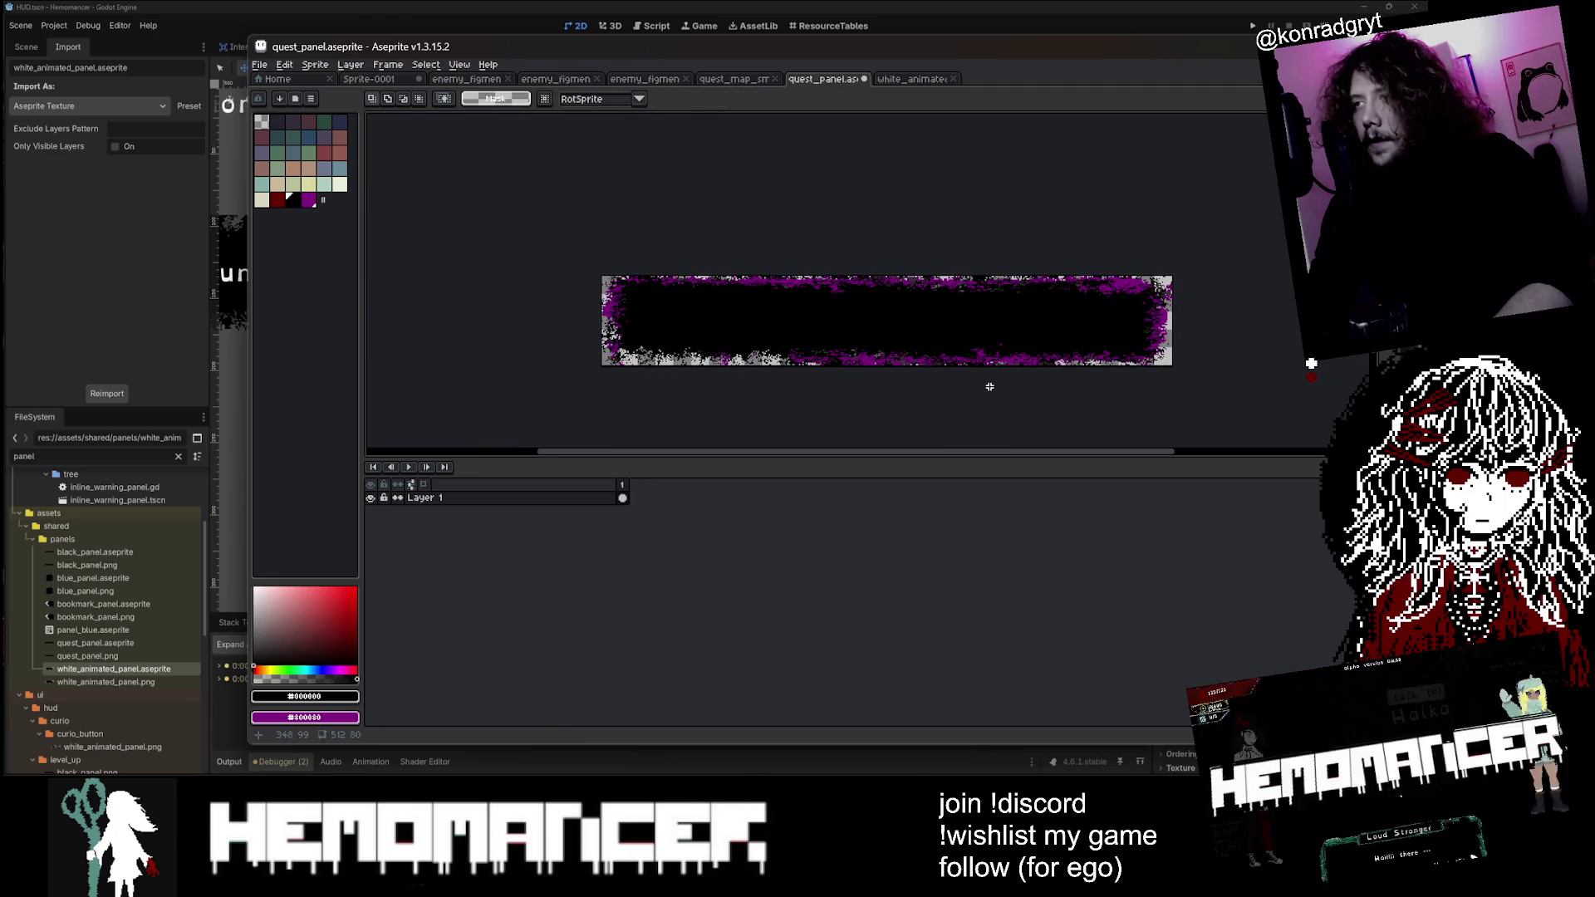
scroll(984, 386, up, 1)
scroll(972, 386, down, 1)
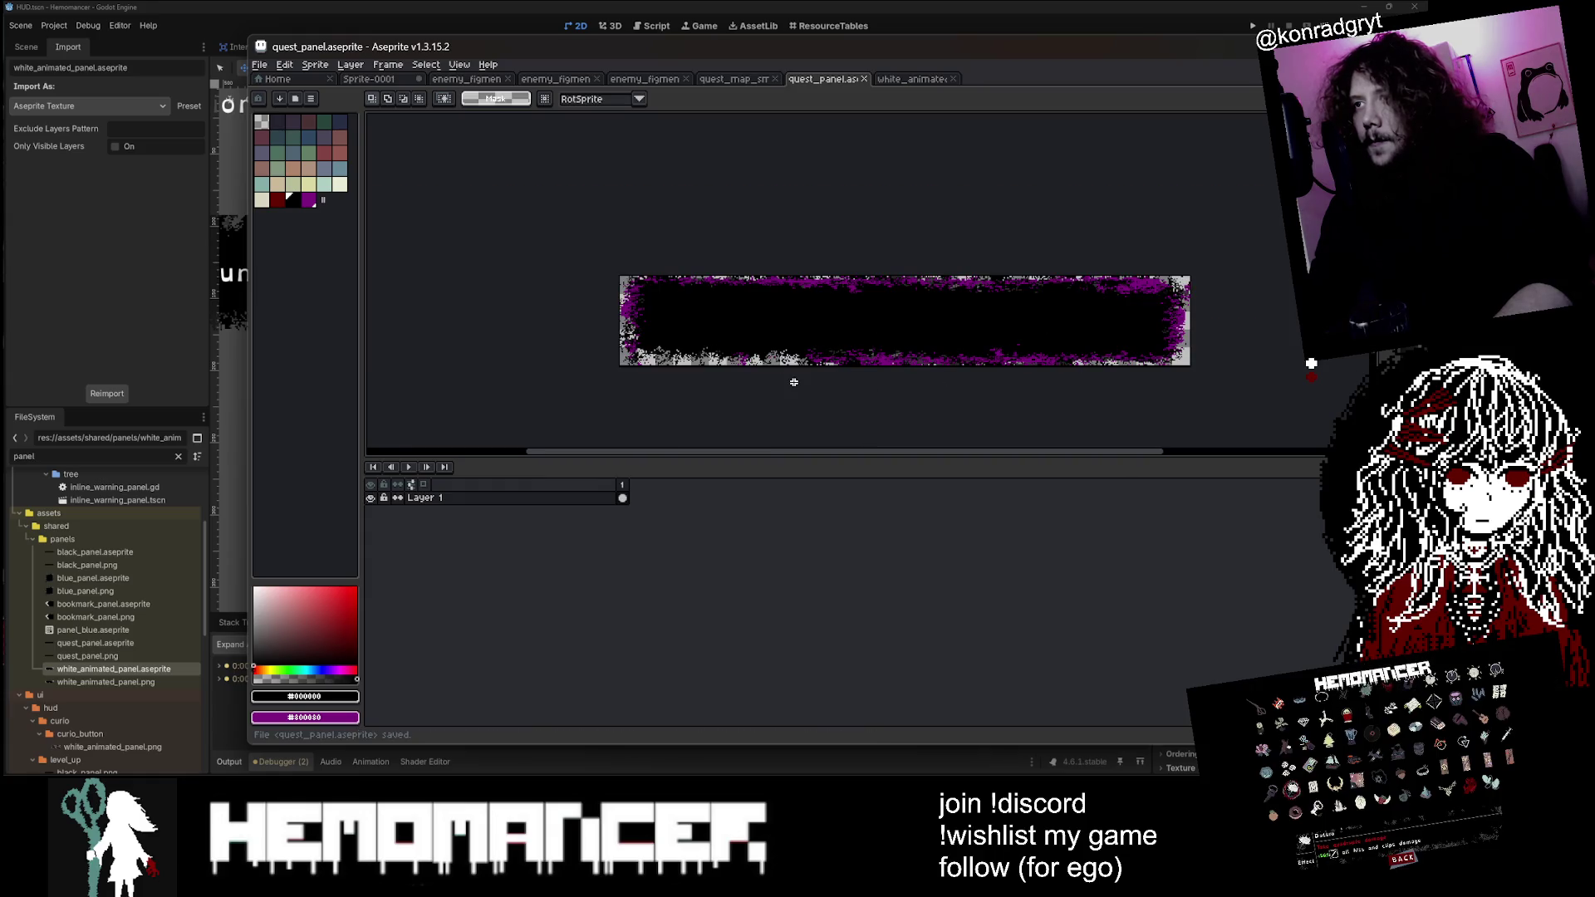
key(ctrl+s)
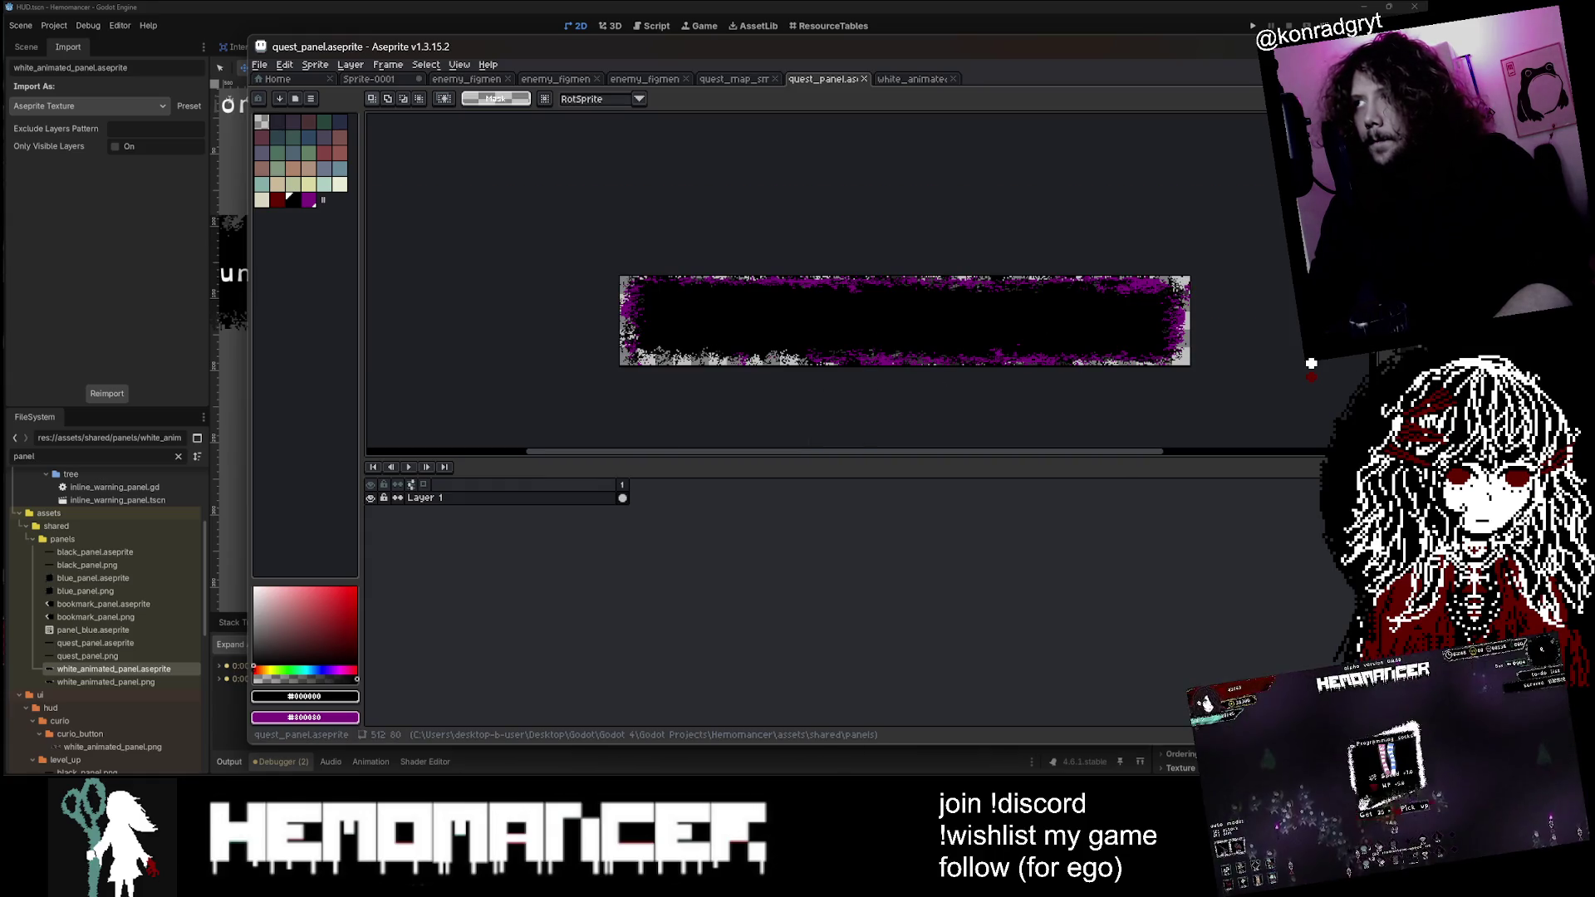
click(126, 675)
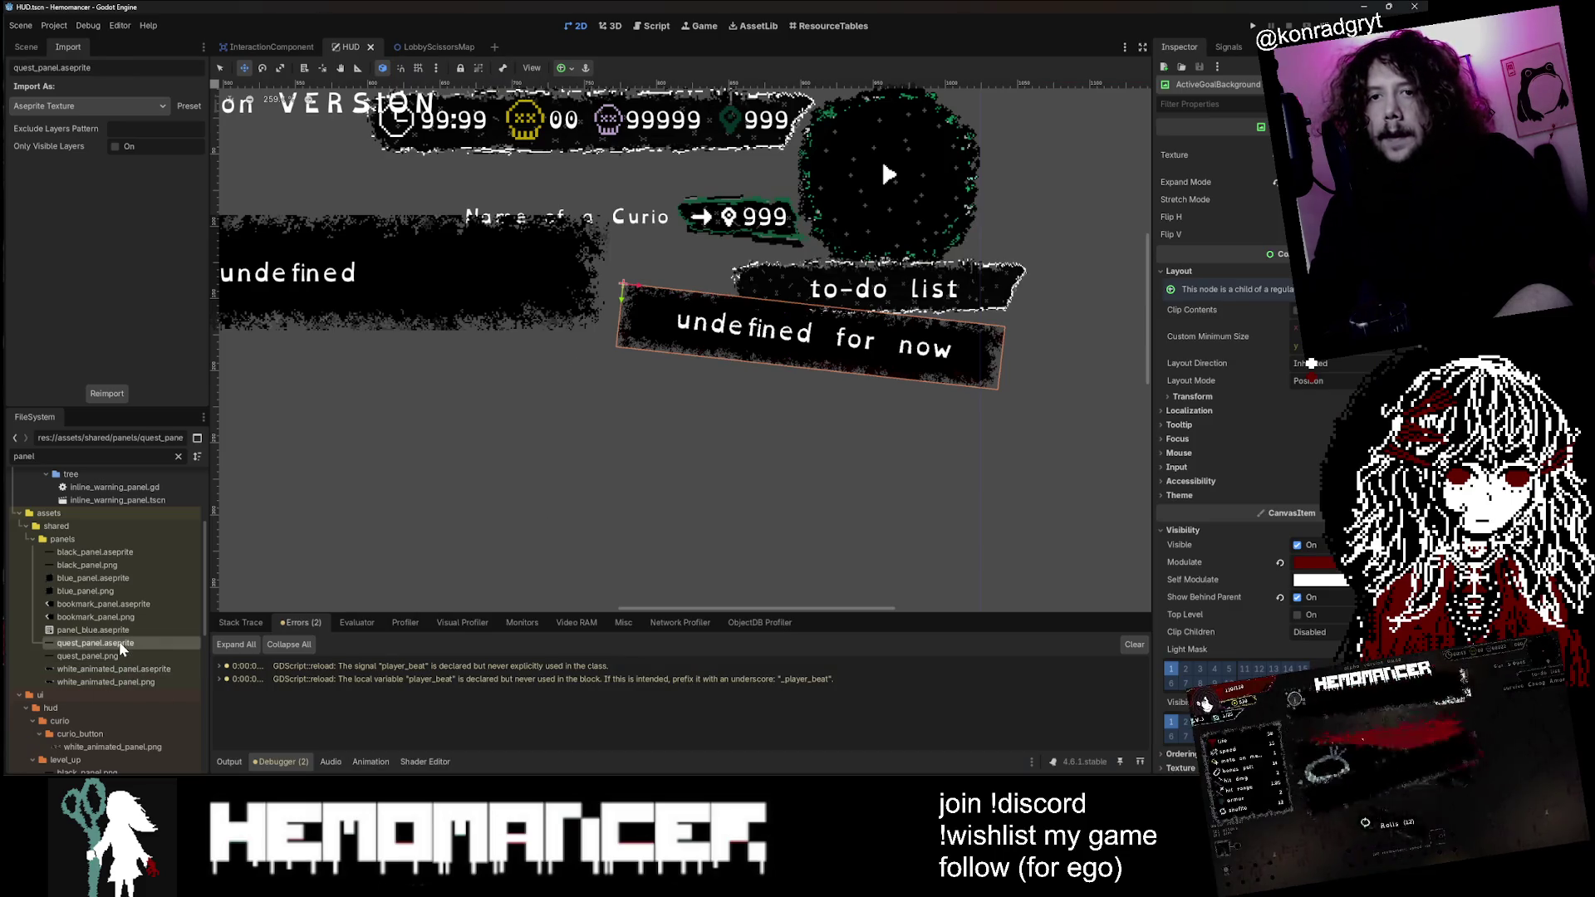
Step: Reimport the updated quest panel texture, reset its tint to white, and run the game with F5
click(106, 393)
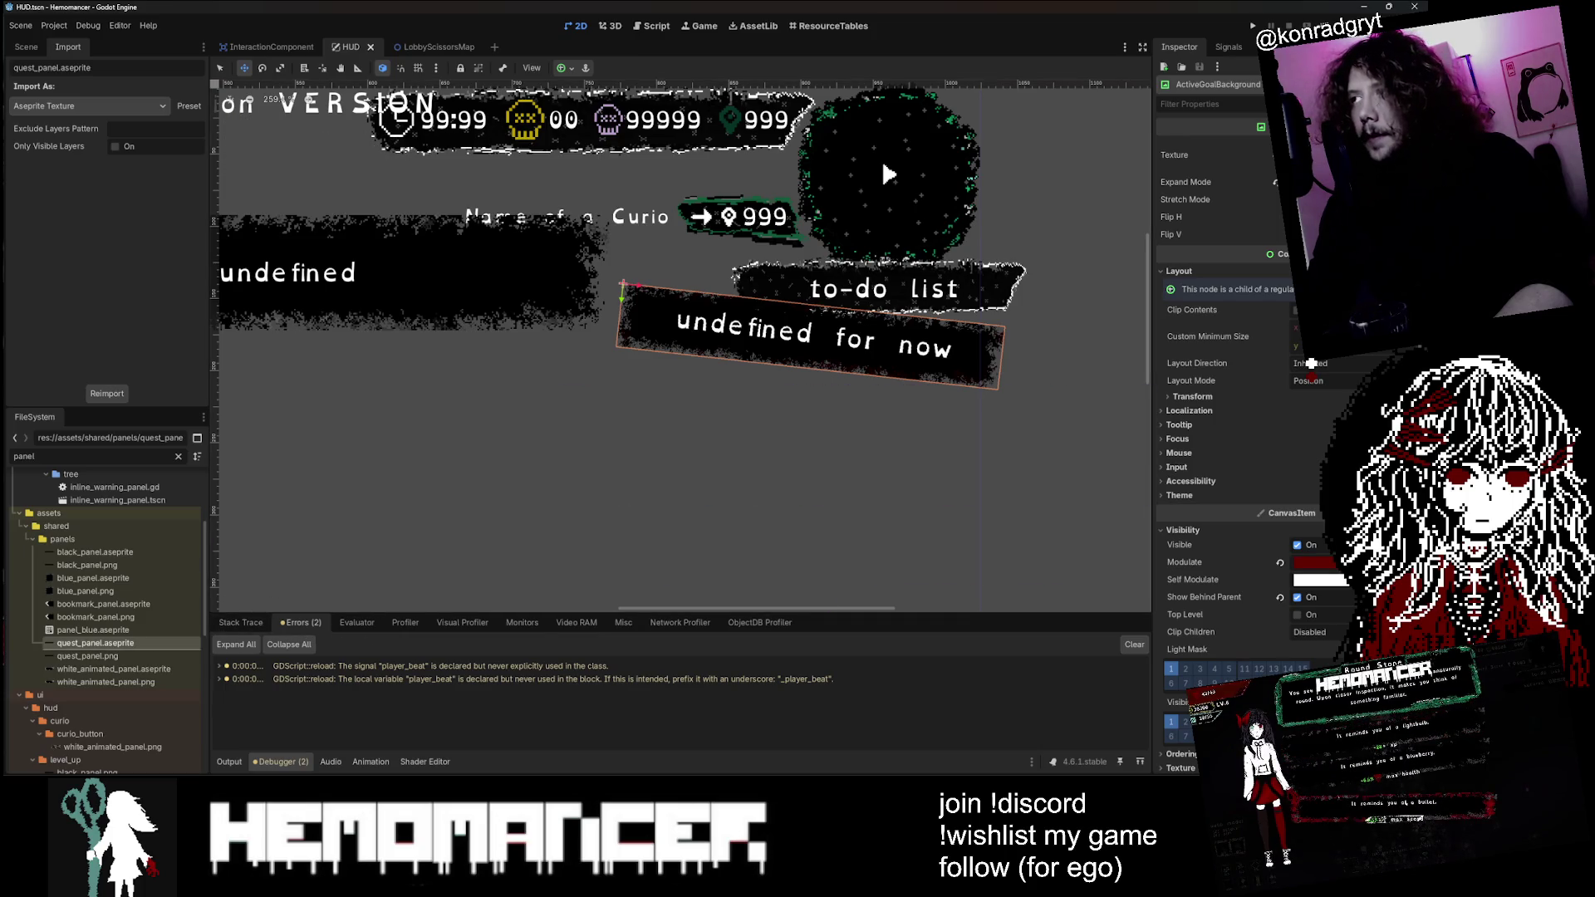
click(1279, 562)
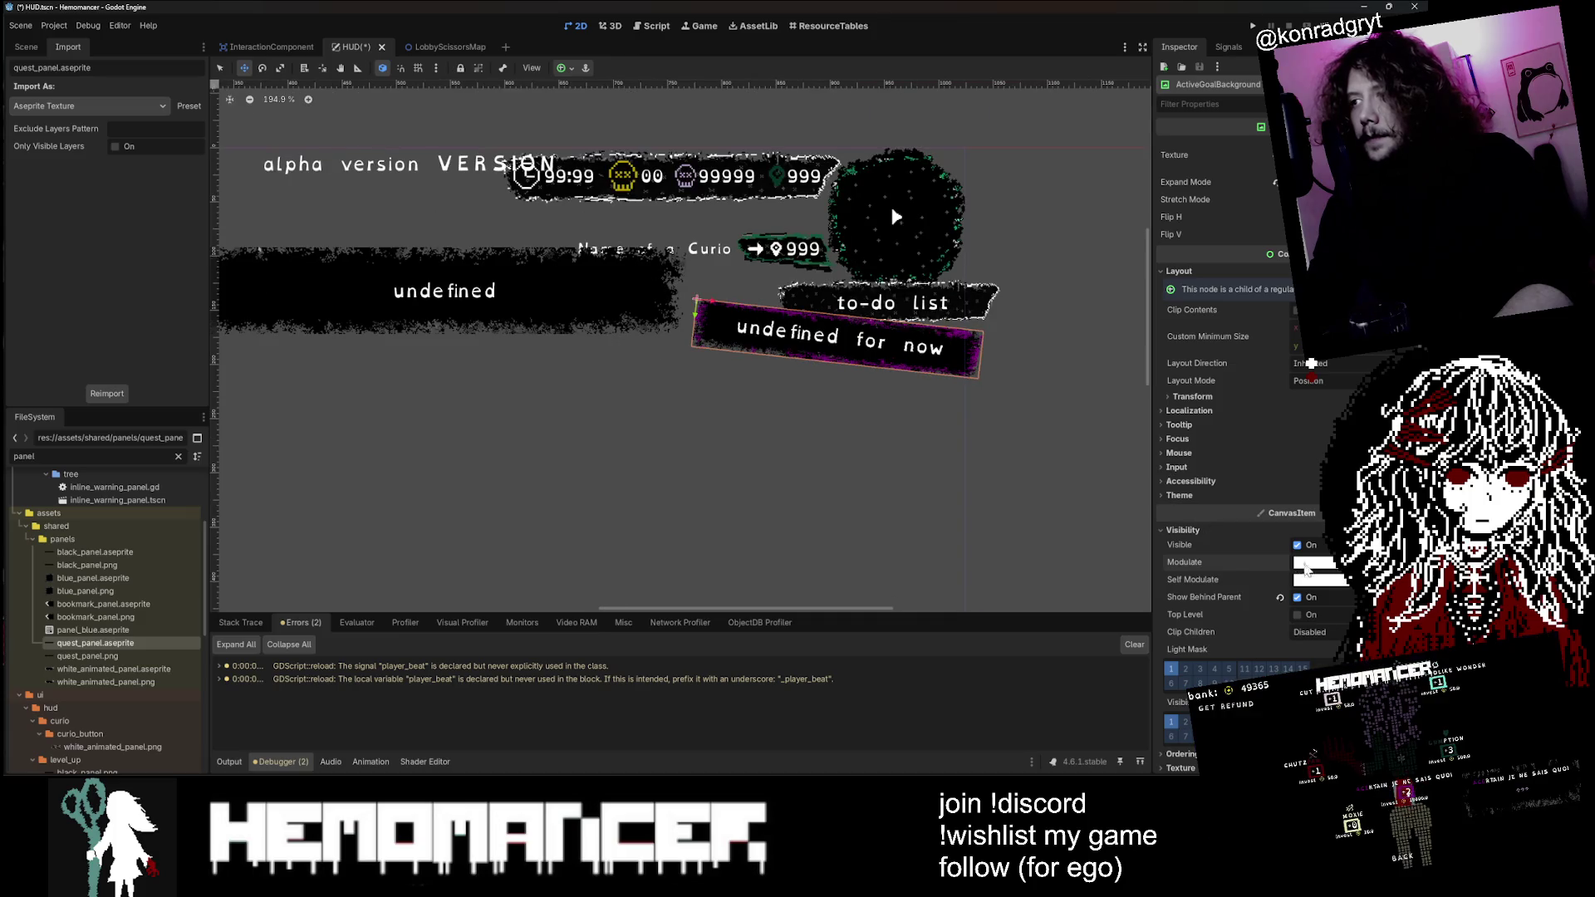
key(F5)
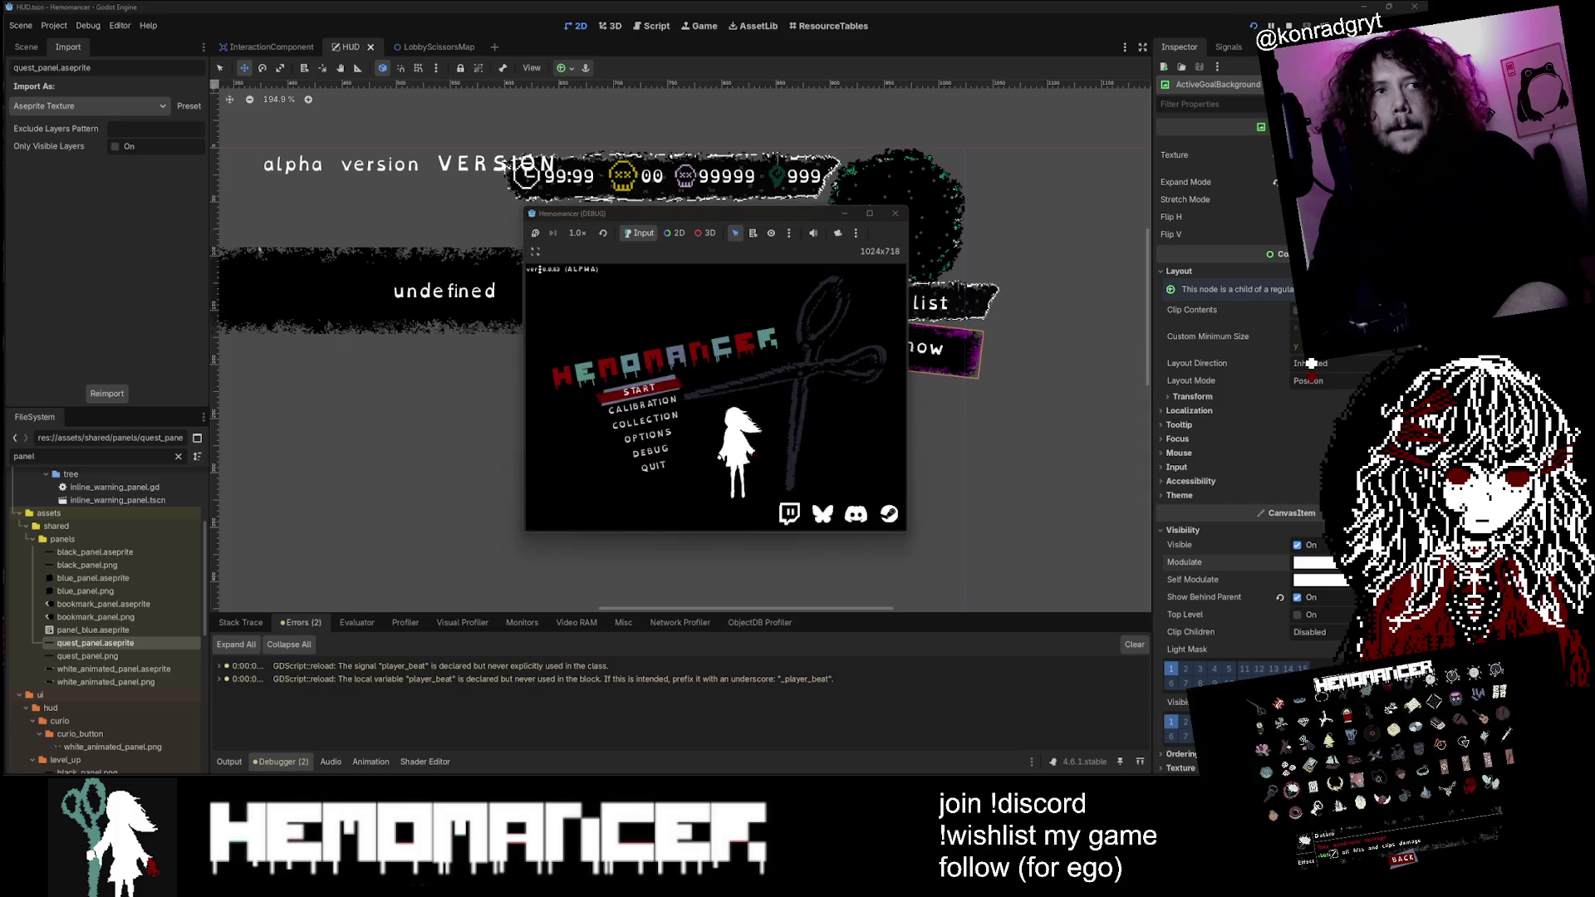
key(Return)
Step: Start the game and walk through the hub past the dummies to the signpost
click(869, 213)
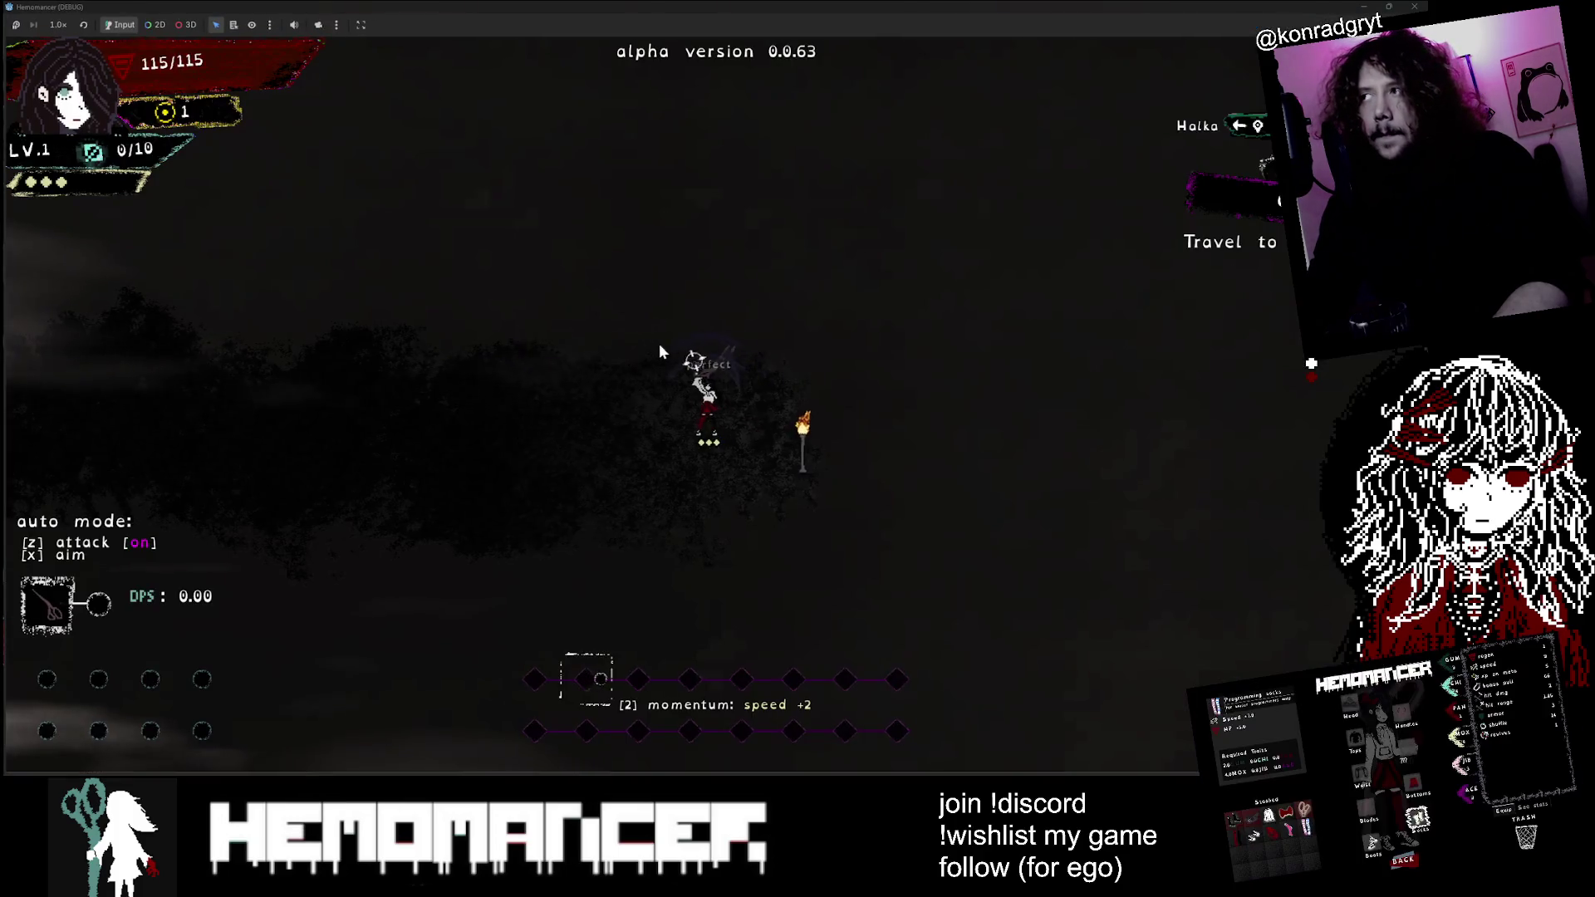
key(a)
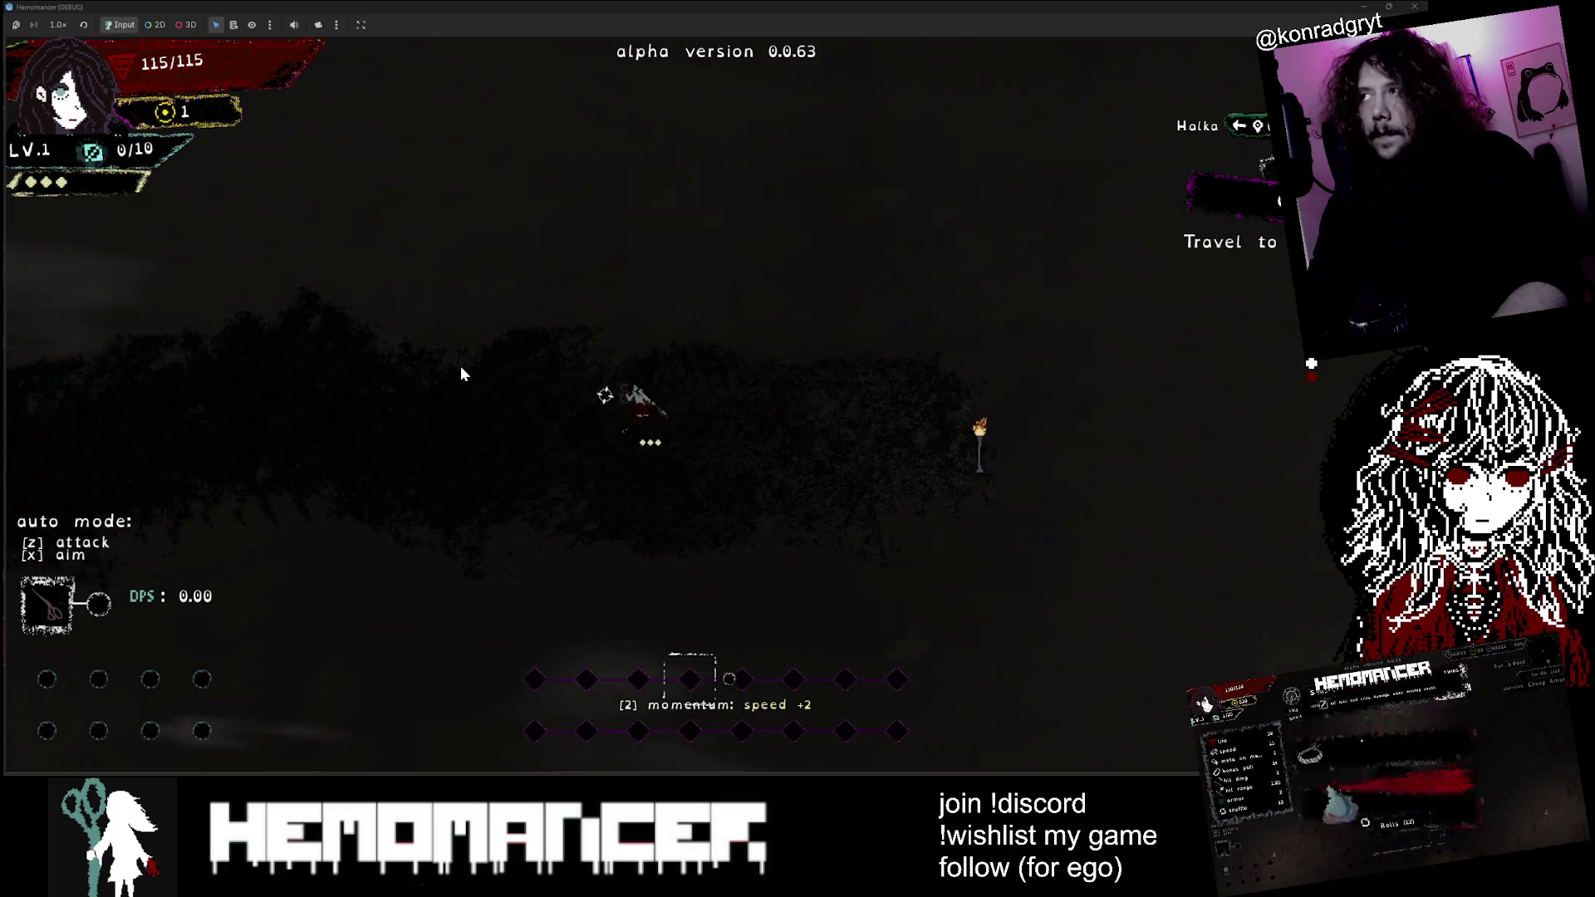
key(a)
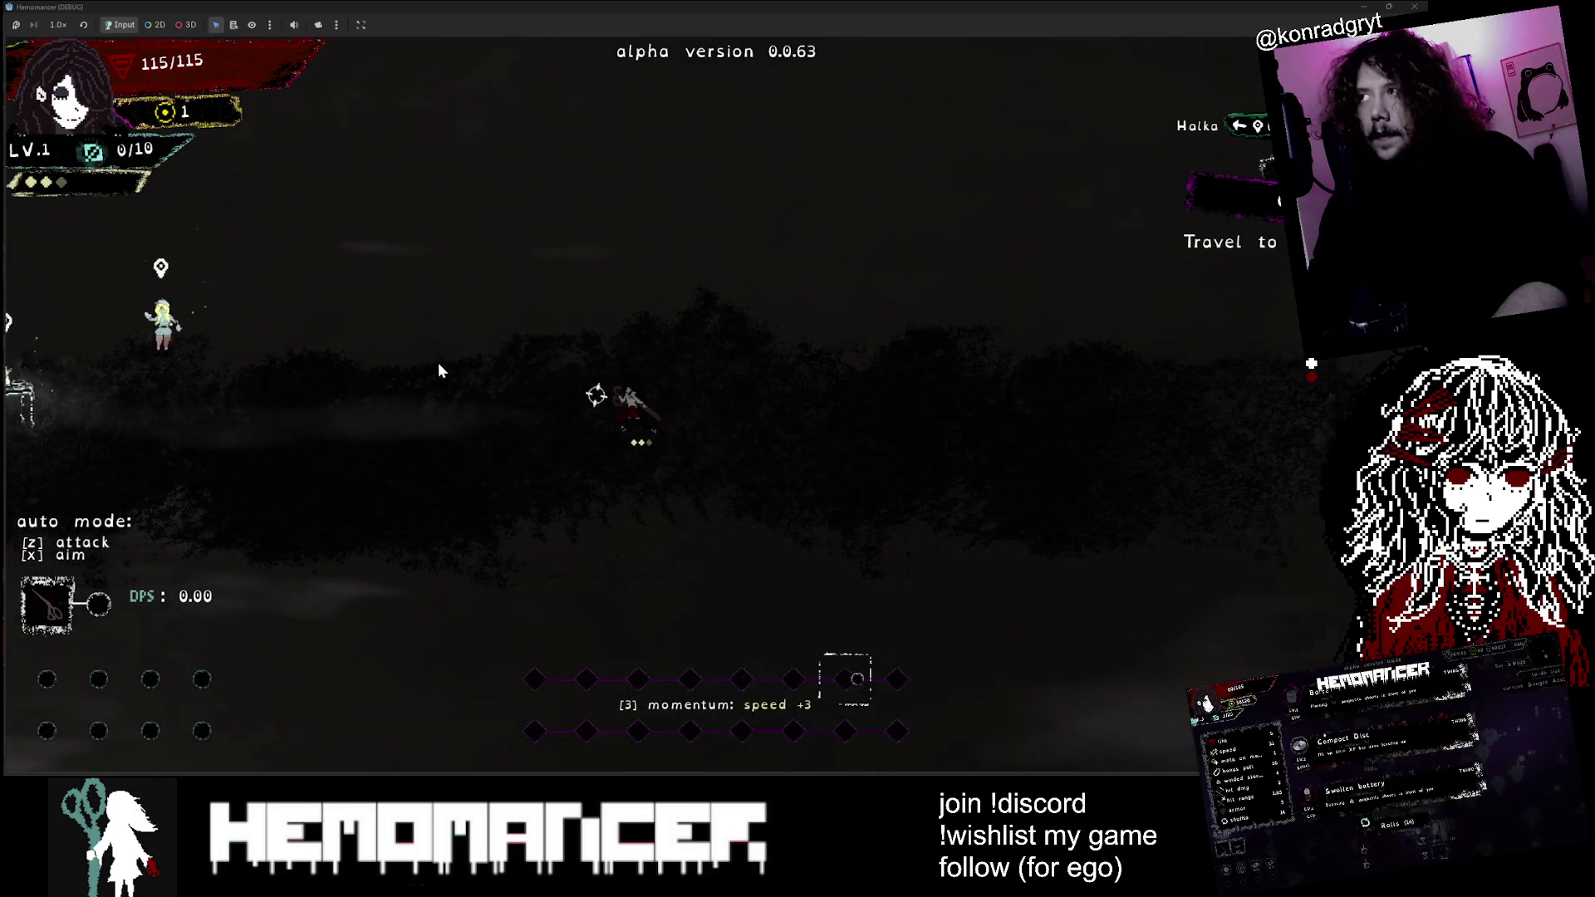
key(a)
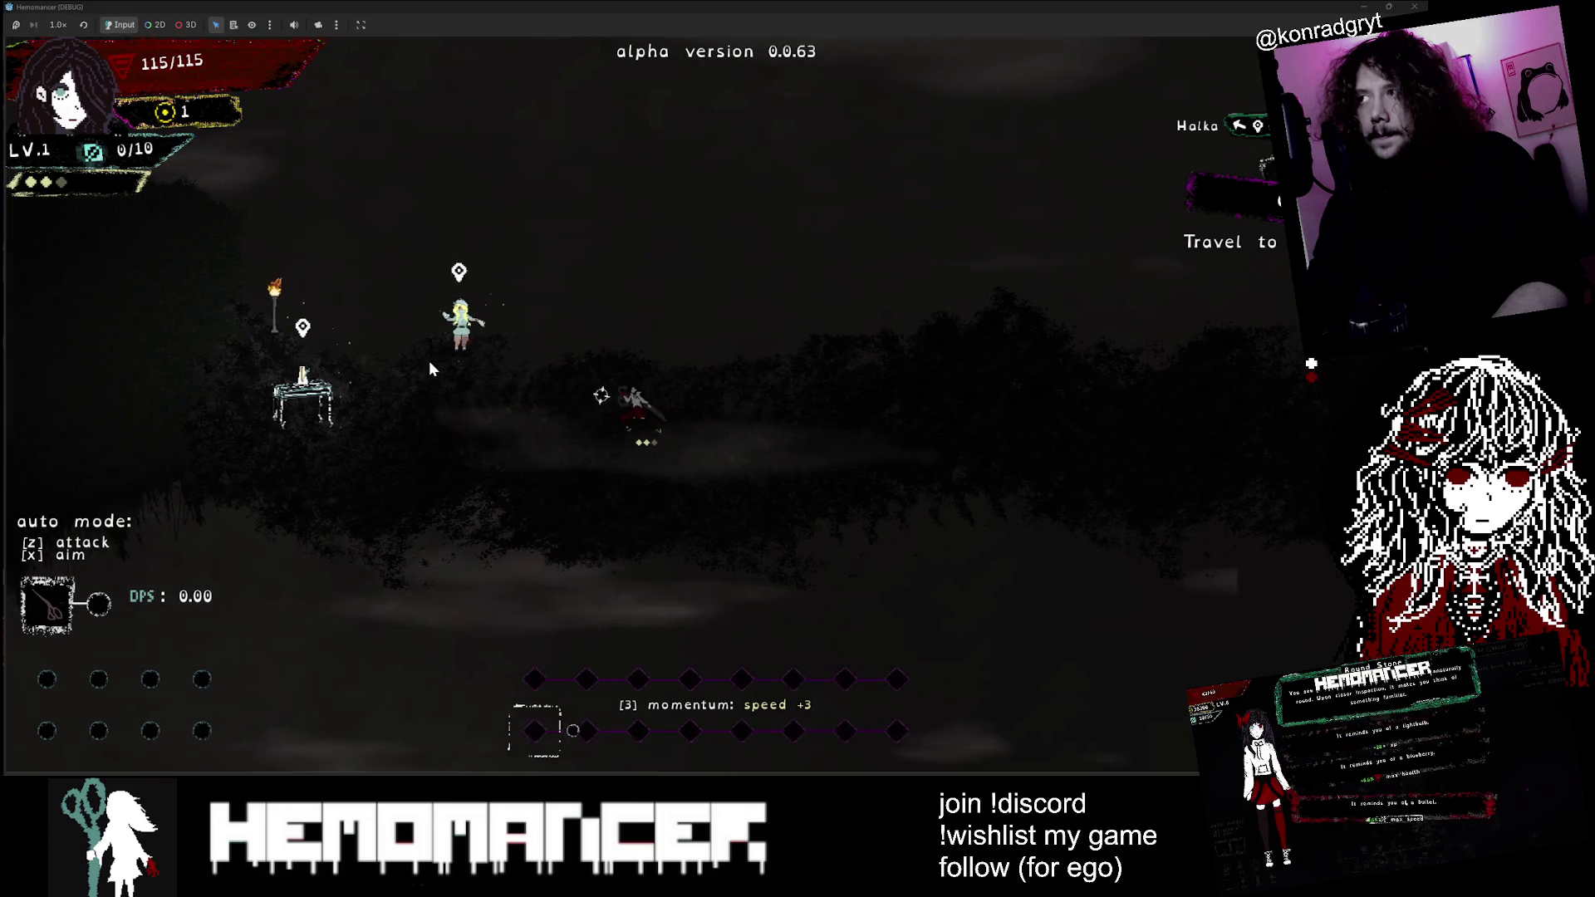
key(a)
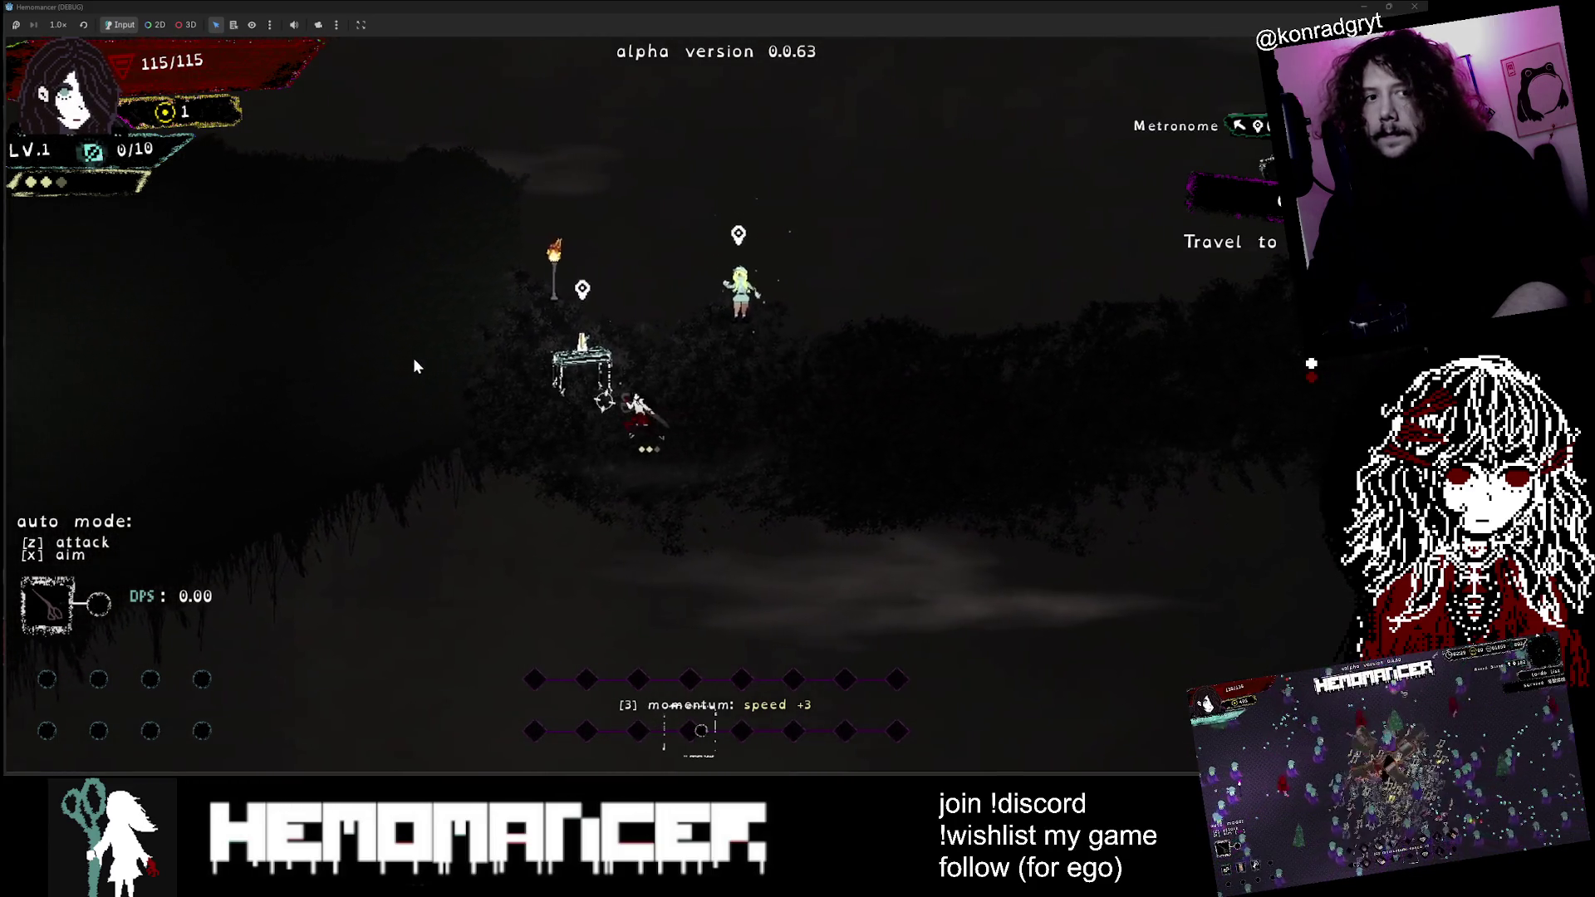
key(a)
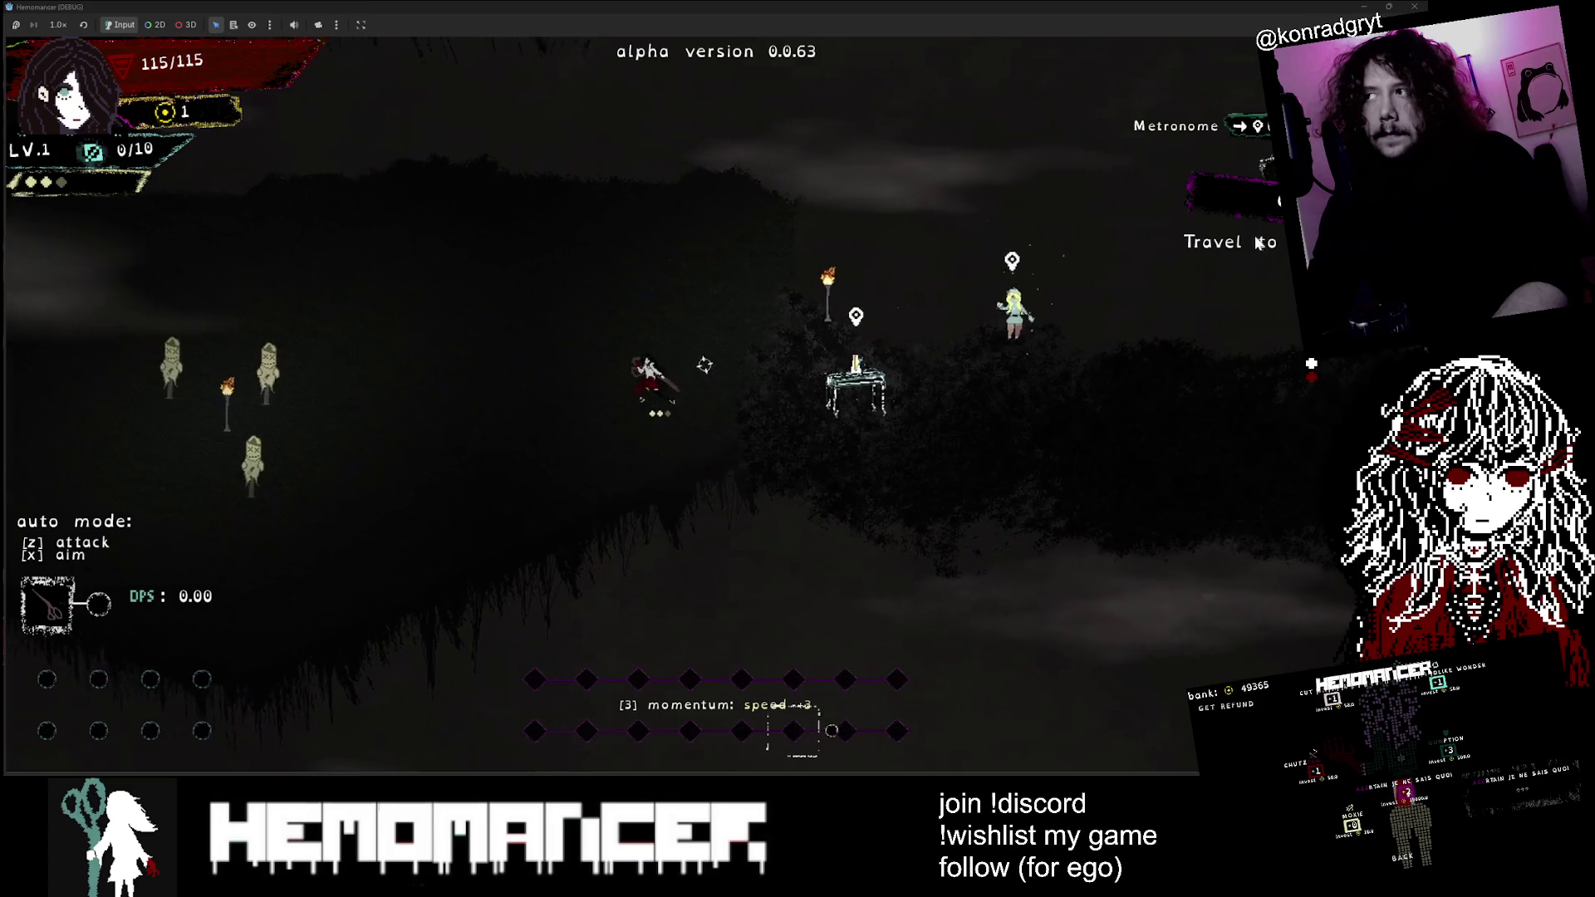
key(a)
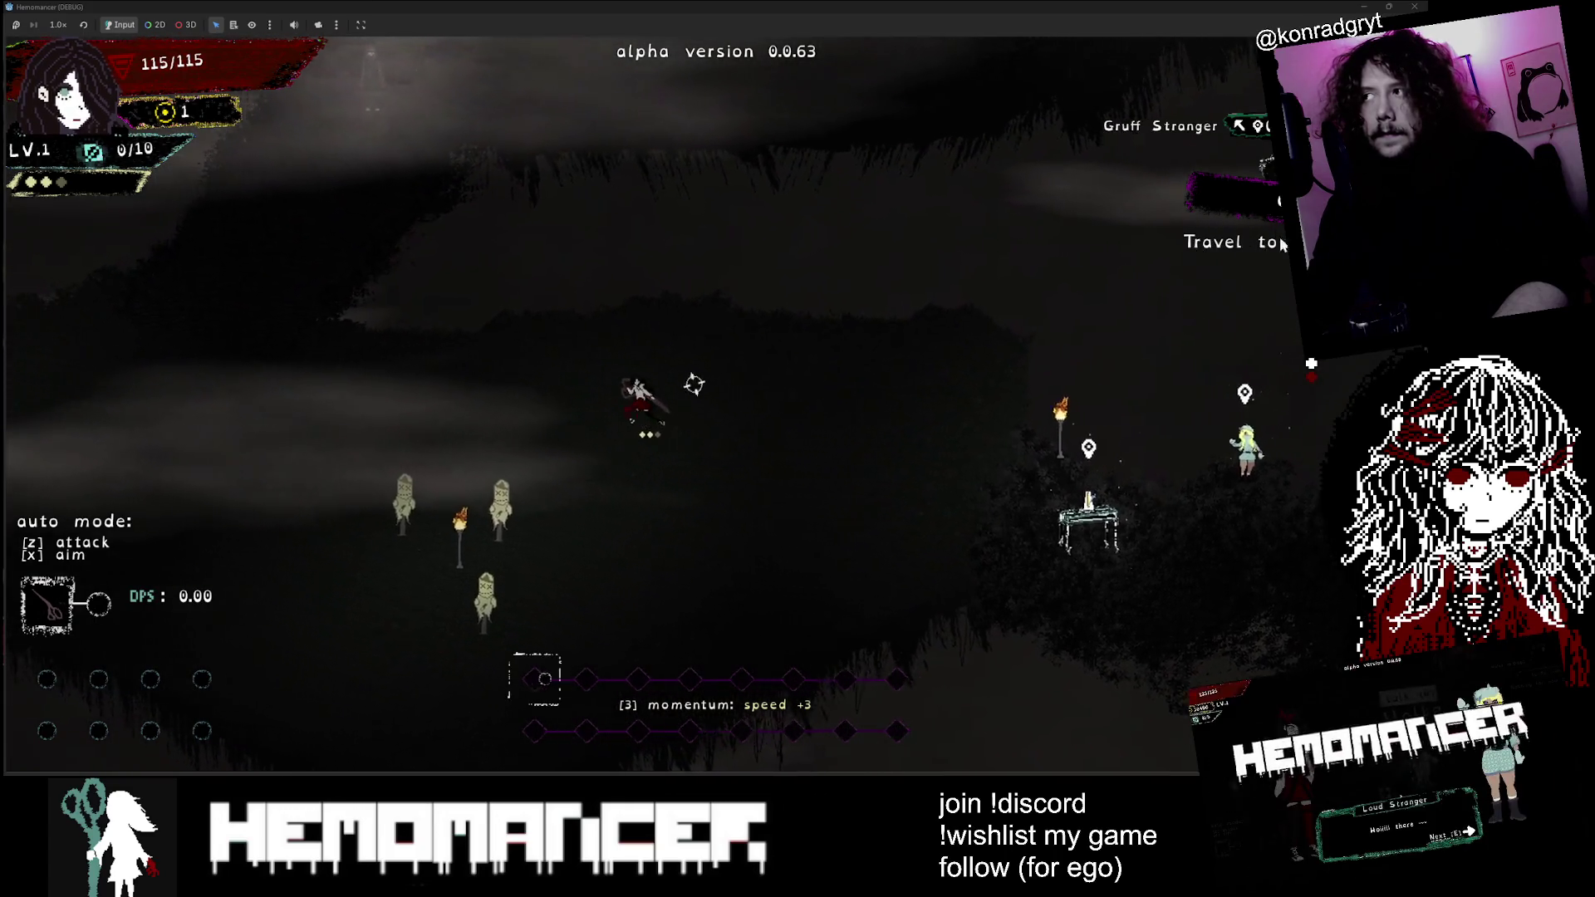
key(a)
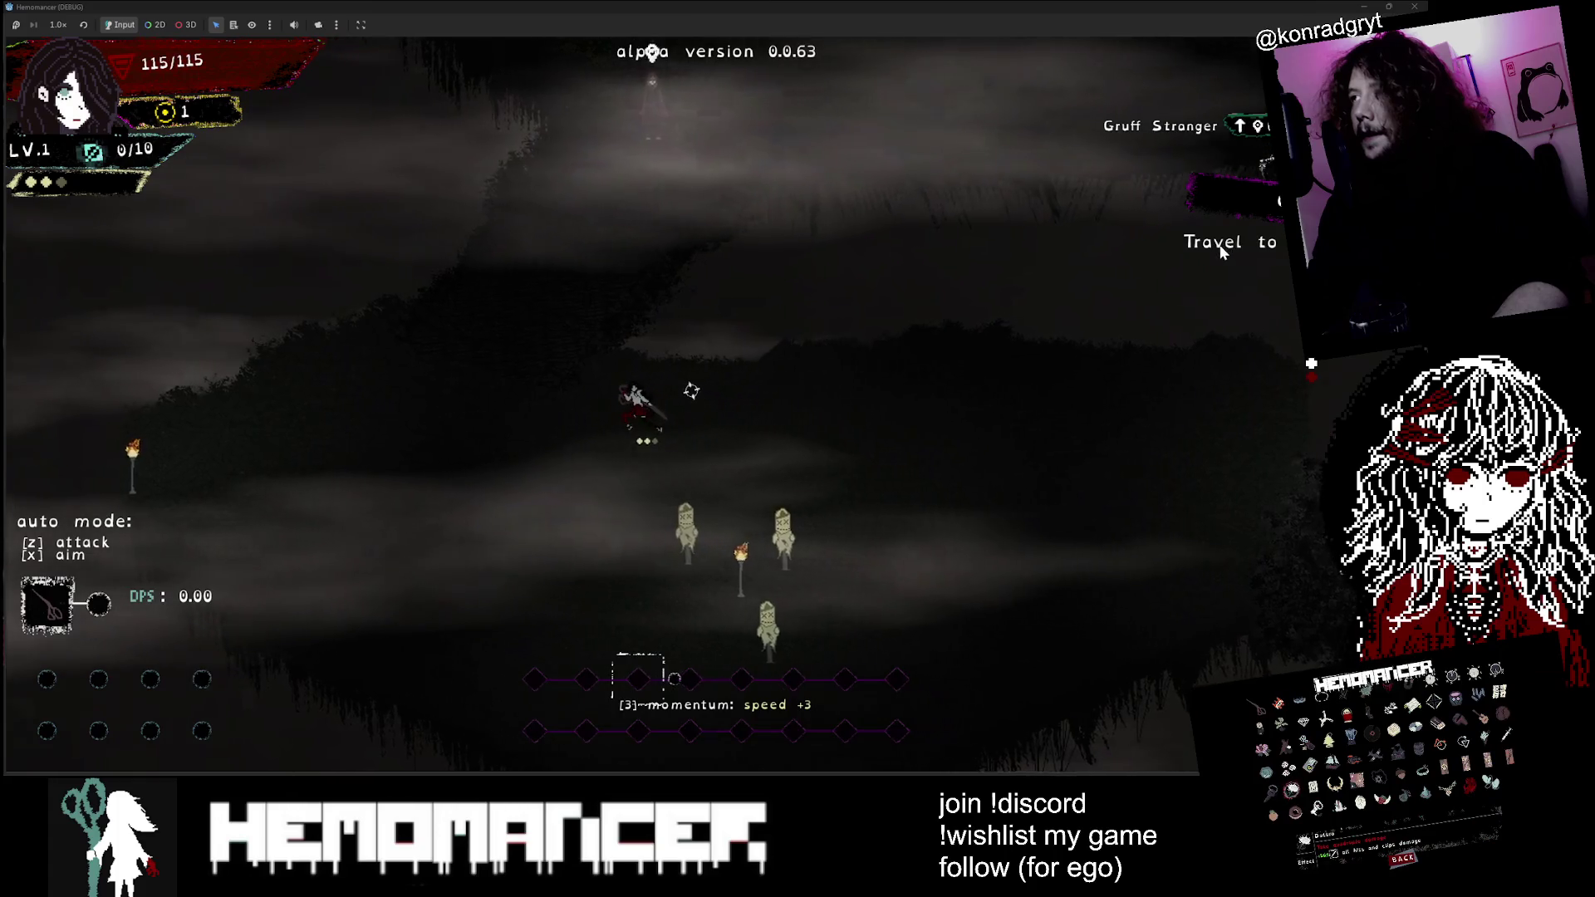
key(w)
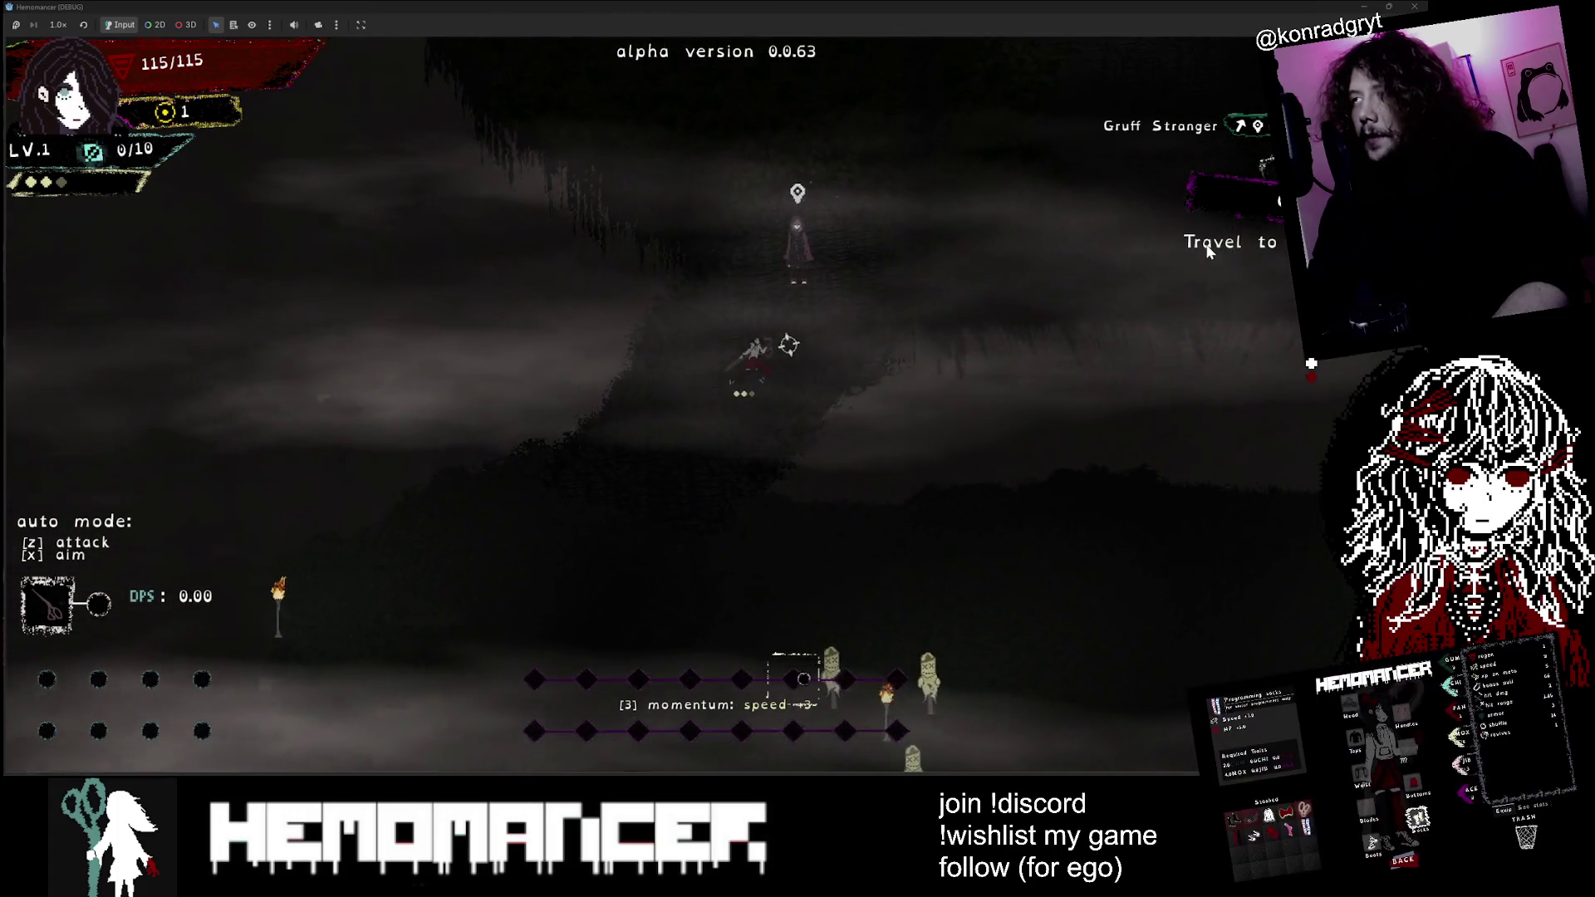
key(w)
key(d)
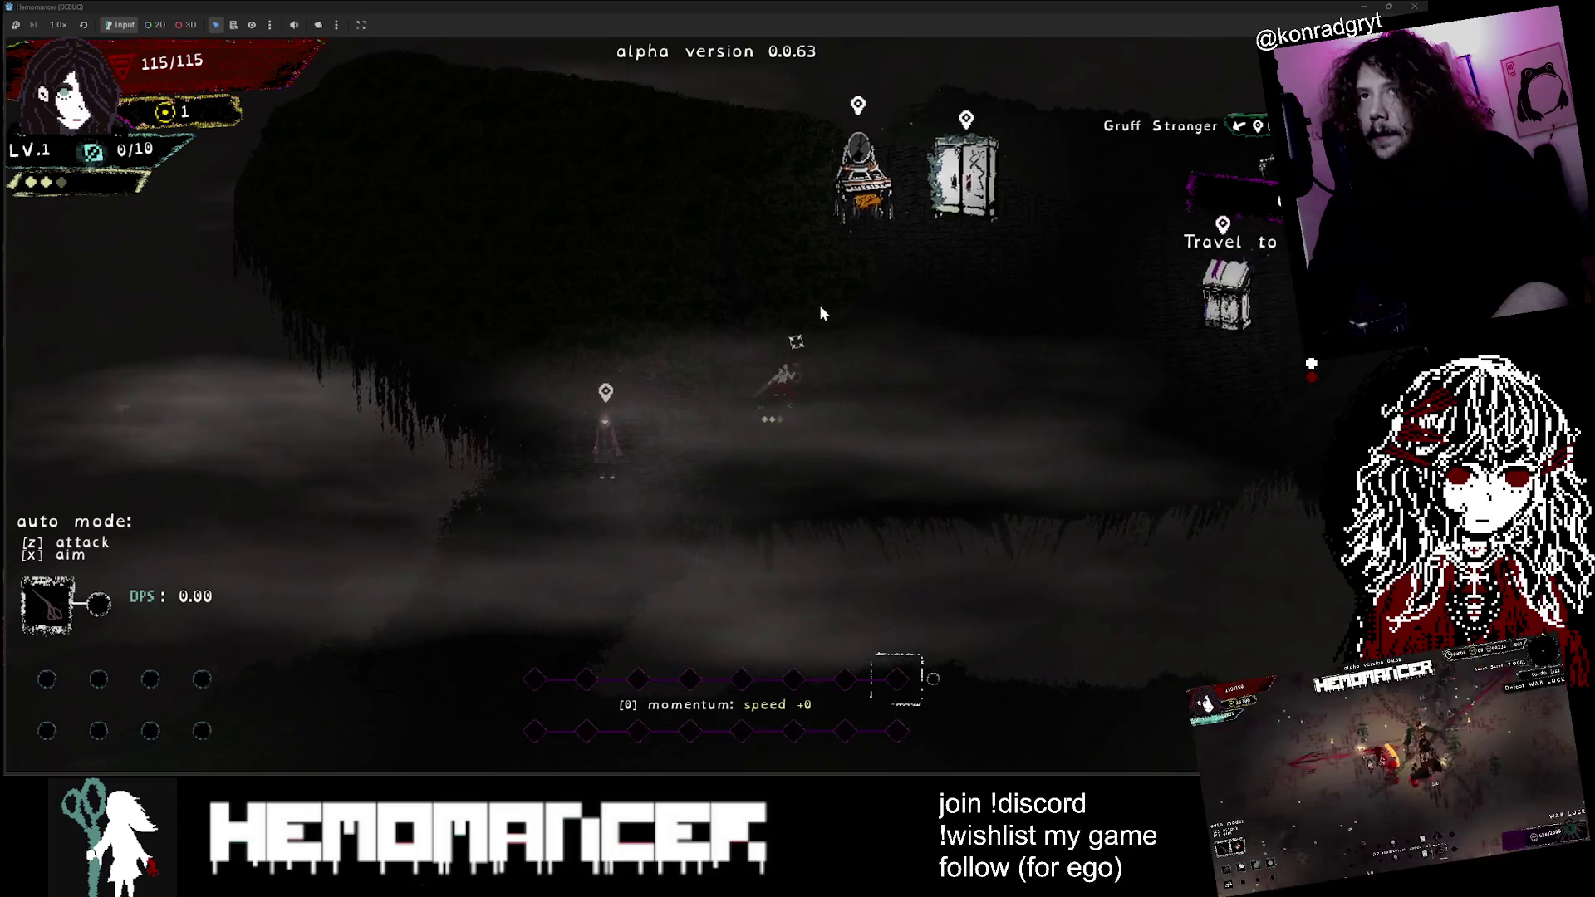
key(w)
key(d)
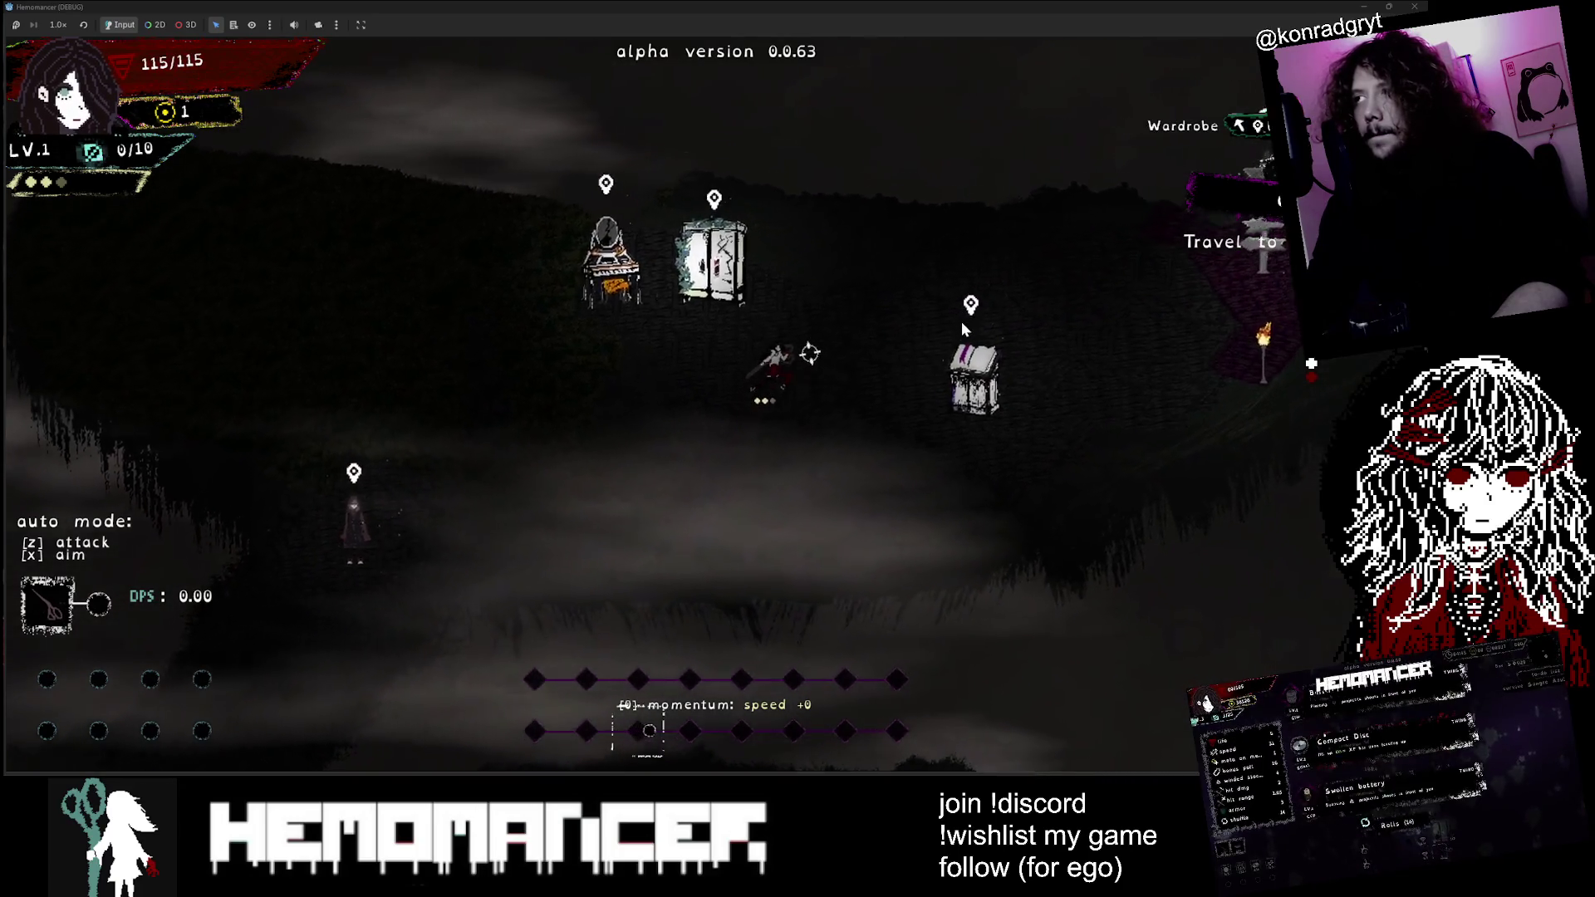
key(w)
key(d)
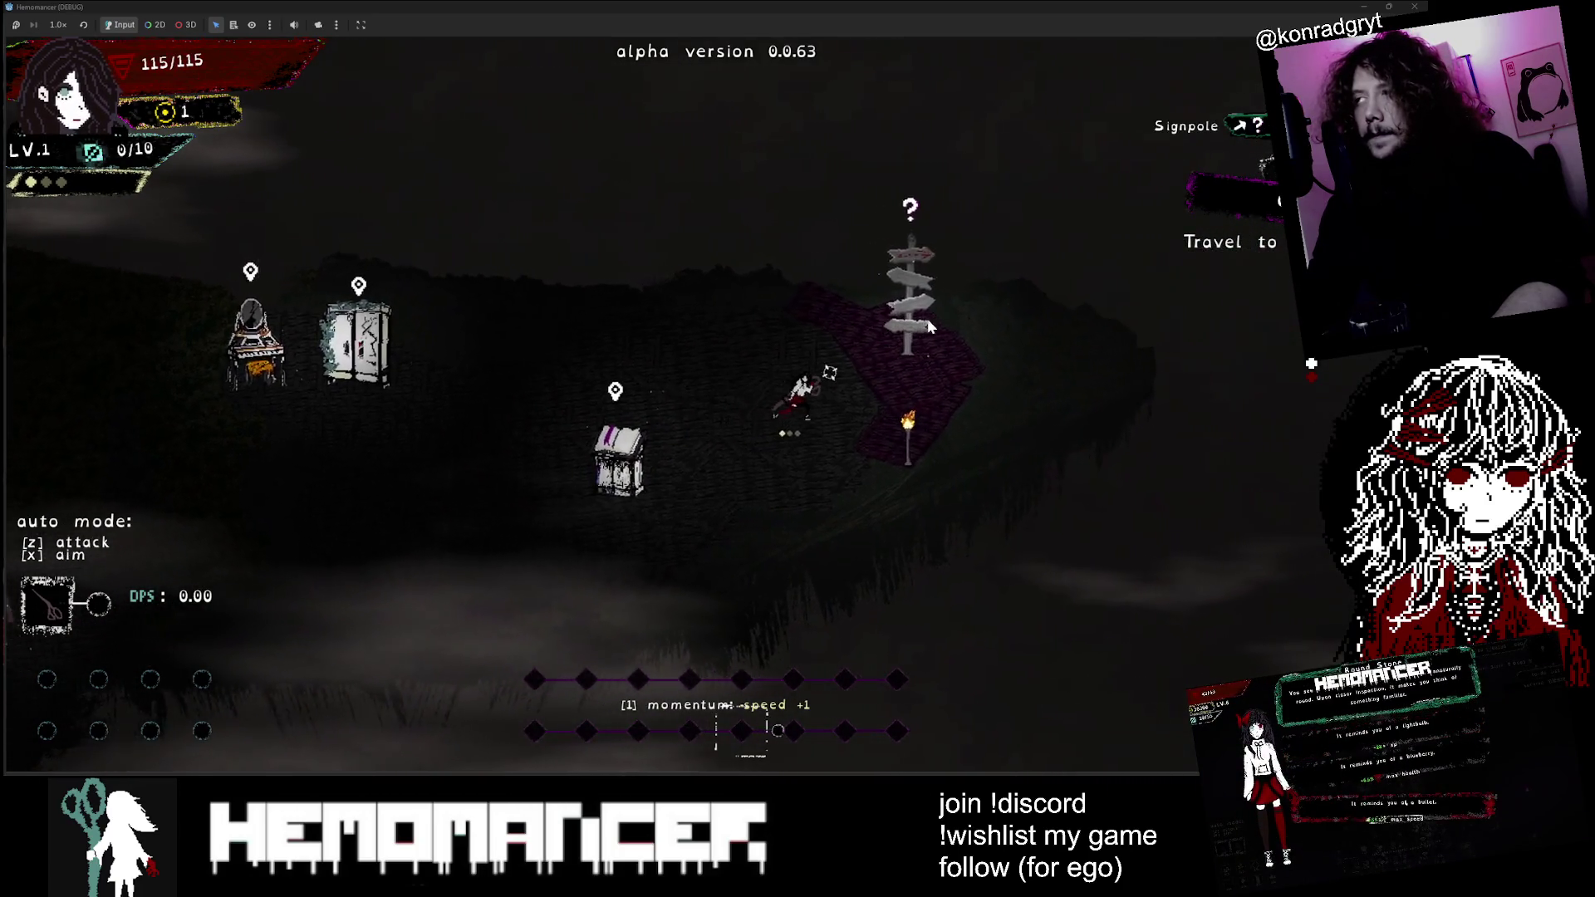
Step: Travel from the signpole to the forest level and walk up toward the enemies
key(d)
key(e)
click(714, 490)
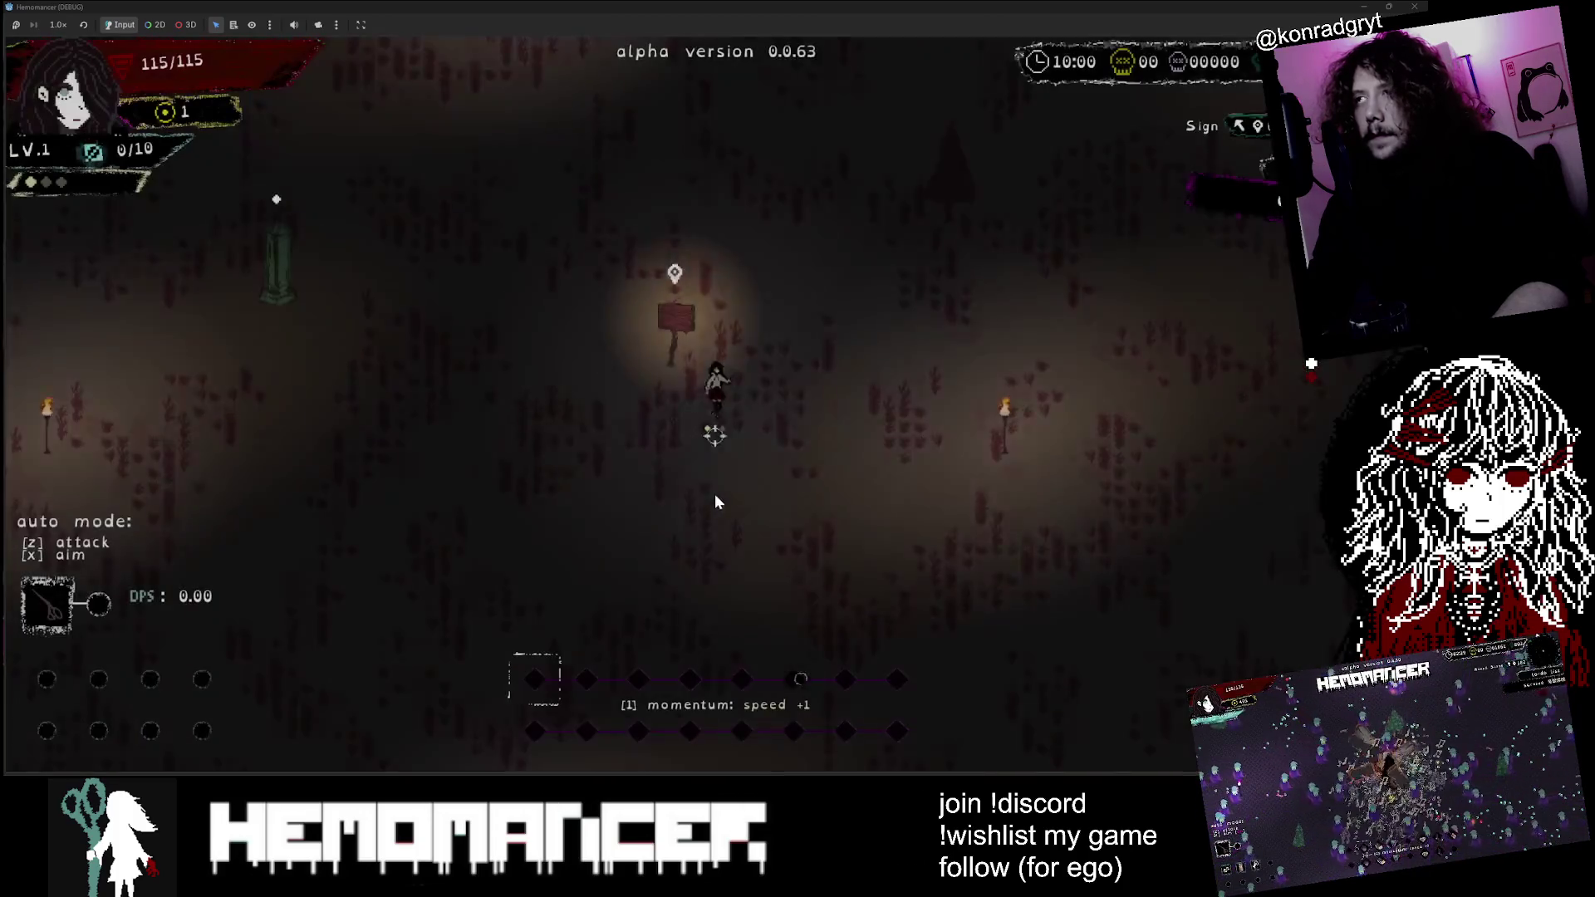
key(w)
key(d)
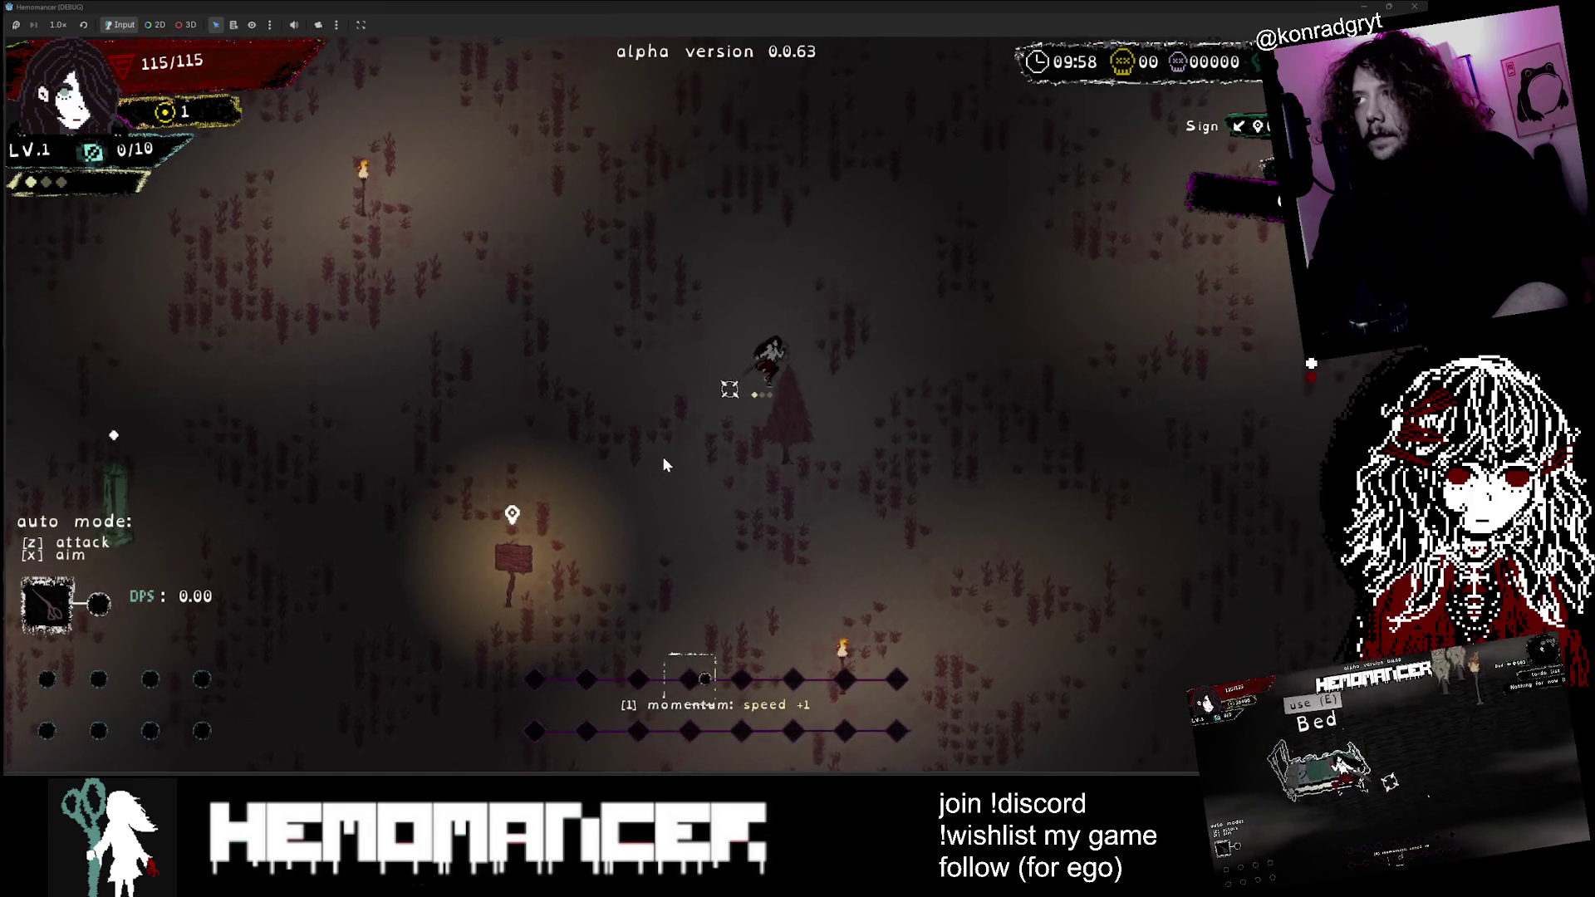
key(w)
key(d)
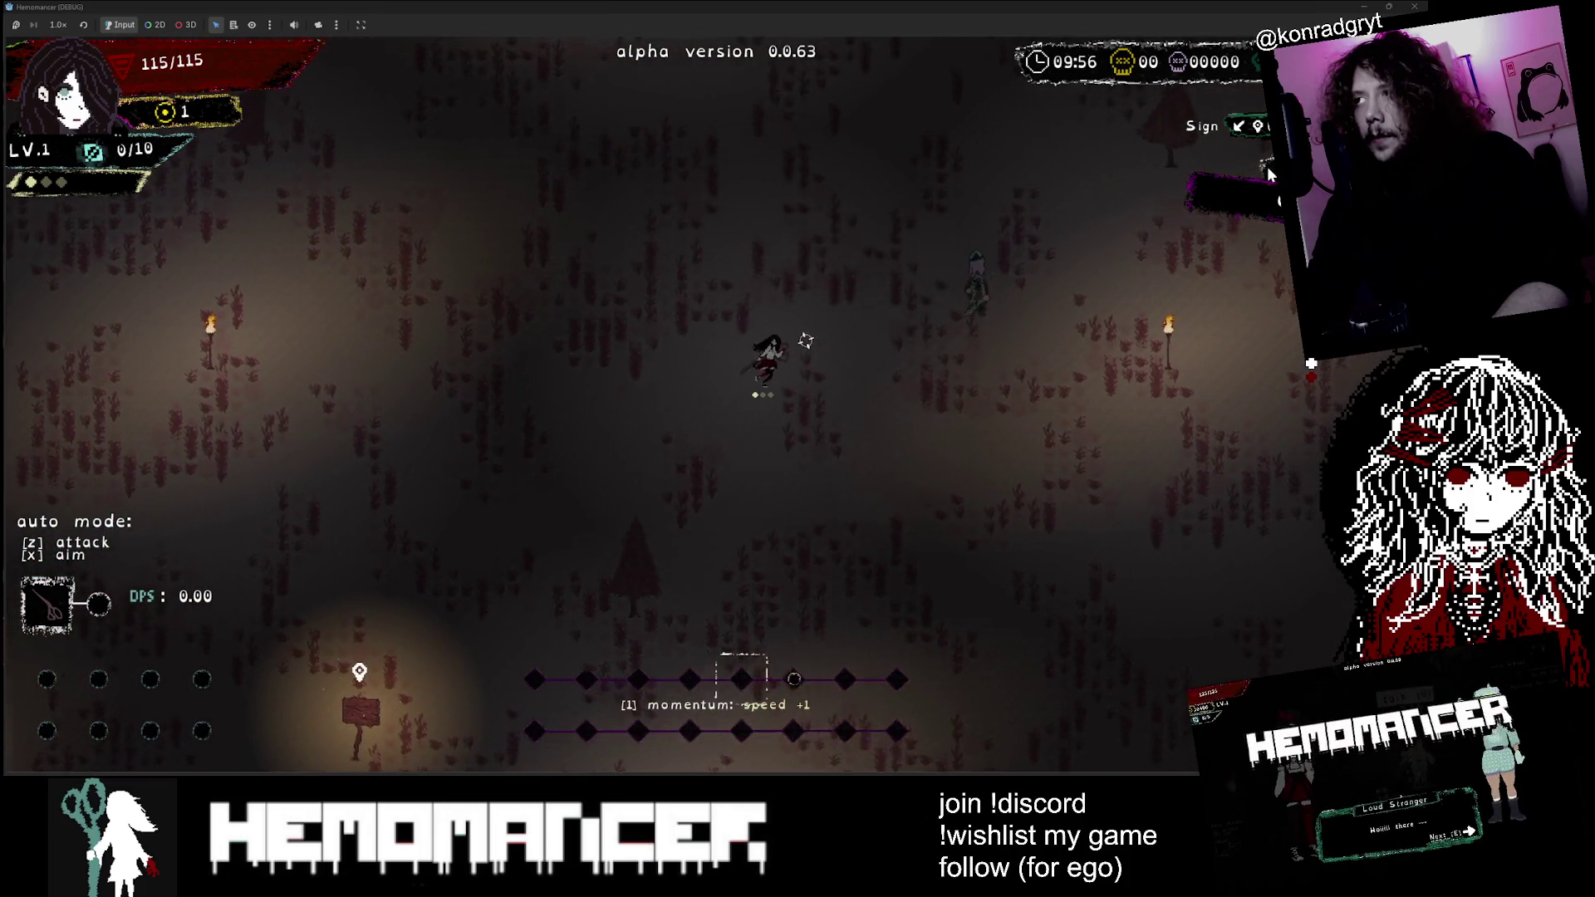
key(w)
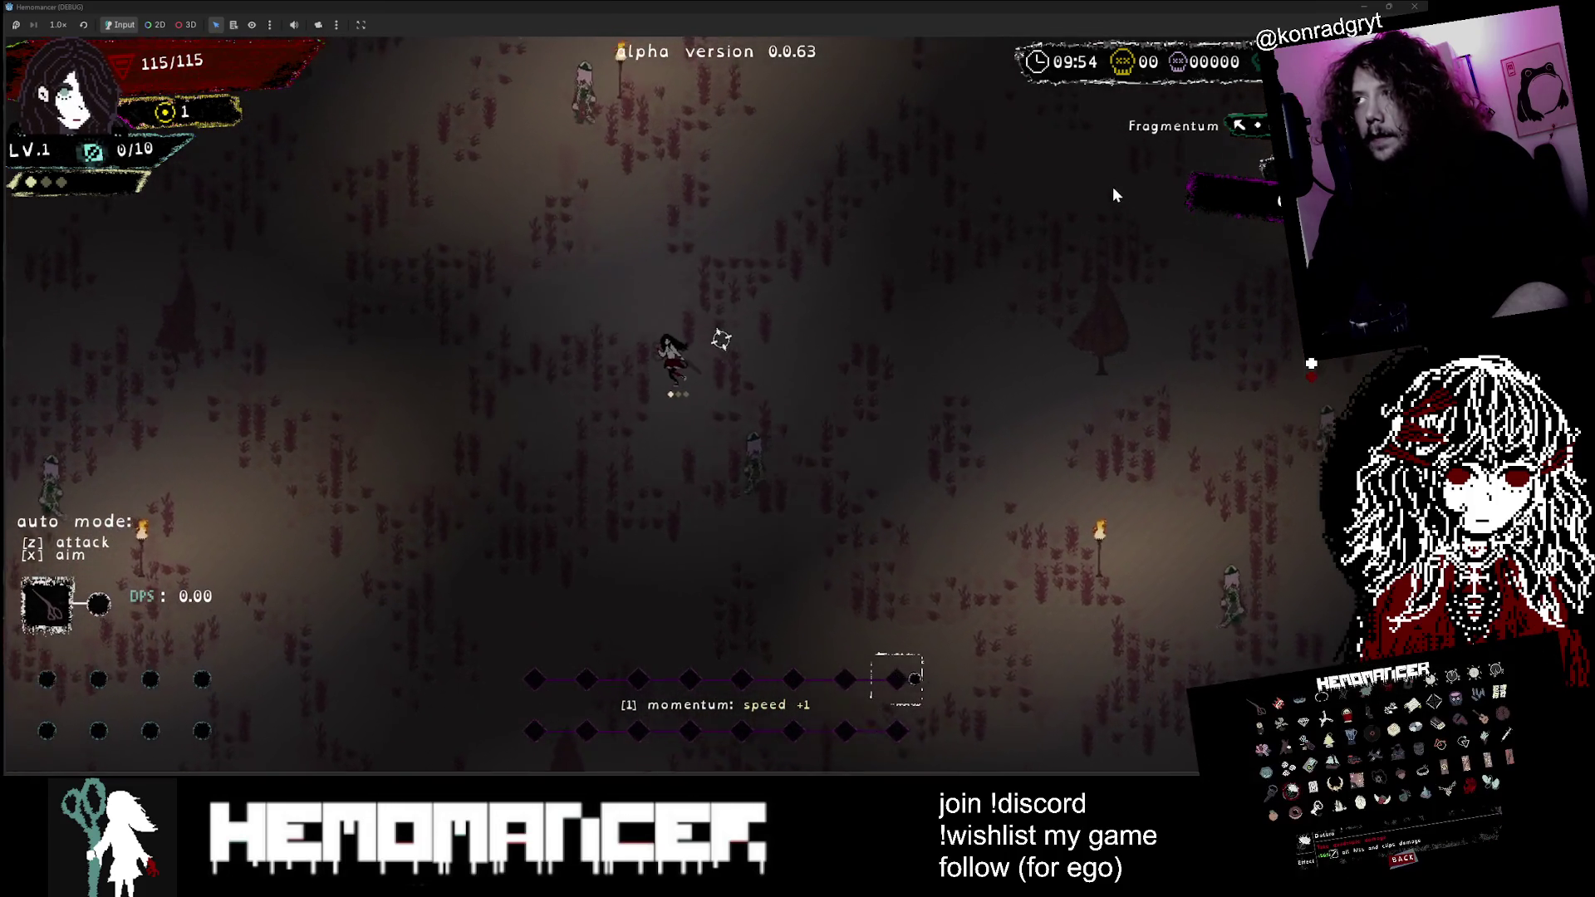
key(w)
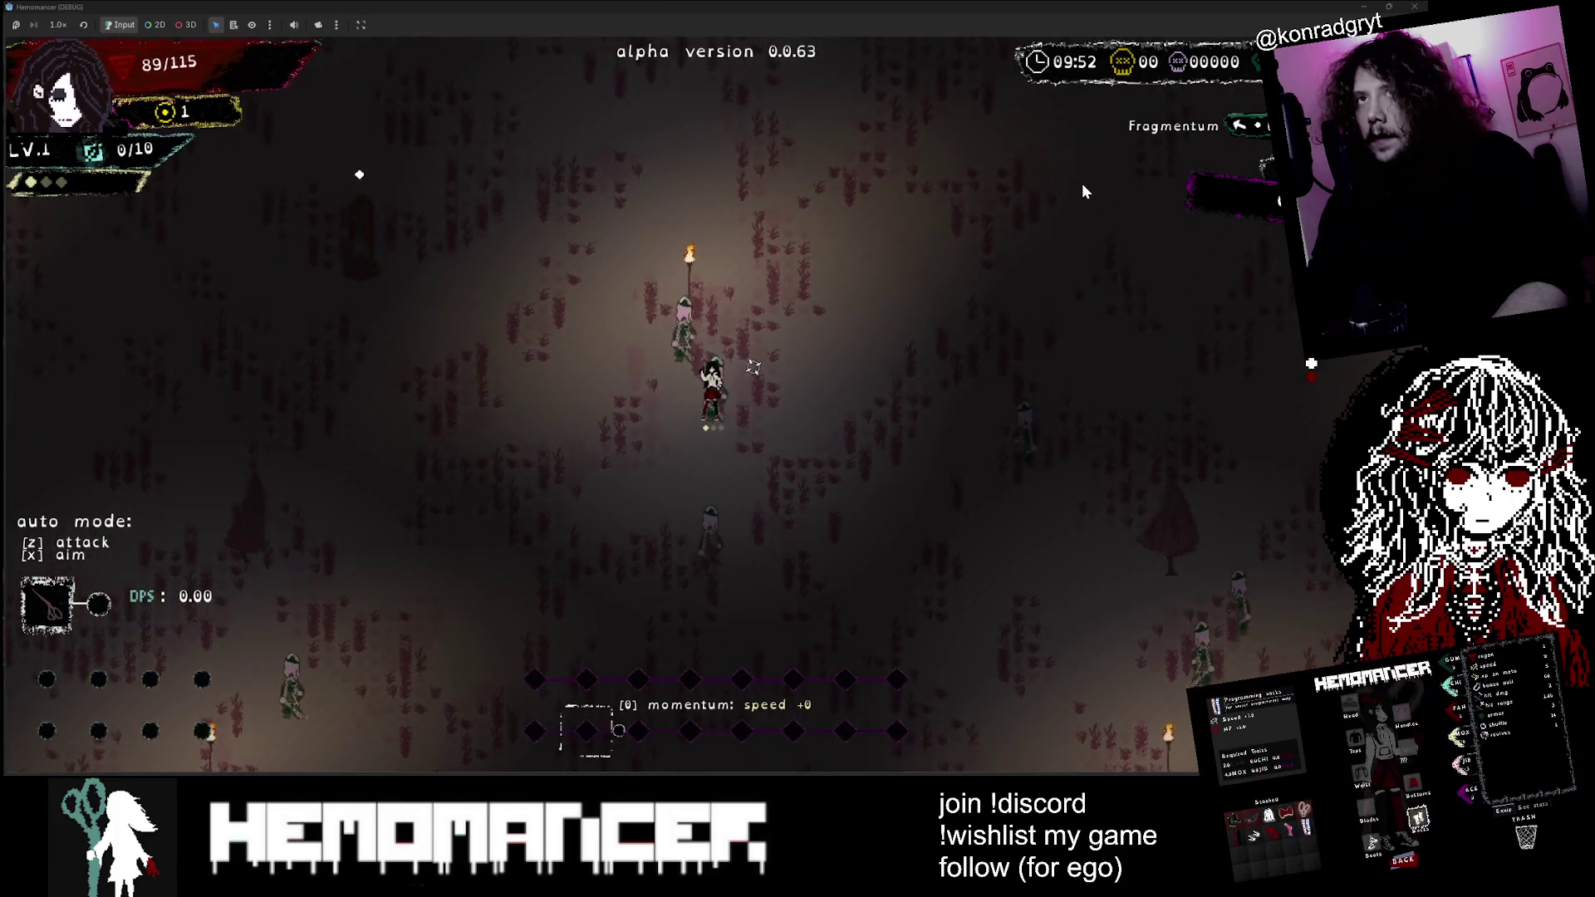
key(w)
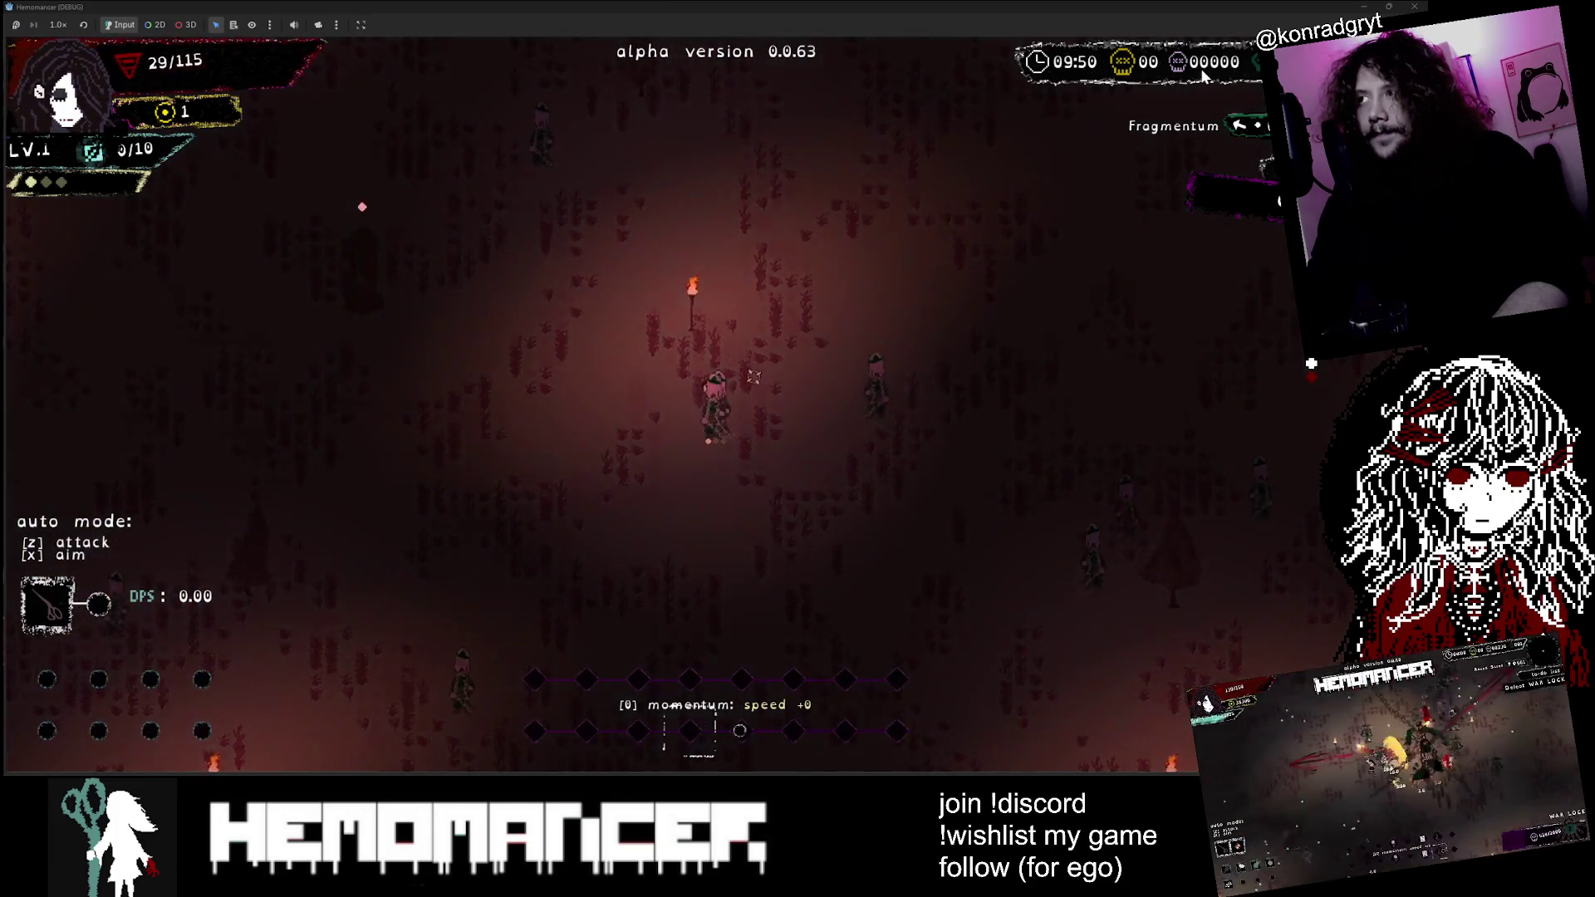
Step: Continue after dying and run left through the hub to the Metronome table
click(735, 407)
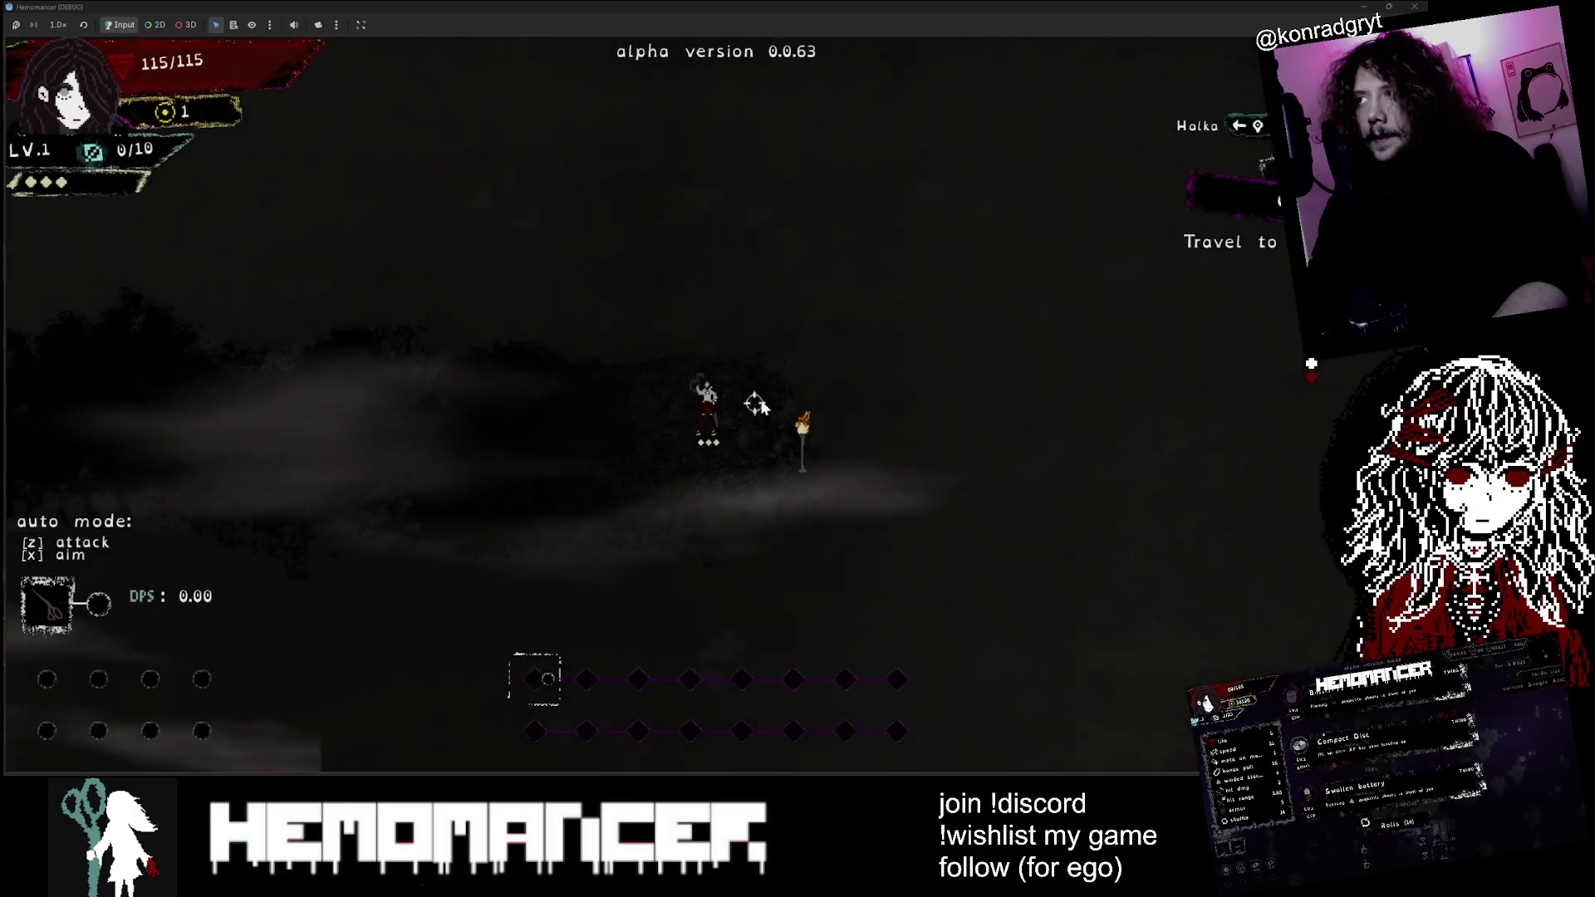
key(a)
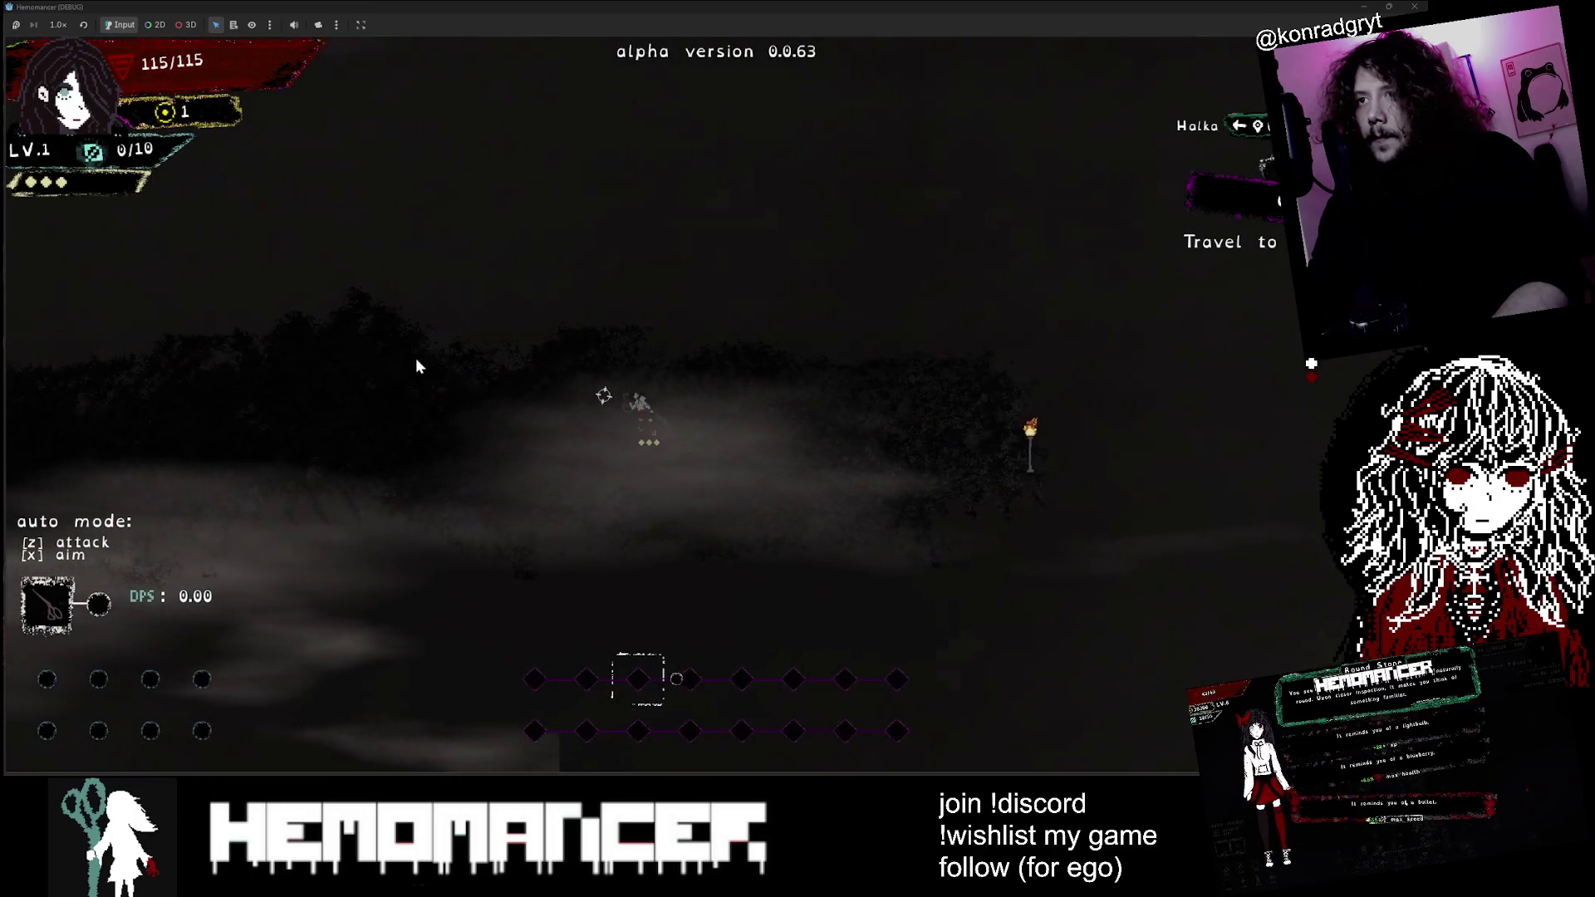
key(a)
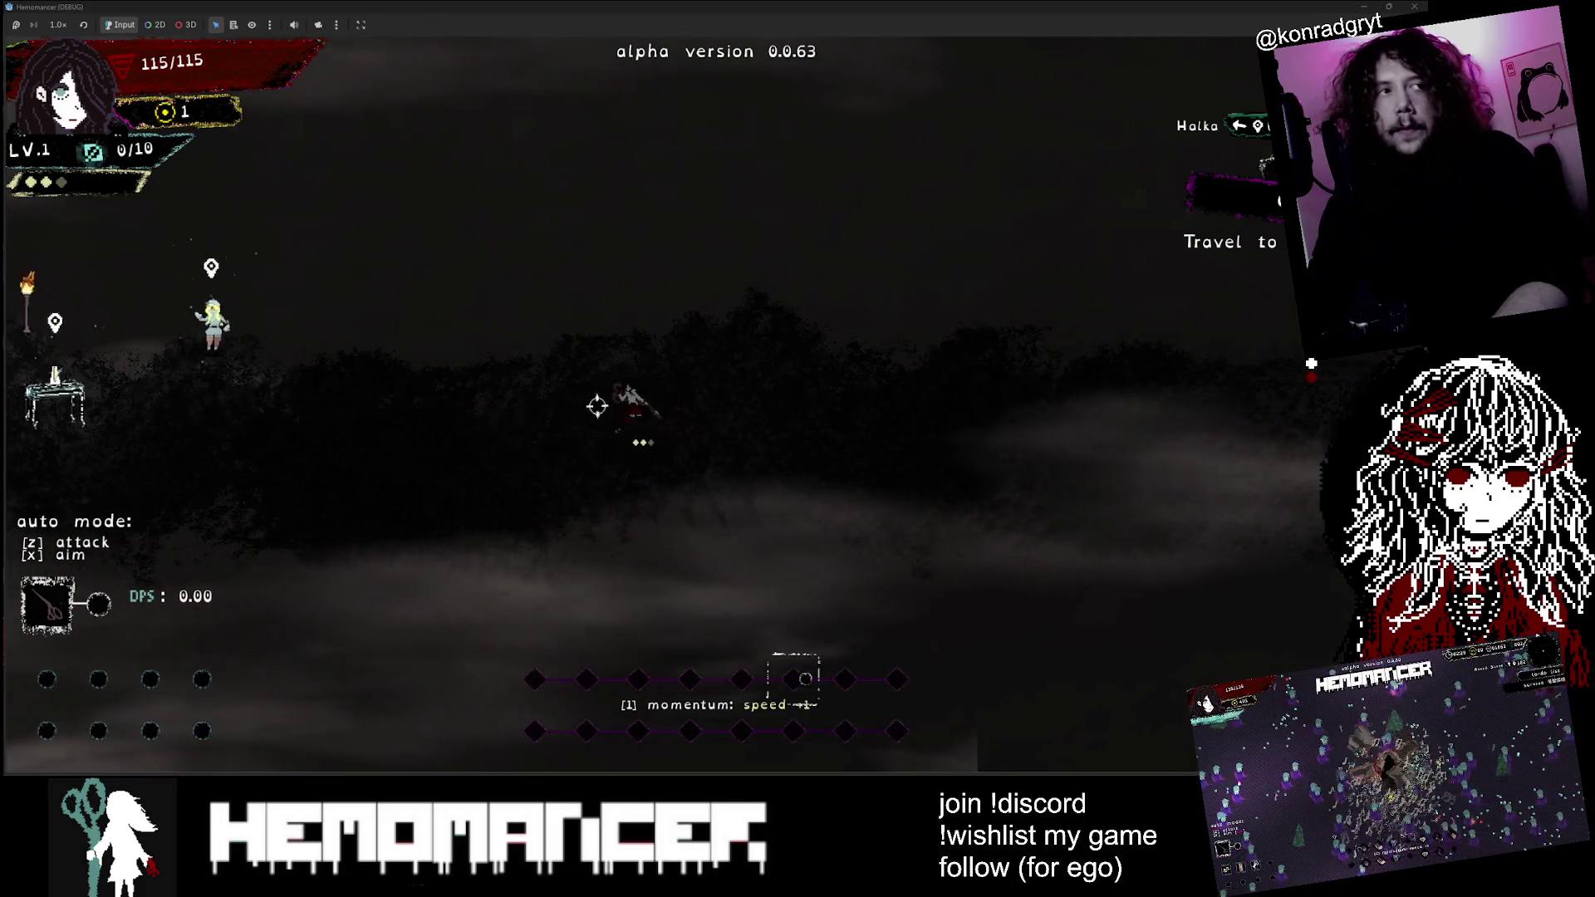
key(a)
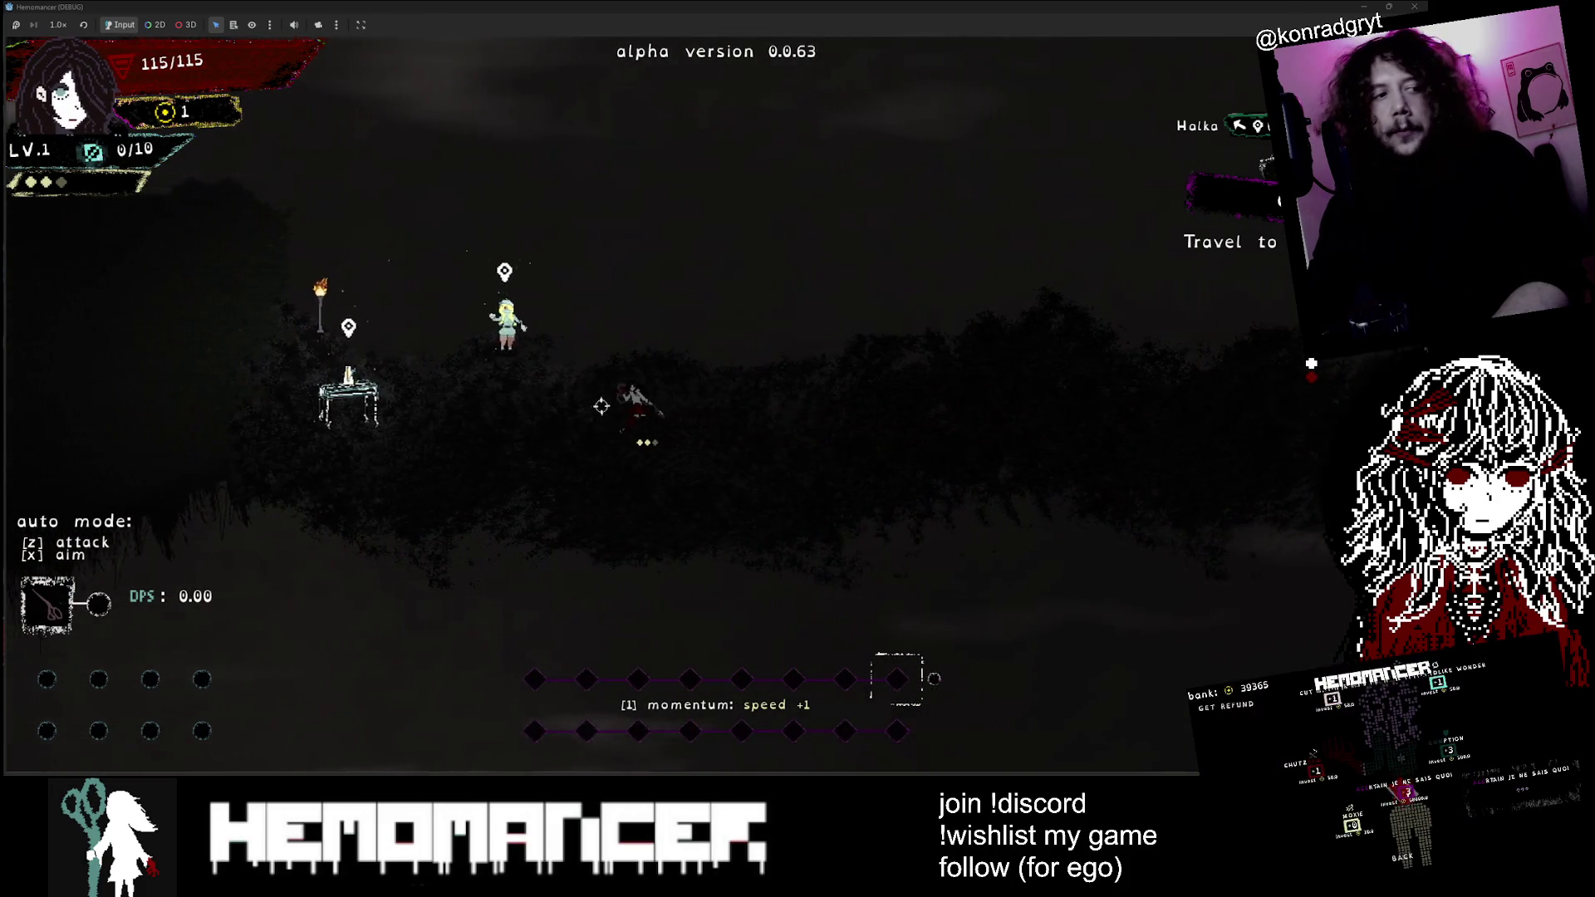
key(a)
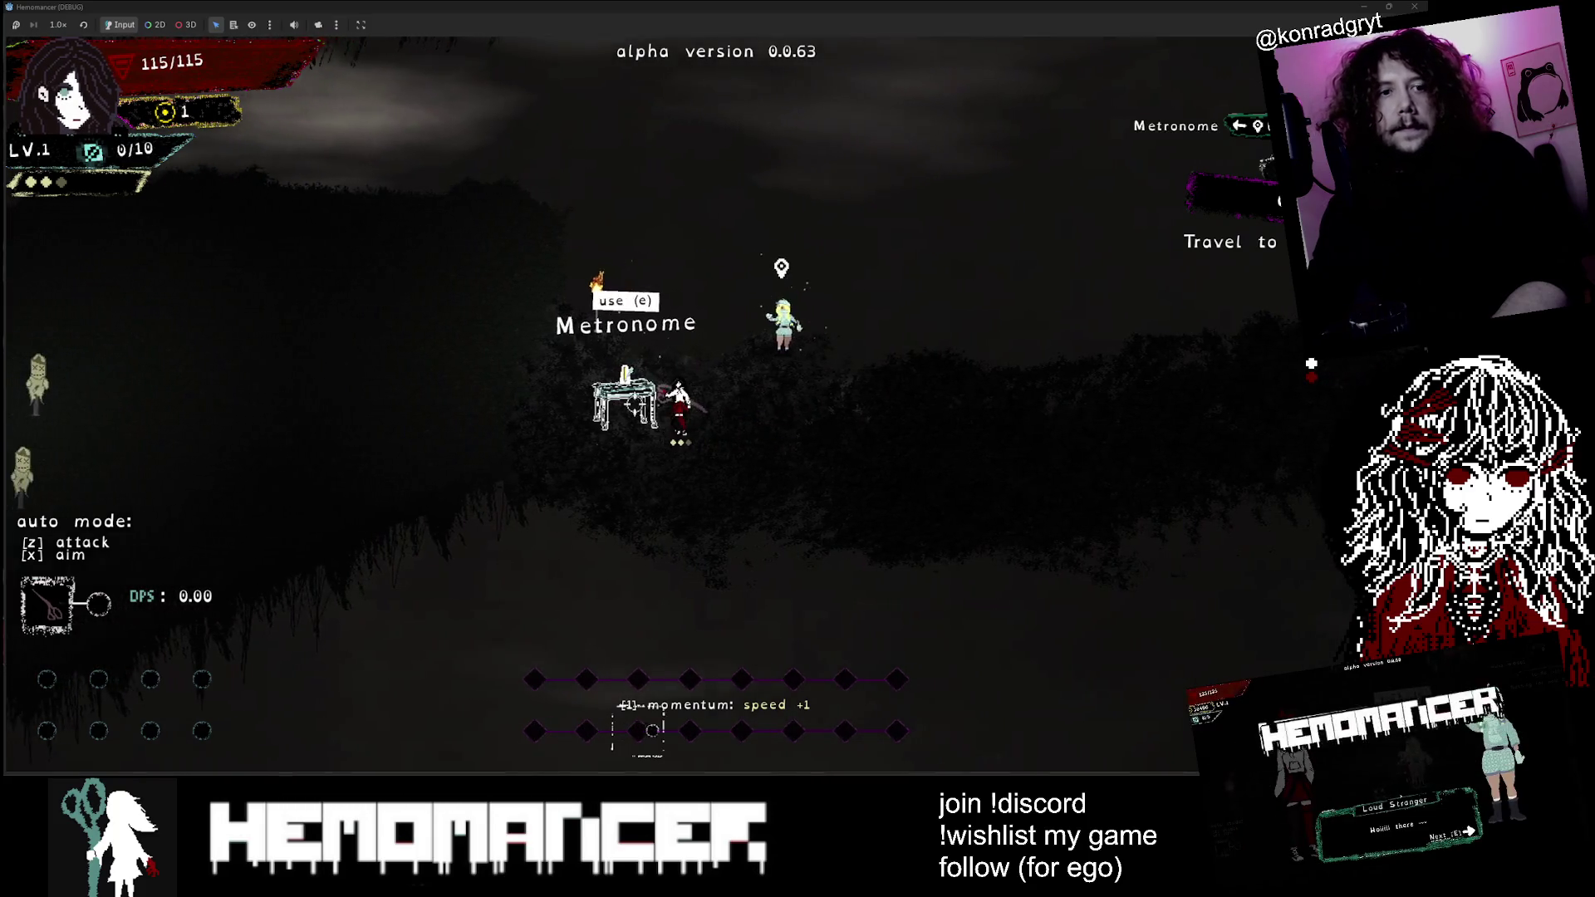
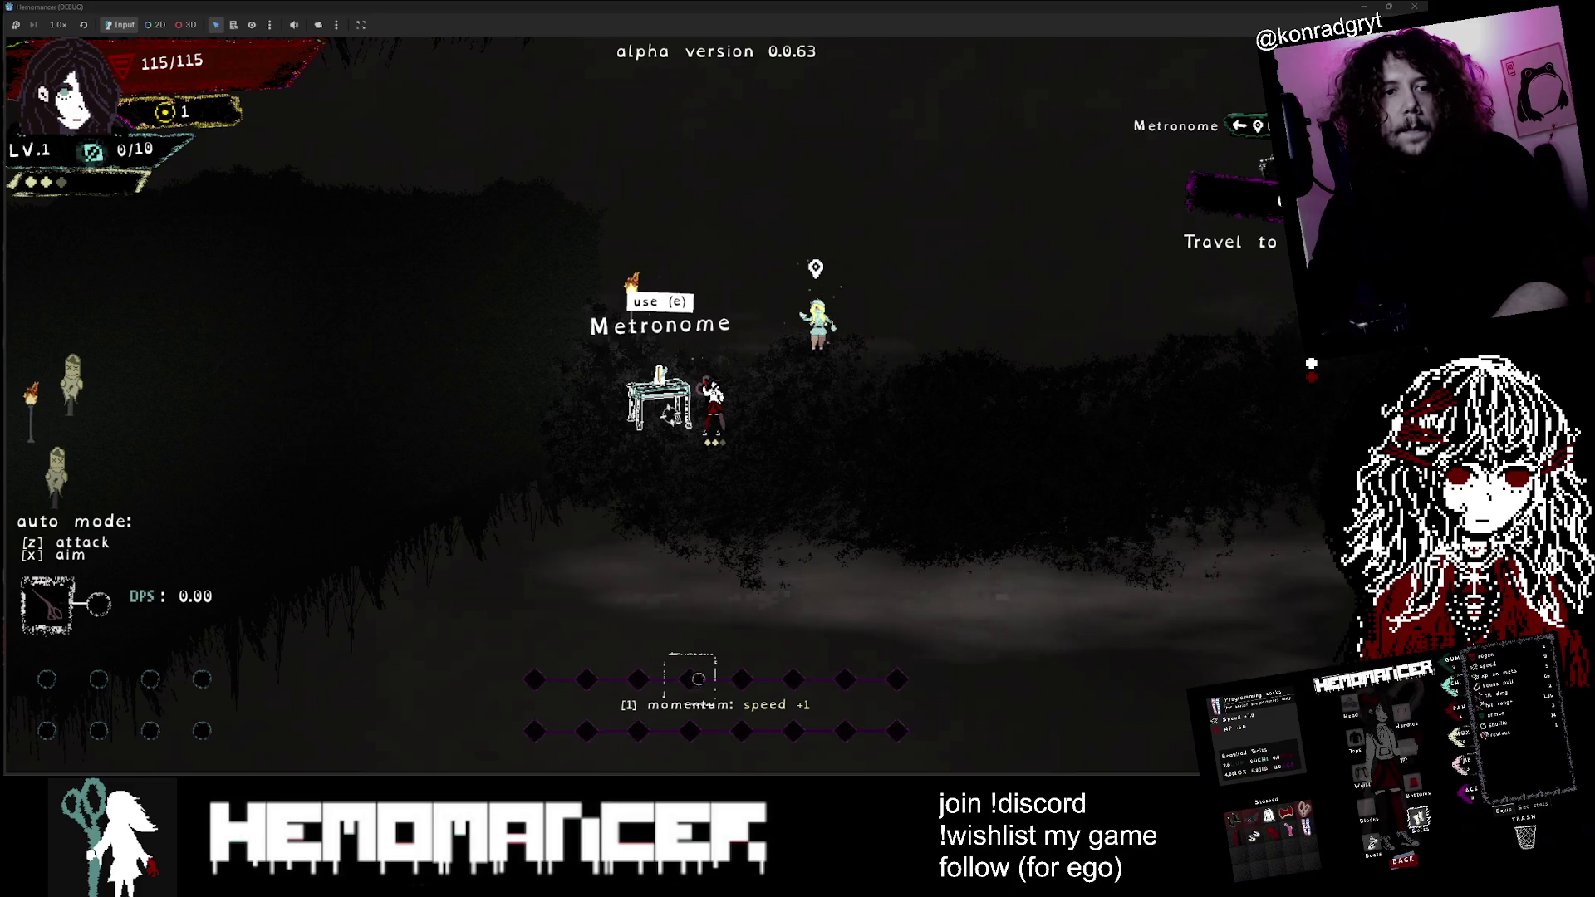
Step: Walk left past the scarecrows swinging a weapon, then back right toward the Metronome table
key(a)
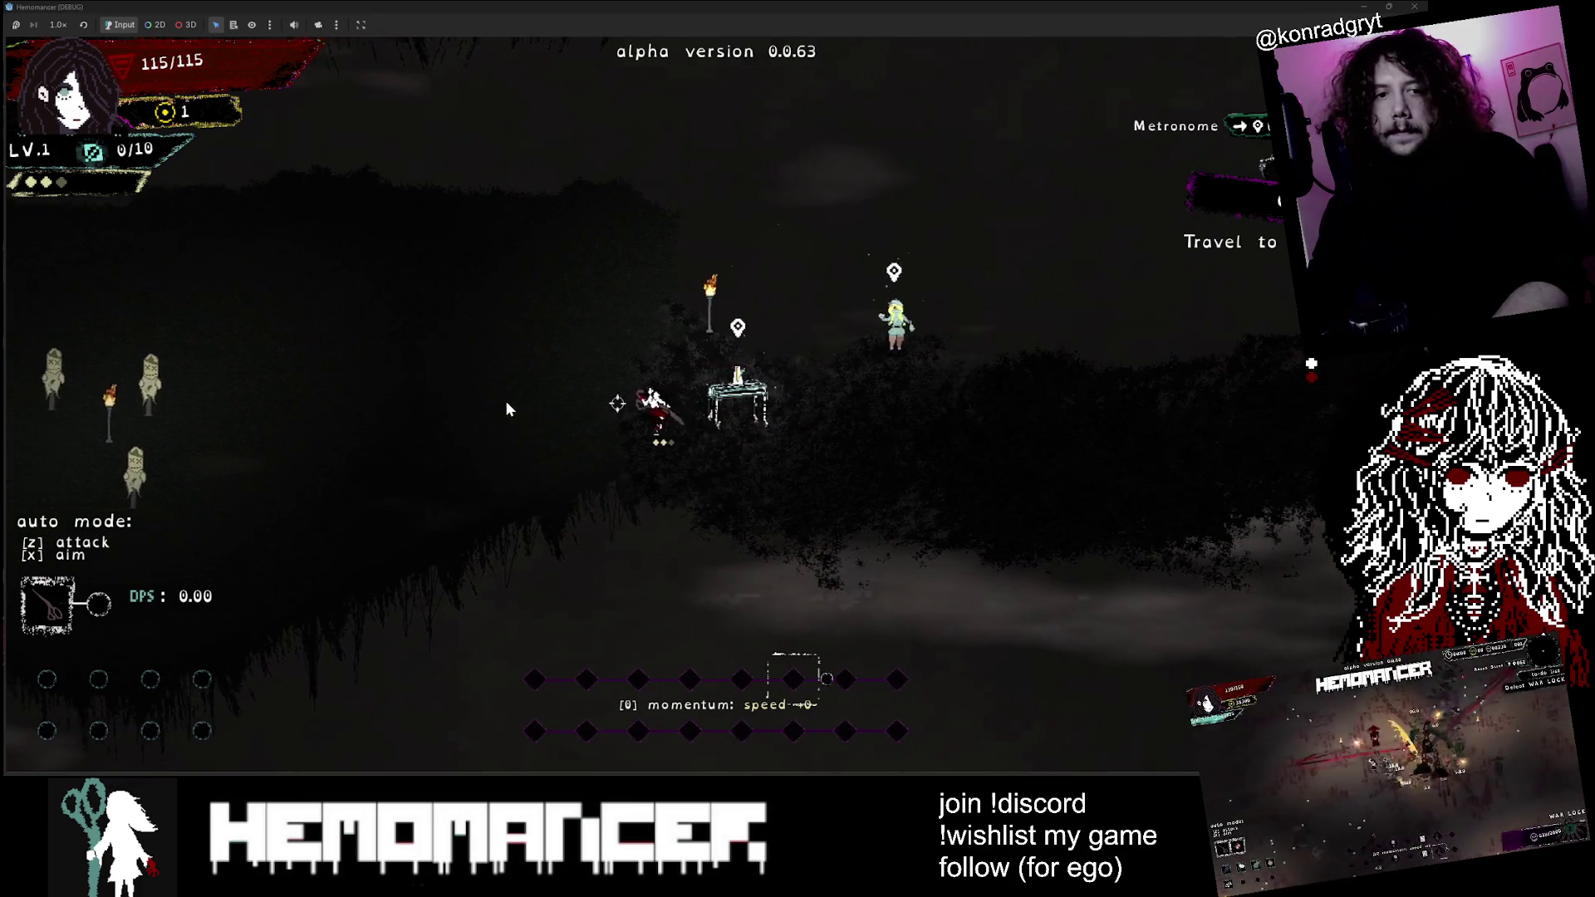
click(505, 400)
key(a)
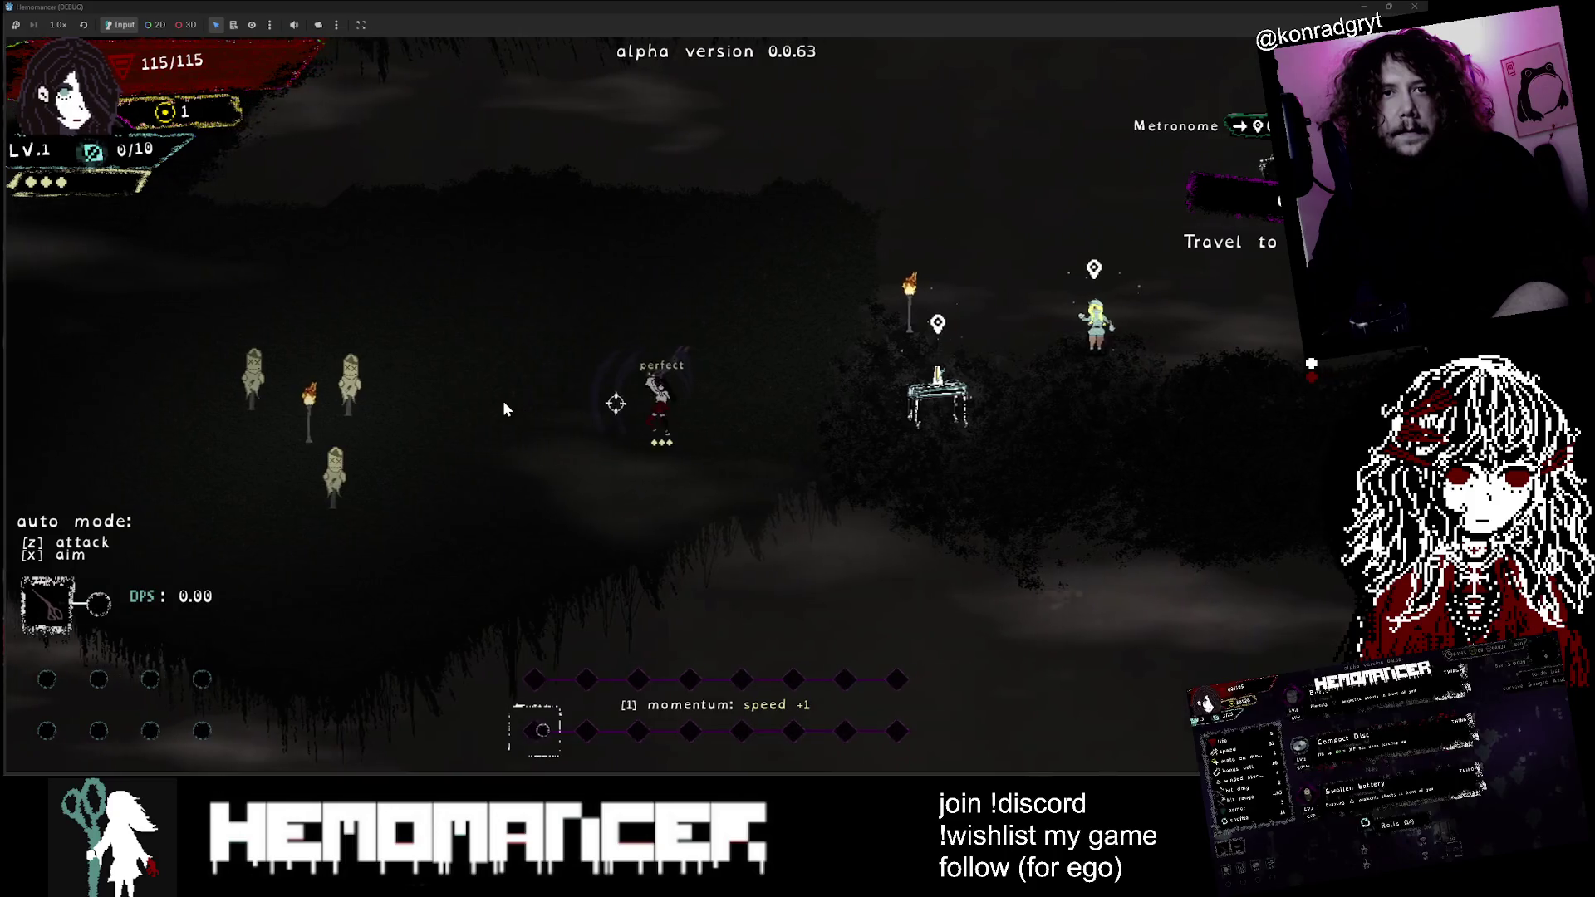
key(a)
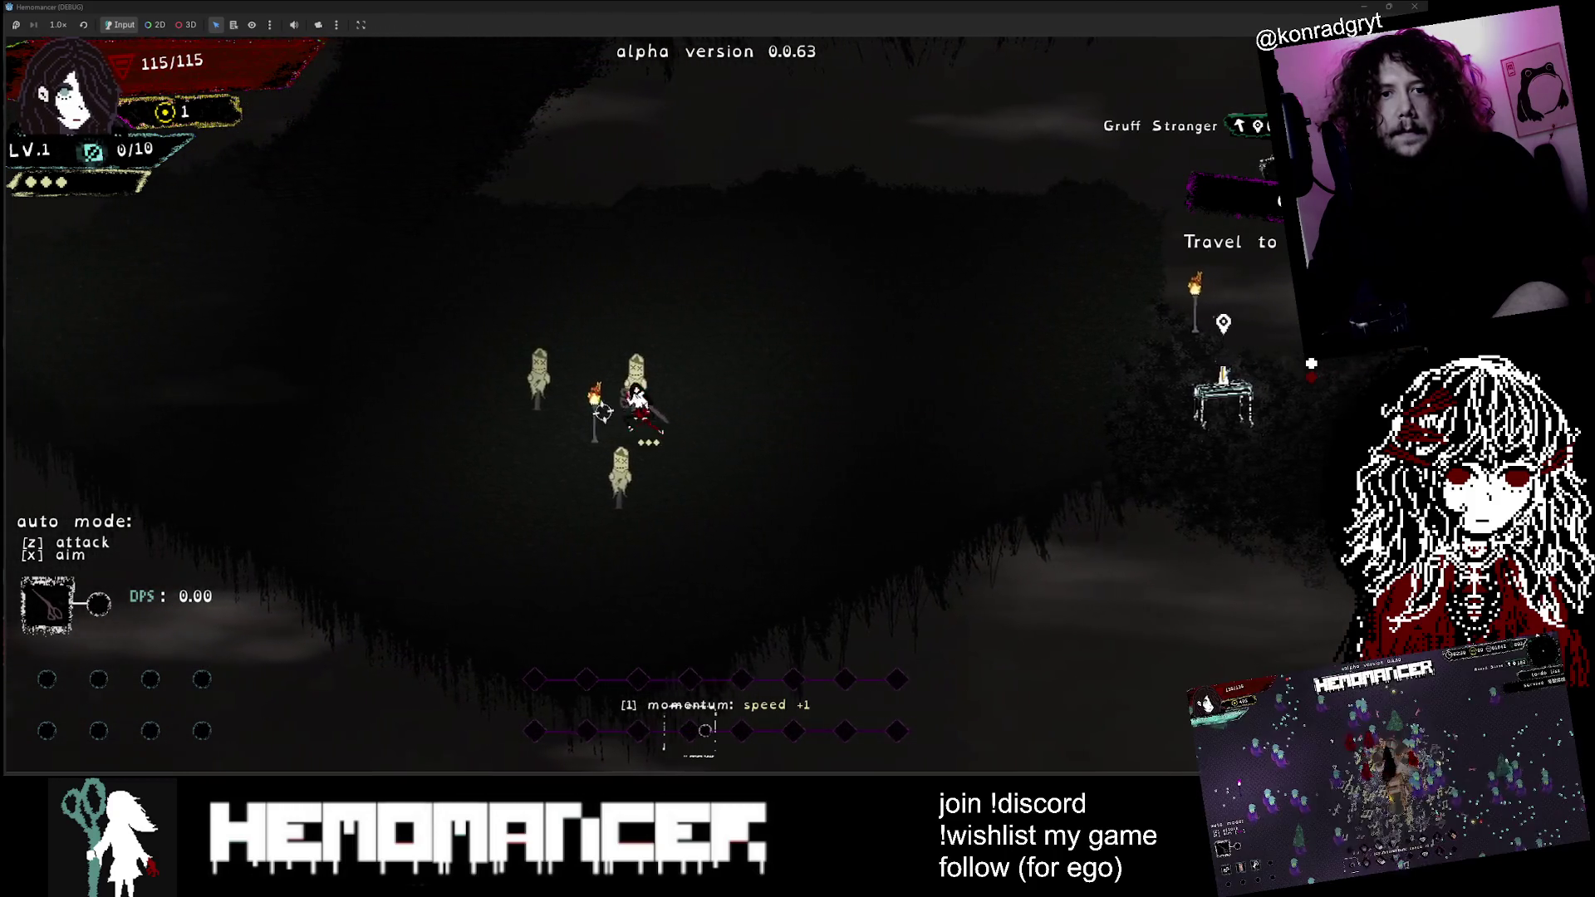
key(a)
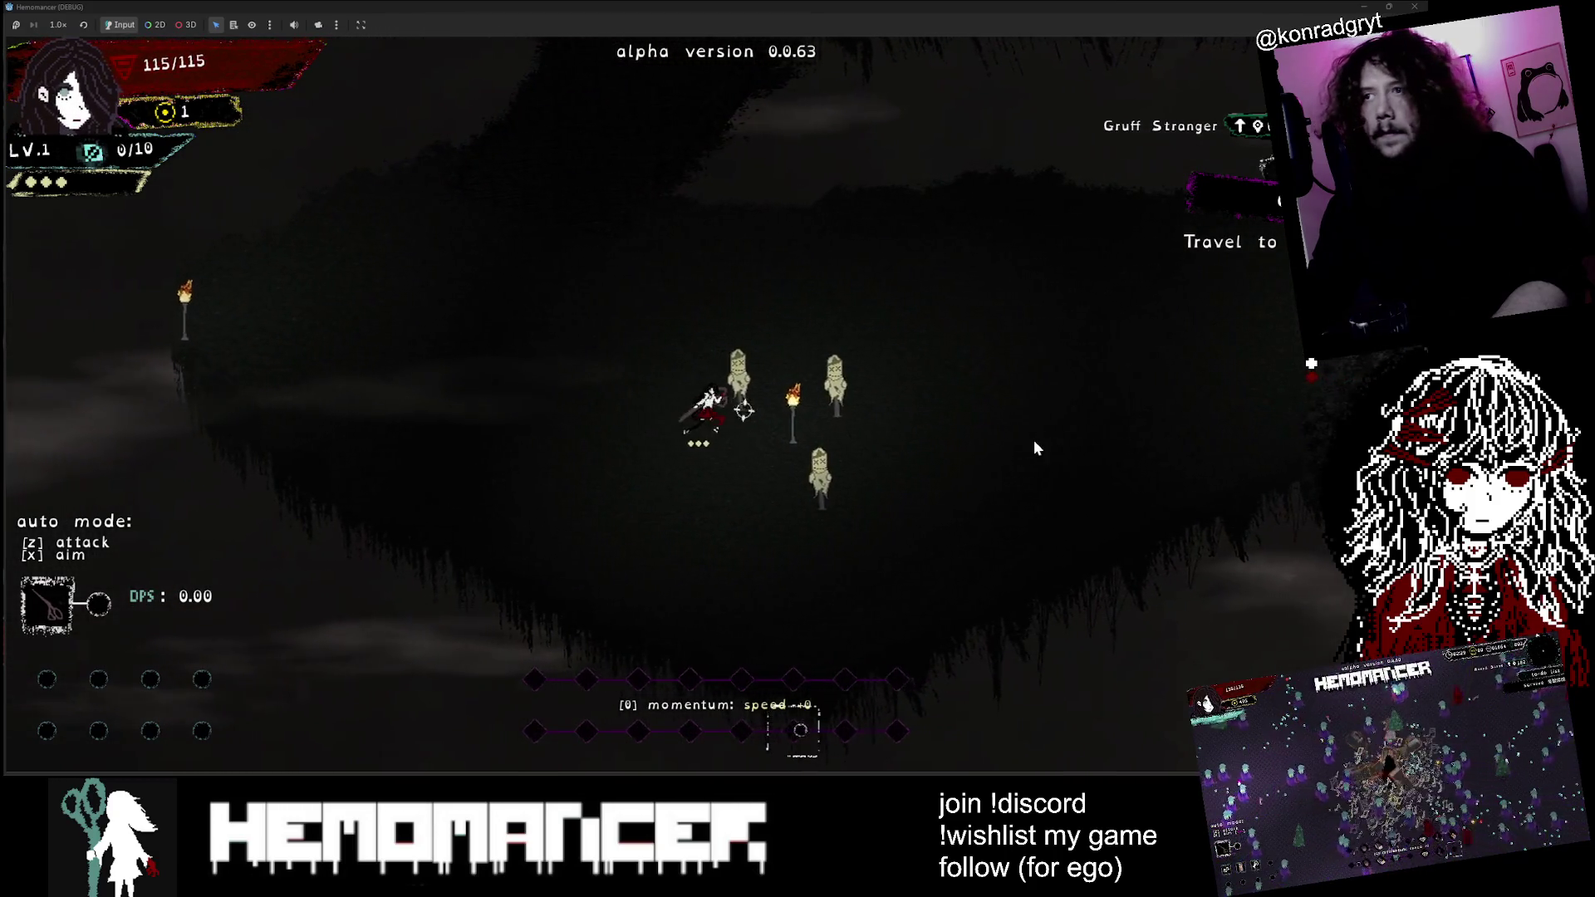
key(d)
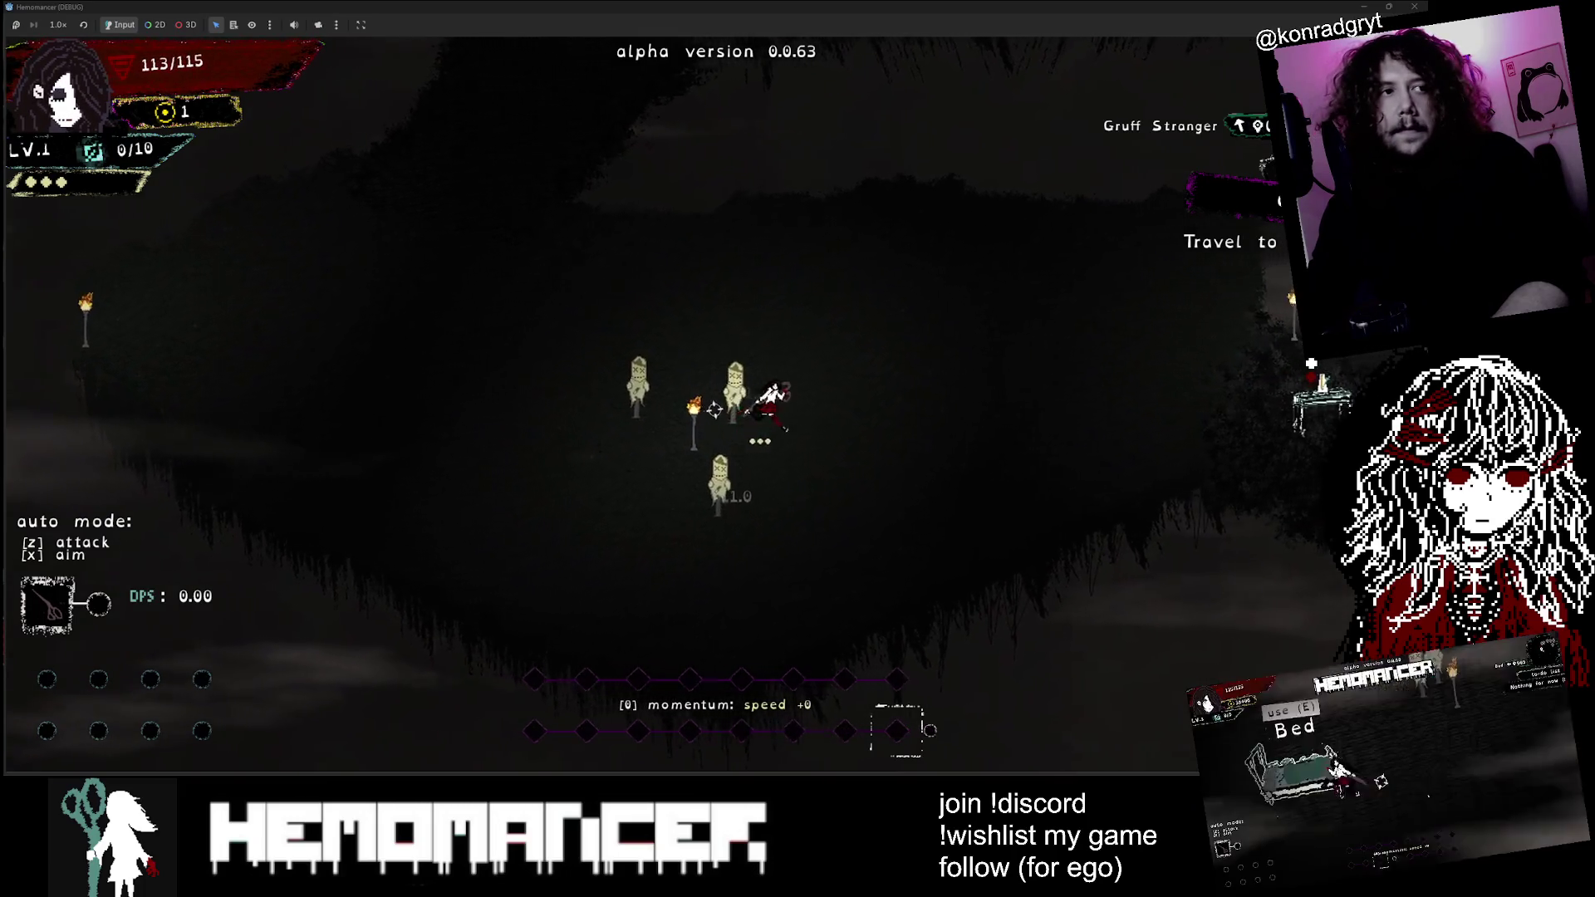
key(d)
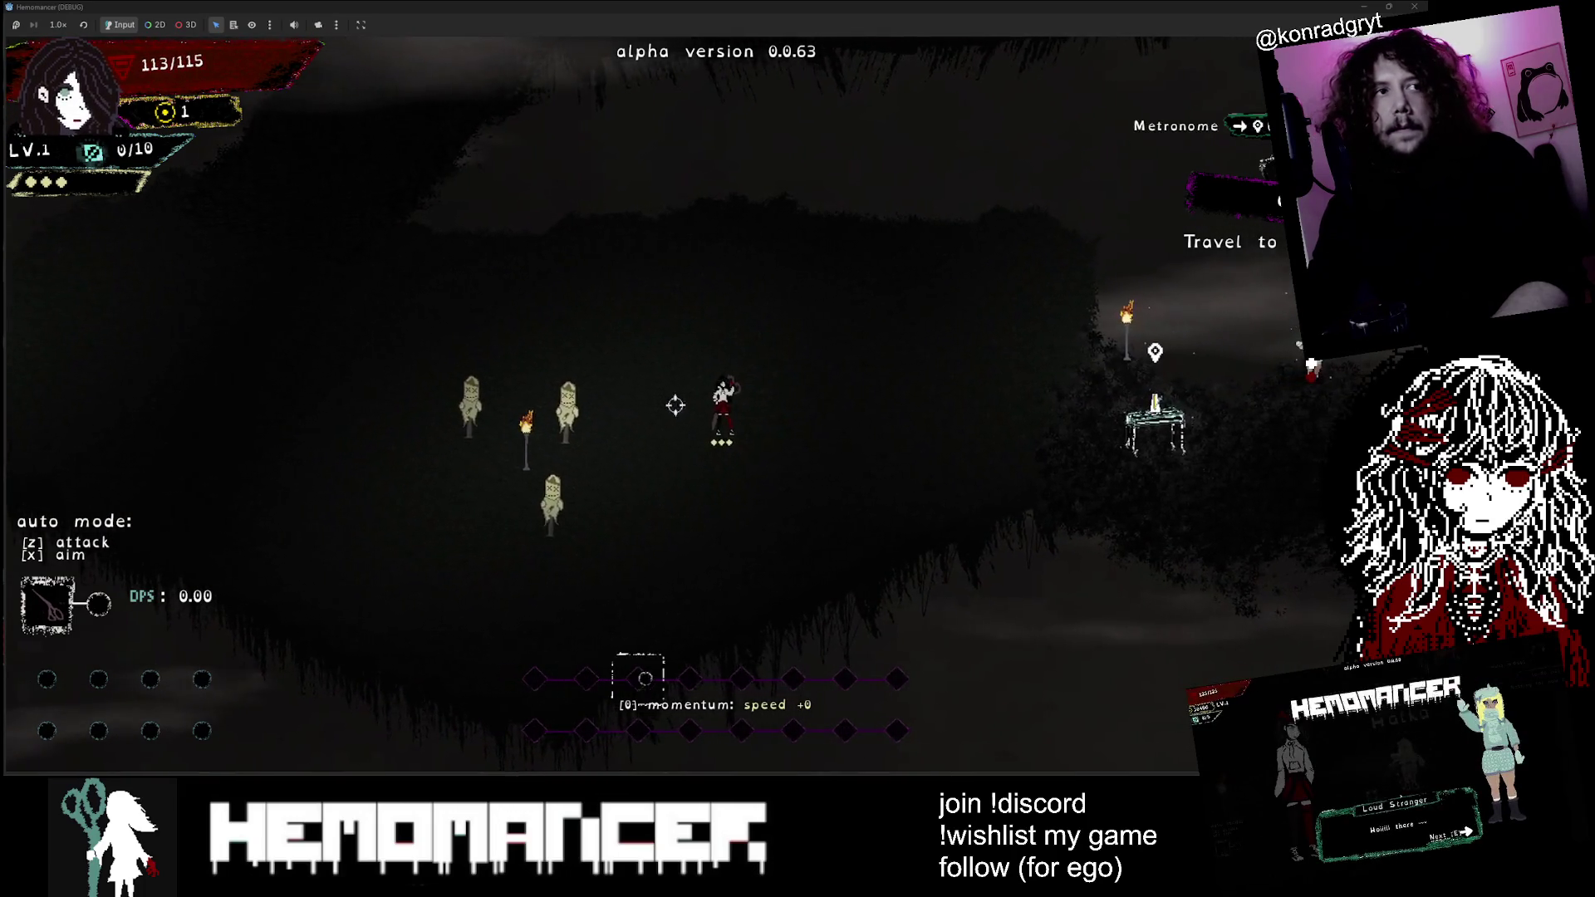
key(d)
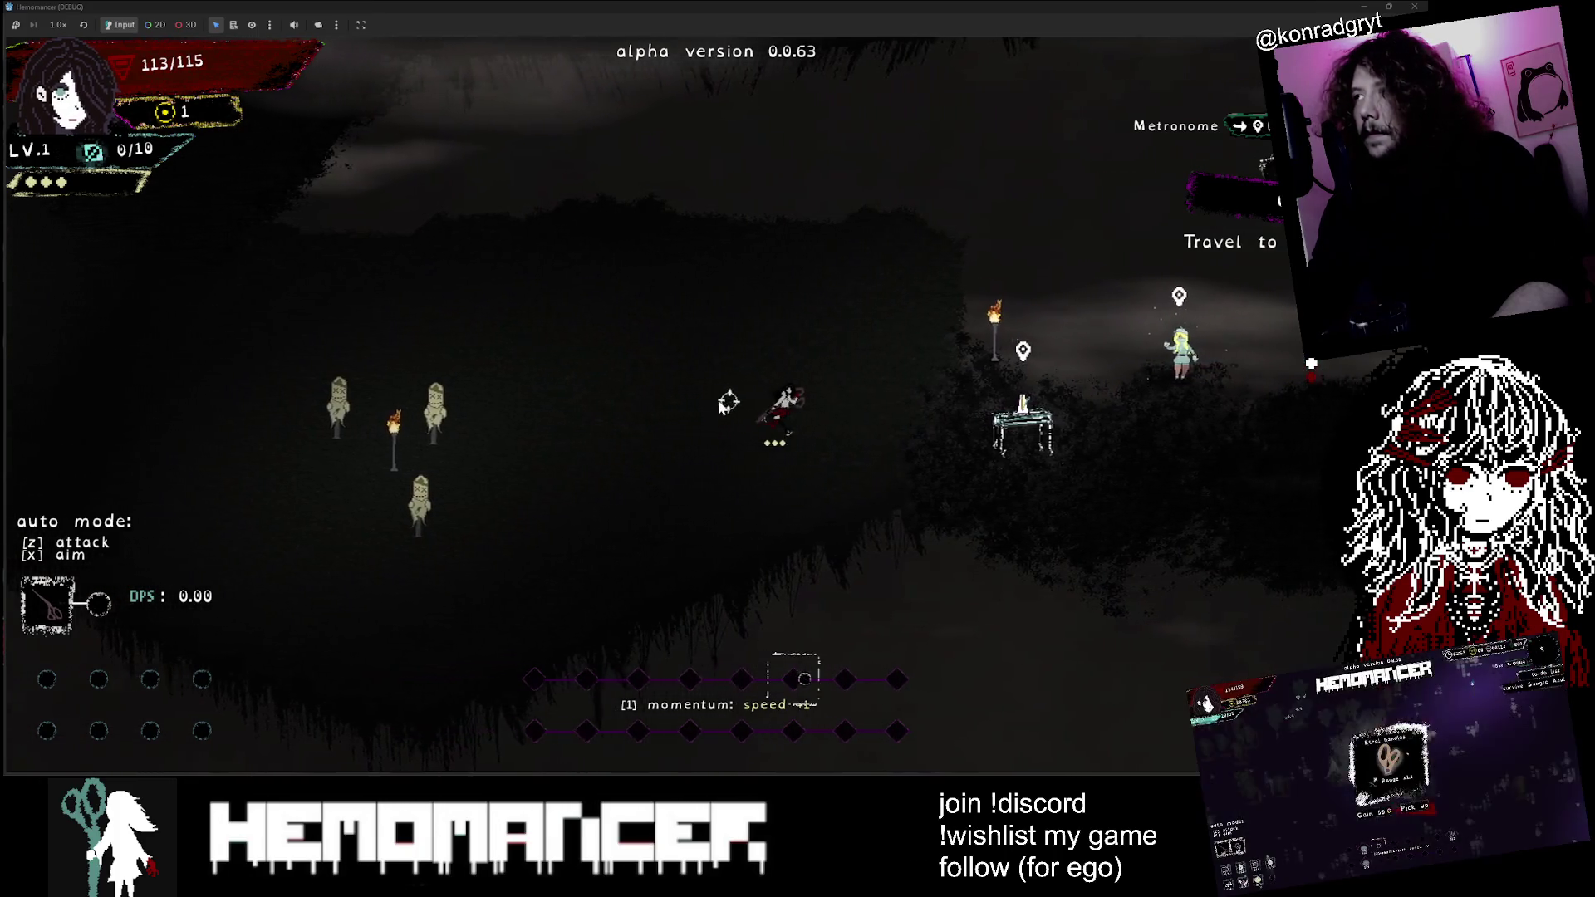
key(d)
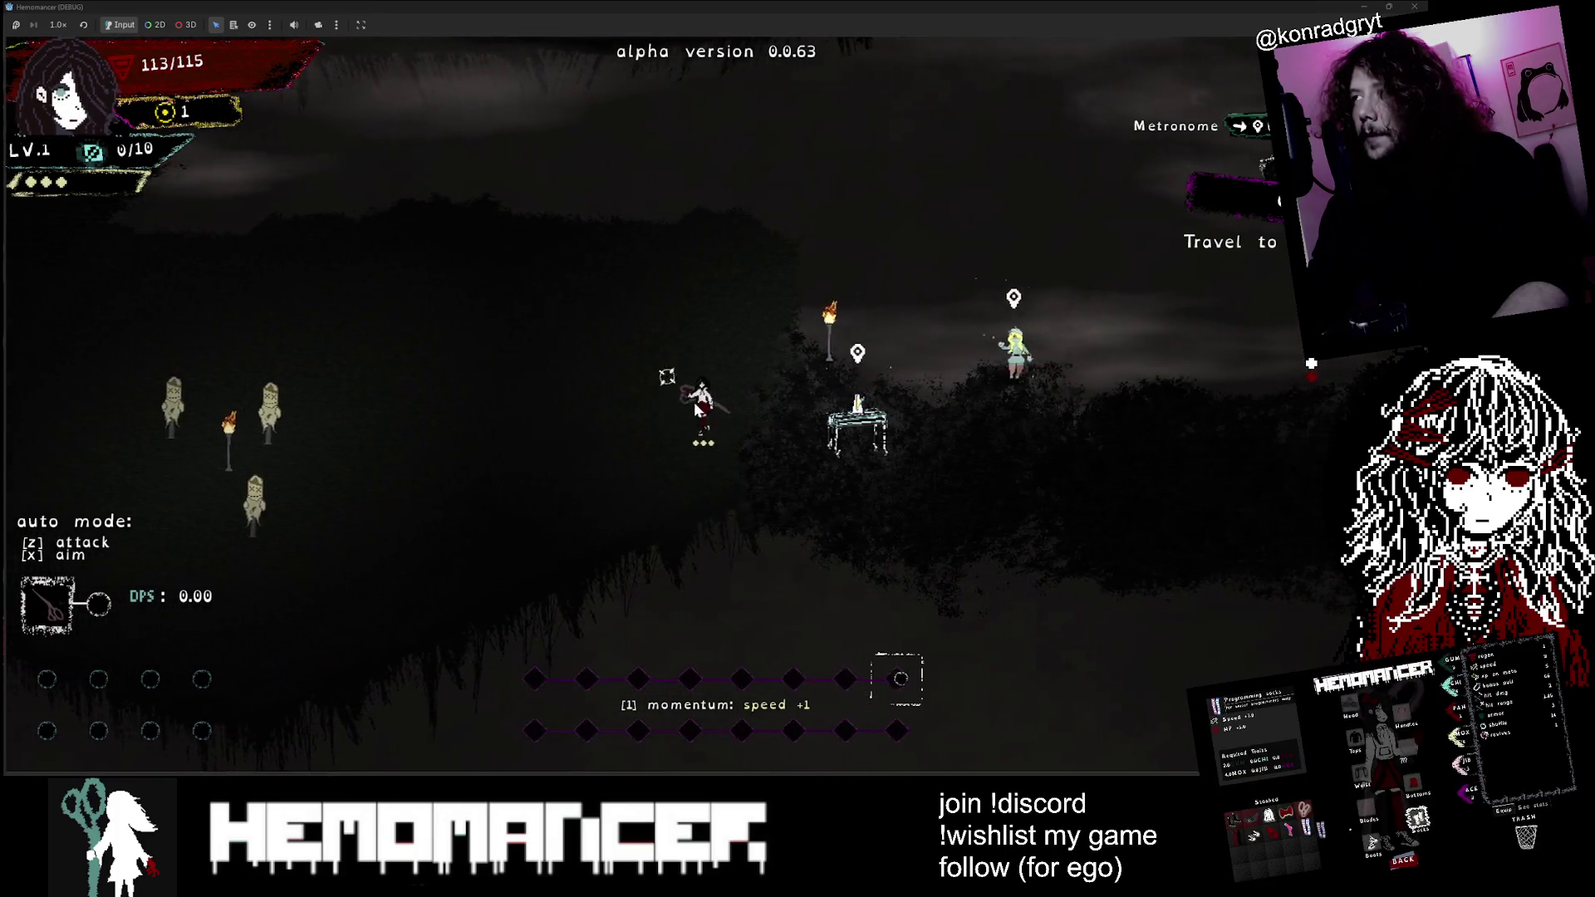
Step: Walk up-left to the Gruff Stranger and talk through his whole dialogue
key(a)
key(w)
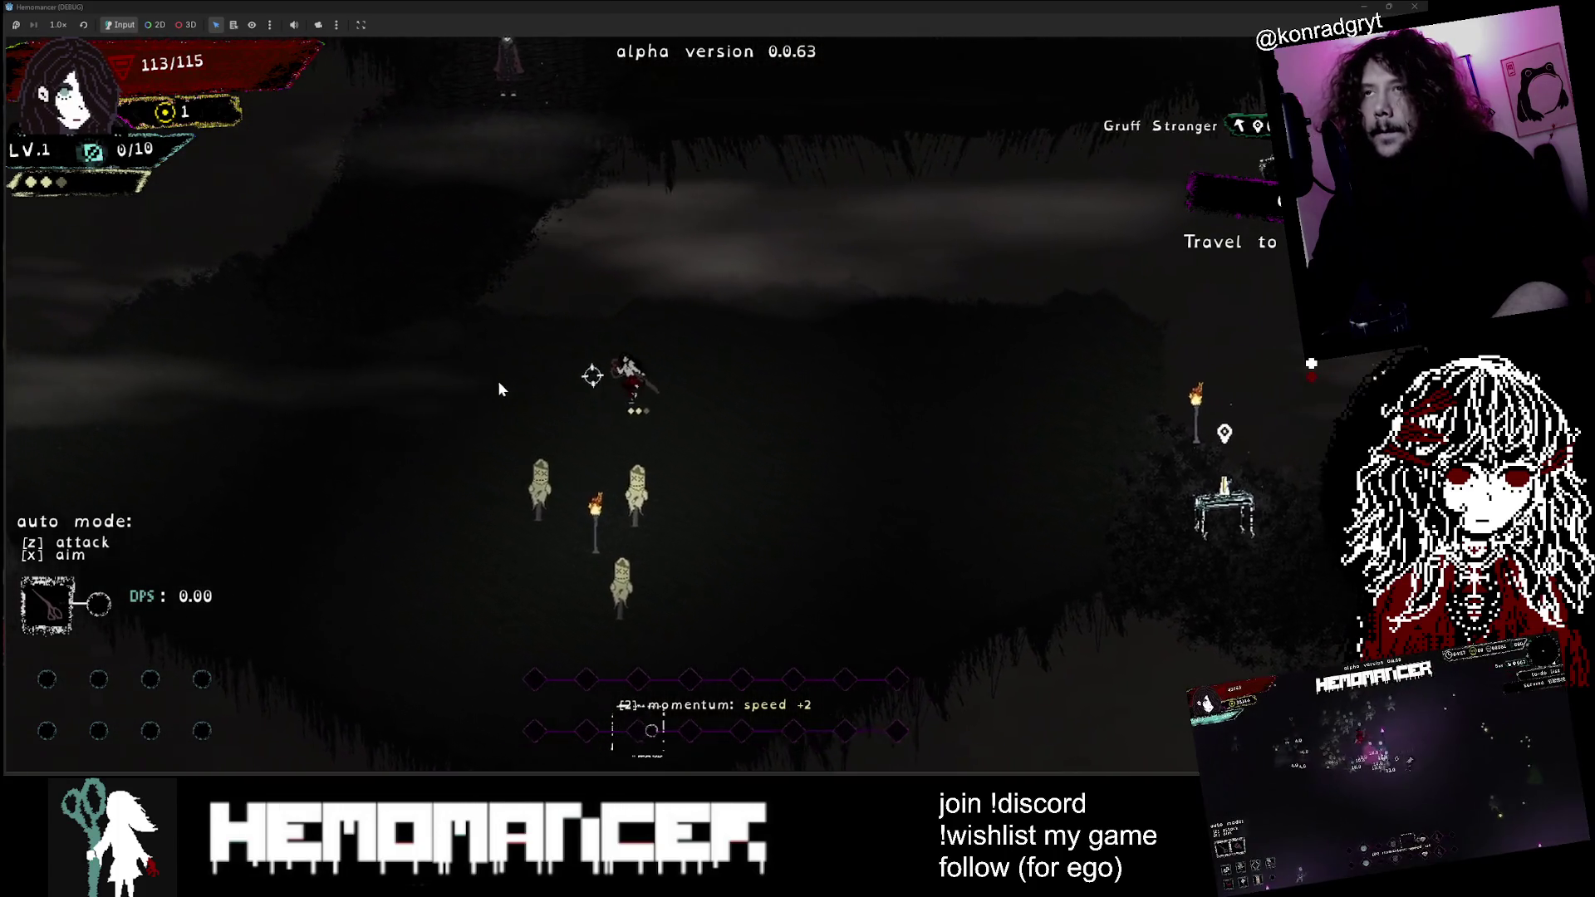
key(a)
key(w)
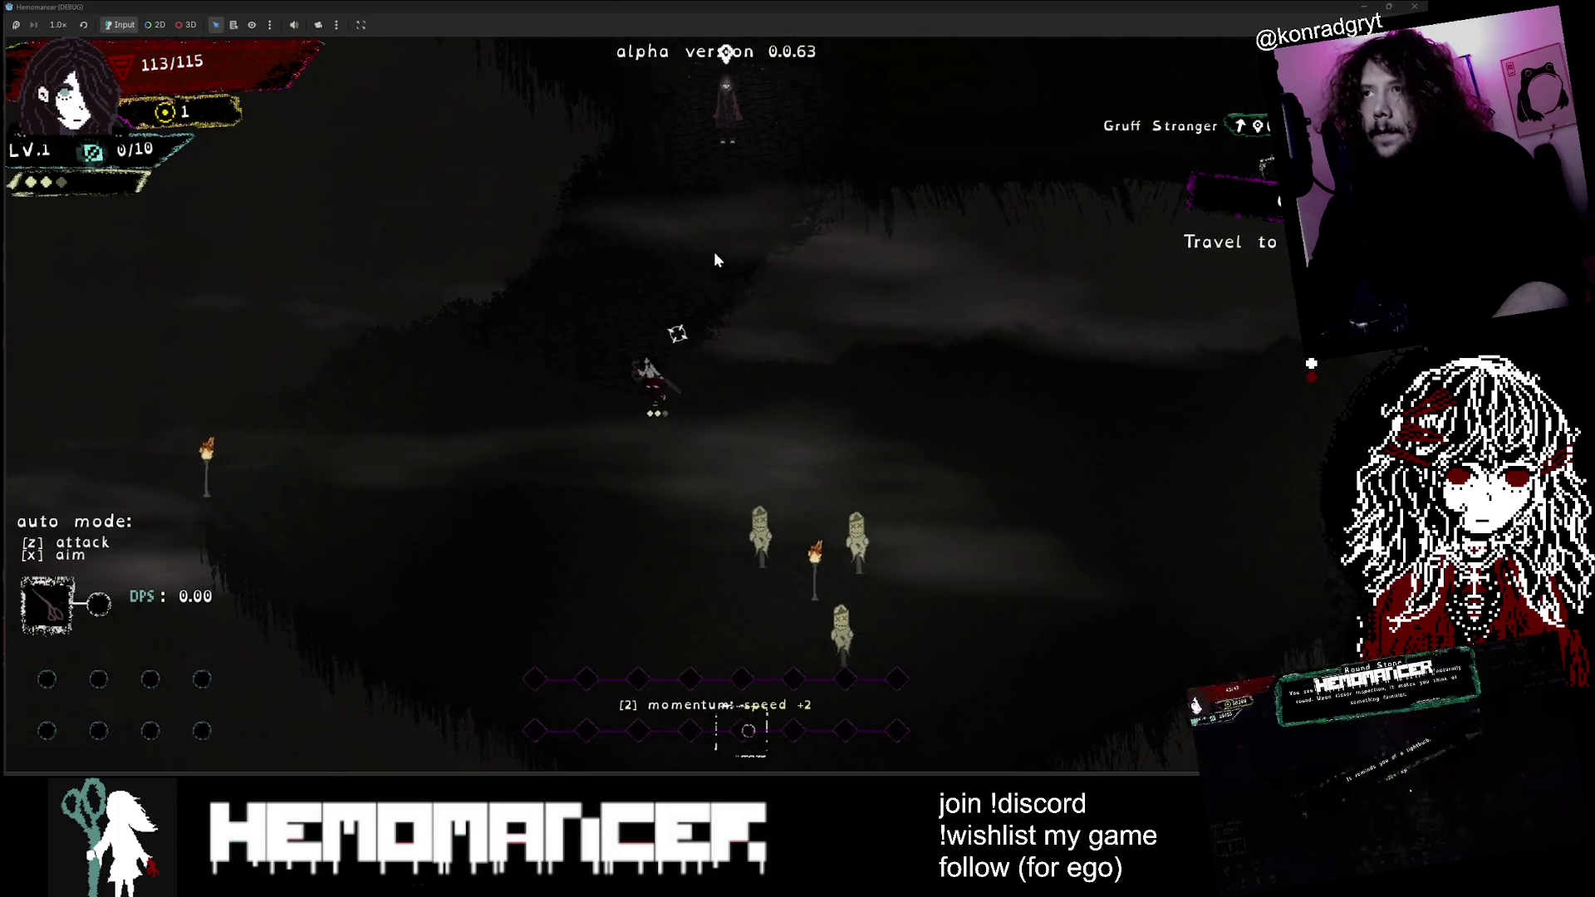
key(w)
key(e)
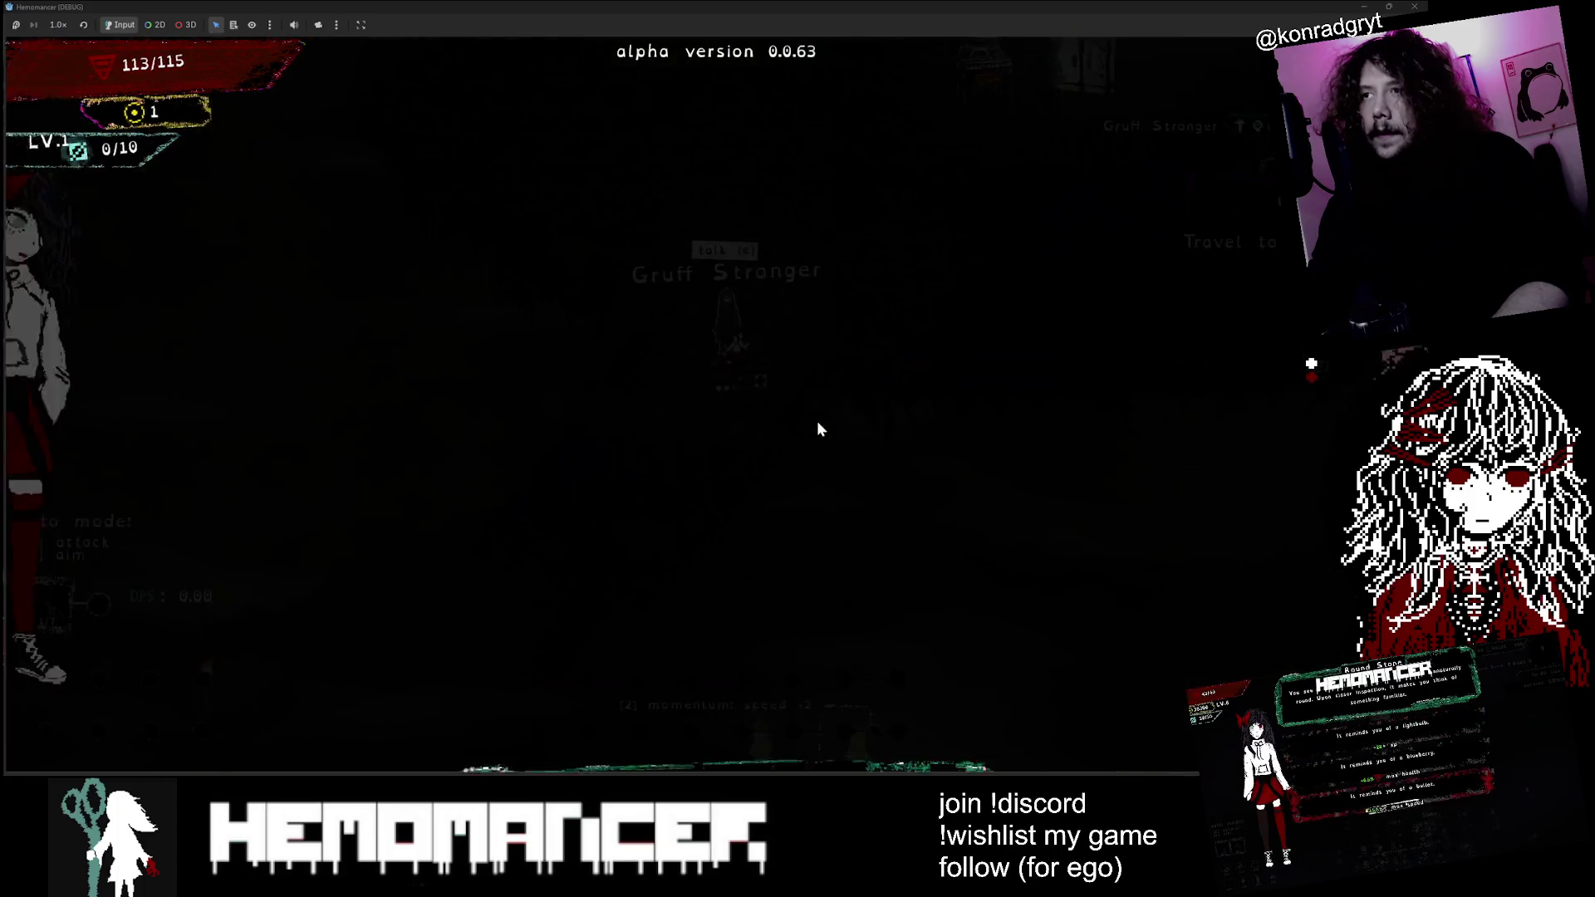
key(e)
key(e)
key(e)
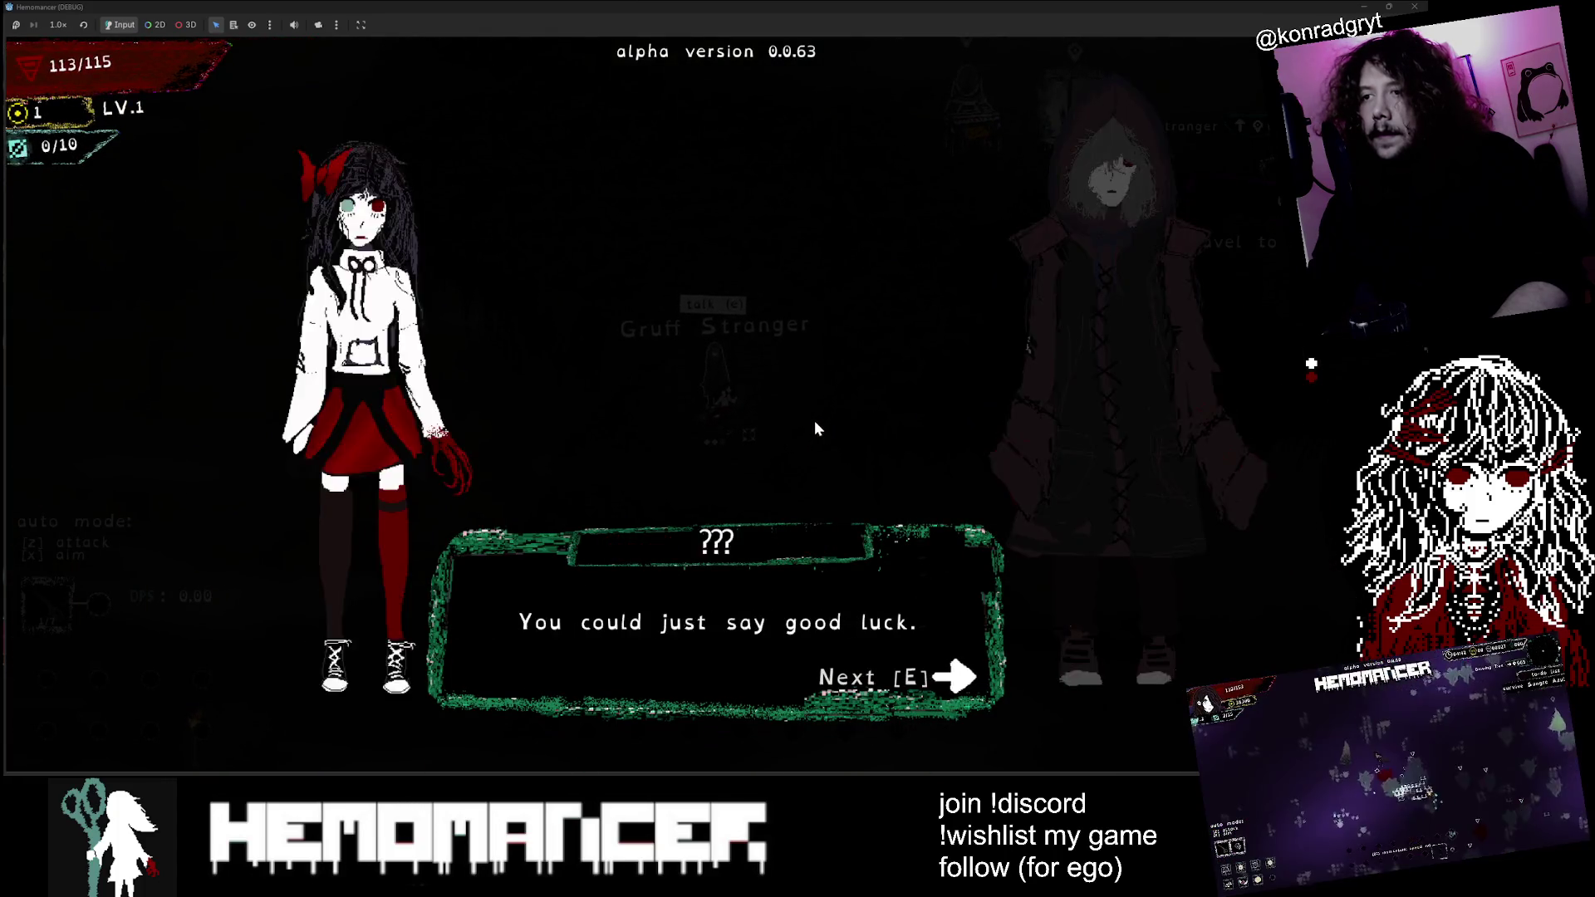
key(e)
key(e)
key(e)
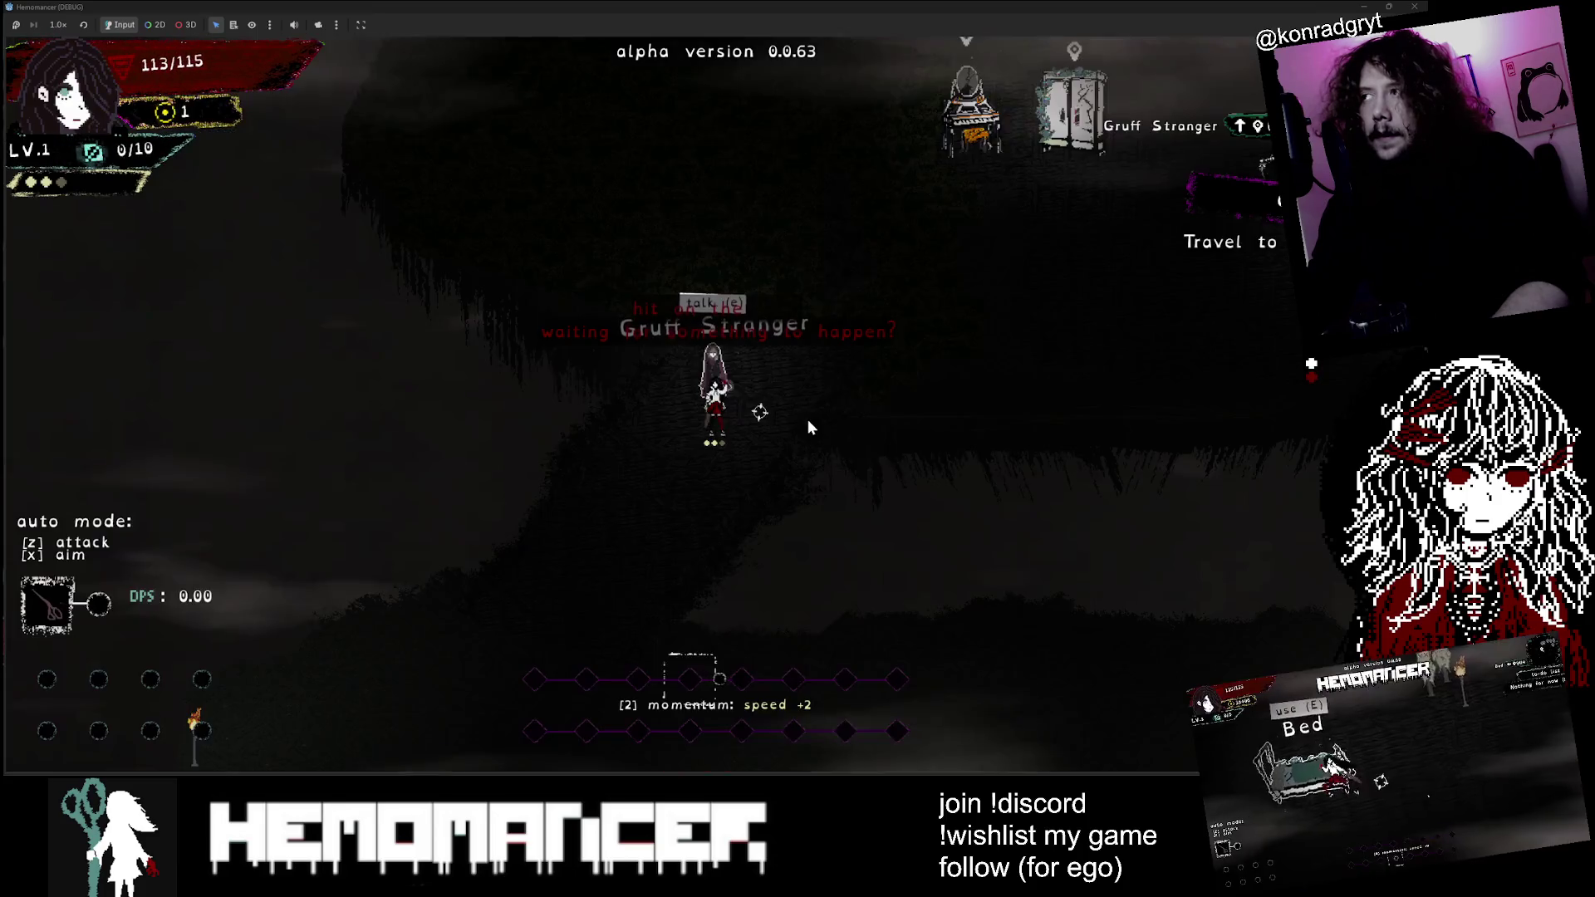
Step: Walk north and east past the vanity and wardrobe, then shrink the game window
key(w)
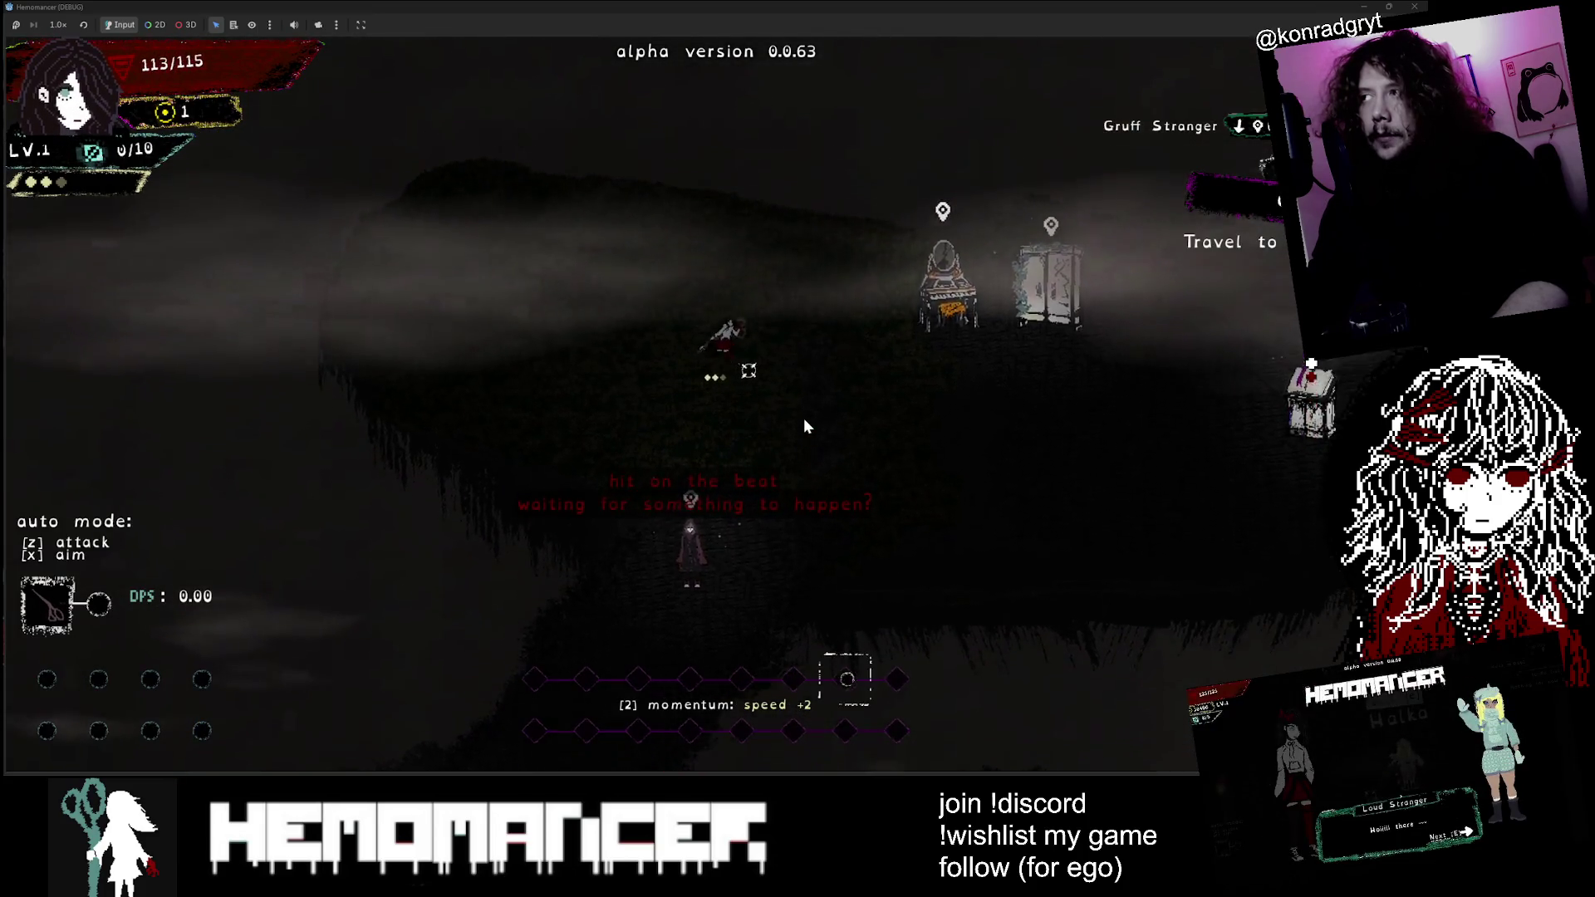
key(d)
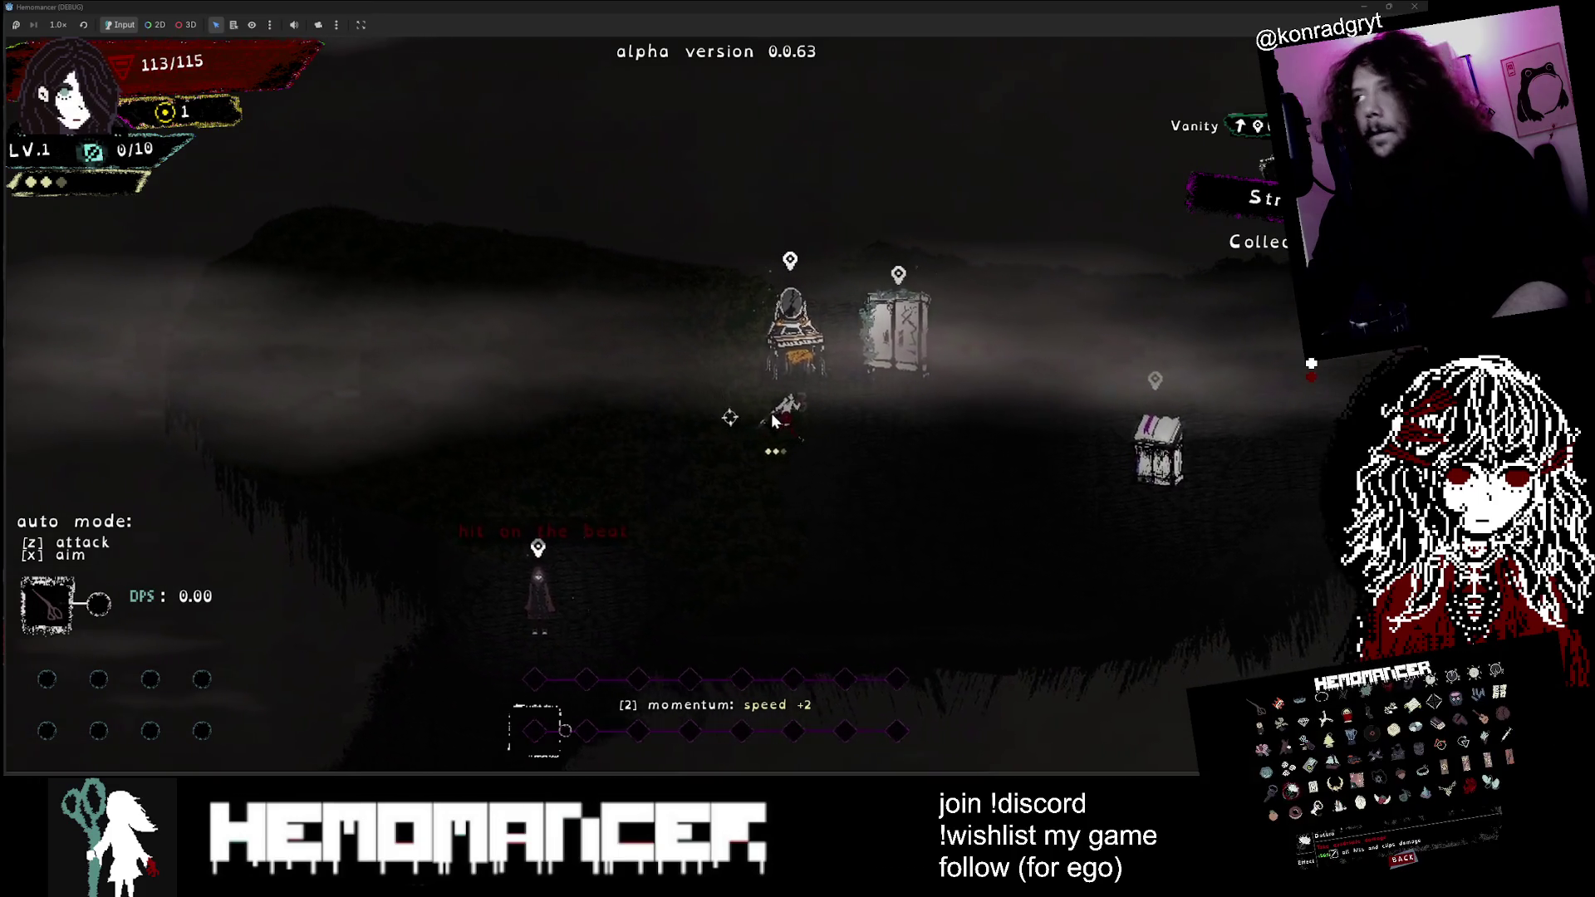
double_click(978, 10)
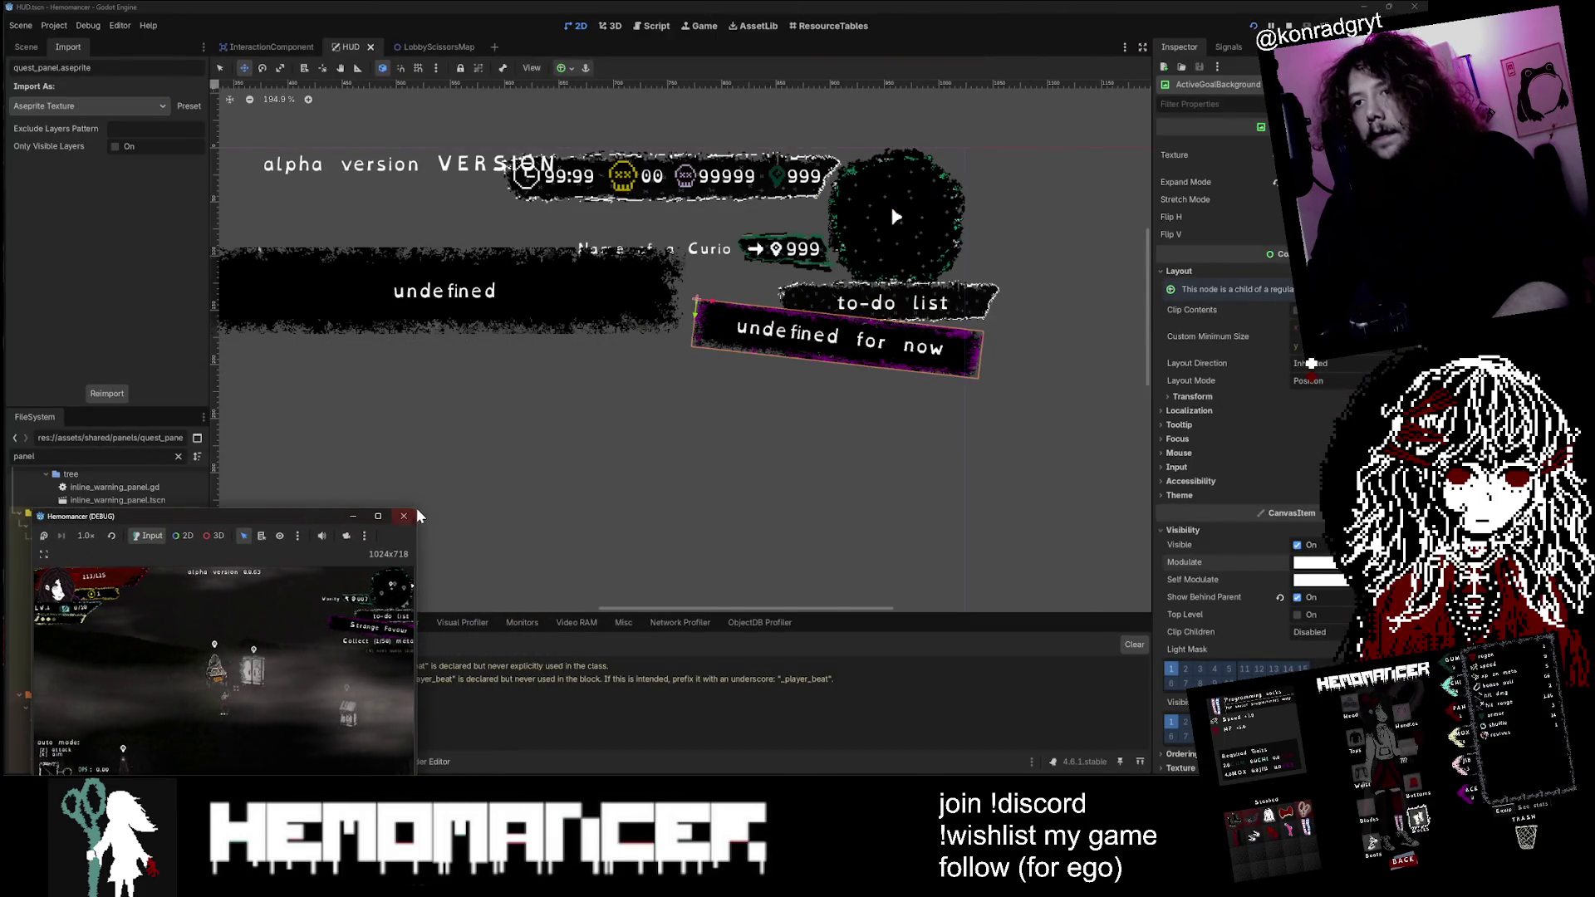
Step: Enlarge the game window over the editor, walk between the signpost and vanity, then switch to Aseprite
mouse_move(418, 508)
mouse_down()
mouse_move(932, 142)
mouse_move(1039, 91)
mouse_up()
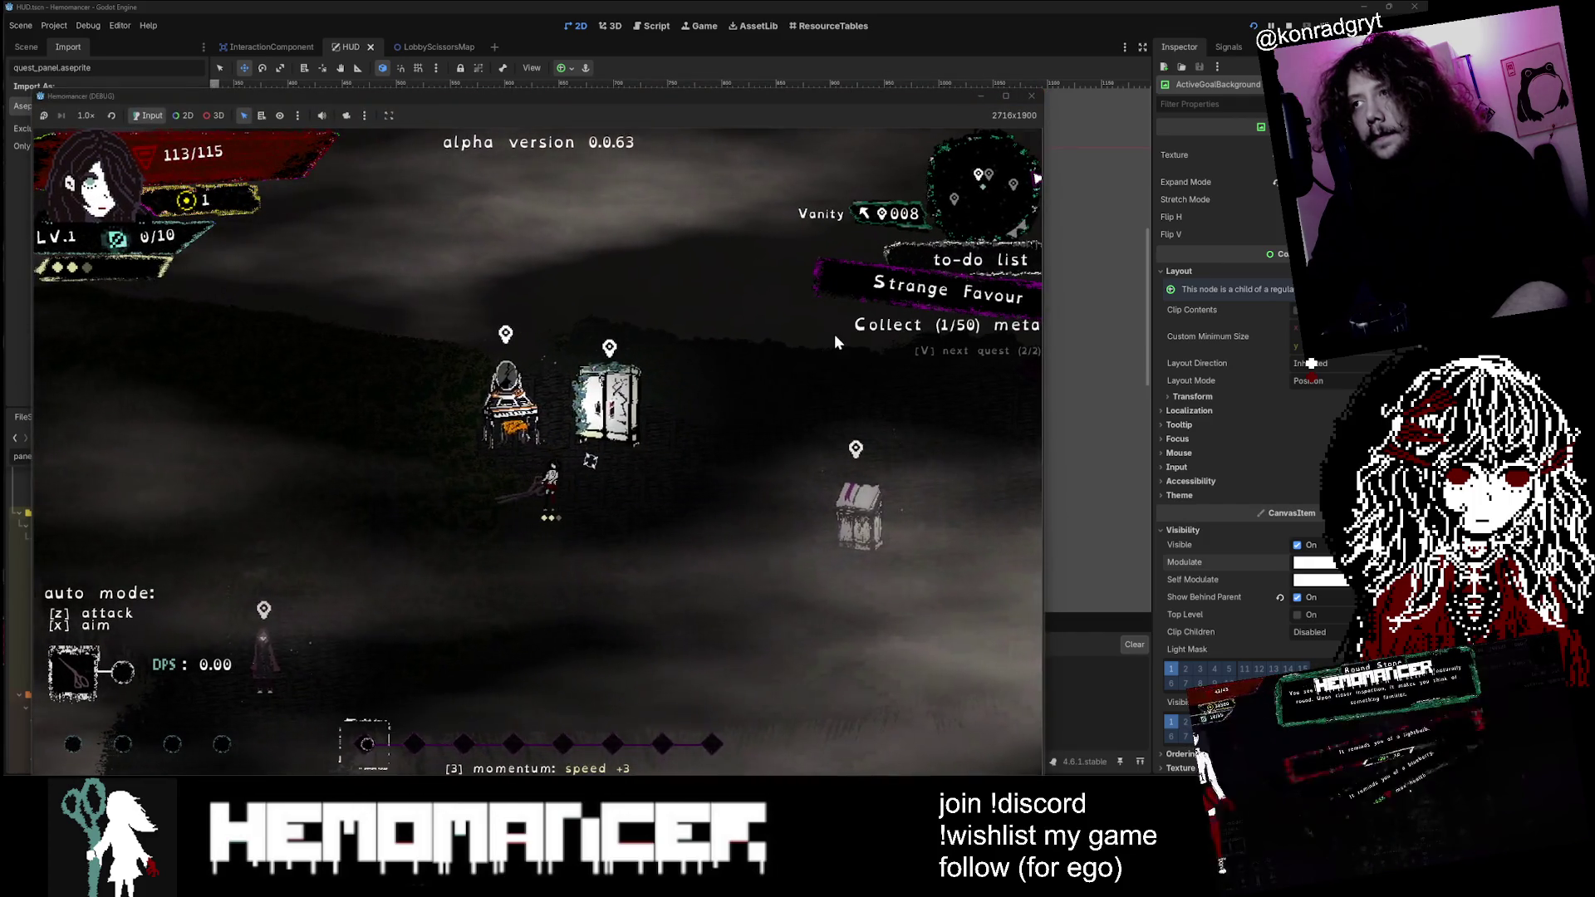
key(d)
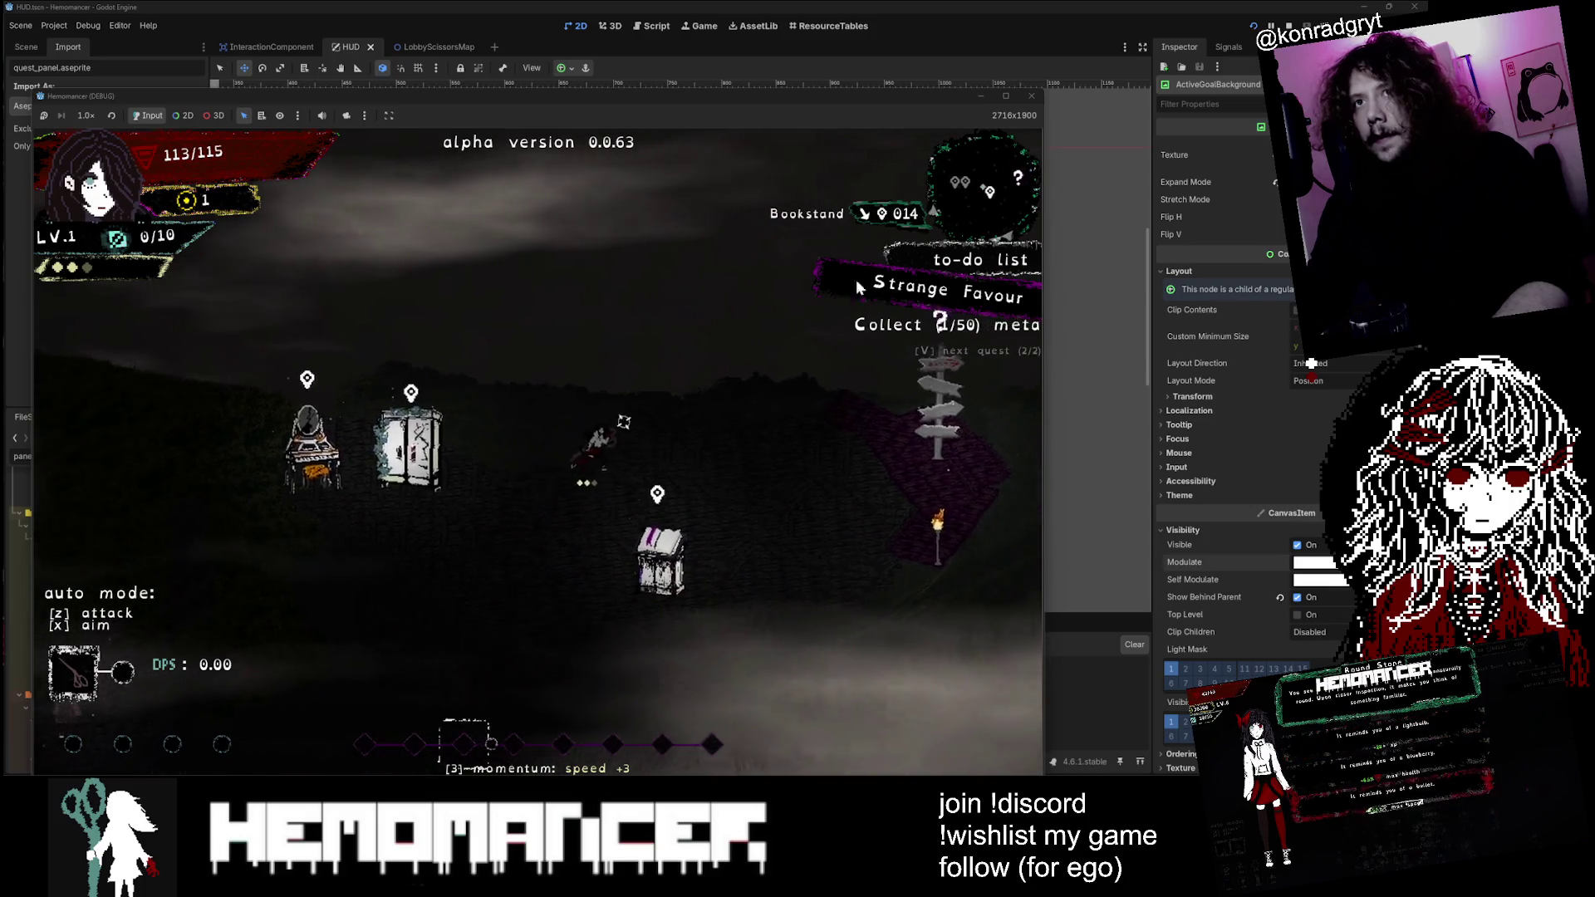
key(d)
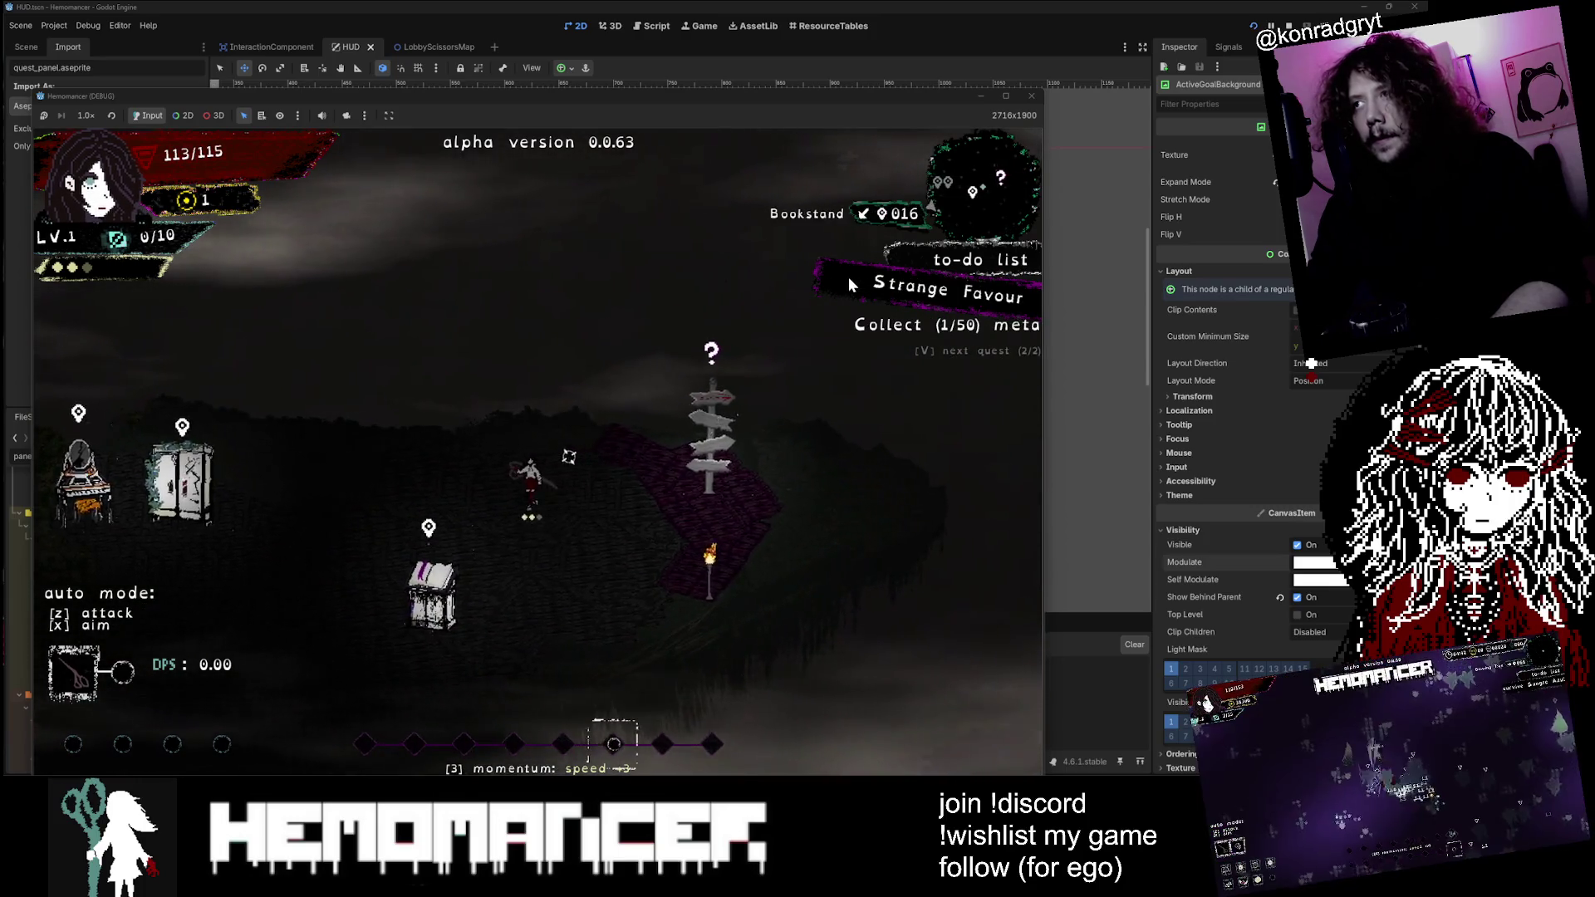
key(a)
key(s)
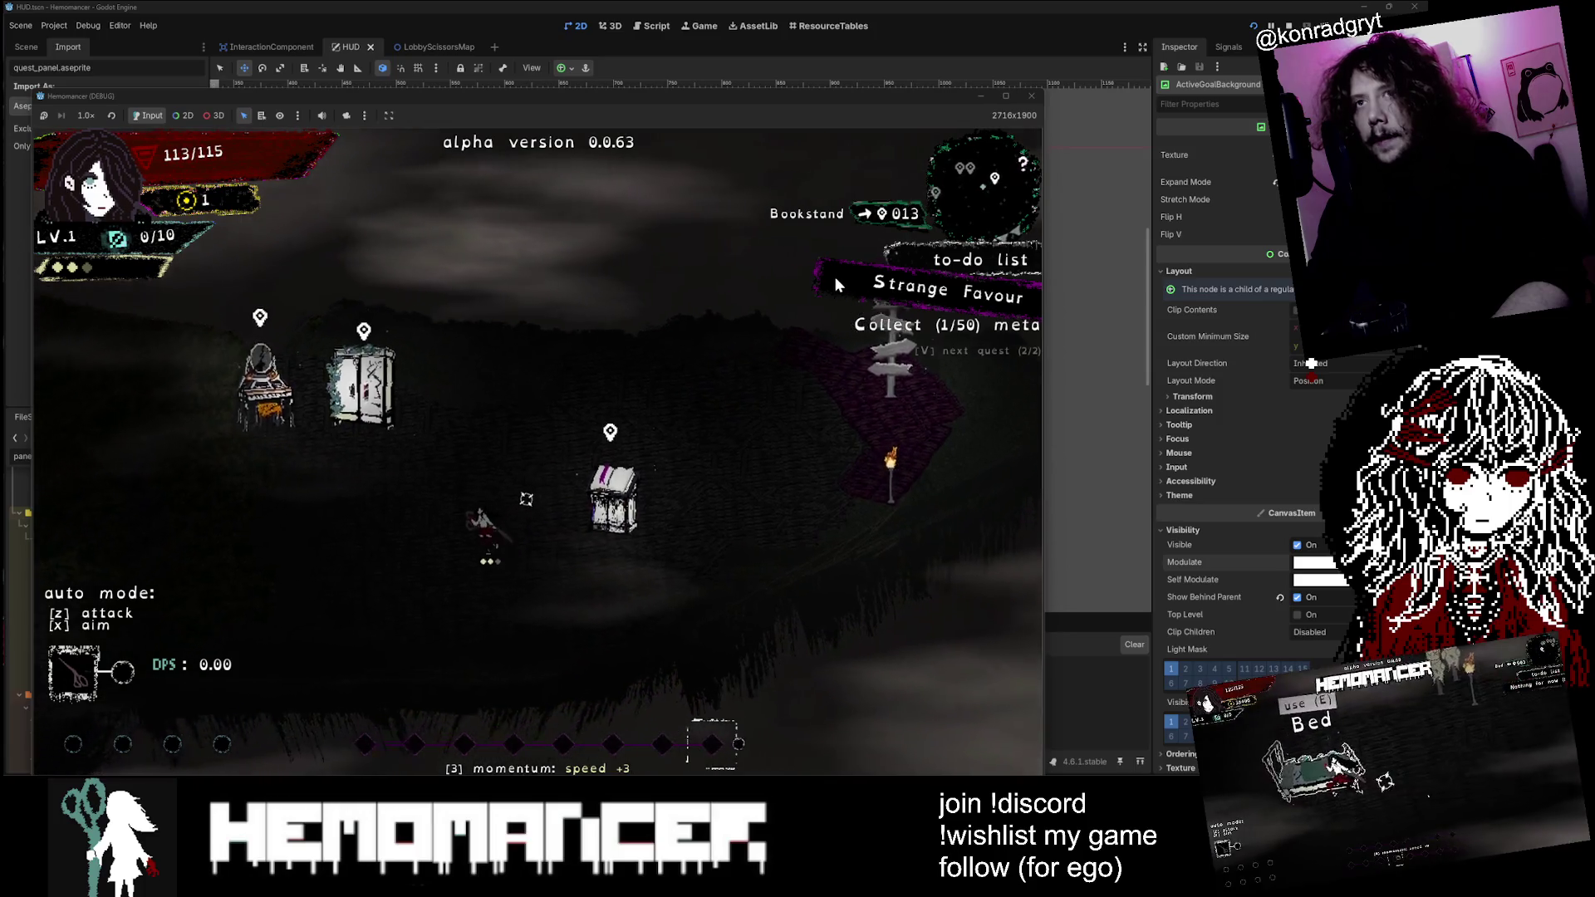
key(a)
key(s)
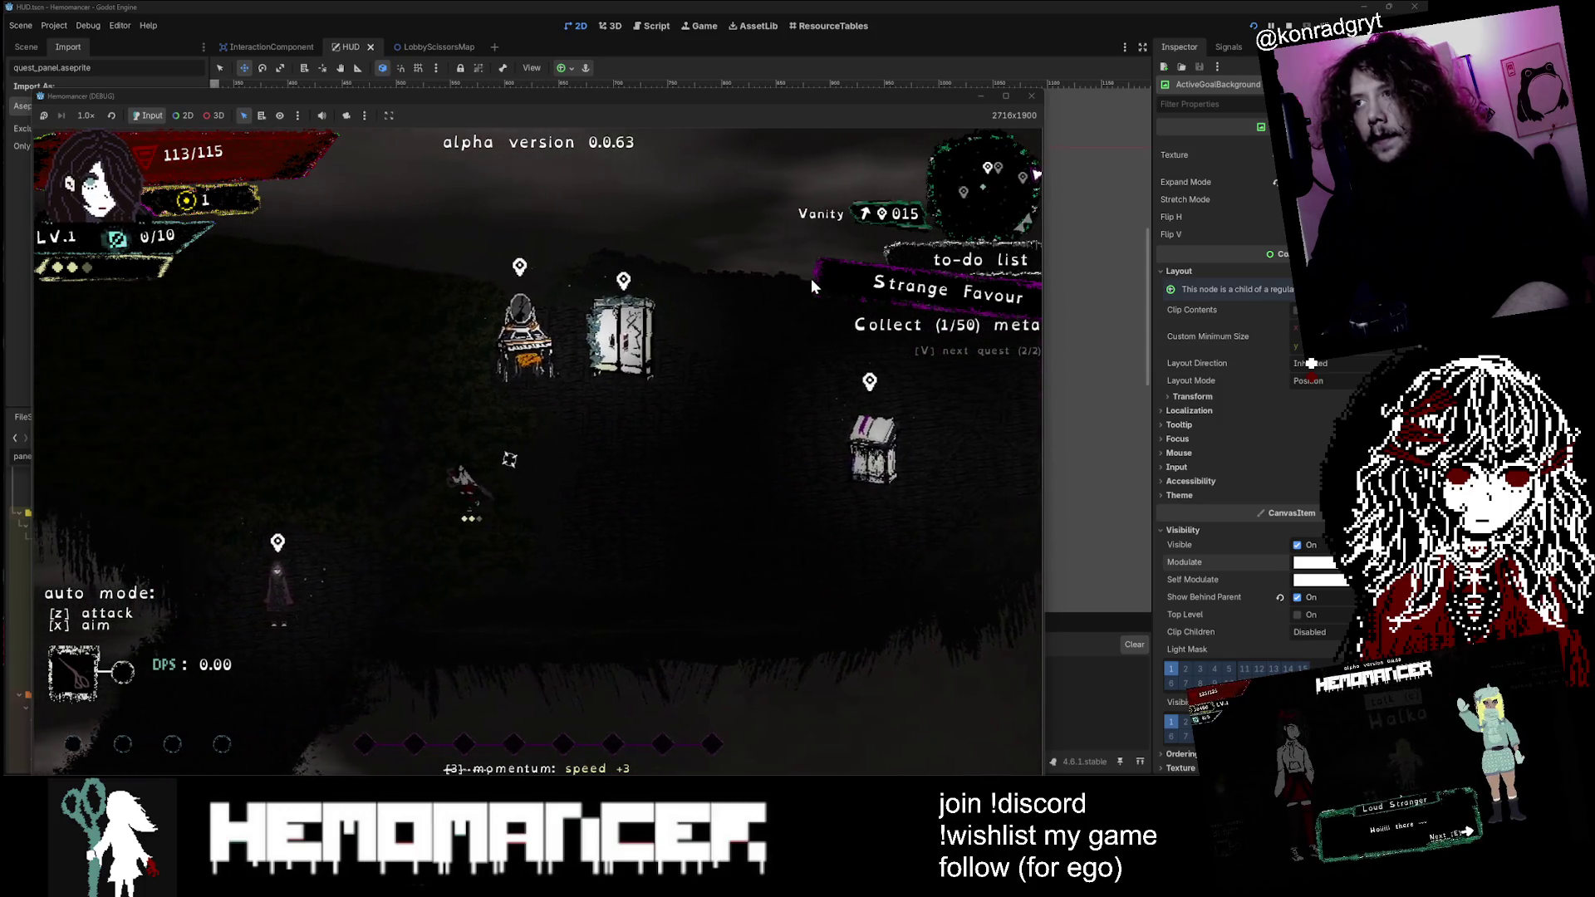
key(alt+Tab)
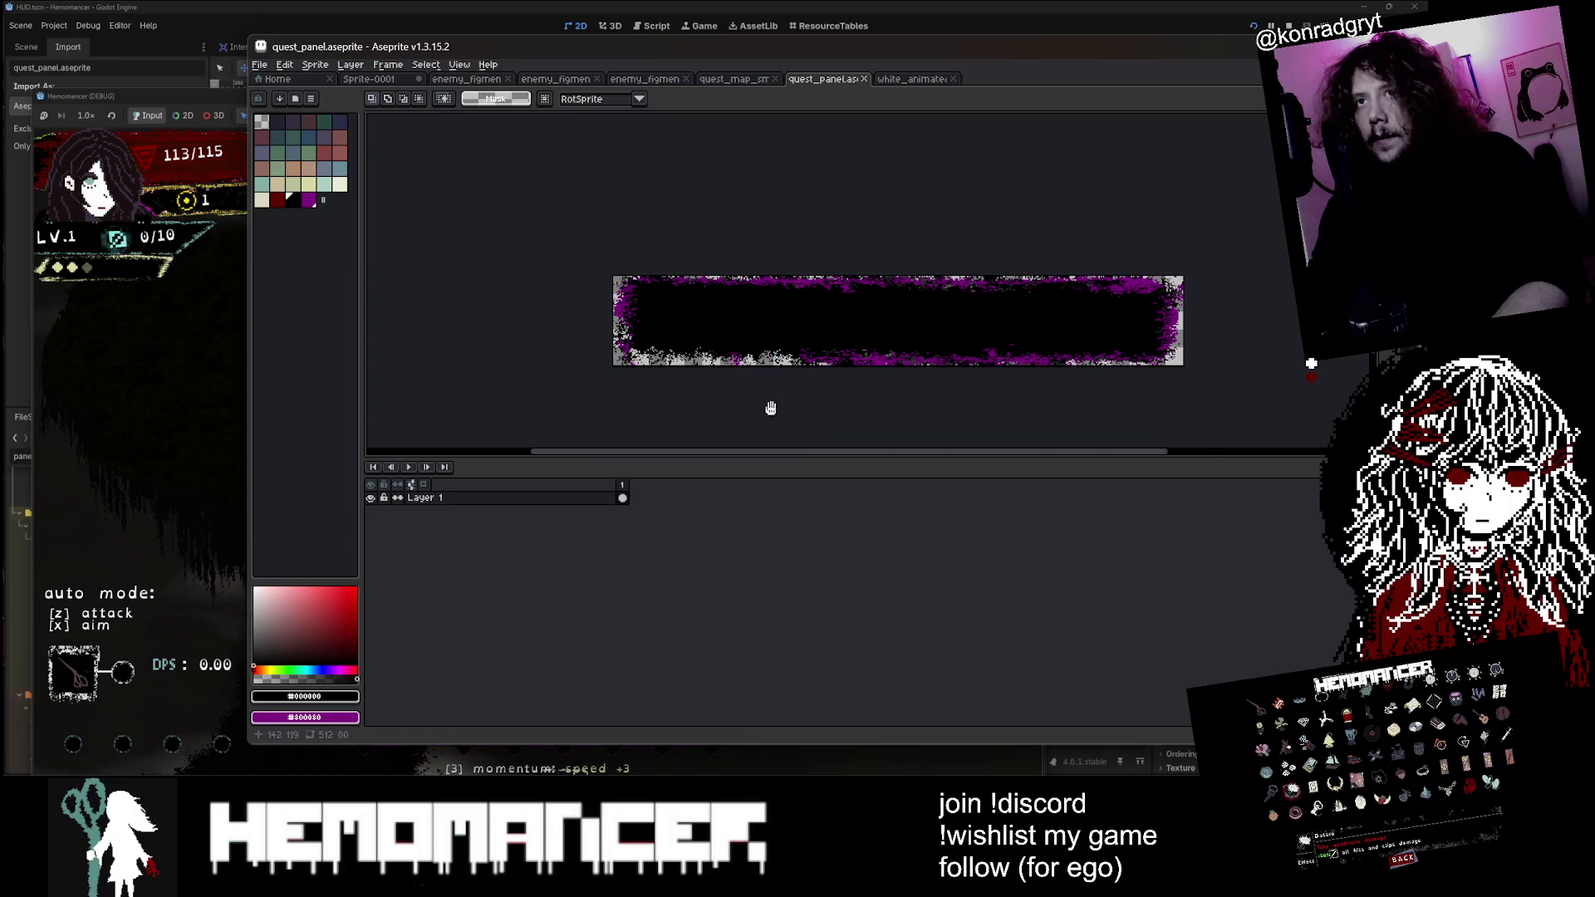
drag(771, 408, 700, 417)
click(272, 201)
scroll(777, 312, up, 2)
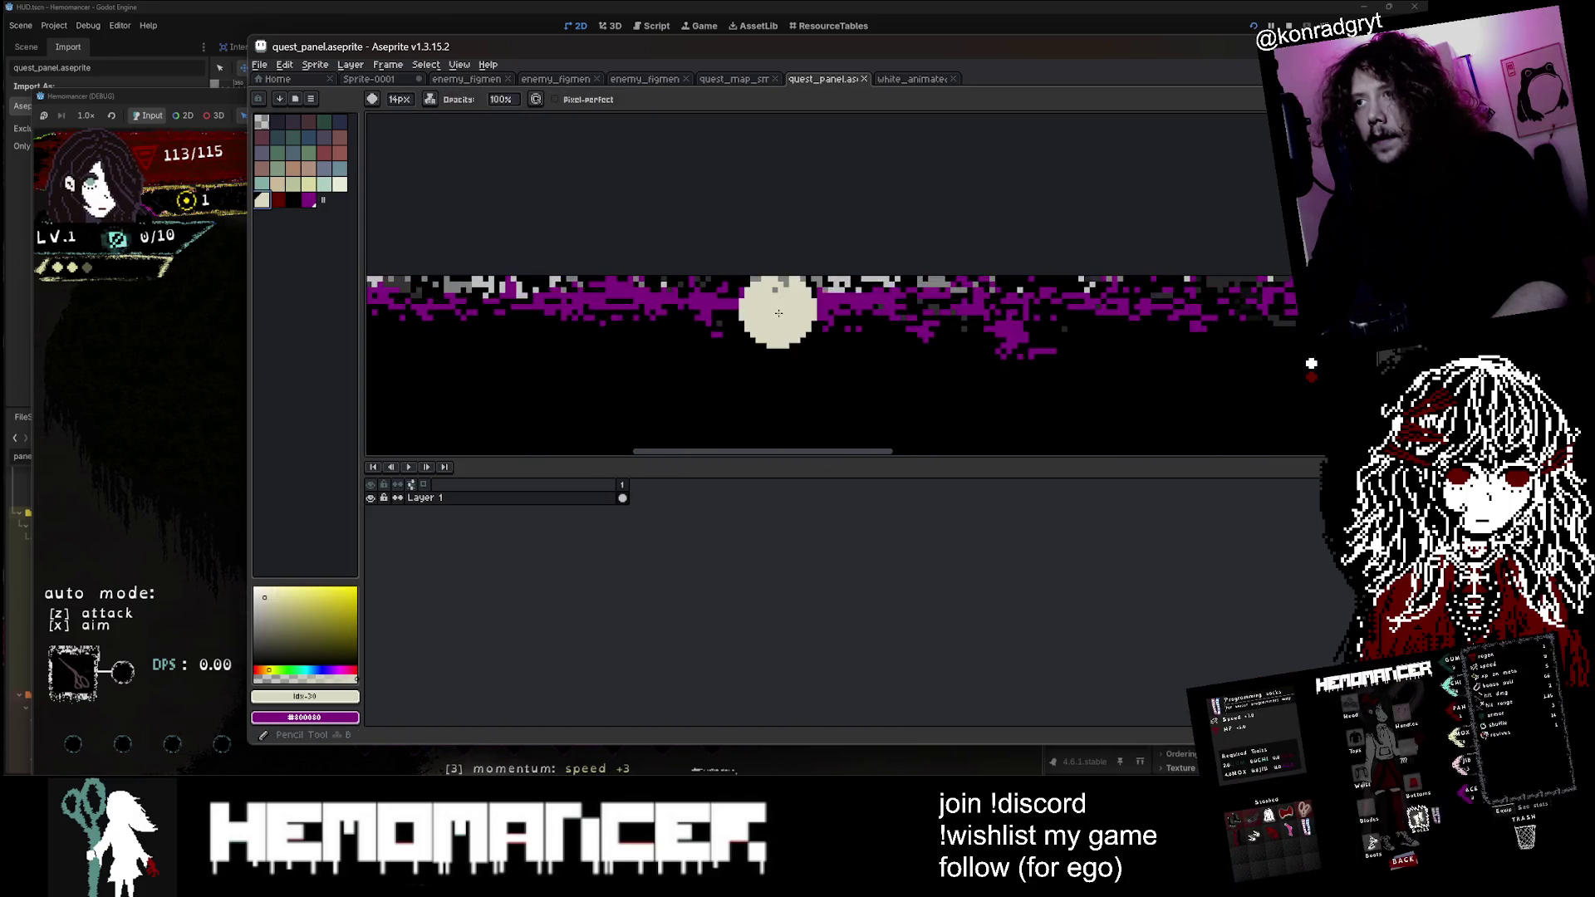
key(b)
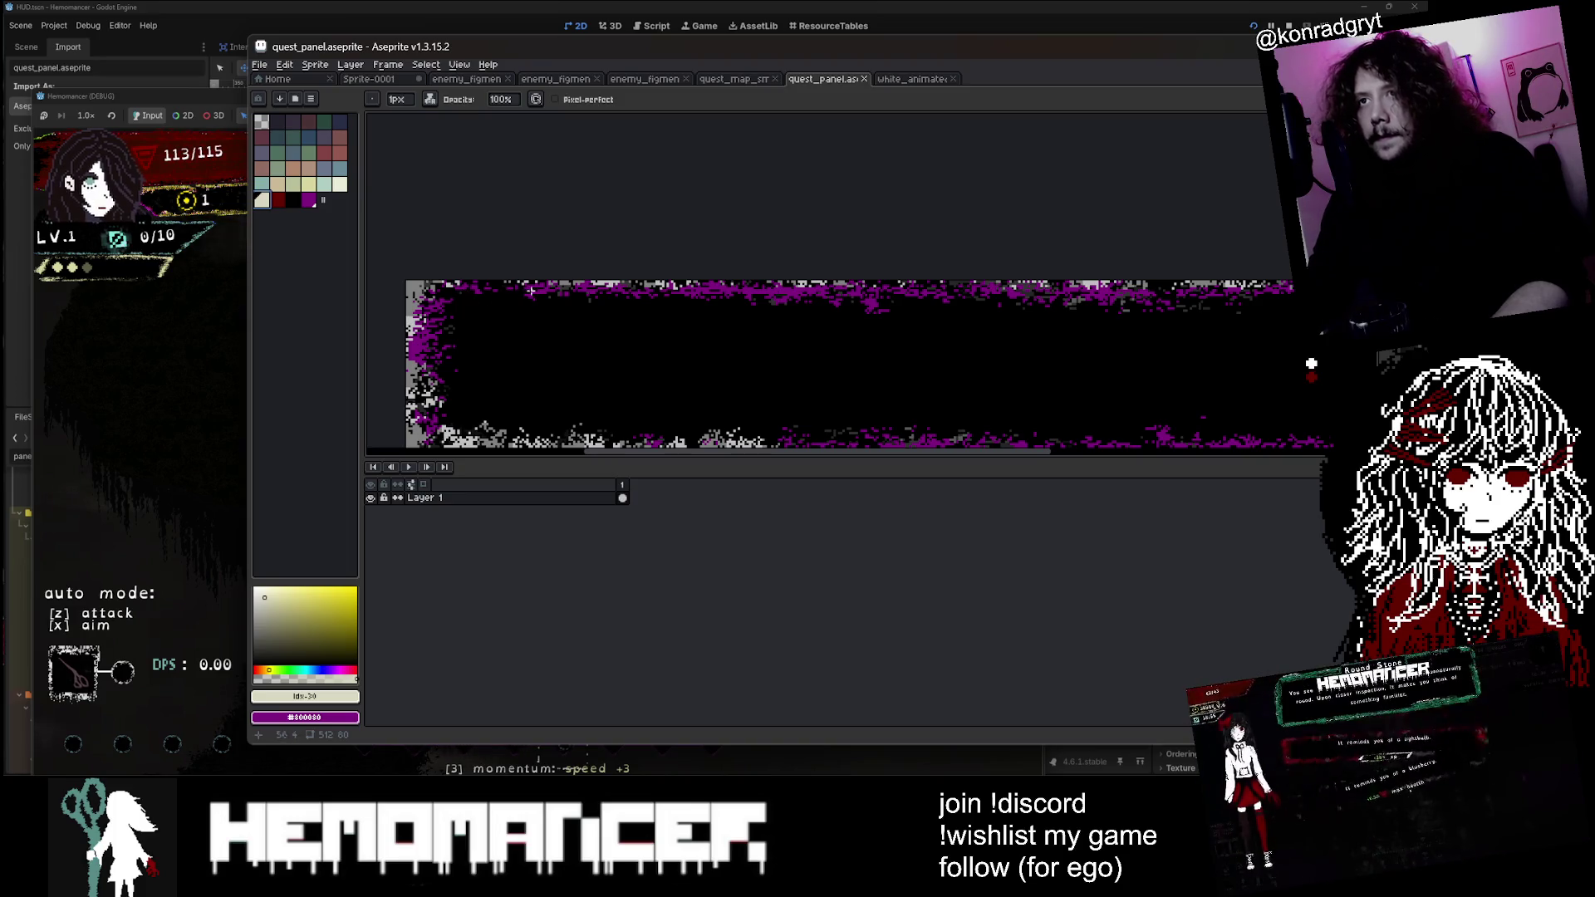
right_click(495, 504)
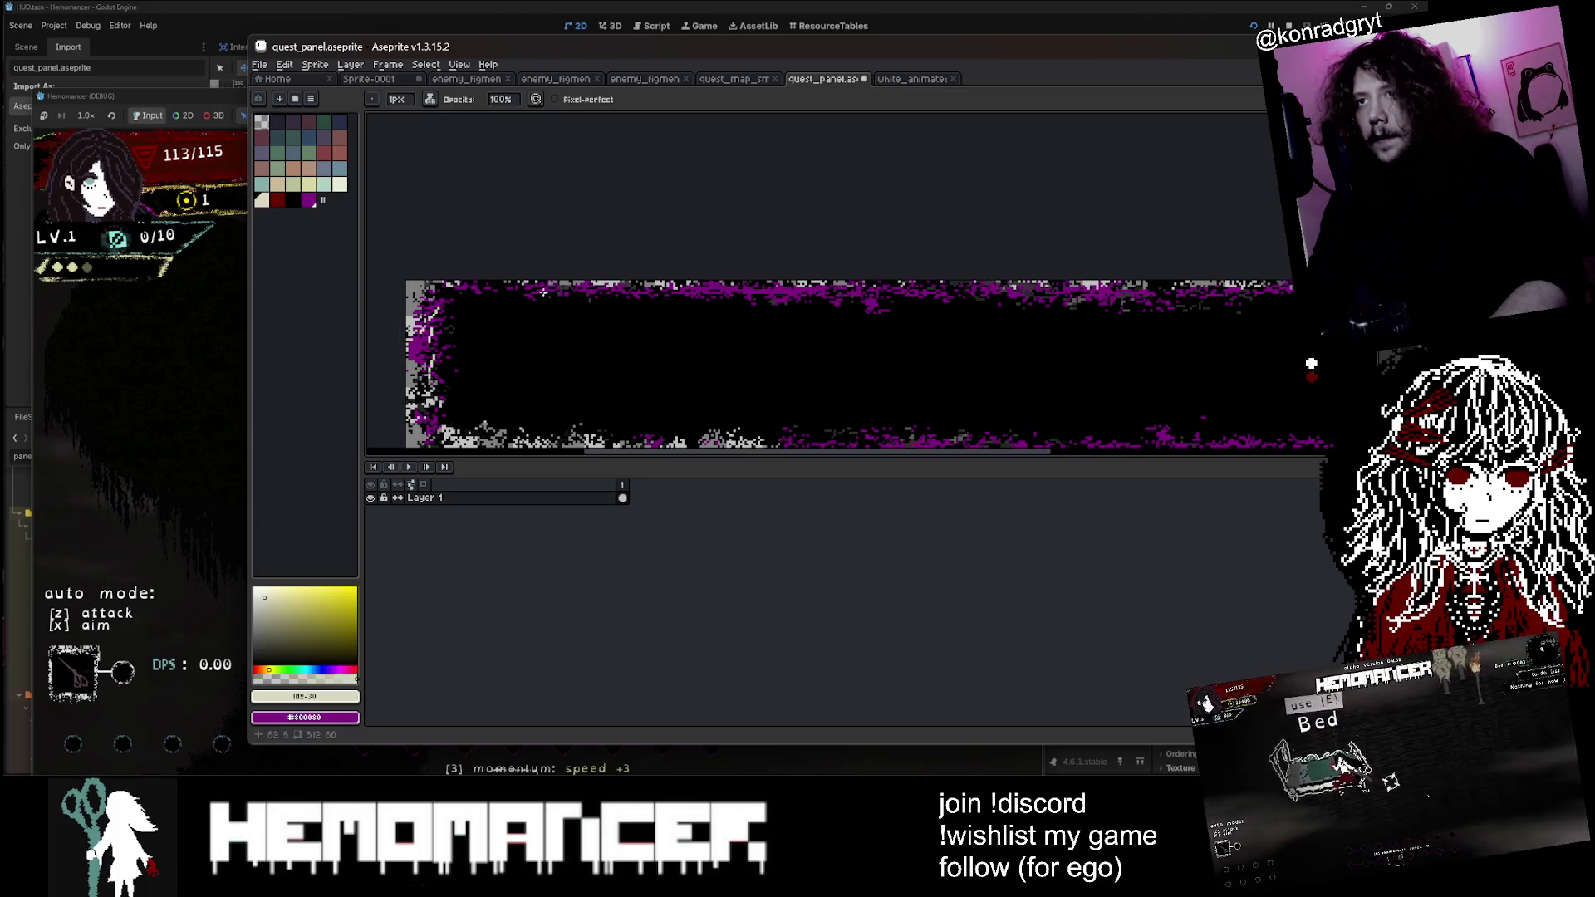
drag(1106, 291, 968, 300)
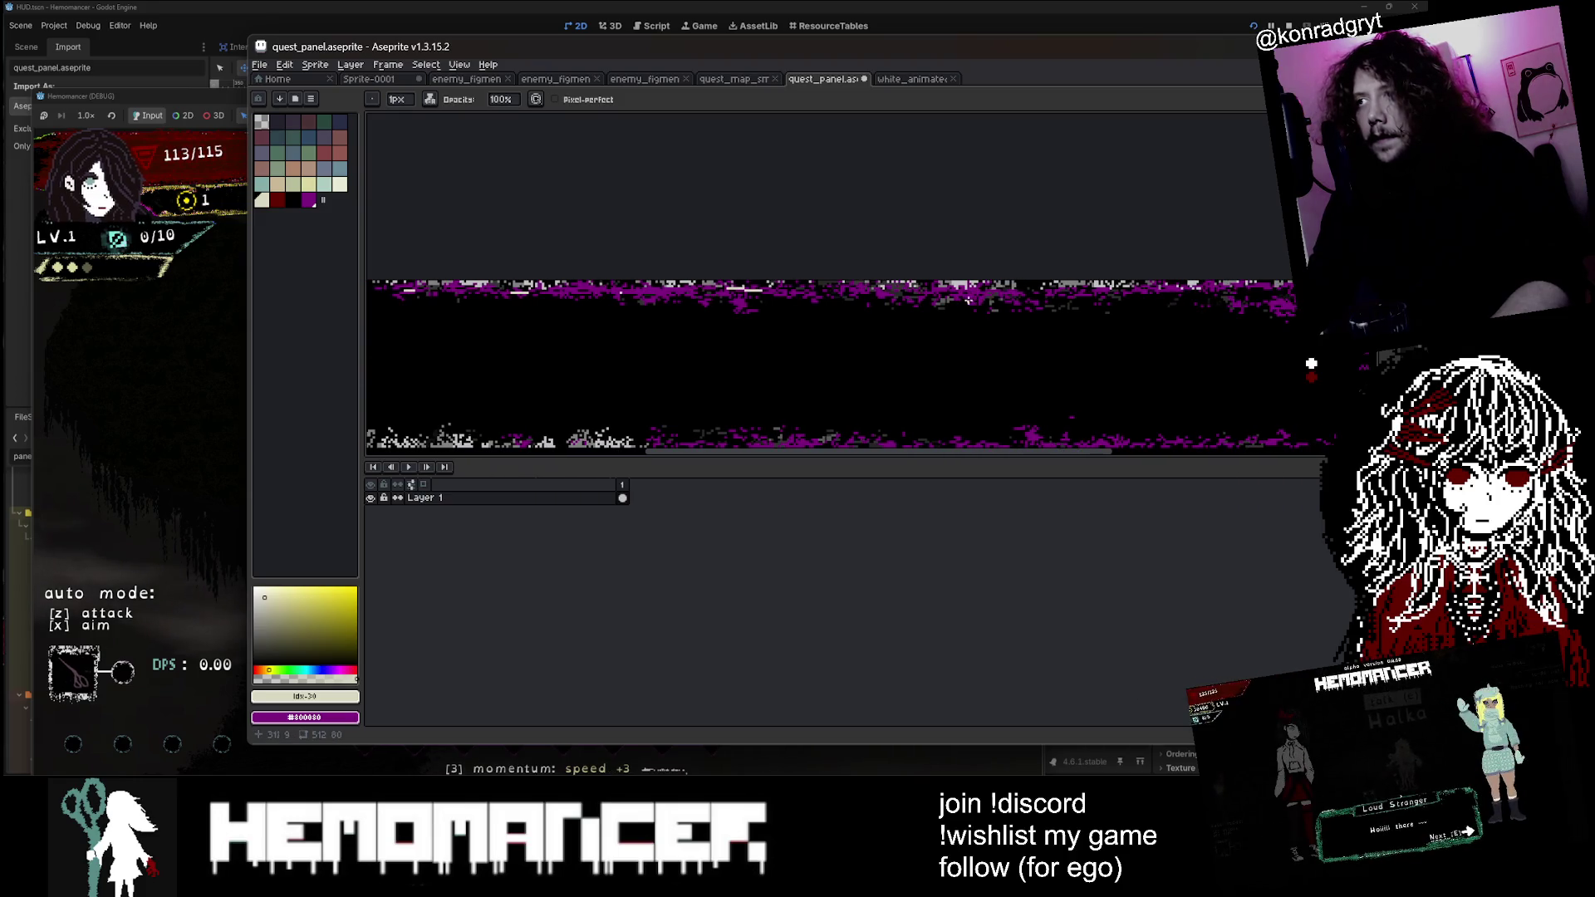
scroll(1137, 293, right, 5)
scroll(1137, 293, down, 1)
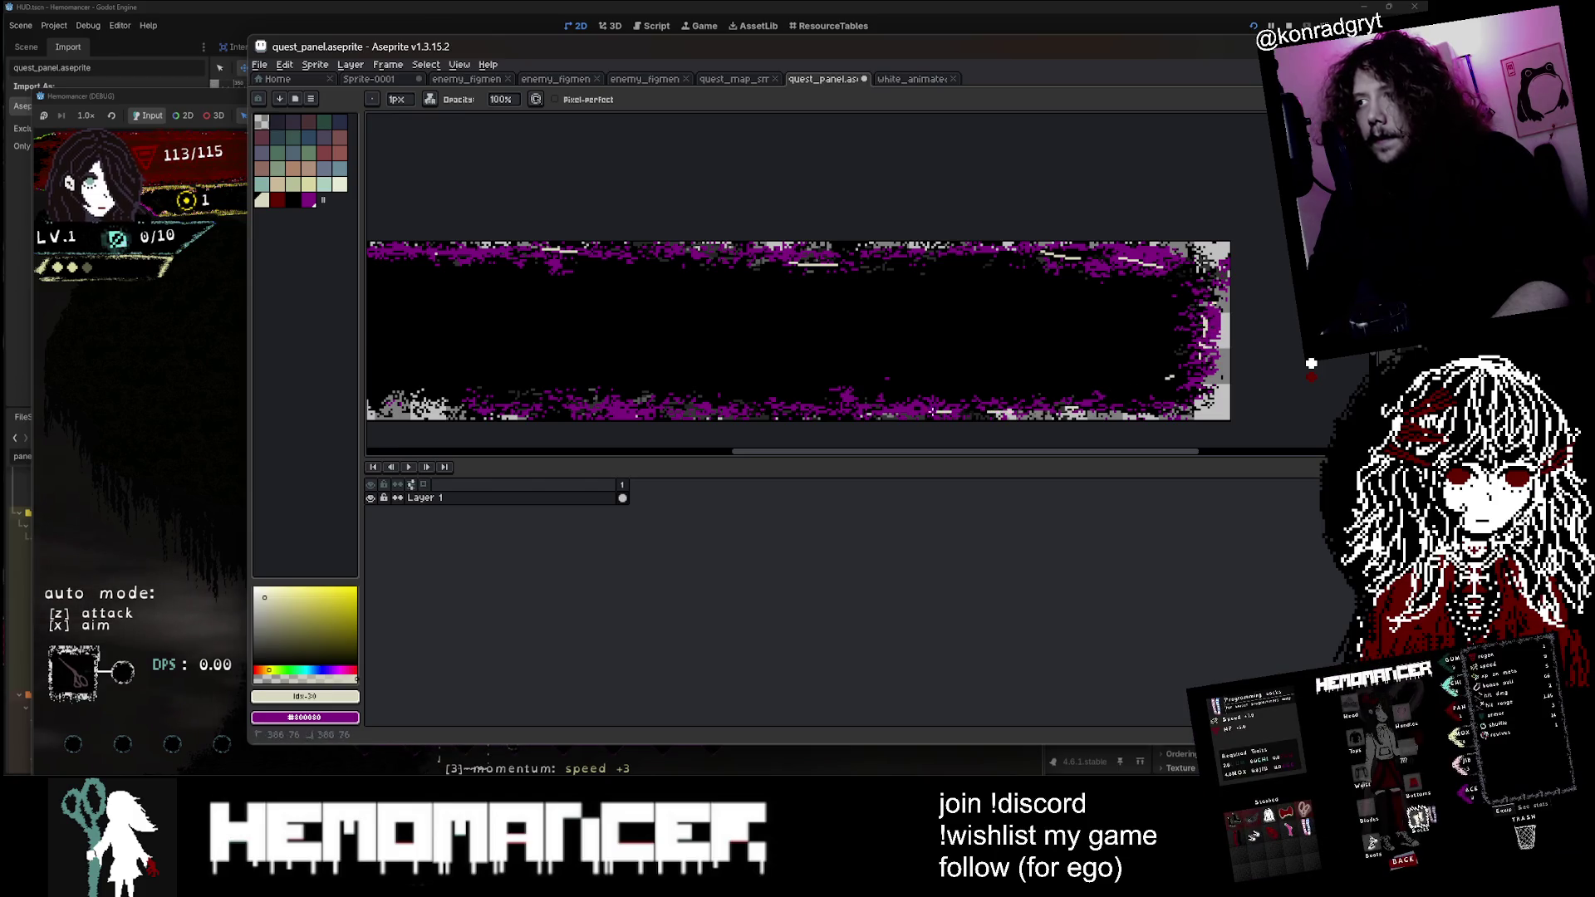
scroll(1310, 363, left, 4)
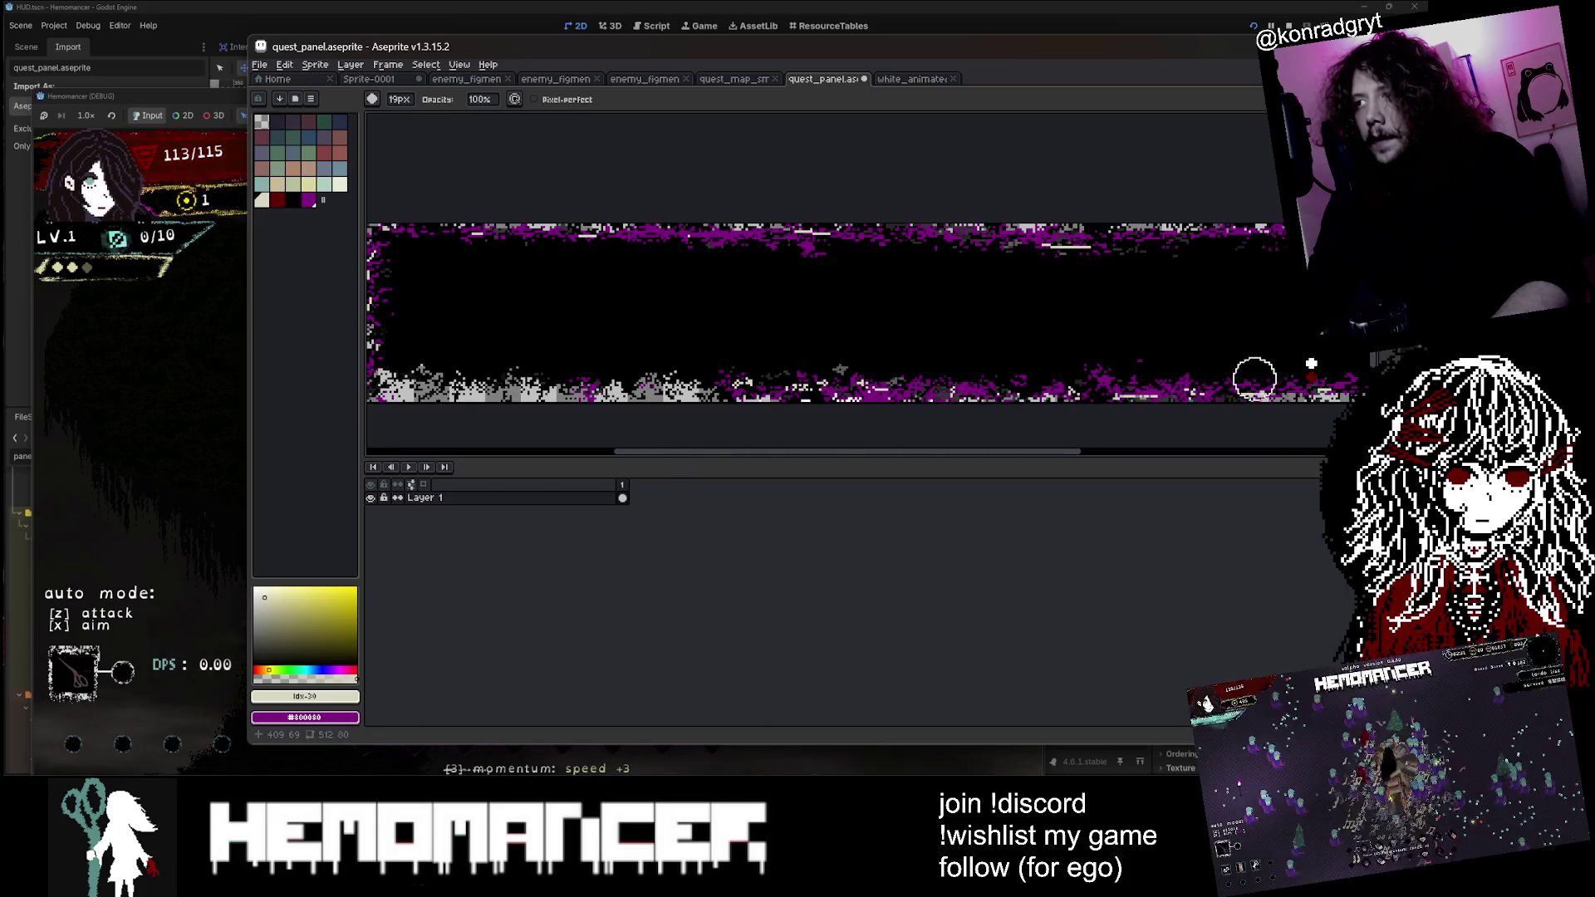
scroll(1310, 363, right, 5)
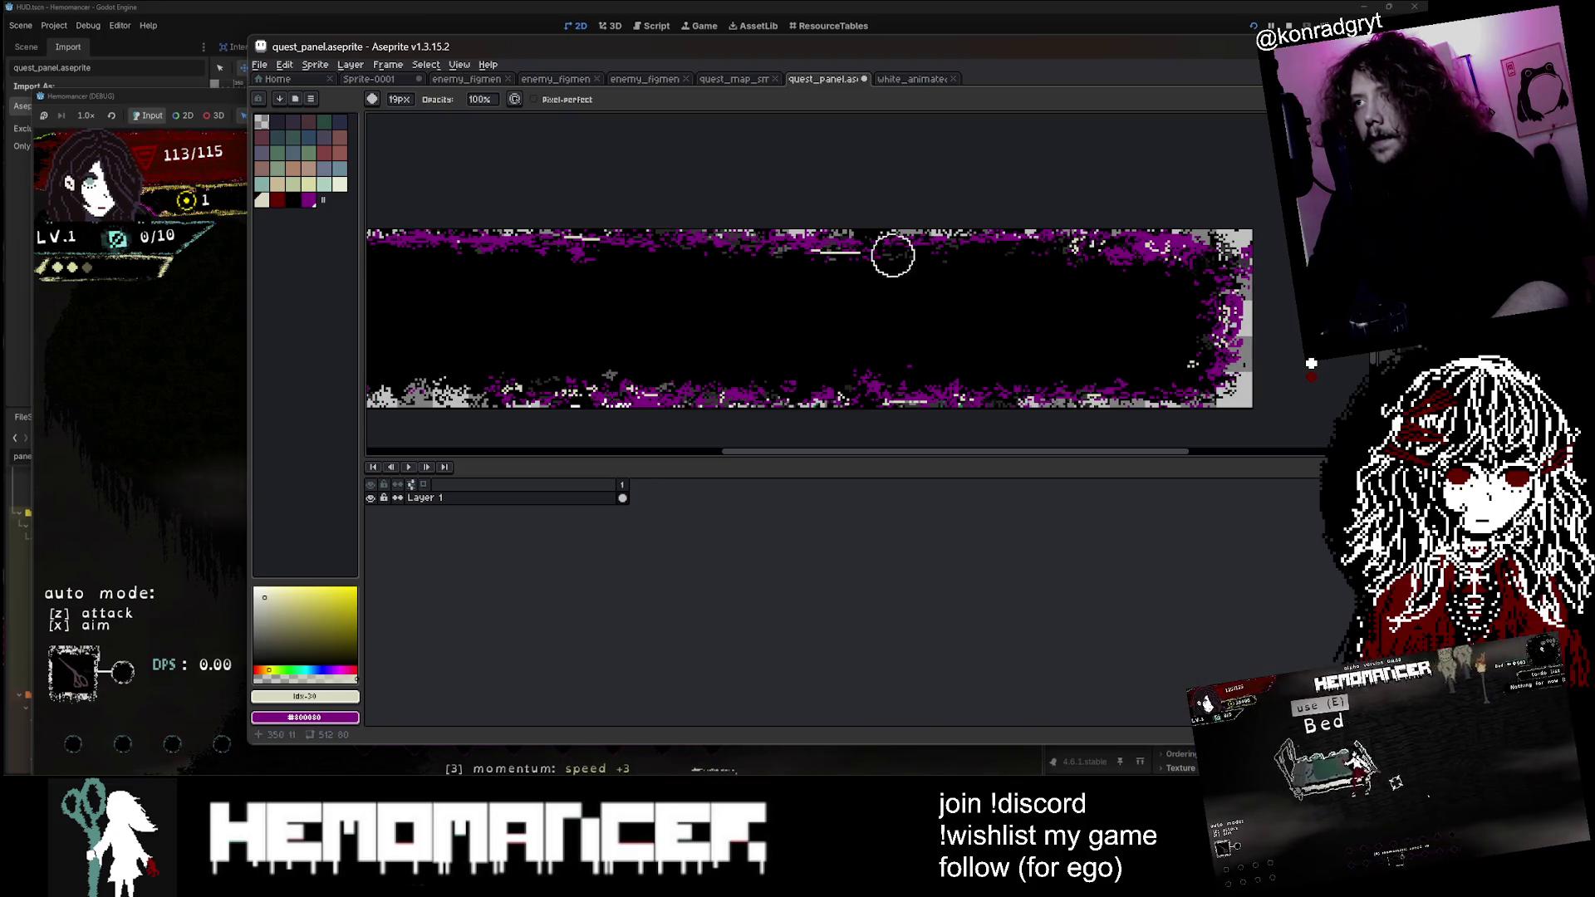
scroll(774, 255, left, 3)
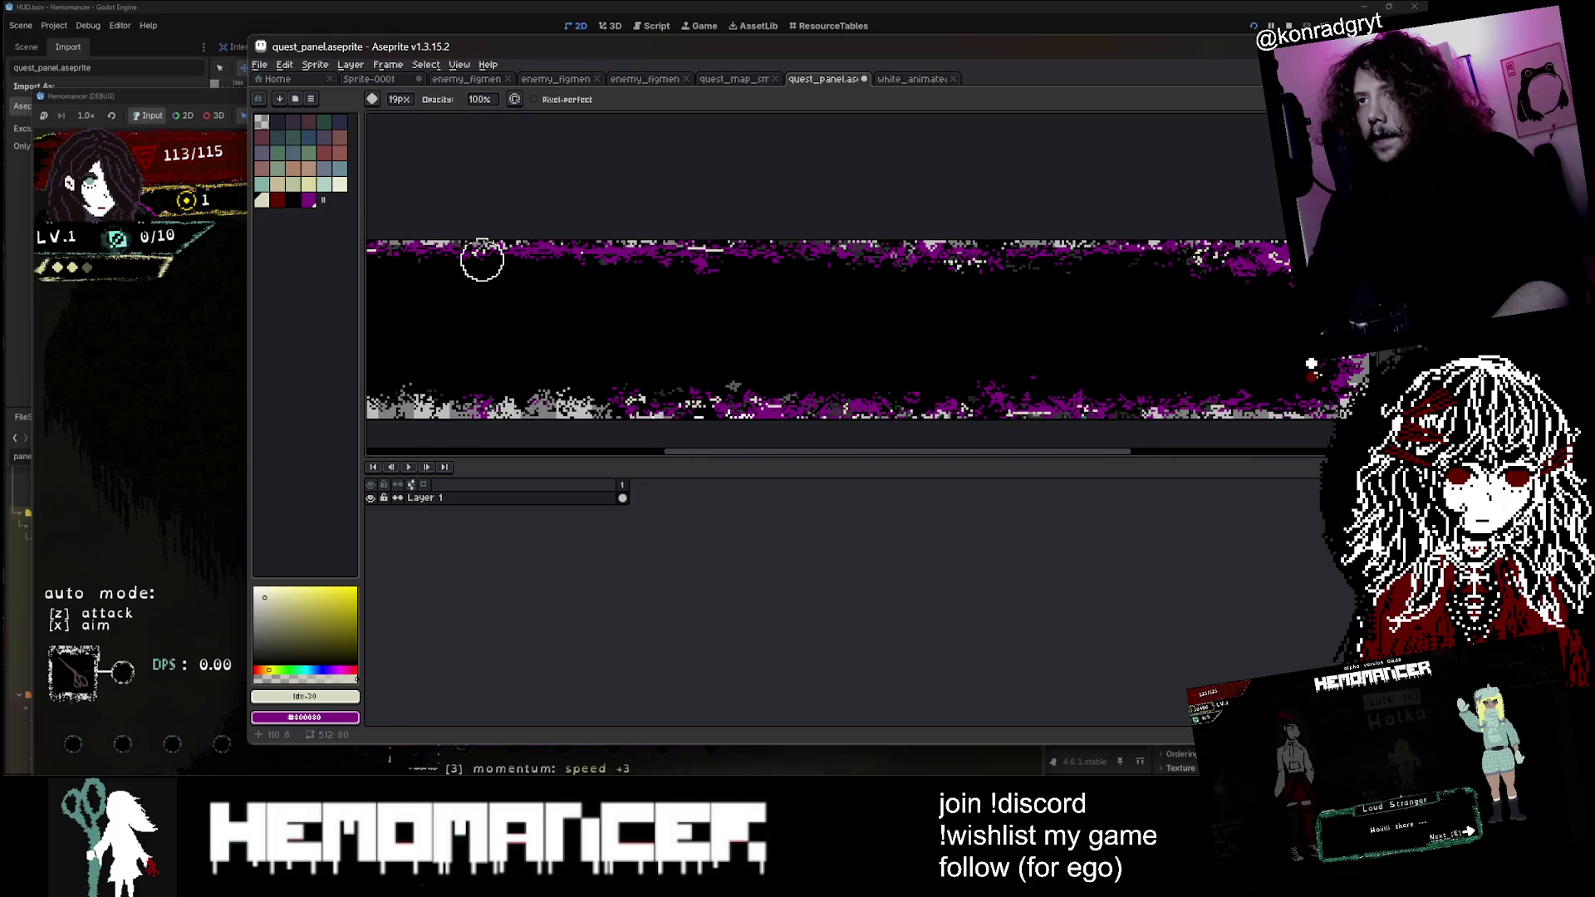
scroll(481, 260, left, 2)
scroll(546, 274, up, 2)
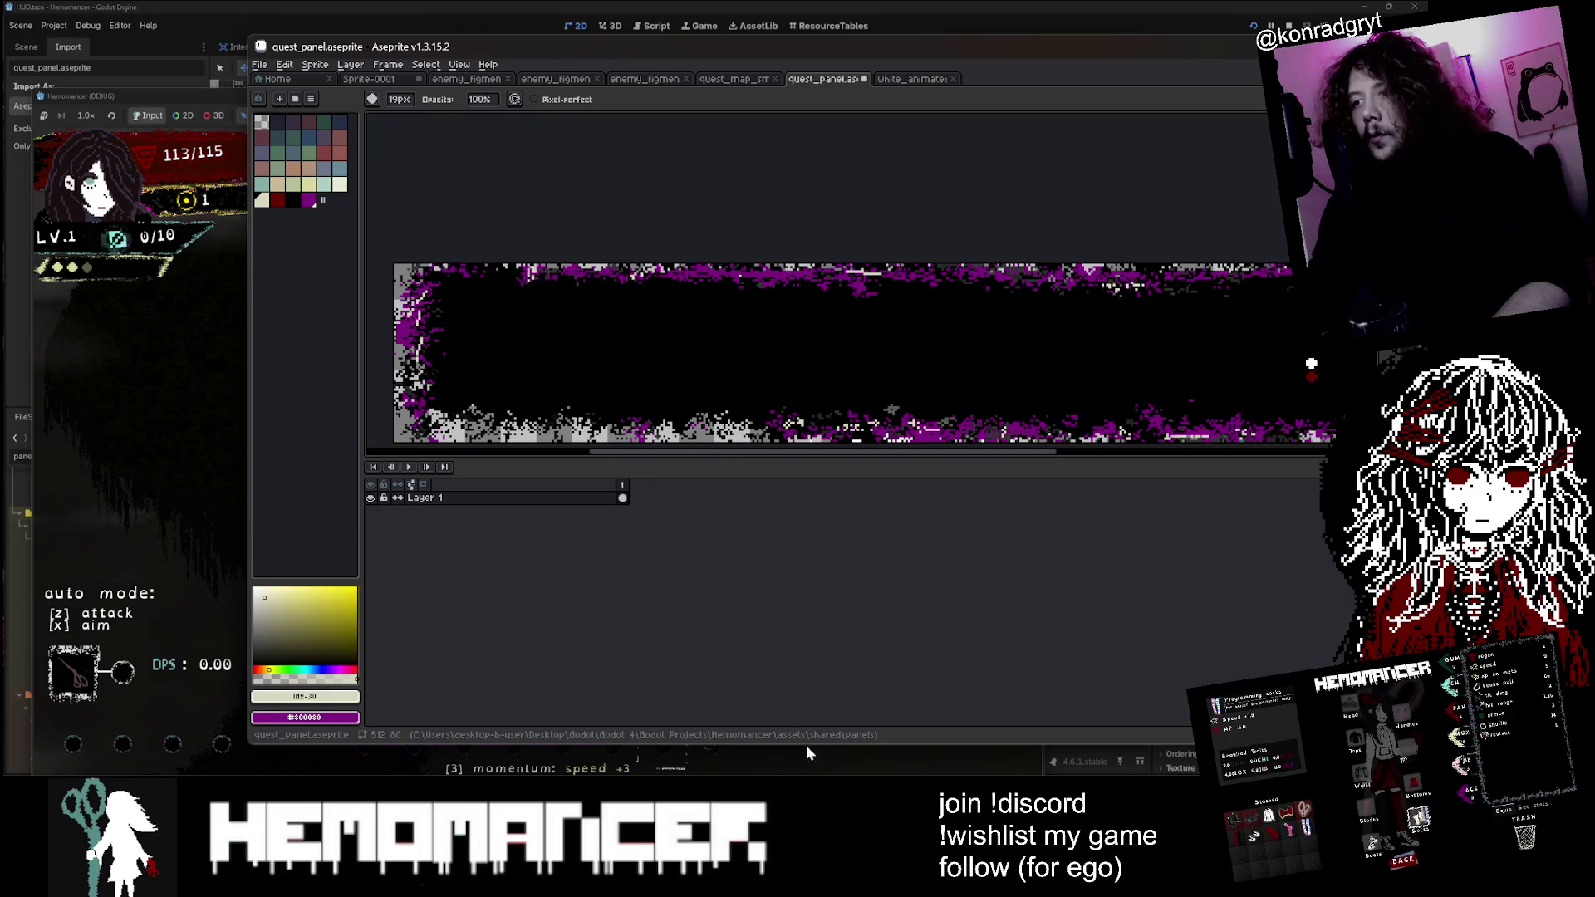
mouse_move(753, 884)
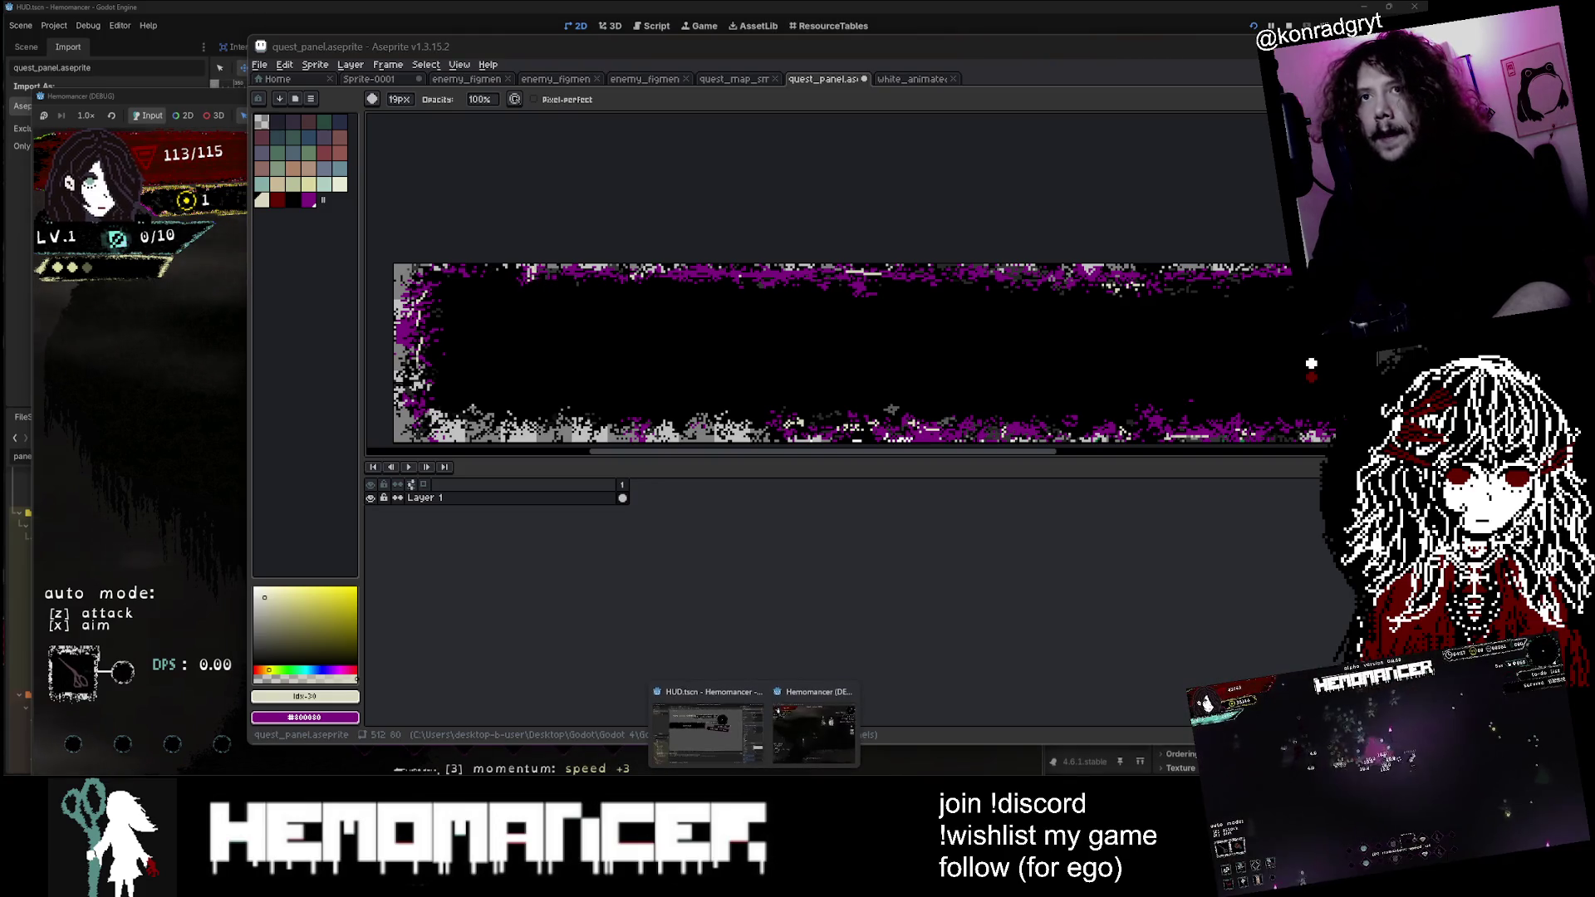
click(698, 736)
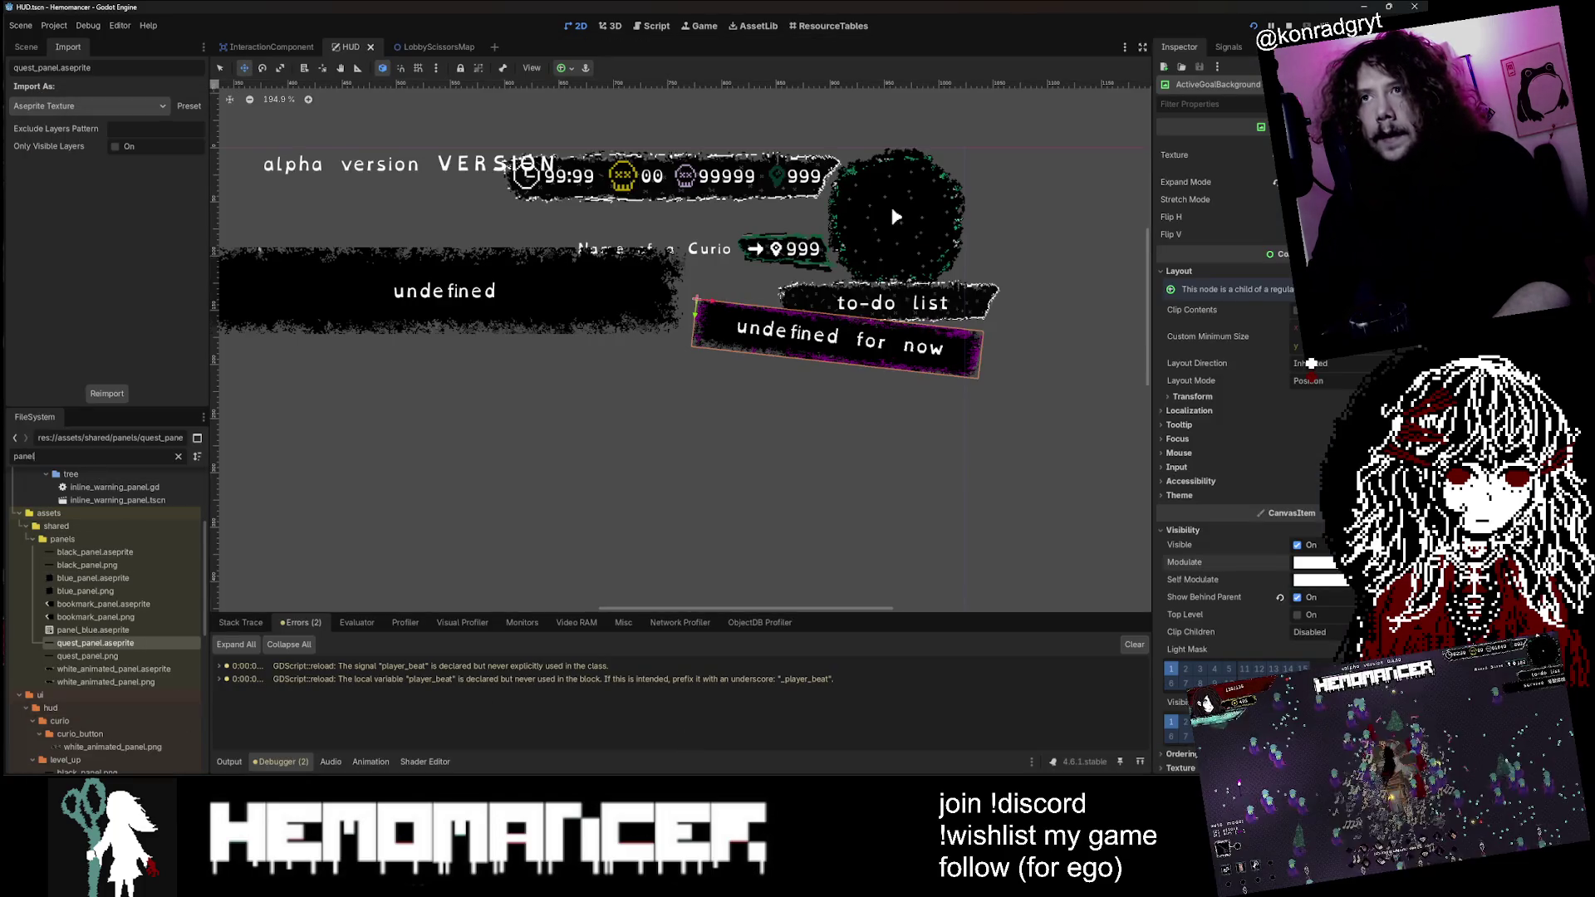
scroll(398, 409, up, 10)
scroll(644, 360, down, 15)
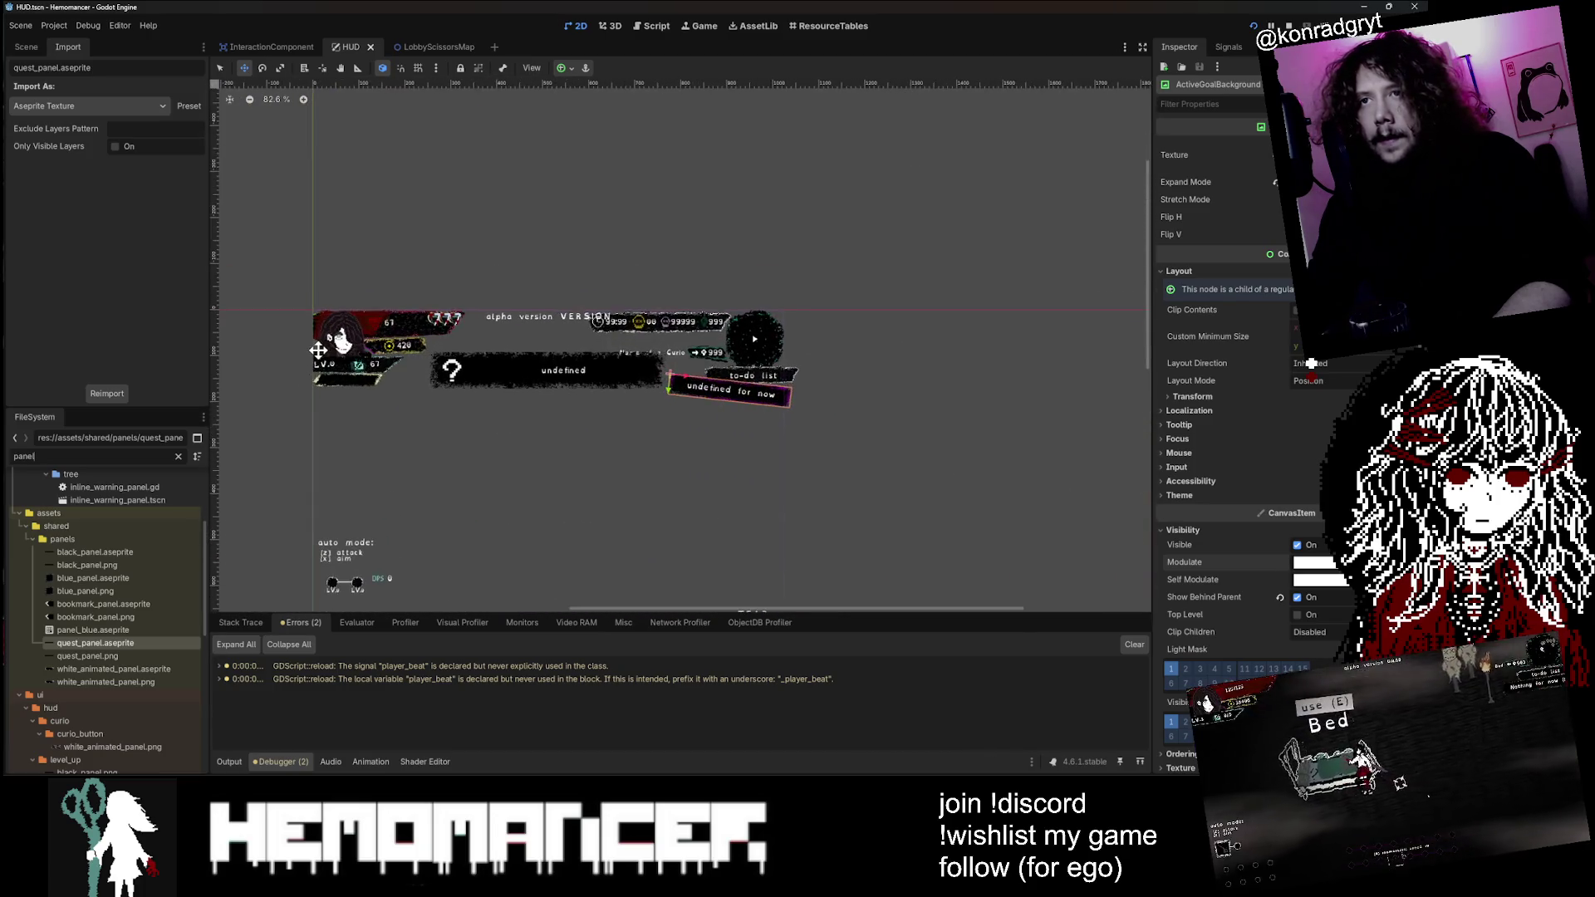
scroll(318, 349, up, 11)
scroll(799, 330, up, 10)
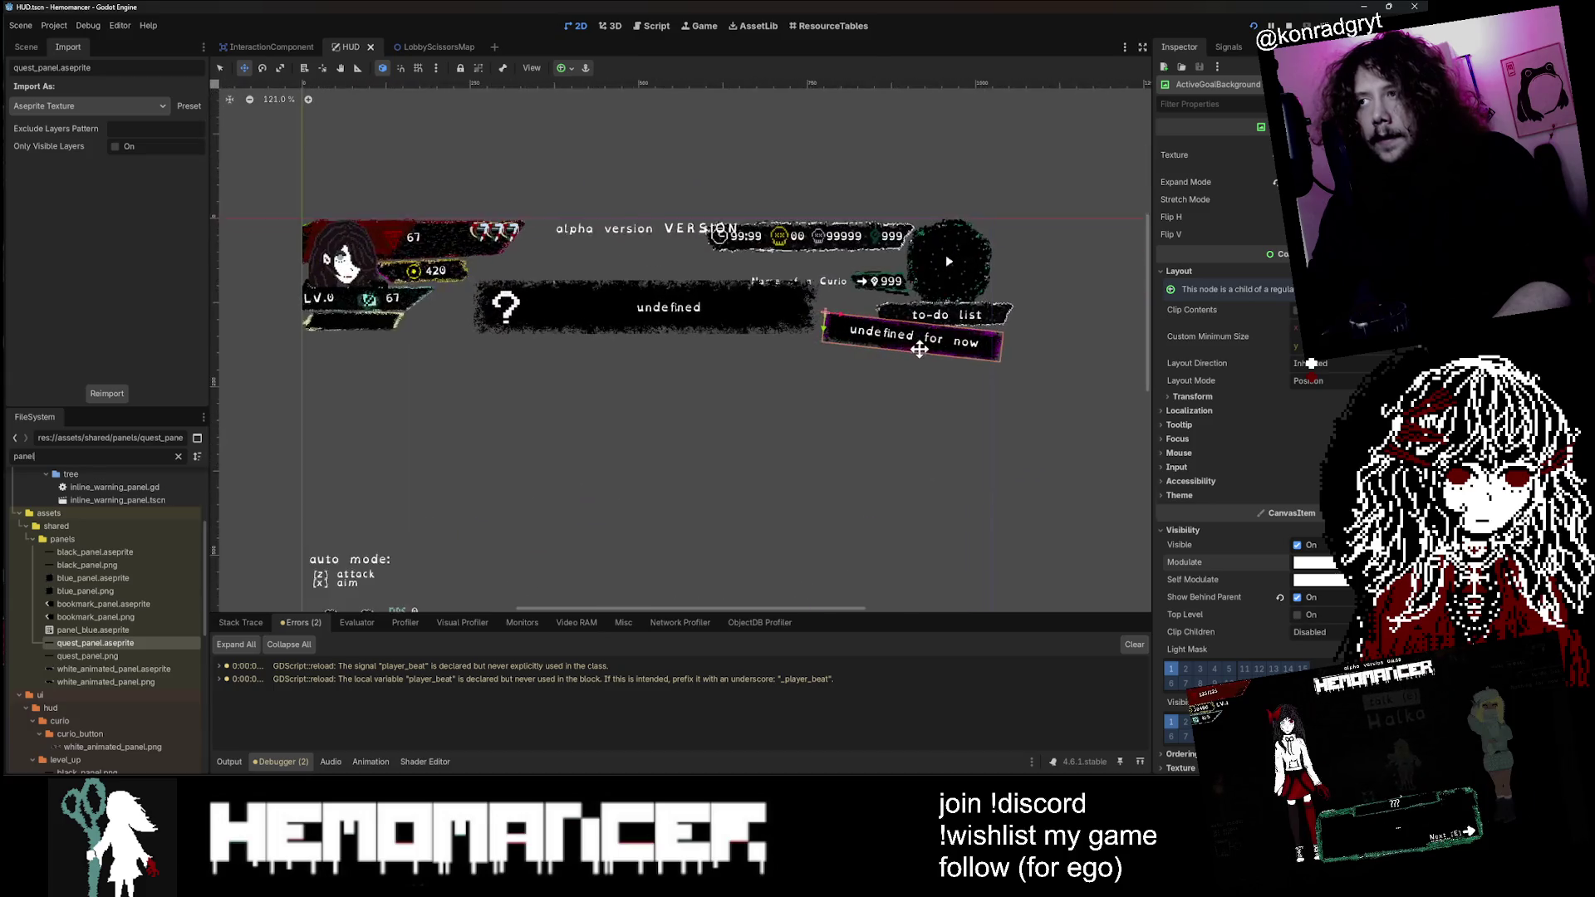
scroll(880, 156, up, 5)
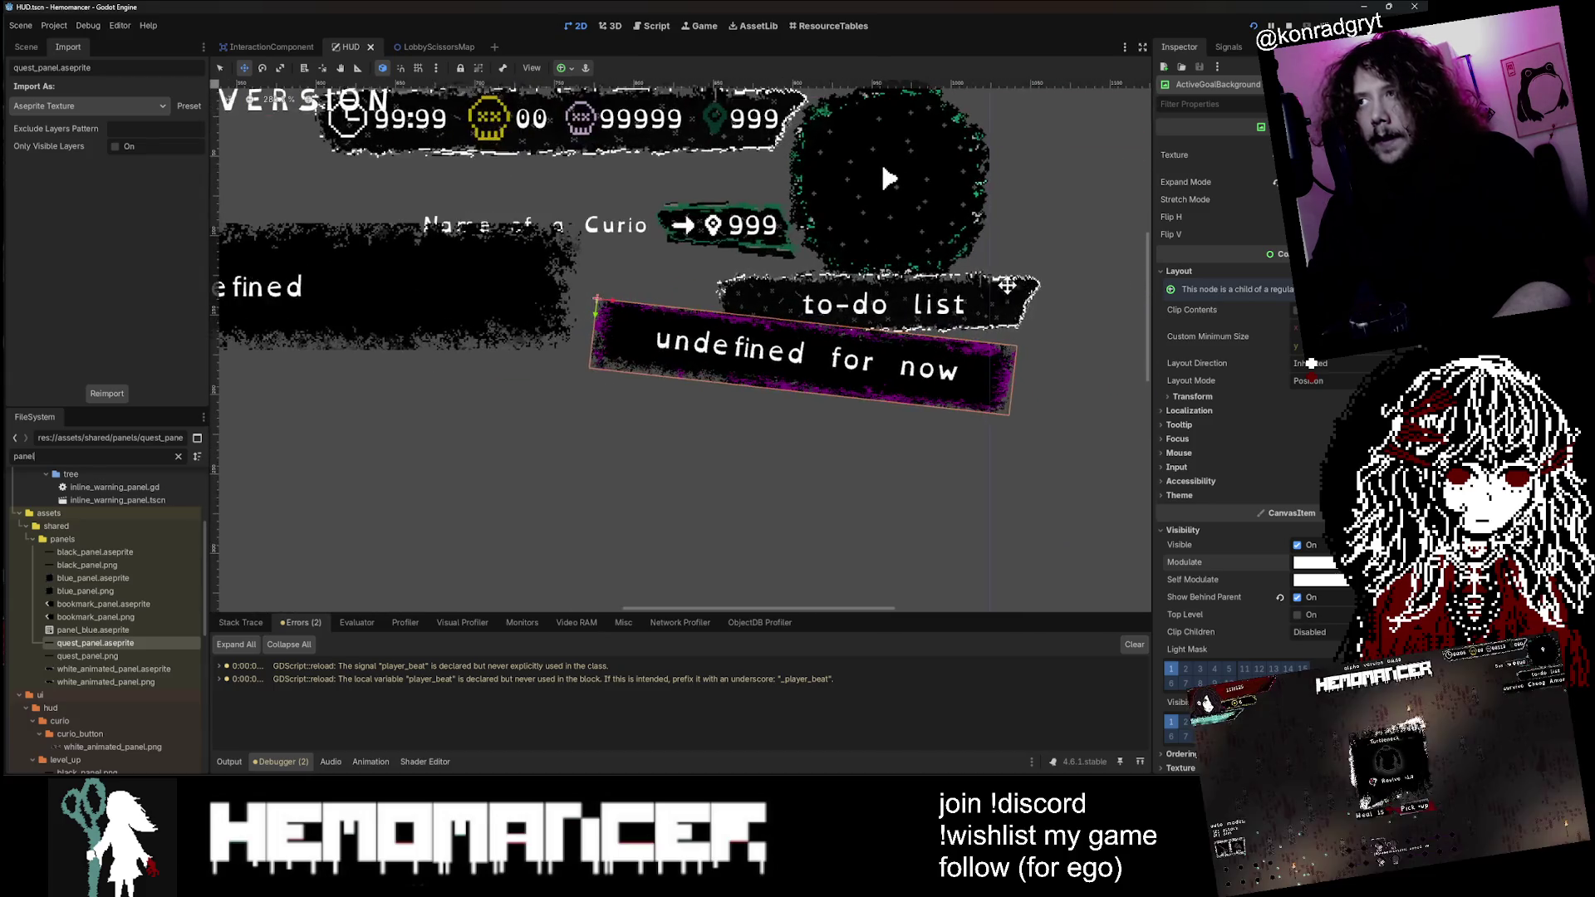
scroll(698, 302, up, 2)
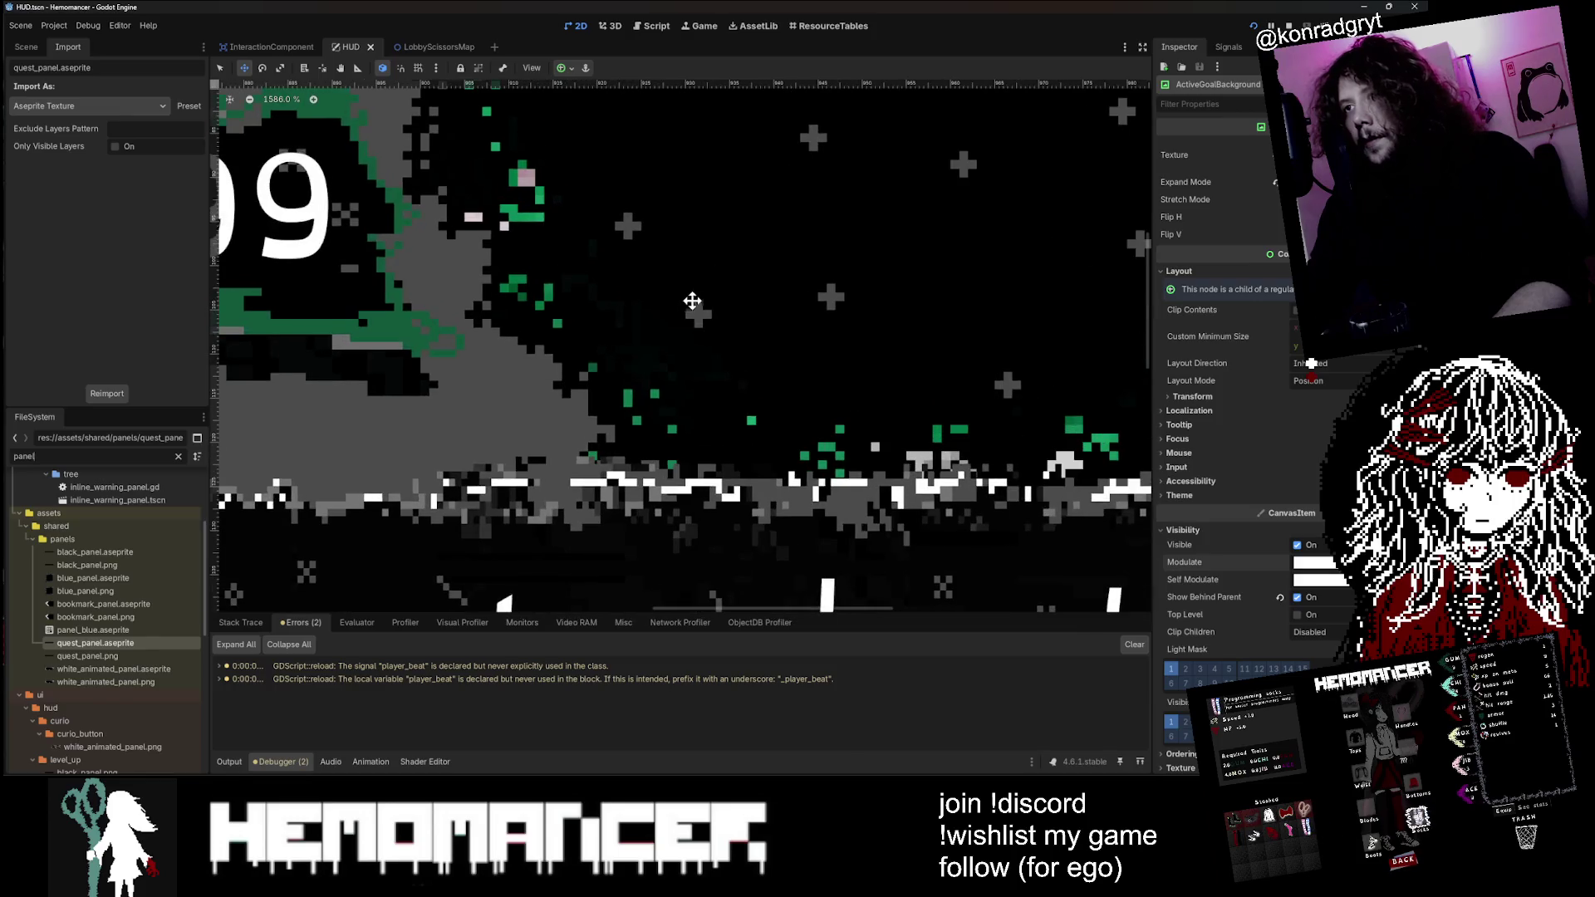
scroll(801, 153, down, 4)
scroll(523, 399, up, 4)
scroll(523, 400, down, 1)
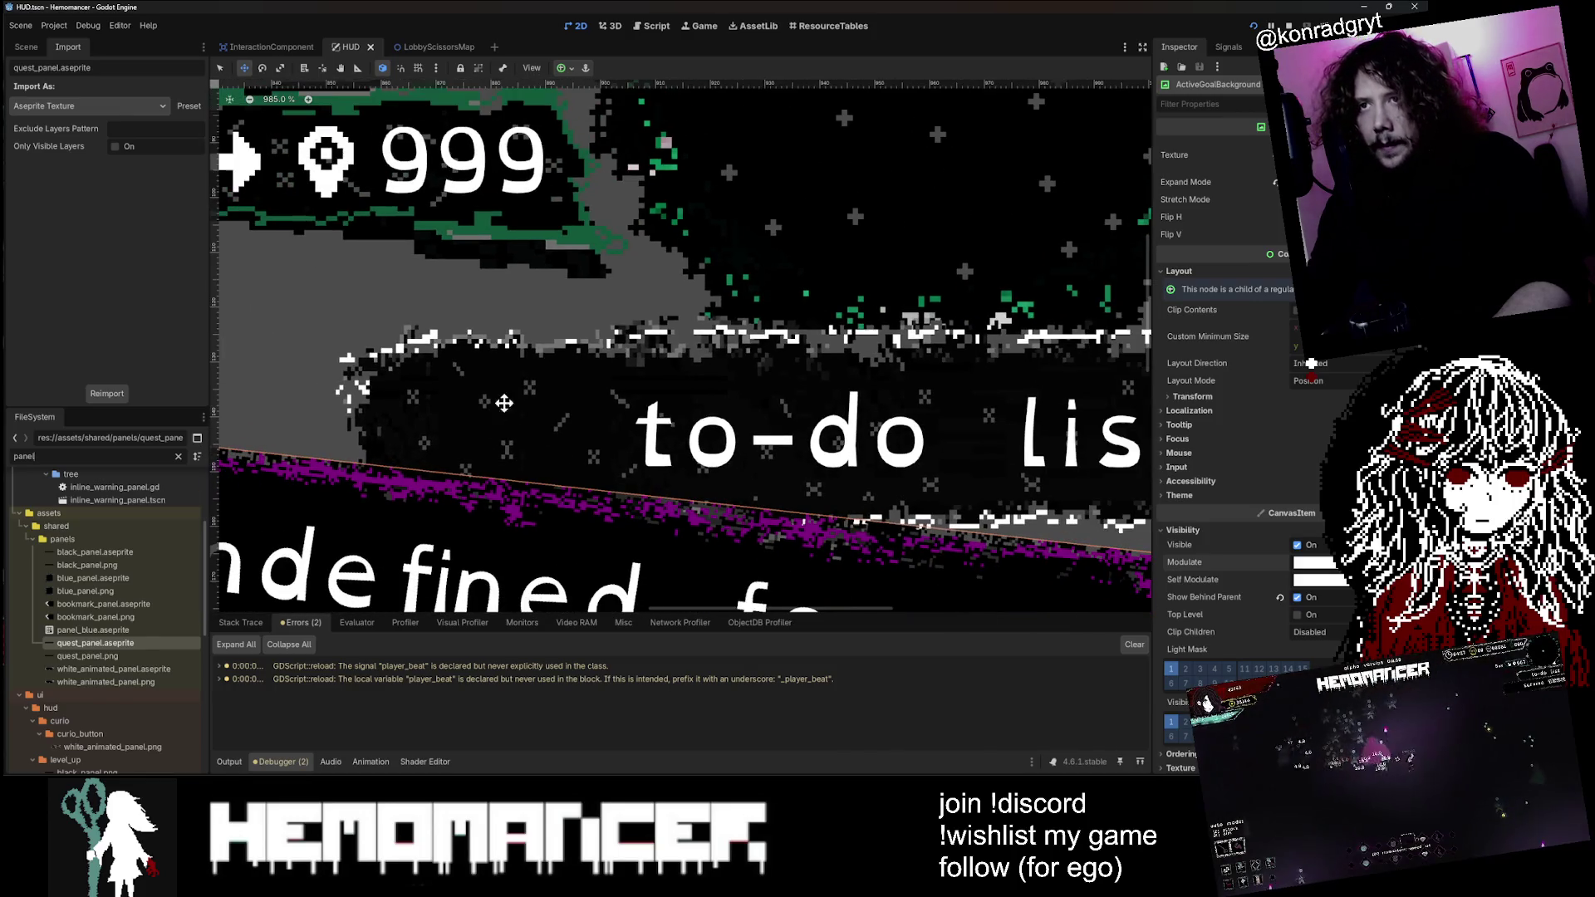
scroll(504, 472, down, 5)
scroll(607, 427, up, 2)
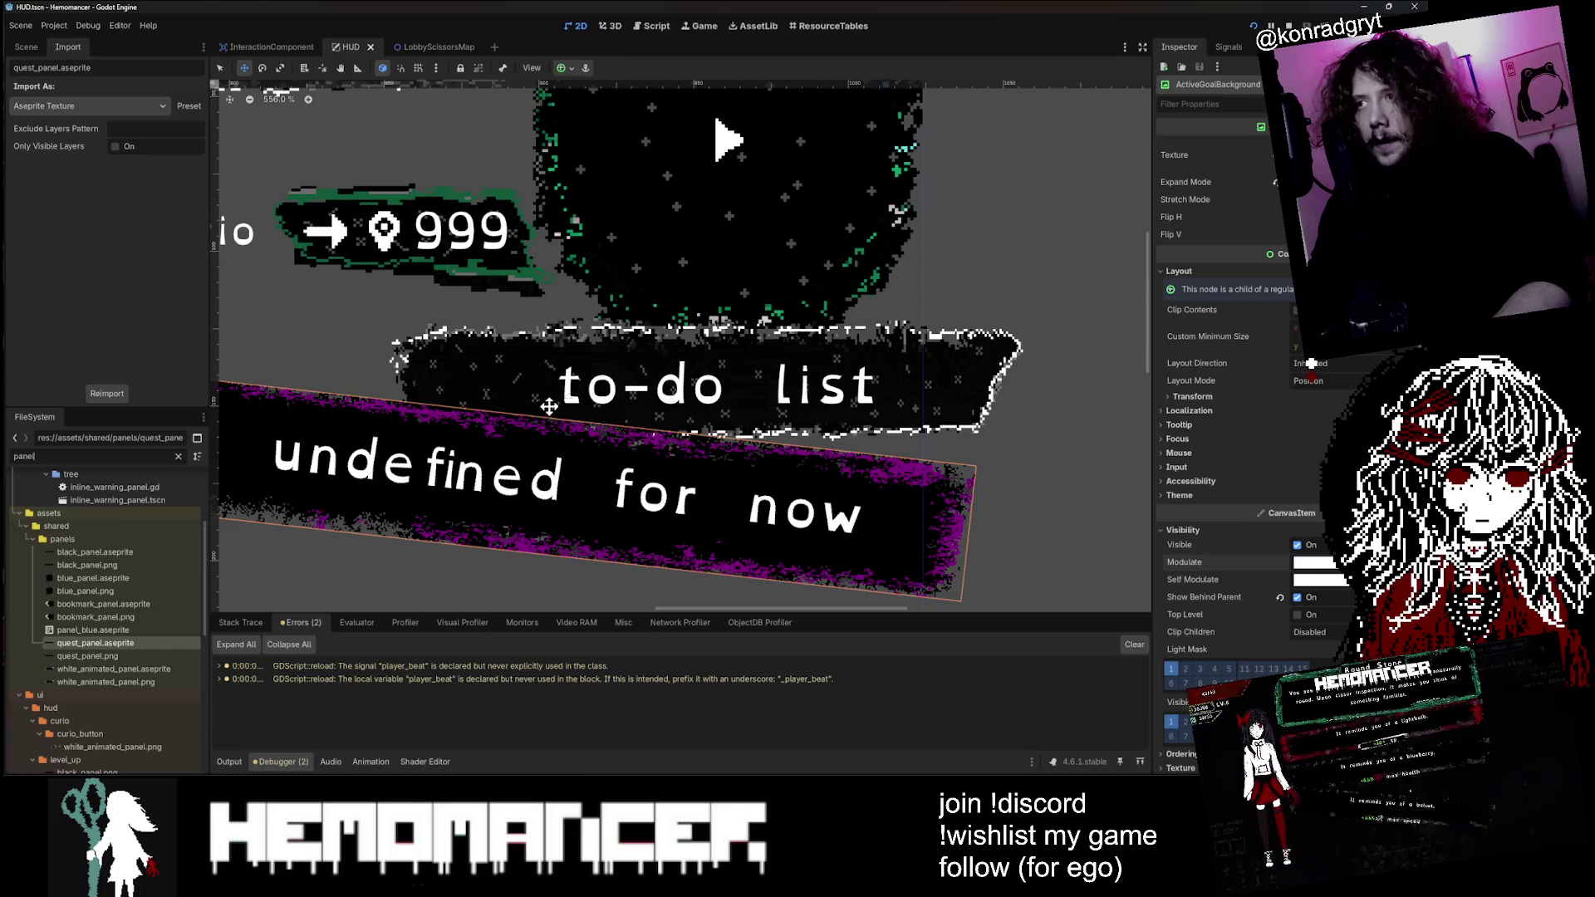
scroll(597, 440, down, 3)
scroll(651, 480, up, 2)
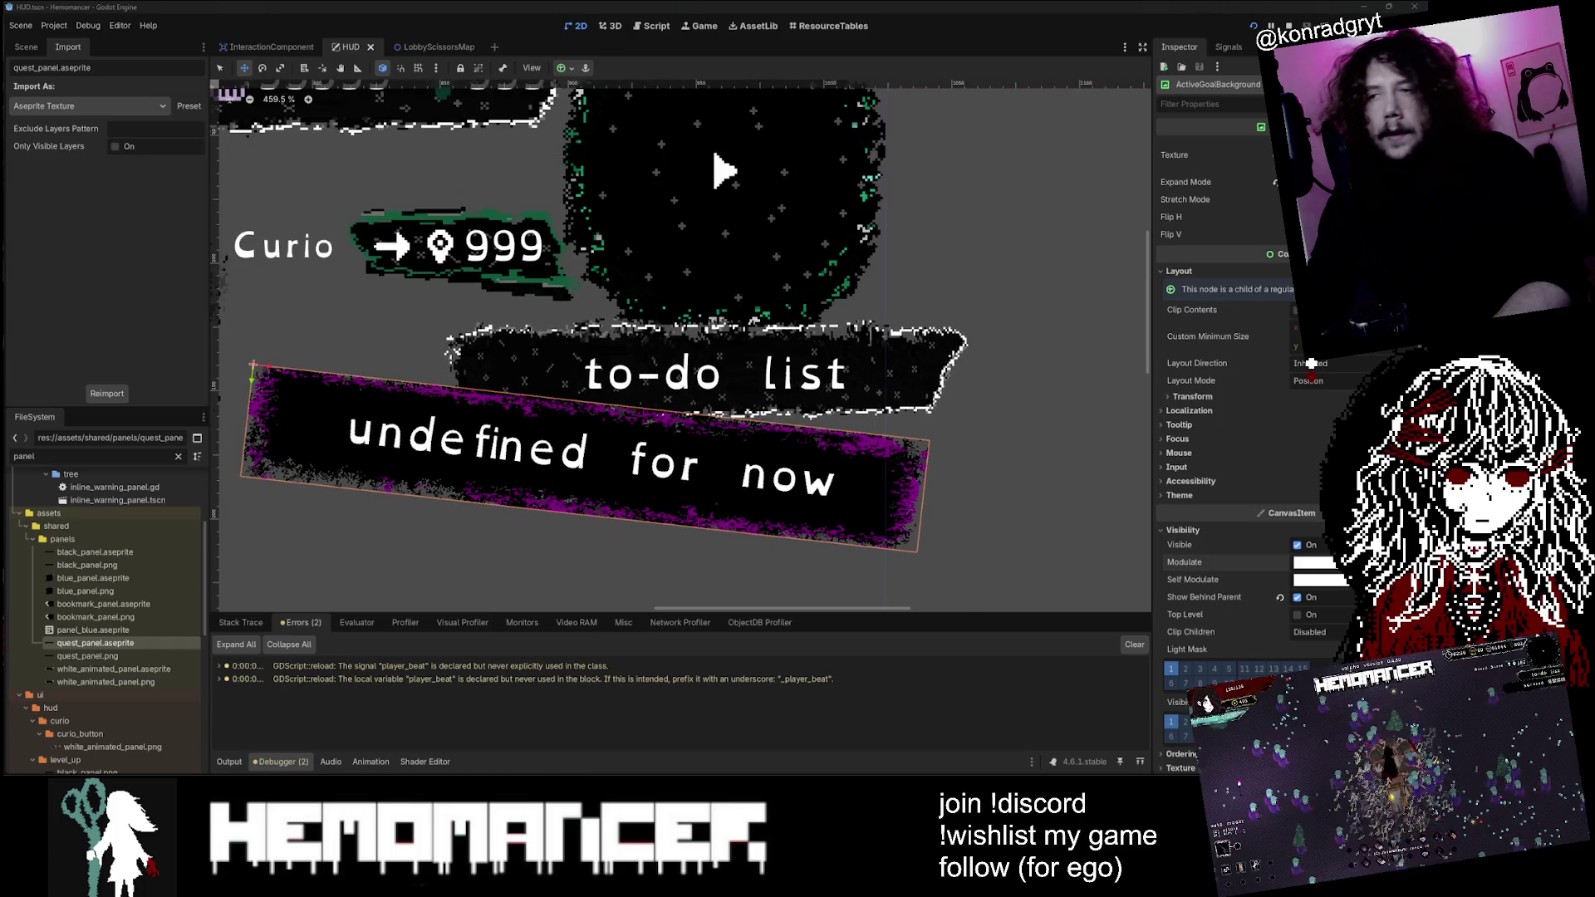
scroll(445, 462, down, 4)
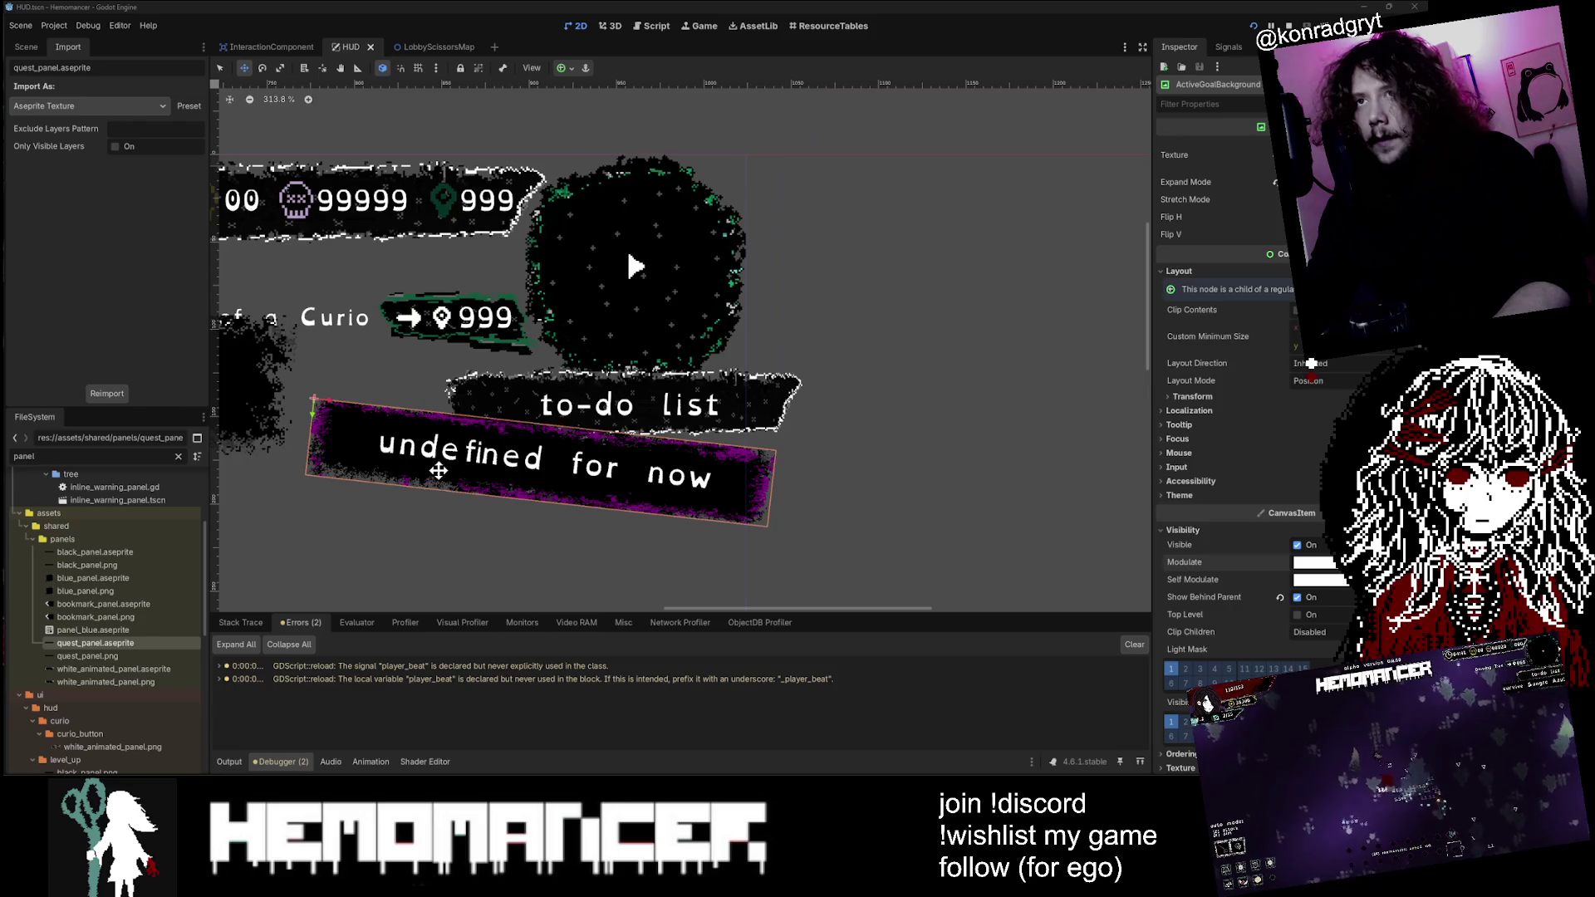
drag(1069, 372, 1271, 371)
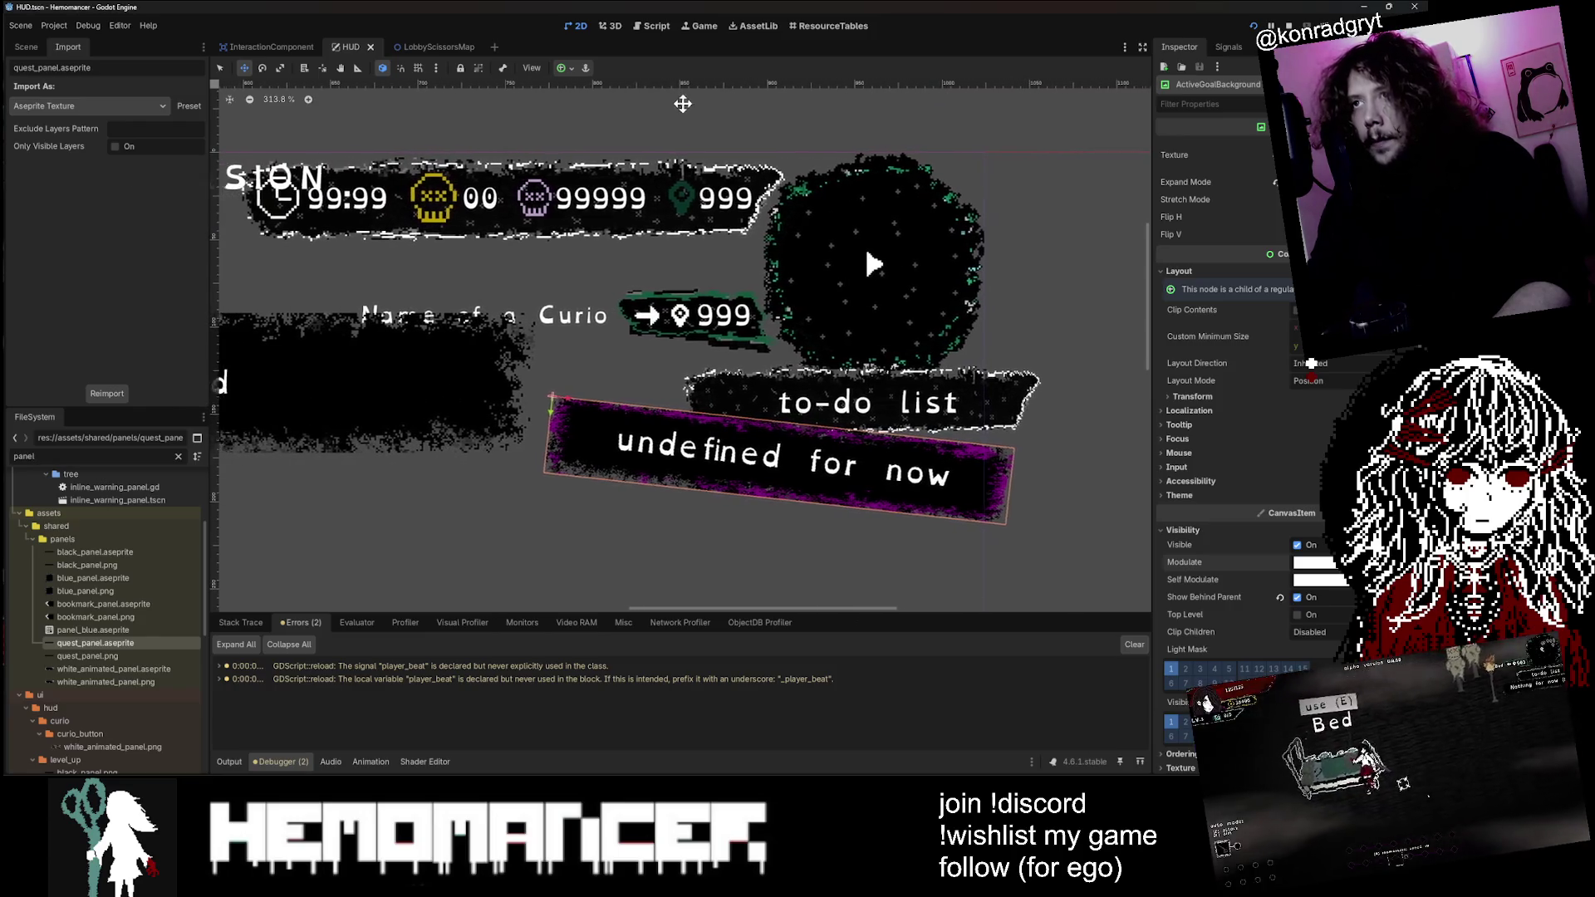
scroll(681, 100, up, 3)
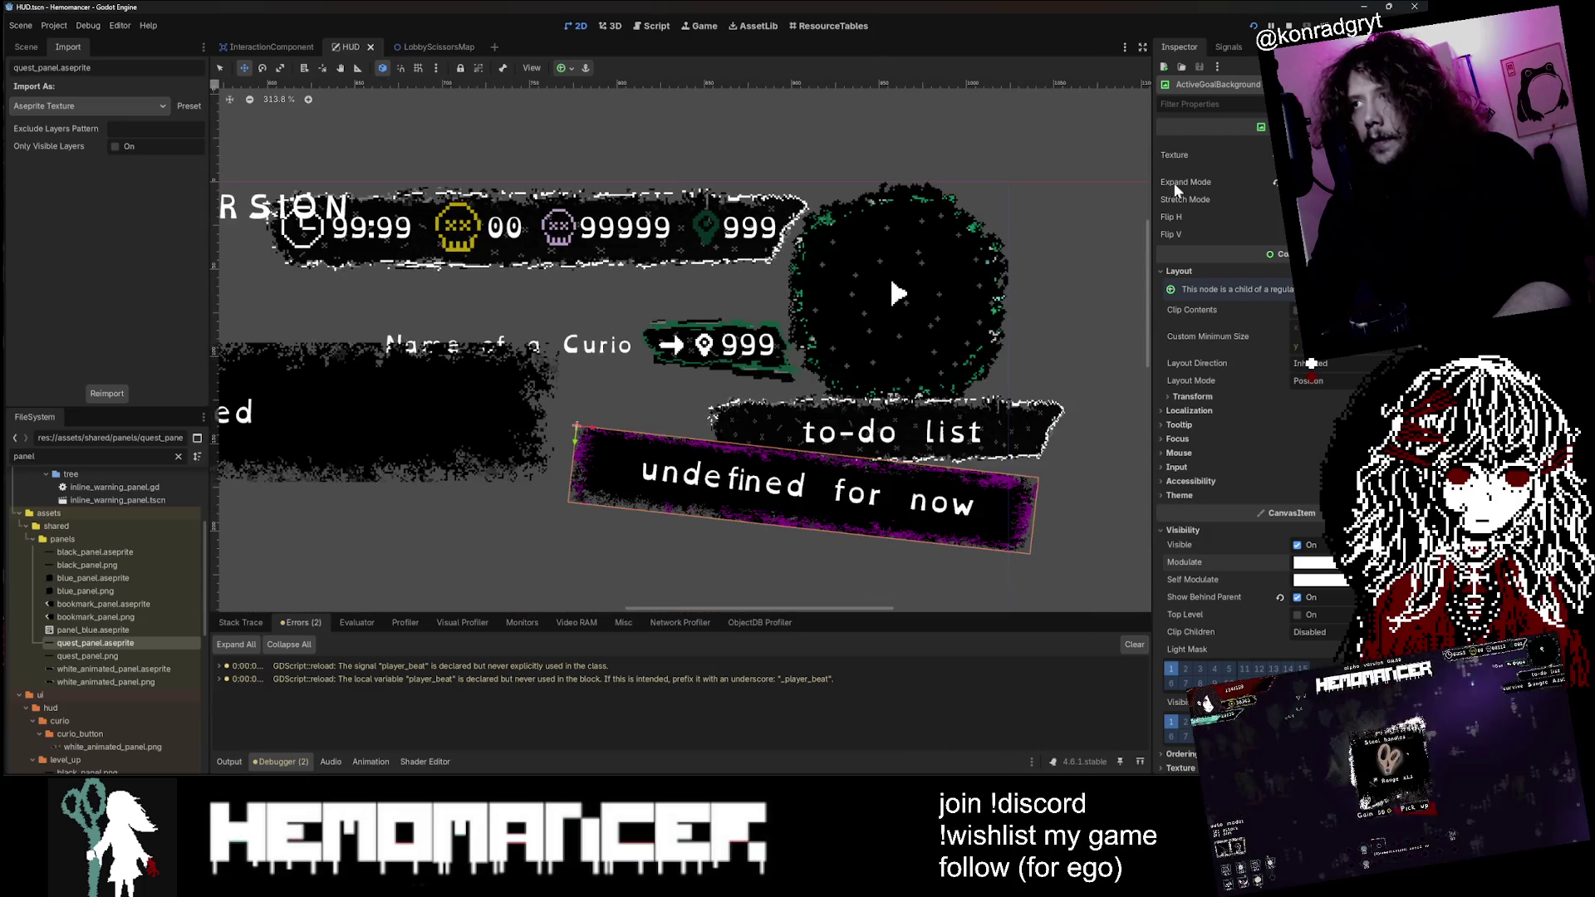
scroll(475, 409, up, 2)
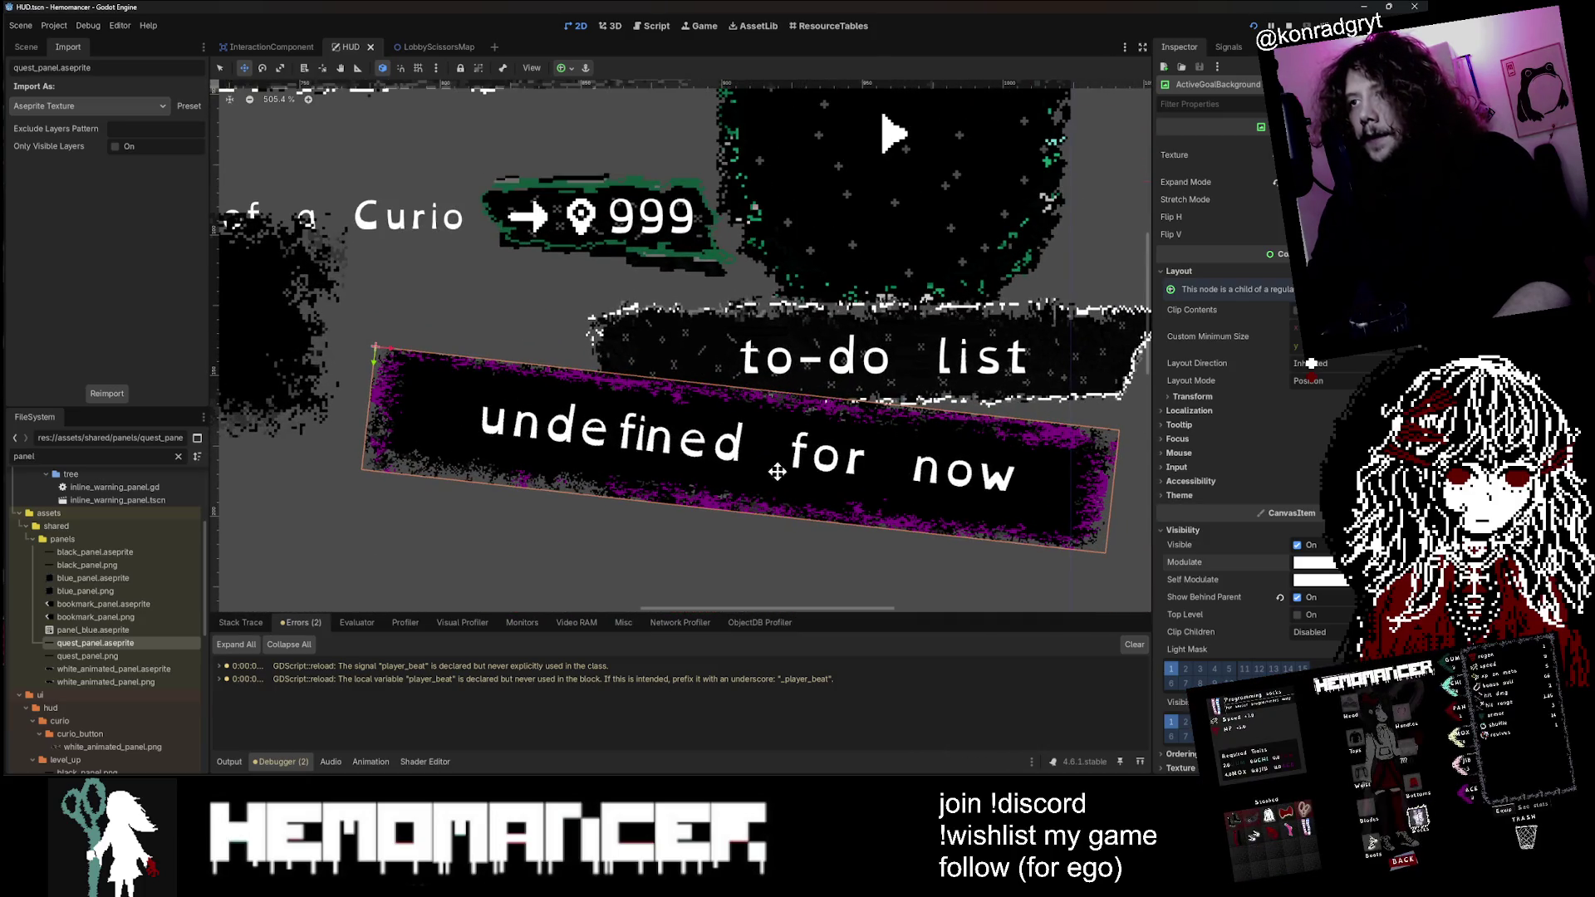
scroll(975, 493, down, 2)
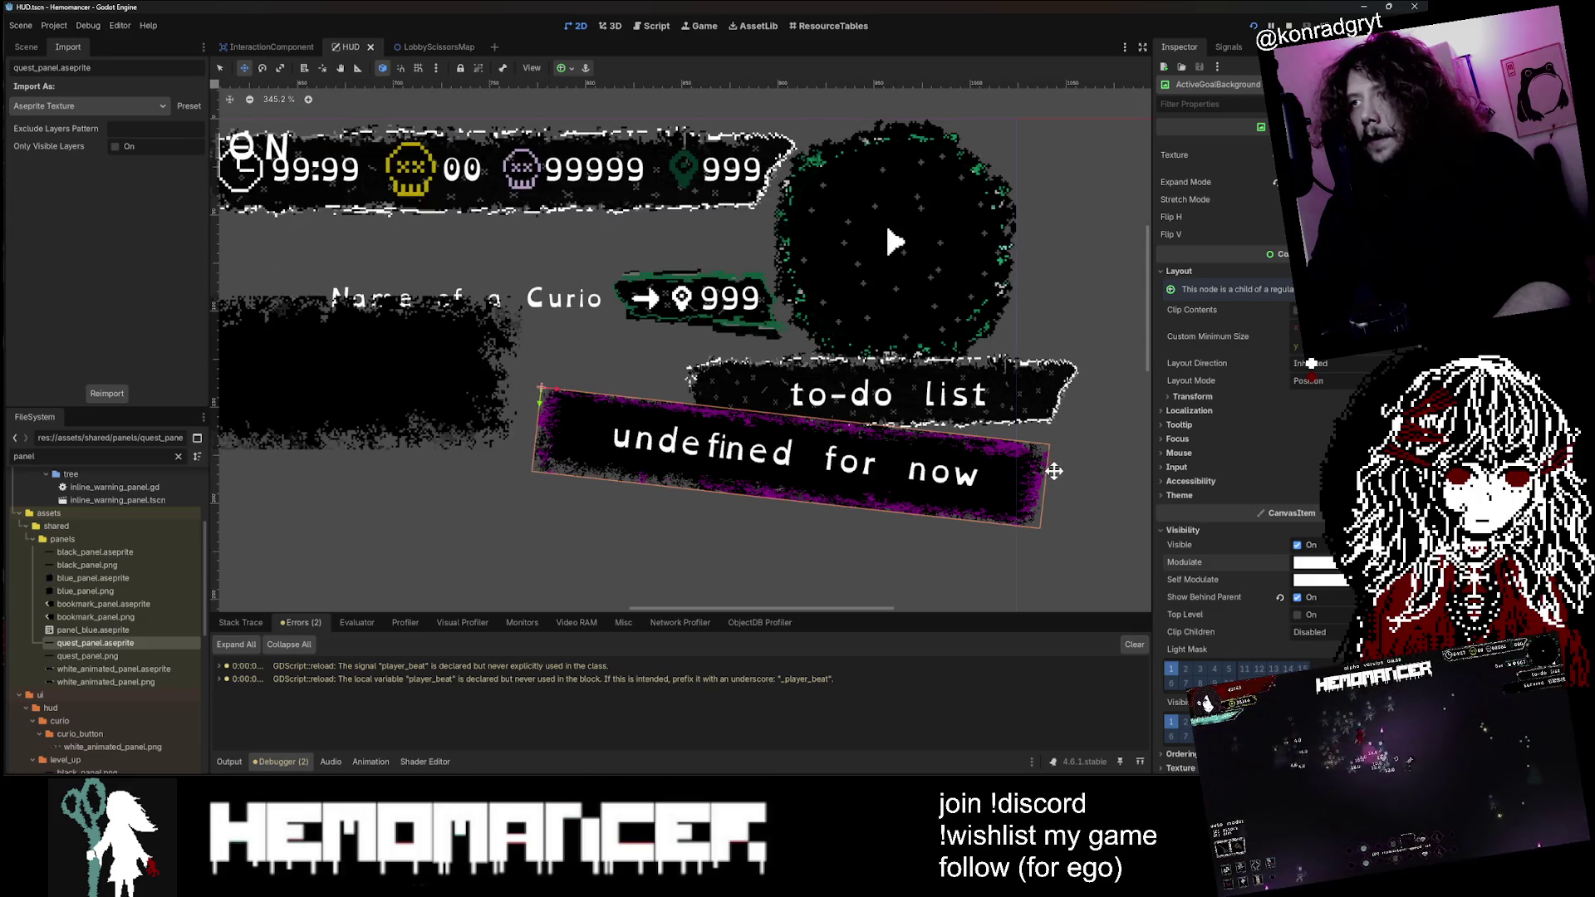
scroll(976, 438, up, 1)
scroll(954, 423, down, 3)
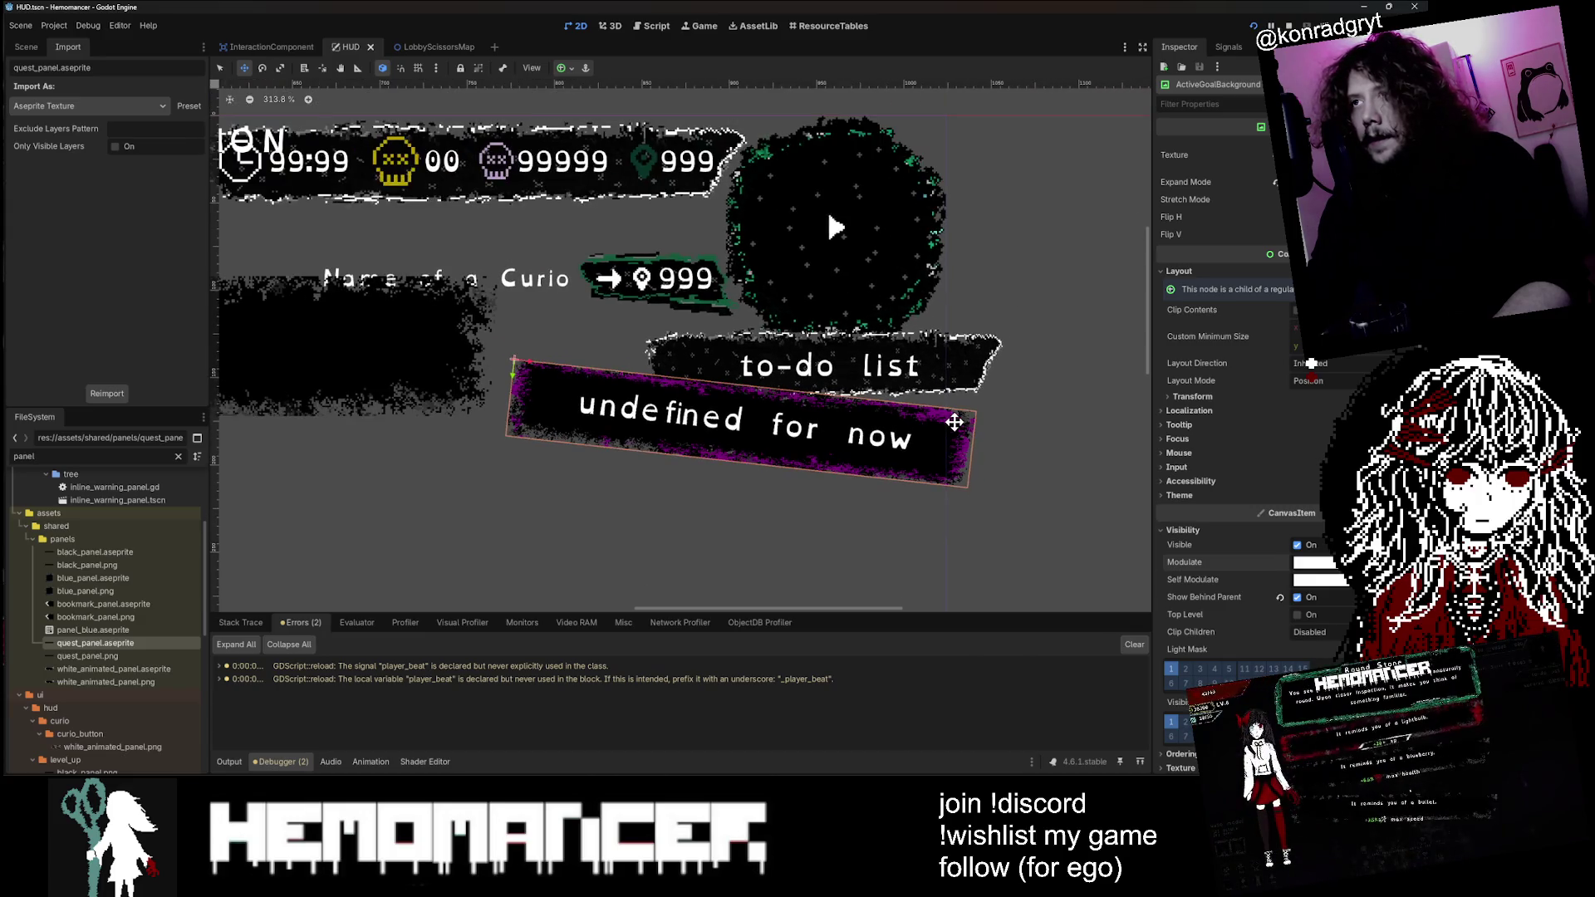
scroll(772, 258, down, 1)
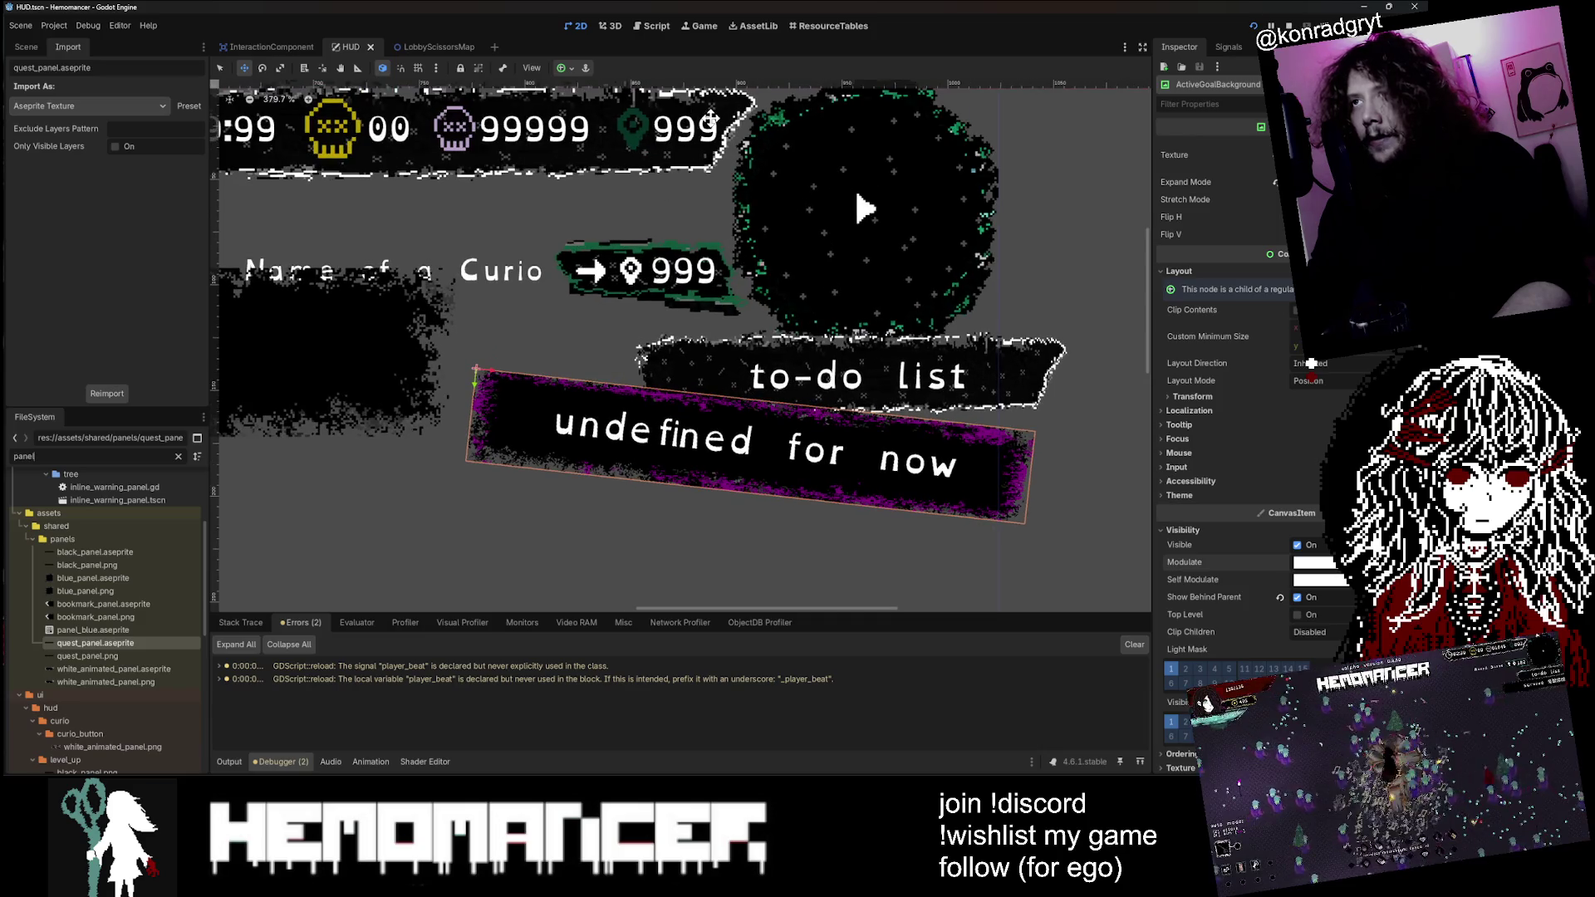
scroll(832, 223, up, 1)
scroll(755, 417, up, 2)
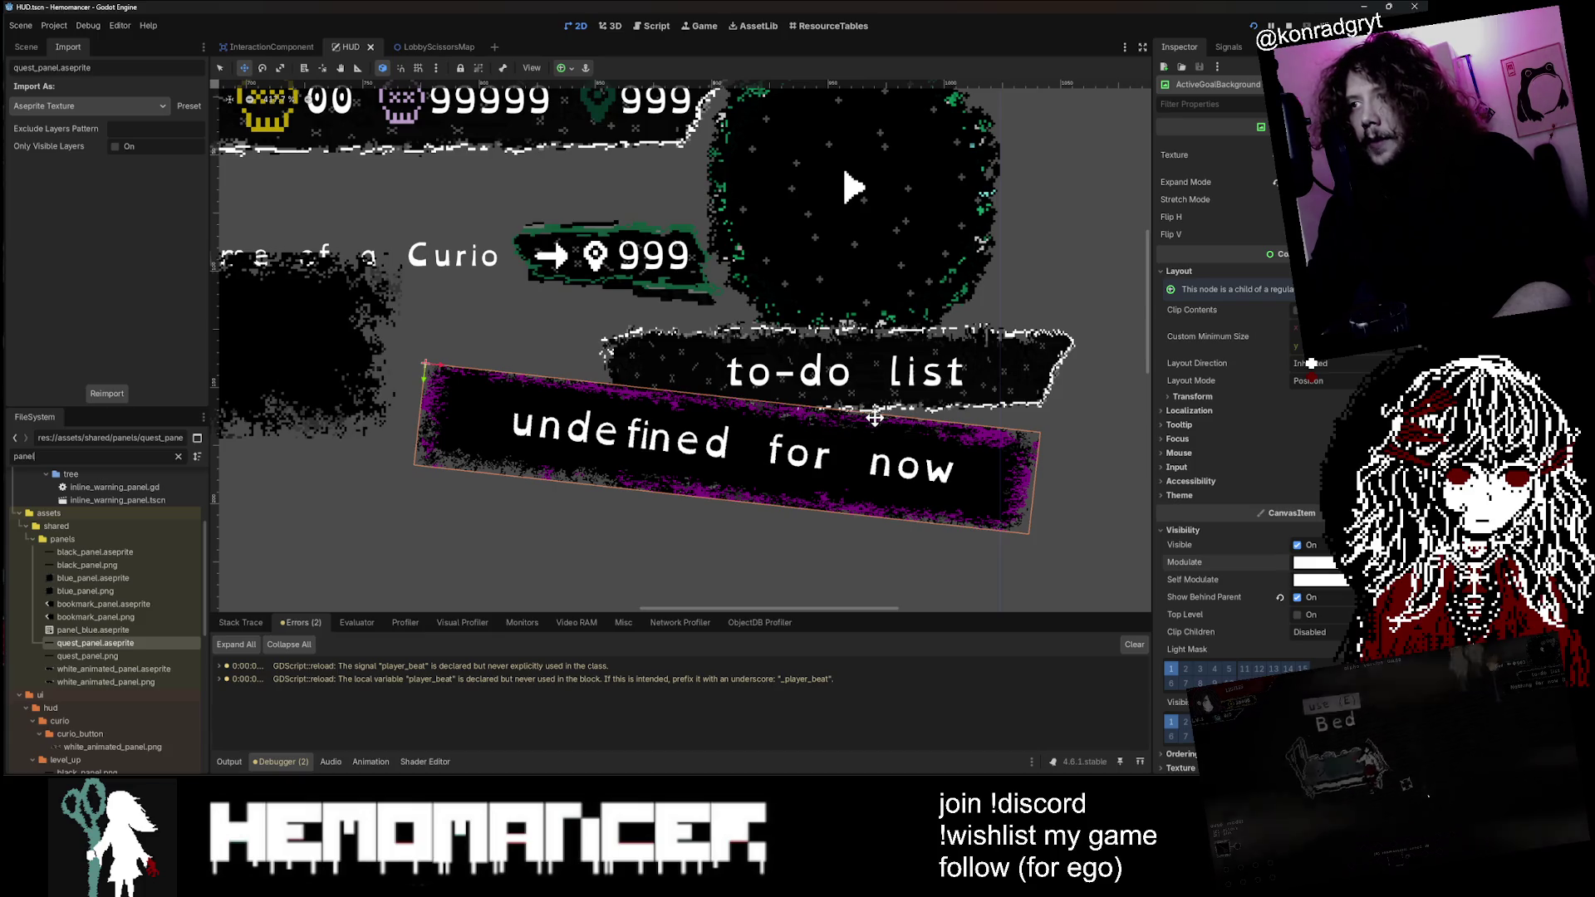
scroll(874, 417, up, 2)
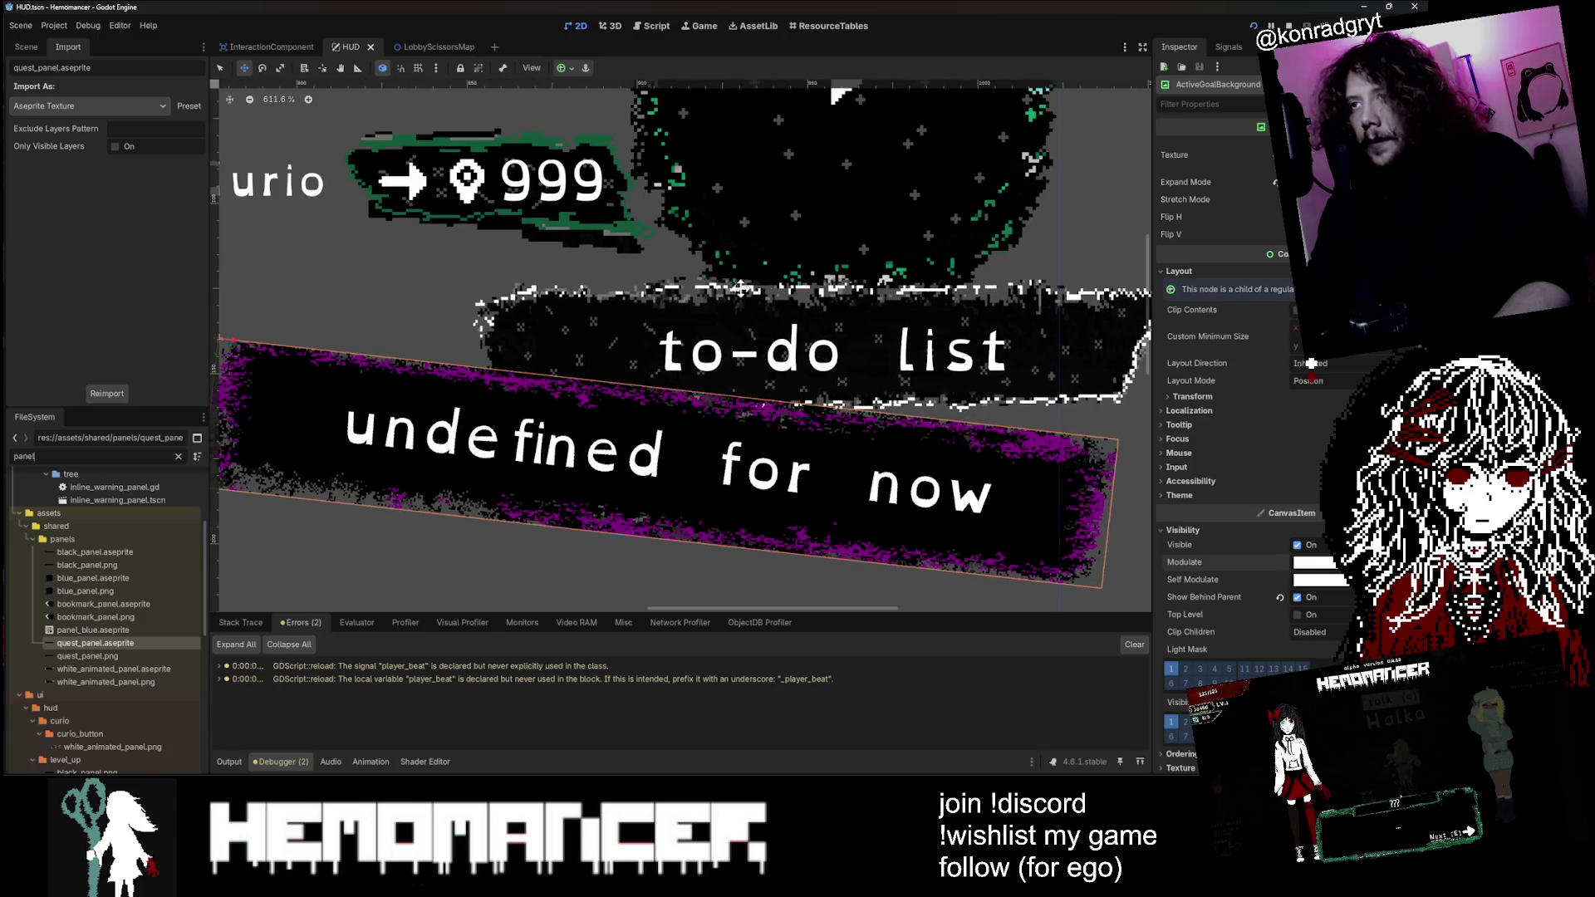
key(alt+Tab)
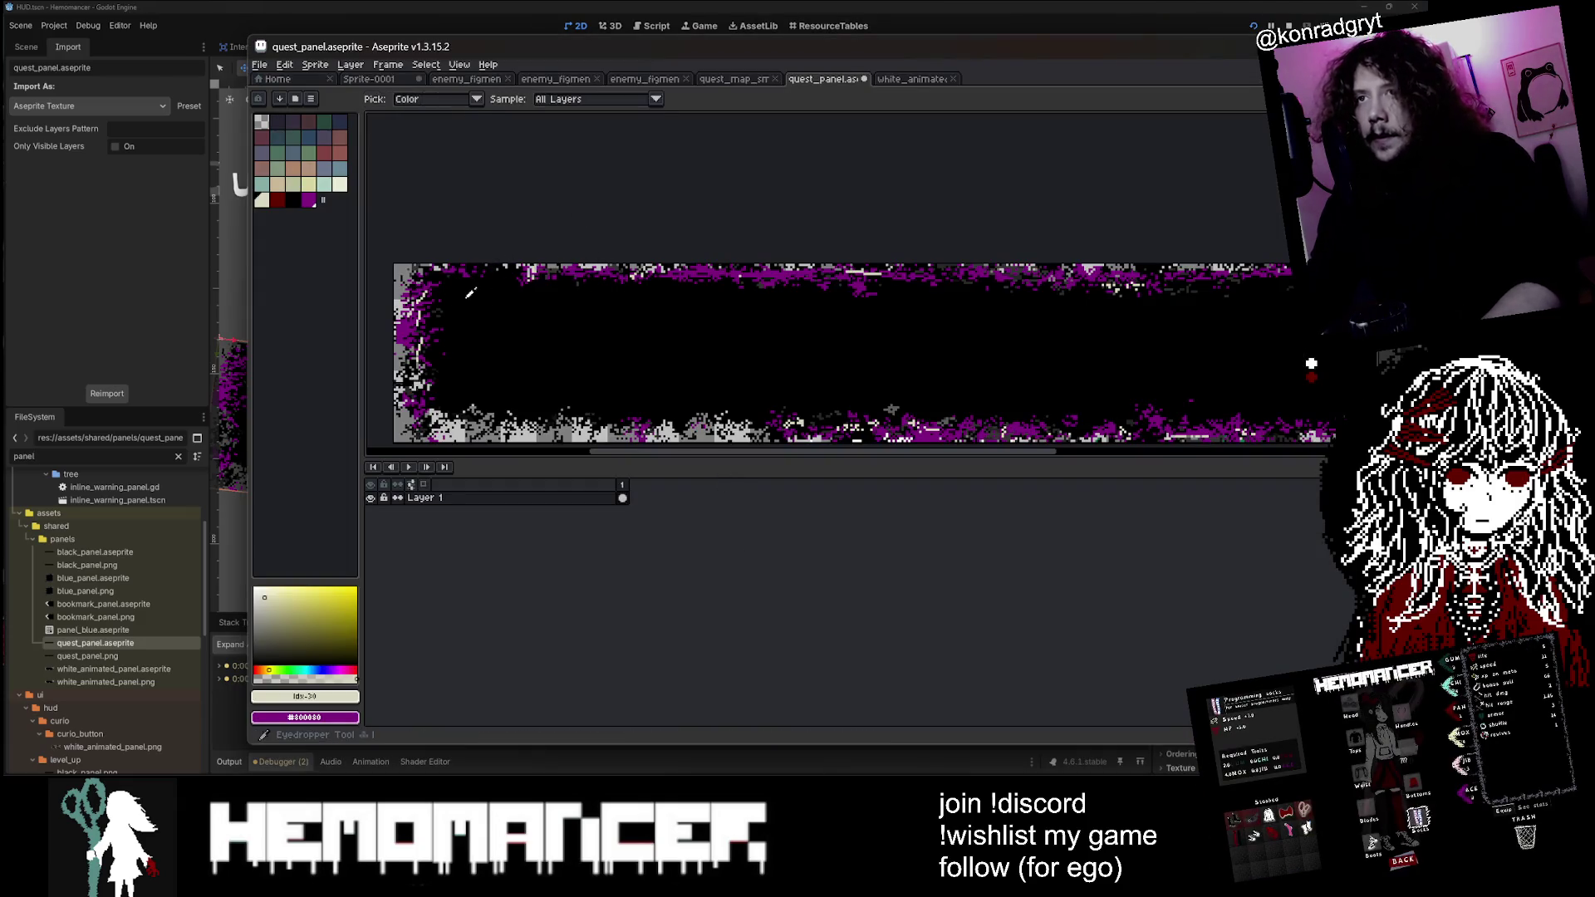
Step: Pick black and pencil over stray pixels along the panel's top edge
alt+click(468, 299)
key(g)
scroll(583, 276, up, 1)
scroll(582, 277, up, 1)
key(b)
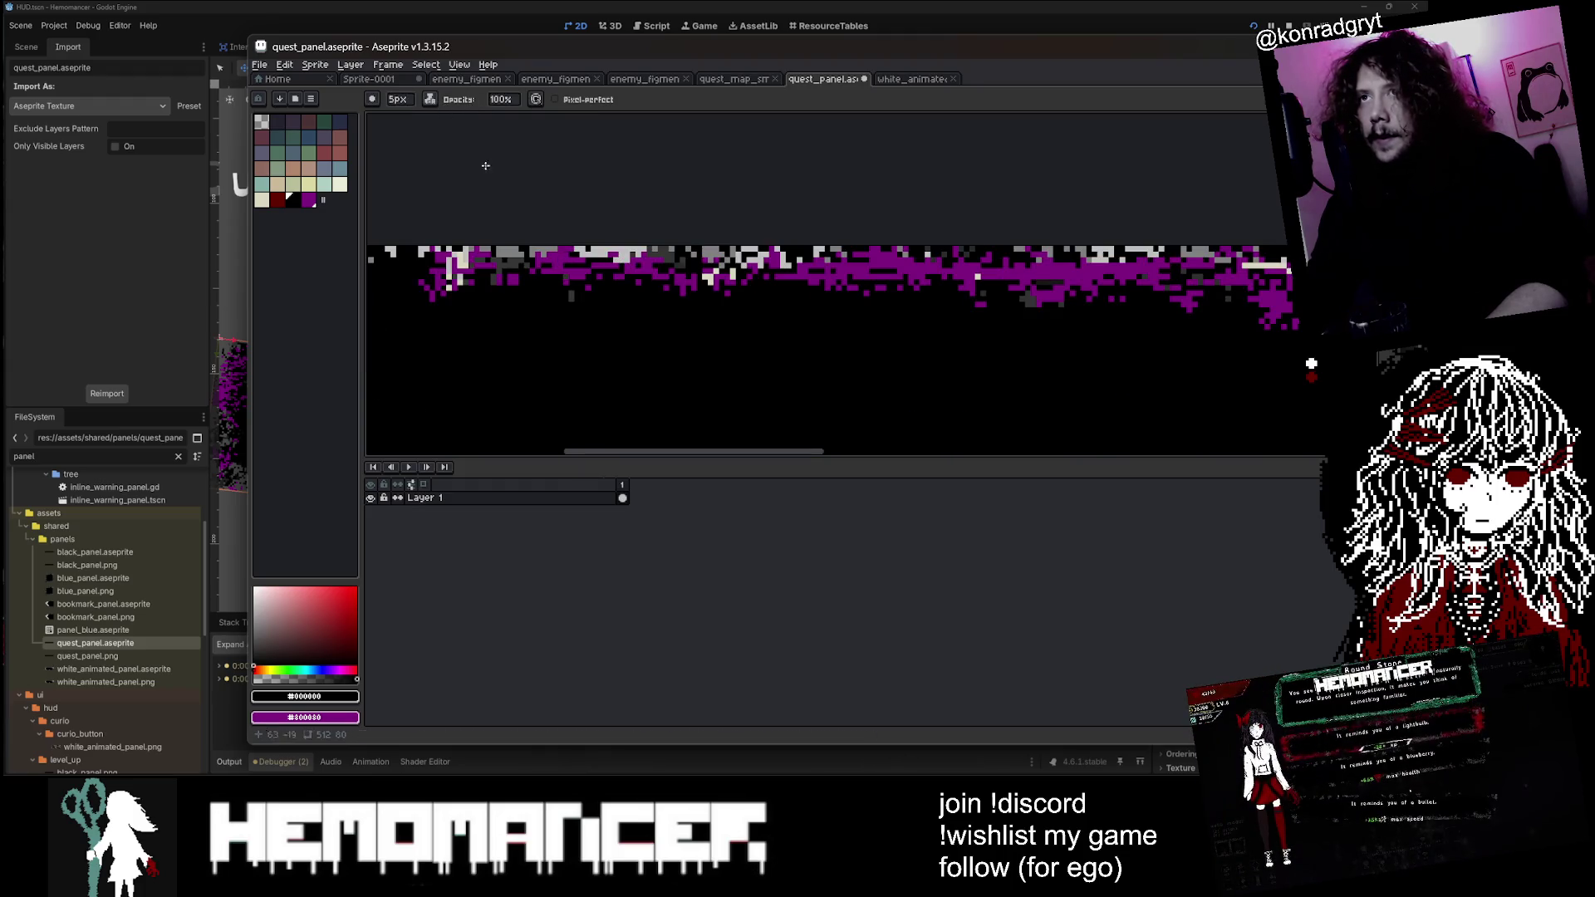
scroll(584, 282, down, 4)
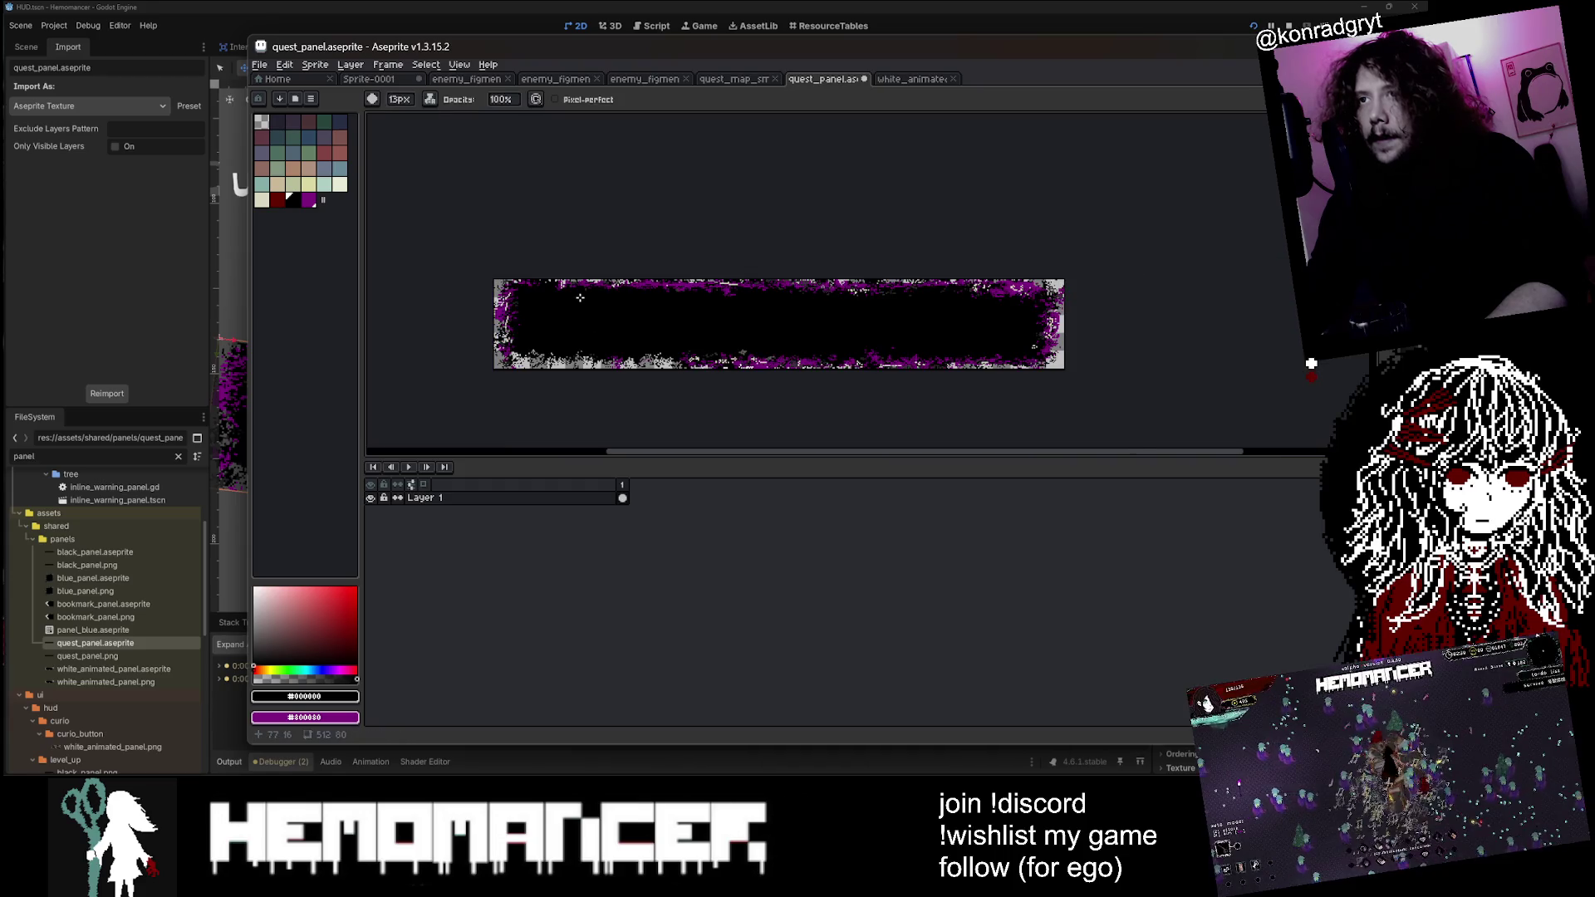
scroll(580, 298, up, 4)
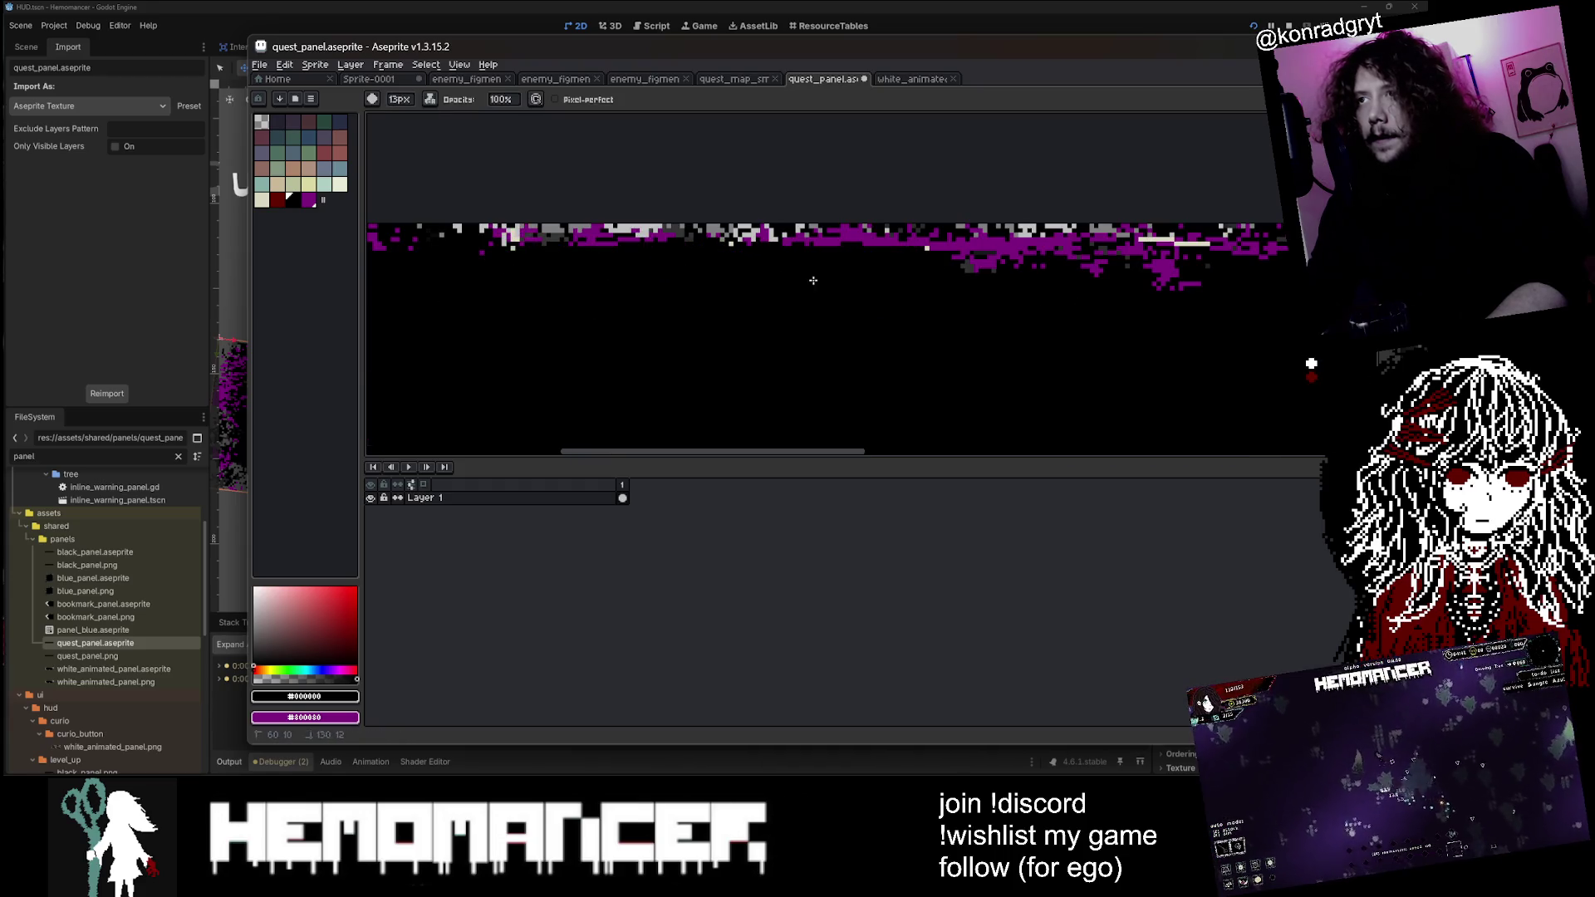
drag(762, 263, 678, 278)
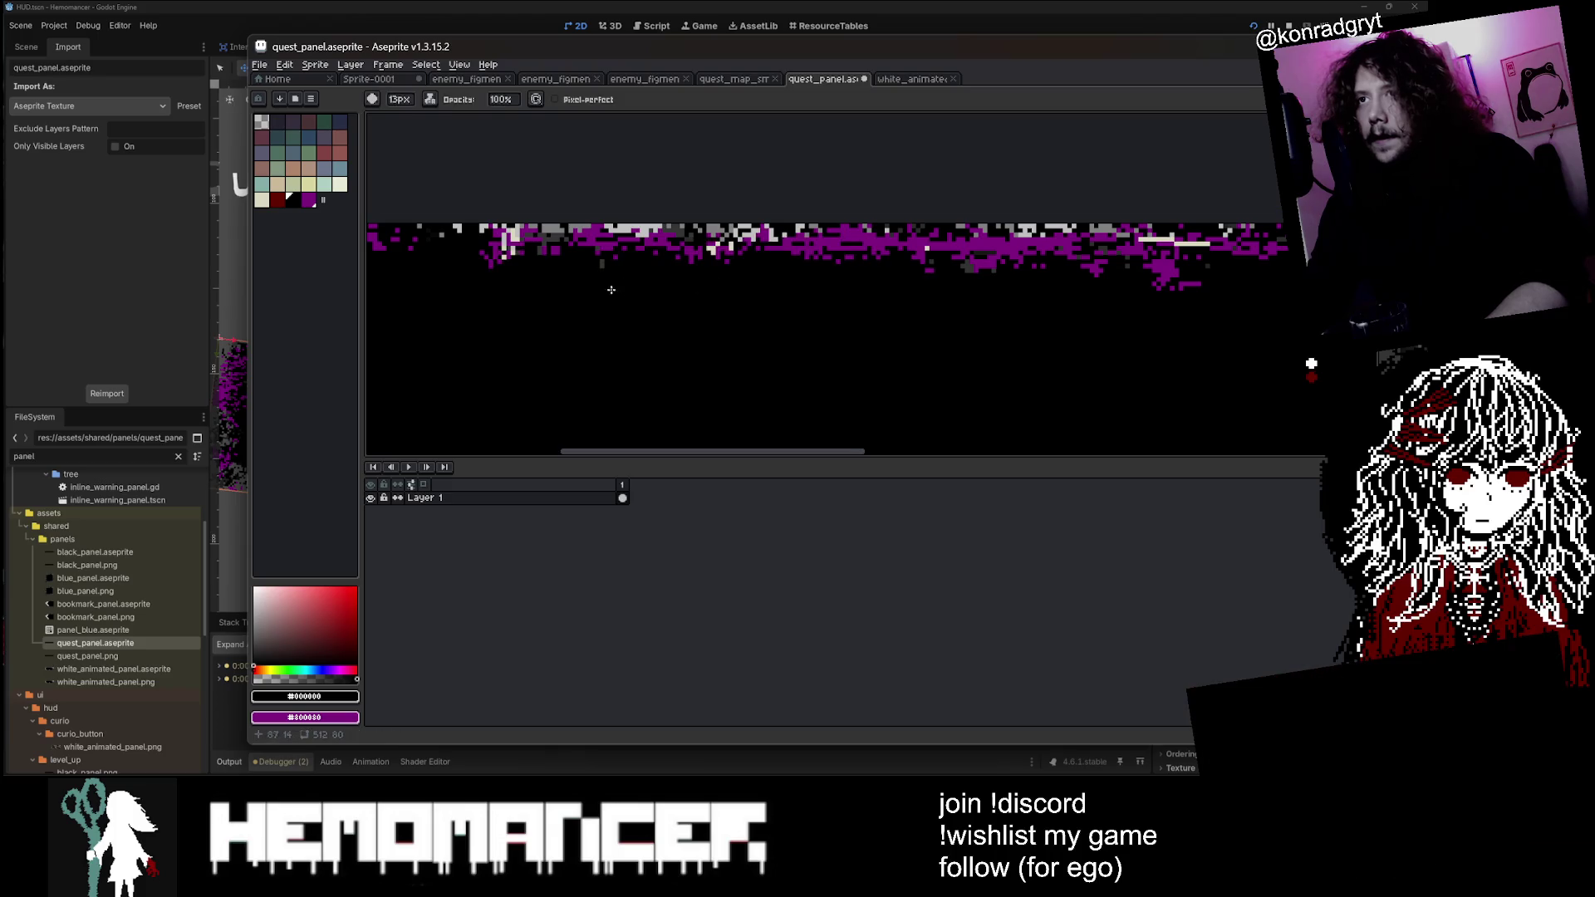
scroll(609, 288, up, 1)
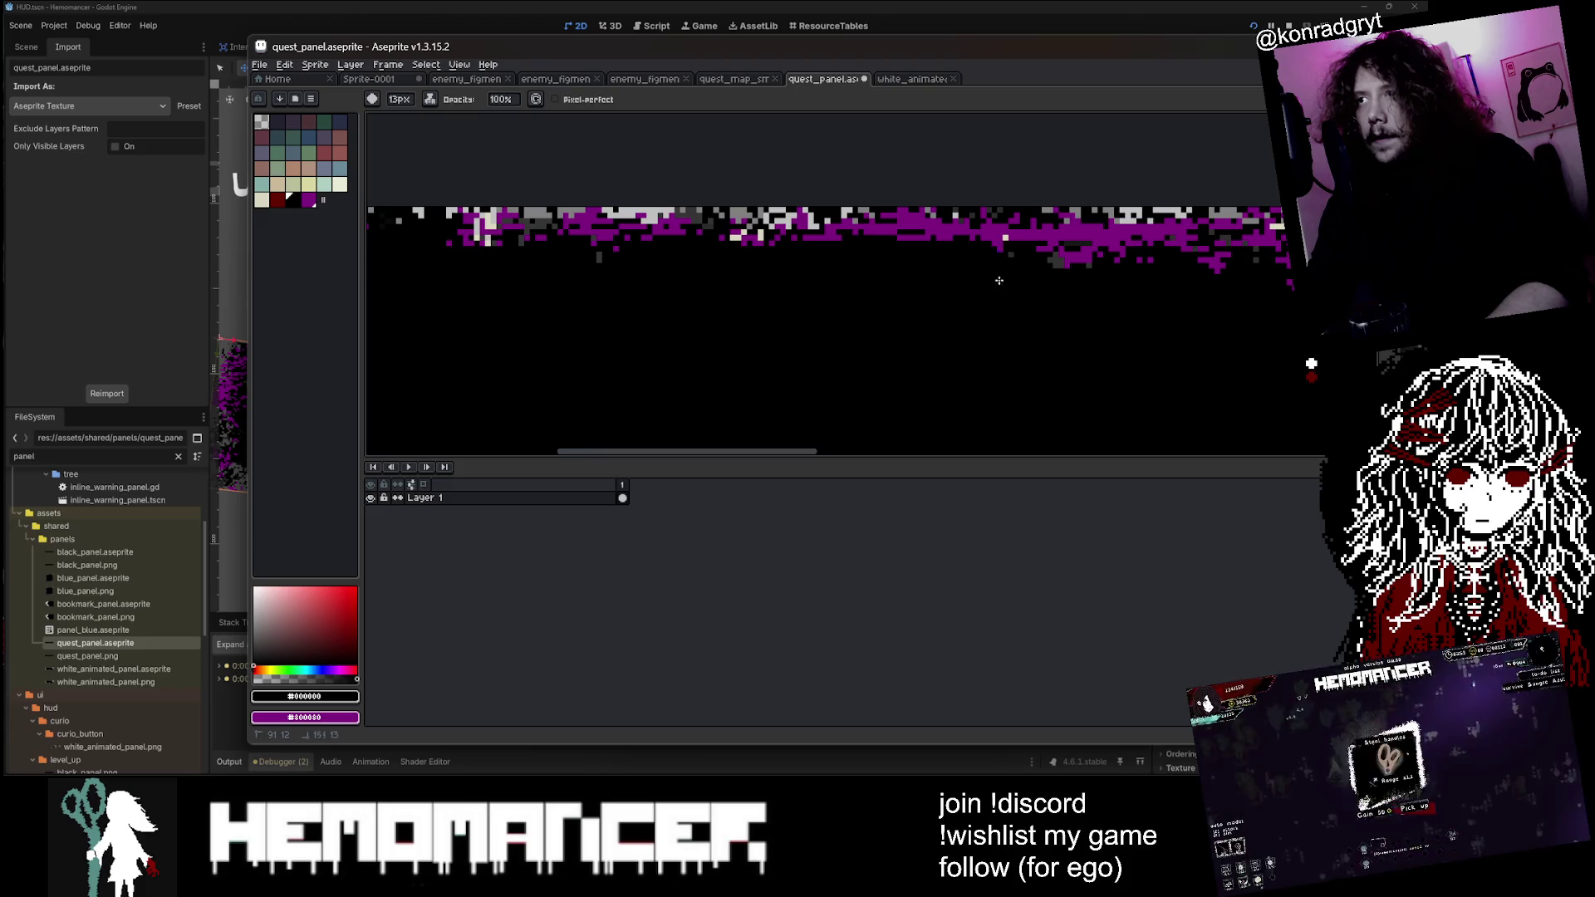
mouse_move(953, 285)
mouse_down()
mouse_move(1121, 349)
mouse_move(955, 249)
mouse_move(889, 294)
mouse_up()
scroll(822, 271, up, 1)
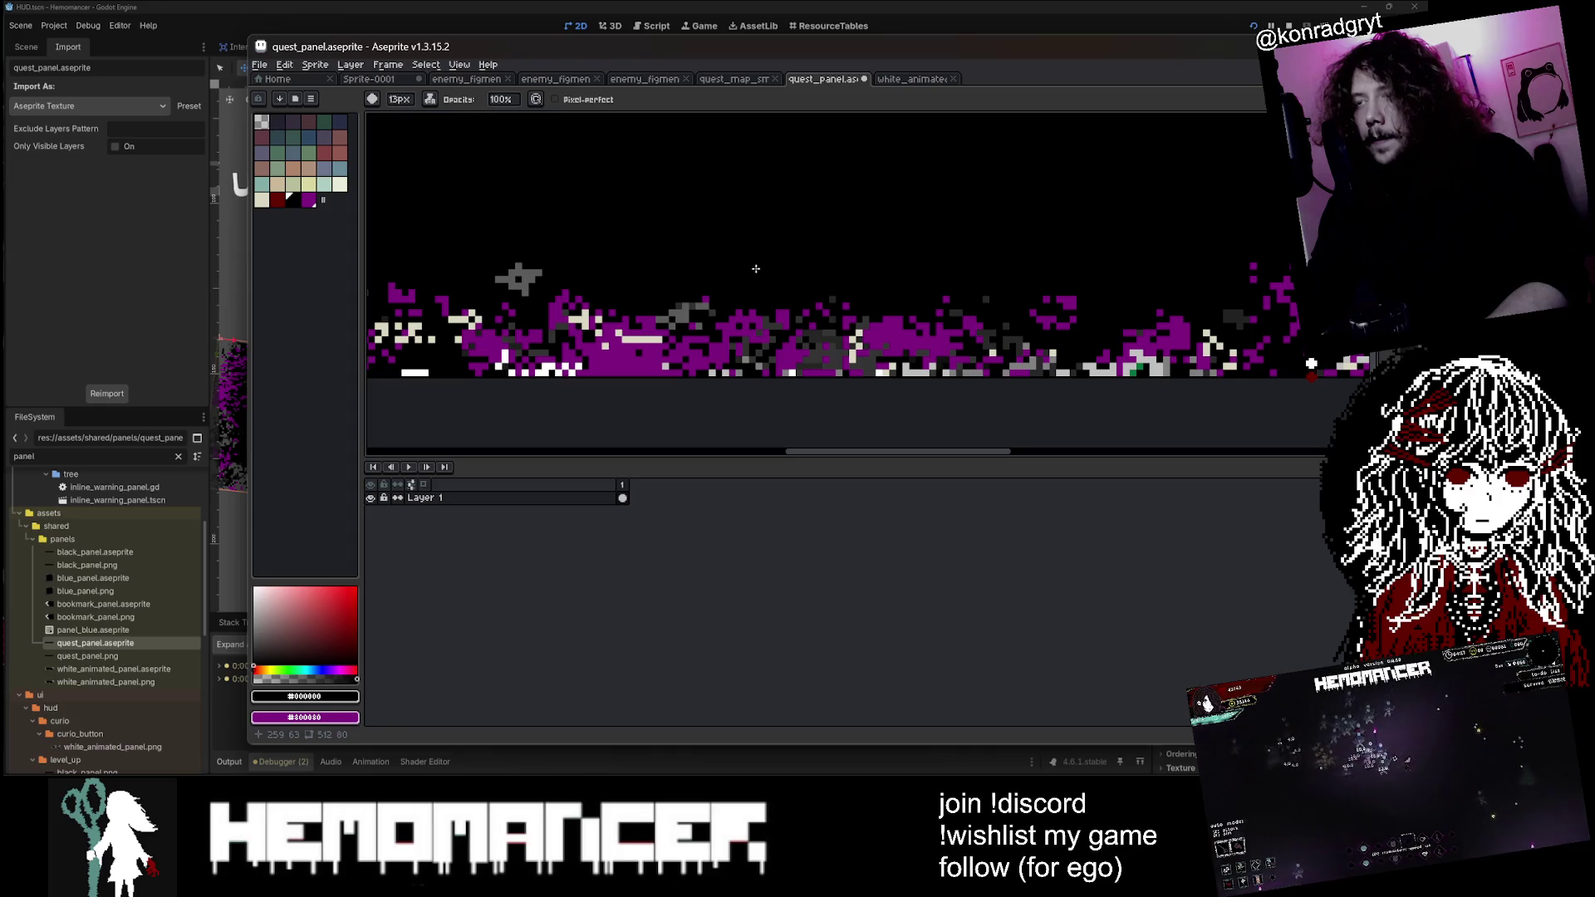
Step: Set the Paint Bucket to contiguous fills and blacken stray purple pixels near the bottom edge
key(g)
click(482, 98)
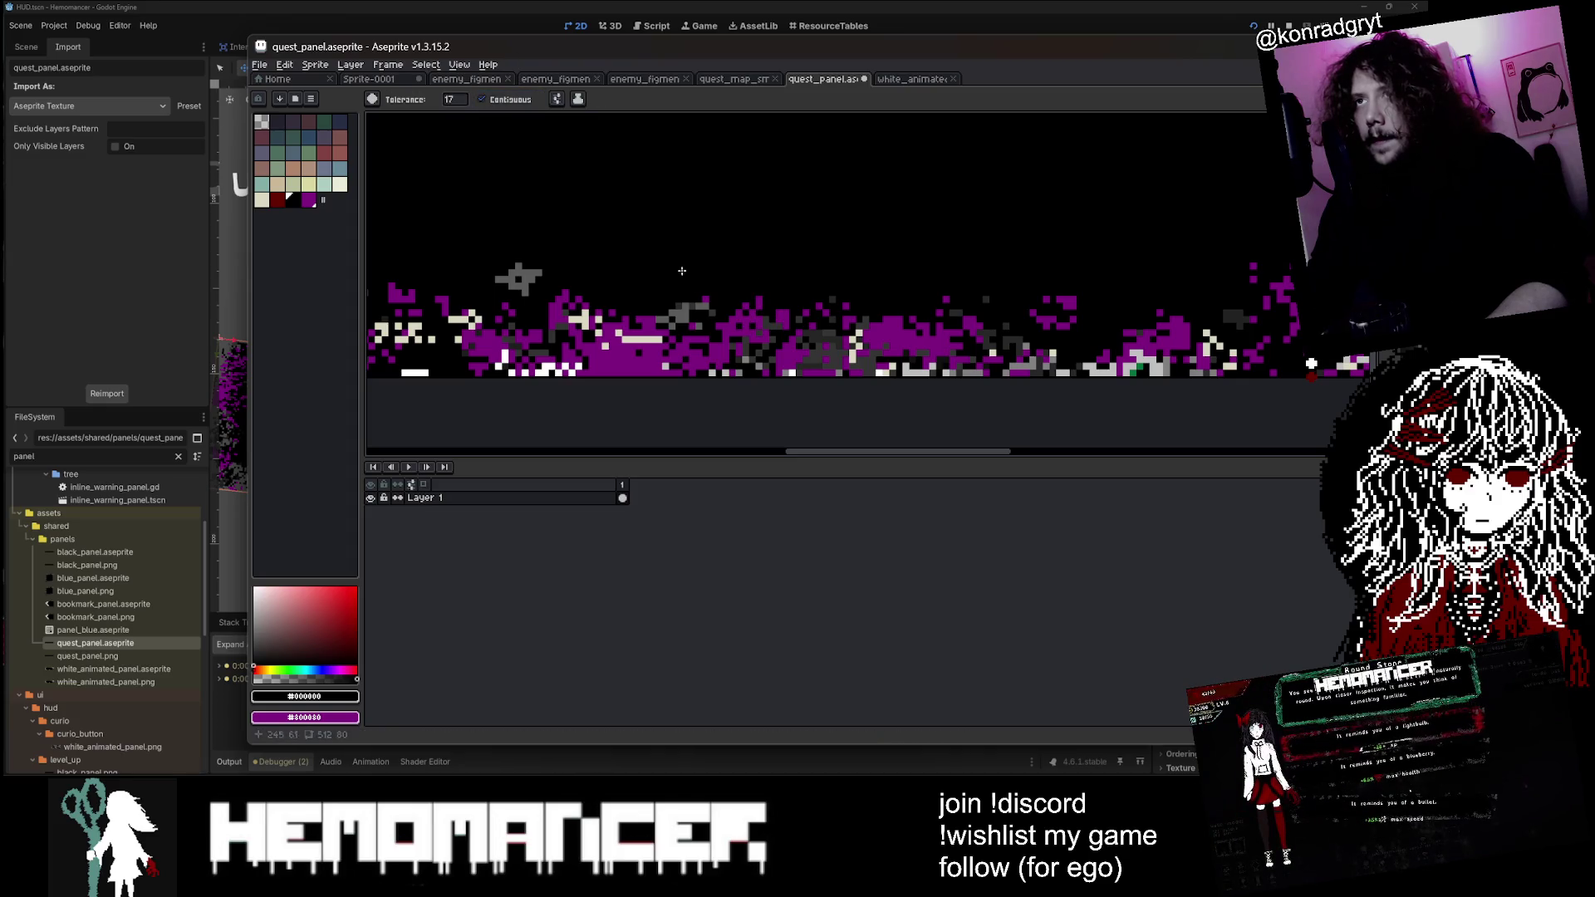
click(743, 318)
key(ctrl+z)
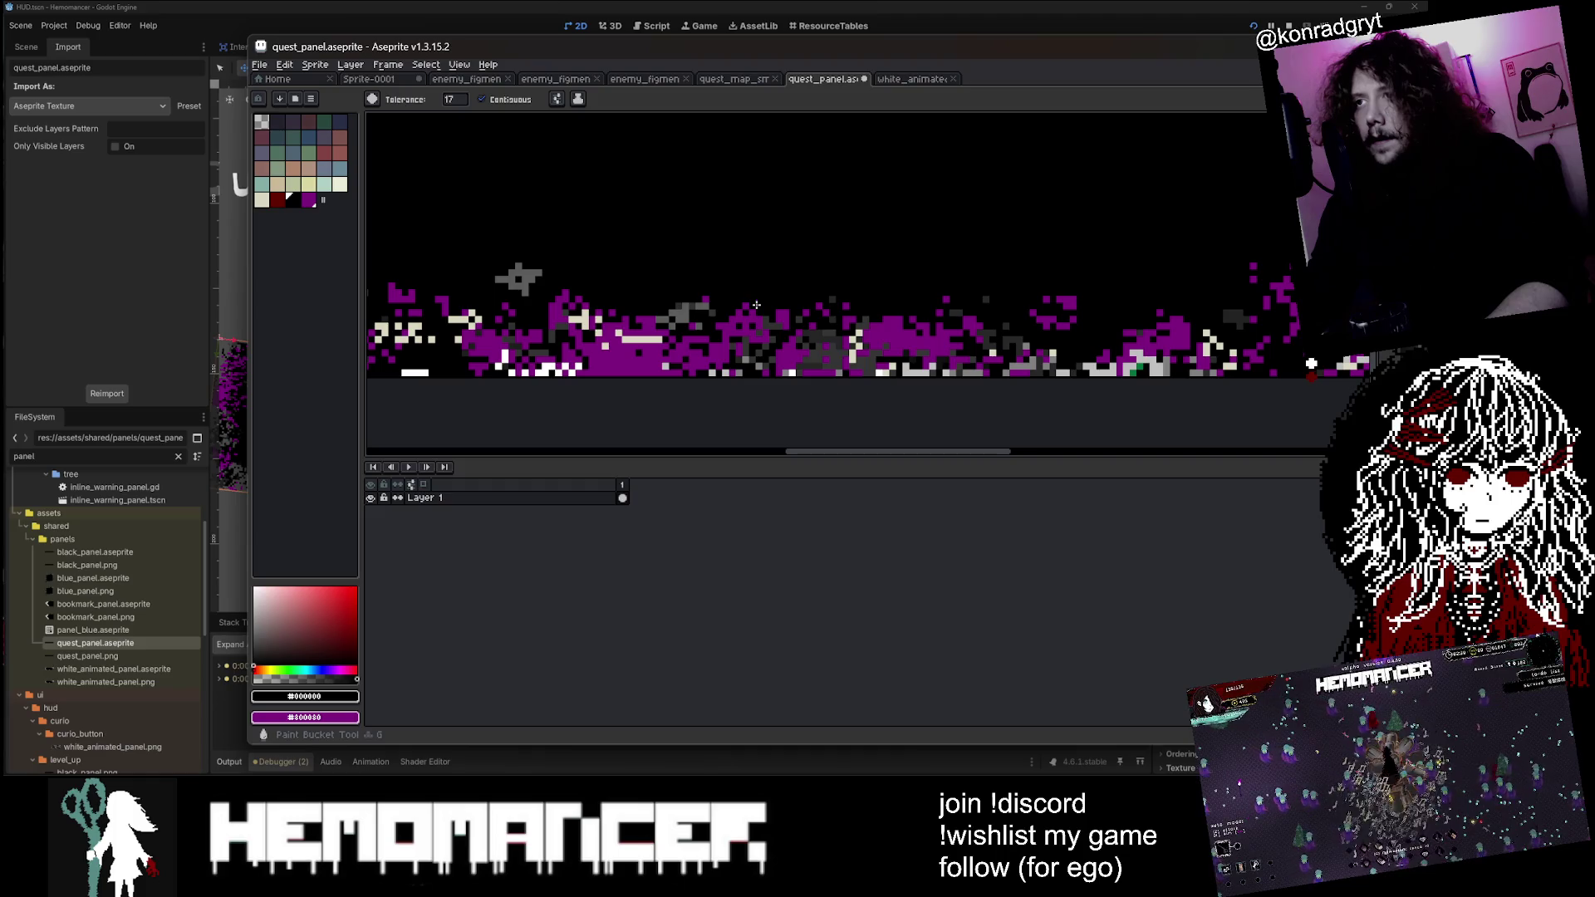
scroll(844, 328, down, 1)
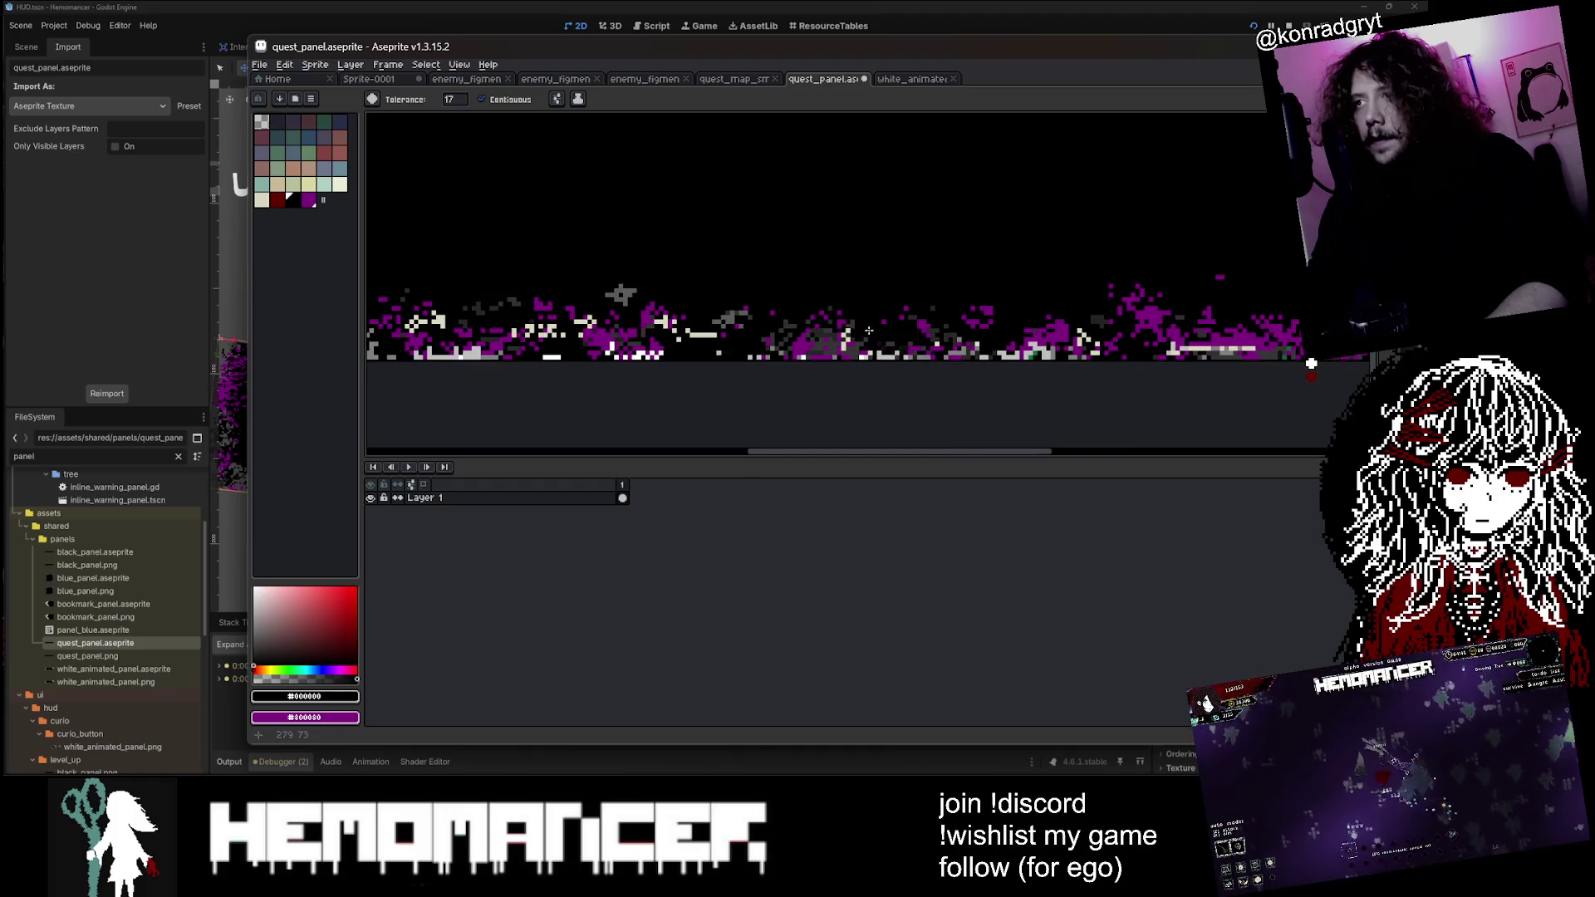
scroll(868, 331, up, 1)
scroll(913, 332, down, 3)
scroll(969, 339, up, 4)
scroll(968, 340, up, 1)
click(722, 290)
Step: Fill the purple blob near the panel's corner with black and check the result
scroll(750, 289, down, 1)
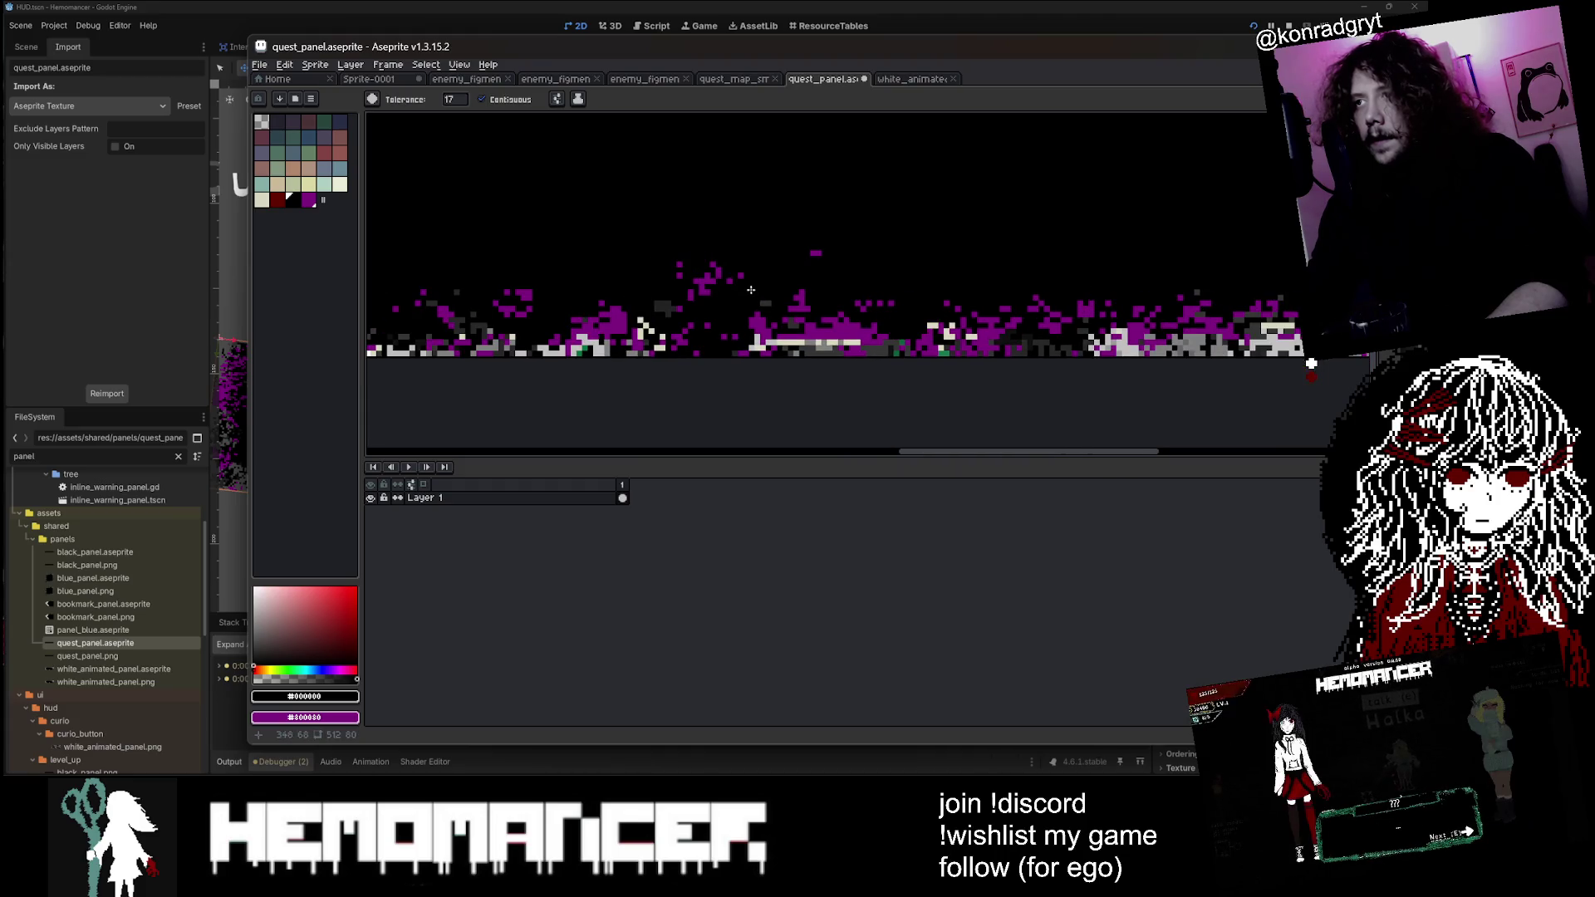
scroll(710, 278, down, 3)
scroll(709, 278, up, 3)
scroll(747, 278, down, 3)
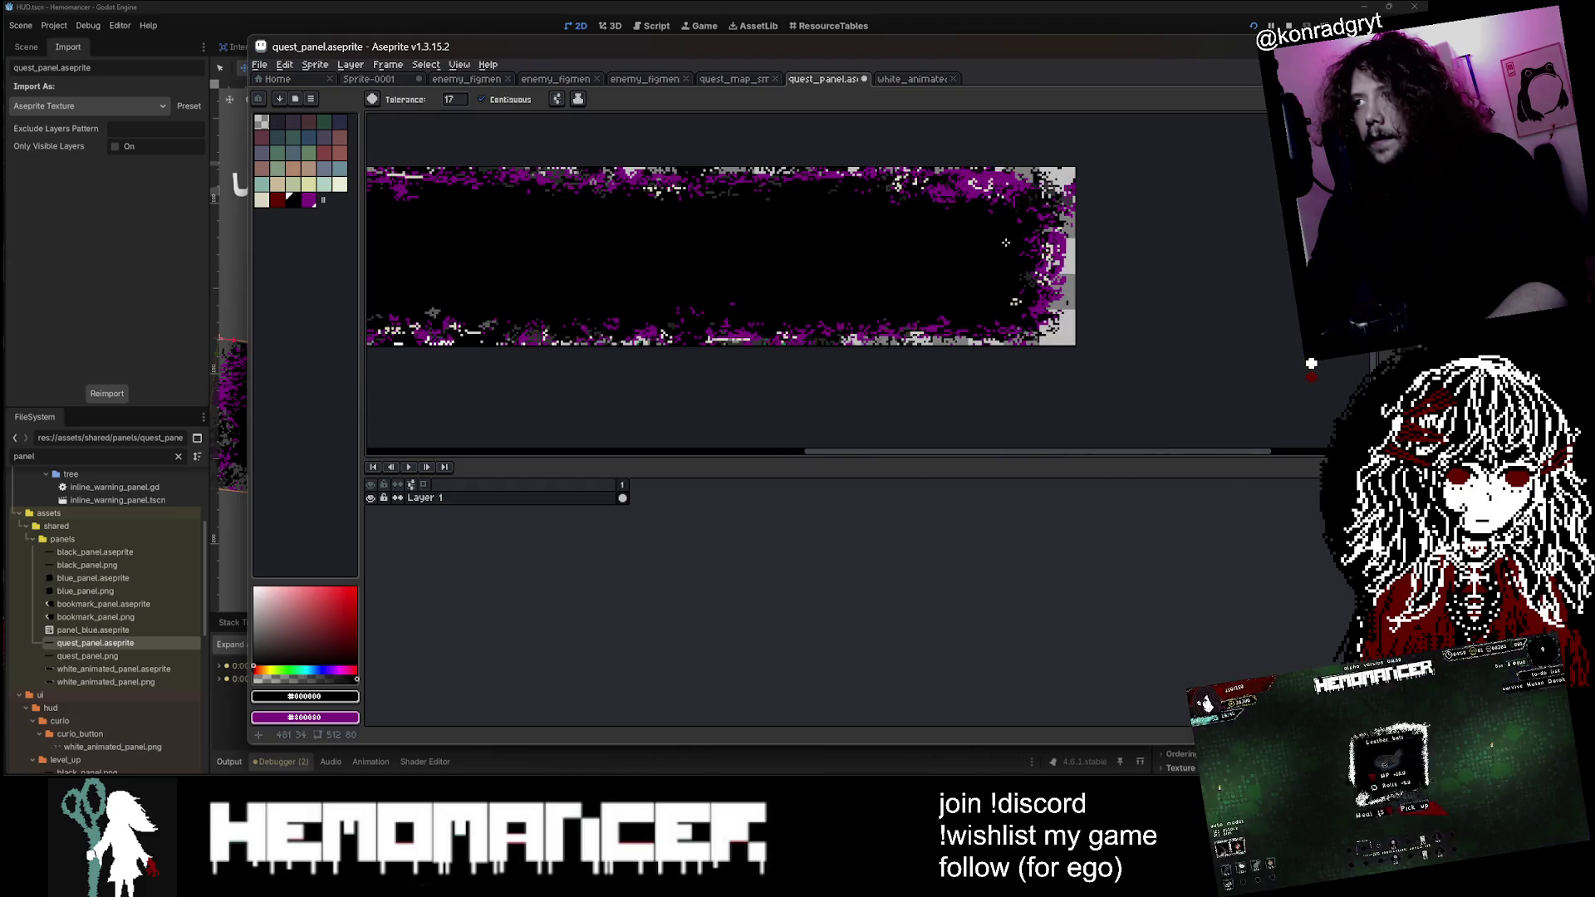
scroll(817, 276, up, 3)
scroll(890, 264, up, 1)
click(826, 274)
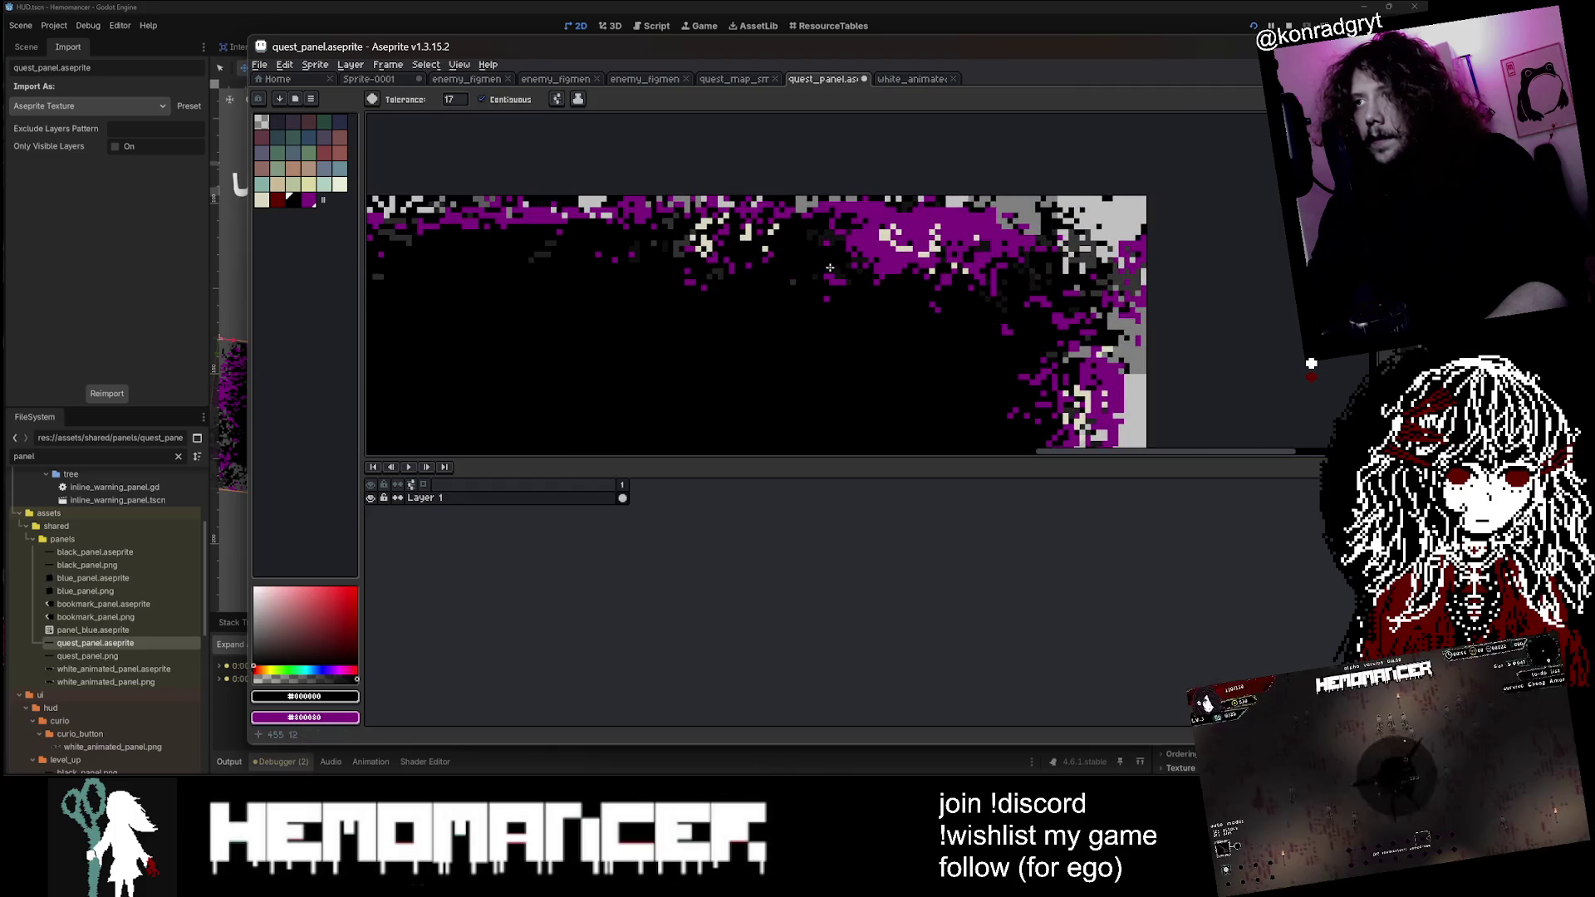
scroll(822, 266, down, 3)
scroll(807, 239, up, 3)
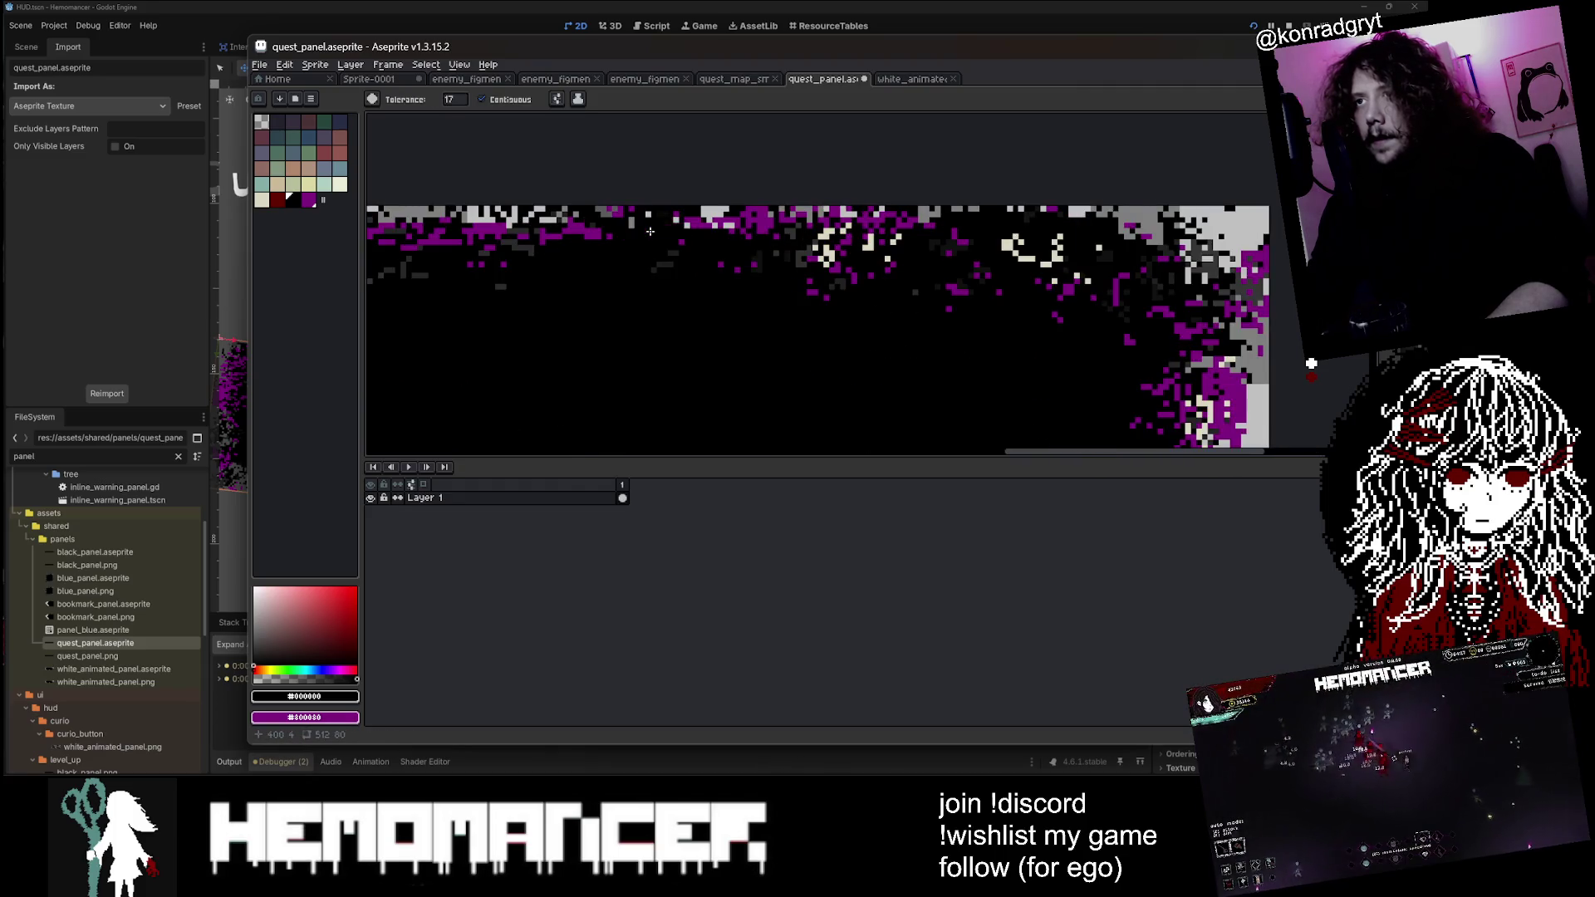
scroll(650, 231, down, 3)
scroll(586, 226, up, 2)
scroll(560, 221, down, 3)
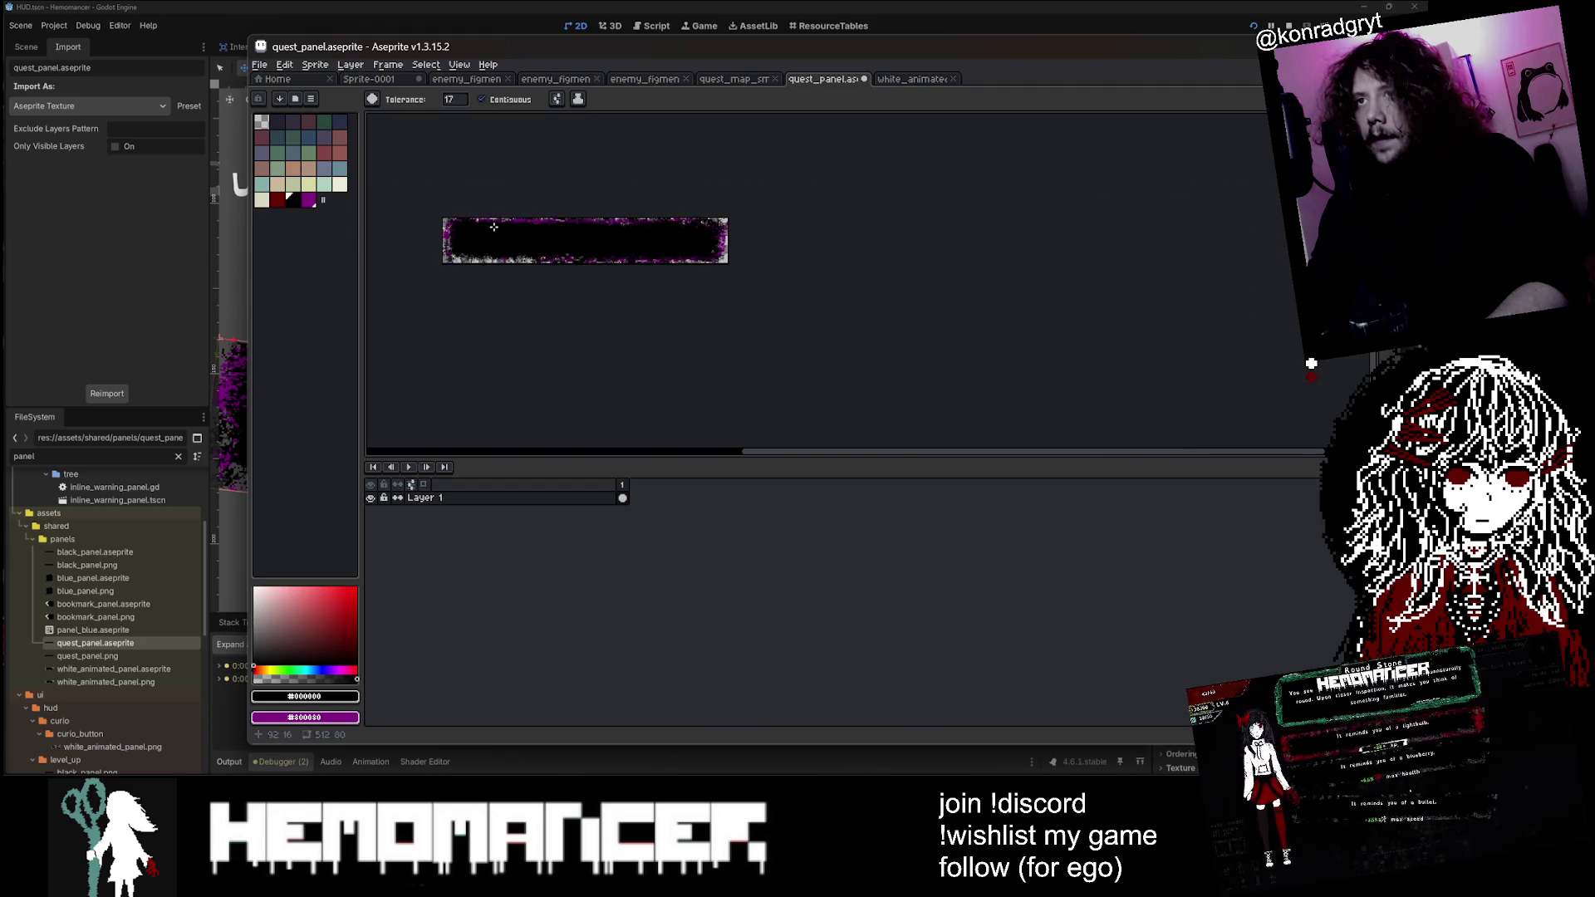
scroll(650, 212, up, 3)
scroll(673, 206, down, 3)
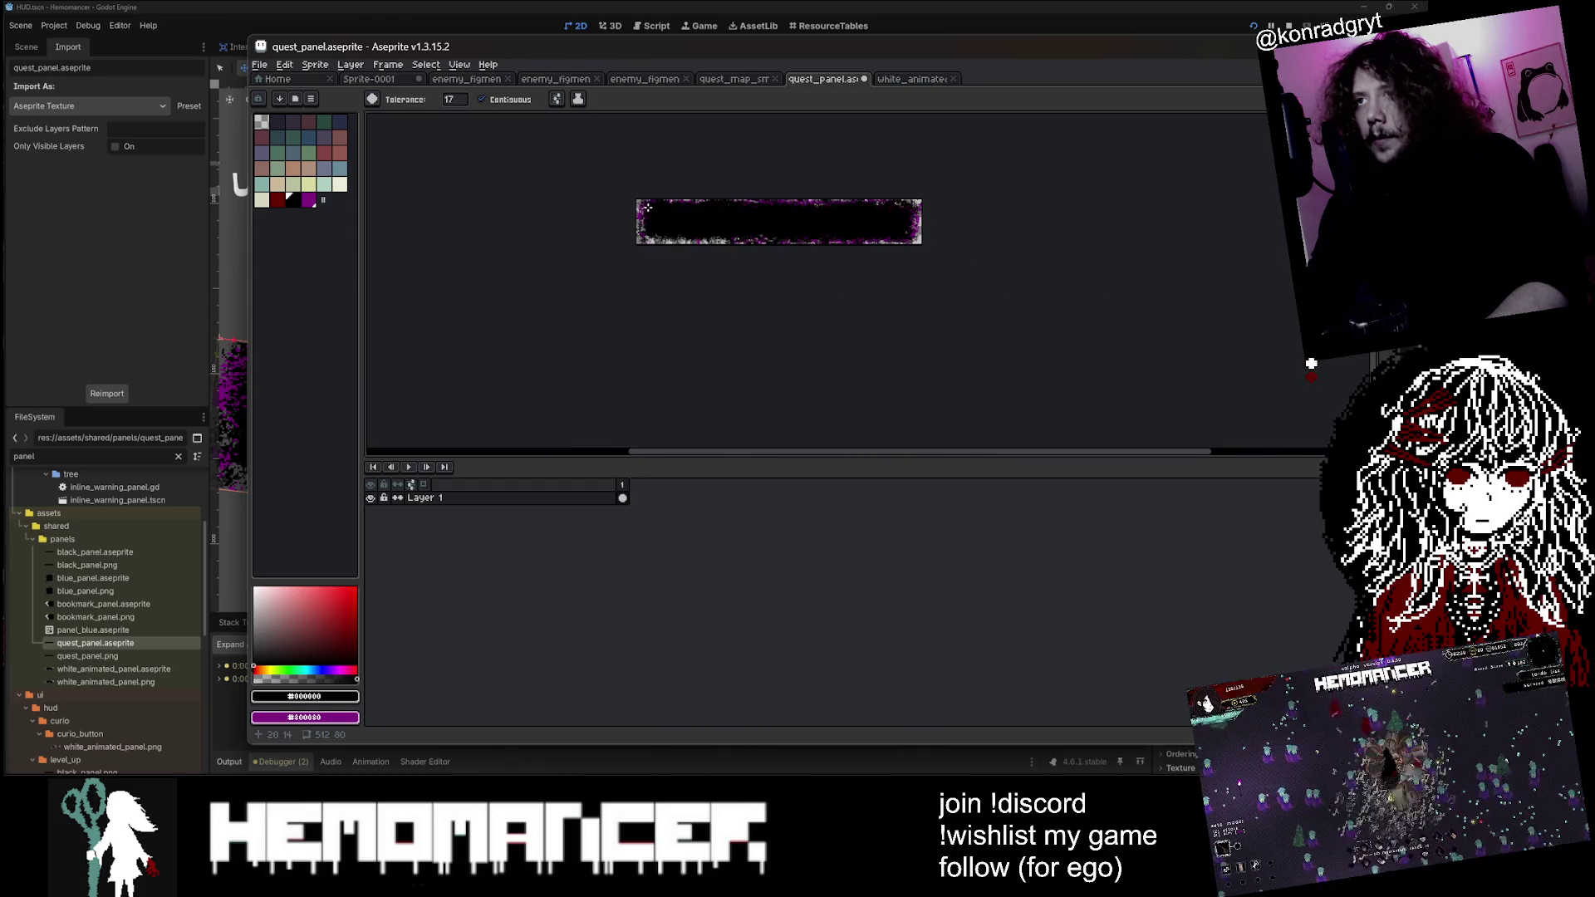
scroll(638, 213, up, 3)
scroll(606, 246, down, 3)
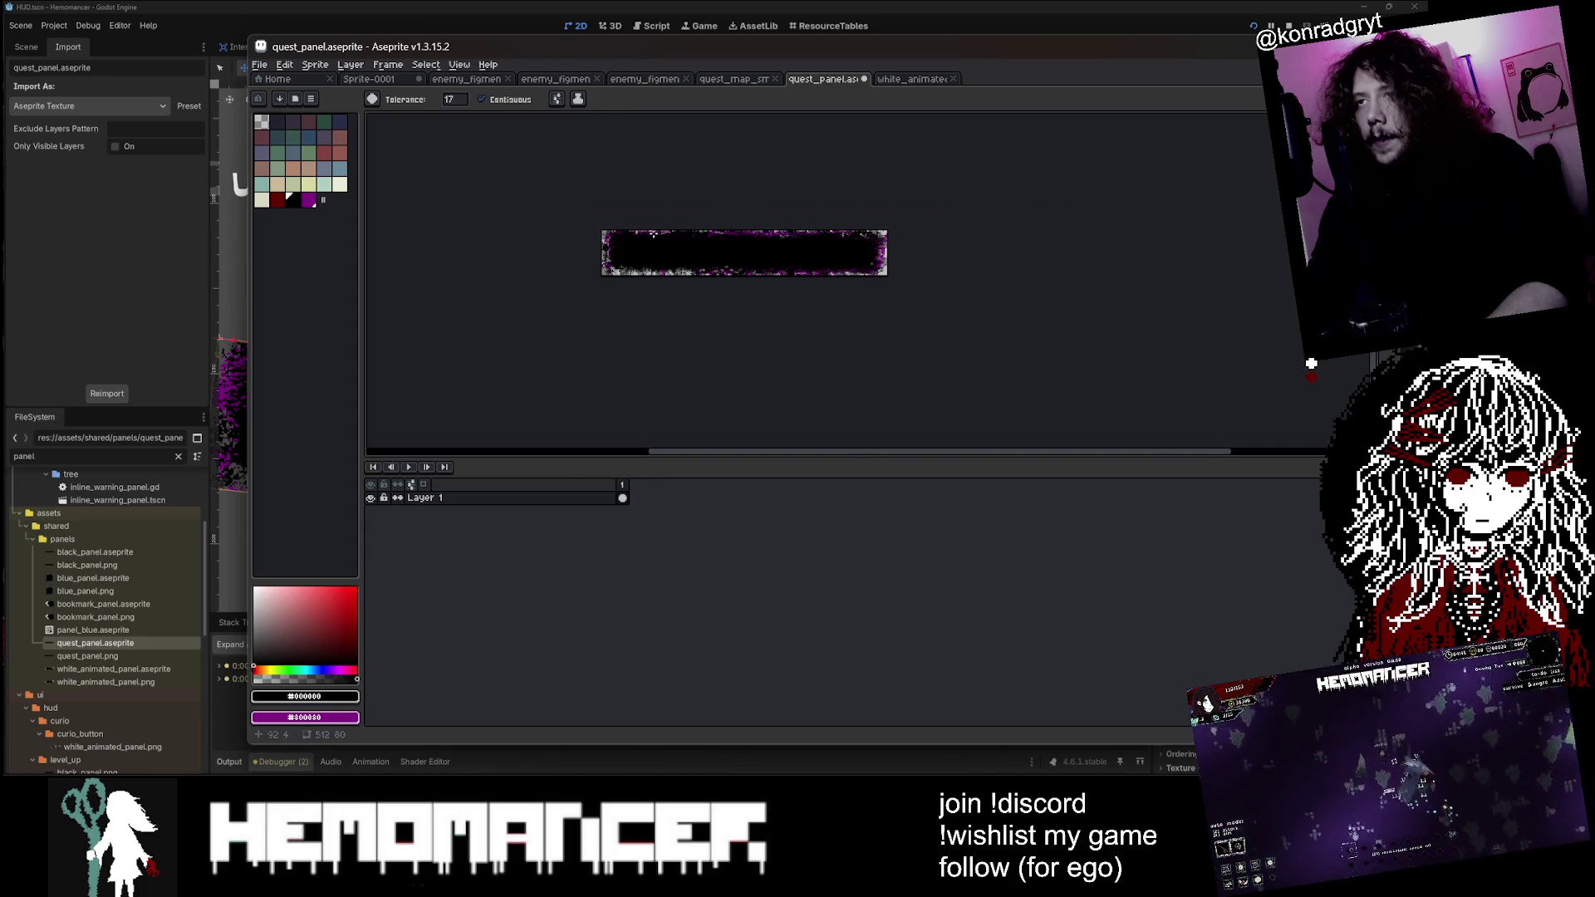
scroll(658, 248, up, 3)
scroll(997, 297, down, 2)
drag(1199, 354, 1072, 366)
Step: Save quest_panel.aseprite and return to Godot's project files
key(ctrl+s)
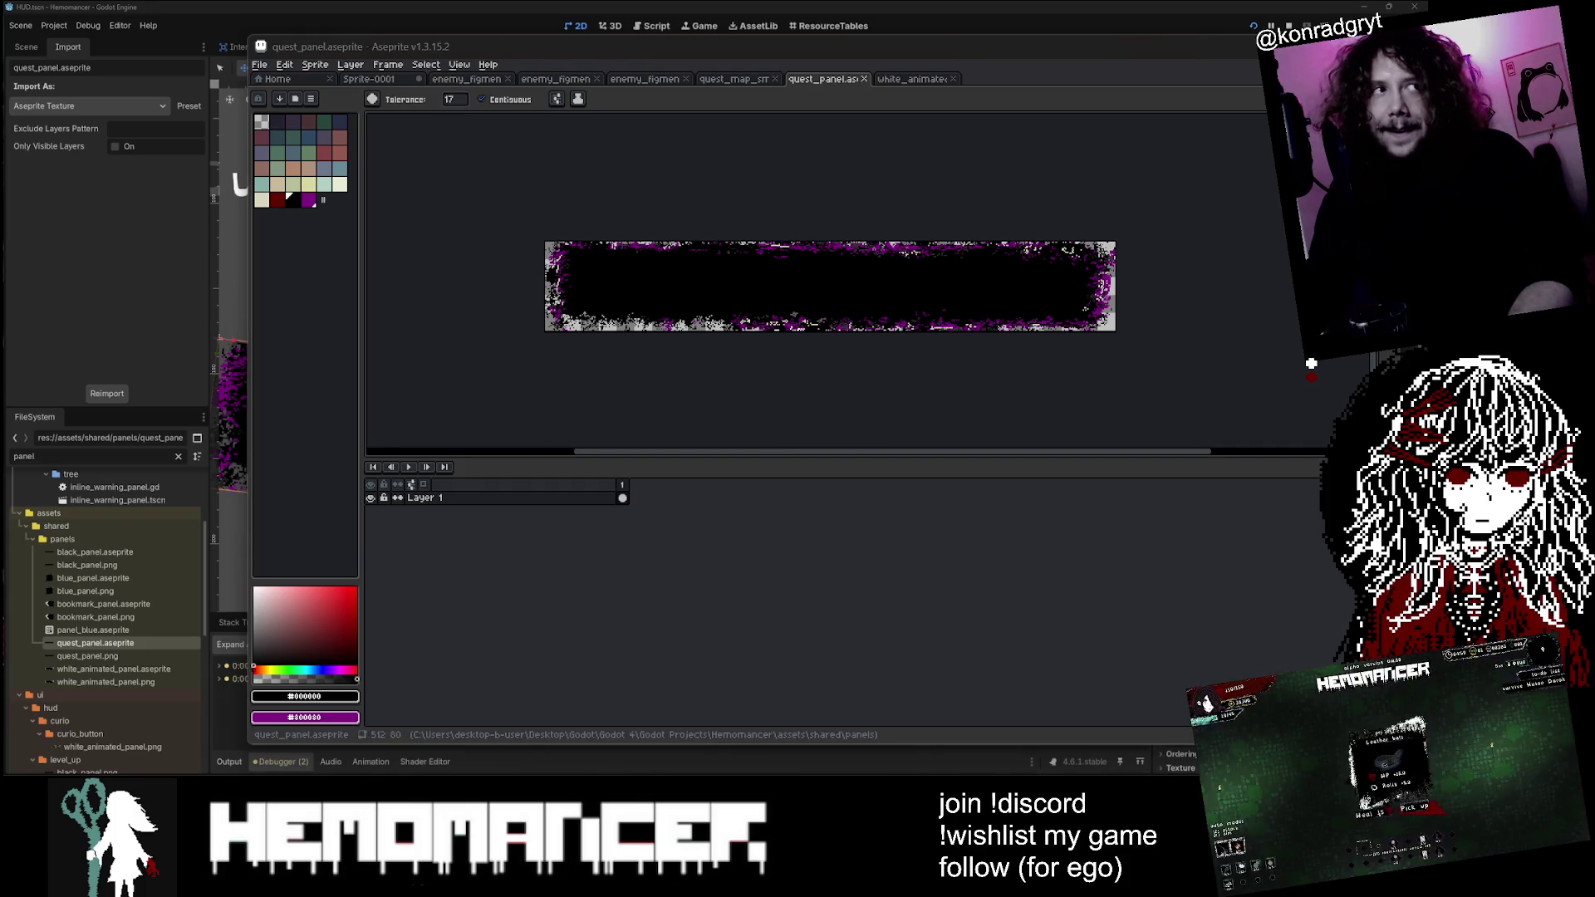
click(85, 590)
scroll(439, 436, down, 7)
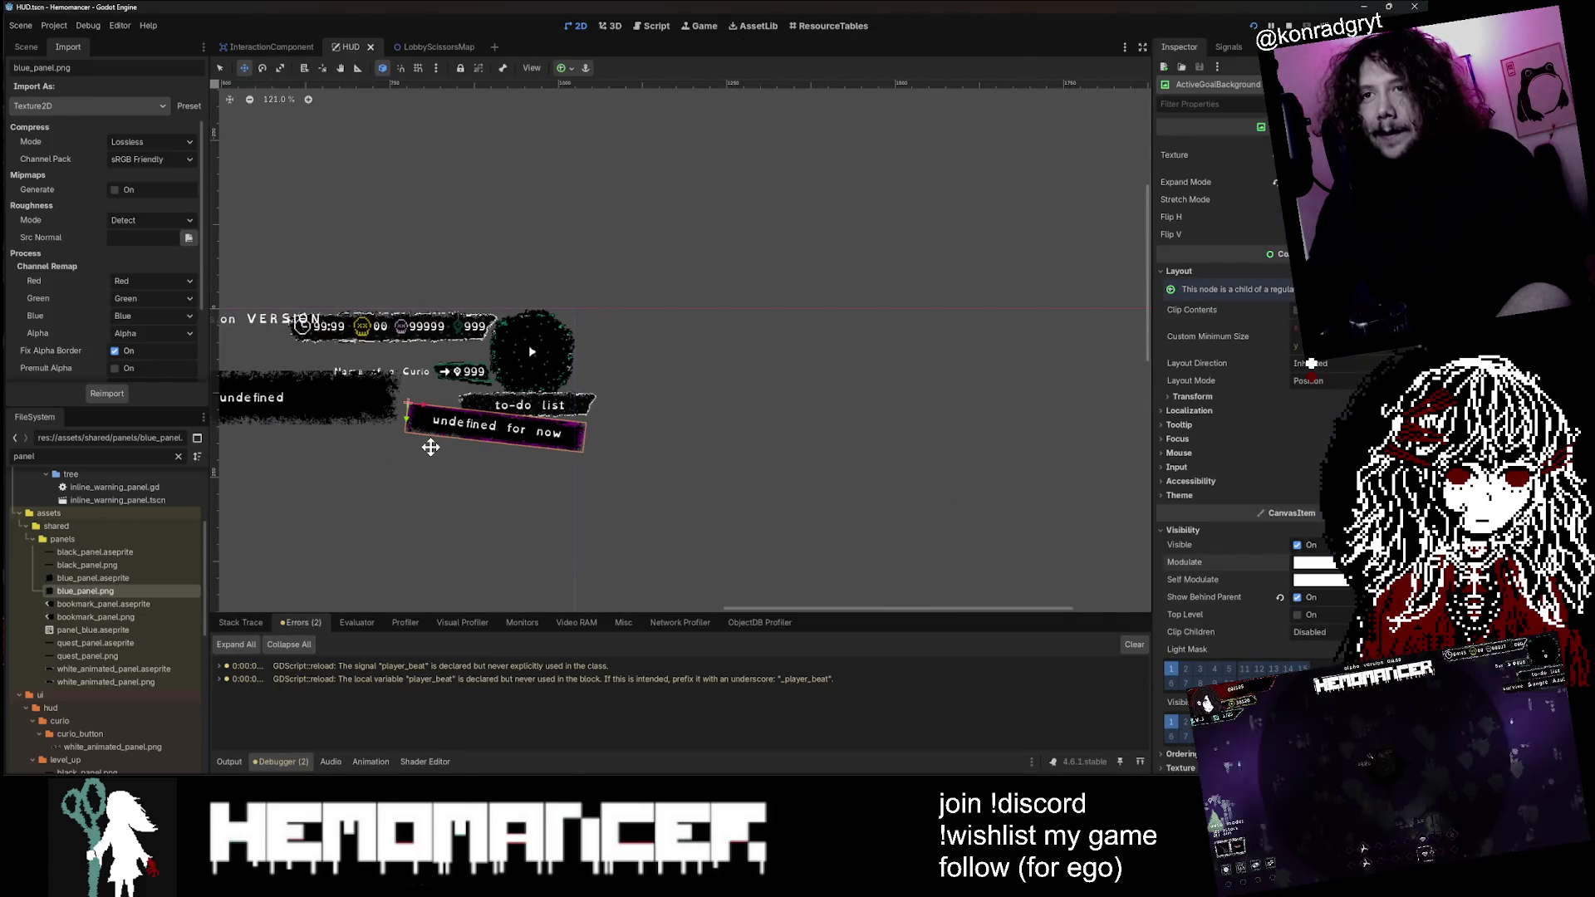
Step: Show the HUD scene tree and select the Meta node holding the 420 panel
scroll(303, 465, down, 2)
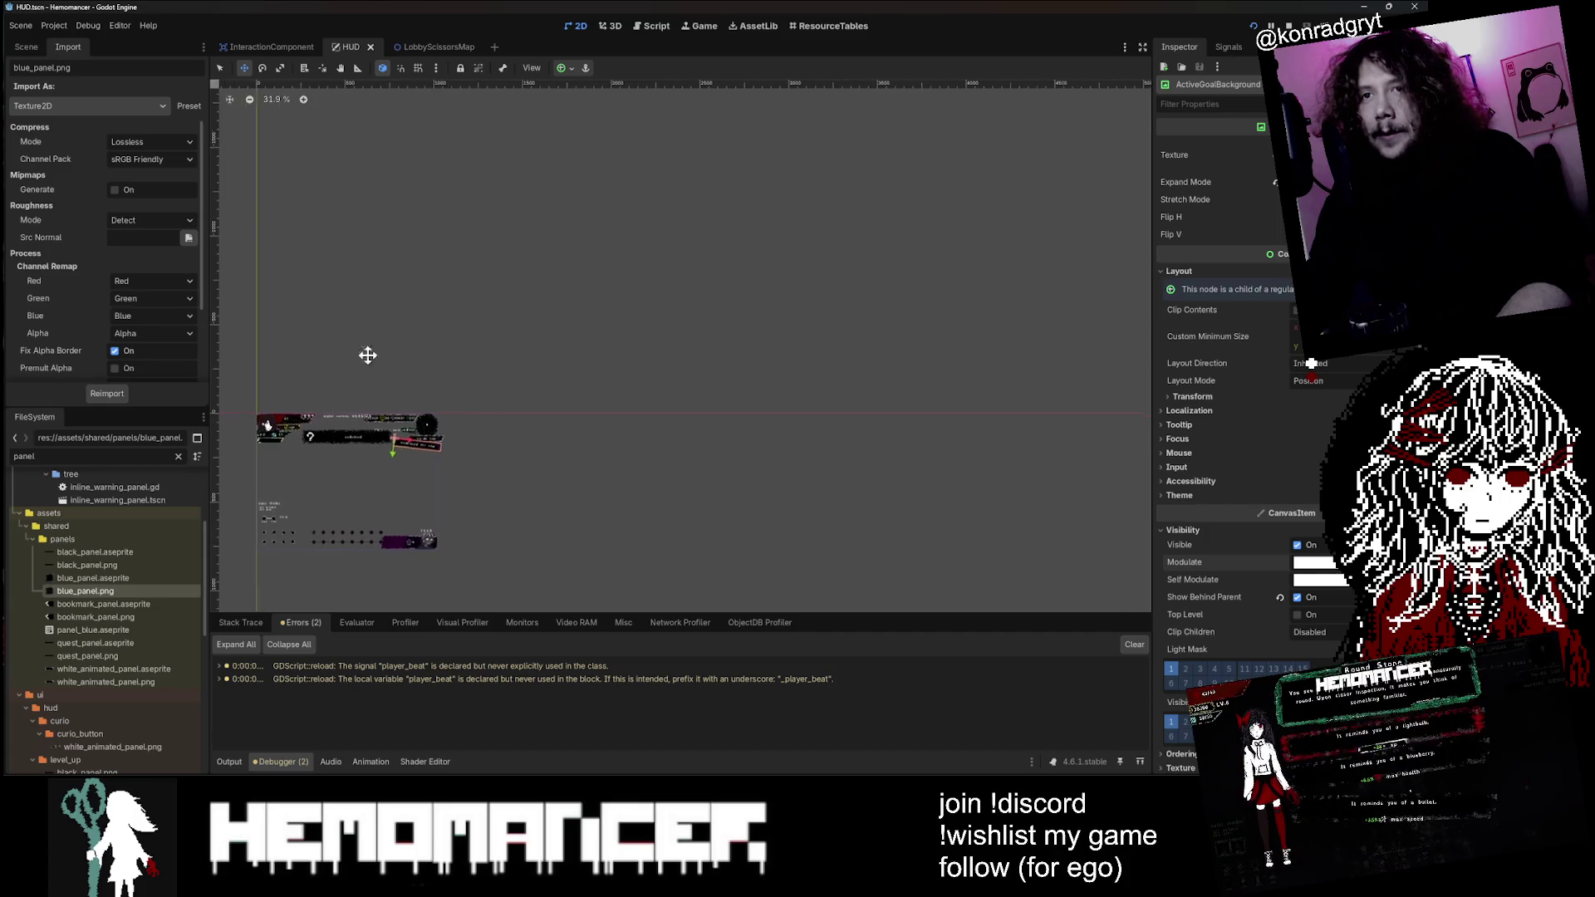
scroll(521, 384, left, 5)
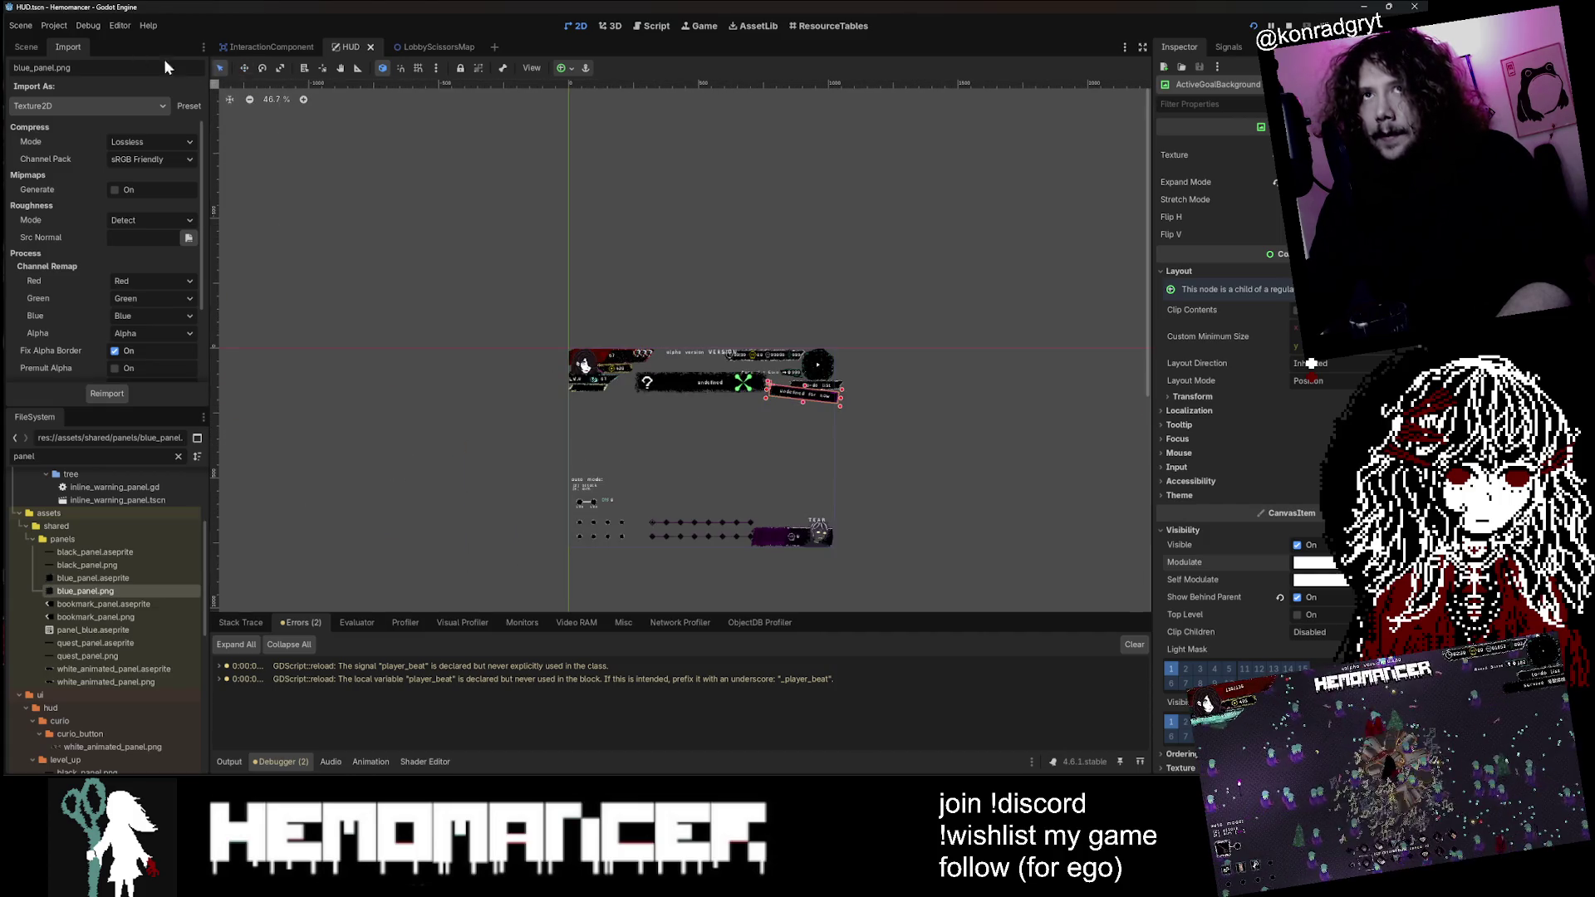
click(29, 51)
scroll(611, 378, up, 6)
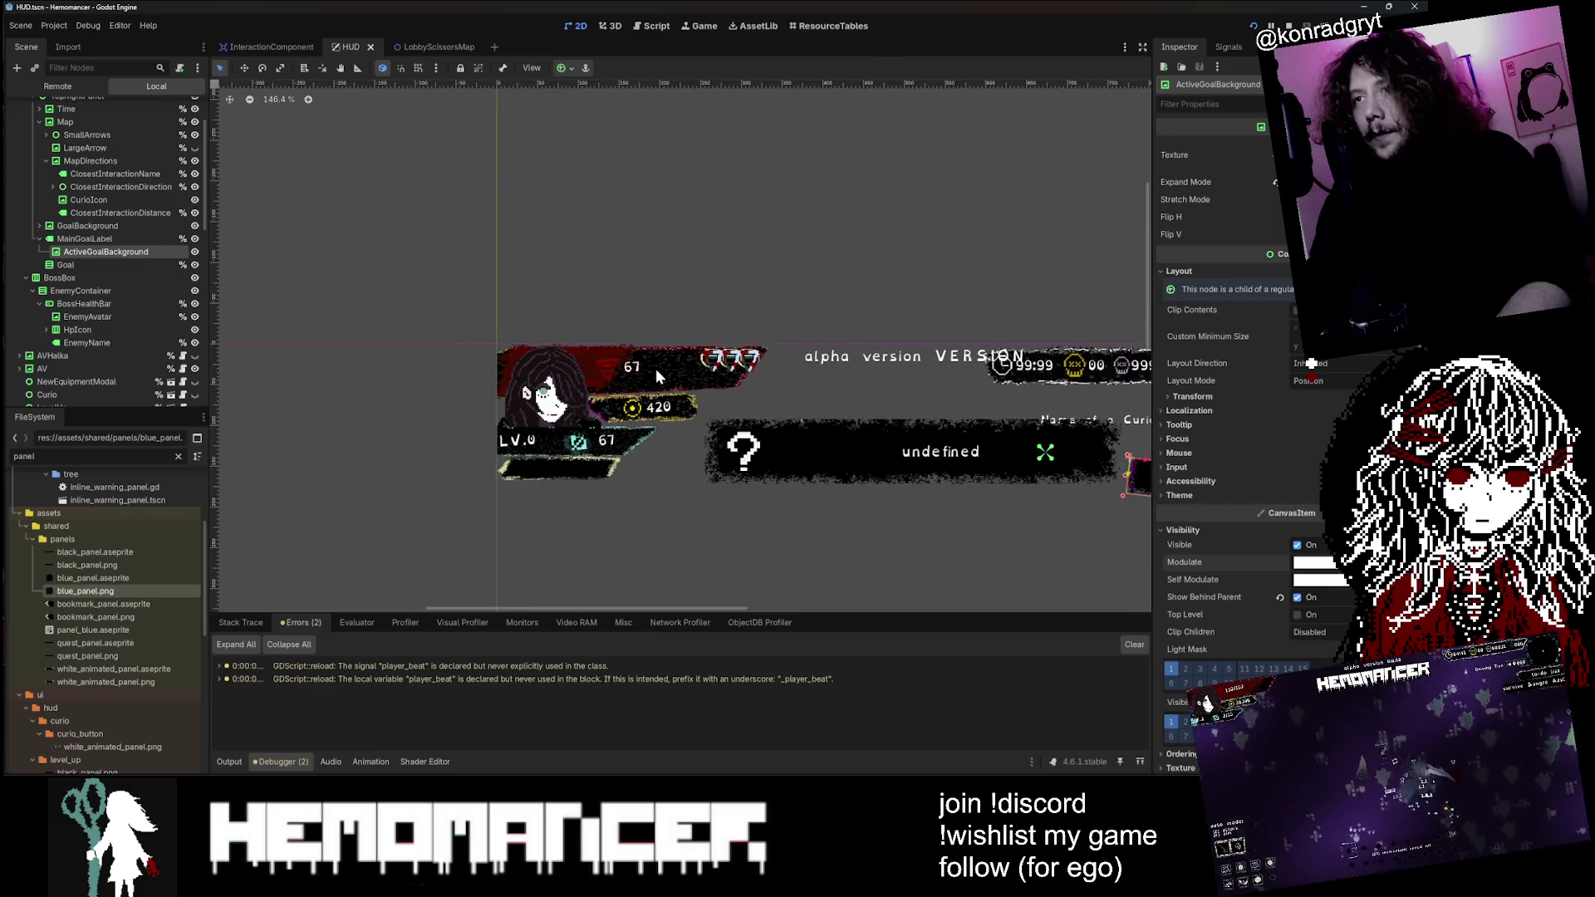
right_click(637, 414)
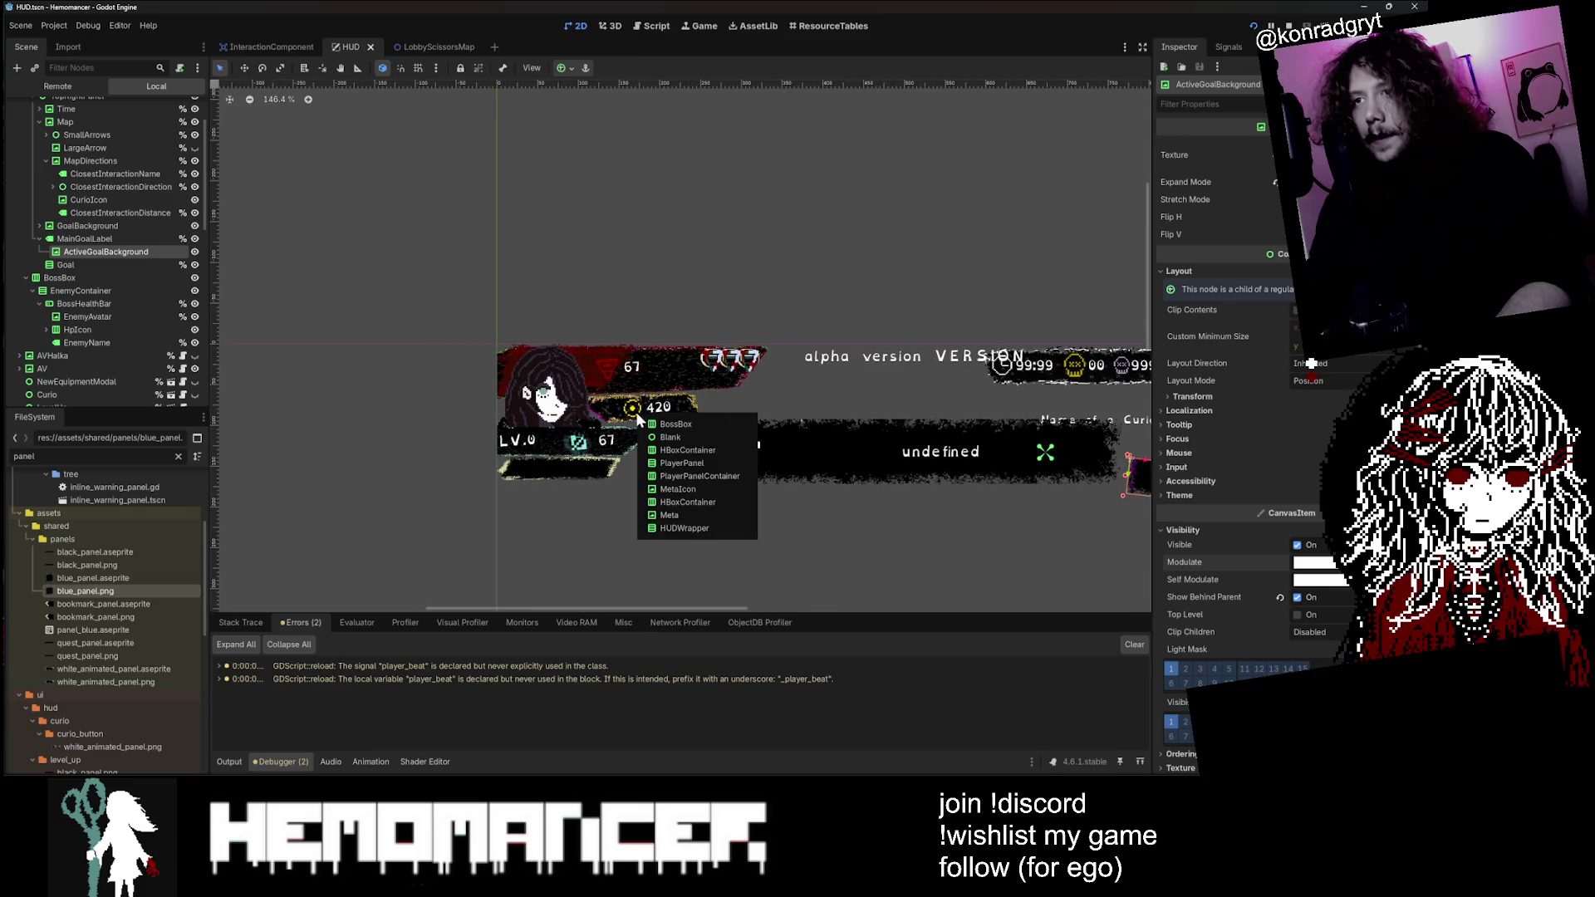
click(686, 514)
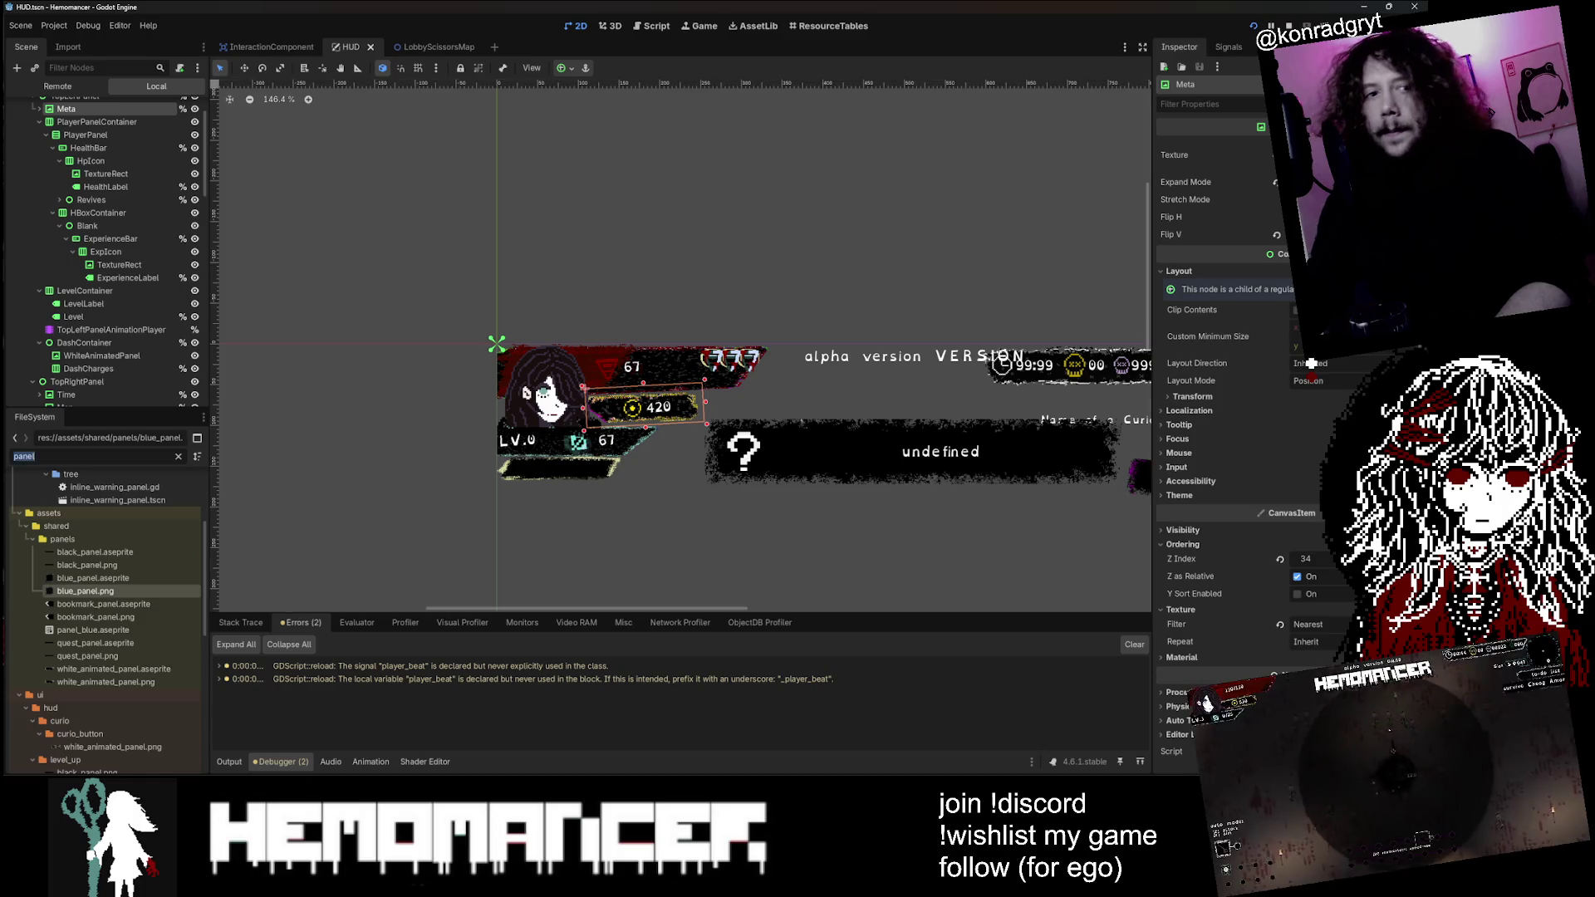
Step: Filter FileSystem for 'new_meta' and open new_metabar.aseprite in Aseprite
text(new_meta)
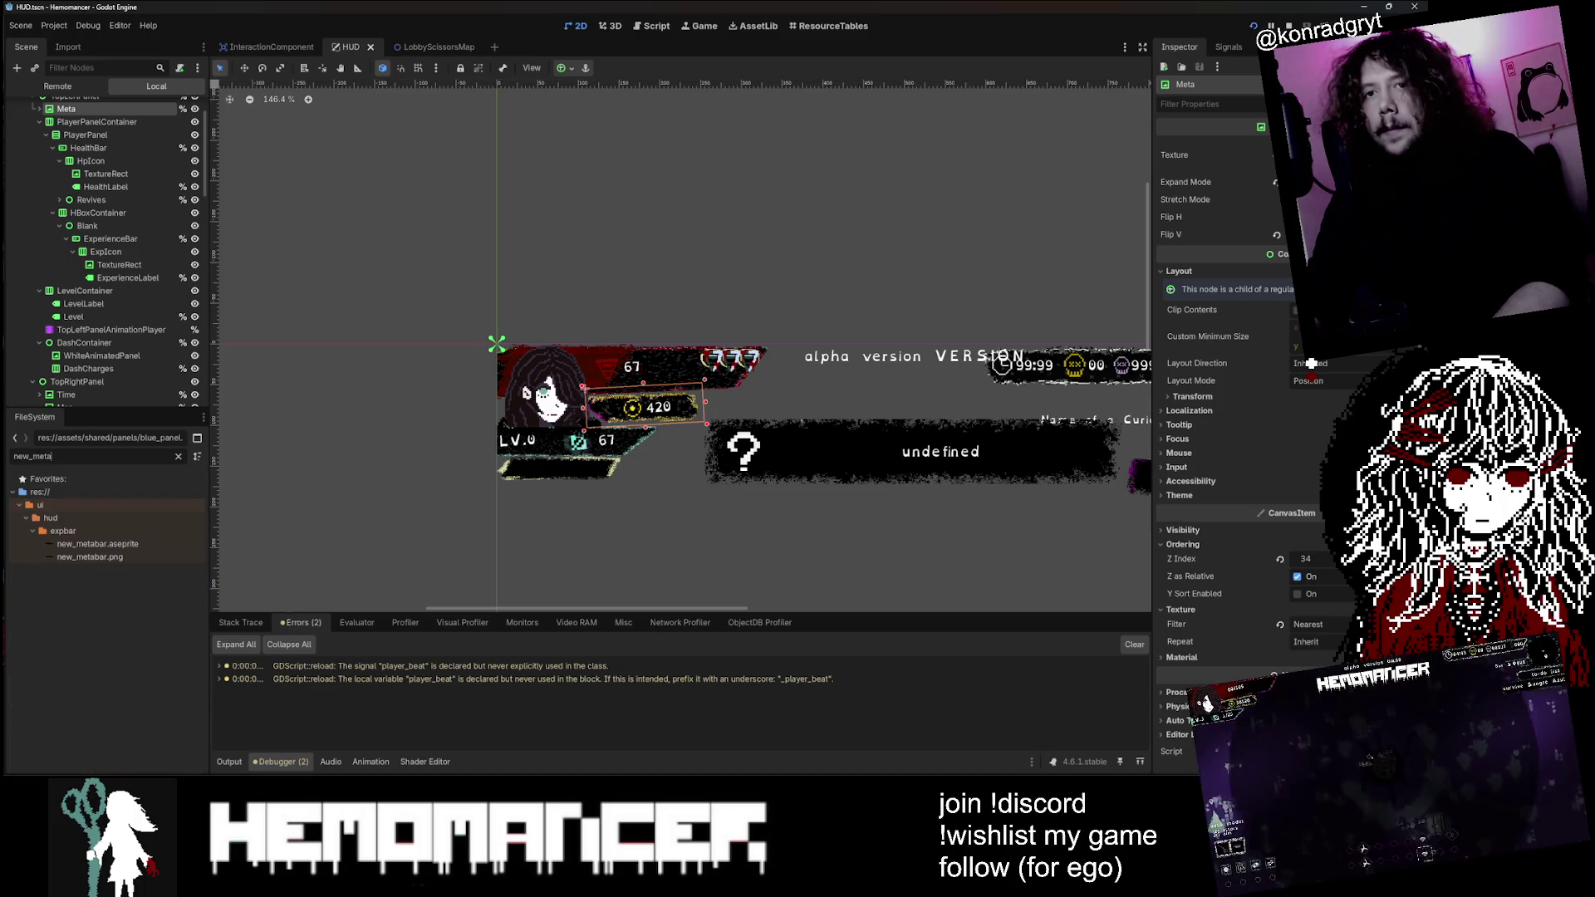
click(84, 543)
right_click(80, 543)
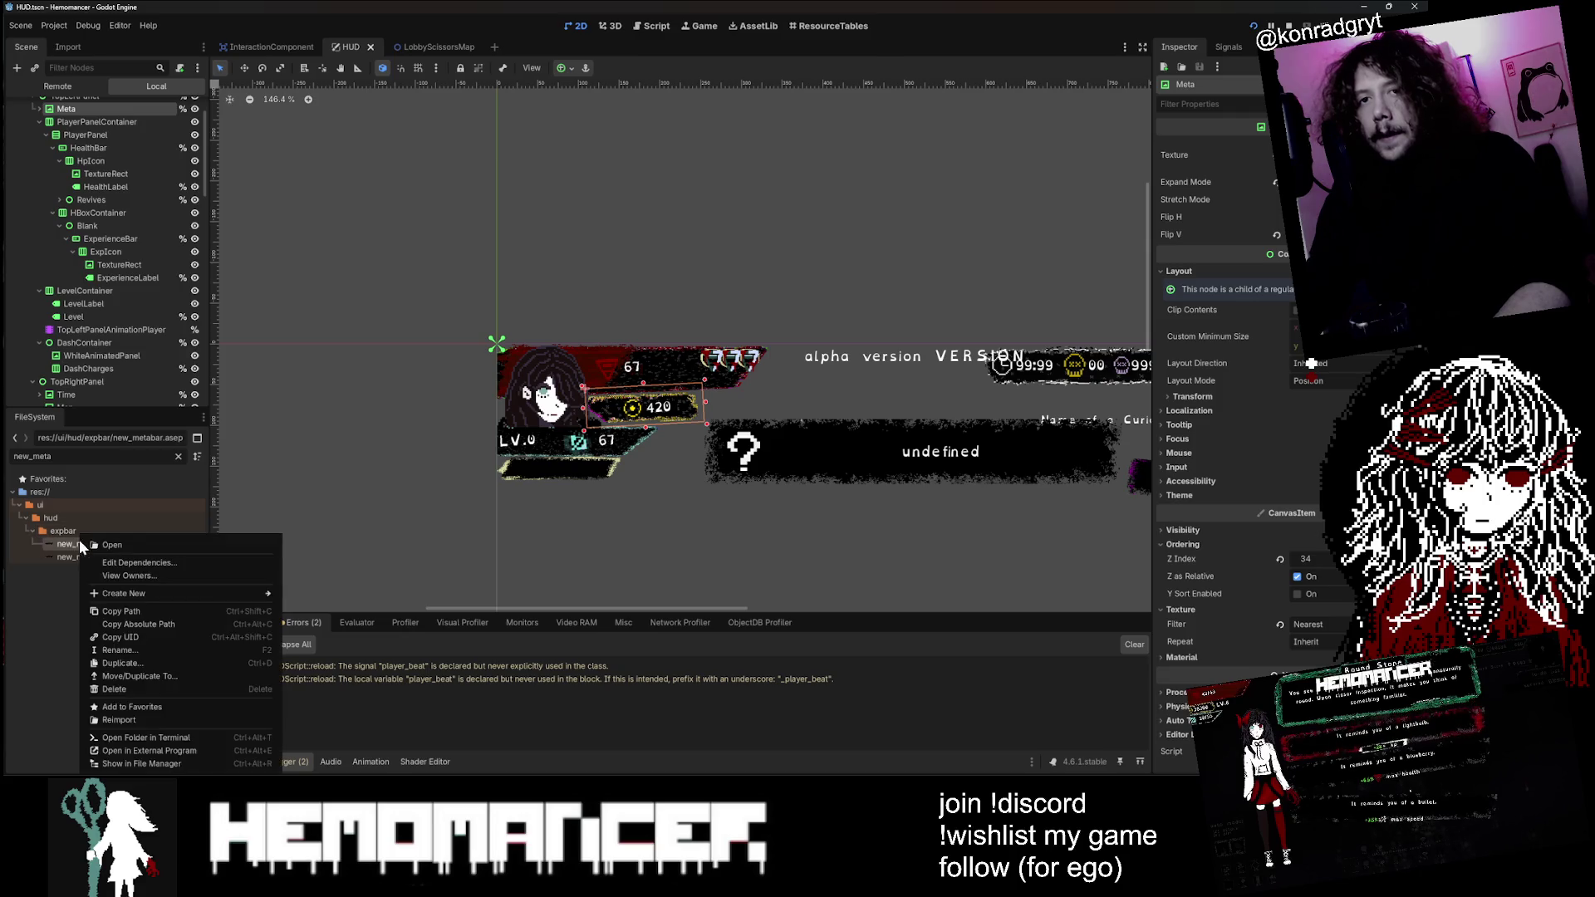
click(266, 752)
scroll(986, 291, up, 3)
Step: Select a rectangle of new_metabar's black interior with the Rectangular Marquee
mouse_move(1093, 384)
mouse_down()
mouse_move(1230, 339)
mouse_move(1101, 330)
mouse_up()
scroll(1230, 339, down, 1)
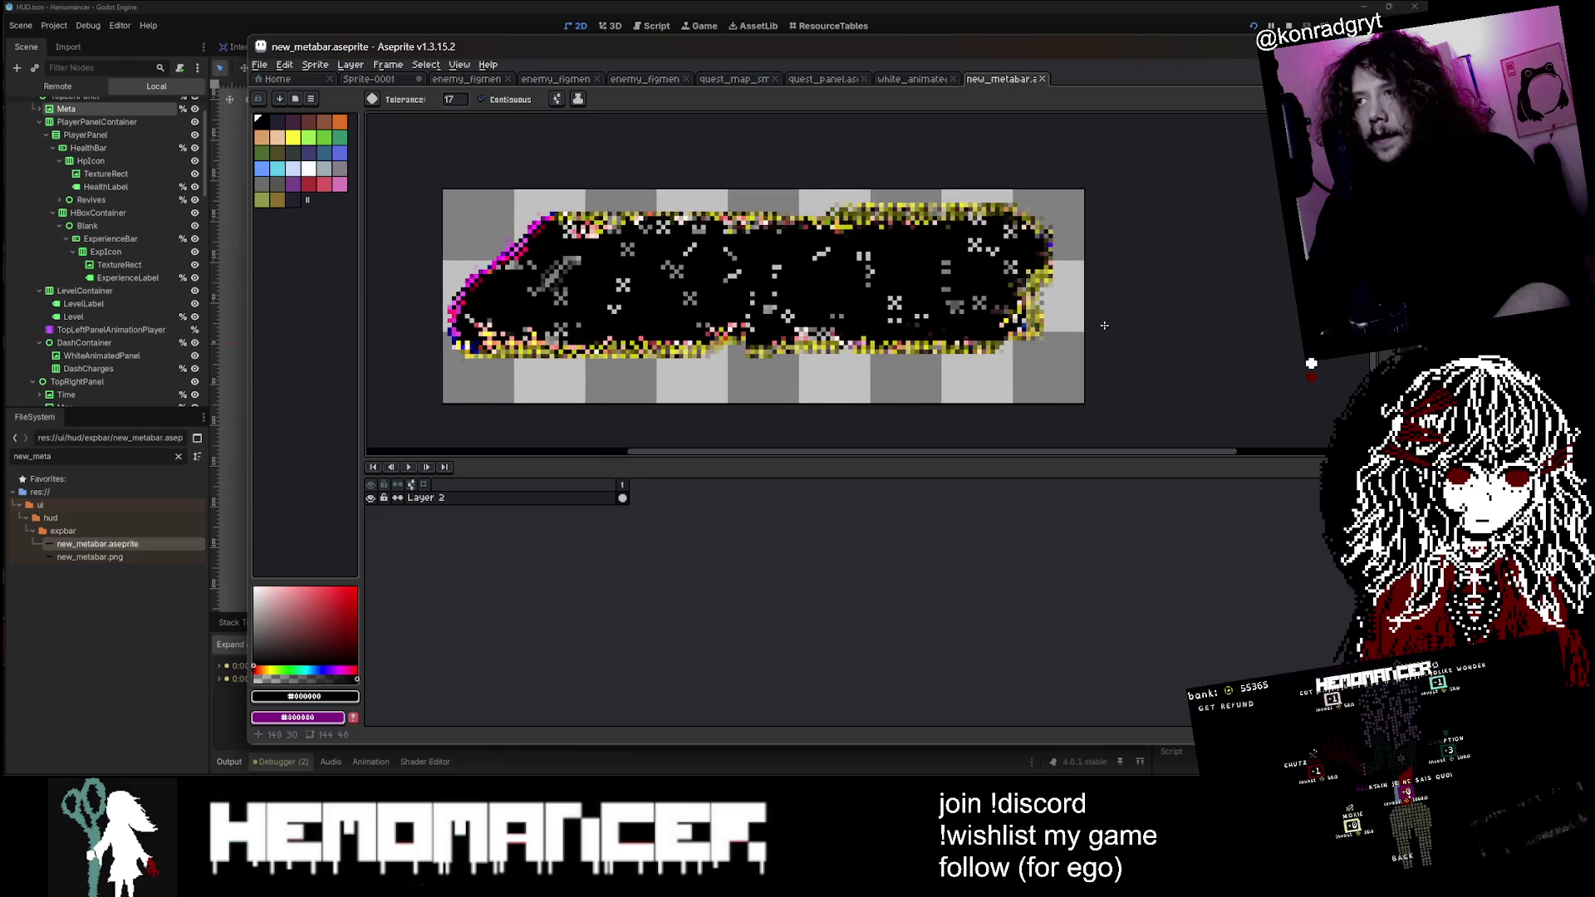
click(1338, 120)
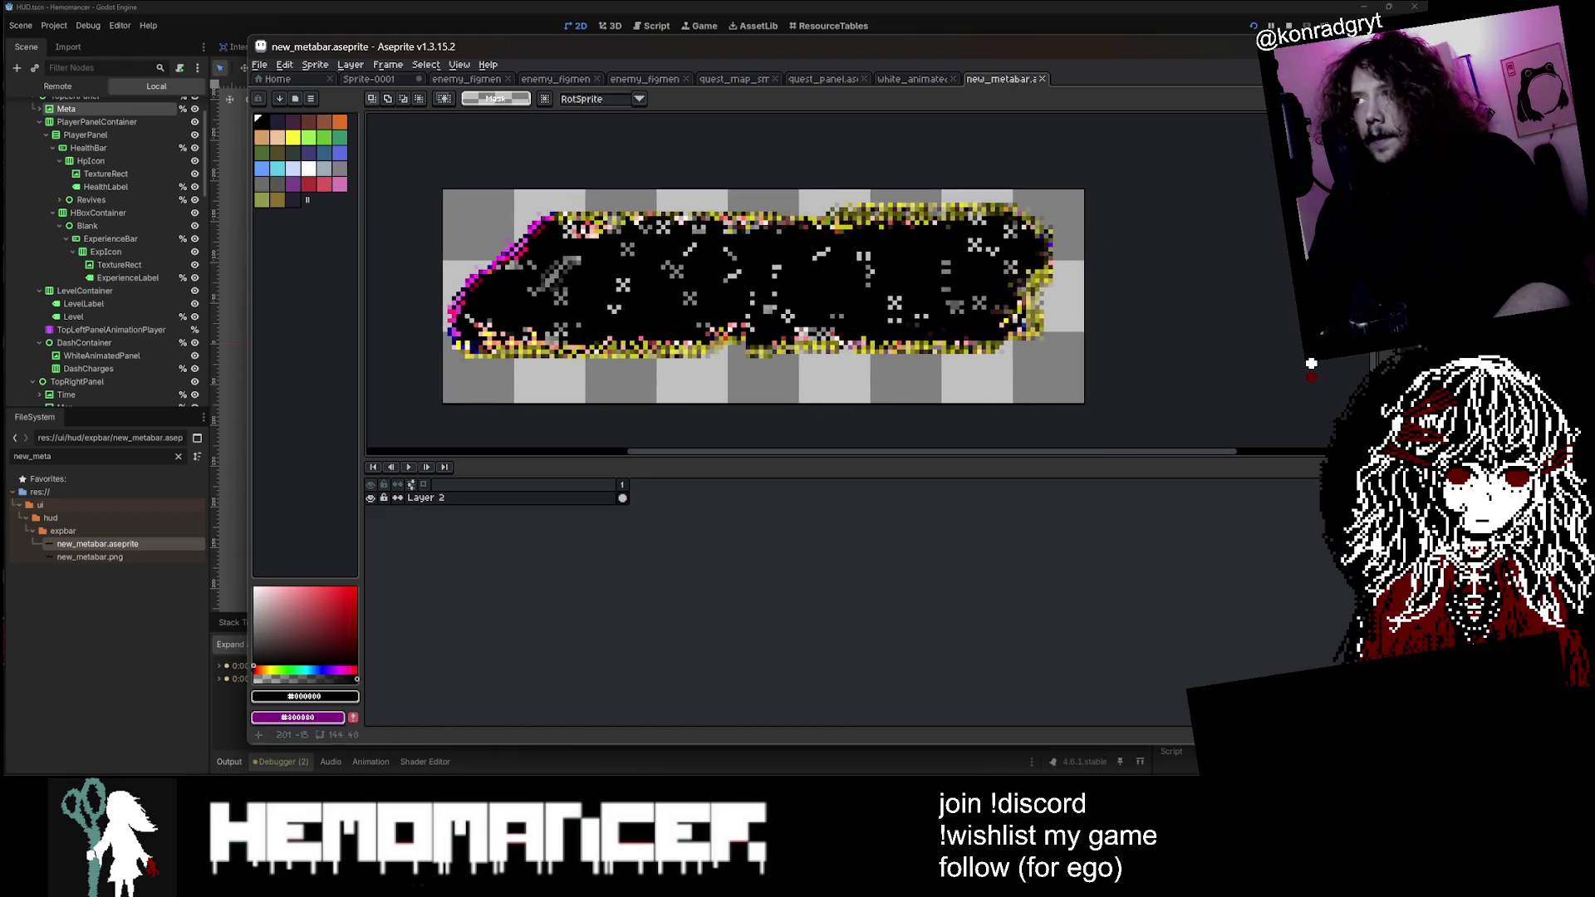
scroll(680, 289, up, 1)
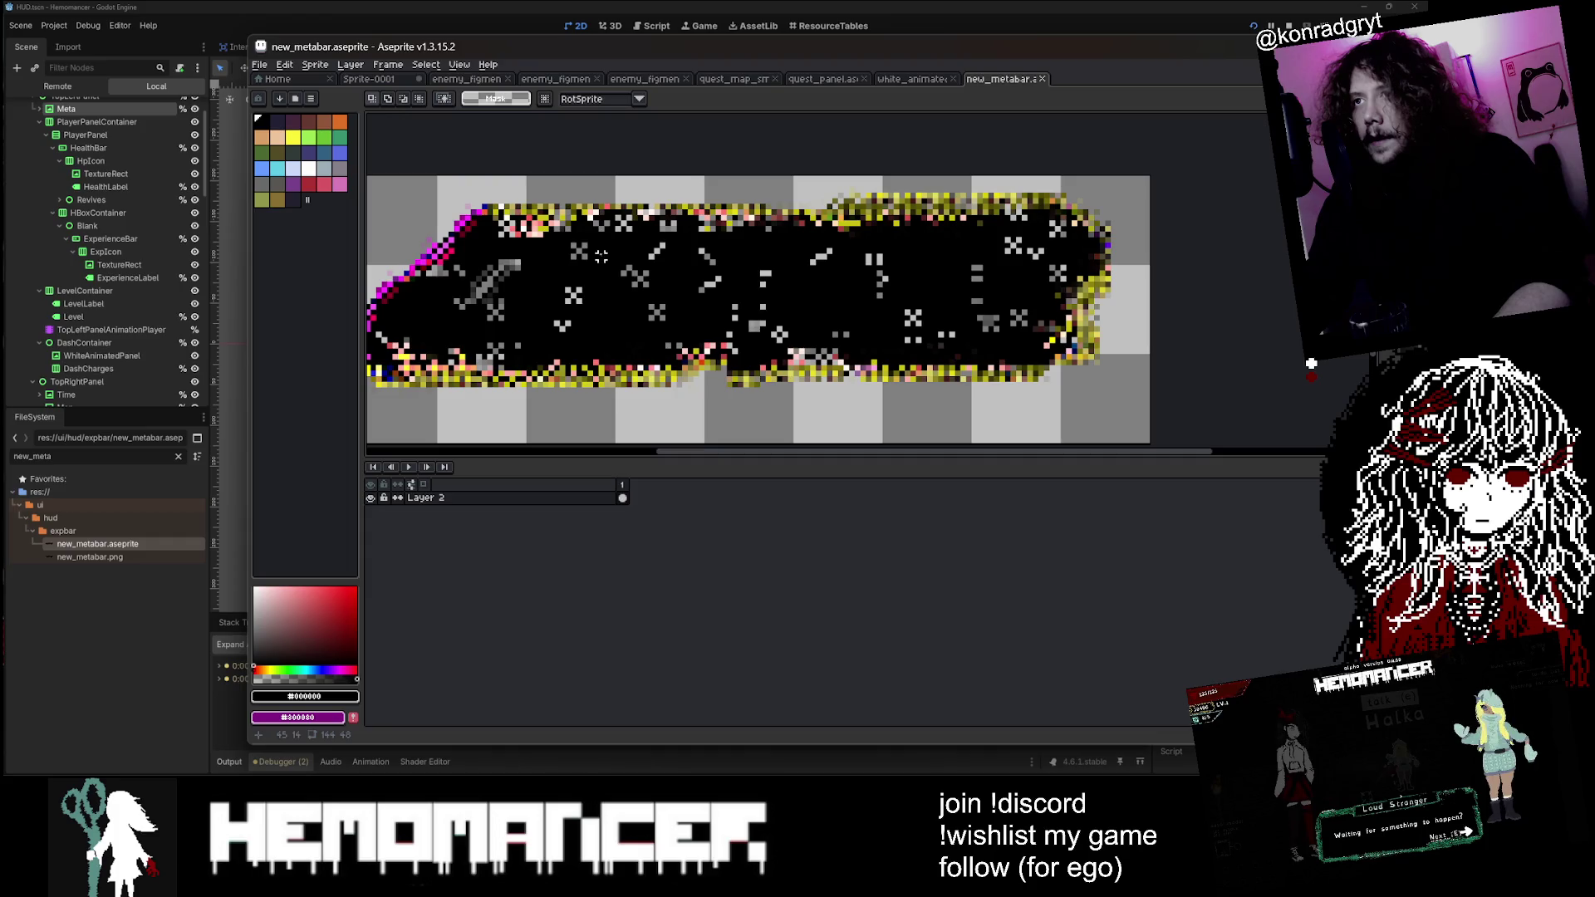
mouse_move(562, 246)
mouse_down()
mouse_move(855, 324)
mouse_move(1044, 330)
mouse_up()
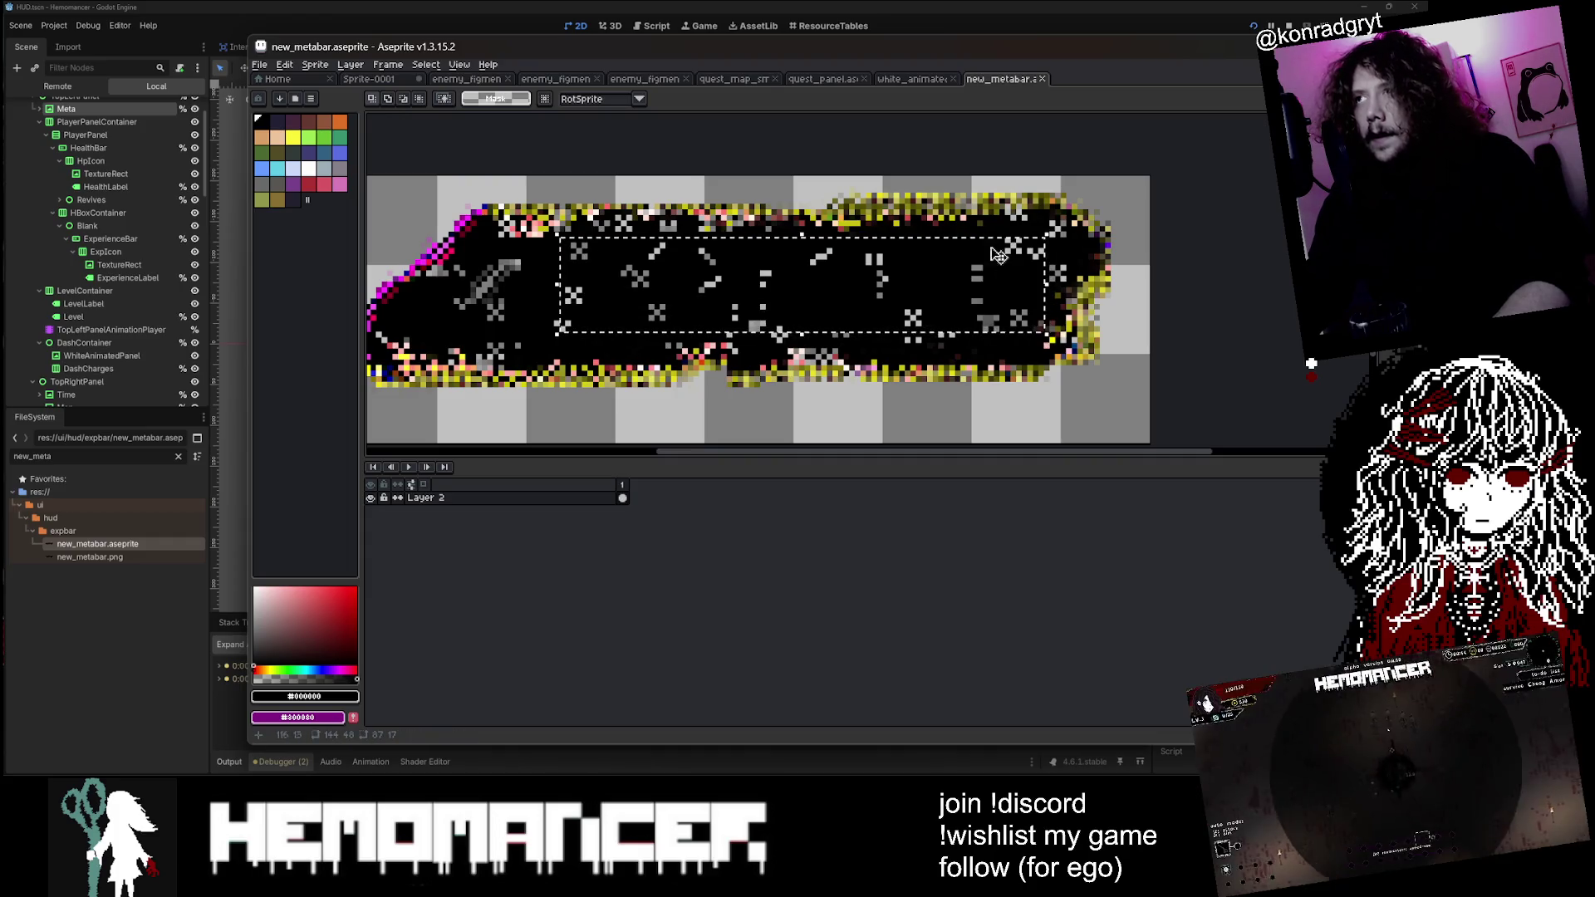
Step: In quest_panel, erase a band across the black interior, discarding a trial paste of the metabar block
click(827, 79)
scroll(701, 277, up, 3)
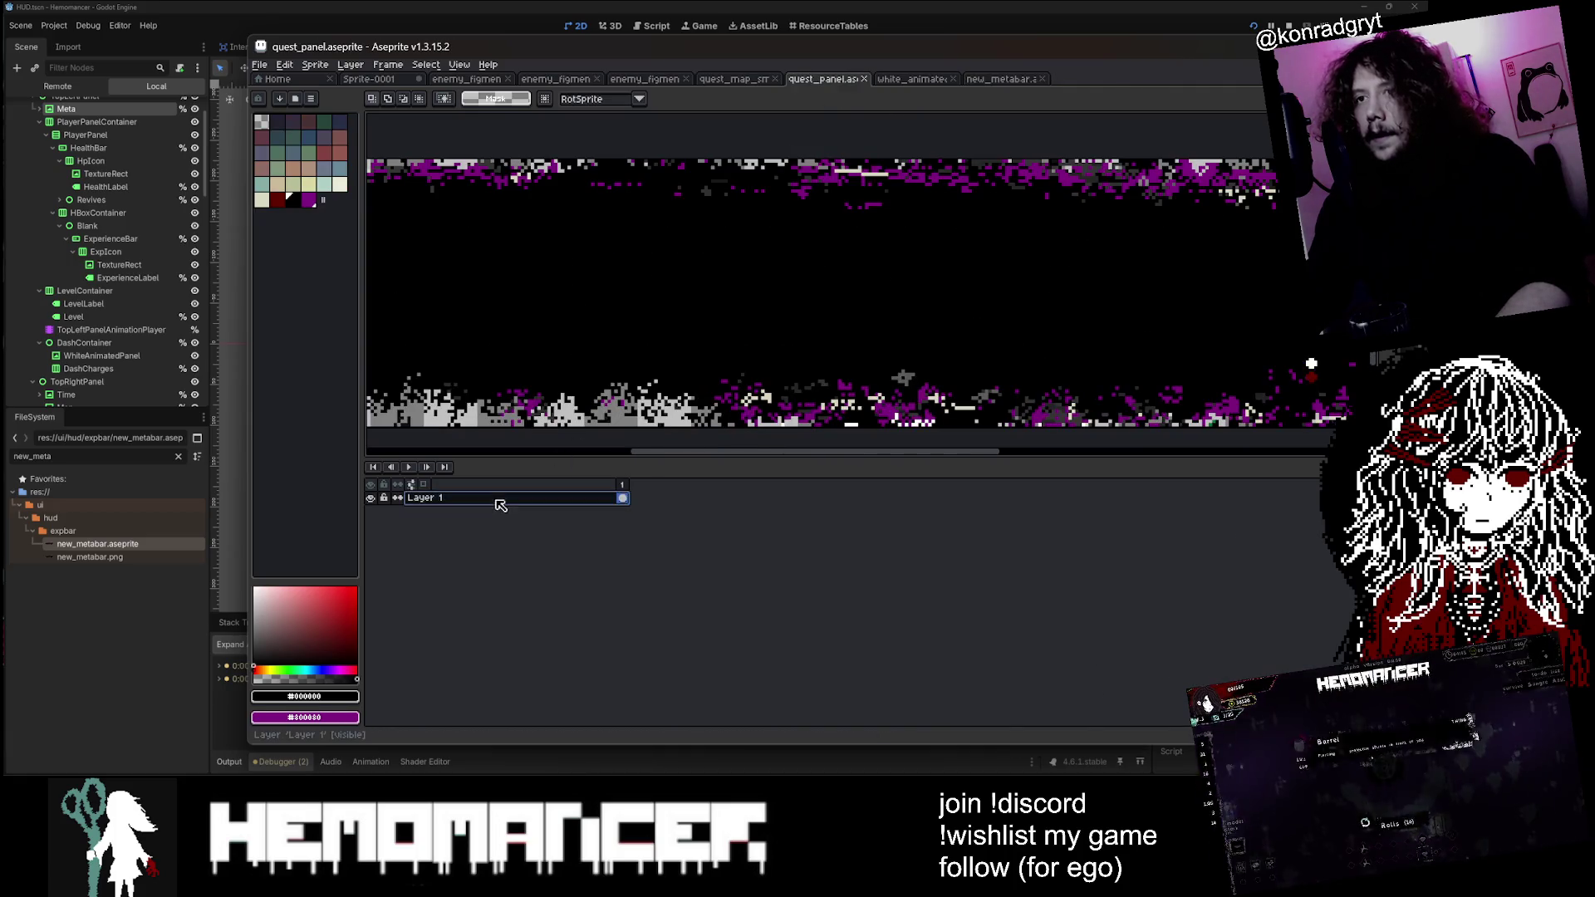
key(e)
mouse_move(563, 246)
mouse_down()
mouse_move(548, 274)
mouse_move(742, 271)
mouse_up()
key(ctrl+v)
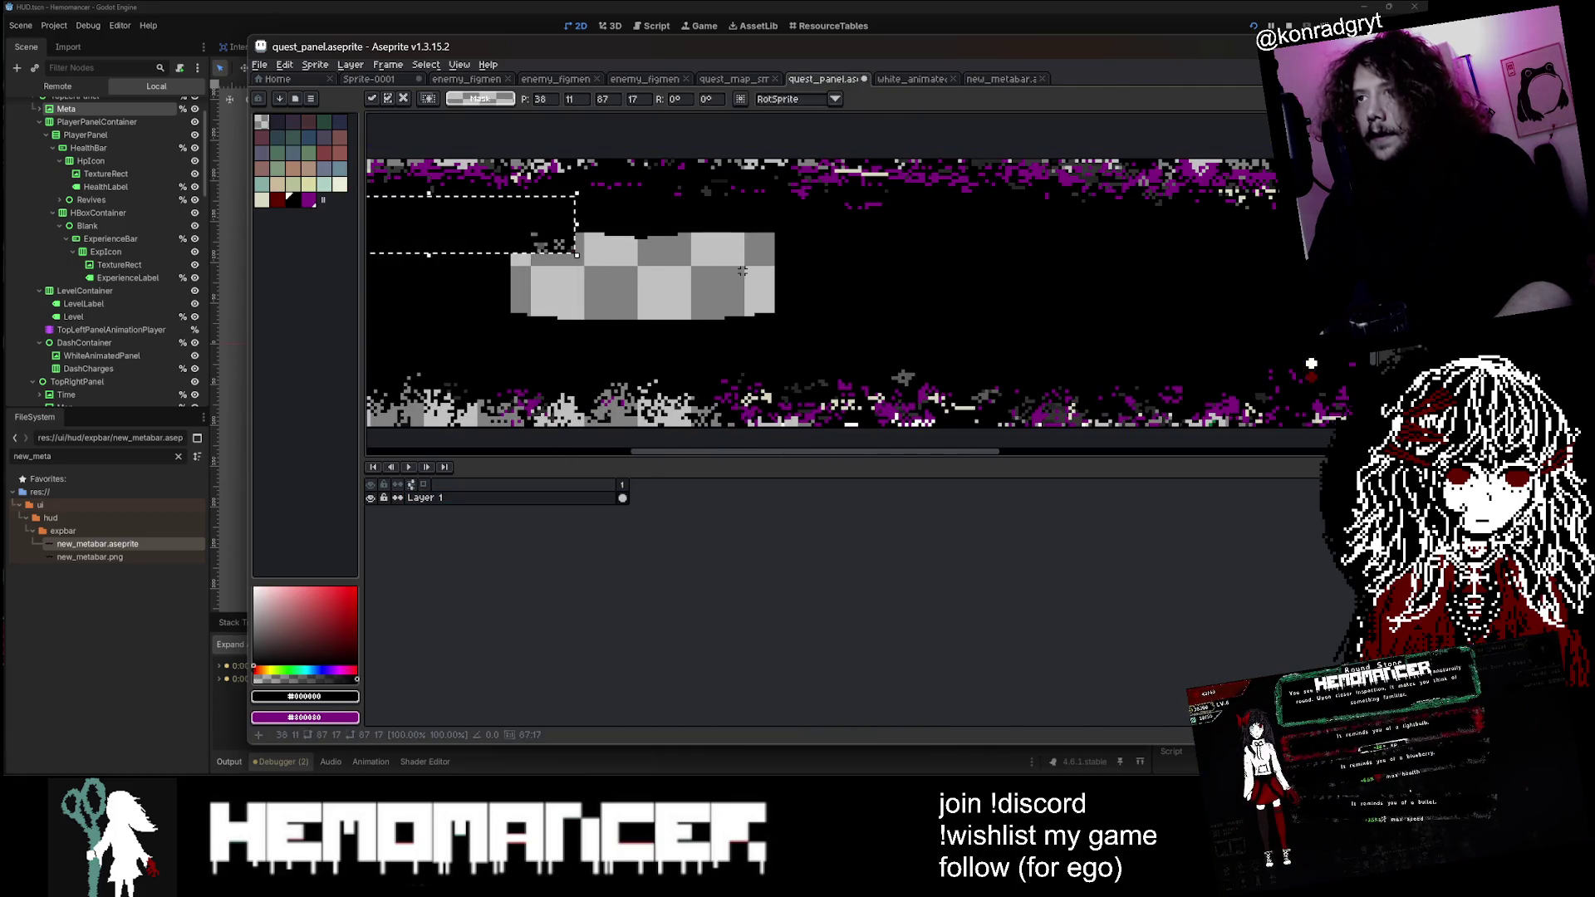
mouse_move(555, 247)
mouse_down()
mouse_move(664, 274)
mouse_move(523, 272)
mouse_move(569, 305)
mouse_move(823, 283)
mouse_move(683, 274)
mouse_up()
key(Escape)
scroll(721, 288, left, 2)
scroll(721, 288, down, 2)
key(Escape)
Step: Extend the erased band almost to the right edge, clearing the remaining black strip
mouse_move(953, 274)
mouse_down()
mouse_move(787, 280)
mouse_move(941, 305)
mouse_move(1255, 310)
mouse_move(1119, 290)
mouse_up()
click(733, 286)
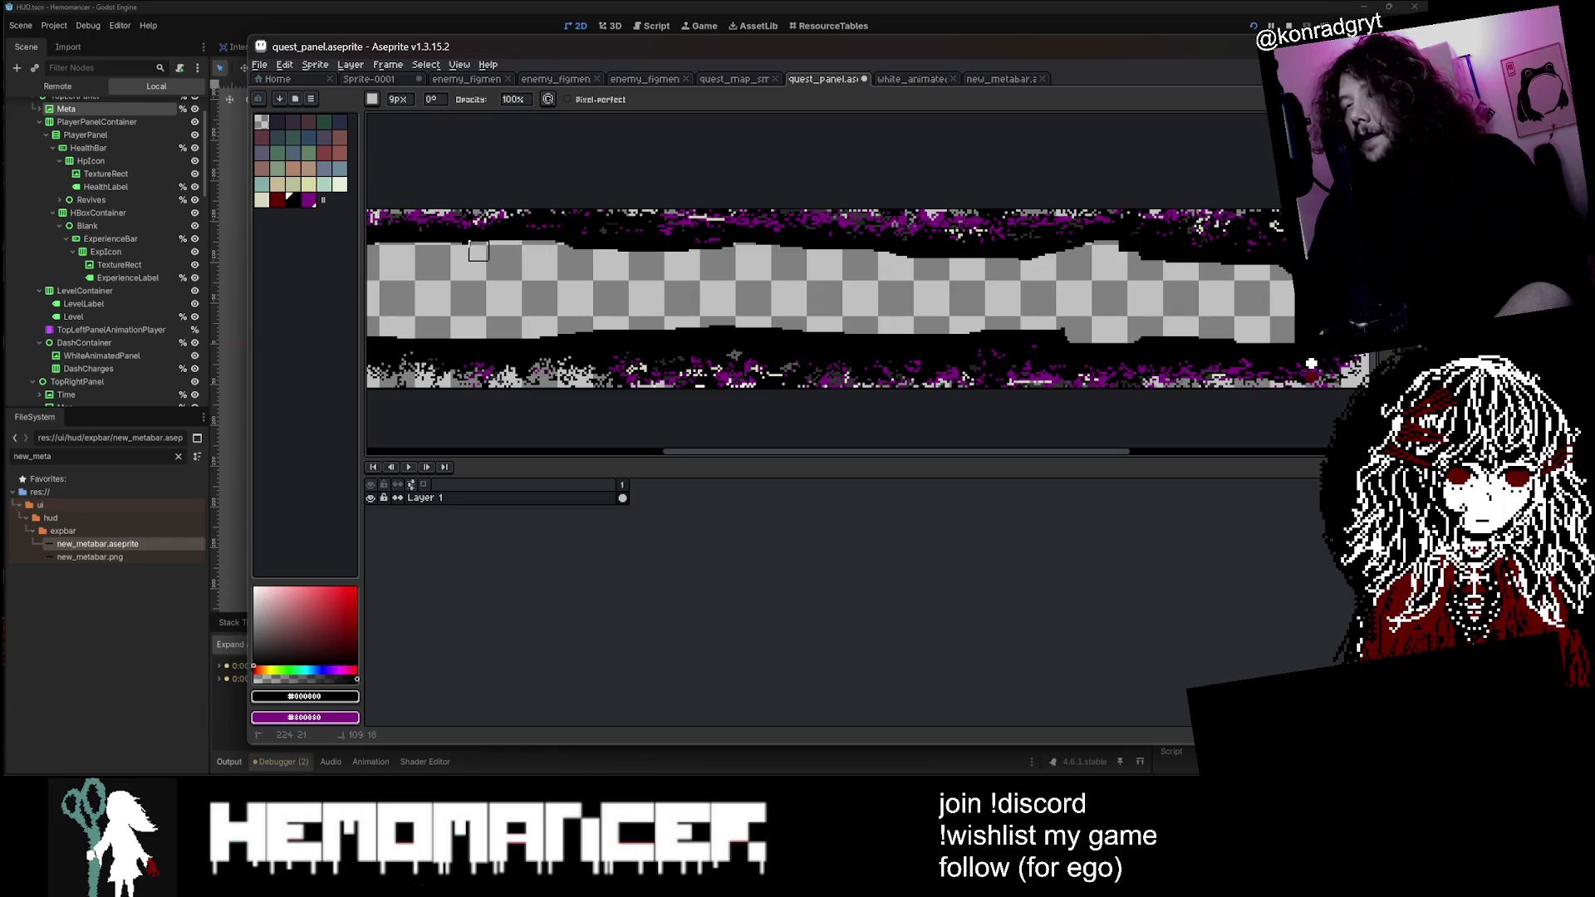
scroll(478, 251, left, 5)
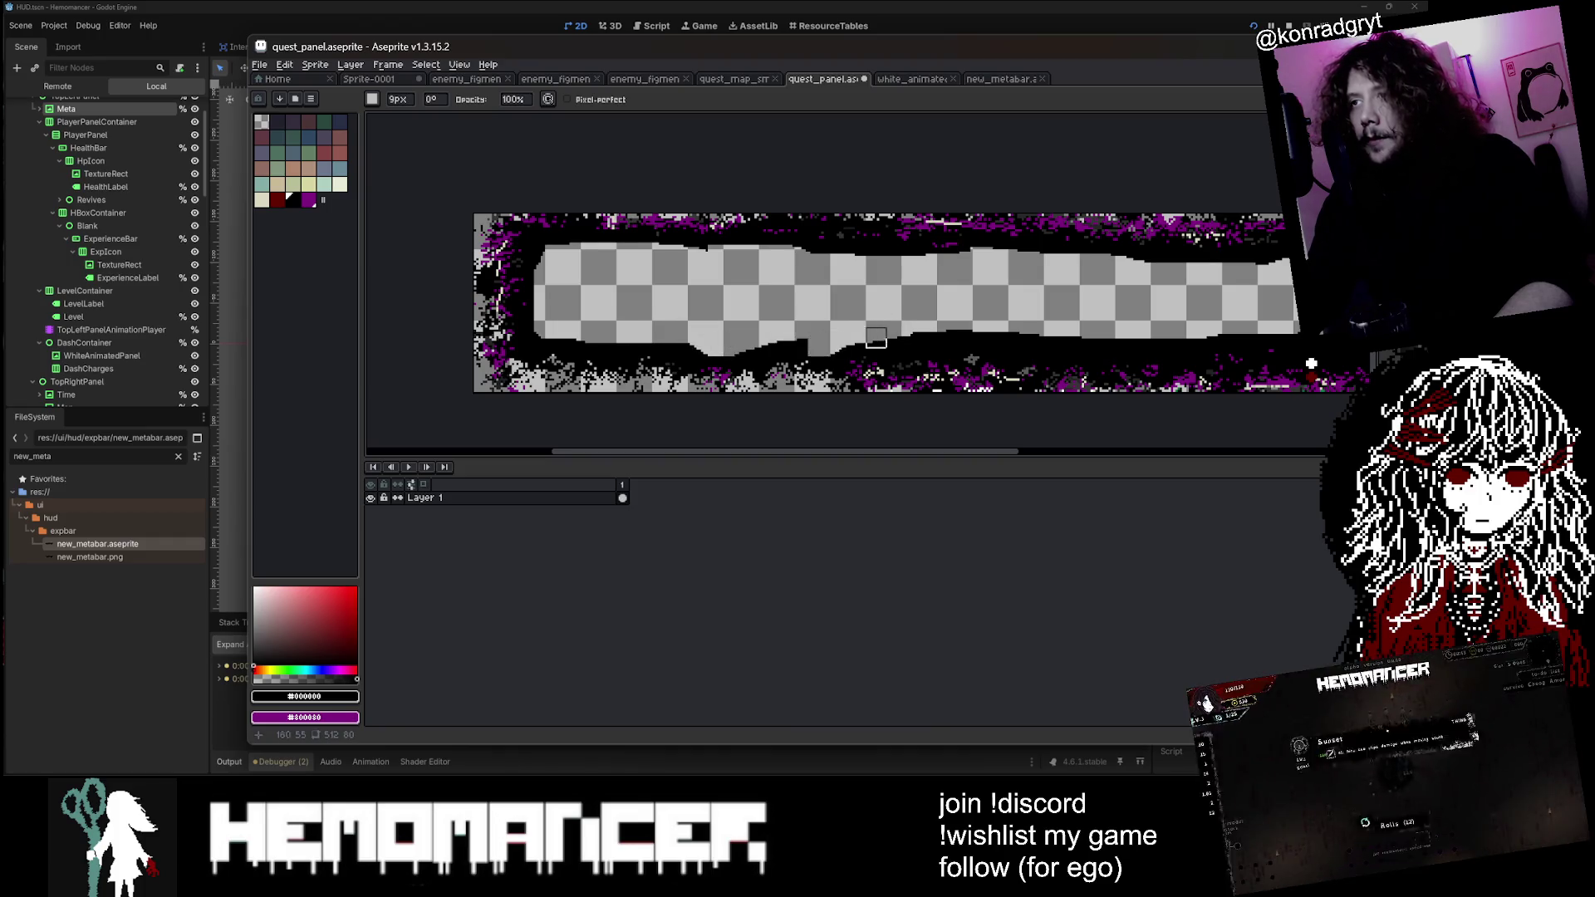
scroll(876, 338, up, 3)
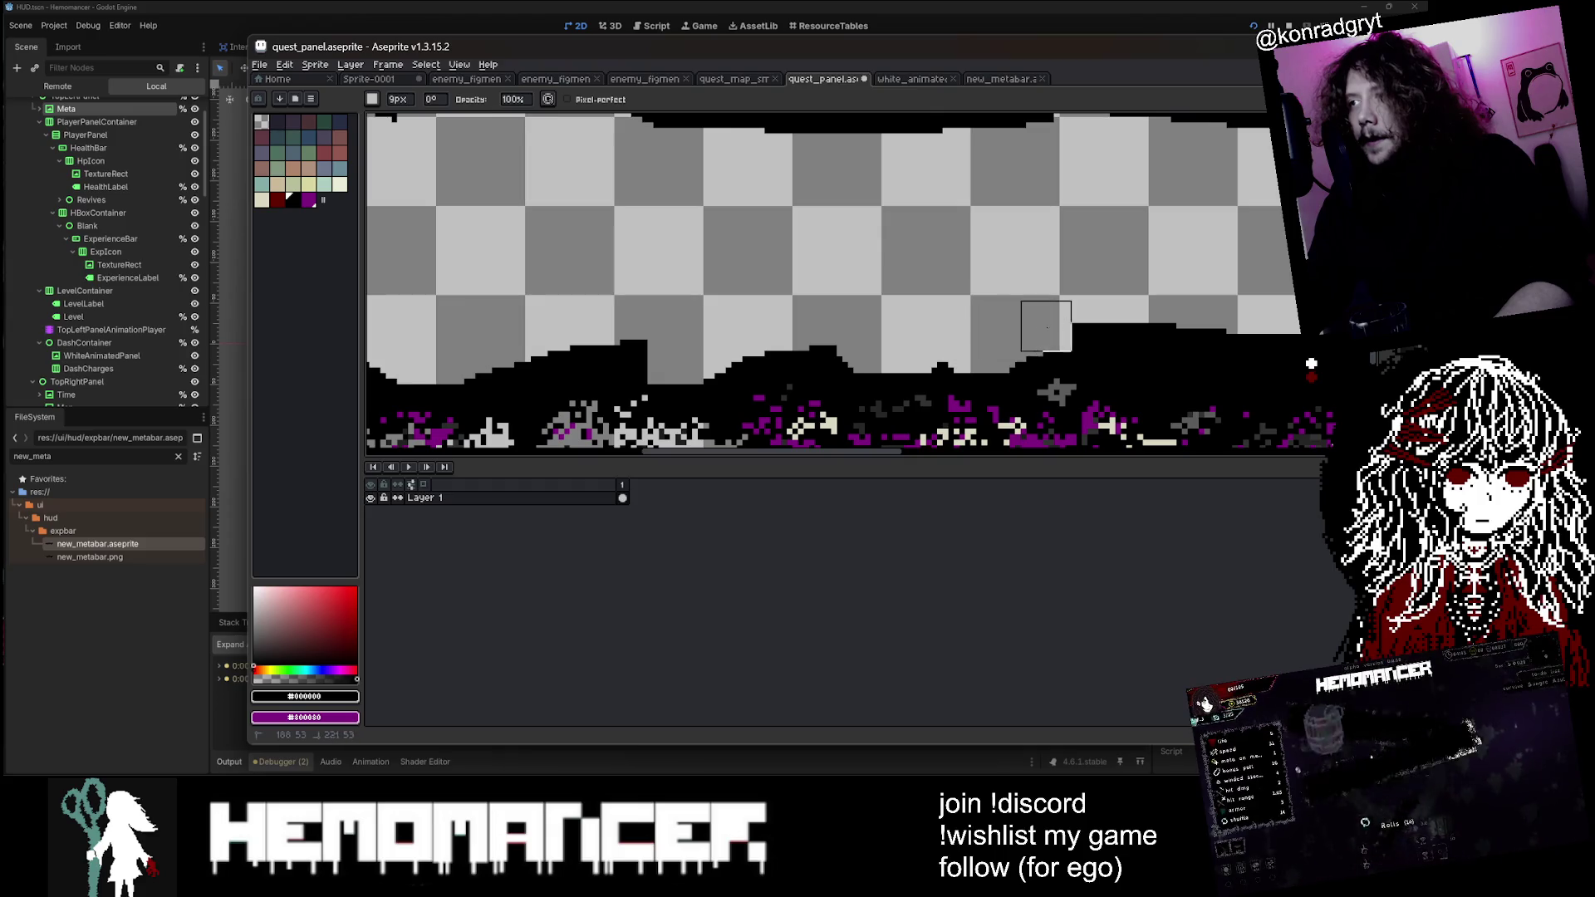
scroll(1150, 266, down, 1)
mouse_move(694, 267)
mouse_down()
mouse_move(1004, 281)
mouse_move(1153, 263)
mouse_up()
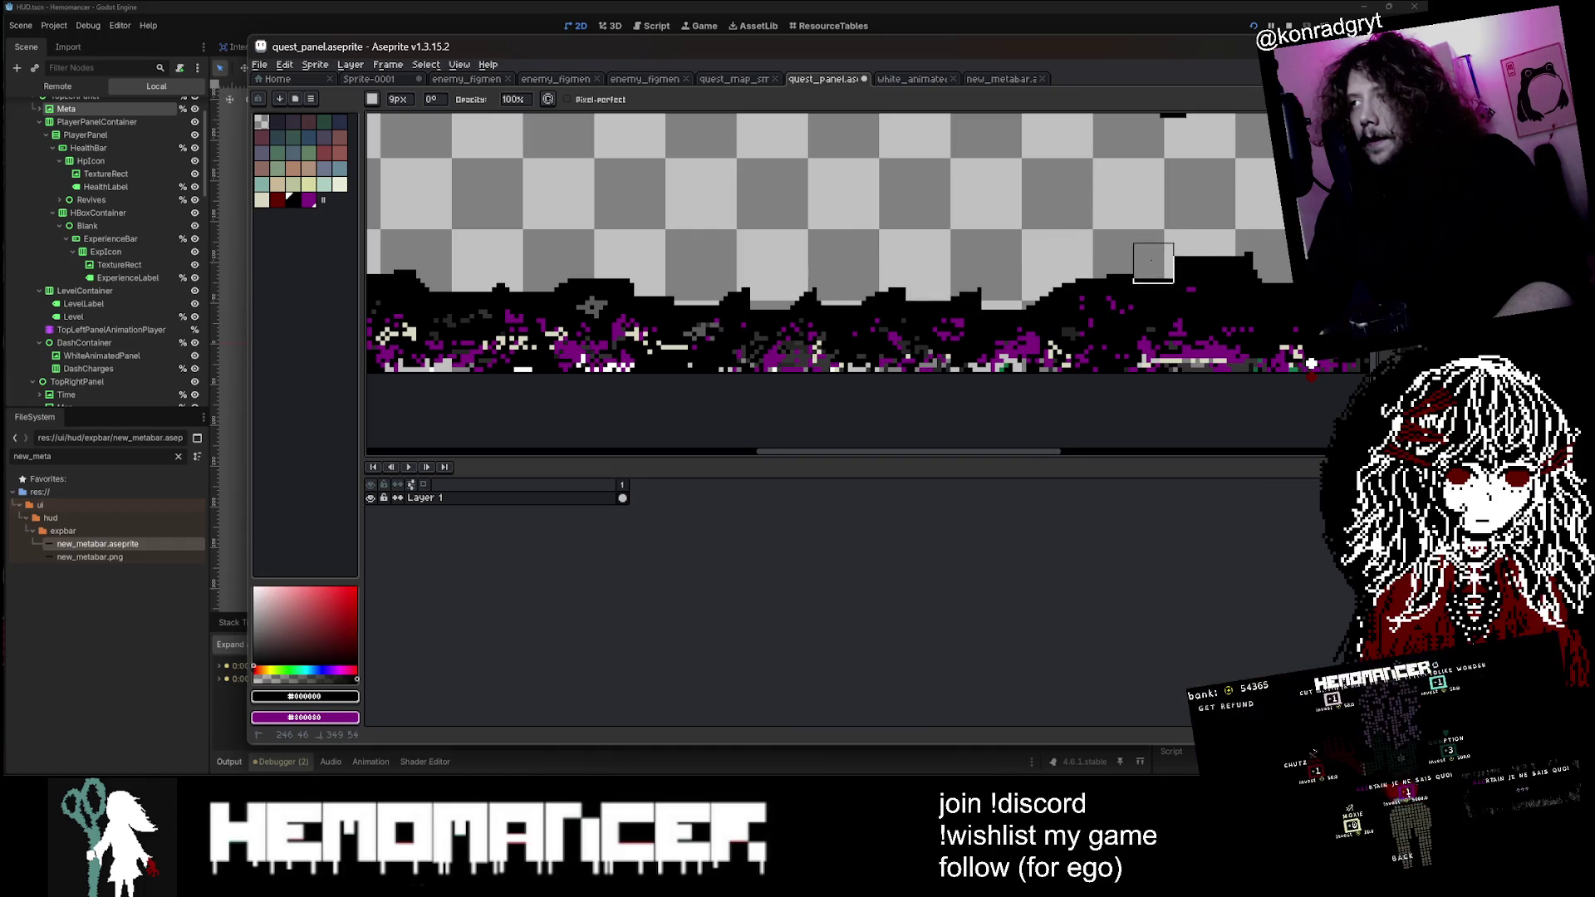
scroll(1154, 263, down, 1)
Step: Try clearing the black border by colour (undone), then paste the 87x17 block left over the panel
key(w)
scroll(1163, 263, down, 2)
click(1166, 263)
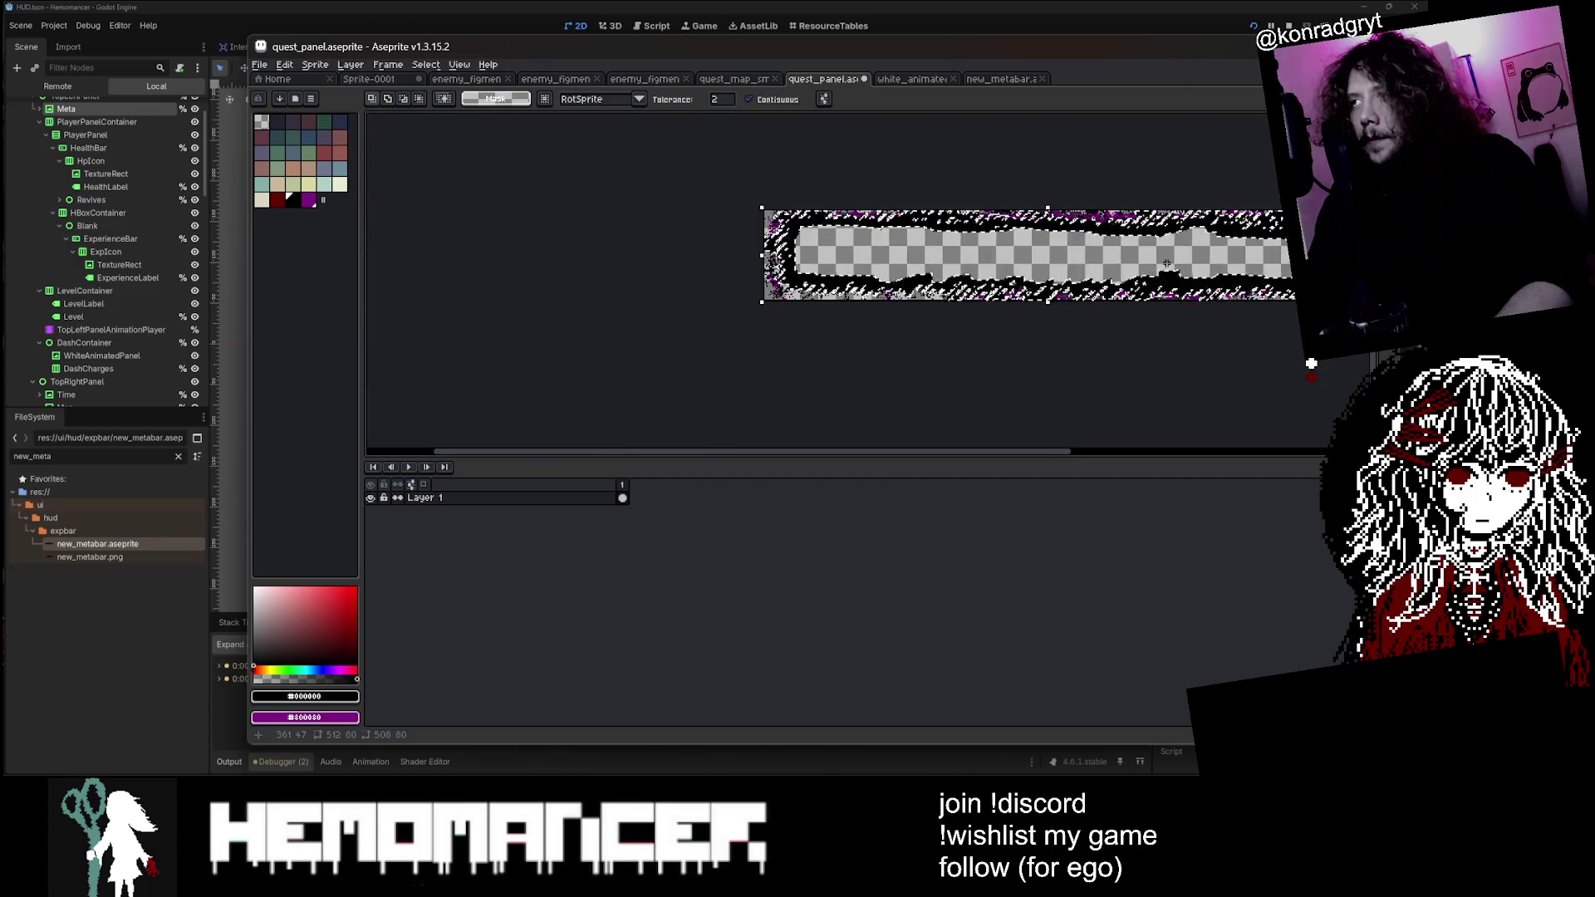
scroll(1166, 263, up, 2)
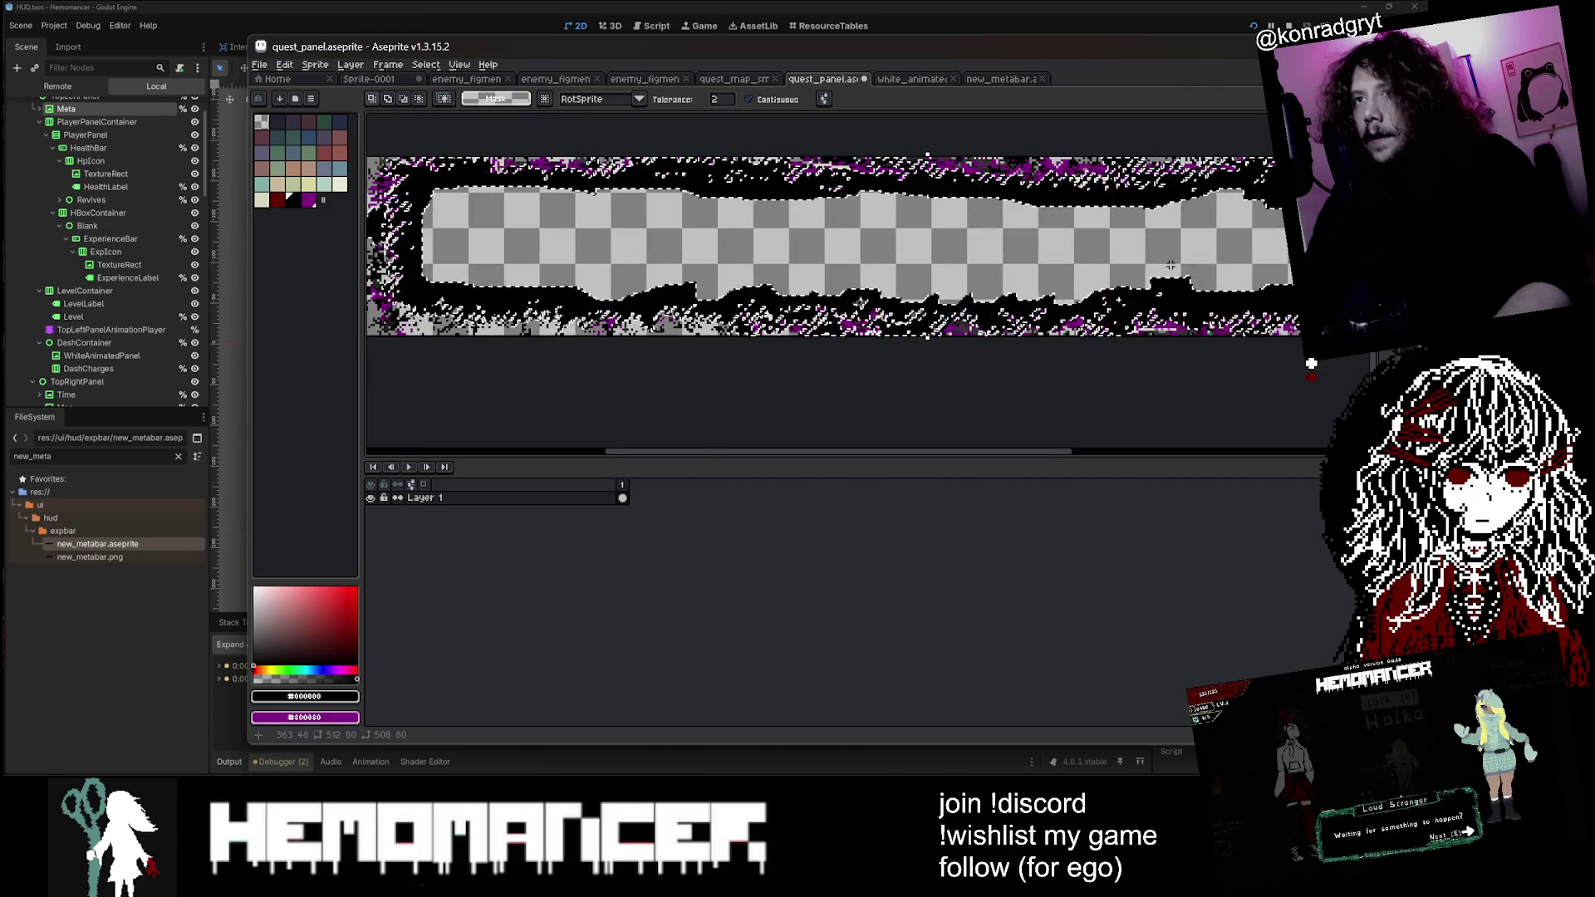
key(Delete)
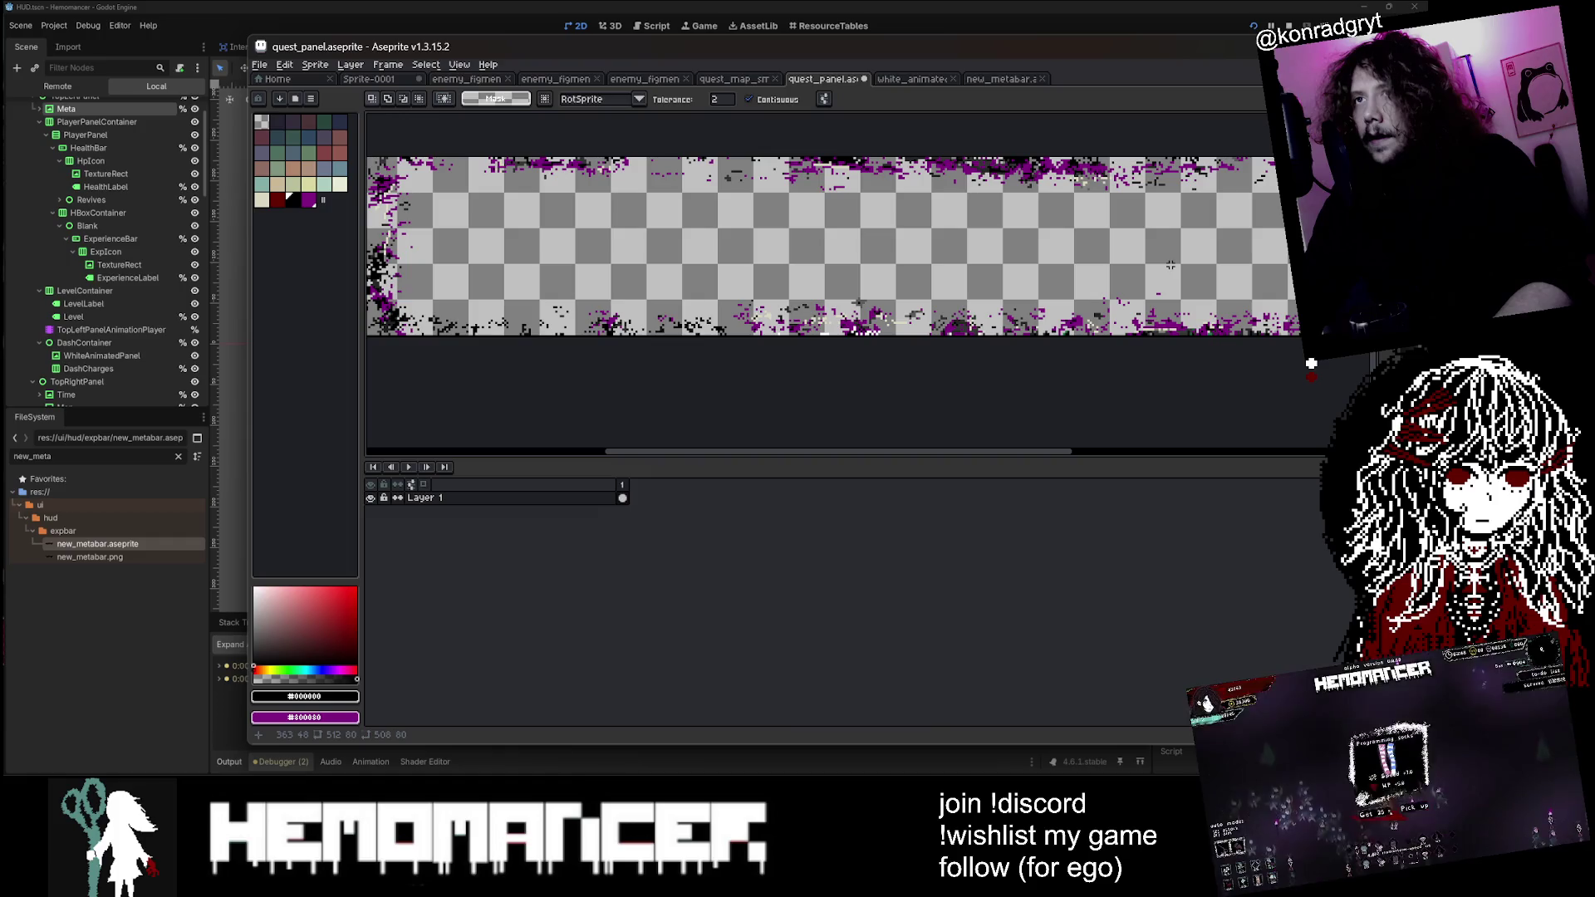
key(ctrl+z)
scroll(1163, 263, down, 2)
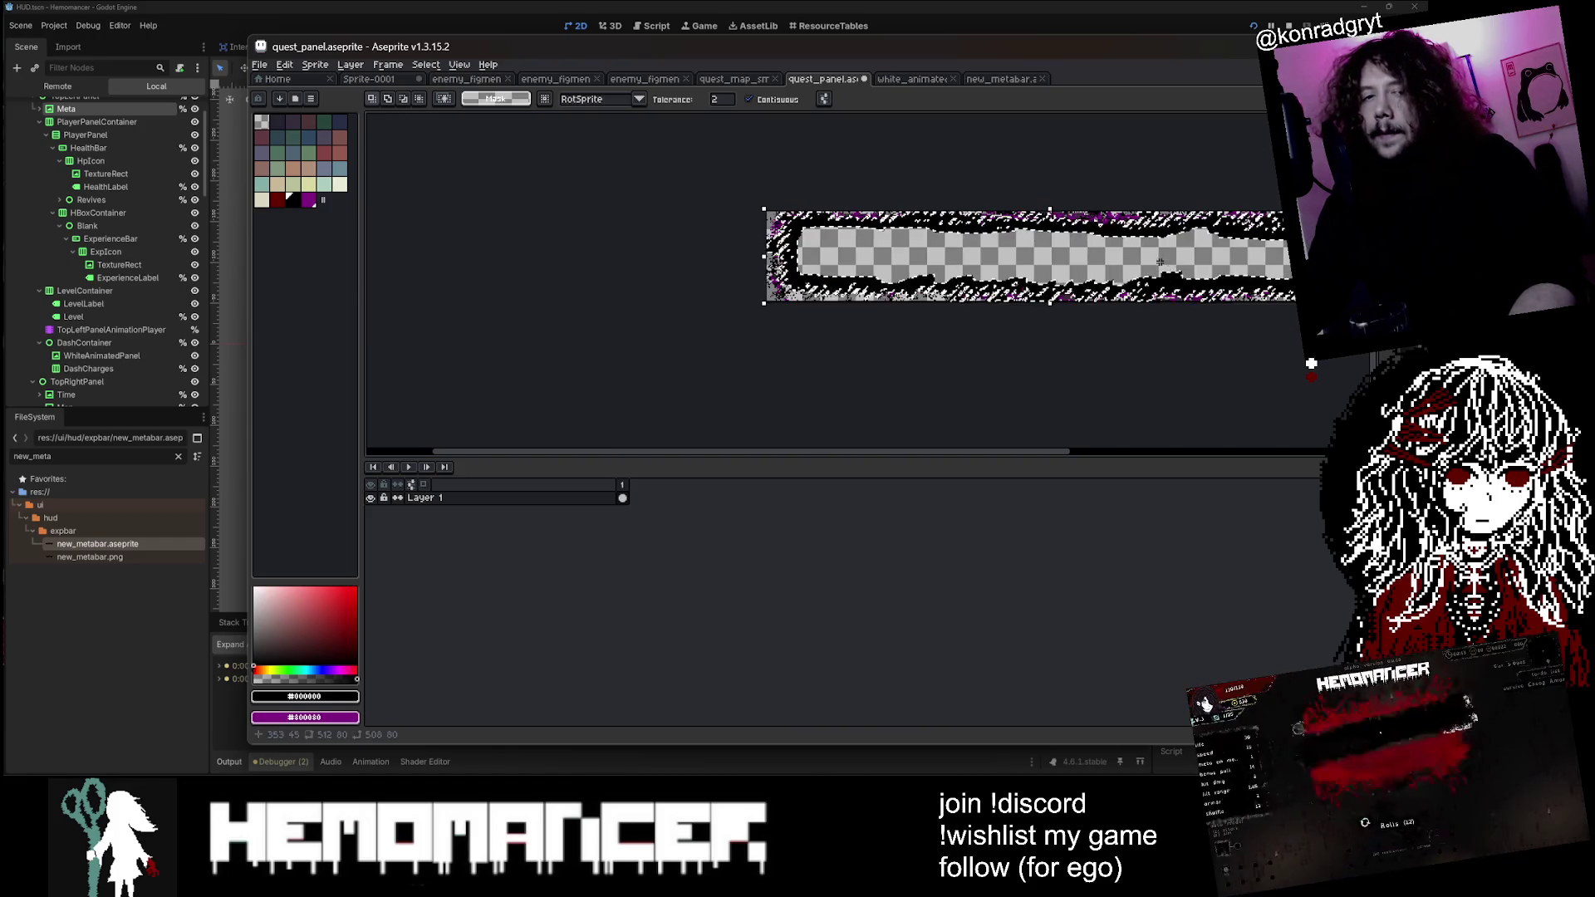
key(ctrl+v)
scroll(713, 231, up, 2)
mouse_move(713, 231)
mouse_down()
mouse_move(648, 240)
mouse_move(706, 312)
mouse_move(1038, 266)
mouse_move(893, 235)
mouse_up()
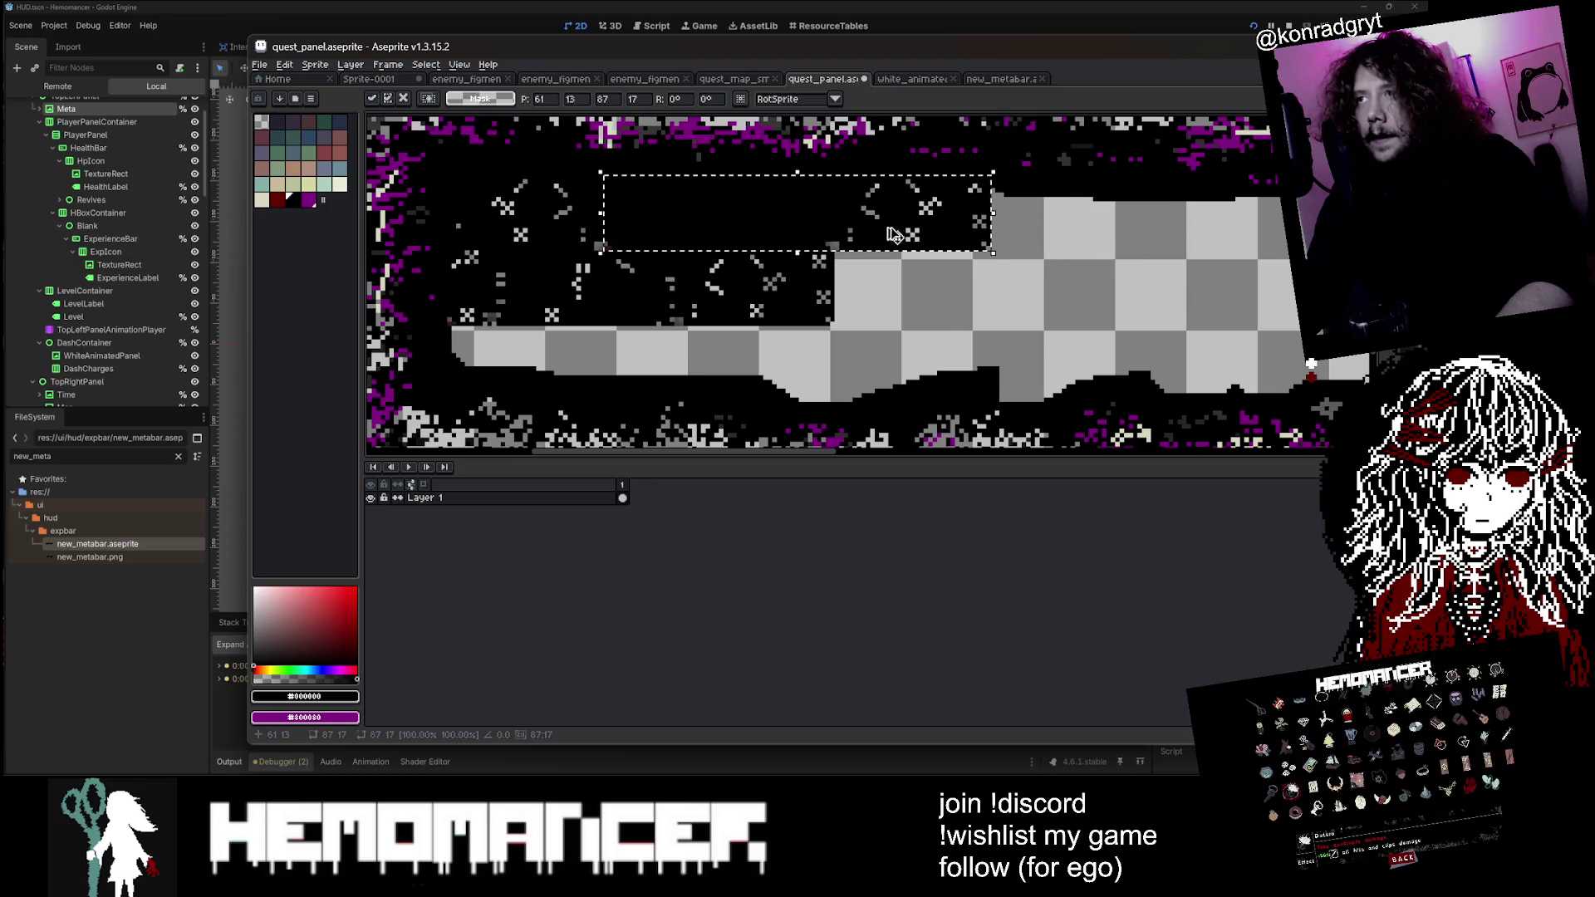
Step: Select a black panel area, stretch and shift it across the lower checkered gap, and commit
key(w)
click(906, 311)
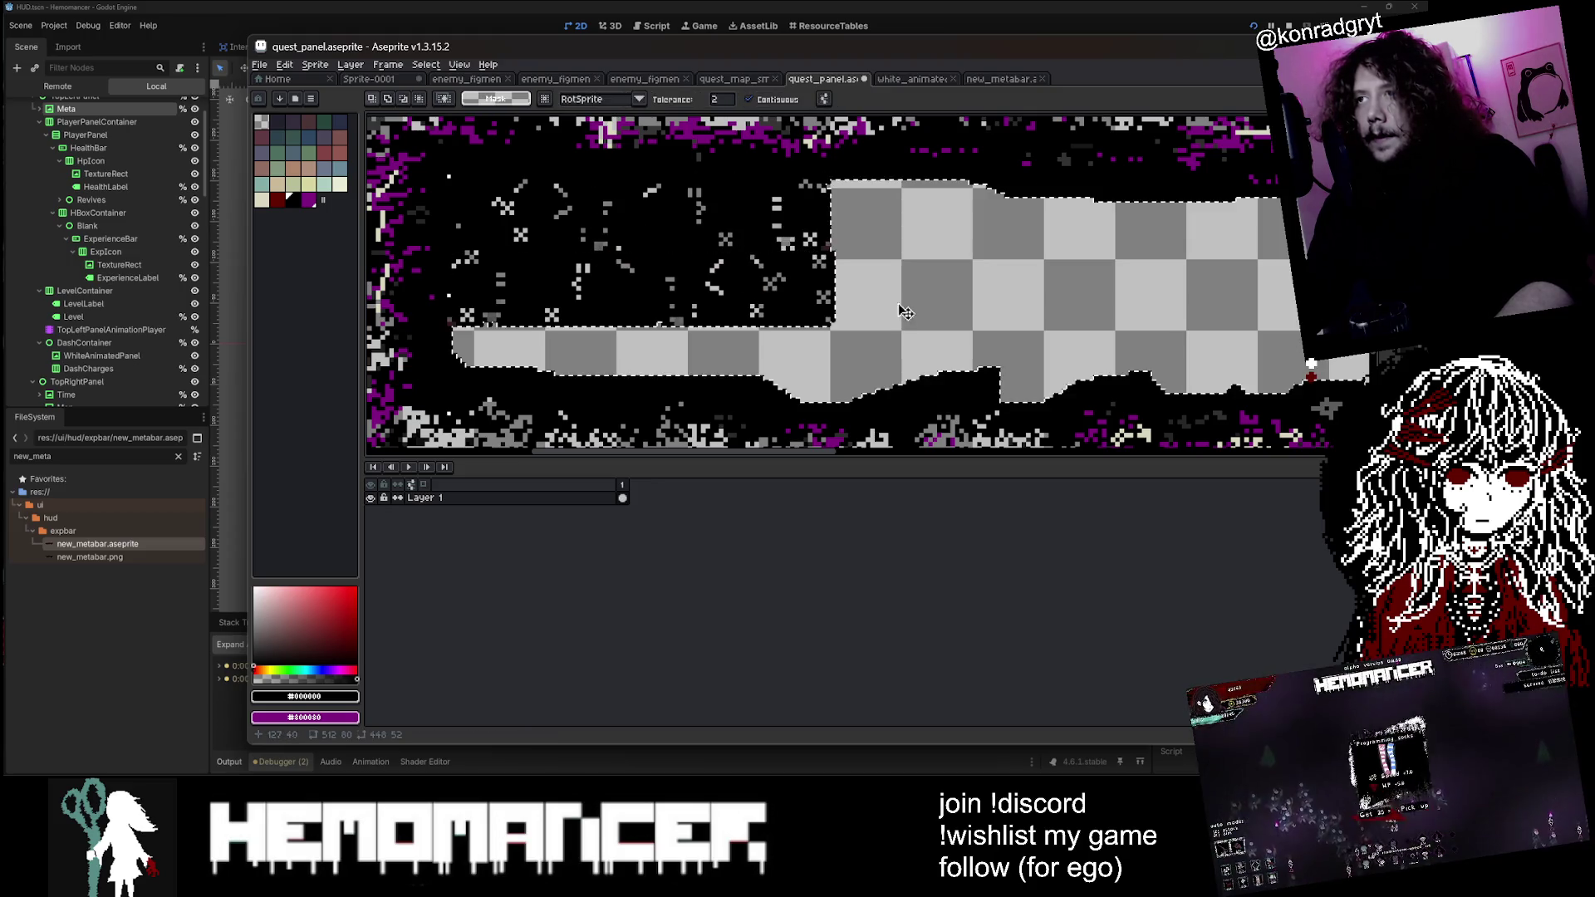
key(ctrl+d)
mouse_move(894, 350)
mouse_down()
mouse_move(665, 235)
mouse_move(467, 181)
mouse_up()
key(ctrl+t)
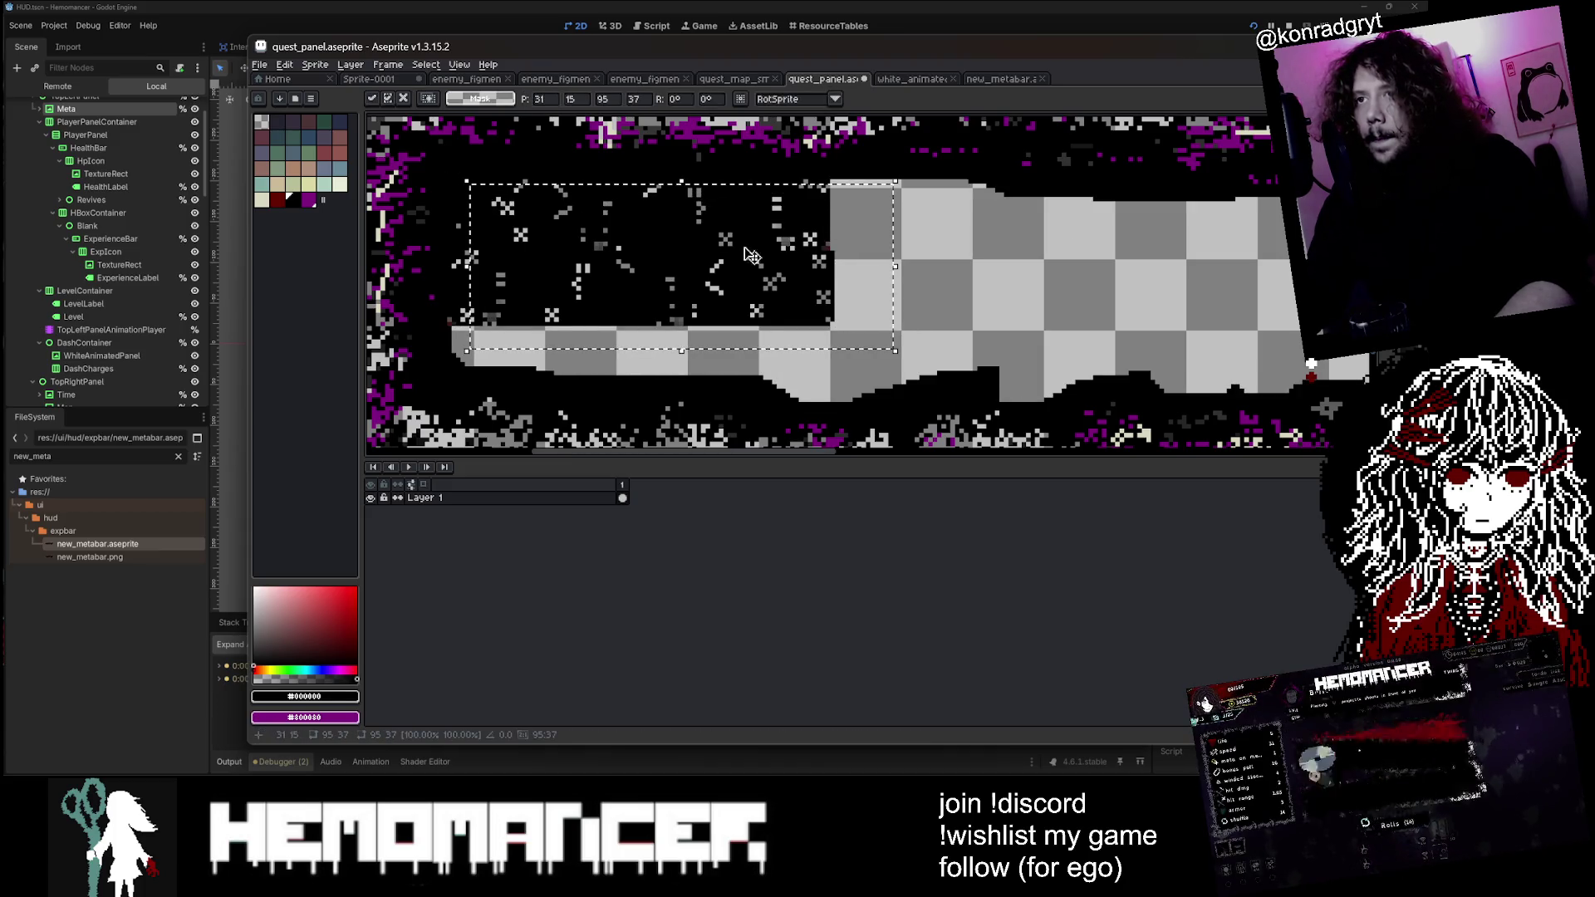
mouse_move(984, 281)
mouse_down()
mouse_move(434, 314)
mouse_move(449, 387)
mouse_up()
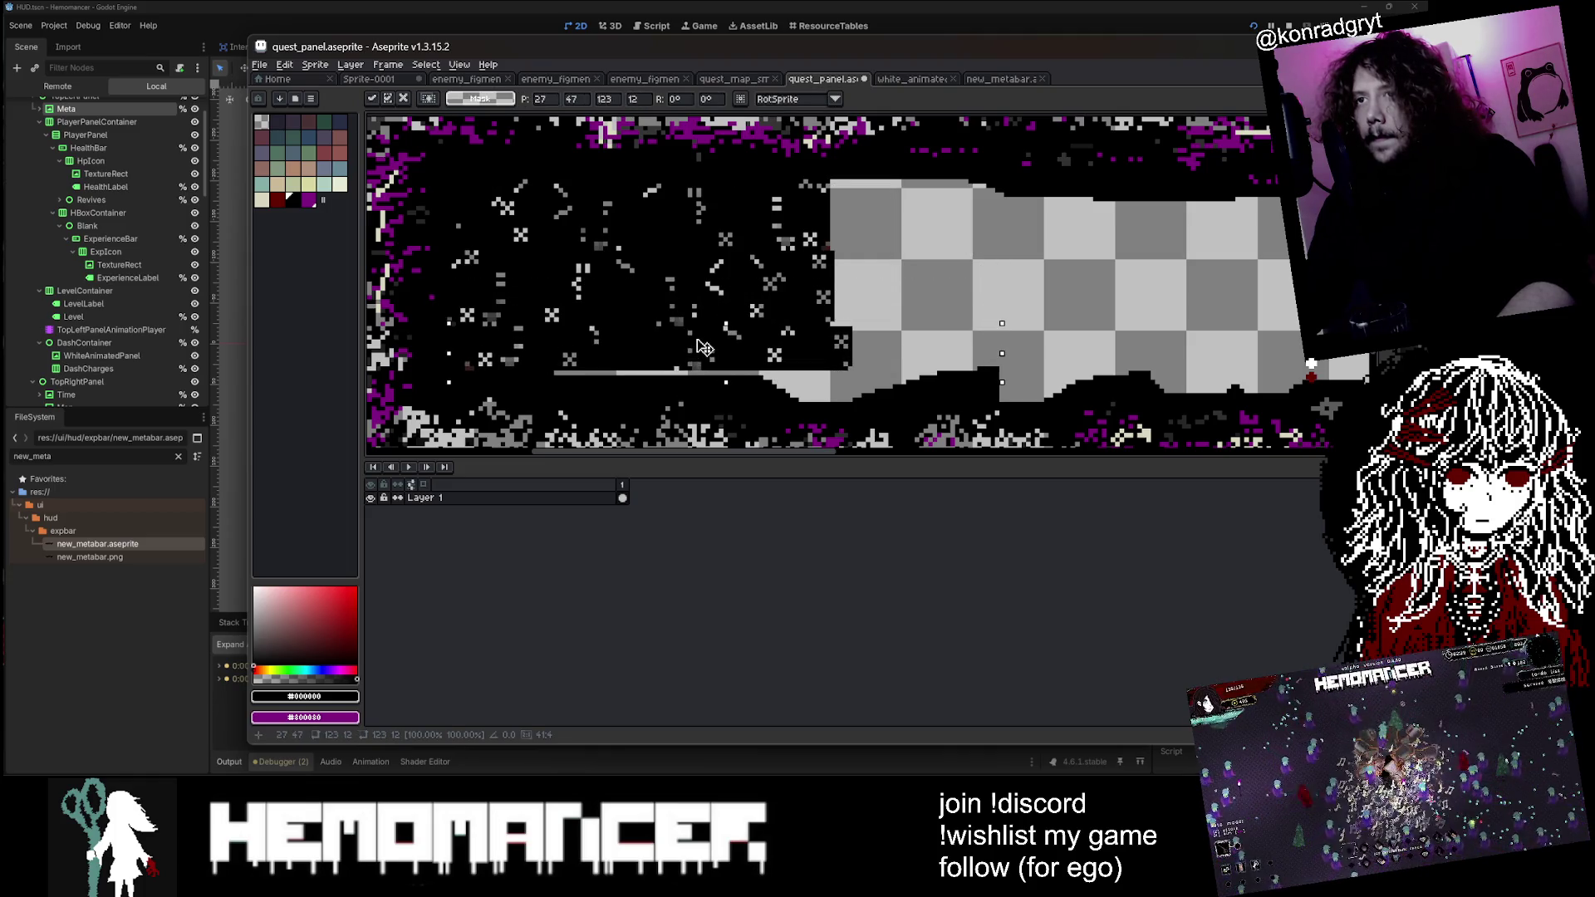
drag(704, 347, 706, 347)
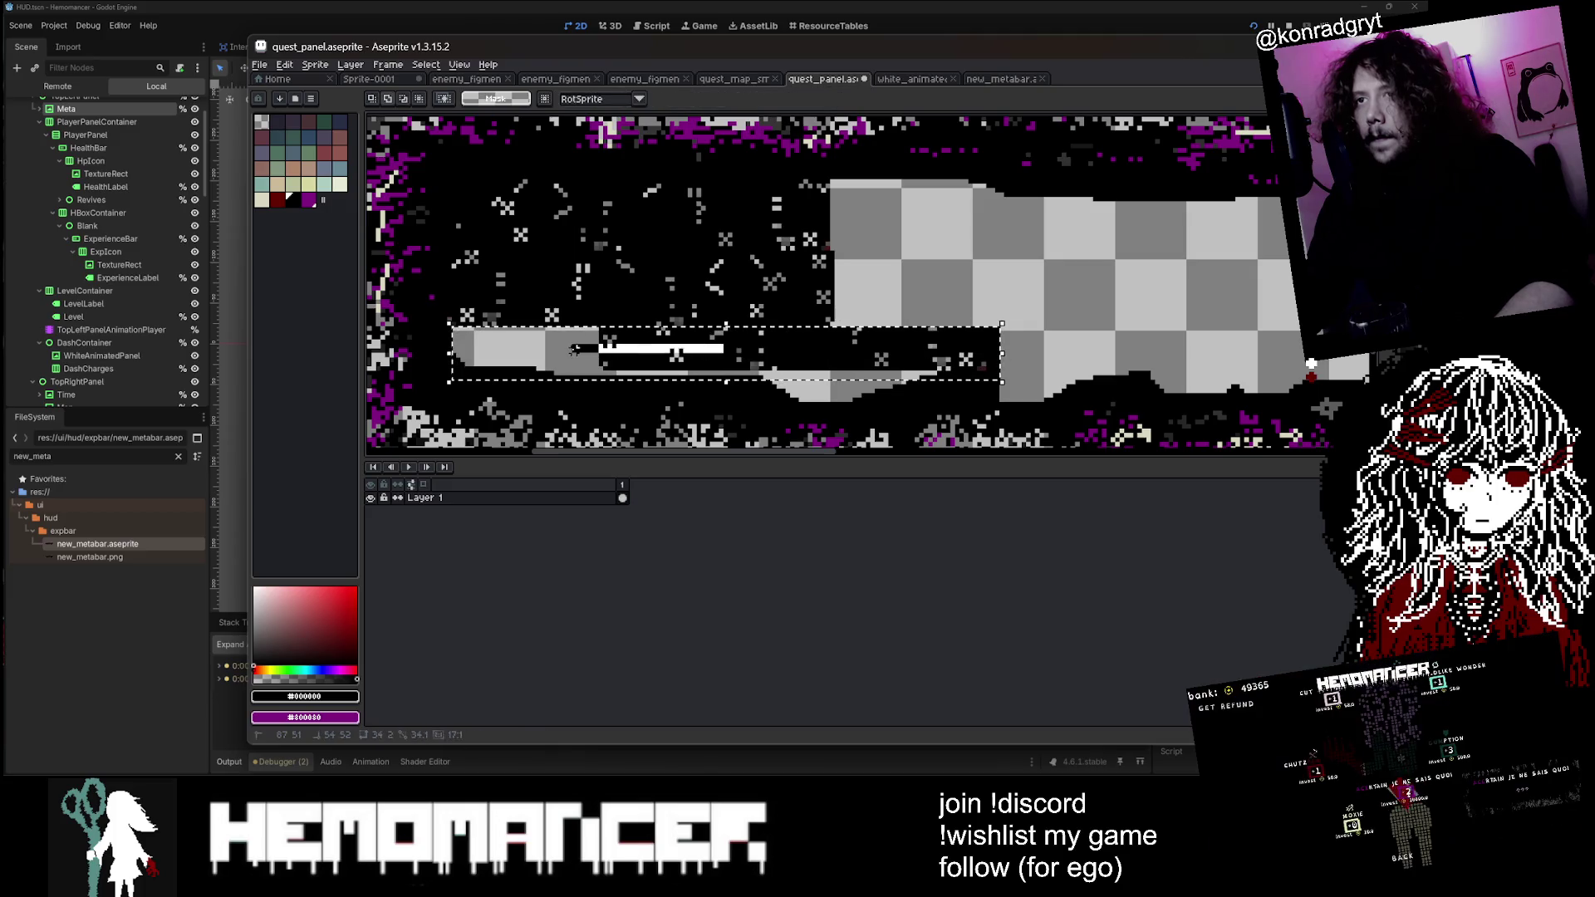
drag(940, 370, 922, 328)
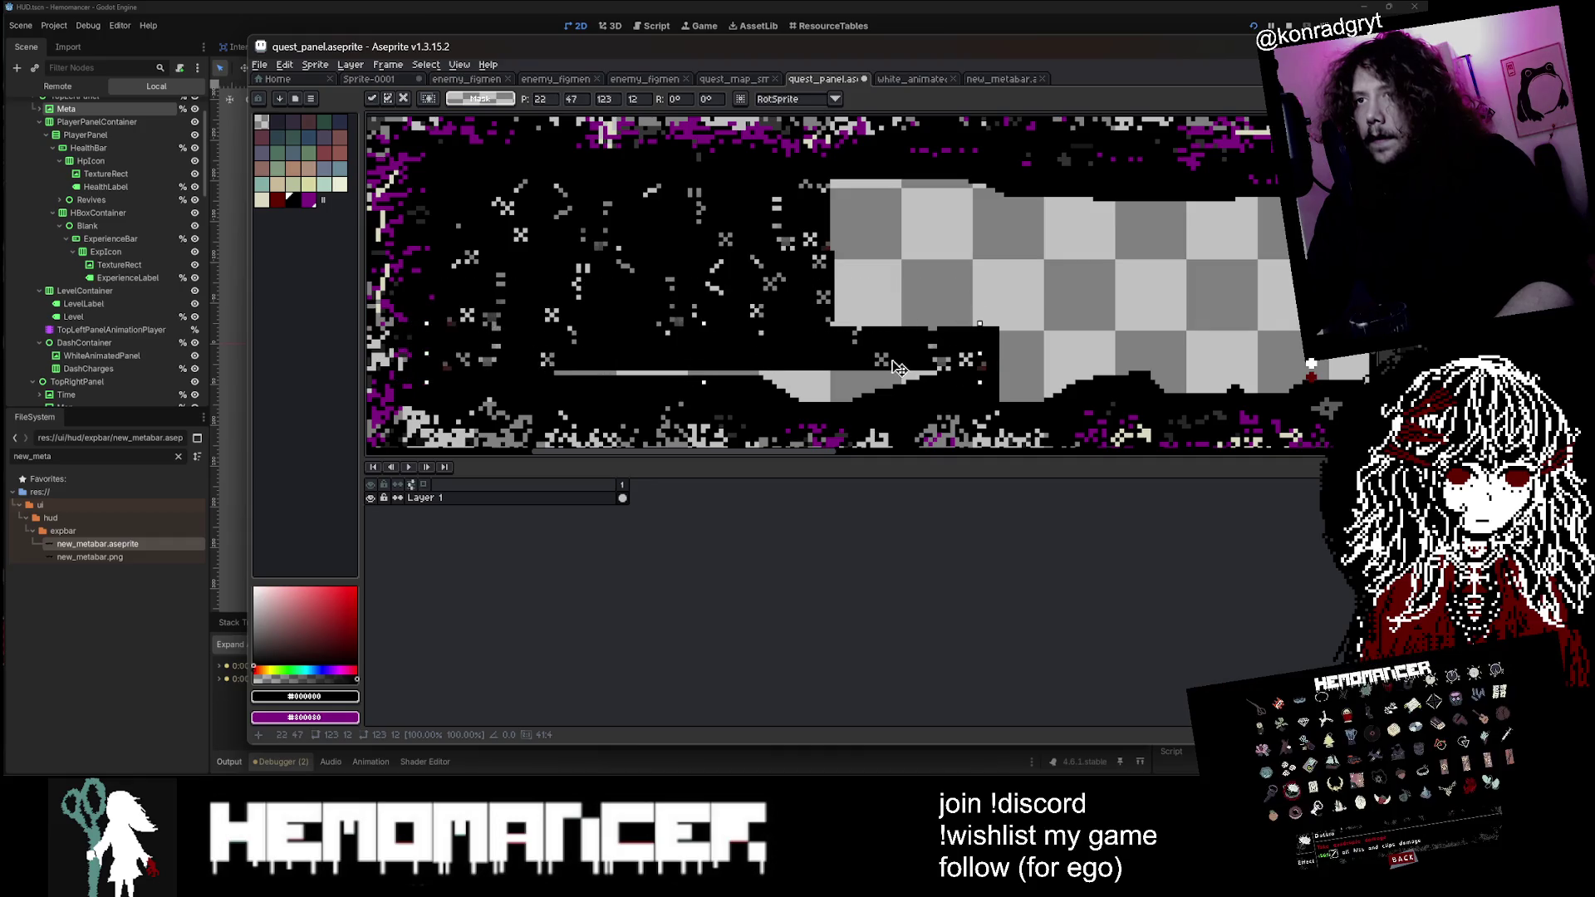
key(Return)
scroll(911, 366, down, 4)
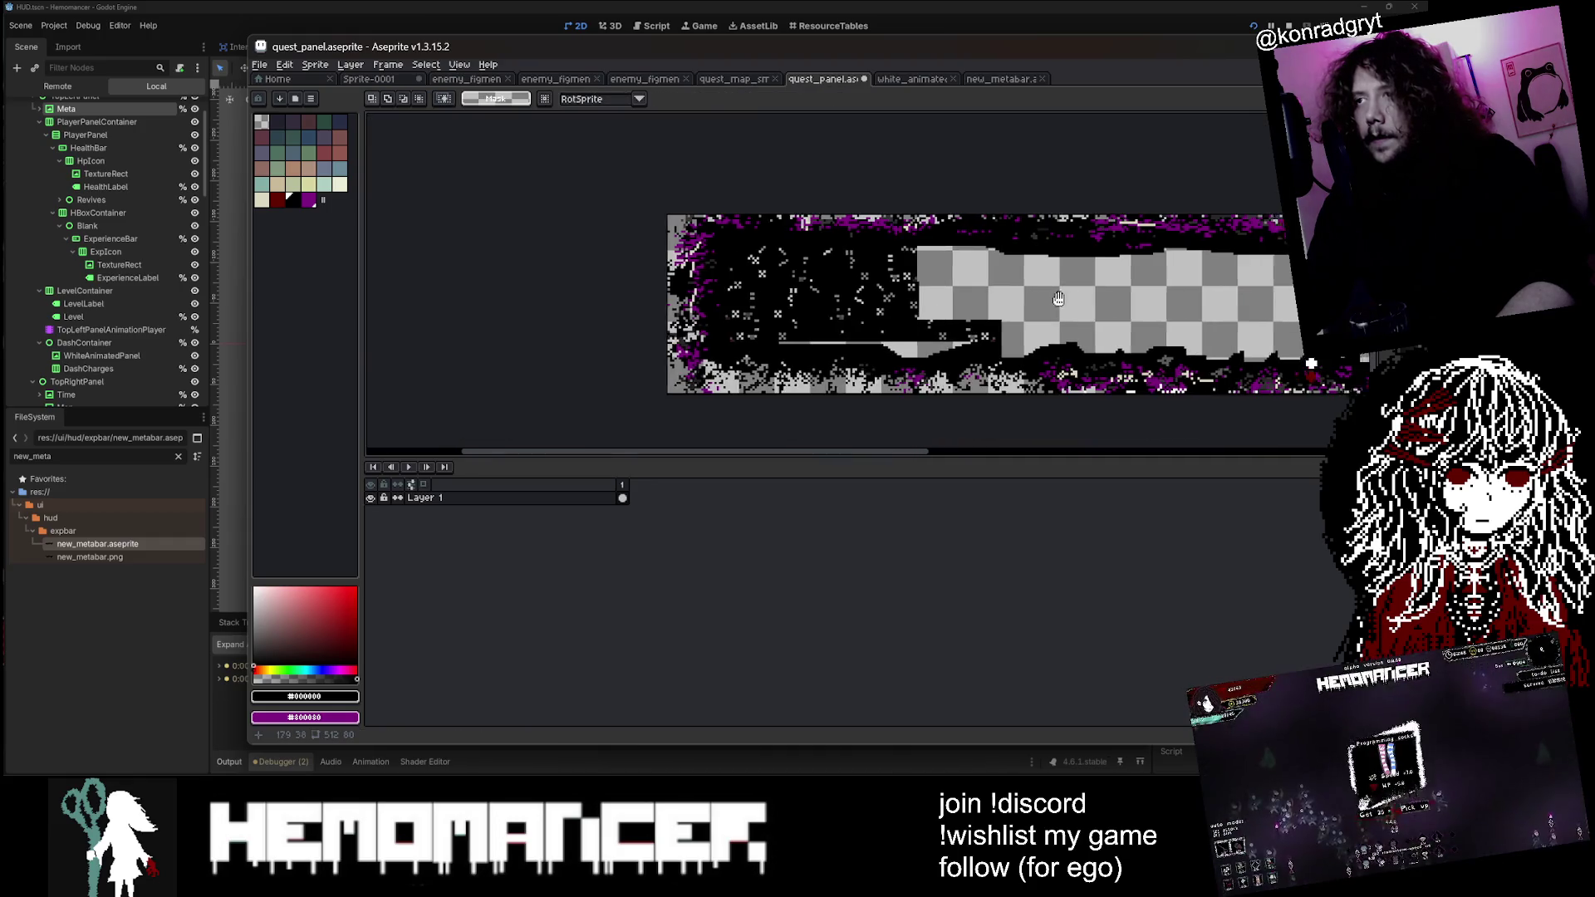
Step: Select a thin strip of panel pixels and move it left over the transparent gap
mouse_move(563, 264)
mouse_down()
mouse_move(842, 291)
mouse_move(900, 206)
mouse_move(883, 245)
mouse_move(914, 241)
mouse_move(810, 275)
mouse_up()
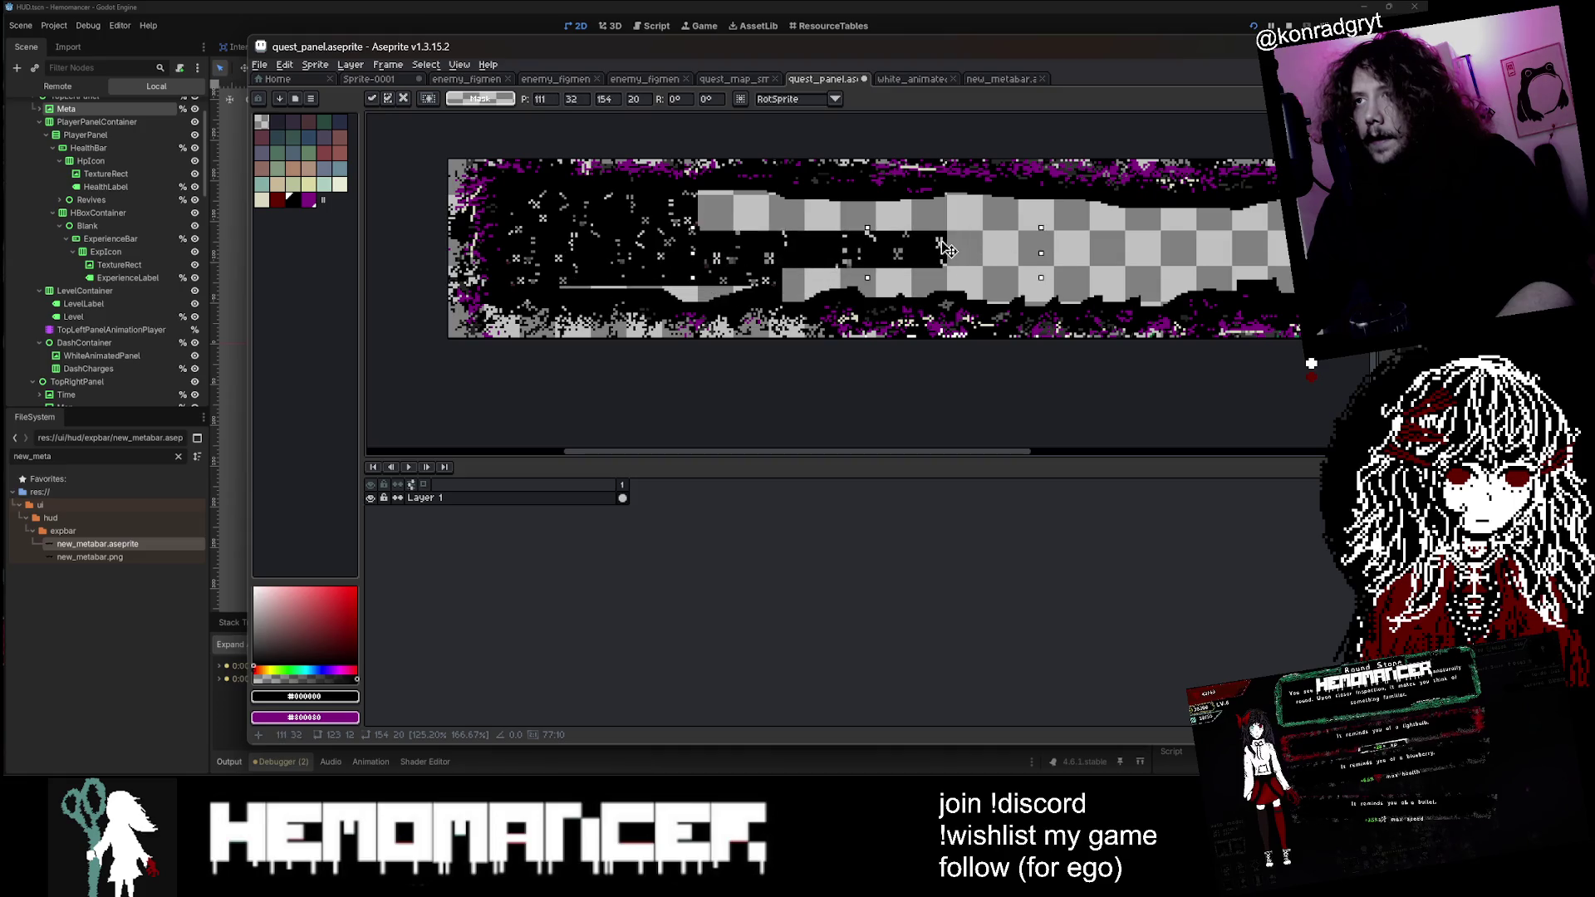
mouse_move(966, 252)
mouse_down()
mouse_move(1181, 252)
mouse_move(1086, 266)
mouse_move(984, 249)
mouse_up()
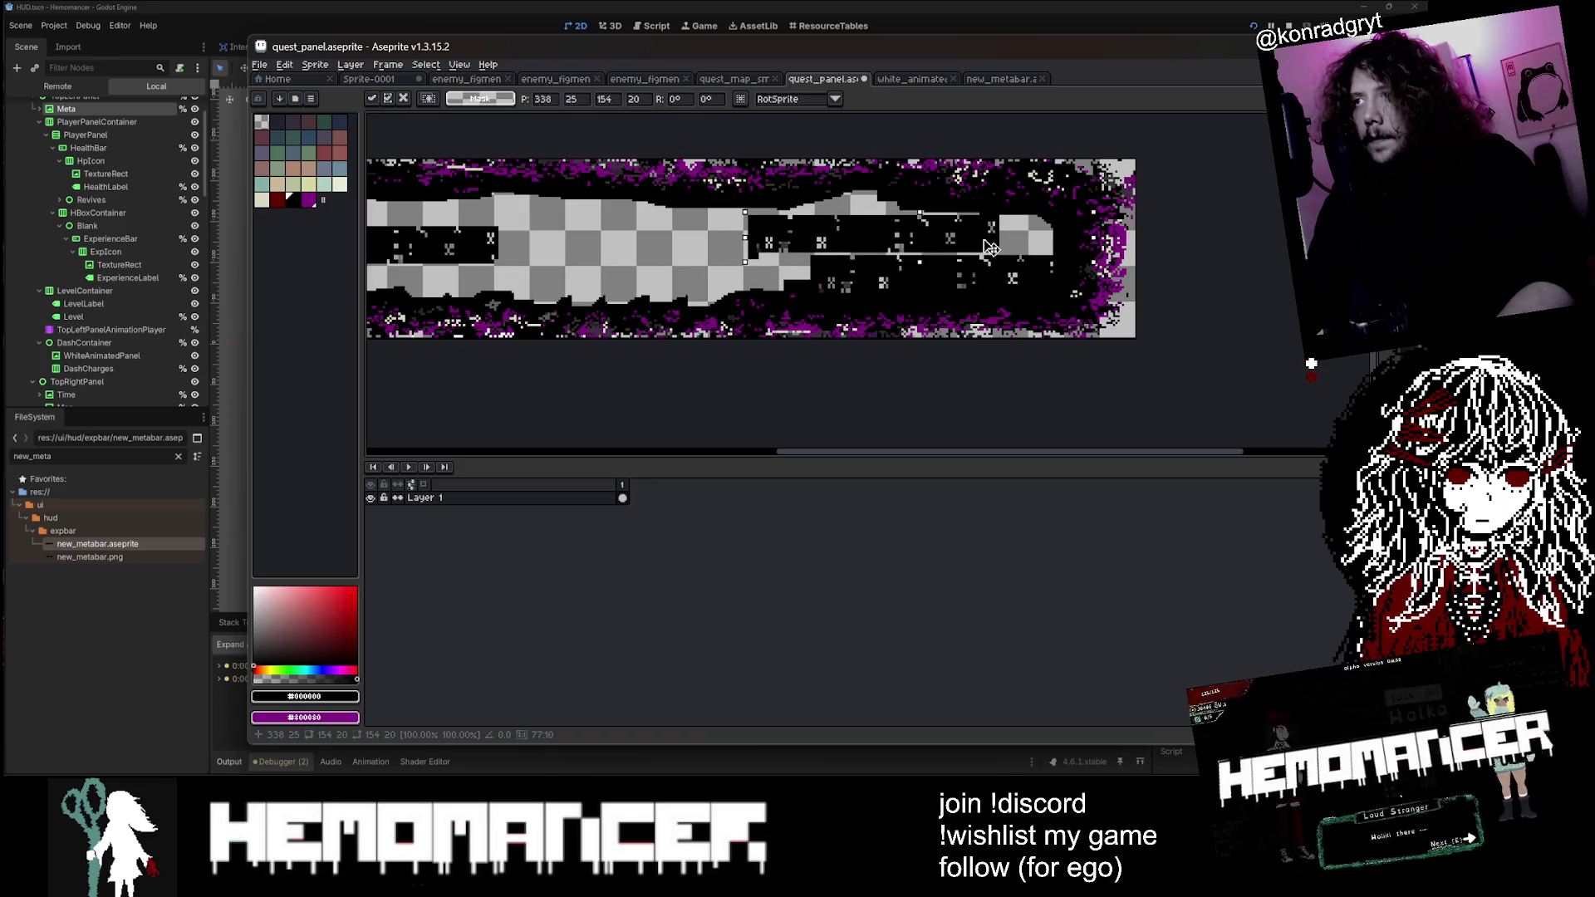
mouse_move(1050, 252)
mouse_down()
mouse_move(690, 257)
mouse_move(744, 254)
mouse_up()
scroll(652, 222, down, 2)
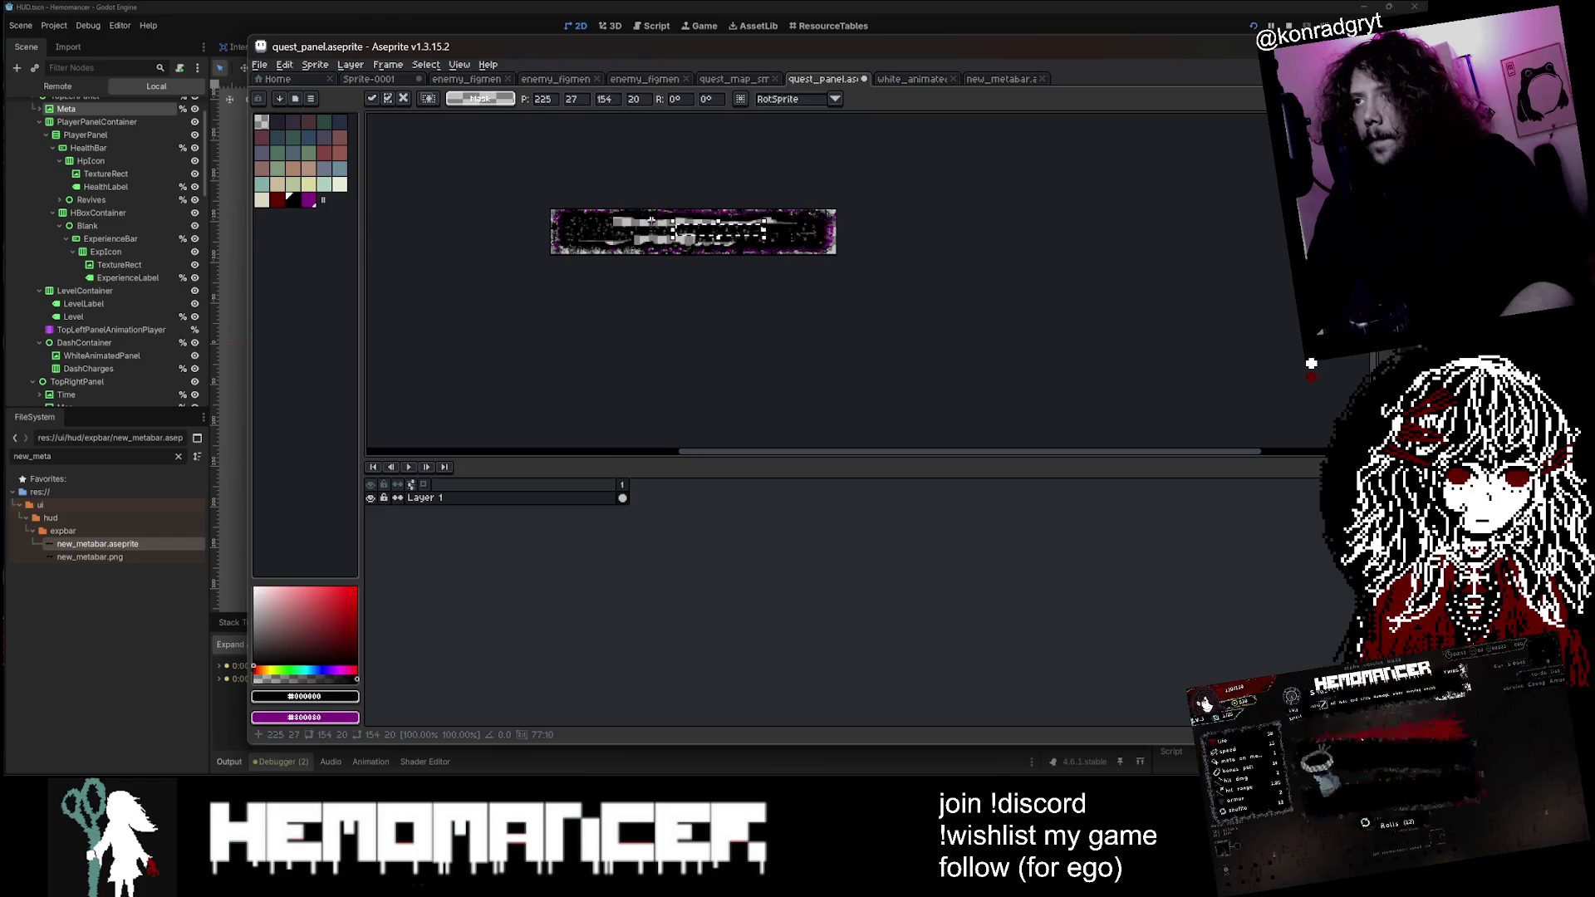
scroll(652, 222, up, 4)
Step: Switch to the fill and eyedropper tools, then bring up the white_animated_panel sprite
key(g)
scroll(646, 251, down, 2)
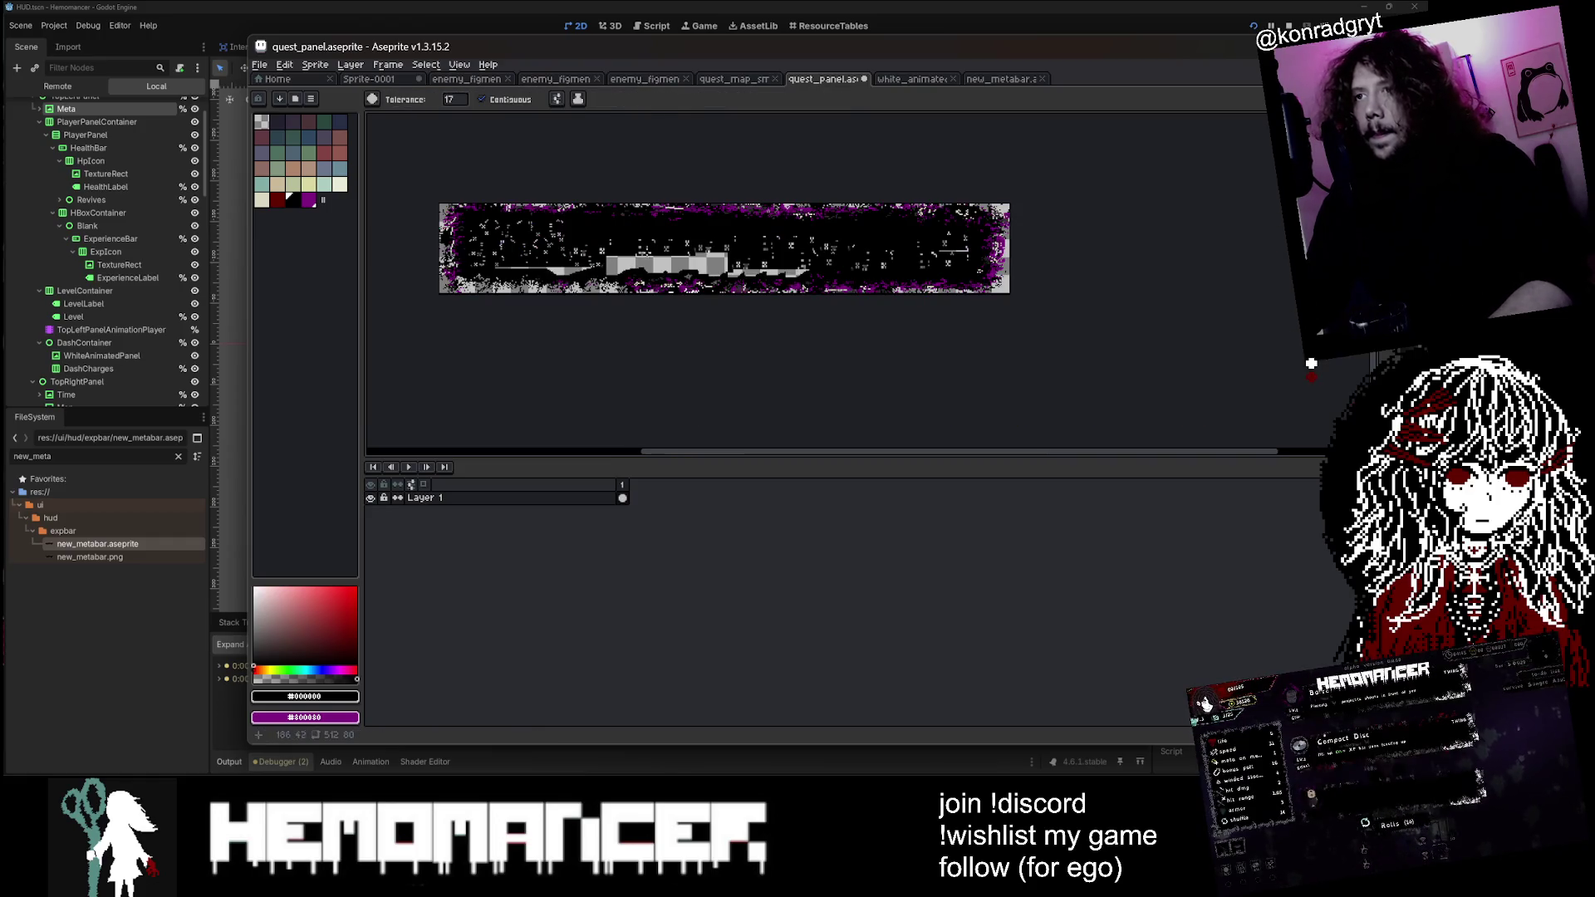
scroll(646, 250, up, 2)
scroll(1056, 276, down, 3)
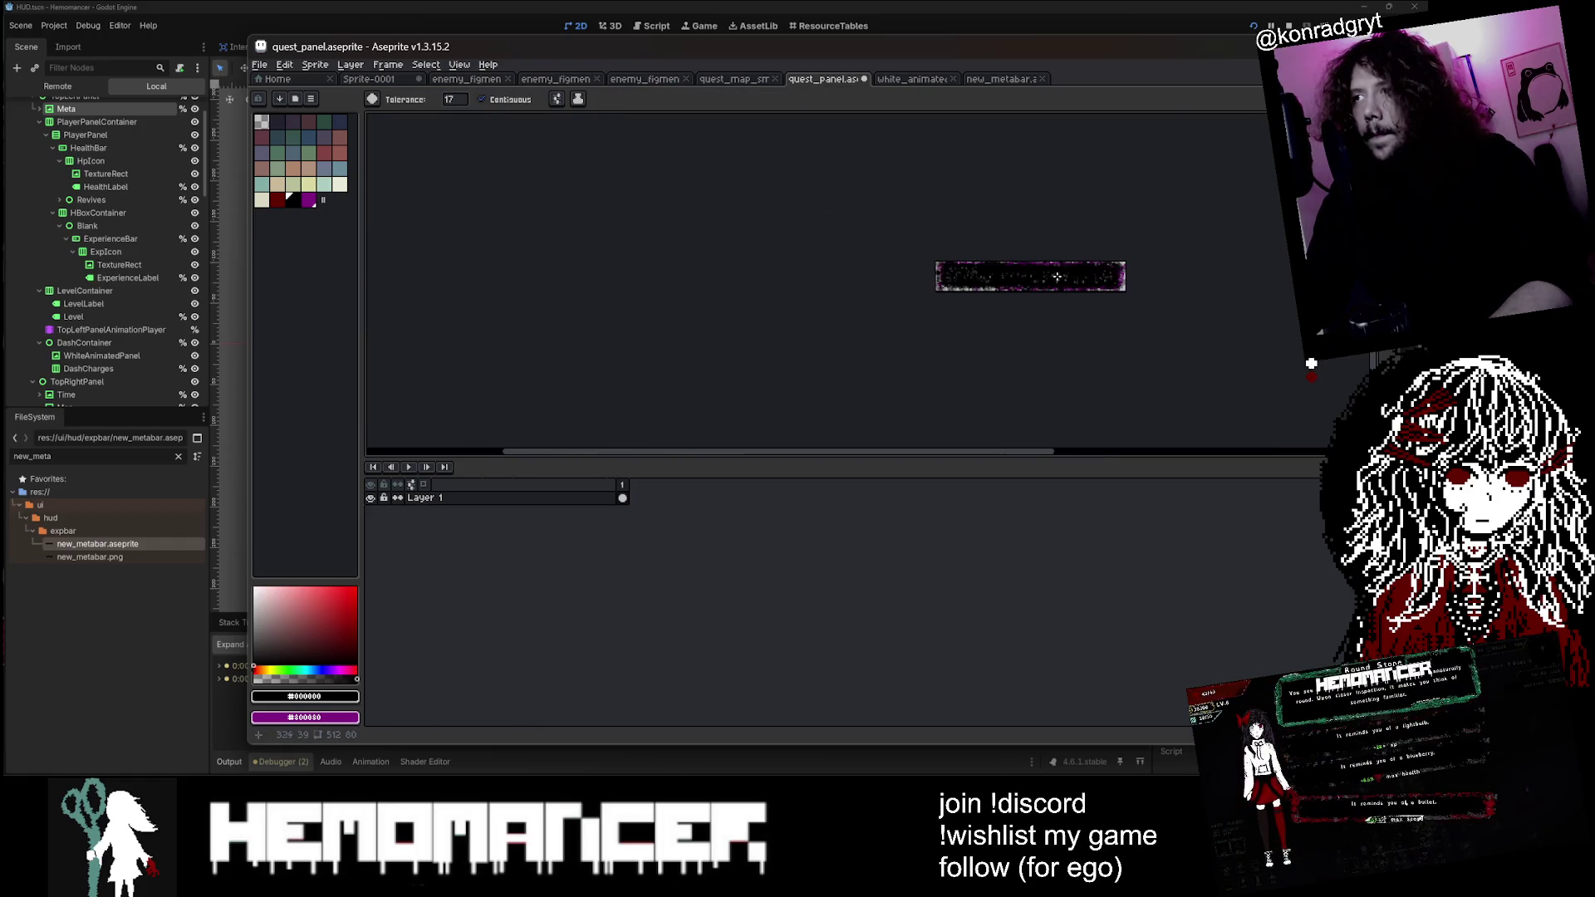
scroll(918, 249, up, 5)
key(i)
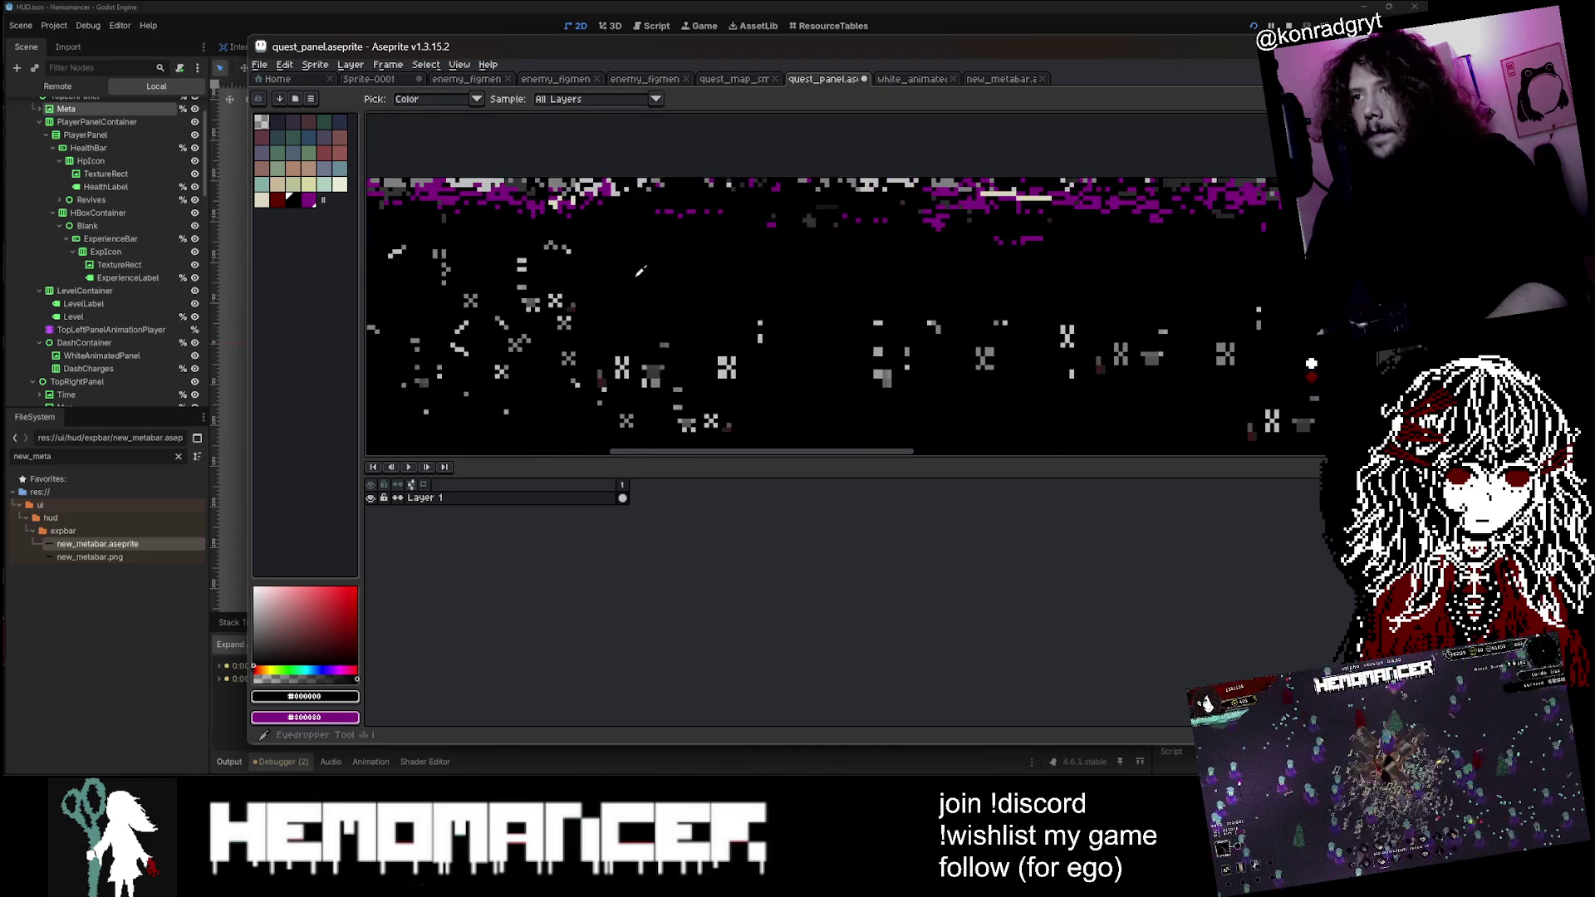
scroll(639, 271, down, 2)
scroll(639, 271, up, 1)
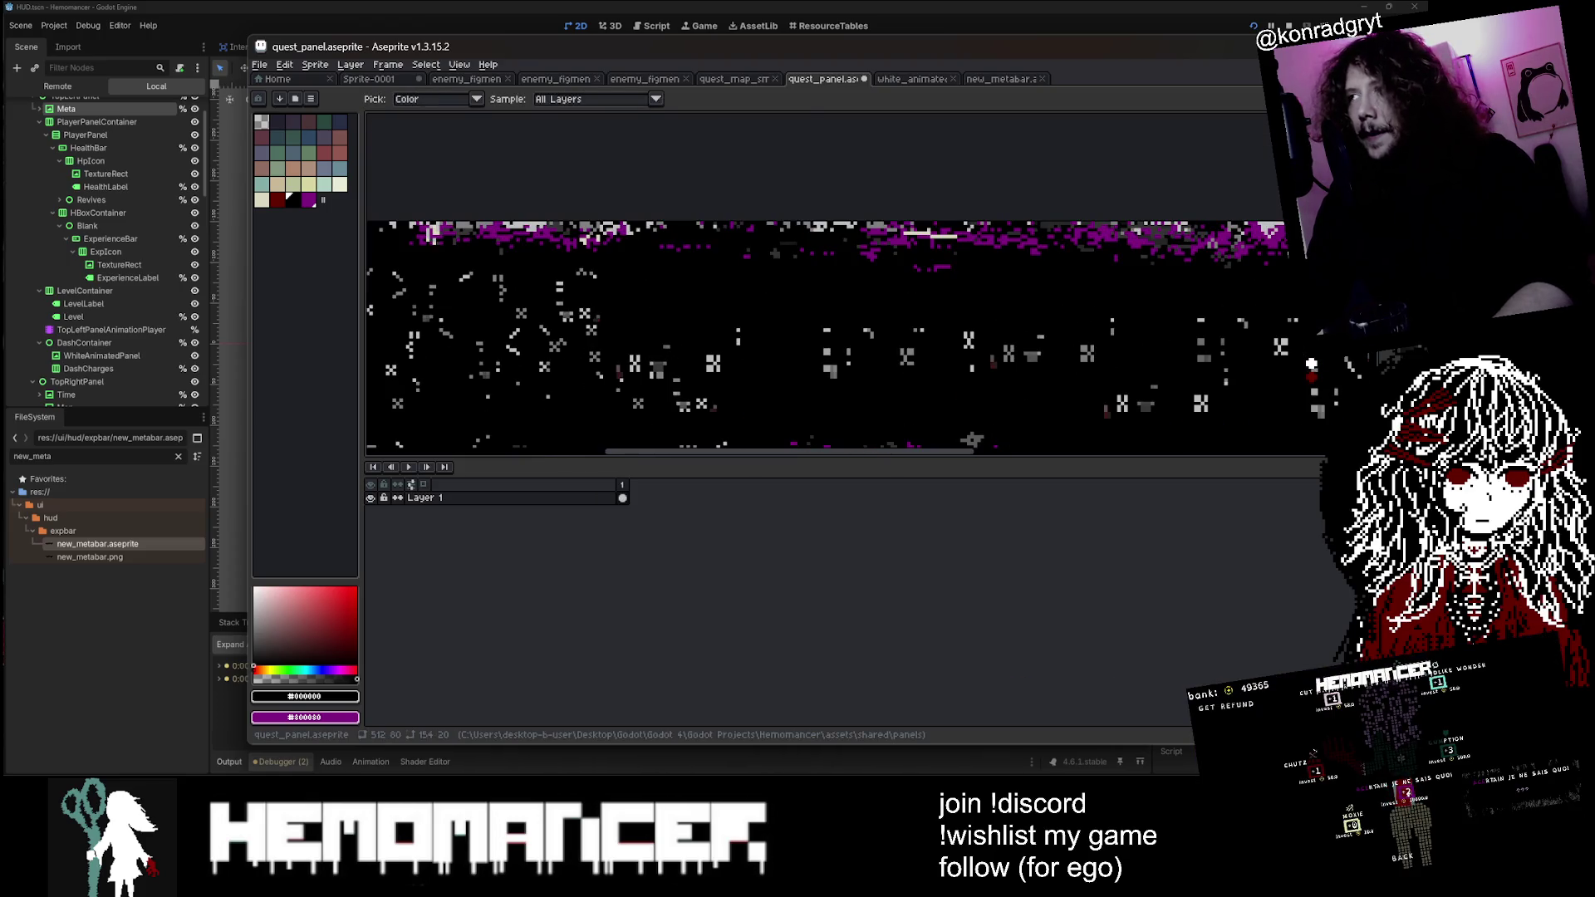
click(901, 79)
Step: Bring the HUD scene forward and select ExperienceBar from the level bar's overlapping-node list
click(98, 594)
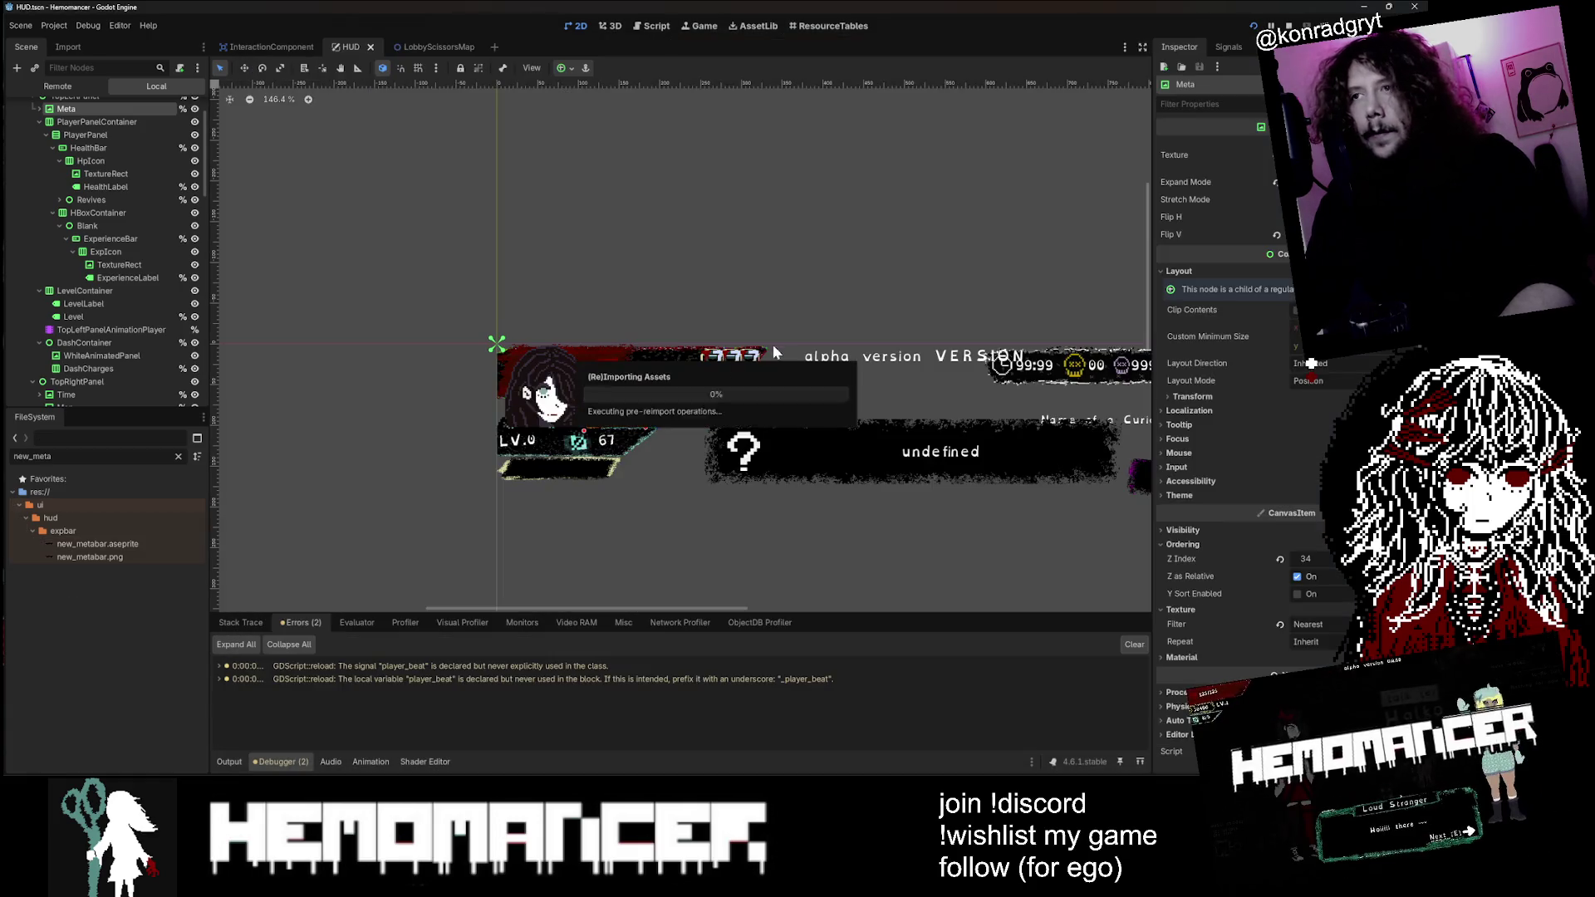
scroll(568, 457, up, 10)
click(820, 421)
scroll(820, 421, down, 5)
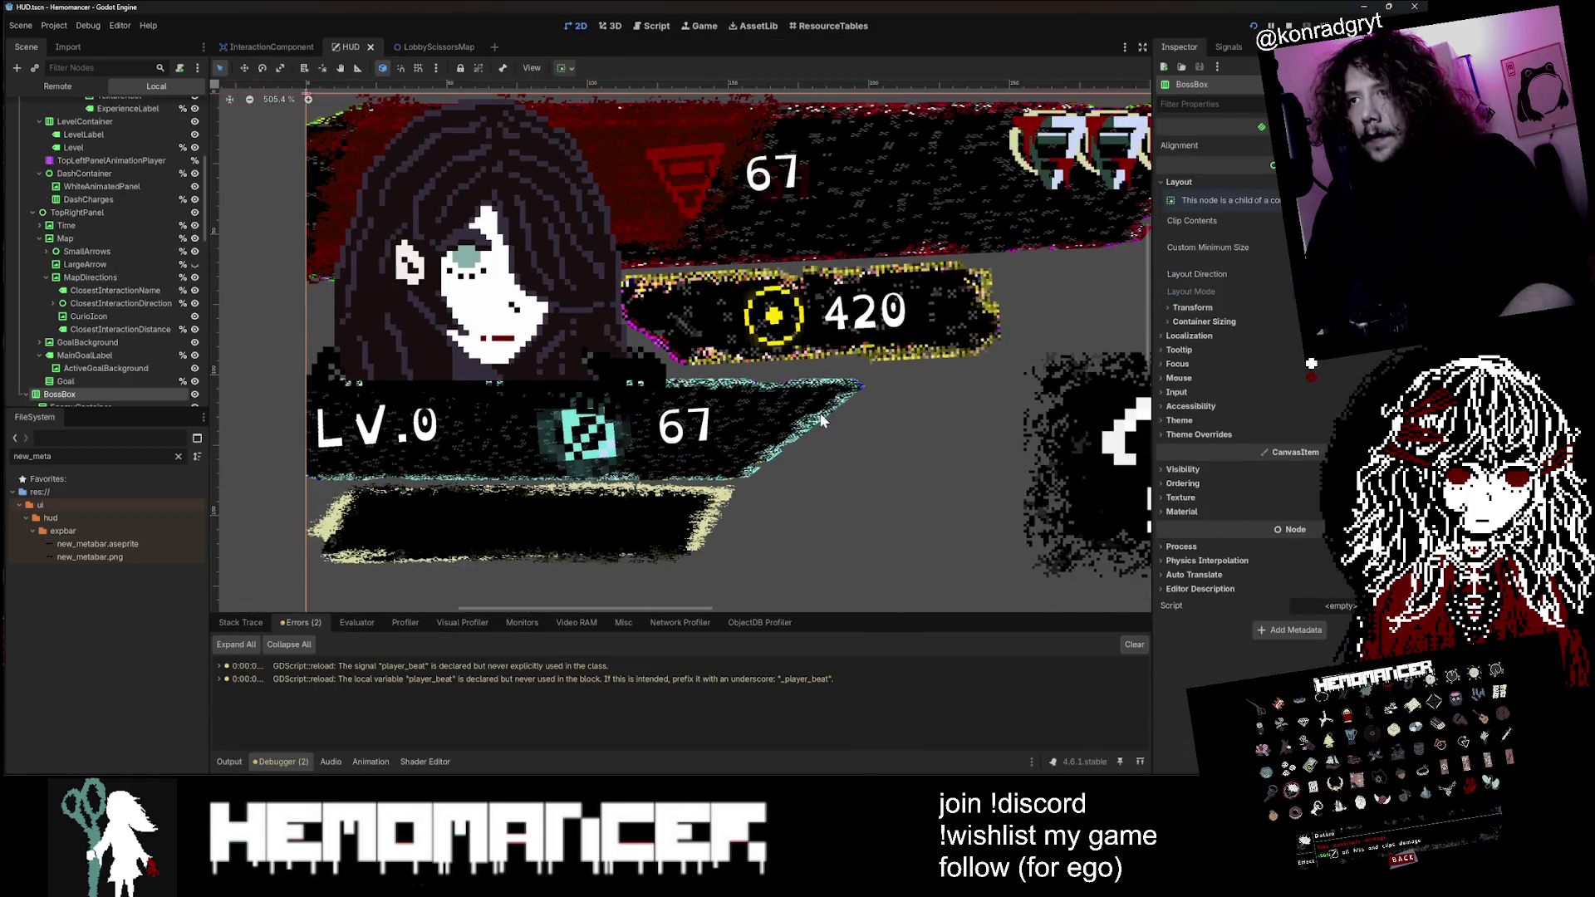
right_click(596, 420)
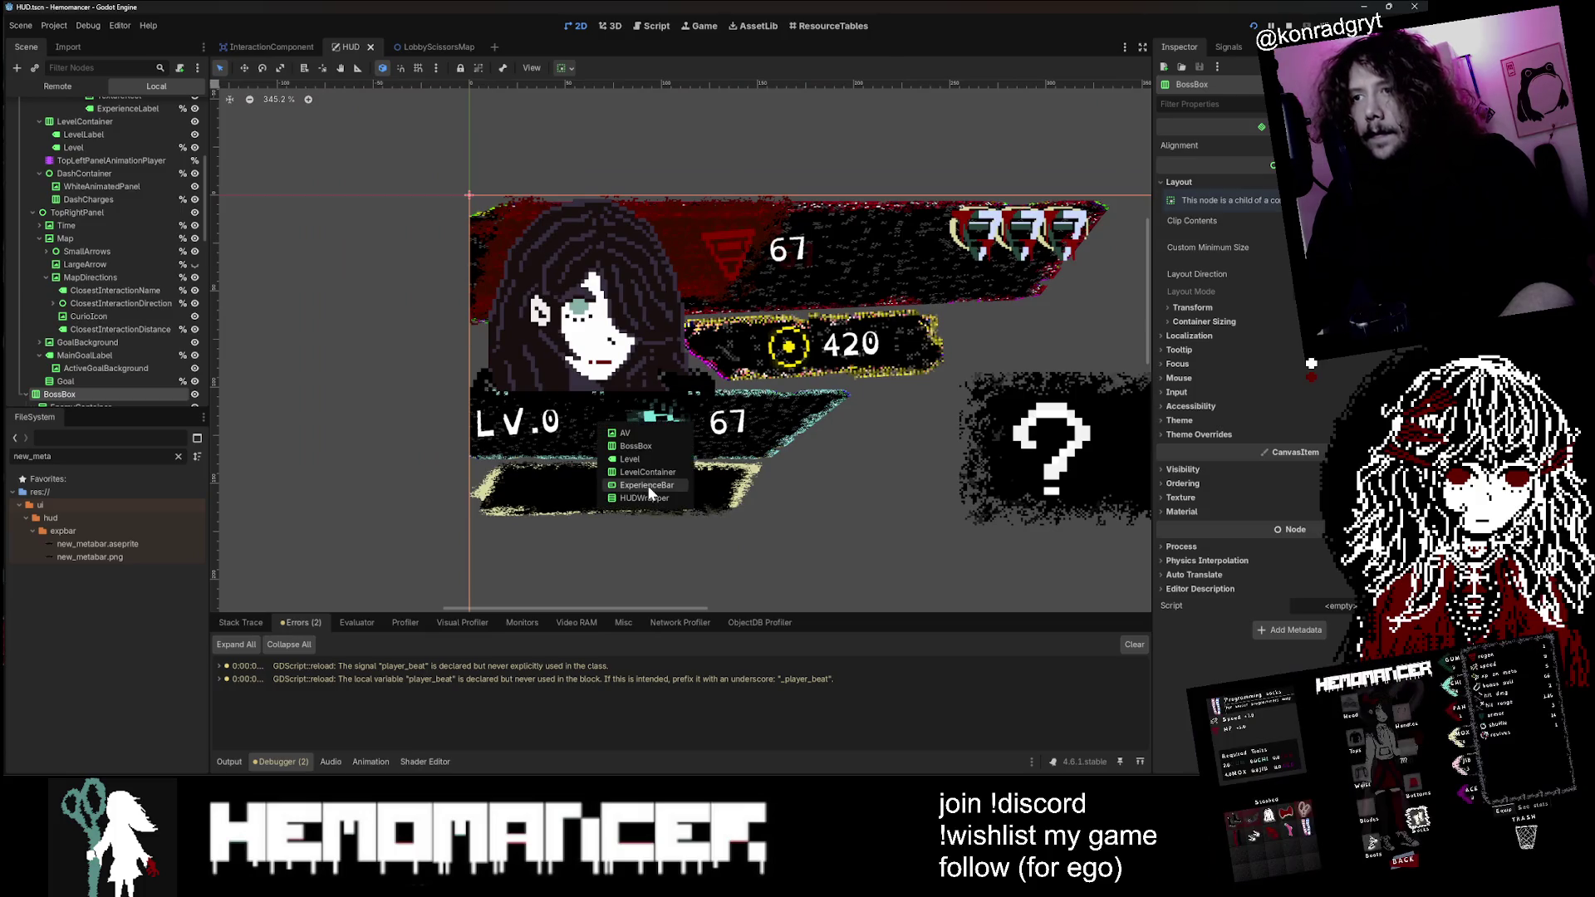
click(646, 485)
Step: Check ExperienceBar's material and child node, then reselect ExperienceBar to view its theme
scroll(1297, 386, down, 8)
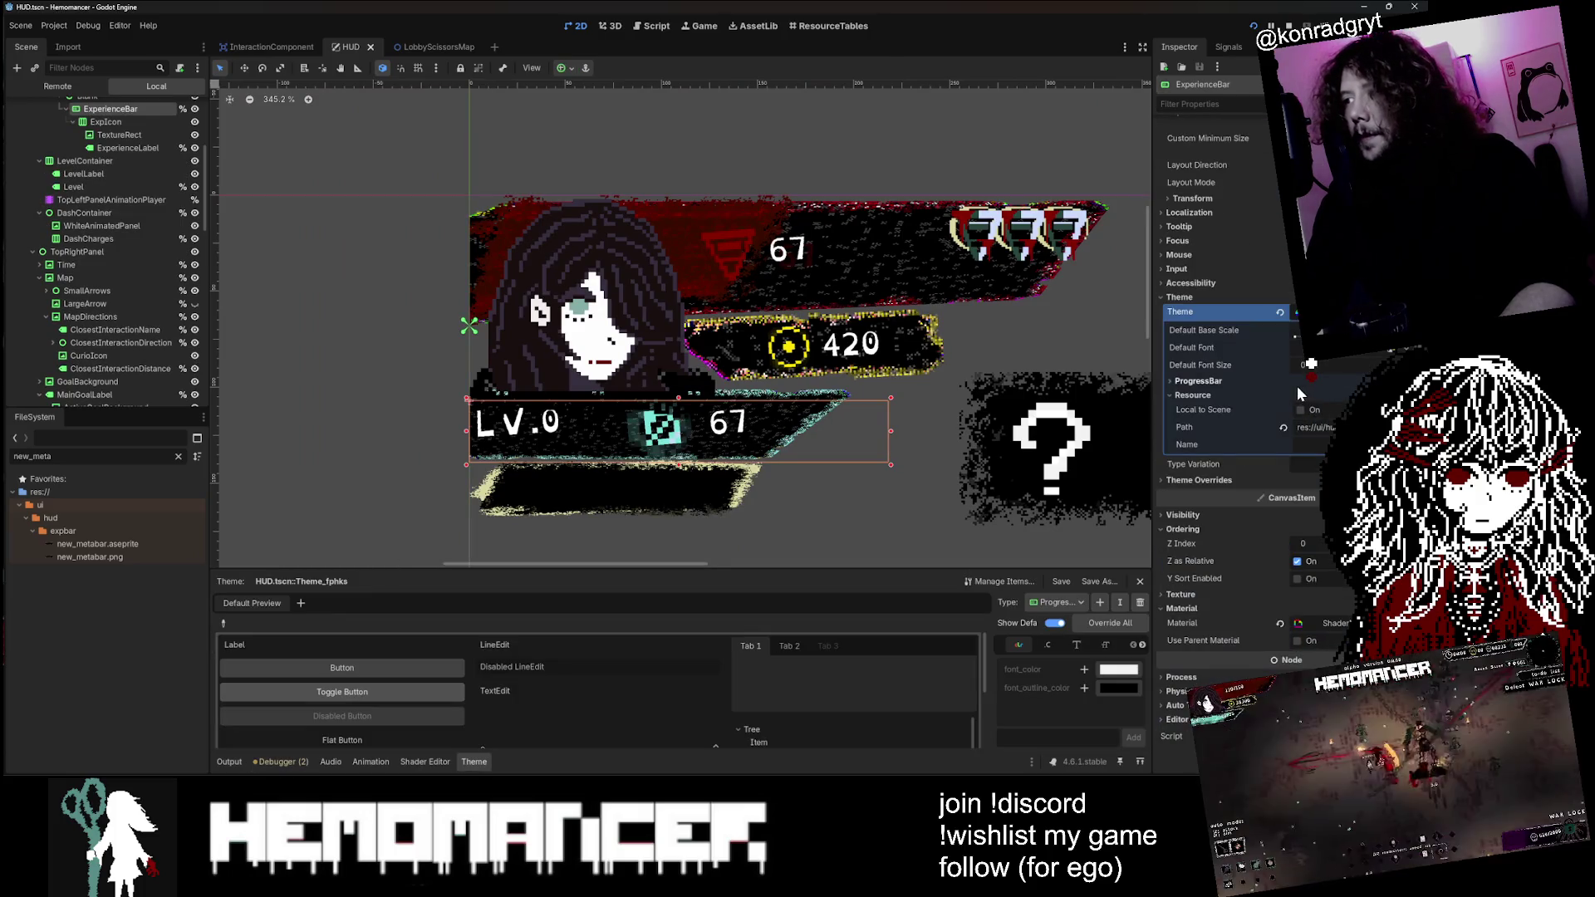
click(1338, 623)
click(1337, 623)
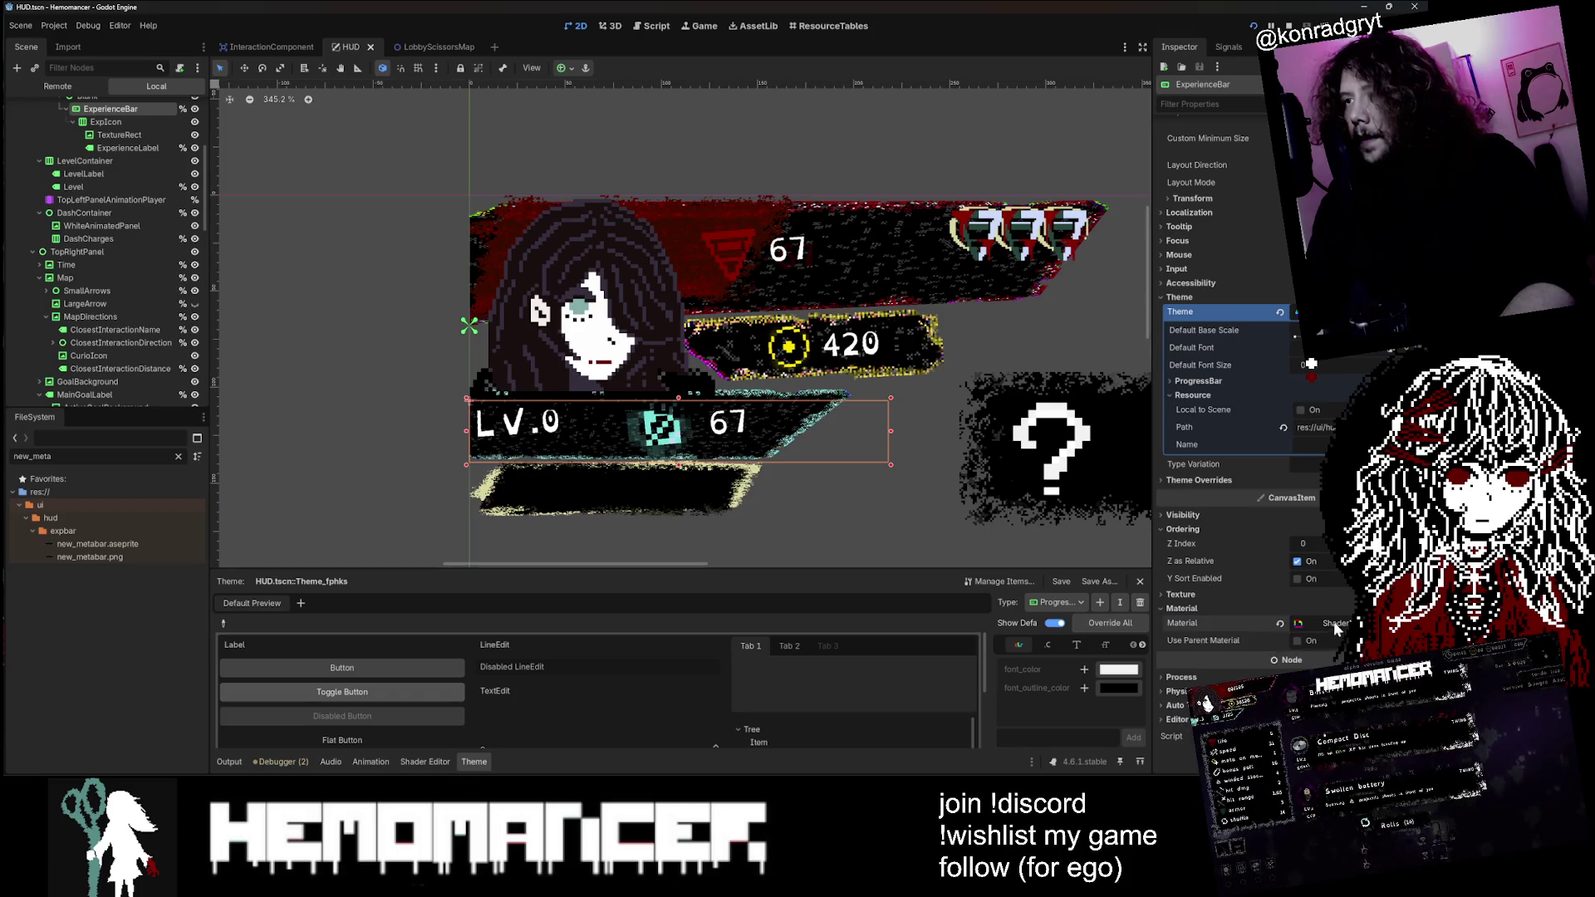
scroll(824, 402, up, 2)
right_click(826, 405)
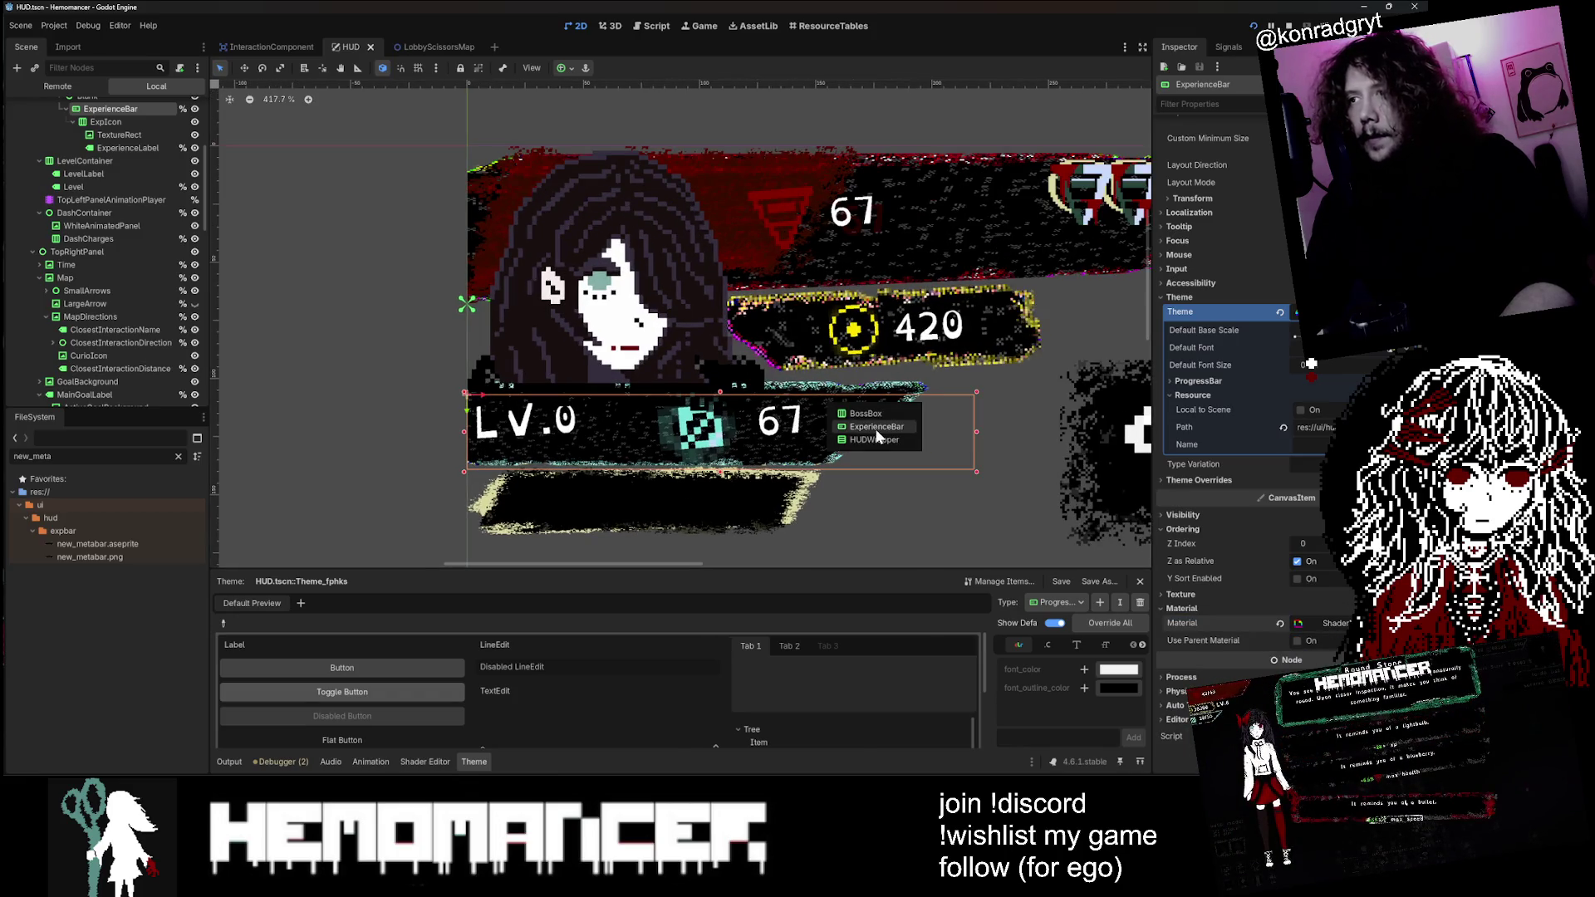
key(Escape)
scroll(155, 212, up, 3)
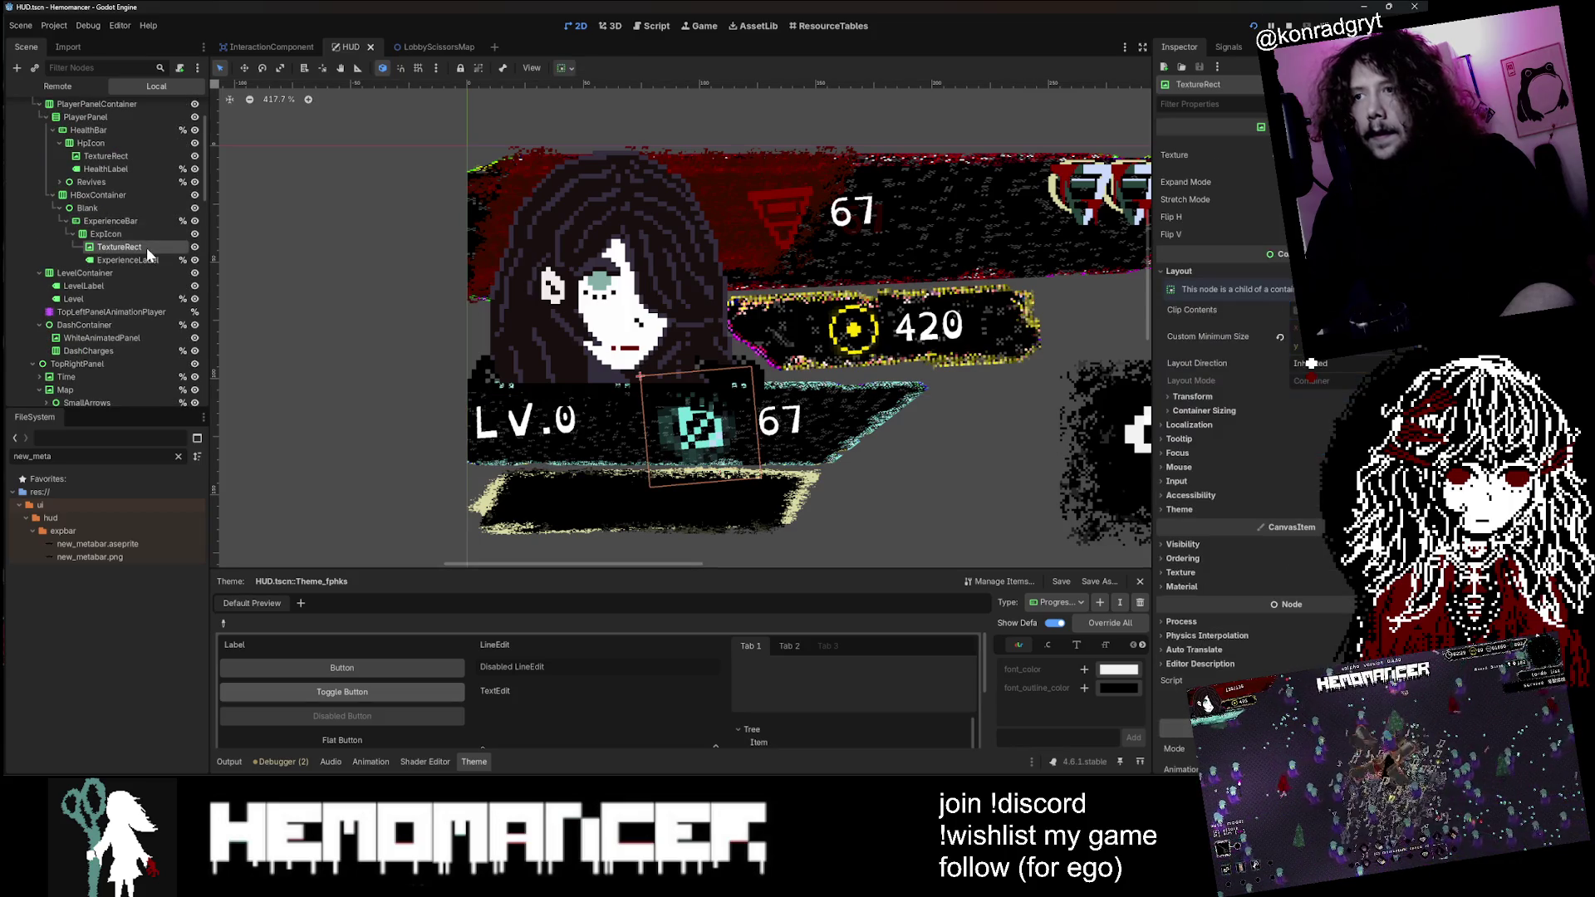
click(137, 259)
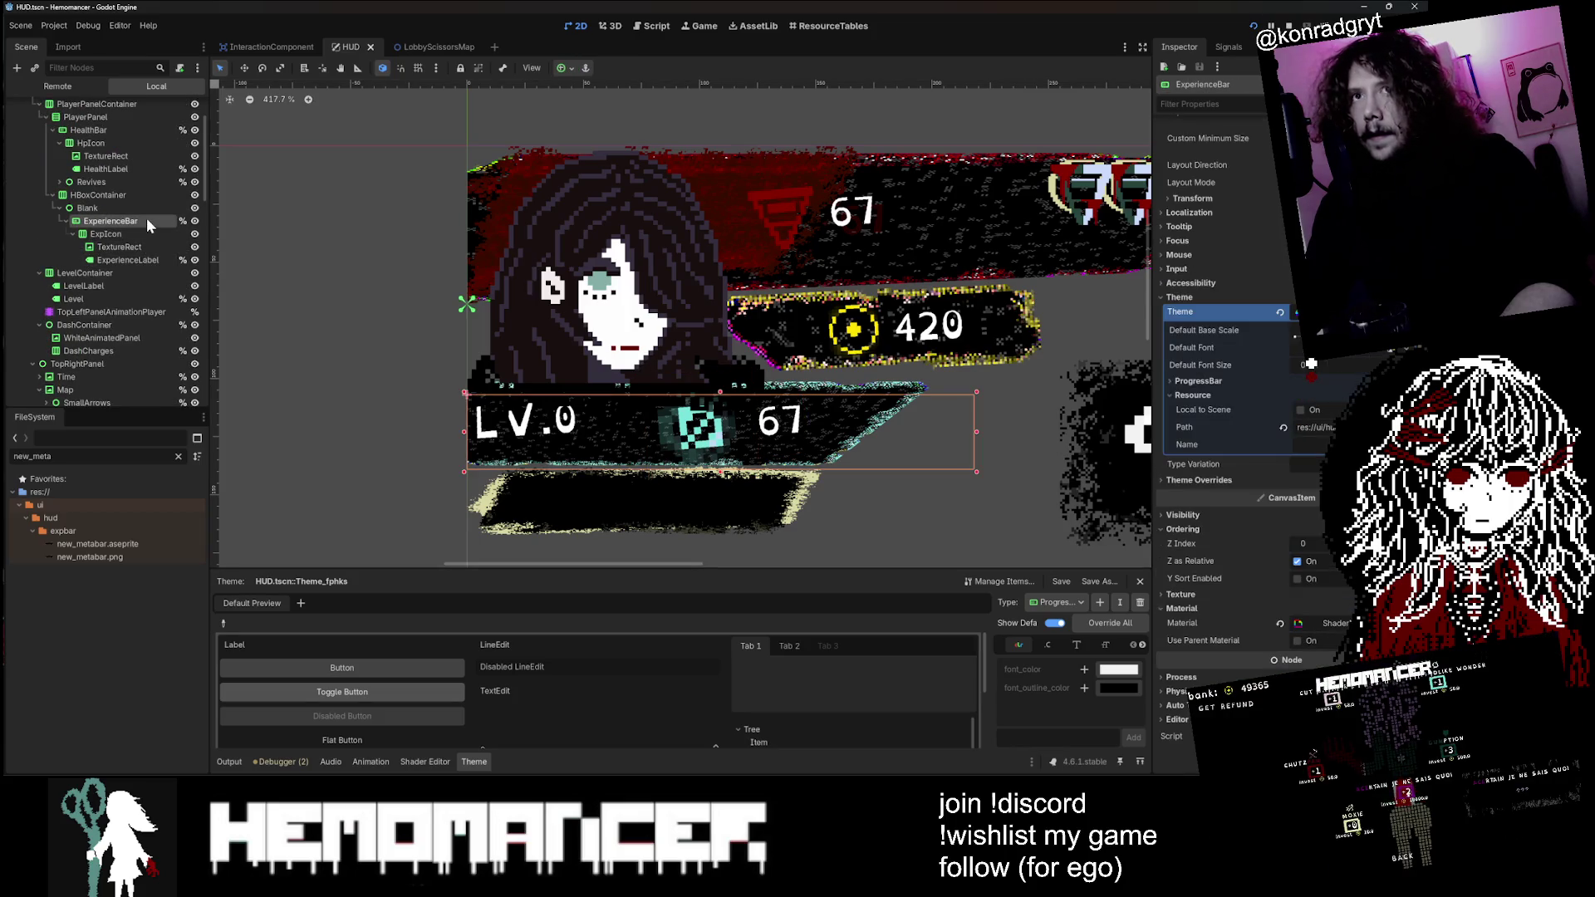
click(146, 221)
scroll(1310, 363, down, 5)
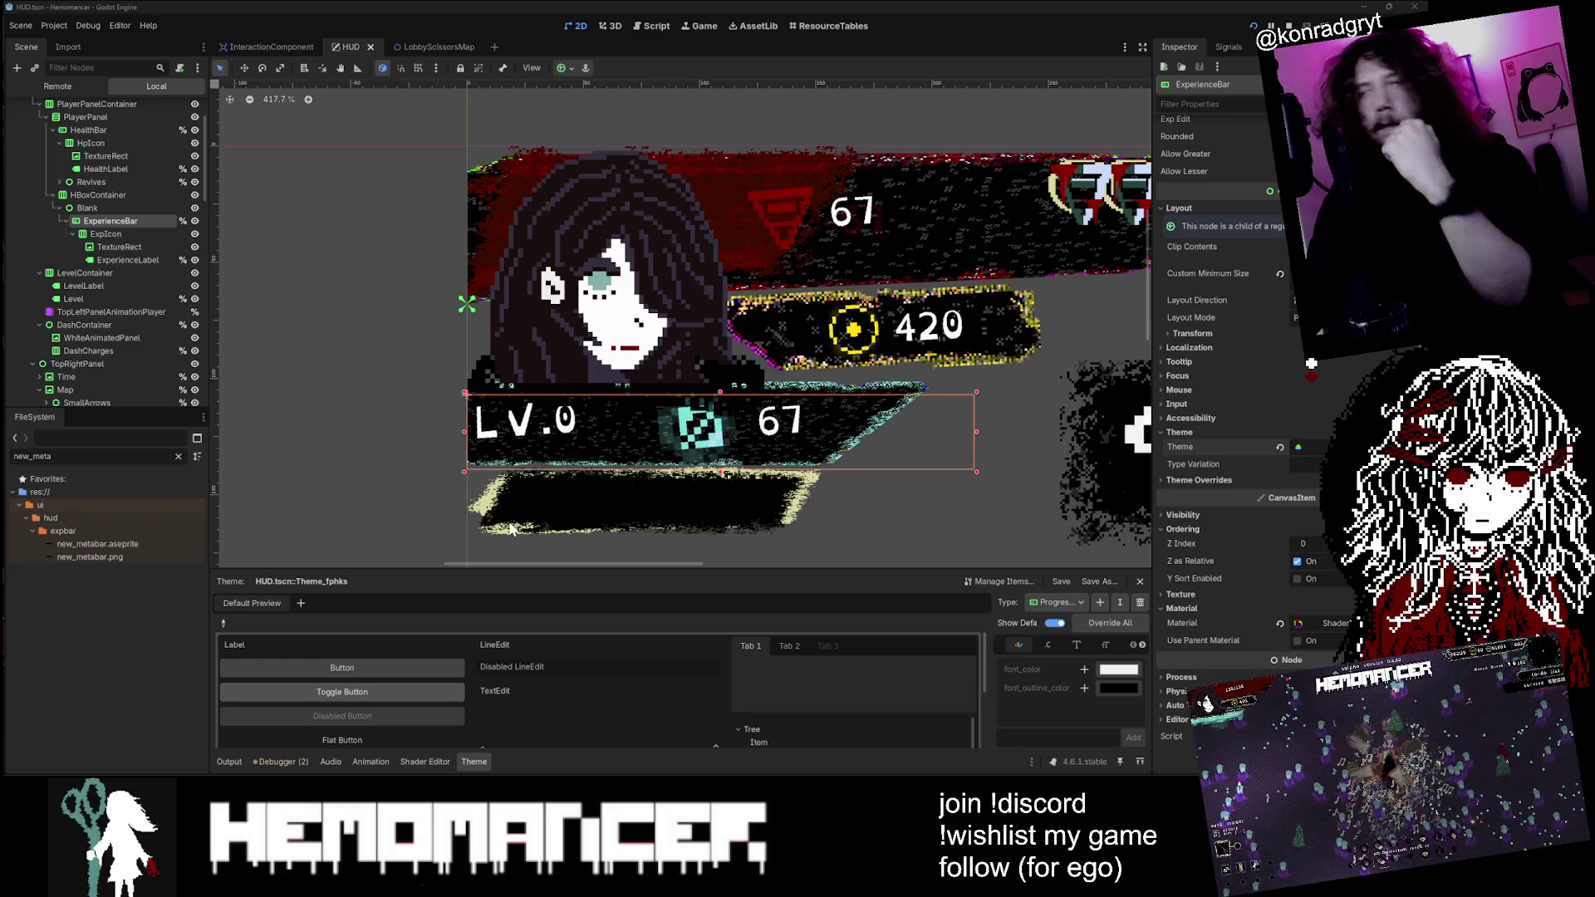
Step: Select the HealthBar node from the top health bar's overlapping-node list
scroll(919, 361, down, 5)
drag(986, 160, 751, 121)
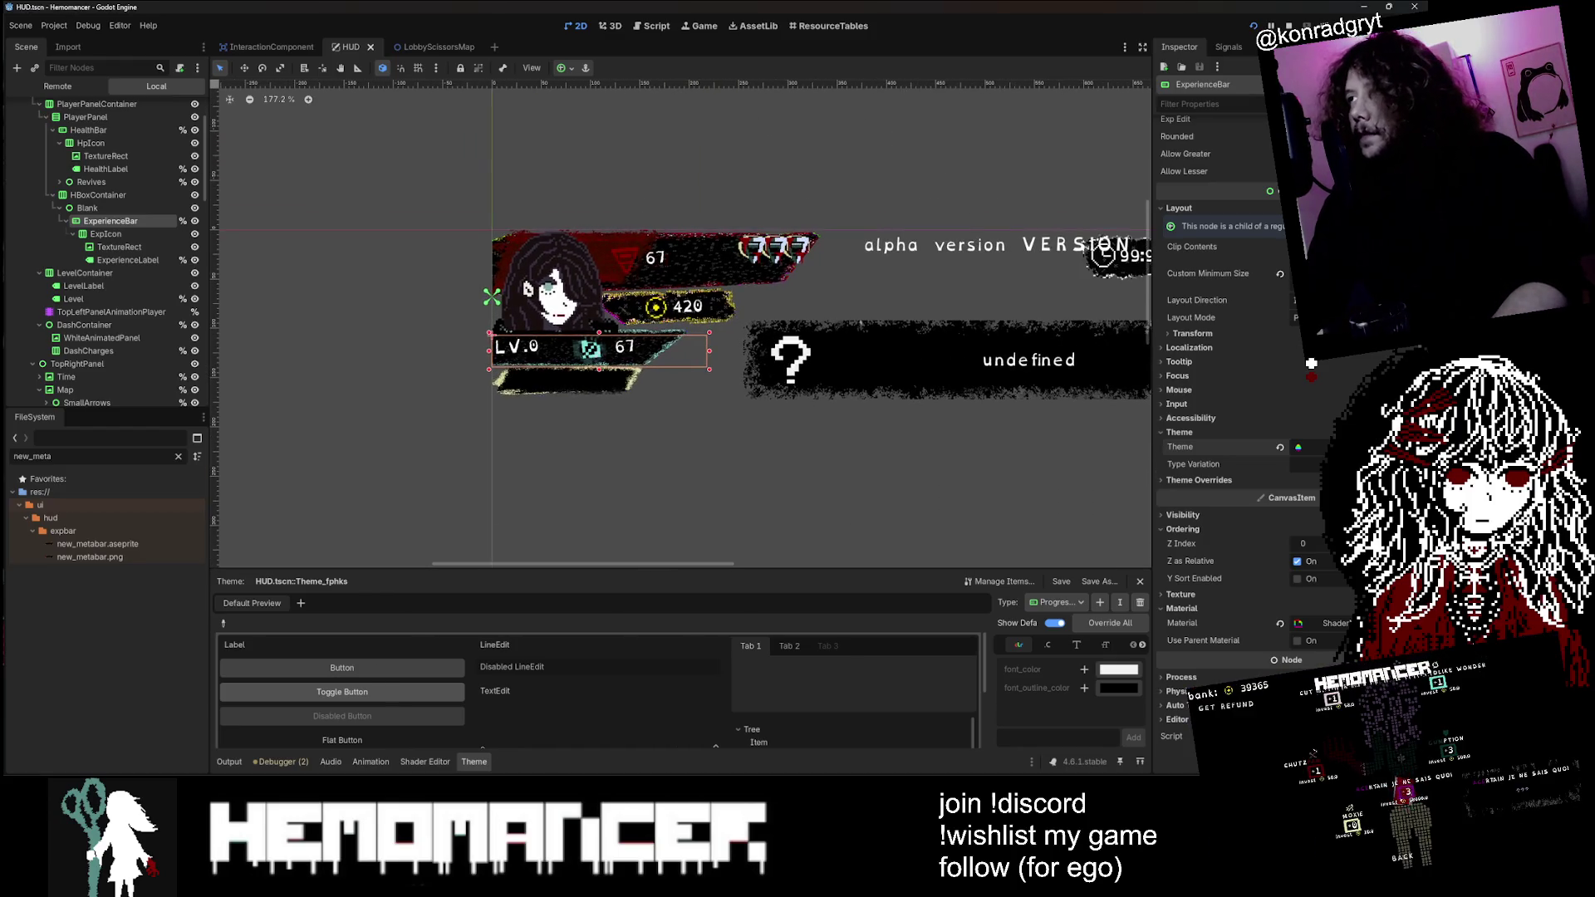
scroll(1276, 231, up, 3)
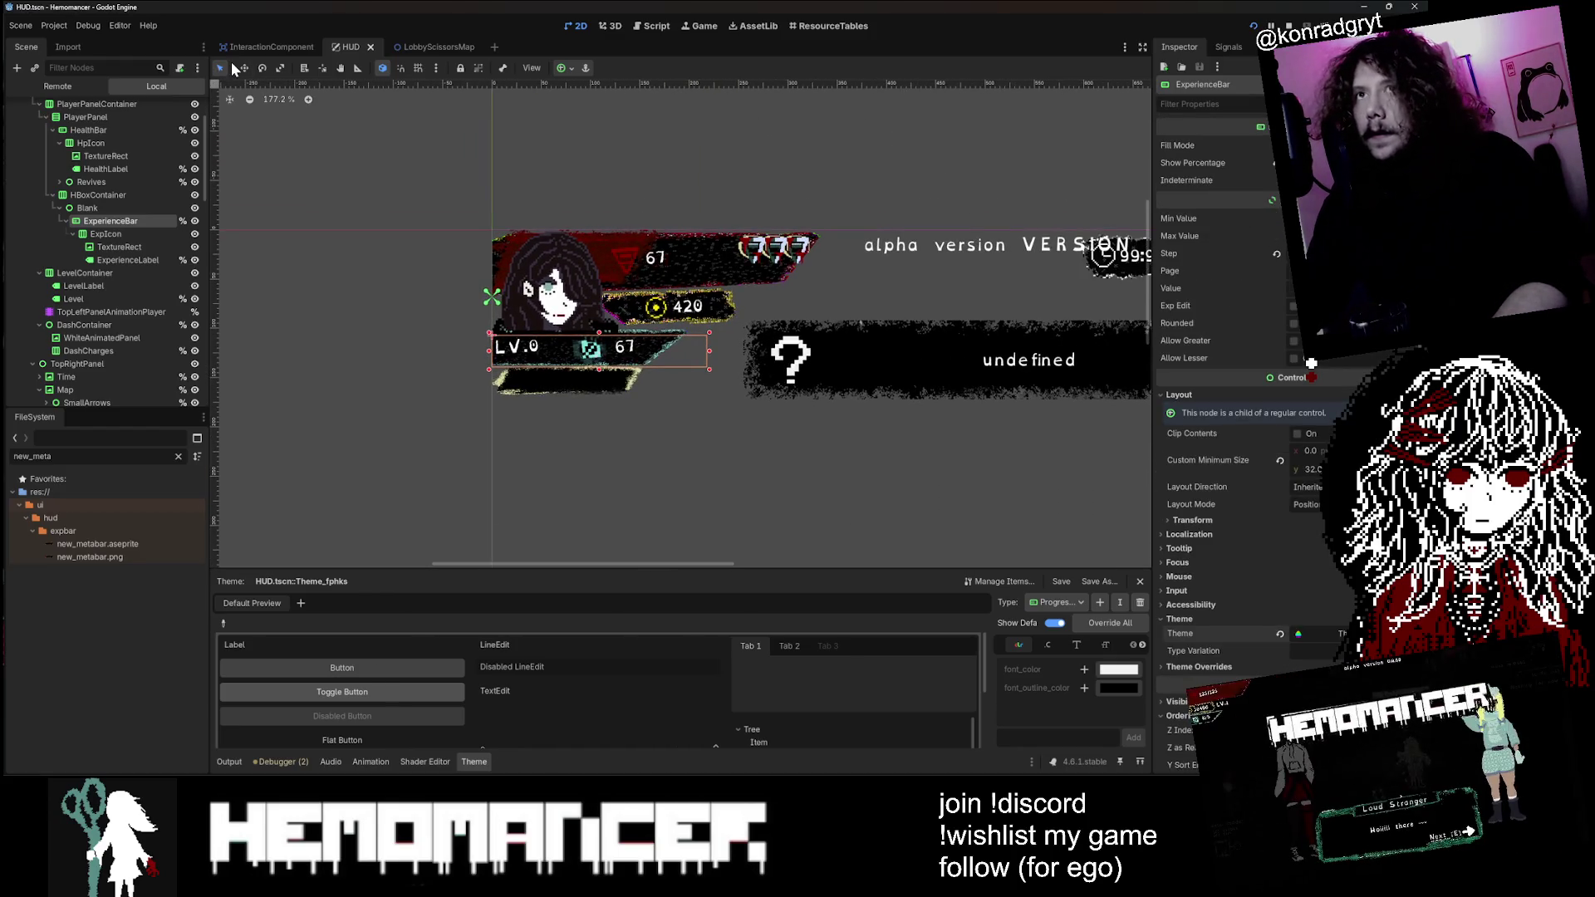
right_click(730, 264)
click(810, 284)
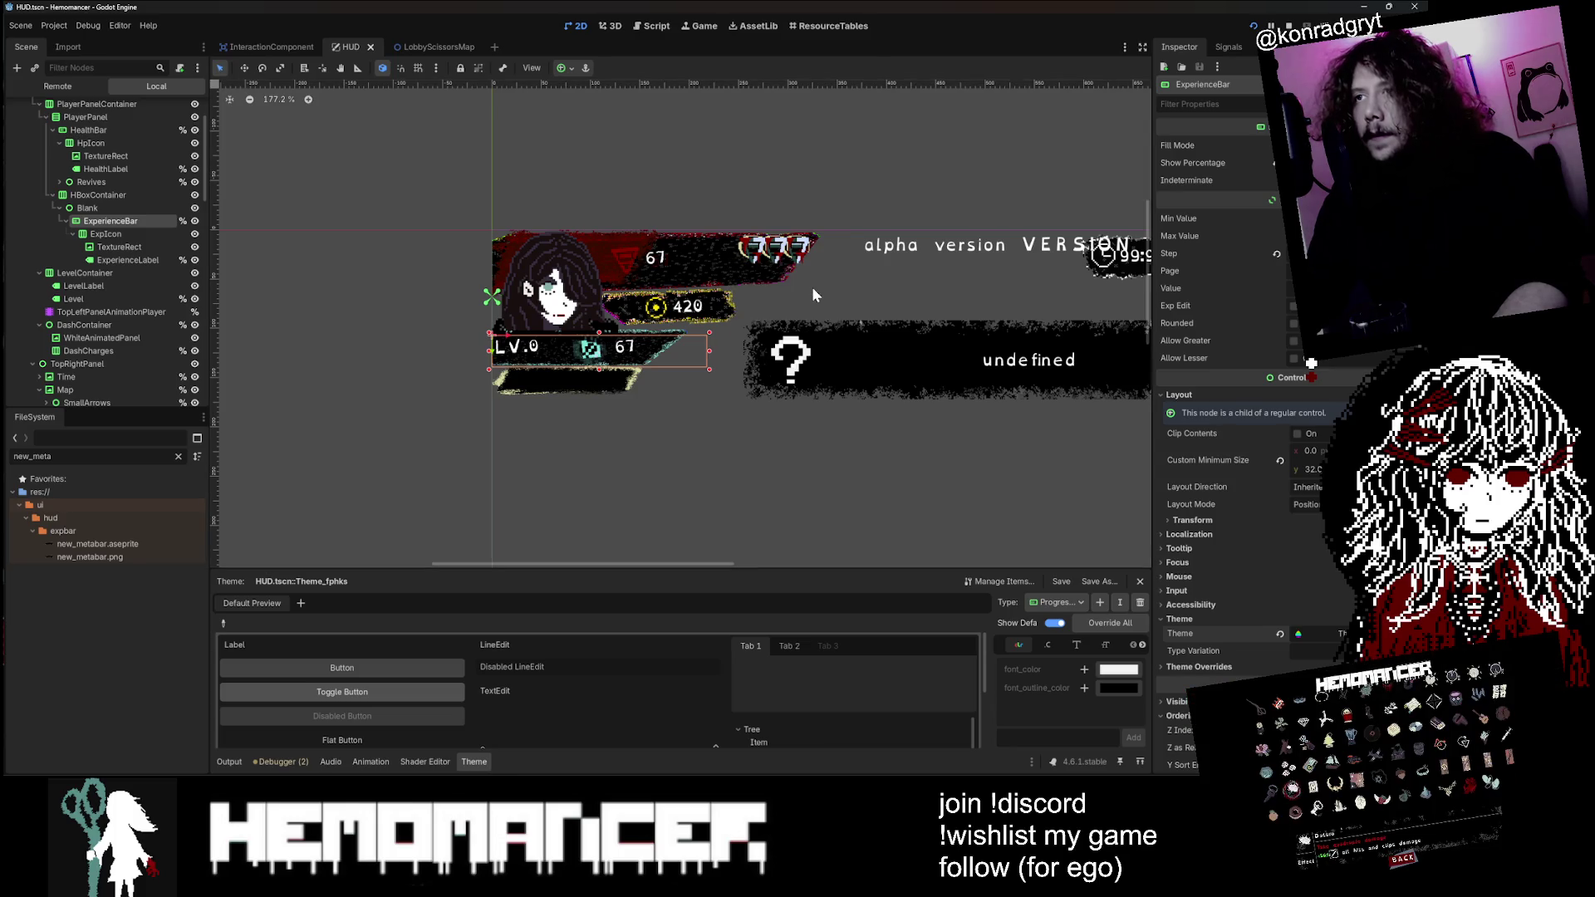
Step: Enlarge the theme preview and view its constants, font sizes and outline_size
click(1356, 345)
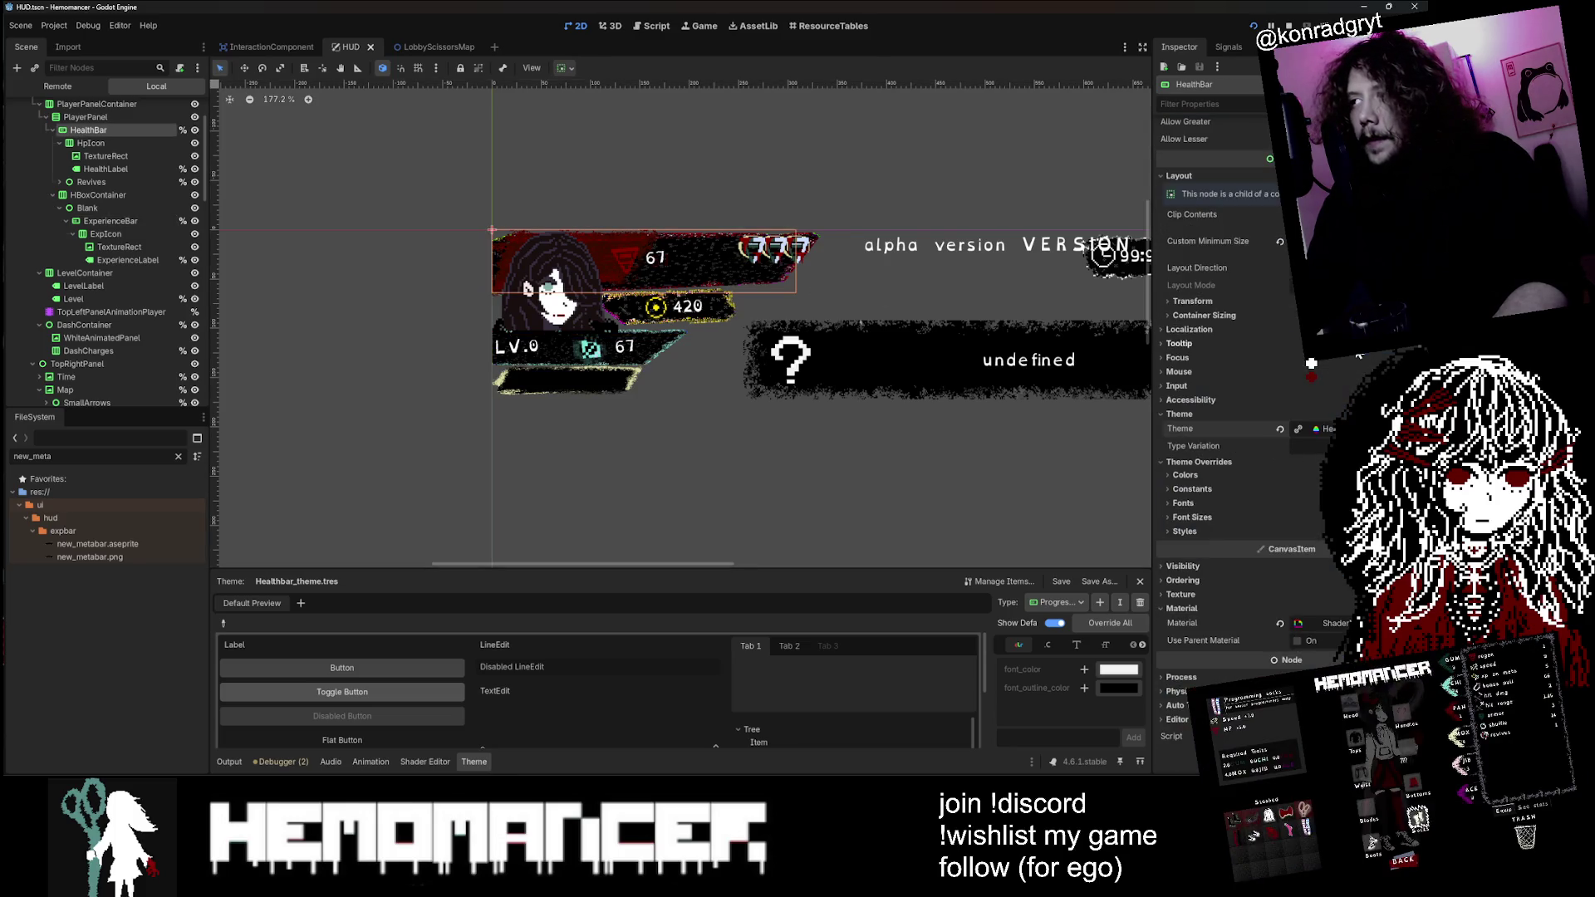
drag(969, 568, 969, 449)
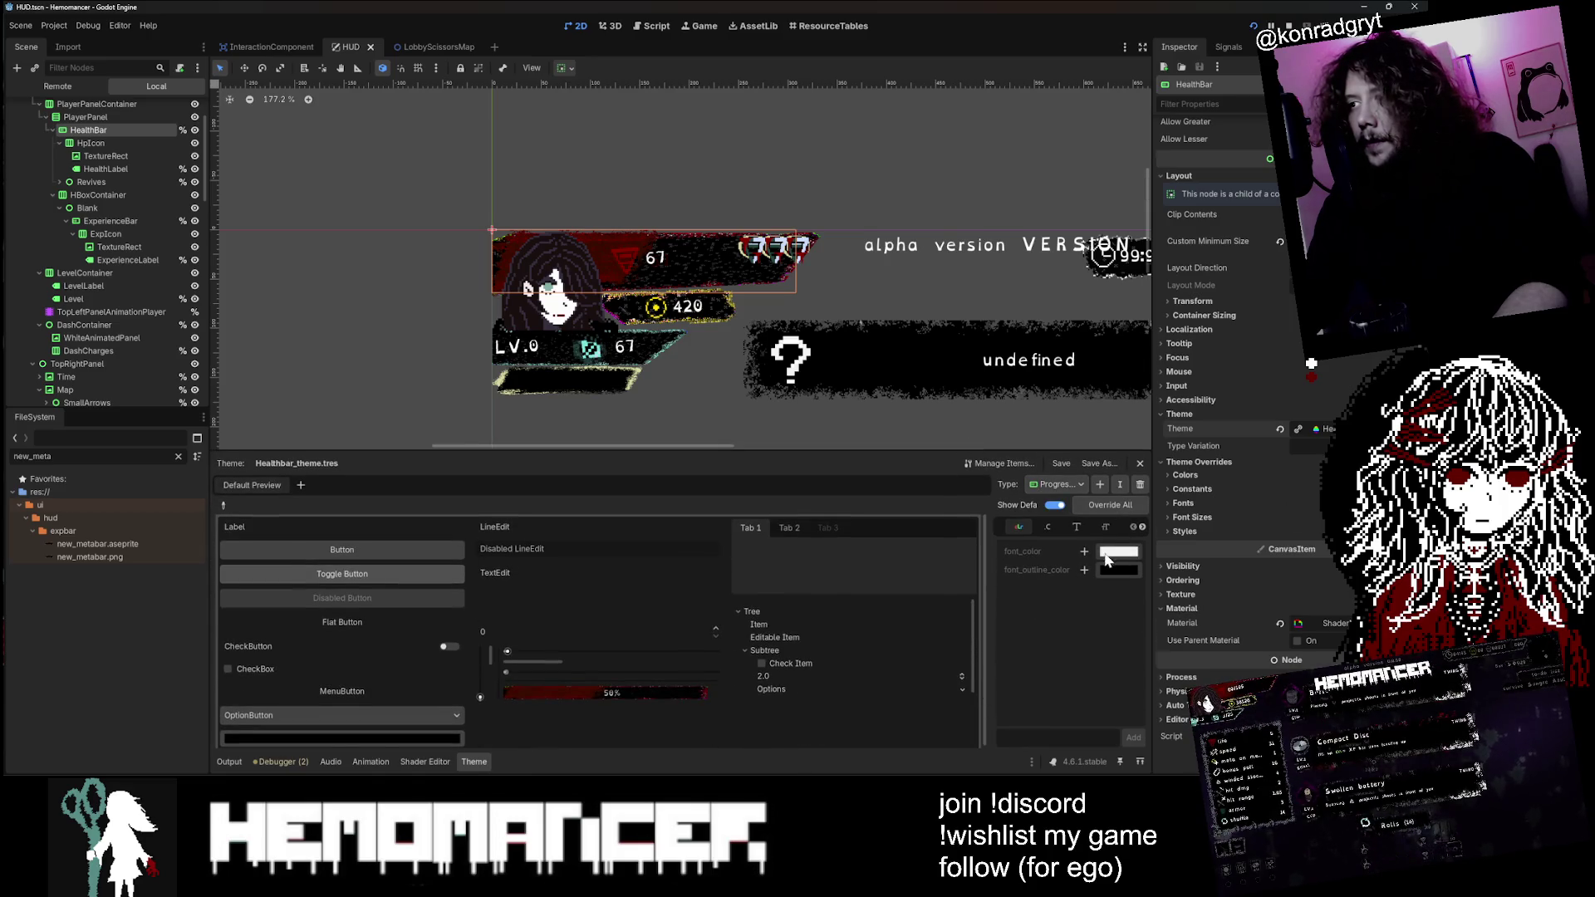
click(1050, 528)
click(1096, 527)
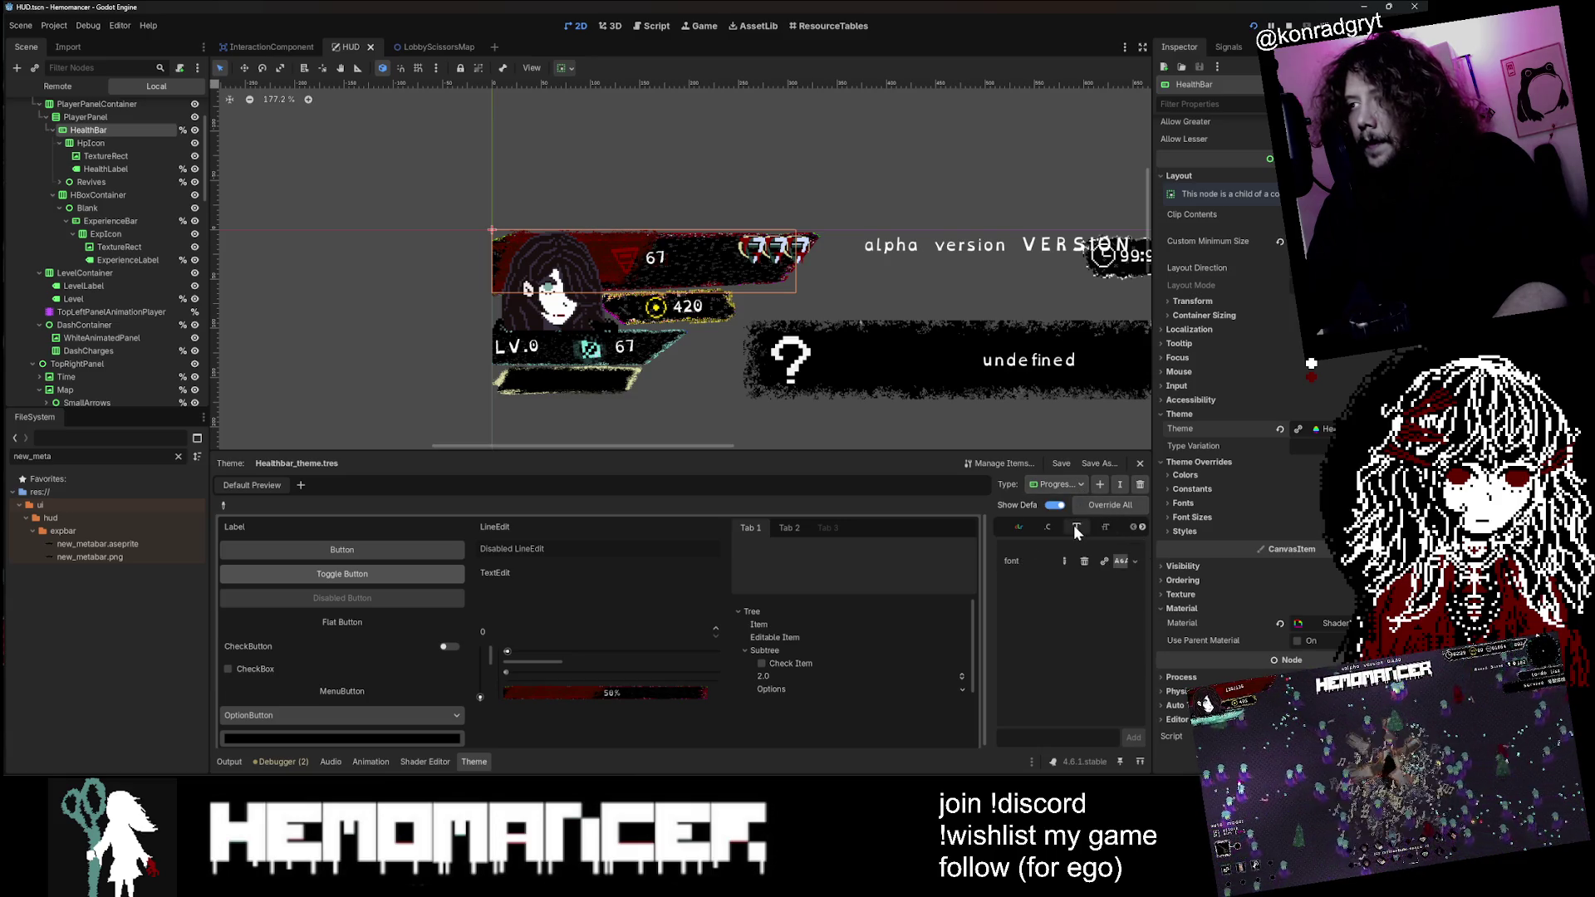
click(1047, 526)
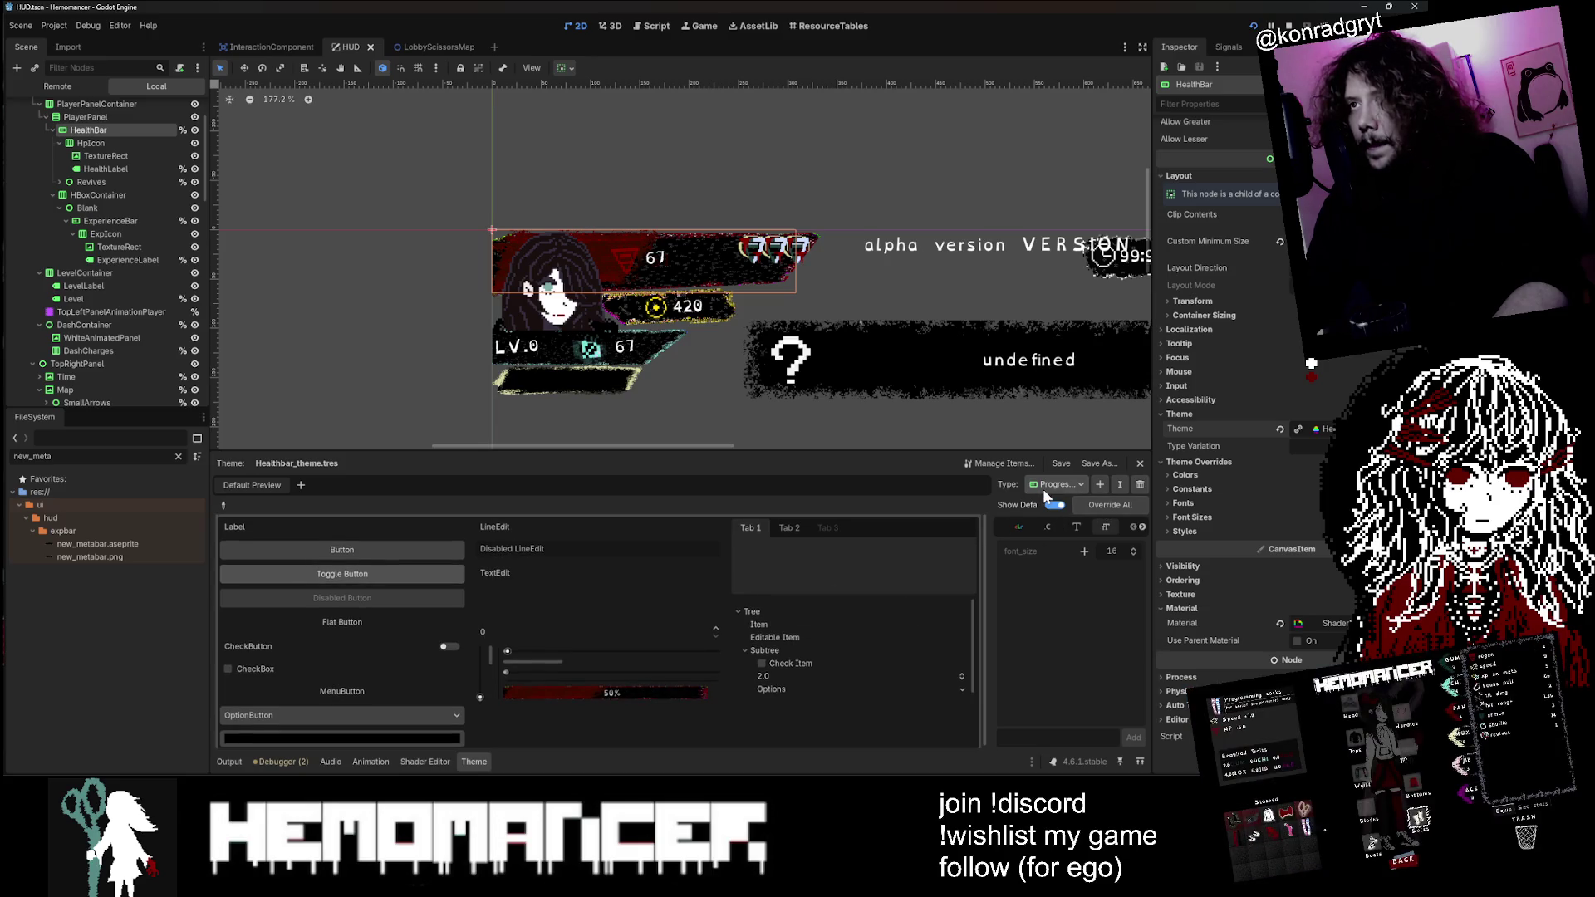
Step: Click through the HpIcon, HealthBar and PlayerPanel nodes in the Scene tree
click(111, 143)
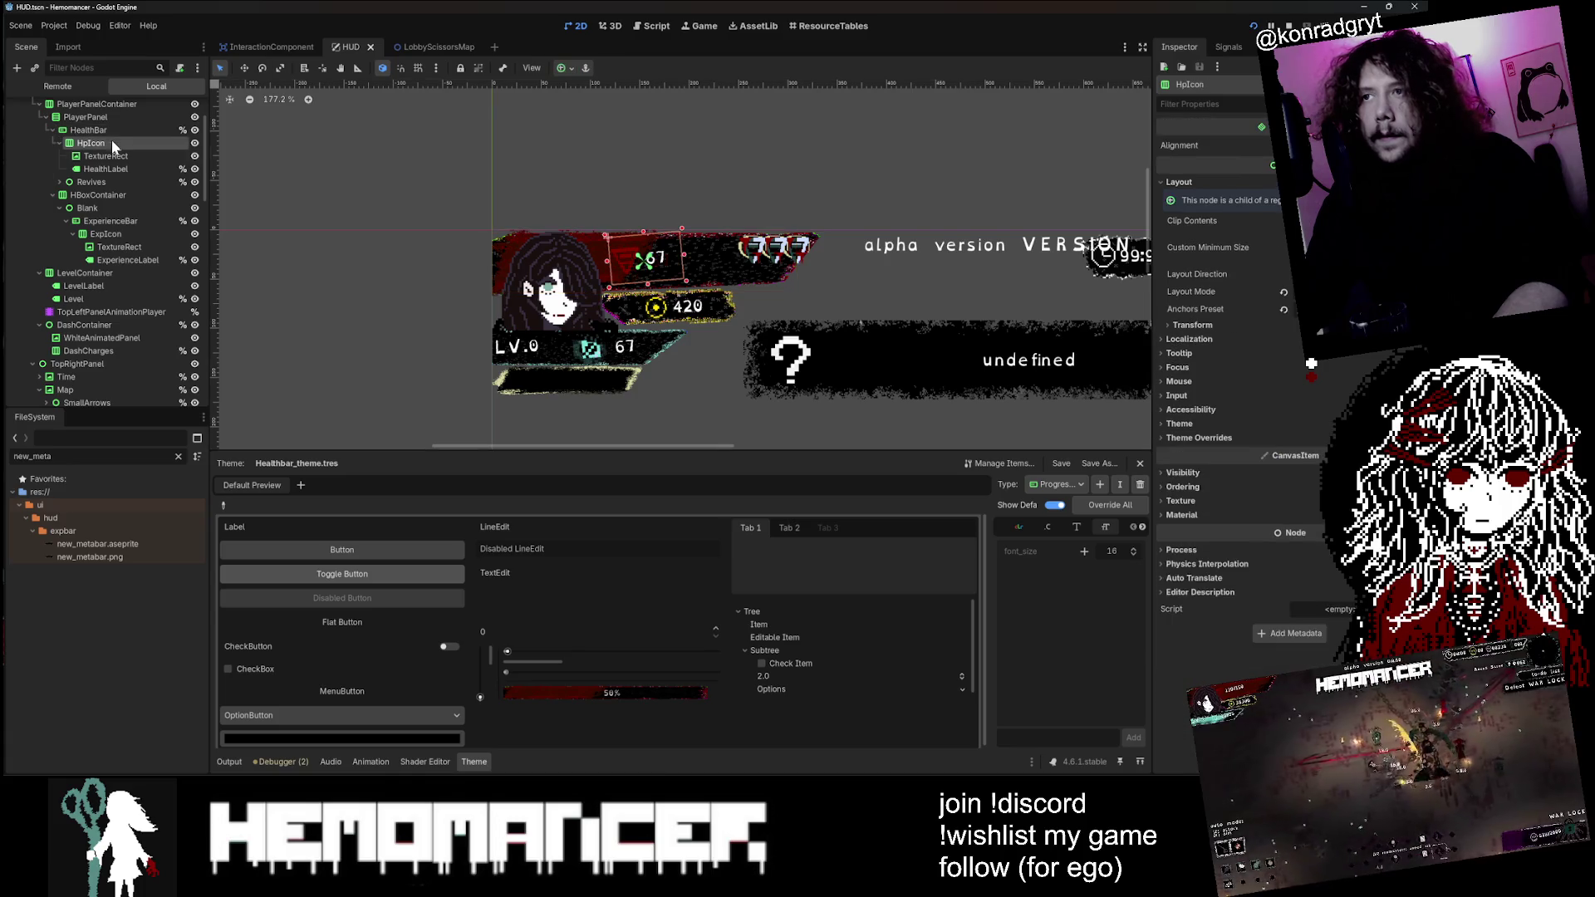
click(112, 182)
click(88, 133)
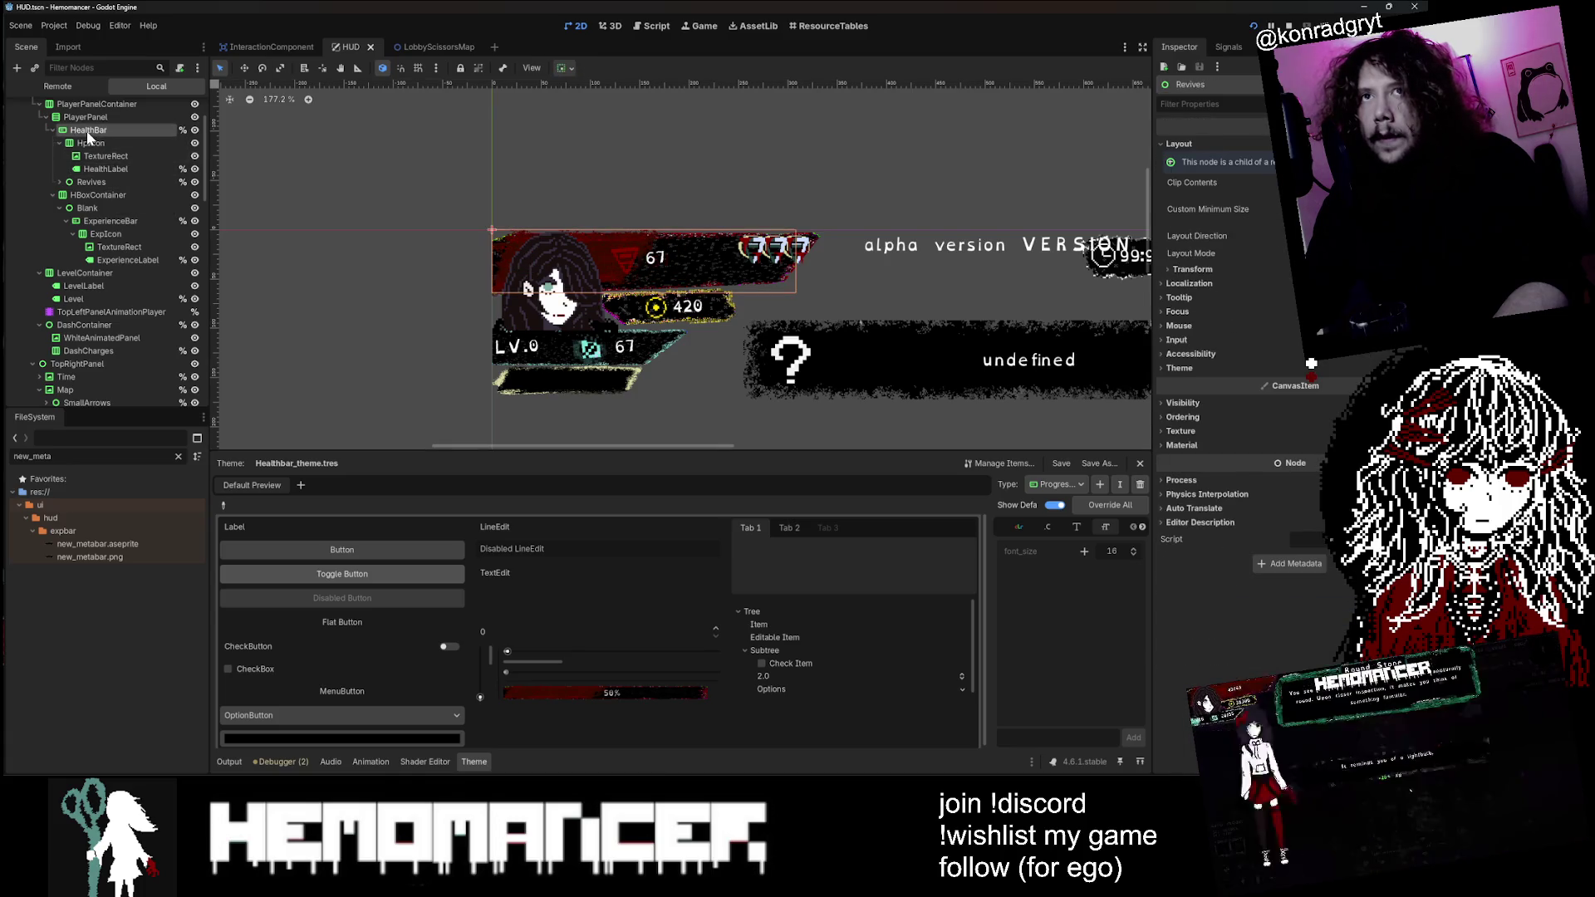
click(89, 116)
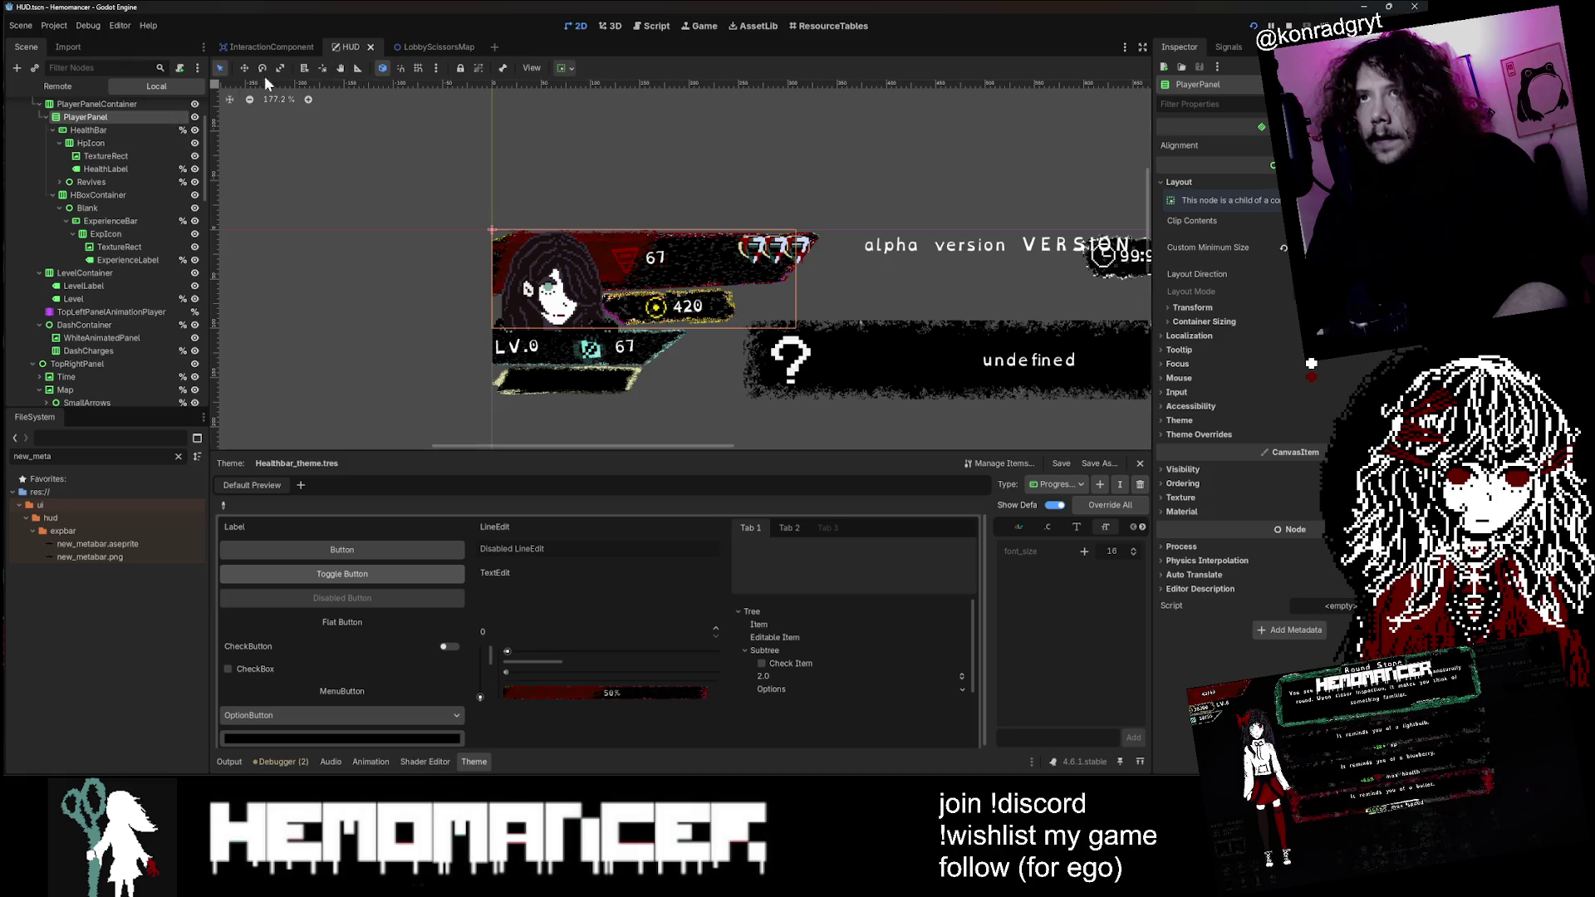
click(131, 131)
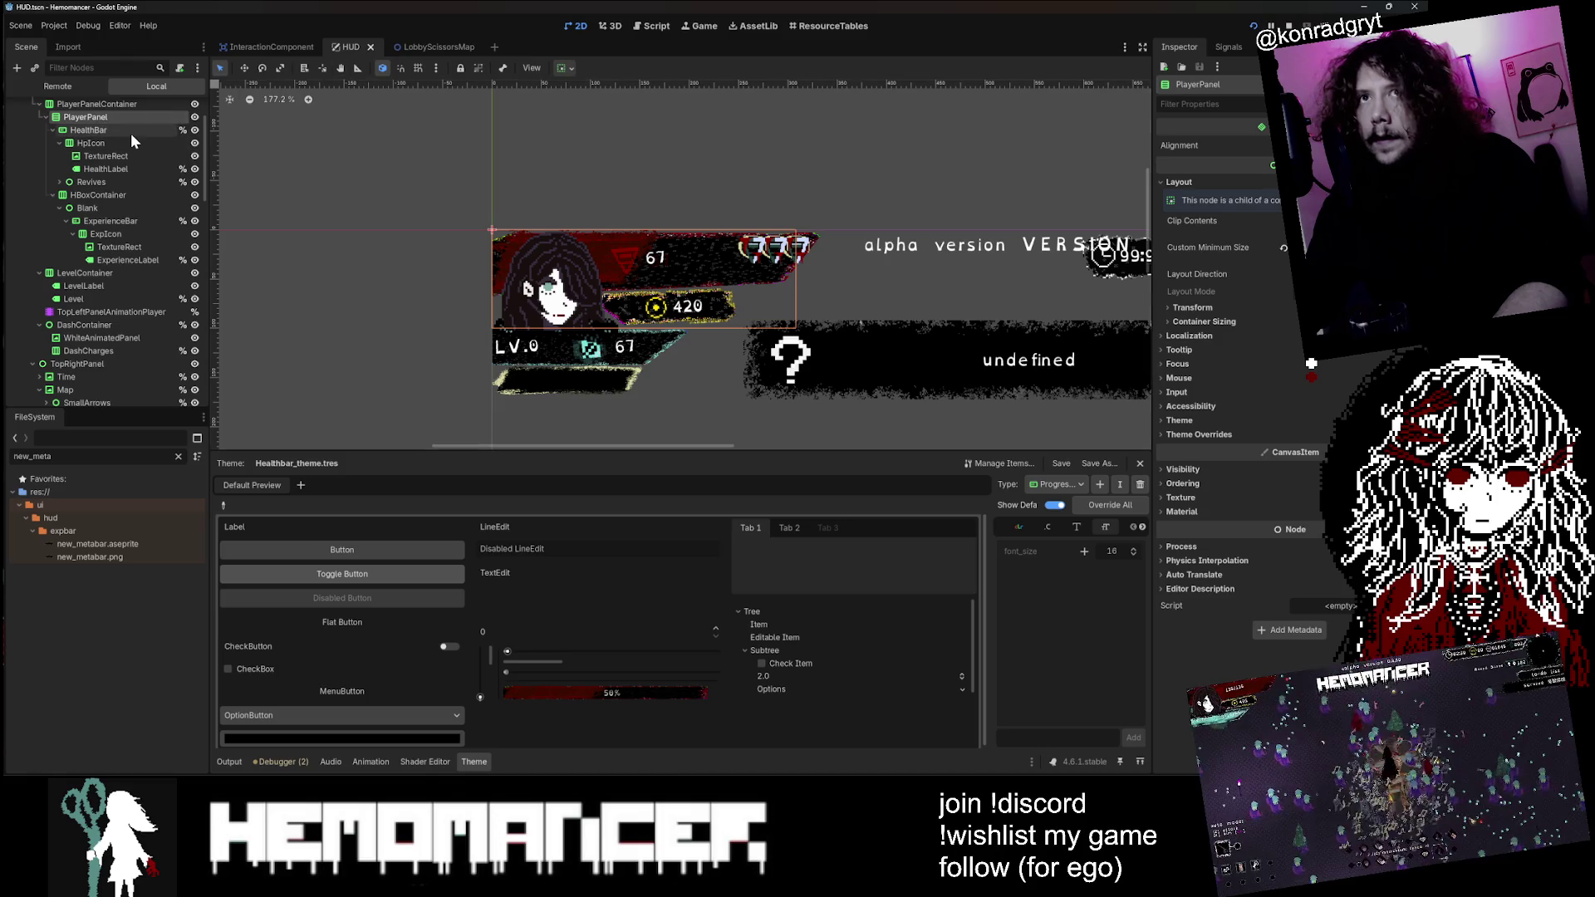
Step: Toggle HealthBar and HpIcon visibility off and back on, checking the TextureRect node
click(195, 130)
click(194, 130)
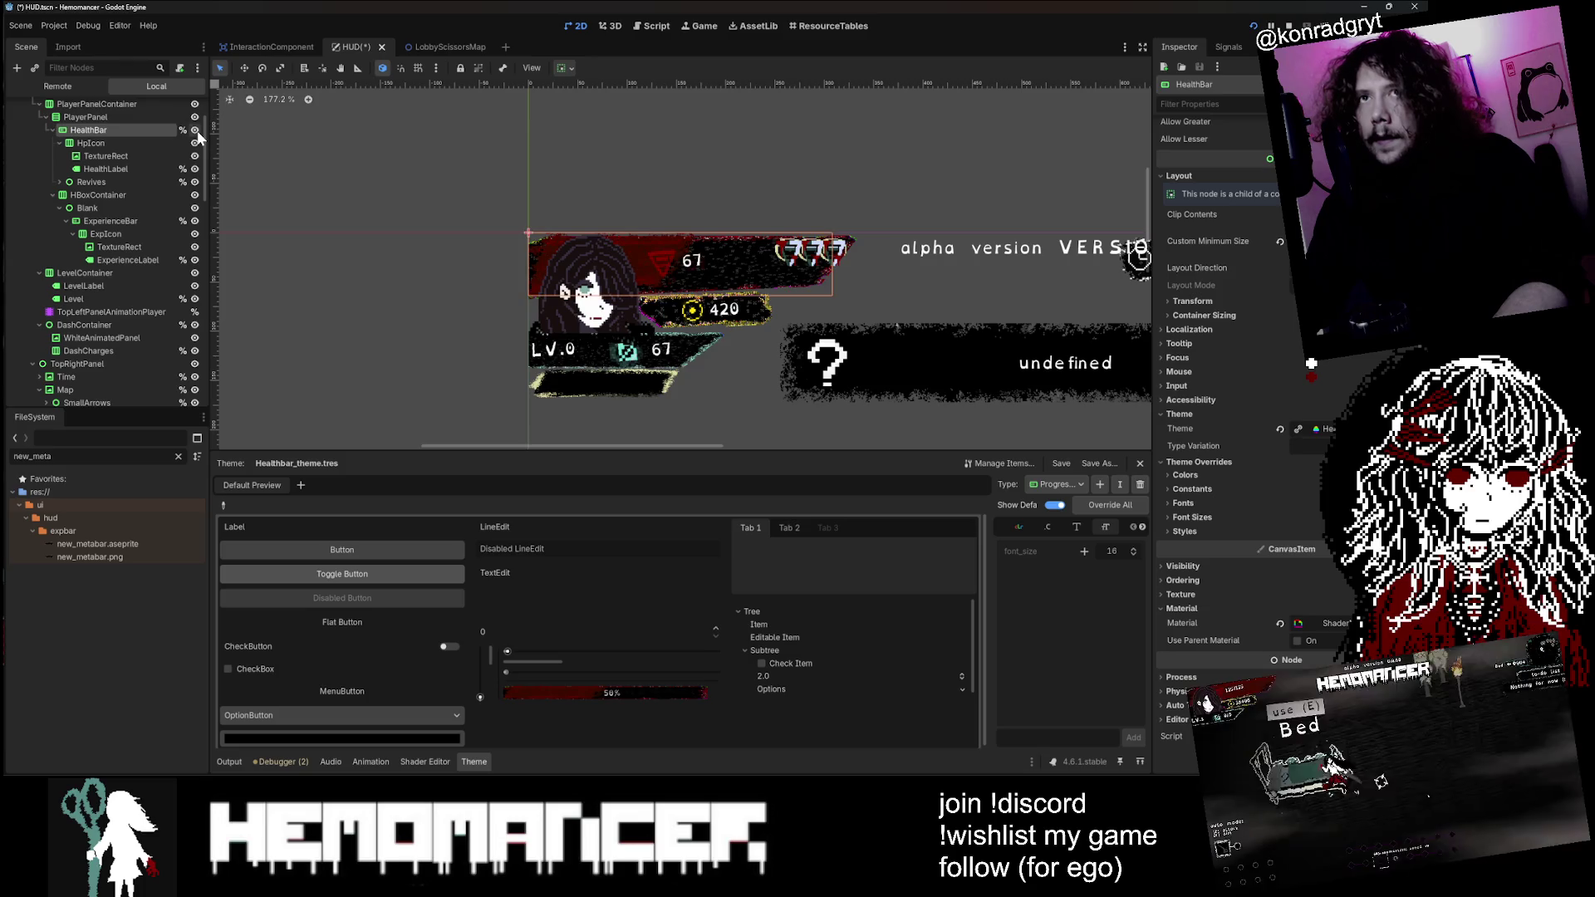
click(170, 144)
click(195, 143)
click(194, 143)
click(145, 156)
click(194, 156)
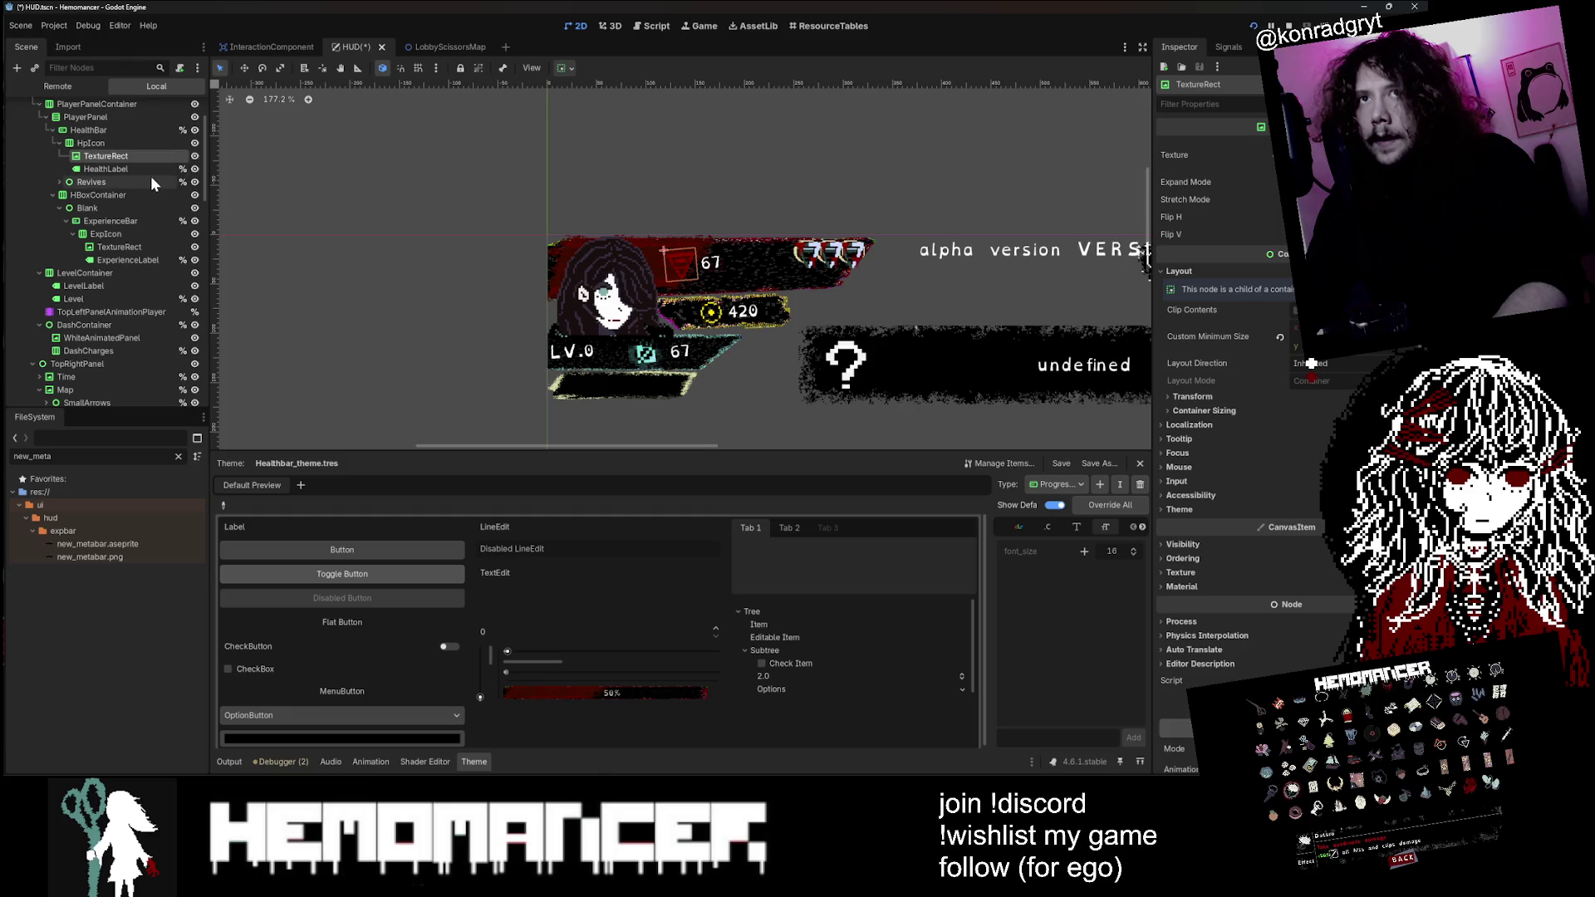
click(136, 147)
Step: Reselect HealthBar and expand its Theme resource and ProgressBar entries
click(131, 129)
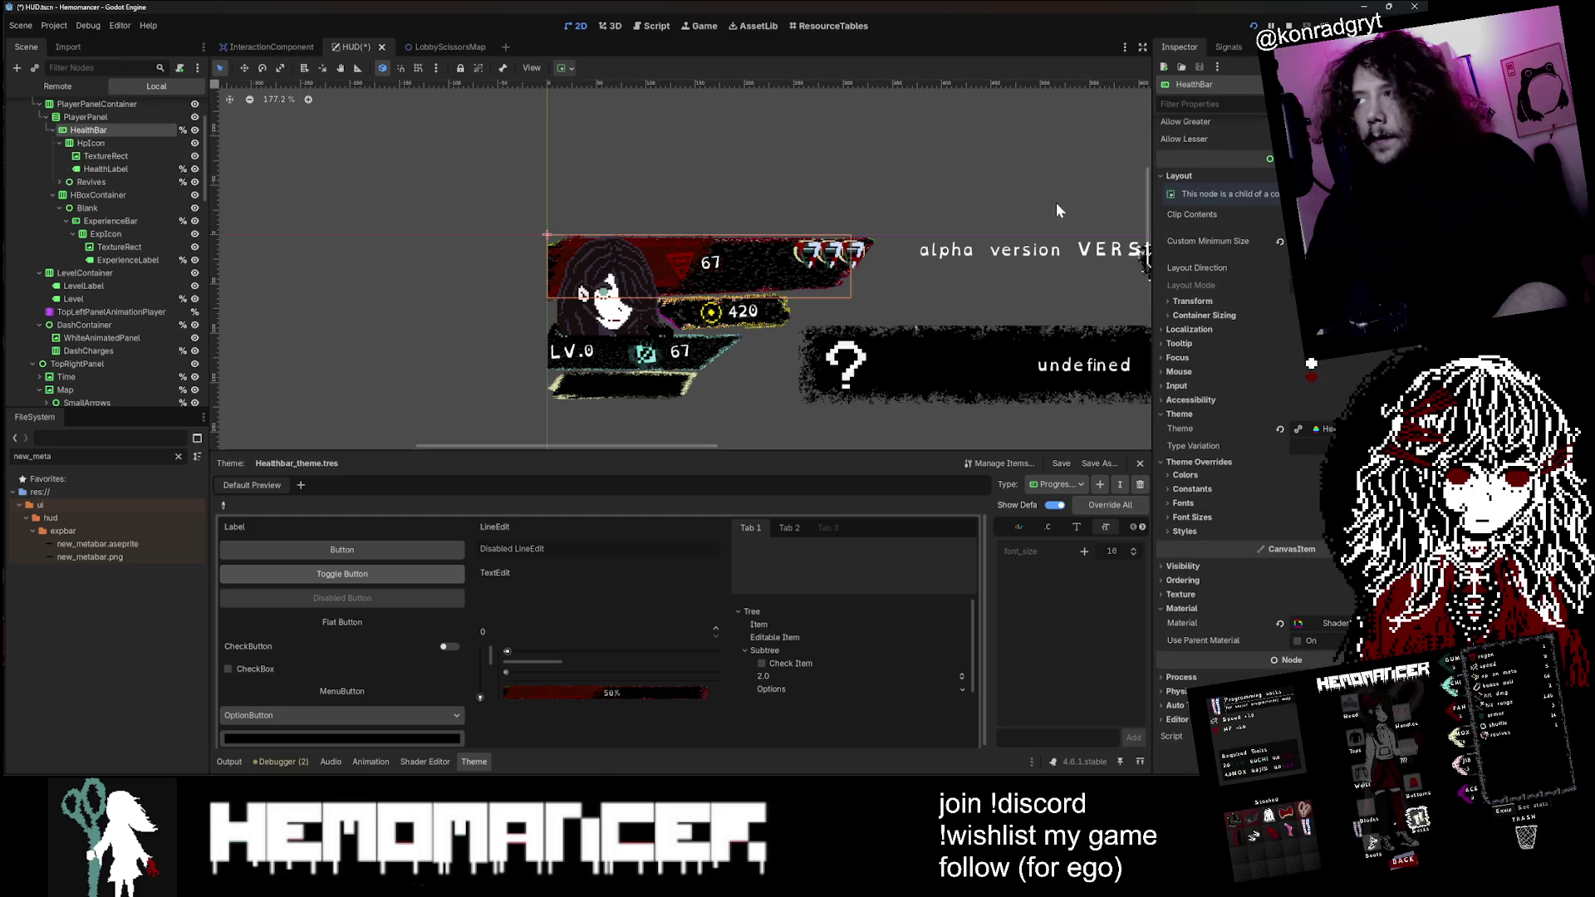
scroll(1221, 416, down, 5)
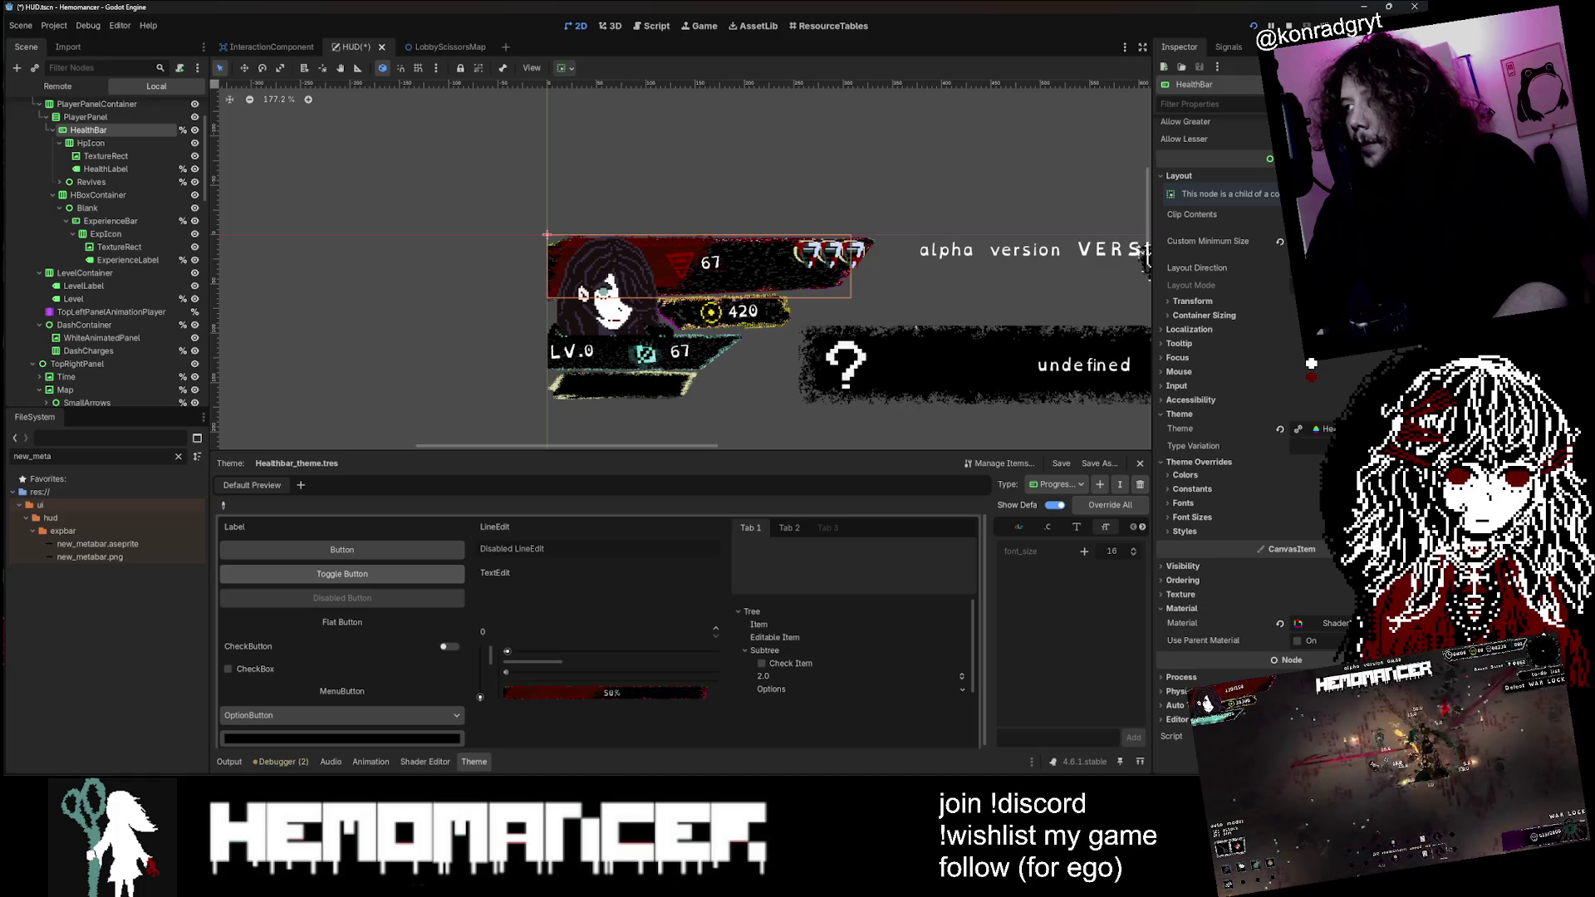
click(1320, 428)
click(1211, 499)
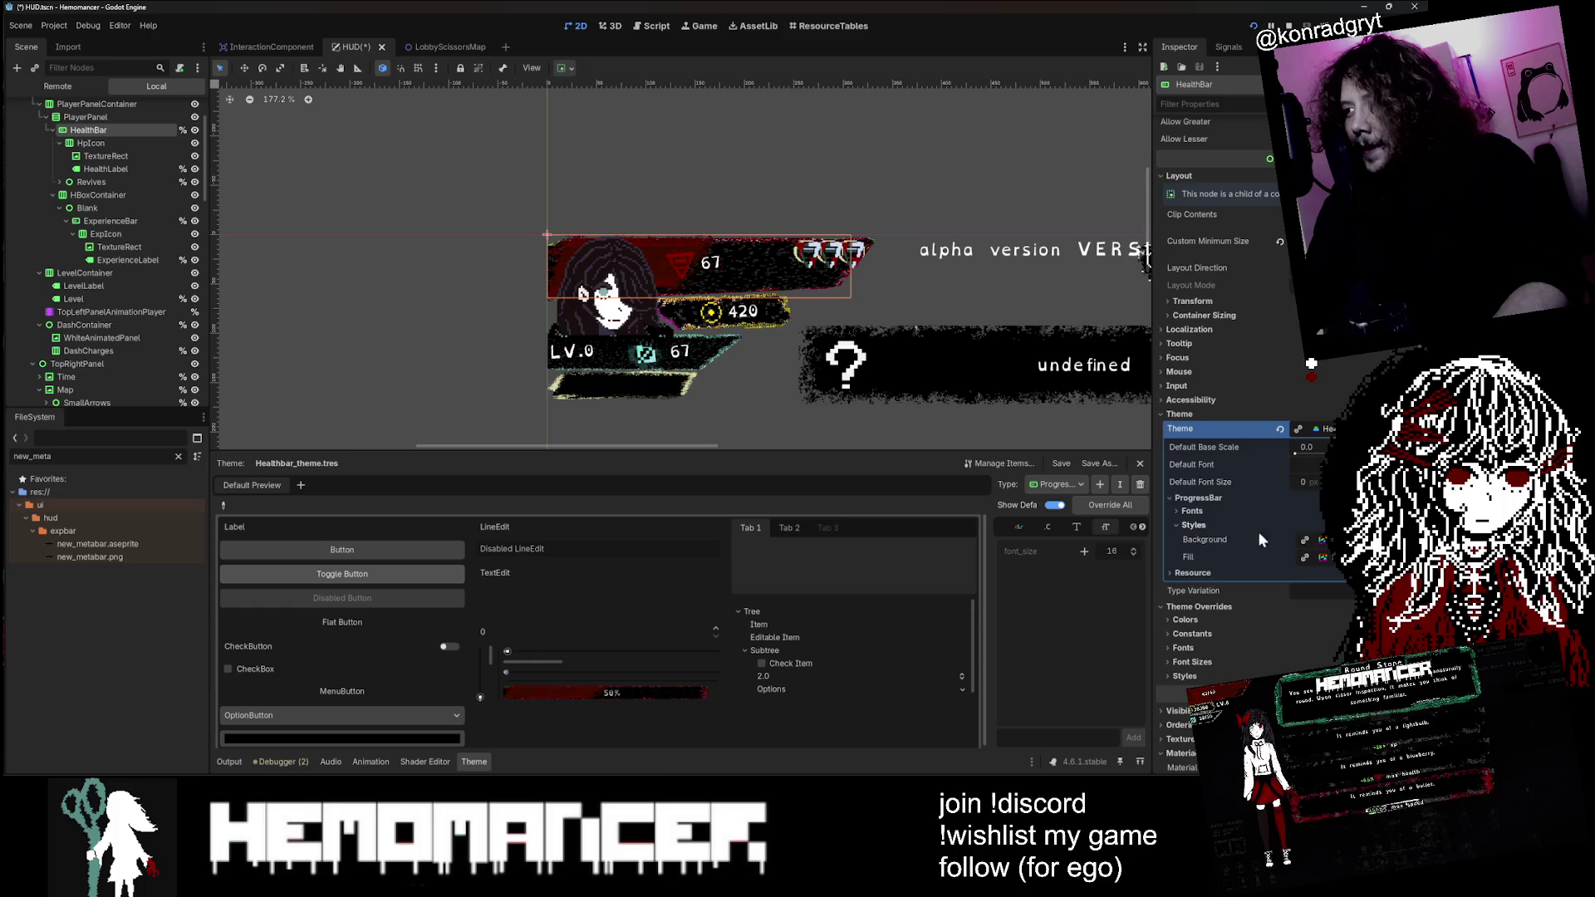
Step: Reveal the ProgressBar Background style, then open new_metabar.aseprite in Aseprite
click(1258, 527)
scroll(1221, 498, down, 4)
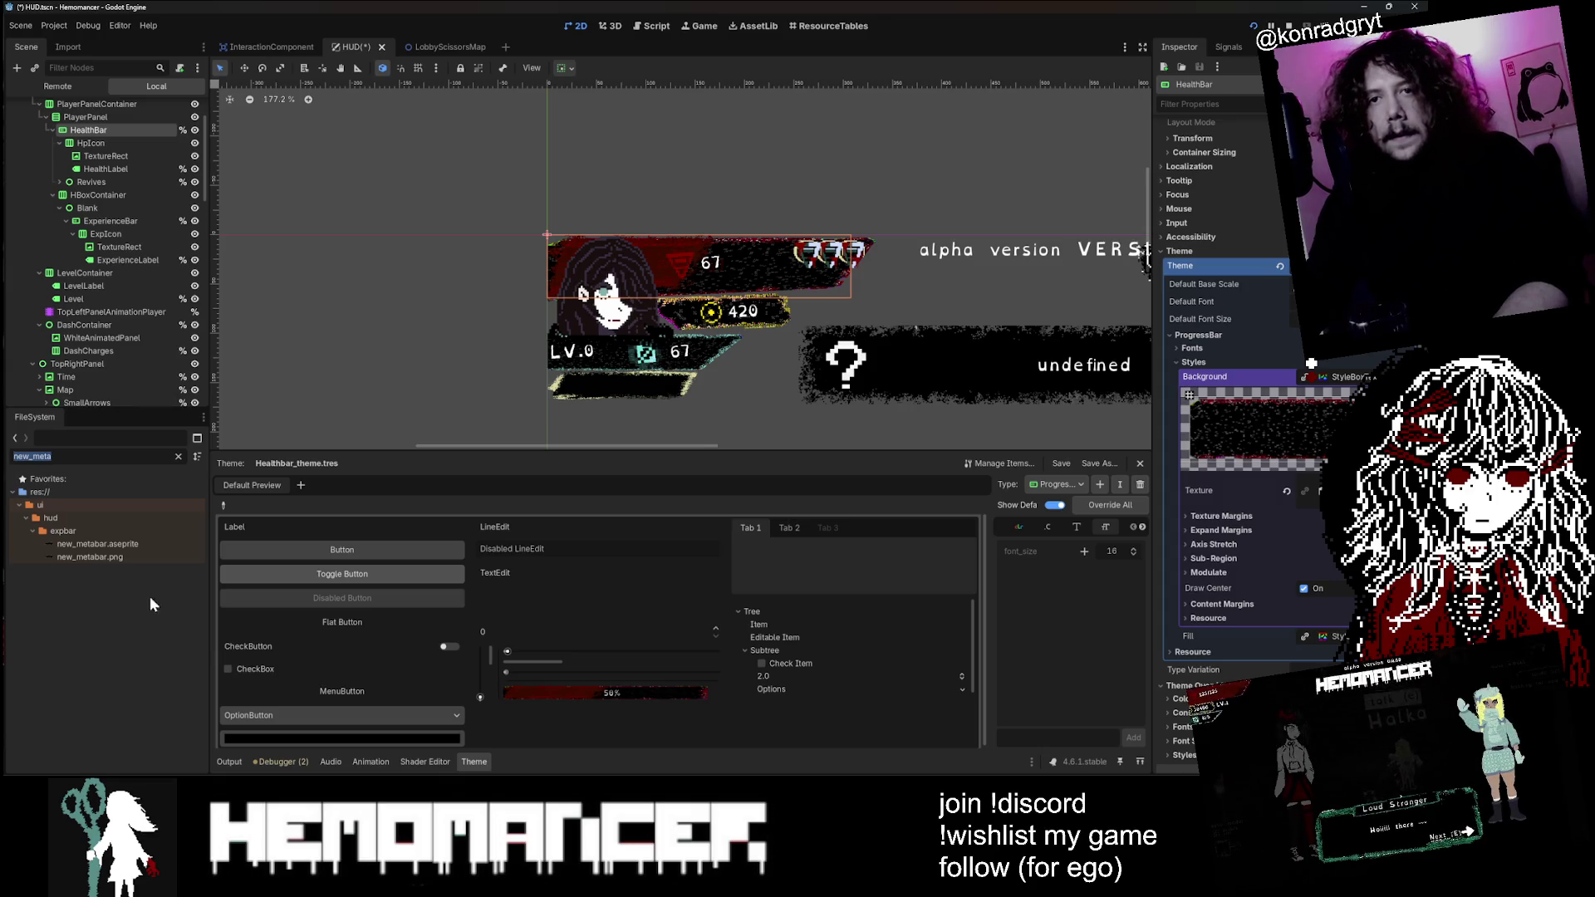
right_click(120, 540)
click(224, 749)
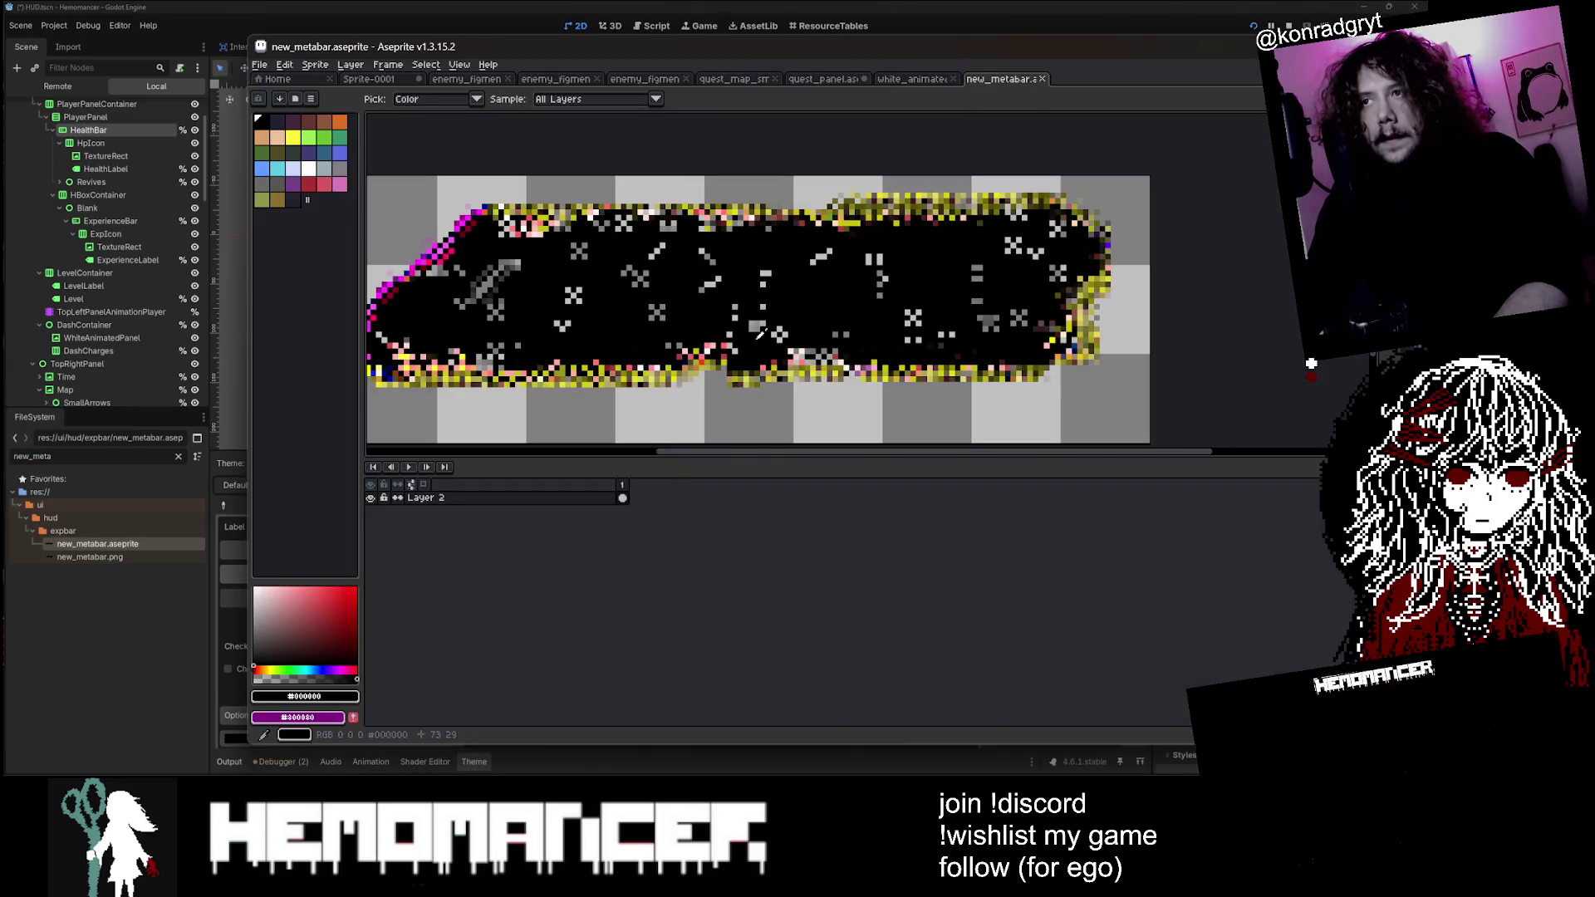
Step: Filter the FileSystem for 'final' and open final_bar.aseprite in Aseprite
click(114, 549)
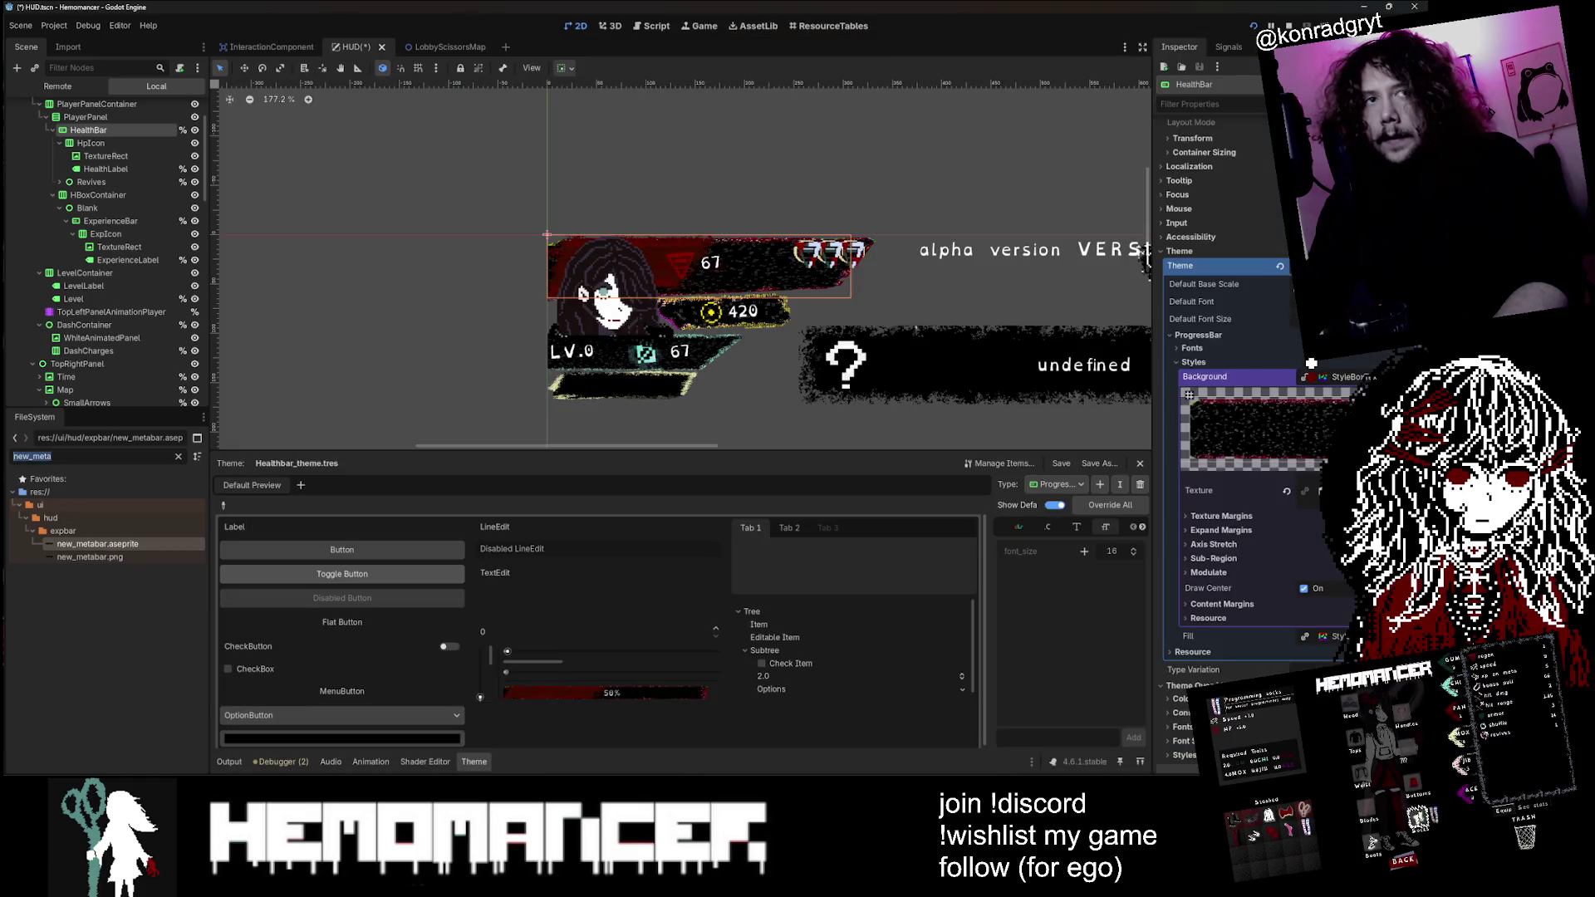
text(final b)
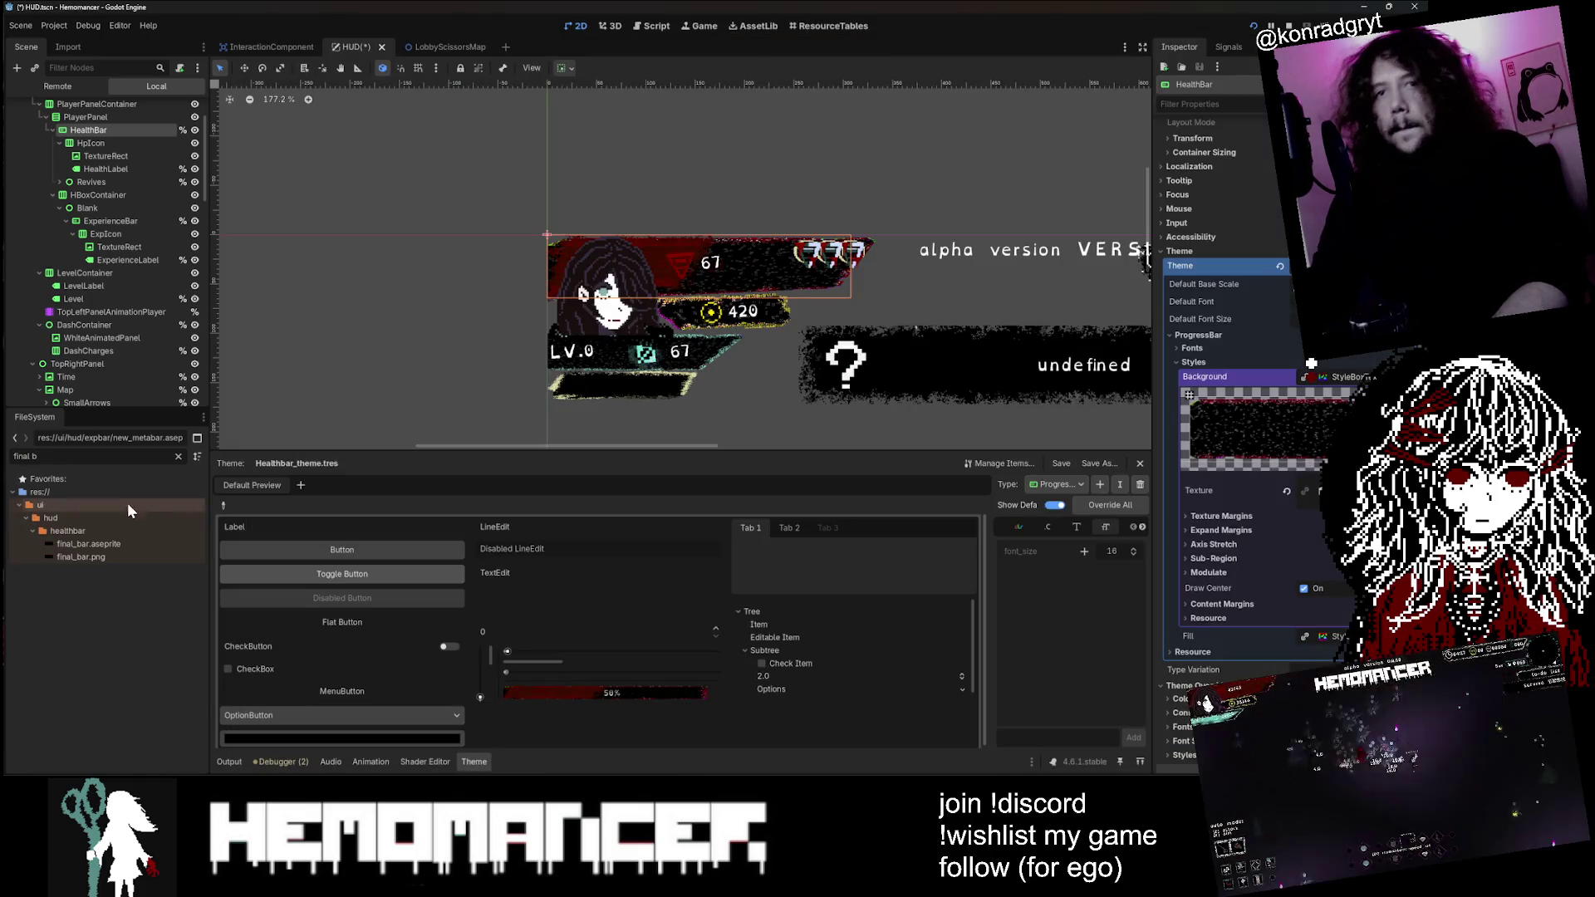
right_click(118, 541)
click(223, 750)
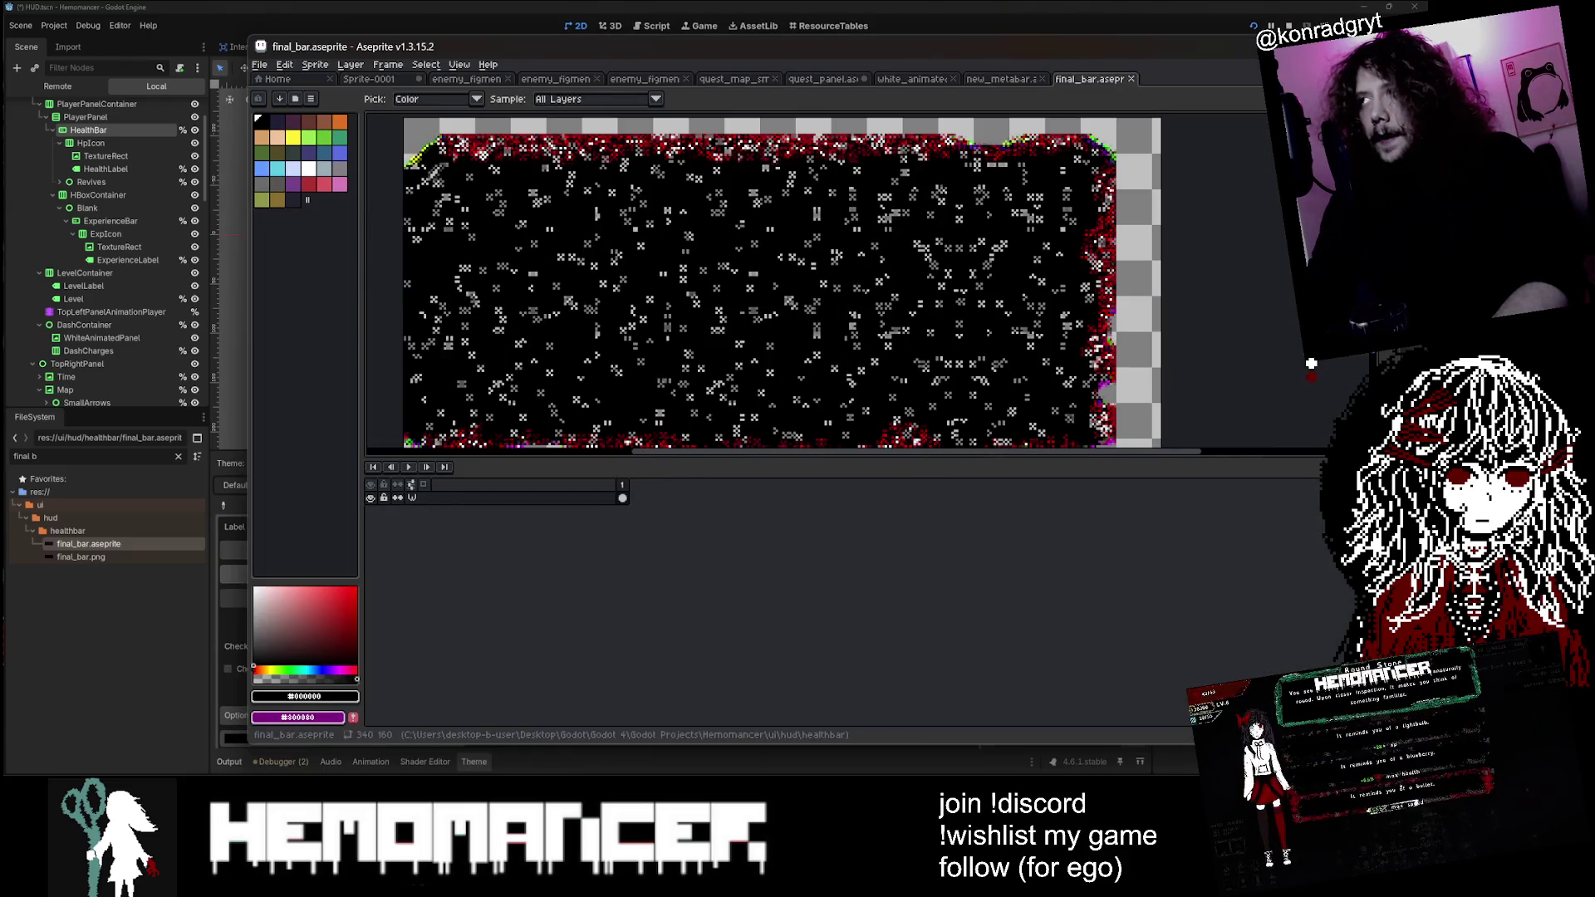
Step: Select an elliptical patch of final_bar's dark interior to copy
key(shift+m)
scroll(524, 229, down, 2)
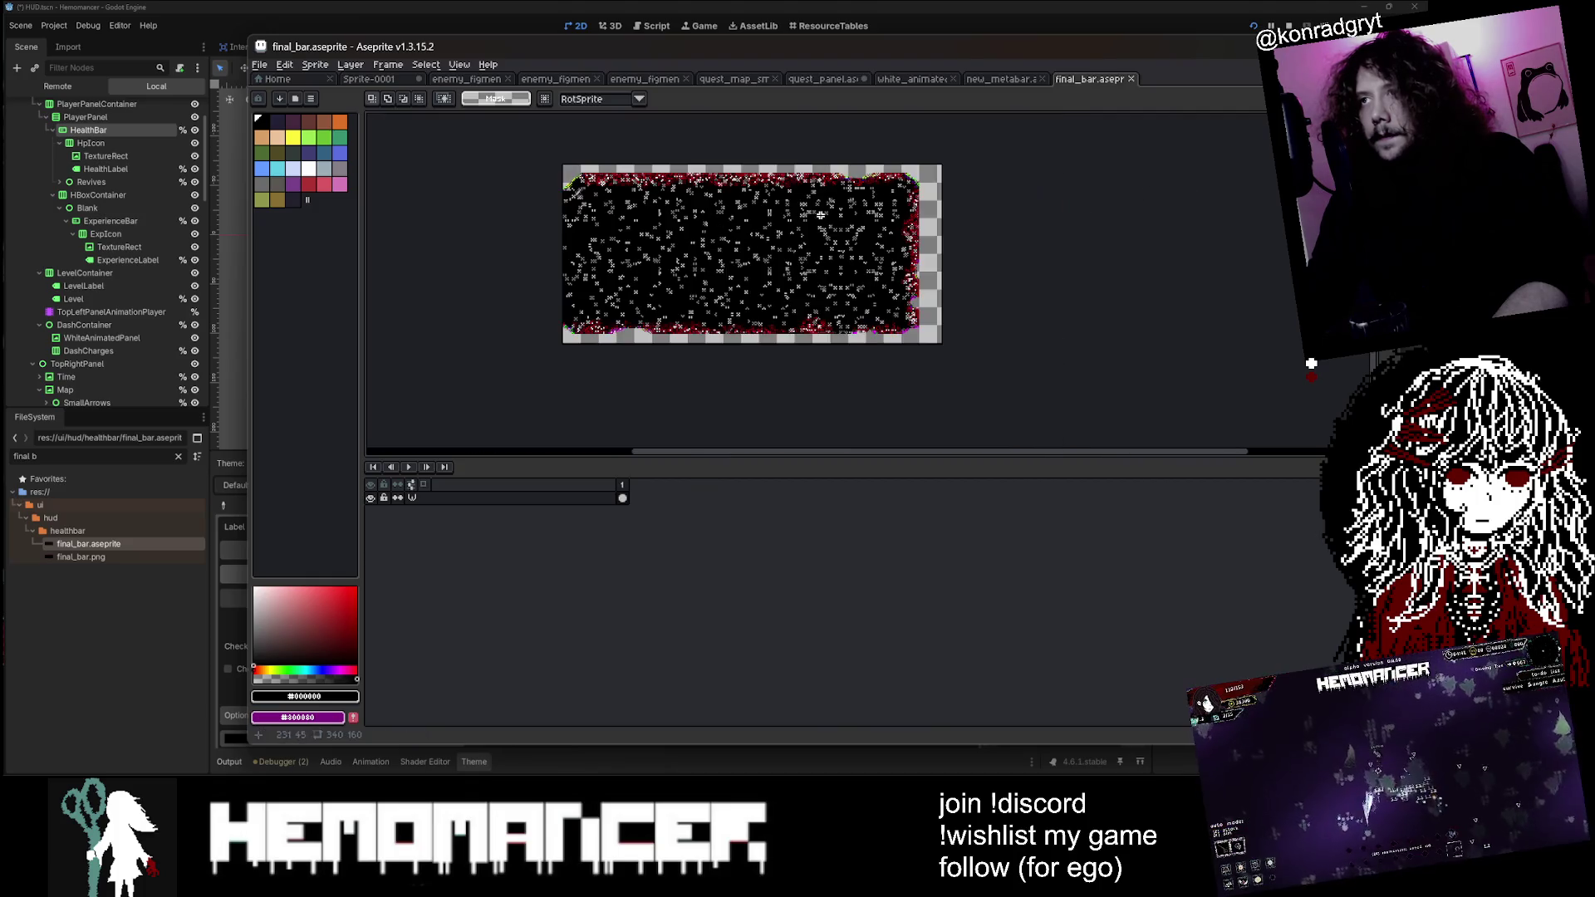
scroll(524, 228, up, 1)
scroll(524, 228, down, 1)
mouse_move(524, 229)
mouse_down()
mouse_move(789, 321)
mouse_move(782, 284)
mouse_up()
Step: In quest_panel, erase a horizontal band across the damaged middle
click(822, 79)
scroll(841, 311, down, 1)
scroll(840, 311, up, 1)
key(e)
ctrl+scroll(841, 310, up, 10)
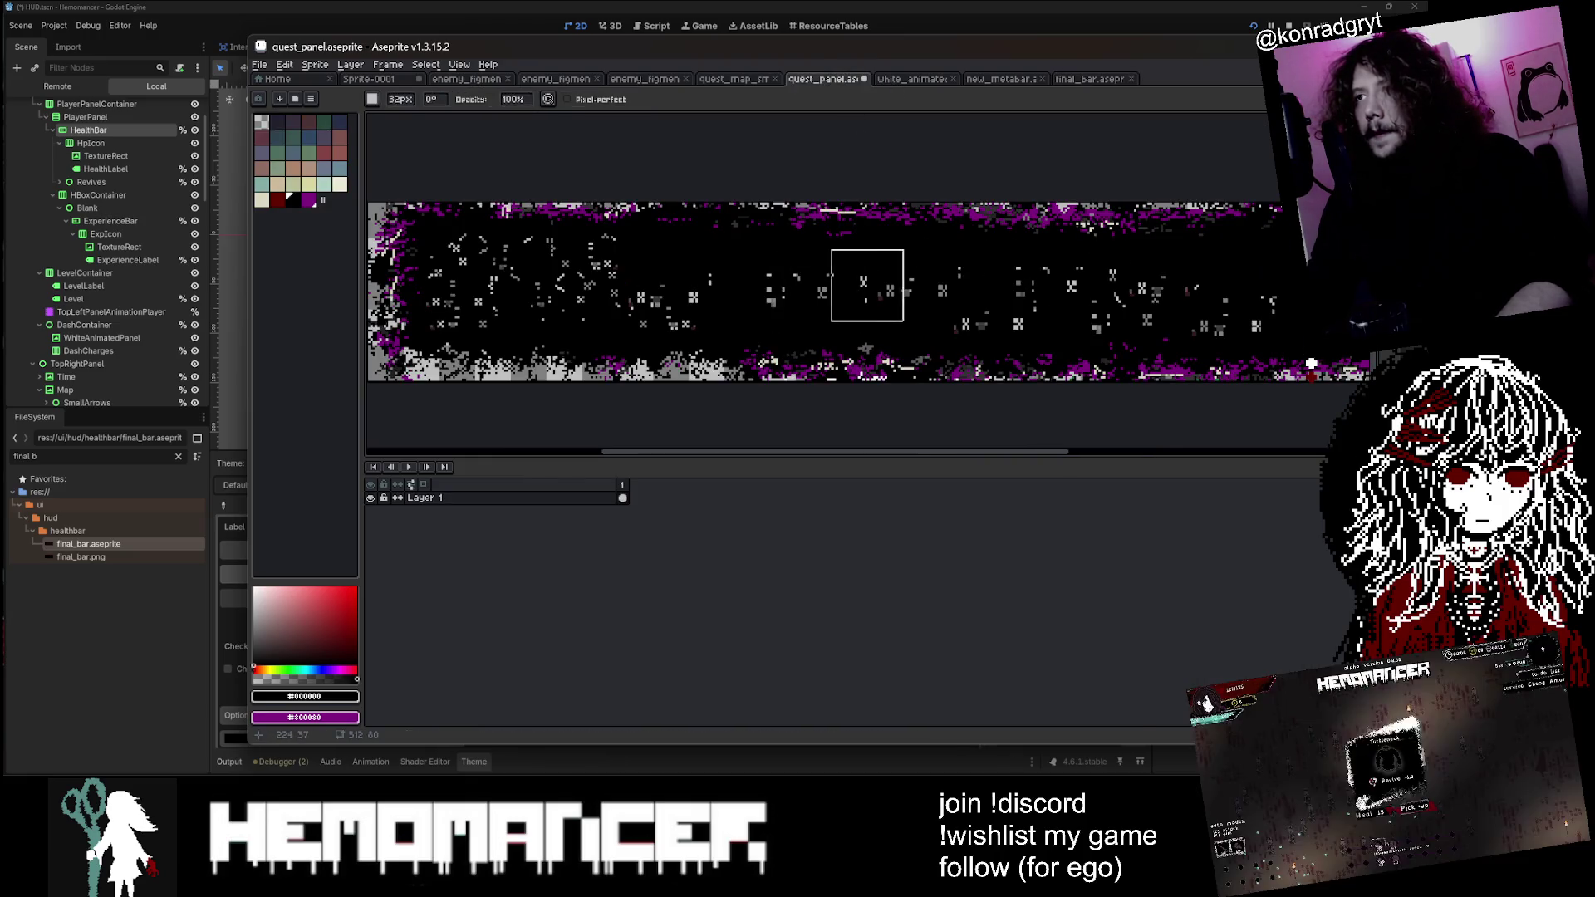
scroll(922, 266, down, 1)
scroll(1017, 281, up, 1)
mouse_move(1018, 281)
mouse_down()
mouse_move(1080, 274)
mouse_move(772, 284)
mouse_move(1160, 232)
mouse_up()
Step: Paste the bar texture, move it over the erased band and shrink it to fit
key(v)
key(ctrl+v)
drag(1064, 274, 1090, 270)
mouse_move(1171, 231)
mouse_down()
mouse_move(1007, 254)
mouse_move(1018, 272)
mouse_move(1045, 268)
mouse_move(822, 283)
mouse_up()
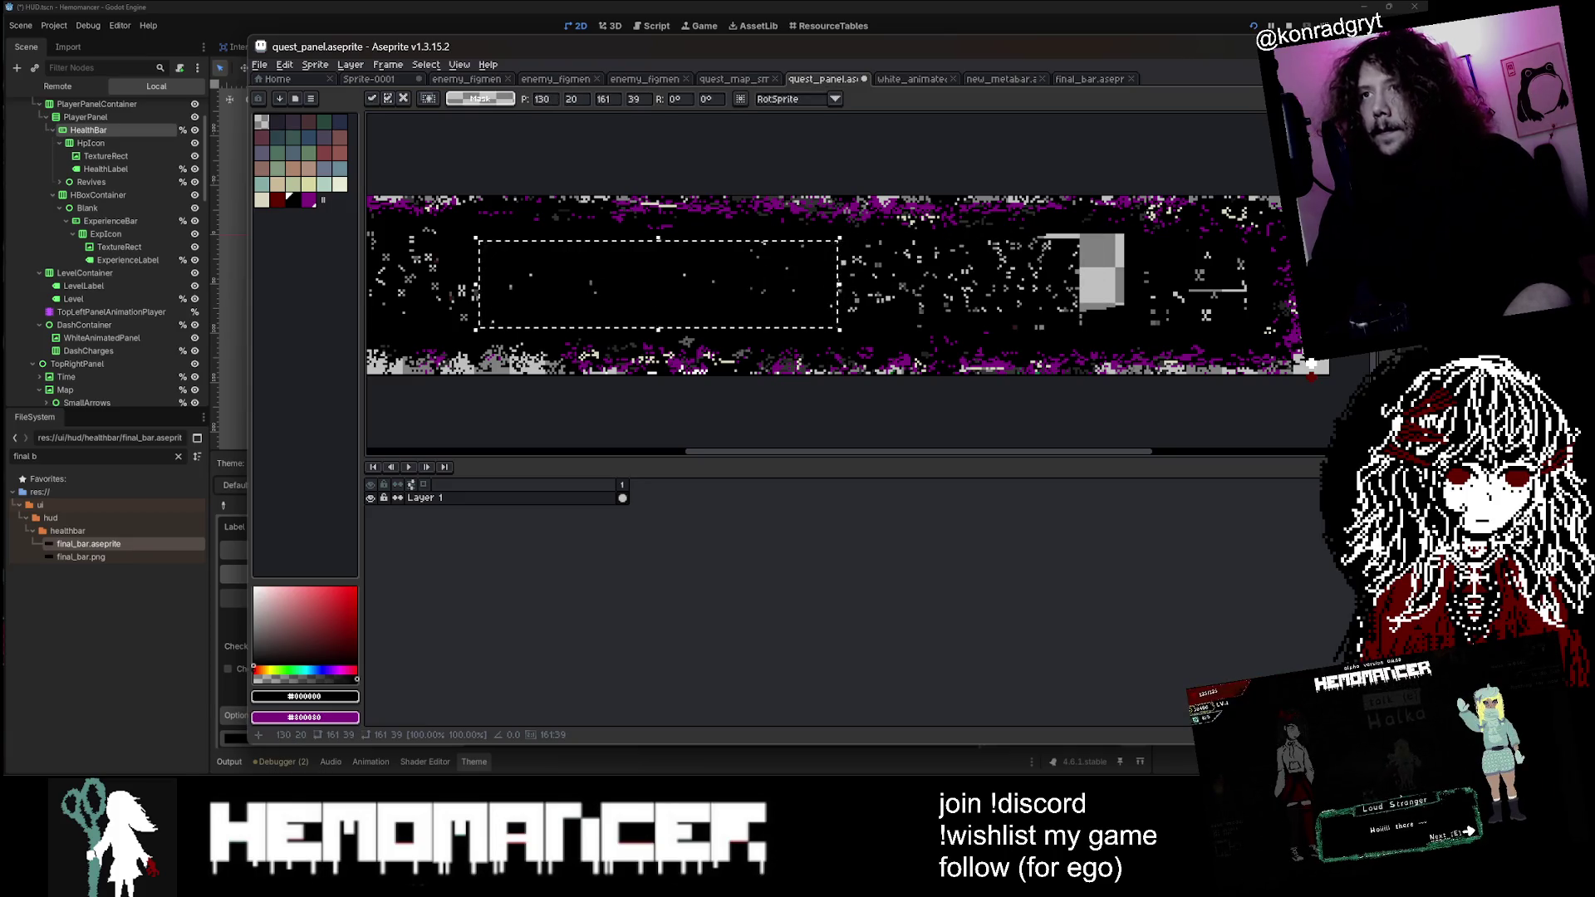
key(e)
Step: Erase a second gap, paste the texture over it, and bucket-fill the leftover grey dark
mouse_move(511, 279)
mouse_down()
mouse_move(831, 281)
mouse_move(531, 294)
mouse_move(614, 290)
mouse_up()
key(ctrl+v)
drag(808, 286, 598, 289)
key(g)
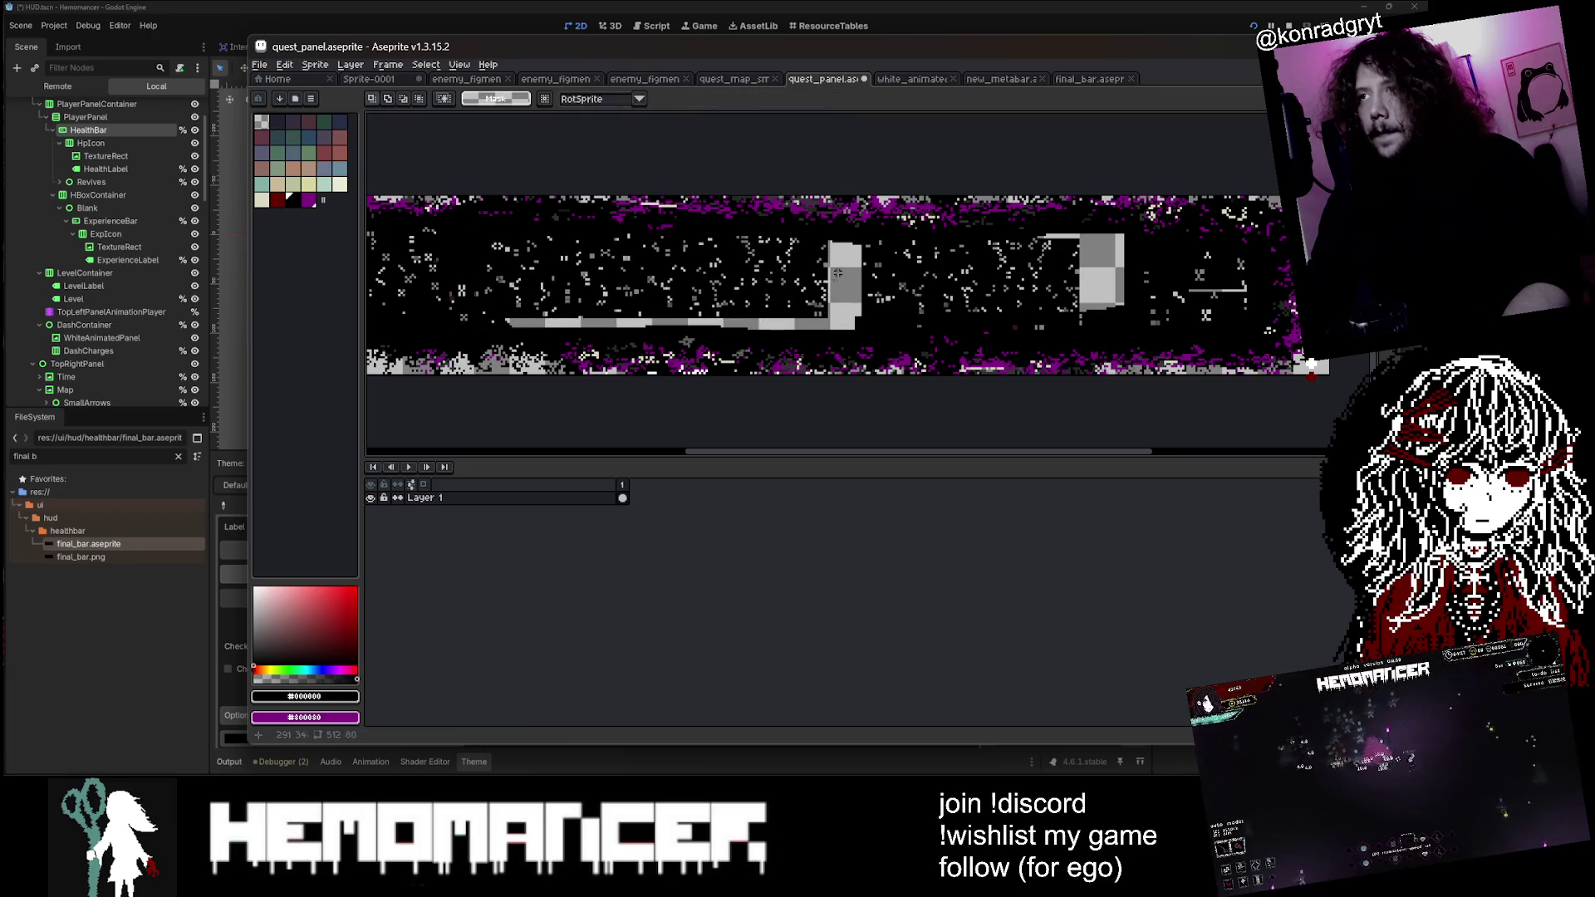
click(850, 263)
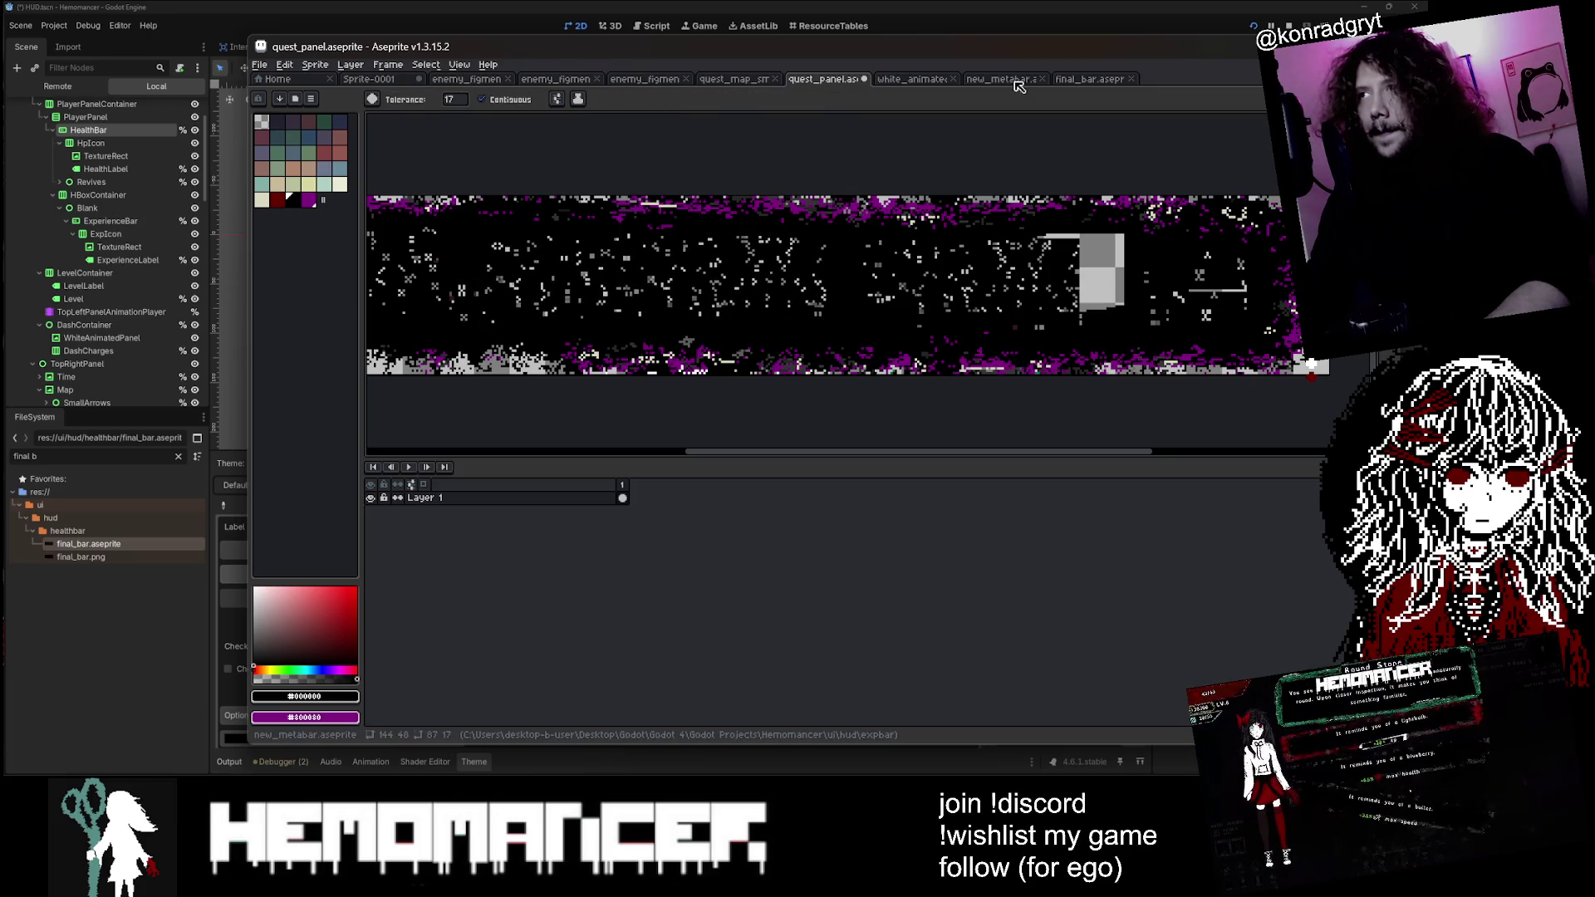
Step: Glance at the new_metabar document and return to quest_panel
click(1088, 79)
click(1001, 79)
click(1080, 79)
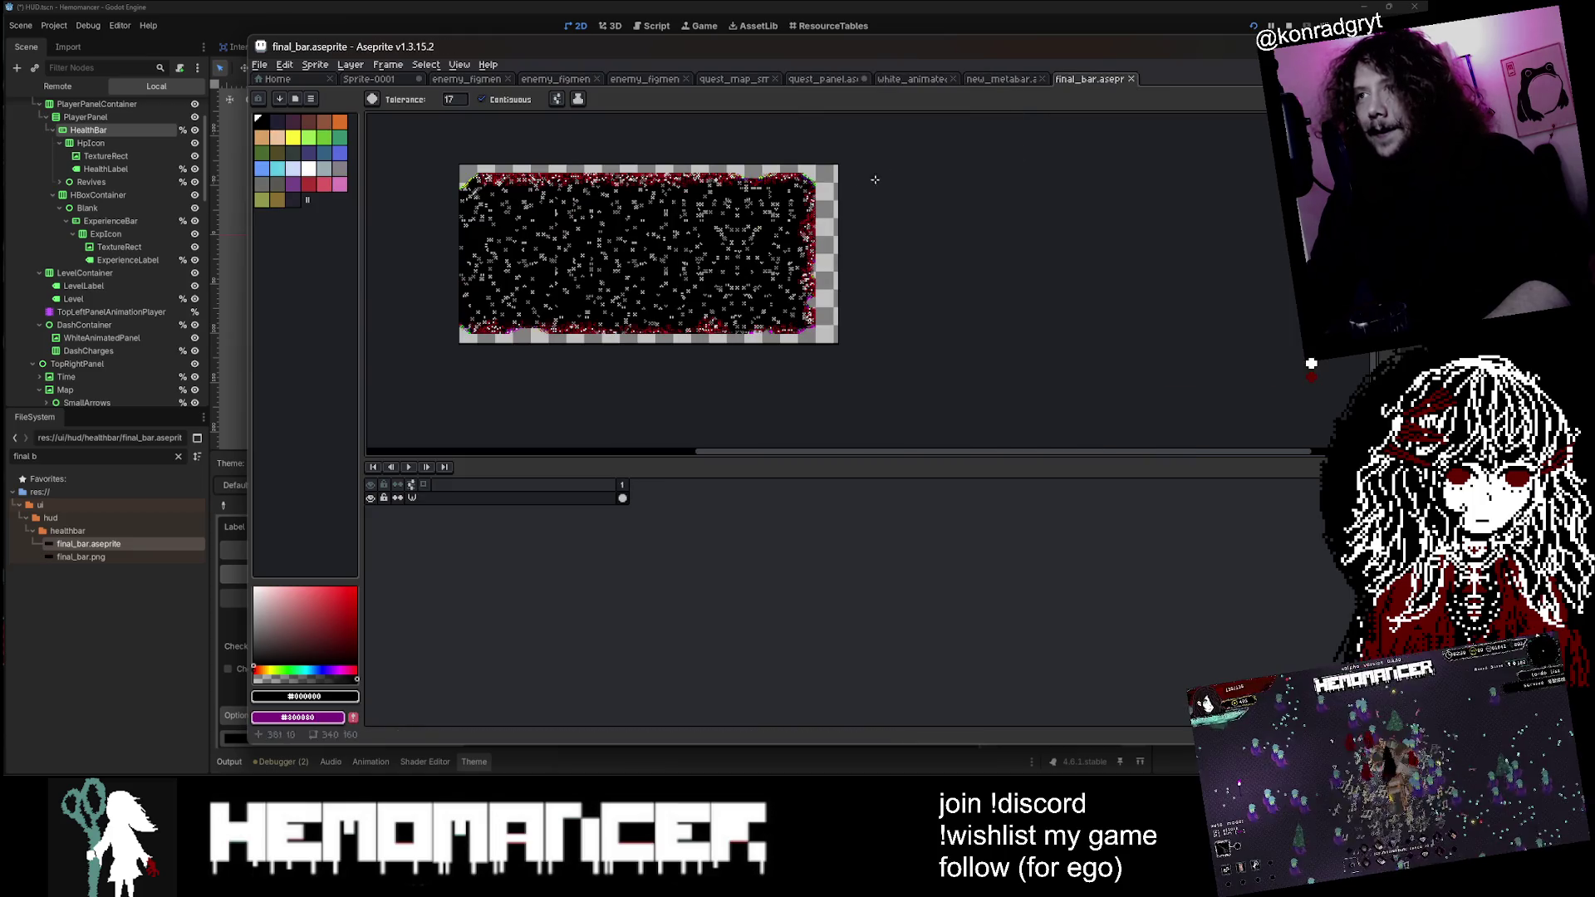
click(912, 79)
click(813, 79)
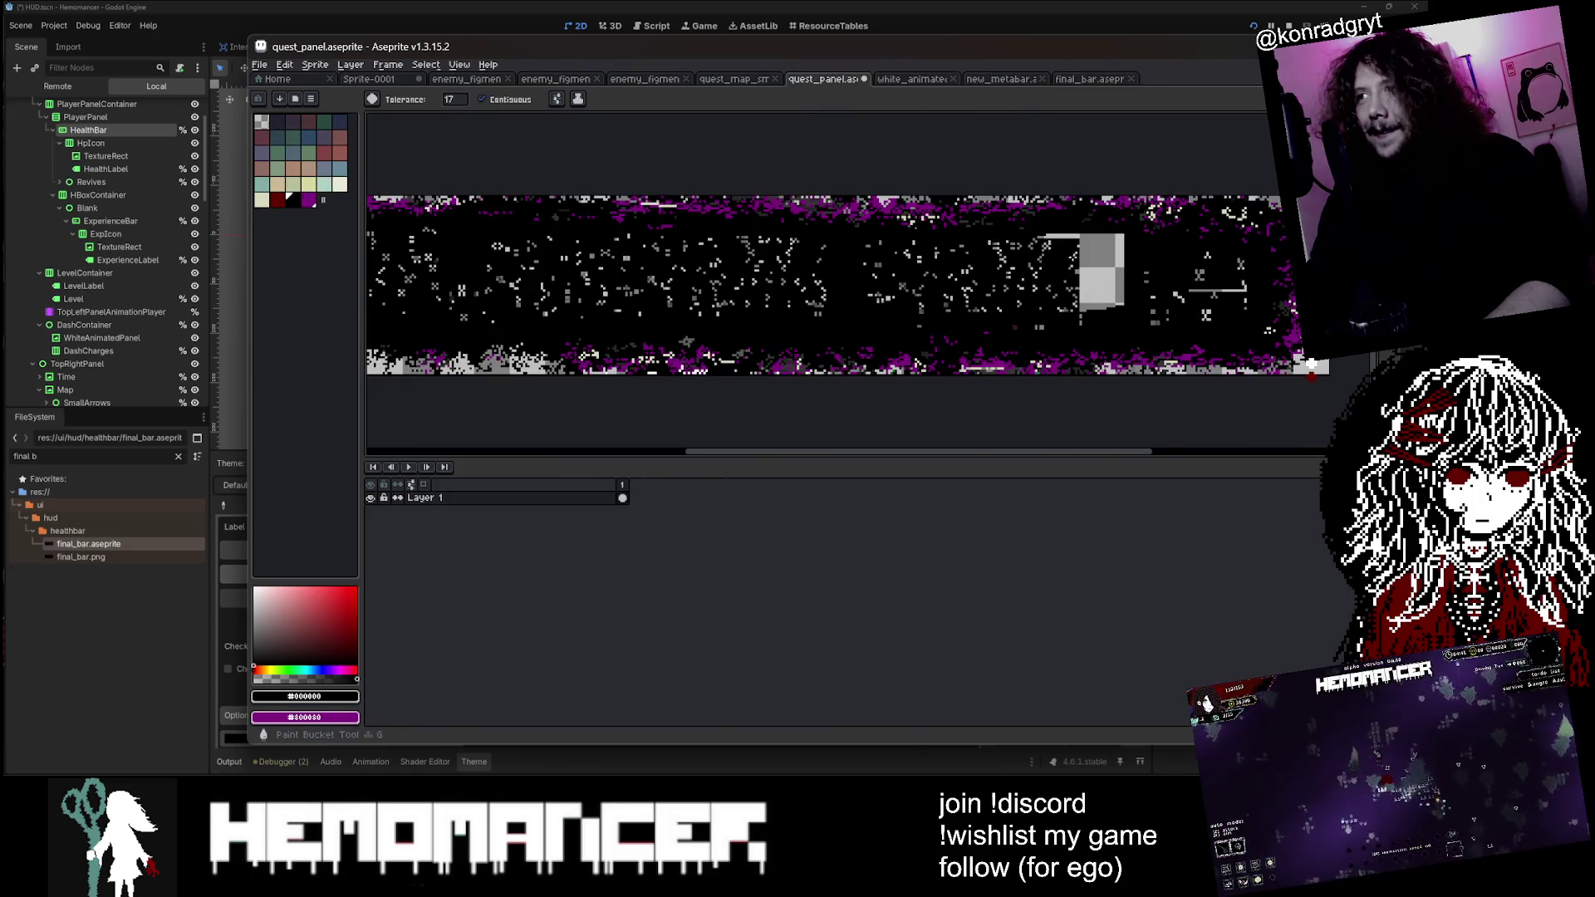
scroll(1080, 264, down, 3)
scroll(1080, 264, up, 4)
Step: Pick a panel colour, touch up pixels with the pencil, and save quest_panel
key(i)
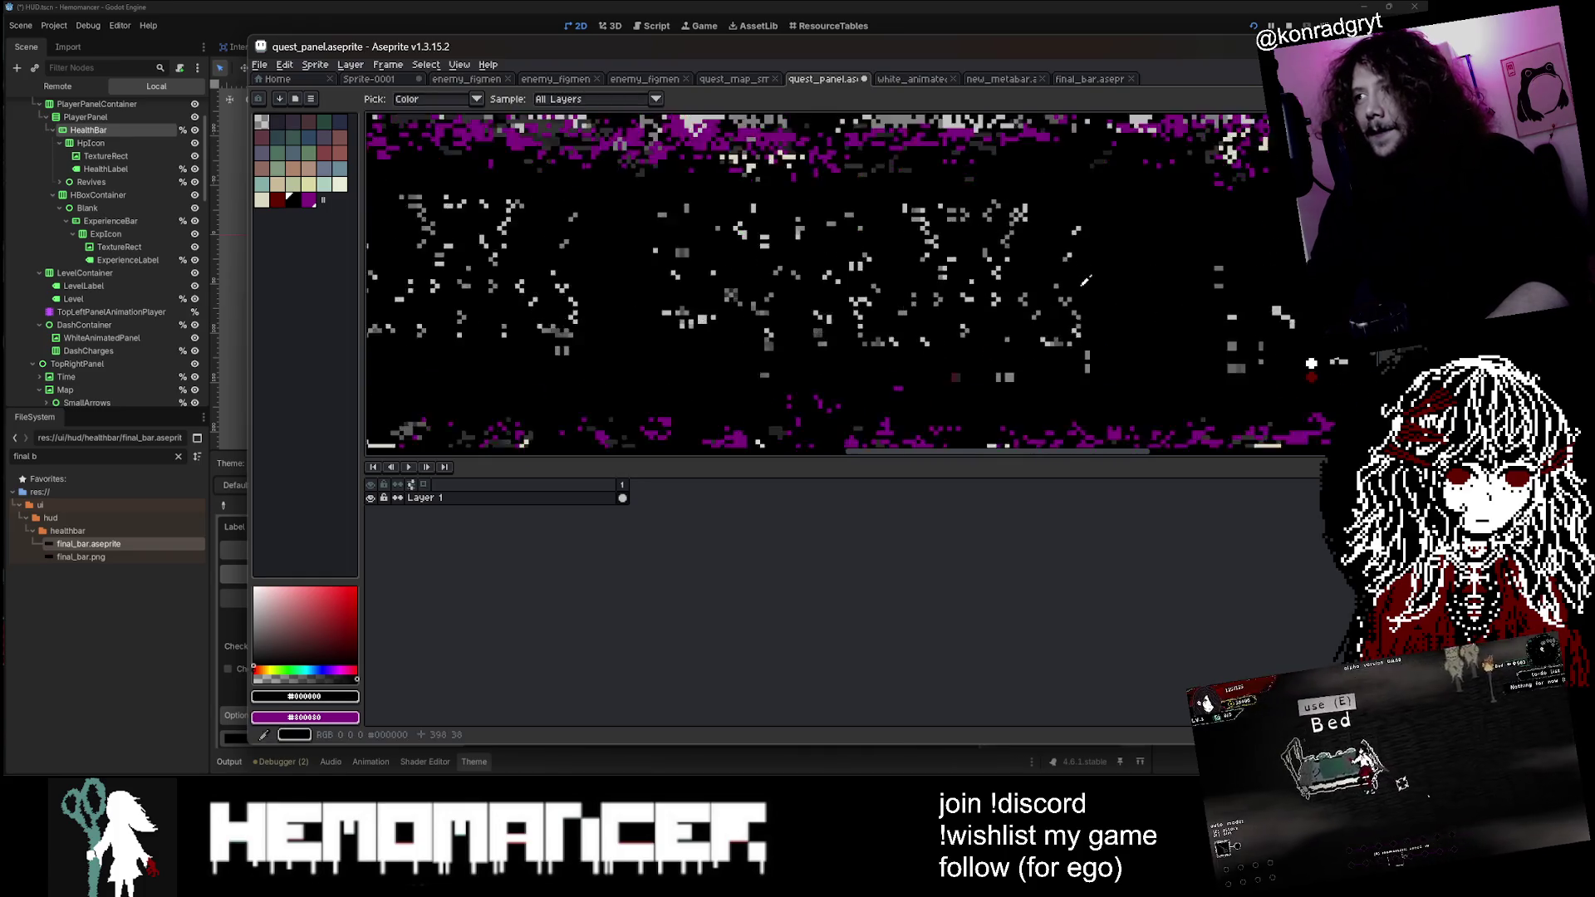
scroll(1082, 263, up, 2)
key(b)
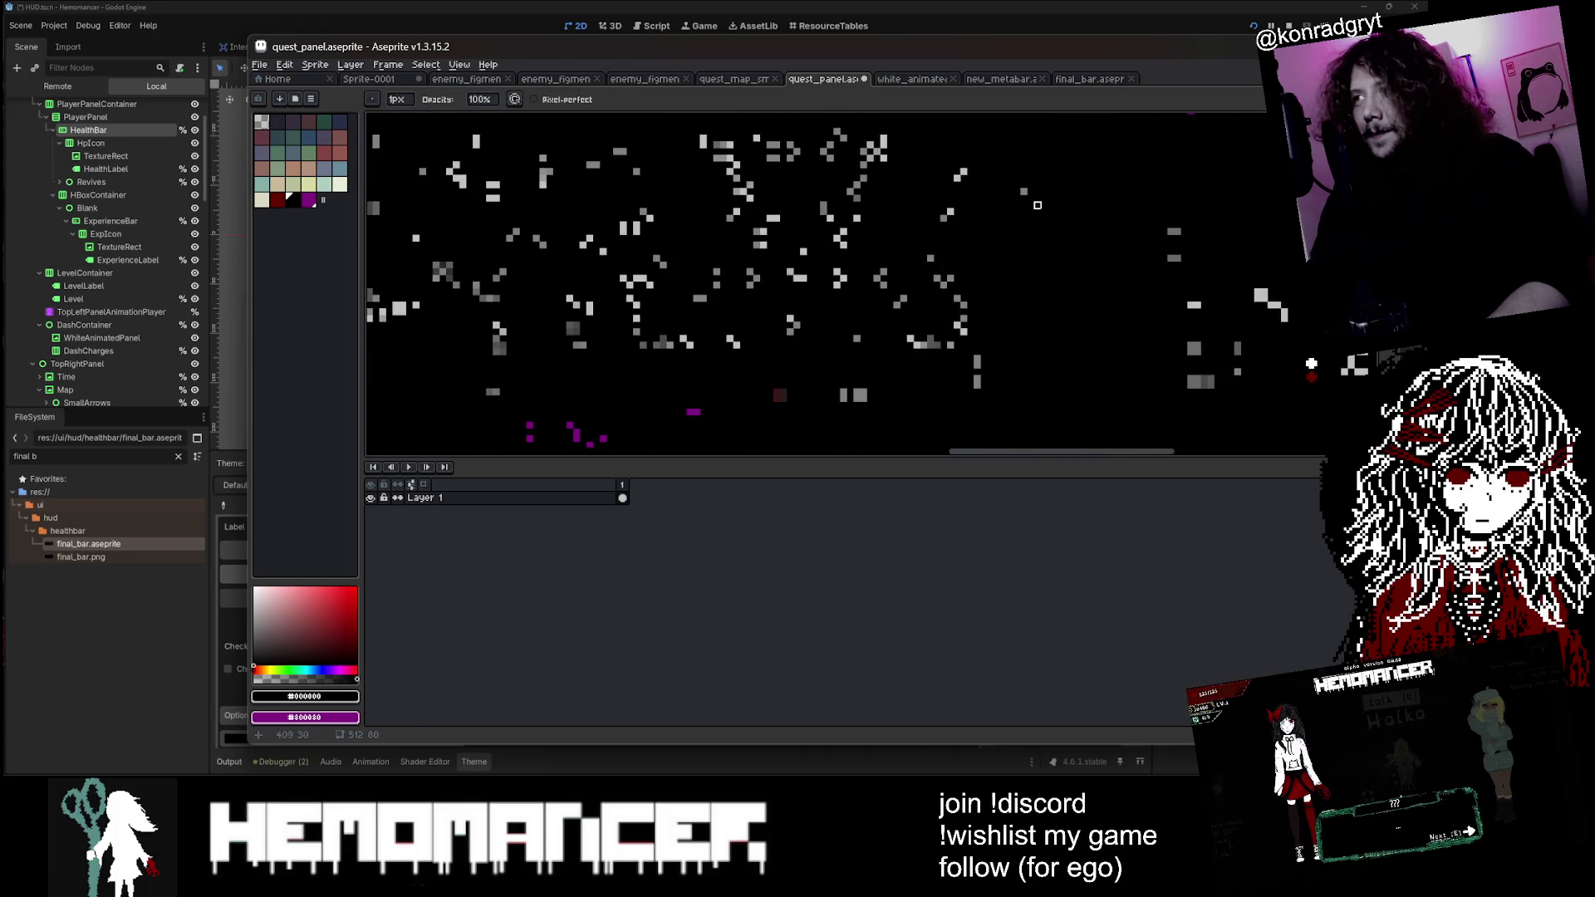
scroll(1036, 192, down, 1)
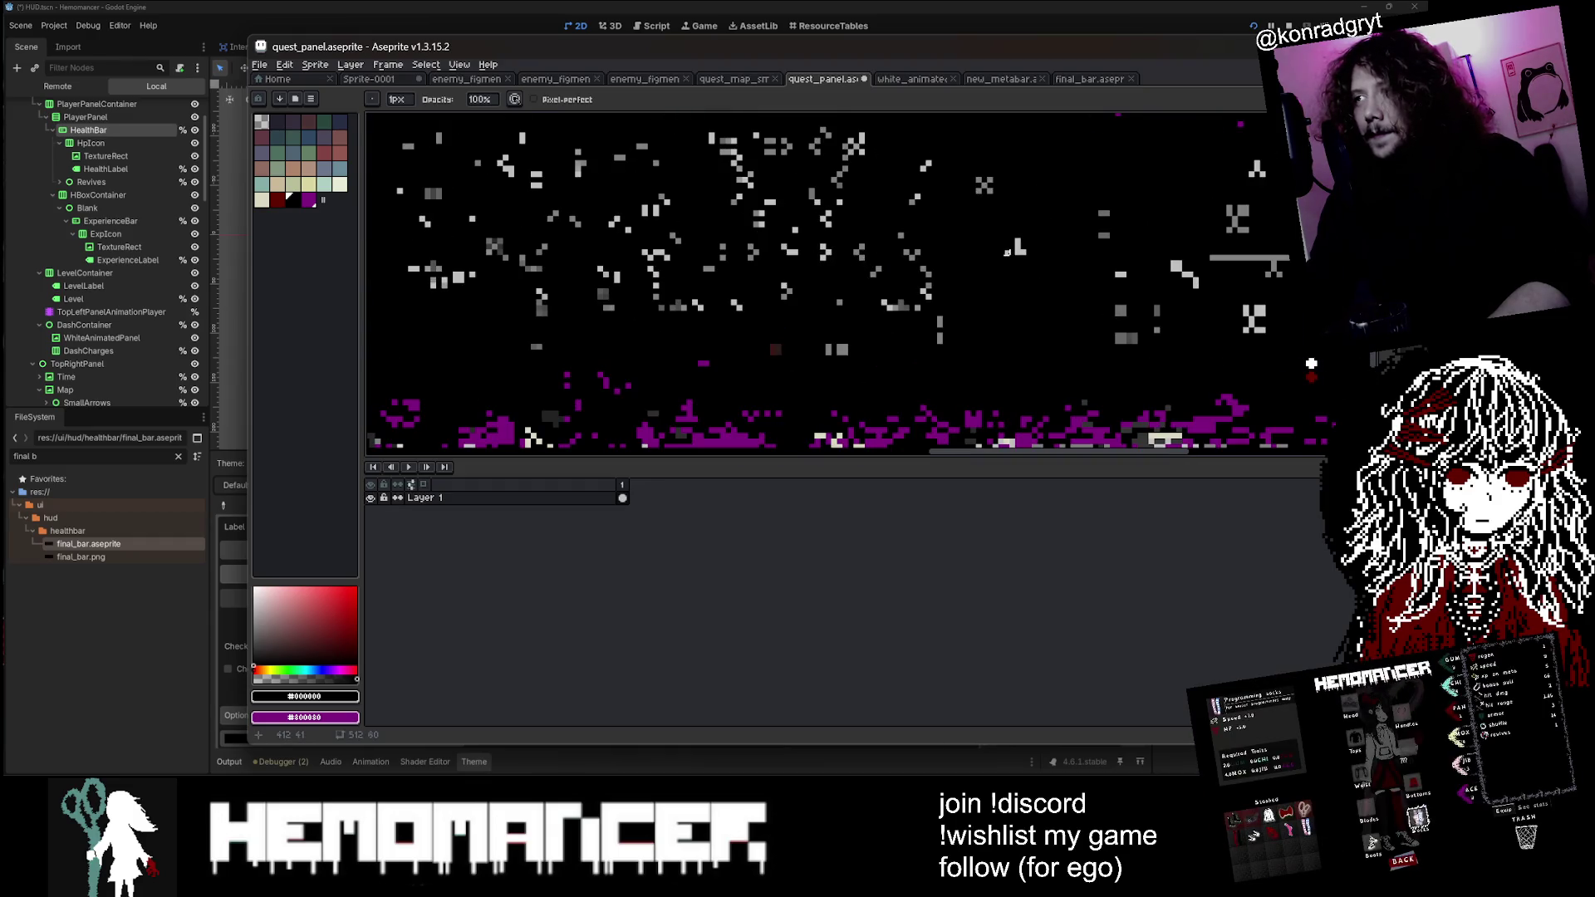
scroll(1017, 251, down, 1)
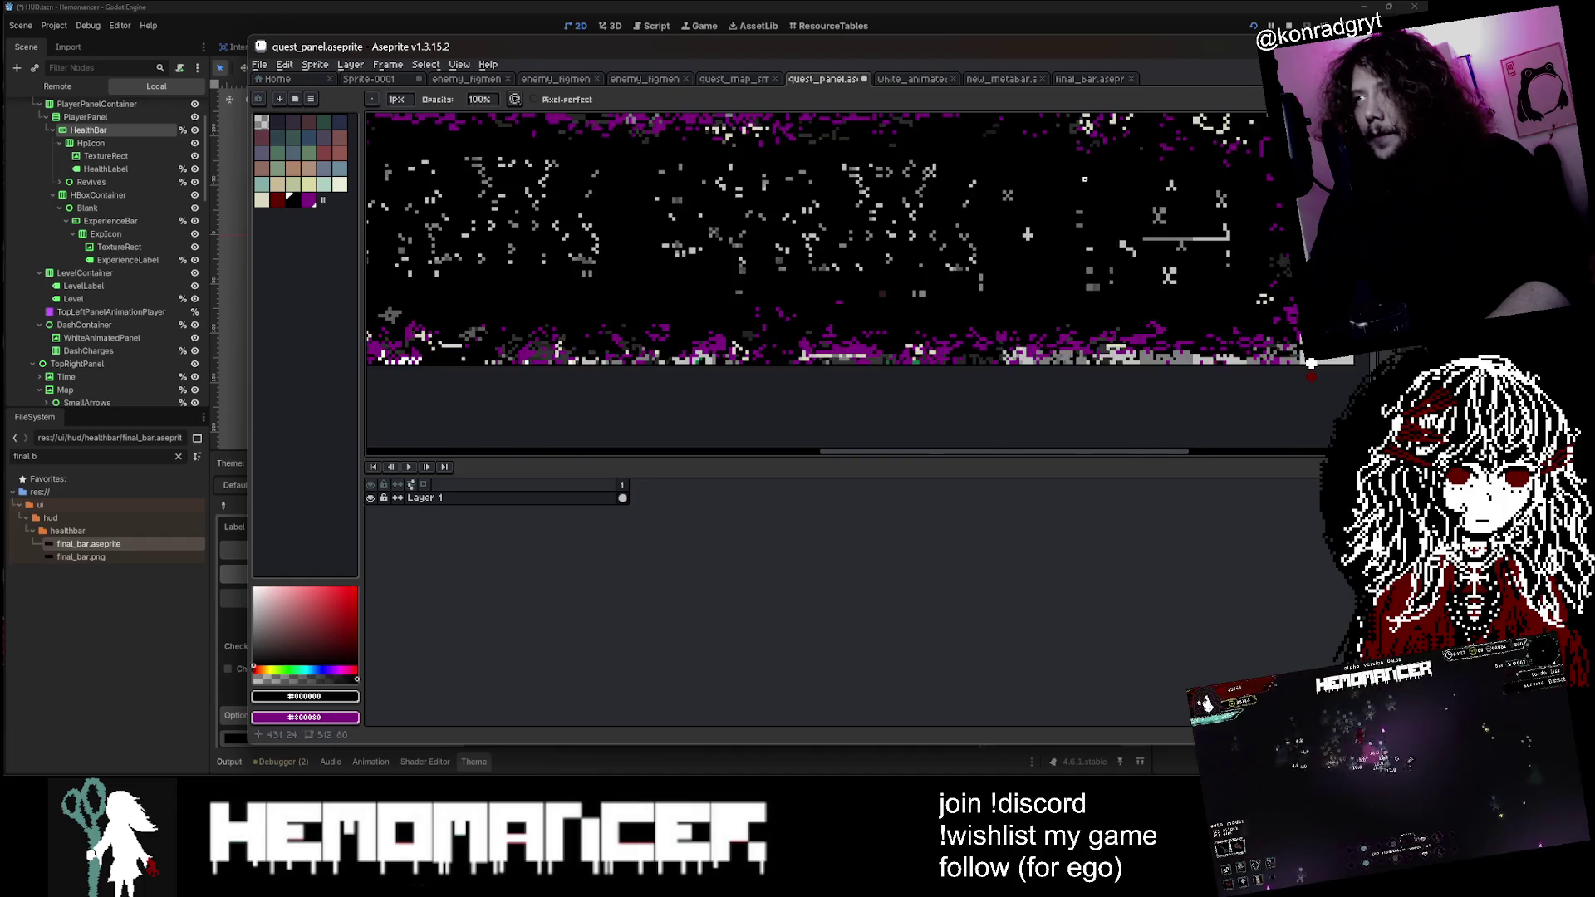
scroll(996, 184, up, 1)
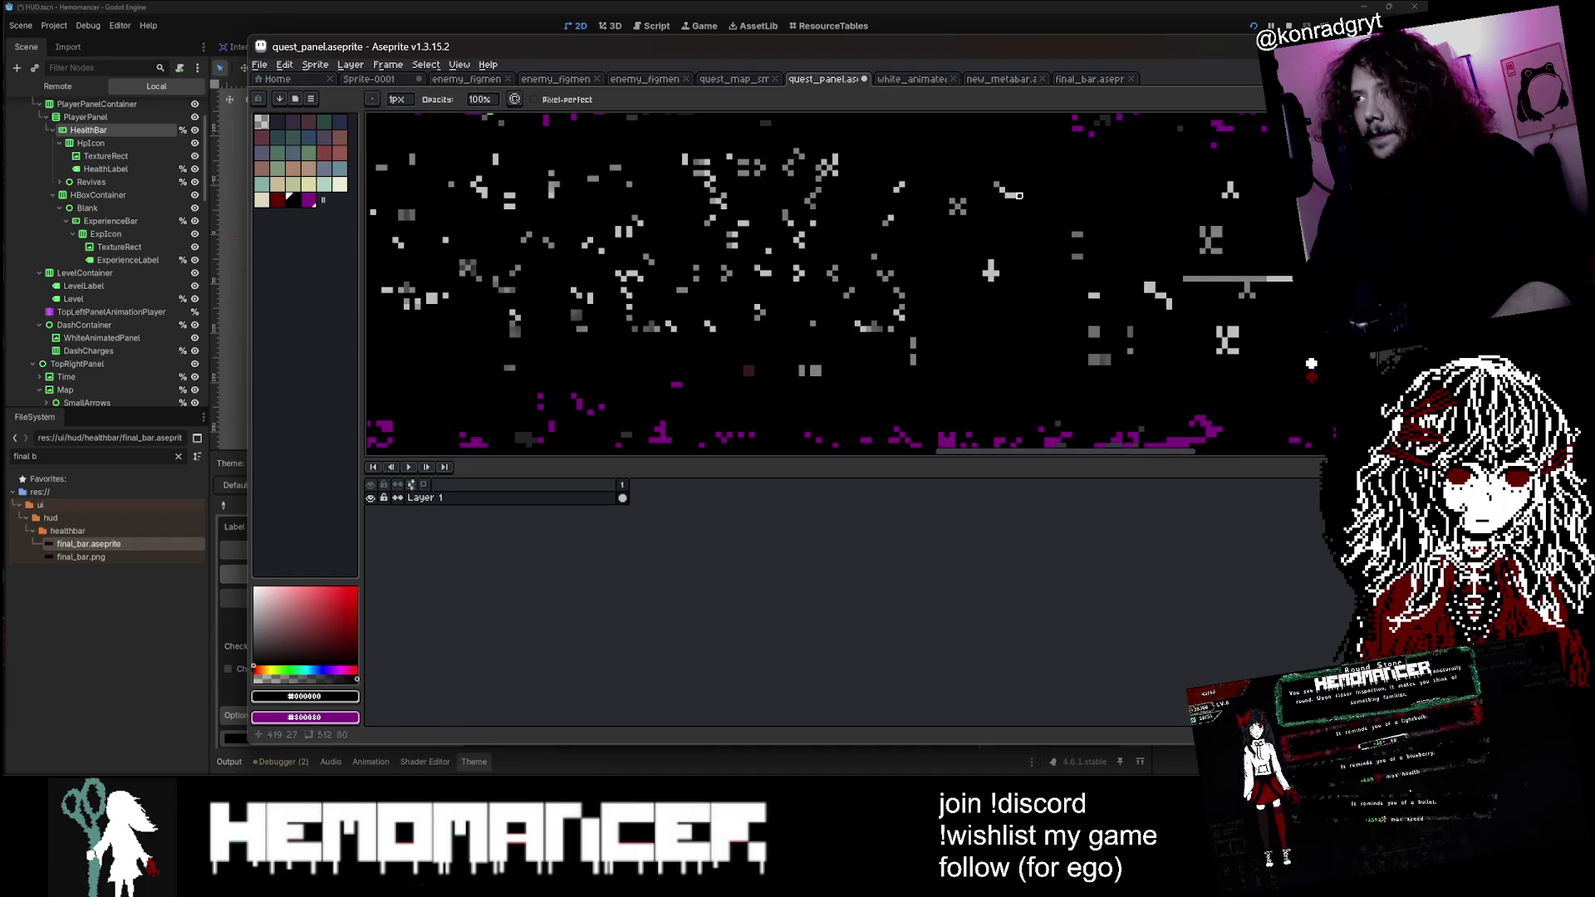
scroll(1003, 206, down, 2)
scroll(913, 204, down, 1)
scroll(855, 201, up, 1)
drag(856, 201, 1005, 251)
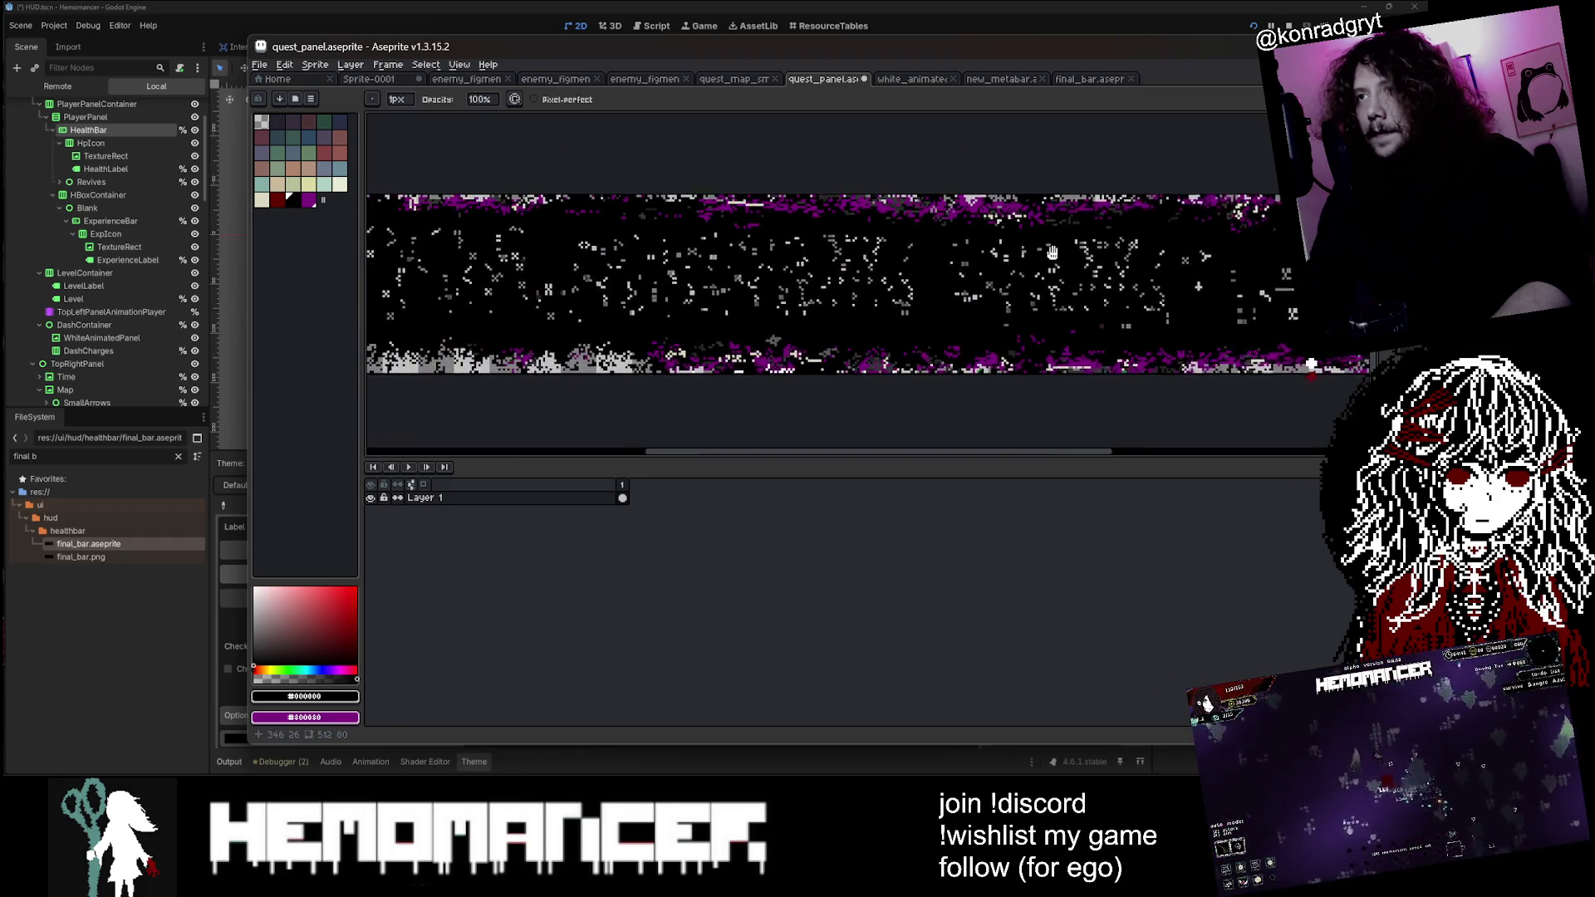
key(ctrl+s)
key(super+Down)
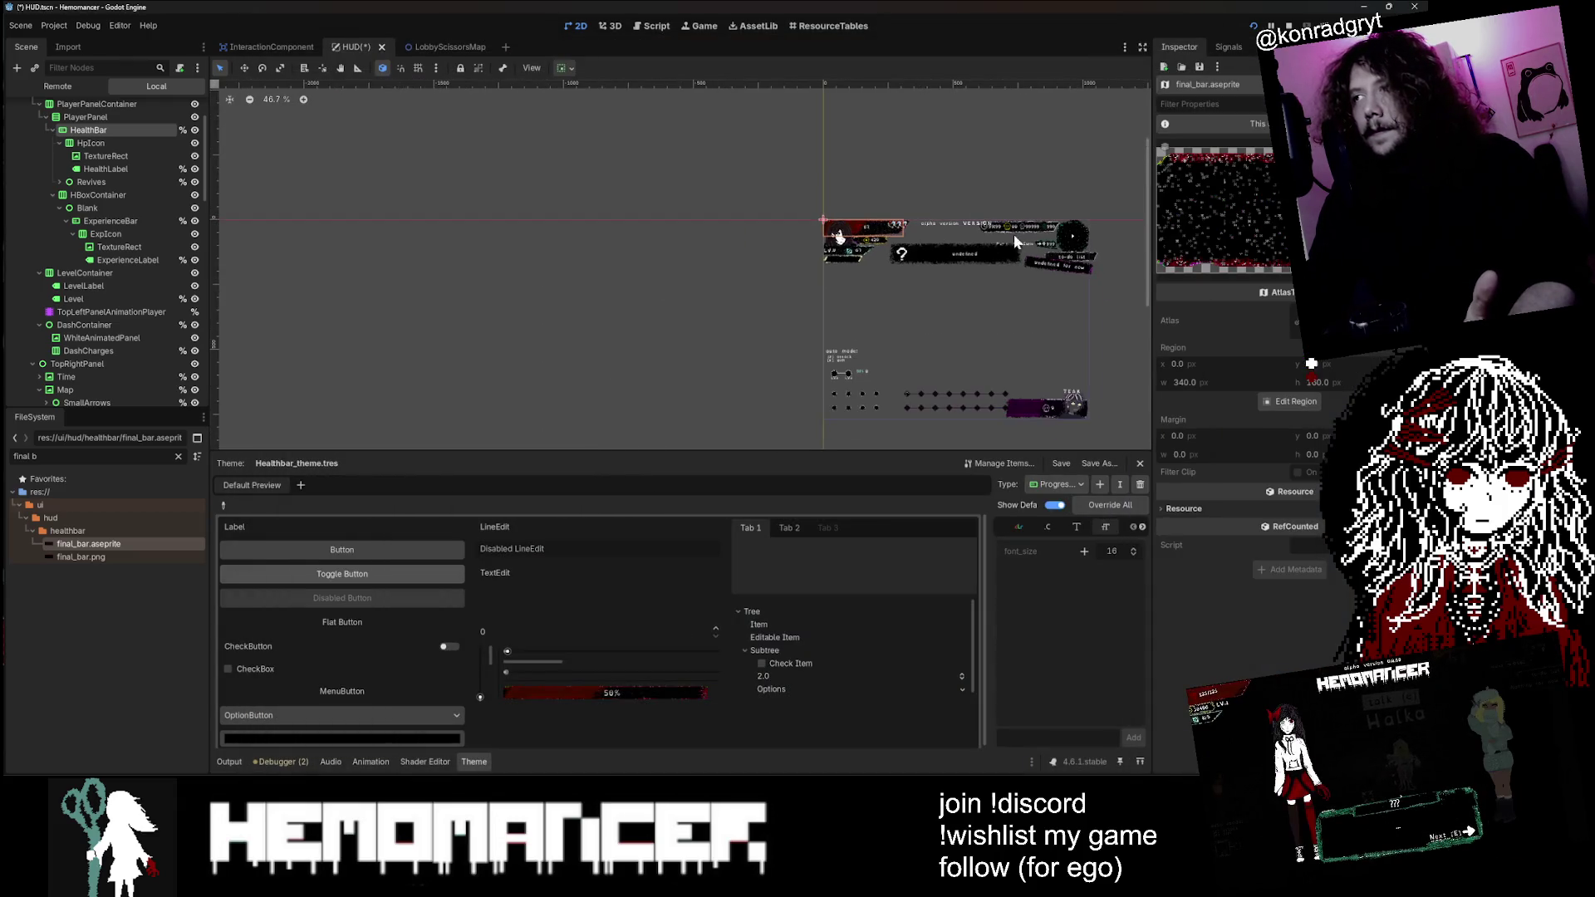
Step: Select the ActiveGoalBackground panel in the HUD canvas
scroll(1111, 267, up, 10)
scroll(702, 298, down, 3)
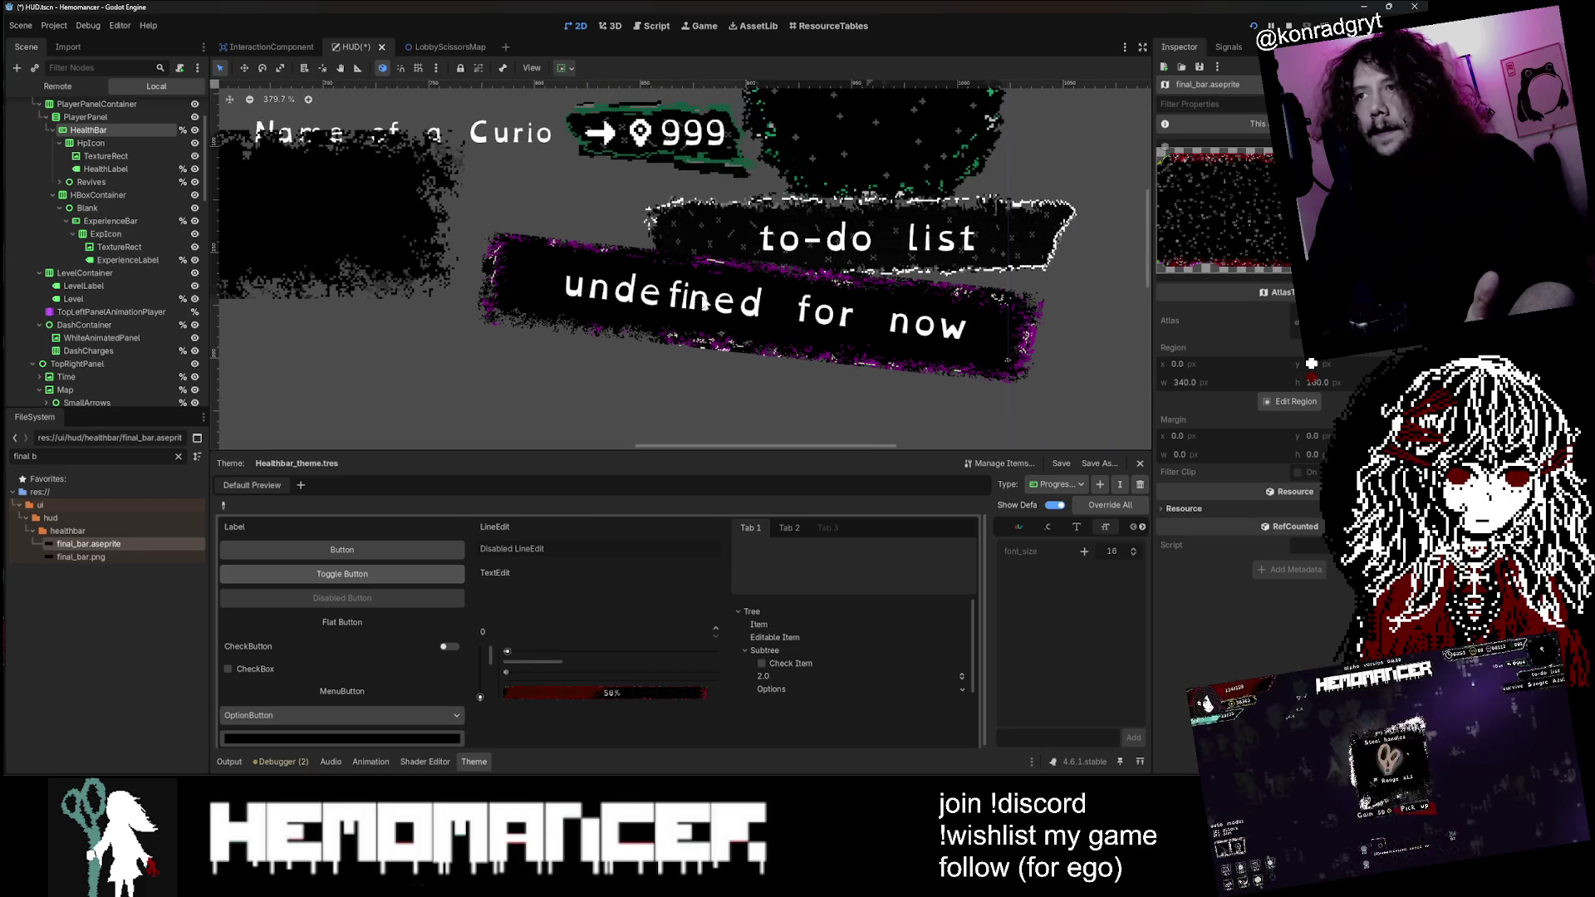
scroll(124, 129, up, 3)
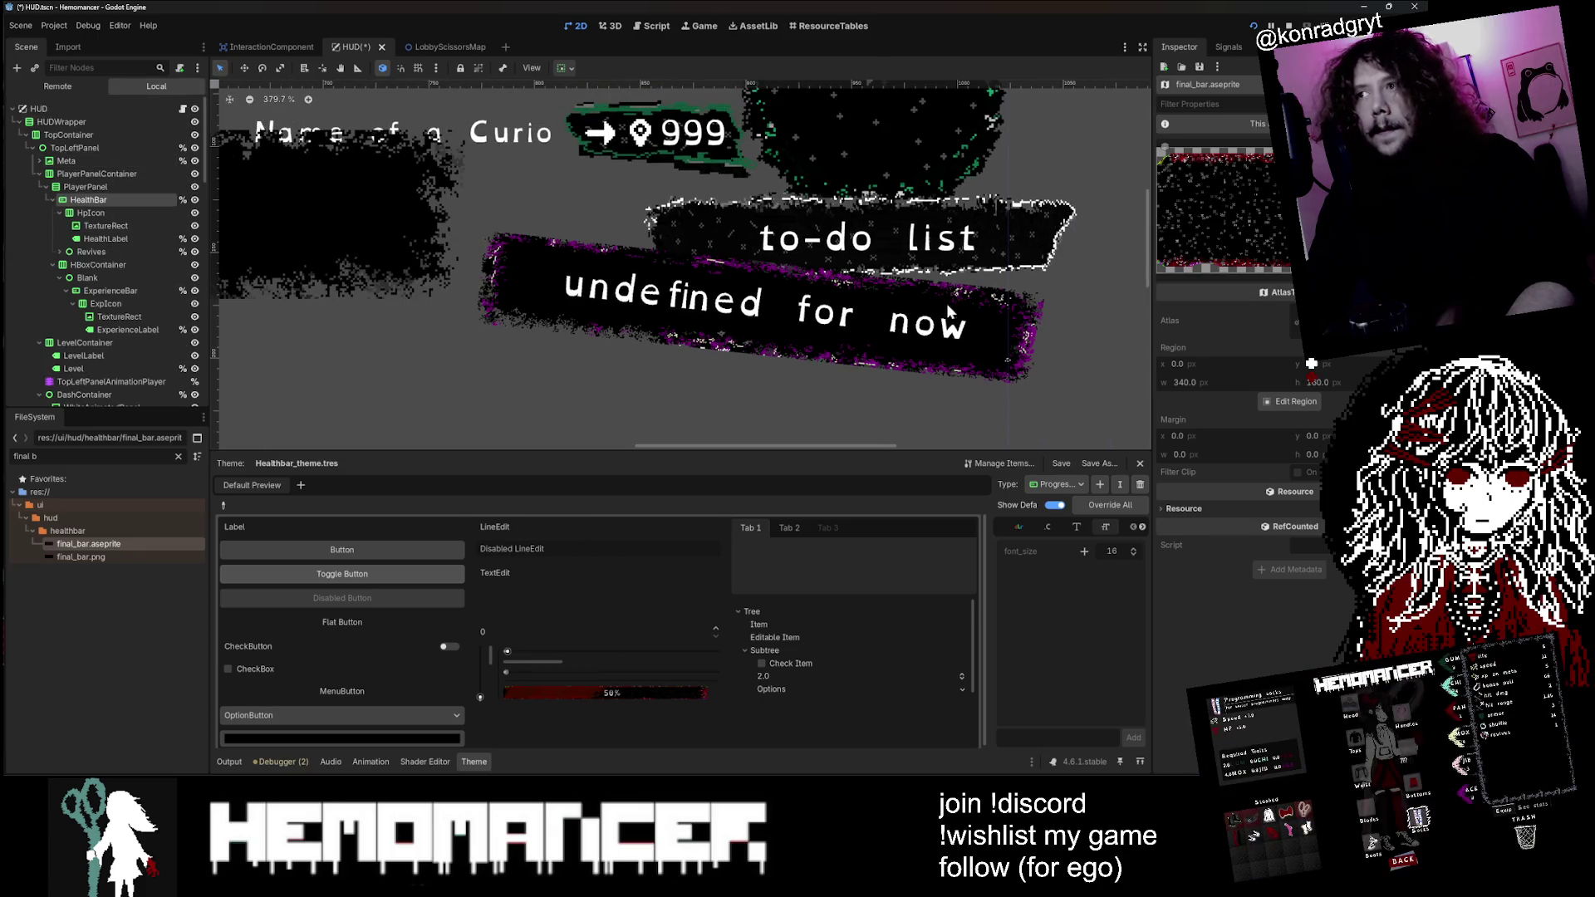
click(1033, 318)
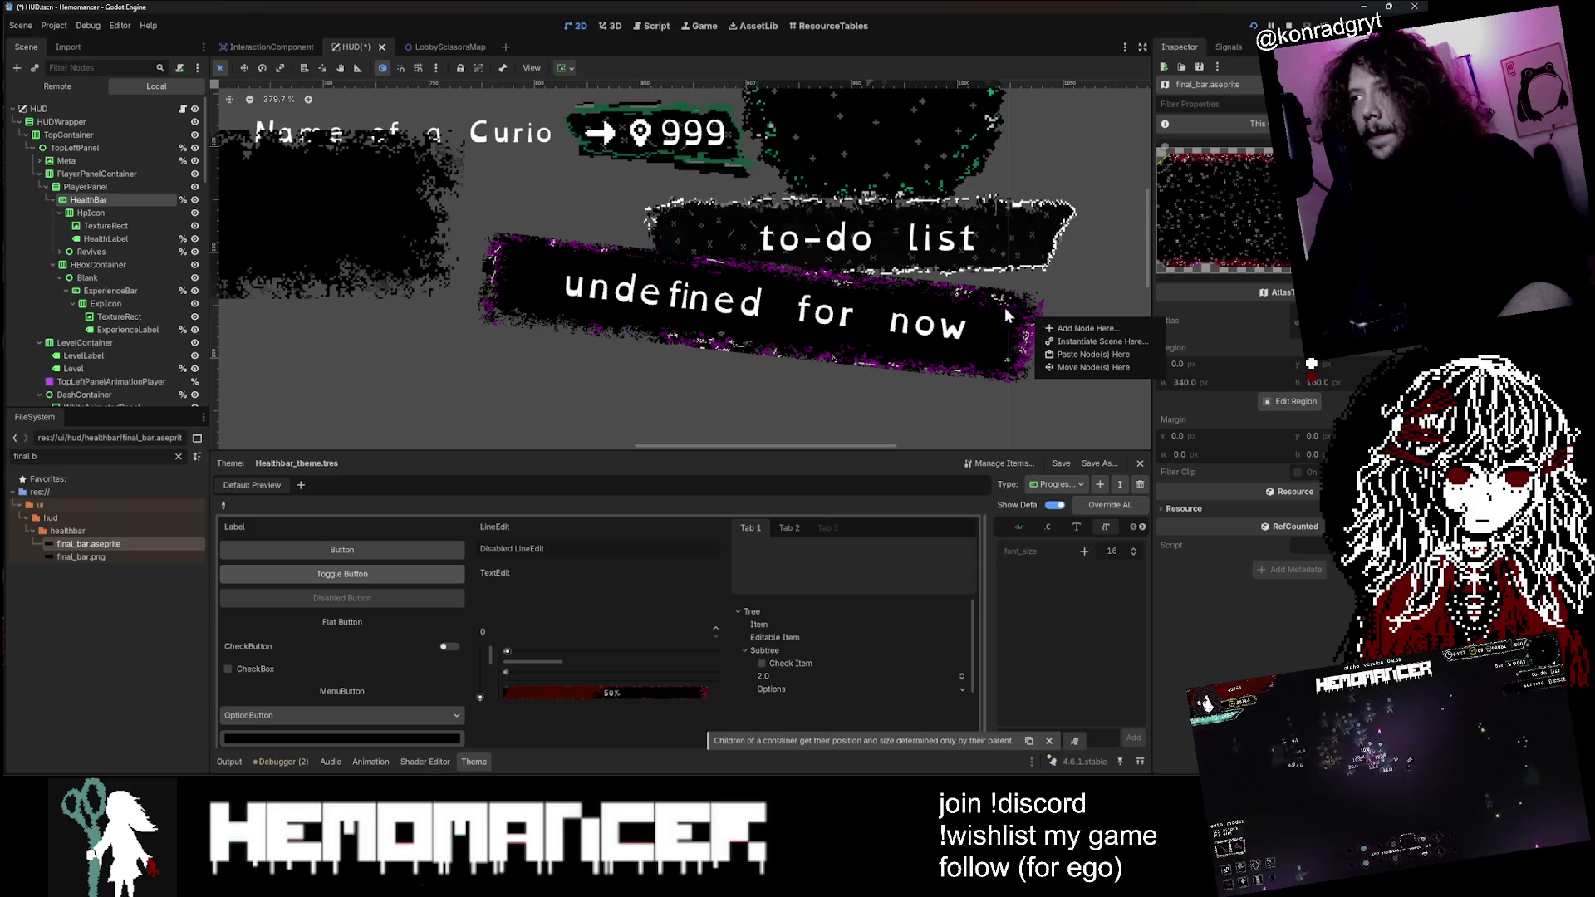
click(1013, 332)
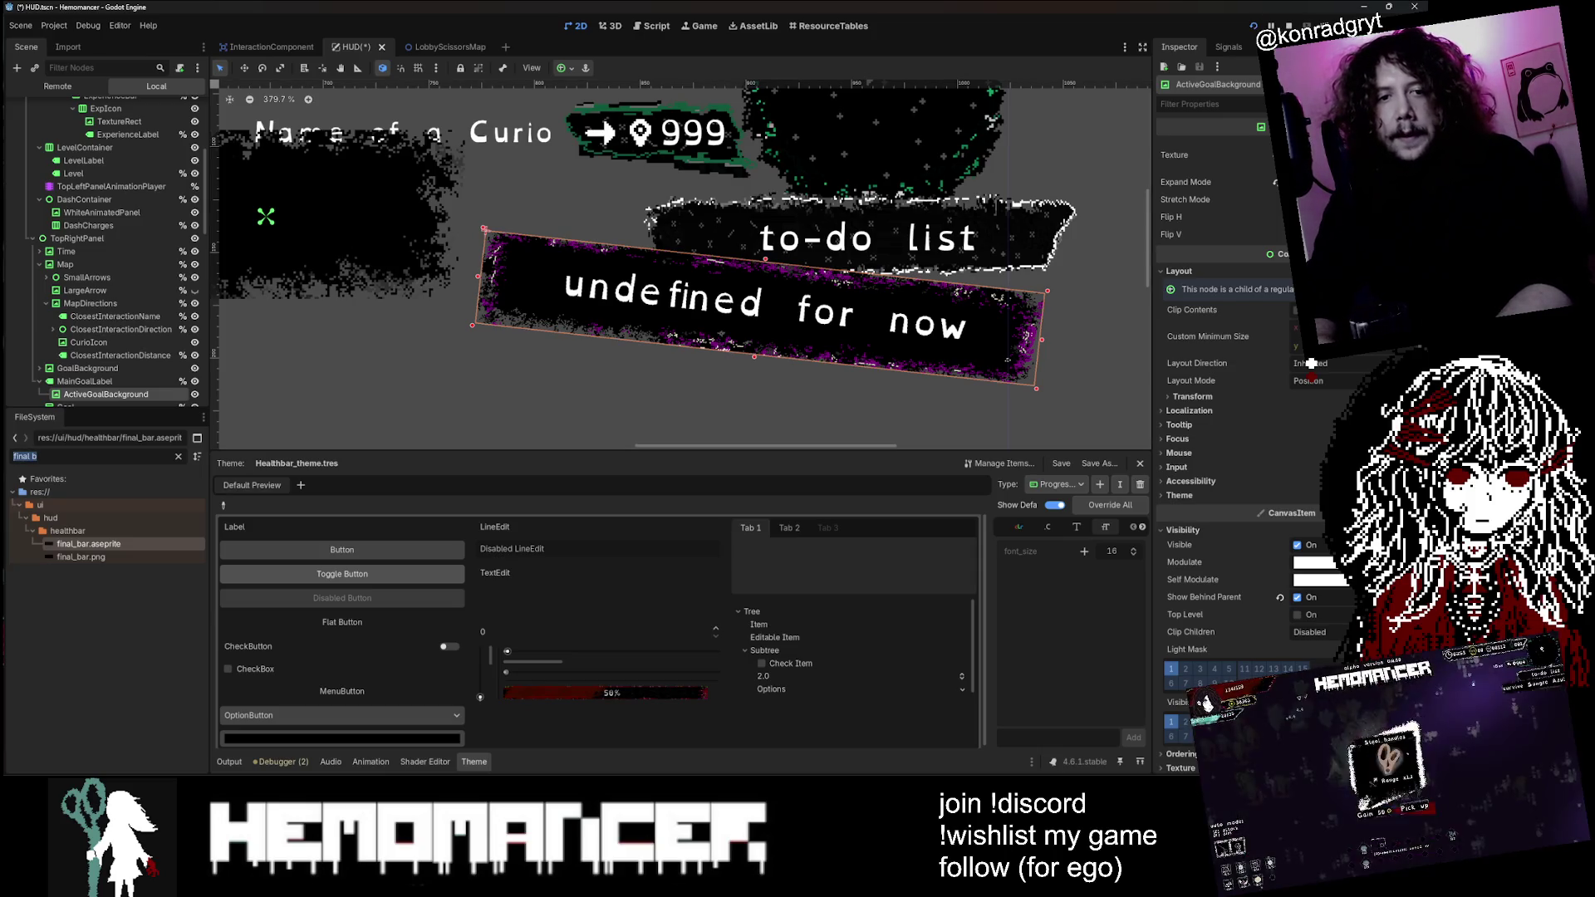
Step: Filter the FileSystem for 'qu', save the scene, and switch to the YouTube browser
text(qu)
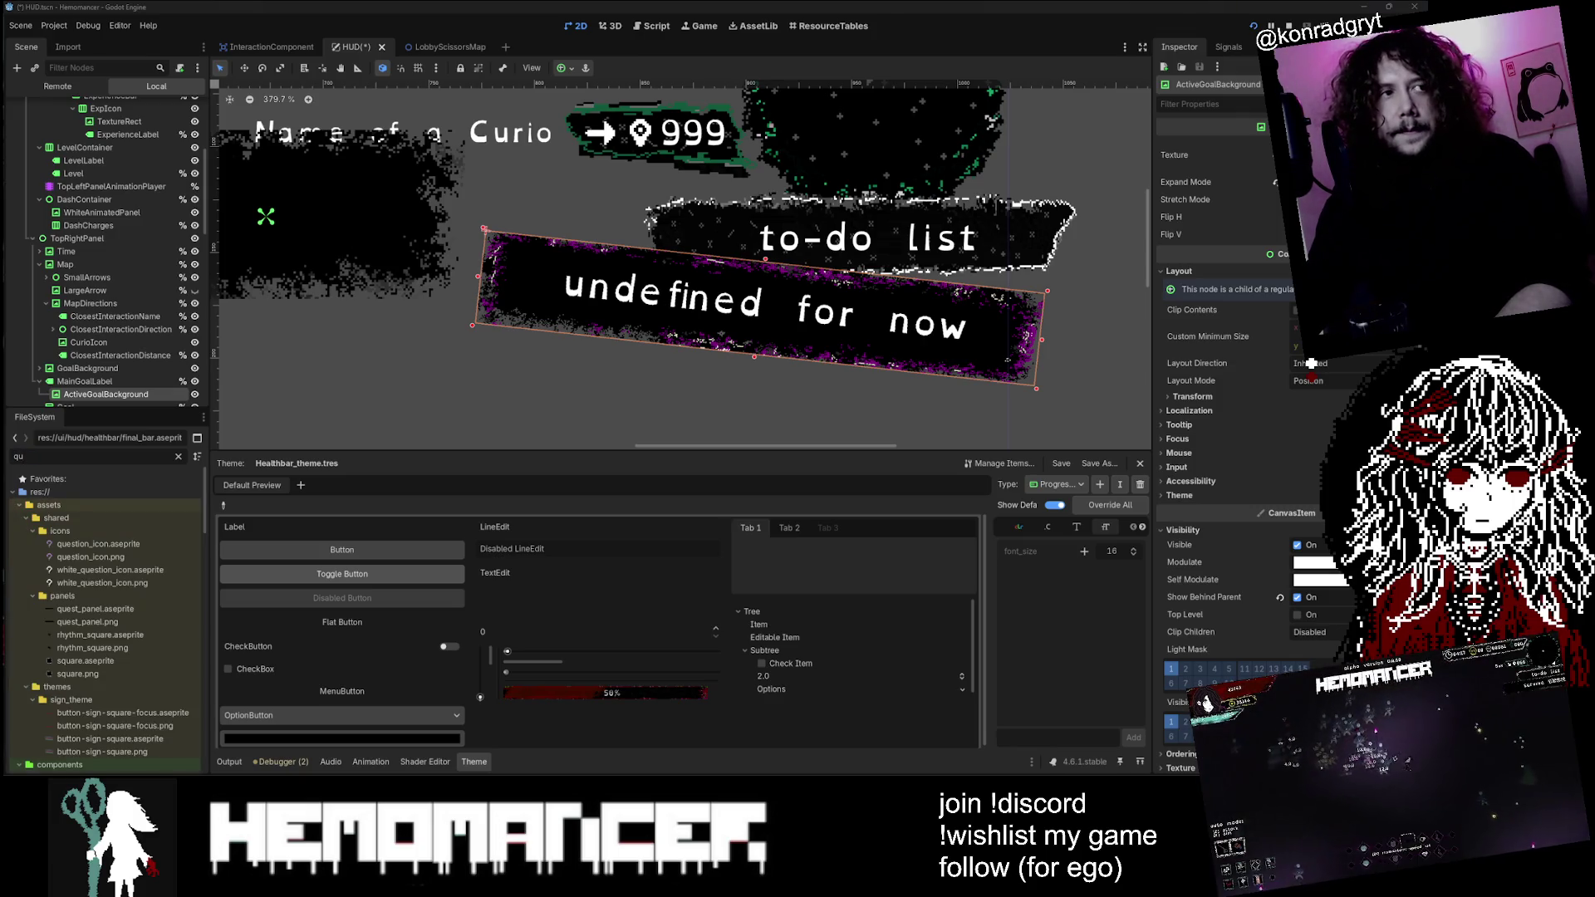
key(ctrl+s)
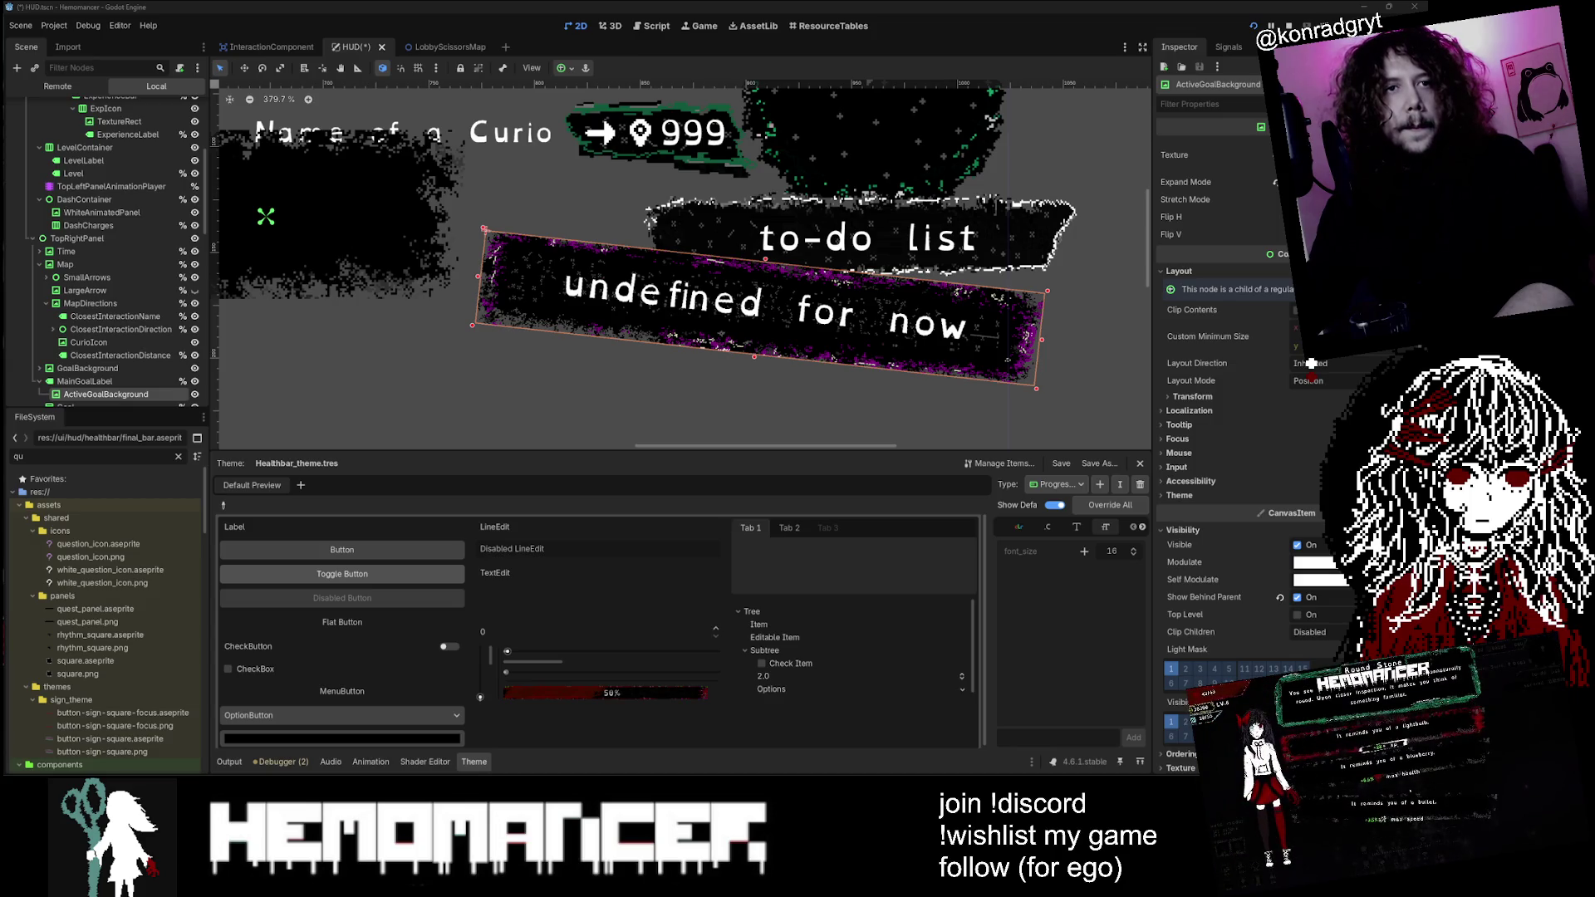
key(alt+Tab)
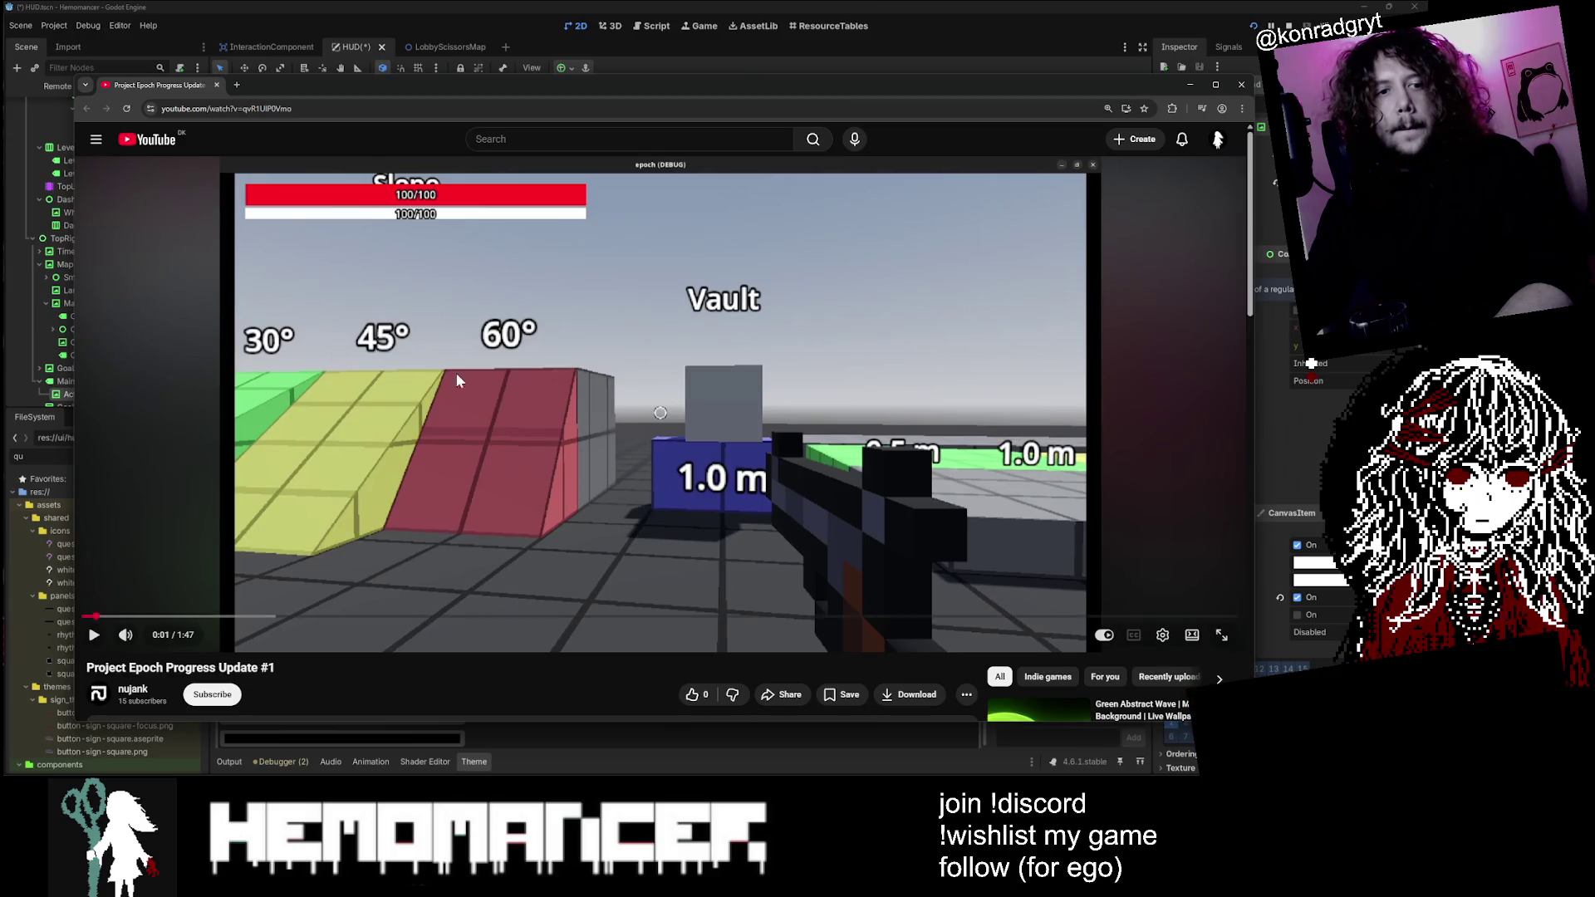
Step: Play 'Project Epoch Progress Update #1' and expand its description to read the feature list
click(94, 635)
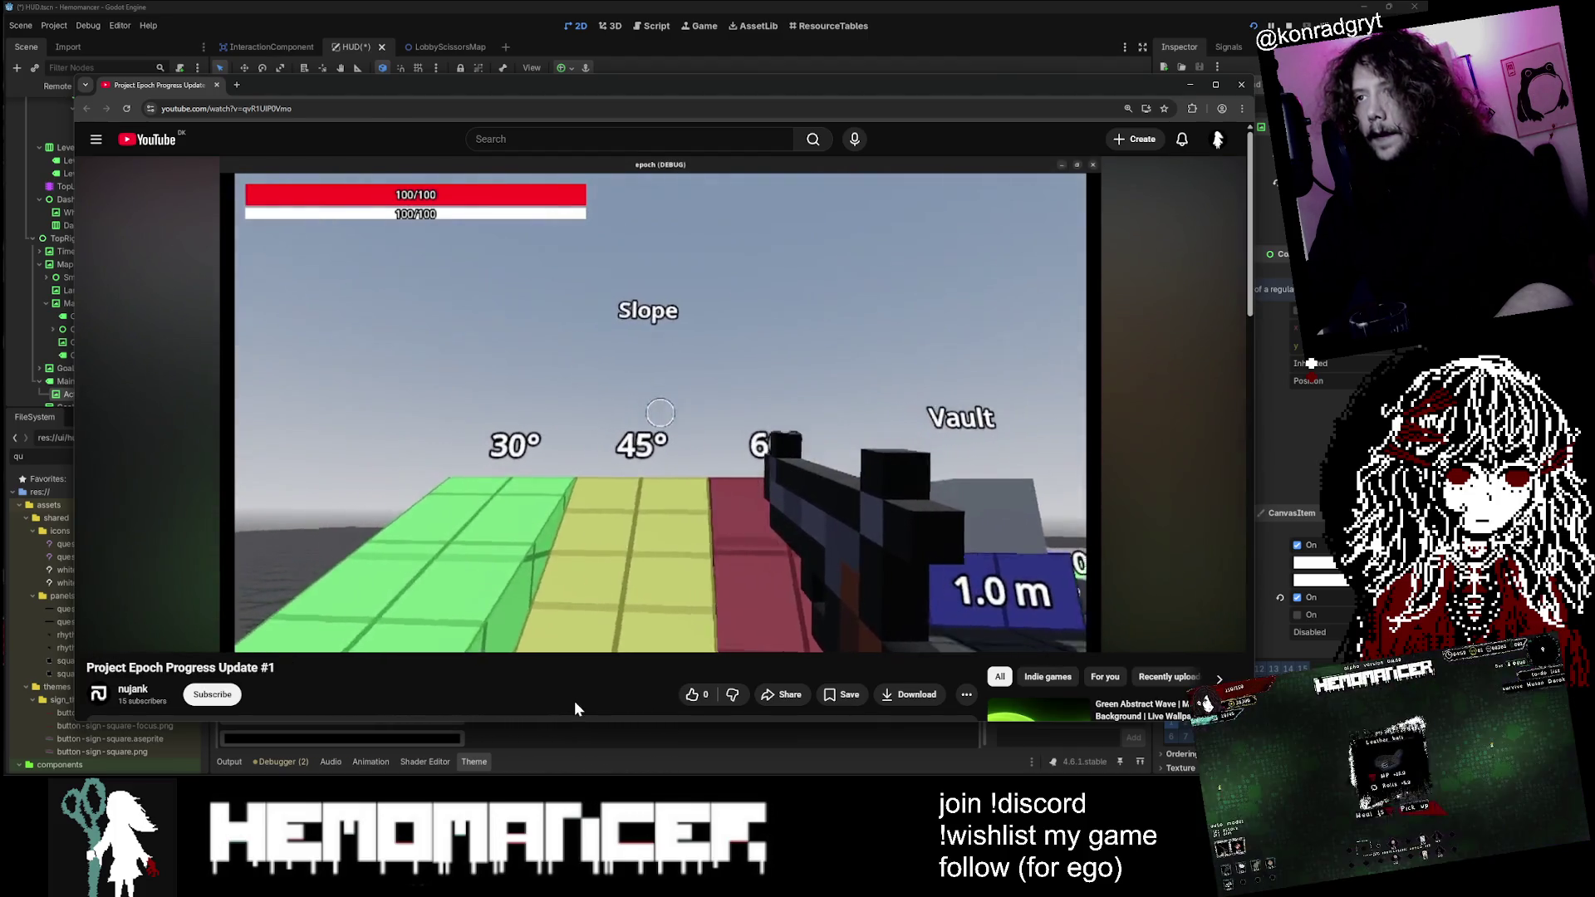
drag(820, 84, 815, 73)
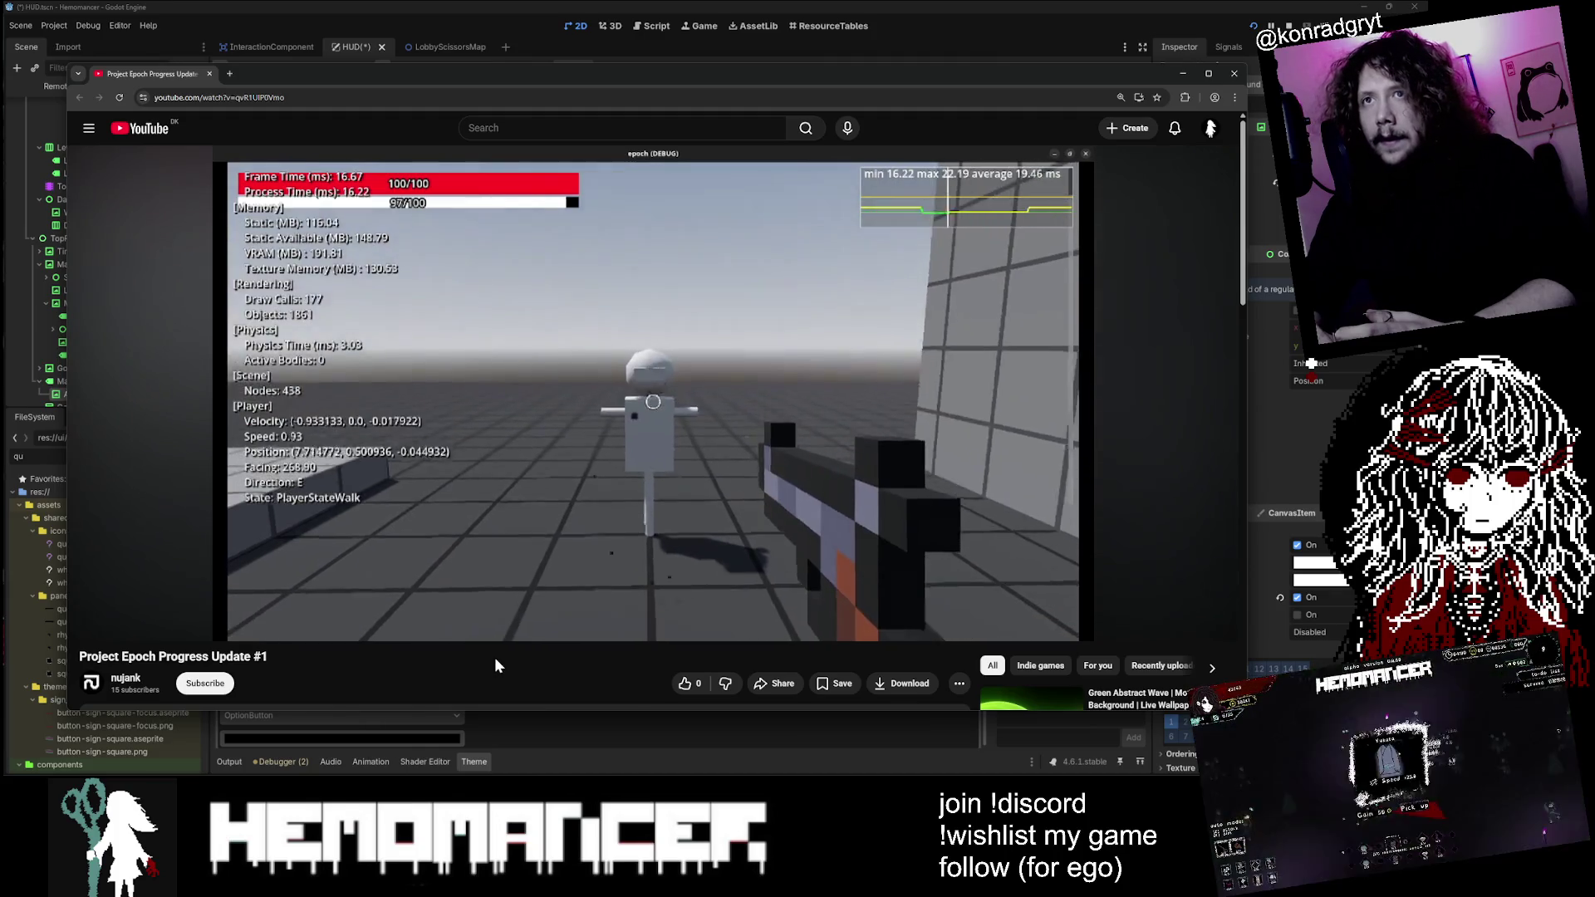
mouse_move(260, 264)
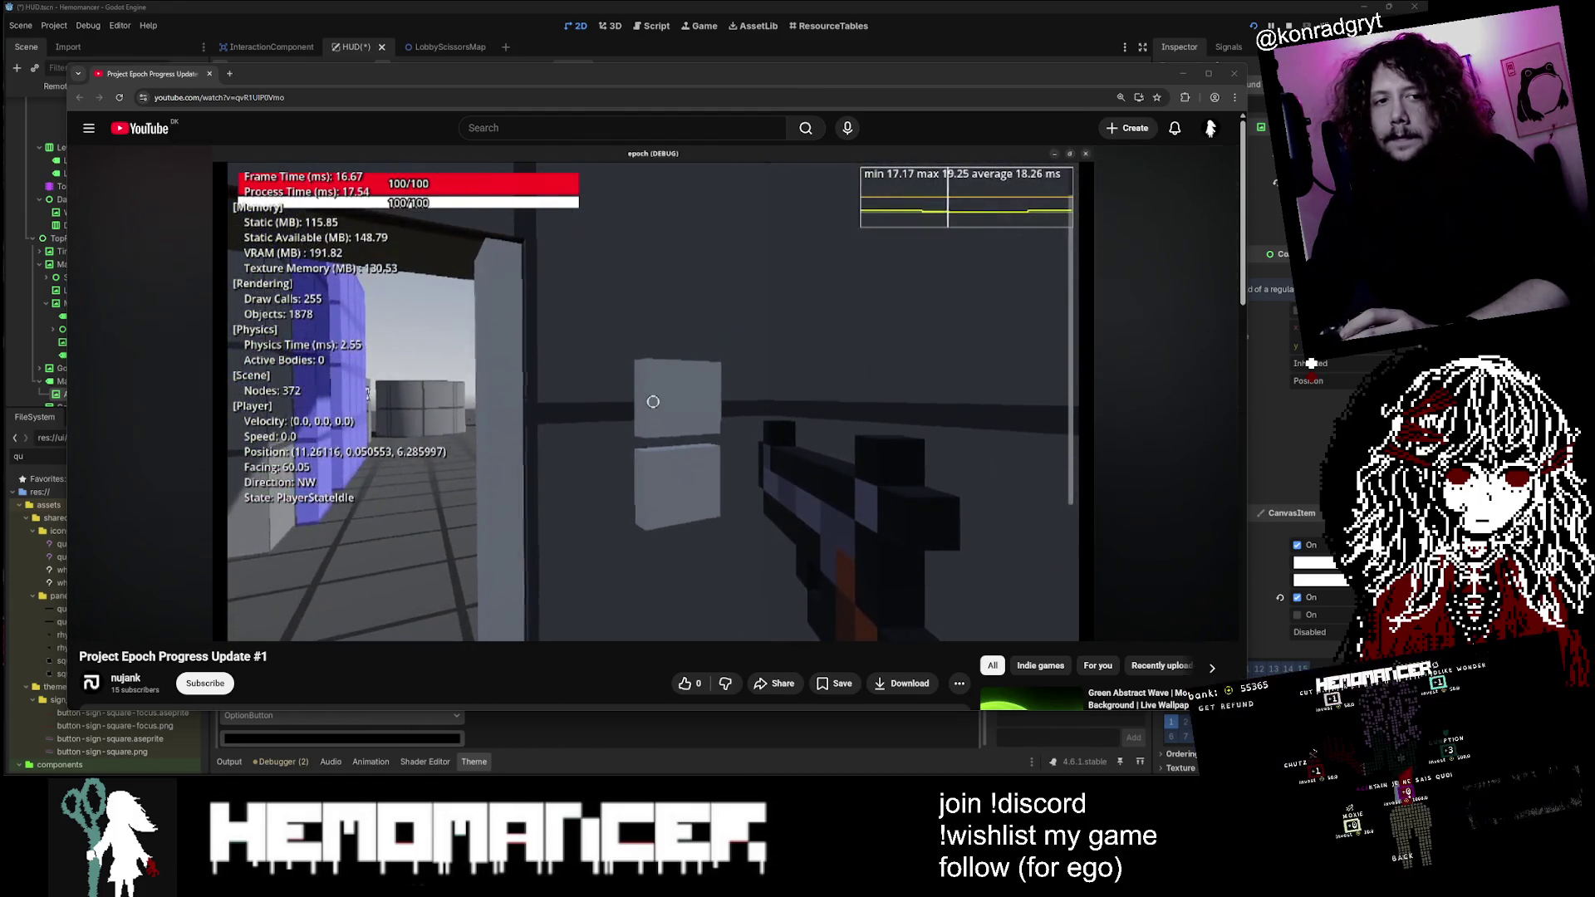
scroll(190, 393, down, 3)
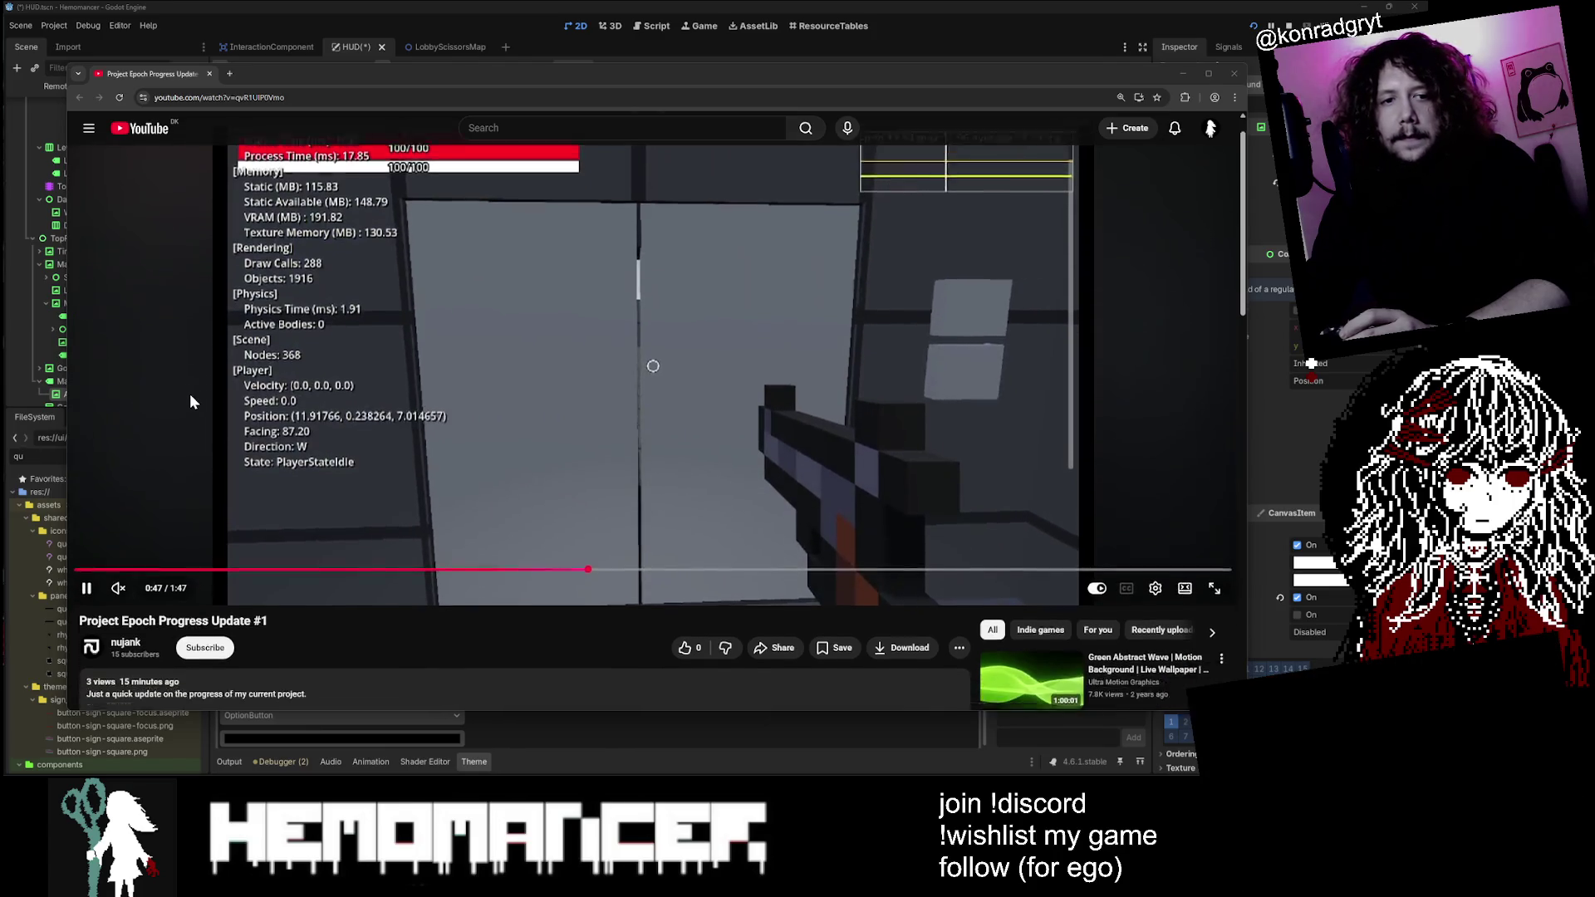
click(271, 579)
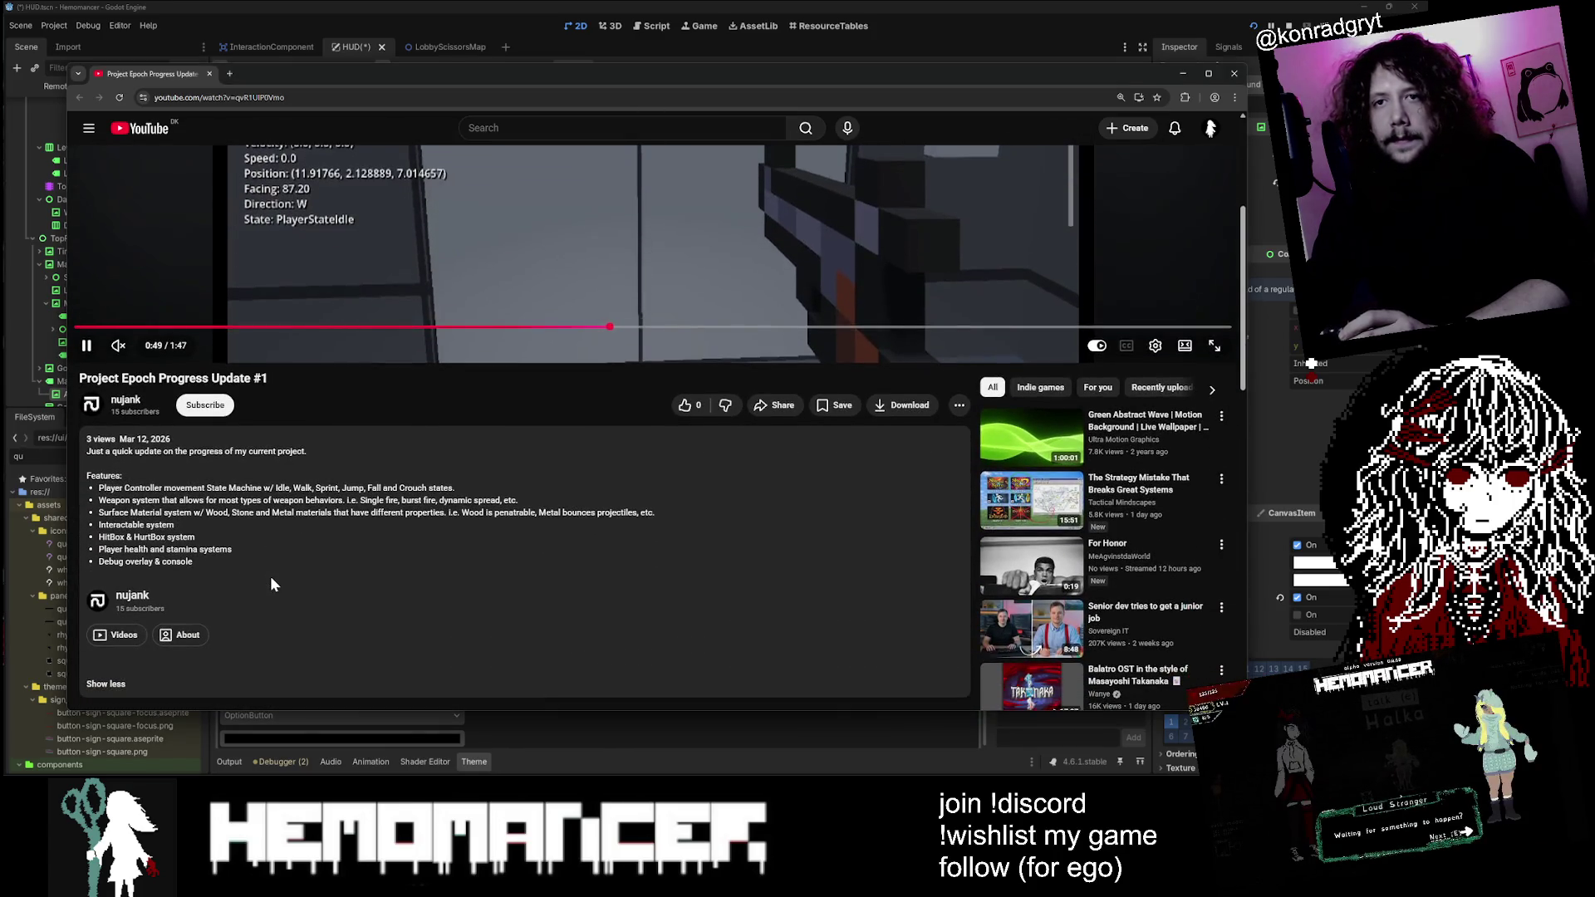
Step: Watch the progress video through to 1:47, selecting its URL along the way, then close the browser
scroll(271, 586, up, 1)
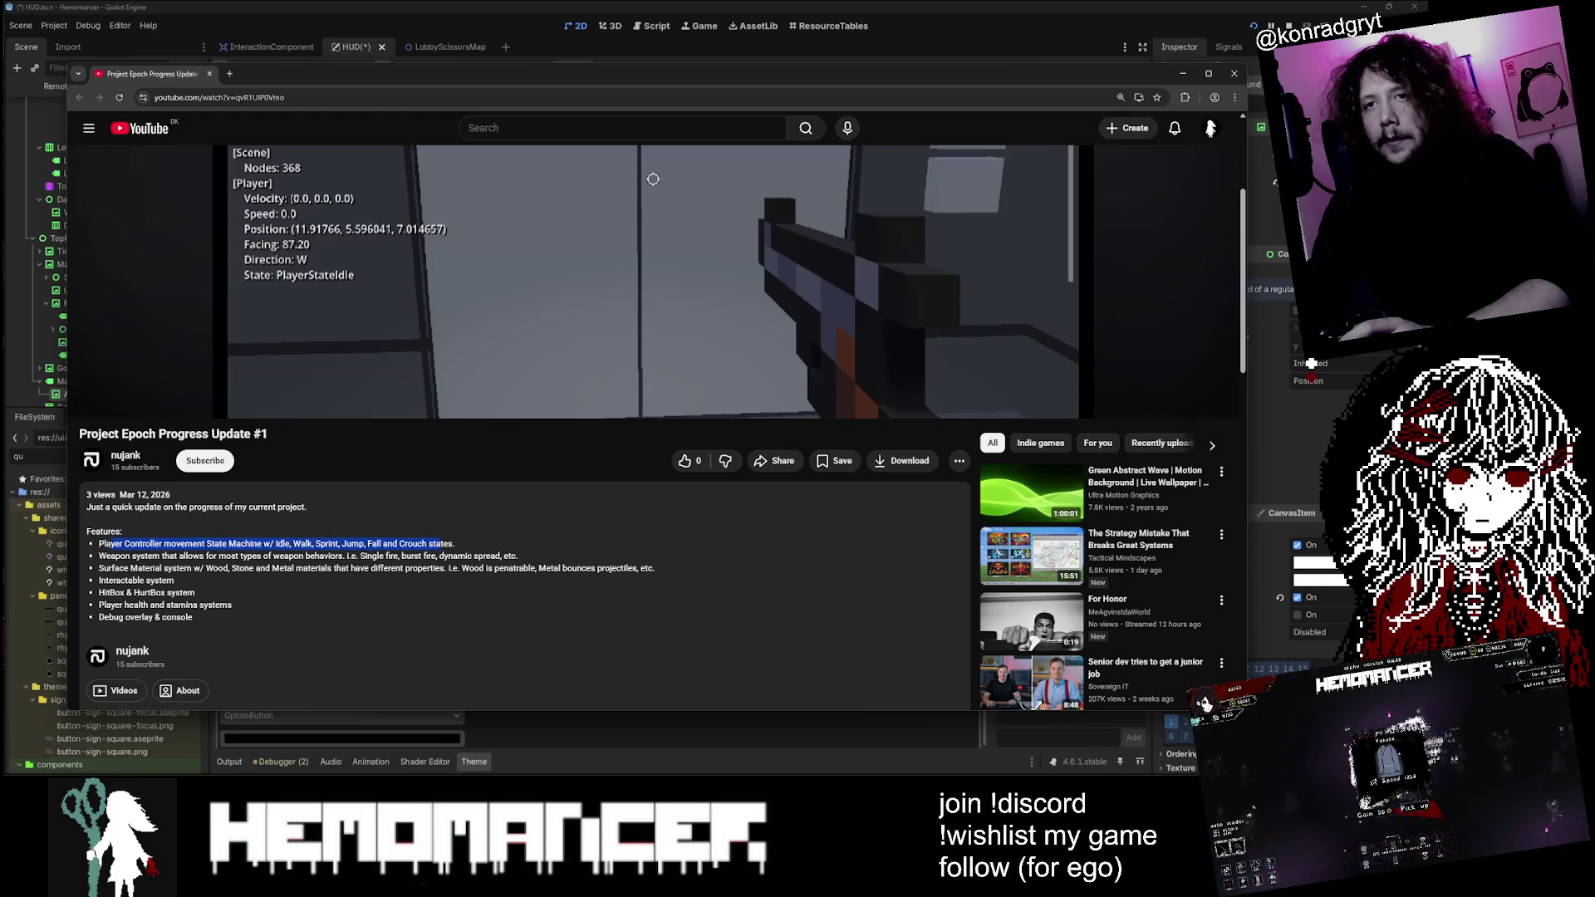
scroll(1210, 127, up, 1)
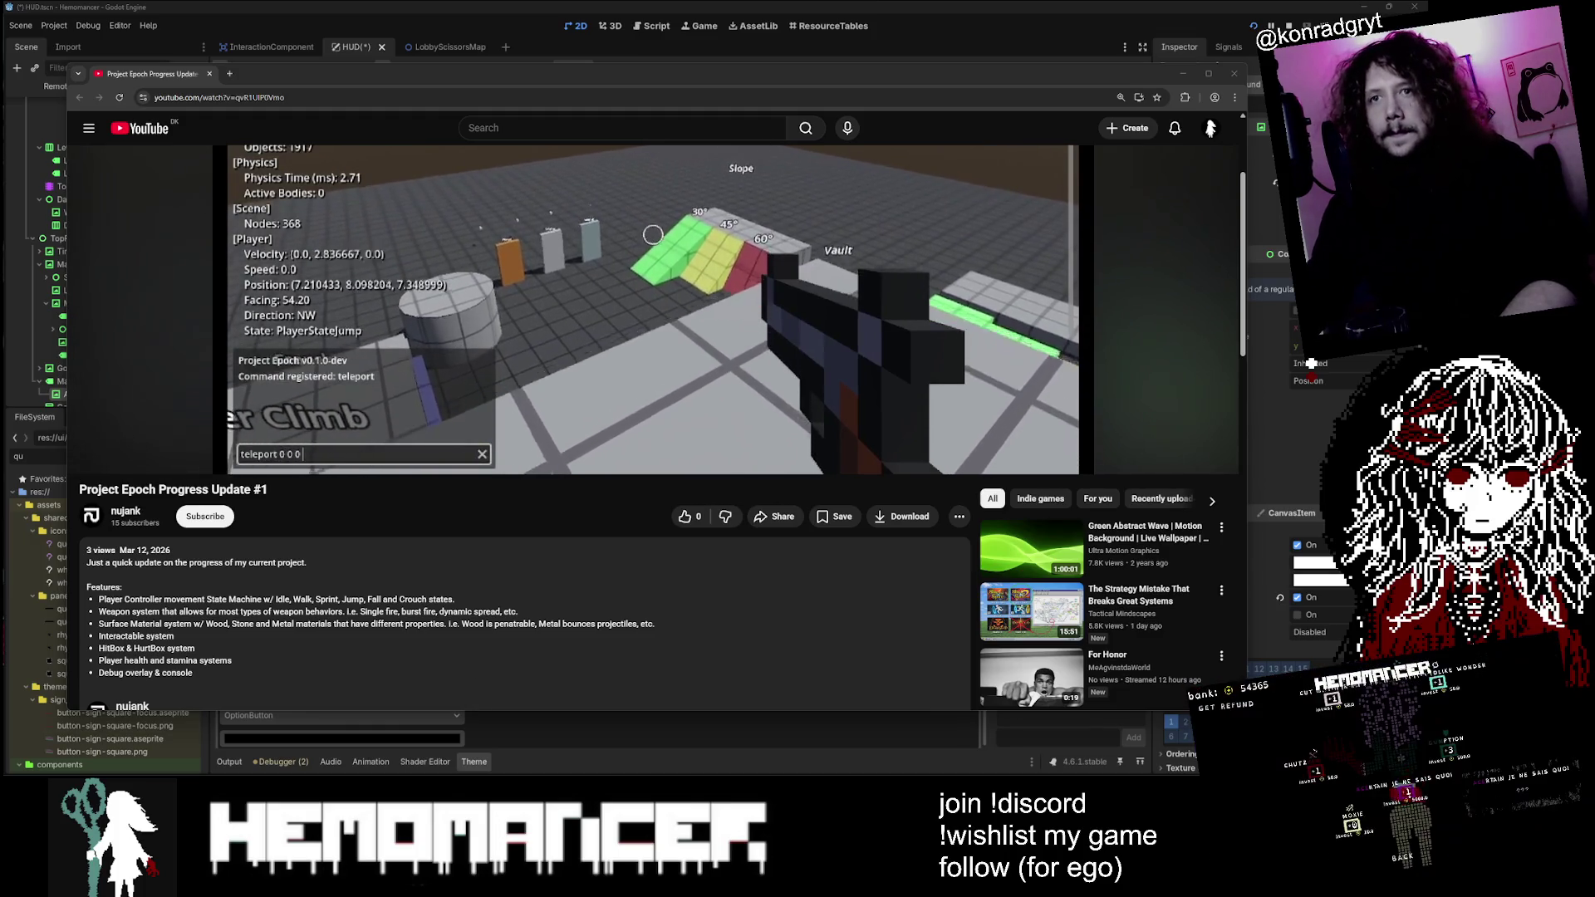
key(ctrl+l)
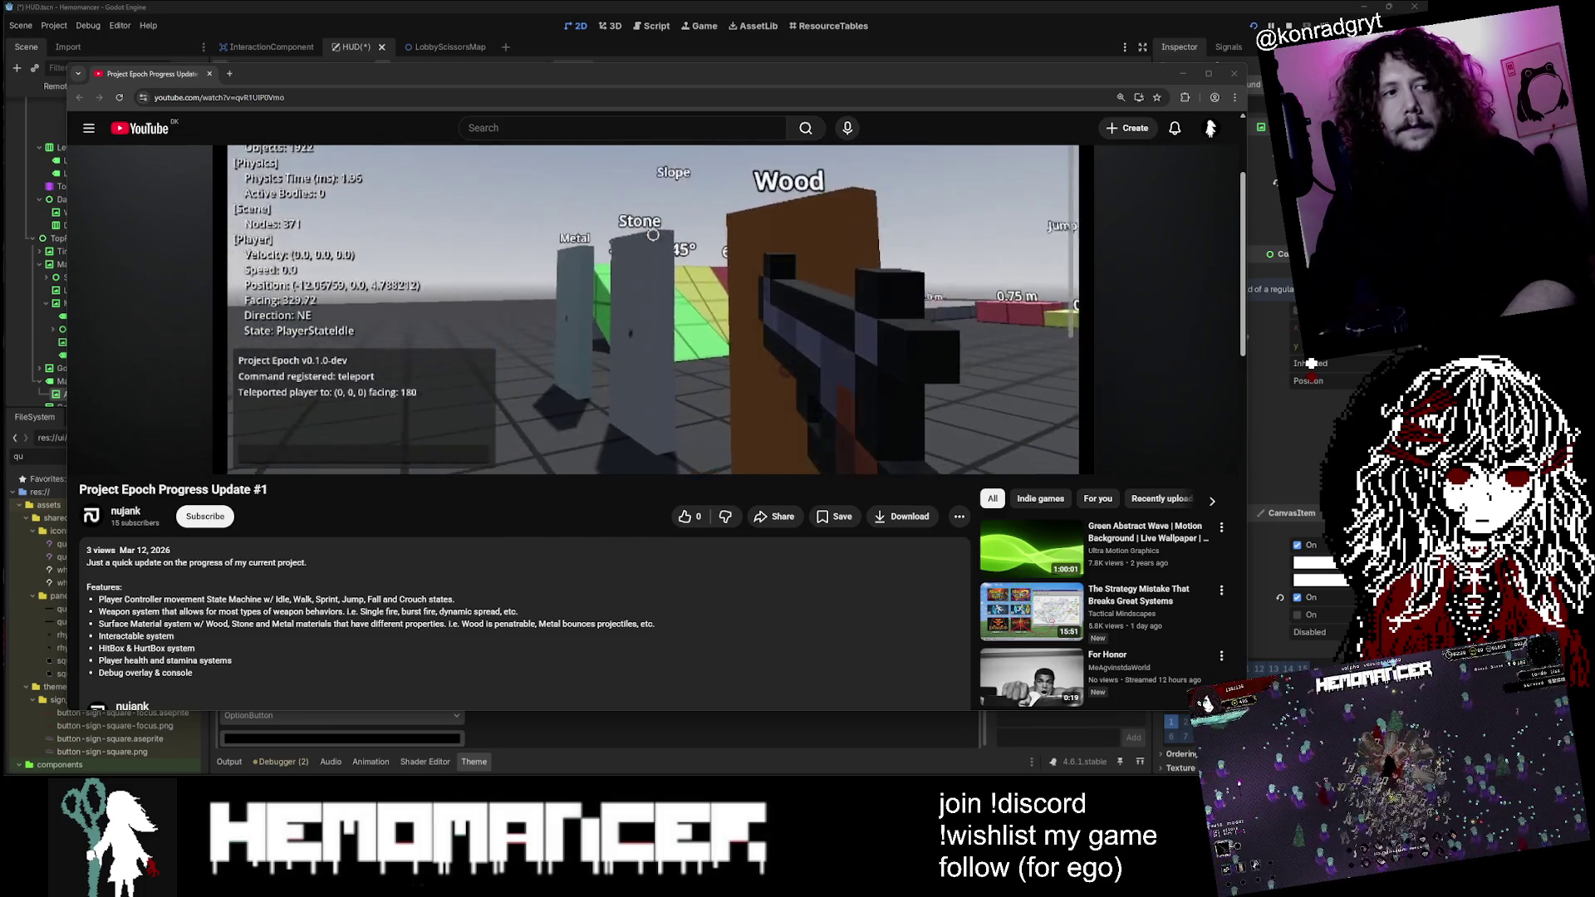
key(alt+Tab)
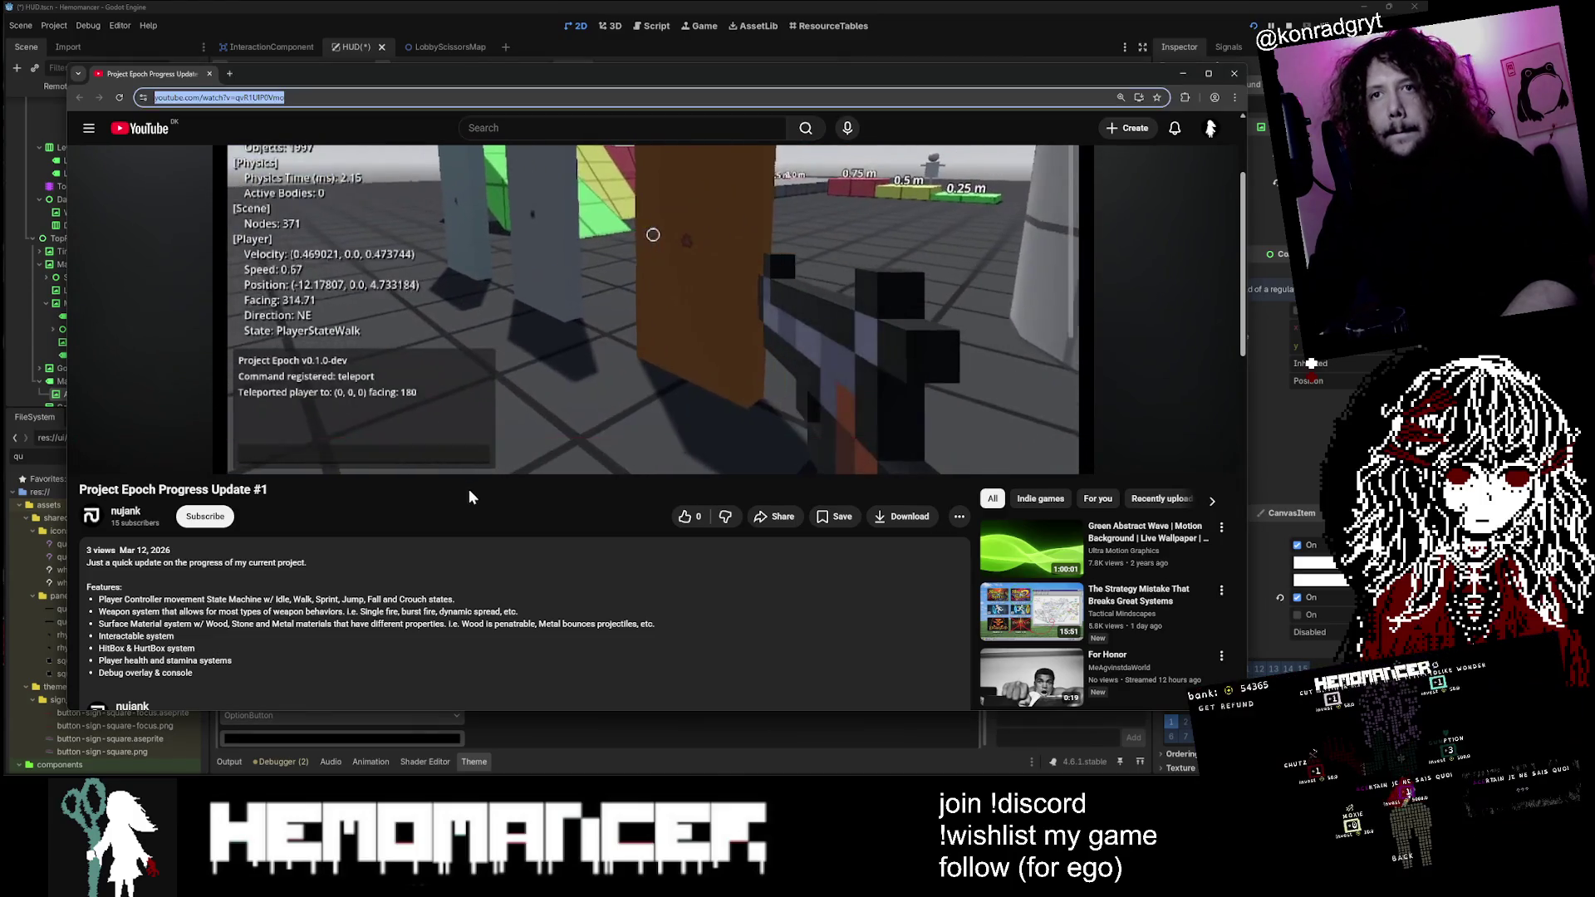
click(469, 491)
scroll(471, 490, up, 2)
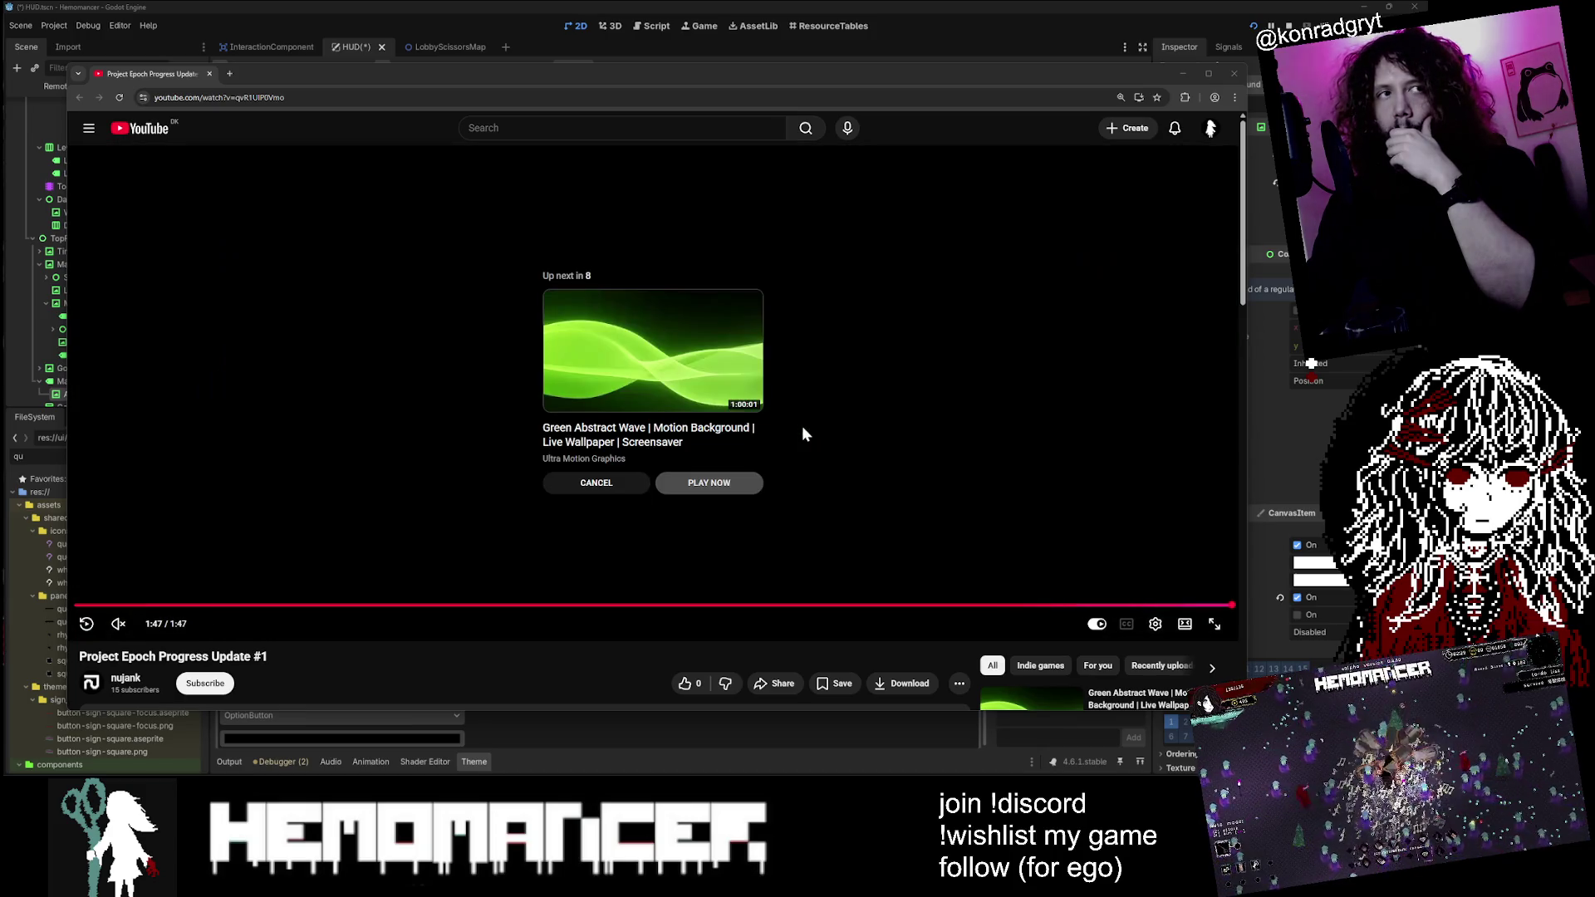
click(1235, 73)
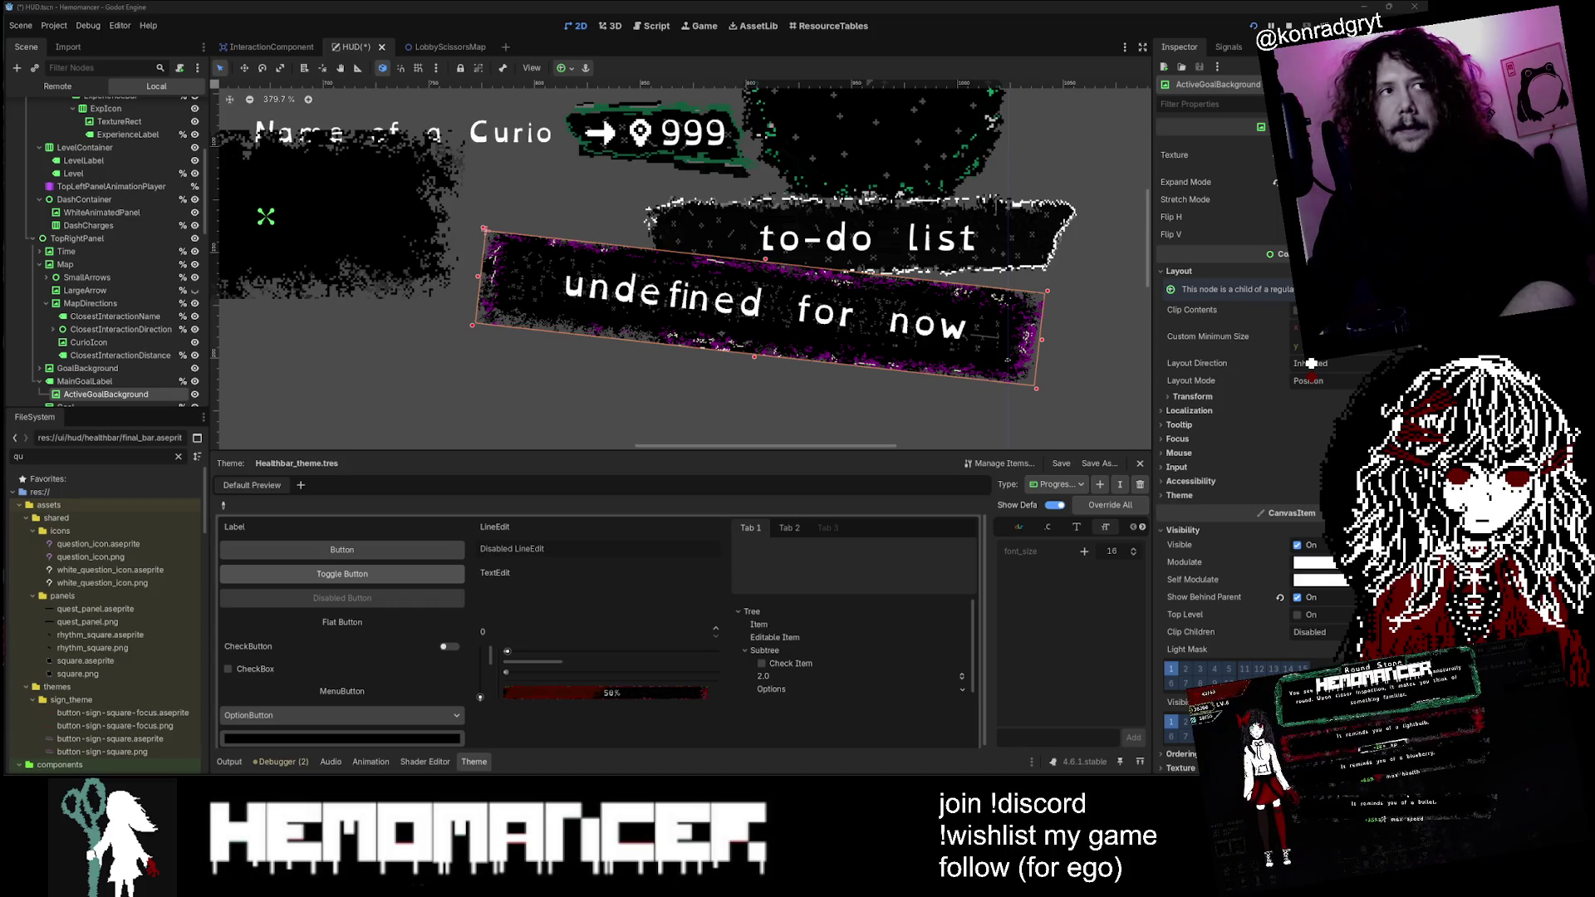
Step: Deselect the goal panel, save the HUD scene and launch the game with F5
click(695, 365)
scroll(1044, 315, up, 4)
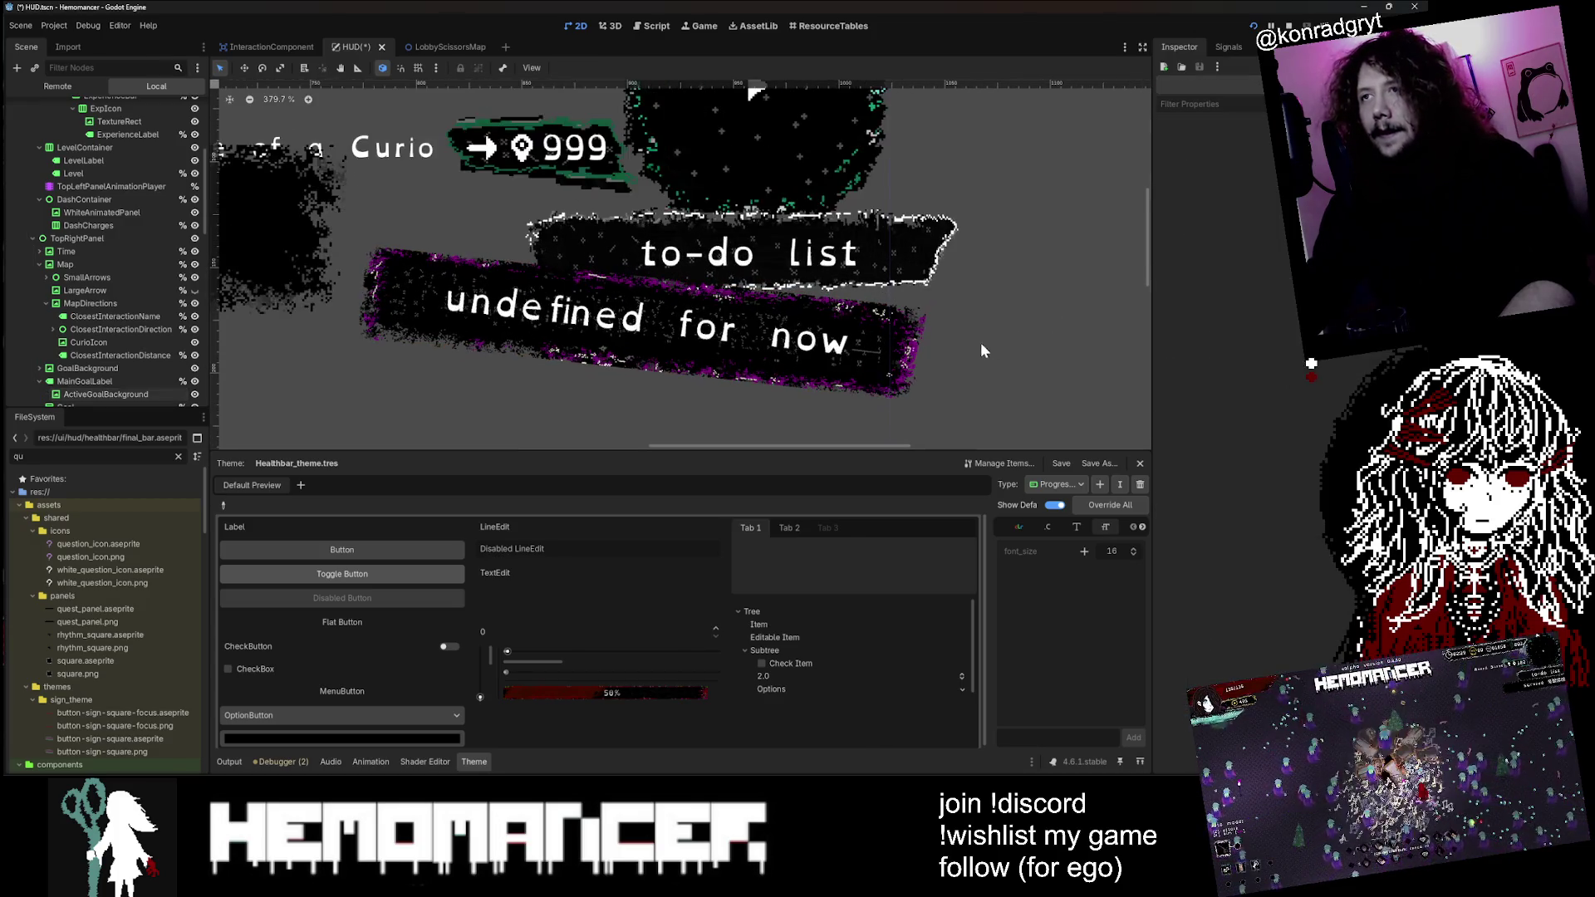
scroll(955, 342, down, 2)
scroll(731, 275, up, 2)
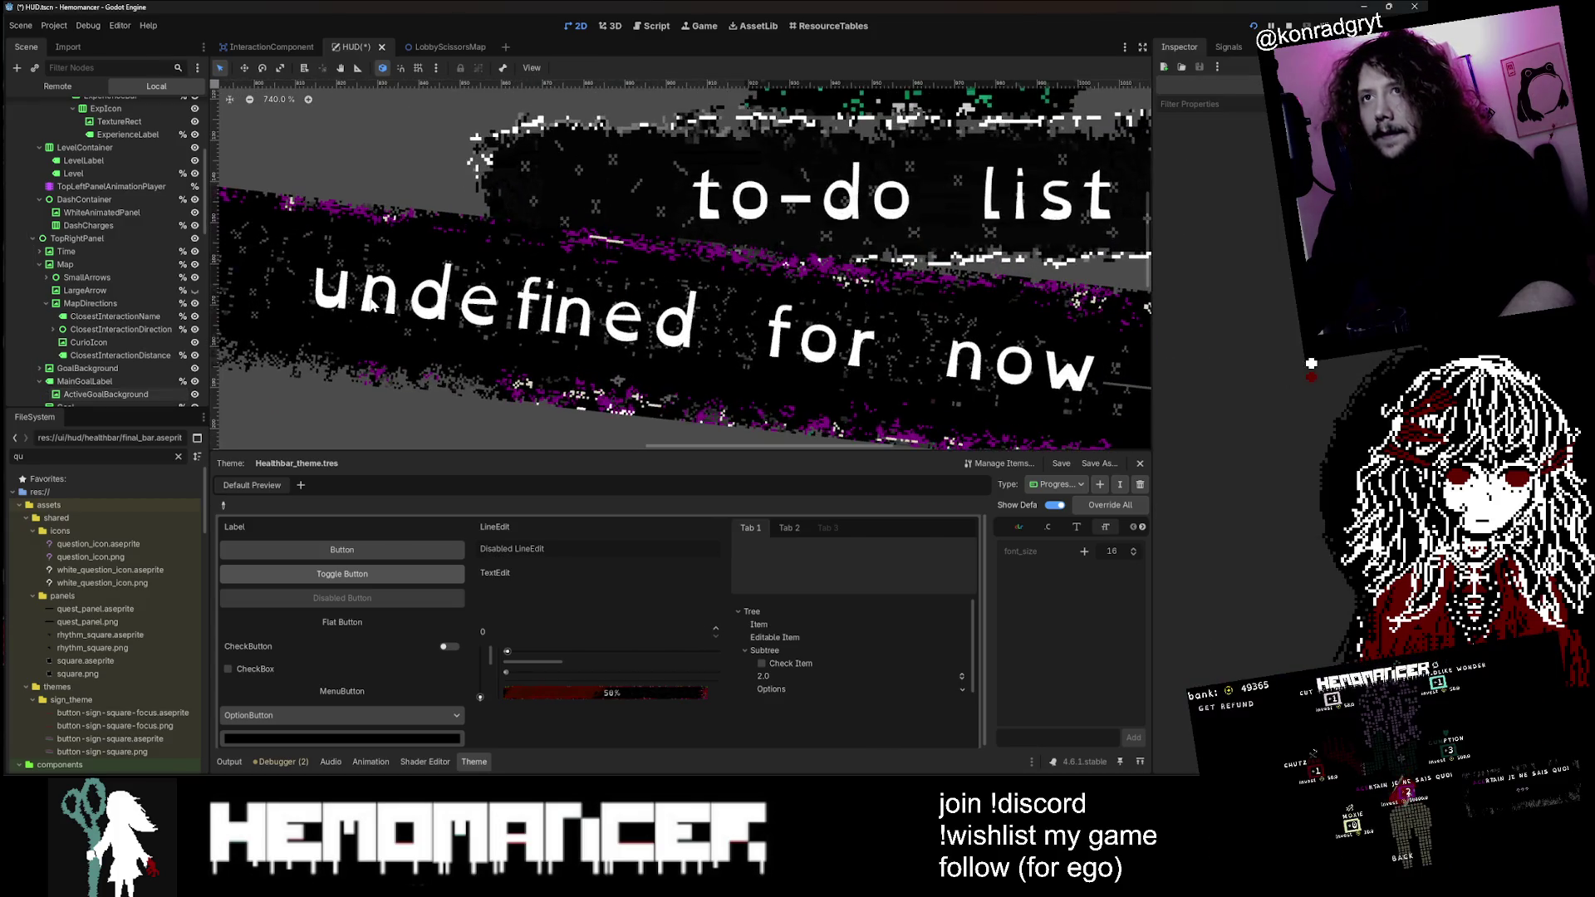
scroll(373, 303, down, 2)
scroll(373, 303, down, 2)
key(F5)
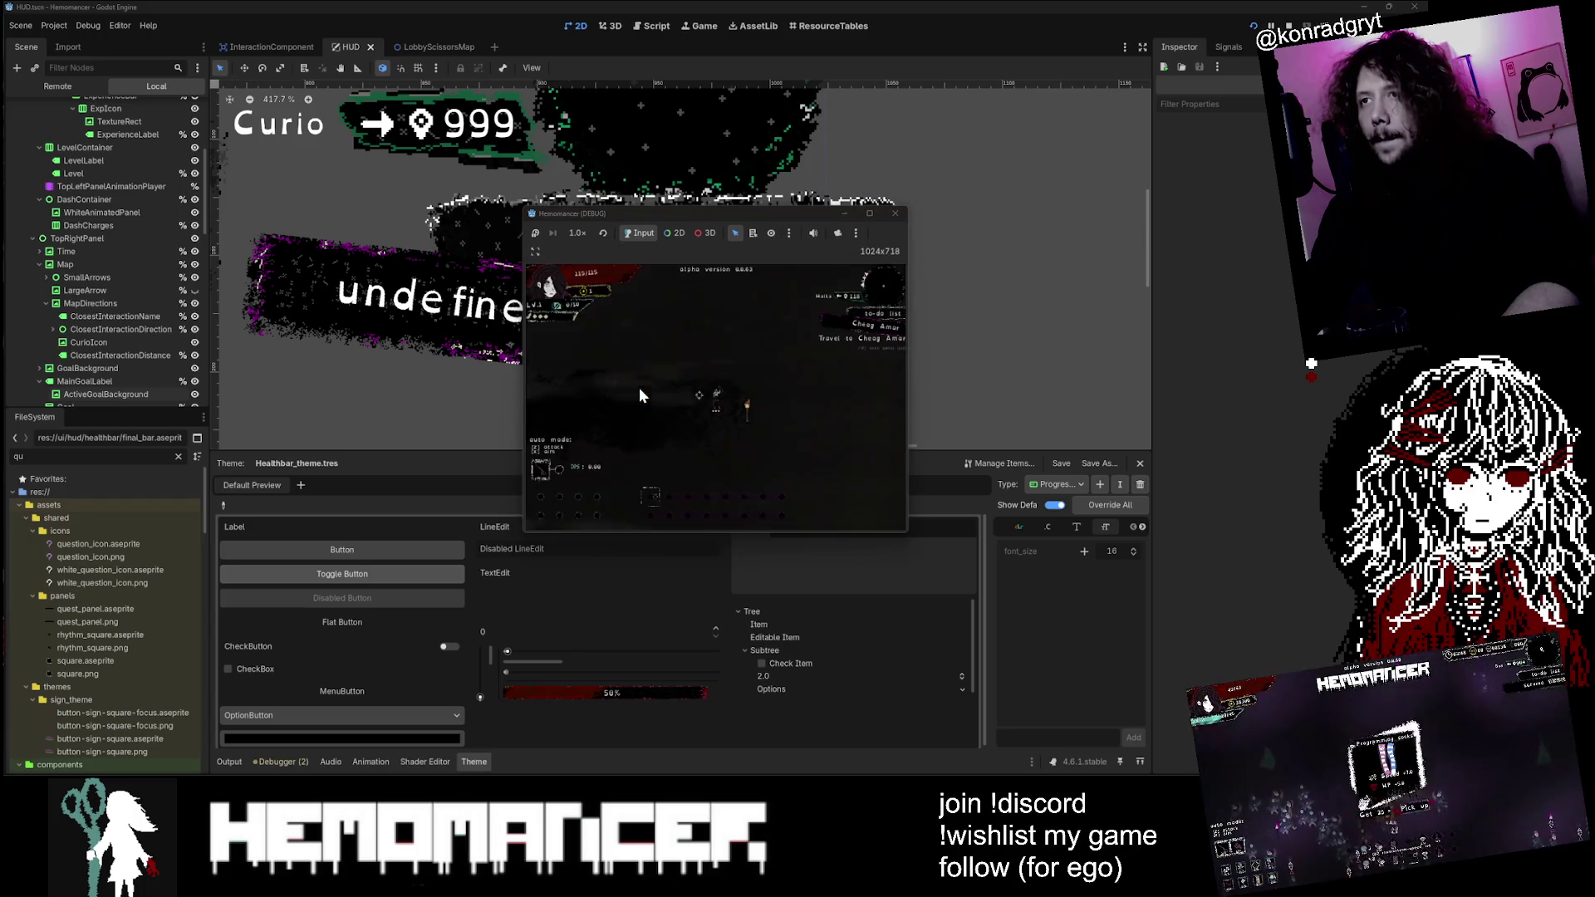
Step: Enlarge the game window over the editor and walk the character left up to Halka
mouse_move(522, 536)
mouse_down()
mouse_move(117, 678)
mouse_move(35, 764)
mouse_up()
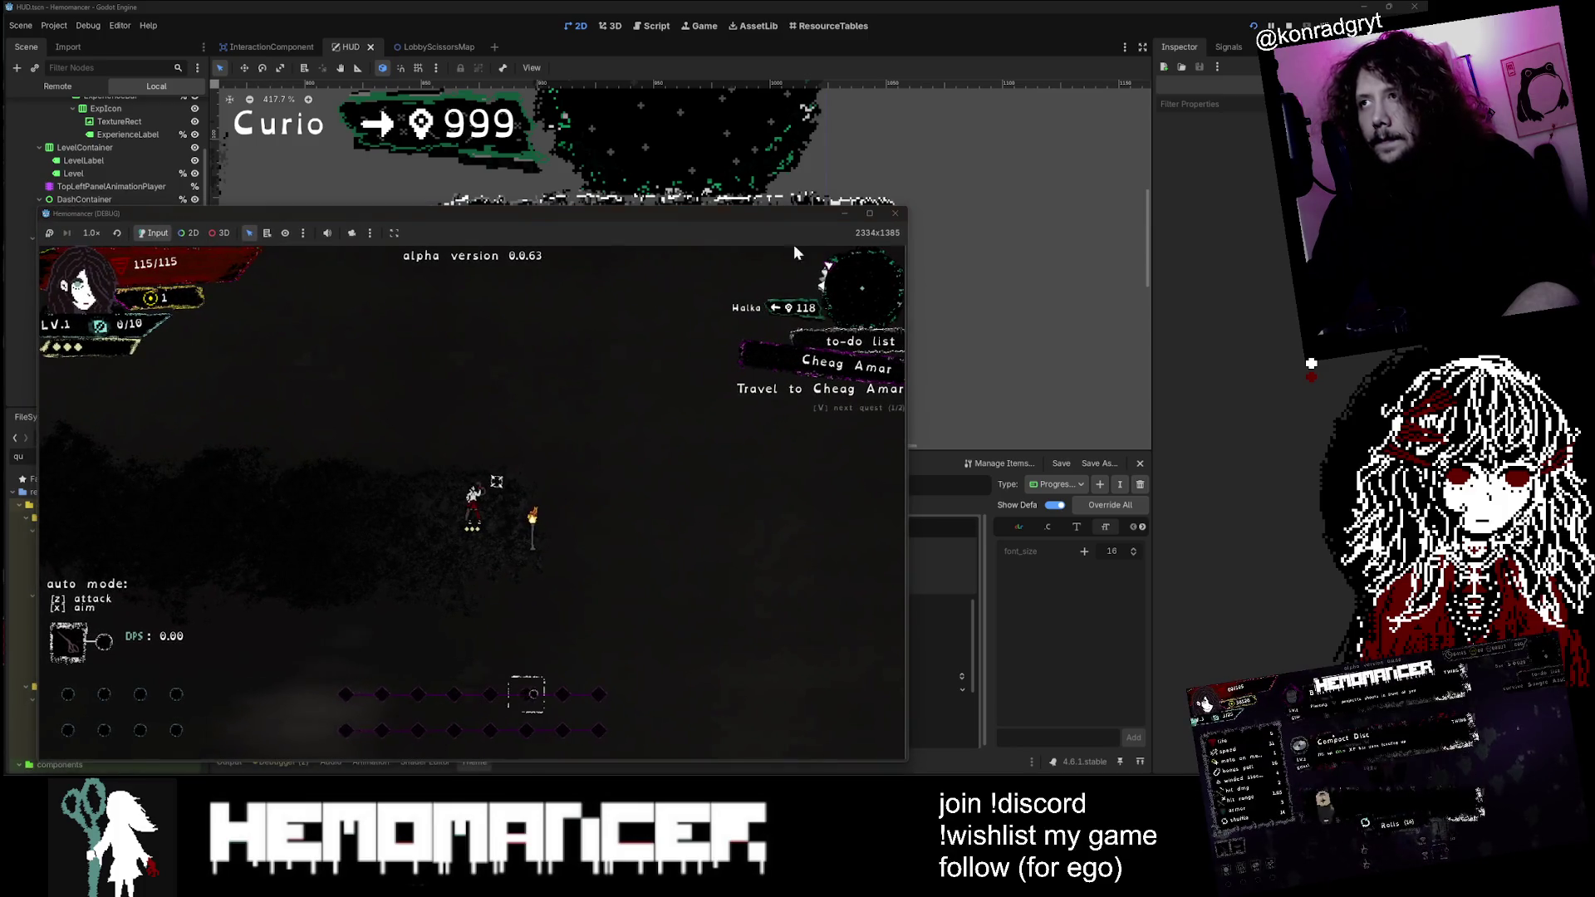
drag(909, 206, 1261, 11)
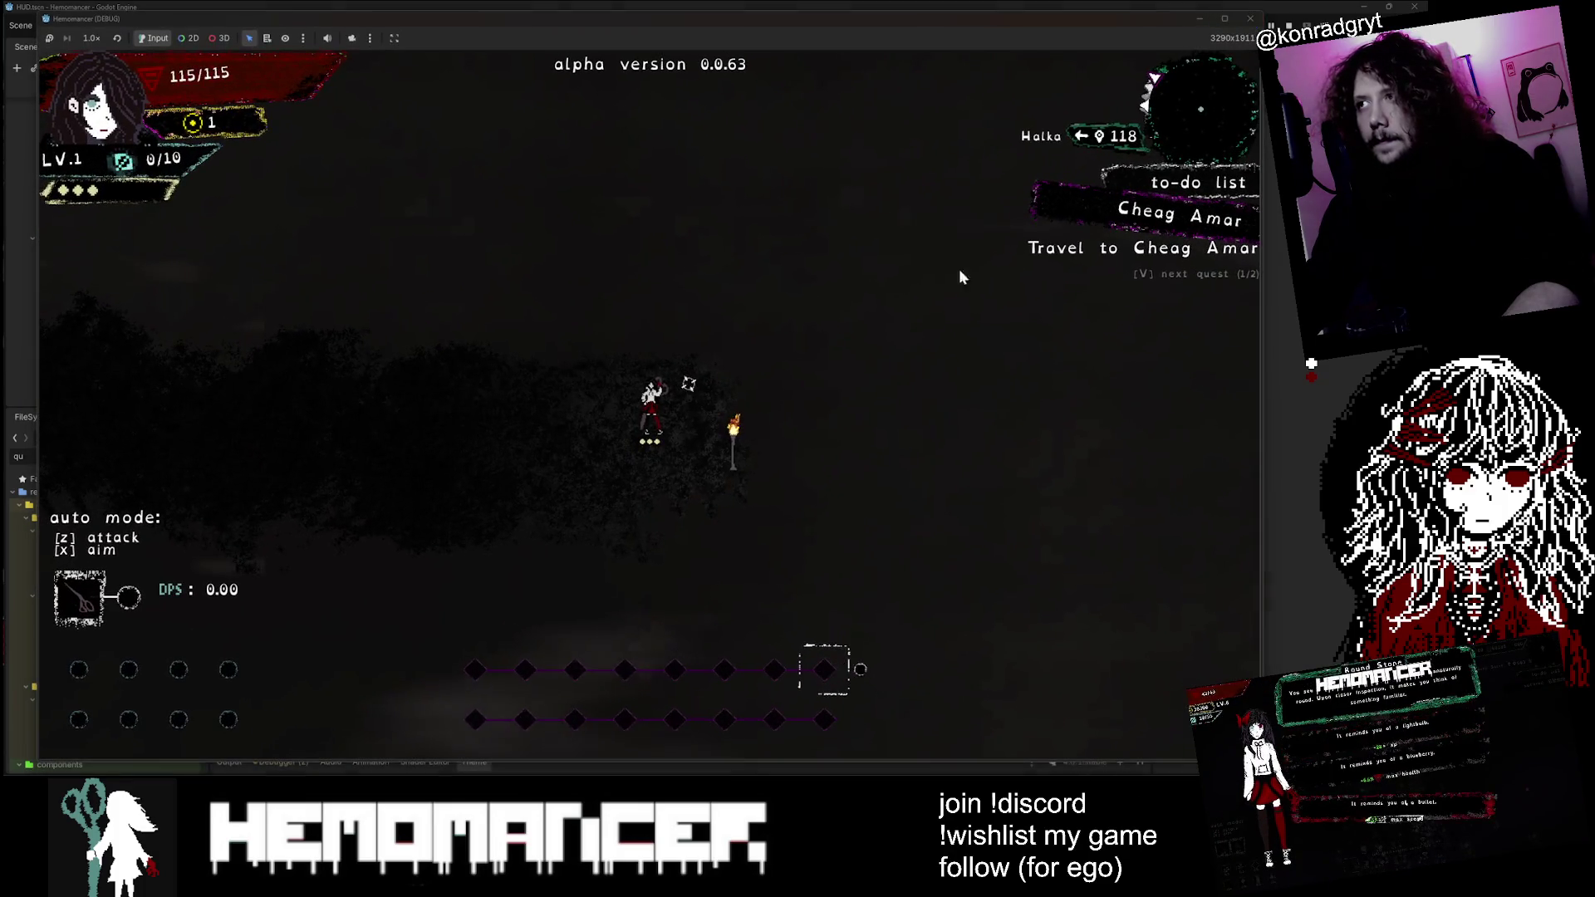
key(a)
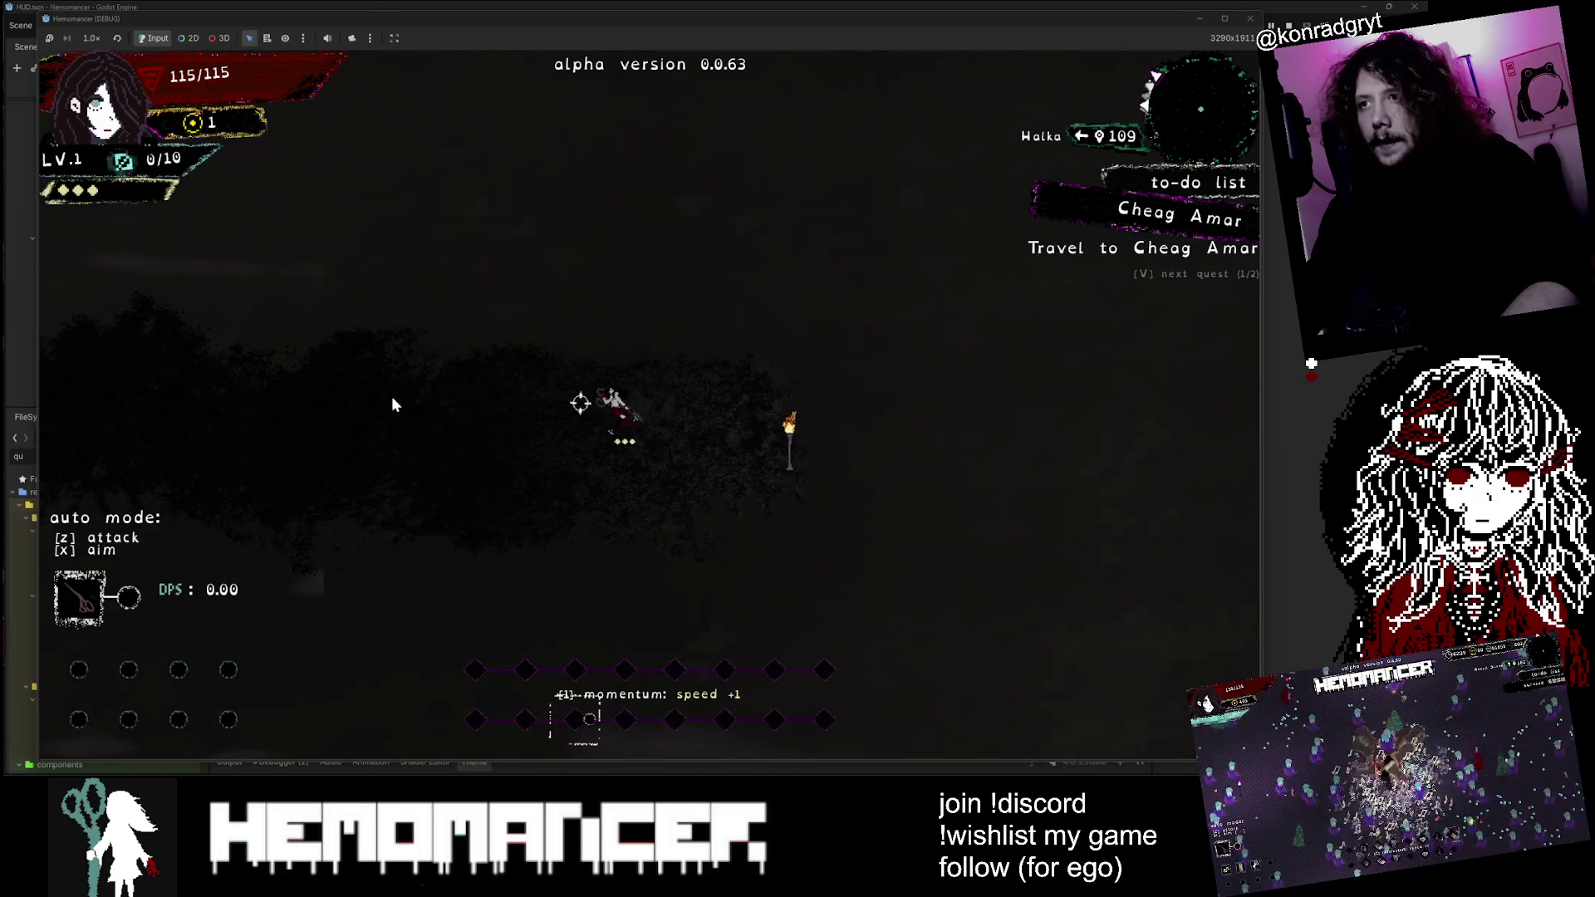
key(a)
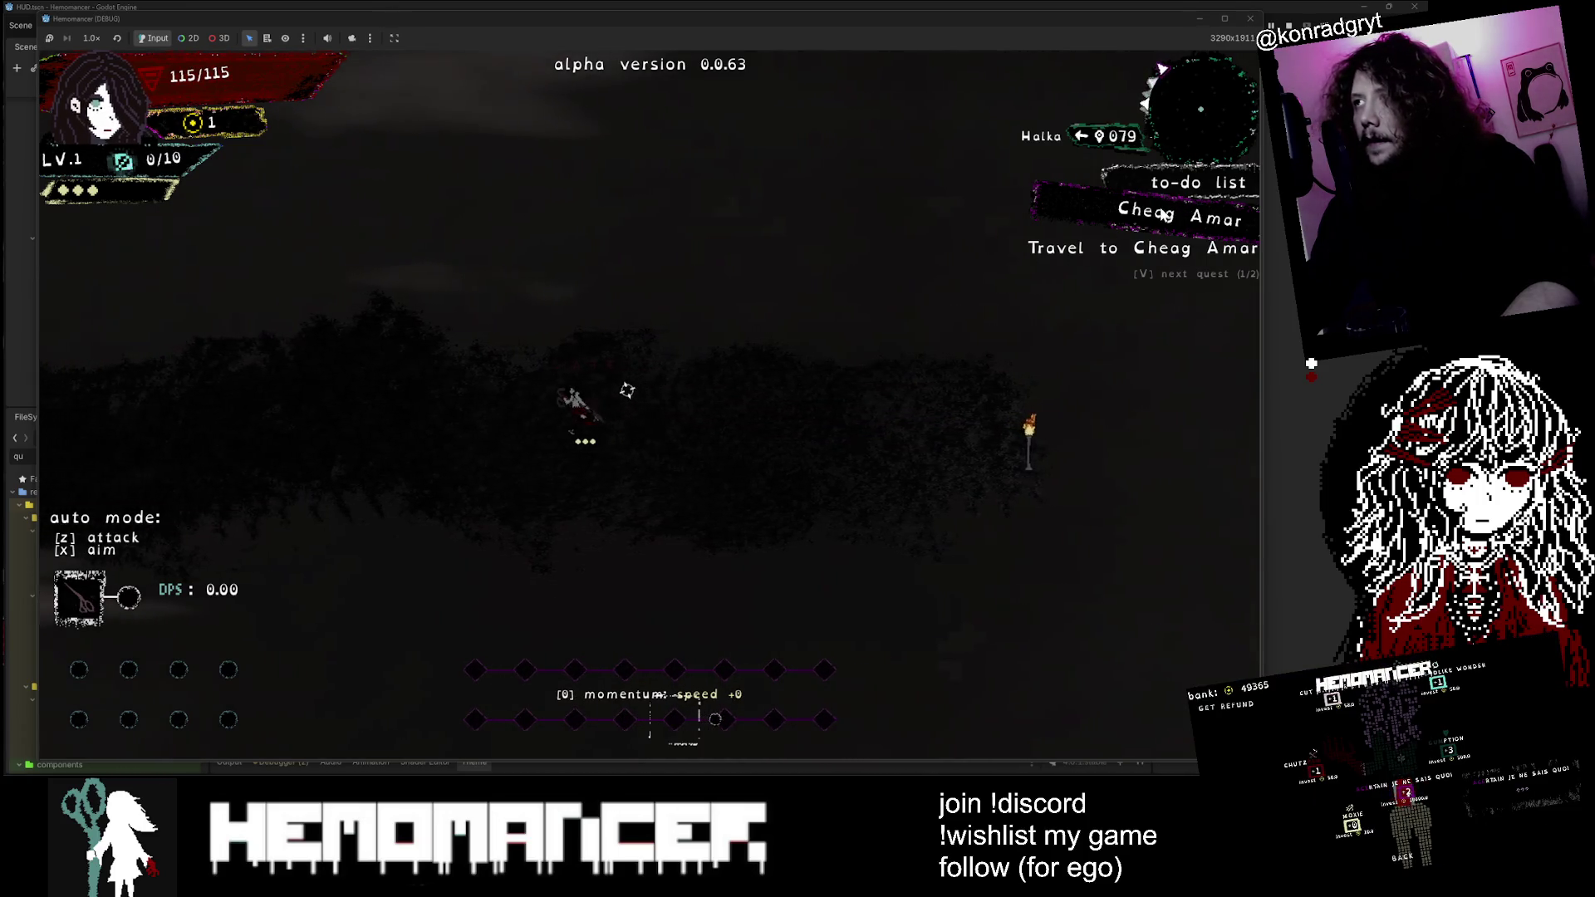
key(a)
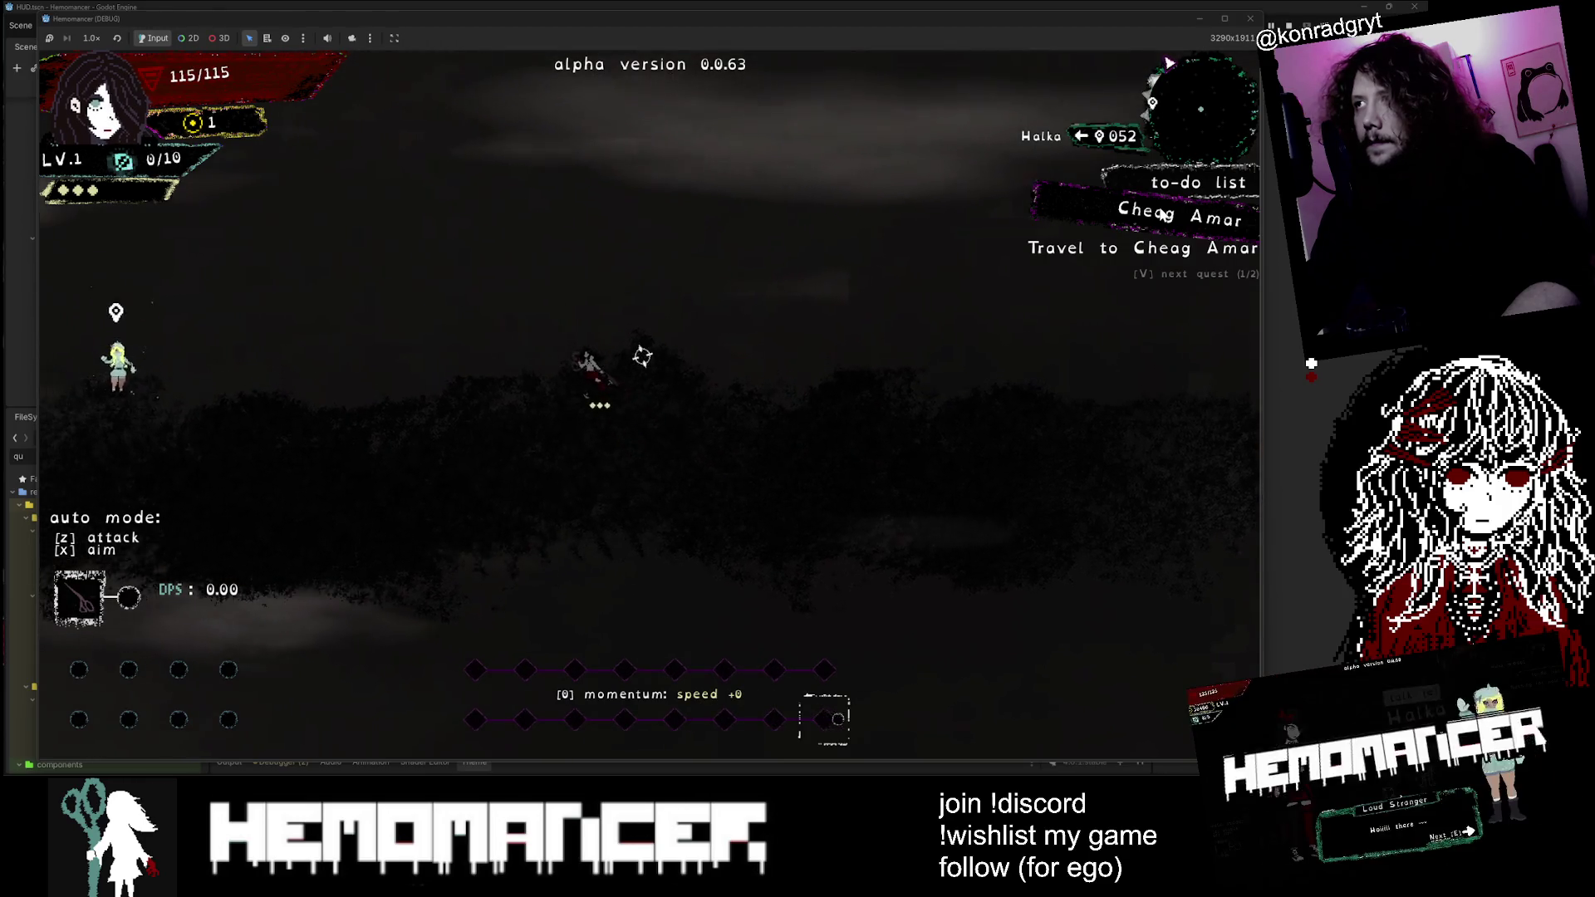
key(a)
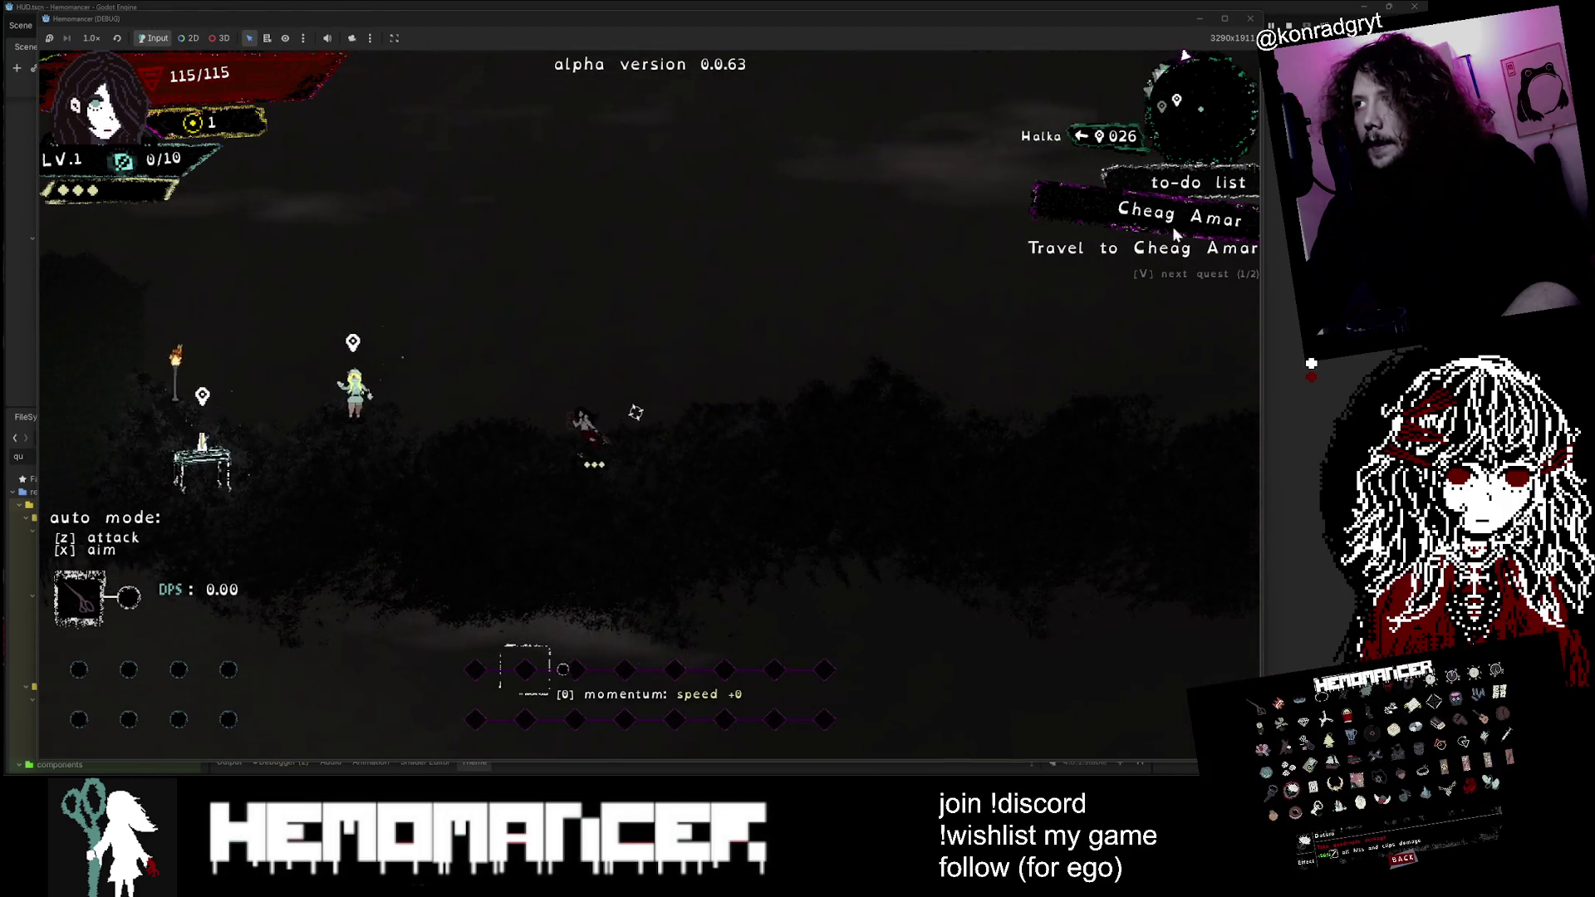
Step: Move the game window aside and walk right and up toward the Gruff Stranger
mouse_move(1048, 21)
mouse_down()
mouse_move(891, 173)
mouse_move(631, 483)
mouse_move(1215, 347)
mouse_move(266, 602)
mouse_move(466, 561)
mouse_move(897, 374)
mouse_move(1035, 107)
mouse_up()
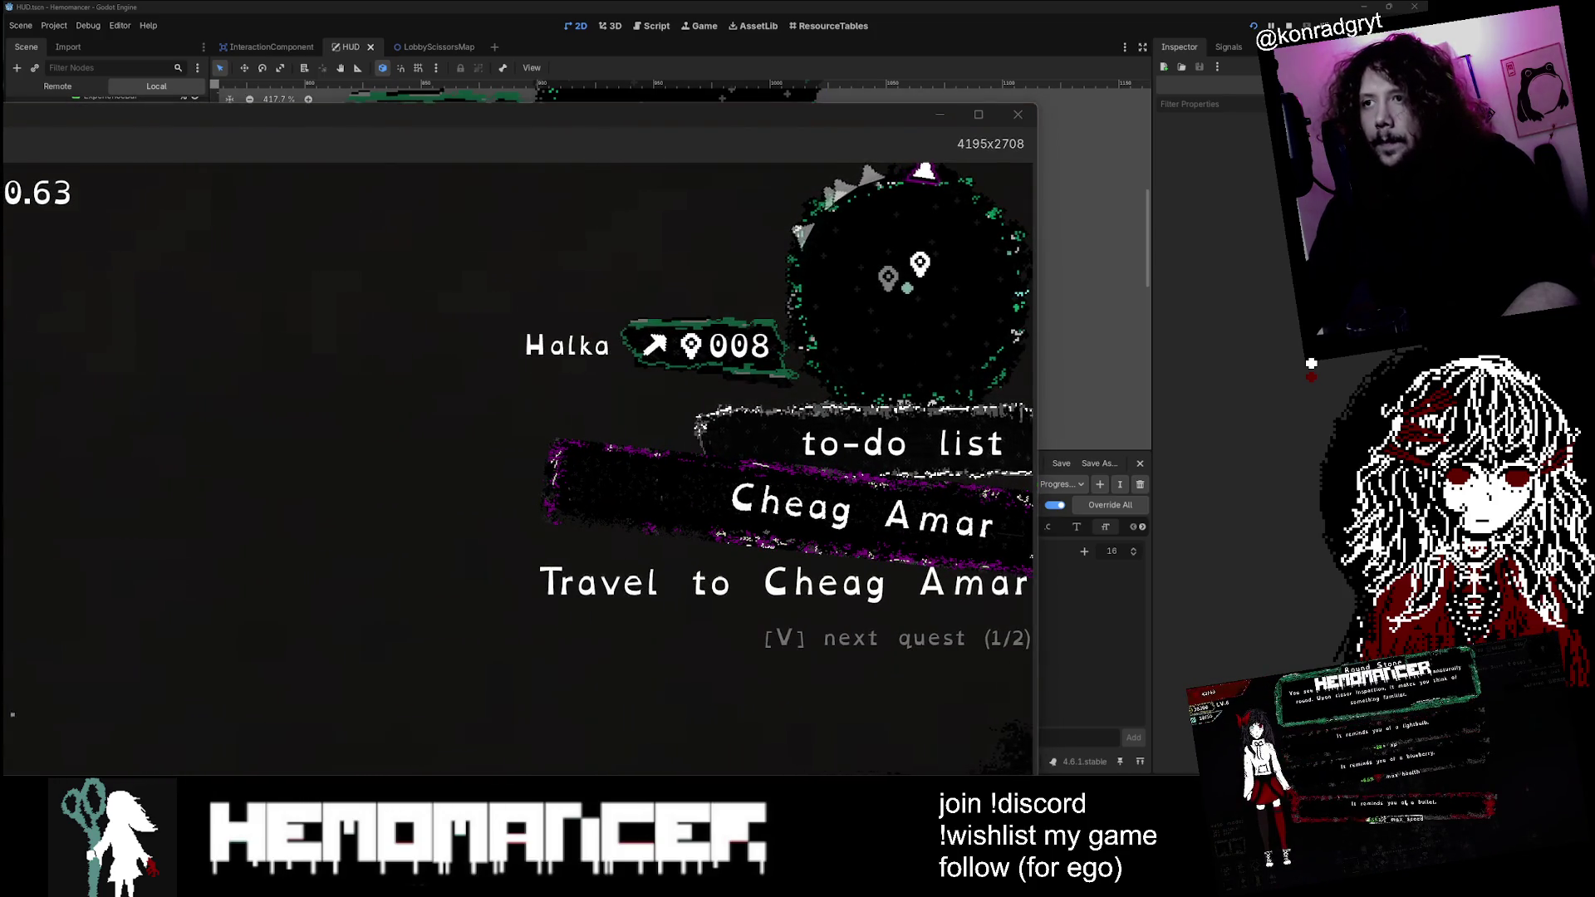
key(d)
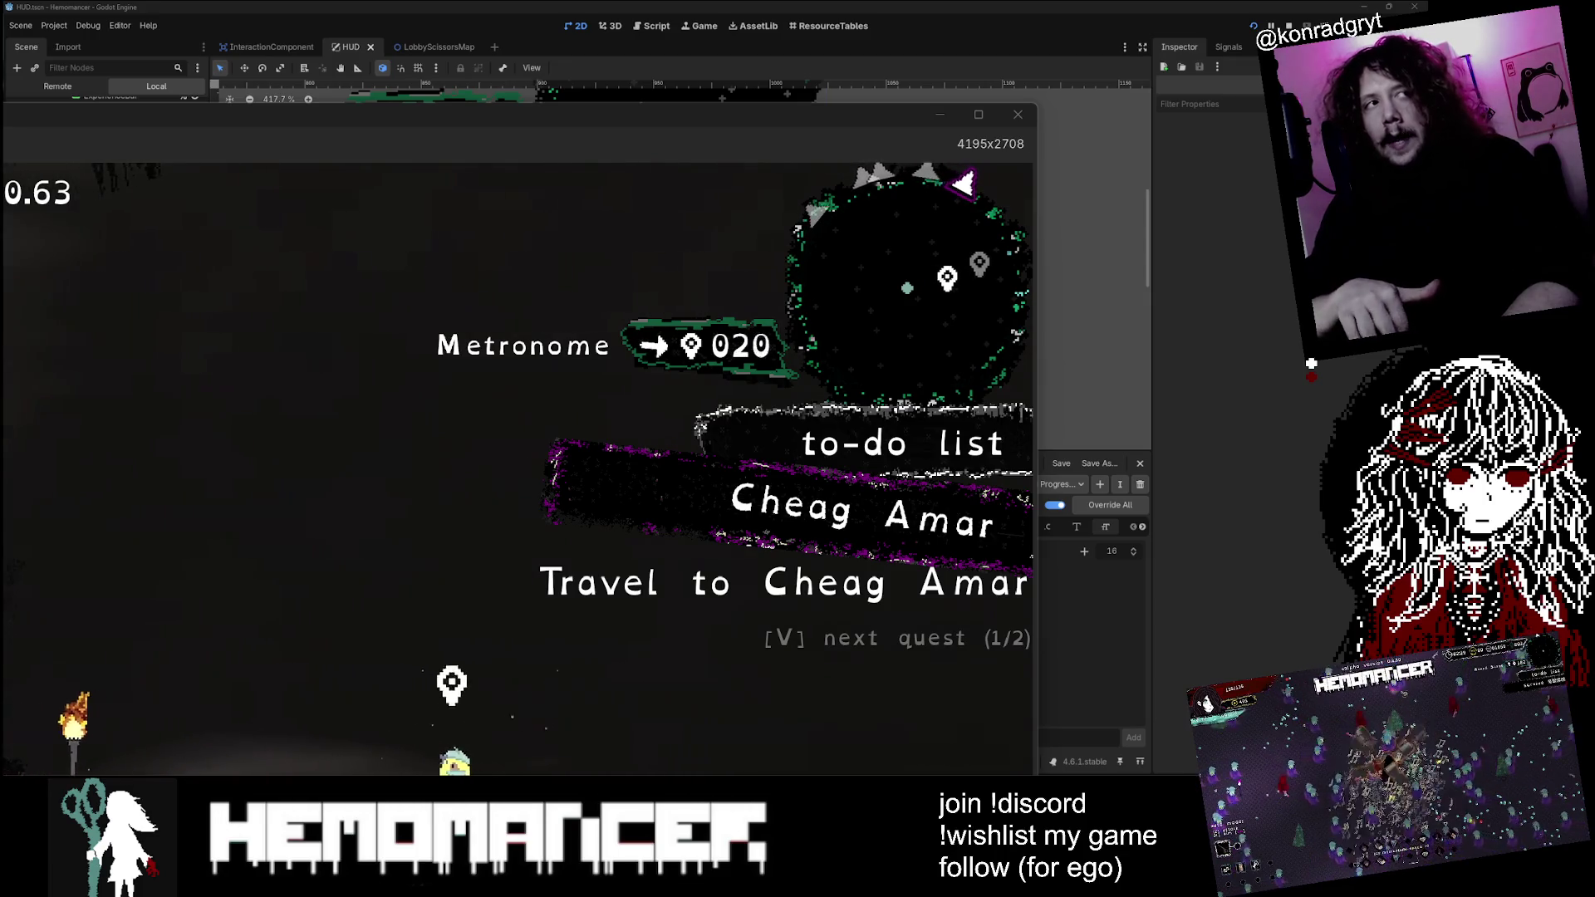
key(d)
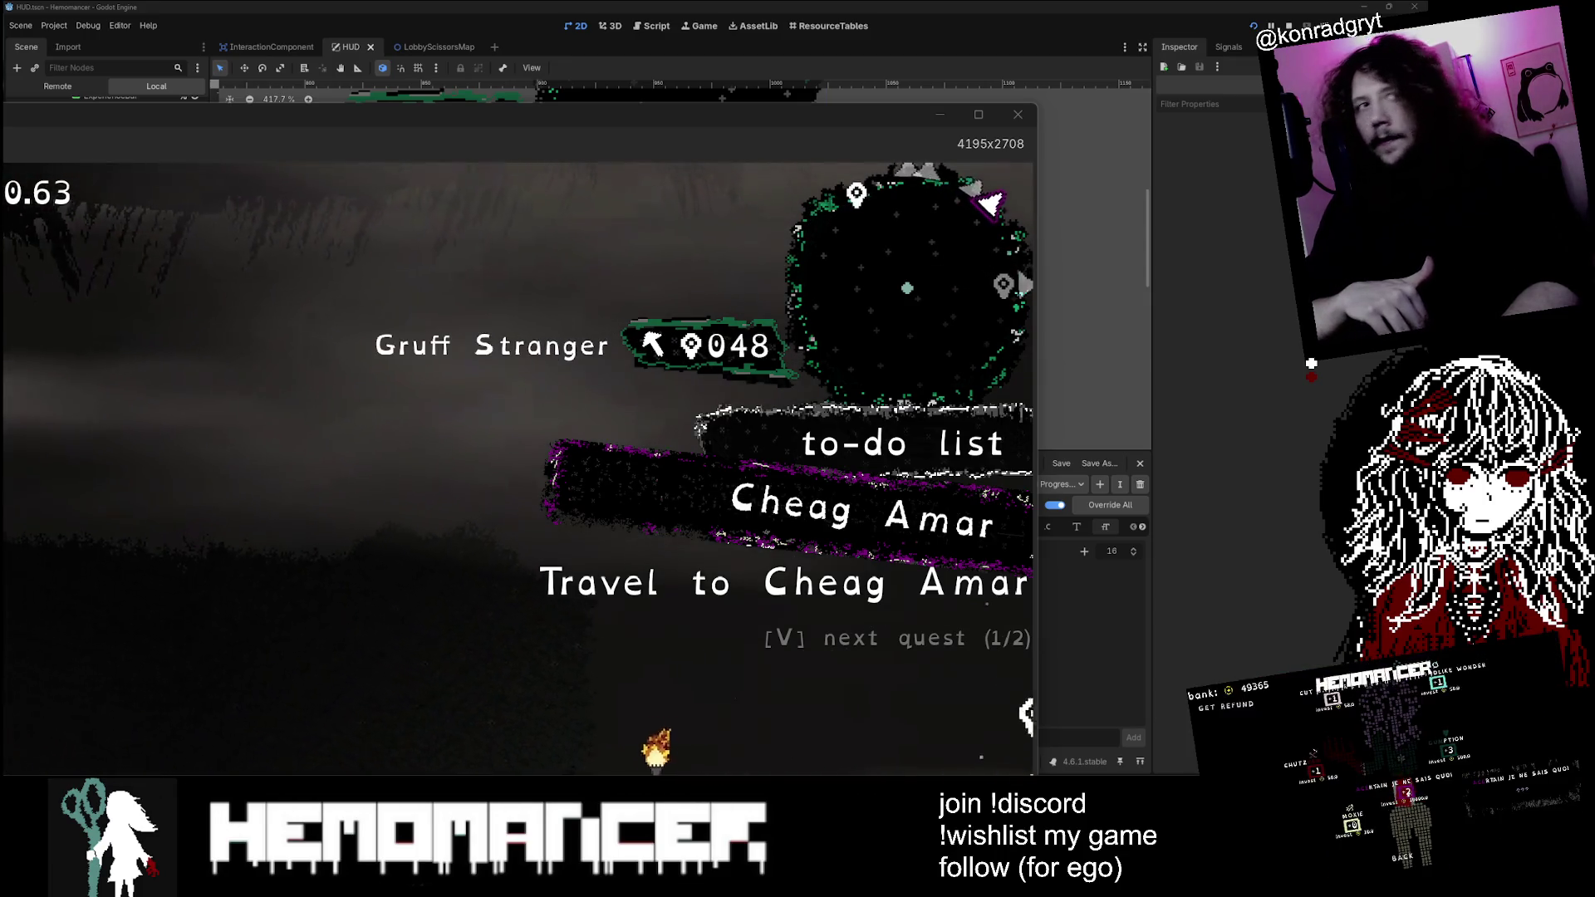
key(w)
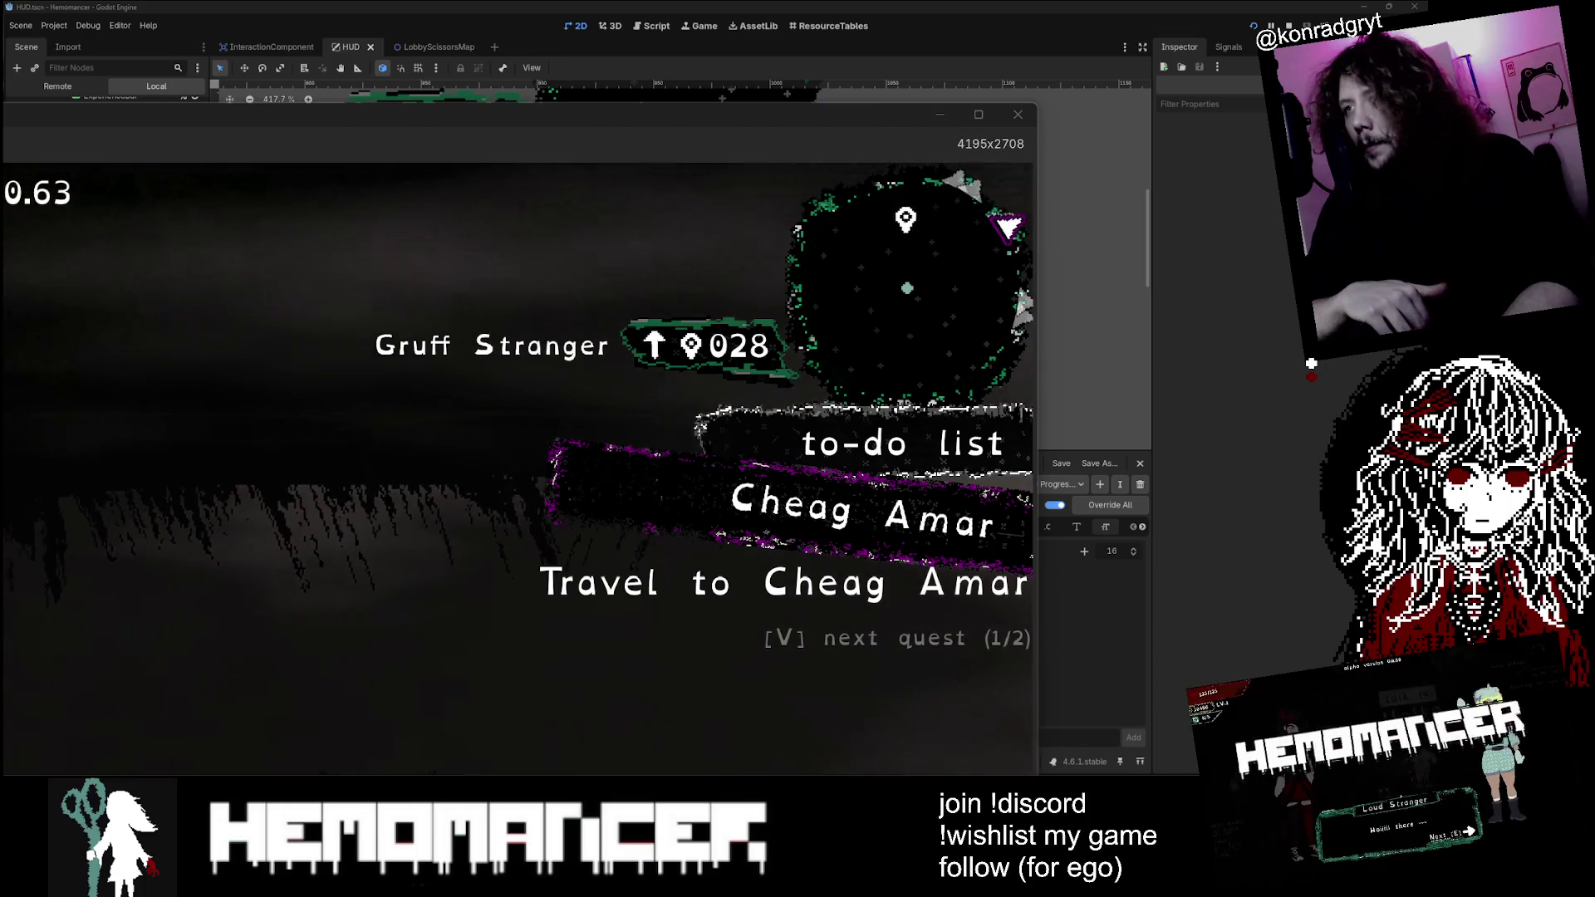
key(w)
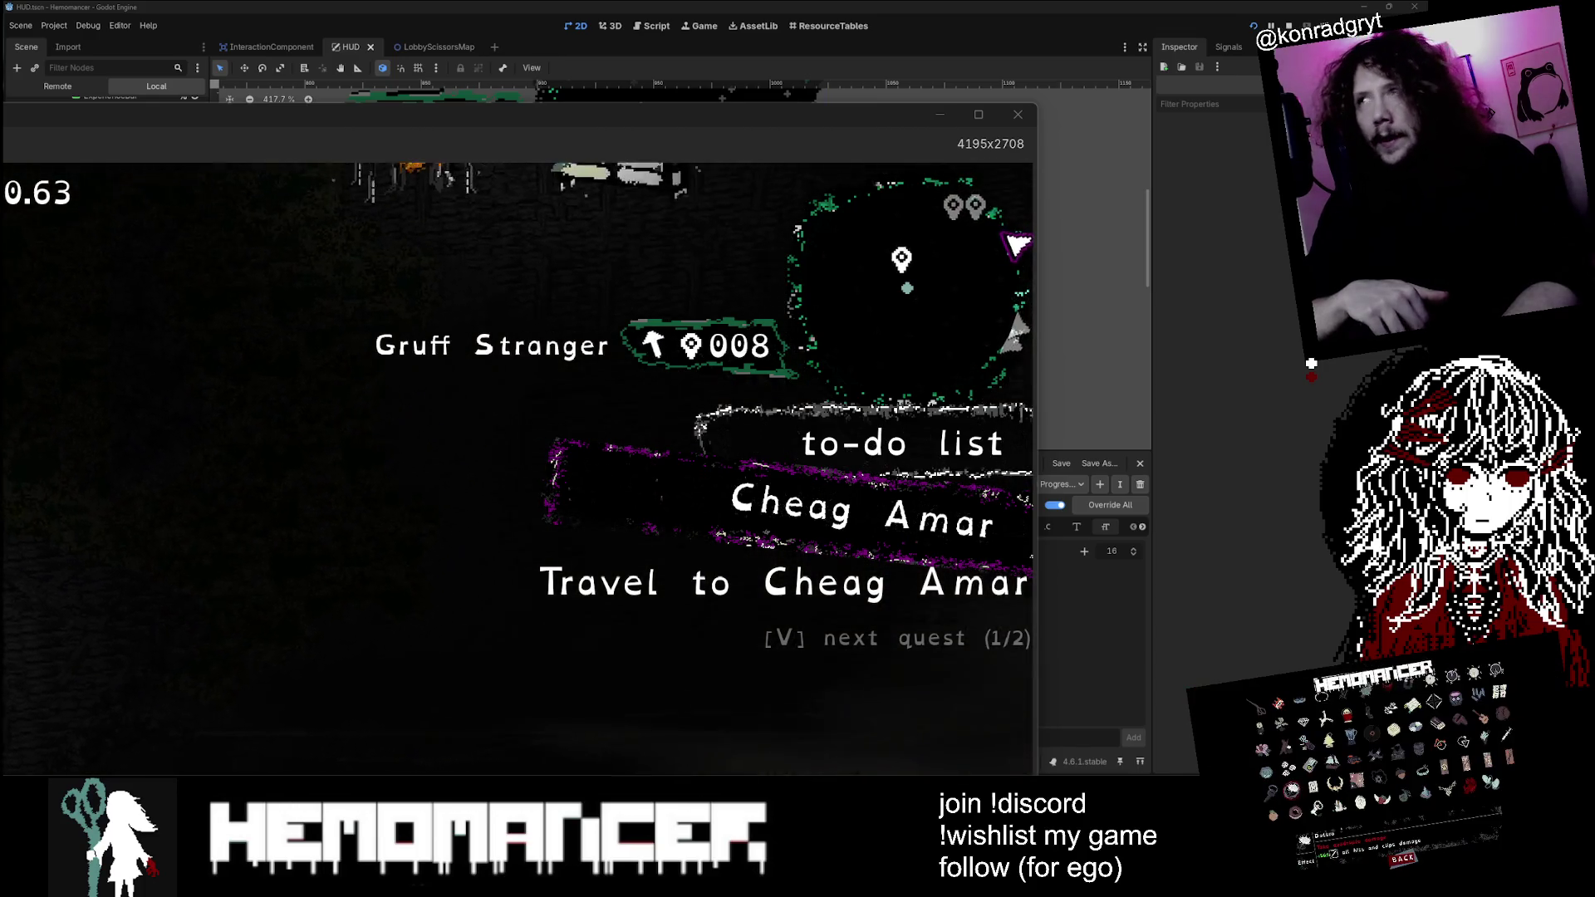
Step: Walk right past the wardrobe, bookstand and signpole, then shrink the game window
key(d)
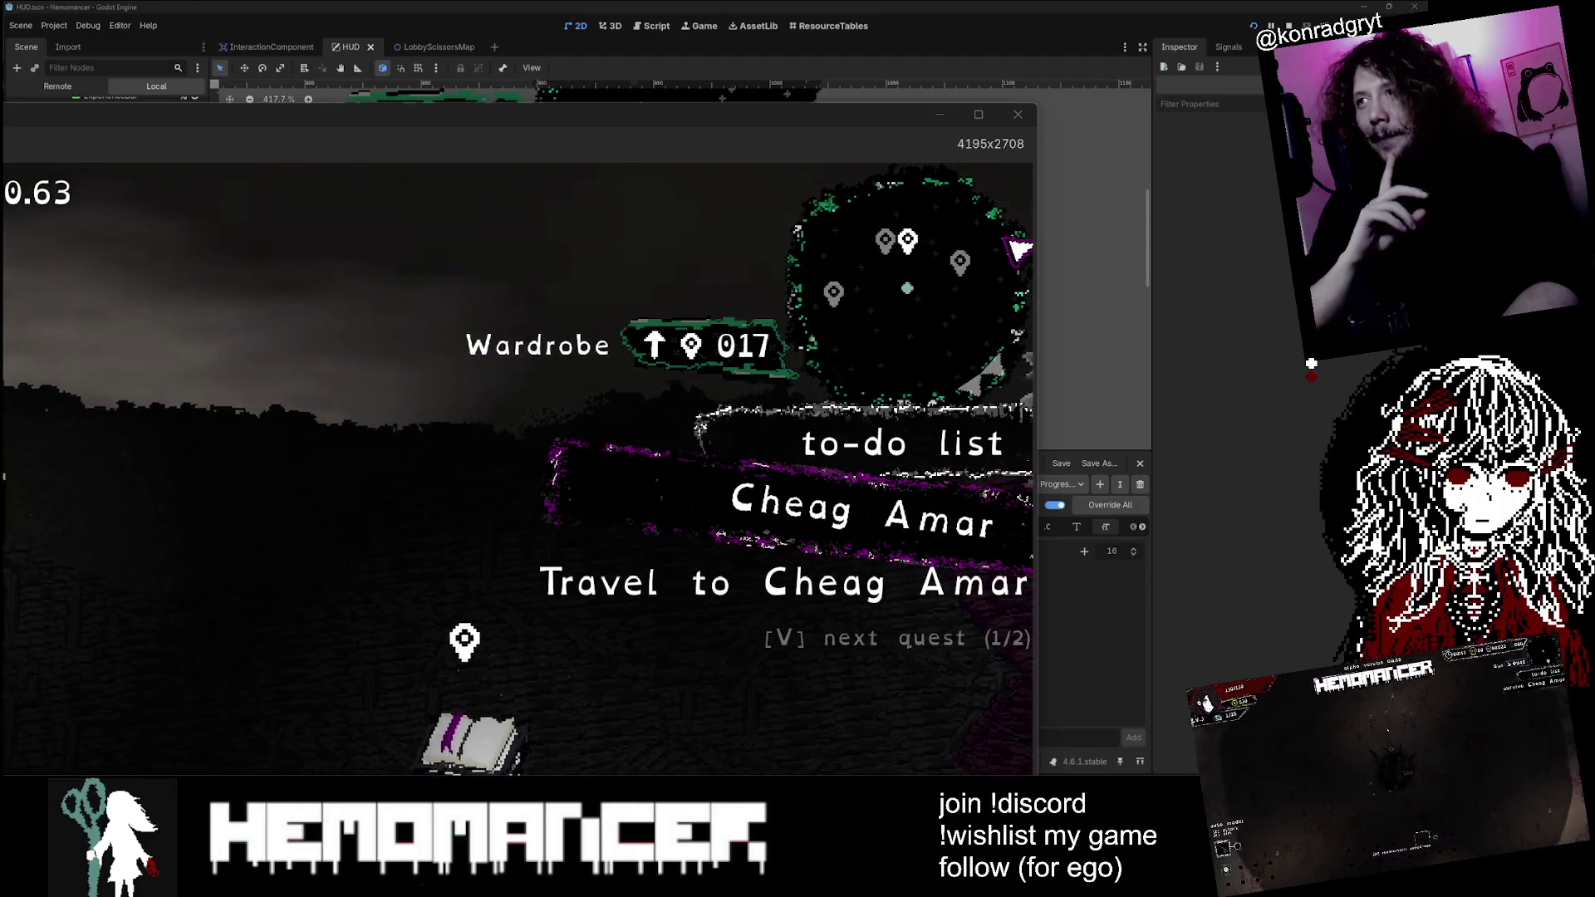
key(d)
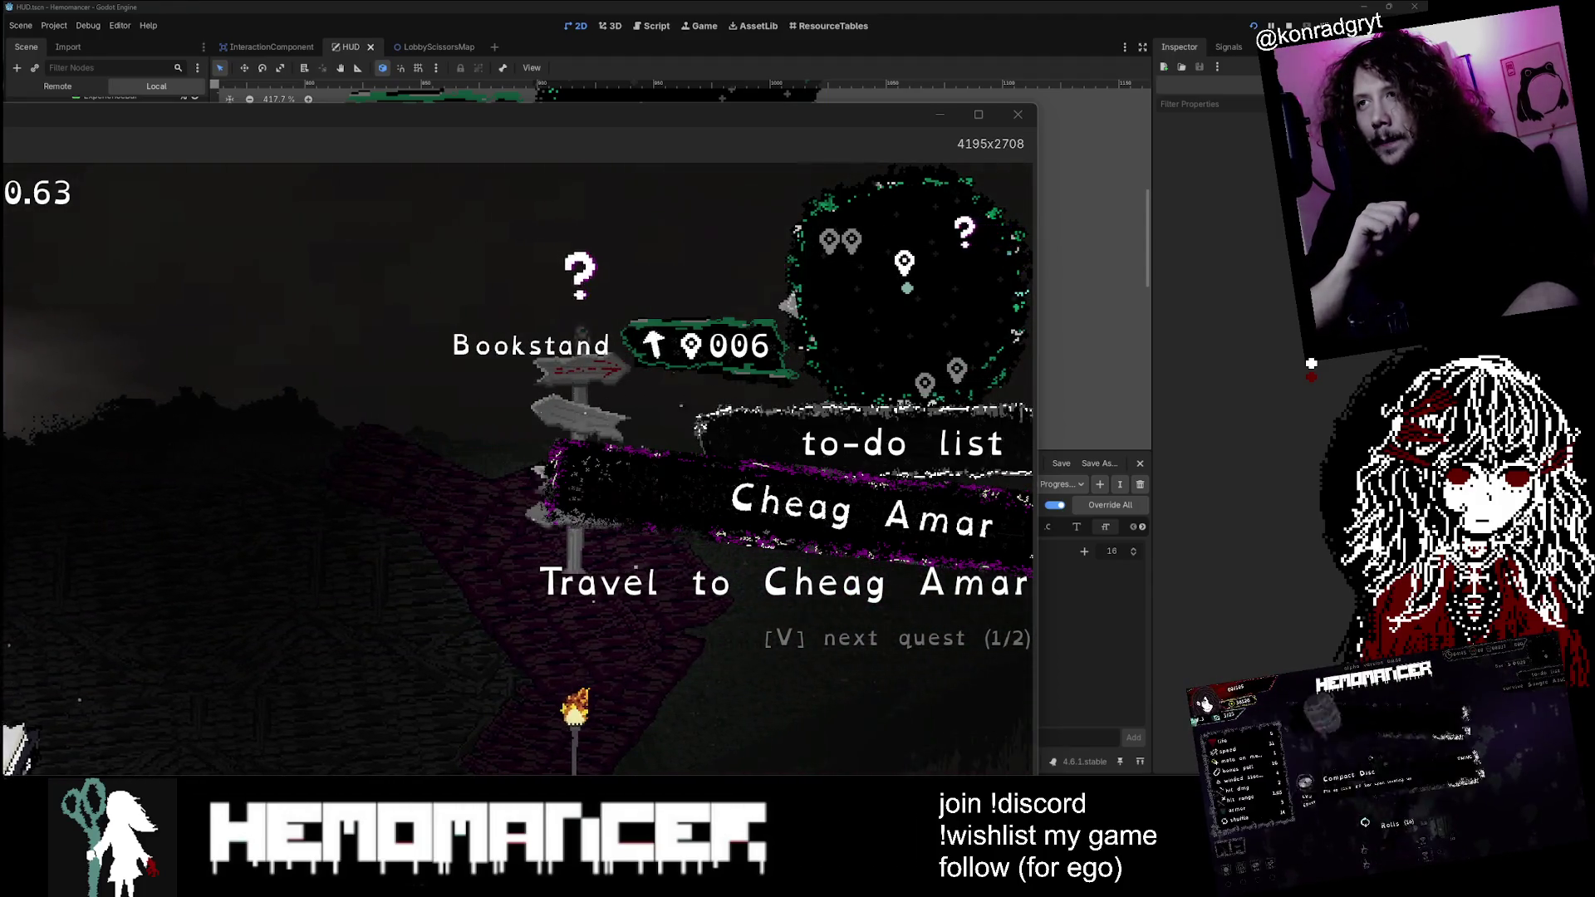
key(d)
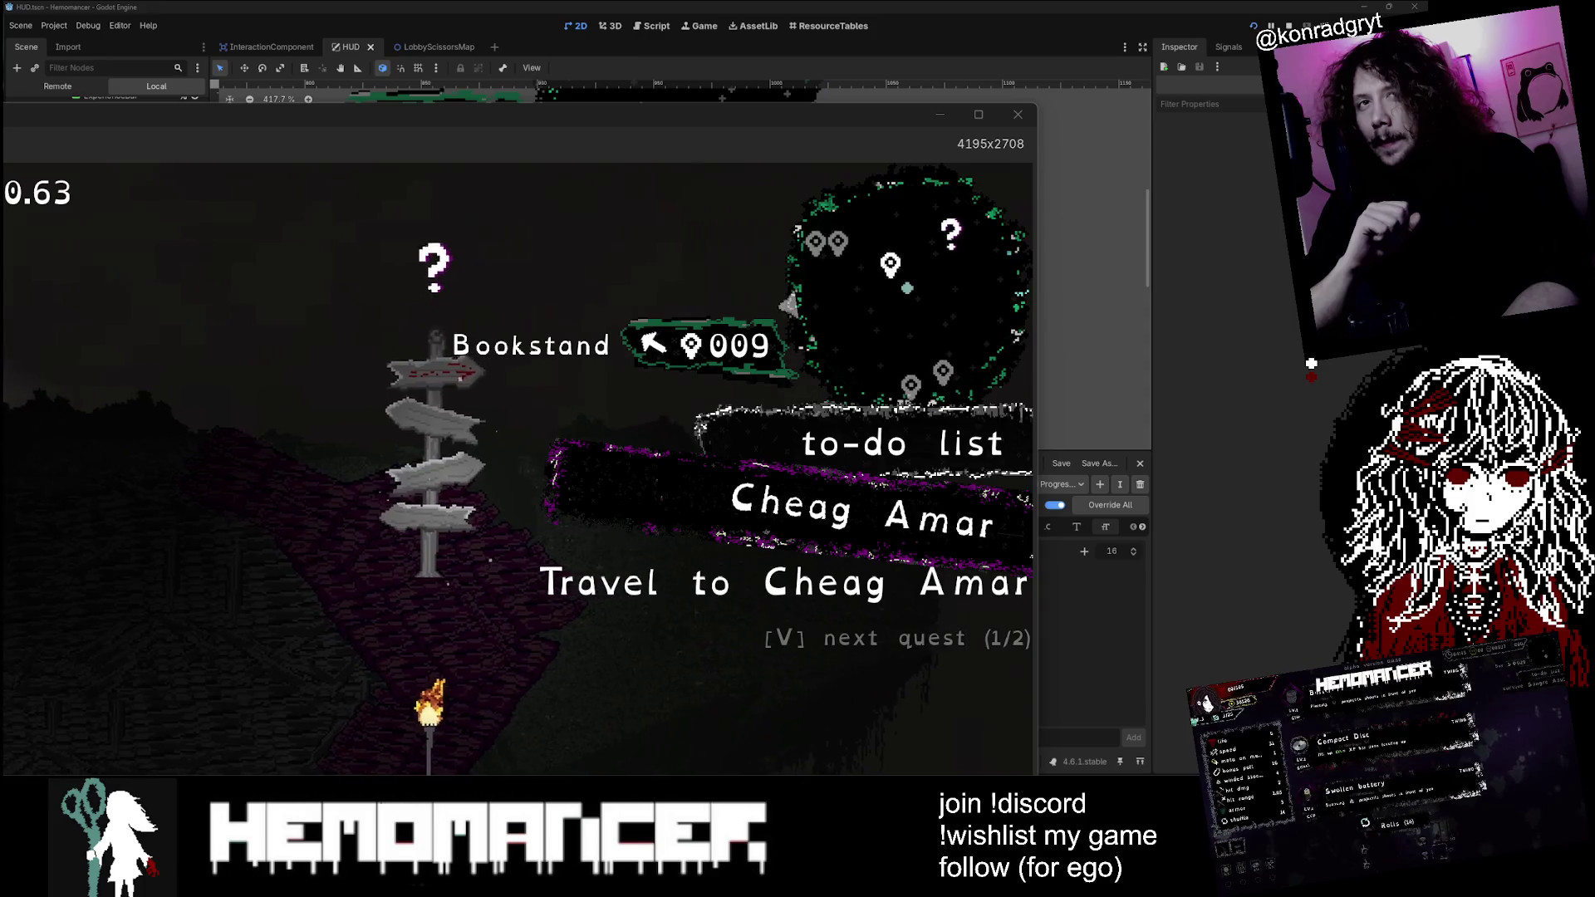
key(d)
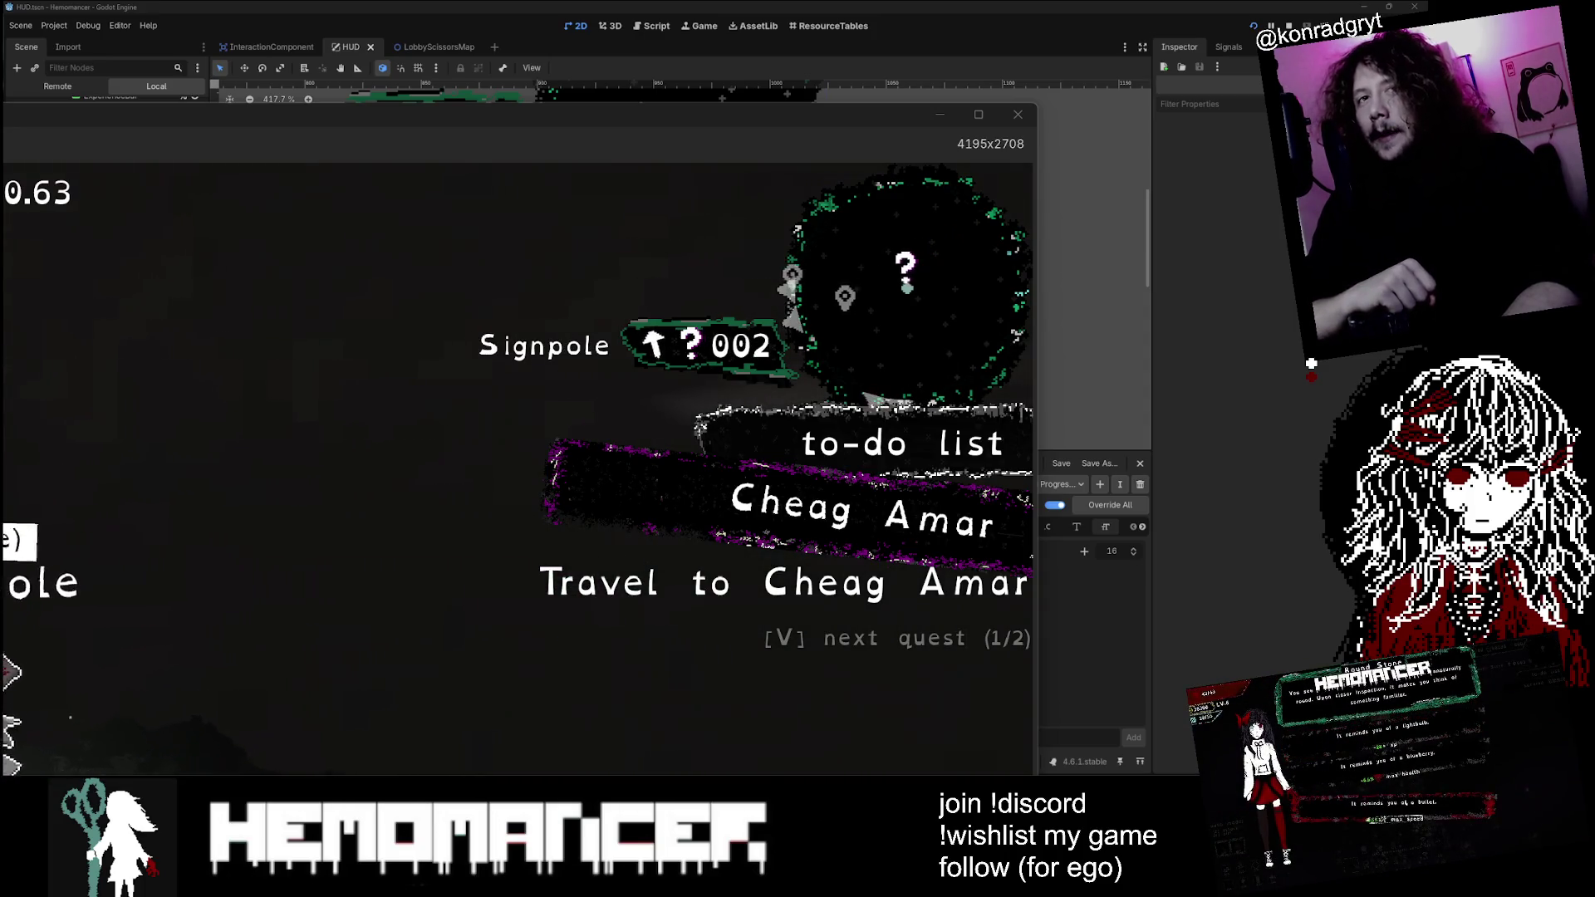
key(a)
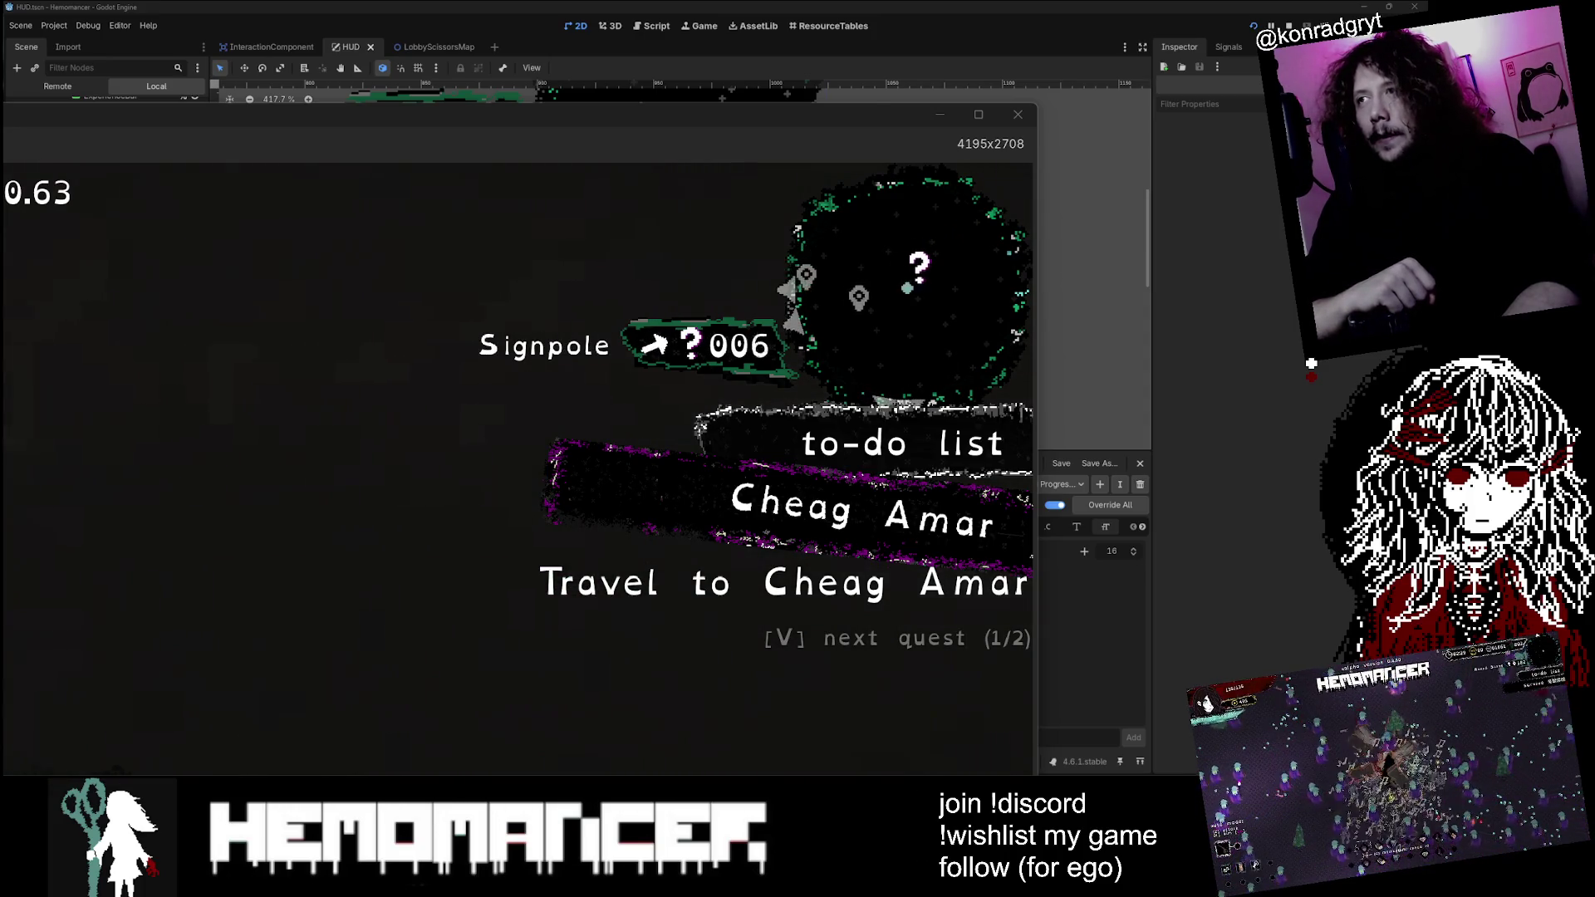
key(d)
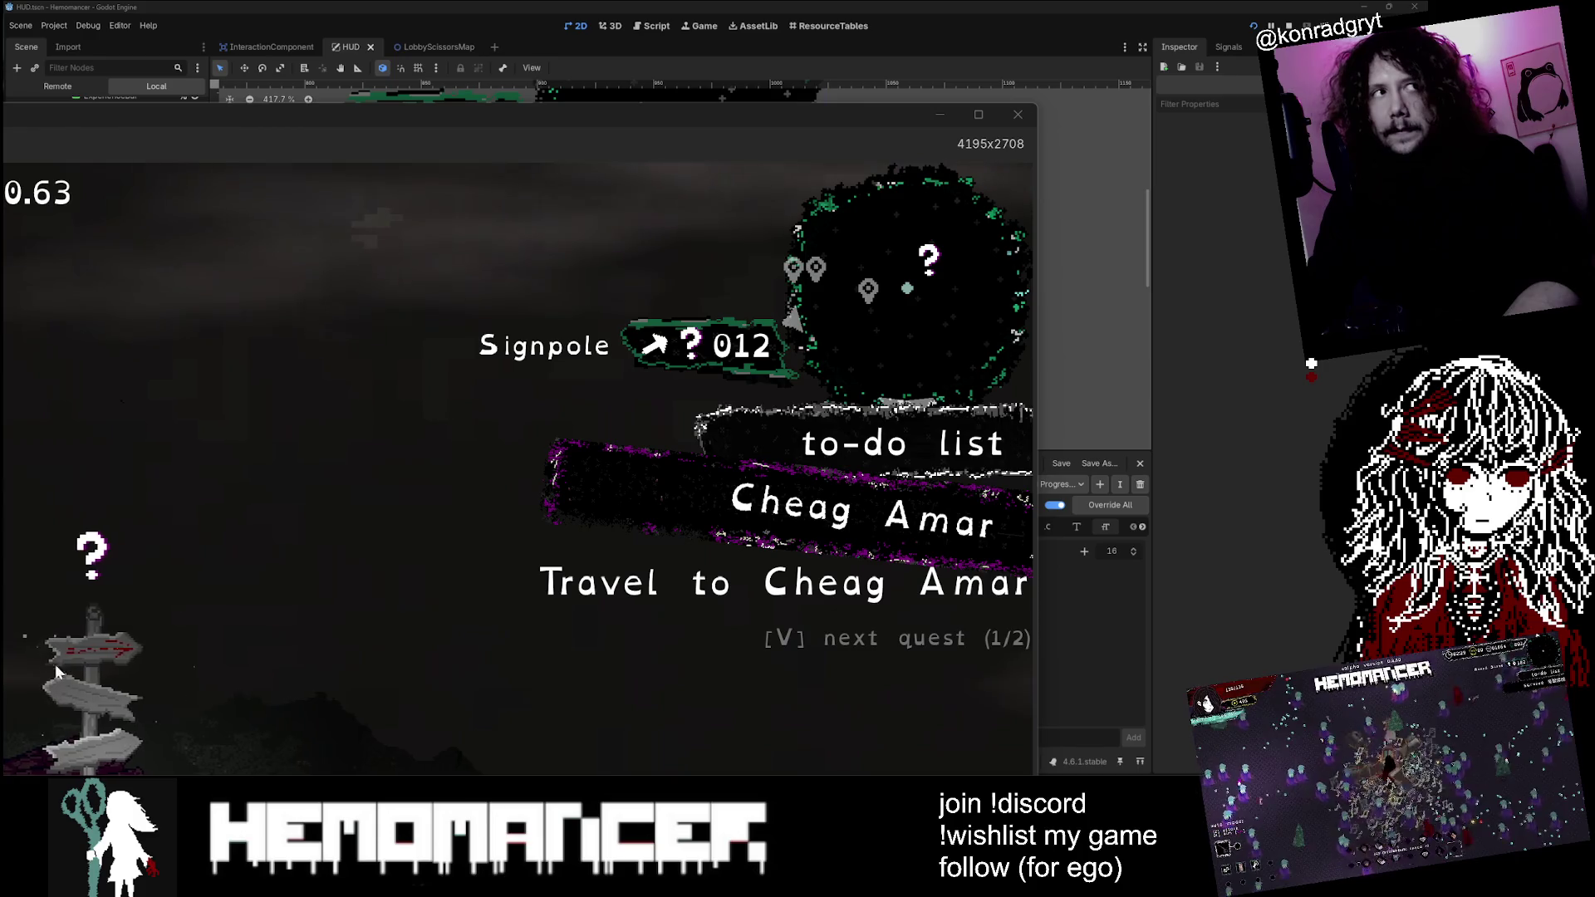
mouse_move(1035, 107)
mouse_down()
mouse_move(660, 323)
mouse_move(427, 536)
mouse_move(154, 544)
mouse_move(905, 341)
mouse_move(1010, 38)
mouse_up()
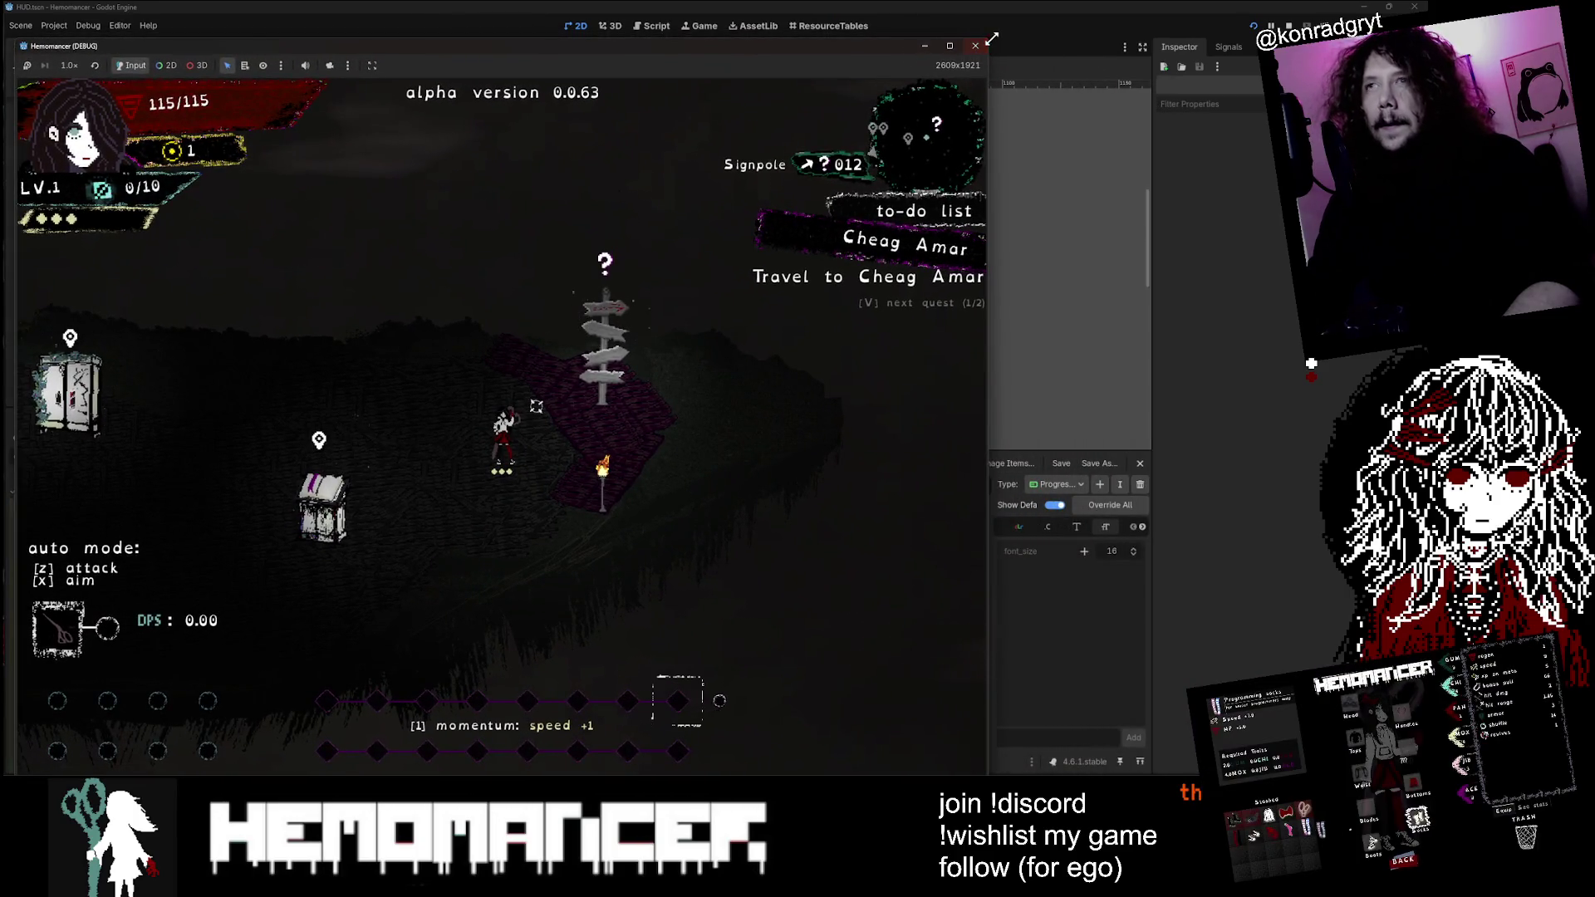
Step: Shrink and move the Hemomancer debug window, attack and walk left, then close the game
mouse_move(990, 40)
mouse_down()
mouse_move(1063, 141)
mouse_move(1068, 102)
mouse_move(1072, 132)
mouse_up()
drag(816, 143, 895, 77)
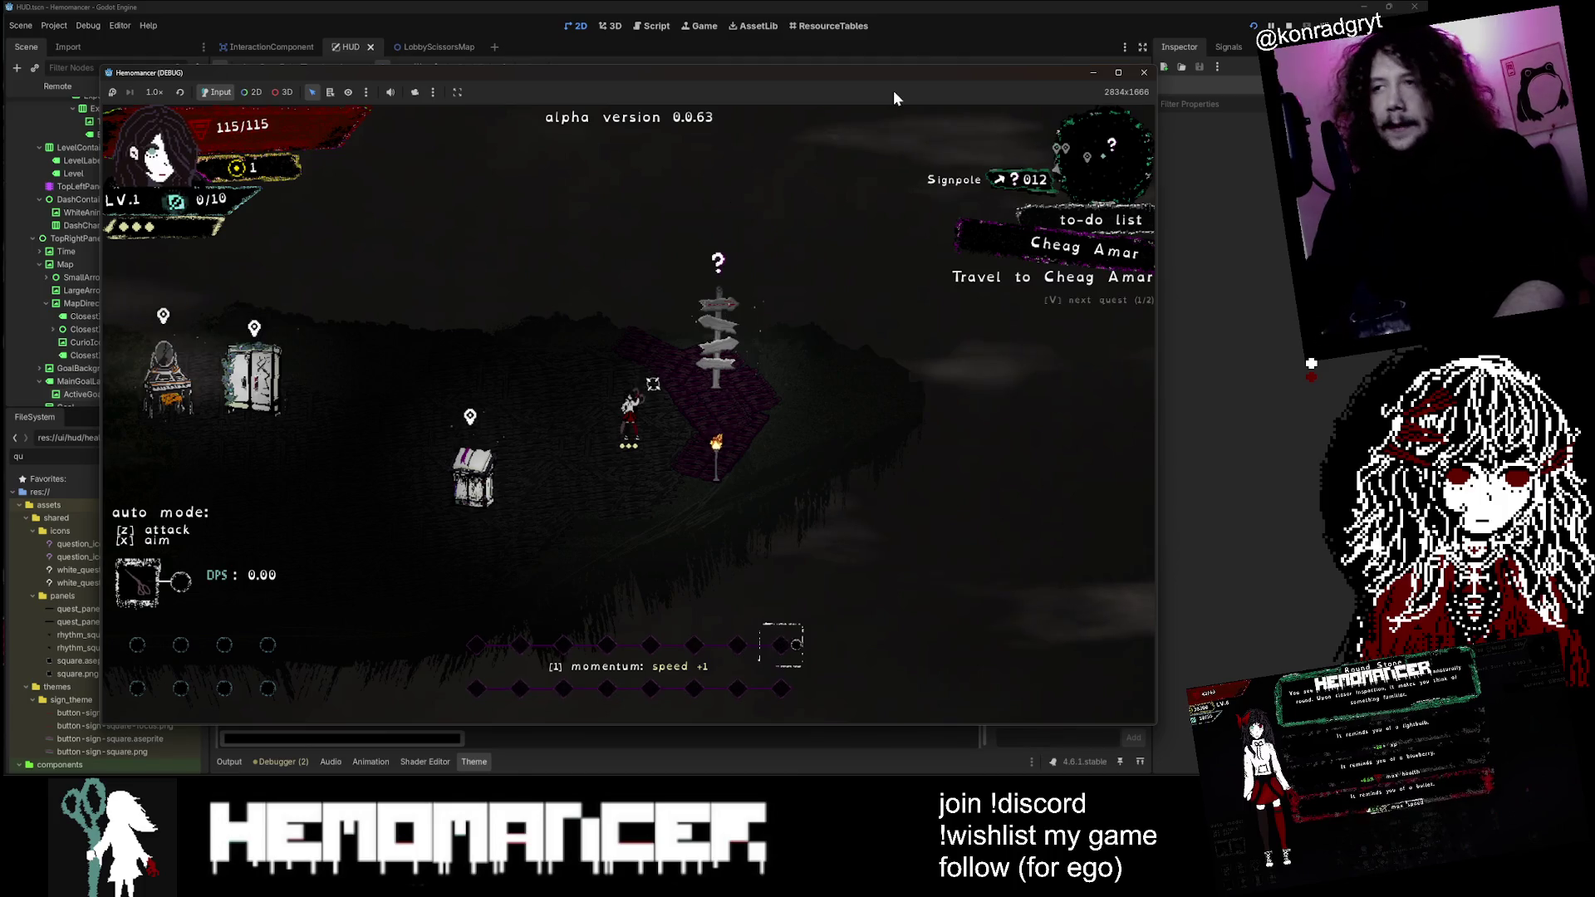
click(696, 286)
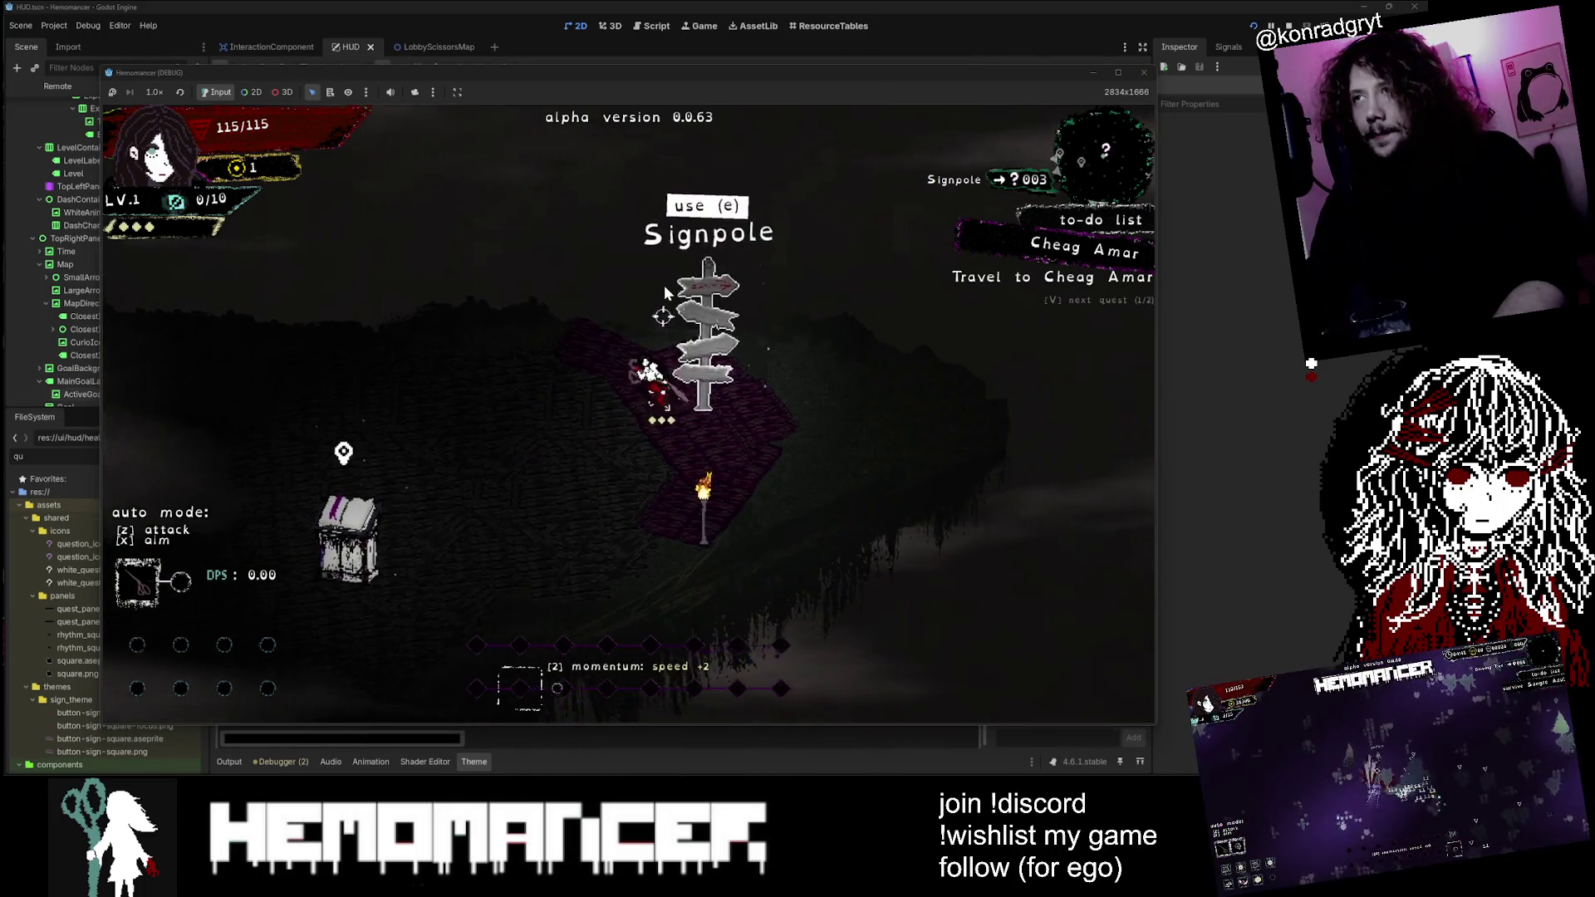
key(a)
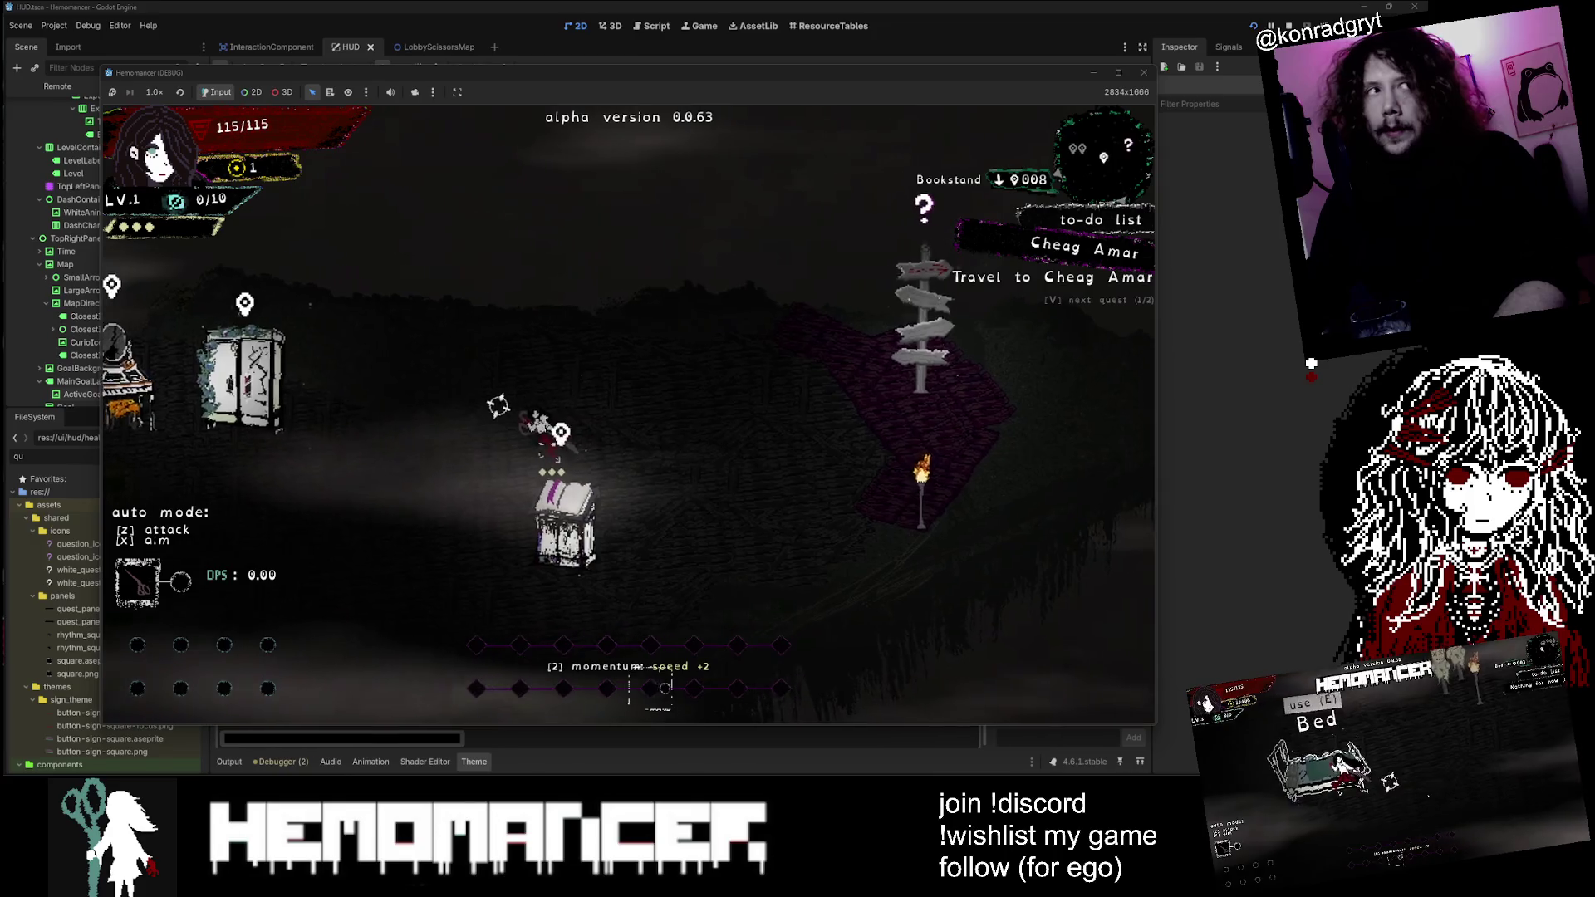
click(1142, 73)
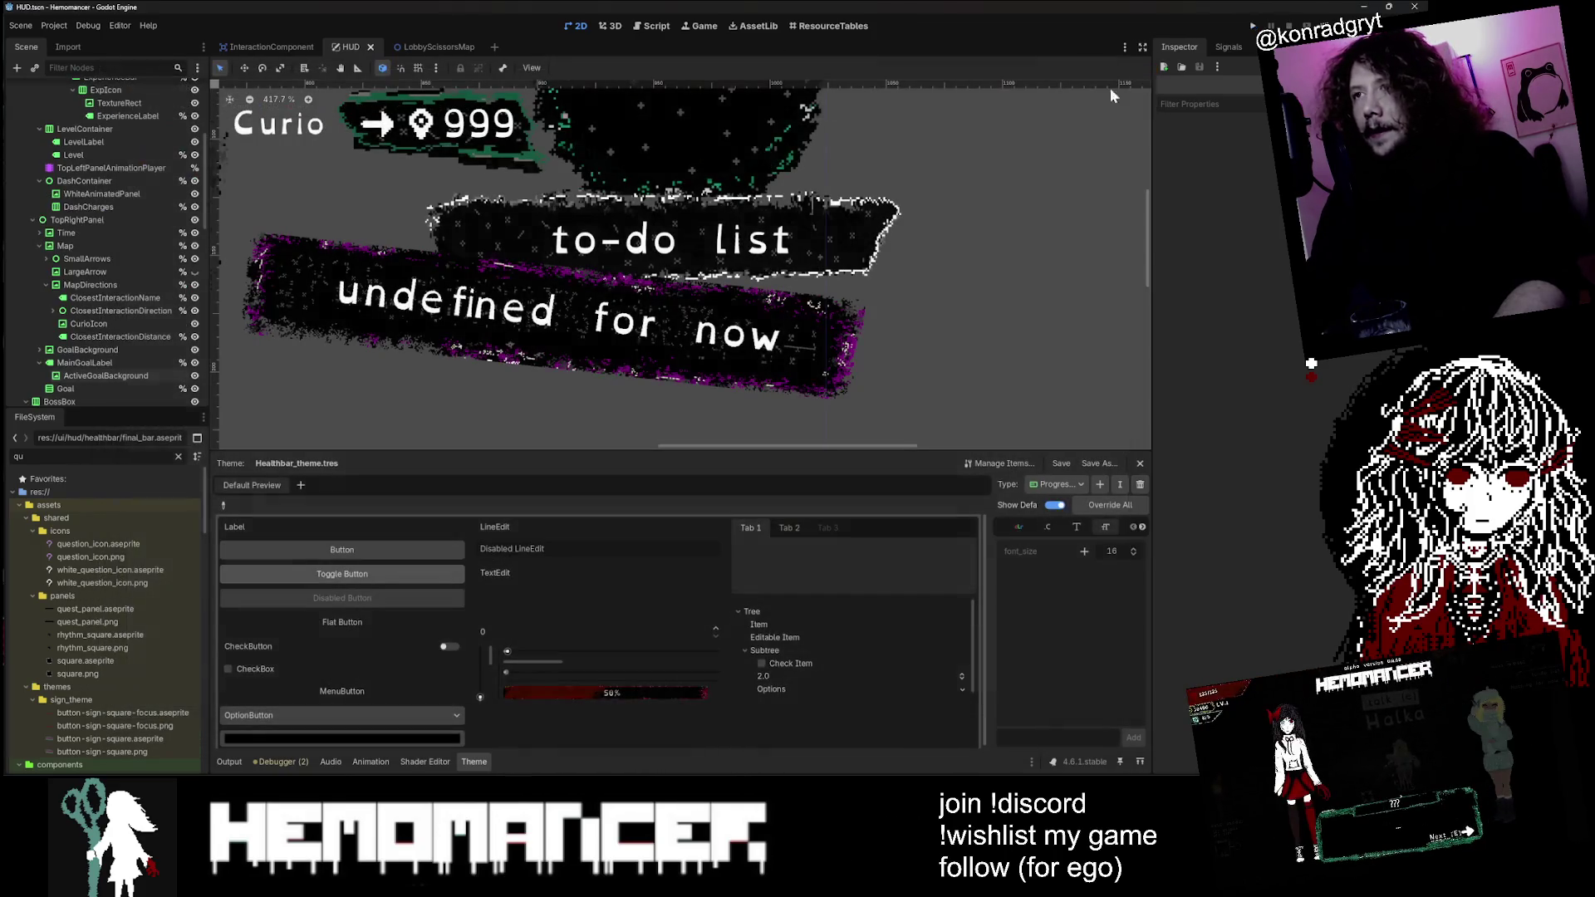
Step: Select ActiveGoalBackground and inspect its Texture's atlas and region
click(843, 340)
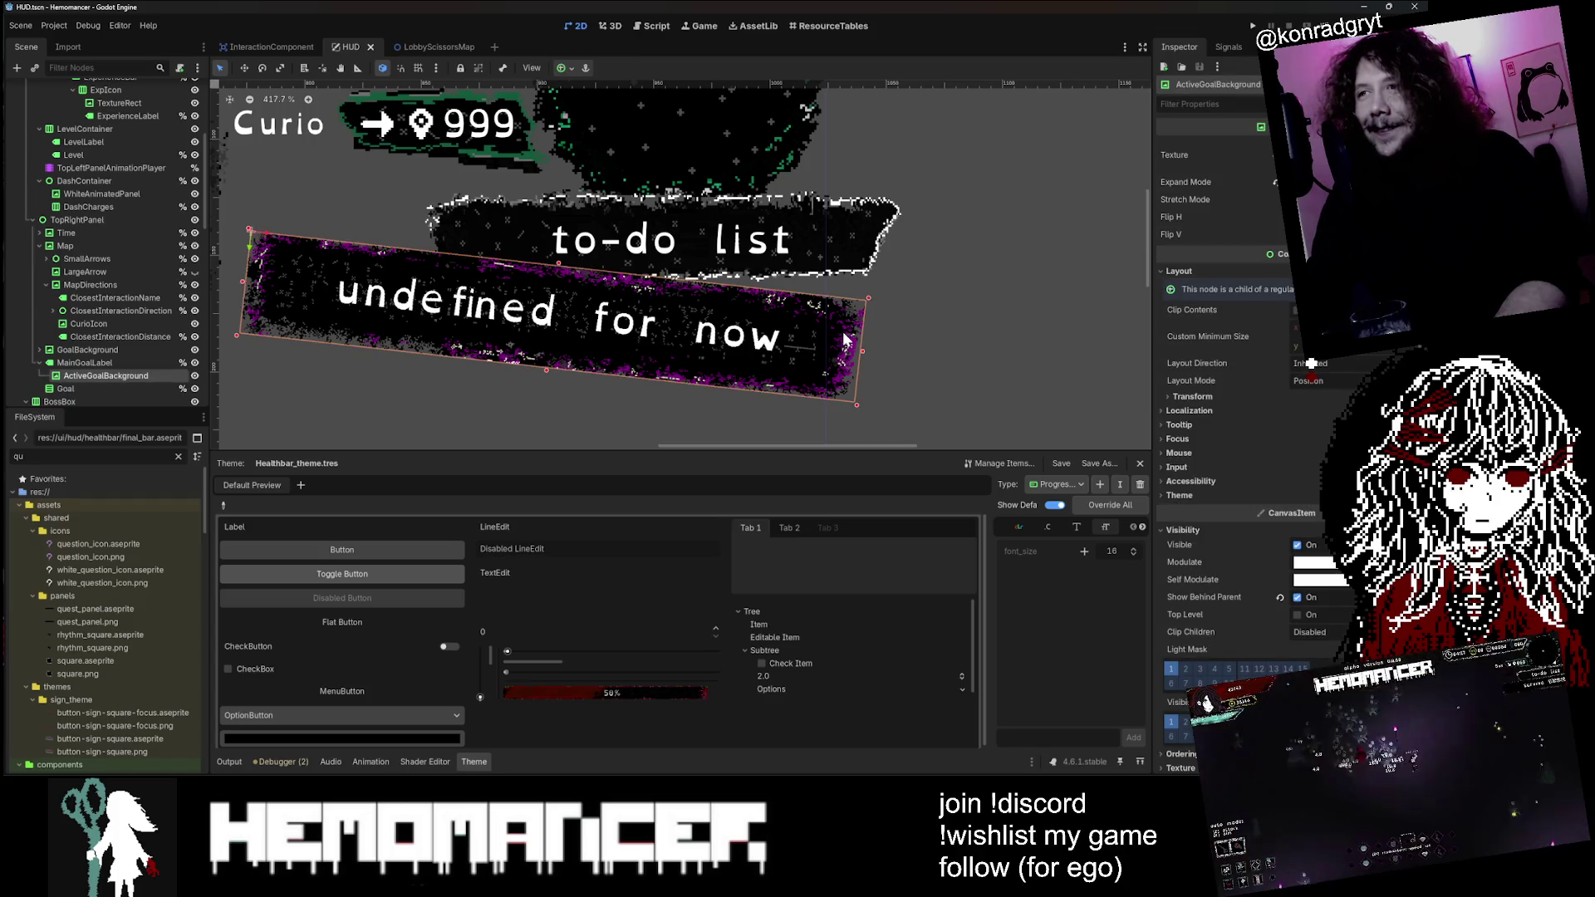
click(122, 361)
click(126, 375)
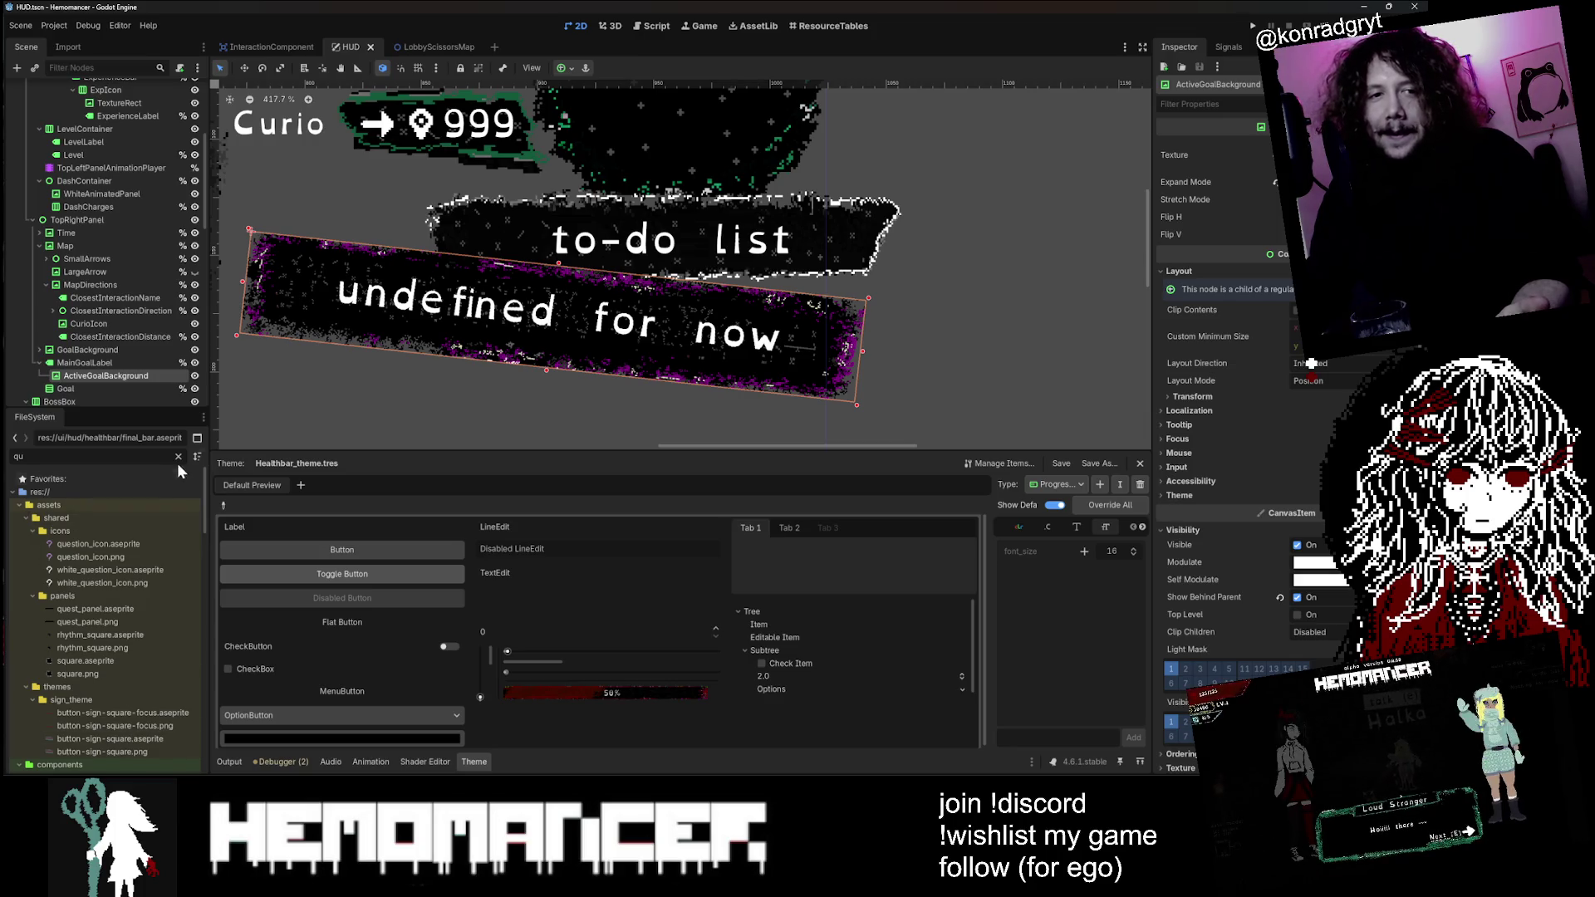
scroll(113, 522, down, 15)
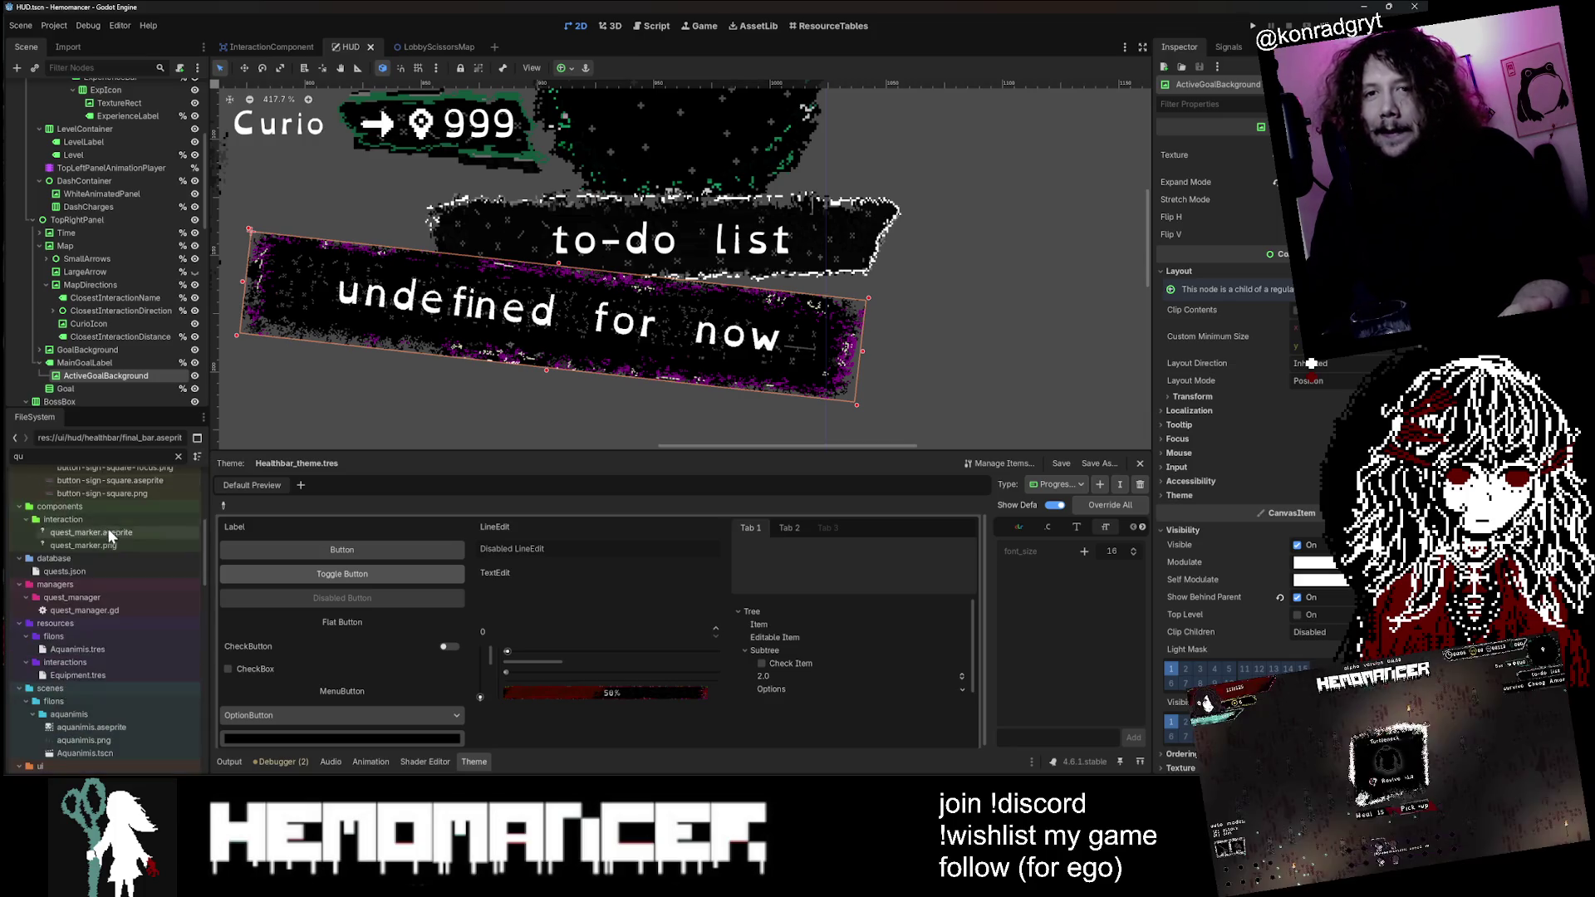
click(1295, 156)
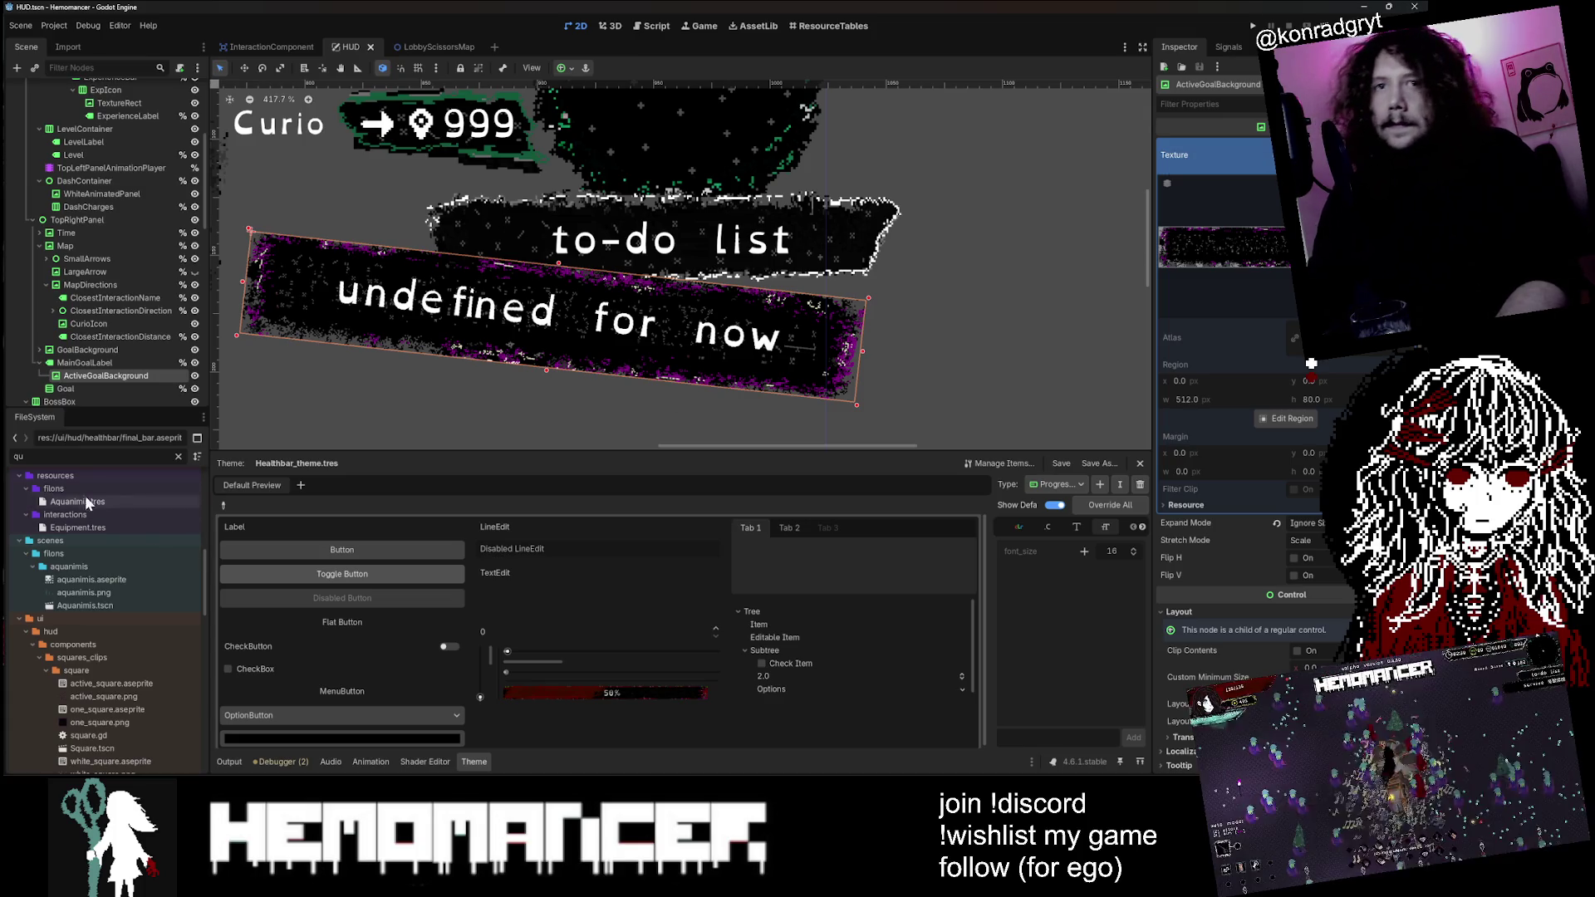
Step: Filter FileSystem for quest_panel and open quest_panel.aseprite in the external program
text(est_panel)
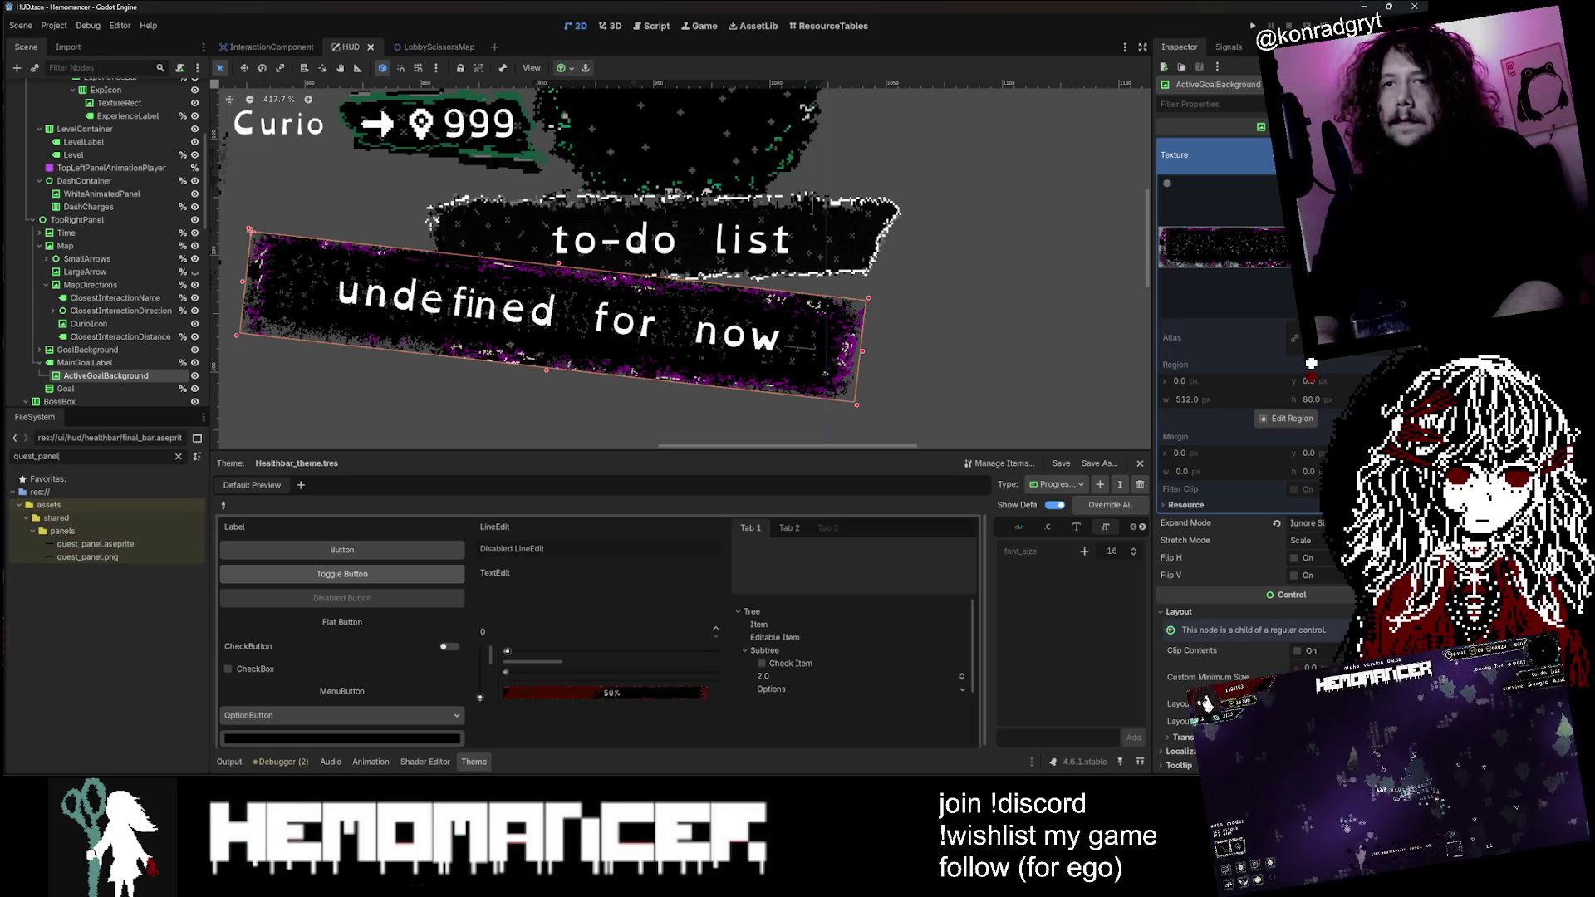
right_click(134, 538)
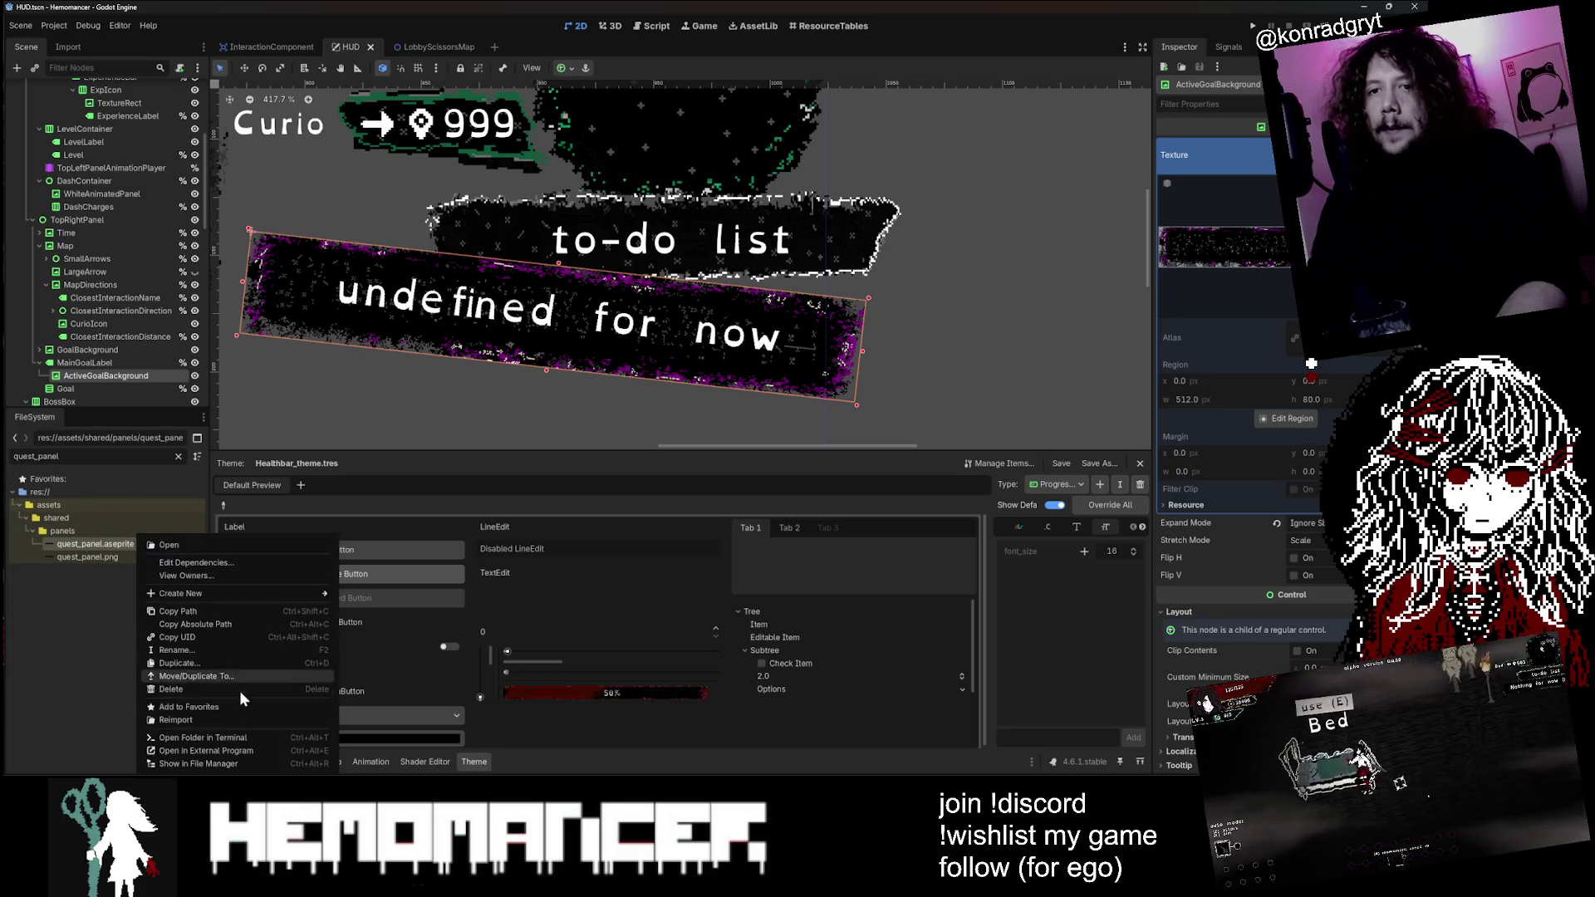
click(270, 743)
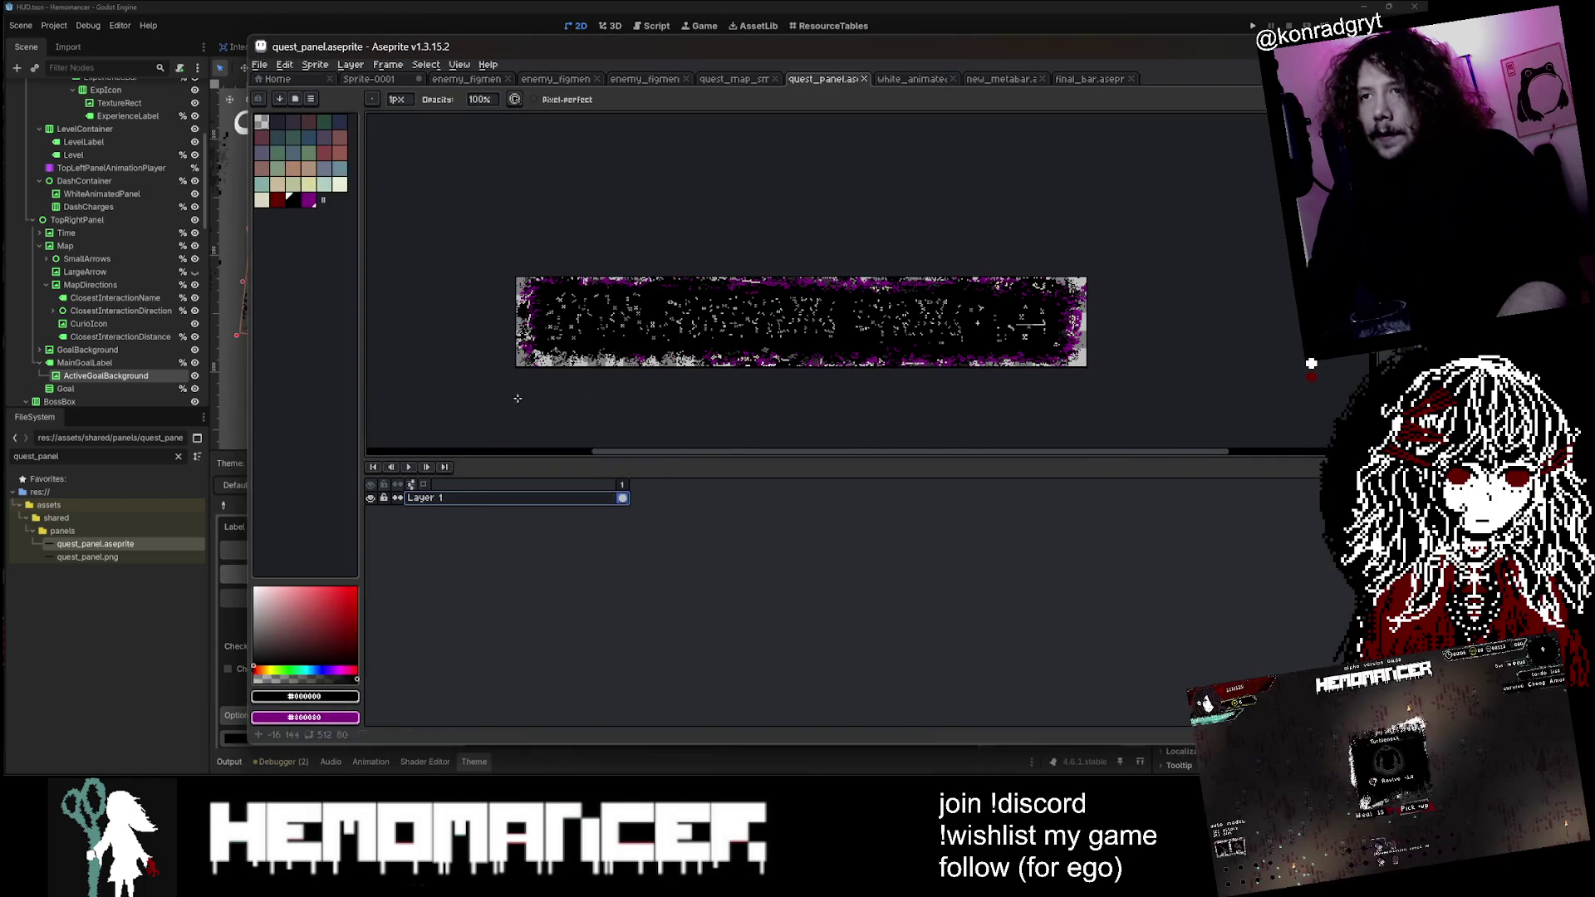
Step: Erase dark pixels in the quest panel to extend the transparent strip rightward
scroll(559, 335, up, 2)
scroll(549, 345, down, 2)
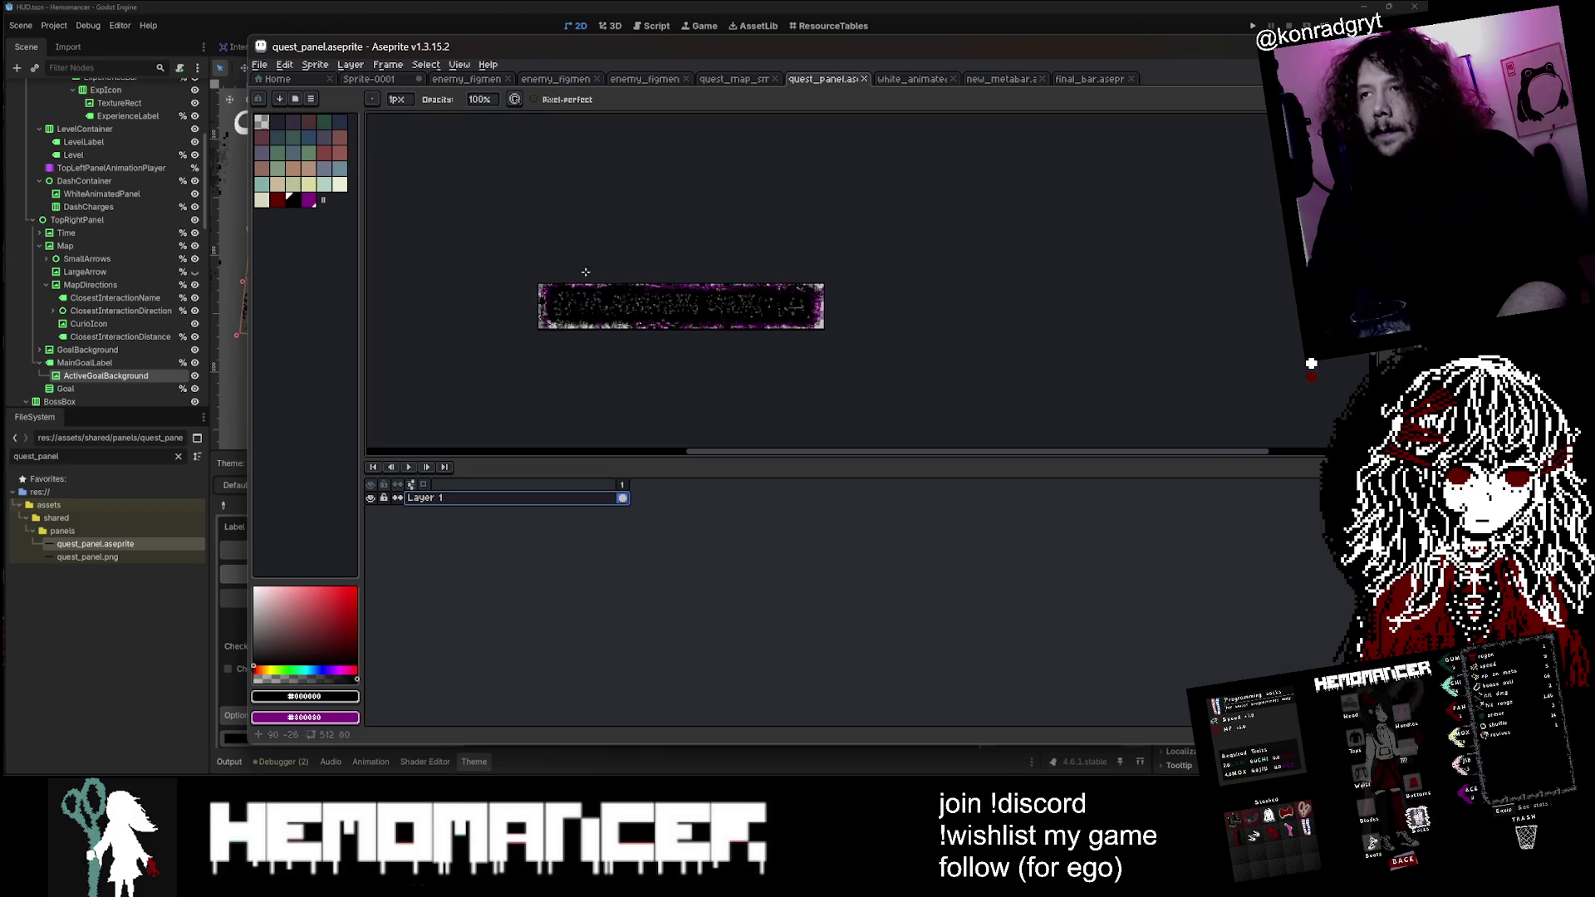
scroll(498, 345, up, 4)
key(e)
scroll(497, 346, up, 4)
scroll(482, 334, down, 1)
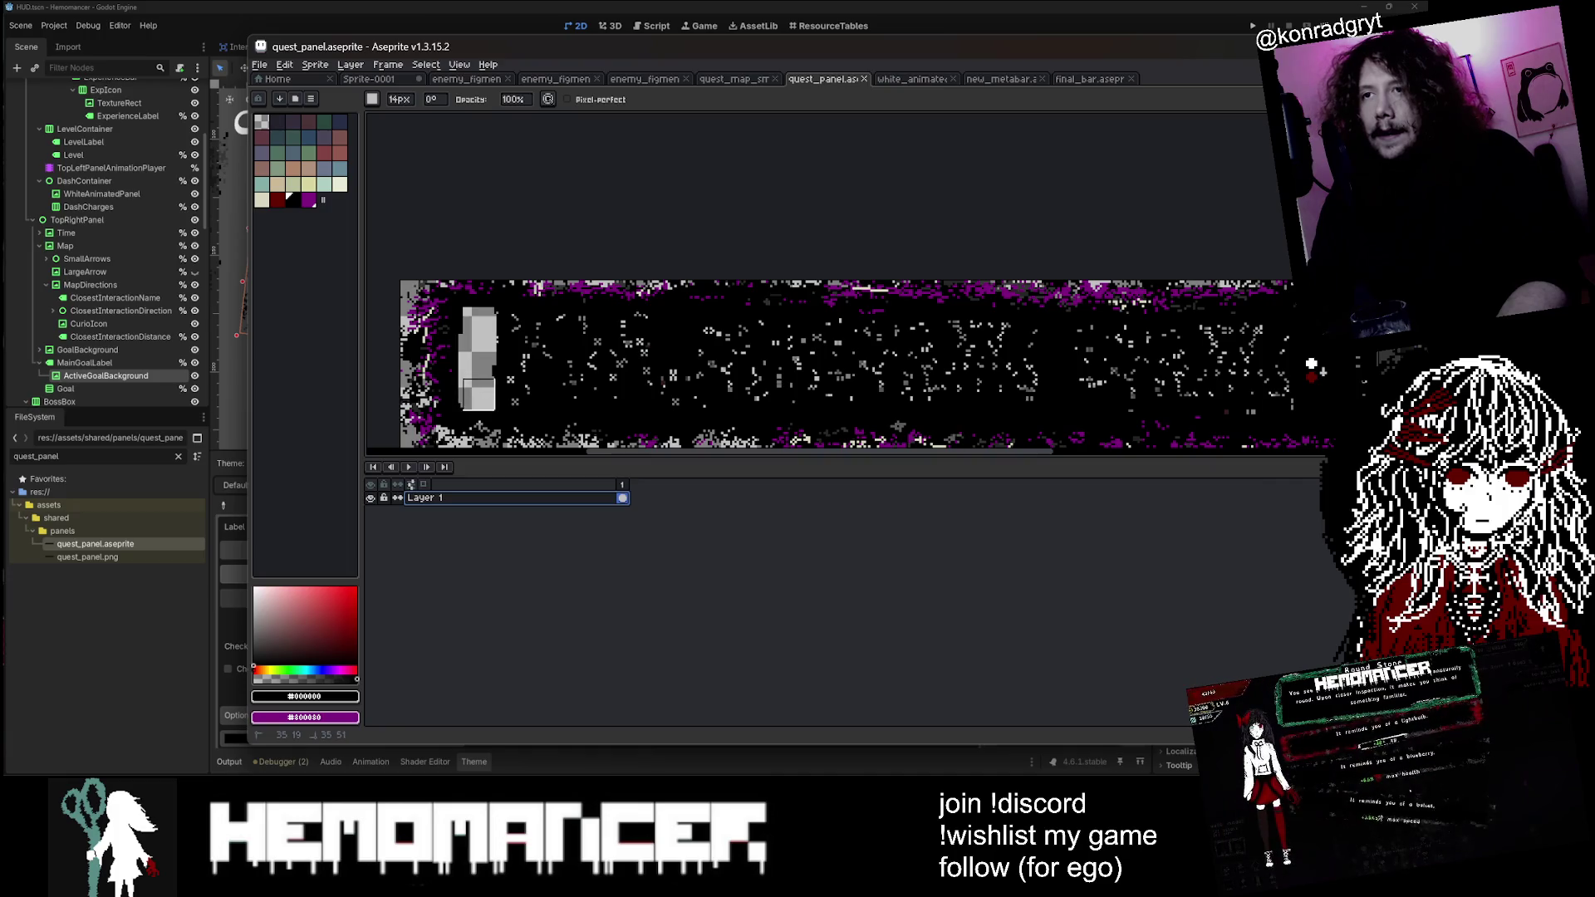
drag(493, 334, 517, 325)
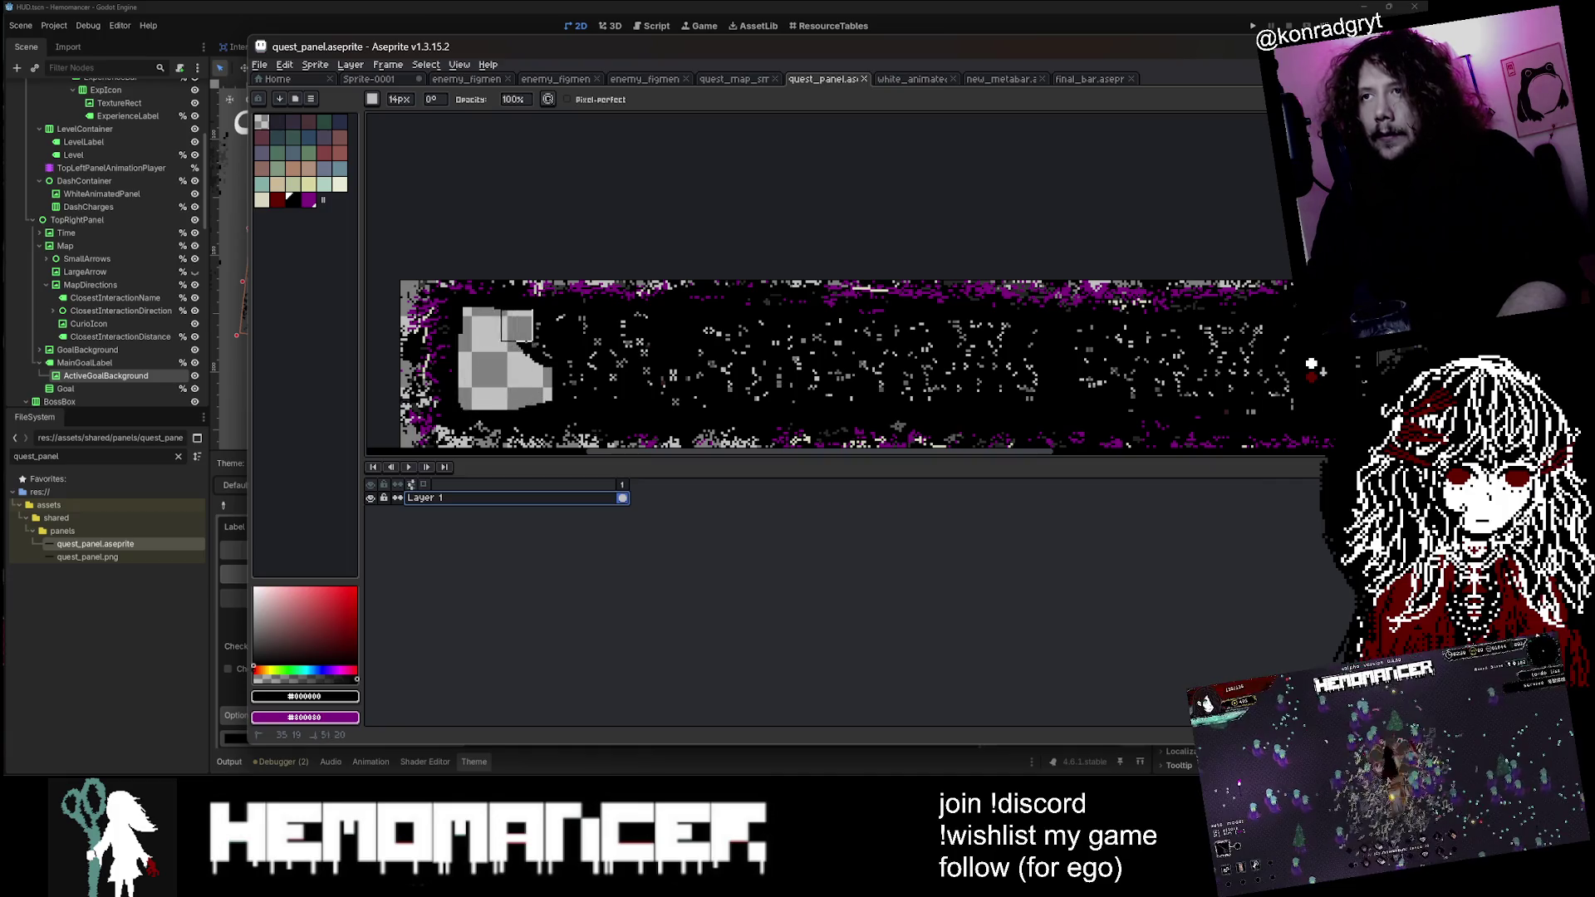
mouse_move(650, 335)
mouse_down()
mouse_move(524, 351)
mouse_move(686, 370)
mouse_move(547, 396)
mouse_up()
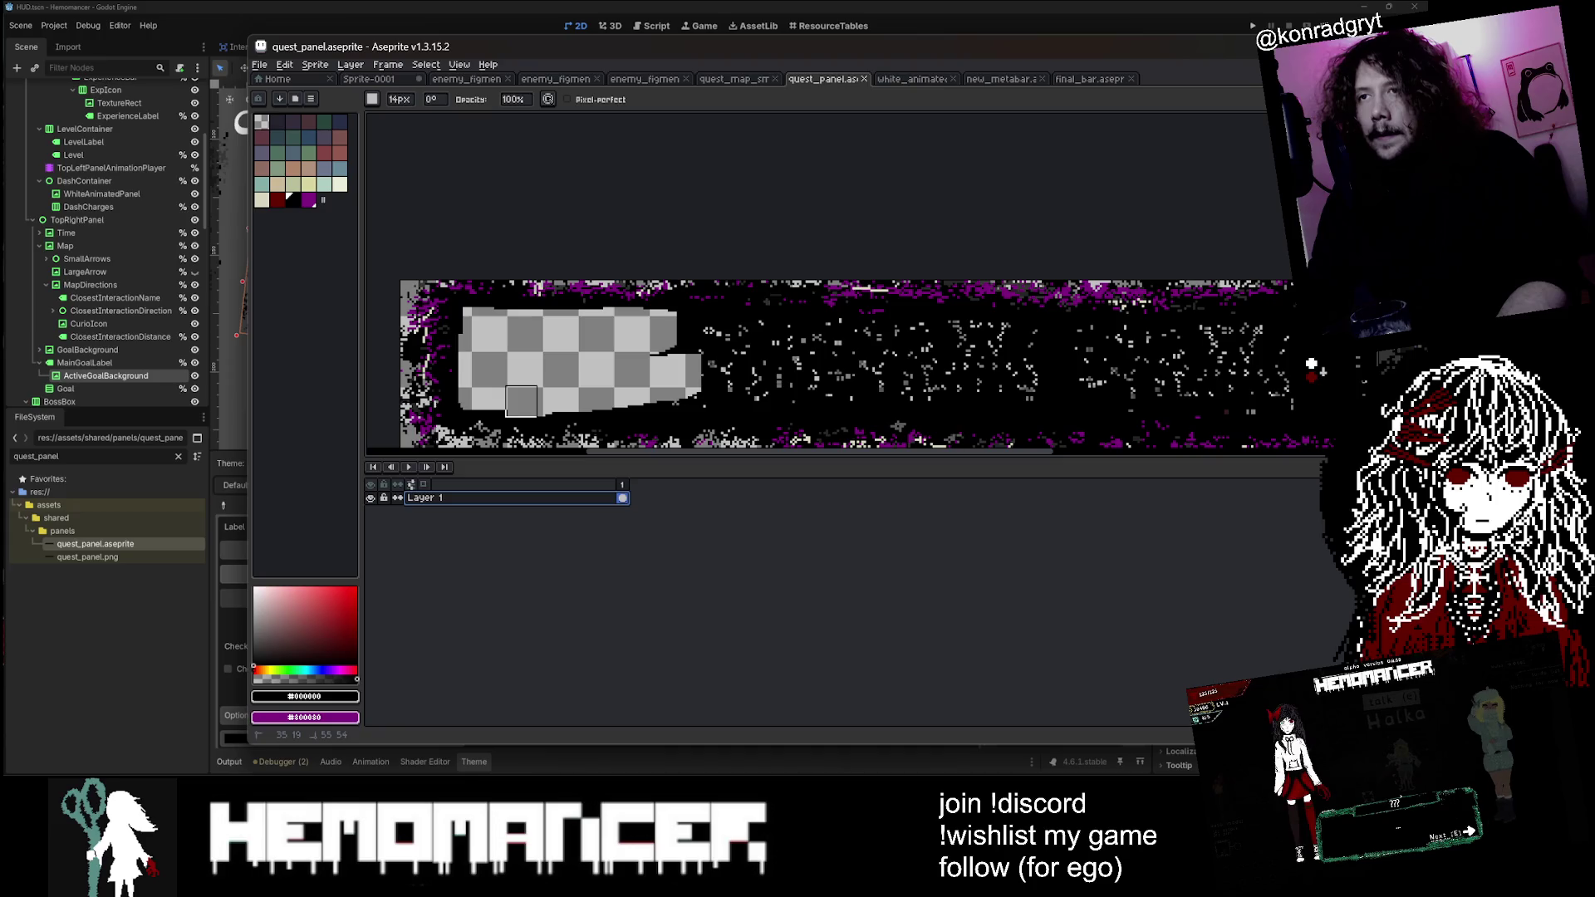
drag(683, 350, 963, 333)
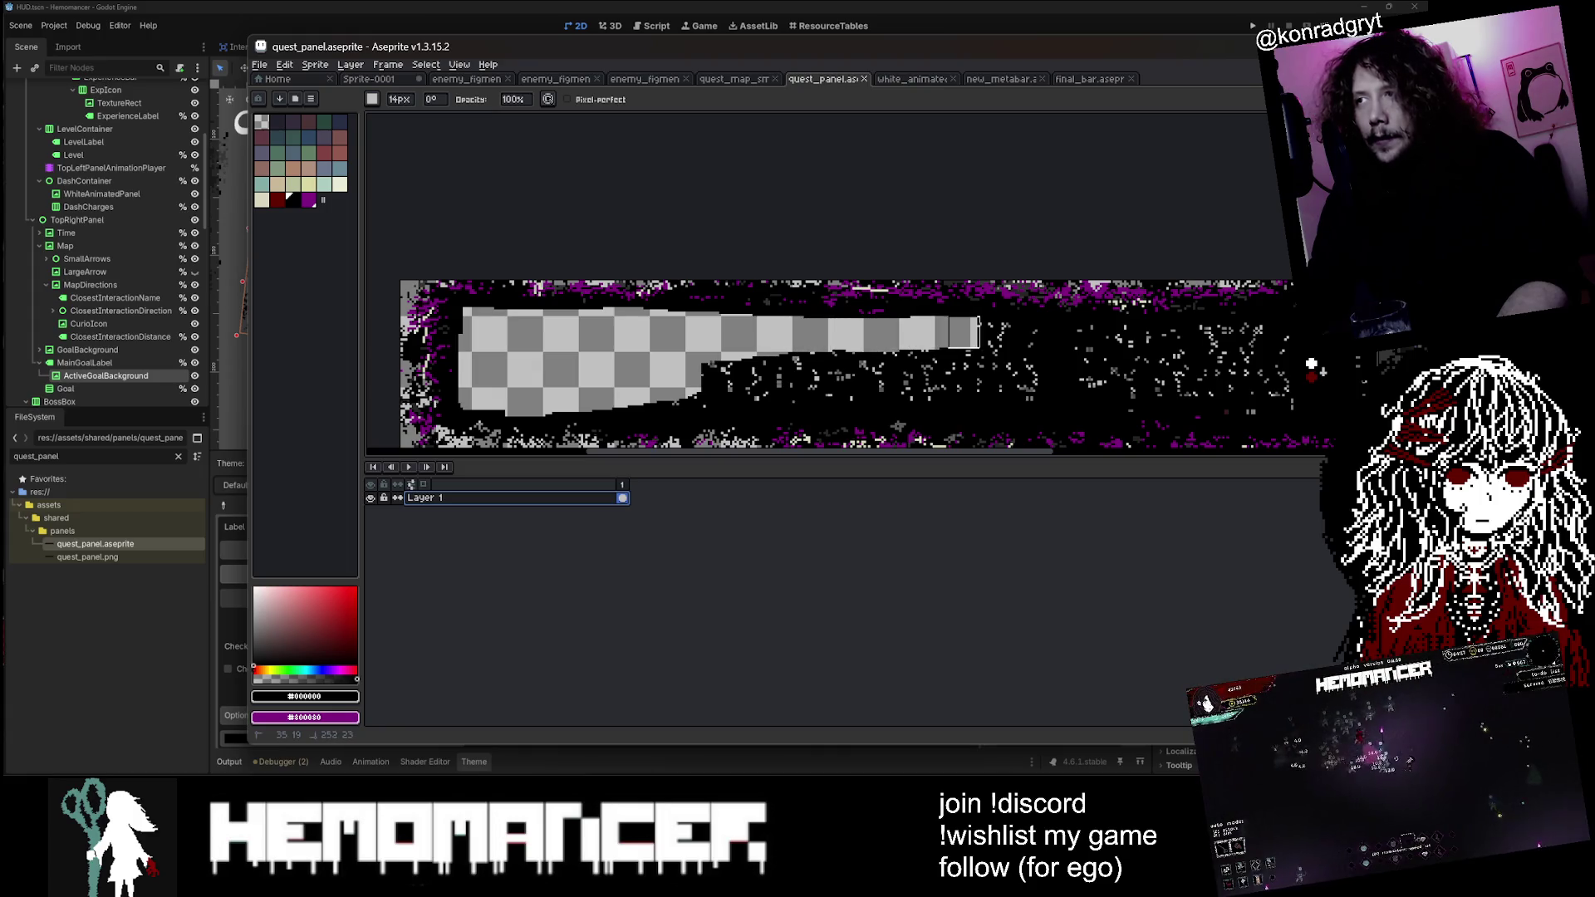
Step: Keep erasing to widen the transparent area toward the panel's right end
scroll(1015, 338, down, 3)
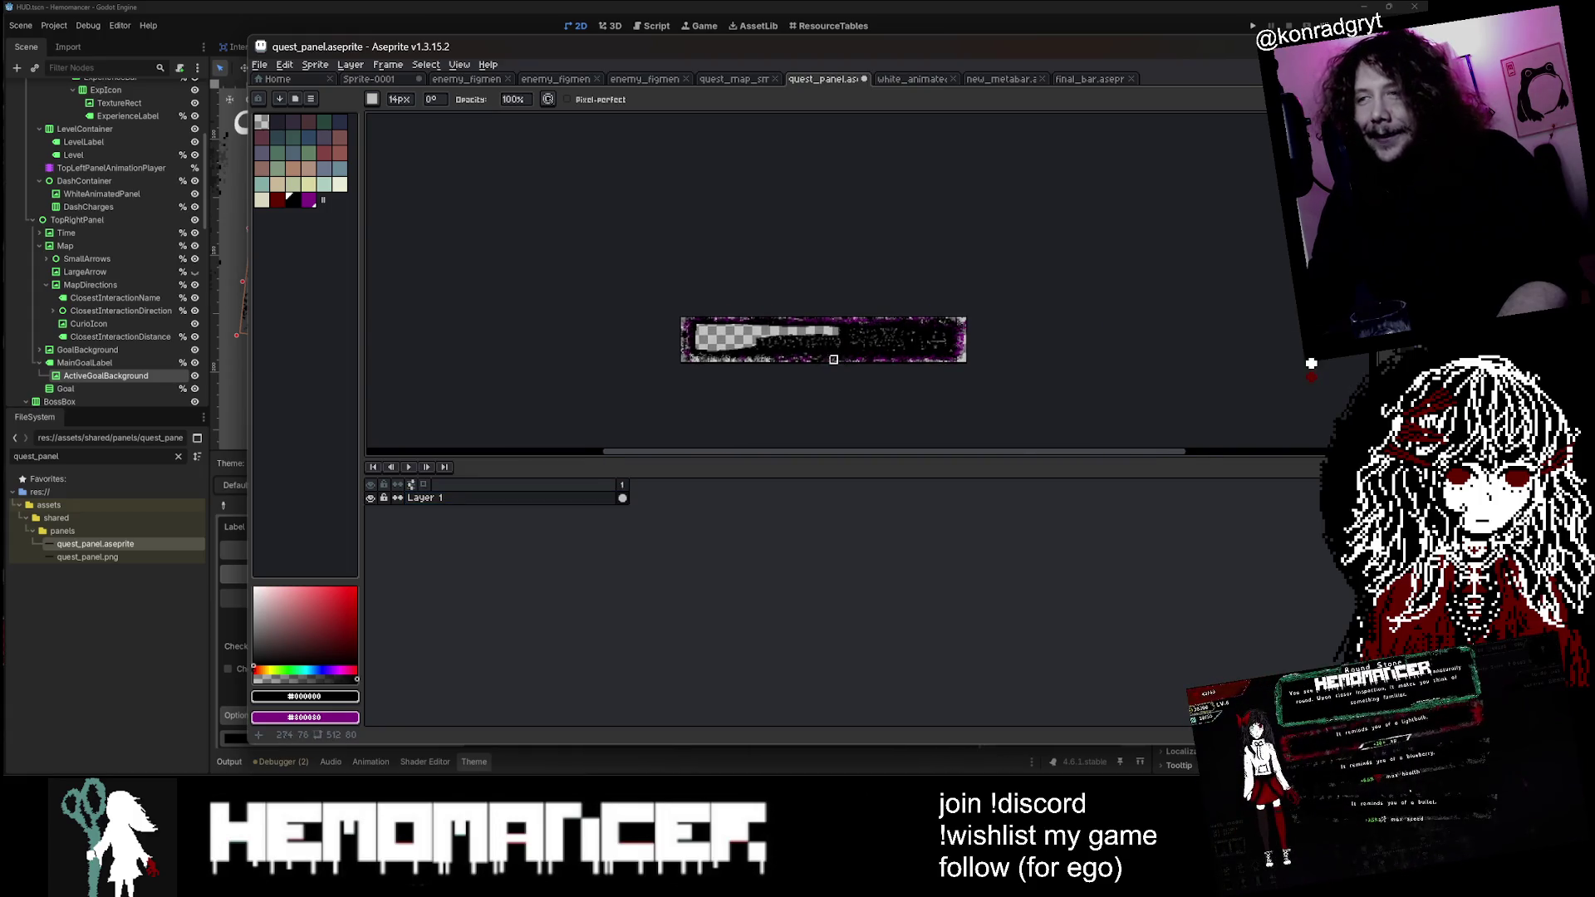
scroll(781, 356, up, 3)
mouse_move(578, 300)
mouse_down()
mouse_move(656, 307)
mouse_move(540, 324)
mouse_move(731, 286)
mouse_move(799, 290)
mouse_move(727, 294)
mouse_move(811, 315)
mouse_up()
scroll(903, 283, down, 3)
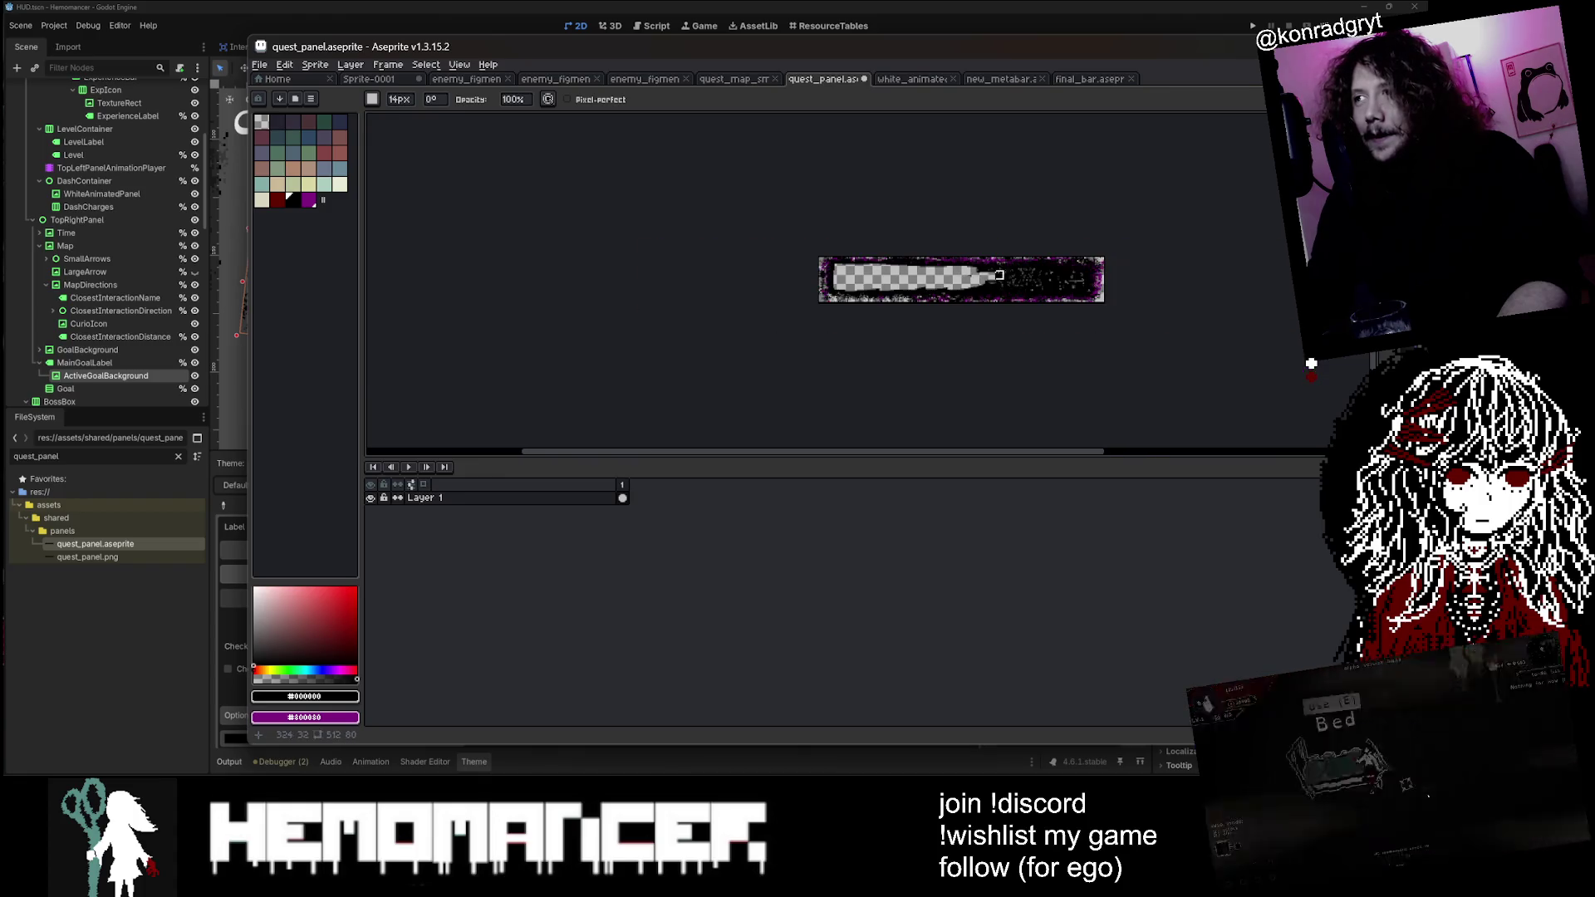
scroll(901, 313, up, 1)
scroll(900, 313, up, 2)
mouse_move(919, 260)
mouse_down()
mouse_move(937, 320)
mouse_move(901, 257)
mouse_move(474, 248)
mouse_move(751, 289)
mouse_move(503, 296)
mouse_up()
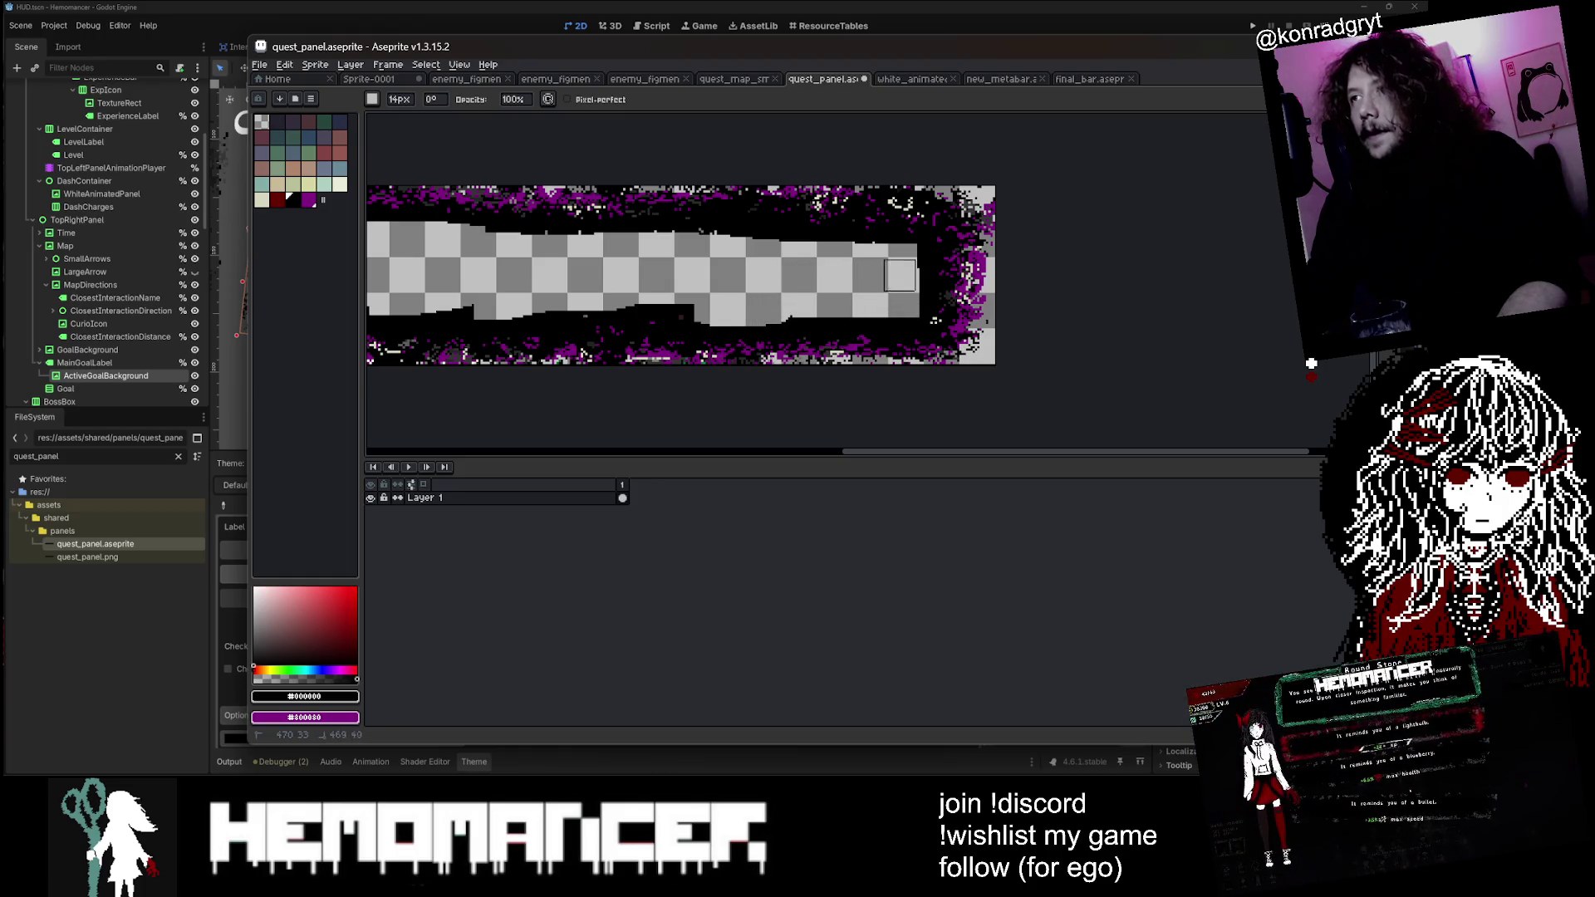
drag(455, 240, 770, 255)
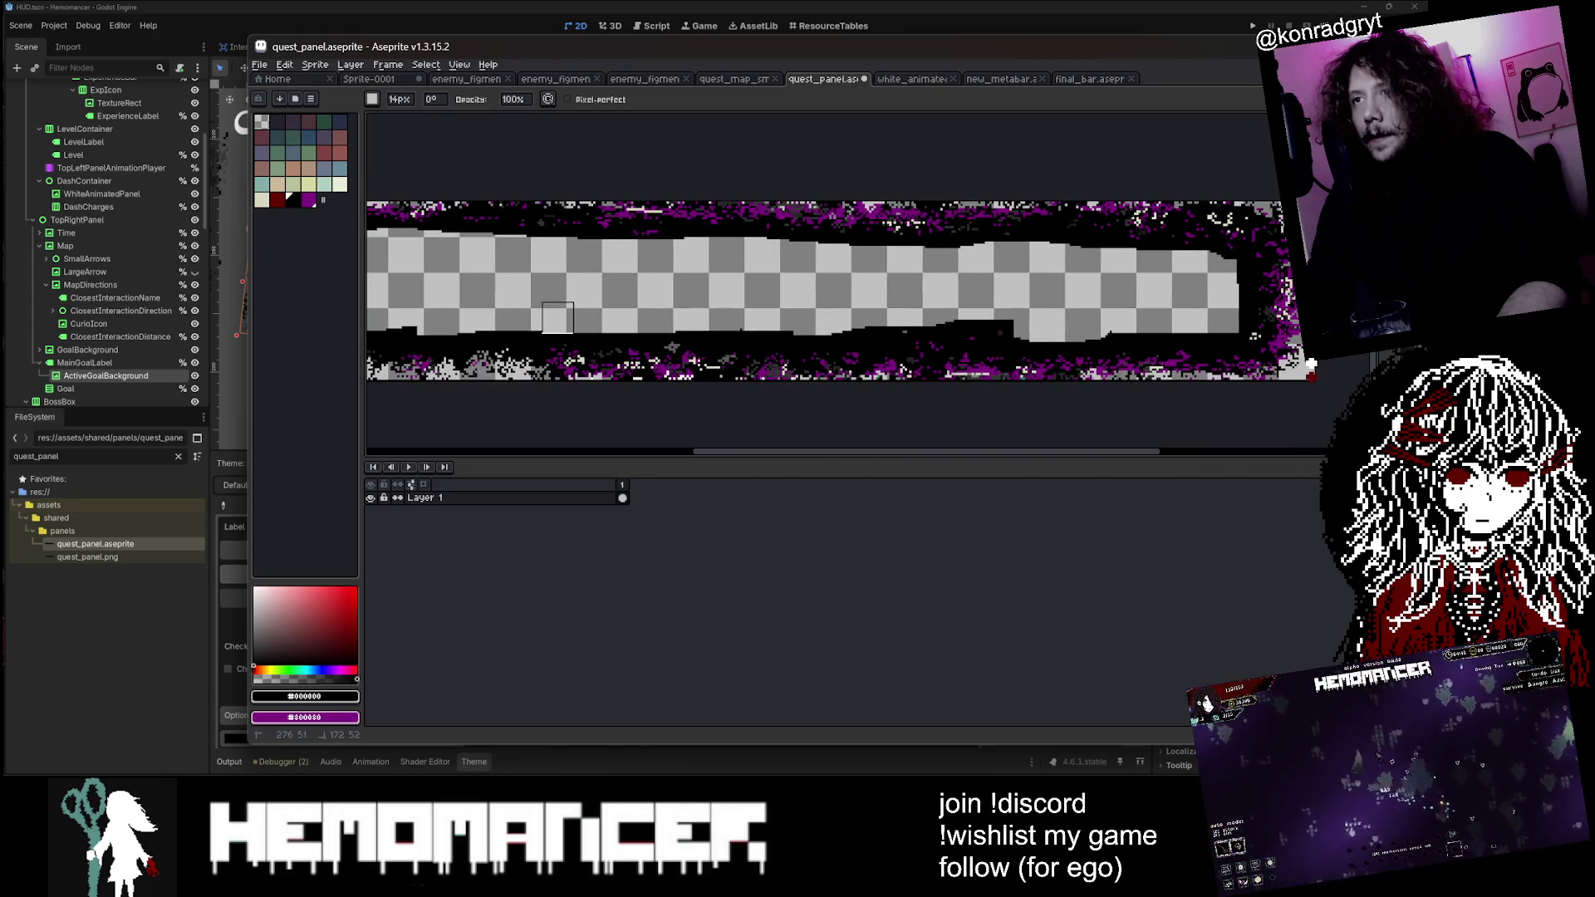
drag(713, 323, 819, 296)
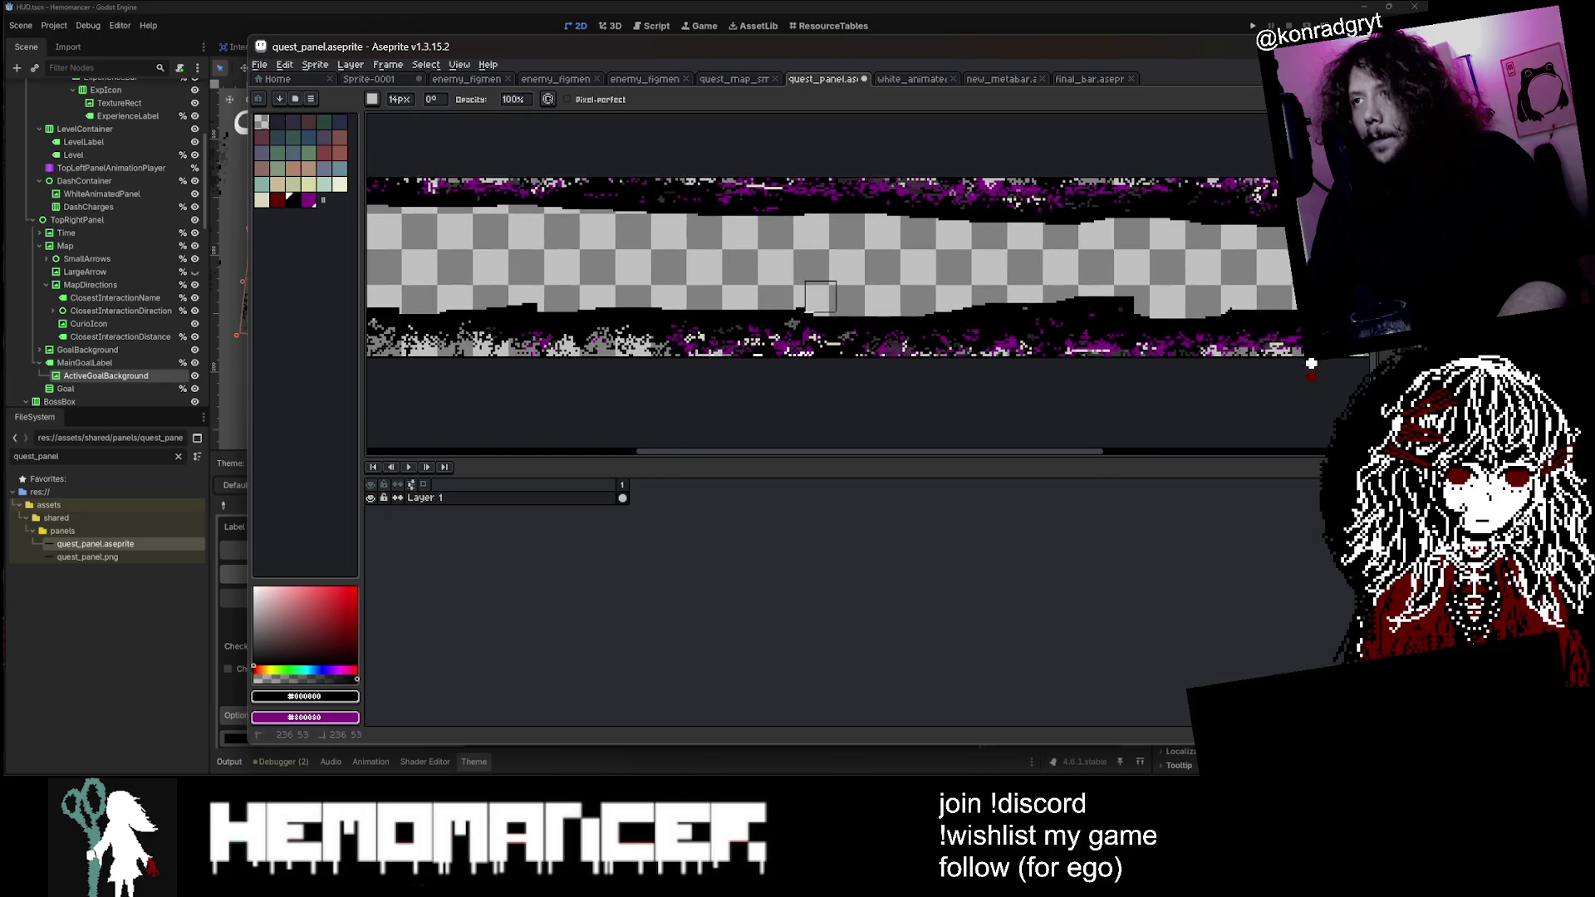
drag(546, 299, 713, 299)
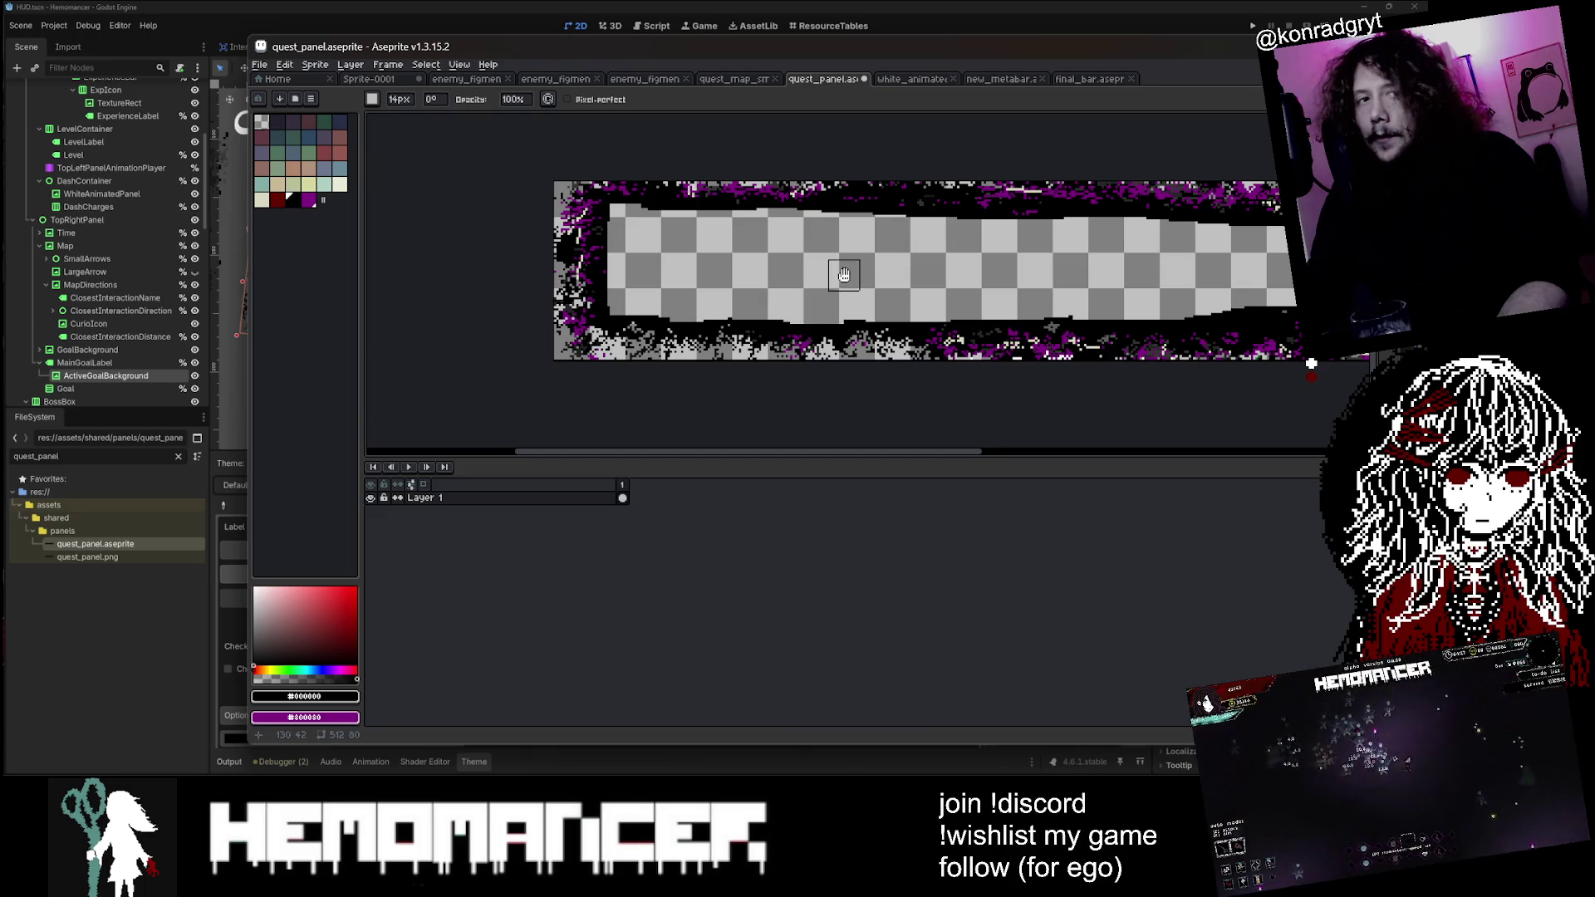
drag(844, 271, 616, 262)
Step: Erase the black pixels below the transparent area and save quest_panel.aseprite
scroll(677, 268, down, 2)
scroll(677, 268, up, 2)
scroll(679, 274, up, 2)
drag(681, 281, 871, 280)
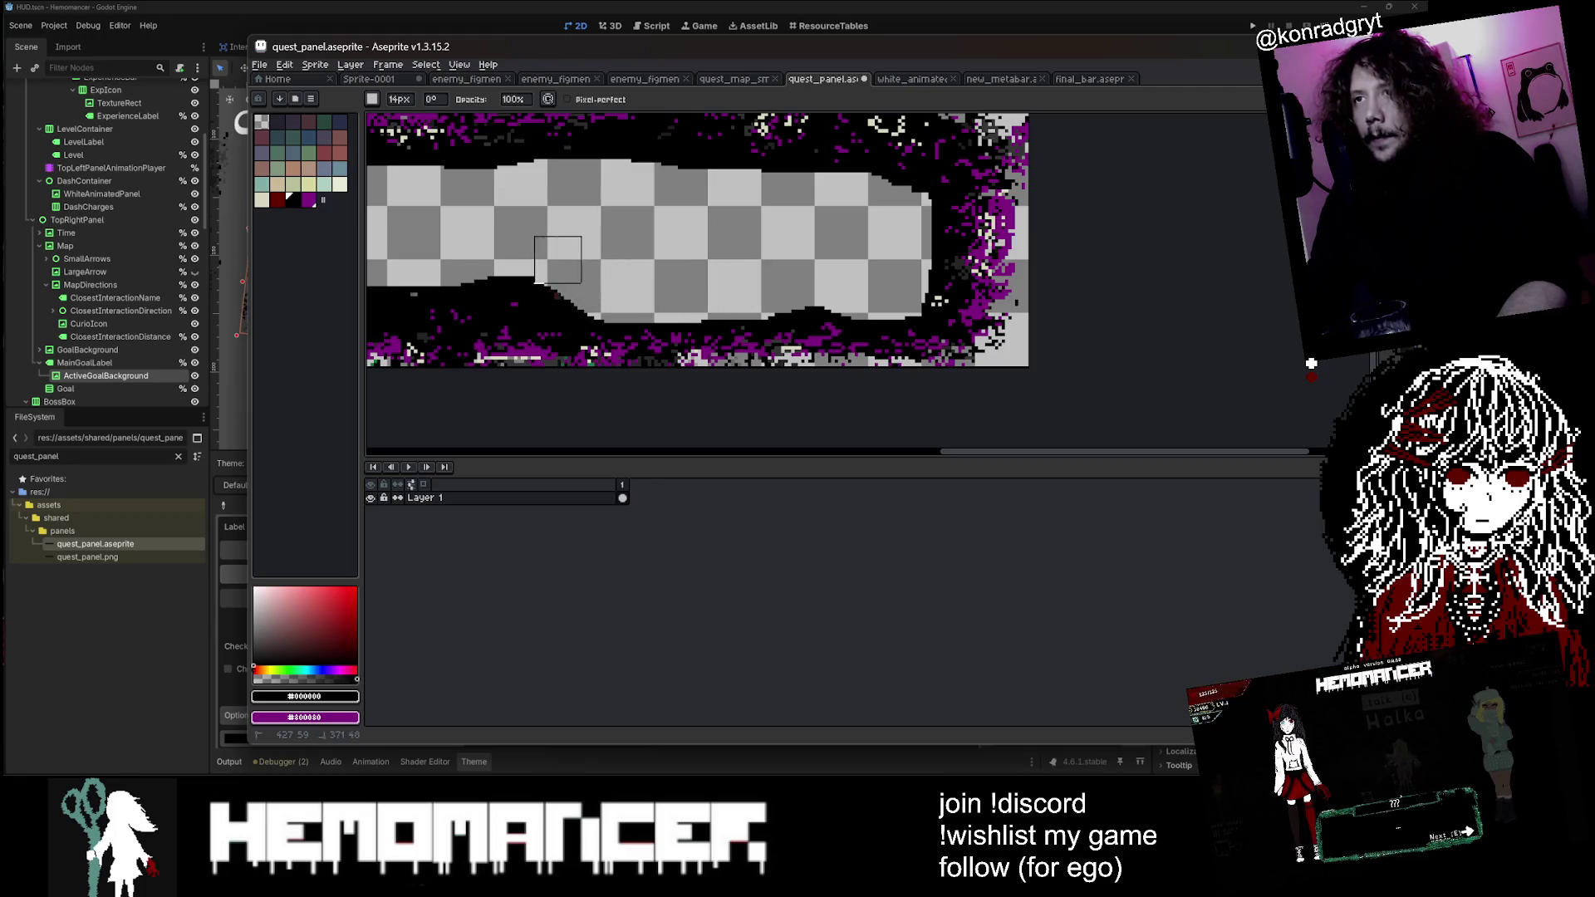
drag(461, 261, 785, 280)
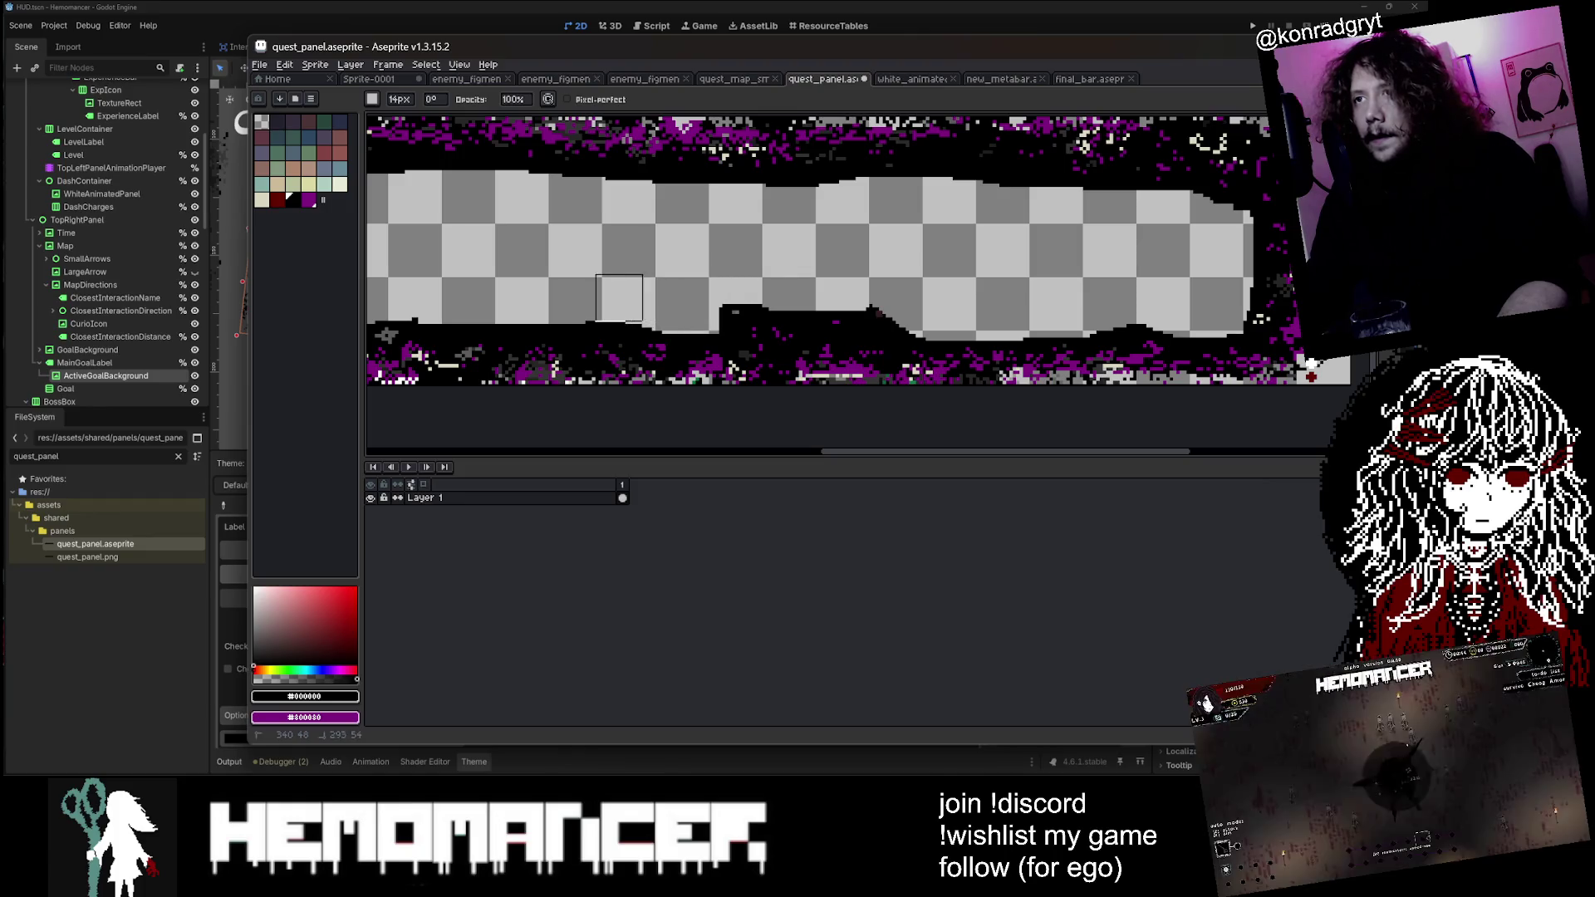
scroll(490, 259, down, 2)
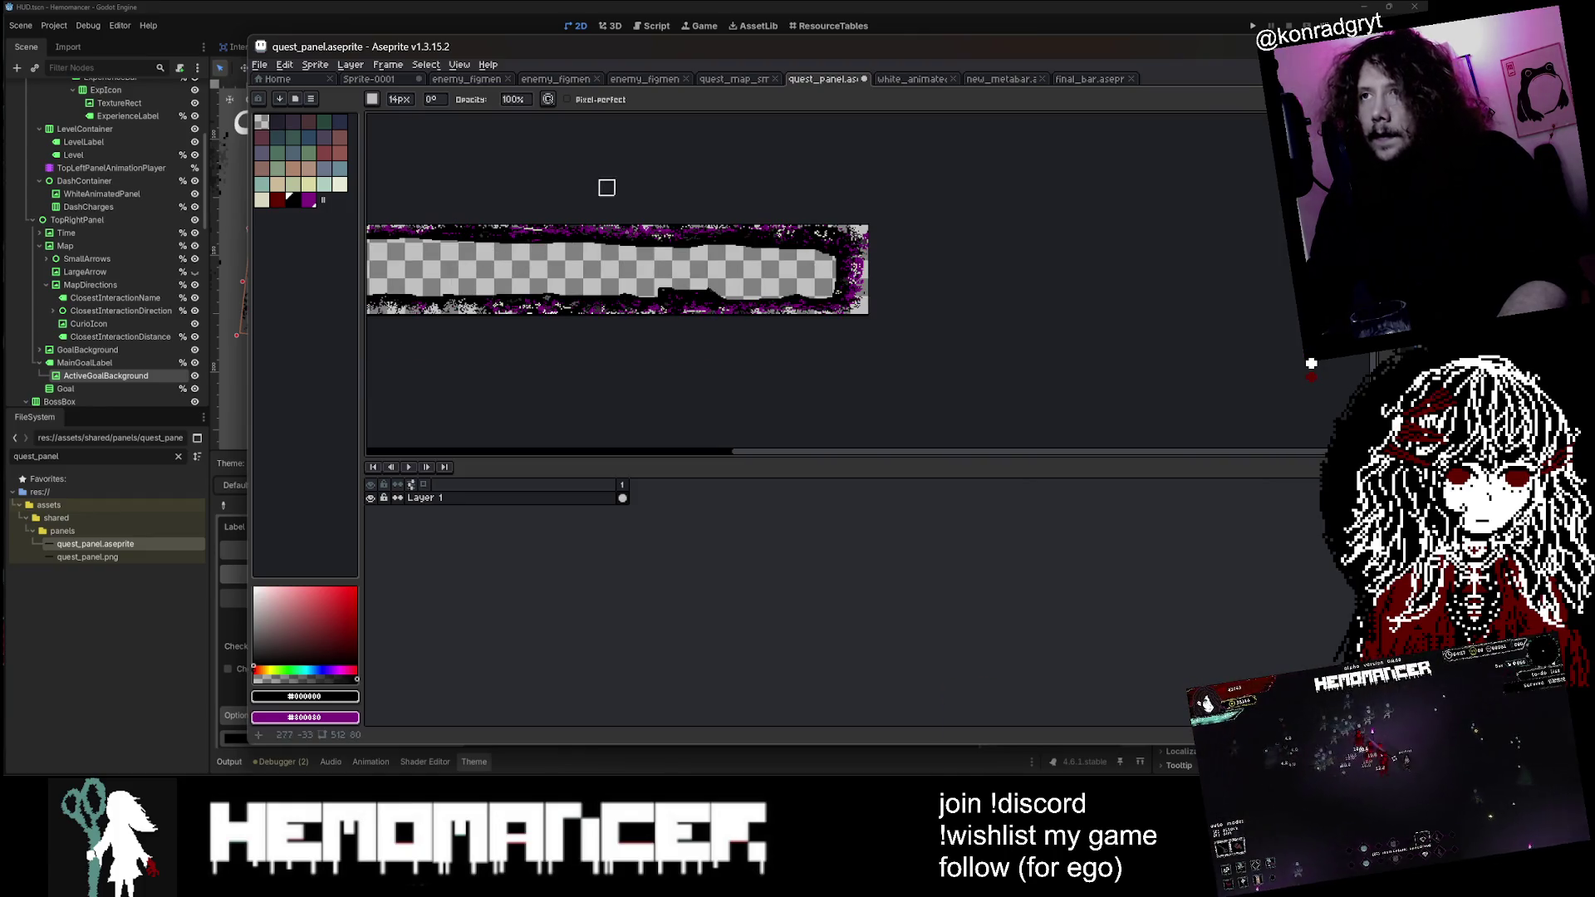
key(ctrl+s)
key(alt+Tab)
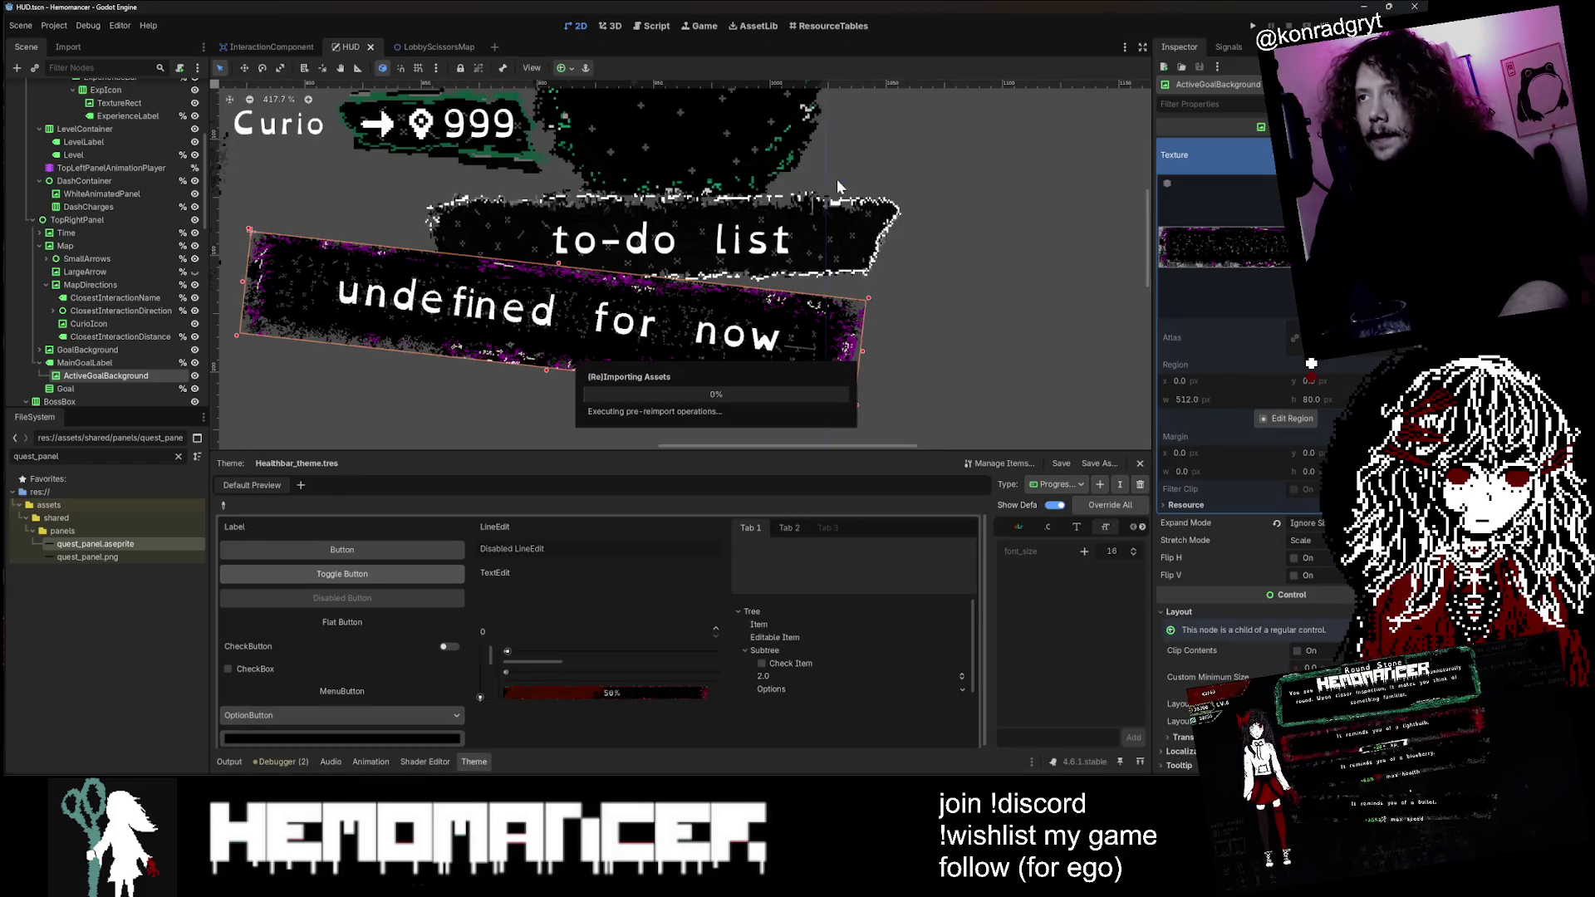
Step: Filter Godot's FileSystem for top_time and open top_time.aseprite in the external editor
click(887, 238)
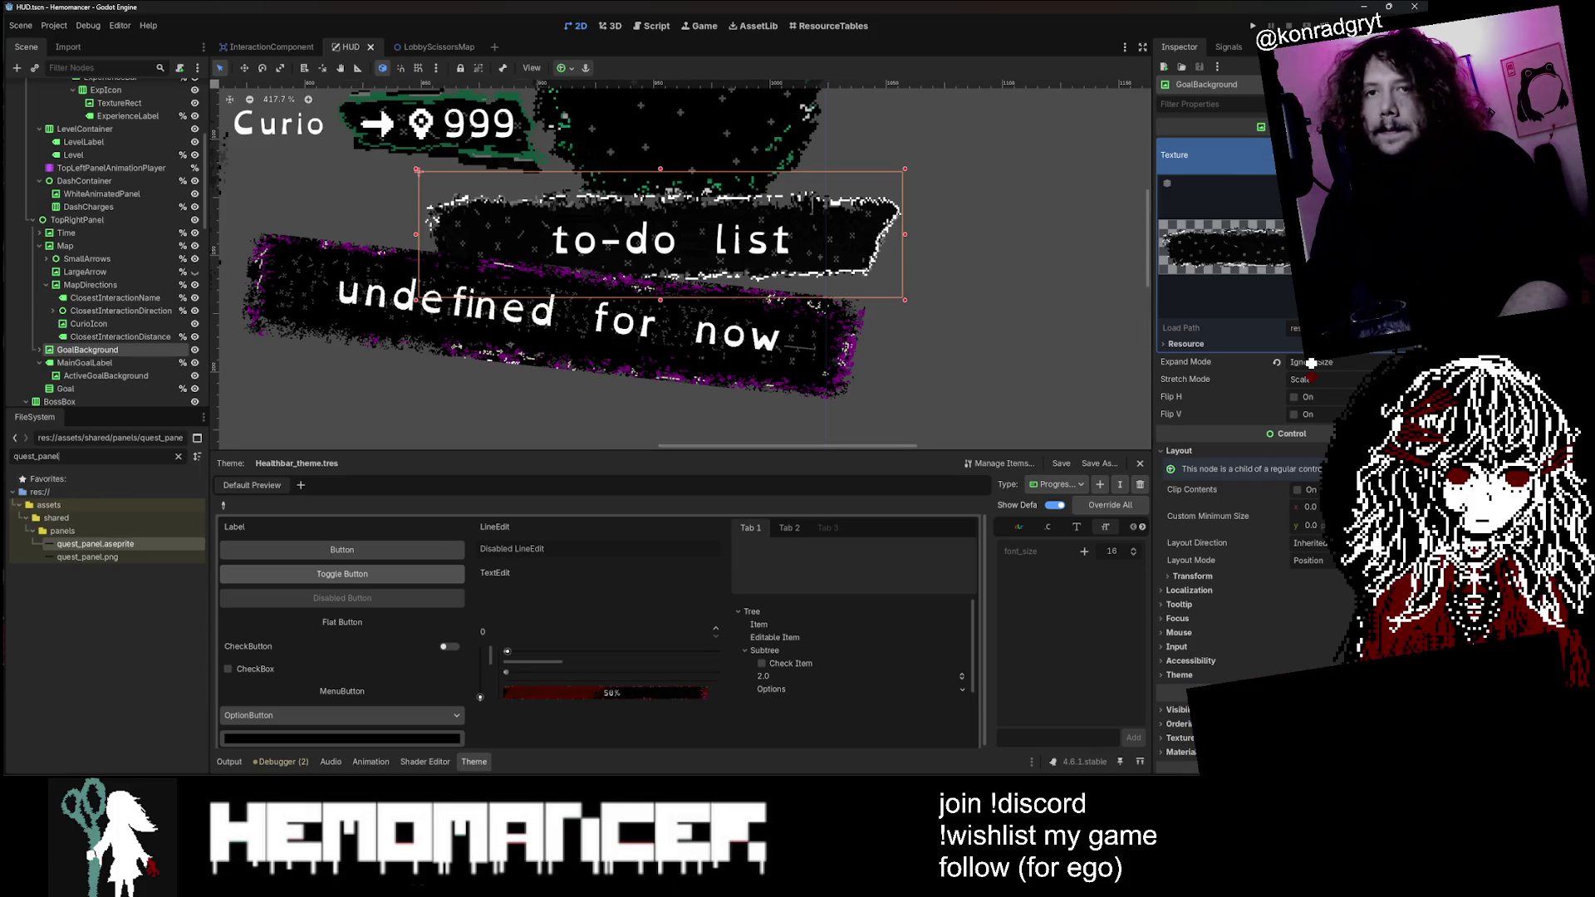
text(top_time)
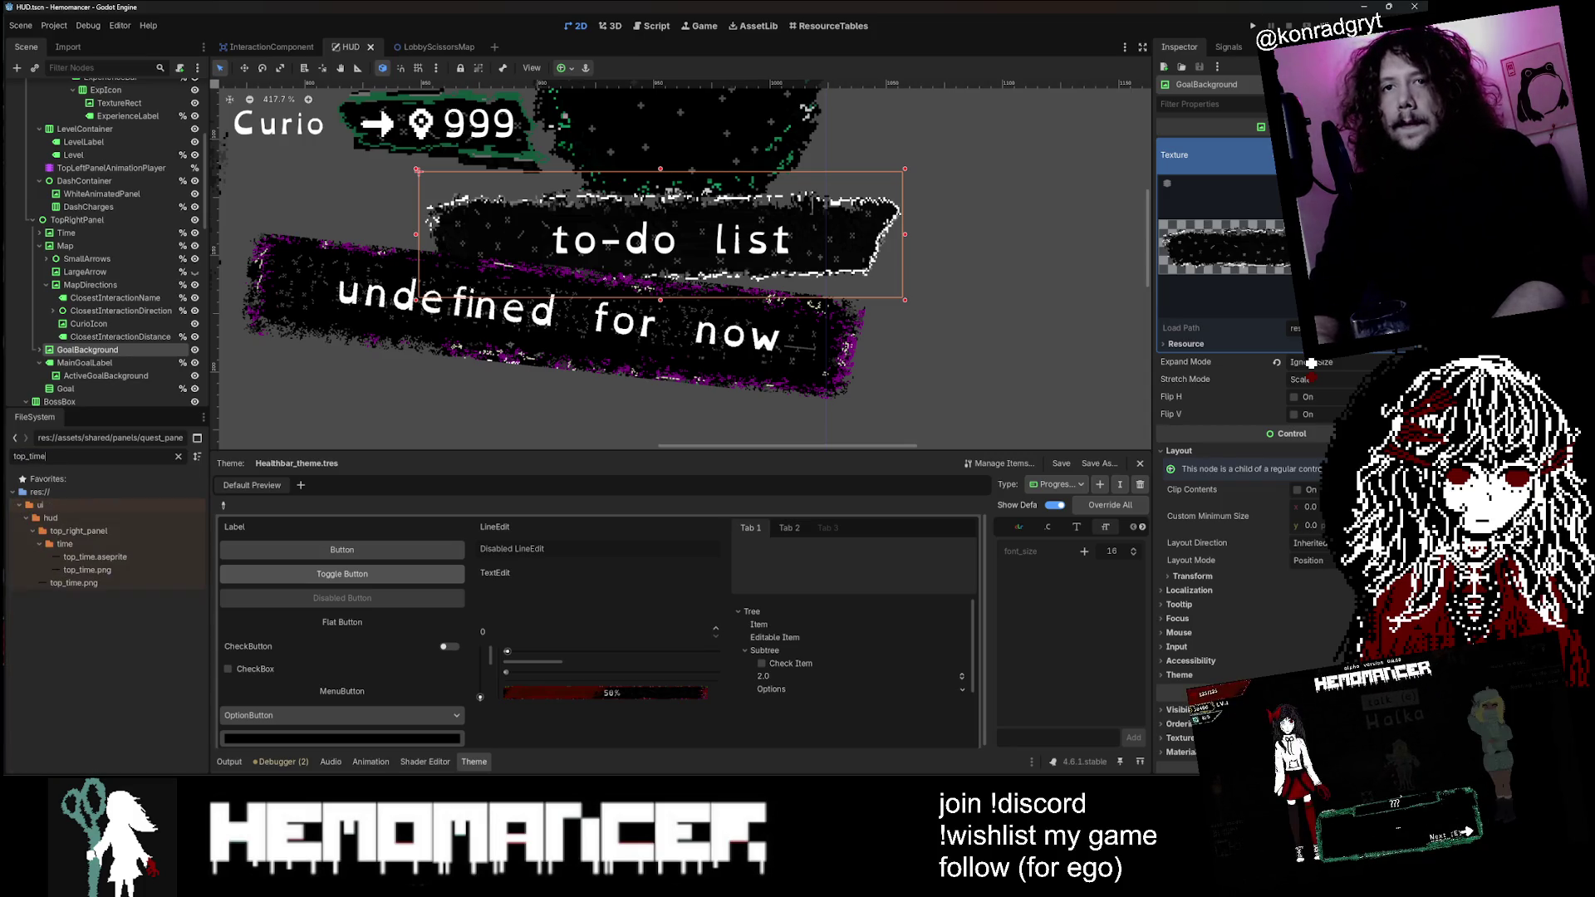
right_click(128, 551)
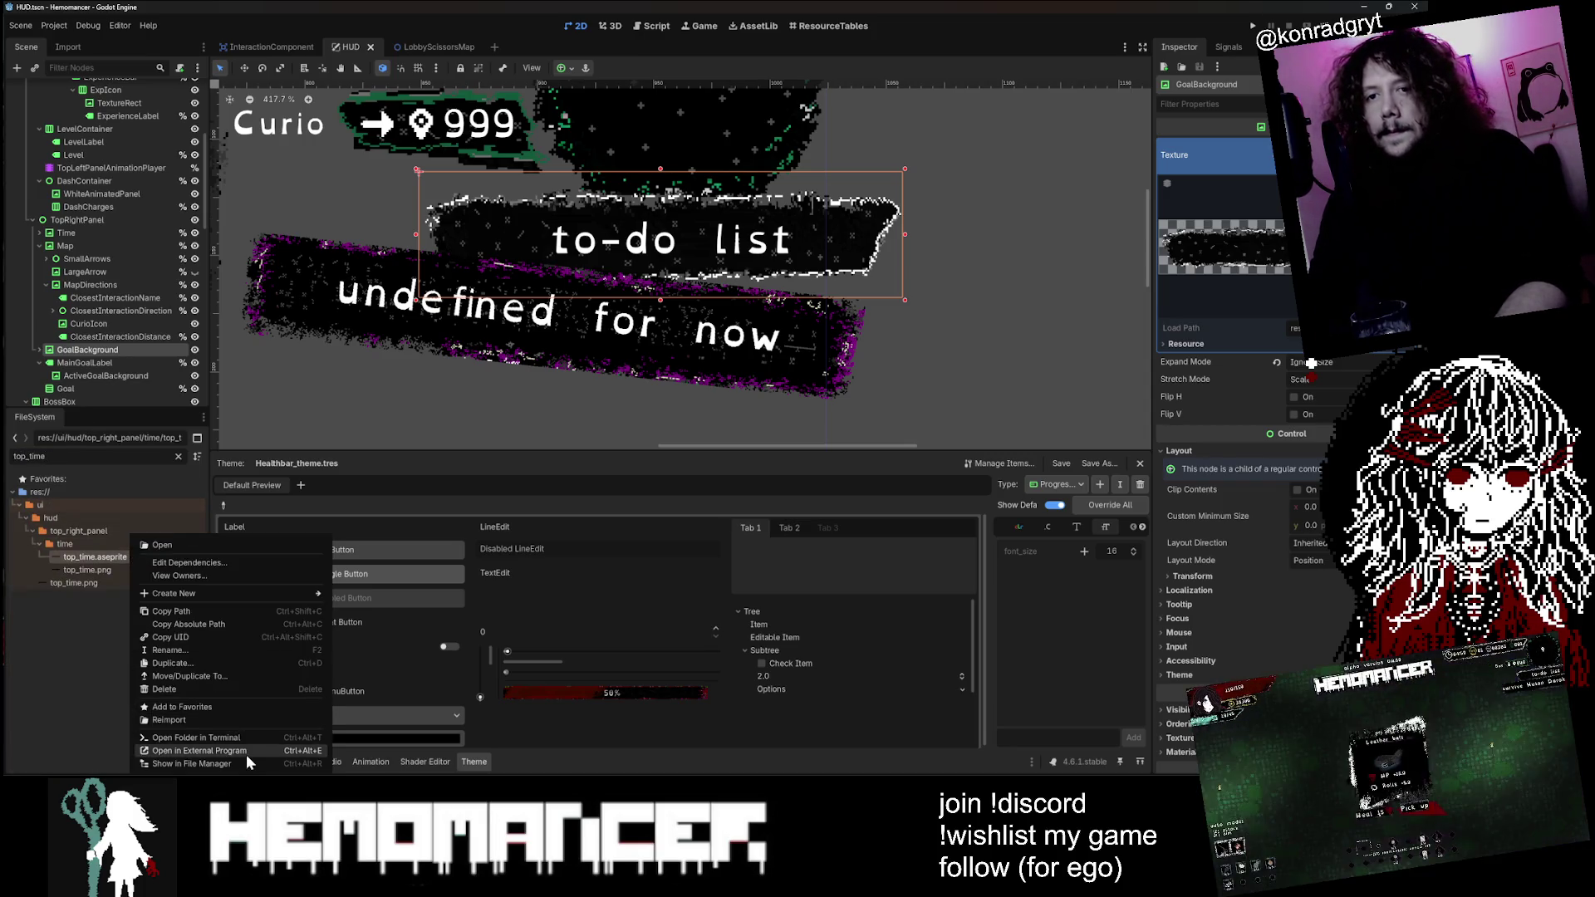
click(245, 754)
Step: Copy top_time's Layer 2 starfield and paste it into the quest panel sprite
scroll(831, 274, up, 3)
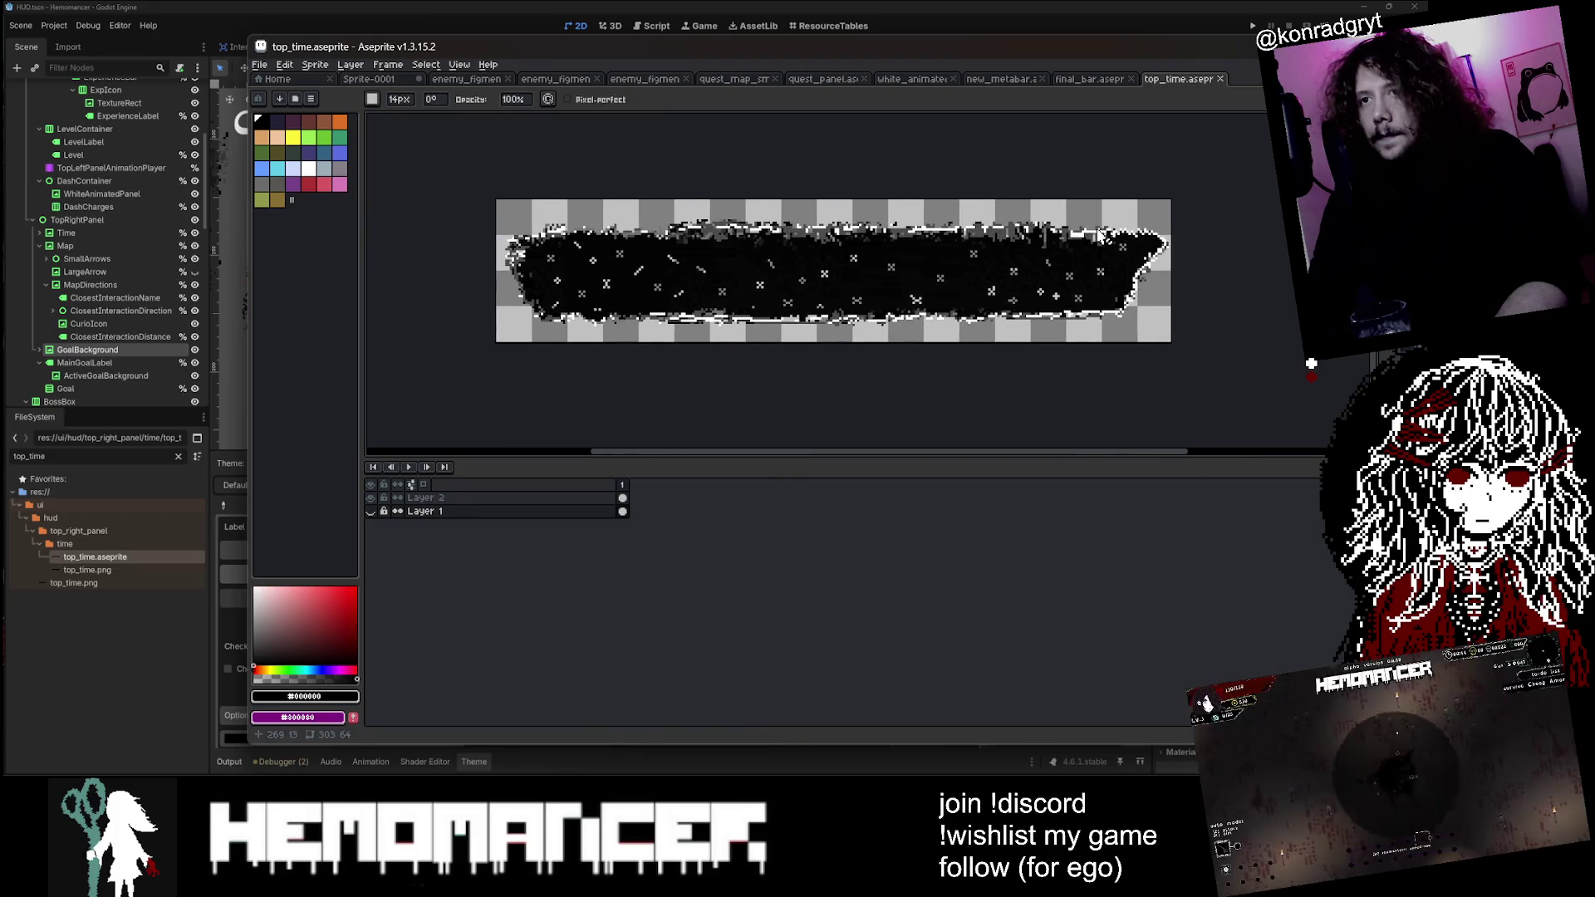
click(461, 497)
key(m)
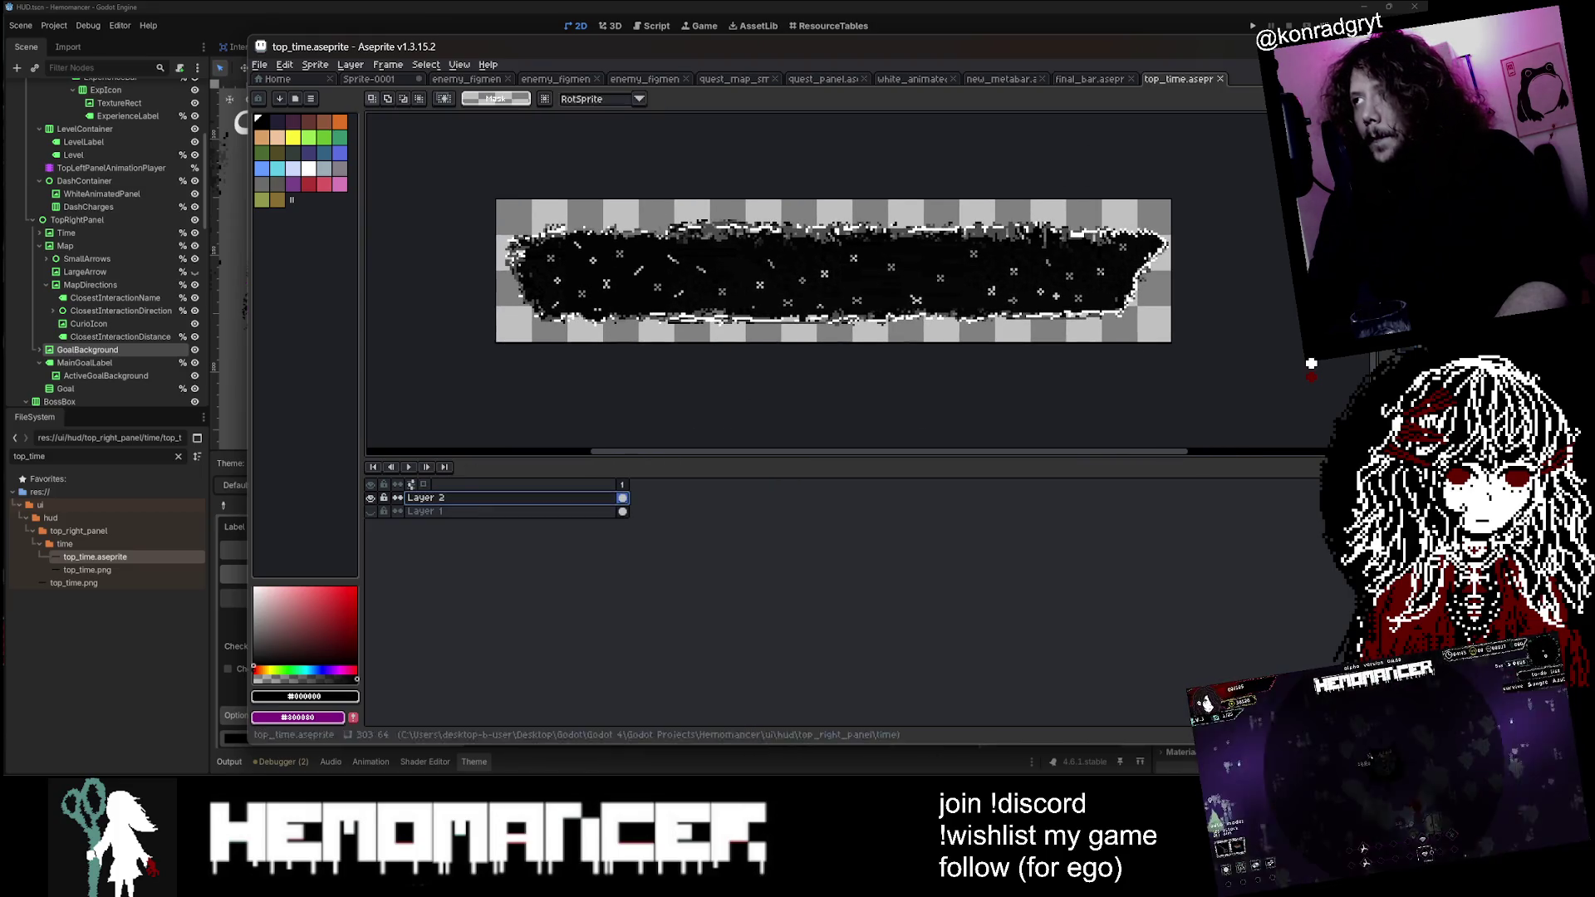
scroll(555, 268, up, 1)
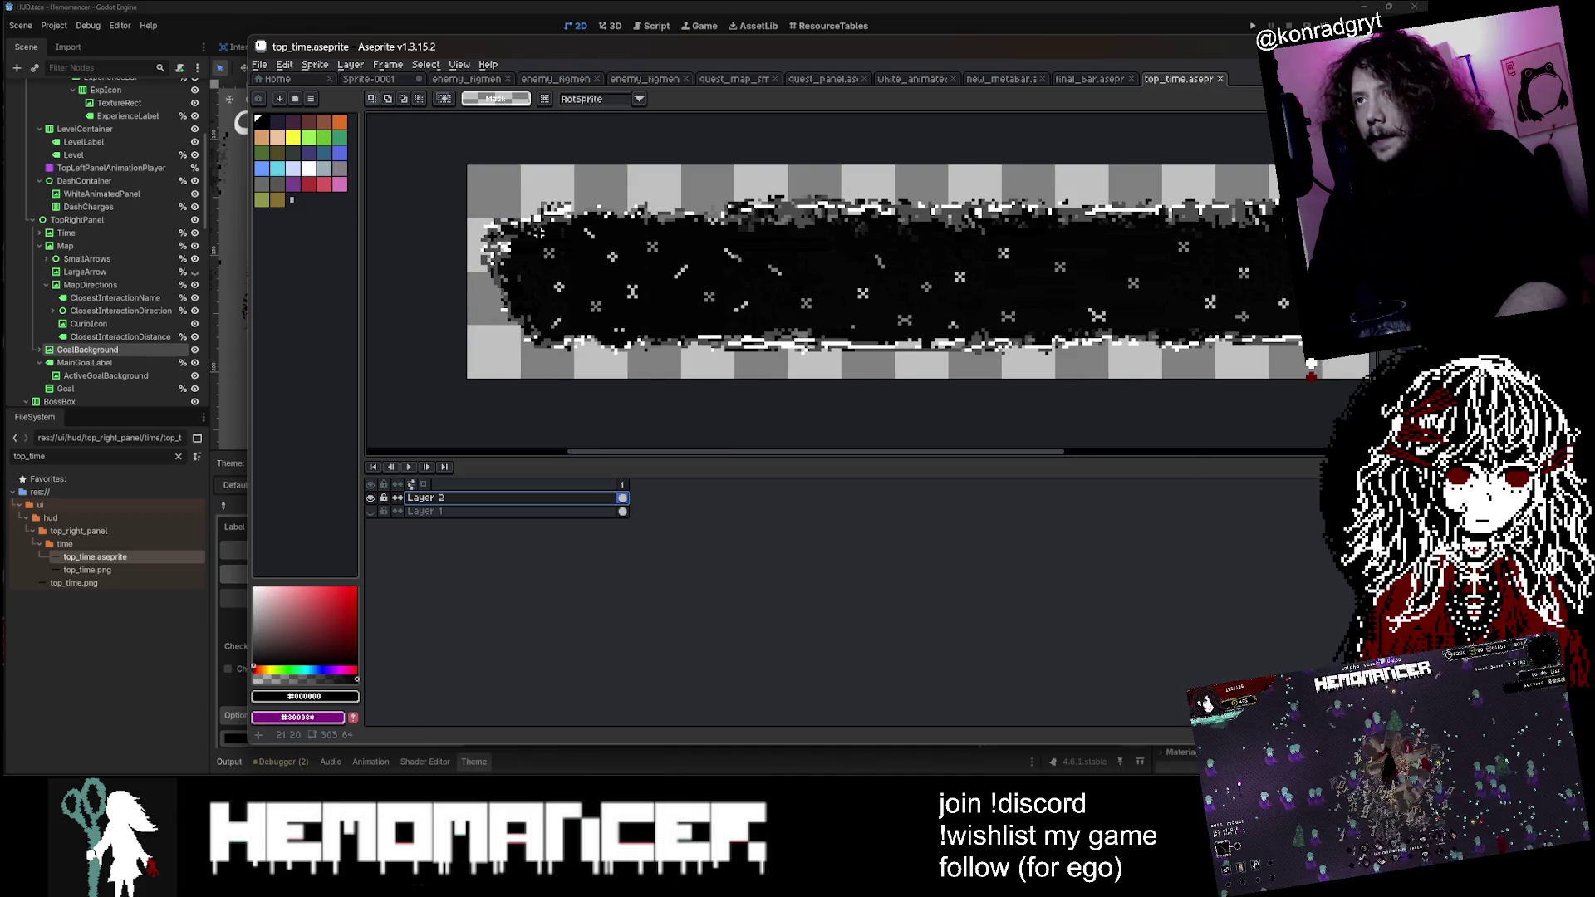
scroll(538, 233, down, 1)
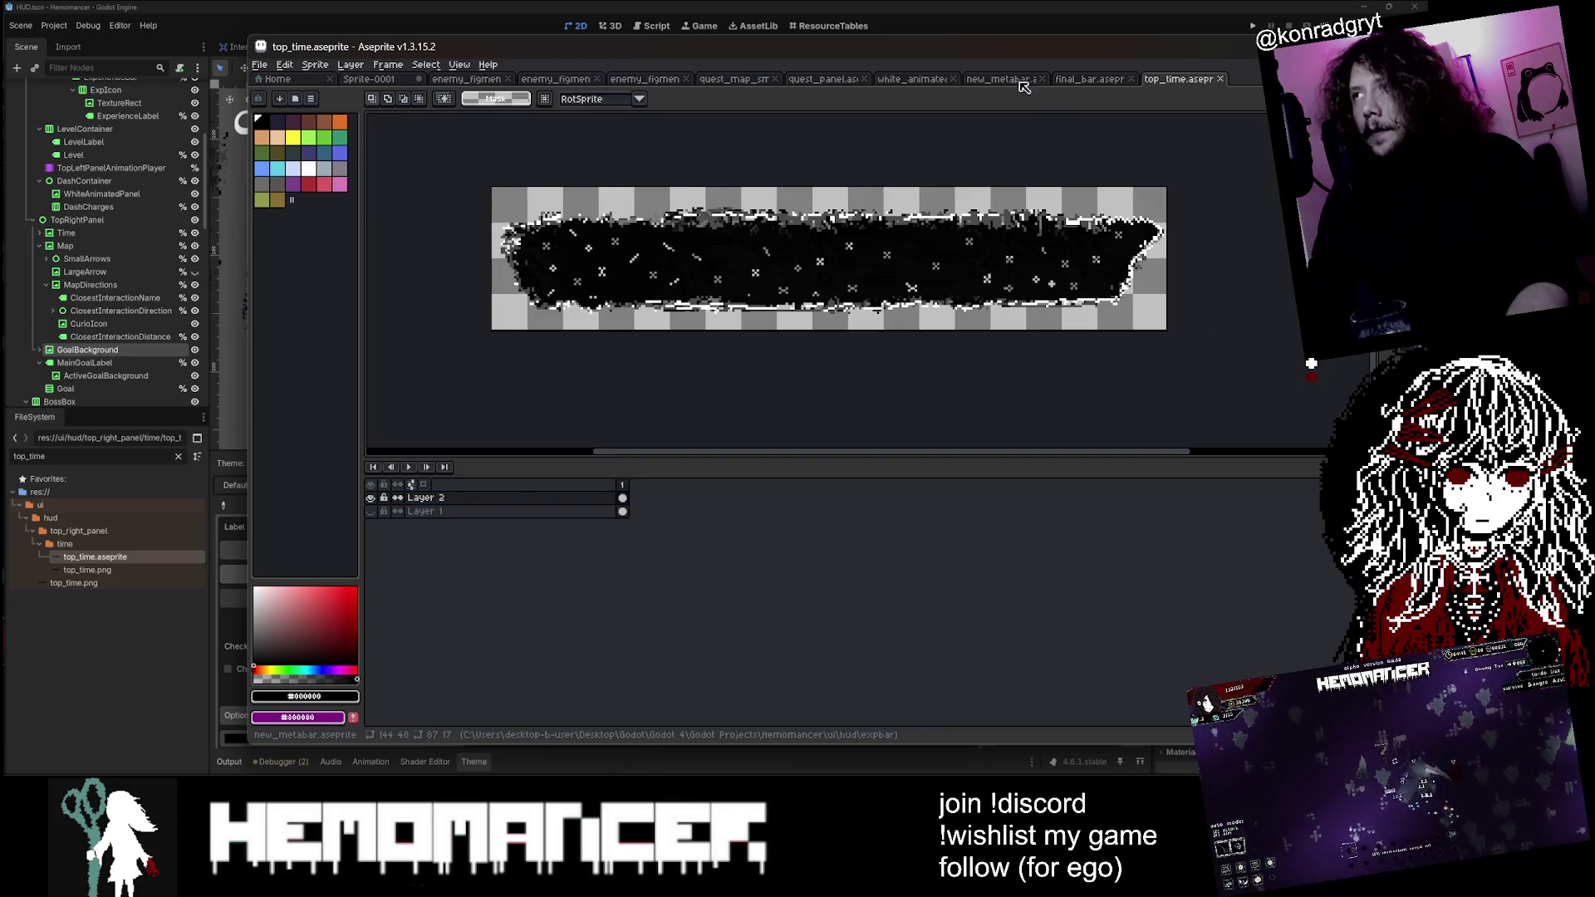
click(822, 79)
drag(802, 243, 862, 251)
scroll(853, 254, up, 1)
scroll(853, 254, down, 1)
scroll(853, 254, up, 1)
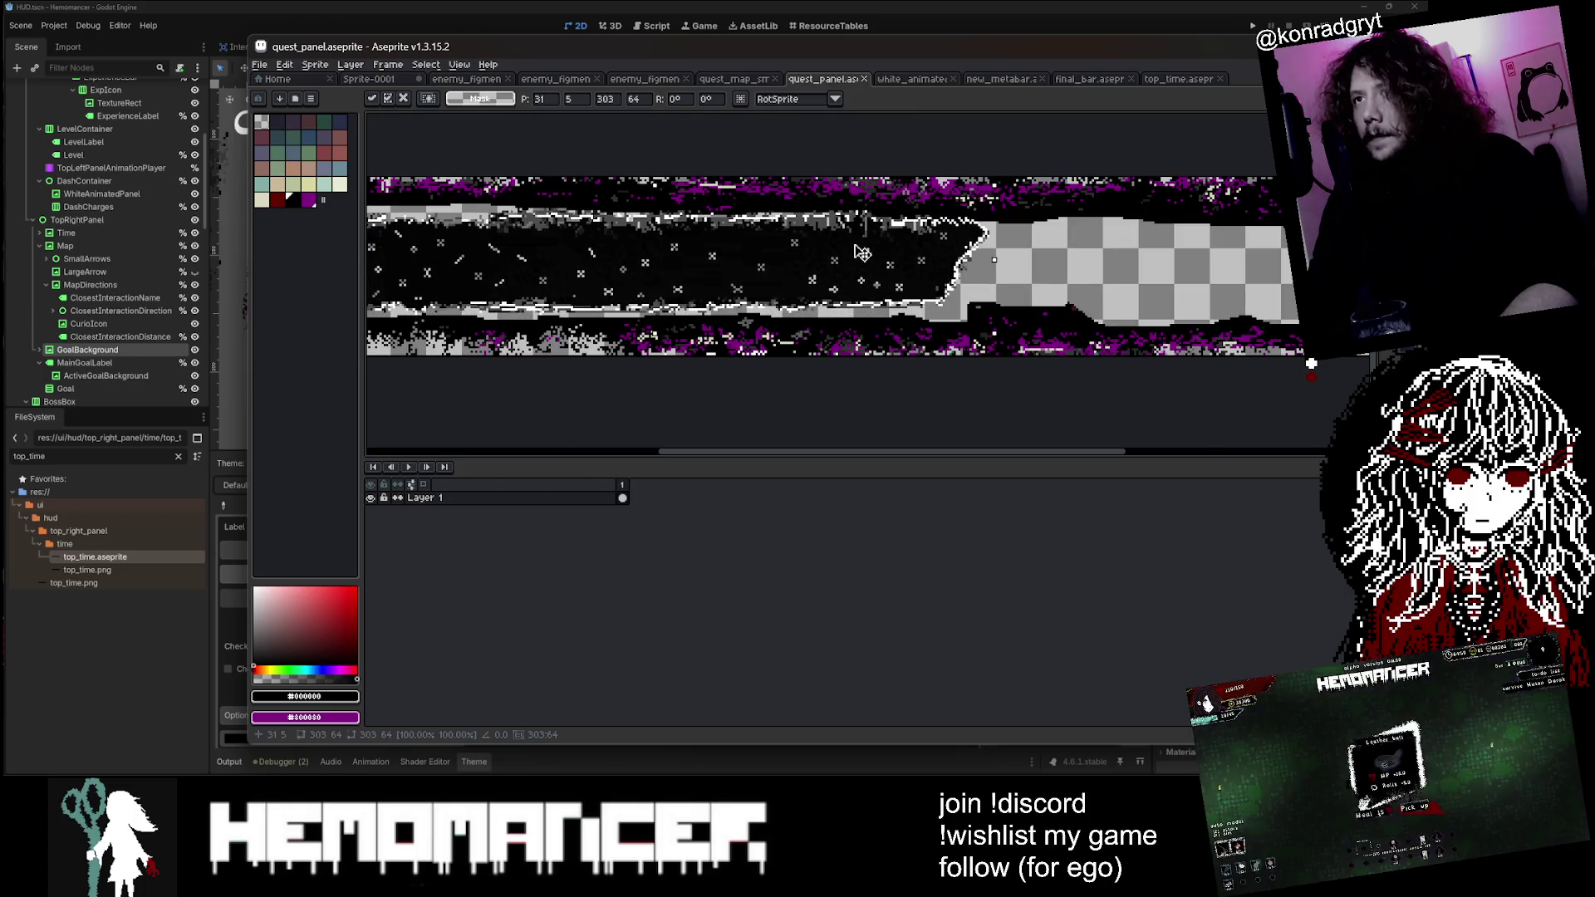
Step: Discard the floating piece, add a new layer above Layer 1 and paste the starfield onto it
key(Delete)
right_click(497, 495)
click(631, 525)
scroll(665, 253, down, 2)
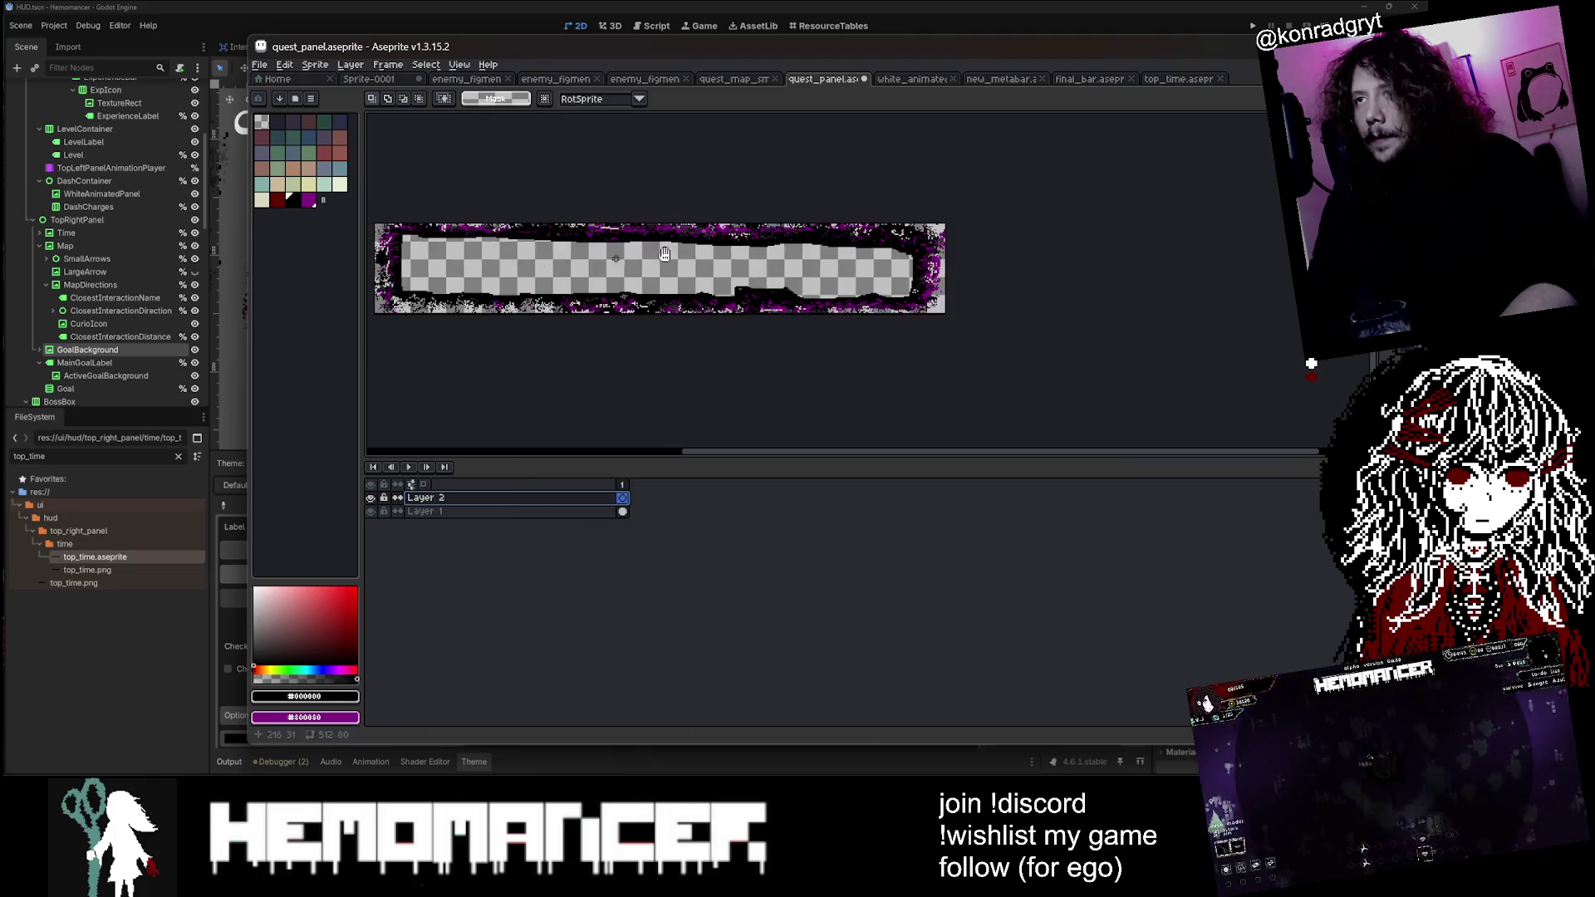
key(ctrl+v)
scroll(664, 254, up, 2)
drag(771, 236, 765, 234)
Step: Paint white pixels along the panel's top edge and shift the starfield right and down
key(i)
key(b)
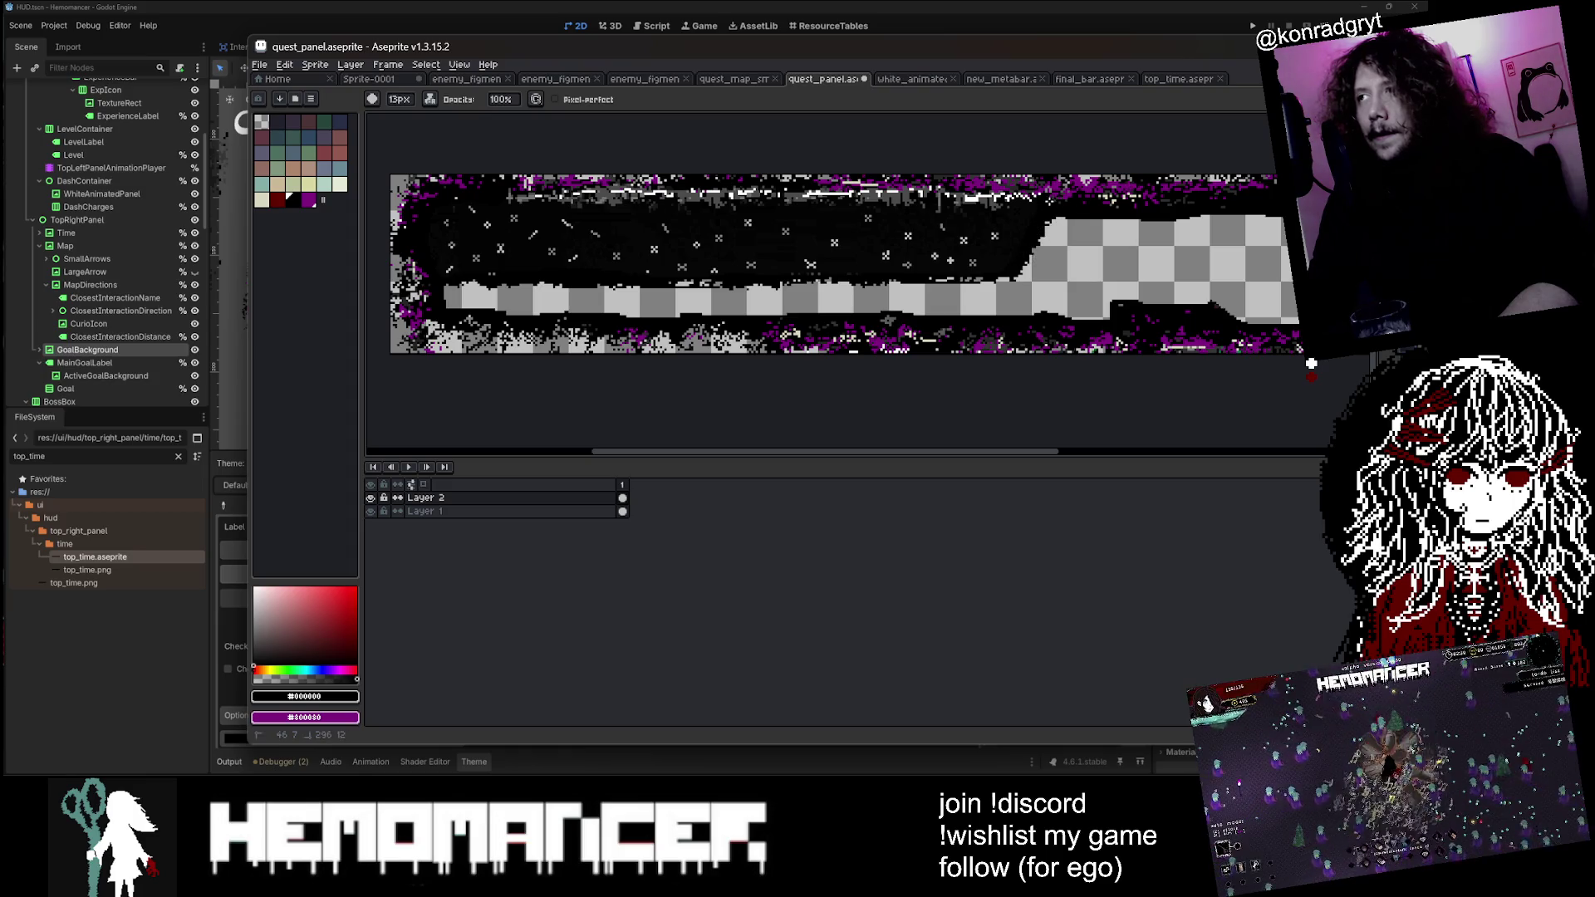
drag(984, 199, 595, 193)
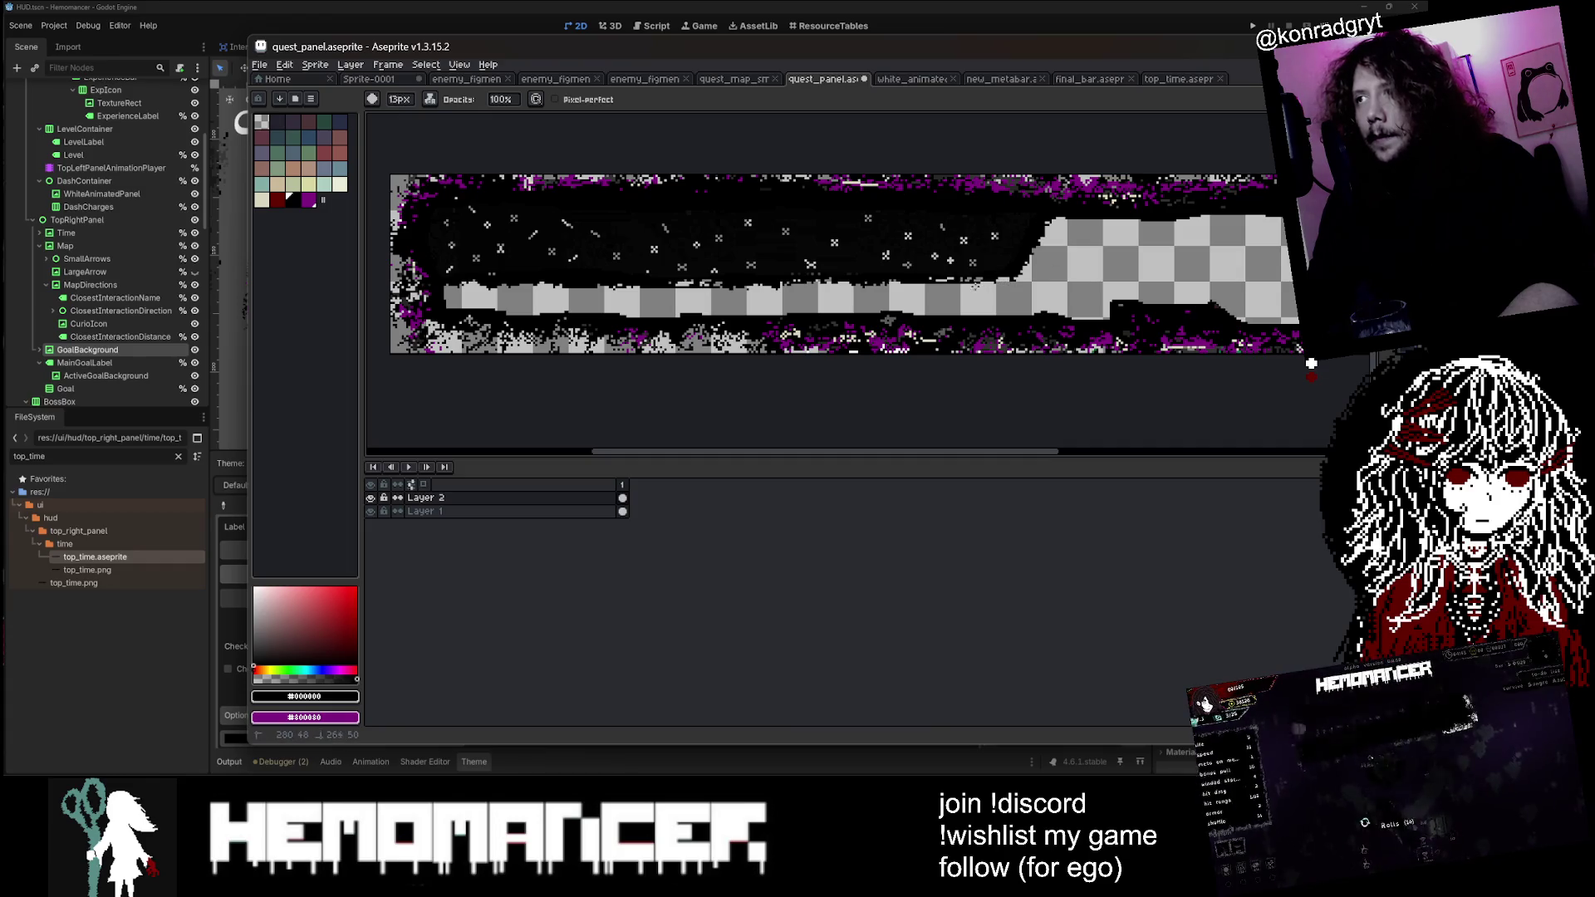
click(622, 497)
mouse_move(672, 232)
mouse_down()
mouse_move(730, 252)
mouse_move(704, 252)
mouse_up()
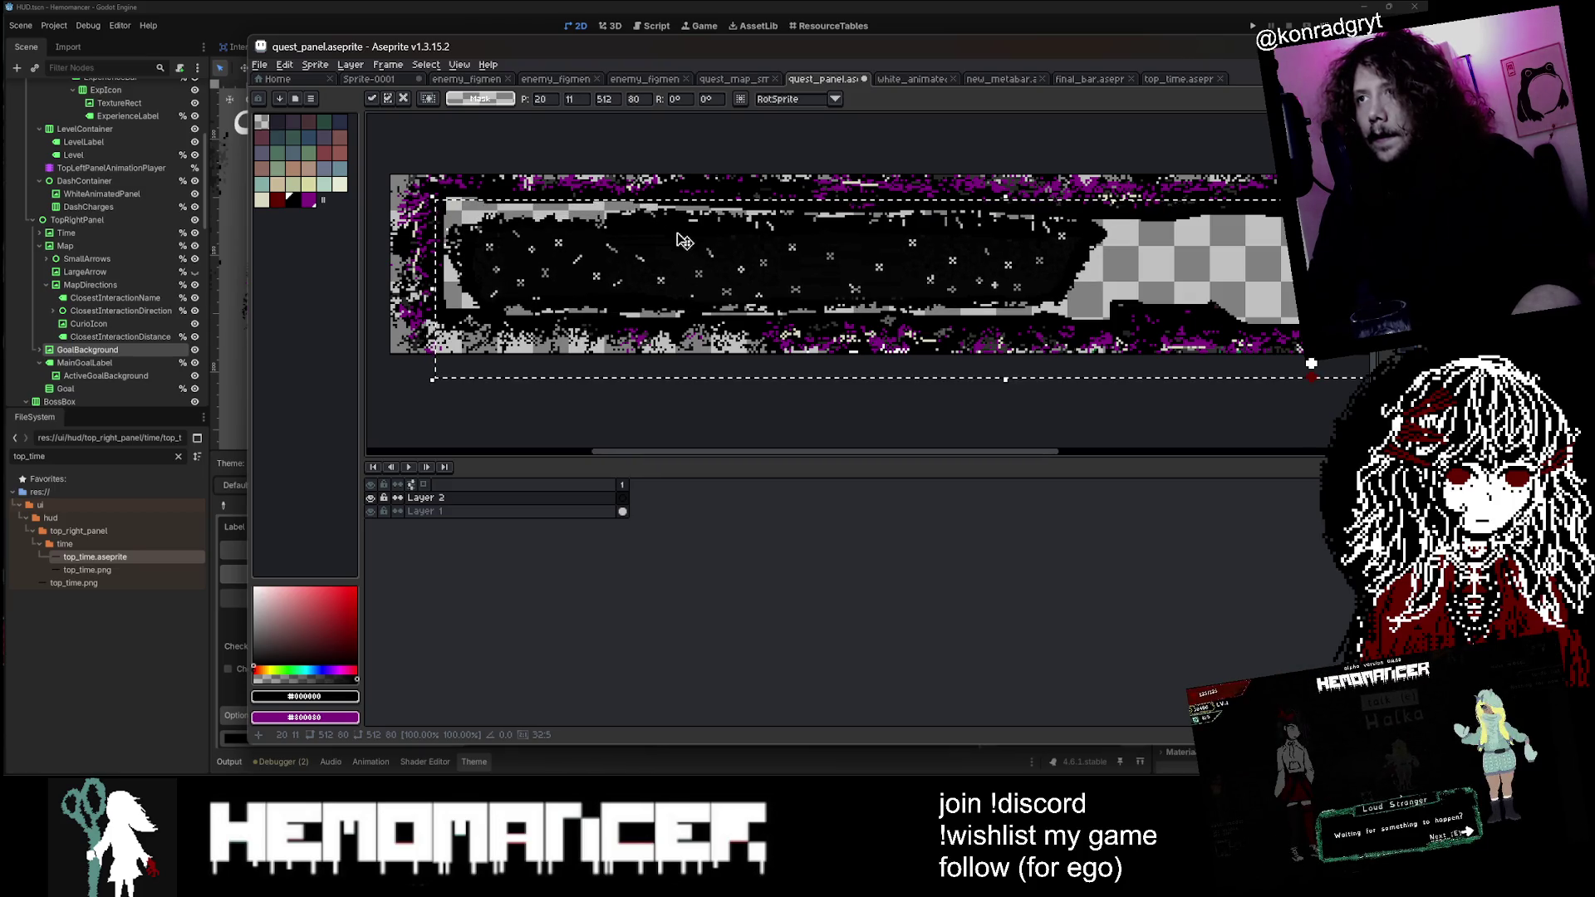
key(Return)
Step: Move a chunk of starfield from the left into the panel's middle gap on Layer 2
click(491, 499)
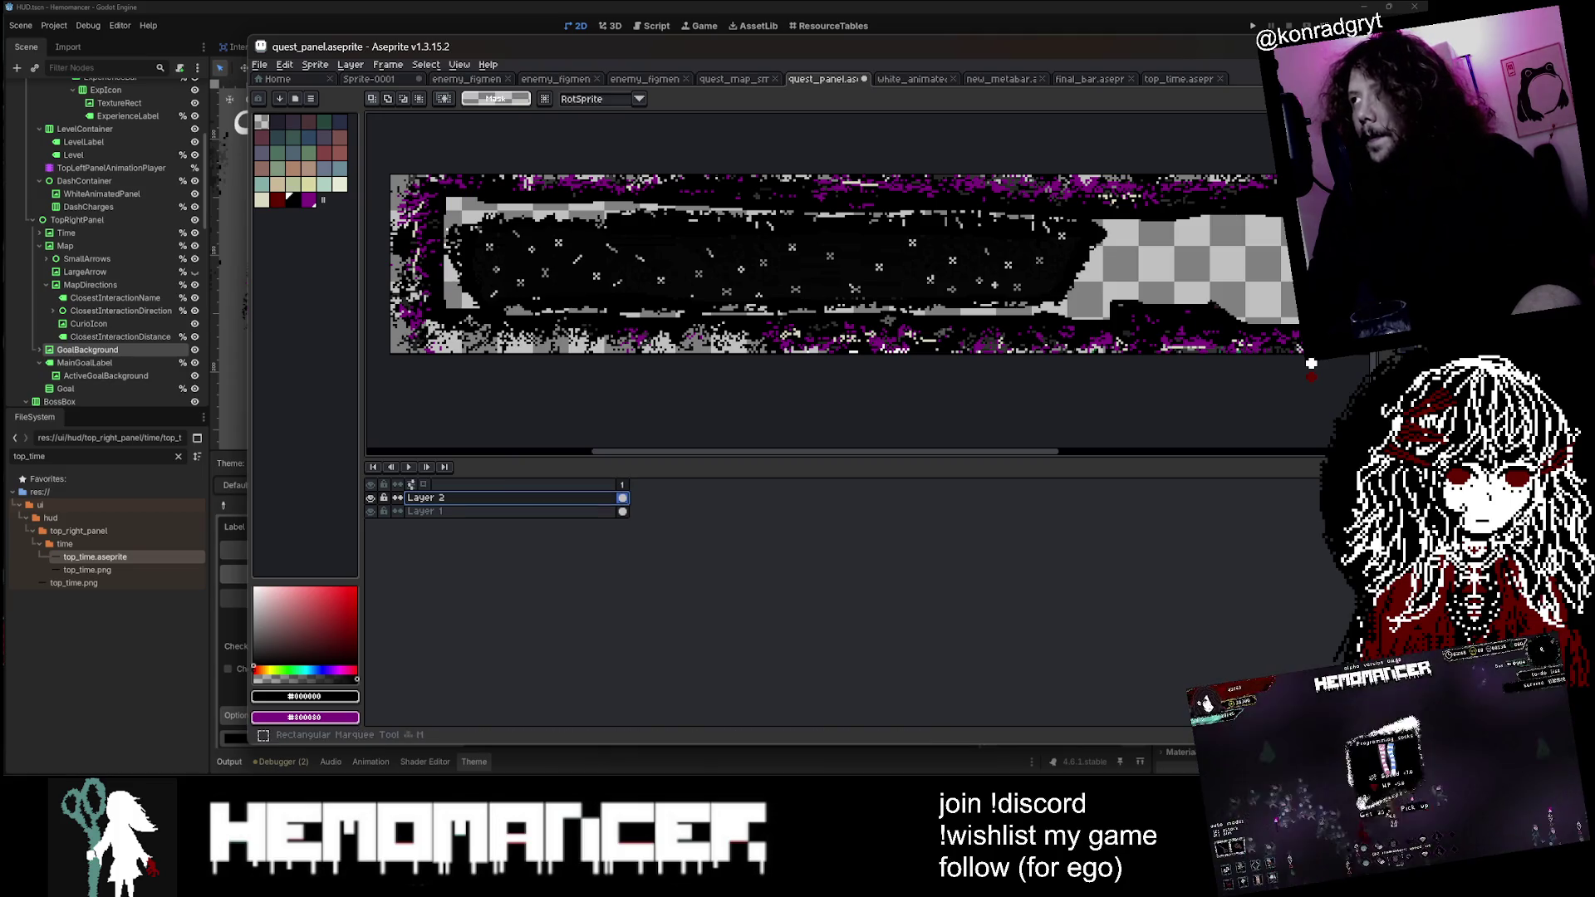
drag(436, 207, 713, 323)
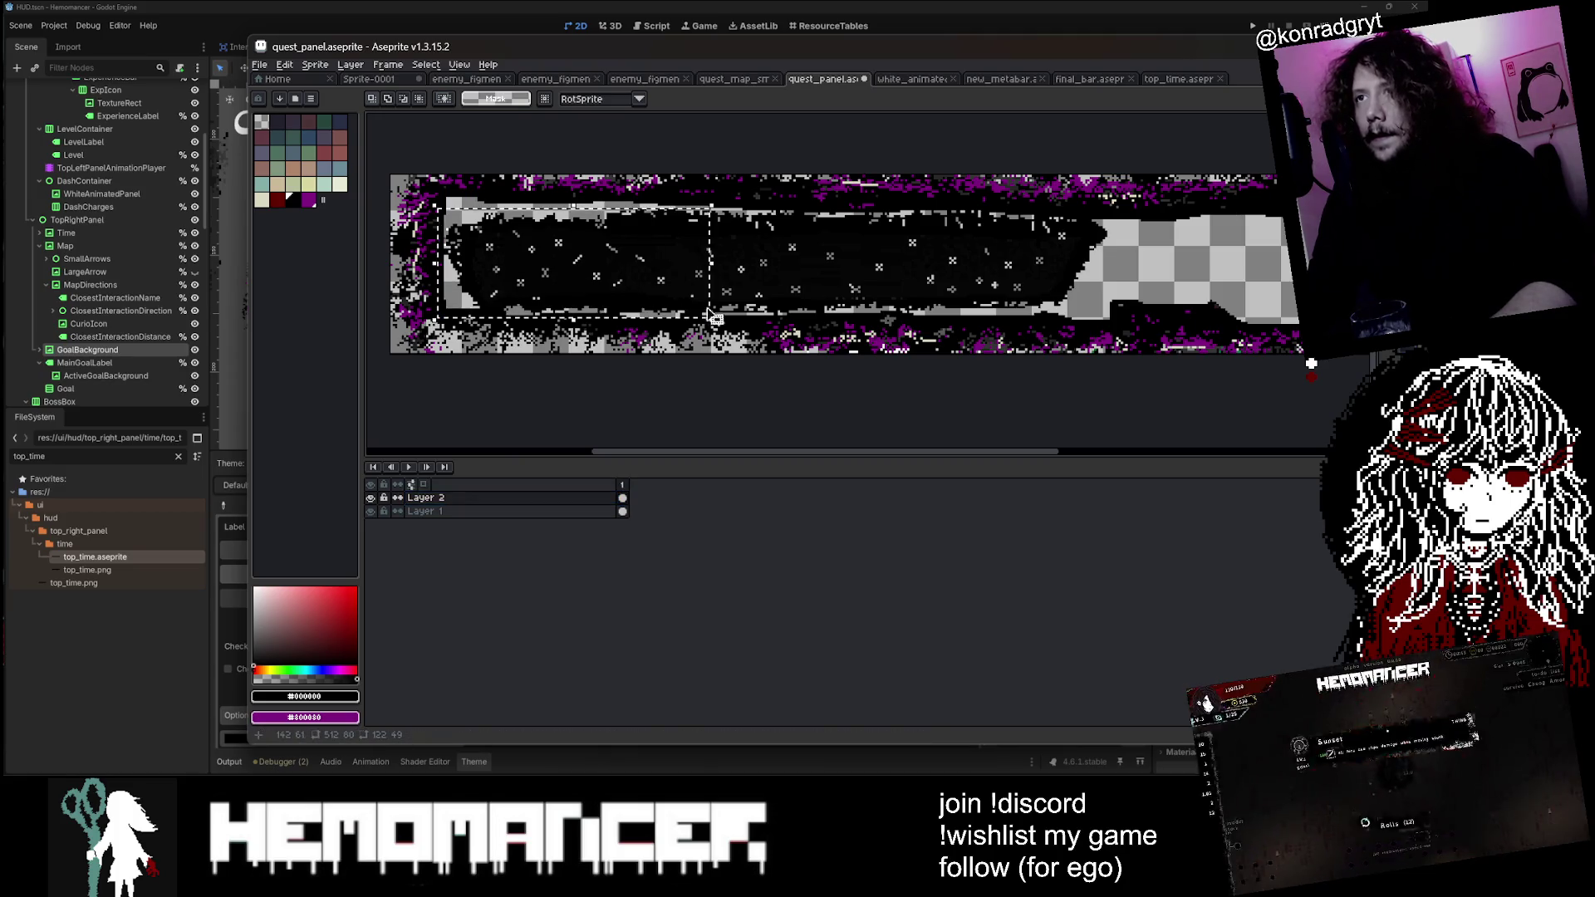
drag(573, 266, 1022, 218)
mouse_move(1493, 218)
mouse_down()
mouse_move(882, 281)
mouse_move(916, 281)
mouse_up()
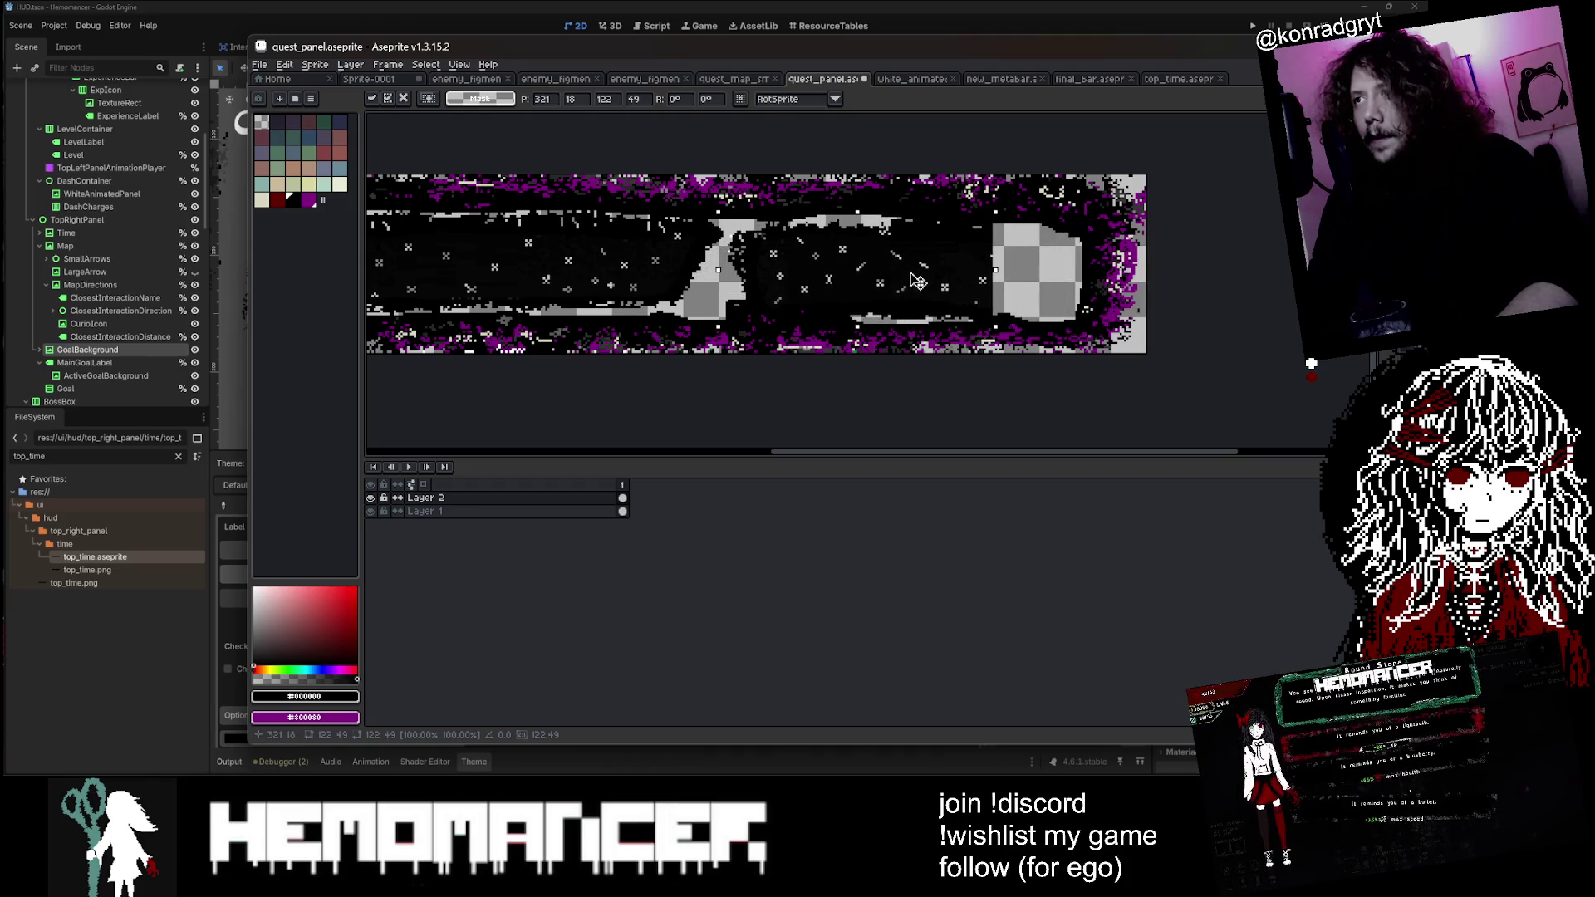
key(ctrl+d)
Step: Erase stray and grey pixels near the panel's right end
key(e)
drag(973, 231, 985, 272)
mouse_move(637, 254)
mouse_down()
mouse_move(831, 266)
mouse_move(886, 238)
mouse_up()
key(m)
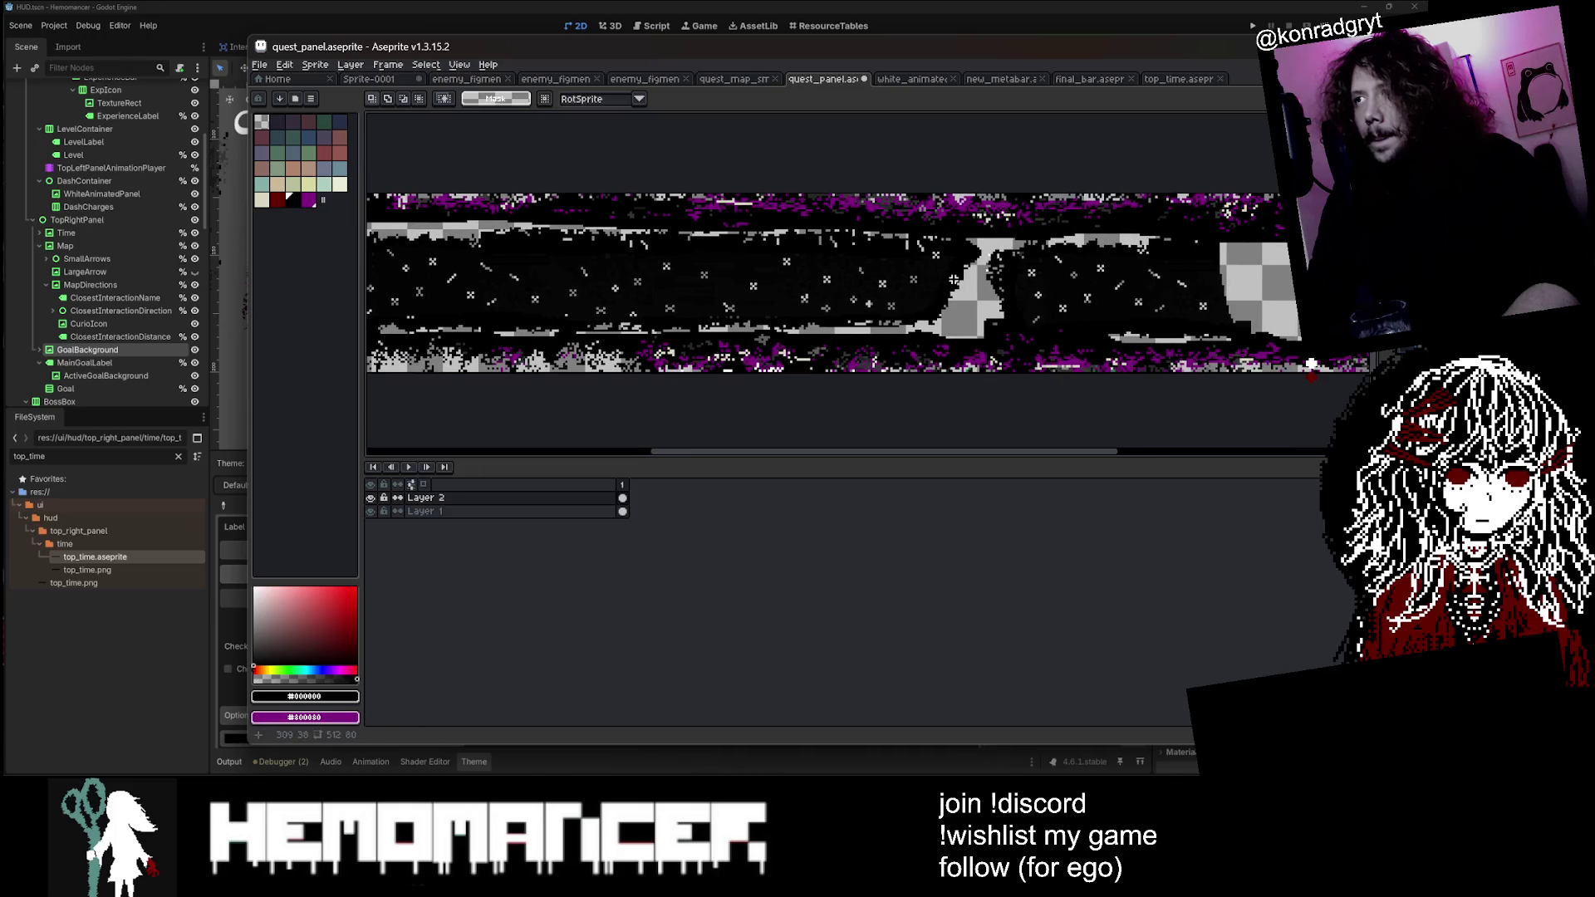
key(e)
mouse_move(971, 282)
mouse_down()
mouse_move(947, 297)
mouse_move(999, 289)
mouse_move(939, 312)
mouse_up()
Step: Patch the remaining gaps with star patches selected by elliptical marquee and moved into place
scroll(994, 273, down, 2)
key(shift+m)
scroll(696, 312, up, 1)
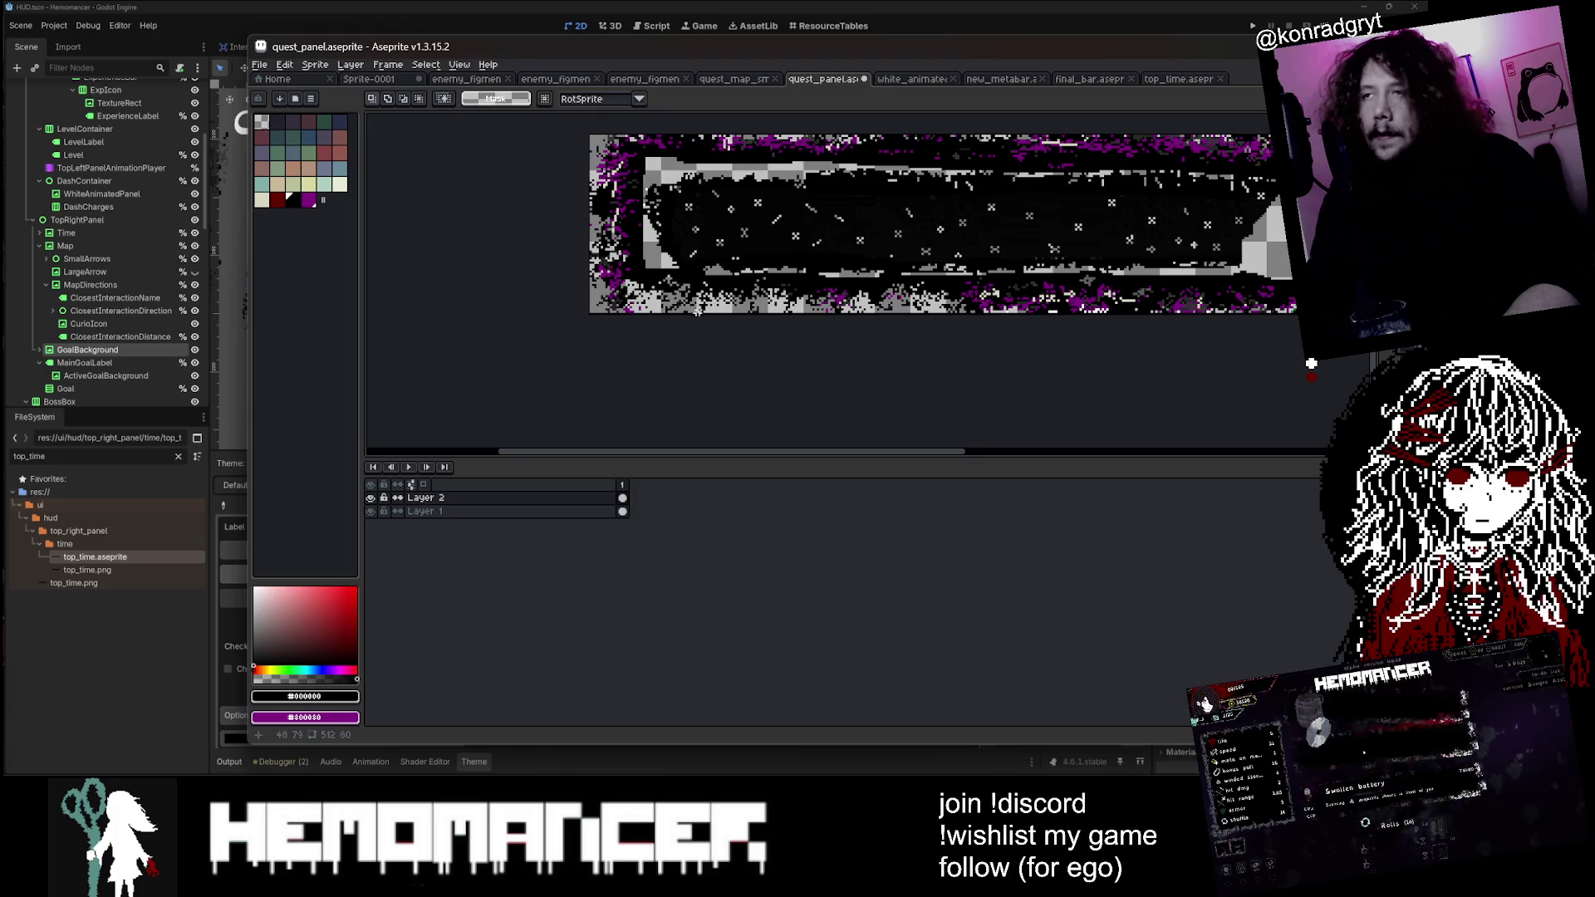
mouse_move(668, 182)
mouse_down()
mouse_move(756, 264)
mouse_move(770, 247)
mouse_move(1087, 254)
mouse_up()
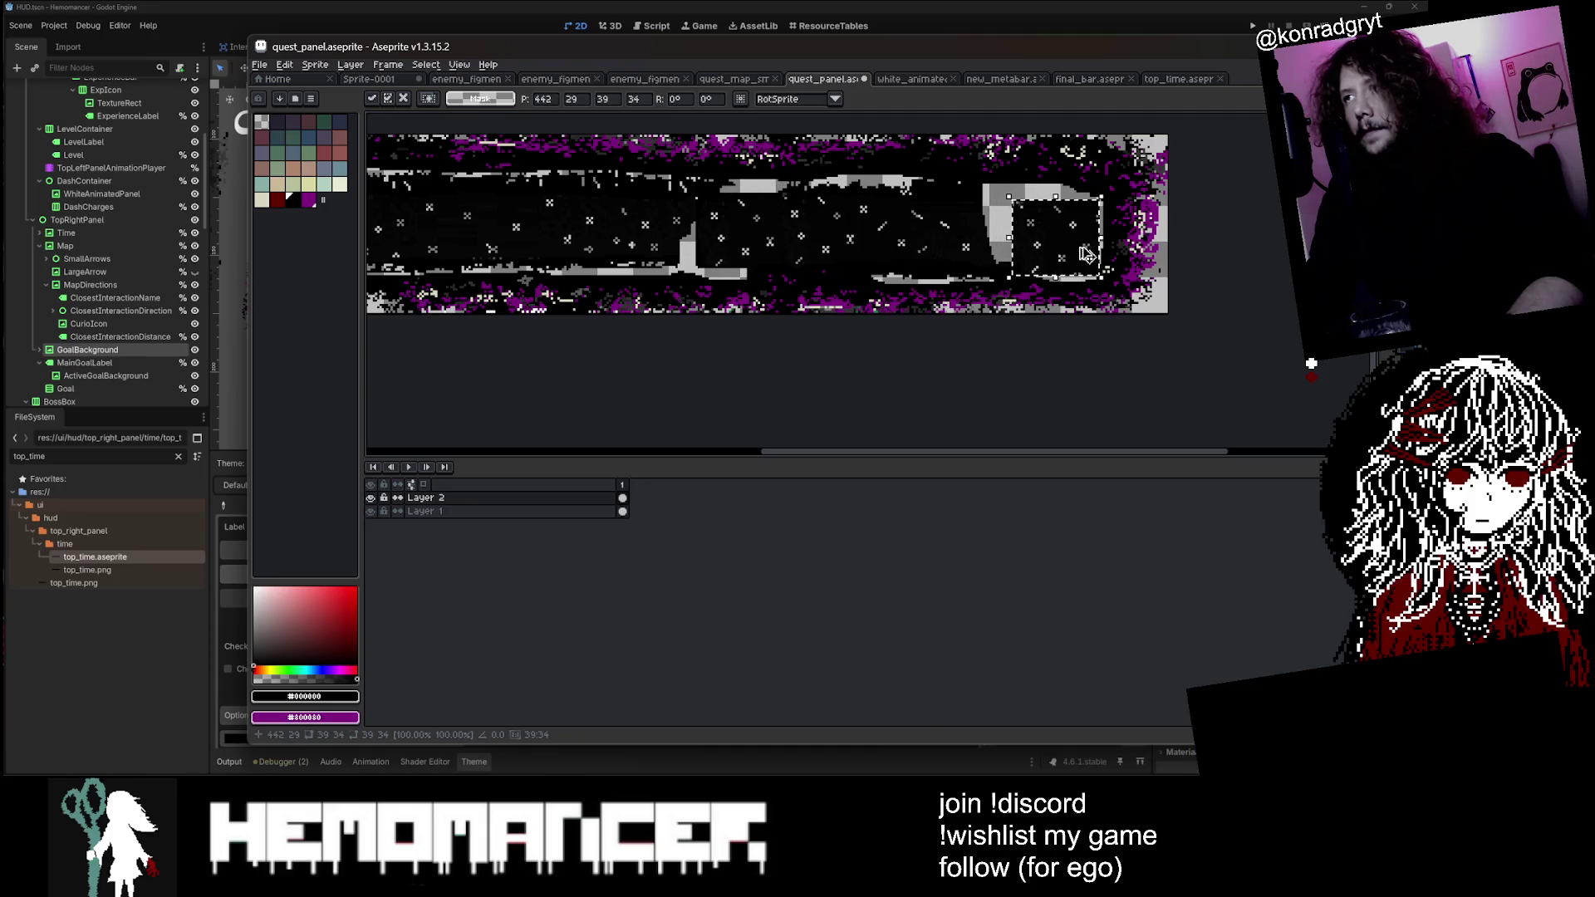
scroll(1087, 249, up, 2)
mouse_move(951, 188)
mouse_down()
mouse_move(1009, 249)
mouse_move(1015, 280)
mouse_move(941, 220)
mouse_up()
mouse_move(1013, 158)
mouse_down()
mouse_move(1077, 225)
mouse_move(409, 176)
mouse_move(582, 195)
mouse_move(713, 250)
mouse_move(853, 194)
mouse_up()
scroll(1069, 214, down, 3)
scroll(413, 179, up, 5)
key(Return)
key(Return)
mouse_move(723, 292)
mouse_down()
mouse_move(788, 333)
mouse_move(596, 363)
mouse_up()
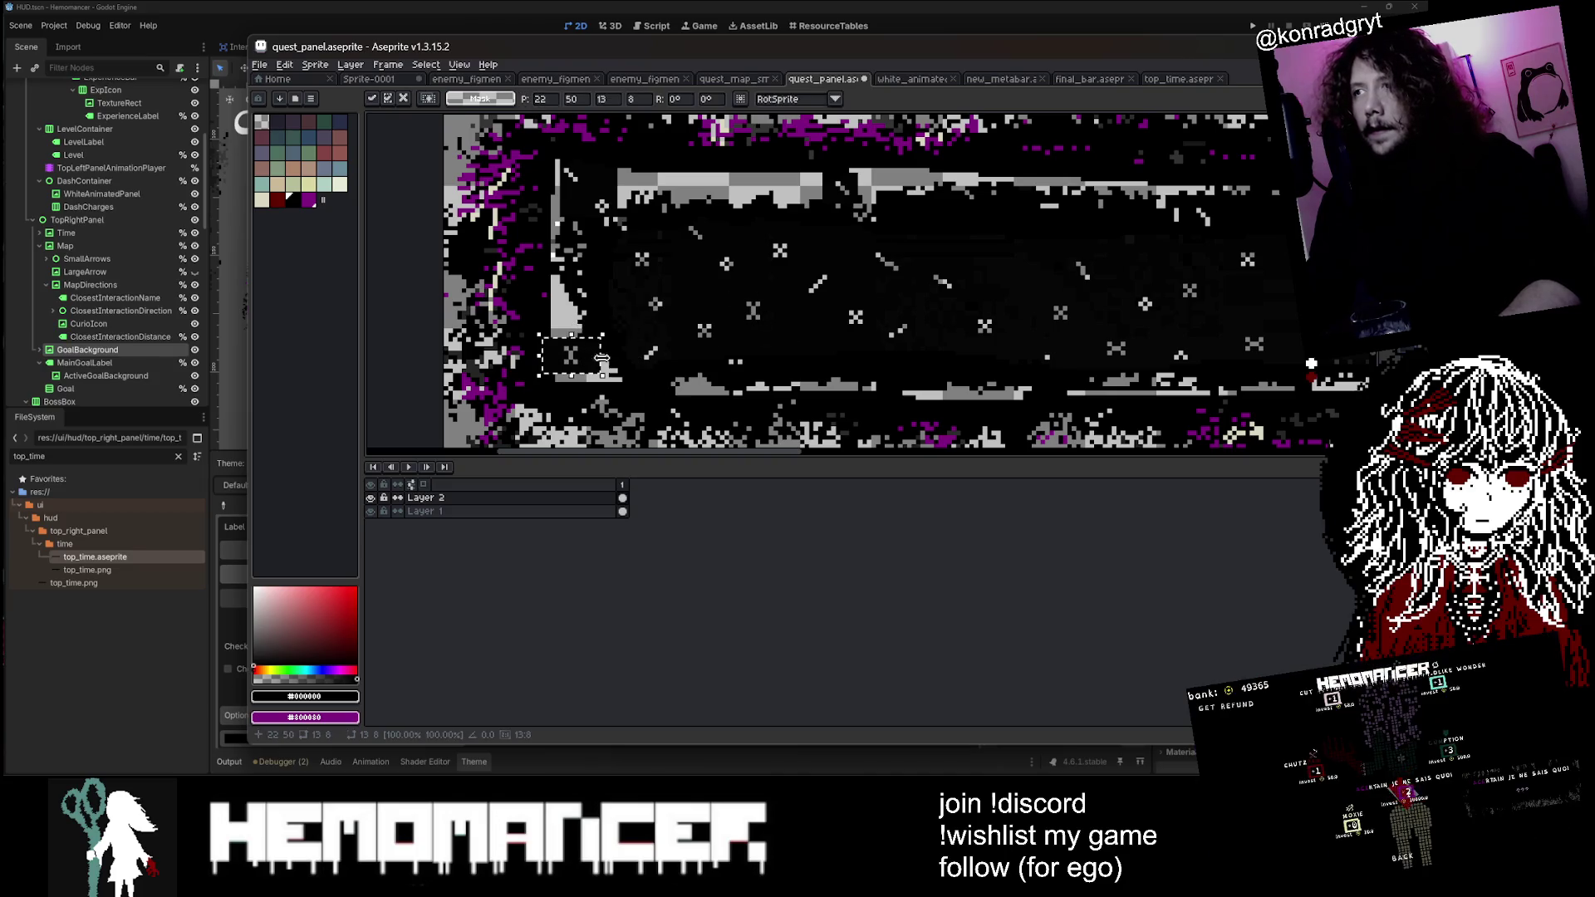
key(Return)
Step: Sample the panel's near-black colour, try clearing the selected sprite, then undo and deselect
scroll(830, 282, down, 2)
key(i)
click(872, 272)
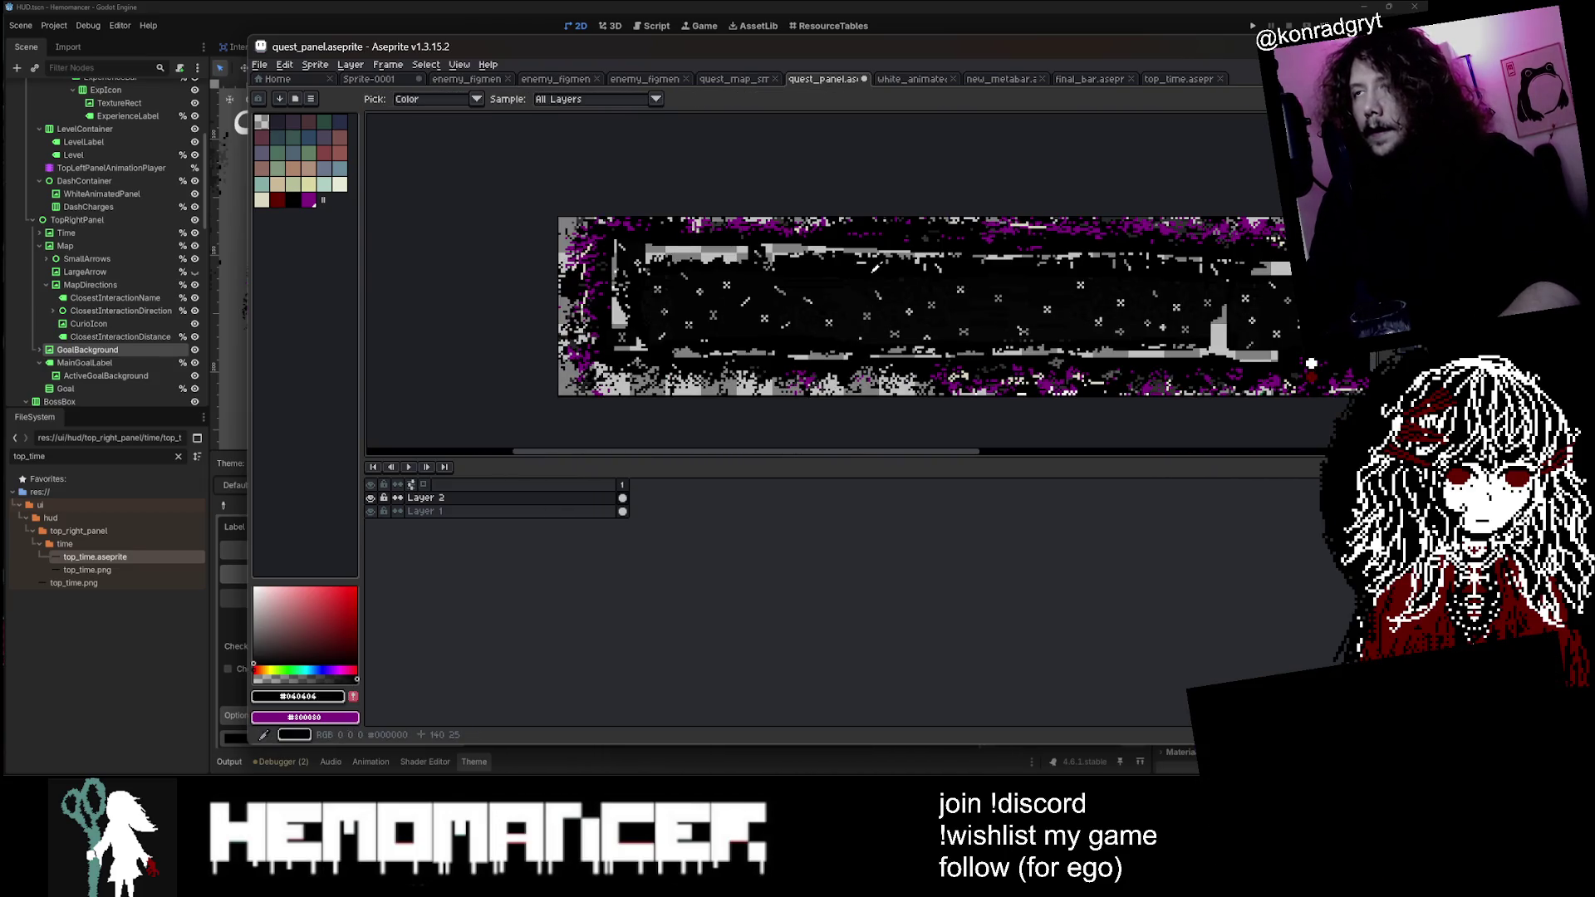
scroll(873, 266, right, 3)
scroll(573, 402, down, 2)
key(m)
key(ctrl+a)
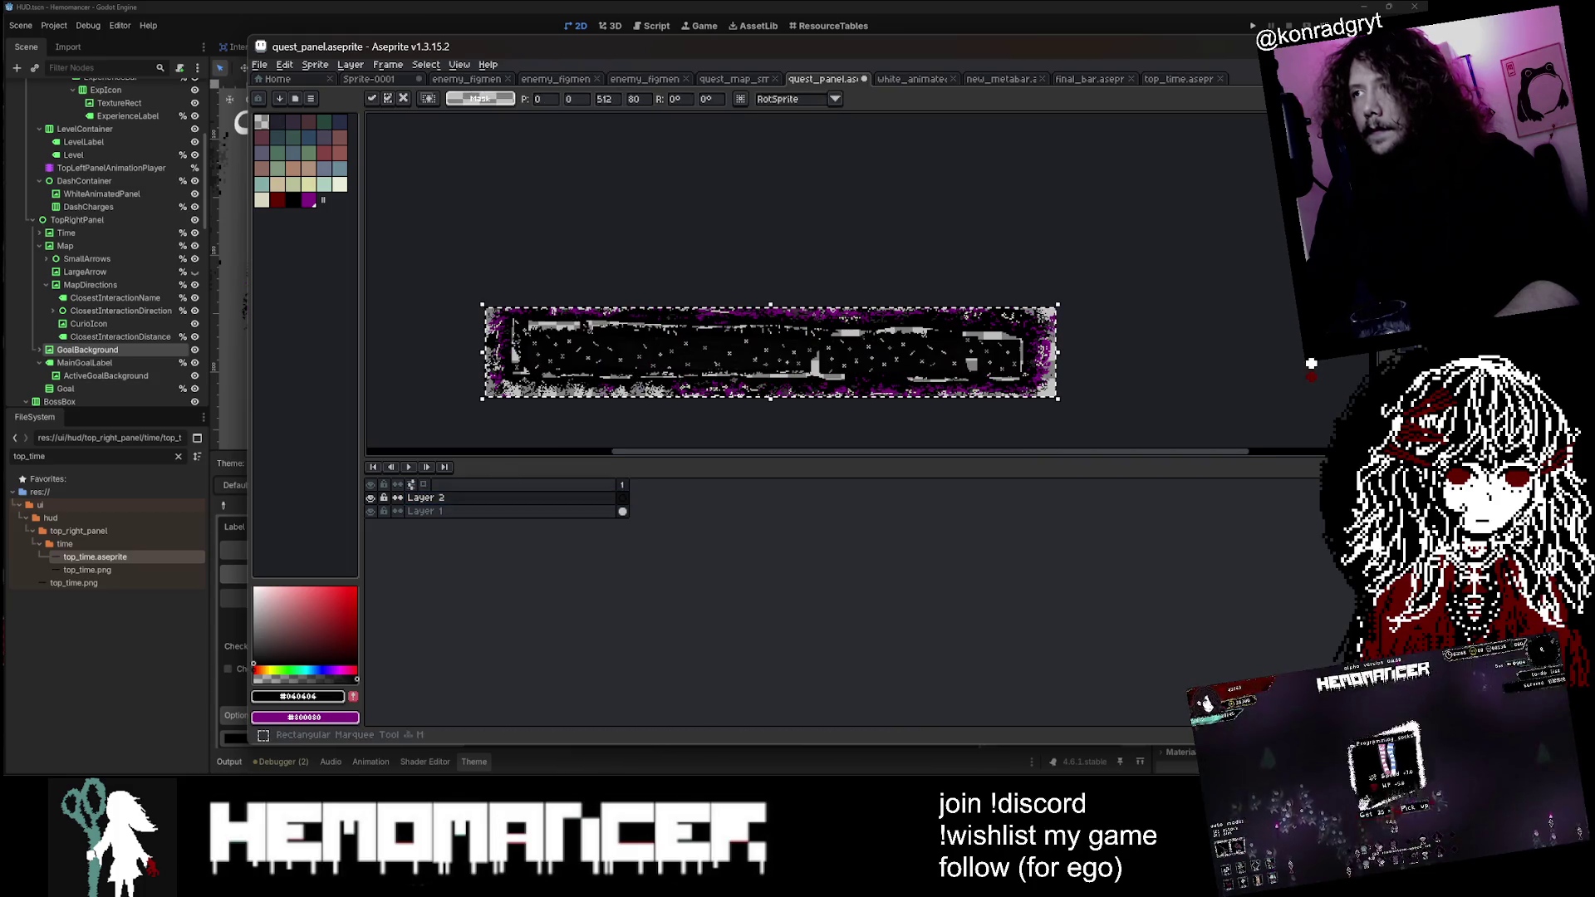
key(Delete)
key(ctrl+z)
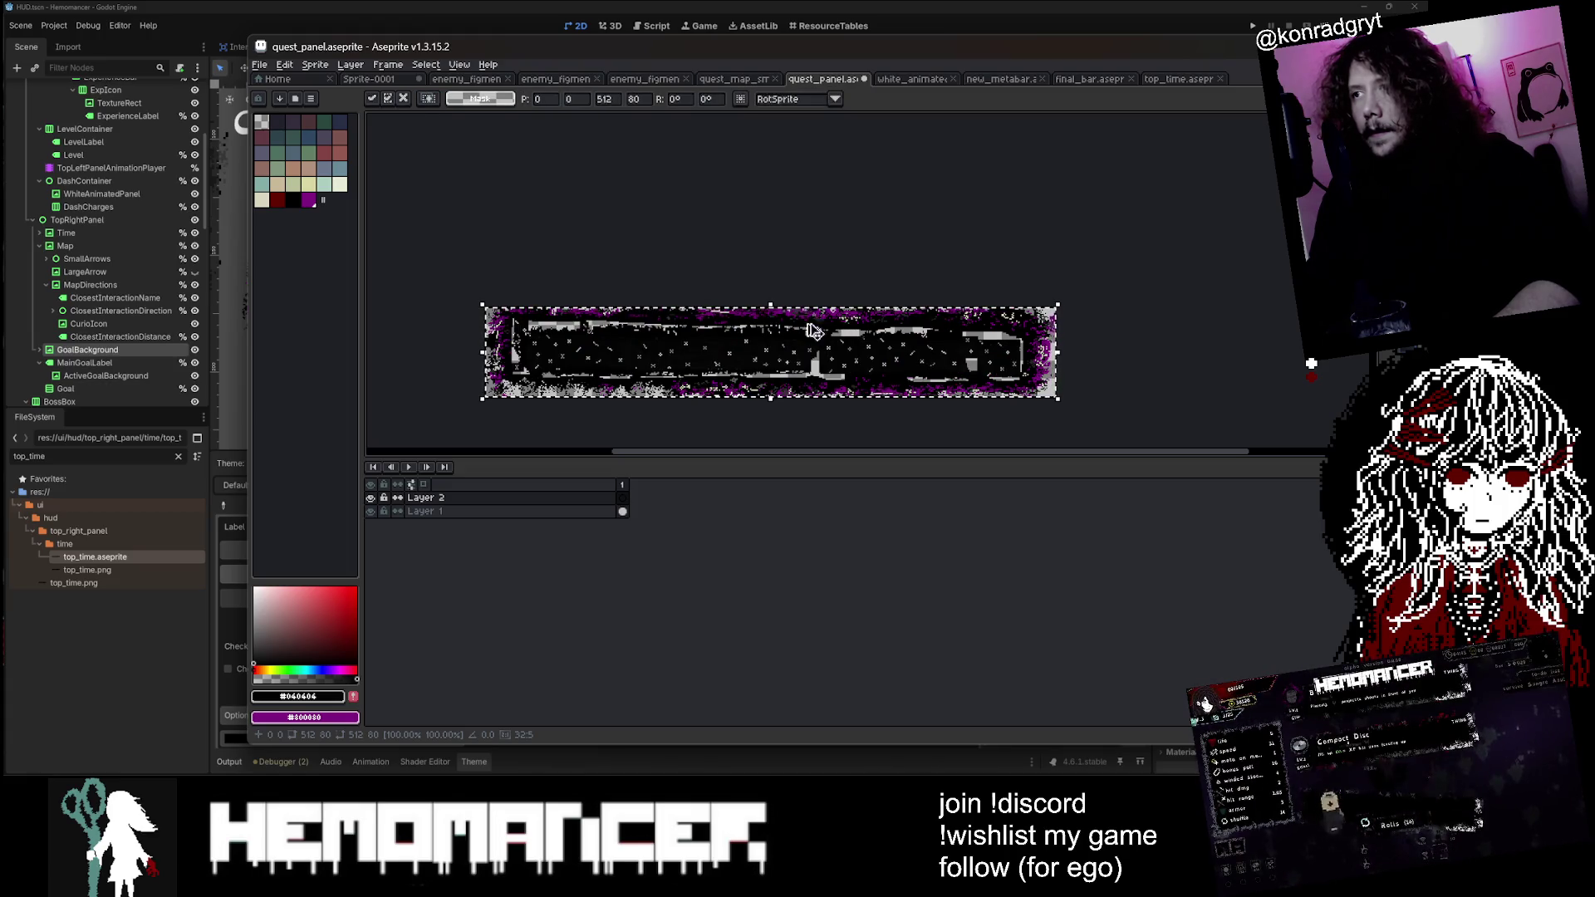
key(ctrl+d)
right_click(485, 498)
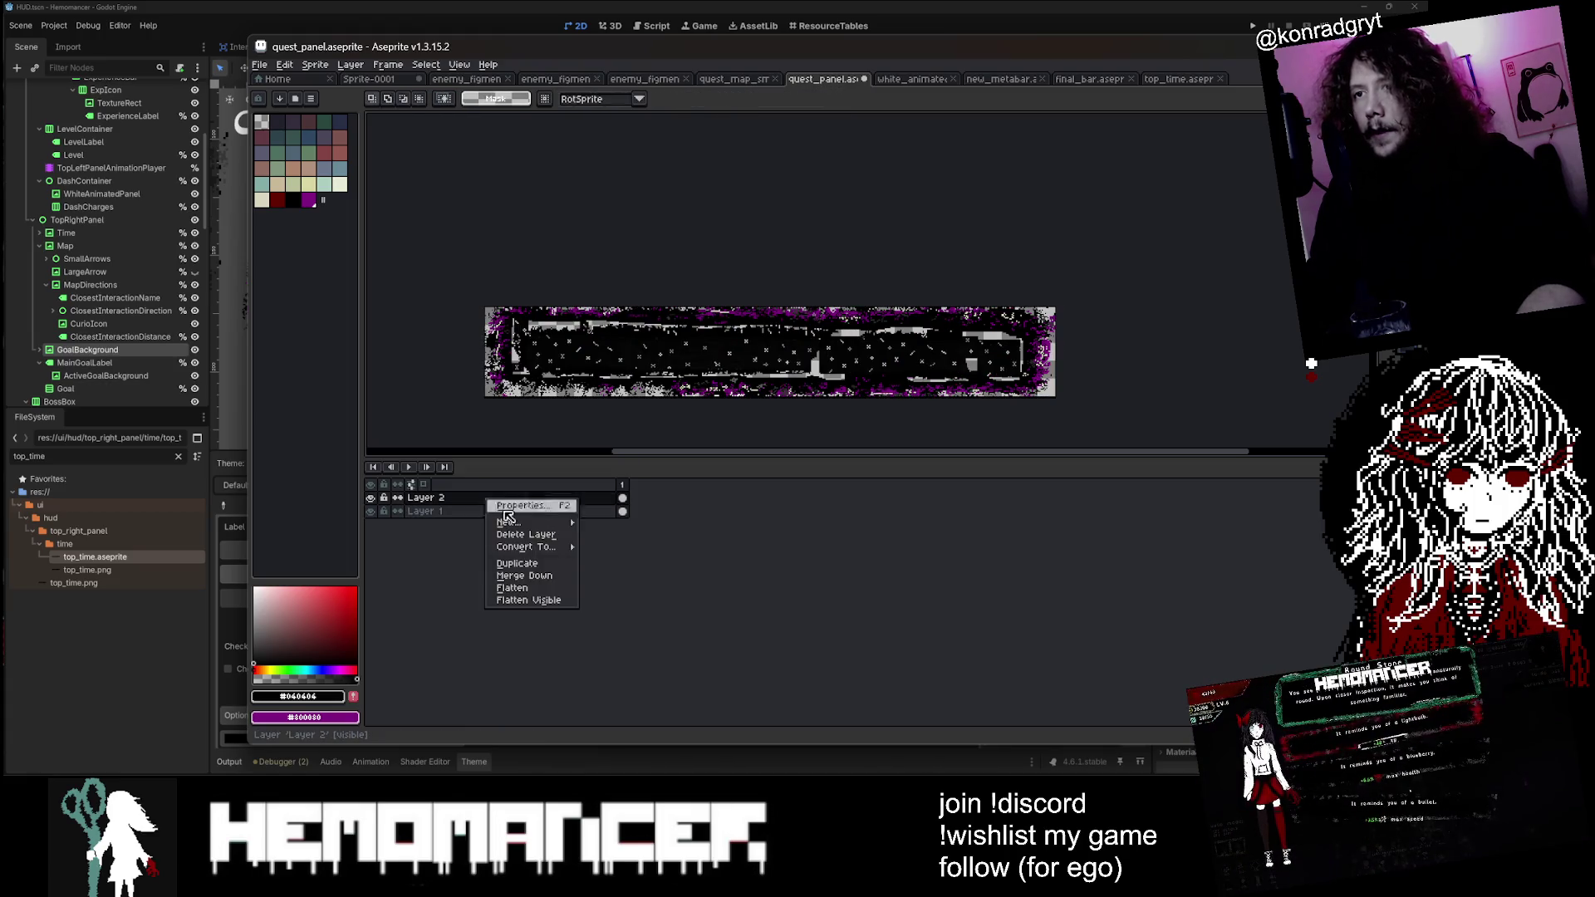
click(554, 588)
scroll(664, 390, up, 2)
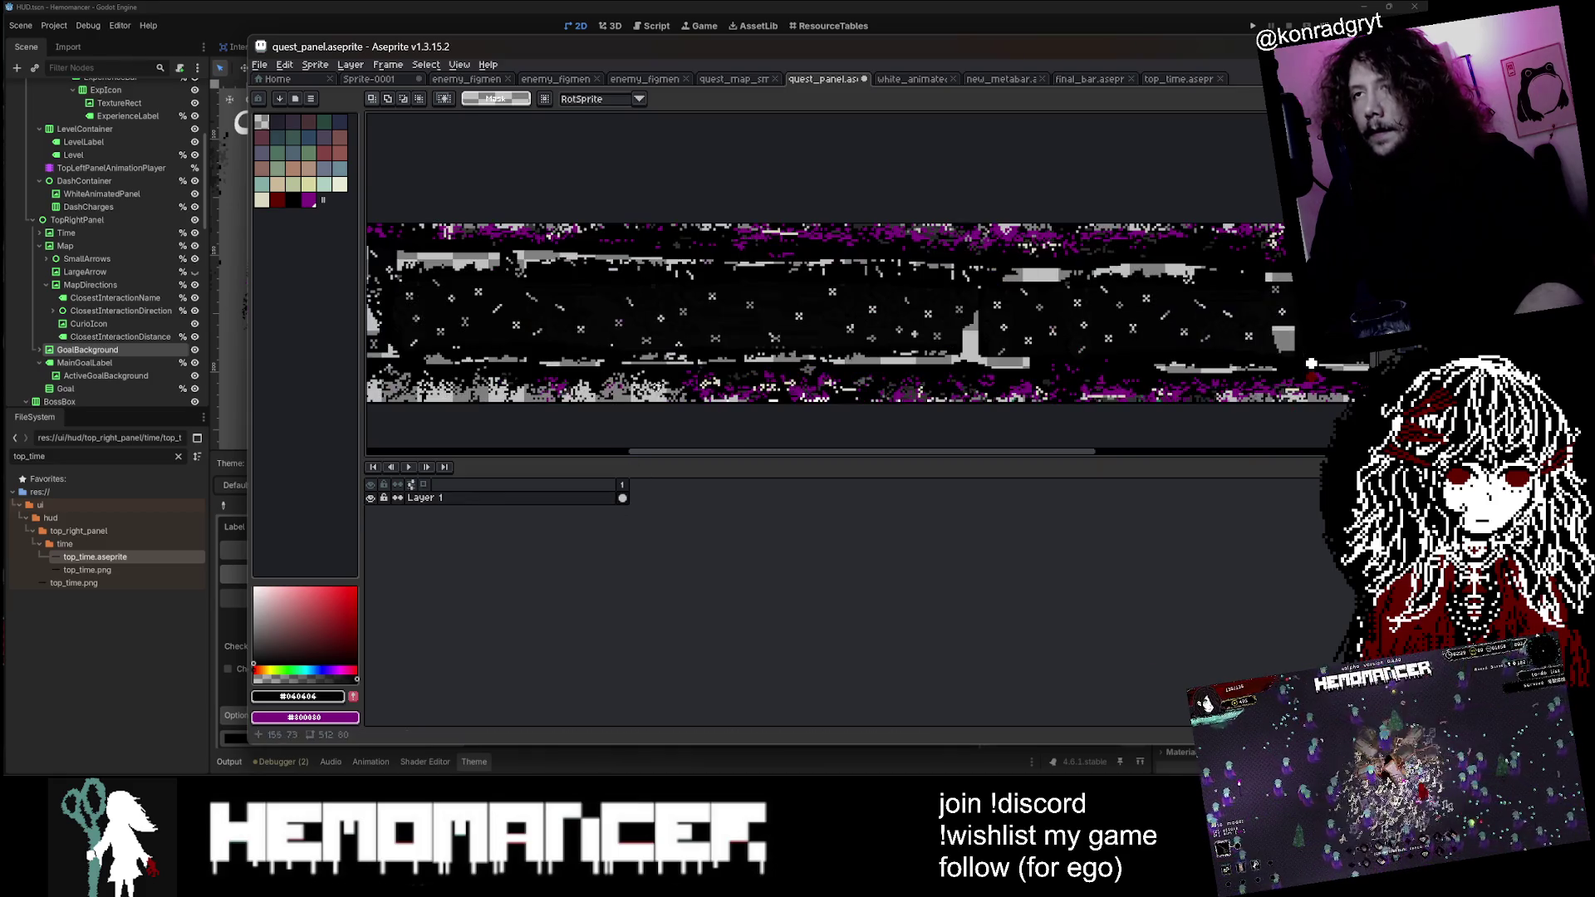
key(g)
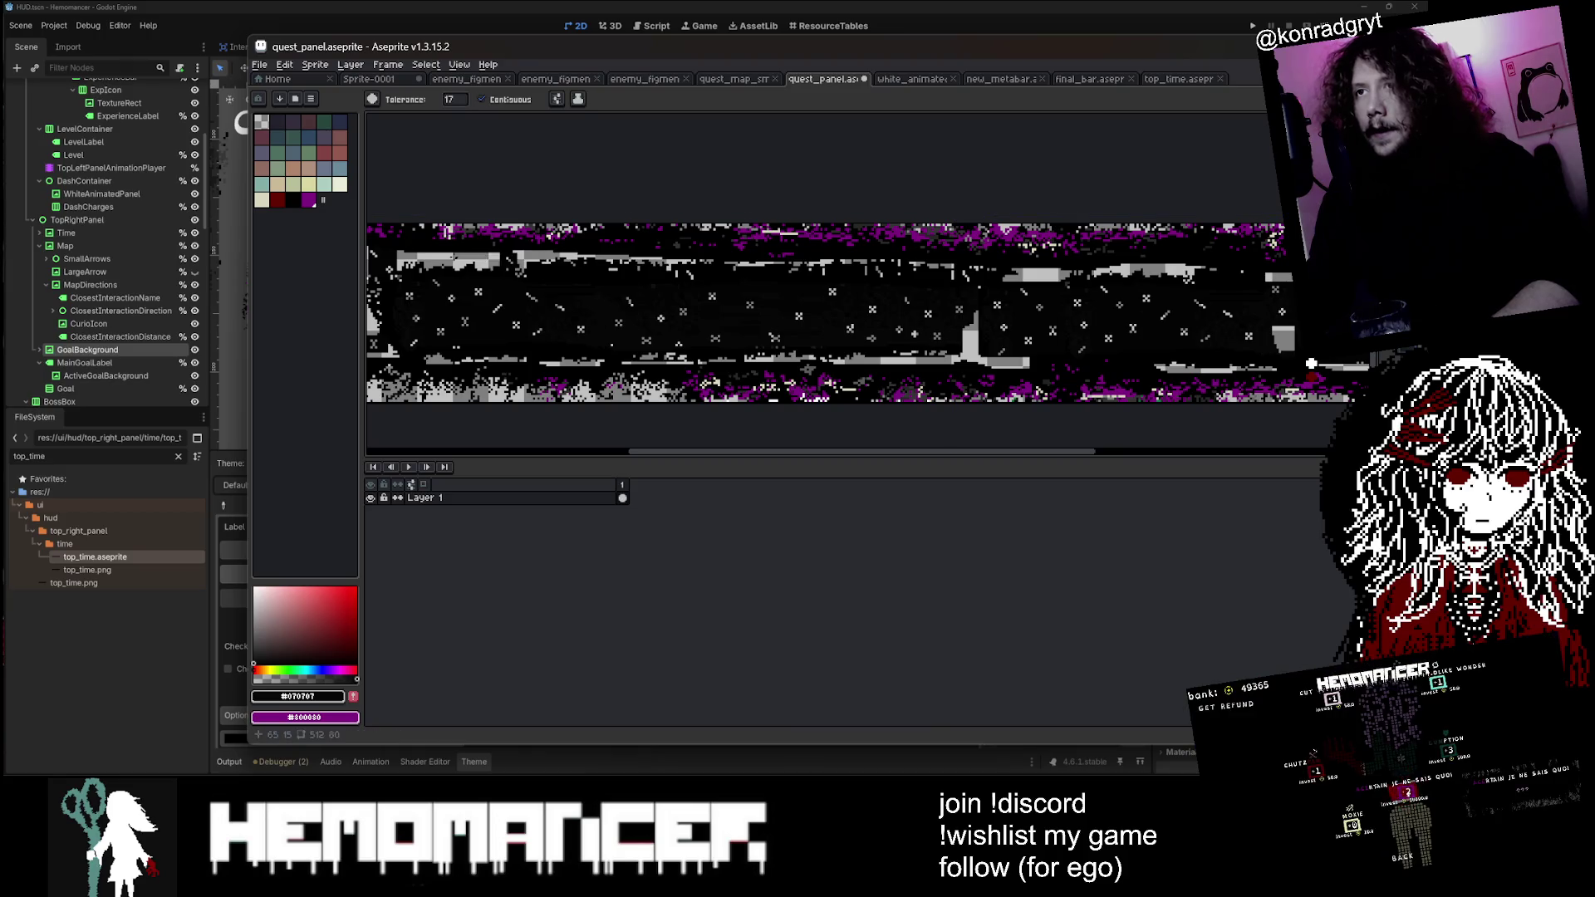
click(481, 99)
click(549, 254)
key(ctrl+z)
click(454, 99)
click(483, 101)
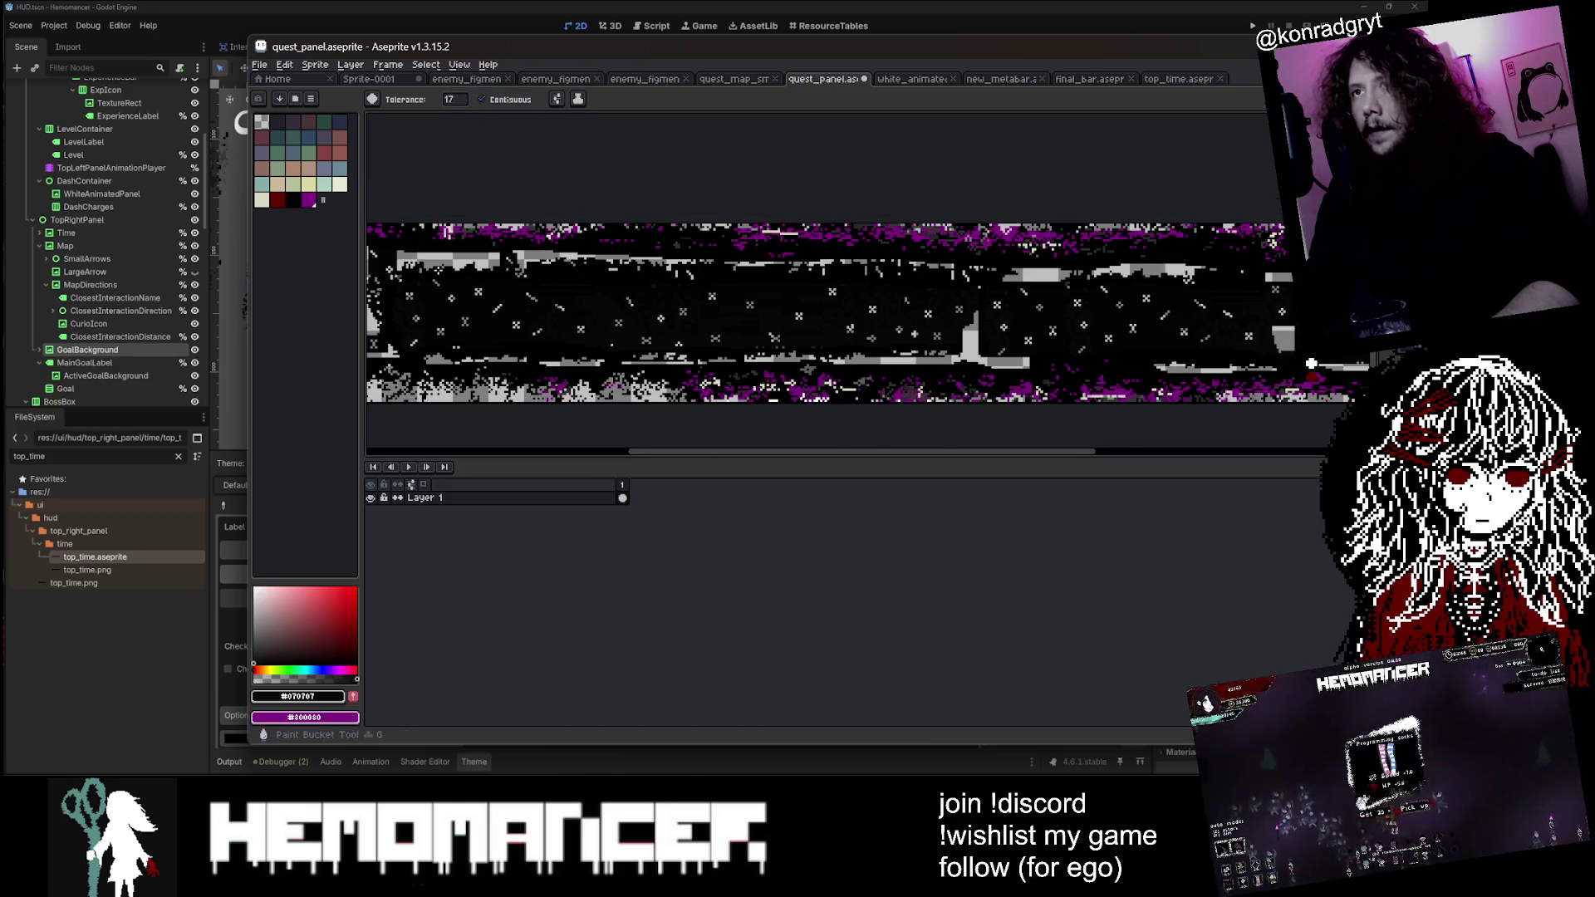
click(628, 363)
key(ctrl+z)
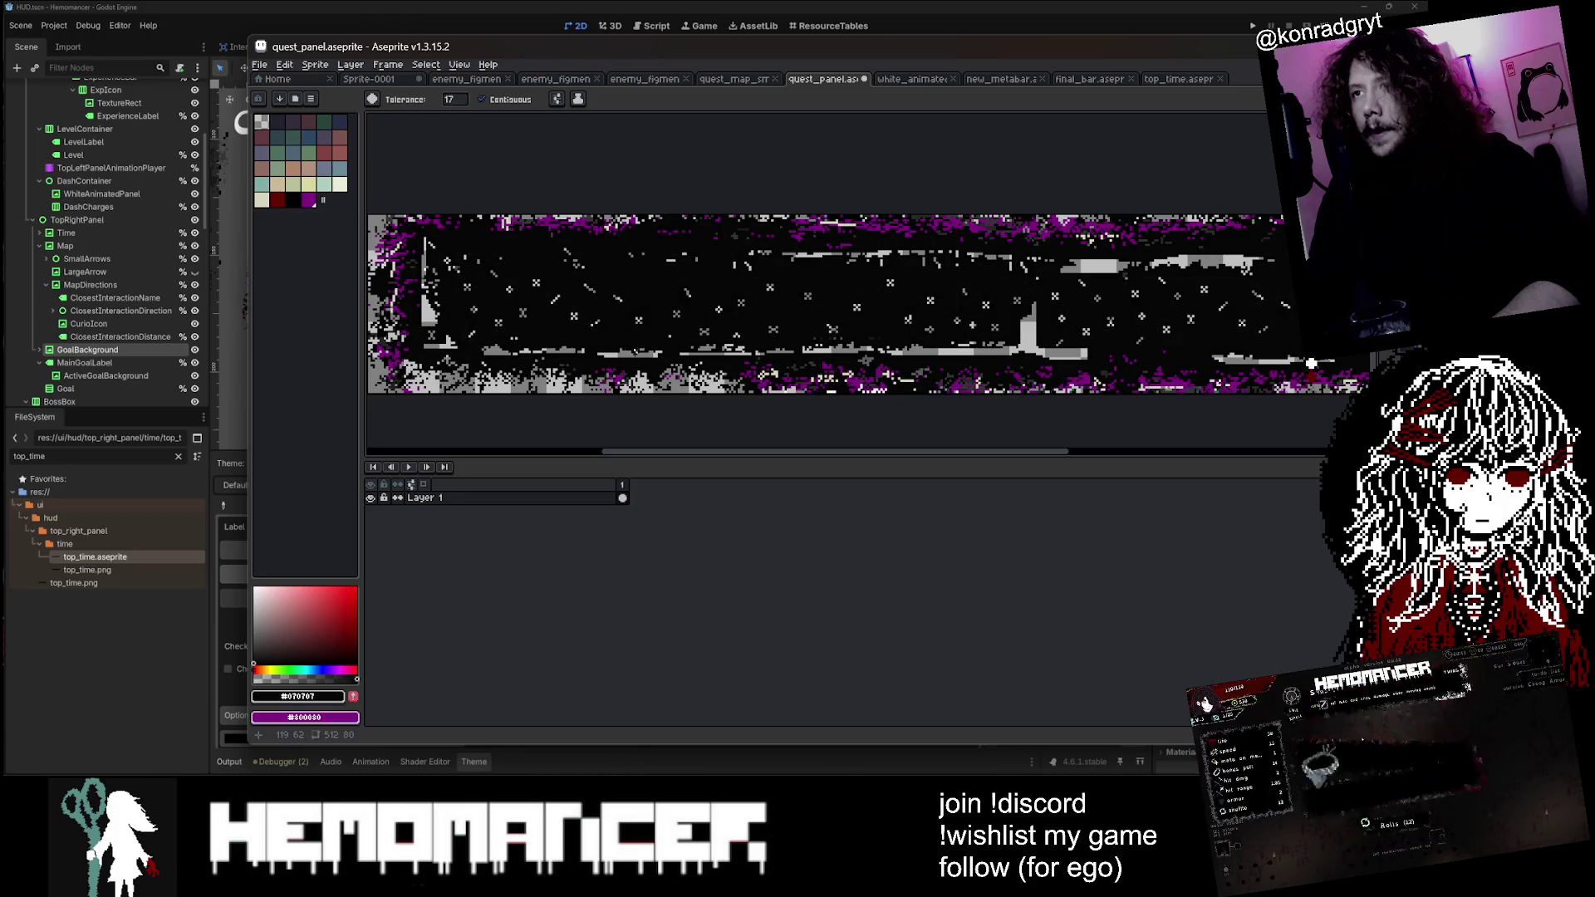
scroll(629, 353, up, 1)
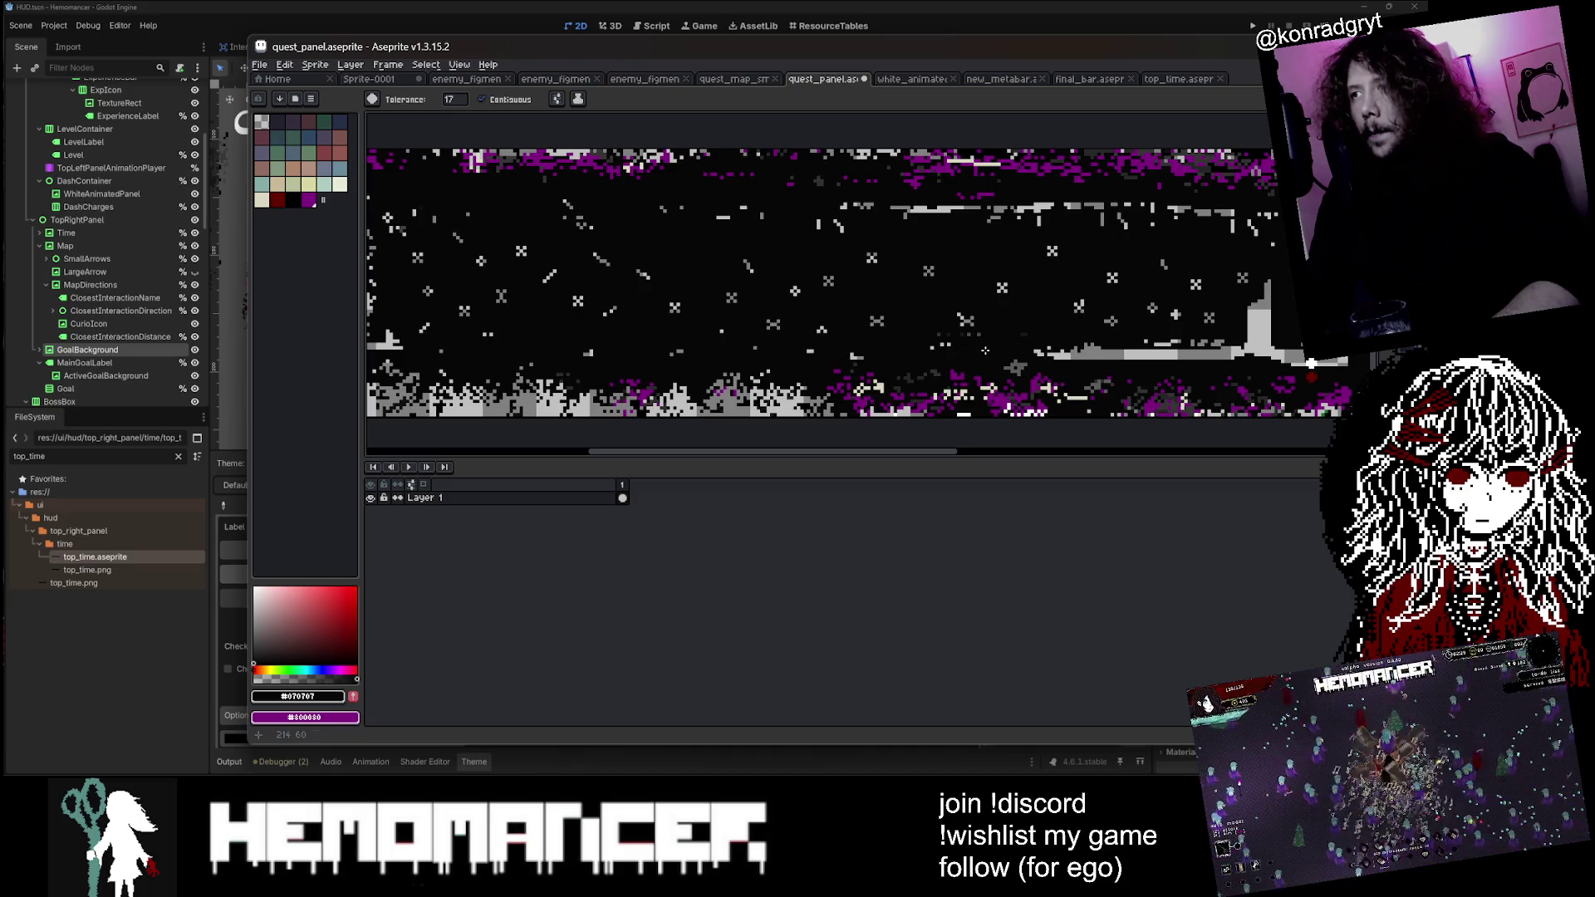
scroll(905, 348, down, 3)
scroll(922, 357, up, 2)
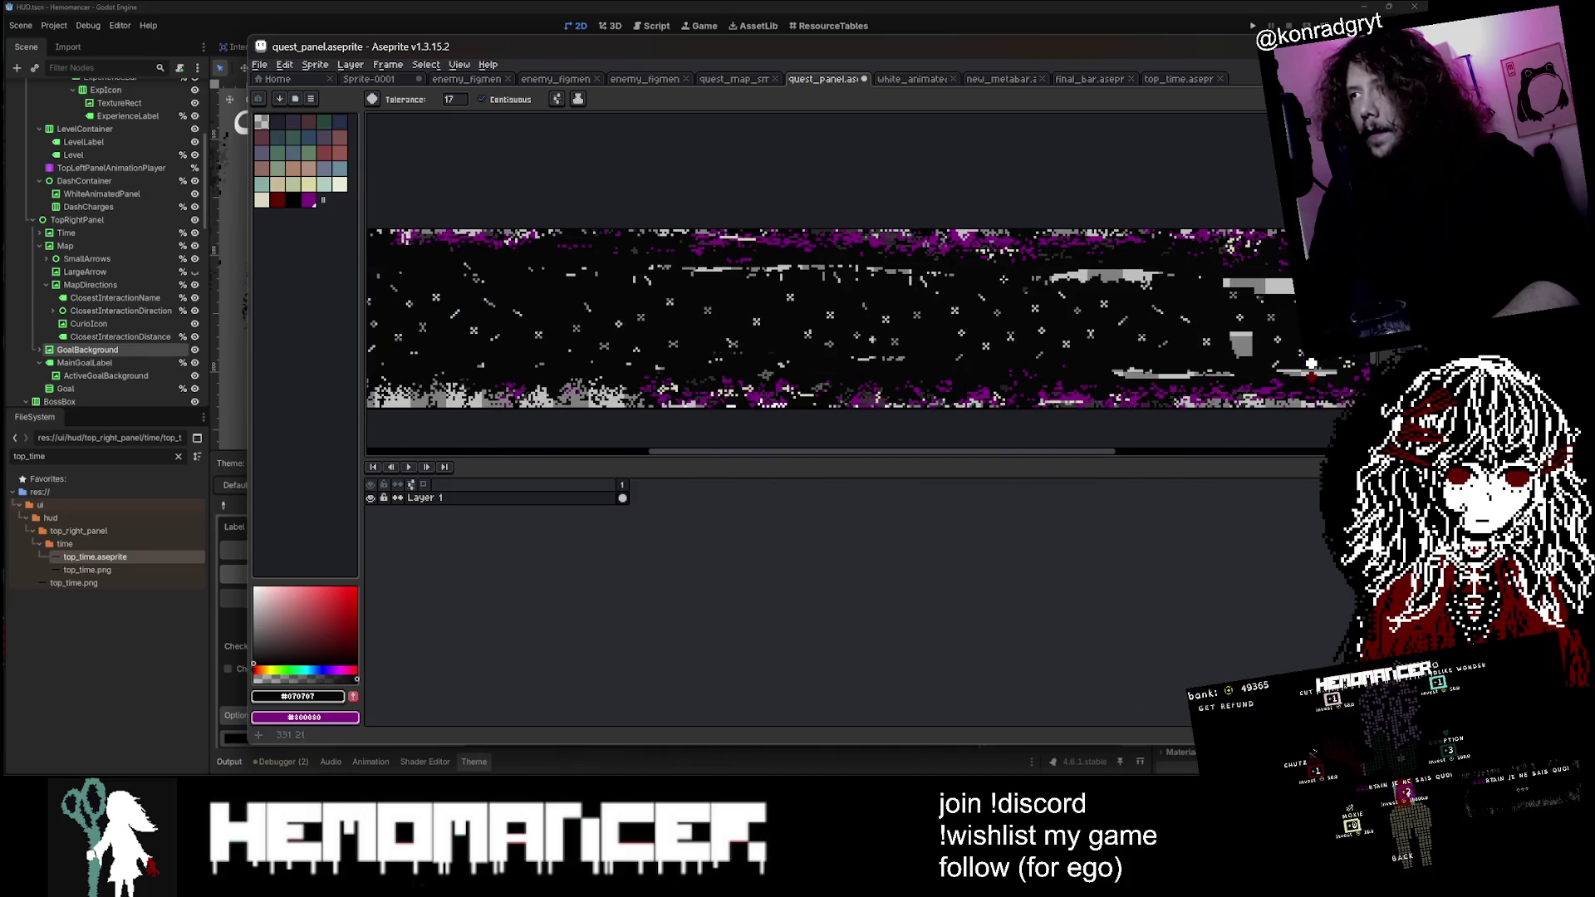
scroll(899, 320, right, 3)
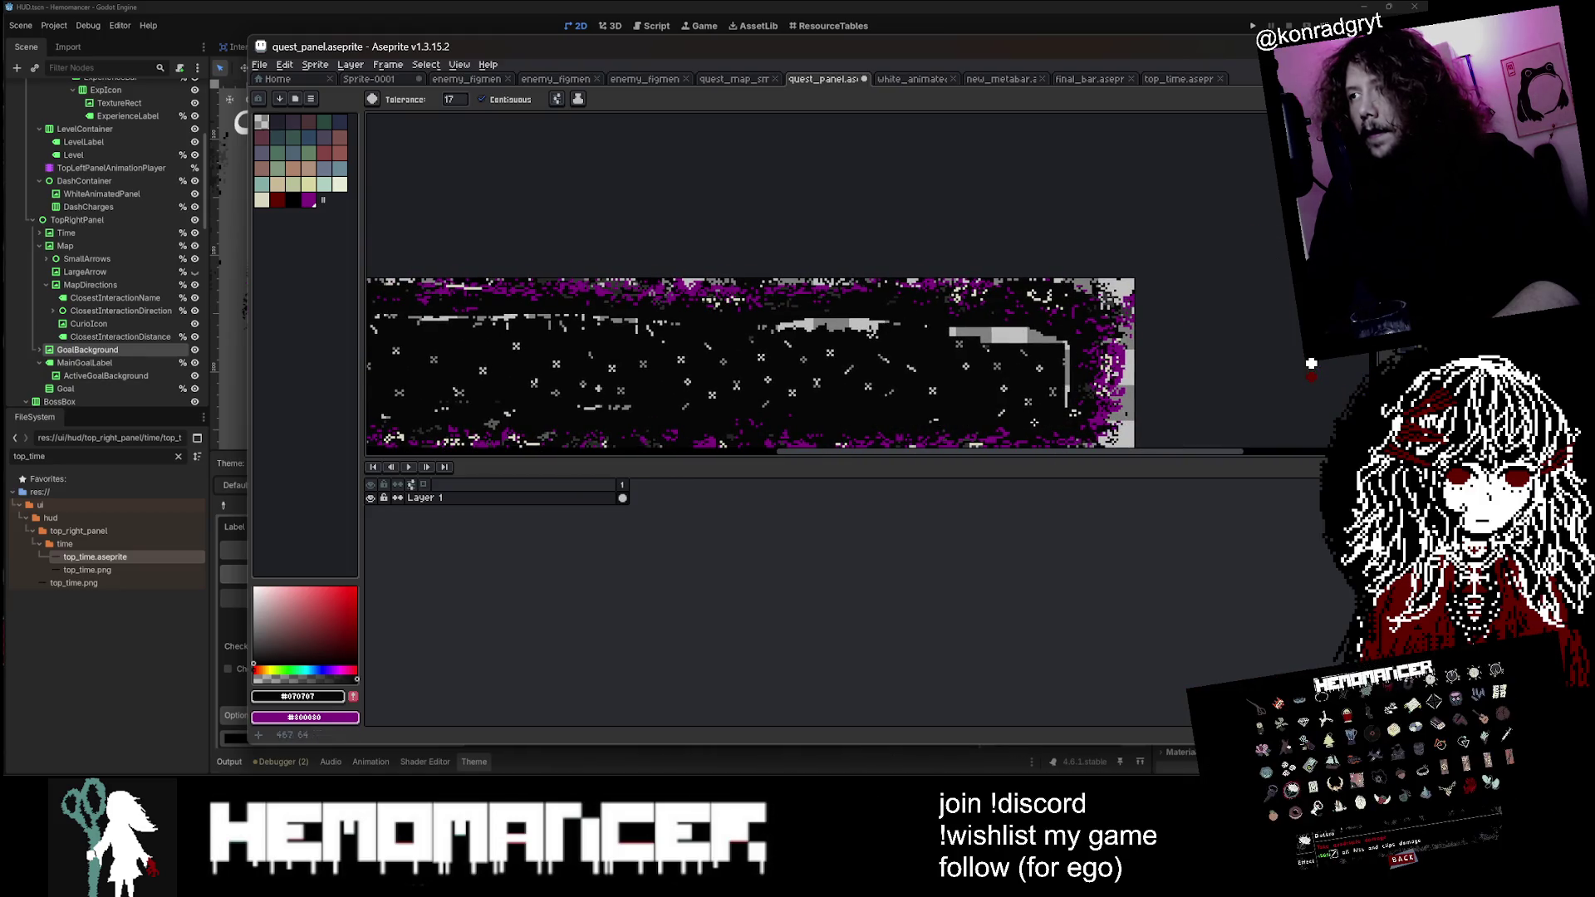
scroll(599, 325, down, 1)
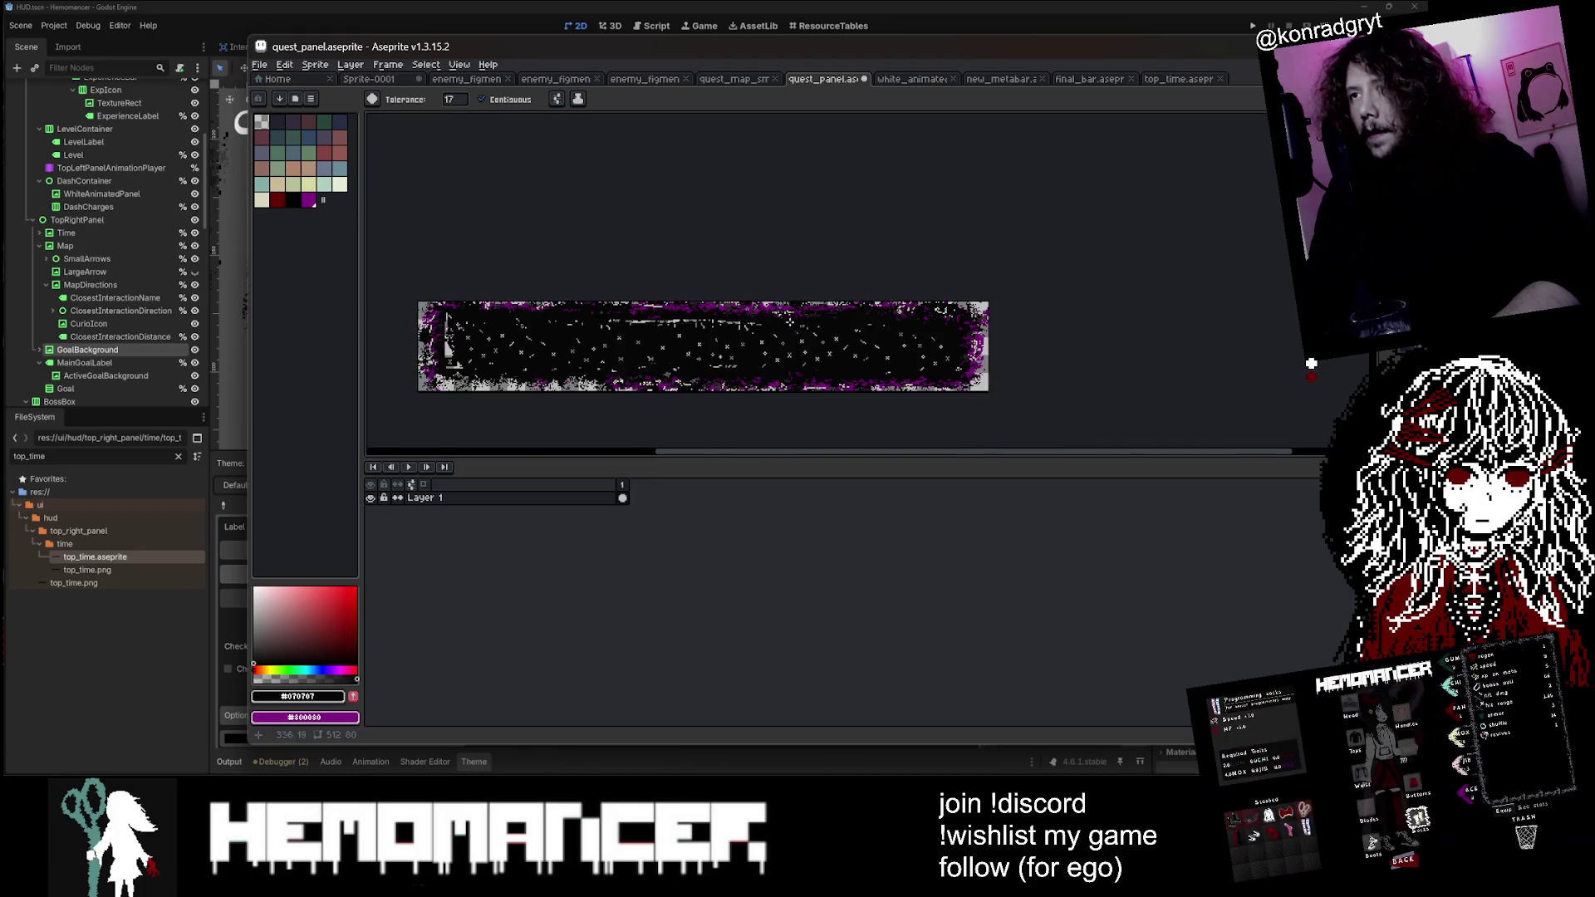
scroll(599, 326, up, 2)
scroll(591, 321, down, 3)
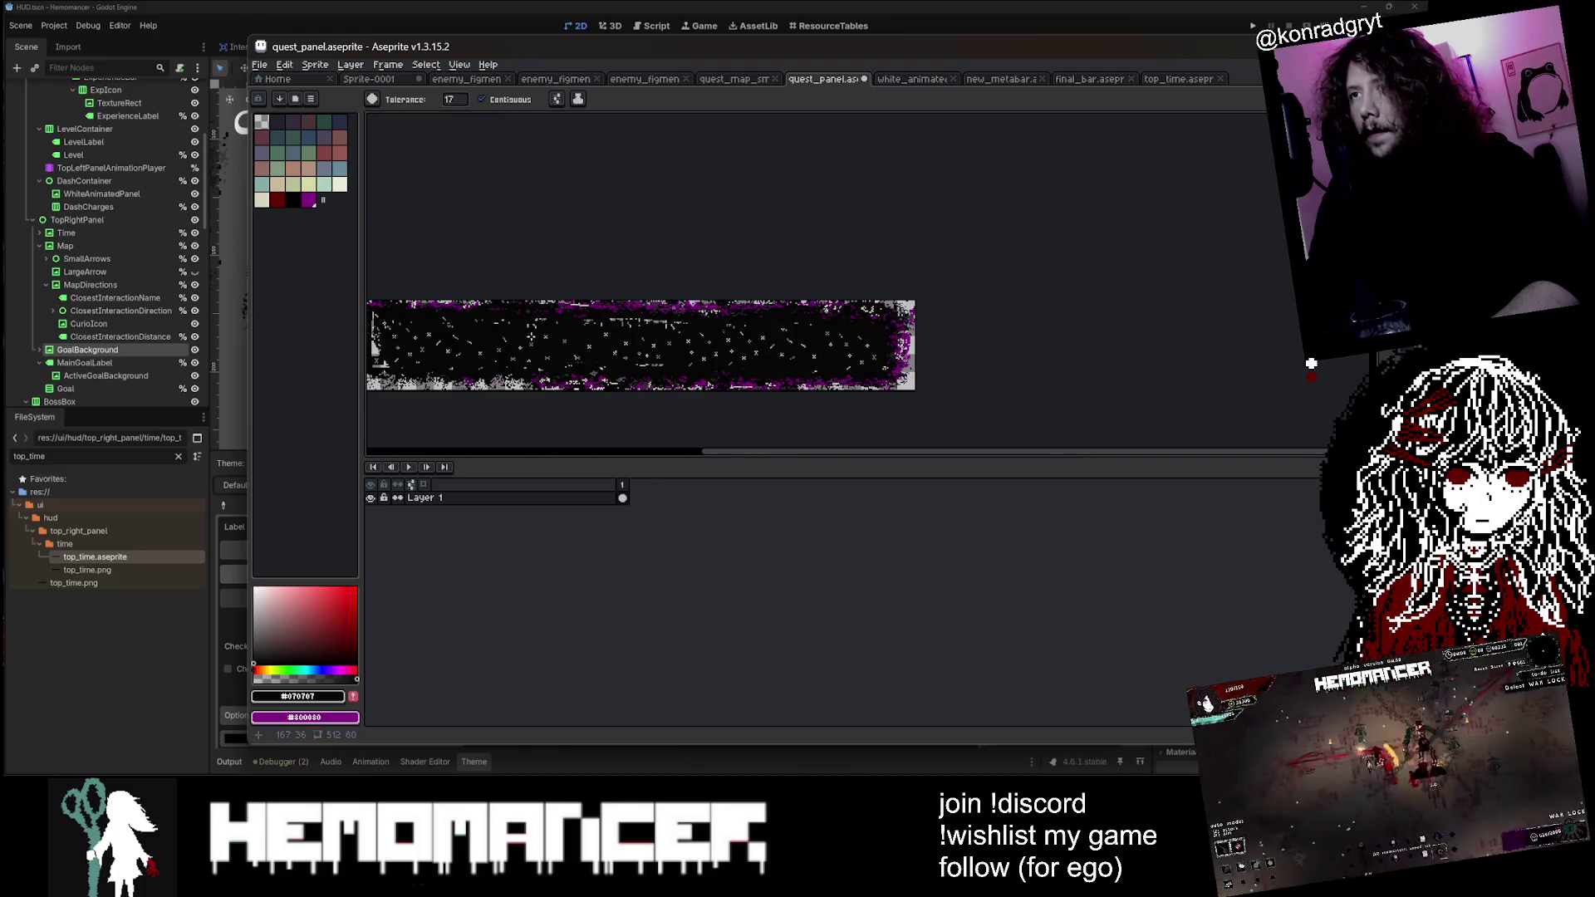
scroll(865, 291, up, 4)
Step: Set the Pencil to Simple Ink and shrink the brush from 11px to 8px
key(b)
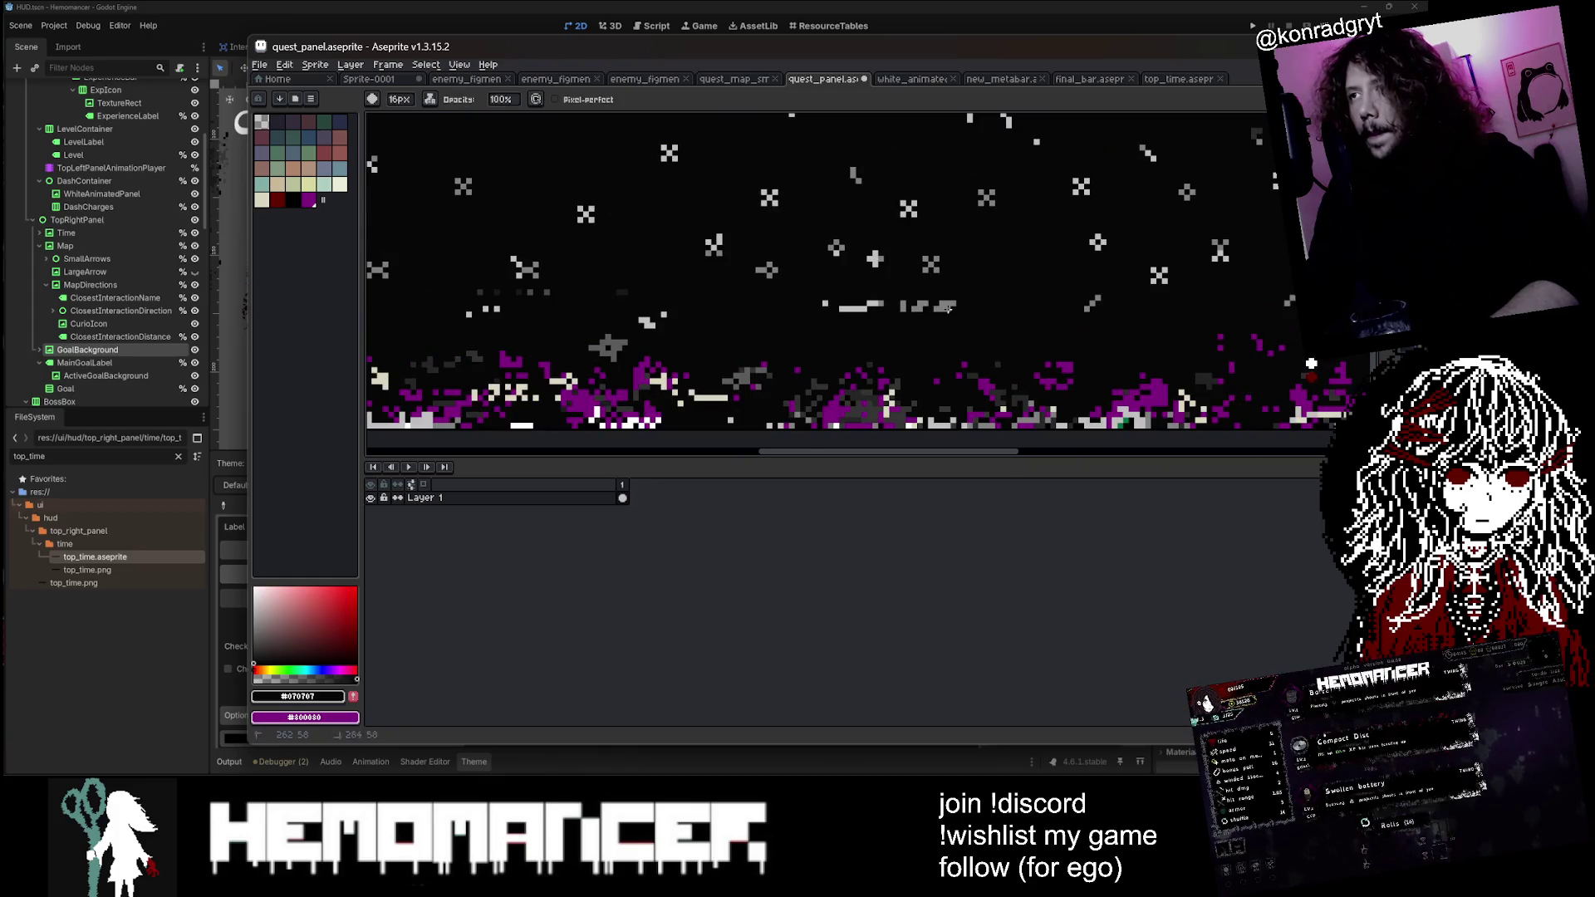
key(g)
key(b)
click(430, 99)
click(446, 119)
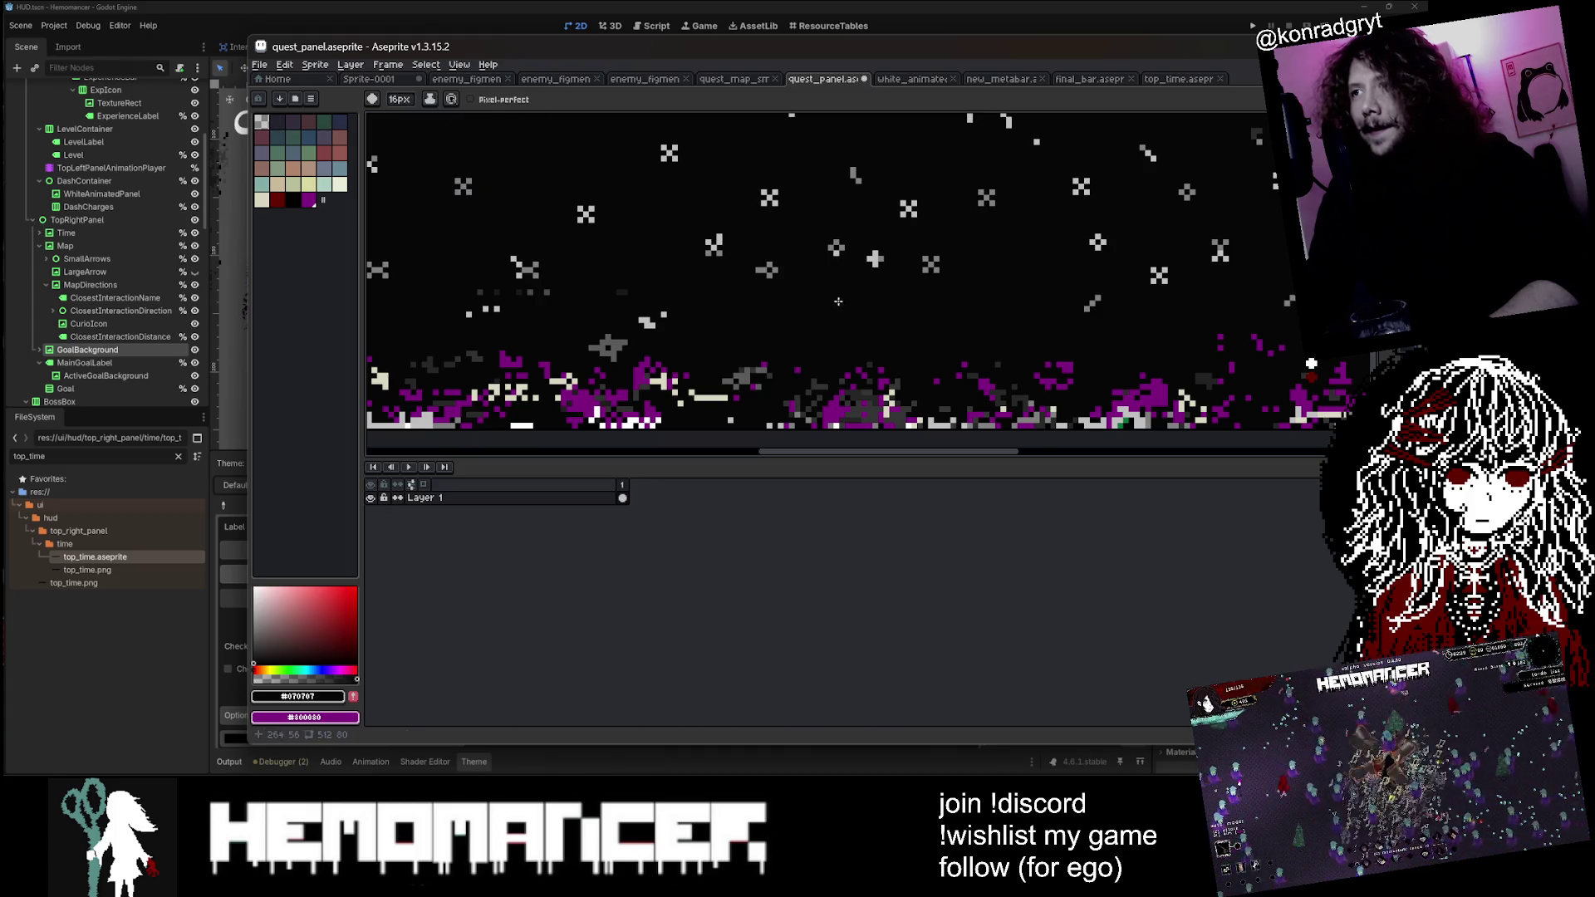
scroll(844, 307, down, 3)
scroll(894, 206, up, 1)
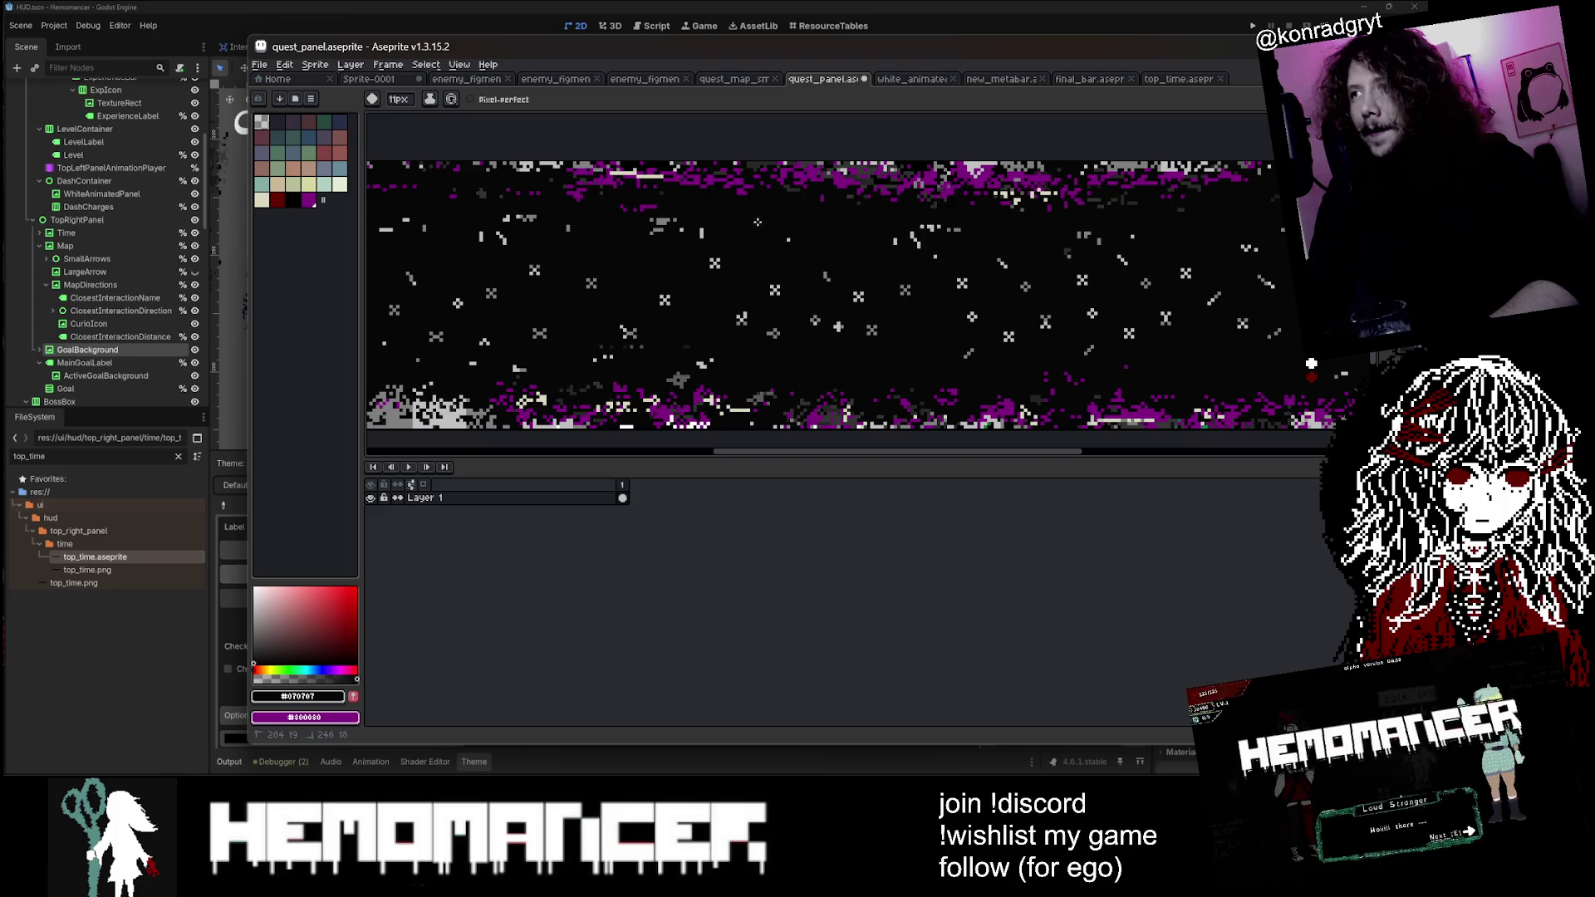
scroll(935, 244, down, 1)
scroll(753, 229, up, 1)
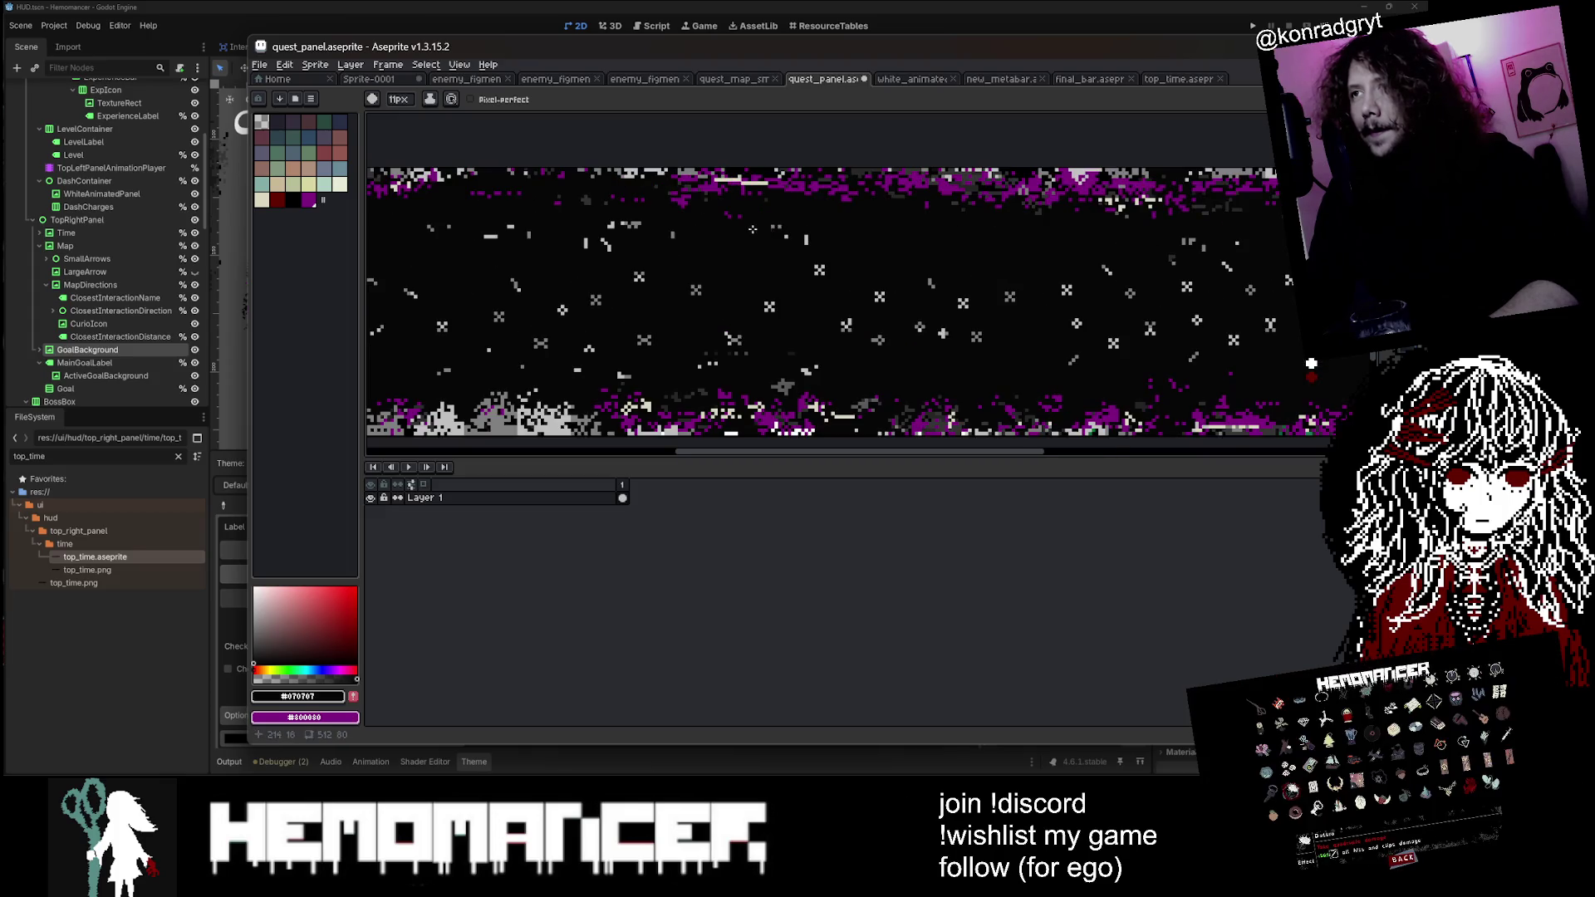
key(minus)
key(minus)
key(minus)
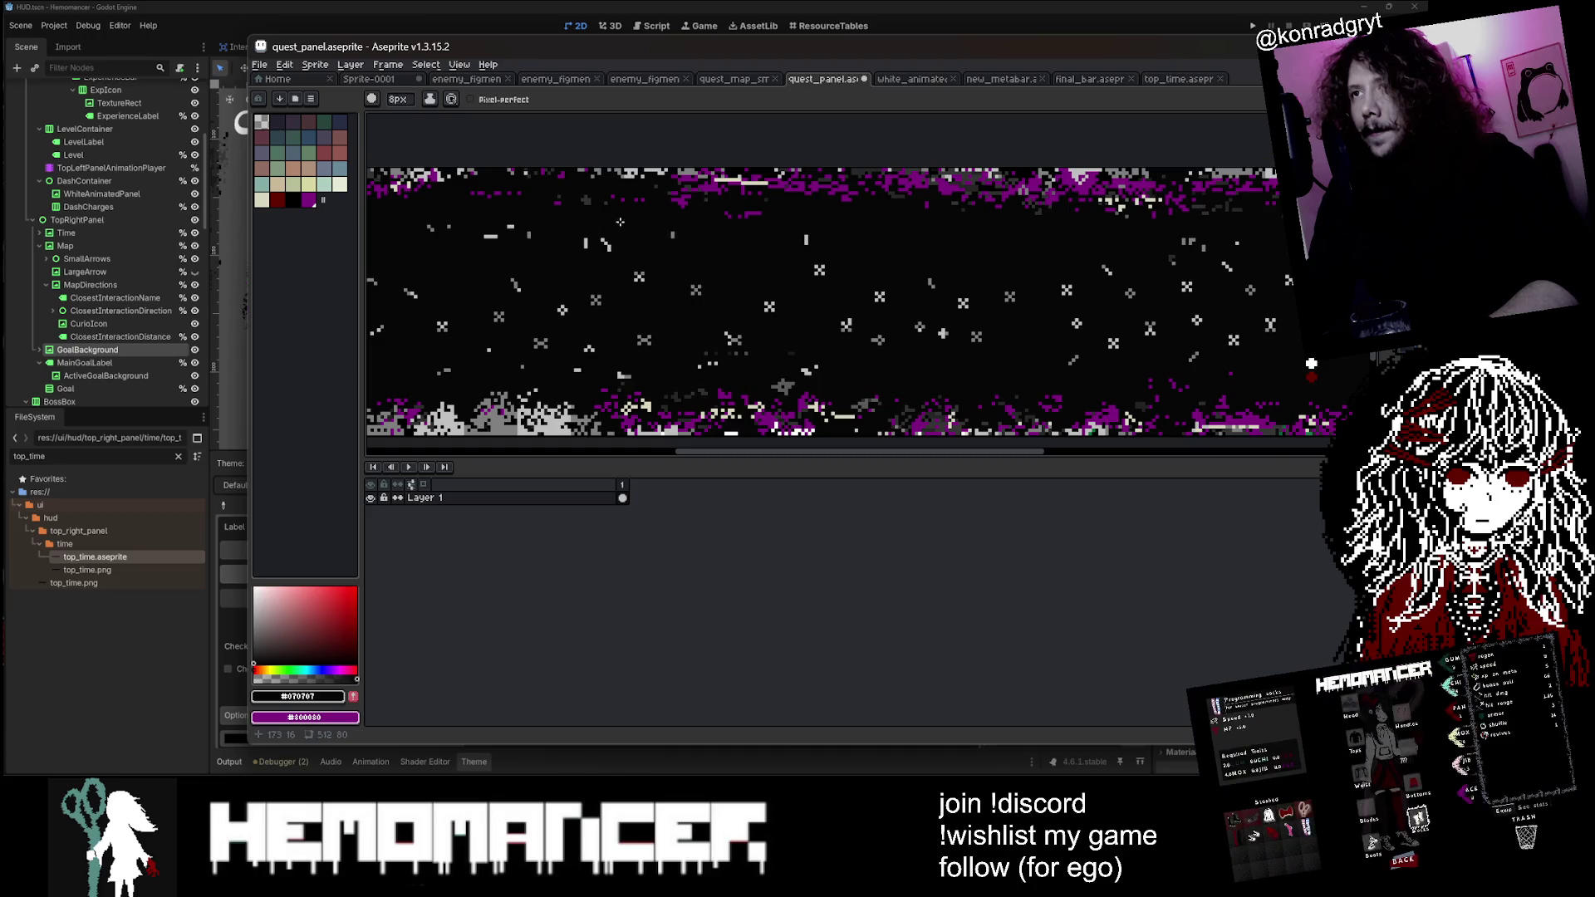
Step: Touch up stray pixels with the brush reduced to 5px, then 1px, alongside the Eraser
scroll(620, 222, down, 4)
scroll(482, 296, up, 3)
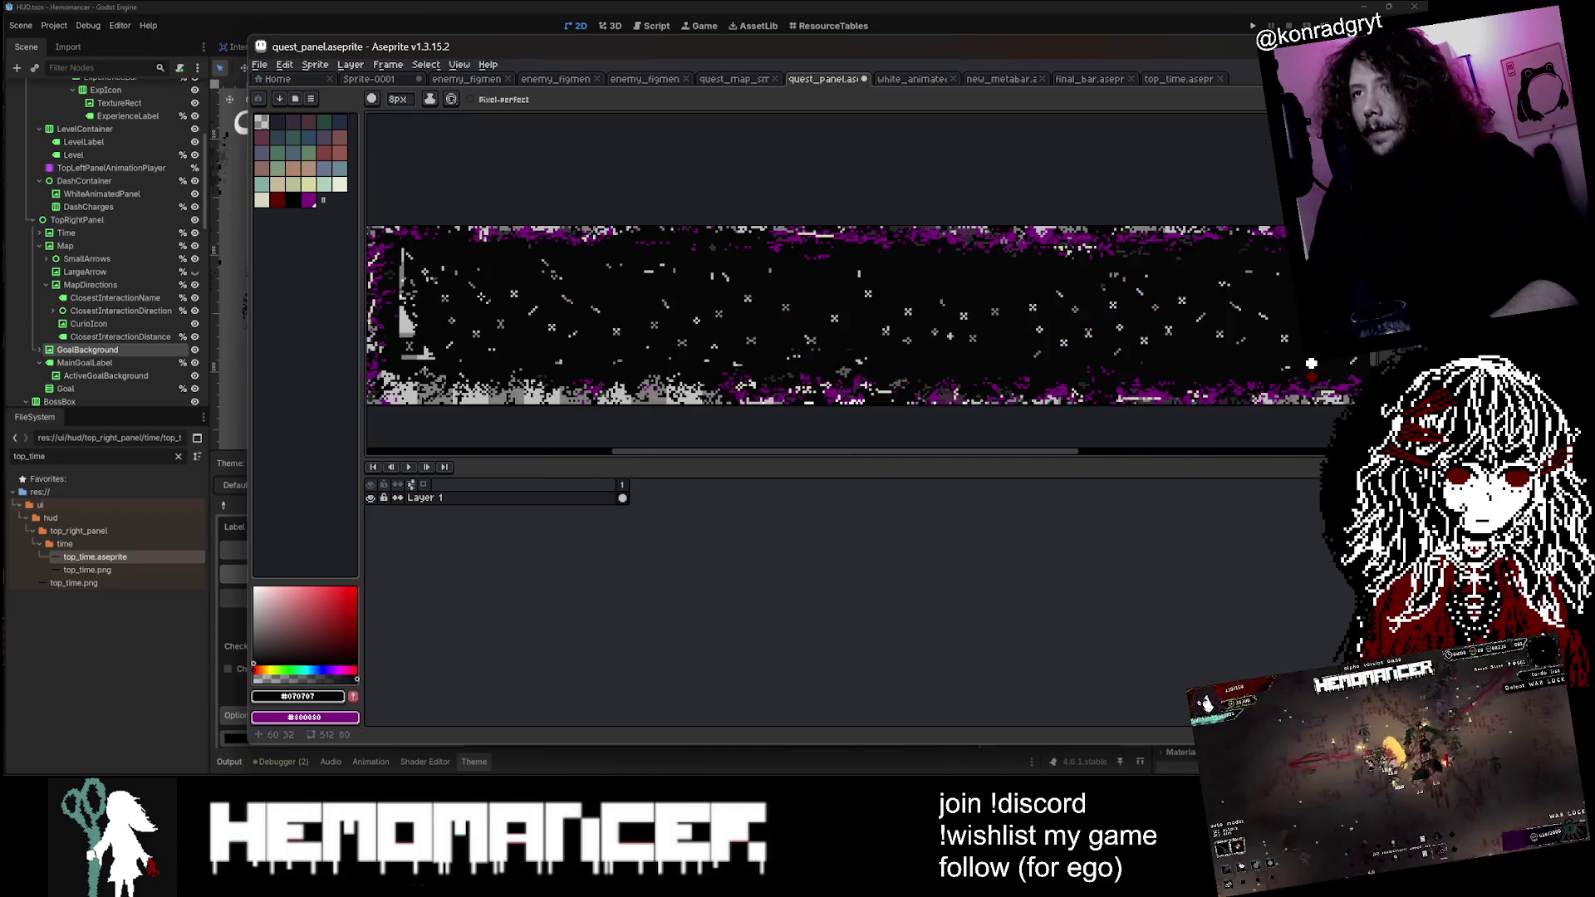
scroll(669, 366, down, 1)
scroll(669, 366, up, 2)
key(w)
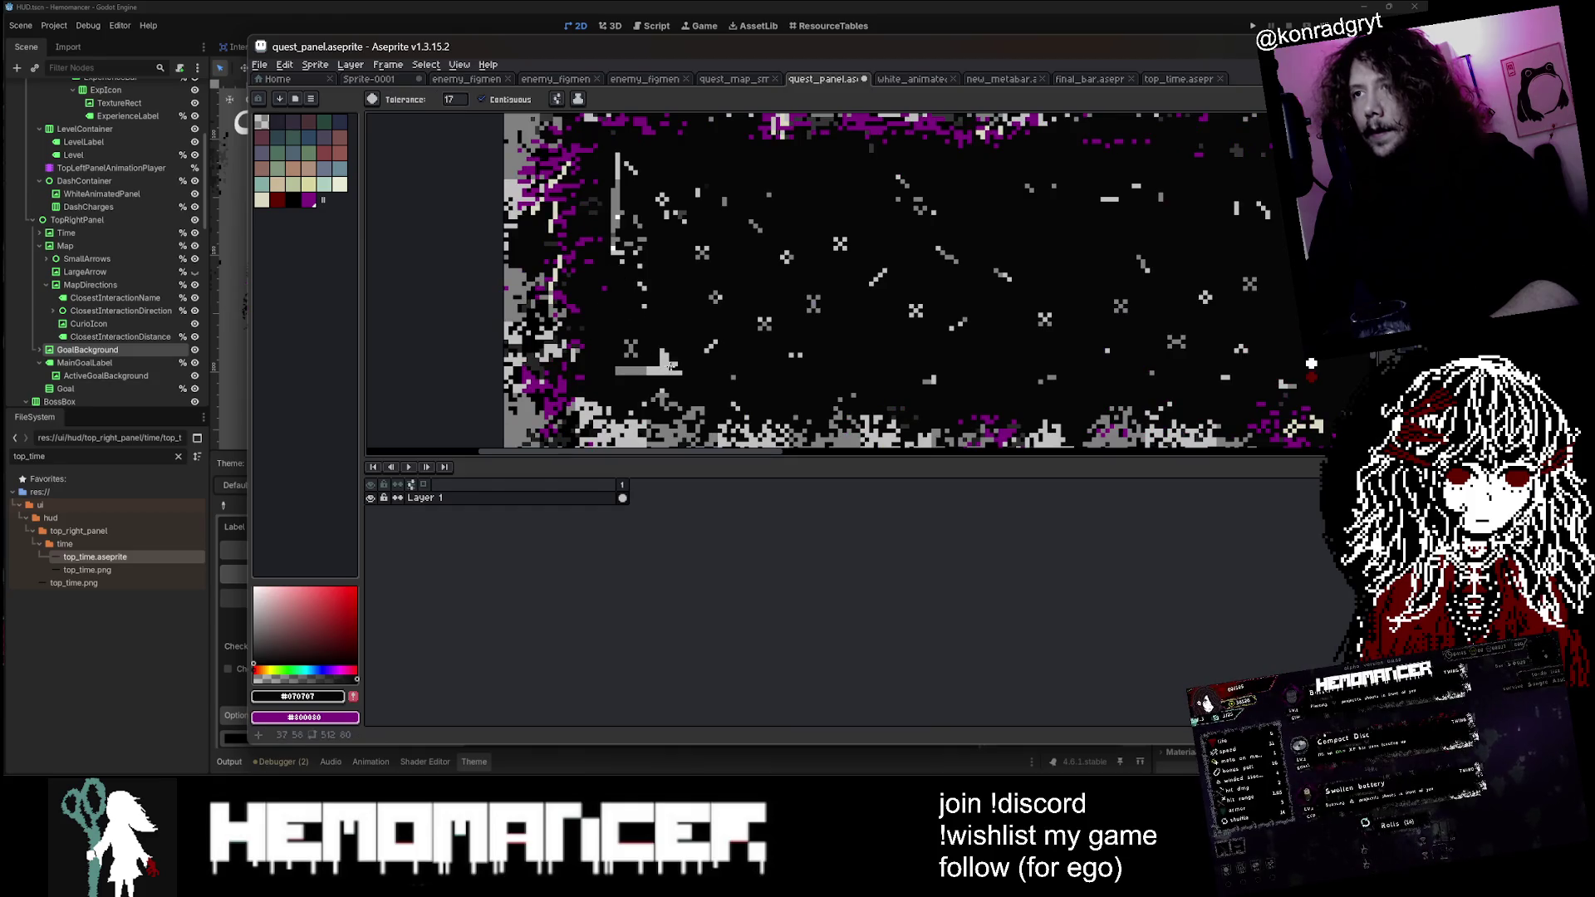
key(b)
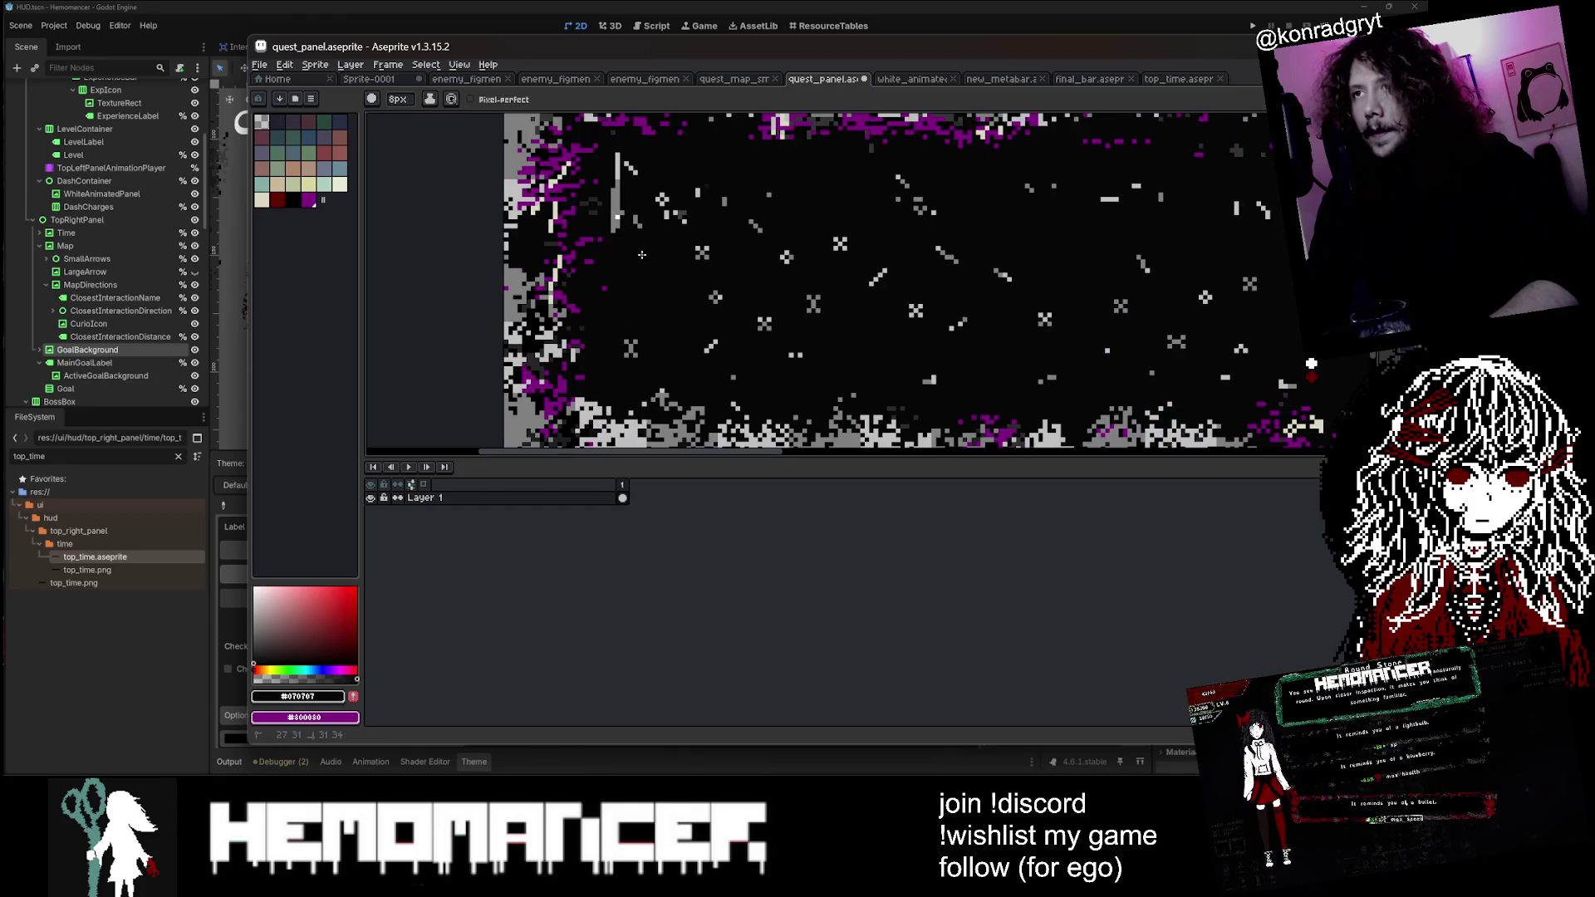
key(minus)
key(minus)
key(minus)
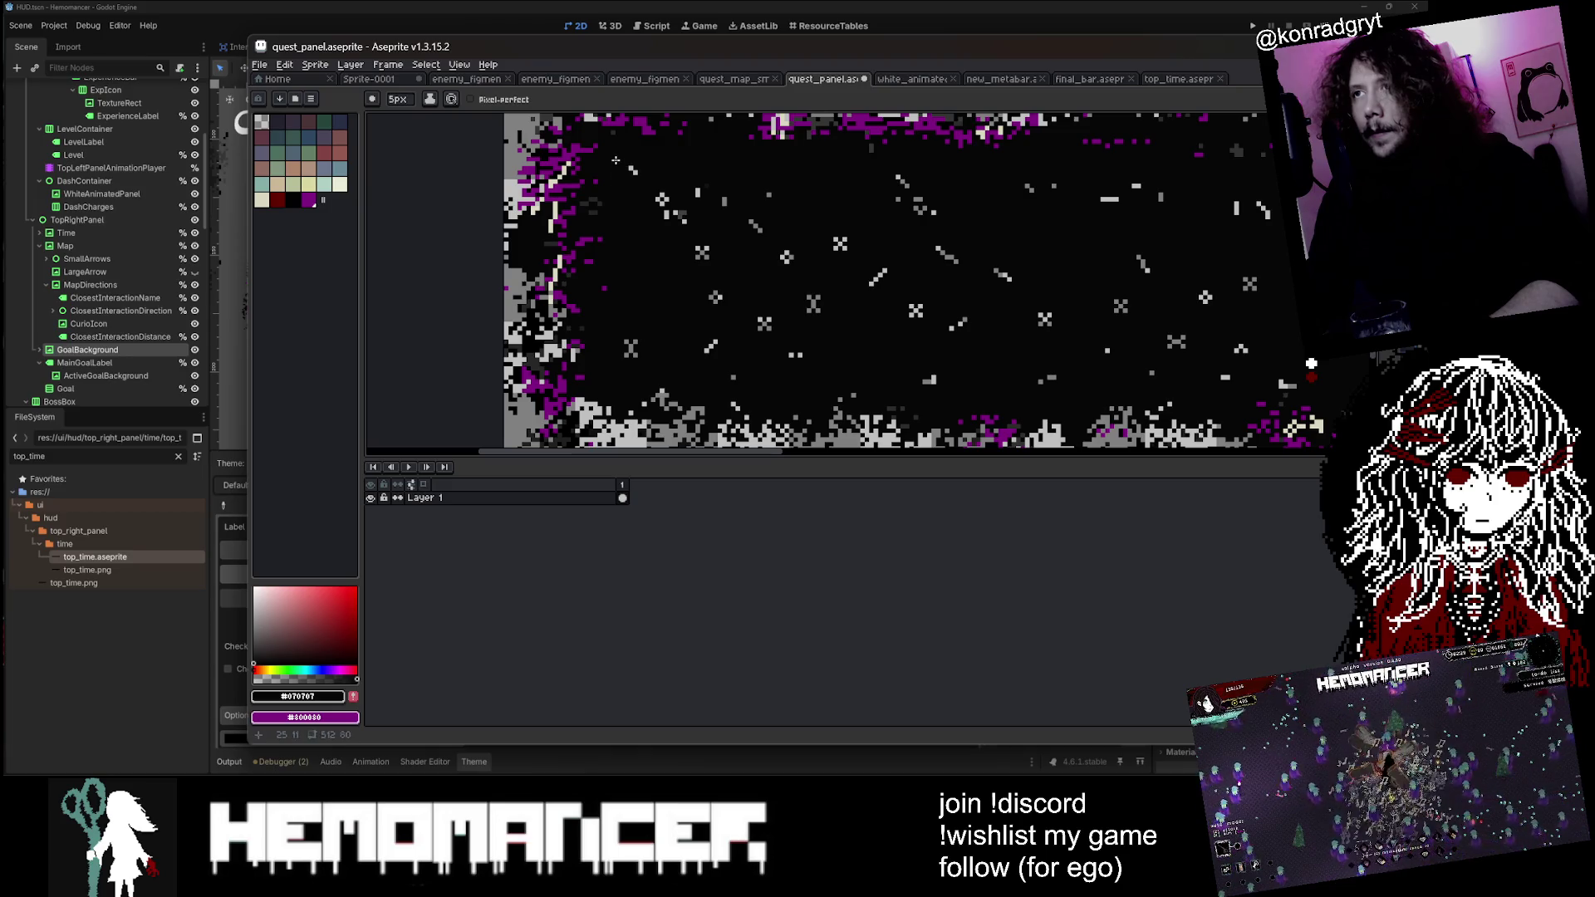
scroll(820, 164, down, 3)
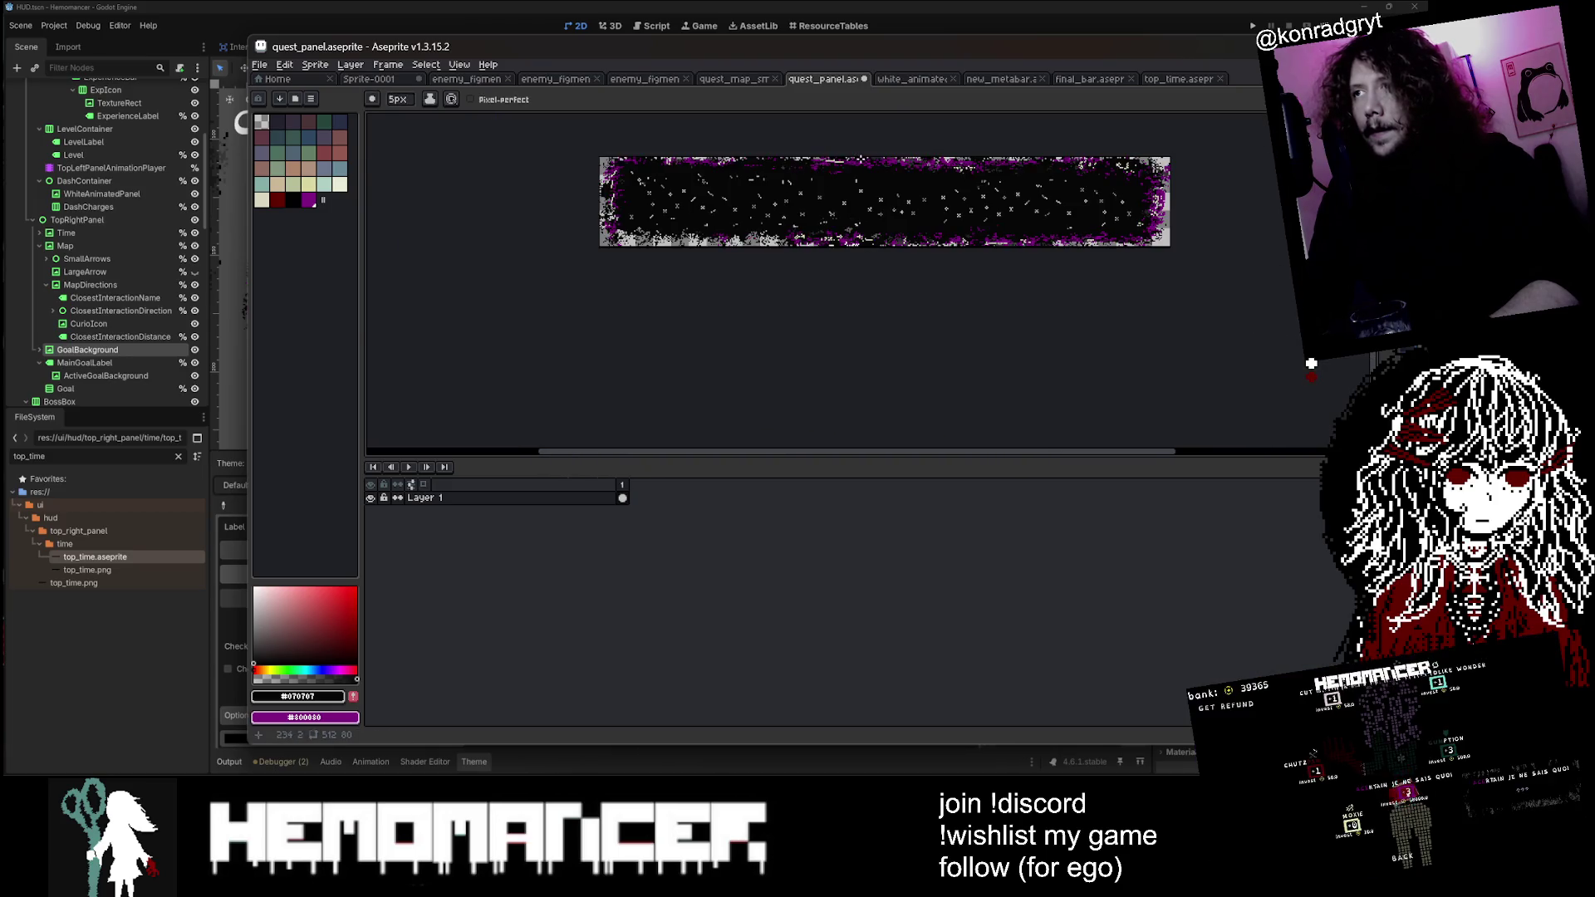
scroll(729, 180, up, 4)
key(e)
key(b)
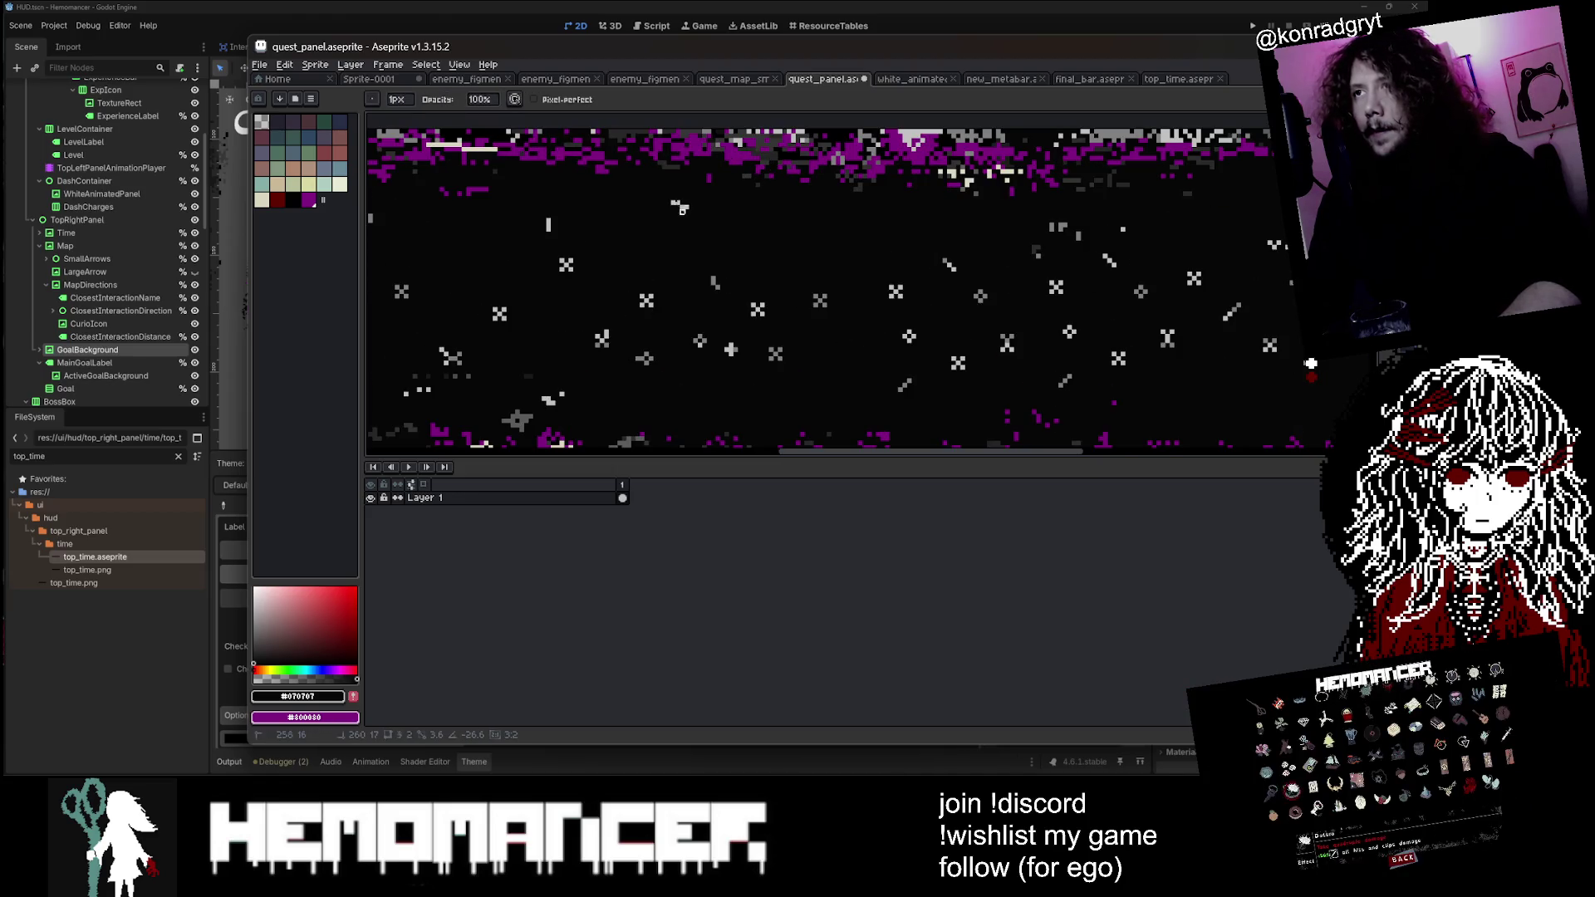
Step: Zoom over the starry panel to check the fixes, then save quest_panel.aseprite
scroll(678, 207, up, 1)
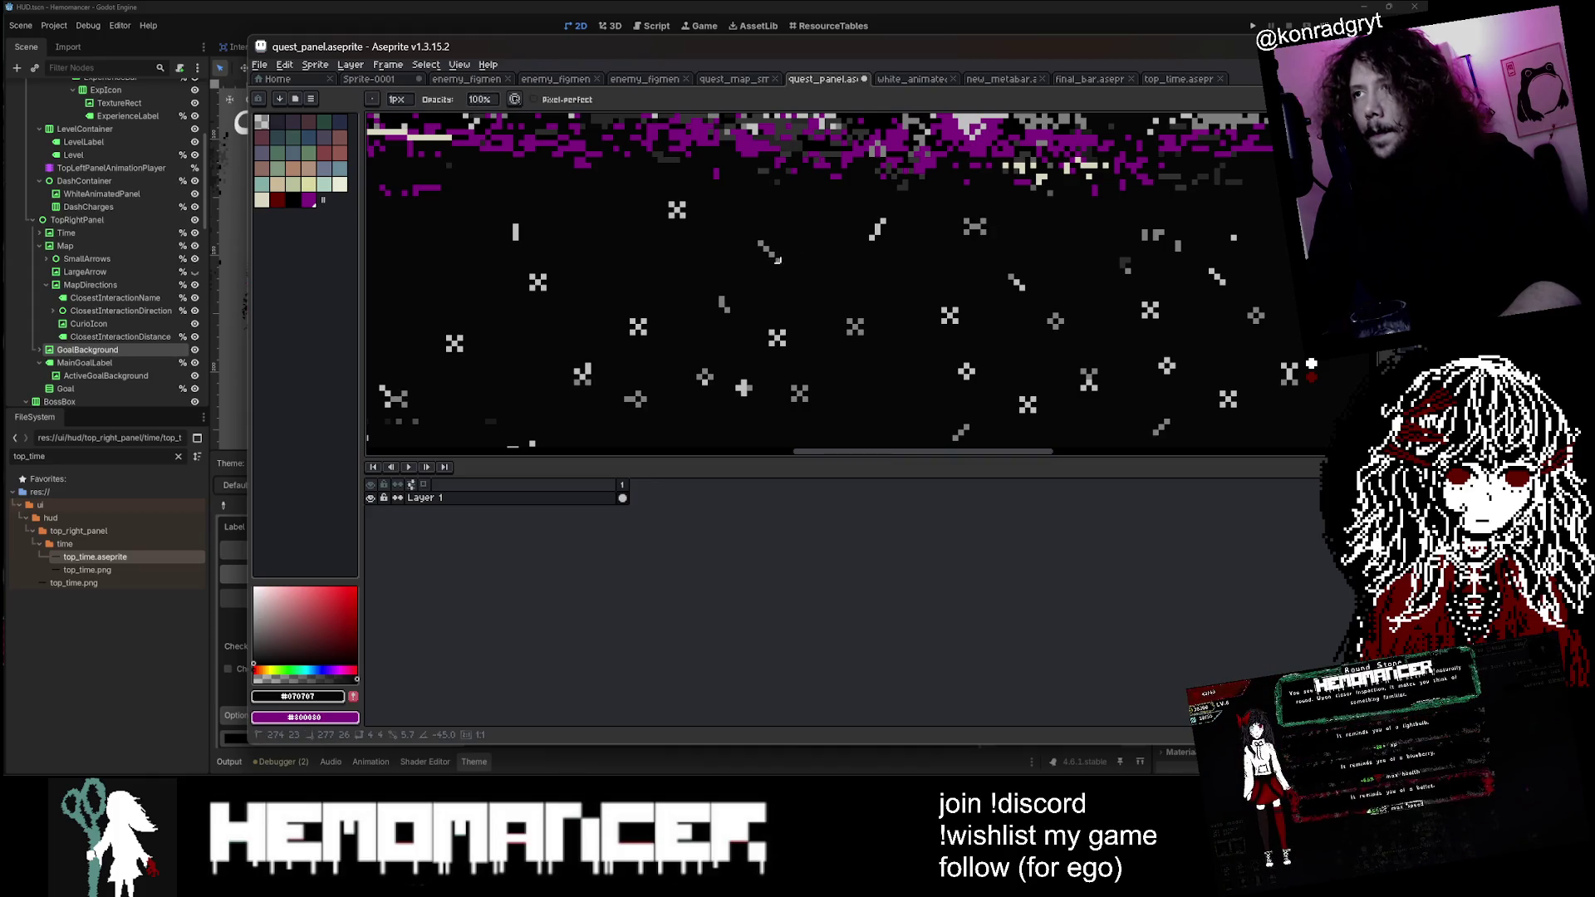
scroll(744, 221, down, 3)
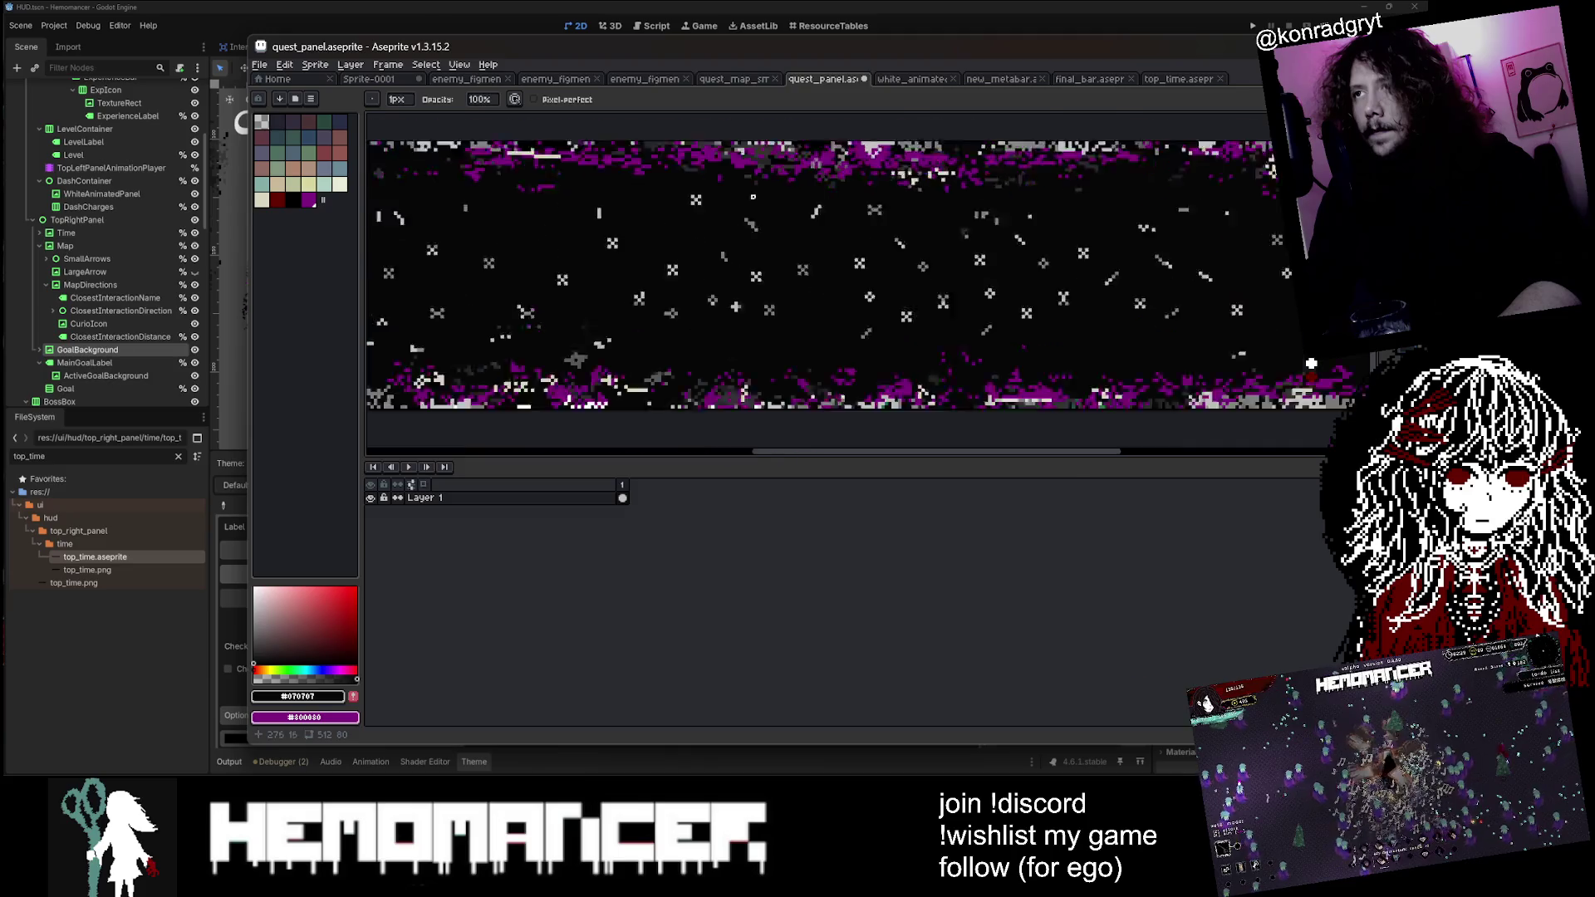
scroll(784, 233, up, 3)
scroll(794, 239, up, 1)
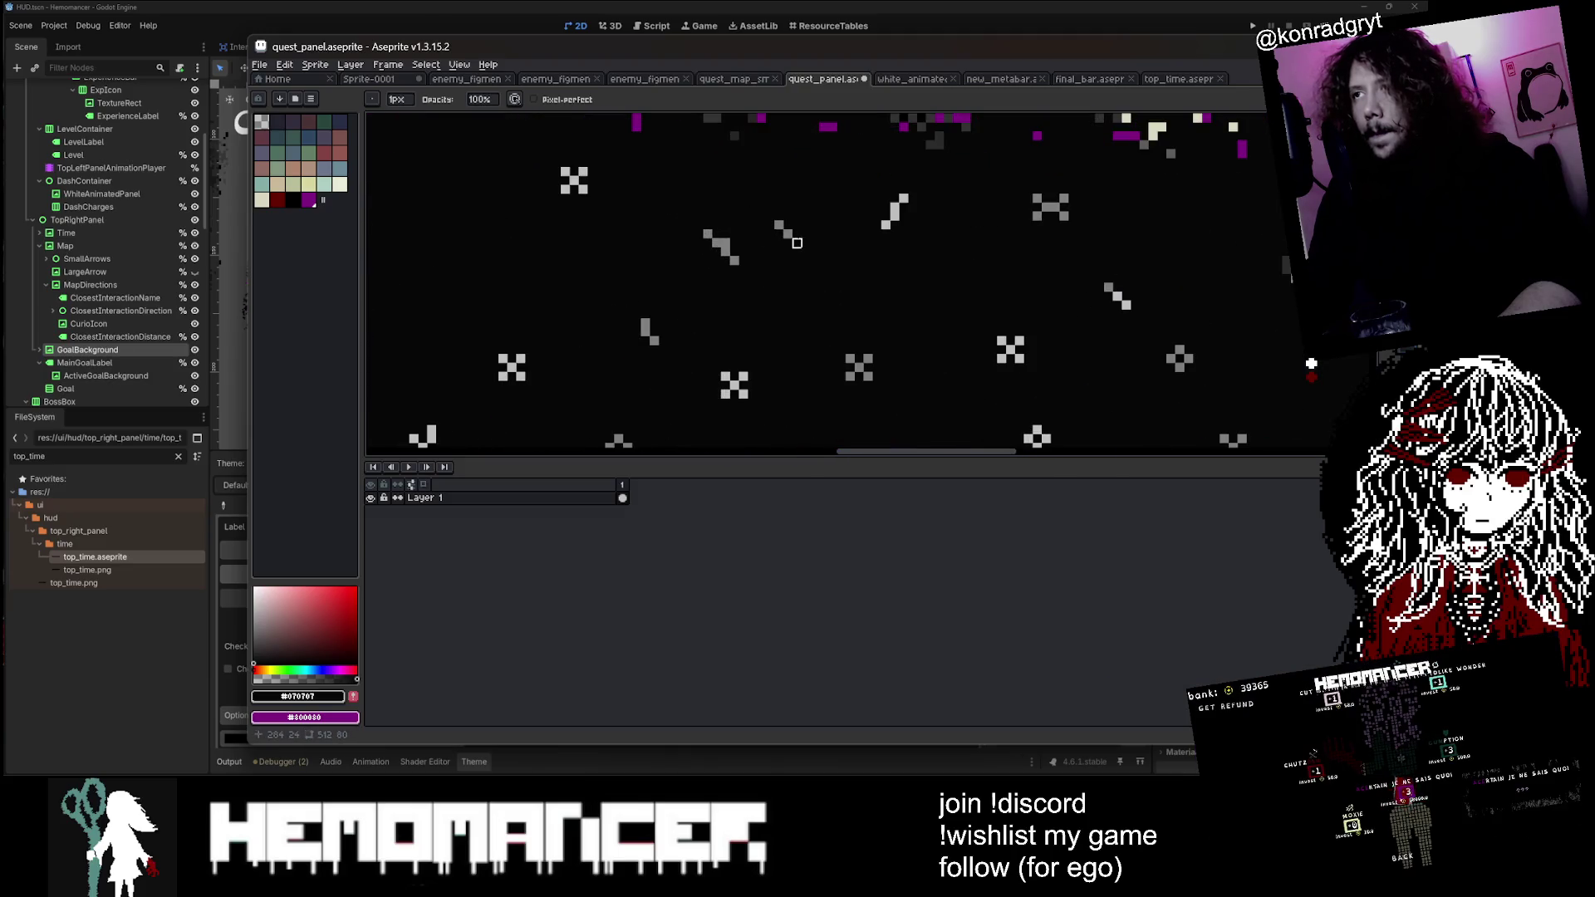
scroll(779, 241, down, 3)
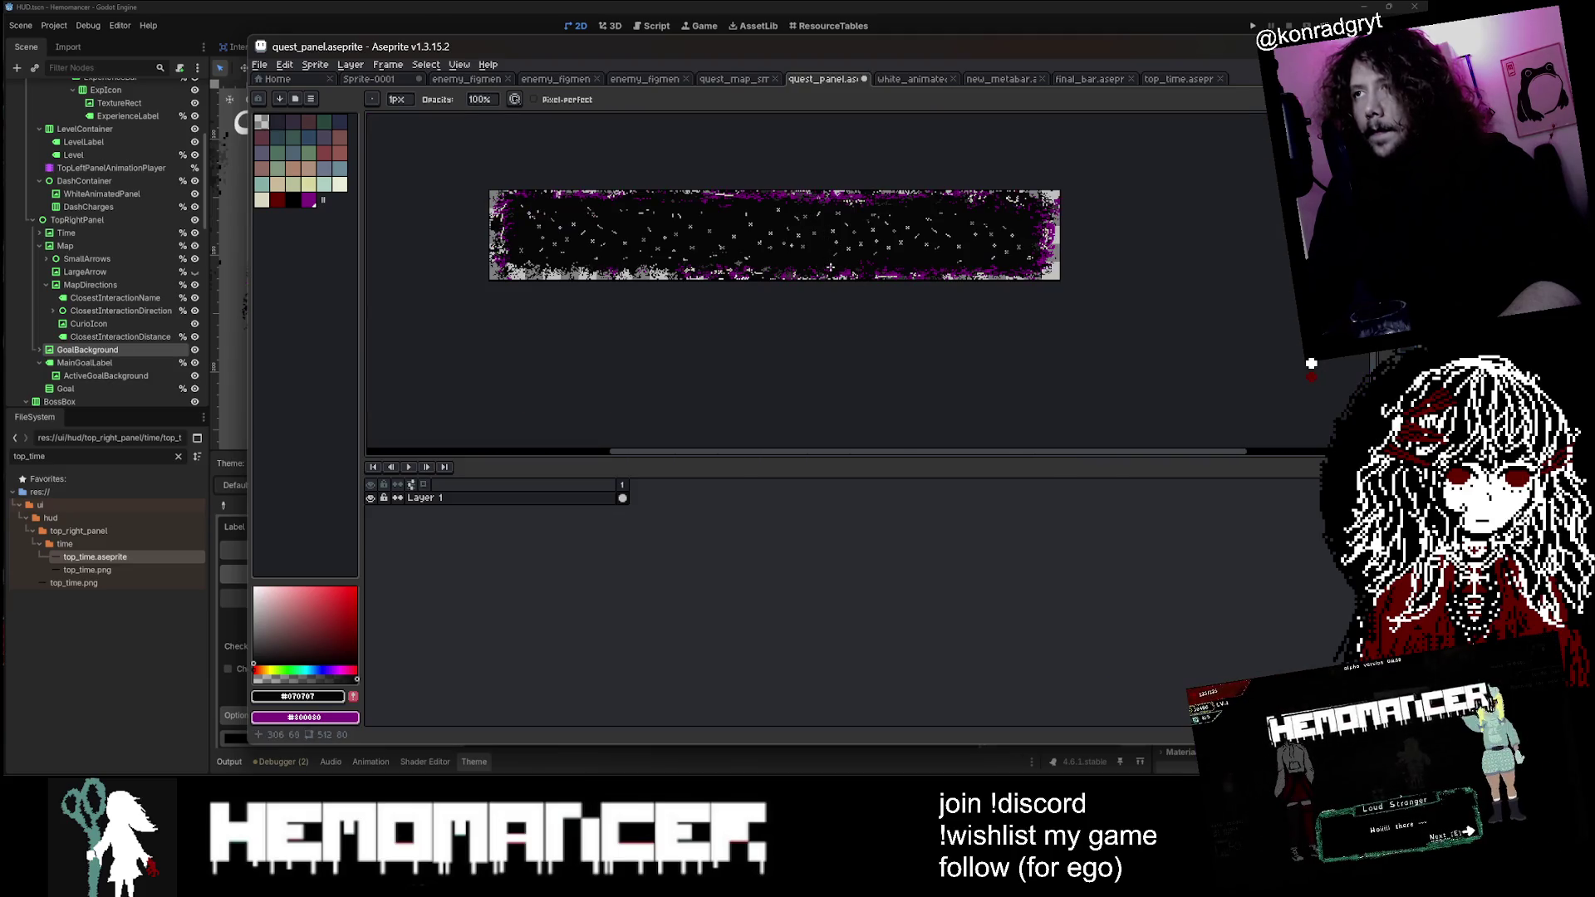
scroll(758, 204, up, 5)
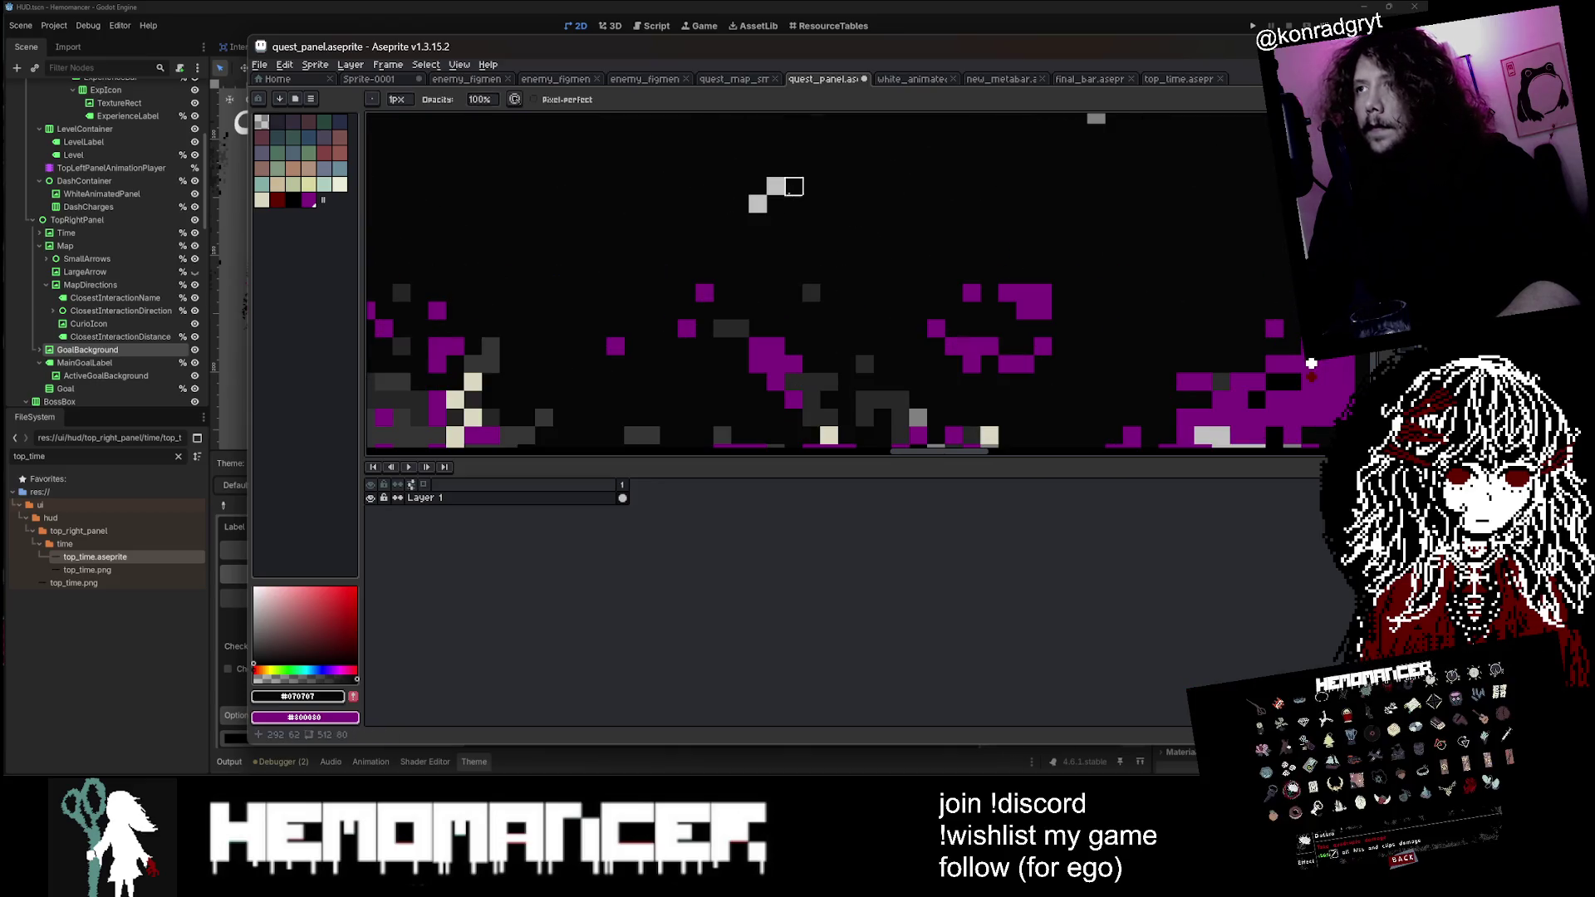
scroll(757, 169, down, 4)
scroll(769, 199, up, 2)
scroll(780, 219, down, 1)
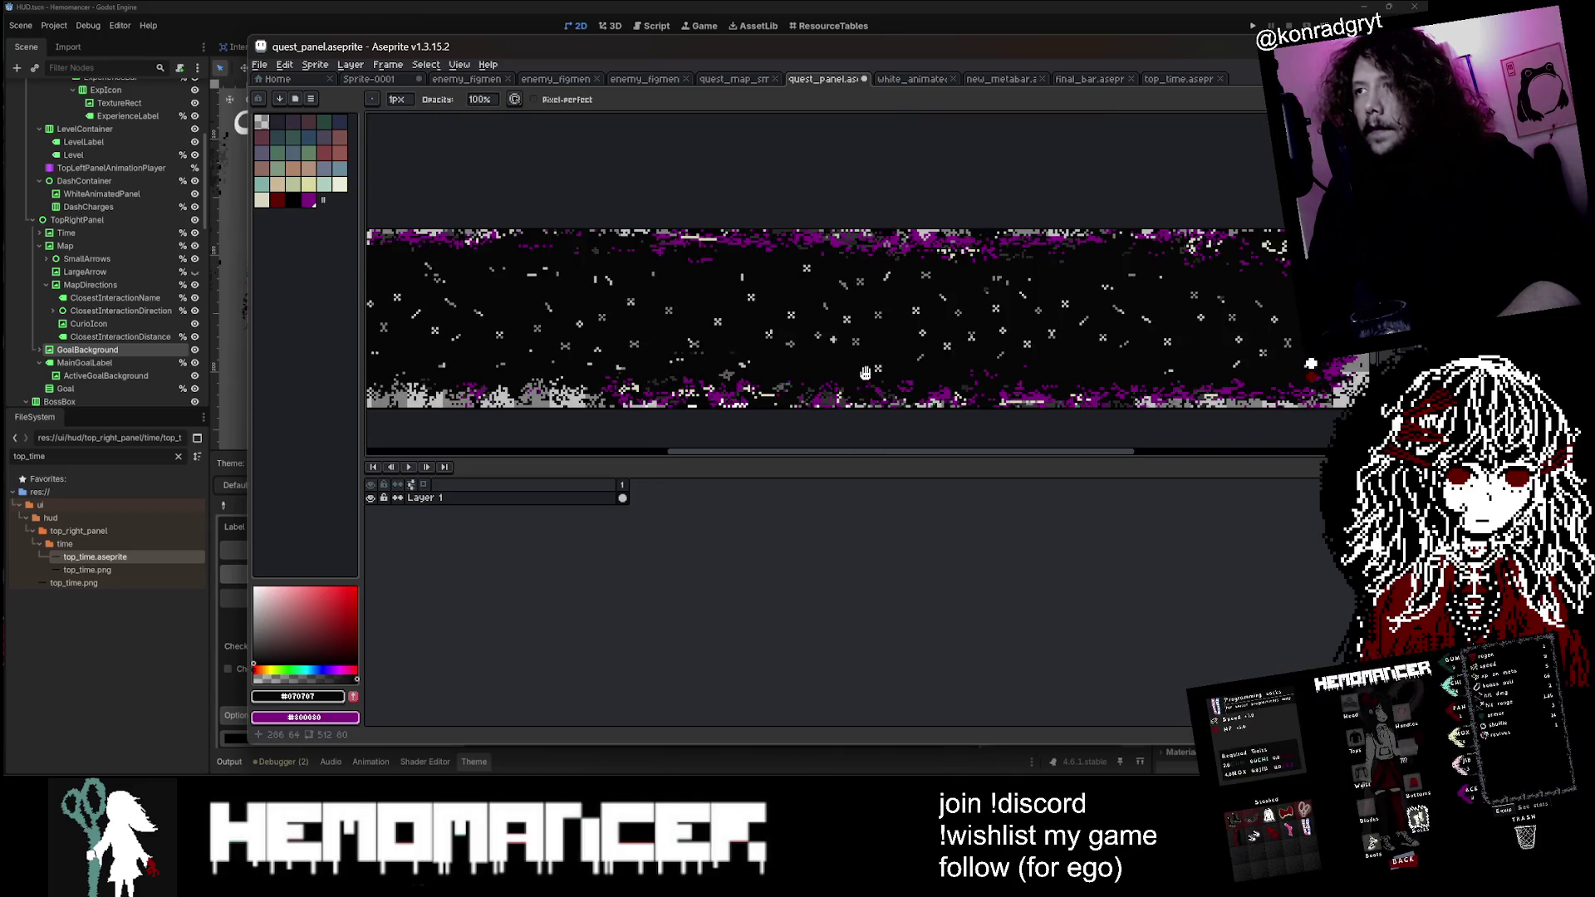
scroll(779, 219, up, 3)
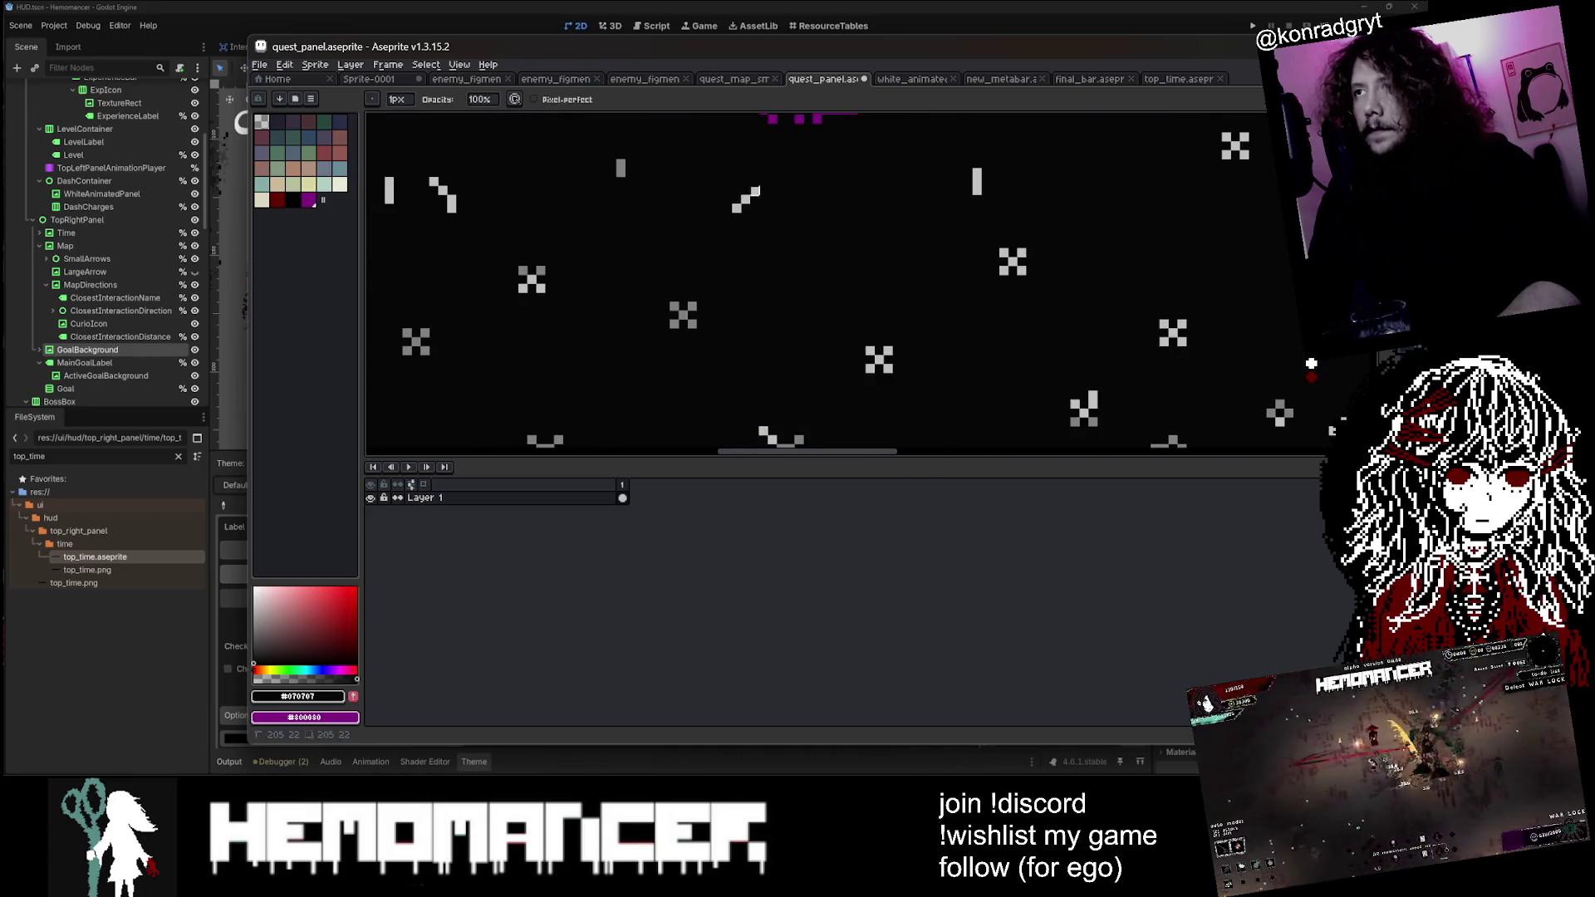
scroll(755, 190, down, 3)
scroll(830, 208, up, 2)
scroll(904, 219, down, 1)
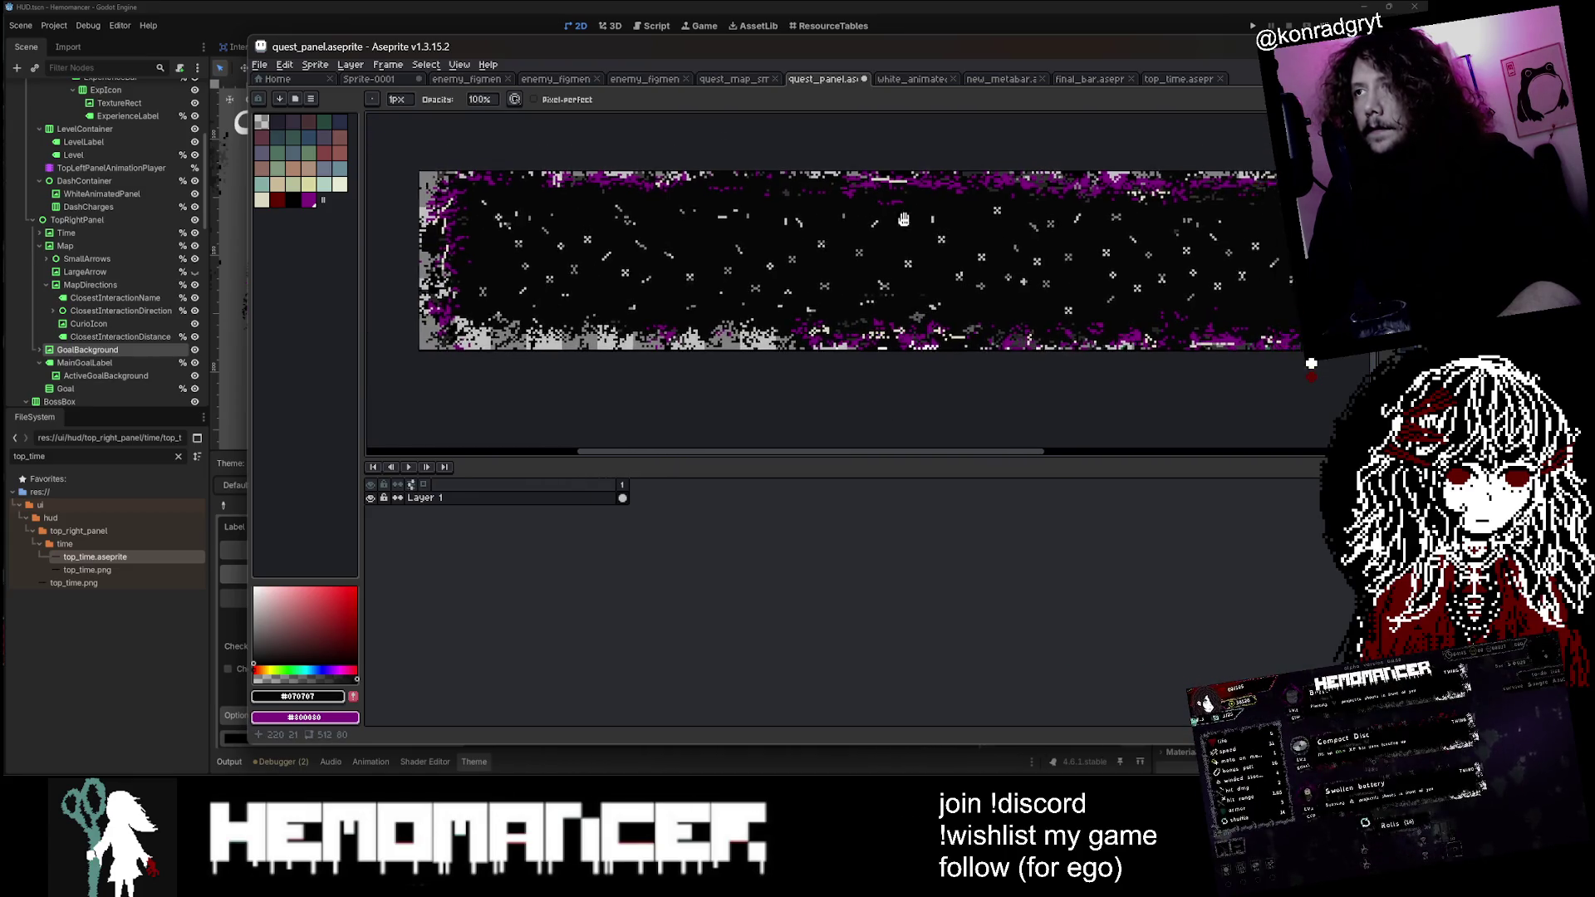
scroll(759, 216, down, 1)
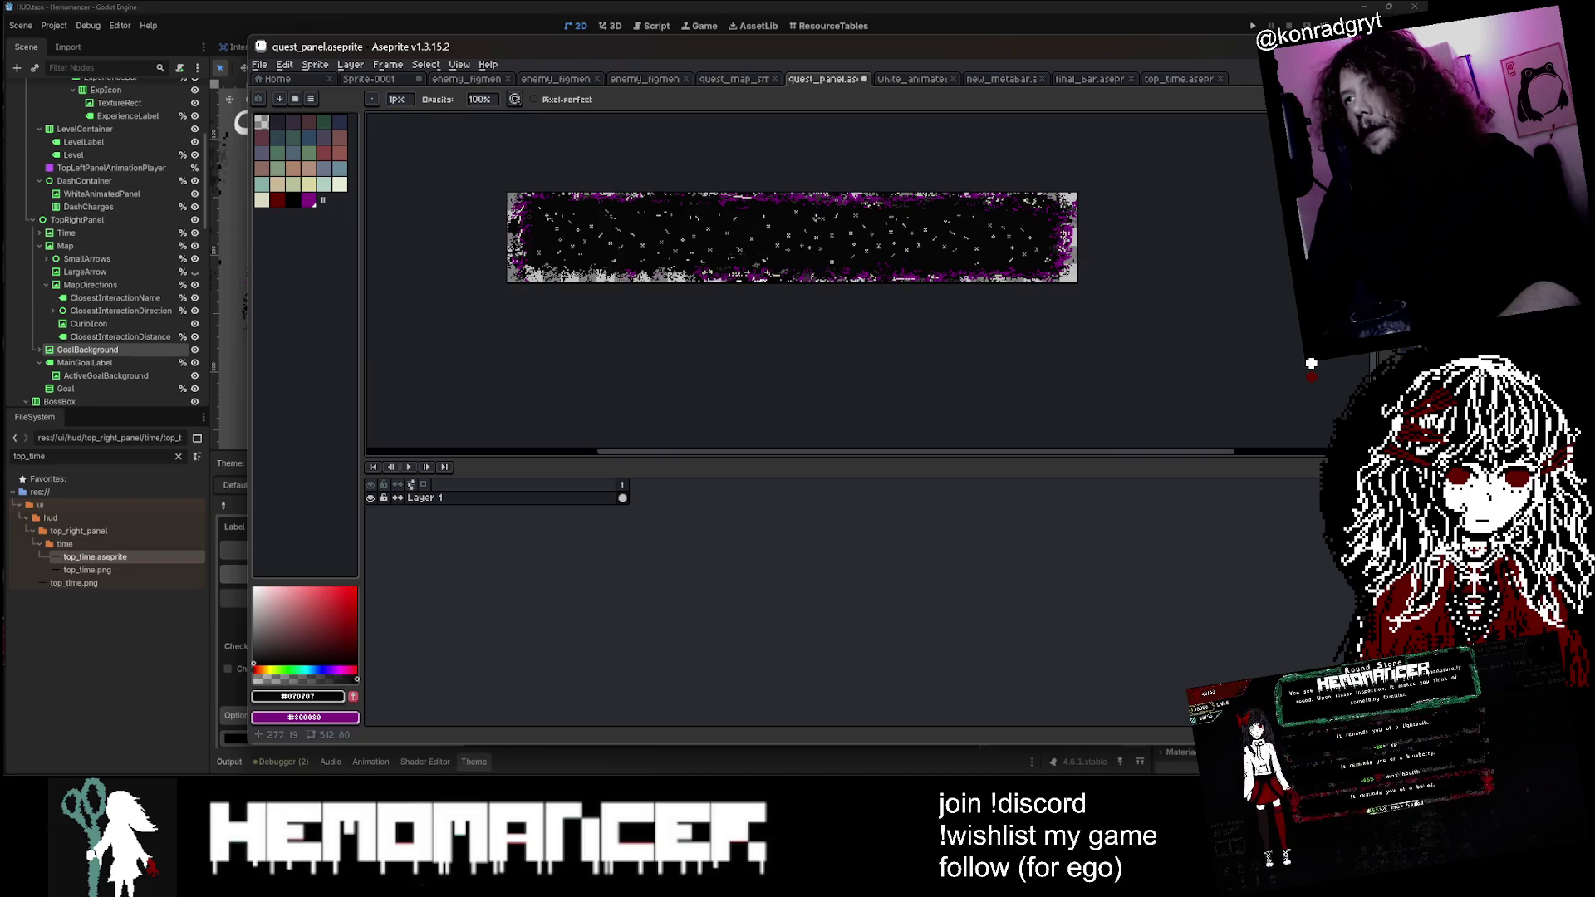
scroll(765, 248, up, 4)
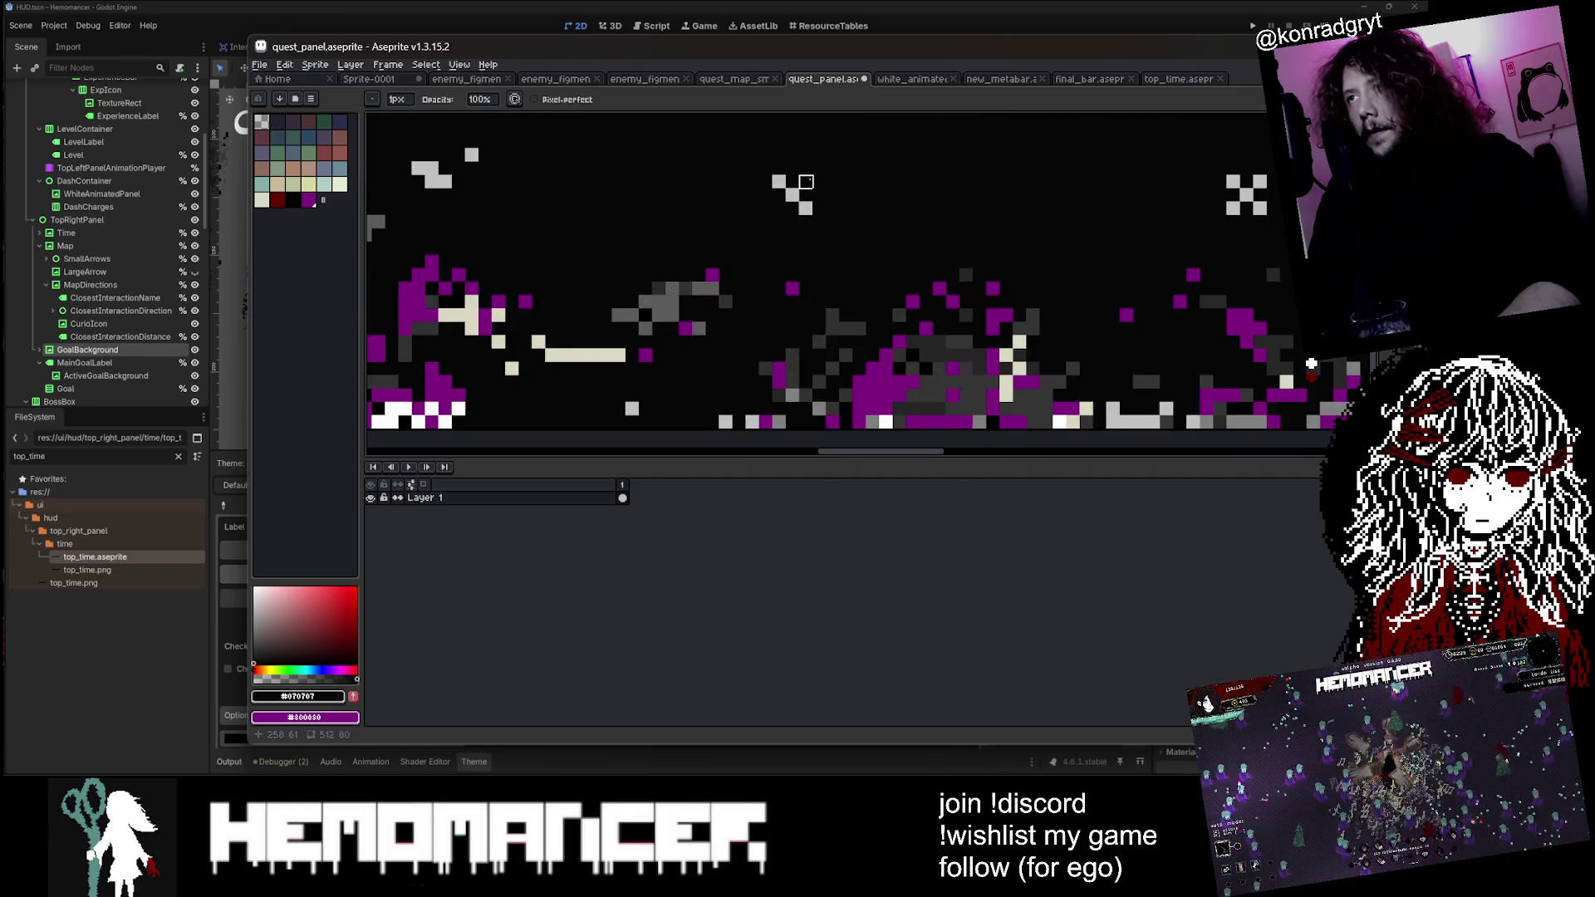
scroll(806, 181, down, 3)
key(ctrl+s)
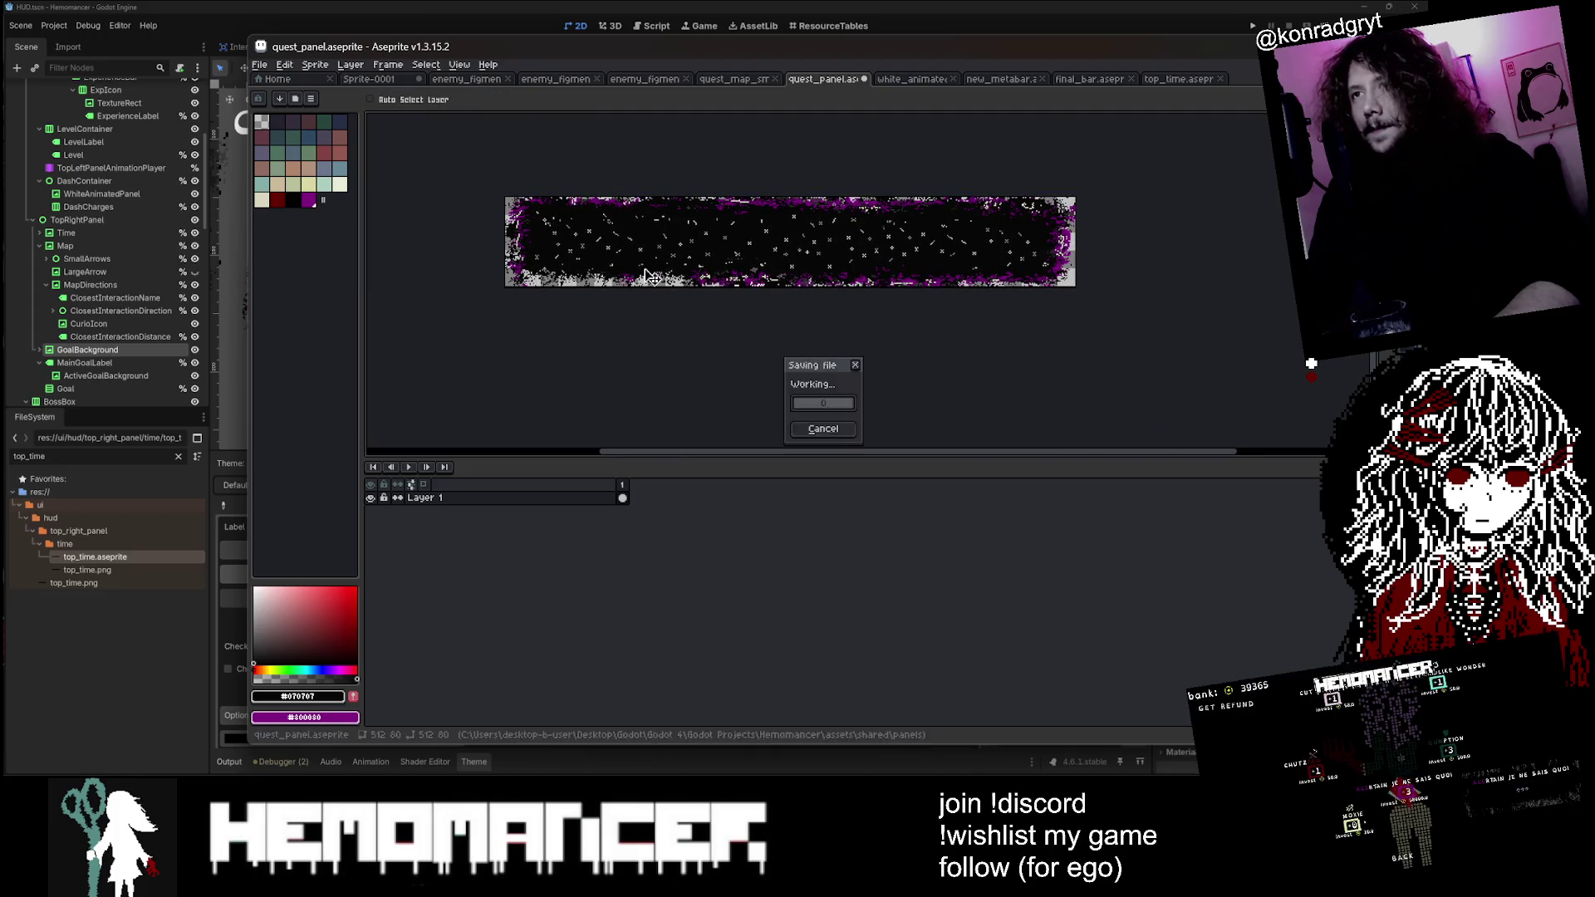
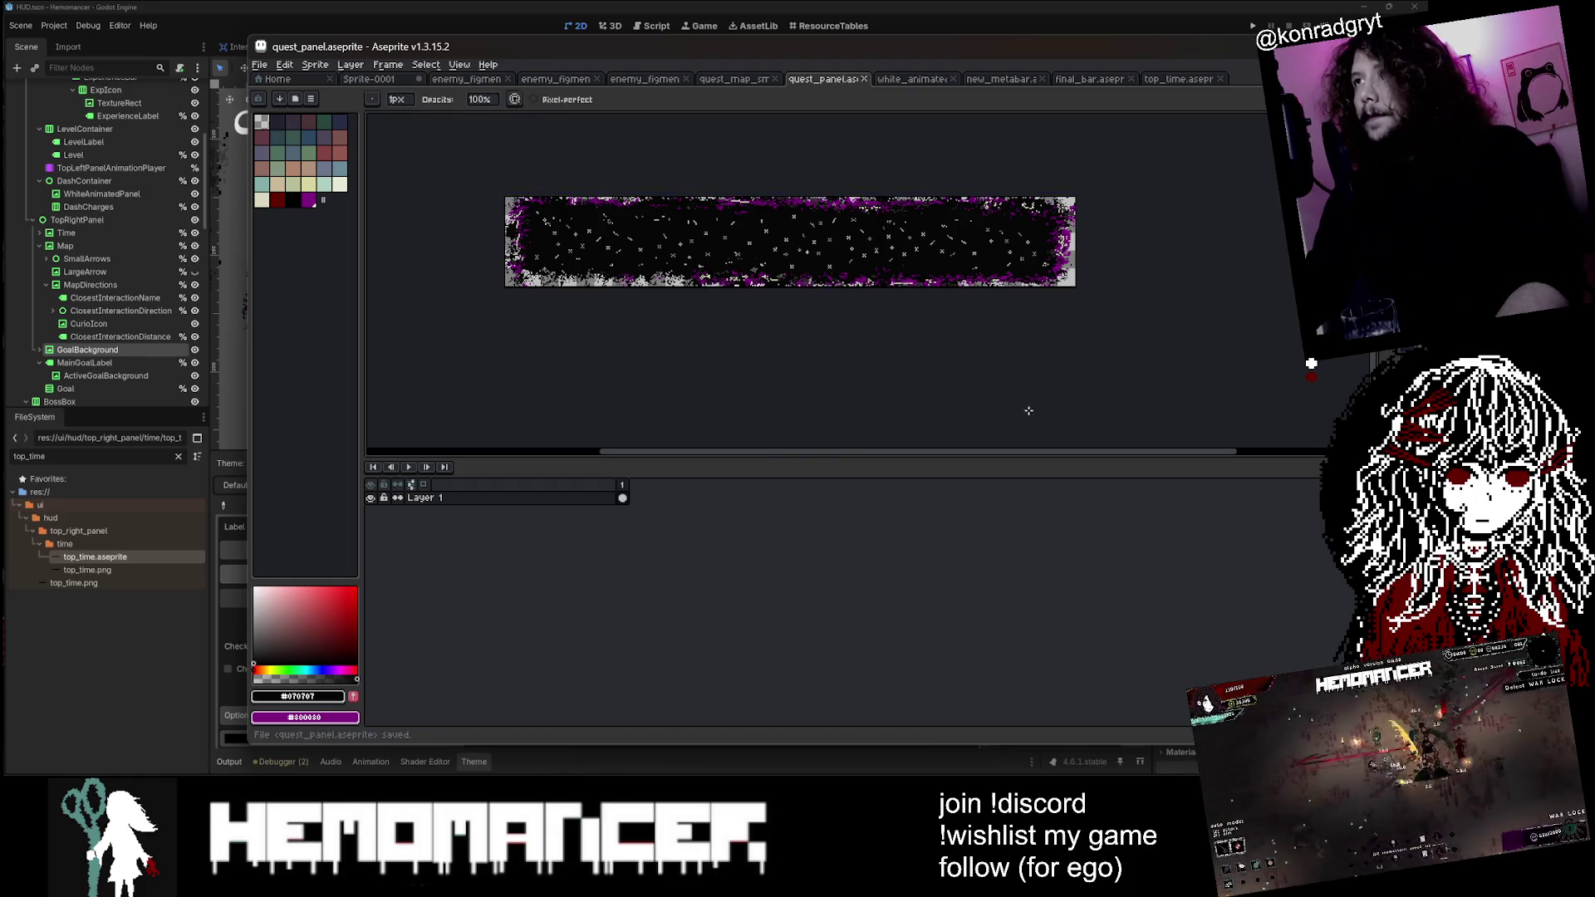
Step: Leave Aseprite with quest_panel.aseprite saved and return to the Godot HUD scene
key(alt+Tab)
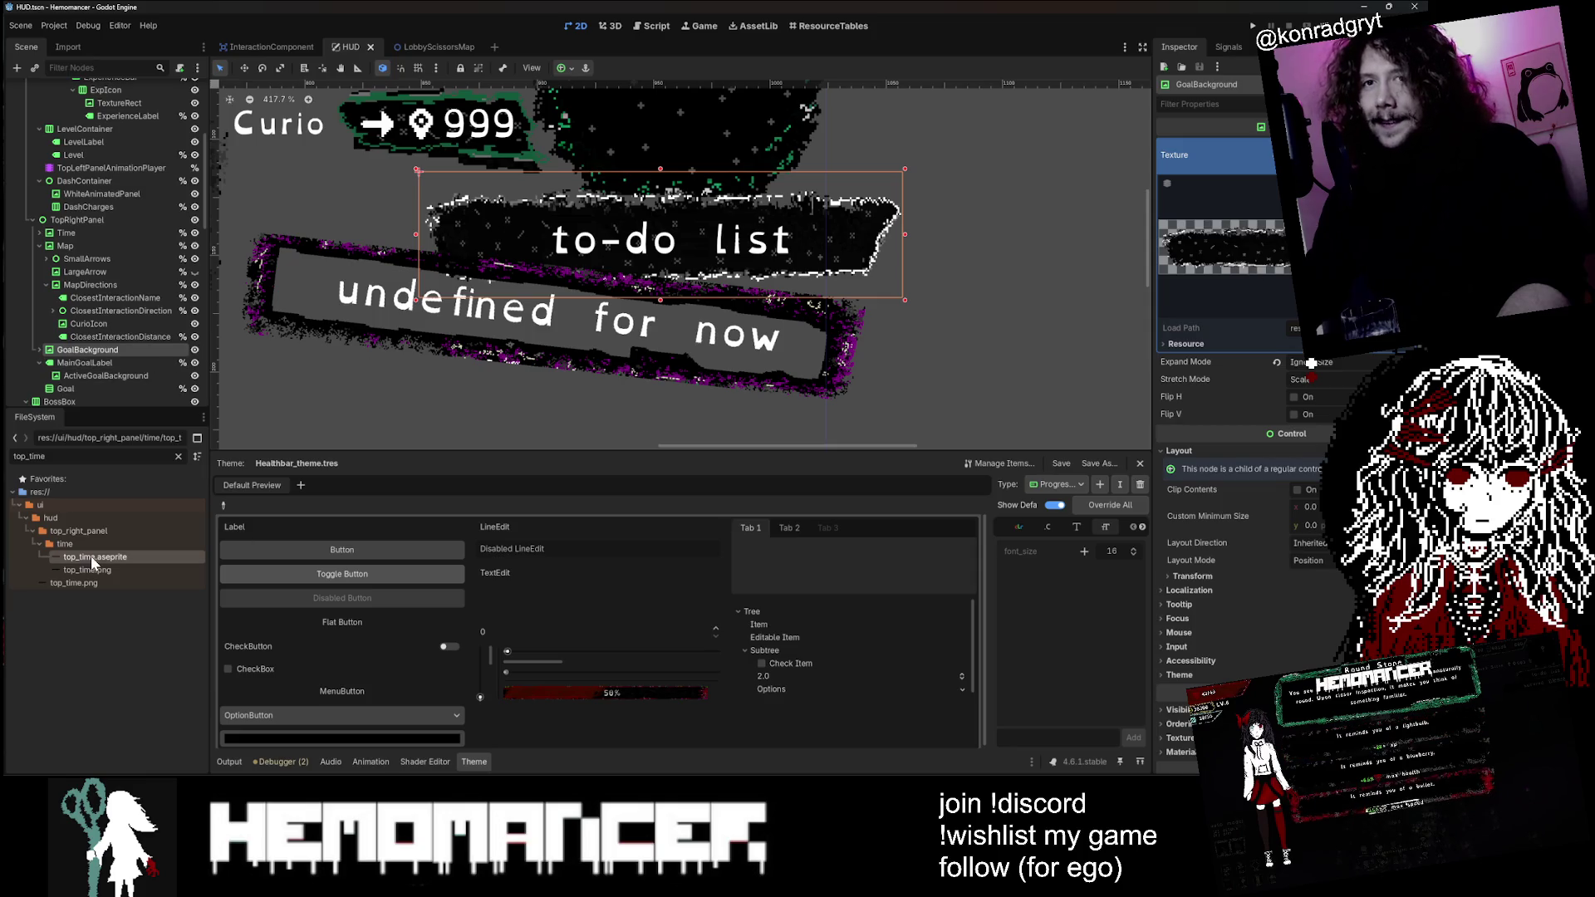
Step: Select ActiveGoalBackground and reimport the retouched quest_panel.aseprite from the Import dock
click(858, 317)
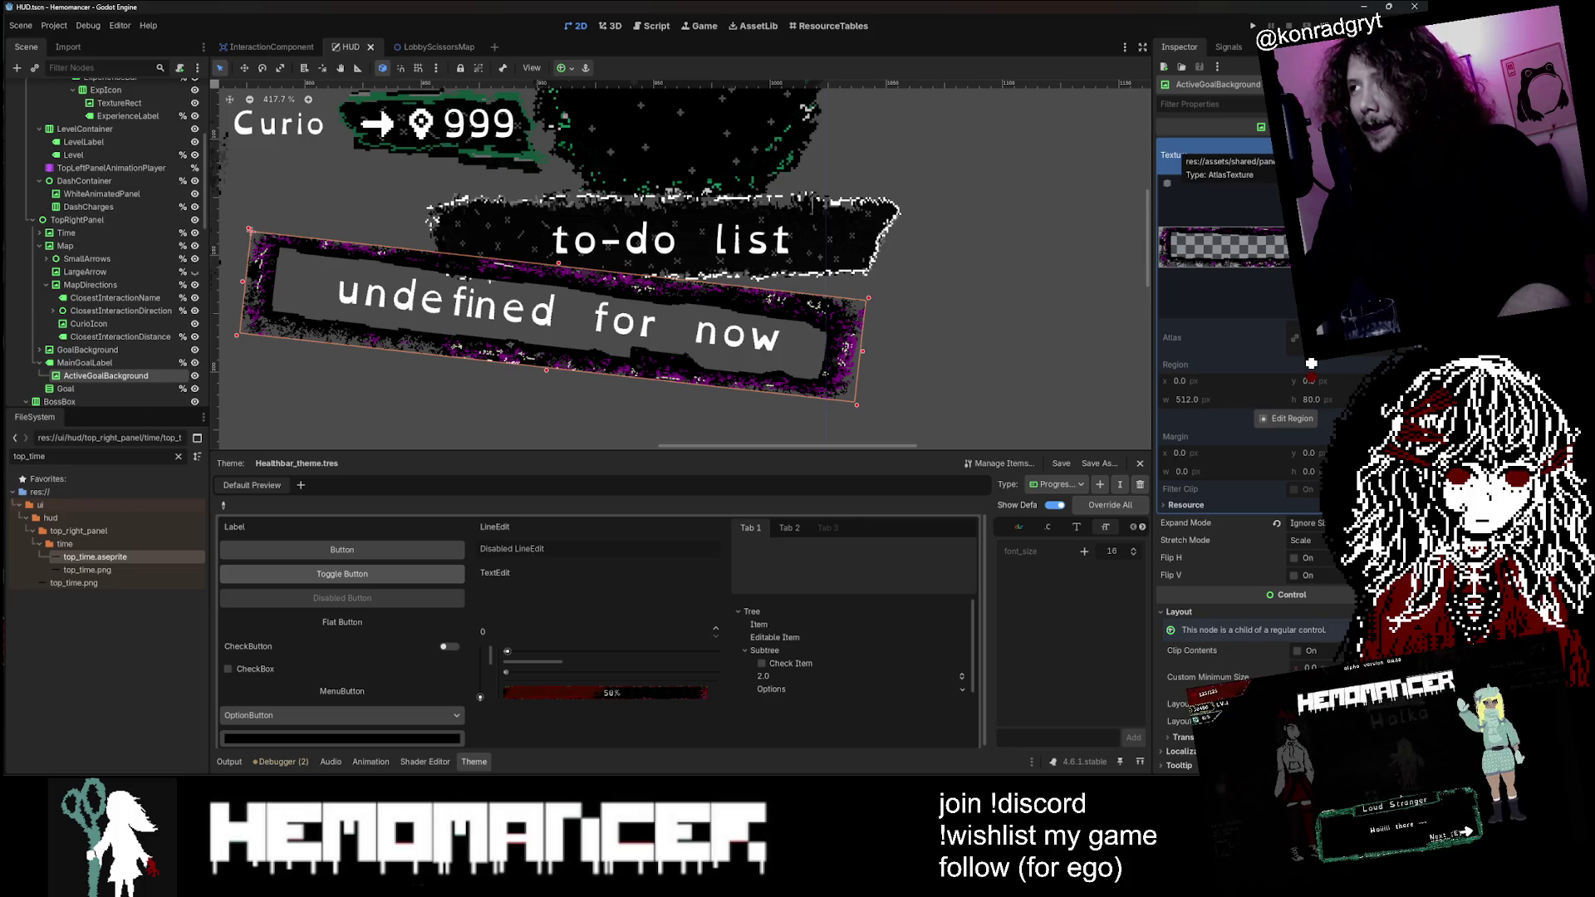
text(quest_pan)
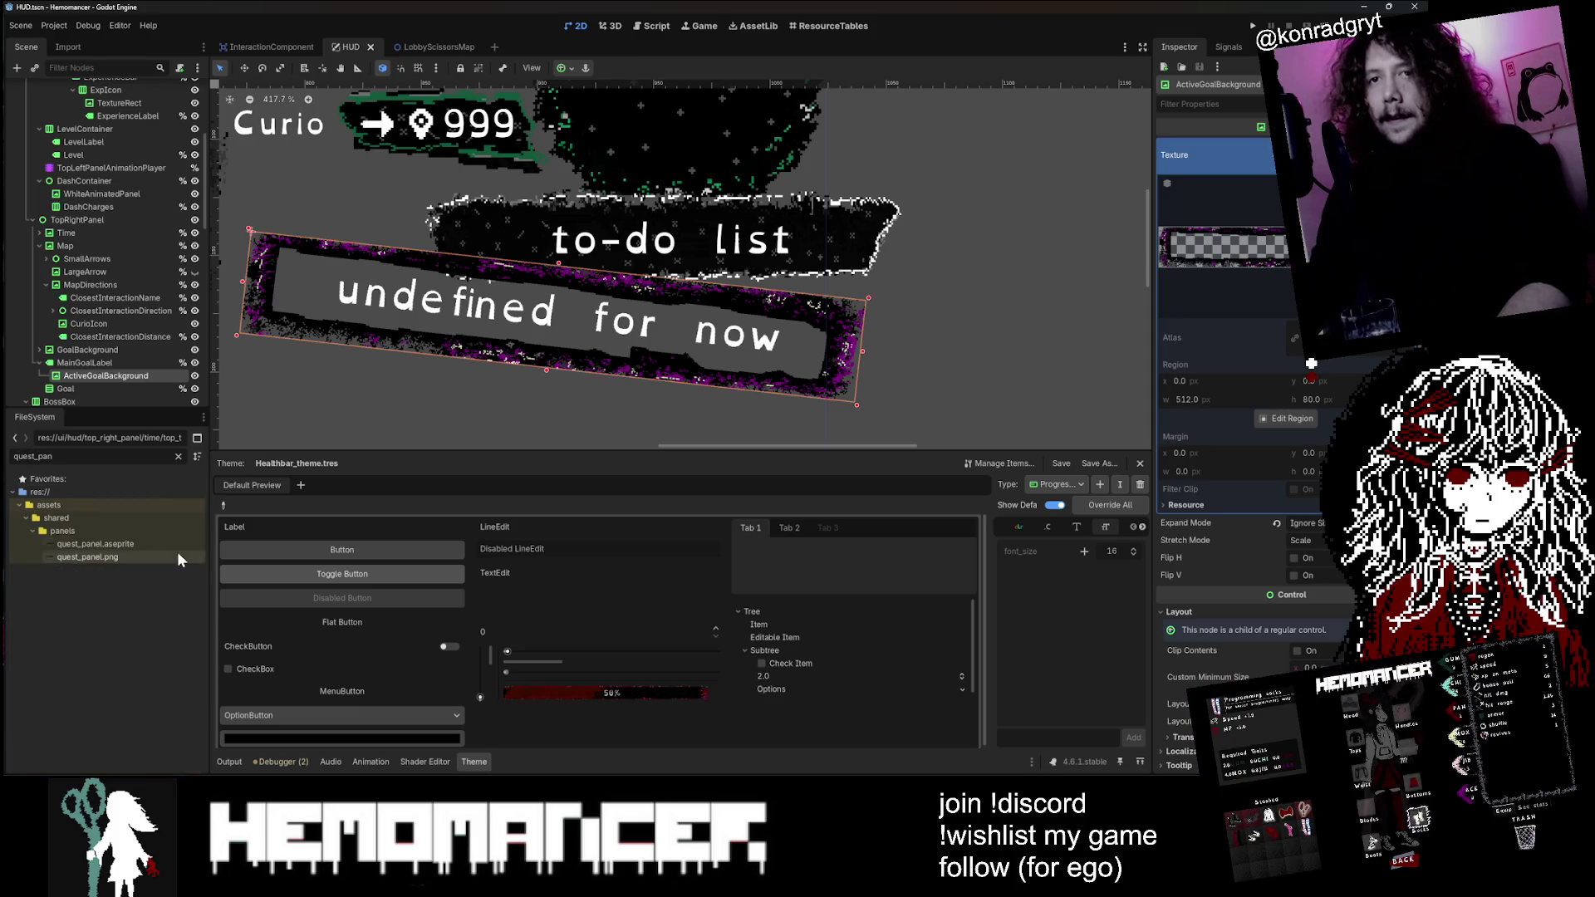
click(170, 538)
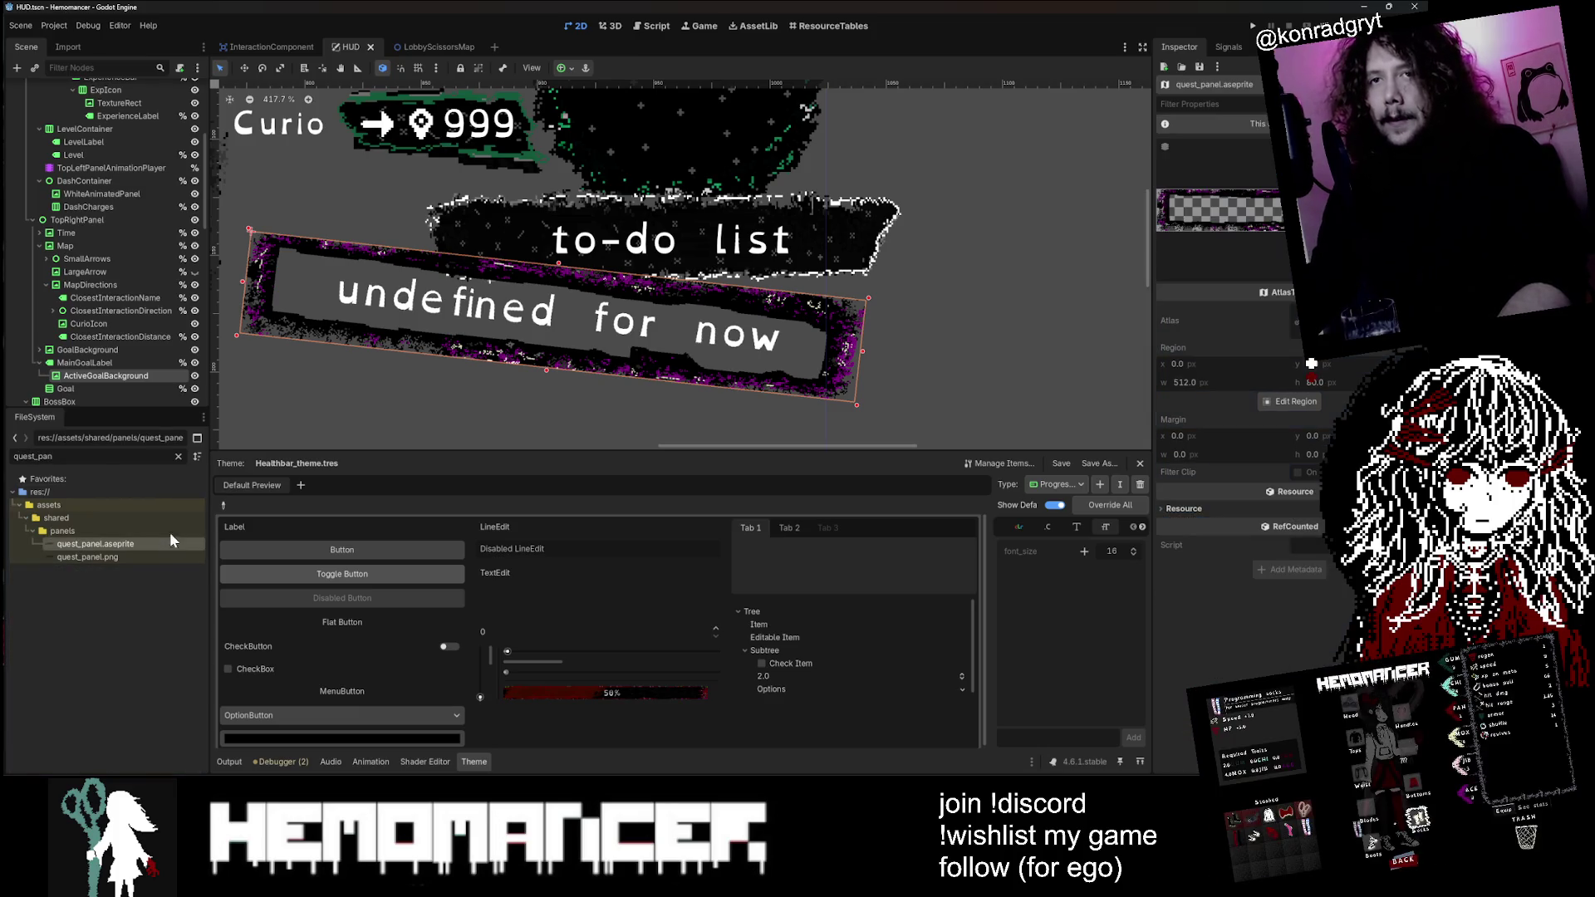
click(73, 47)
click(113, 393)
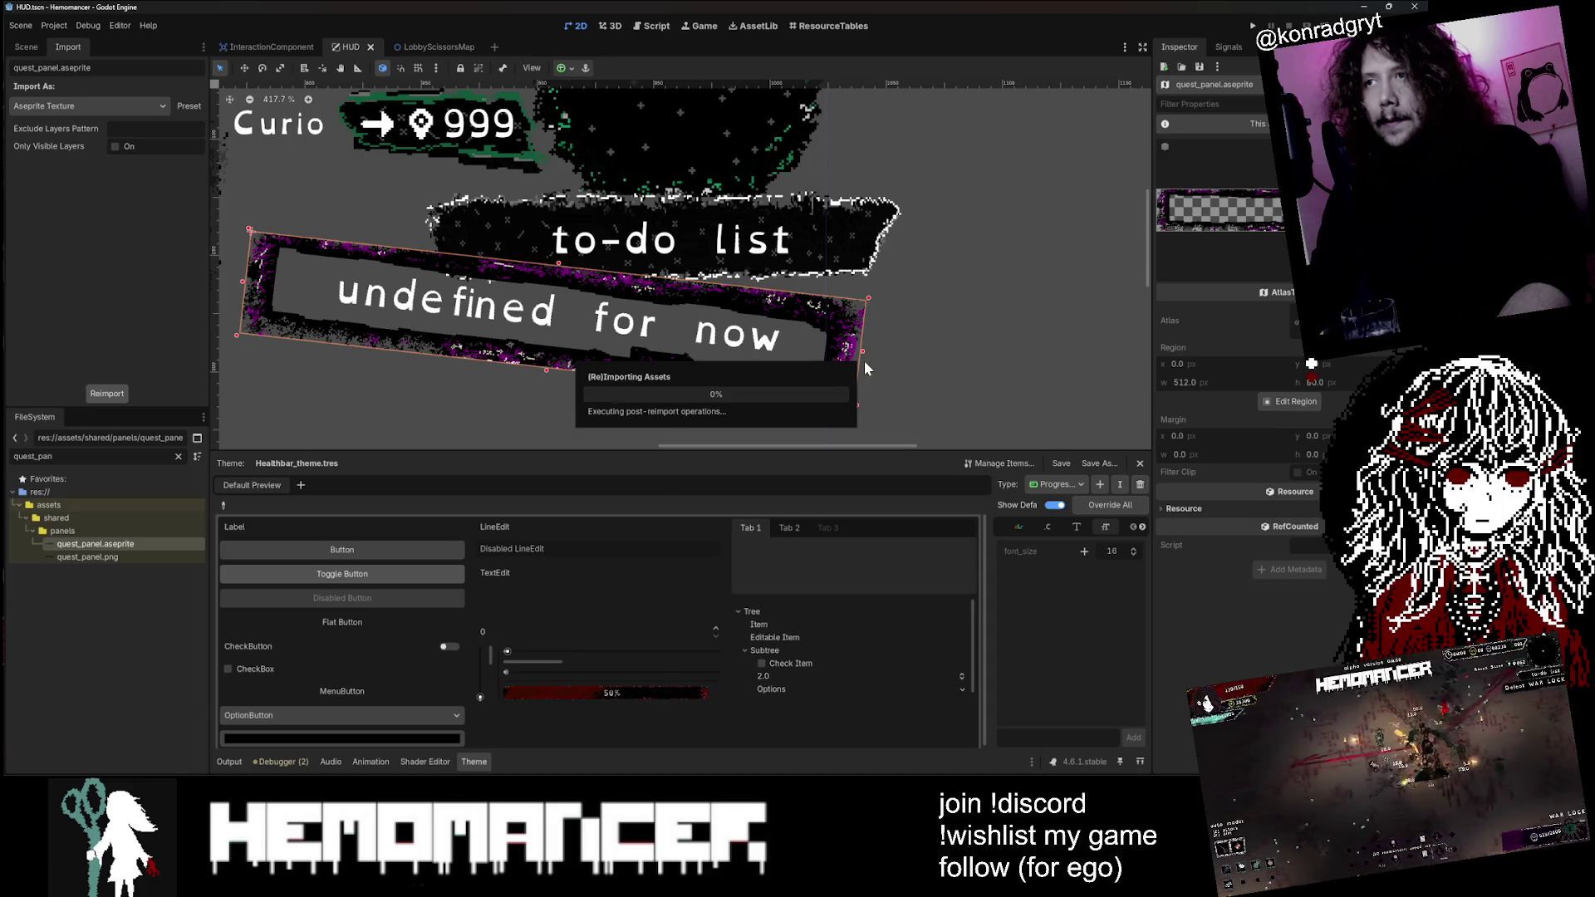
Step: Deselect the panel to check the updated goal background, then run the project with F5
scroll(888, 346, down, 2)
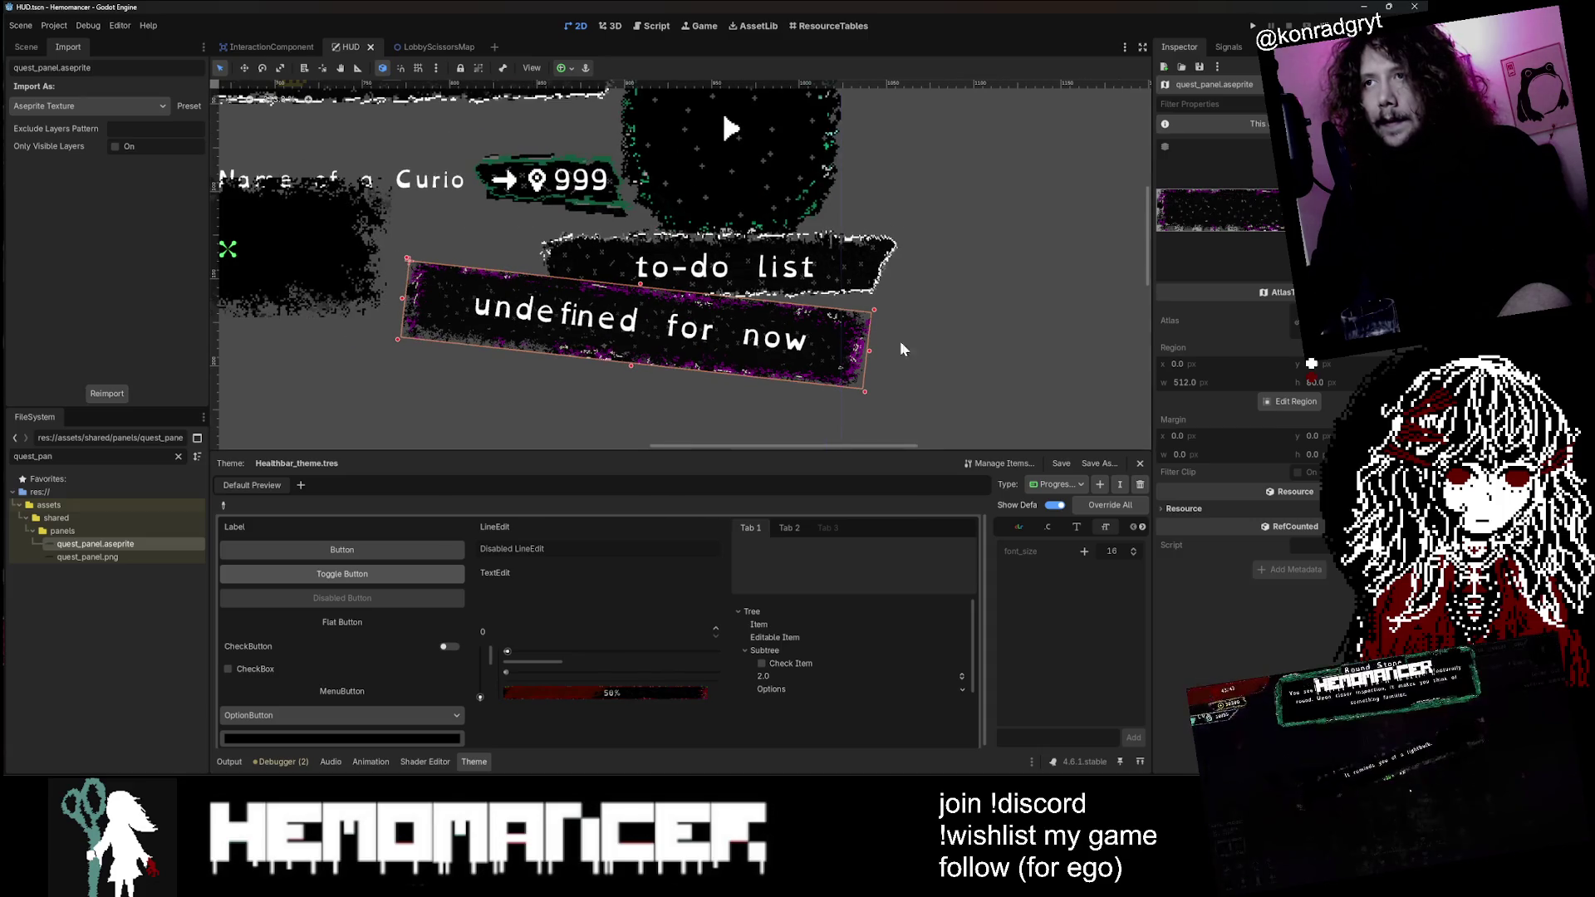
click(901, 347)
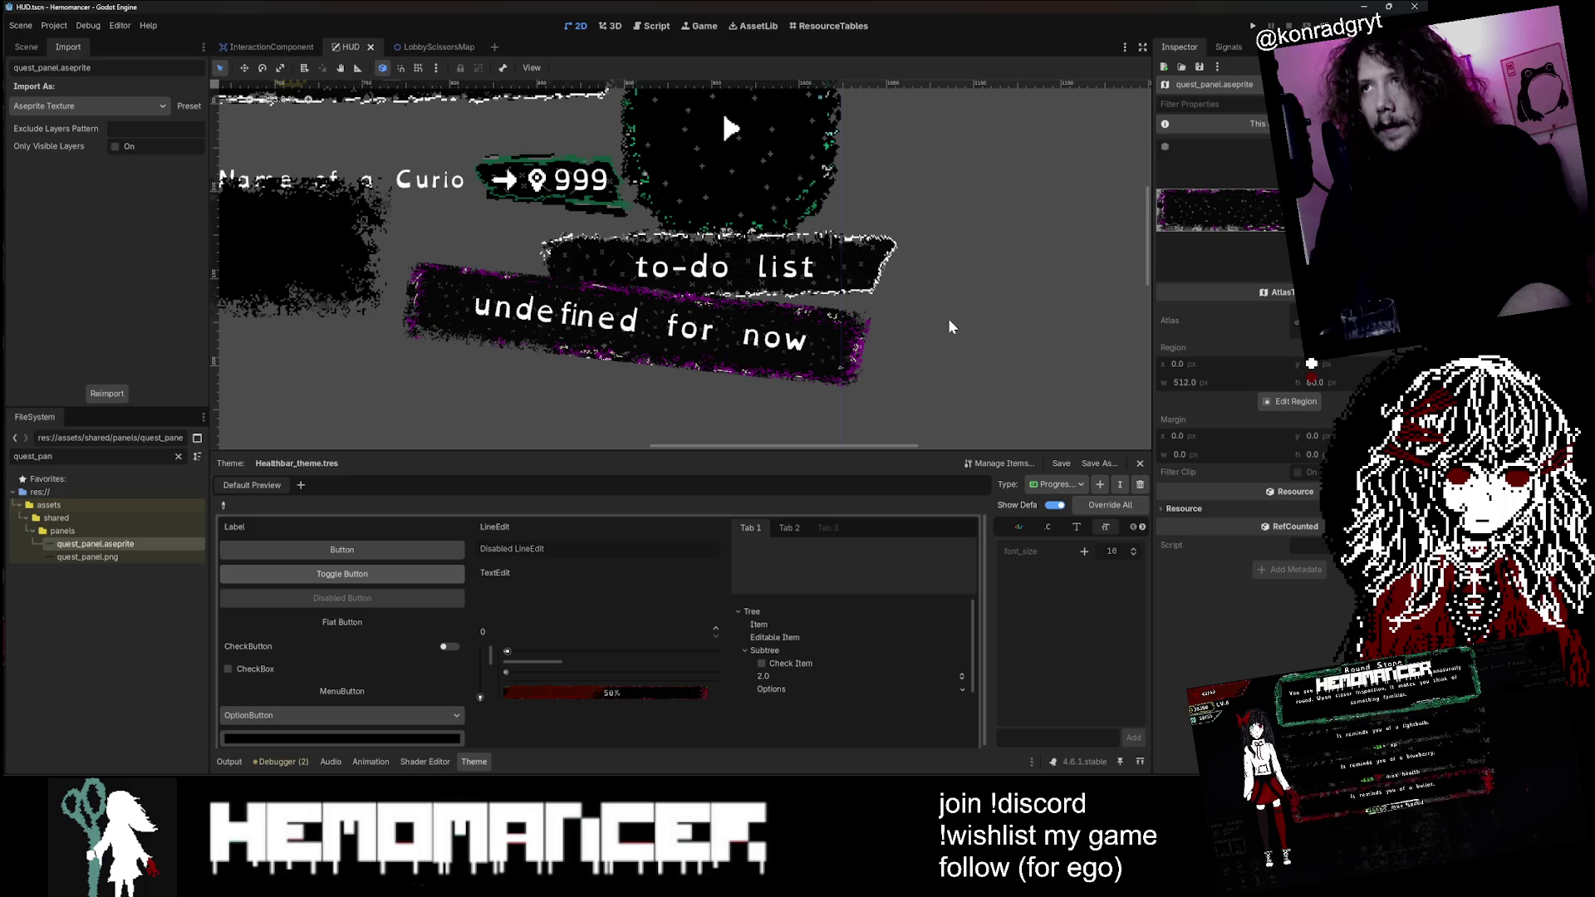
scroll(946, 318, up, 5)
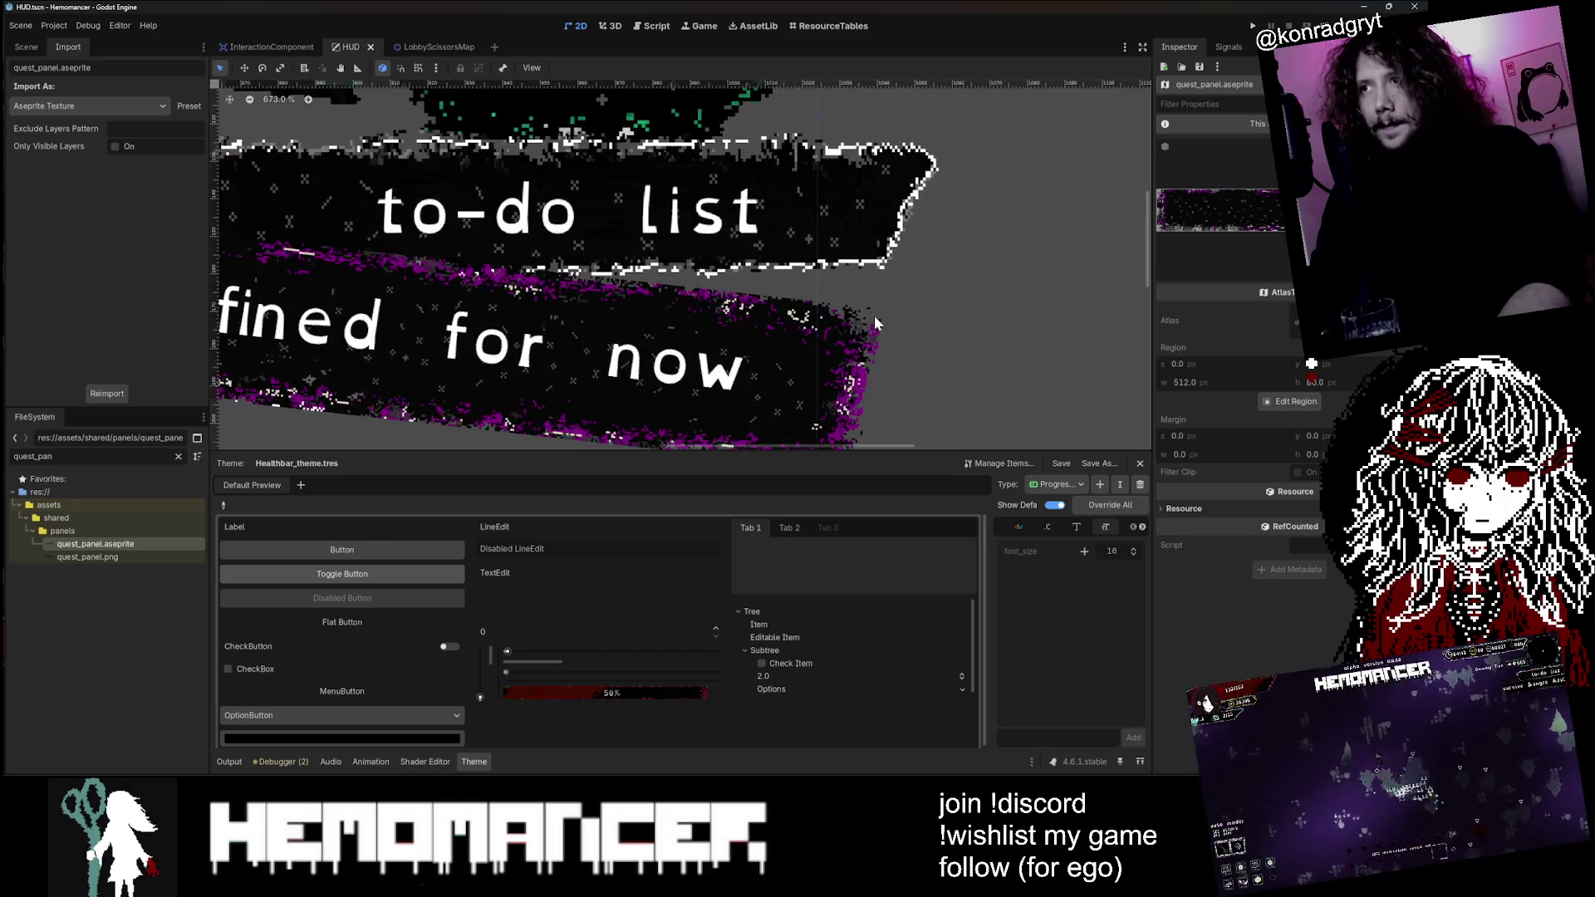
scroll(874, 316, down, 2)
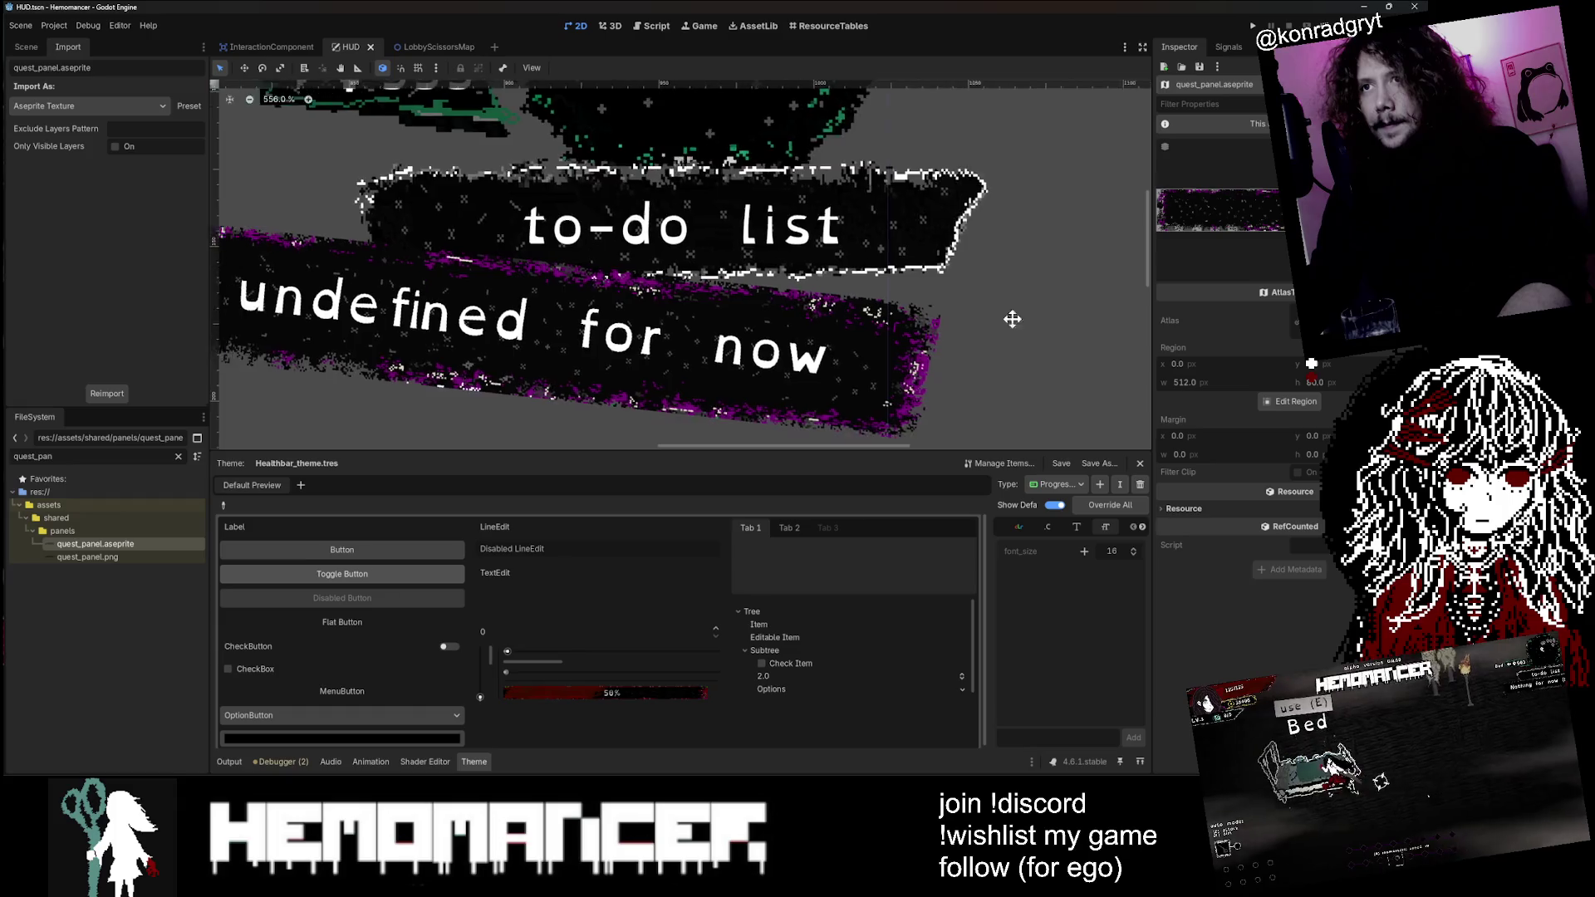
scroll(1065, 322, up, 1)
key(F5)
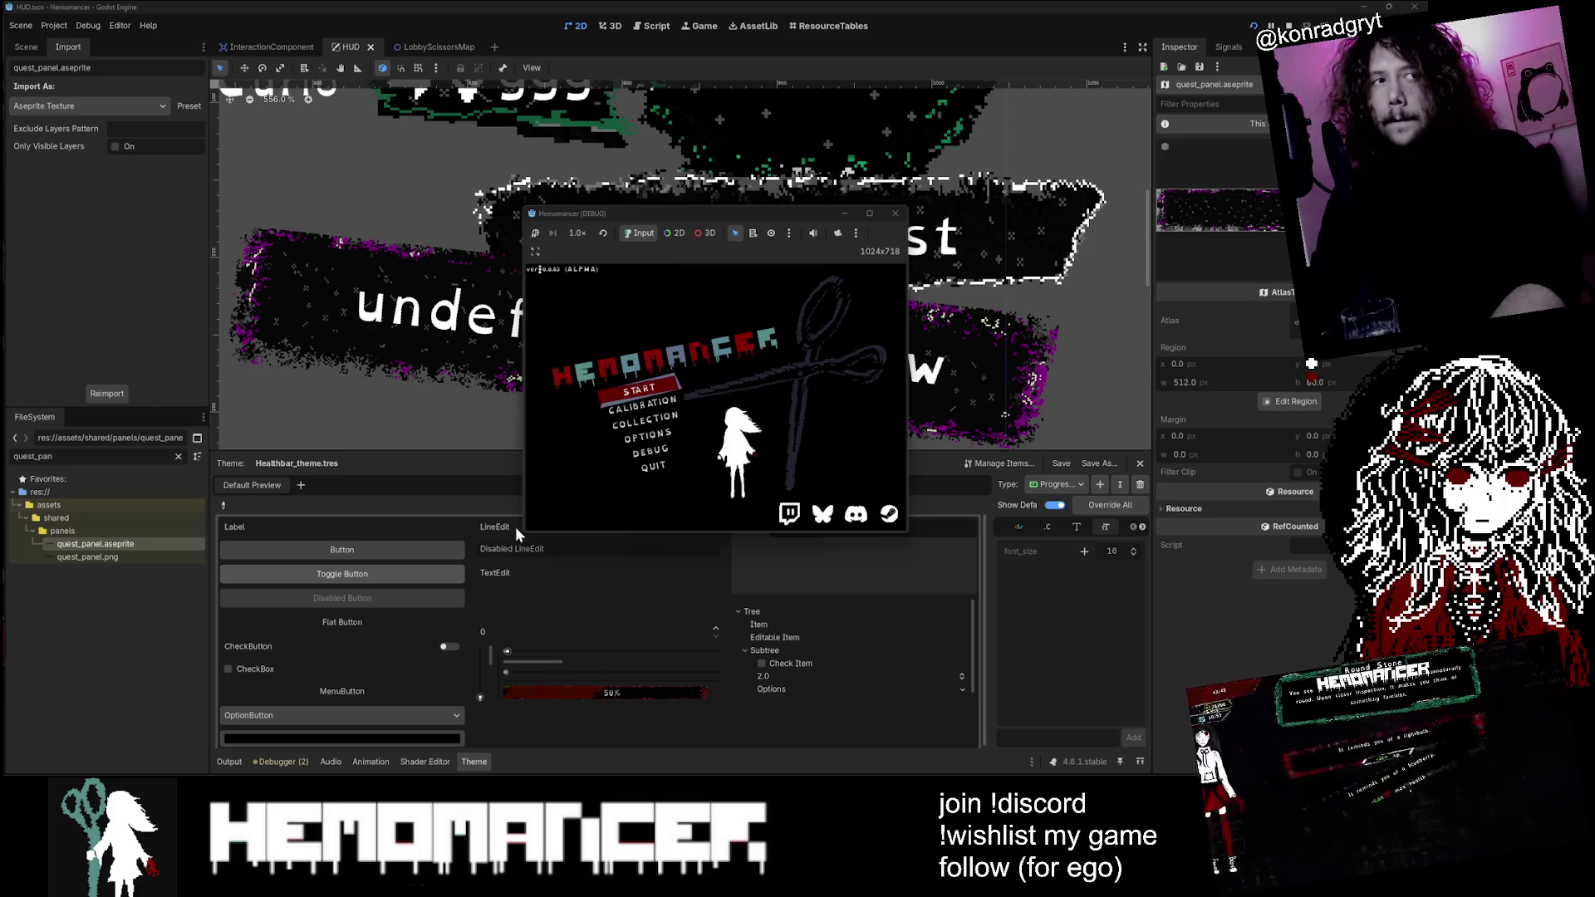
Step: Enlarge the debug window to nearly full screen and start a new game
mouse_move(524, 531)
mouse_down()
mouse_move(18, 731)
mouse_move(16, 764)
mouse_up()
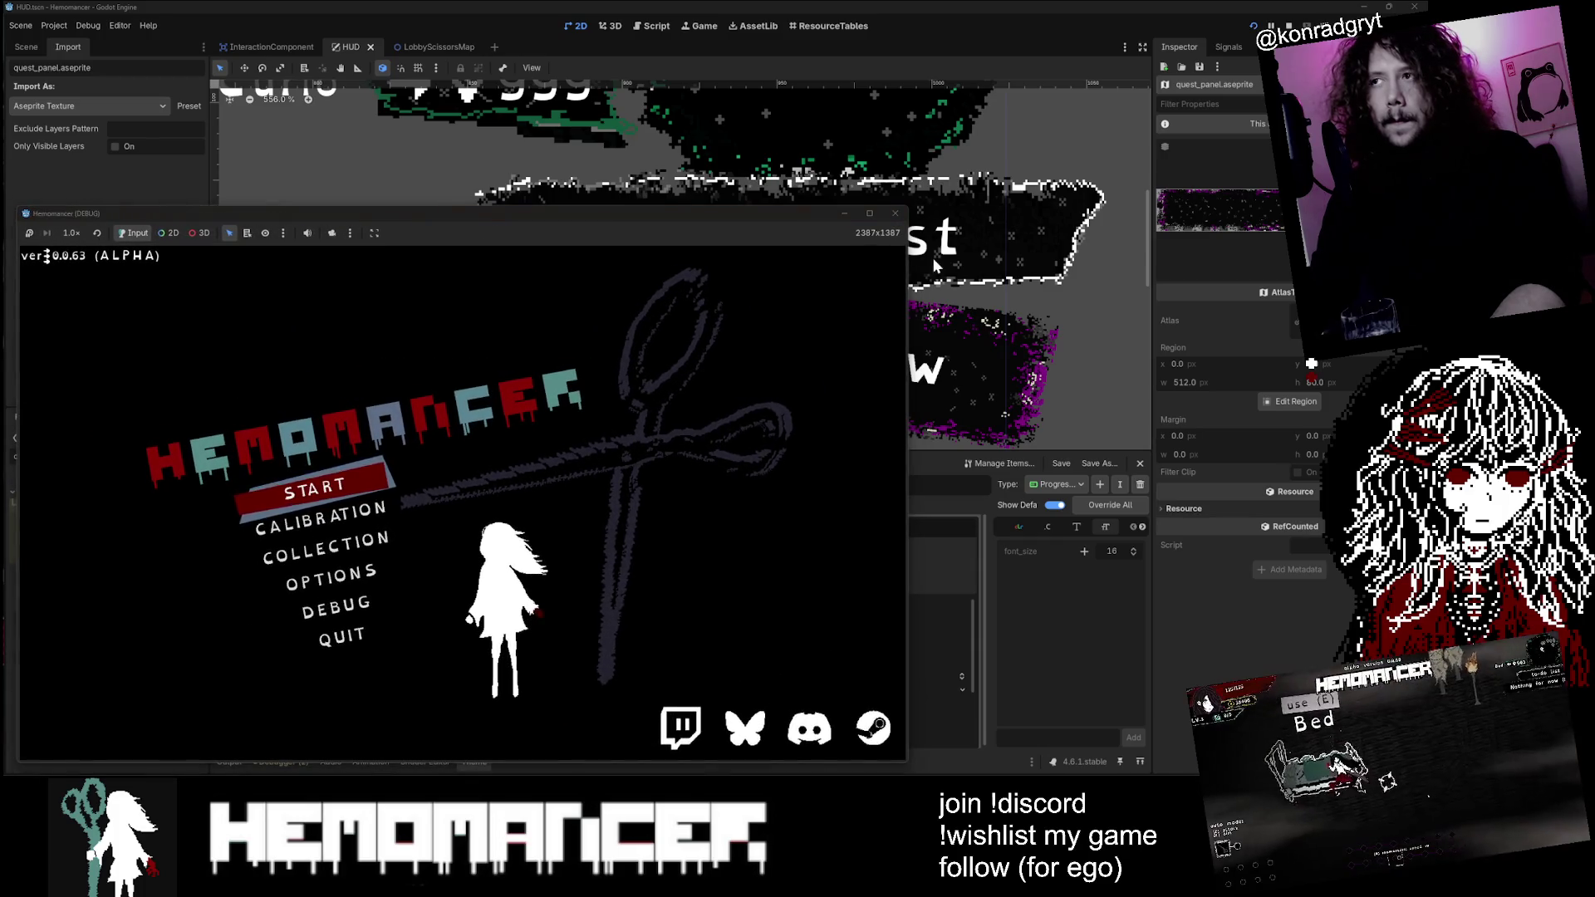
drag(910, 205, 1277, 35)
click(474, 410)
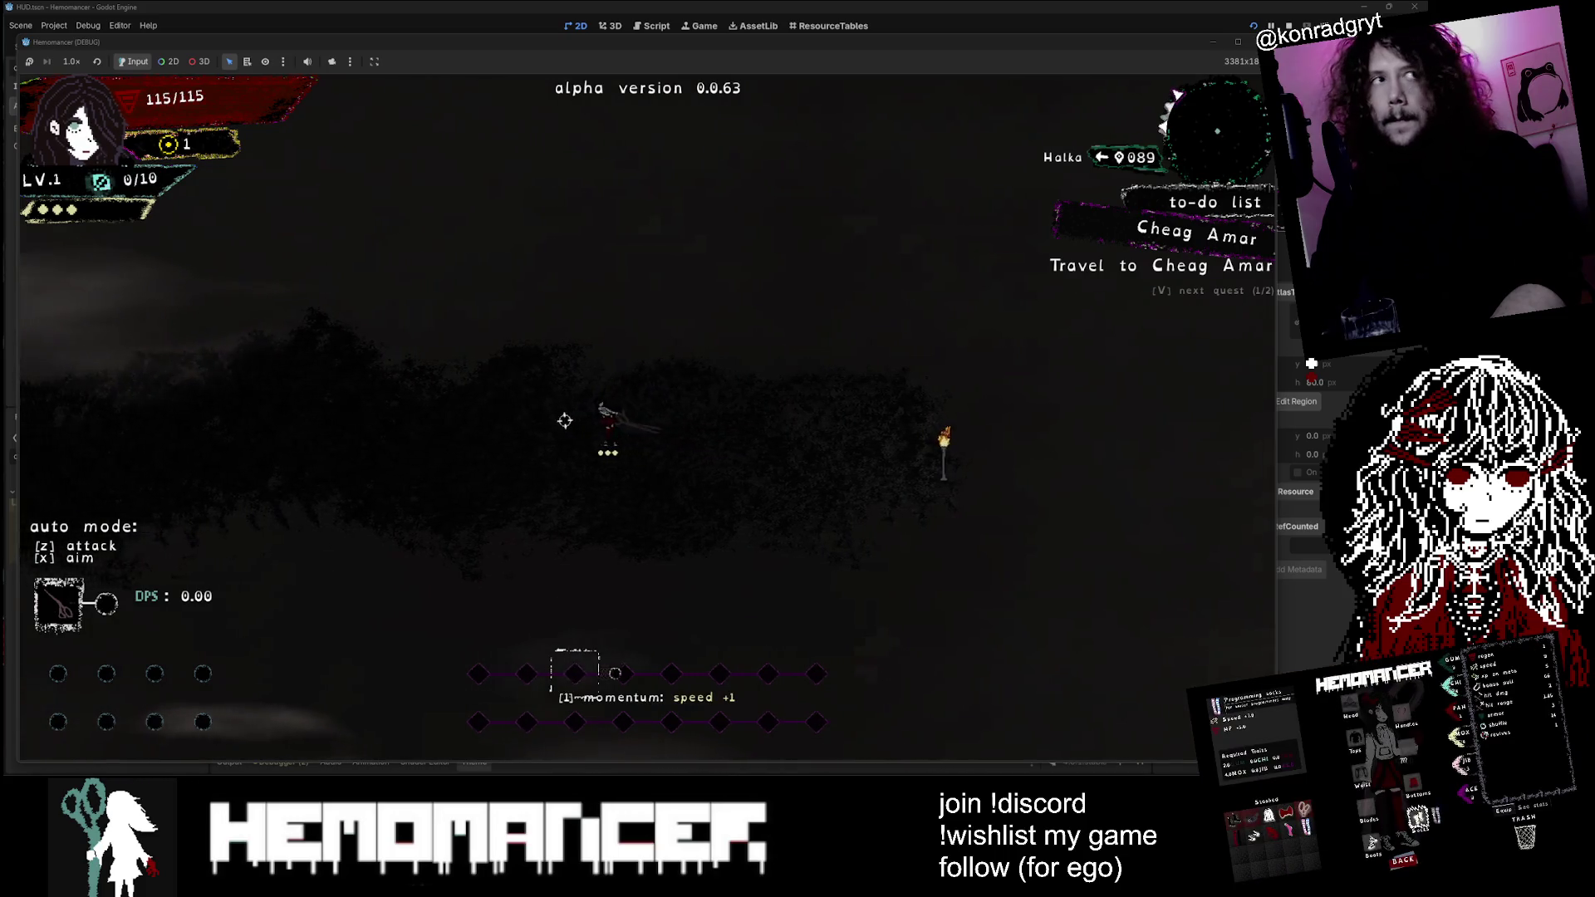
Step: Walk the player left through the opening area past Halka and the torches
key(a)
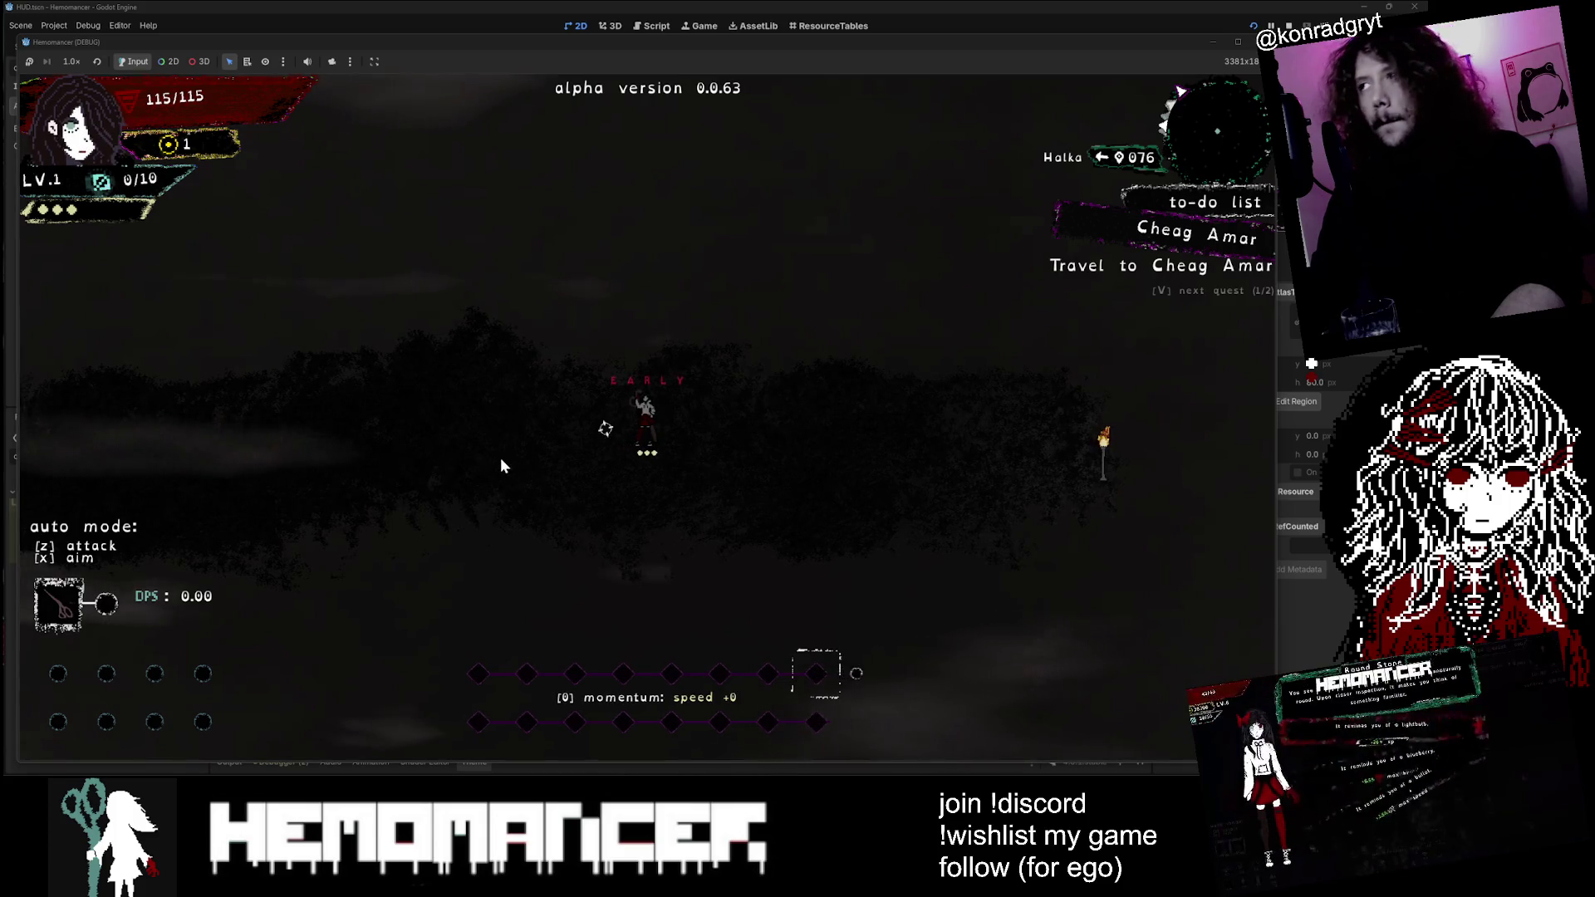
key(a)
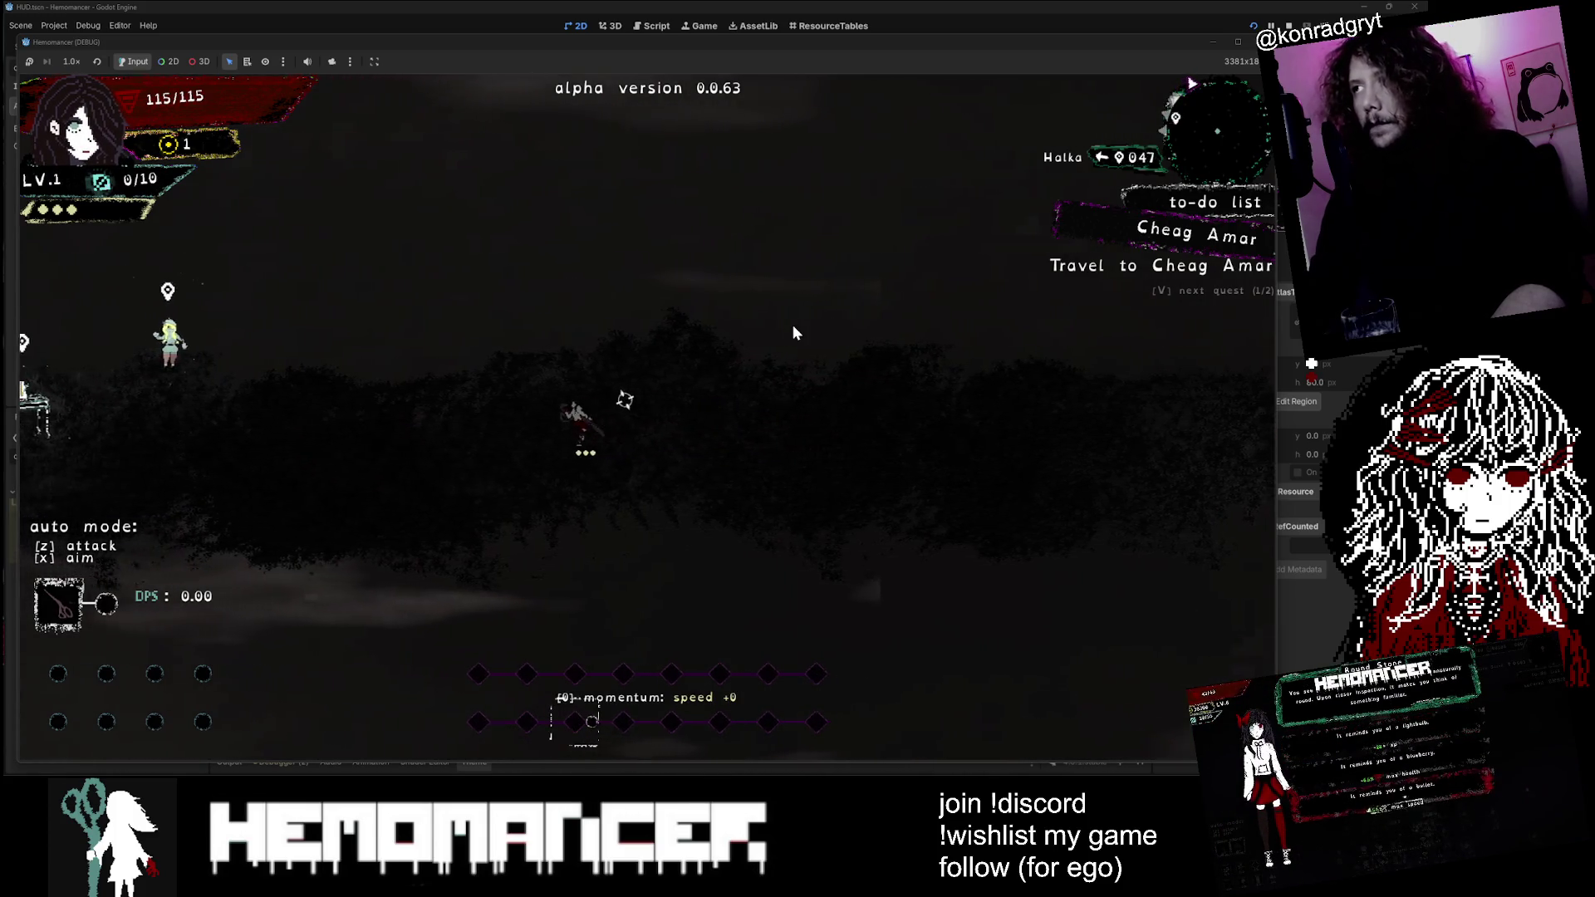
key(a)
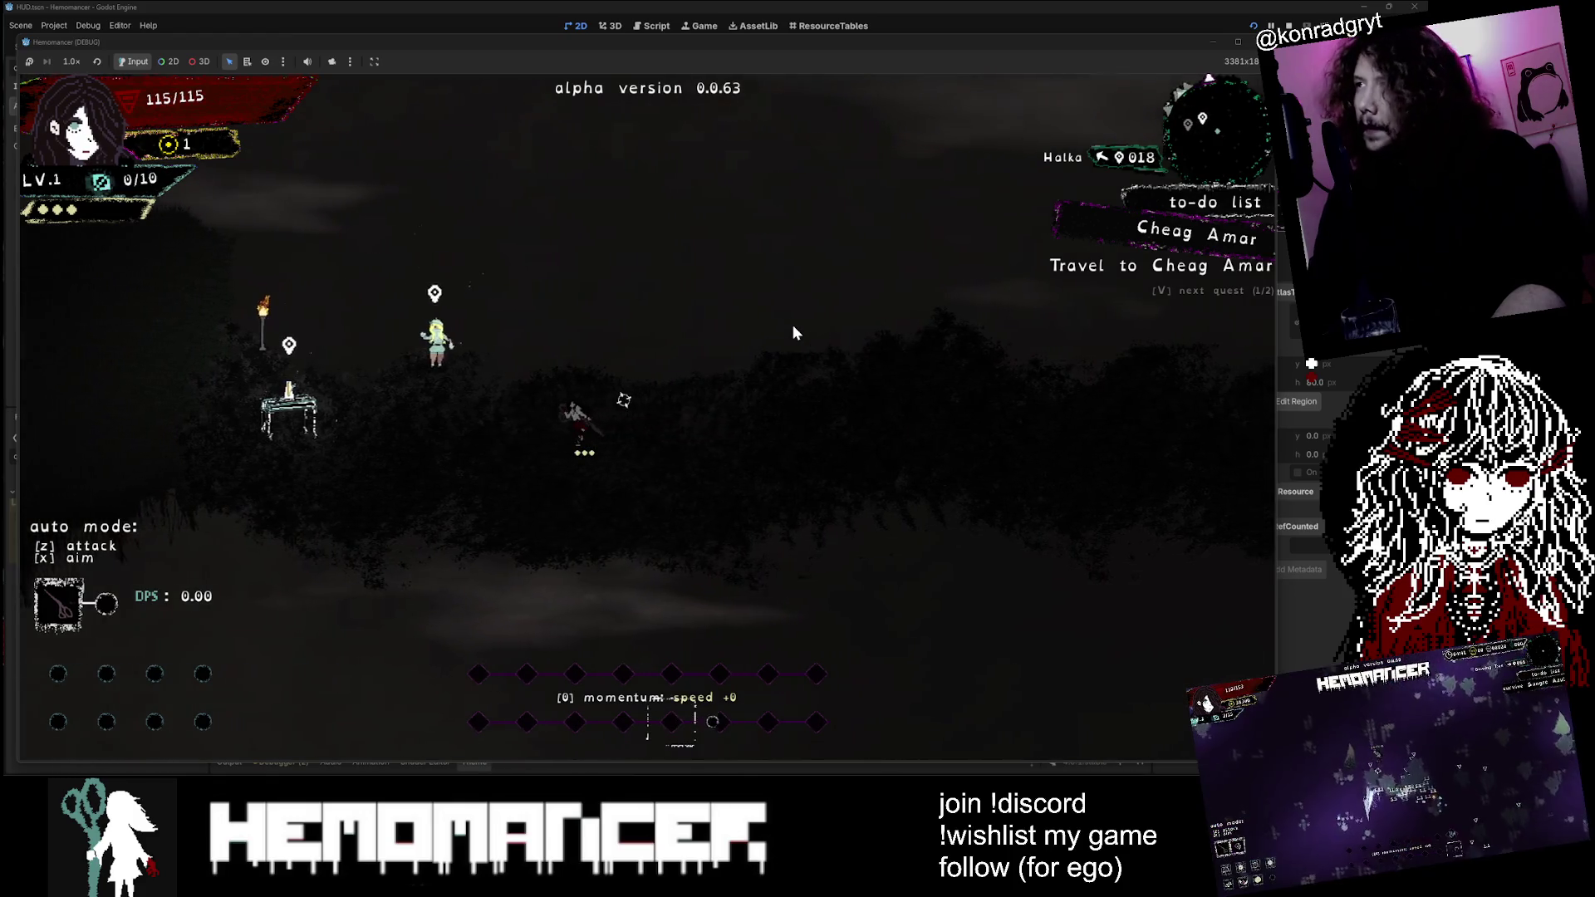
key(a)
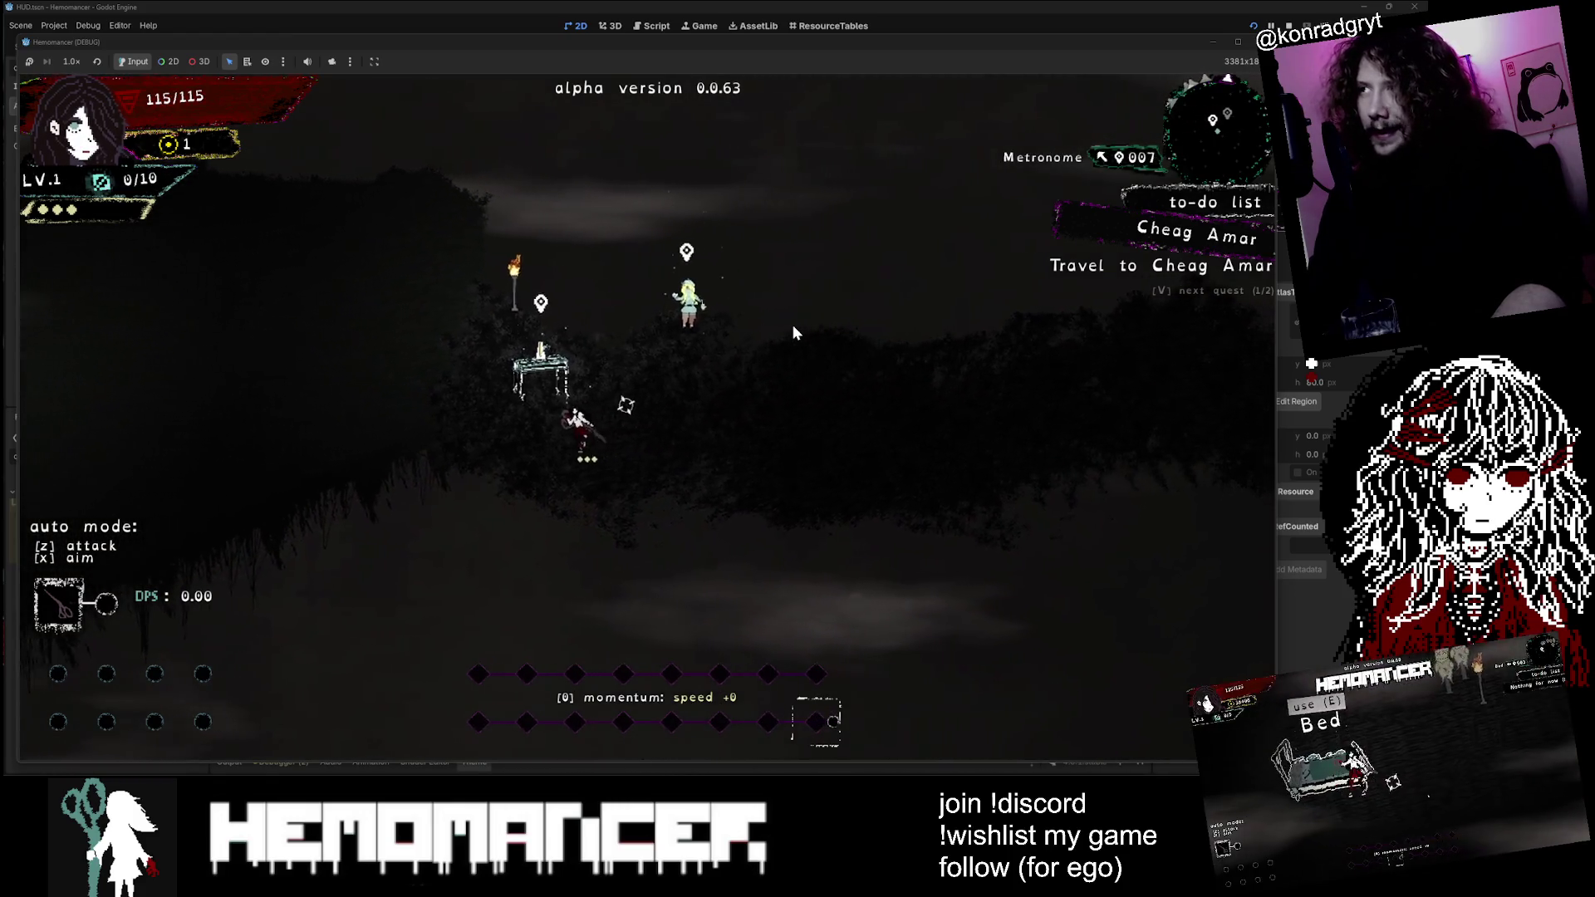
key(a)
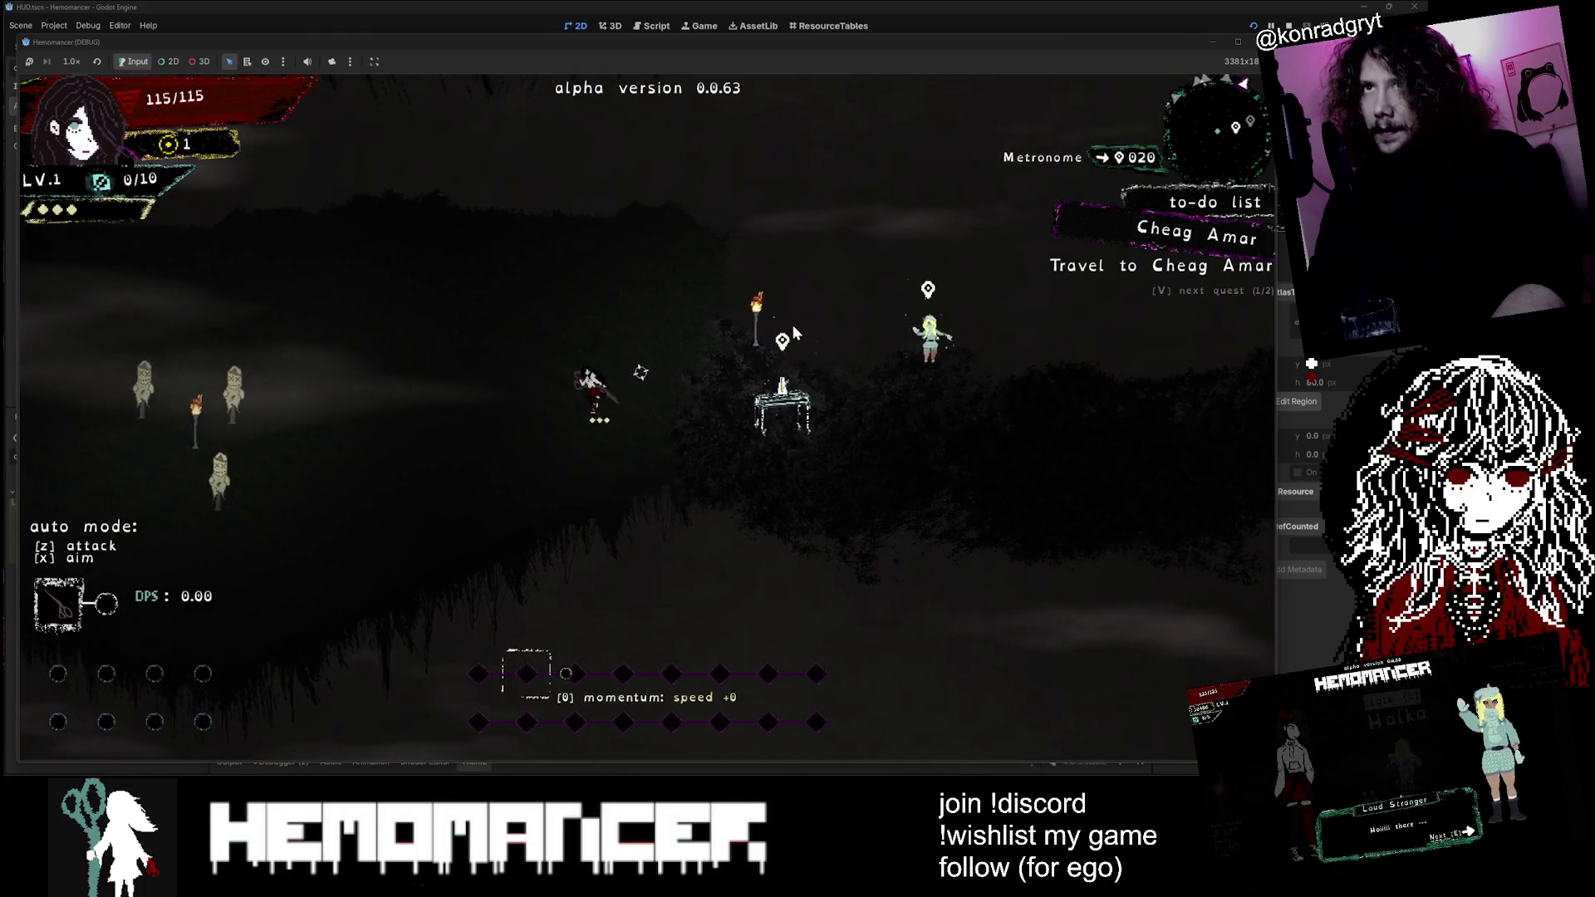
key(a)
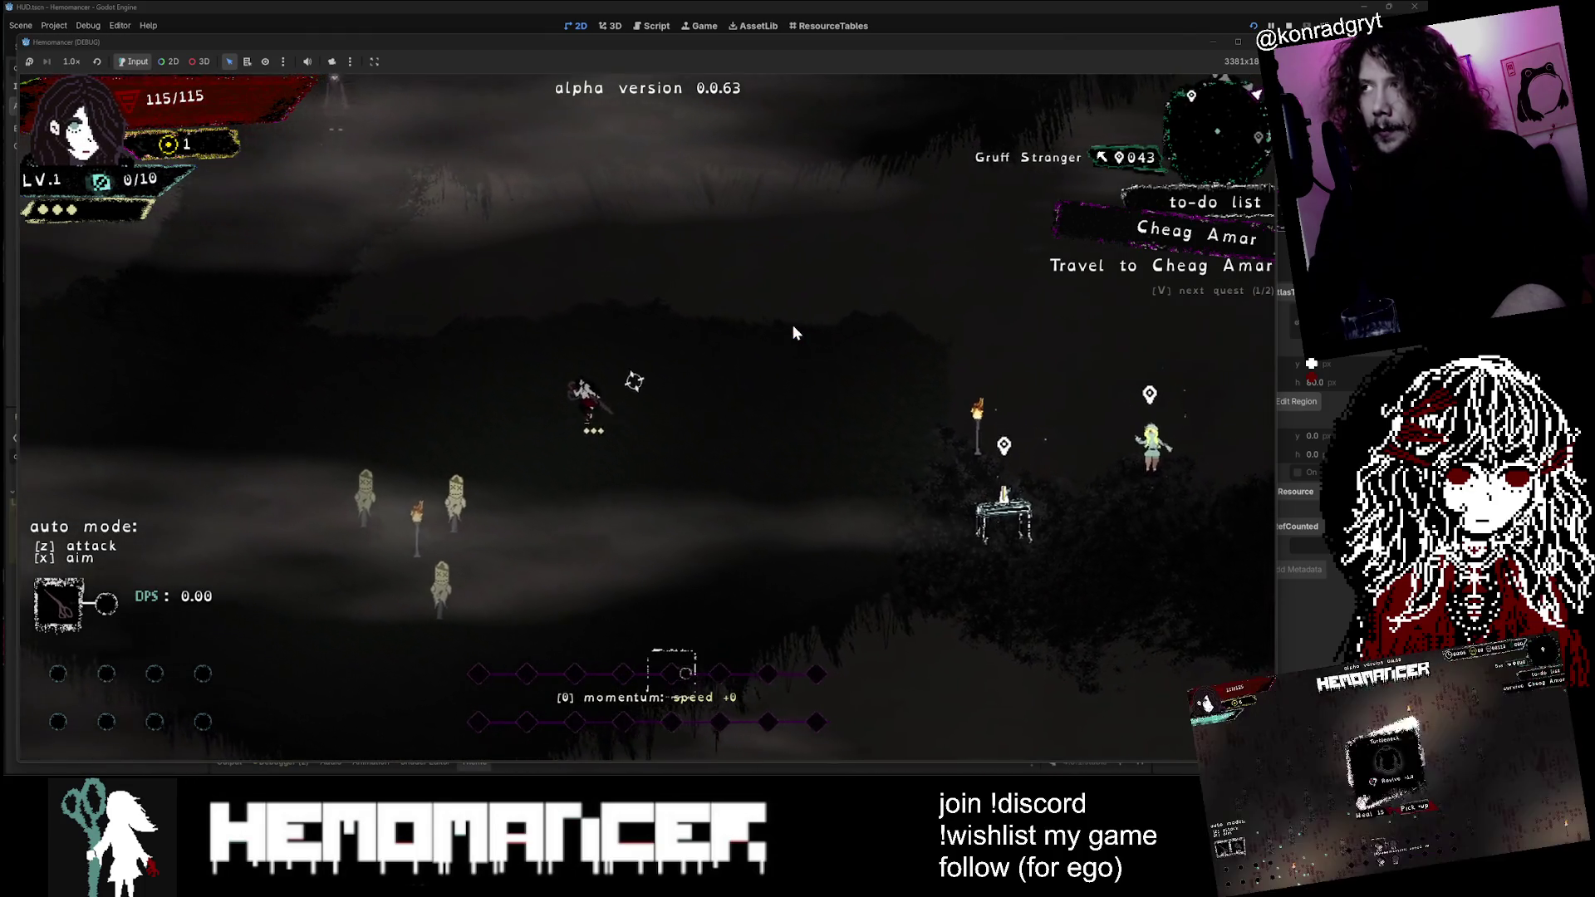
Step: Cycle the quest panel between Cheag Amar and Strange Favour near Gruff Stranger, then close the game
key(a)
key(v)
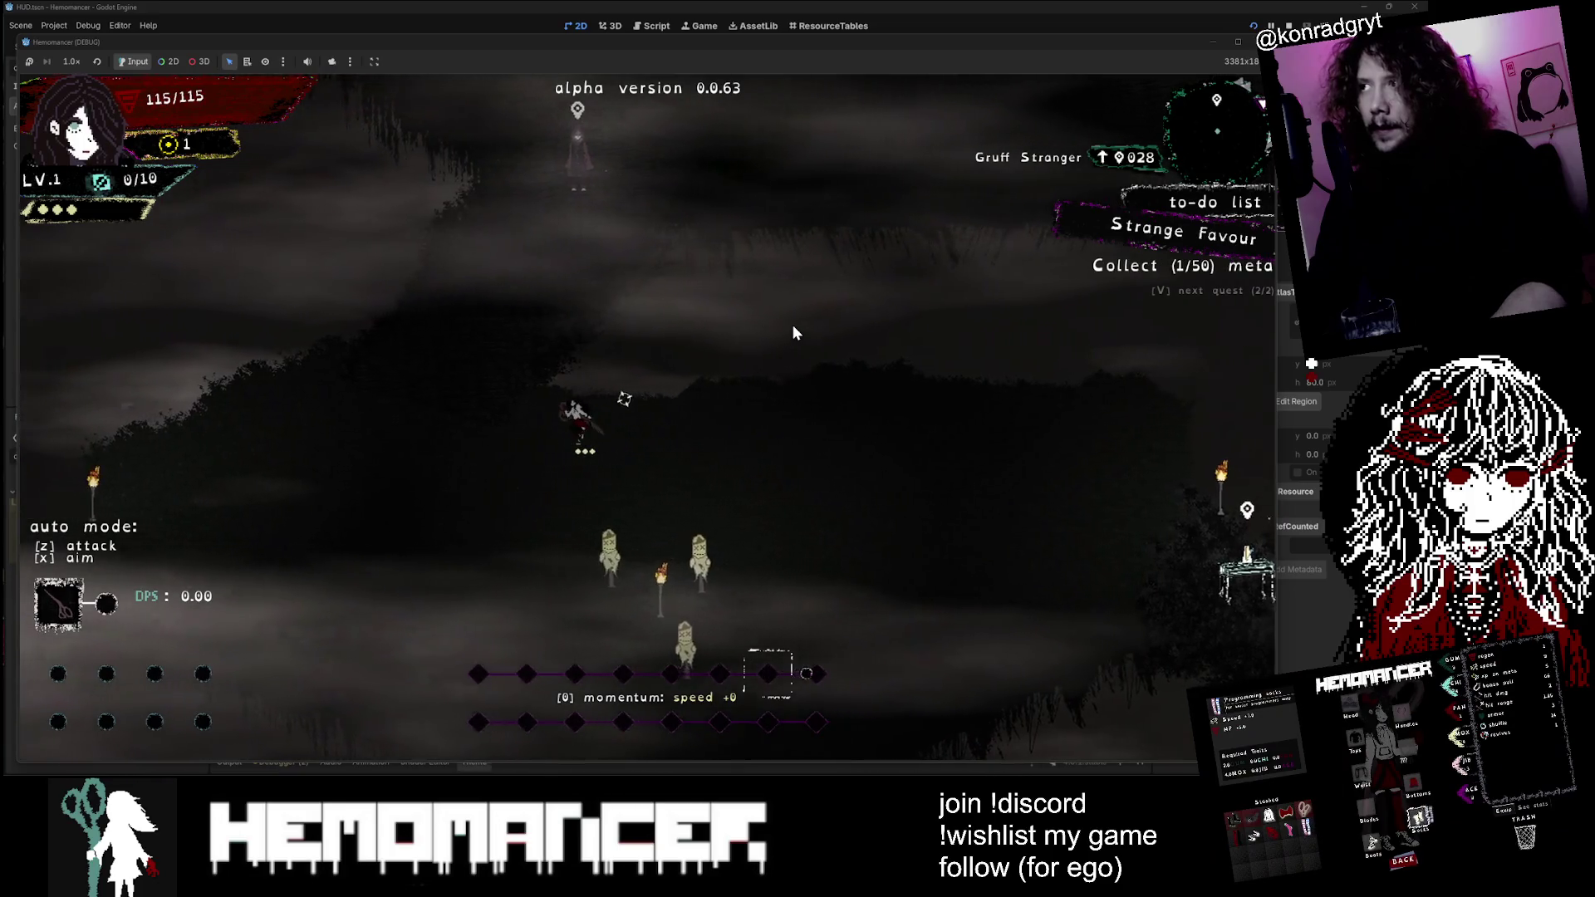
key(w)
key(a)
key(v)
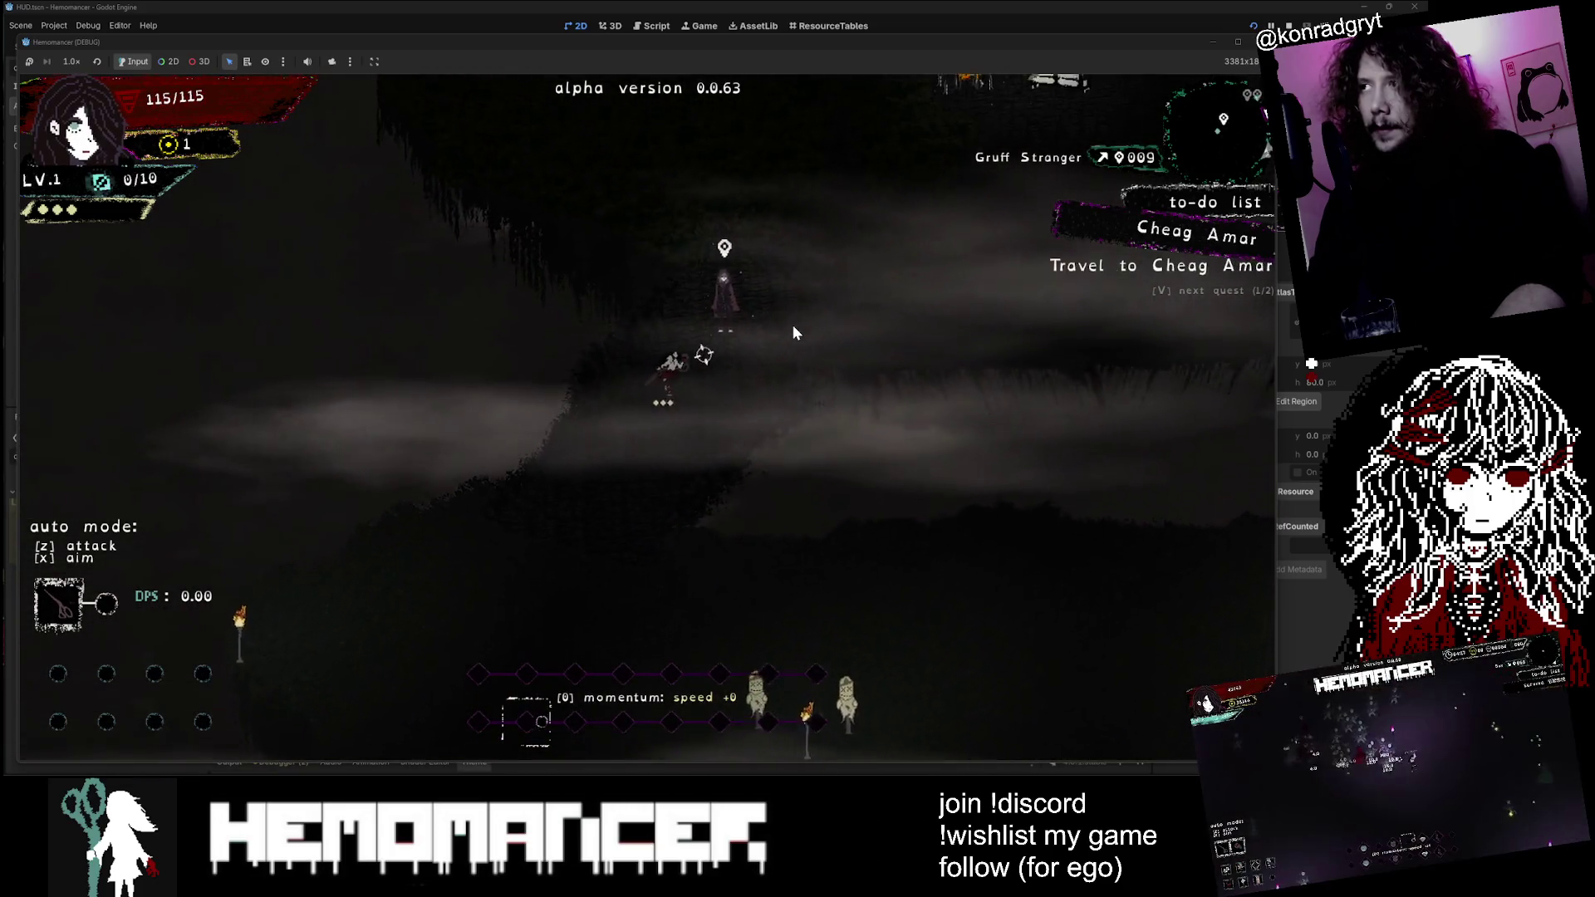
key(w)
key(d)
key(v)
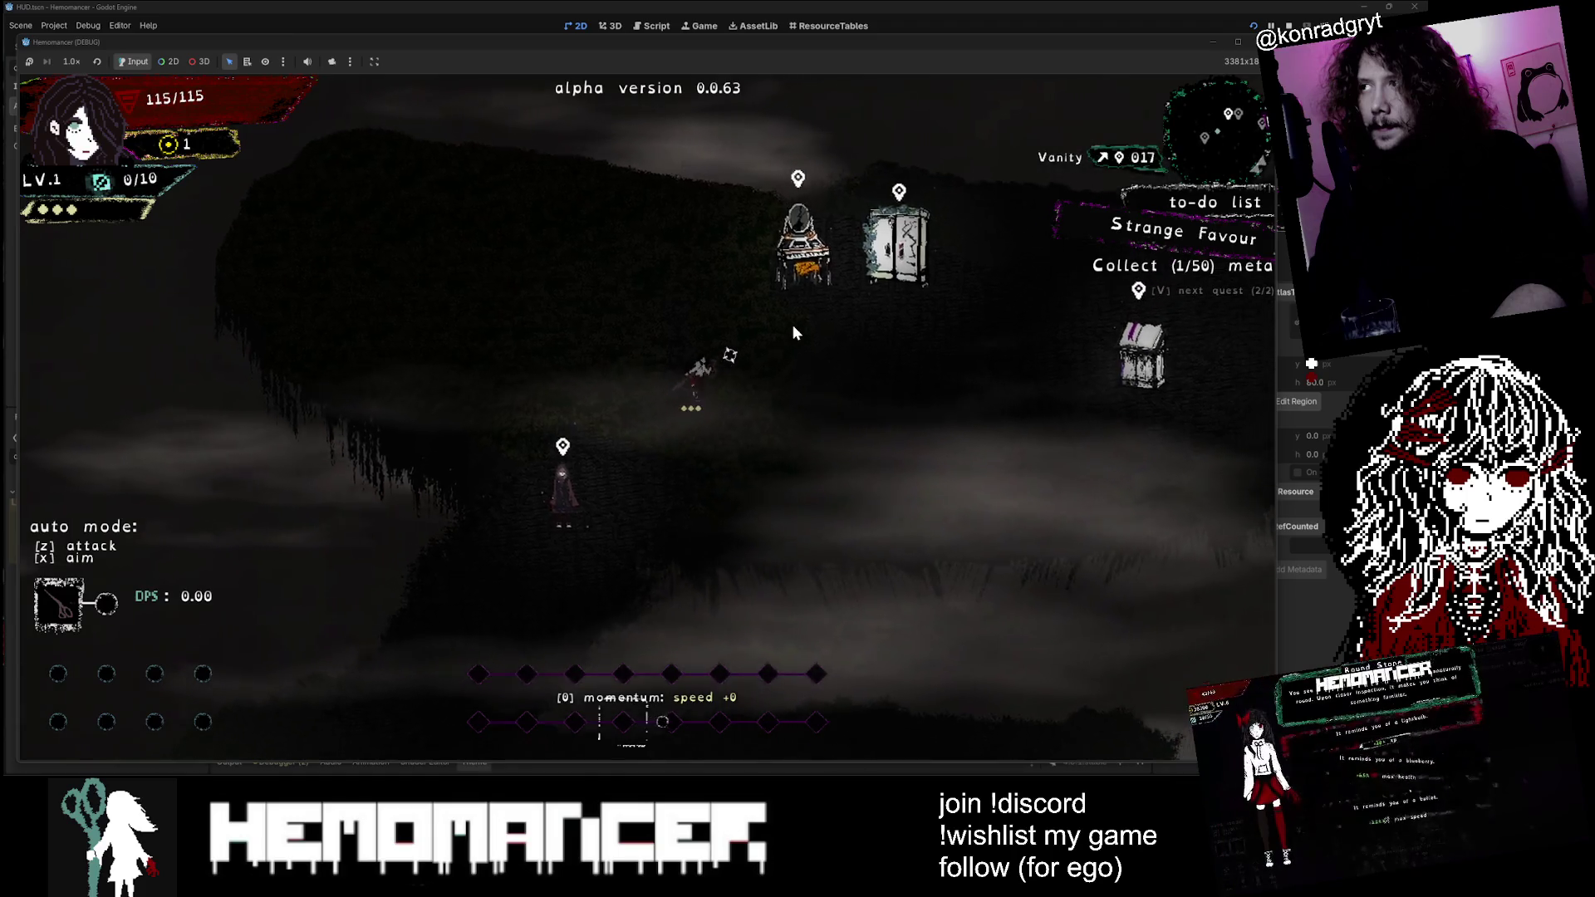
key(w)
key(d)
key(v)
key(v)
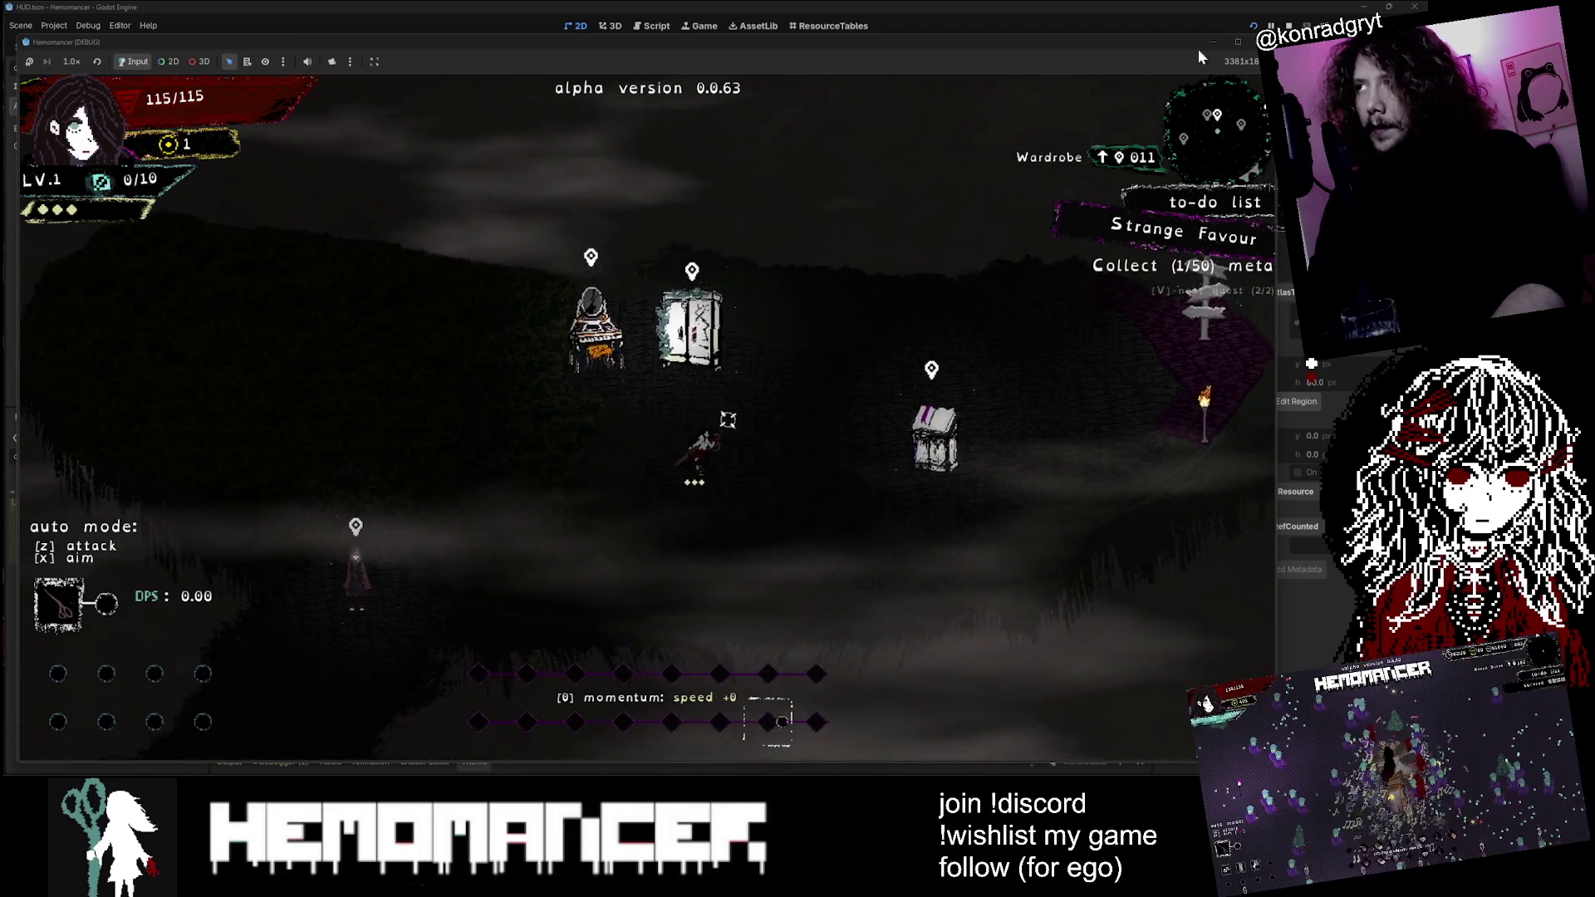
key(F8)
key(alt+Tab)
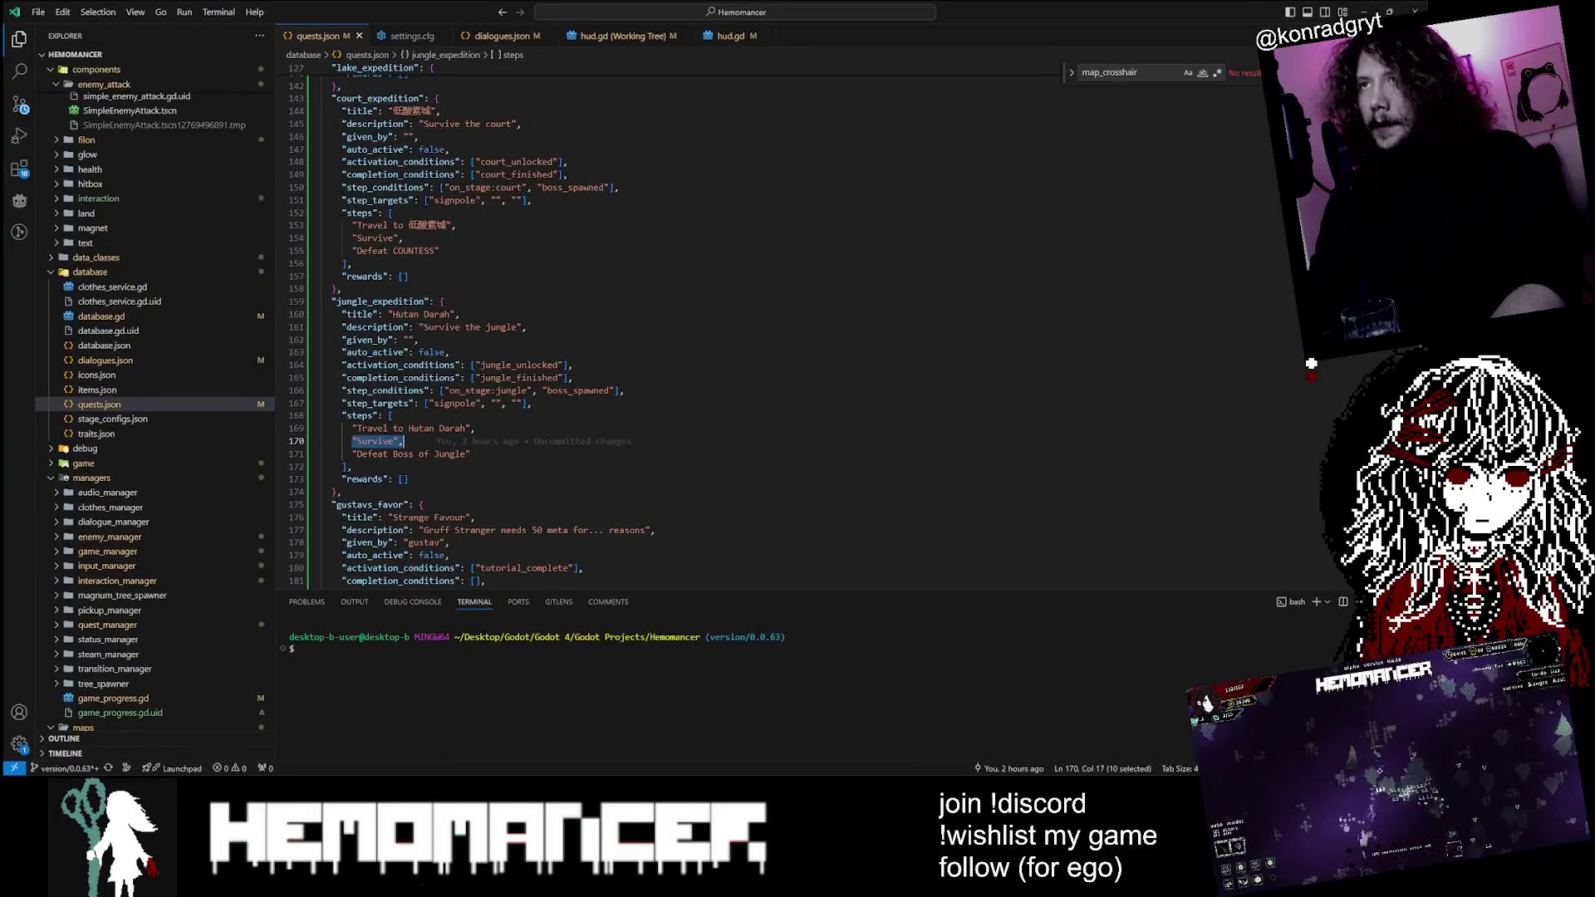
Step: Search for 'Strange Favour' and retitle that quest 'Some gigalong text to try out' in quests.json
click(21, 73)
text(snge Favour)
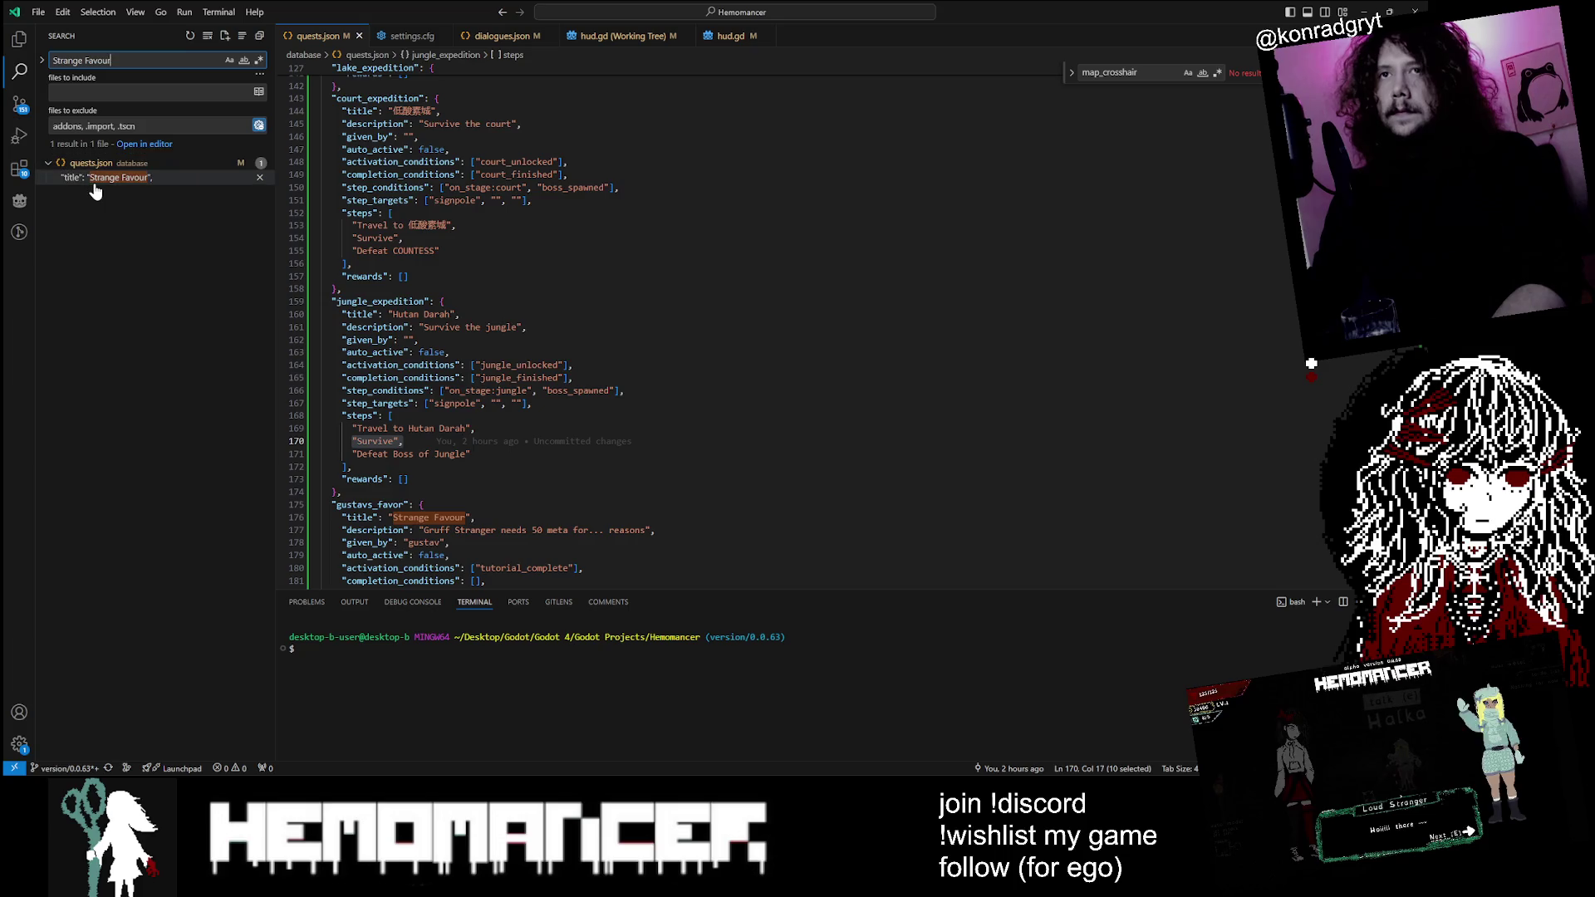
click(93, 181)
key(Left)
text(Some)
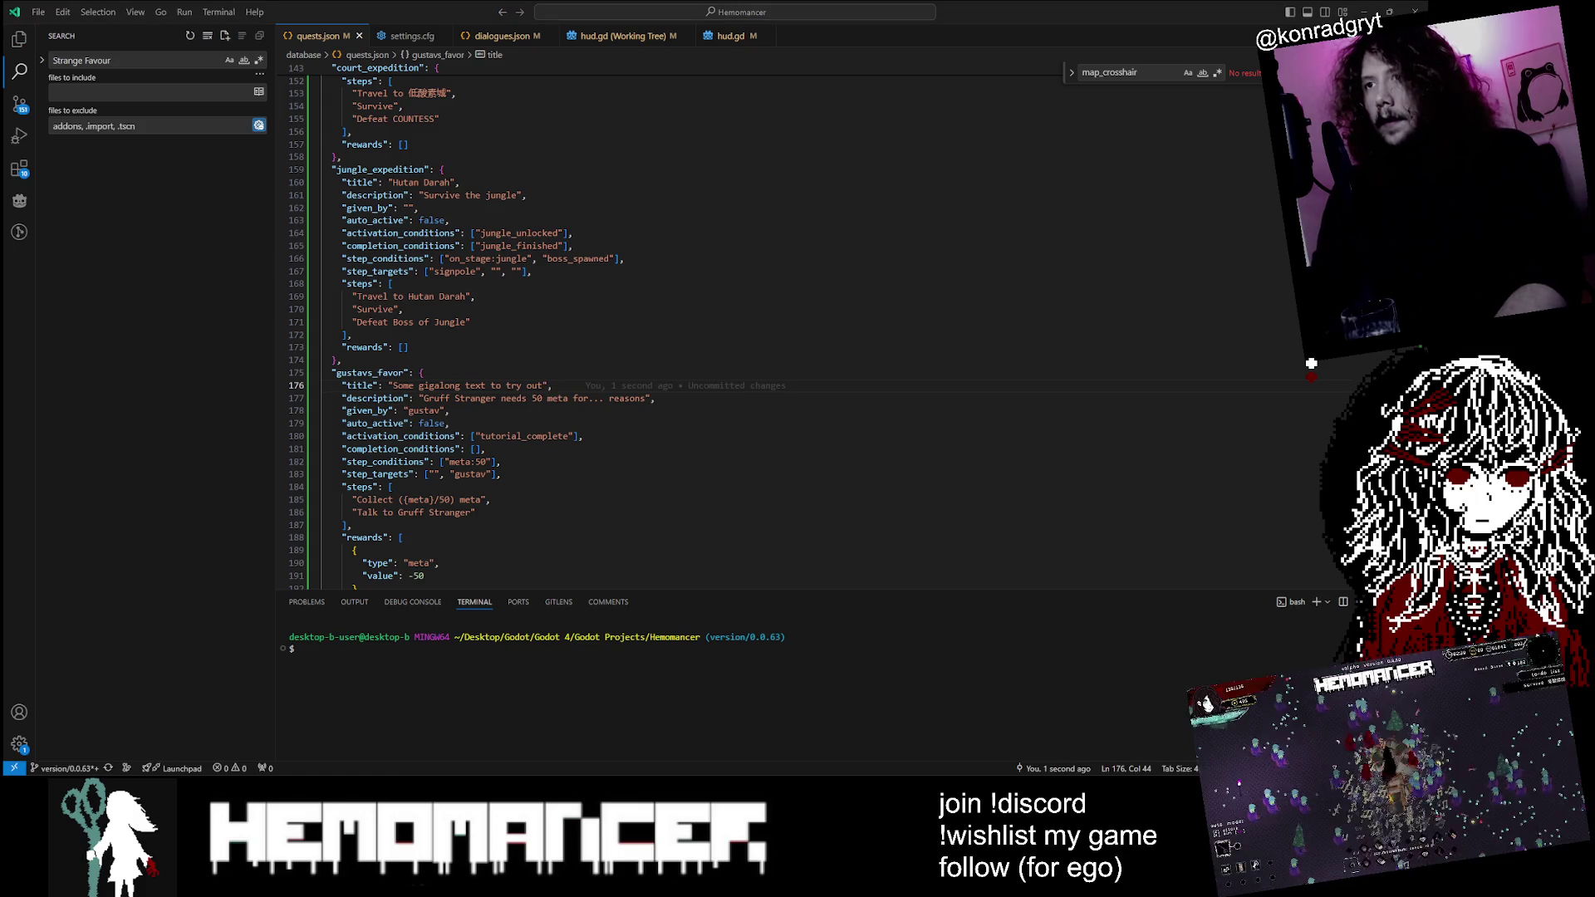
key(alt+Tab)
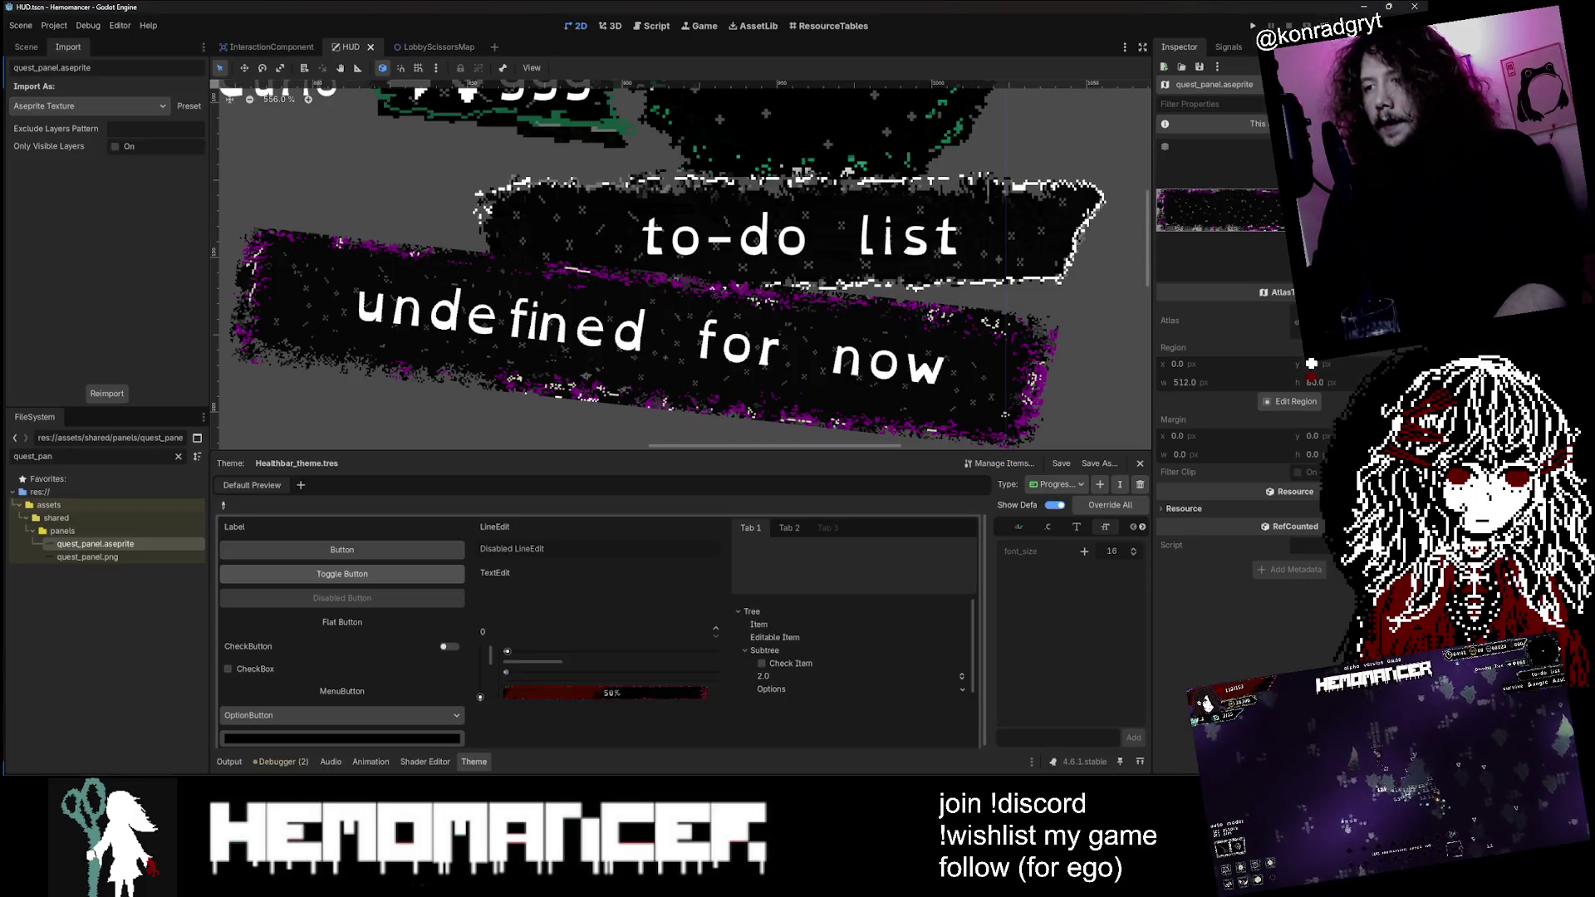
Step: Relaunch the game with F5, enlarge its window and start a new game
key(F5)
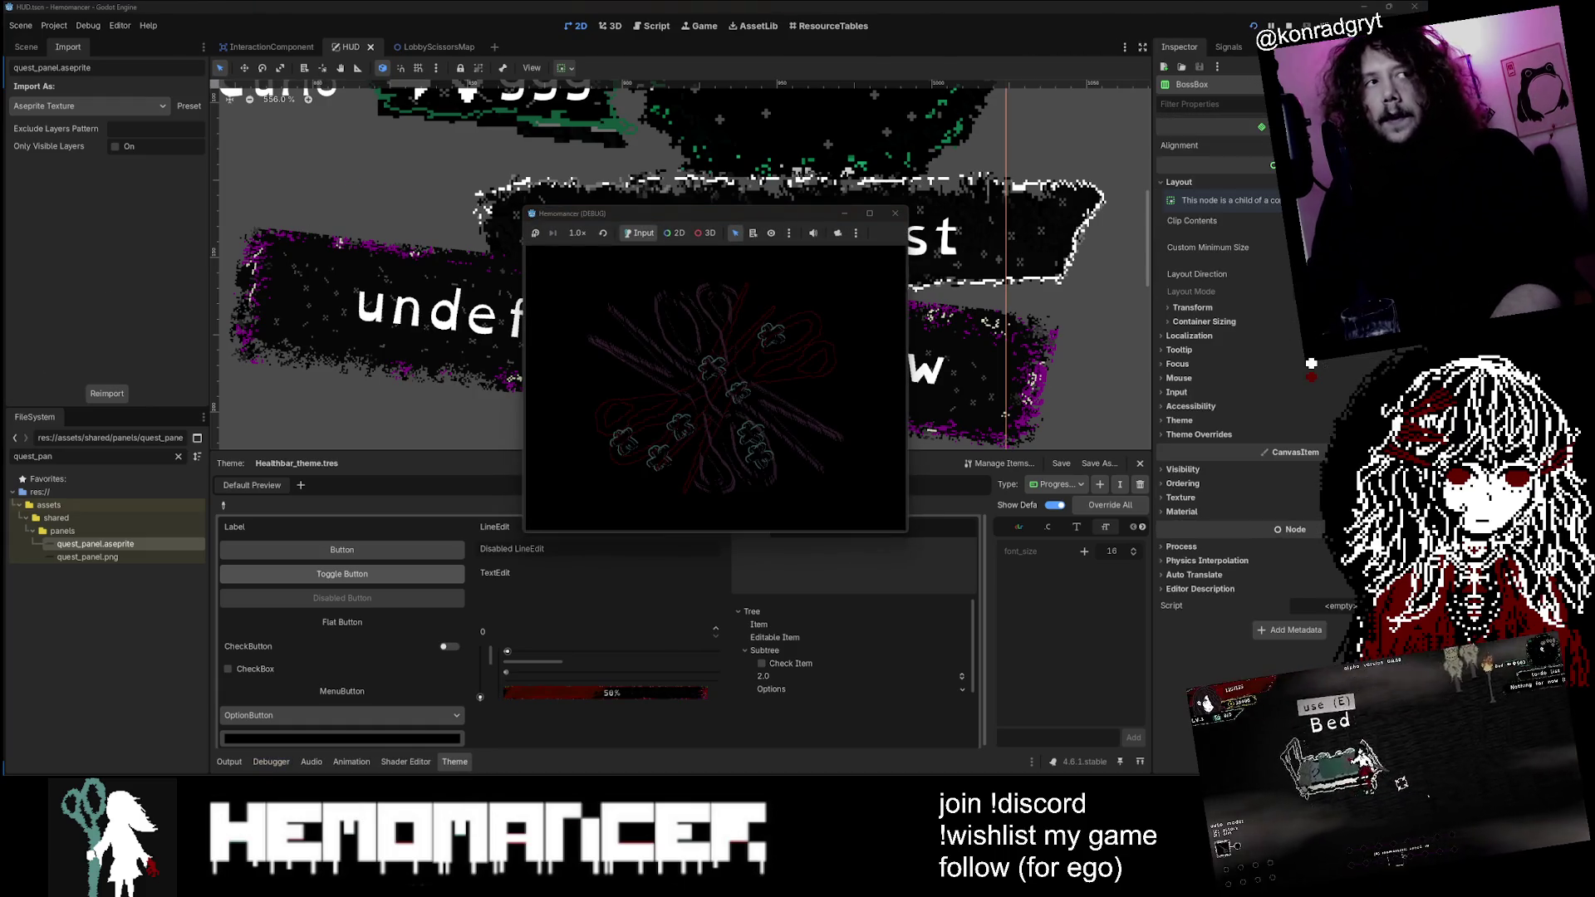
mouse_move(525, 534)
mouse_down()
mouse_move(186, 709)
mouse_move(22, 766)
mouse_up()
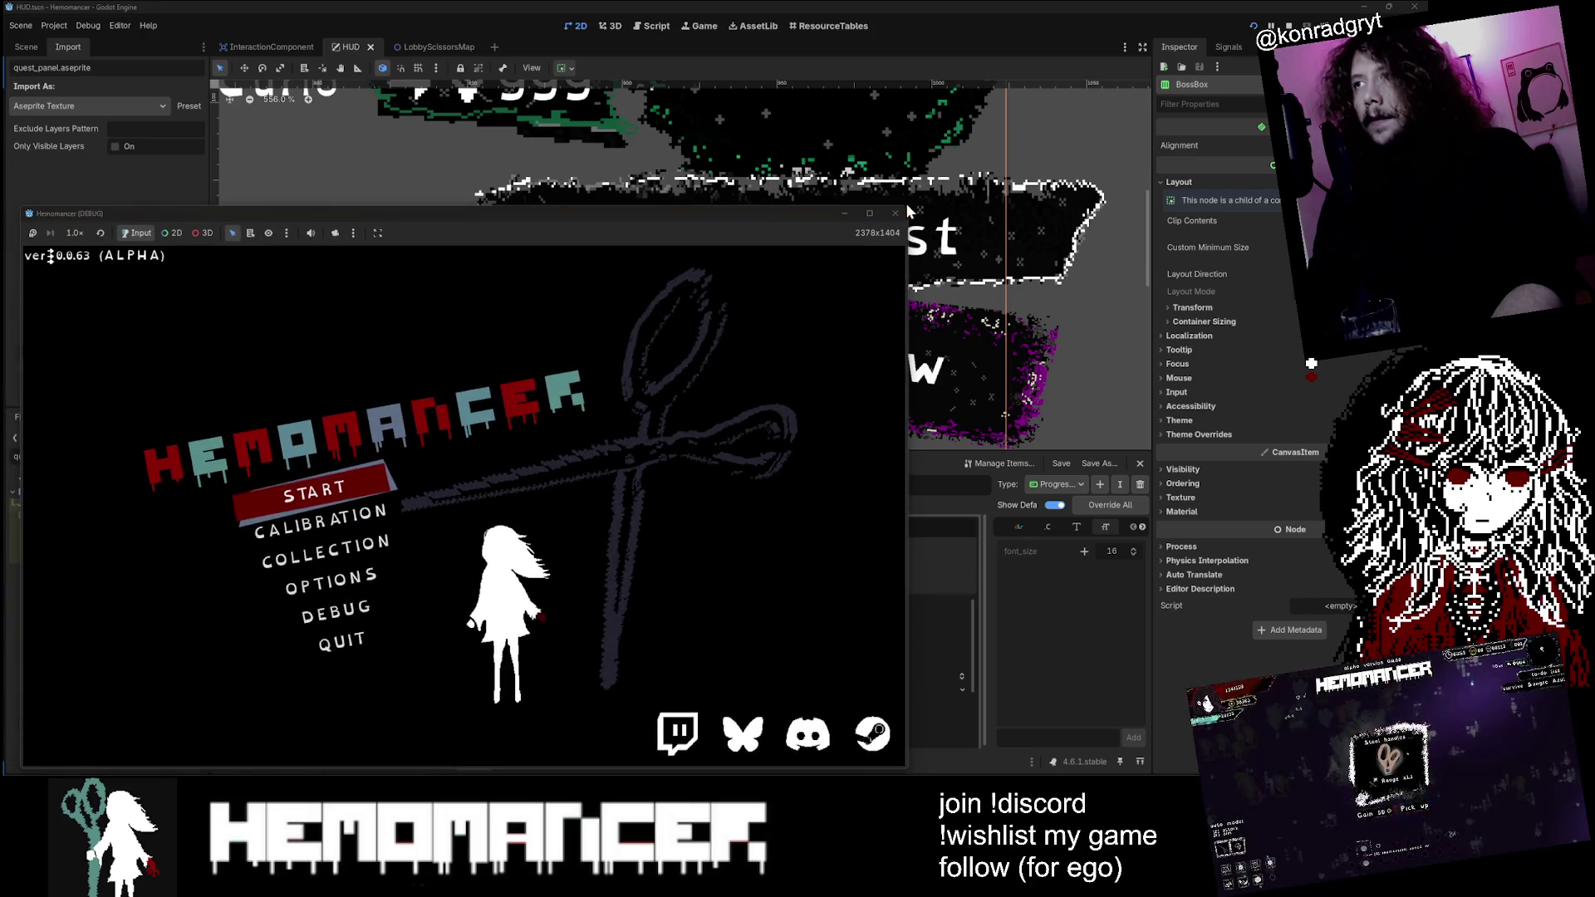
drag(910, 205, 1260, 35)
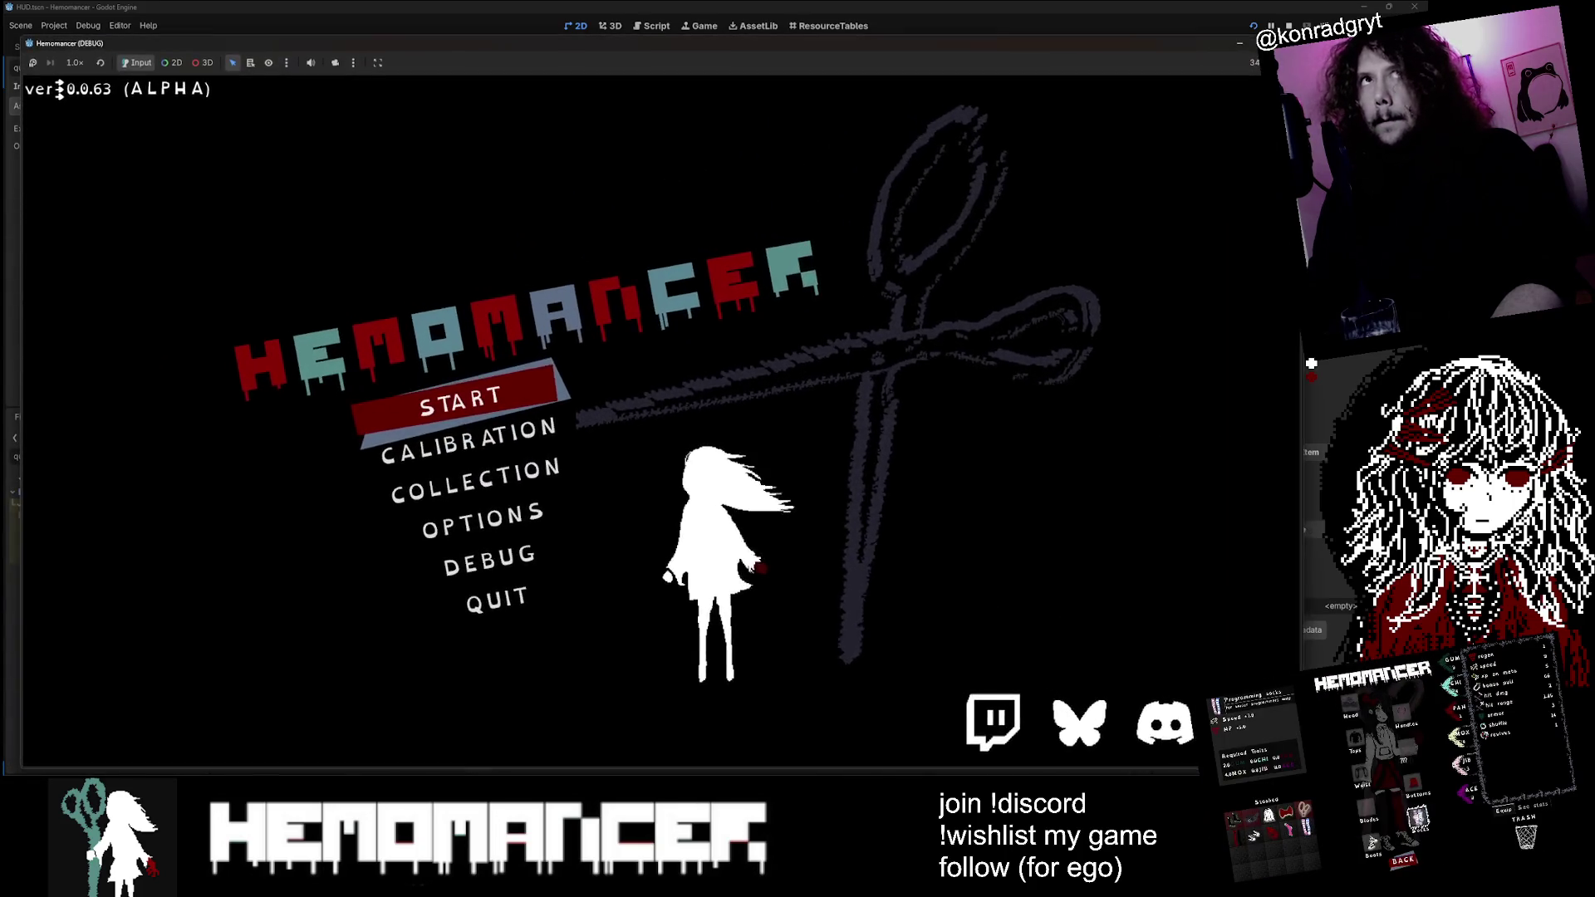
click(500, 407)
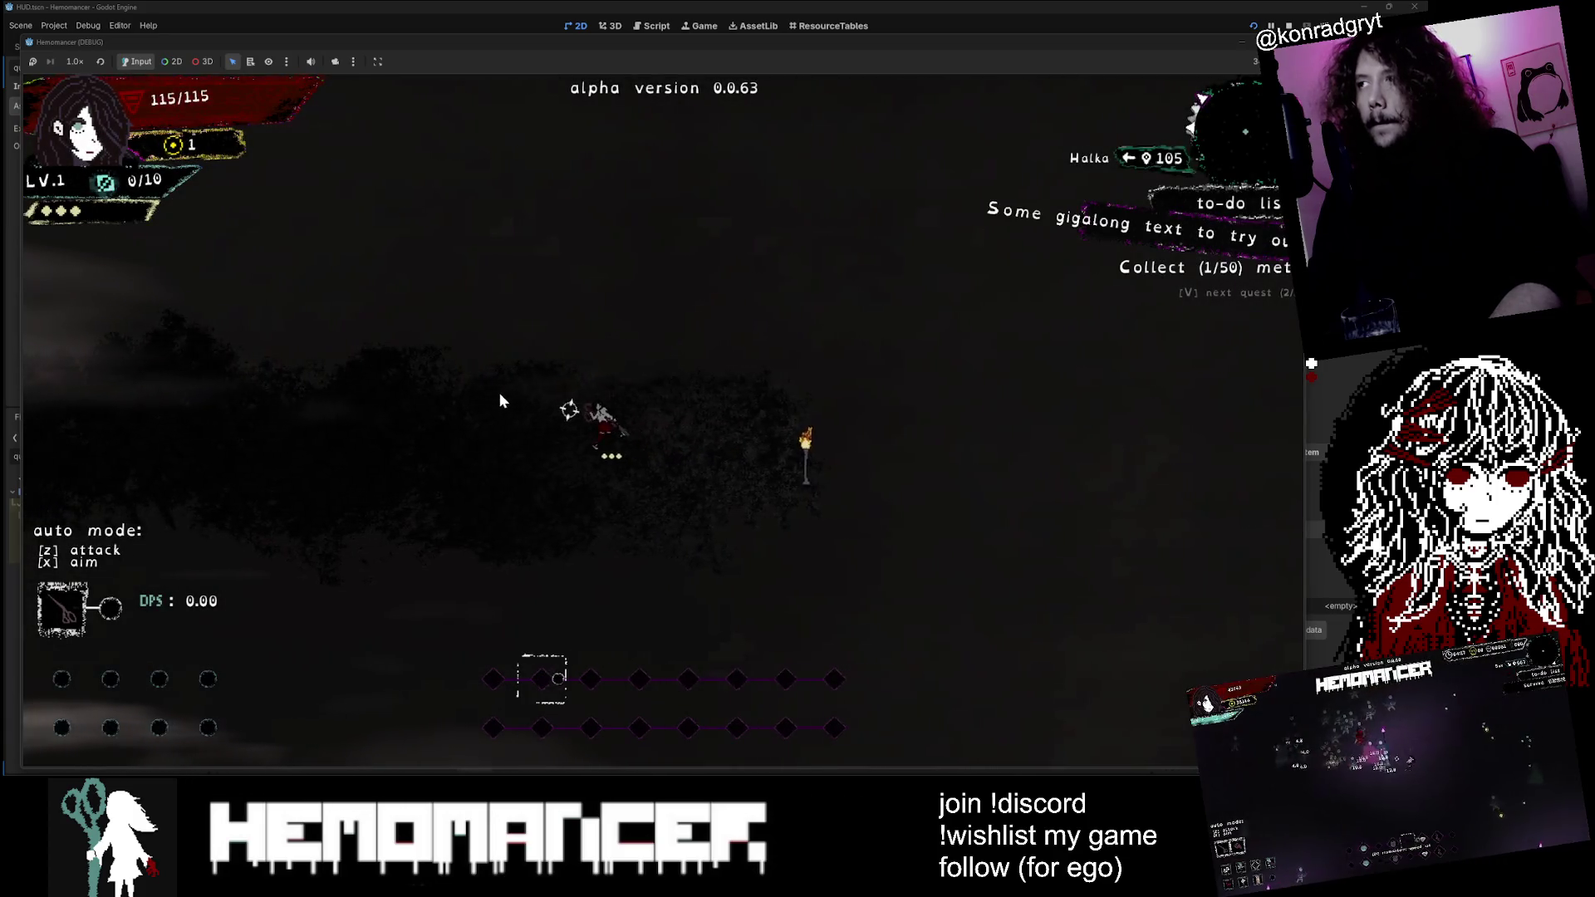
Step: Walk past Halka, Gruff Stranger and the Bookstand while cycling the quest panel
key(a)
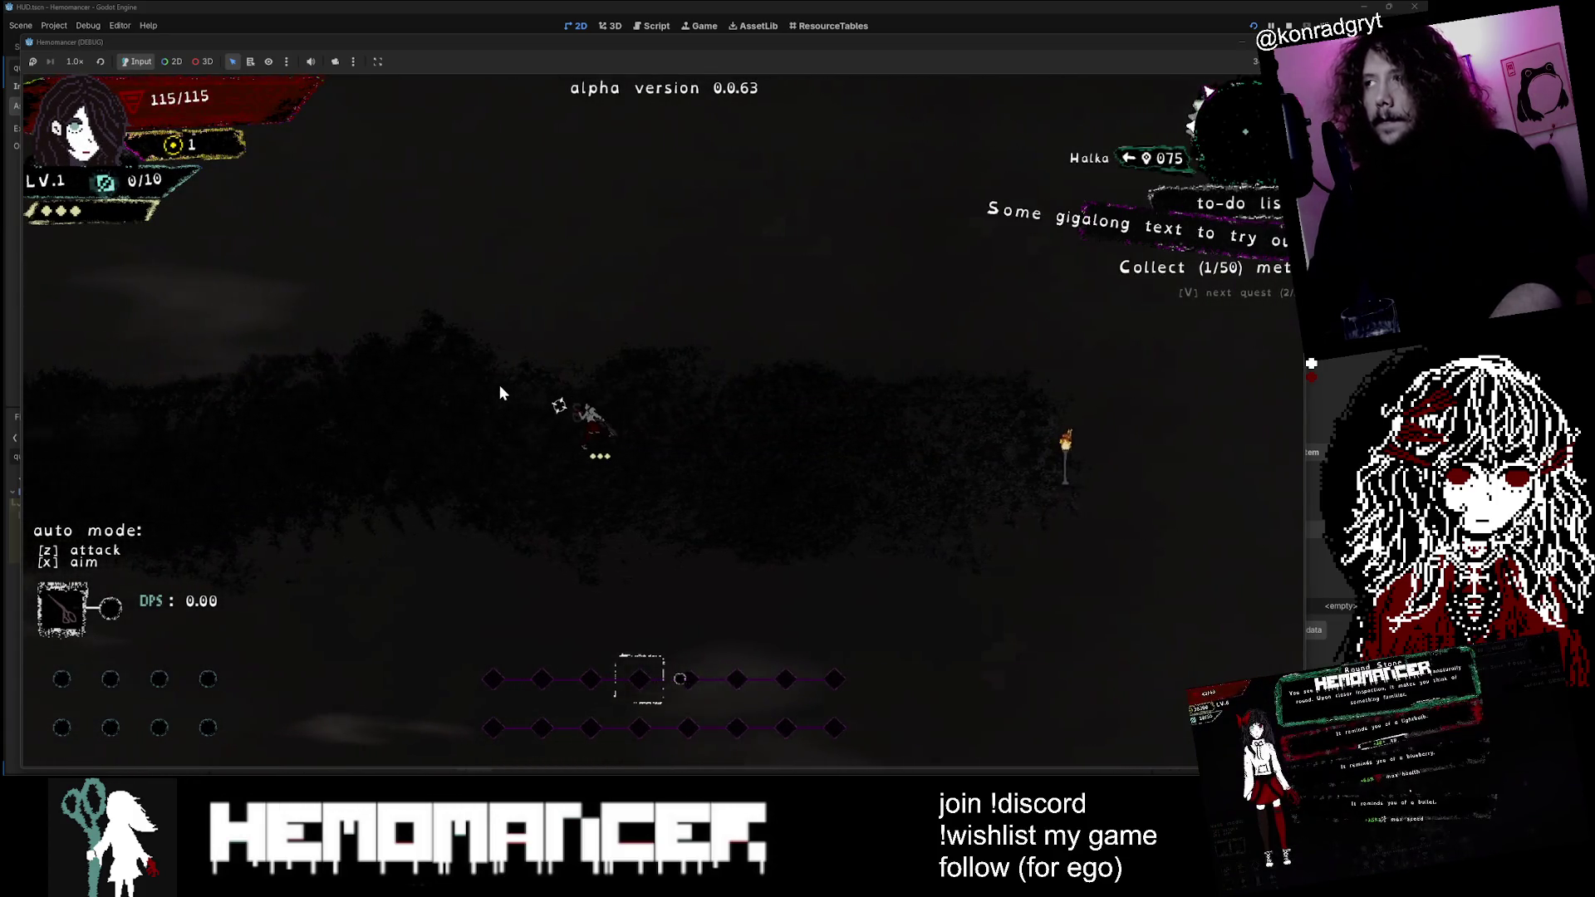
key(a)
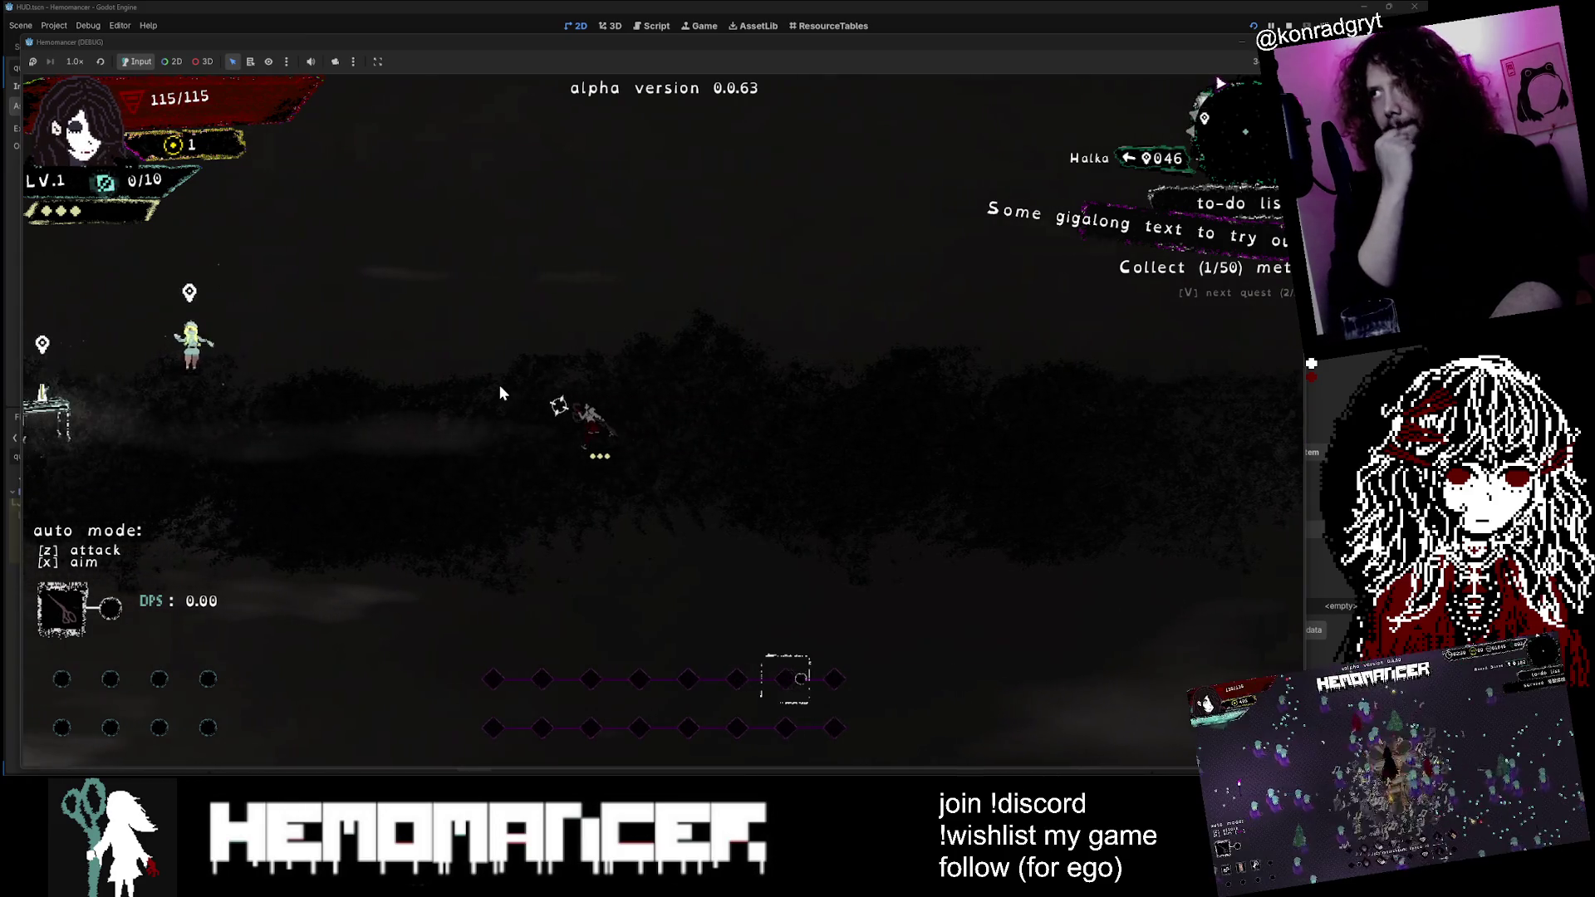
key(a)
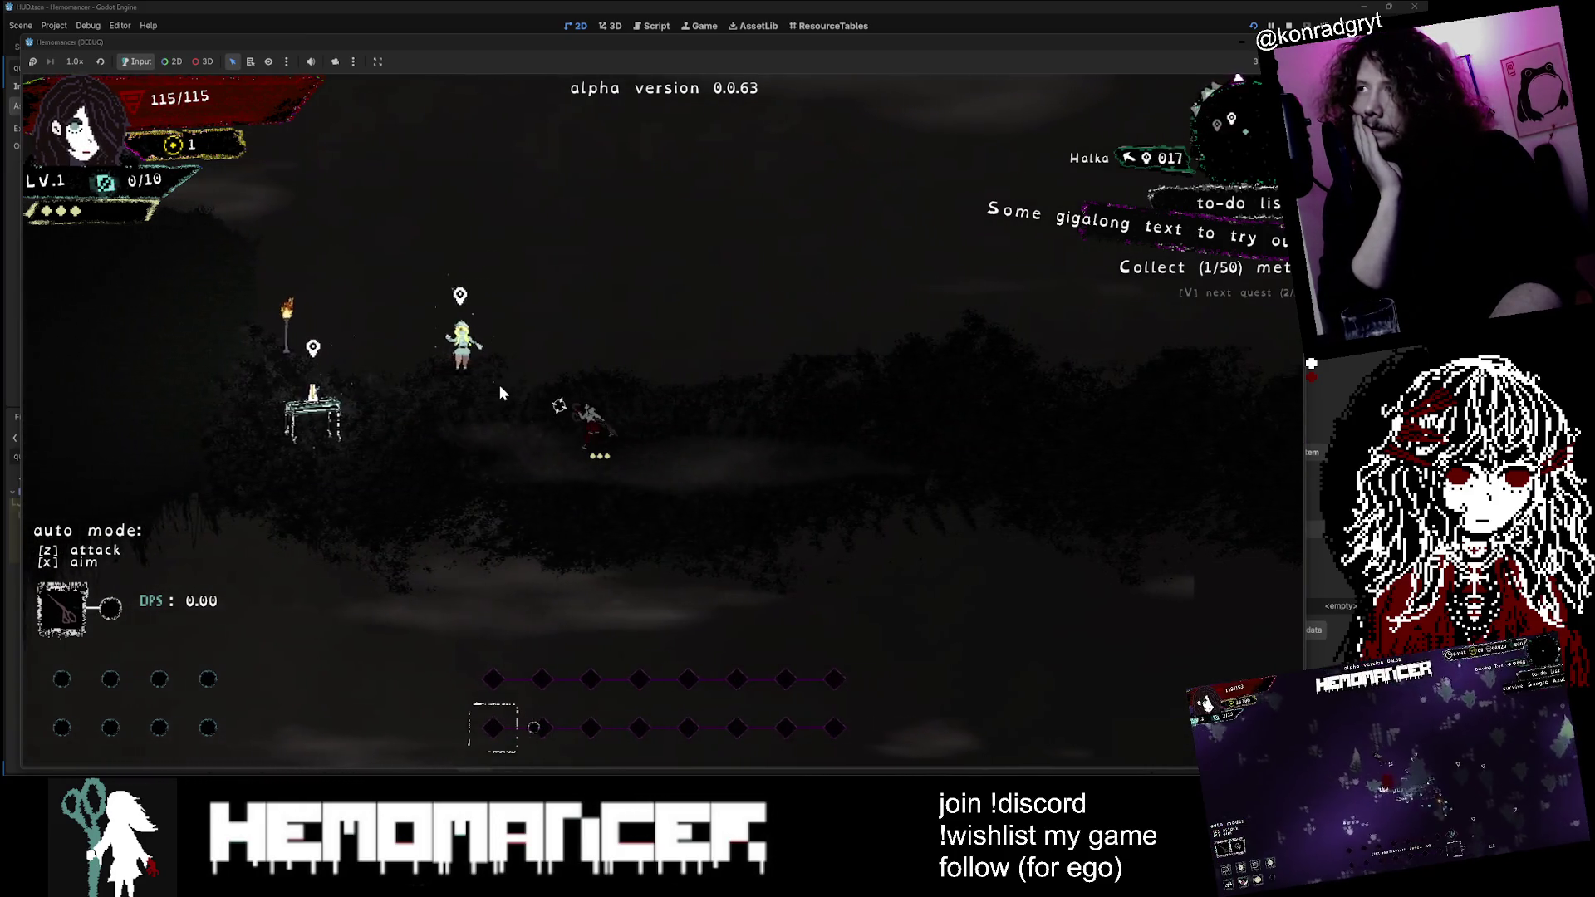
key(d)
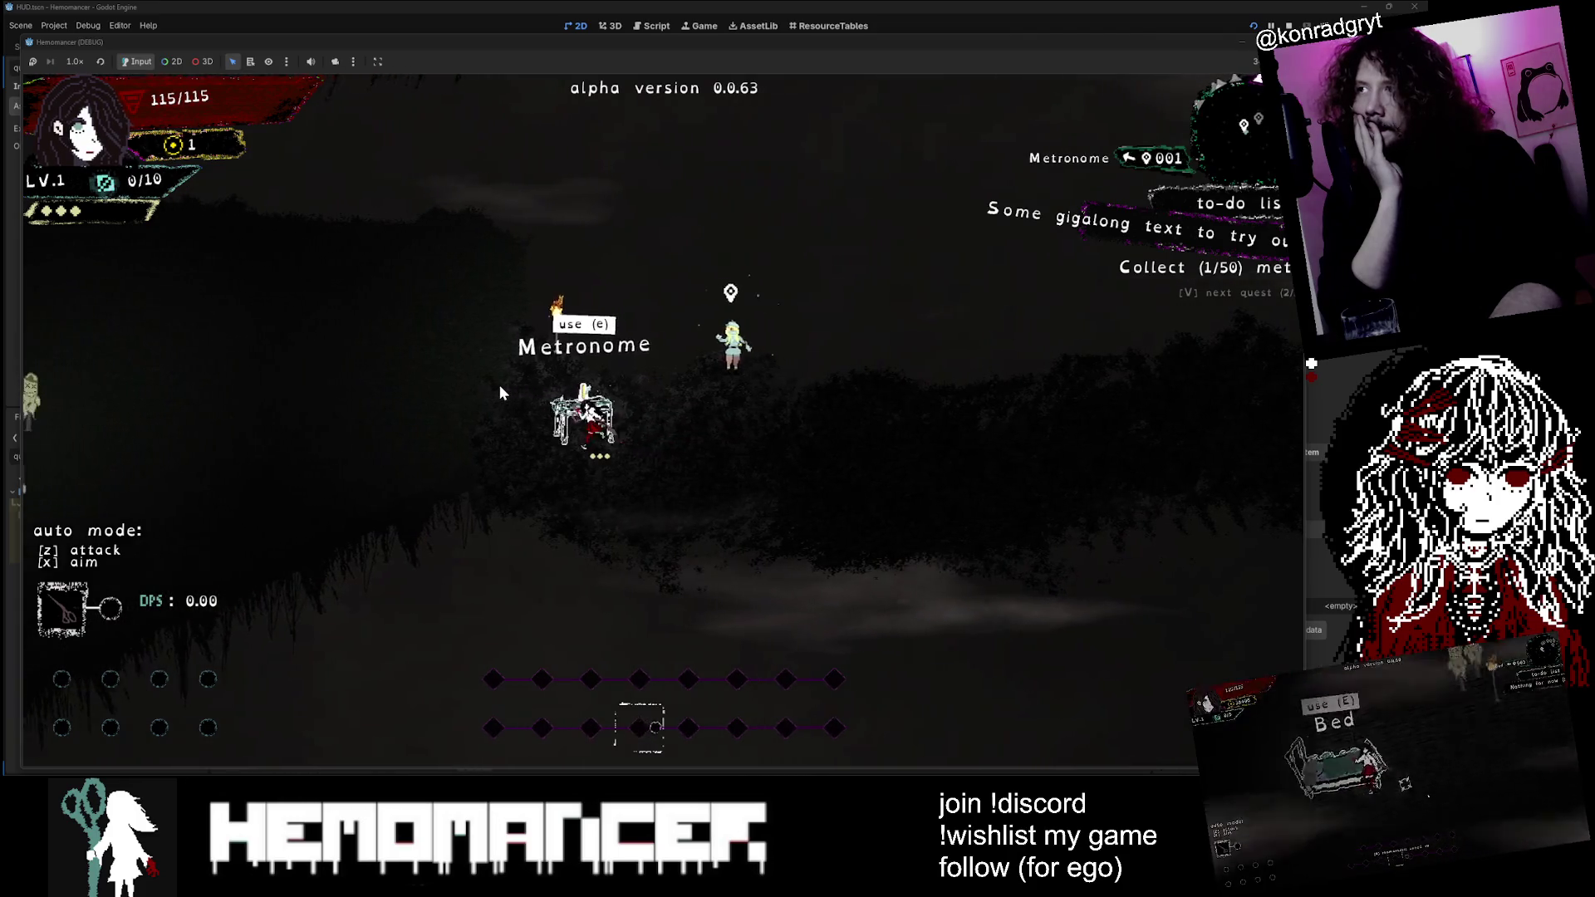
key(a)
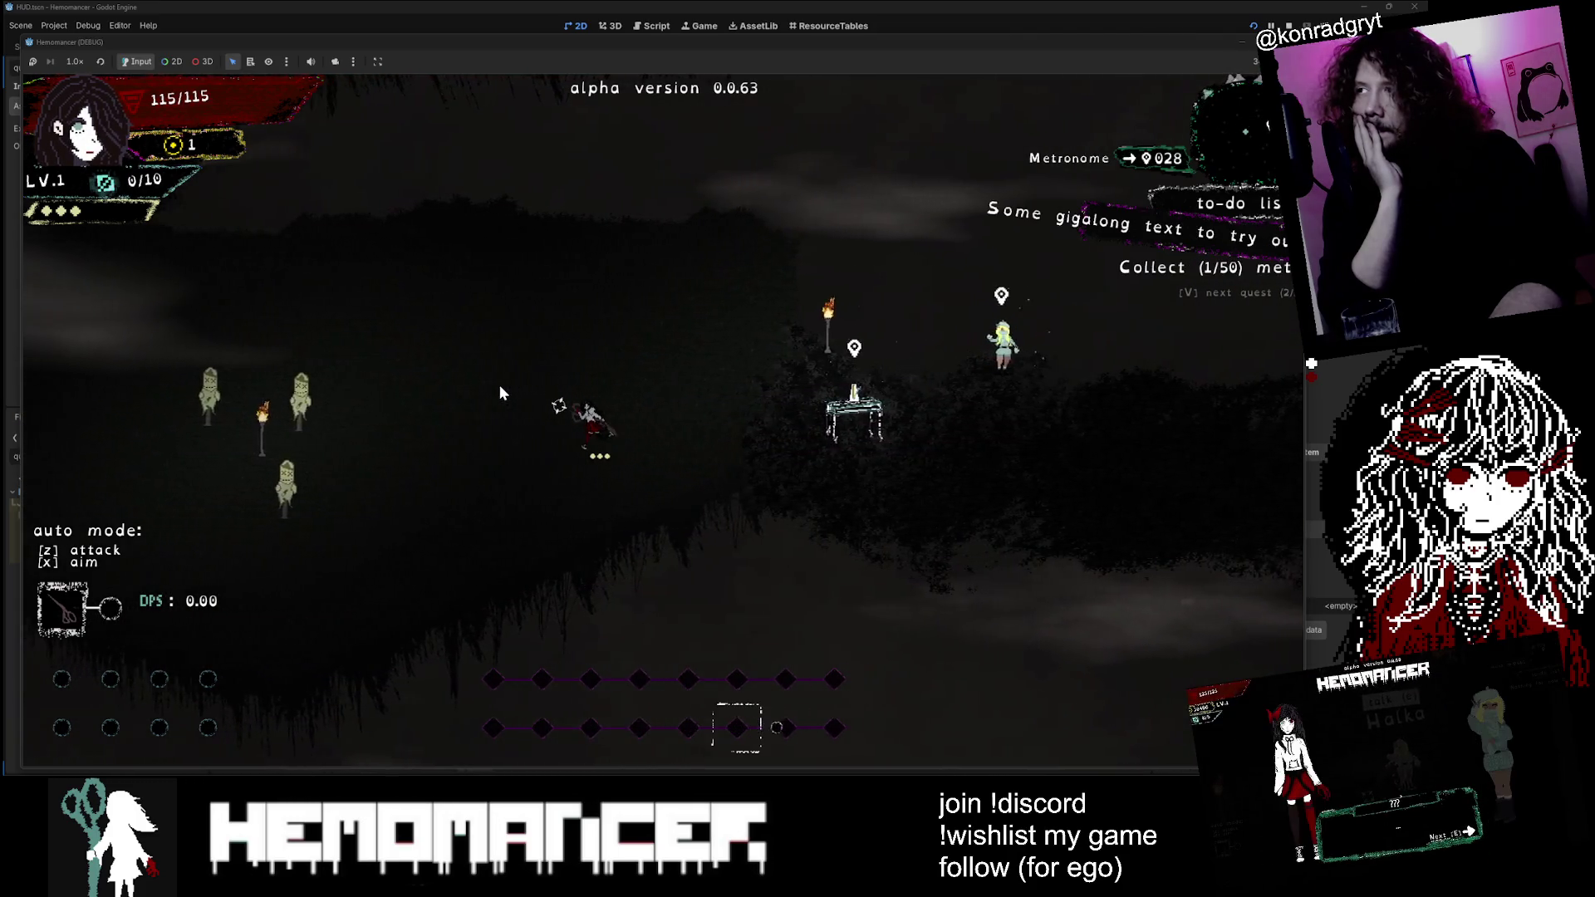
key(w)
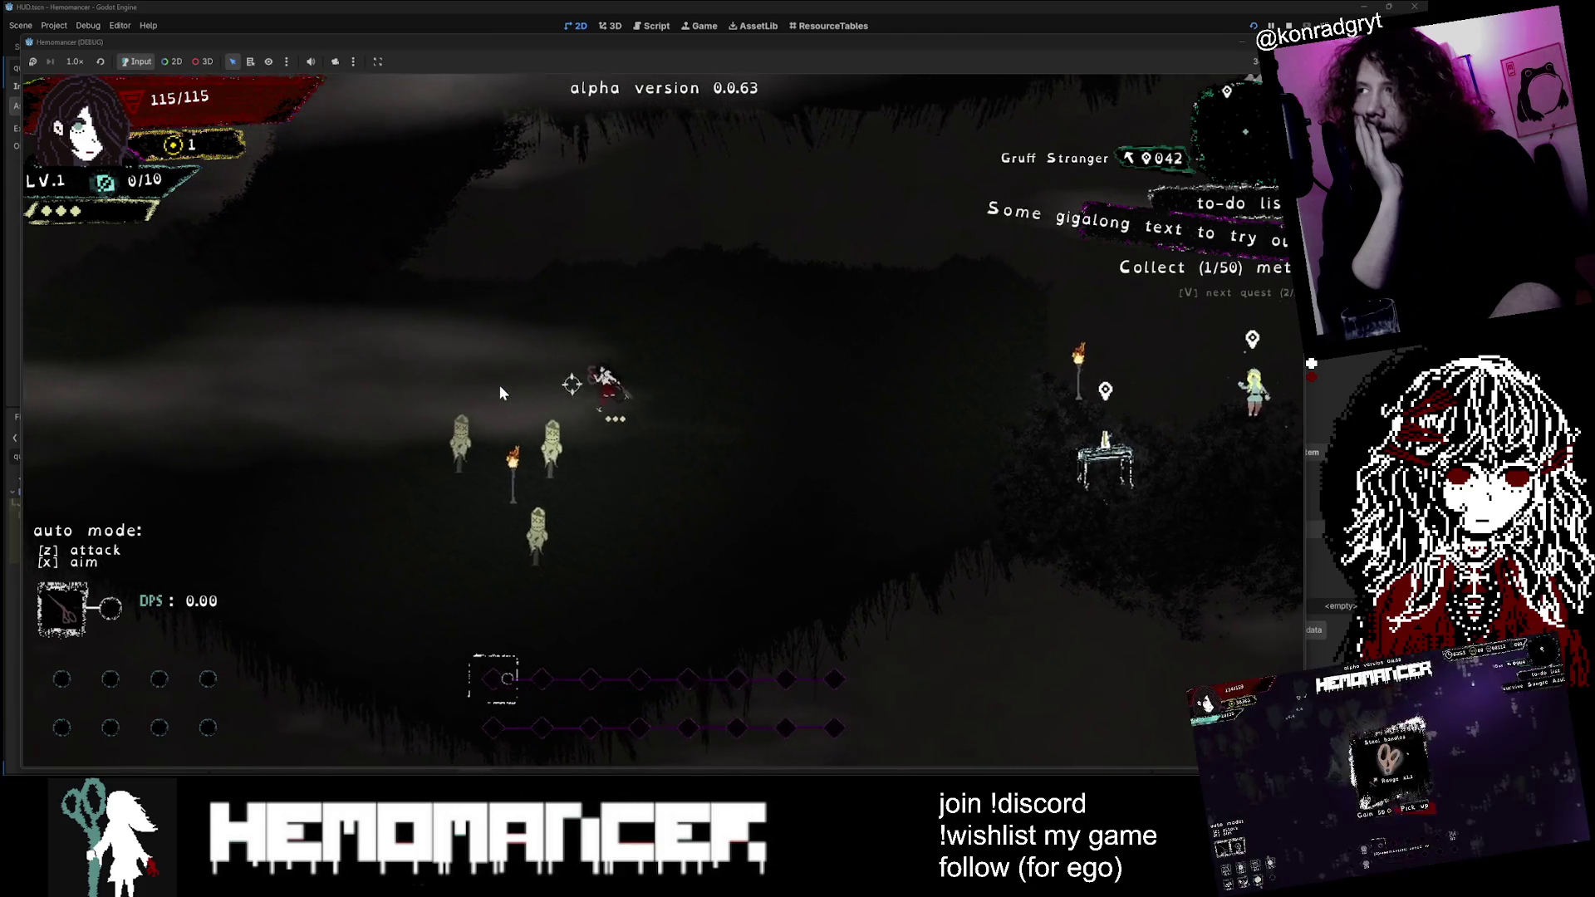
key(a)
key(w)
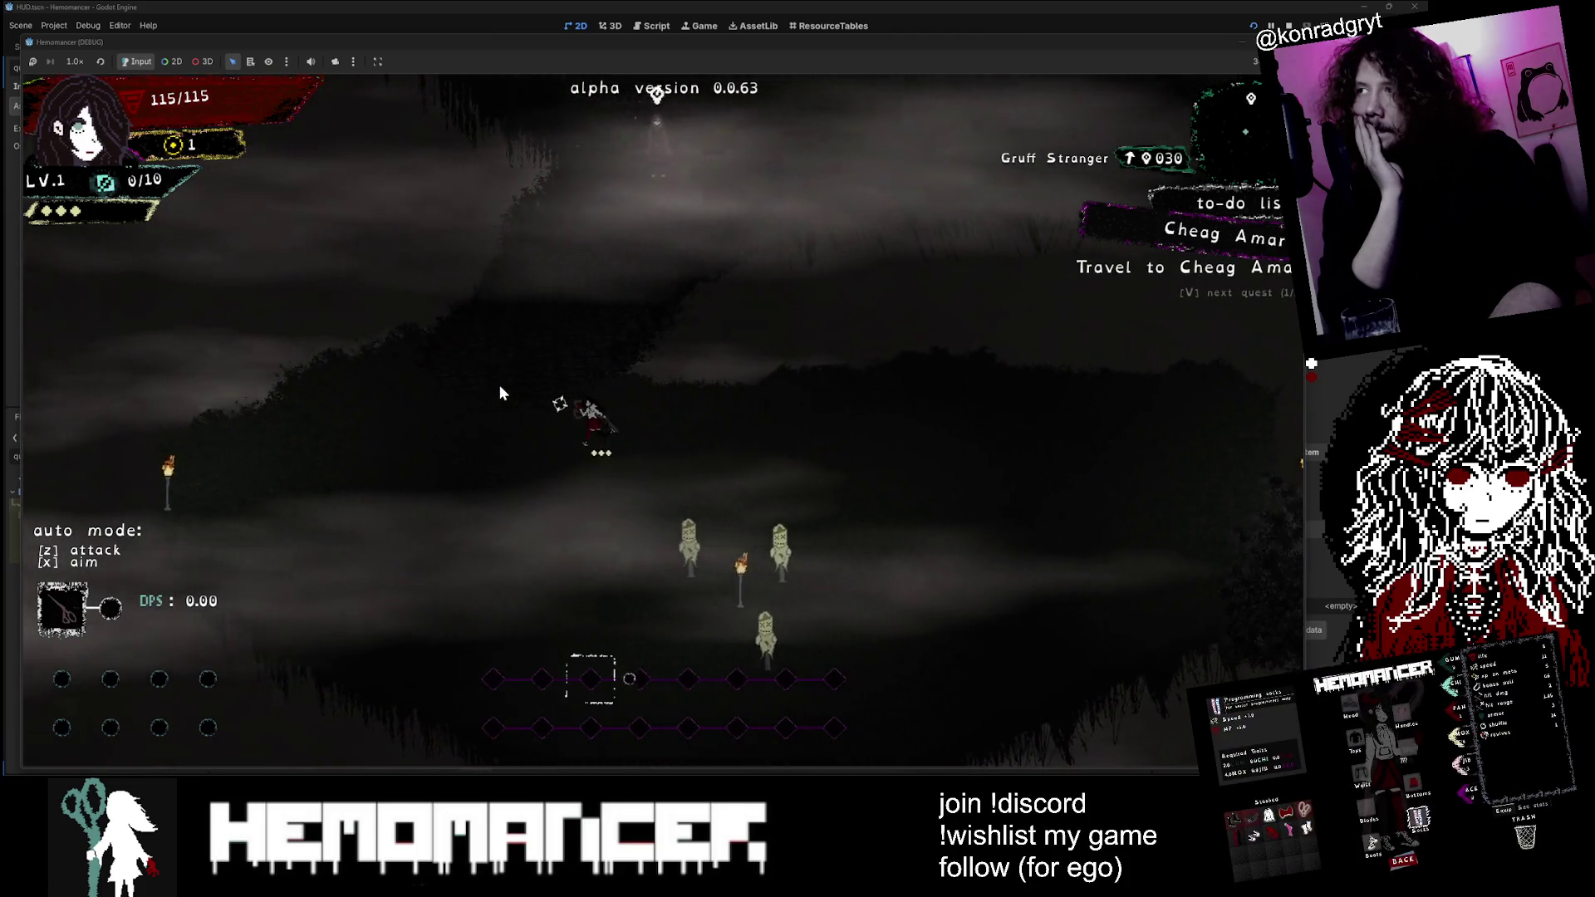
key(w)
key(d)
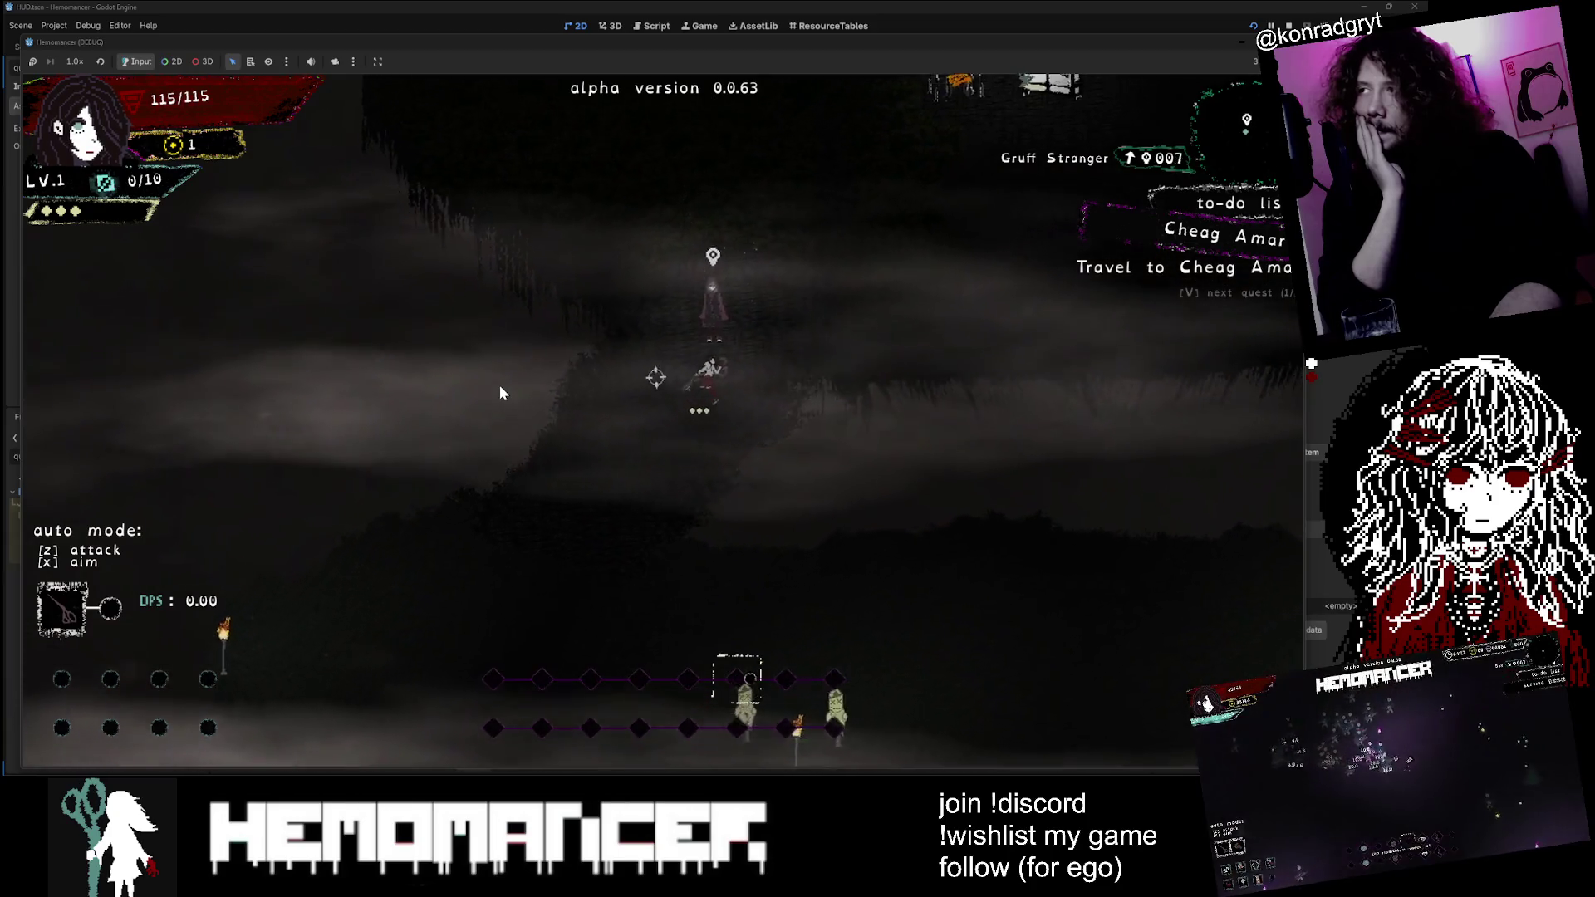
key(w)
key(d)
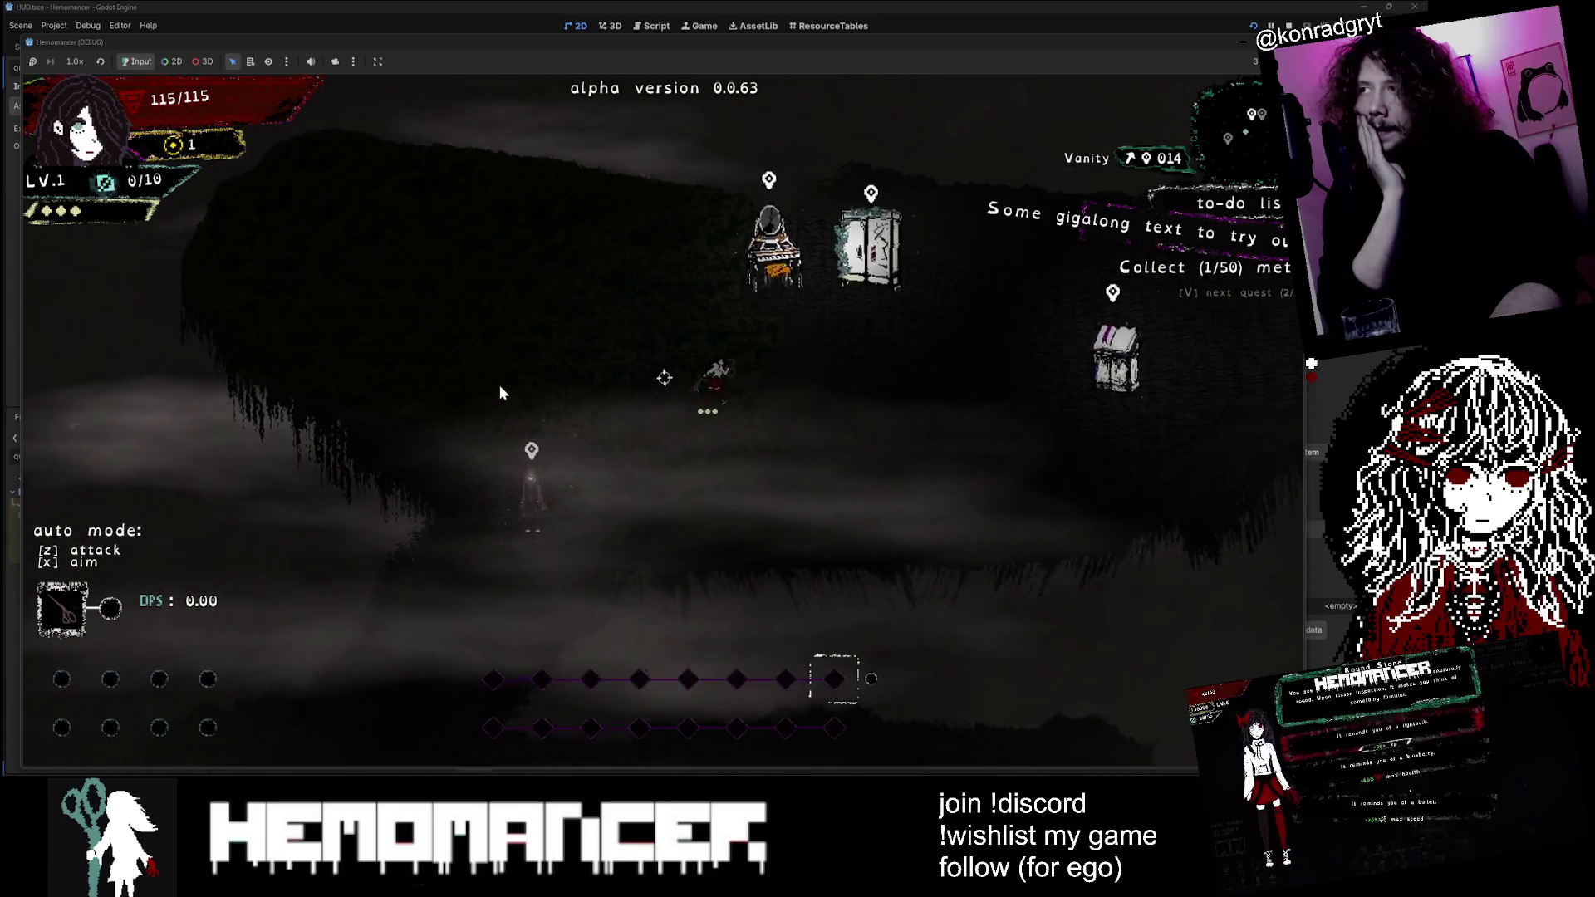
key(w)
key(d)
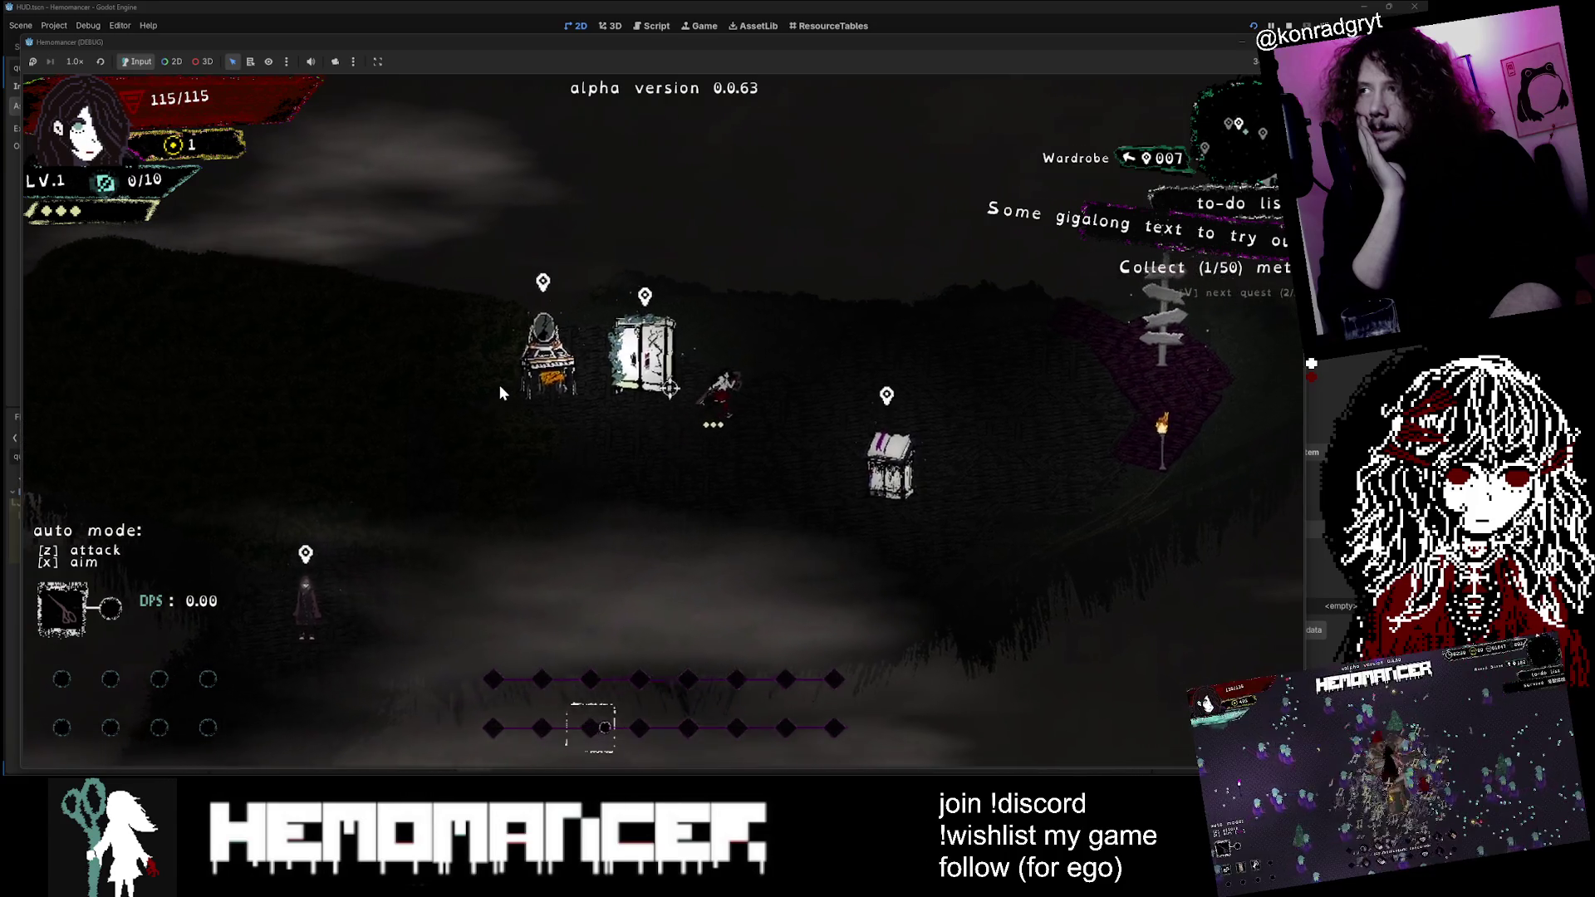
key(d)
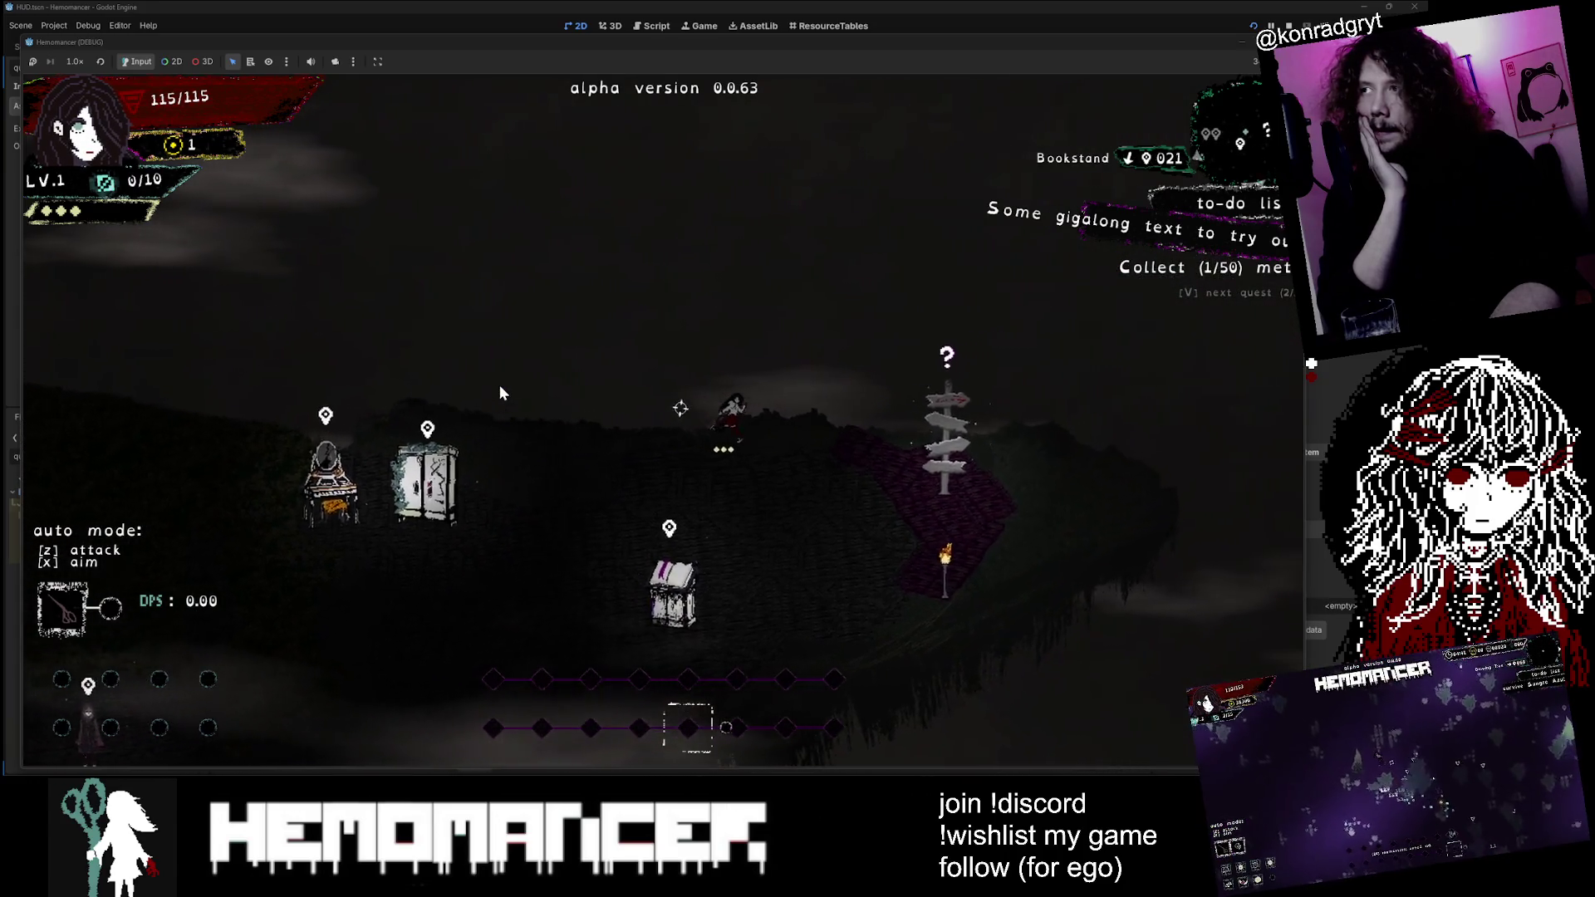
key(s)
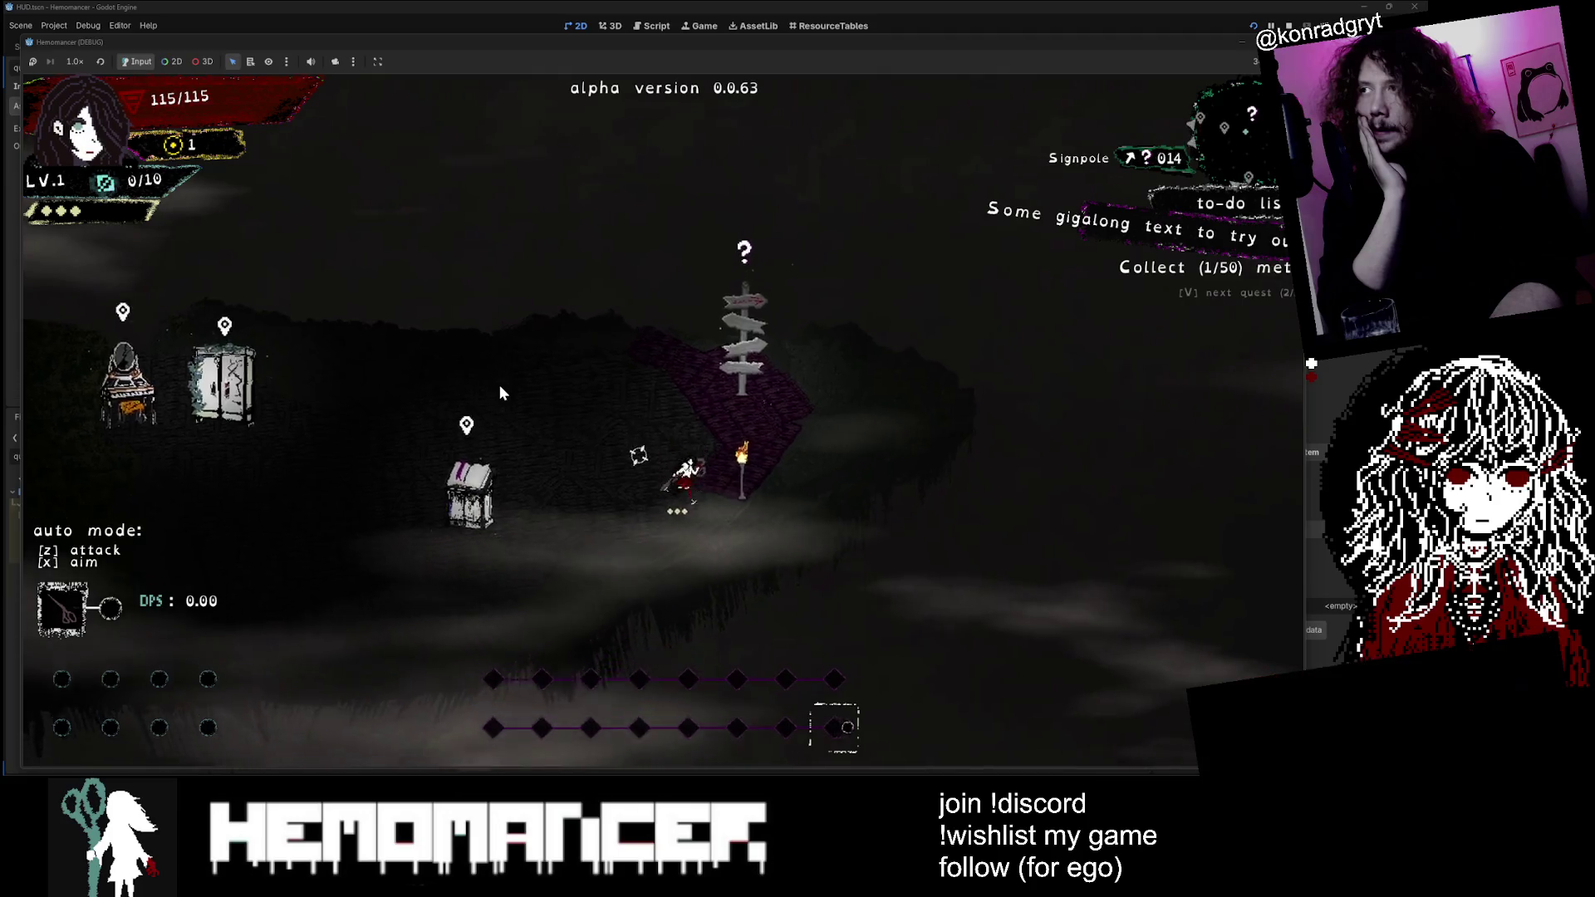
key(a)
scroll(500, 385, down, 3)
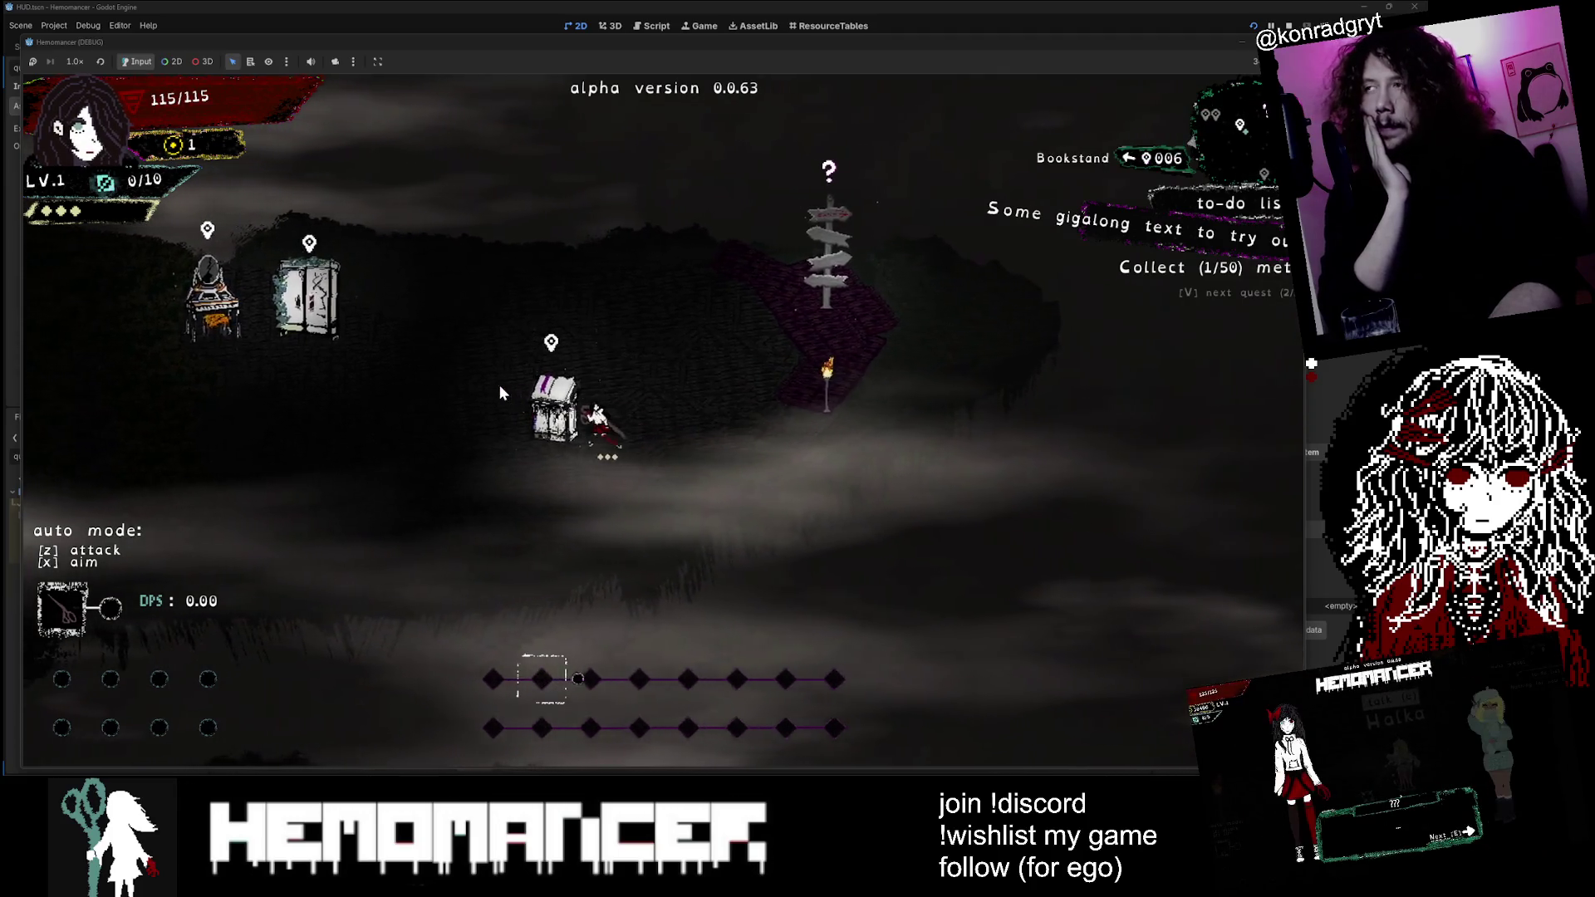
key(w)
key(v)
scroll(500, 386, down, 2)
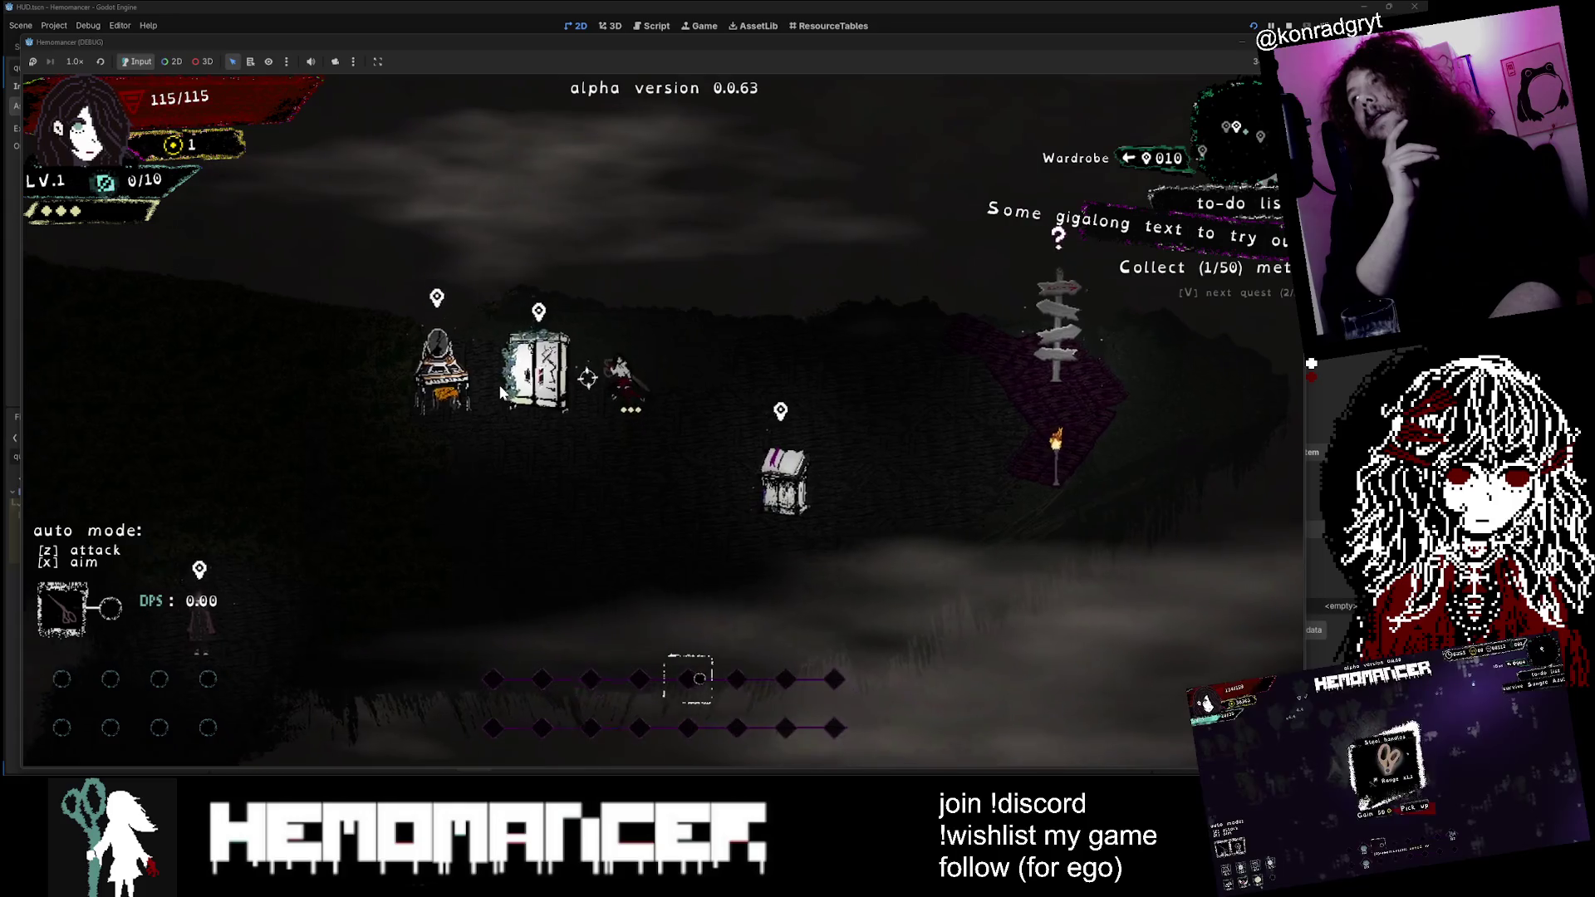
key(s)
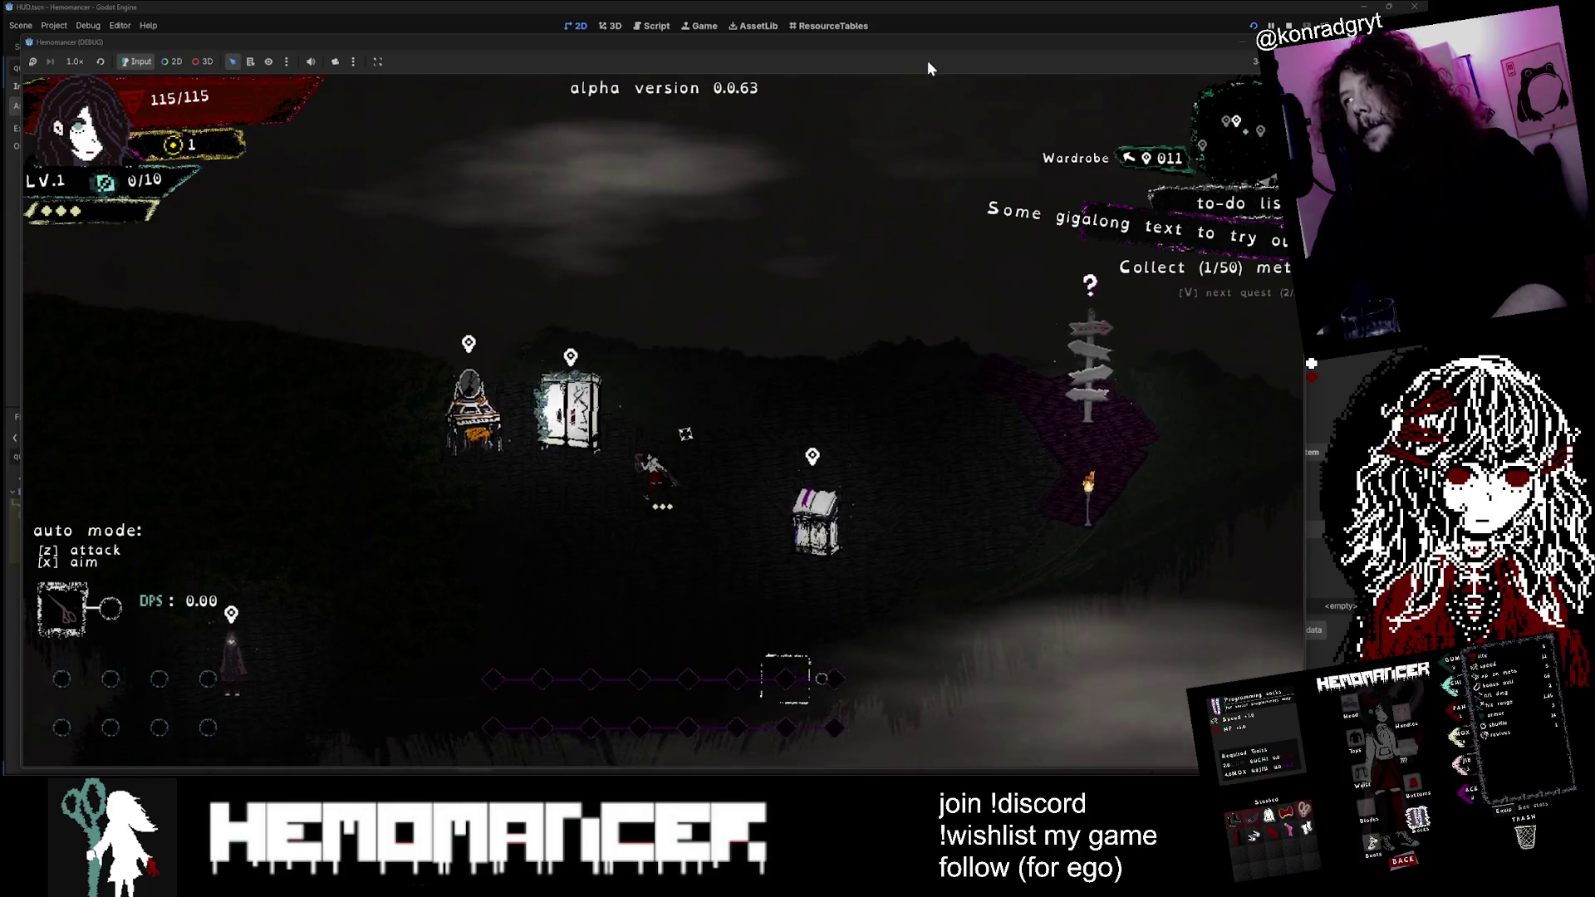
Step: Resize the game window larger and toggle the panel between Travel to Cheag Amar and the gigalong quest
drag(953, 40, 335, 479)
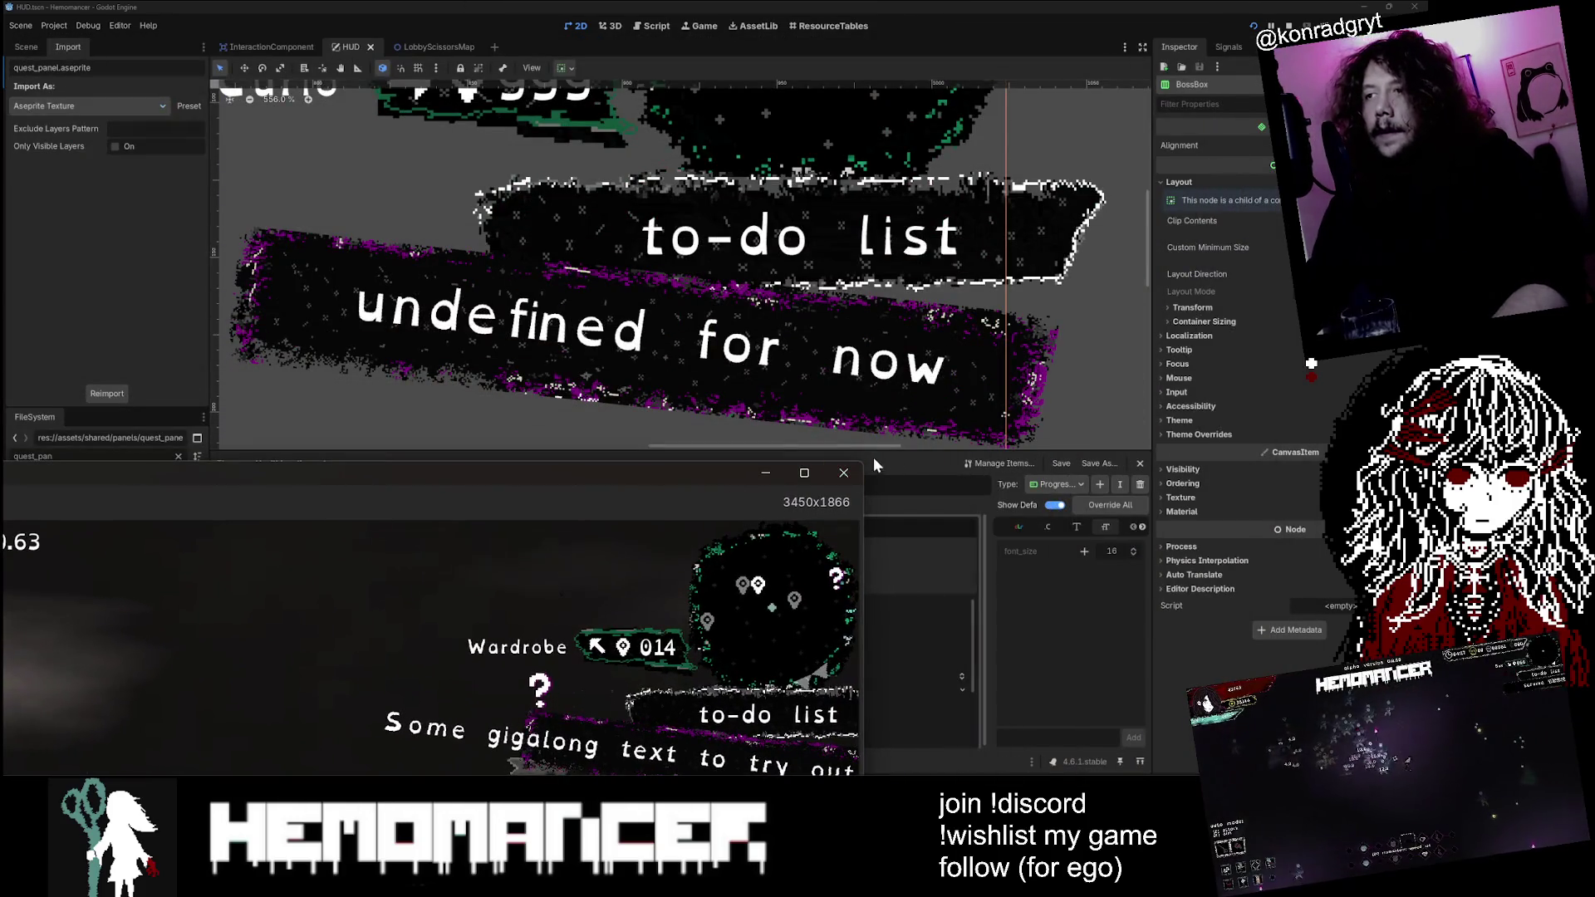
mouse_move(866, 460)
mouse_down()
mouse_move(1055, 191)
mouse_move(1171, 73)
mouse_up()
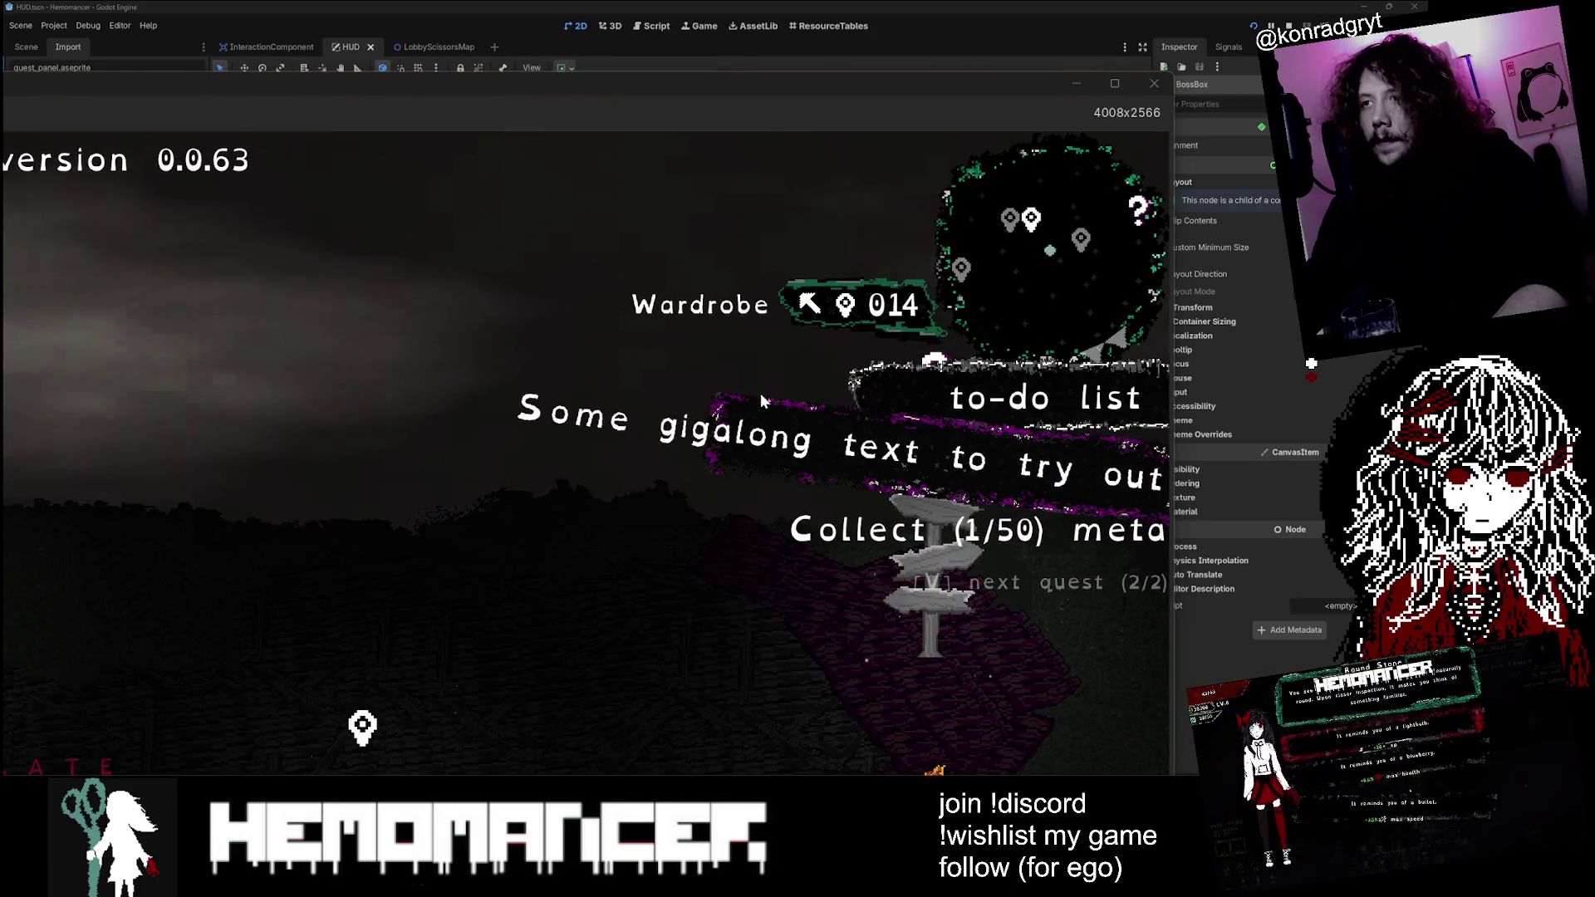
key(a)
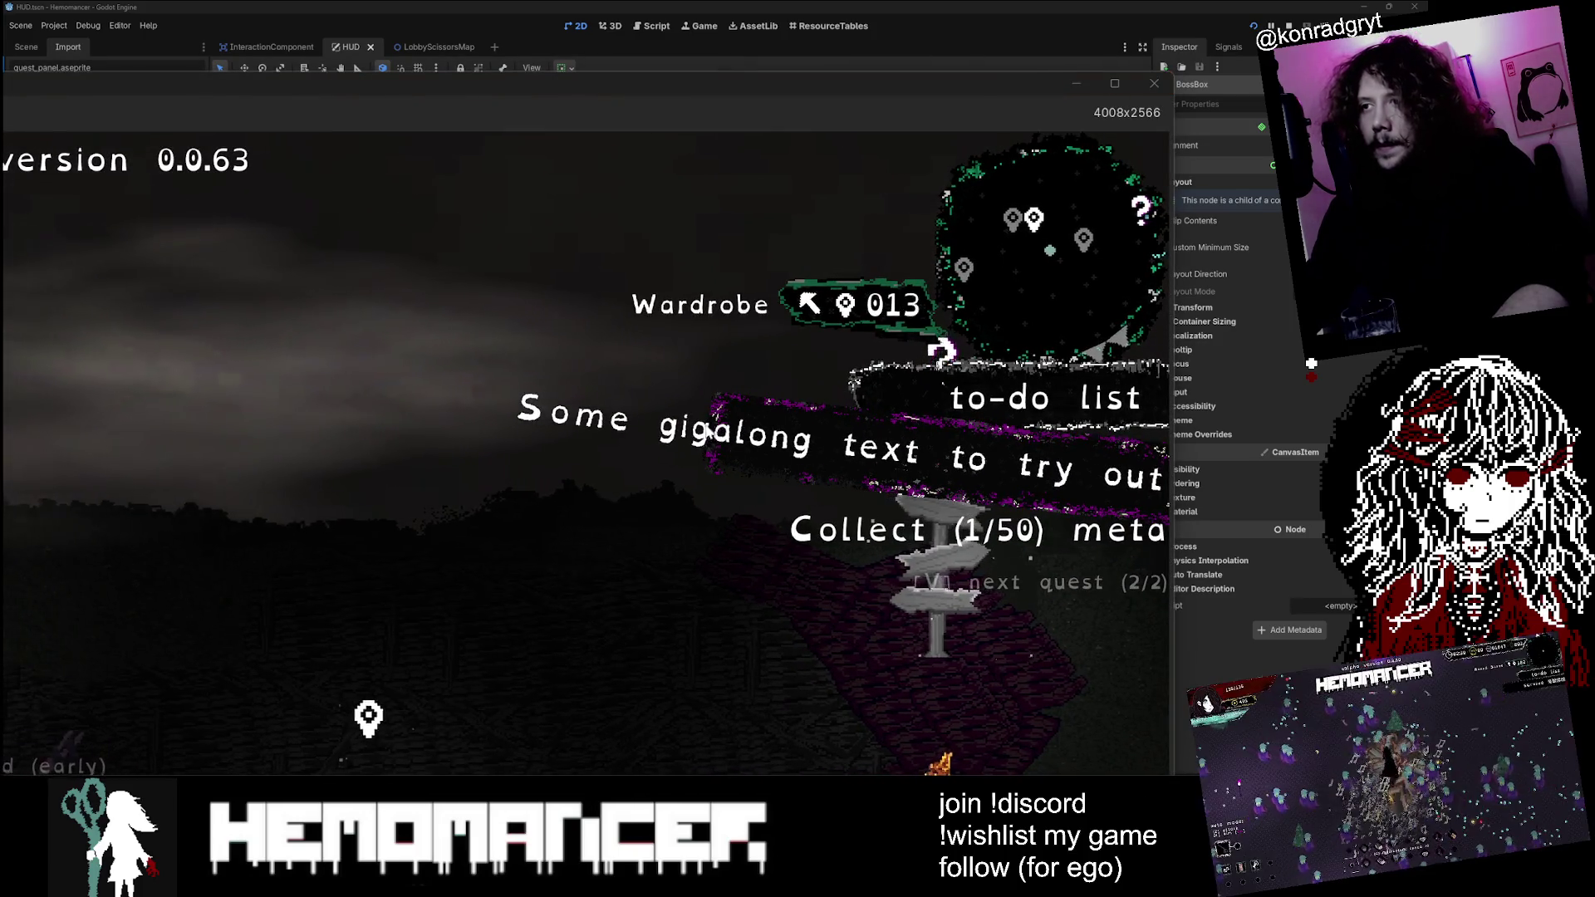
key(a)
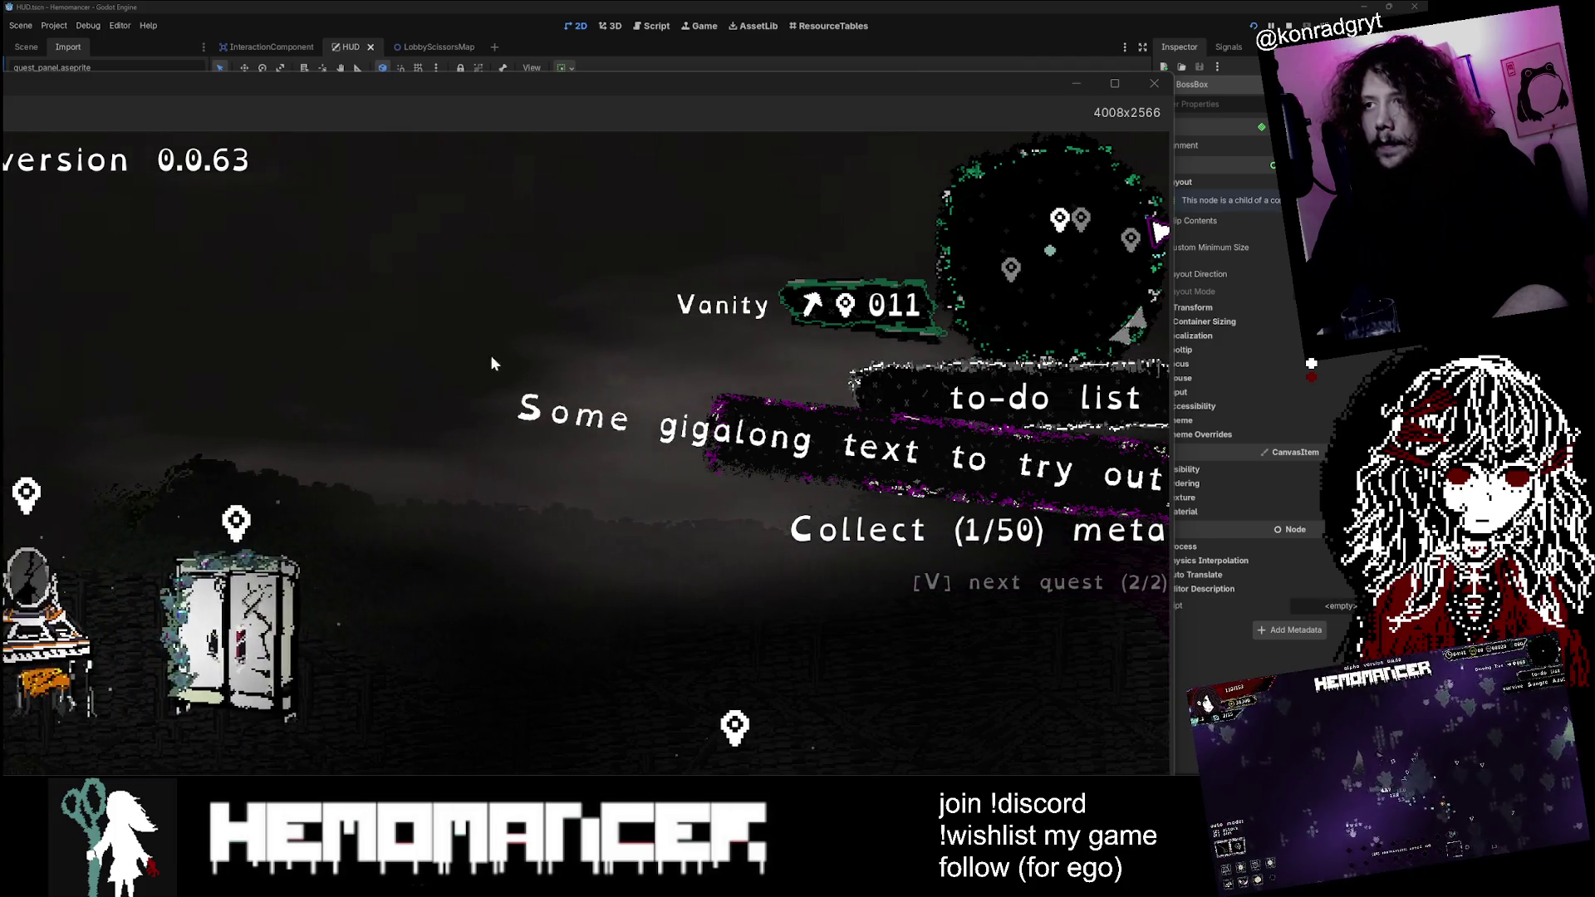
key(d)
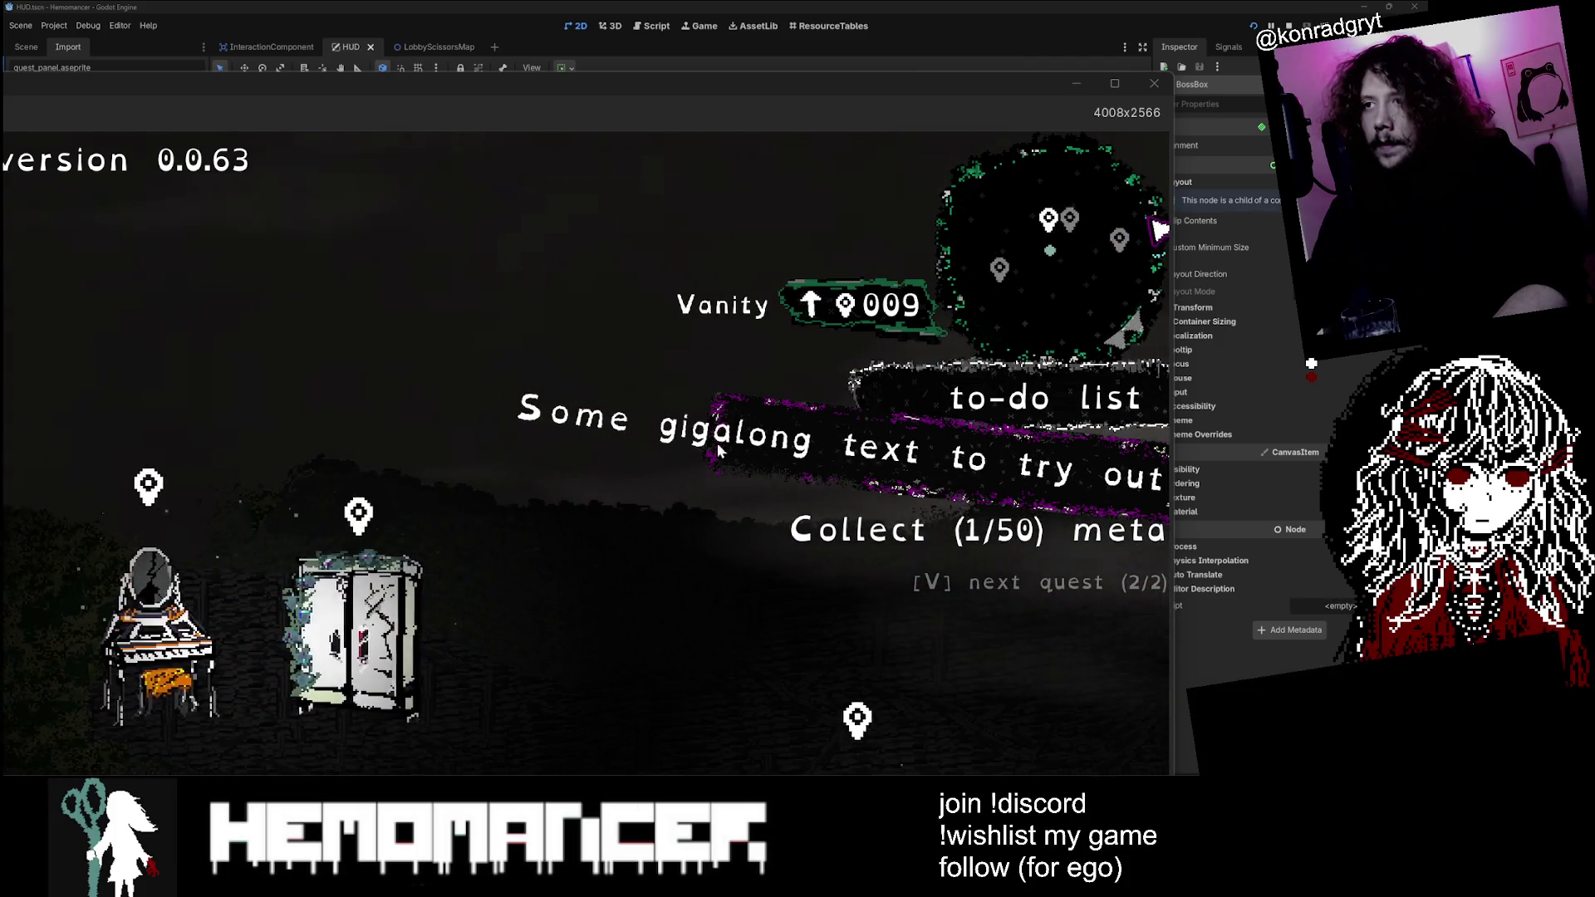
key(d)
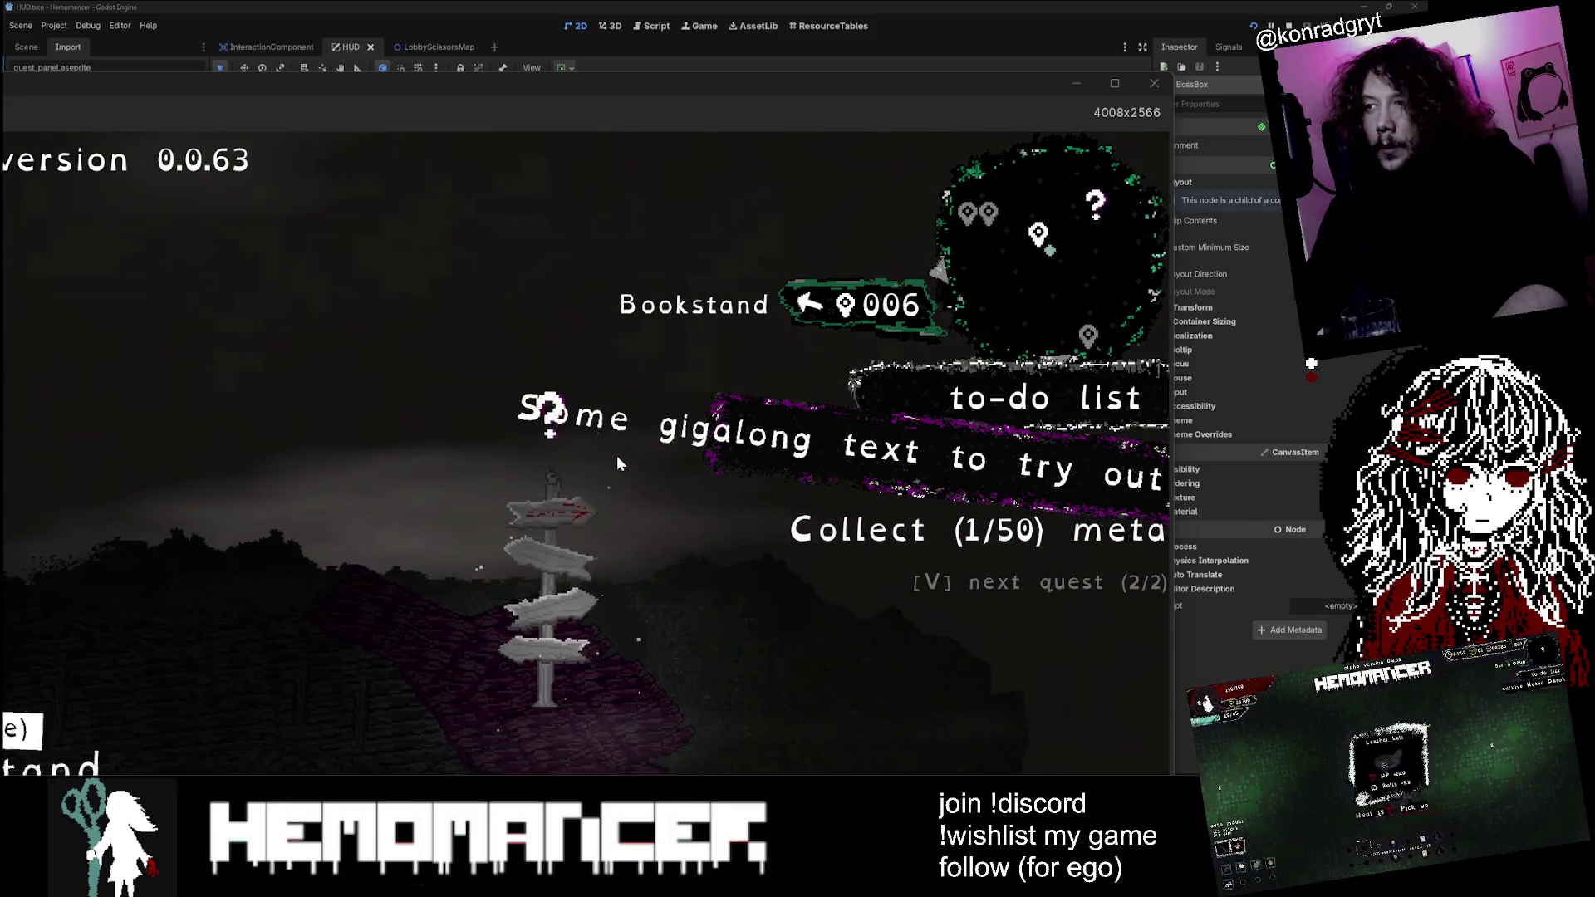
key(v)
key(v)
key(v)
key(a)
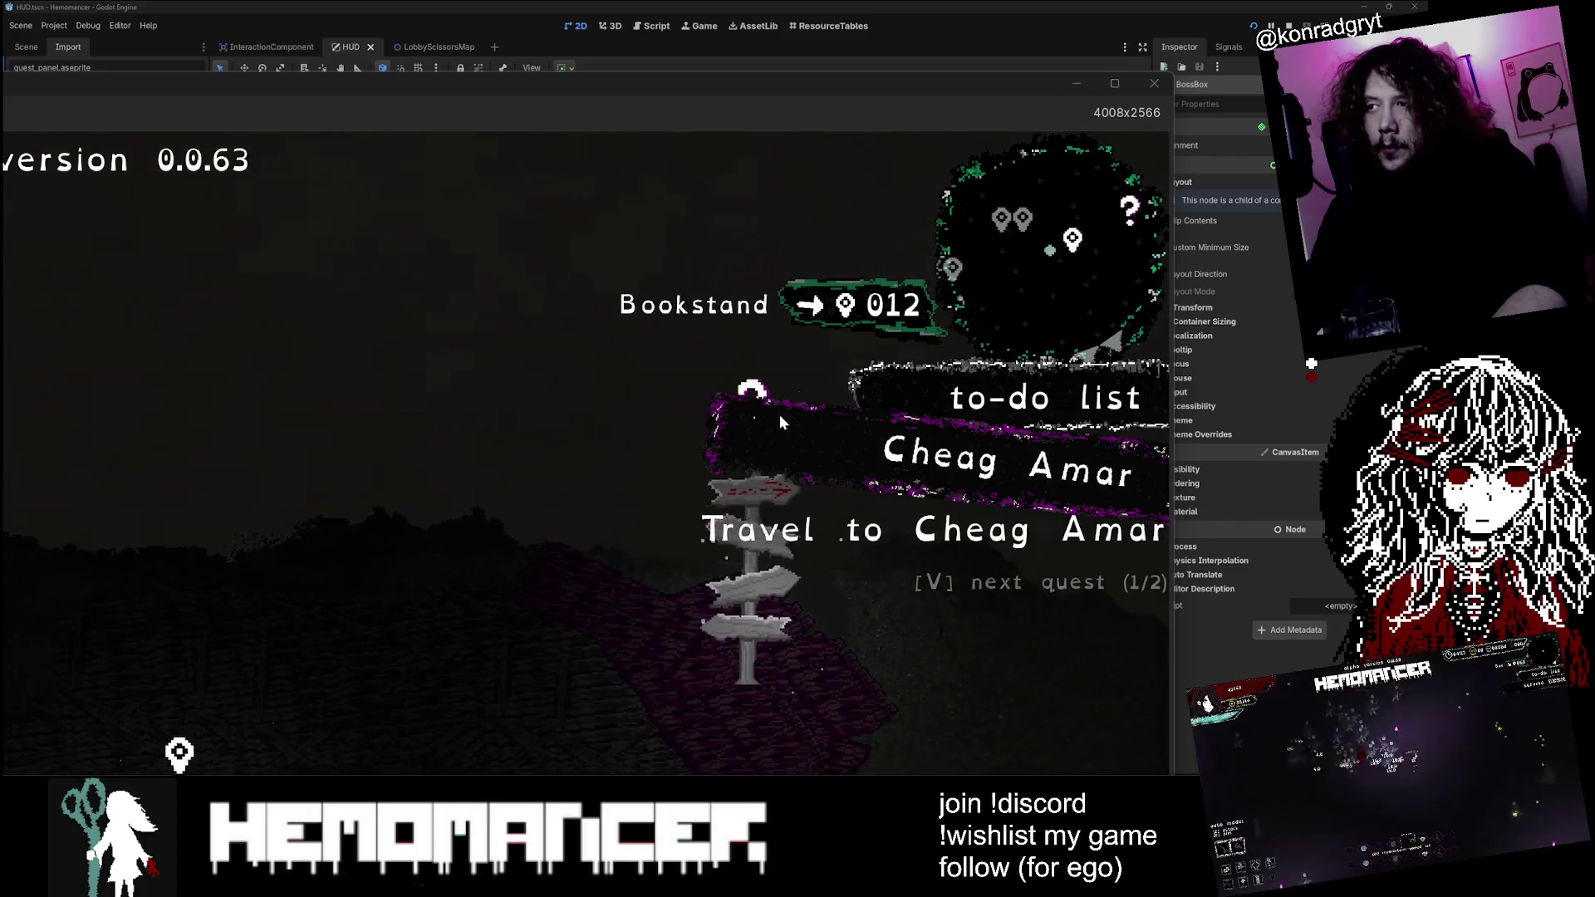
key(a)
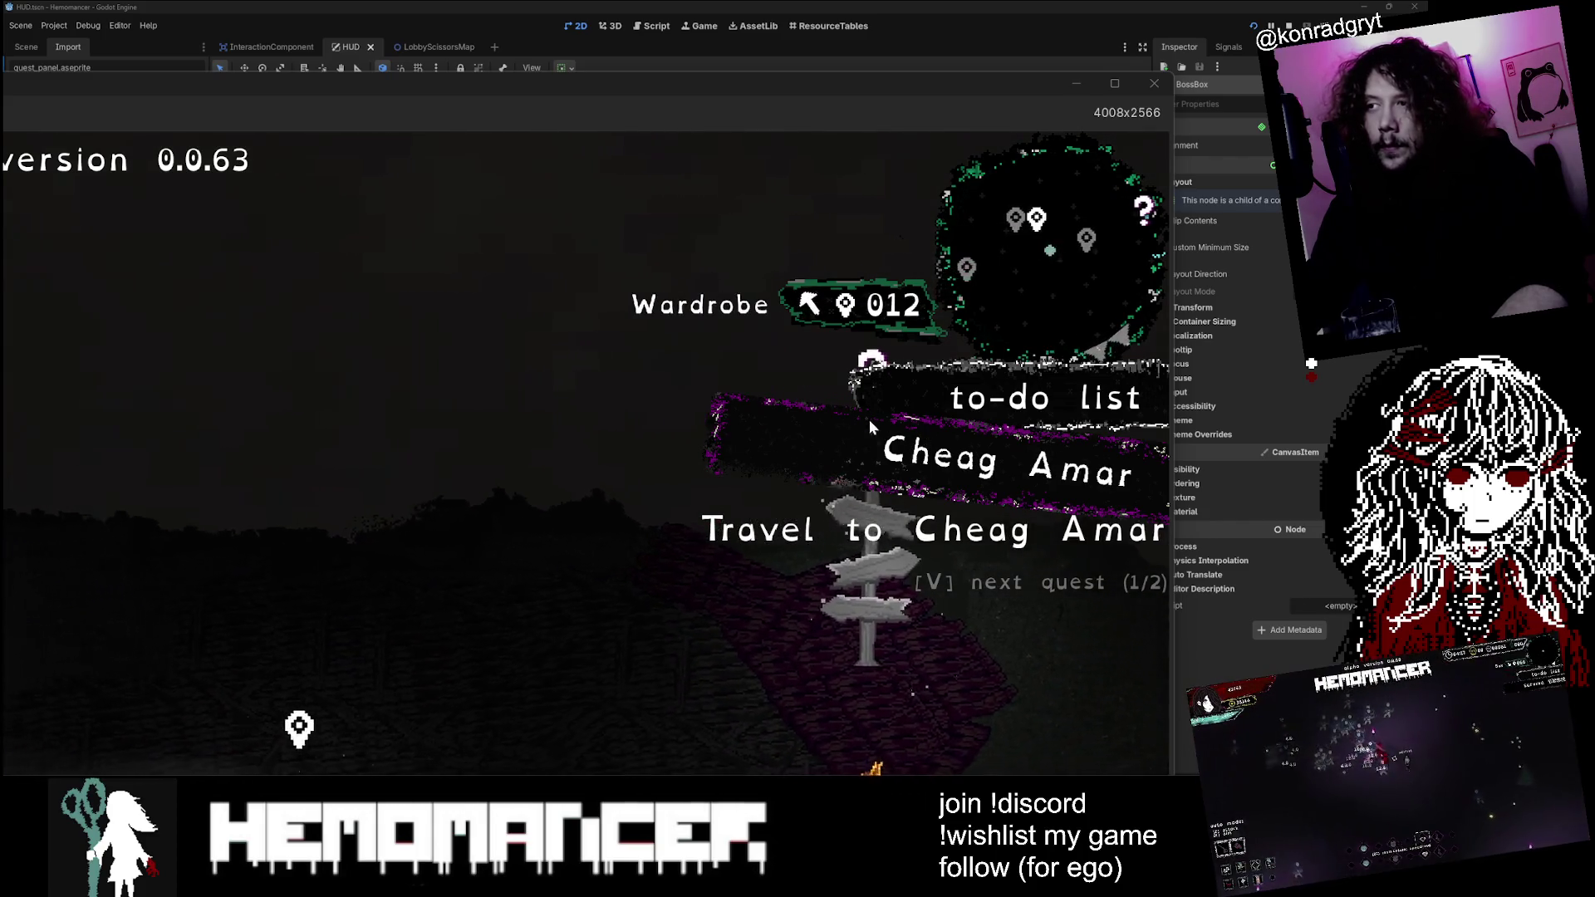
key(a)
key(v)
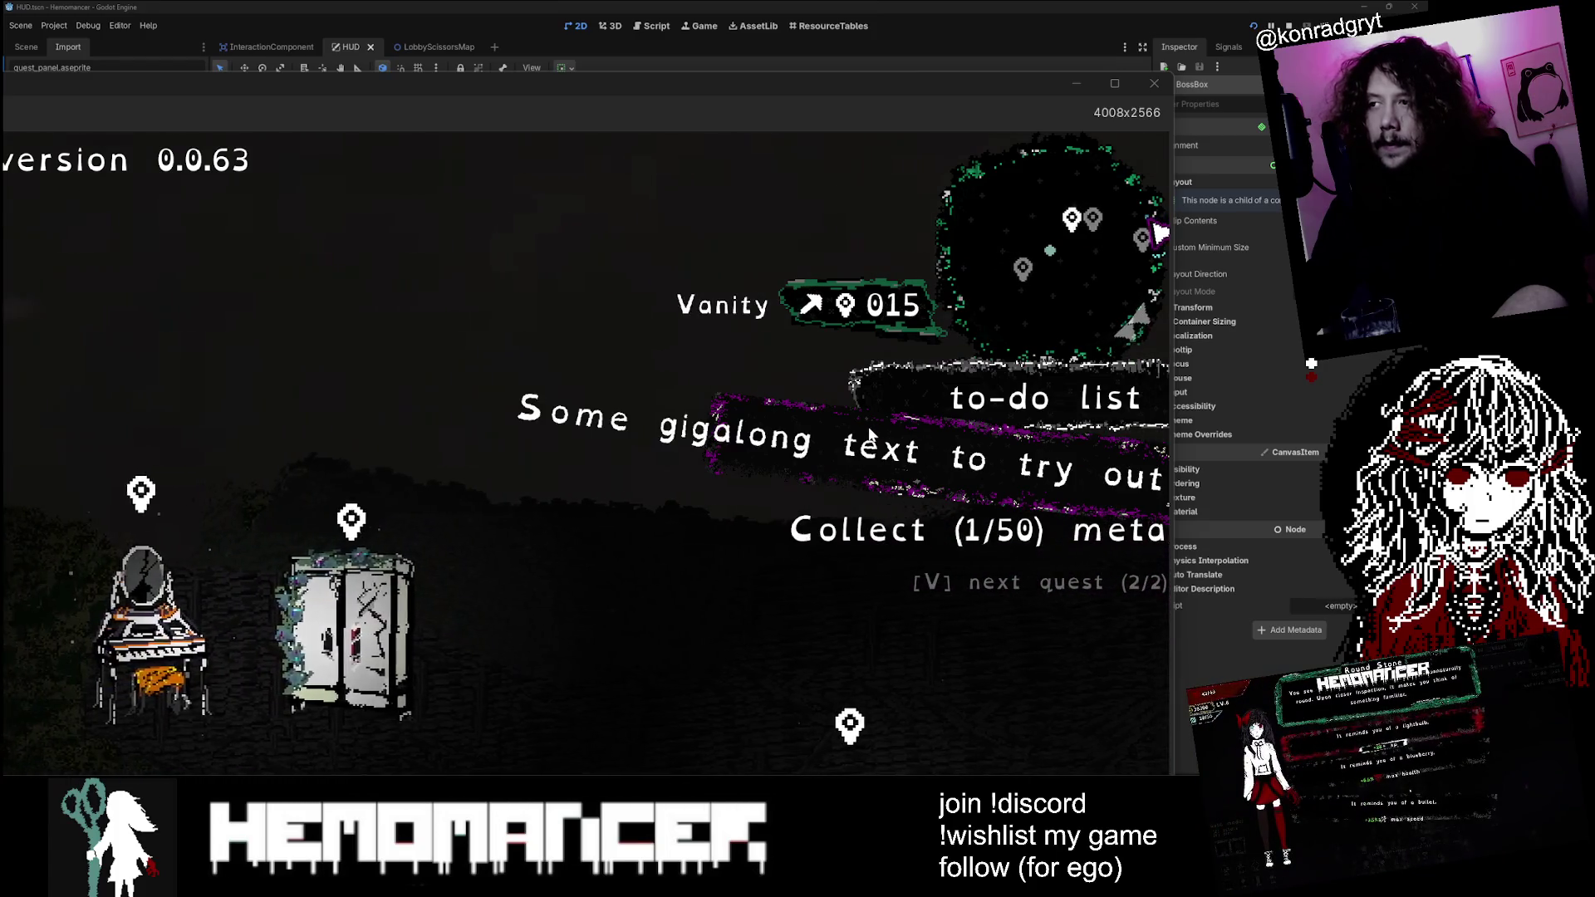
key(v)
key(d)
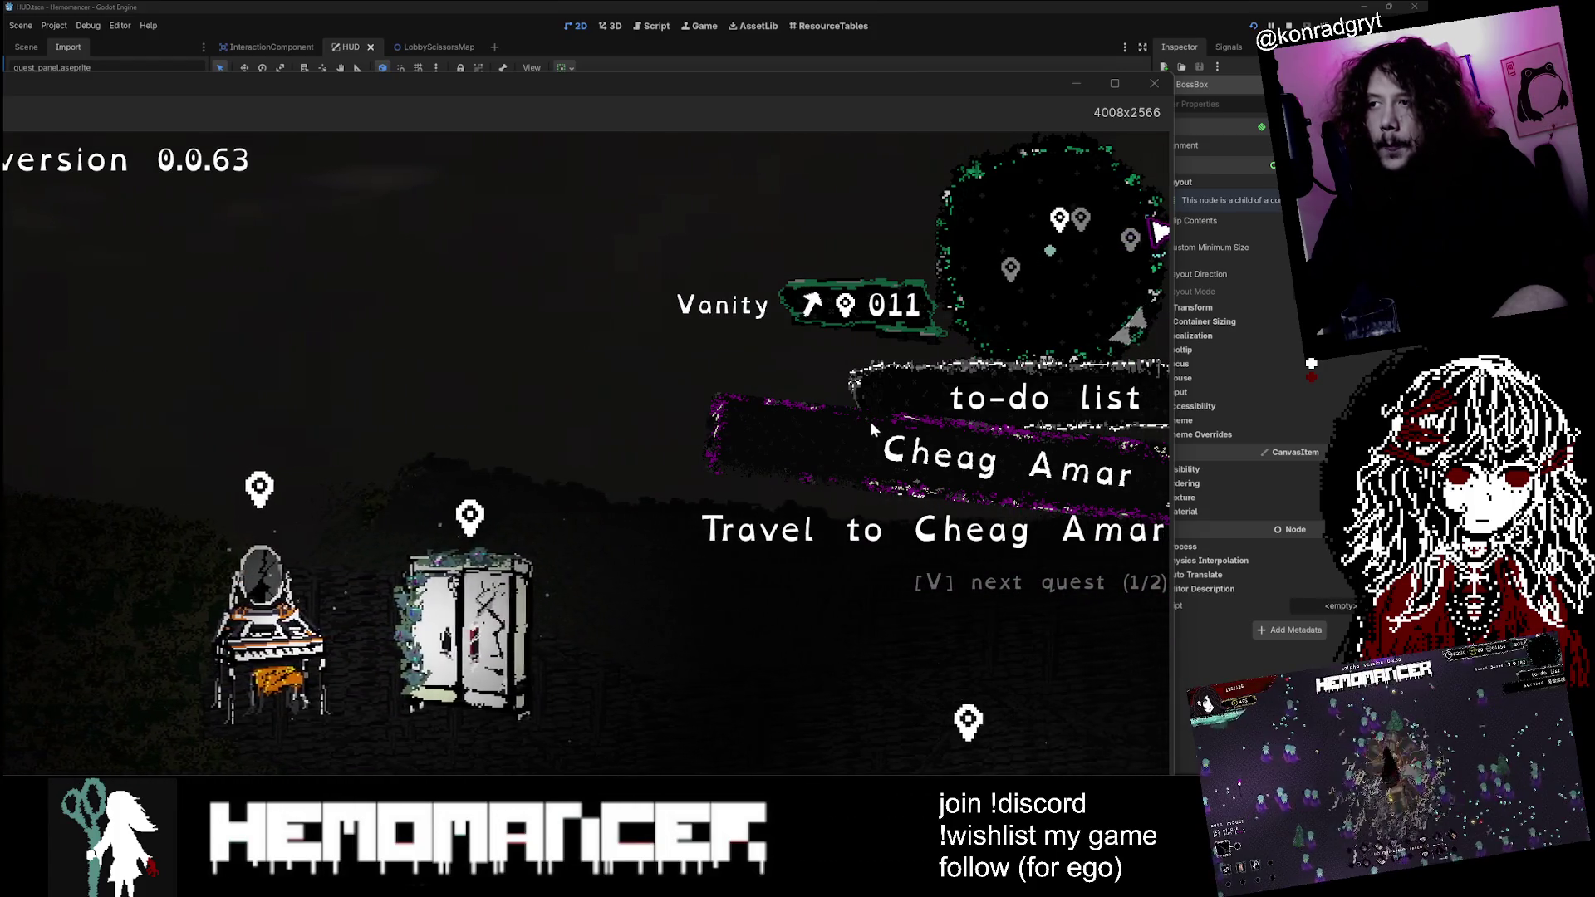
key(v)
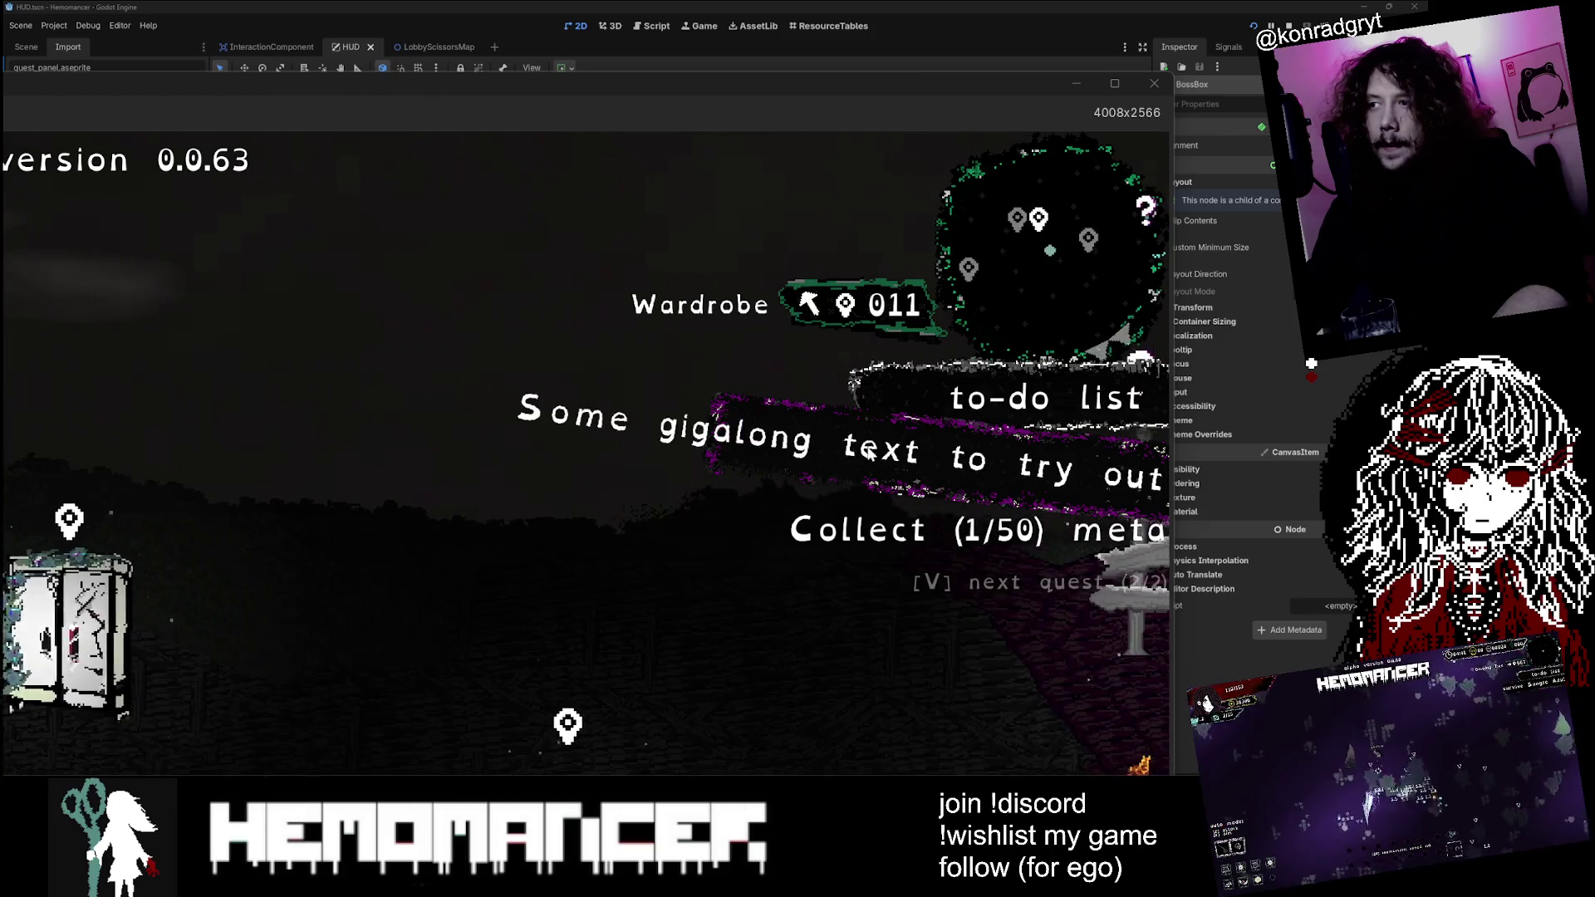
key(v)
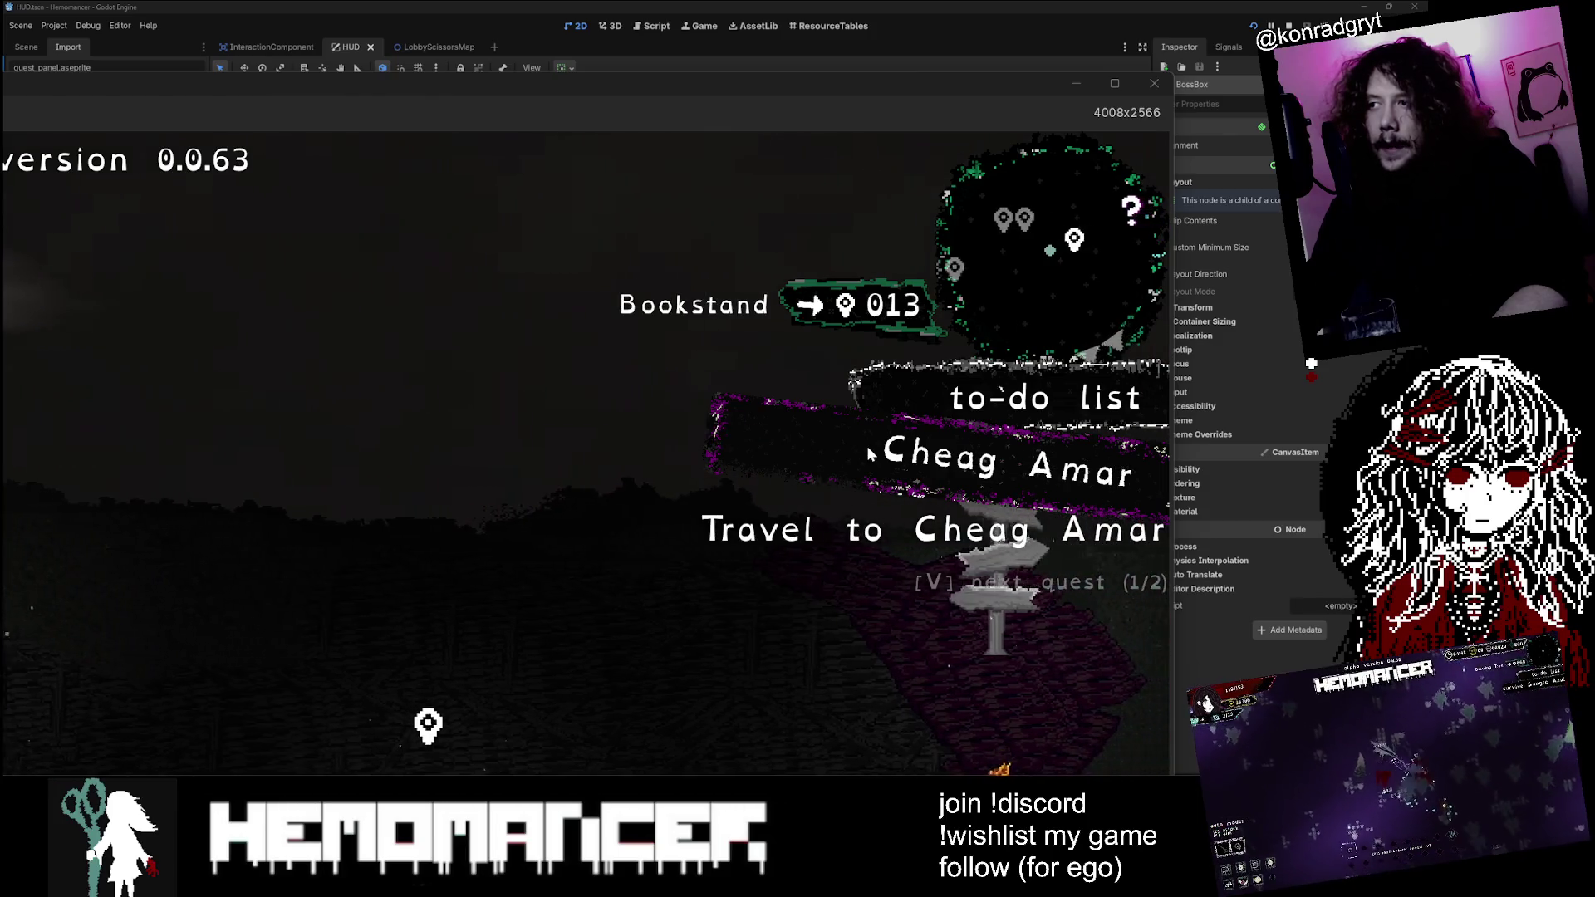
key(v)
key(d)
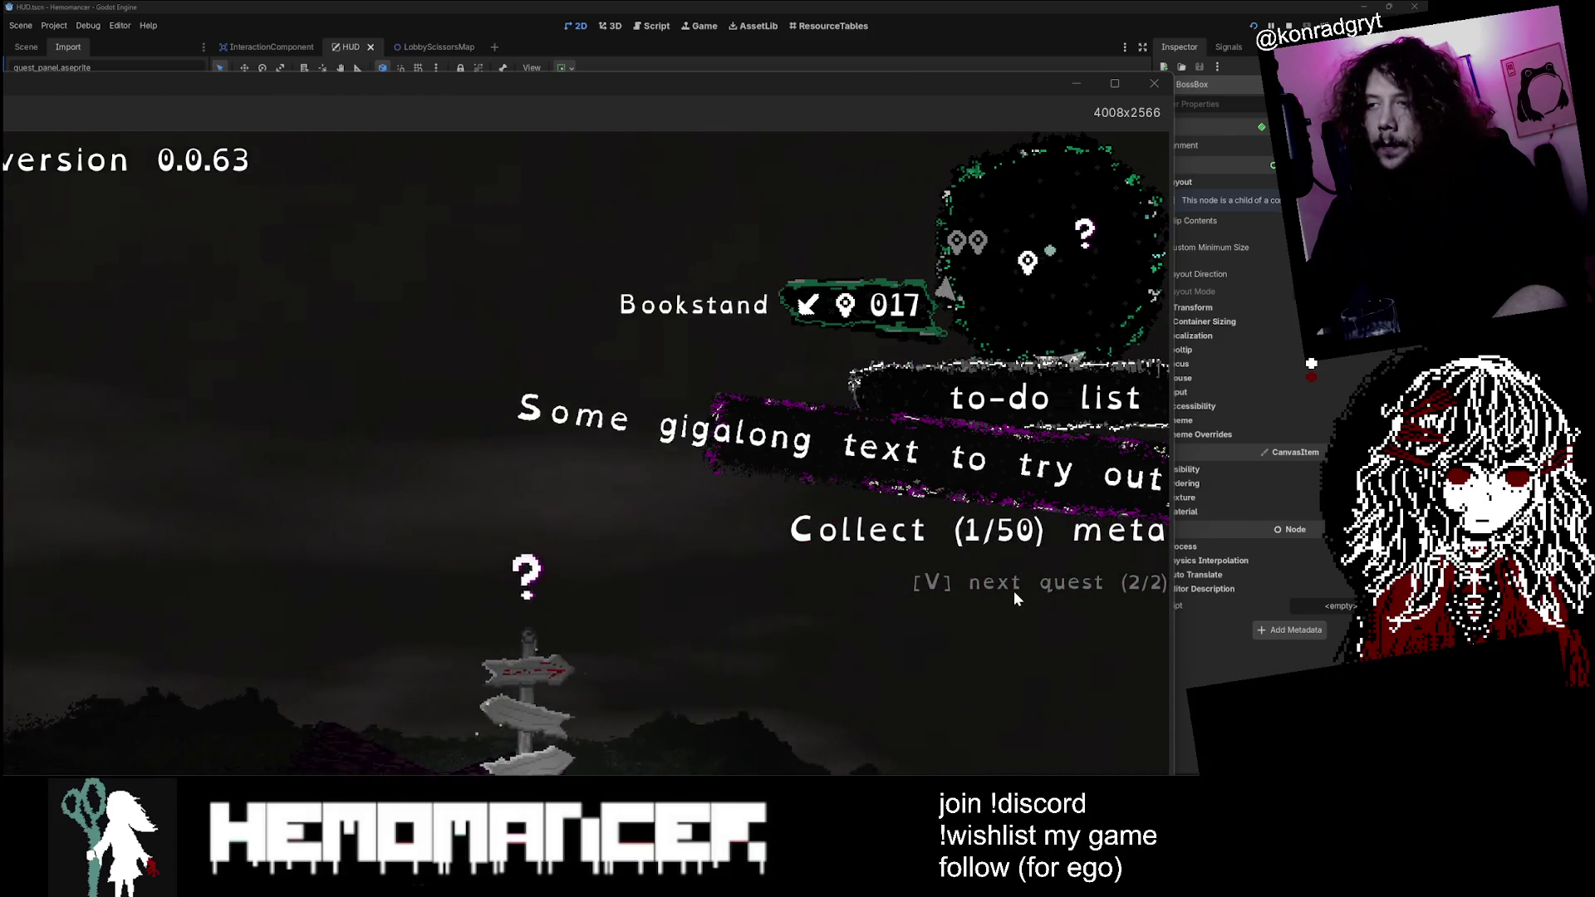
key(v)
Step: Keep walking and cycling until 'Some gigalong text to try out' shows, then start a screen snip
key(a)
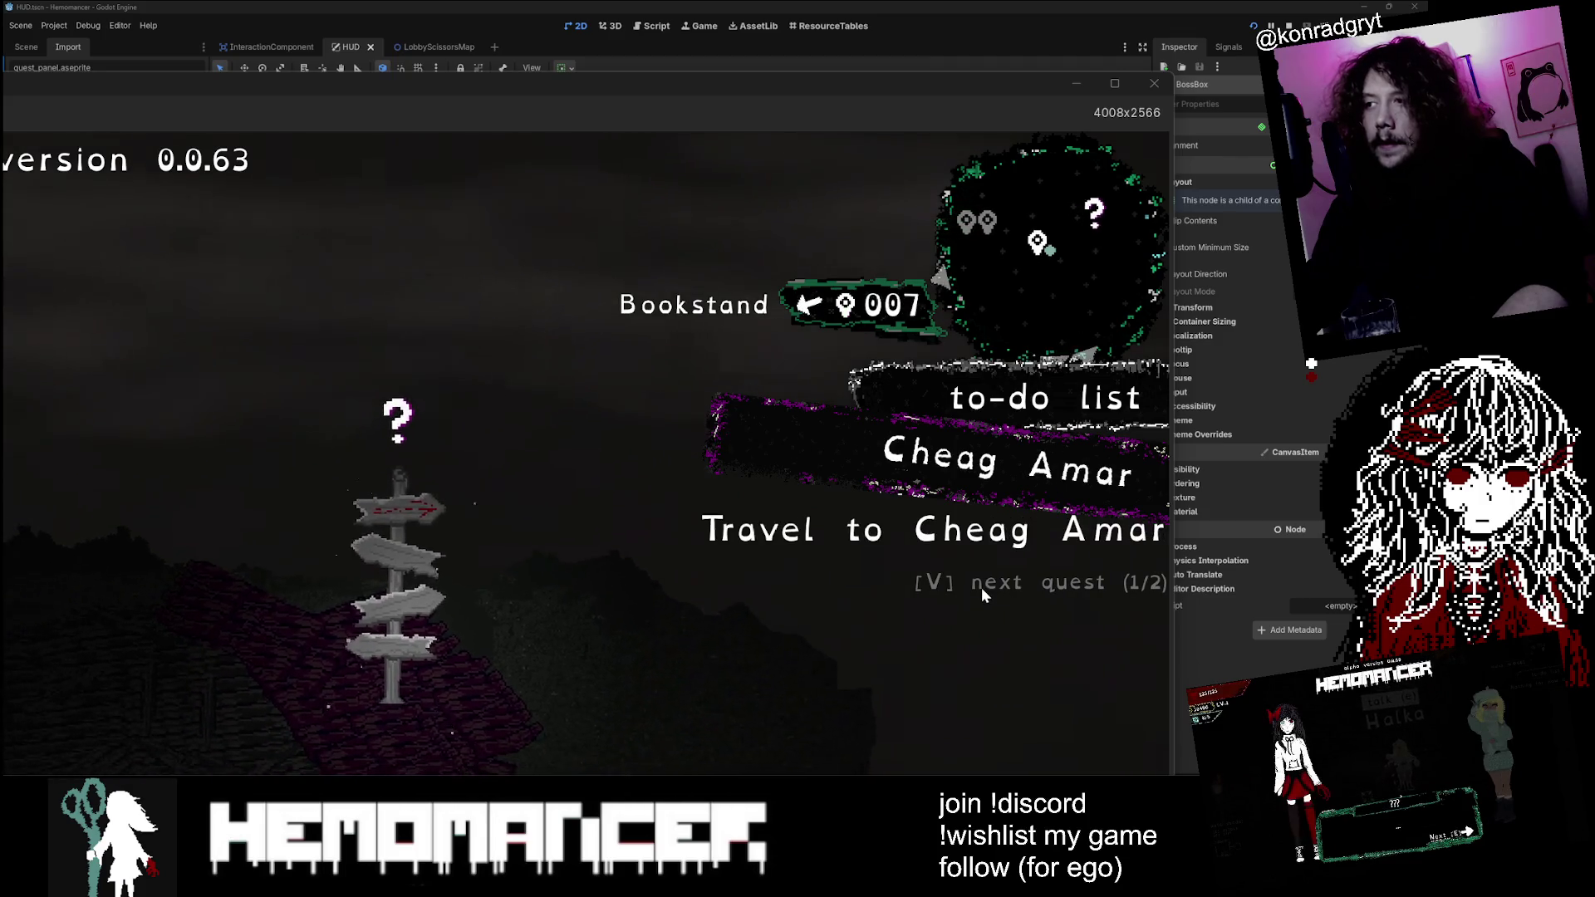
key(v)
key(a)
key(v)
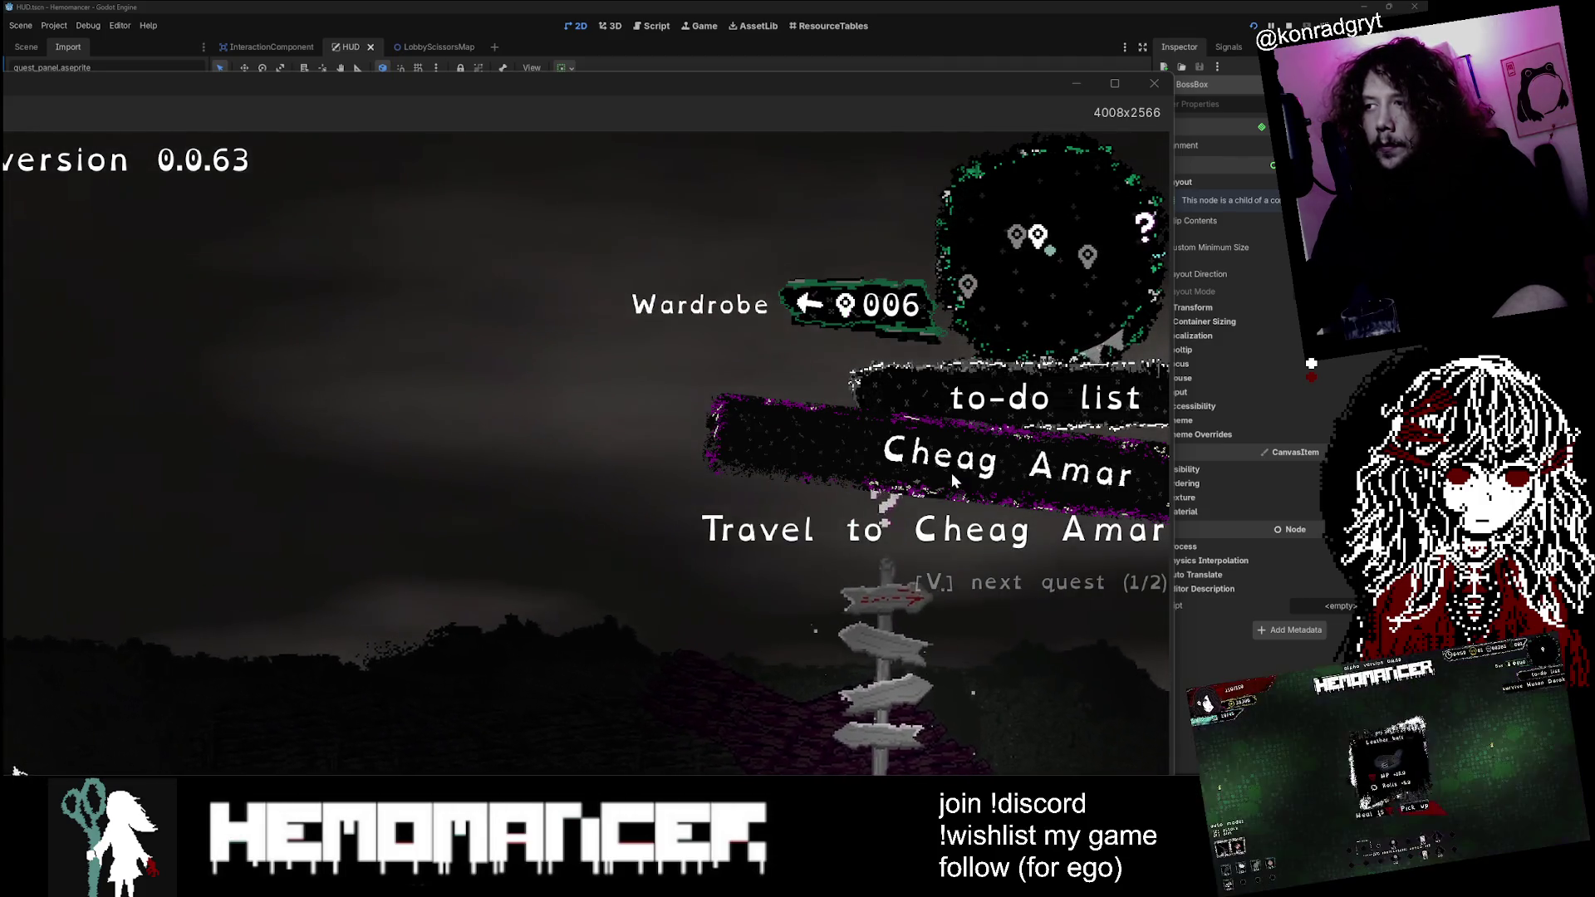
key(v)
key(a)
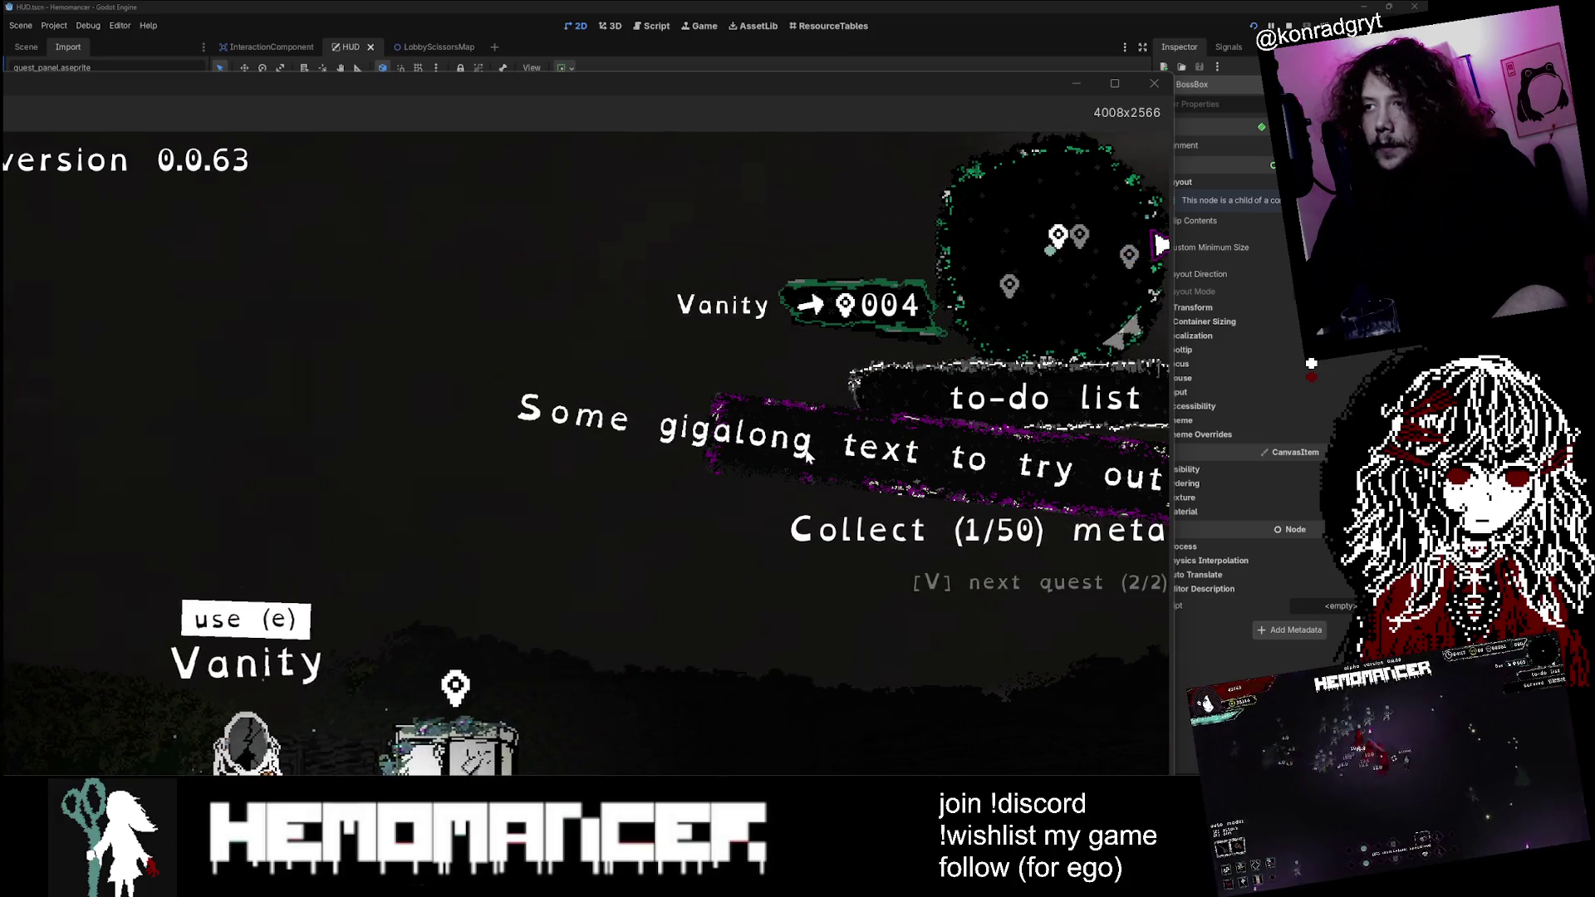
key(v)
key(d)
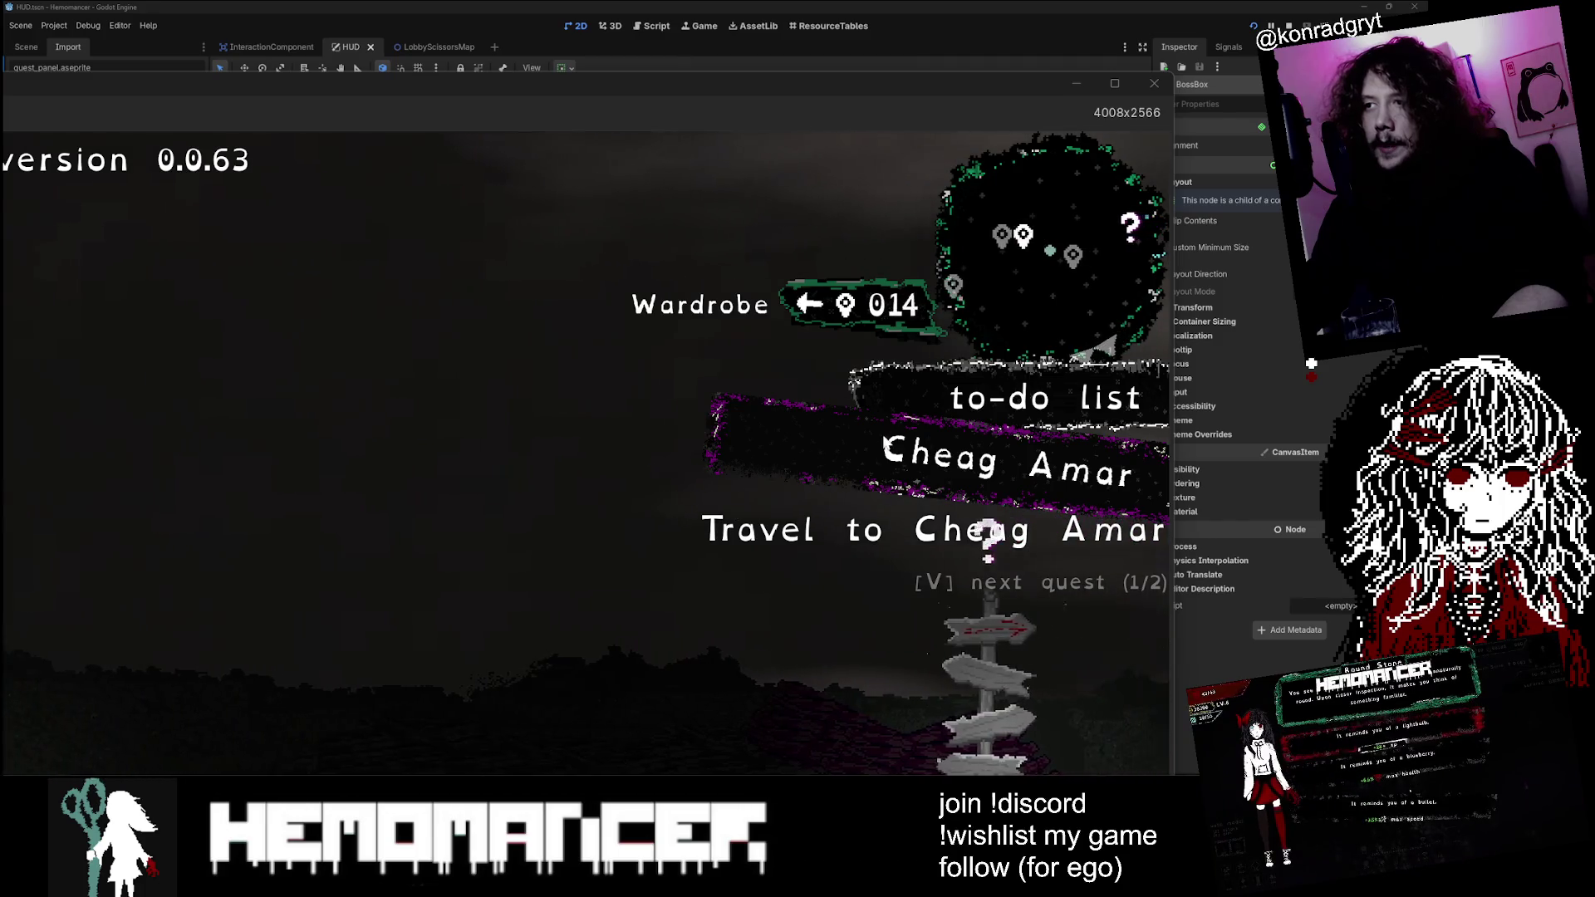
key(d)
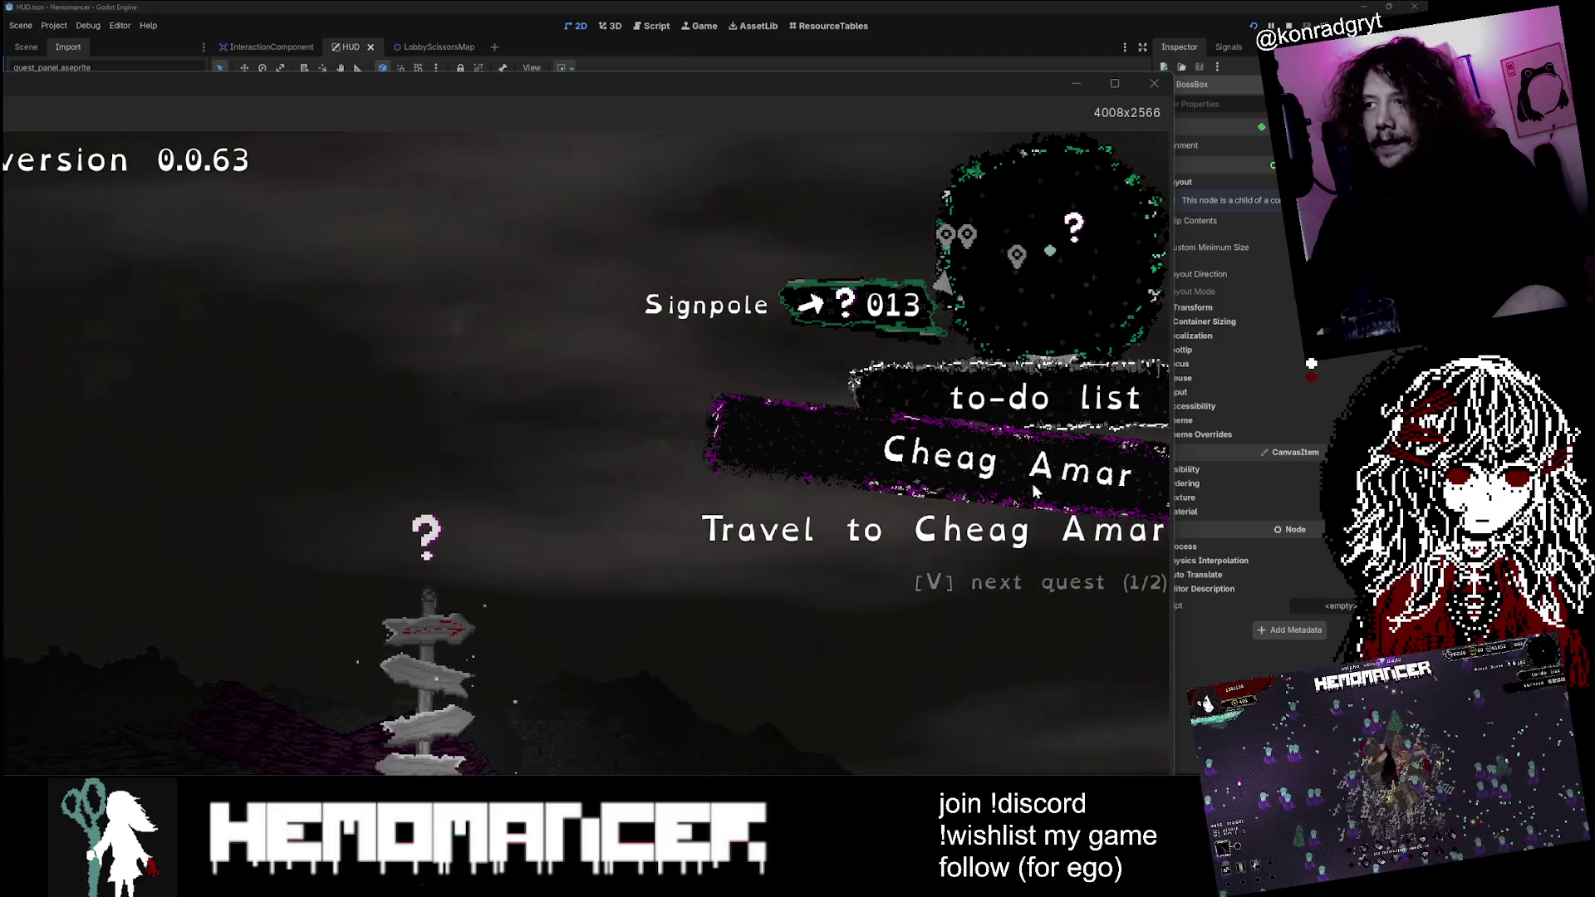
key(a)
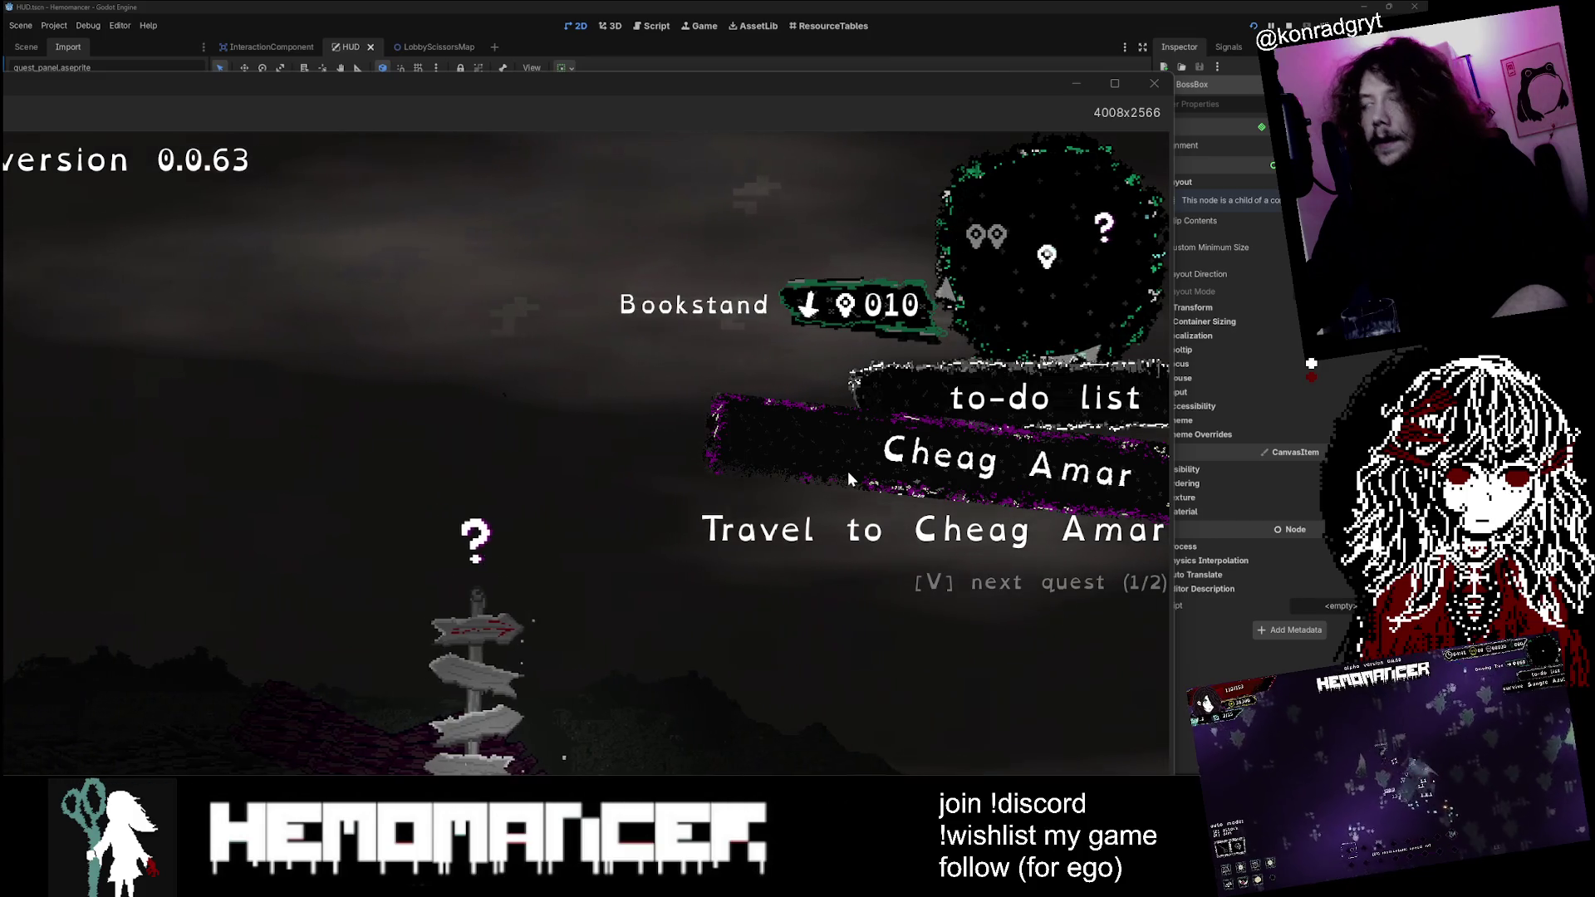
key(a)
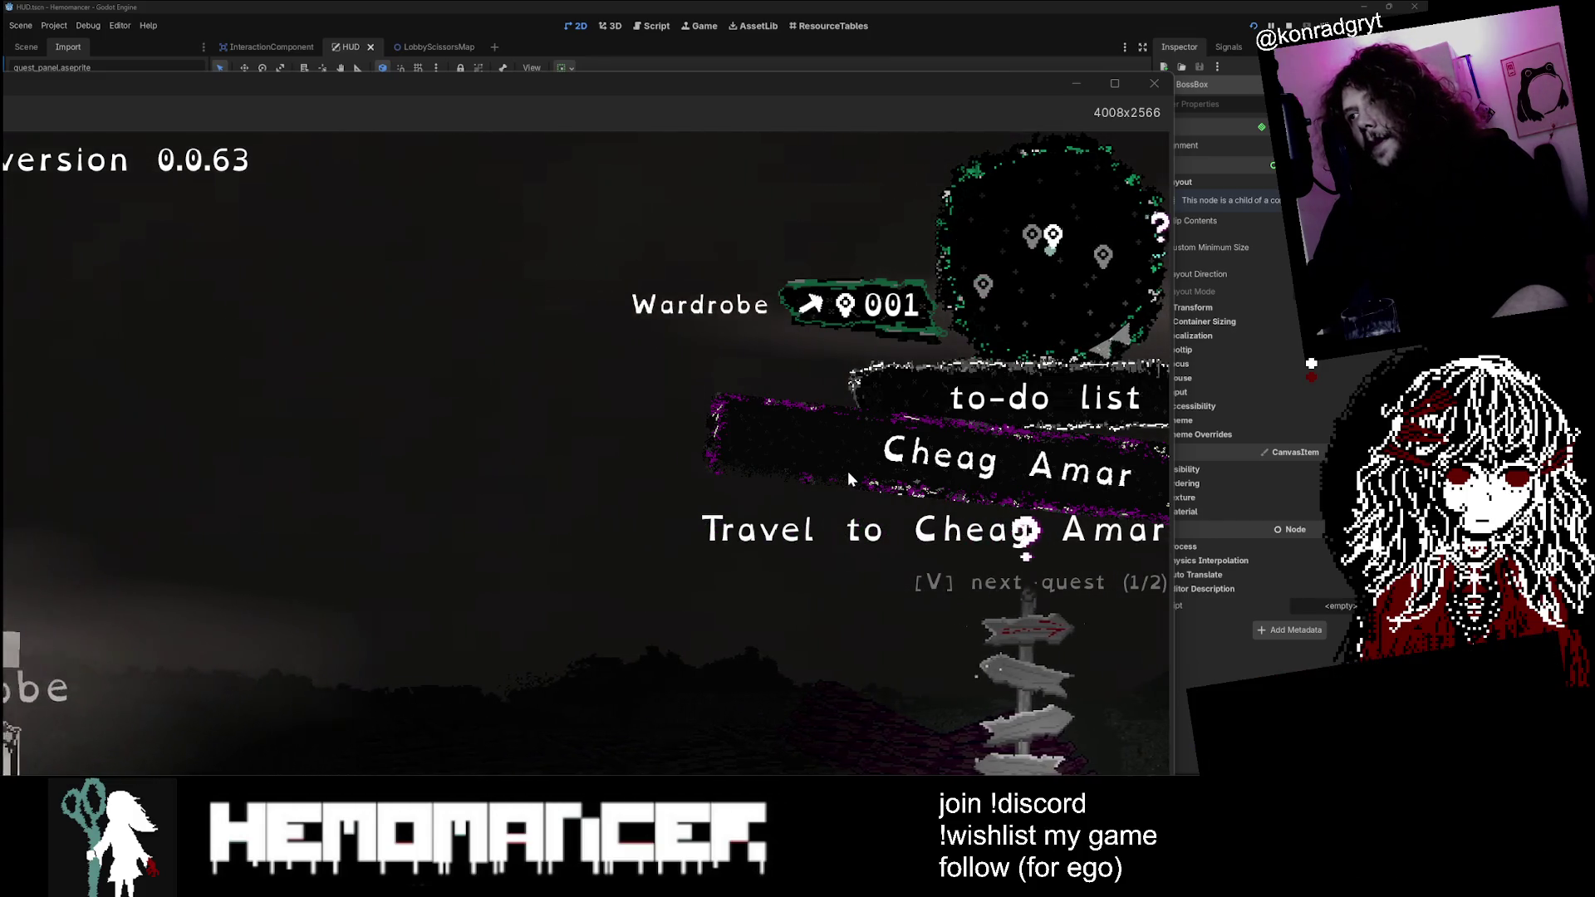
key(a)
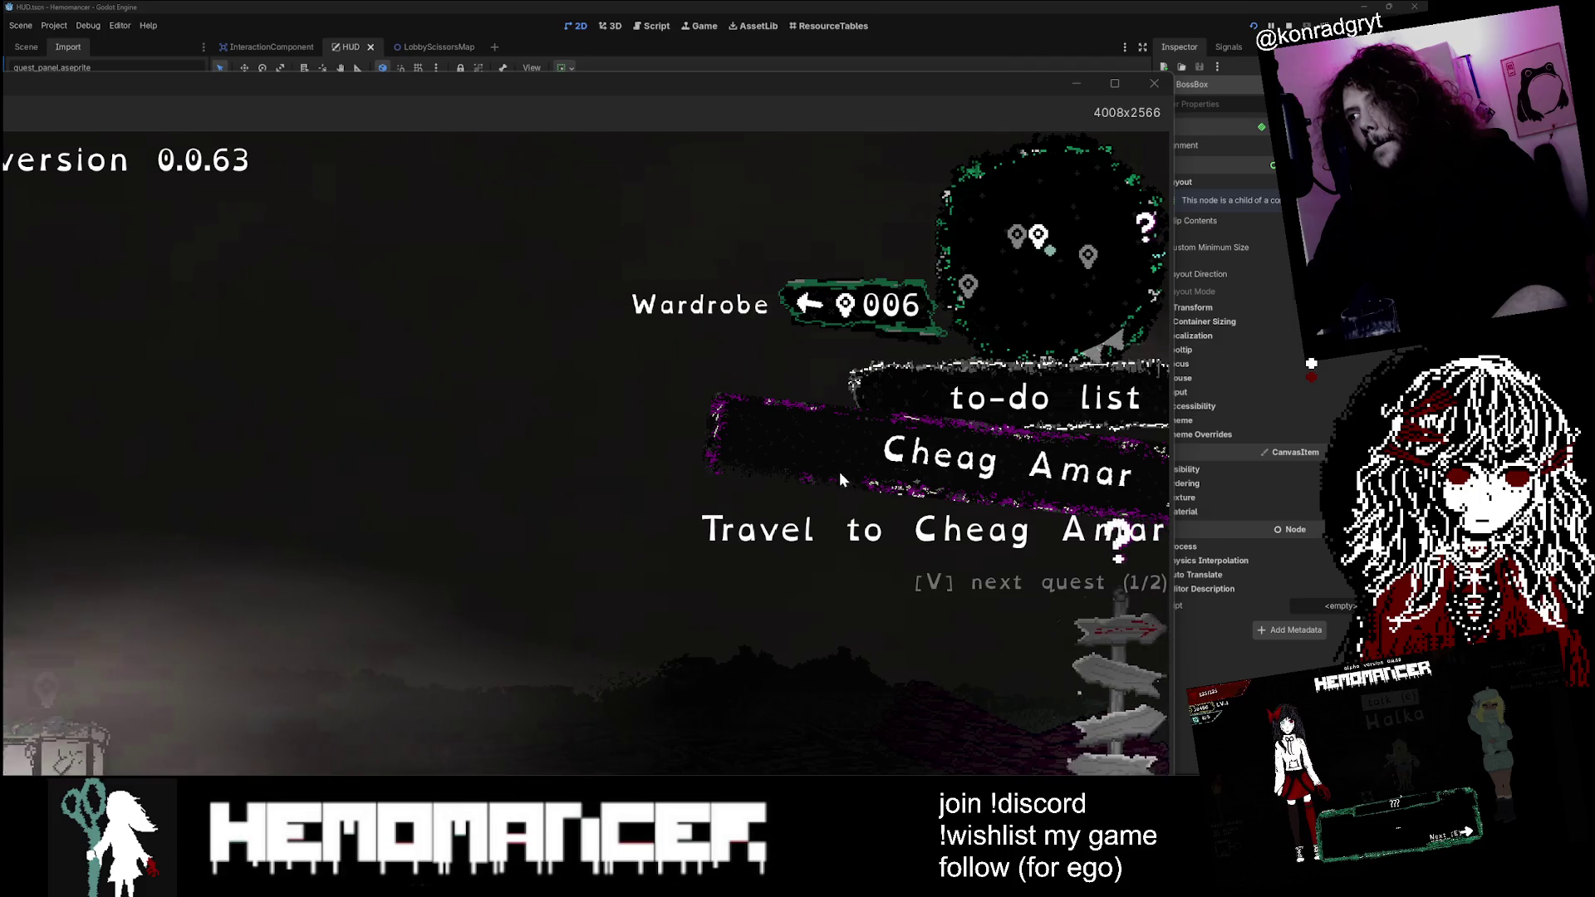
key(d)
key(v)
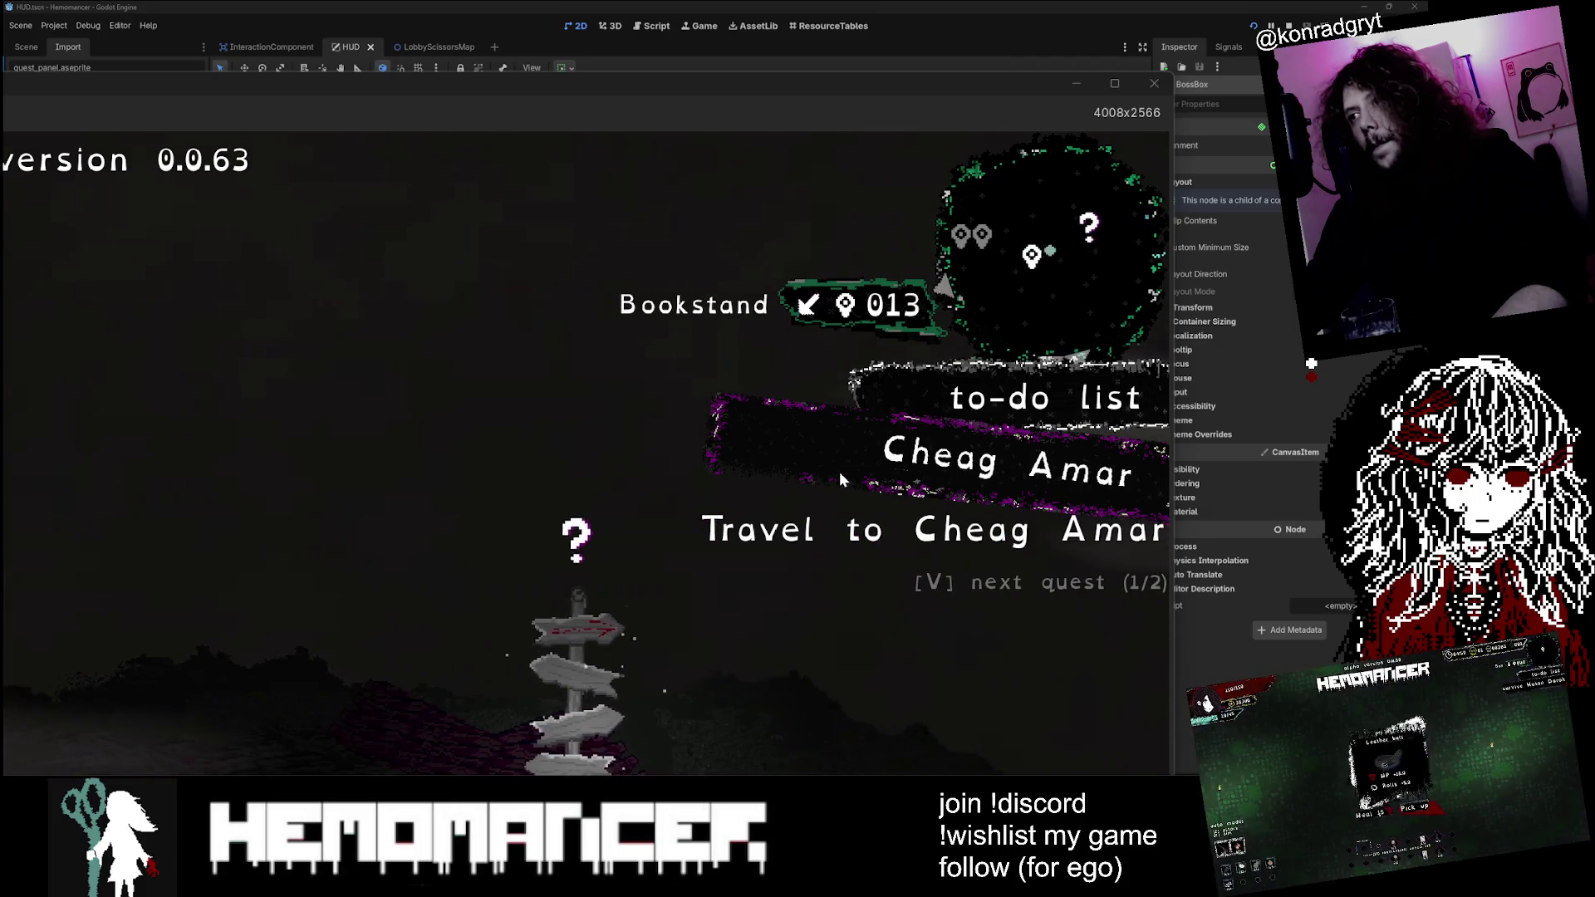
key(v)
key(v)
key(a)
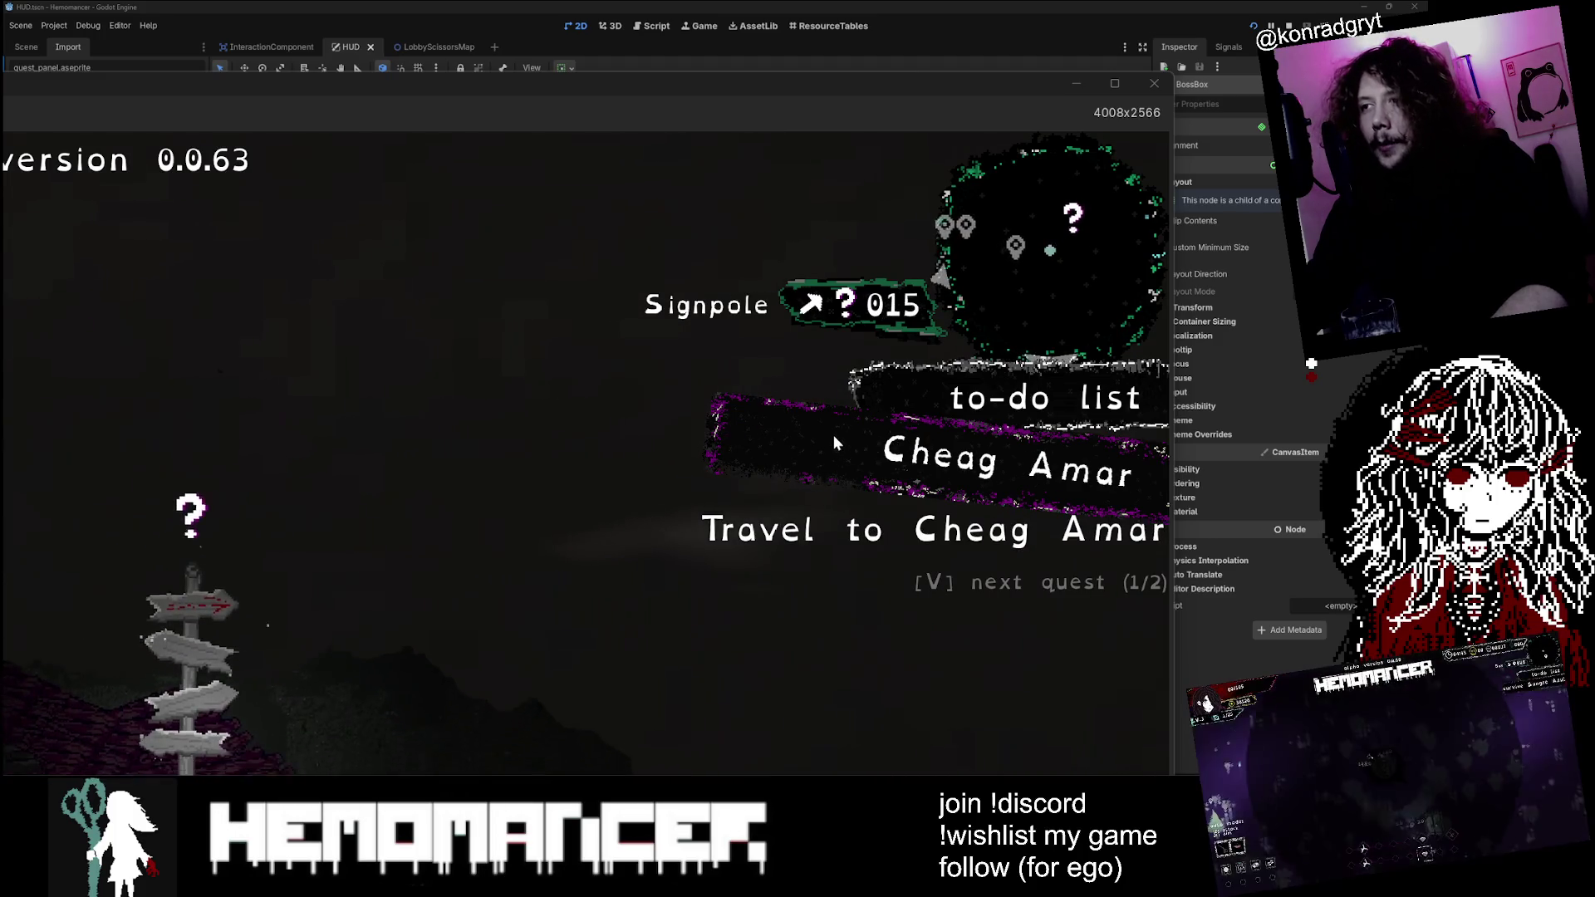
key(v)
key(a)
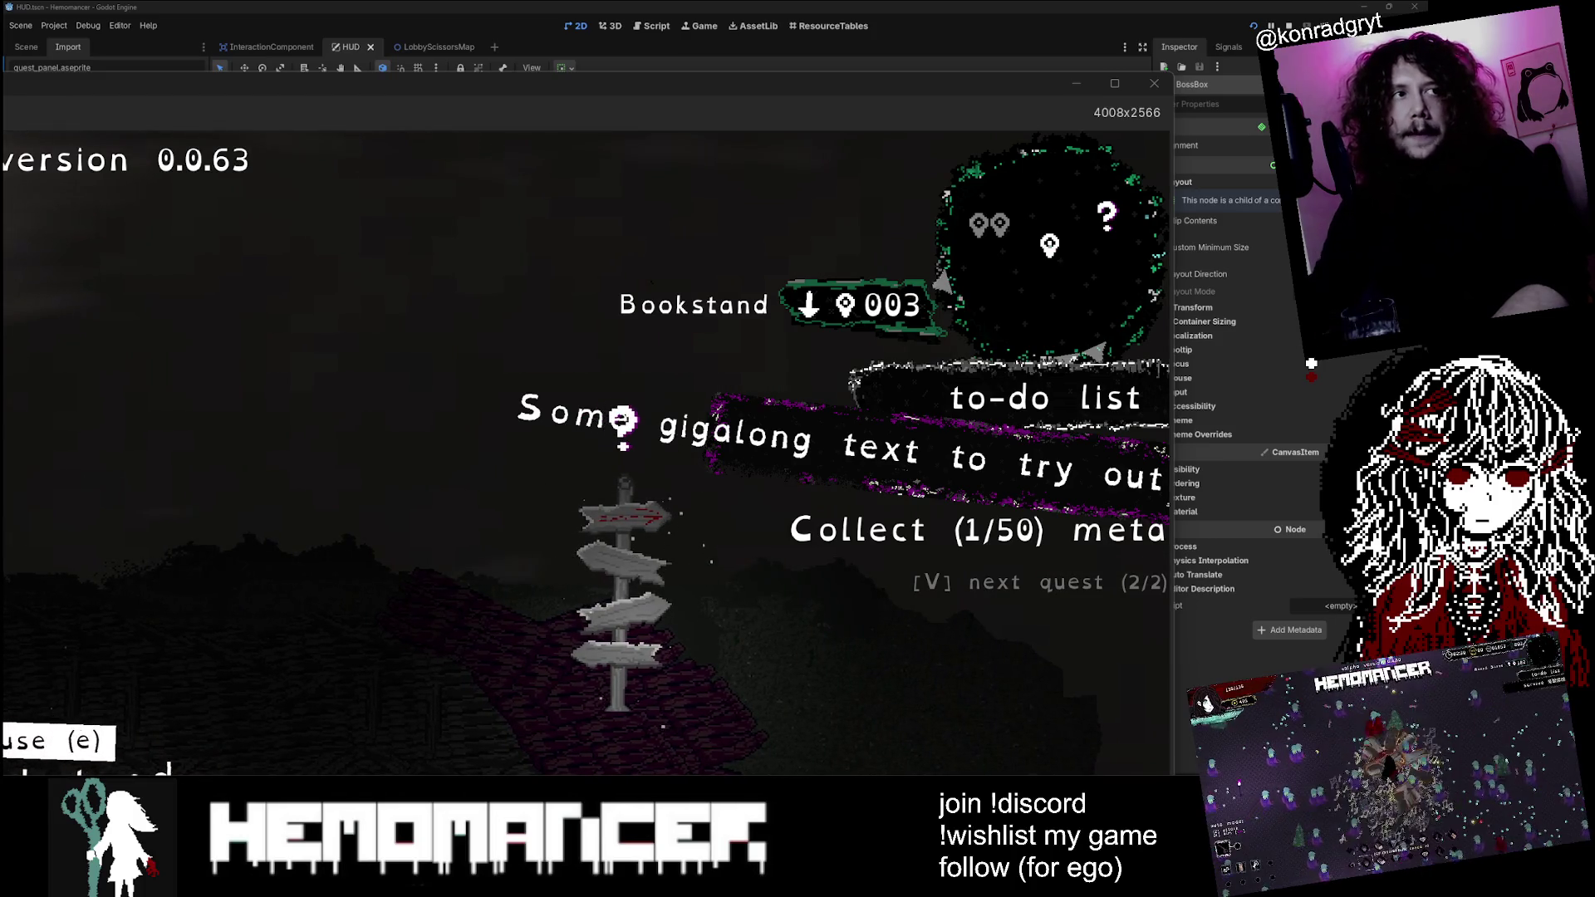
key(super+shift+s)
Step: Snip the area around the quest panel, enlarge the capture window and undo the arc strokes
mouse_move(1167, 143)
mouse_down()
mouse_move(595, 601)
mouse_move(338, 638)
mouse_up()
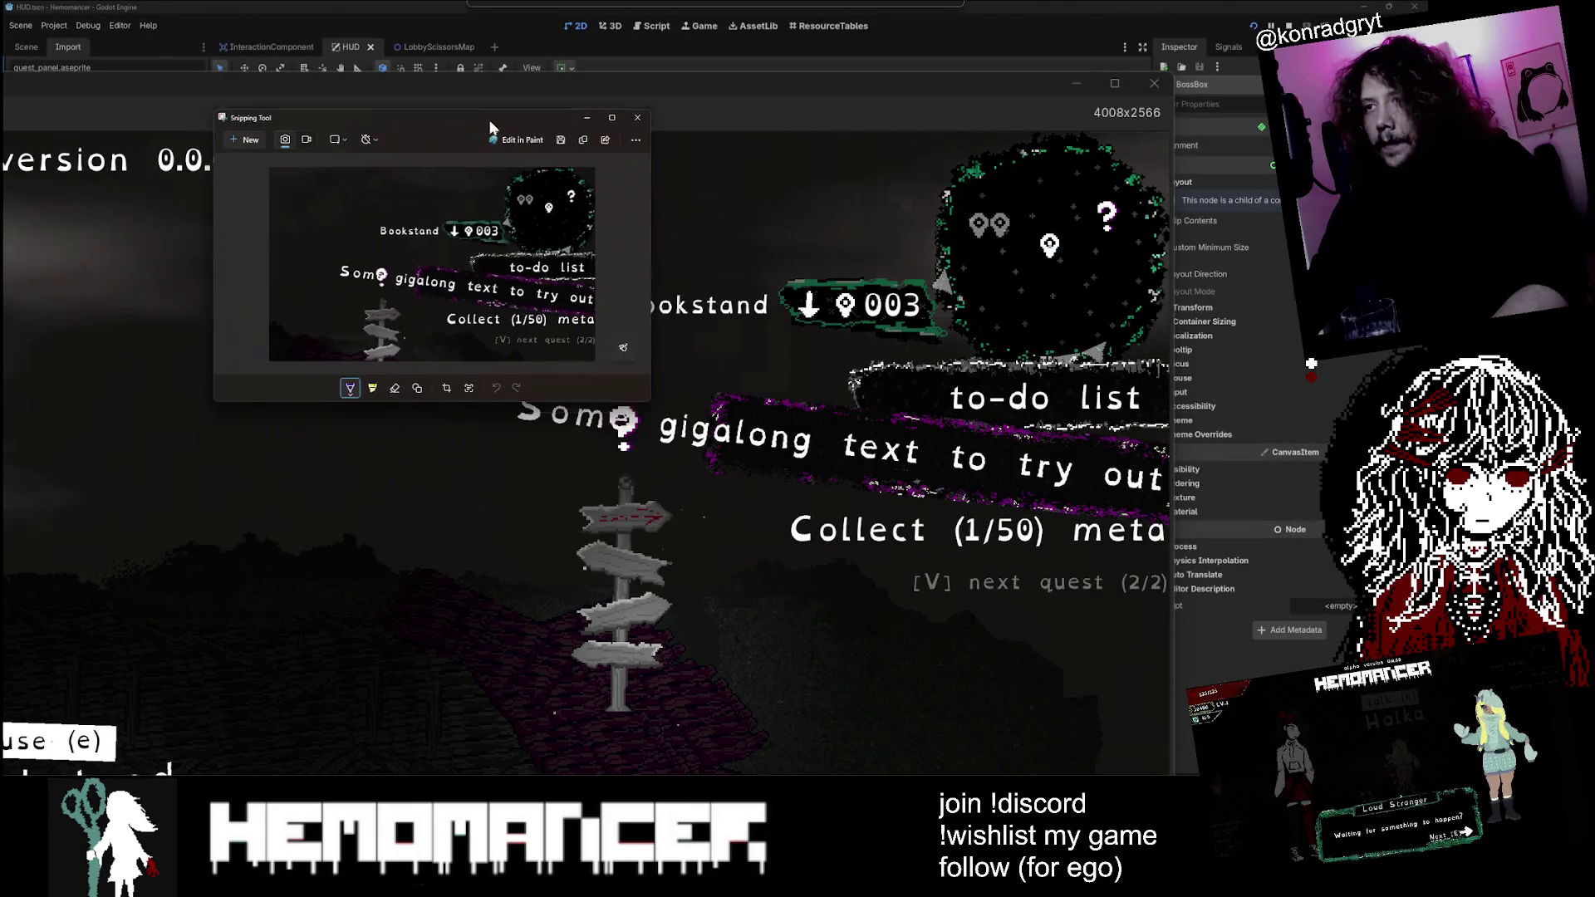
drag(603, 388, 1205, 695)
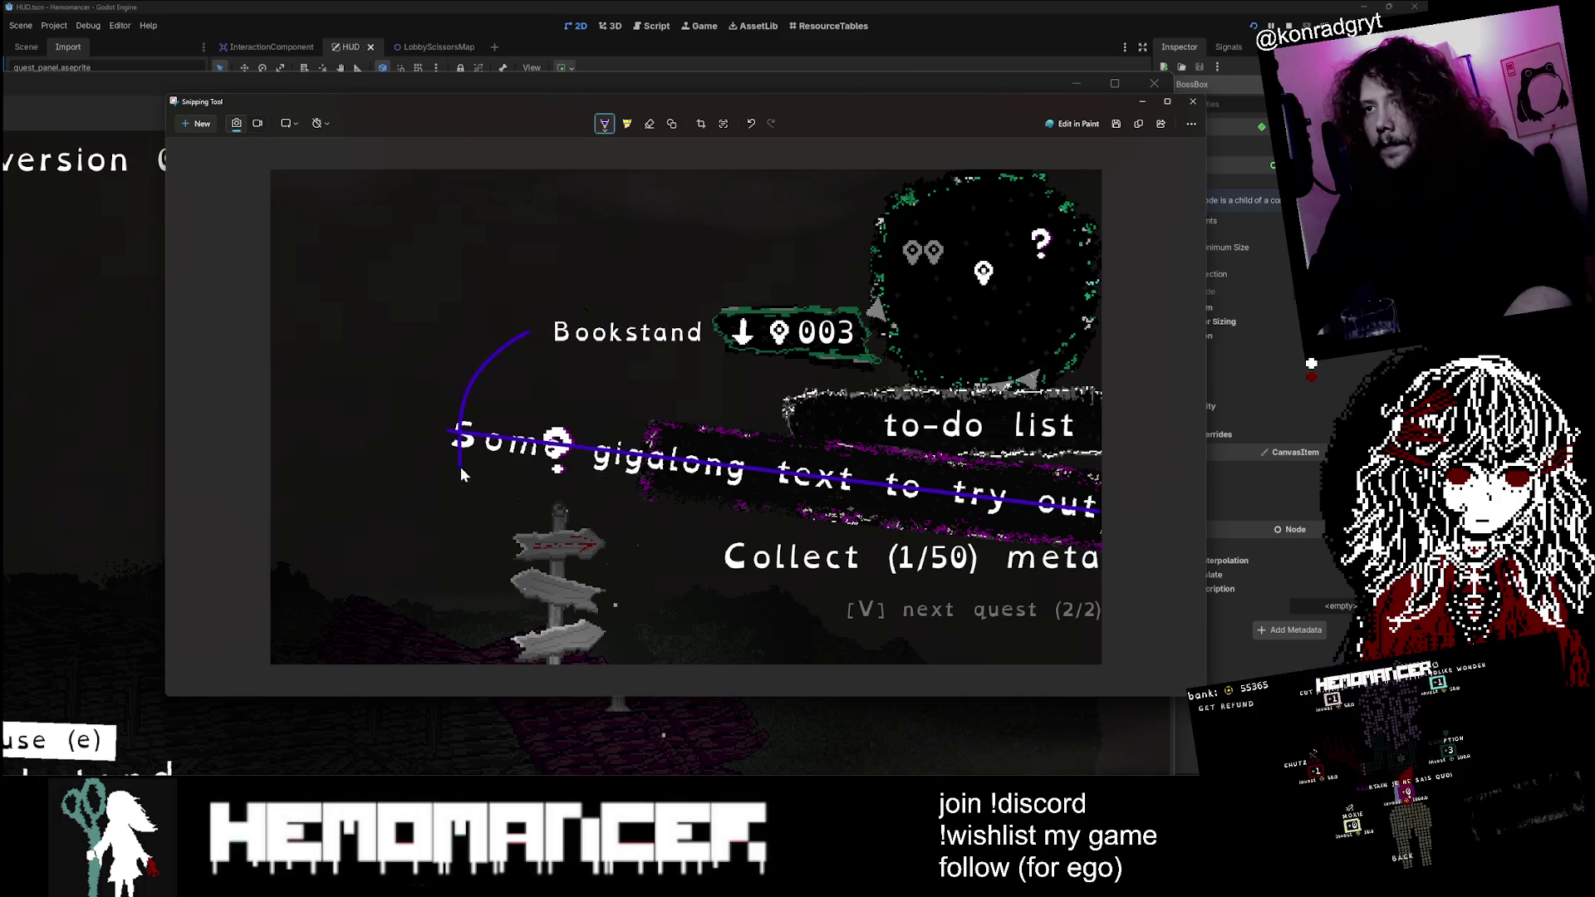
key(ctrl+z)
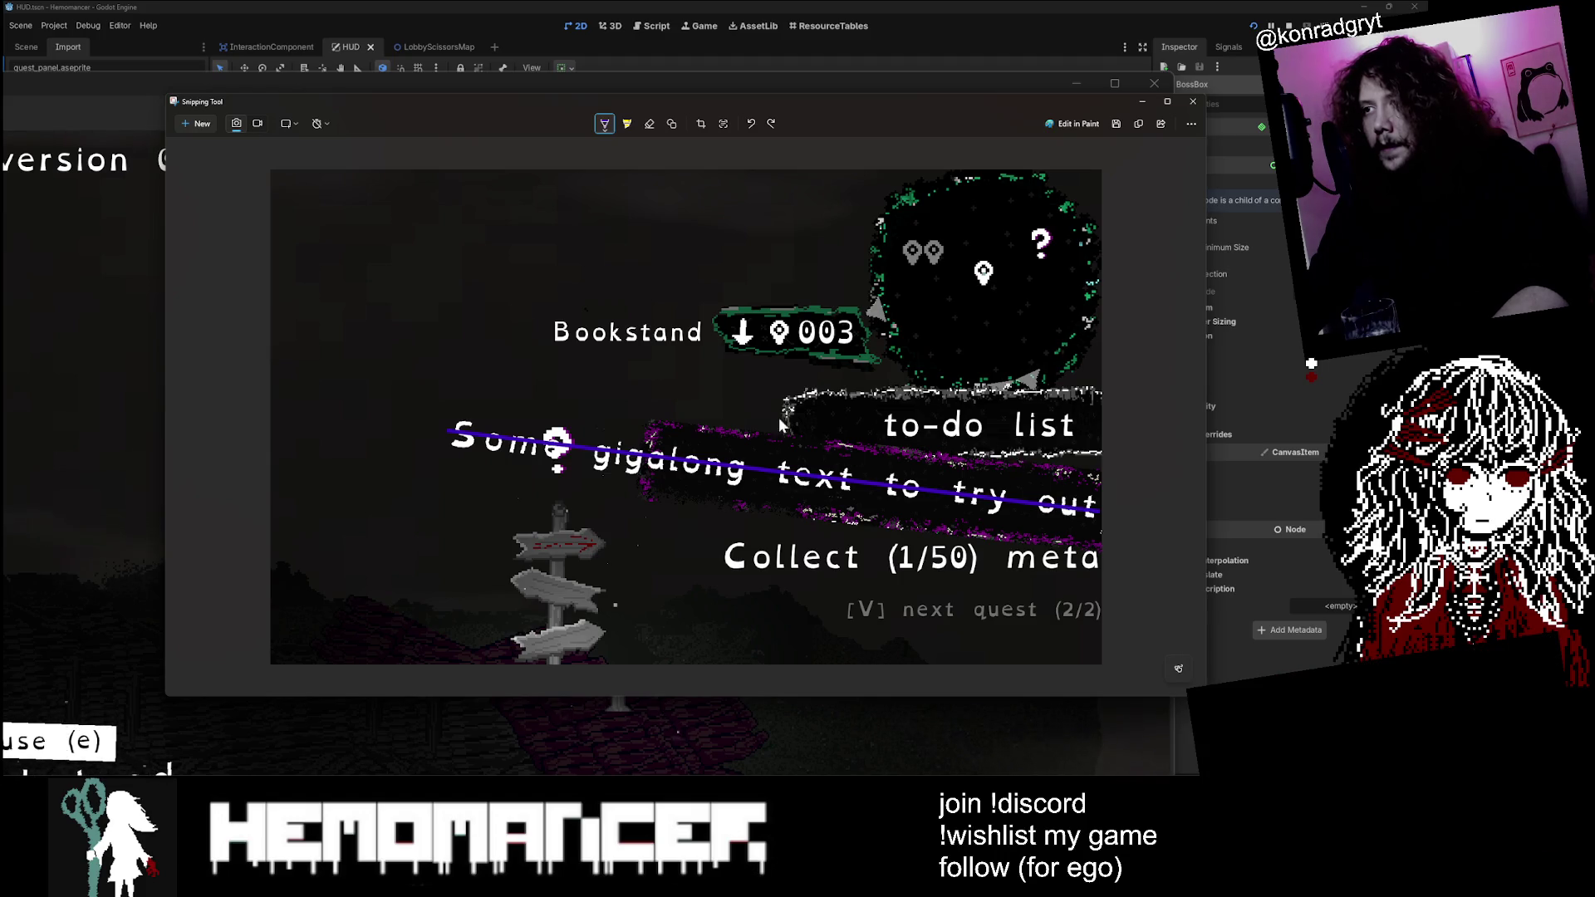
key(ctrl+z)
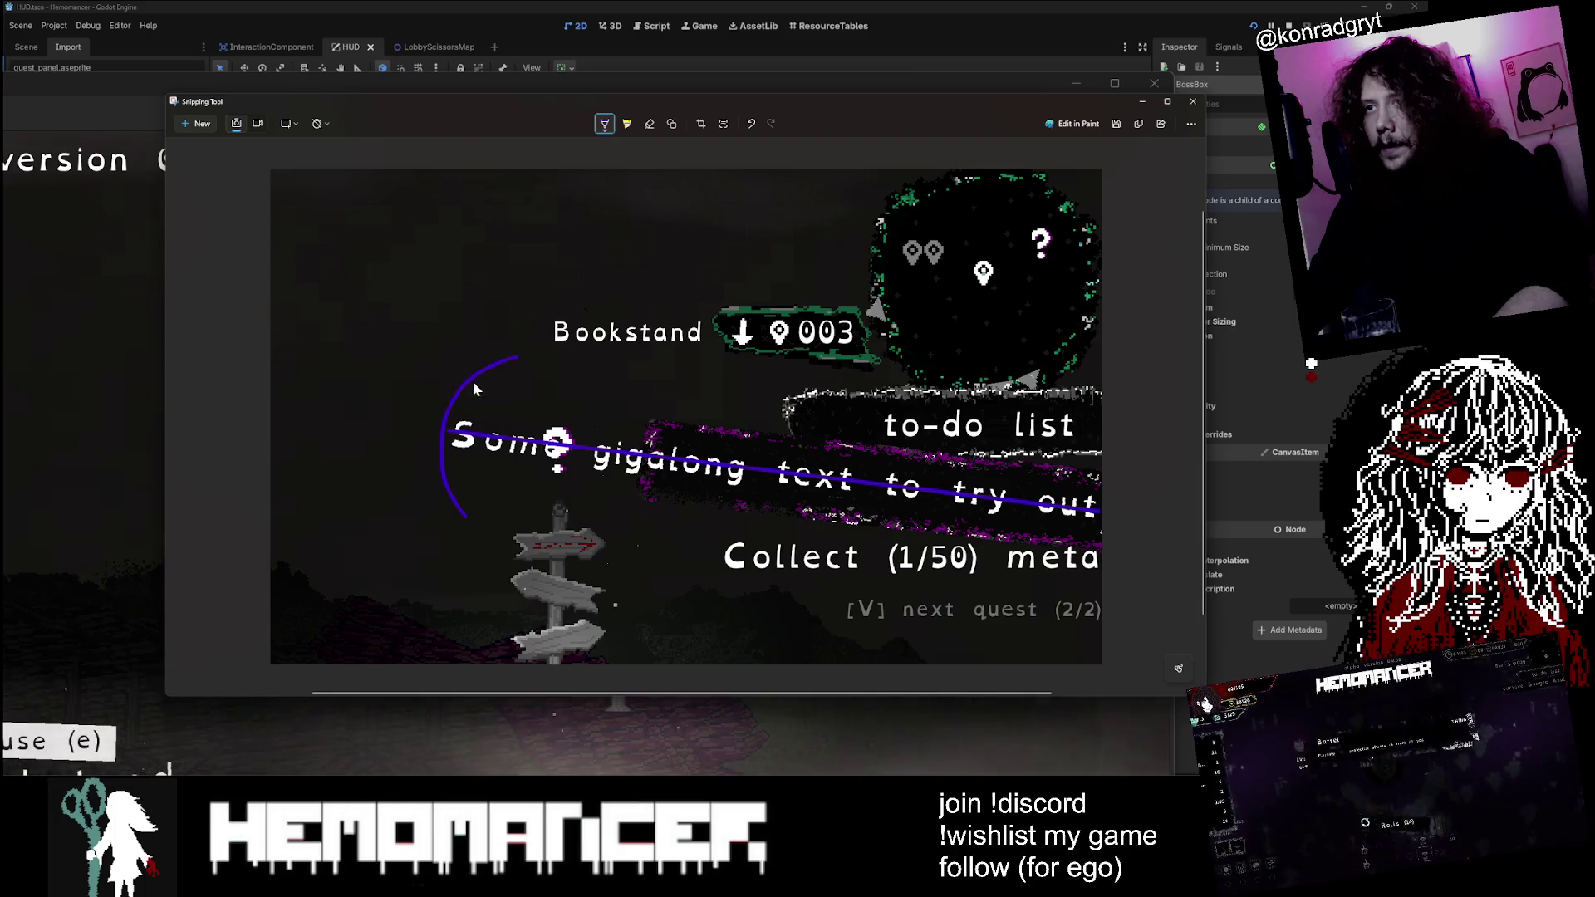
Step: Draw two pen lines across the slanted quest title and one horizontal line beneath it
drag(471, 378, 1000, 503)
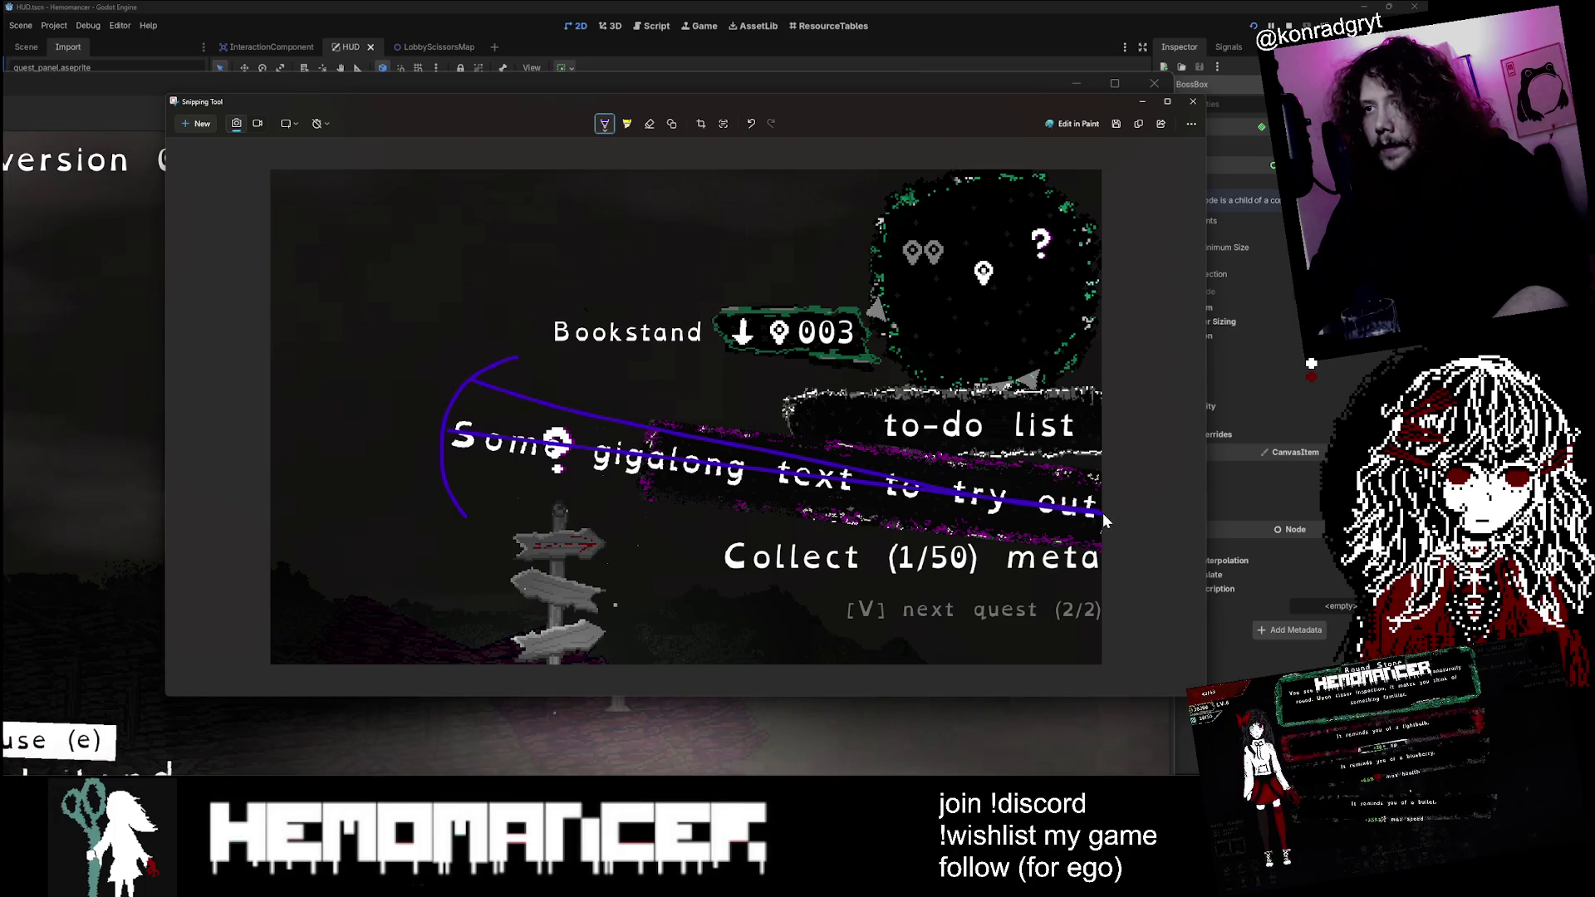
drag(477, 384, 1103, 511)
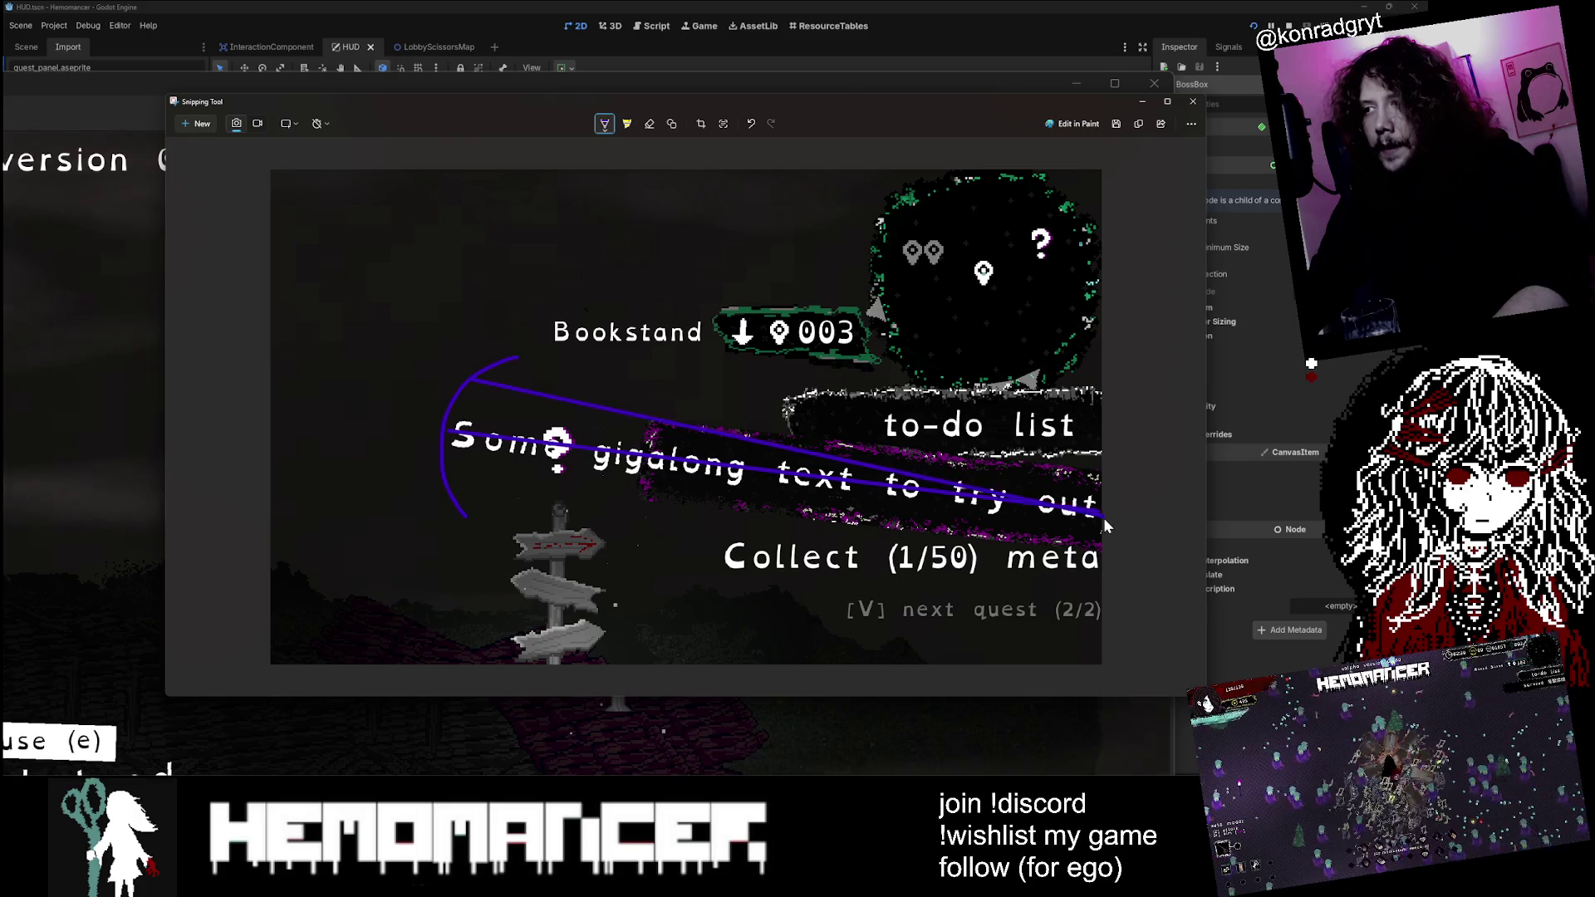
drag(454, 511, 787, 515)
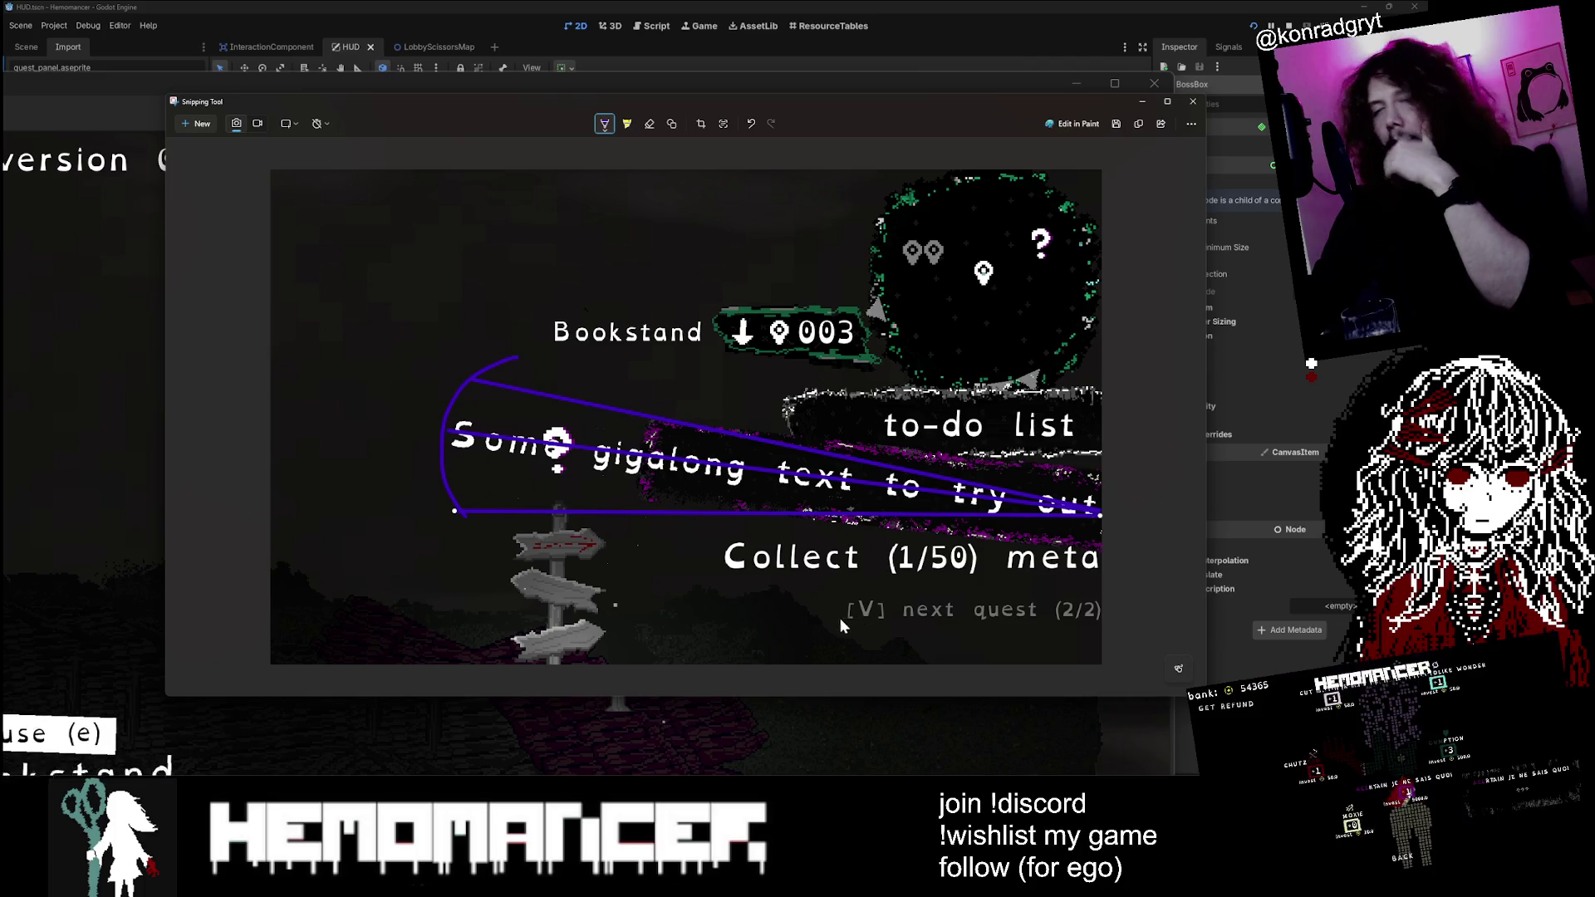
drag(837, 116, 742, 119)
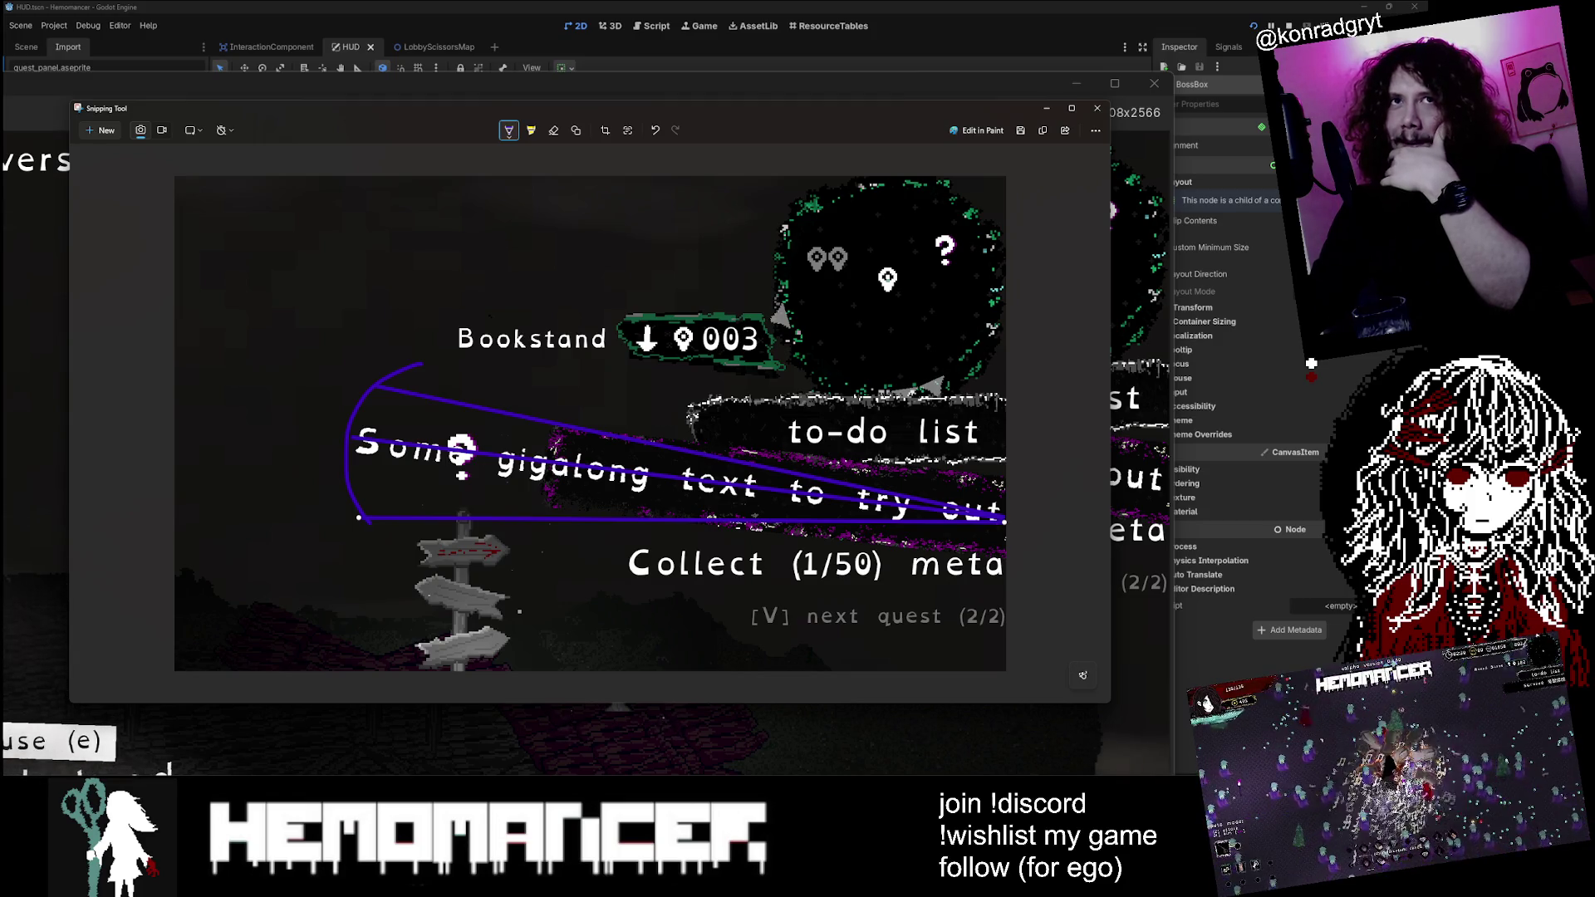
Step: Close the screenshot viewer, then enlarge and reposition the running game window
click(1099, 109)
click(1154, 83)
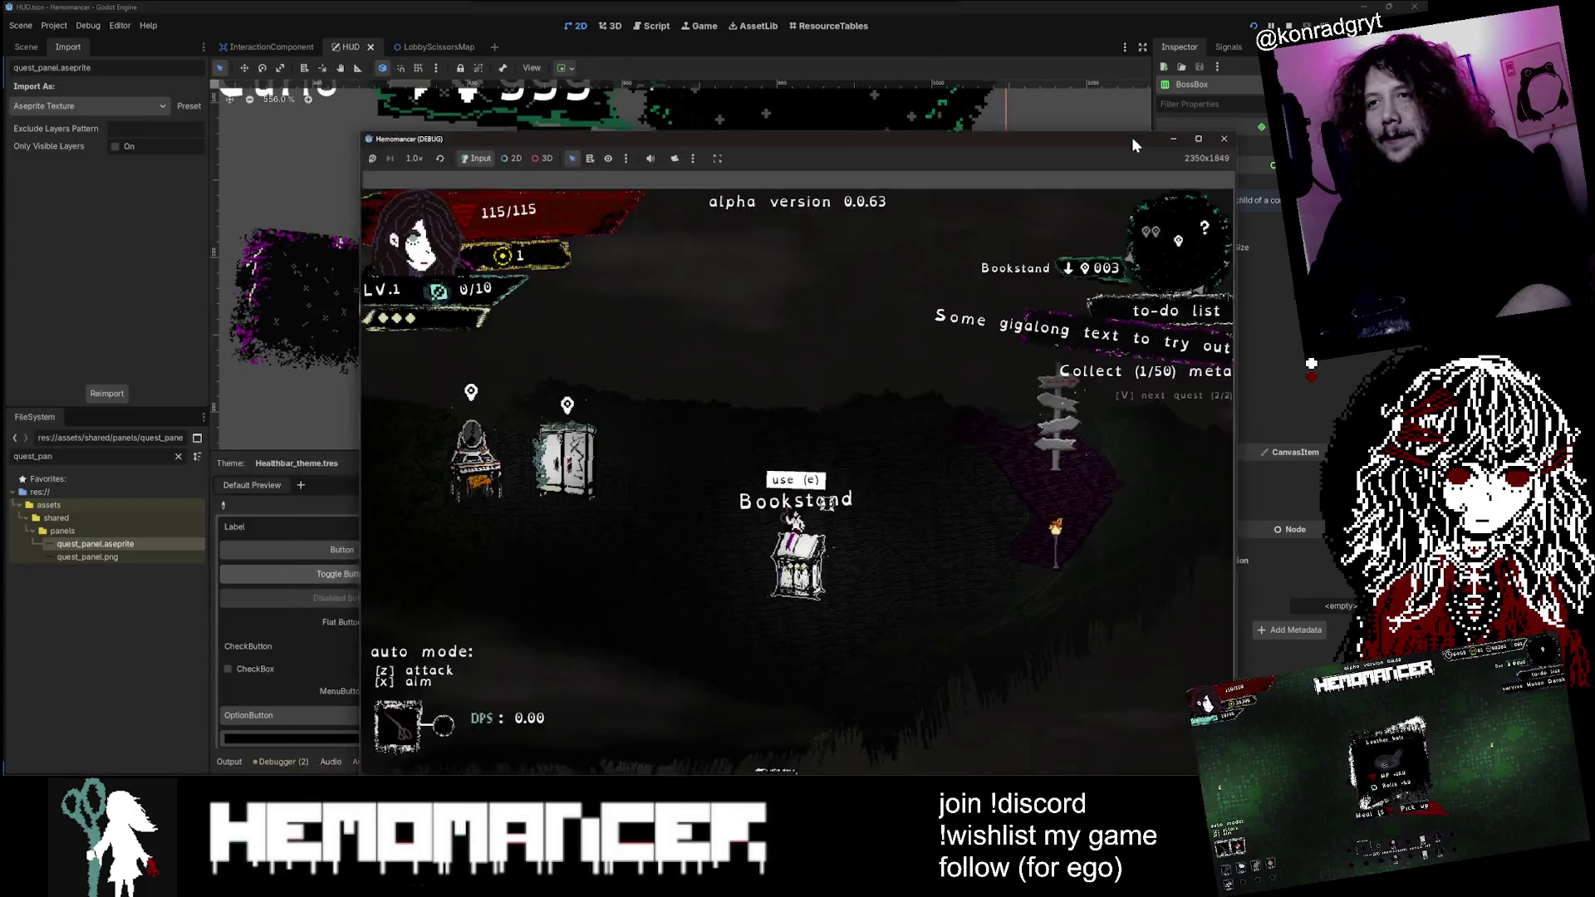
drag(1132, 140, 795, 63)
drag(897, 58, 1196, 95)
drag(1040, 102, 1087, 57)
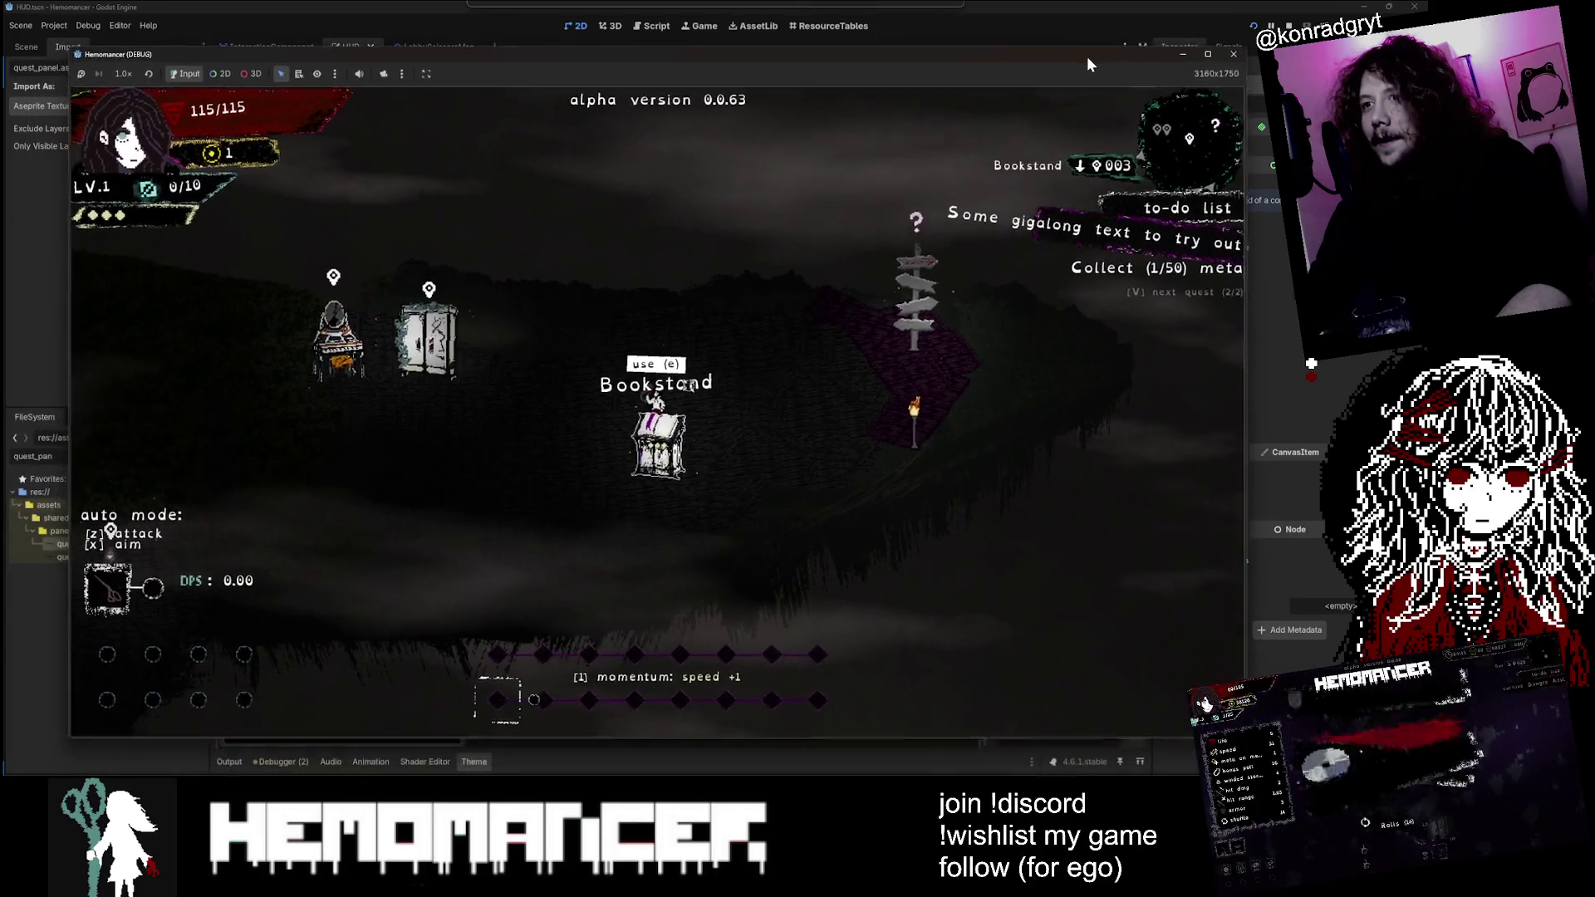
Step: Walk past the Wardrobe and Vanity and switch the tracked quest to Travel to Cheag Amar
key(d)
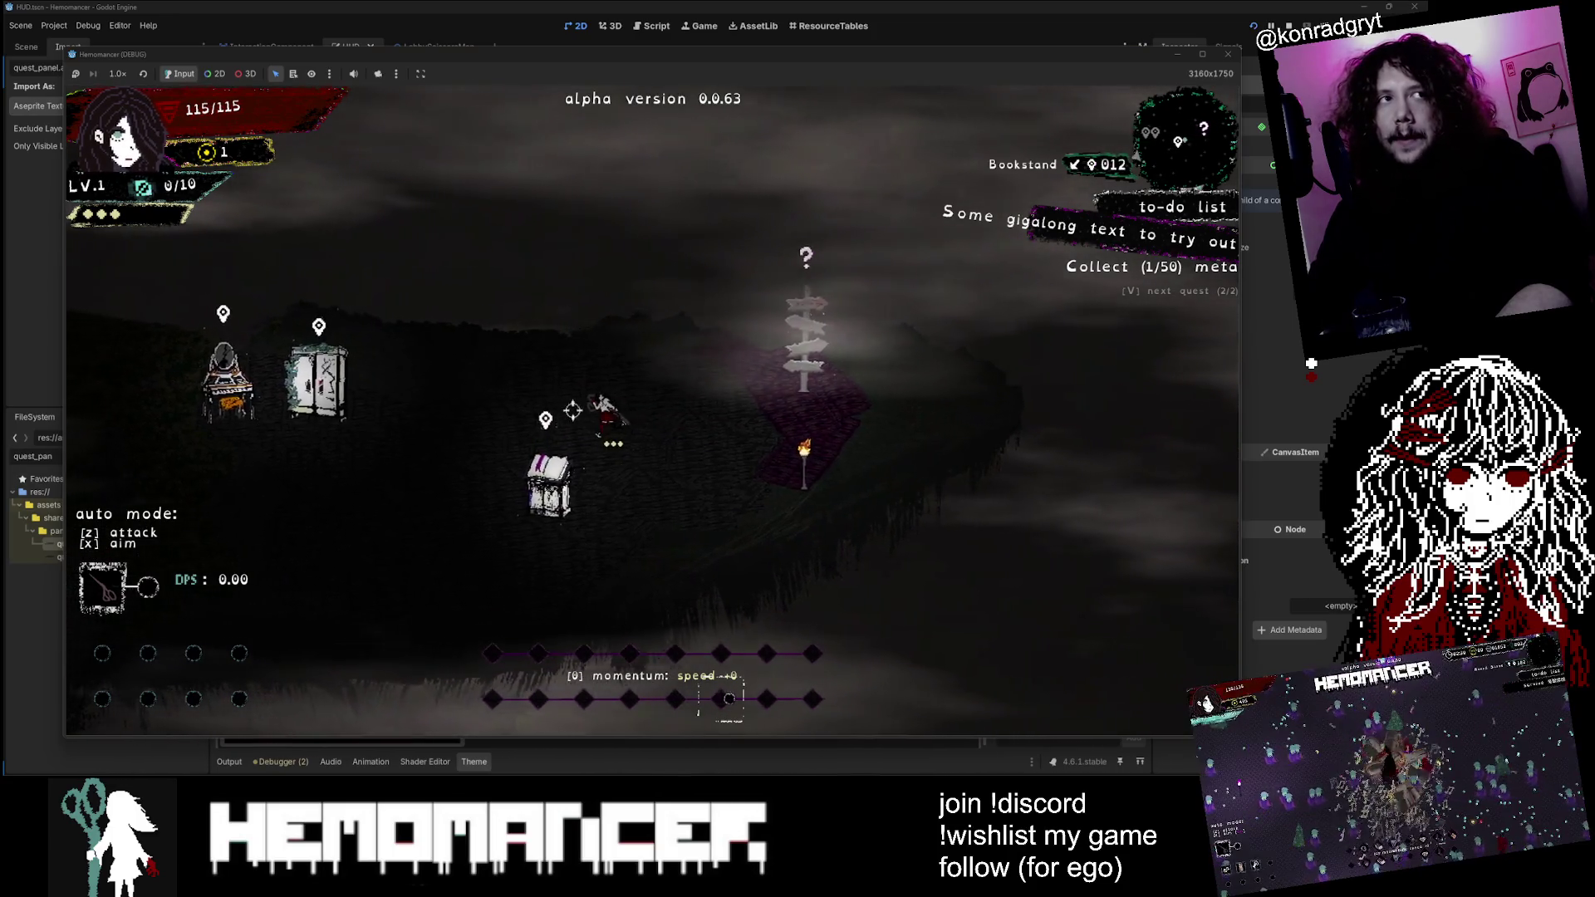
key(a)
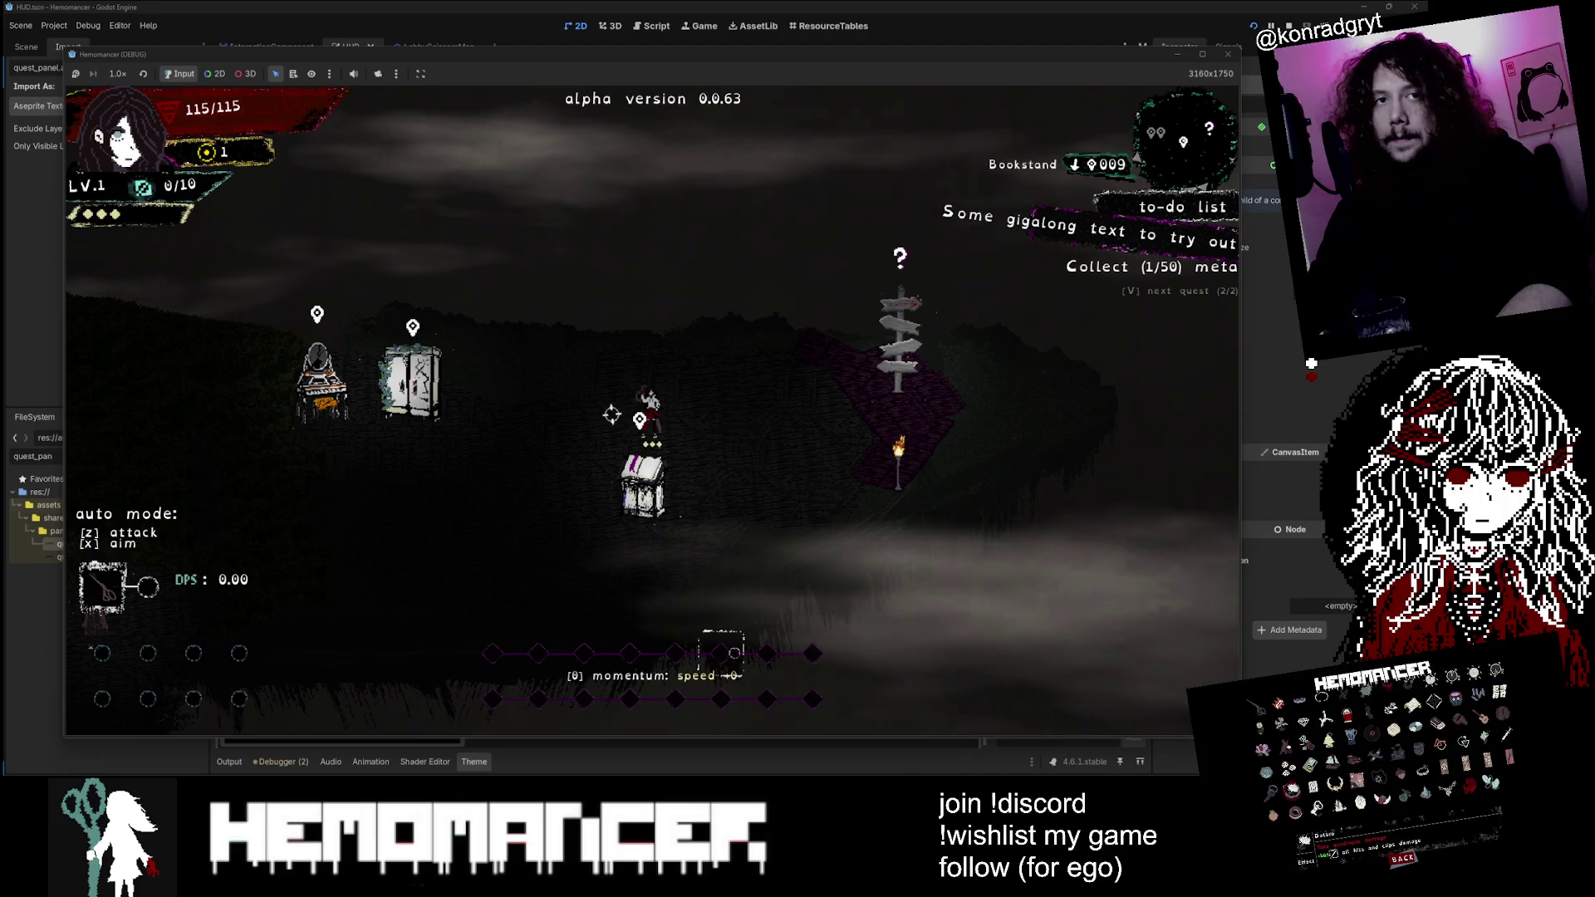
key(a)
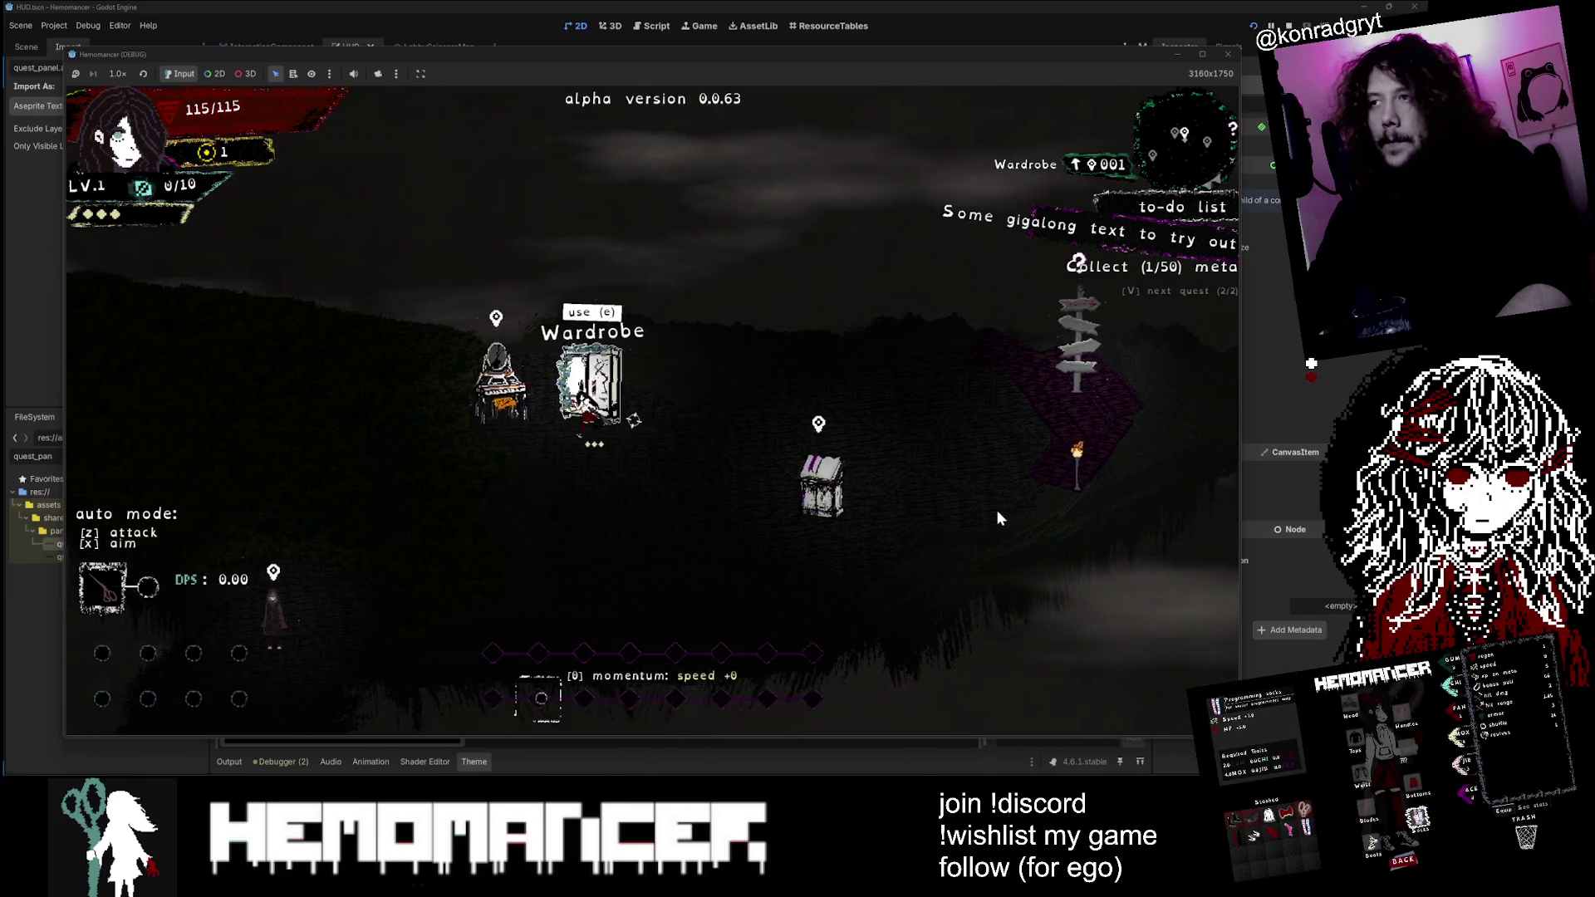
key(a)
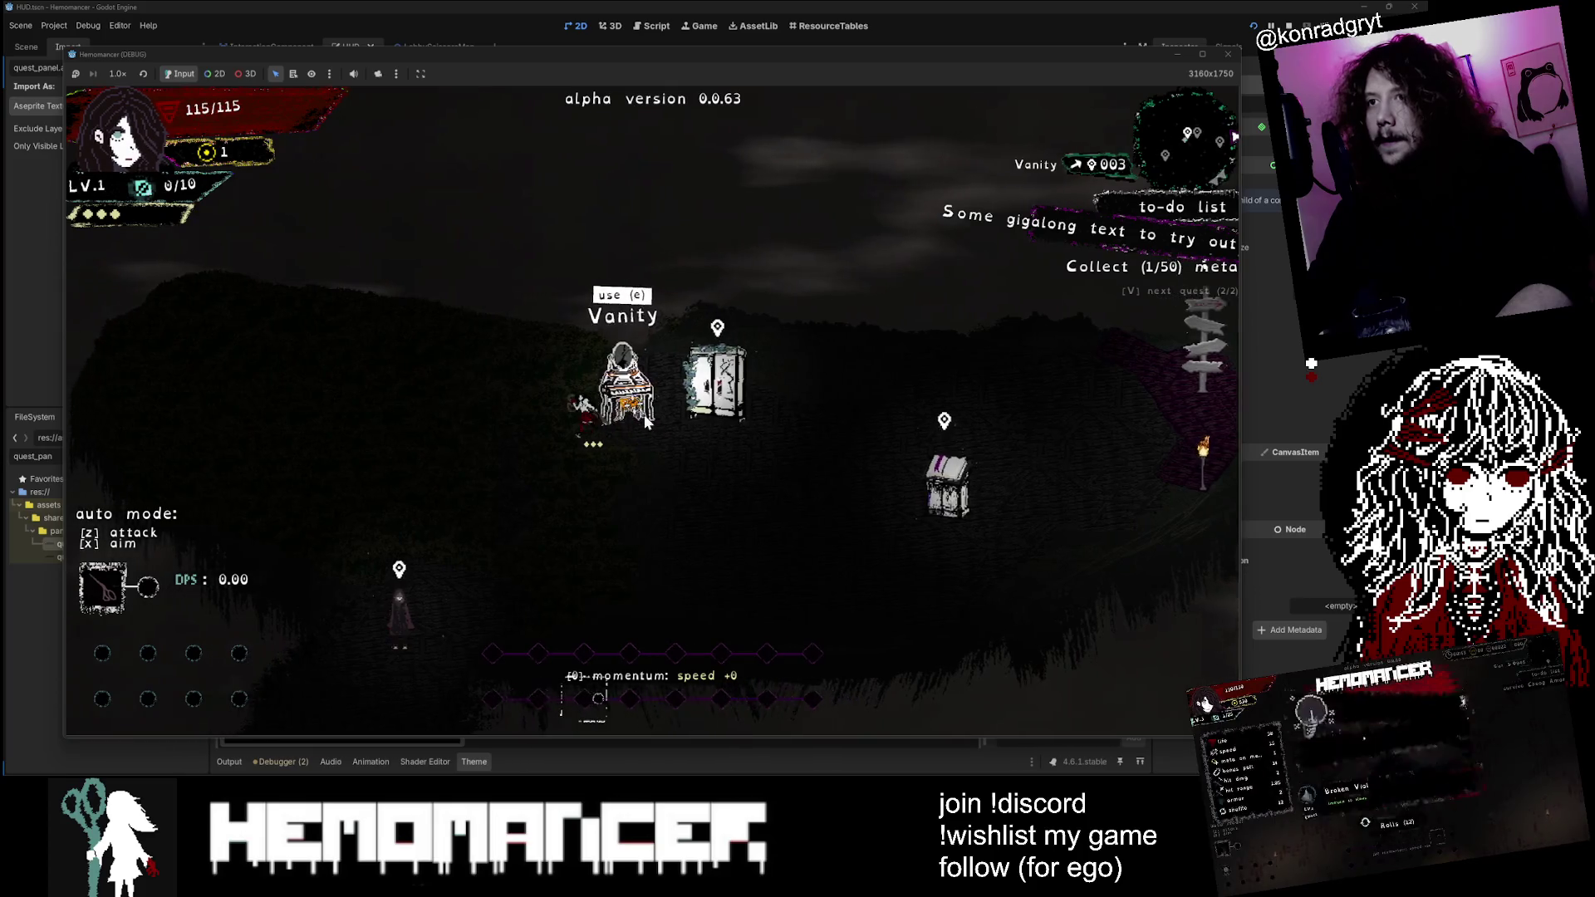
key(d)
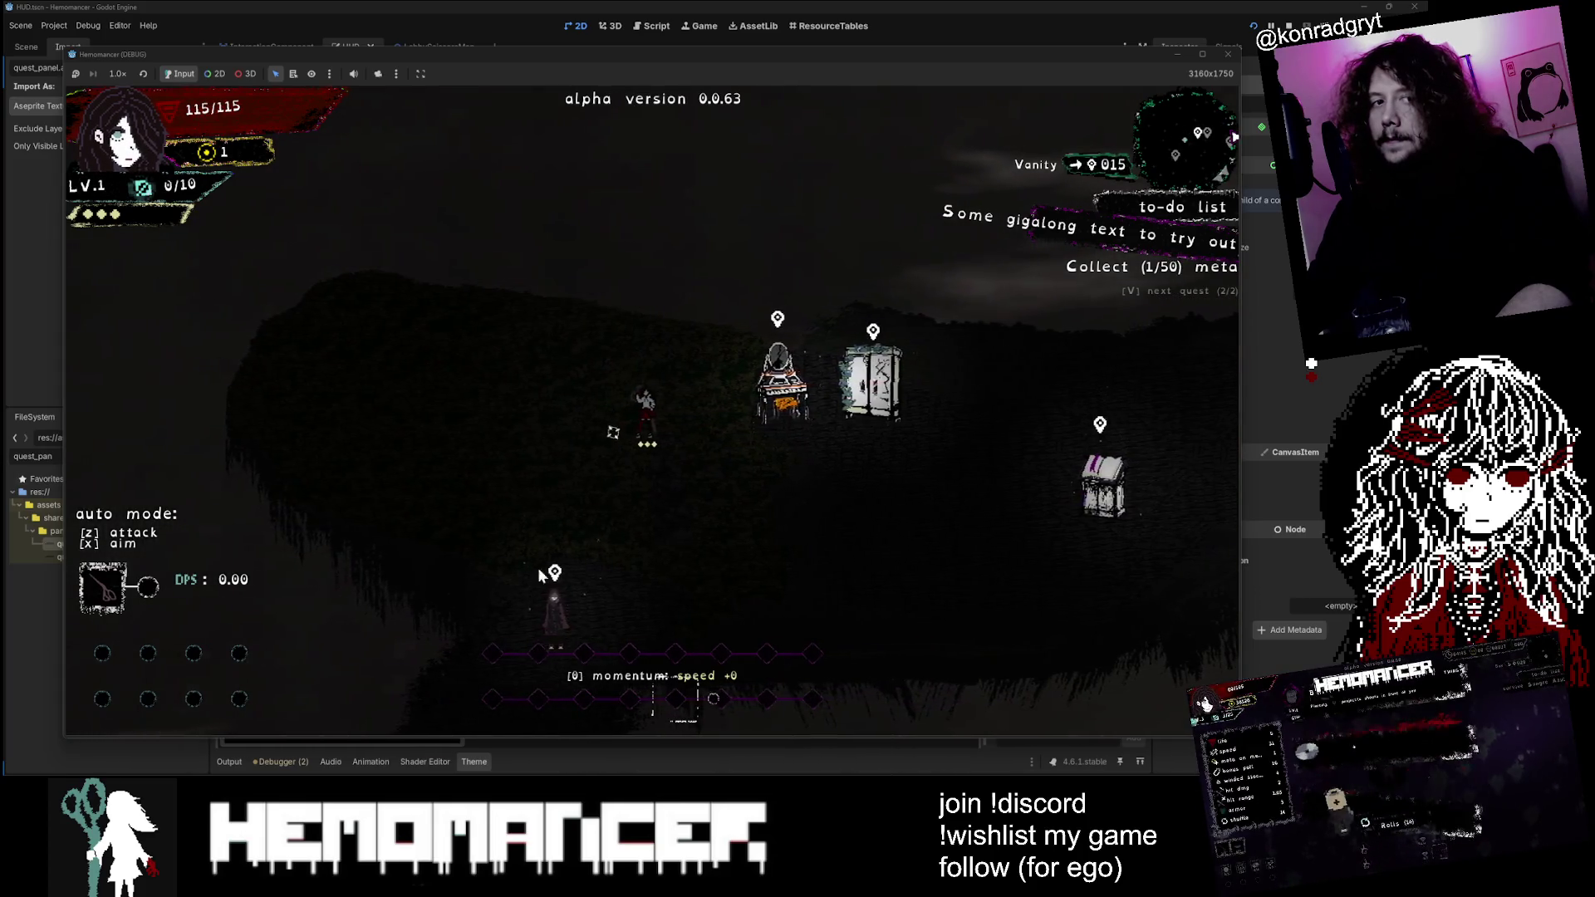
key(d)
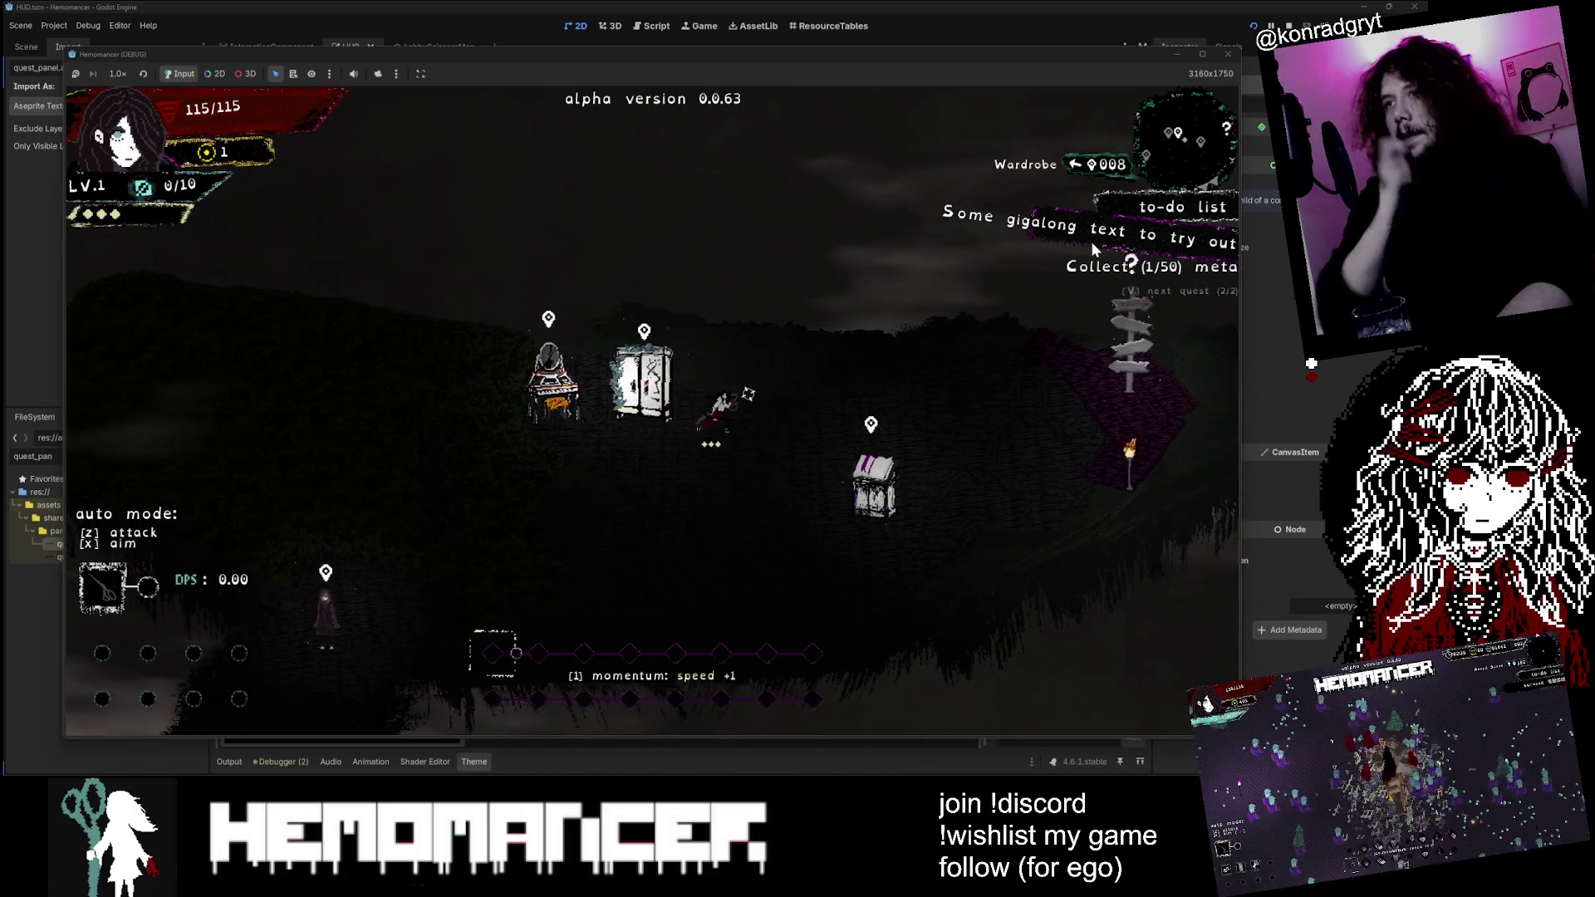
key(a)
key(v)
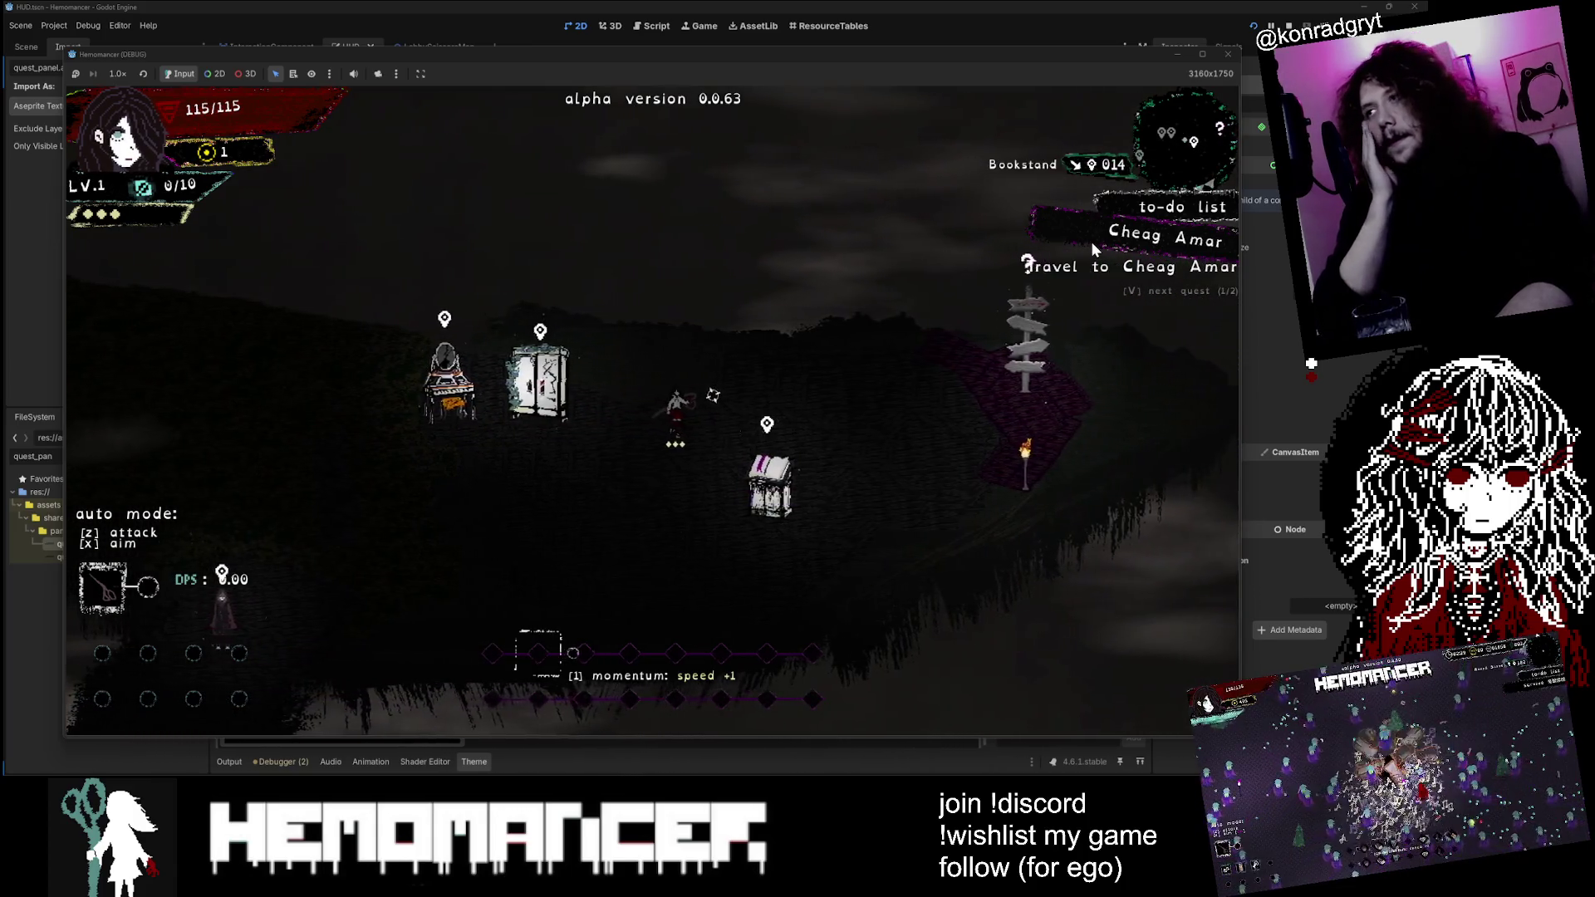
key(a)
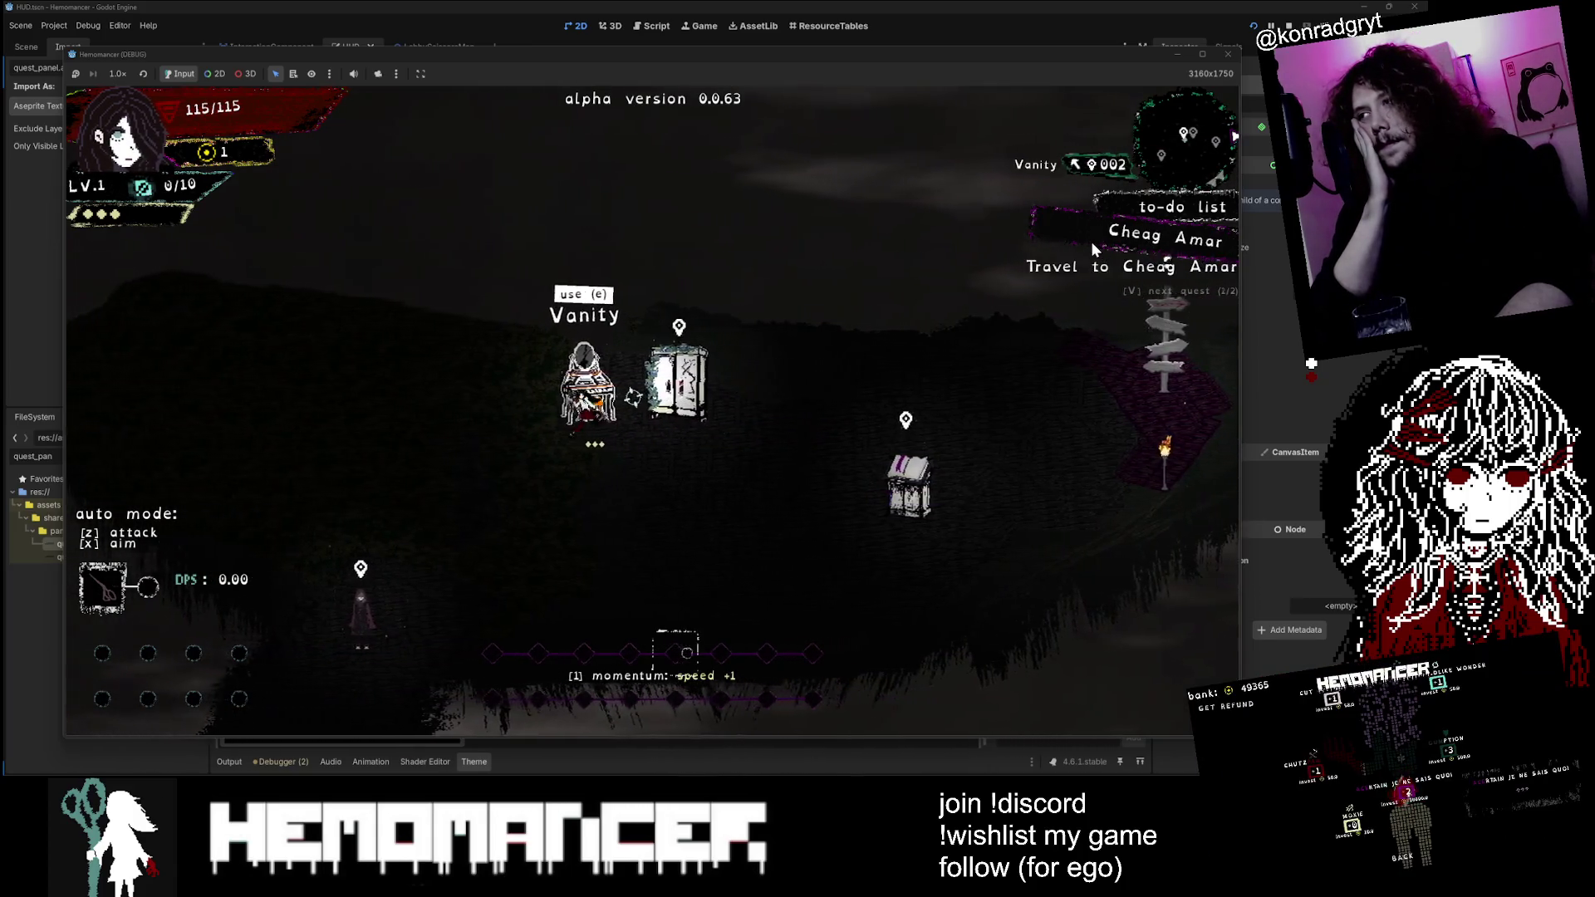
key(d)
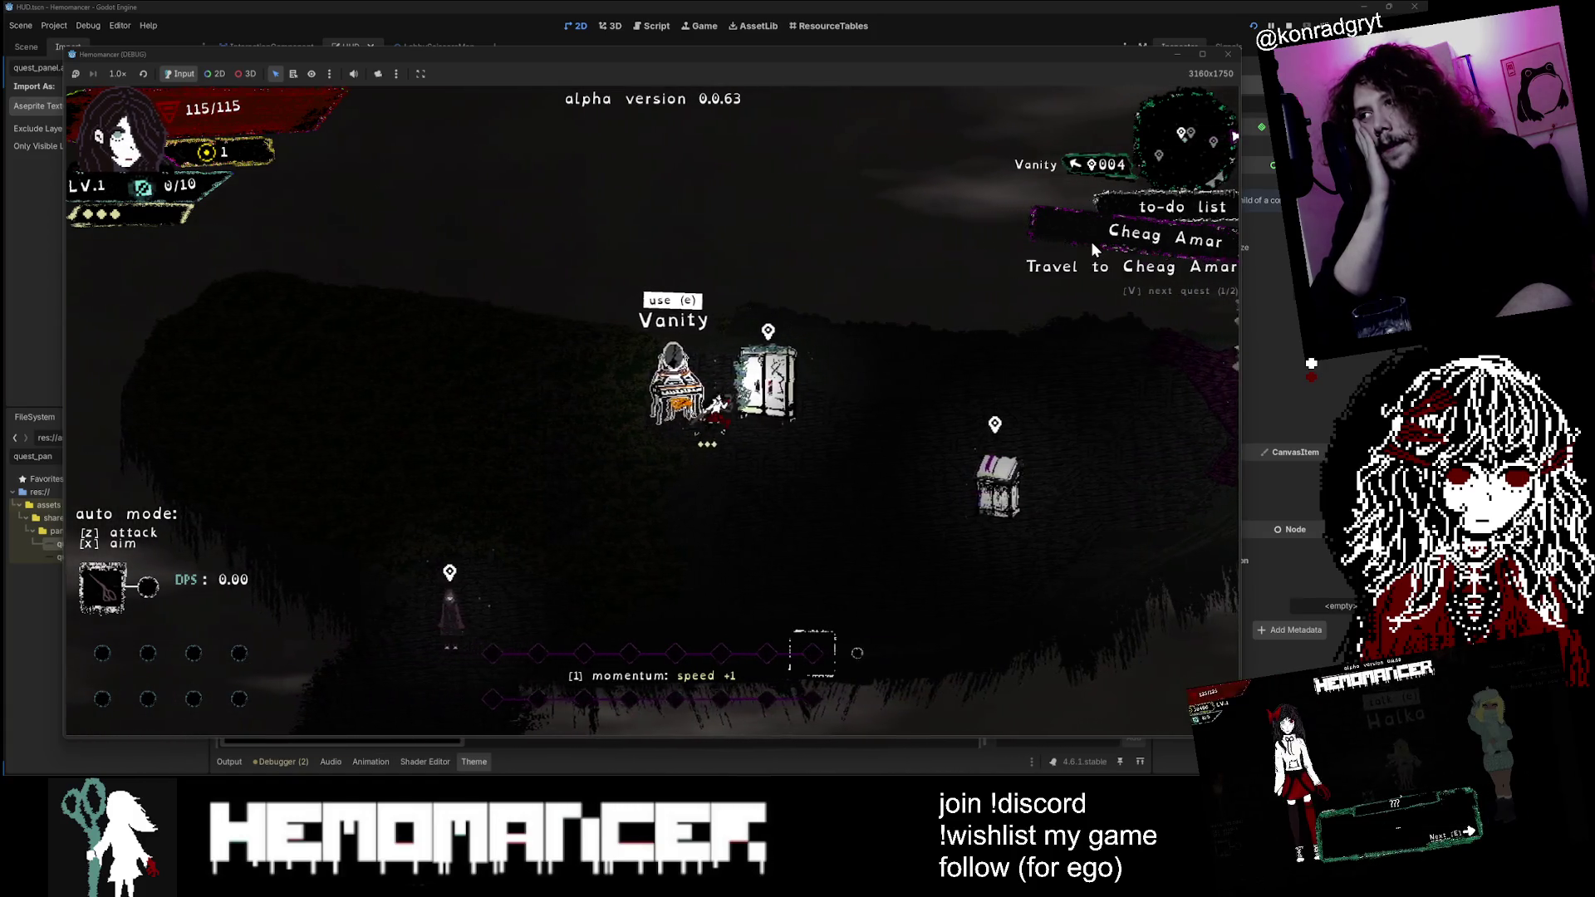
key(d)
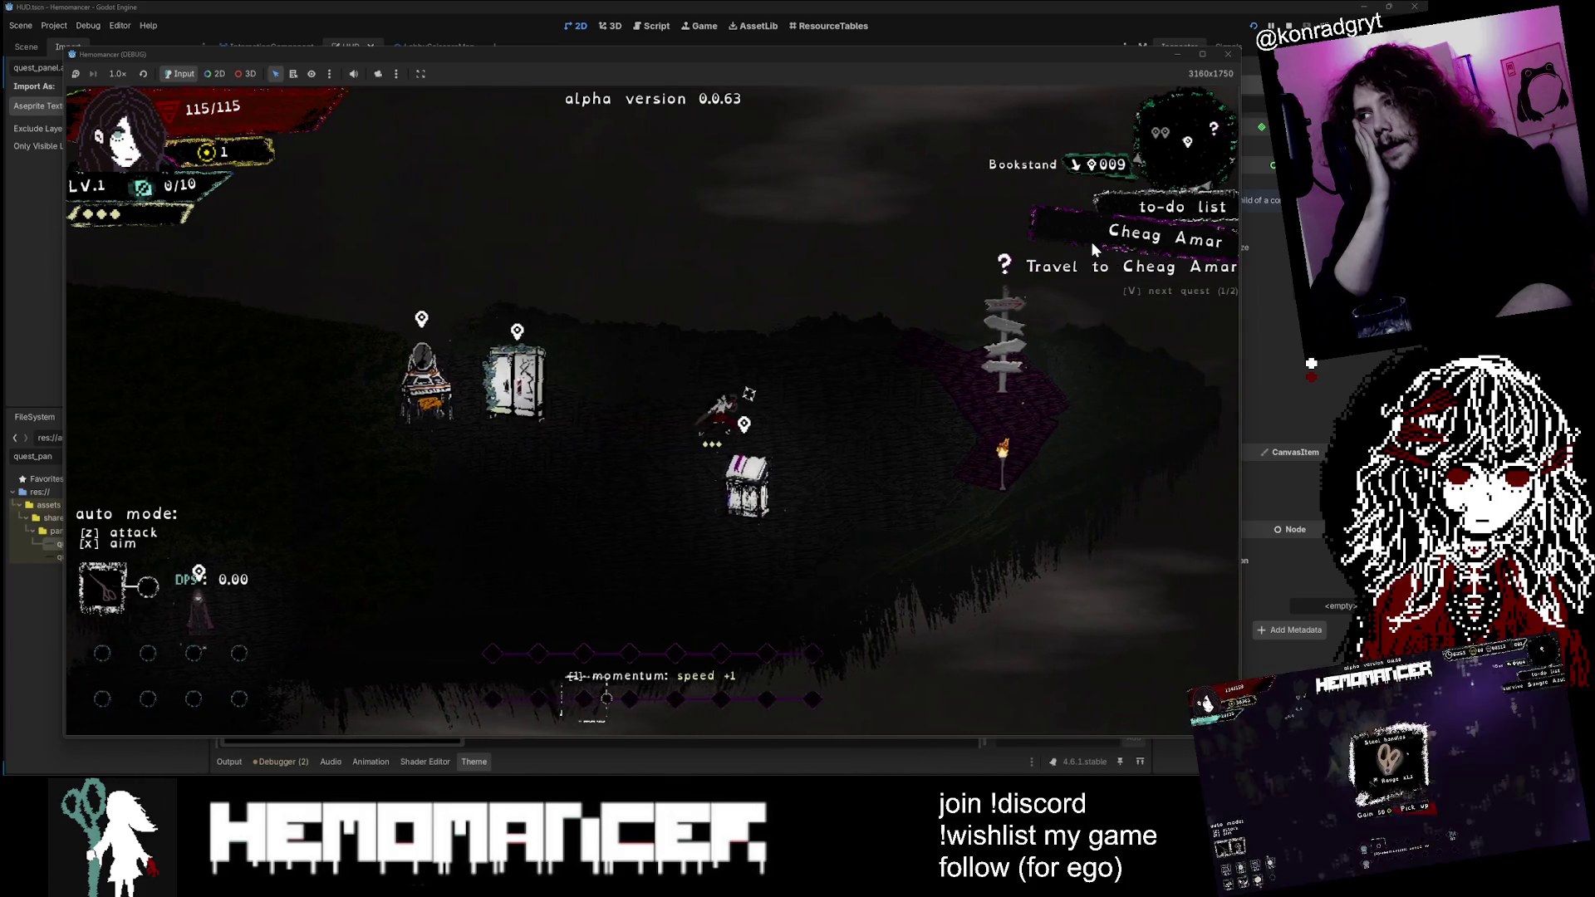
key(d)
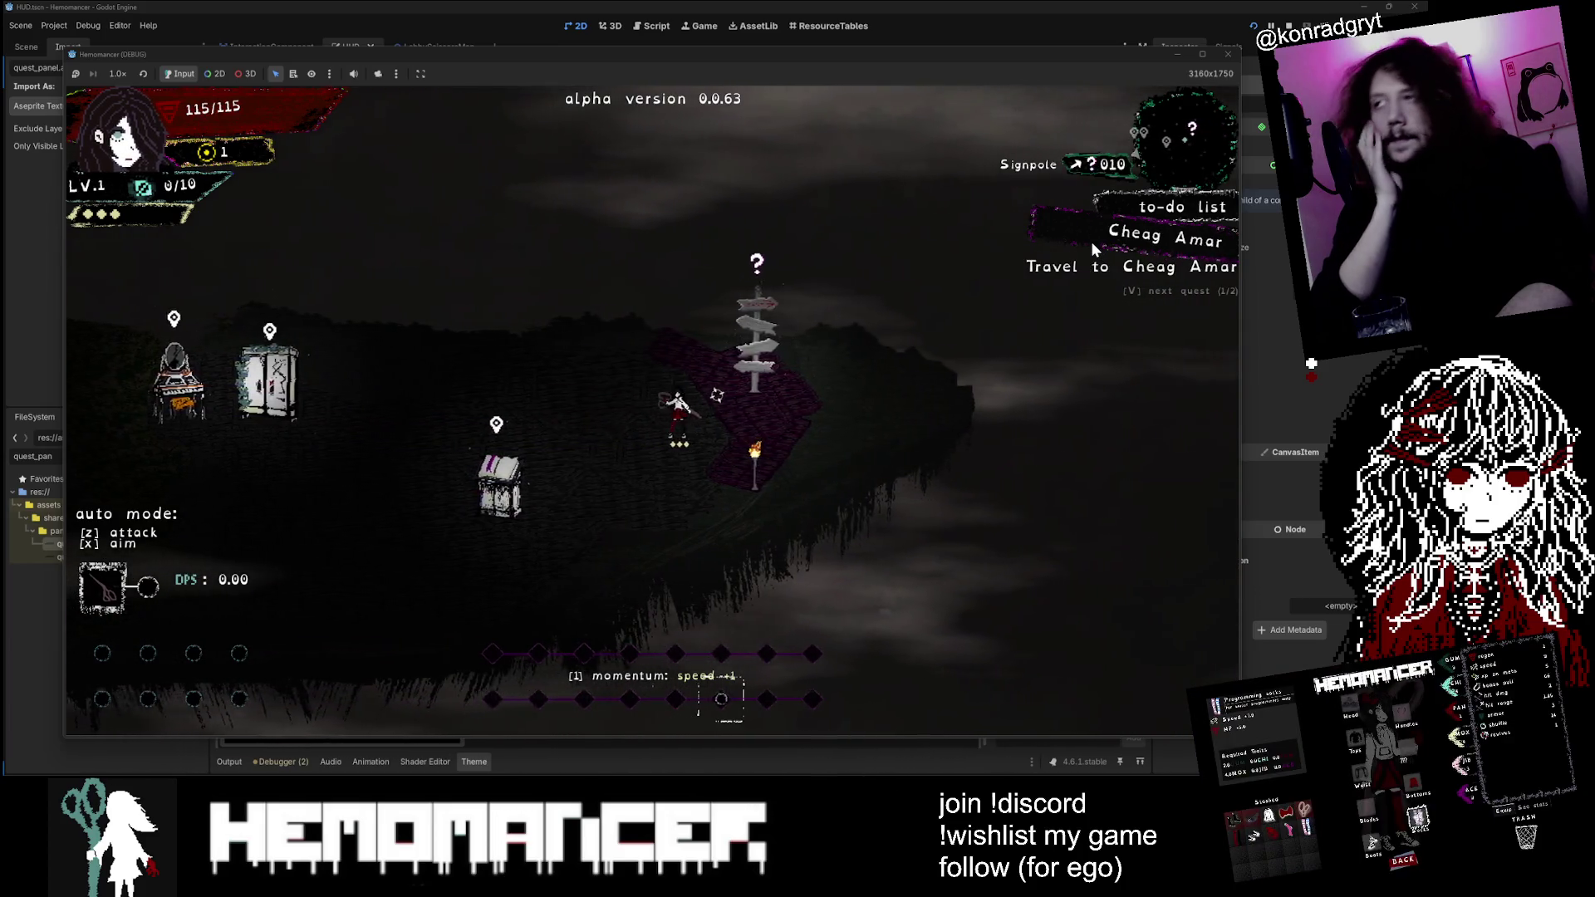
Step: Cycle between the long-title quest and Cheag Amar while walking to the Signpole
key(a)
key(v)
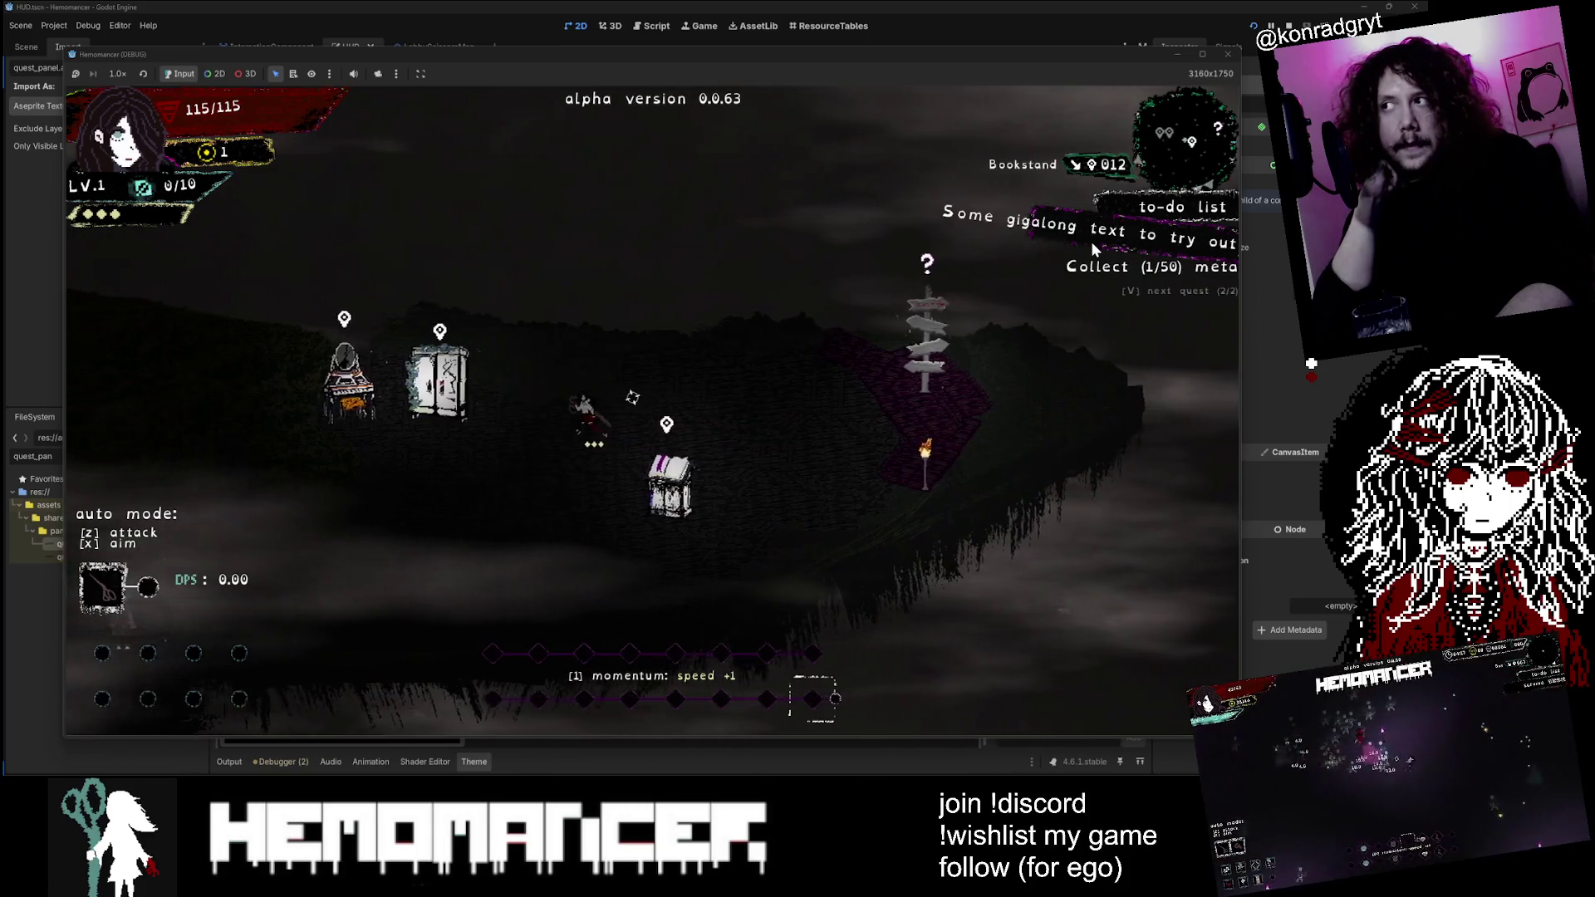
key(a)
key(v)
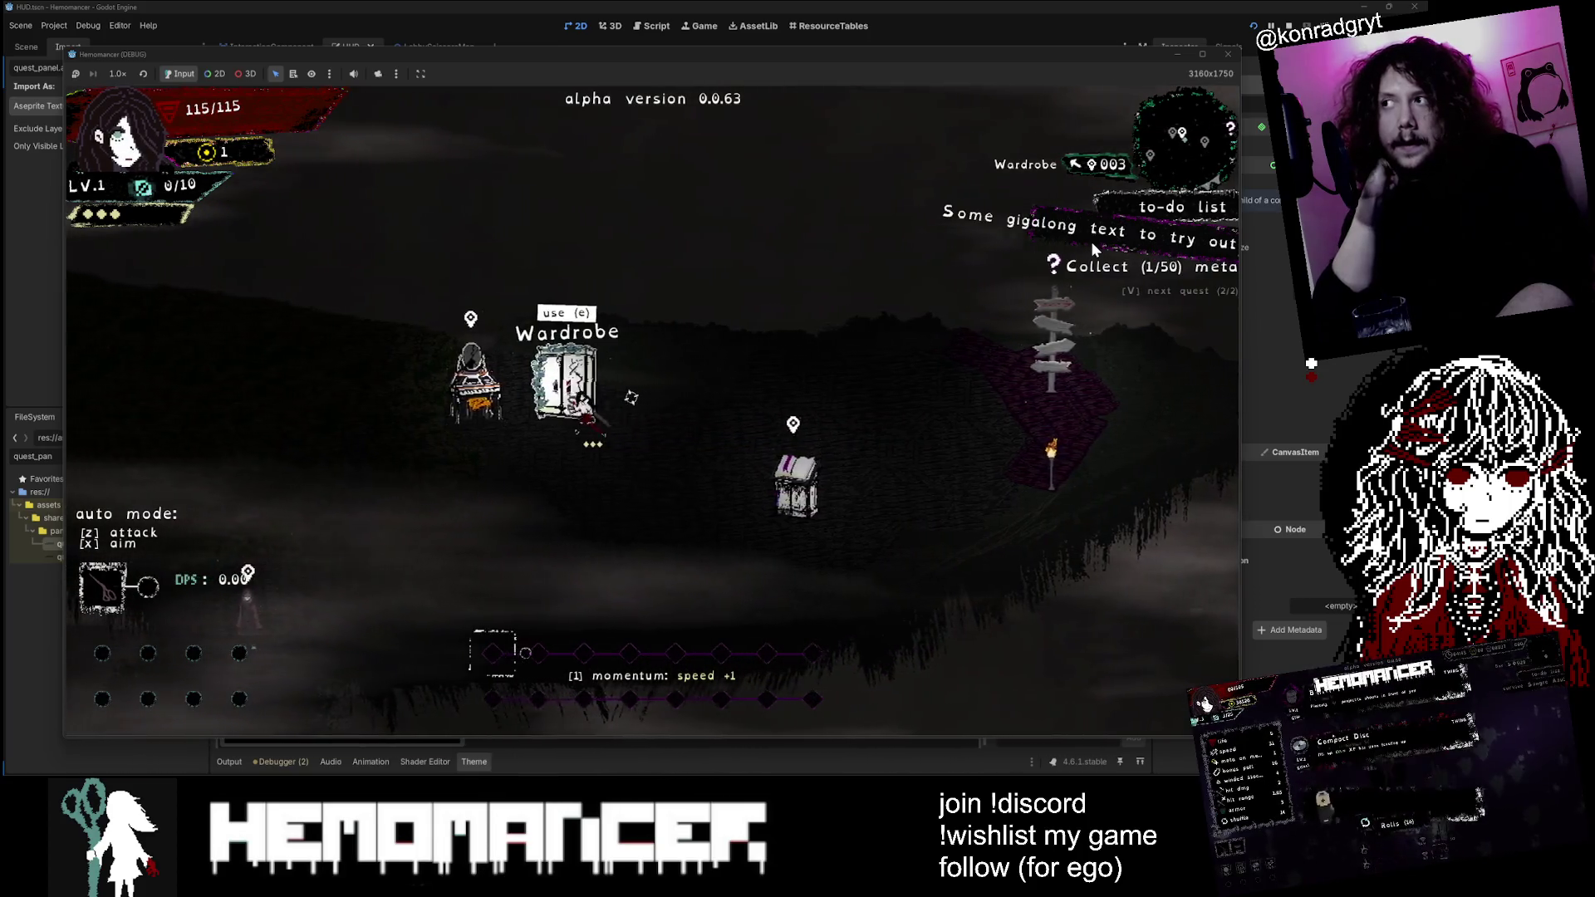
key(d)
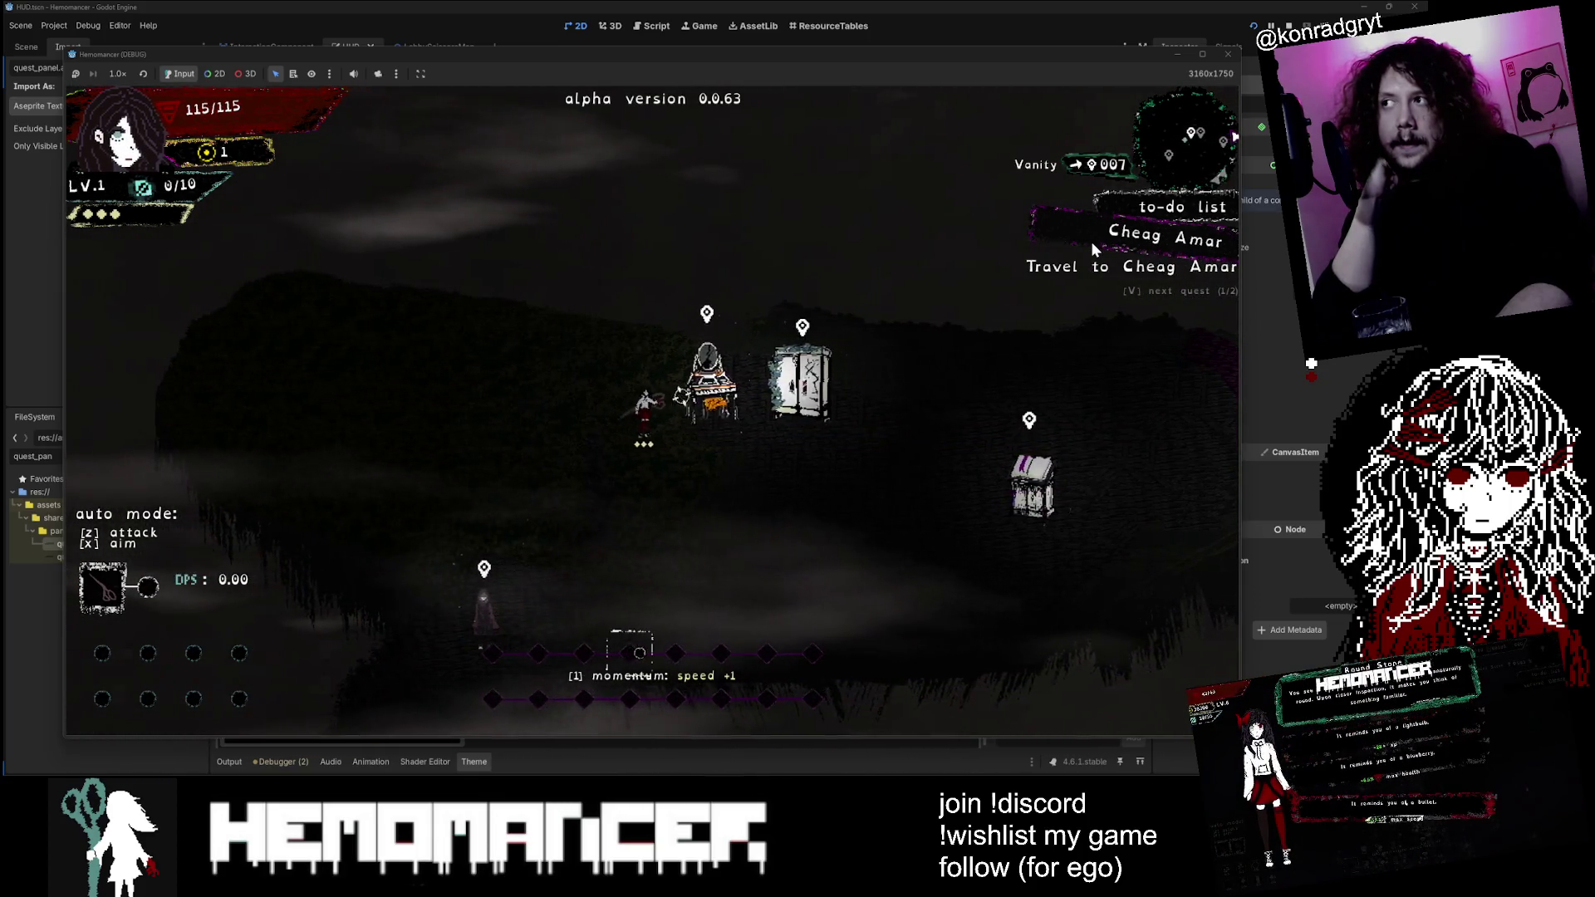
key(d)
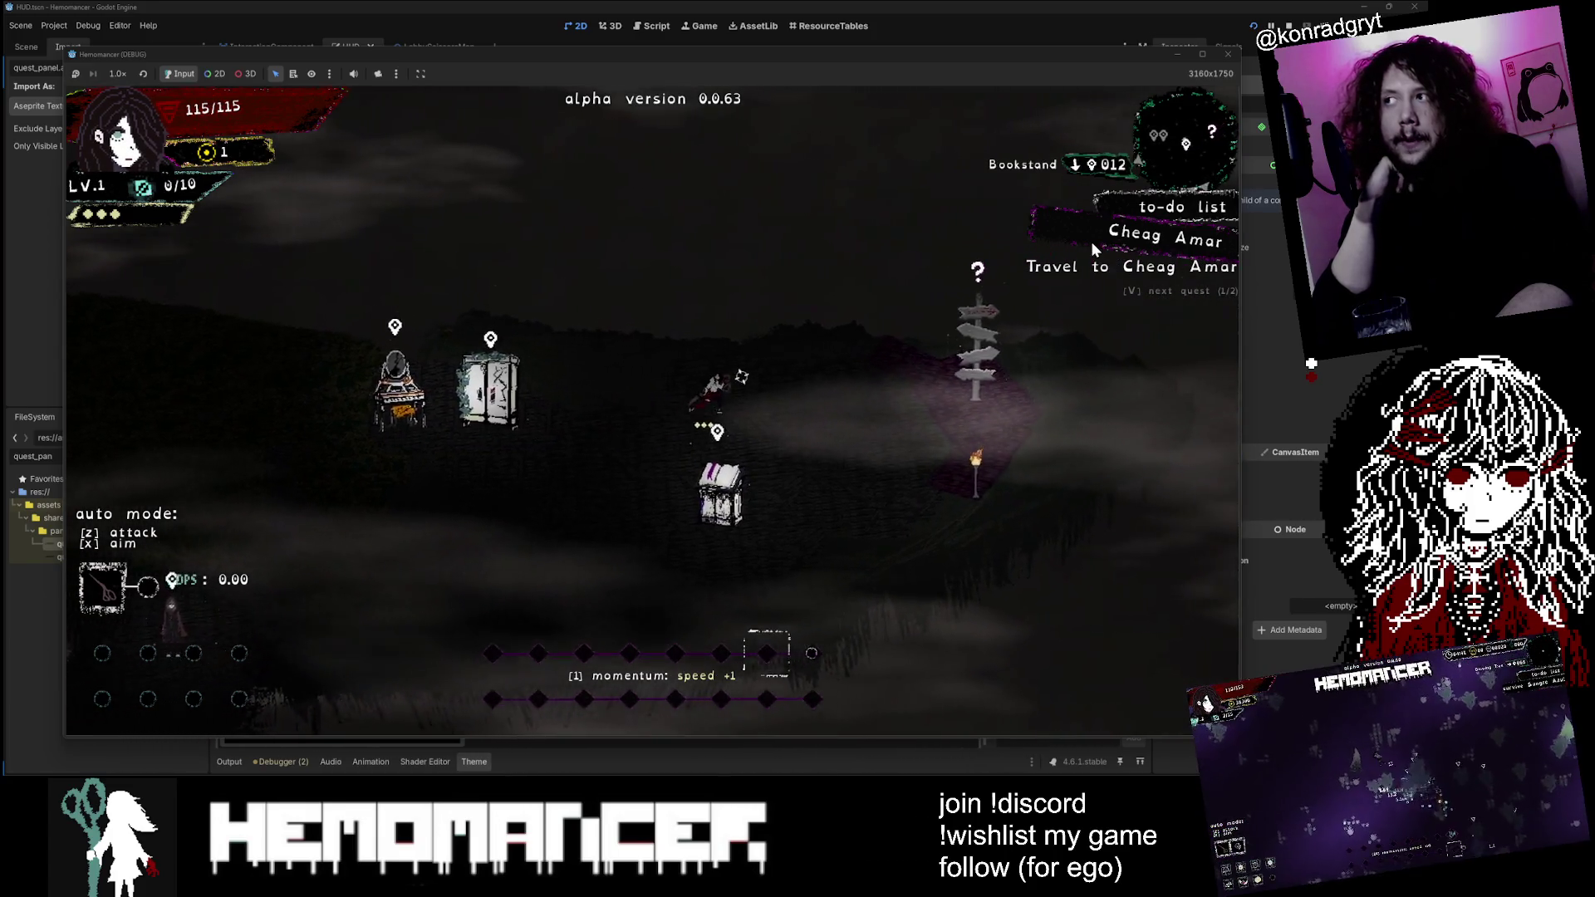
key(d)
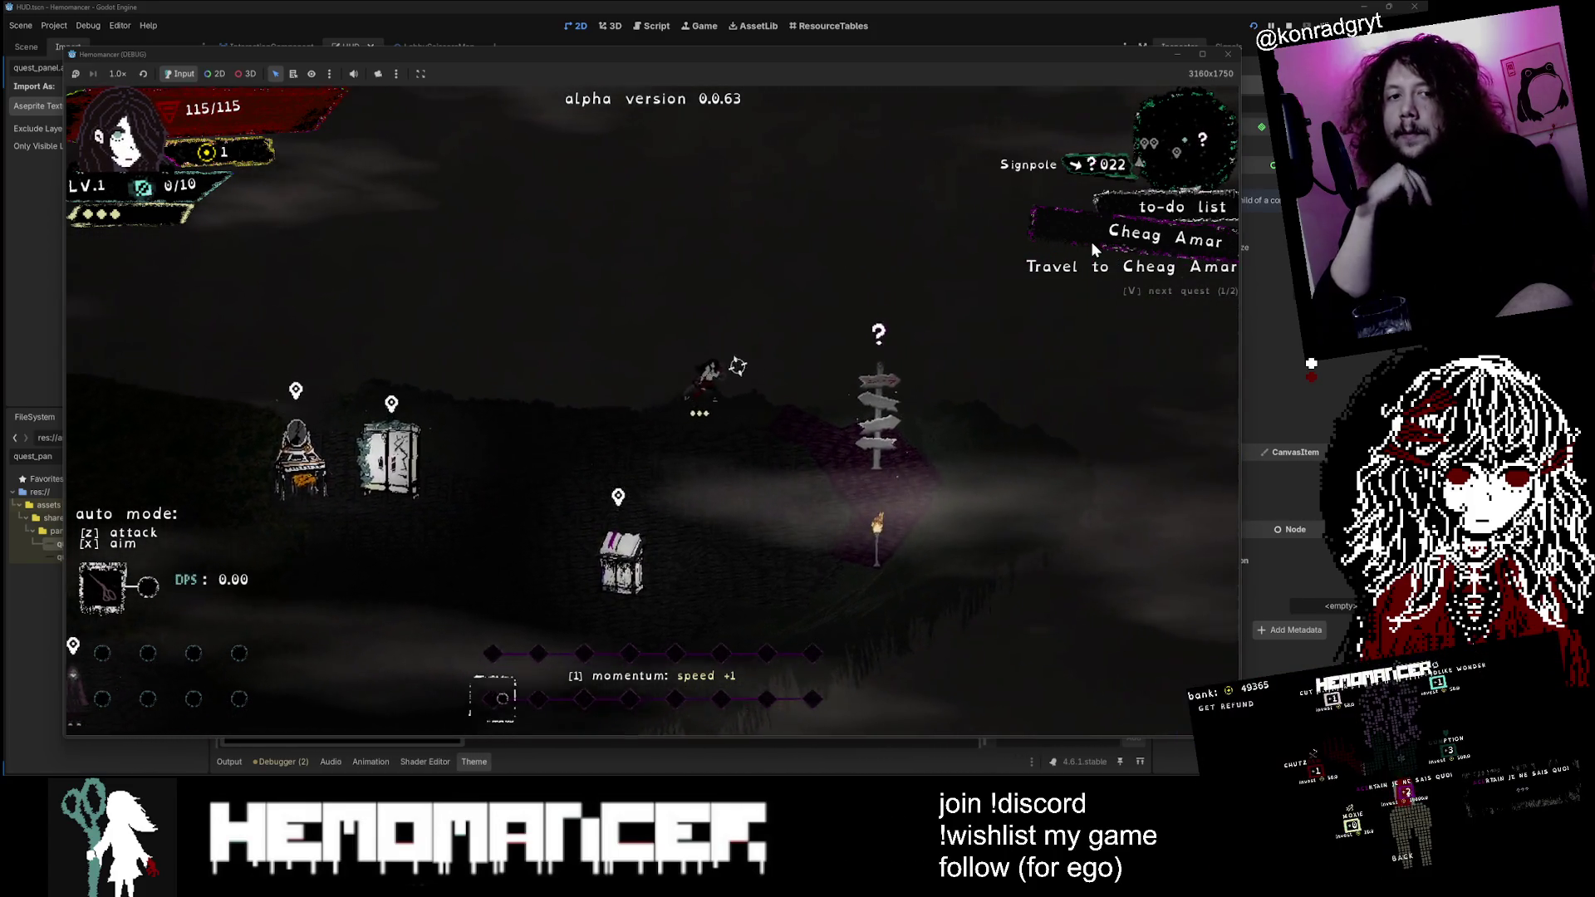
key(v)
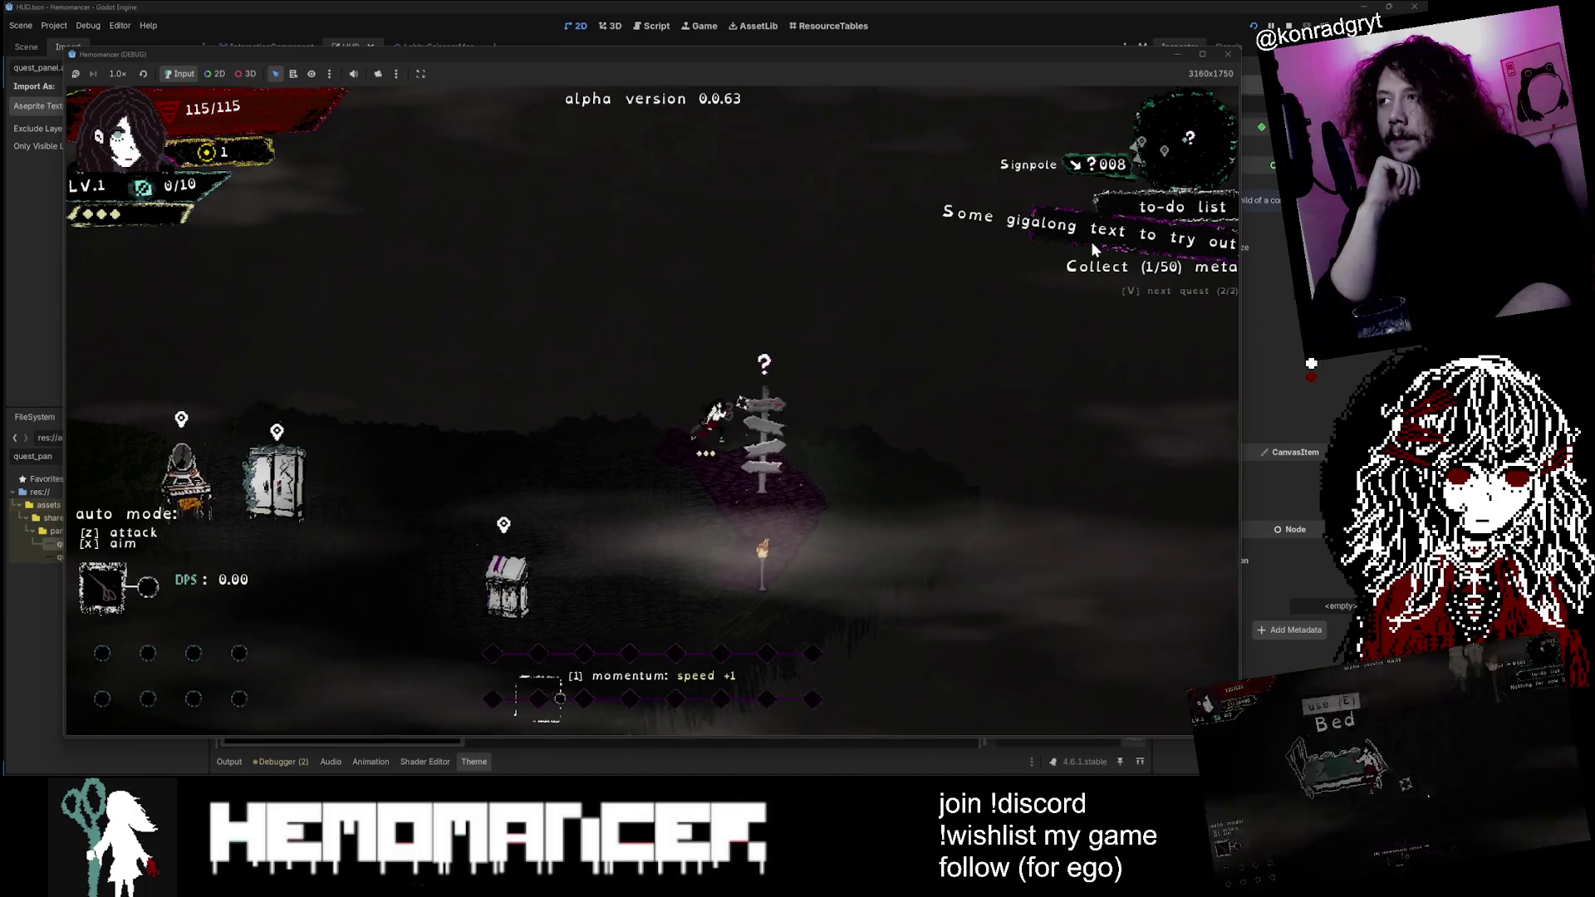
key(a)
key(s)
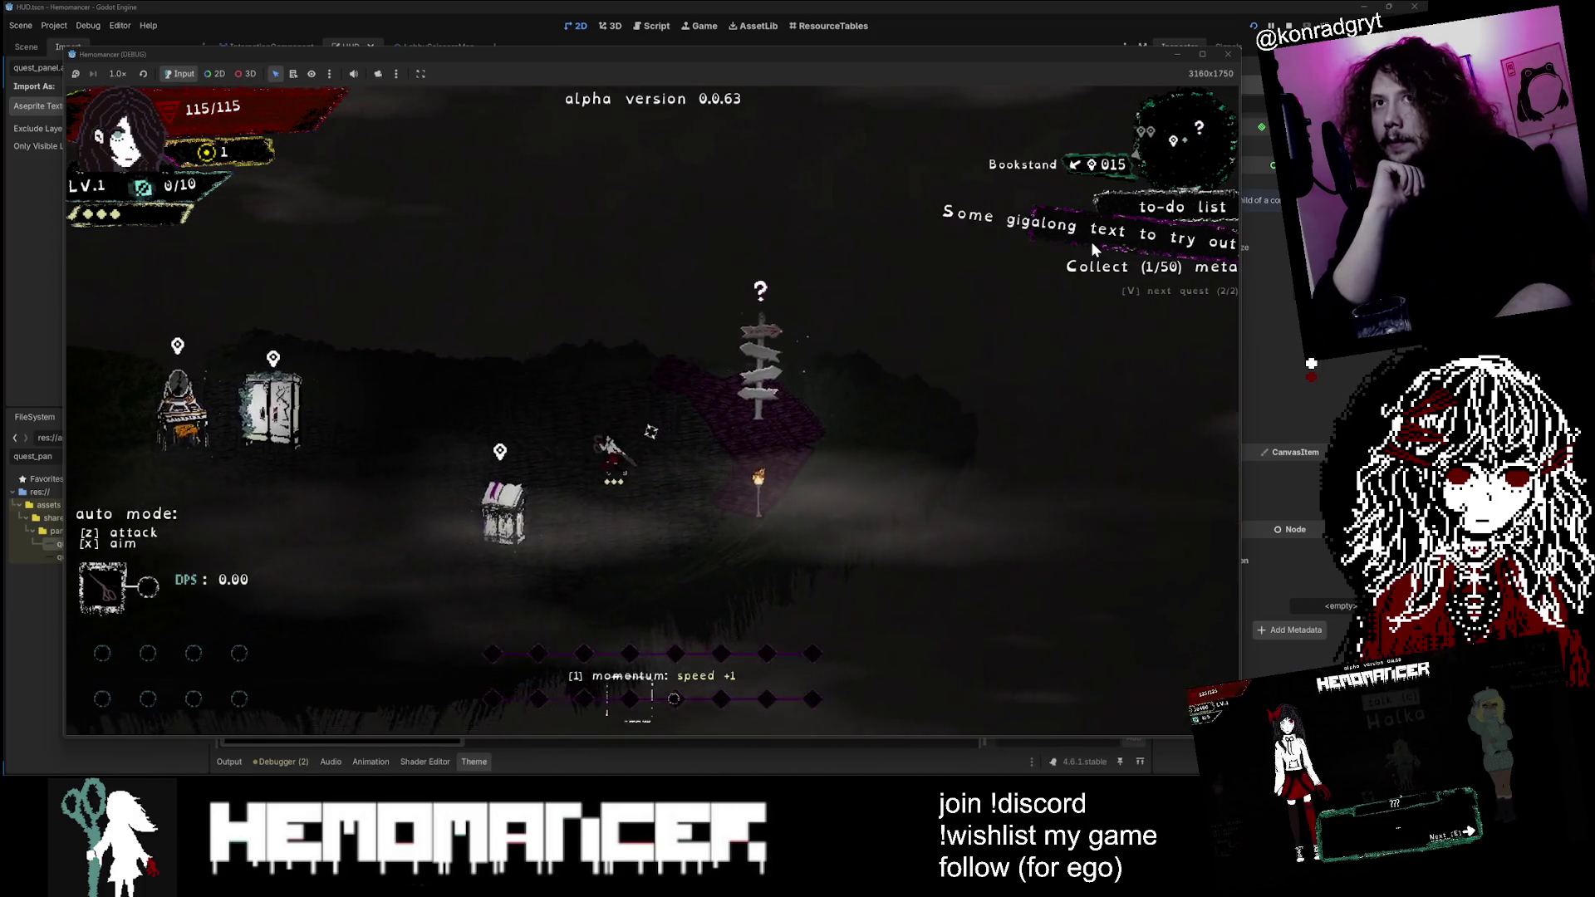
key(d)
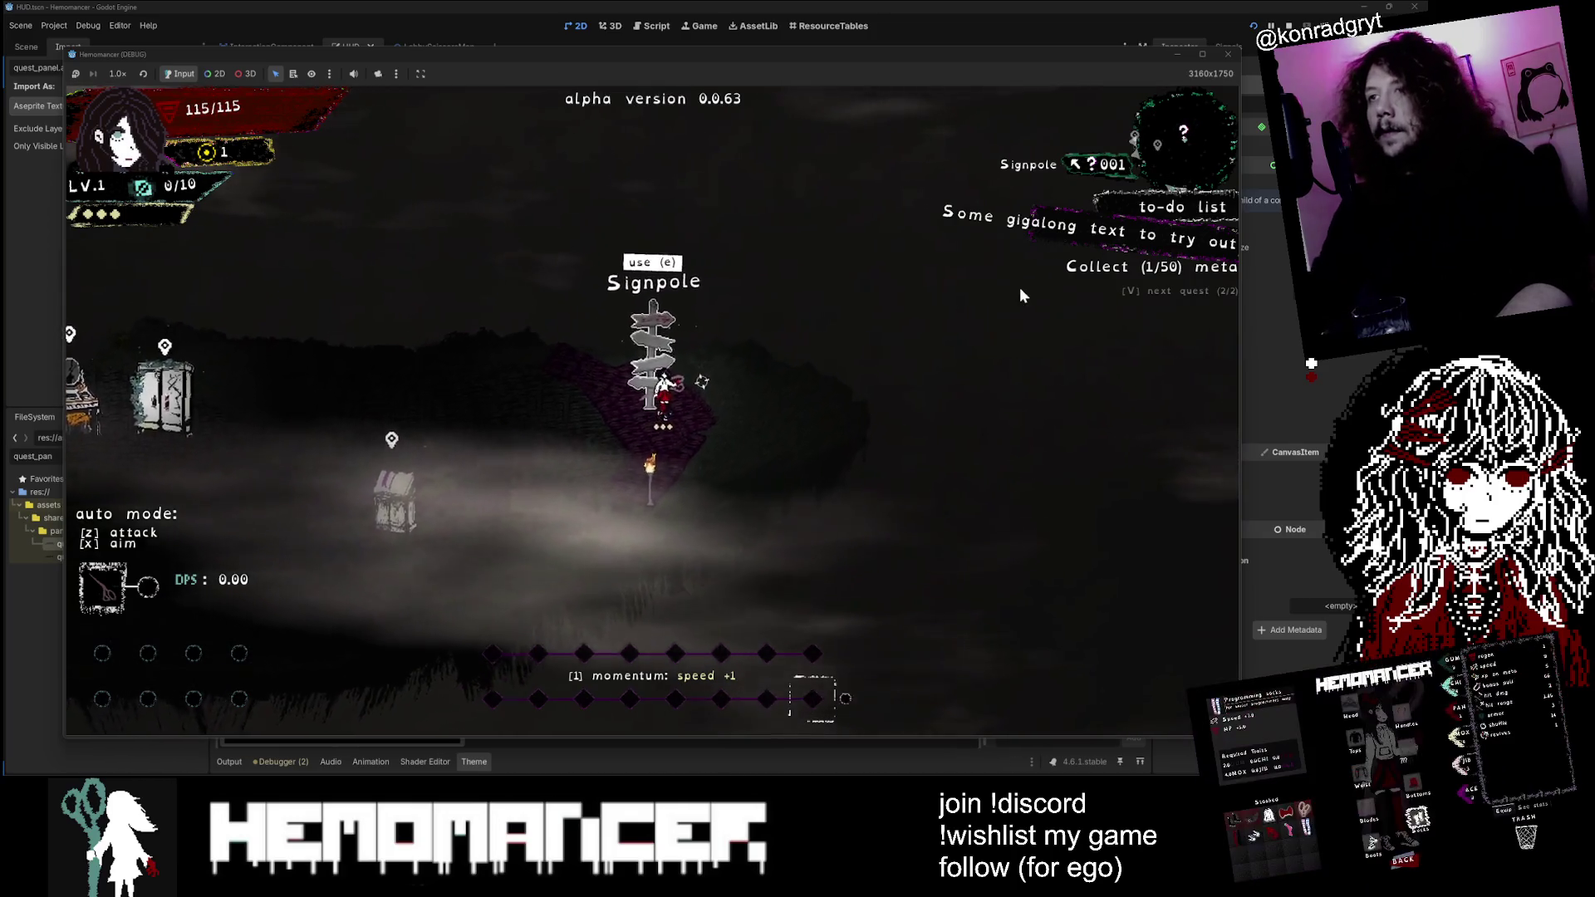
Step: Travel via the map, fight through enemies, and pick the piercing trap level-up reward
key(e)
click(686, 488)
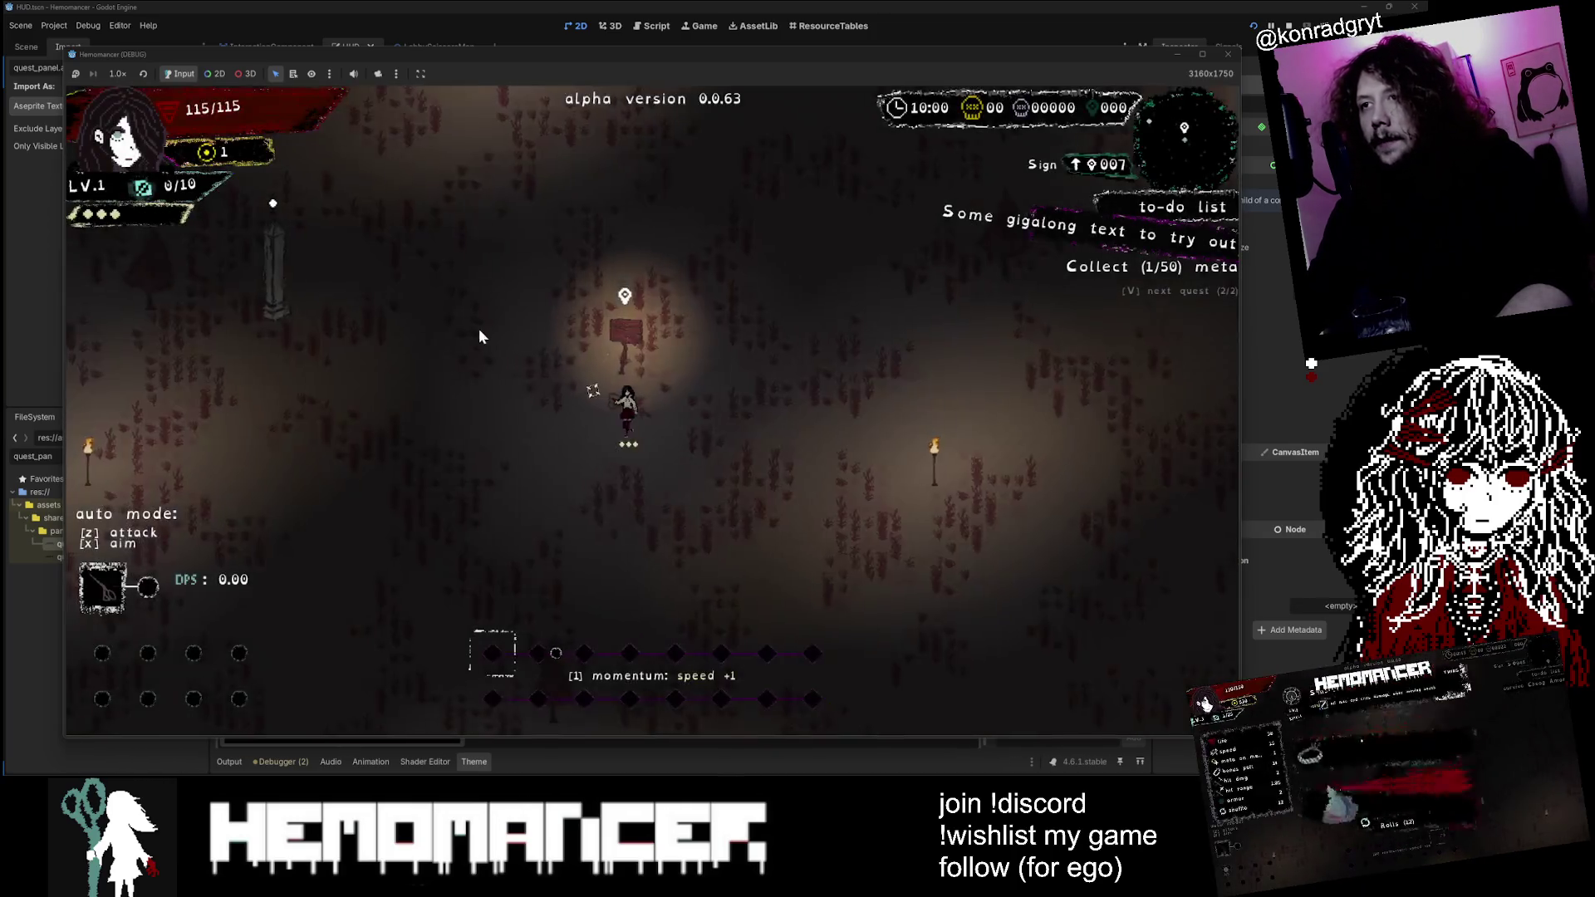
key(w+a)
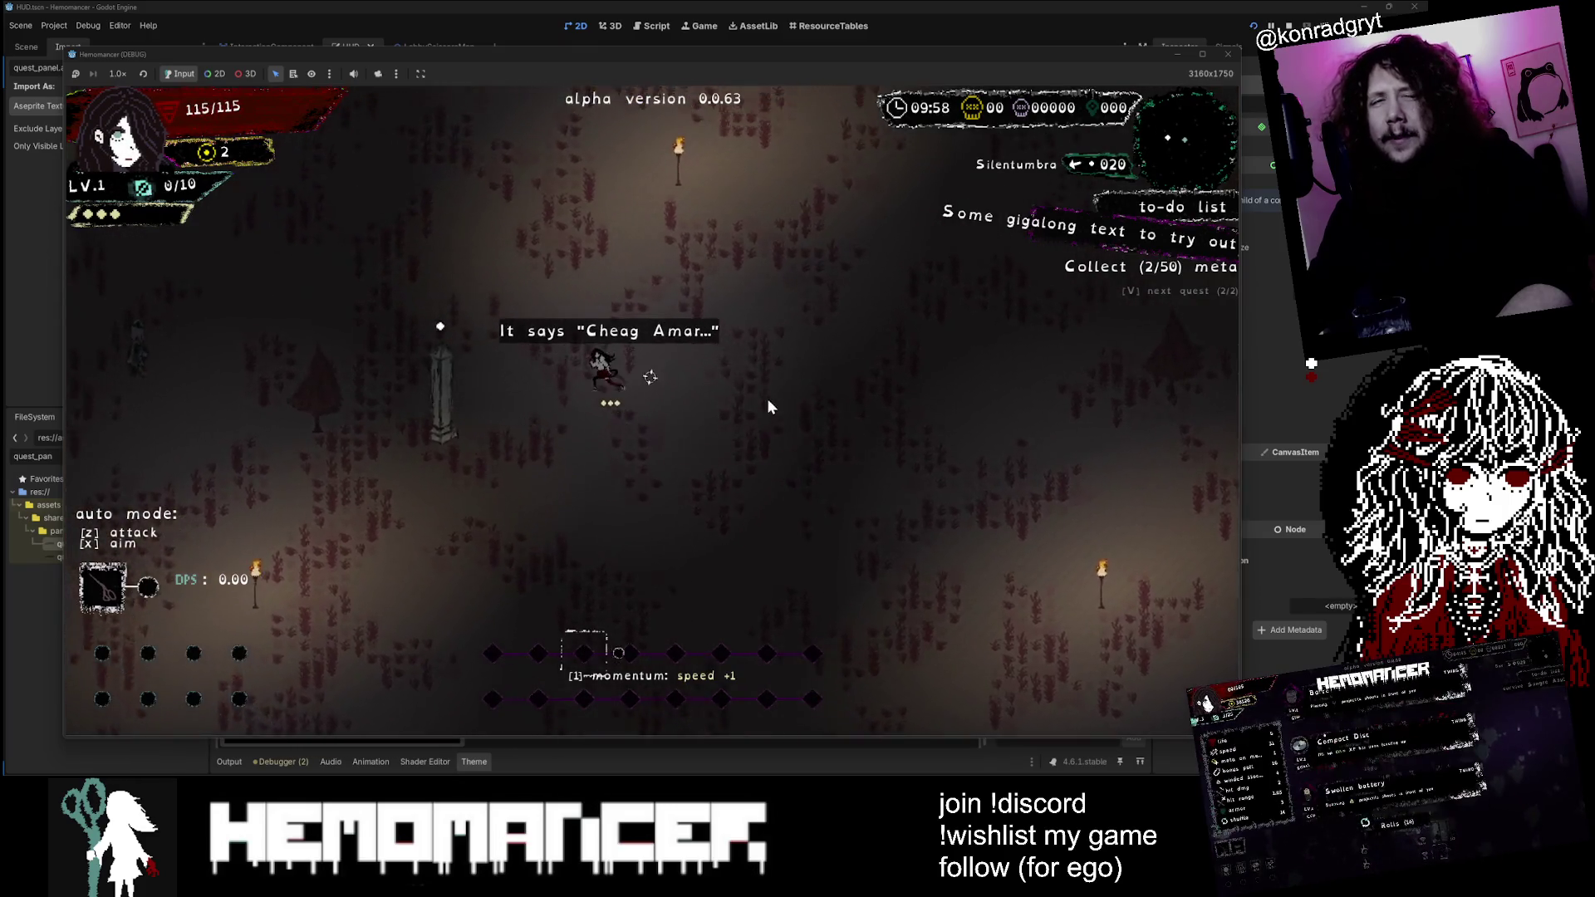
key(w+a)
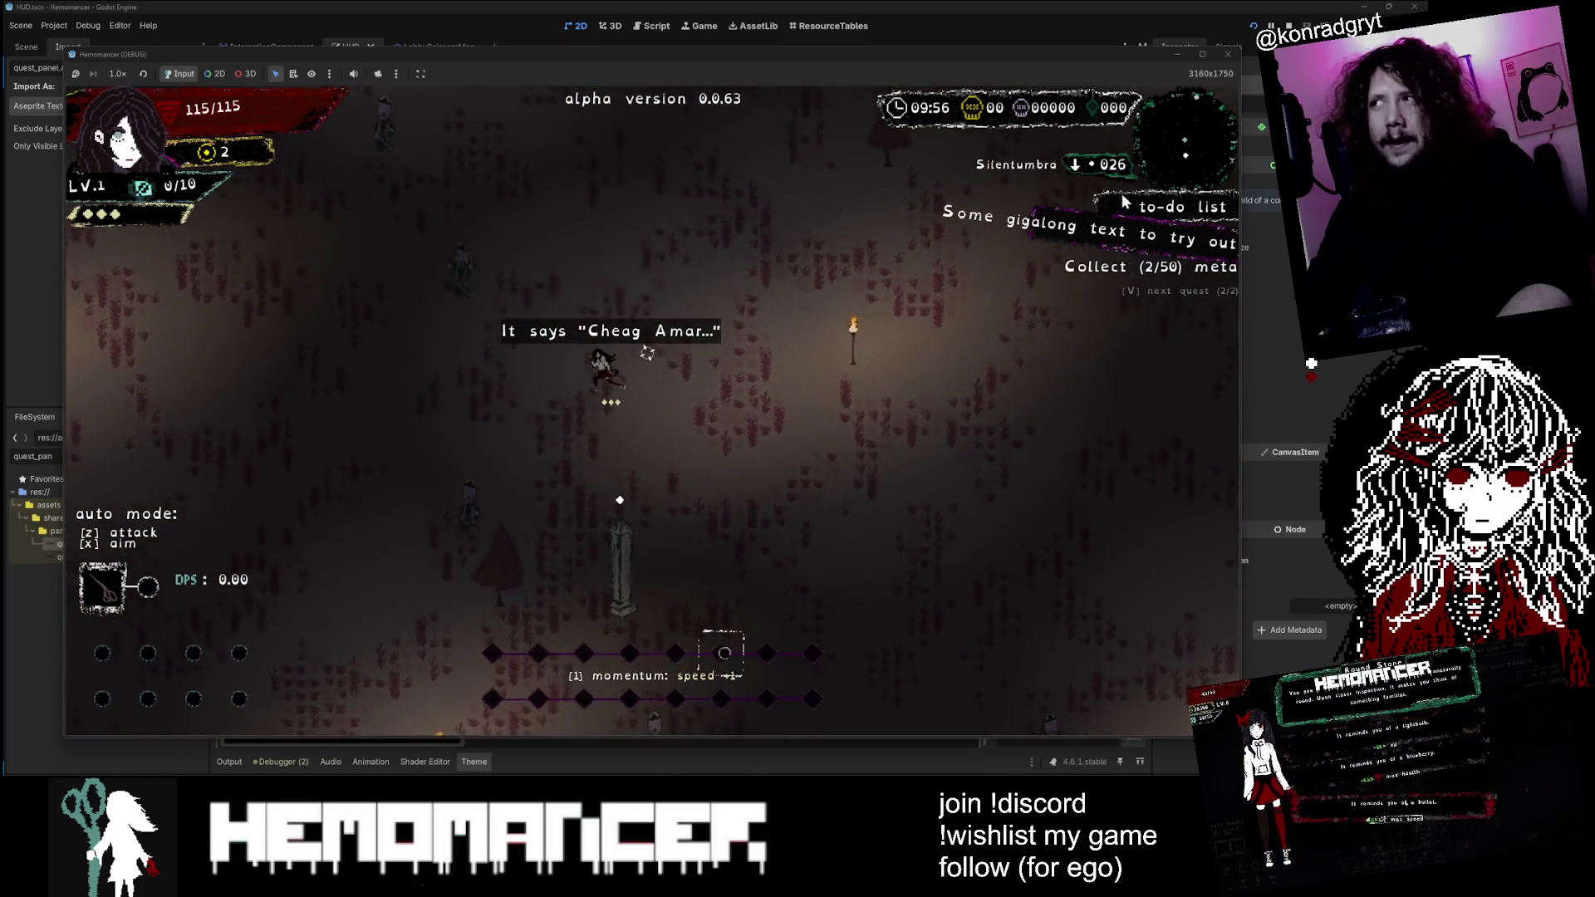
key(w+a)
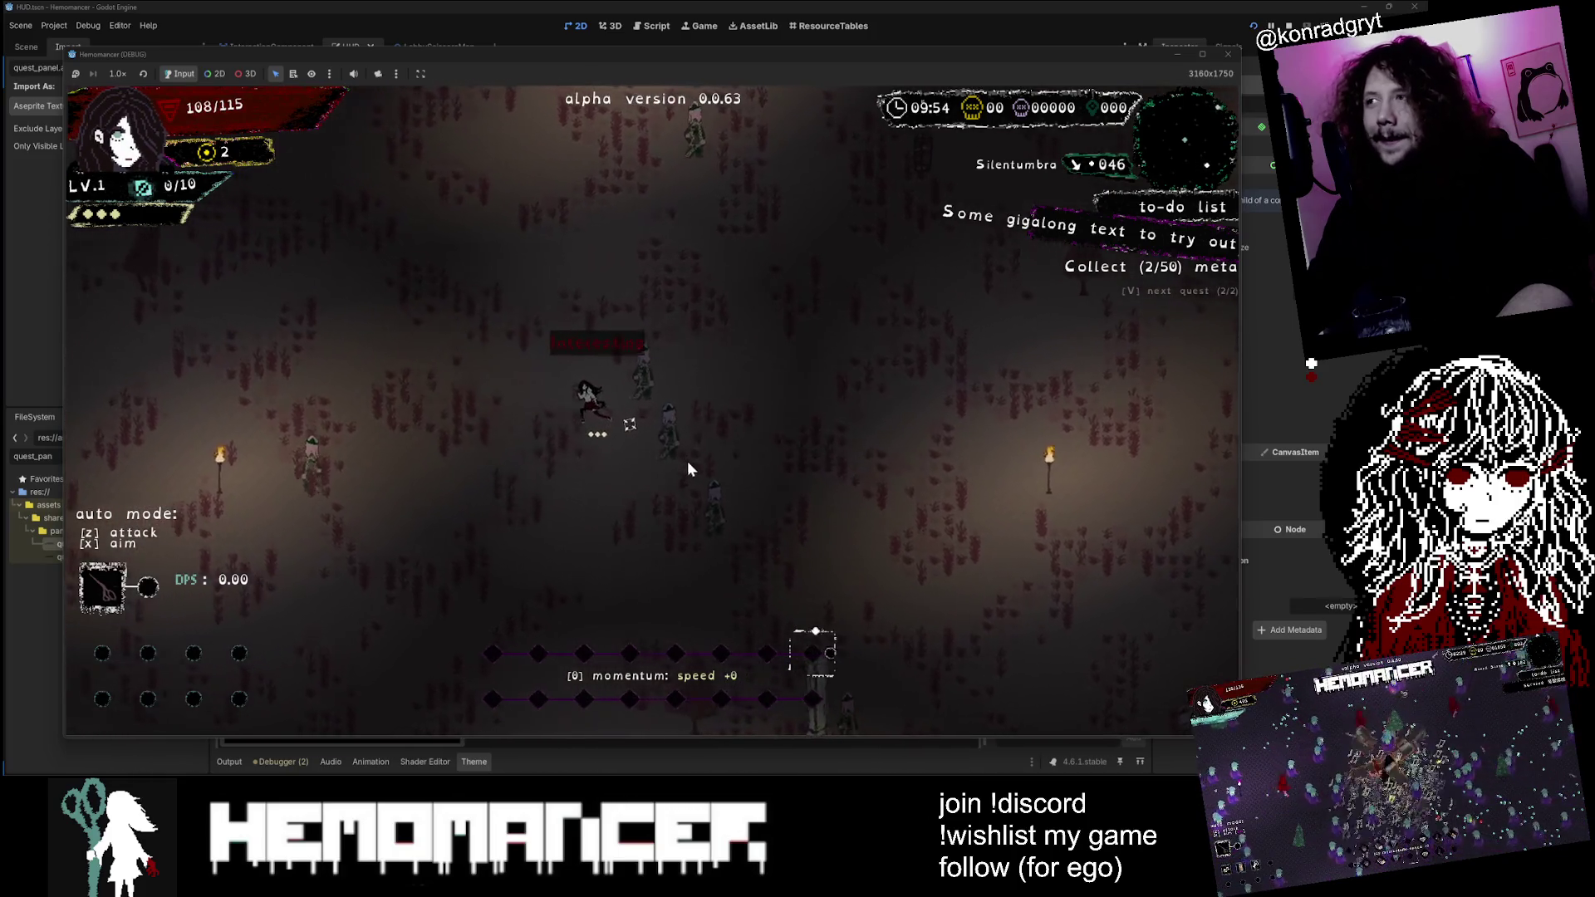
key(w+d)
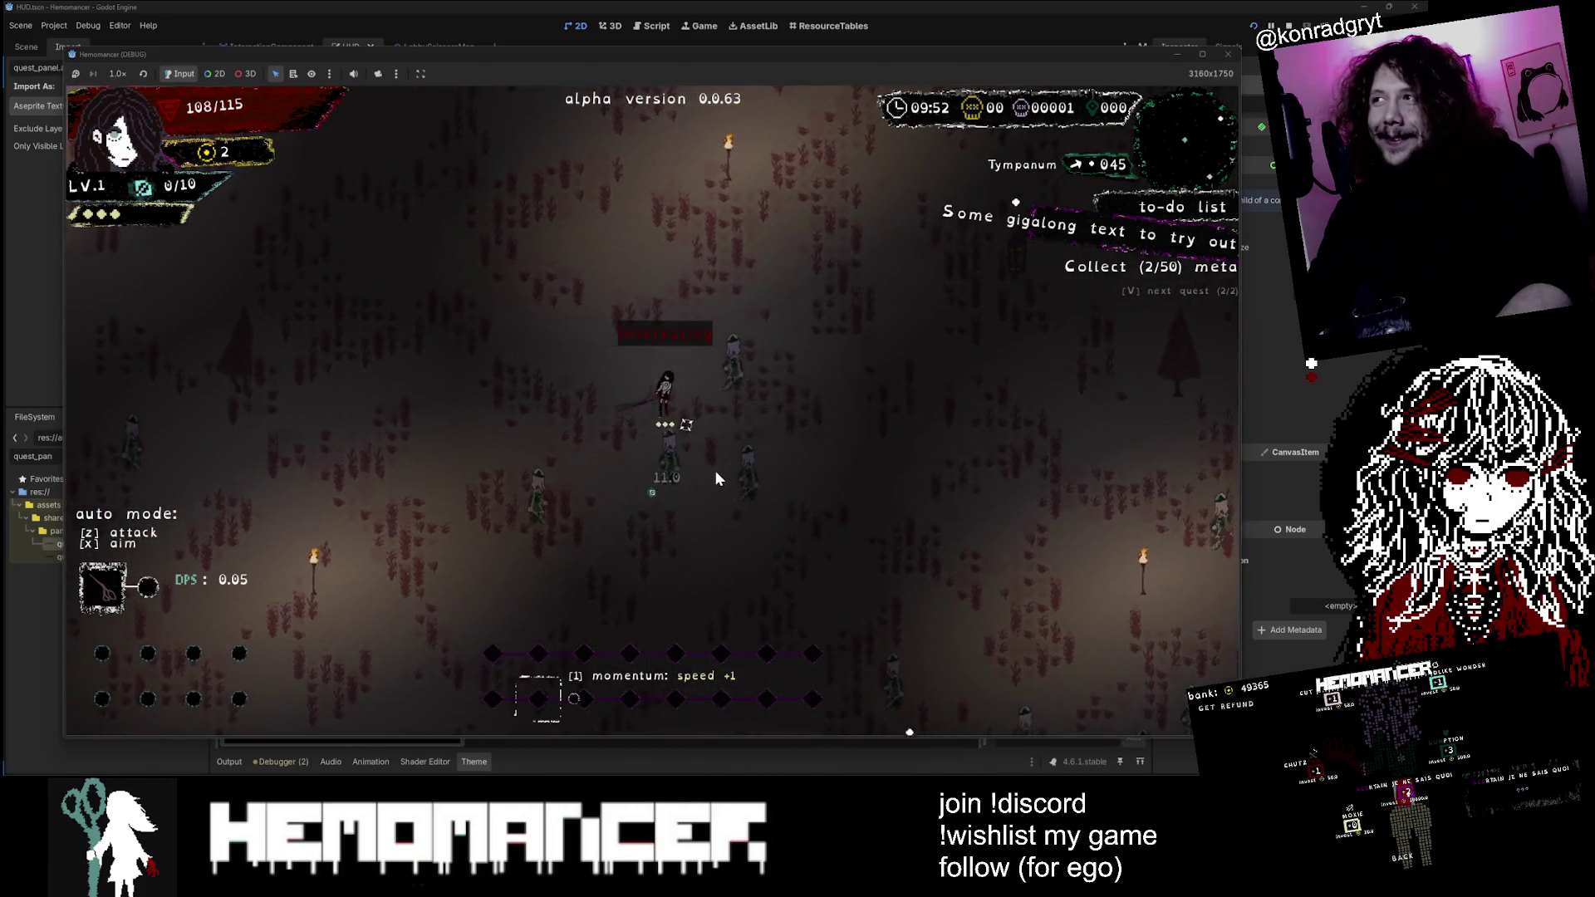
key(s+a)
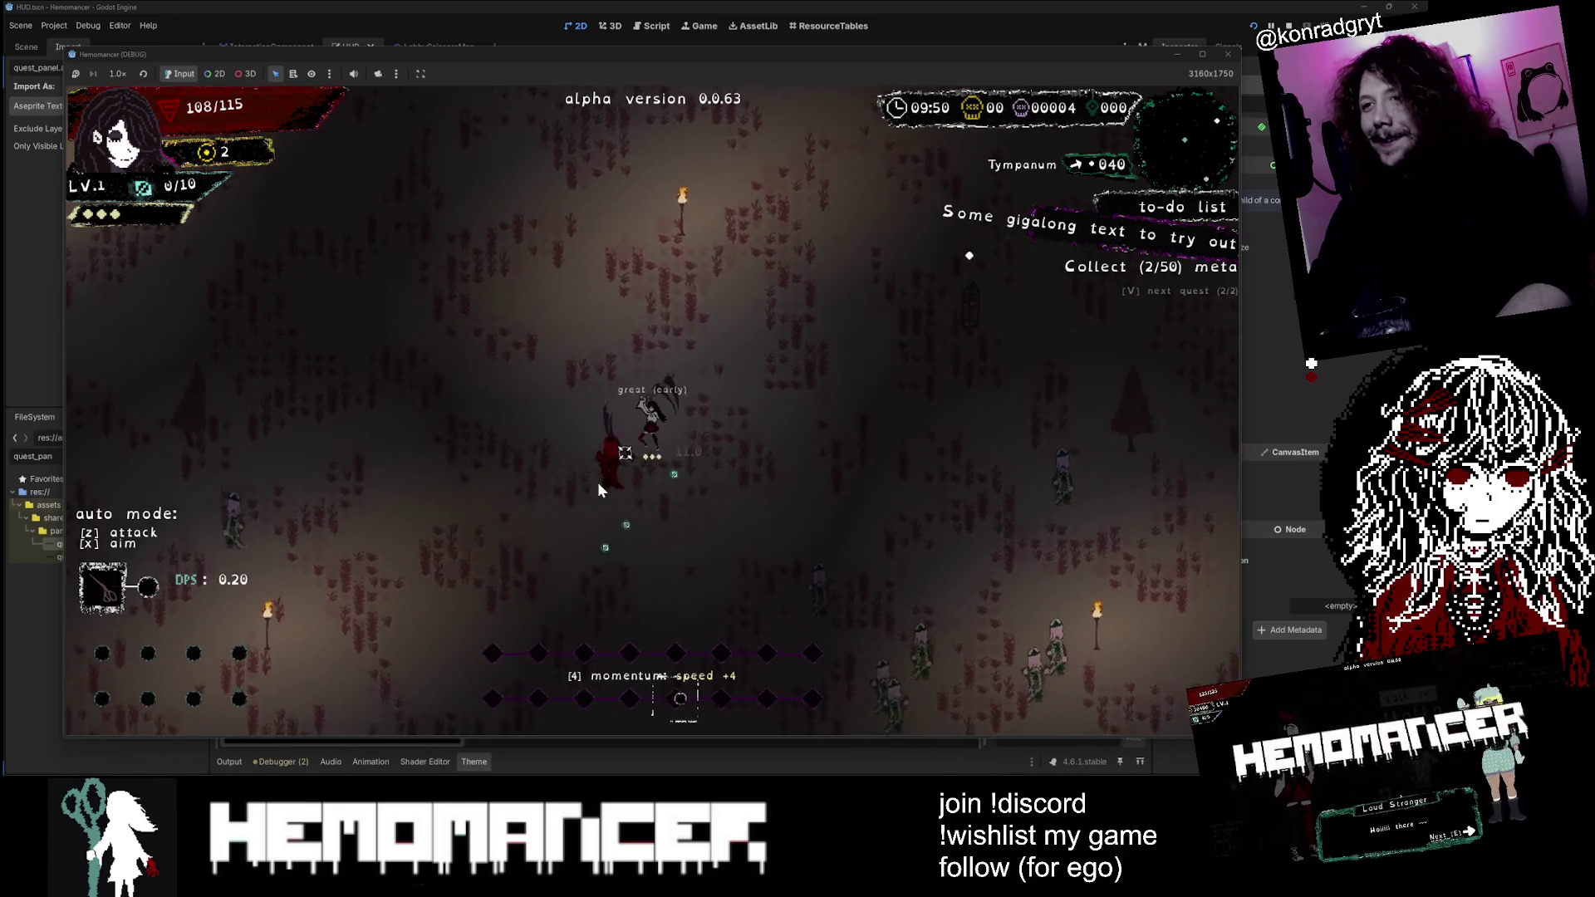
key(w+d)
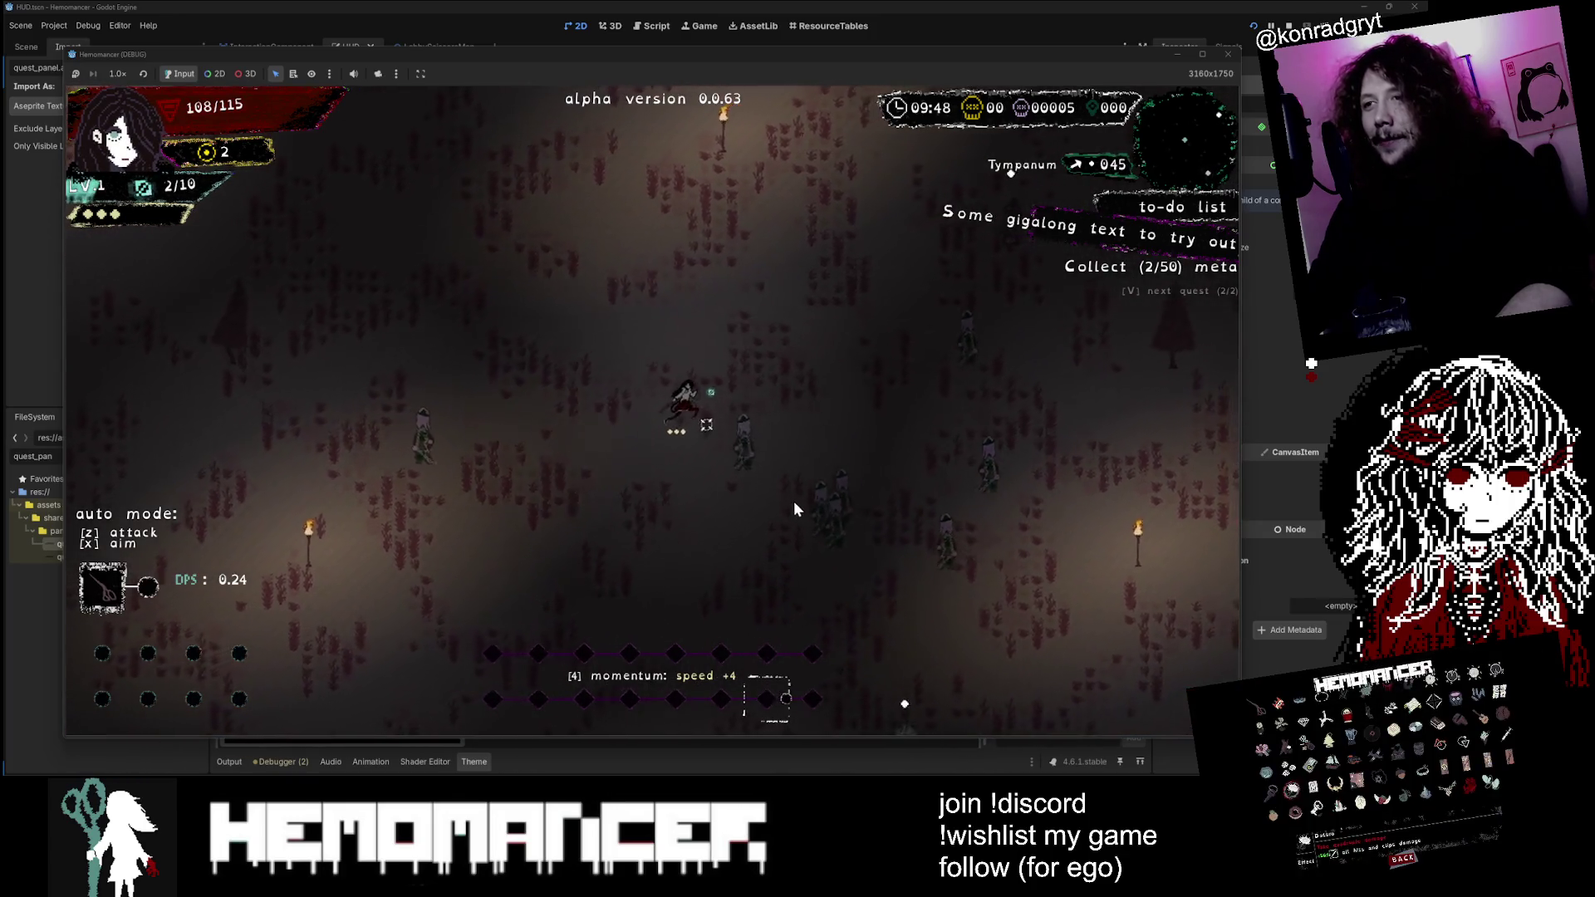
key(w+d)
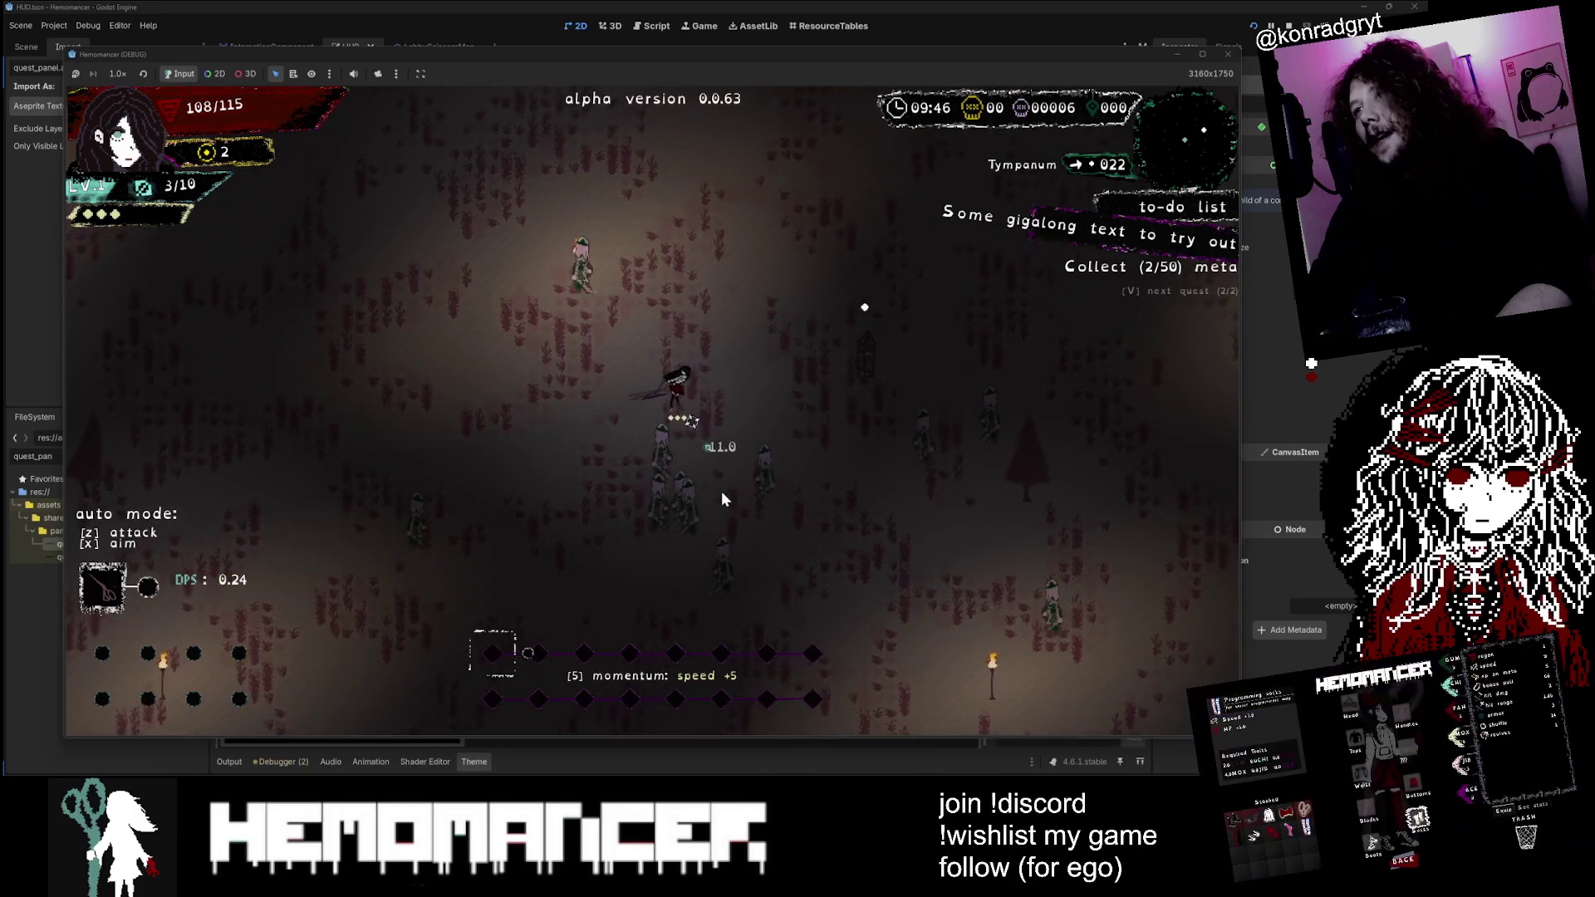
key(w+d)
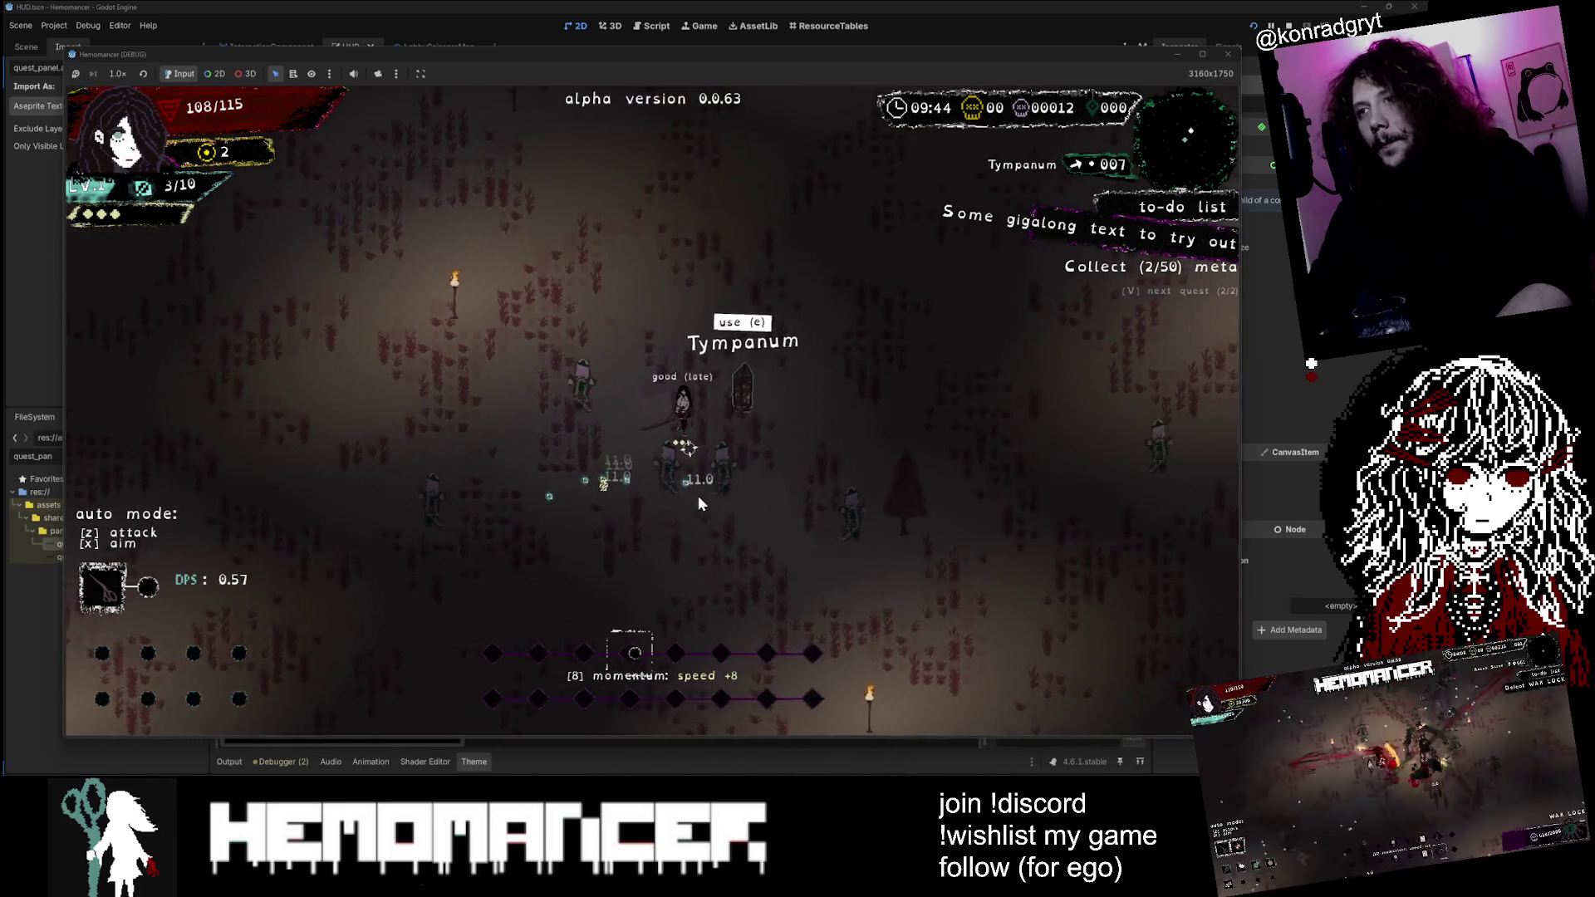
key(s+a)
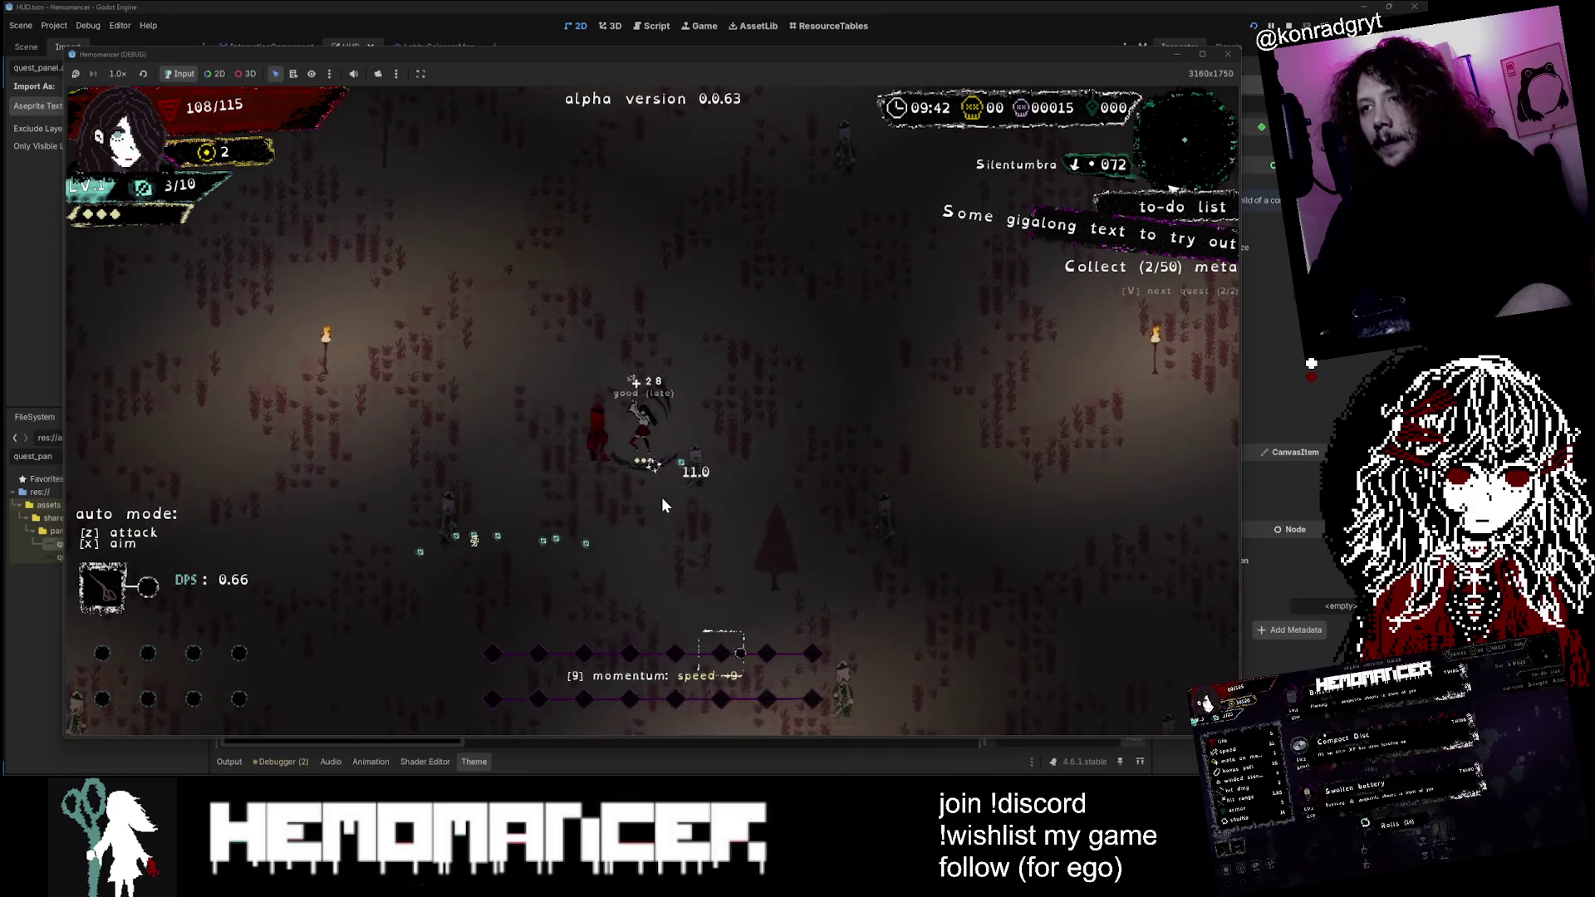
key(a)
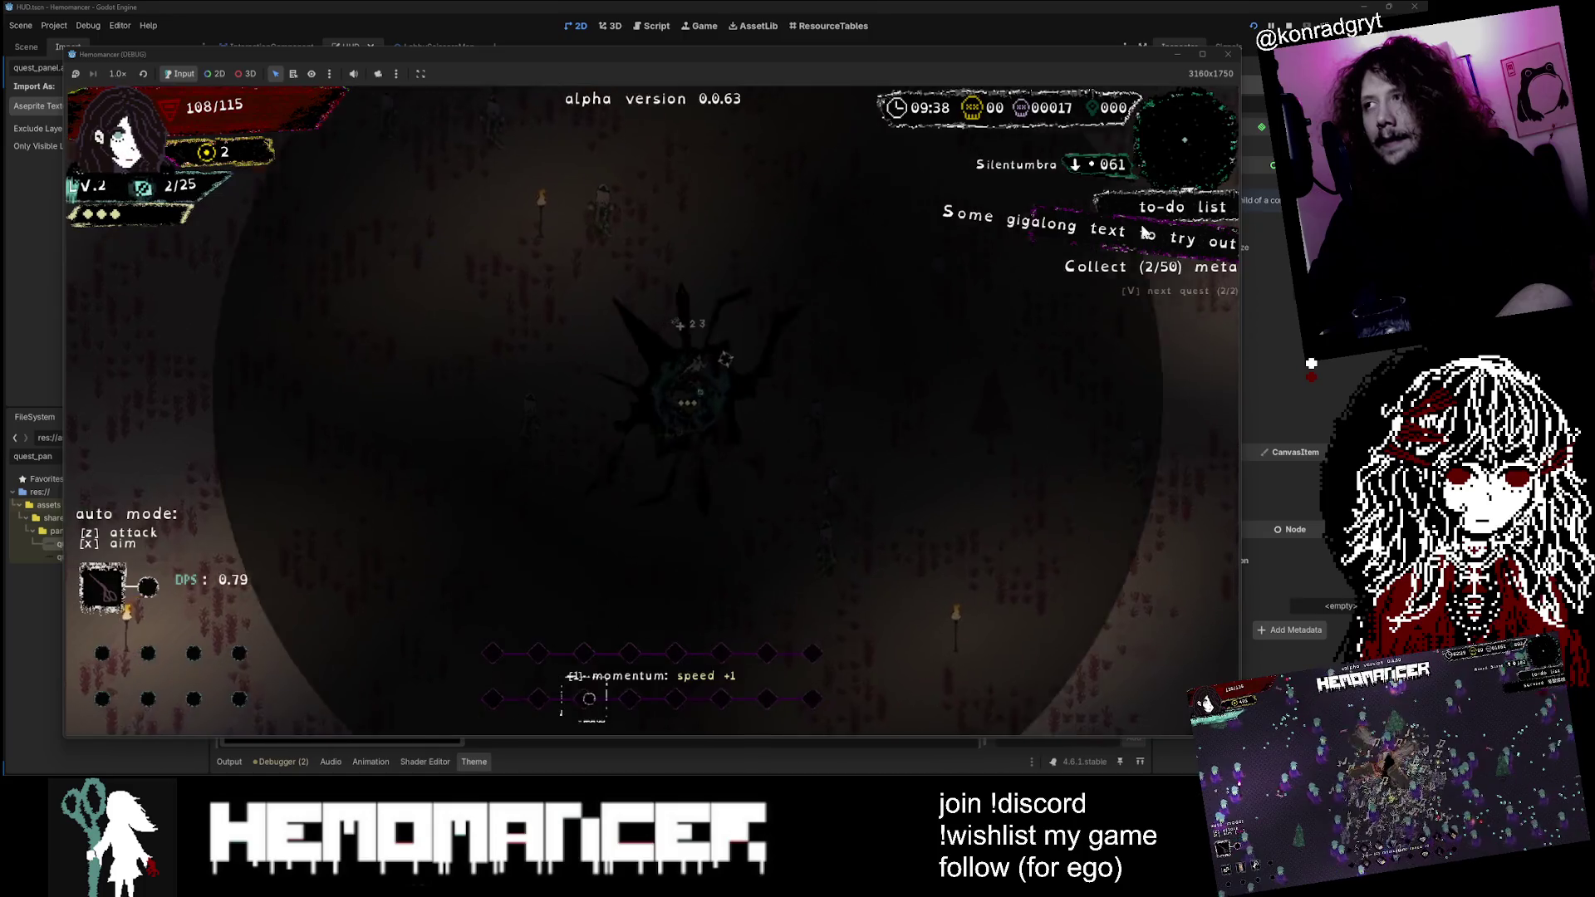
key(Return)
Step: Move the character up through the field in the running game
key(w)
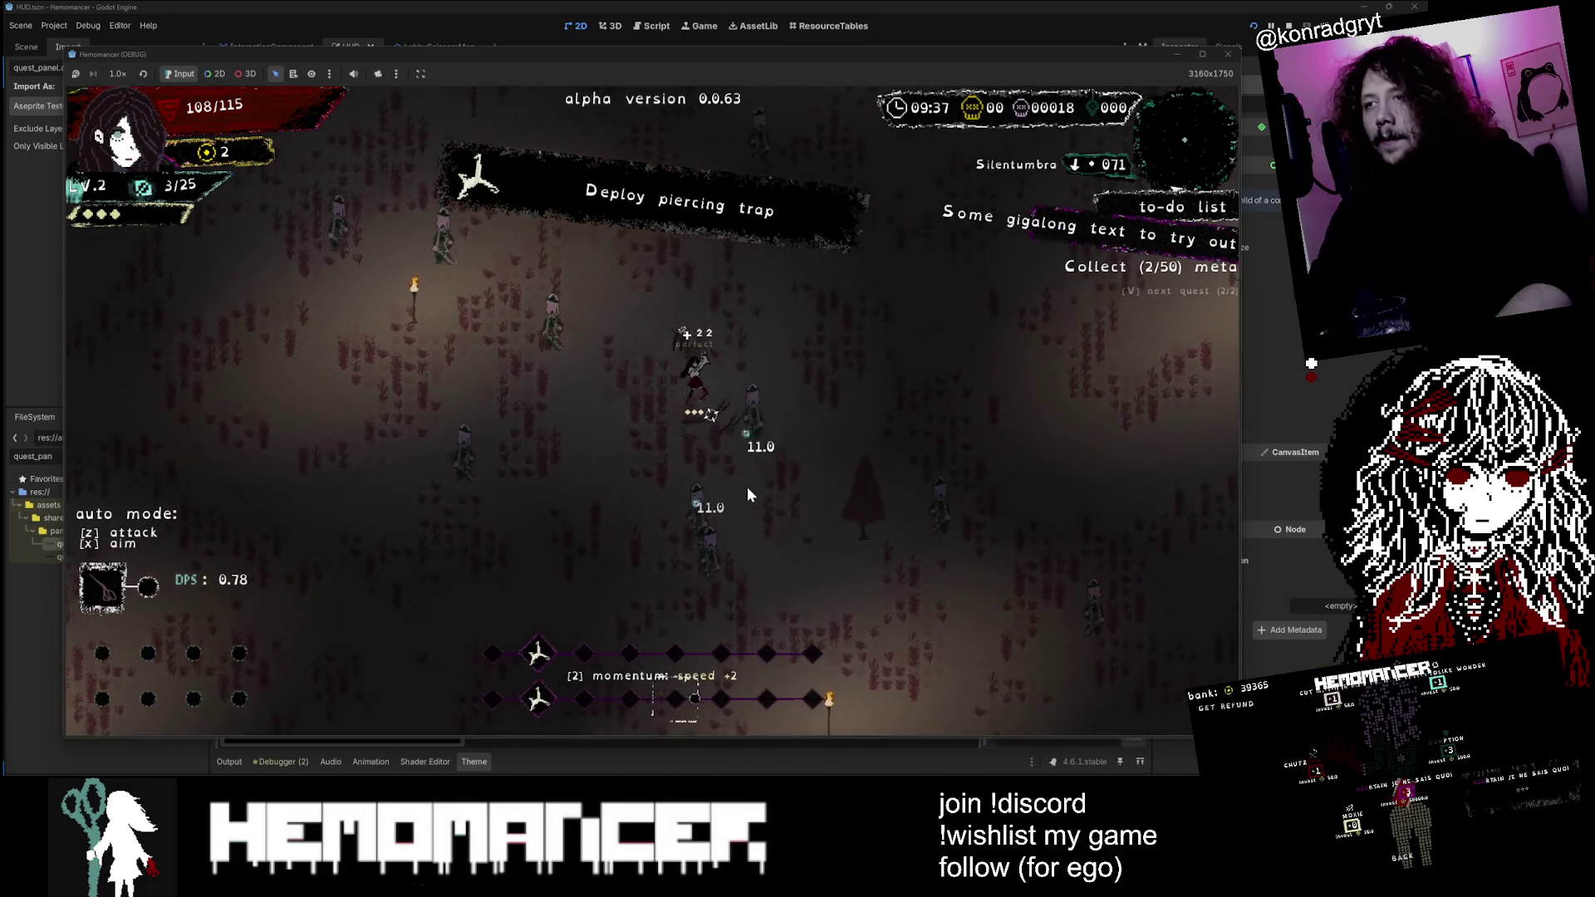
key(w)
key(a)
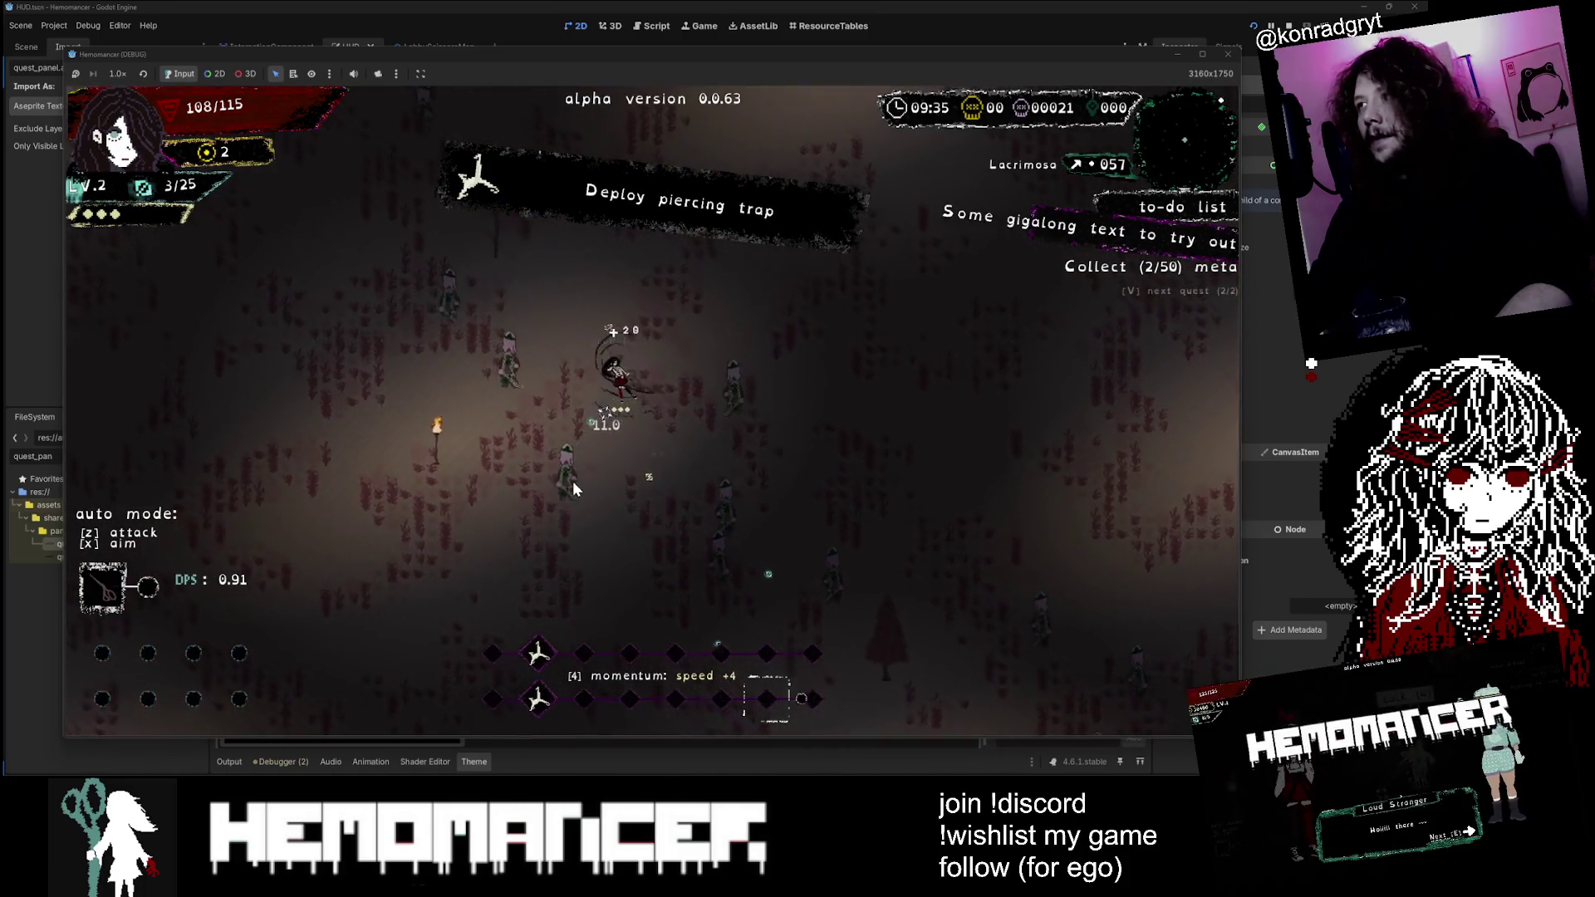
key(w)
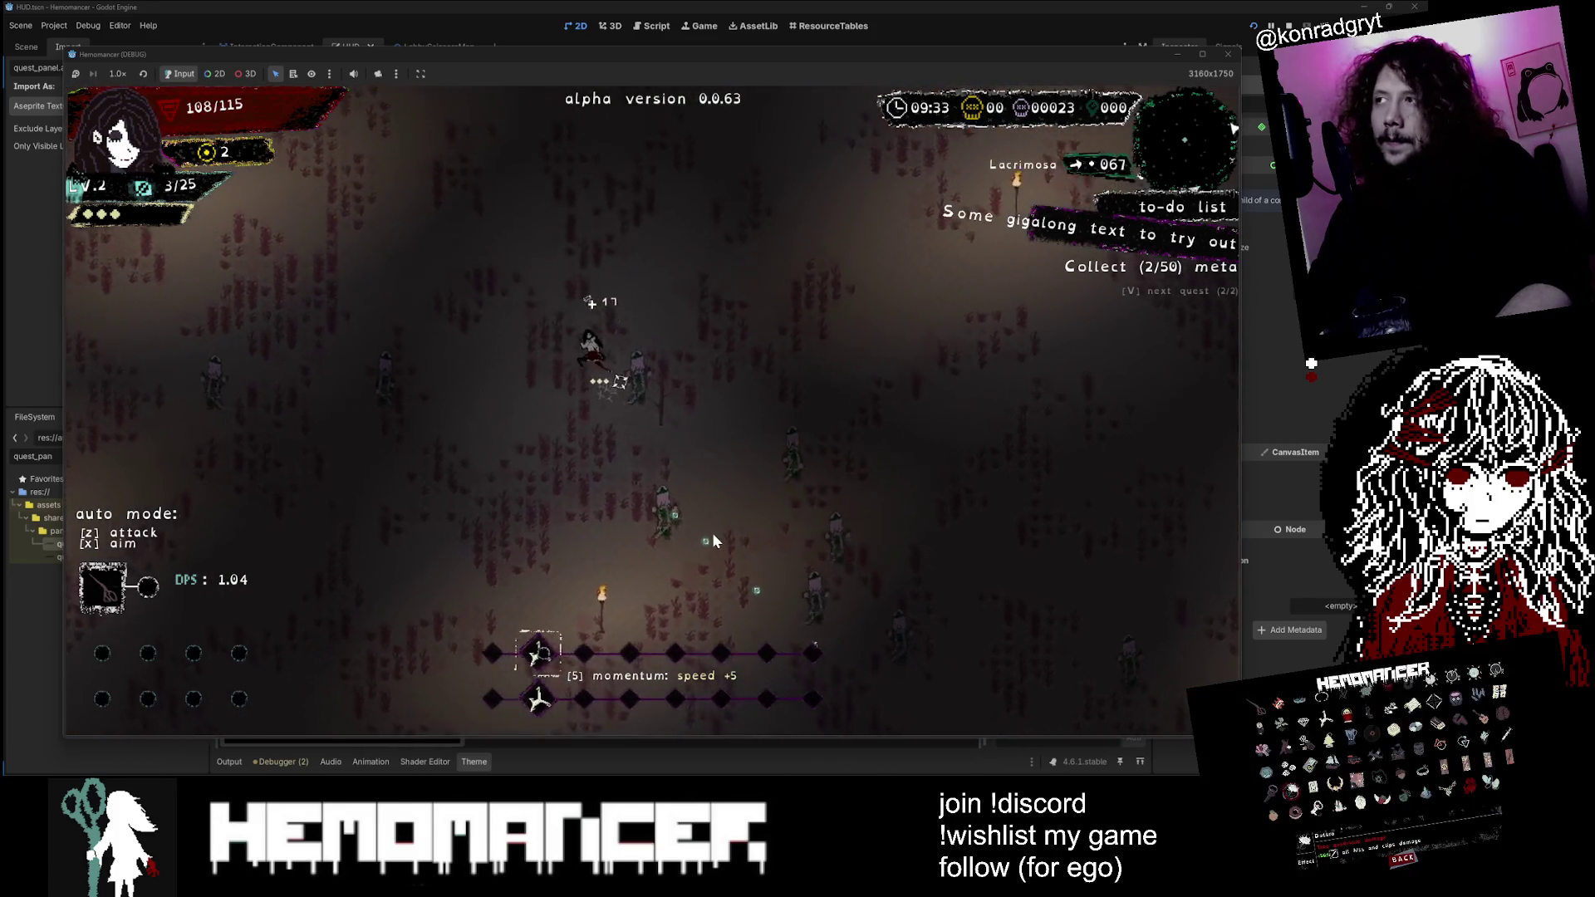
key(w)
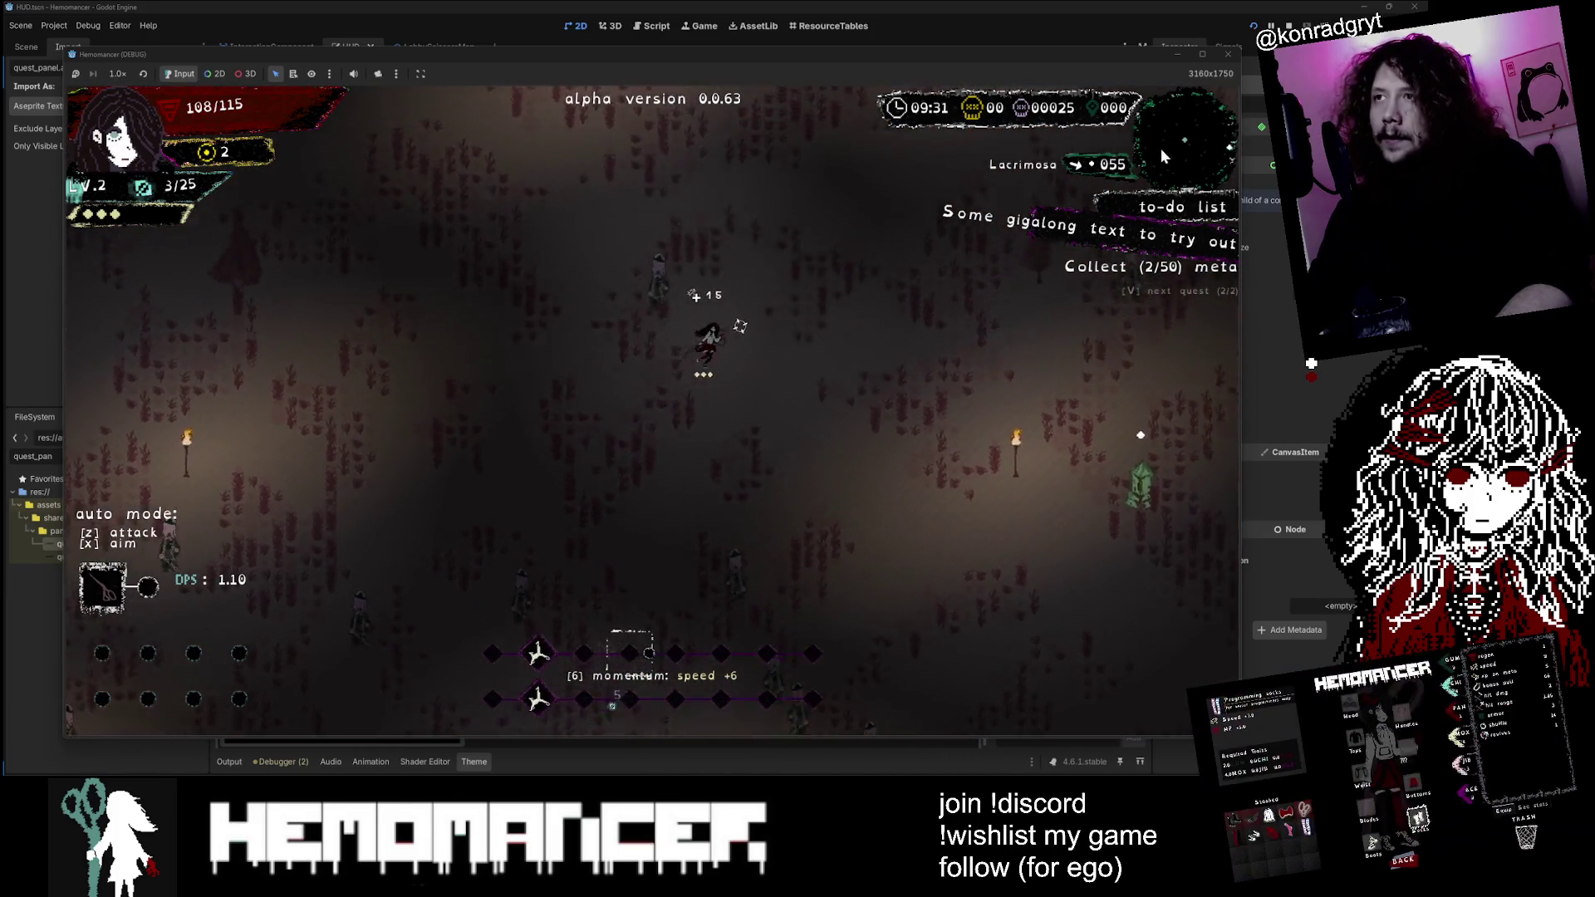
key(w)
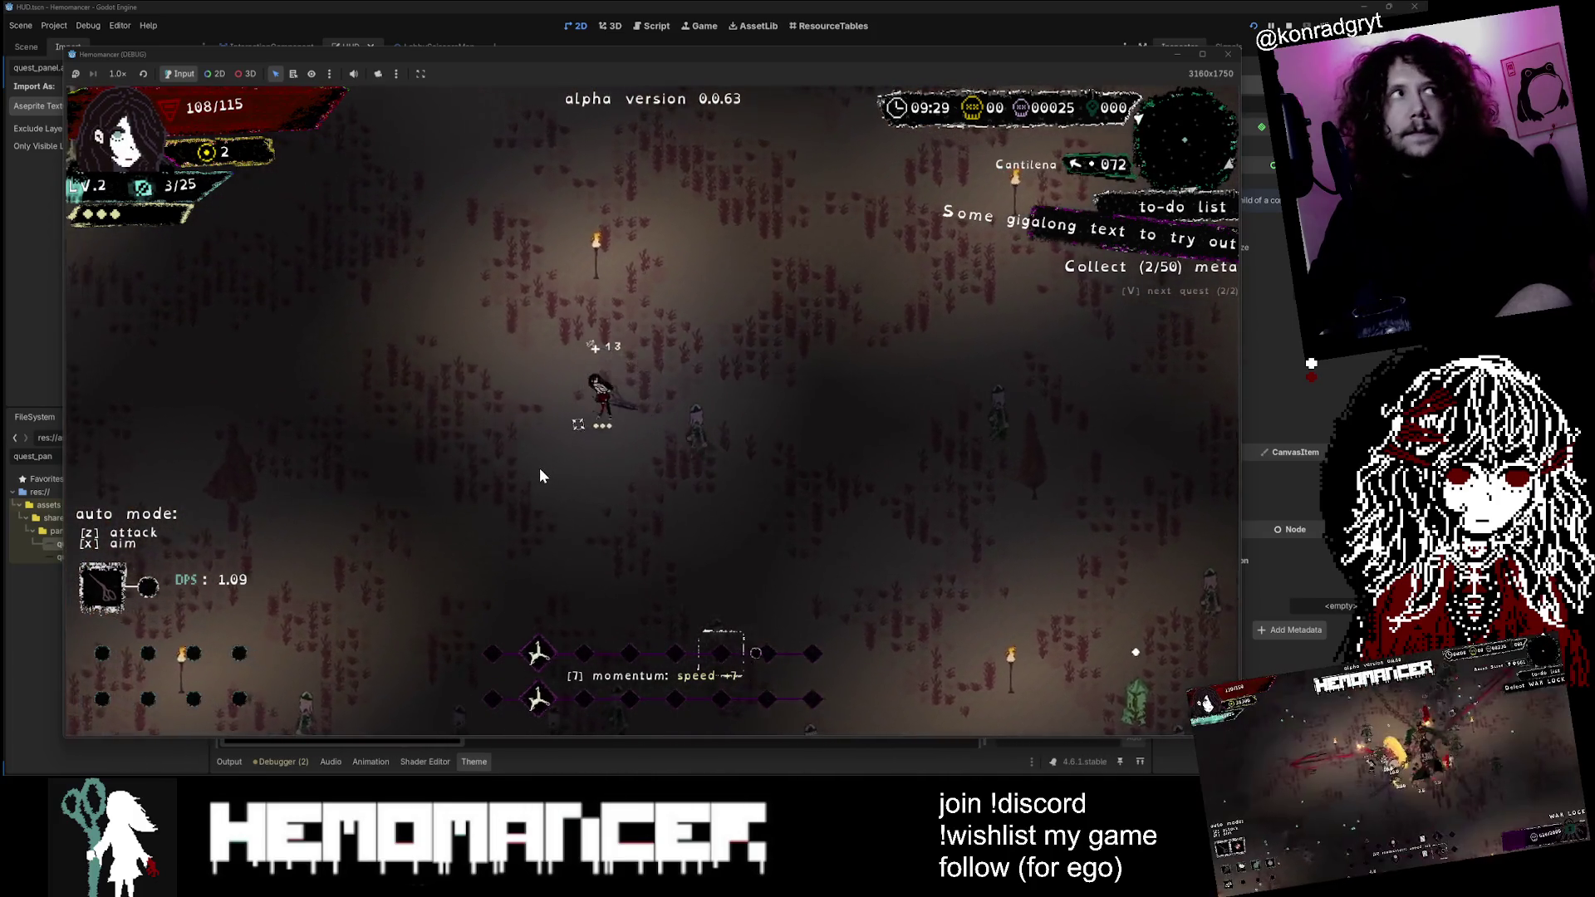
key(w)
key(a)
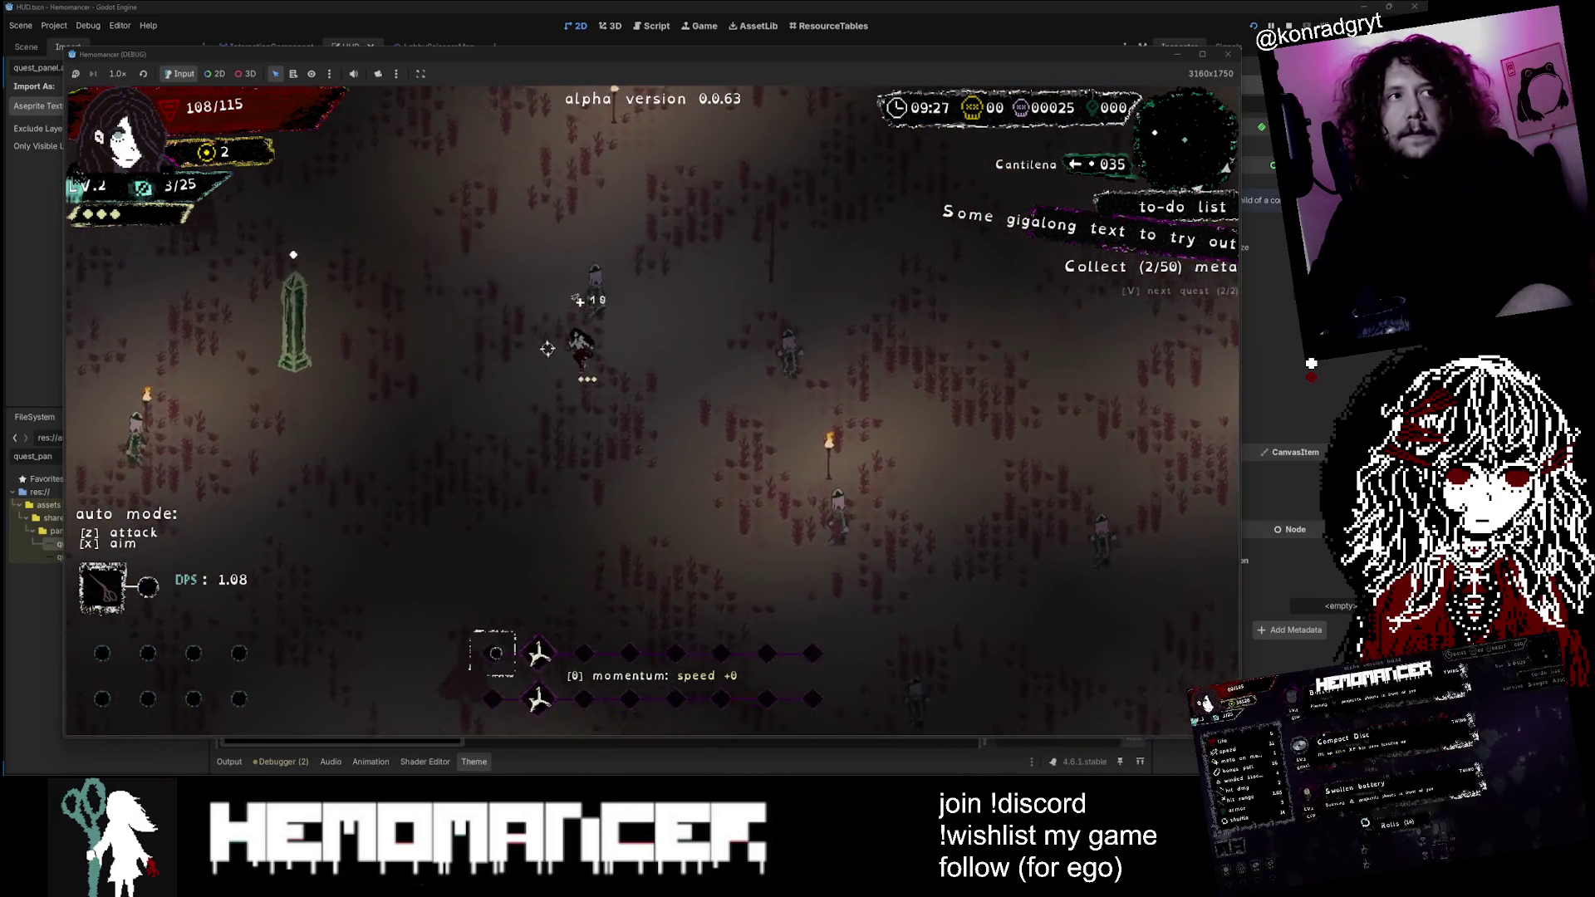
key(w)
key(d)
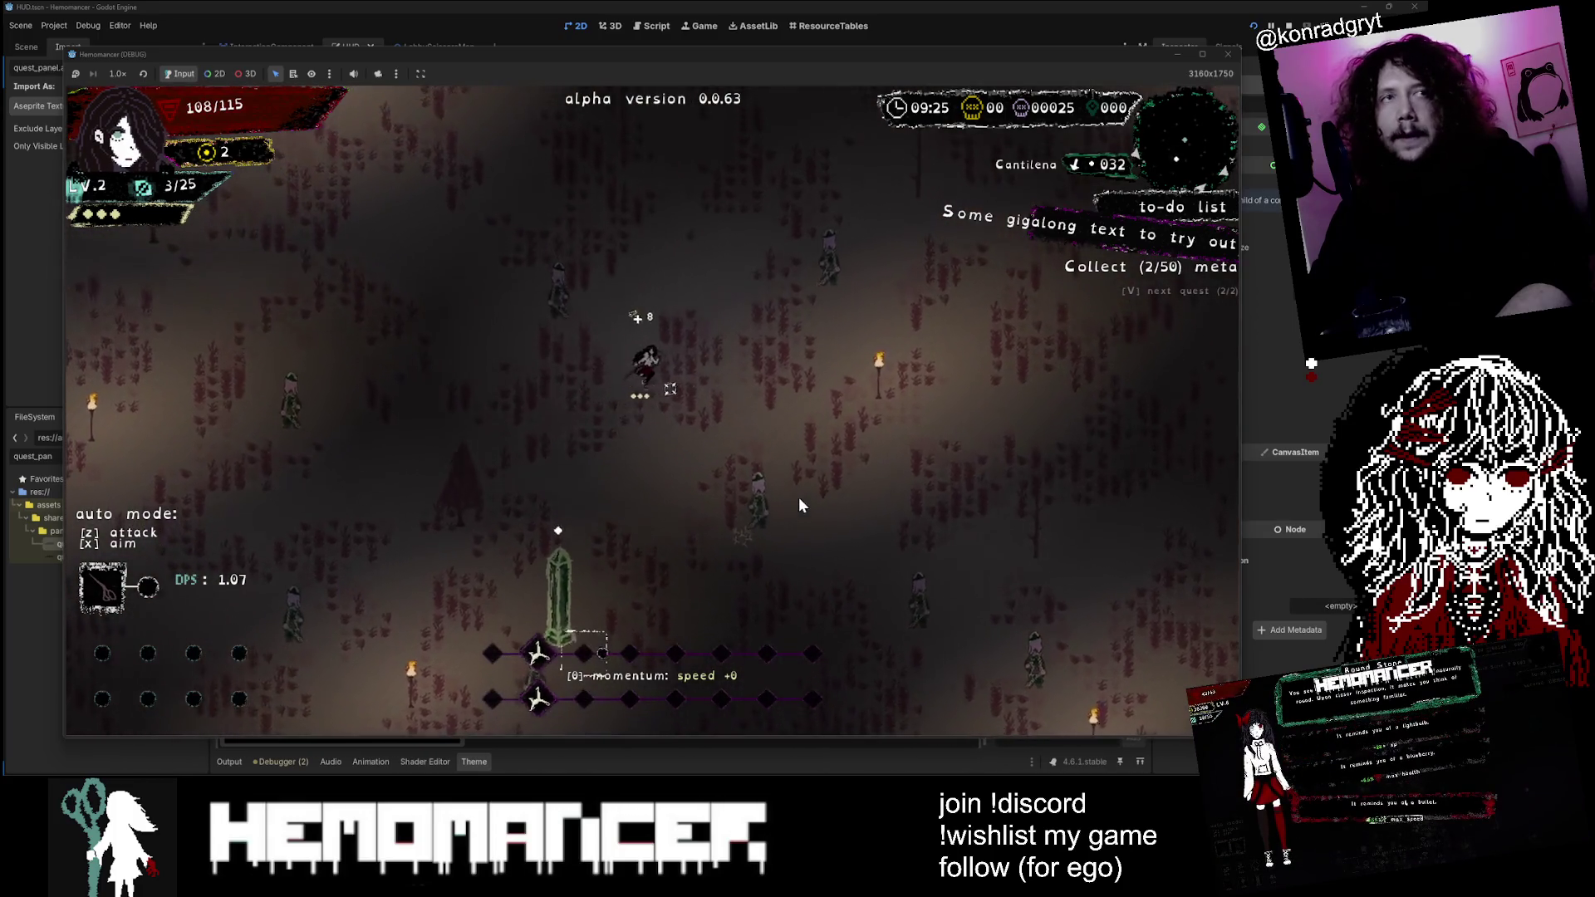
Step: Toggle the quest panel repeatedly between the Collect and Cheag Amar quests
key(w)
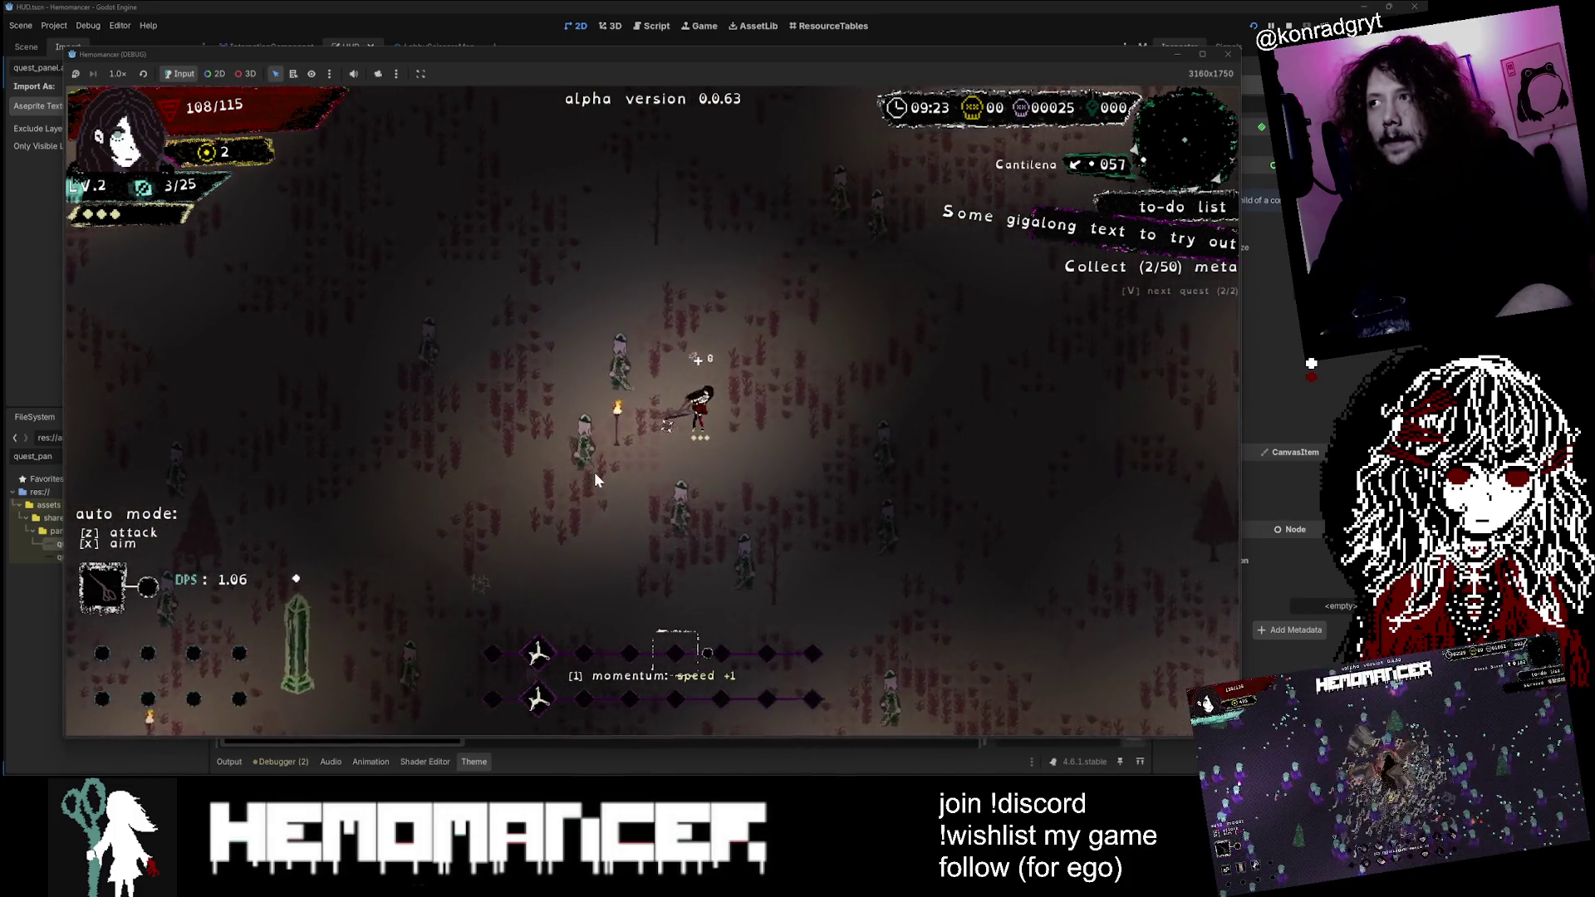
key(v)
key(w)
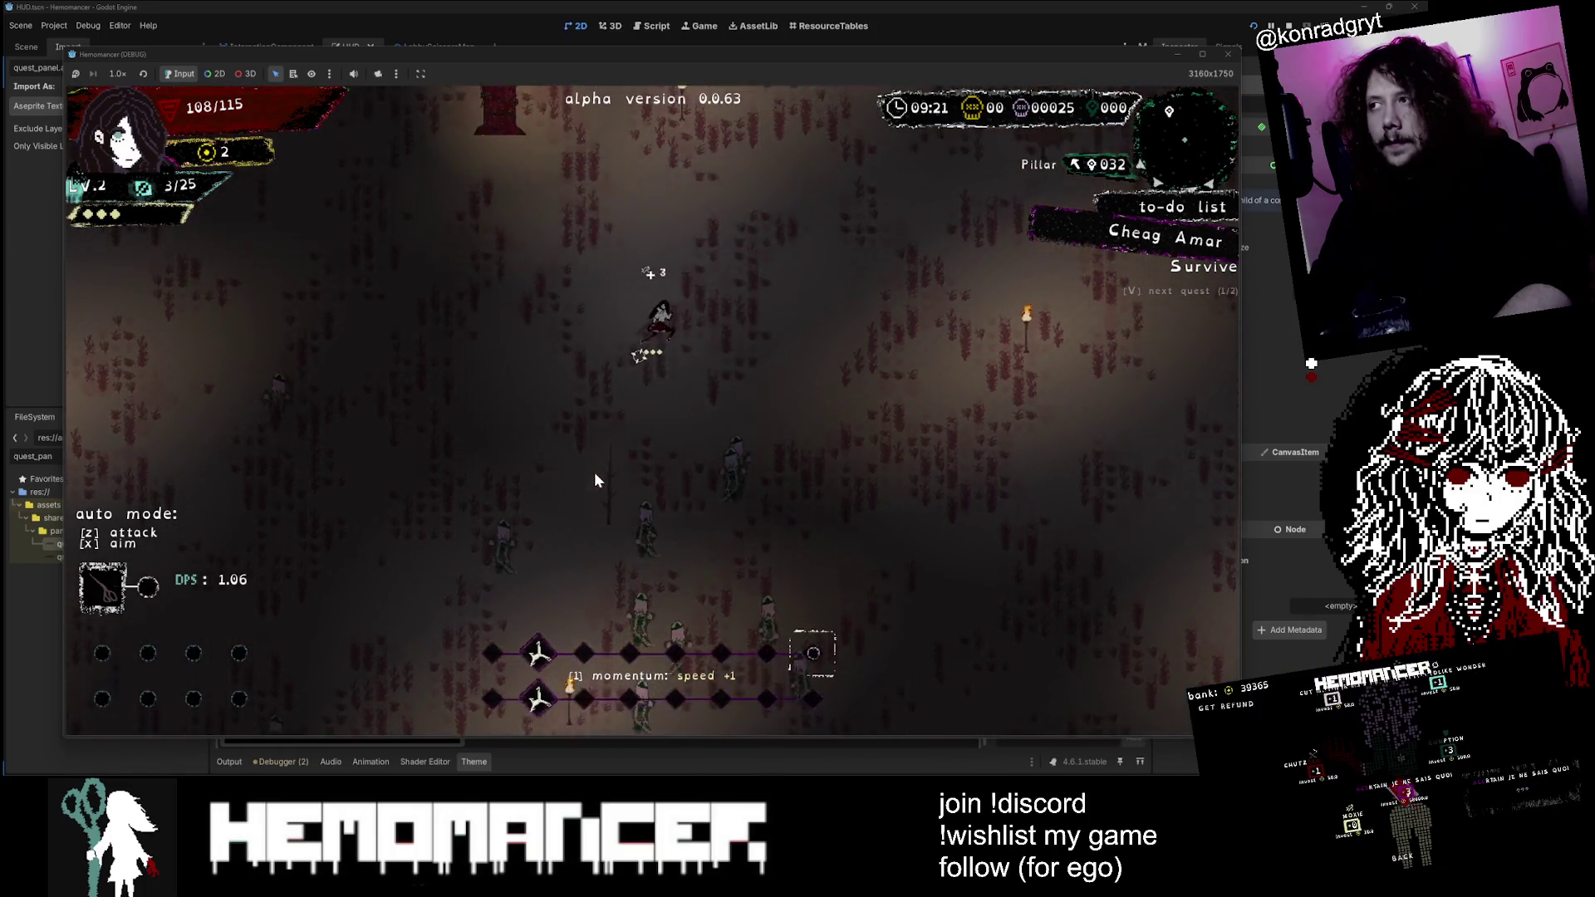
key(v)
key(w)
key(v)
key(v)
key(v)
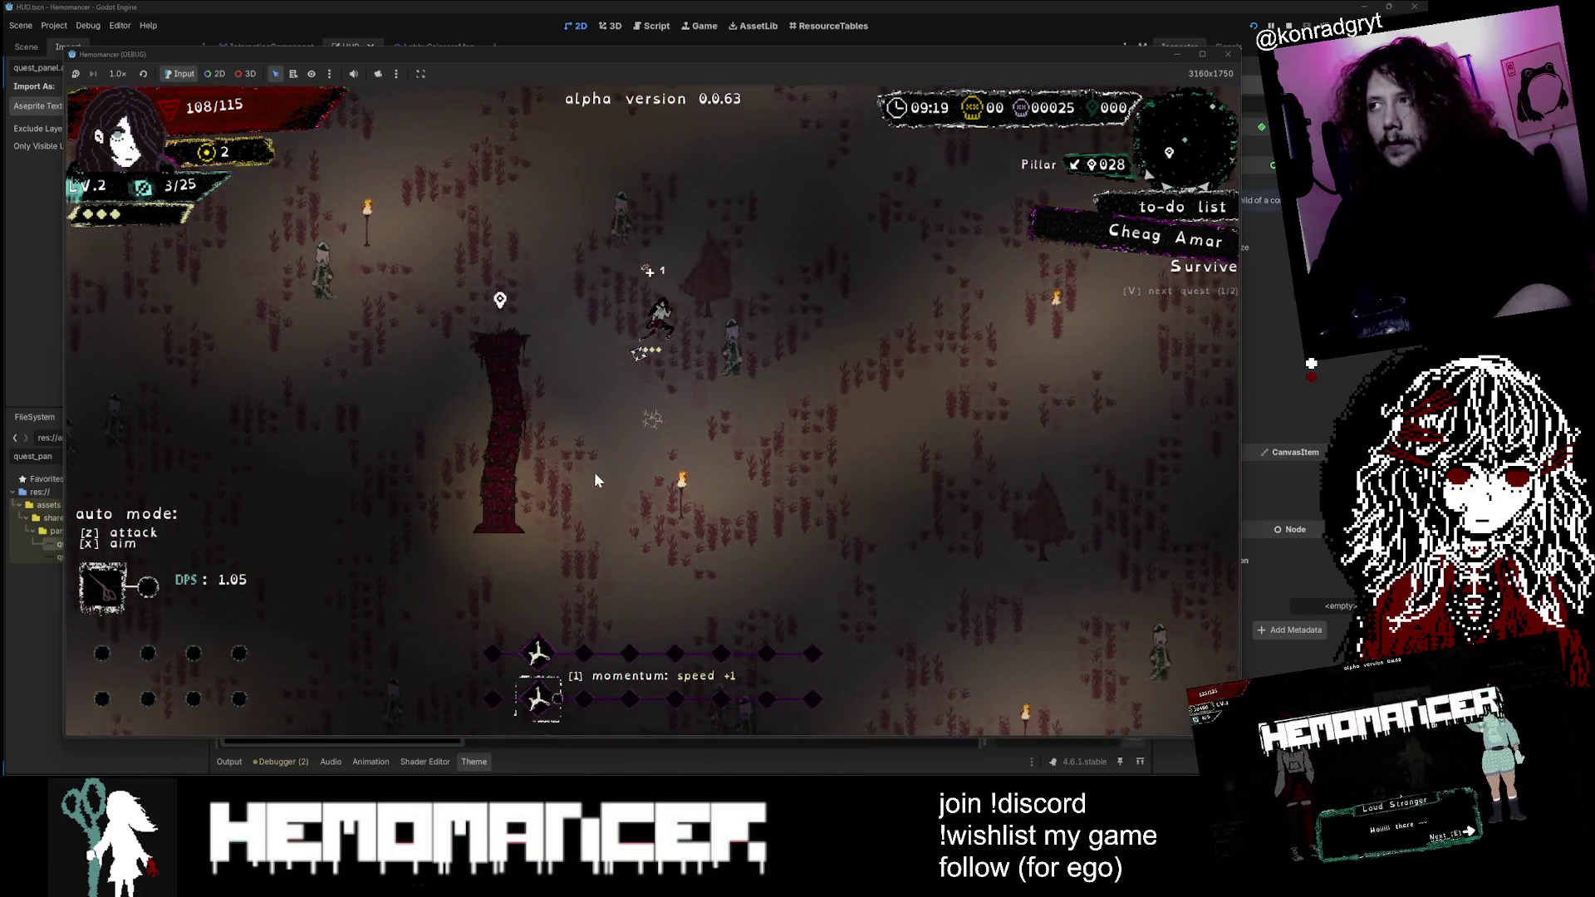
key(w)
key(v)
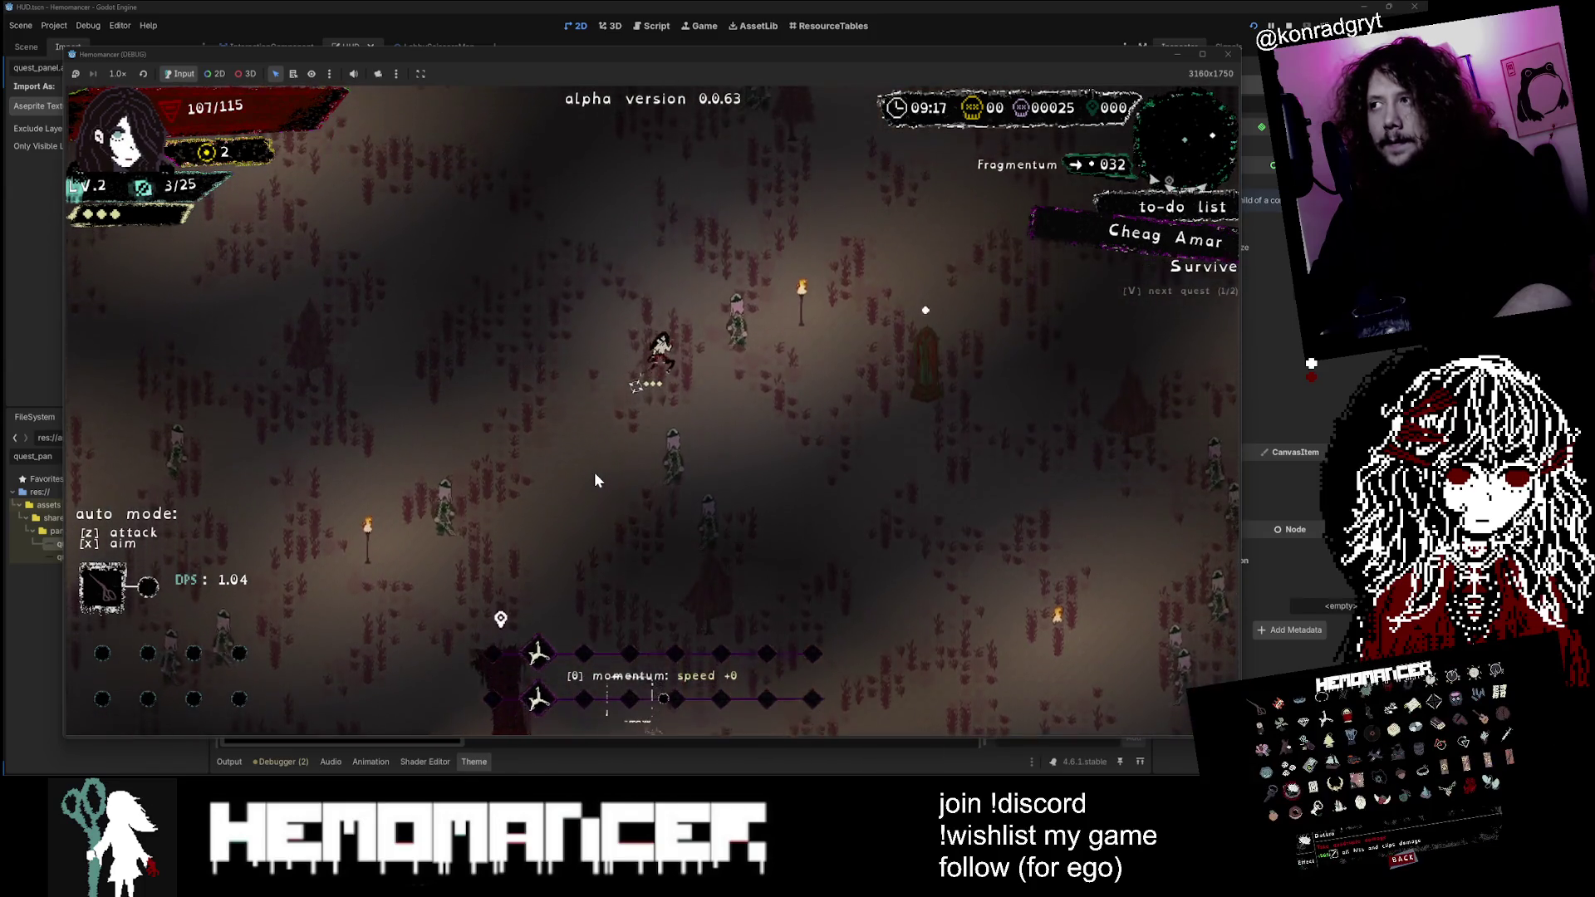
key(v)
key(w)
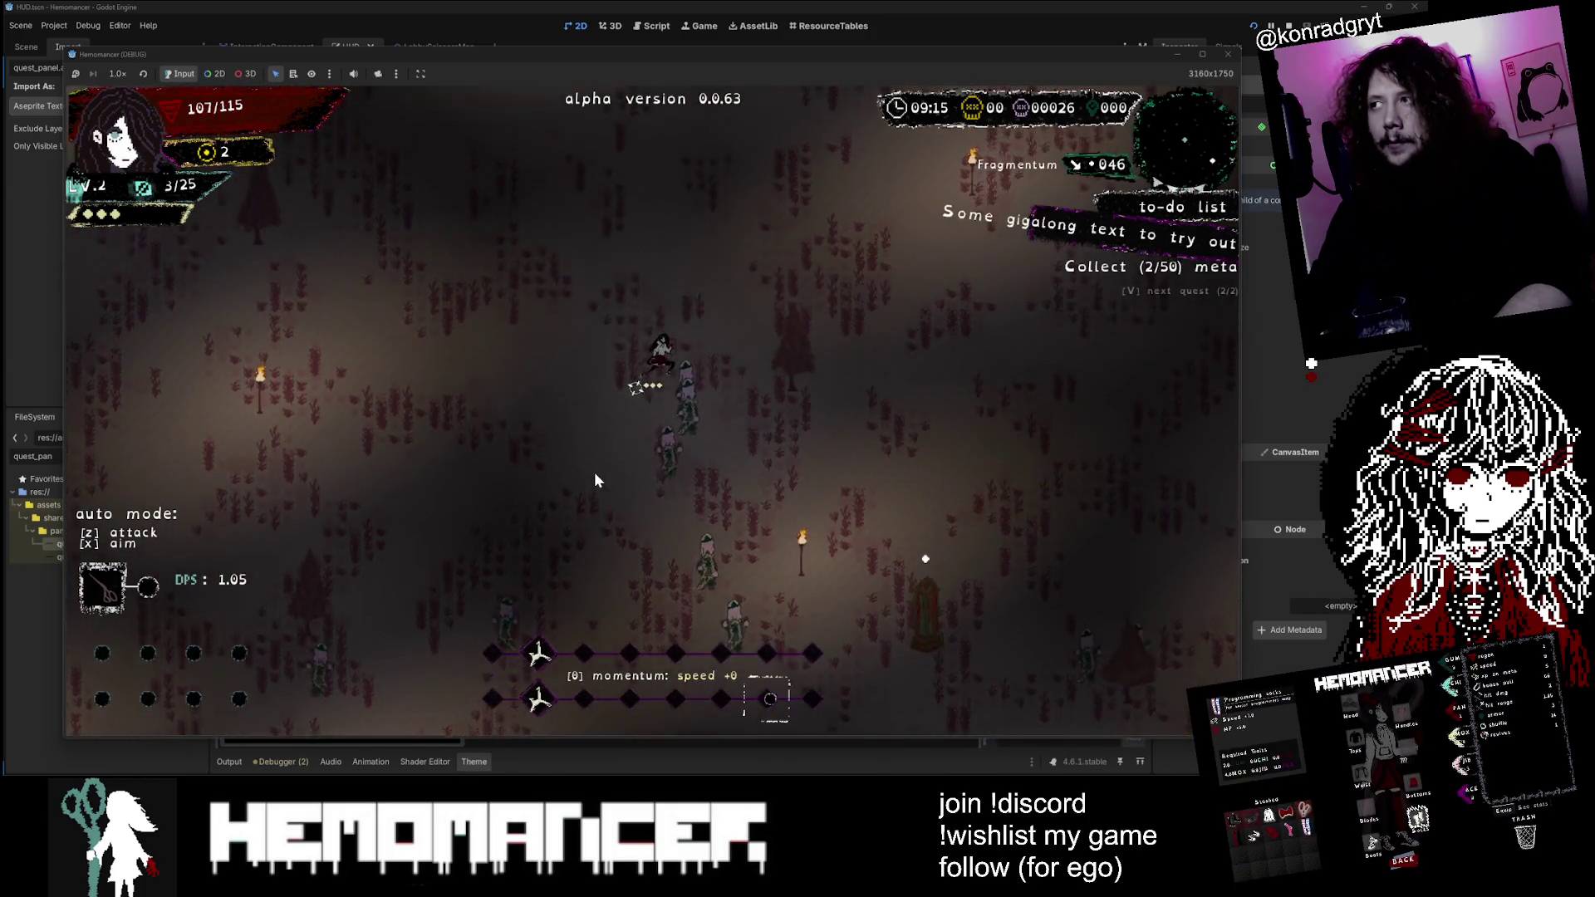
key(v)
key(w)
key(v)
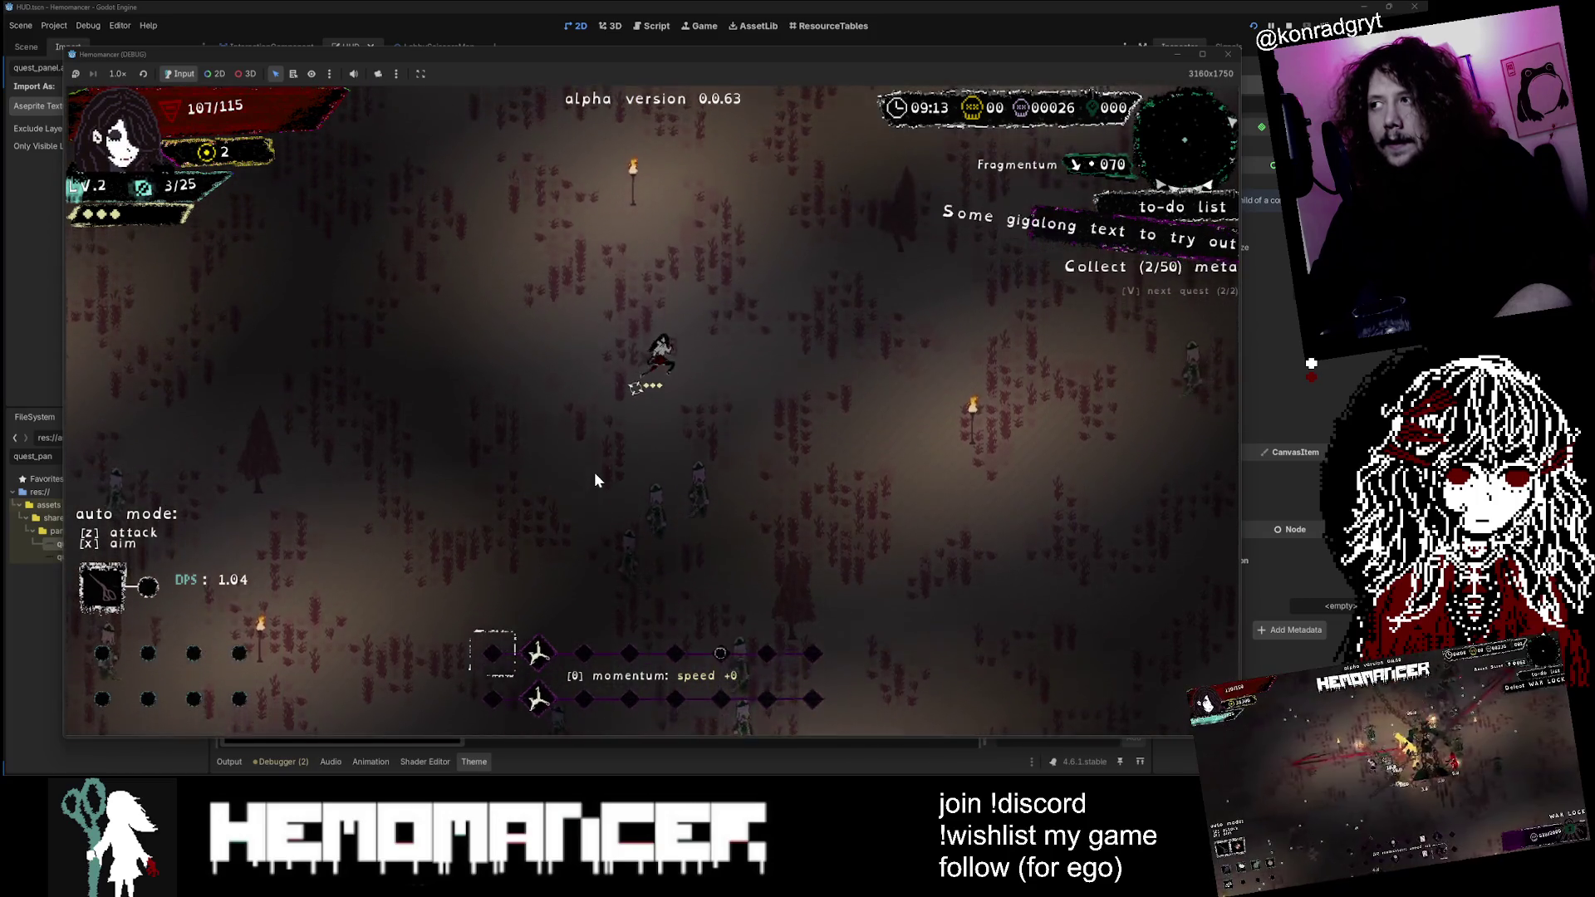
key(v)
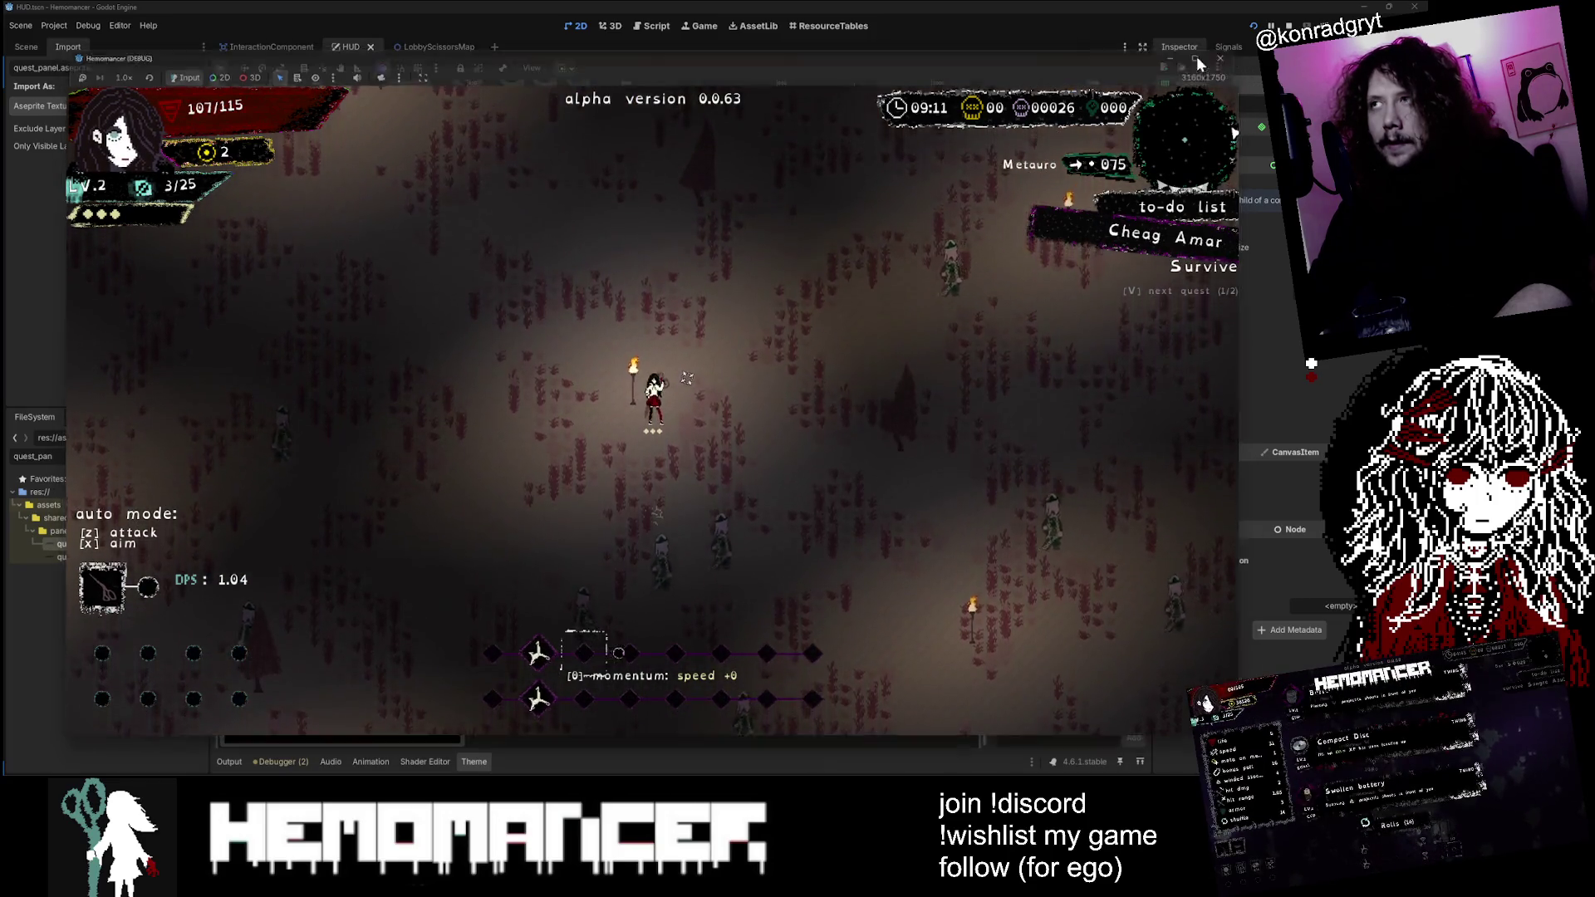
Step: Back in the HUD scene, tilt ActiveGoalBackground slightly with the Rotate tool
click(1259, 85)
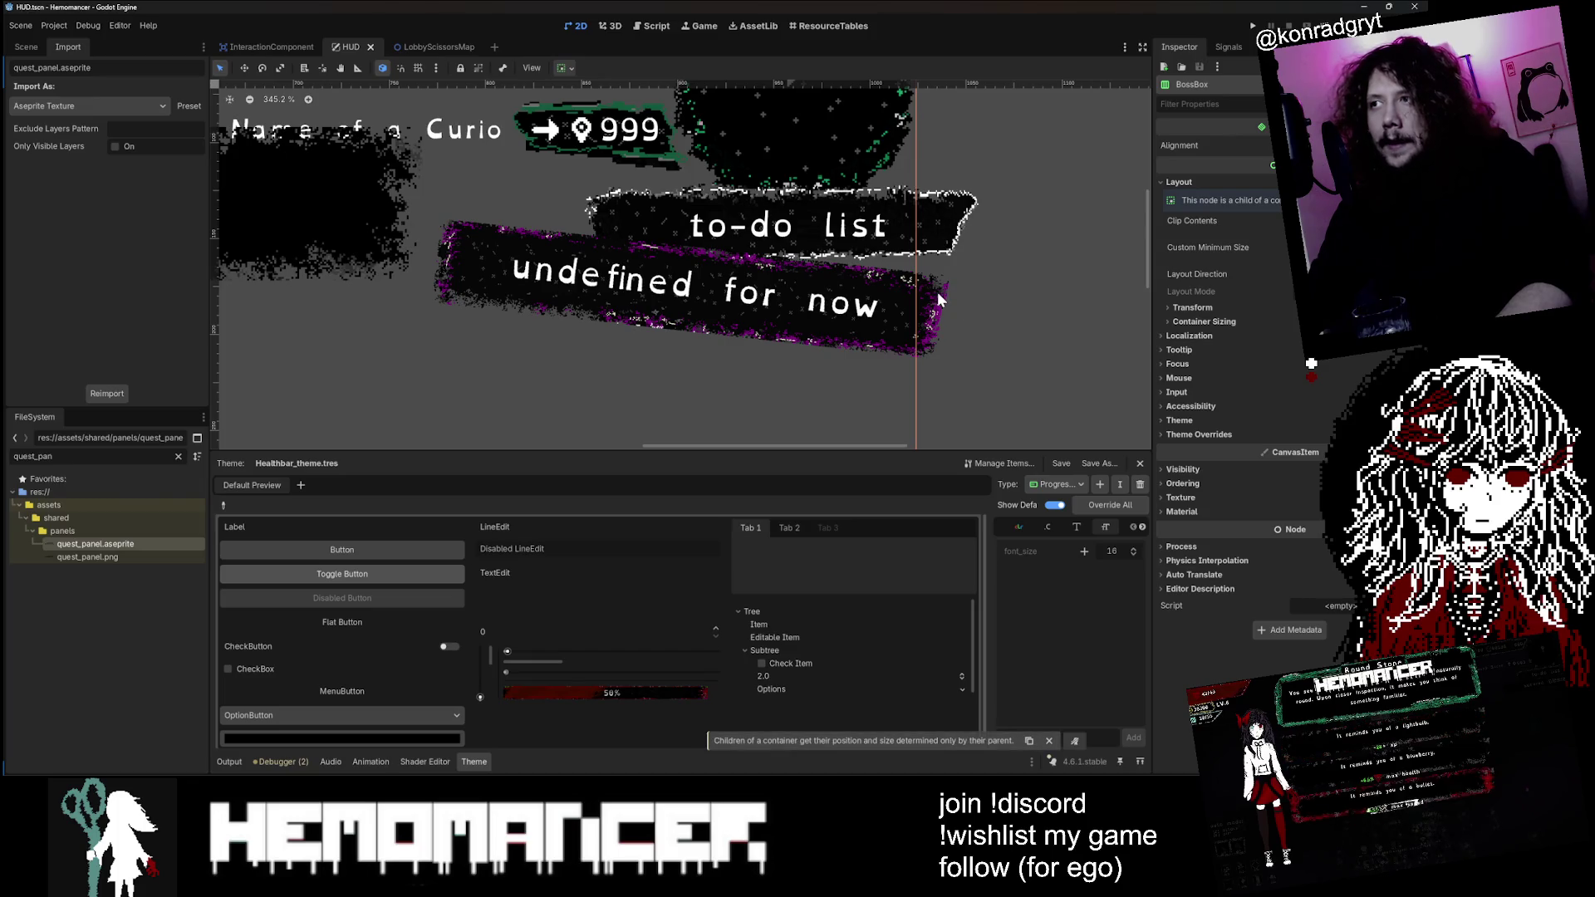
click(937, 293)
scroll(937, 292, down, 2)
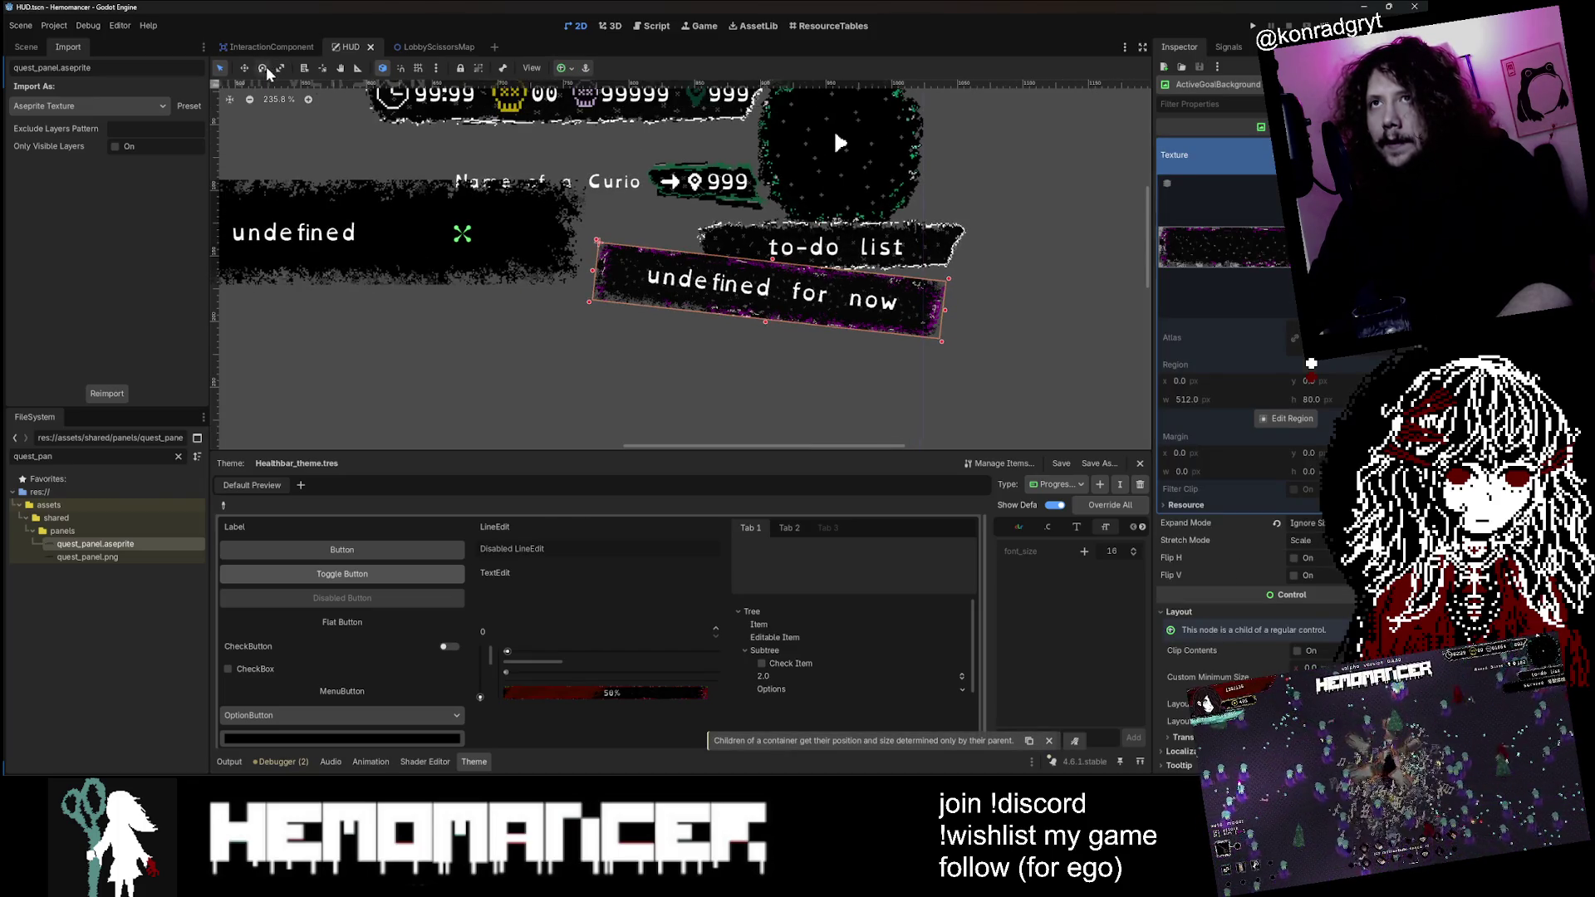
click(263, 68)
mouse_move(745, 196)
mouse_down()
mouse_move(750, 249)
mouse_move(772, 220)
mouse_up()
Step: Expand ActiveGoalBackground's Transform properties in the Inspector
scroll(774, 217, down, 2)
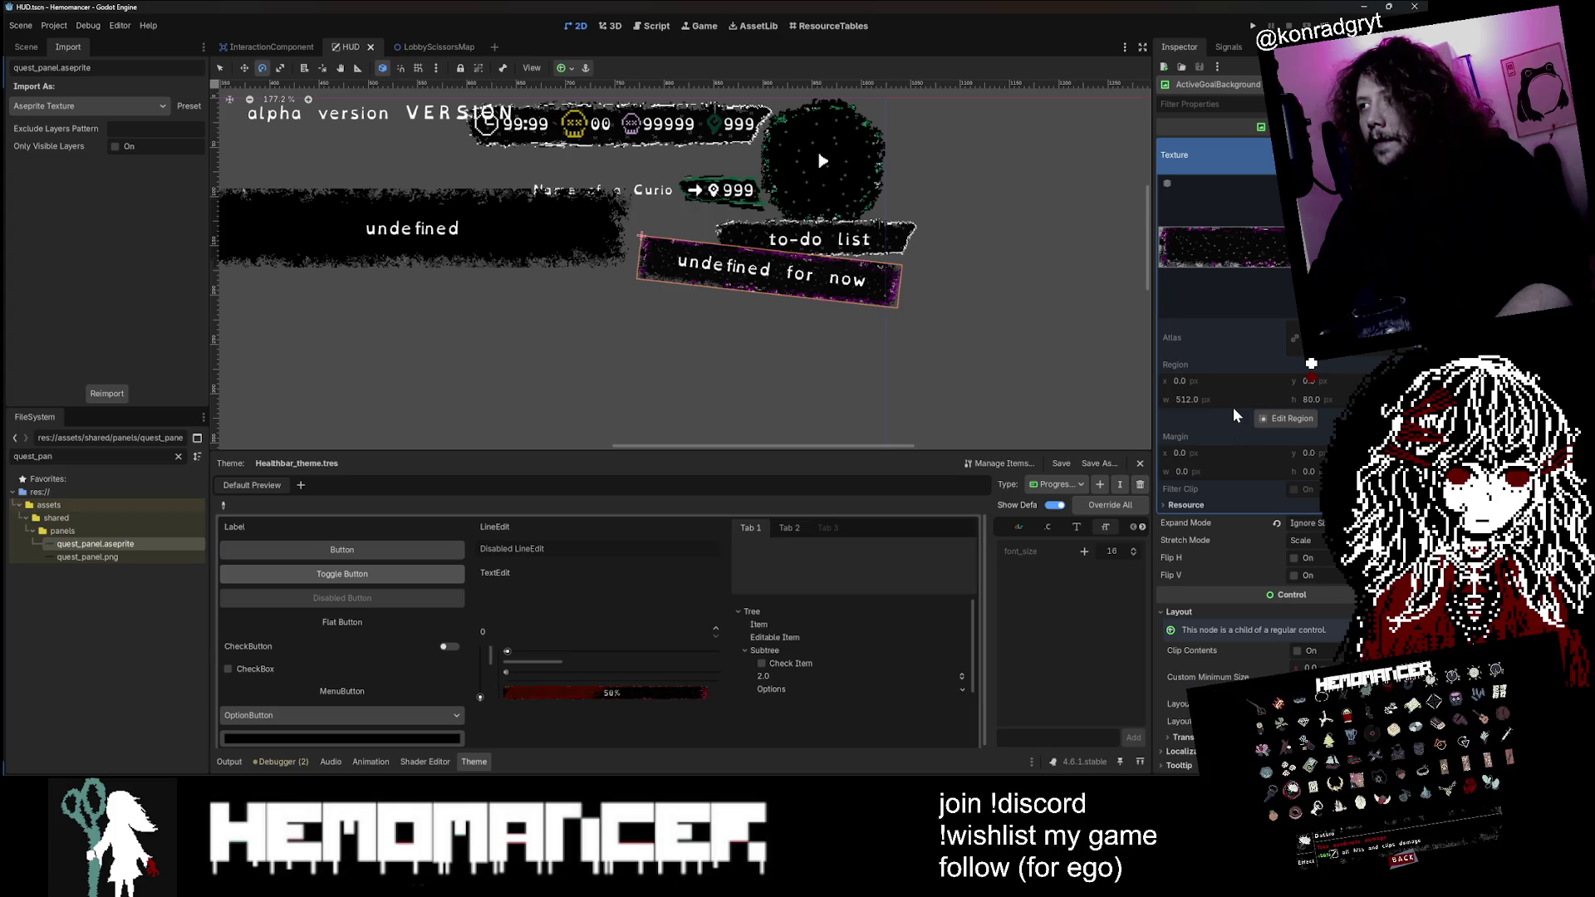
scroll(1232, 407, down, 5)
click(1189, 493)
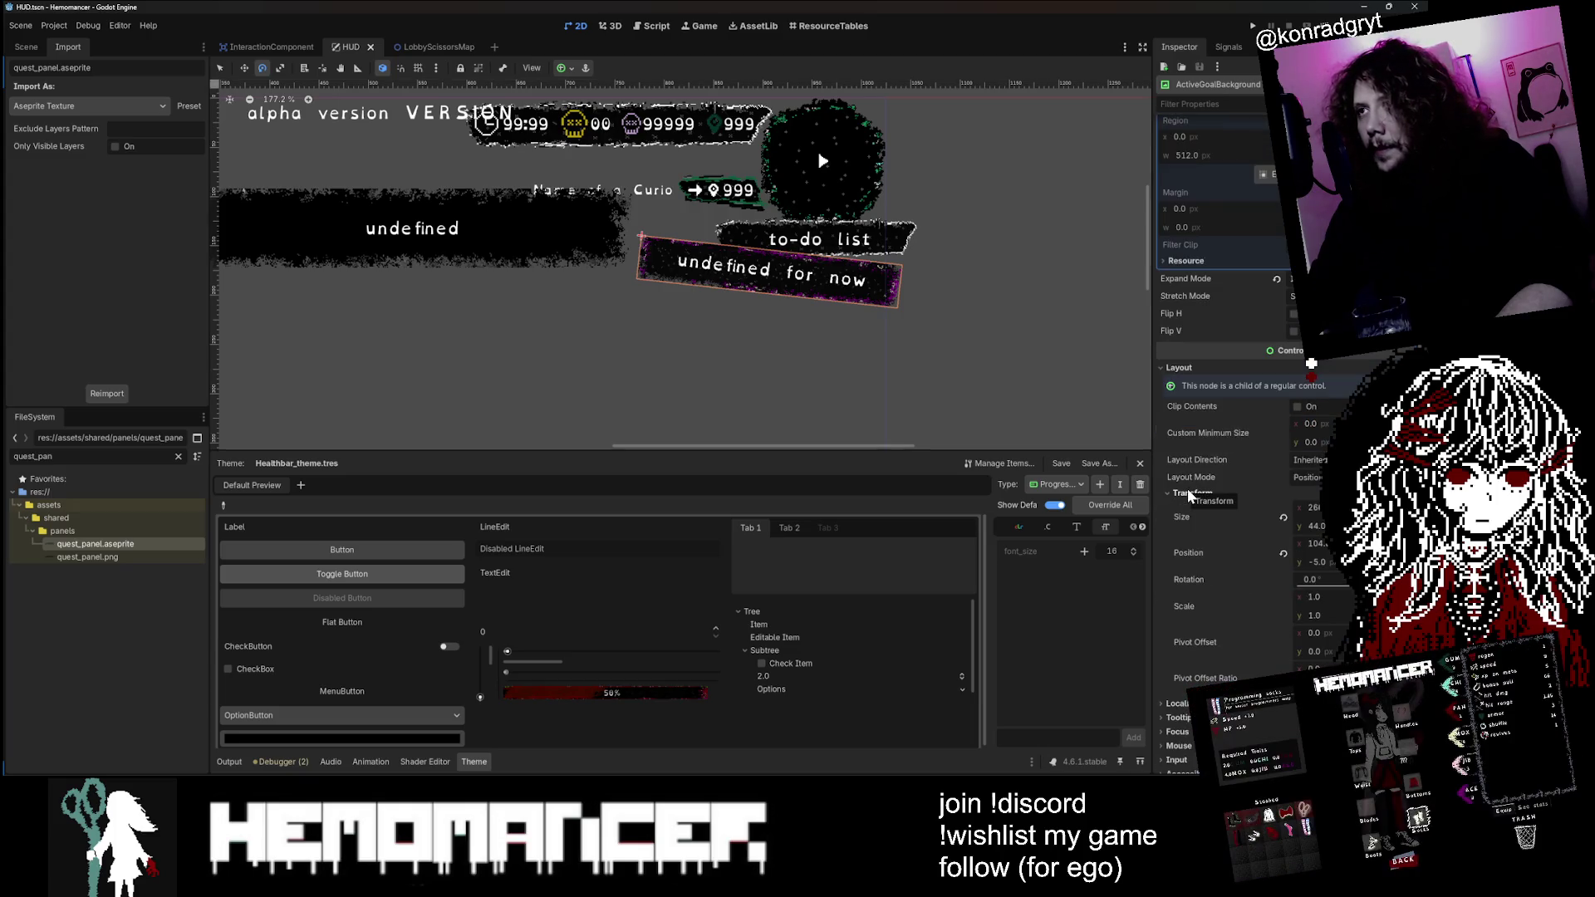
click(1188, 494)
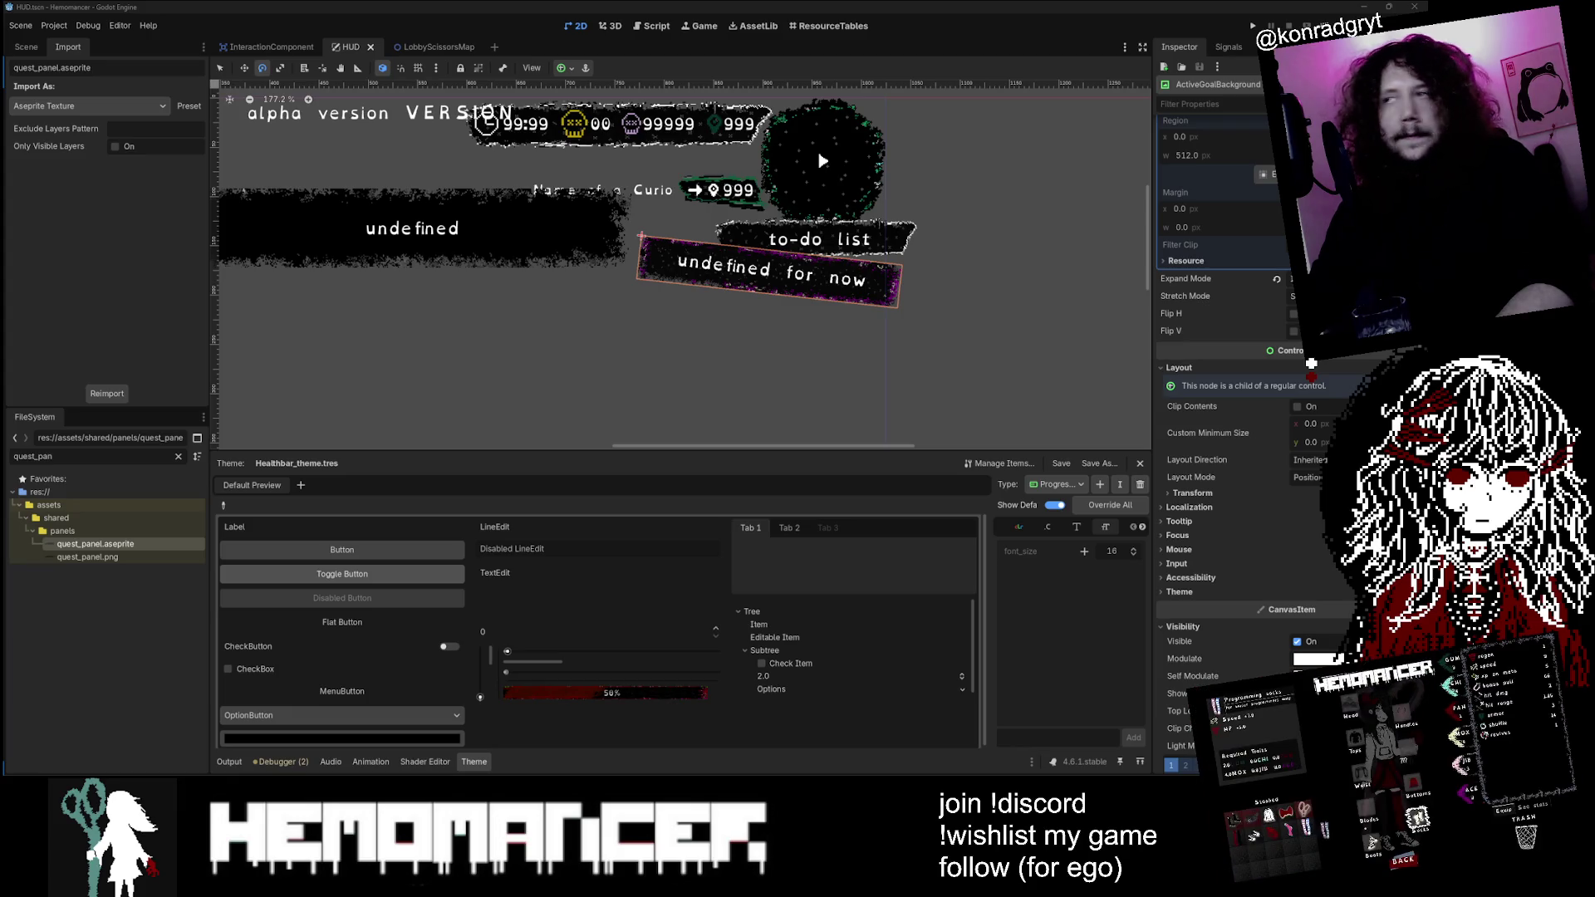
click(1273, 496)
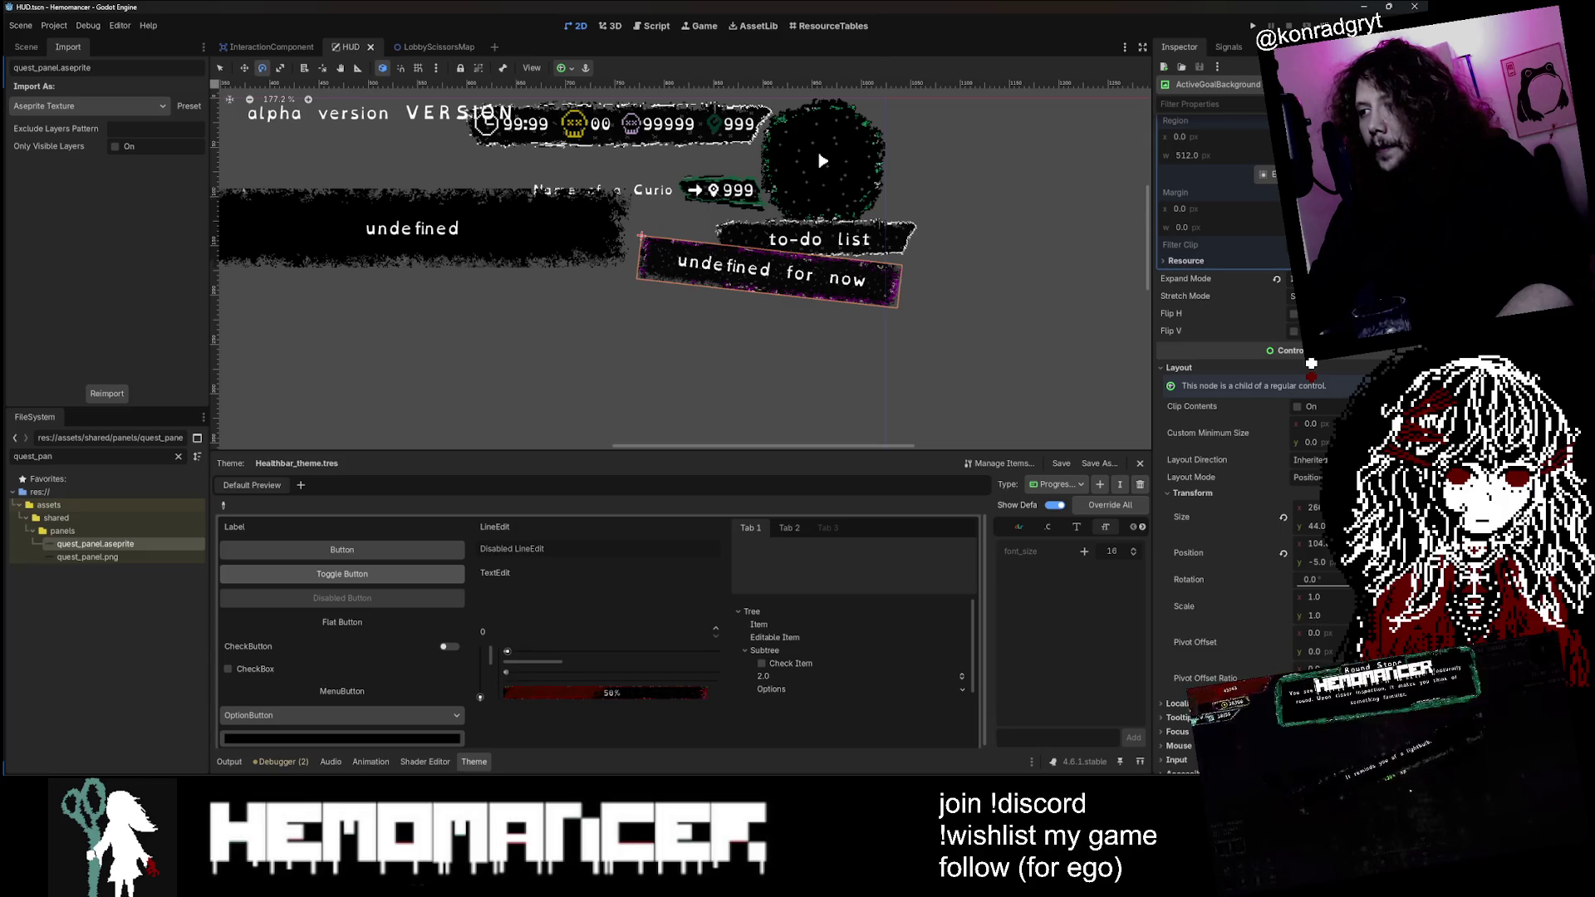
Step: Set ActiveGoalBackground's Pivot Offset to x 266, y 22
mouse_move(1322, 631)
mouse_down()
mouse_move(1398, 632)
mouse_move(1329, 632)
mouse_move(1356, 632)
mouse_up()
scroll(856, 322, up, 13)
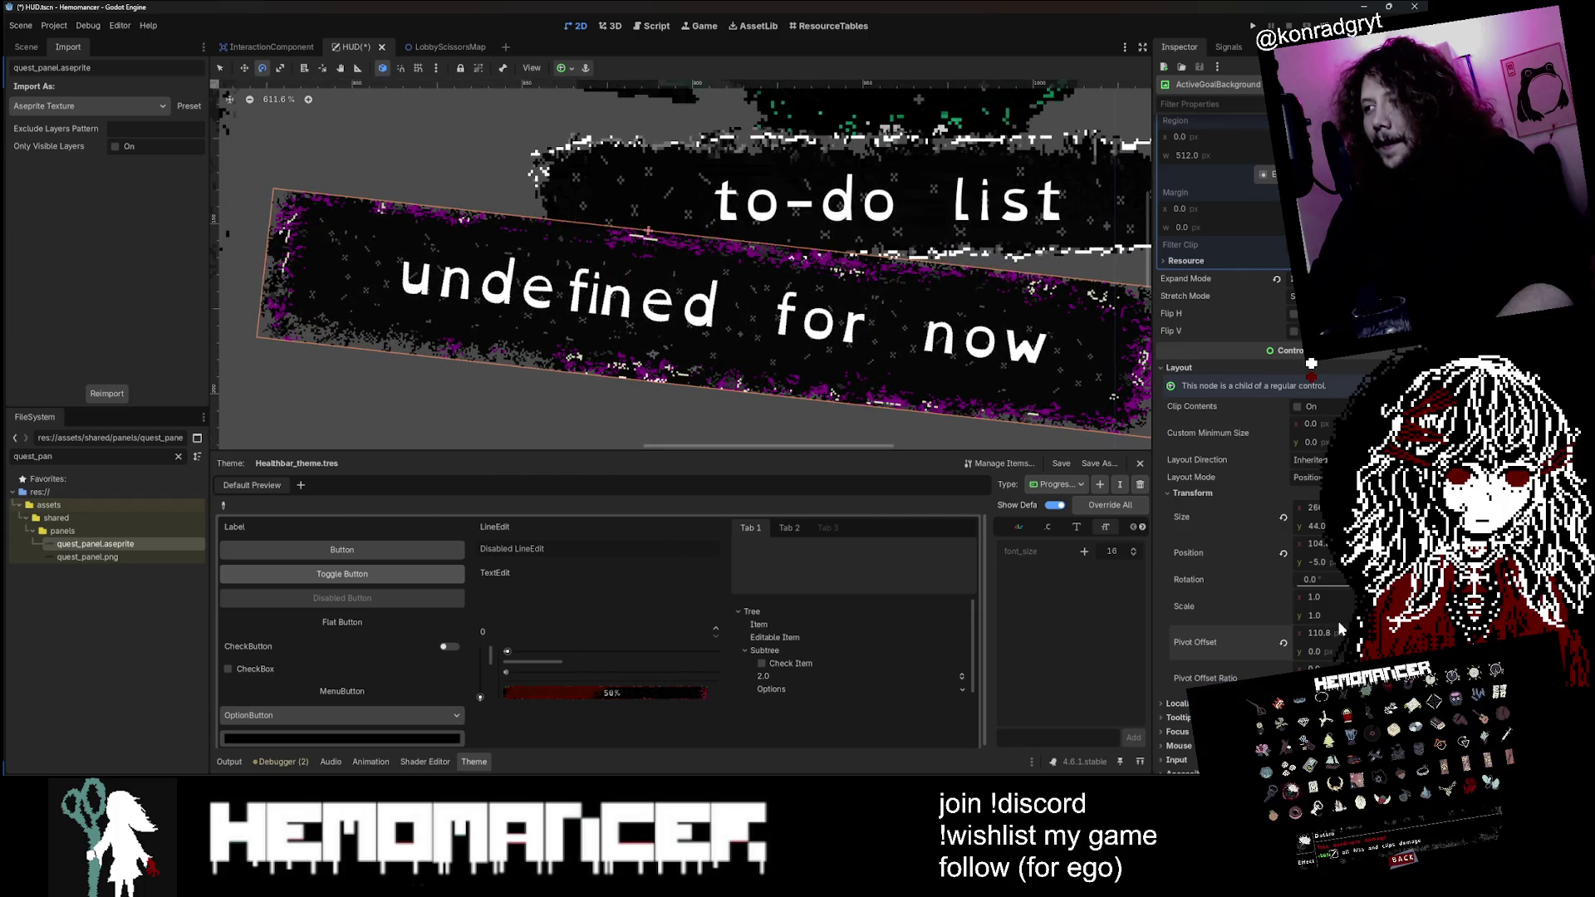
scroll(736, 322, down, 4)
text(266)
key(Return)
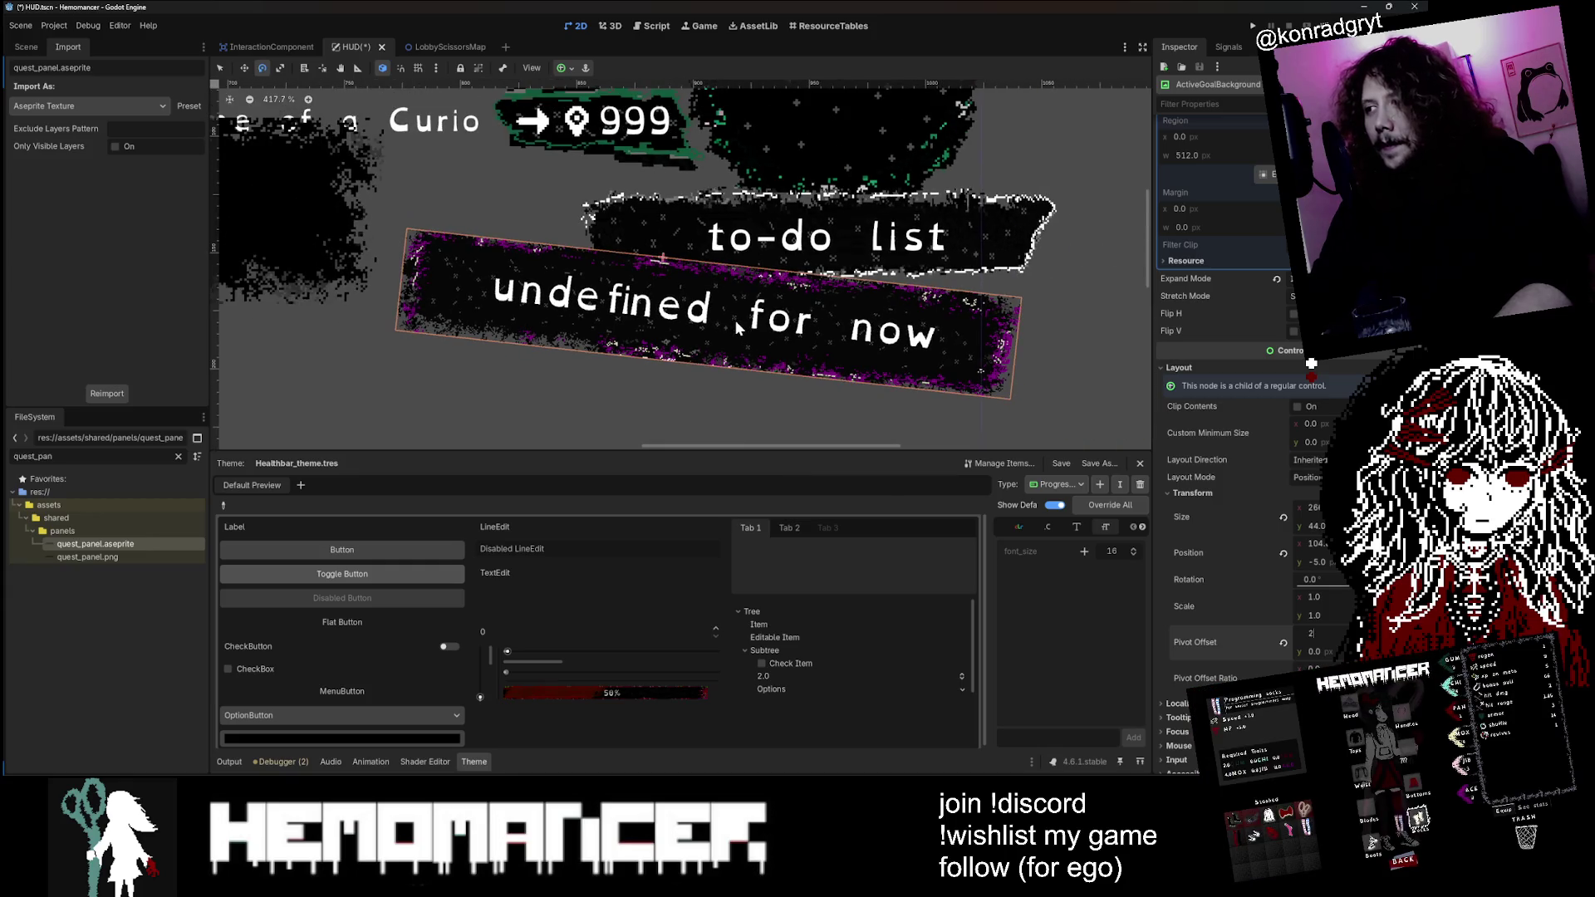
key(Tab)
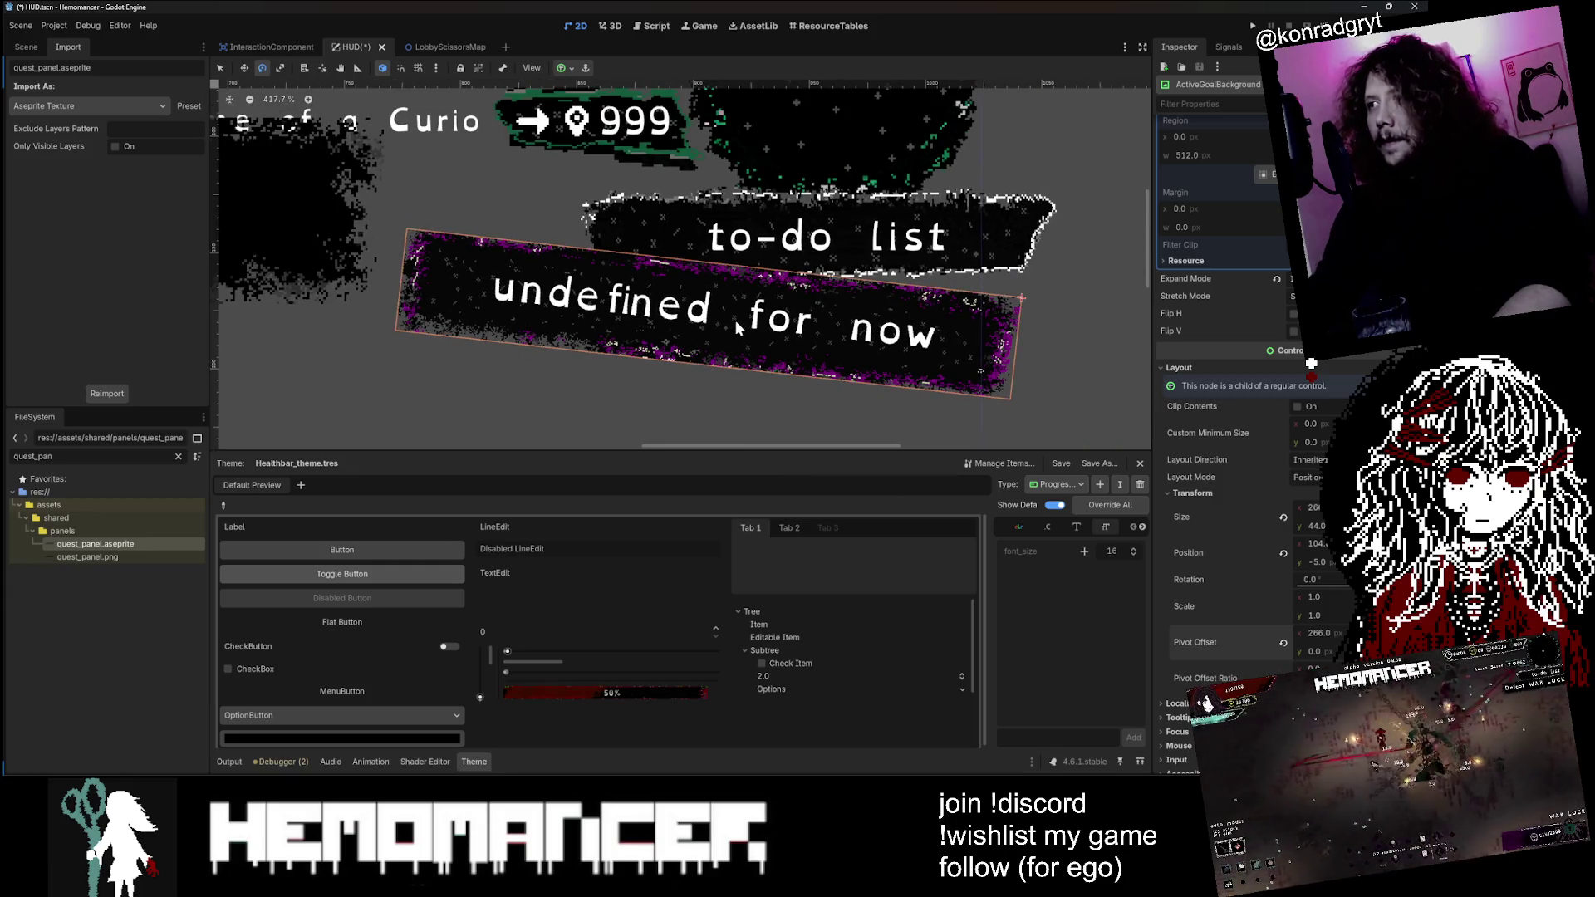
scroll(1058, 342, up, 3)
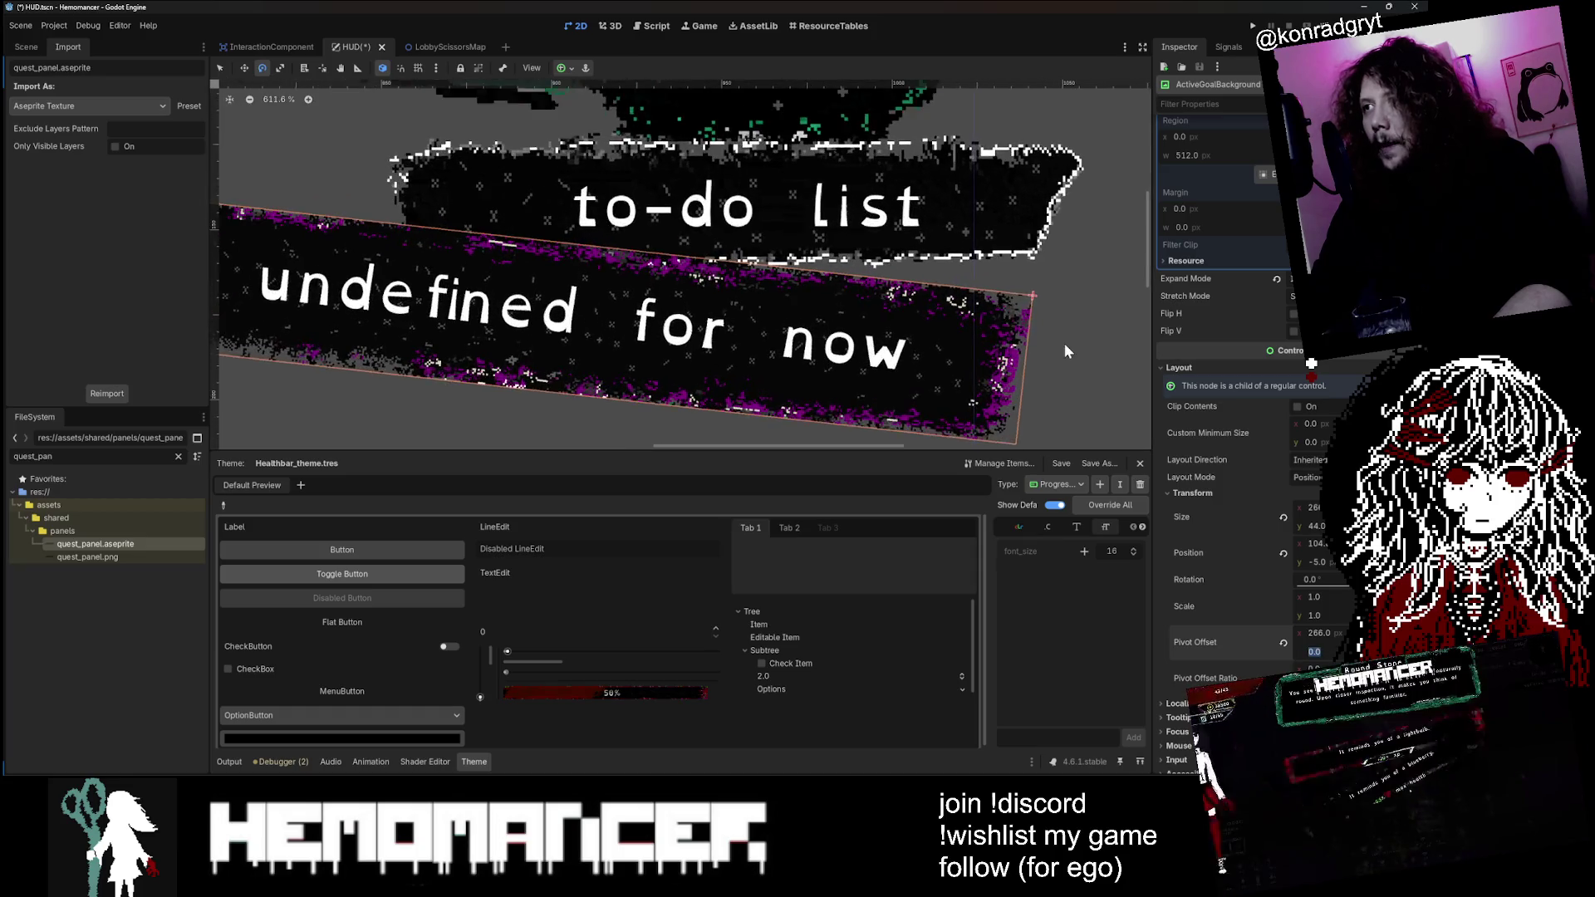
scroll(1008, 372, down, 2)
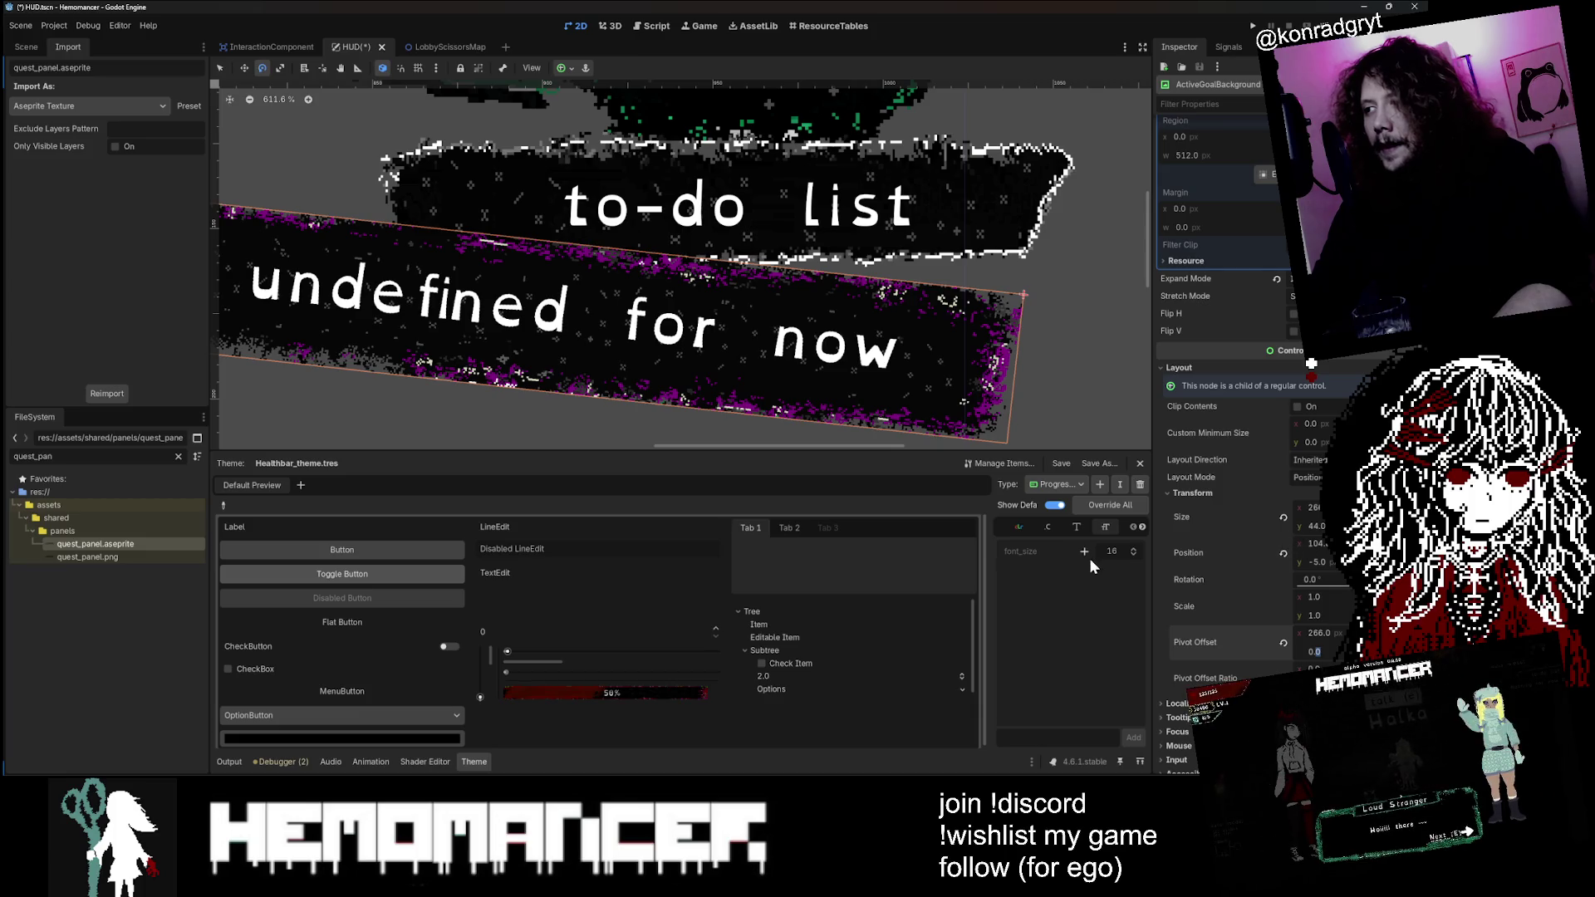
text(022)
key(Return)
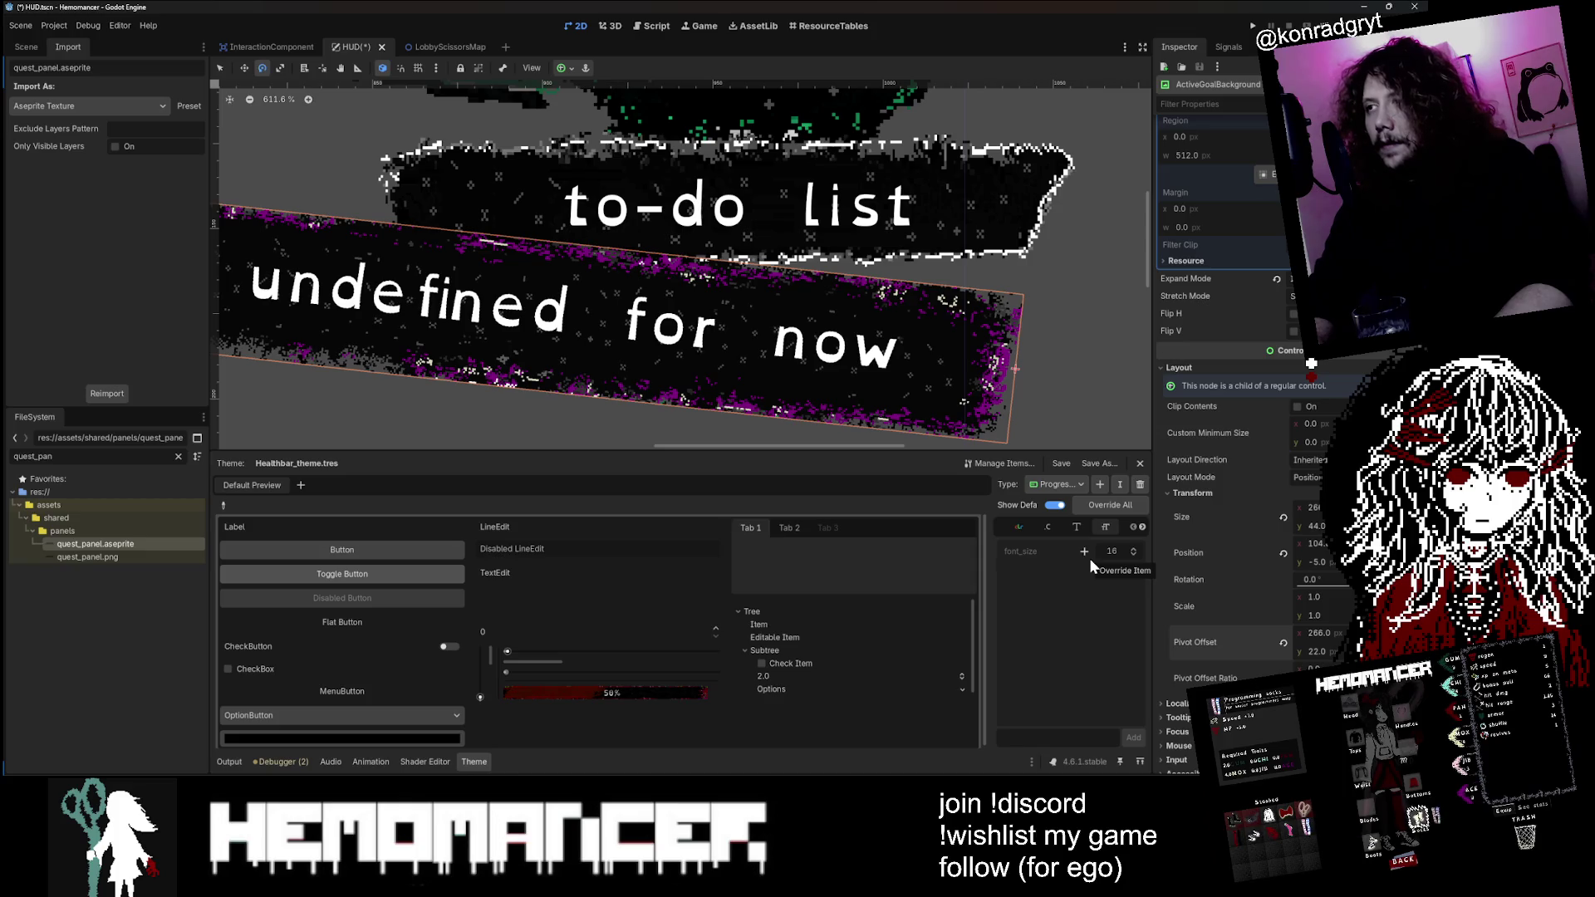
Step: Save the HUD scene and rotate the goal background around its new pivot
scroll(932, 316, down, 5)
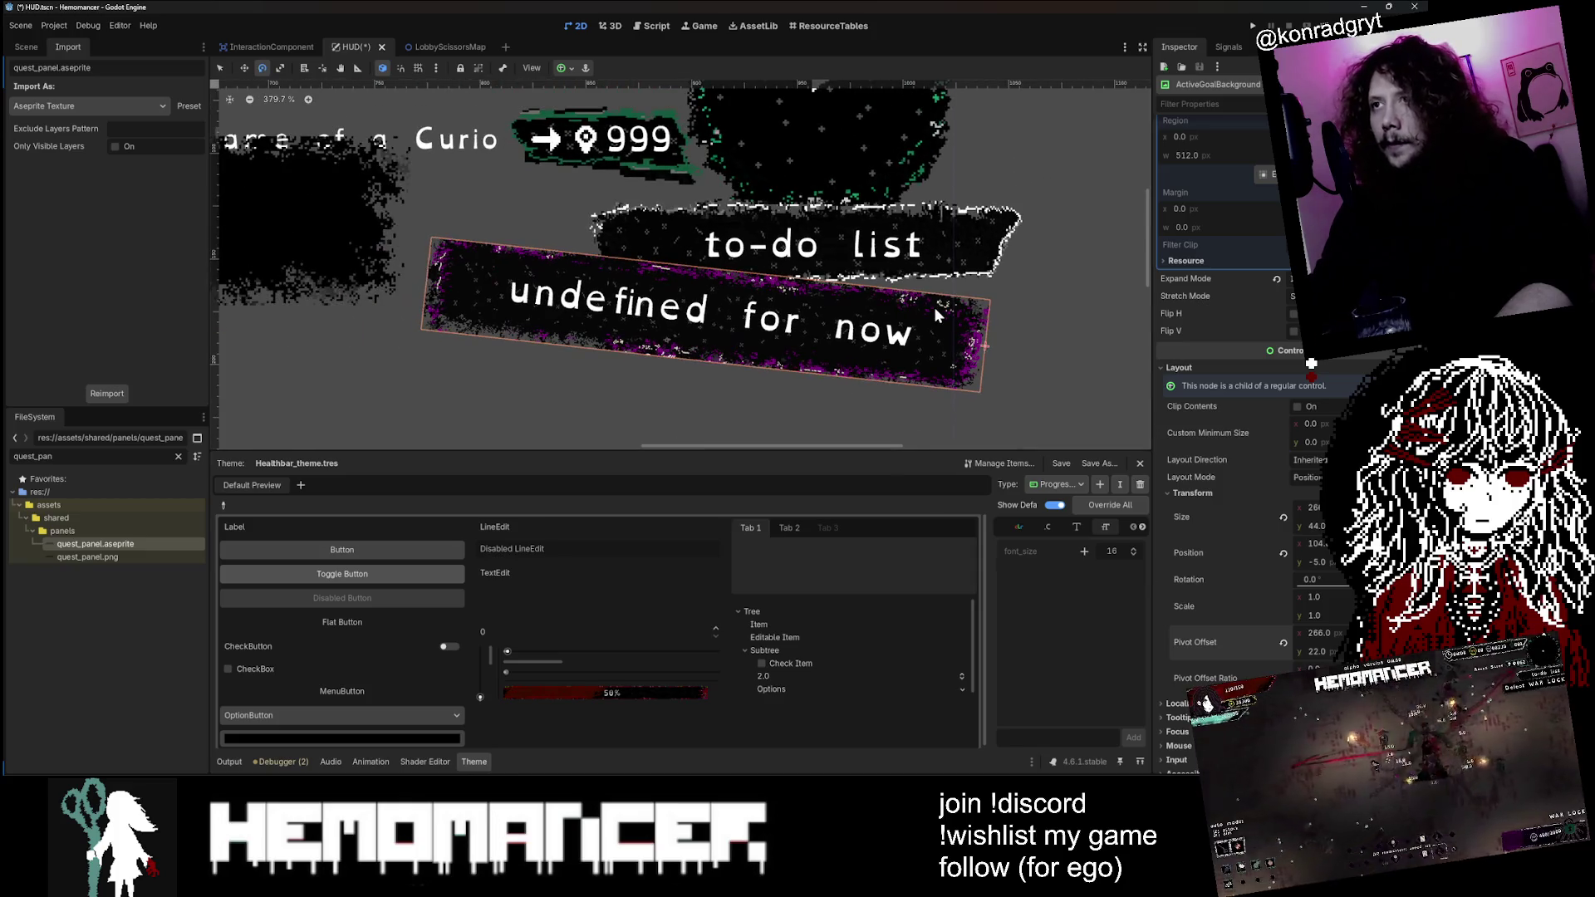
key(ctrl+s)
scroll(669, 152, down, 4)
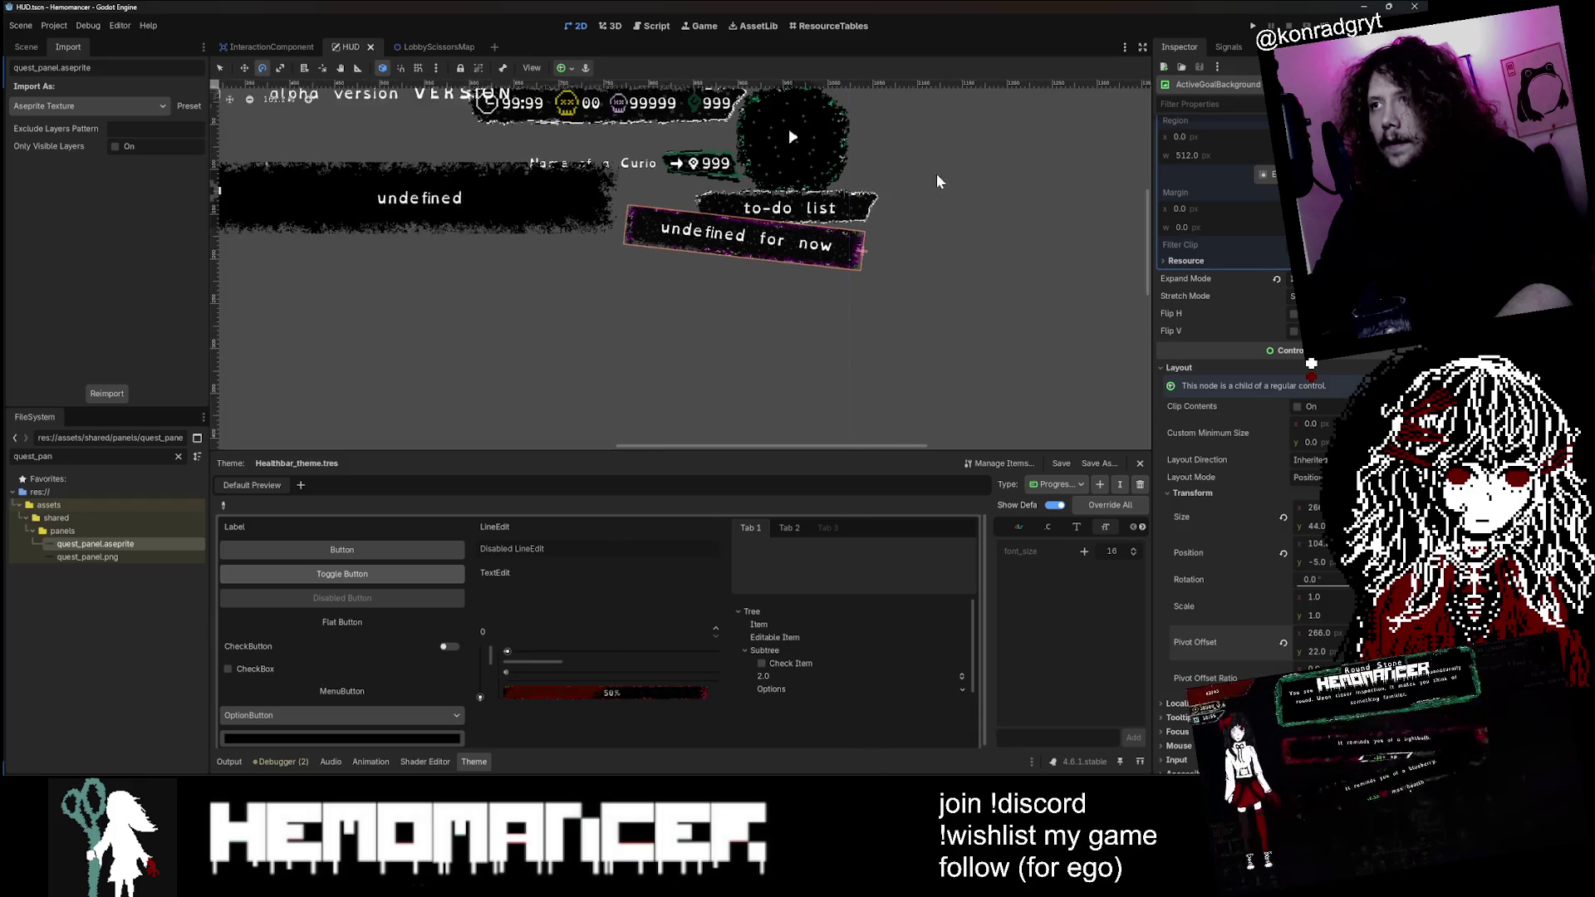
mouse_move(706, 179)
mouse_down()
mouse_move(664, 432)
mouse_move(702, 179)
mouse_move(672, 249)
mouse_move(656, 399)
mouse_move(652, 259)
mouse_up()
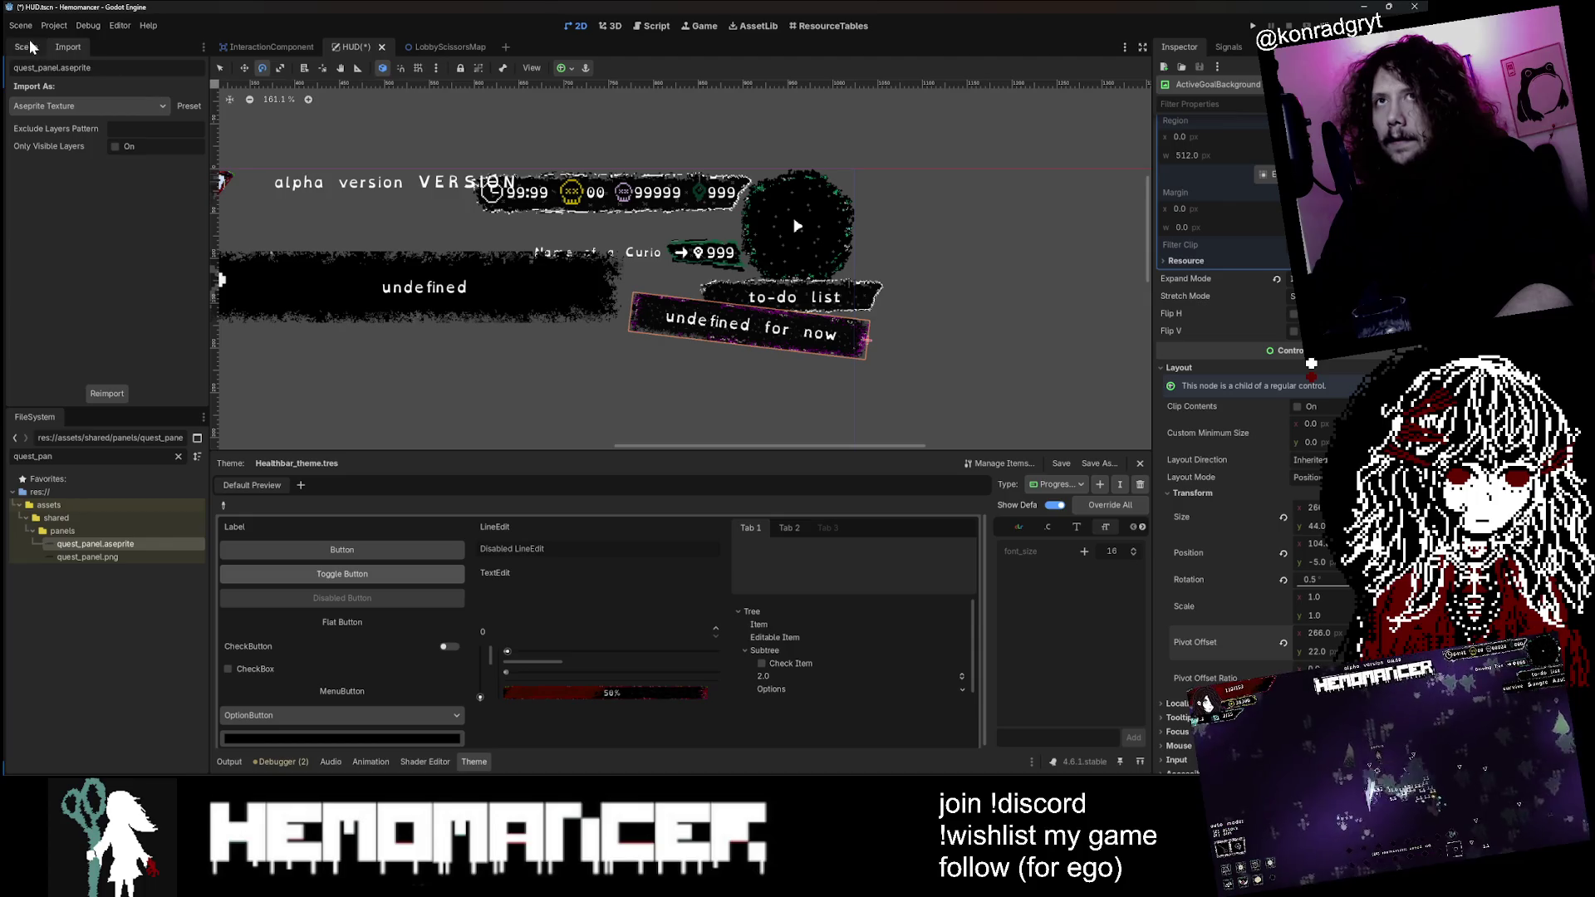
key(ctrl+s)
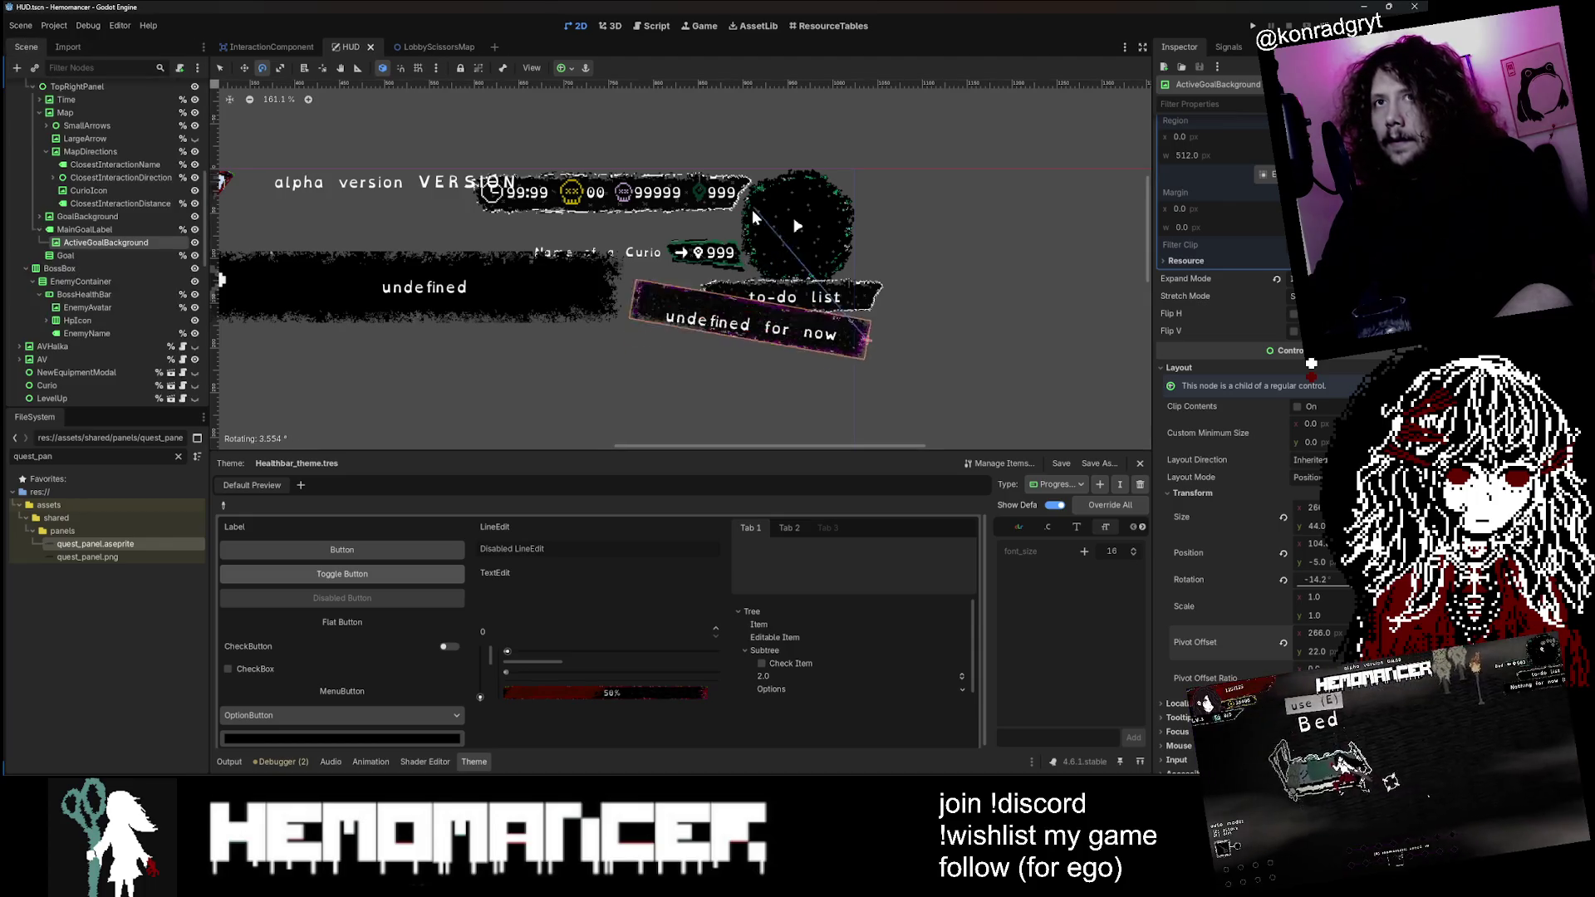
Step: Move ActiveGoalBackground above MainGoalLabel in the Scene dock, undoing an accidental rotation
click(85, 230)
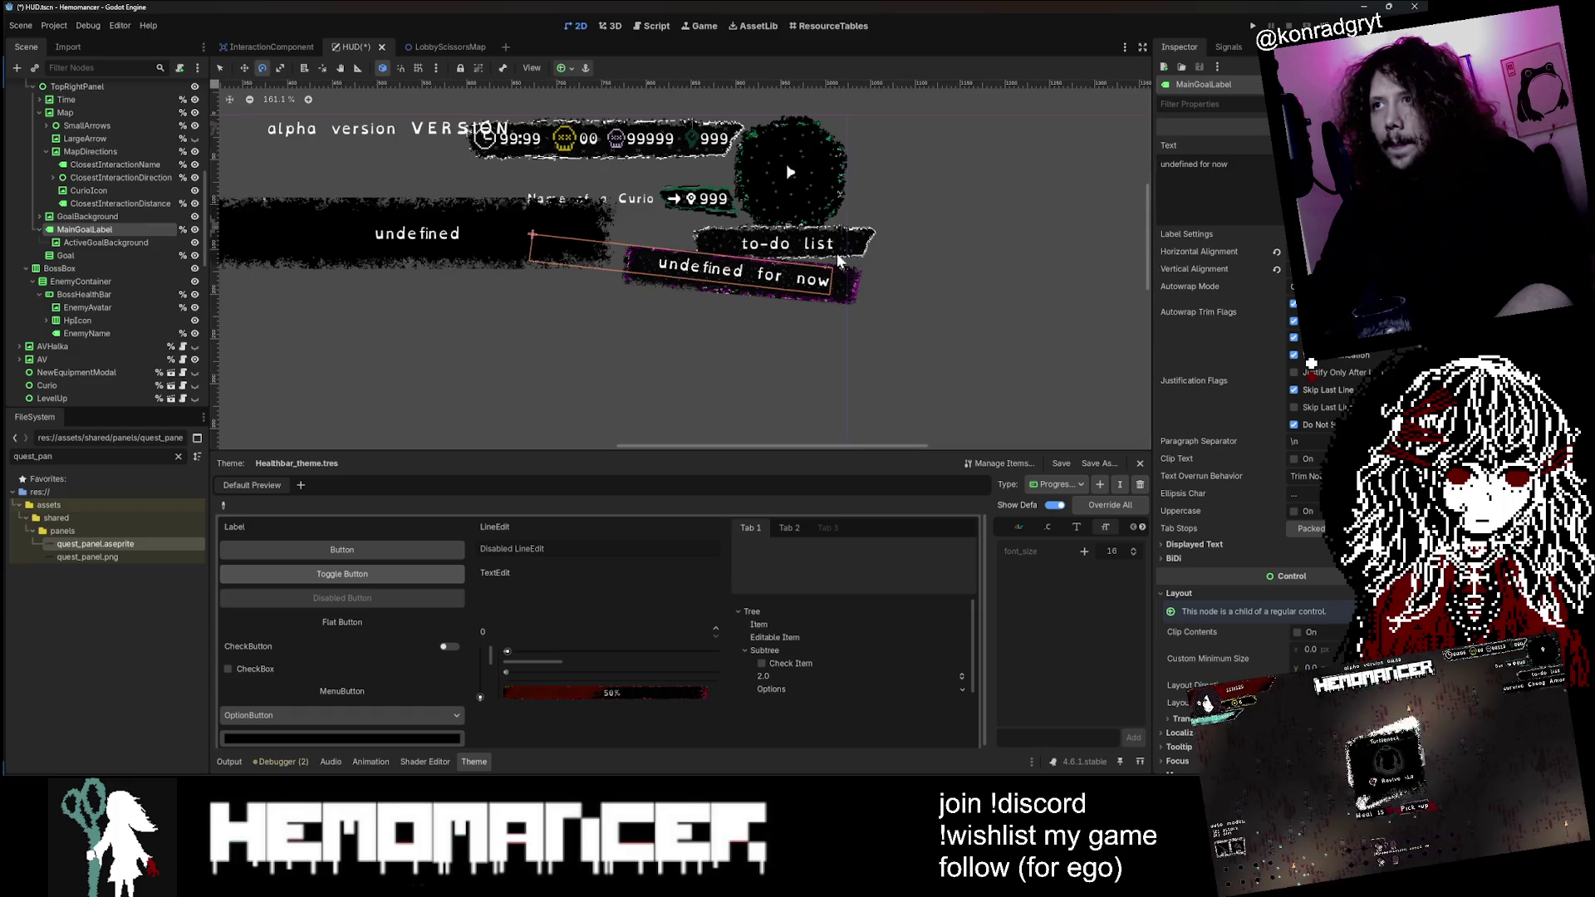
click(39, 112)
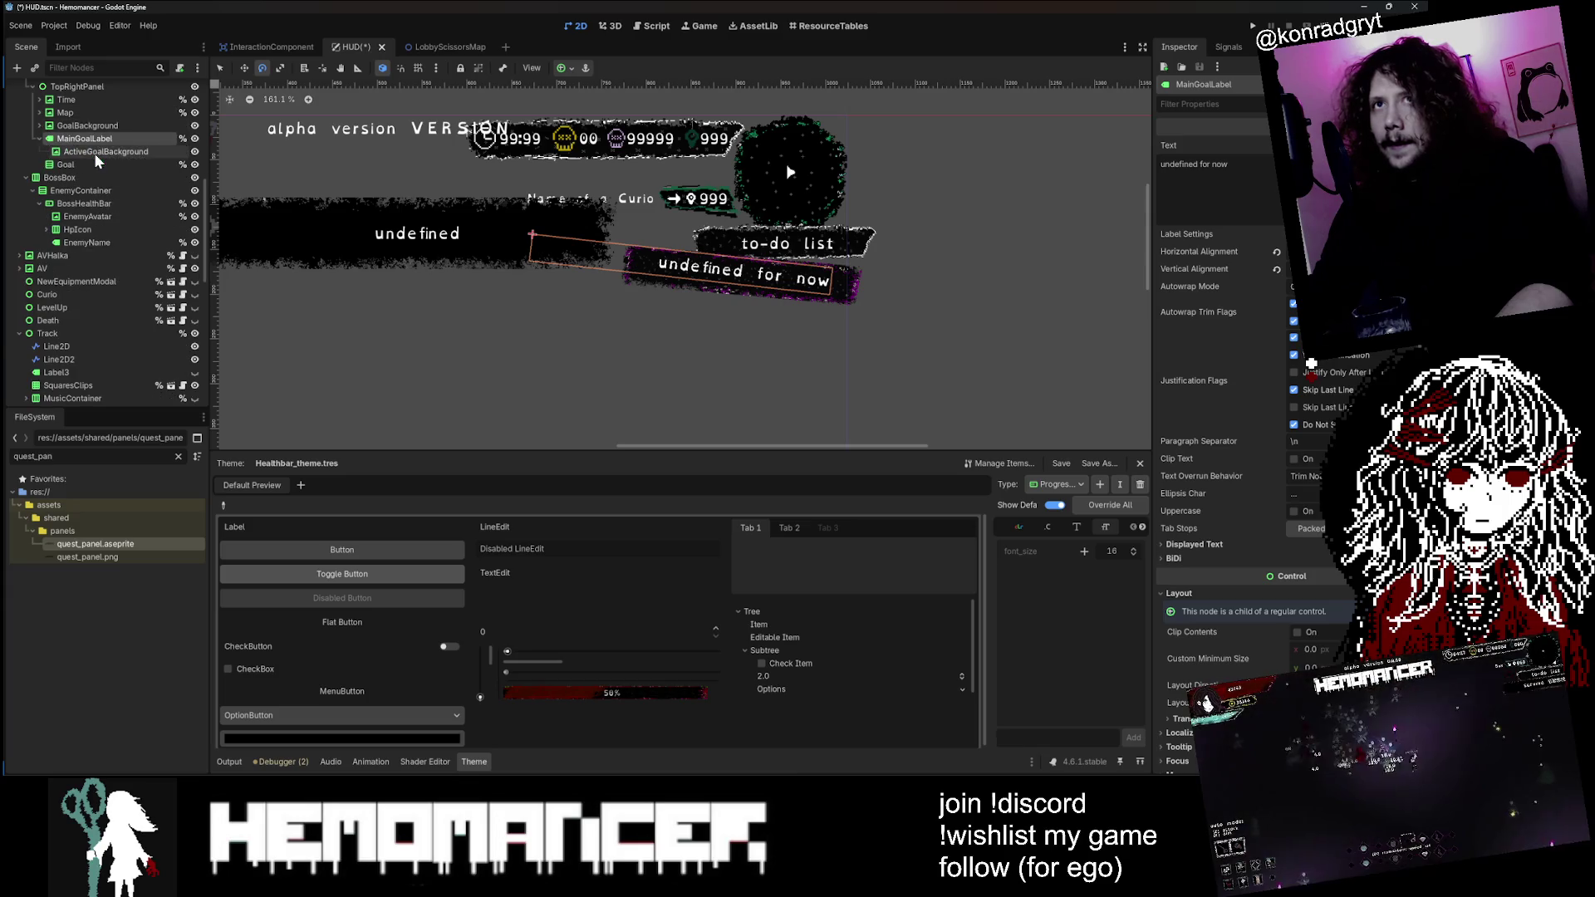
drag(91, 160, 91, 139)
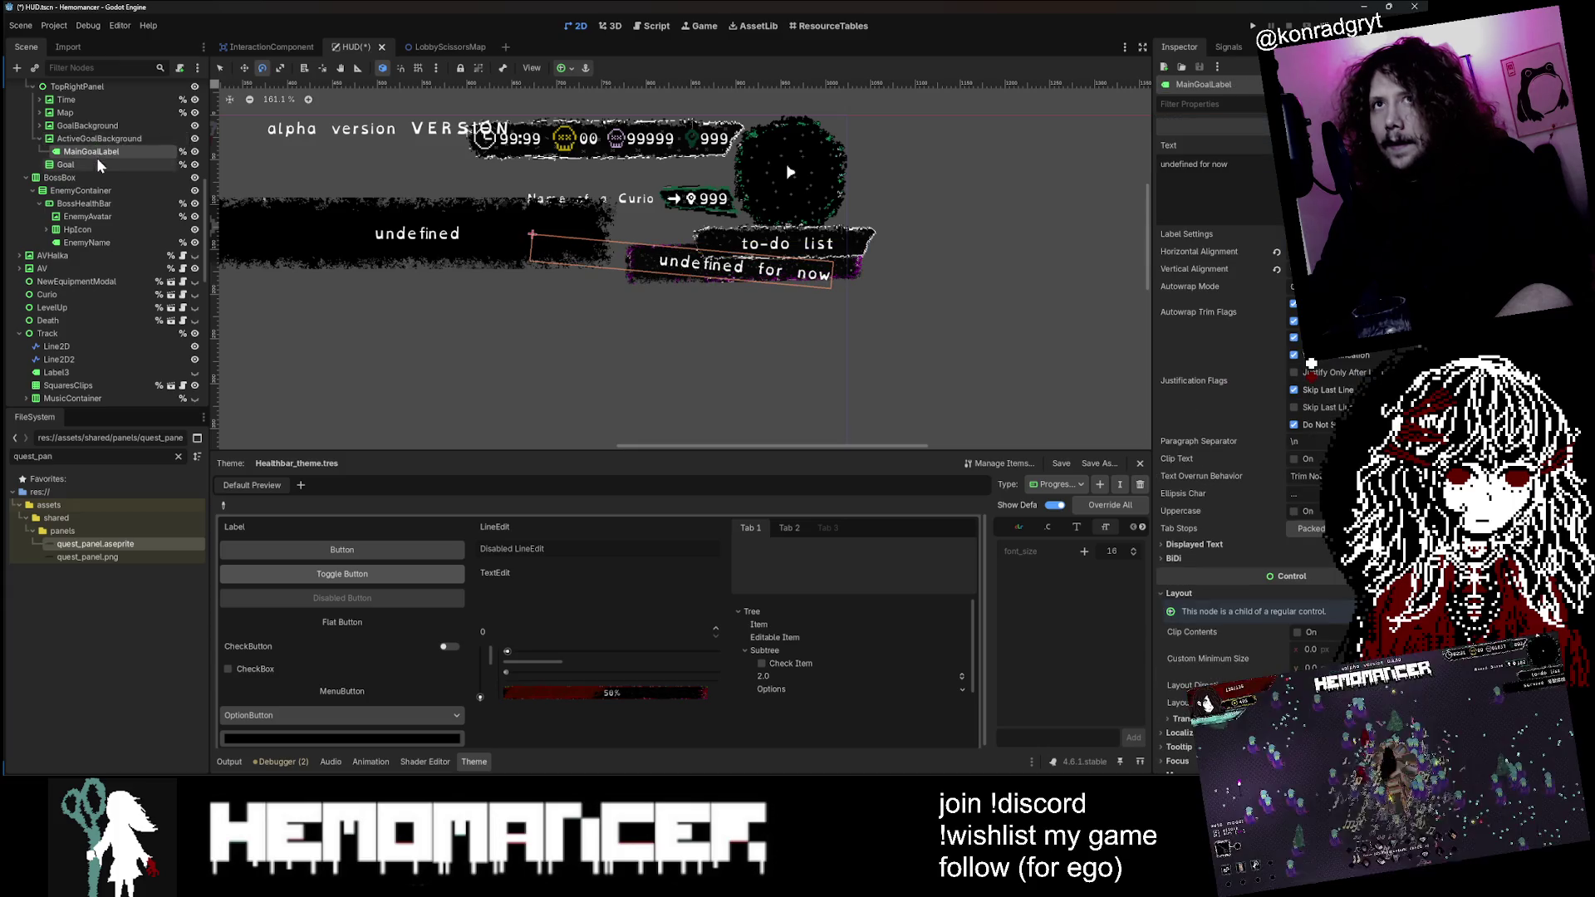
mouse_move(830, 274)
mouse_down()
mouse_move(833, 345)
mouse_move(864, 349)
mouse_move(849, 165)
mouse_move(911, 292)
mouse_up()
key(ctrl+z)
key(ctrl+z)
key(ctrl+z)
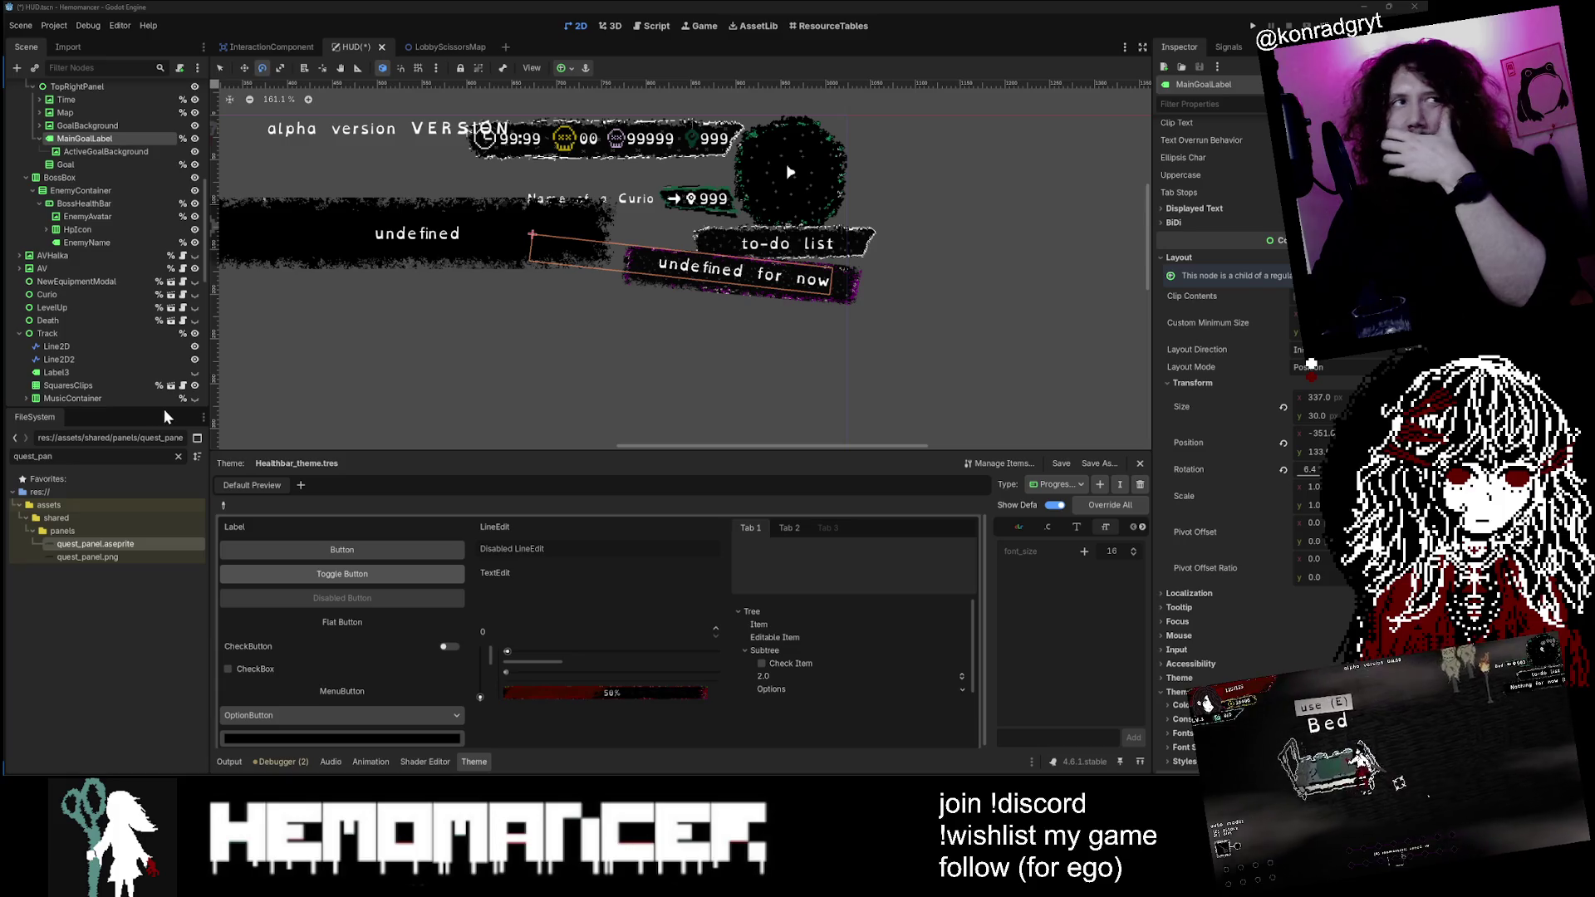
Step: Keep MainGoalLabel's 6.4° rotation and nest it under ActiveGoalBackground
scroll(814, 249, up, 3)
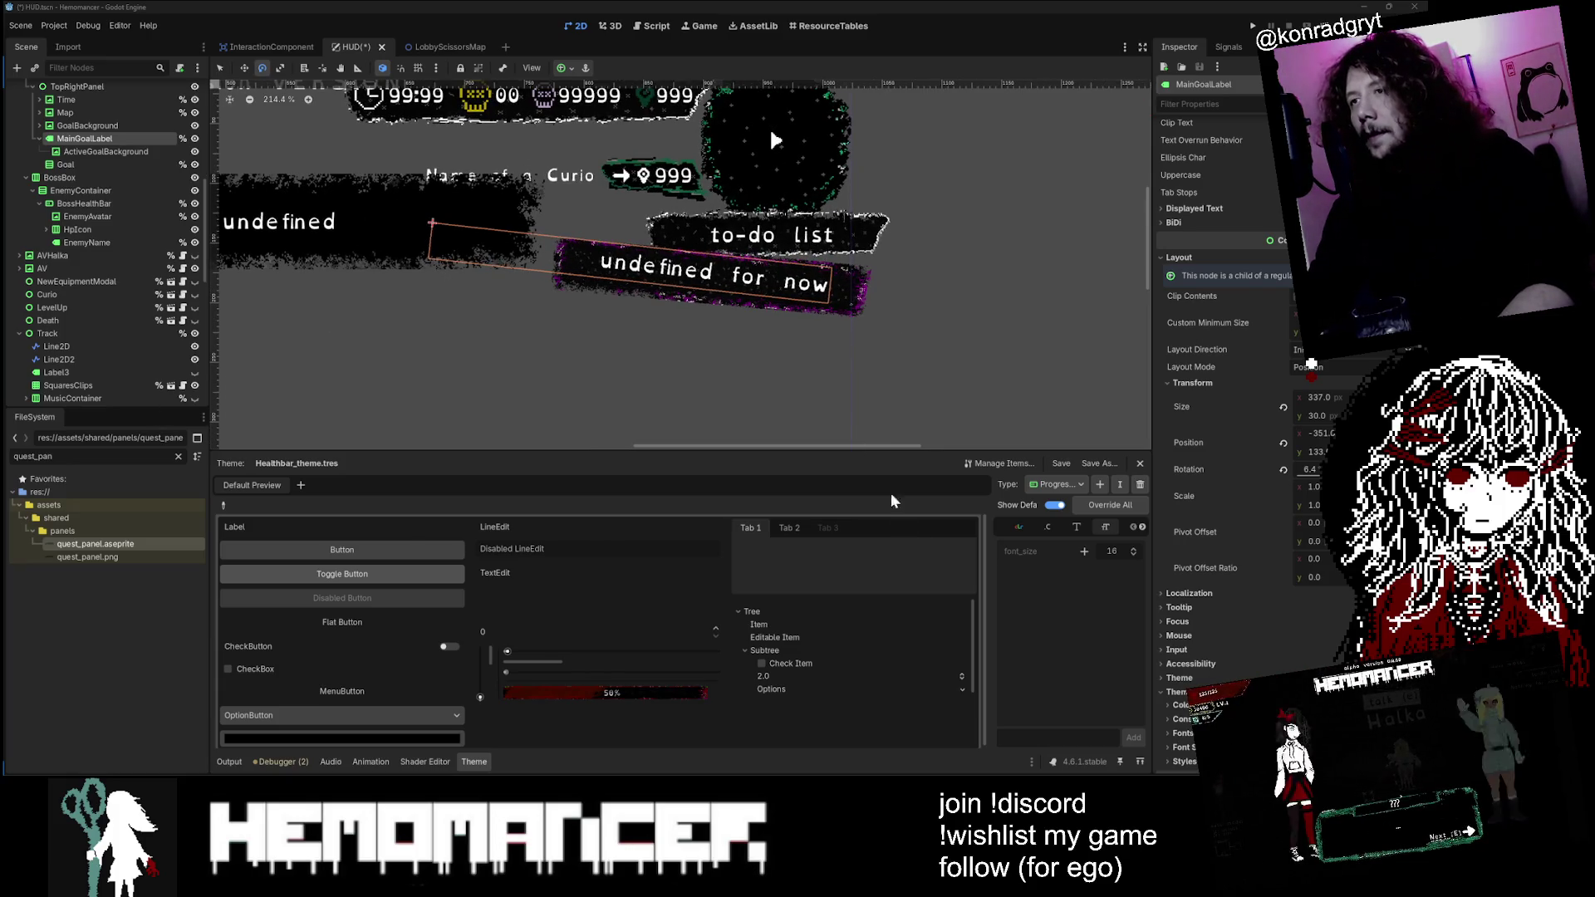
drag(887, 451, 886, 588)
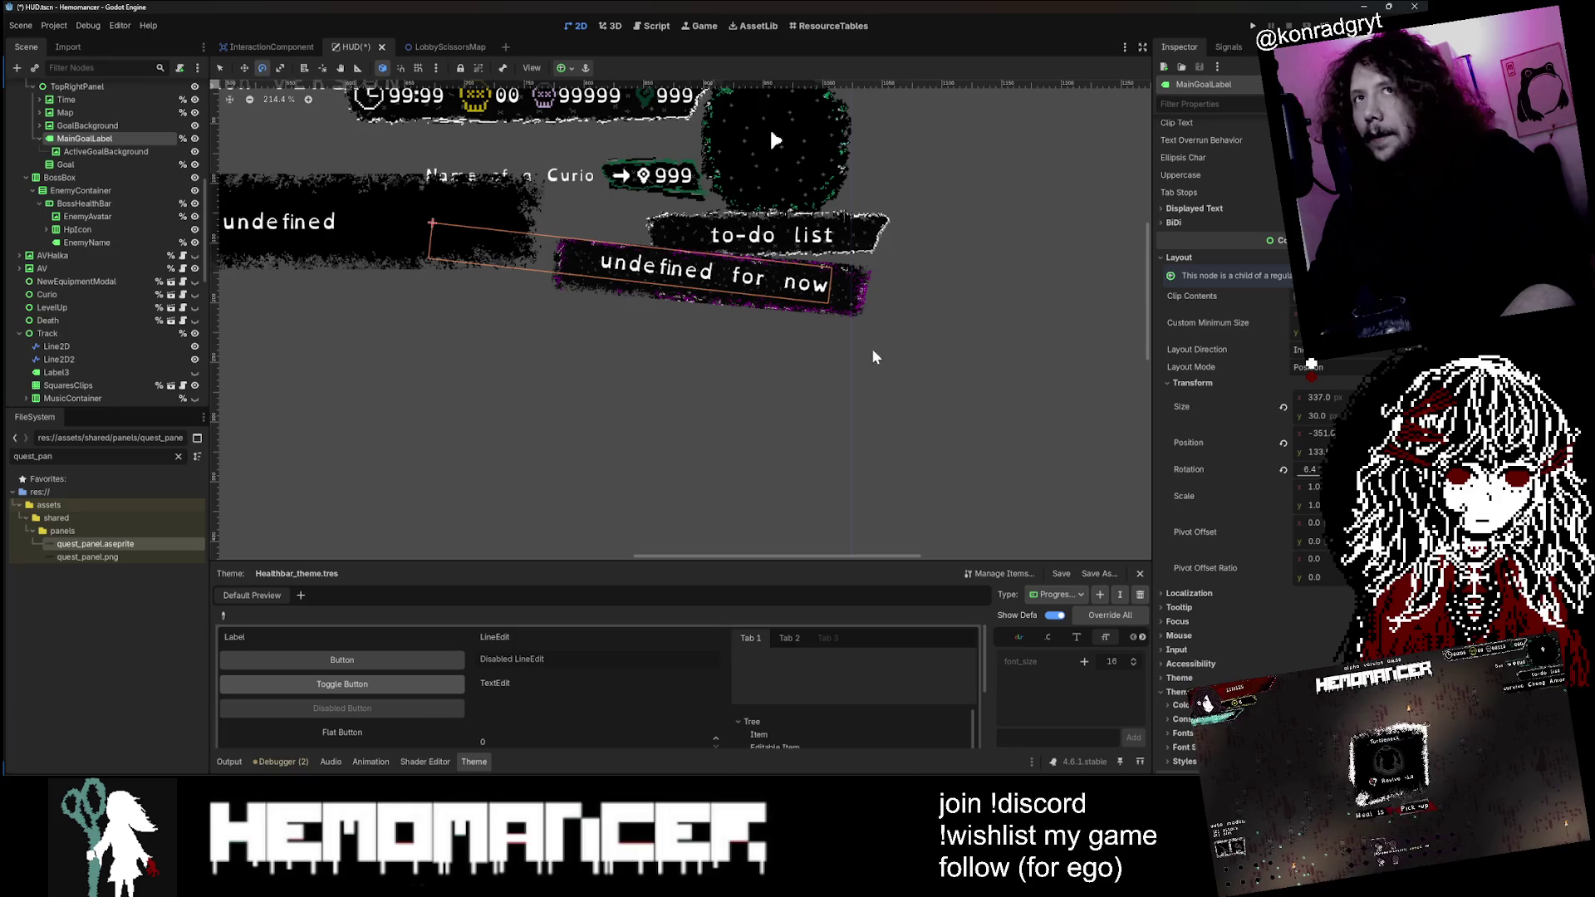
scroll(979, 266, up, 2)
drag(979, 266, 1066, 360)
scroll(934, 343, up, 1)
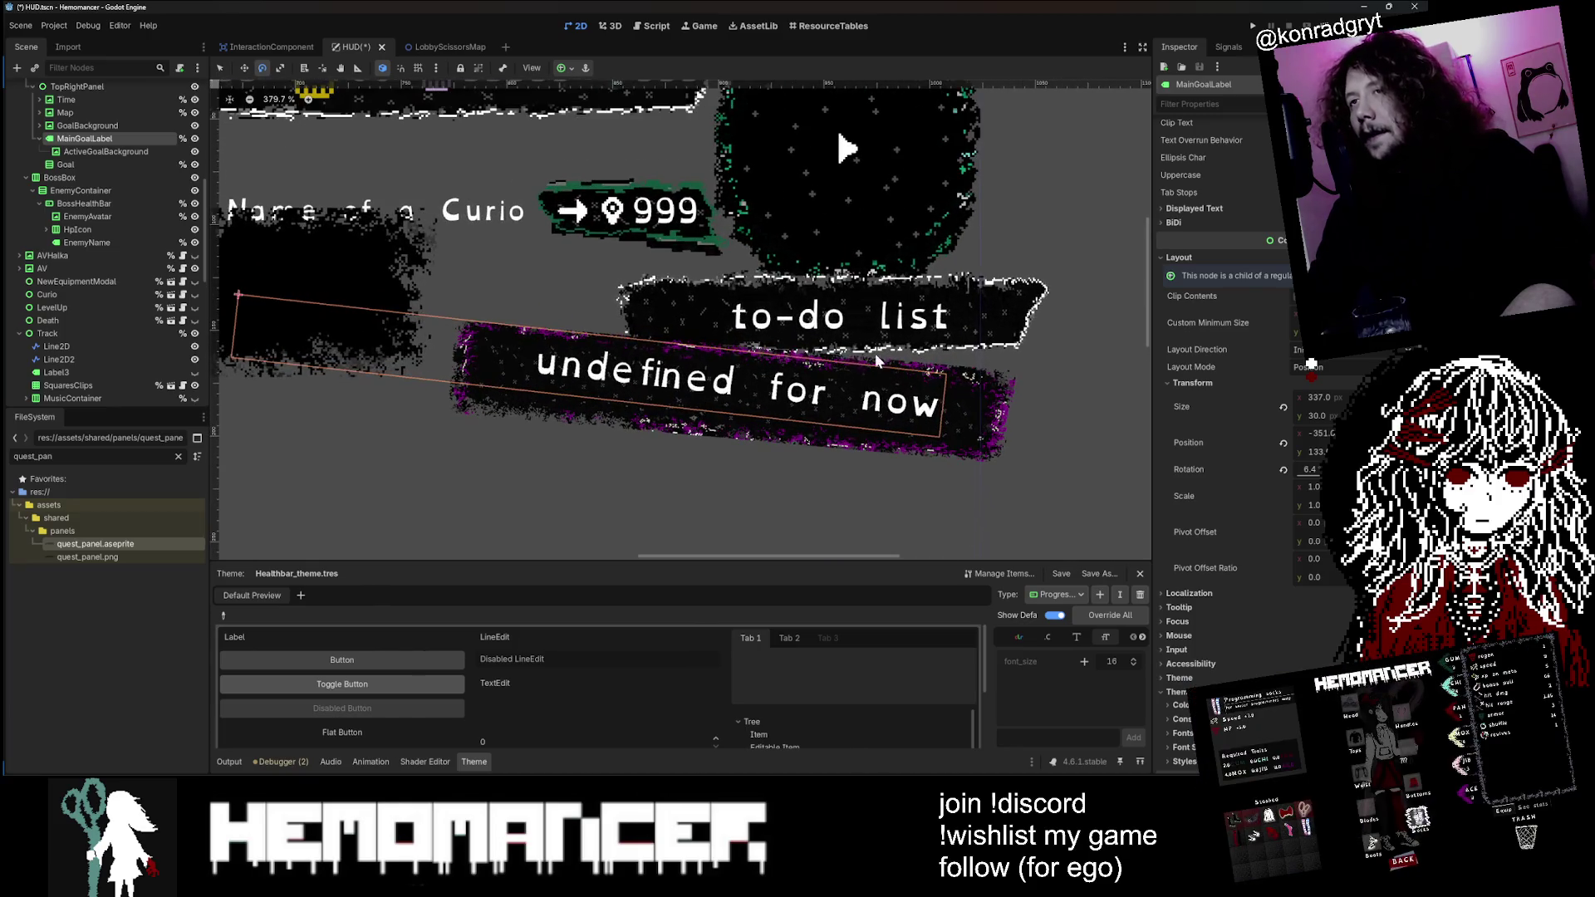
scroll(671, 330, down, 1)
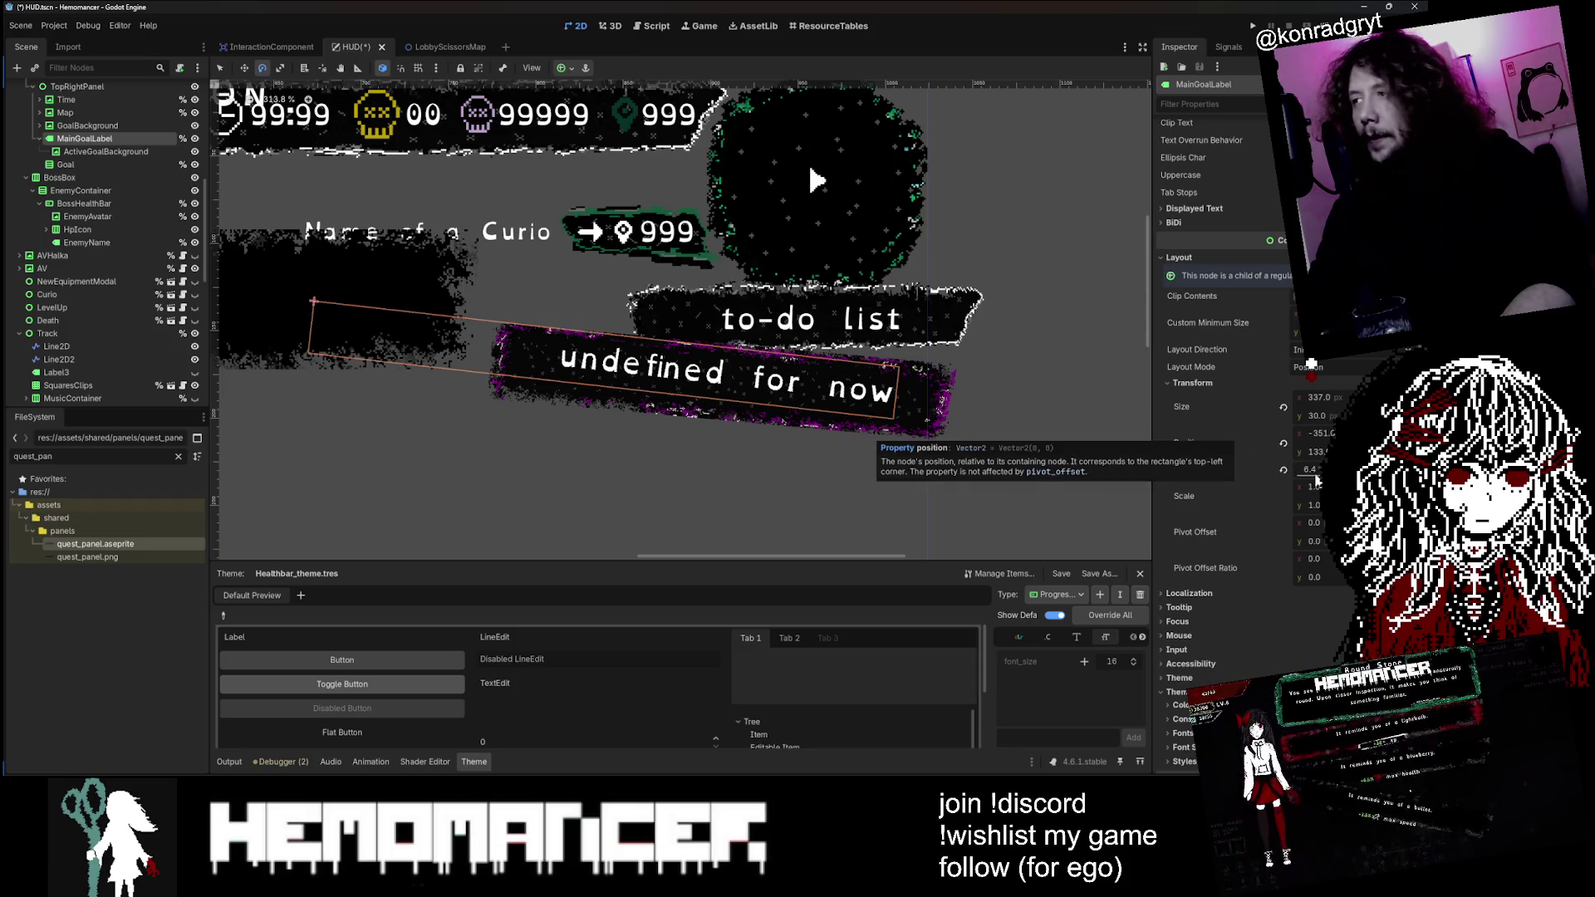
click(1280, 468)
key(ctrl+z)
click(1309, 469)
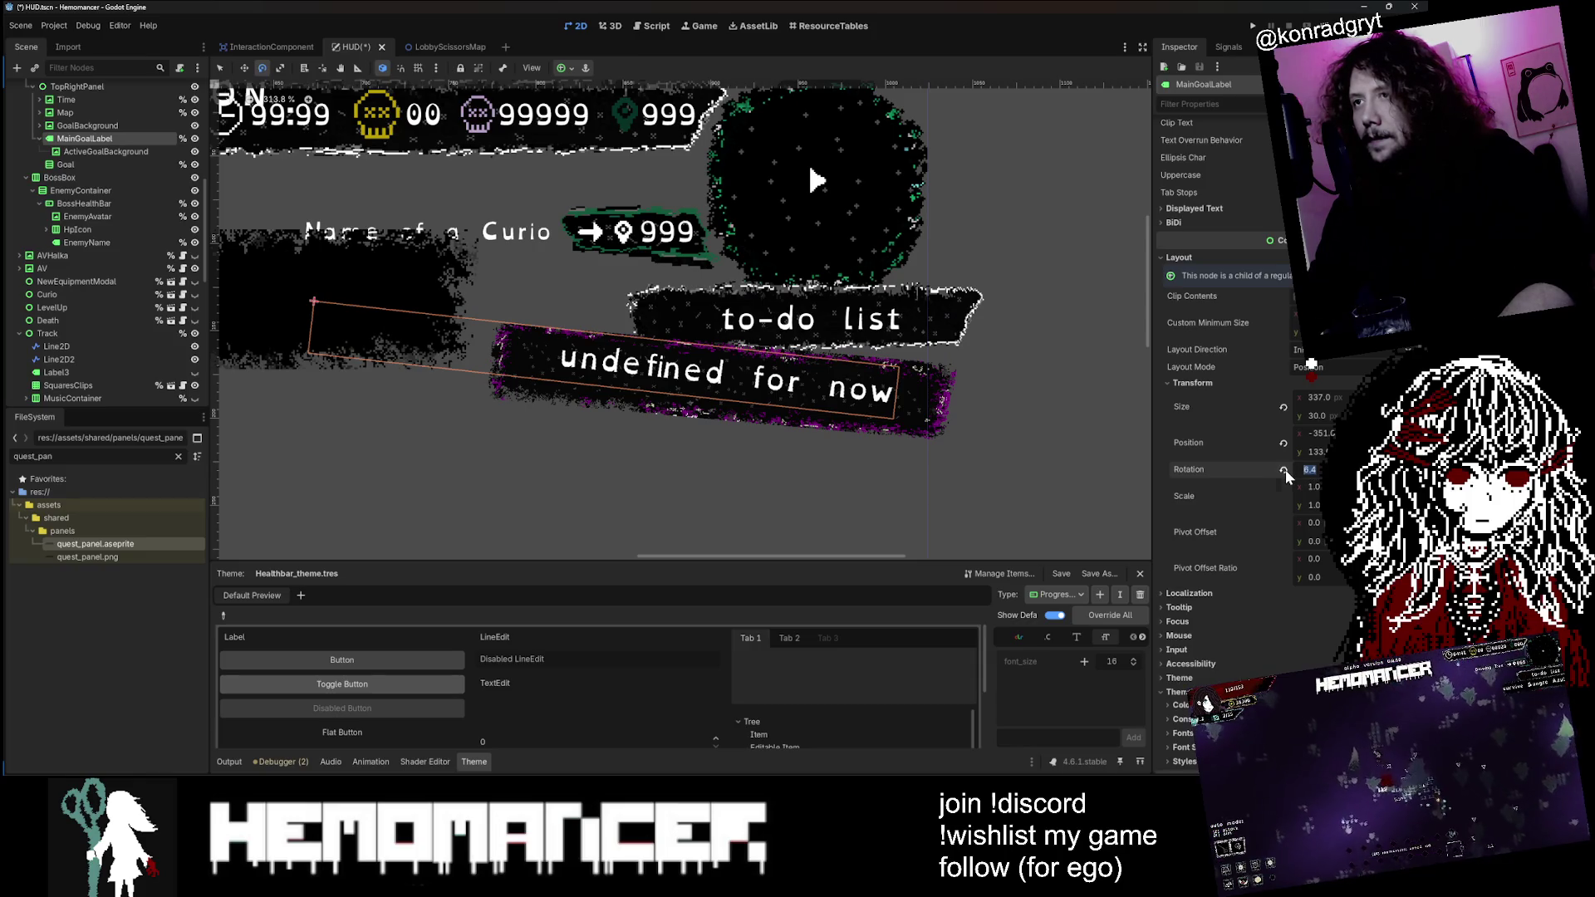
scroll(1074, 392, down, 1)
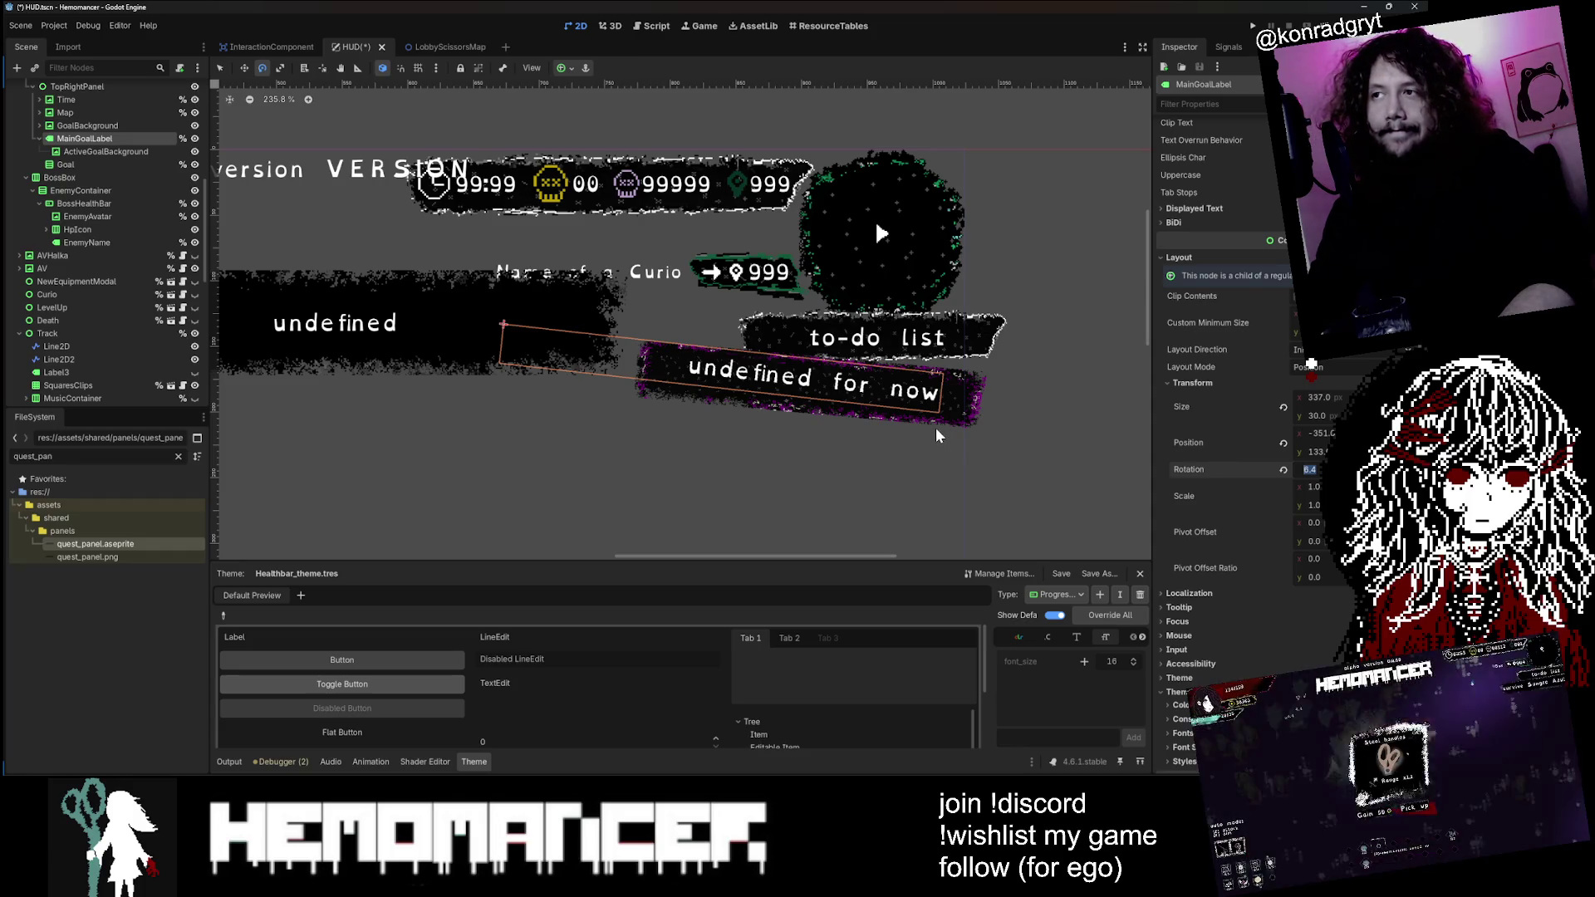
drag(138, 149, 100, 142)
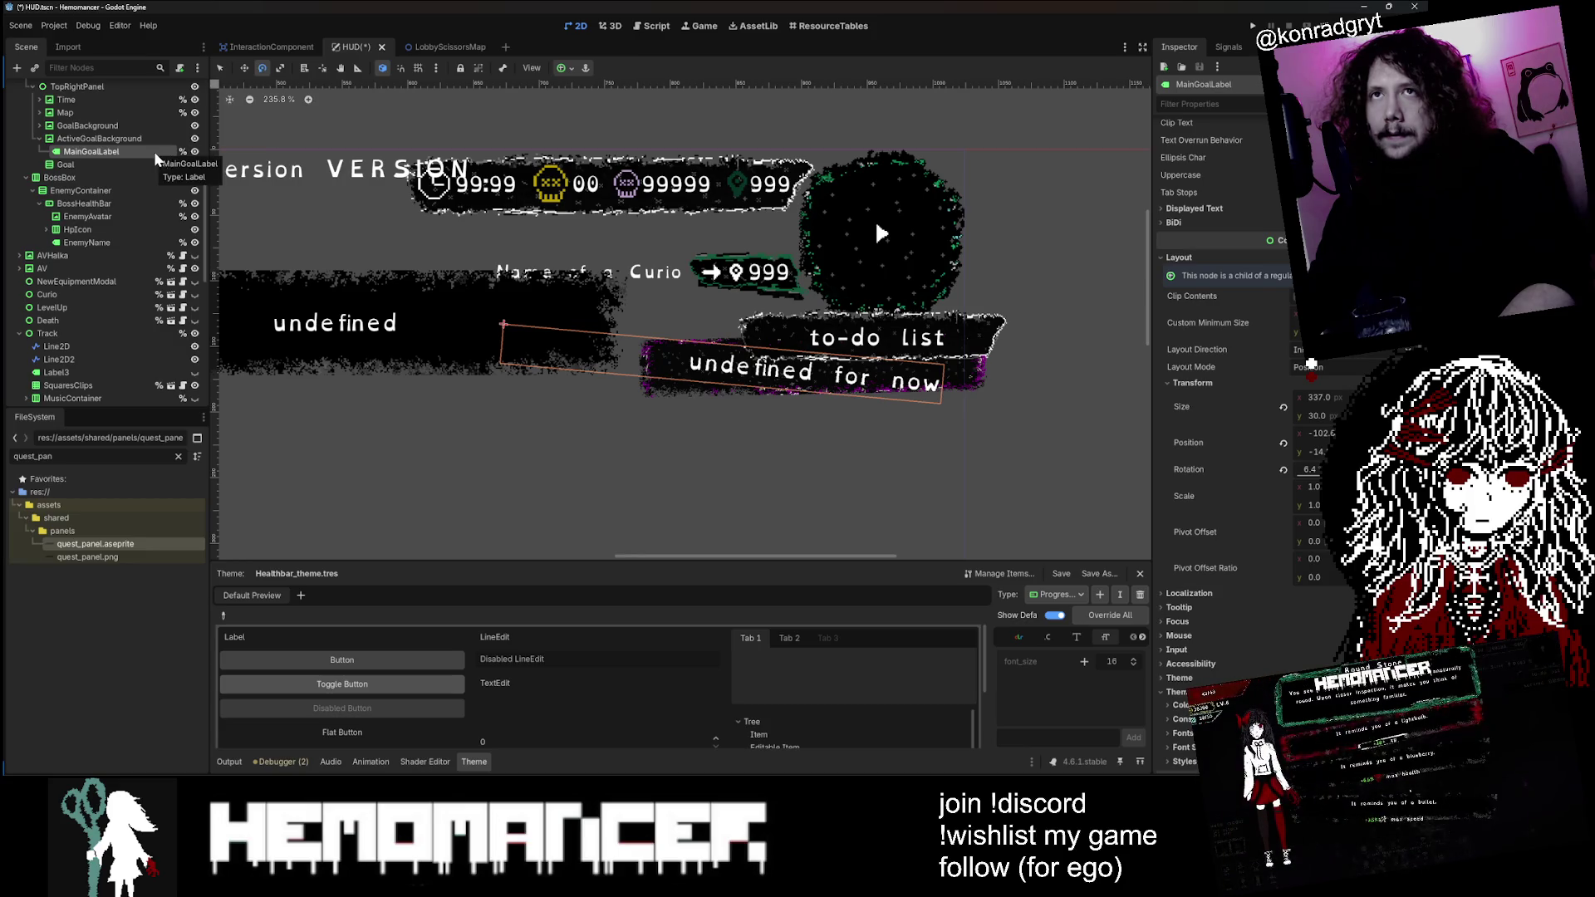
Step: Collapse ActiveGoalBackground and move it below the Goal node, comparing it with GoalBackground
click(102, 139)
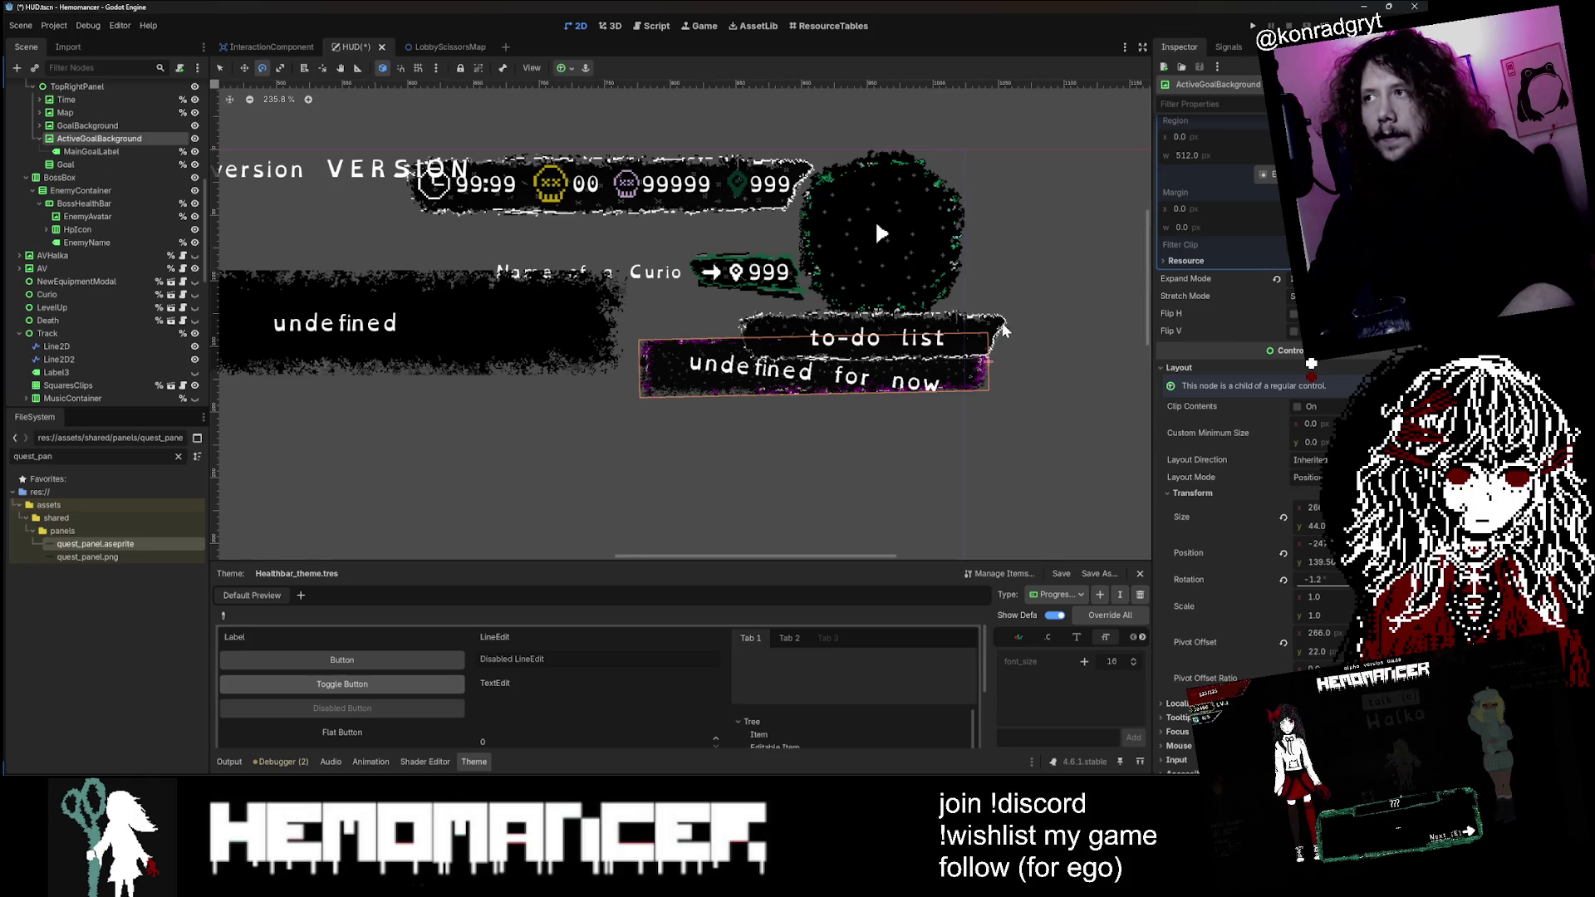
click(40, 138)
drag(65, 159, 73, 155)
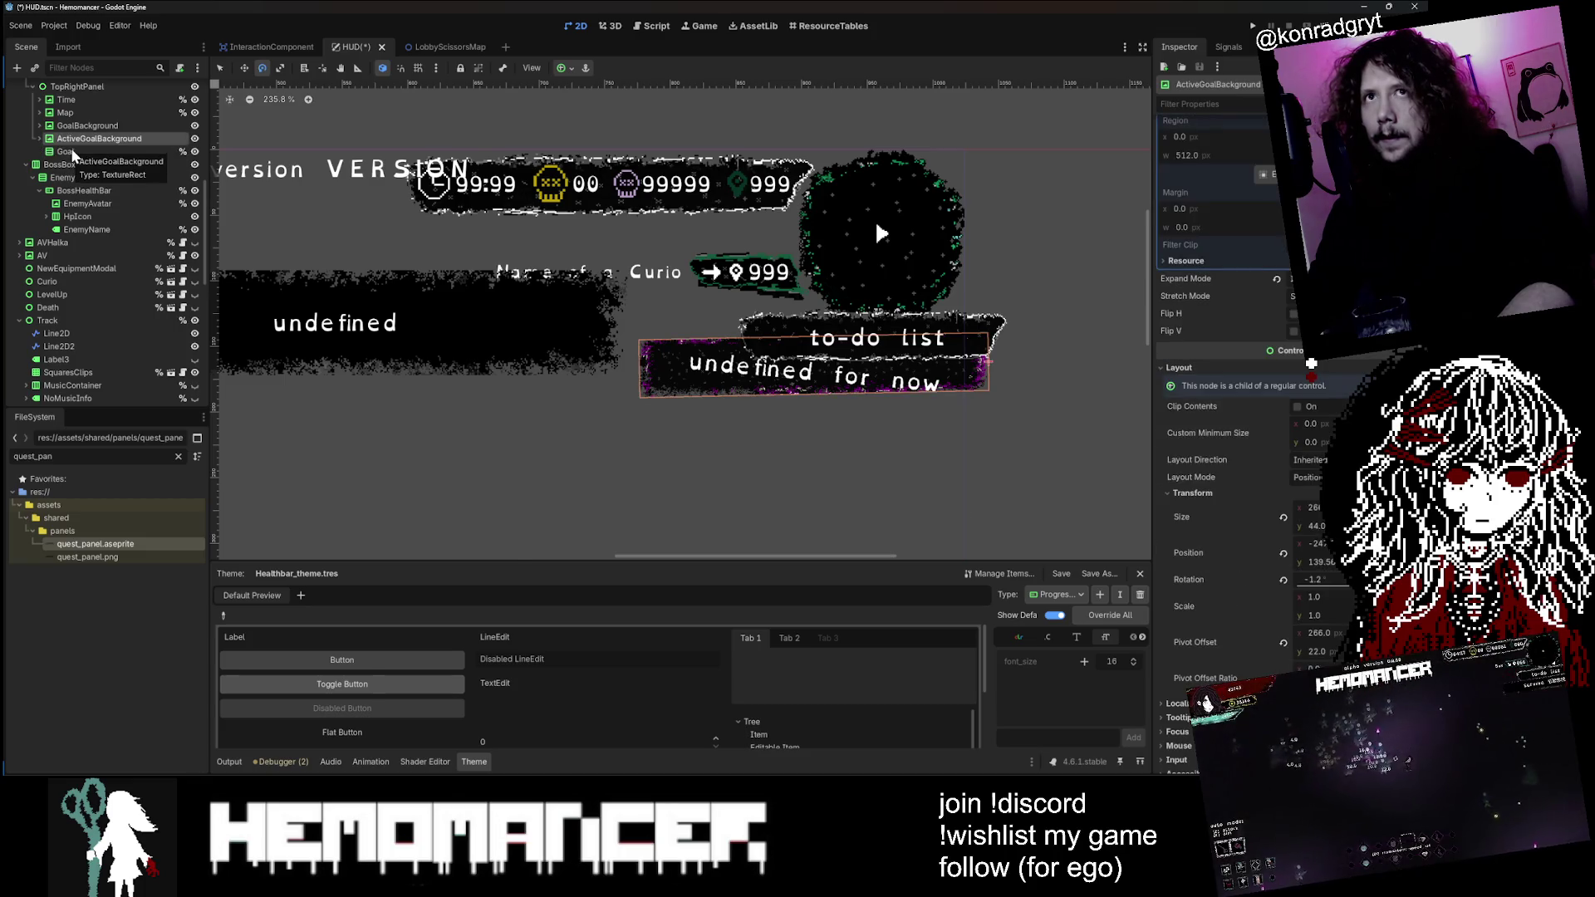
key(Up)
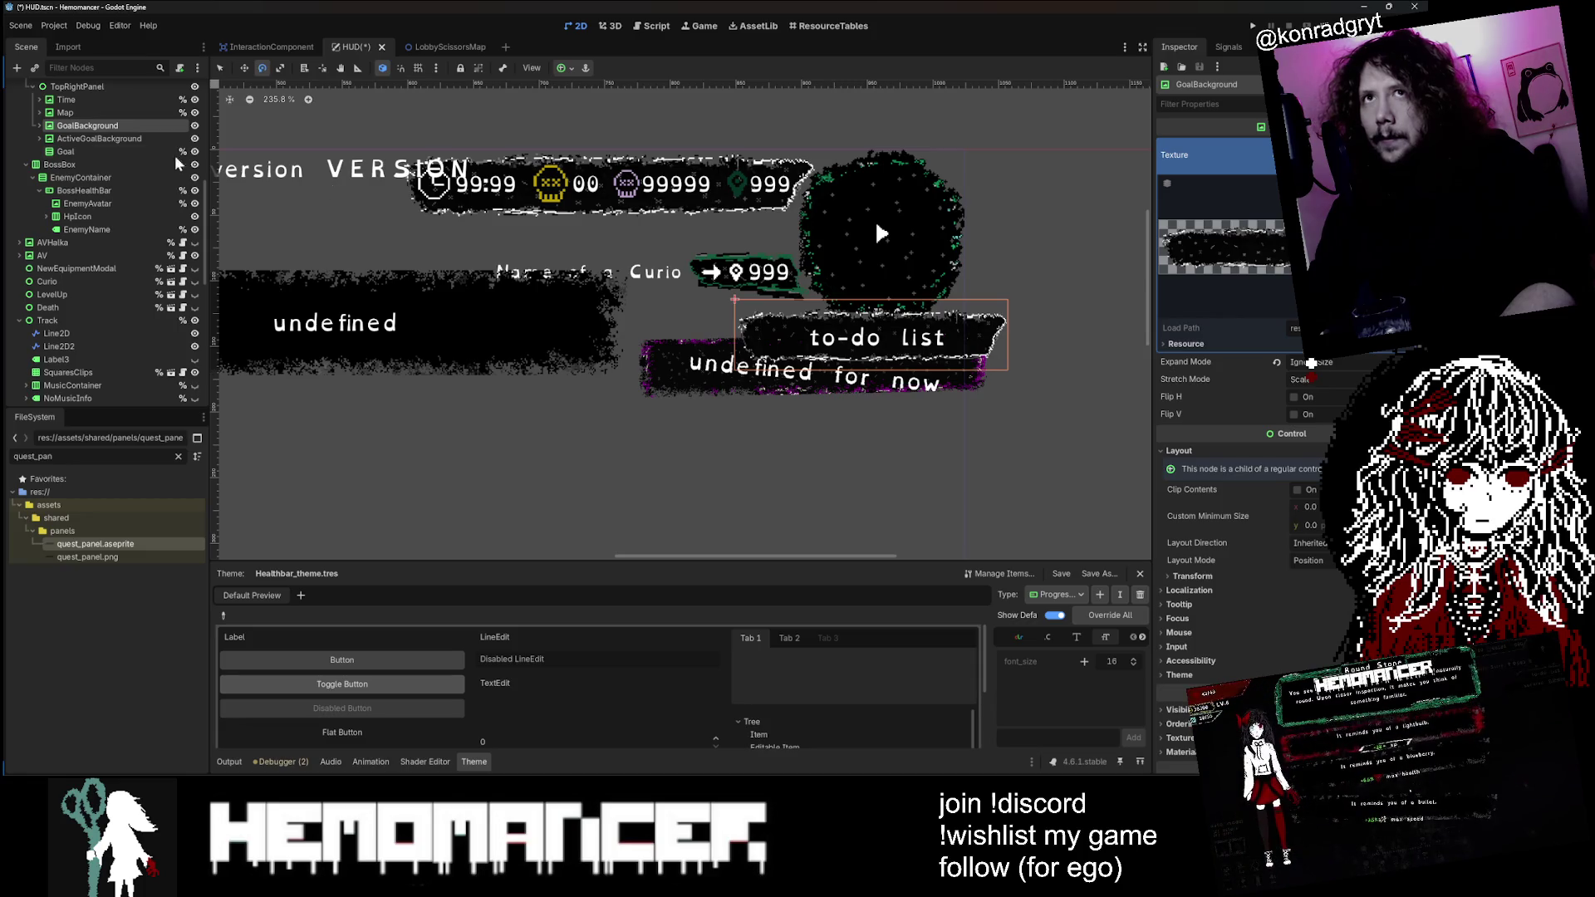
click(96, 139)
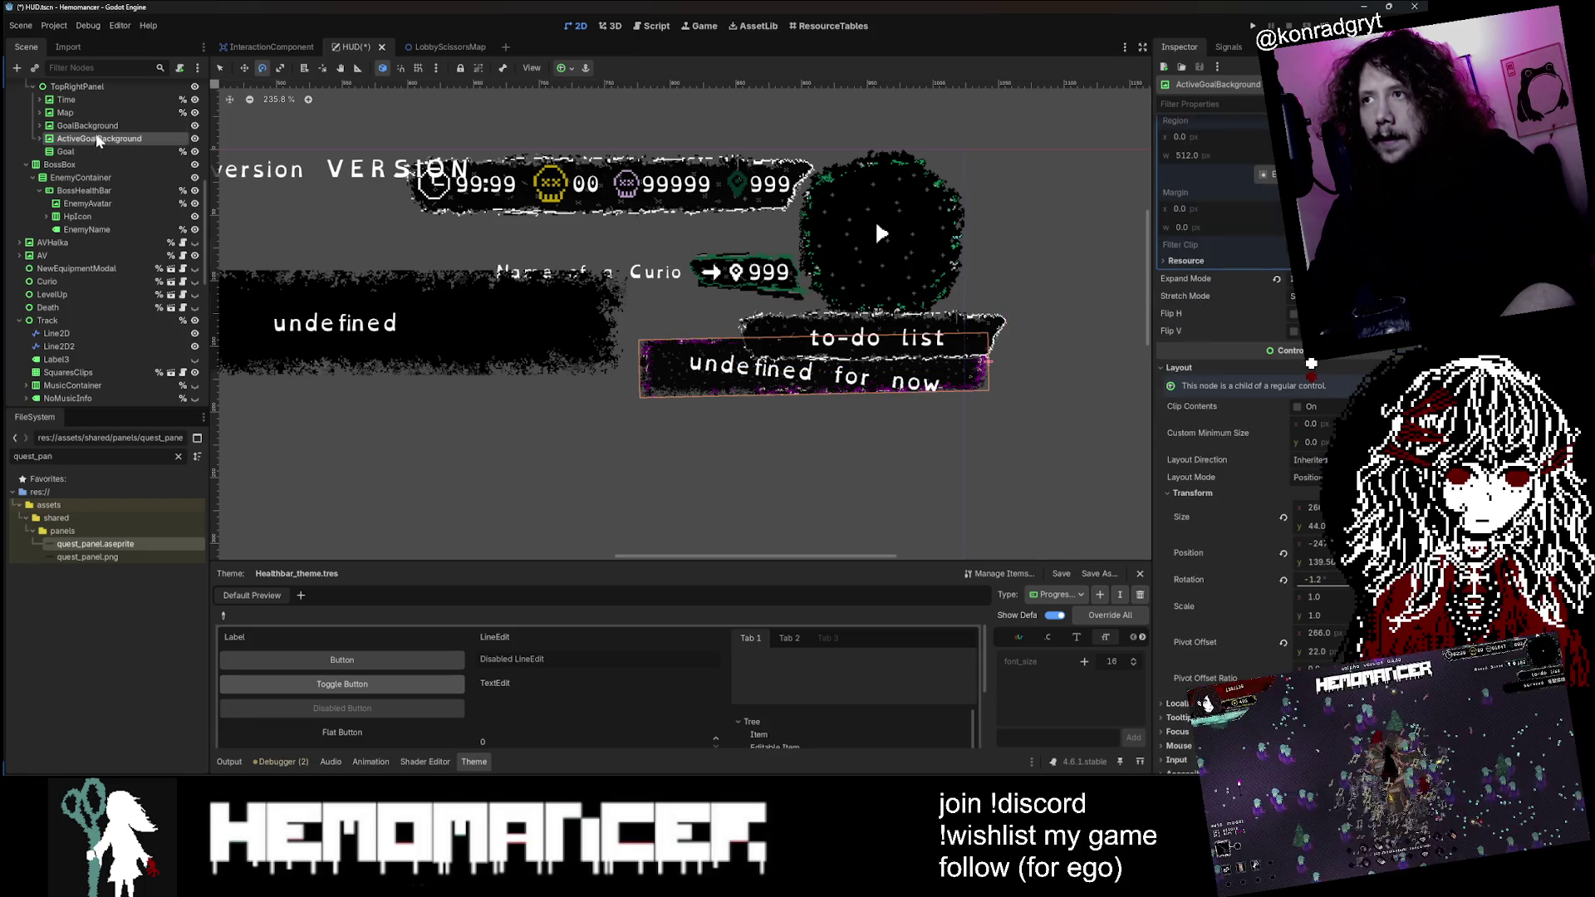
click(99, 127)
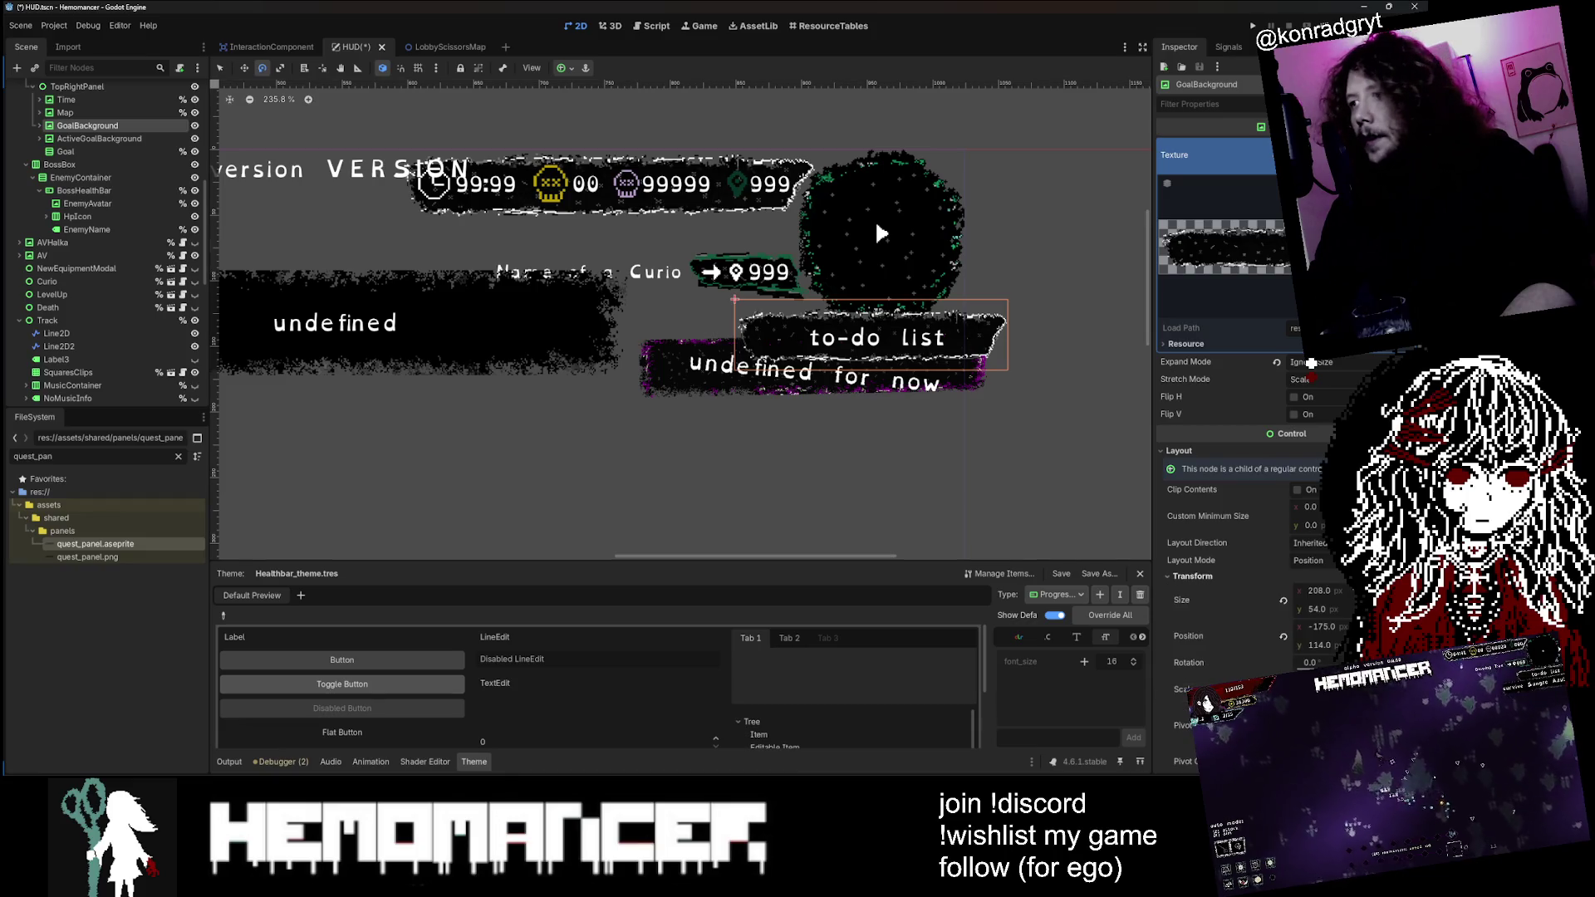
scroll(1311, 363, down, 5)
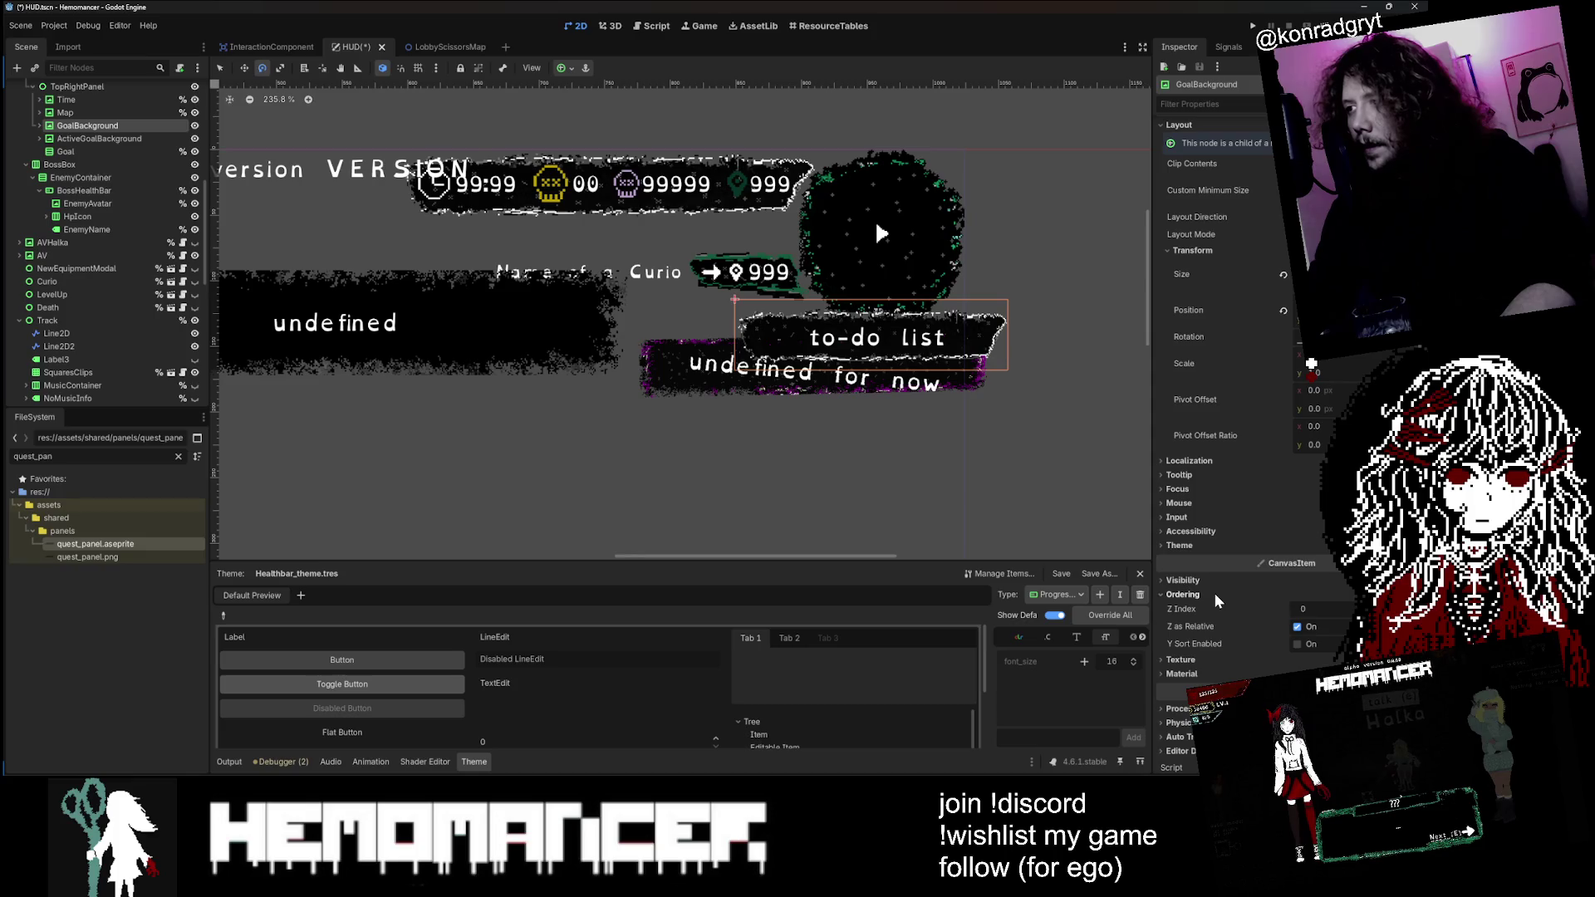
Step: Try ActiveGoalBackground above GoalBackground, undo it, and scroll its Inspector to Visibility
click(97, 138)
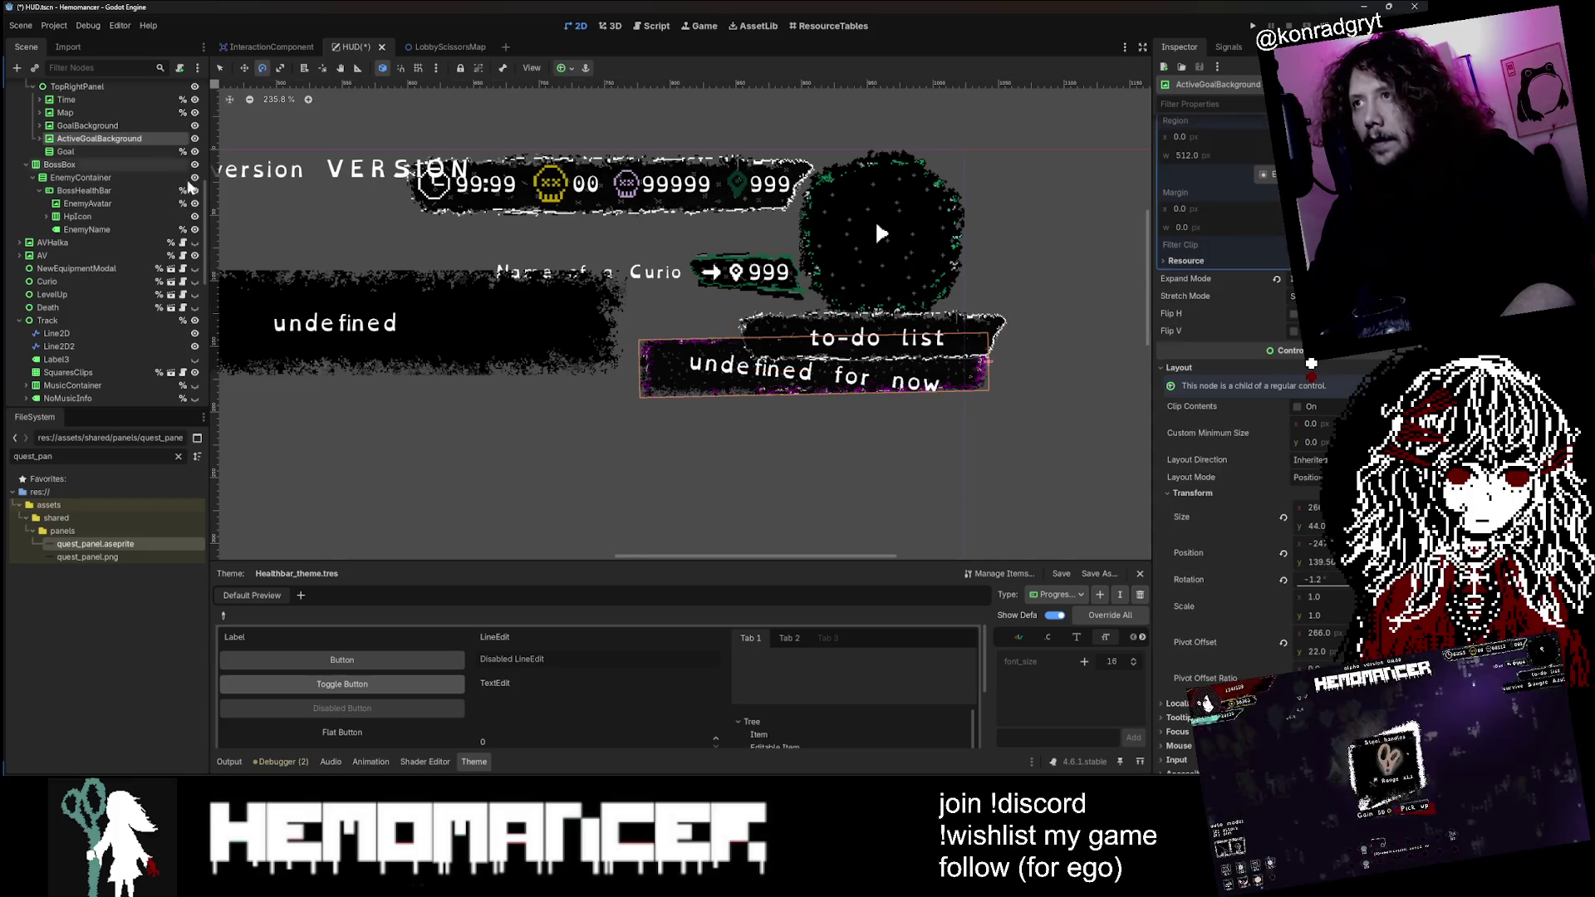
scroll(1285, 571, down, 5)
scroll(1229, 366, up, 3)
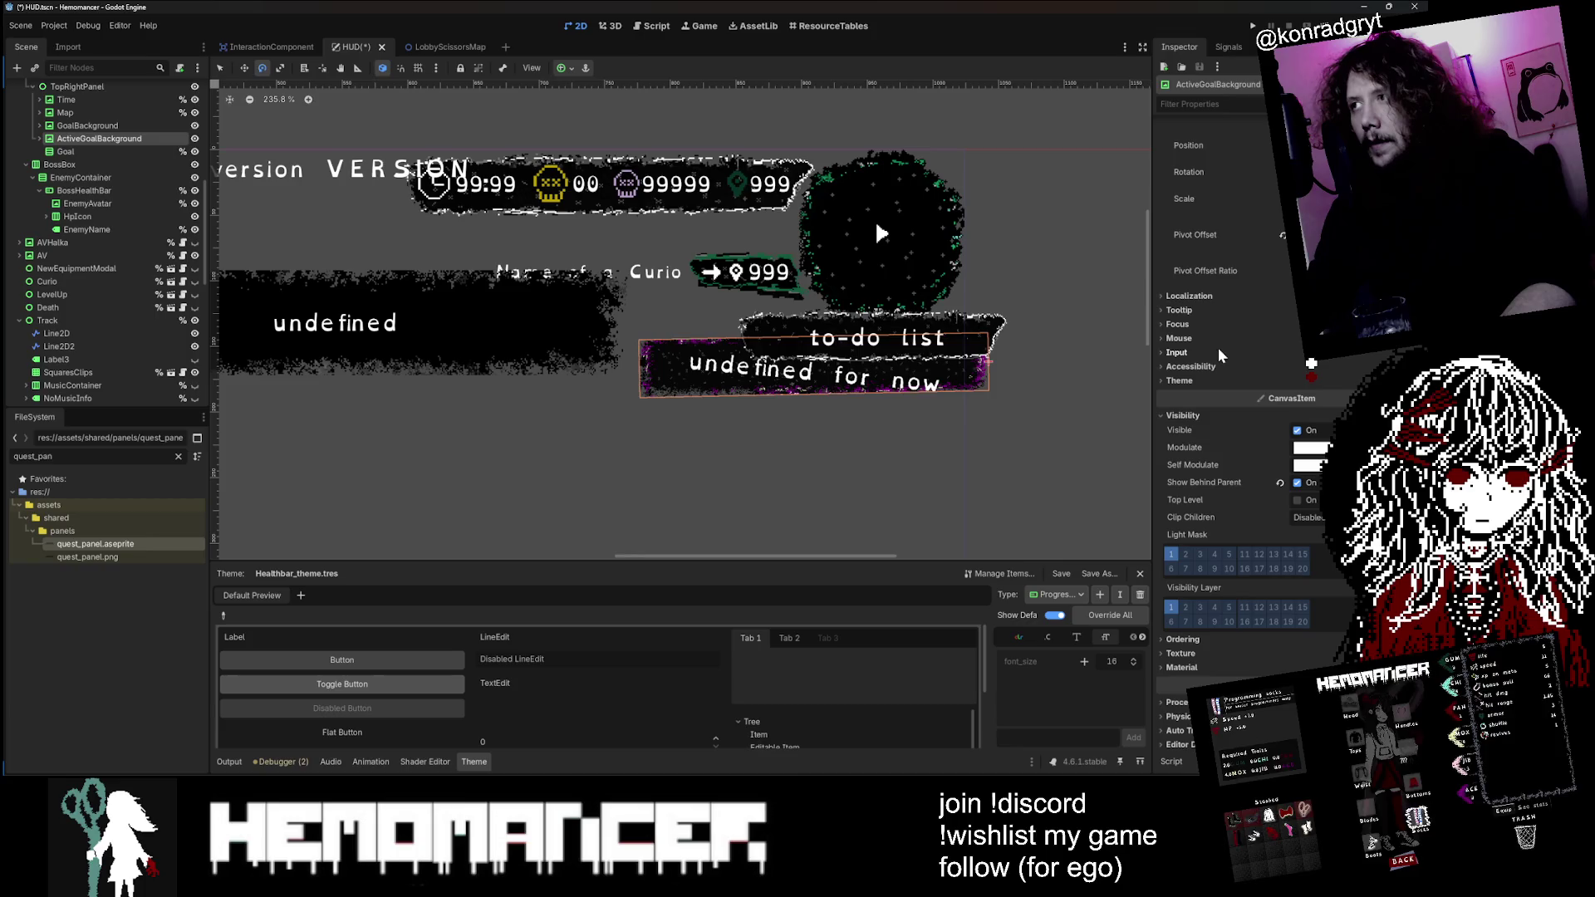
scroll(1220, 355, down, 4)
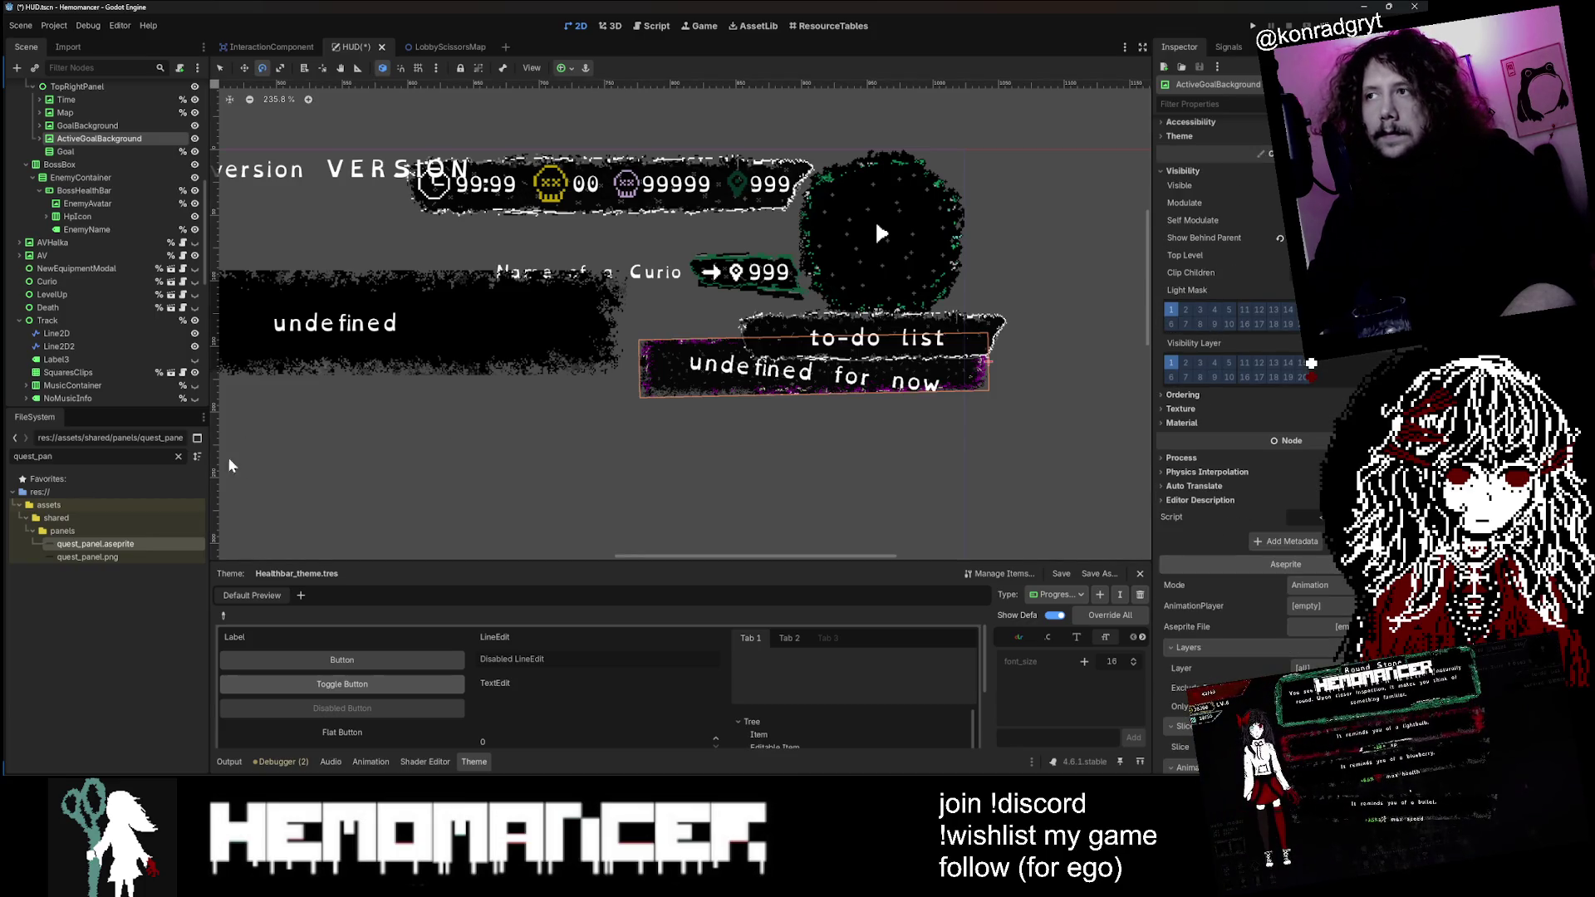
scroll(1005, 349, up, 4)
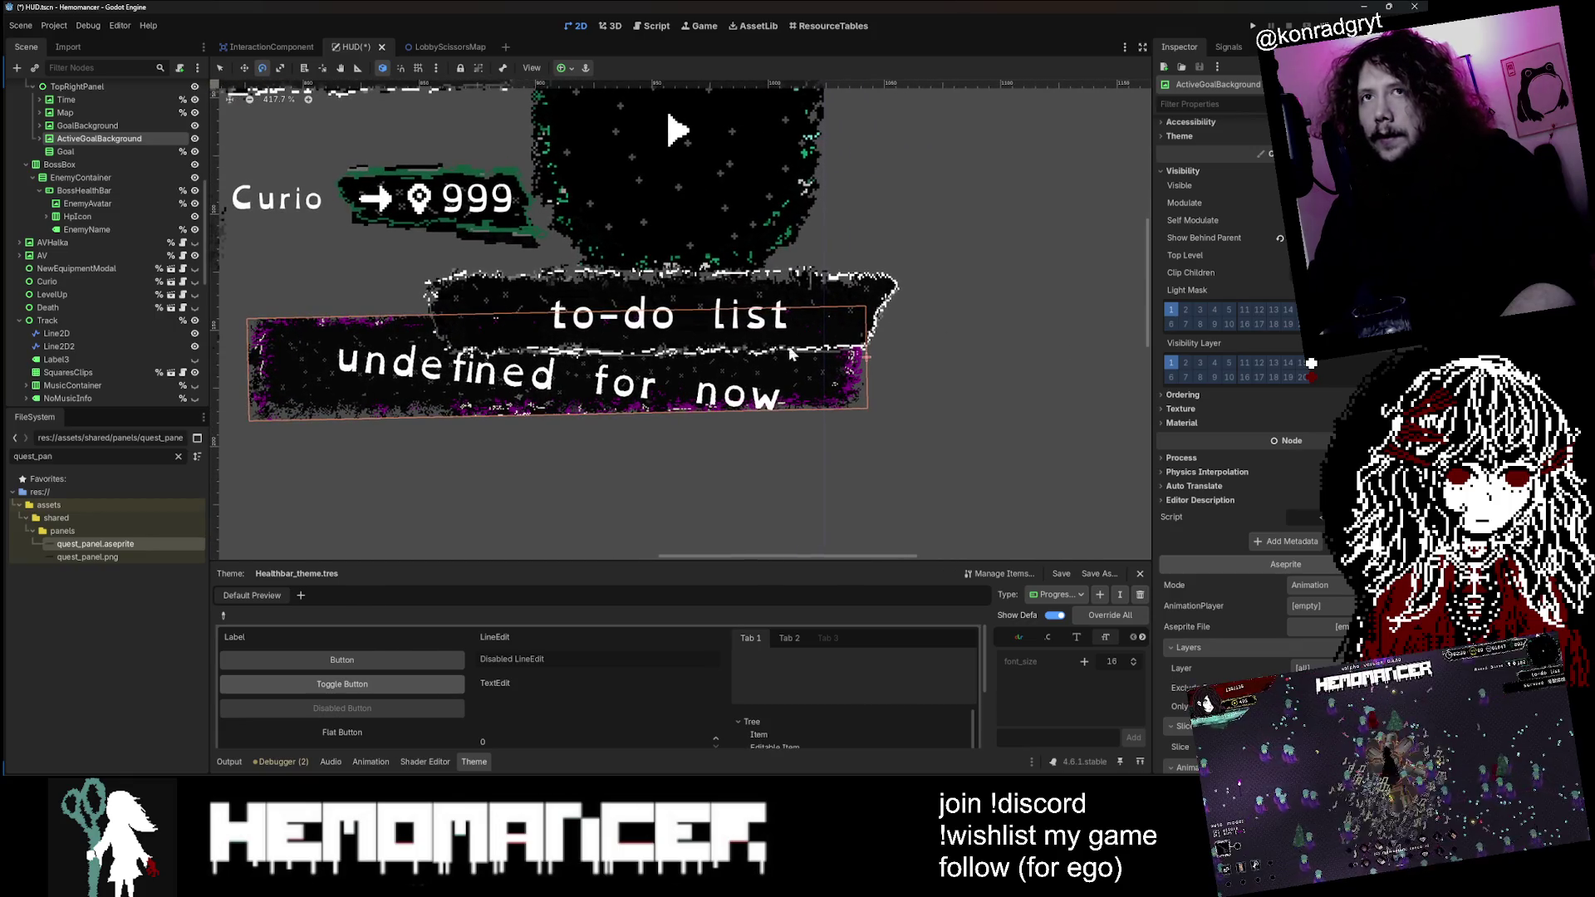
click(52, 125)
drag(48, 138, 68, 125)
key(ctrl+z)
click(73, 141)
click(72, 129)
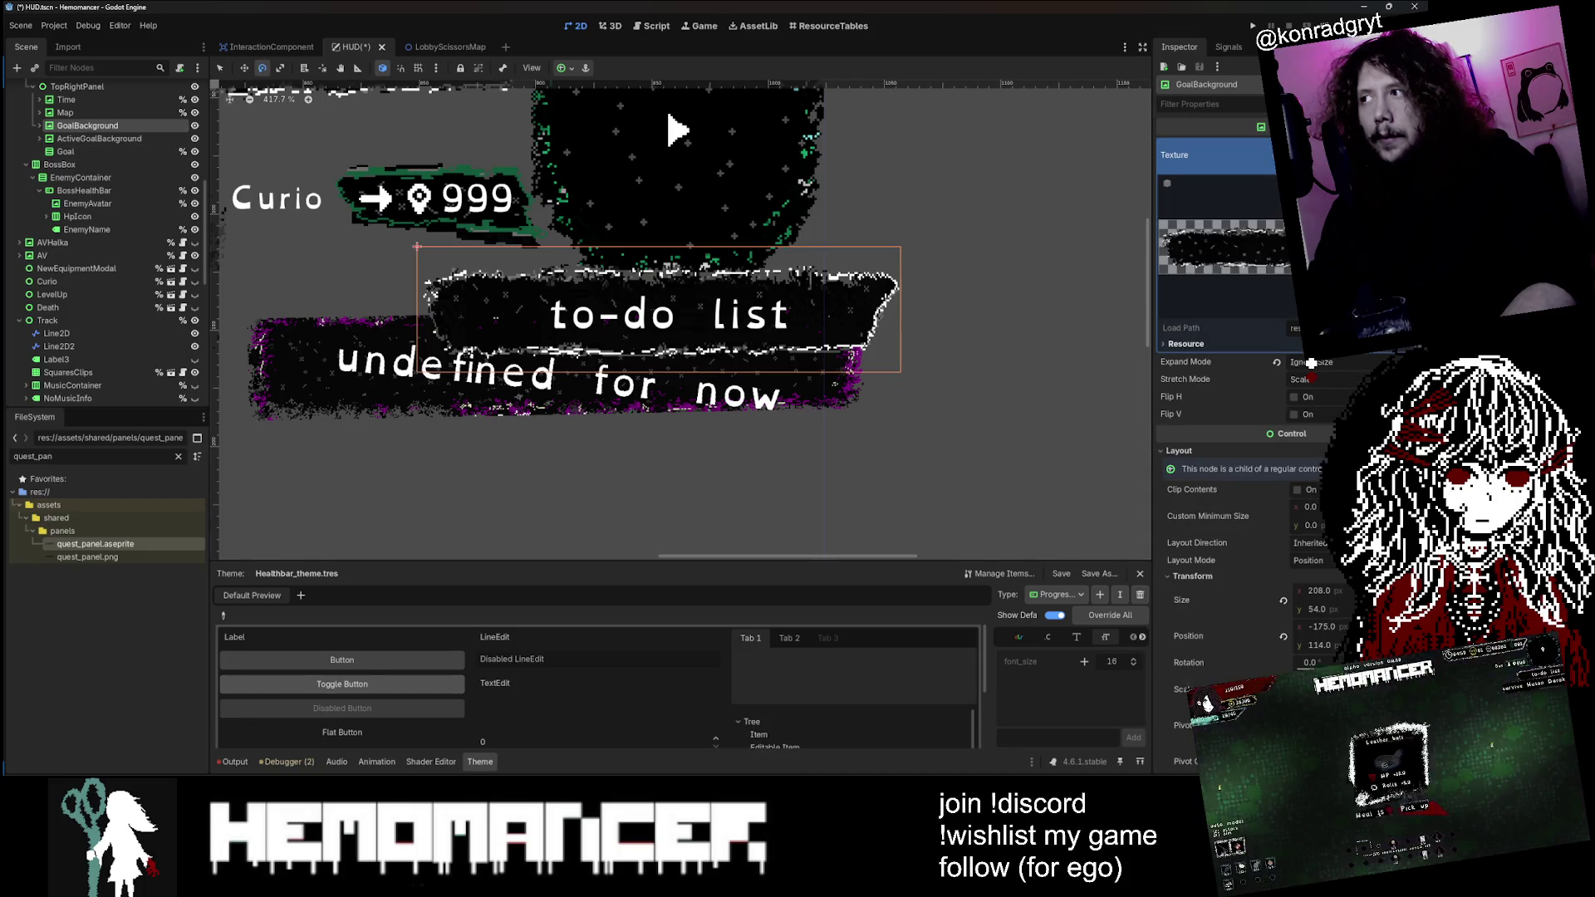
click(132, 138)
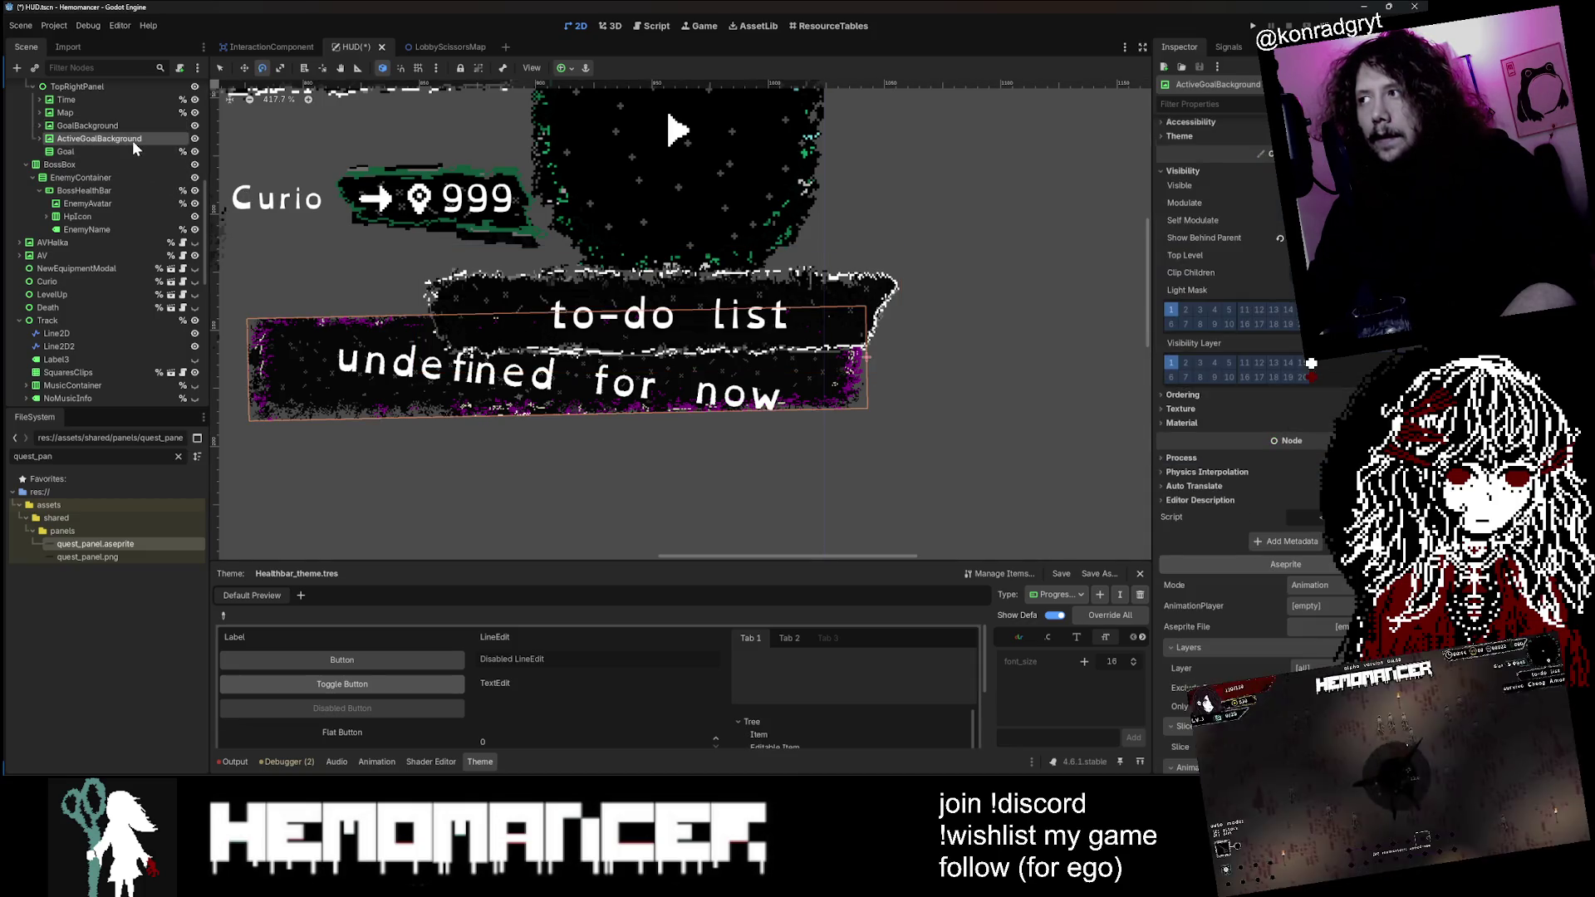
scroll(1328, 365, down, 5)
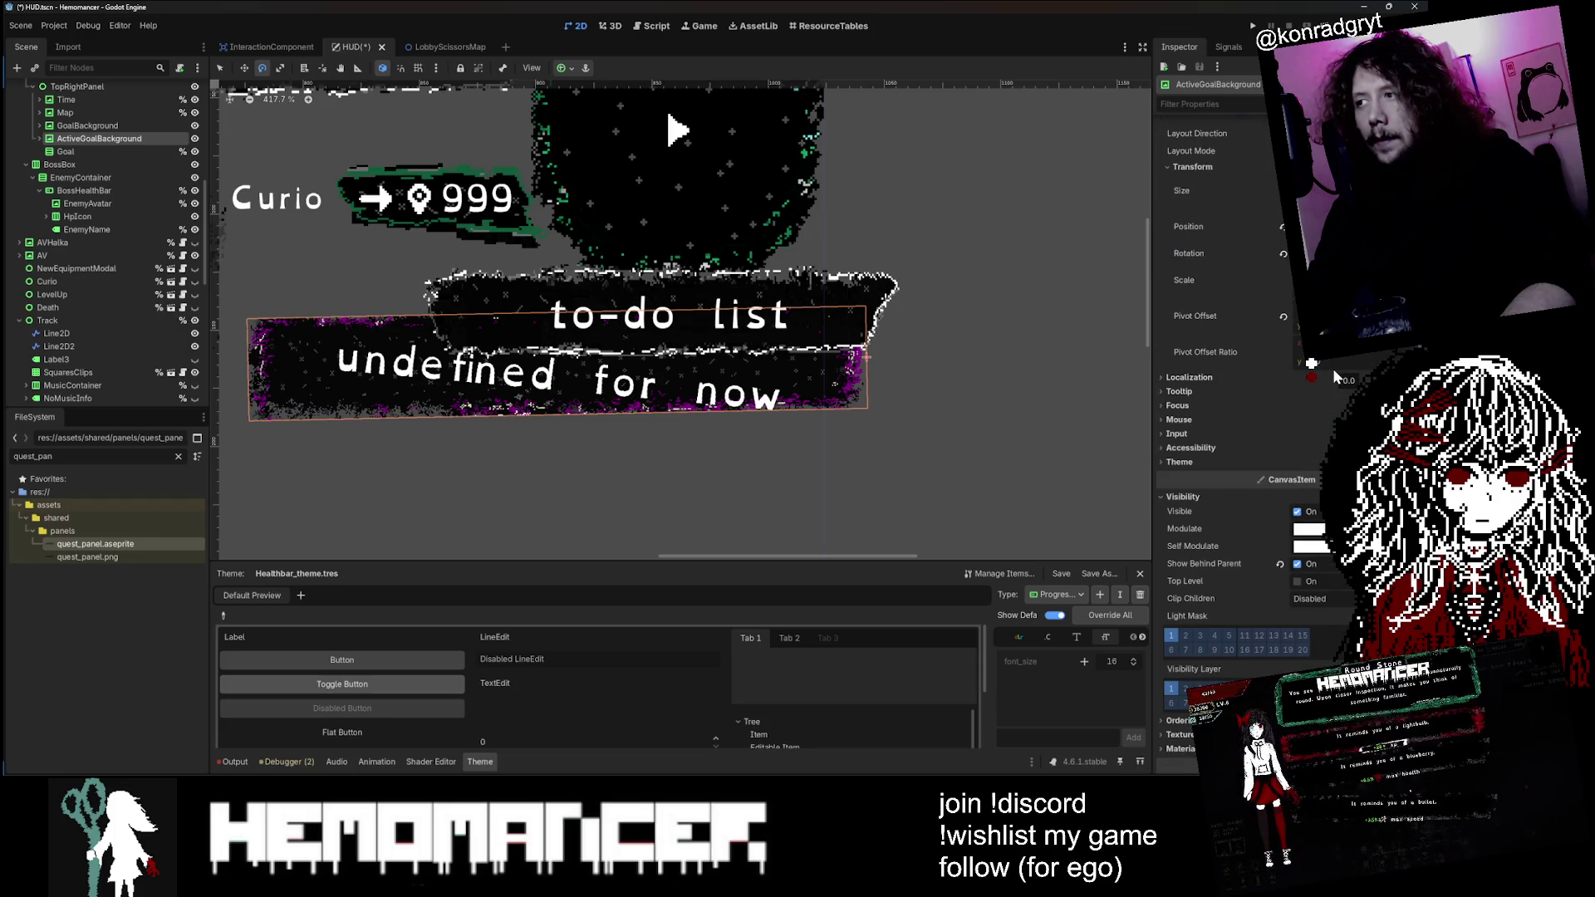
Step: Turn Show Behind Parent off and set the goal background's Rotation to 6.1 degrees
click(1279, 563)
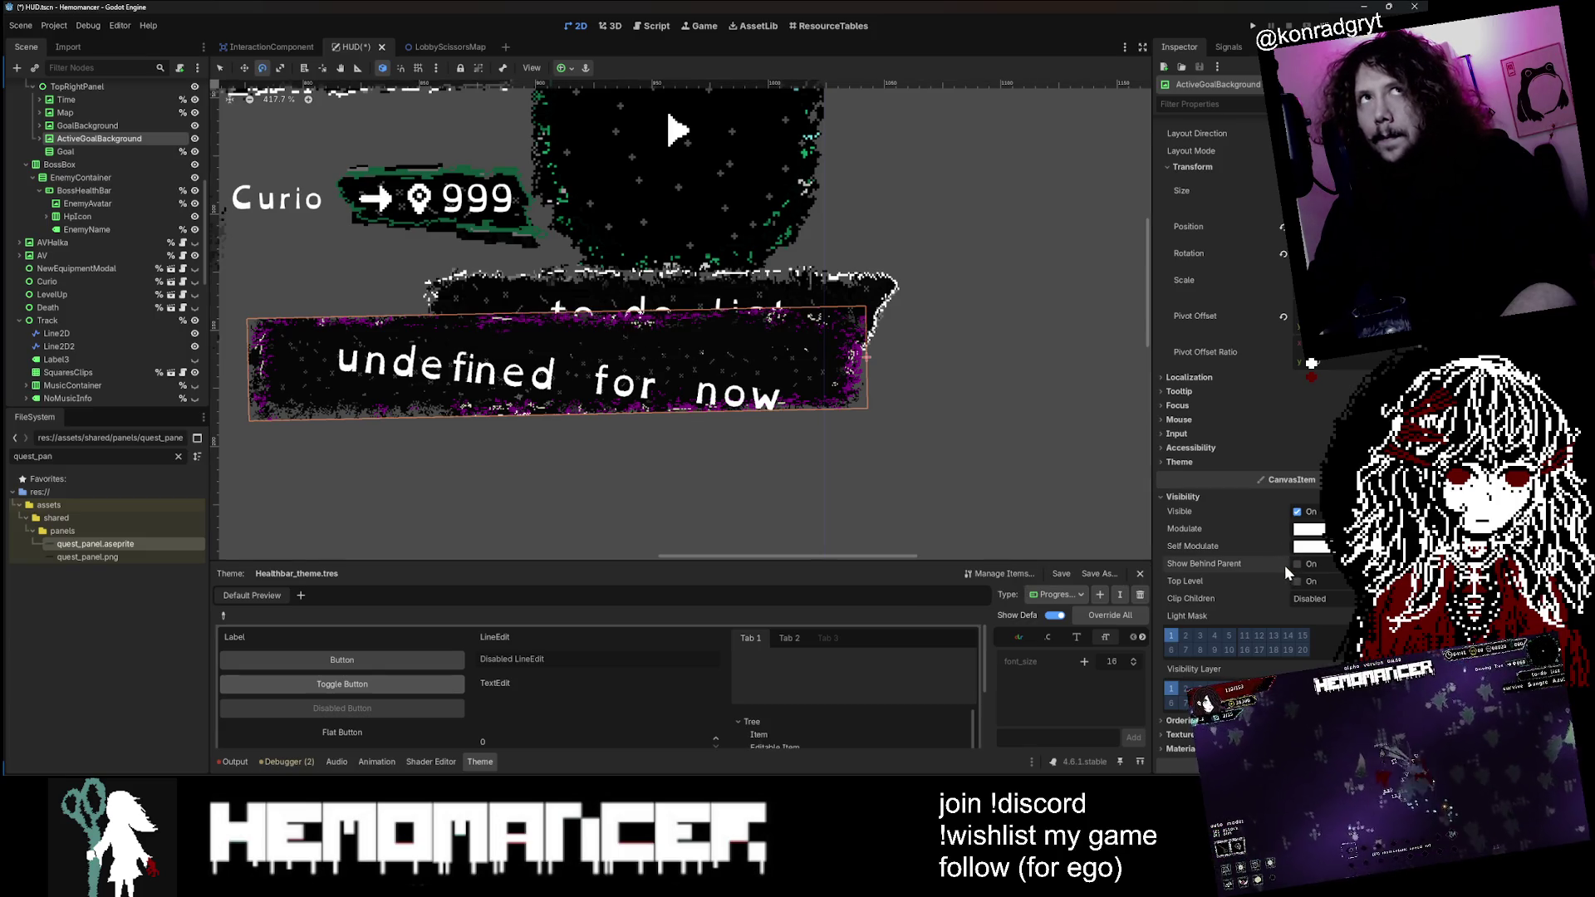
click(1296, 564)
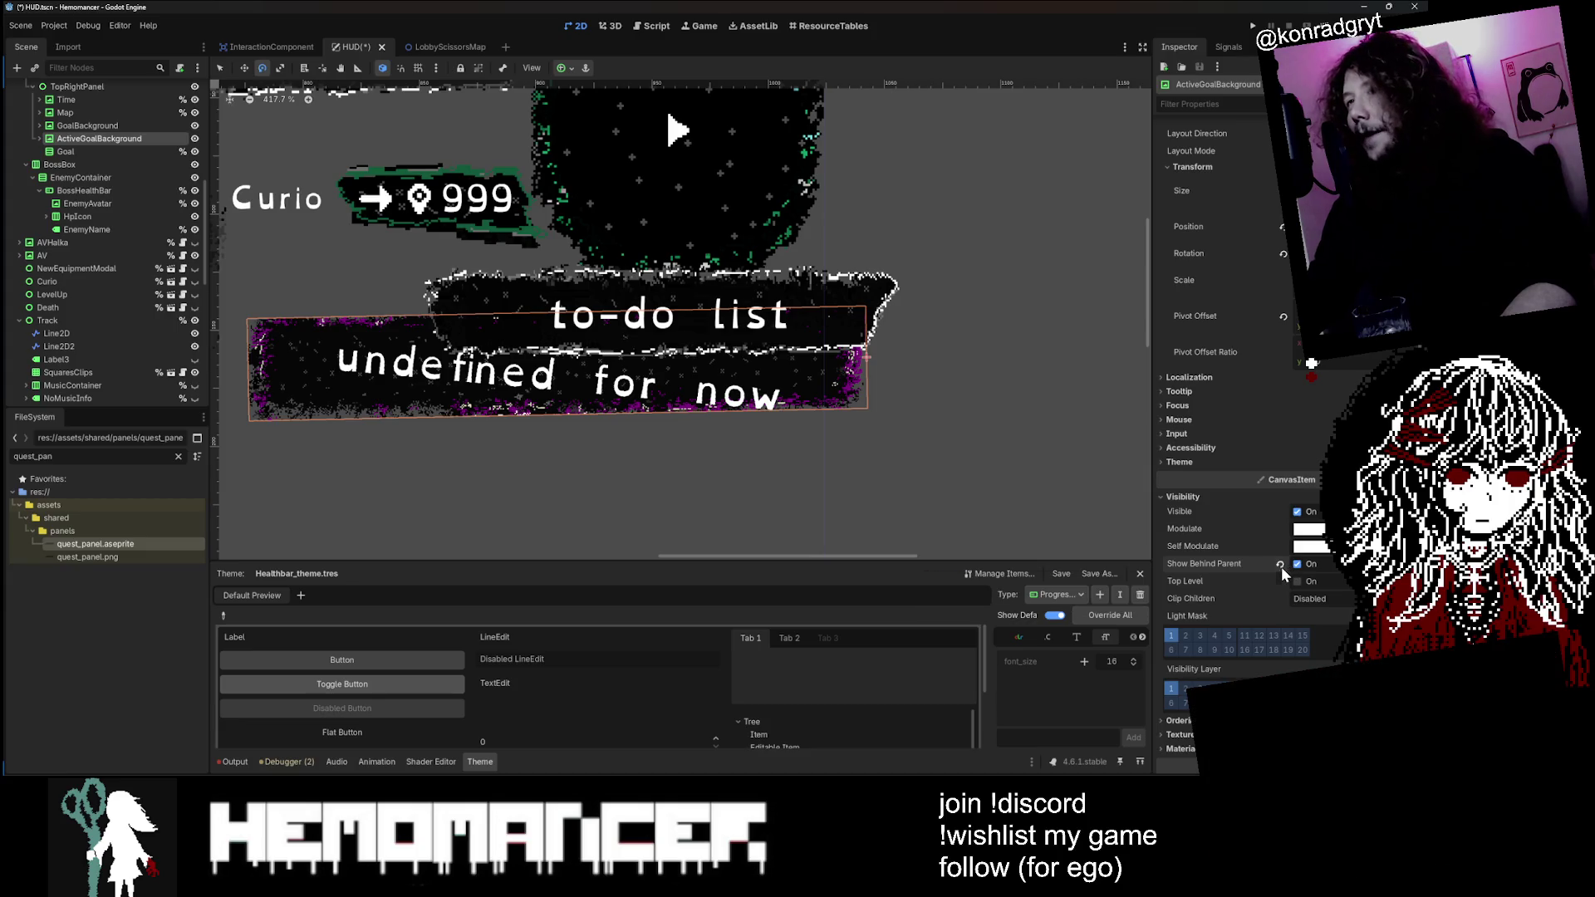
click(1280, 565)
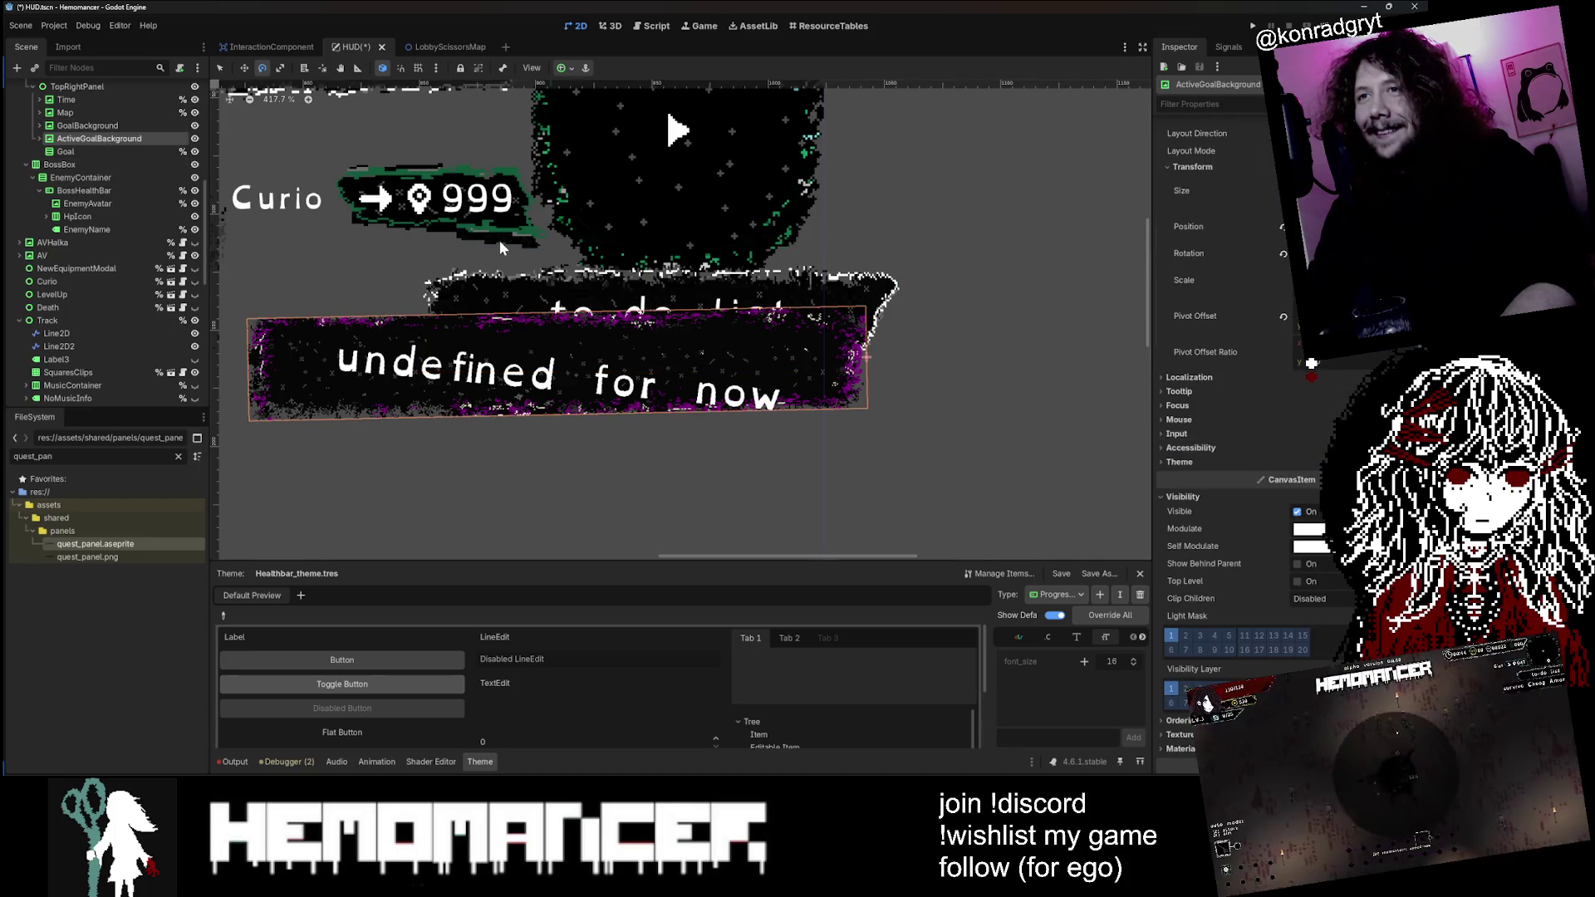
scroll(1308, 448, up, 4)
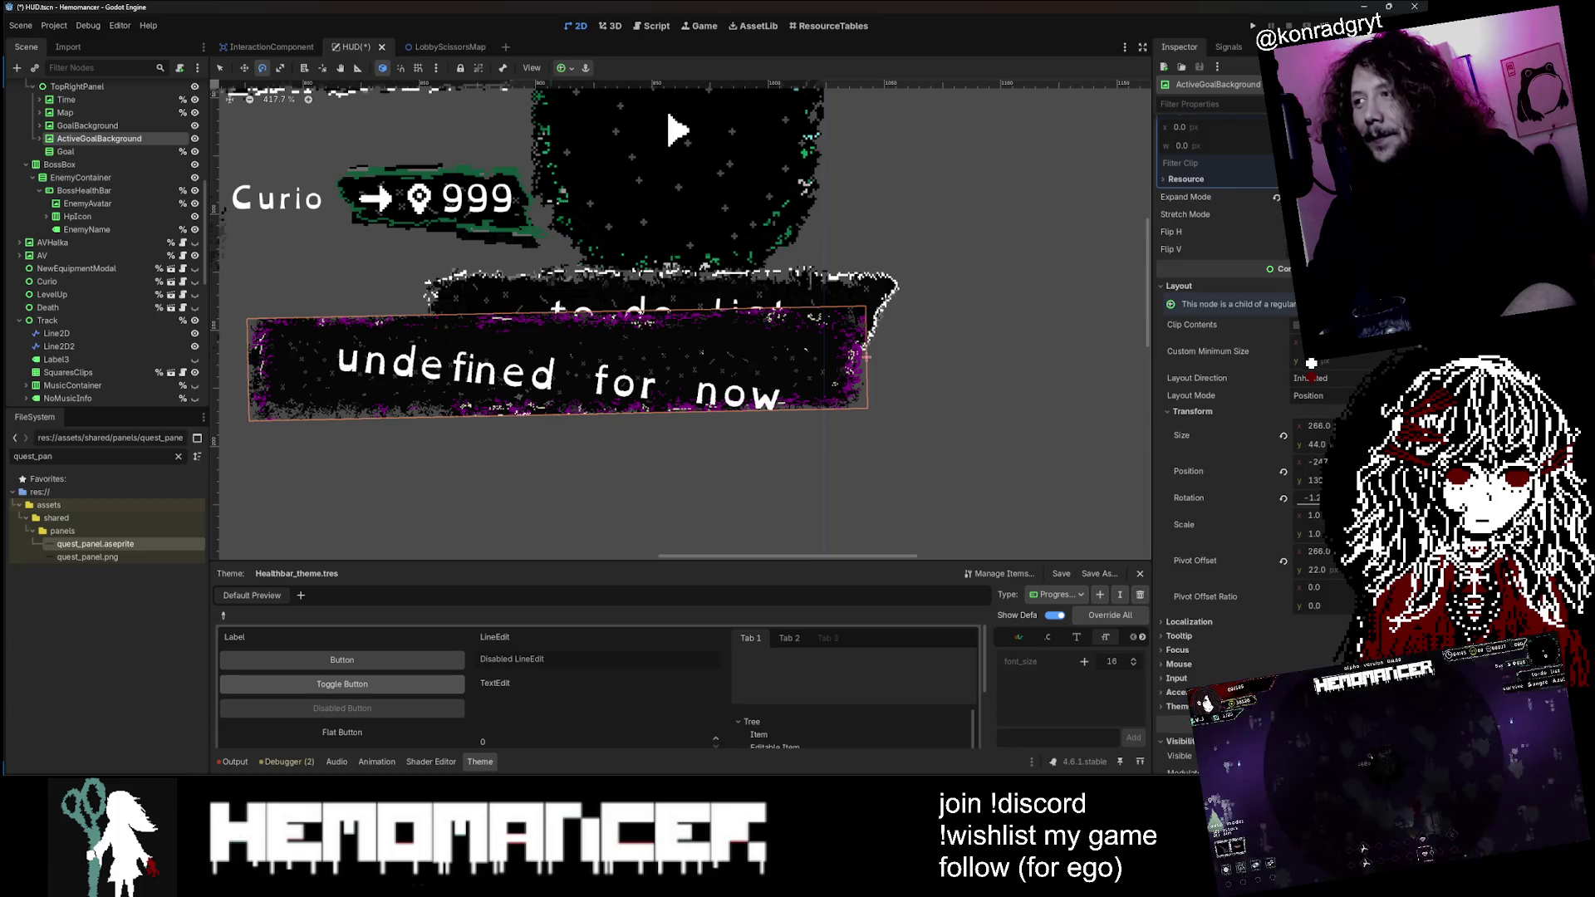
mouse_move(1310, 497)
mouse_down()
mouse_move(1345, 497)
mouse_move(1325, 498)
mouse_up()
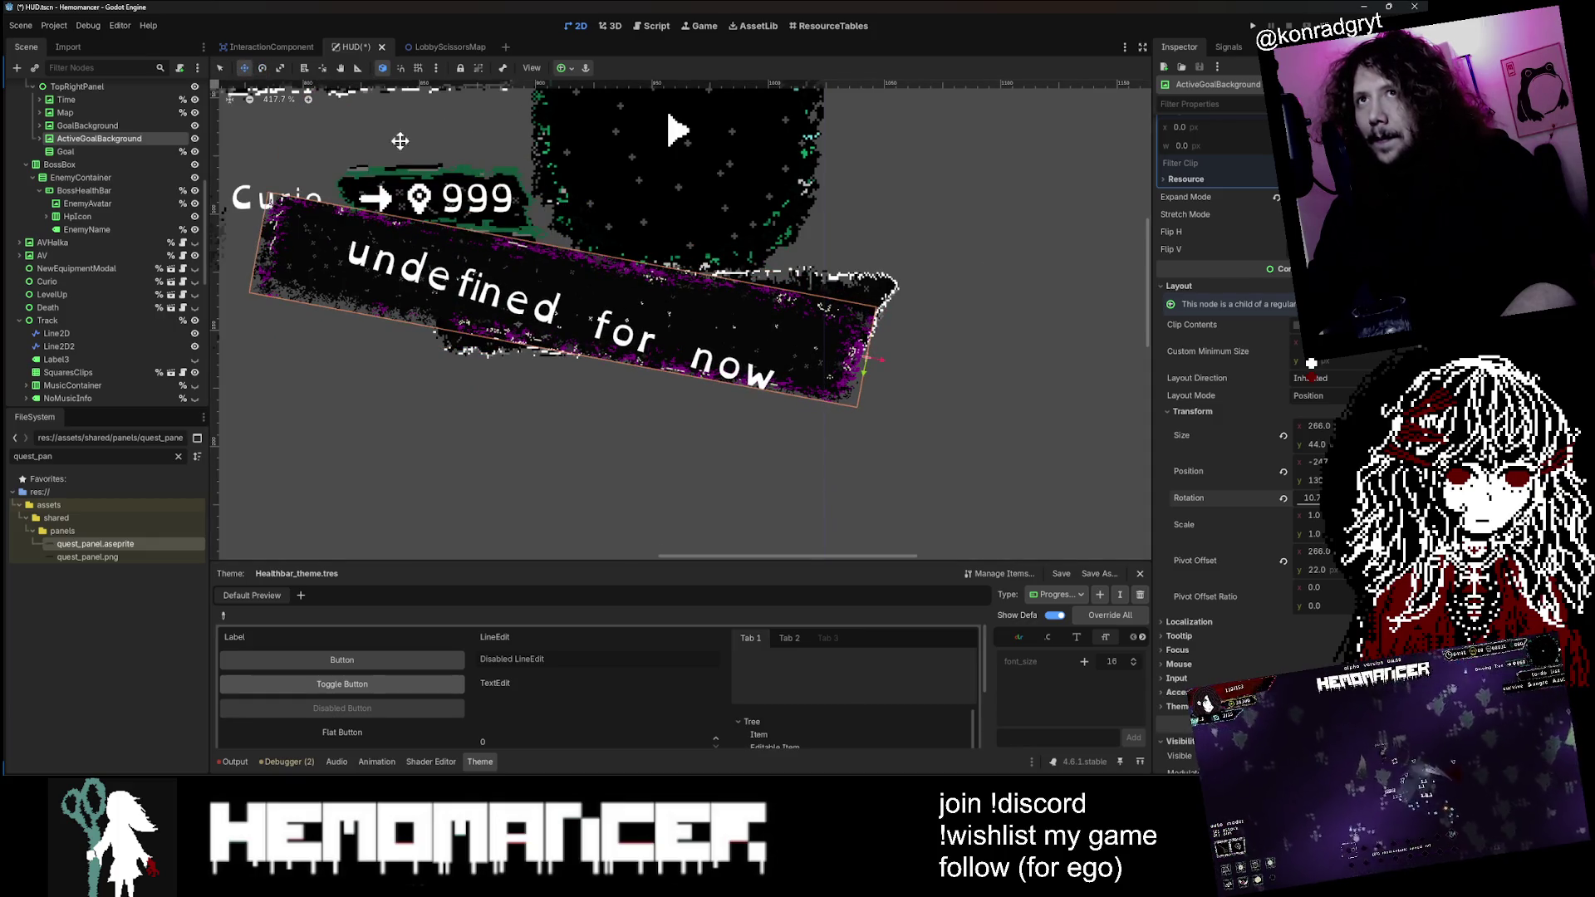
key(Down)
key(Down)
key(Down)
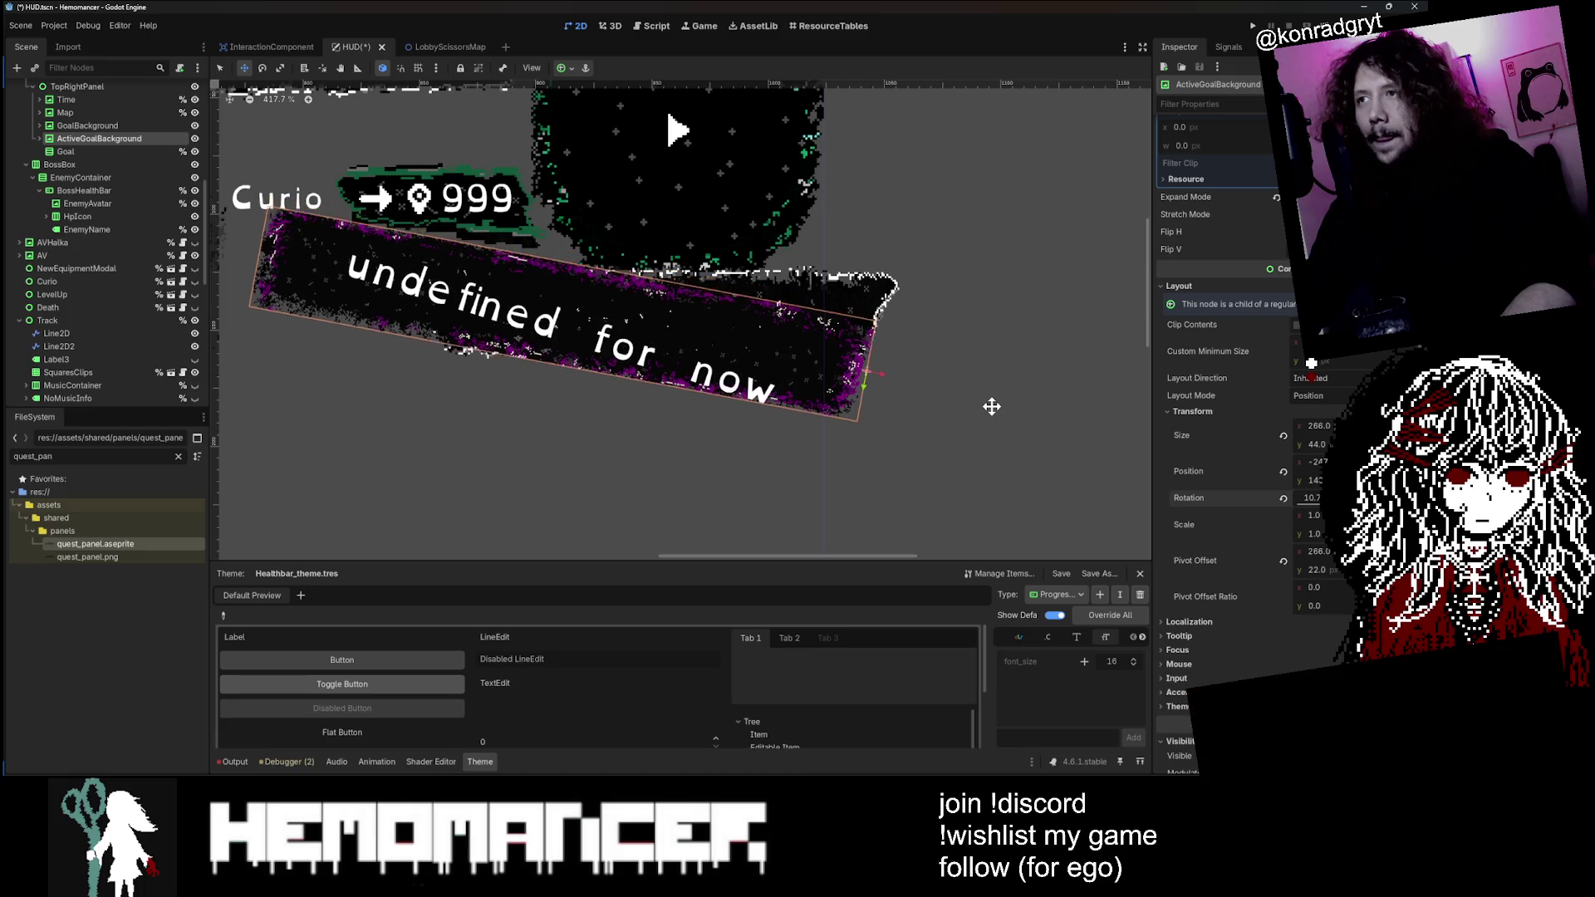
key(Down)
key(Down)
key(Down)
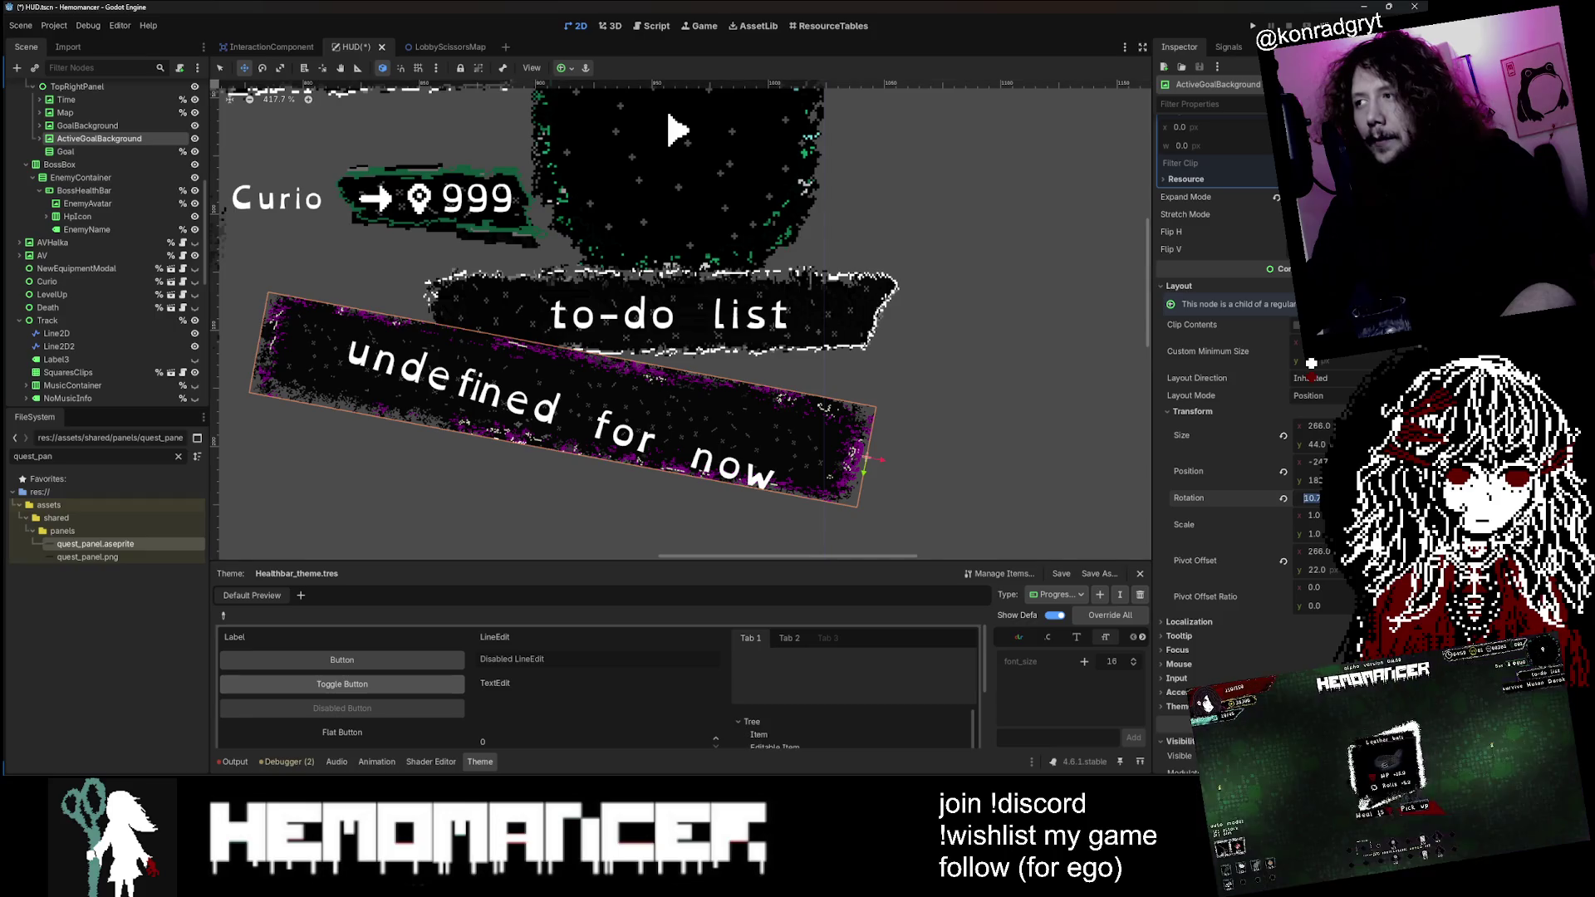
text(6.1)
key(Return)
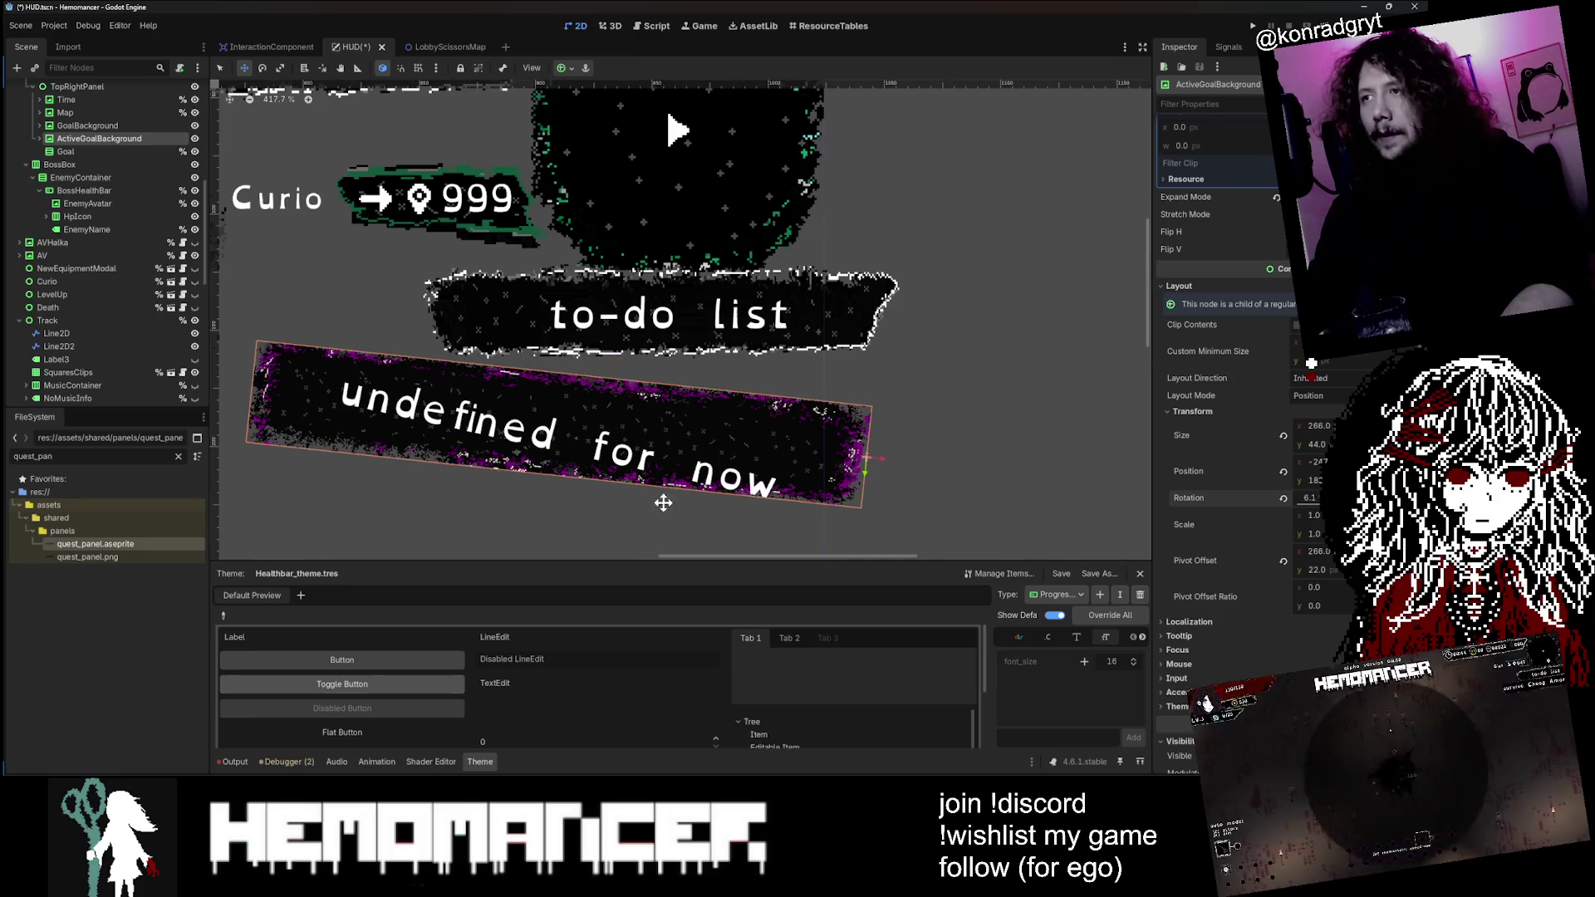
Step: Nudge the panel with the arrow keys to sit just beneath the to-do list header
key(Up)
key(Up)
key(Up)
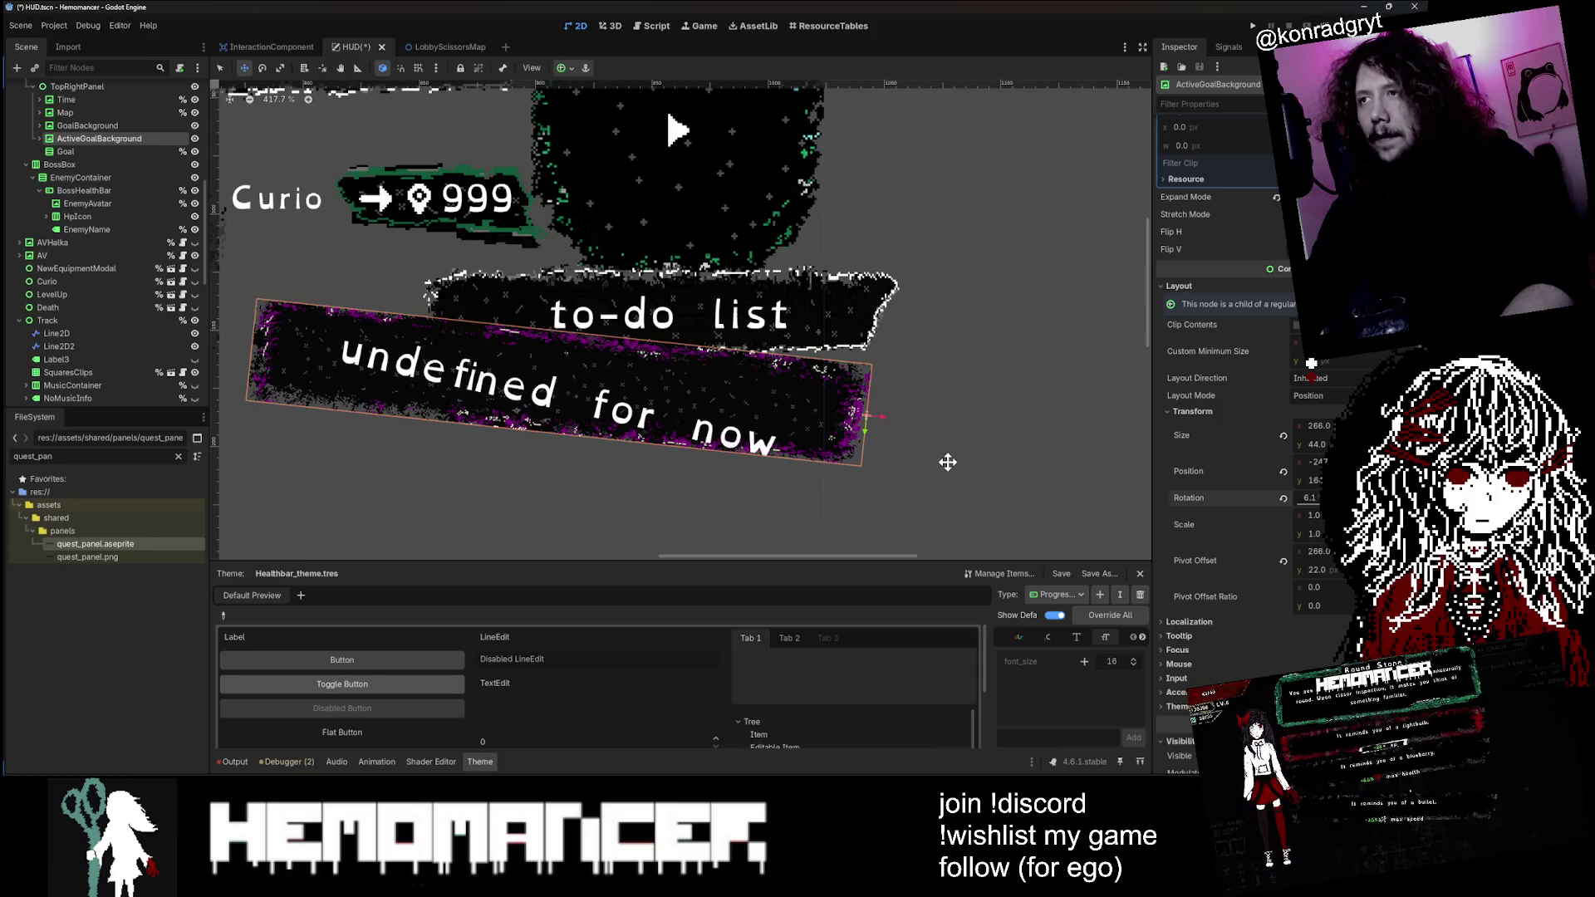
key(Down)
key(Up)
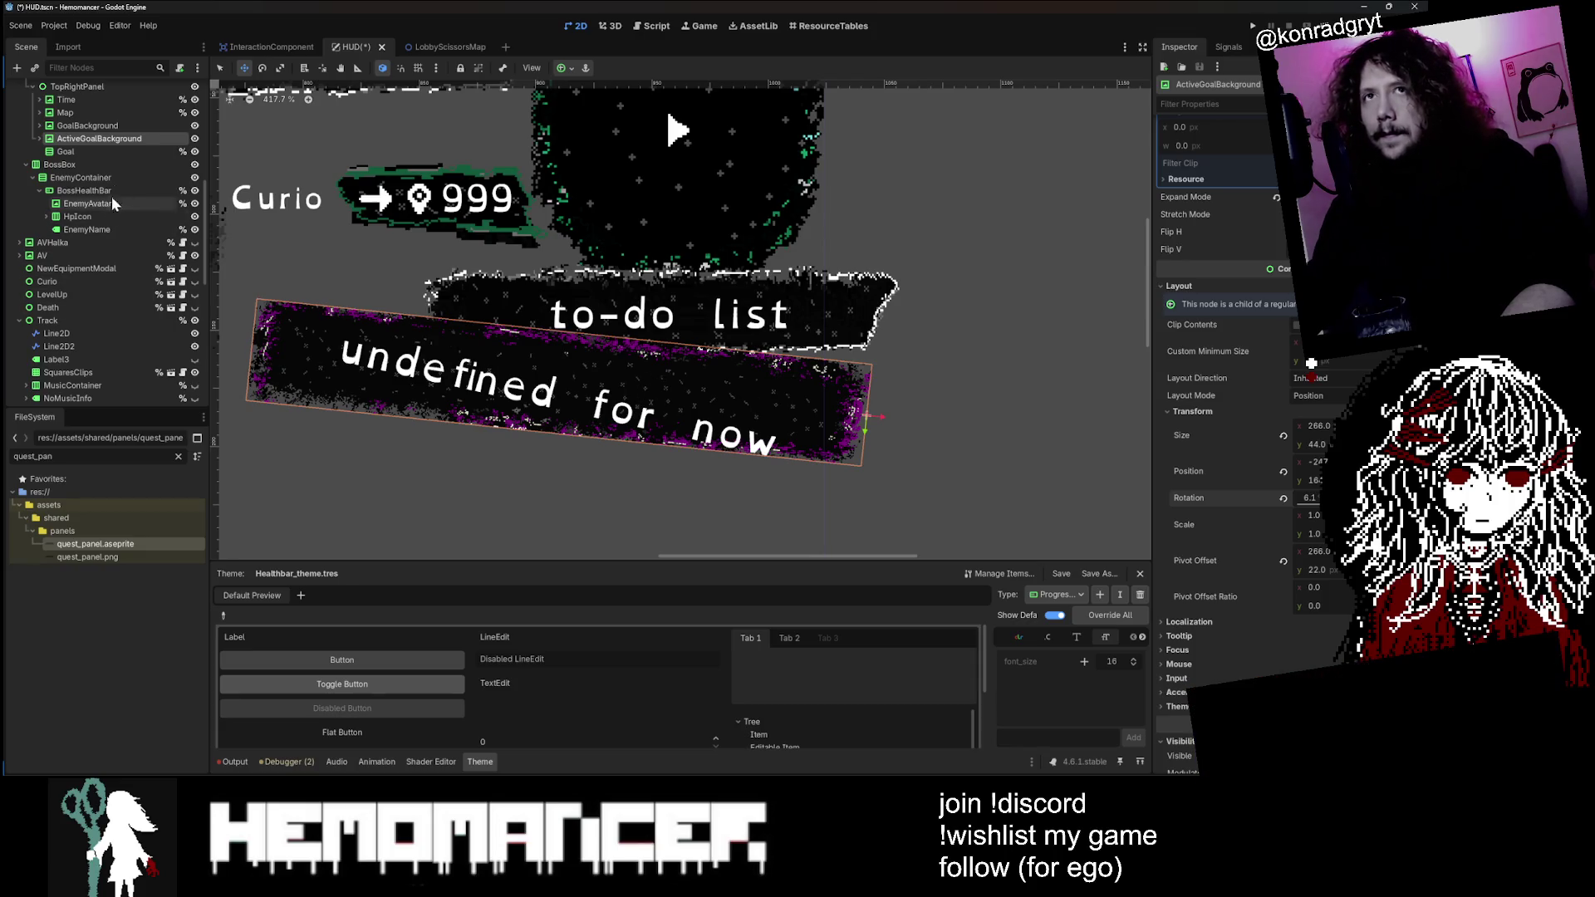
click(39, 139)
Step: Revert MainGoalLabel's rotation, position and size, then move it inside the goal background
click(87, 151)
scroll(438, 243, down, 2)
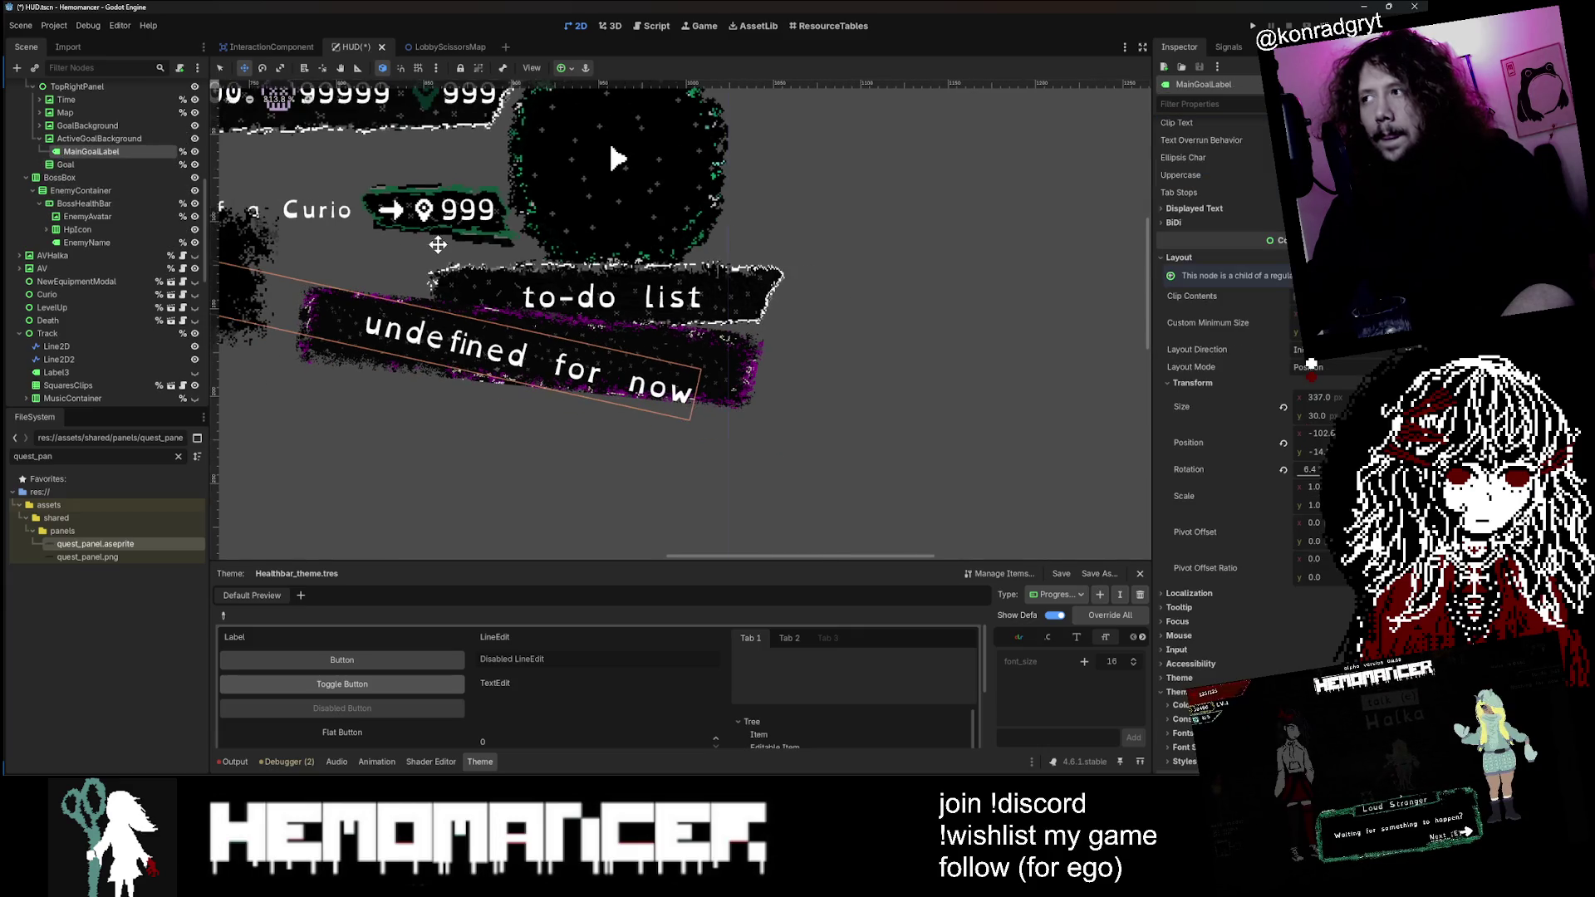
click(1283, 470)
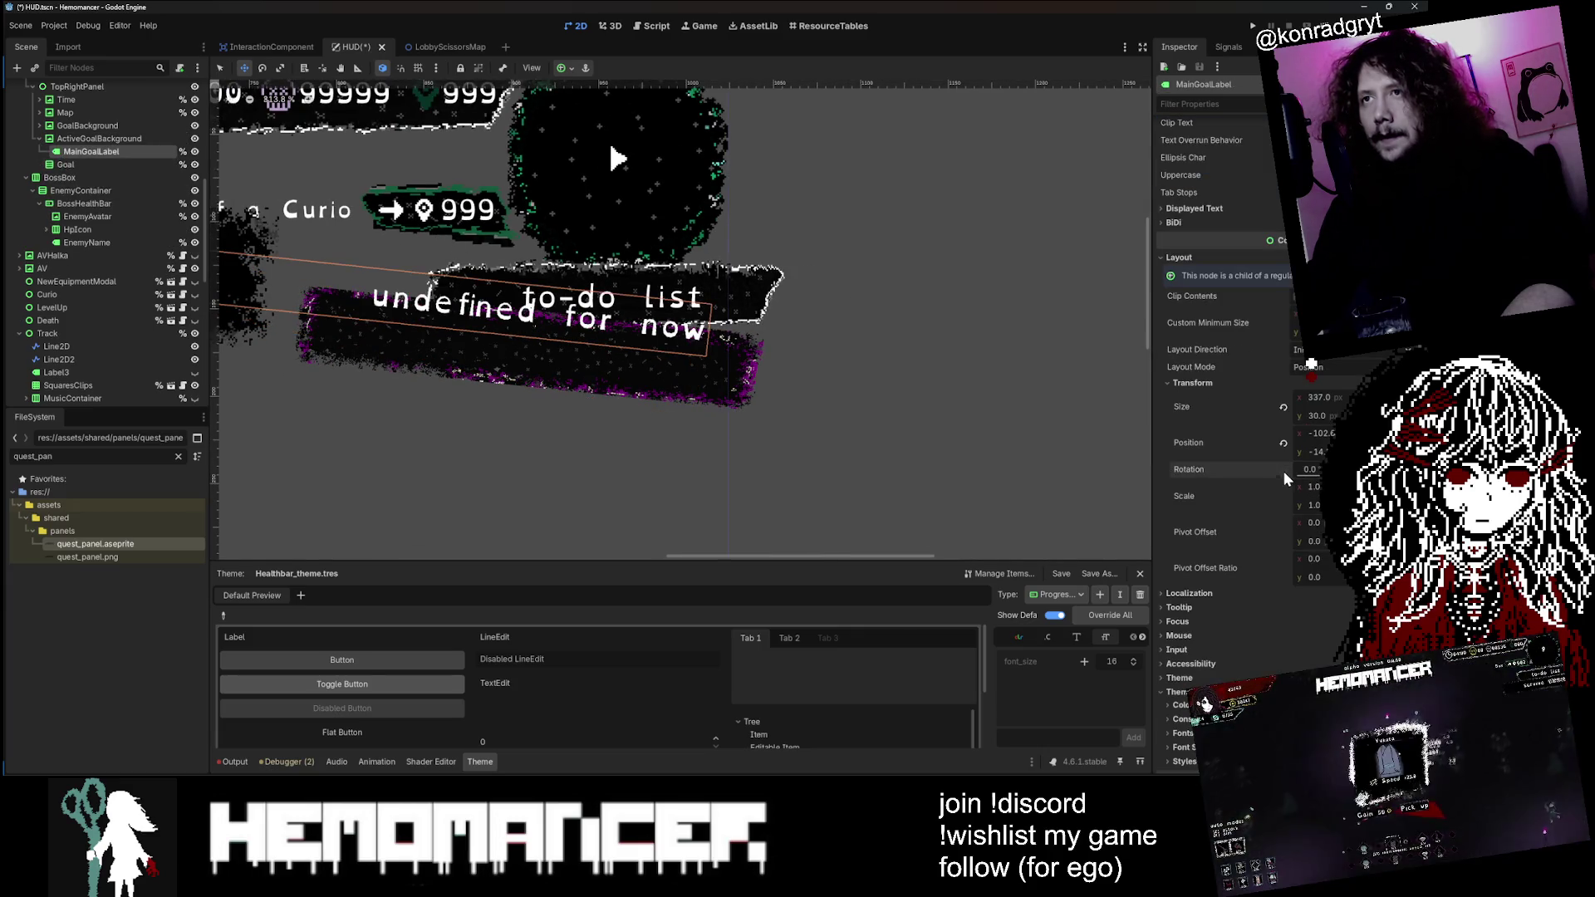
click(1282, 443)
click(1282, 407)
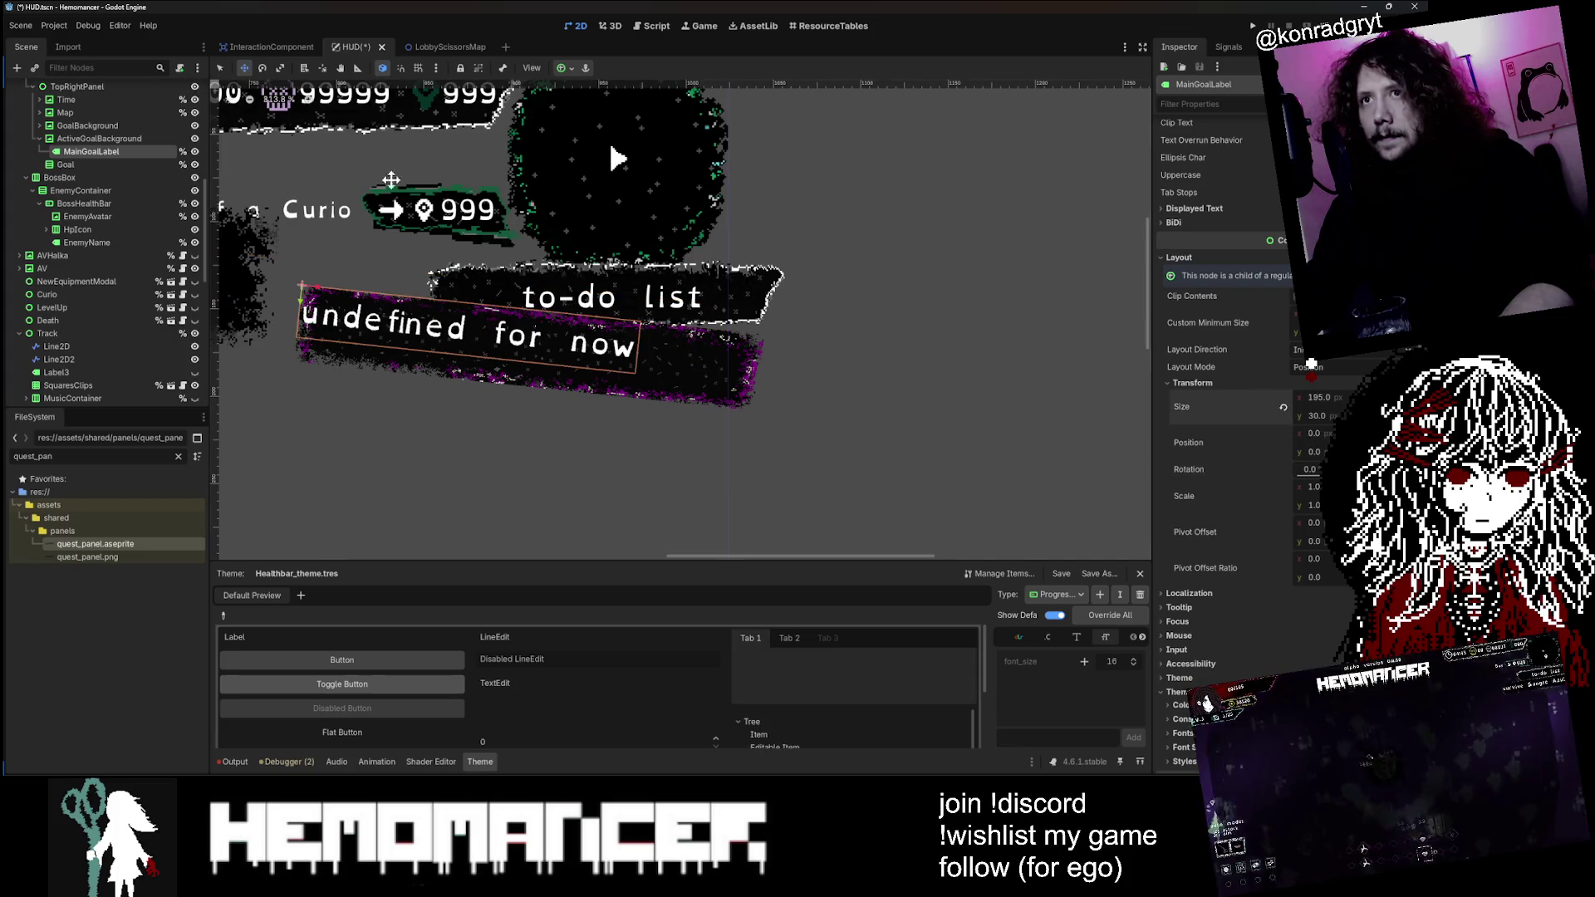
mouse_move(519, 292)
mouse_down()
mouse_move(631, 319)
mouse_move(615, 313)
mouse_up()
Step: Set the label text to the test string 'fwfrg' and narrow it to 58 pixels
scroll(627, 317, up, 3)
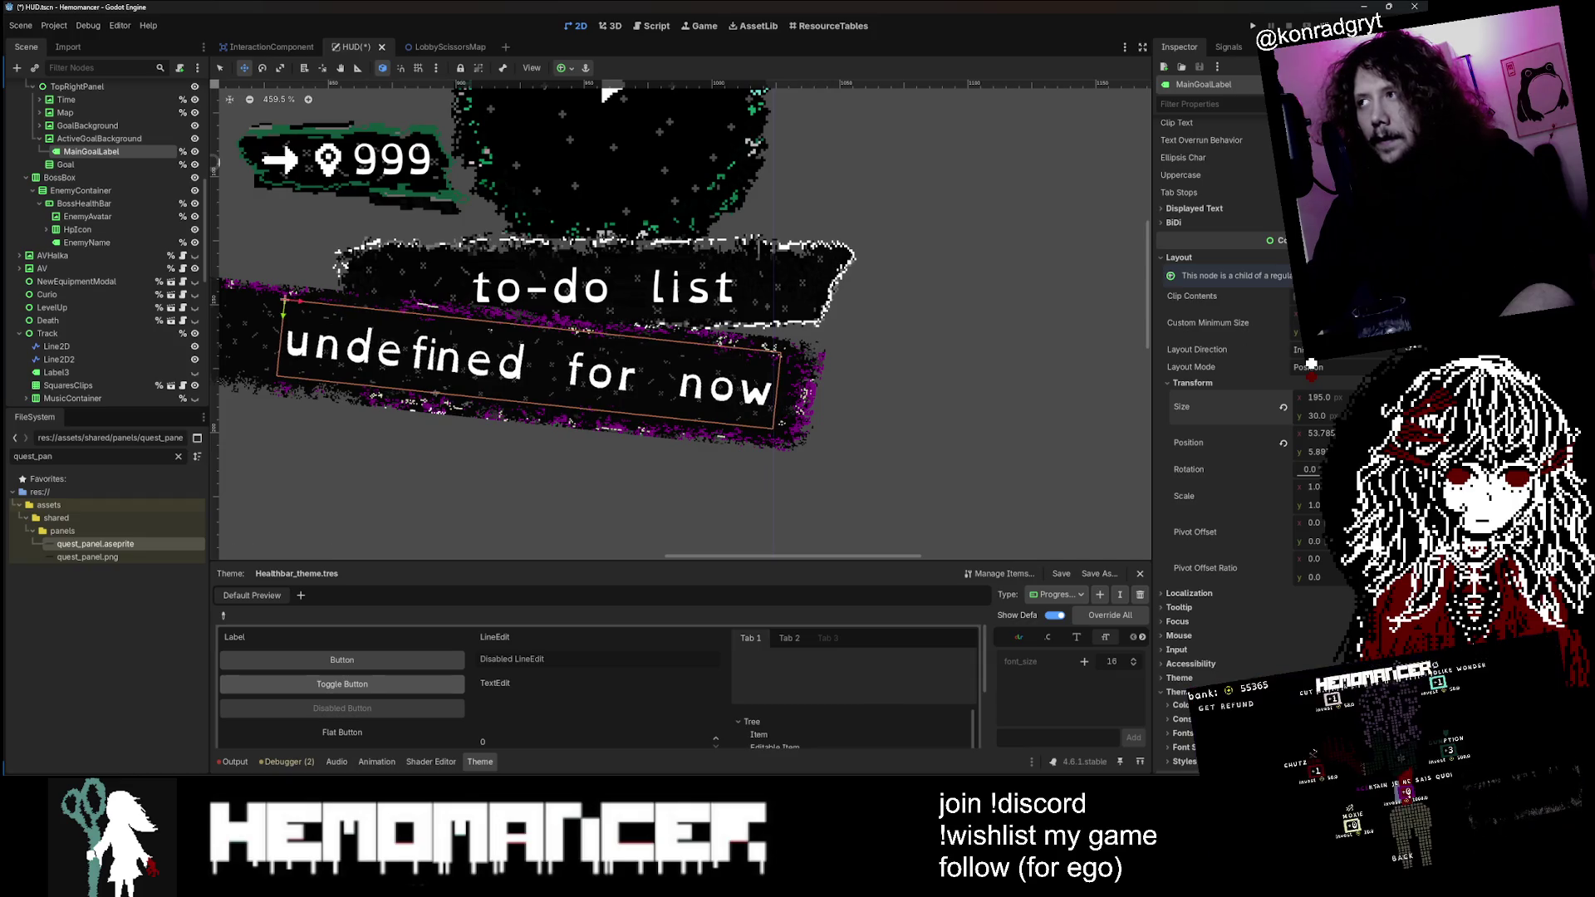
scroll(1309, 363, up, 5)
text(fw)
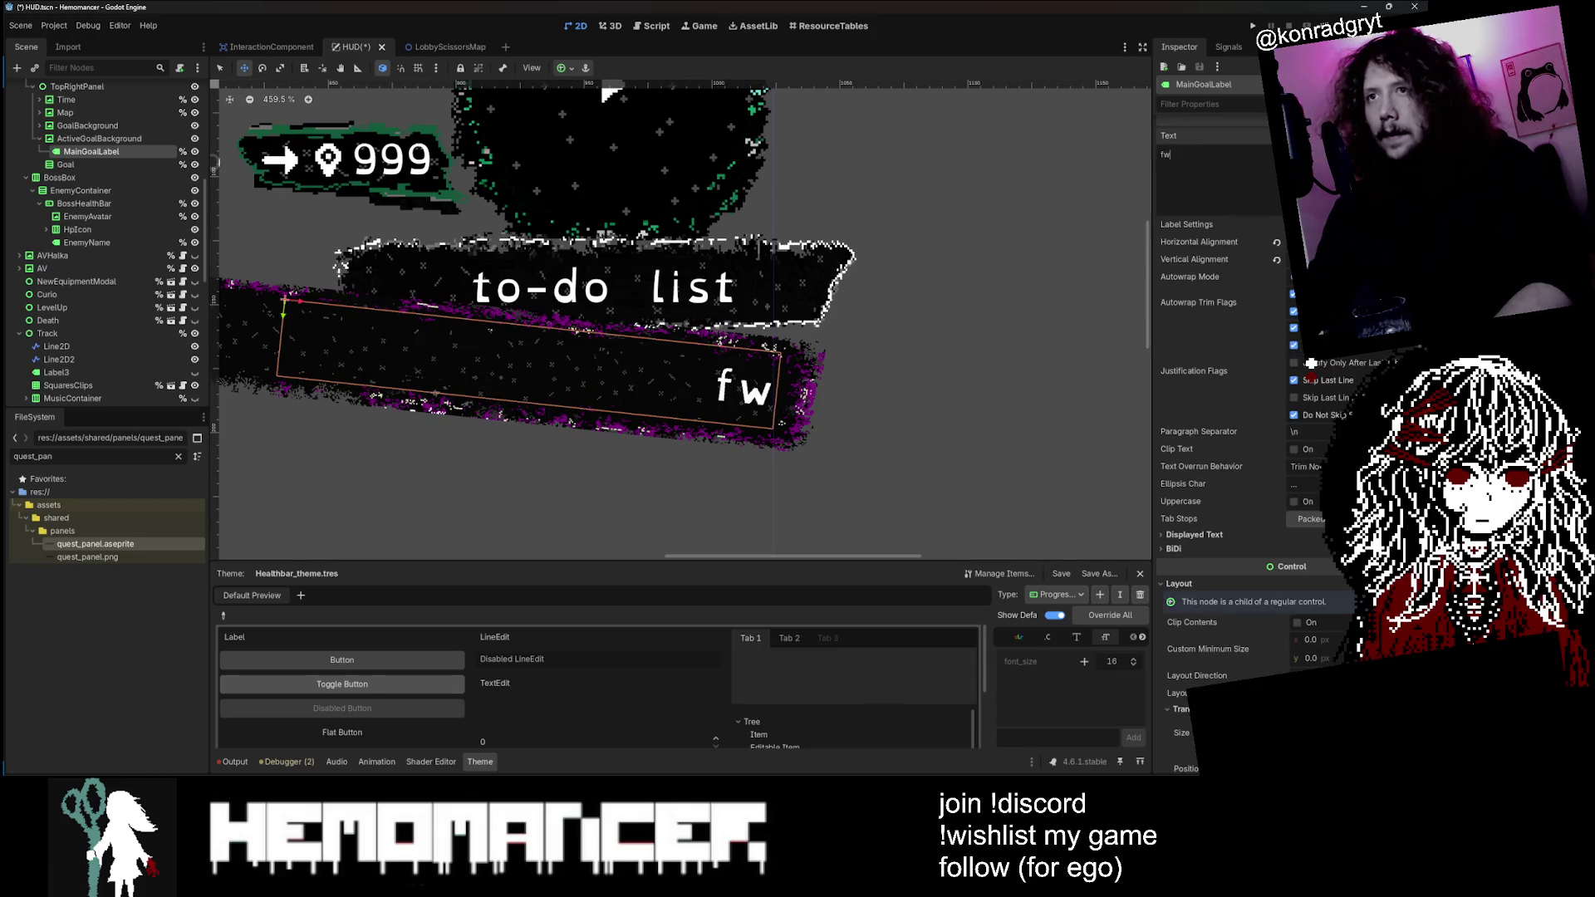
text(frg)
text(ewgweogjweogjoewgjowejogj)
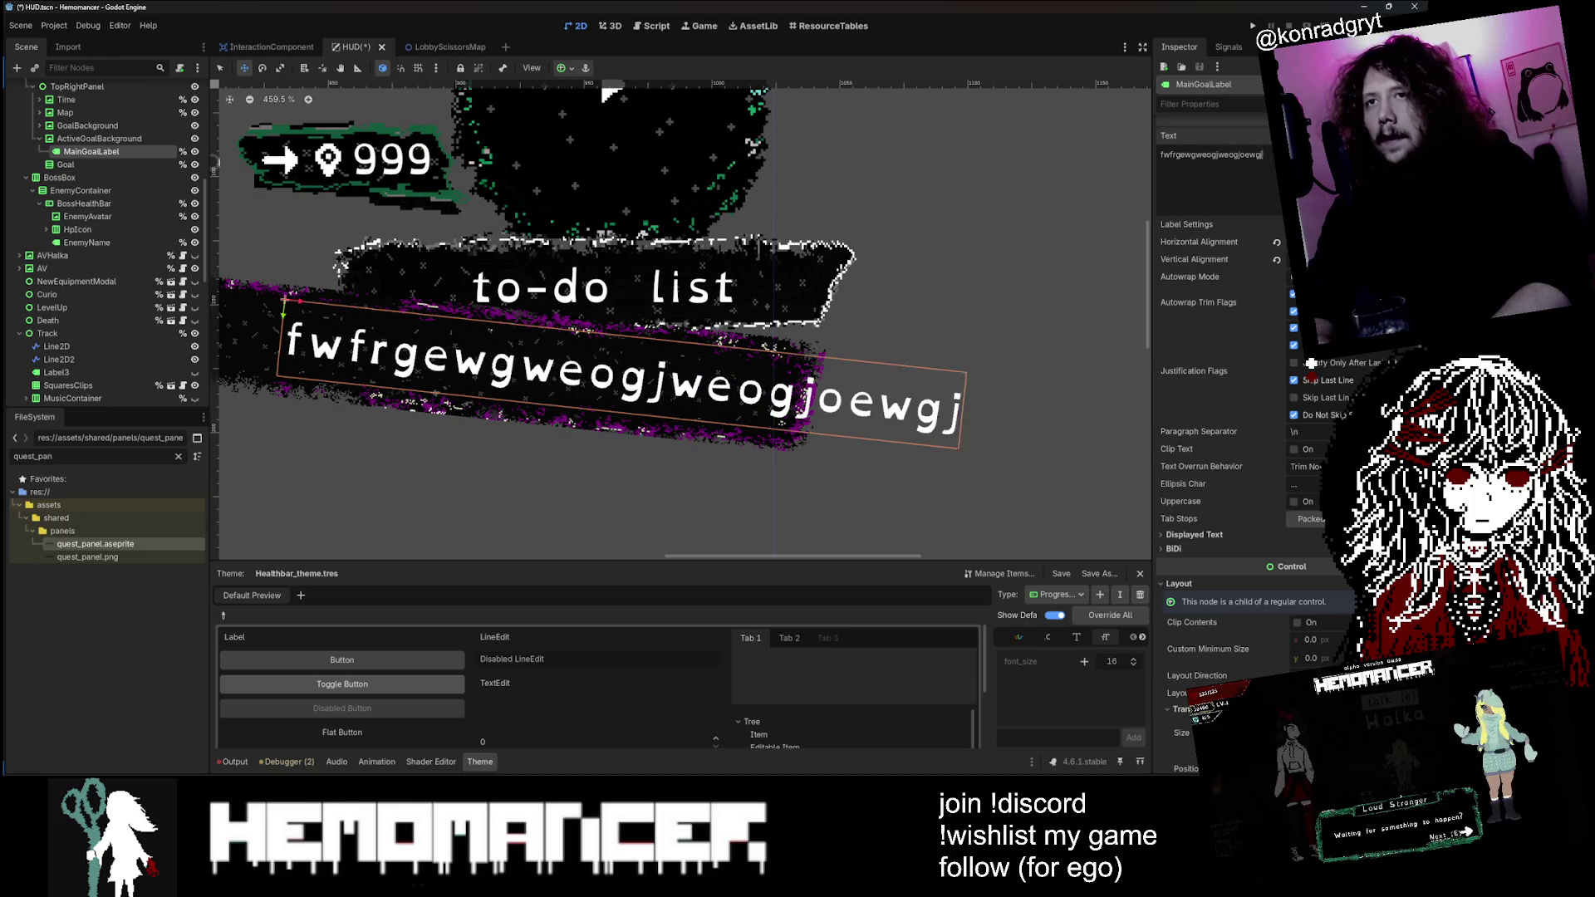
key(BackSpace)
key(BackSpace)
key(BackSpace)
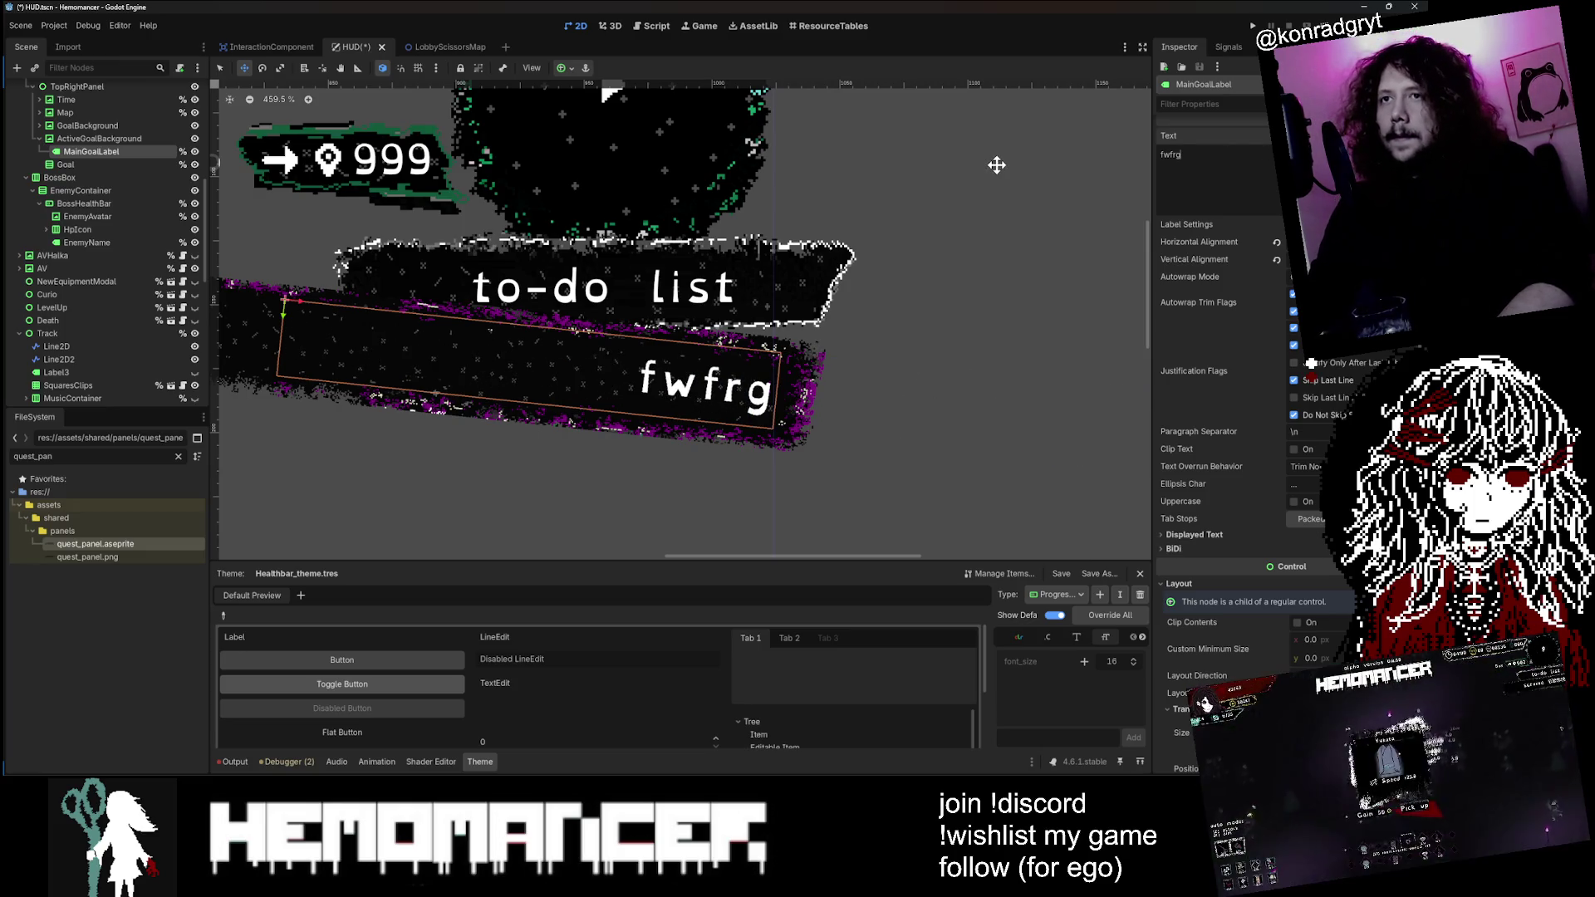
scroll(997, 163, down, 3)
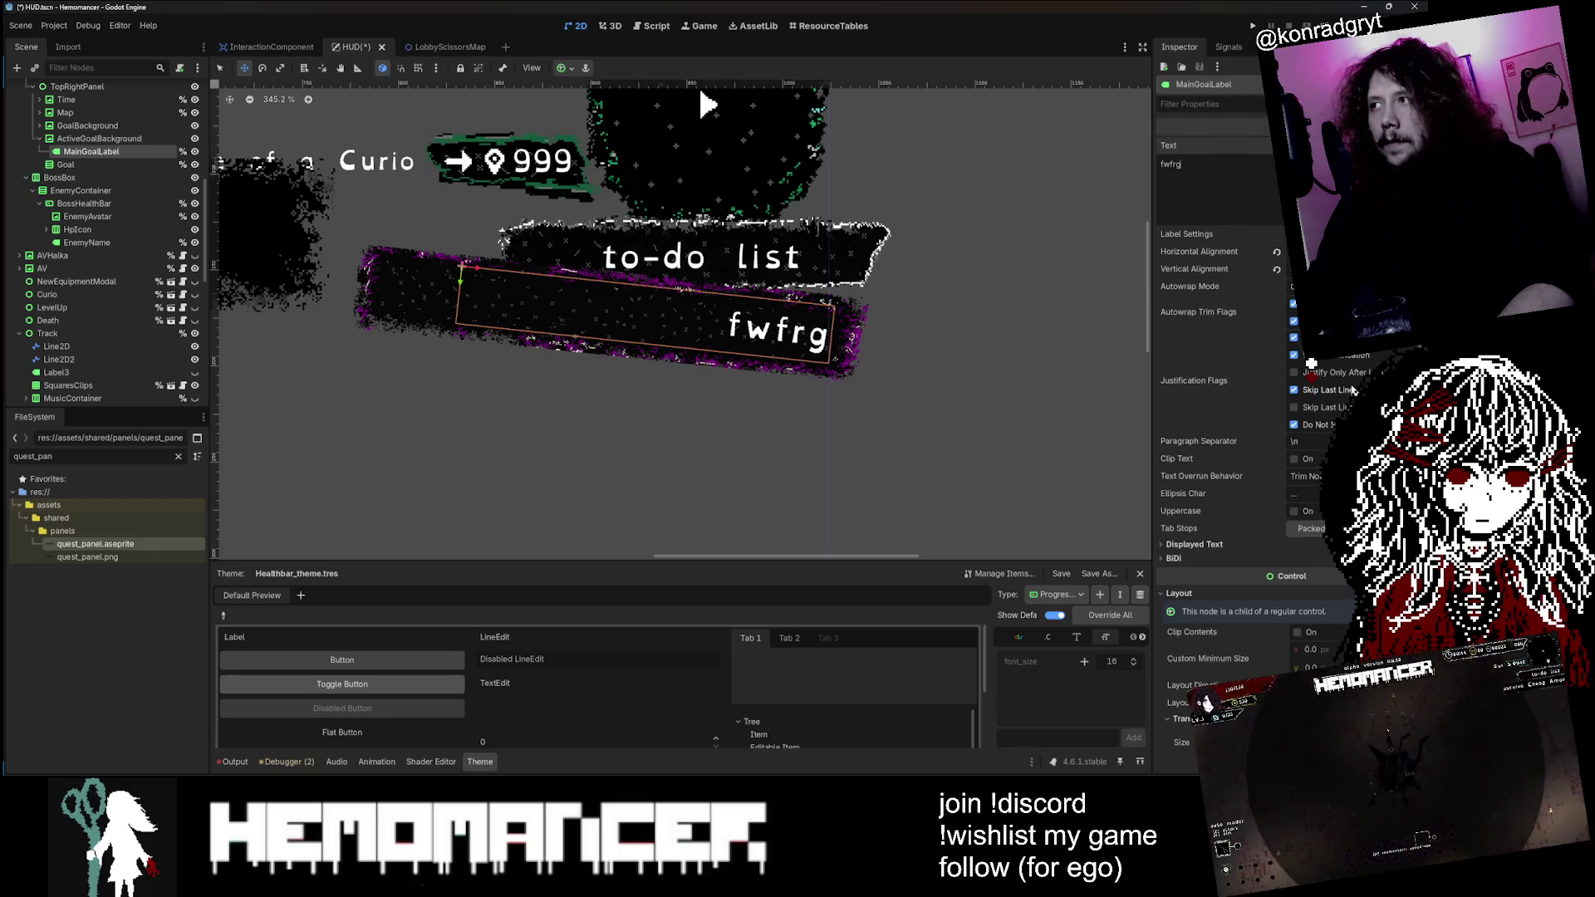
scroll(1306, 623, down, 3)
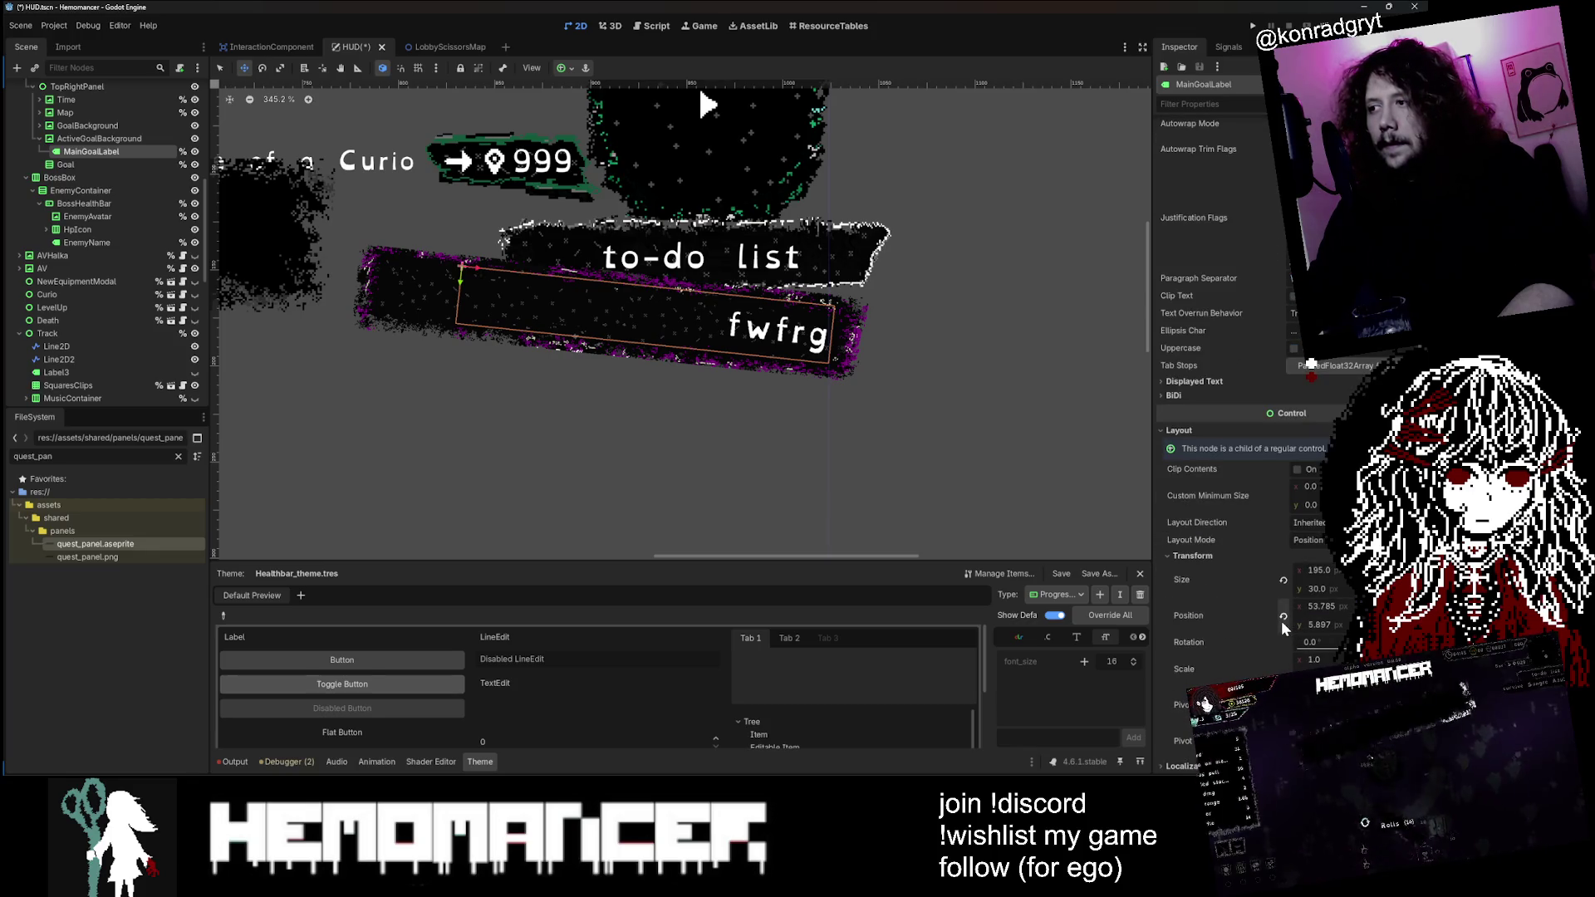
click(1281, 584)
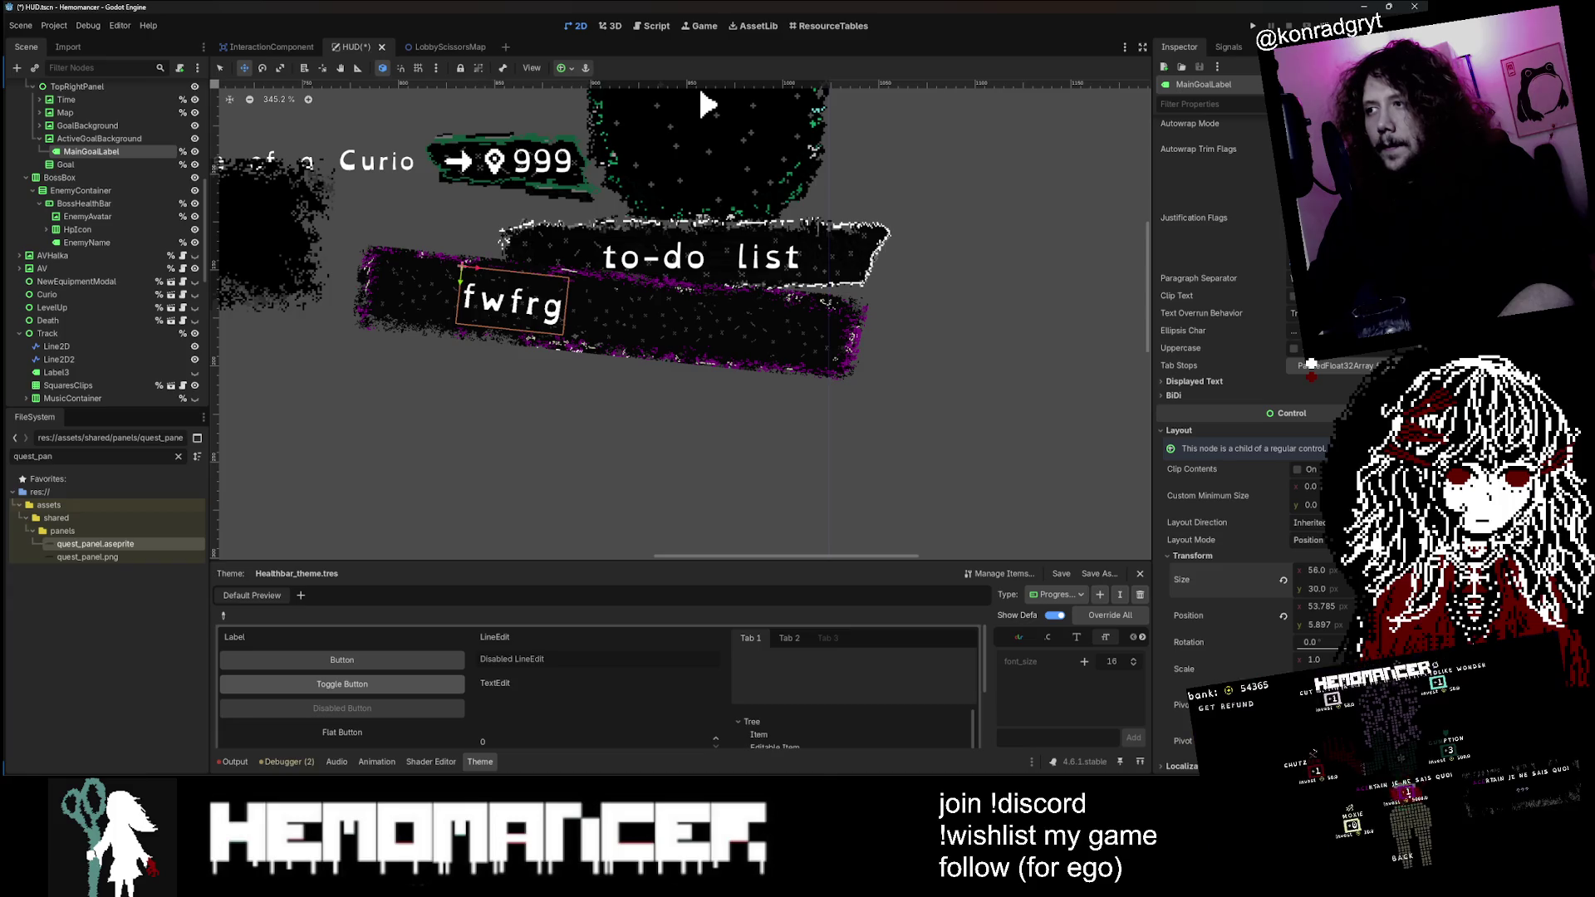
Step: Switch MainGoalLabel to Anchors layout with the Center Right anchor preset
click(1328, 566)
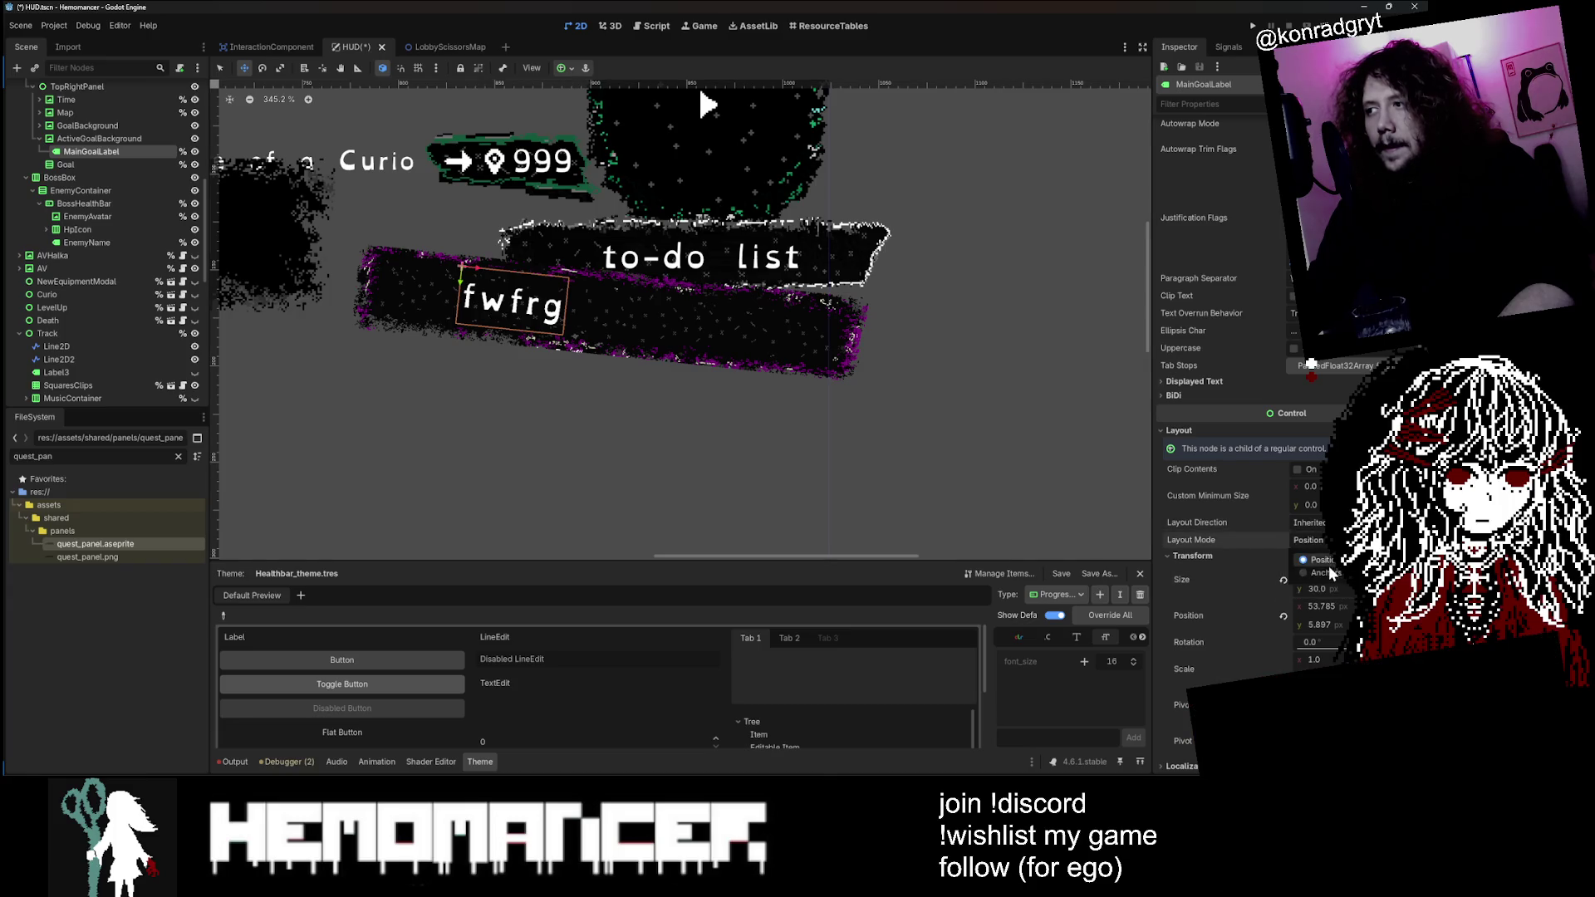
click(1326, 563)
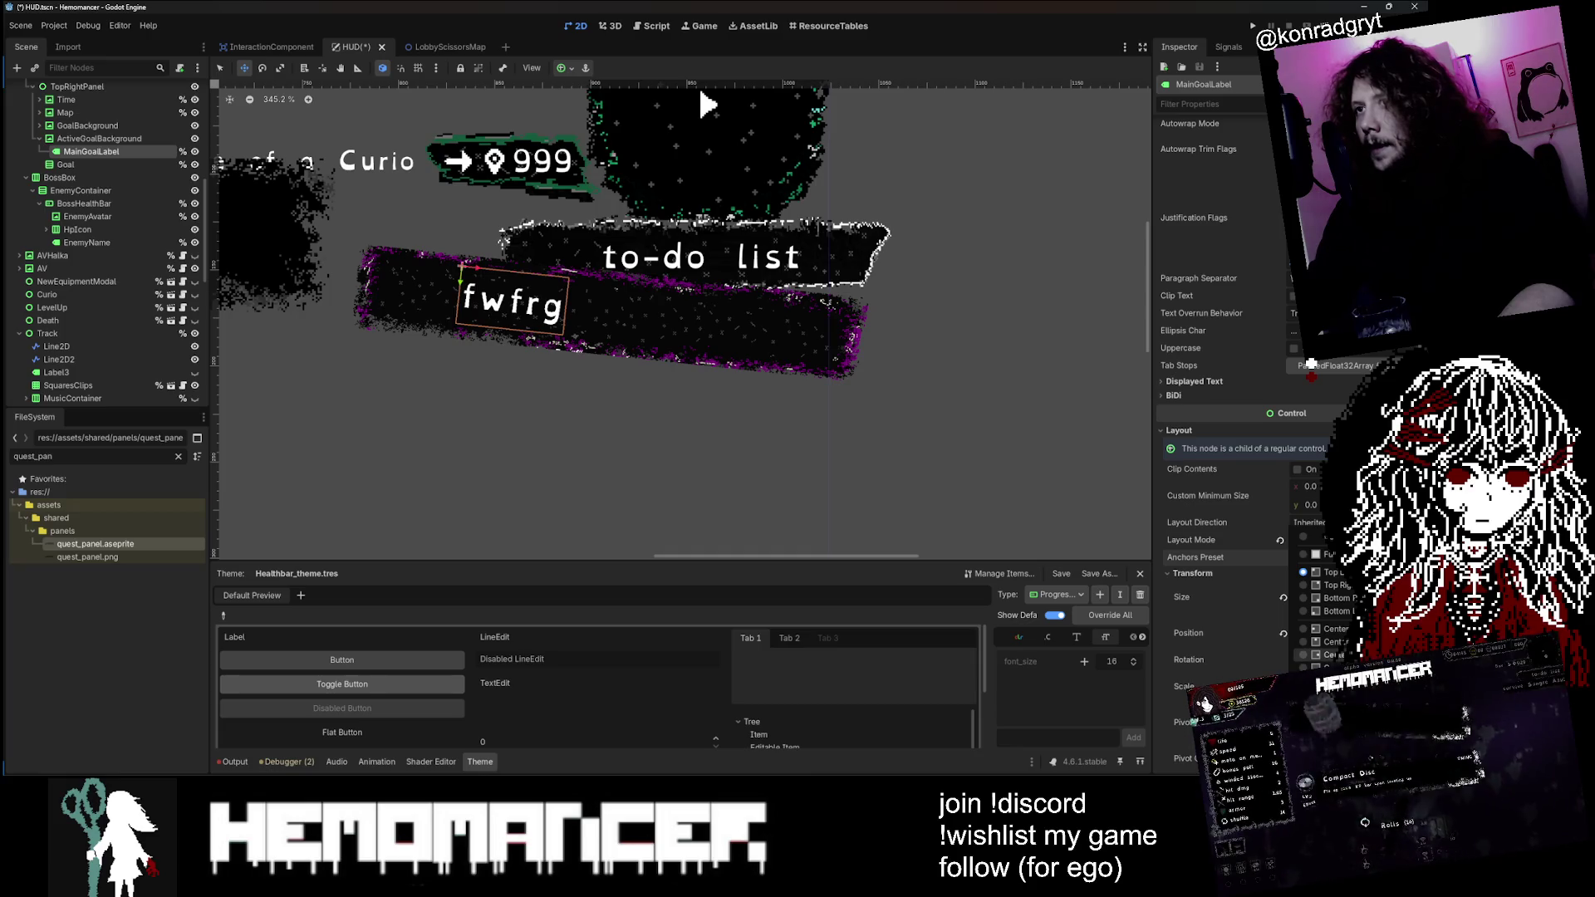
click(1333, 610)
Step: Replace the test typing so the label text reads 'undefined for now' again
scroll(1318, 394, up, 3)
text(wefewfwefwefwefwefwef)
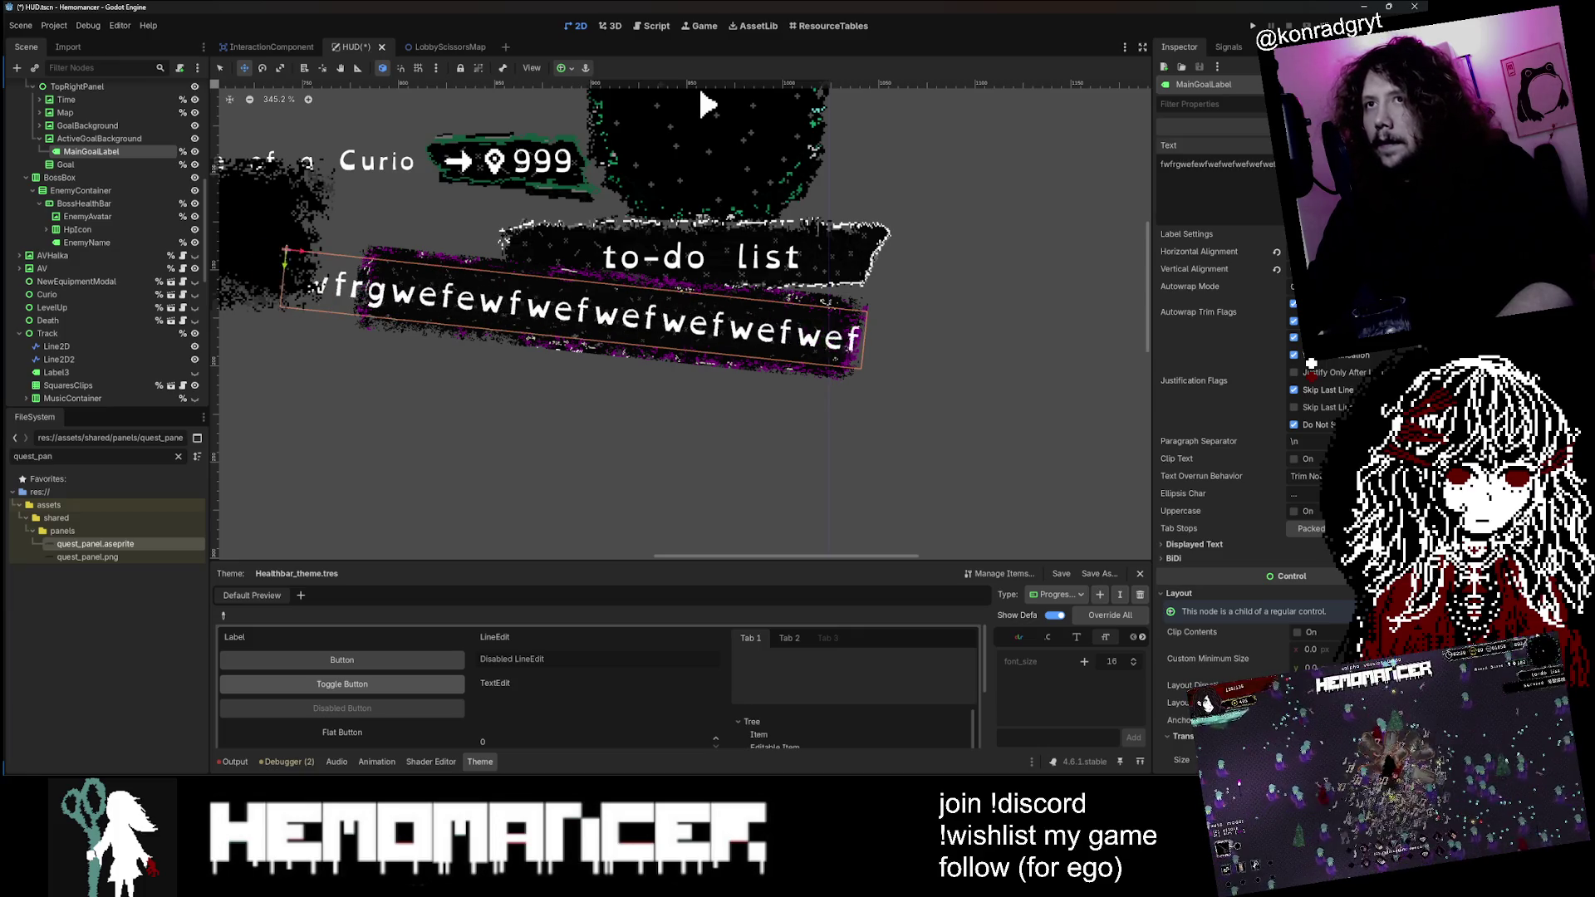
key(BackSpace)
key(BackSpace)
key(BackSpace)
text(wefwefwefwefwefwef)
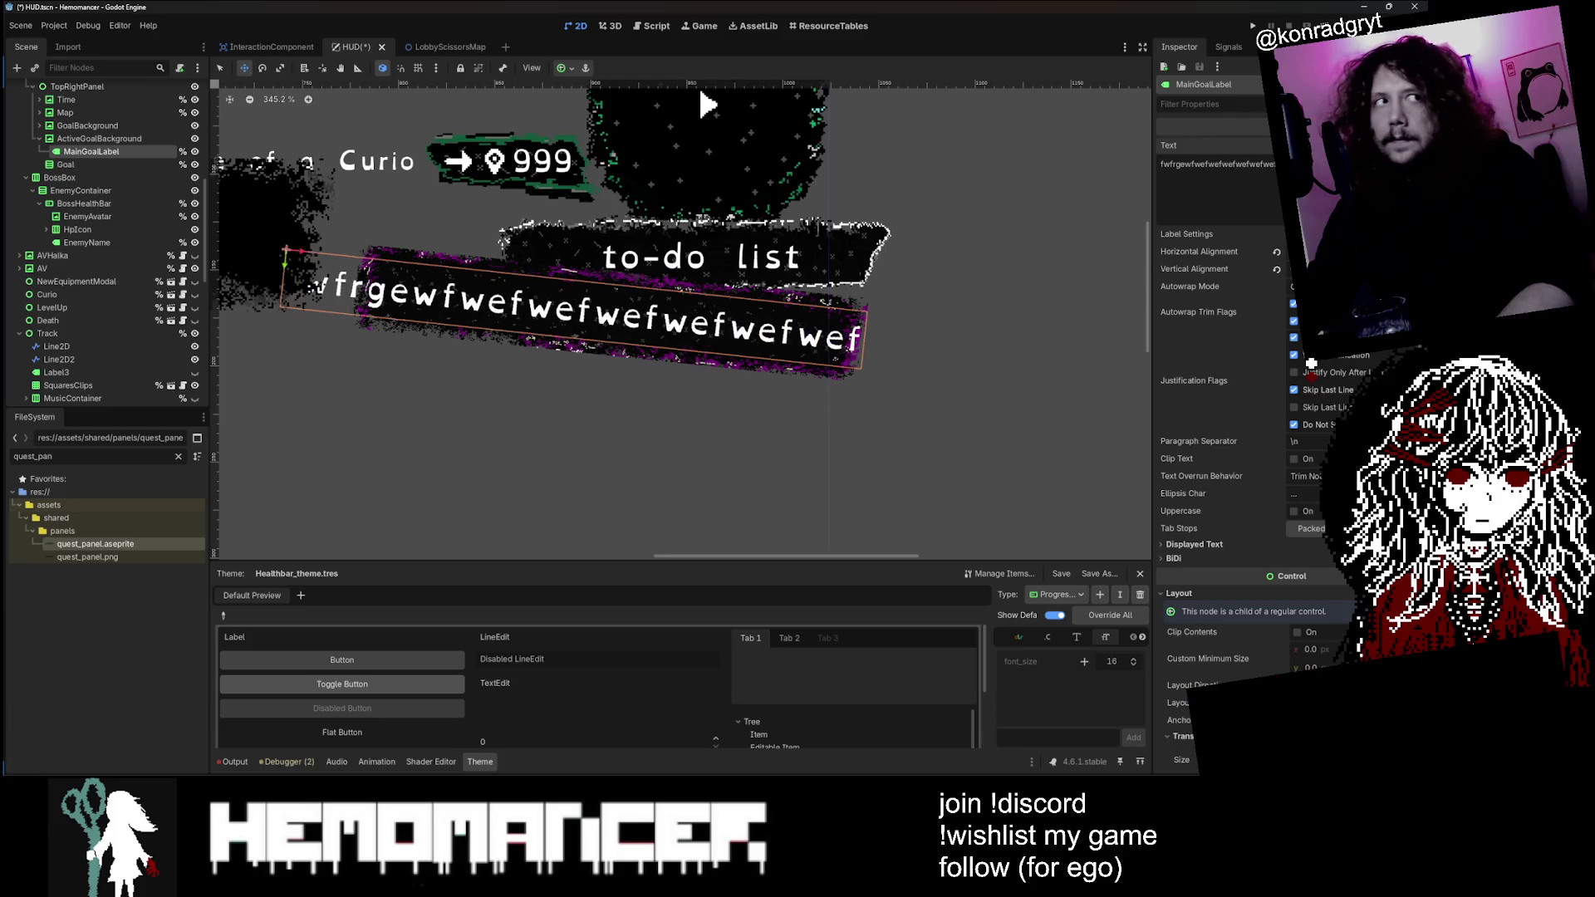
key(ctrl+z)
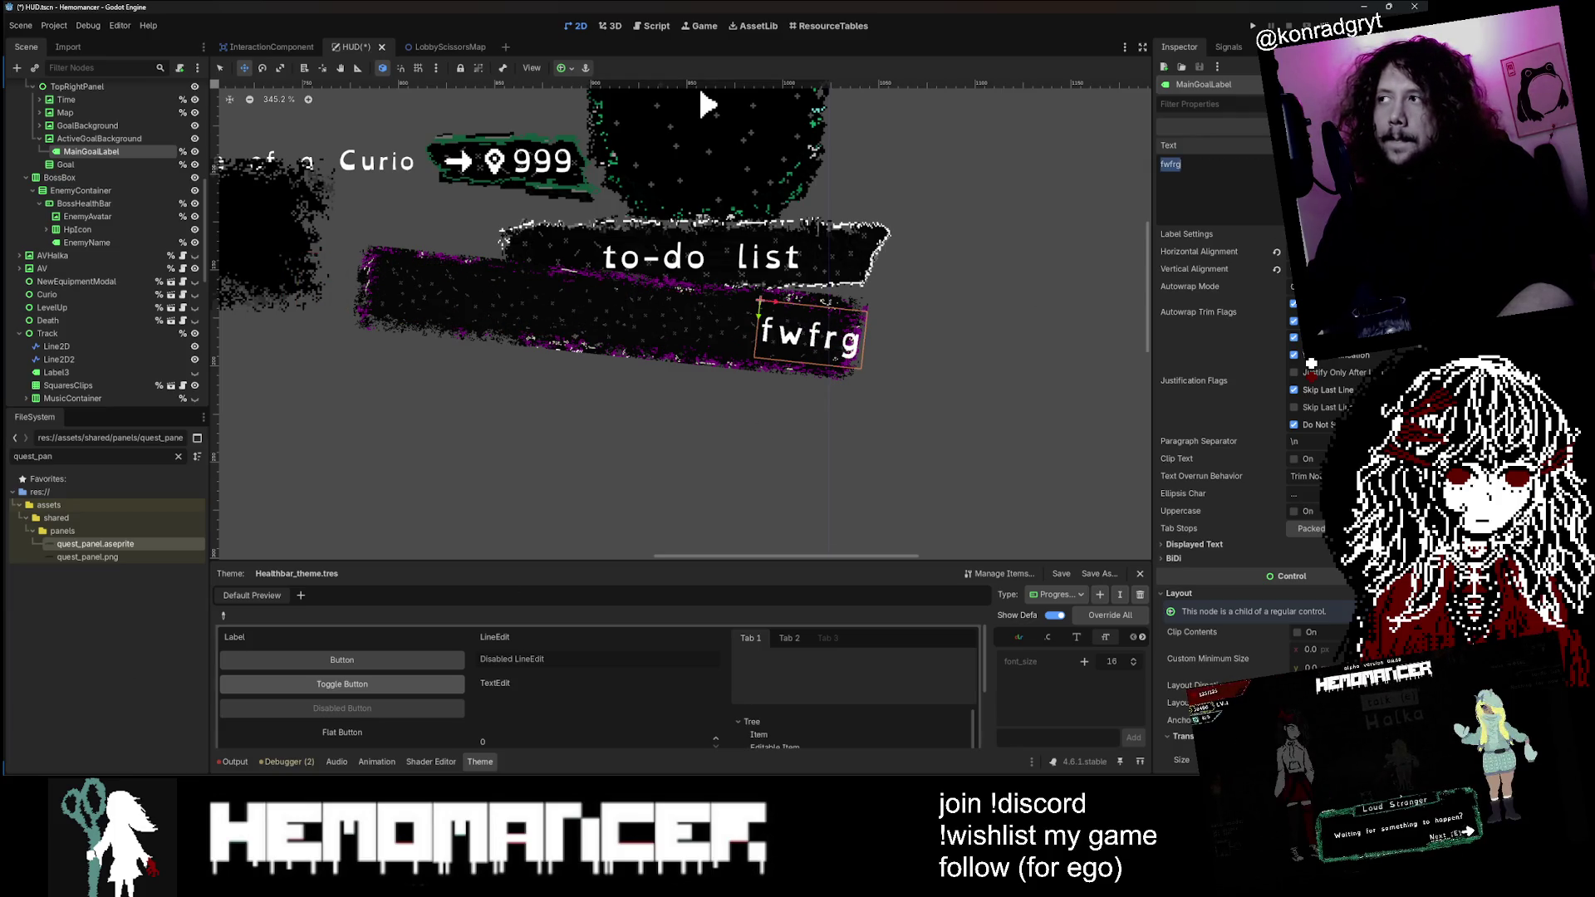
text(undefined )
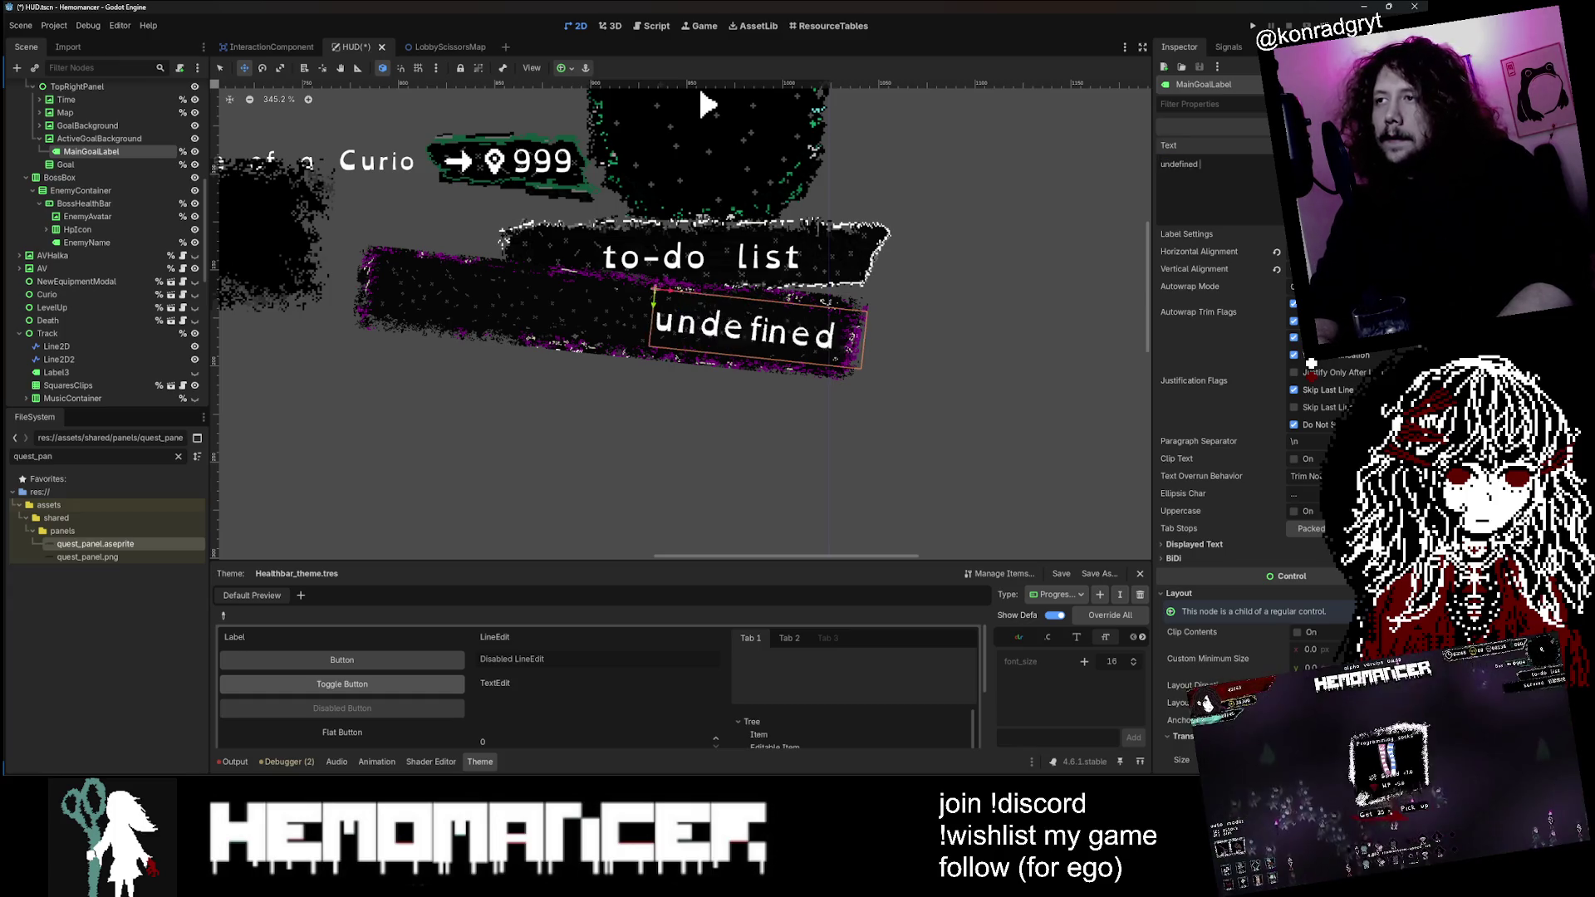
text(for now)
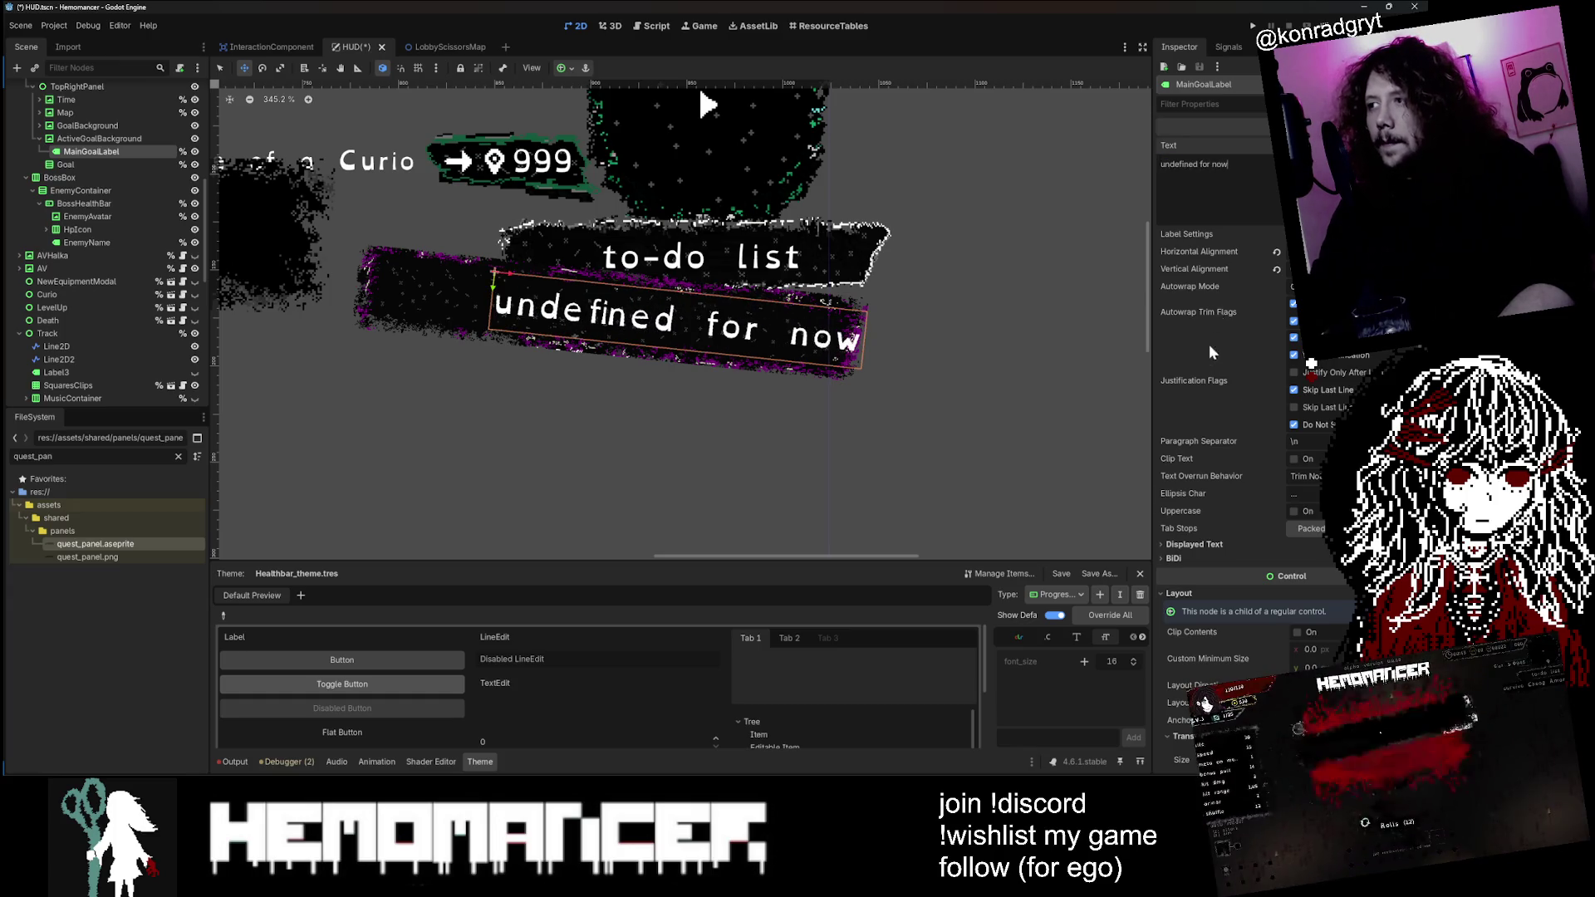
Step: Drag the goal label slightly left so it sits within the slanted panel
scroll(1212, 365, down, 5)
scroll(1218, 411, down, 3)
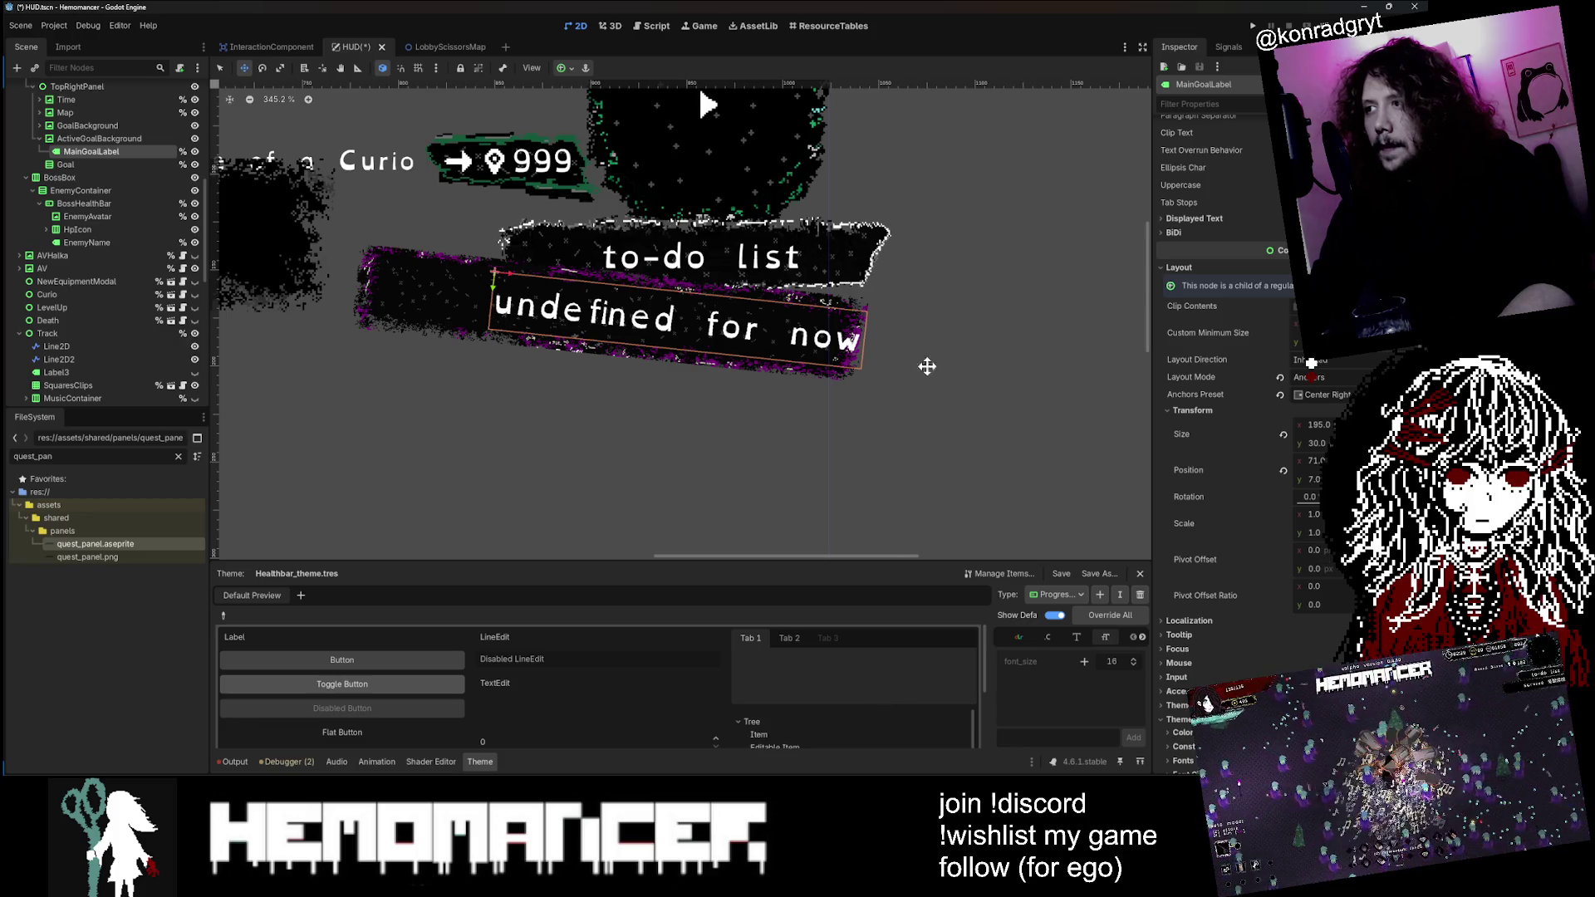
scroll(1337, 595, down, 3)
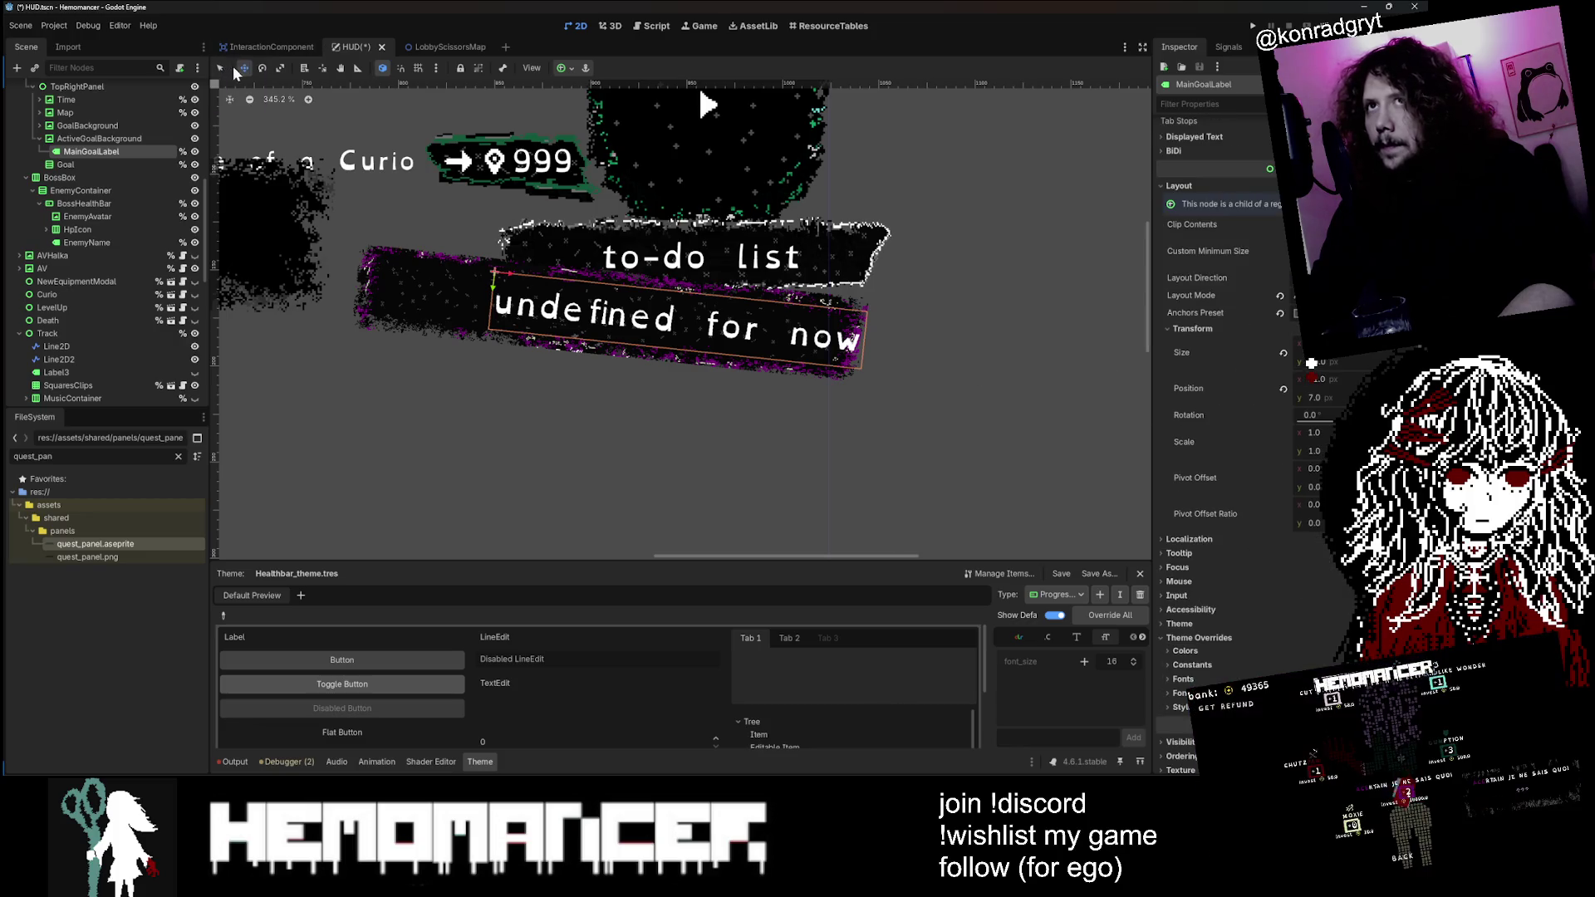
key(ctrl+shift+Tab)
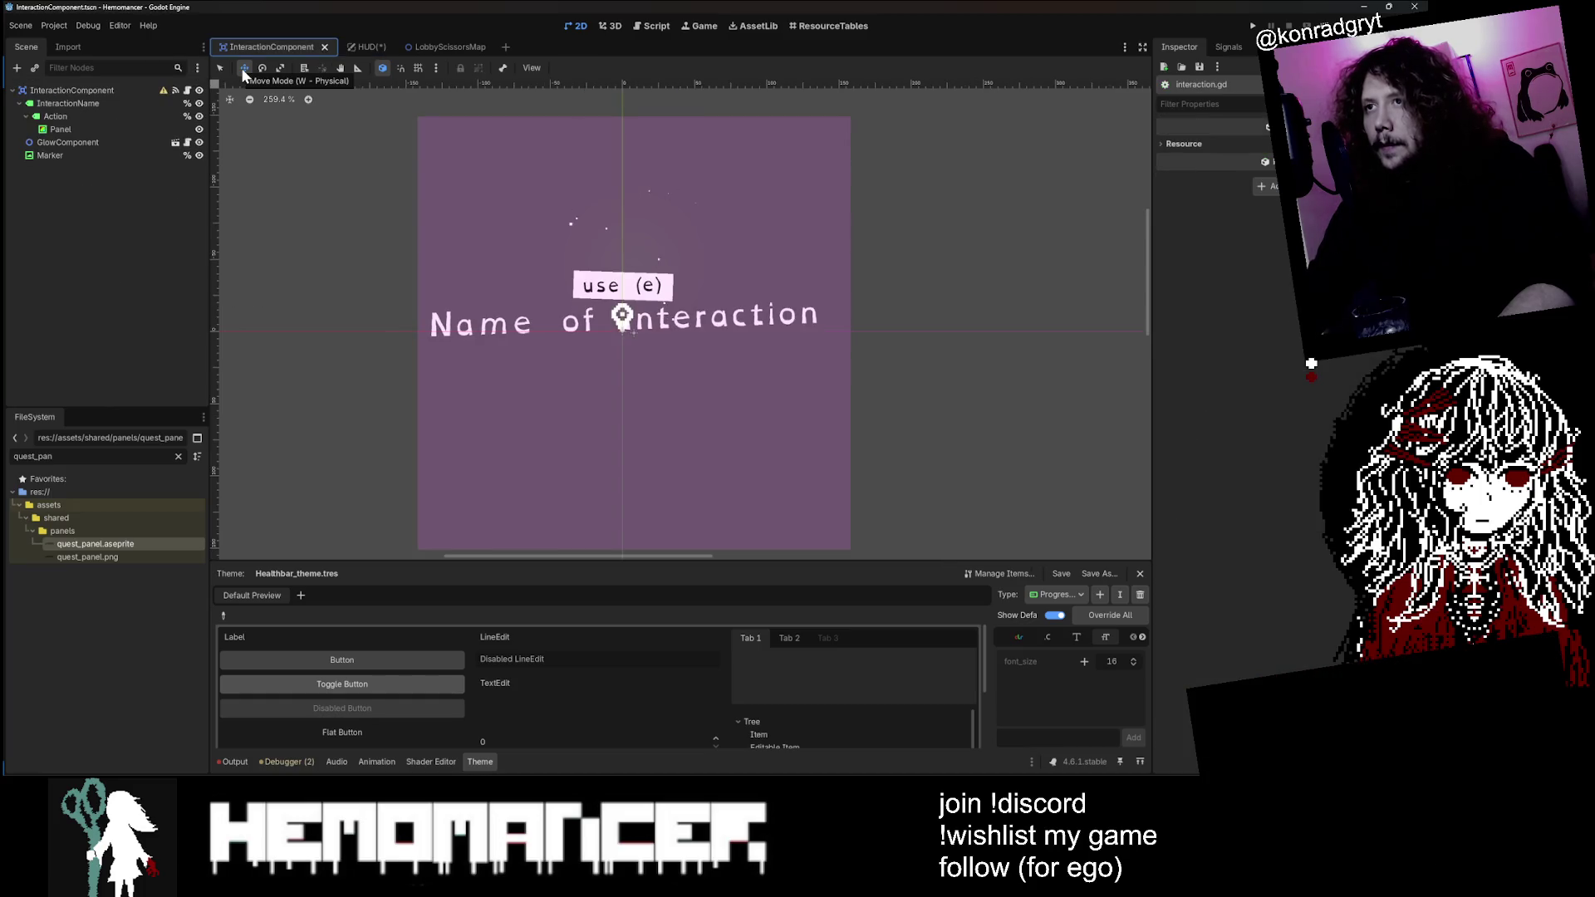
key(ctrl+Tab)
drag(681, 285, 724, 319)
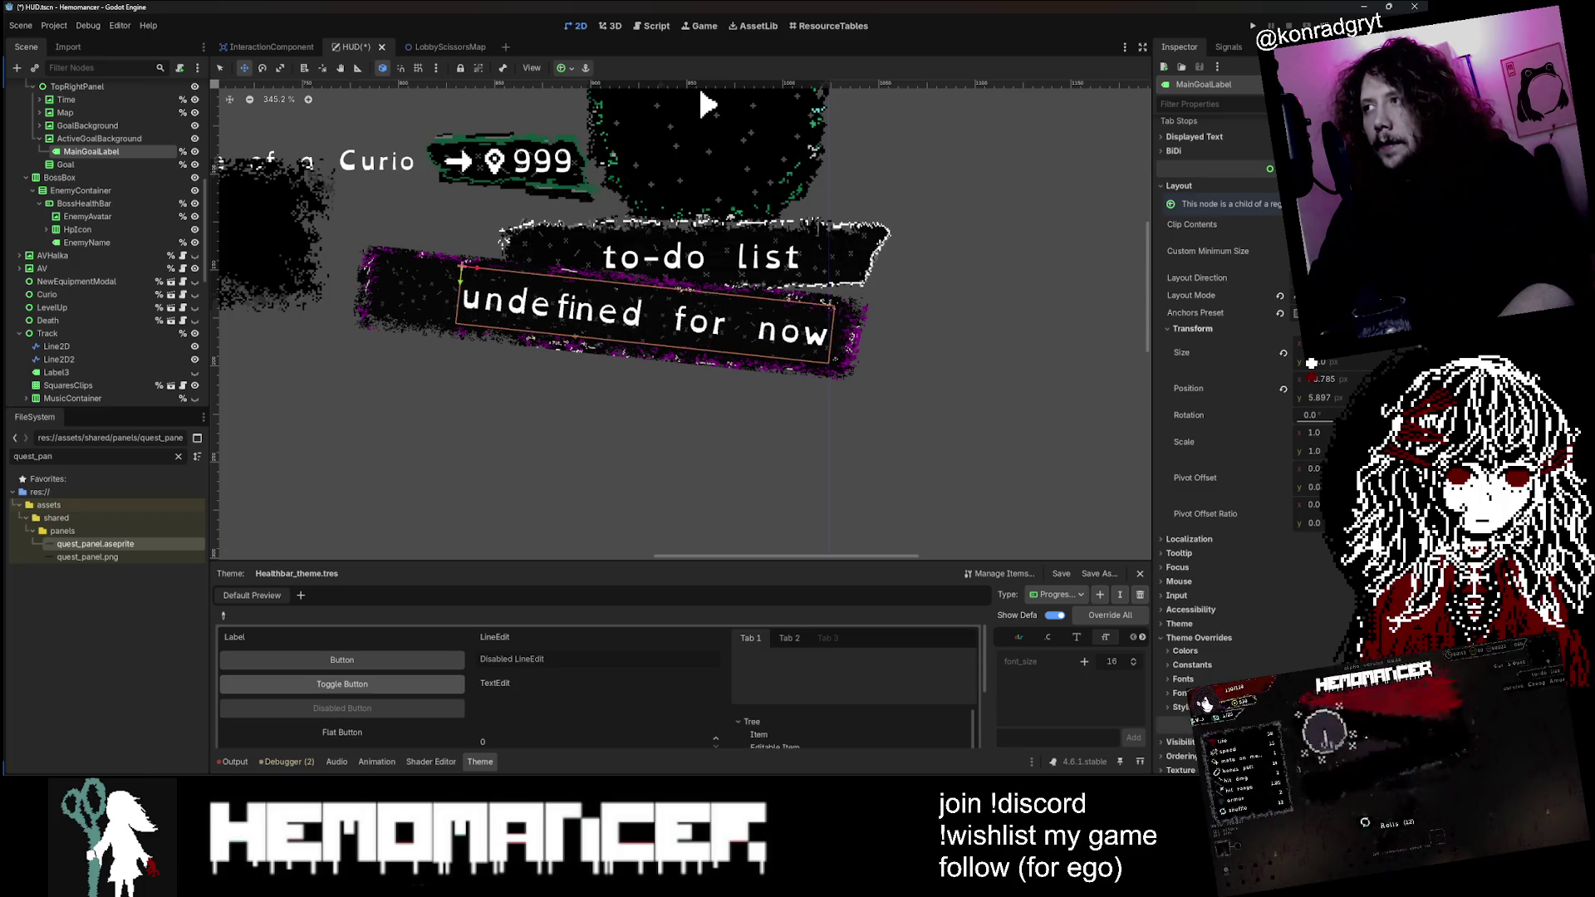
Step: Re-anchor MainGoalLabel with the Top Left anchor preset
click(1279, 312)
click(1294, 313)
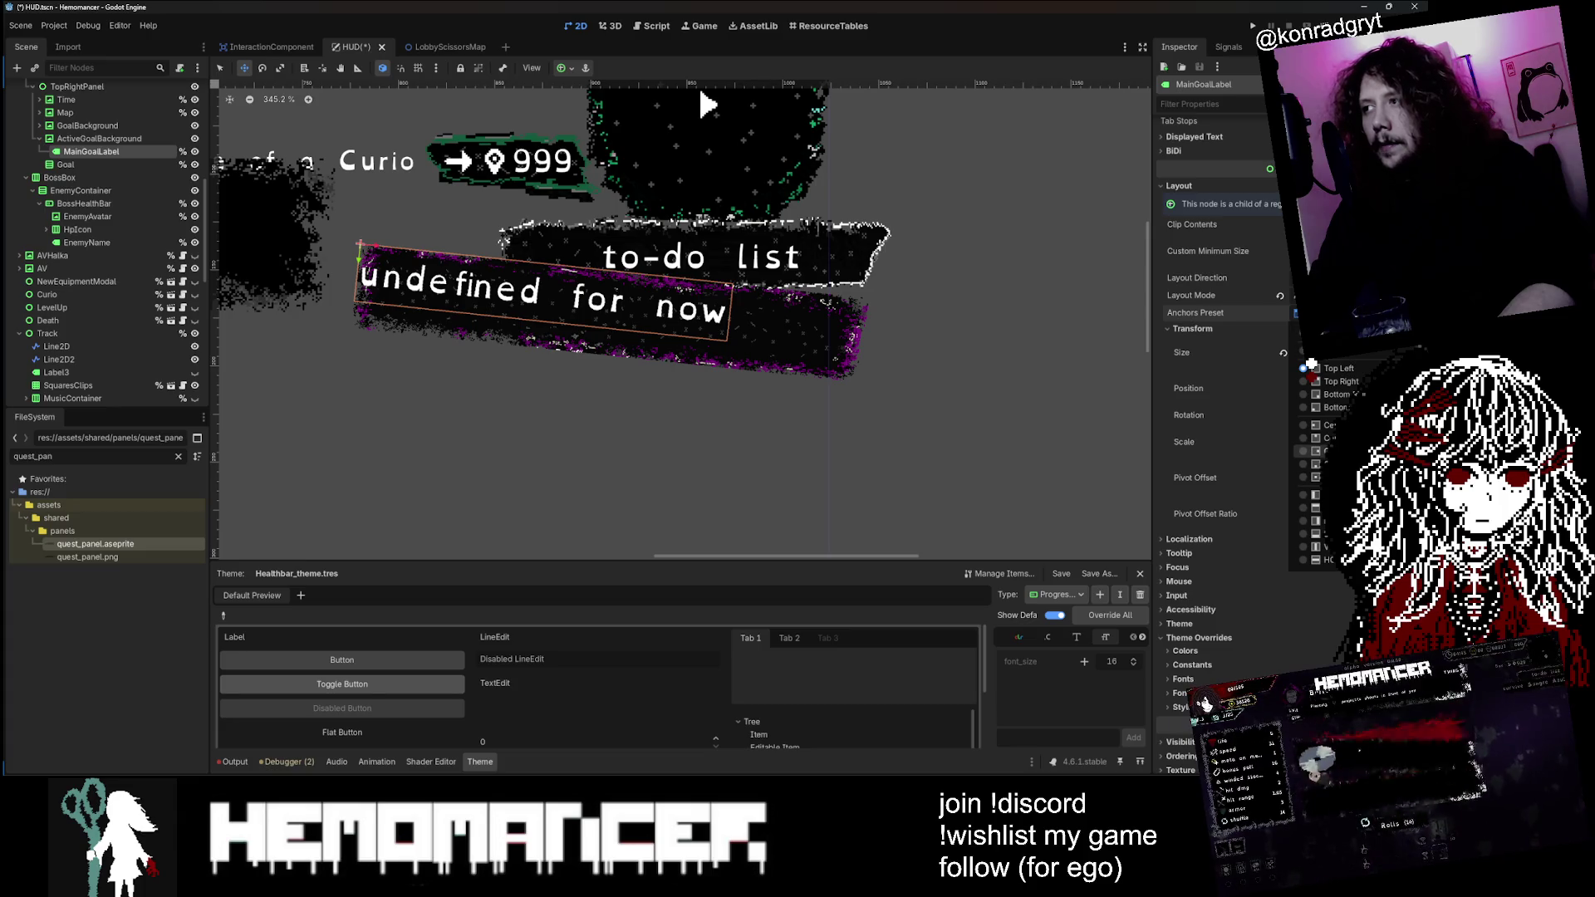
click(1310, 366)
Step: Correct the label text so it reads 'undefined for now'
scroll(1310, 363, up, 5)
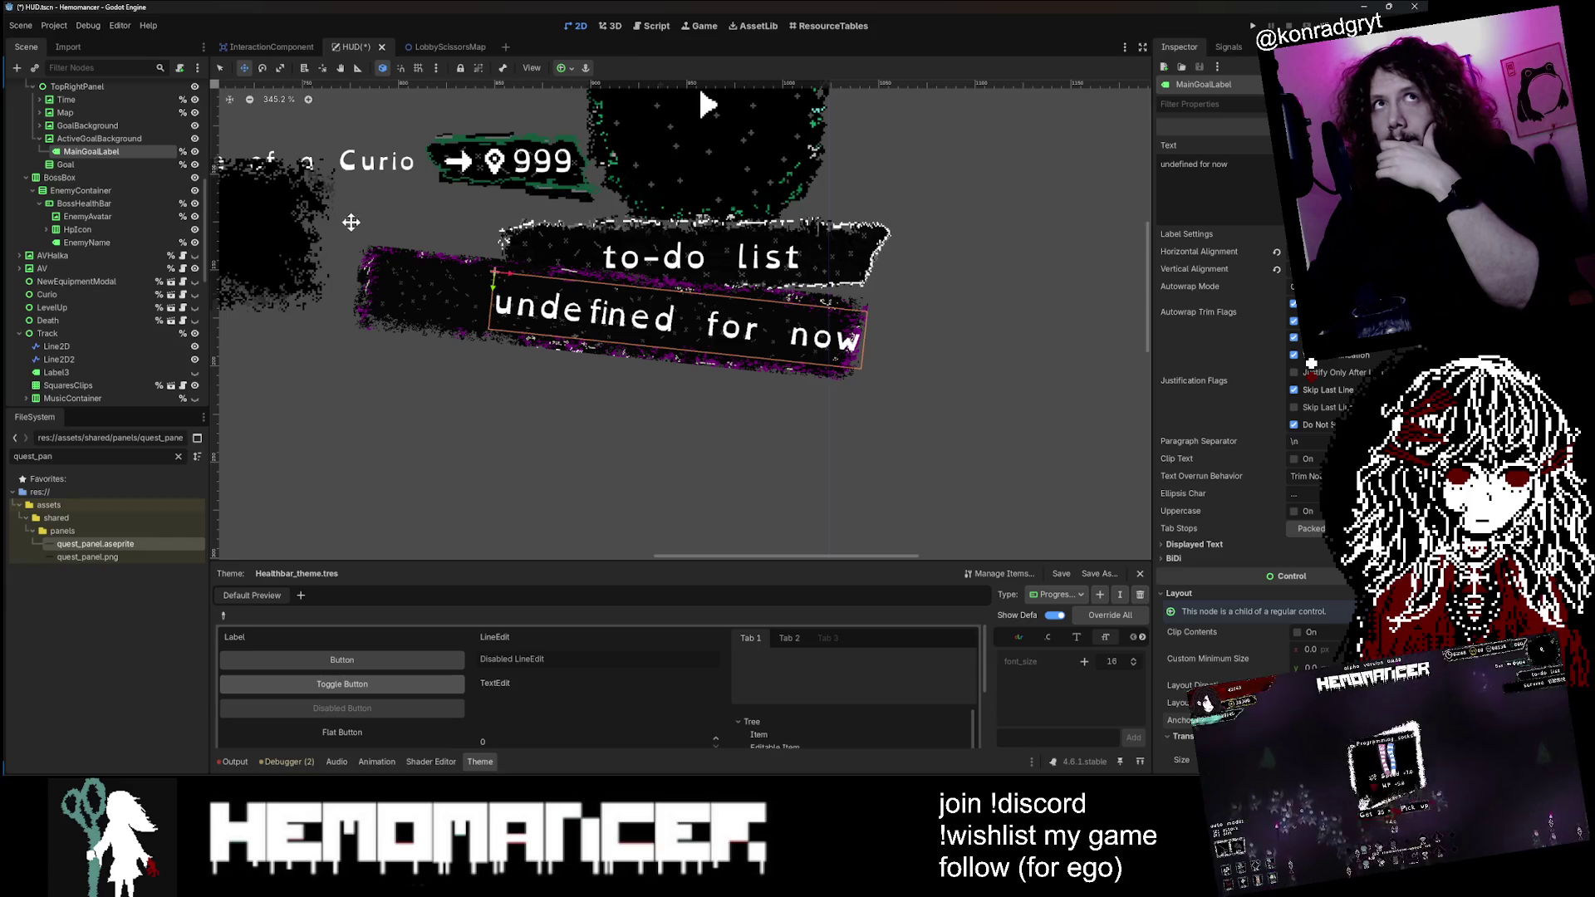
text(fwofwwef)
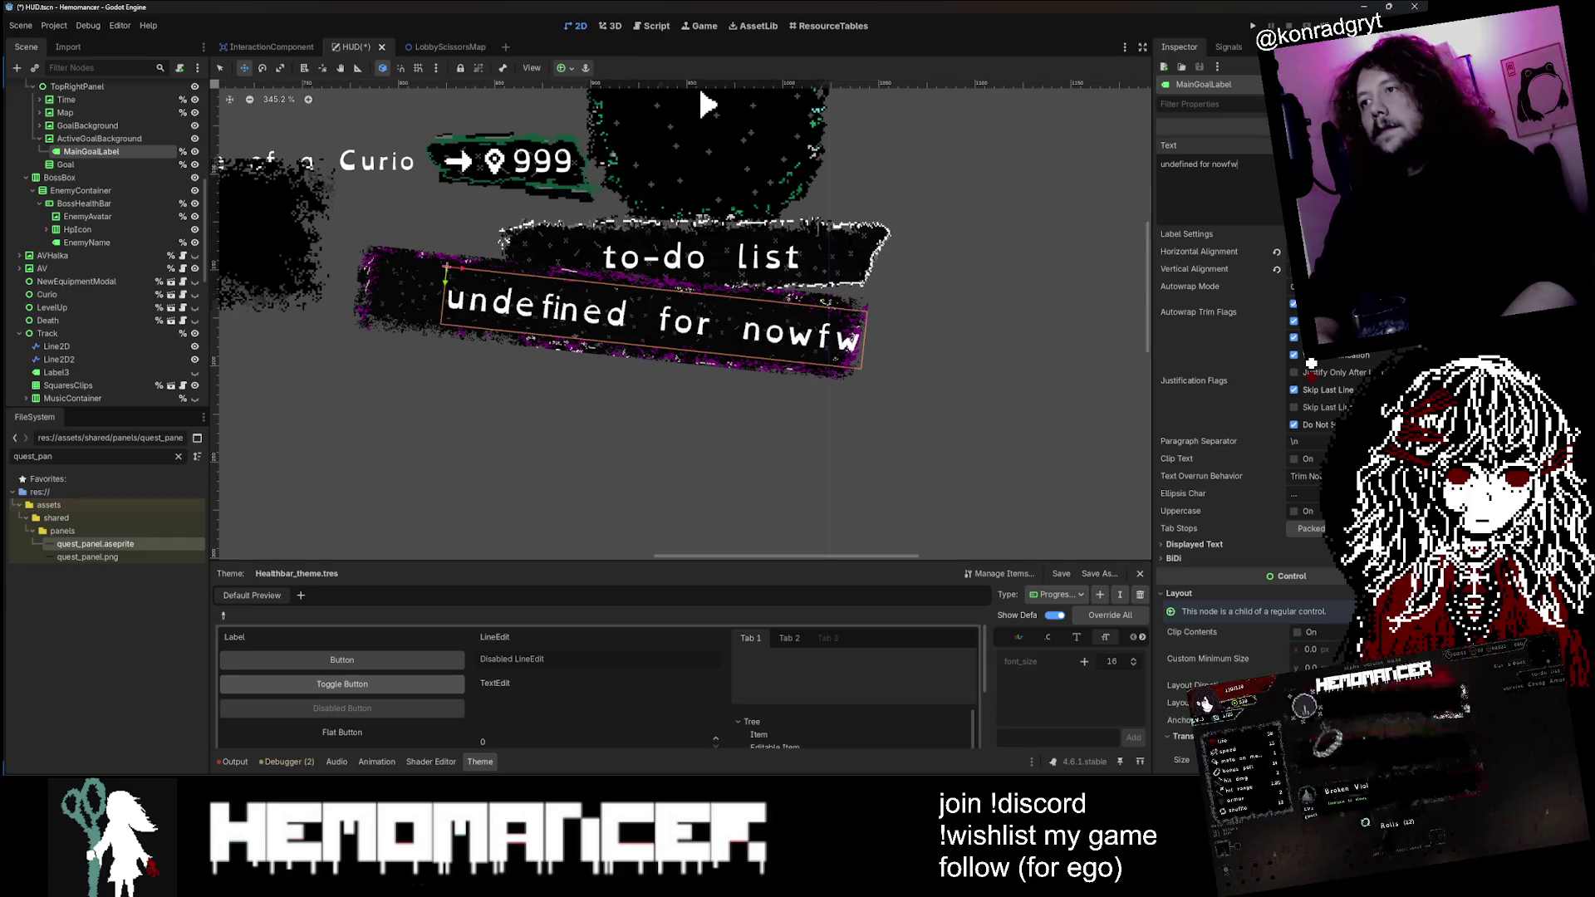
key(BackSpace)
key(BackSpace)
key(BackSpace)
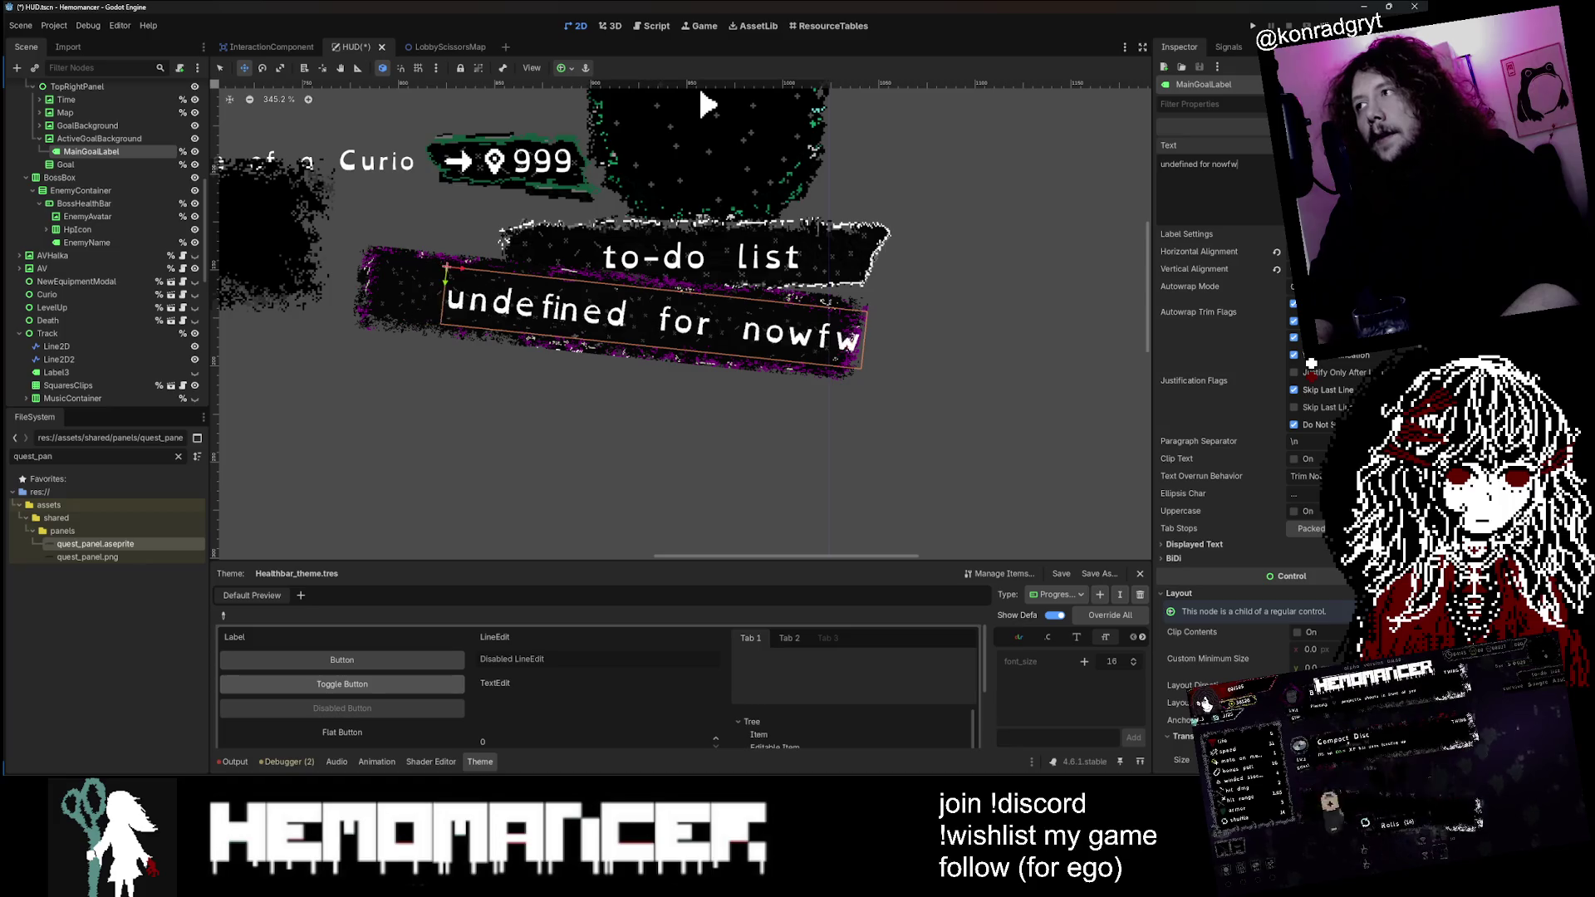
text(now)
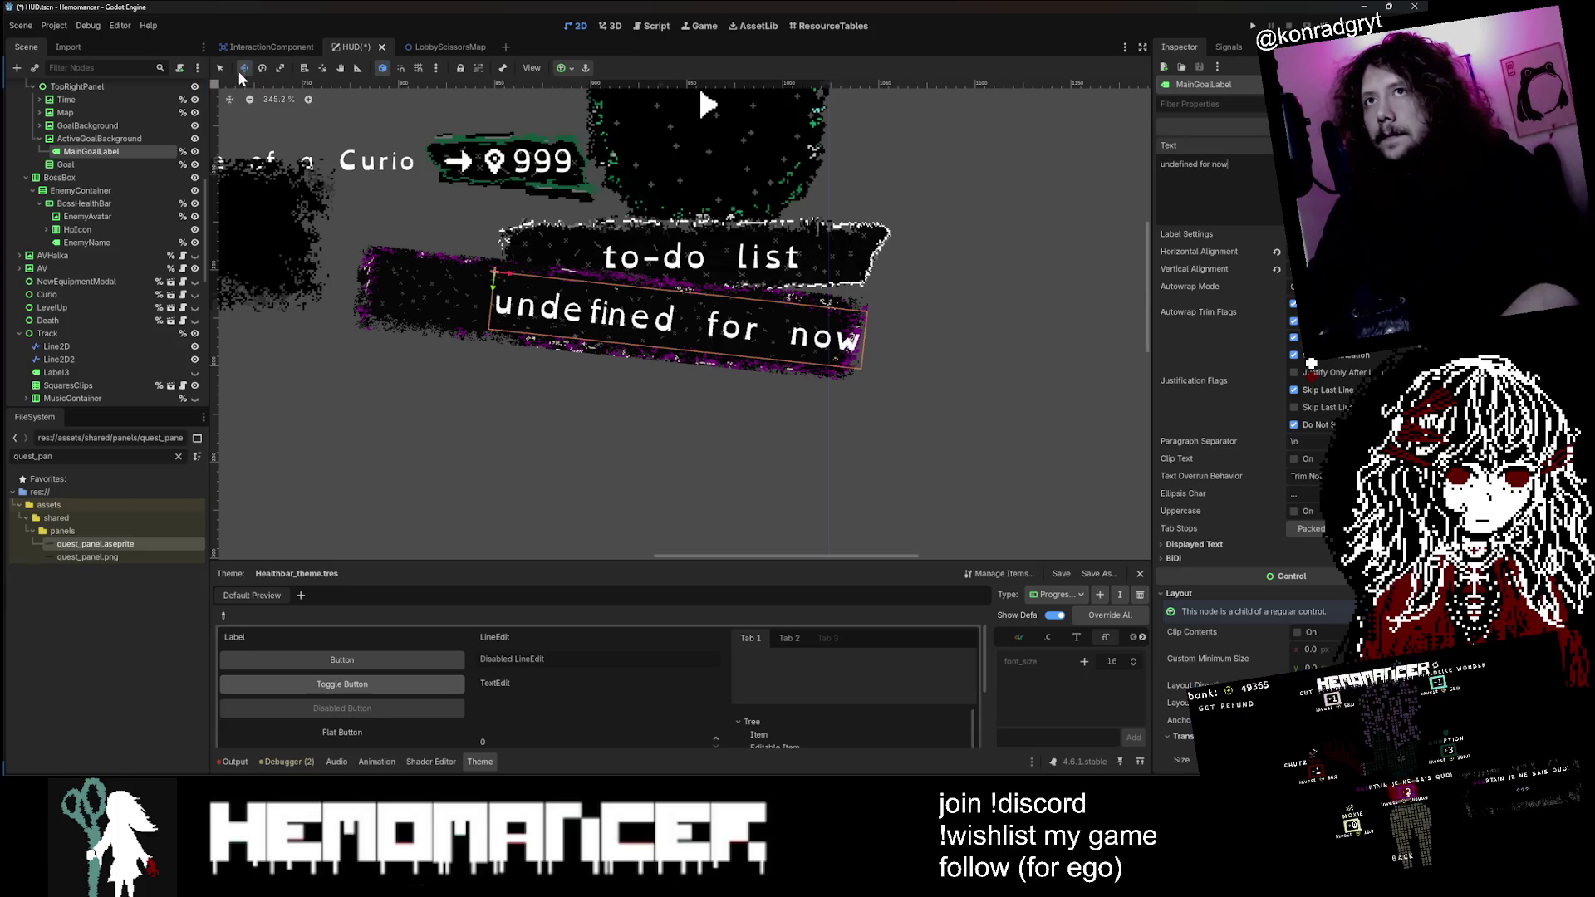
Step: Rotate ActiveGoalBackground to a gentle tilt of about 6 degrees with the Rotate tool
click(143, 137)
click(262, 70)
mouse_move(316, 149)
mouse_down()
mouse_move(337, 173)
mouse_move(359, 294)
mouse_move(515, 426)
mouse_move(932, 463)
mouse_move(900, 262)
mouse_move(980, 515)
mouse_move(1104, 278)
mouse_move(1005, 704)
mouse_move(955, 449)
mouse_move(765, 409)
mouse_up()
scroll(932, 464, down, 10)
scroll(932, 463, down, 4)
scroll(765, 409, up, 12)
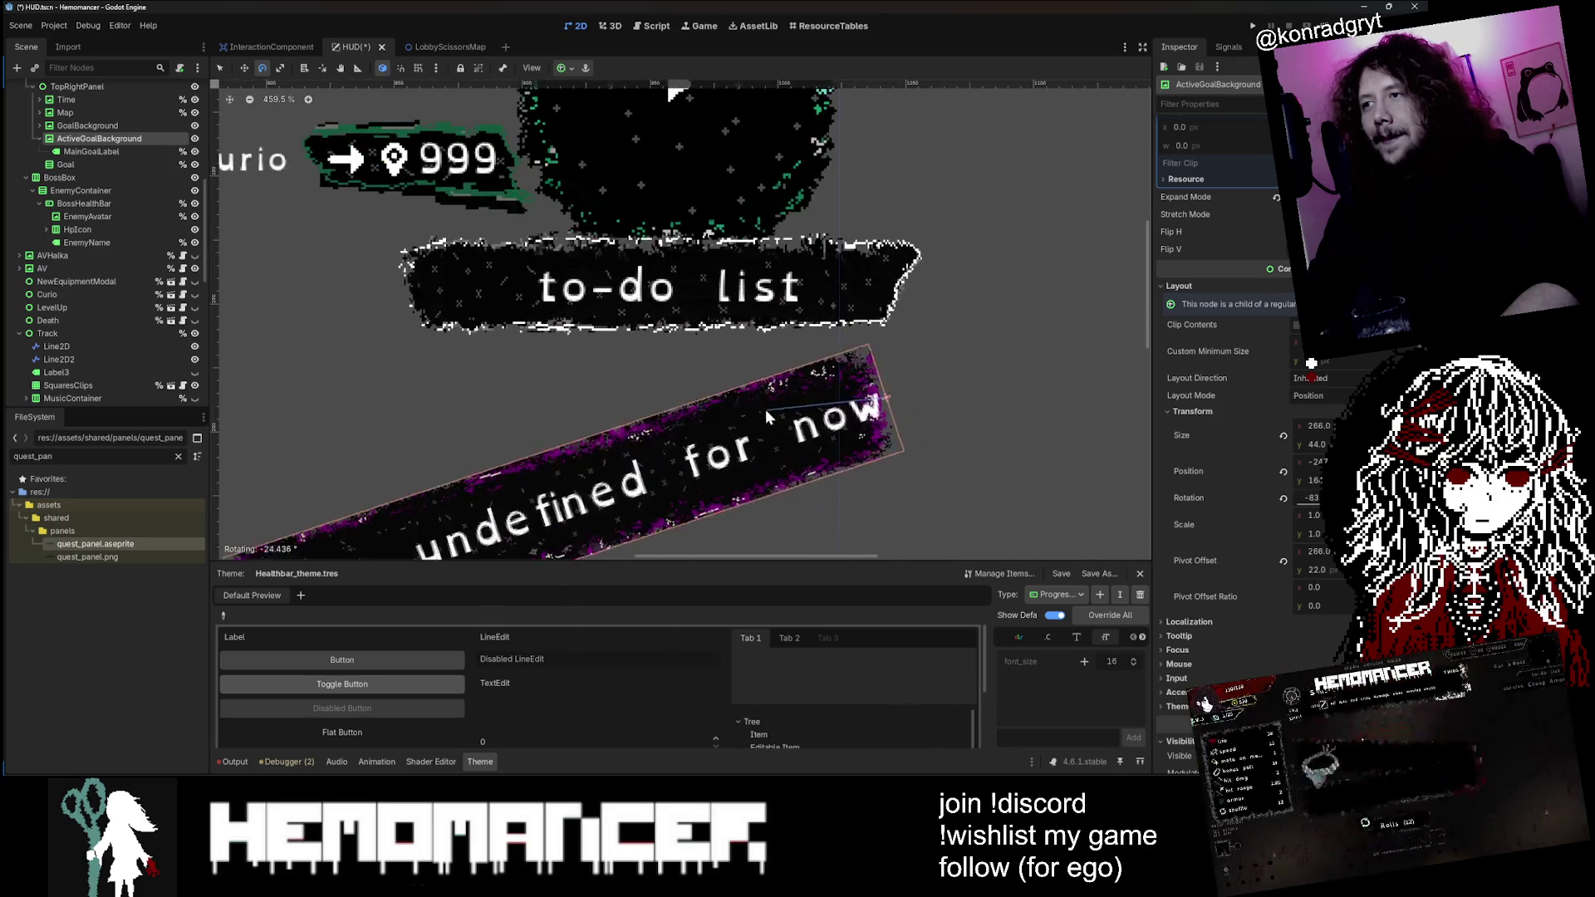
scroll(759, 392, down, 1)
scroll(555, 385, left, 2)
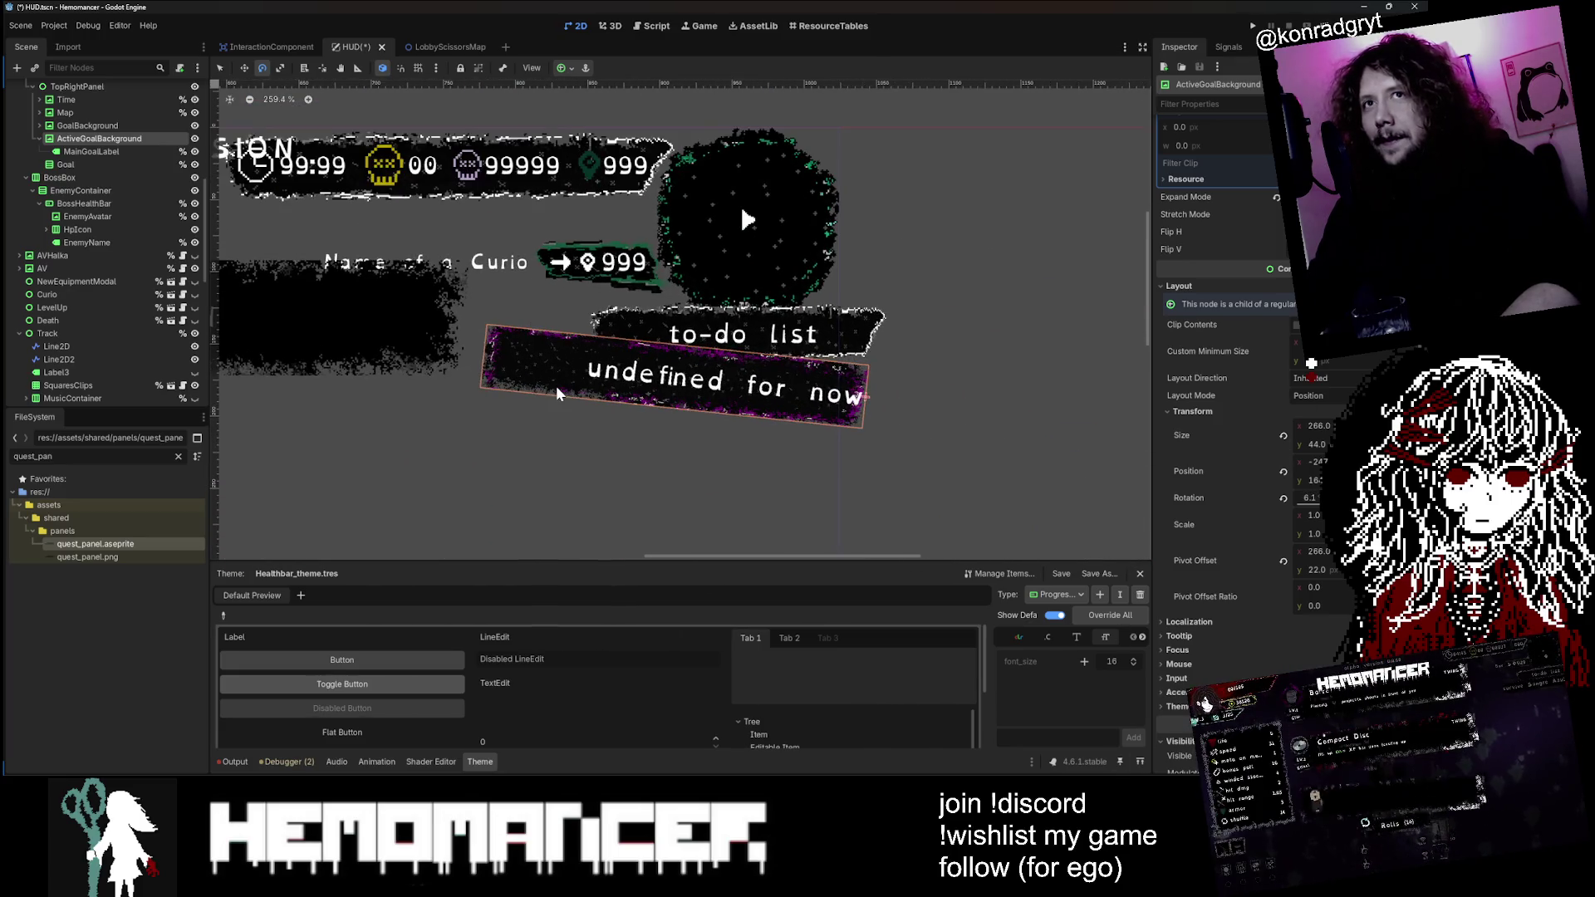
Step: Compare MainGoalLabel's properties with those of the goal background panel
click(88, 149)
click(88, 138)
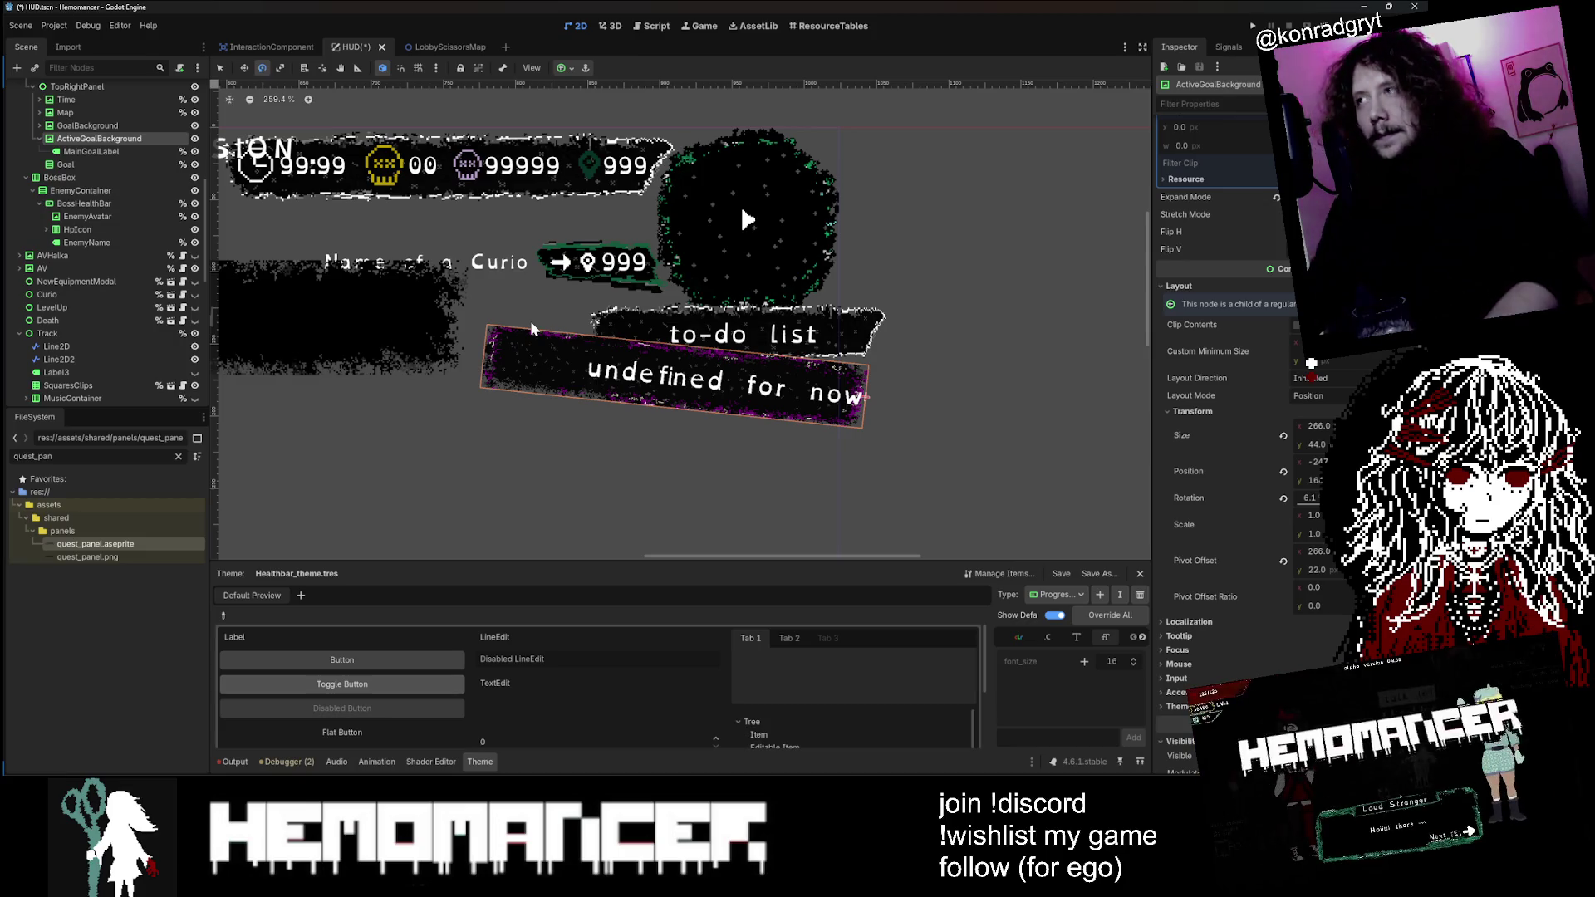
scroll(1296, 557, up, 5)
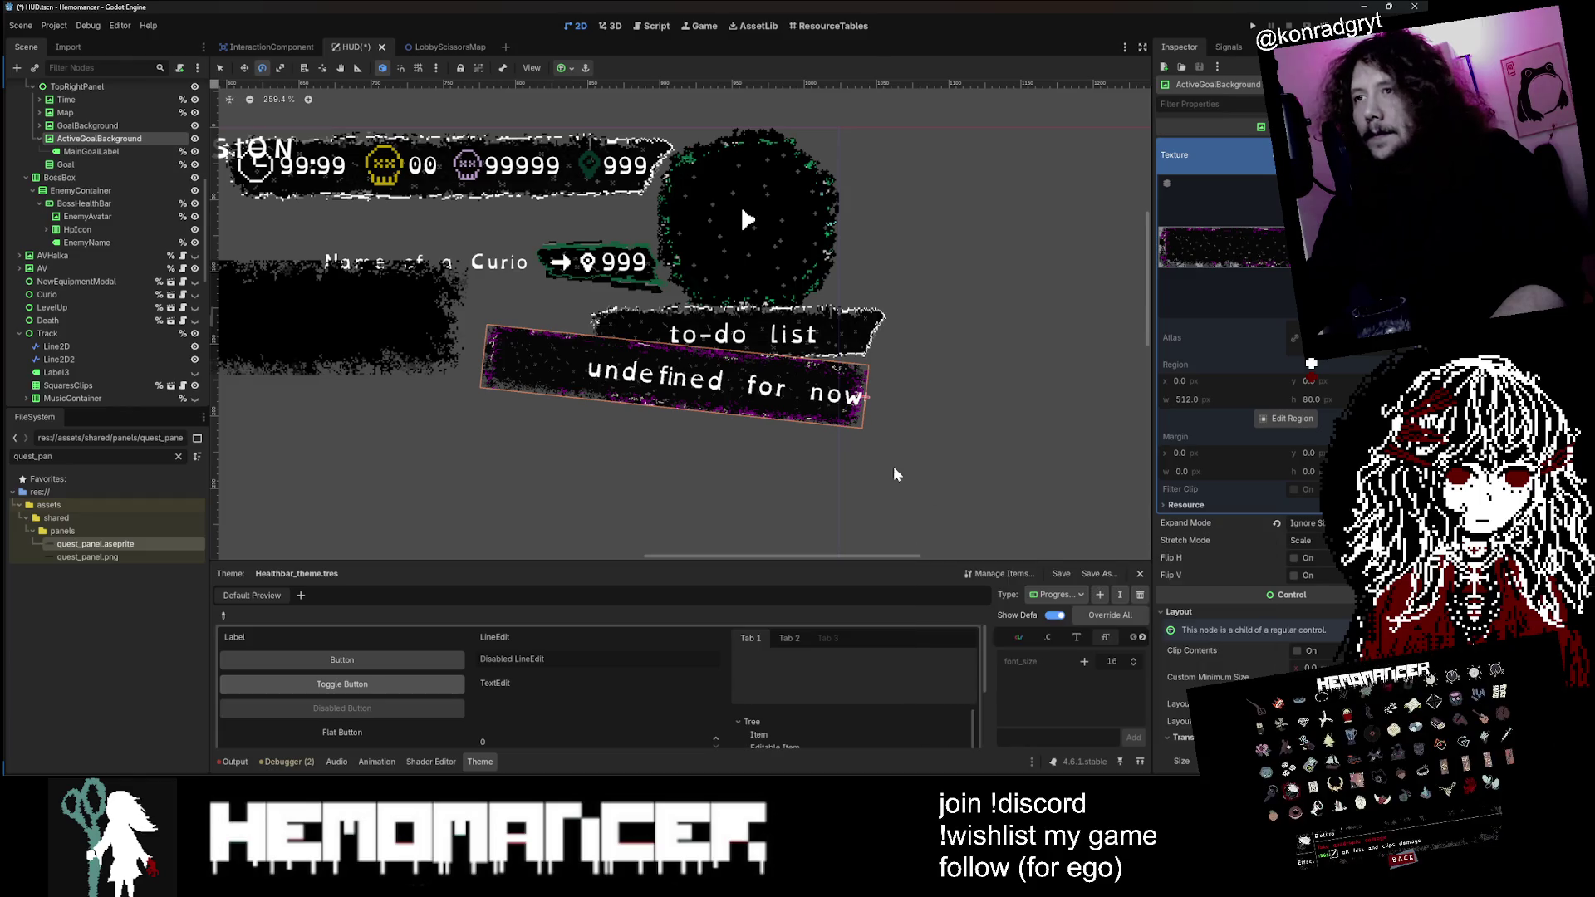
scroll(912, 404, down, 1)
scroll(912, 405, down, 2)
scroll(905, 464, up, 3)
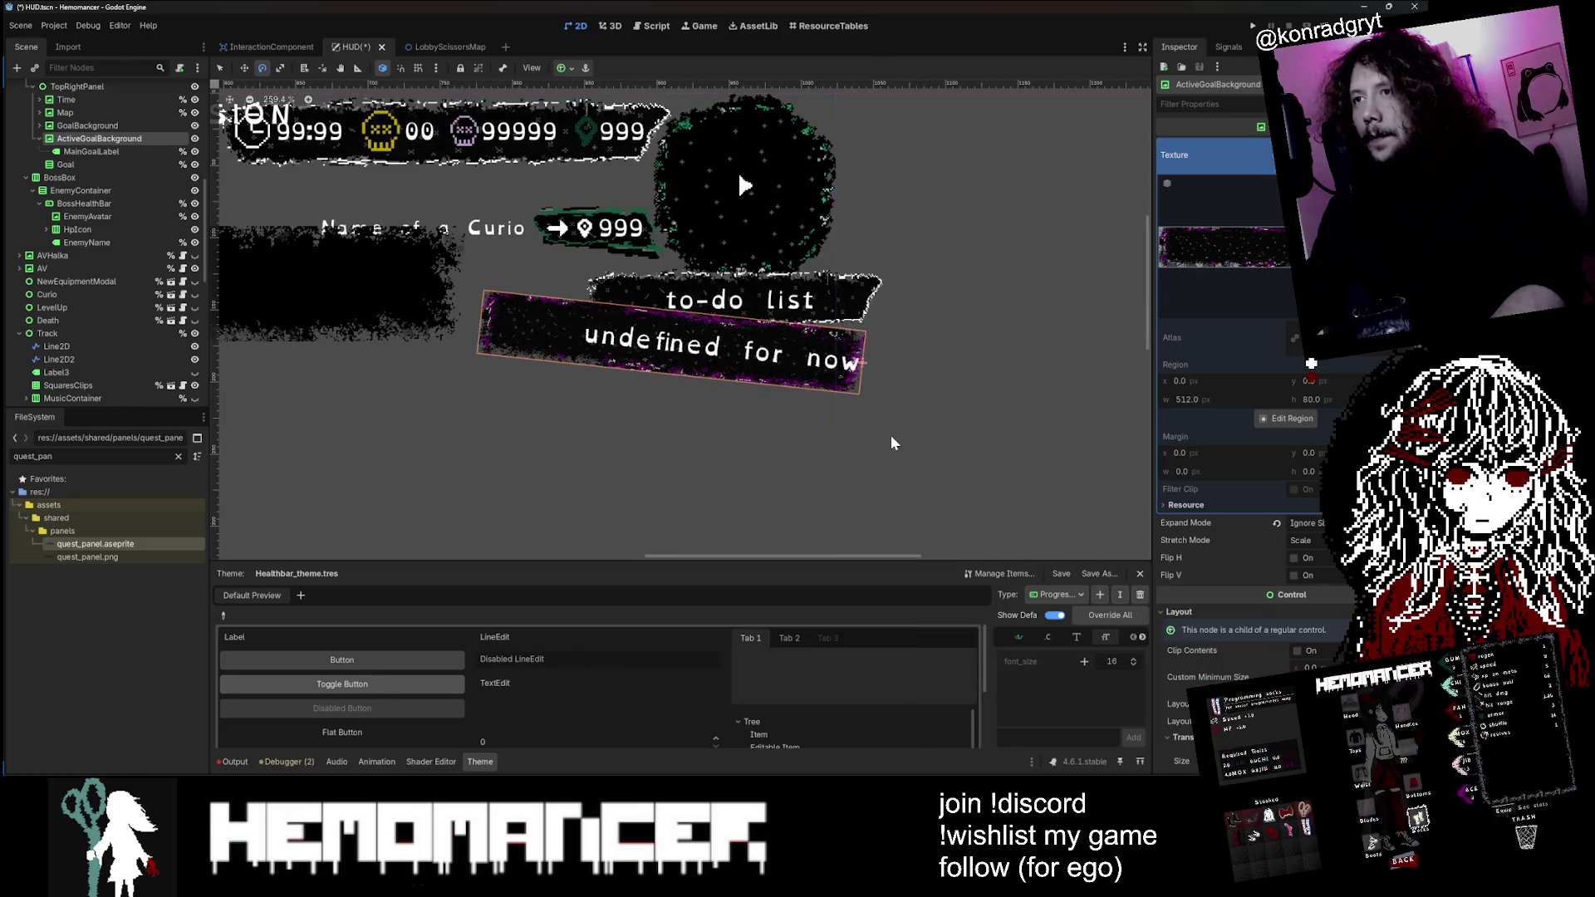
click(92, 151)
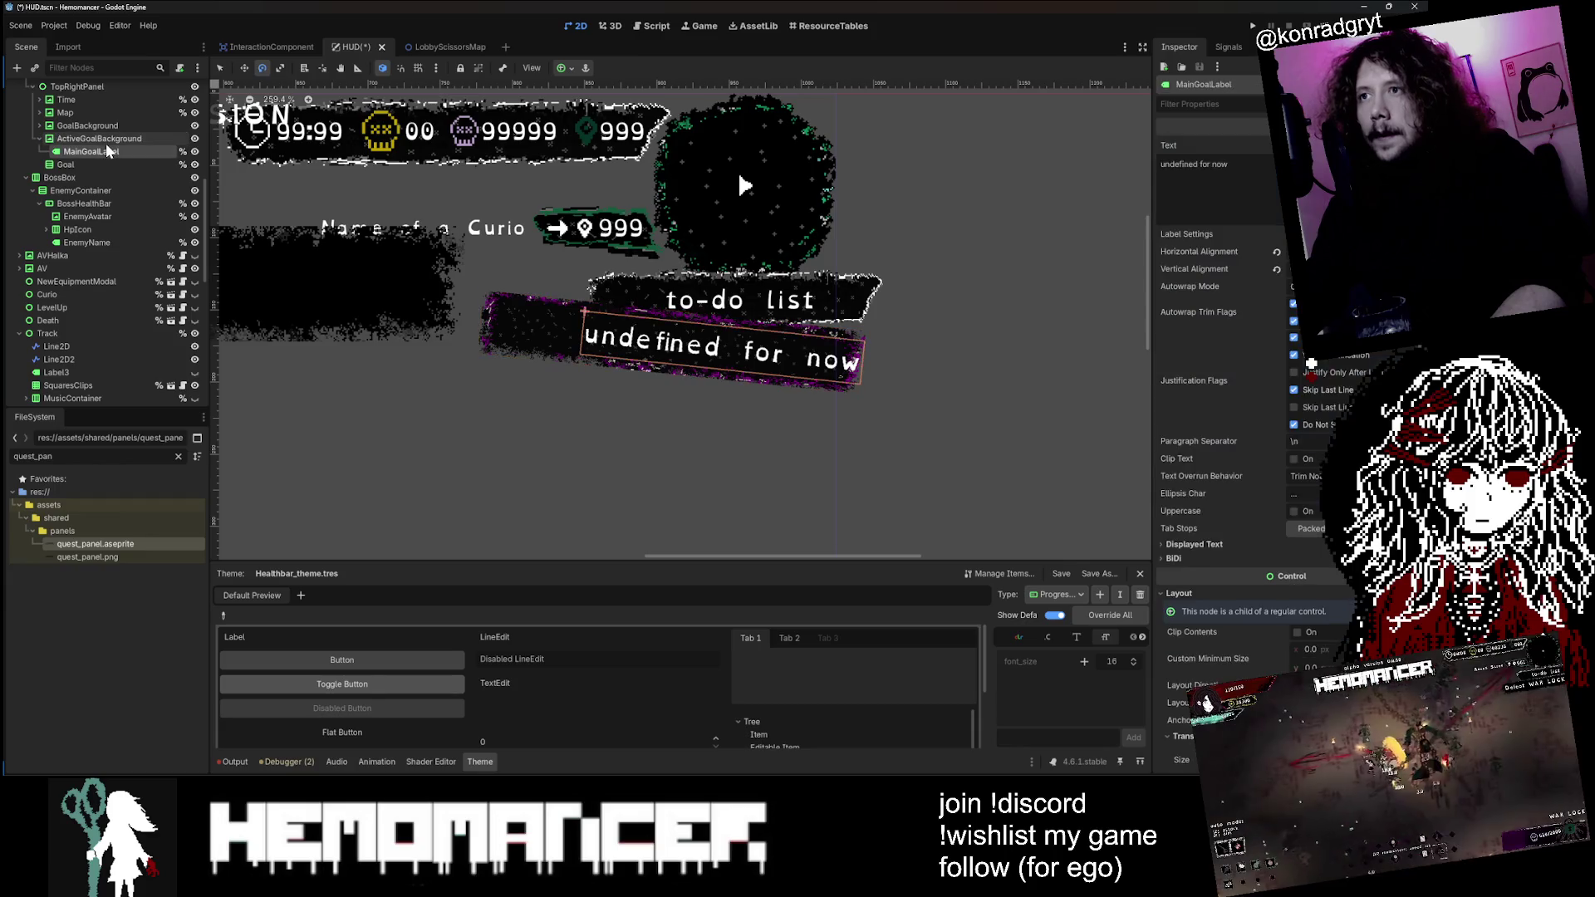
click(106, 143)
click(91, 151)
click(104, 139)
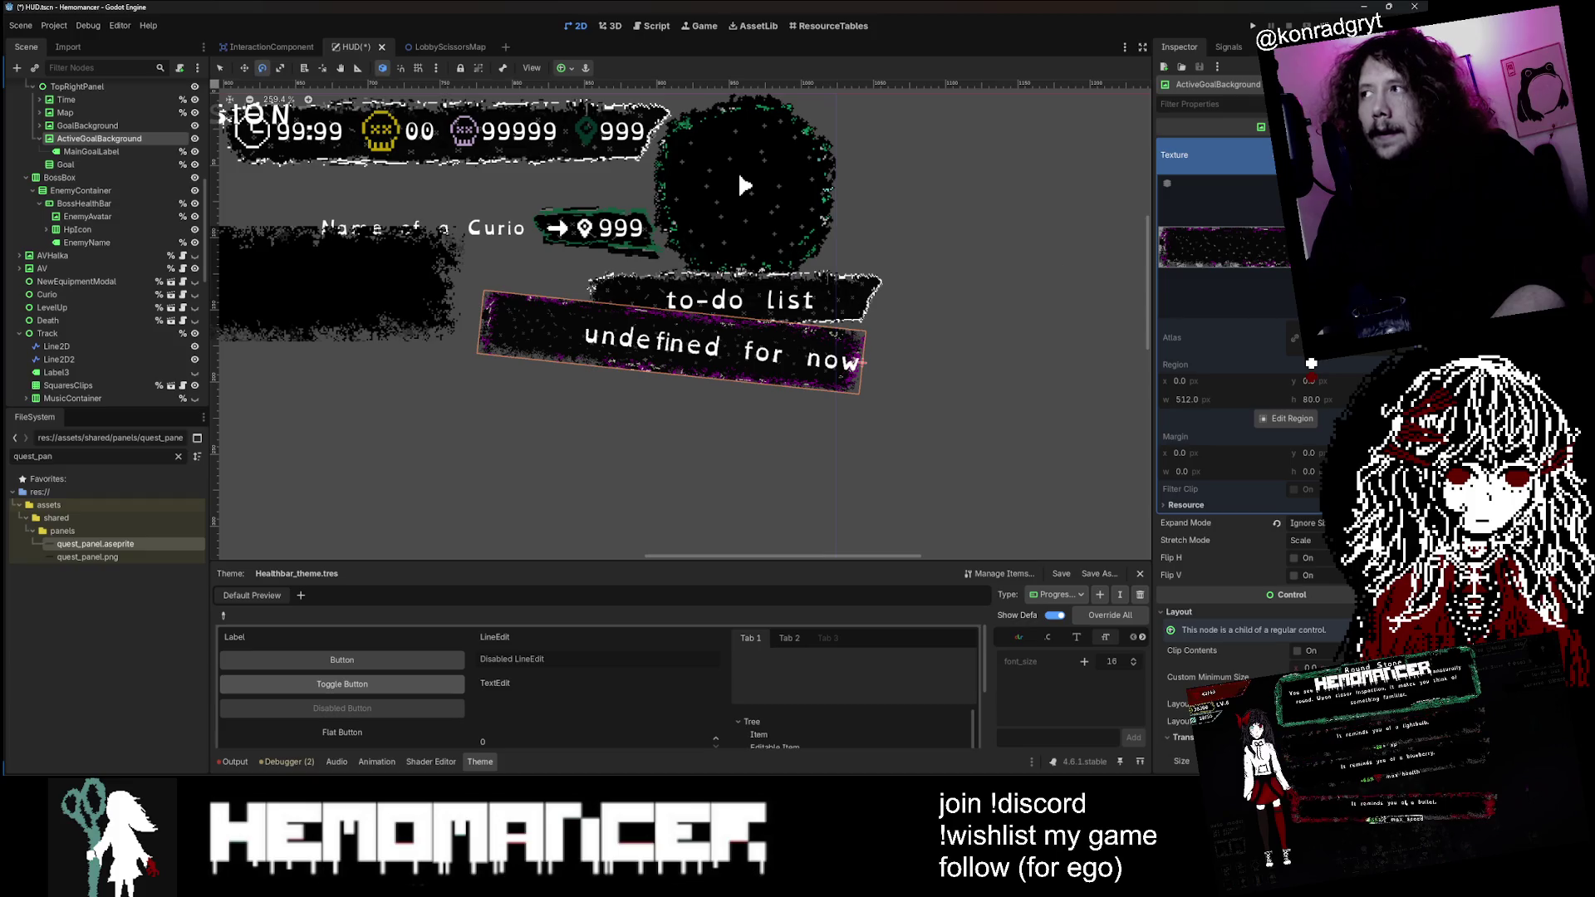
scroll(1330, 363, down, 2)
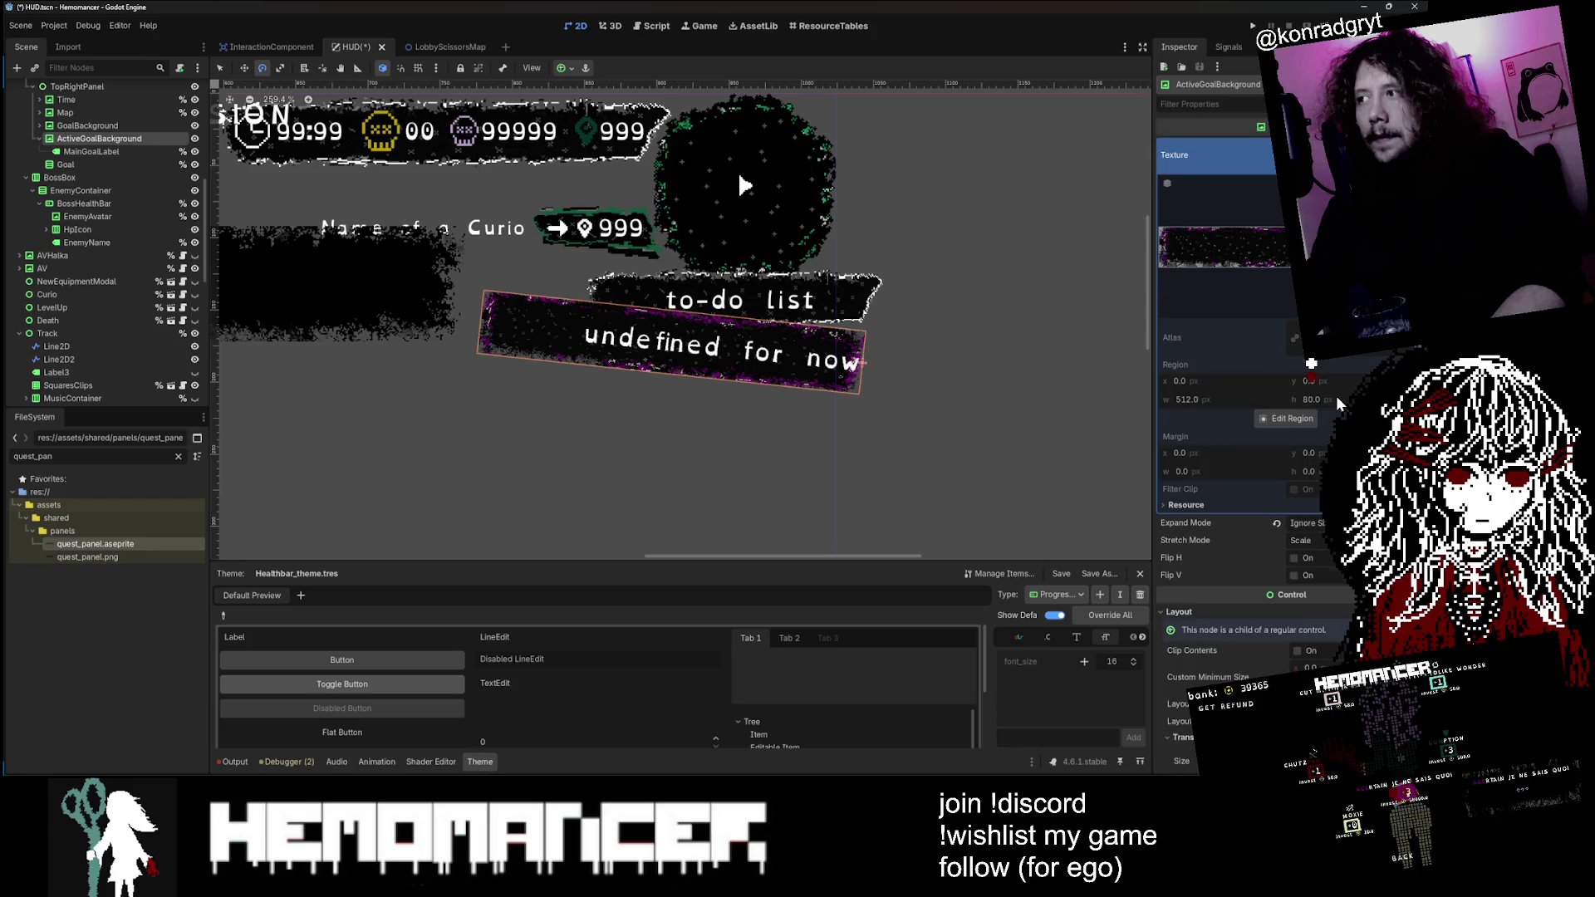
scroll(1334, 382, down, 2)
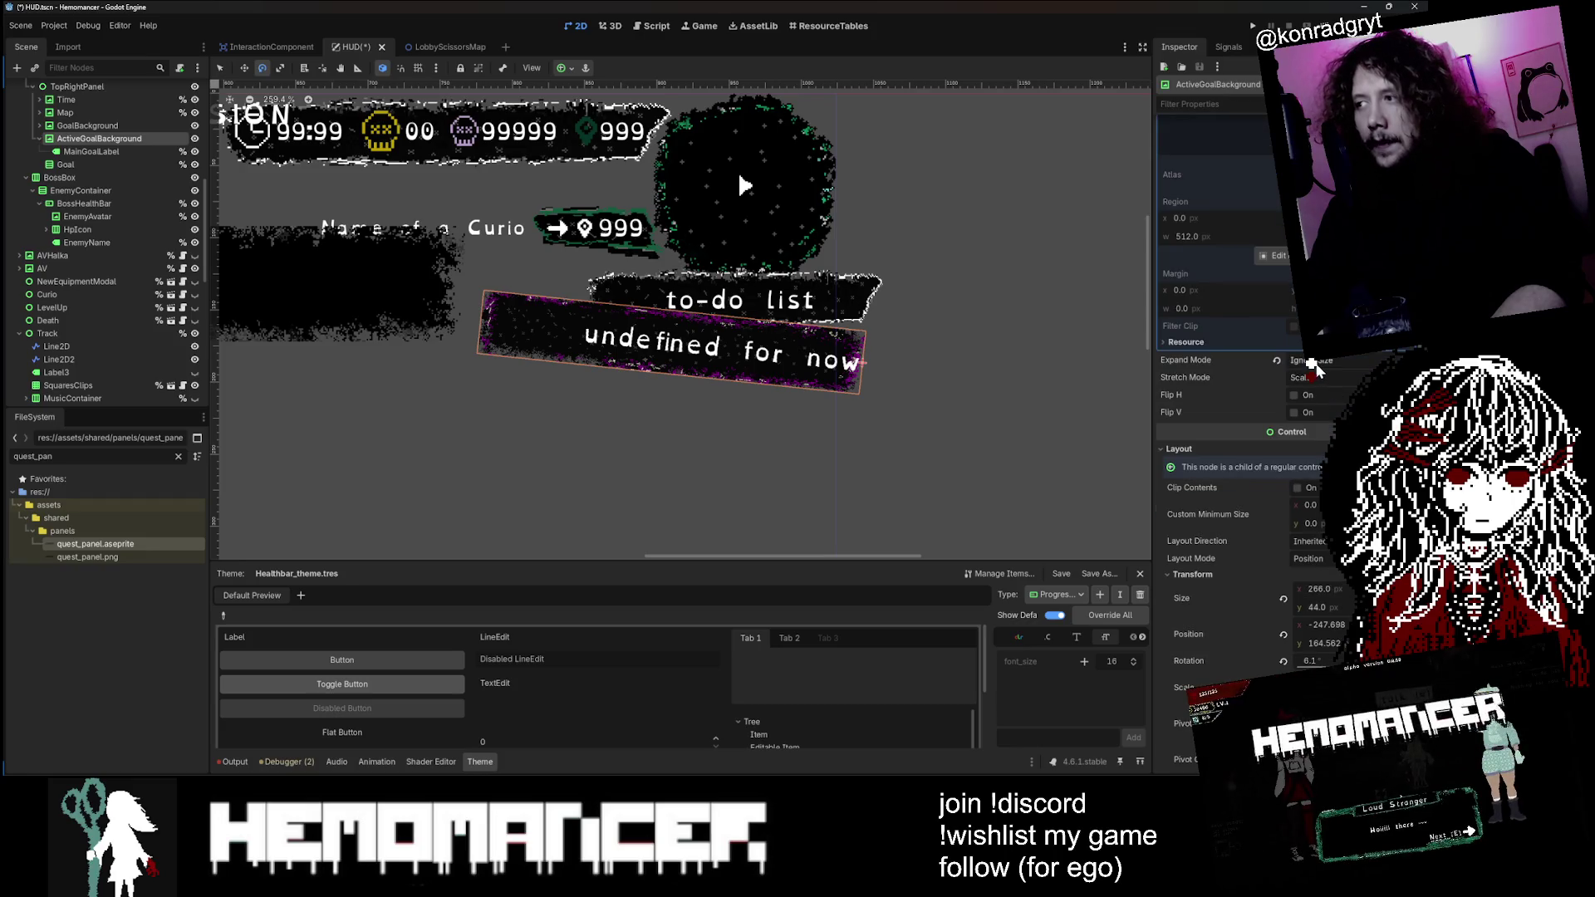
Step: Try Stretch Mode and width changes, then restore the panel to 266×44
click(1311, 378)
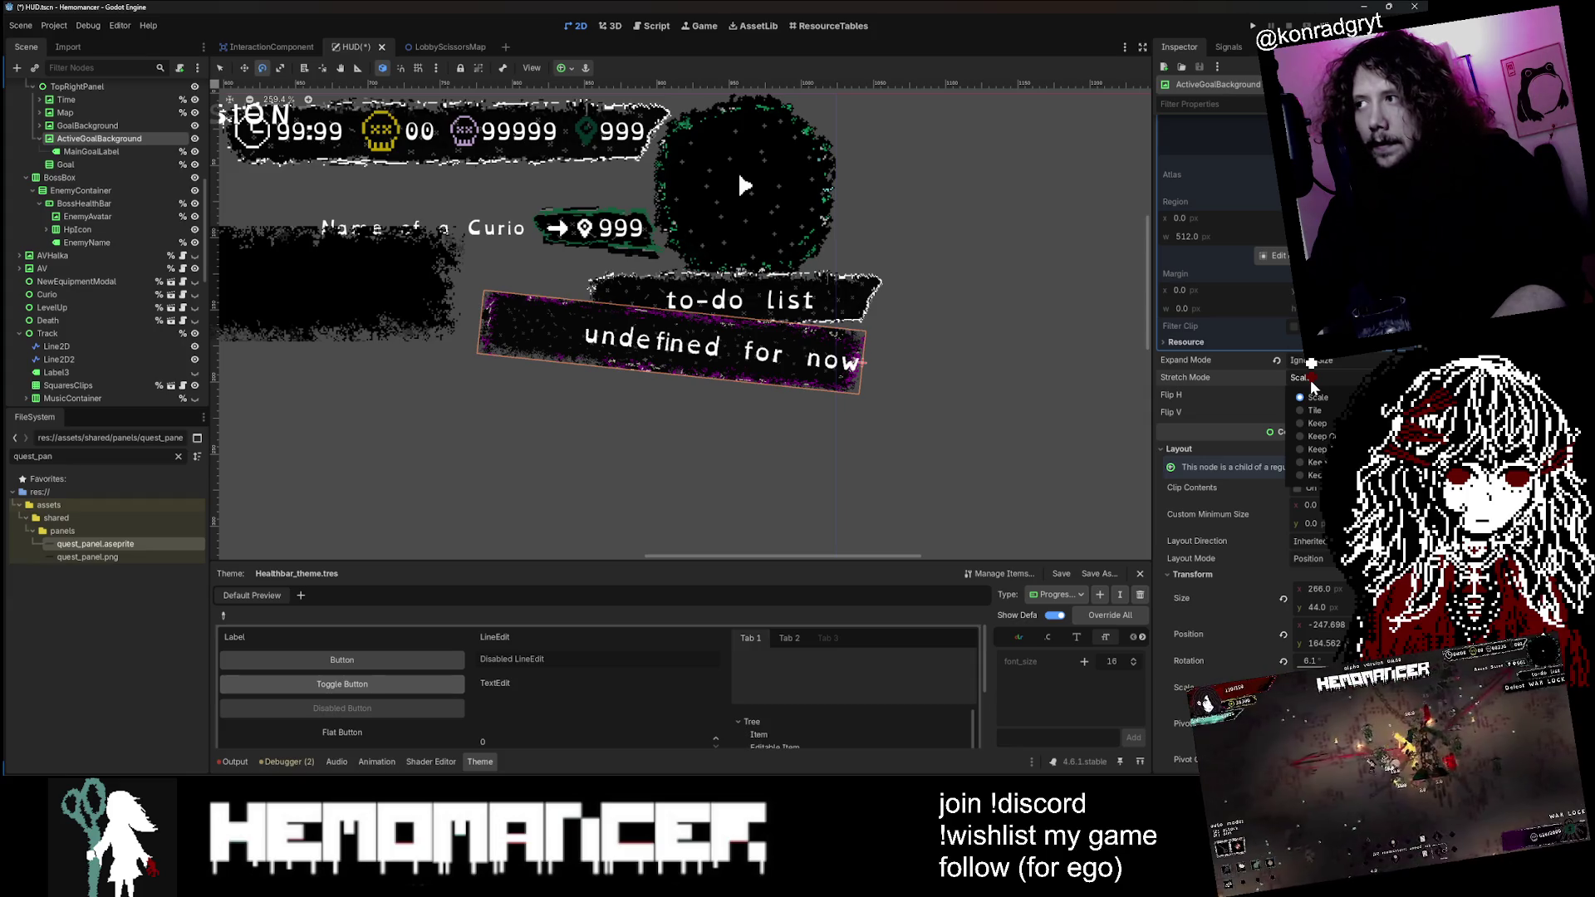
click(1299, 623)
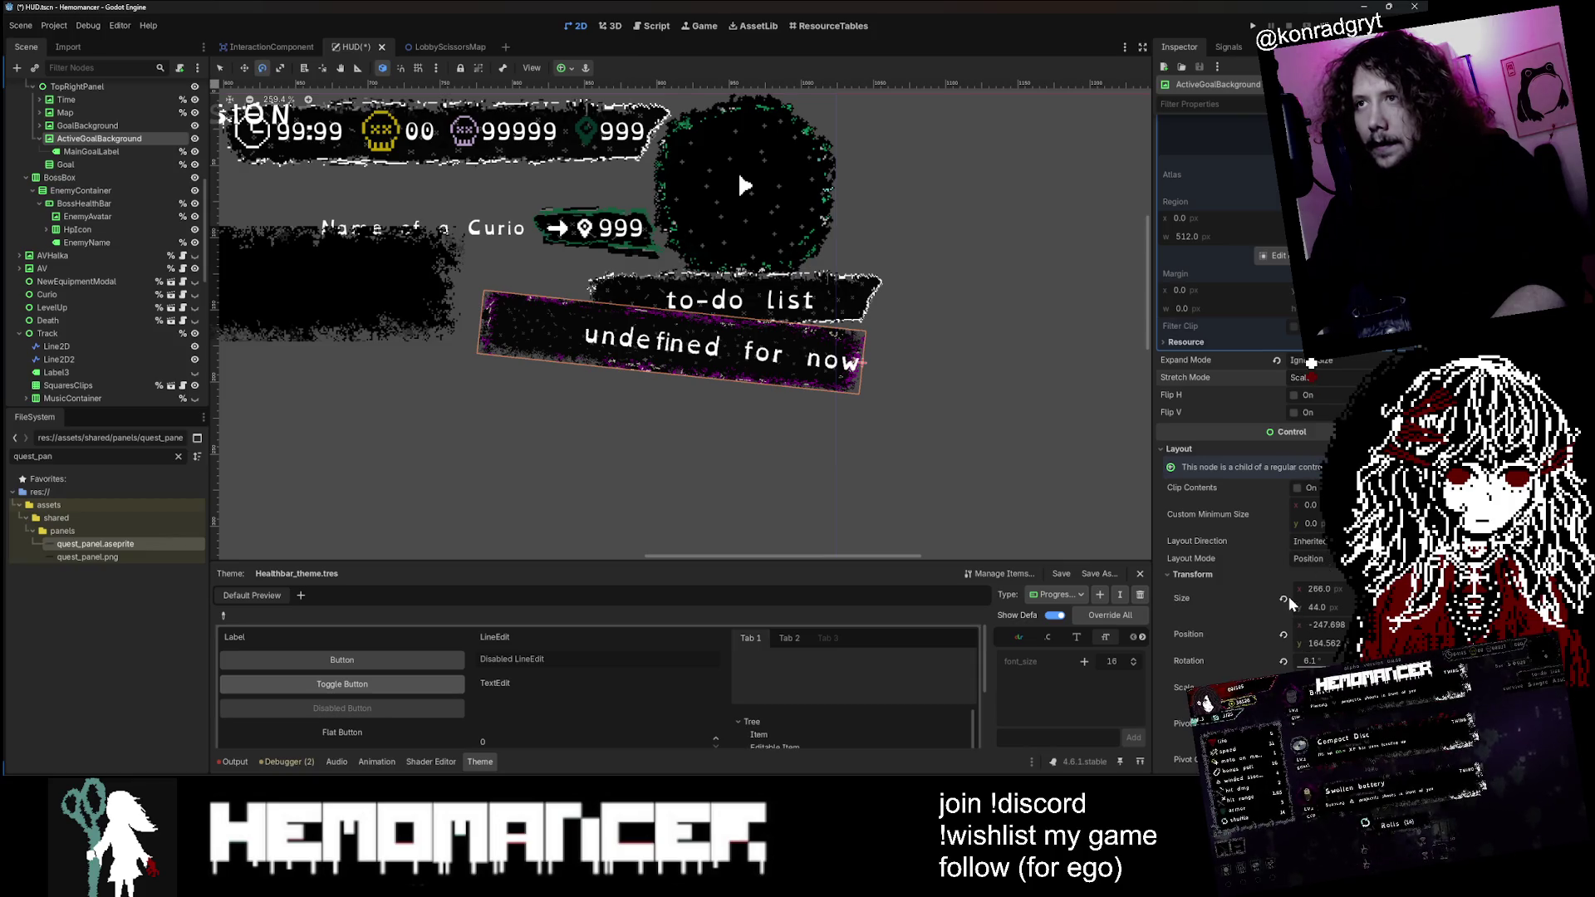
click(1283, 598)
key(ctrl+z)
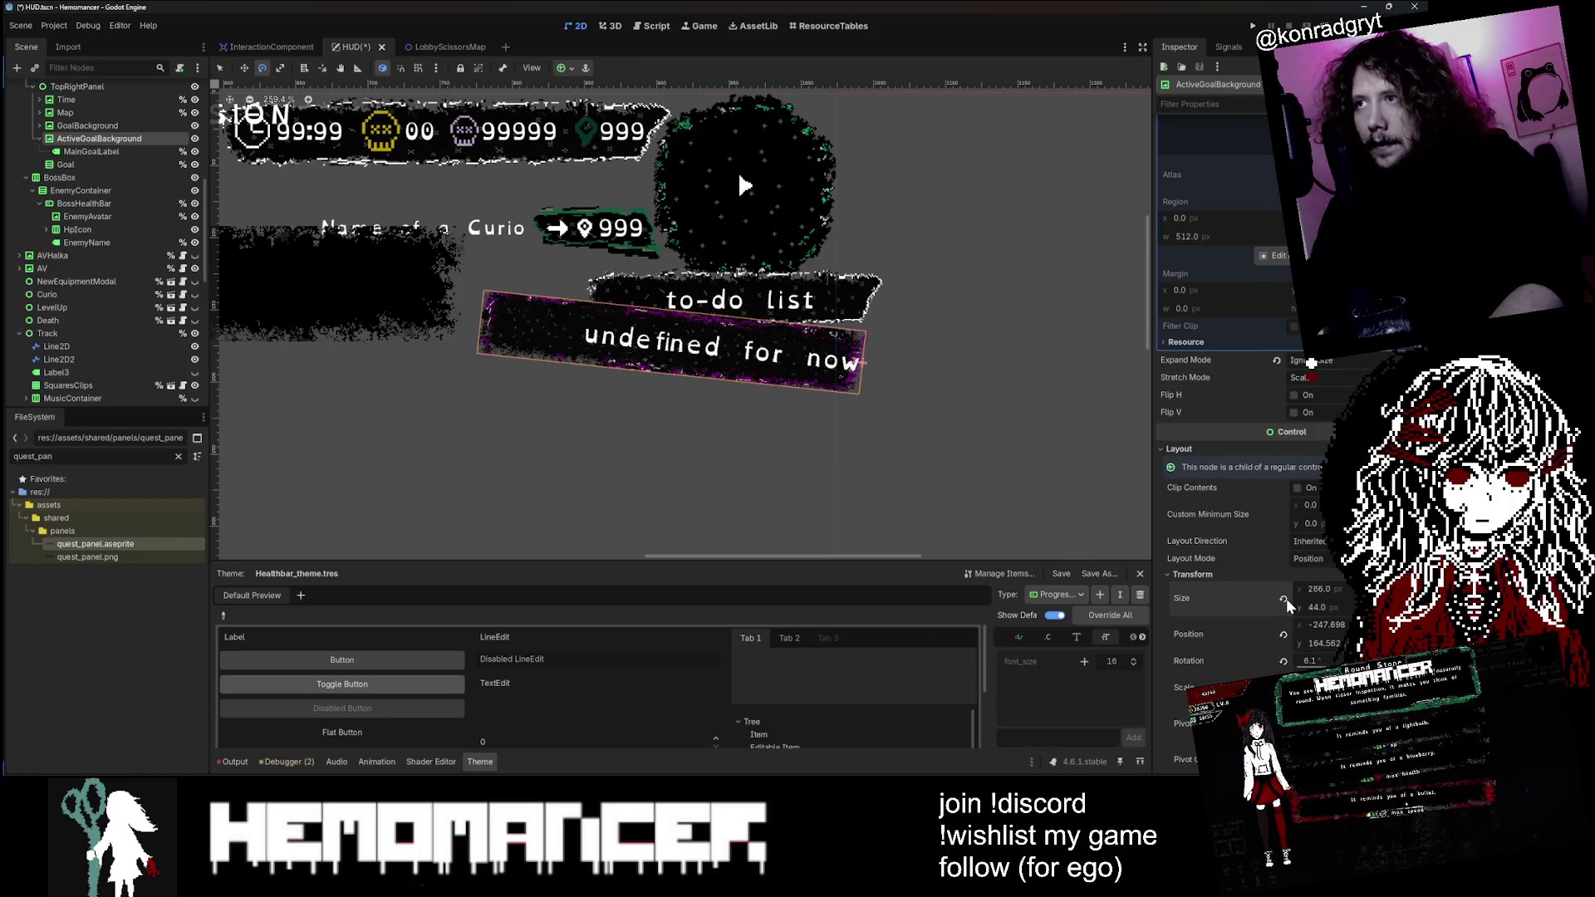
drag(1348, 596, 1145, 597)
key(ctrl+z)
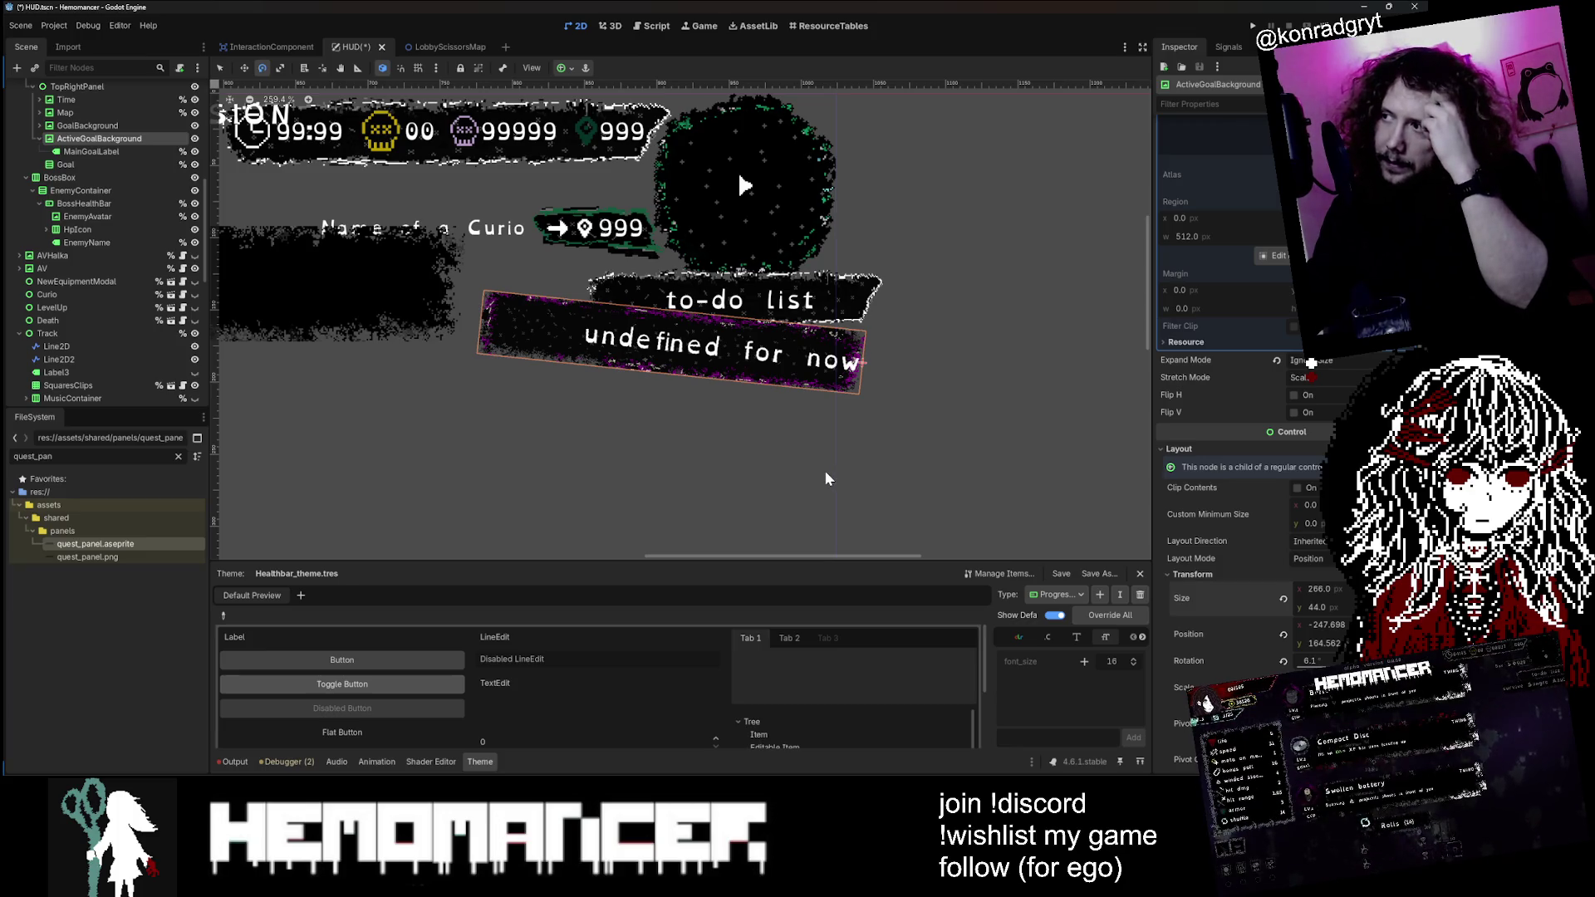
scroll(1243, 538, down, 2)
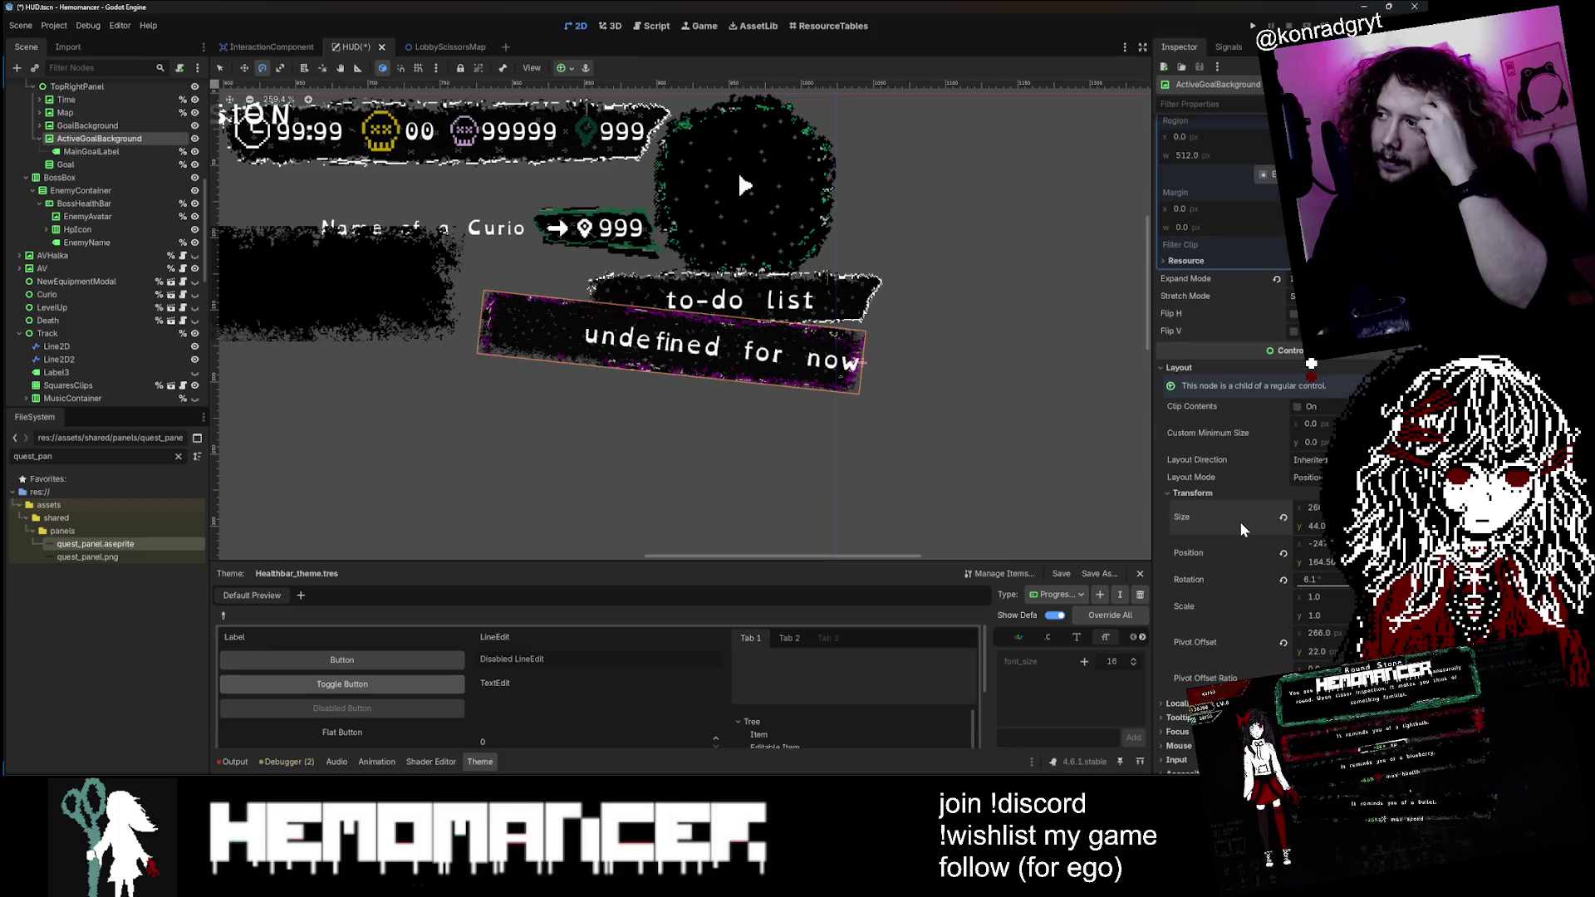
Step: Switch the goal panel to Anchors layout with the Center preset and narrow it
click(1308, 476)
click(1312, 497)
click(1310, 494)
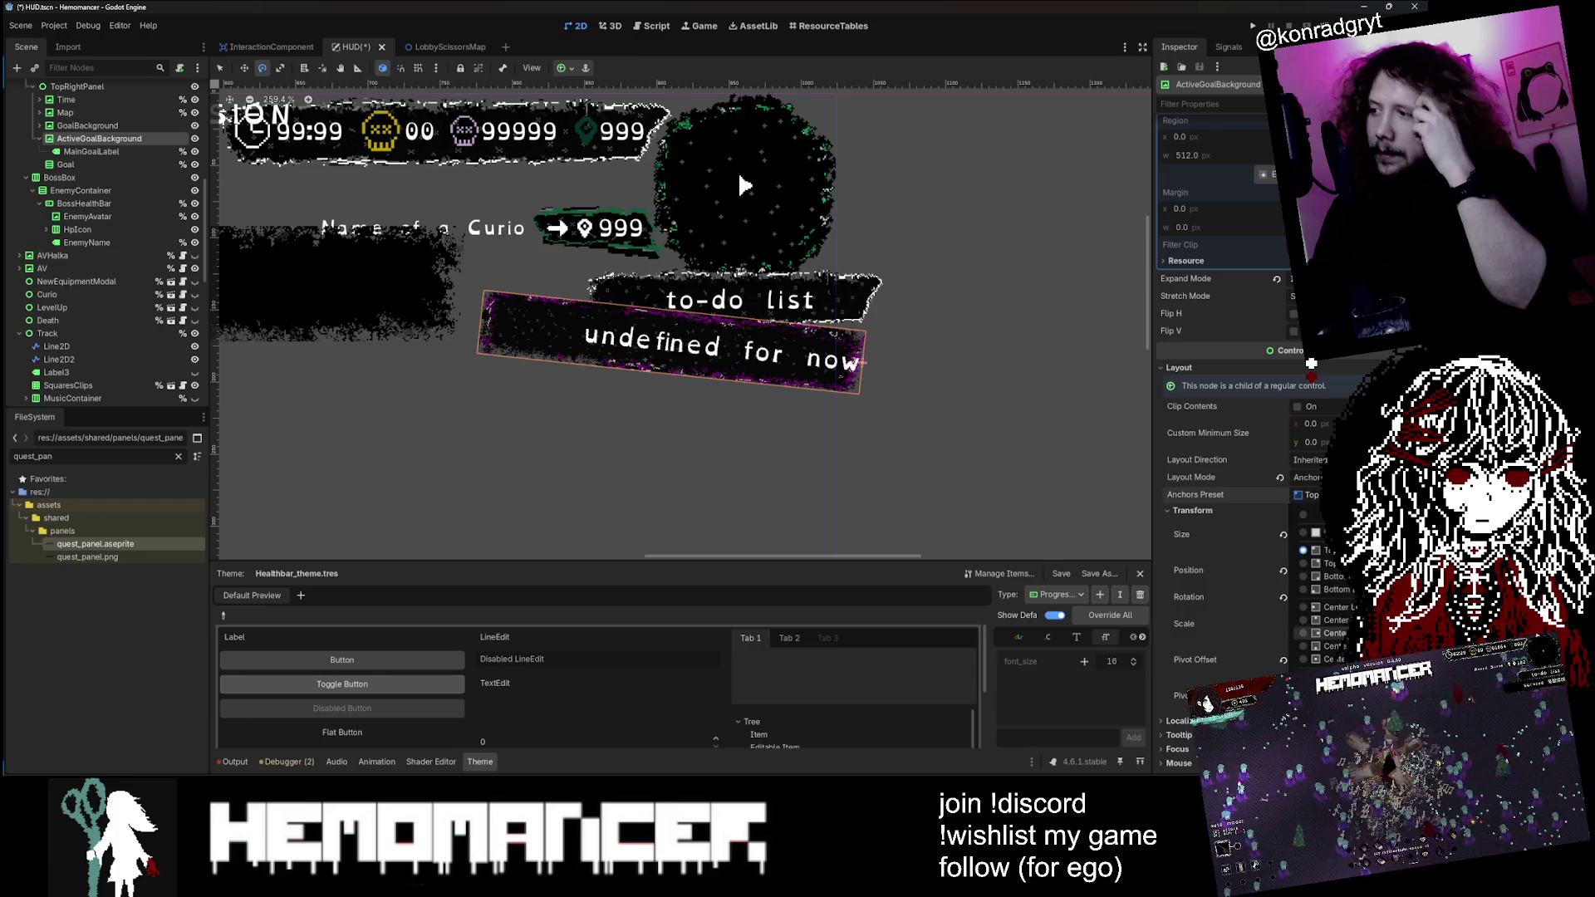
click(1320, 632)
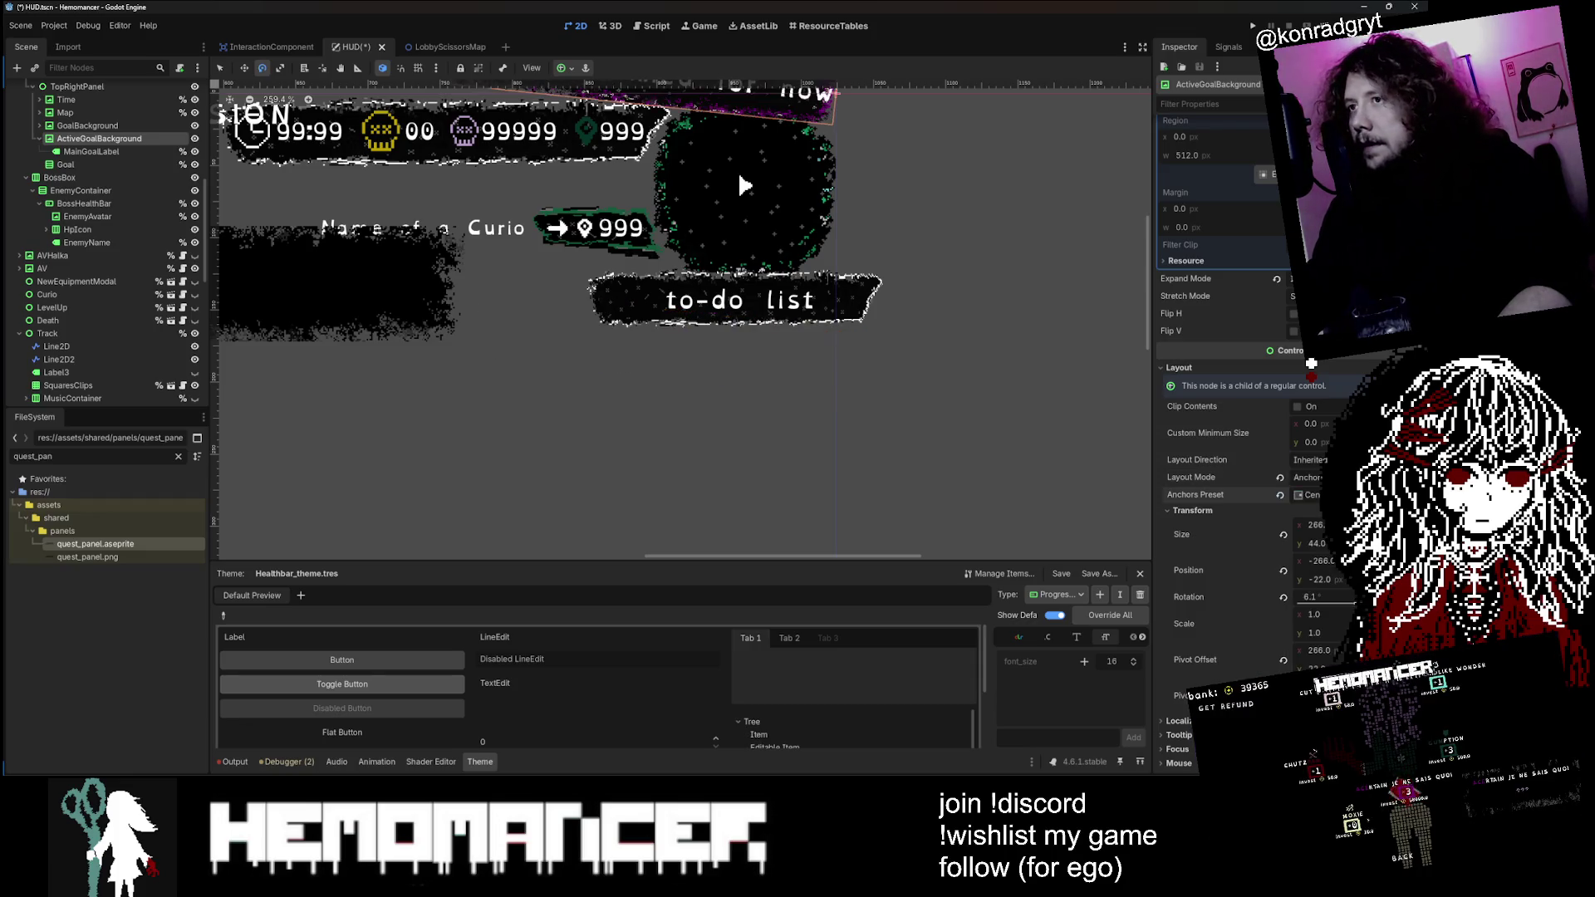
scroll(829, 297, down, 3)
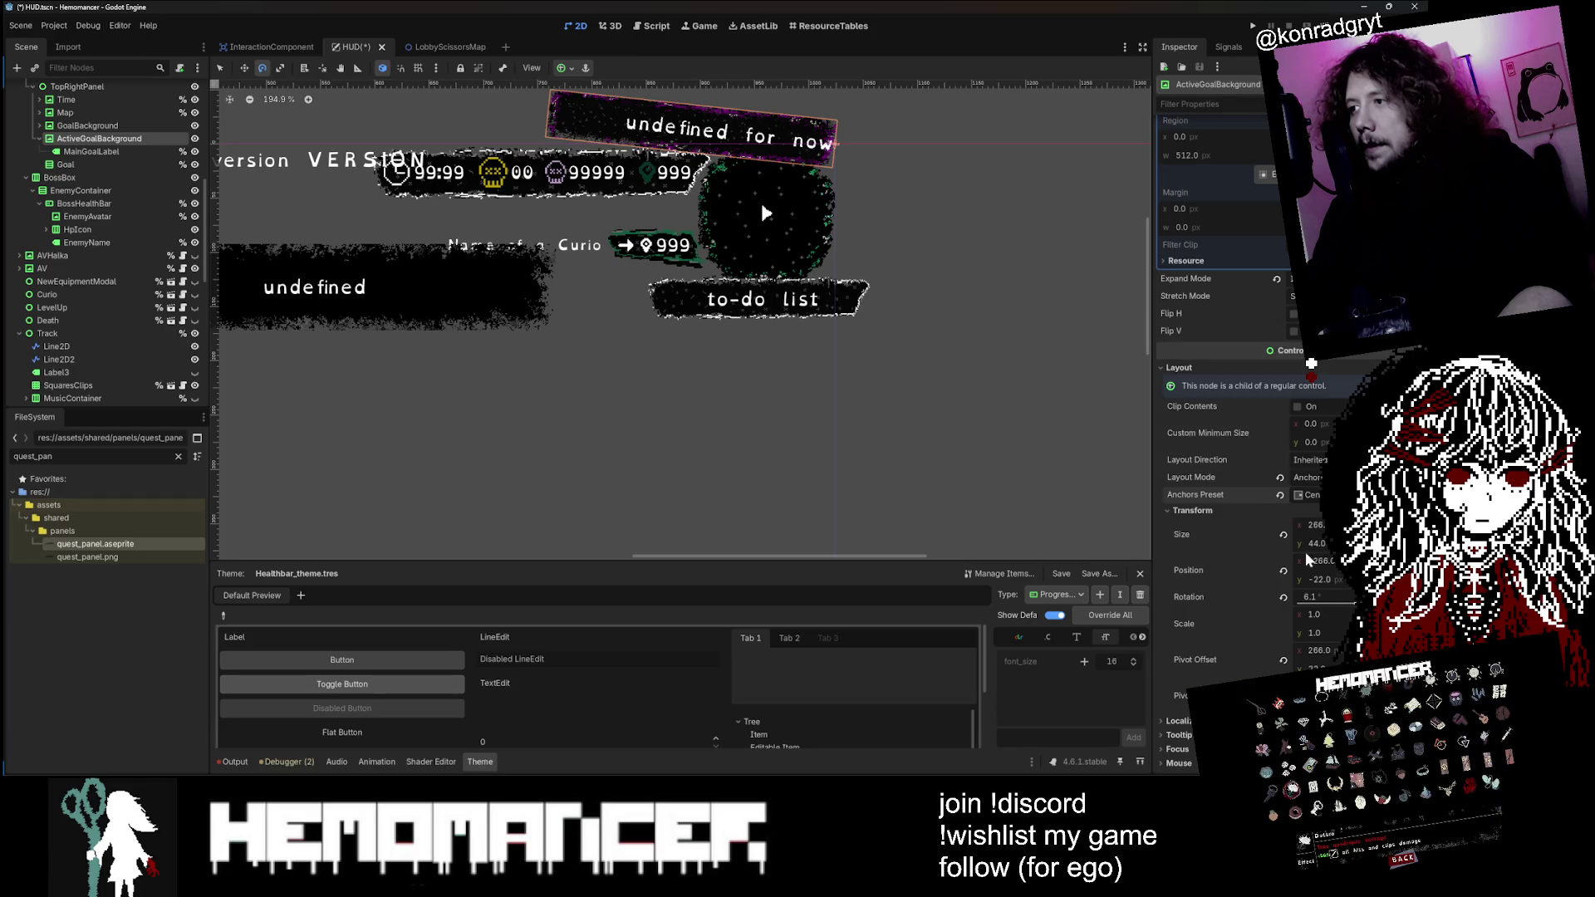
mouse_move(1321, 525)
mouse_down()
mouse_move(1273, 525)
mouse_move(1307, 525)
mouse_up()
Step: Try the Top Right anchor preset and adjust the panel width further
click(1309, 494)
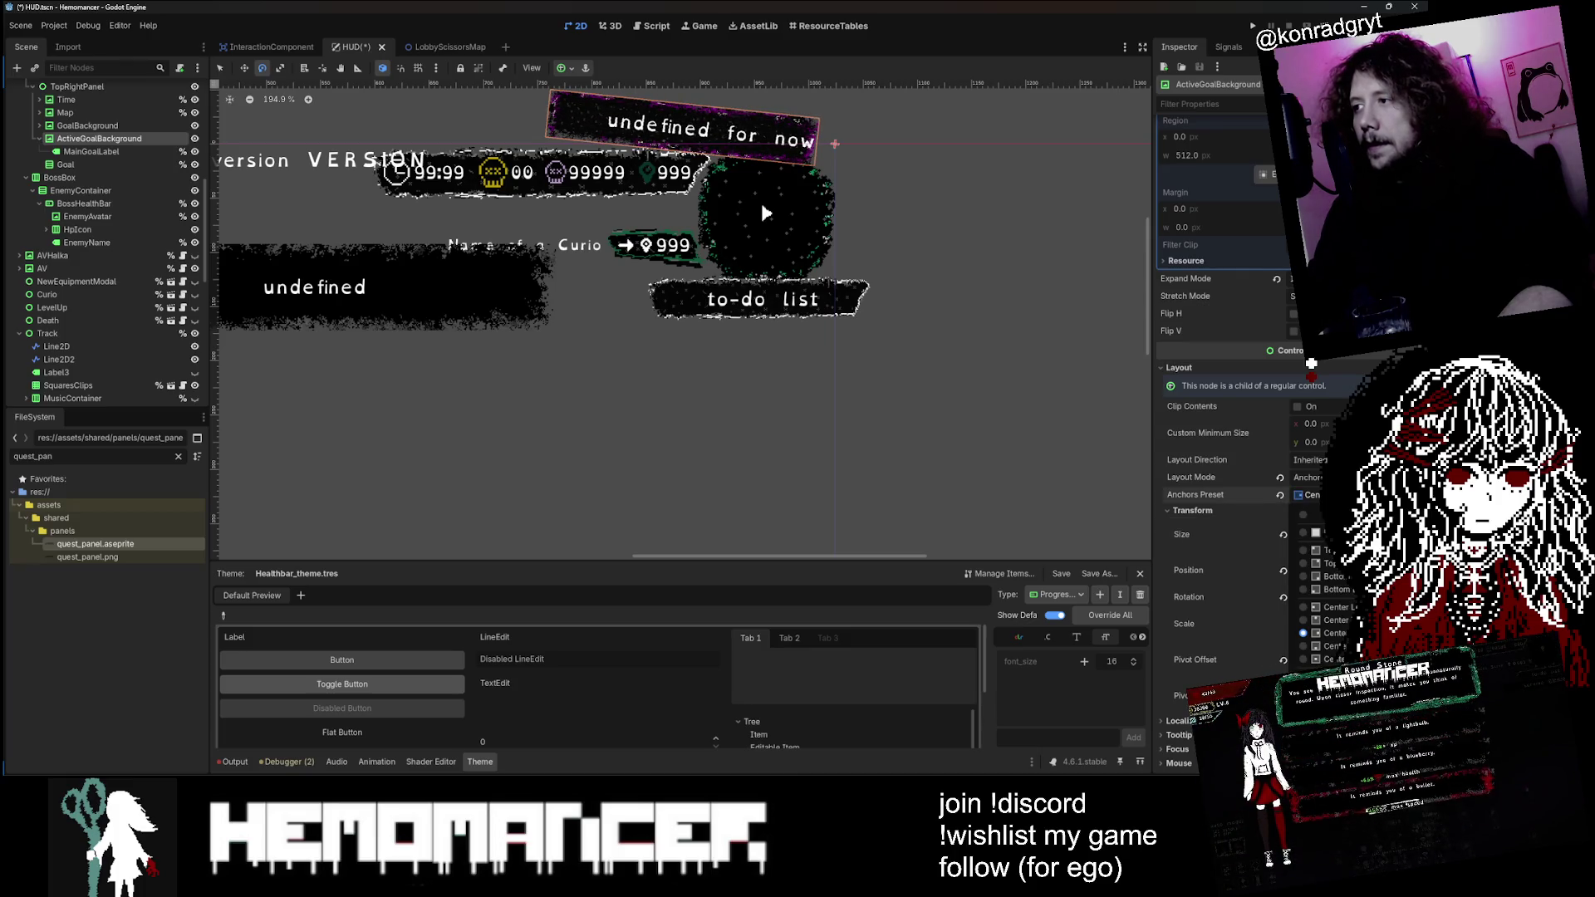
click(1329, 563)
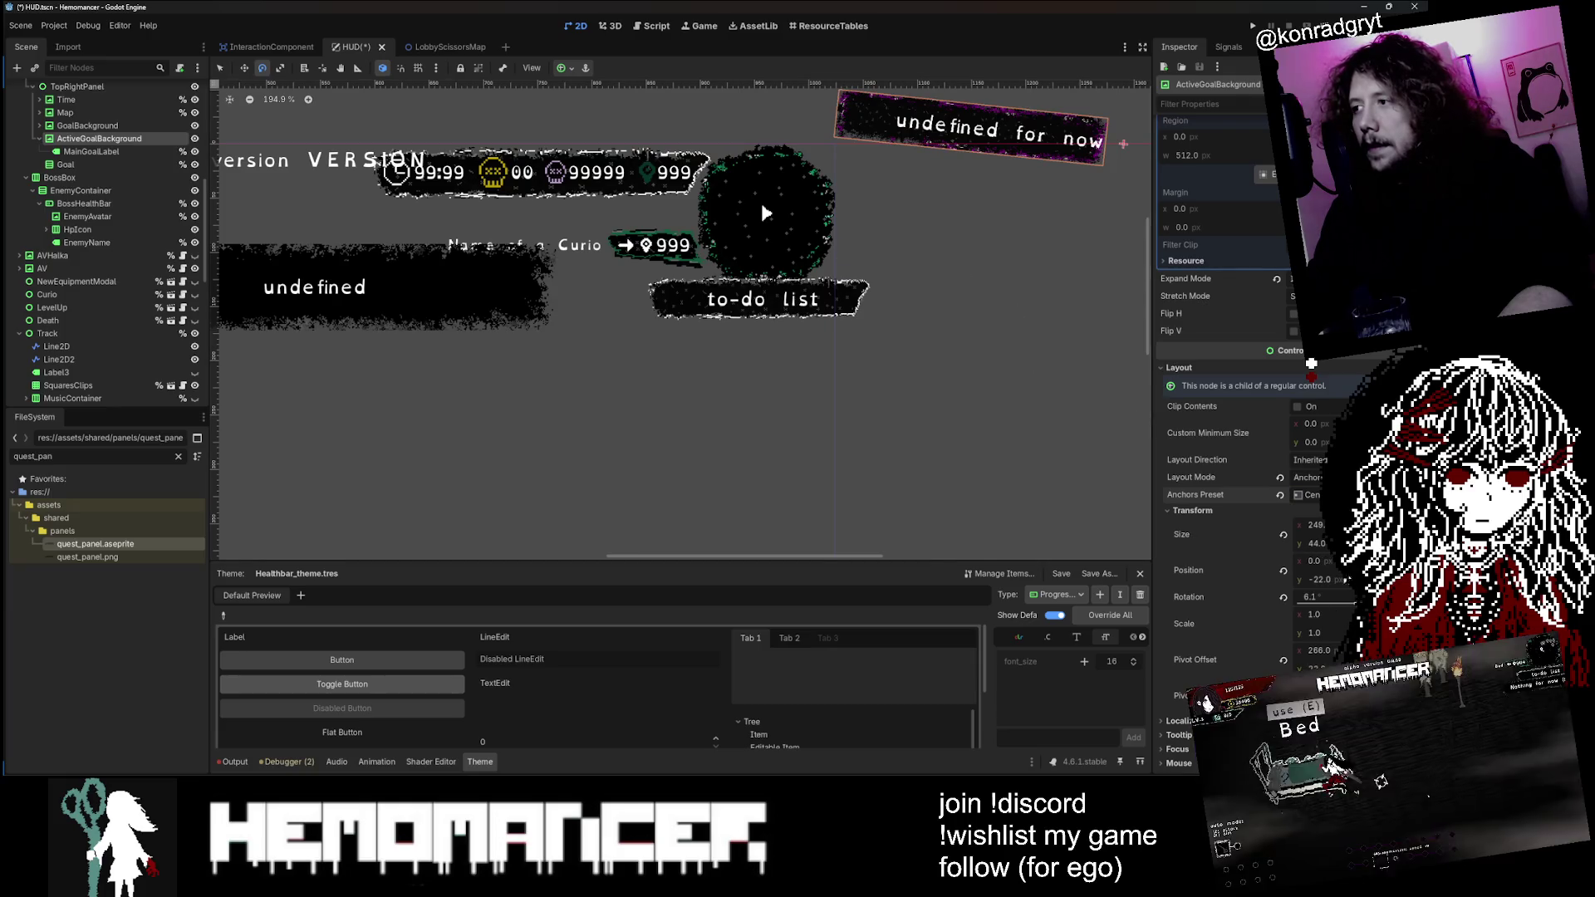
mouse_move(1312, 524)
mouse_down()
mouse_move(1280, 525)
mouse_move(1313, 525)
mouse_up()
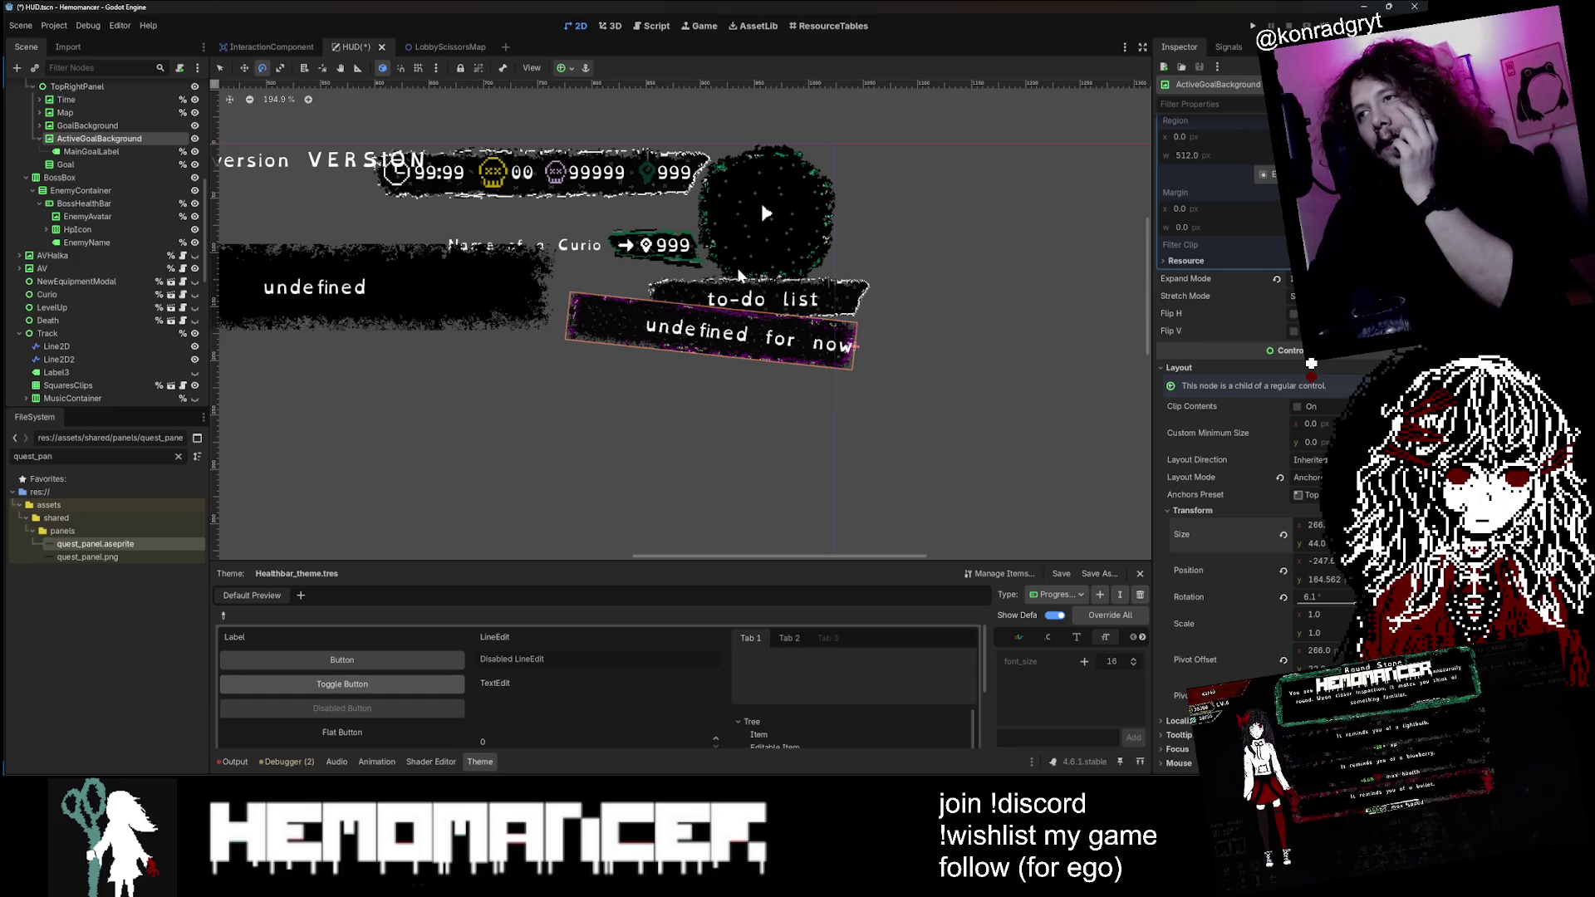
Step: Undo the layout change to put the panel back below the to-do list, and save the HUD scene
click(1279, 478)
key(ctrl+z)
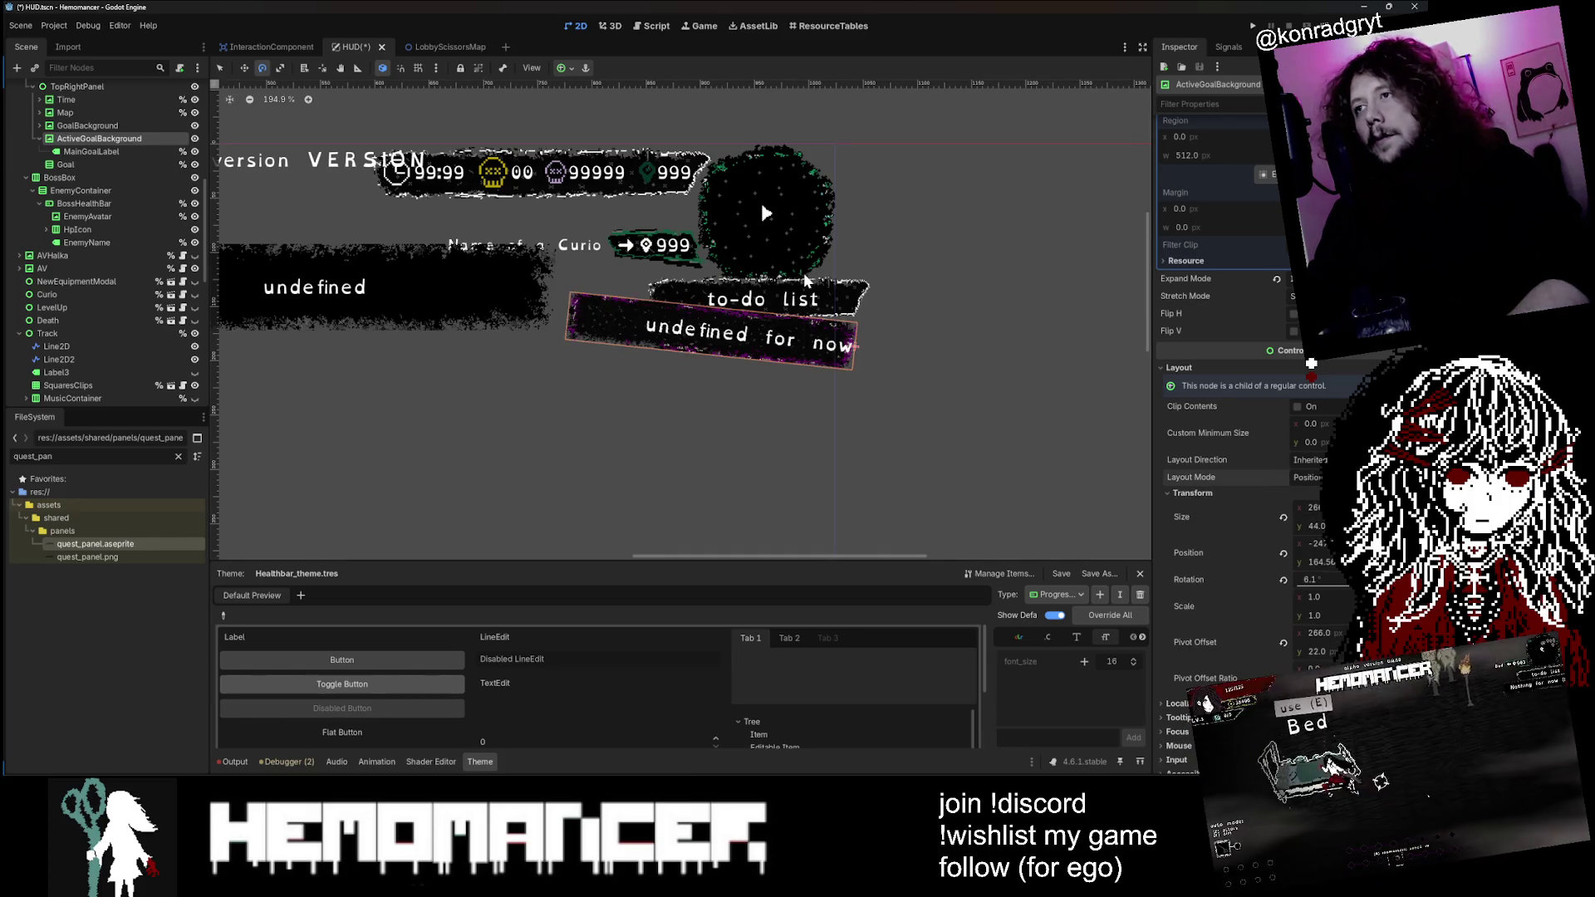
key(ctrl+z)
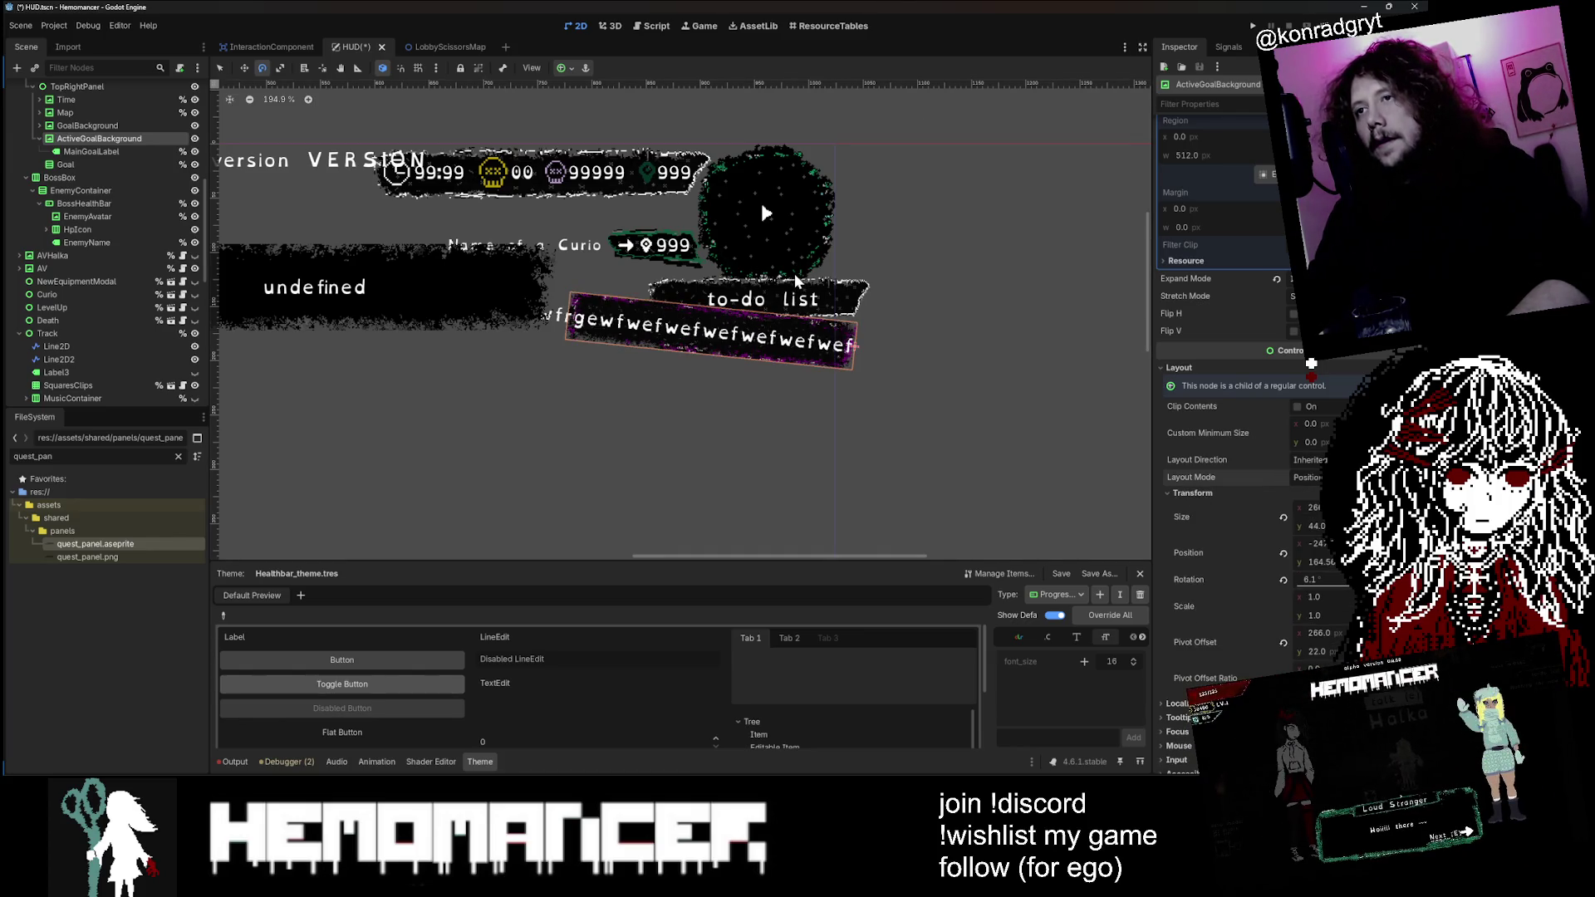
key(ctrl+shift+z)
key(ctrl+s)
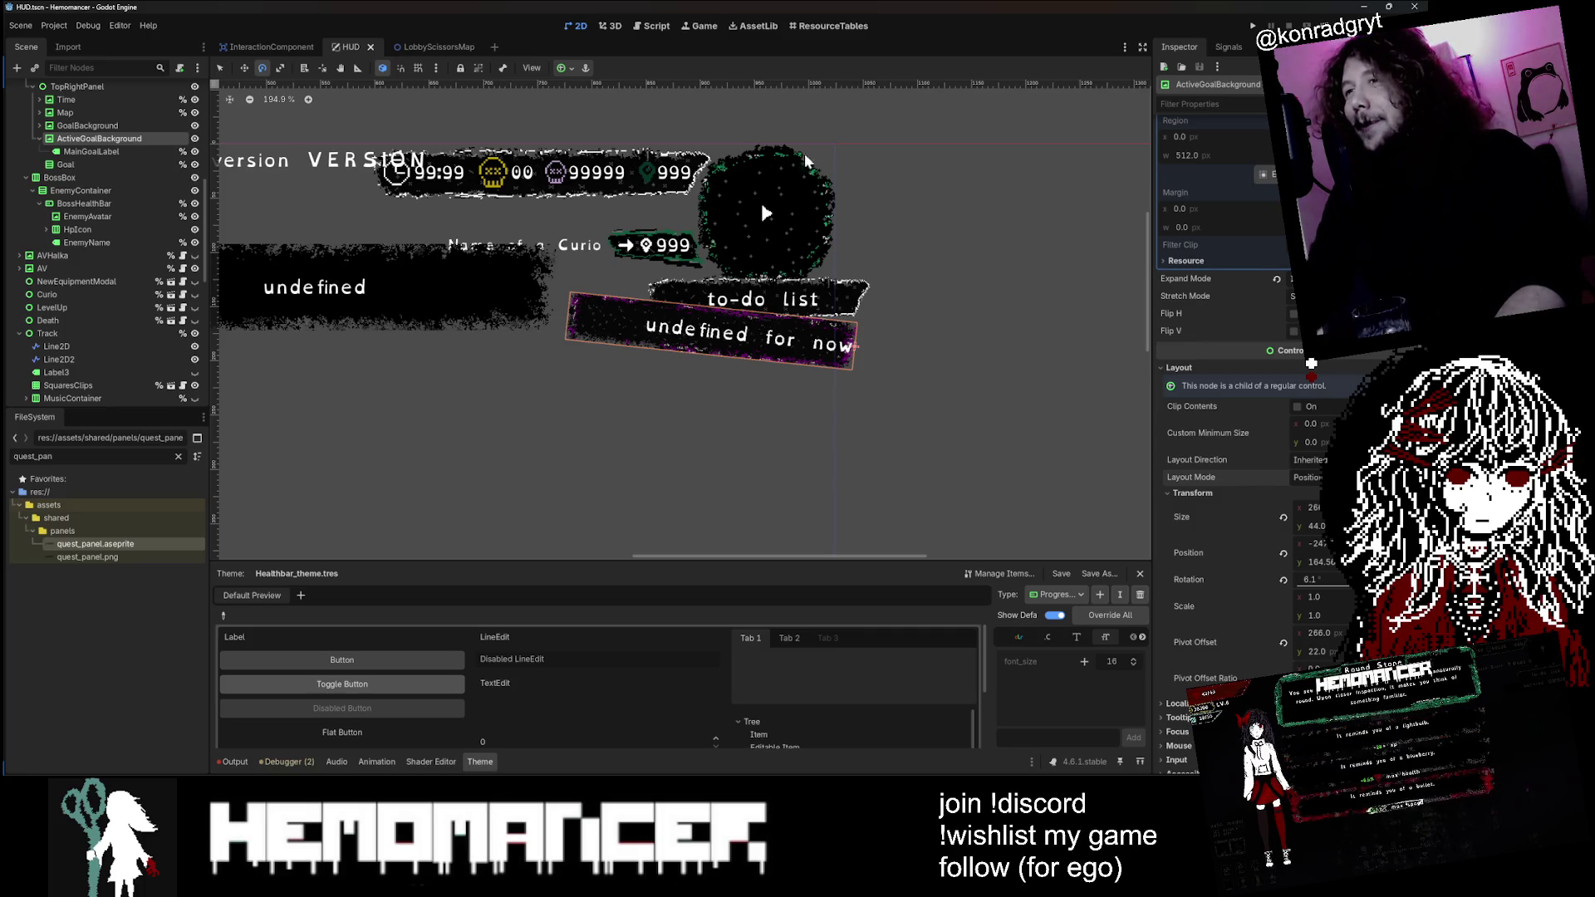
Step: Try shifting the panel's Pivot Offset Ratio, then reset it to 0
scroll(868, 341, down, 4)
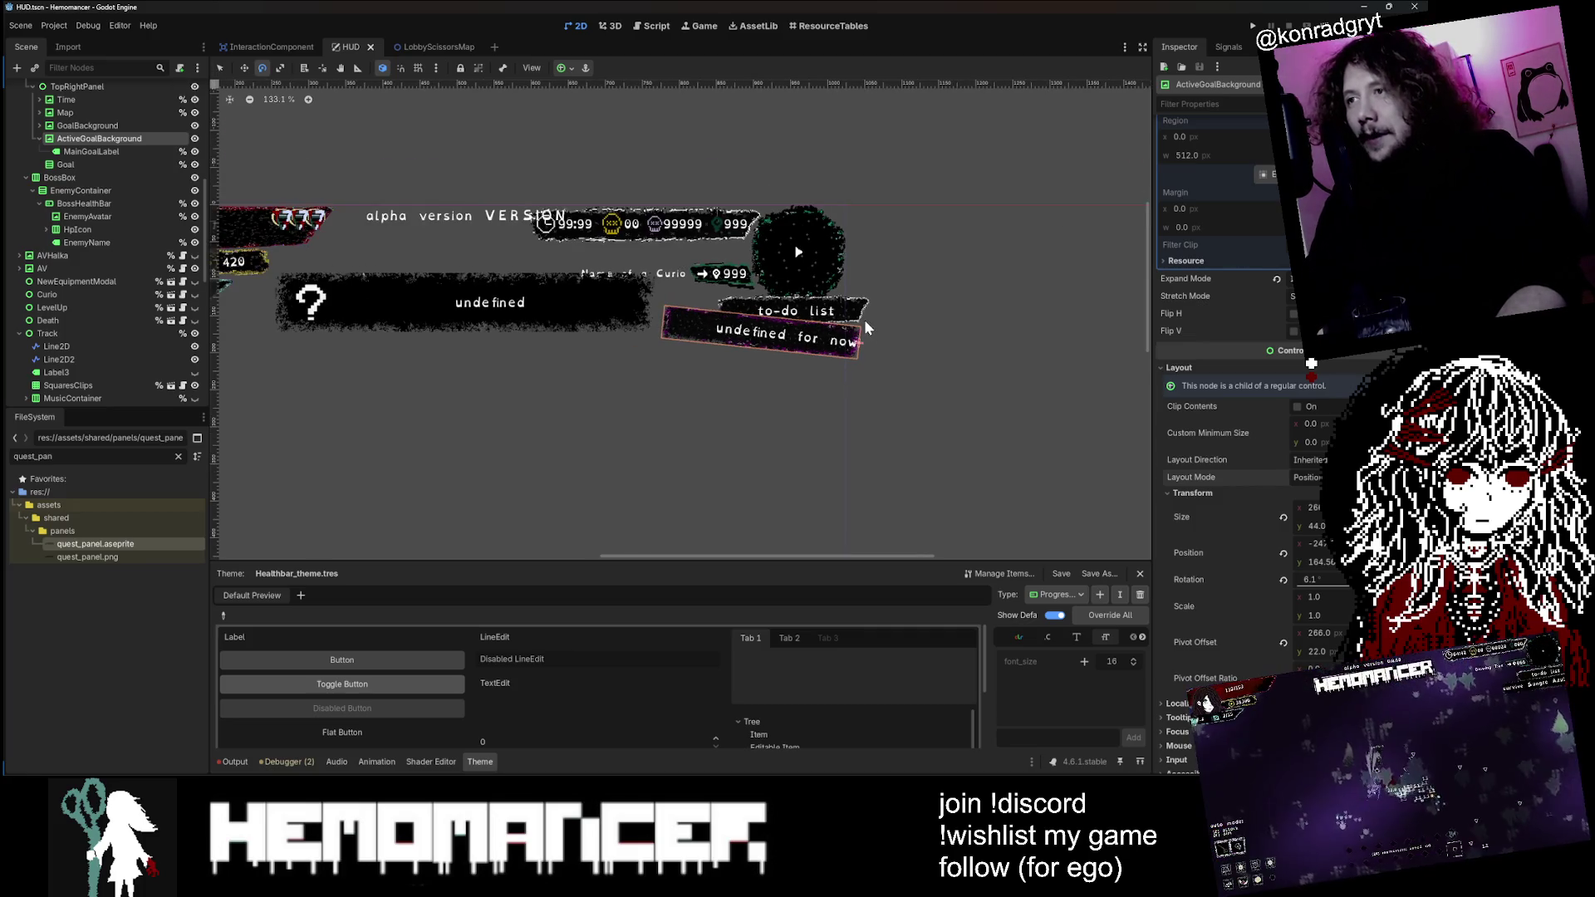
scroll(1262, 259, up, 3)
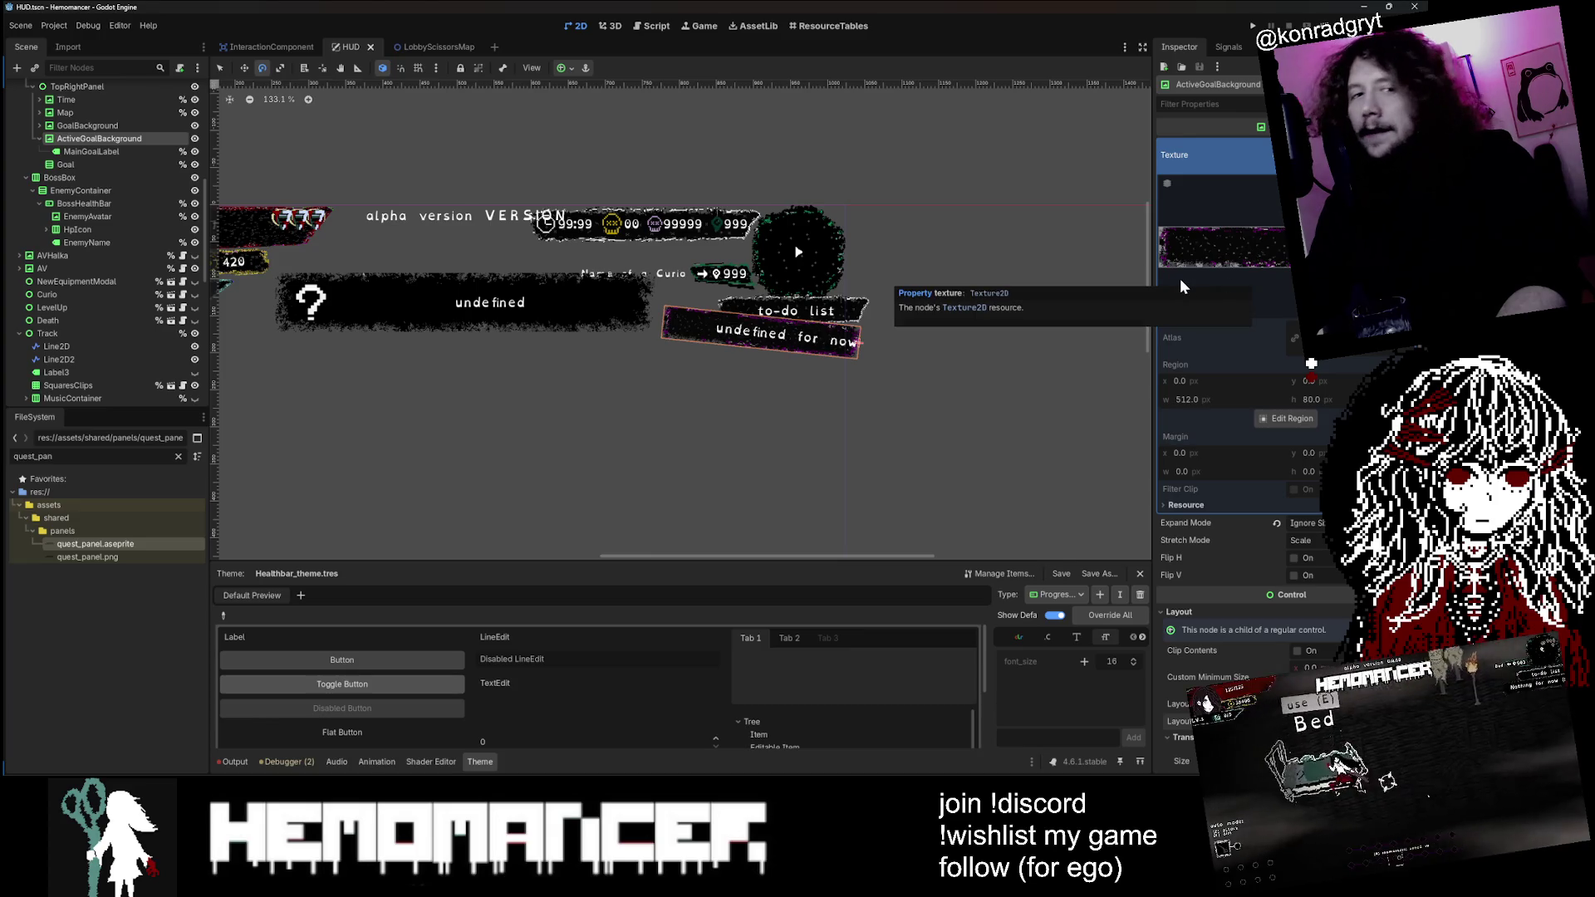
scroll(830, 249, up, 2)
scroll(759, 184, down, 3)
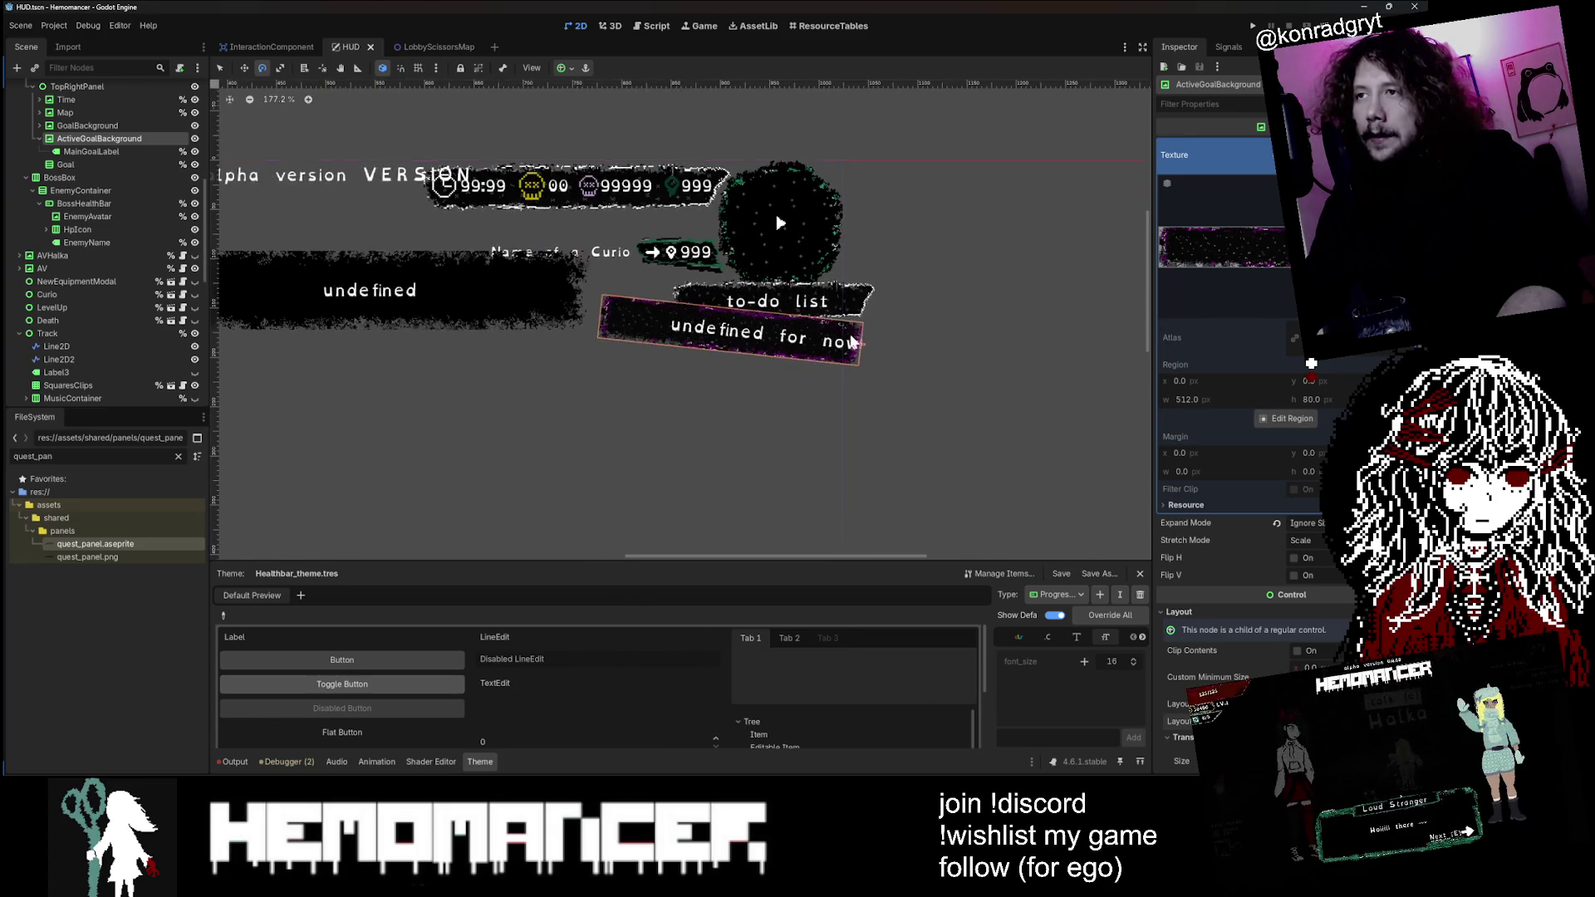
click(218, 69)
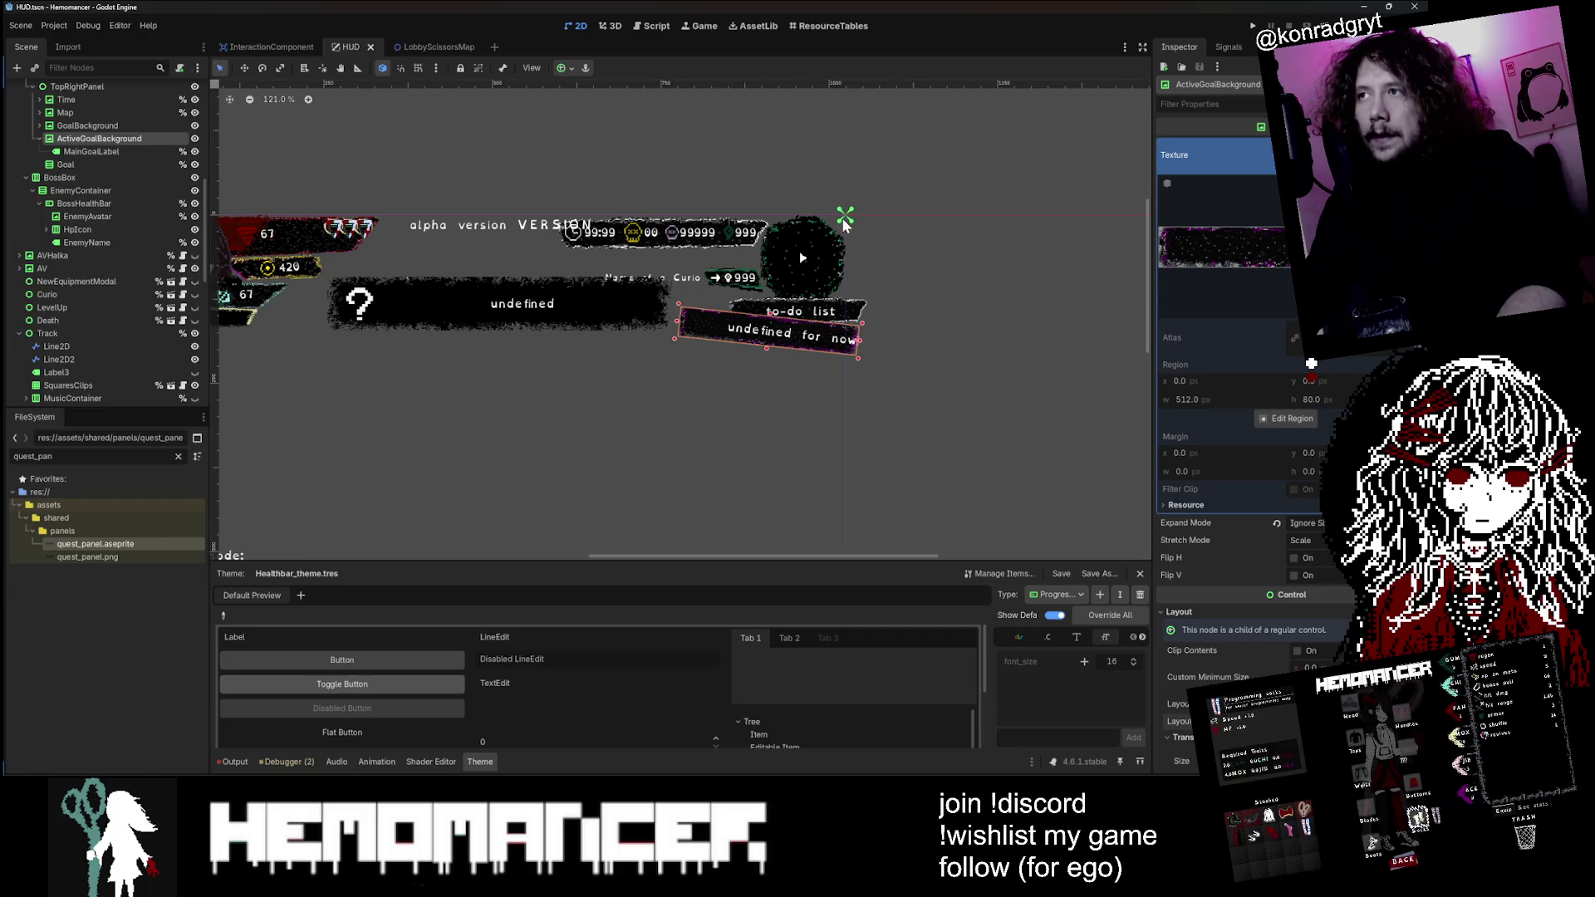
scroll(1310, 363, down, 5)
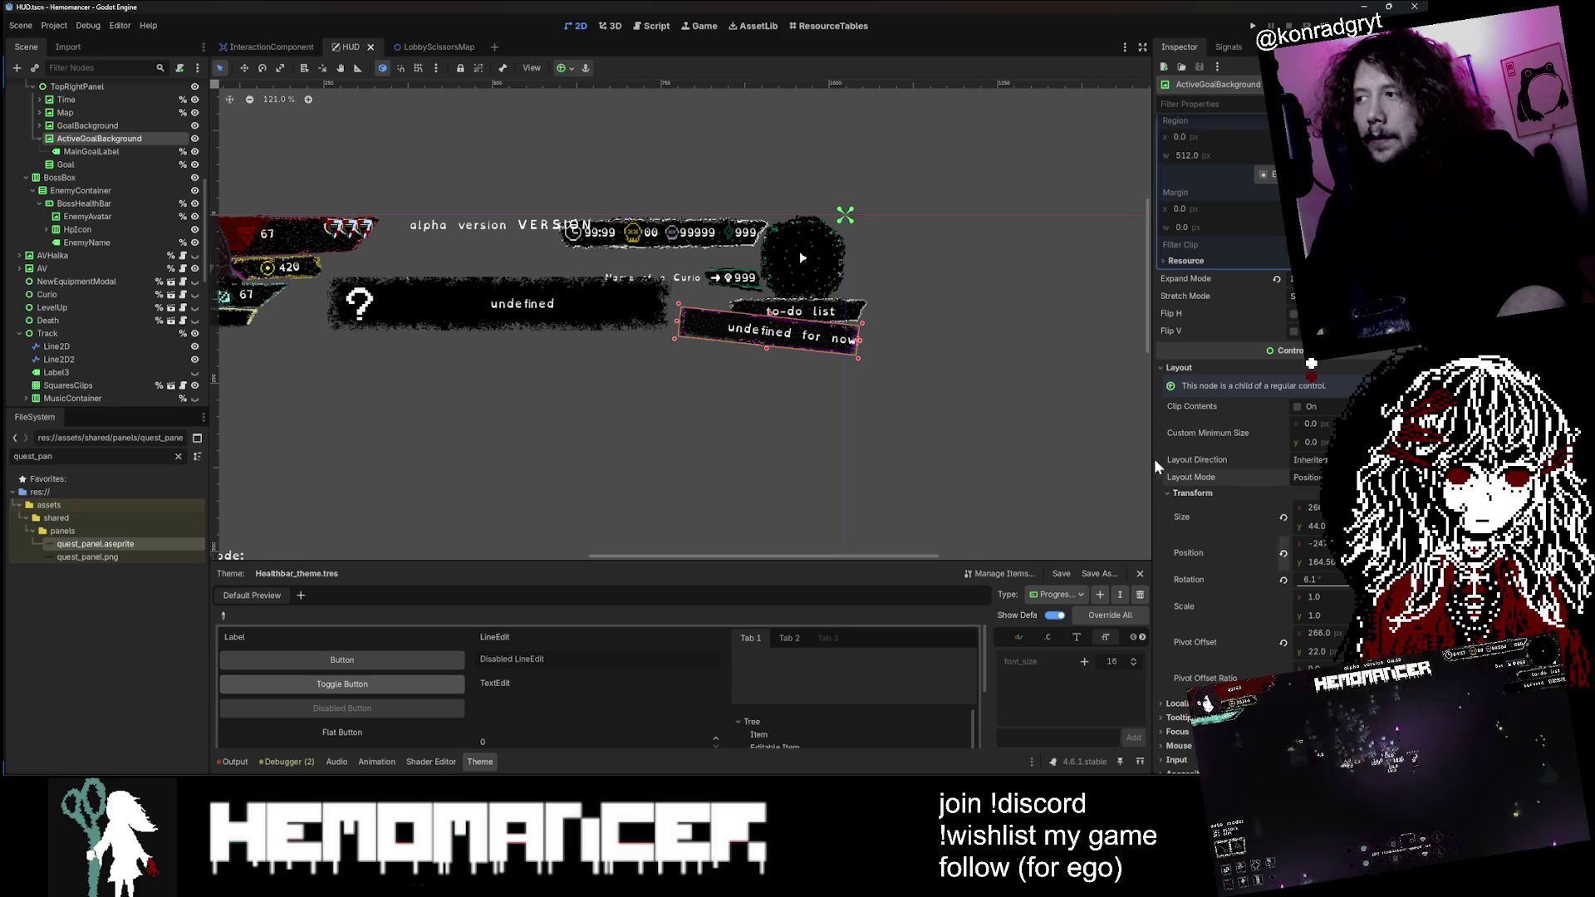
scroll(47, 174, up, 3)
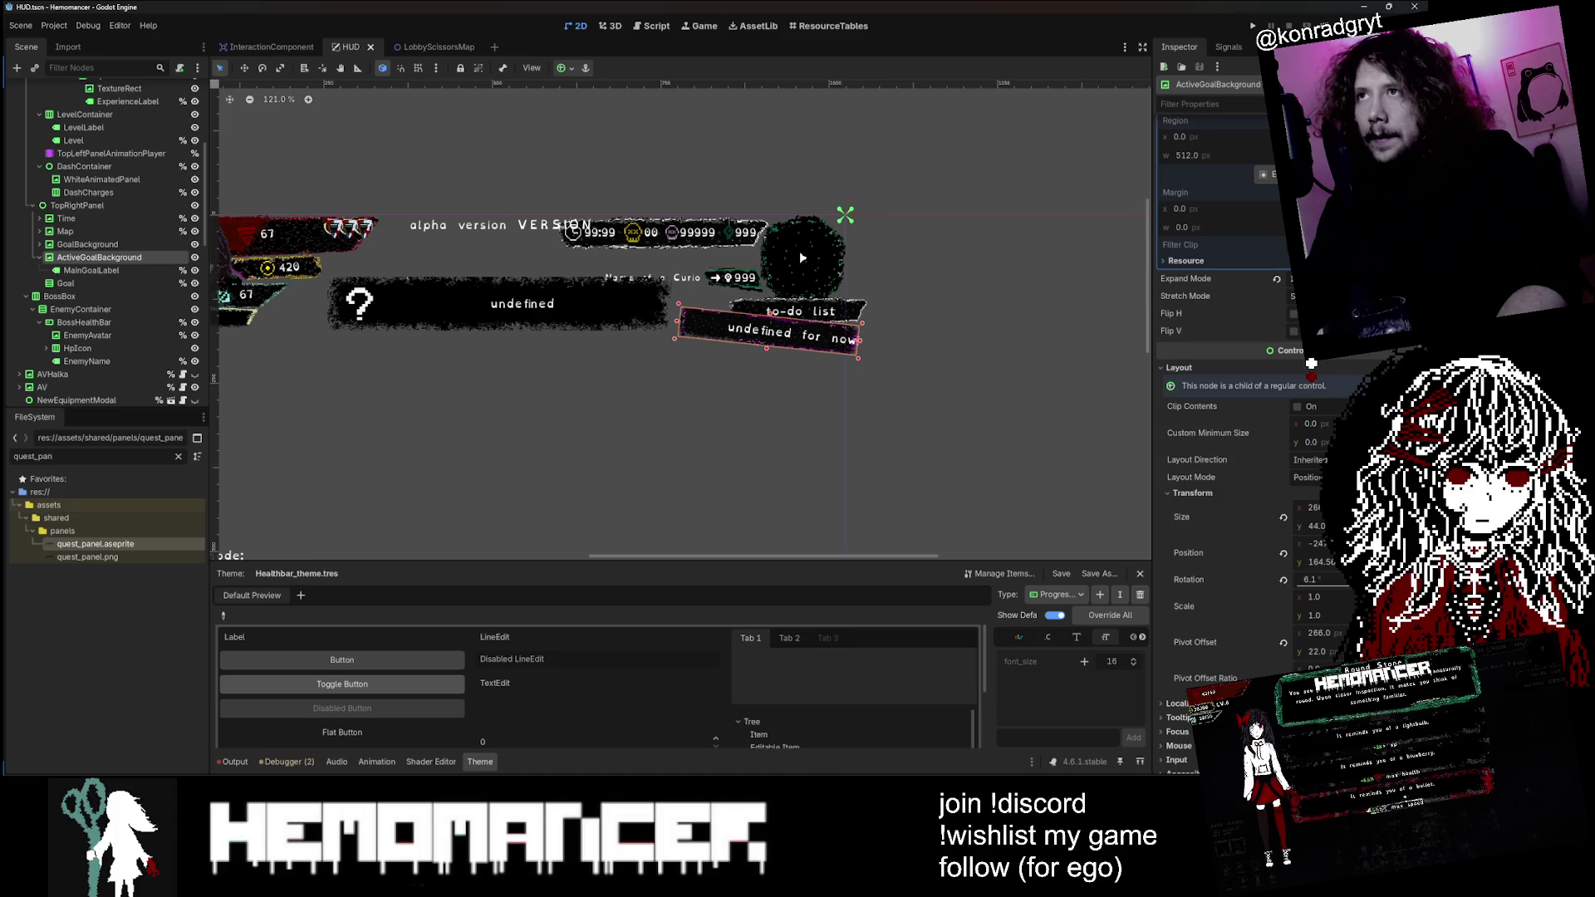
scroll(1310, 363, down, 3)
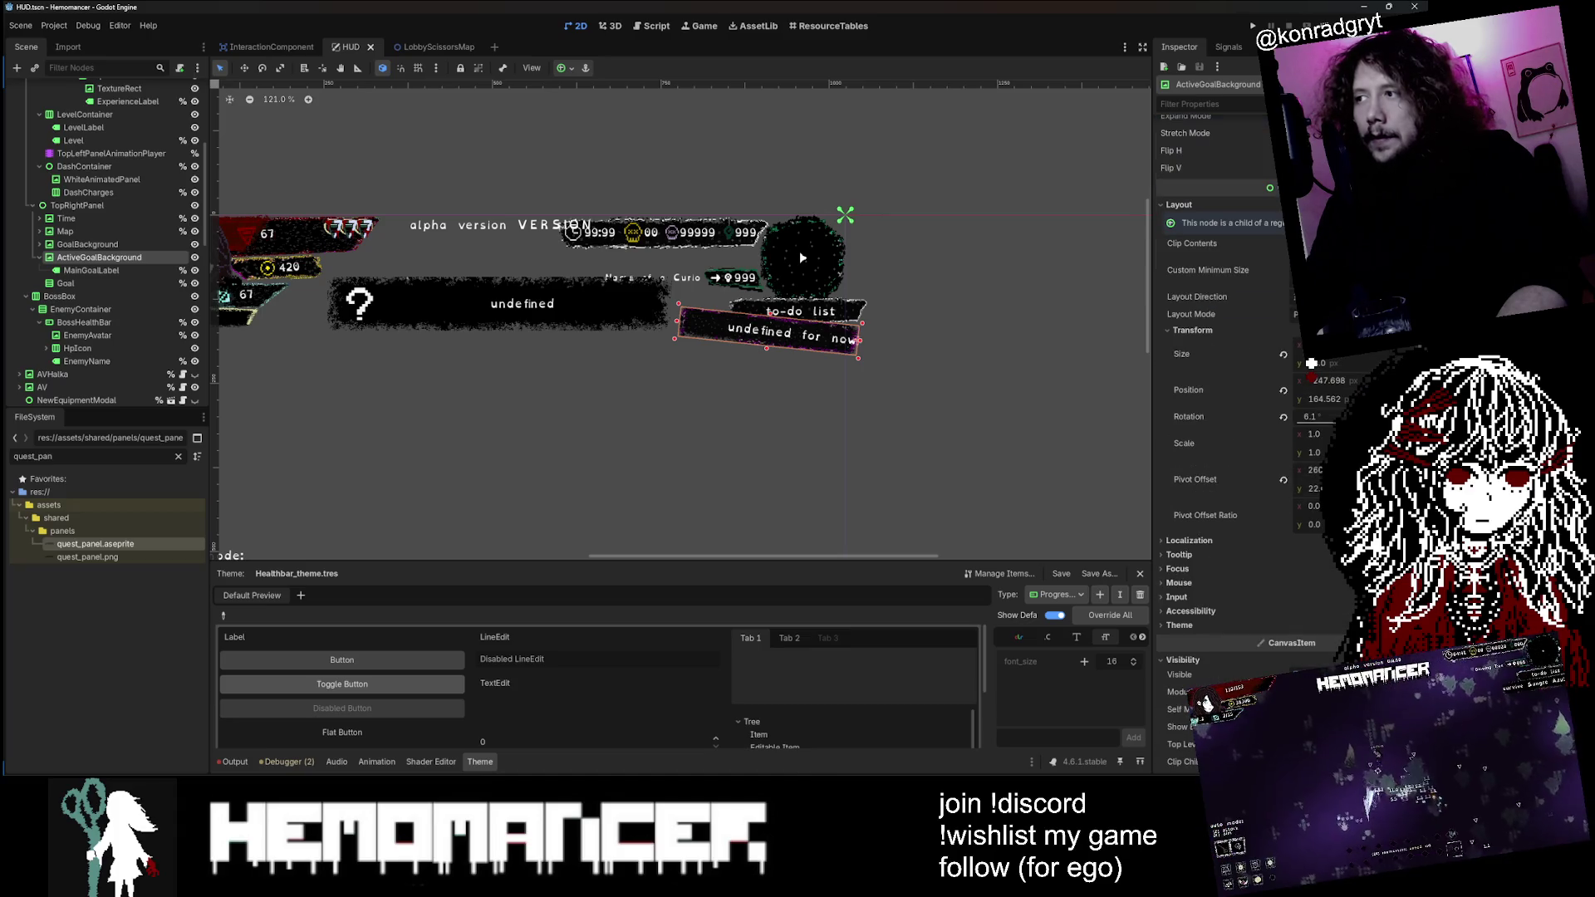
mouse_move(1312, 509)
mouse_down()
mouse_move(1288, 509)
mouse_move(1312, 521)
mouse_up()
click(1283, 516)
Step: Select MainGoalLabel in the Scene tree and open the HUD scene's script
scroll(841, 237, up, 8)
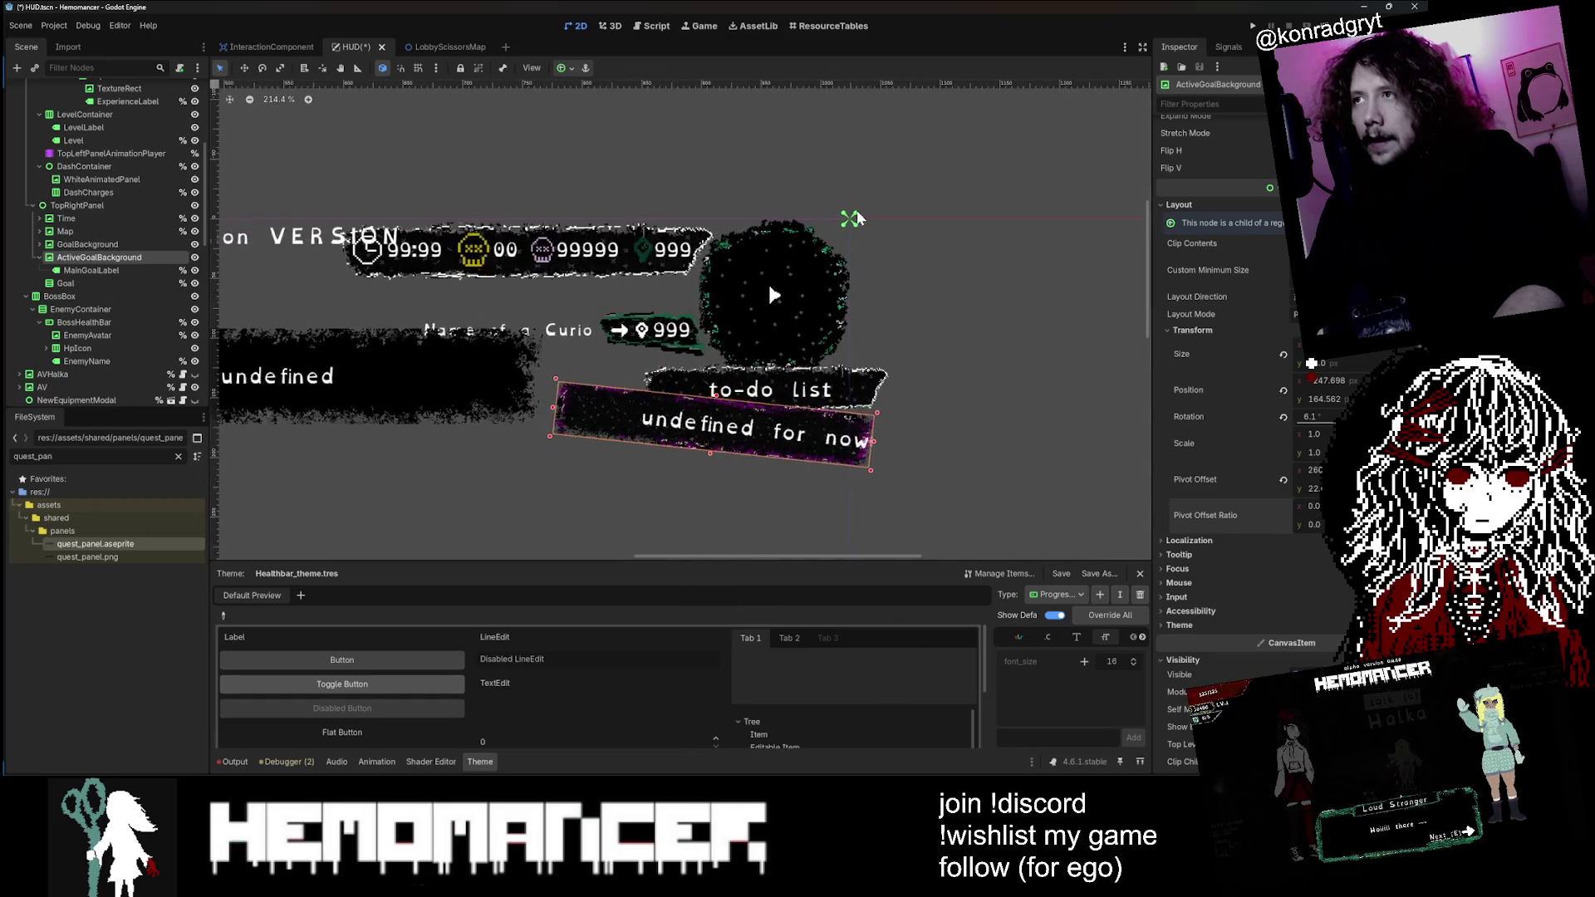
scroll(835, 239, down, 13)
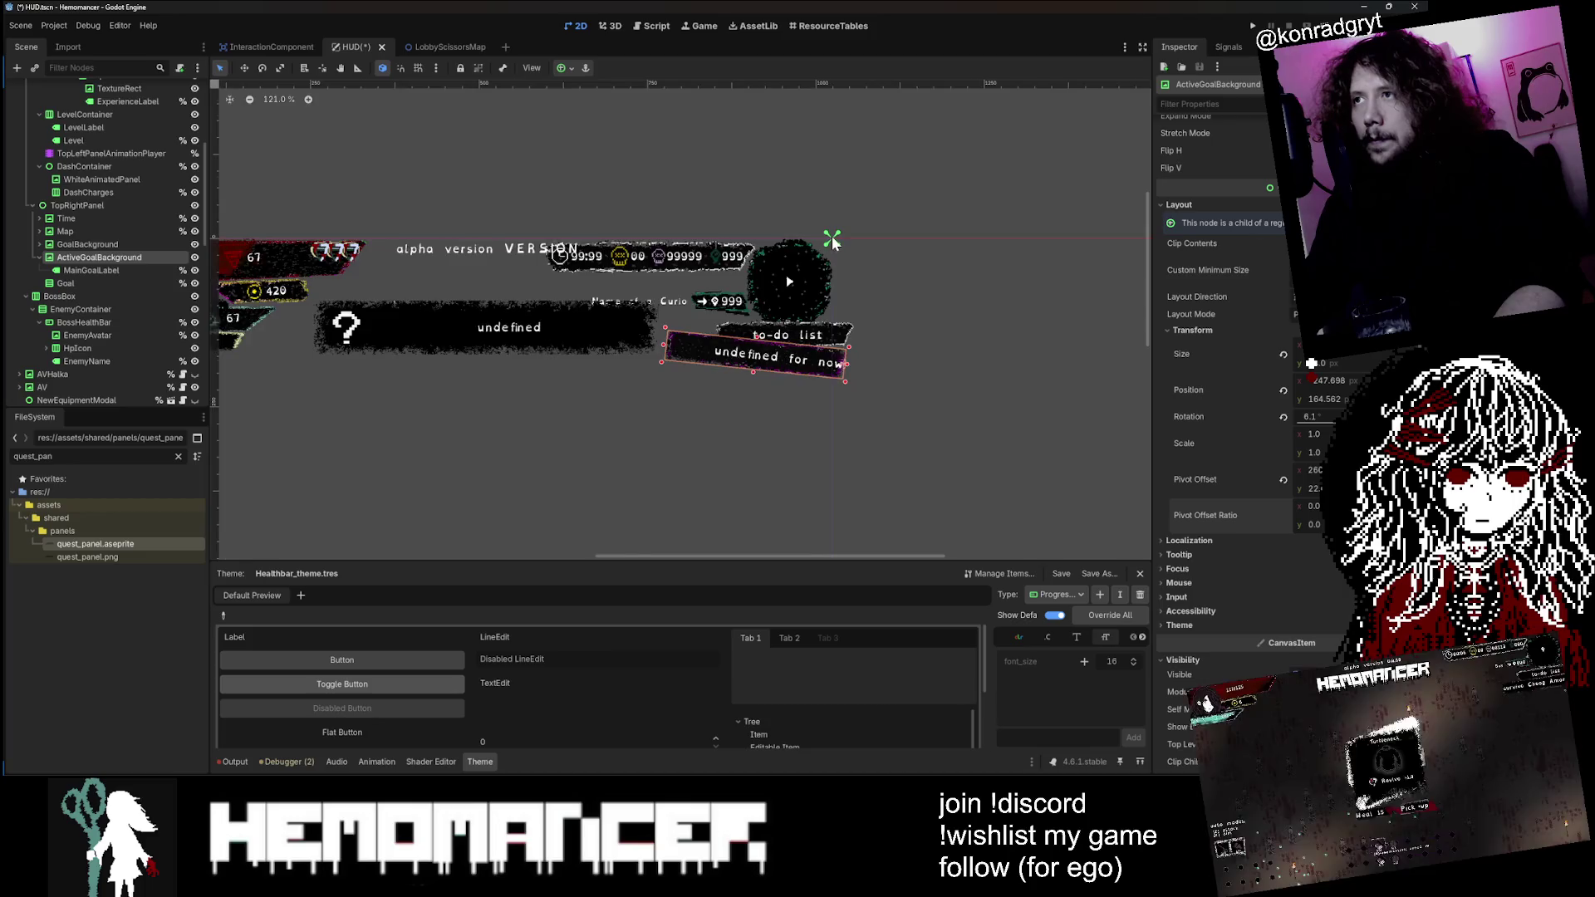
scroll(1311, 363, up, 5)
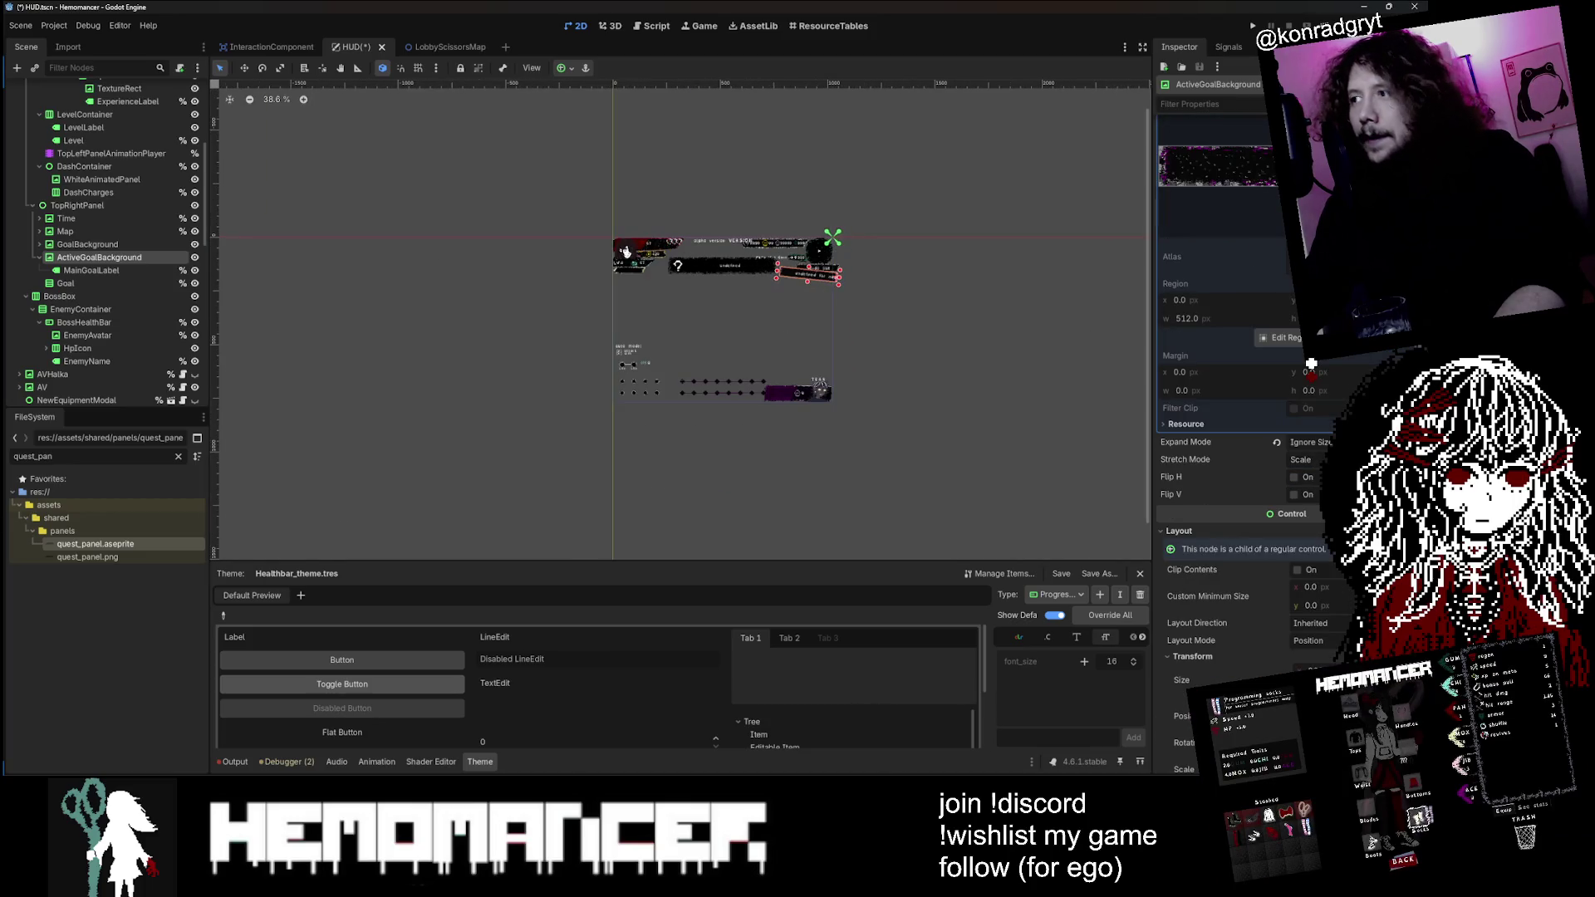
scroll(1245, 363, down, 2)
scroll(855, 306, up, 2)
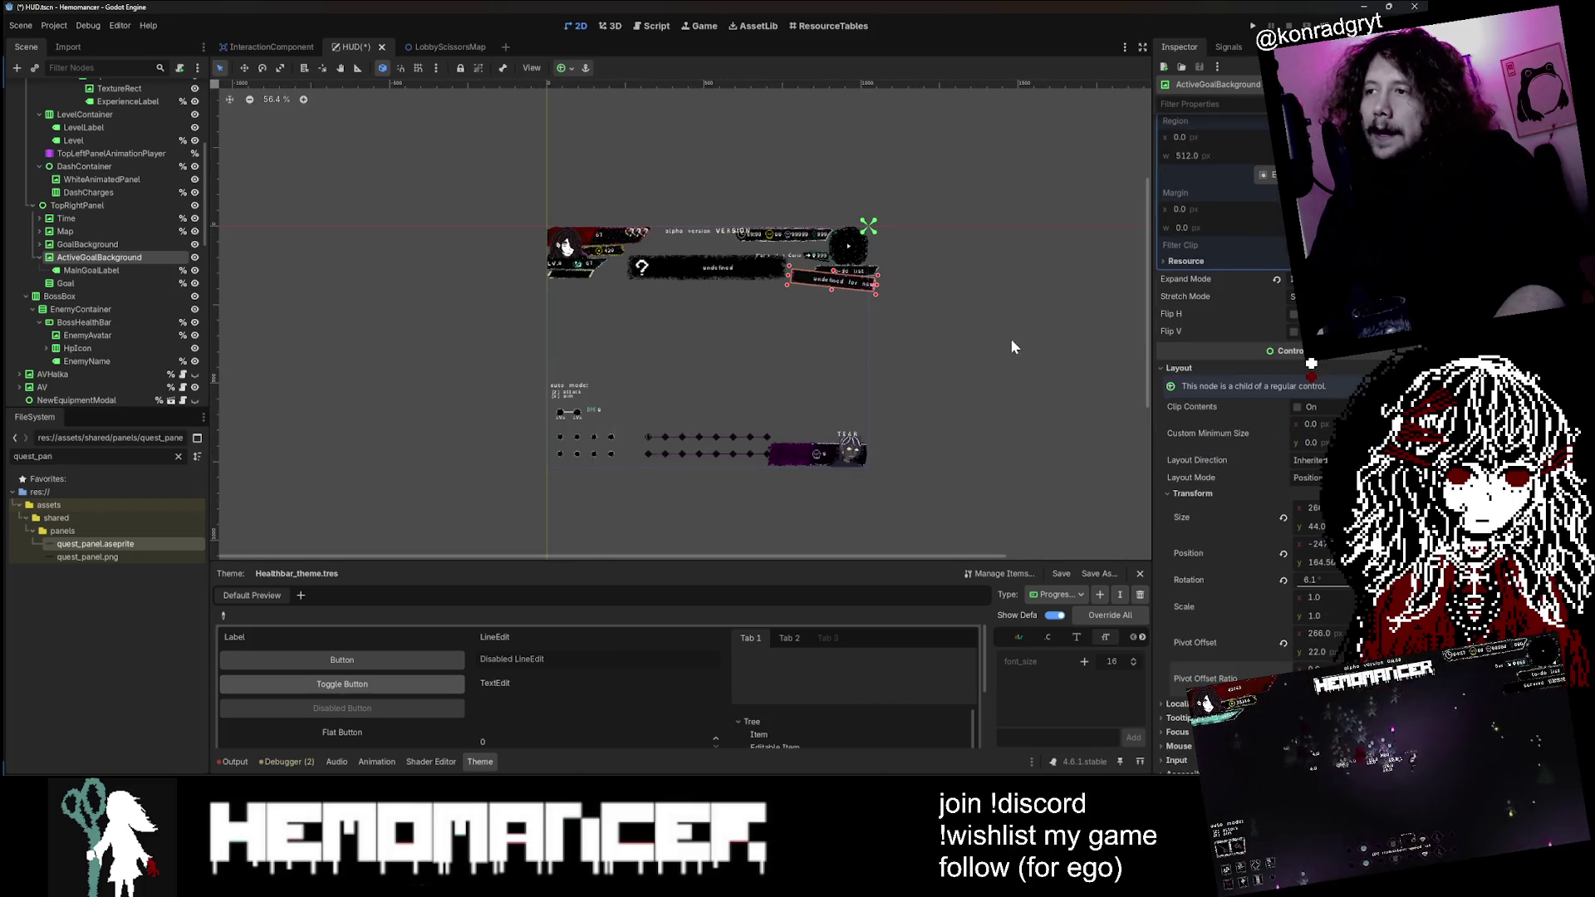
scroll(924, 304, up, 4)
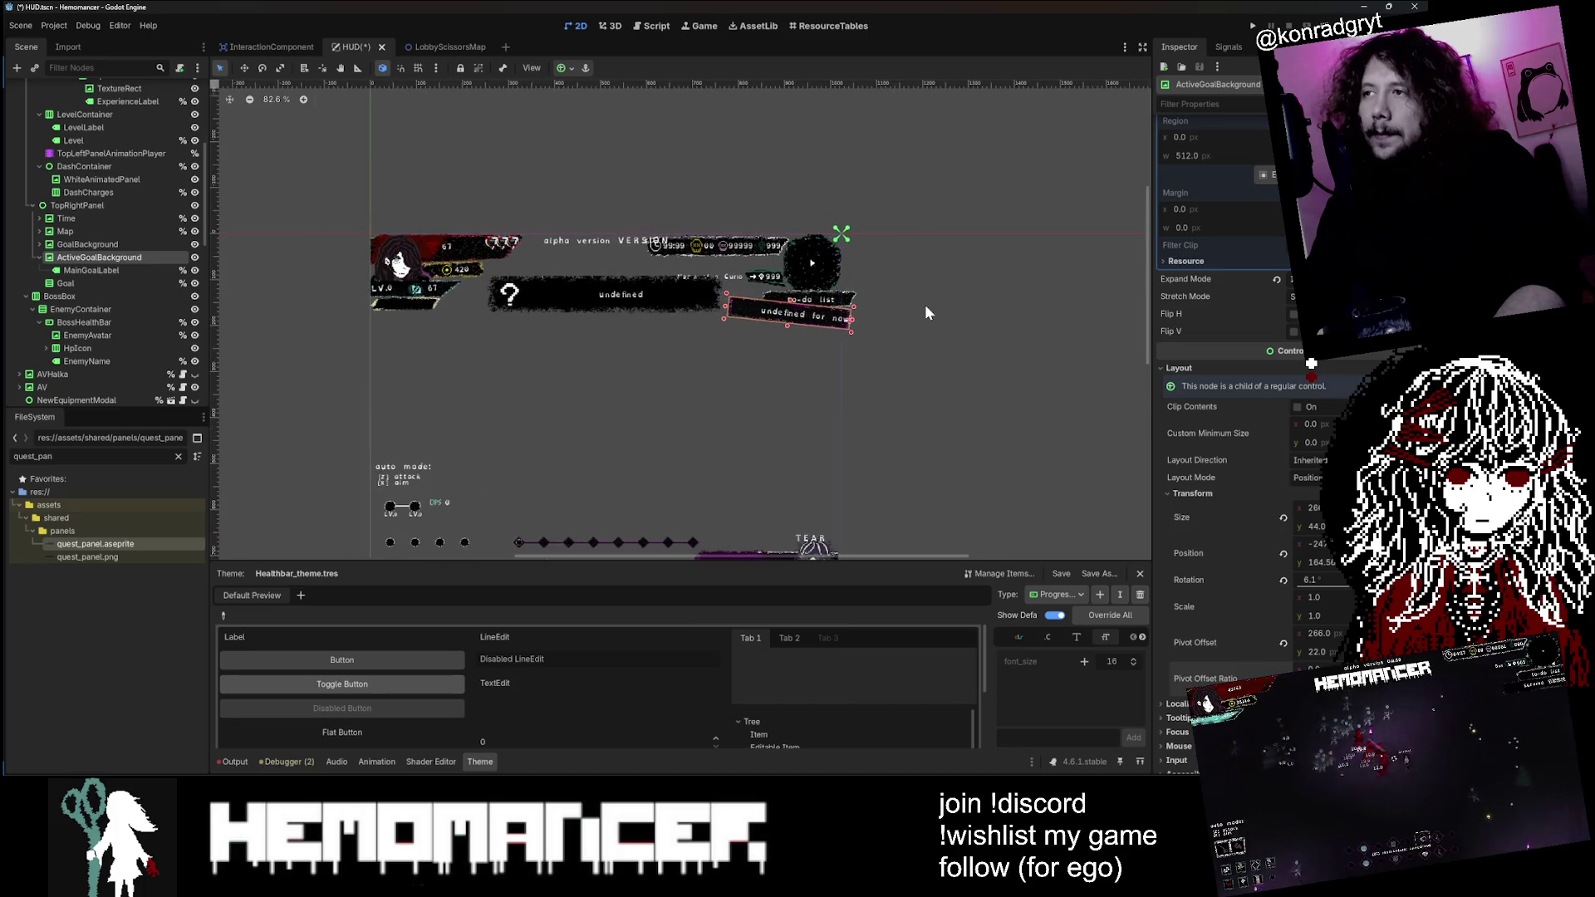
click(118, 268)
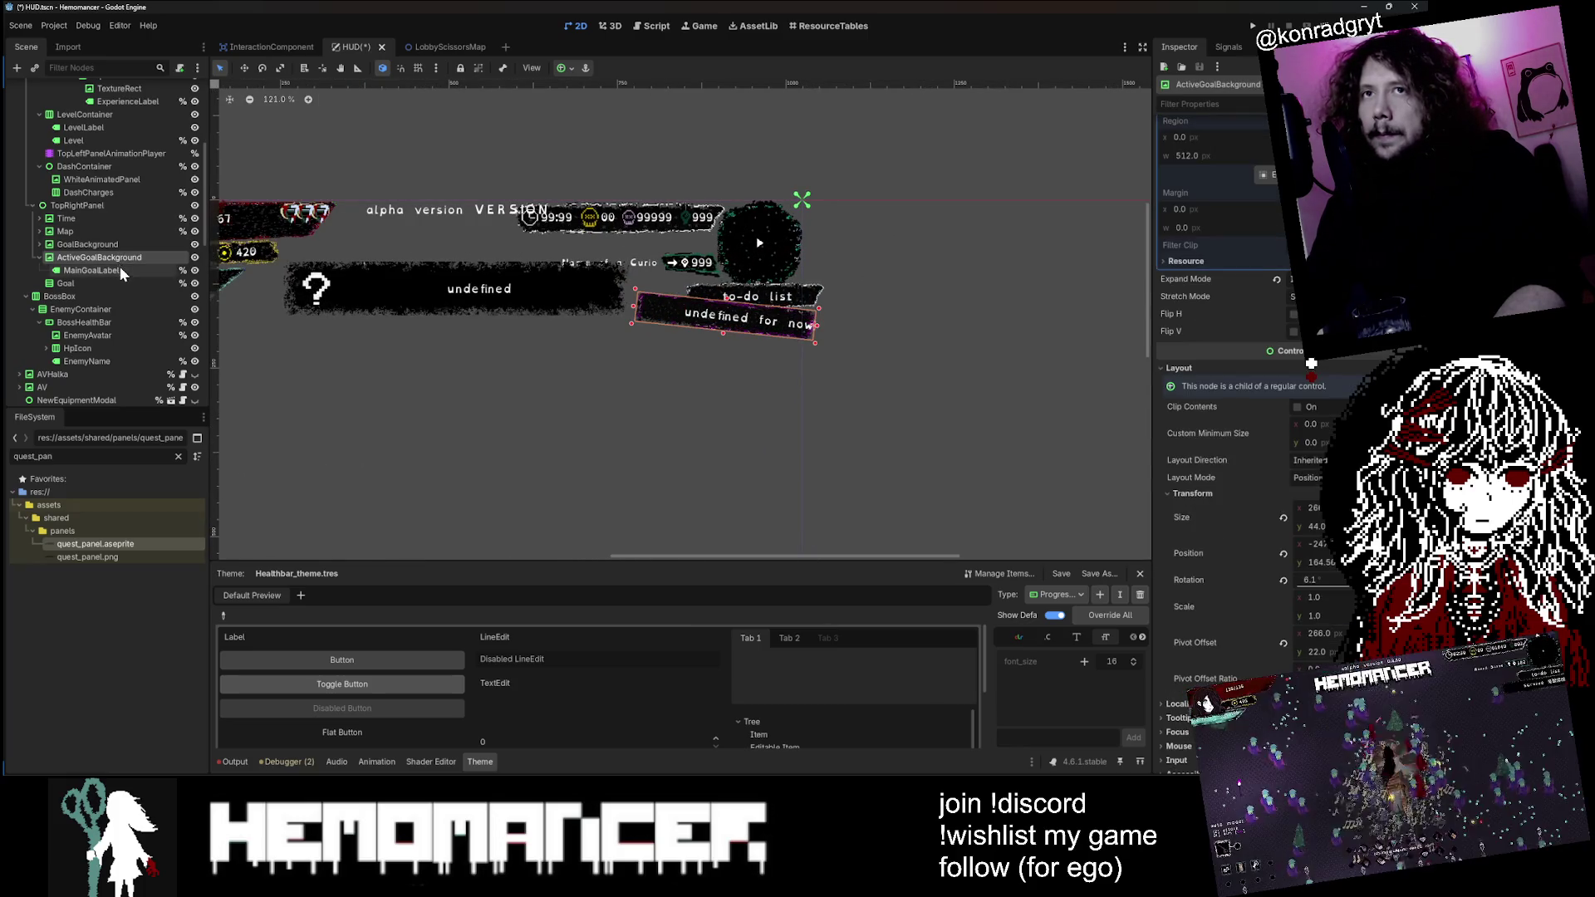
scroll(118, 249, up, 3)
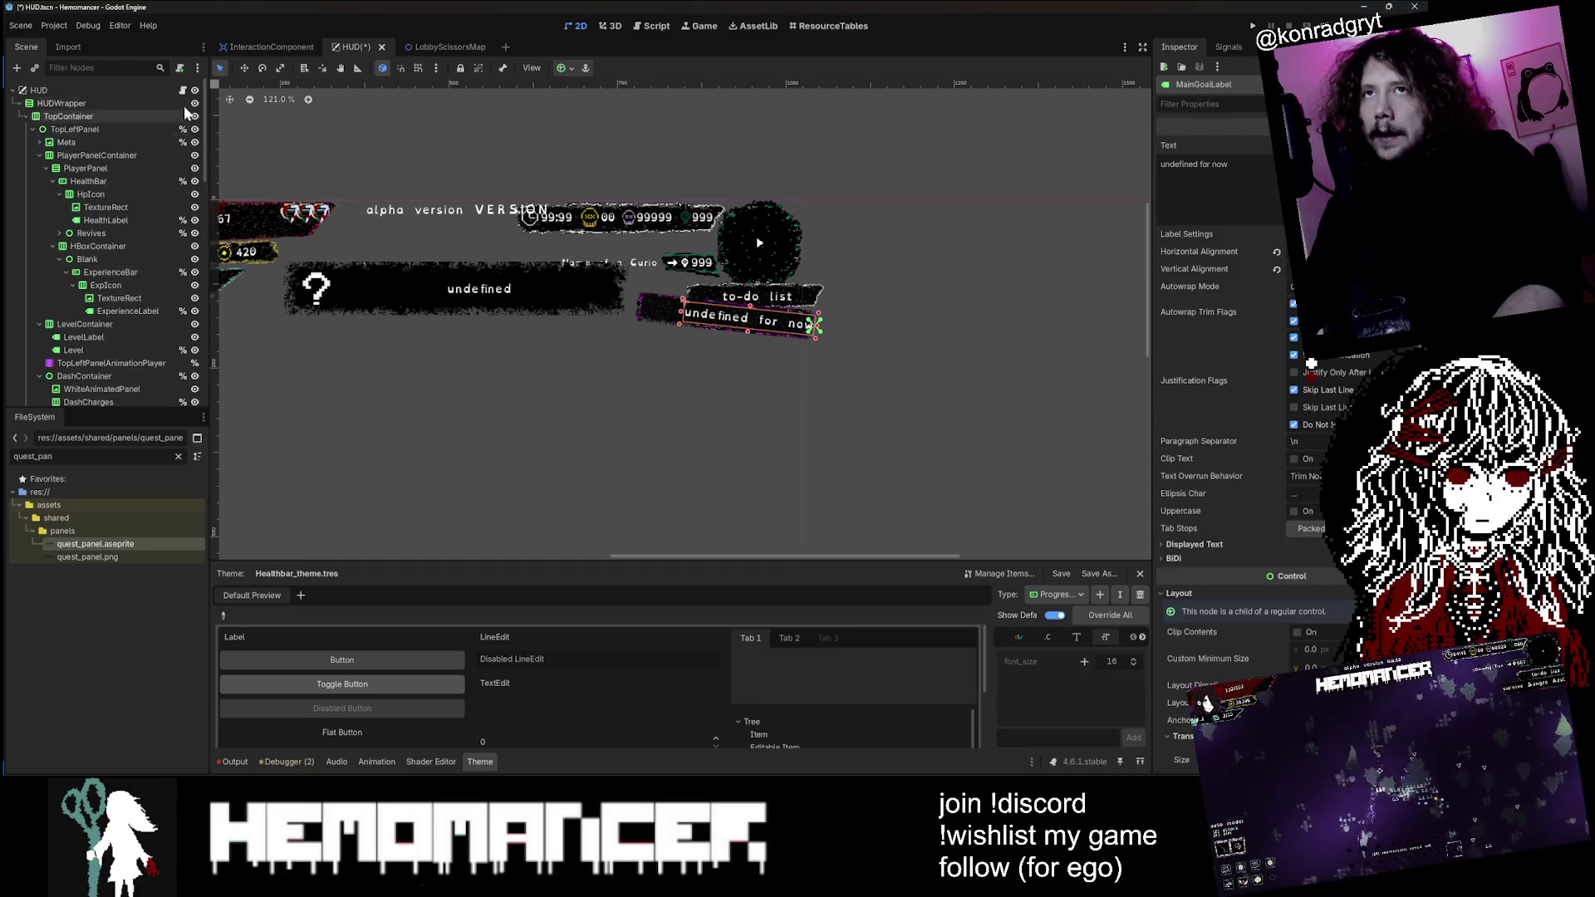
click(182, 89)
Step: Search hud.gd for main_goal_label
key(ctrl+f)
text(MainGoalLabel)
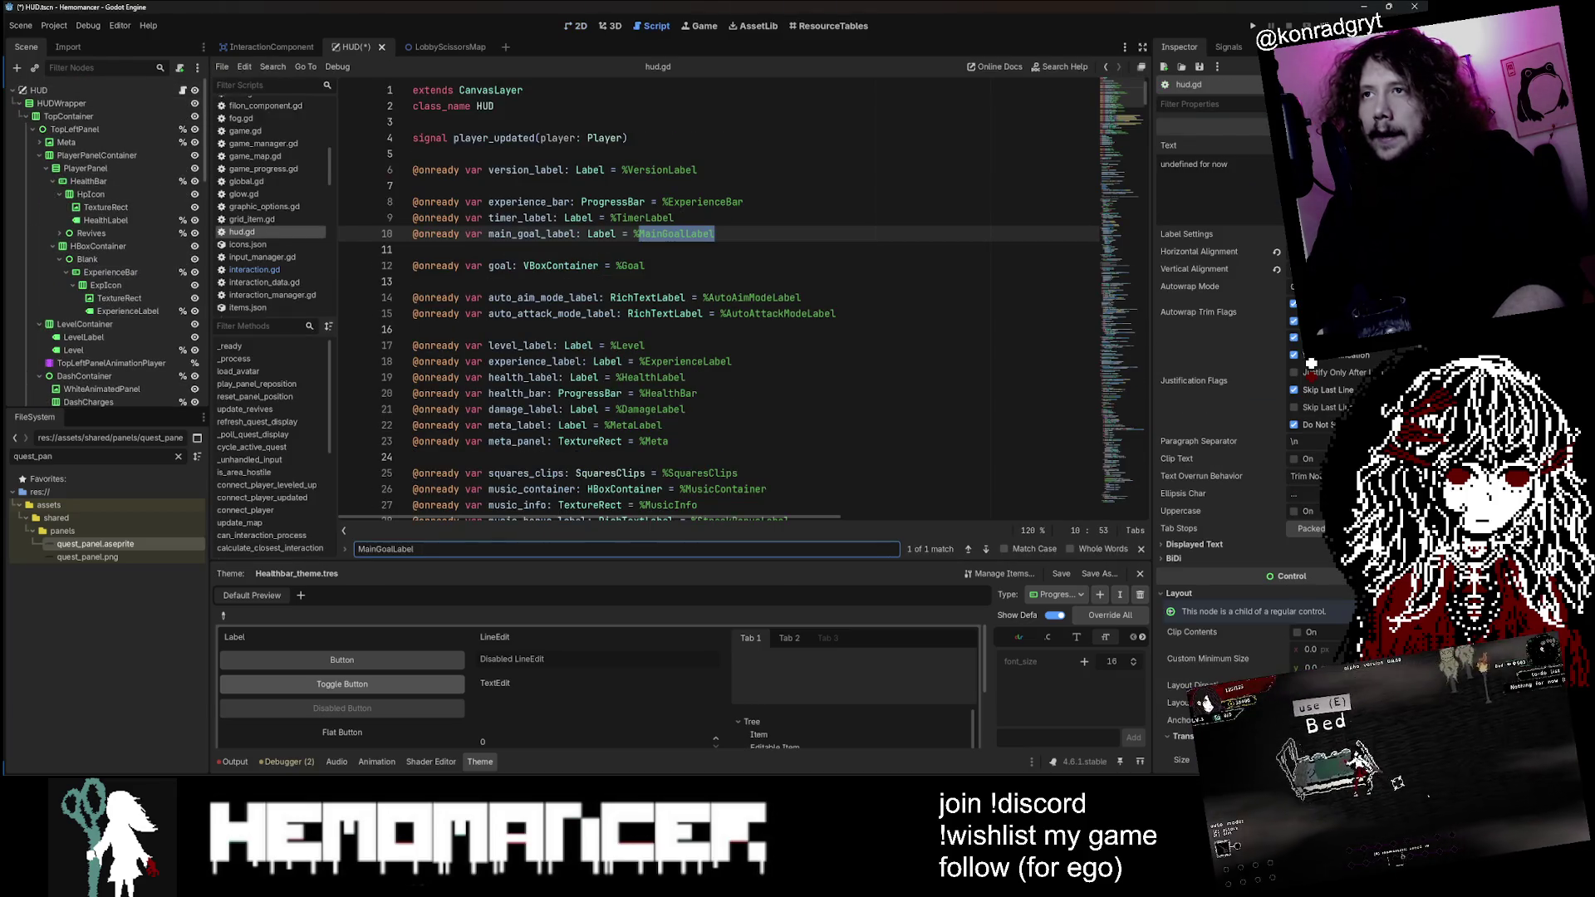
double_click(532, 233)
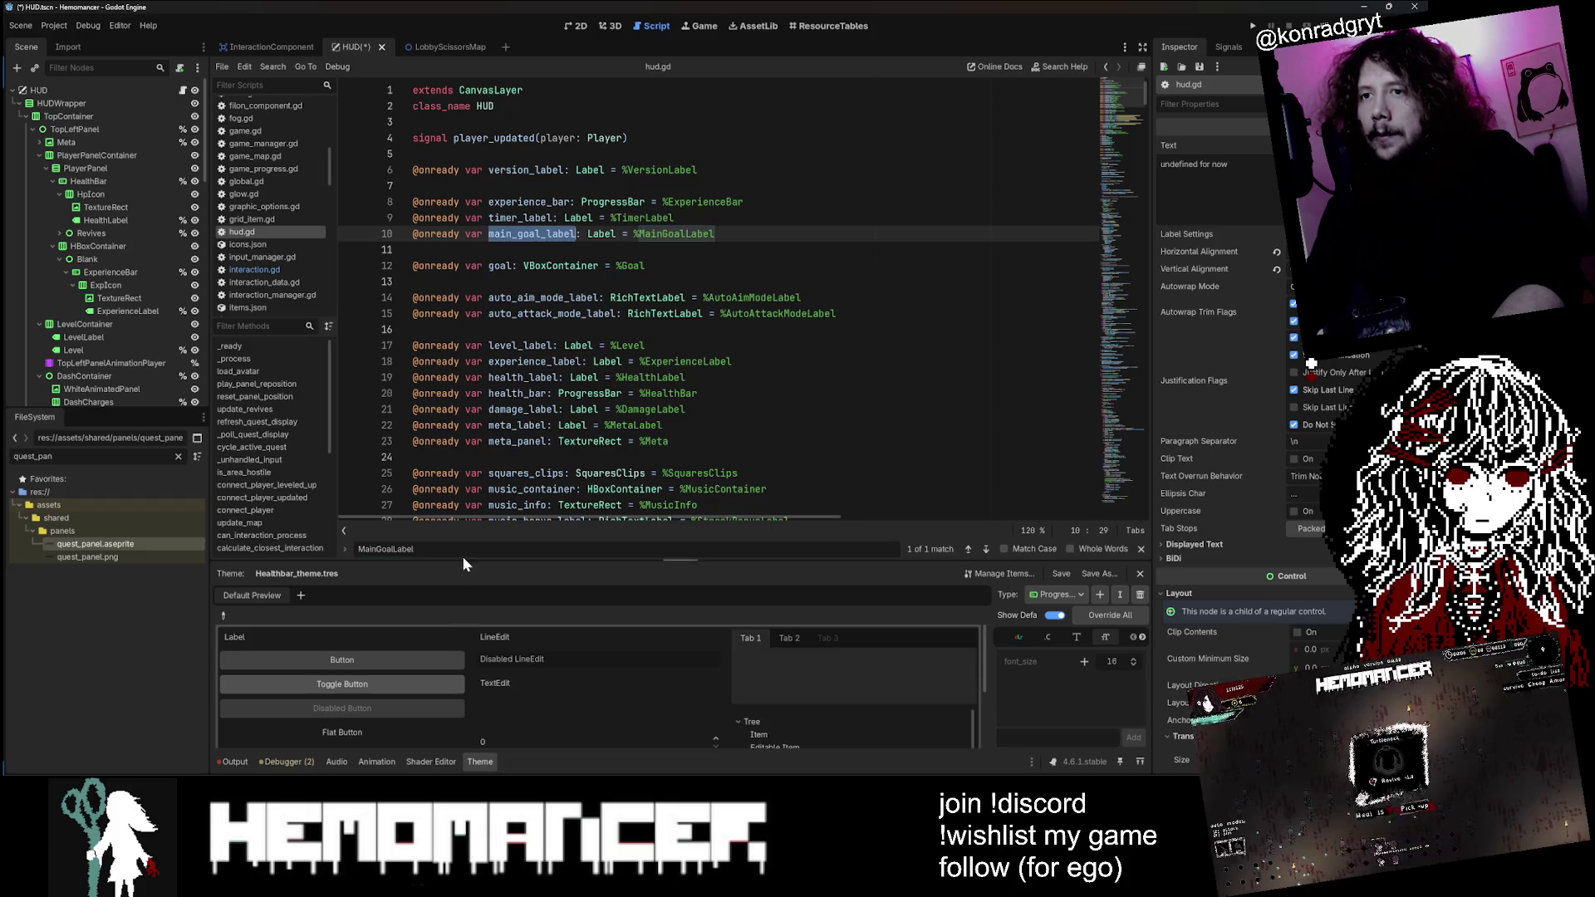
key(ctrl+a)
double_click(531, 233)
key(ctrl+c)
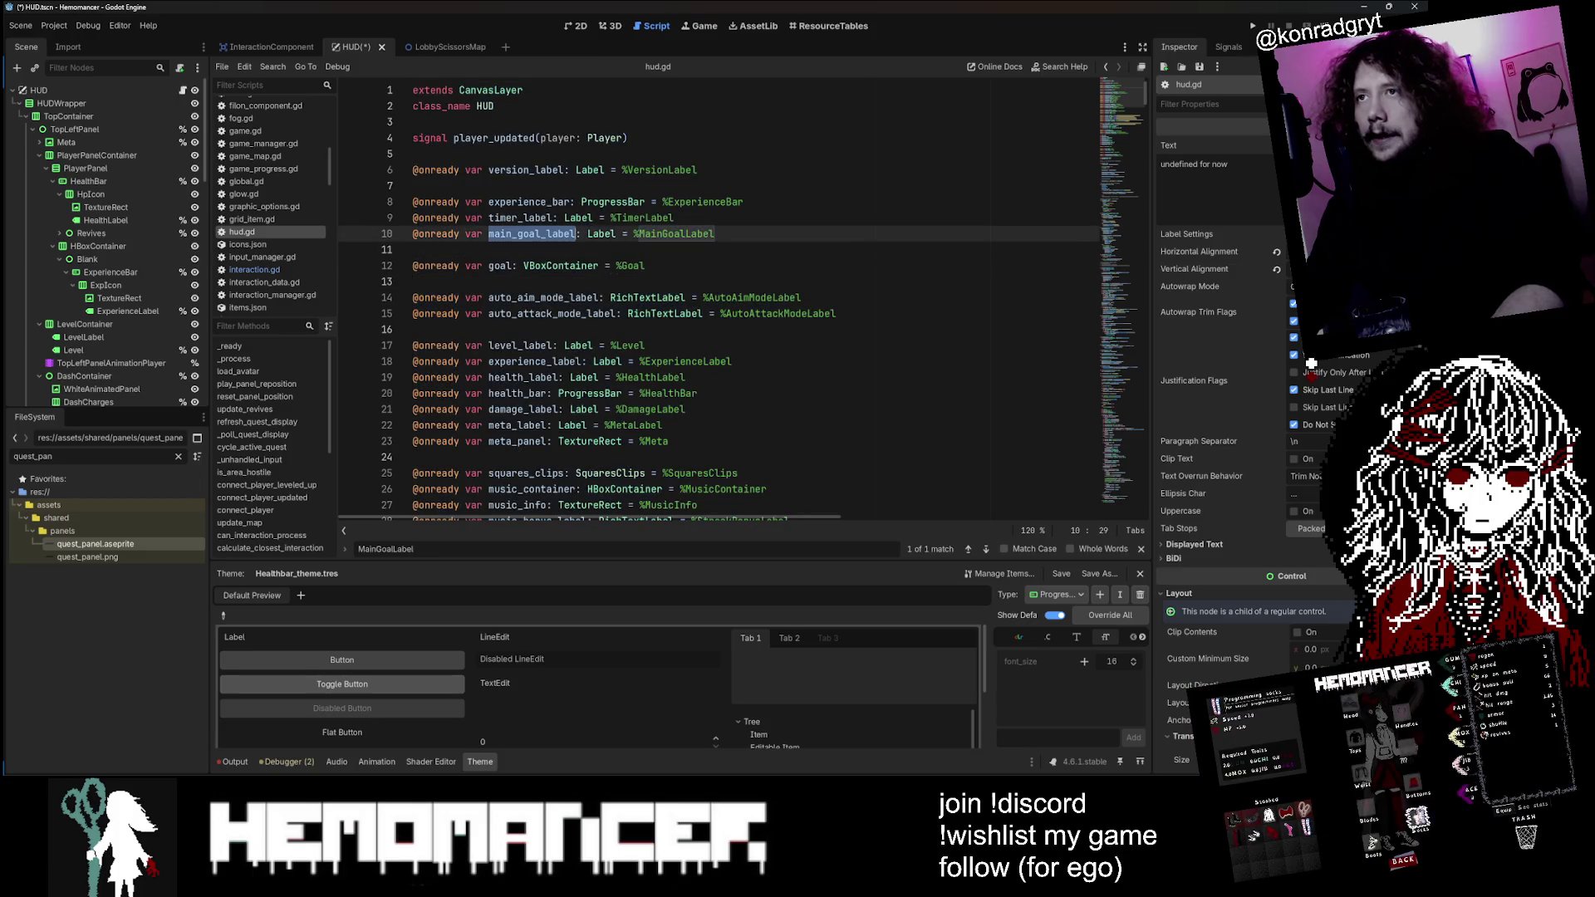
click(551, 544)
key(ctrl+v)
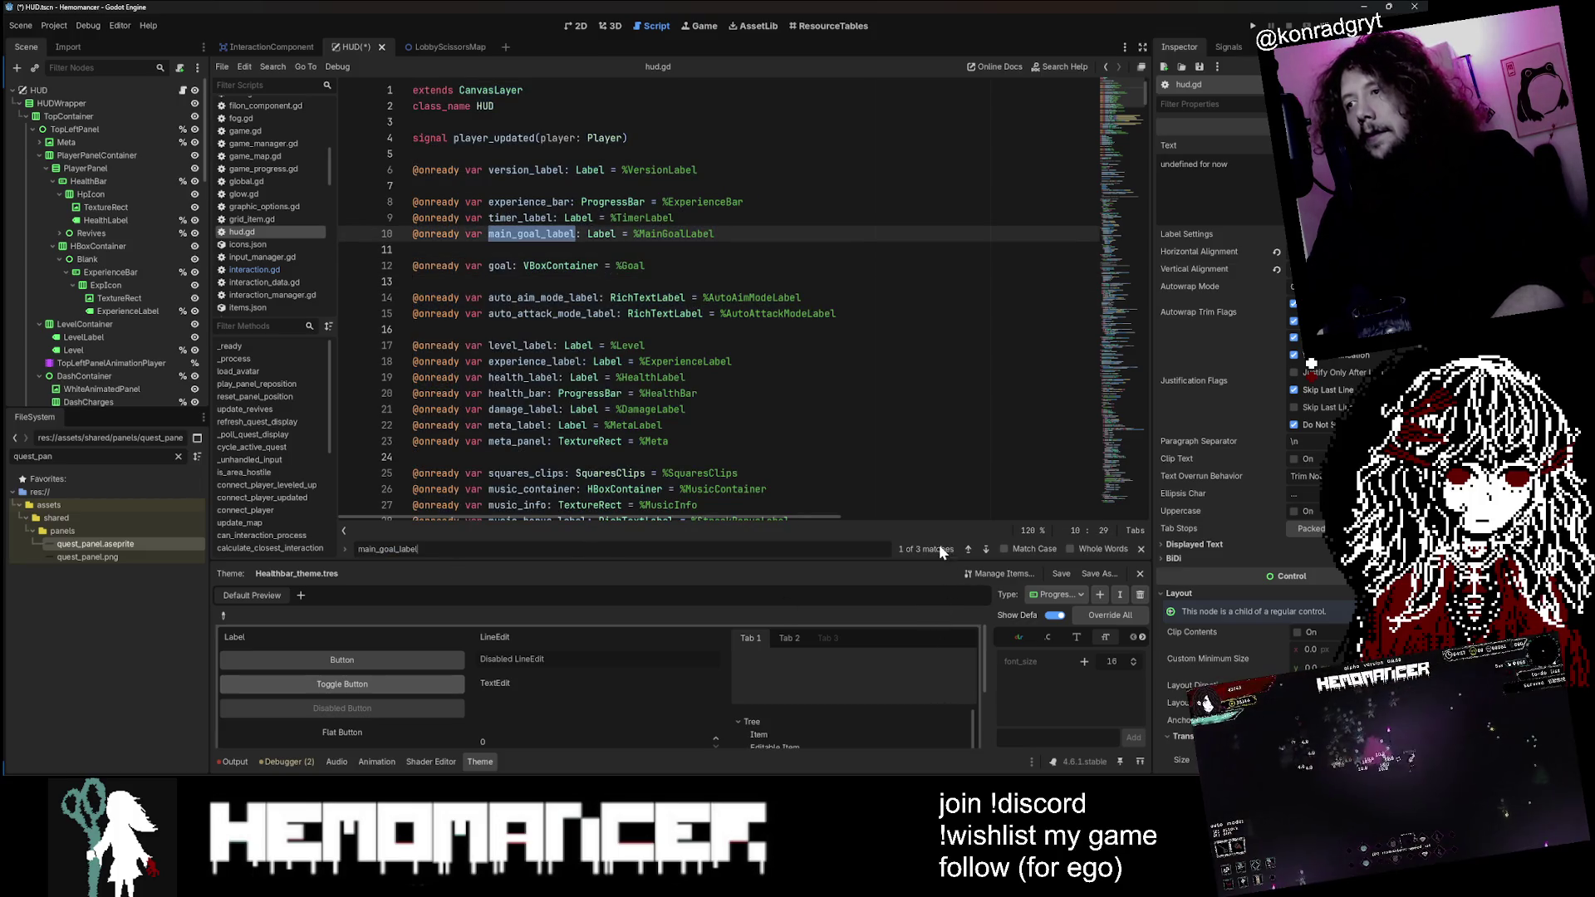
Step: Cycle through every main_goal_label match, then save and launch the game from the 2D view
click(985, 549)
click(985, 549)
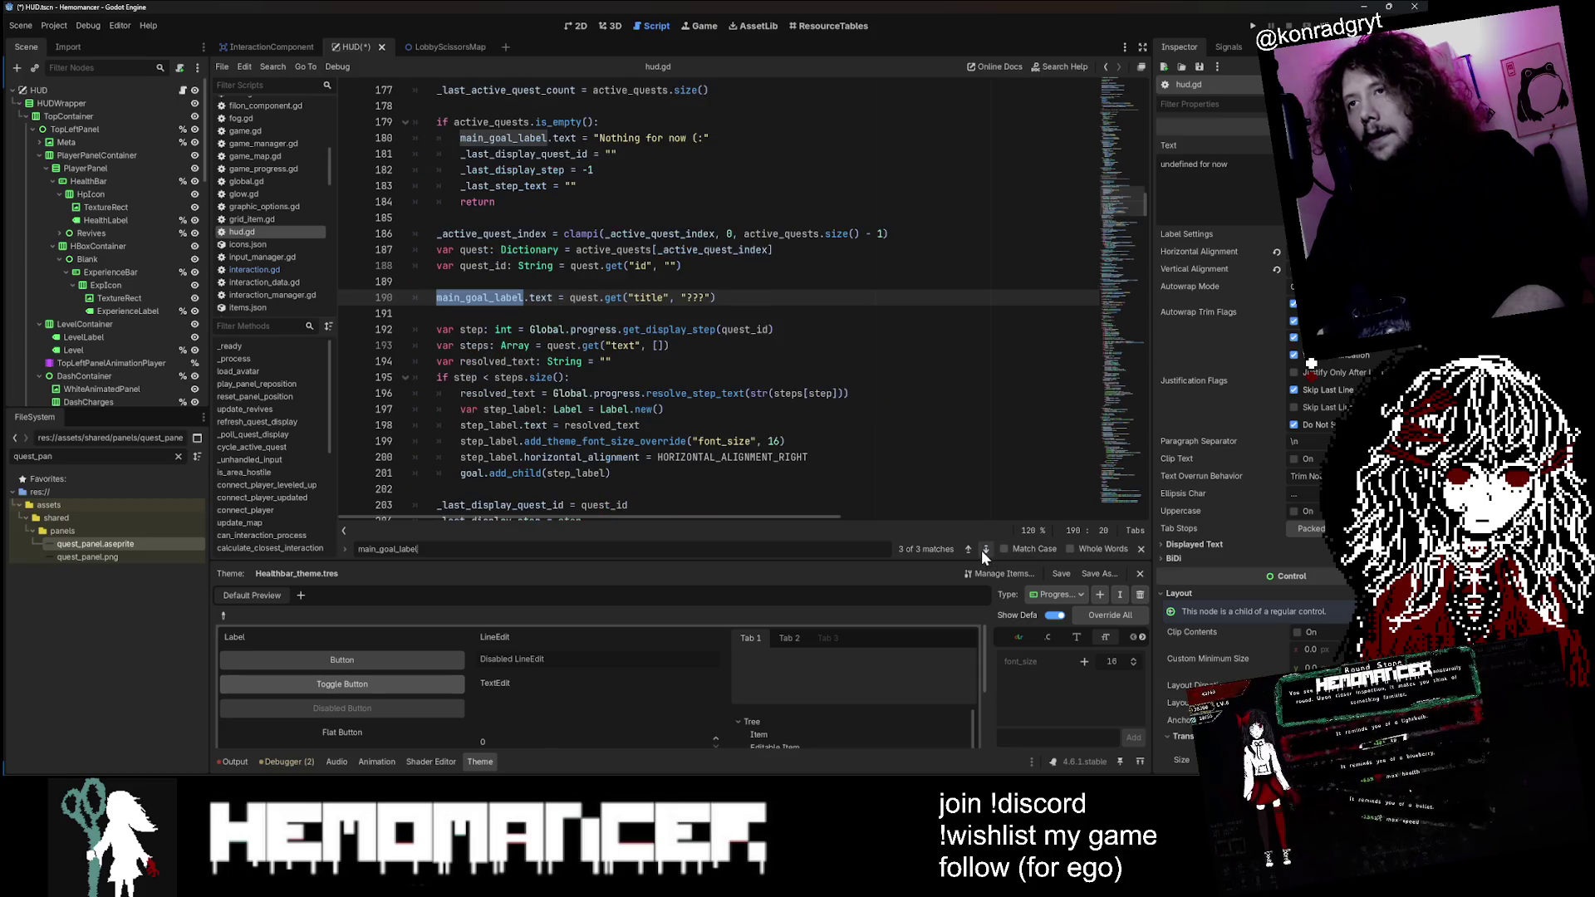
click(982, 549)
click(981, 549)
click(983, 550)
click(982, 550)
click(982, 550)
click(982, 550)
click(982, 549)
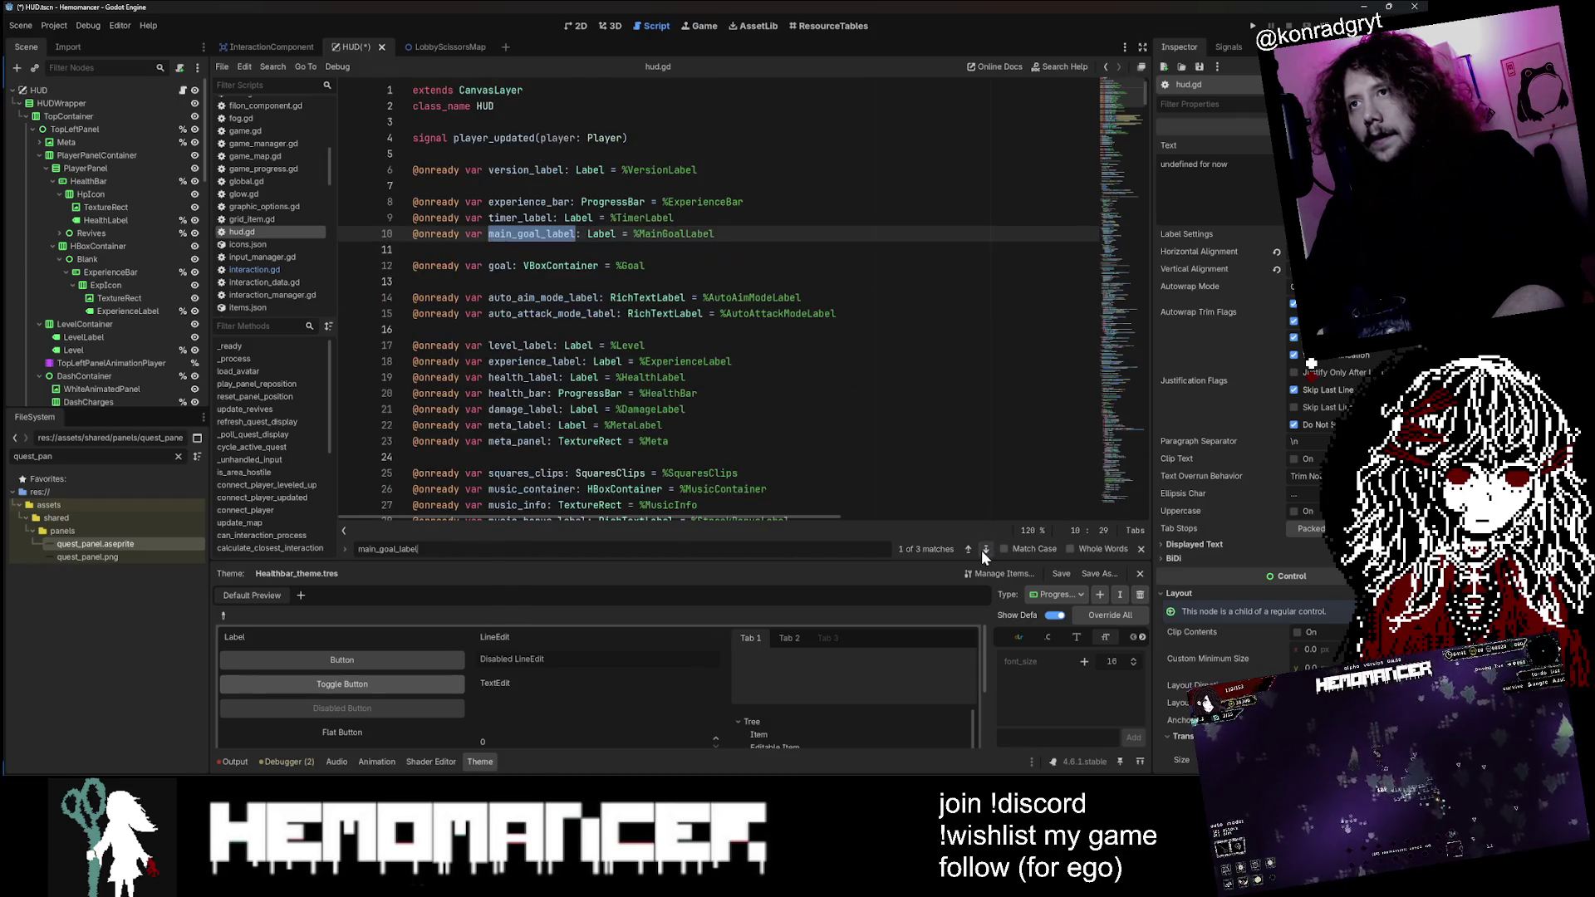
click(575, 26)
key(ctrl+s)
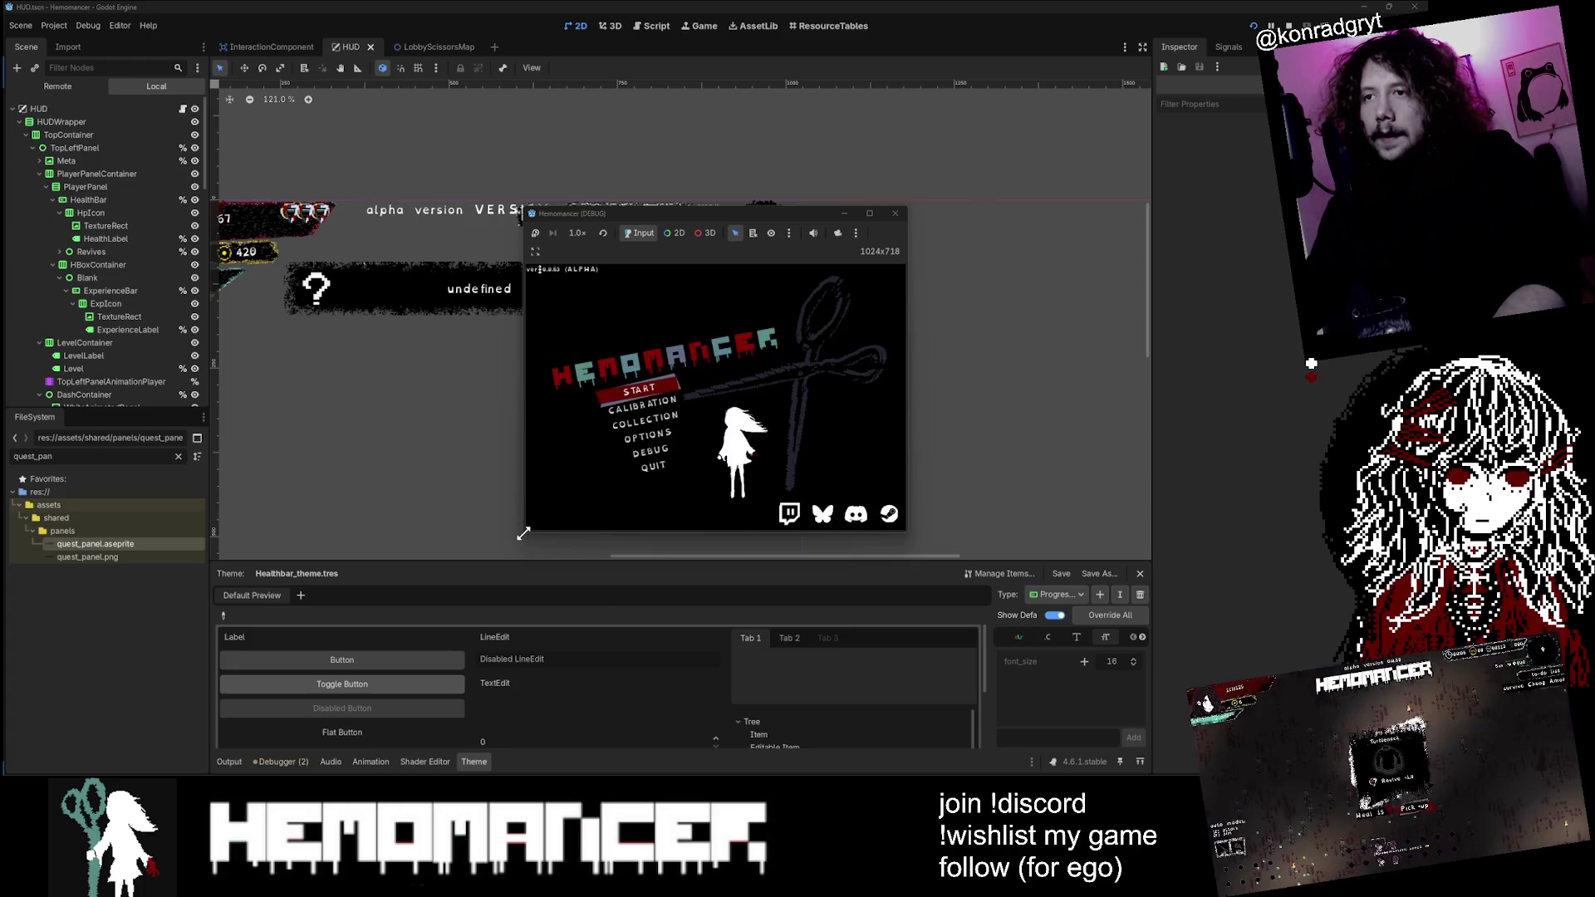
Step: Show the output log, enlarge the game window and start the DEBUG level
click(227, 760)
drag(523, 533, 18, 770)
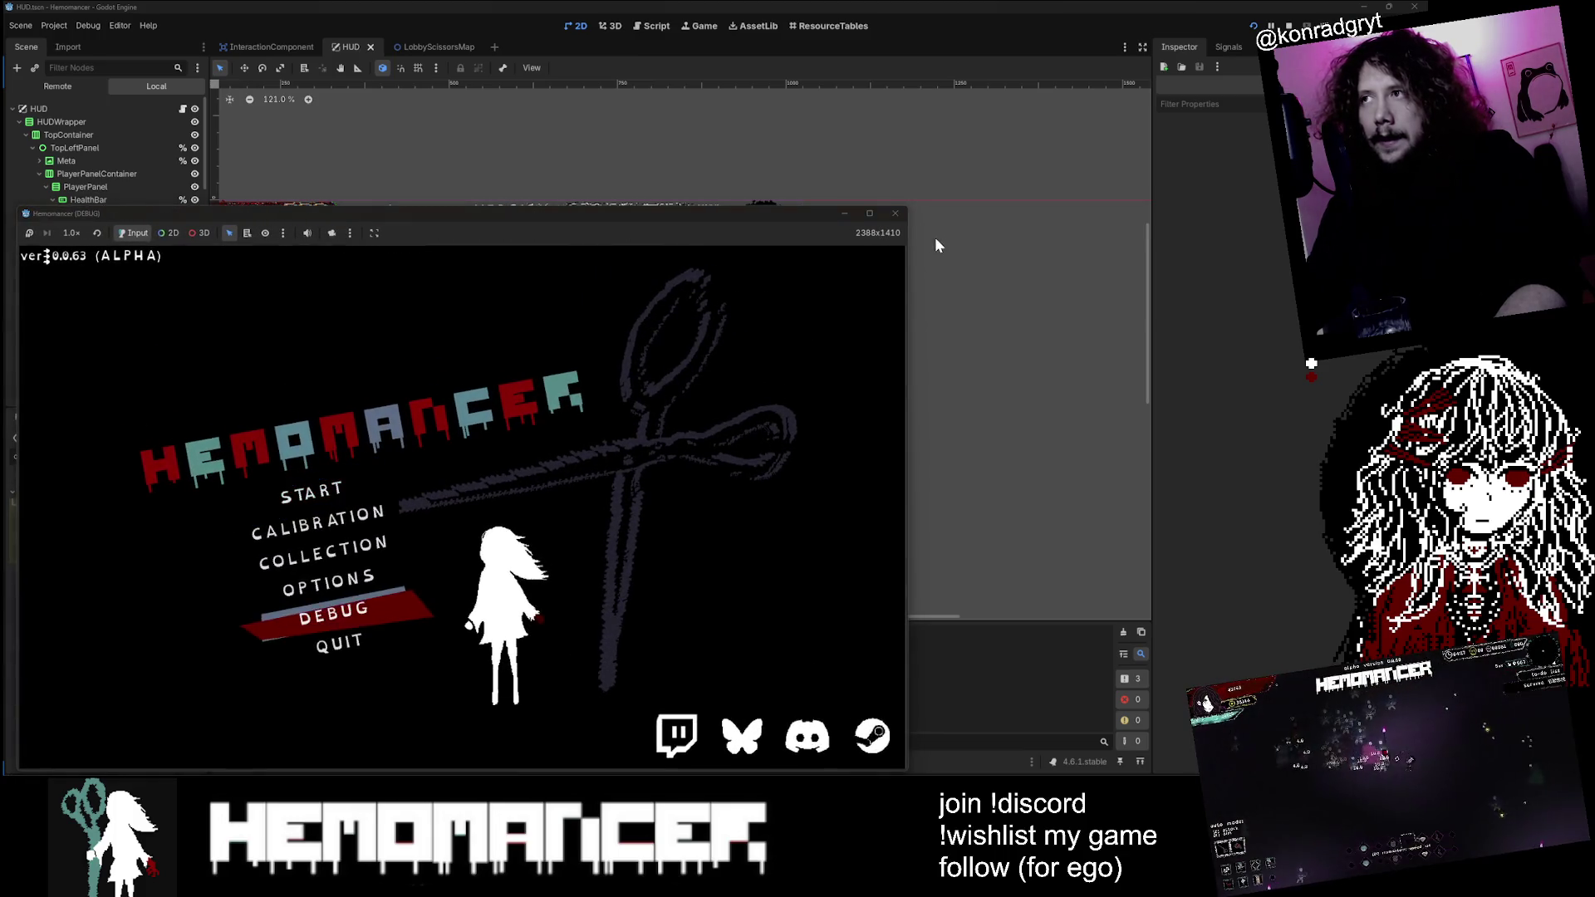
mouse_move(906, 208)
mouse_down()
mouse_move(1205, 38)
mouse_move(1333, 33)
mouse_up()
key(Return)
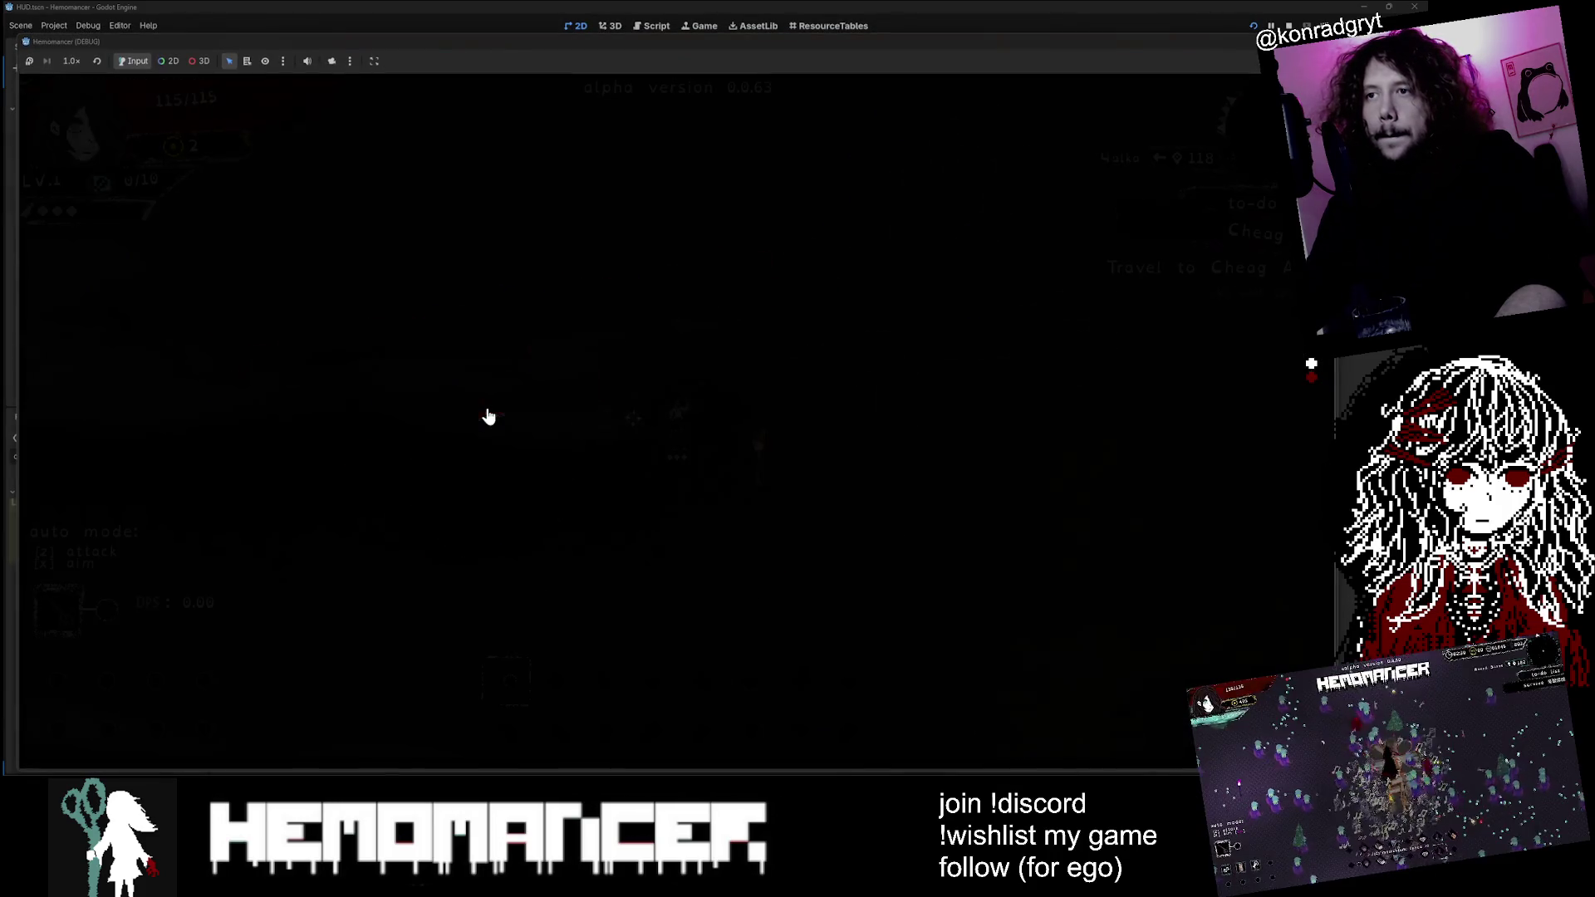
Step: Walk the player left and right while watching the to-do panel, then close the game
key(Left)
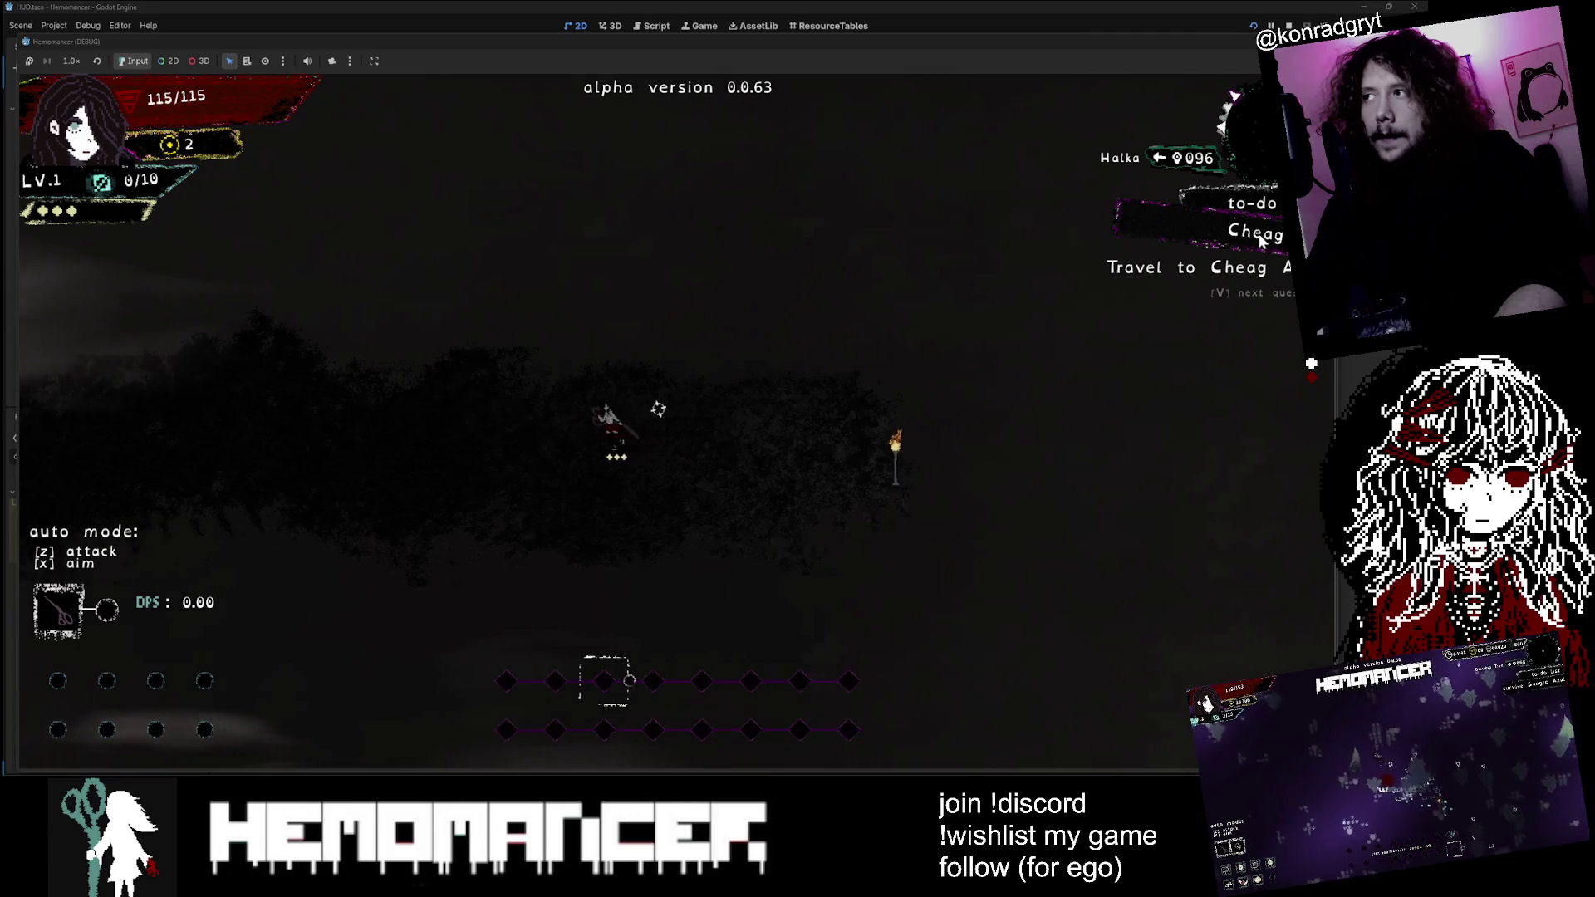
key(Left)
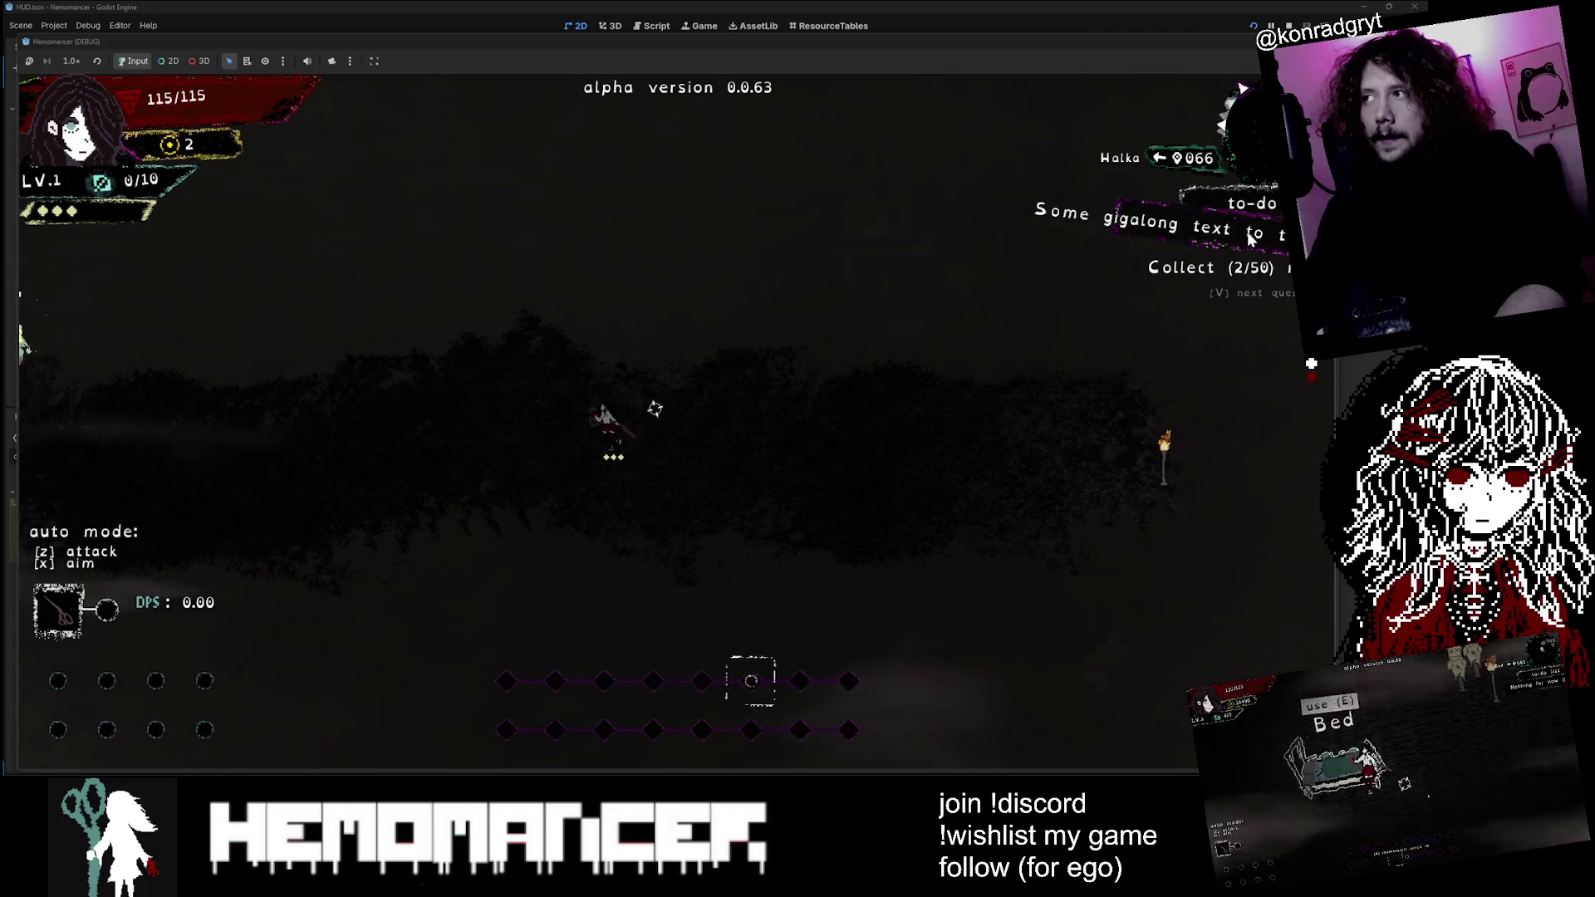
key(Left)
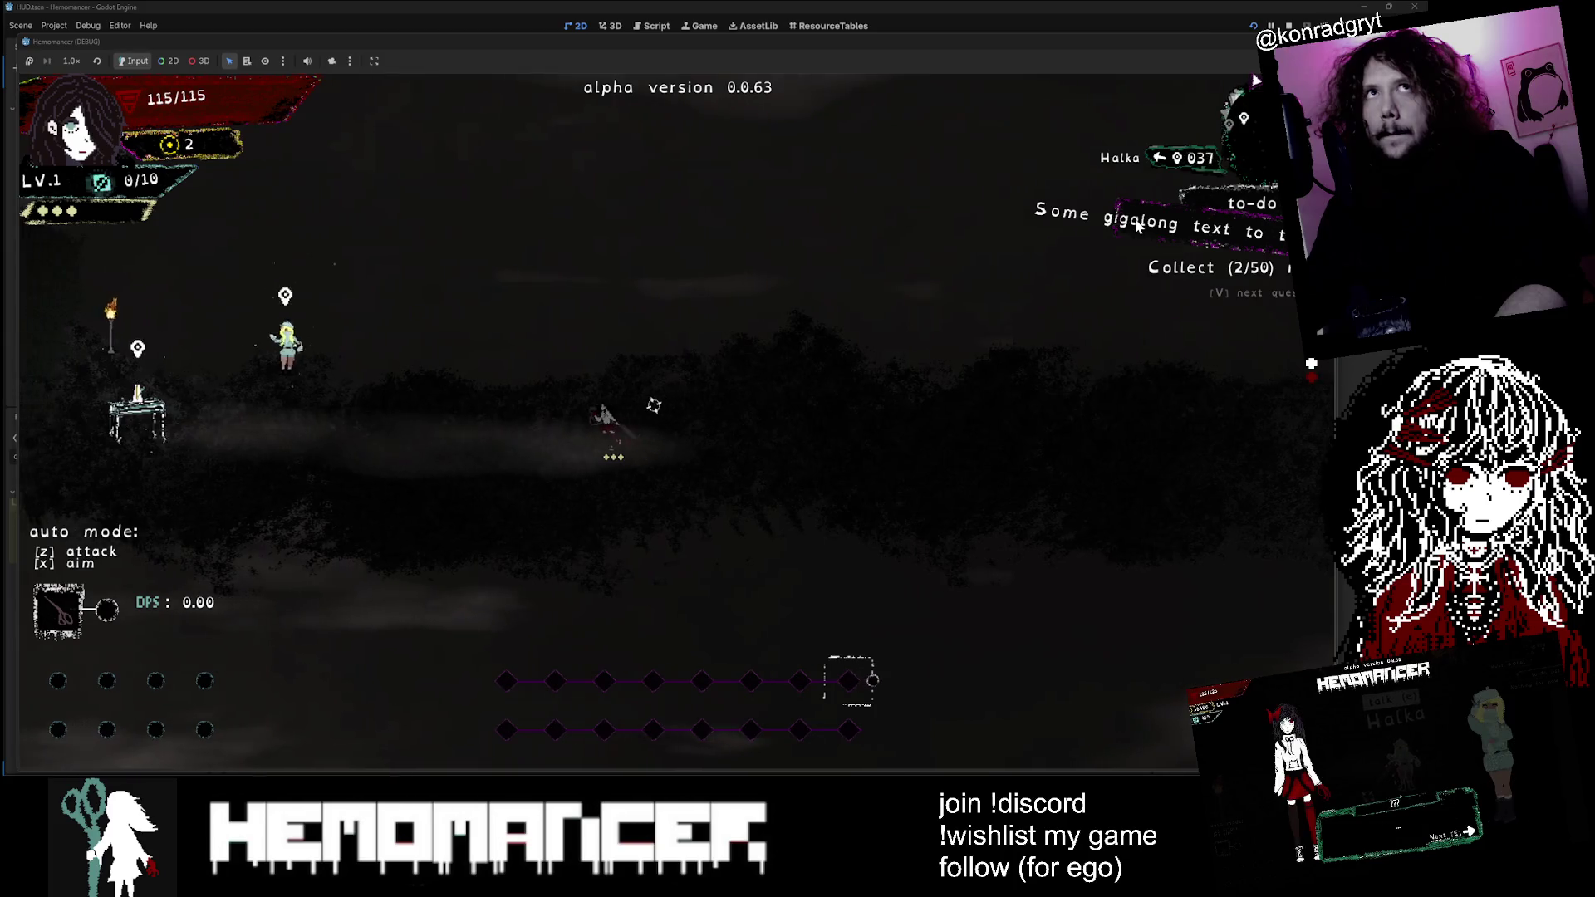
key(super+Down)
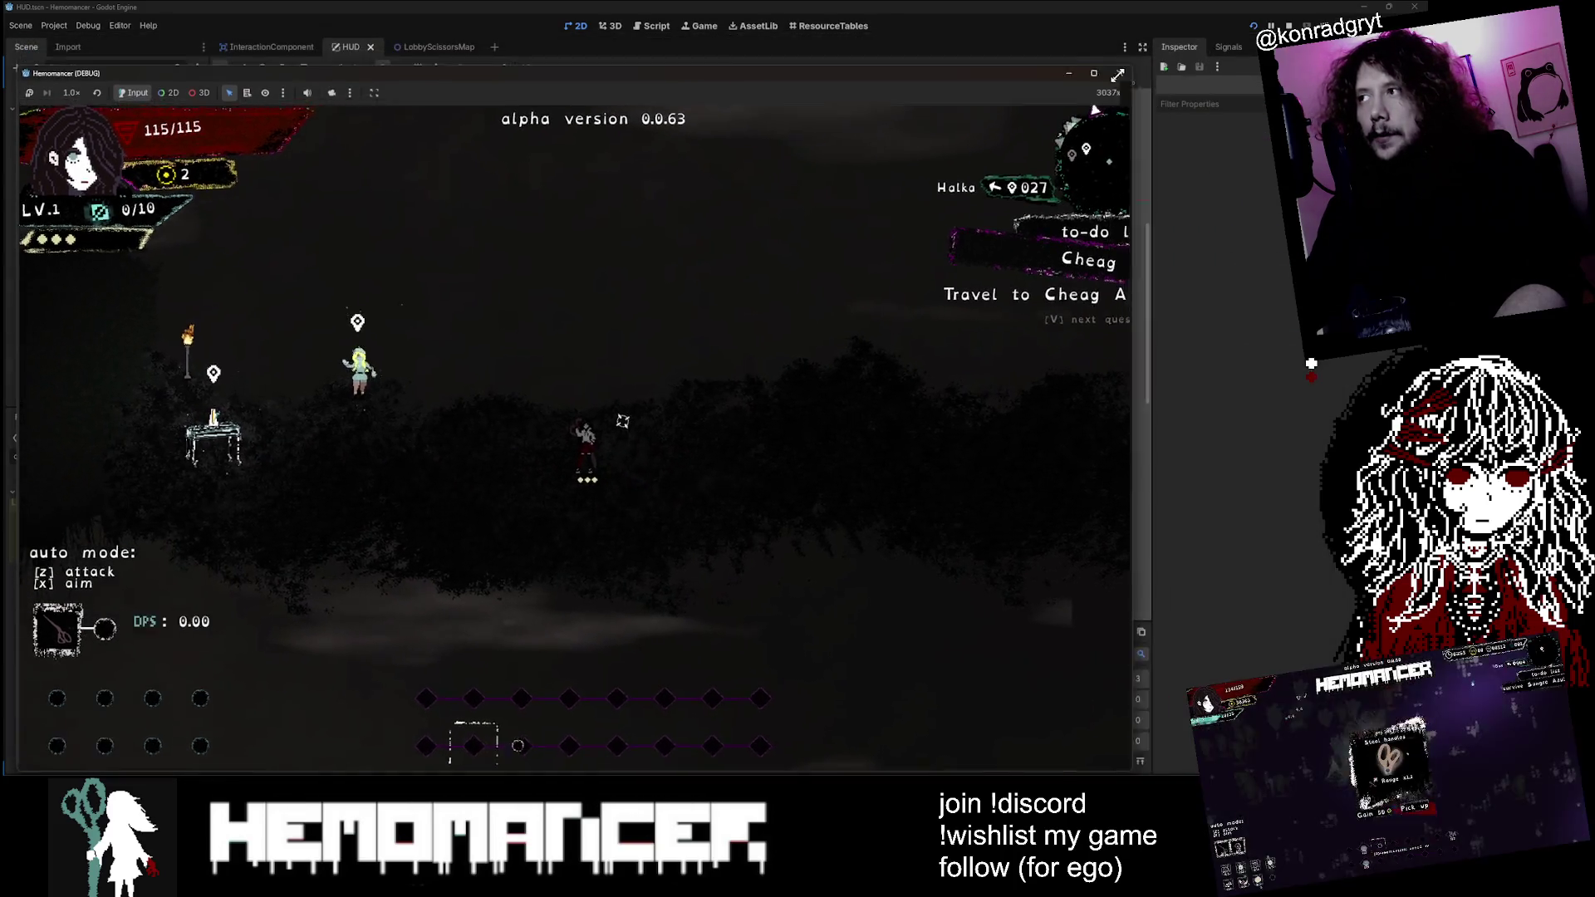
key(Right)
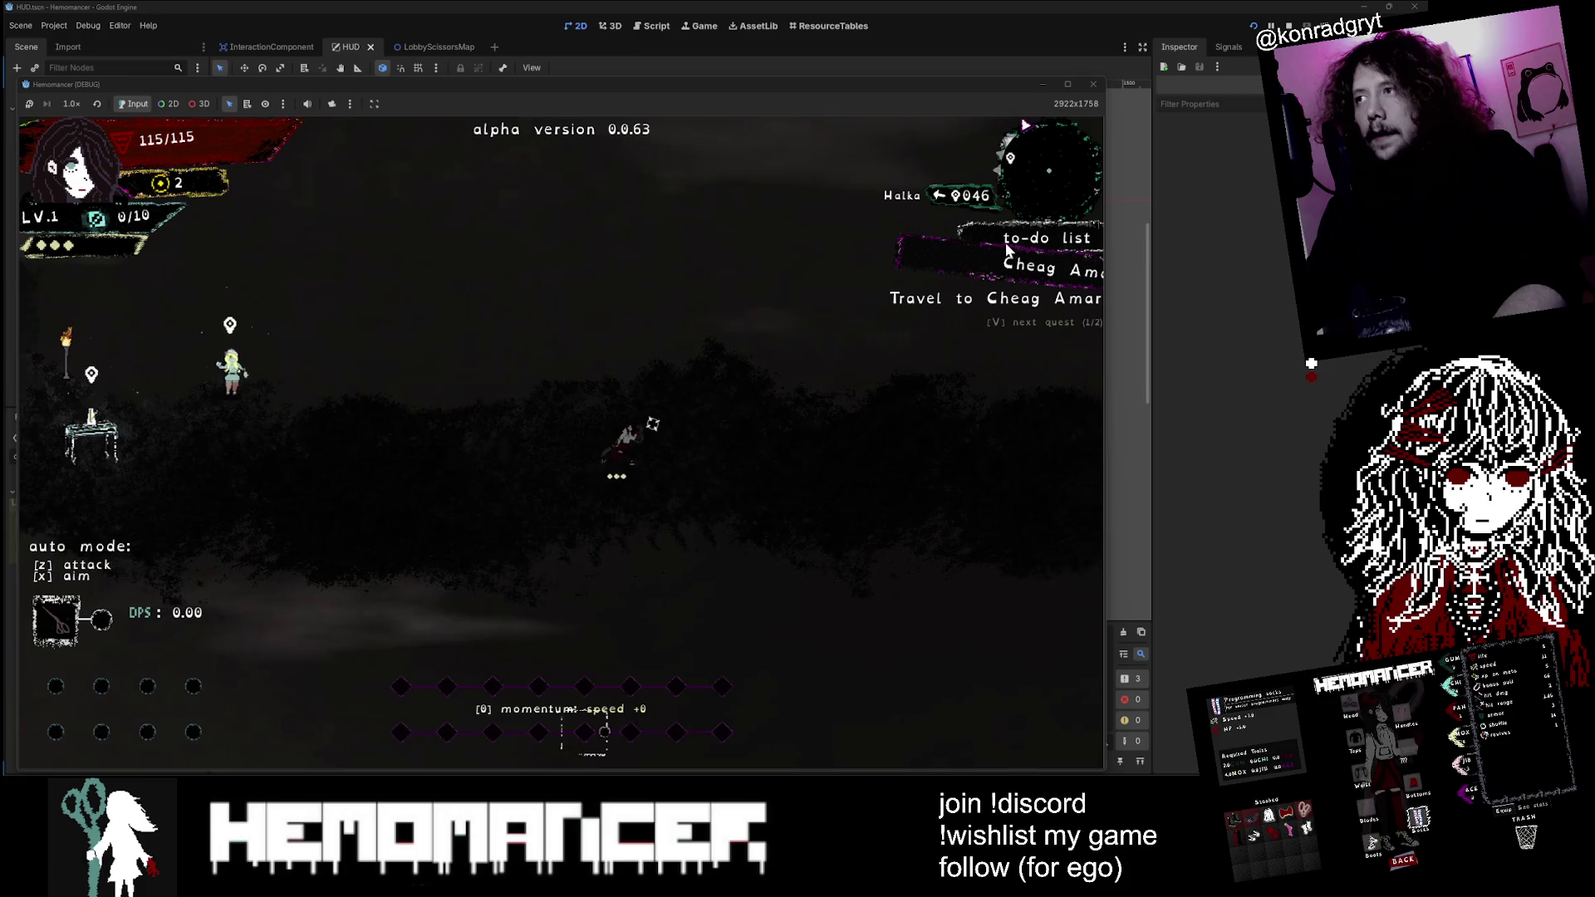
key(Right)
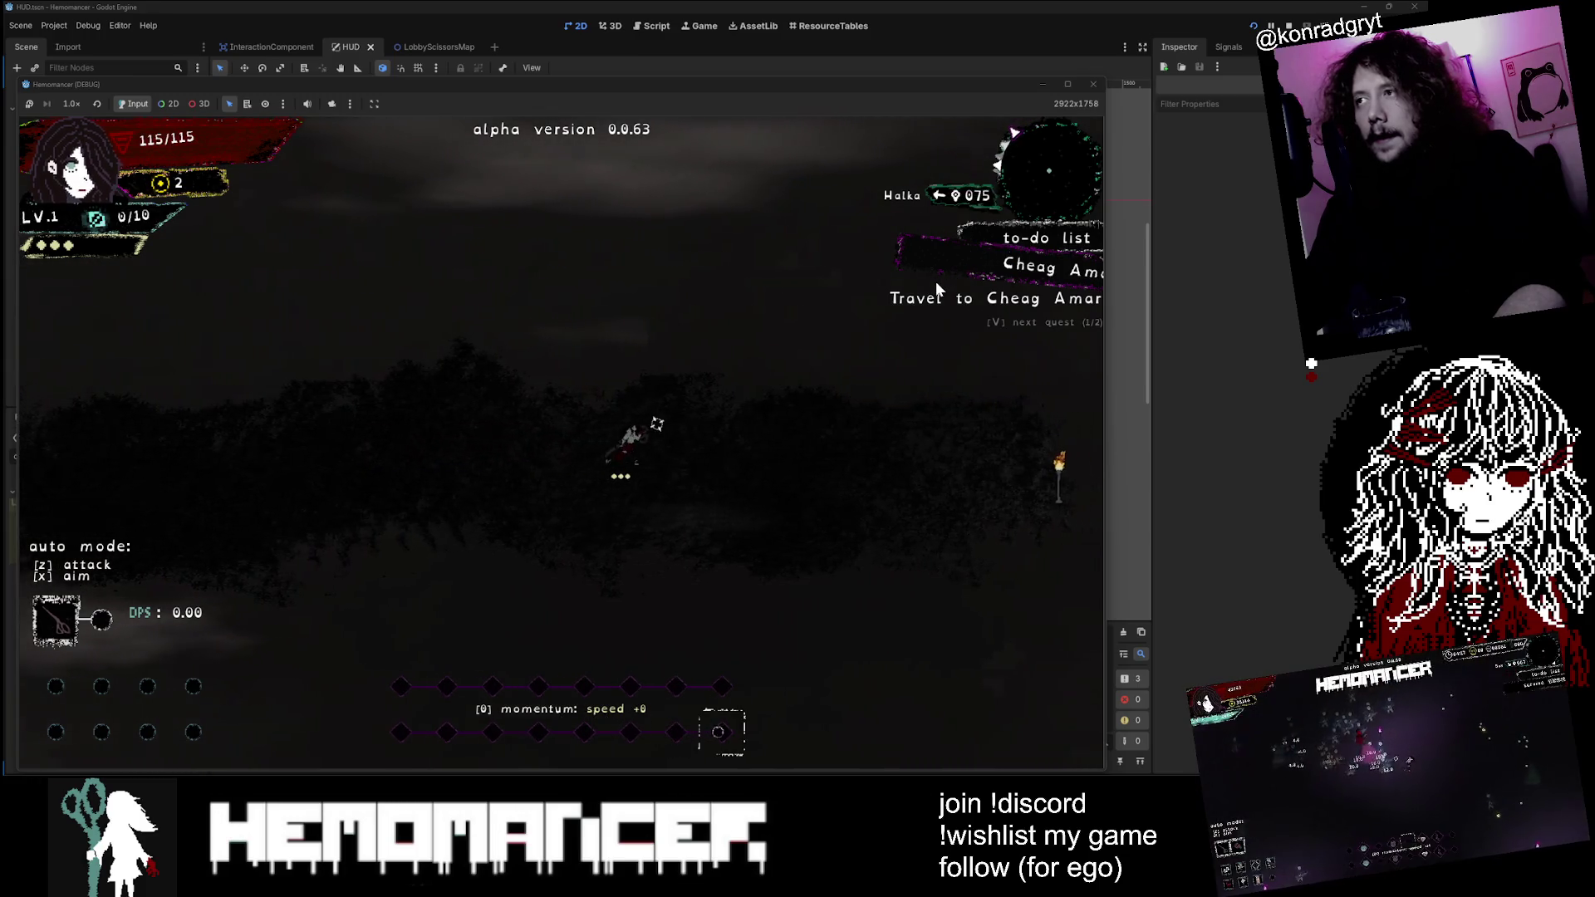
key(Right)
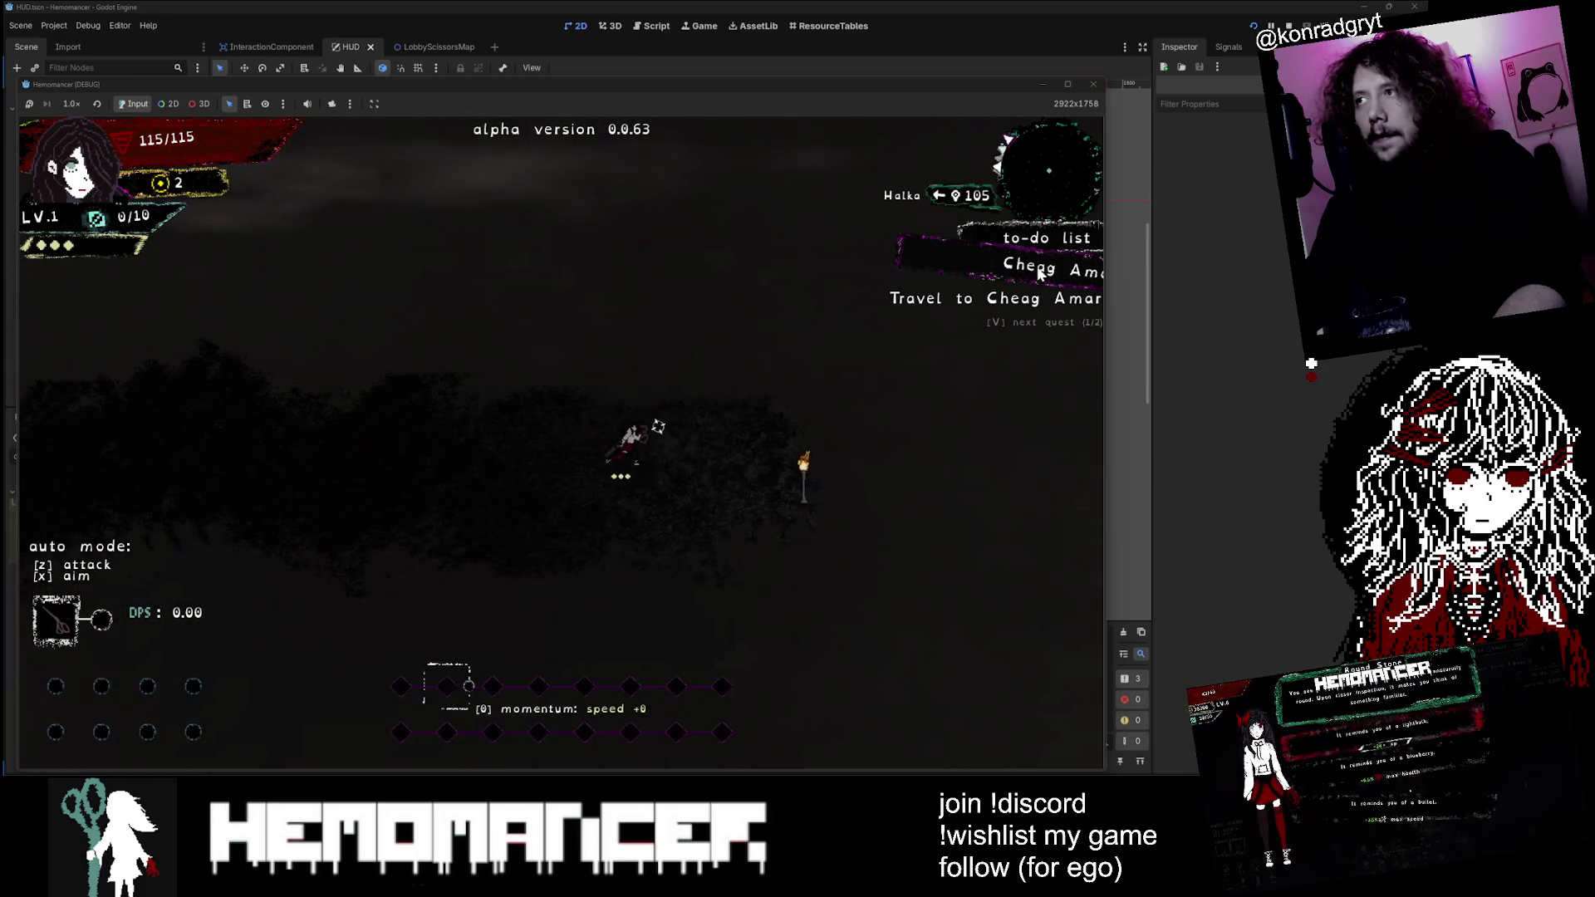
key(Left)
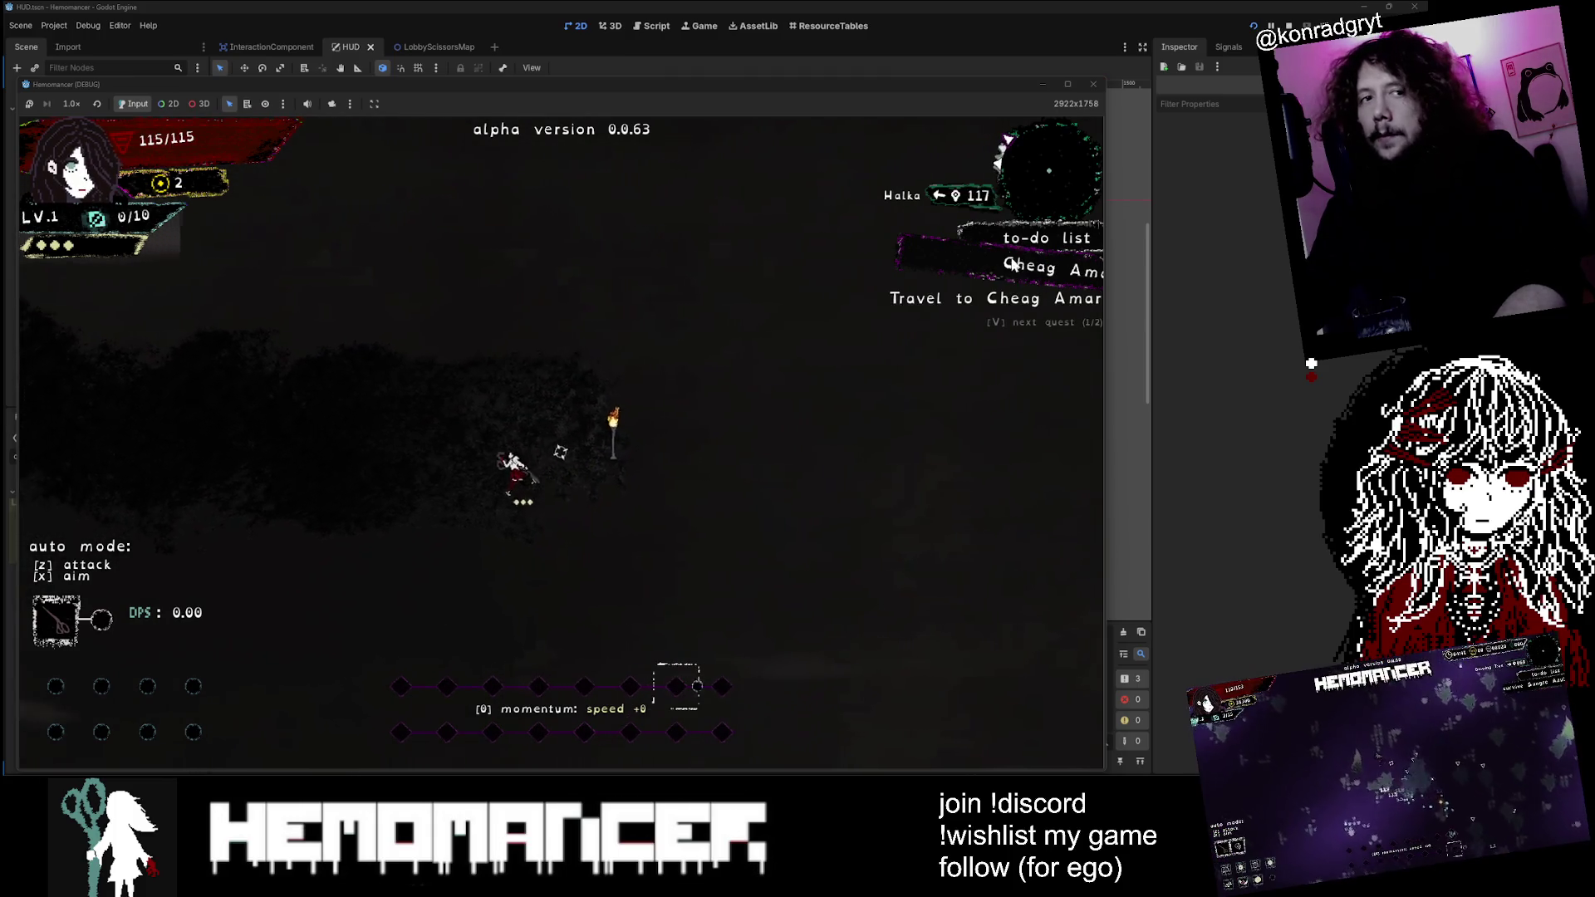
key(Right)
click(1091, 83)
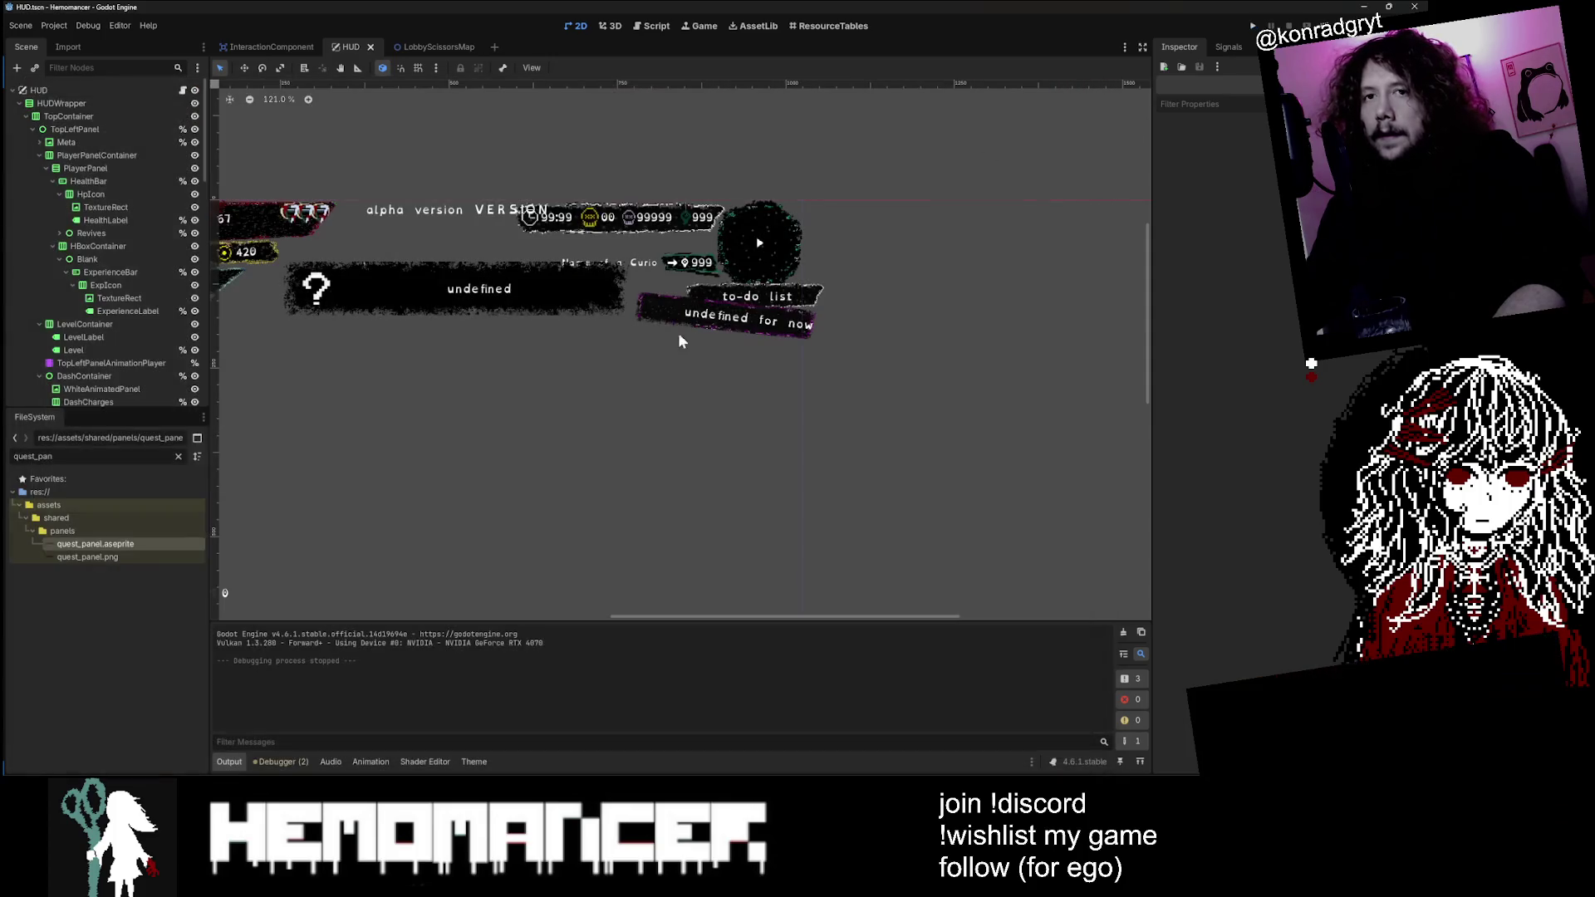
Step: Clear the file filter and open quest_panel.aseprite in Aseprite
click(178, 458)
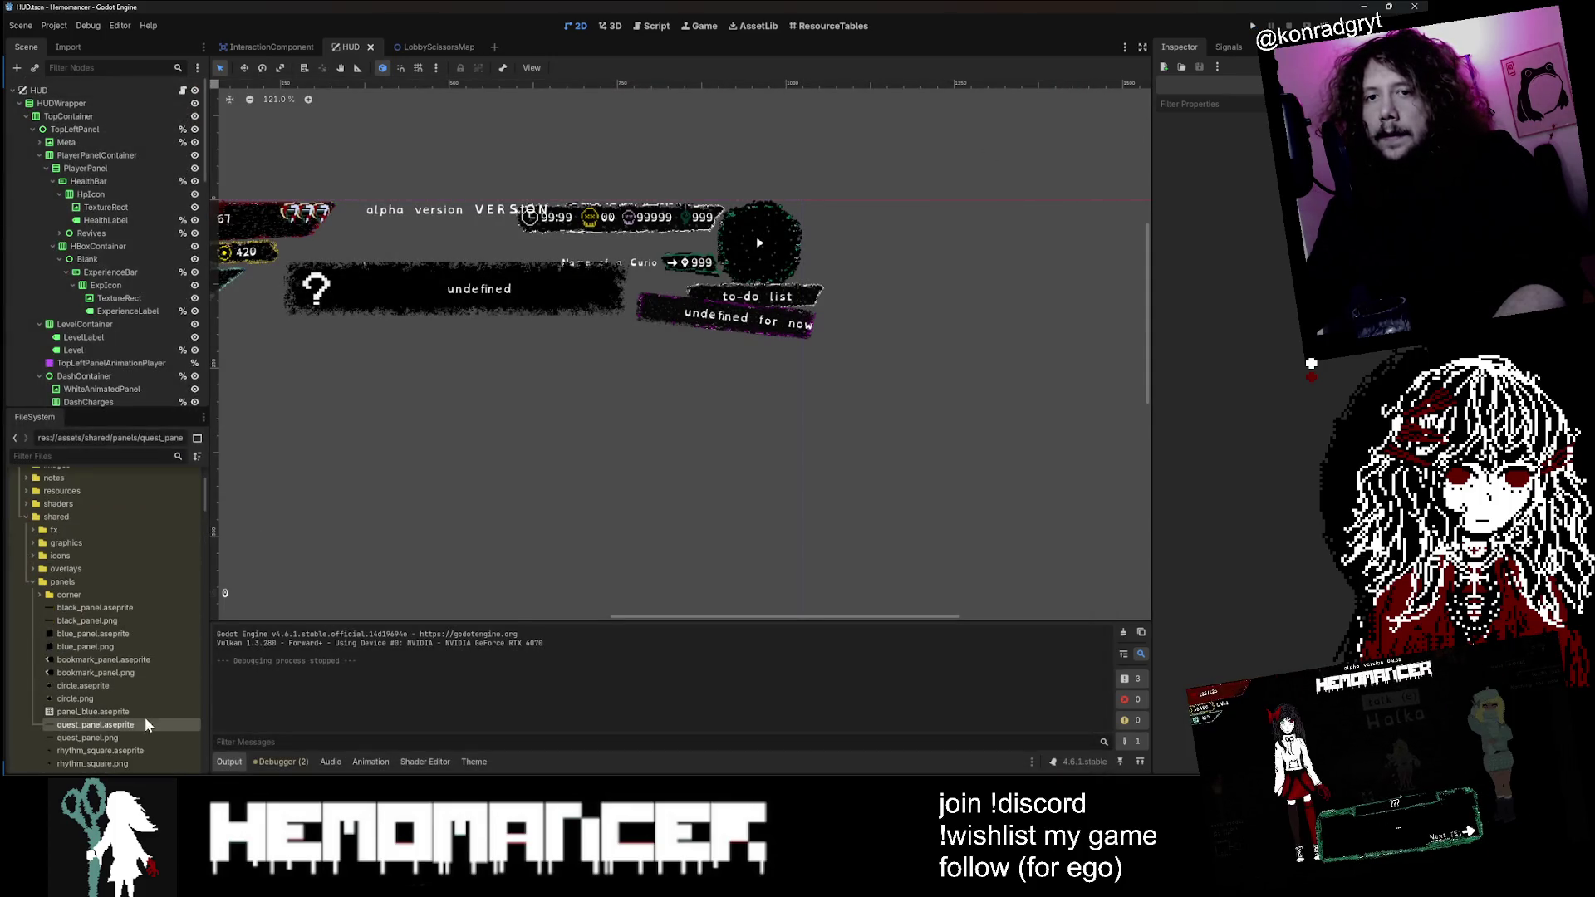
right_click(140, 724)
click(213, 752)
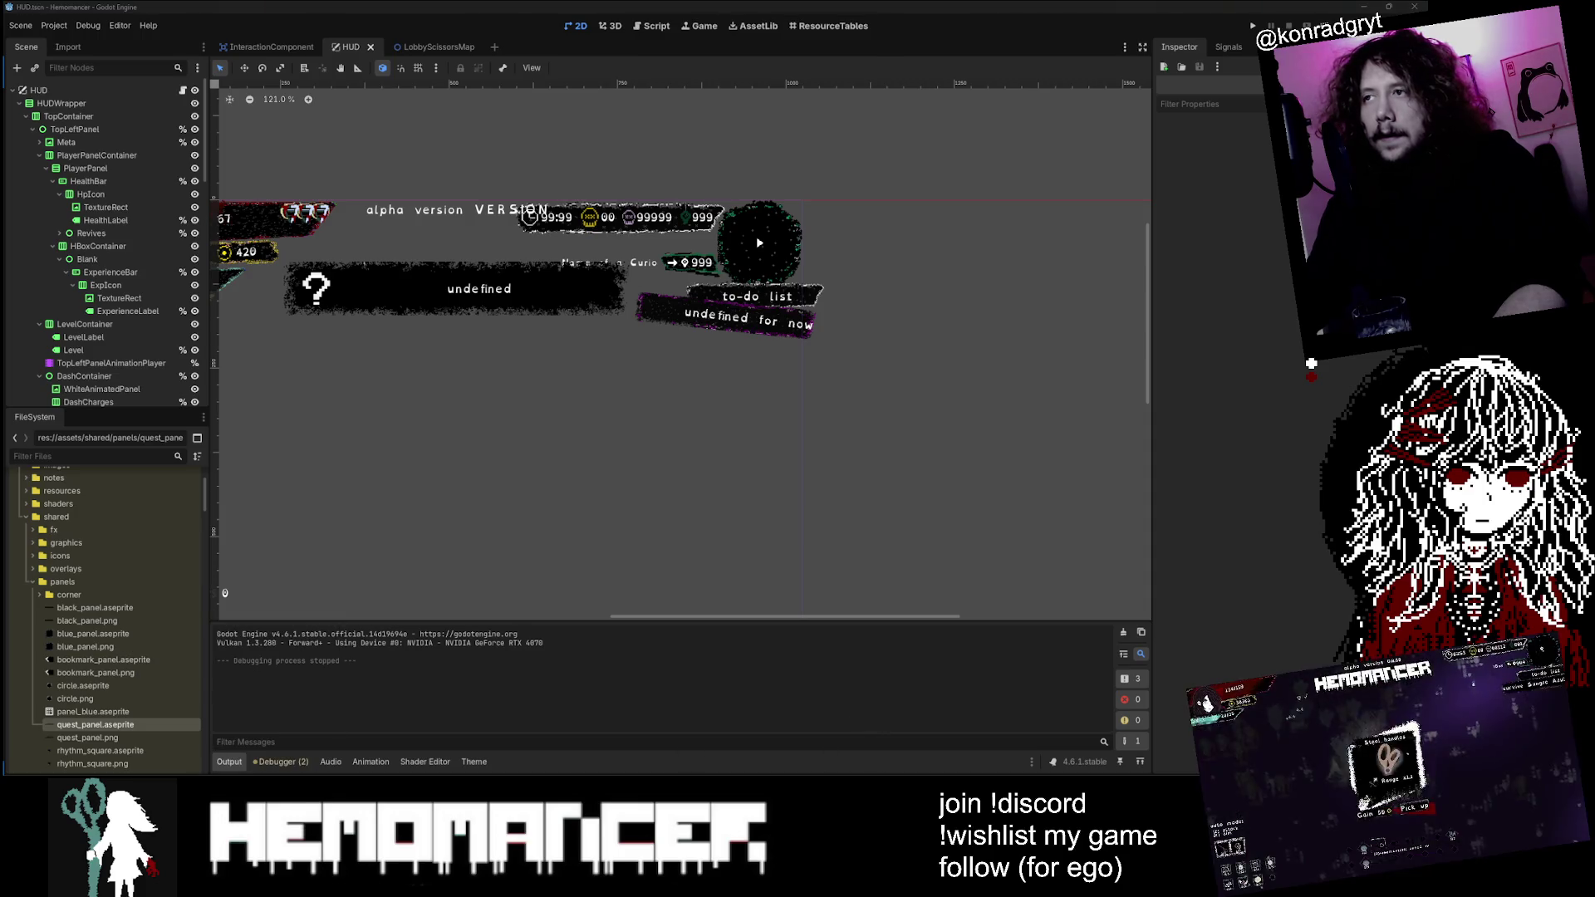
scroll(798, 240, up, 2)
scroll(797, 241, down, 2)
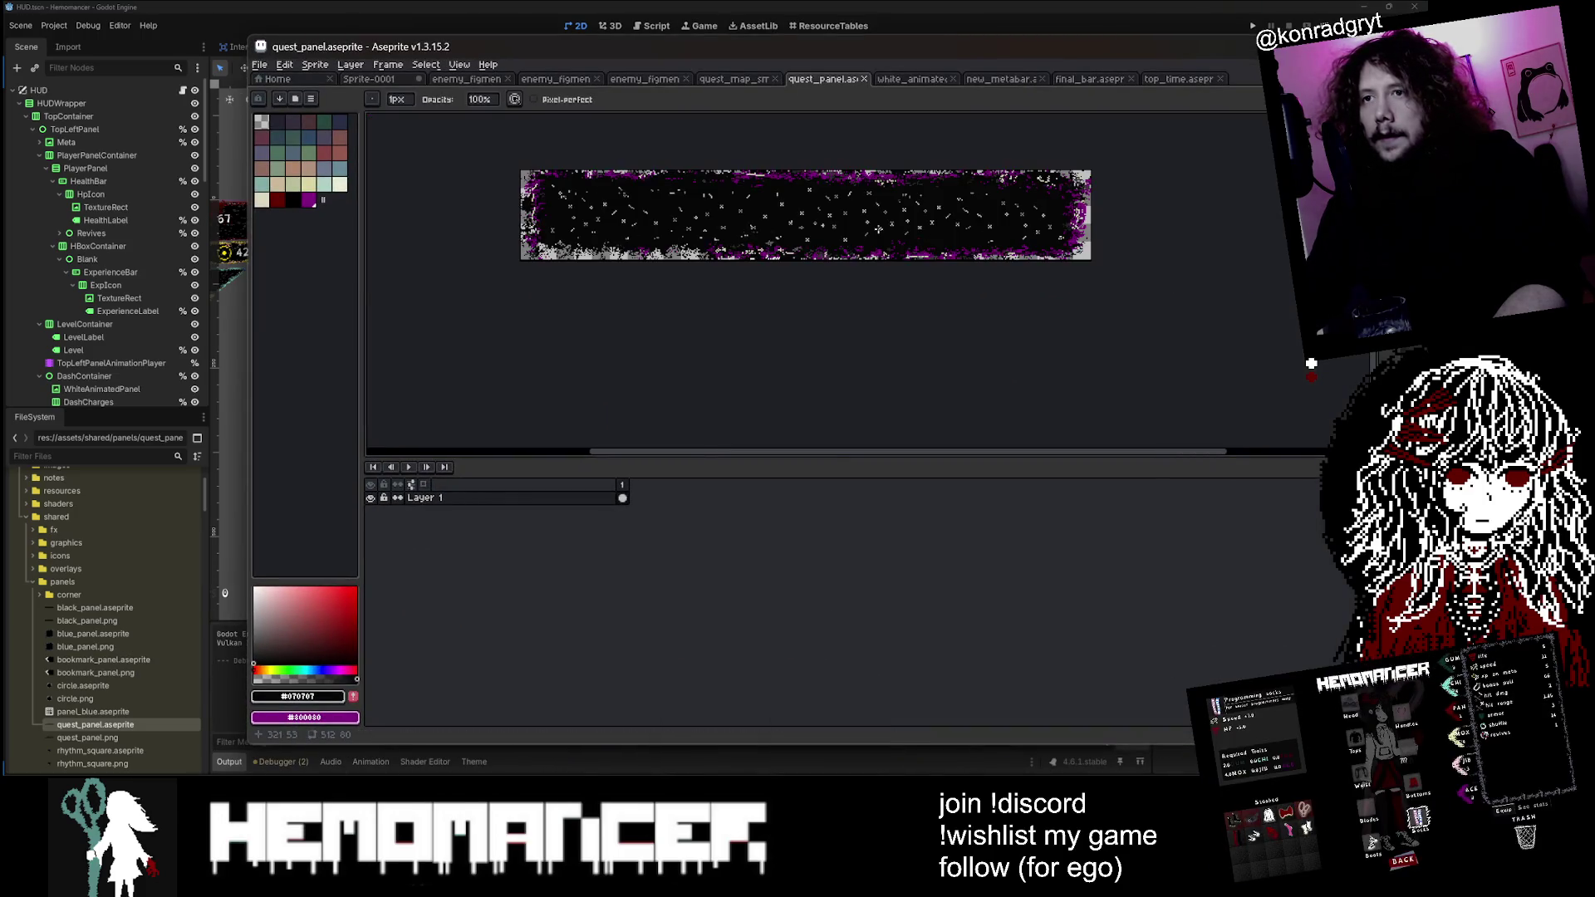
Step: Paste a white line onto the panel sprite, move it lower, then discard it
key(ctrl+v)
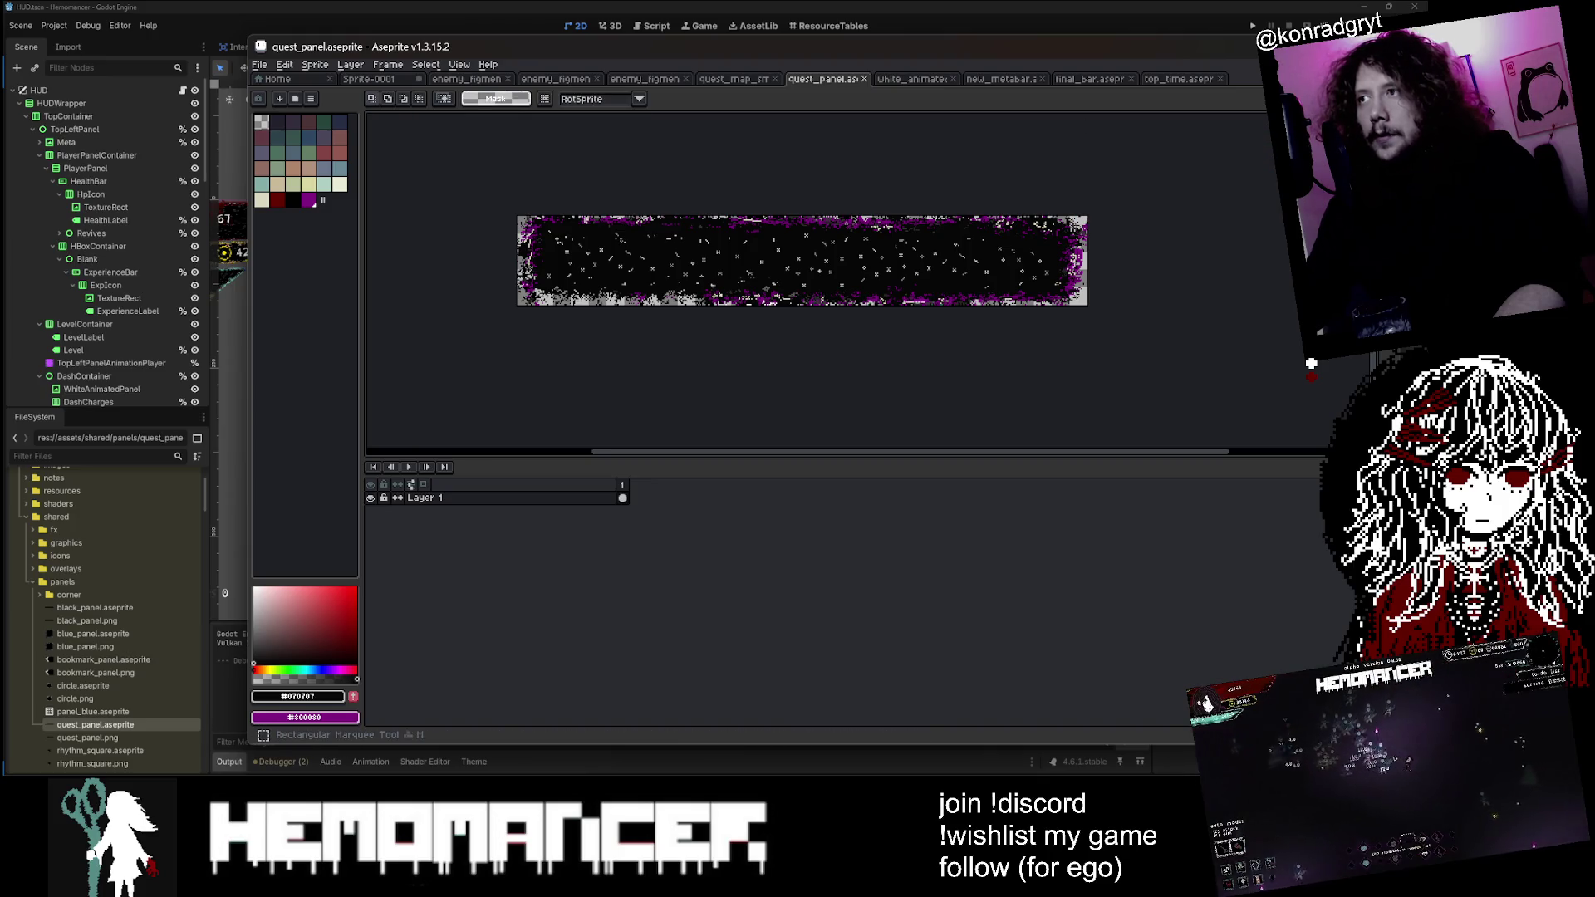
scroll(1103, 267, up, 3)
scroll(1103, 270, down, 1)
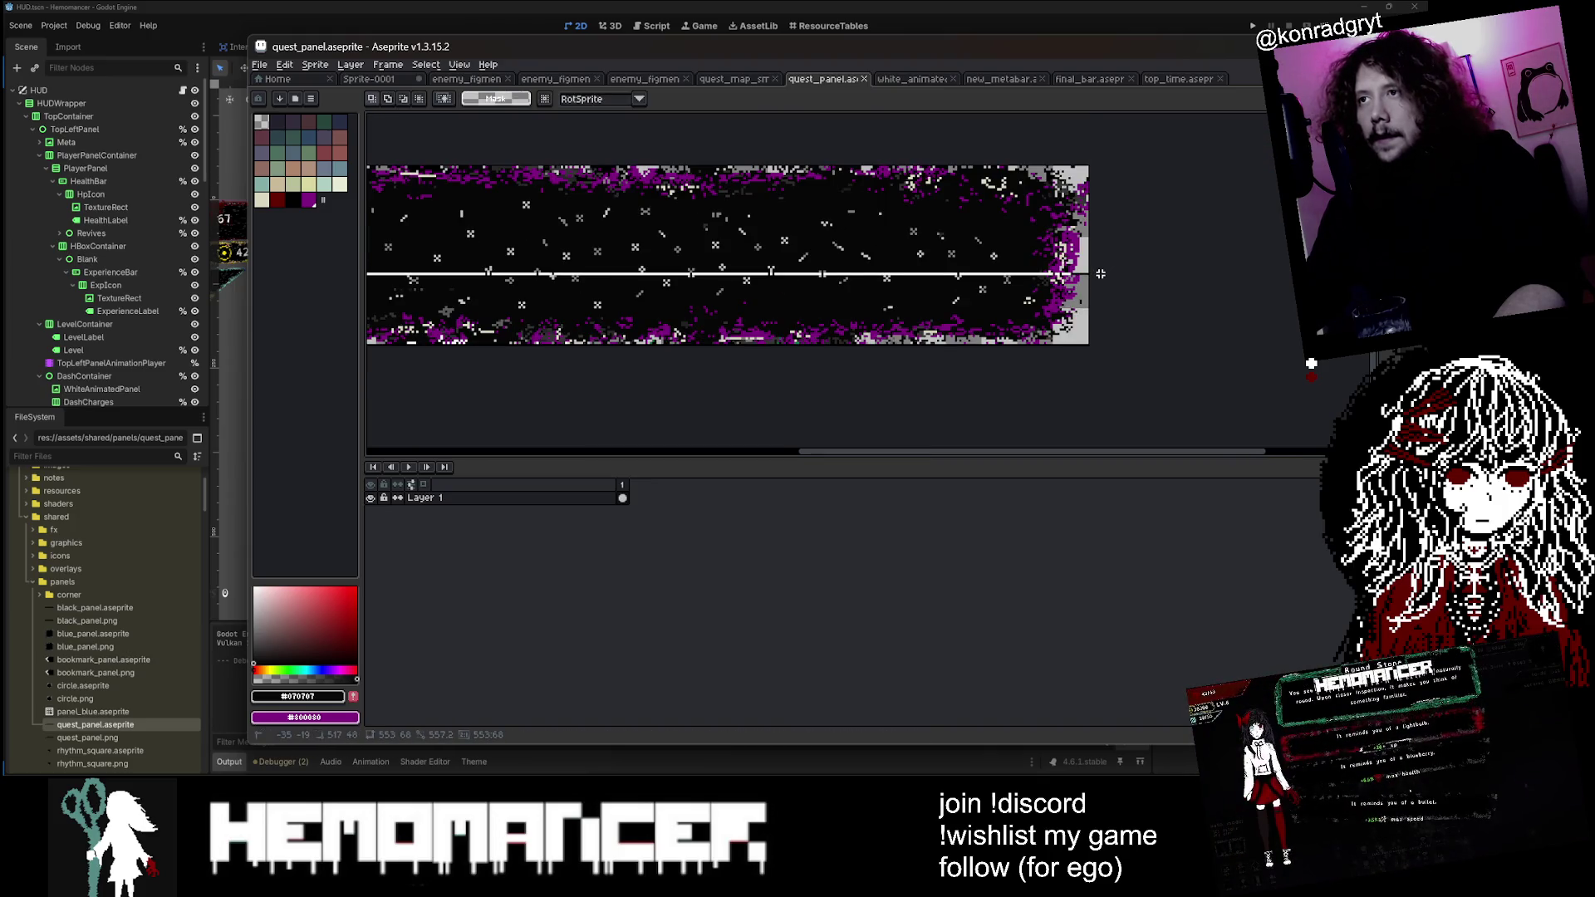
scroll(1101, 273, down, 1)
drag(1100, 273, 1105, 301)
scroll(1106, 283, up, 1)
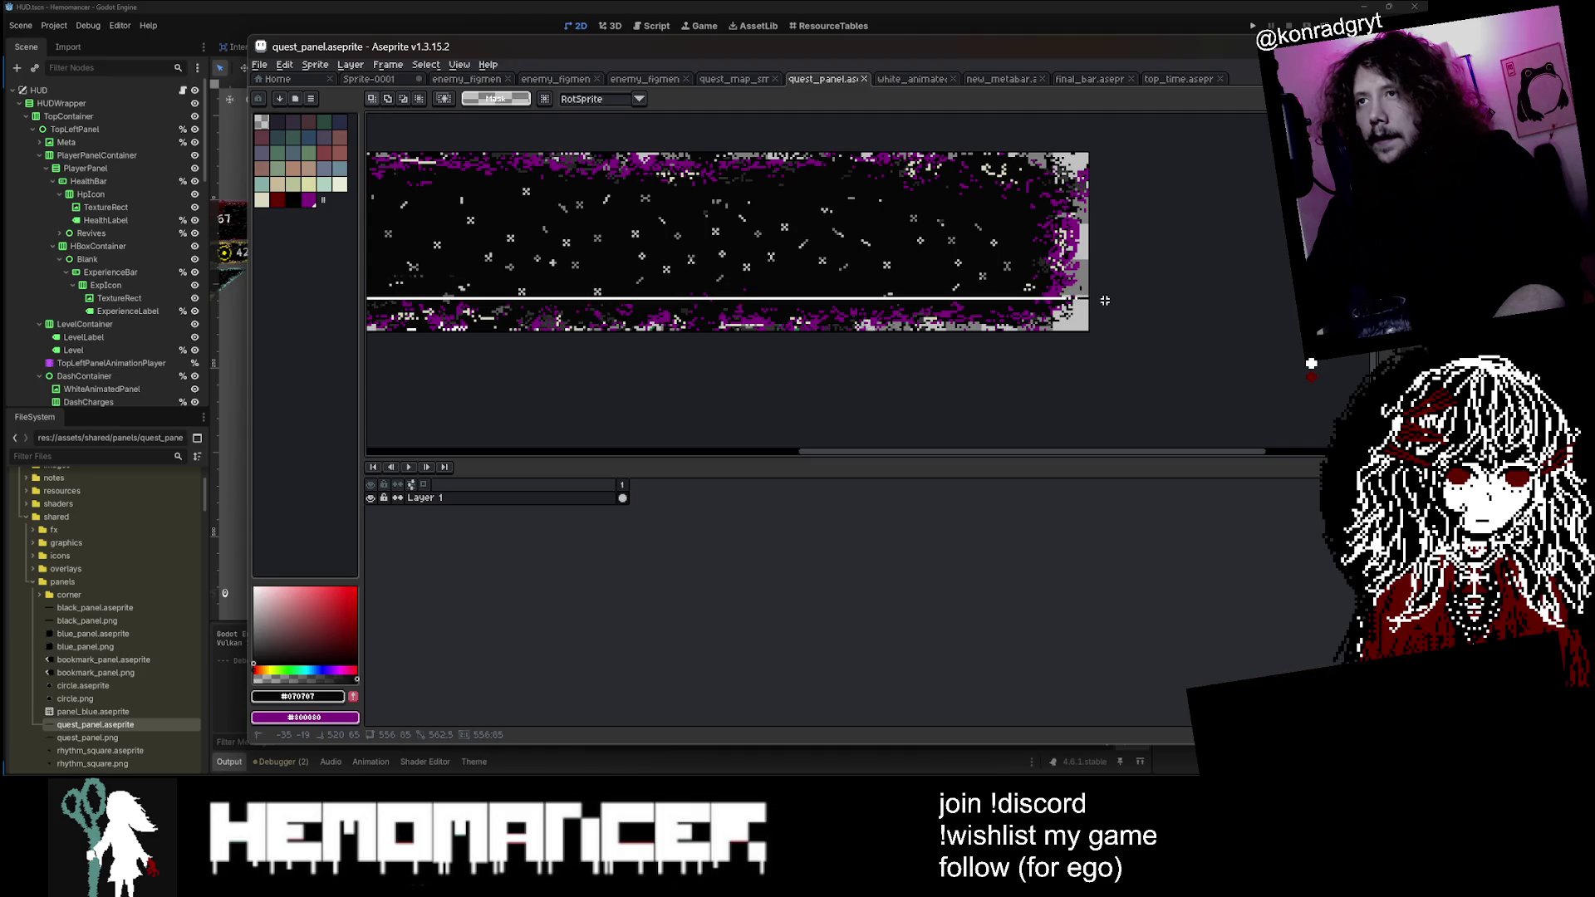
key(Escape)
scroll(840, 284, down, 2)
scroll(856, 249, up, 3)
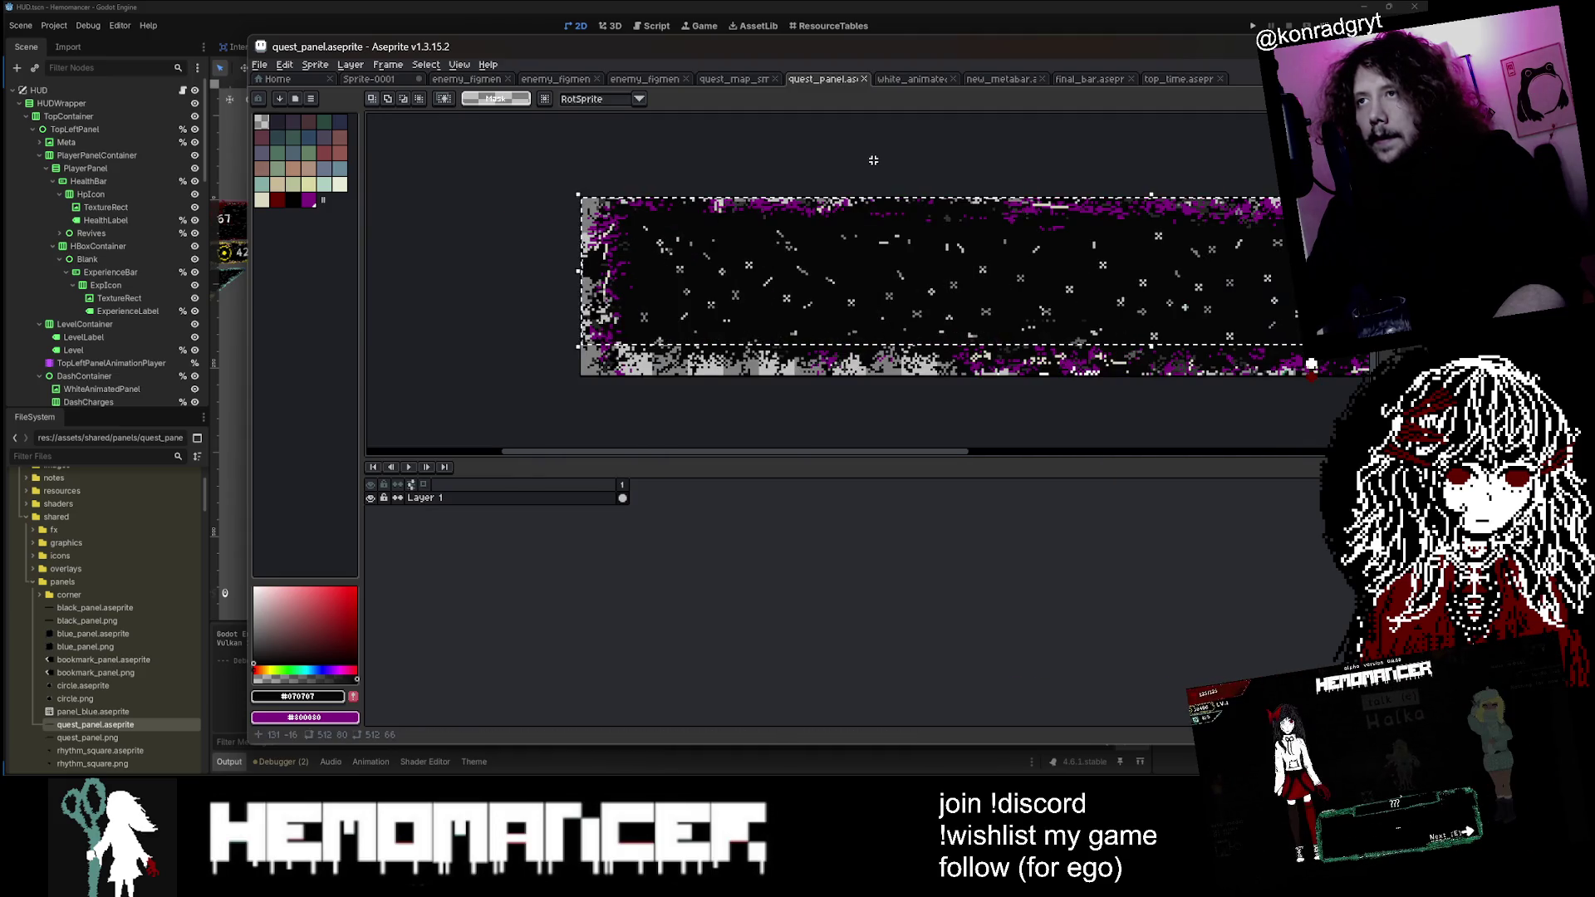
key(ctrl+d)
Step: Erase the thin strip along the sprite's top edge, undo the erase, and return to Godot
scroll(829, 153, down, 2)
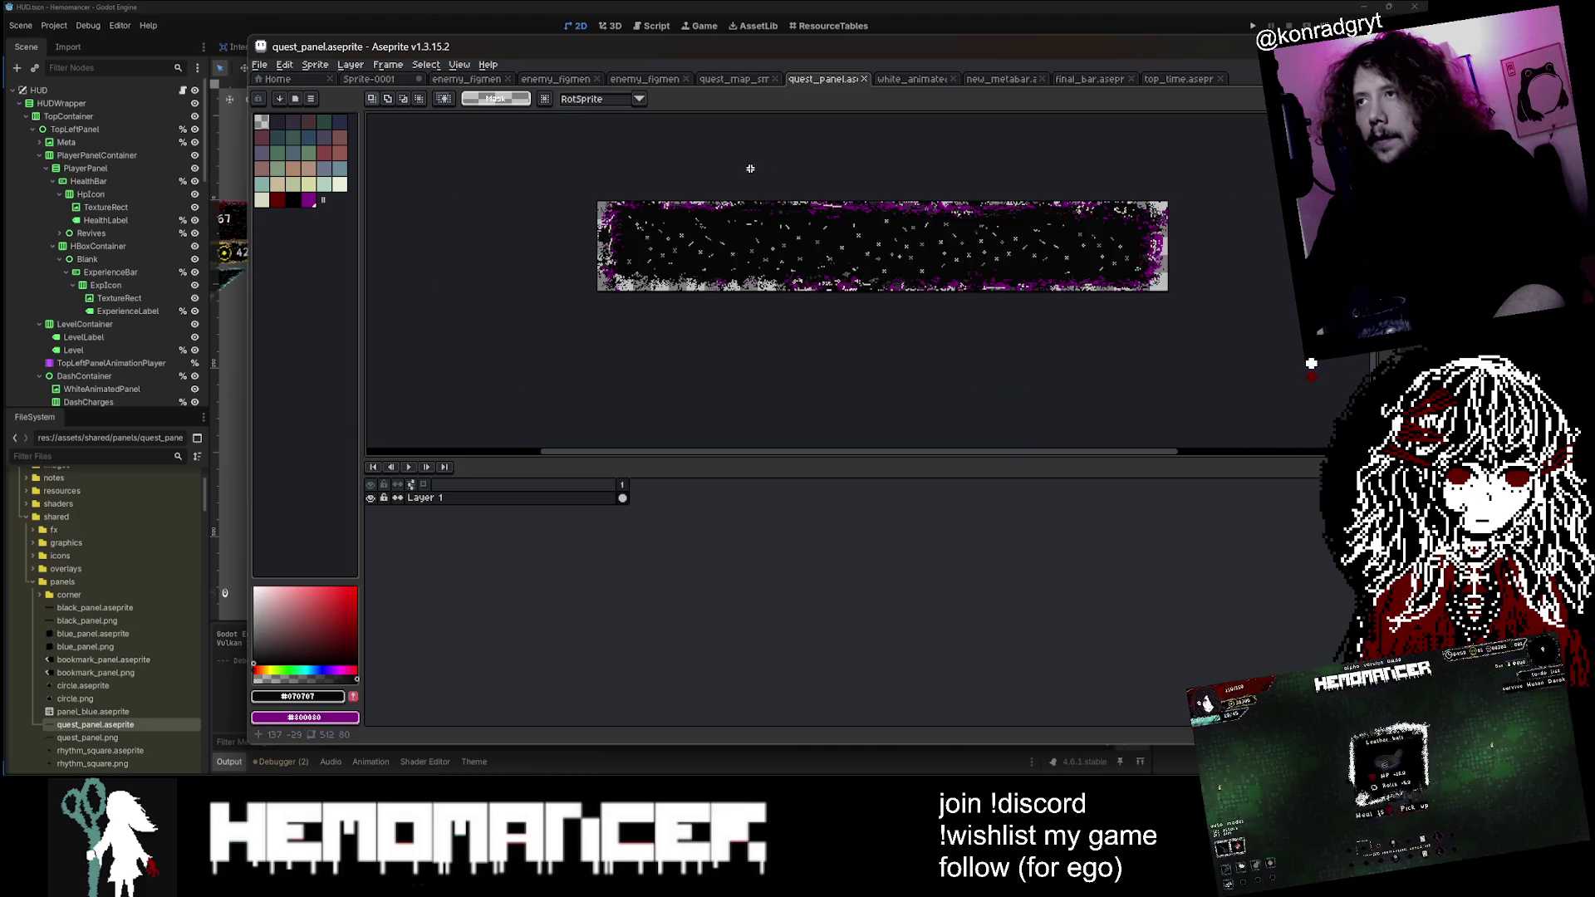
drag(748, 167, 657, 167)
drag(504, 201, 1099, 211)
scroll(950, 162, left, 1)
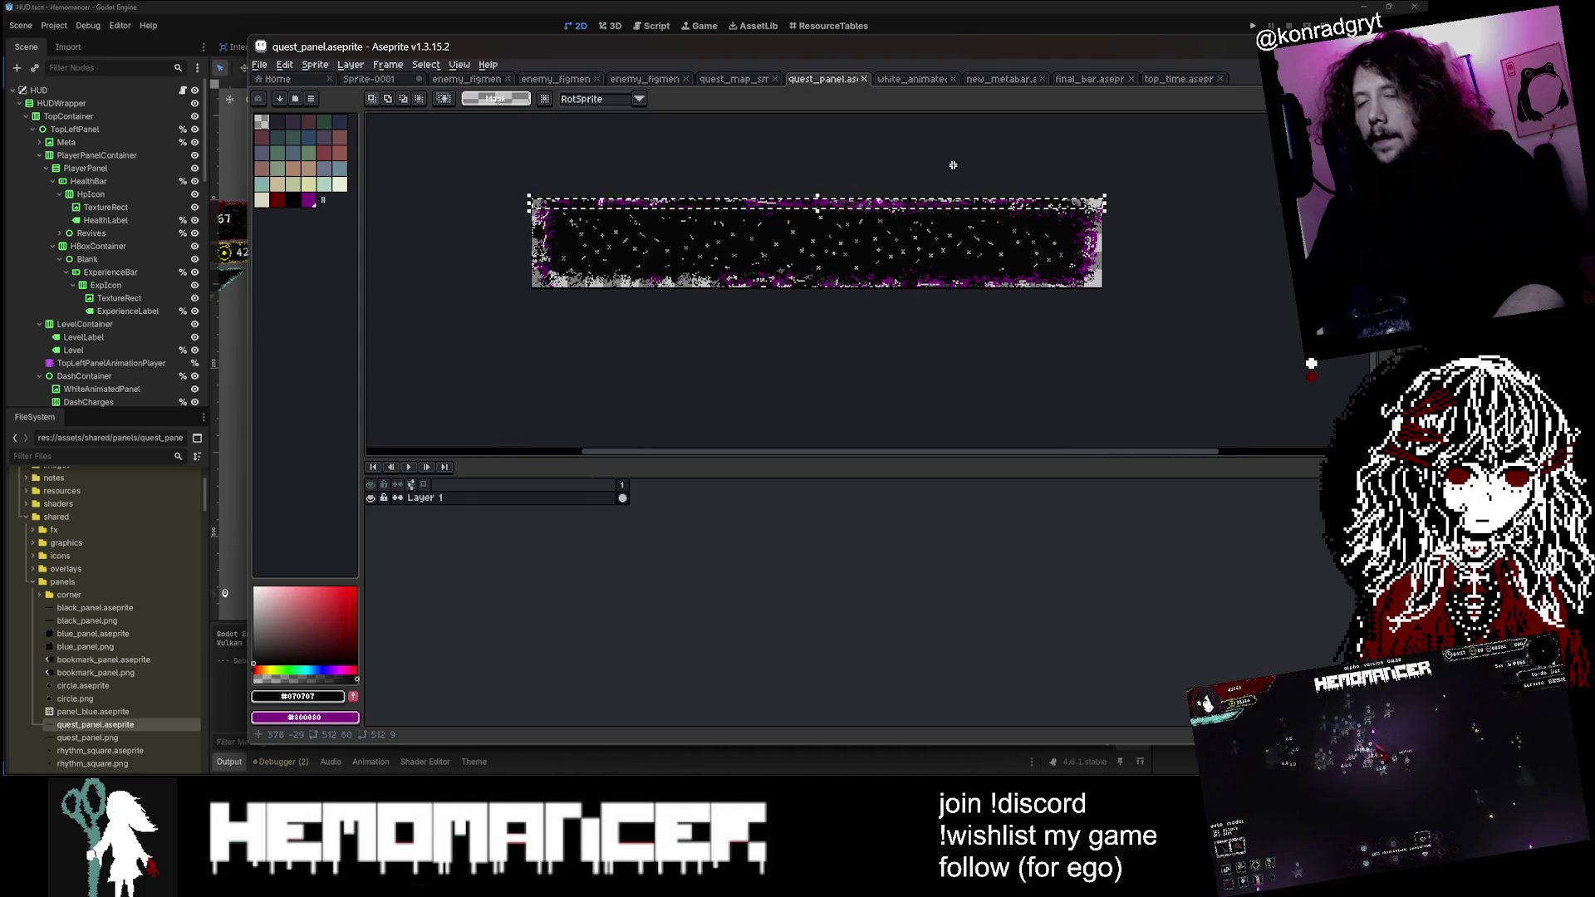
key(Delete)
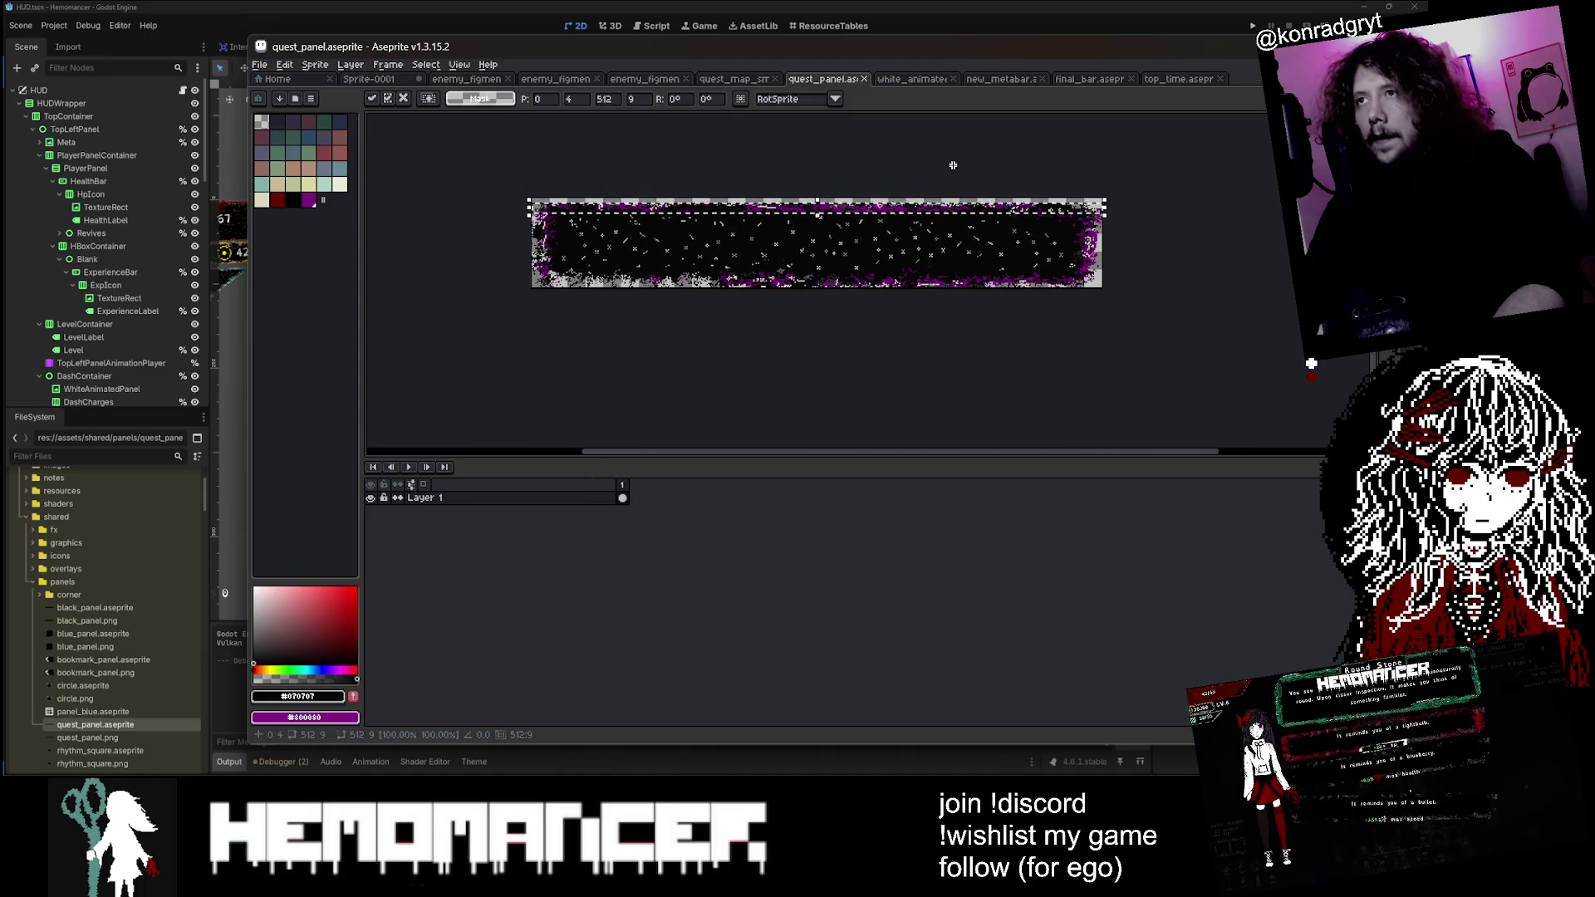
key(ctrl+d)
key(ctrl+z)
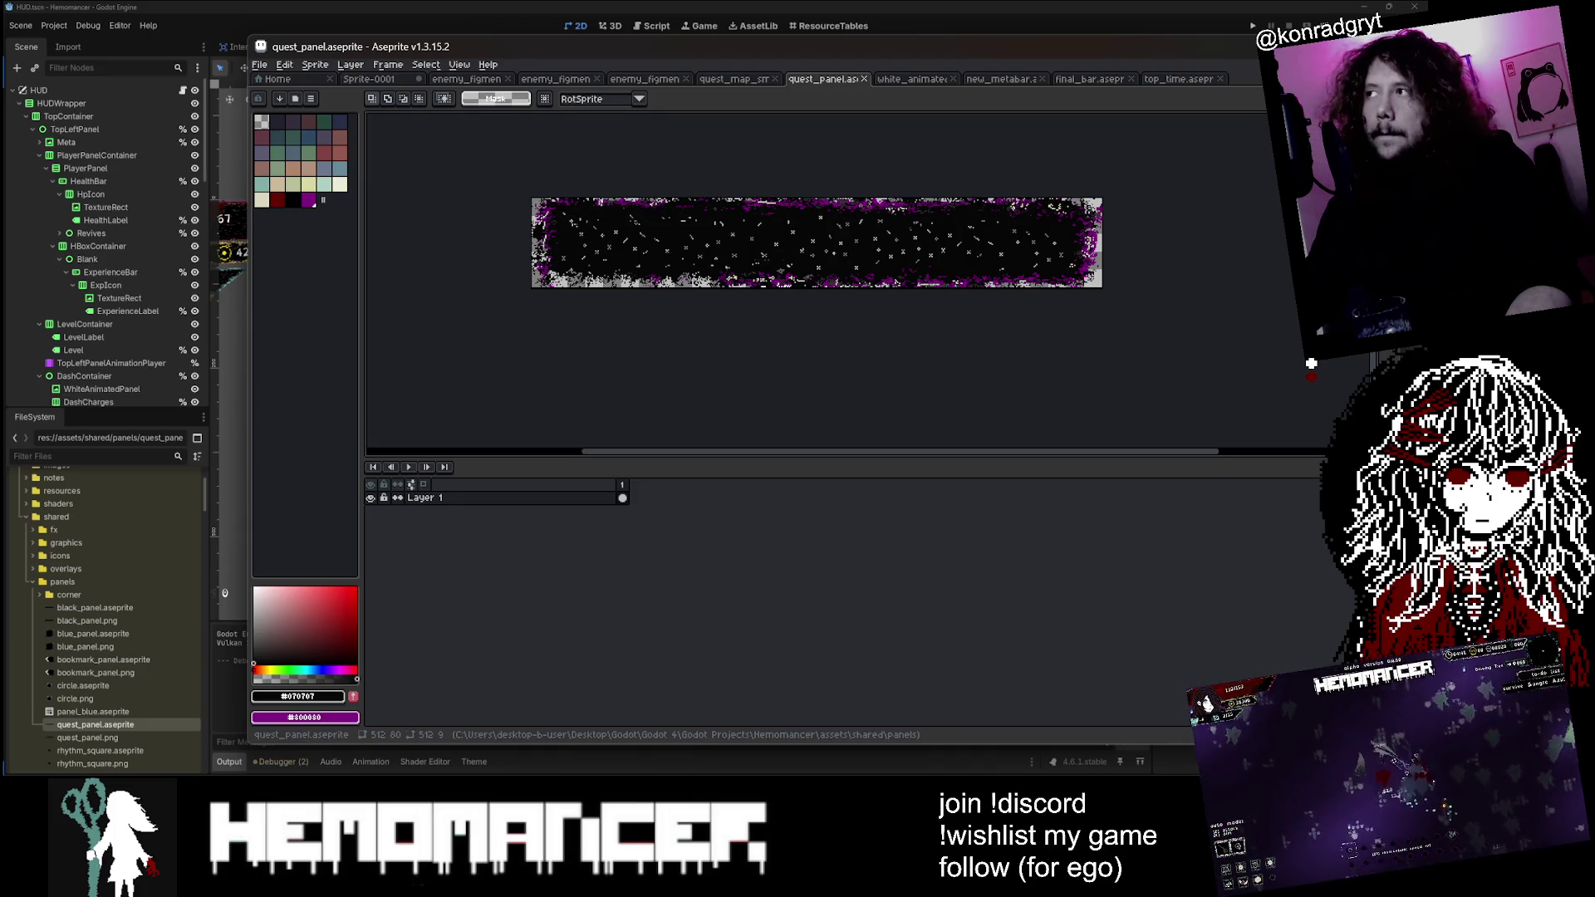
key(alt+Tab)
scroll(818, 318, up, 3)
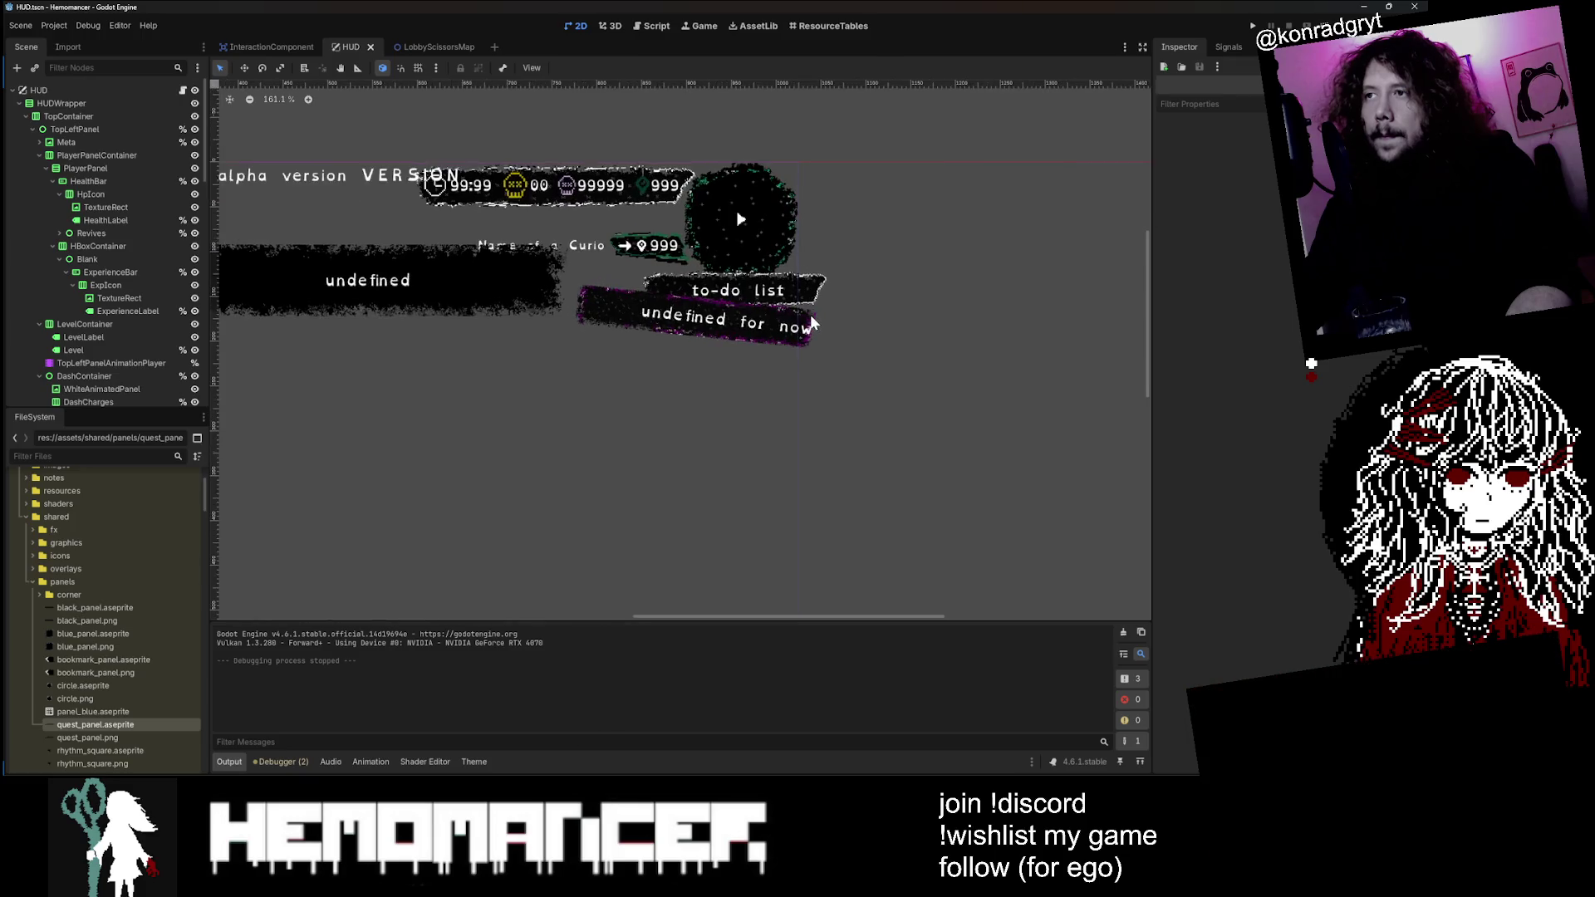
Step: Set the ActiveGoalBackground node's rotation to 5.0 in the Inspector
click(810, 326)
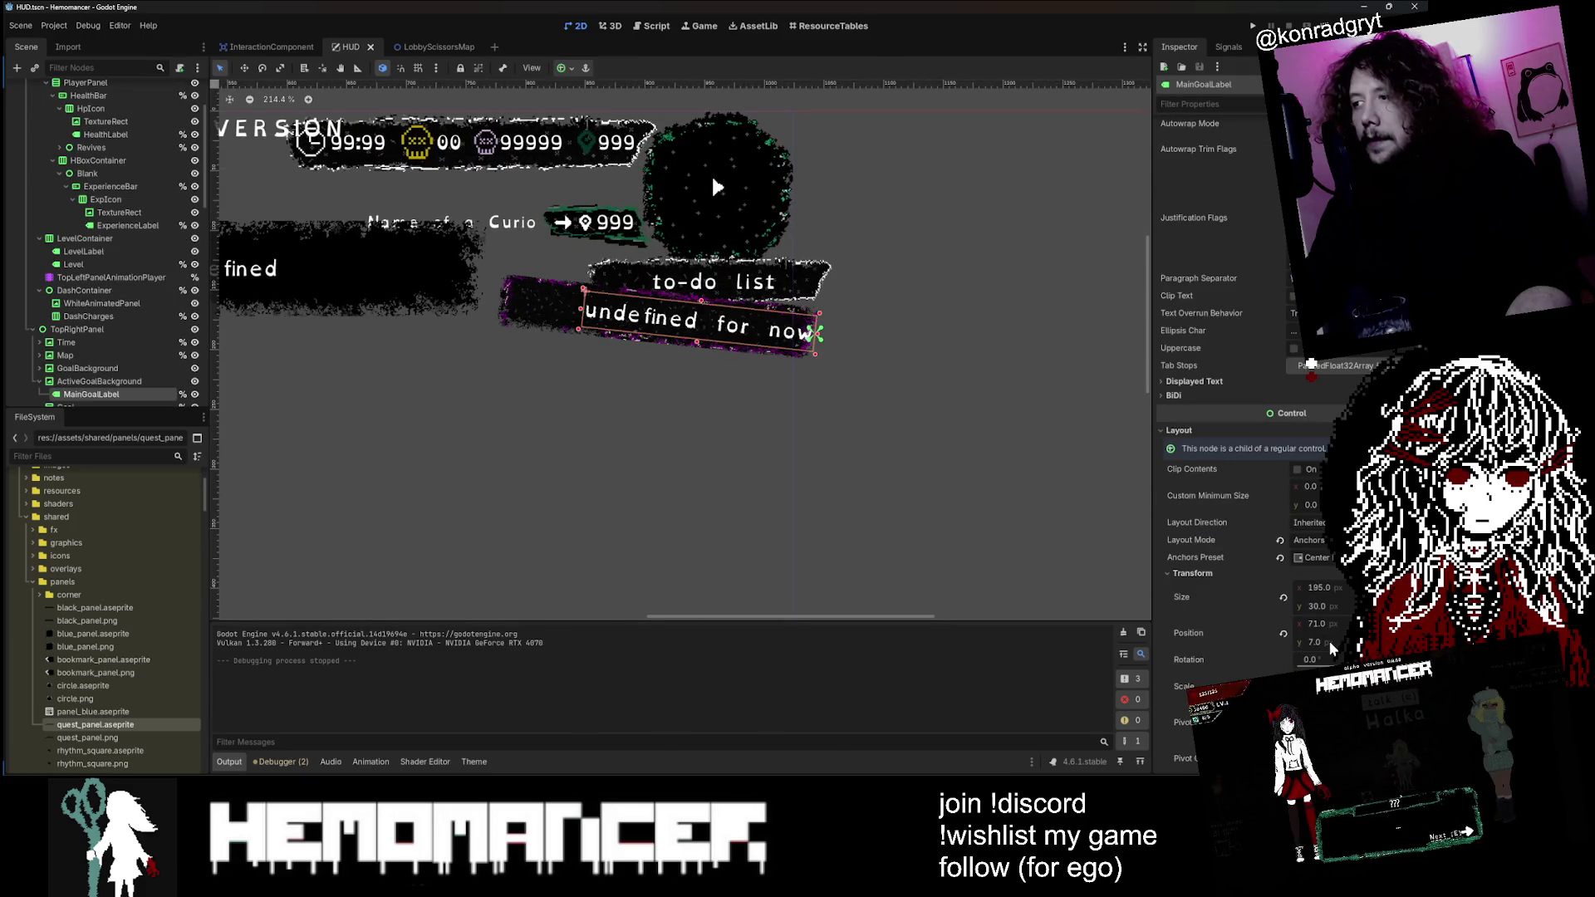
scroll(1330, 648, down, 3)
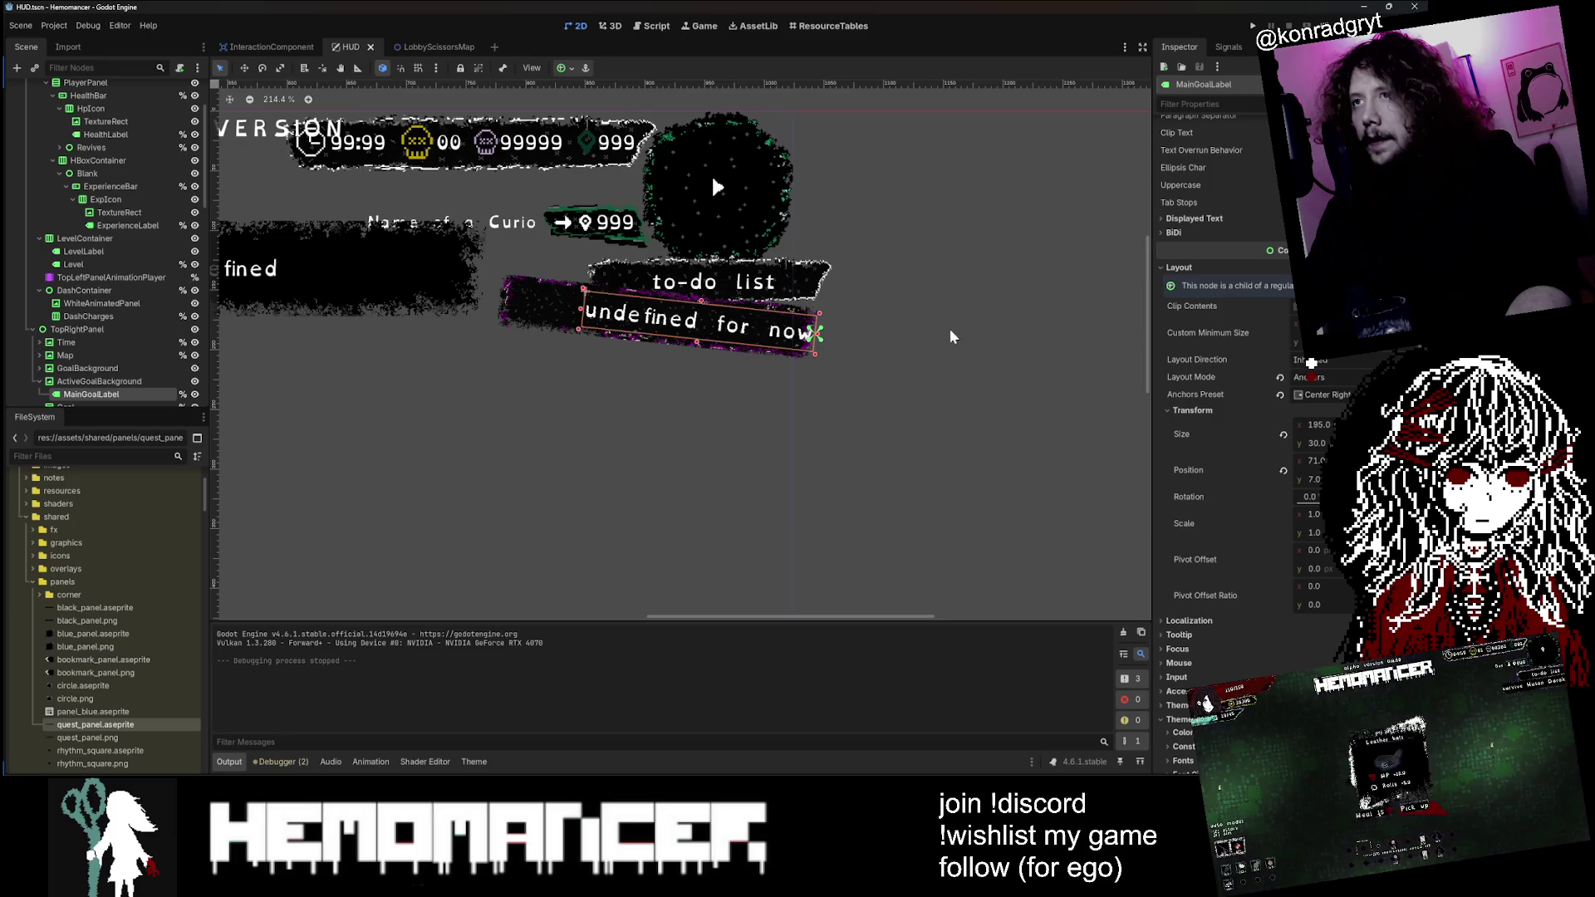
click(532, 306)
click(1326, 588)
text(5)
key(Return)
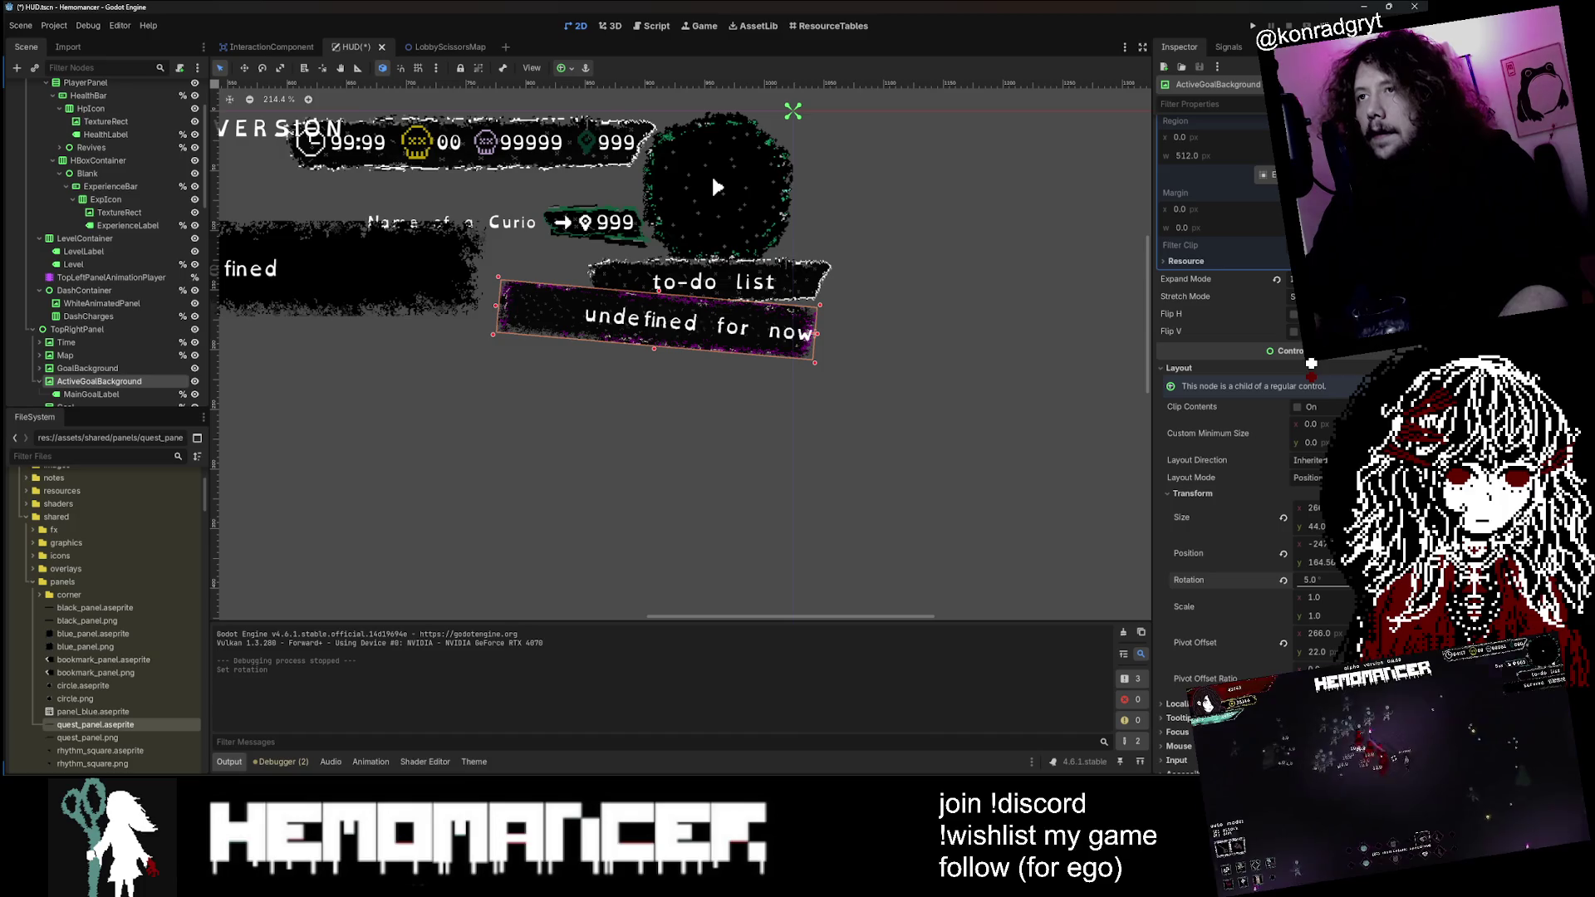
Step: Save the HUD scene, reselect the goal background, and switch to VS Code
click(908, 366)
key(ctrl+s)
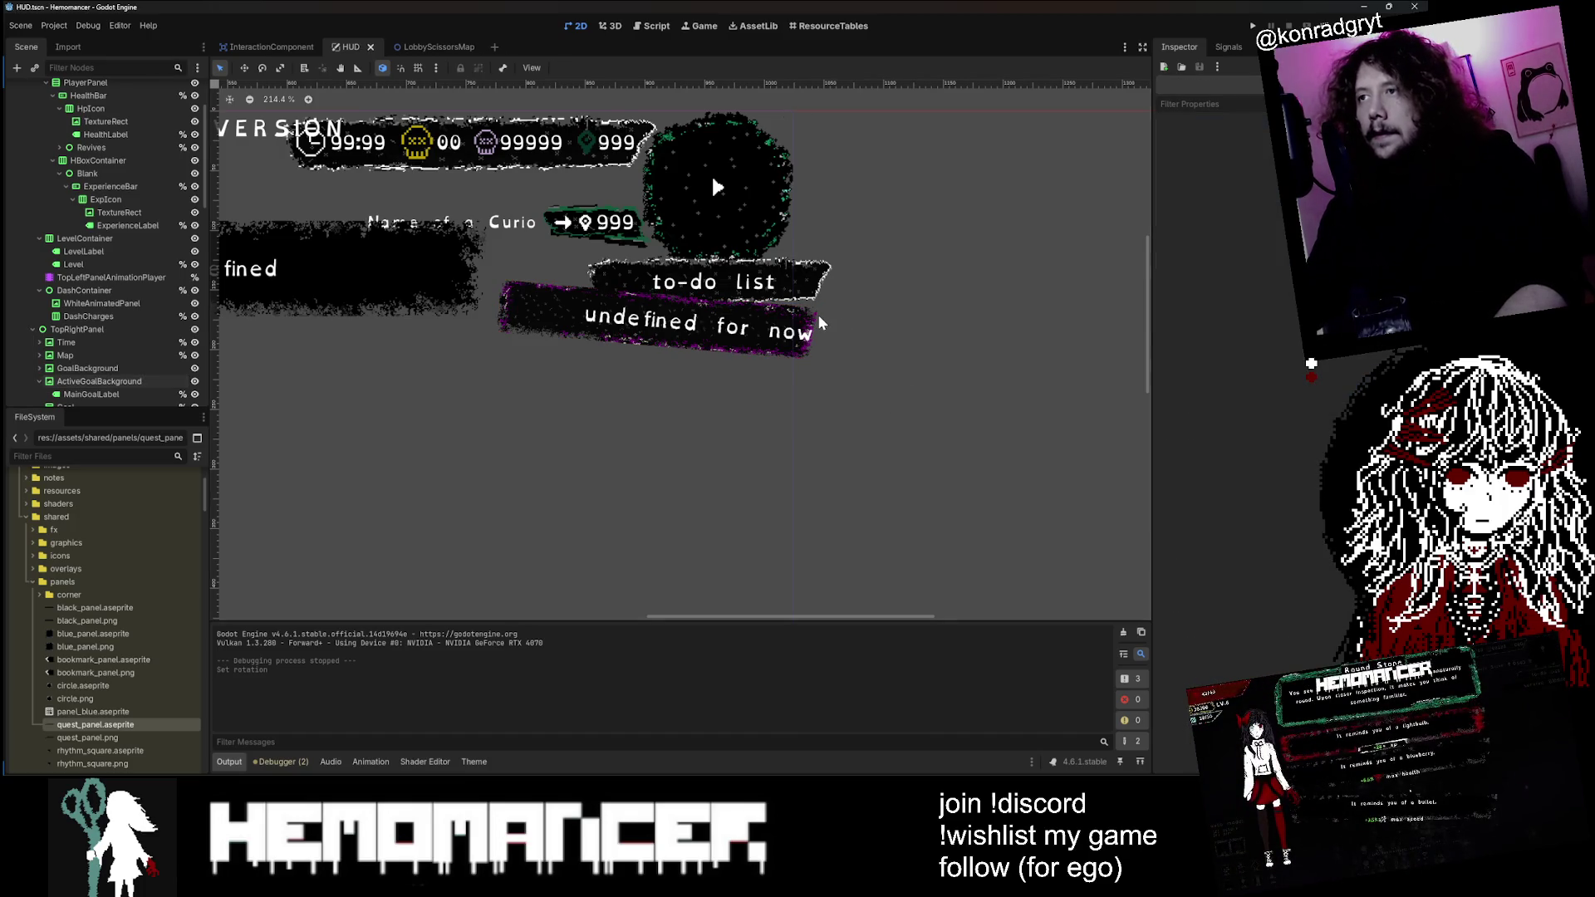
click(818, 322)
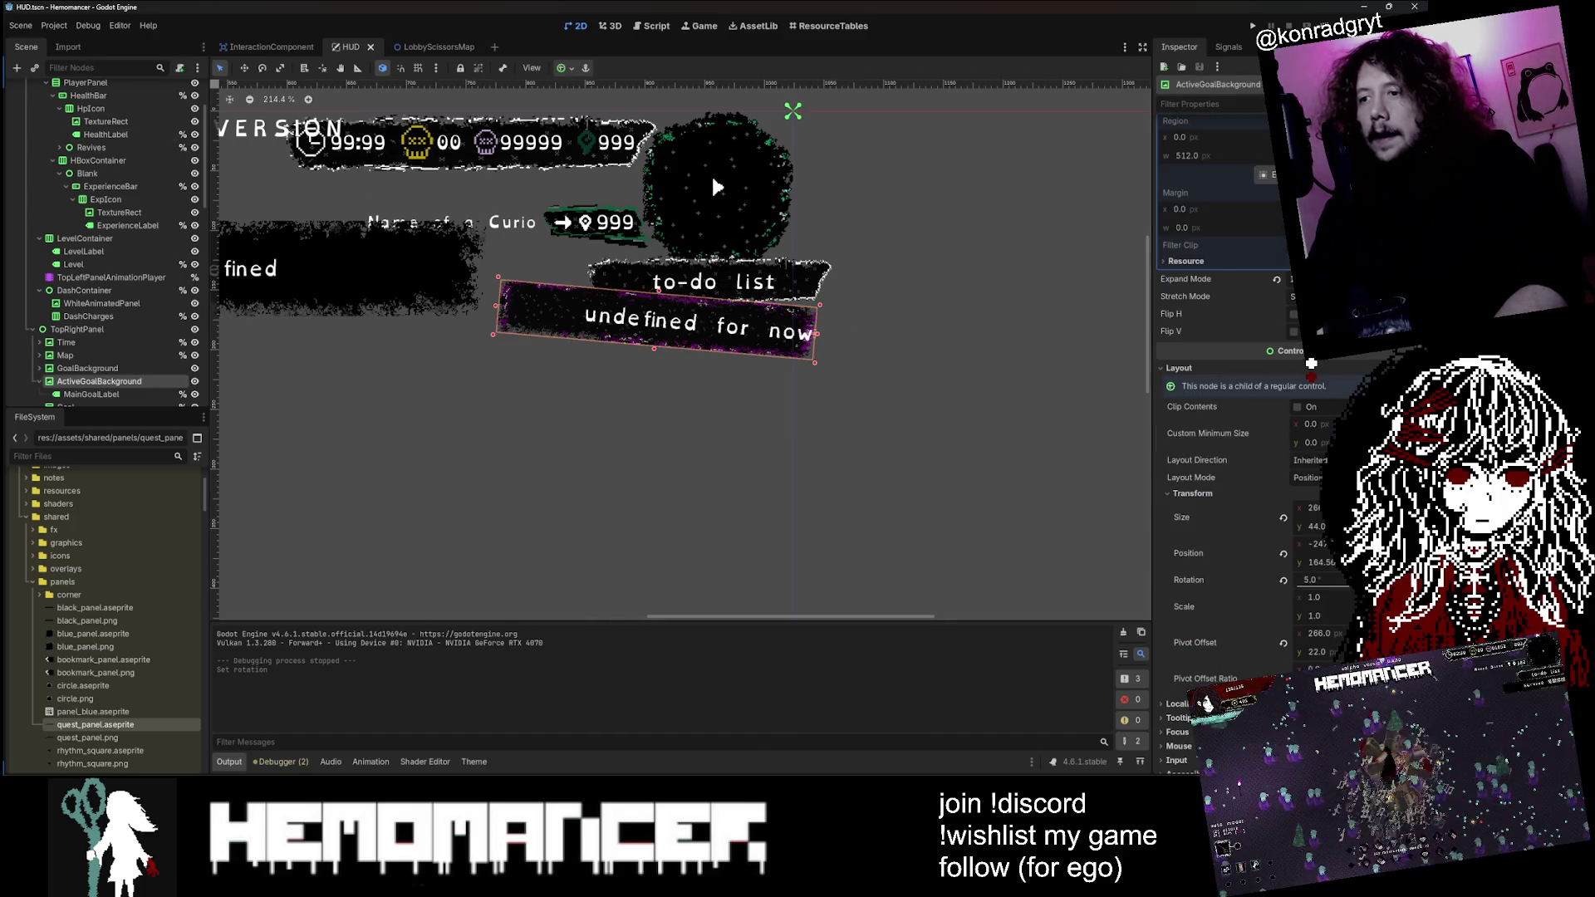
key(alt+Tab)
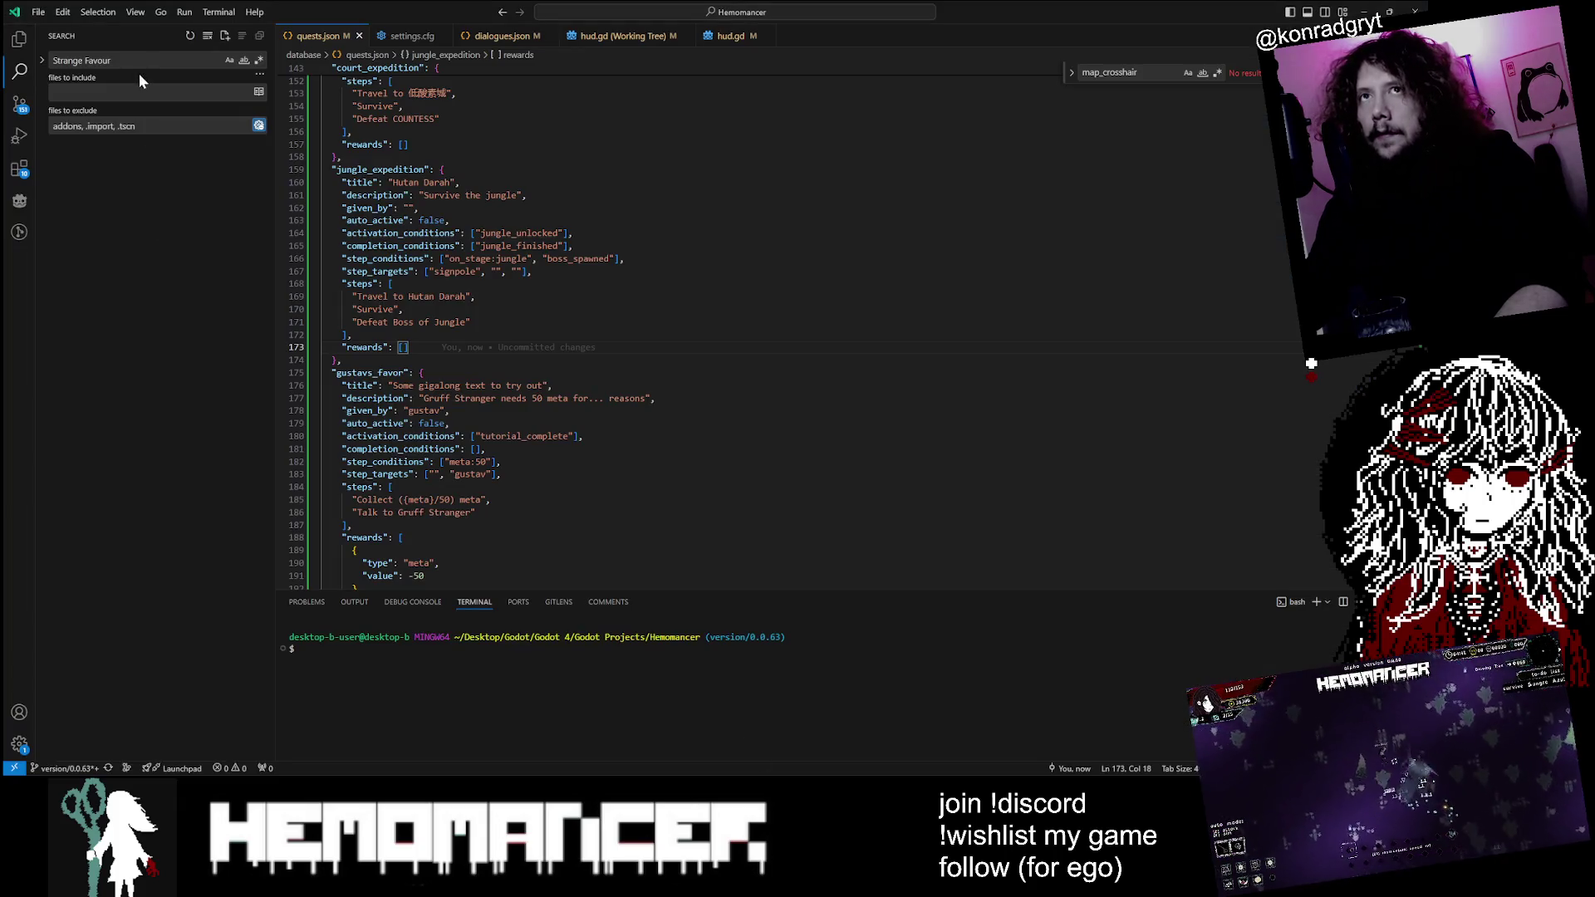
Step: Open input_manager.gd via quick open after briefly checking the project-wide search
key(ctrl+shift+f)
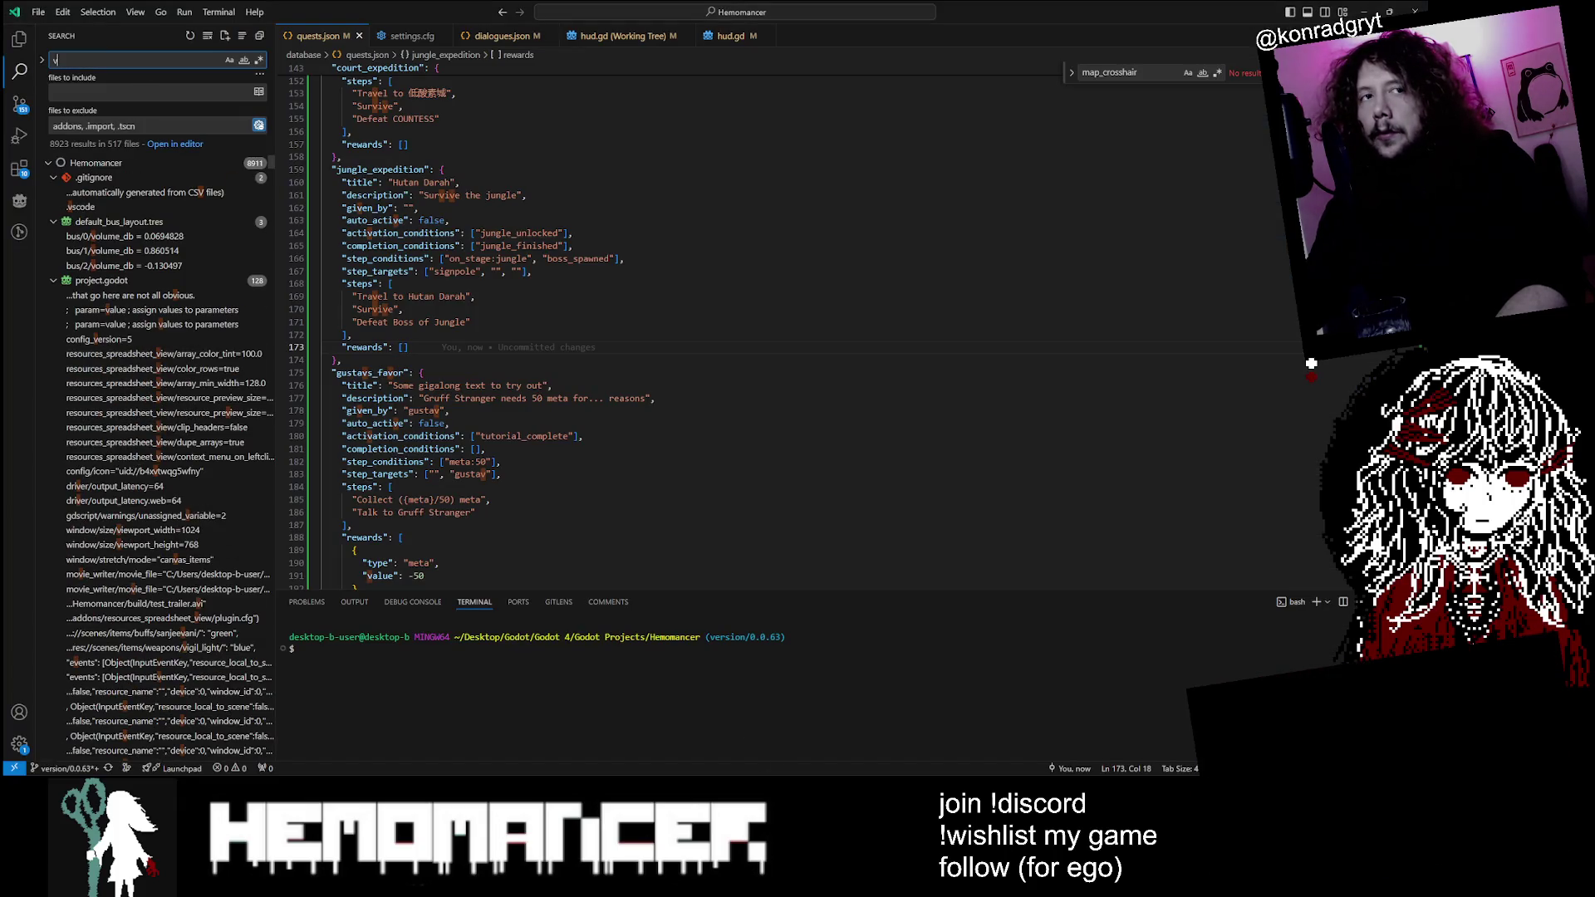
scroll(125, 465, down, 10)
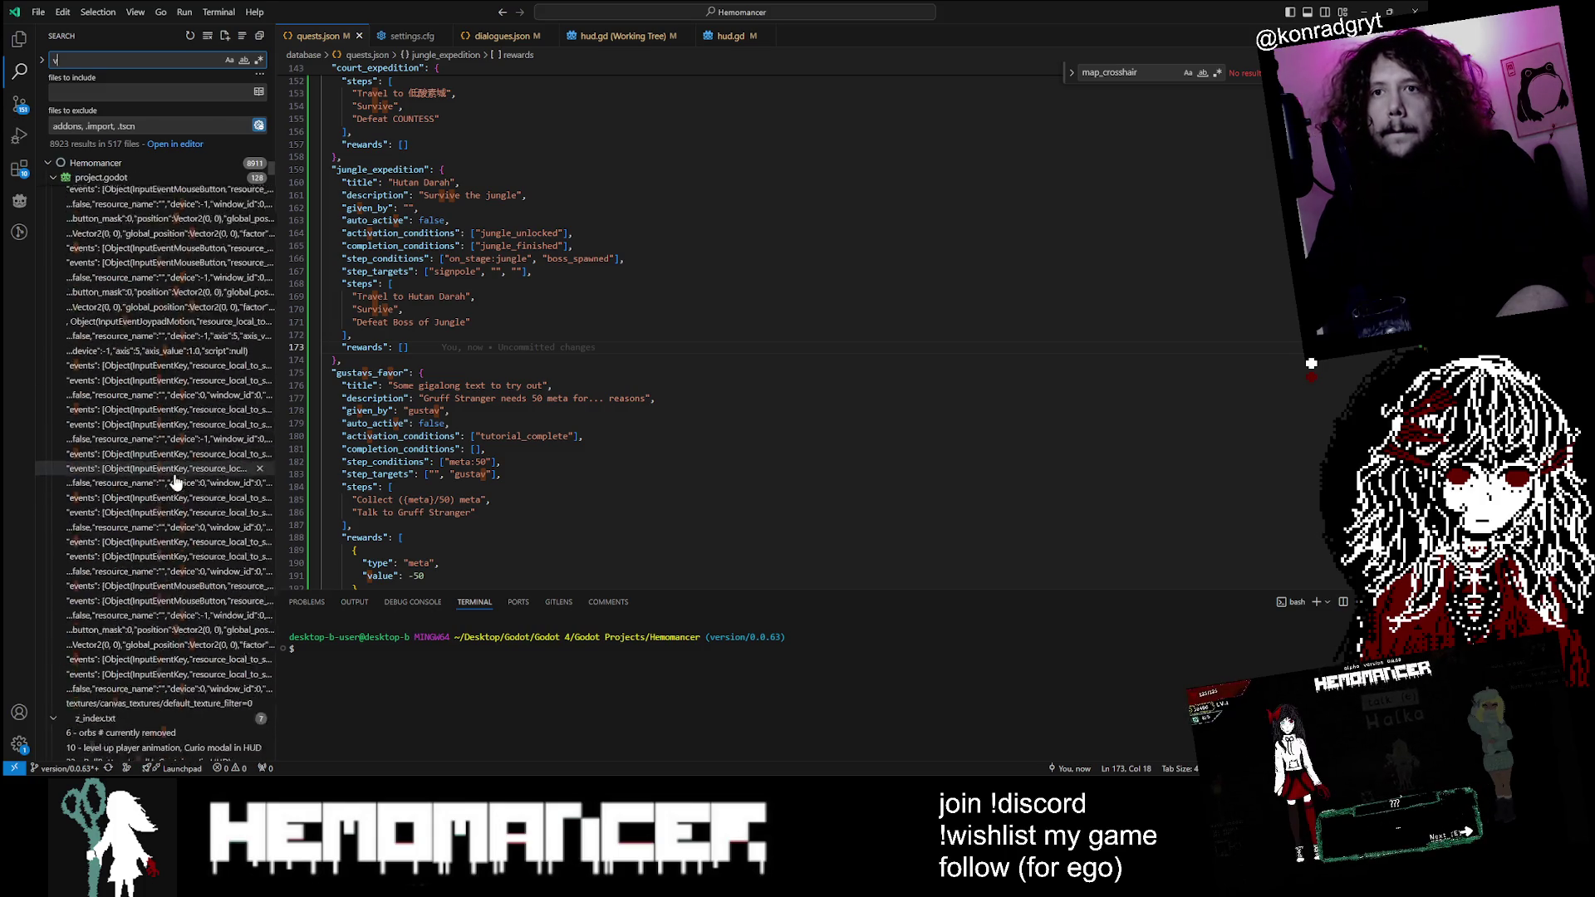
scroll(175, 478, down, 10)
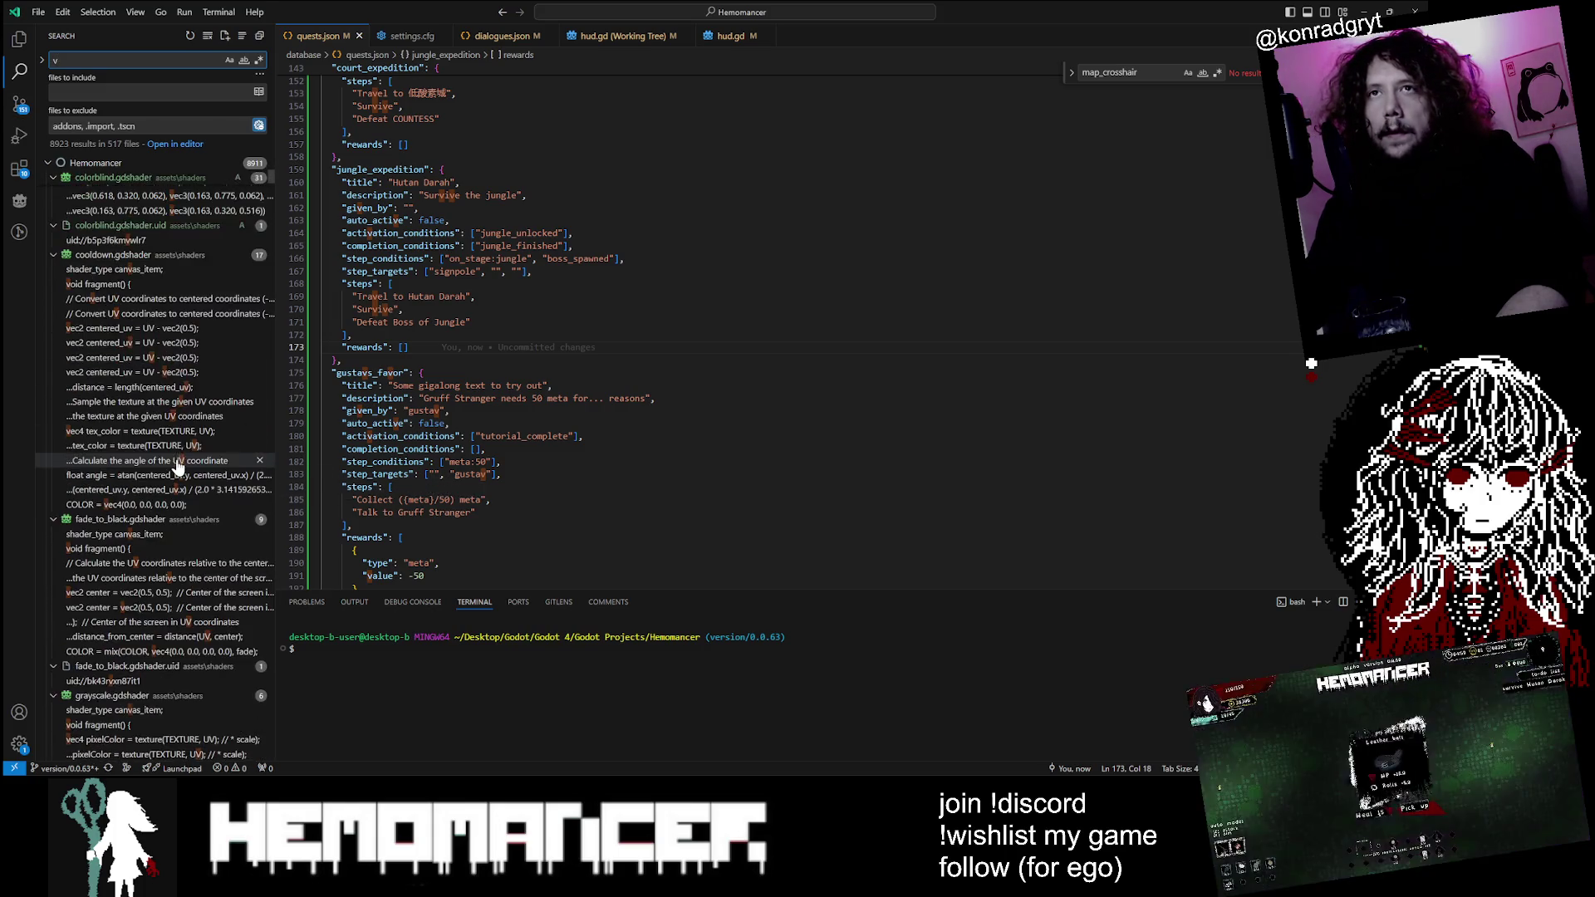
scroll(177, 467, down, 10)
click(461, 182)
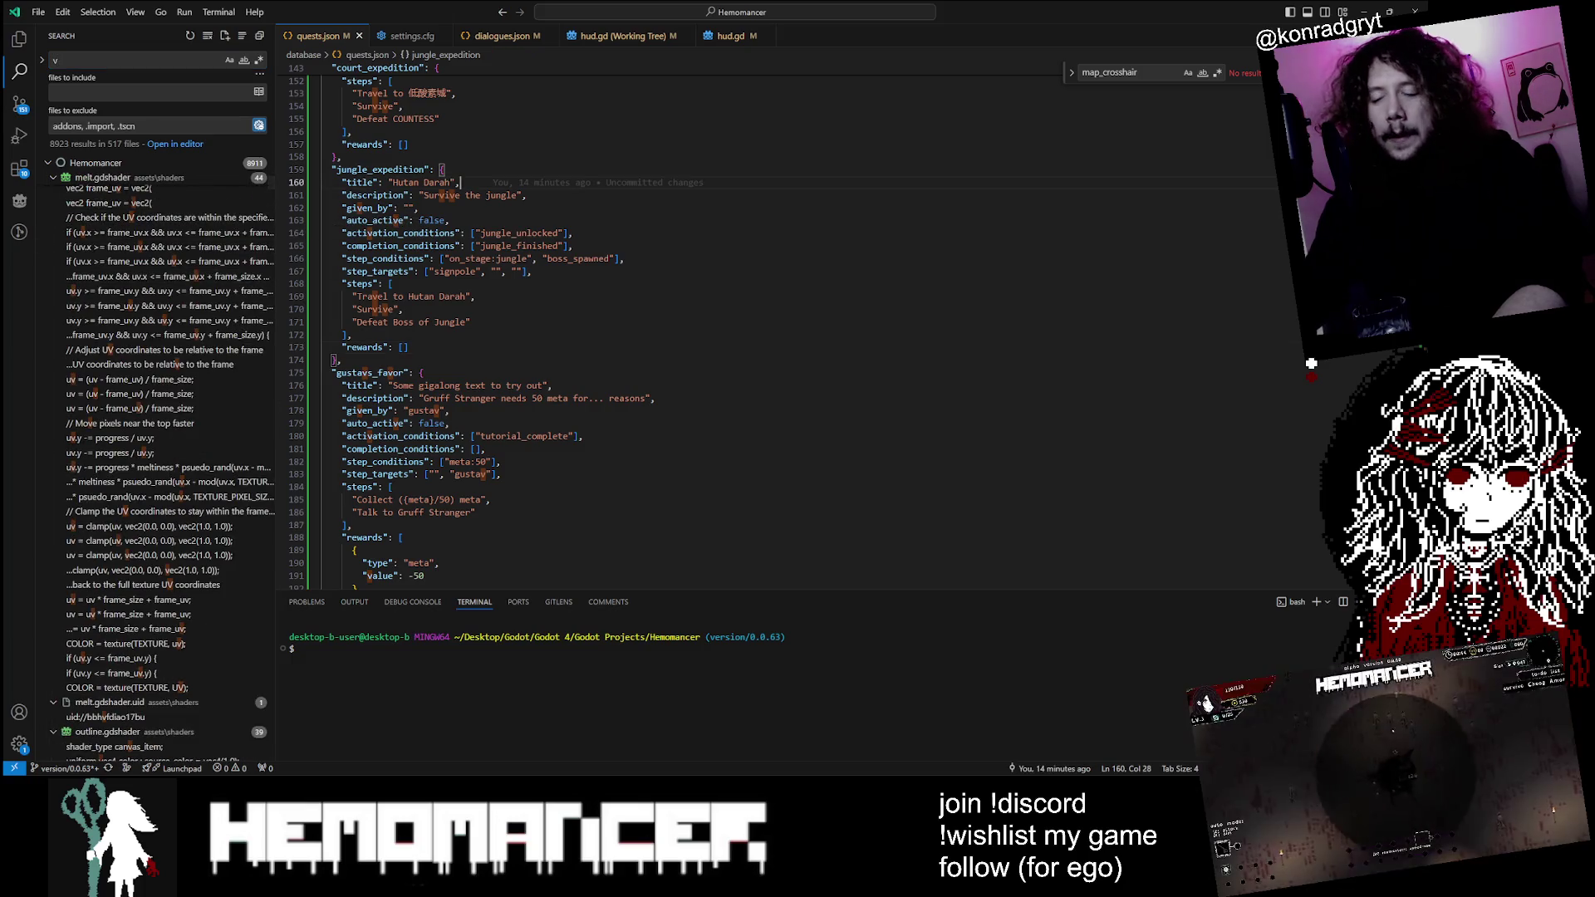
key(ctrl+p)
text(in)
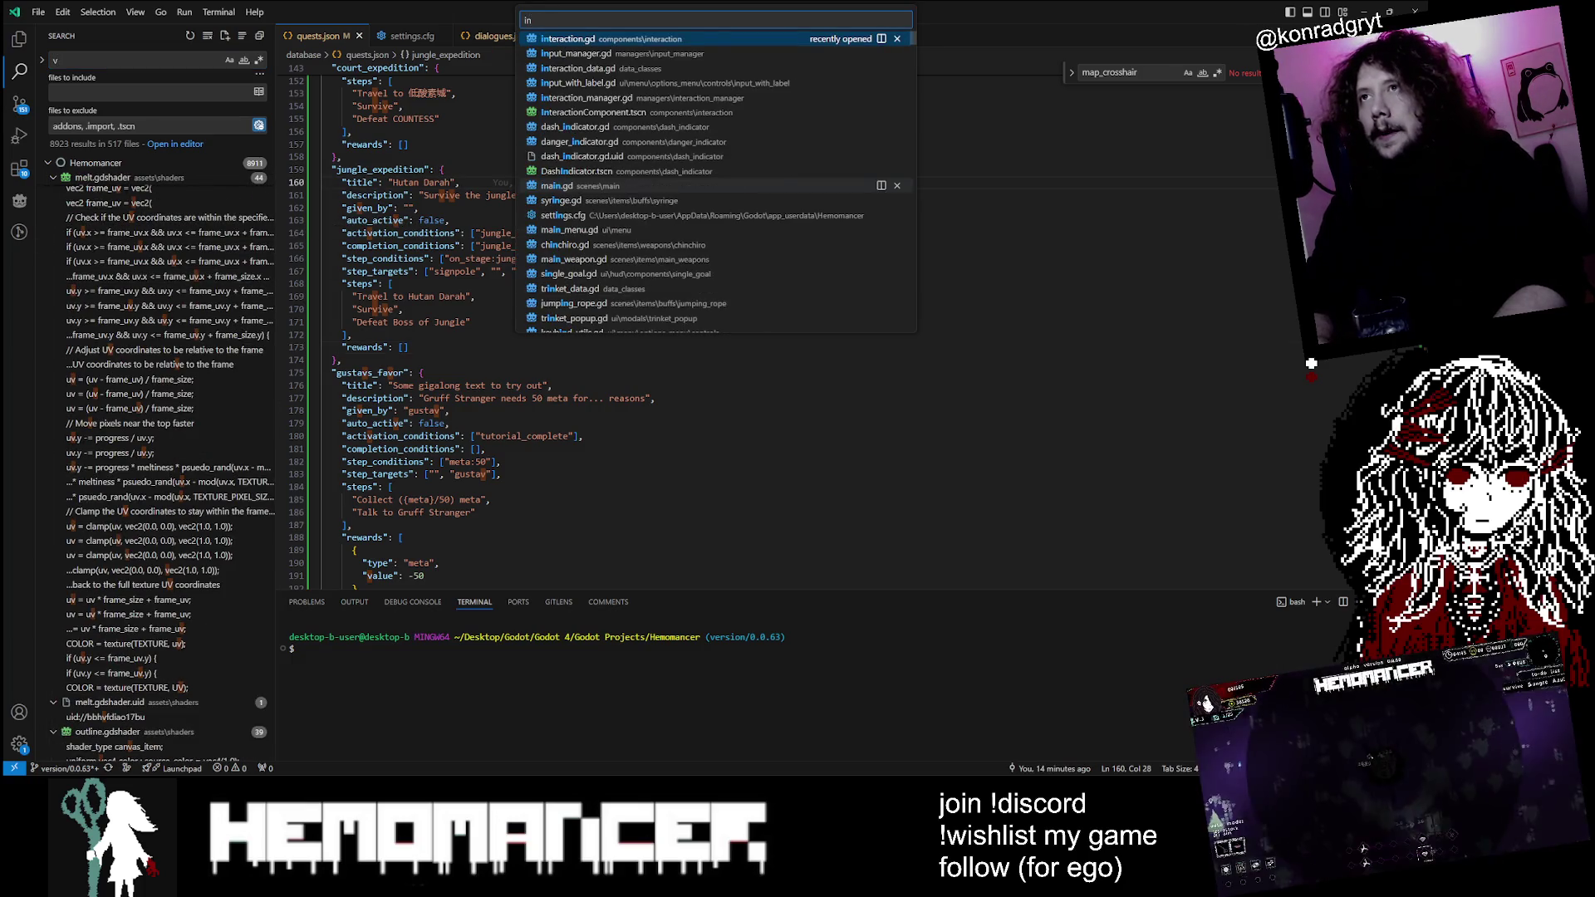
key(Down)
key(Return)
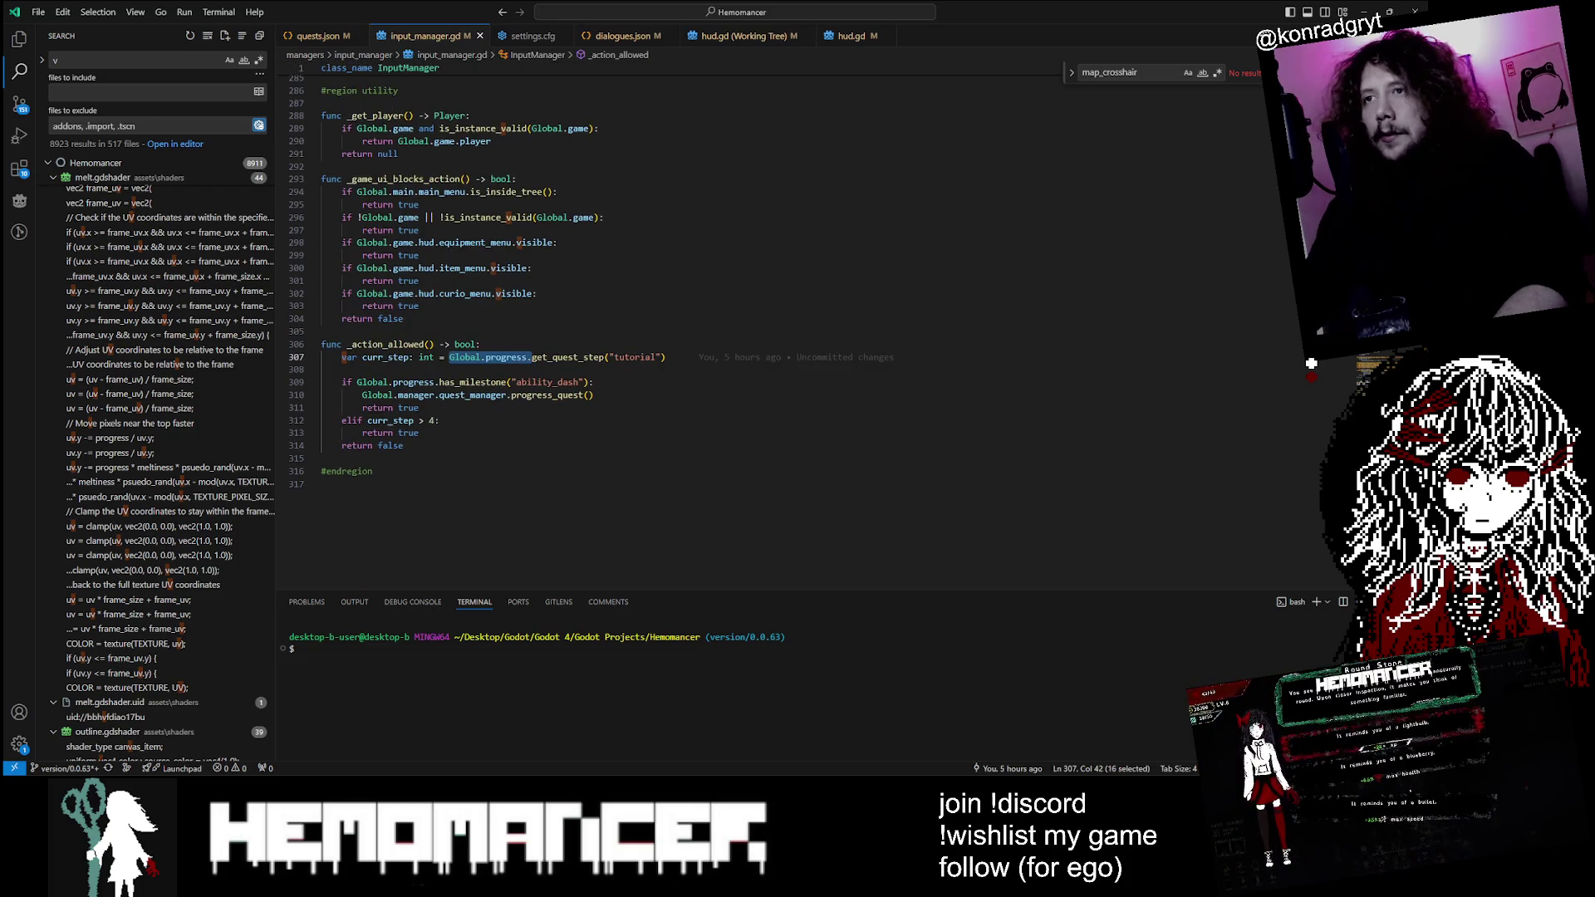
Step: Search input_manager.gd for 'v', scroll through its input functions, then return to Godot
key(ctrl+f)
text(v)
key(Return)
key(Return)
key(Return)
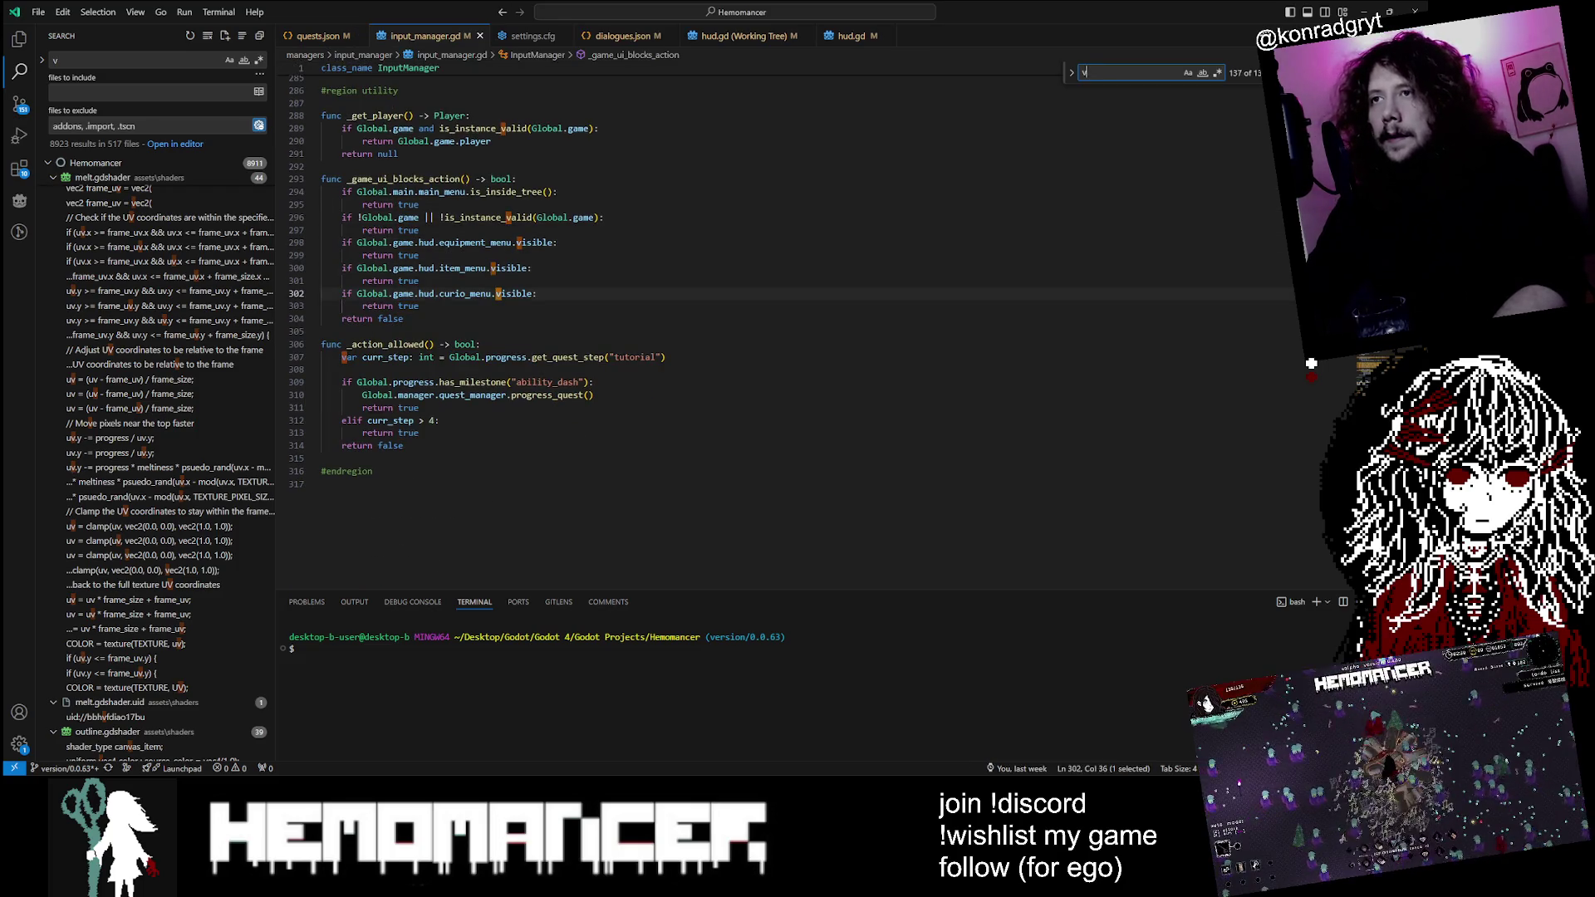
key(Return)
key(Return)
key(Return)
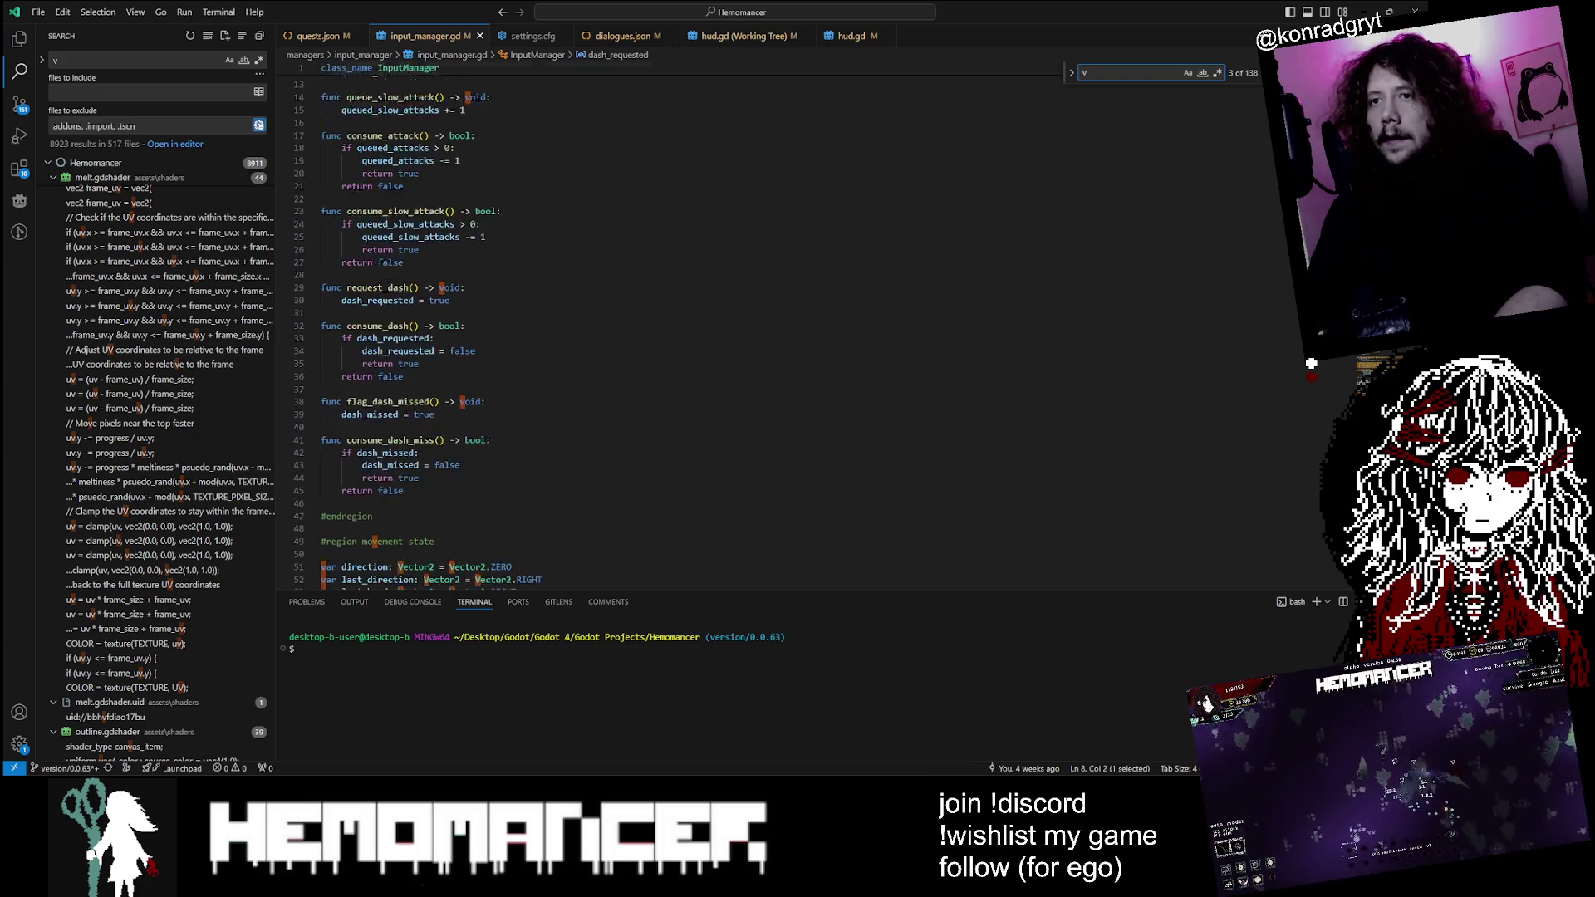
scroll(1310, 363, down, 15)
scroll(1310, 363, down, 7)
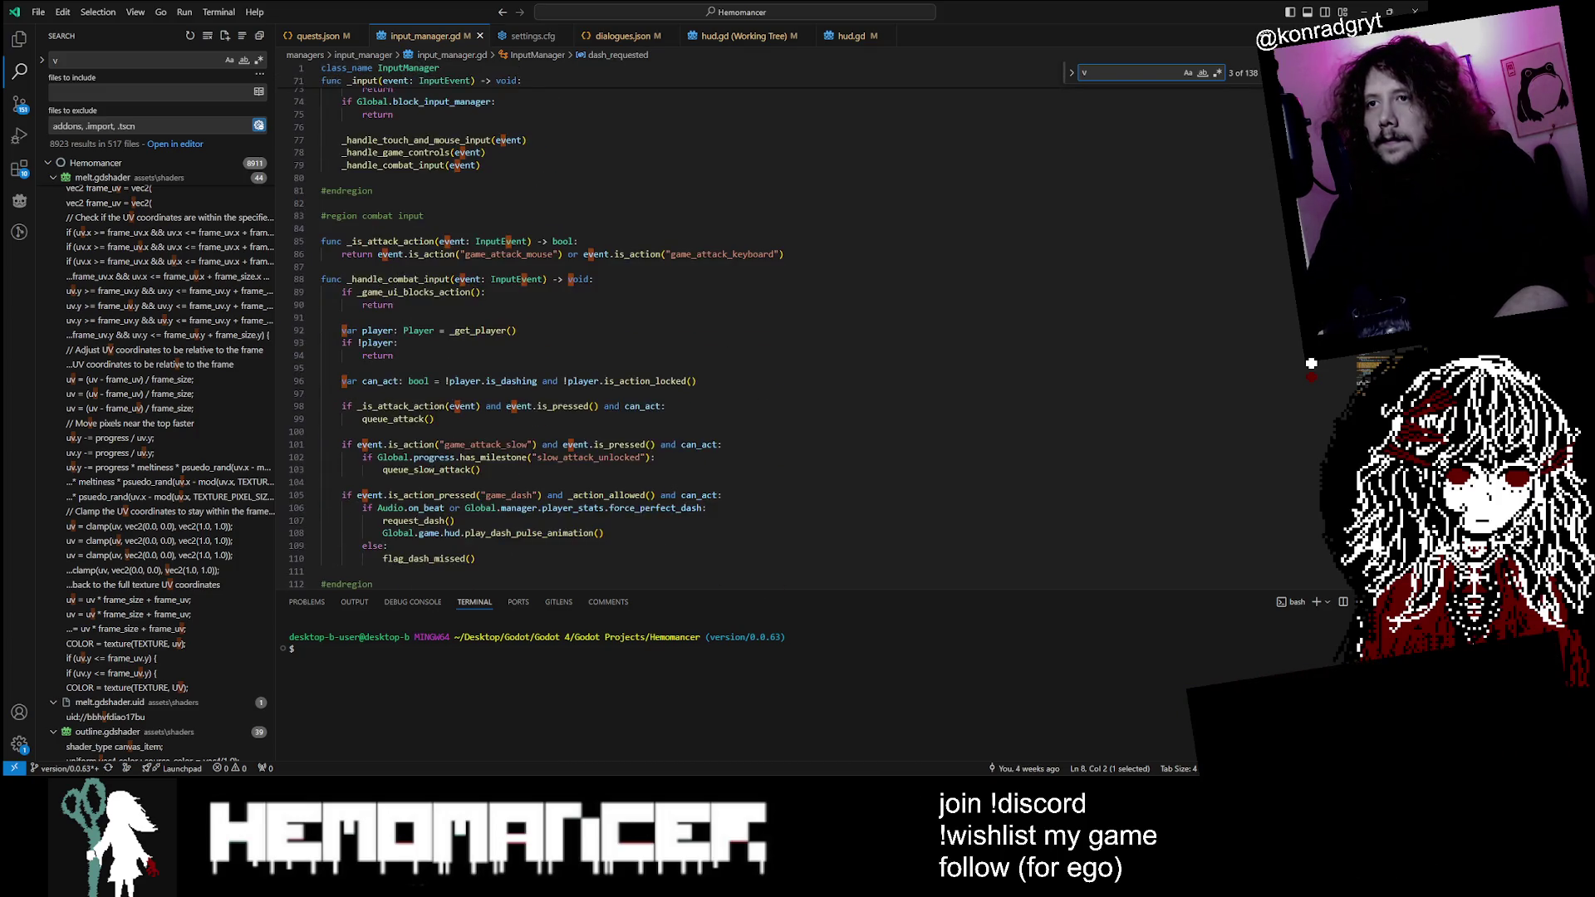
scroll(1311, 363, down, 8)
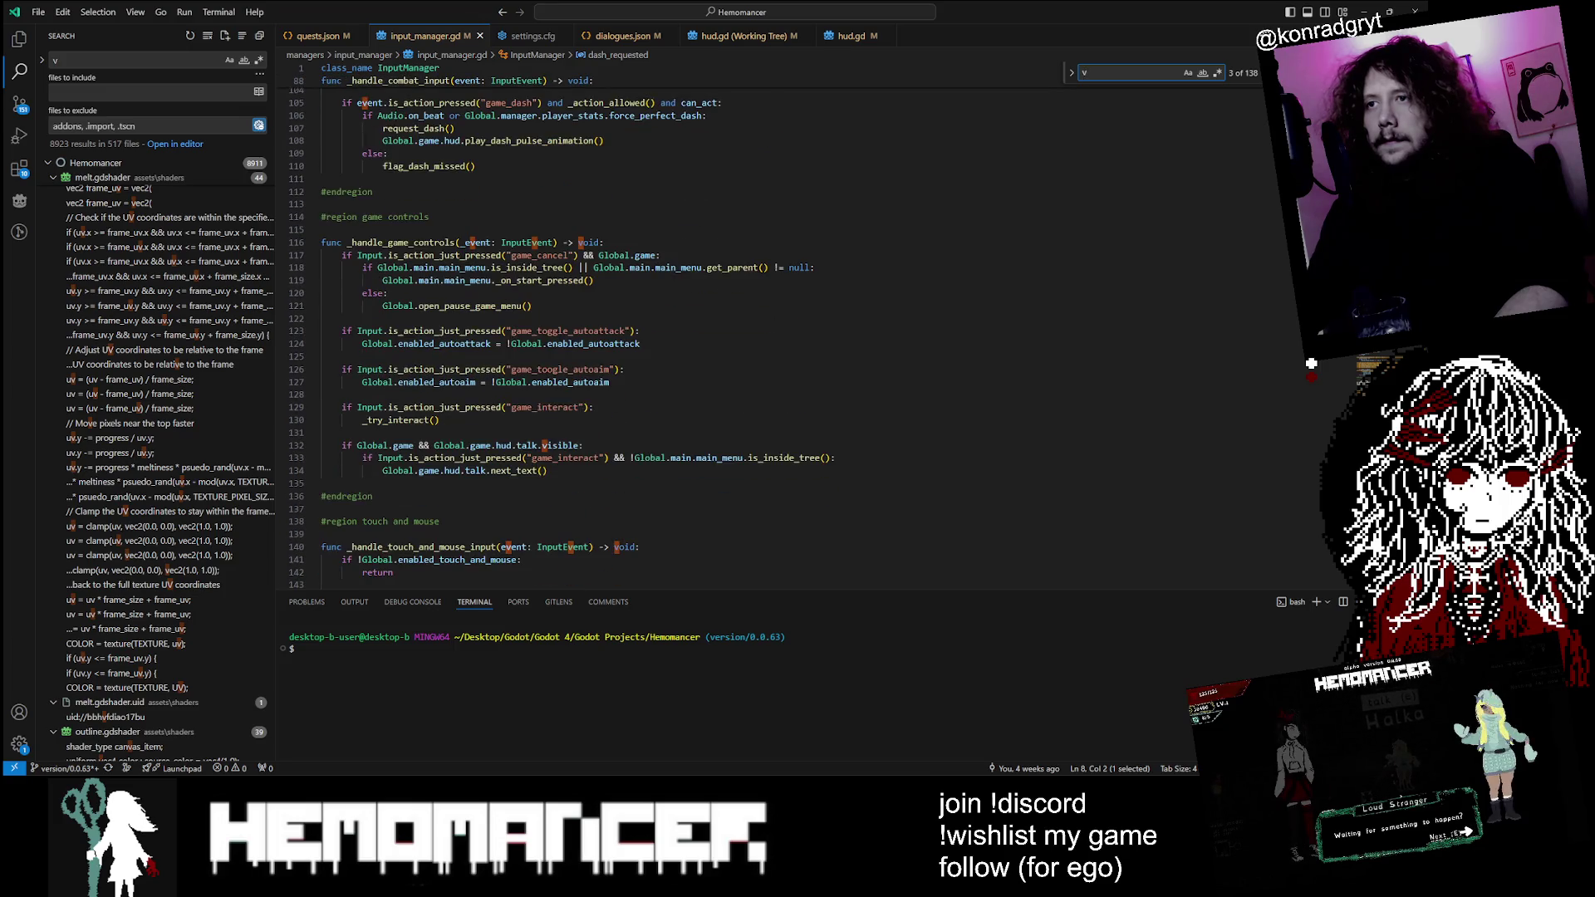
scroll(1311, 363, down, 16)
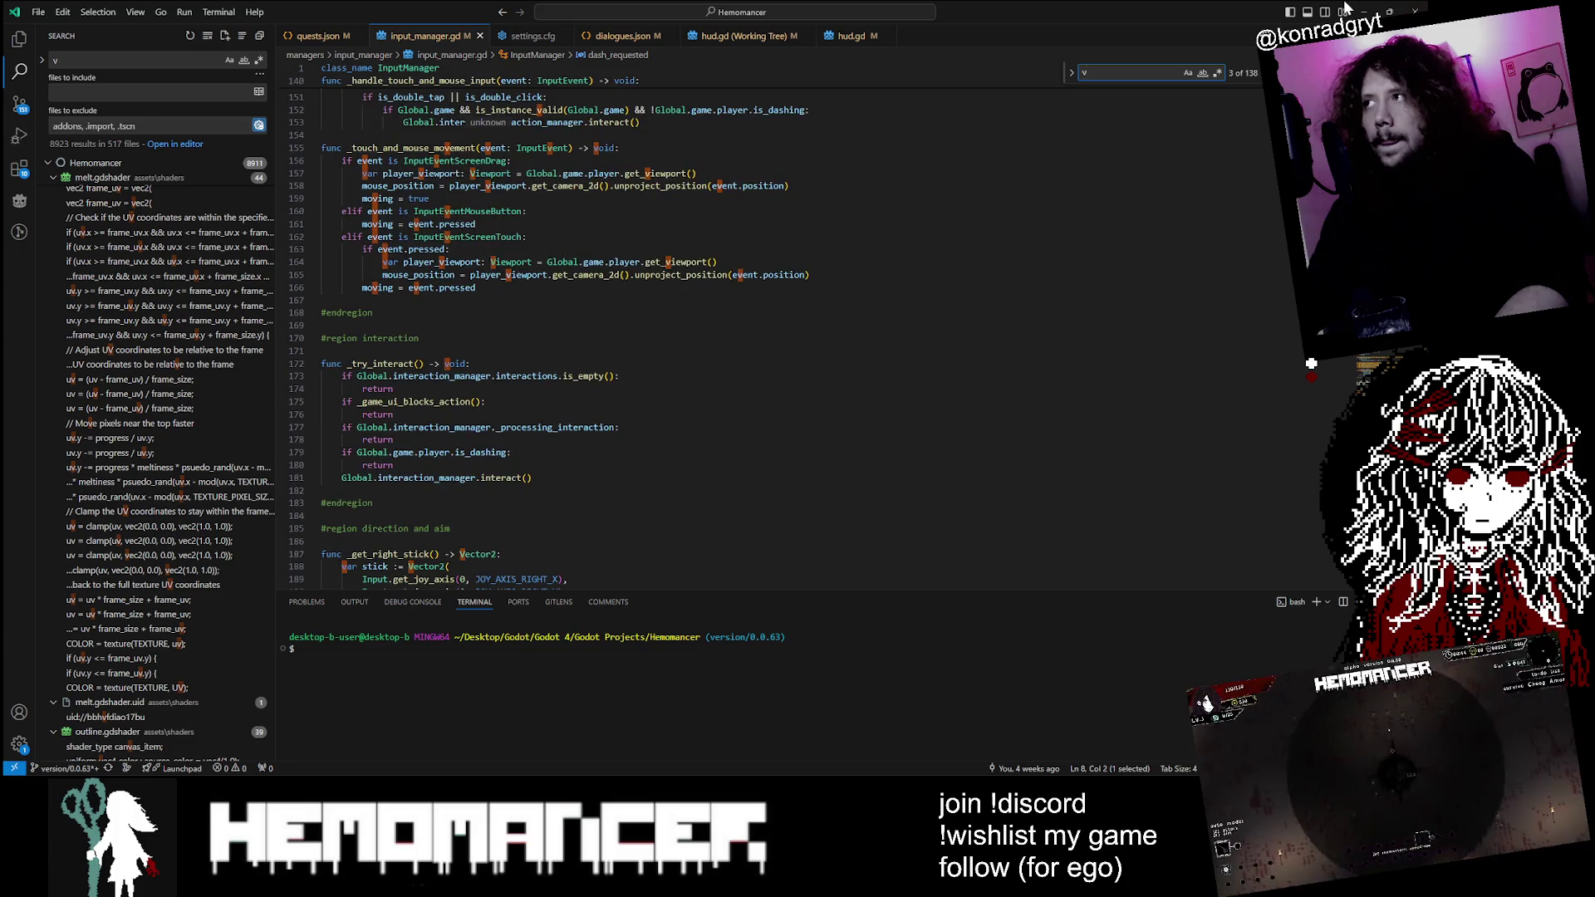
key(alt+Tab)
click(55, 26)
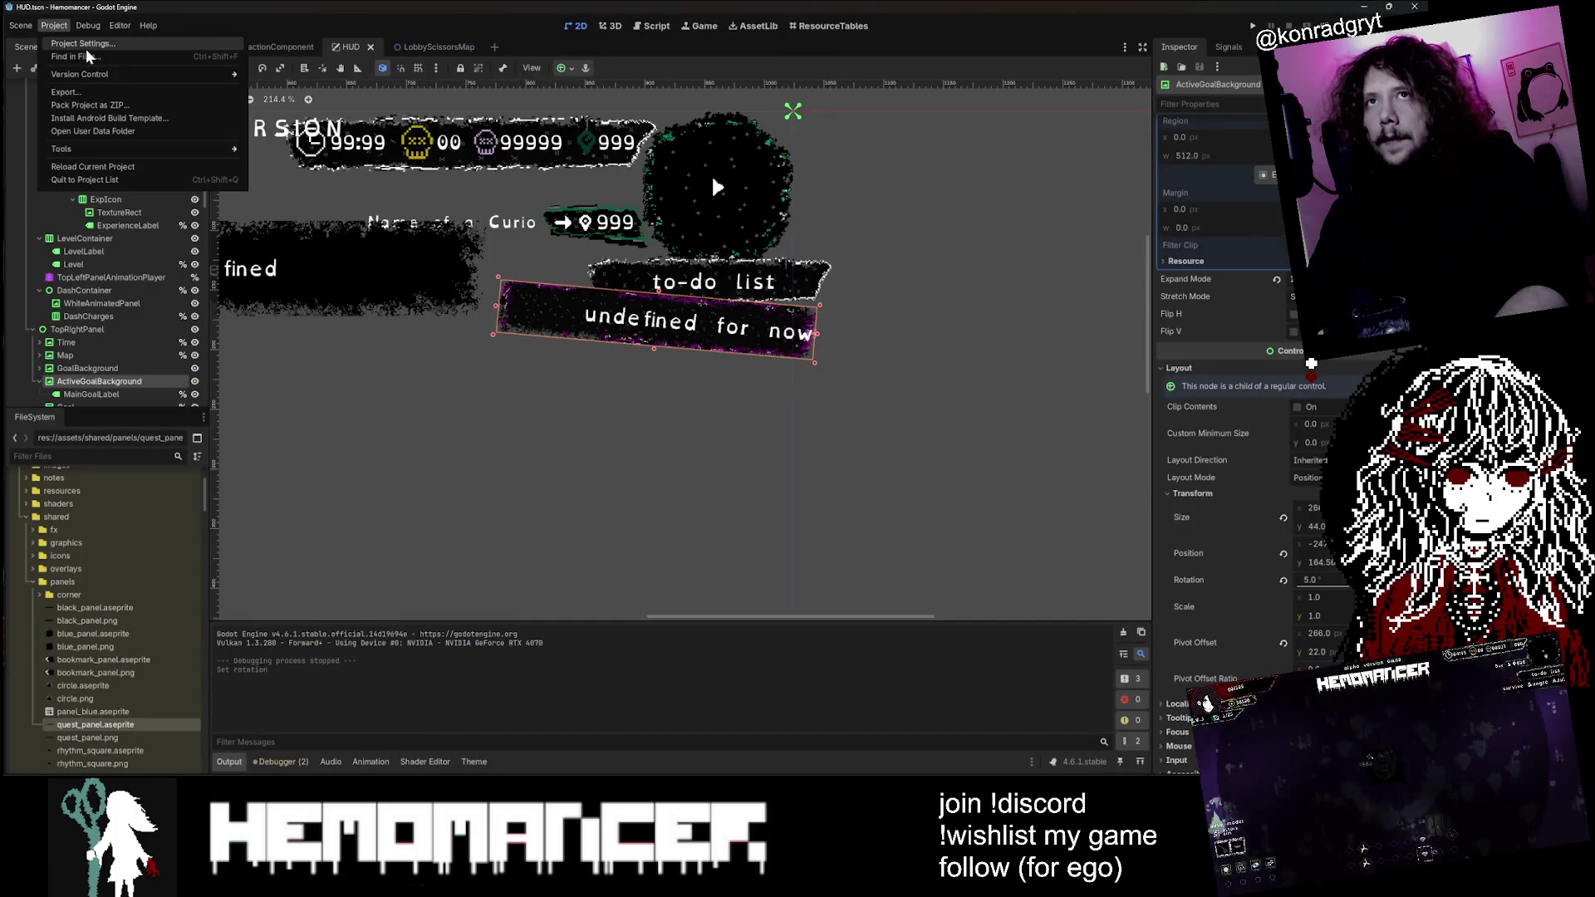
Step: Open Project Settings on the Input Map tab, listing actions game_up through game_dash
click(88, 46)
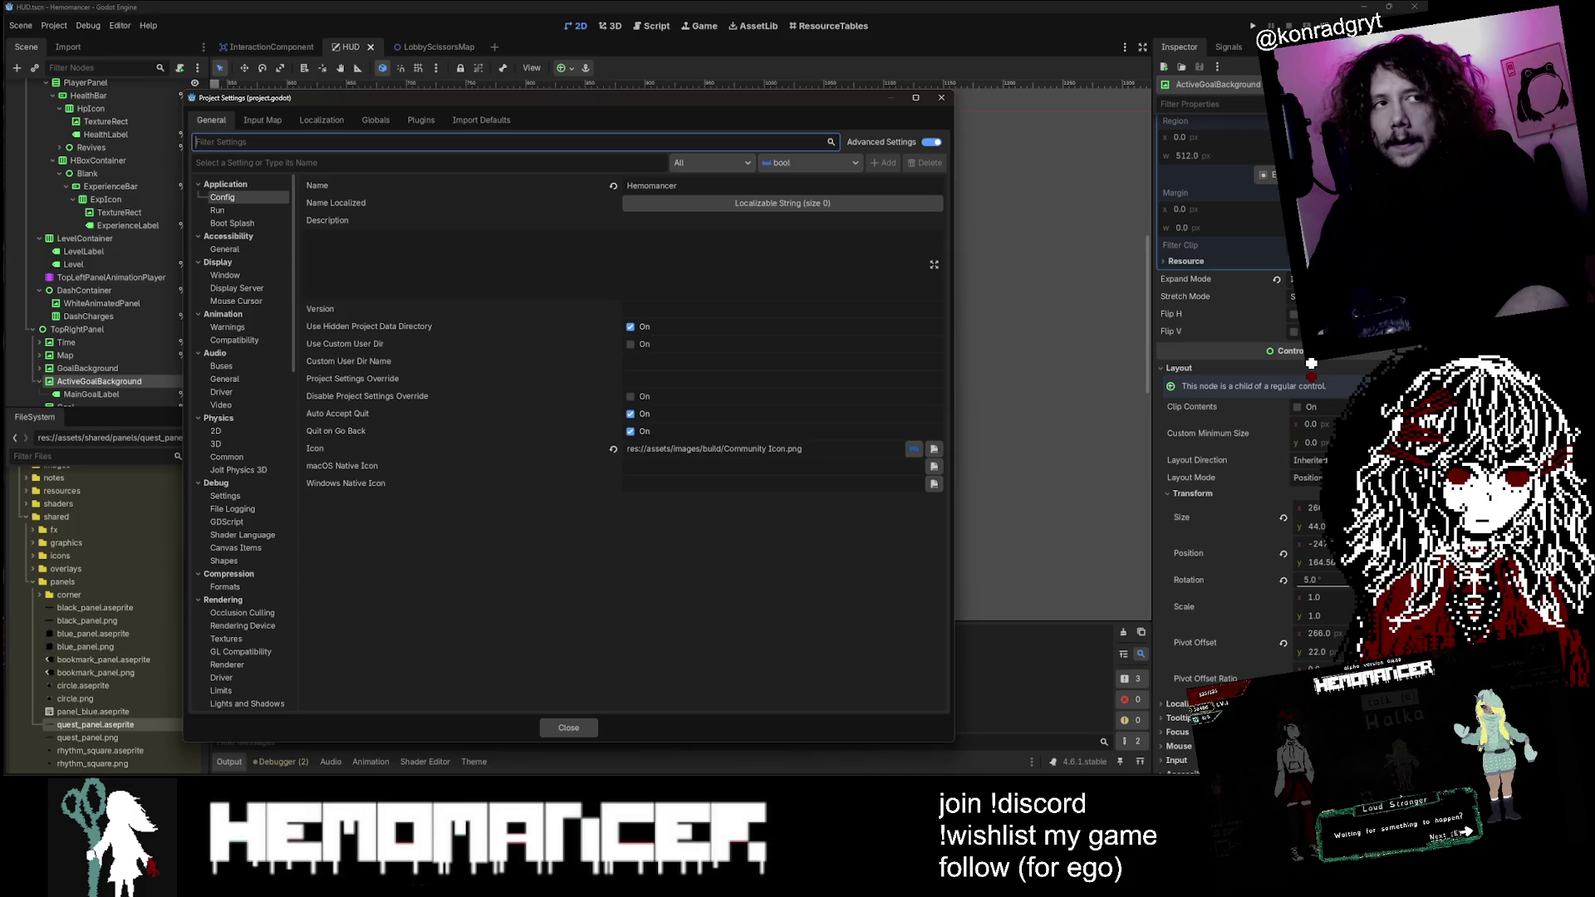
click(274, 120)
click(303, 119)
click(286, 120)
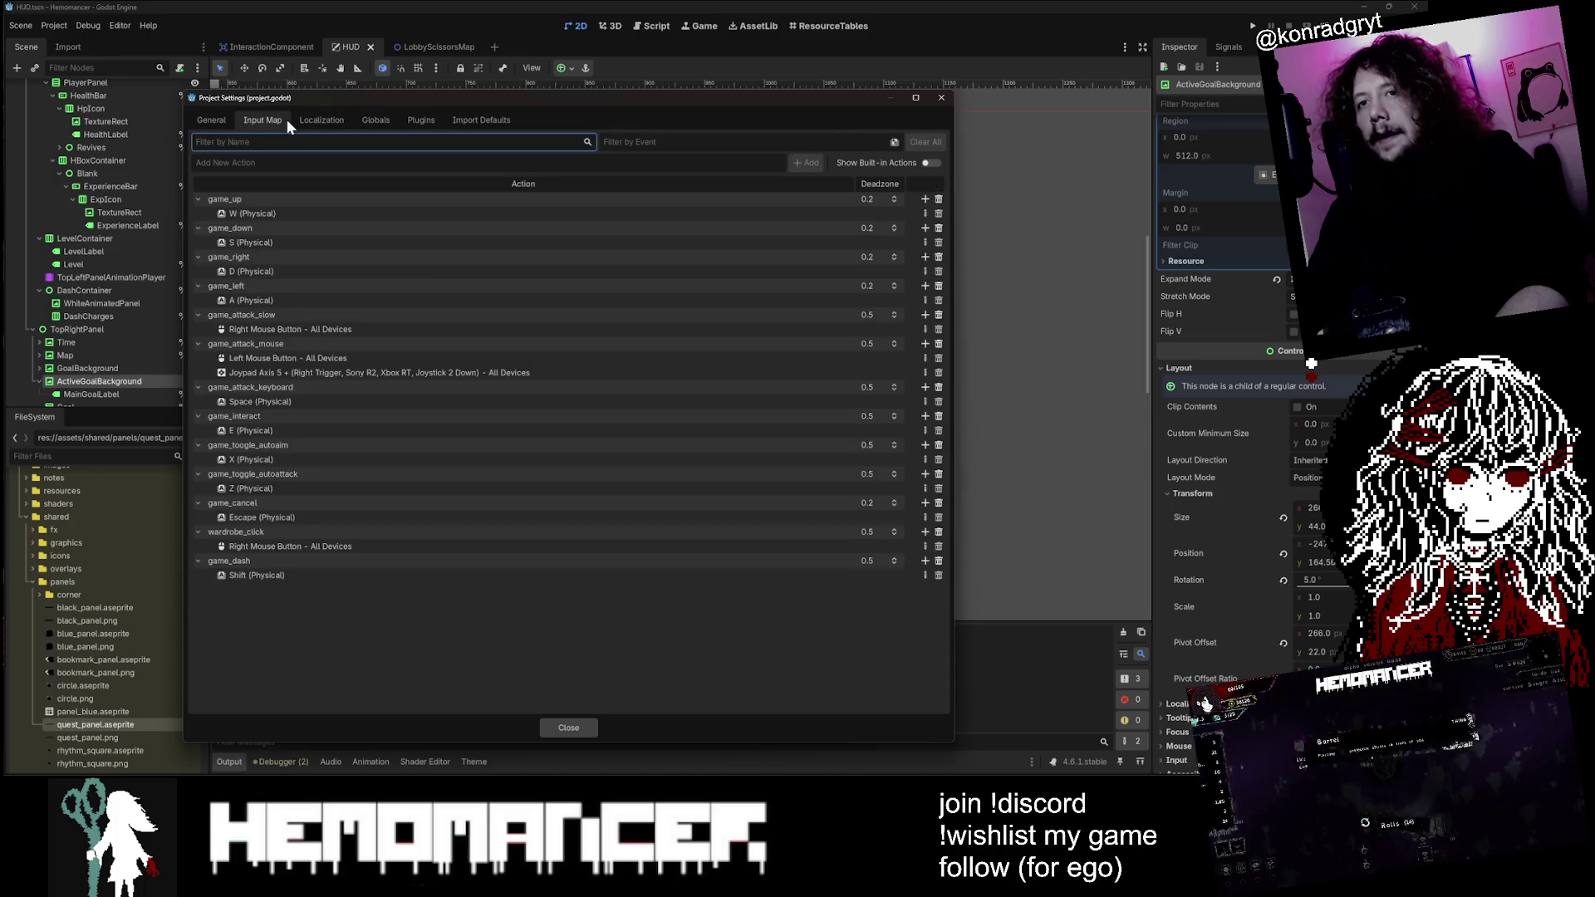
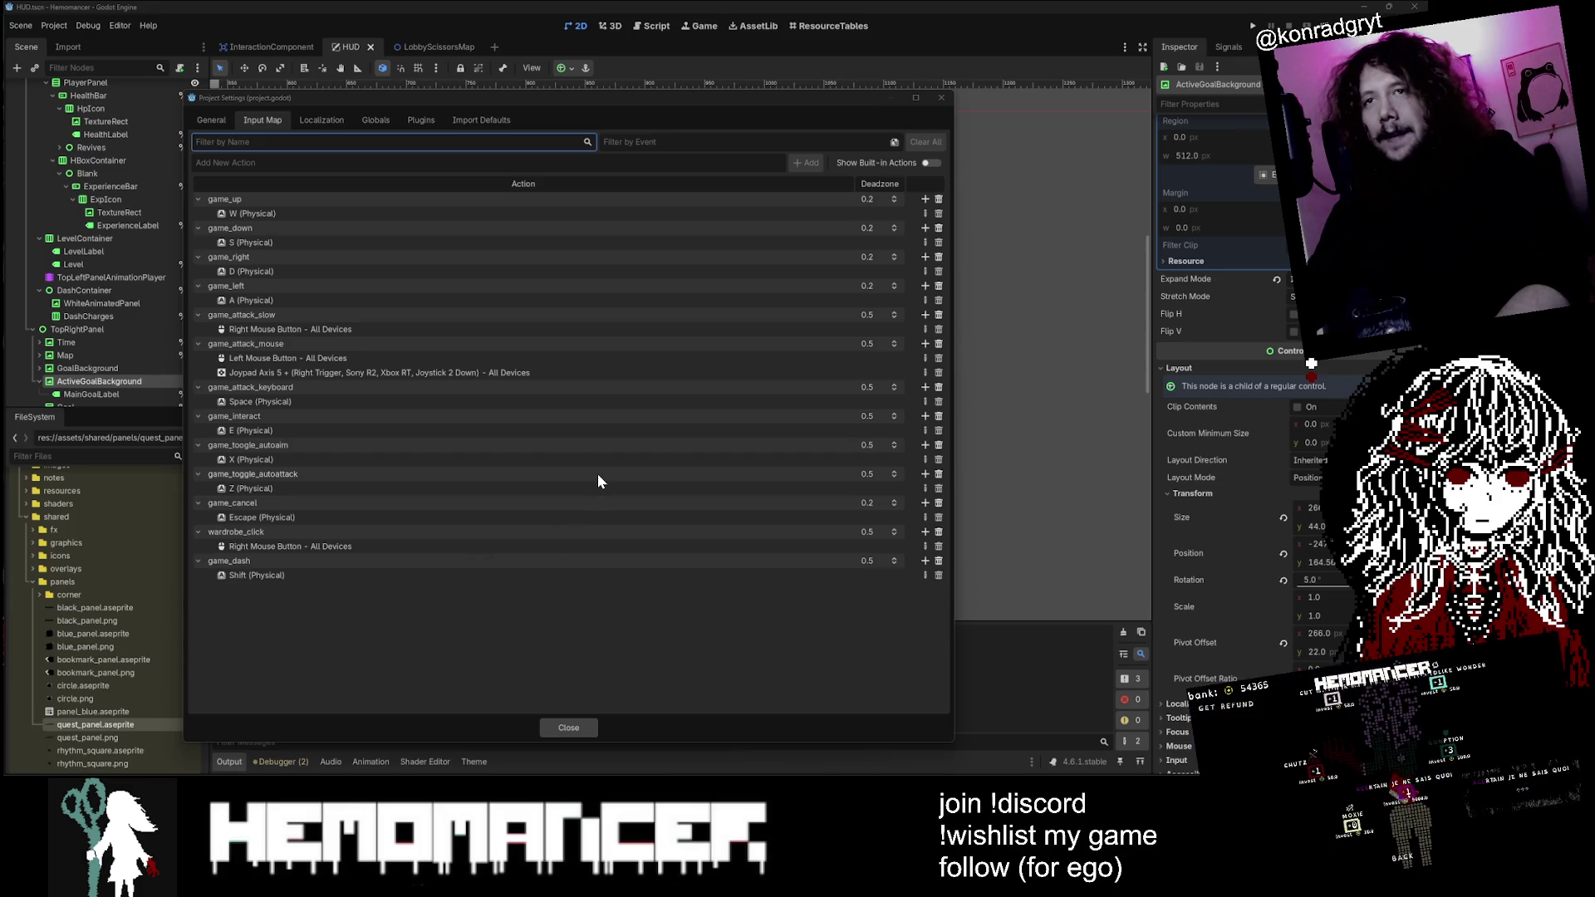
Step: Dismiss the Input Map Project Settings to get back to the HUD scene's 'undefined for now' panel
click(411, 619)
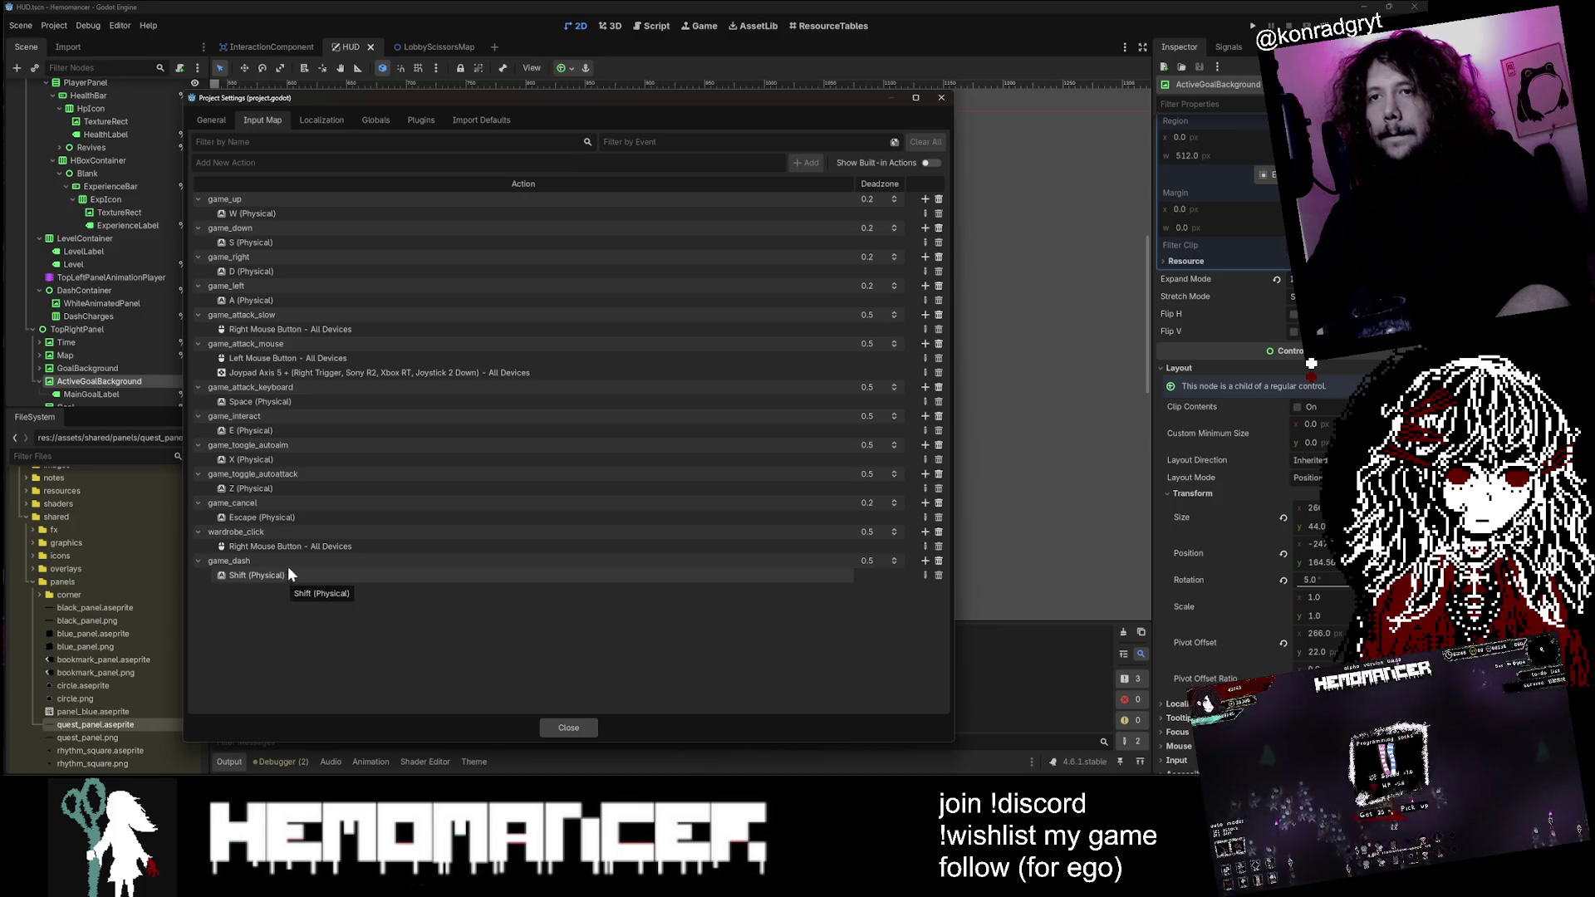
click(942, 99)
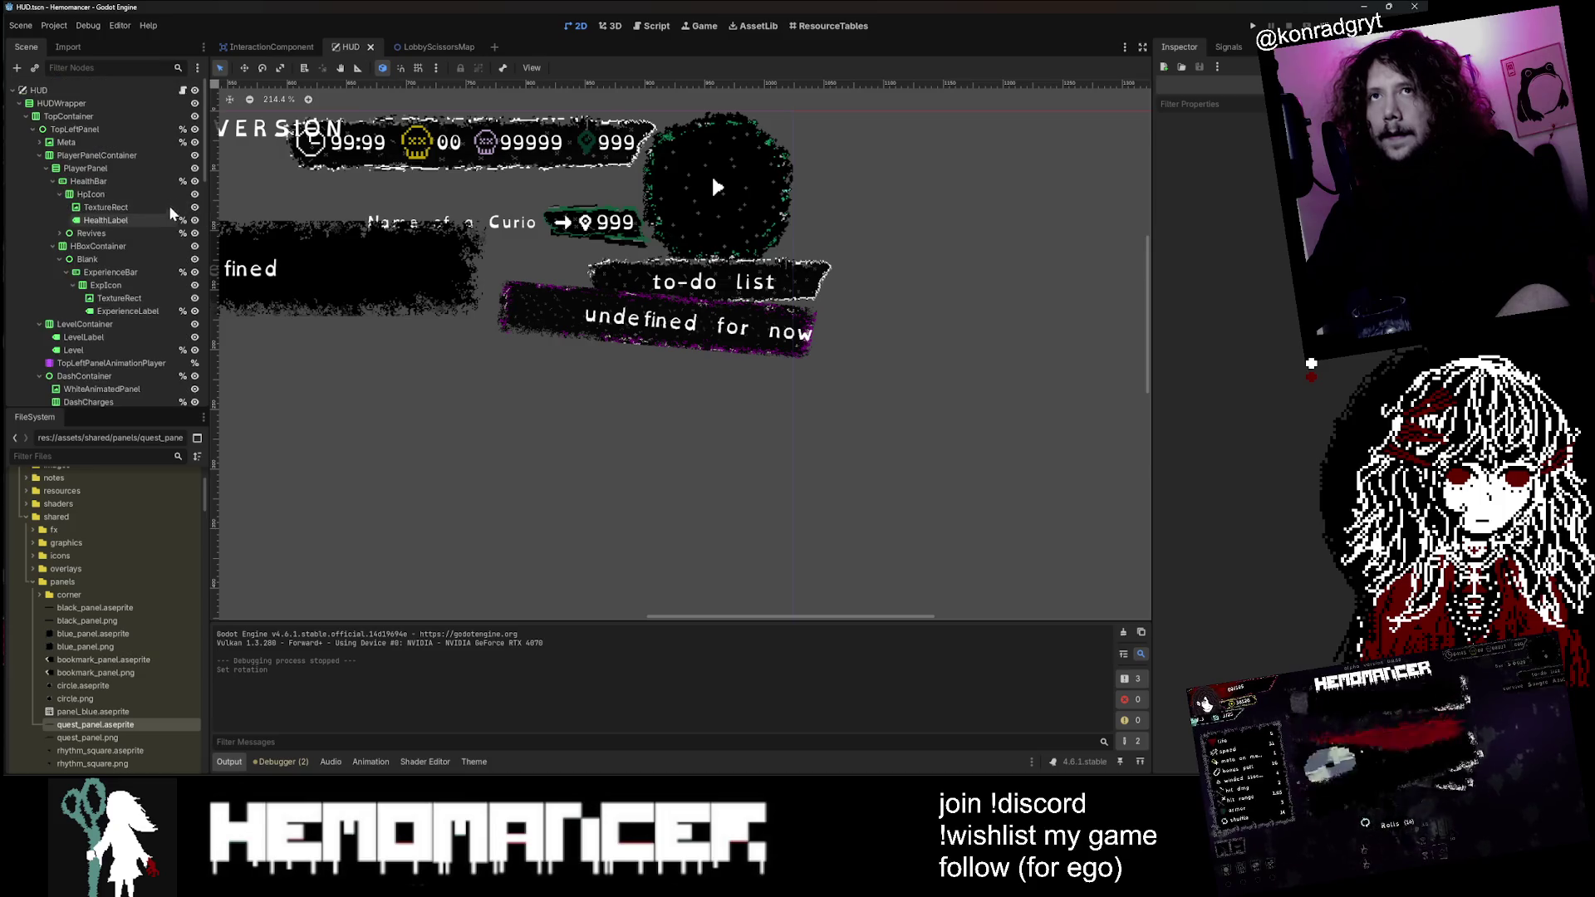
Step: In hud.gd, search for uppercase 'V' with Match Case and Whole Words enabled
click(181, 92)
key(ctrl+f)
text(v)
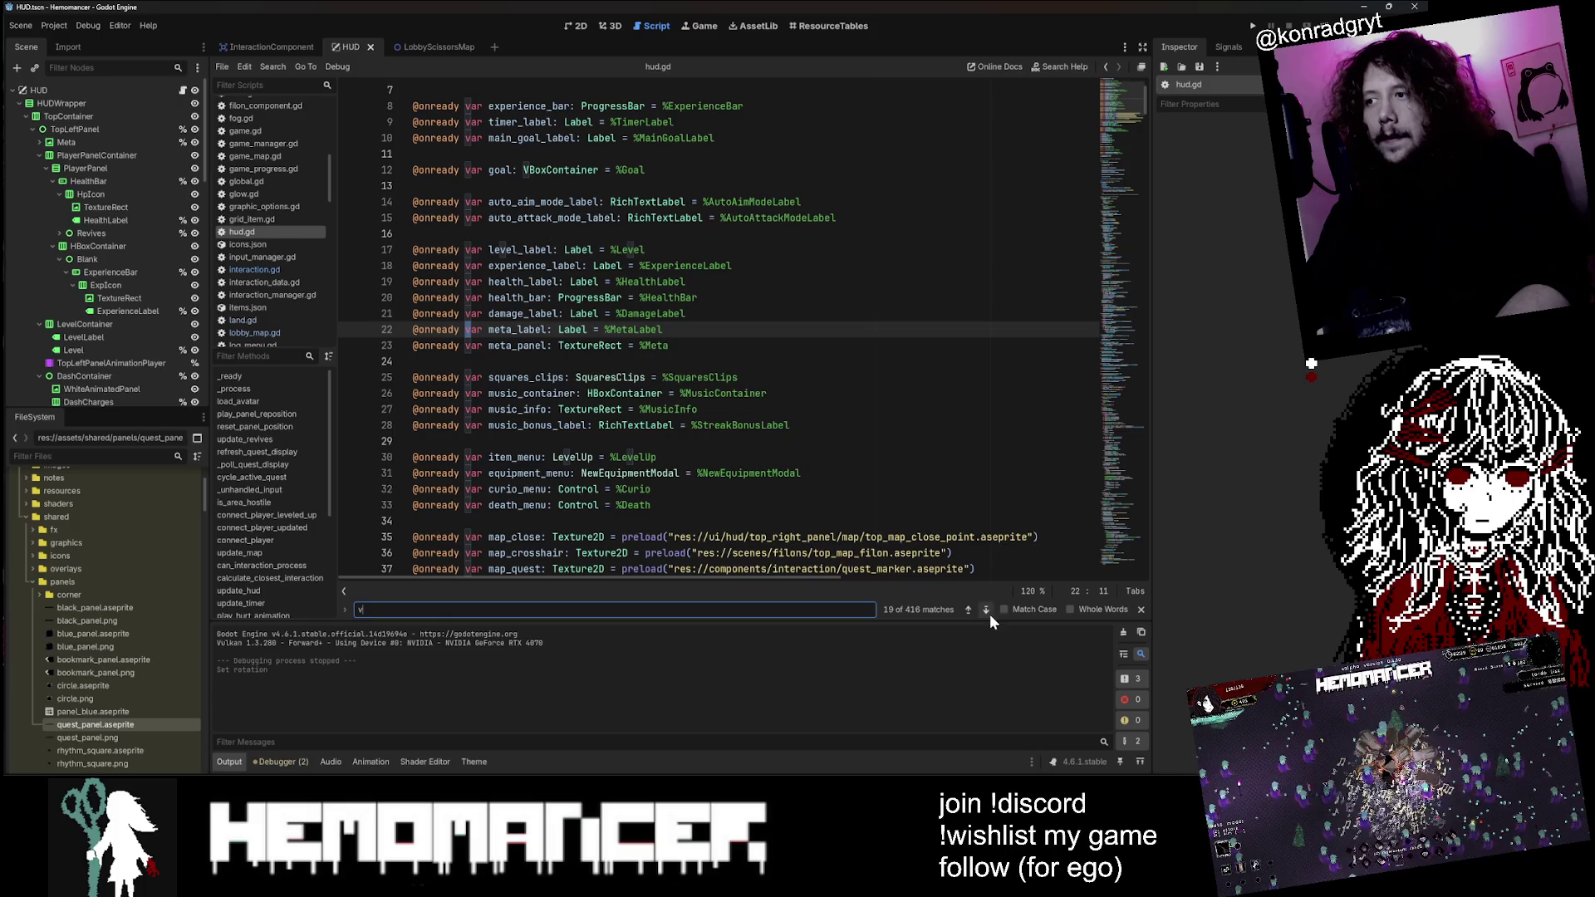
click(1003, 609)
click(1090, 611)
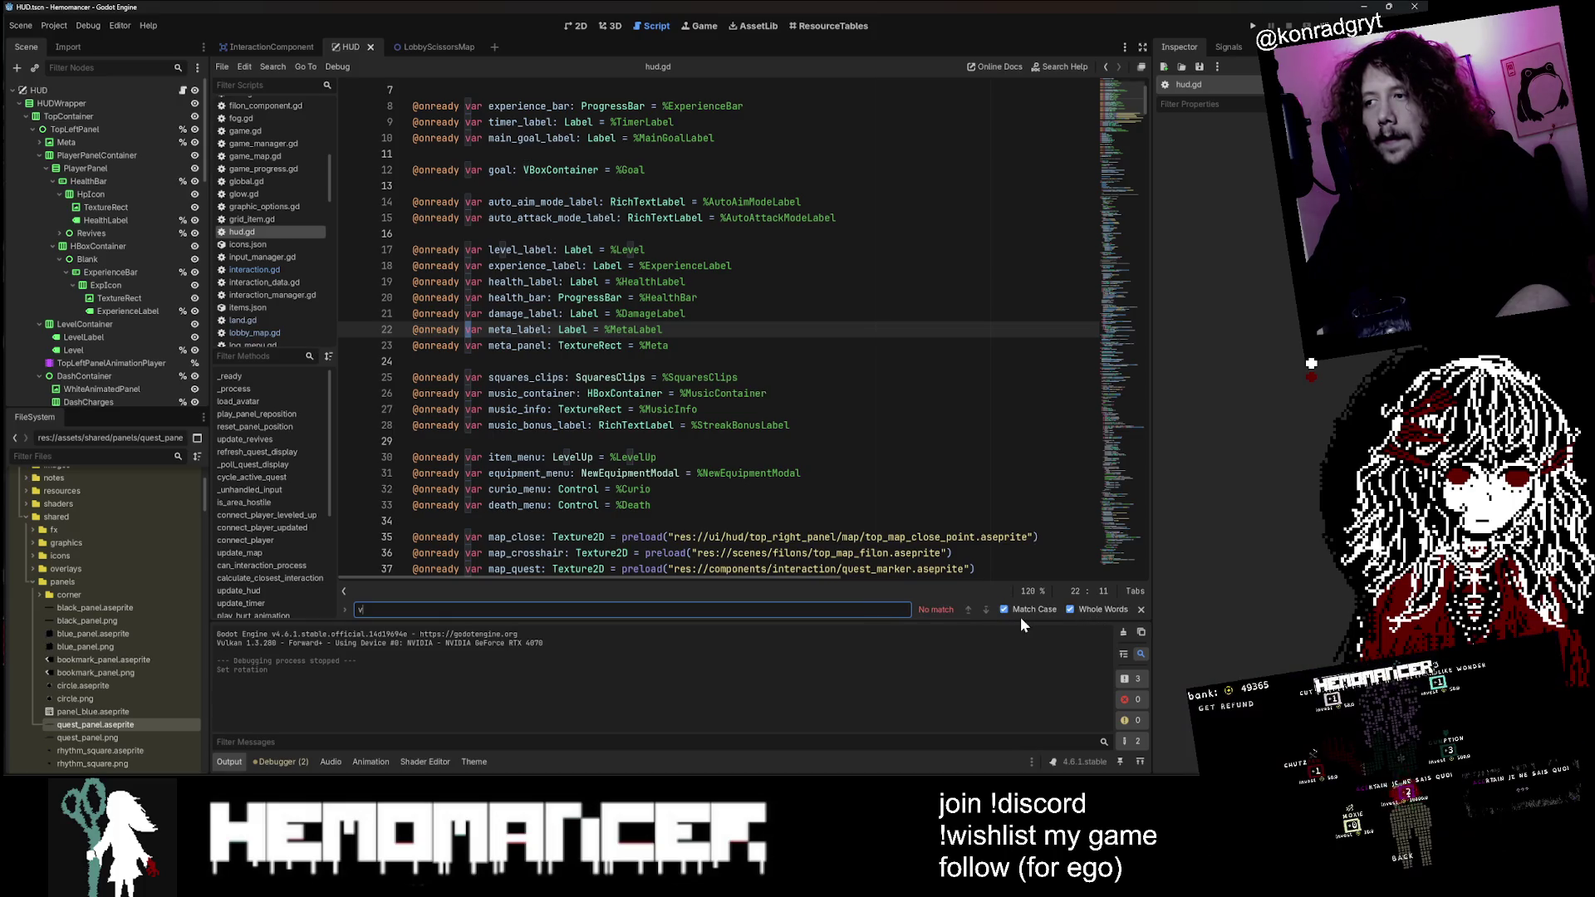
key(BackSpace)
text(V)
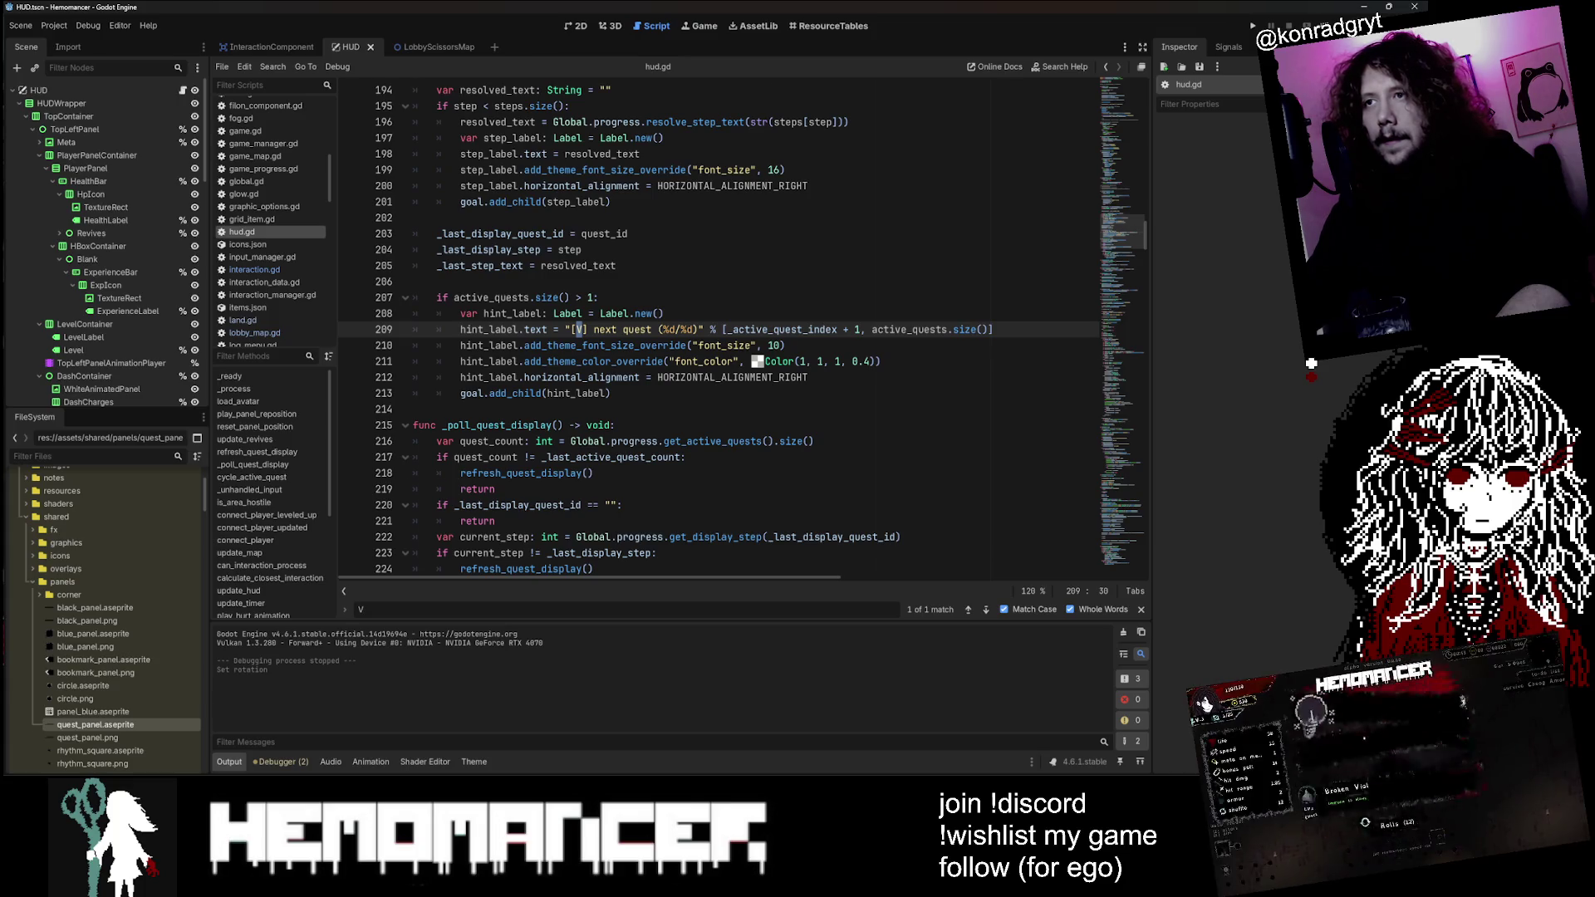
Step: Inspect the refresh_quest_display function around the [V] next quest hint
scroll(714, 324, up, 6)
scroll(714, 324, up, 5)
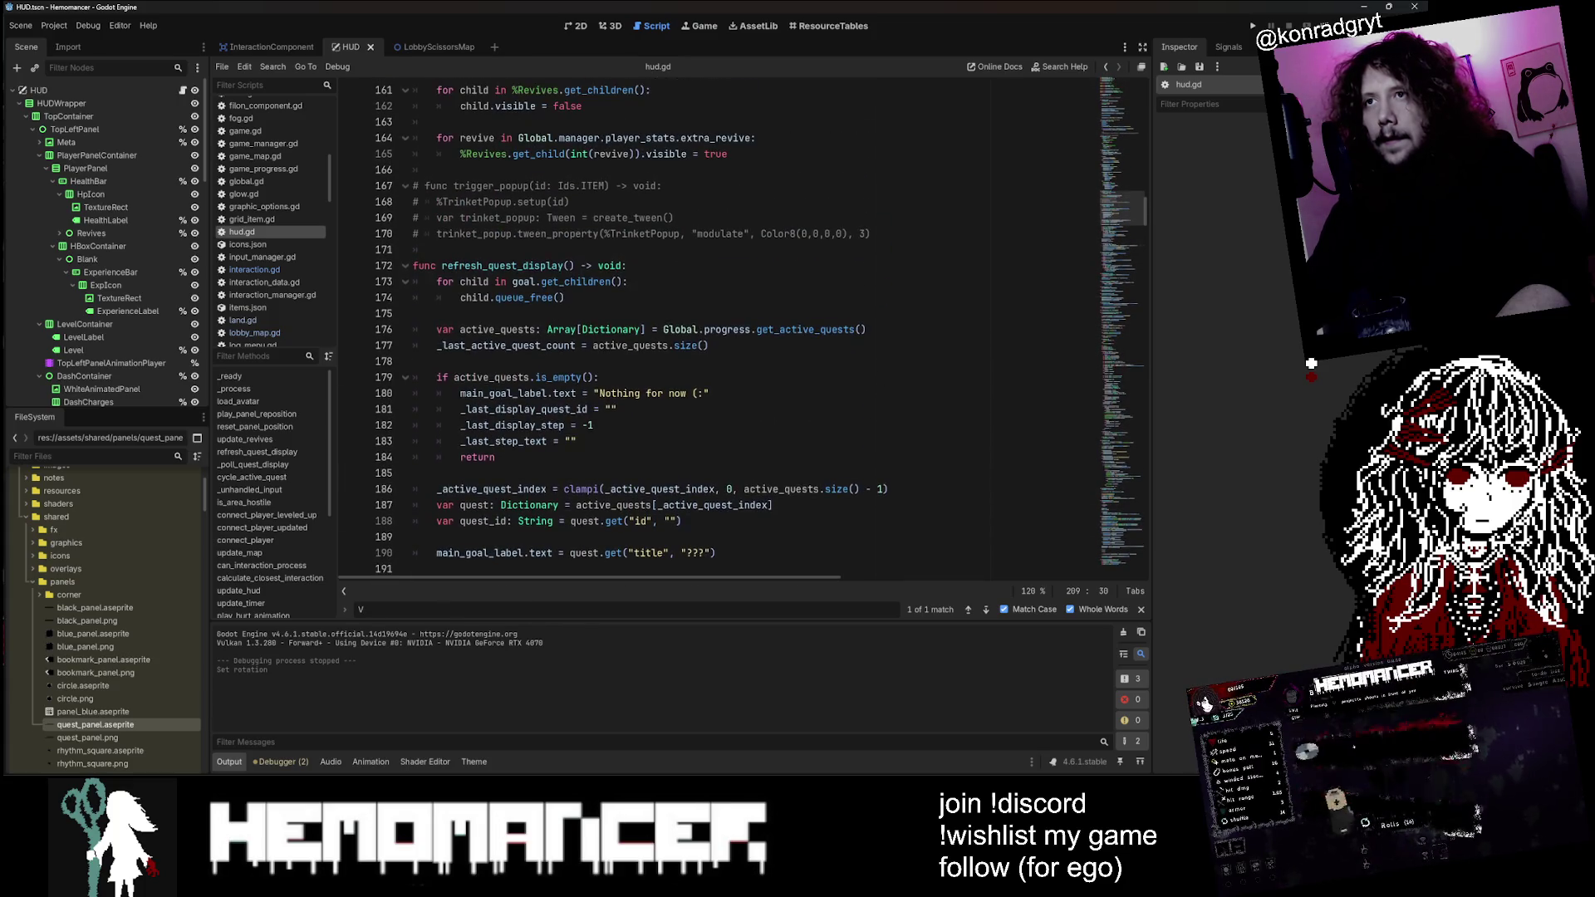
mouse_move(441, 266)
mouse_down()
mouse_move(512, 282)
mouse_move(568, 266)
mouse_up()
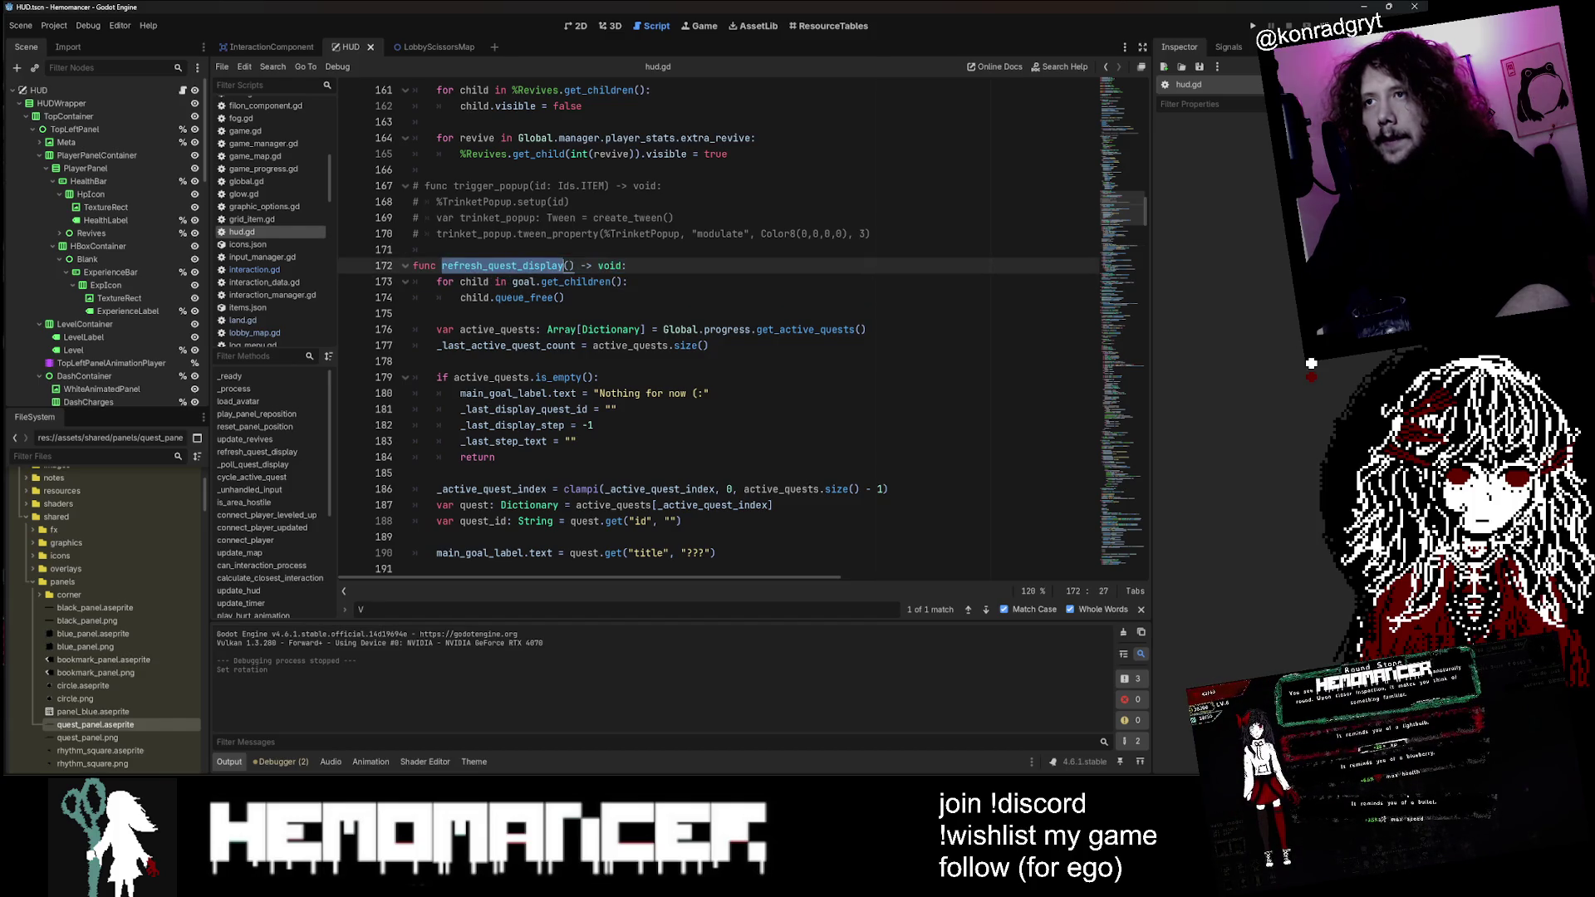
scroll(511, 274, down, 7)
scroll(511, 282, down, 4)
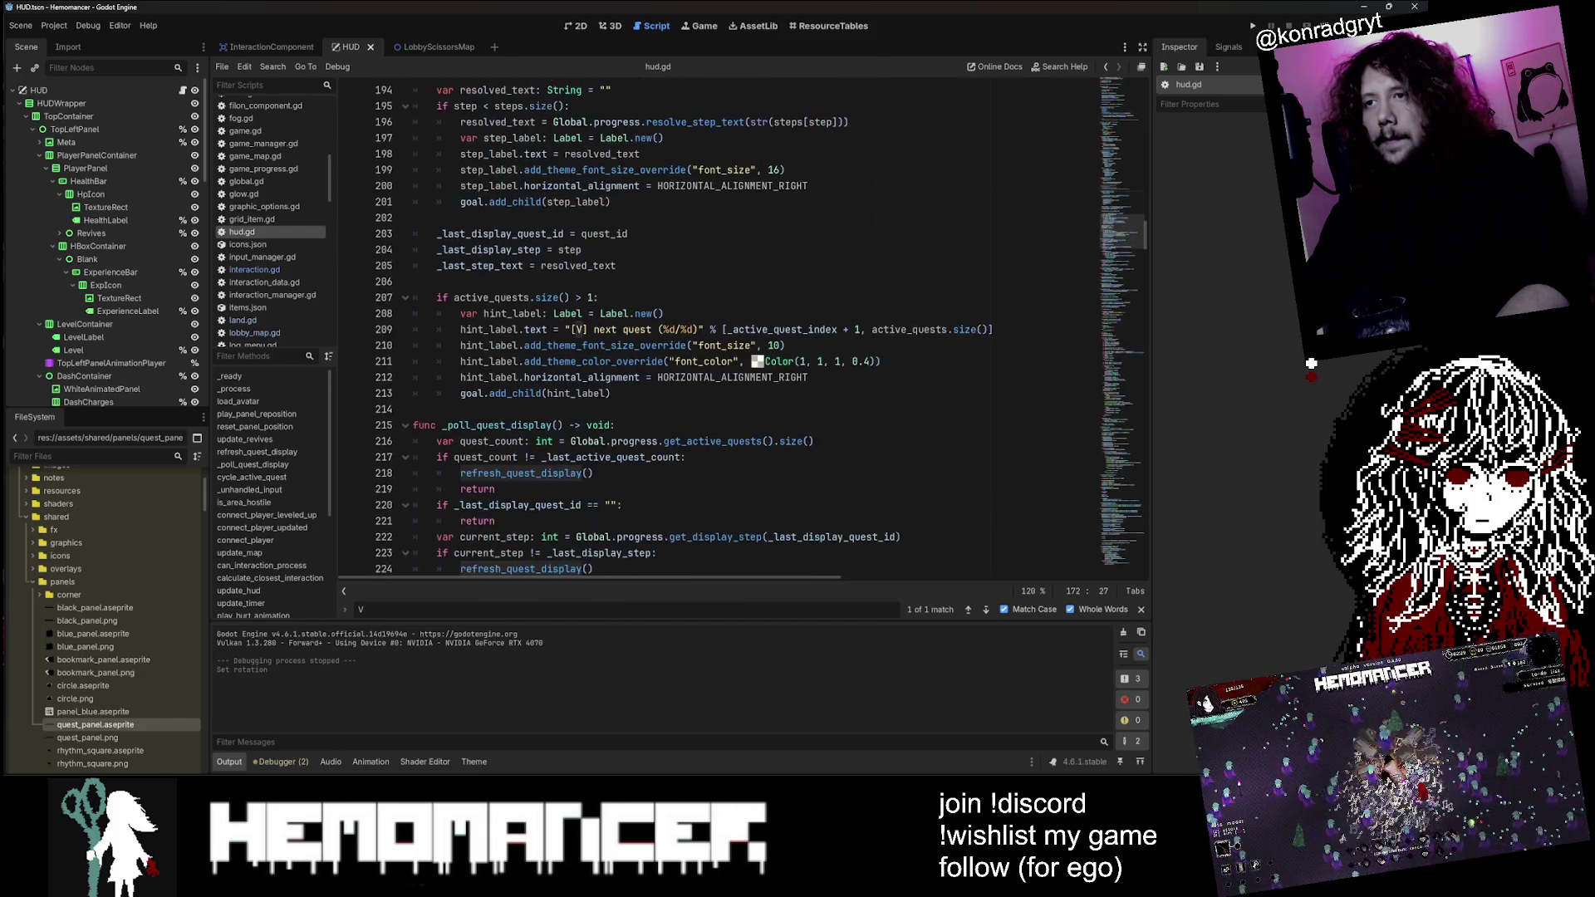
scroll(512, 283, up, 1)
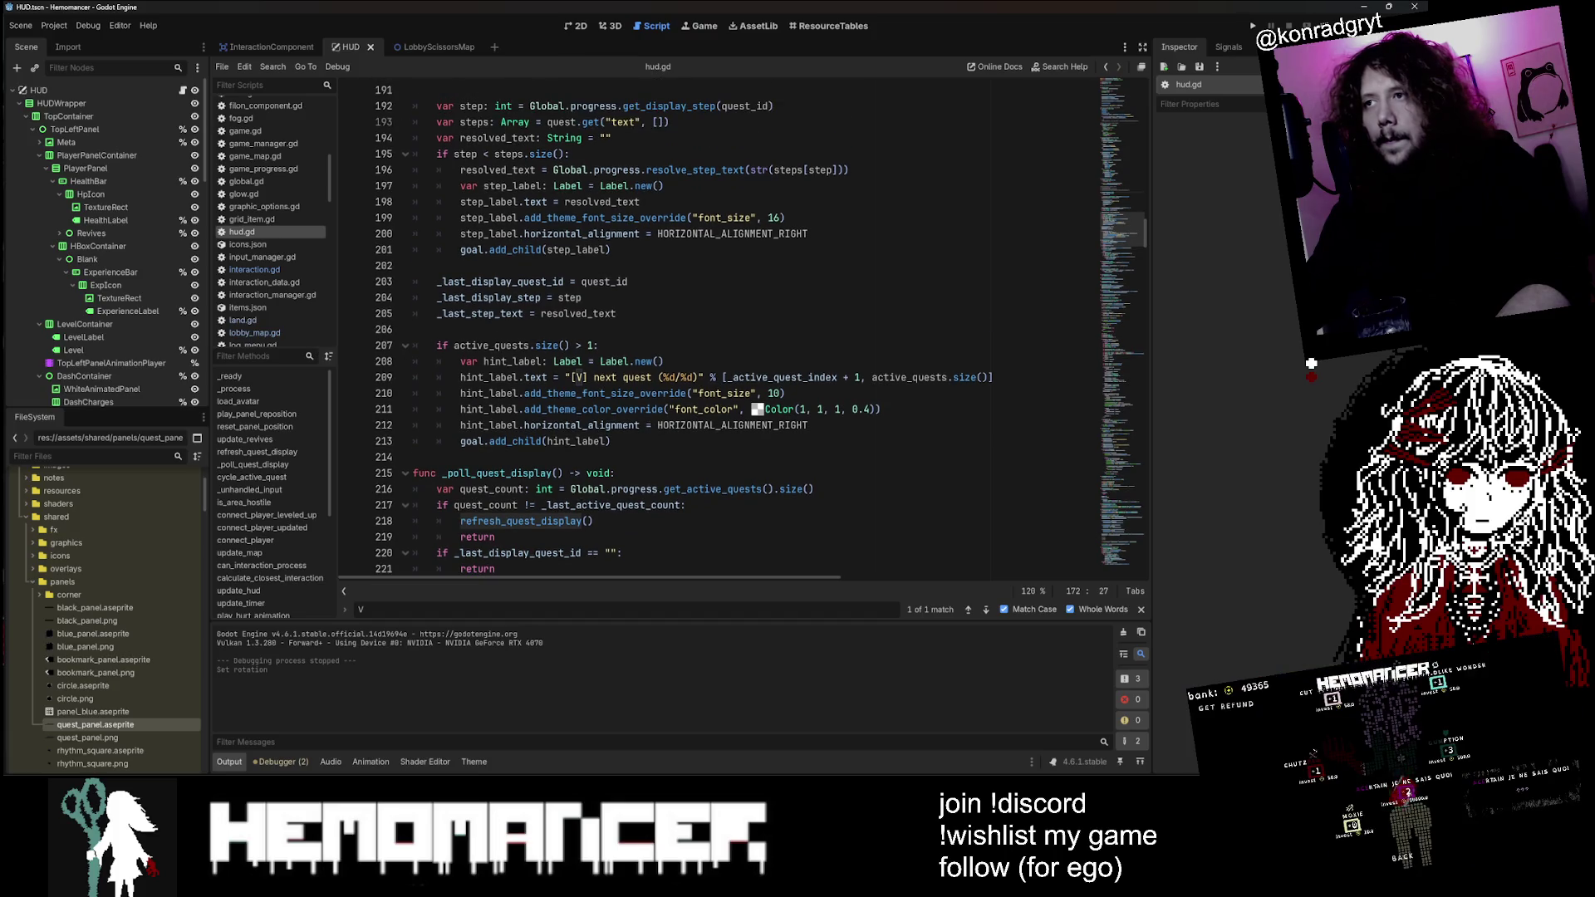
Step: Grab _active_quest_index from line 209, reset the search options, and search it project-wide in VS Code
double_click(781, 377)
key(ctrl+c)
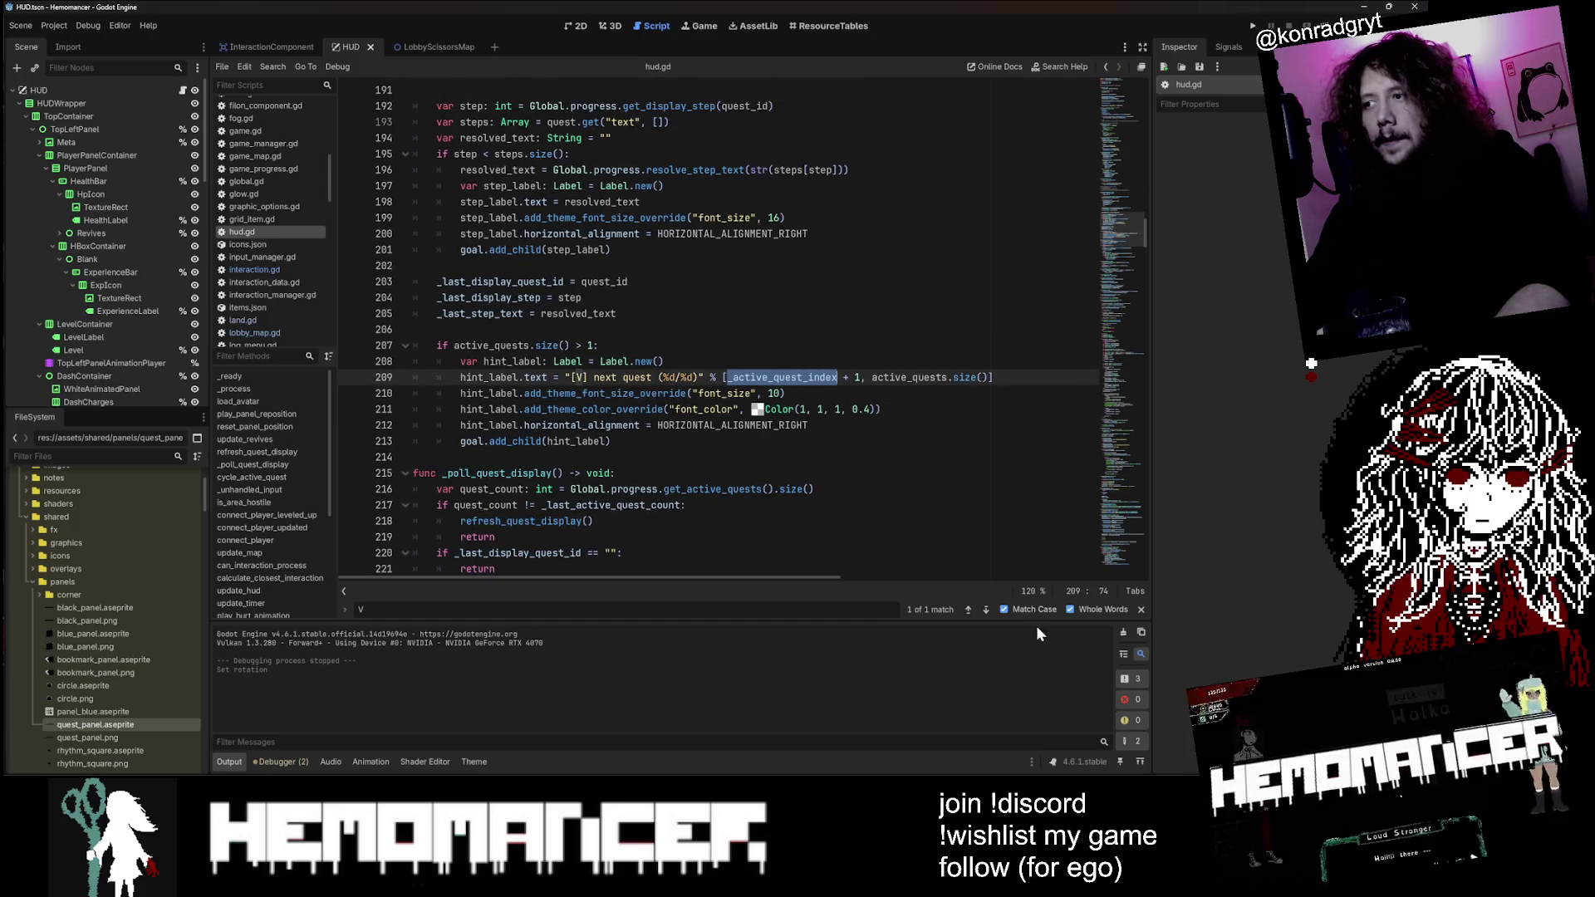
click(1003, 609)
click(1070, 609)
key(alt+Tab)
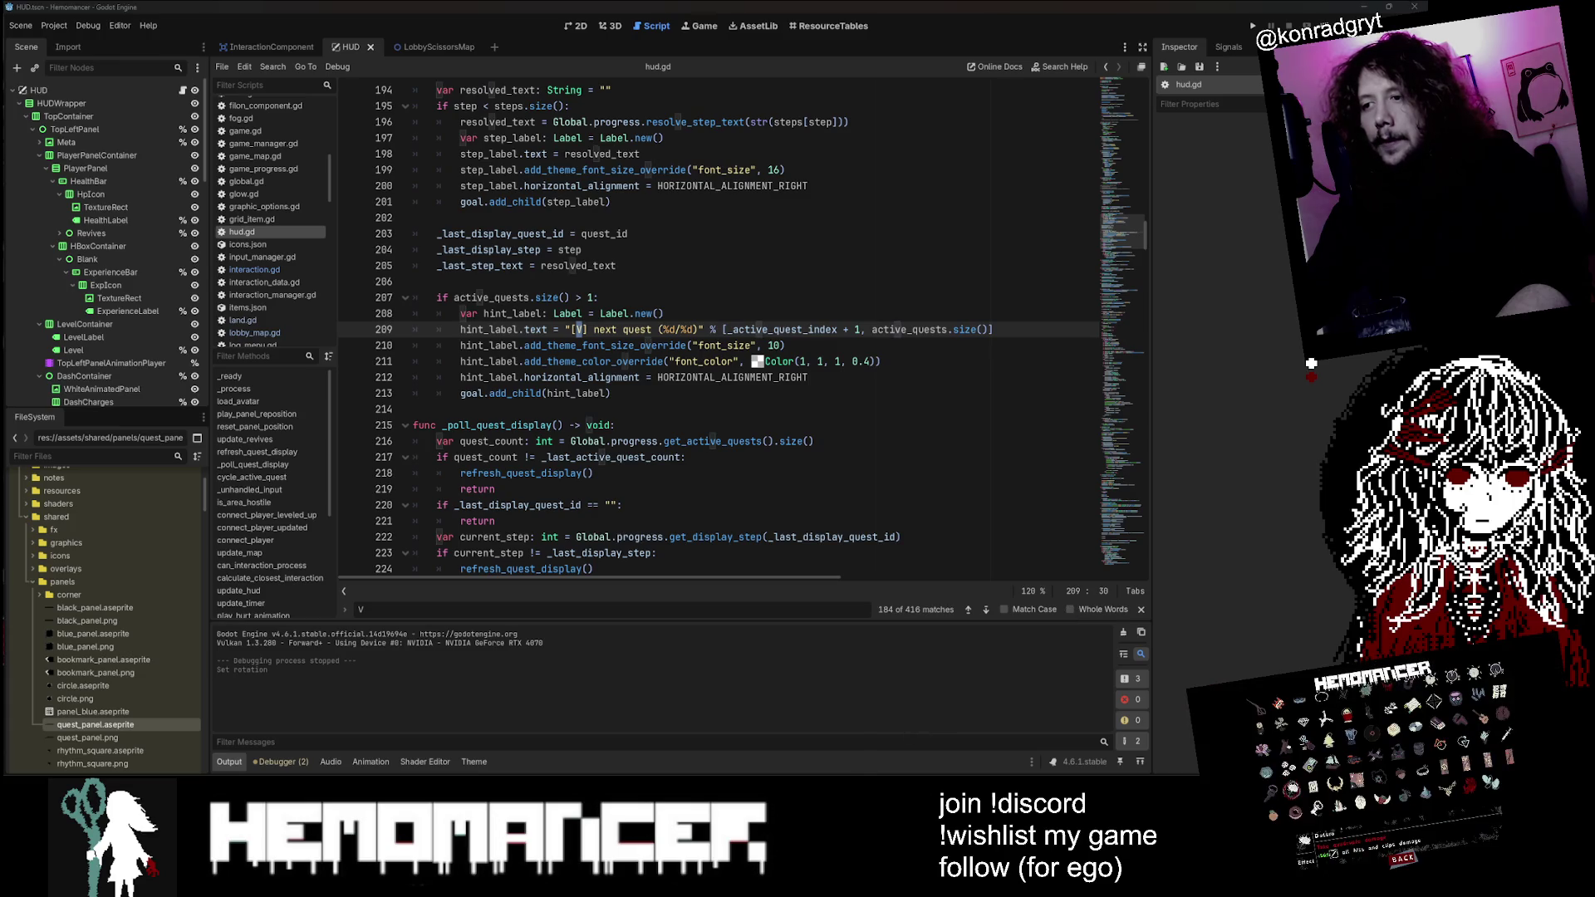
key(ctrl+shift+f)
key(ctrl+v)
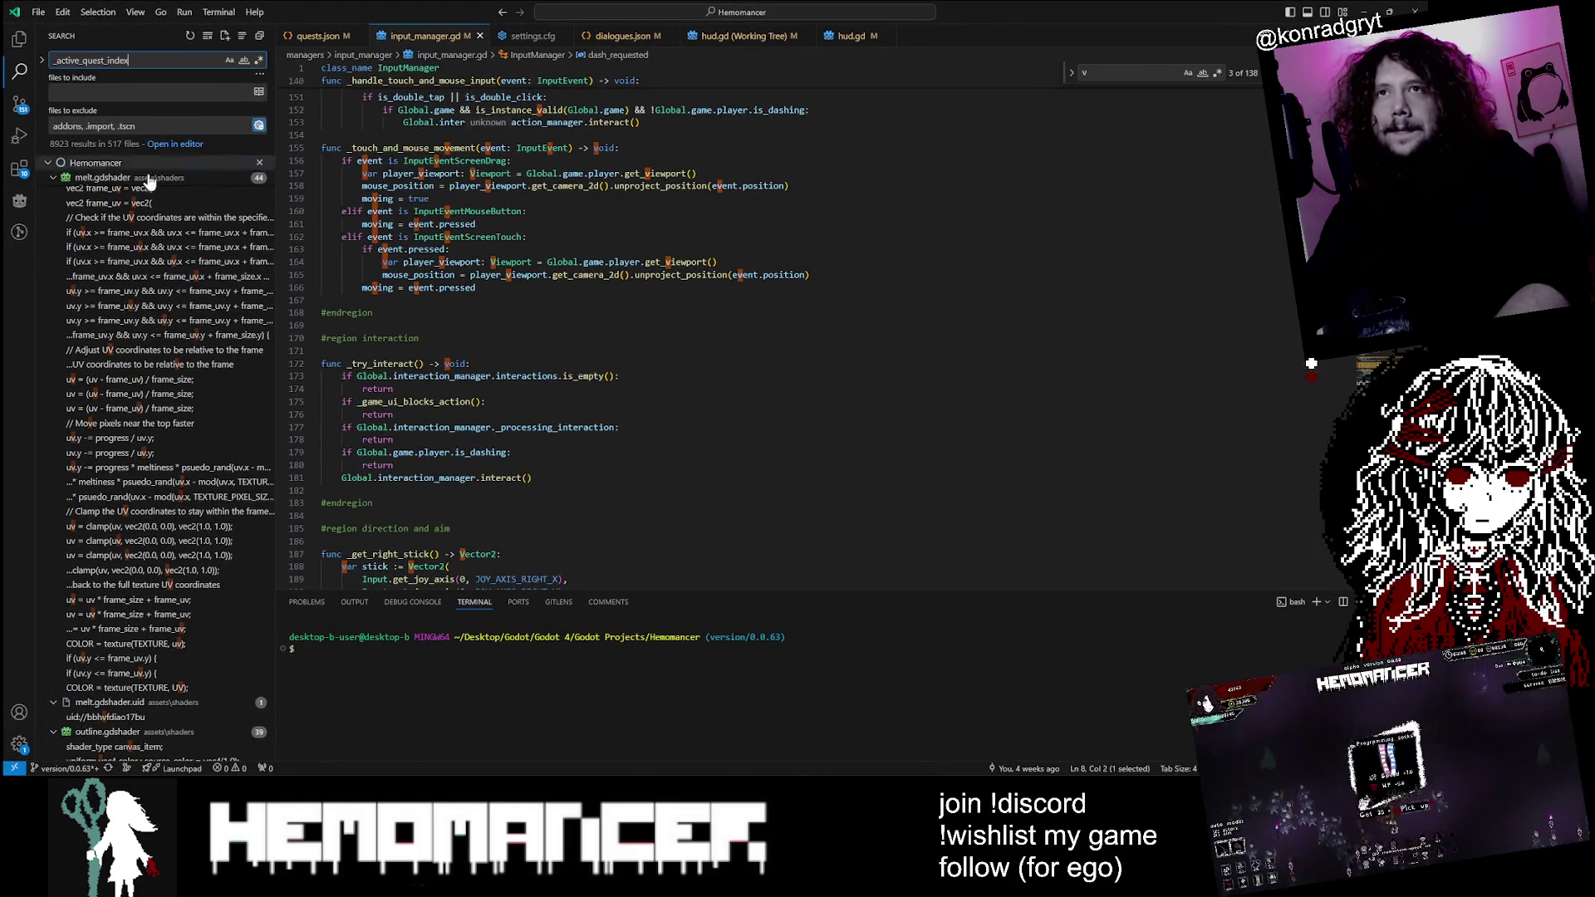
Step: Step through the _active_quest_index matches in hud.gd, including lines 187 and 238
click(154, 178)
click(154, 193)
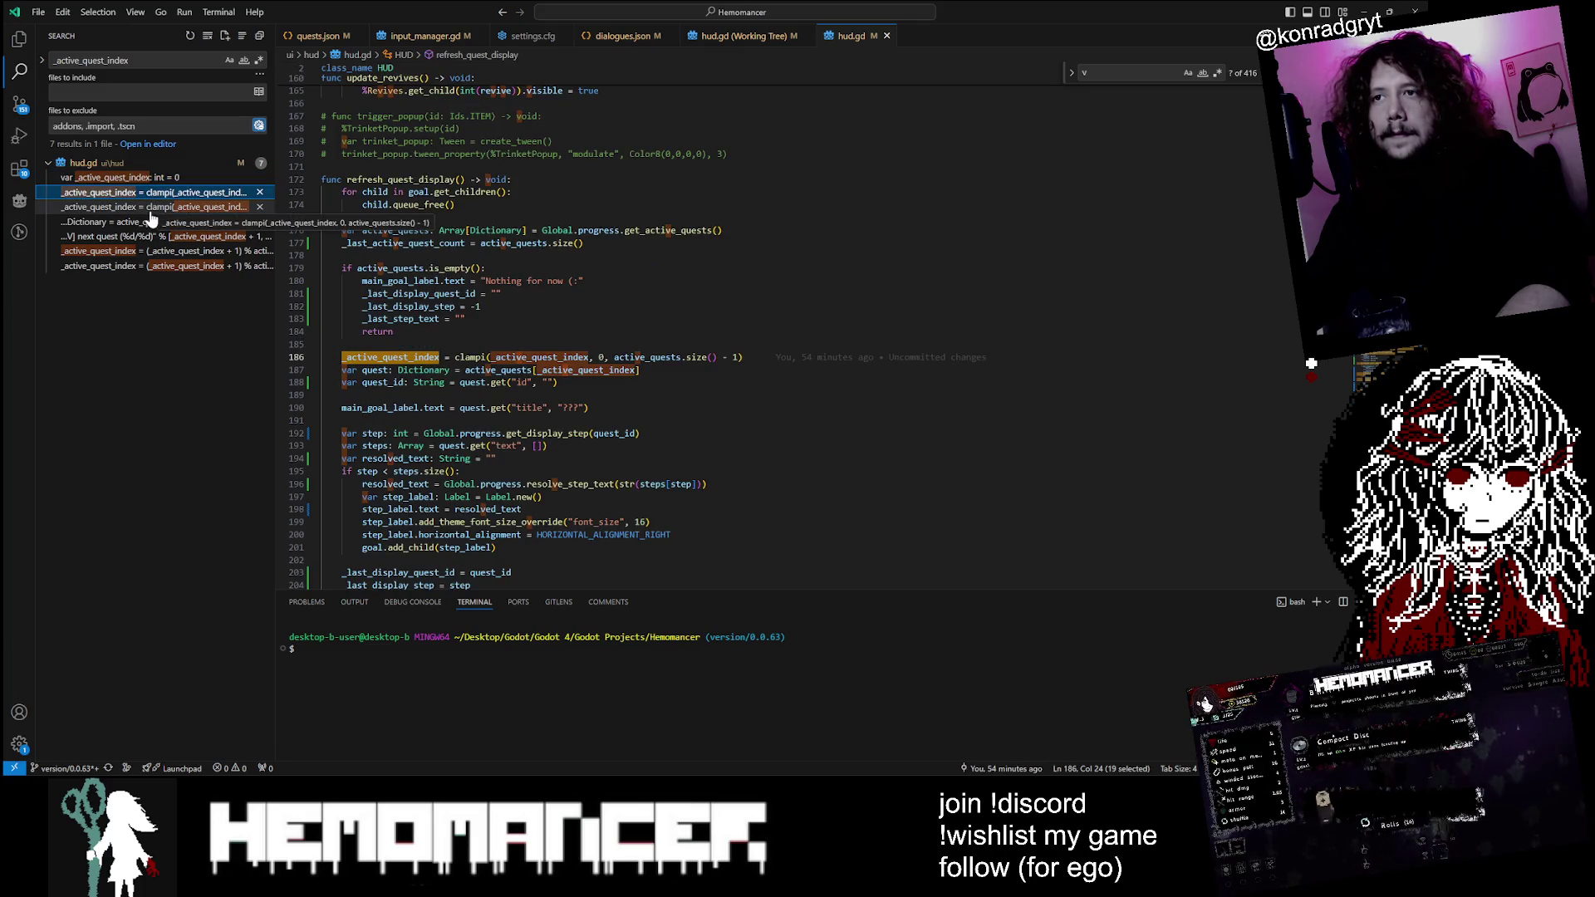
click(152, 207)
click(156, 222)
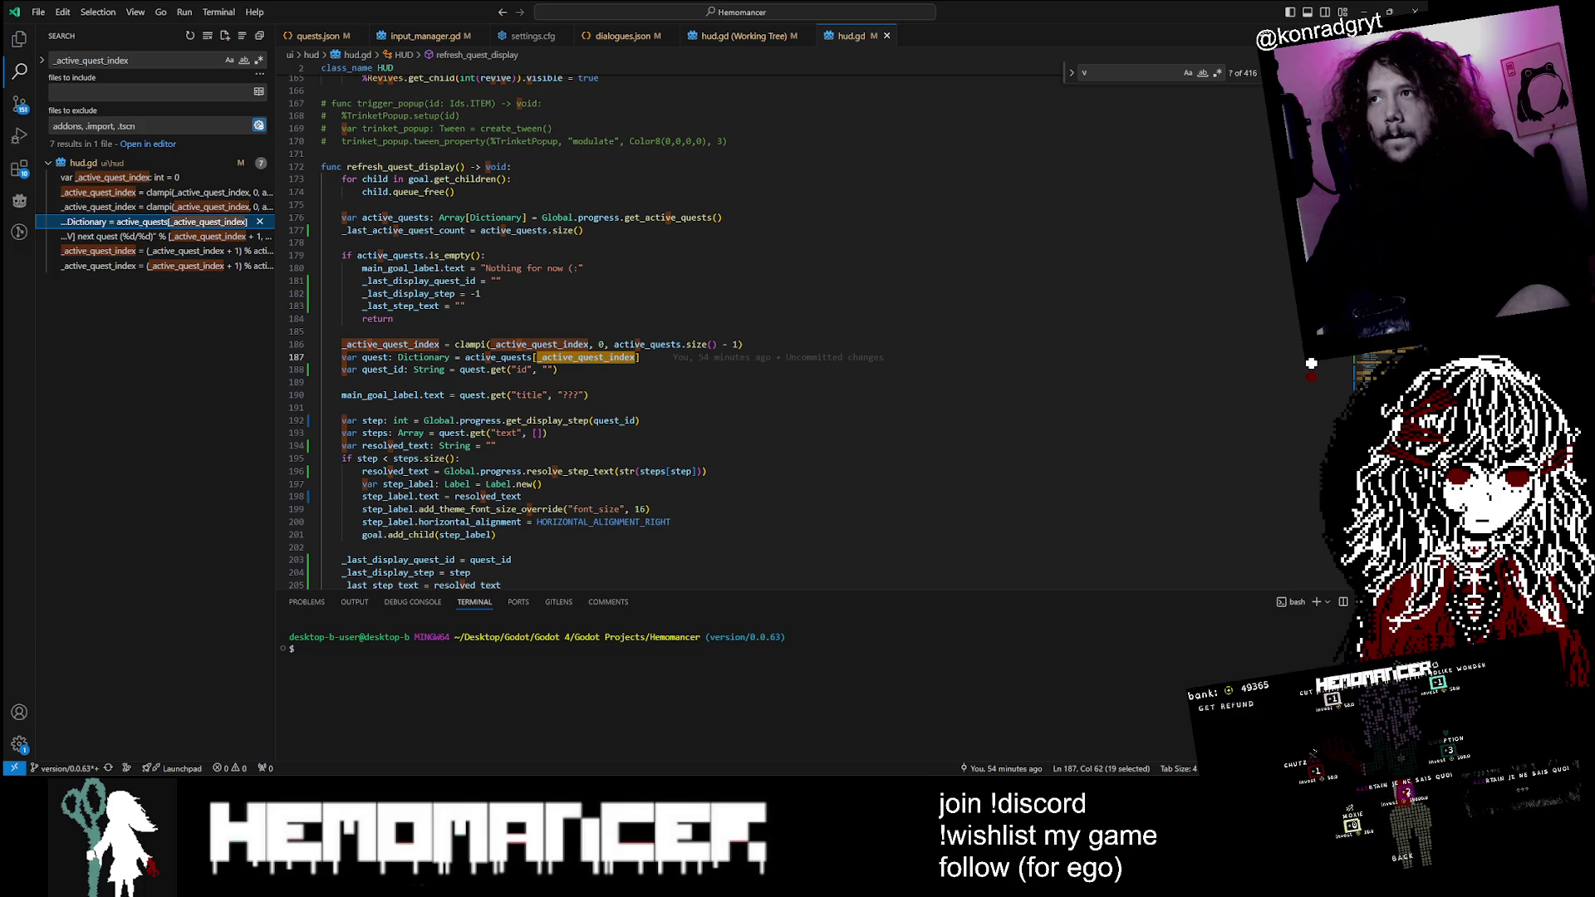
click(149, 250)
click(150, 267)
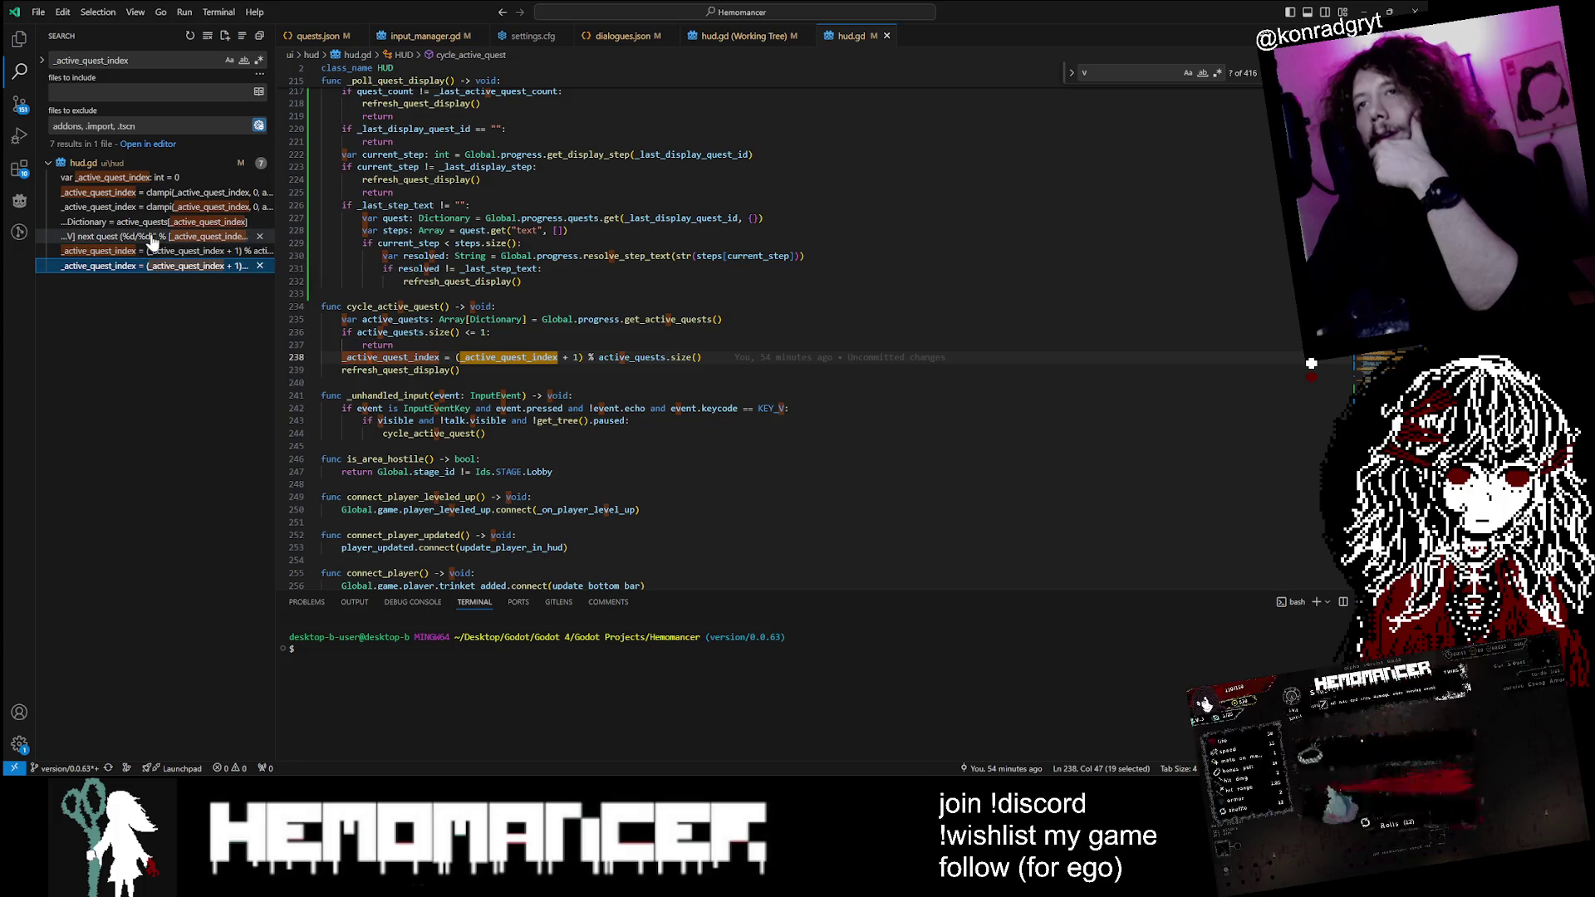
Step: Trace cycle_active_quest to its KEY_V call in _unhandled_input, then switch back to Godot
double_click(391, 306)
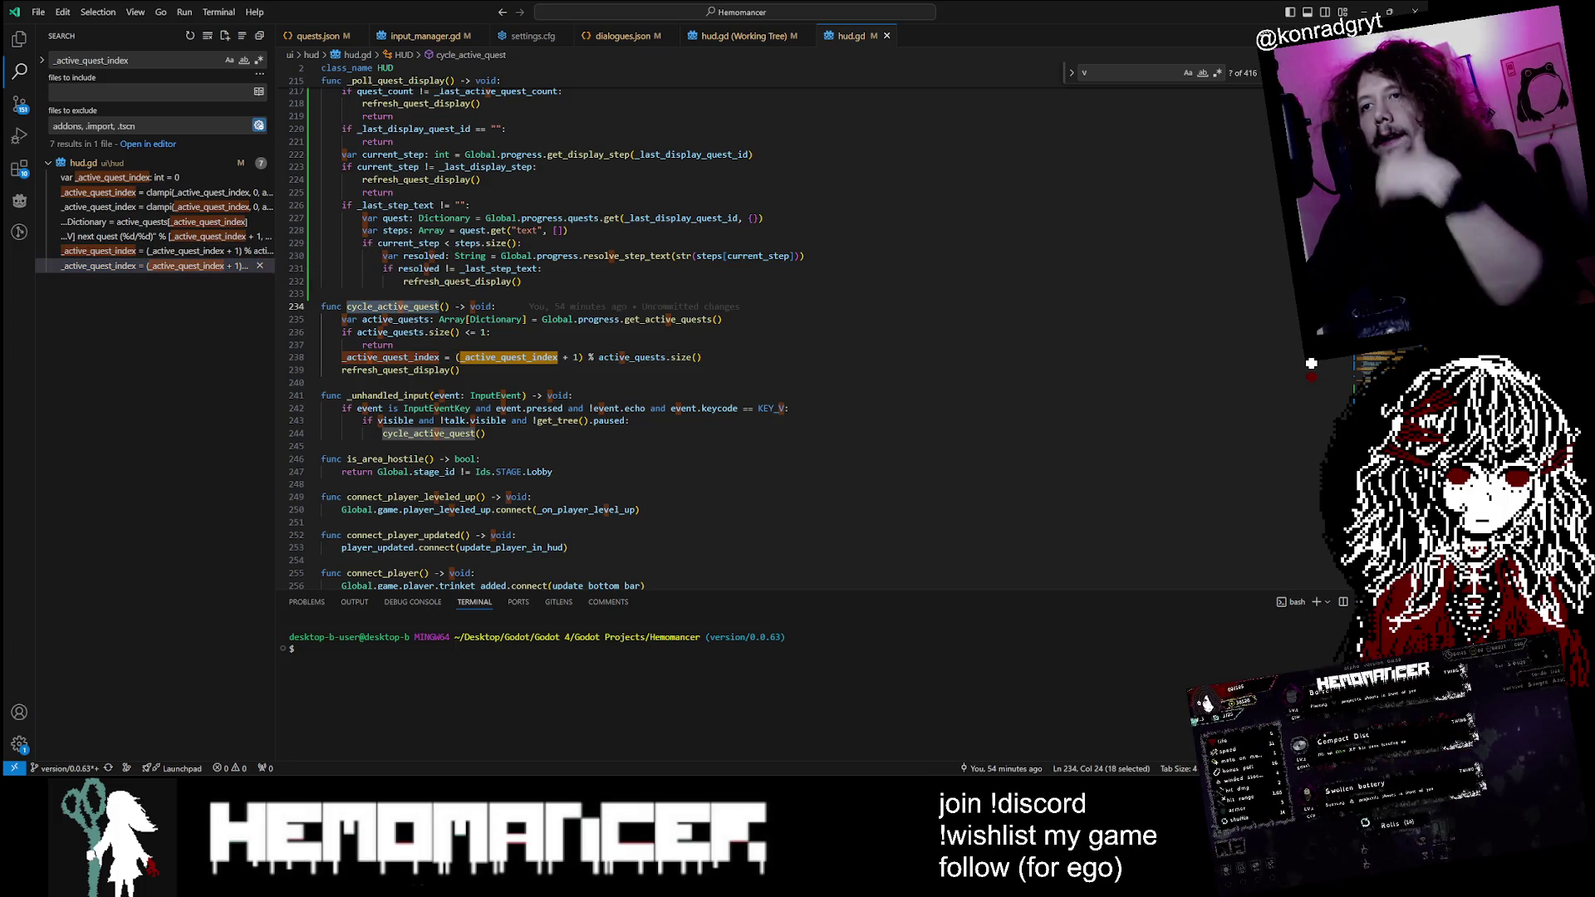
click(424, 433)
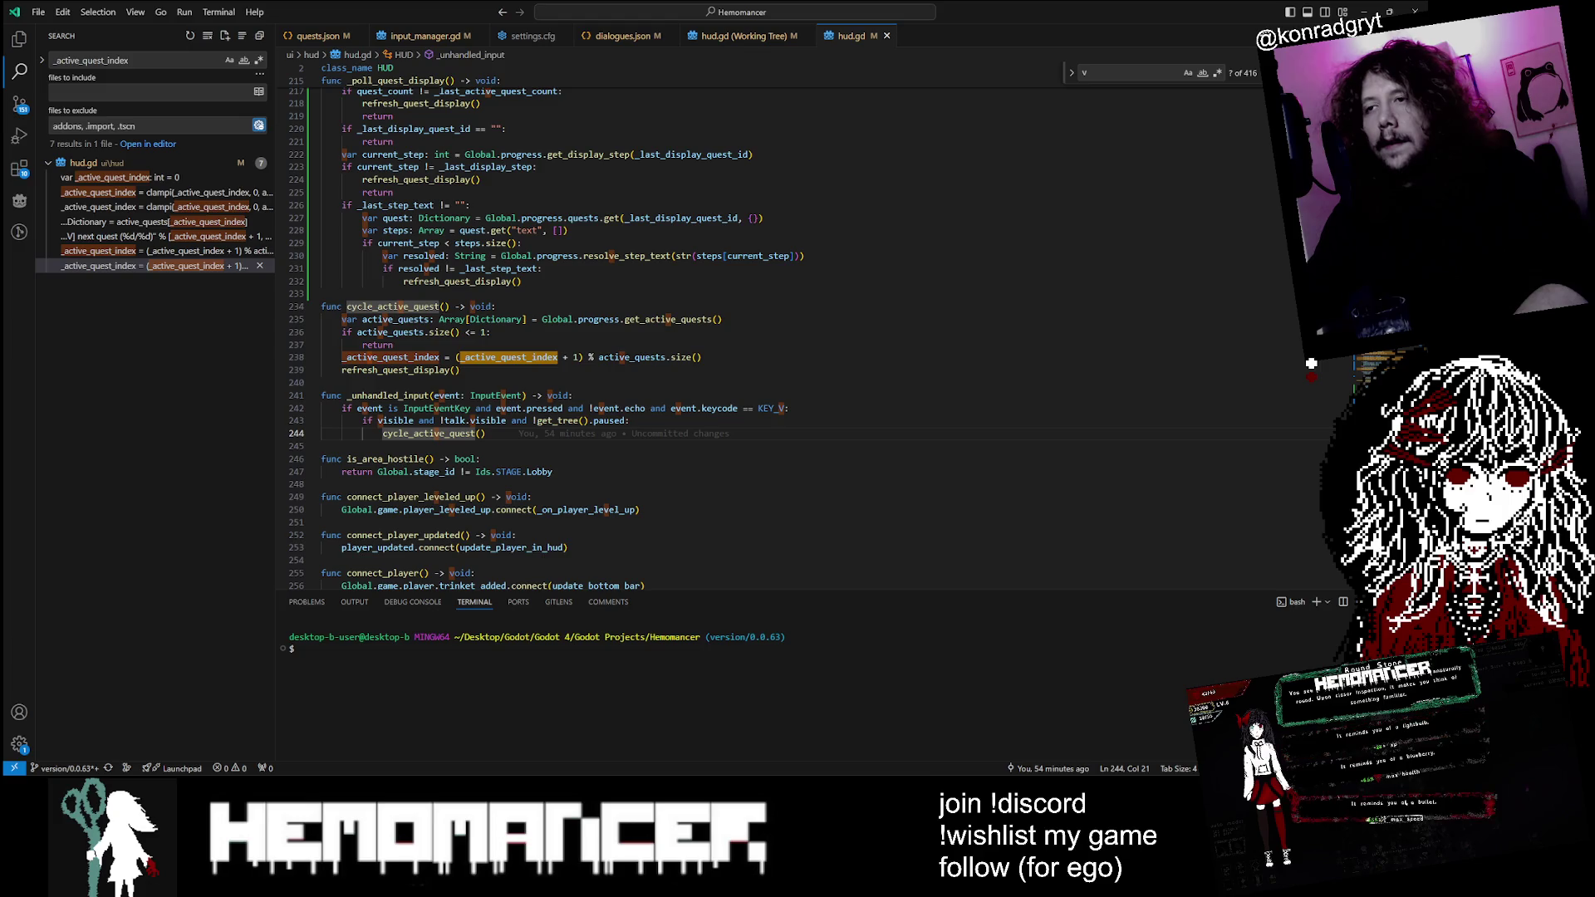
double_click(770, 408)
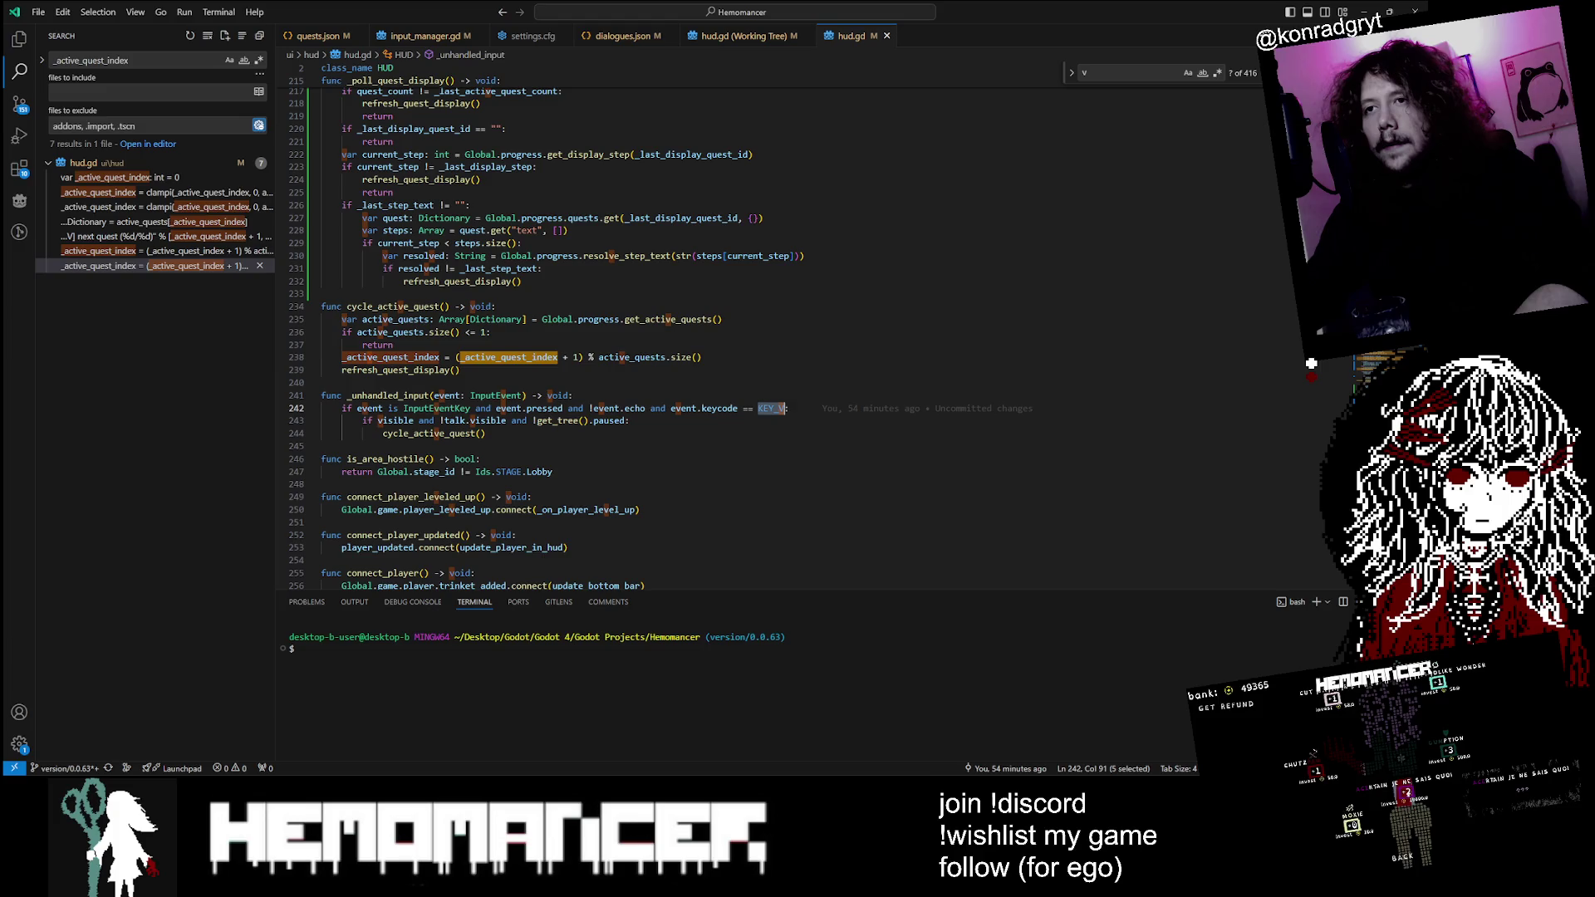
click(323, 382)
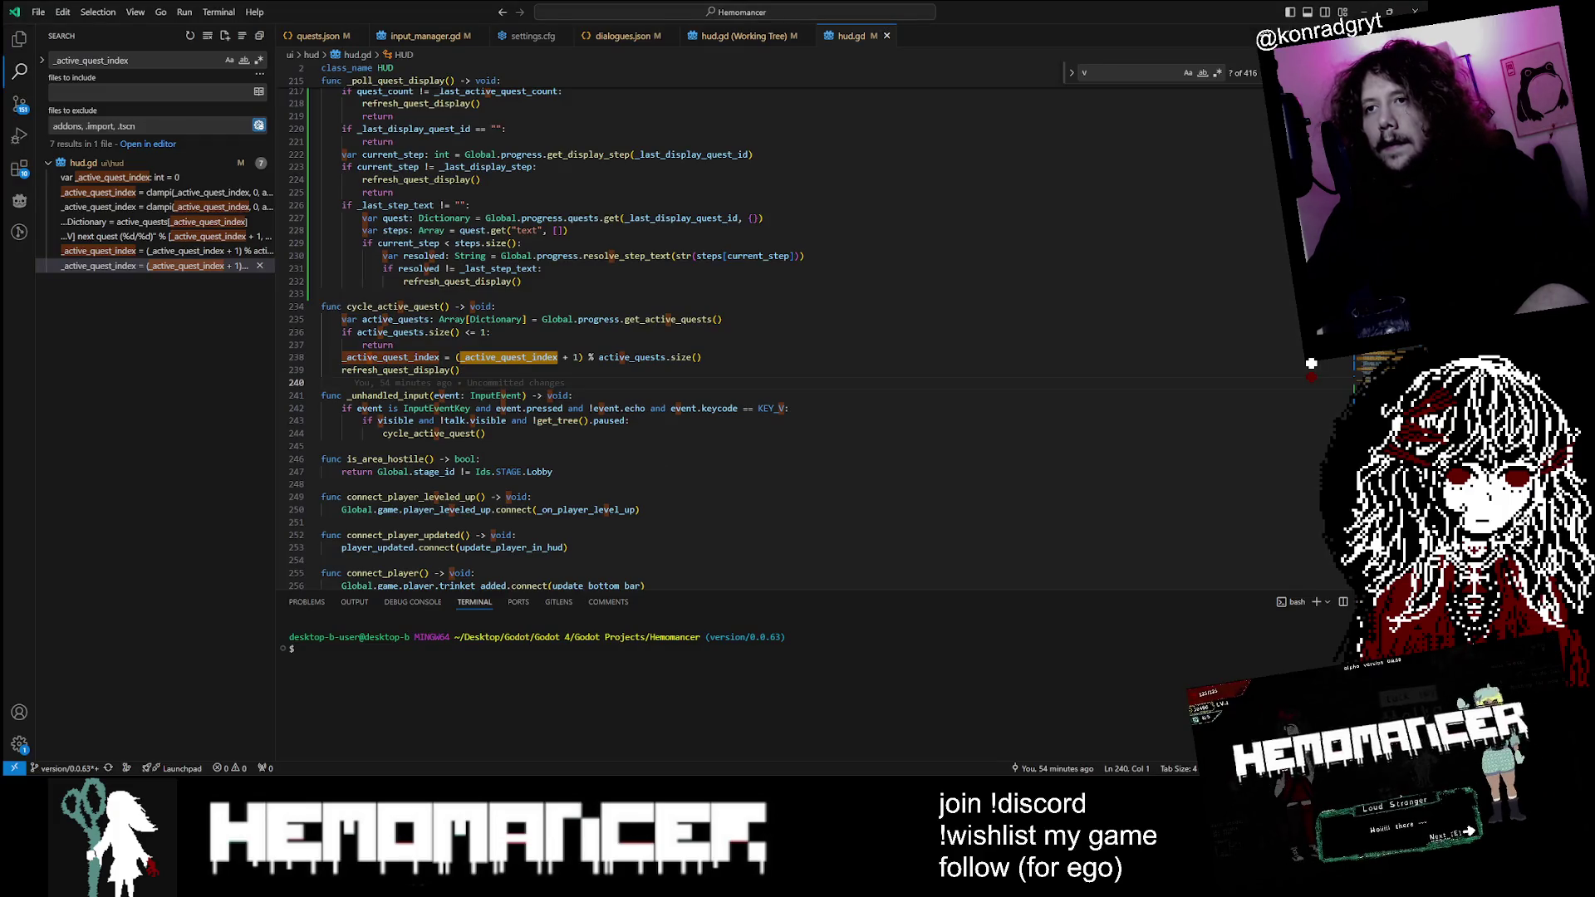
double_click(392, 306)
scroll(581, 332, up, 1)
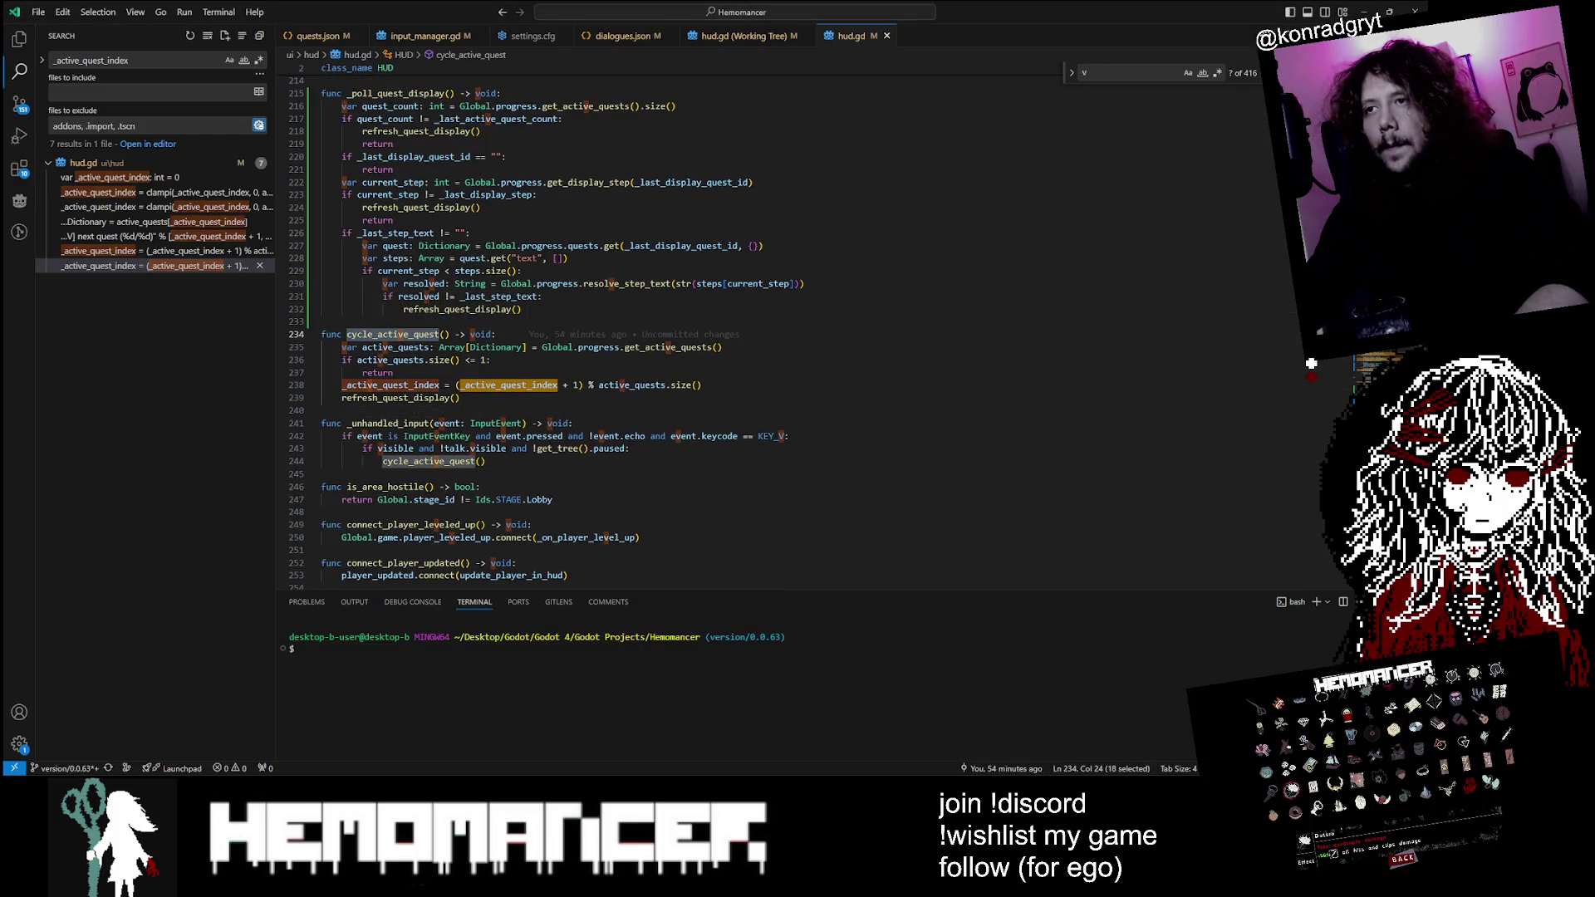
mouse_move(391, 385)
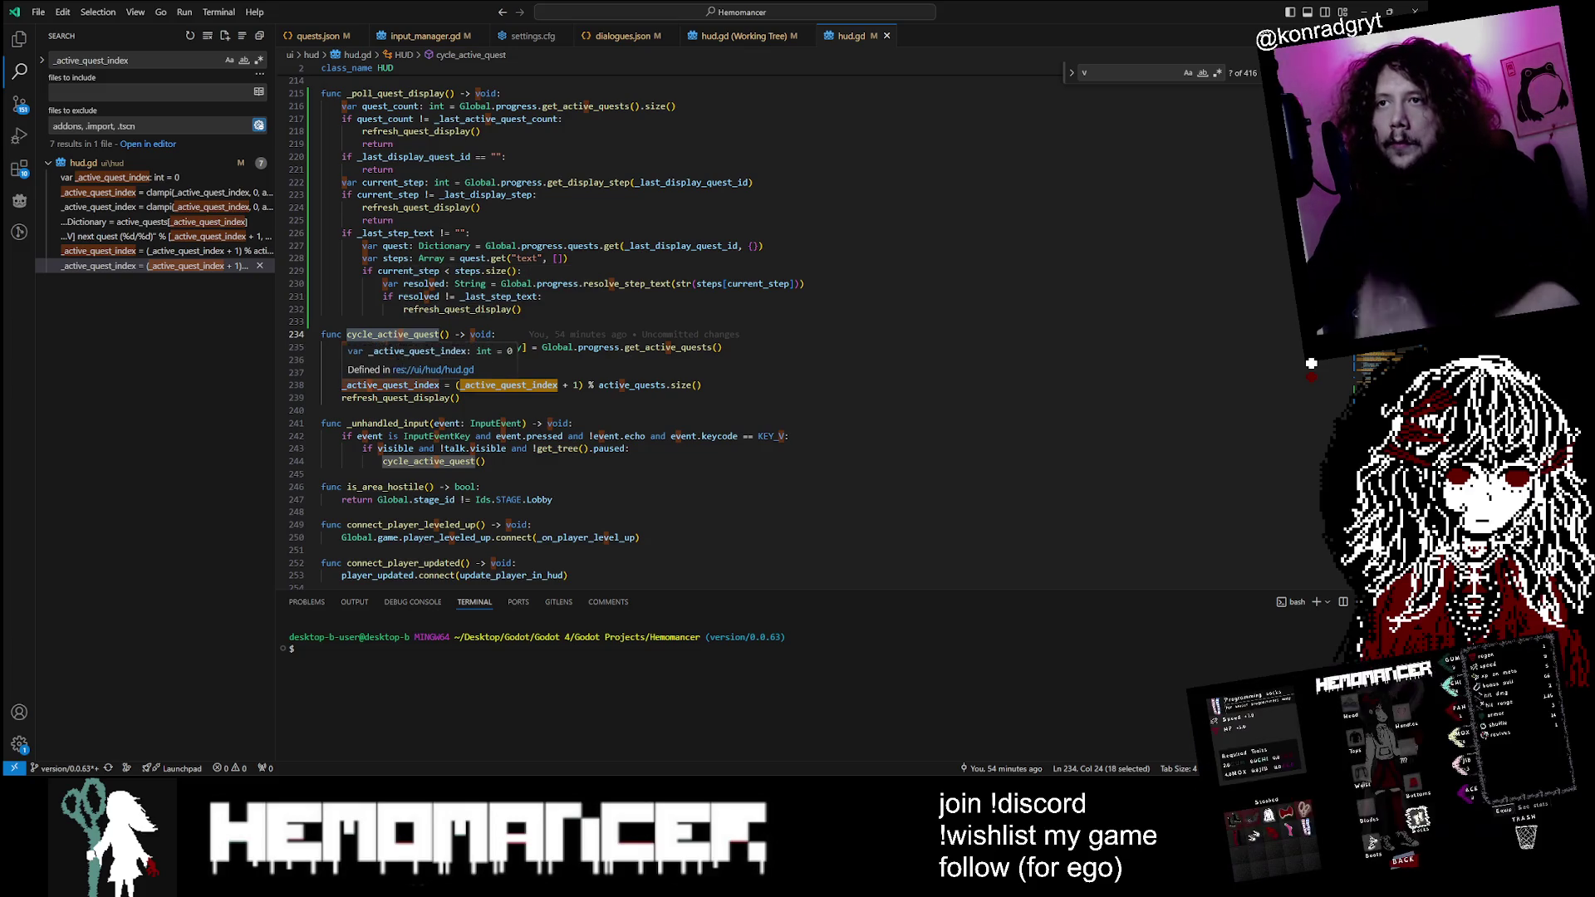
key(alt+Tab)
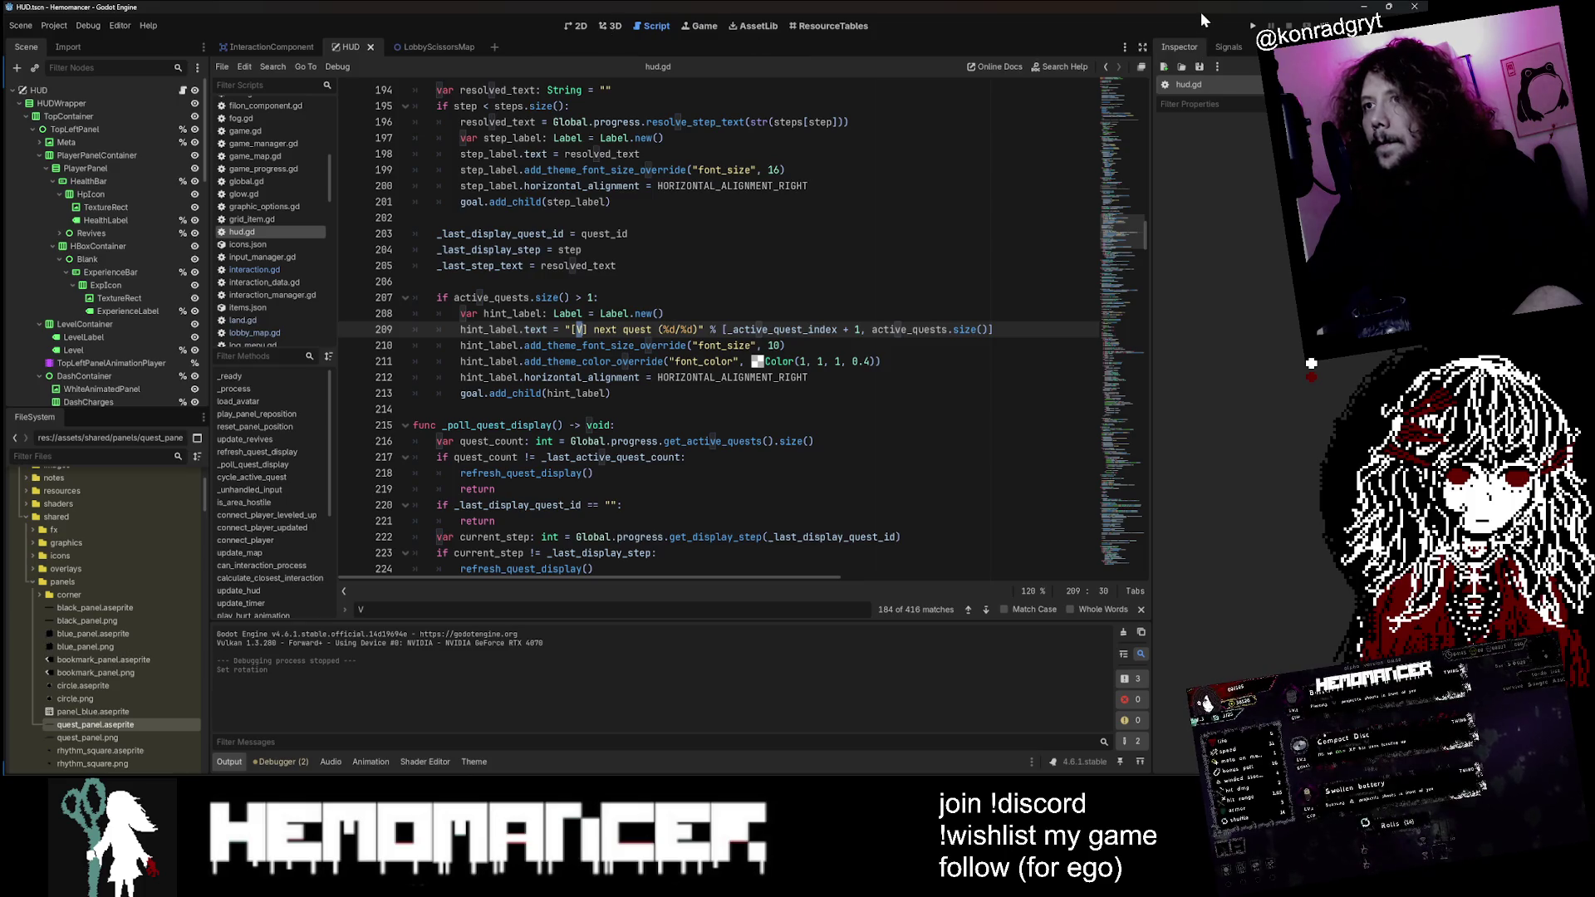
Step: In the HUD scene's 2D view, select and centre the ActiveGoalBackground node
click(419, 49)
click(349, 46)
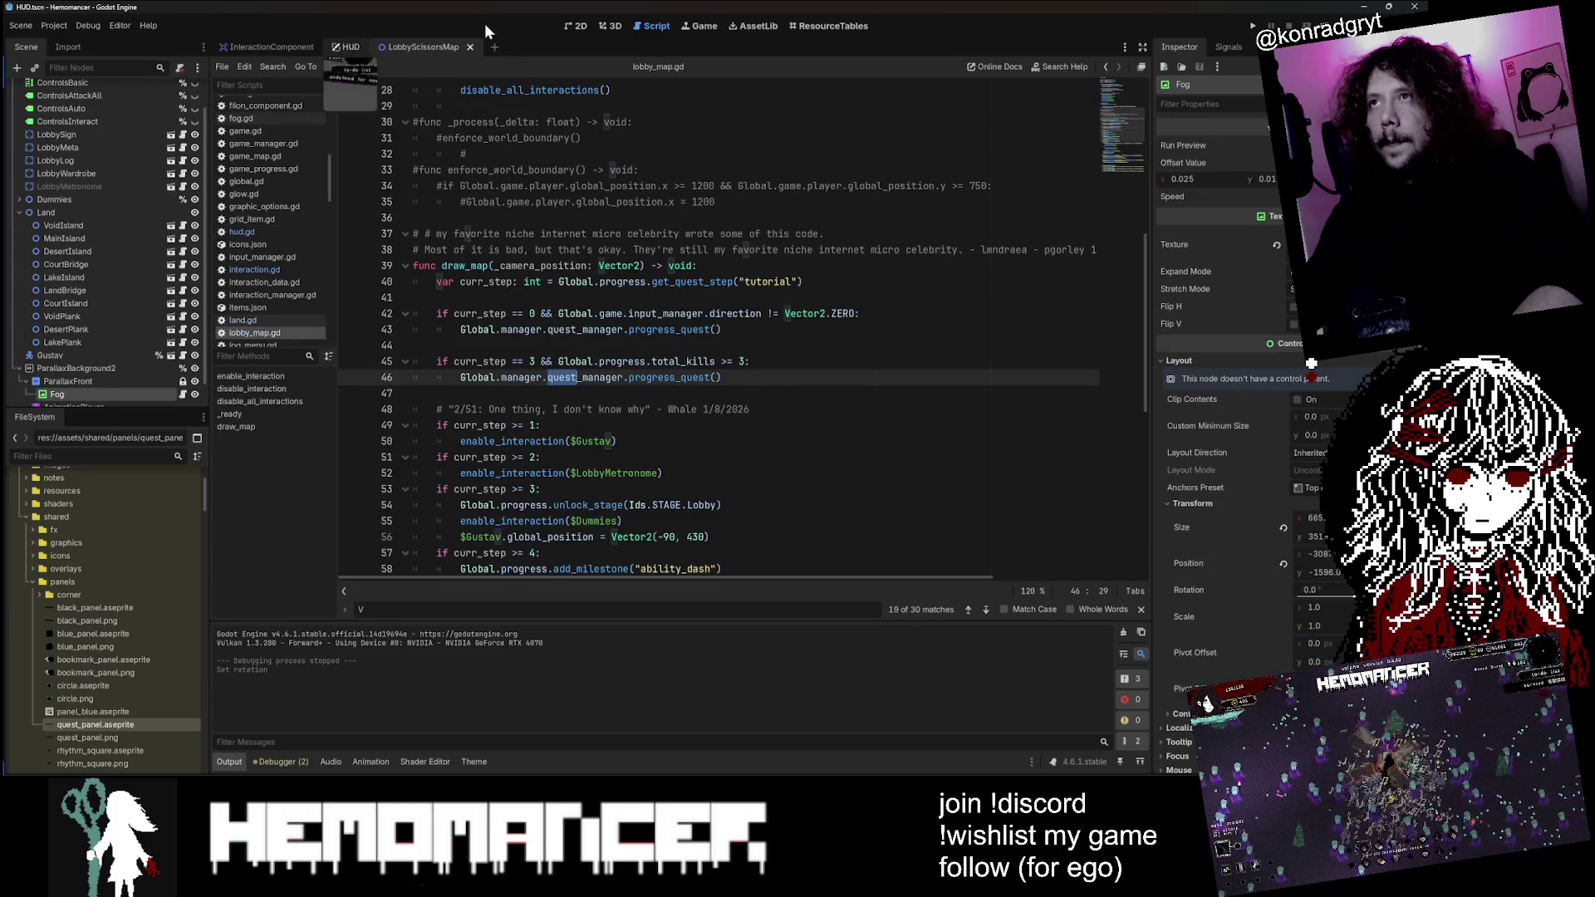
click(573, 27)
click(812, 331)
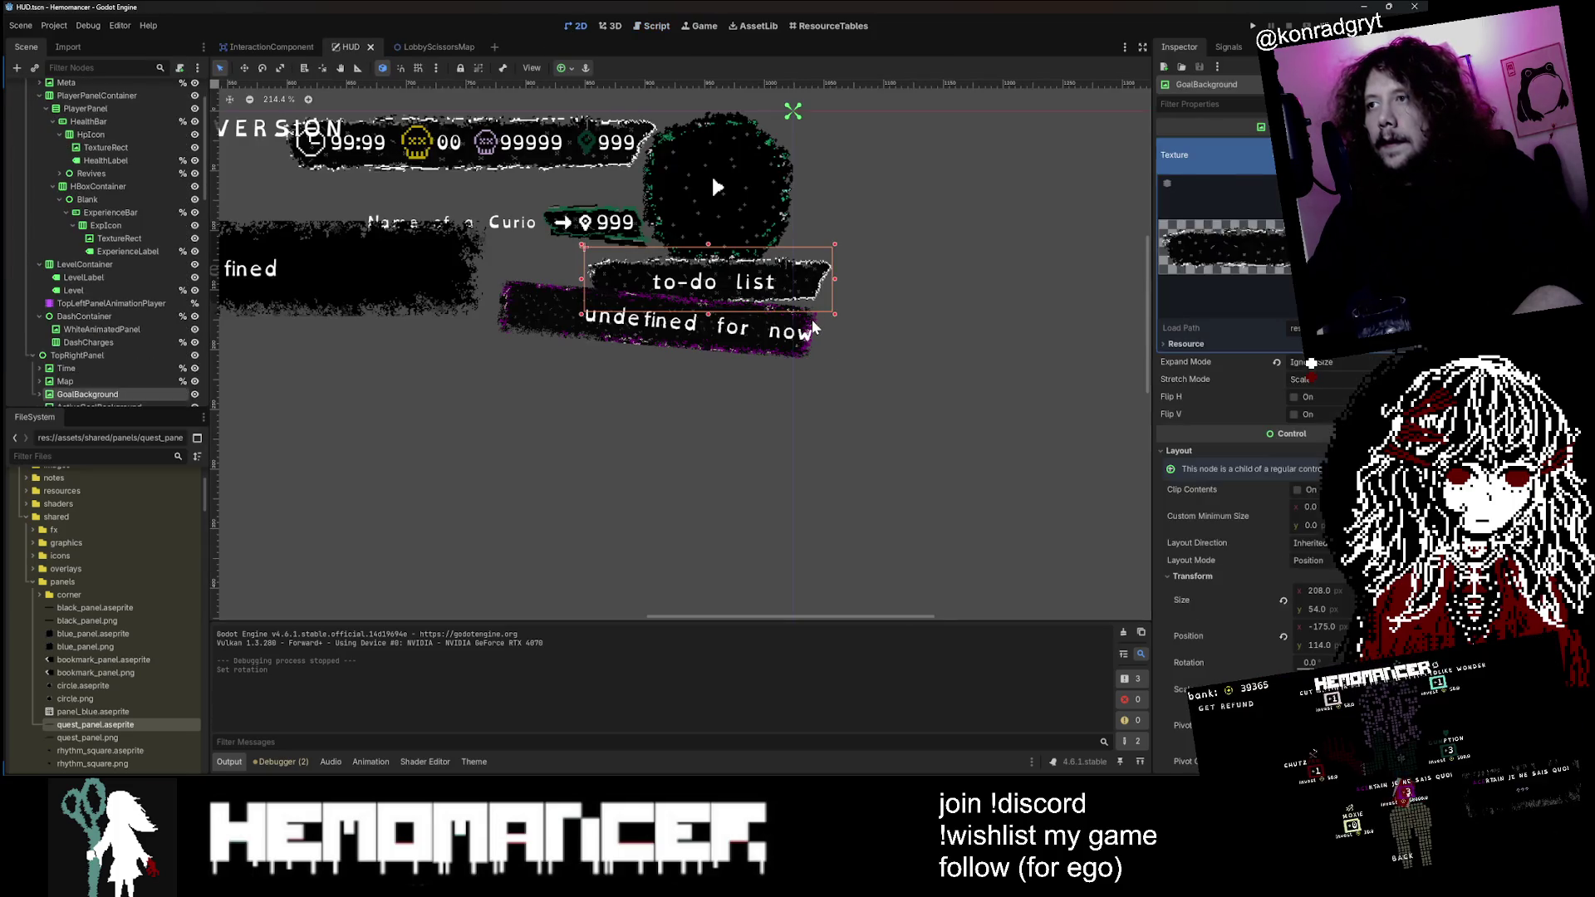
scroll(104, 357, down, 2)
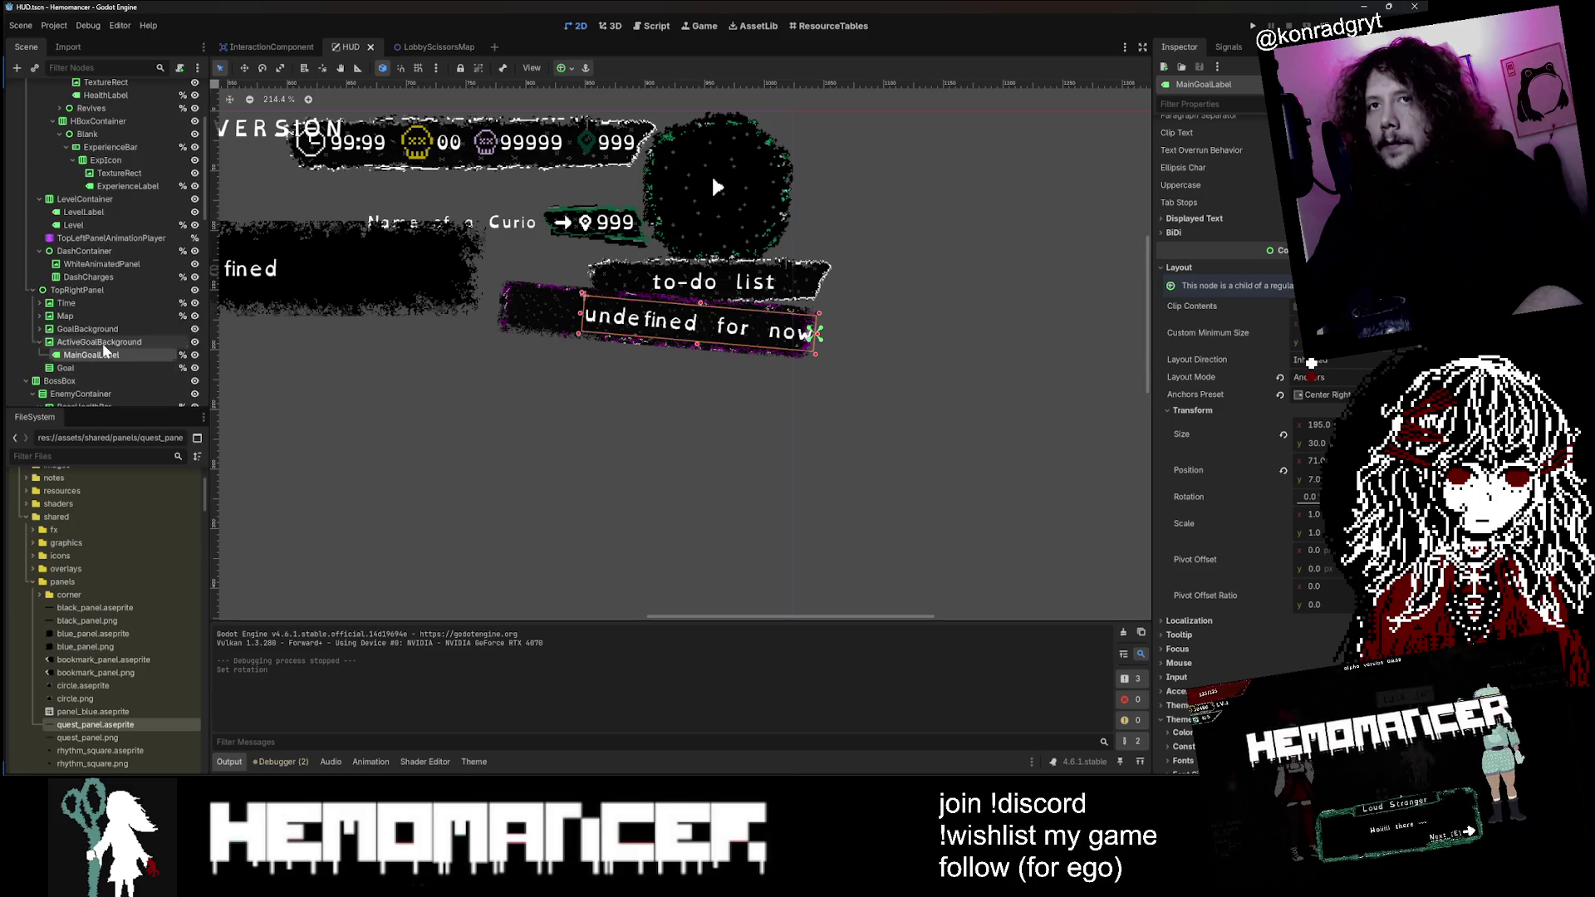
click(103, 344)
double_click(142, 344)
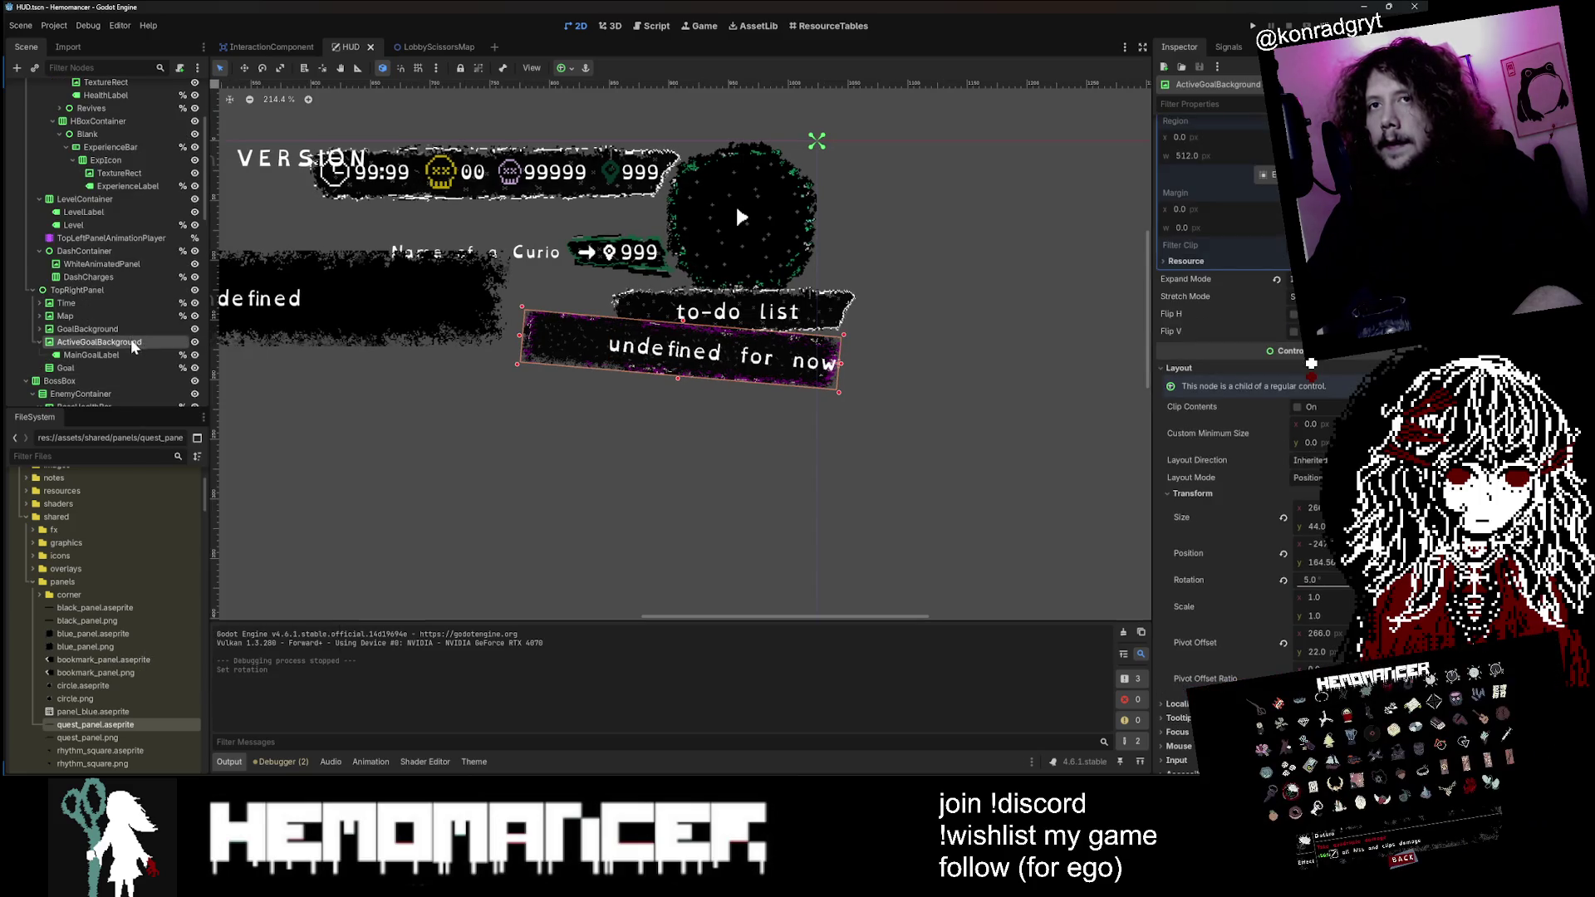
Step: Enable Access as Unique Name on ActiveGoalBackground
right_click(133, 344)
click(259, 645)
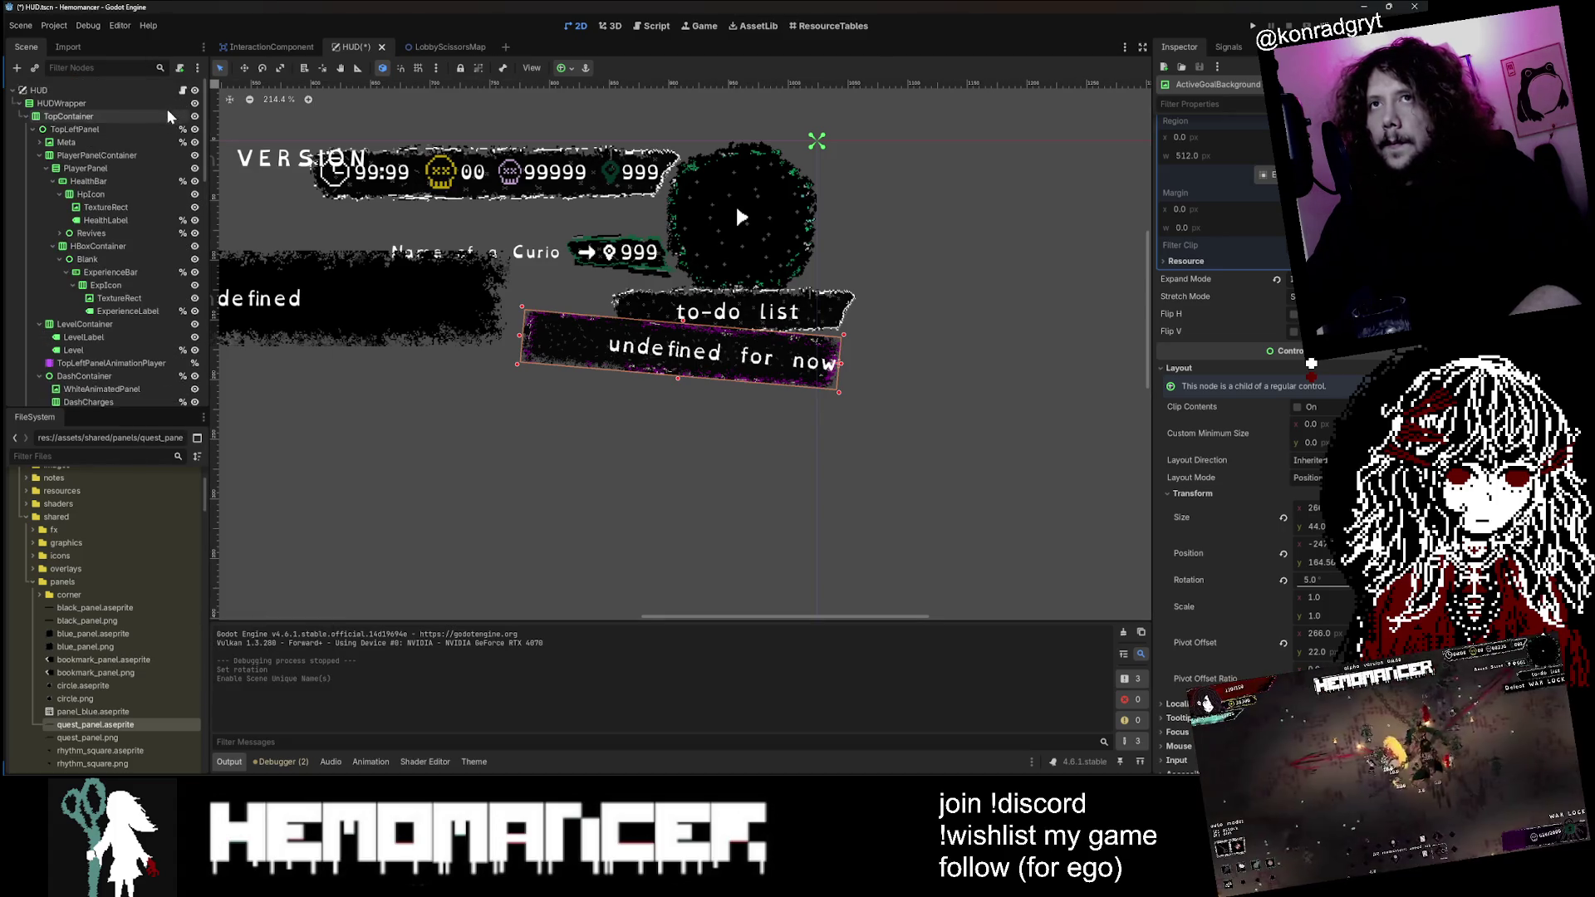
scroll(108, 208, up, 5)
click(182, 90)
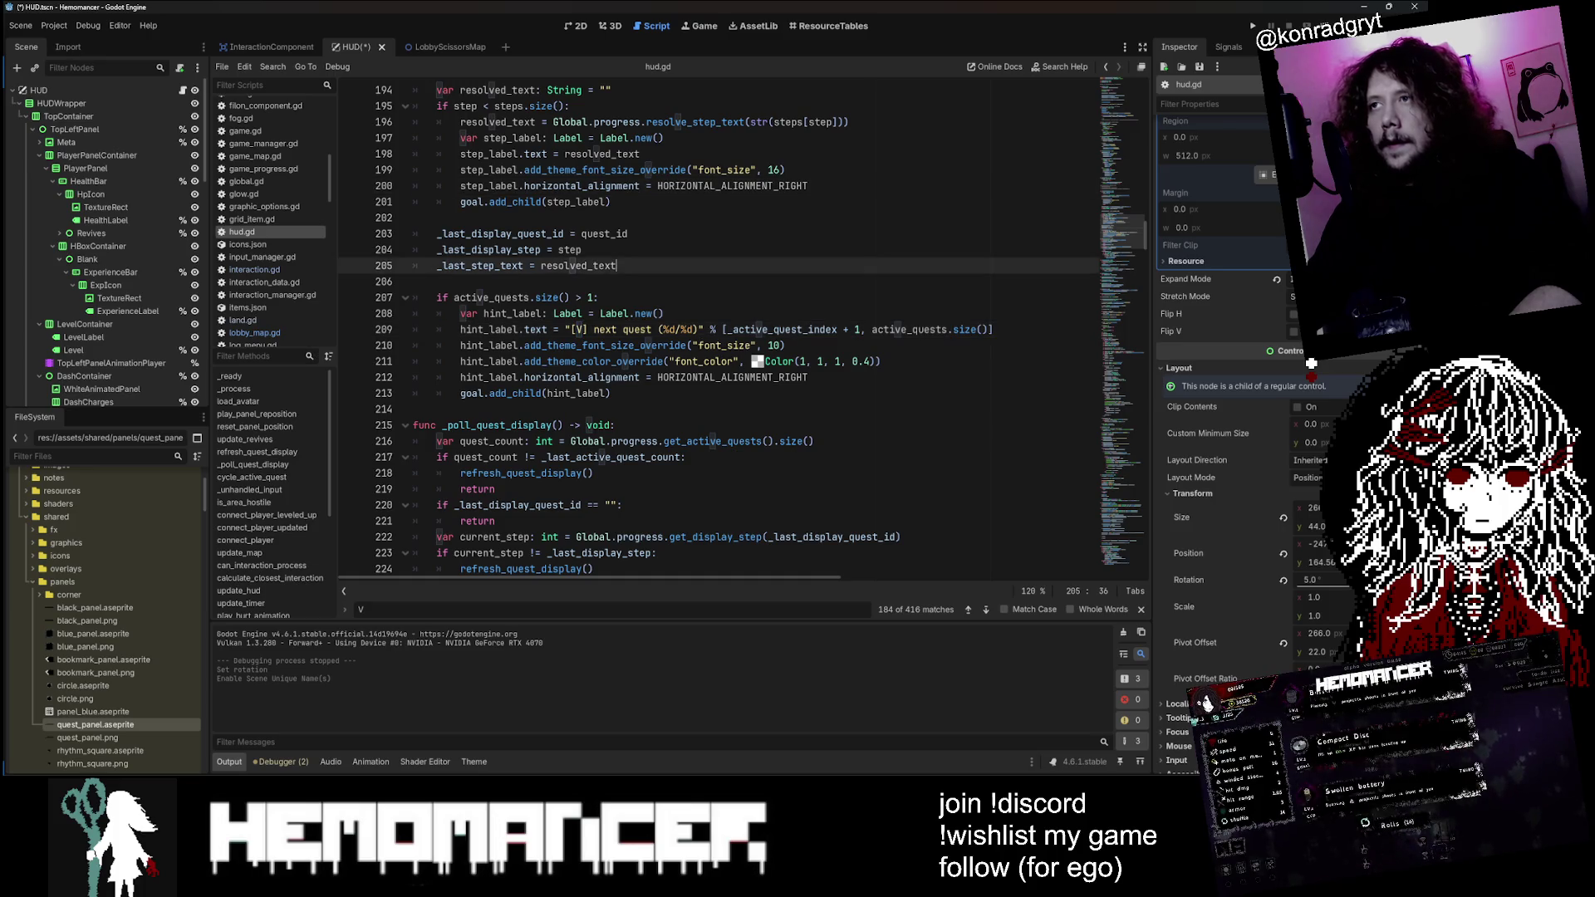
Step: Start cycle_active_quest with a new line reading %ActiveGoalBackground.rotation
key(ctrl+f)
text(Cycle)
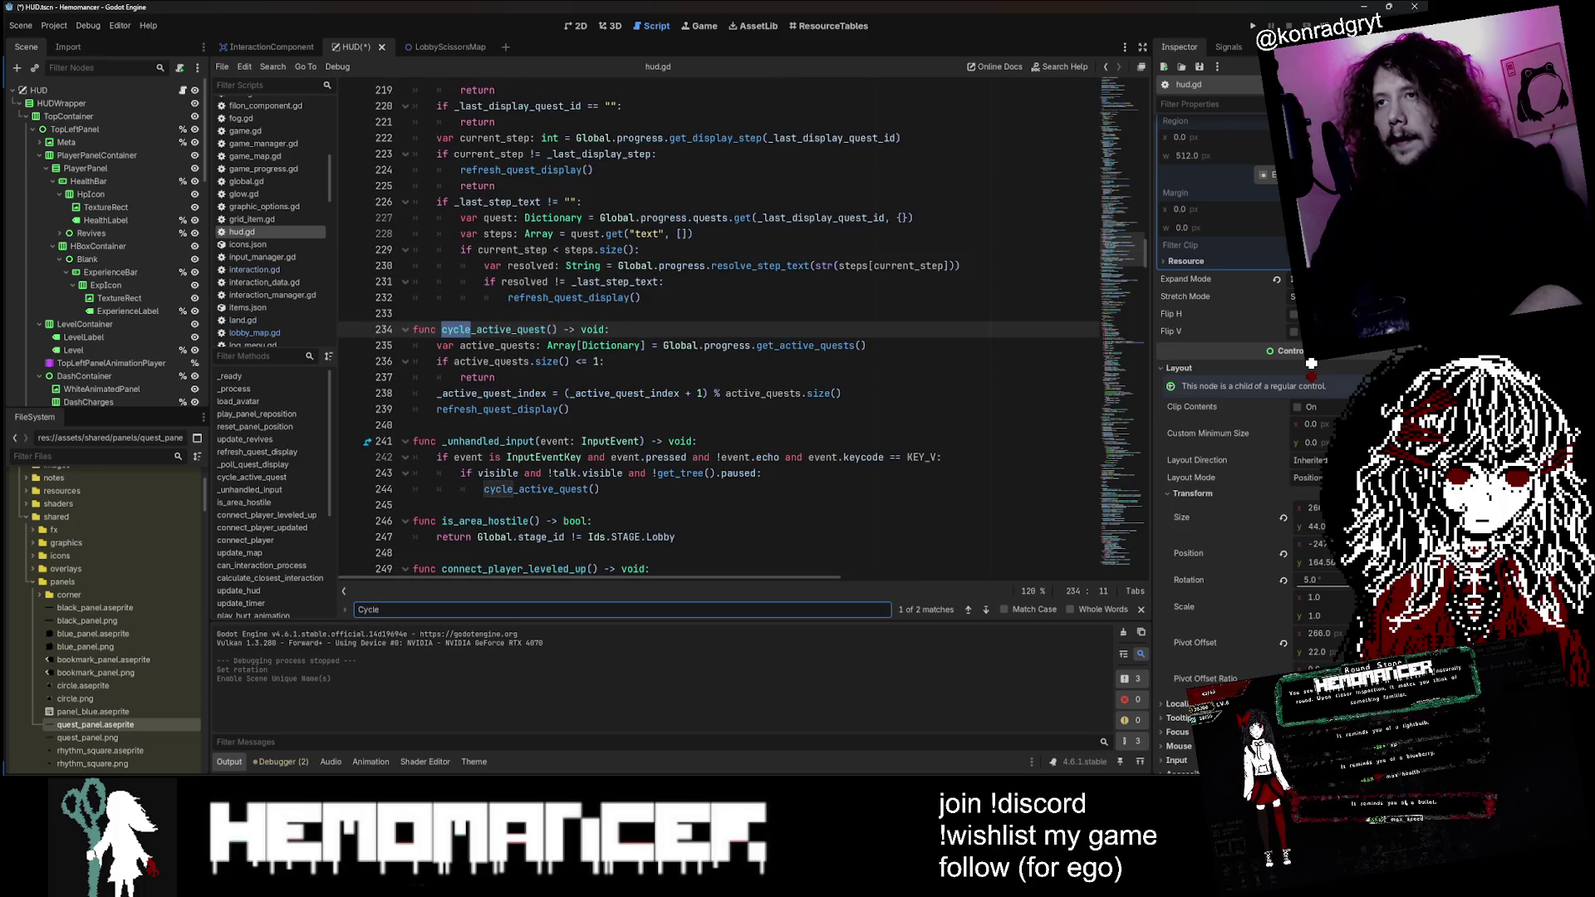
click(609, 329)
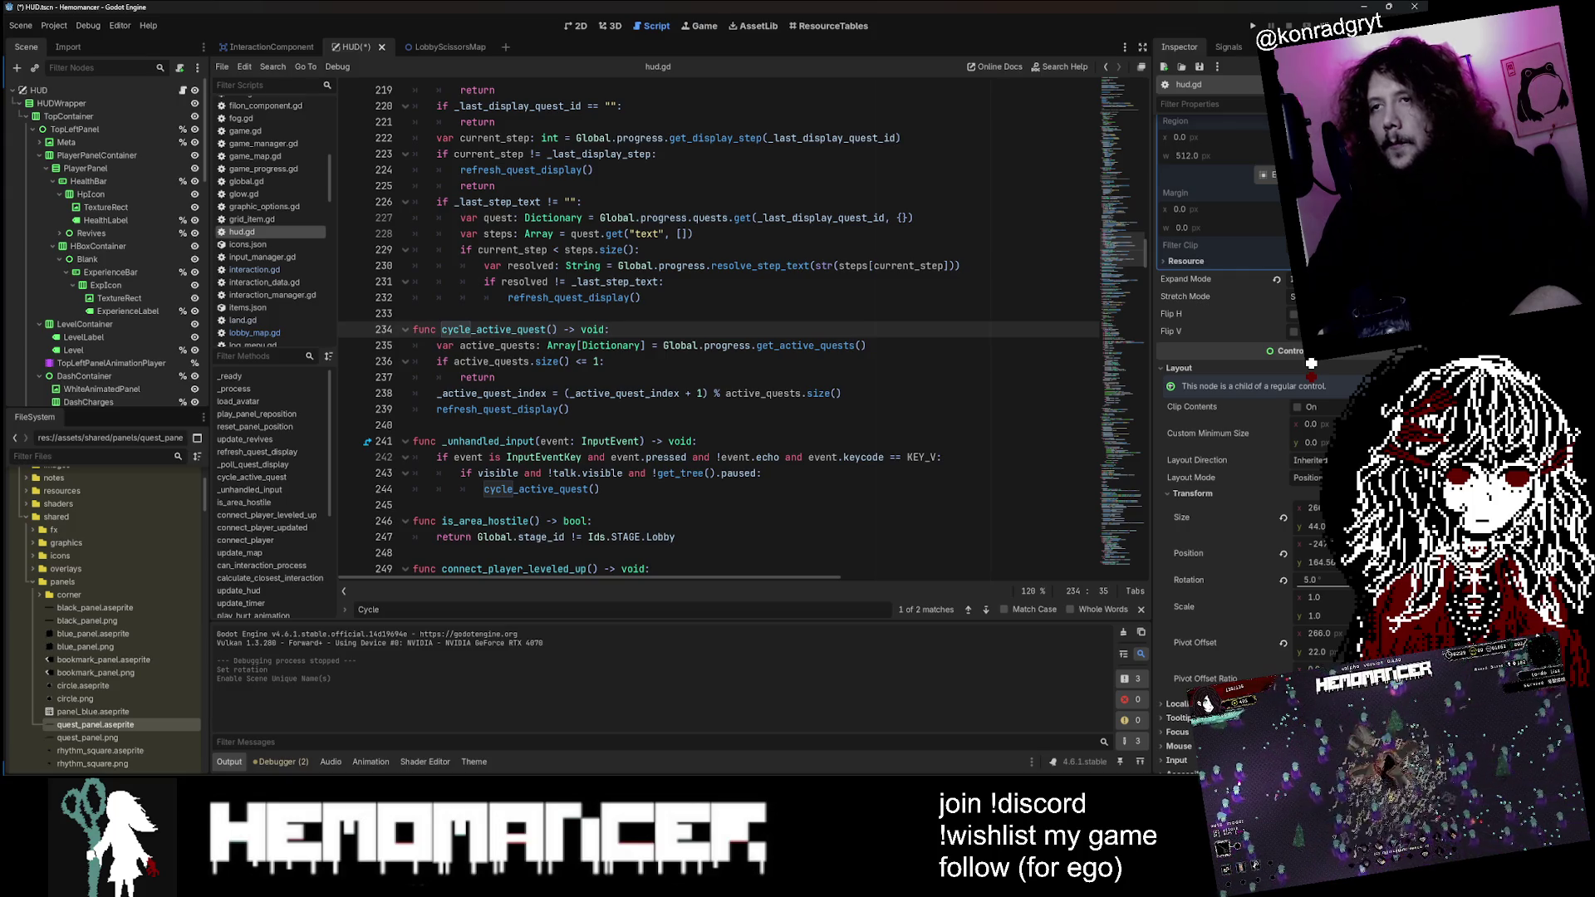
key(Return)
key(Return)
key(Return)
key(Up)
text(ActiveGoalBackground)
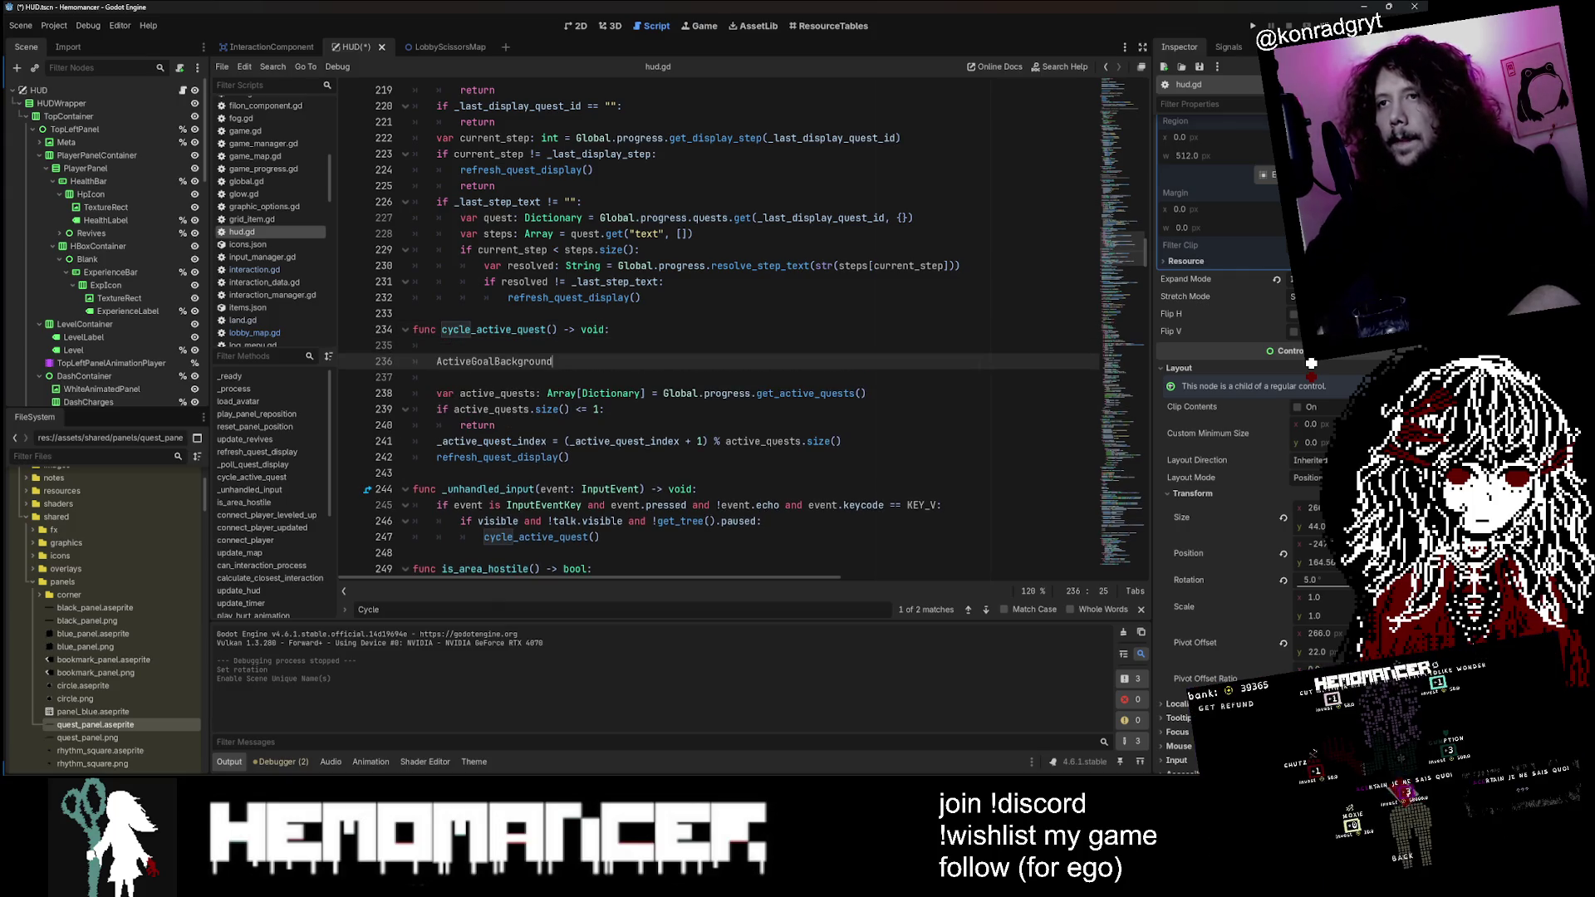
key(Home)
text(%)
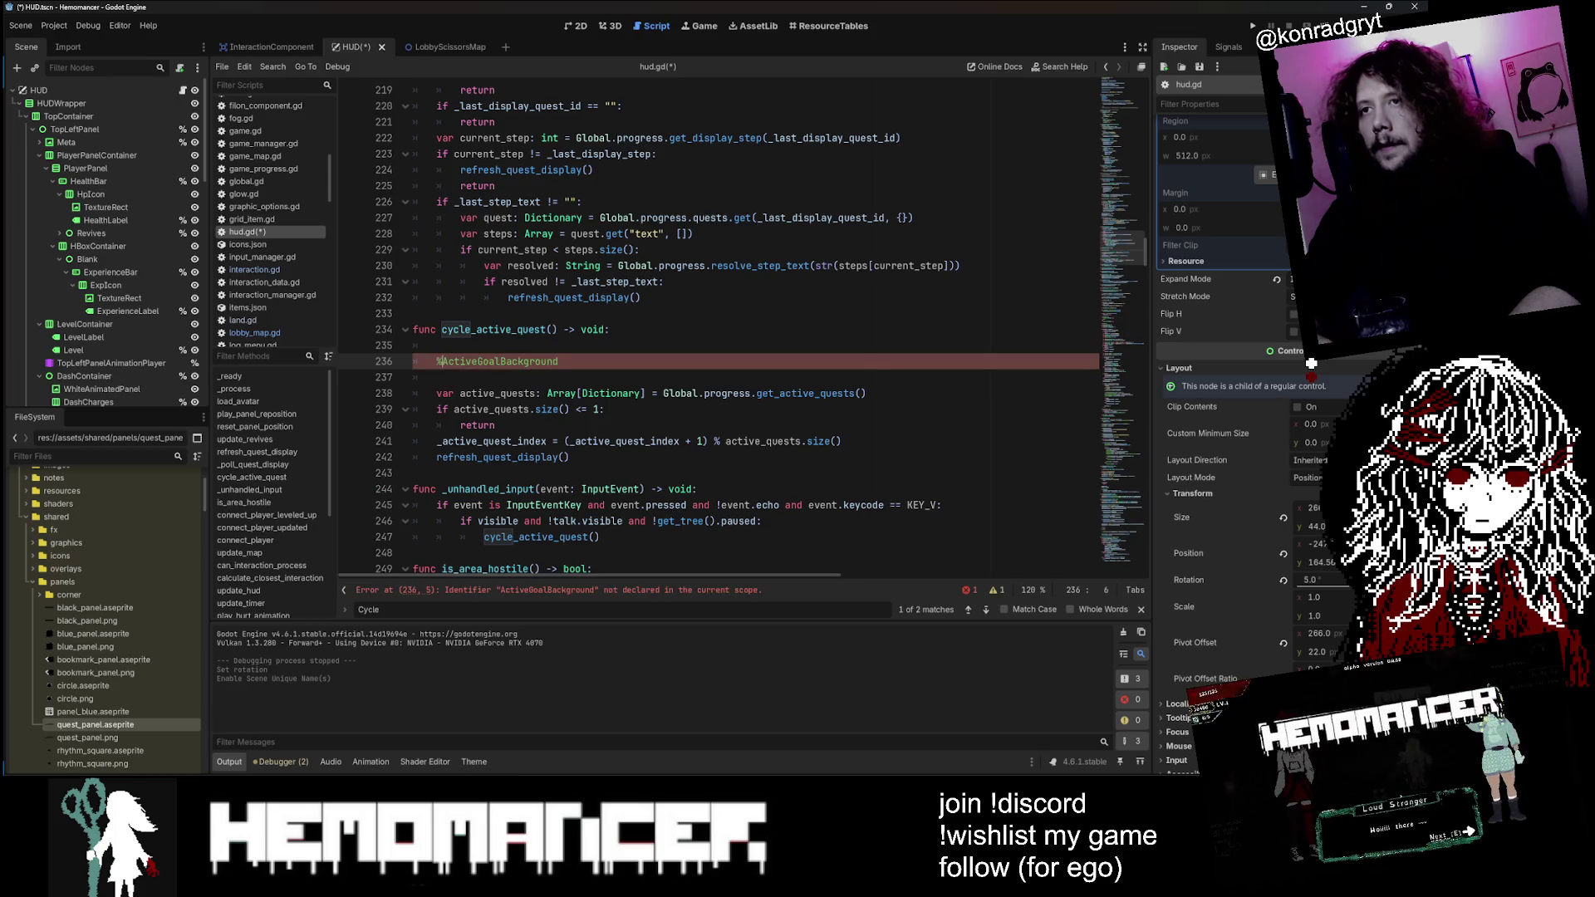
key(End)
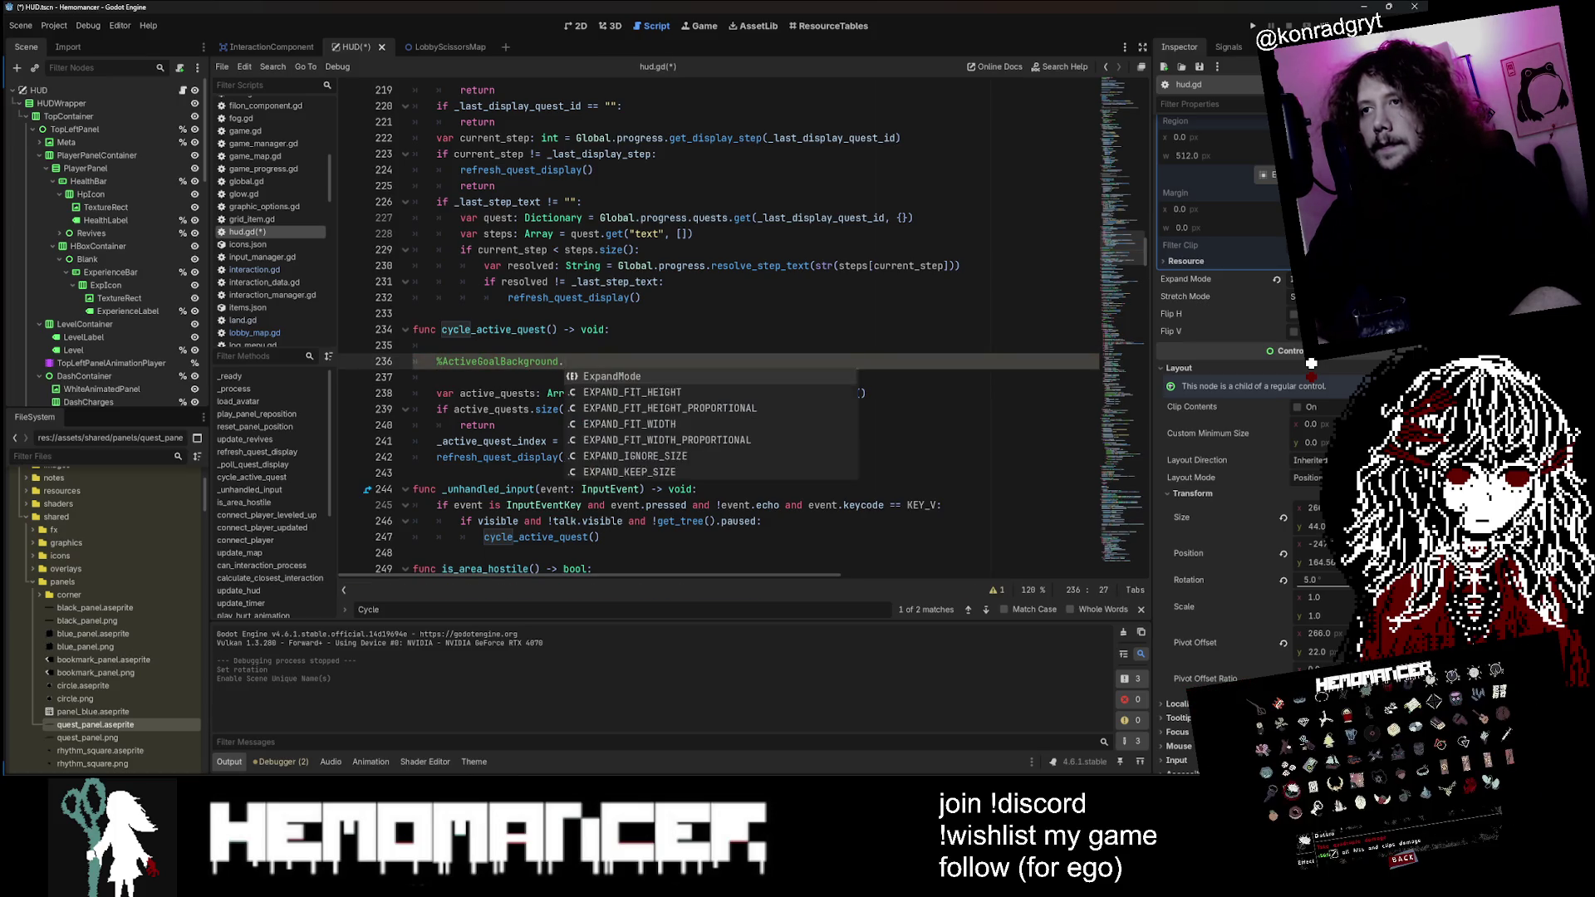
text(rot)
key(Return)
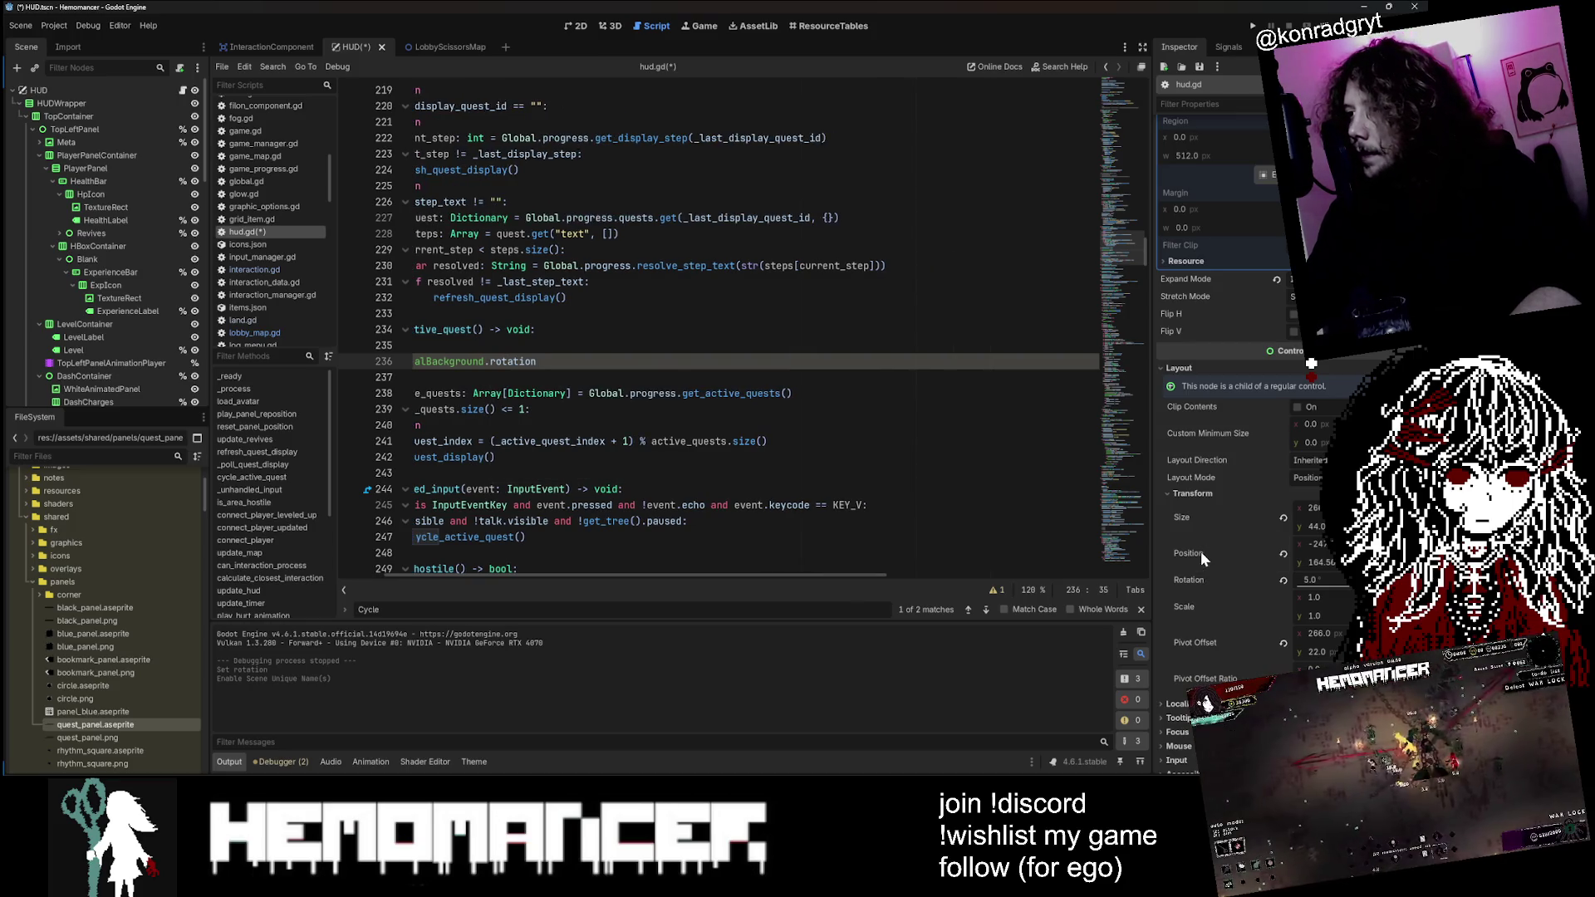
Step: Assign randi() to the ActiveGoalBackground rotation
mouse_move(1192, 588)
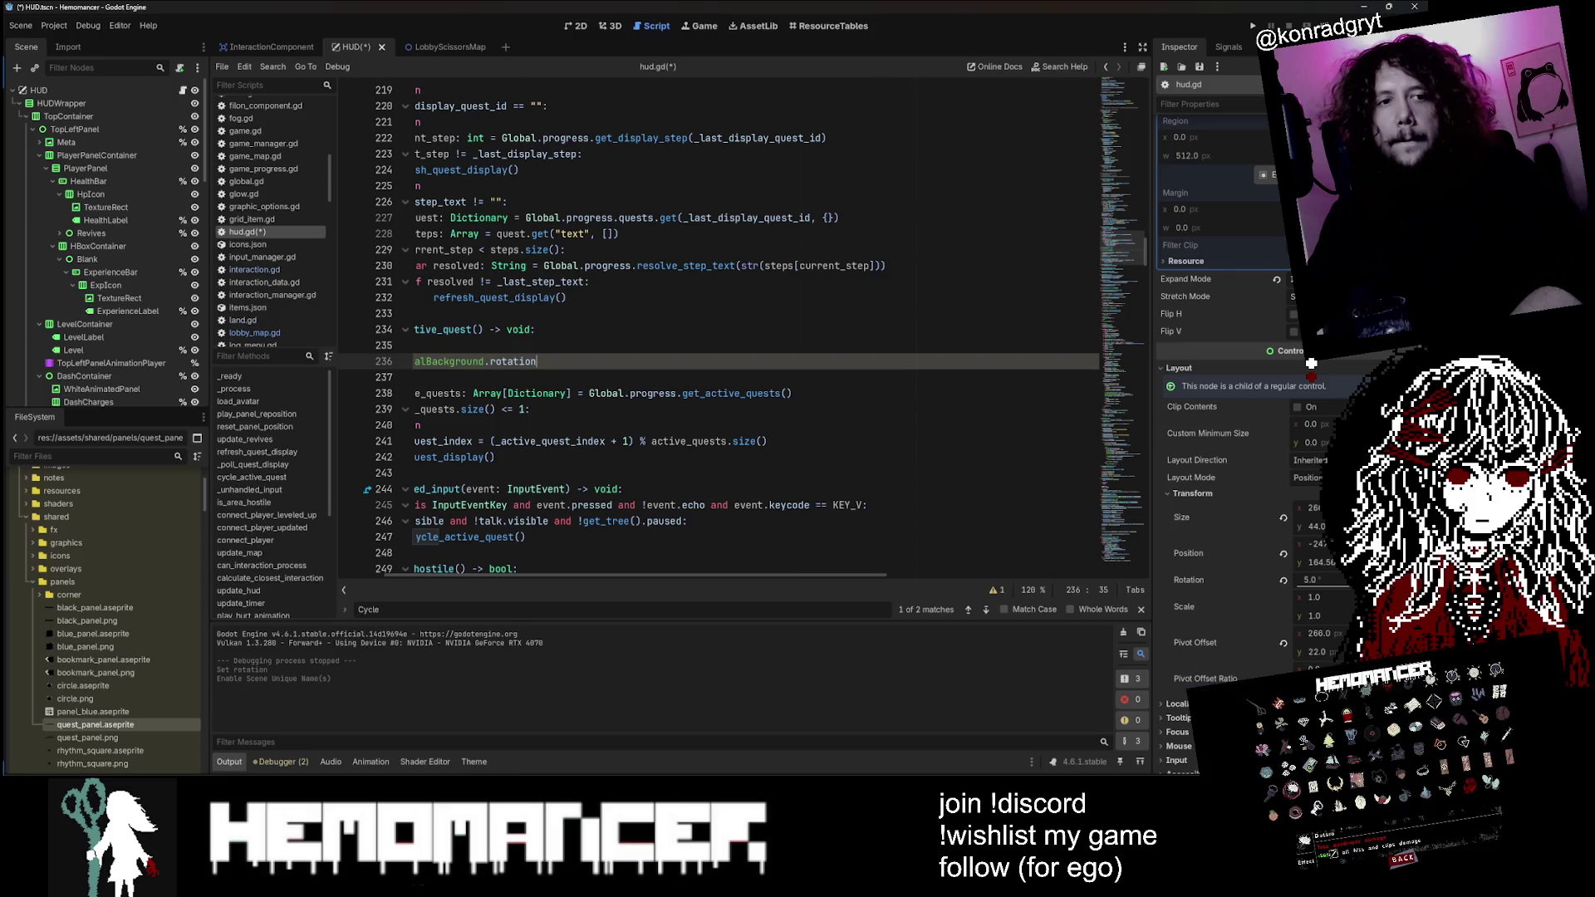
scroll(648, 332, left, 3)
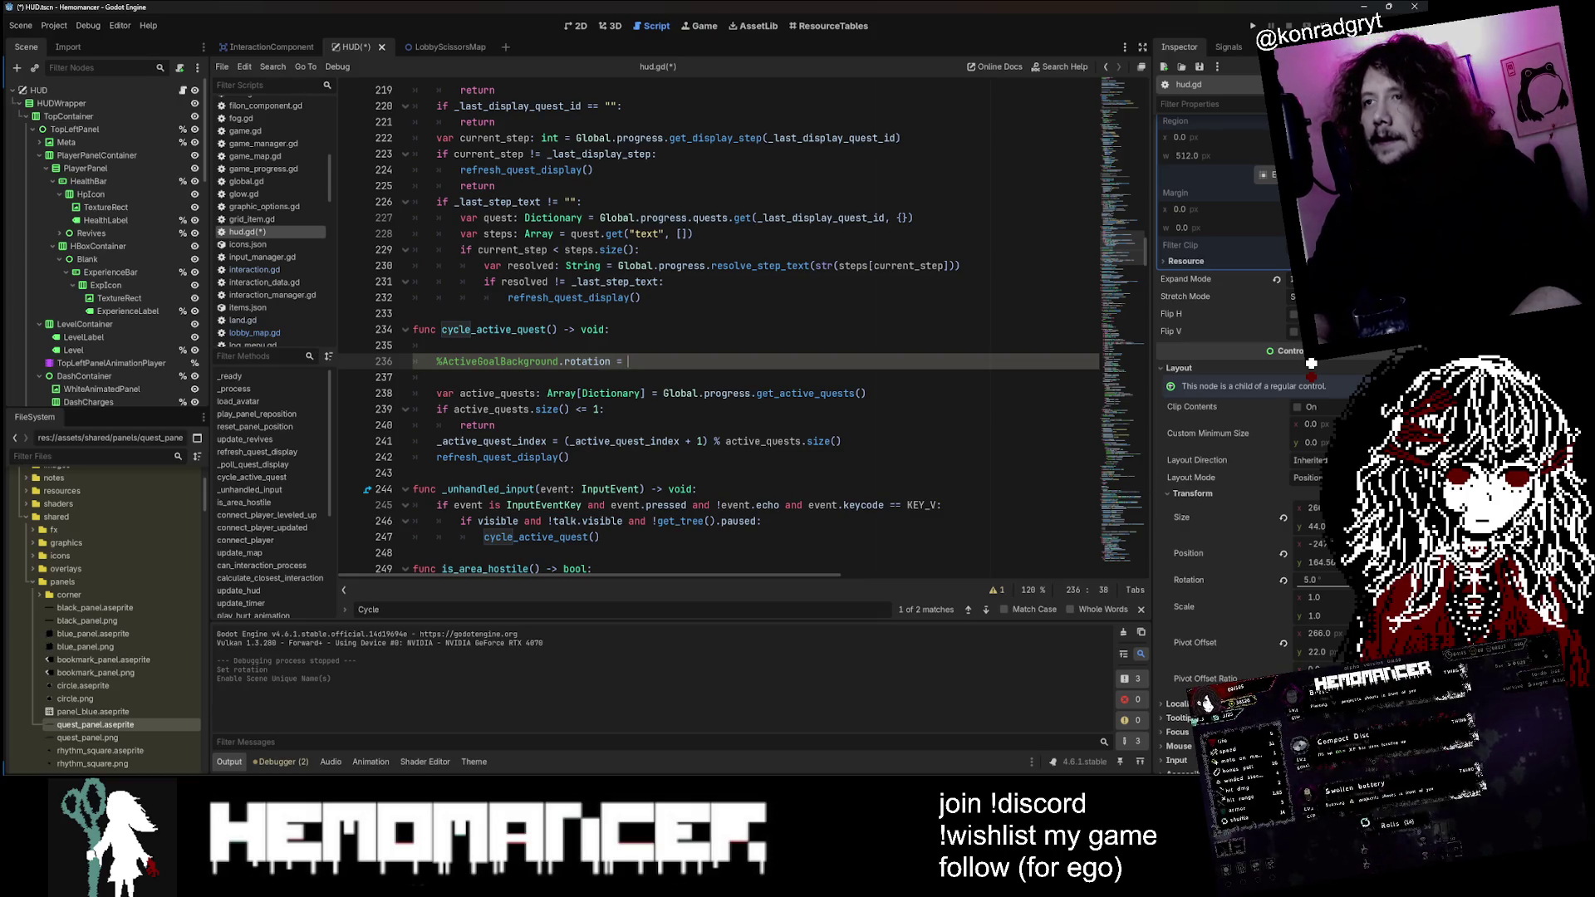
text(= ran)
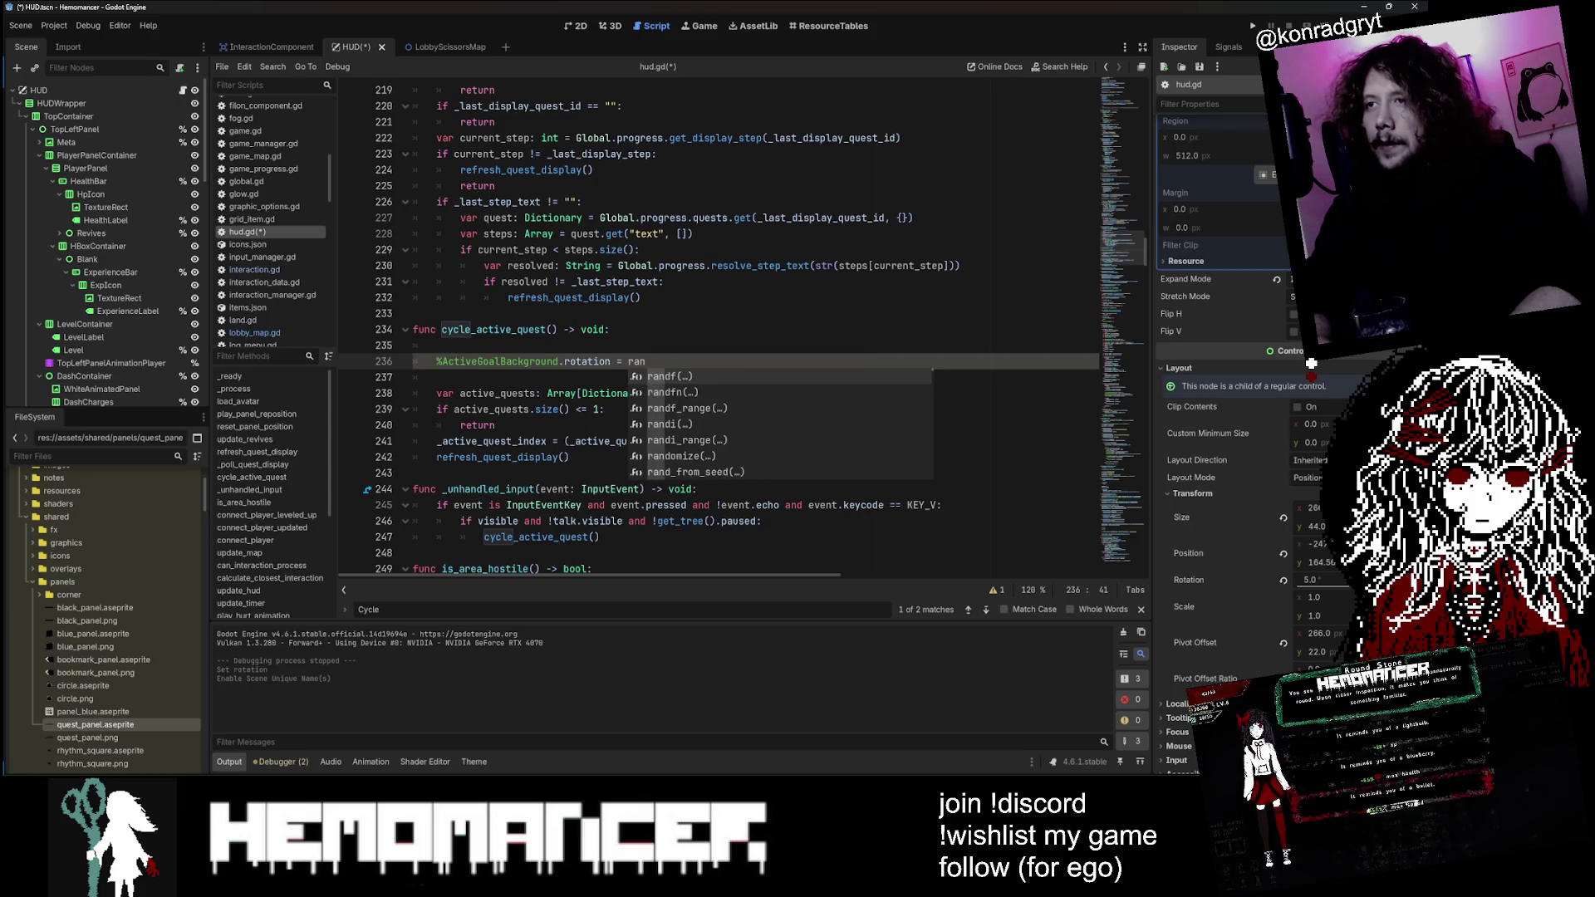
text(di()
key(Return)
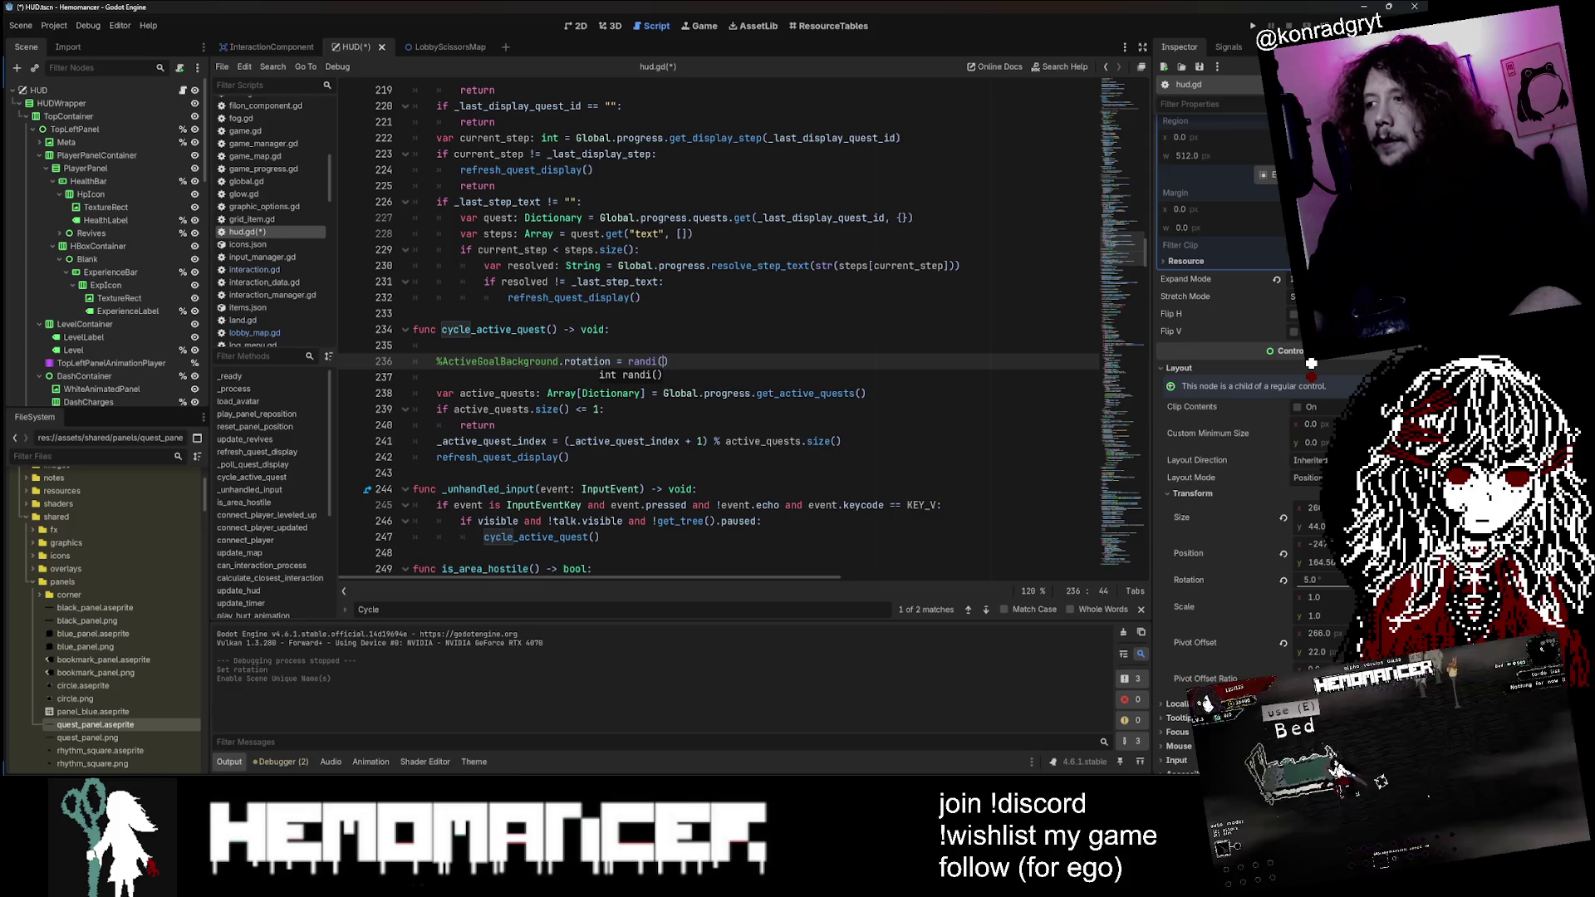
text(-)
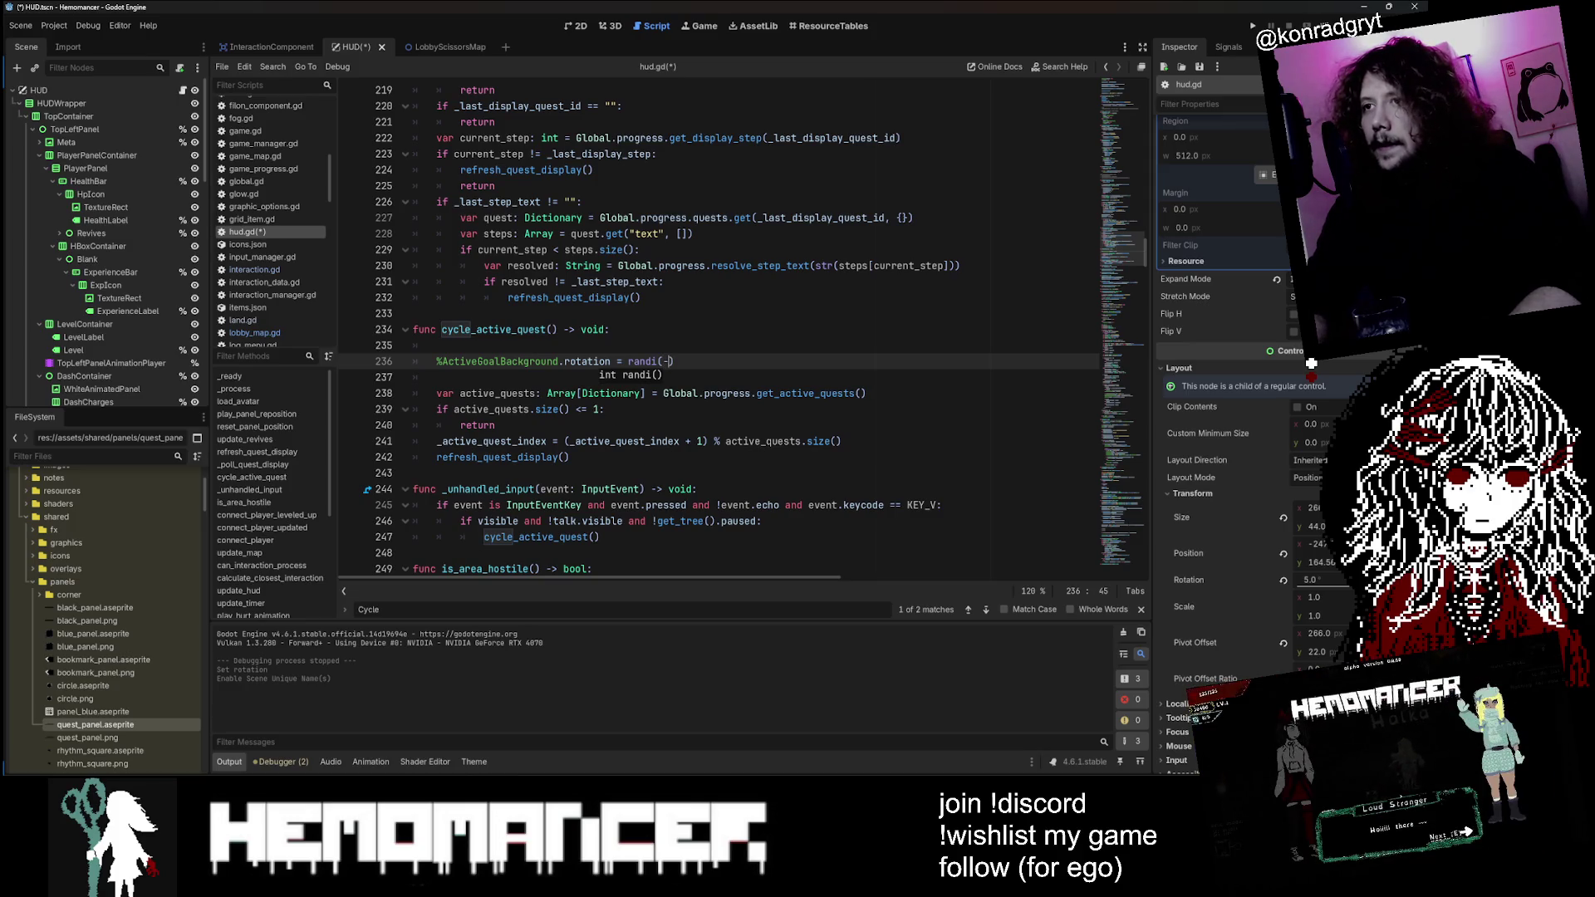
key(BackSpace)
click(619, 361)
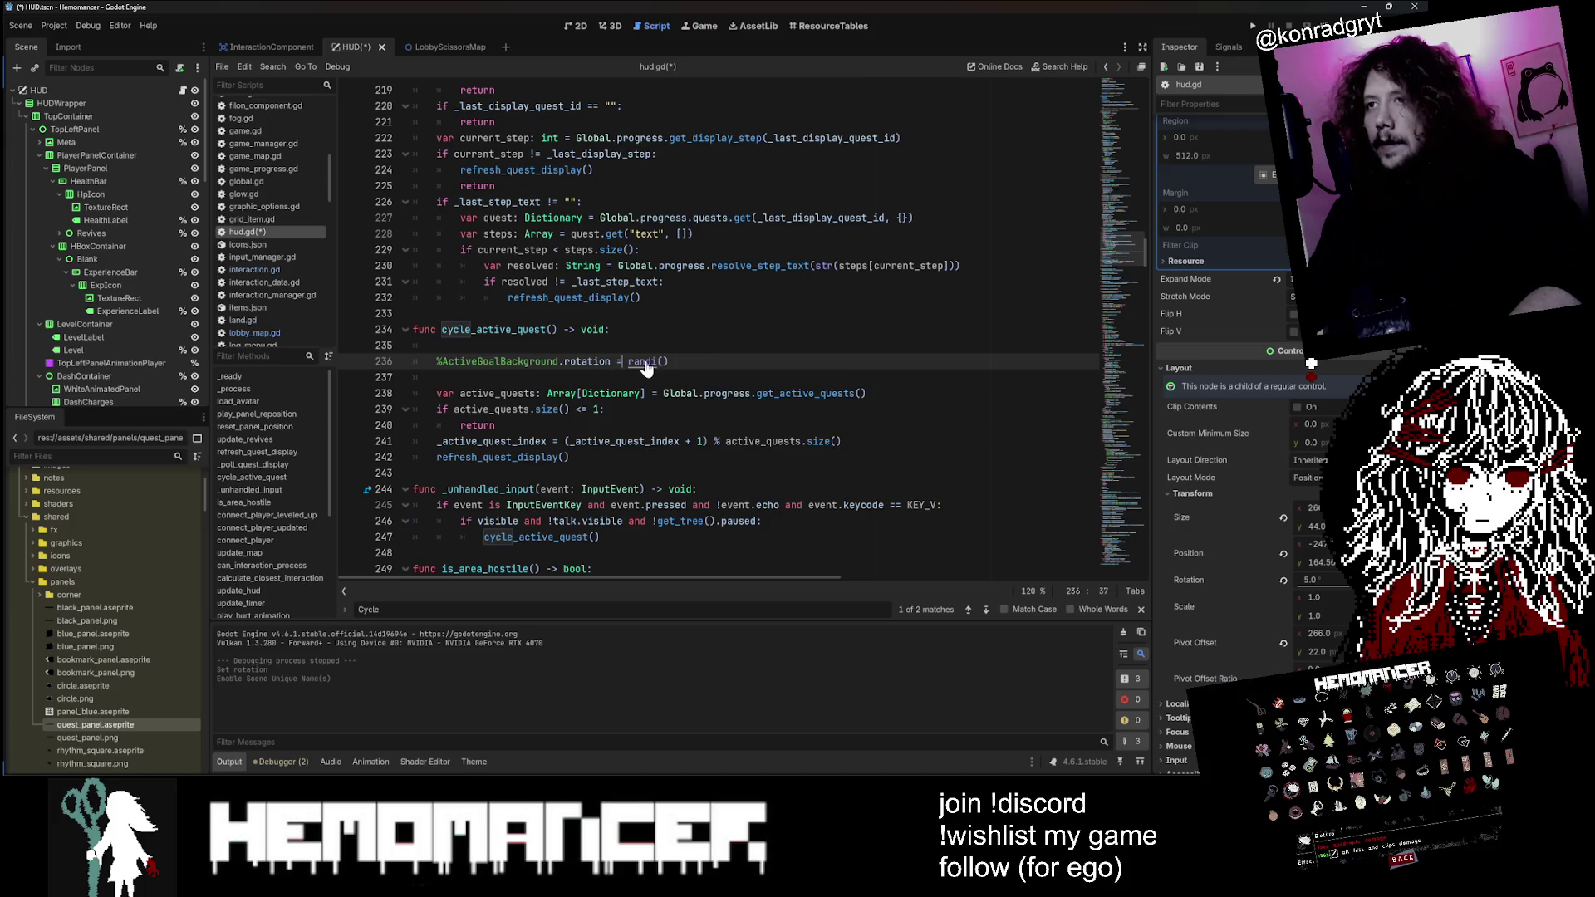
mouse_move(643, 362)
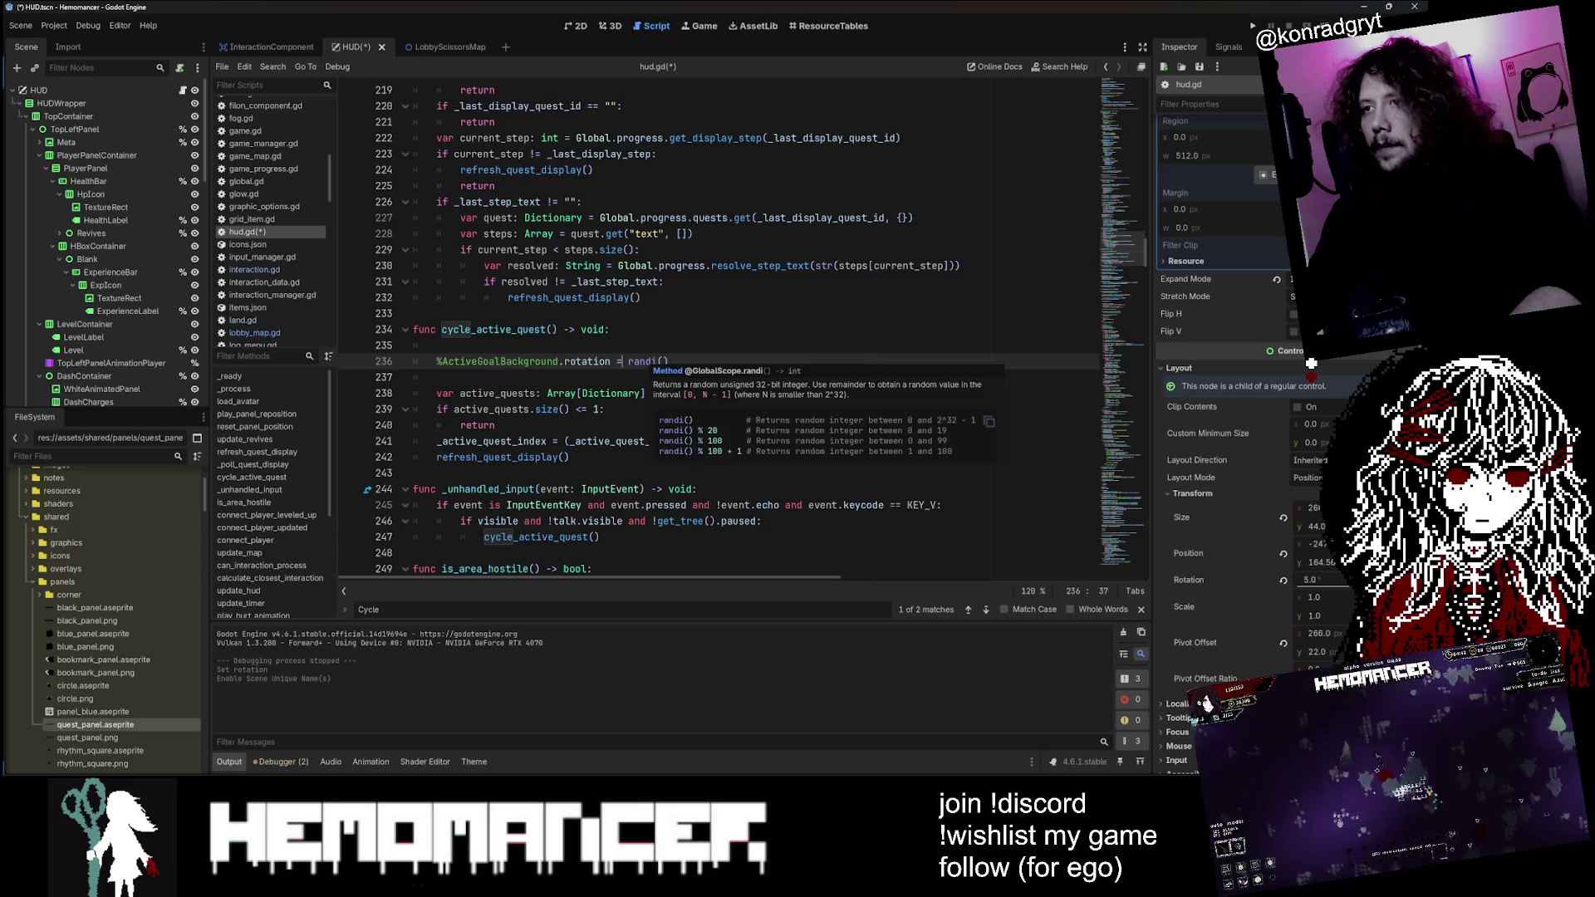
Step: Make the value randi() % 6 - 5, then delete the 6 to widen the range
text( %)
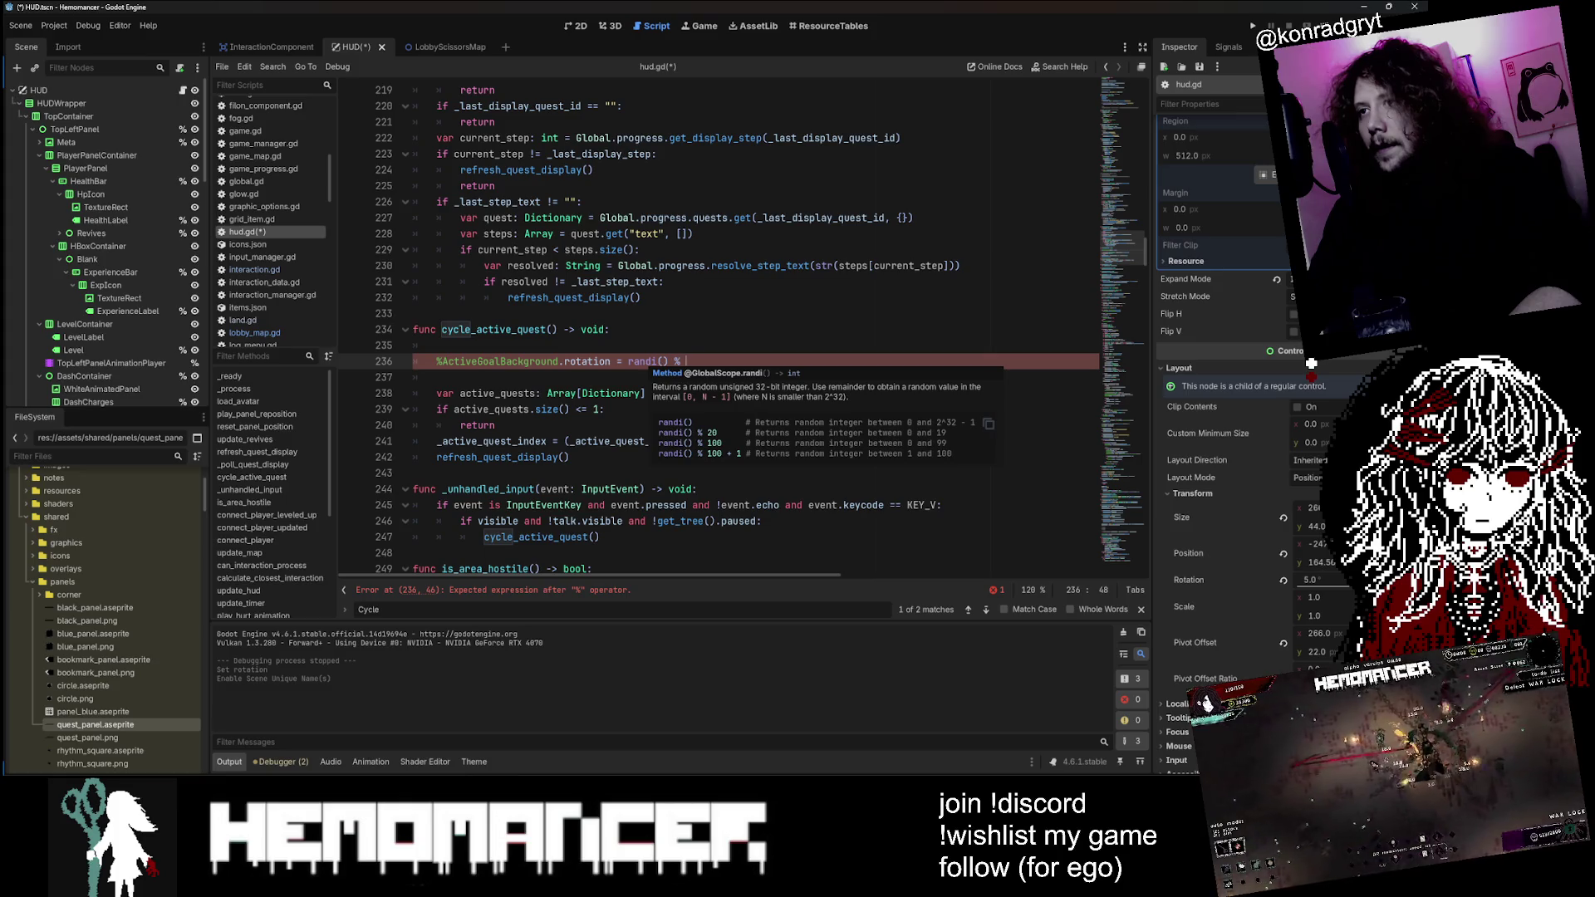
text(6)
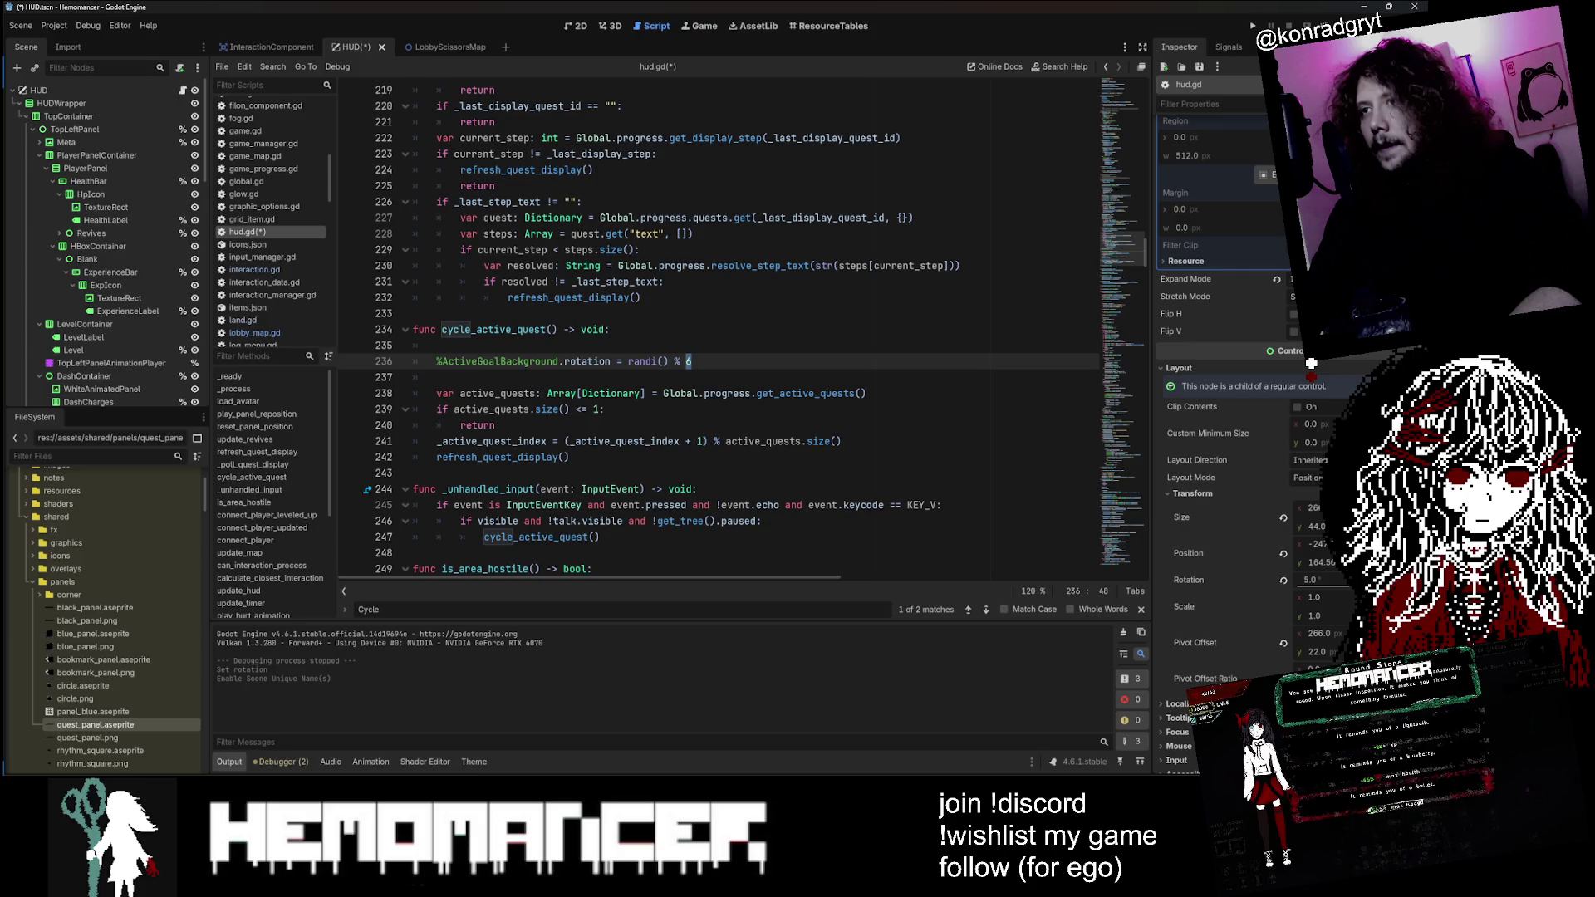
key(Right)
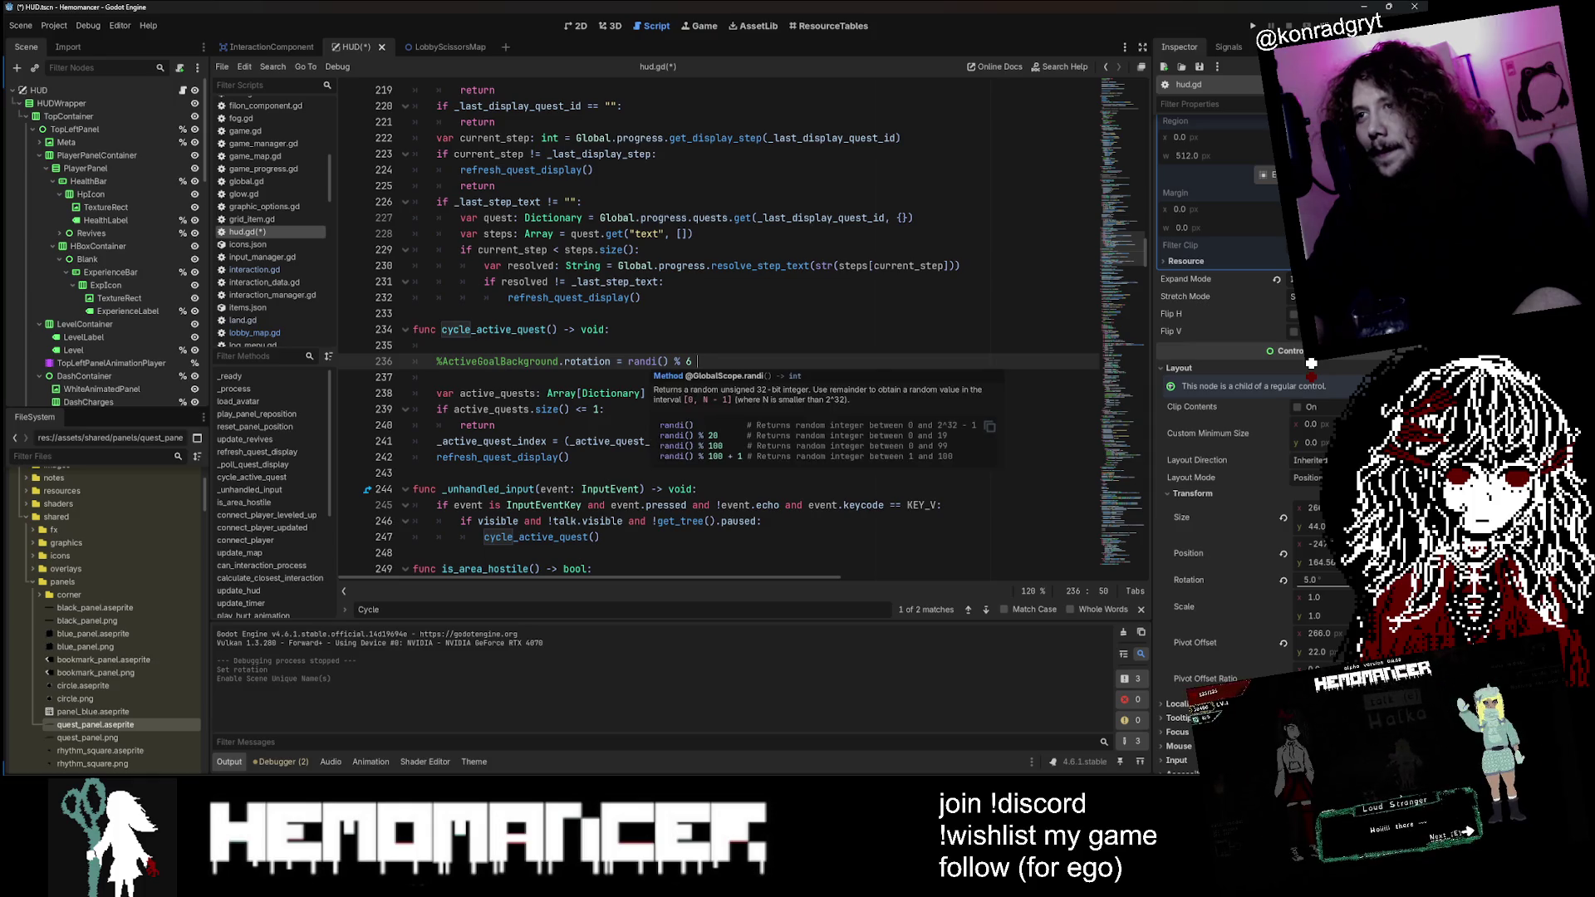
text(- )
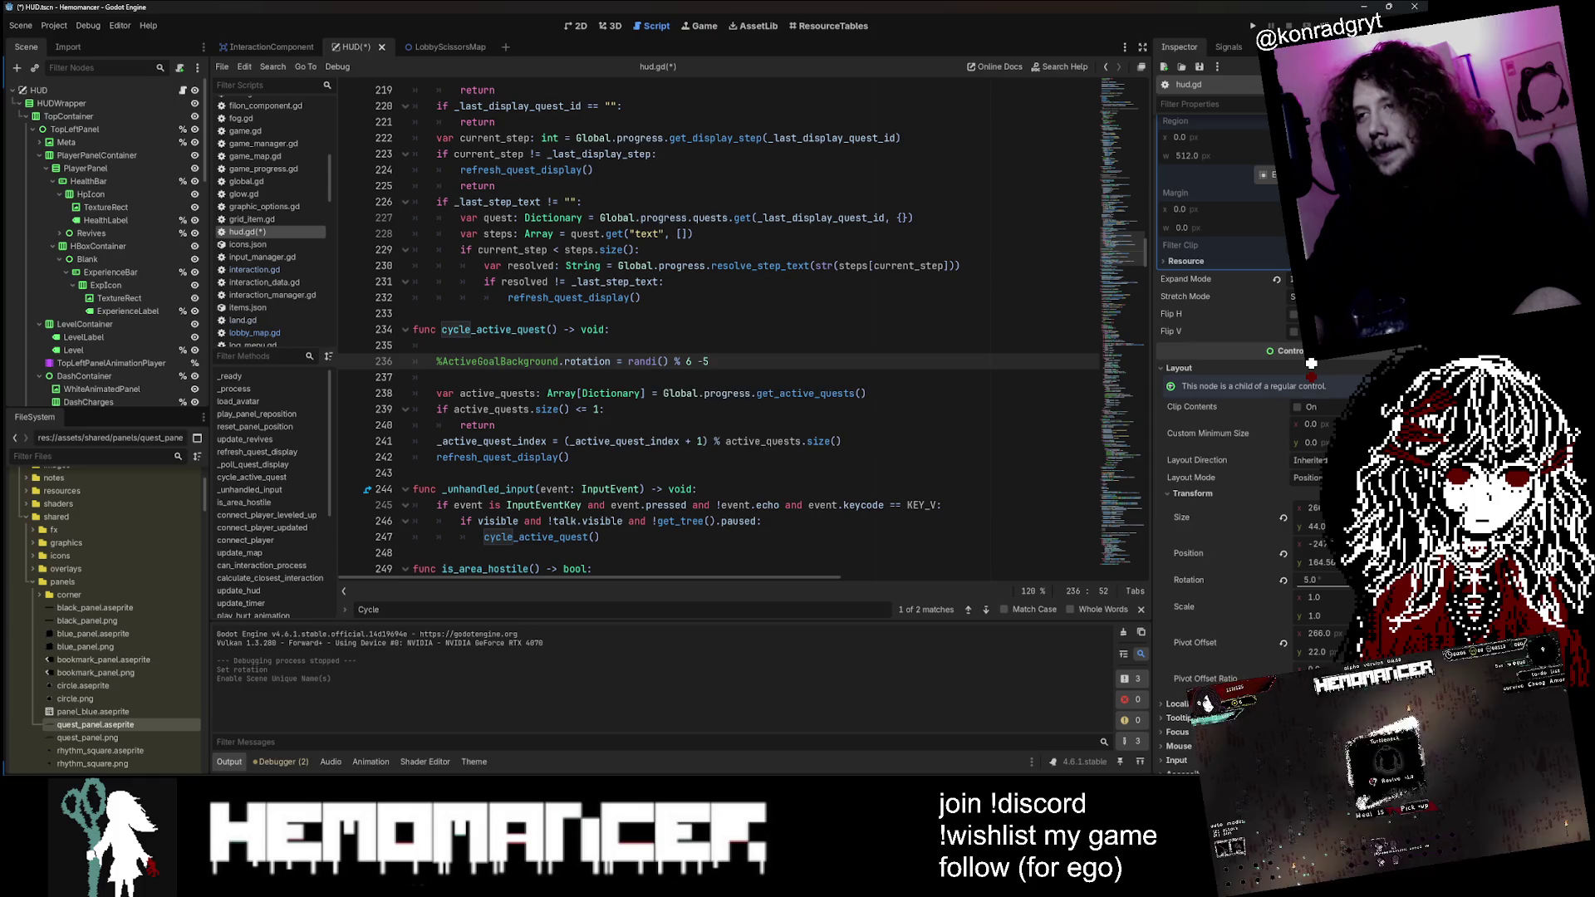
text(5)
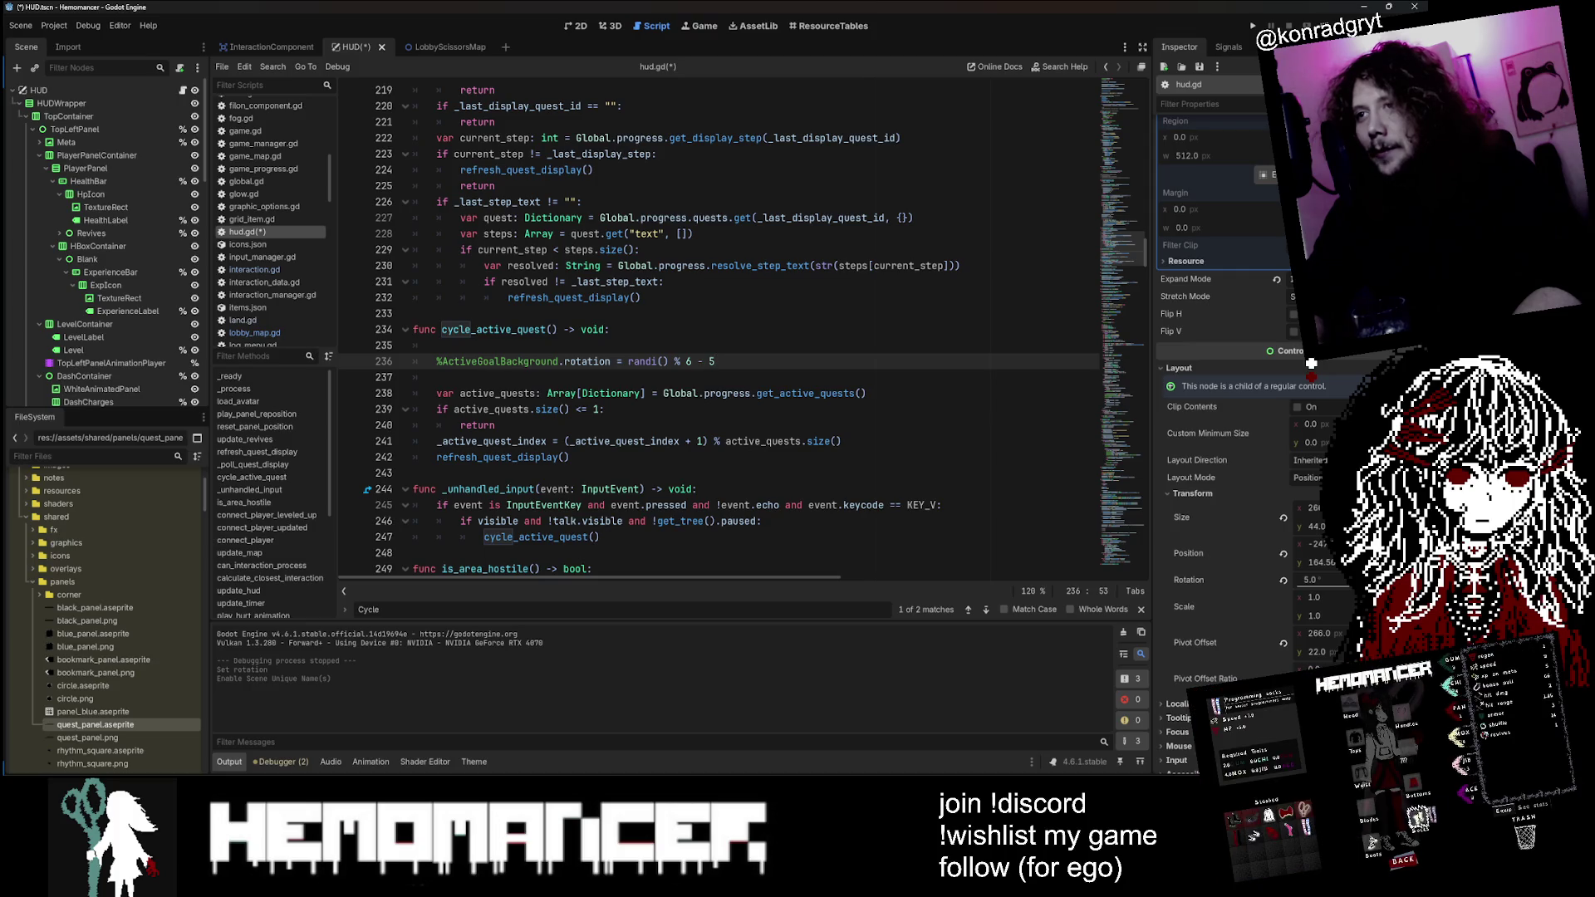
click(658, 361)
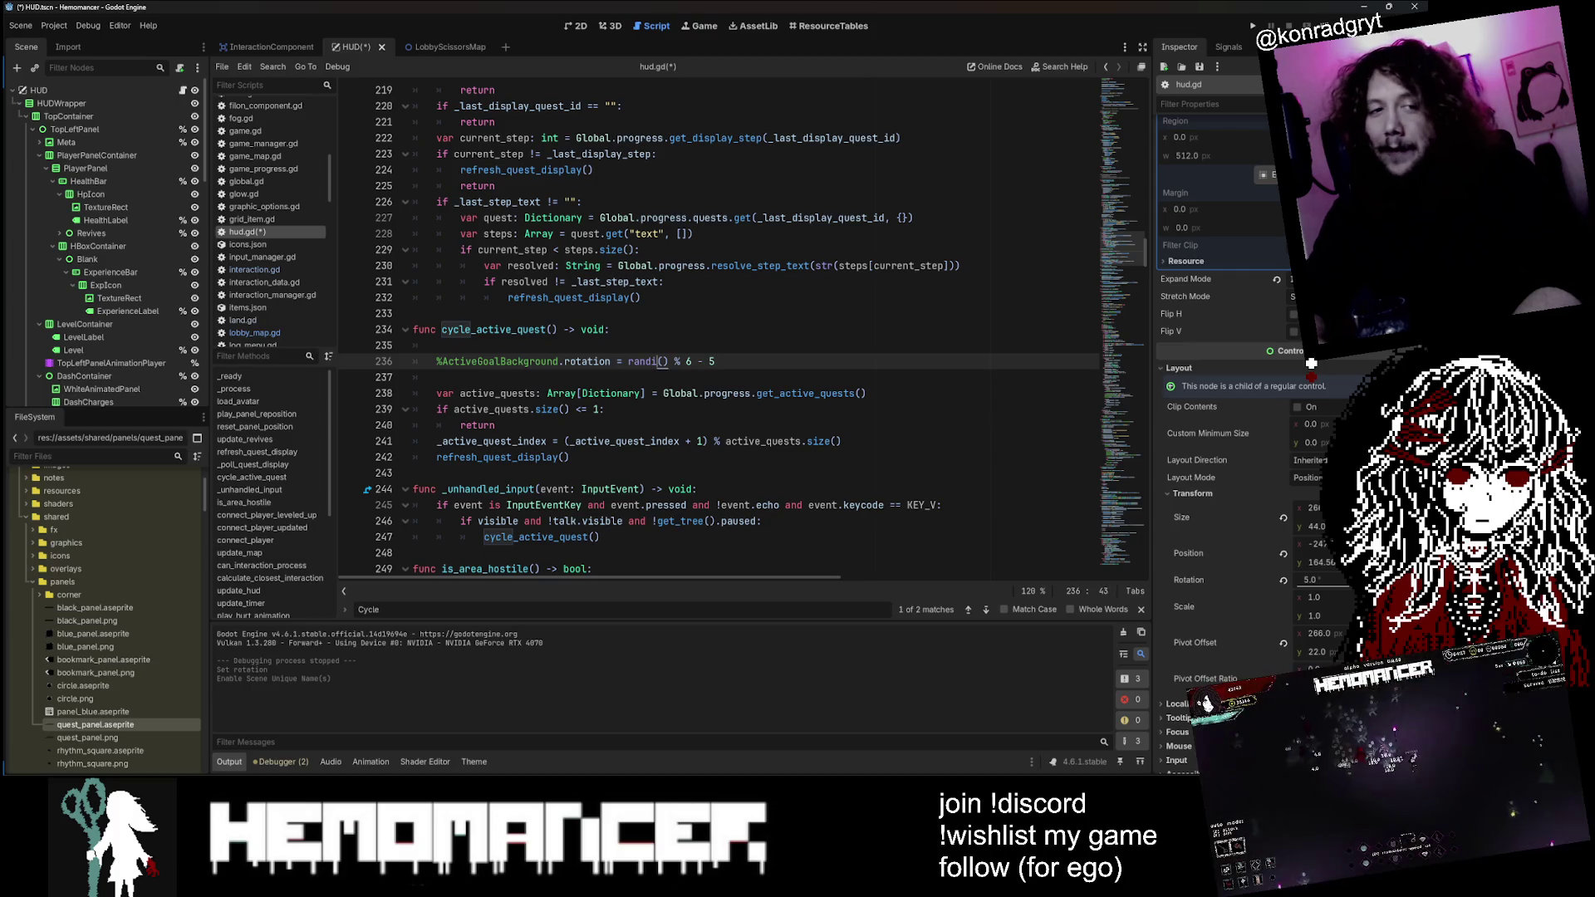
key(Right)
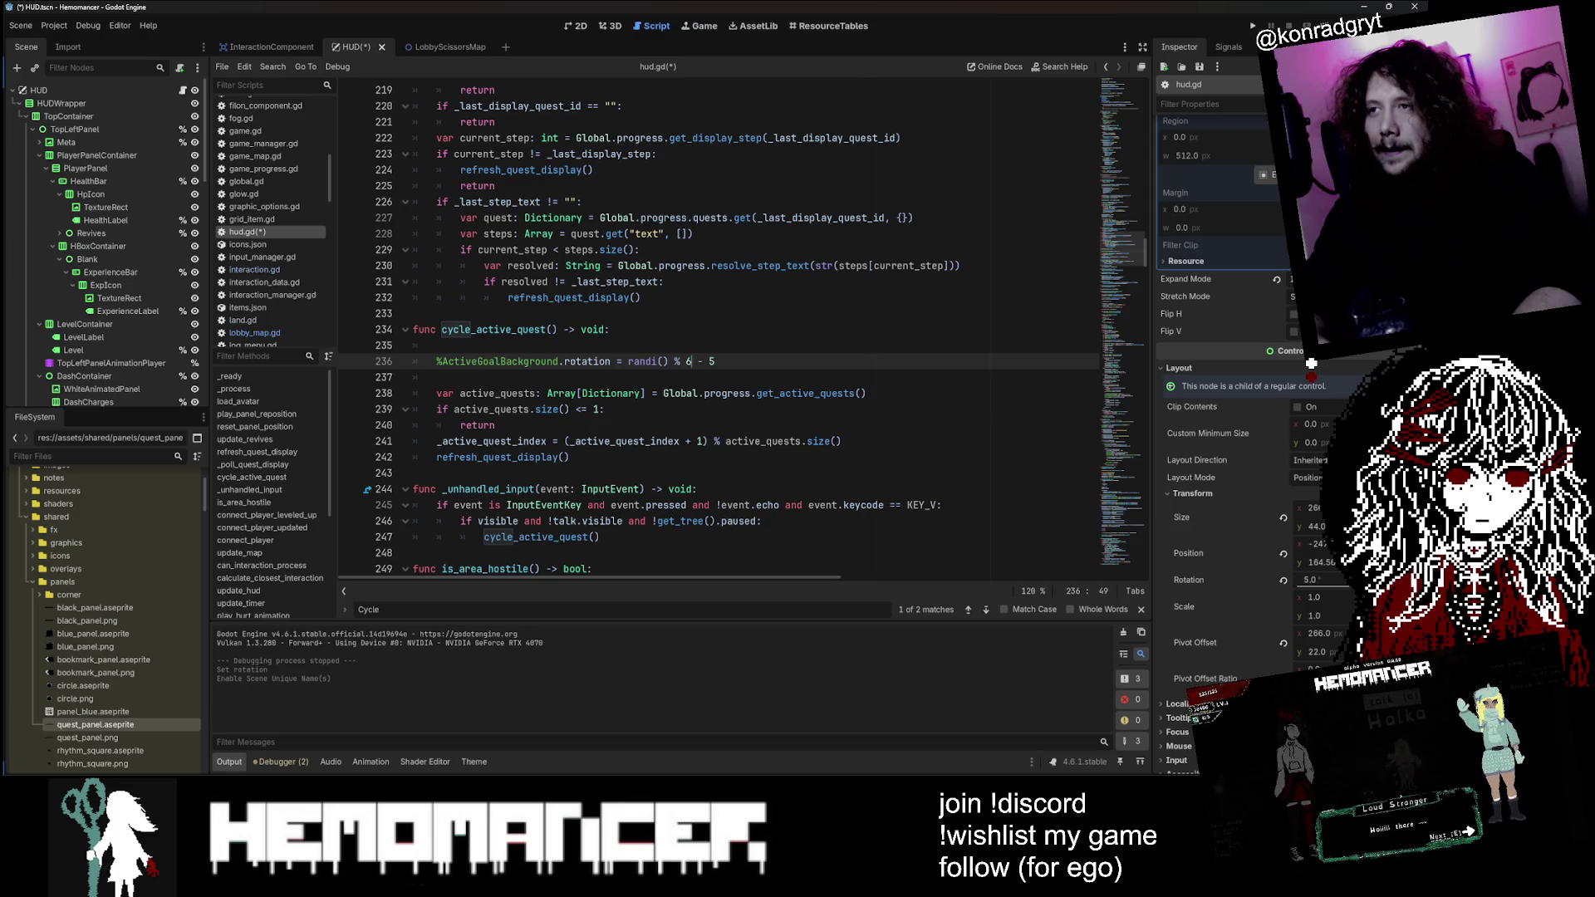
key(BackSpace)
Step: Set the modulus to 11, tidy the blank lines, and save hud.gd
text(11)
key(Up)
key(BackSpace)
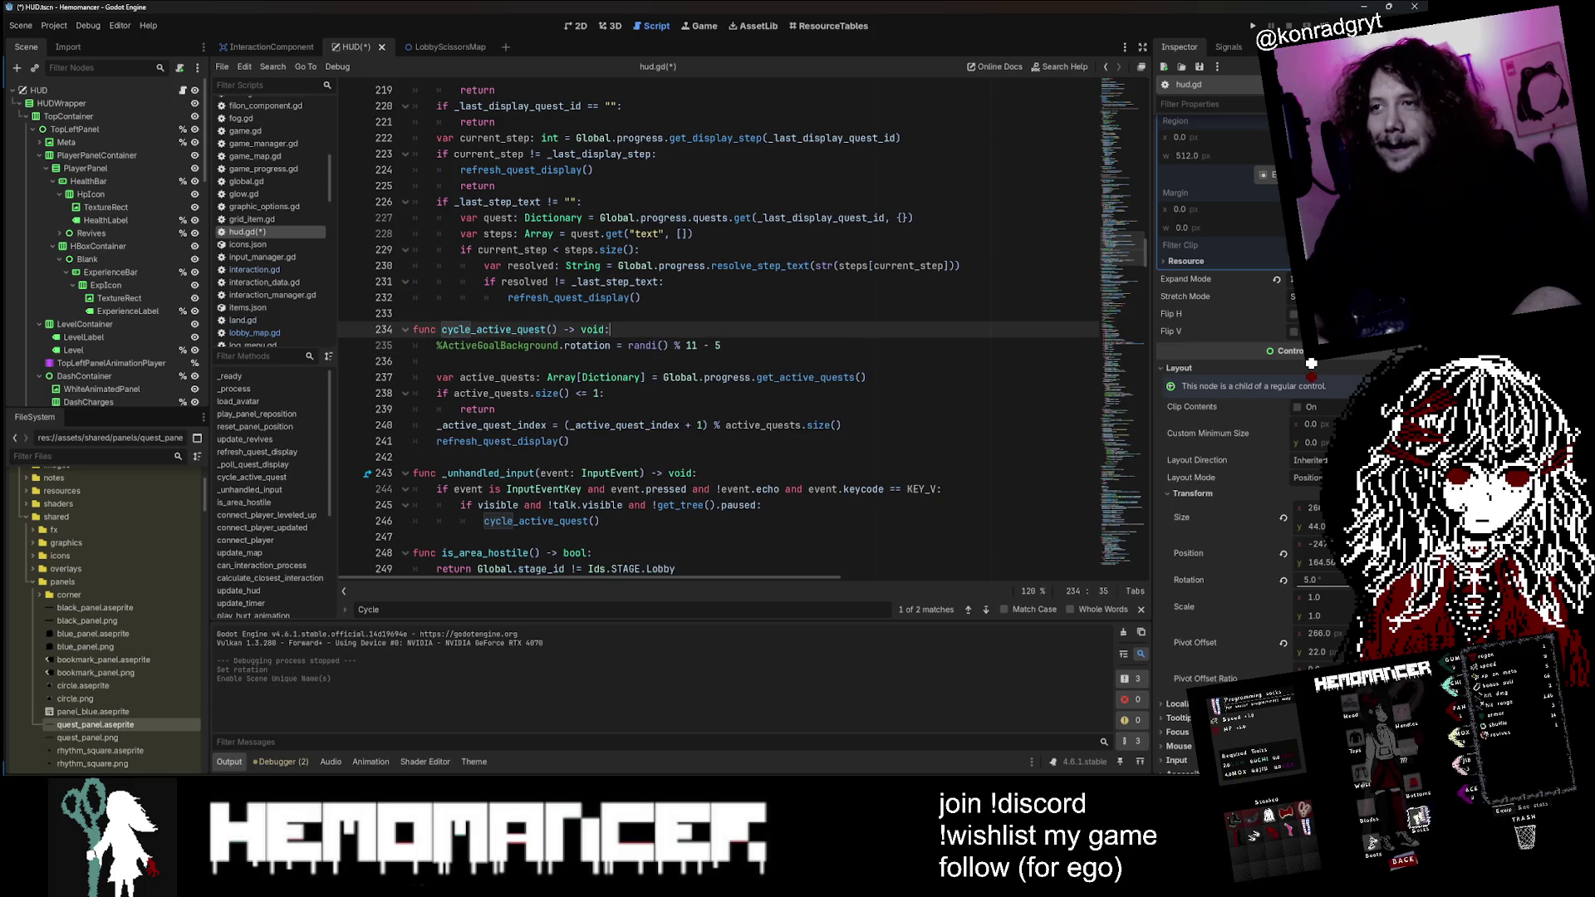
key(ctrl+s)
Step: Add a print(randi() % 11 - 5) debug line below the rotation line
key(Down)
key(Down)
key(Return)
key(Return)
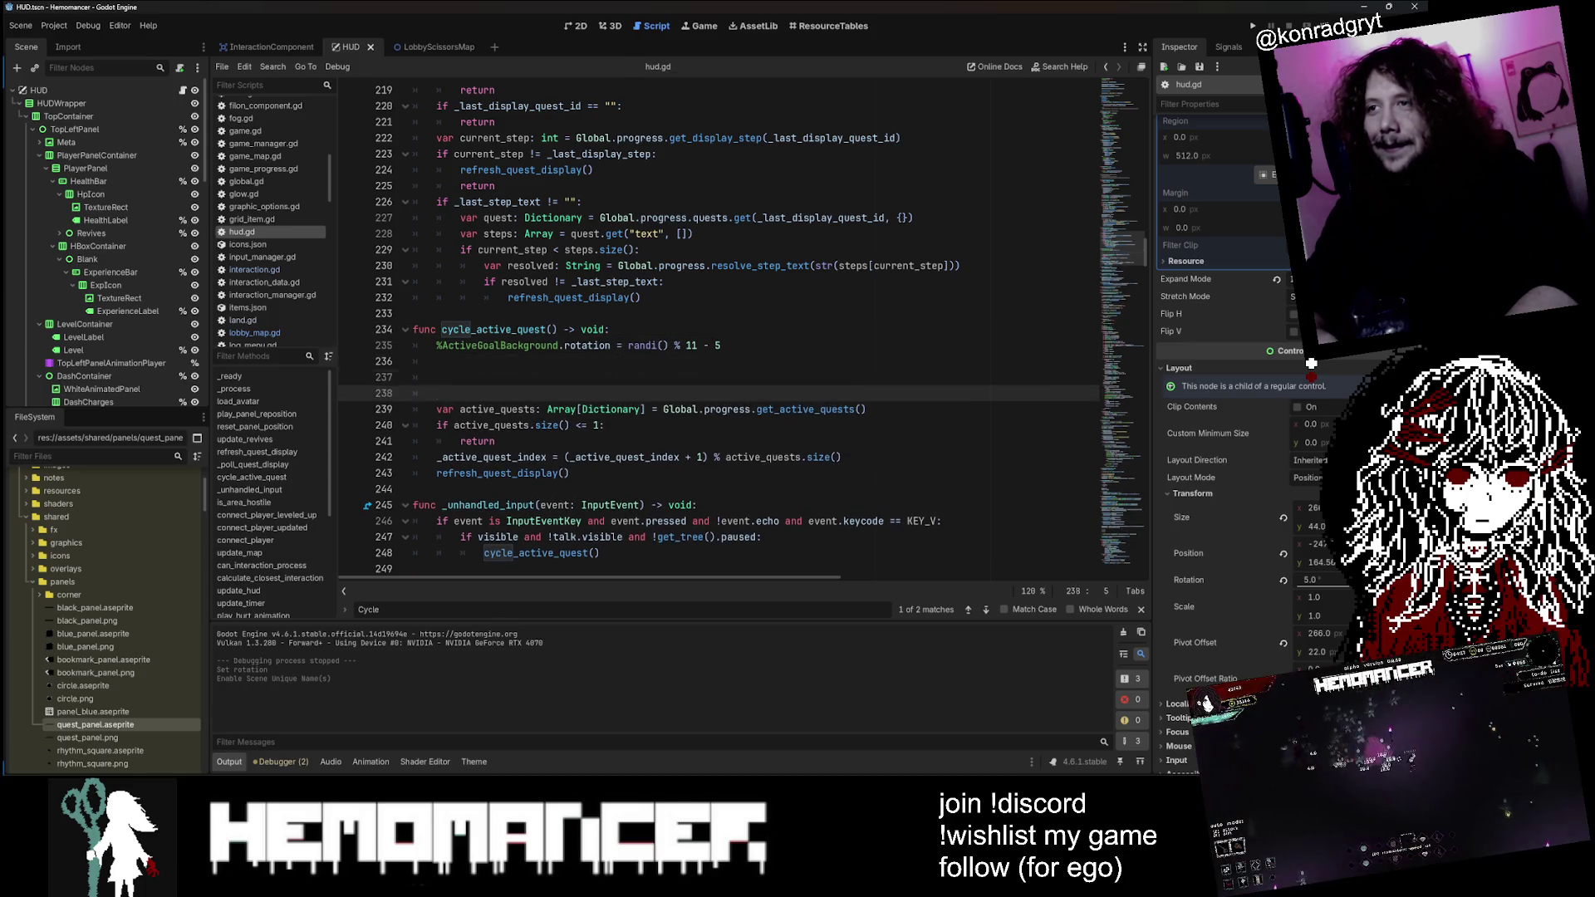
key(Up)
key(Up)
text(print())
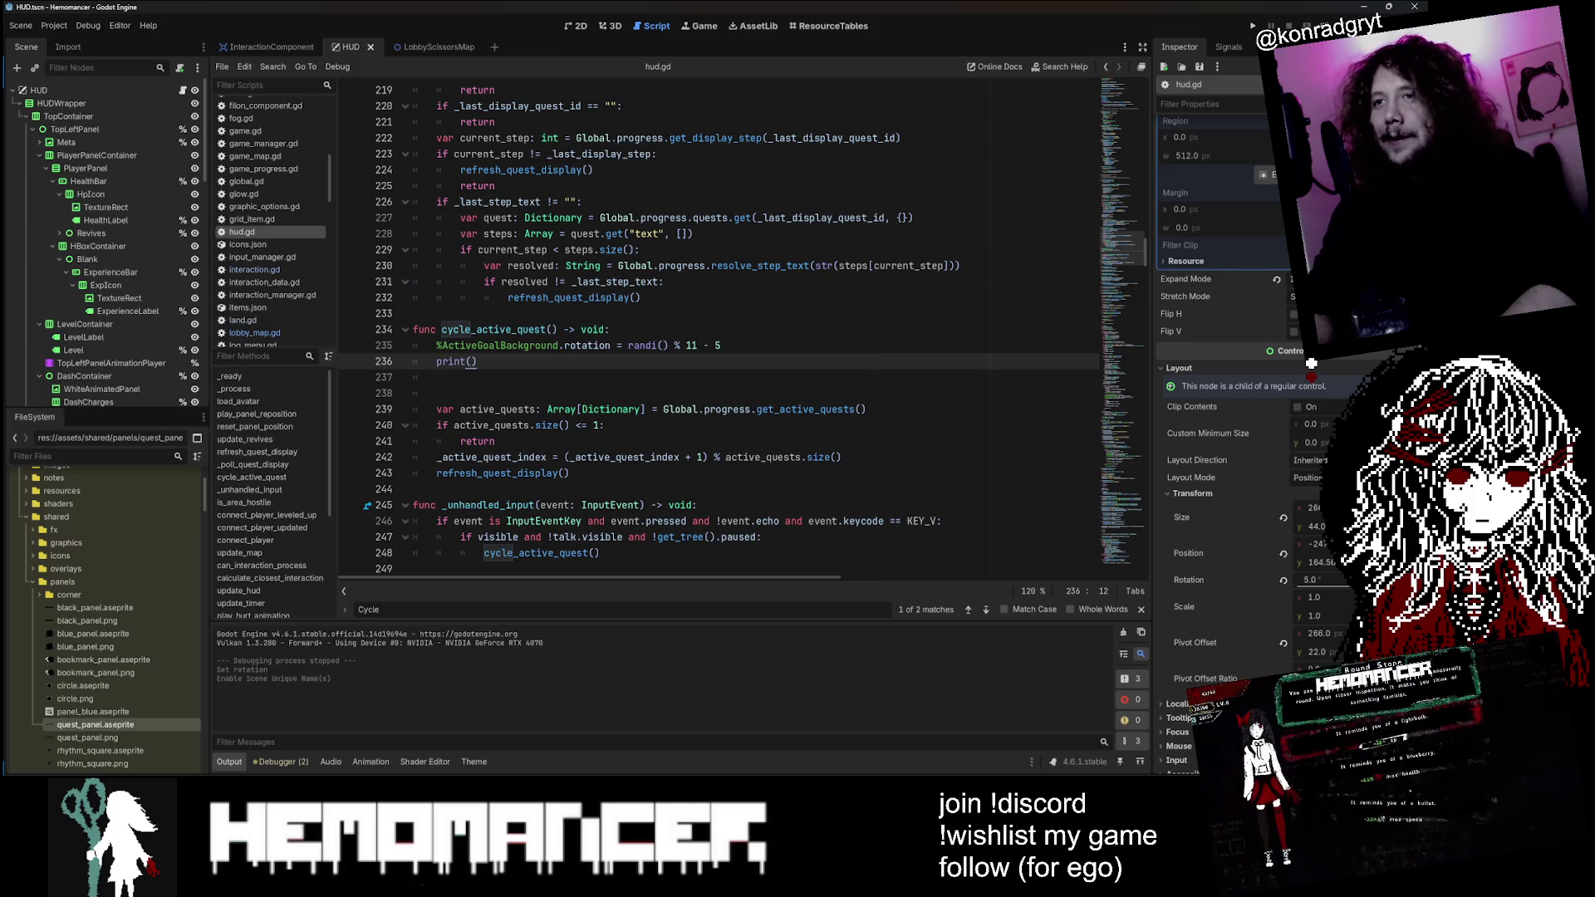
drag(720, 345, 622, 348)
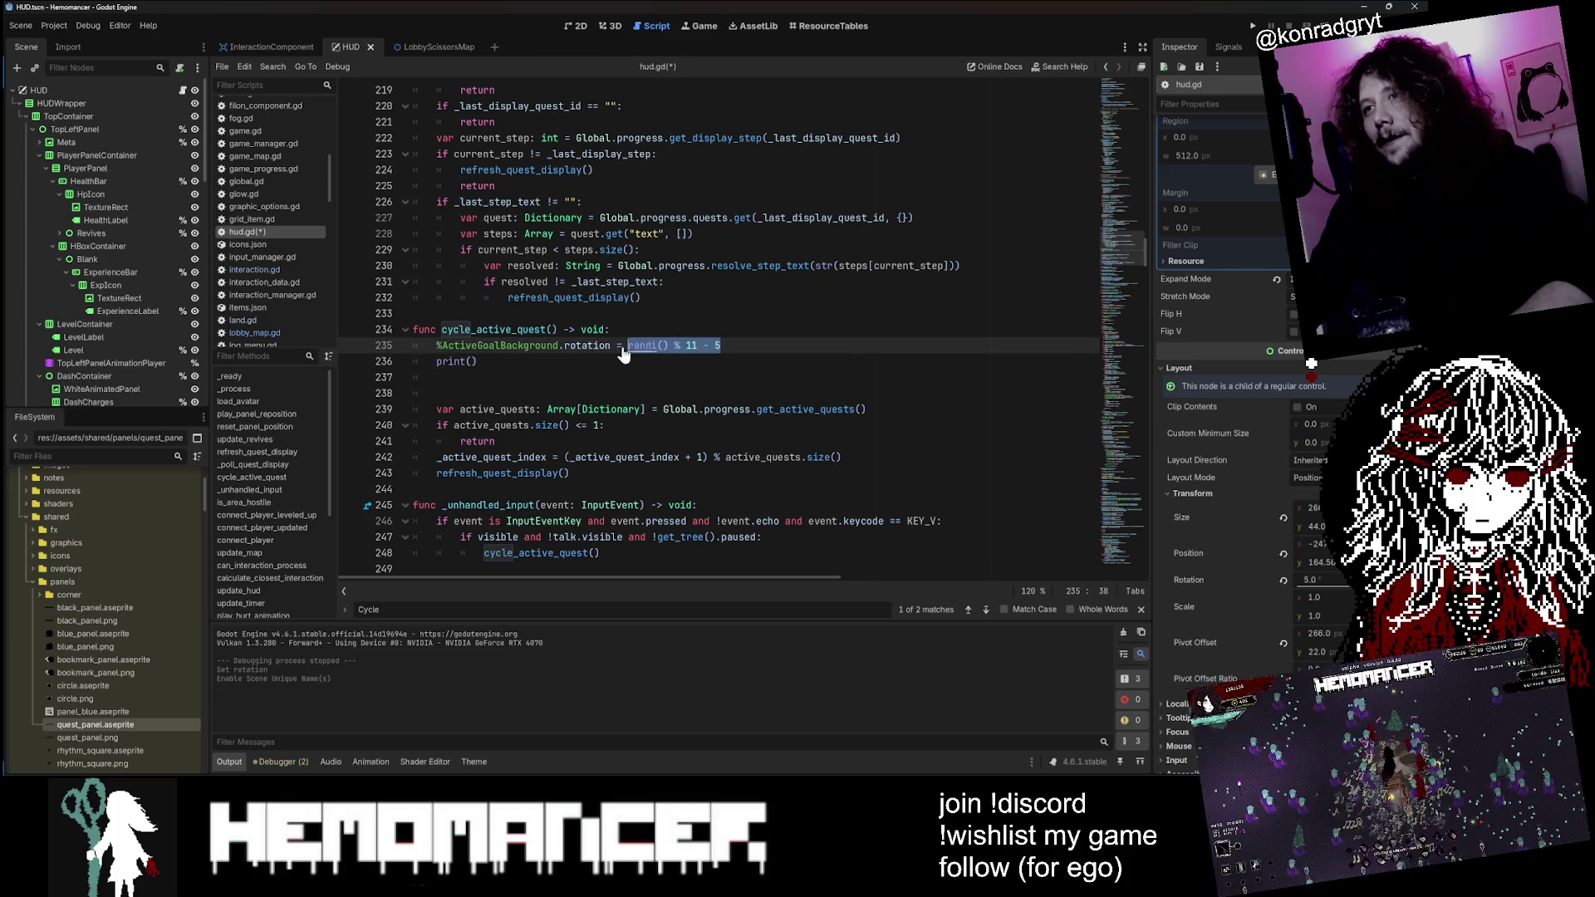
key(ctrl+x)
key(Down)
key(End)
key(Left)
key(ctrl+v)
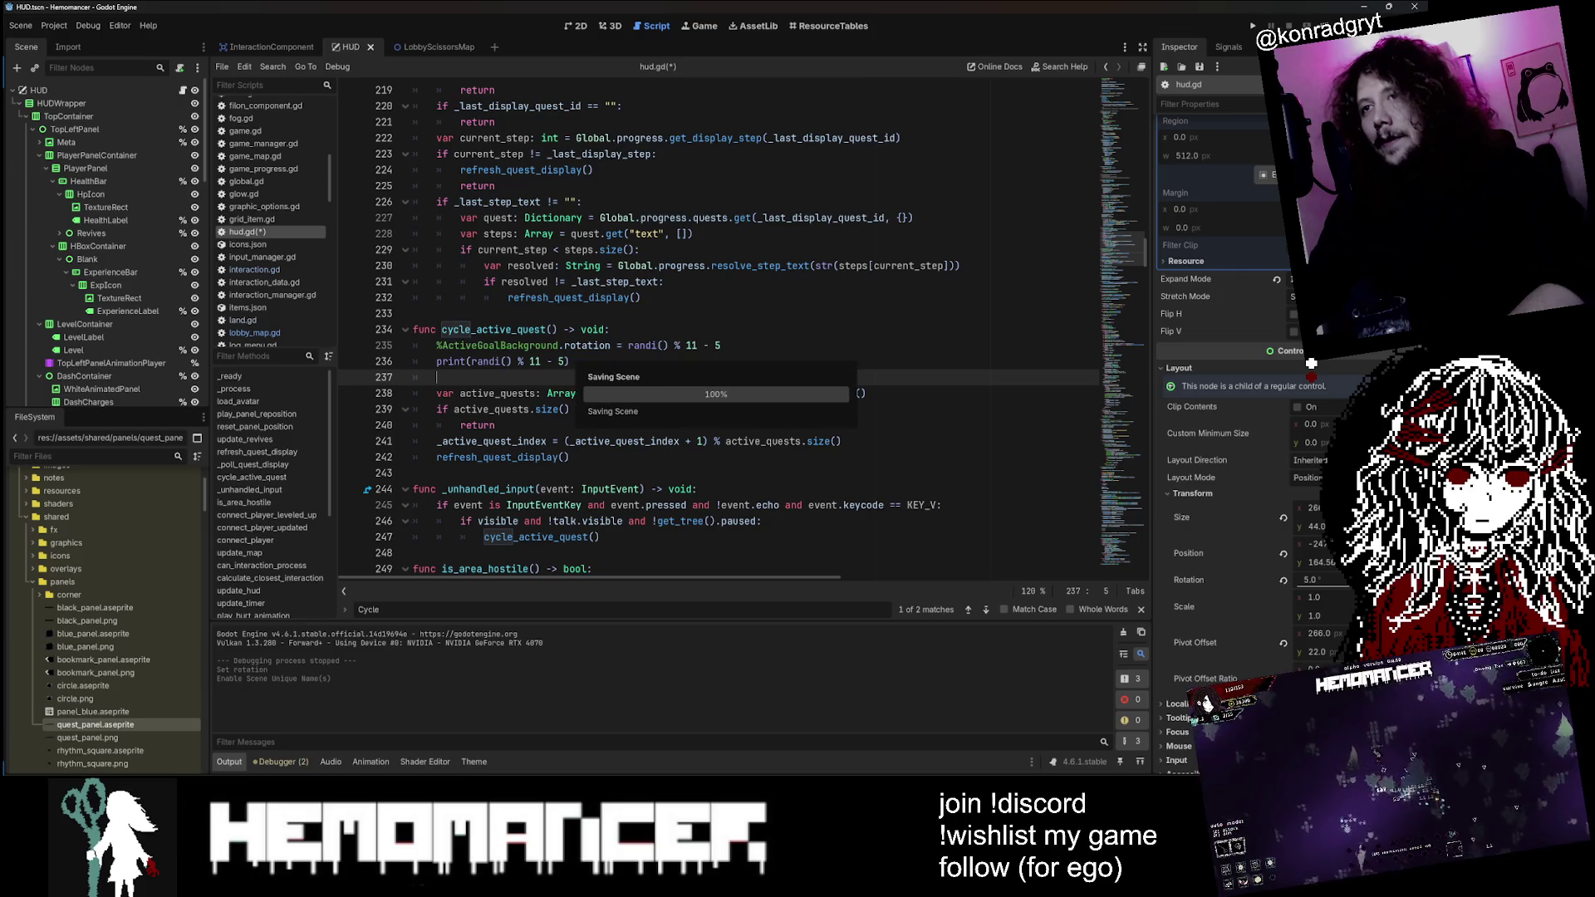
click(678, 315)
Step: Run the game with F5, start playing, and cycle quests several times with V
key(F5)
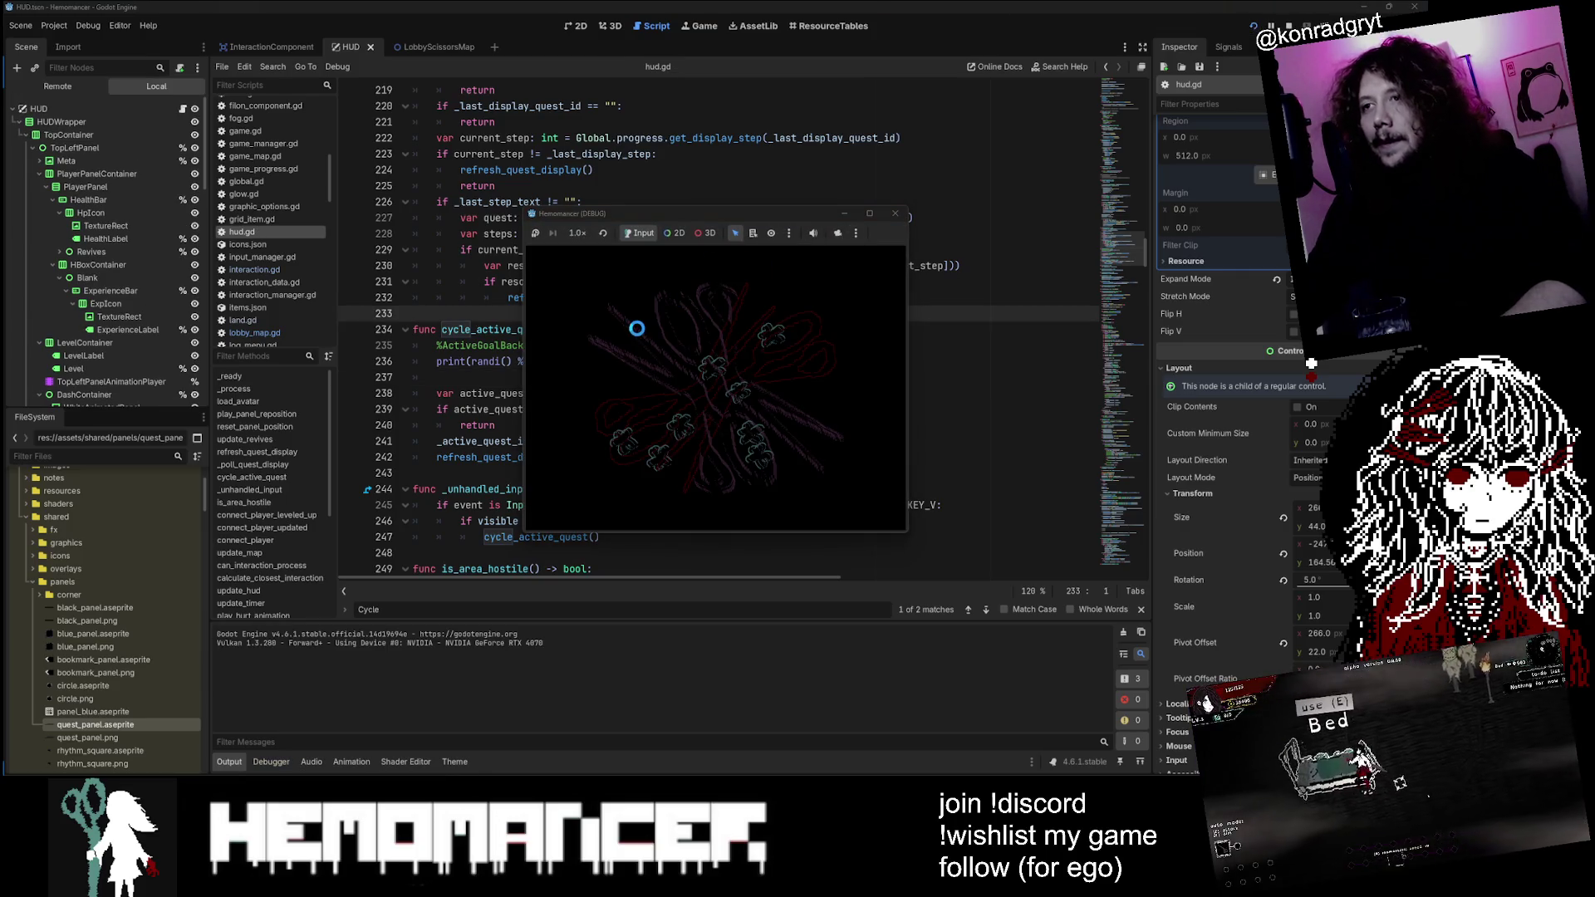
click(633, 370)
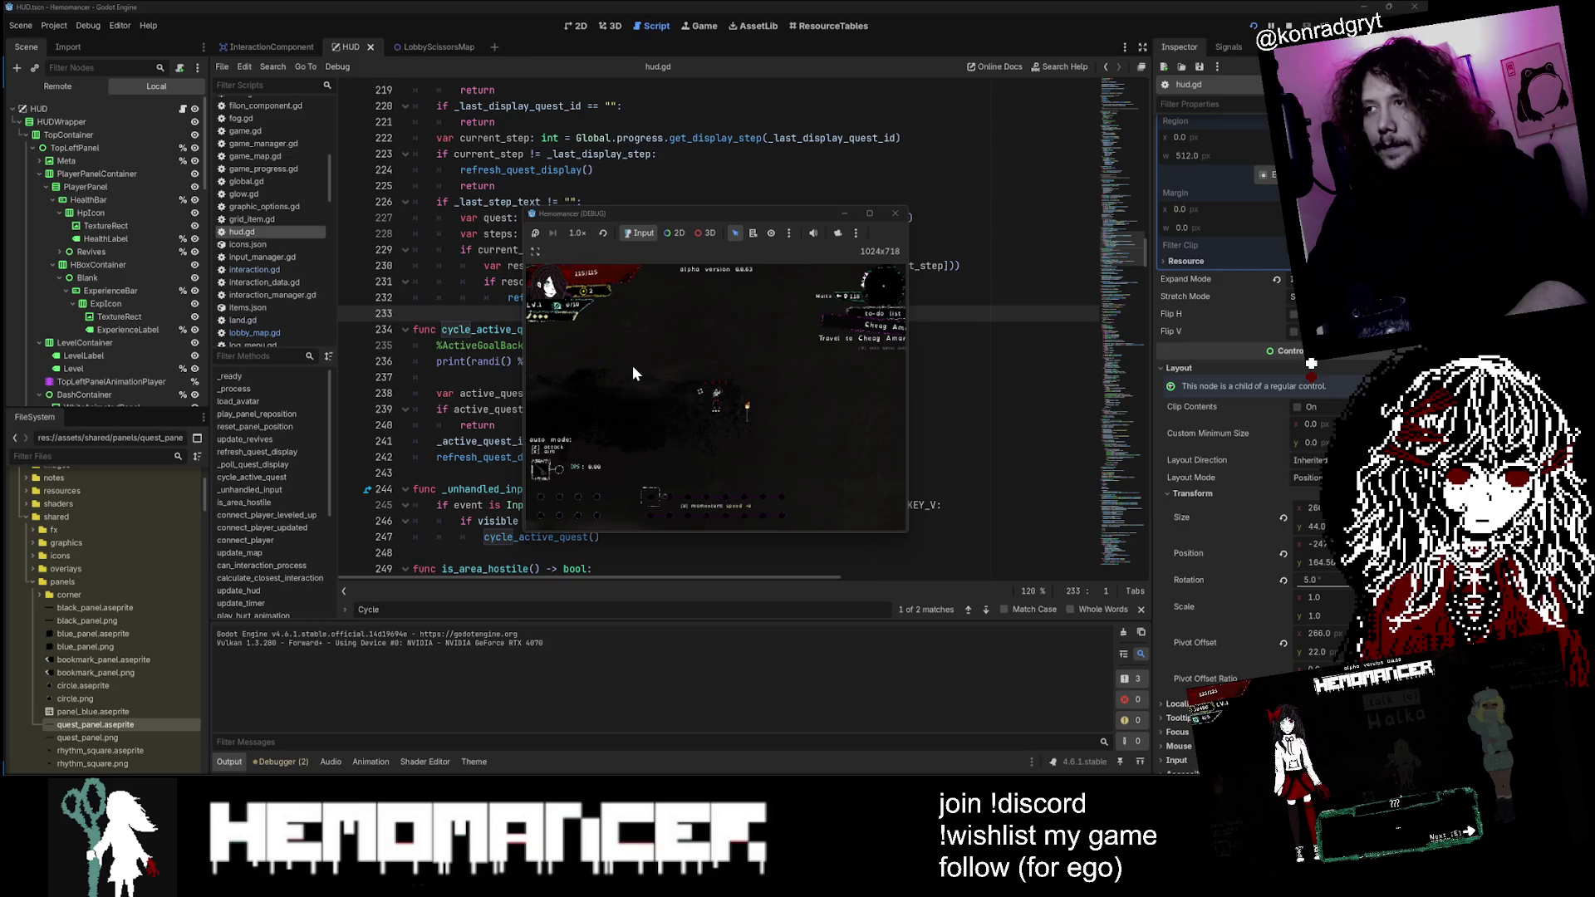
key(v)
key(v)
key(v)
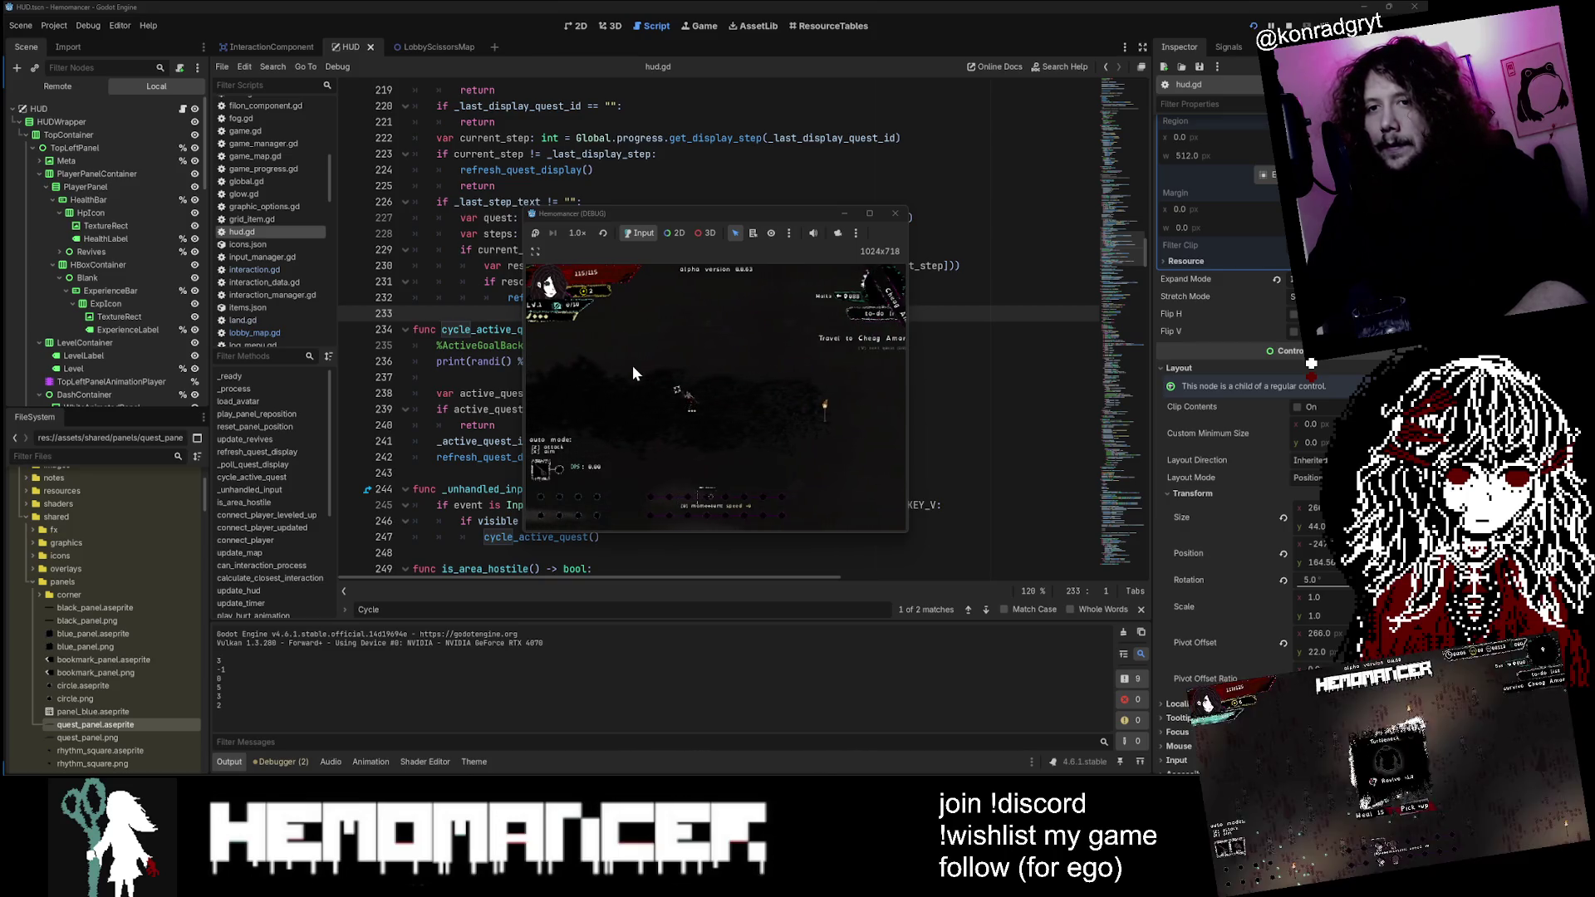
key(v)
key(v)
key(v)
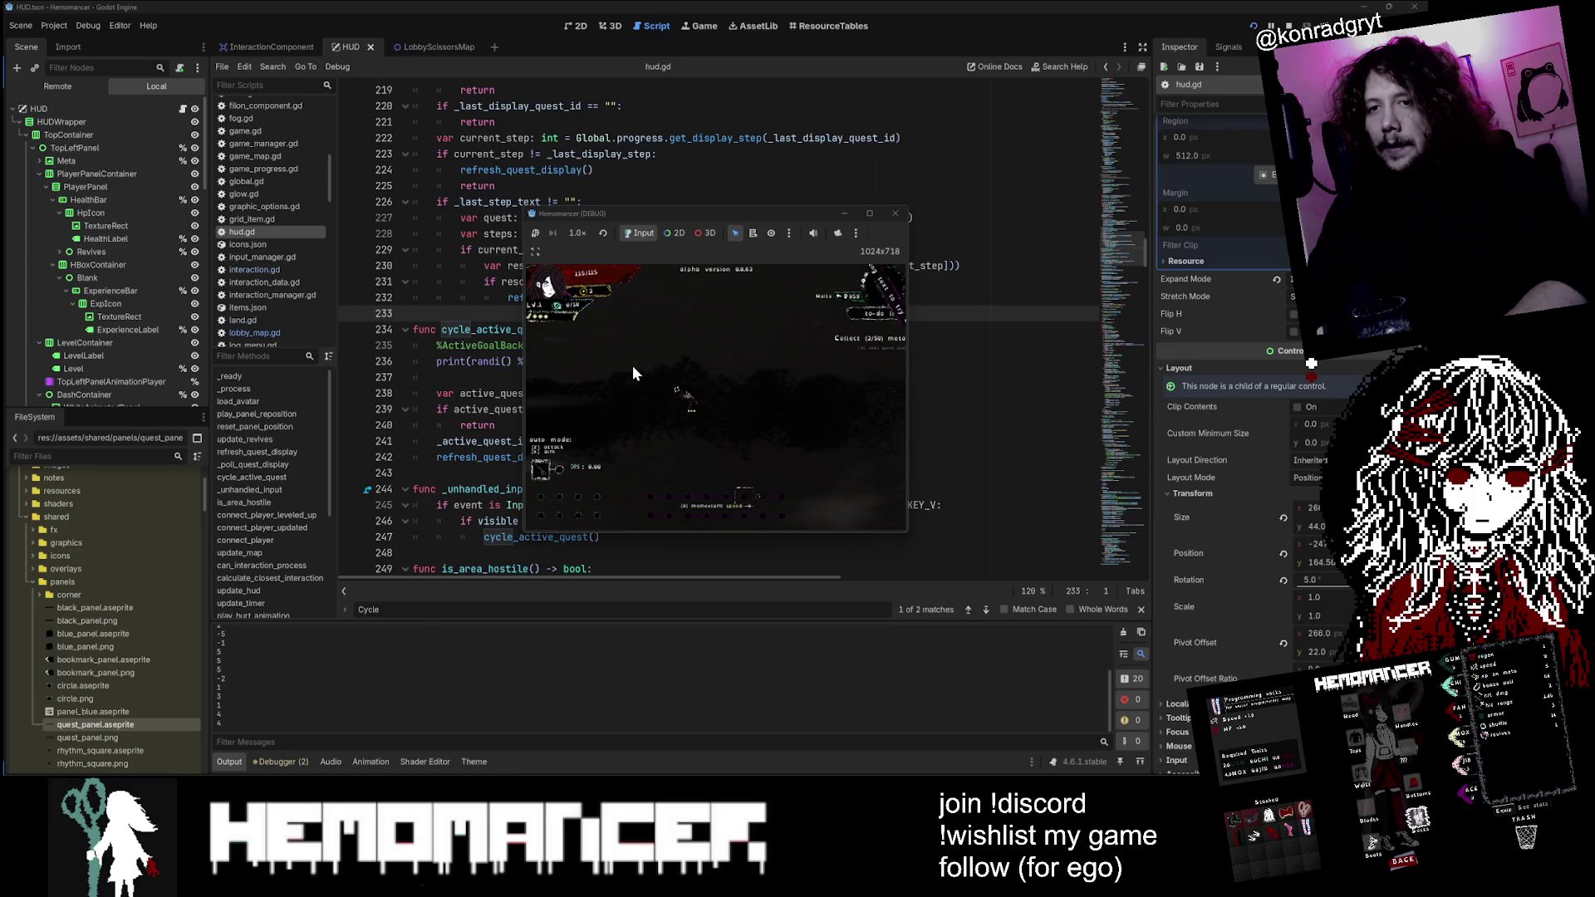
key(v)
key(v)
key(v)
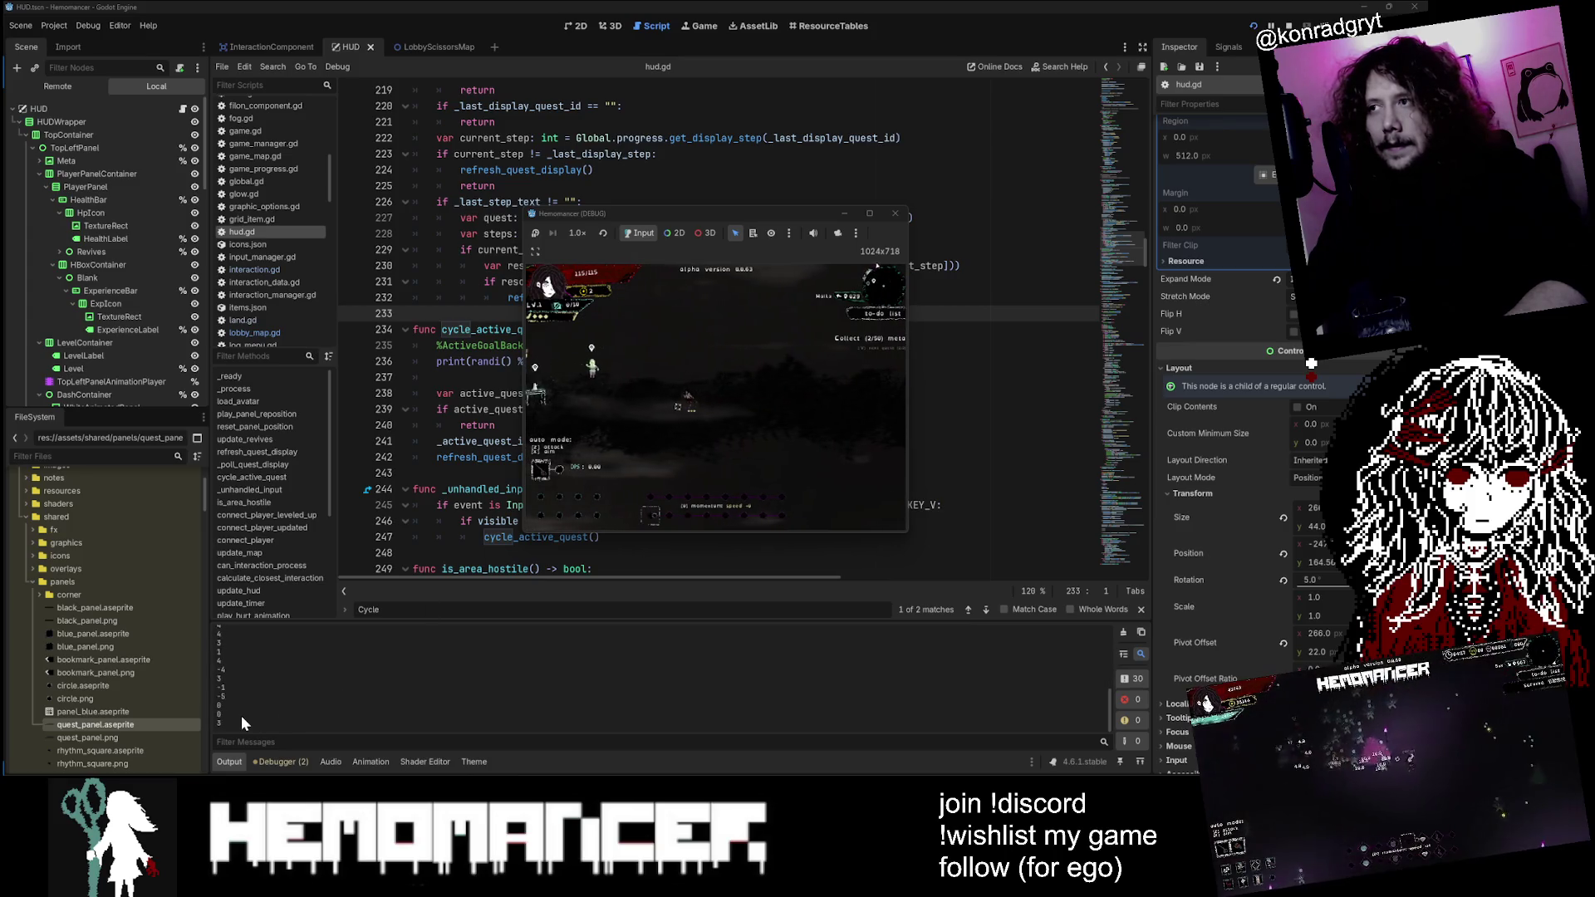
key(v)
key(v)
key(v)
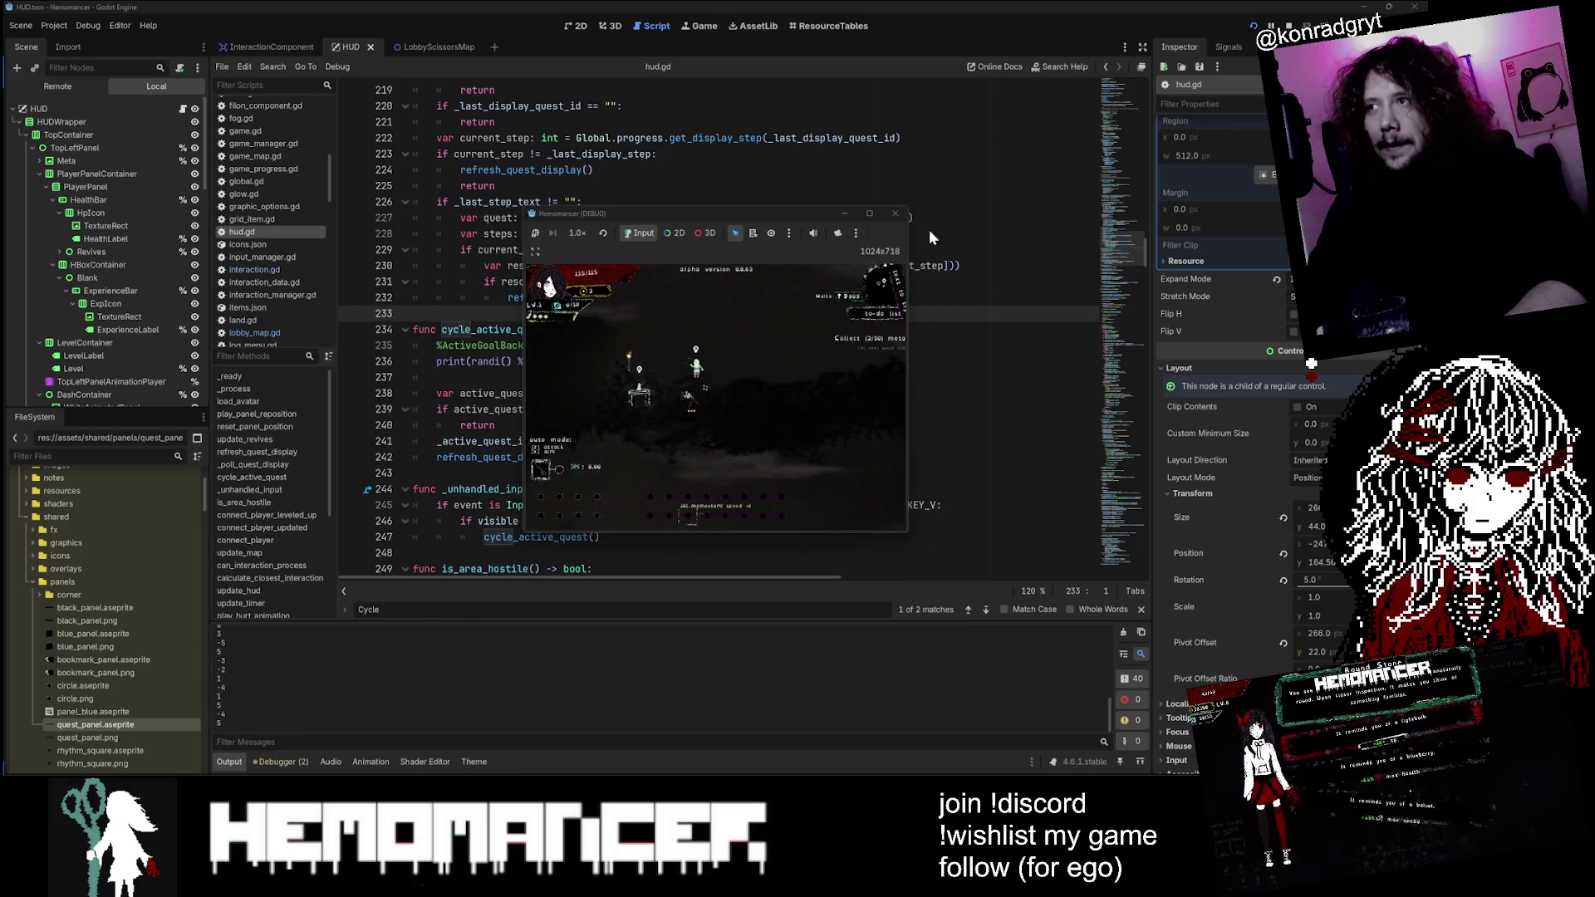
click(870, 214)
key(v)
mouse_move(870, 9)
mouse_down()
mouse_move(864, 241)
mouse_move(294, 587)
mouse_move(648, 374)
mouse_move(934, 166)
mouse_up()
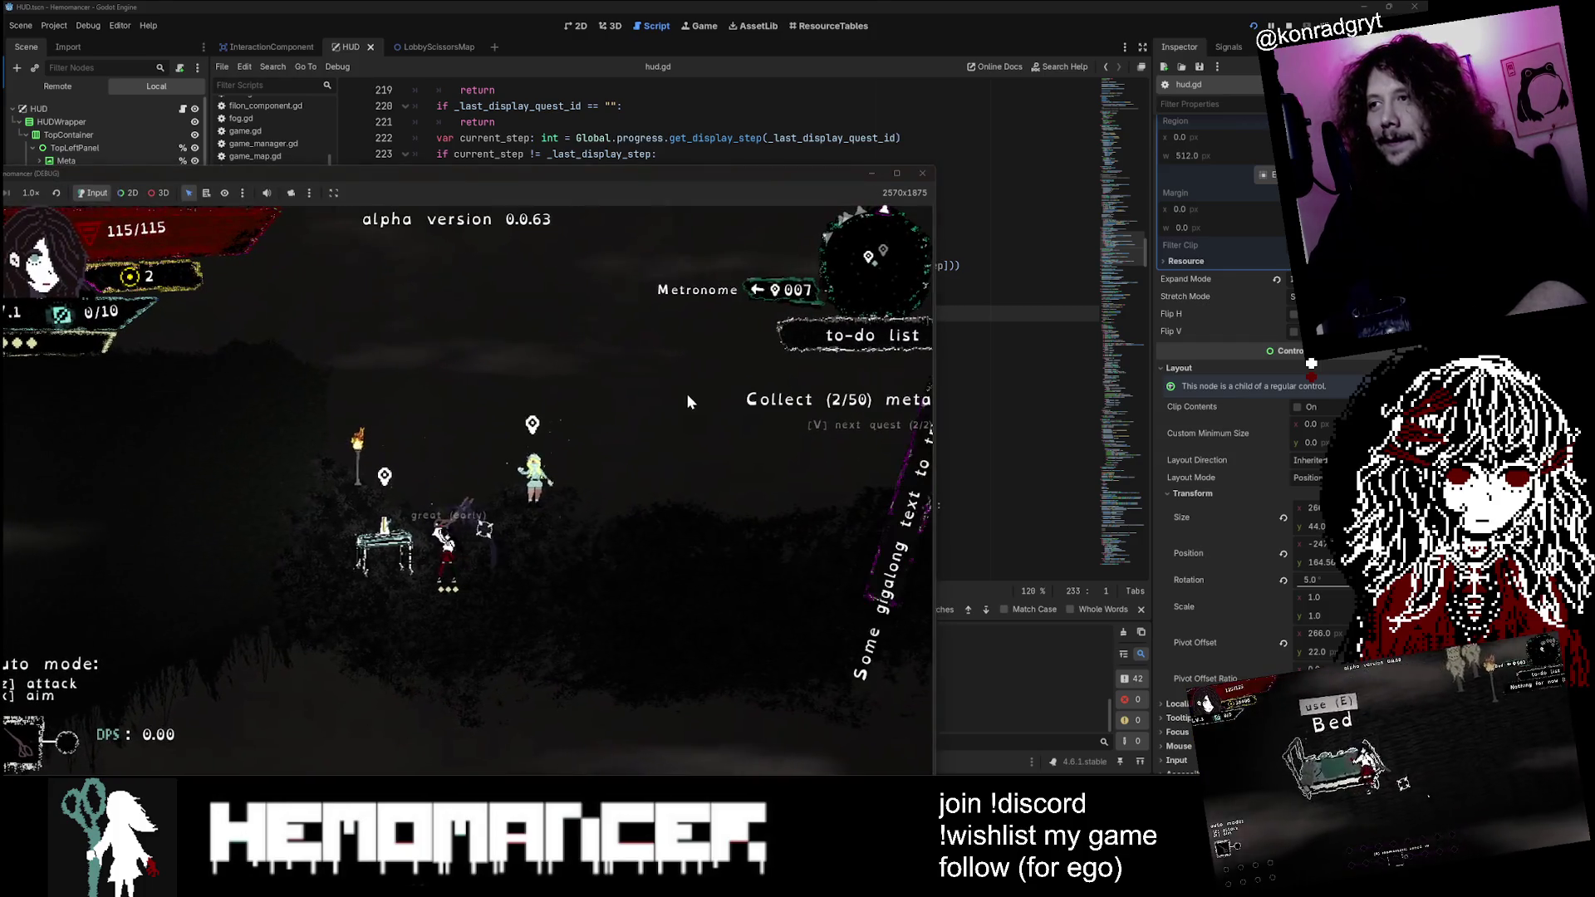
Step: Walk the player around while cycling quests, then close the game window
key(a)
key(v)
key(v)
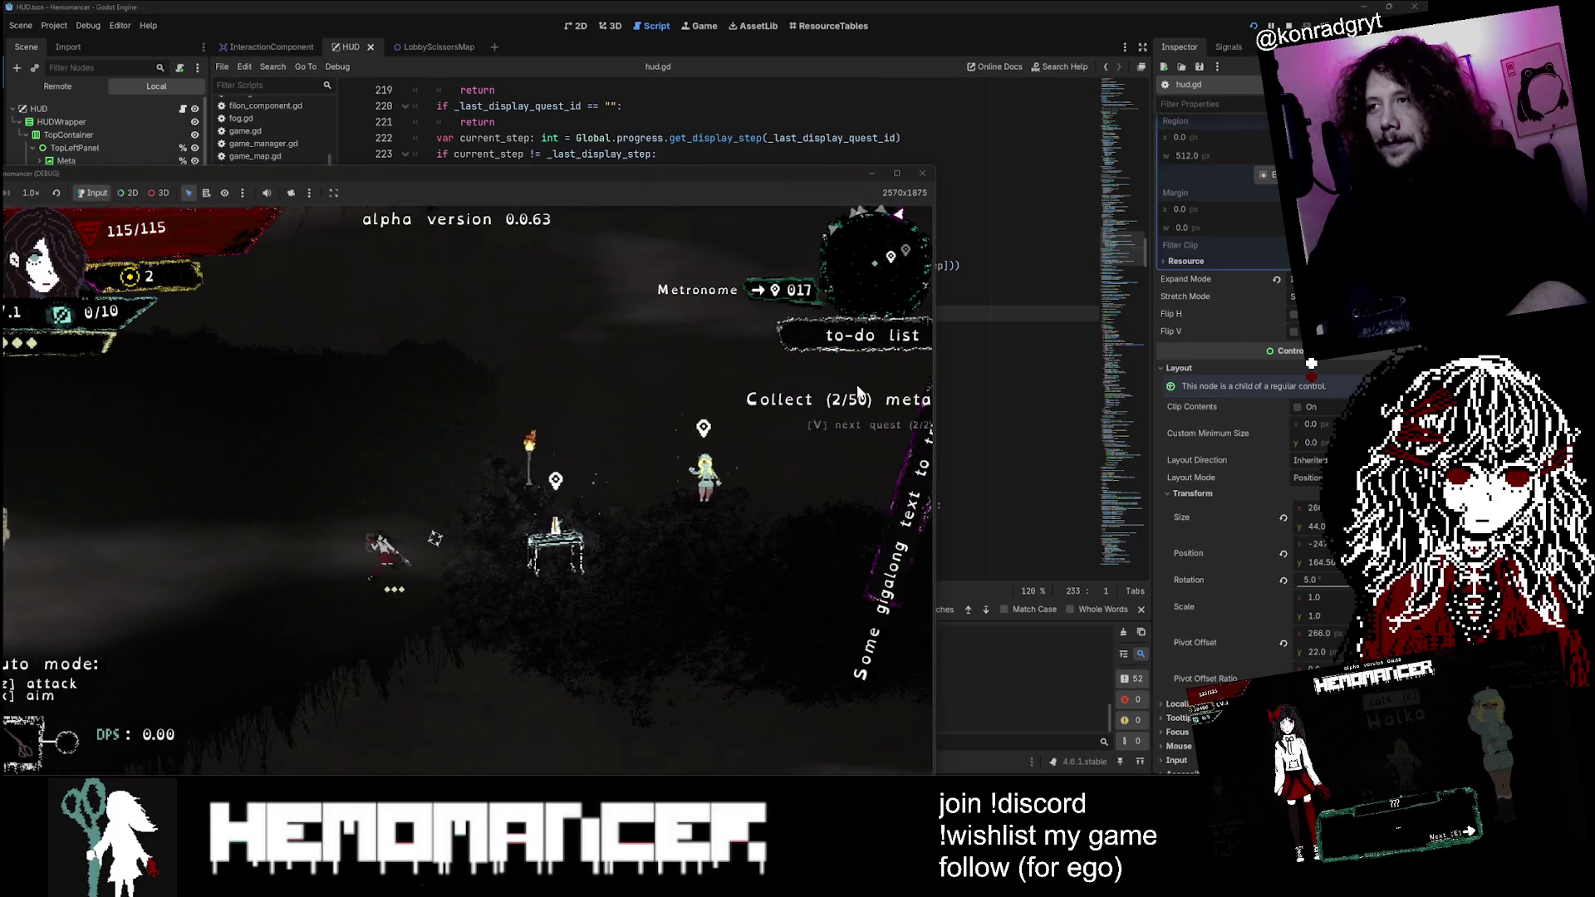
key(a)
key(v)
key(v)
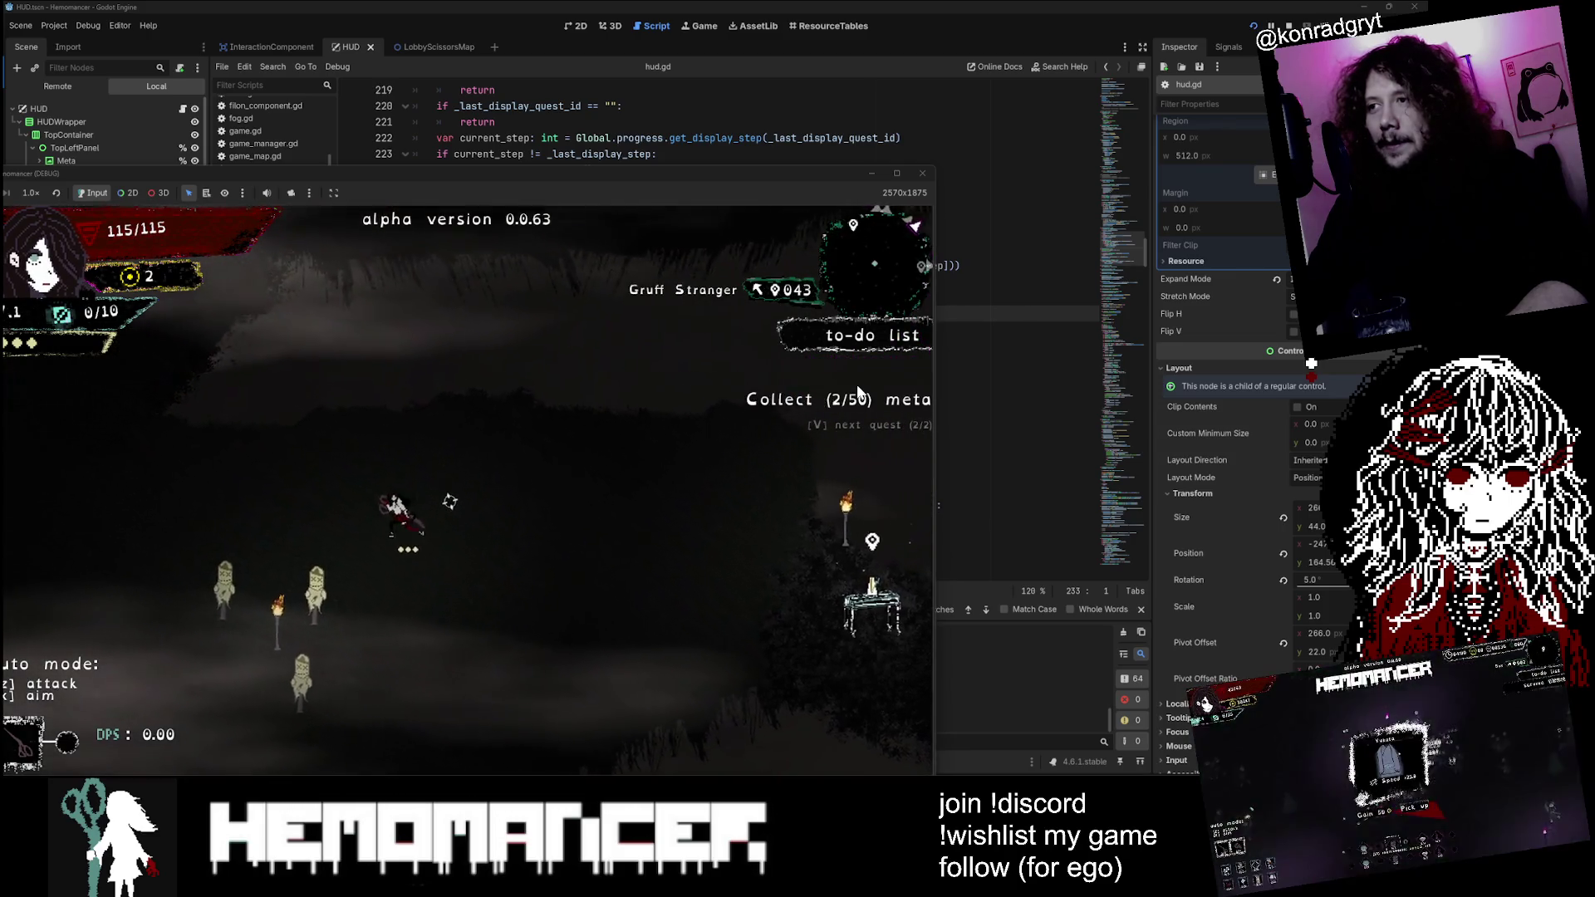
key(a)
key(v)
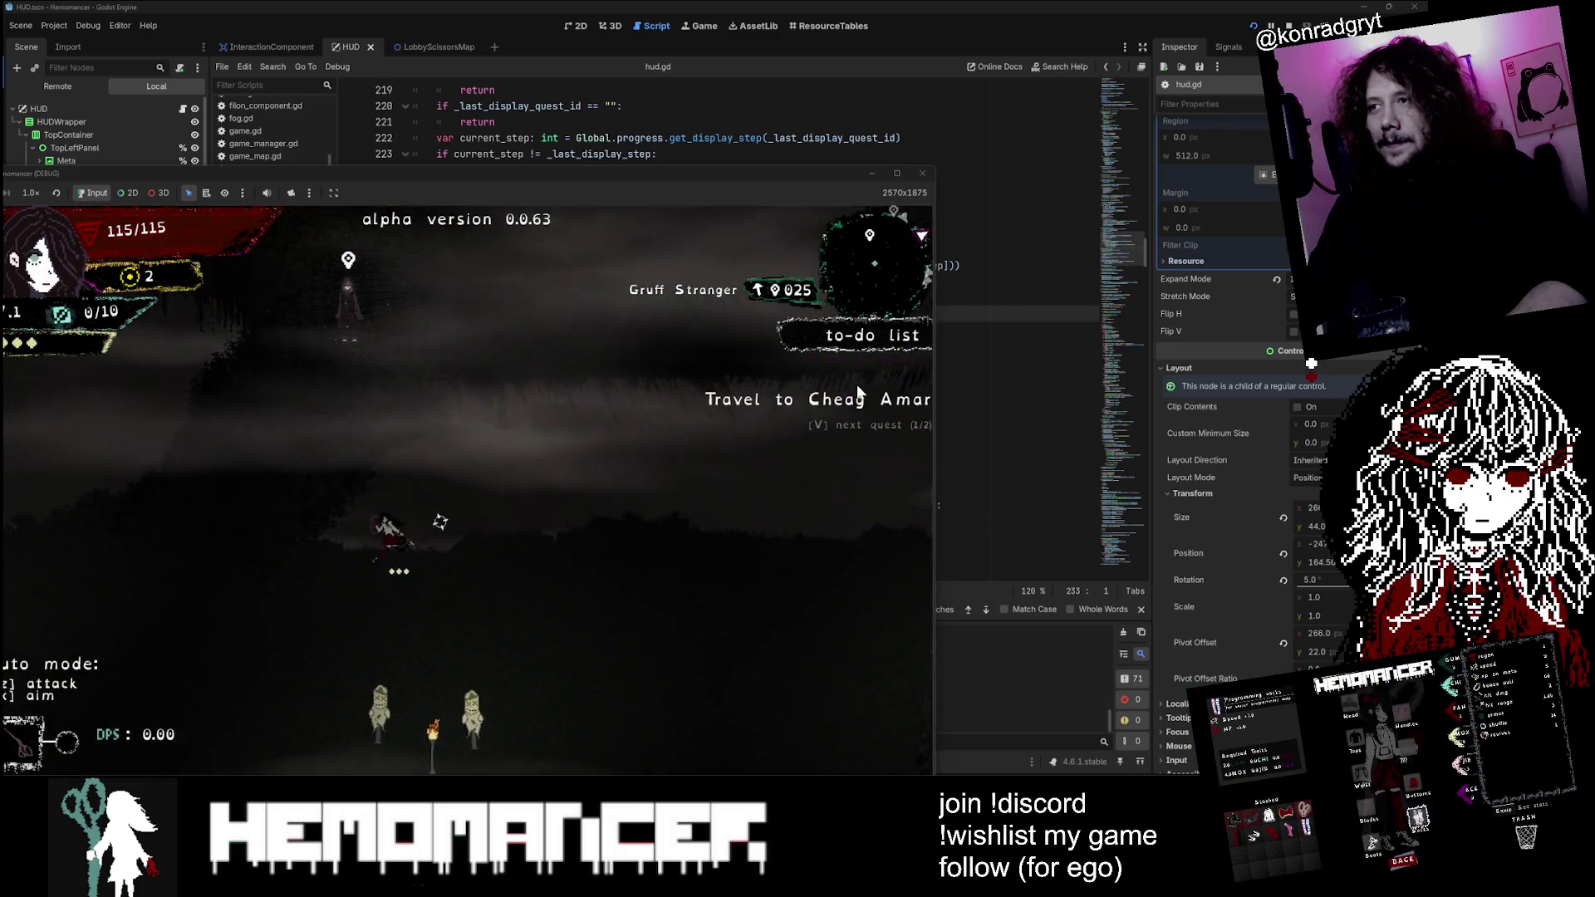
key(v)
key(a)
key(v)
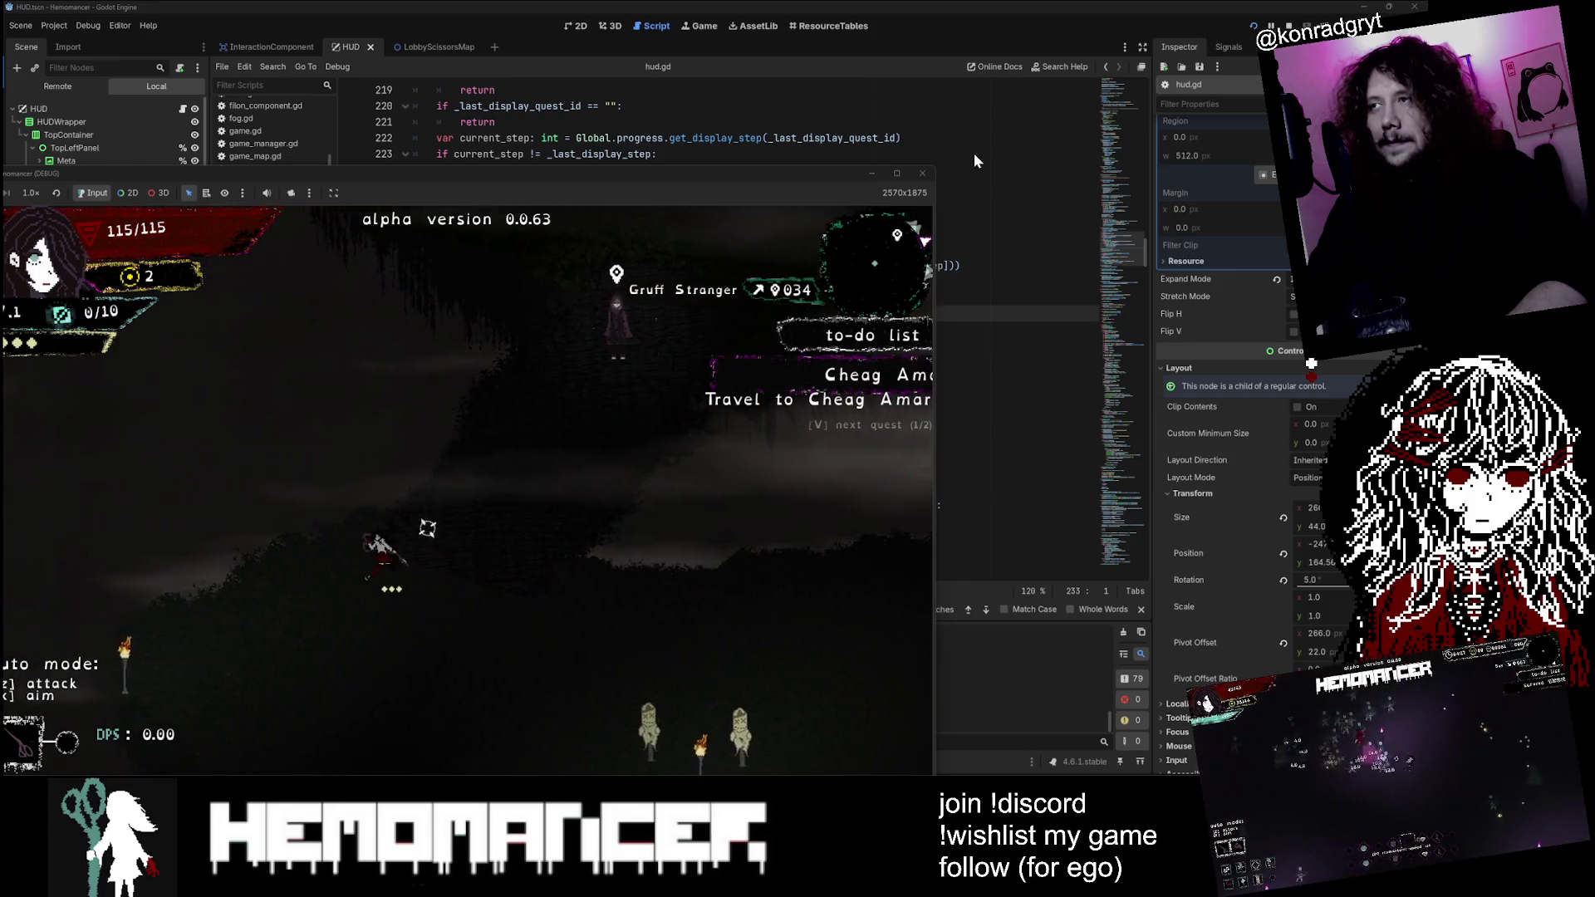
click(922, 173)
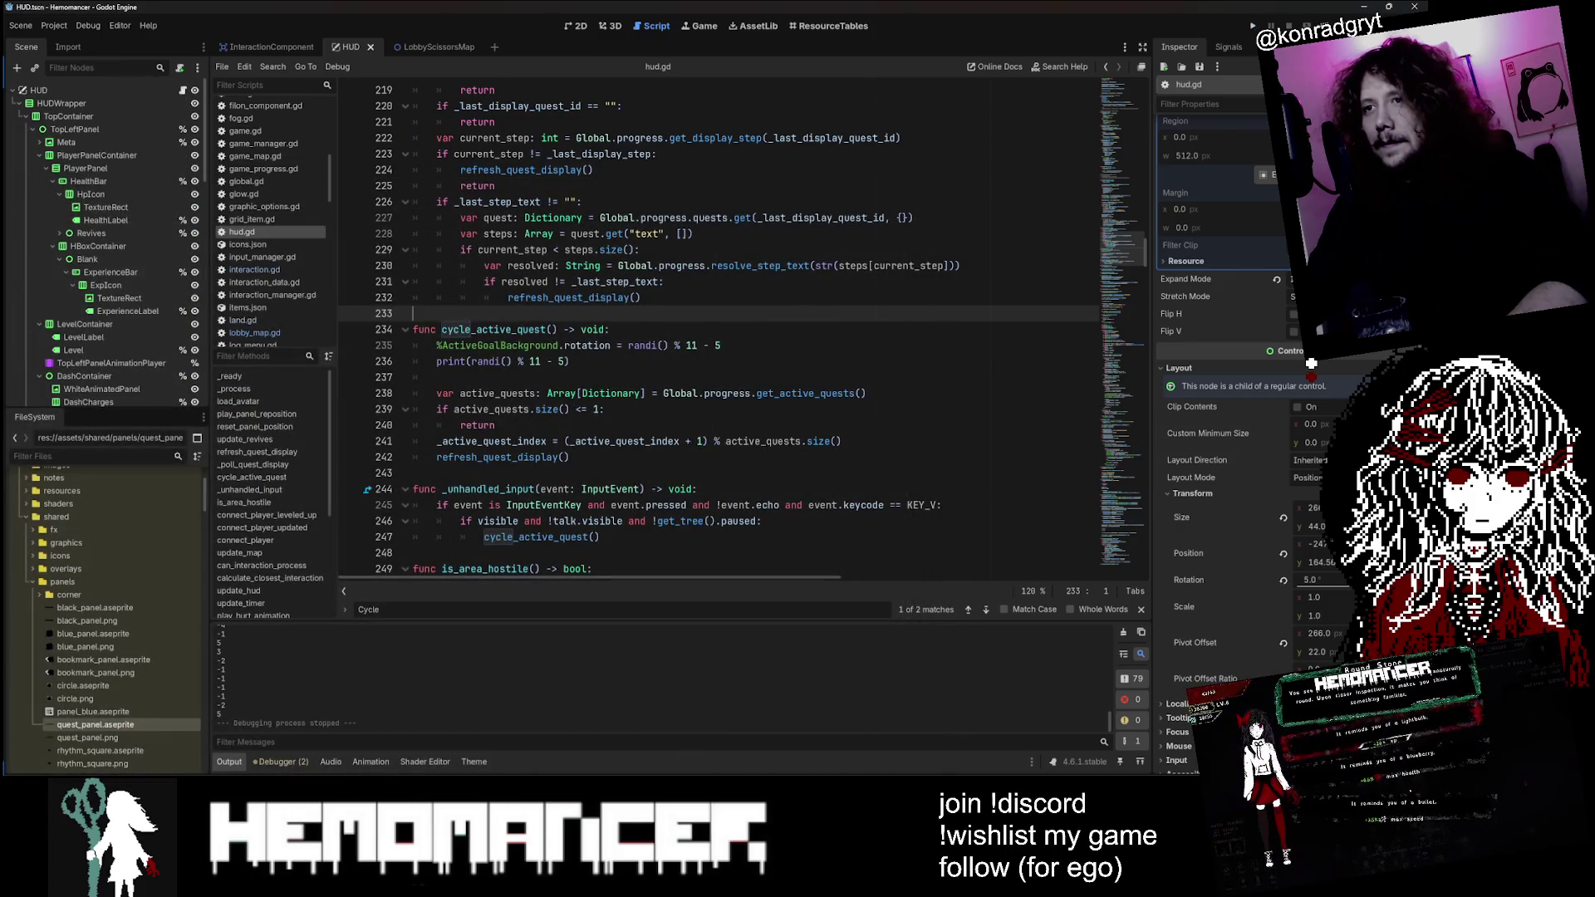
Step: Try wrapping the random value on line 235 in clampi, then remove it again
click(628, 344)
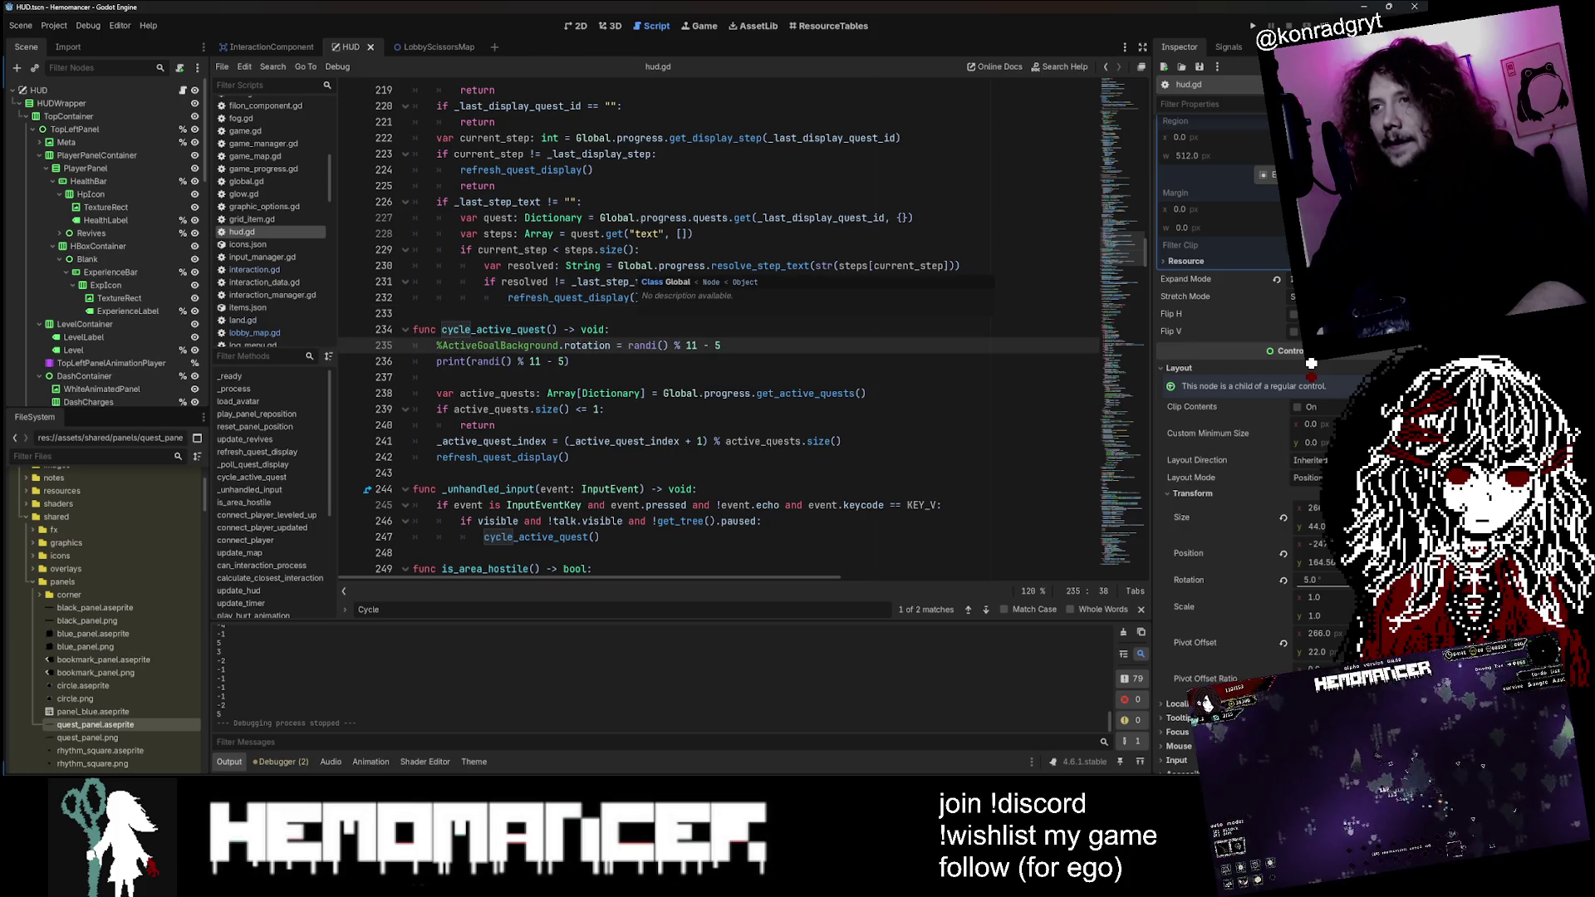
text(cl)
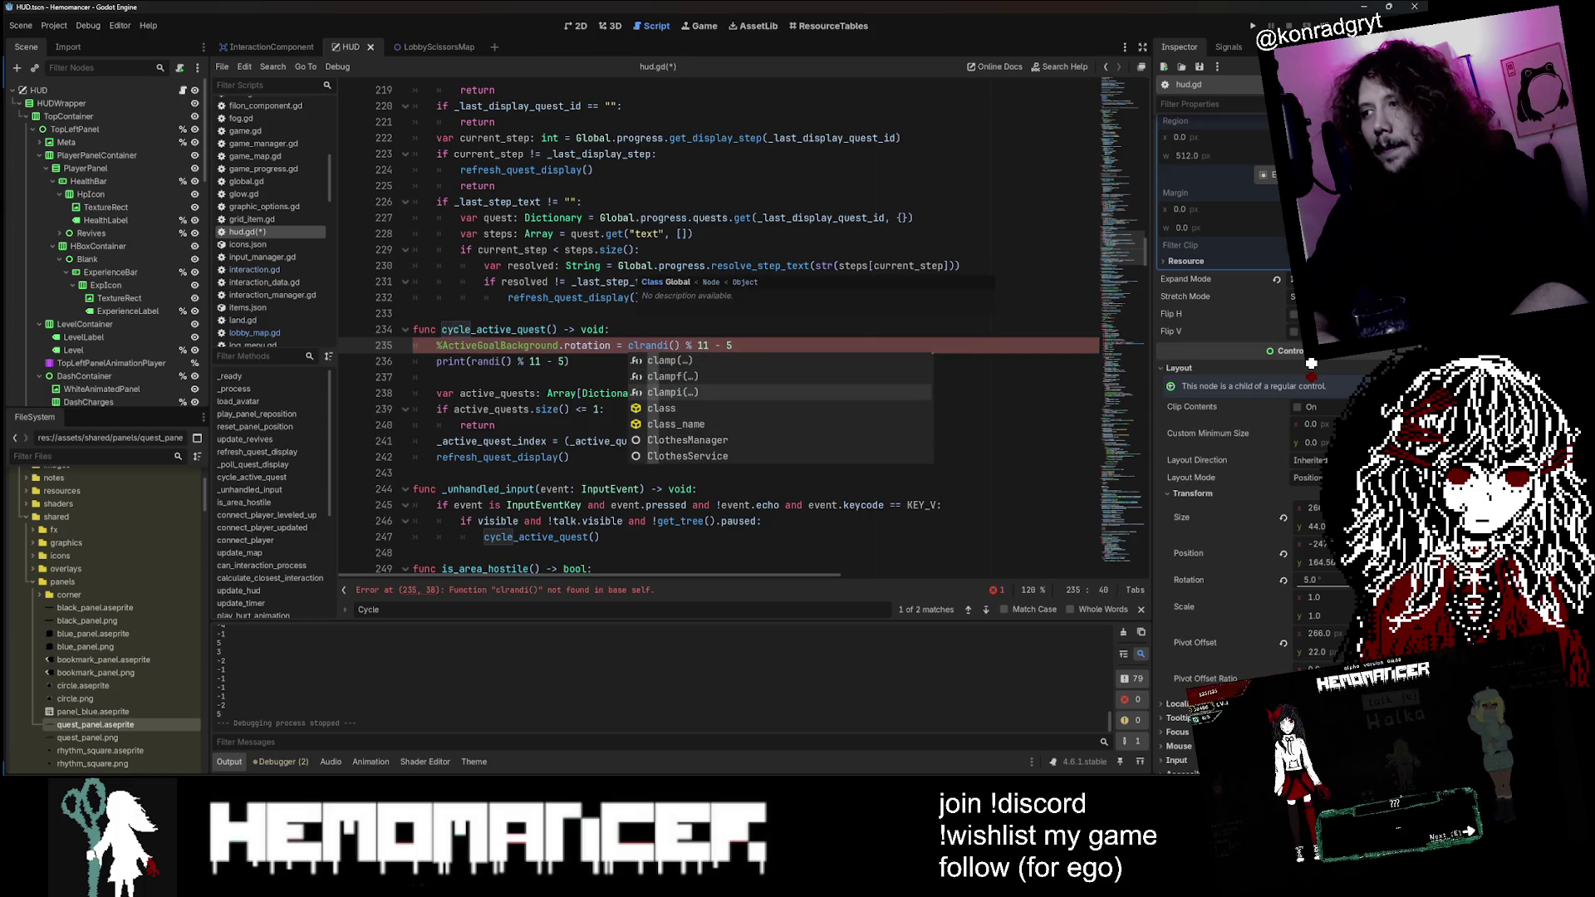
key(Escape)
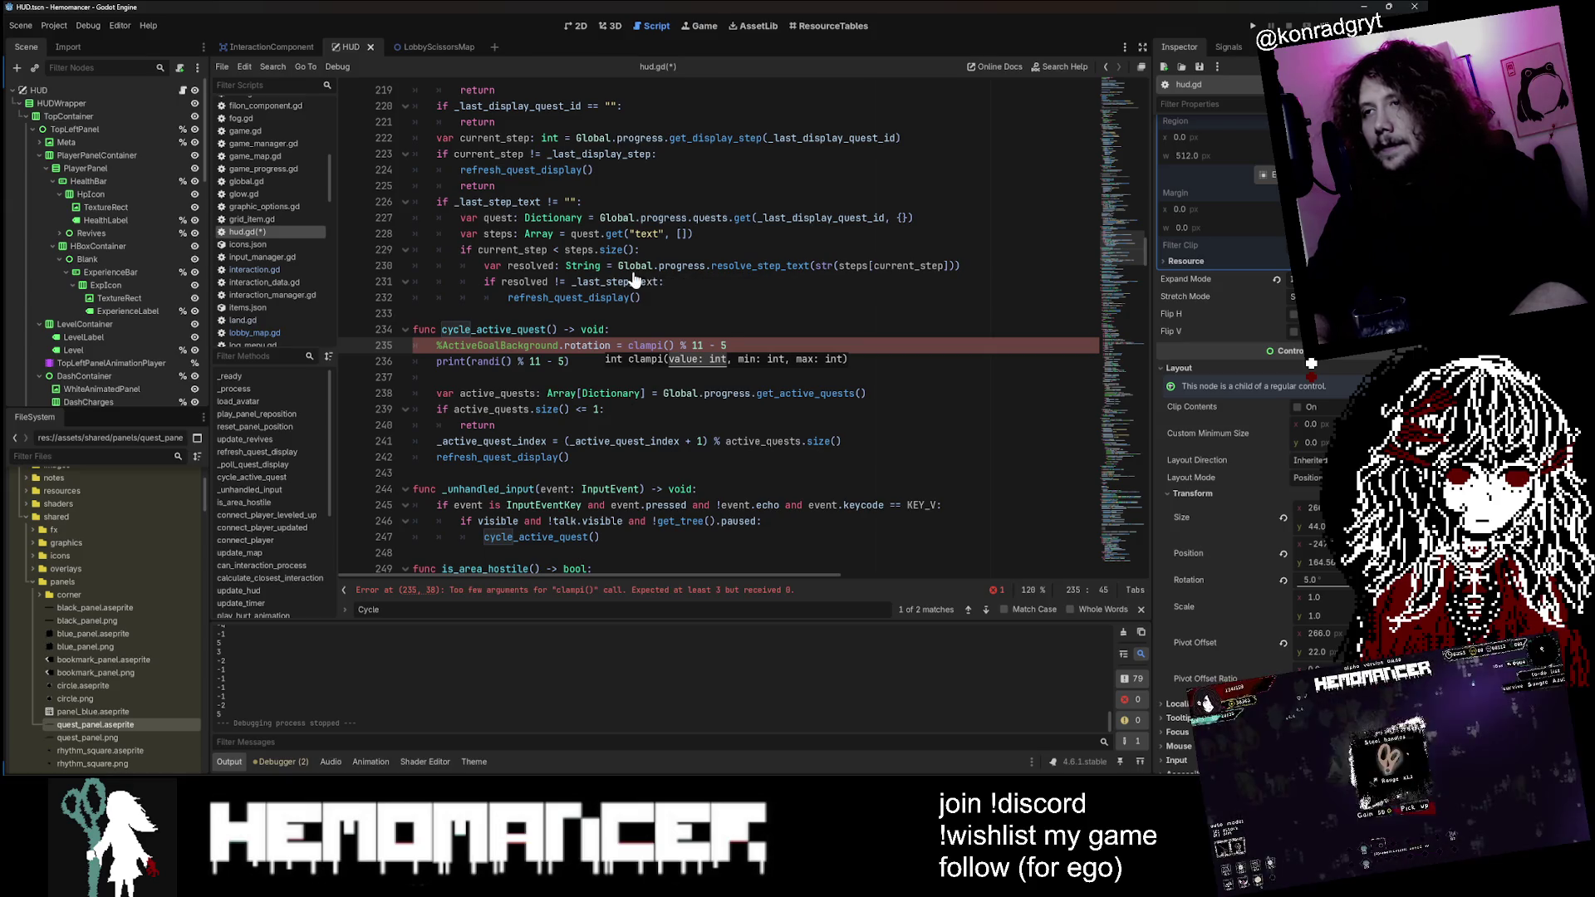
text(clam)
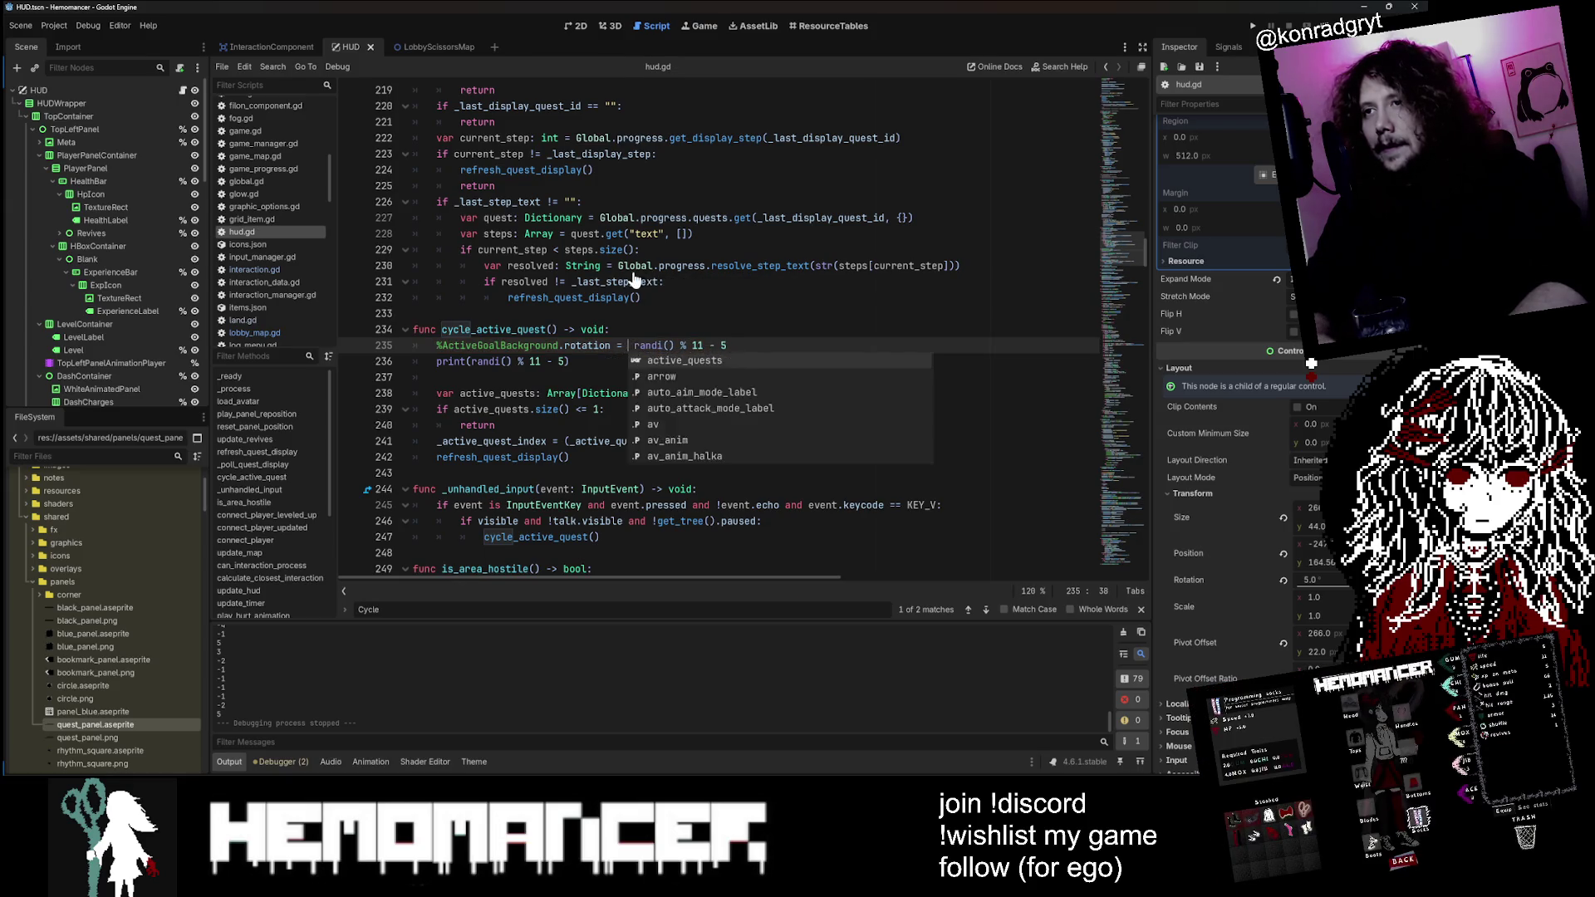
key(Down)
key(Down)
key(Return)
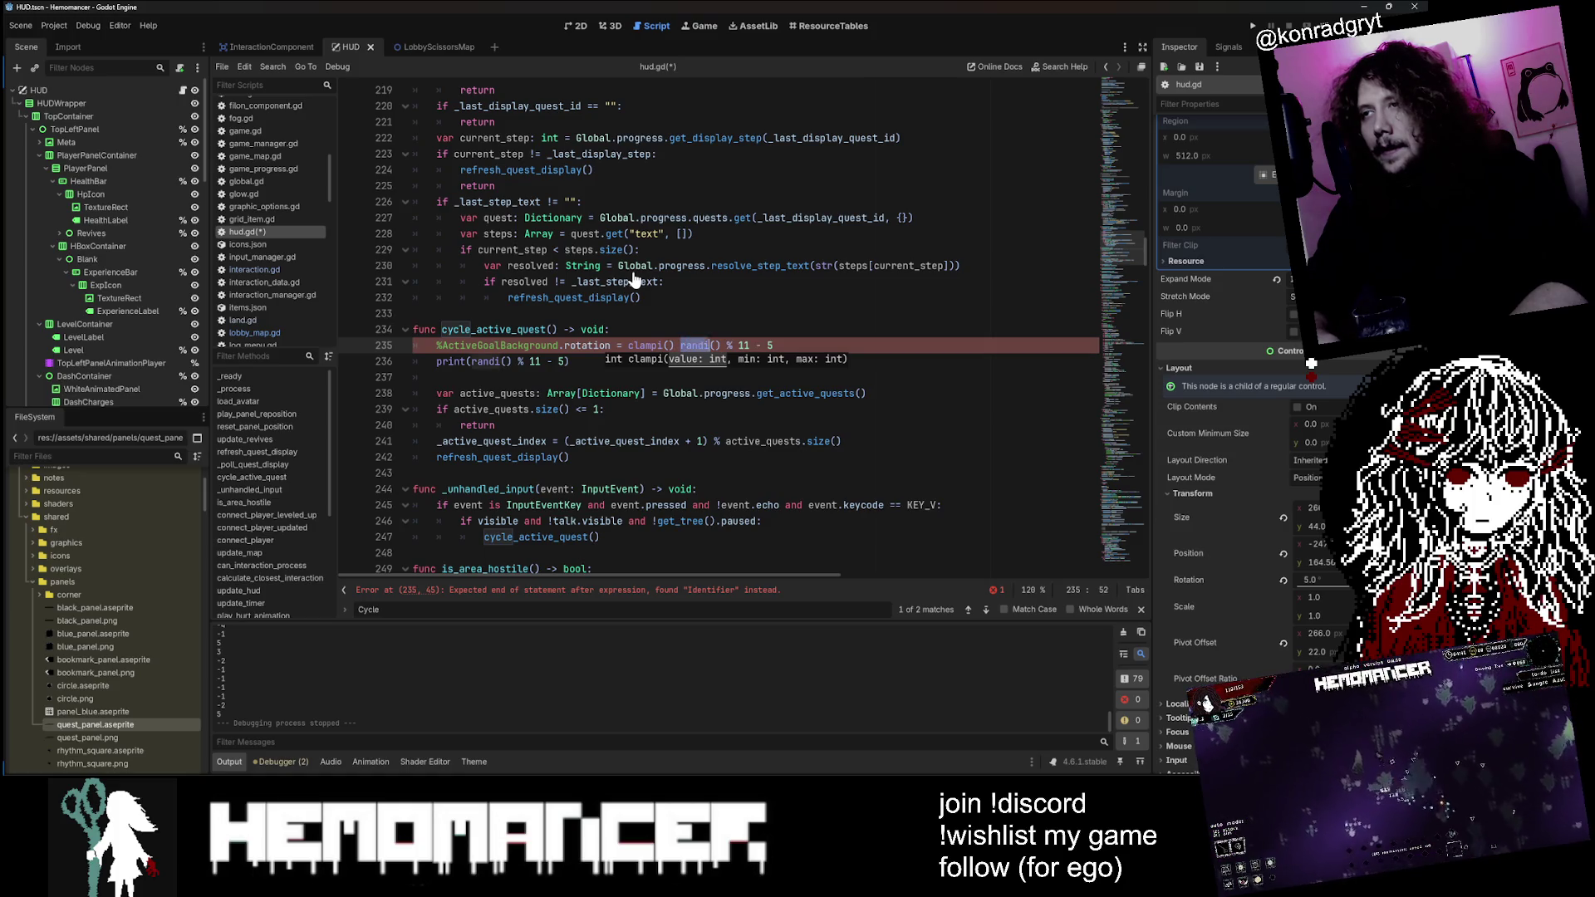
key(ctrl+shift+Right)
key(ctrl+shift+Right)
key(ctrl+shift+Right)
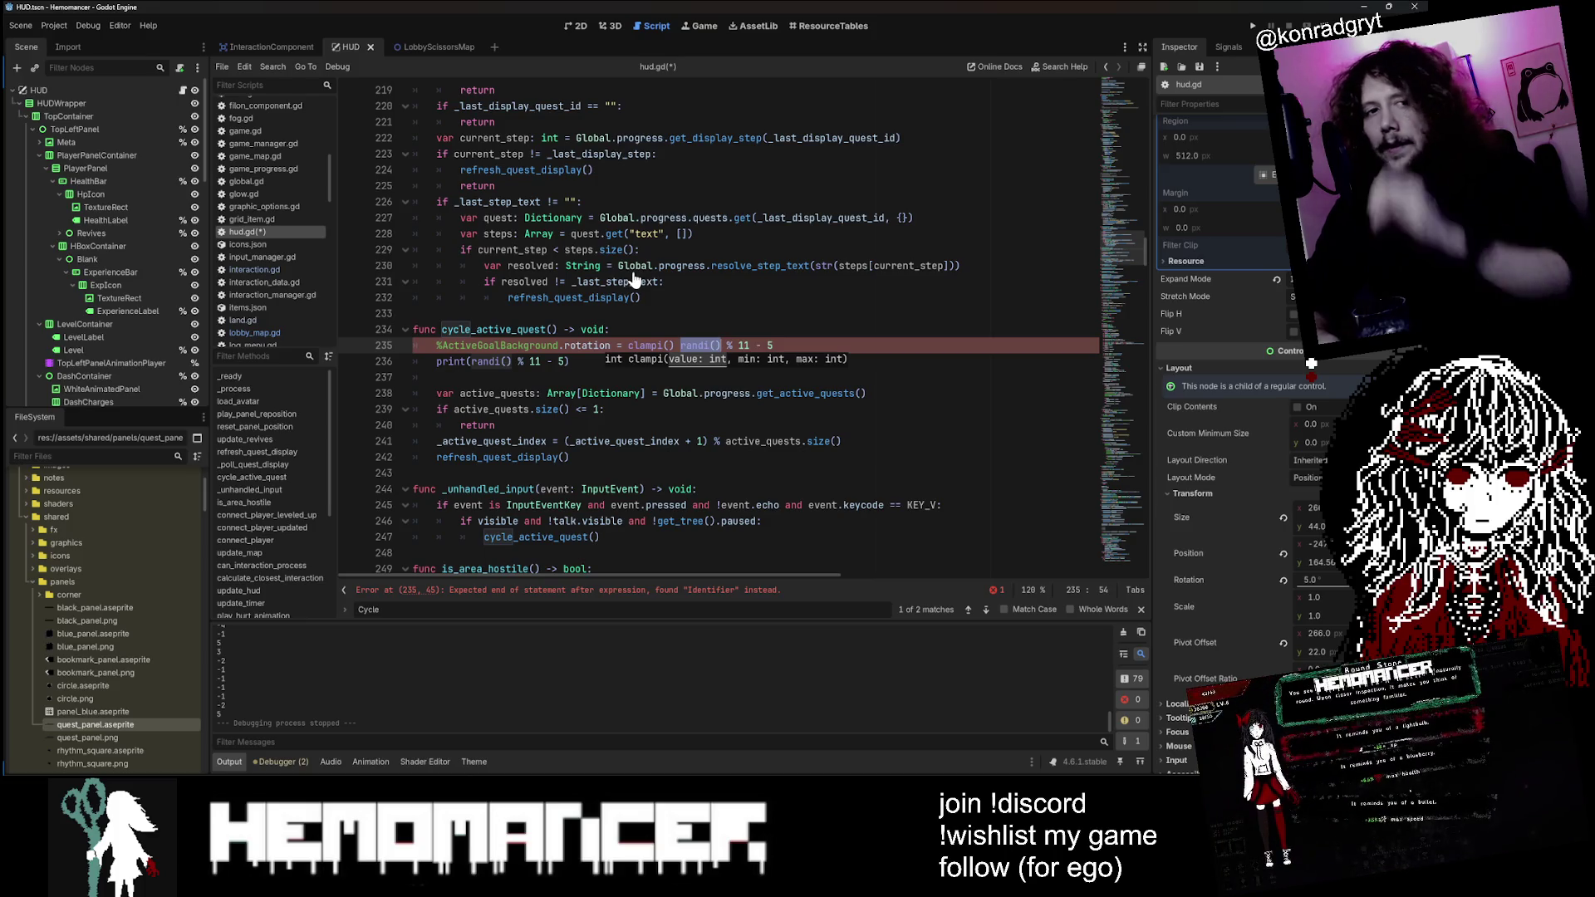
key(Left)
key(ctrl+shift+Right)
key(ctrl+shift+Right)
key(ctrl+shift+Right)
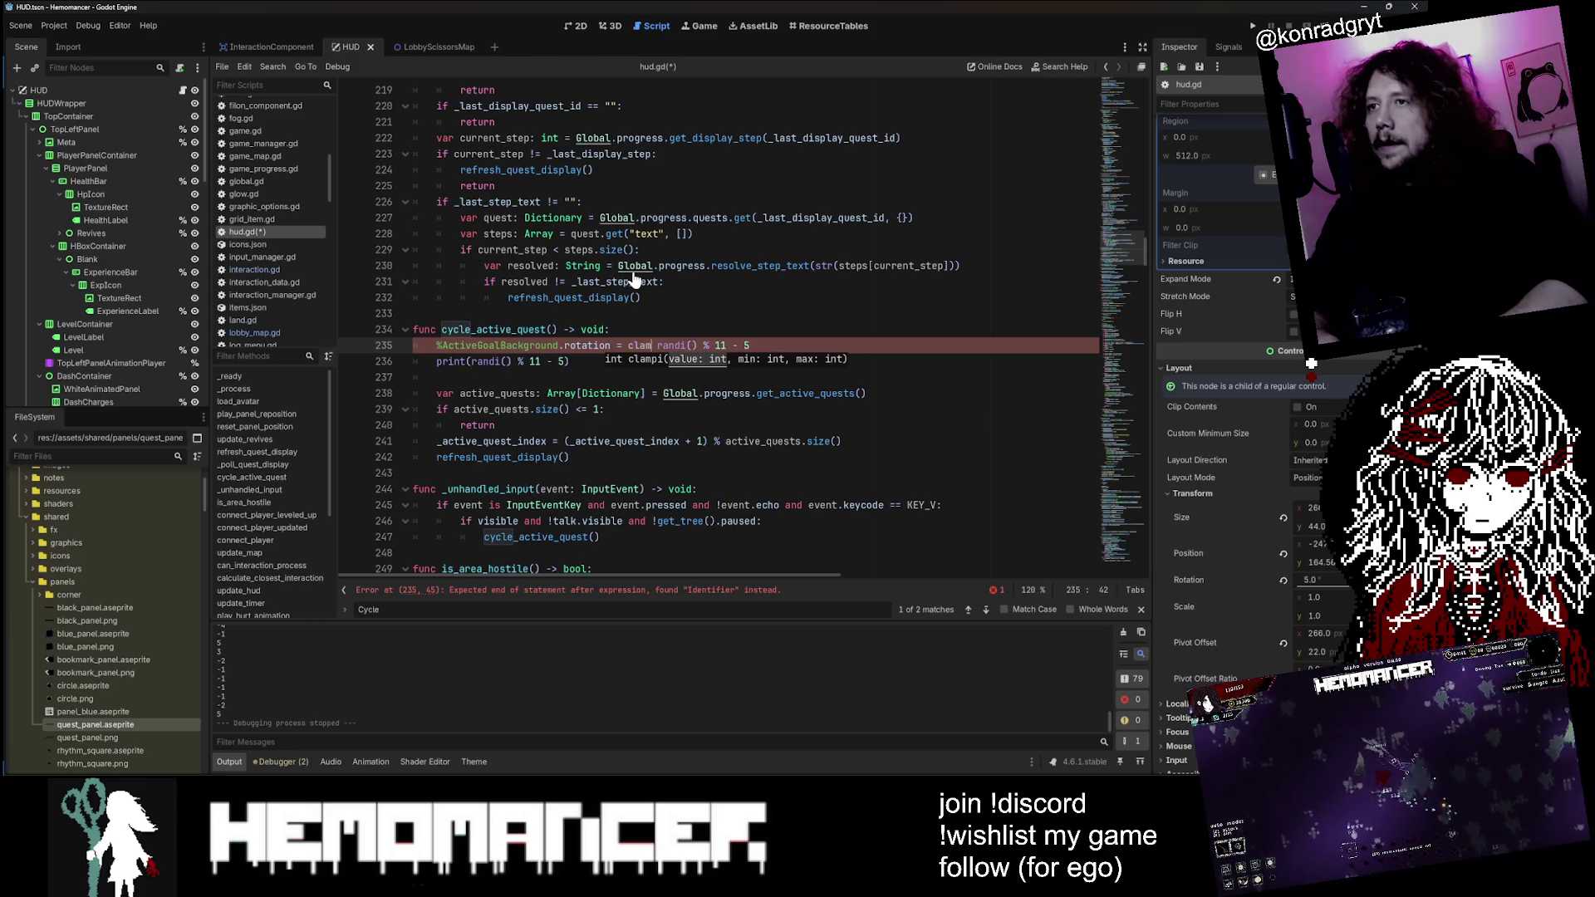
key(BackSpace)
key(BackSpace)
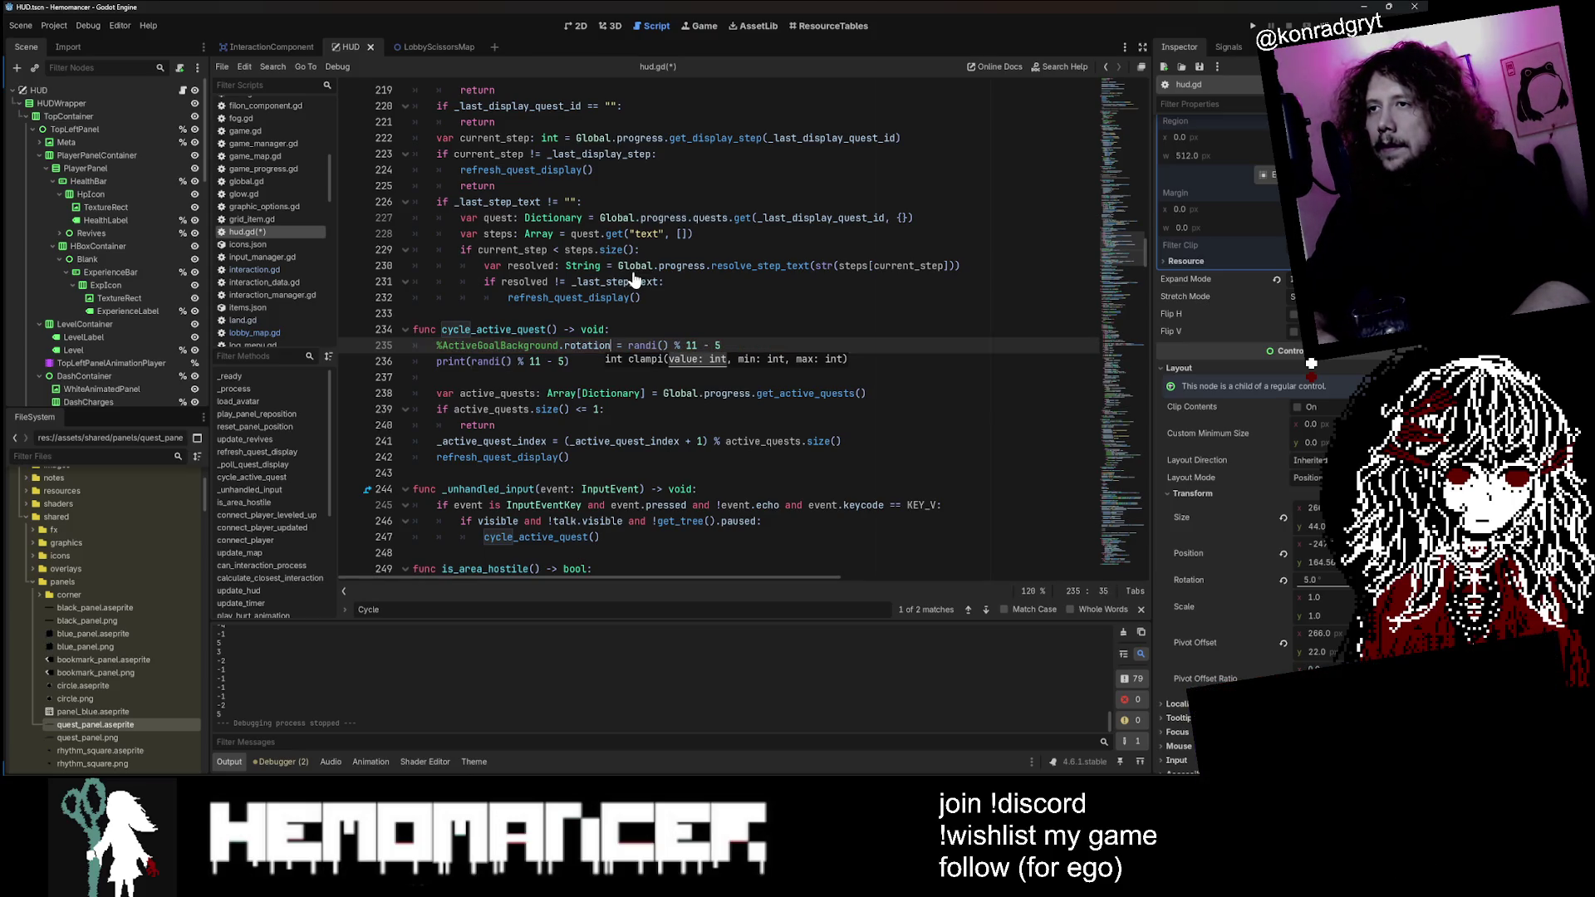
Step: Switch to rotation_degrees, save, delete the debug print line, and relaunch with F5
text(.)
text(degrees)
key(ctrl+s)
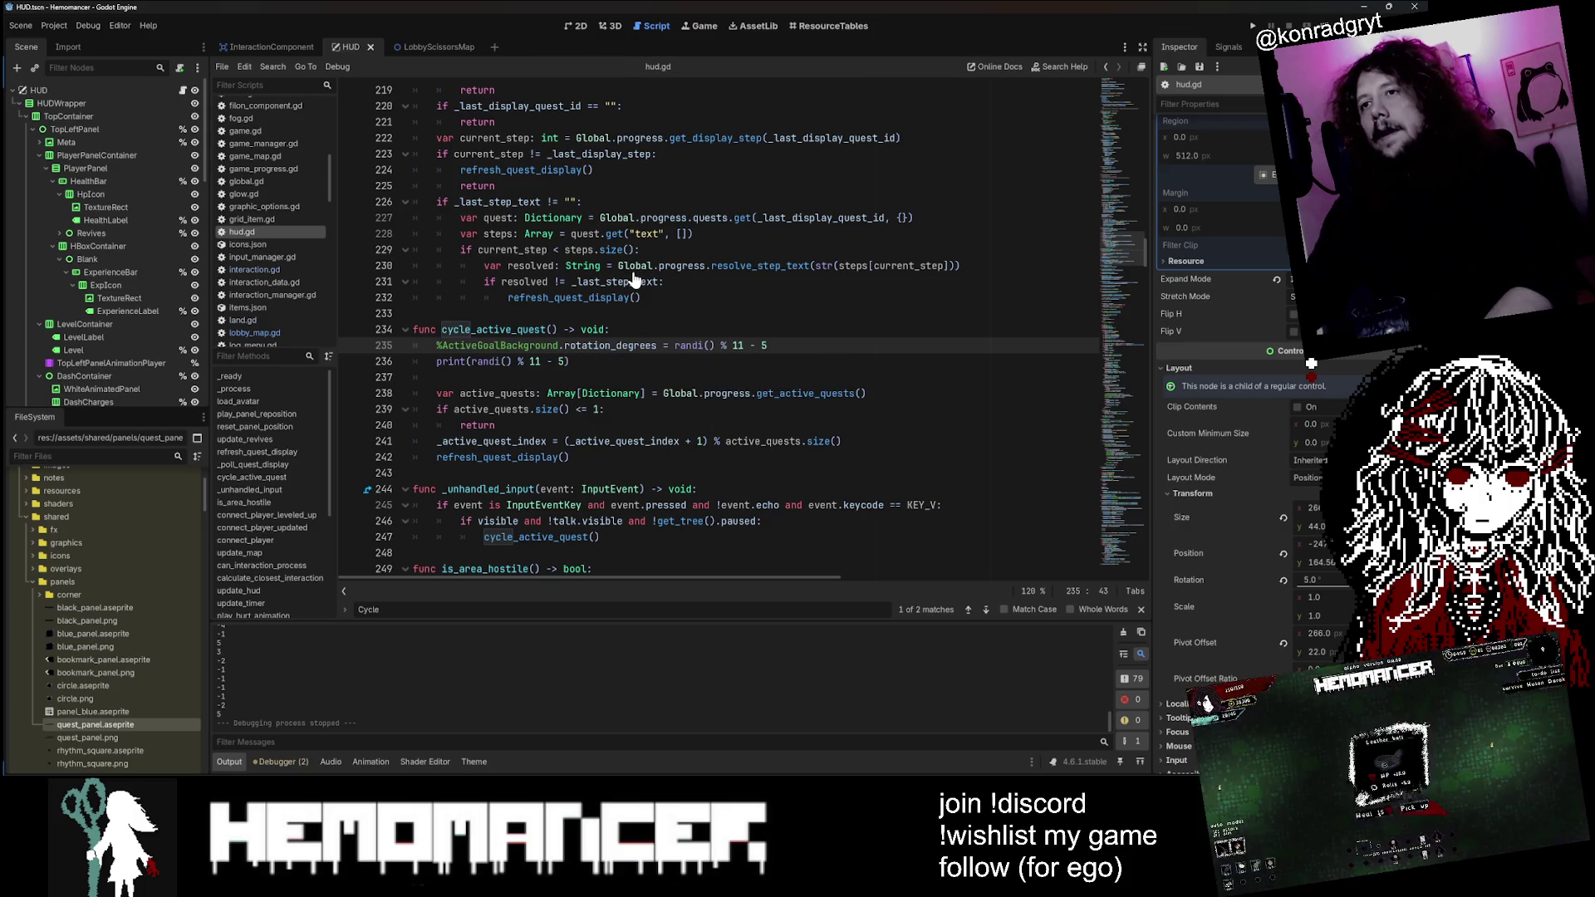
key(Down)
key(ctrl+shift+k)
key(Up)
key(Up)
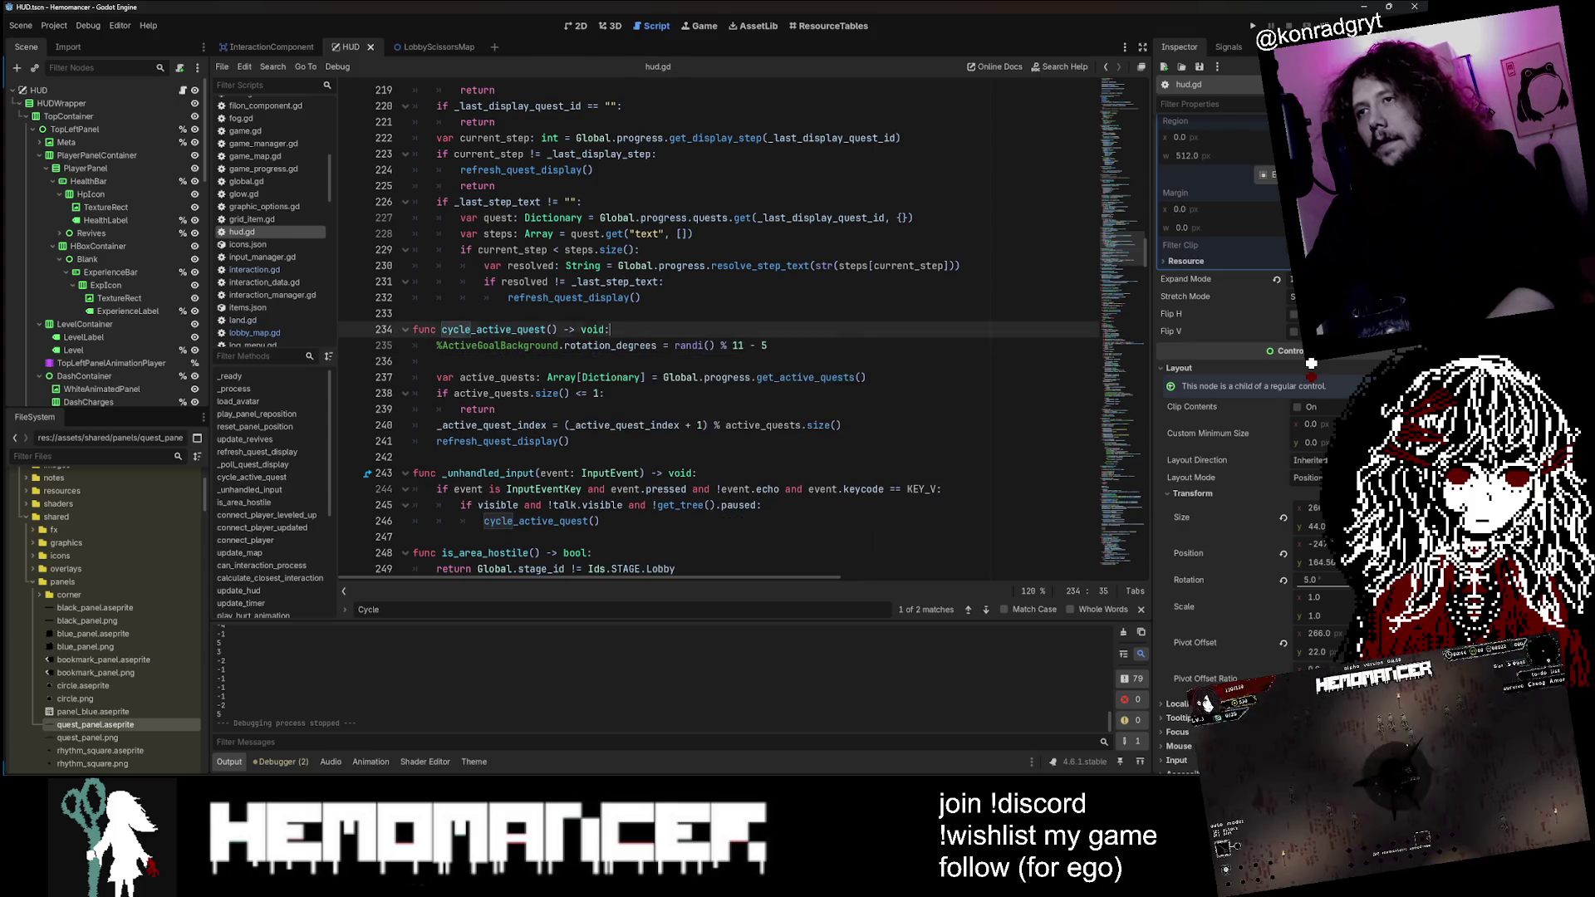
key(F5)
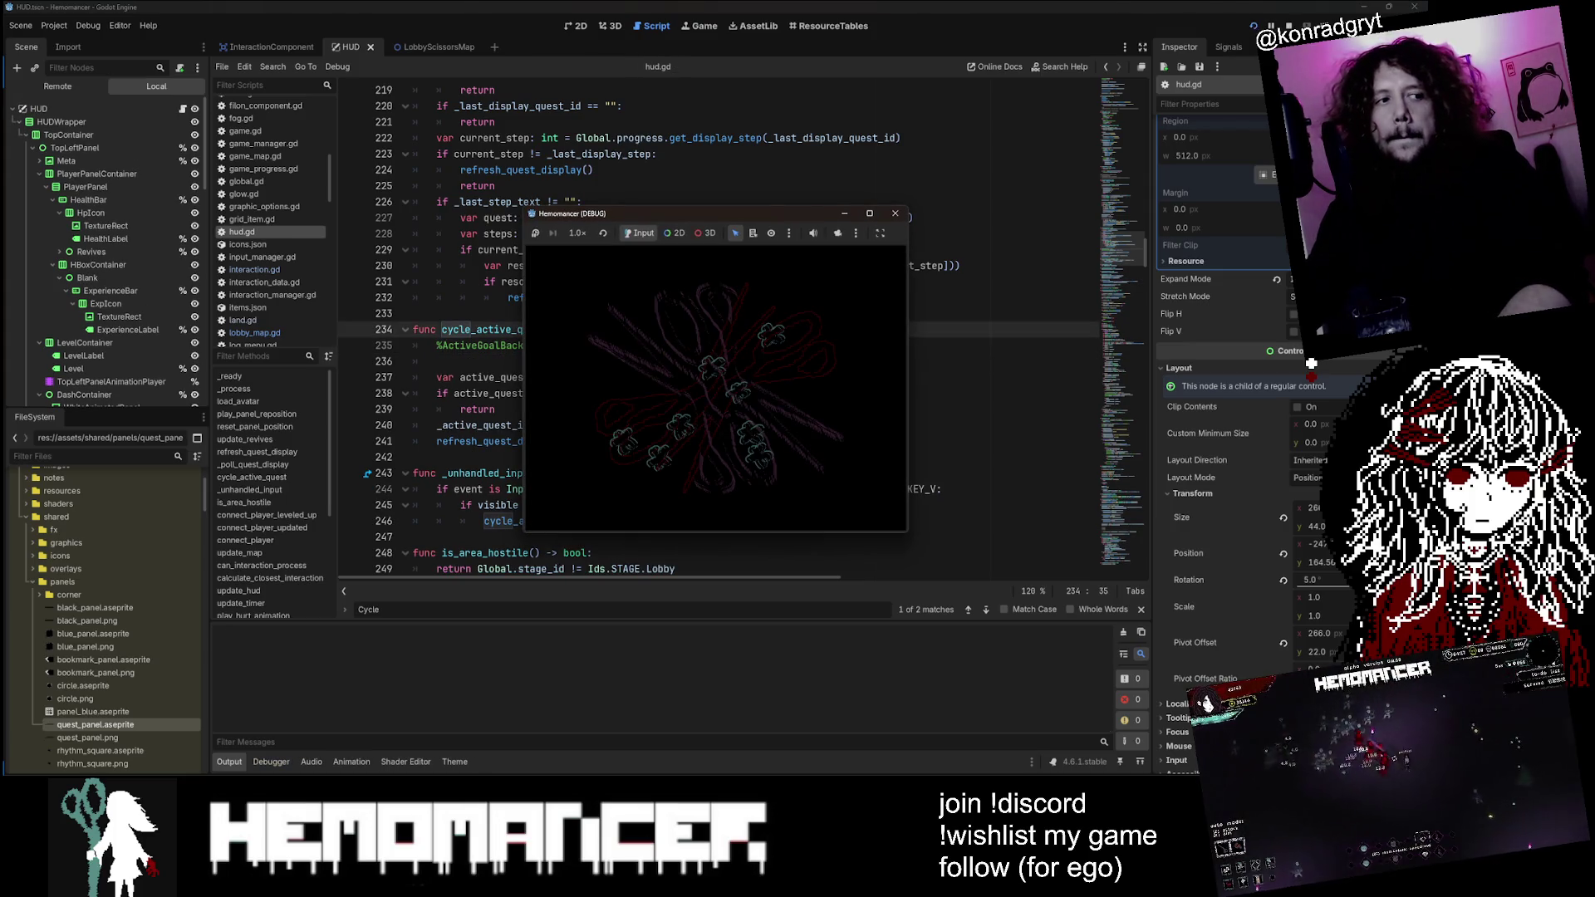